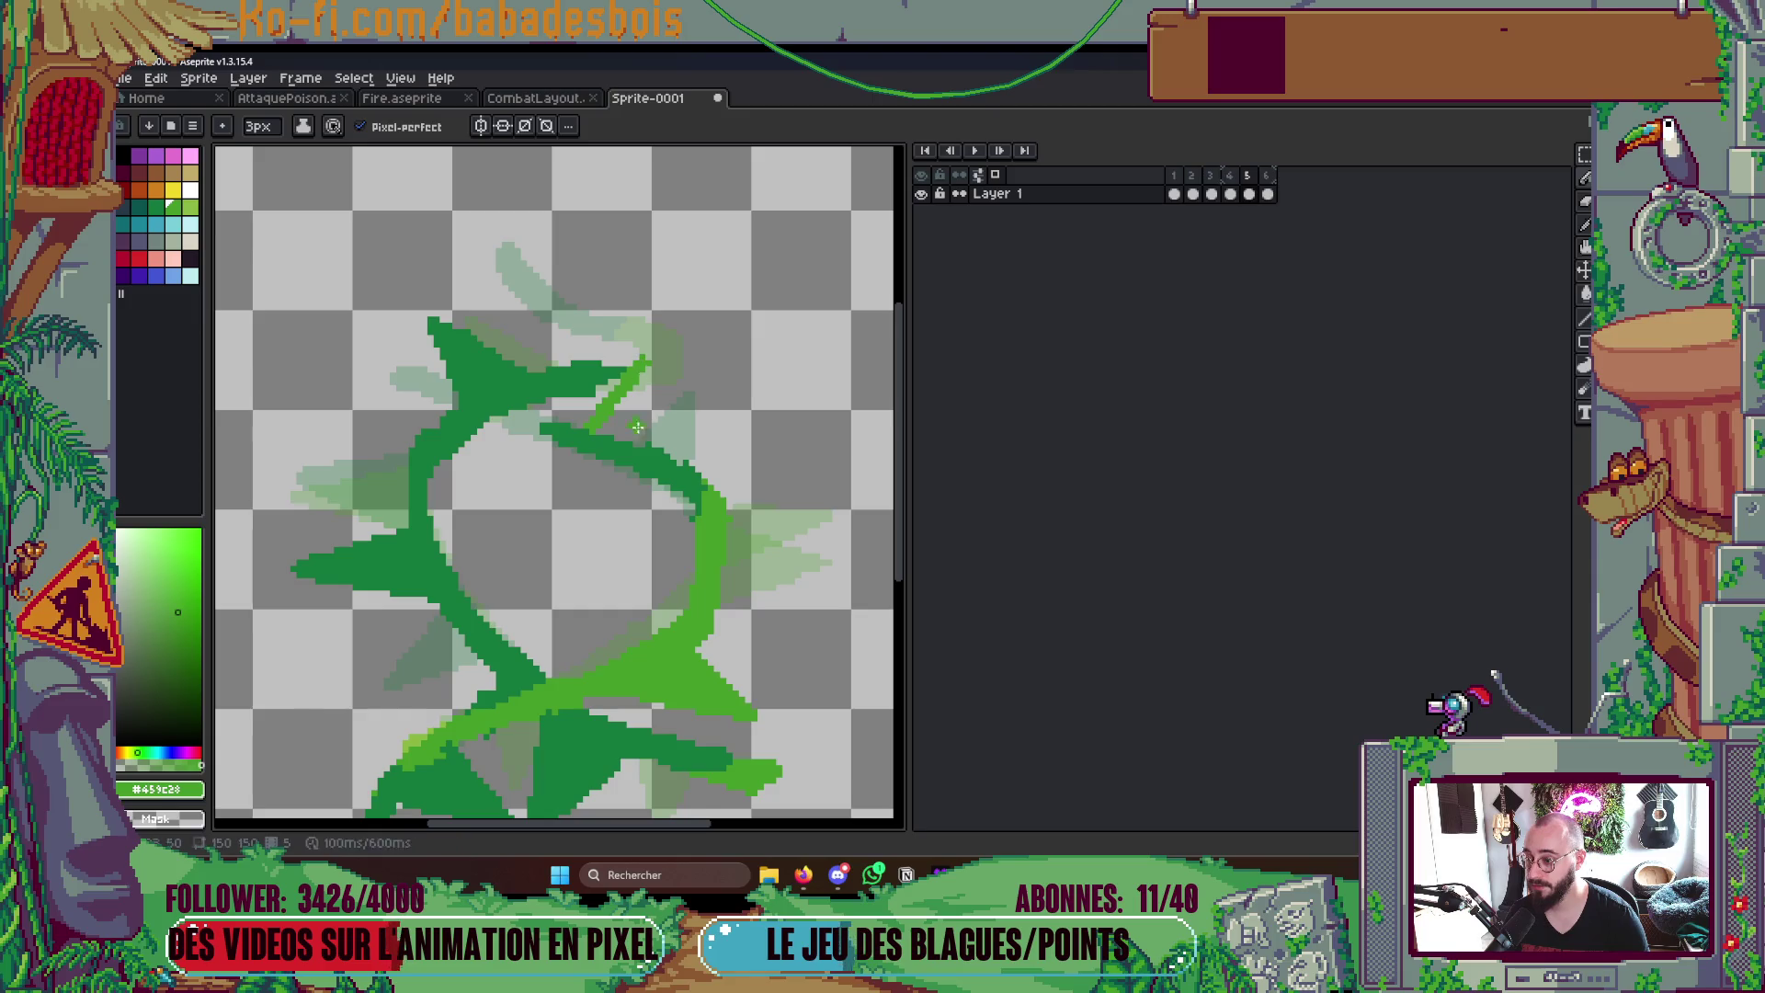
# - Sample the vine's greens and flood-fill the left vine strand with the lighter green
pyautogui.press('b')
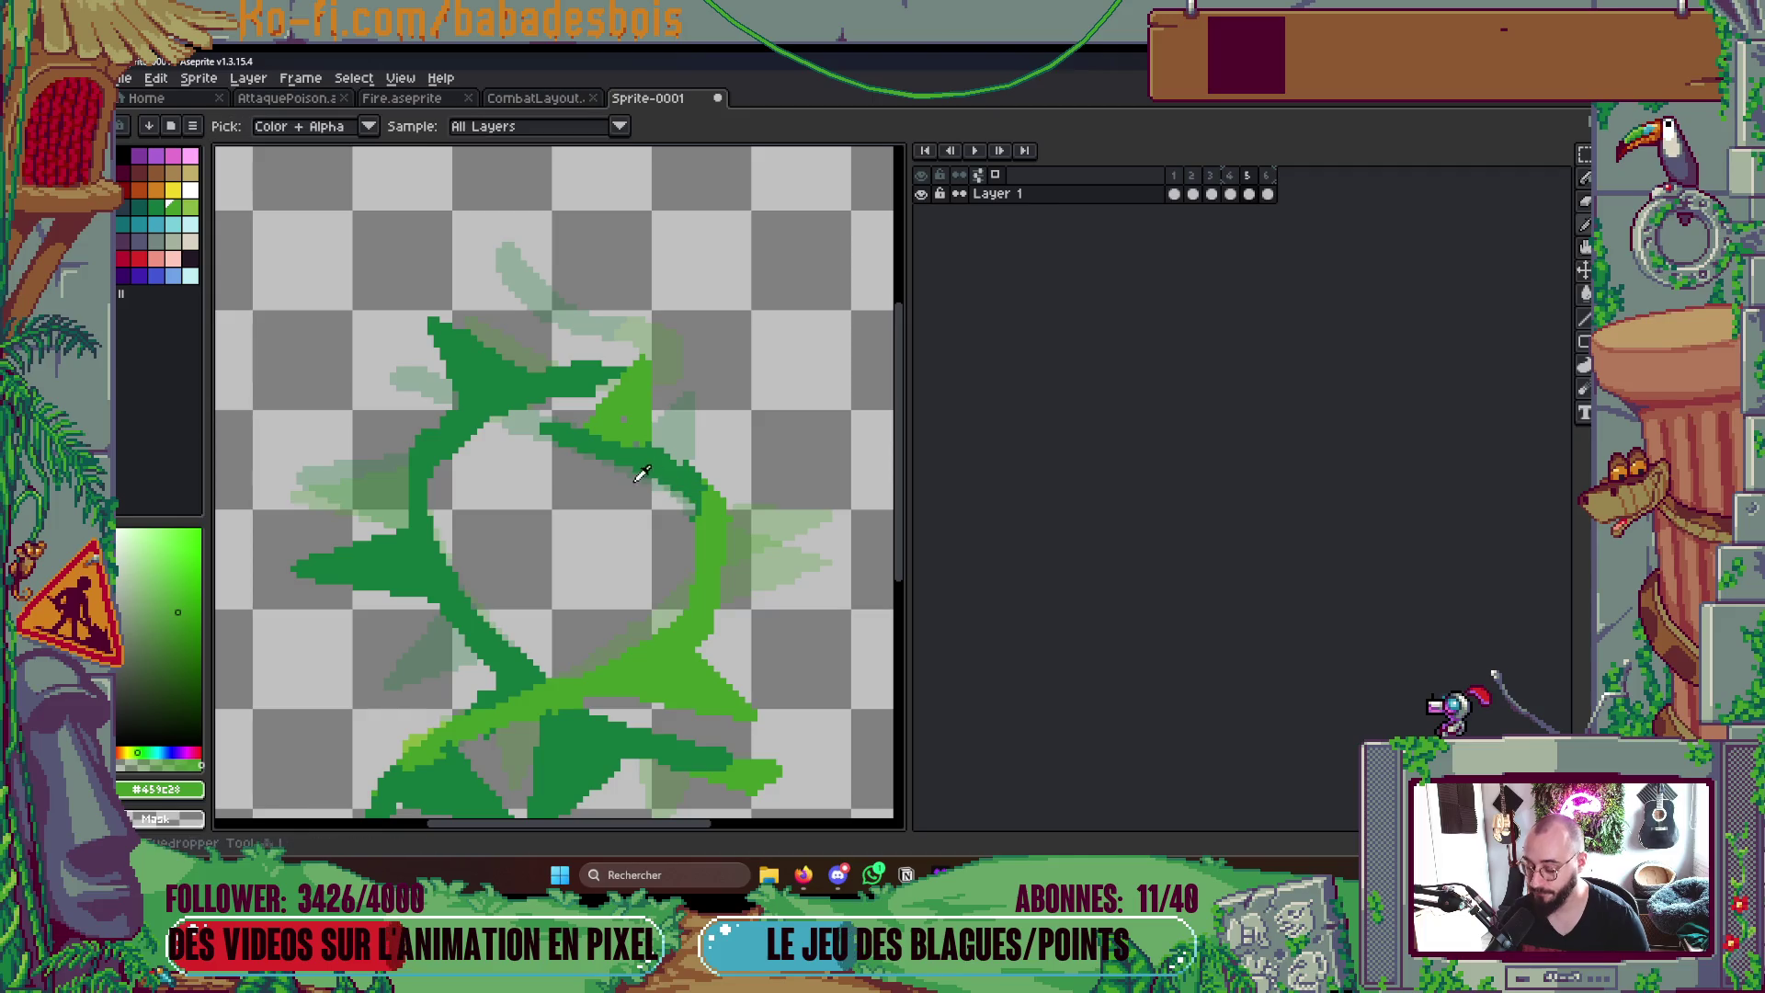
pyautogui.click(624, 422)
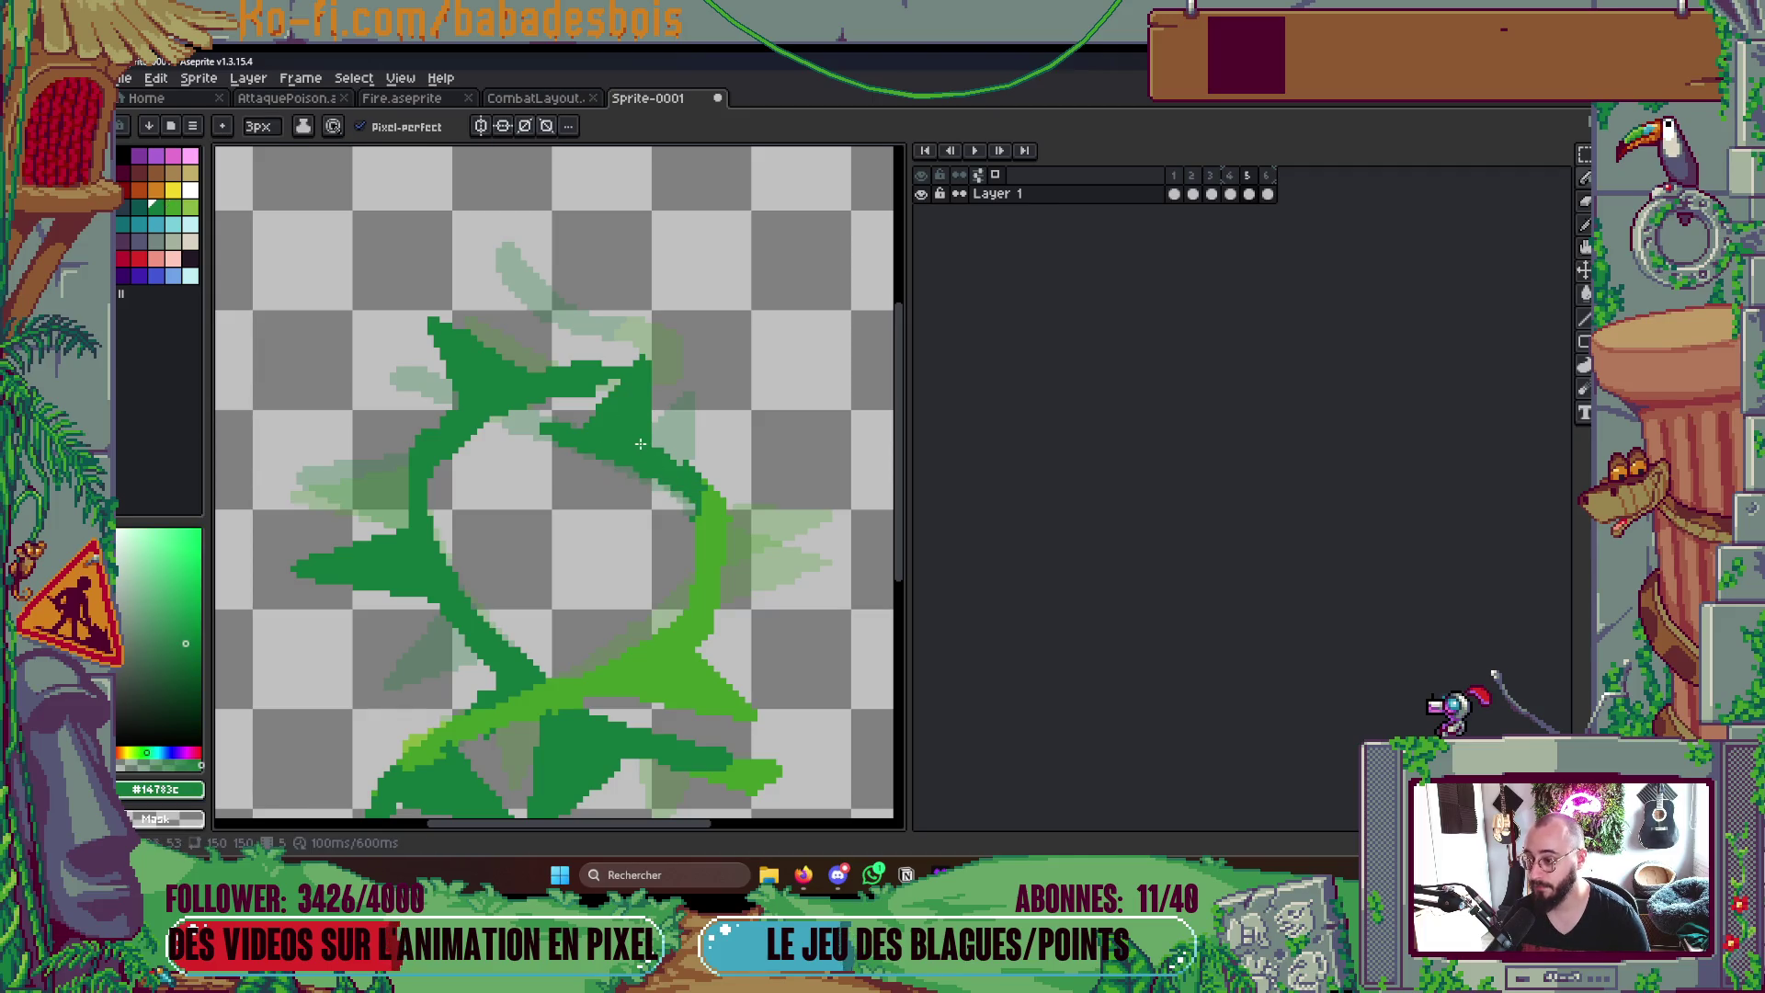
pyautogui.scroll(-3, 743, 470)
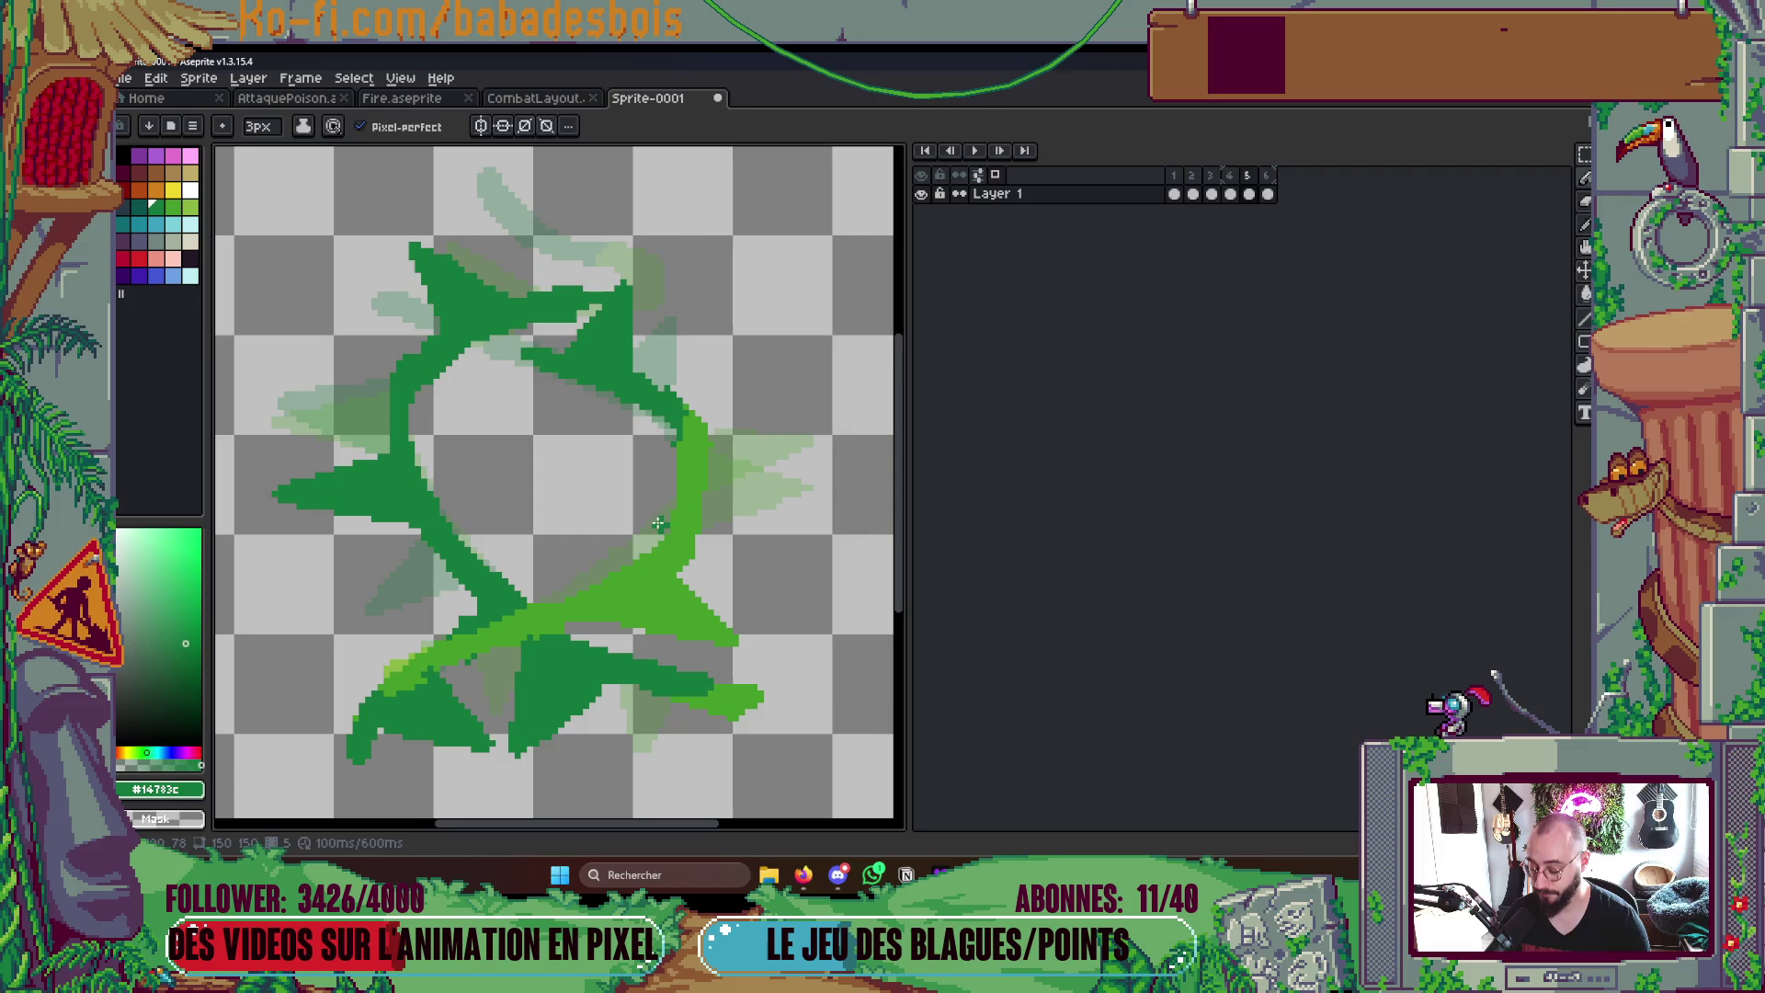
pyautogui.keyDown('alt'); pyautogui.click(376, 508); pyautogui.keyUp('alt')
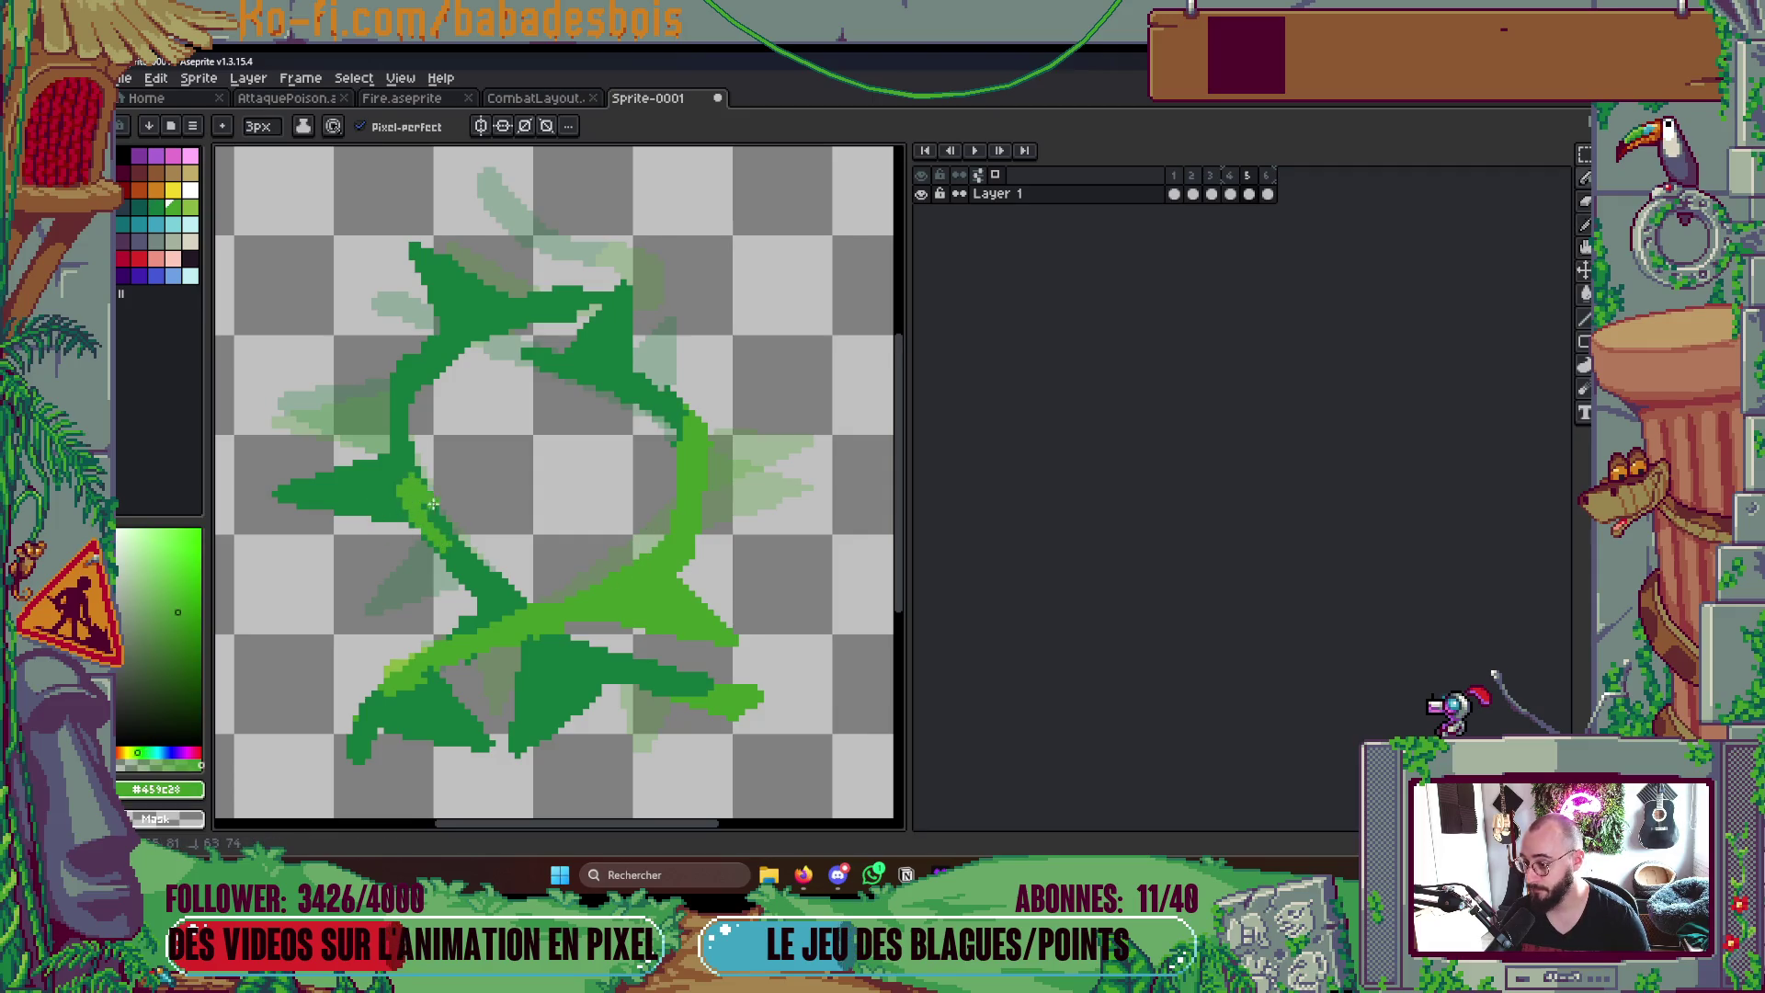
pyautogui.press('Left')
pyautogui.press('Right')
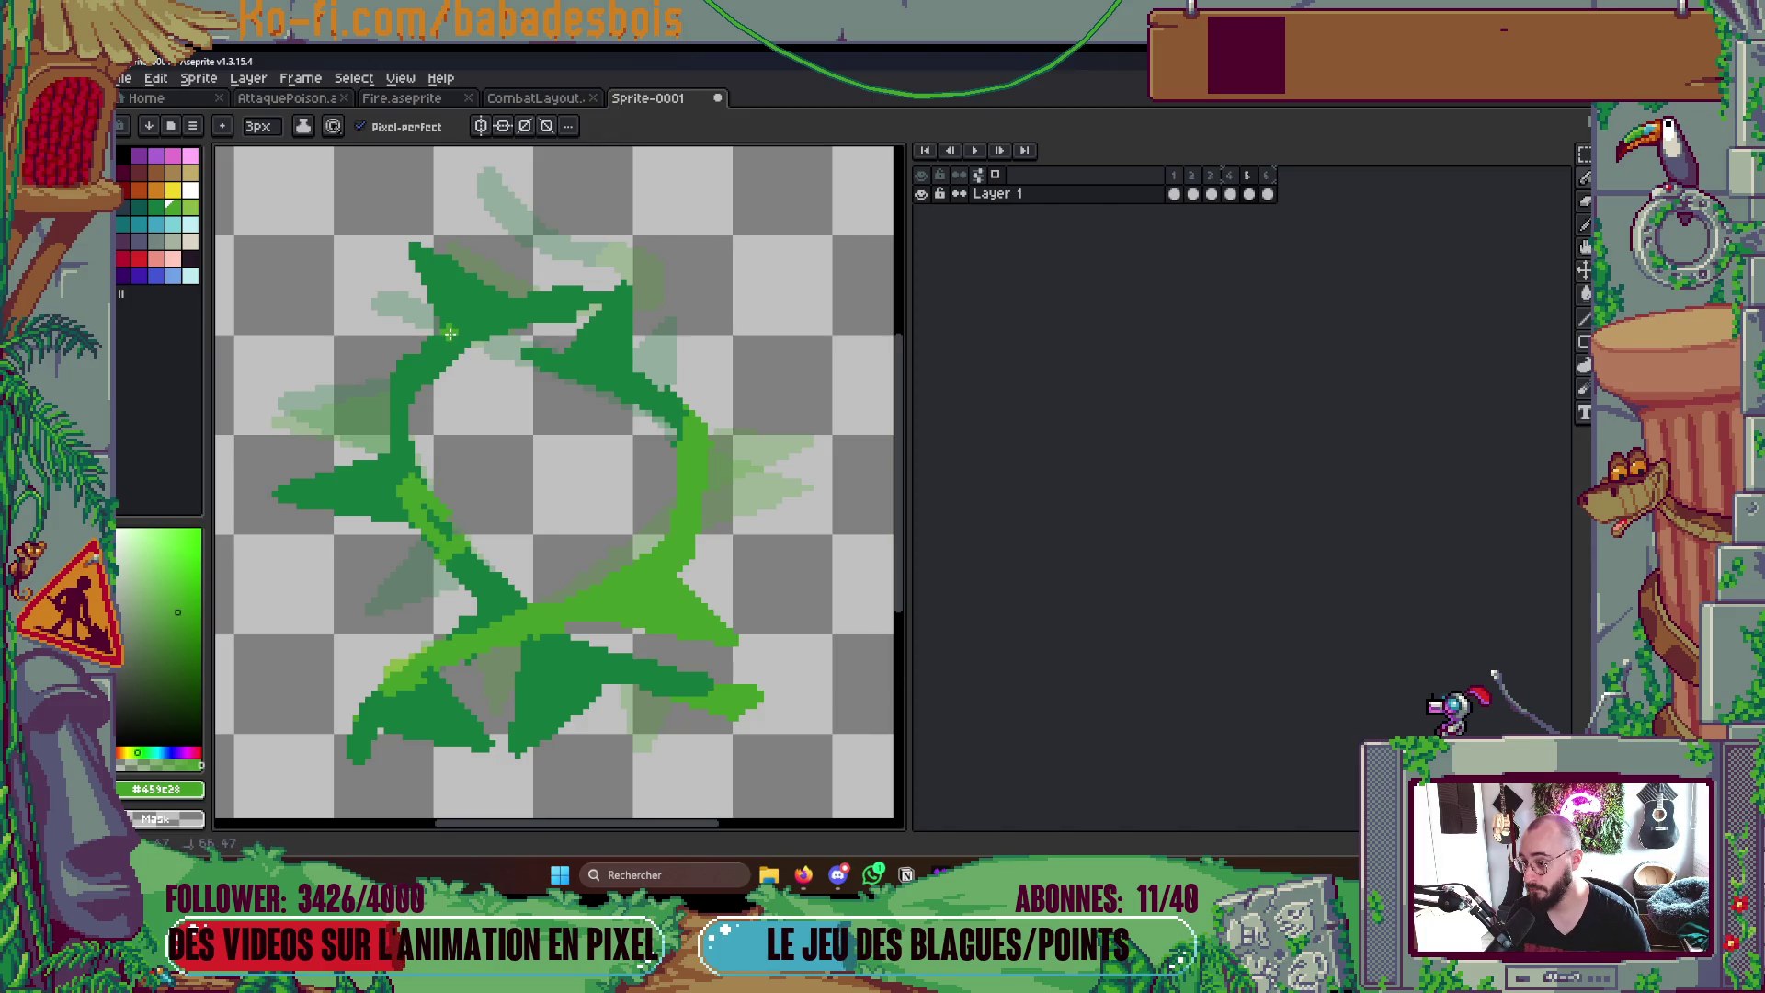
pyautogui.press('g')
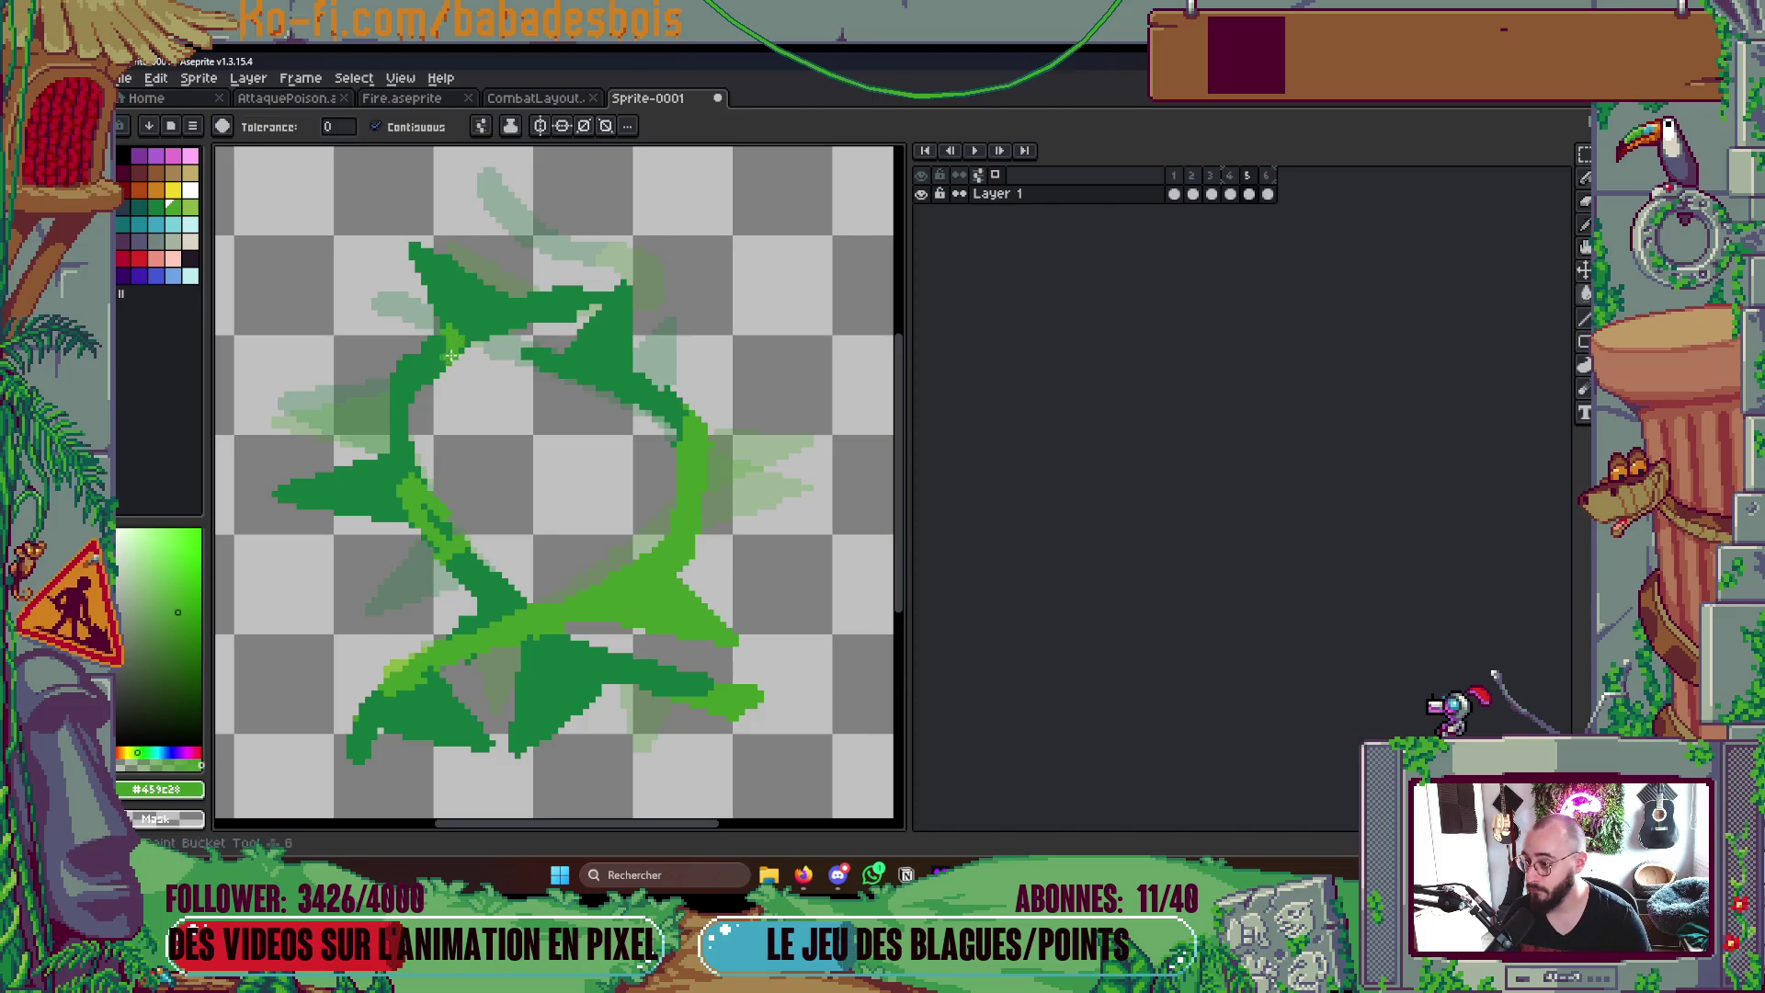
pyautogui.click(429, 367)
# - Thin the pencil by one pixel, compare neighbouring frames, and pick another green to draw with
pyautogui.press('b')
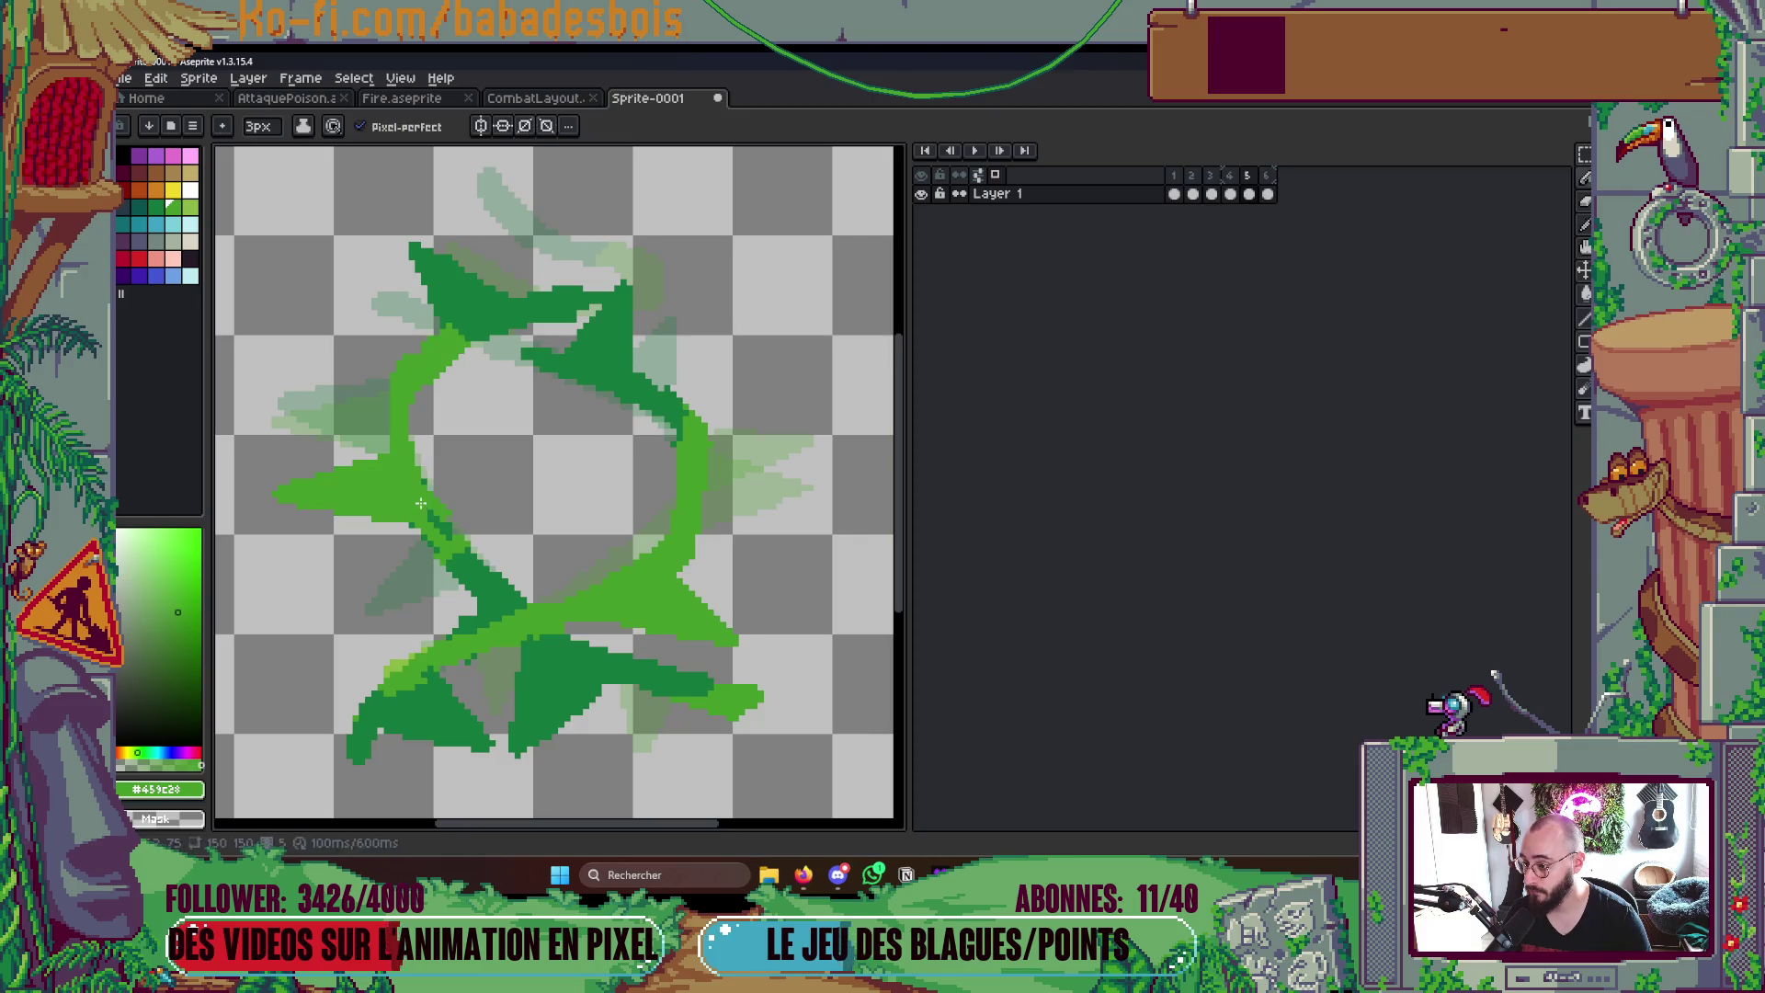
pyautogui.scroll(1, 428, 475)
pyautogui.press('-')
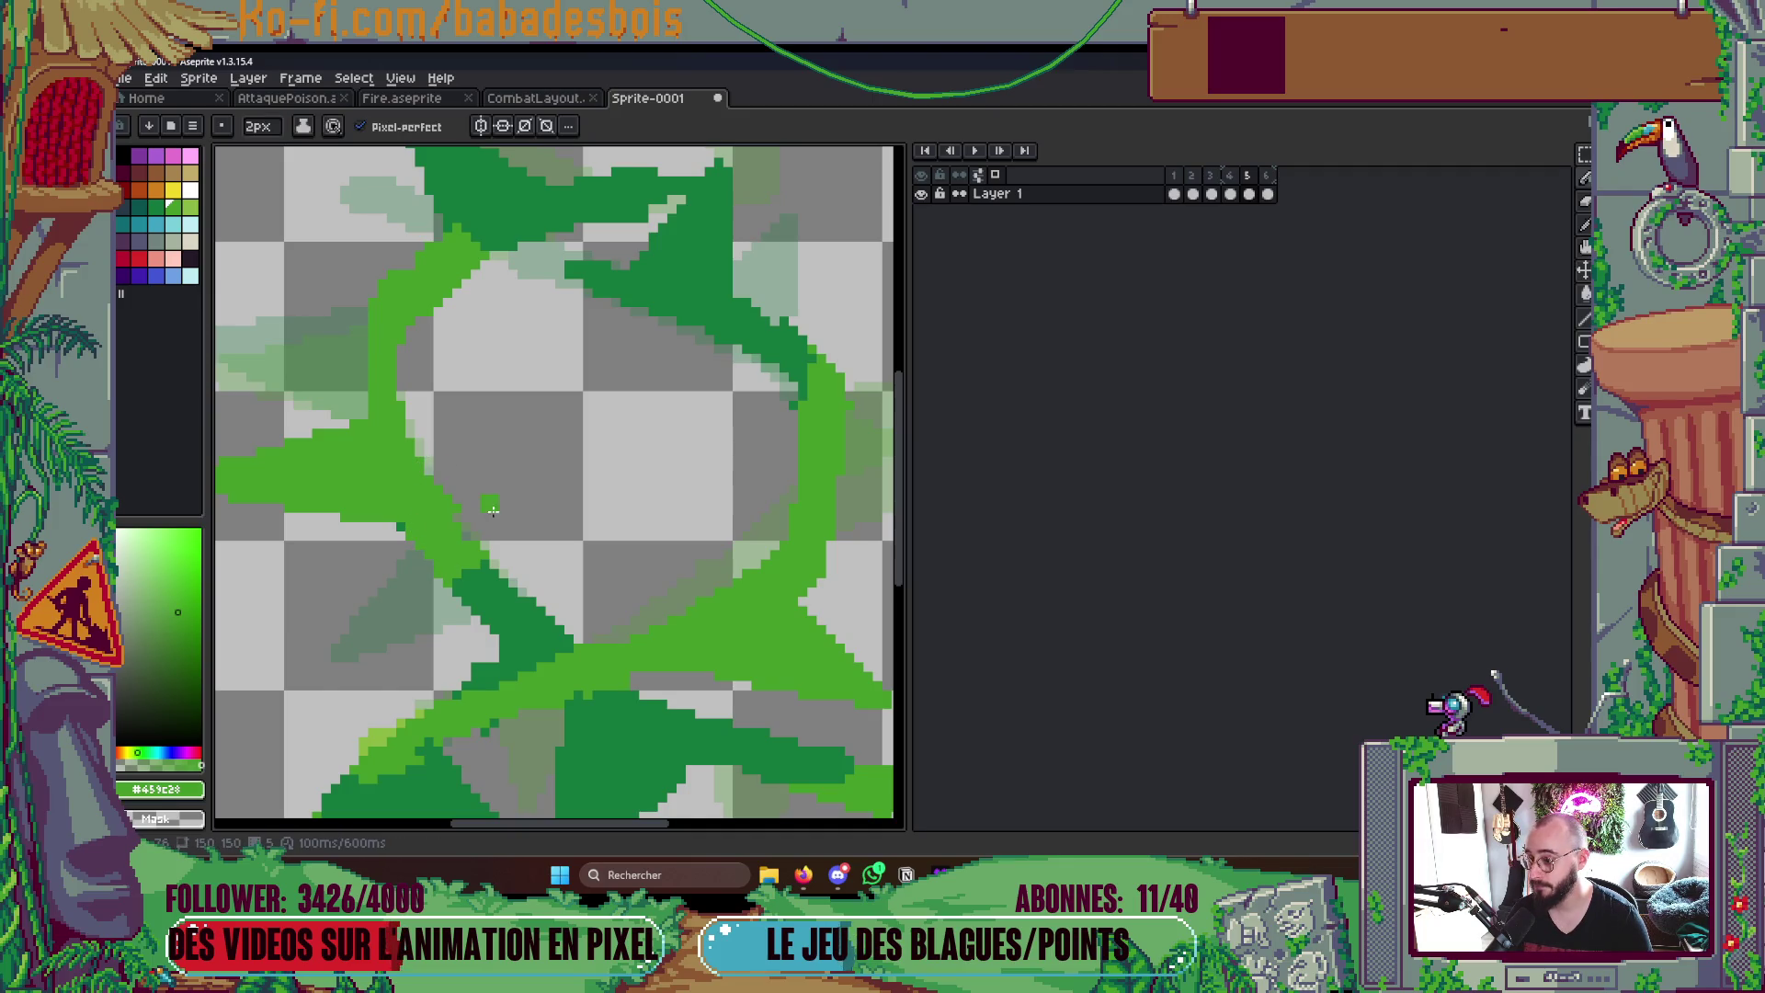
pyautogui.scroll(-5, 469, 476)
pyautogui.press('Left')
pyautogui.press('Left')
pyautogui.press('Left')
pyautogui.press('Right')
pyautogui.press('Right')
pyautogui.press('Right')
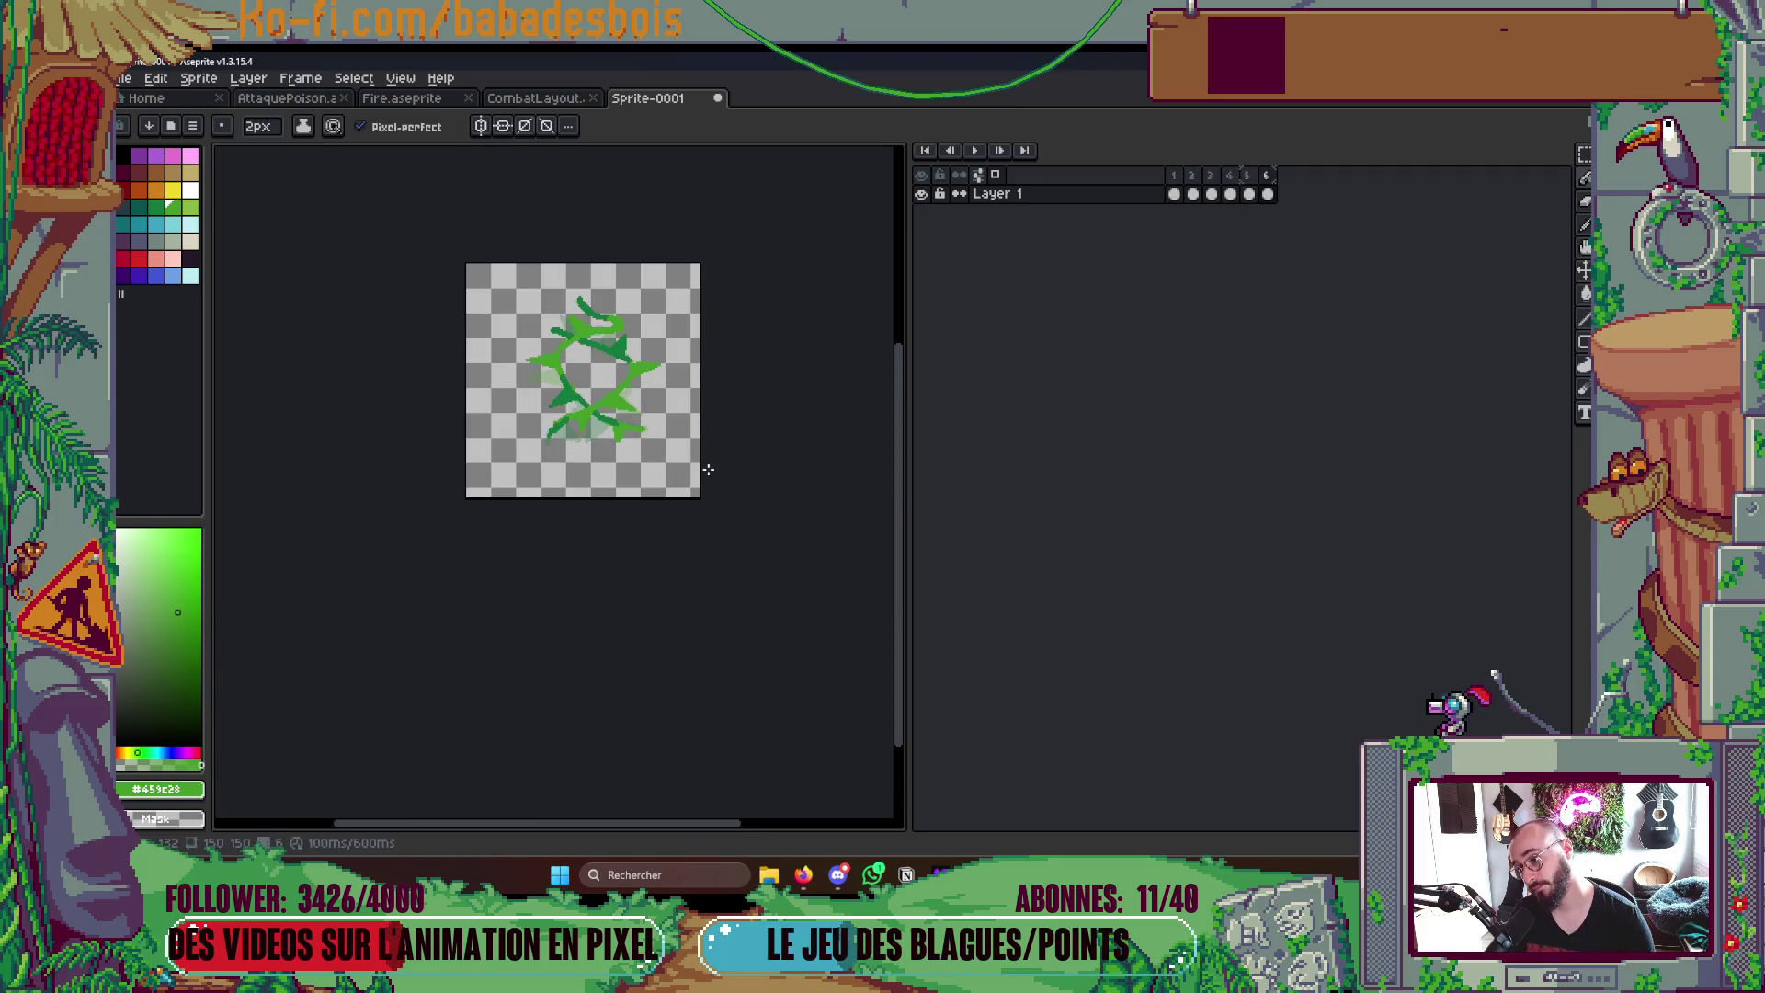
pyautogui.press('Right')
pyautogui.press('Right')
pyautogui.scroll(5, 593, 372)
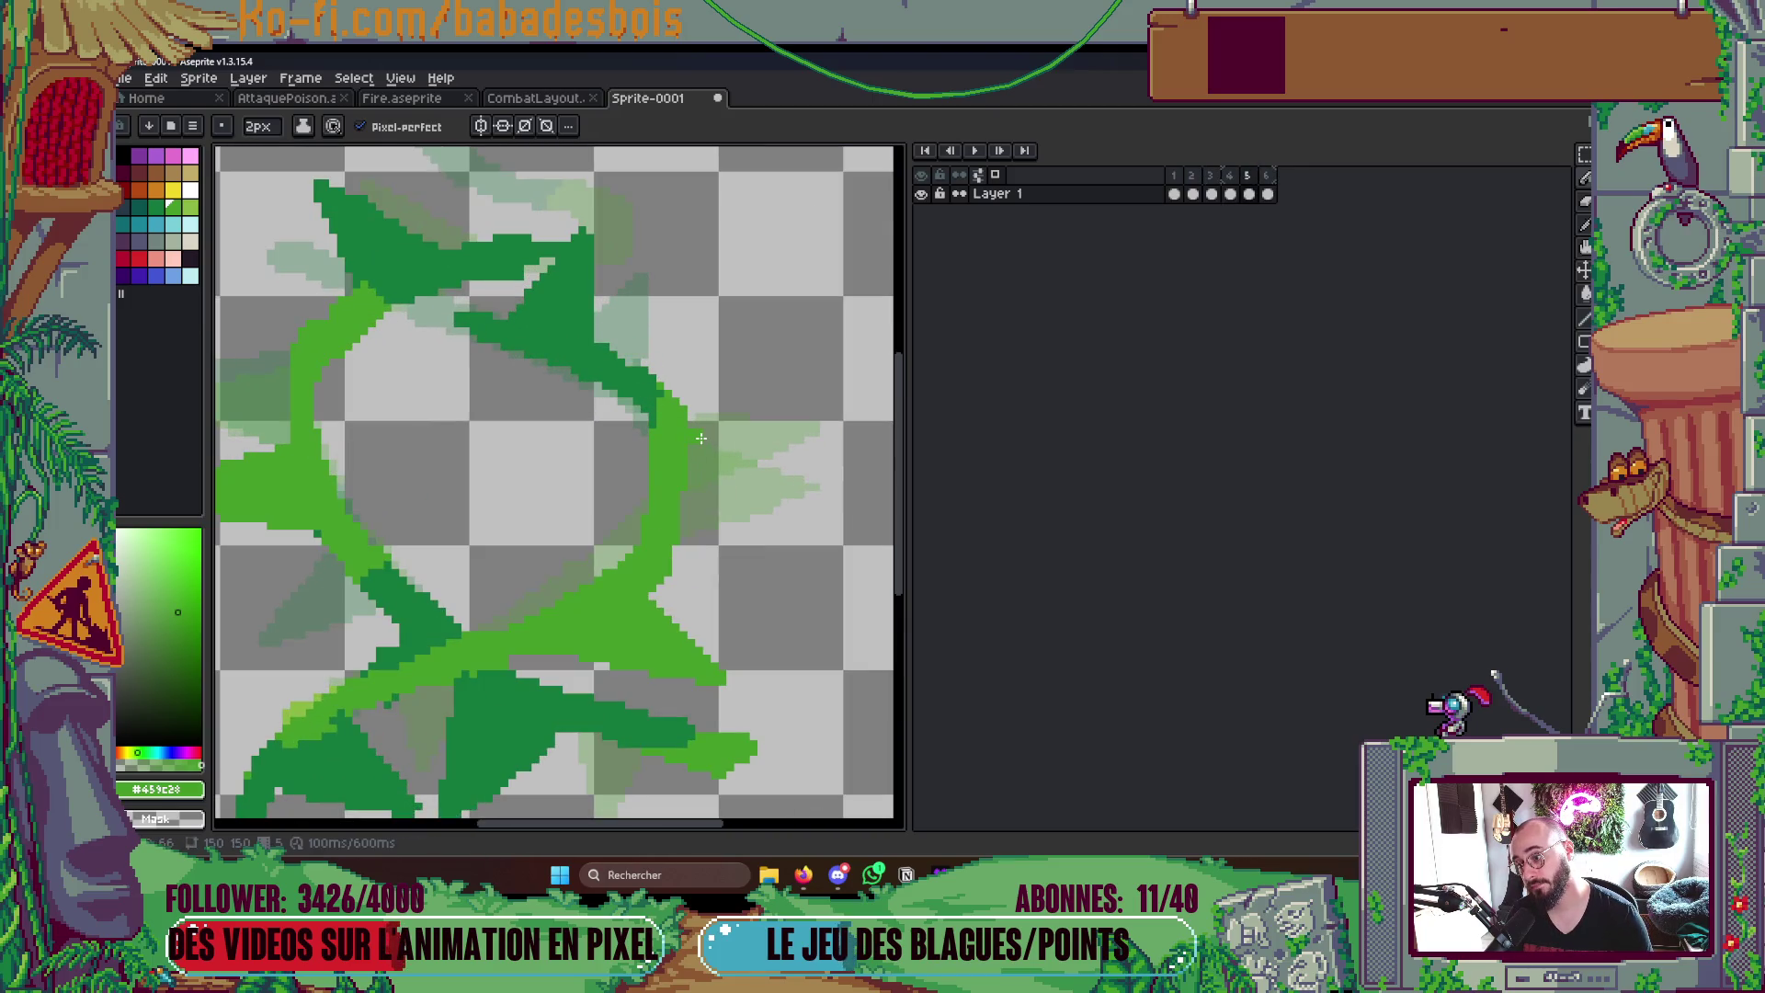
pyautogui.scroll(-3, 749, 445)
pyautogui.press('Right')
pyautogui.press('Left')
pyautogui.press('Right')
pyautogui.press('Right')
pyautogui.press('Right')
pyautogui.press('Right')
pyautogui.press('Right')
pyautogui.press('Right')
pyautogui.press('Right')
pyautogui.press('Right')
pyautogui.scroll(1, 796, 484)
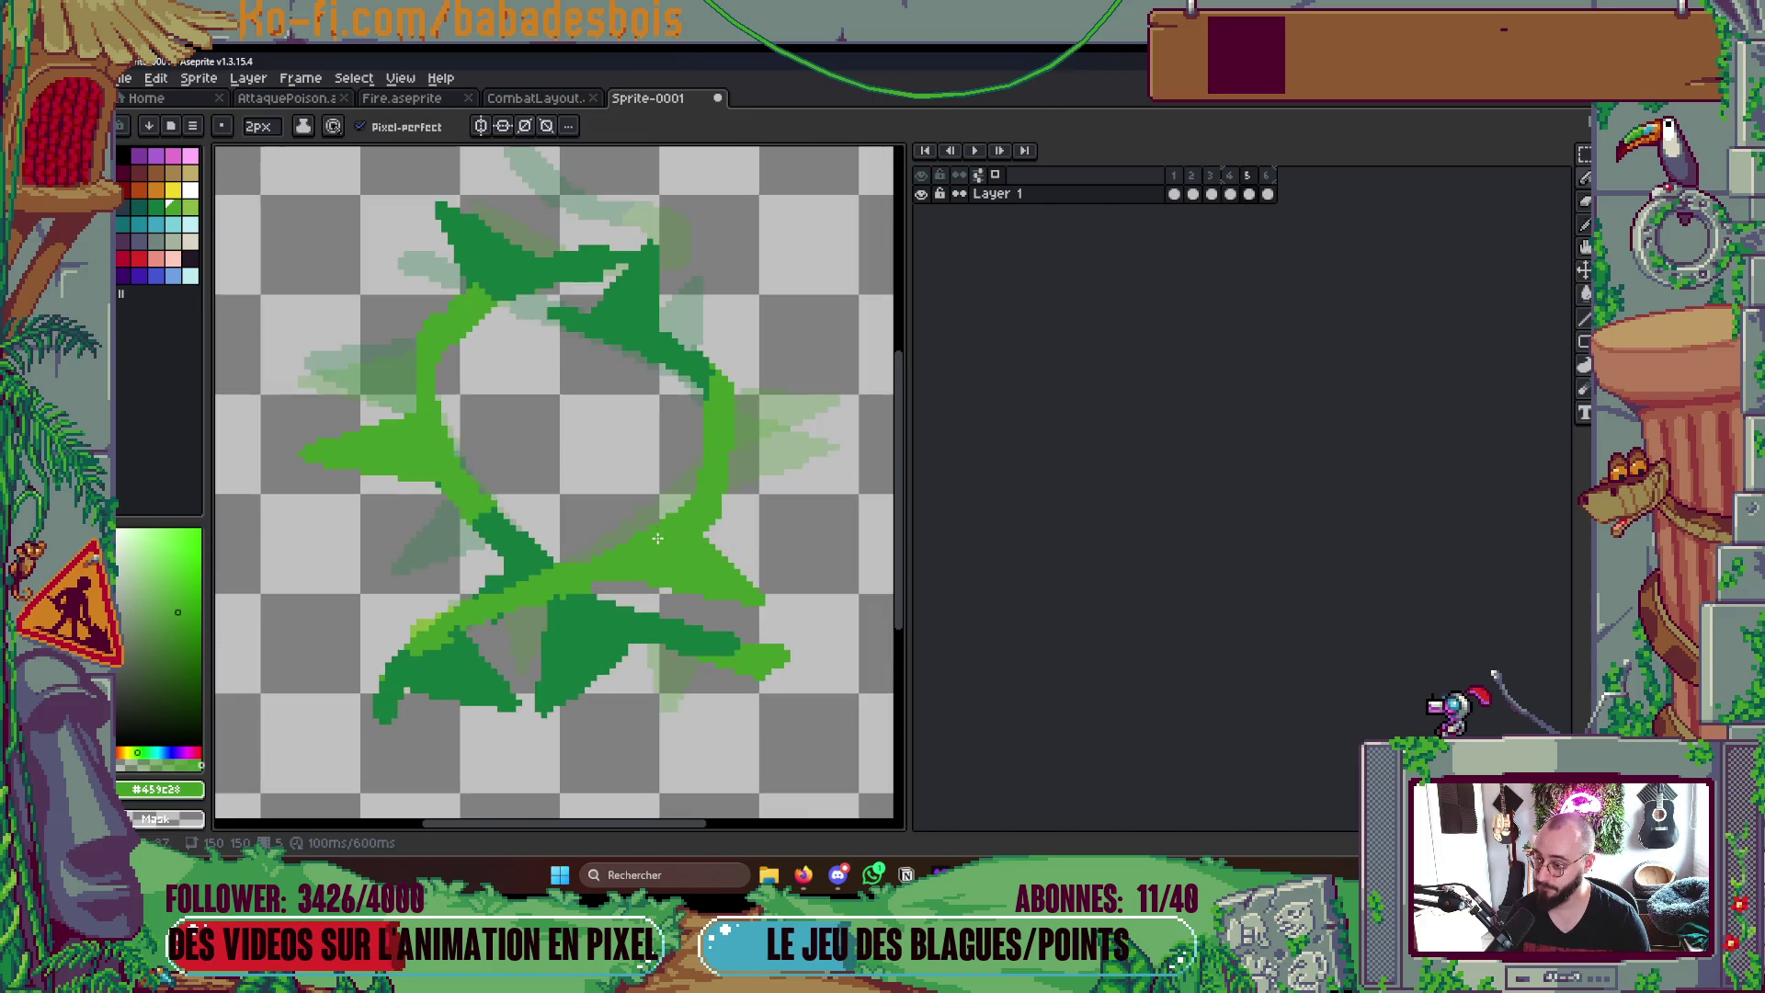
pyautogui.scroll(1, 731, 553)
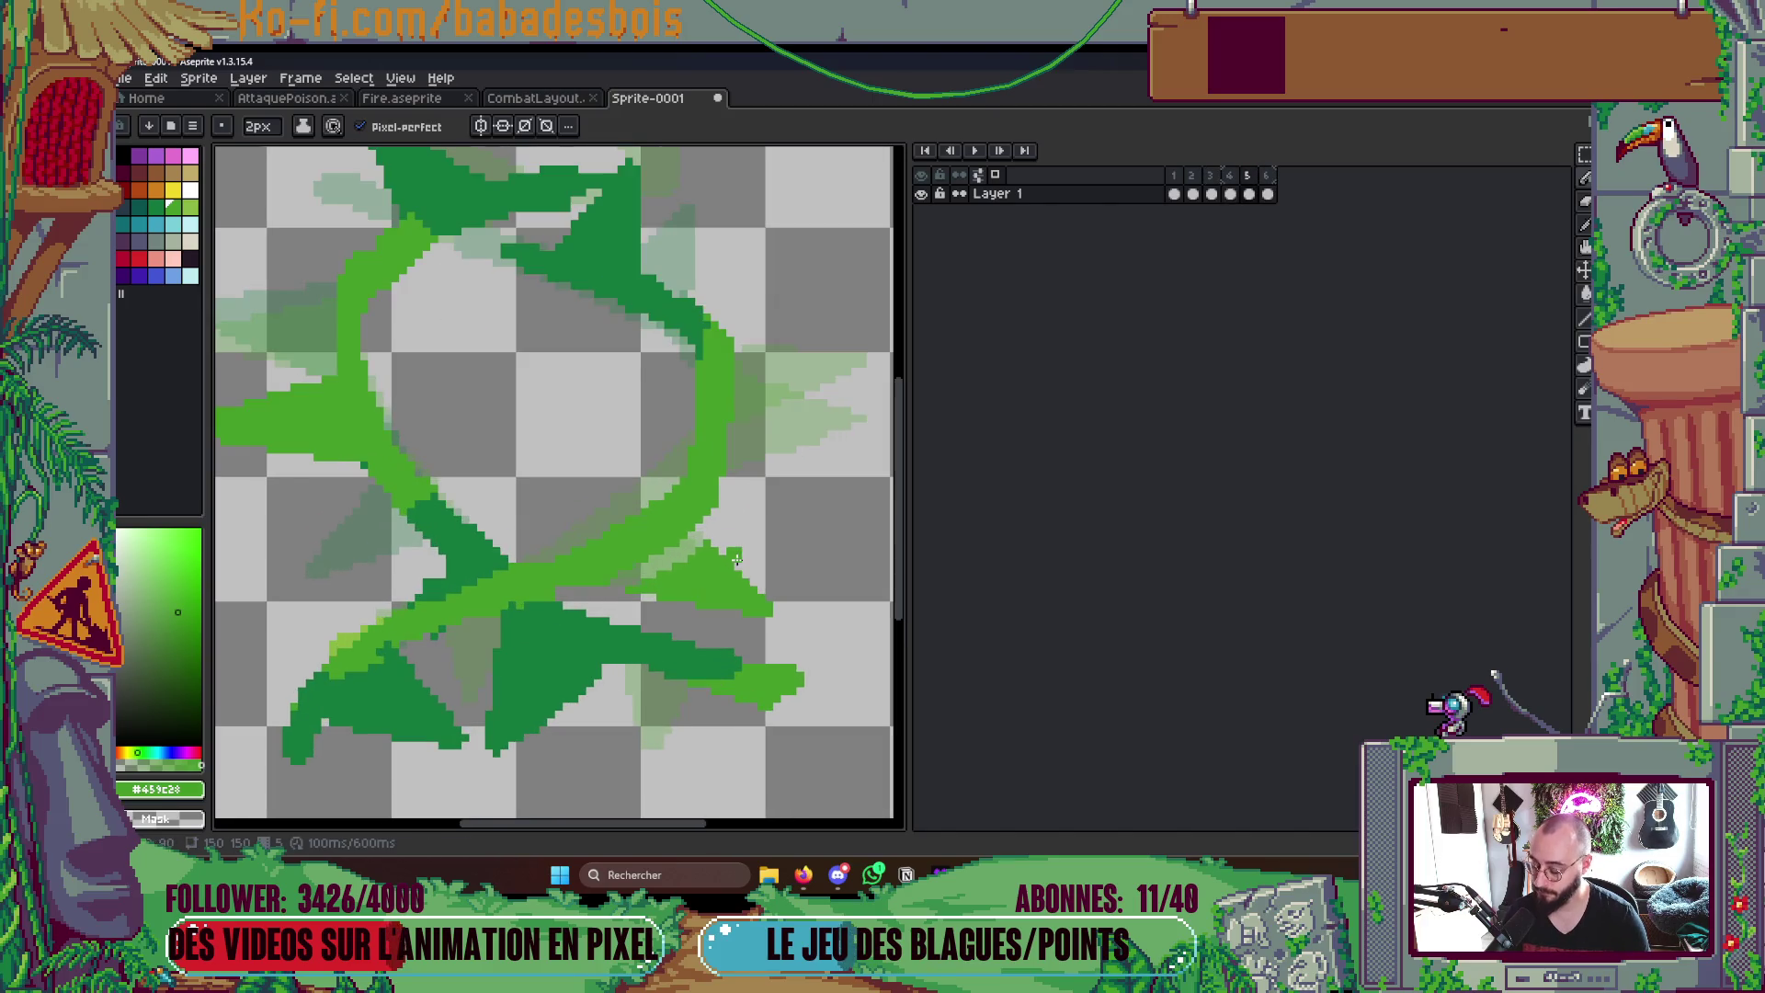
pyautogui.scroll(1, 534, 607)
pyautogui.keyDown('alt'); pyautogui.click(533, 609); pyautogui.keyUp('alt')
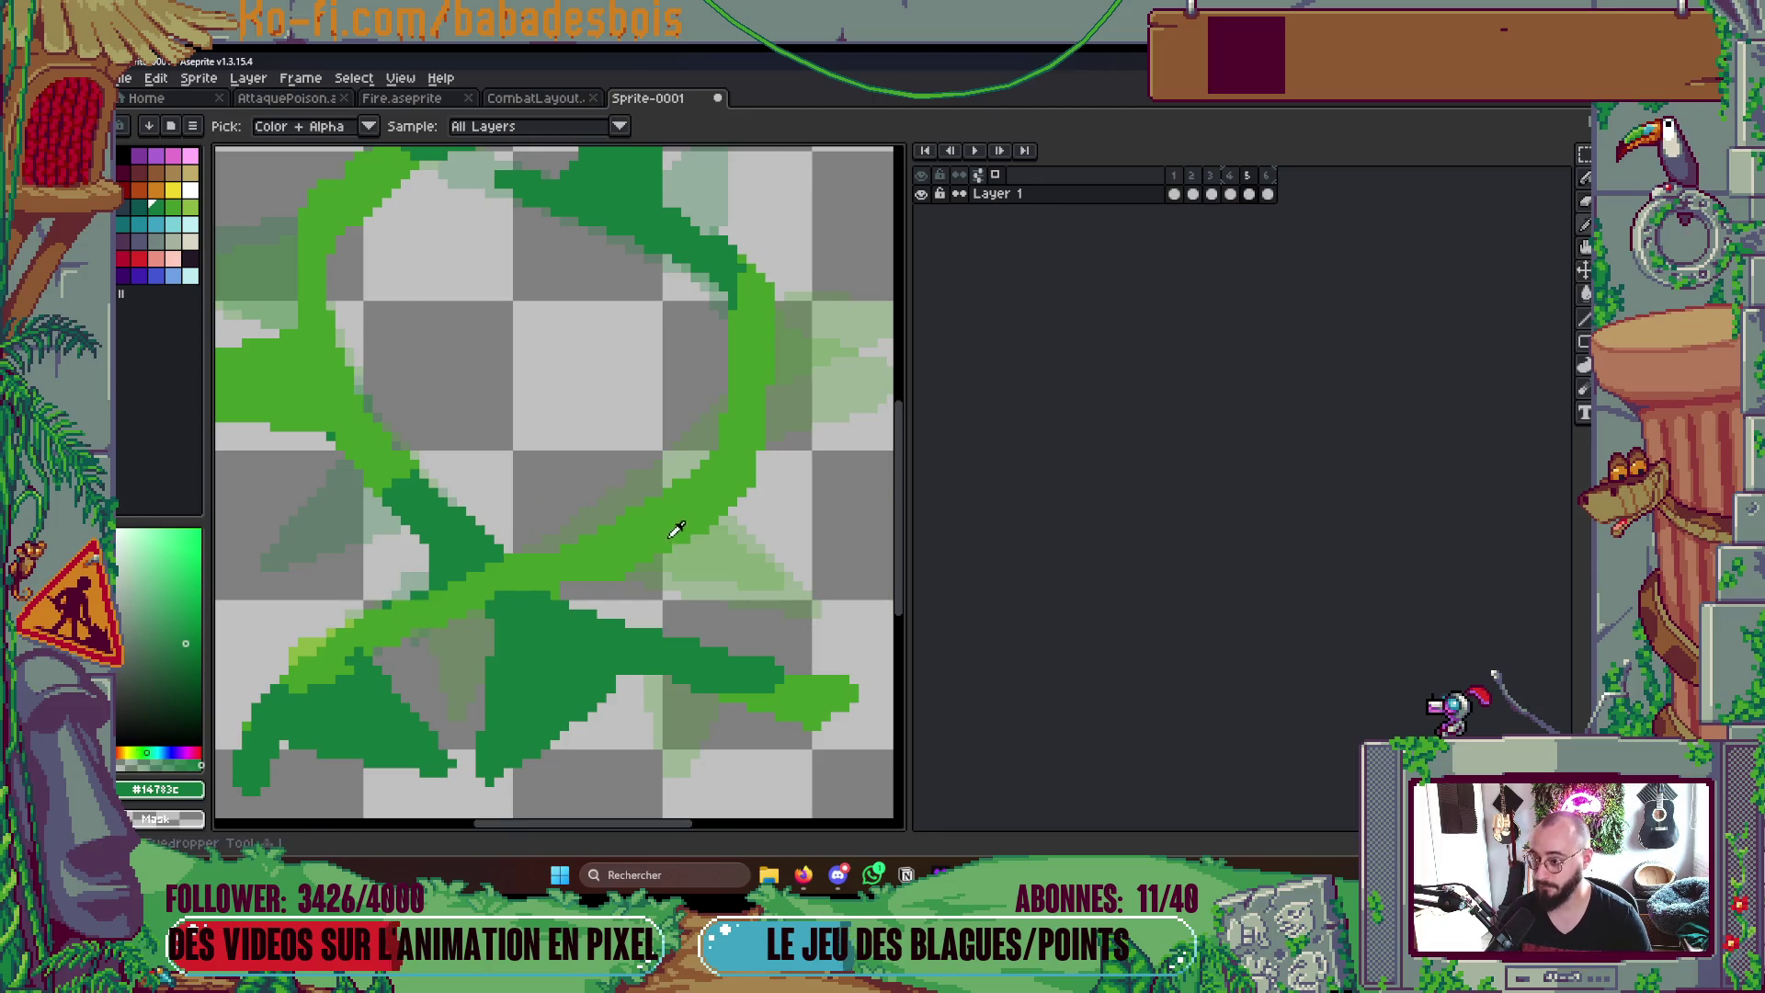
# - Draw two new bright-green pointed thorns, one V-shaped, along the lower vine strand
pyautogui.moveTo(770, 532); pyautogui.dragTo(579, 455)
pyautogui.moveTo(579, 552)
pyautogui.mouseDown()
pyautogui.moveTo(752, 516)
pyautogui.moveTo(574, 463)
pyautogui.moveTo(680, 479)
pyautogui.mouseUp()
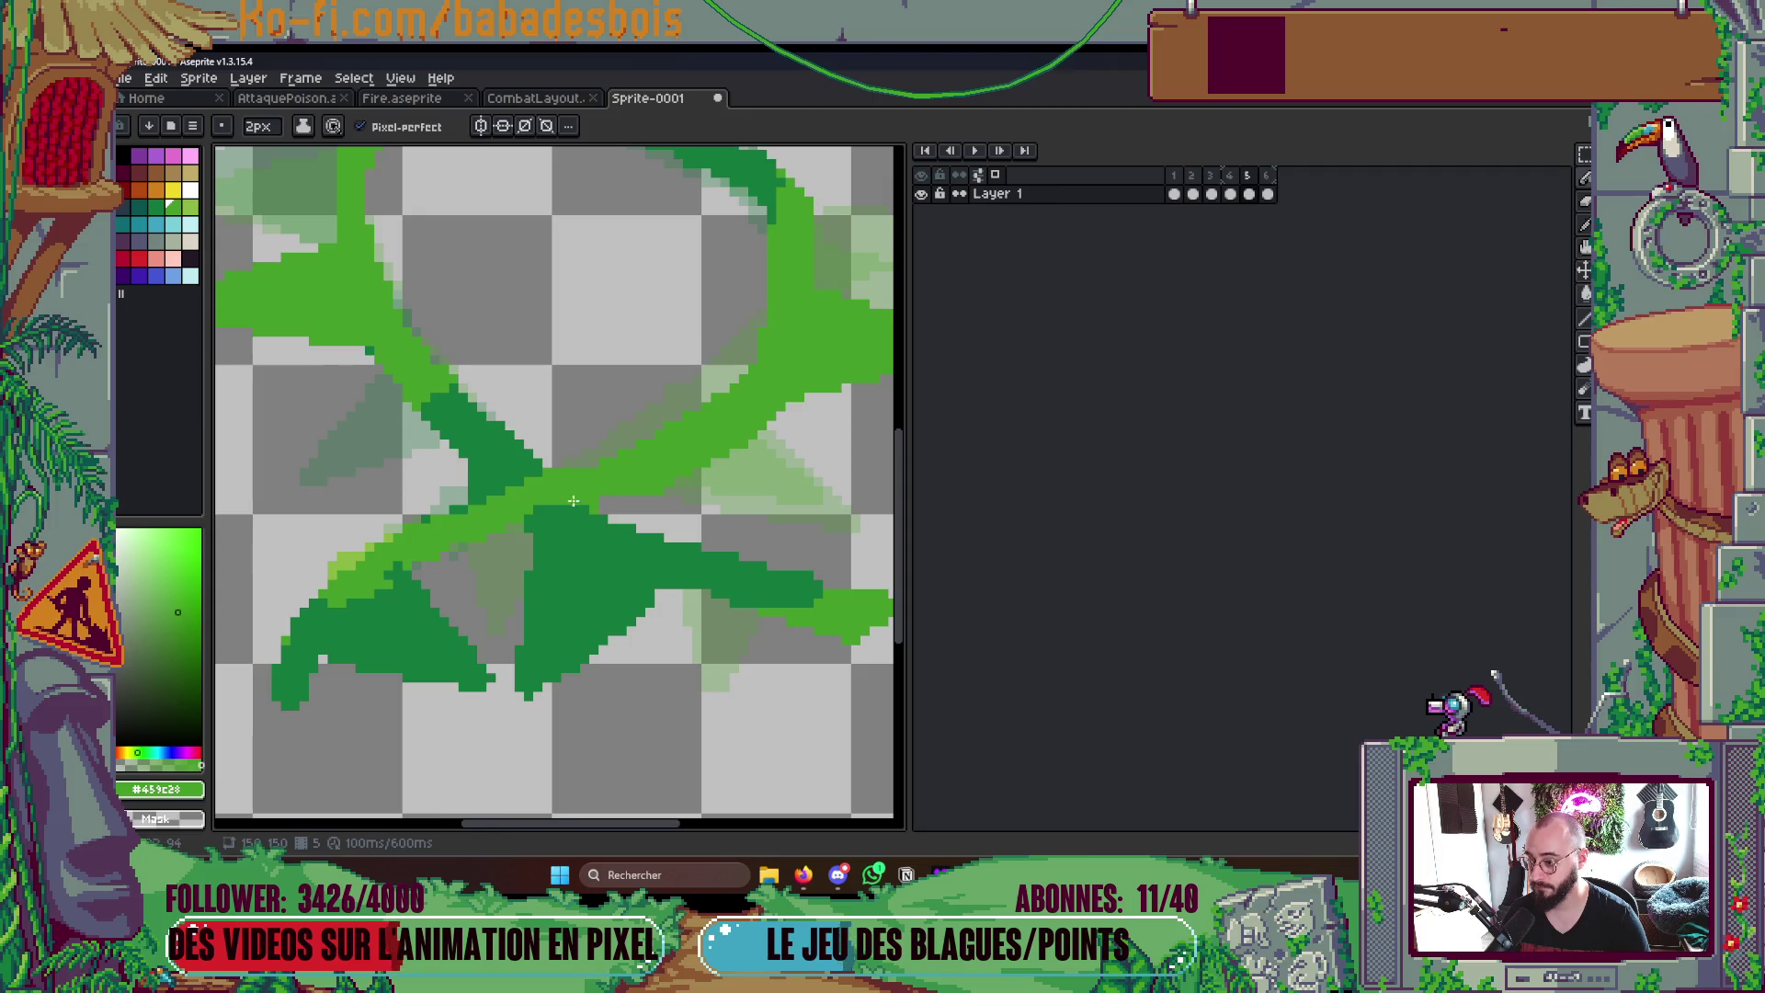
pyautogui.moveTo(559, 497)
pyautogui.mouseDown()
pyautogui.moveTo(683, 635)
pyautogui.moveTo(692, 461)
pyautogui.moveTo(622, 539)
pyautogui.moveTo(591, 522)
pyautogui.mouseUp()
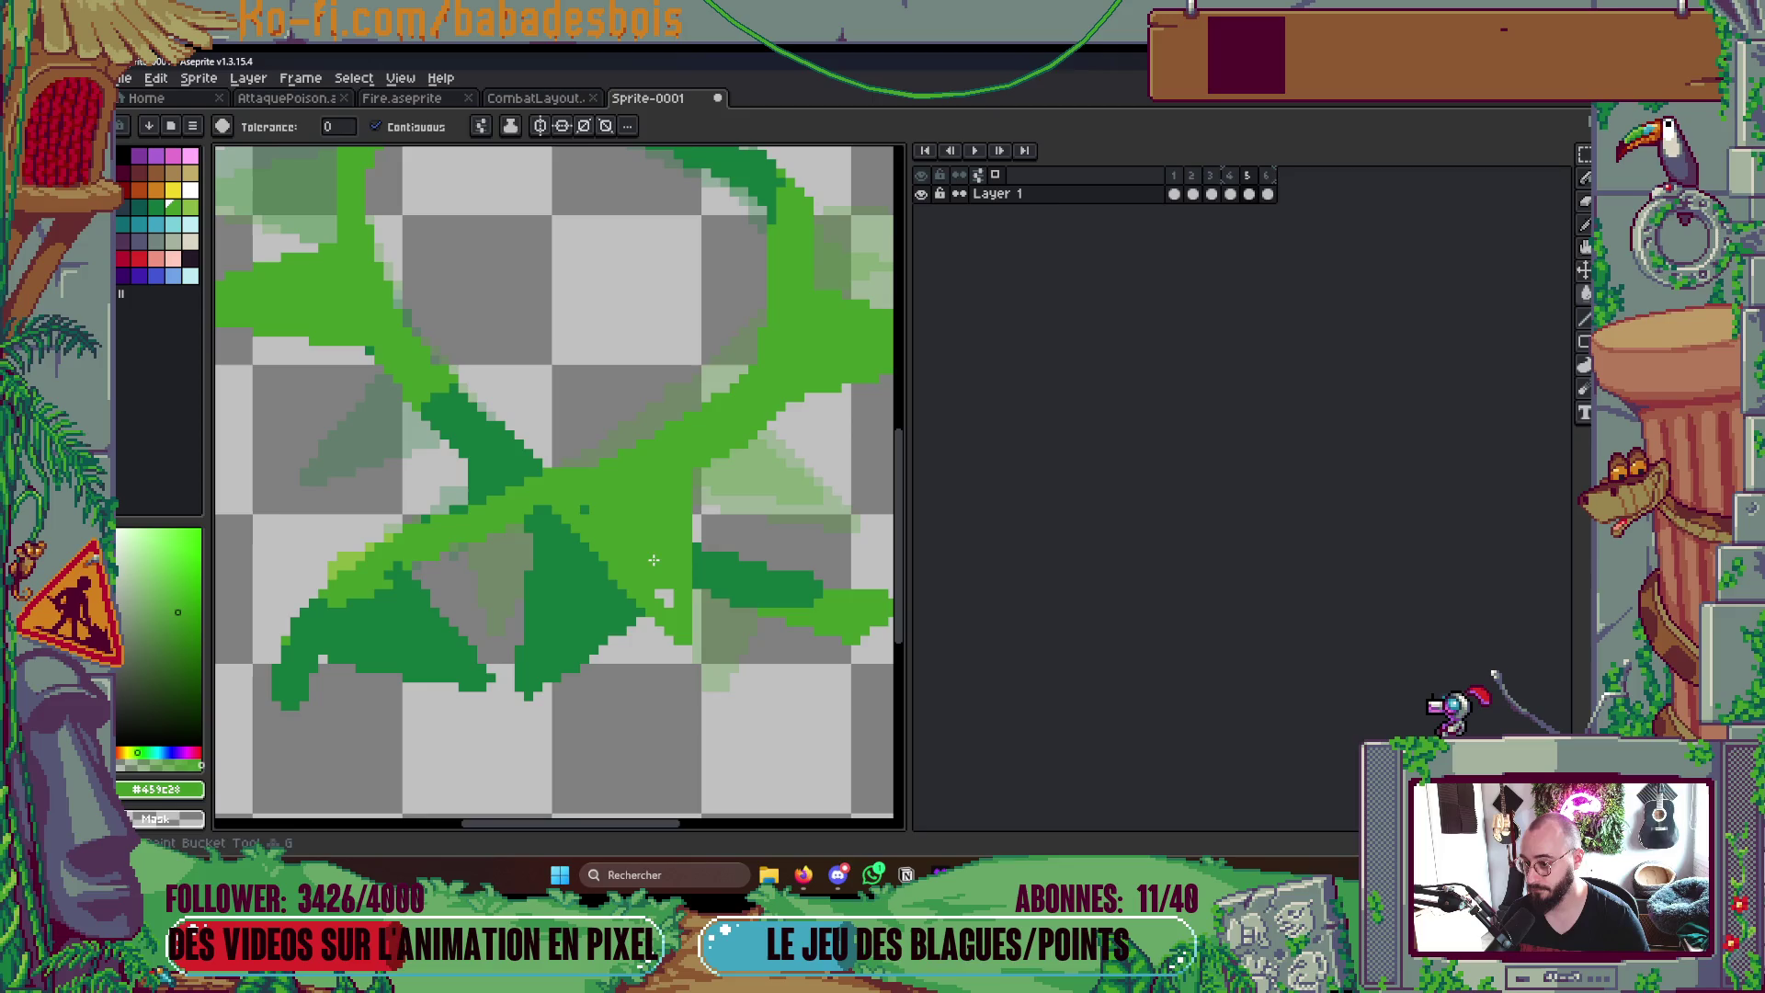
pyautogui.scroll(-3, 668, 577)
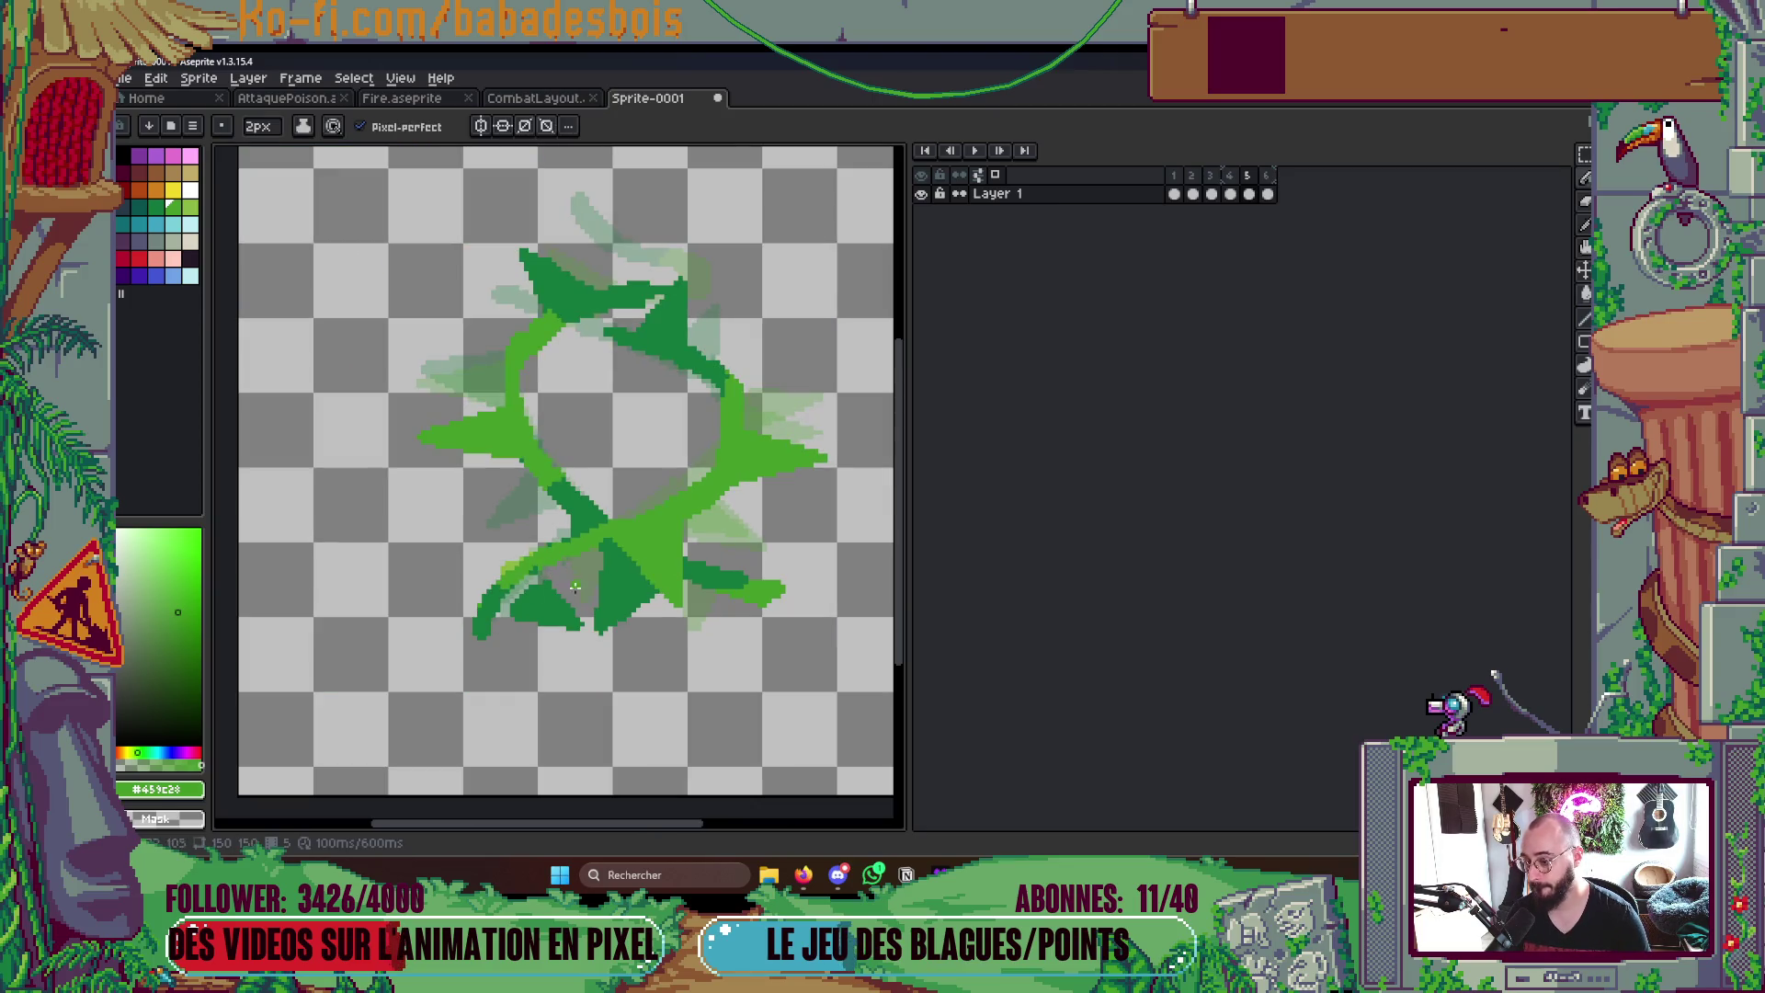
pyautogui.press('g')
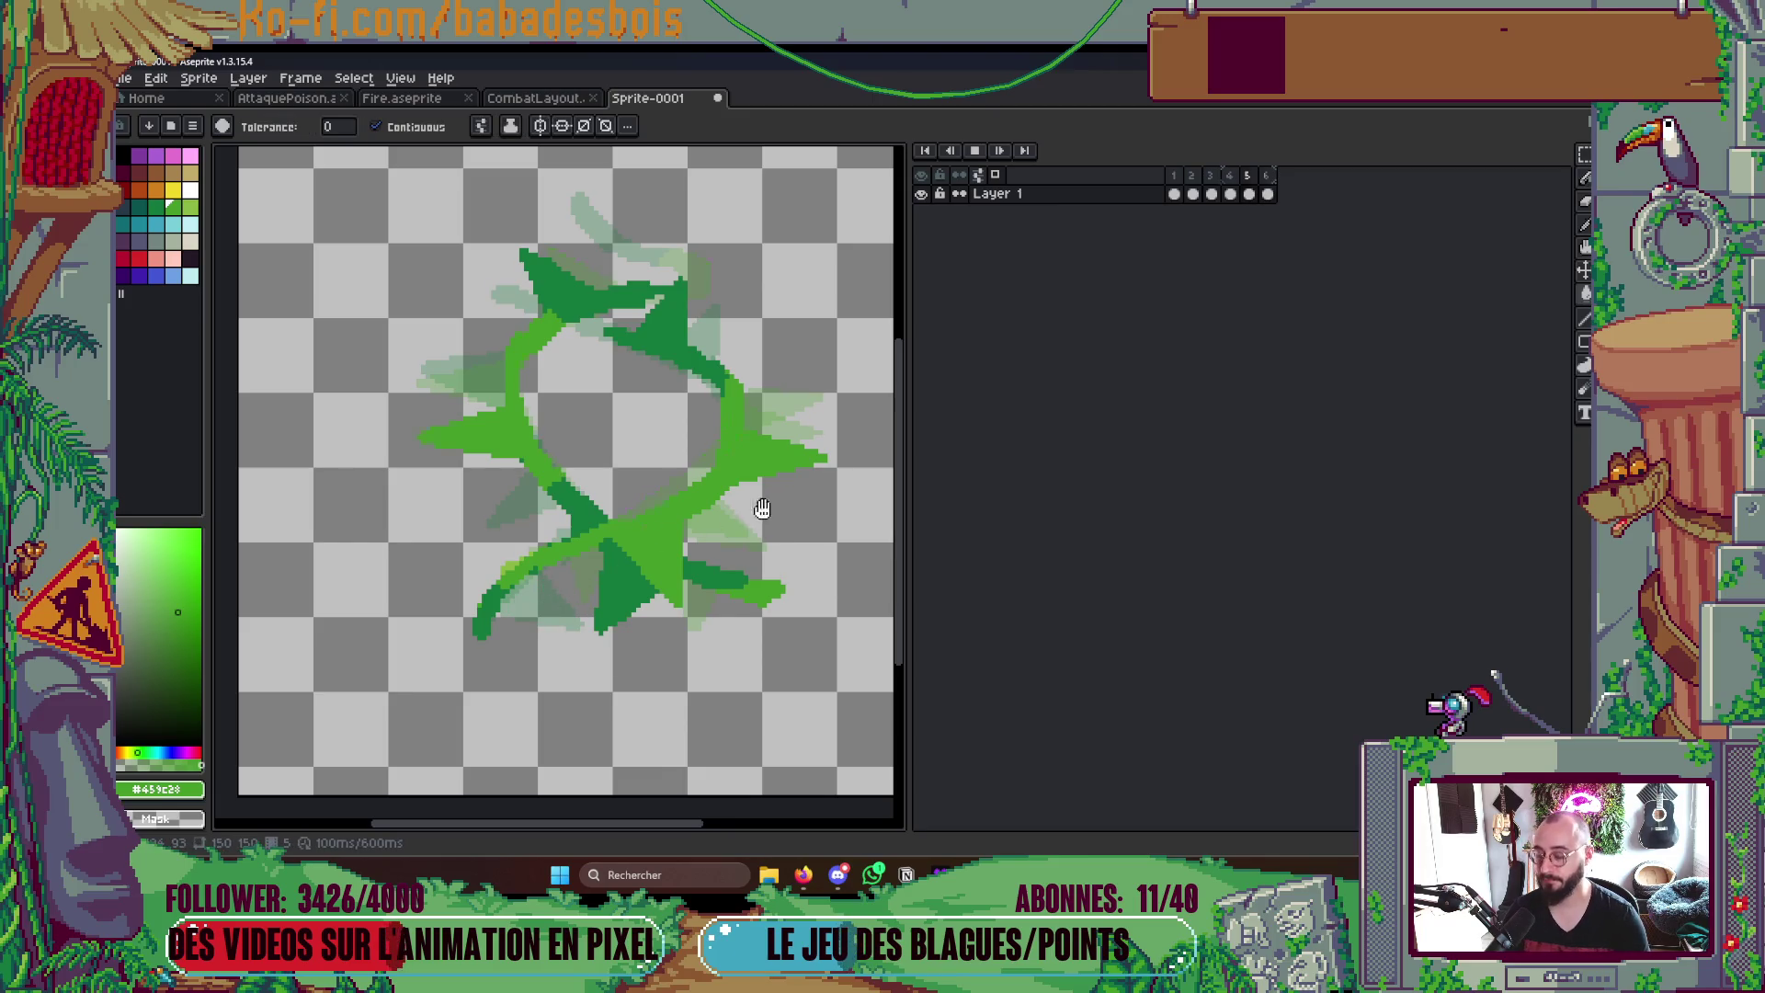
# - Preview the loop, set the selected frames' duration to 75 ms, and replay it
pyautogui.press('Return')
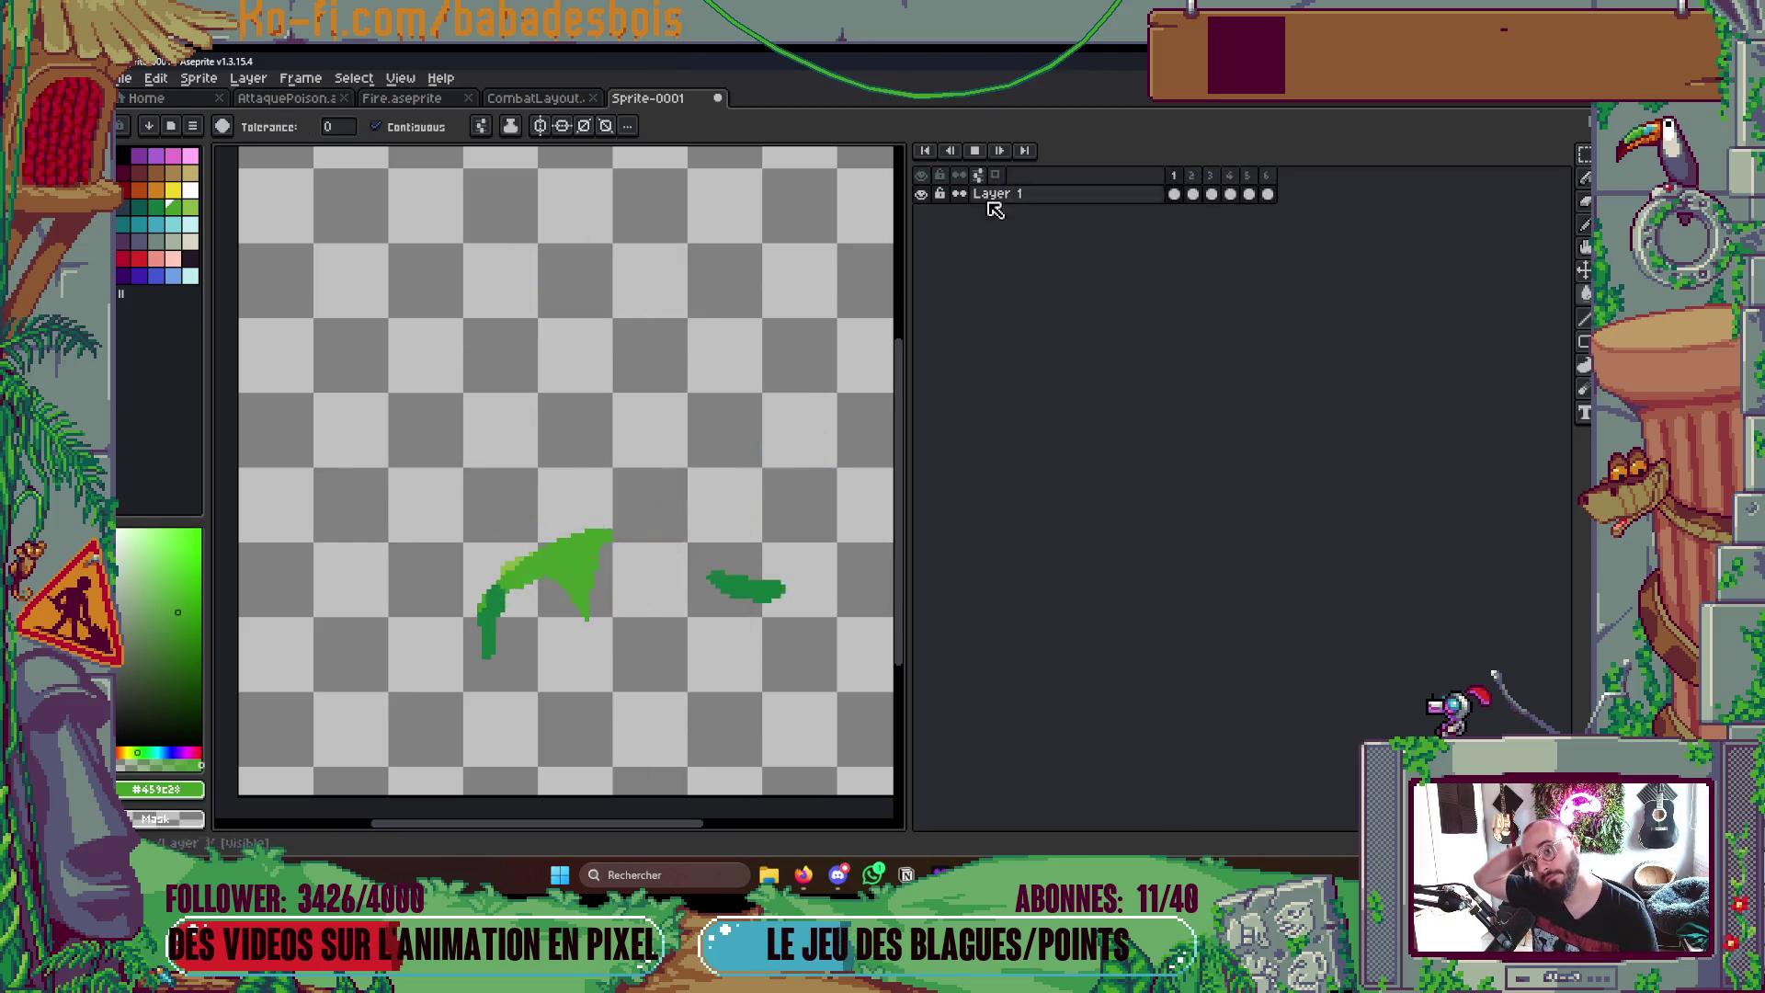
pyautogui.scroll(-4, 772, 414)
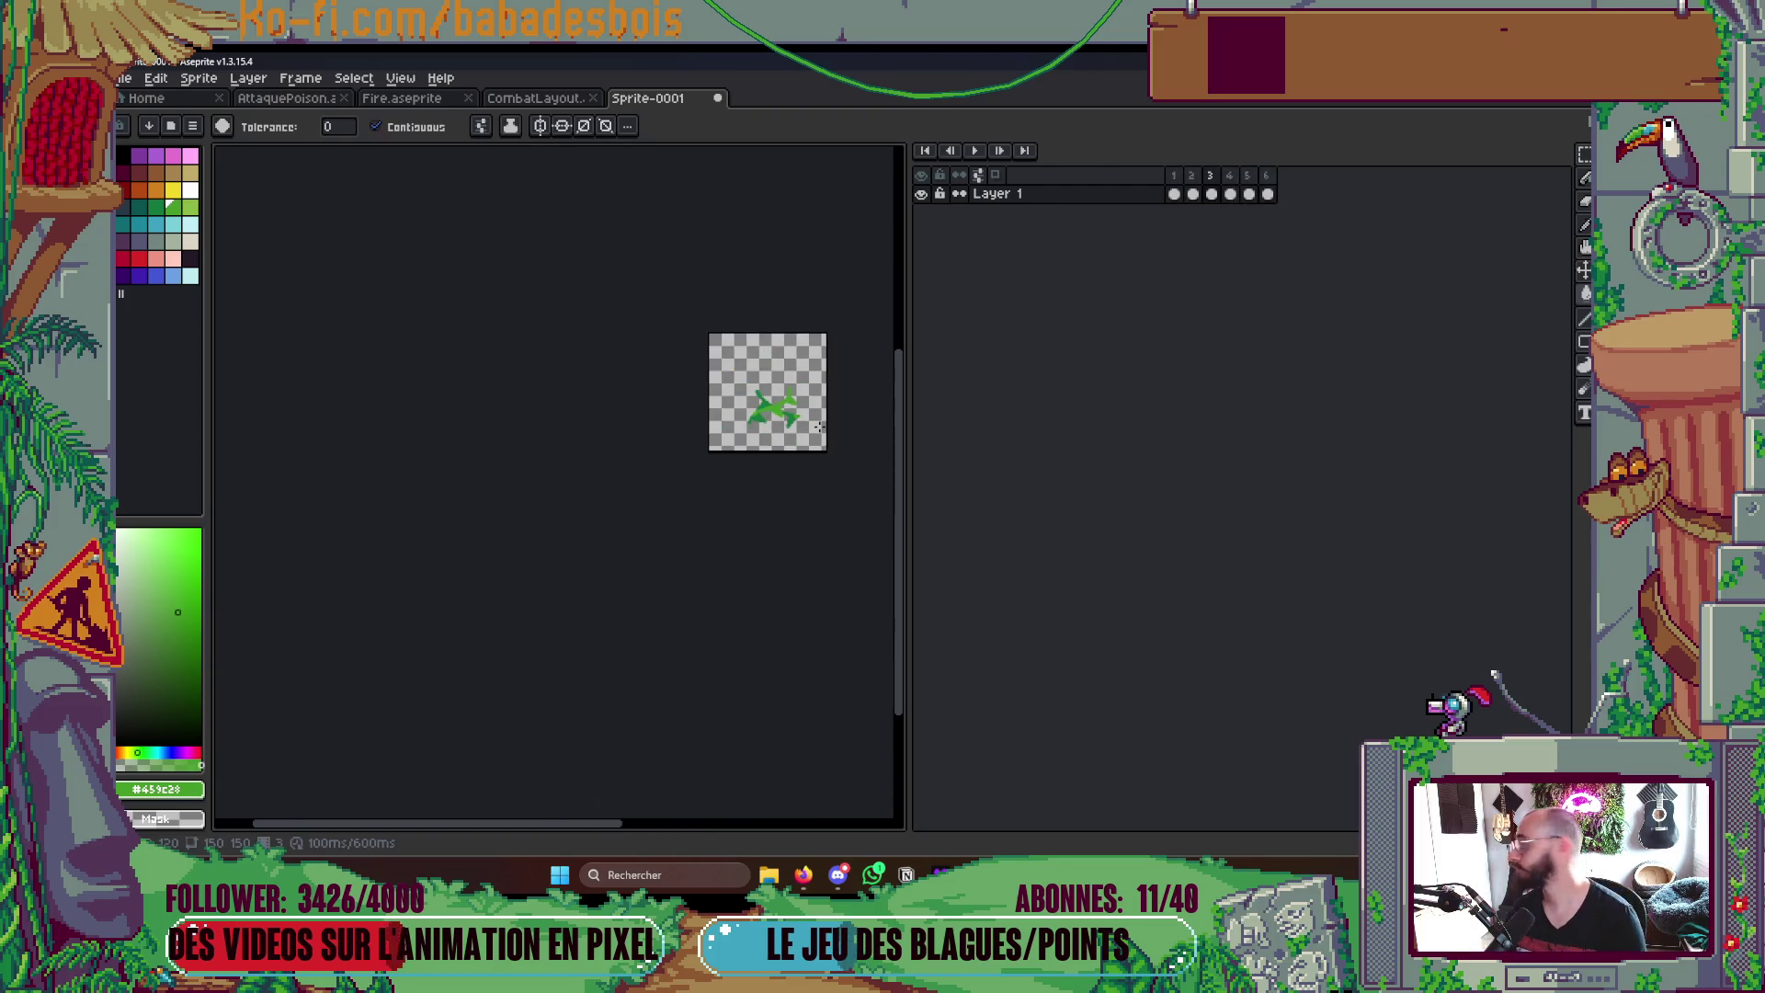
pyautogui.moveTo(1172, 194); pyautogui.dragTo(1257, 179)
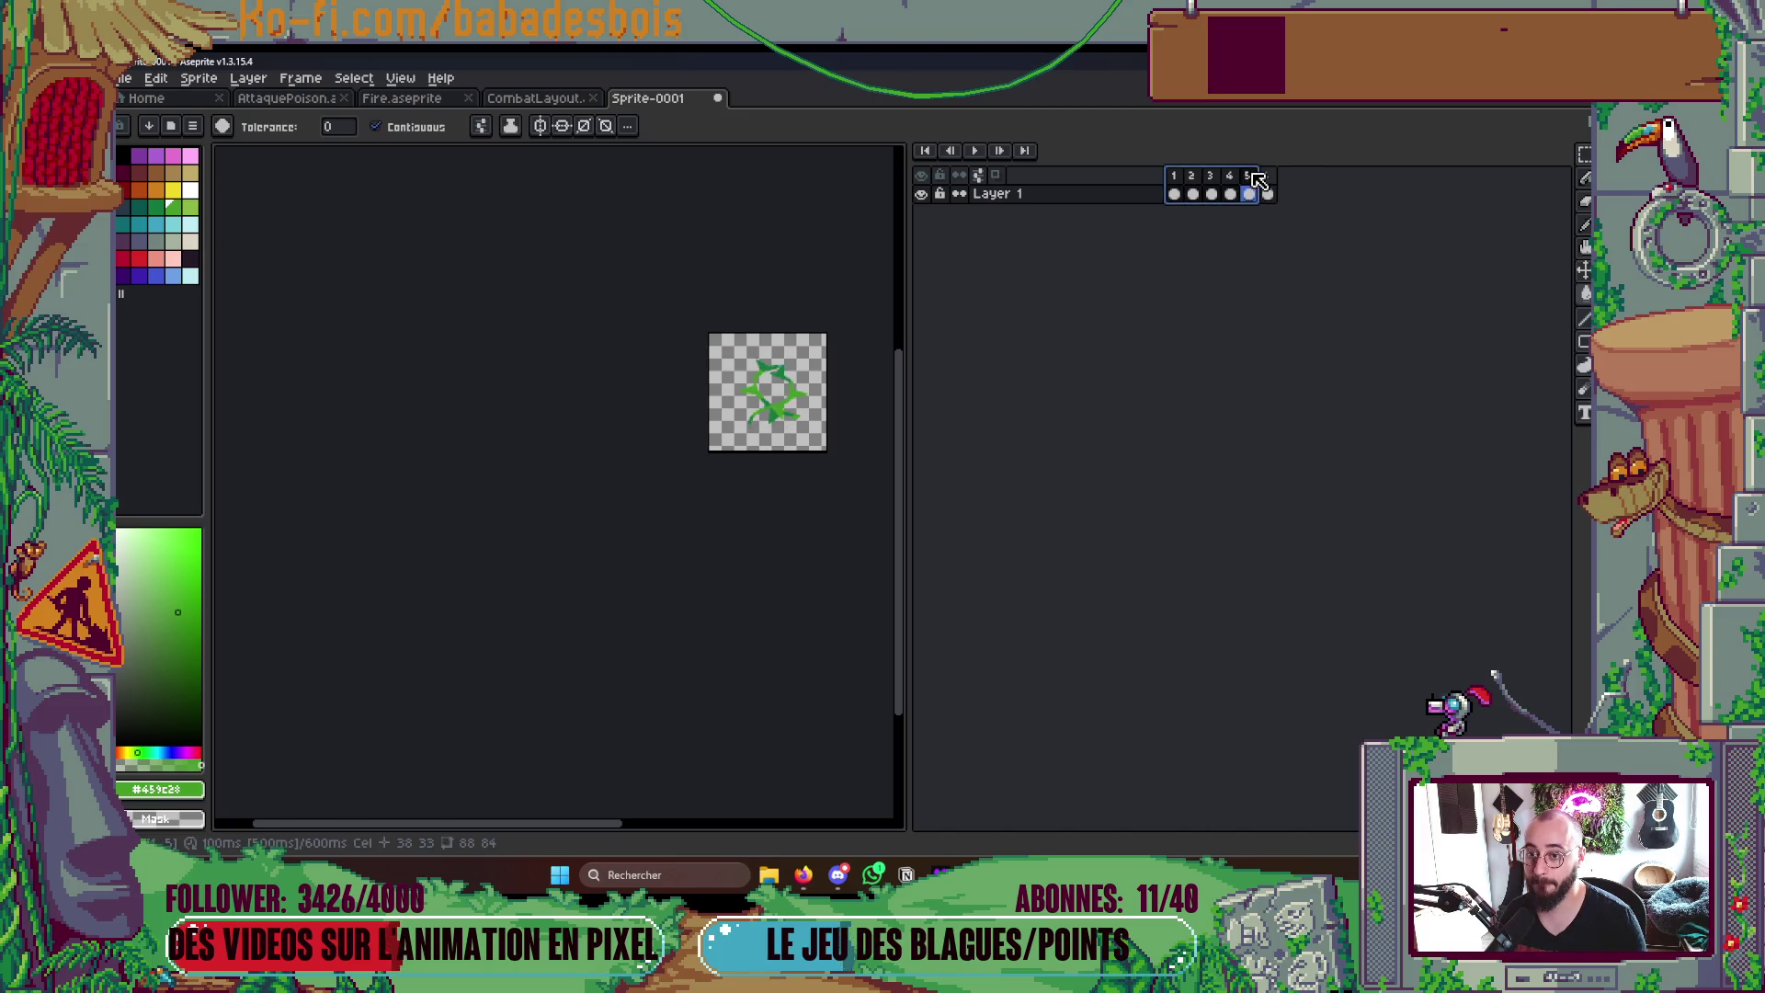
pyautogui.rightClick(1248, 179)
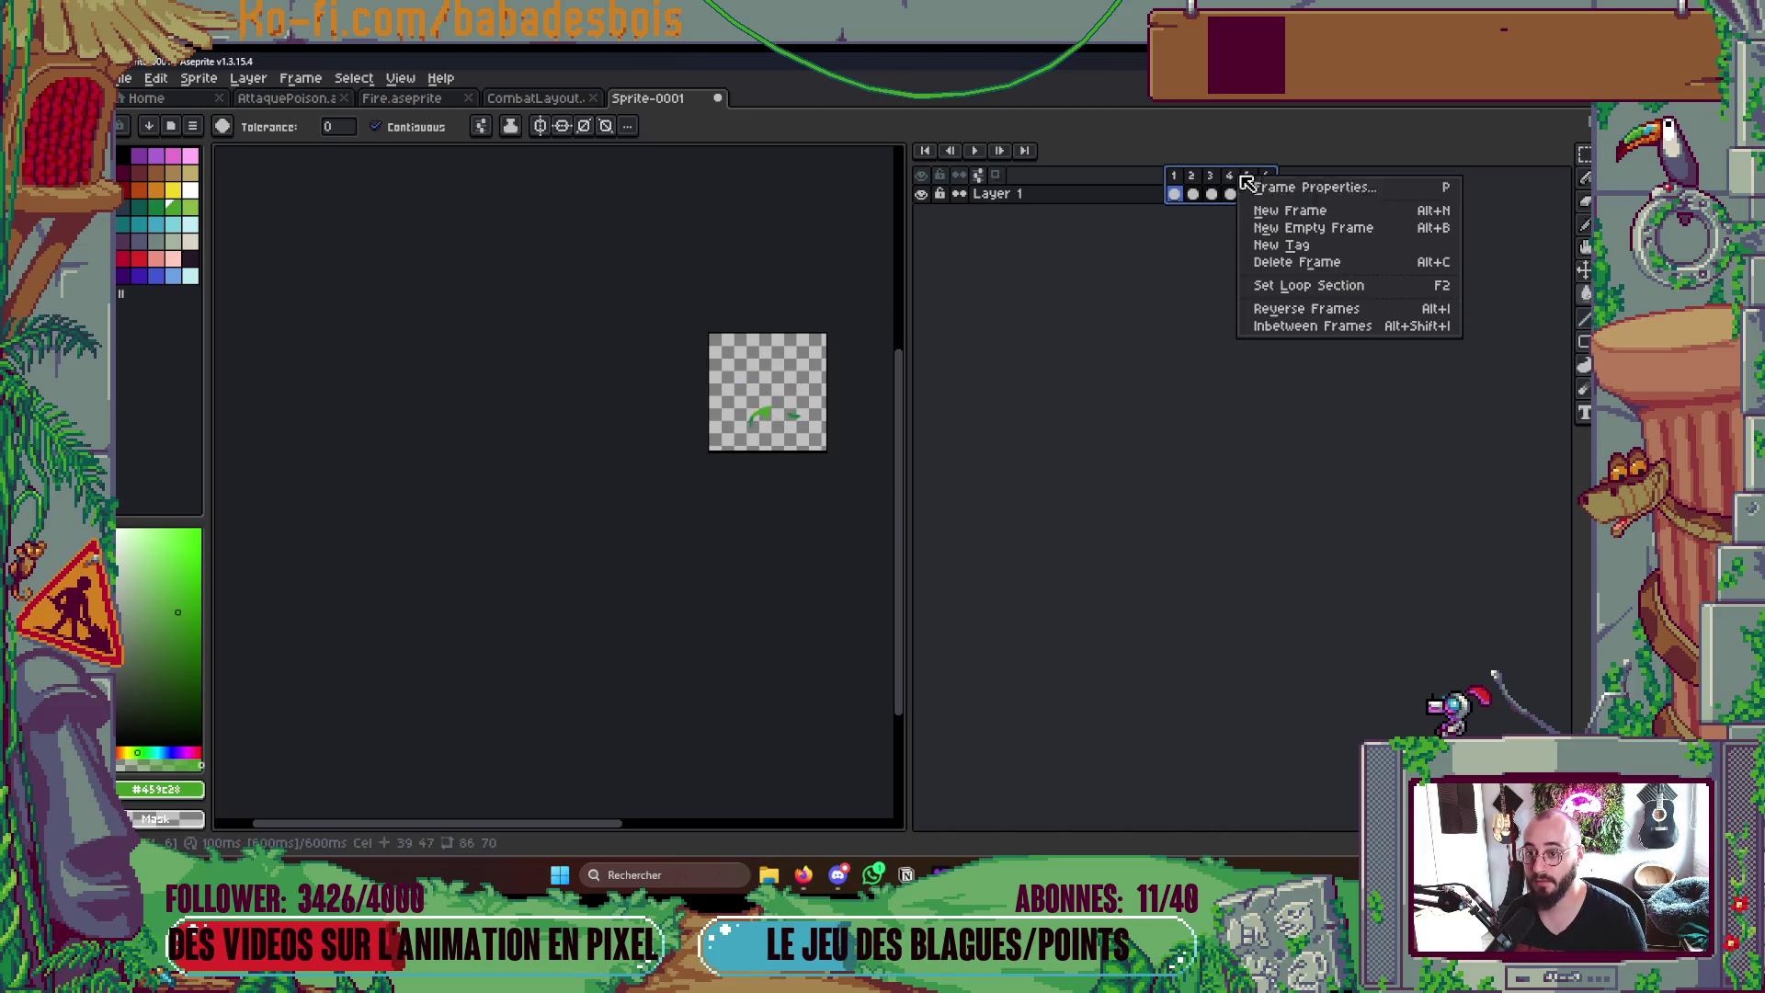
pyautogui.click(1311, 186)
pyautogui.press('Return')
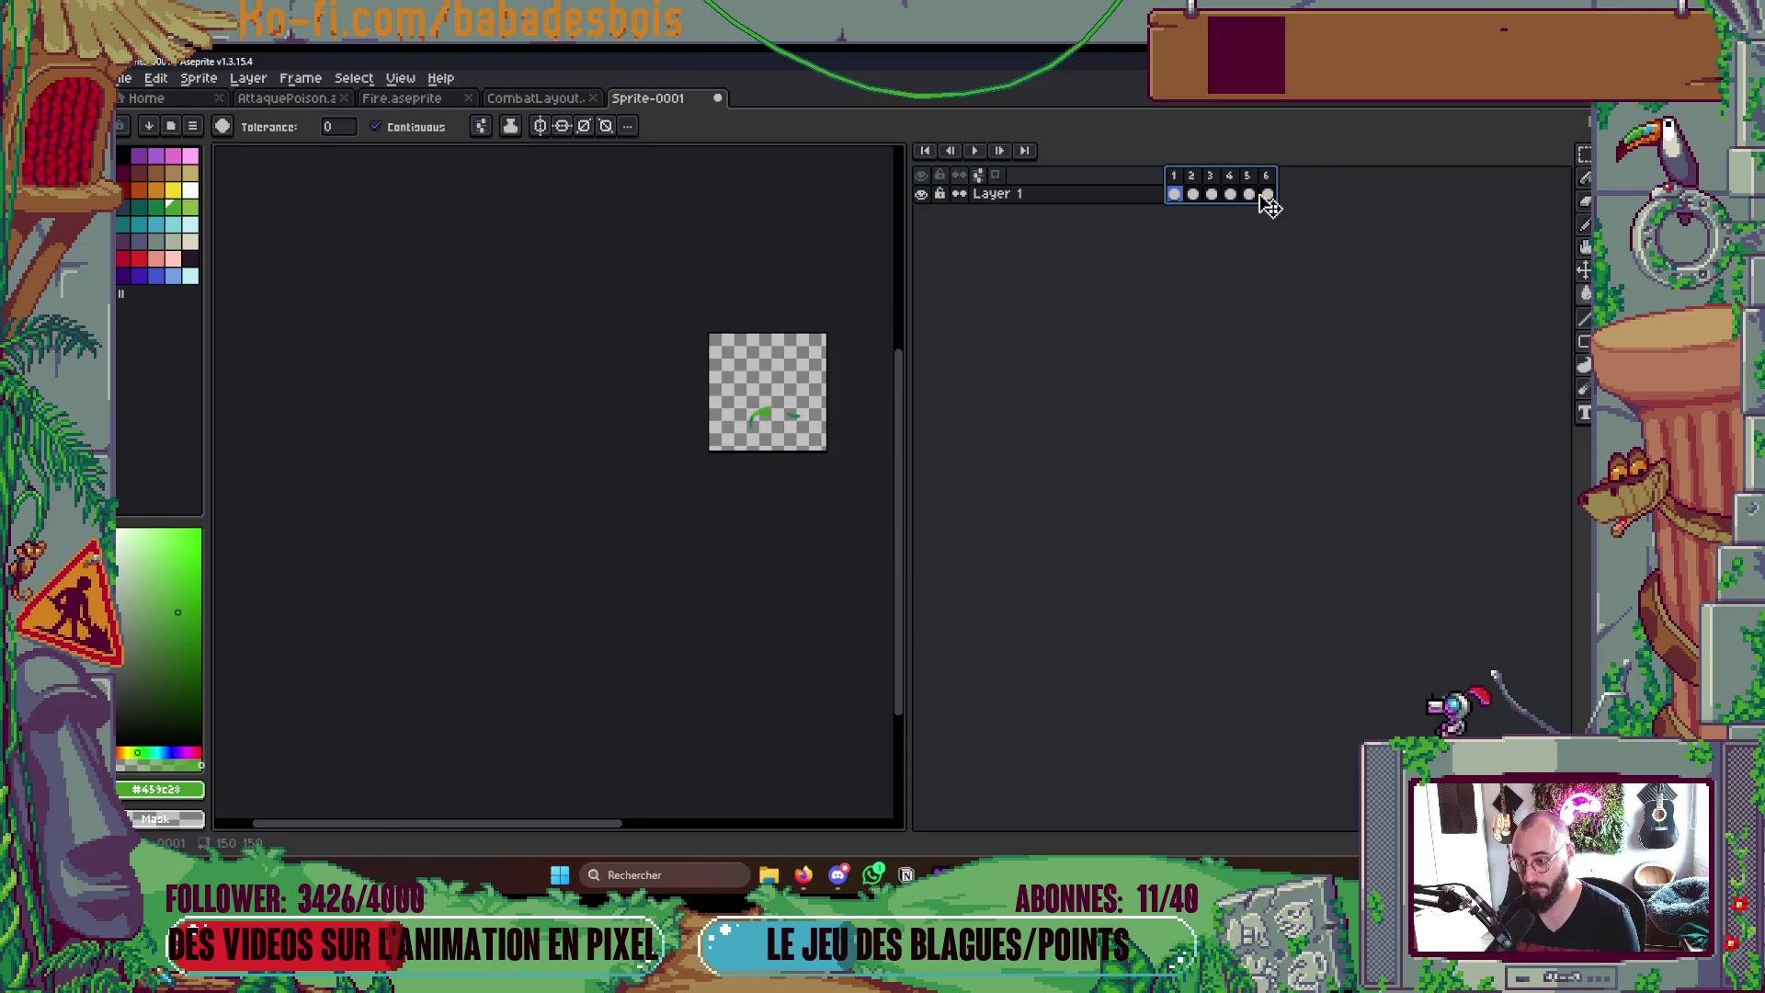
pyautogui.press('Return')
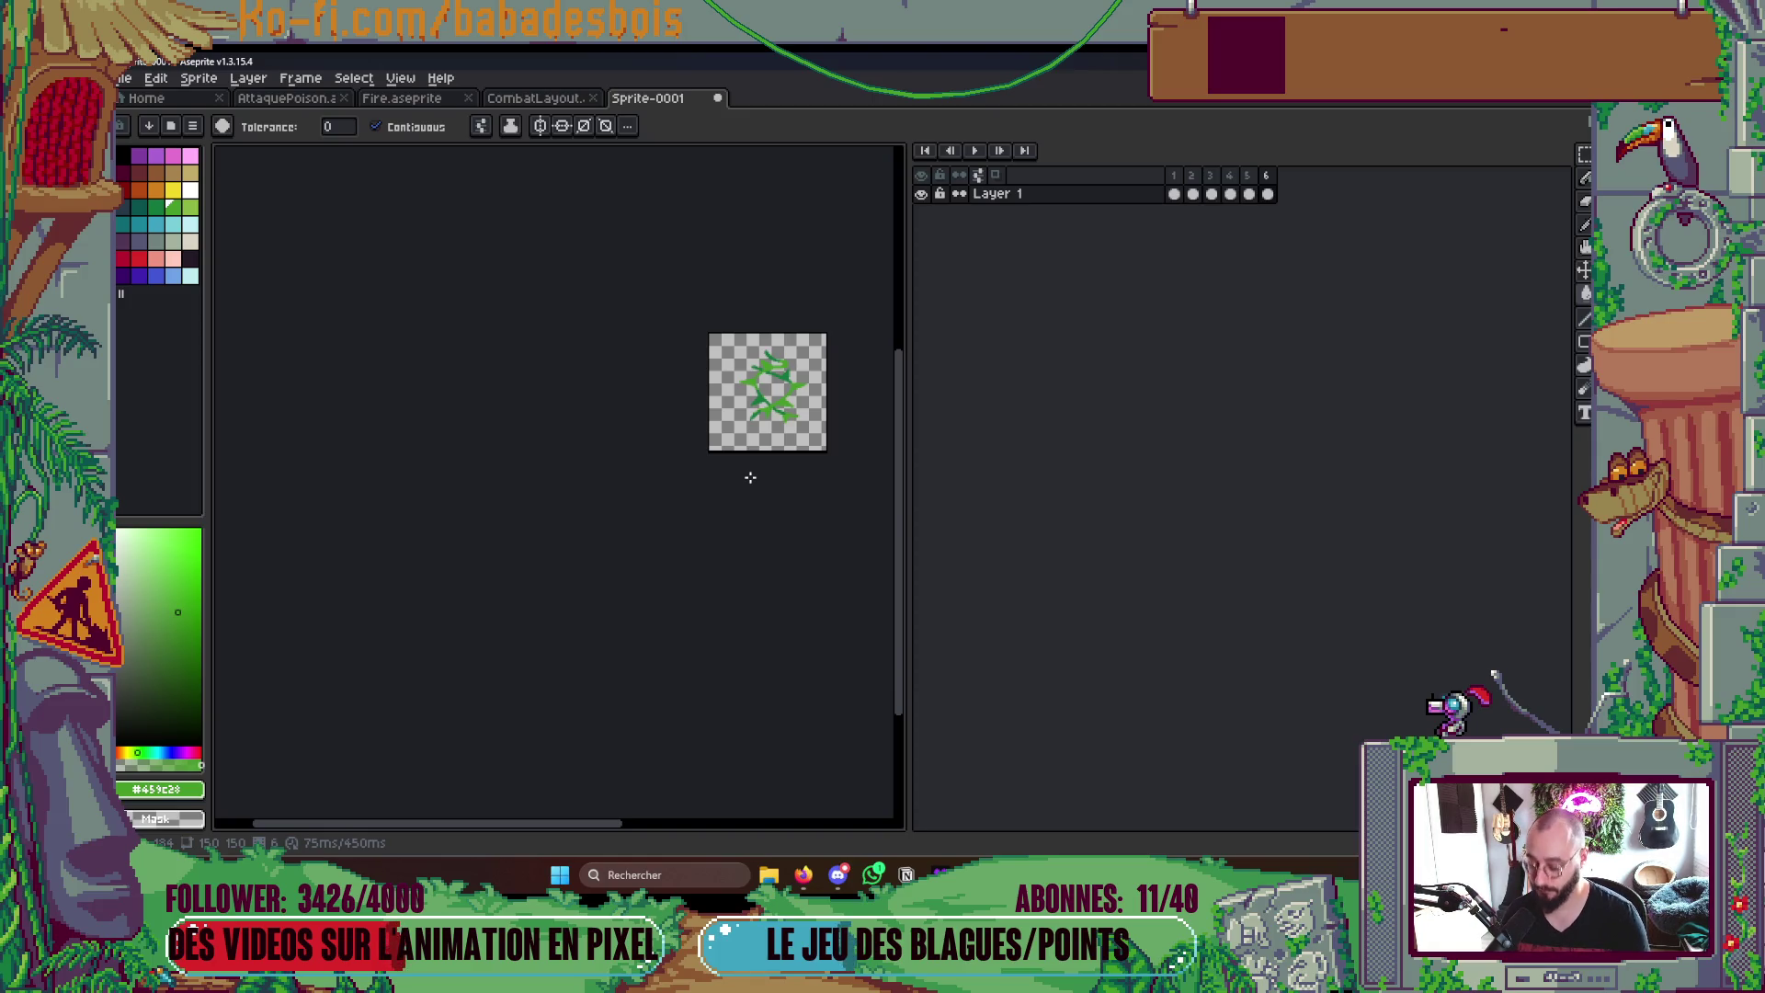
pyautogui.scroll(1, 560, 272)
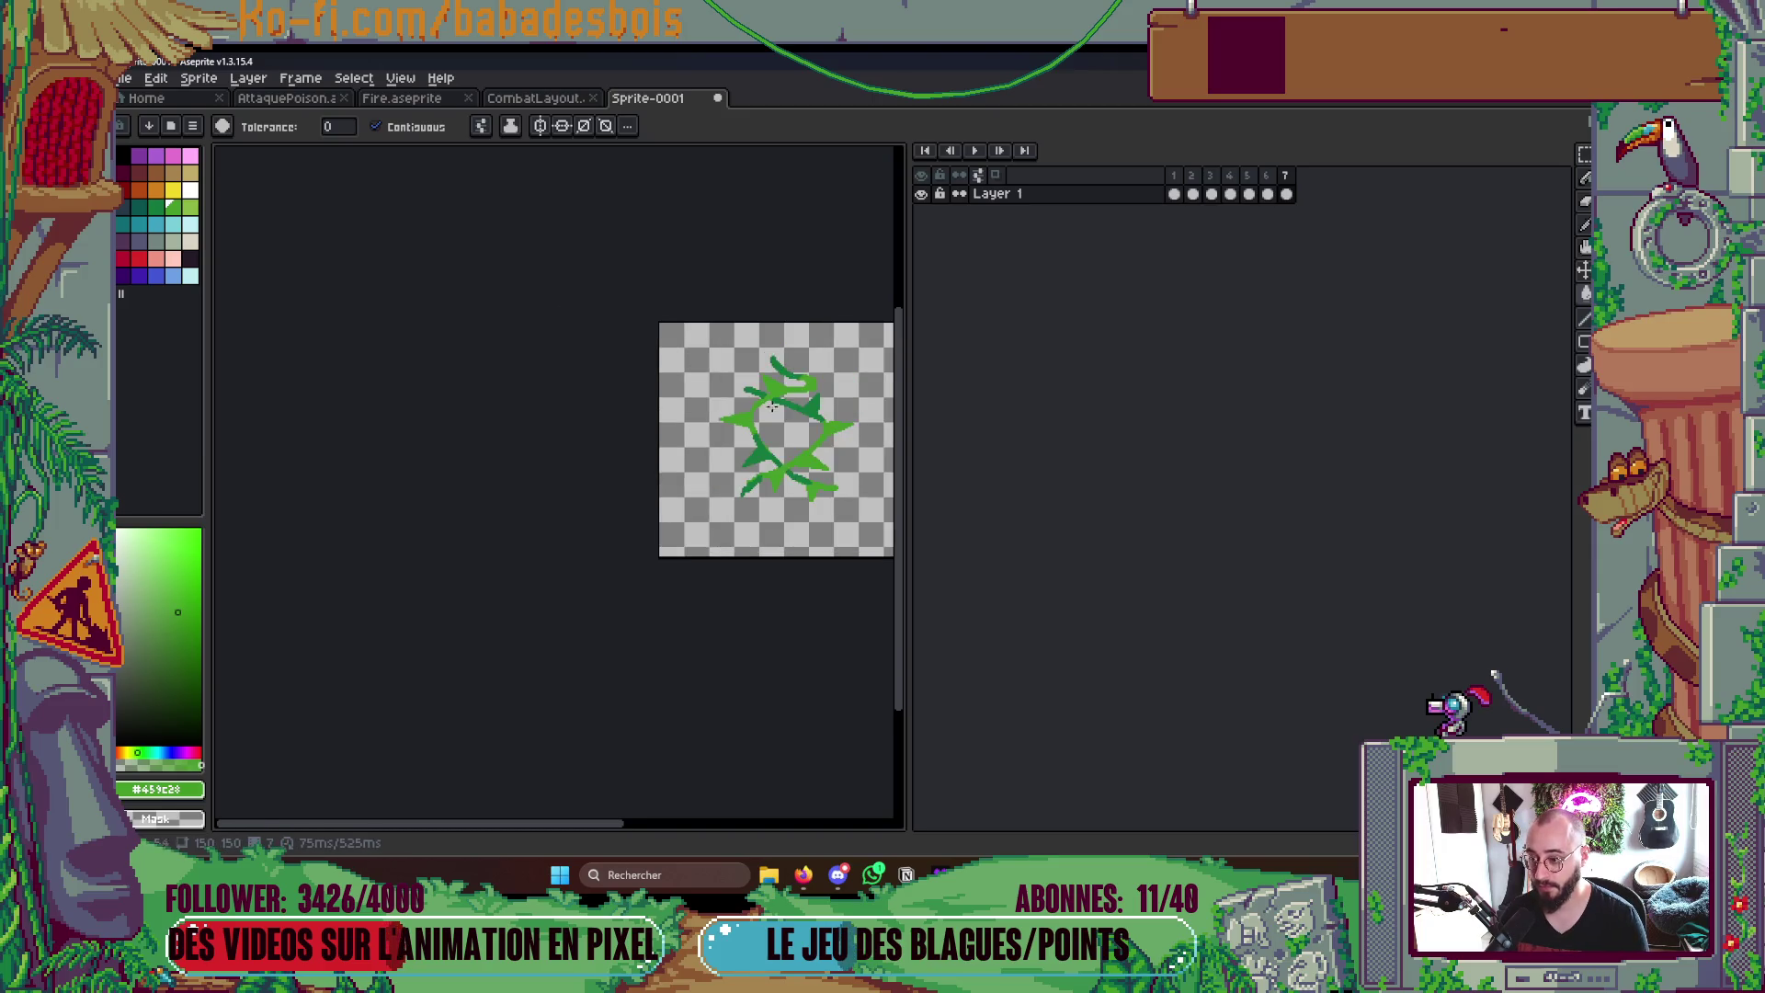
pyautogui.scroll(1, 559, 271)
# - Select the whole vine ring and nudge it one pixel down-right
pyautogui.press('m')
pyautogui.moveTo(559, 273)
pyautogui.mouseDown()
pyautogui.moveTo(883, 620)
pyautogui.moveTo(808, 623)
pyautogui.moveTo(787, 599)
pyautogui.mouseUp()
pyautogui.scroll(-1, 813, 628)
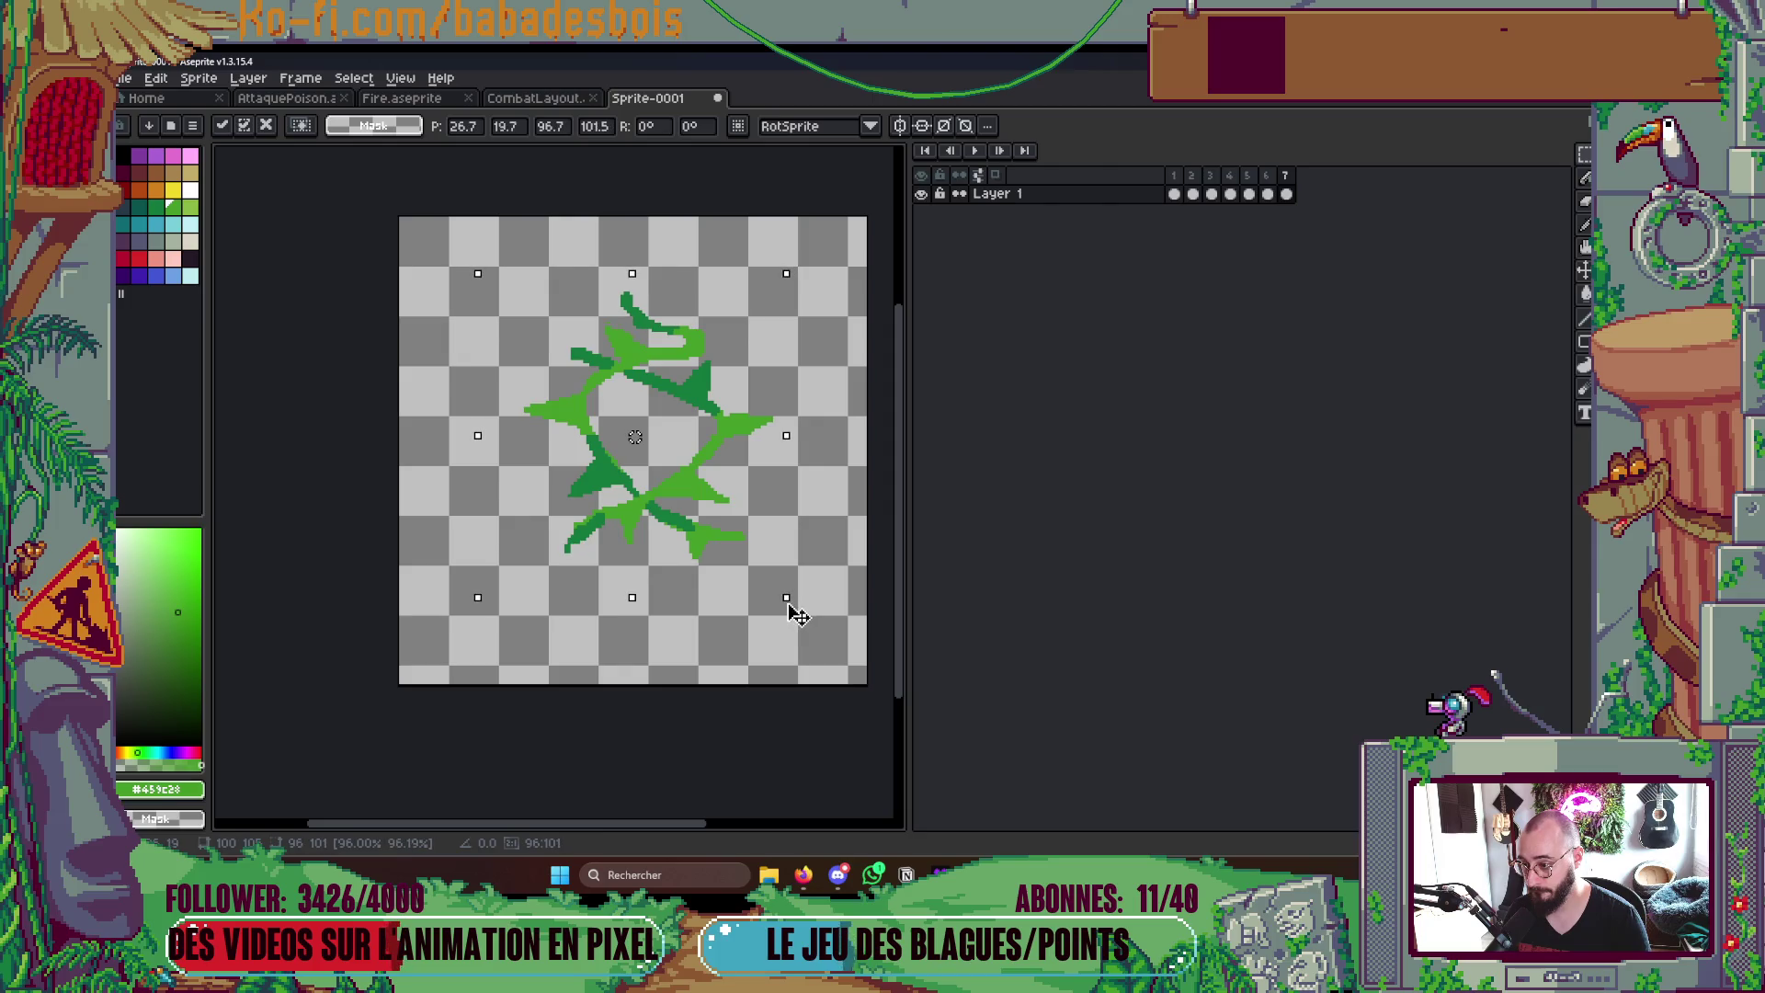
pyautogui.moveTo(718, 577); pyautogui.dragTo(724, 583)
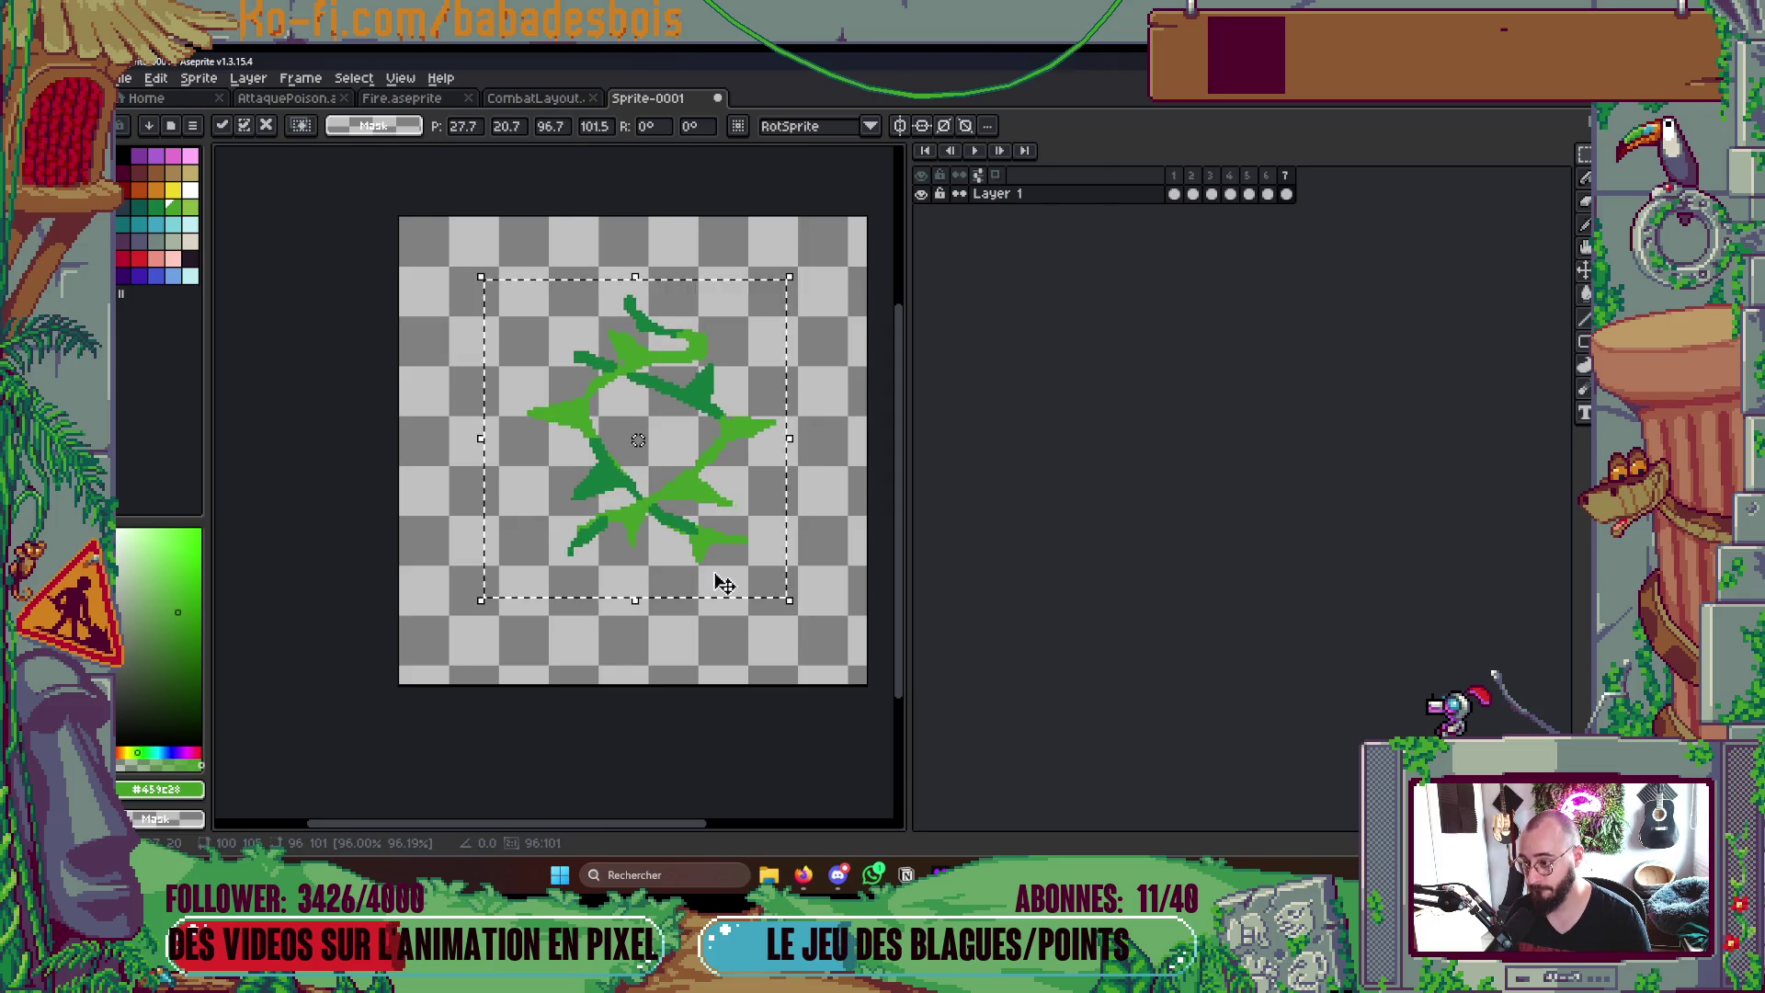
pyautogui.press('Escape')
# - Add two frames with a scaled-up vine ring, then insert a new frame 7 after frame 6
pyautogui.hotkey('alt', 'n')
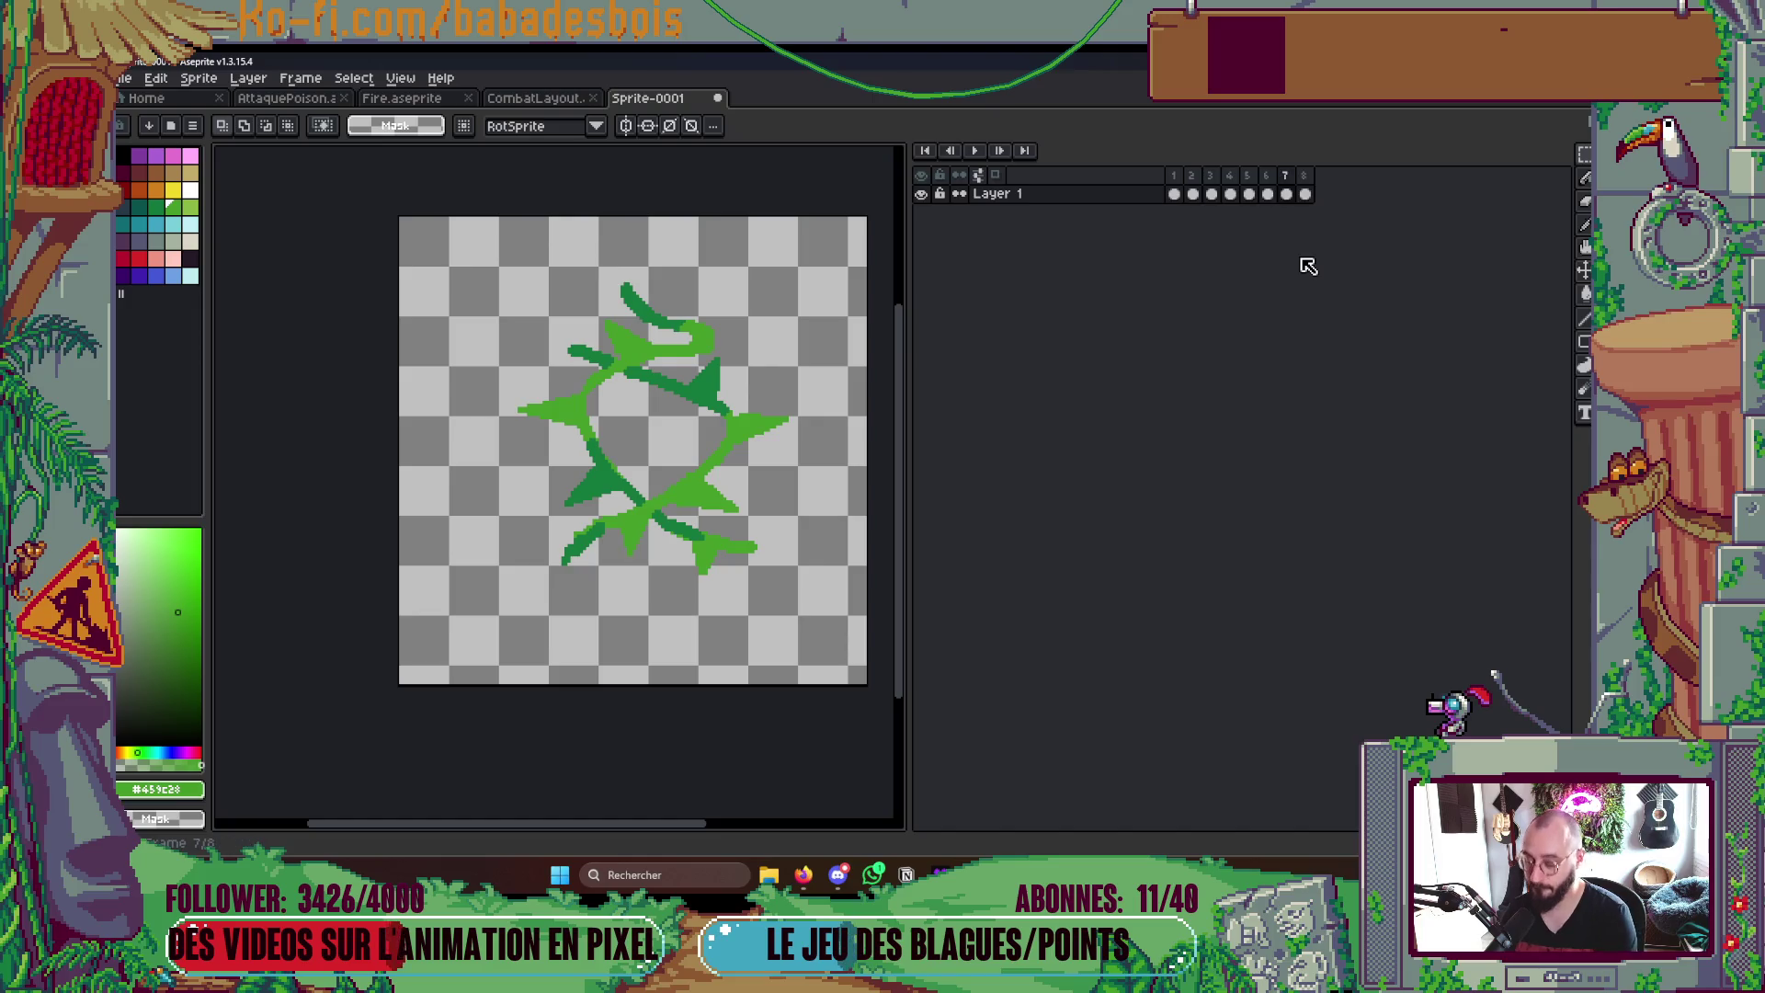
pyautogui.hotkey('alt', 'n')
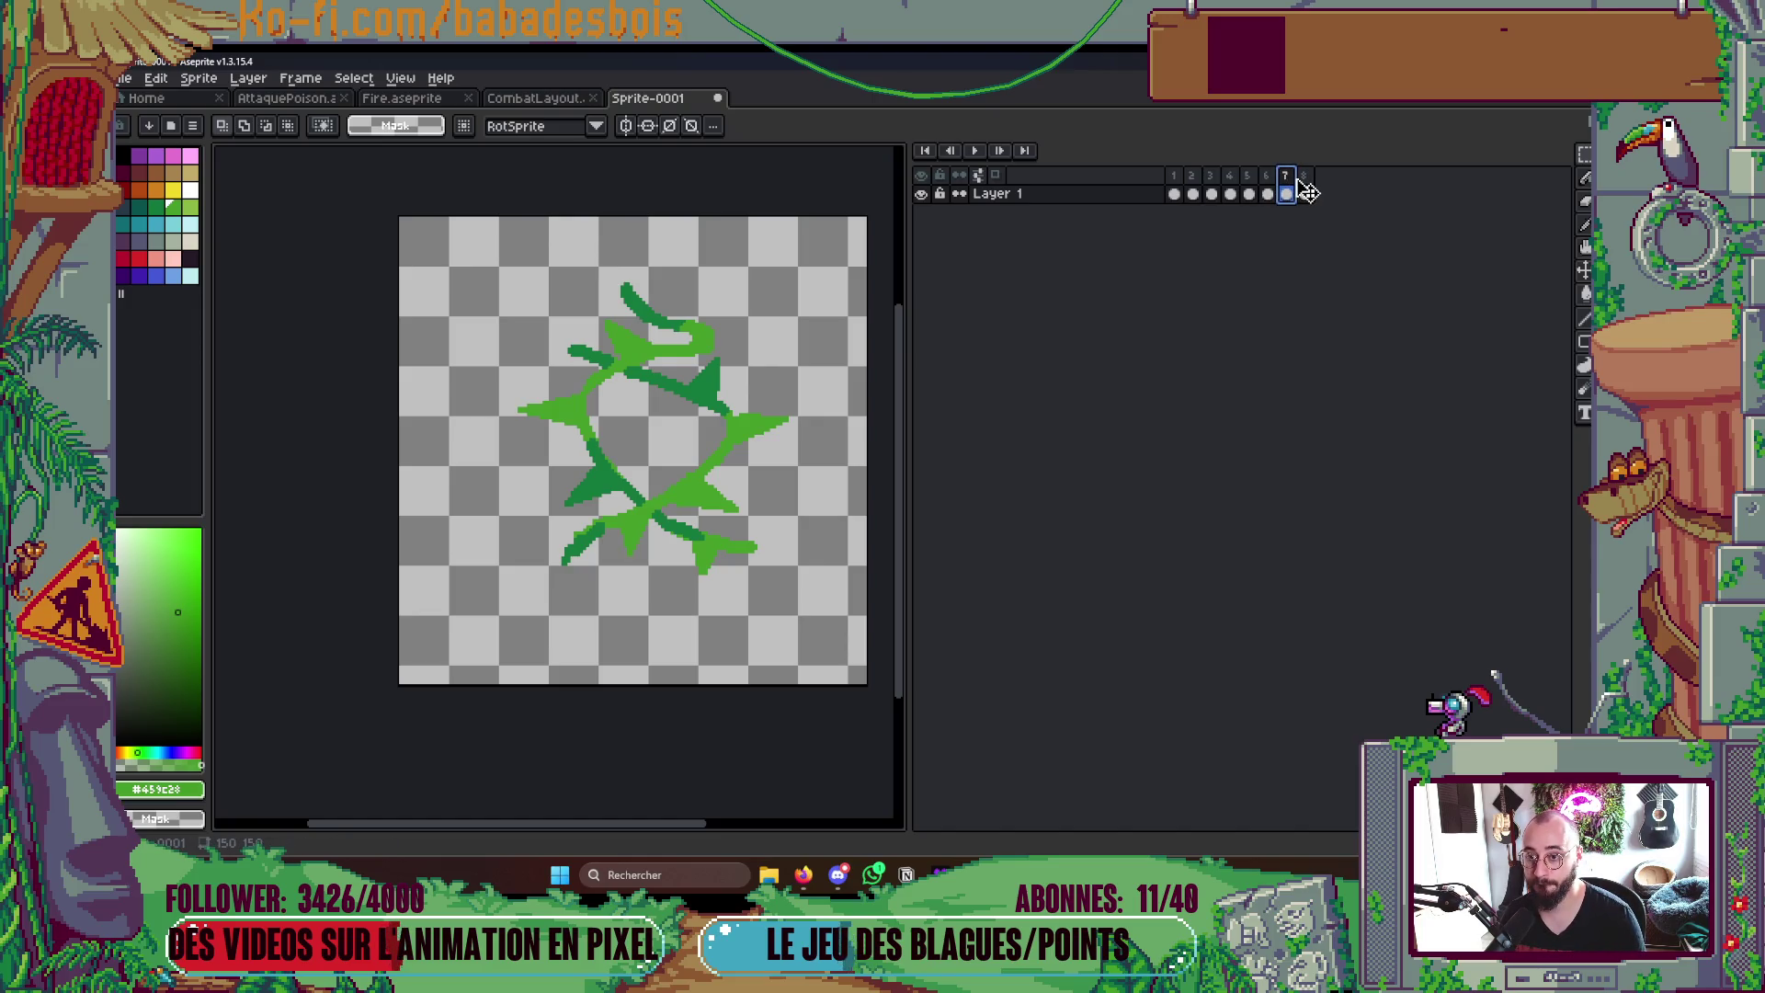
pyautogui.moveTo(507, 245); pyautogui.dragTo(853, 619)
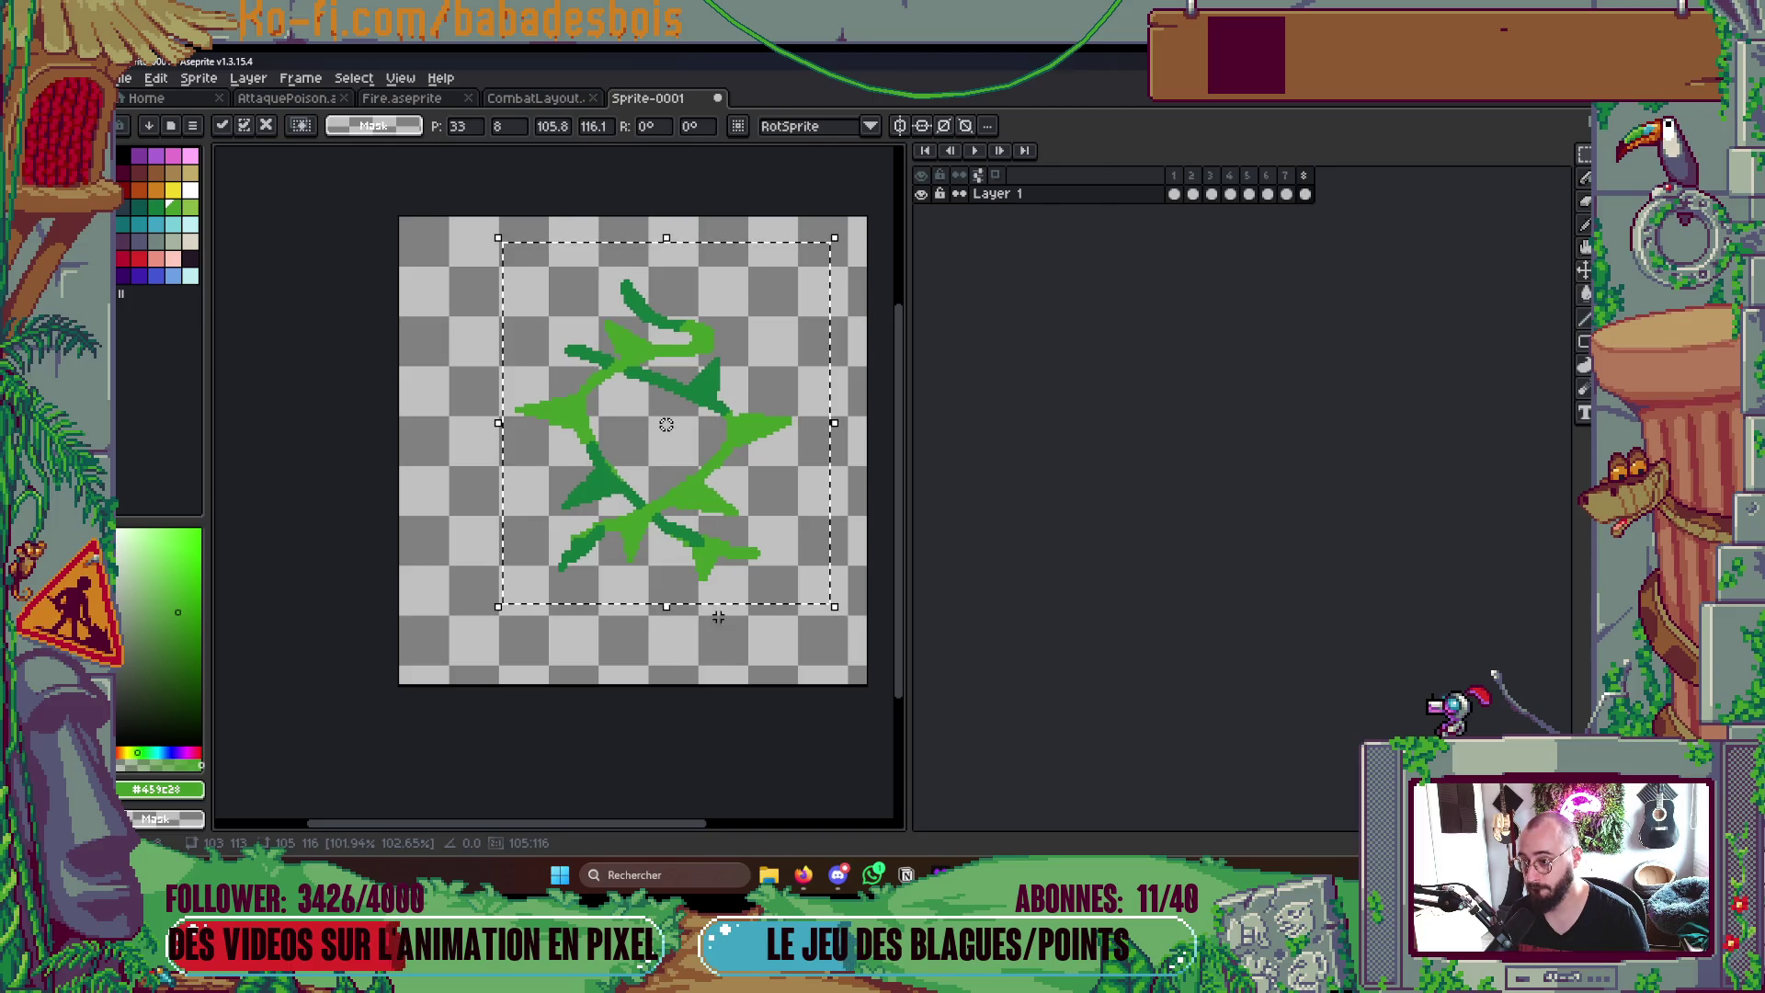
pyautogui.hotkey('ctrl', 'd')
pyautogui.click(1271, 192)
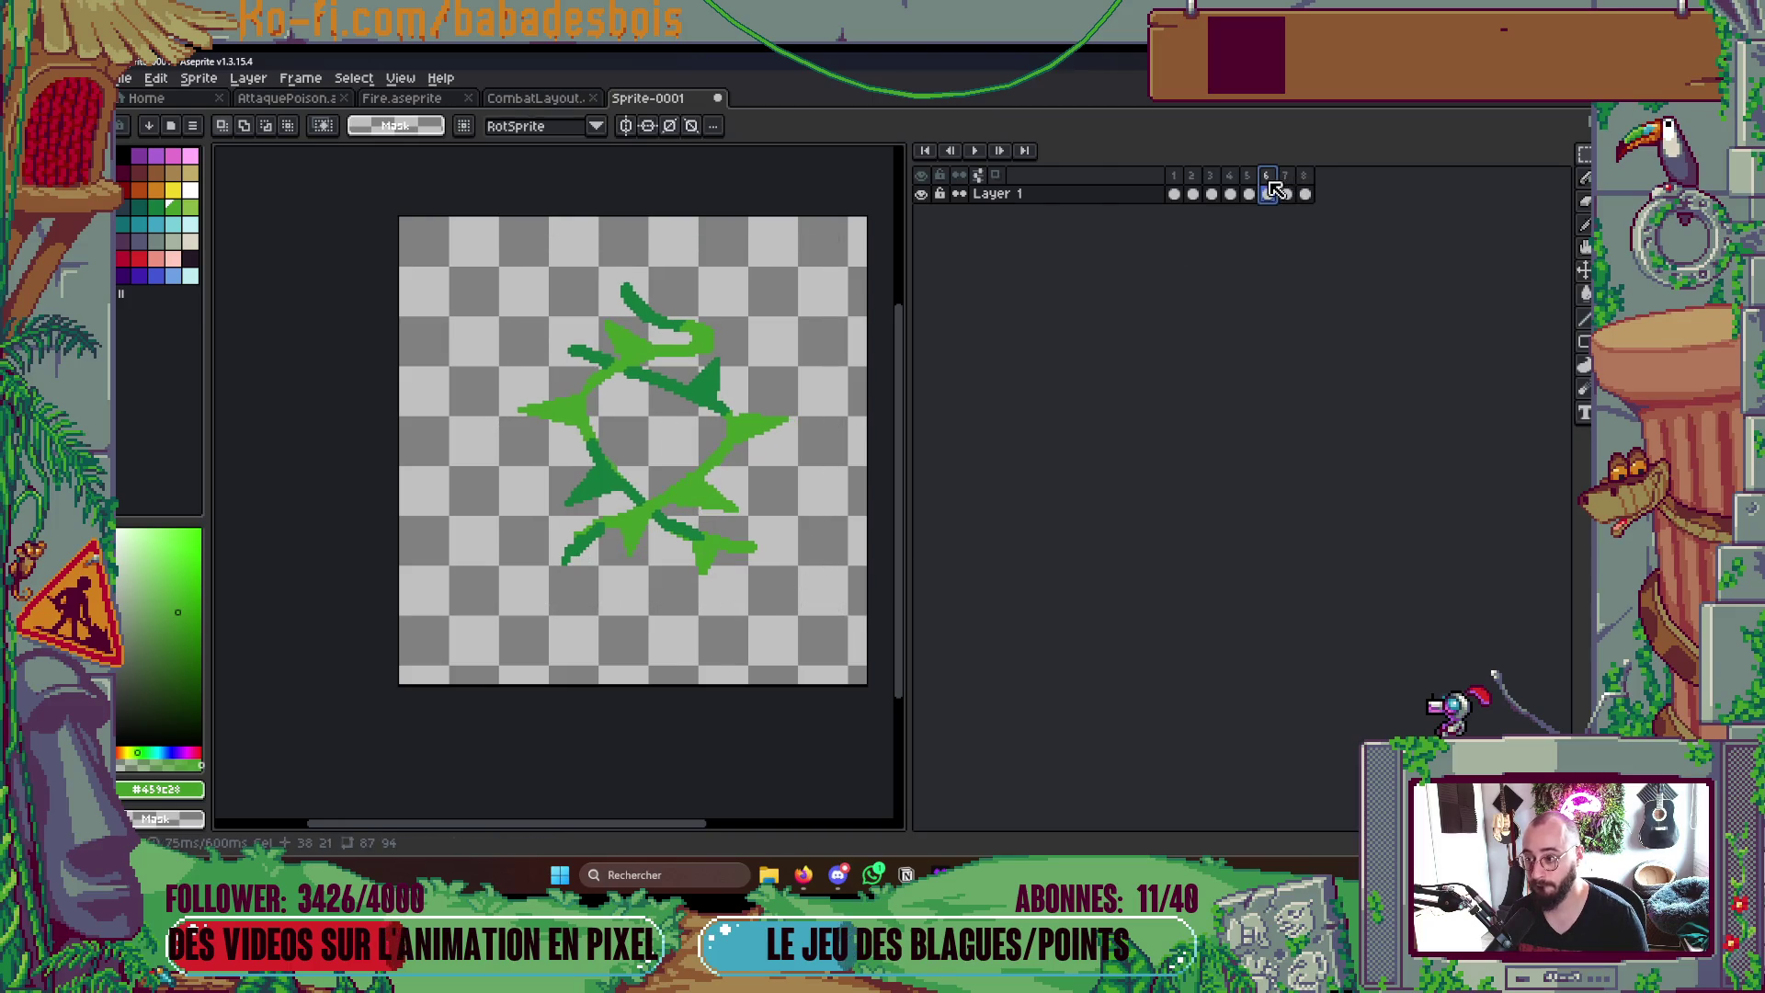
pyautogui.hotkey('alt', 'n')
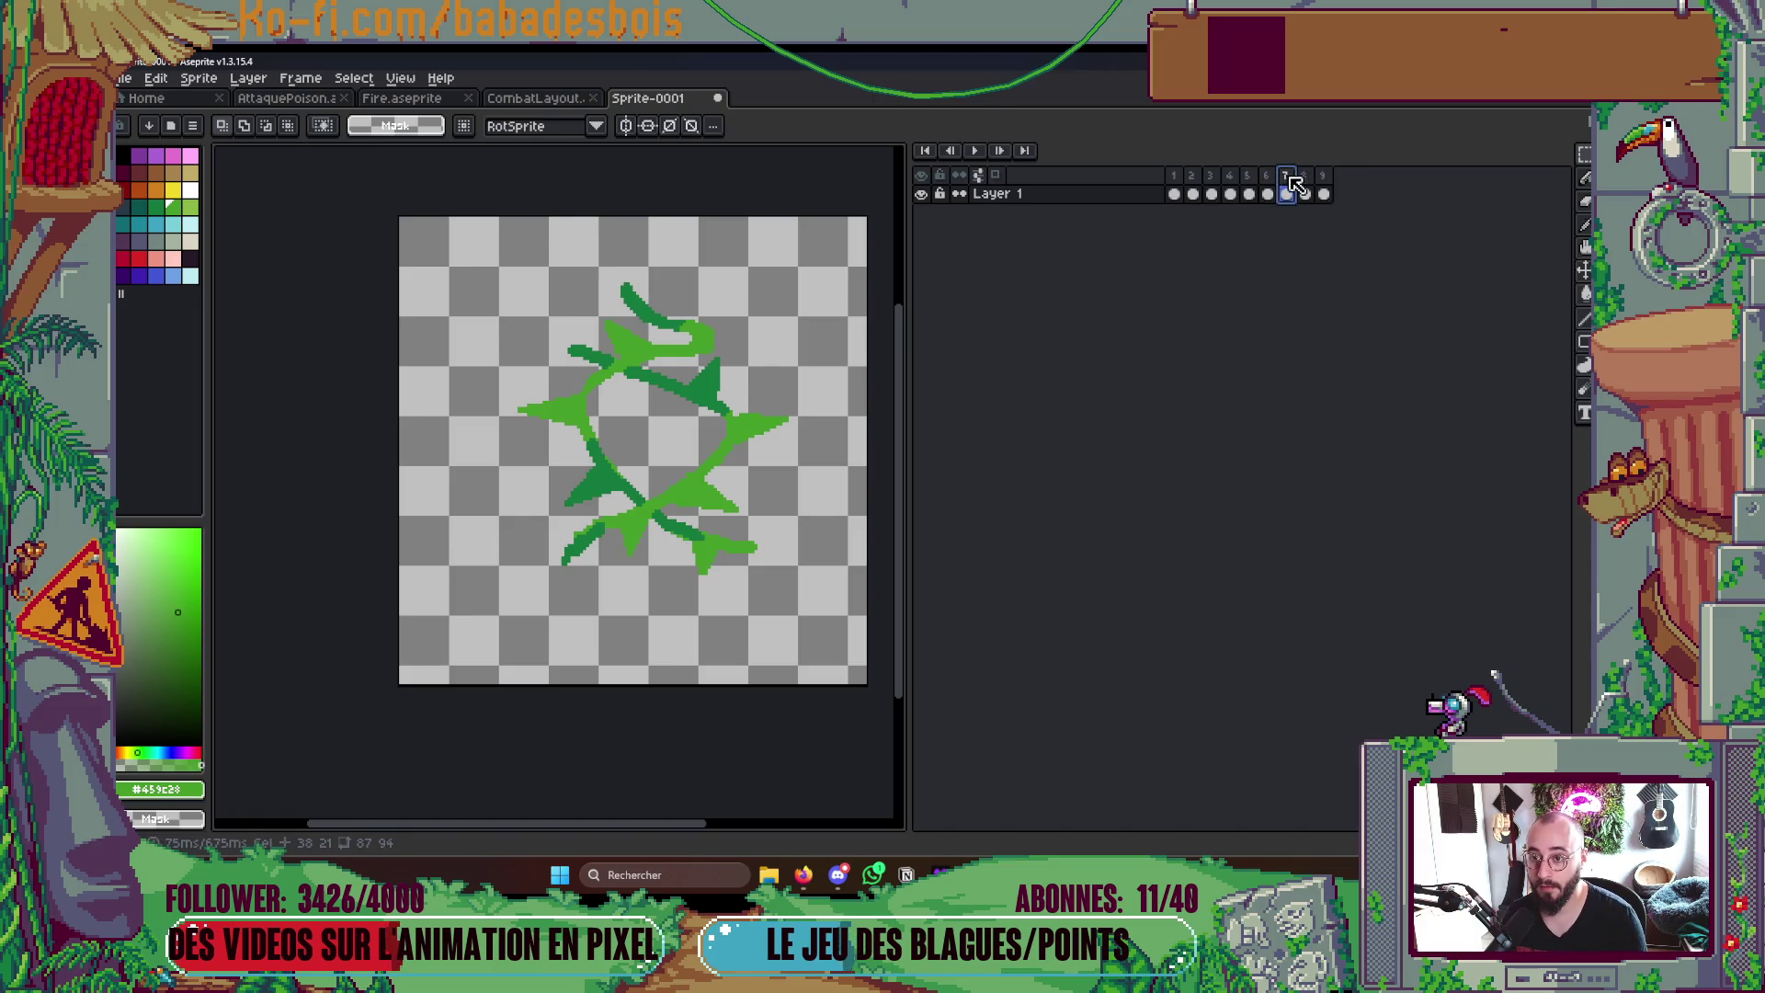
pyautogui.click(1174, 192)
# - Enlarge the vine ring to about 103% on one frame and preview the result
pyautogui.press('Return')
pyautogui.scroll(-3, 674, 357)
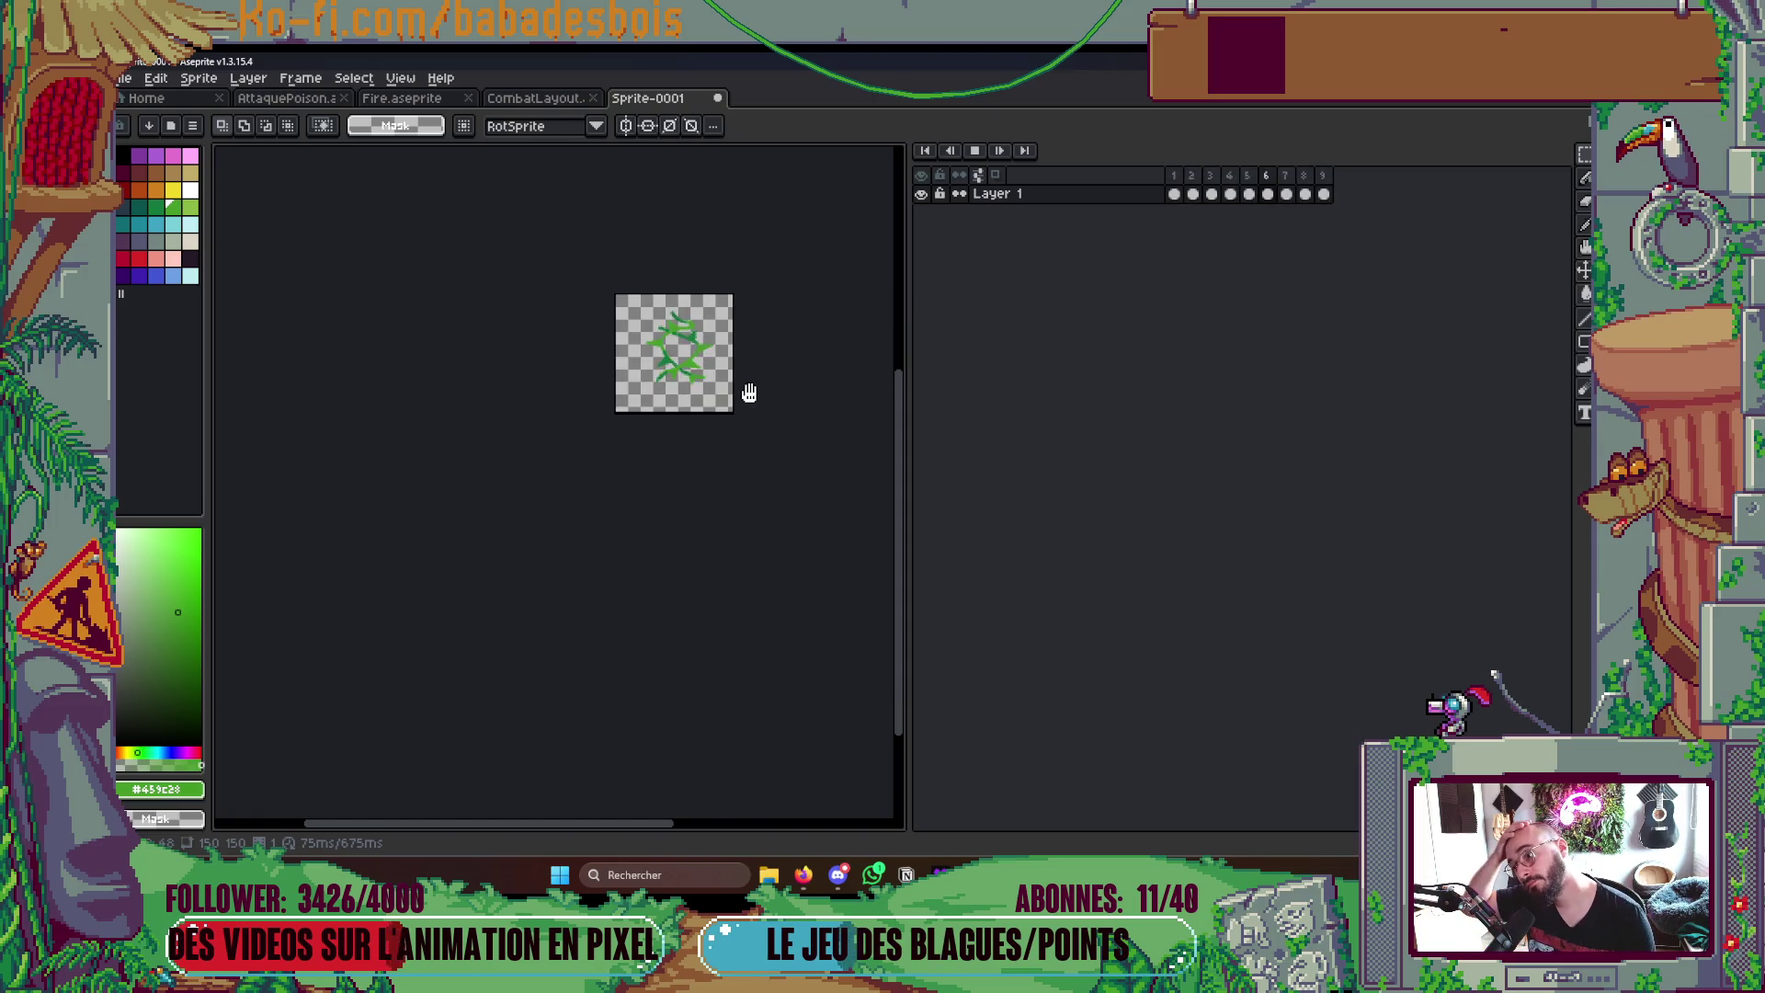
pyautogui.scroll(3, 749, 395)
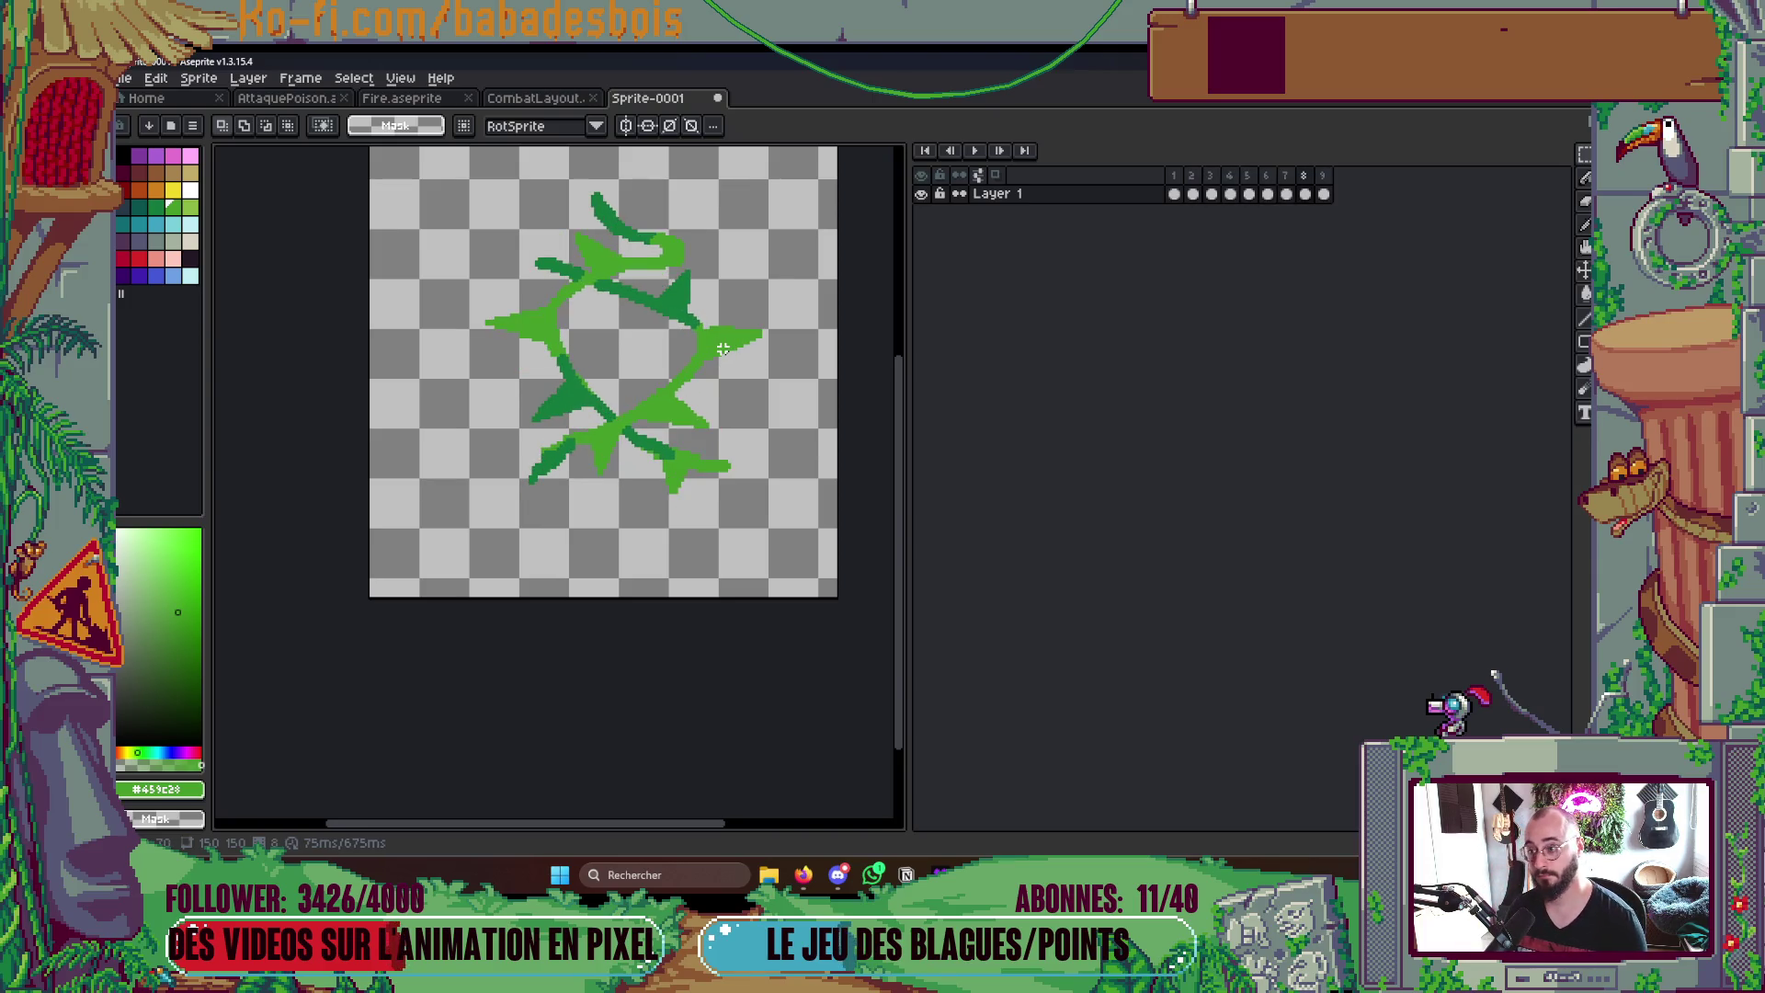
pyautogui.scroll(2, 724, 347)
pyautogui.moveTo(444, 276); pyautogui.dragTo(797, 620)
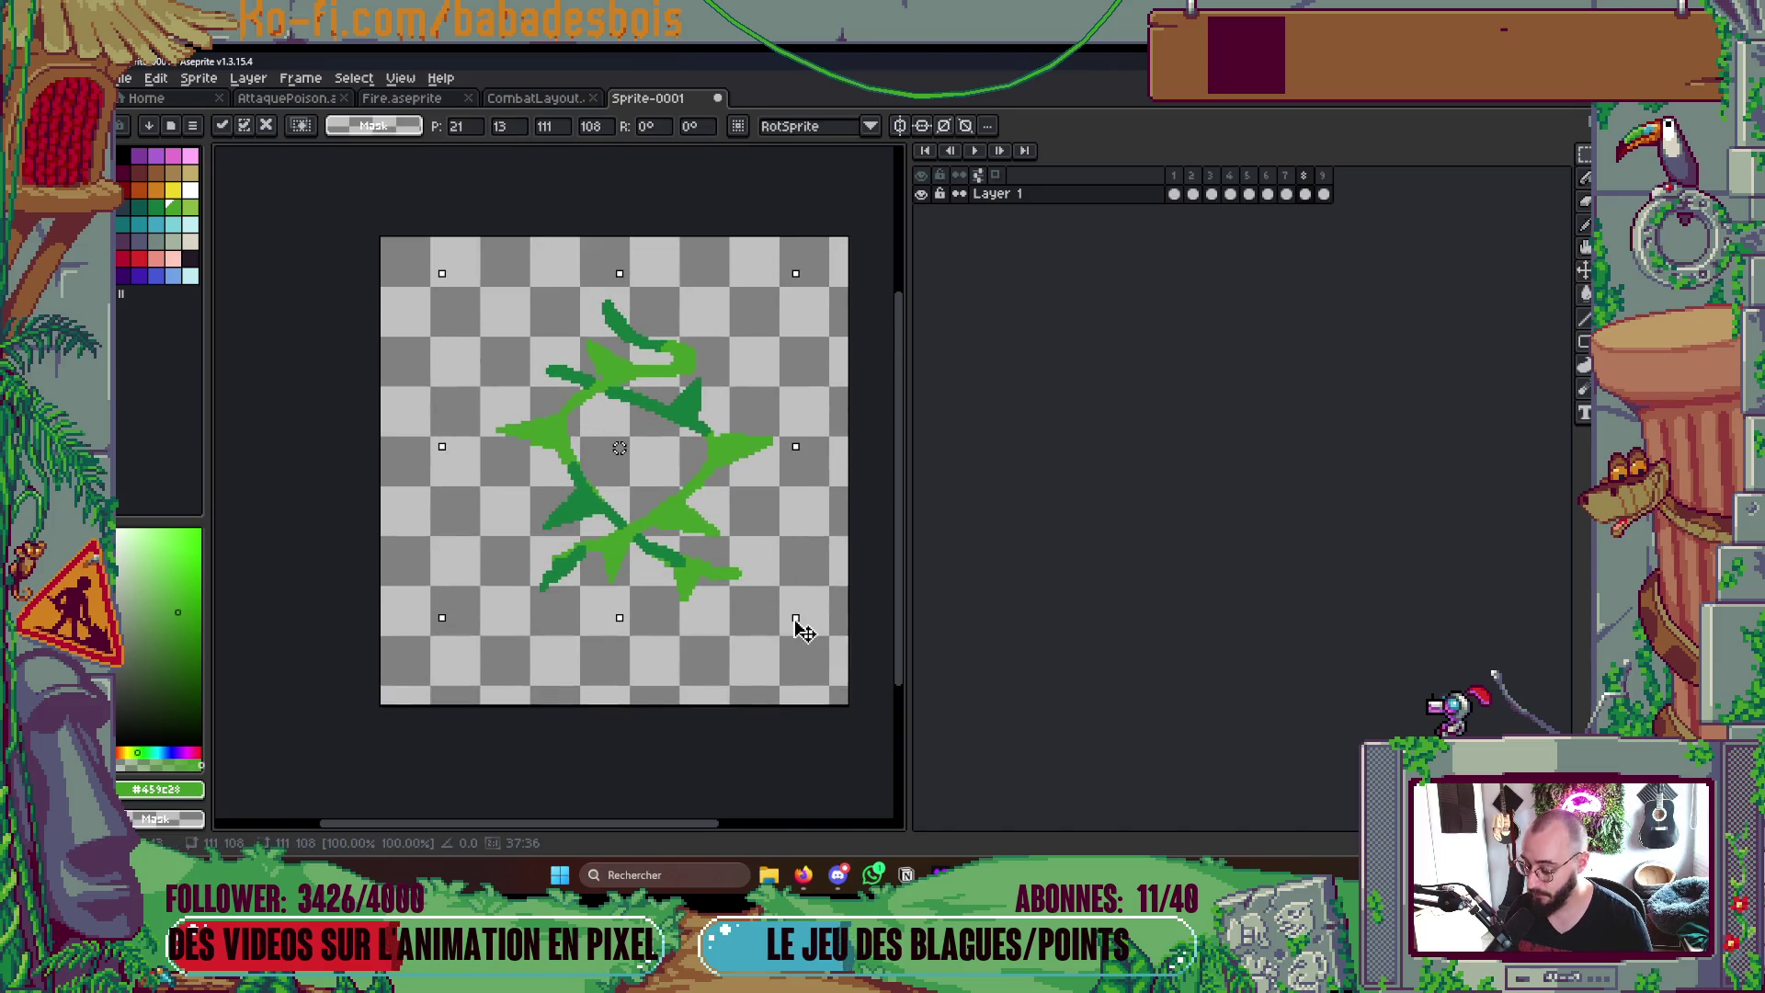
pyautogui.moveTo(796, 620); pyautogui.dragTo(802, 627)
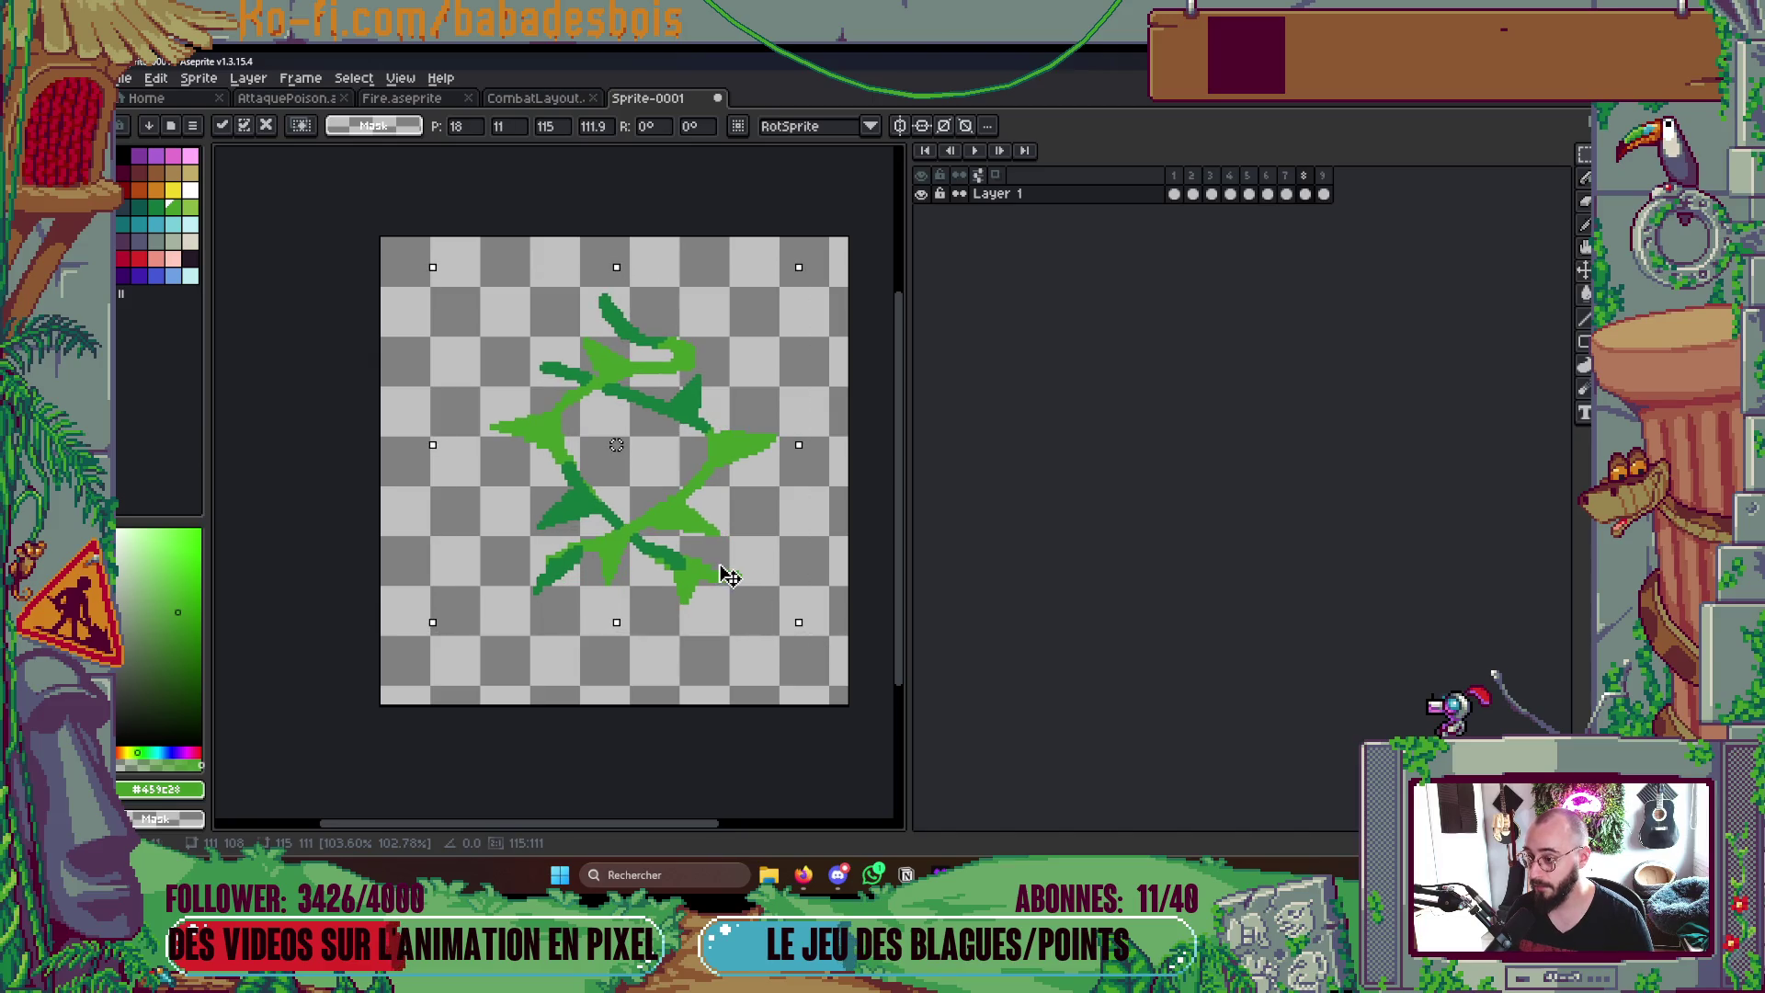
pyautogui.press('Escape')
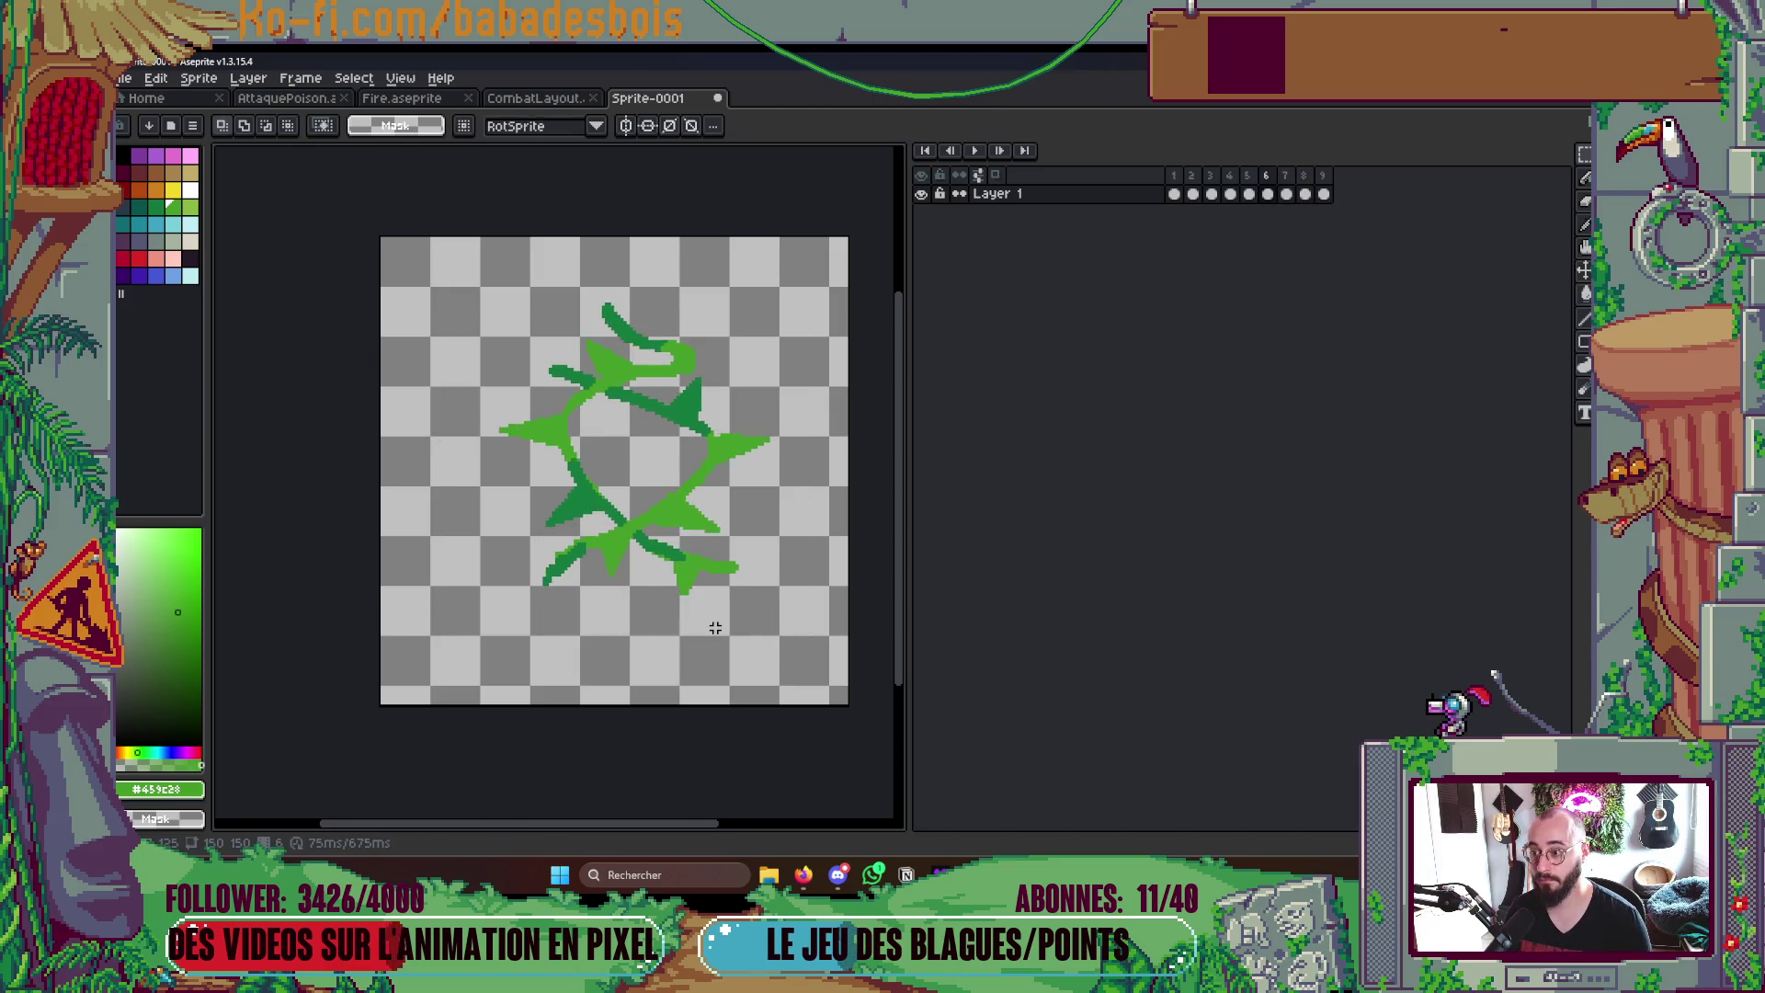
pyautogui.press('Return')
pyautogui.scroll(-2, 714, 629)
pyautogui.scroll(1, 782, 559)
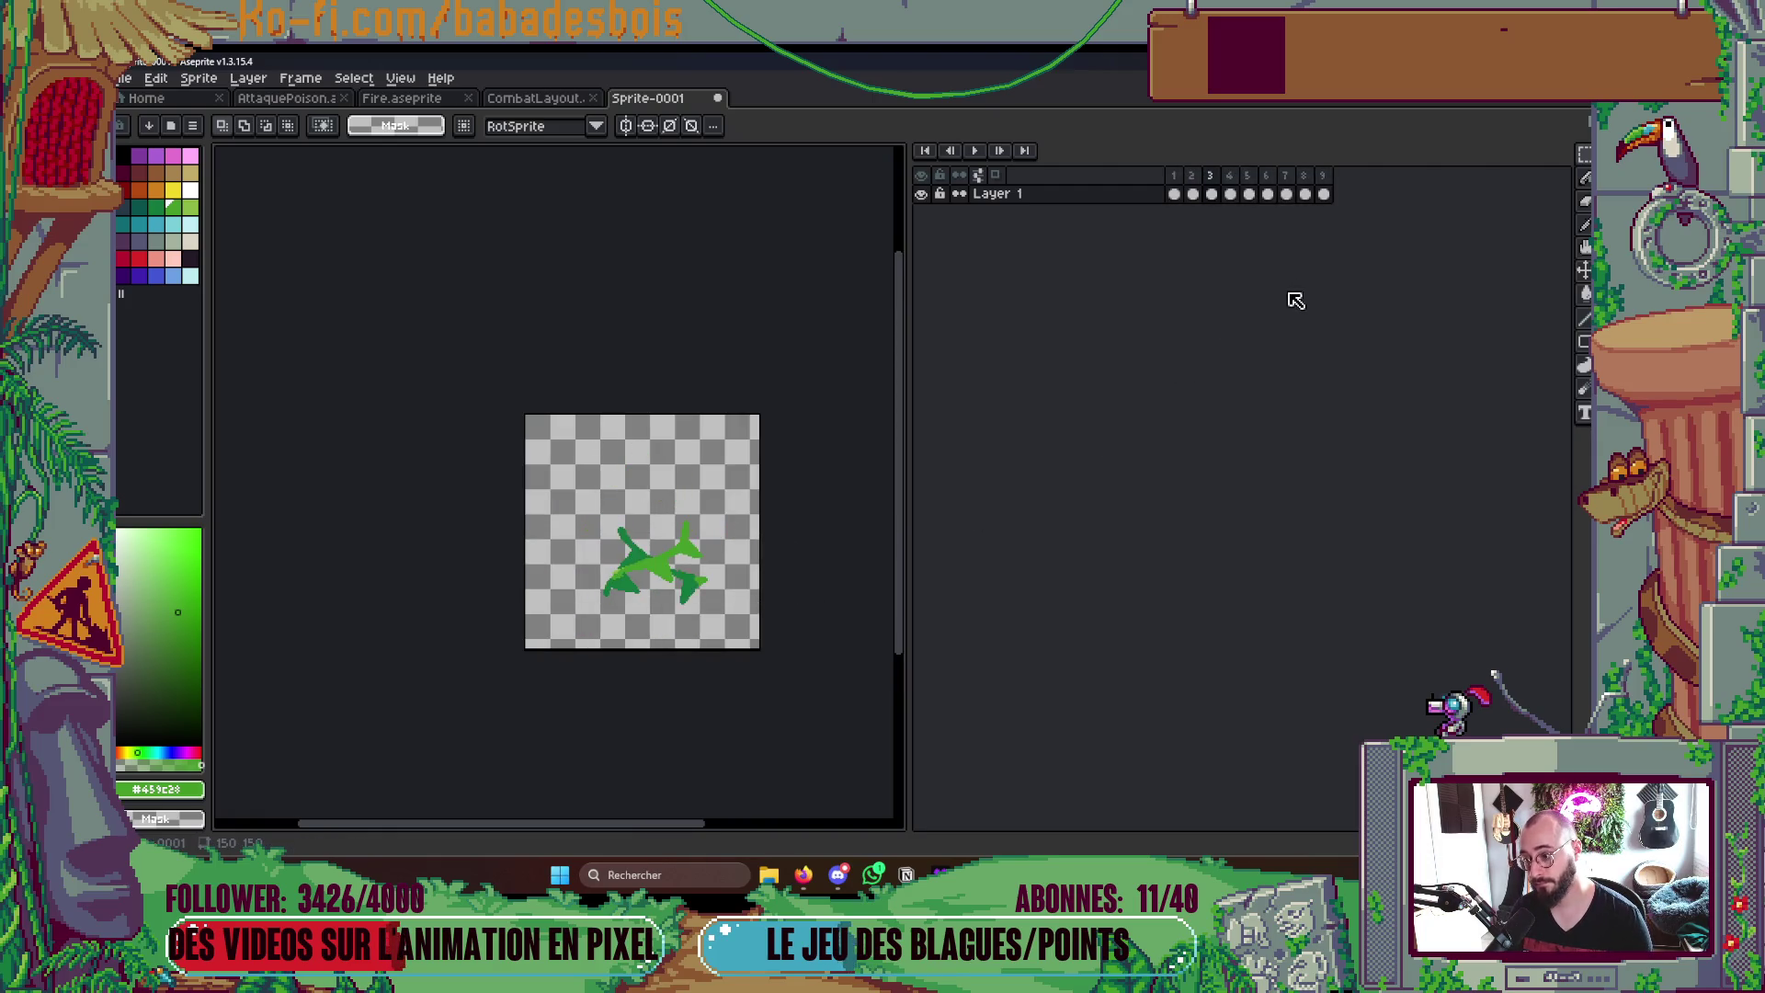
pyautogui.scroll(3, 663, 524)
pyautogui.scroll(-2, 663, 524)
# - Shift frame 7's vine ring one pixel right and one pixel down
pyautogui.moveTo(441, 333); pyautogui.dragTo(816, 676)
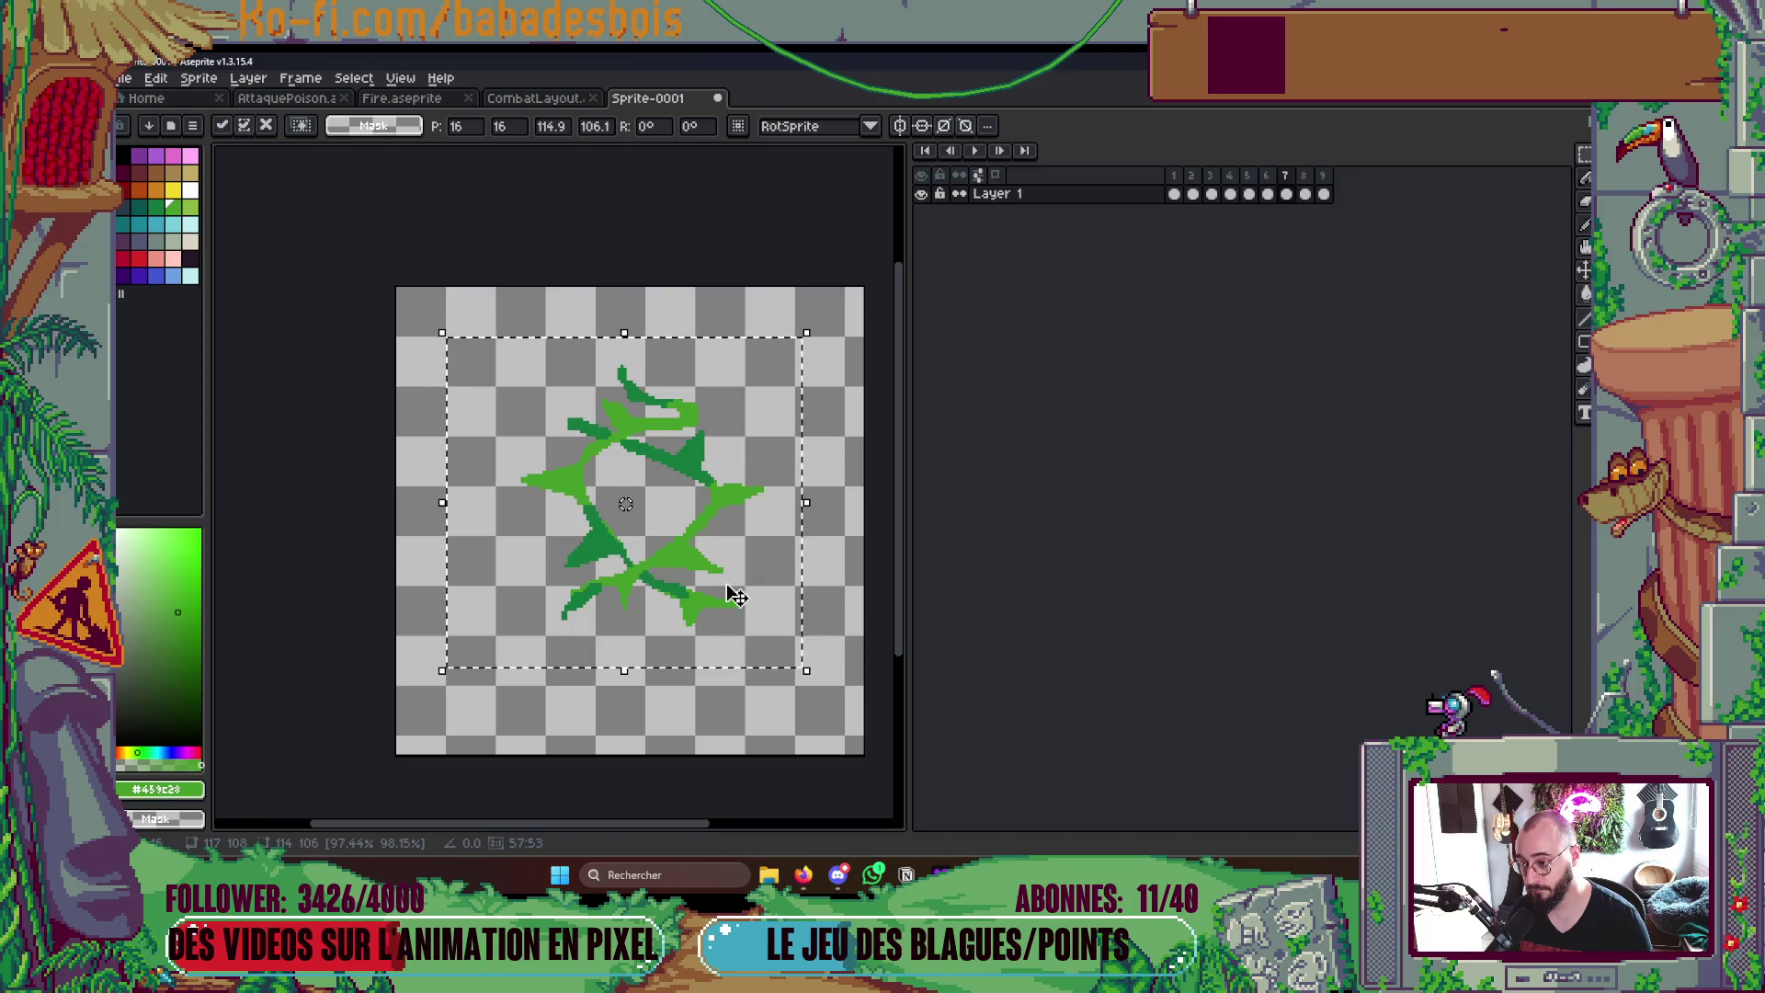
pyautogui.press('Right')
pyautogui.press('Right')
pyautogui.press('Right')
pyautogui.press('Down')
pyautogui.press('Down')
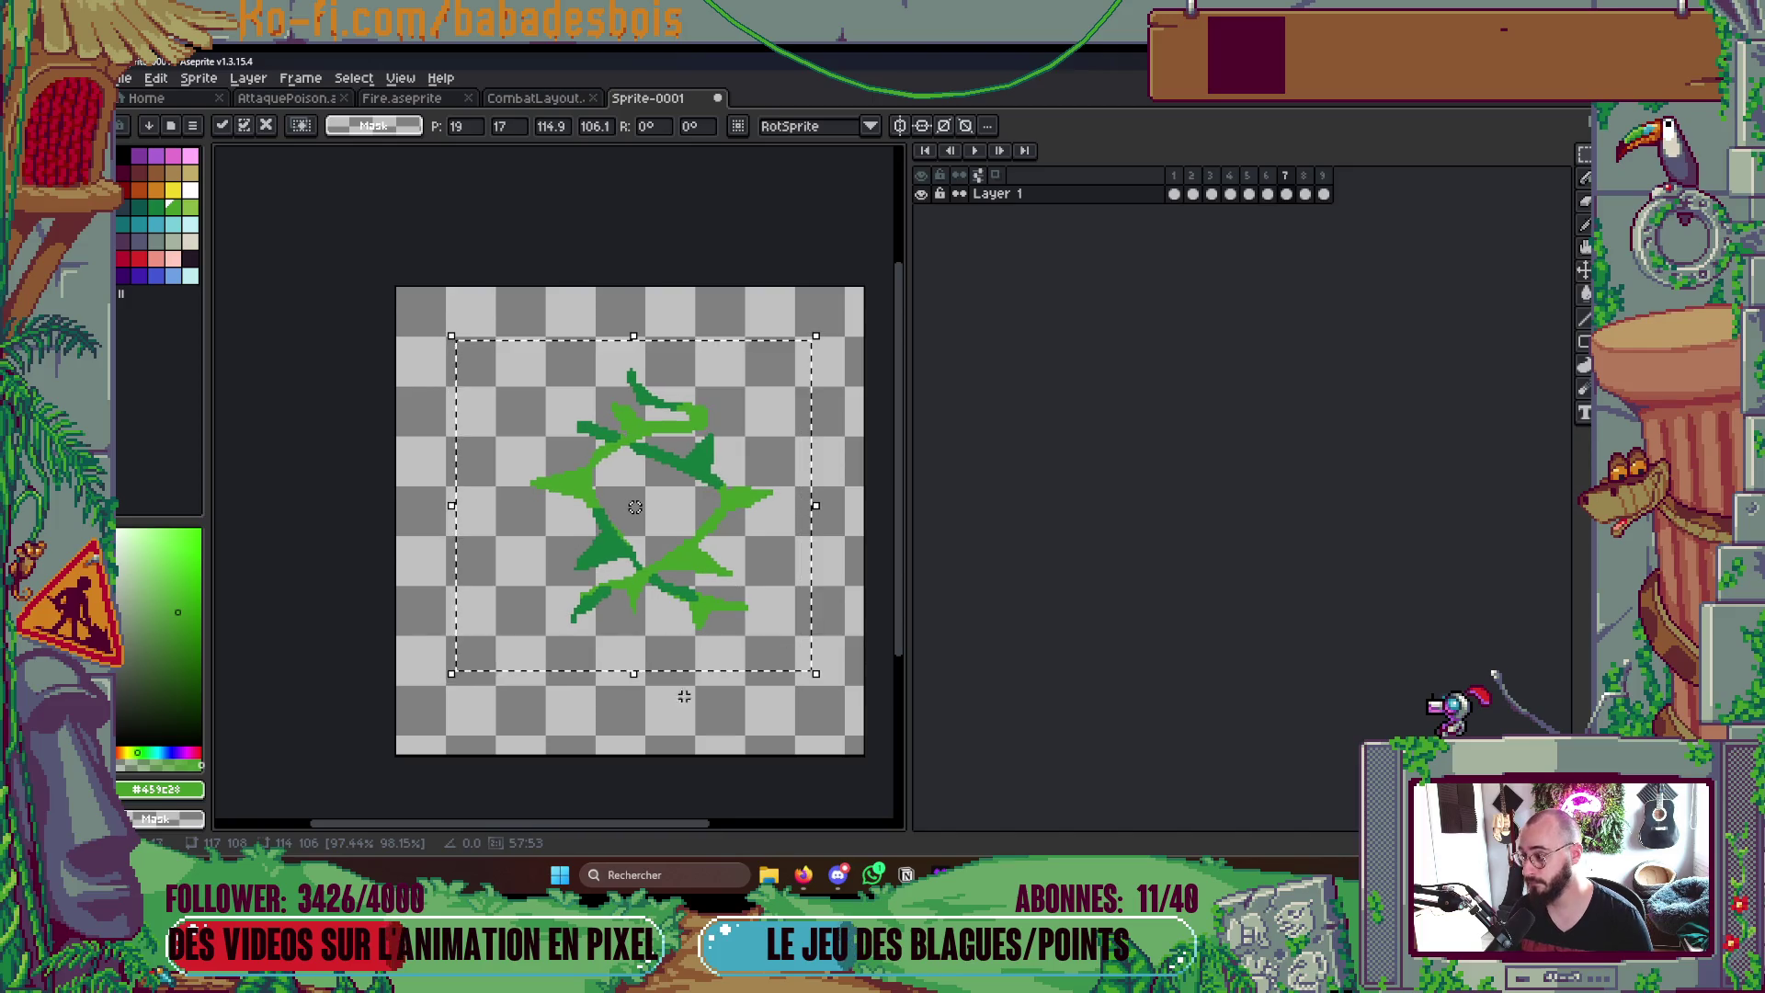
pyautogui.press('Return')
pyautogui.scroll(-2, 745, 597)
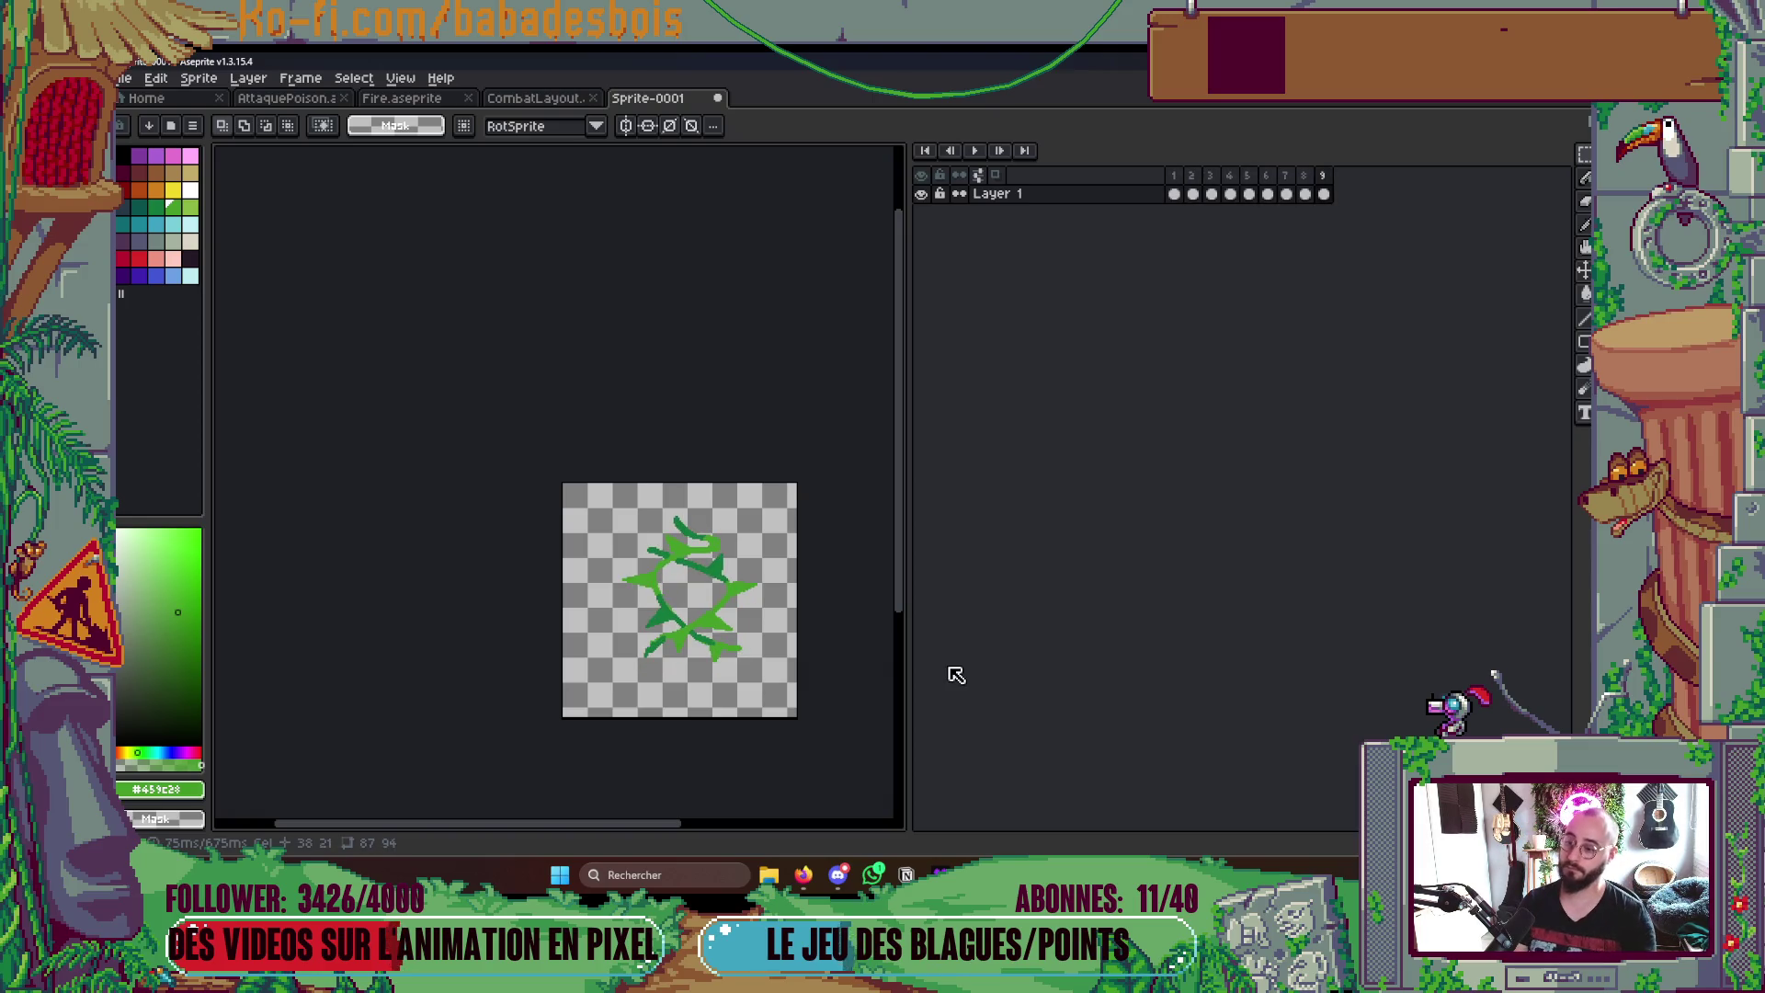
# - Add a tenth frame, retime frames 6–9, and tag them 'Bounce'
pyautogui.moveTo(755, 649); pyautogui.dragTo(744, 599)
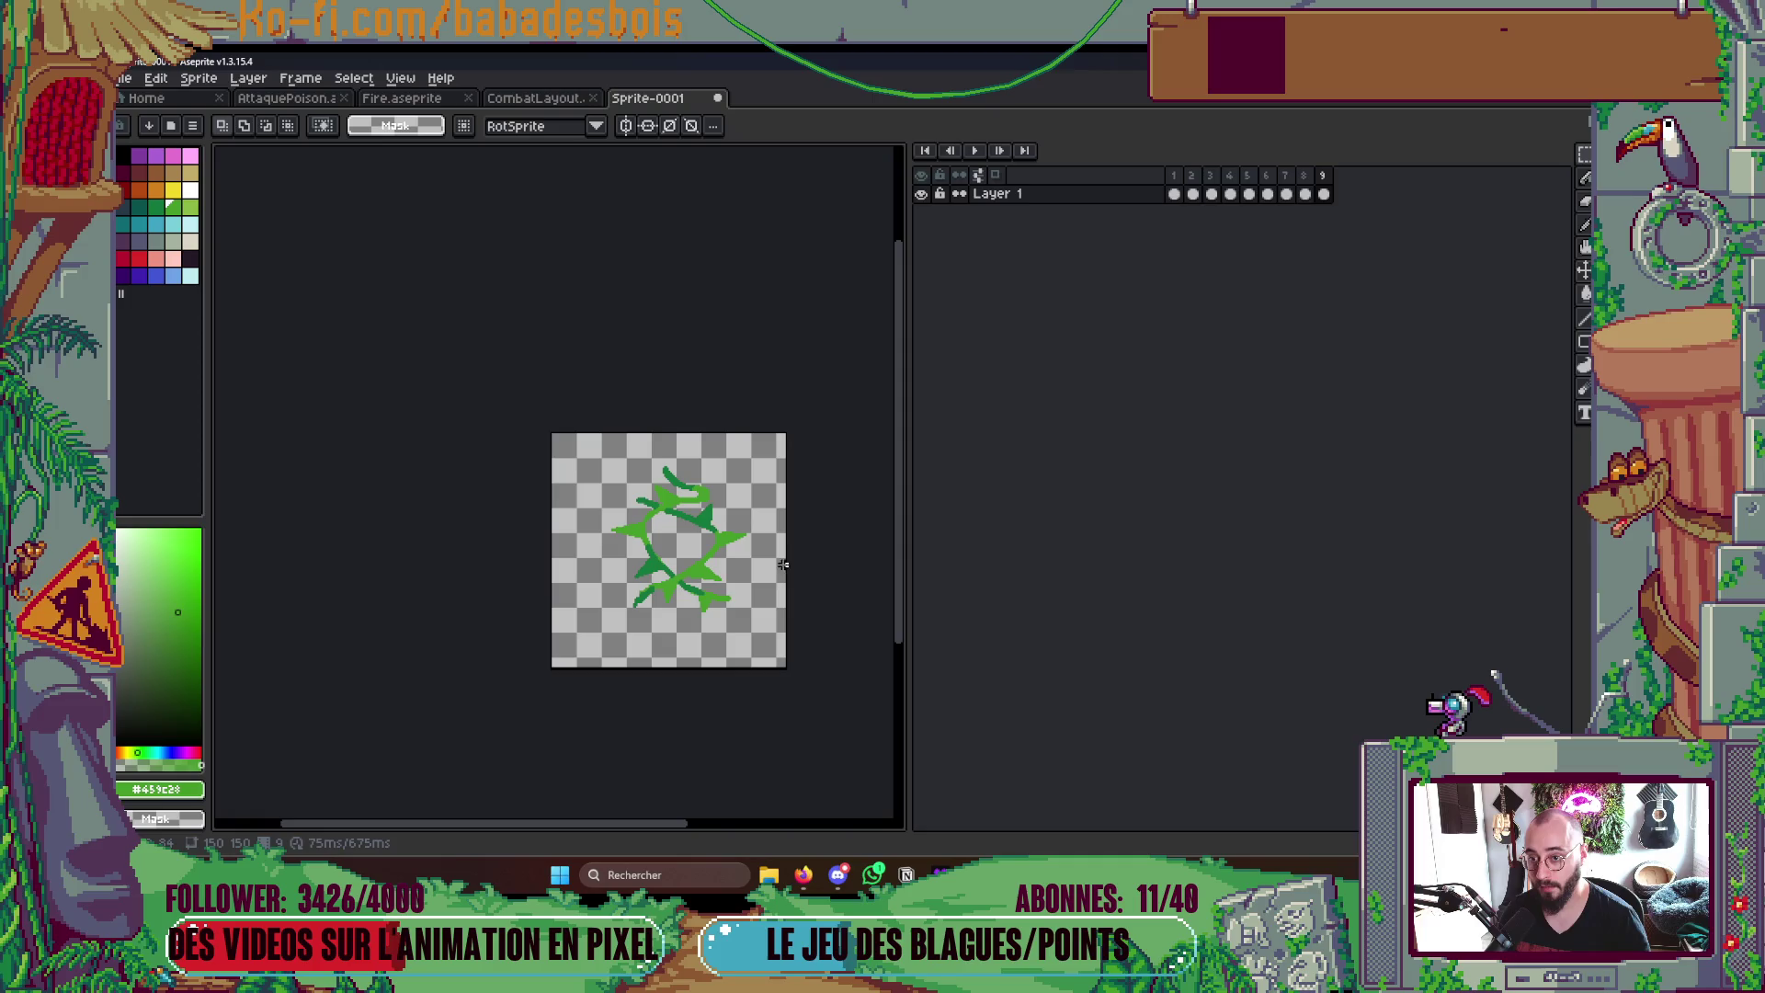
pyautogui.hotkey('alt', 'n')
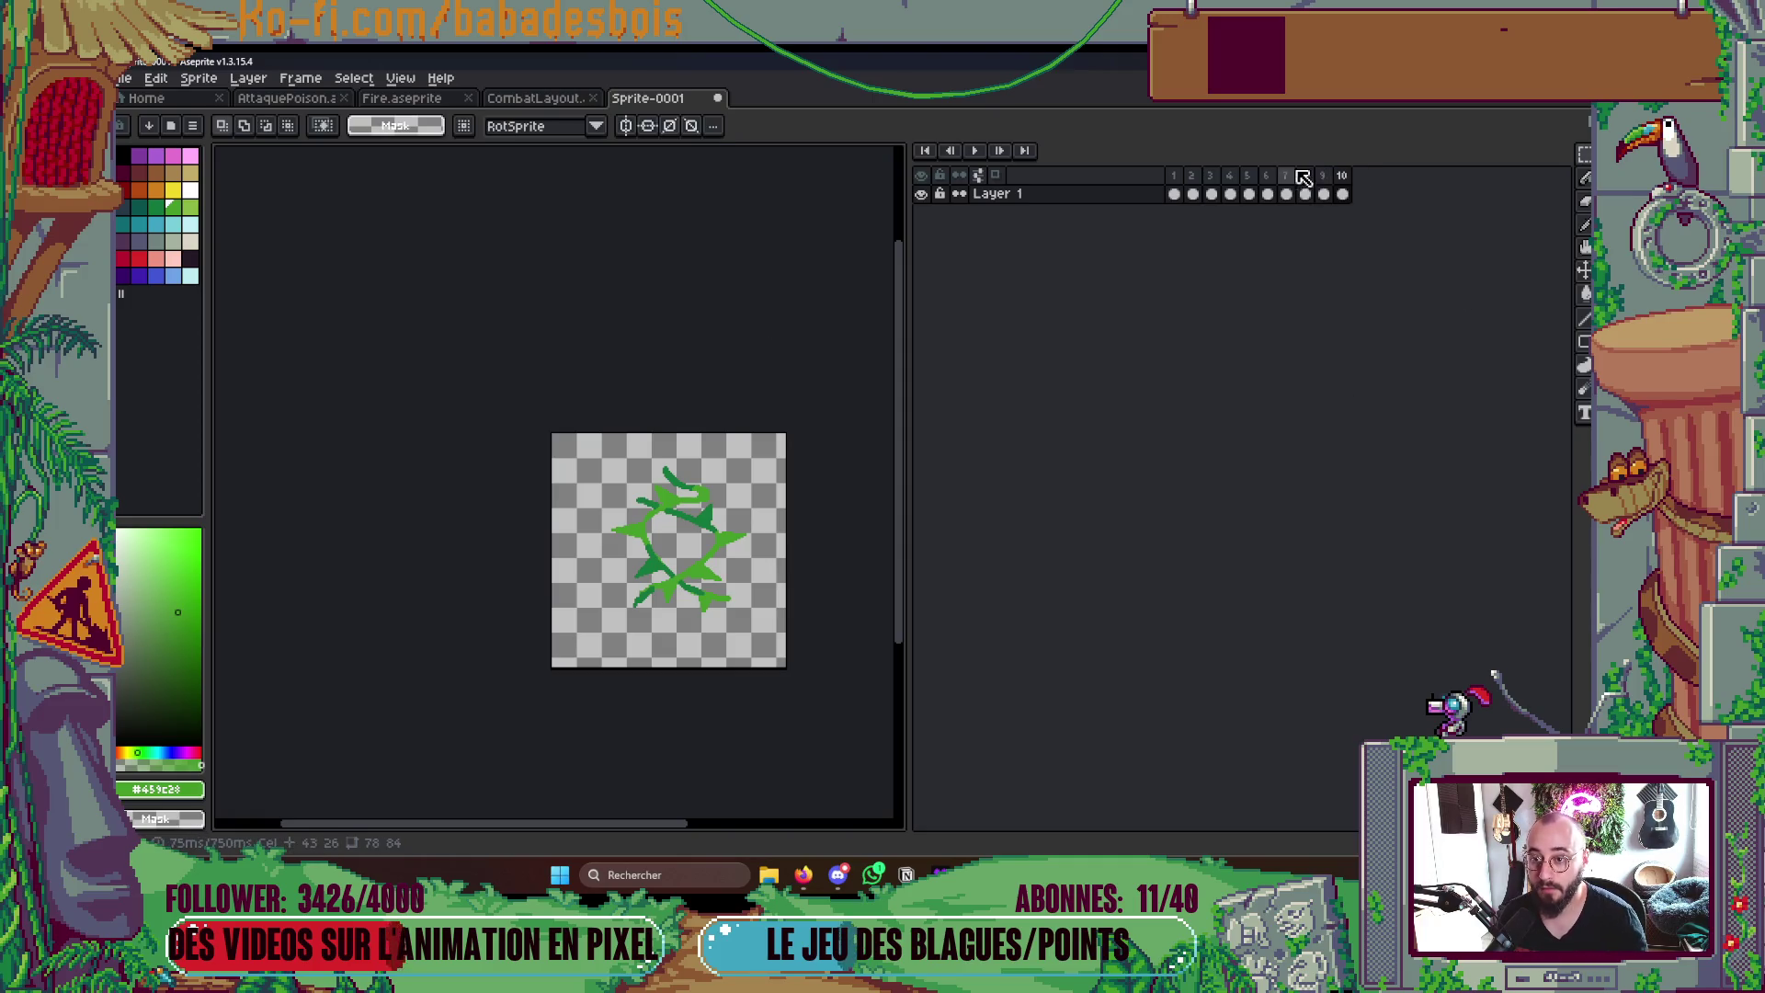
pyautogui.click(1326, 195)
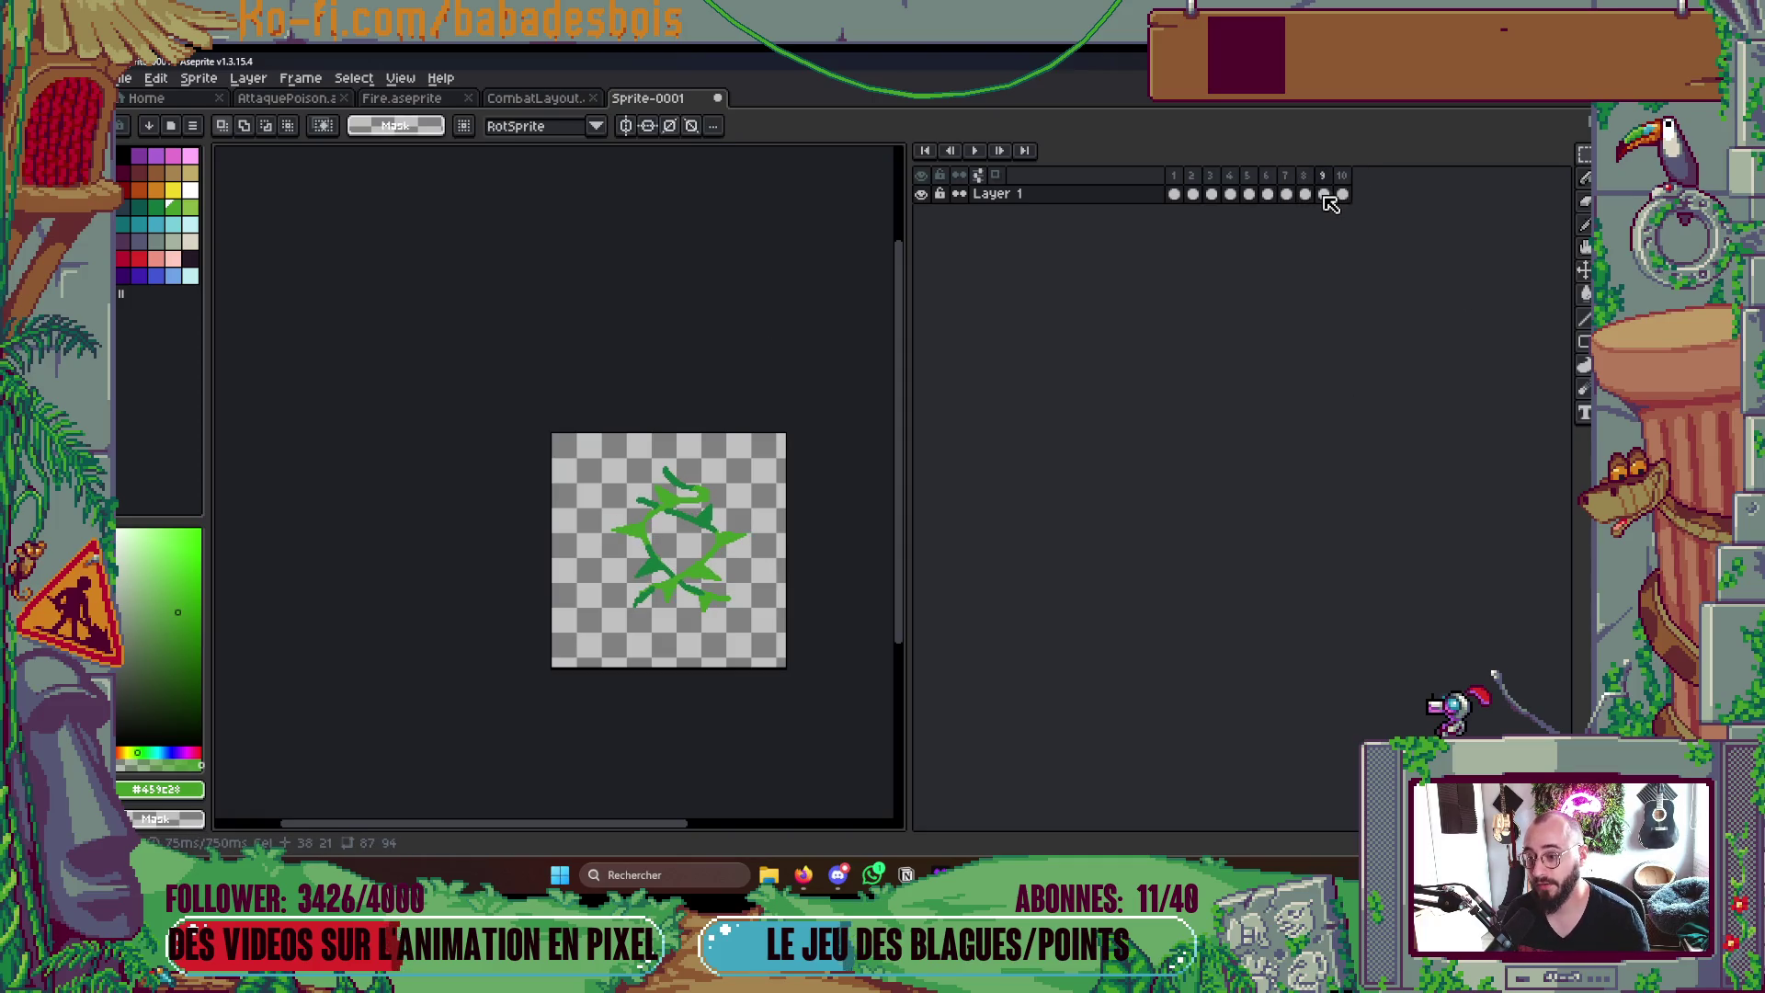
pyautogui.moveTo(1264, 175); pyautogui.dragTo(1324, 175)
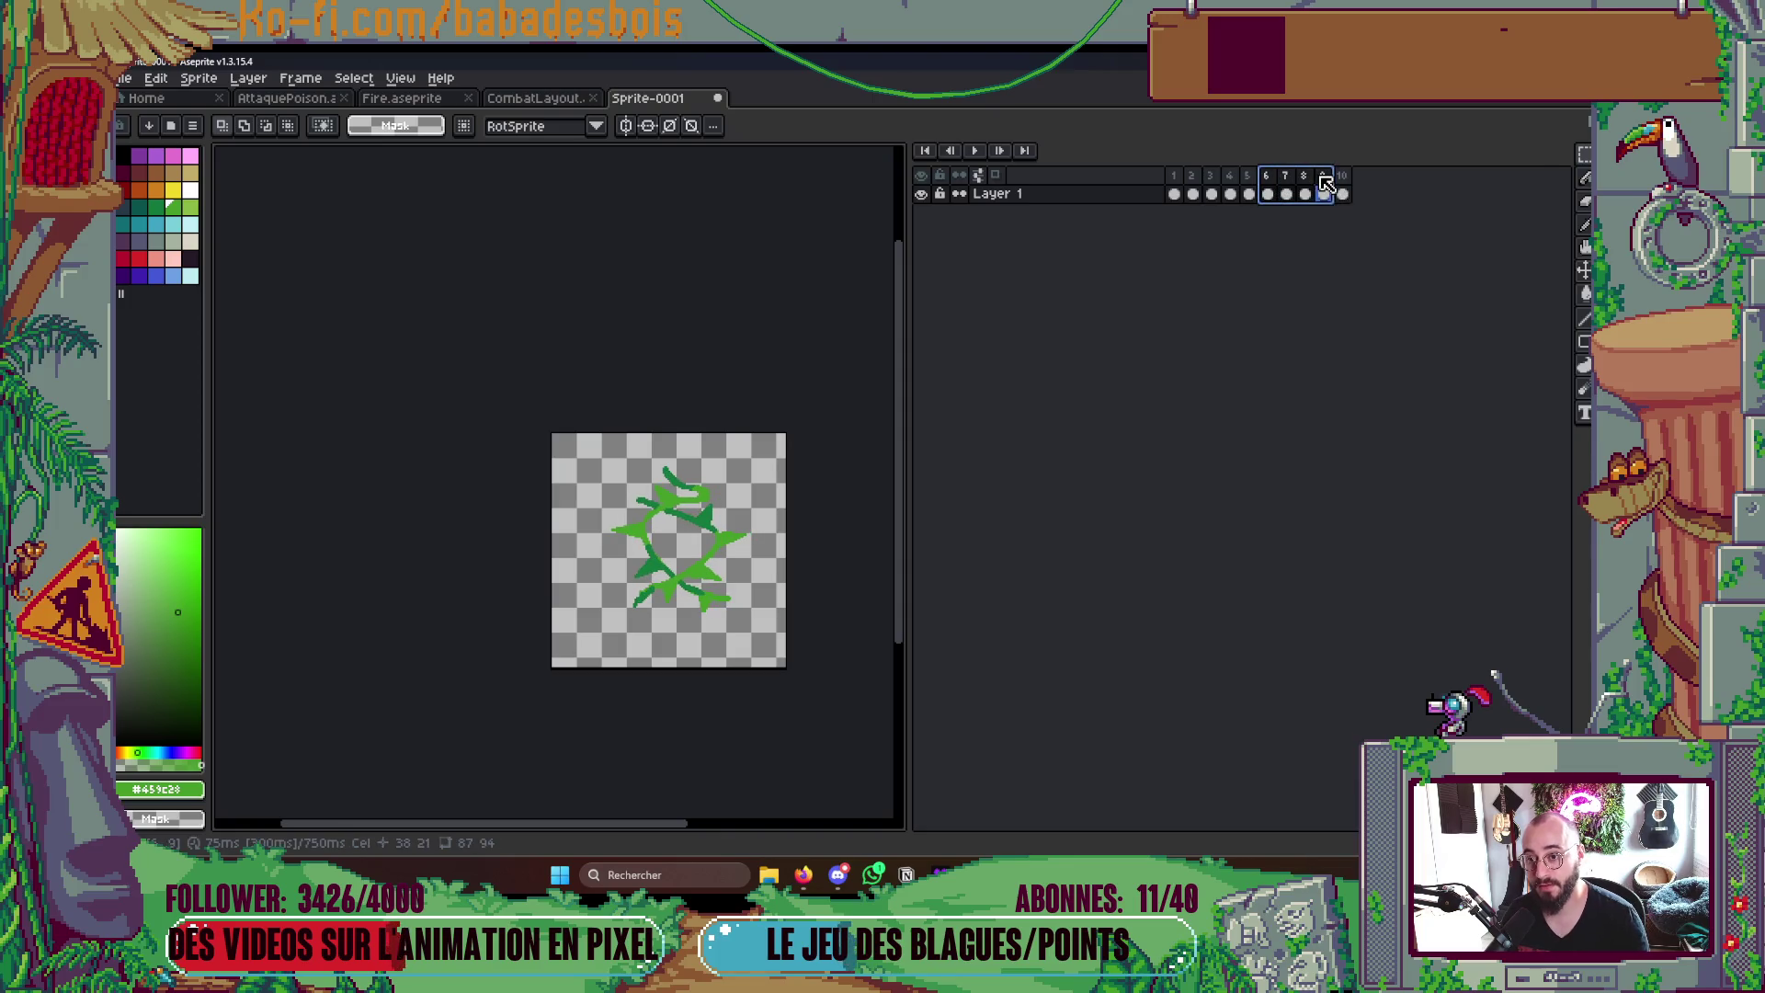
pyautogui.rightClick(1324, 176)
pyautogui.click(1393, 187)
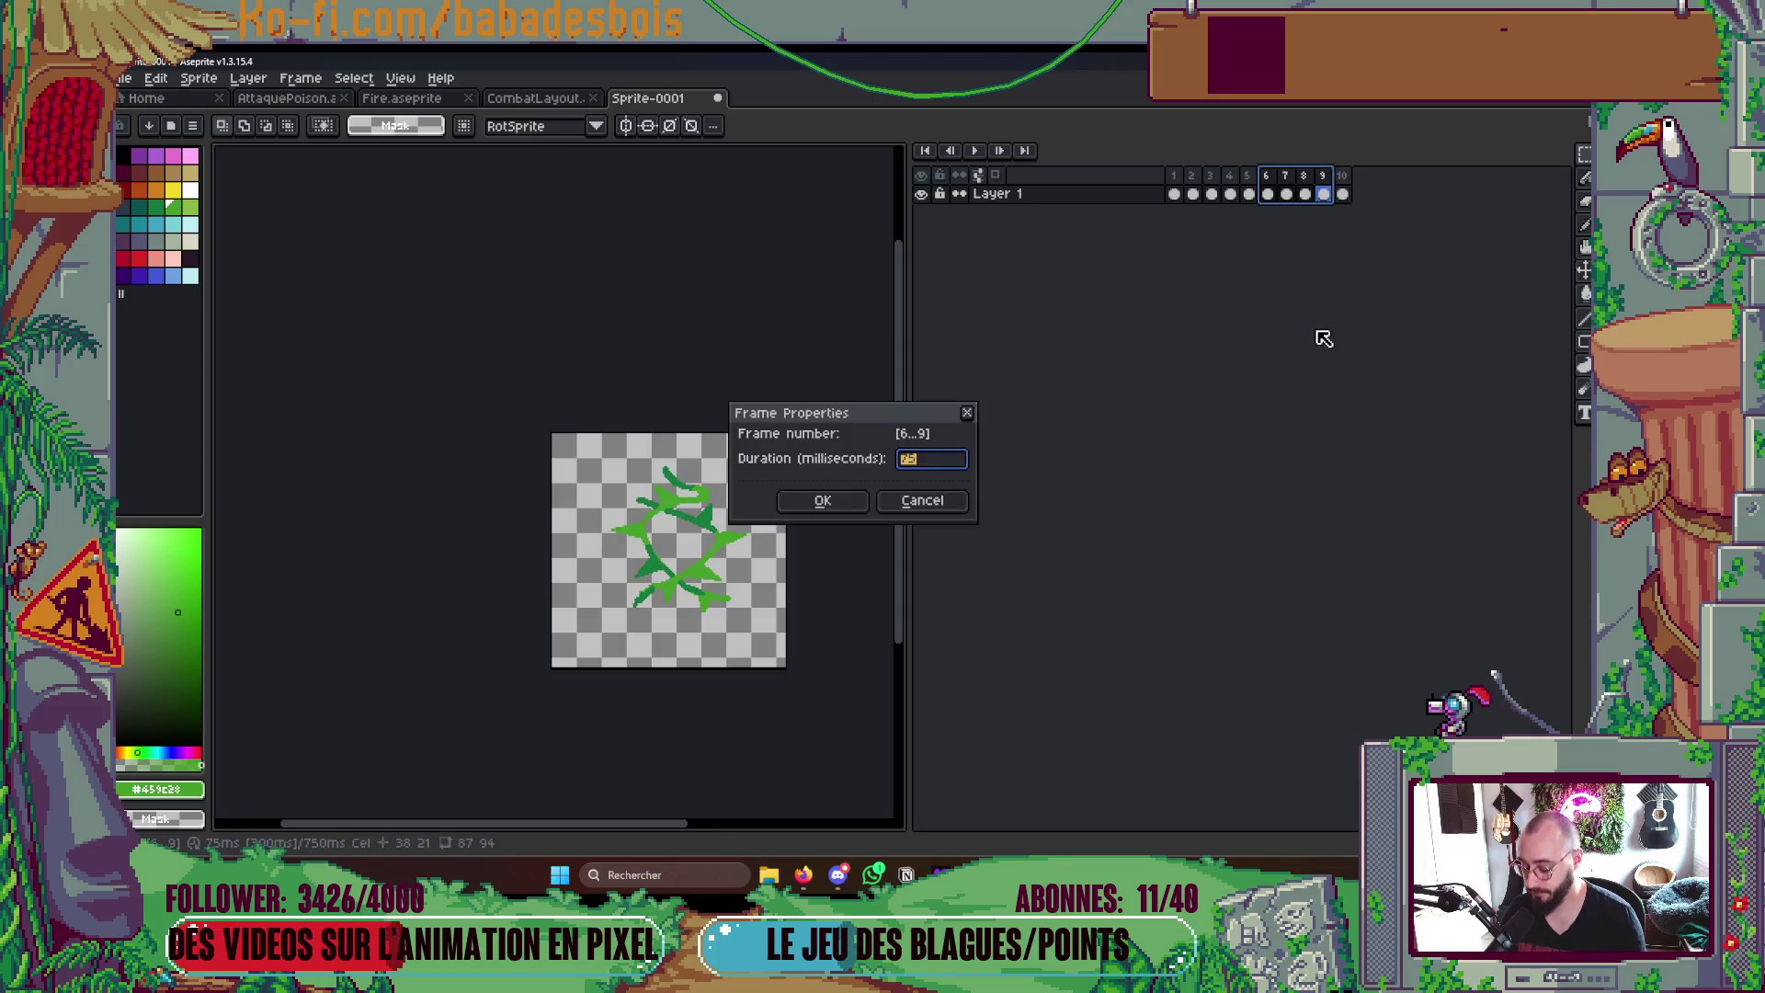
pyautogui.press('Return')
pyautogui.rightClick(1293, 175)
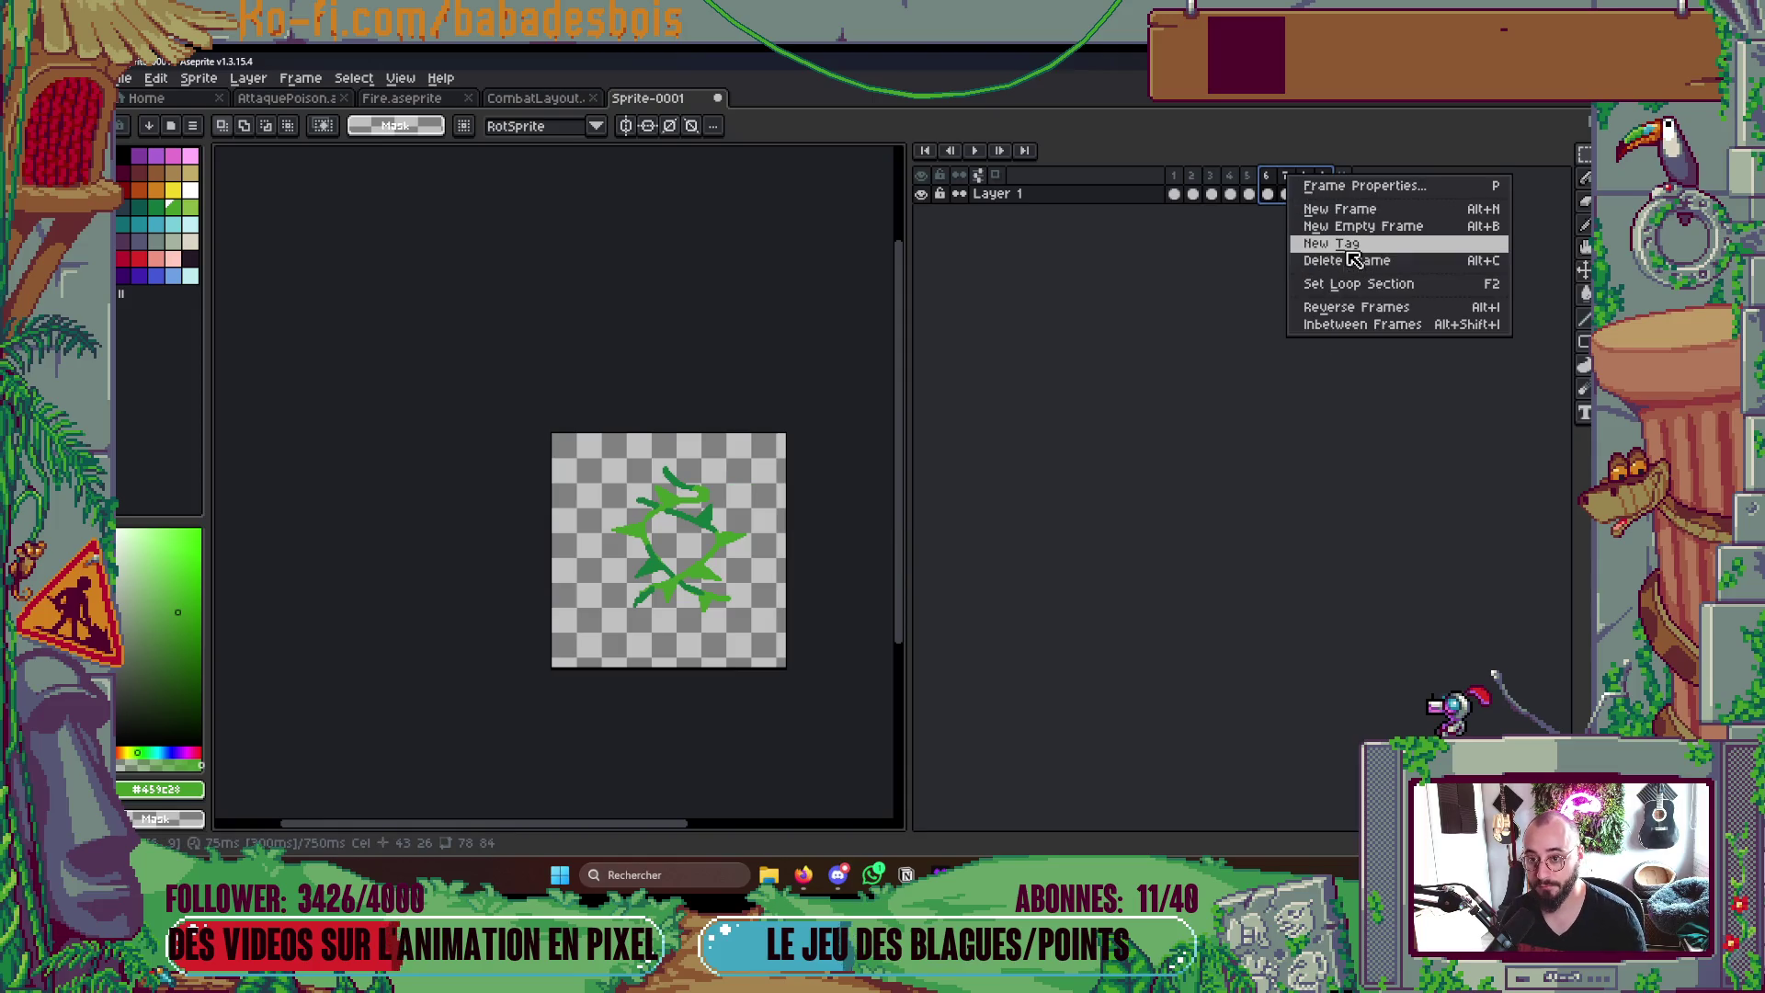
pyautogui.click(1352, 245)
pyautogui.write('nce')
pyautogui.press('Return')
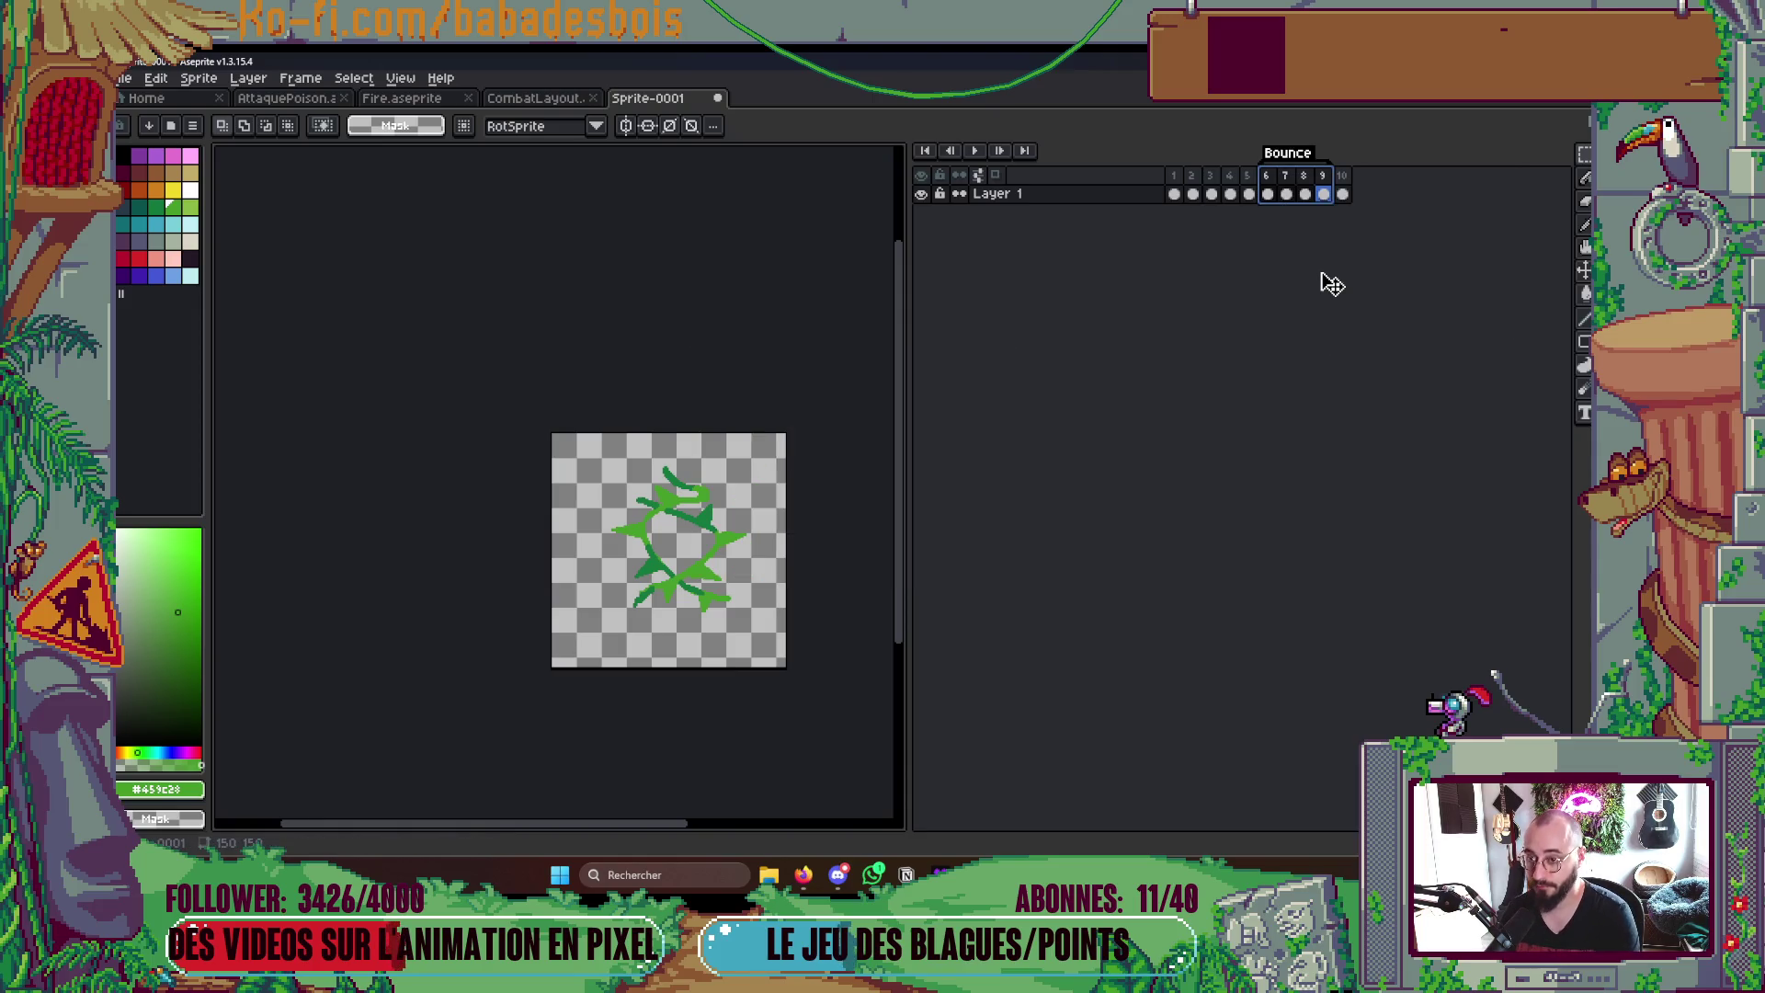
# - Tag frames 1–5 as 'Grow' and return to frame 10
pyautogui.click(1248, 176)
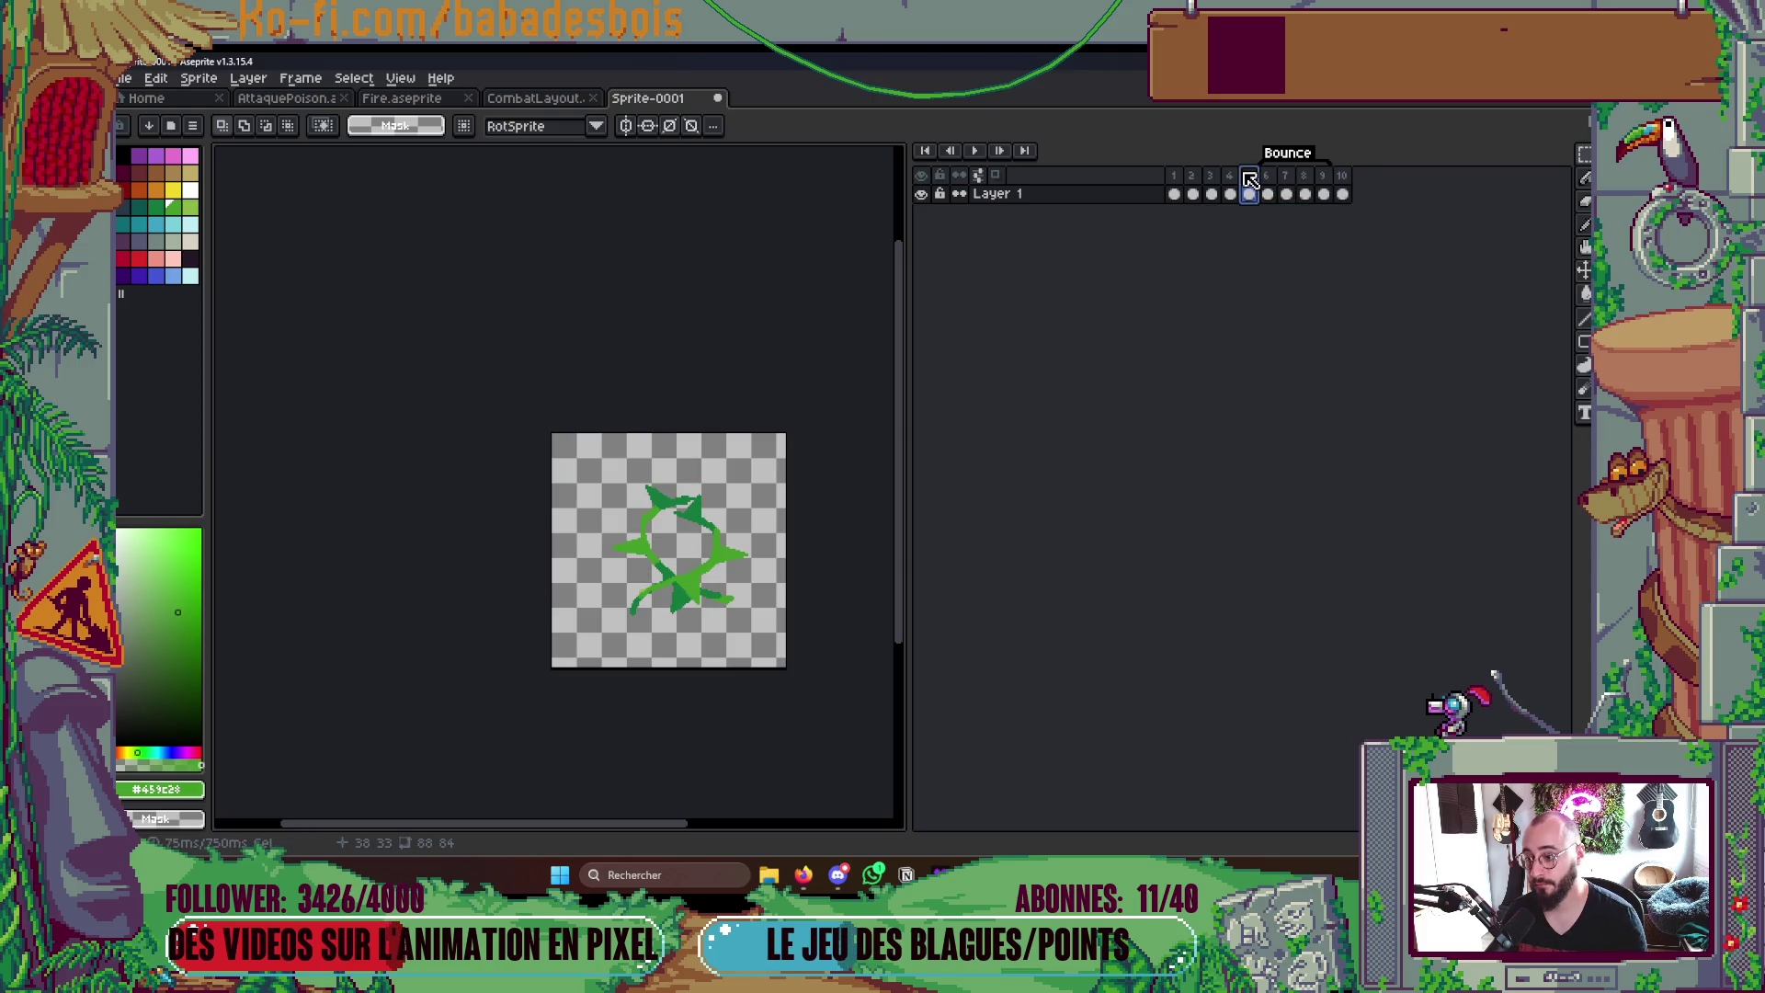
pyautogui.moveTo(1172, 177); pyautogui.dragTo(1248, 177)
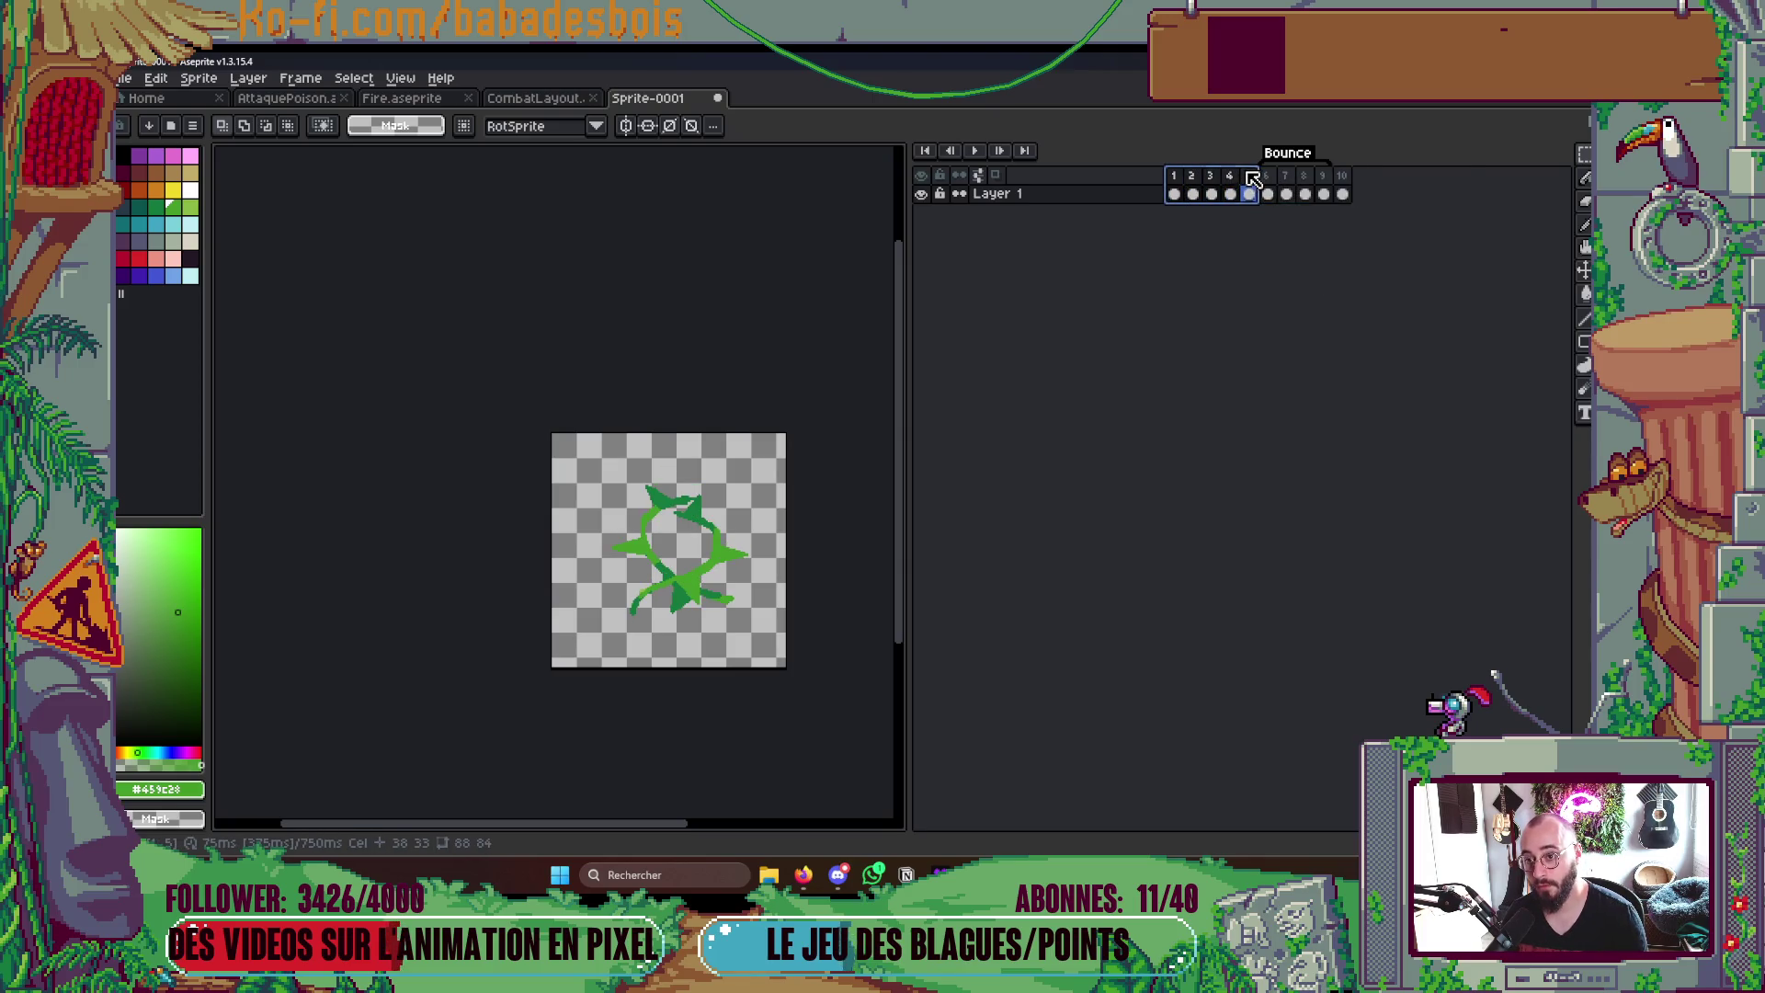
pyautogui.rightClick(1247, 177)
pyautogui.click(1299, 268)
pyautogui.write('Grow')
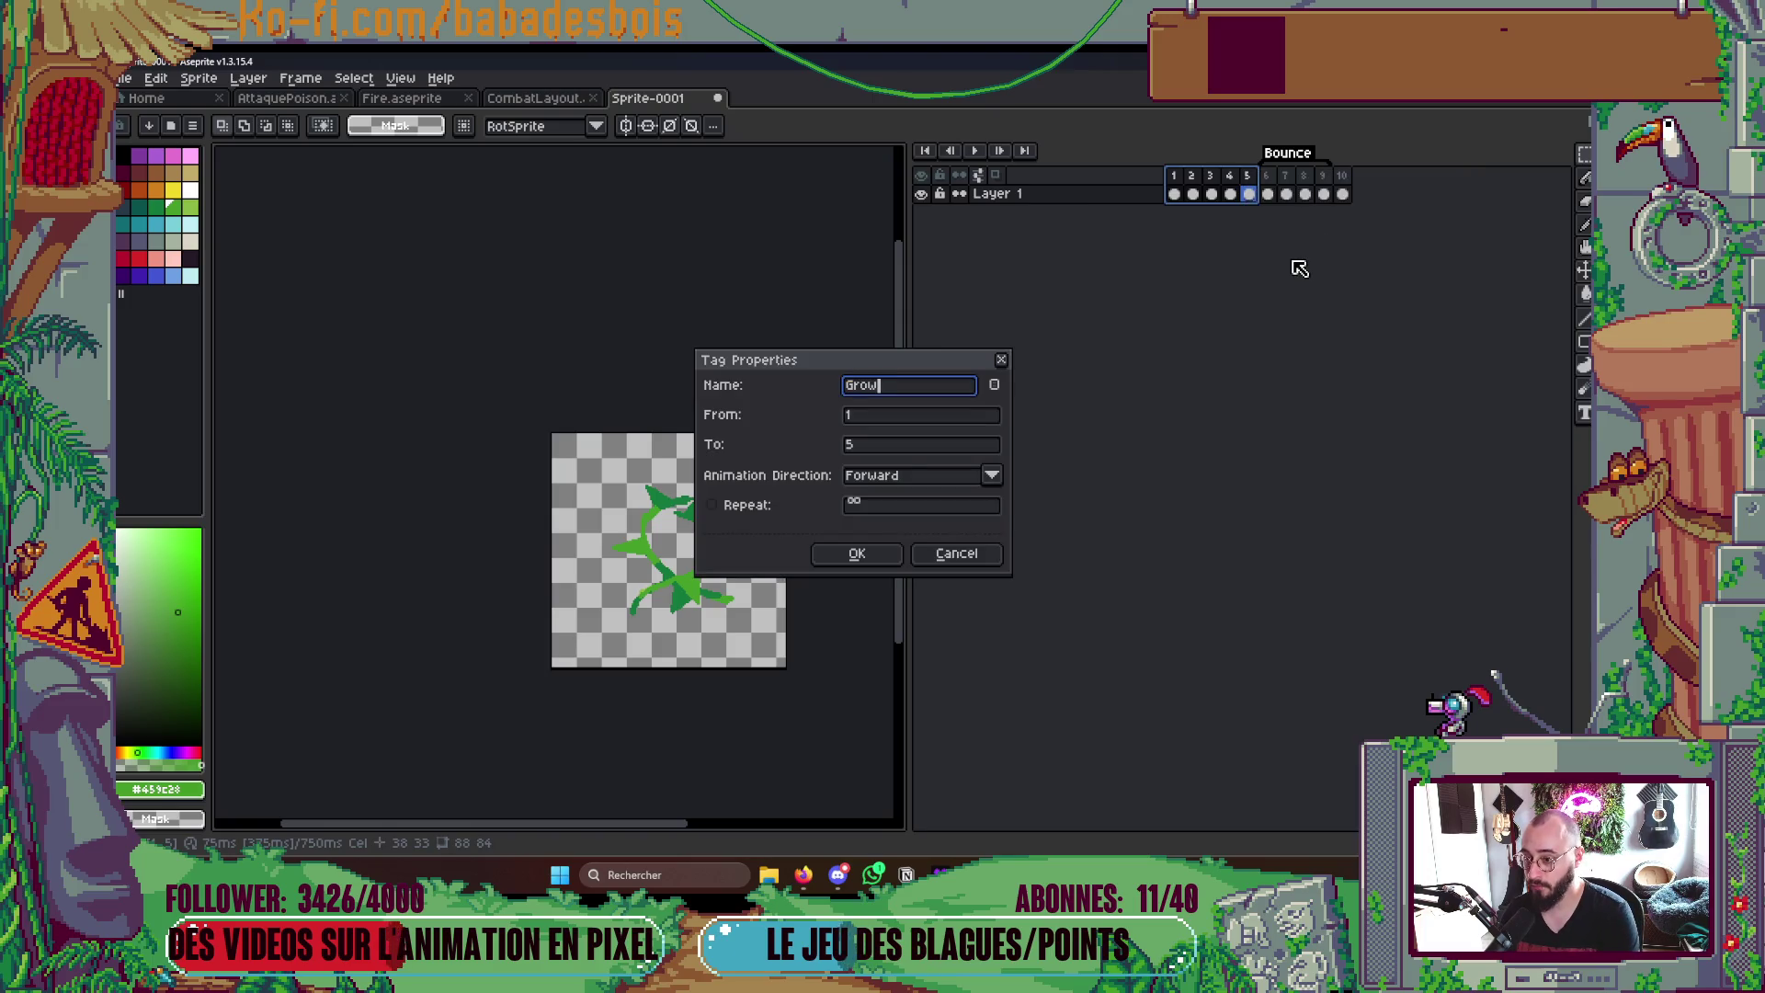
pyautogui.press('Return')
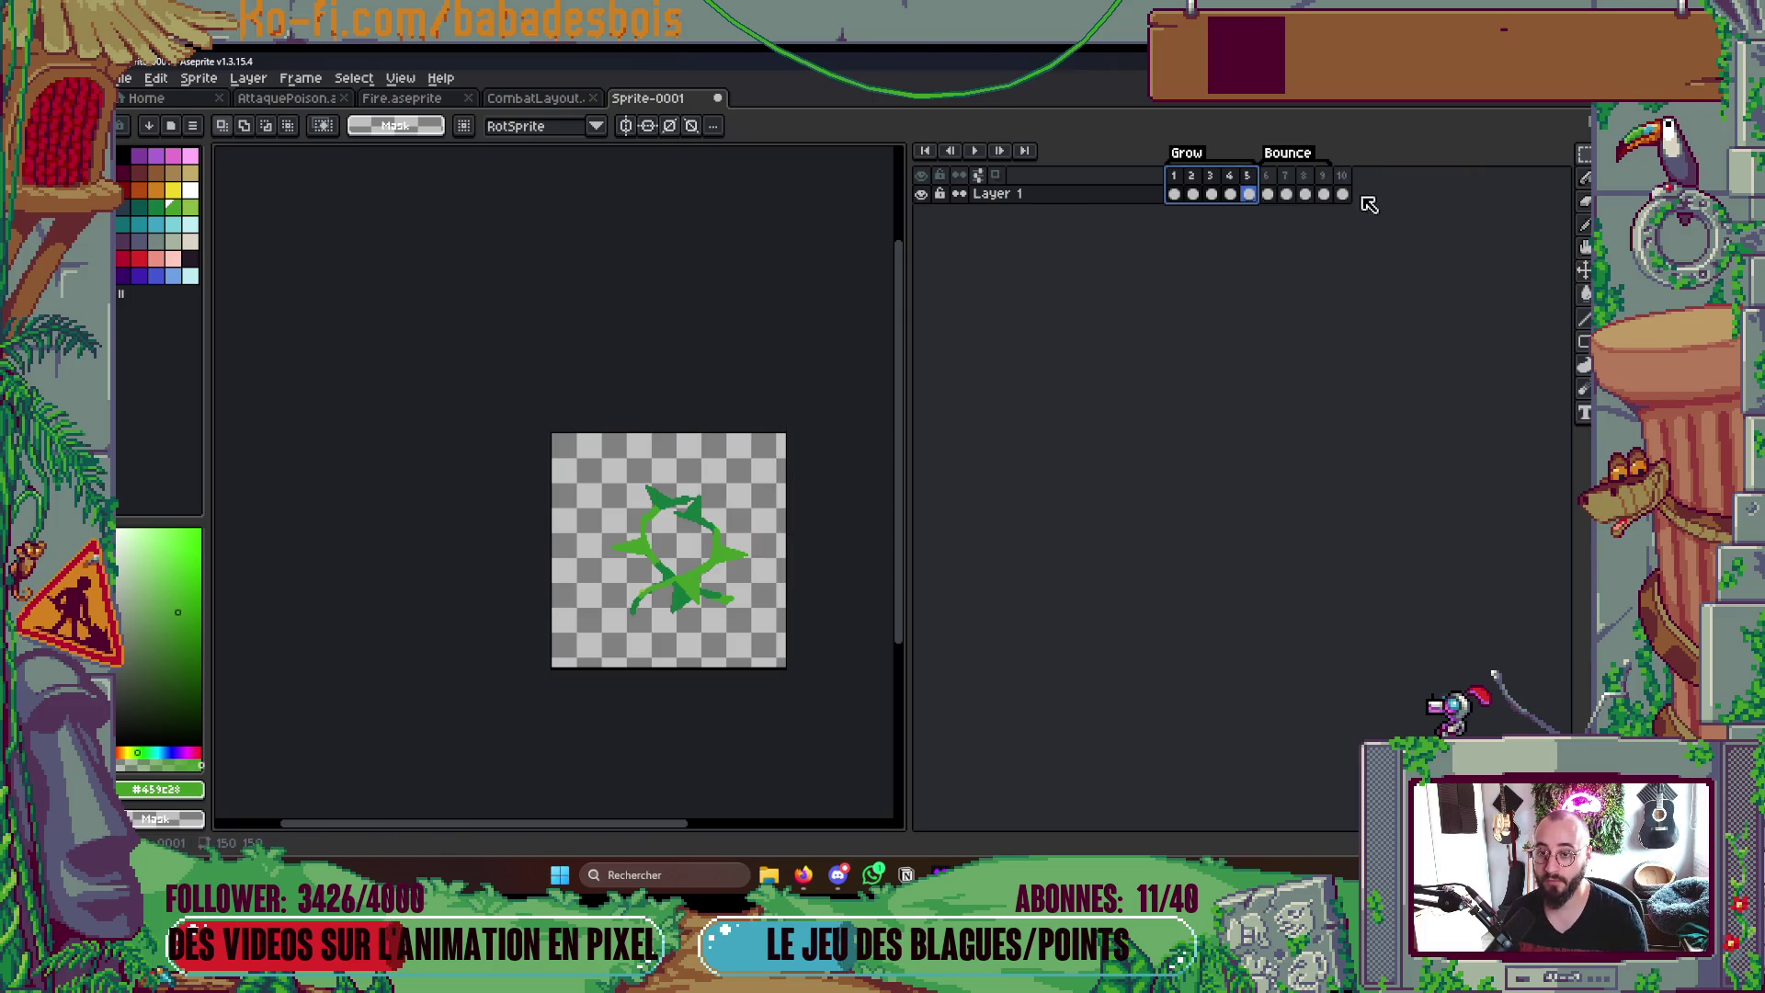
pyautogui.click(1341, 193)
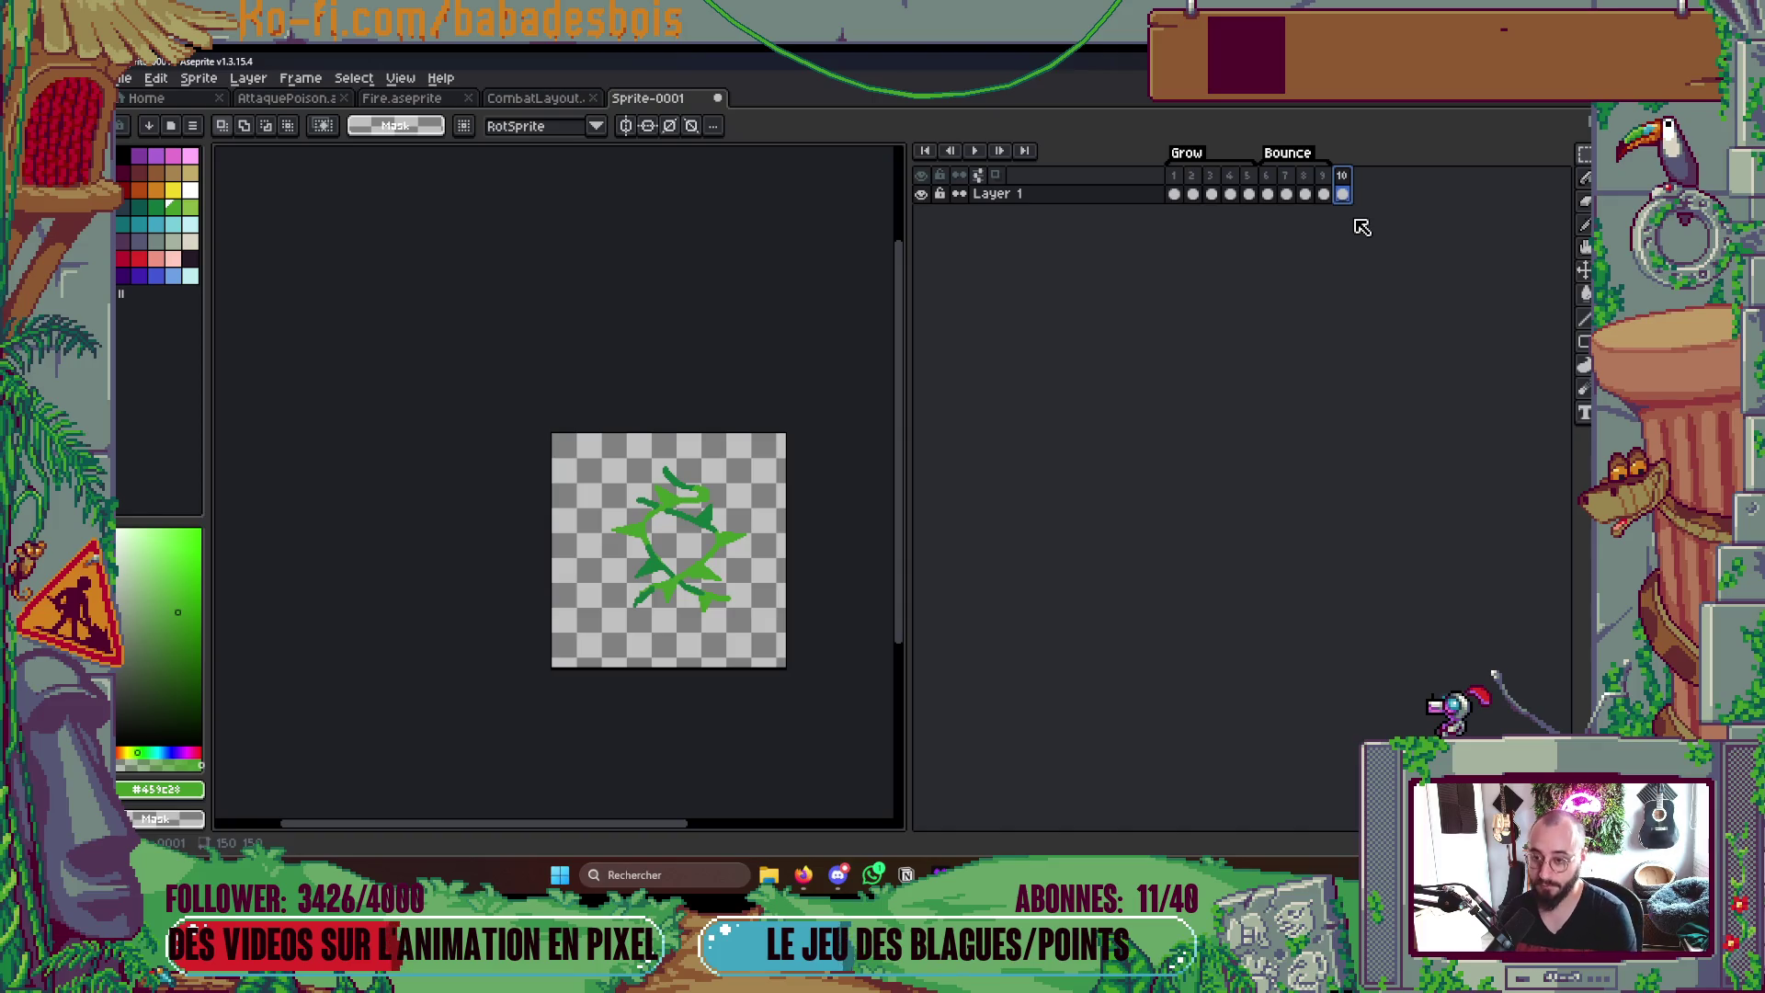
pyautogui.scroll(4, 669, 553)
# - Draw a light-green thorn onto the vine with the pencil
pyautogui.moveTo(649, 566); pyautogui.dragTo(702, 552)
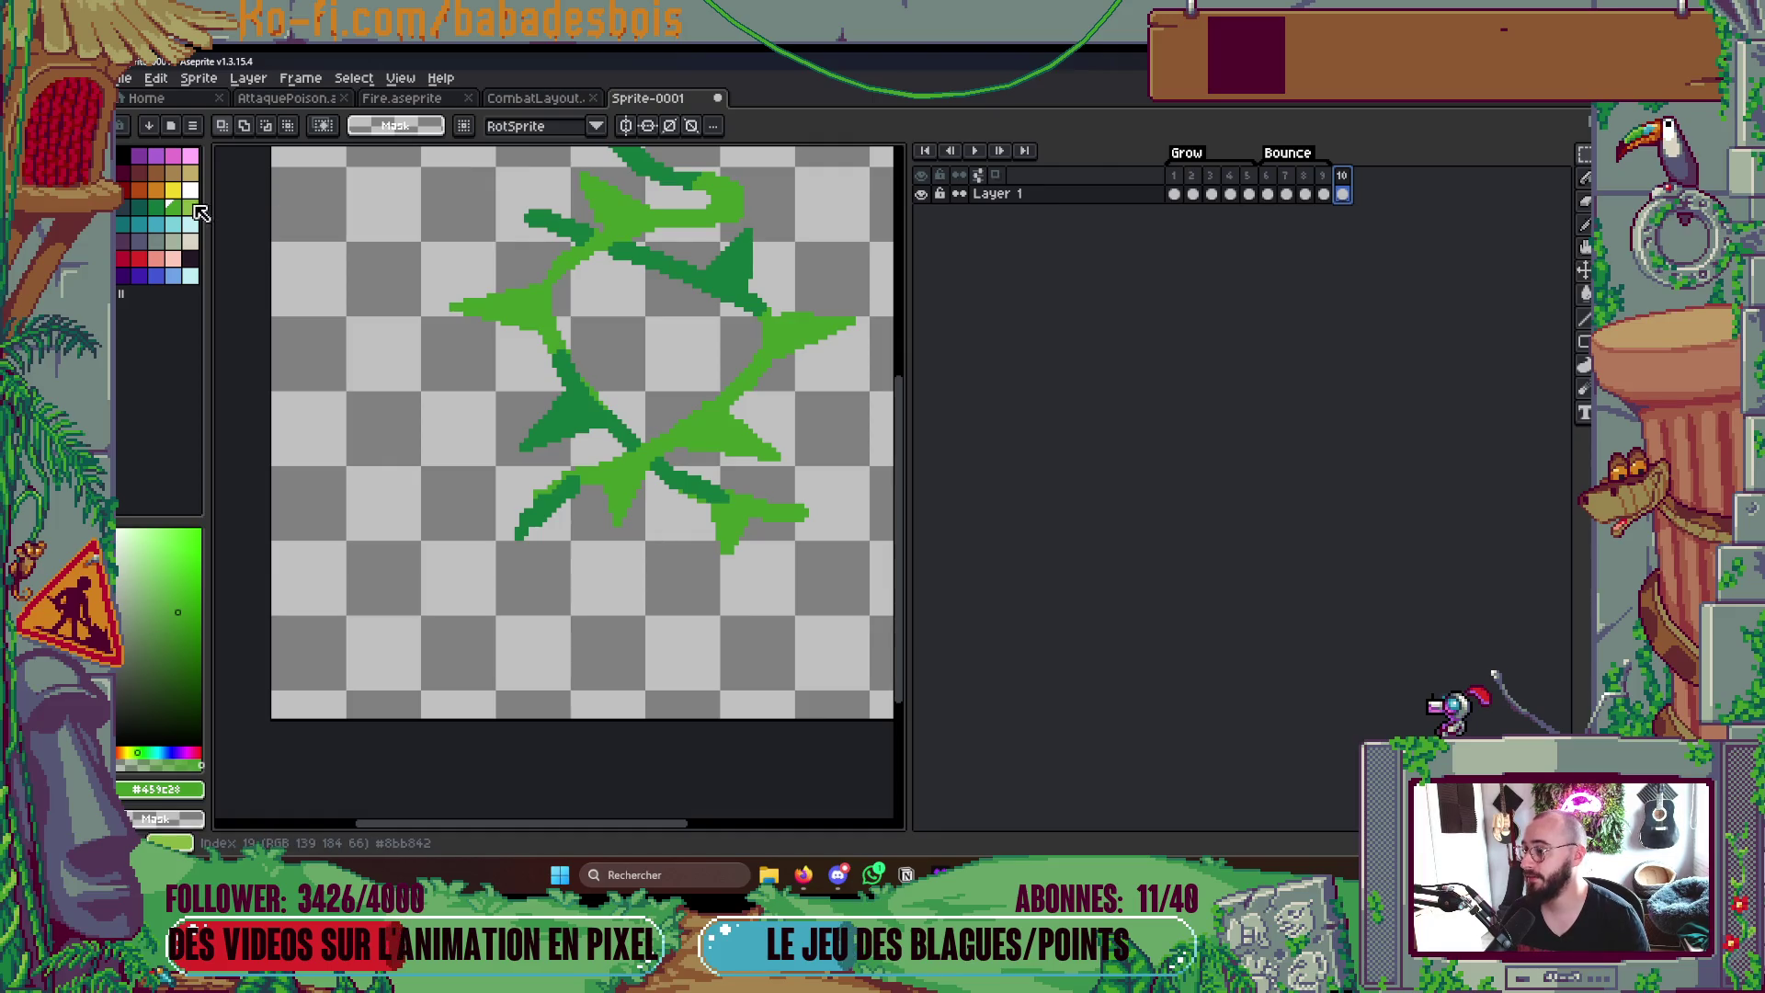
pyautogui.click(193, 204)
pyautogui.press('b')
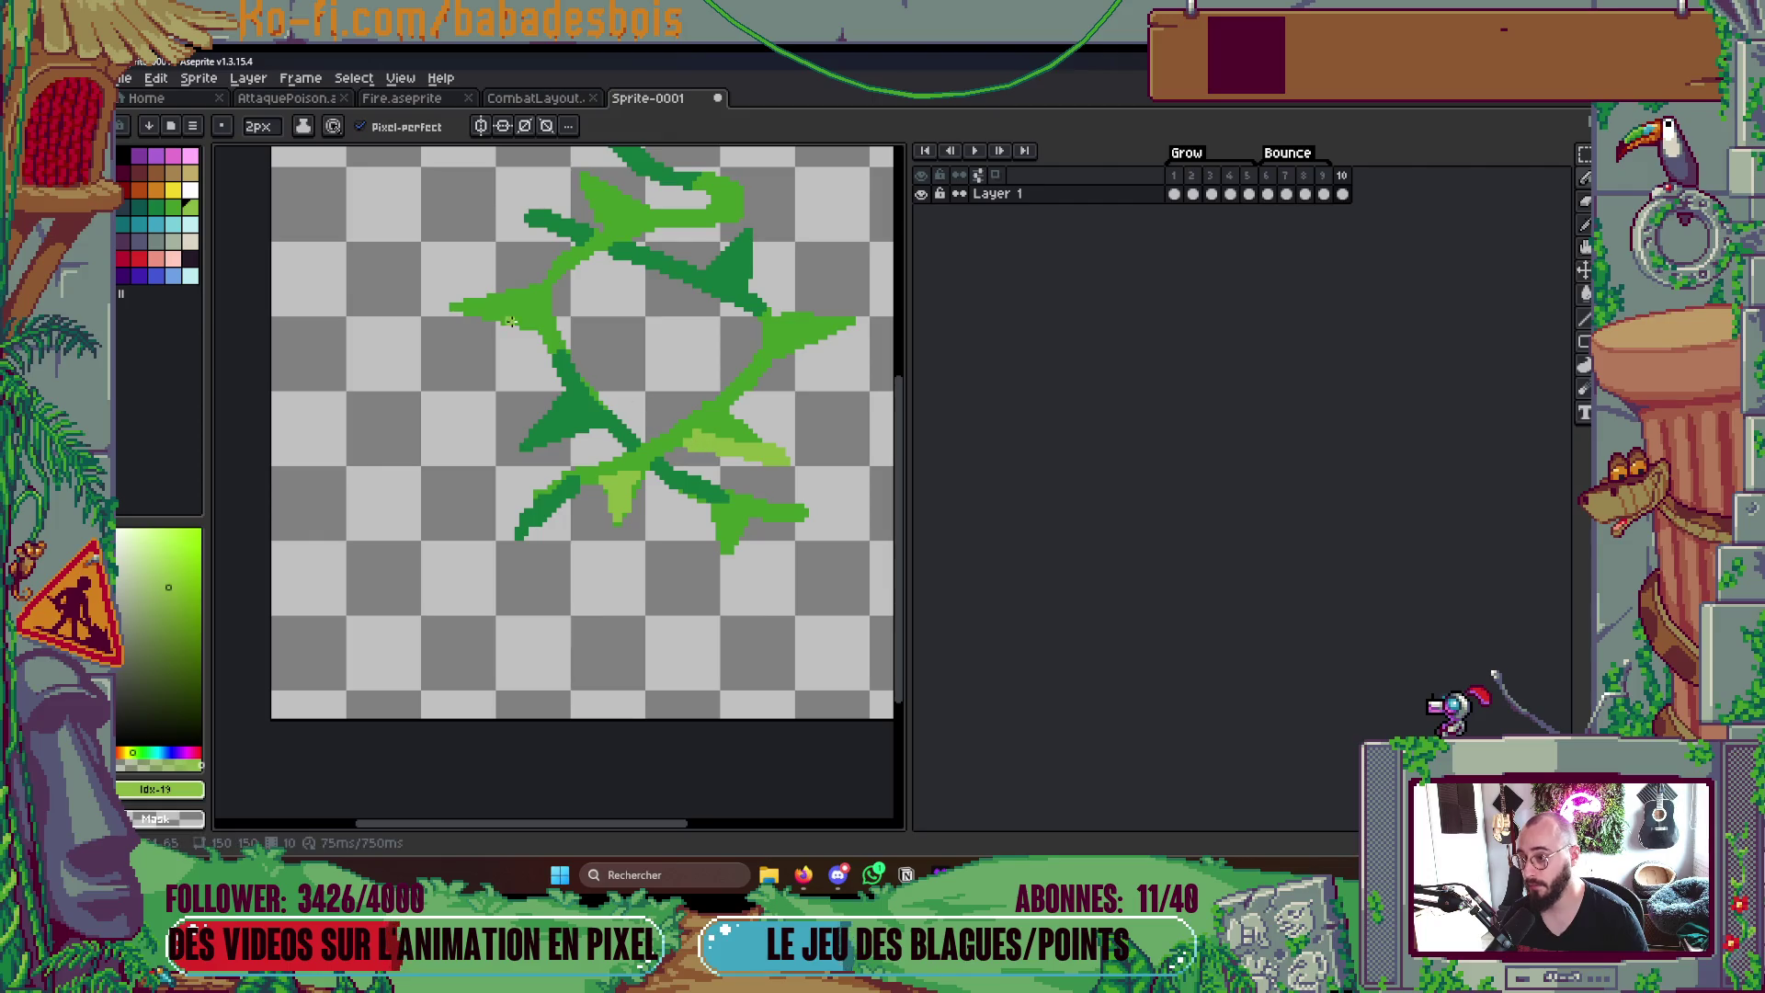
pyautogui.moveTo(455, 309); pyautogui.dragTo(535, 328)
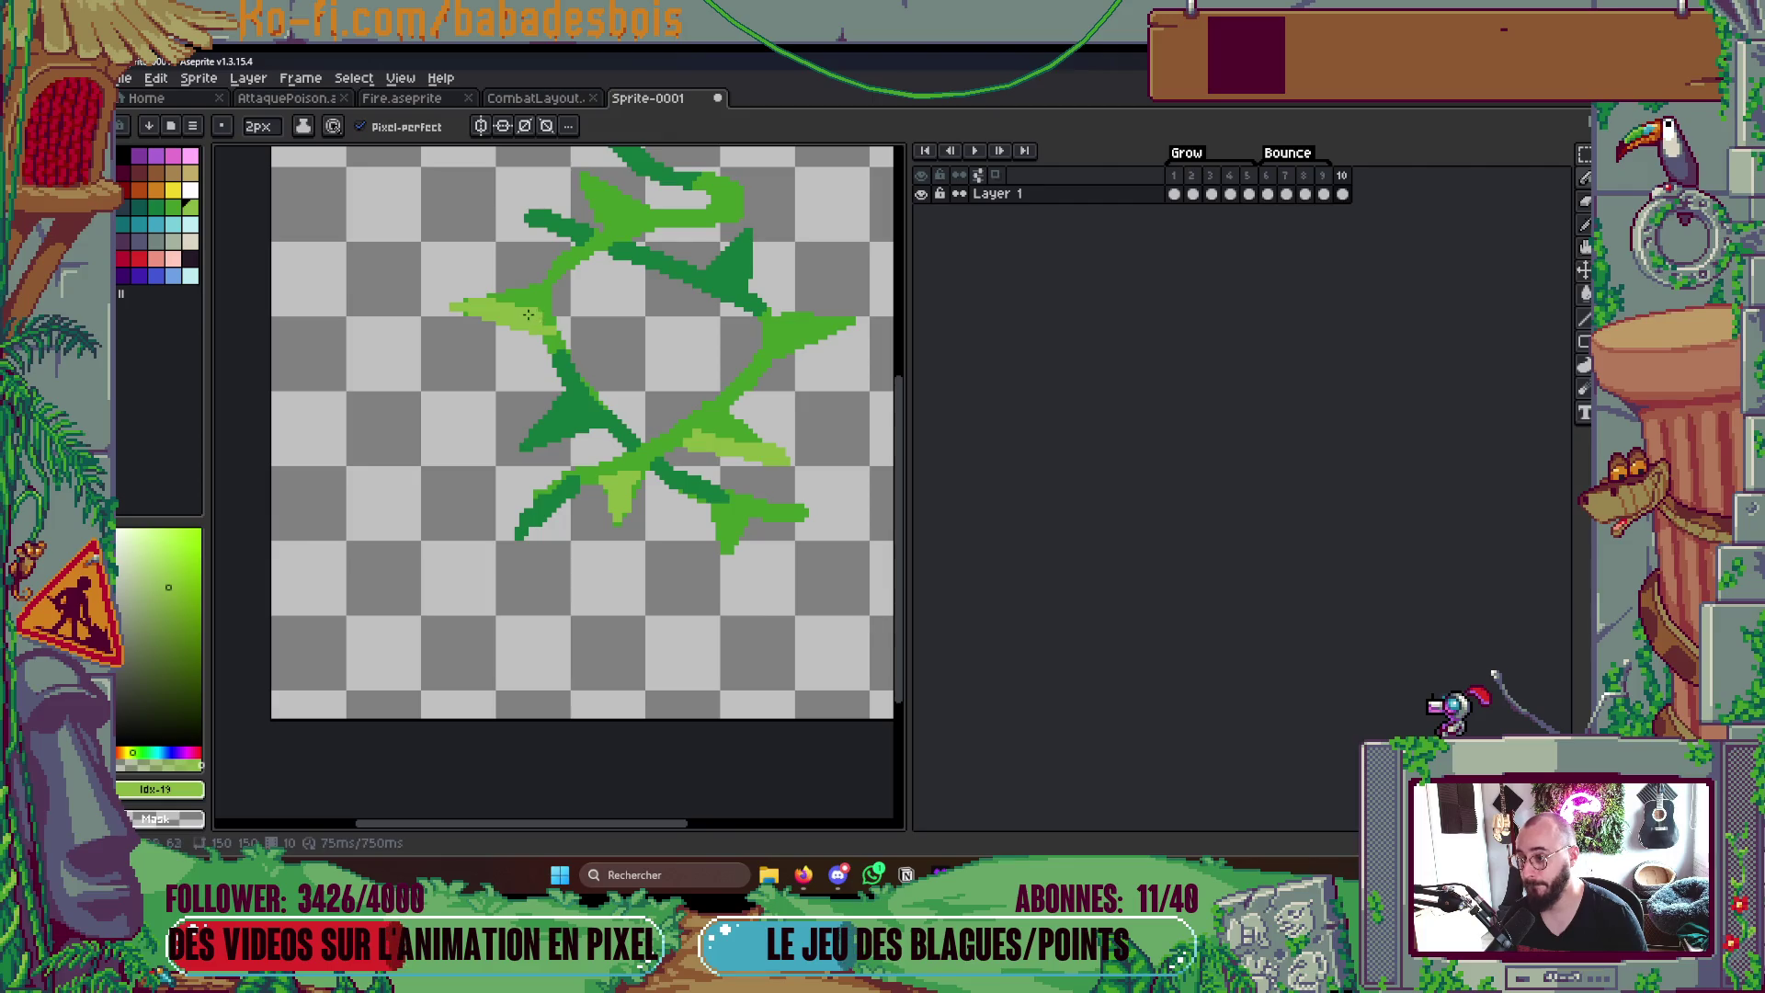
pyautogui.scroll(-3, 527, 315)
pyautogui.scroll(2, 594, 374)
pyautogui.scroll(2, 666, 419)
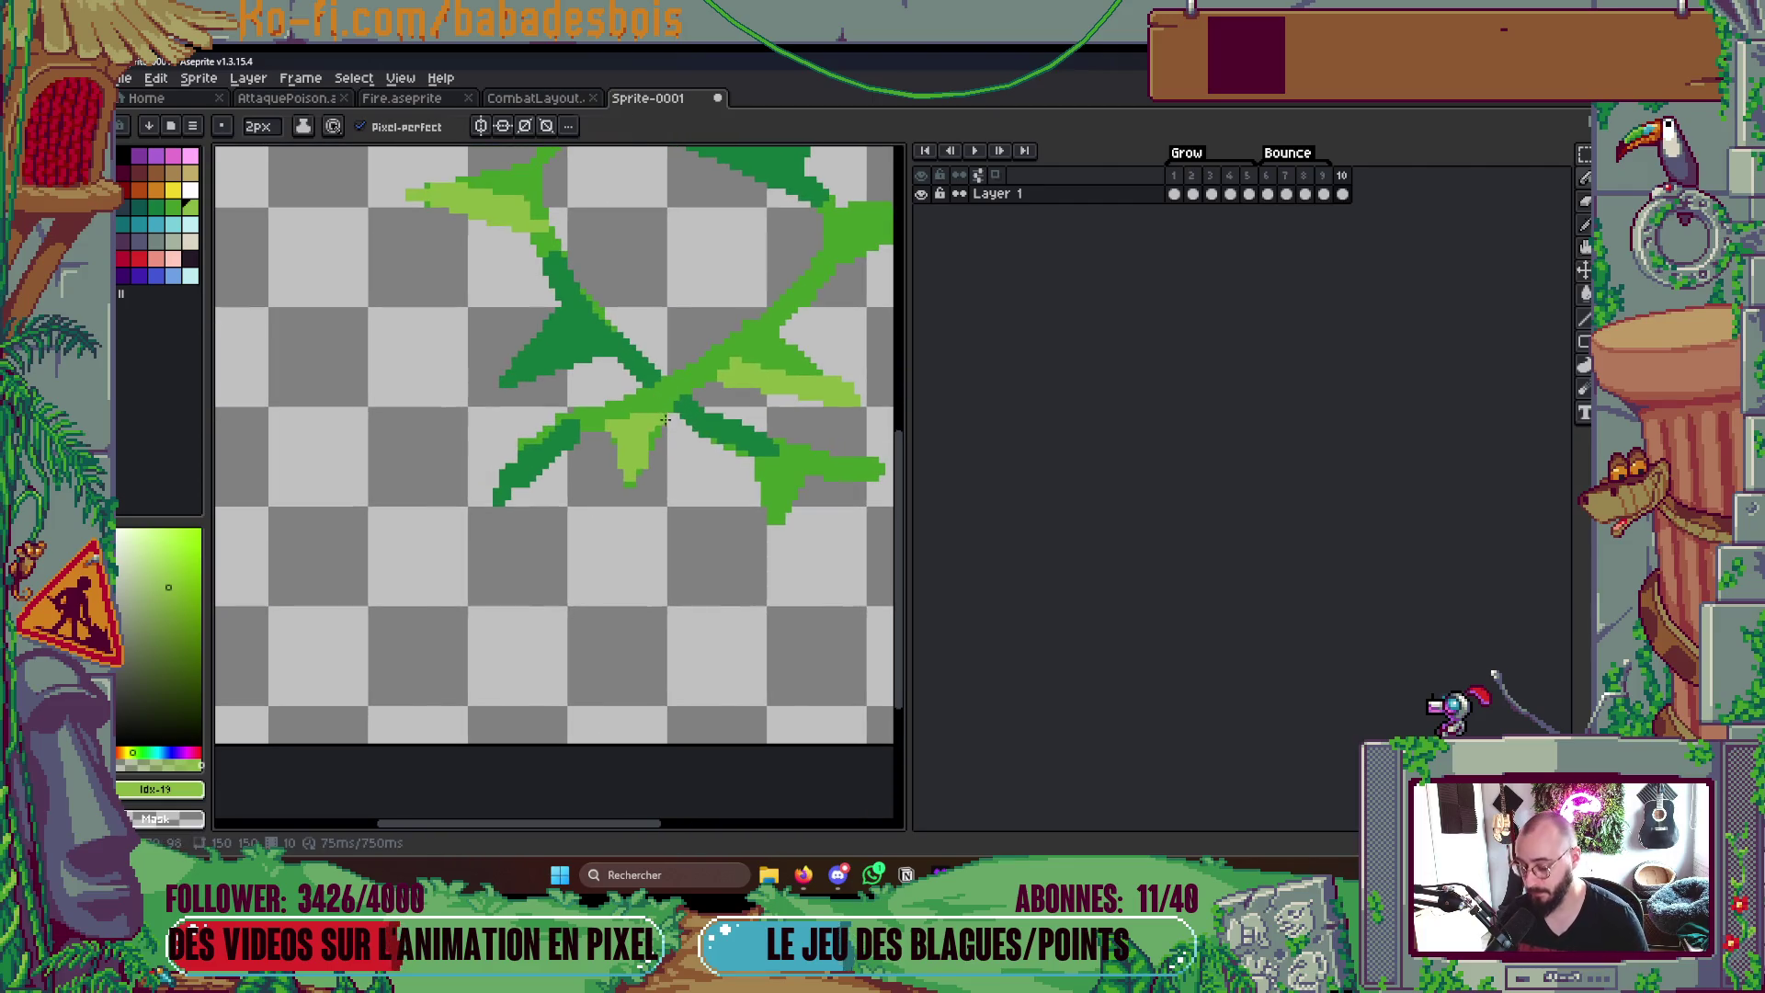
pyautogui.keyDown('alt'); pyautogui.click(665, 418); pyautogui.keyUp('alt')
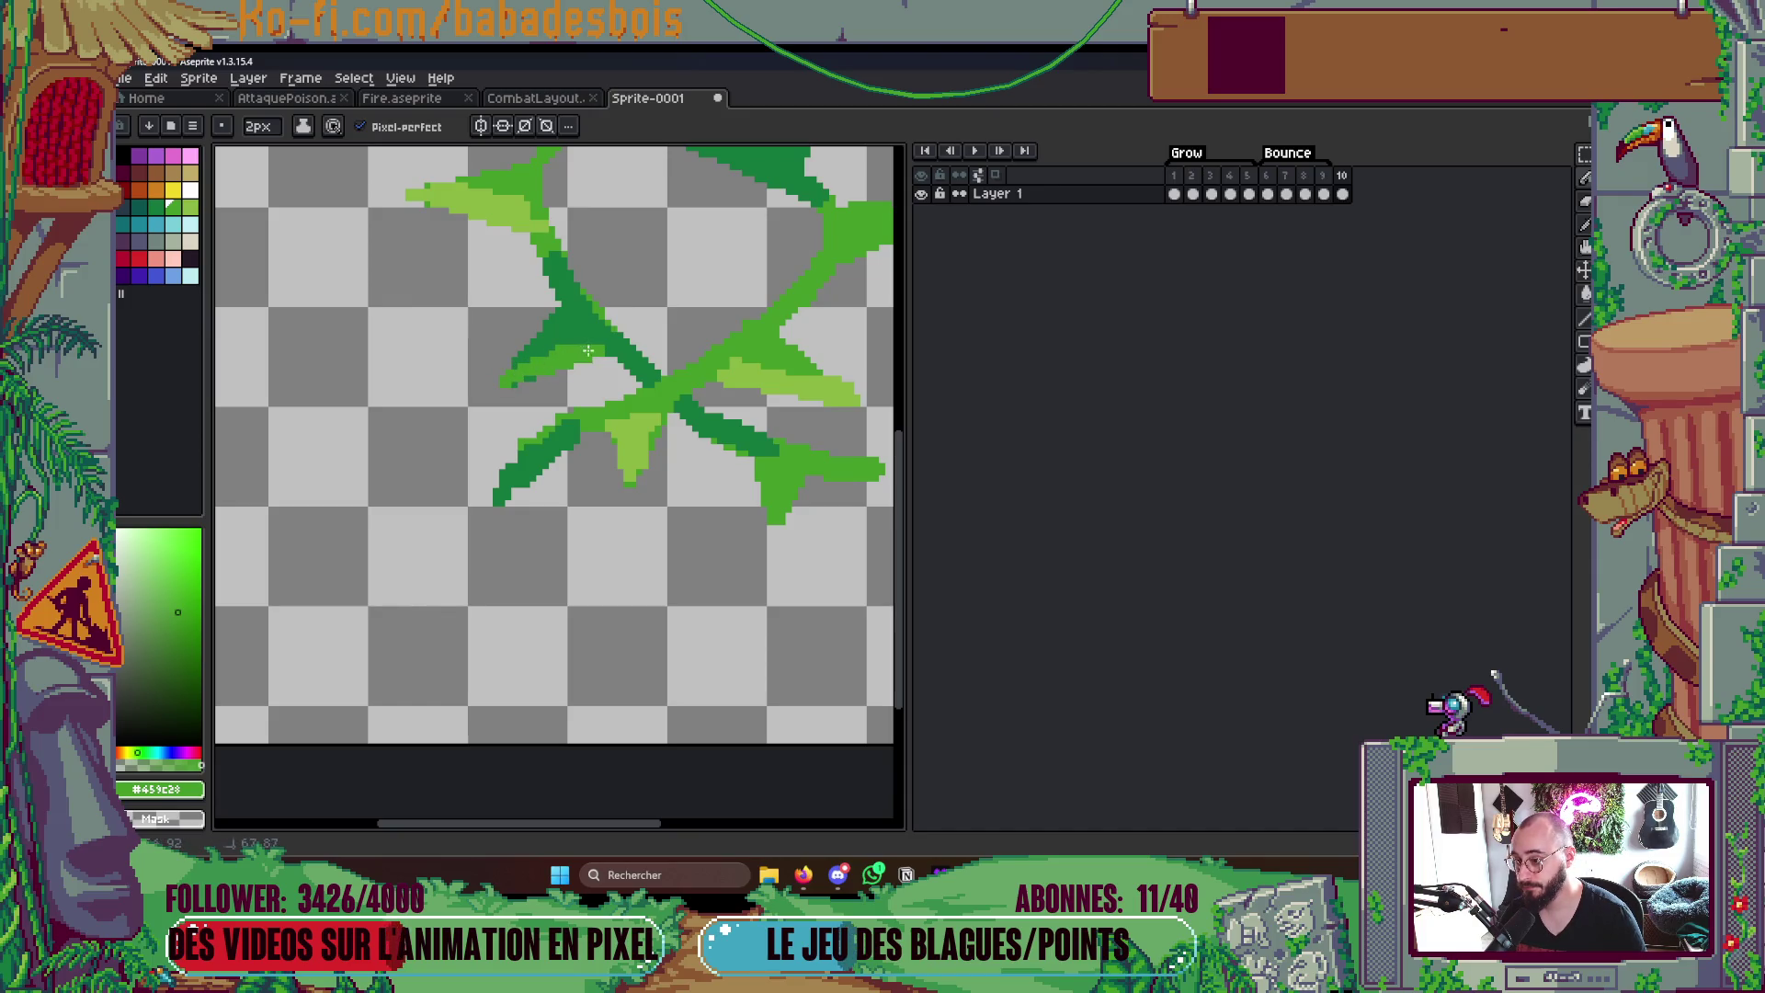
pyautogui.scroll(-4, 590, 355)
pyautogui.scroll(1, 591, 354)
pyautogui.scroll(1, 585, 355)
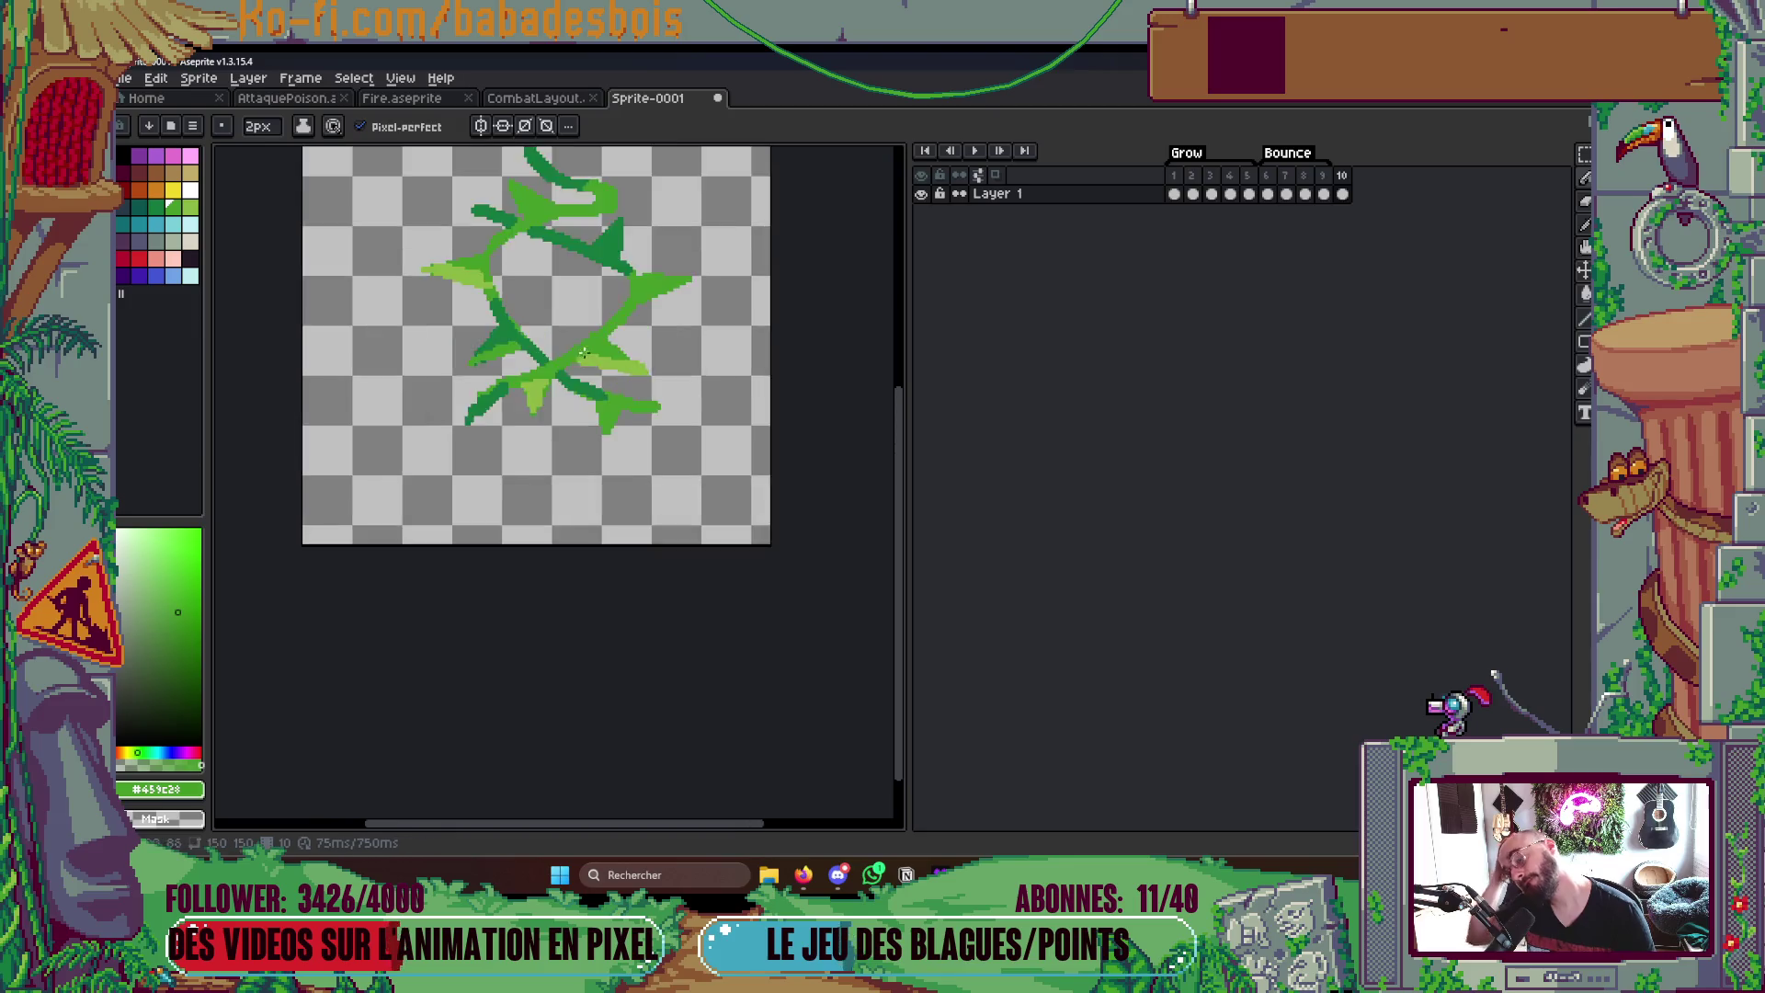
pyautogui.scroll(2, 586, 356)
# - Paint white highlight streaks on the lower and right thorns and preview the loop
pyautogui.press('v')
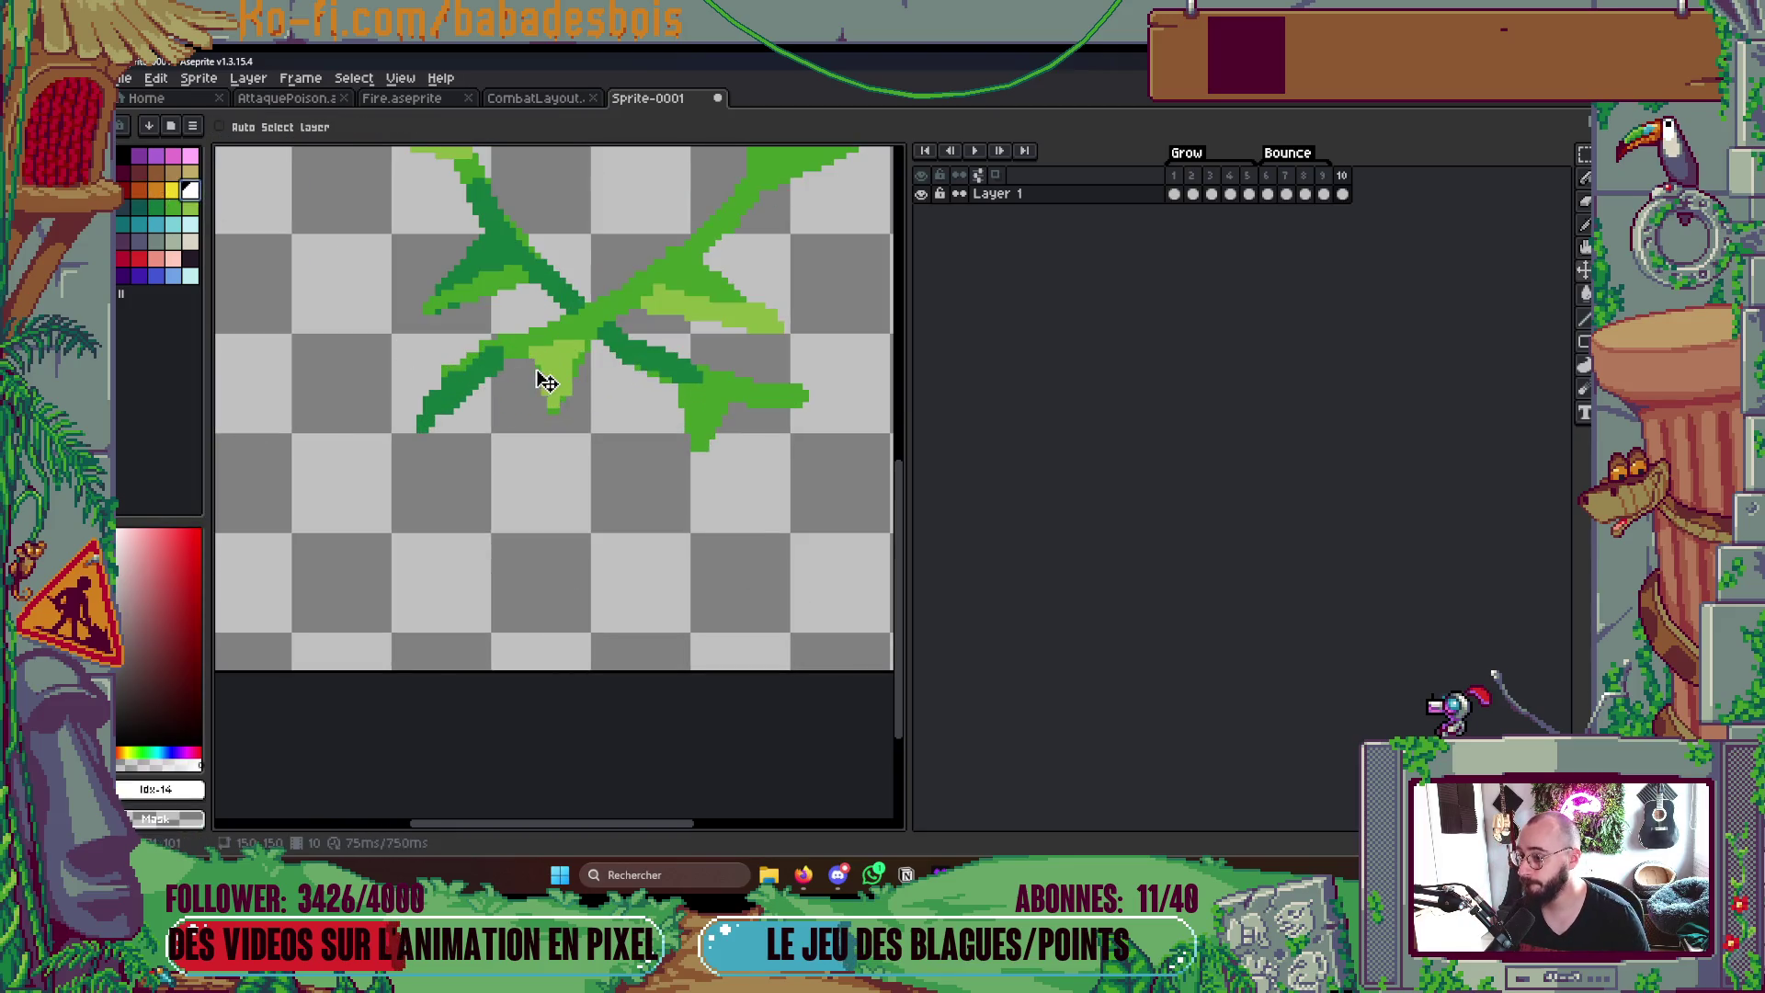
pyautogui.press('b')
pyautogui.moveTo(551, 398); pyautogui.dragTo(542, 363)
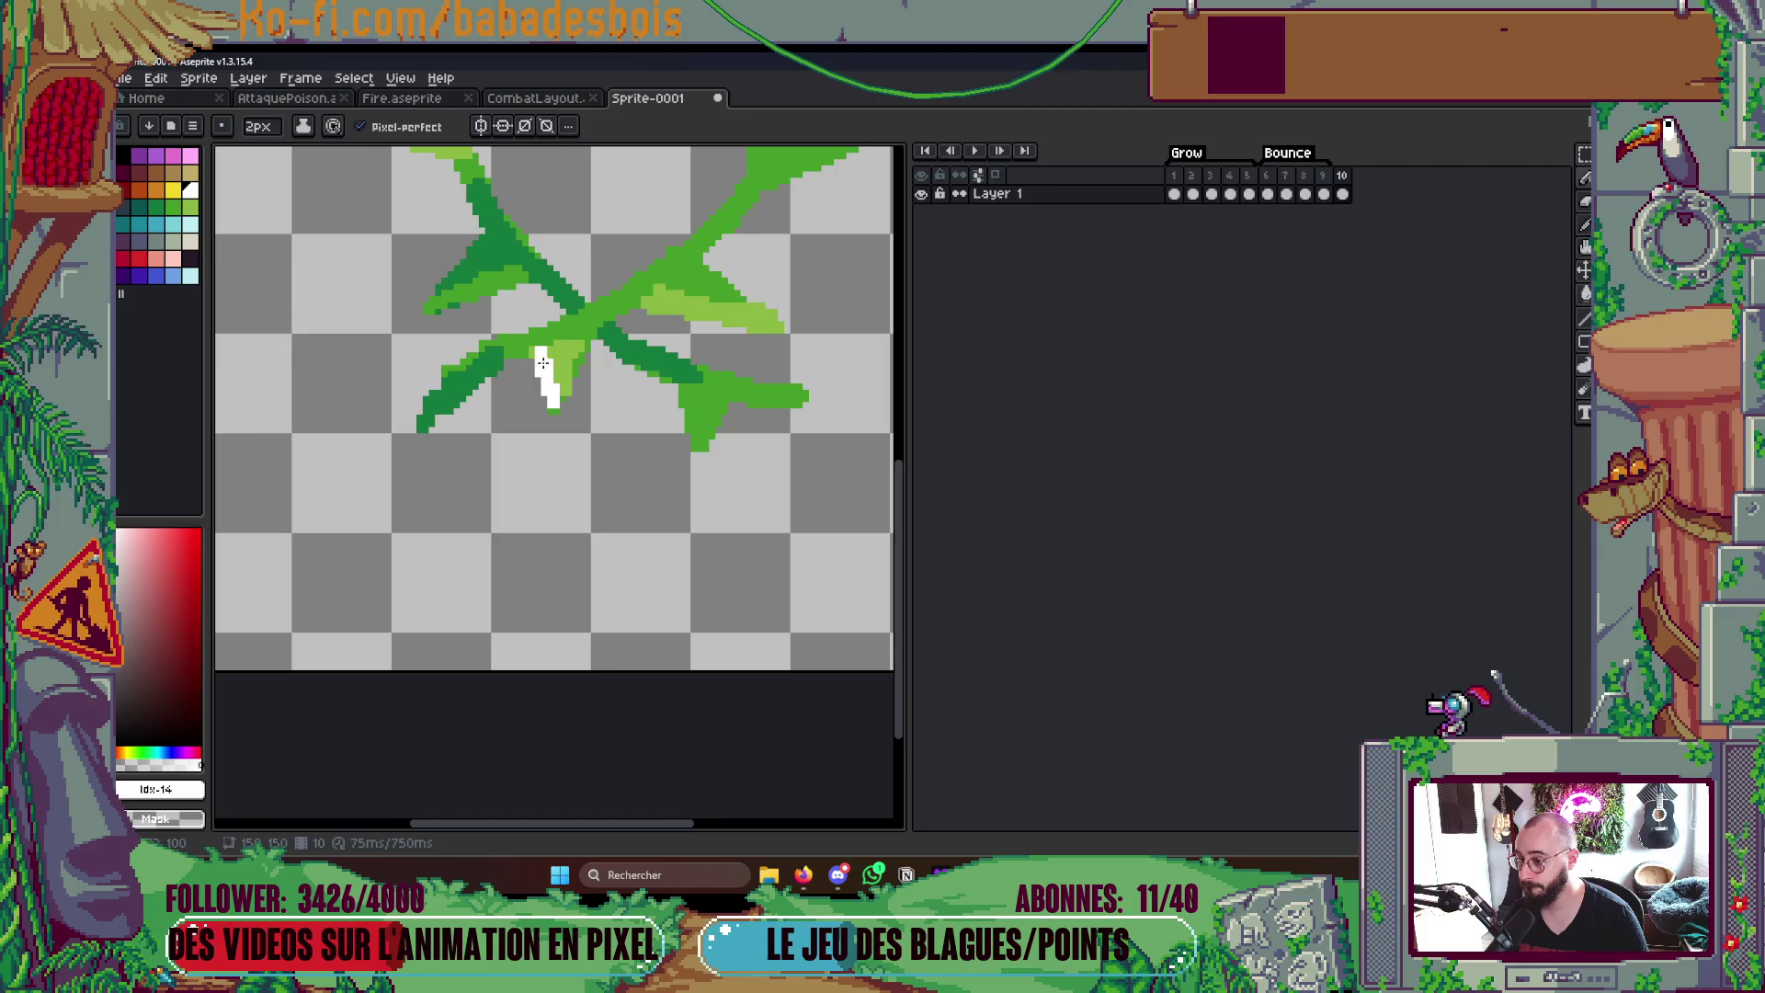
pyautogui.moveTo(652, 309); pyautogui.dragTo(769, 329)
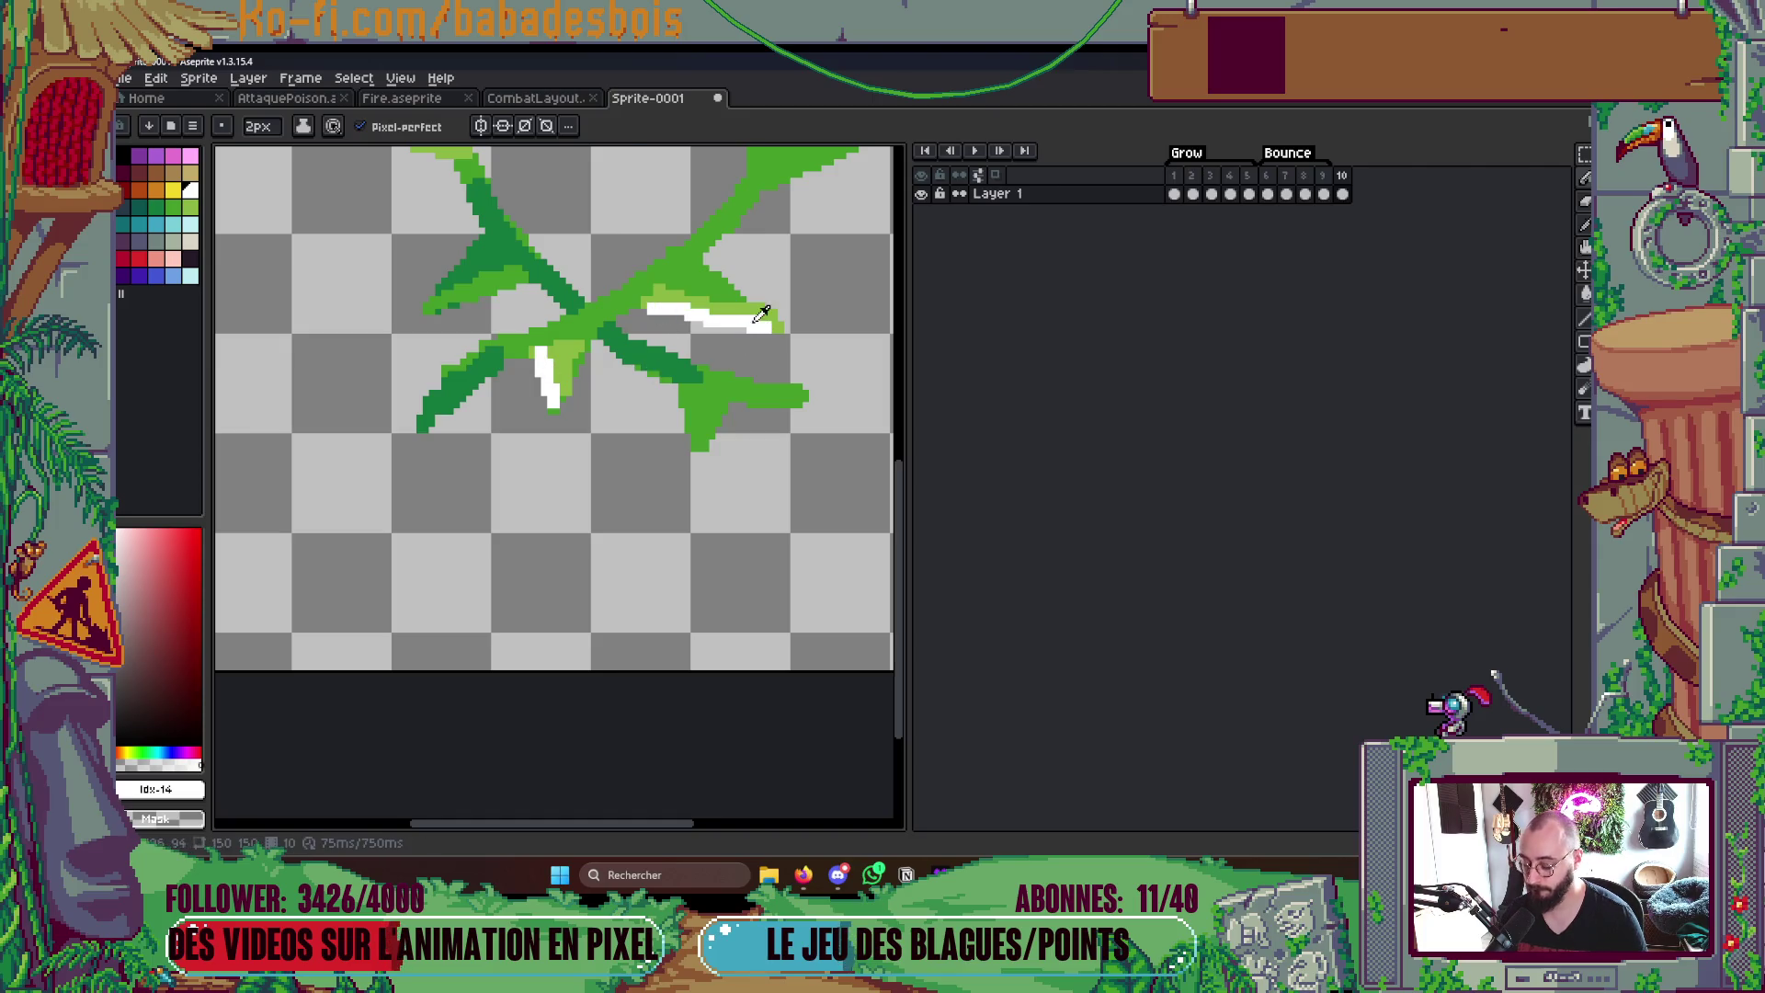
pyautogui.press('alt')
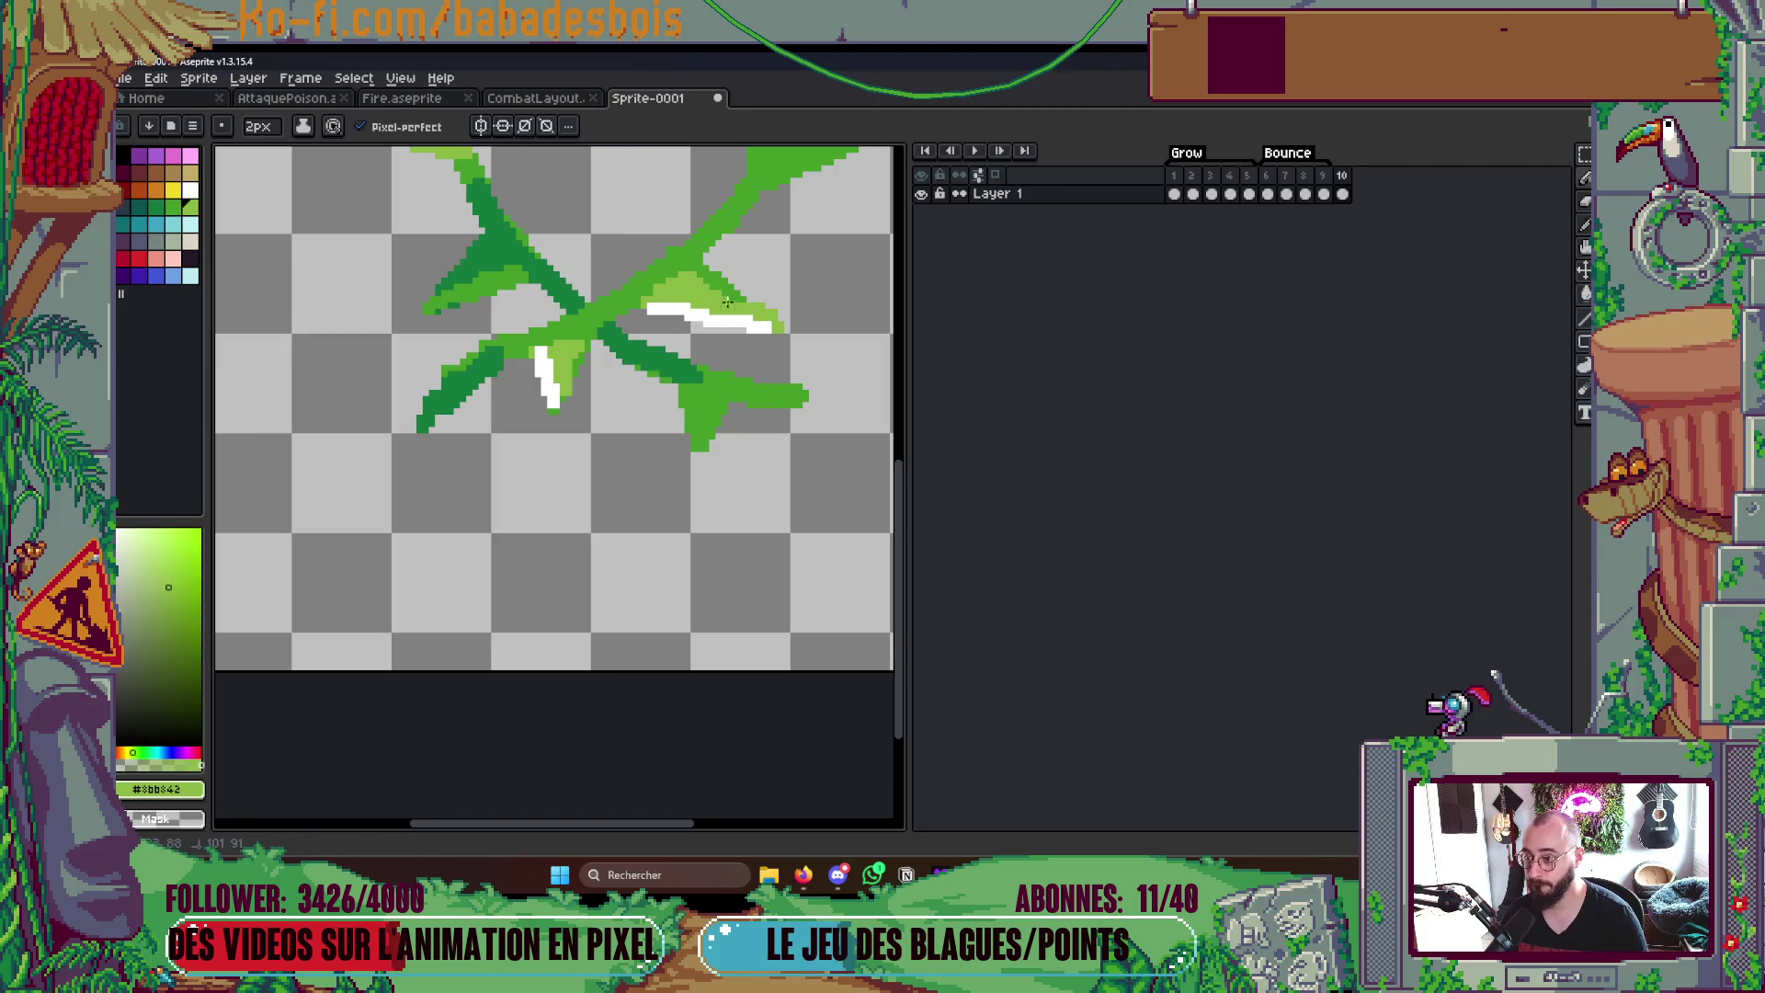
pyautogui.scroll(-4, 728, 303)
pyautogui.press('Return')
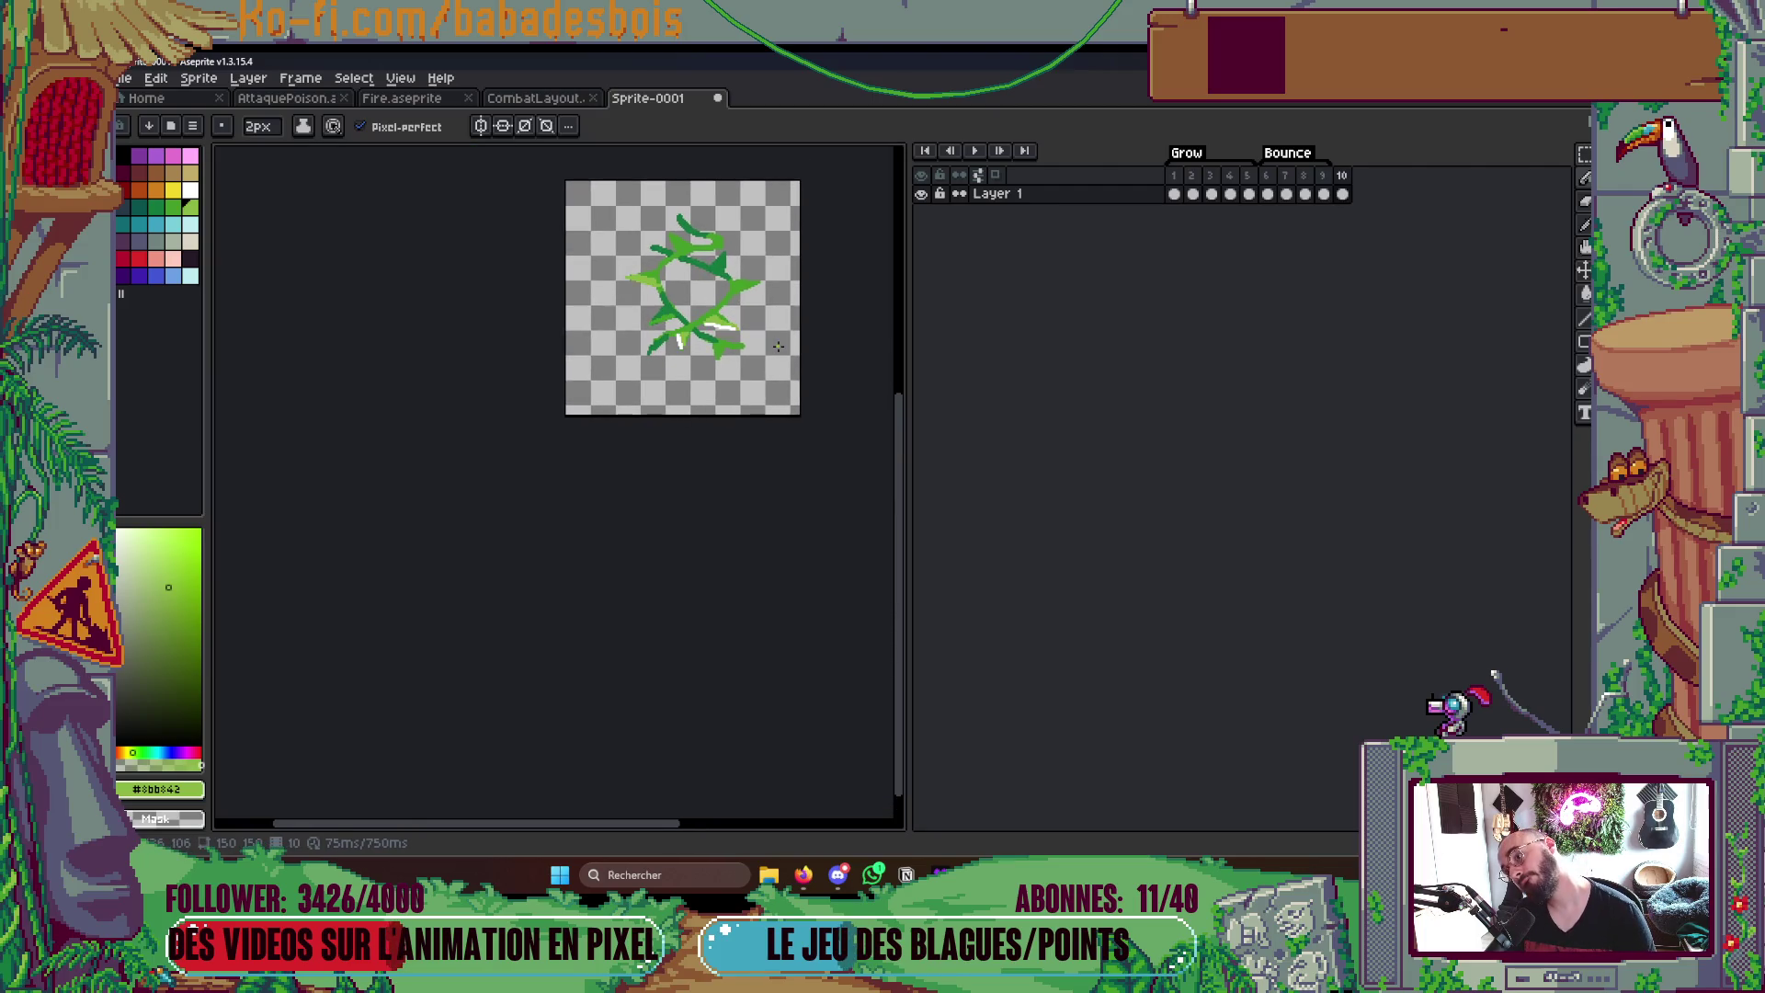
pyautogui.scroll(2, 653, 319)
pyautogui.scroll(2, 653, 321)
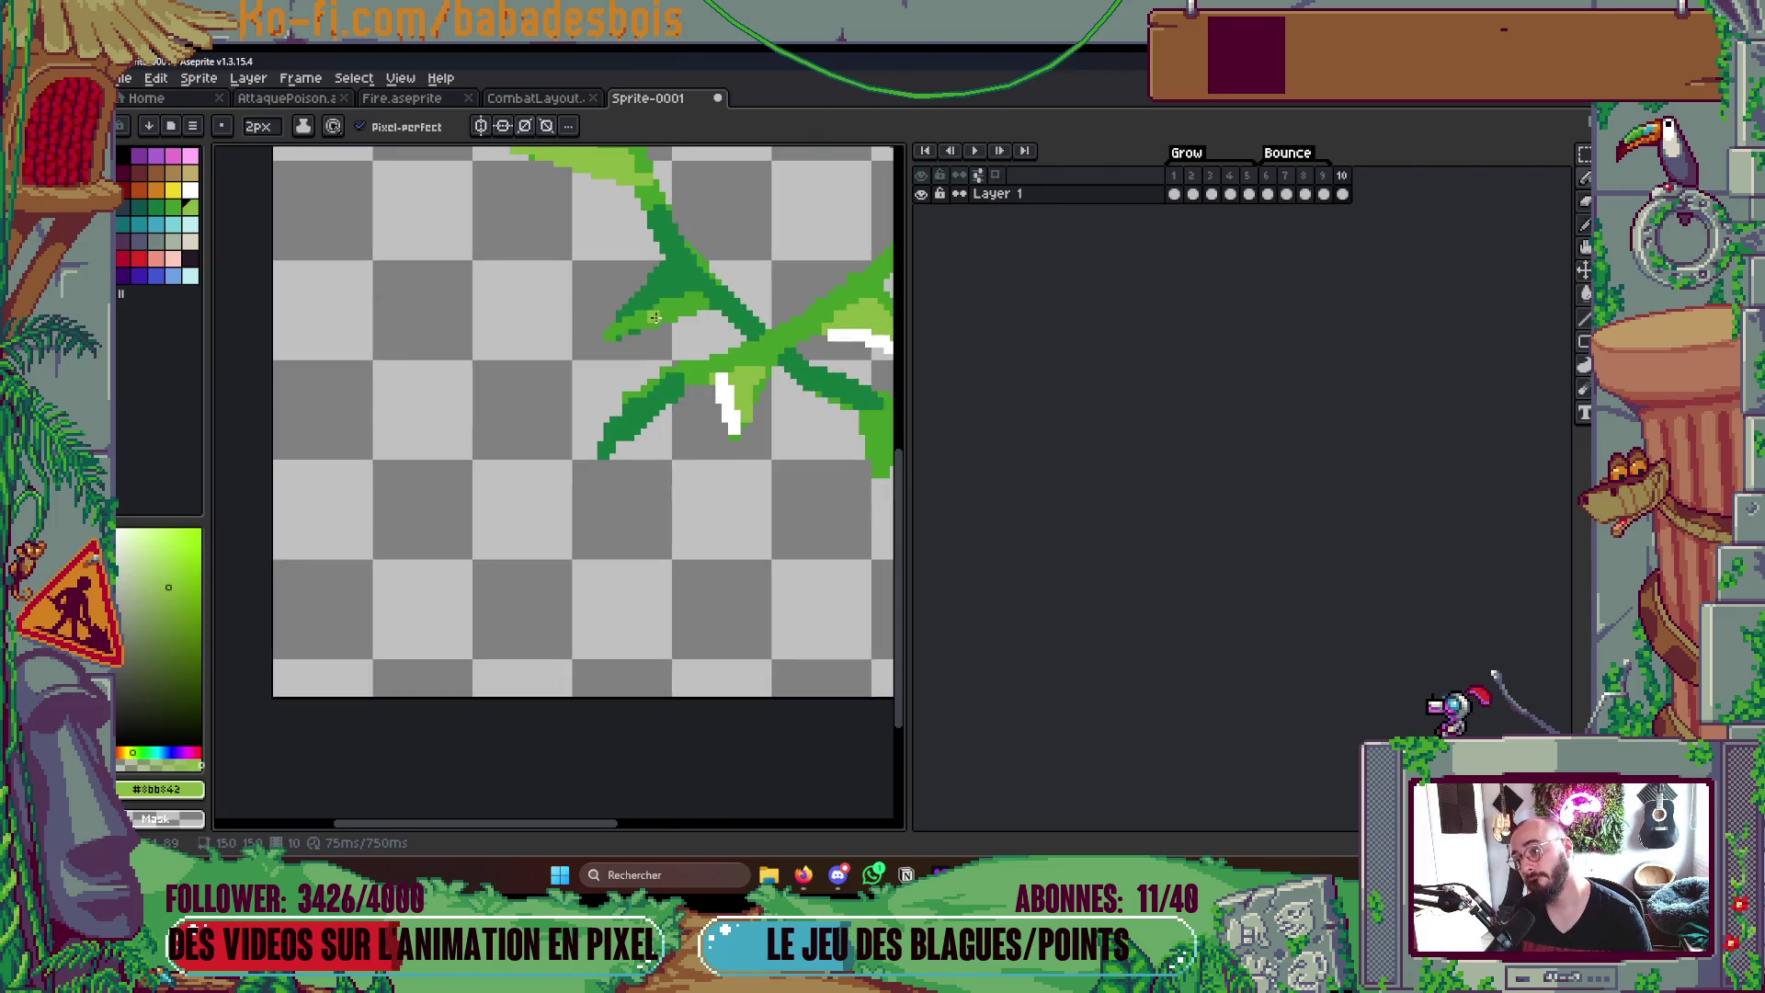
pyautogui.scroll(-4, 651, 298)
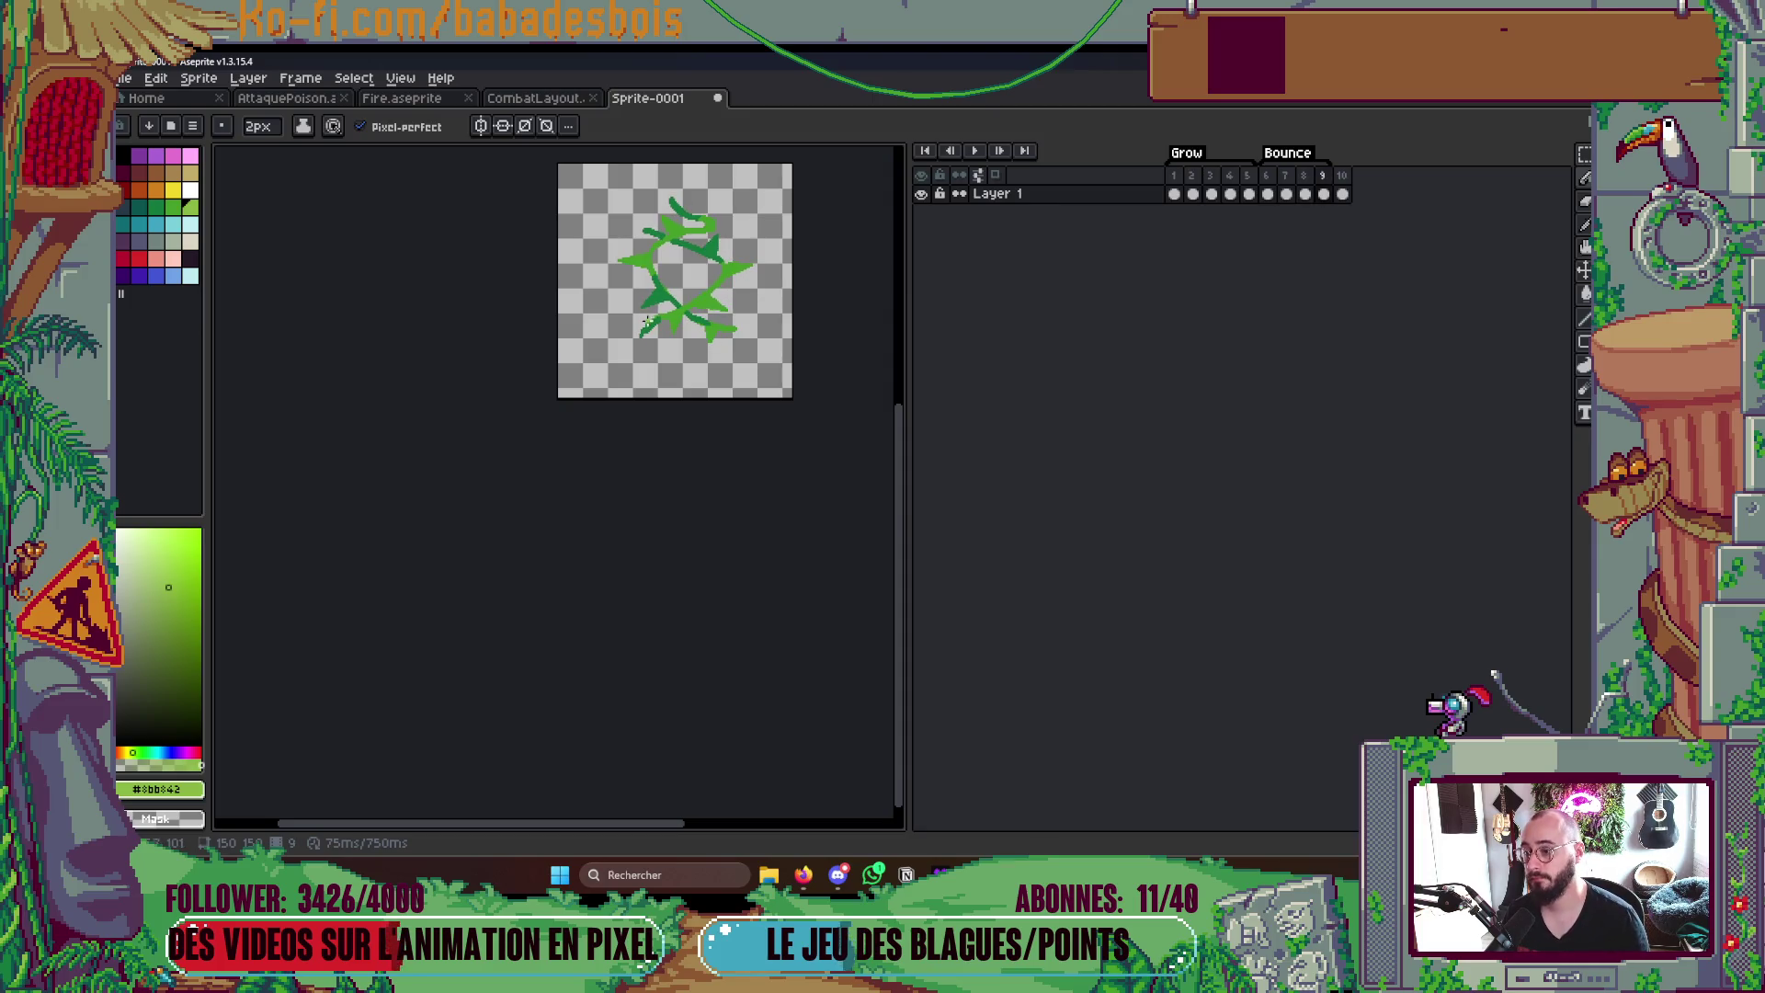
pyautogui.scroll(3, 675, 317)
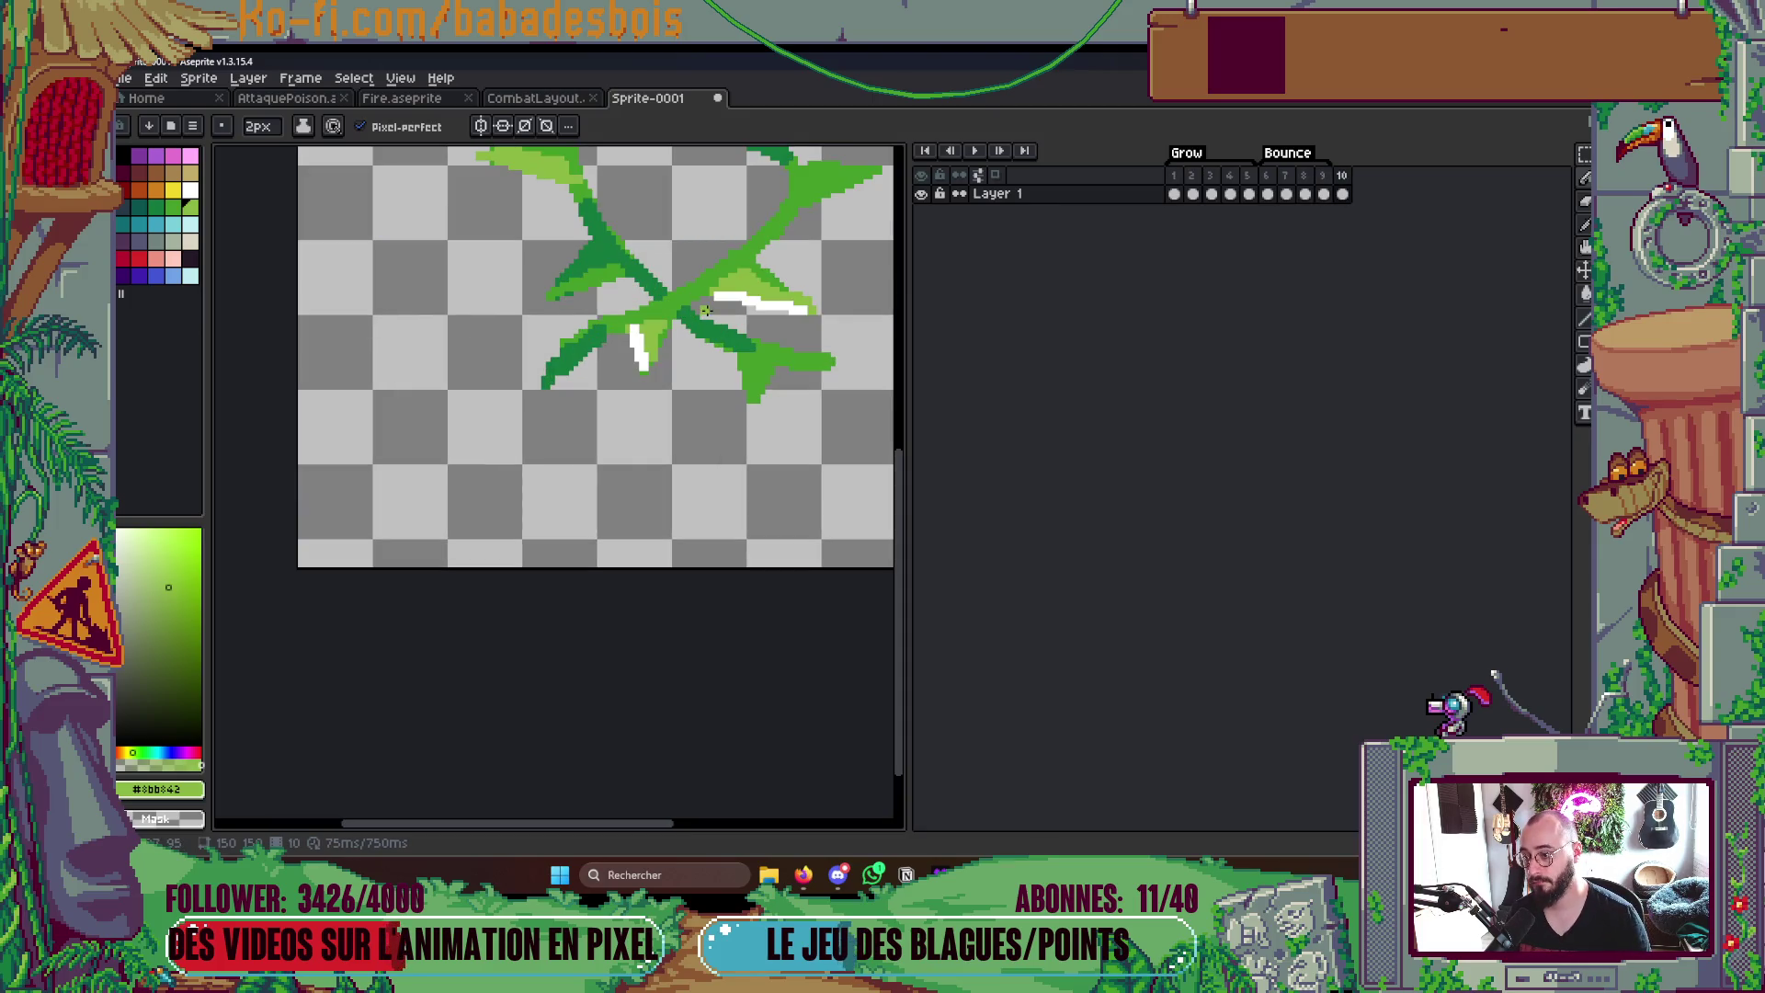
pyautogui.scroll(2, 696, 316)
# - Tint the lower and right thorn highlights with yellow using a 1px brush
pyautogui.press('-')
pyautogui.click(175, 191)
pyautogui.moveTo(613, 329); pyautogui.dragTo(618, 373)
pyautogui.scroll(-3, 621, 359)
pyautogui.scroll(-2, 653, 430)
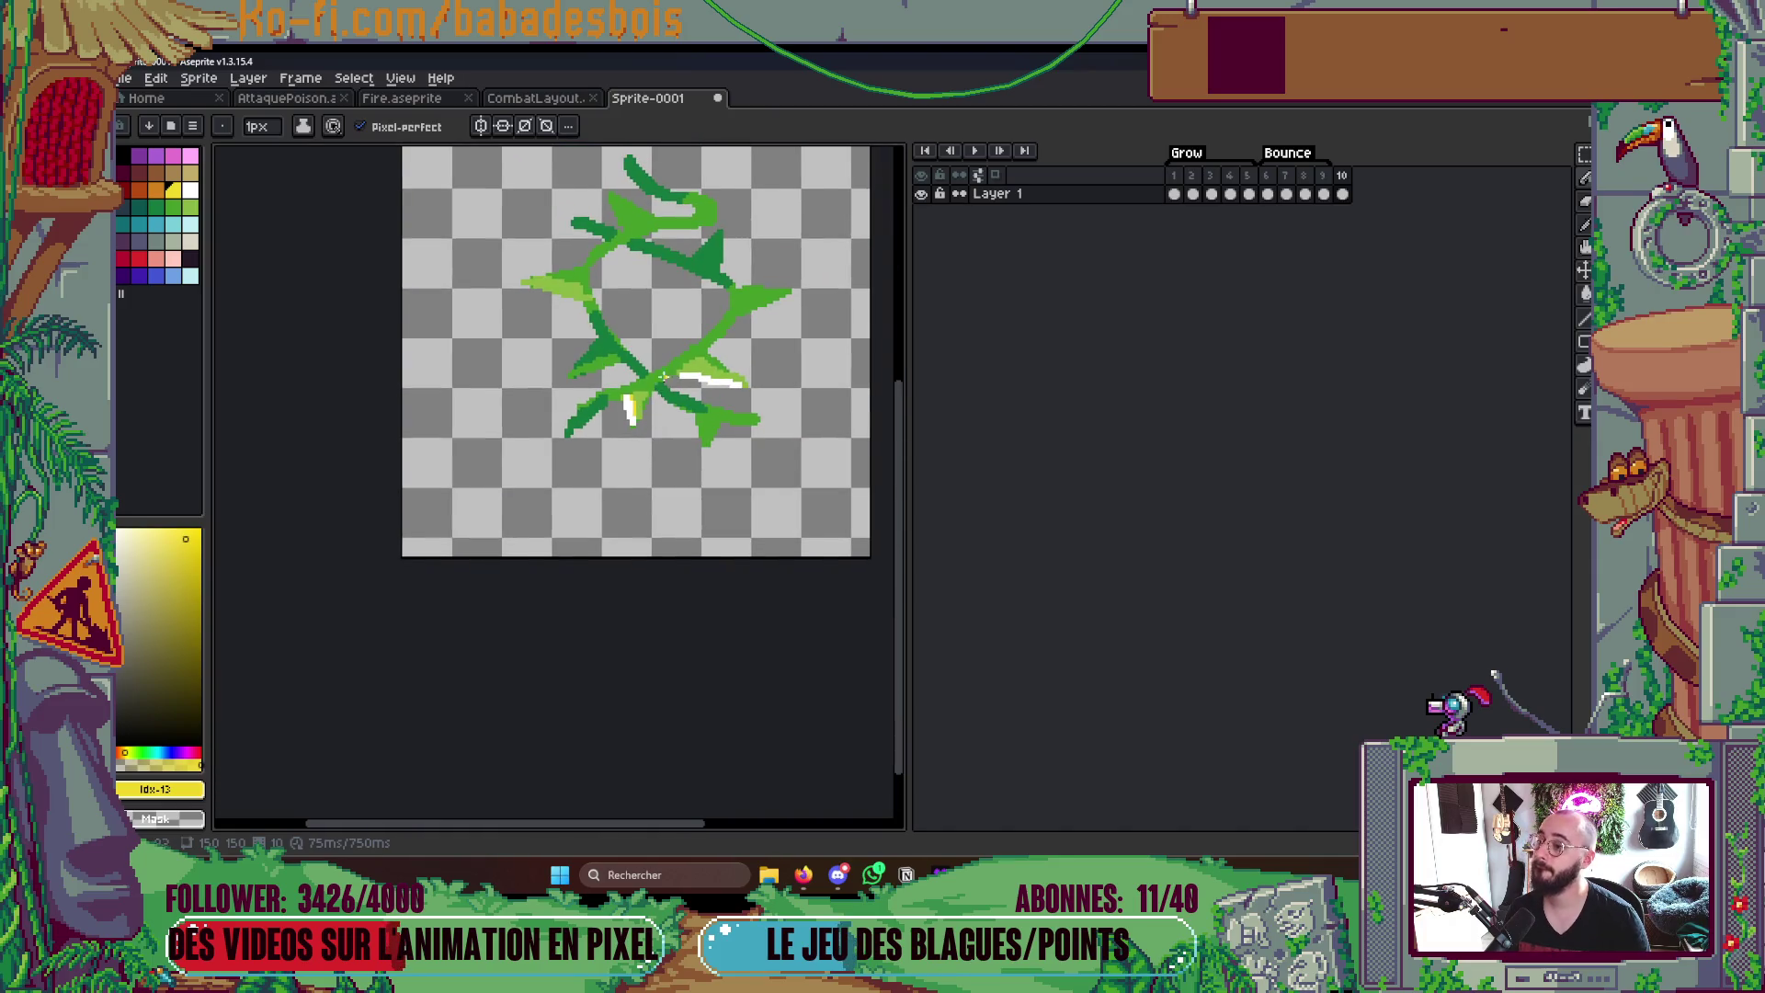
pyautogui.scroll(3, 666, 375)
pyautogui.moveTo(752, 393); pyautogui.dragTo(799, 400)
pyautogui.scroll(-3, 794, 380)
pyautogui.scroll(1, 706, 411)
# - Step between neighbouring frames to compare the tinted highlights
pyautogui.press('Left')
pyautogui.press('Left')
pyautogui.press('Right')
pyautogui.press('Right')
pyautogui.press('Right')
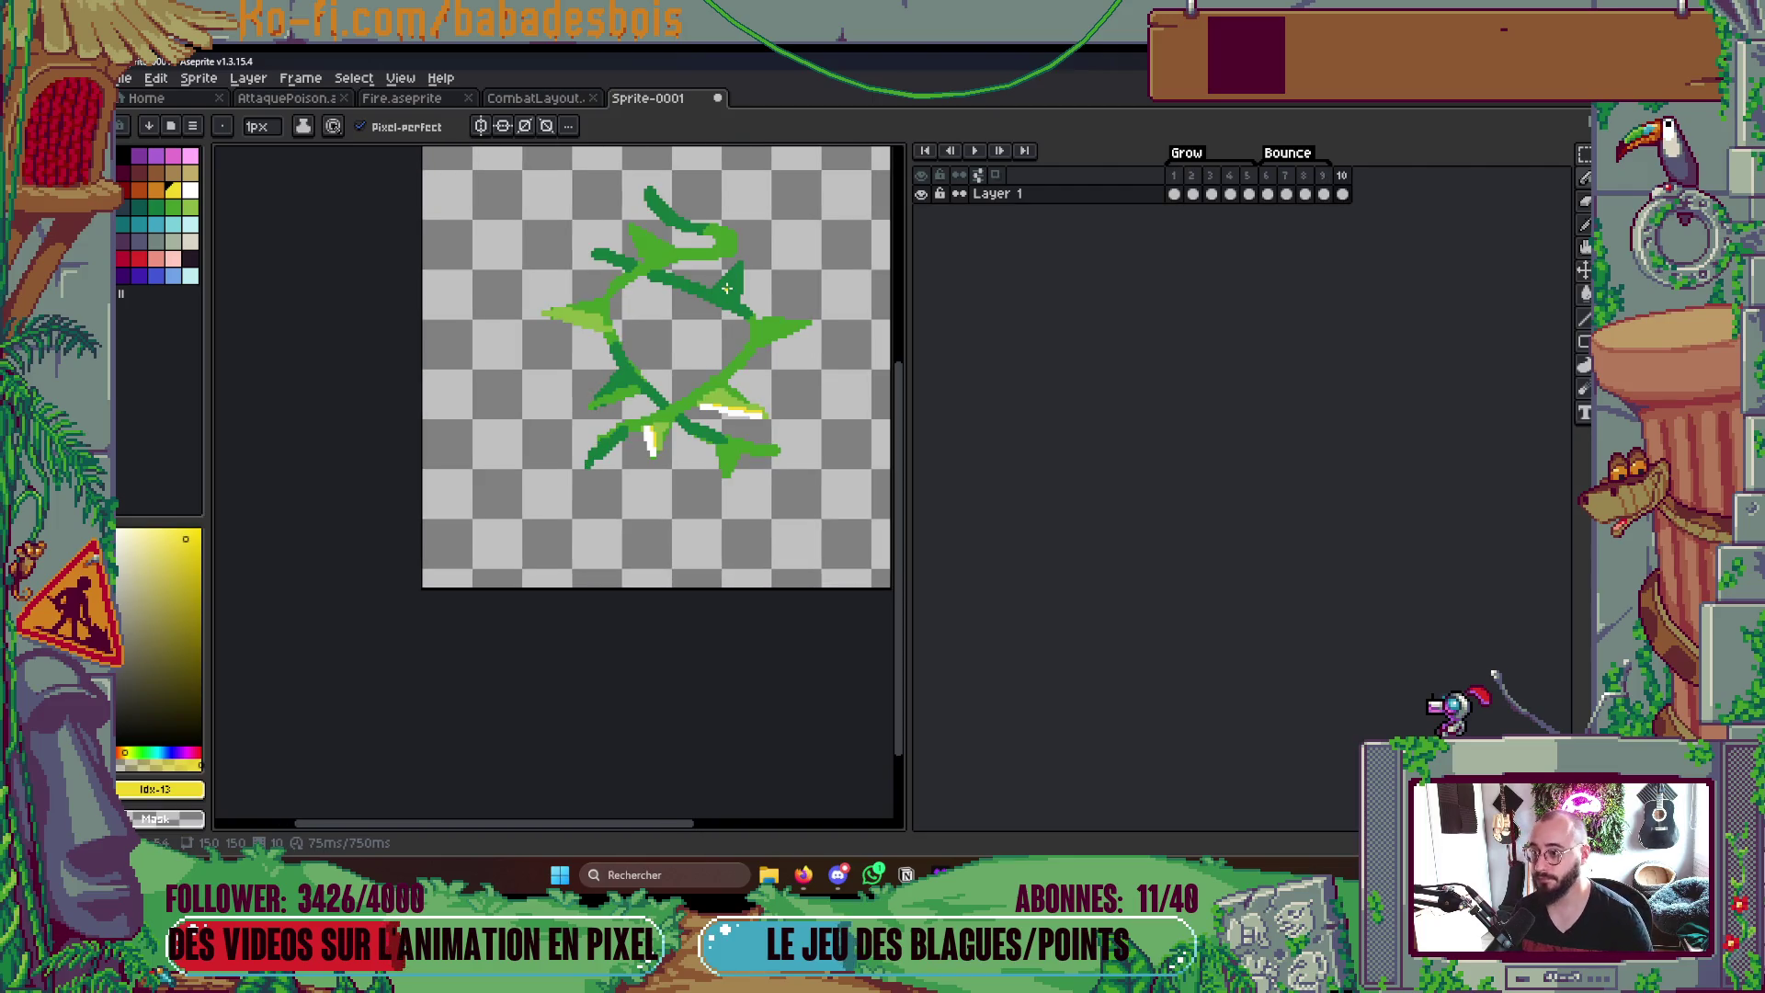
pyautogui.press('Left')
pyautogui.press('Right')
pyautogui.press('Left')
pyautogui.press('Right')
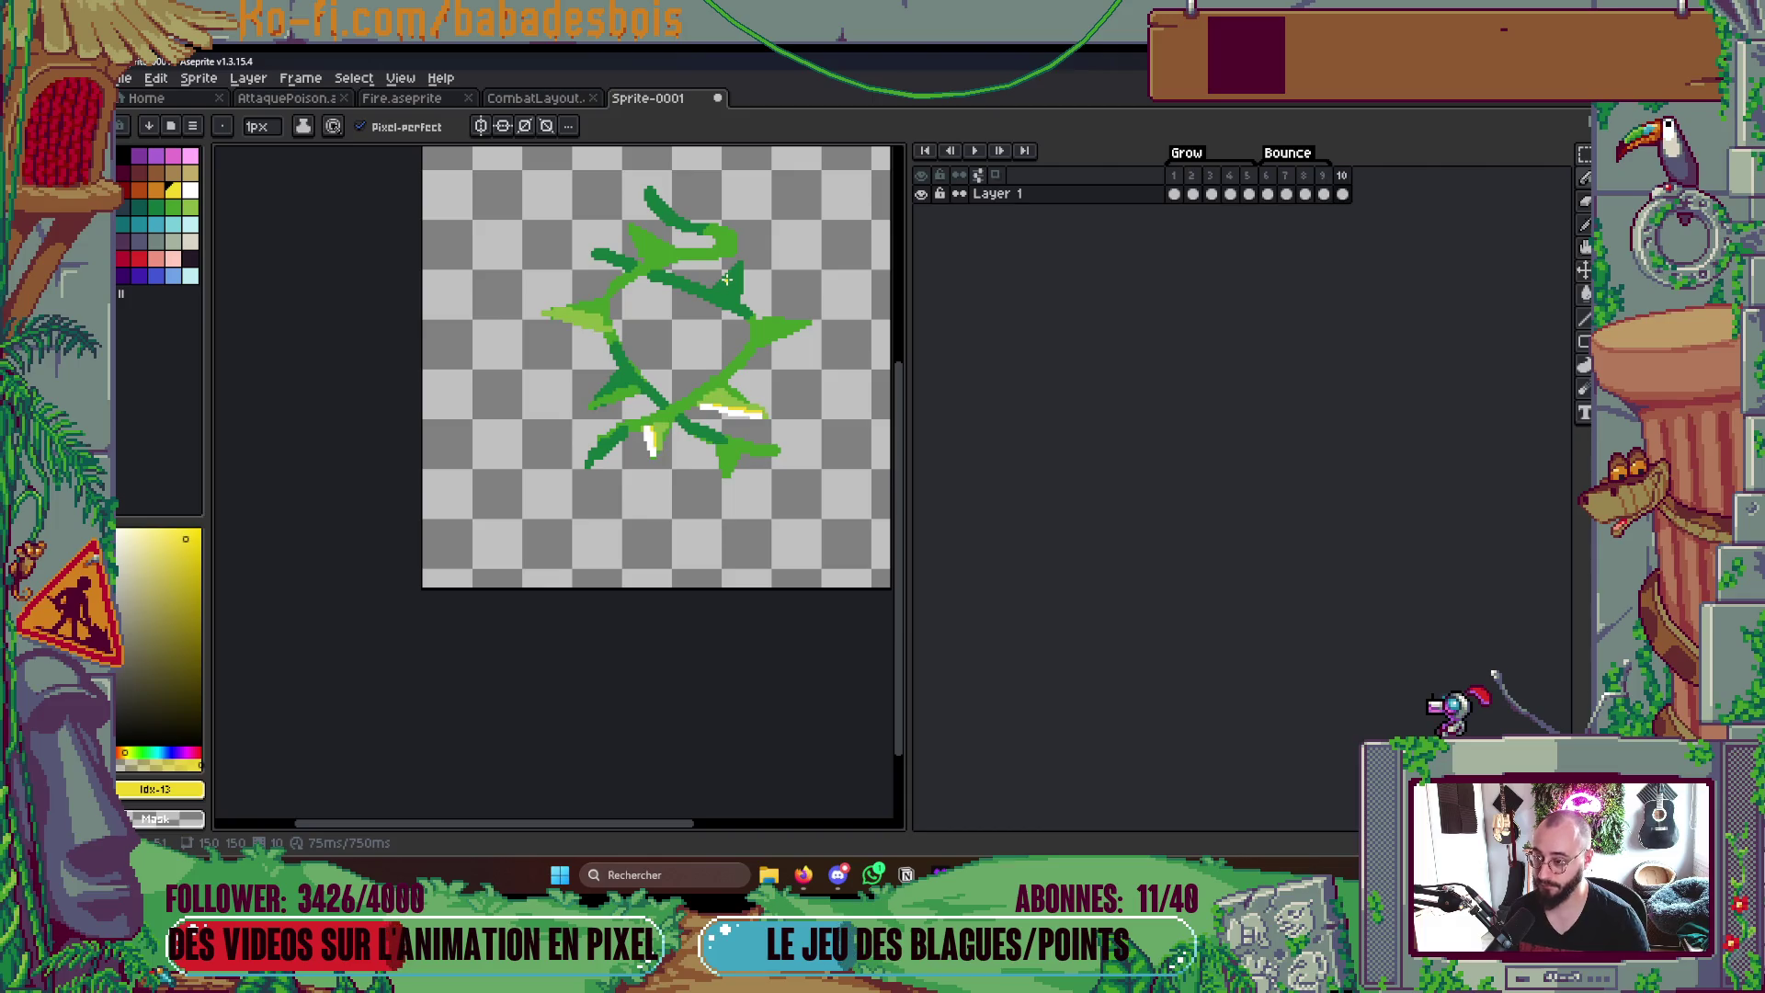
pyautogui.press('alt')
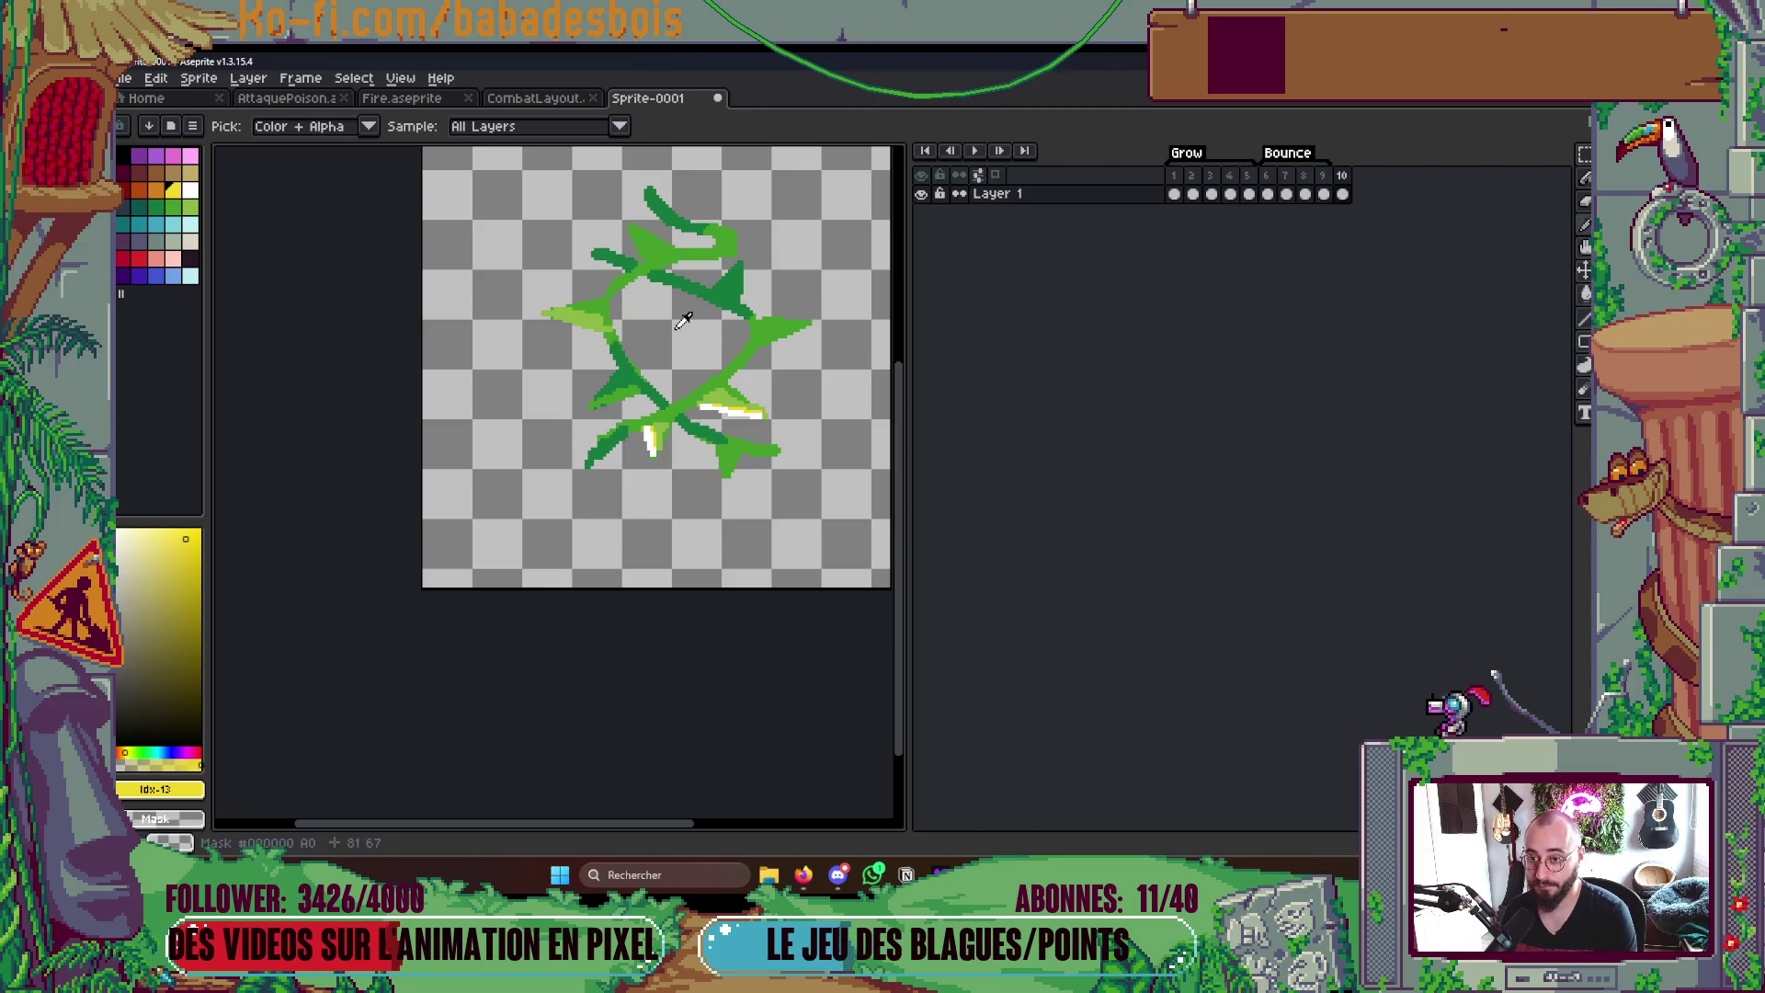
# - Add an eleventh frame and paint white highlights down its lower and right thorns
pyautogui.click(1323, 193)
pyautogui.hotkey('alt', 'c')
pyautogui.hotkey('alt', 'n')
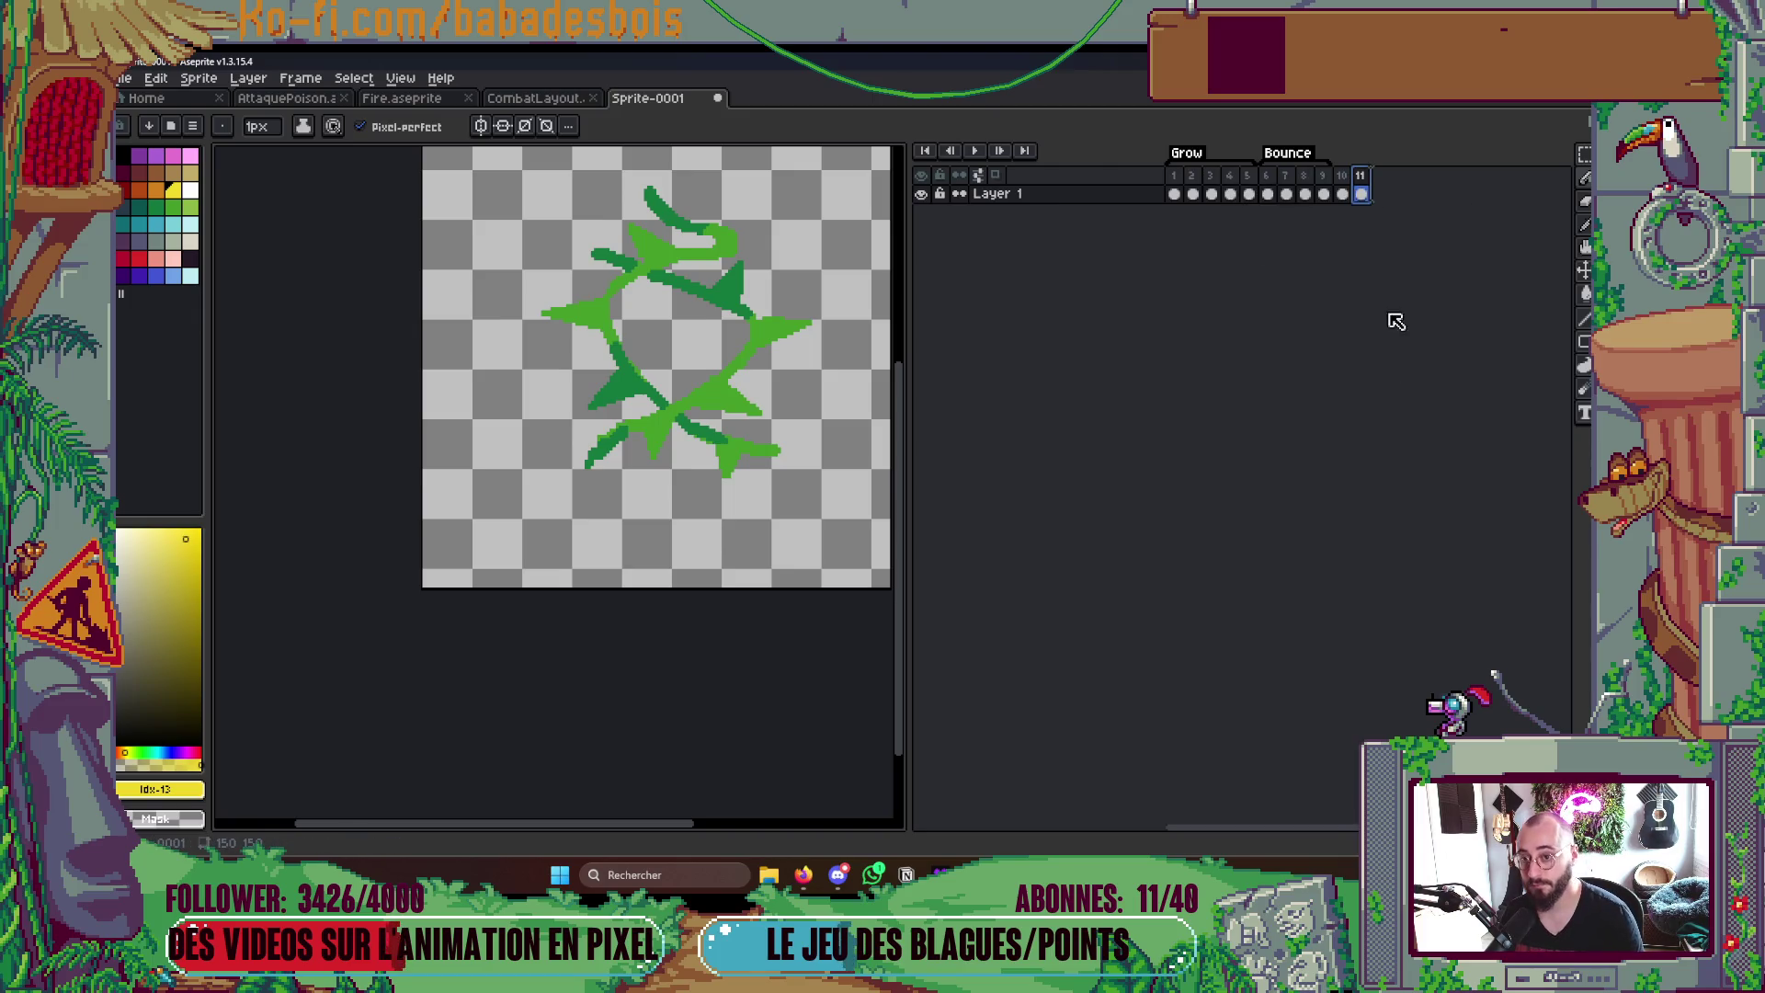
pyautogui.moveTo(629, 387); pyautogui.dragTo(599, 392)
pyautogui.scroll(3, 598, 392)
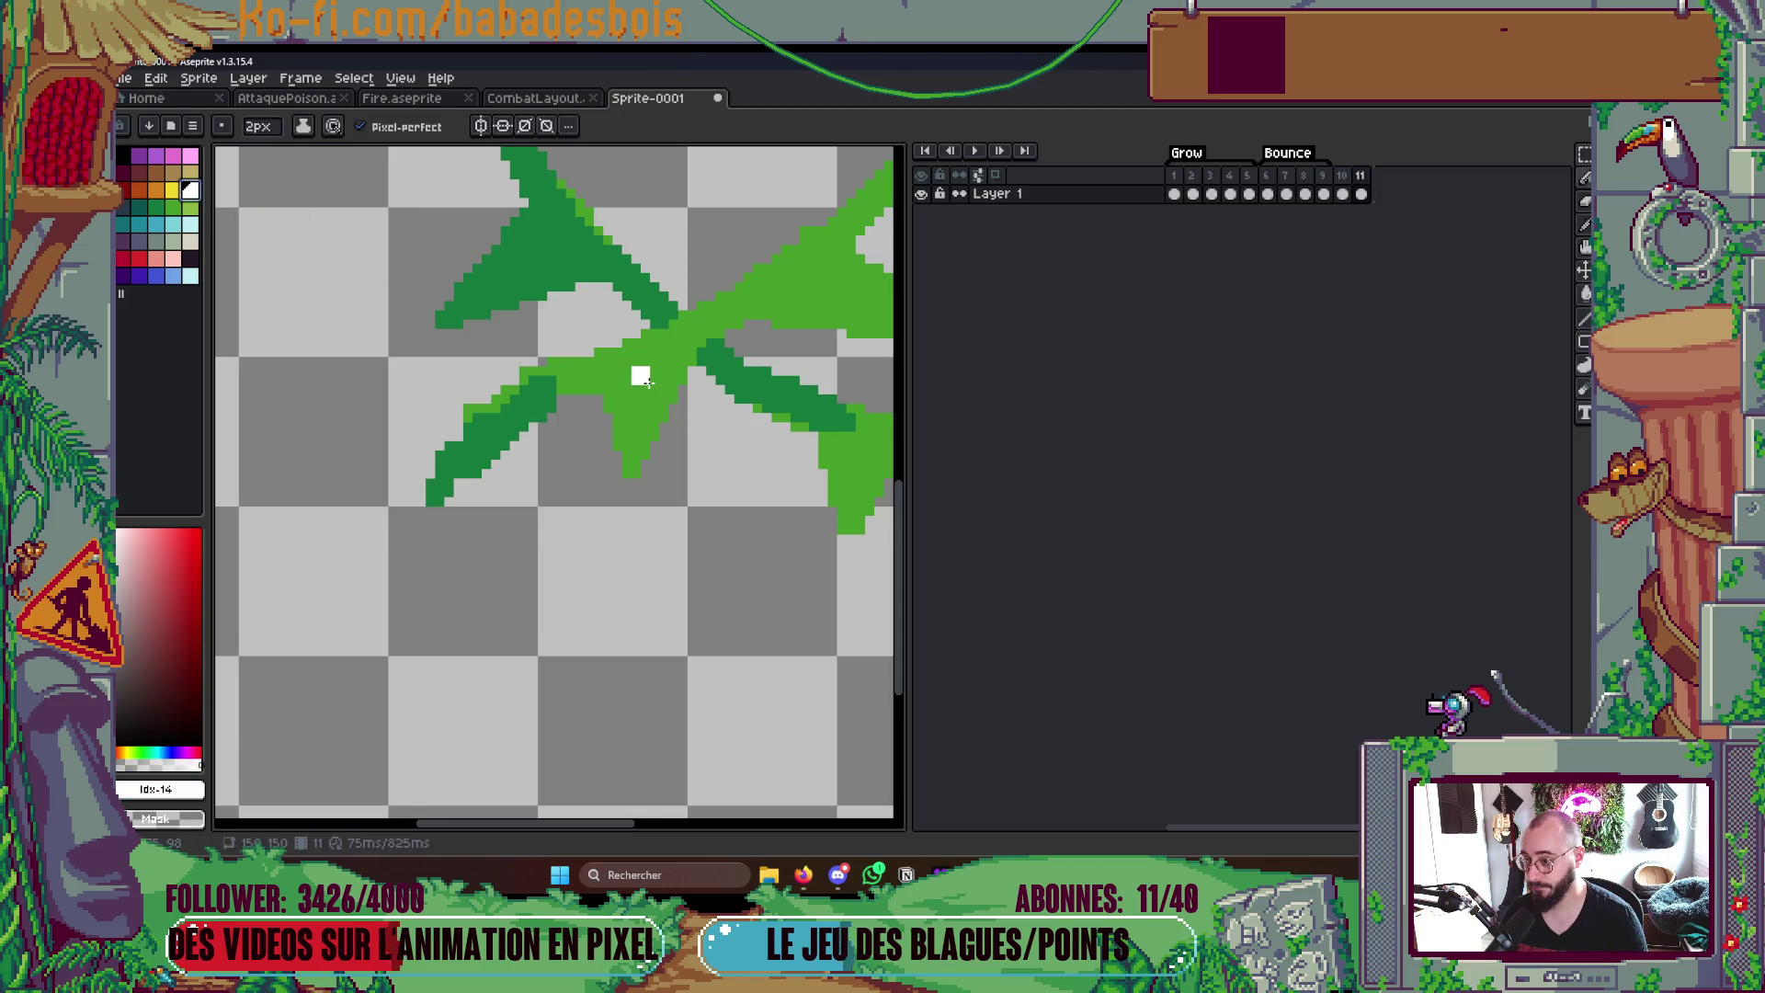
pyautogui.moveTo(640, 375); pyautogui.dragTo(642, 464)
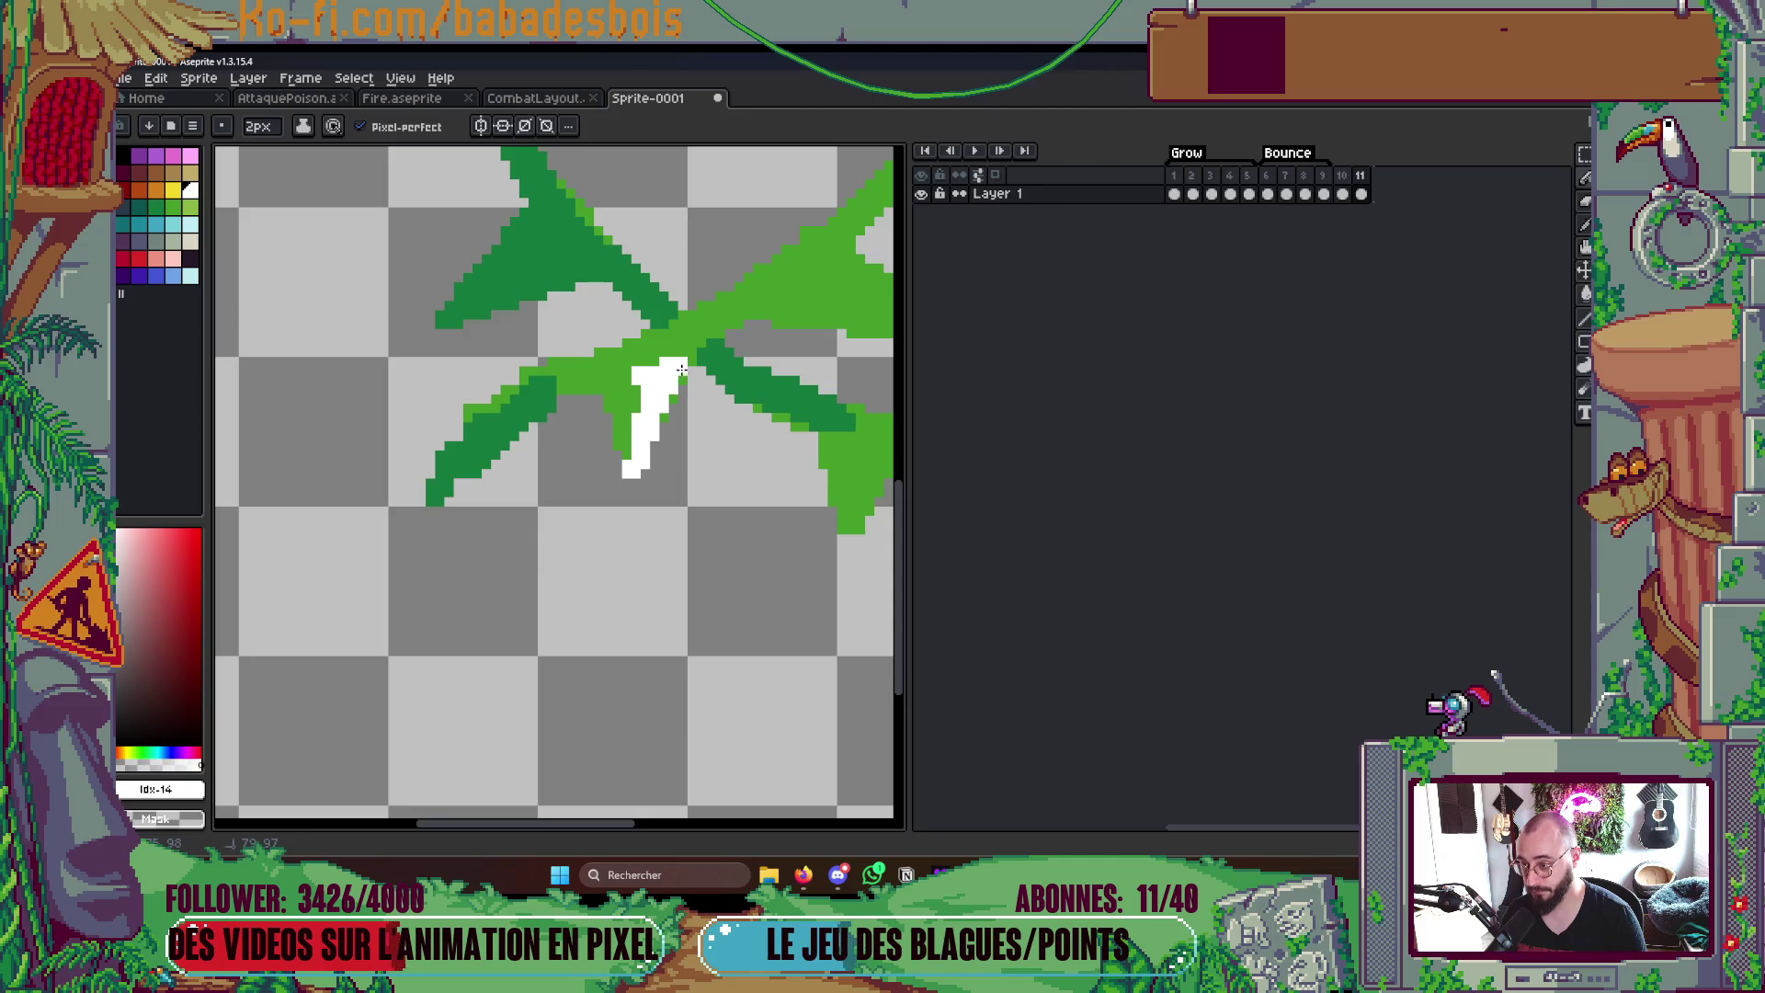
pyautogui.keyDown('space'); pyautogui.moveTo(686, 374); pyautogui.dragTo(514, 491); pyautogui.keyUp('space')
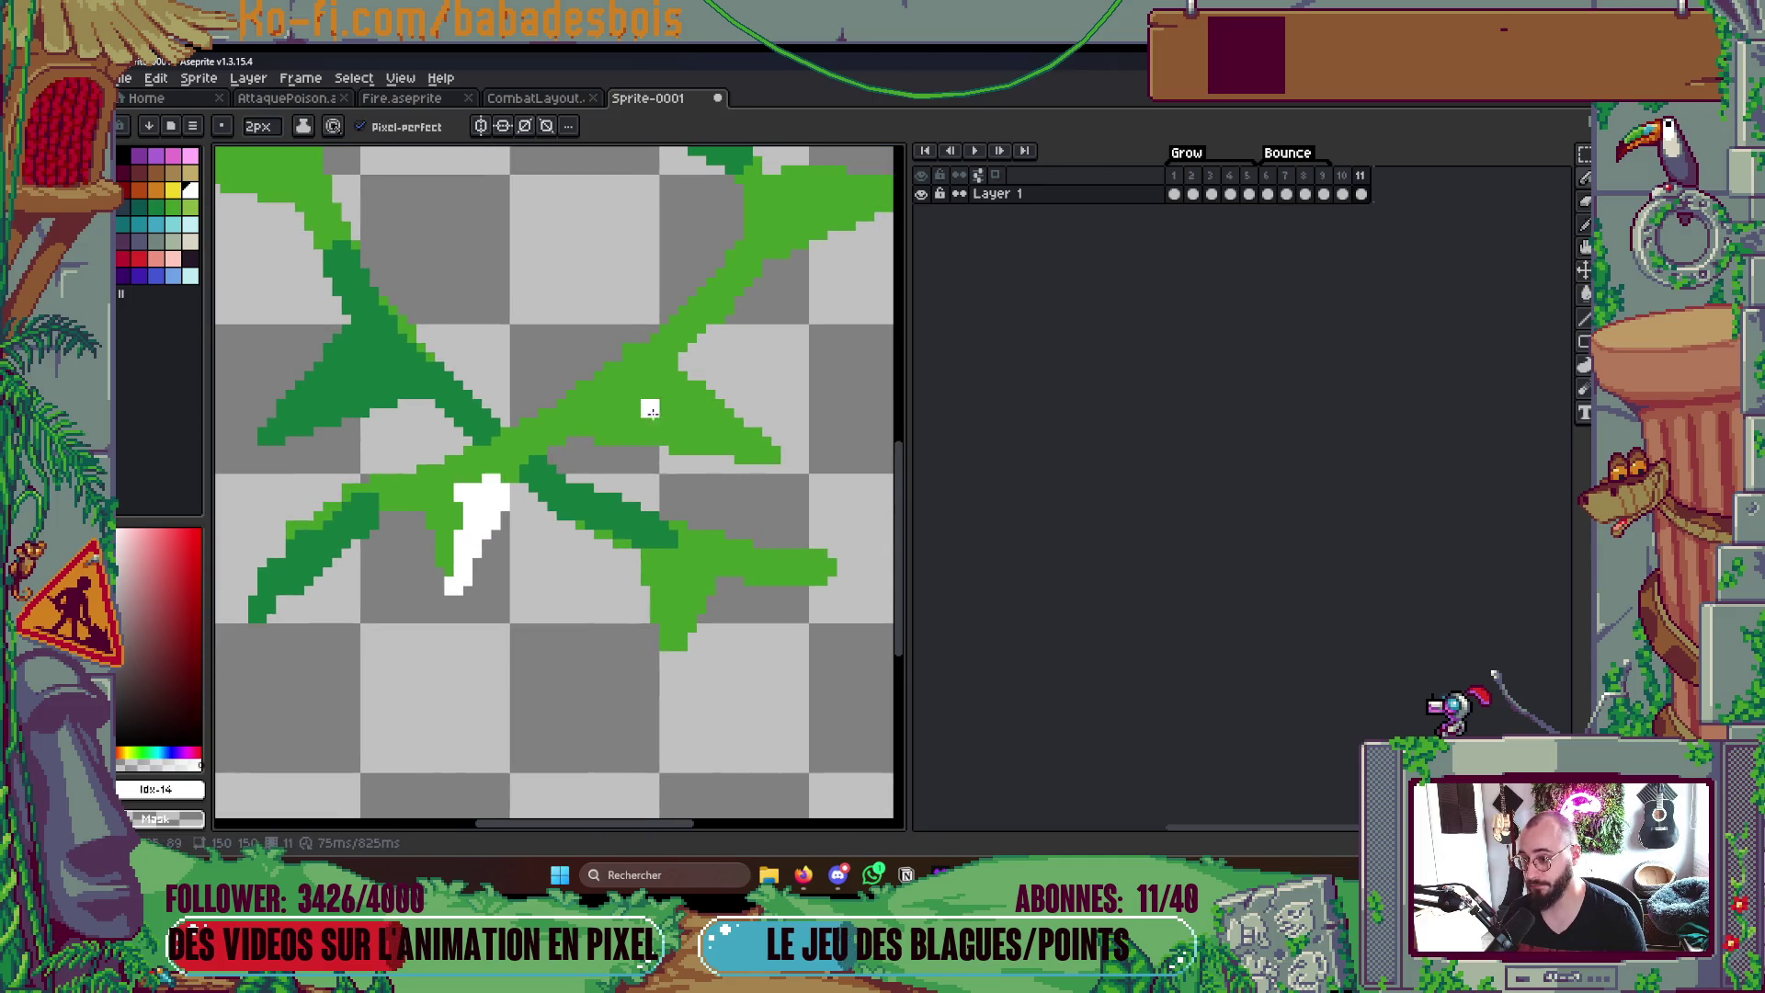
pyautogui.moveTo(648, 398)
pyautogui.mouseDown()
pyautogui.moveTo(760, 450)
pyautogui.moveTo(674, 380)
pyautogui.moveTo(637, 381)
pyautogui.mouseUp()
pyautogui.scroll(-2, 793, 419)
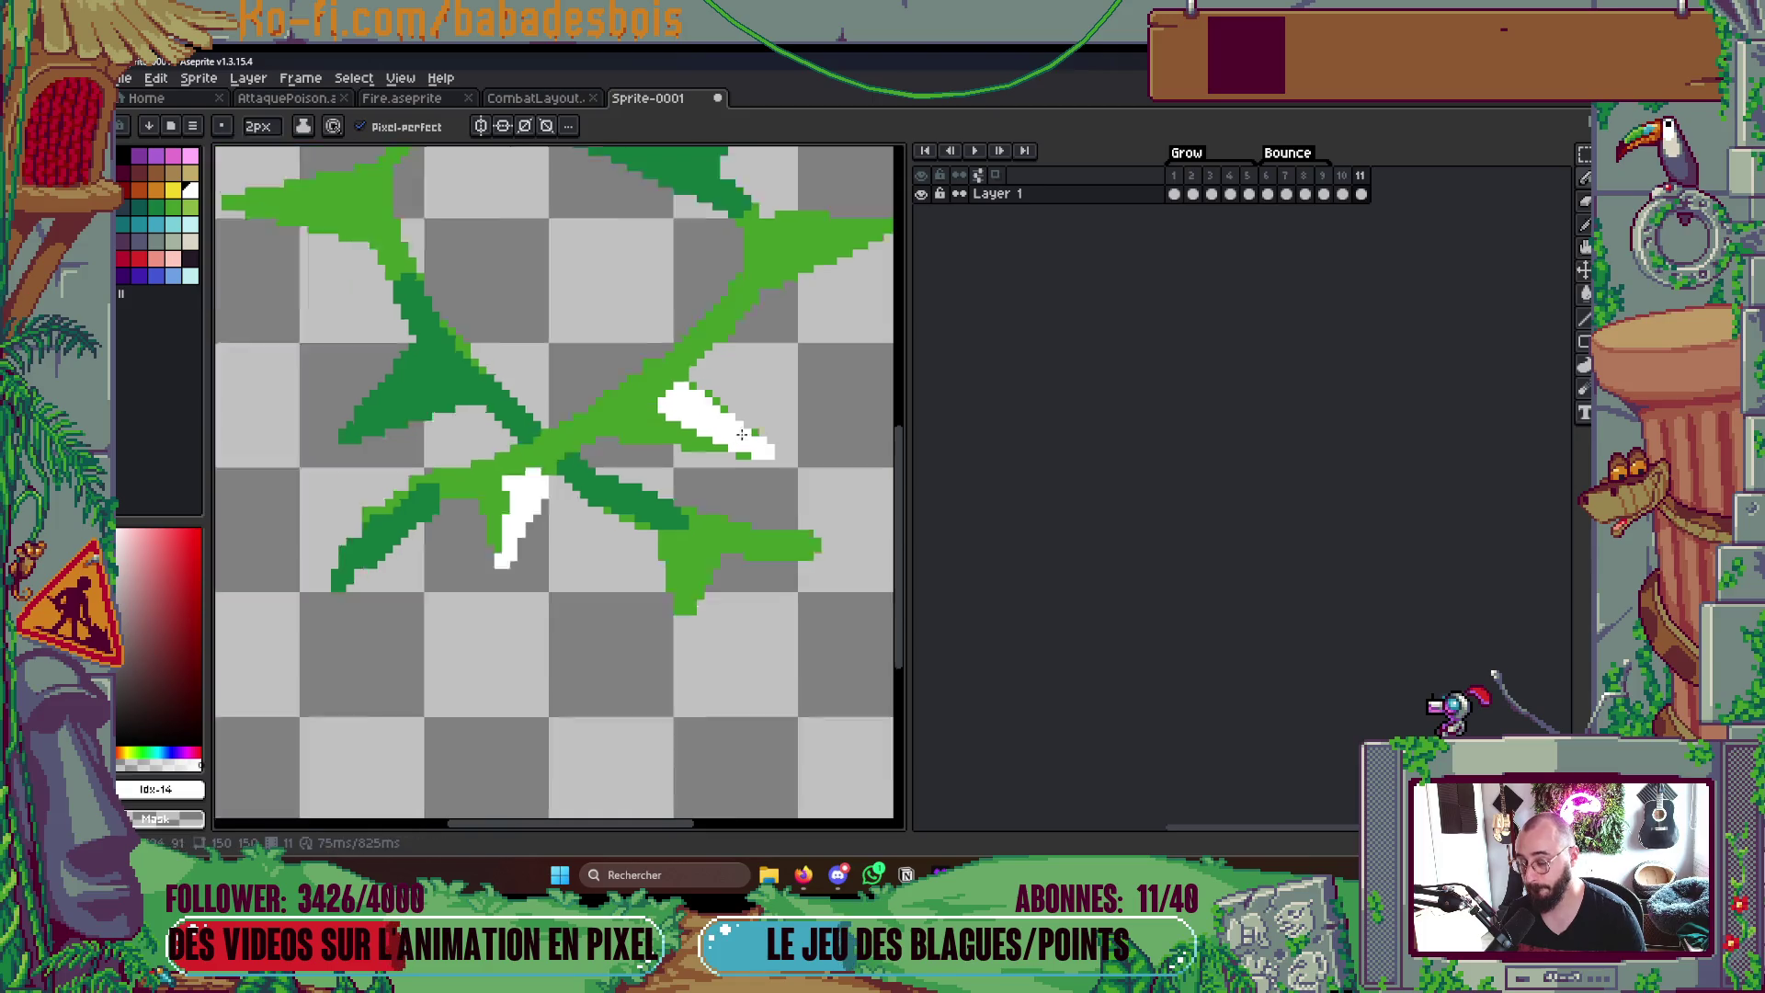
pyautogui.scroll(1, 785, 407)
pyautogui.scroll(1, 787, 372)
# - Try a white highlight on the upper-right thorn, undo it, and check the neighbouring frame
pyautogui.moveTo(723, 362); pyautogui.dragTo(852, 312)
pyautogui.hotkey('ctrl', 'z')
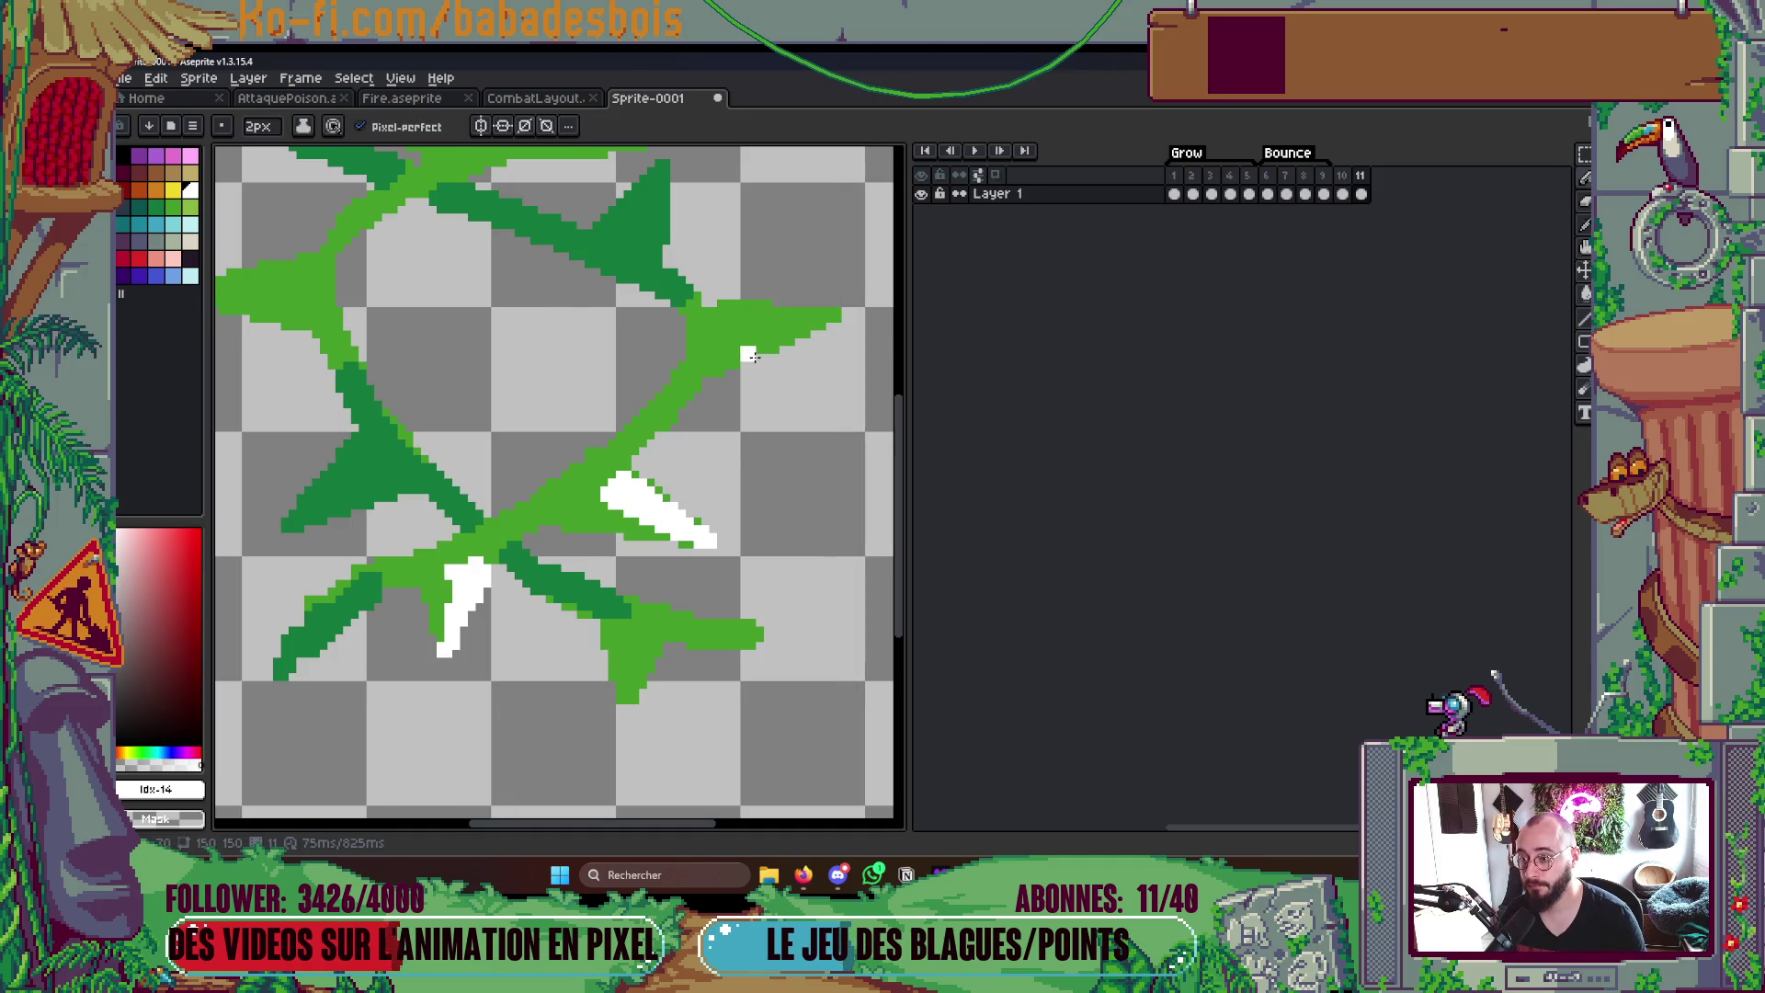
pyautogui.moveTo(725, 369); pyautogui.dragTo(844, 315)
pyautogui.hotkey('ctrl', 'z')
pyautogui.scroll(3, 624, 429)
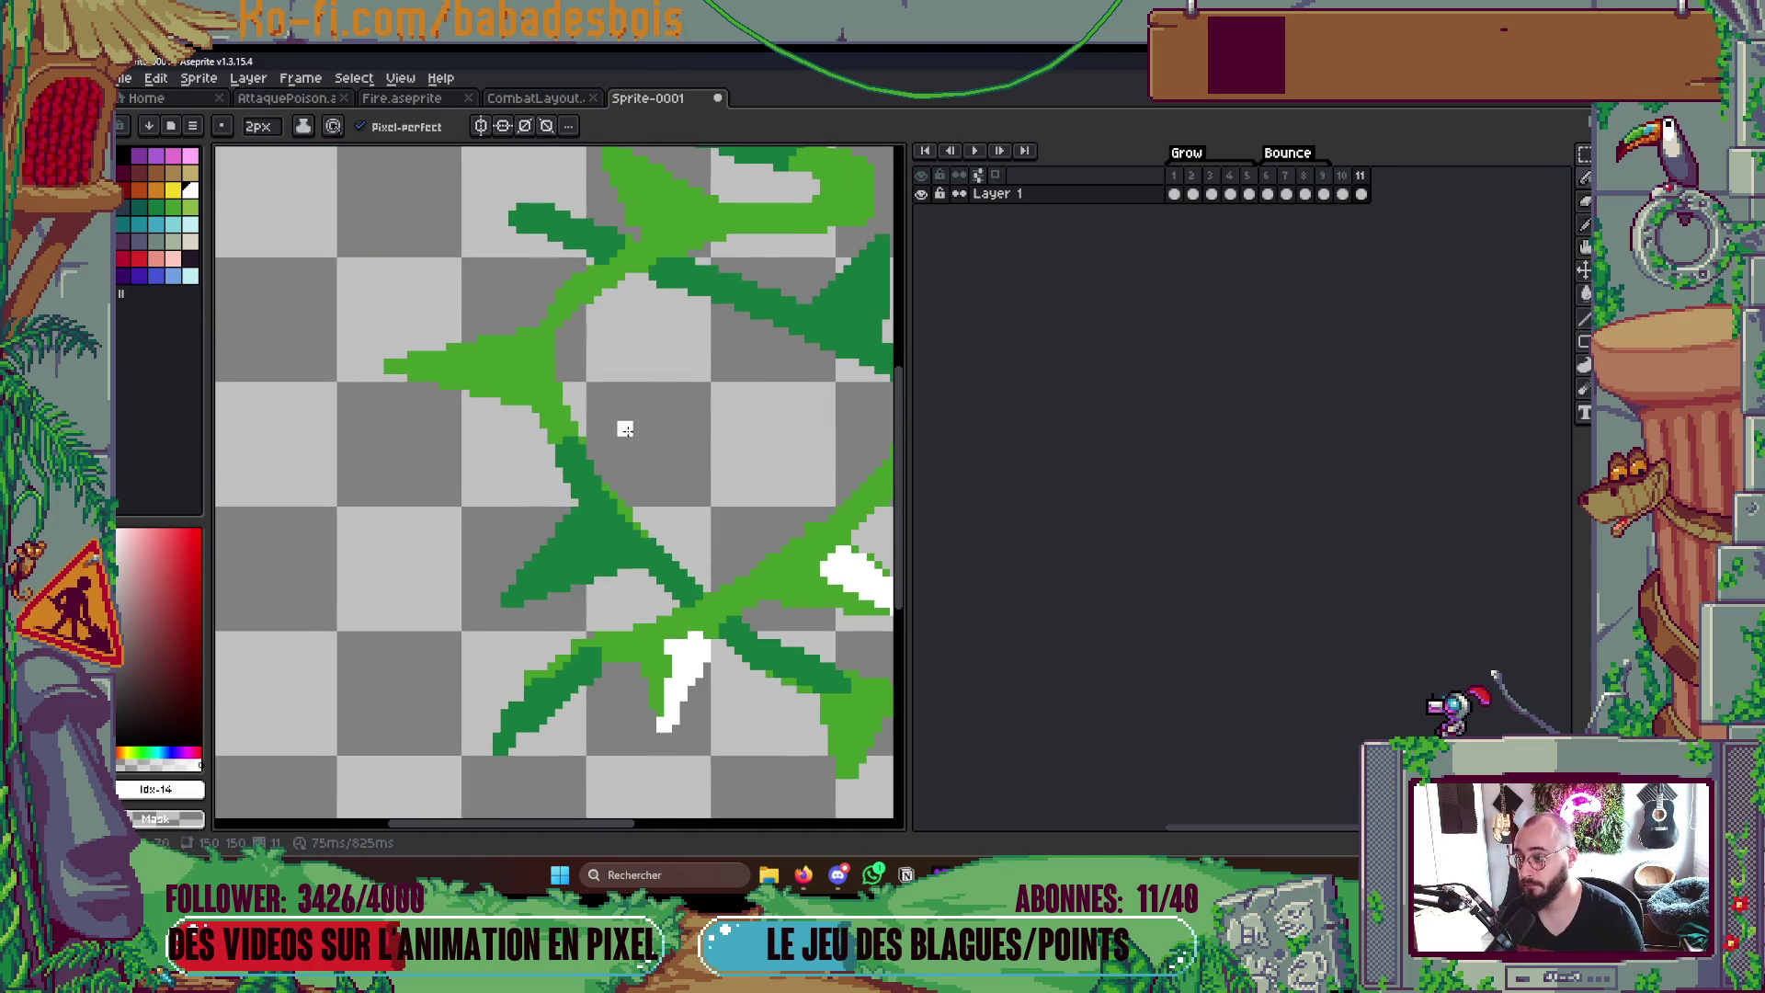
pyautogui.scroll(-2, 548, 514)
pyautogui.press('Right')
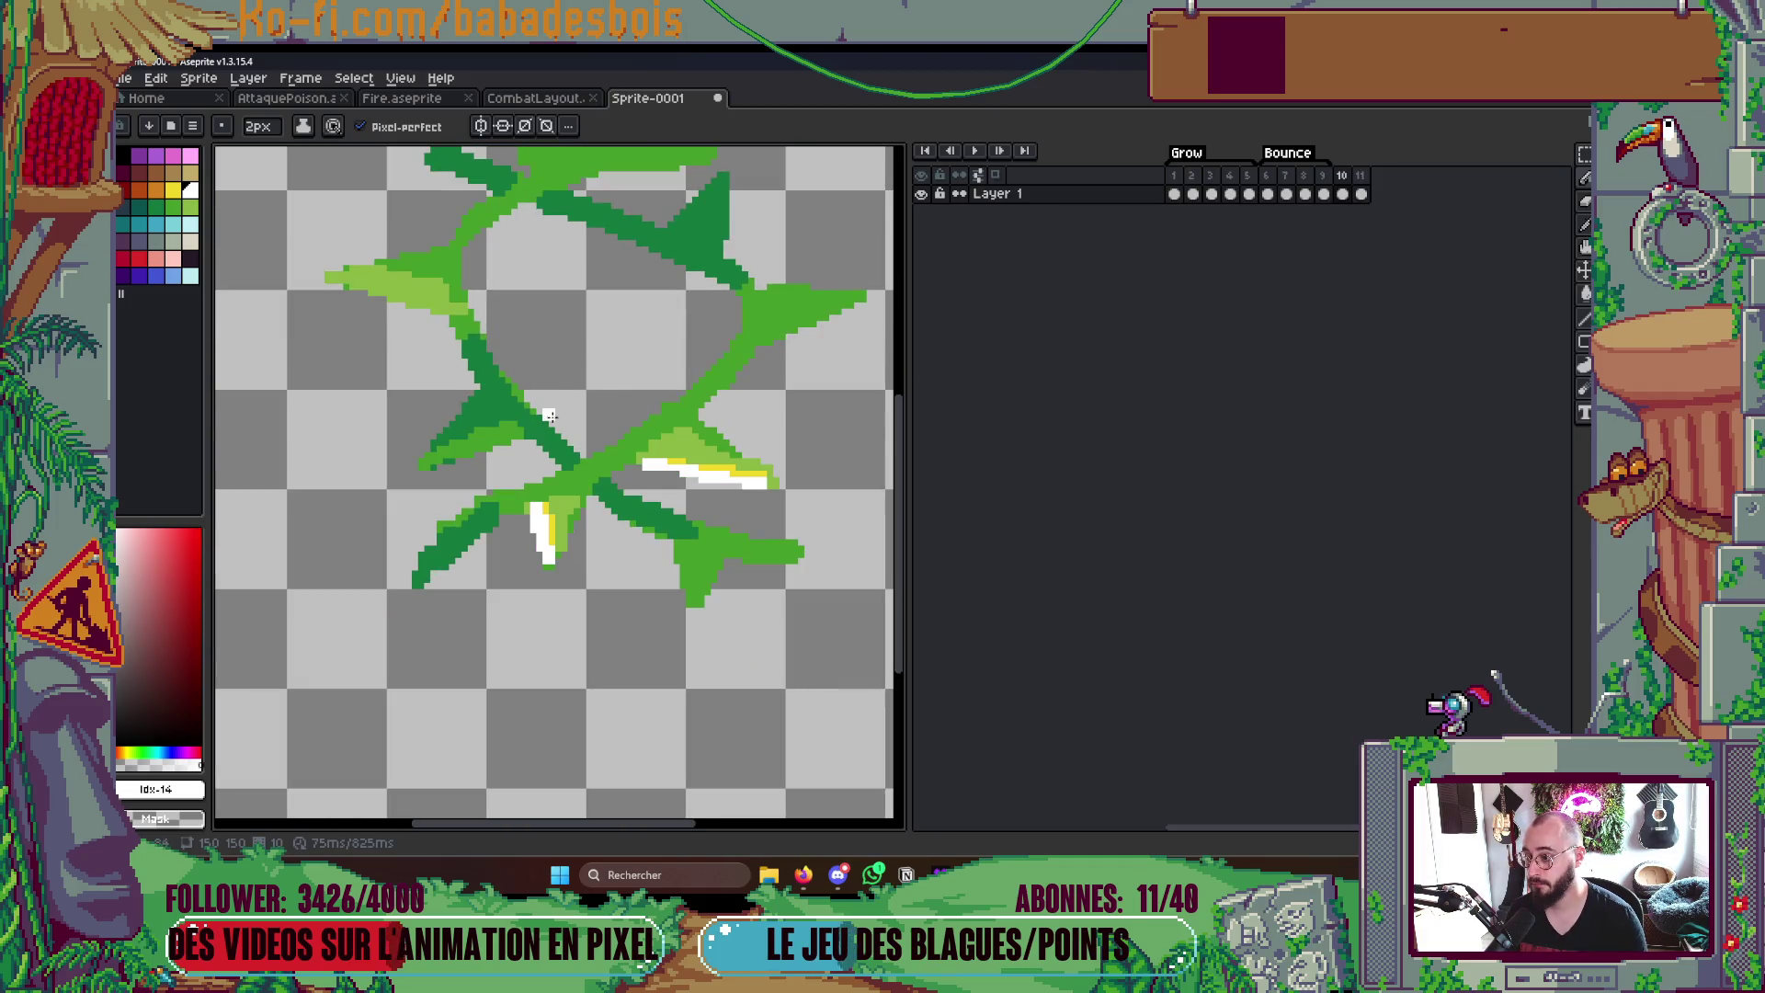
pyautogui.press('Right')
pyautogui.scroll(1, 548, 414)
# - Paint a white highlight on the left thorn and edge it with light green pixels
pyautogui.moveTo(421, 461)
pyautogui.mouseDown()
pyautogui.moveTo(524, 414)
pyautogui.moveTo(549, 430)
pyautogui.moveTo(414, 469)
pyautogui.mouseUp()
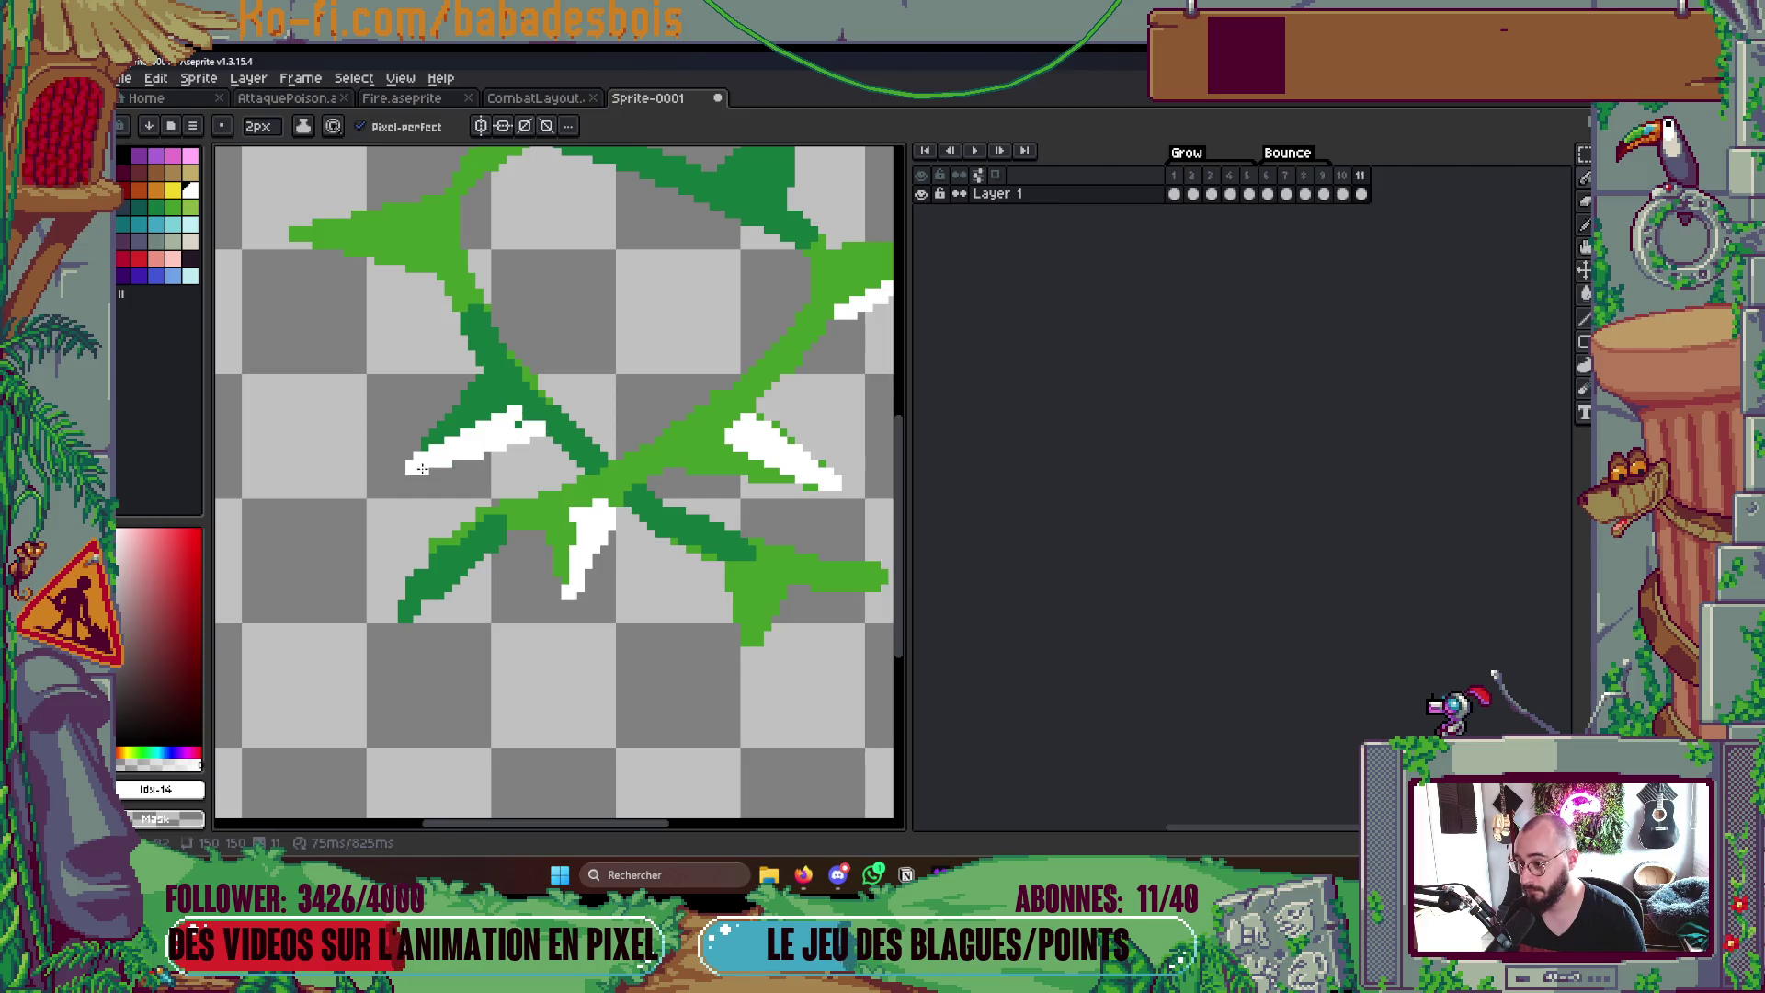
pyautogui.scroll(1, 552, 442)
pyautogui.click(166, 209)
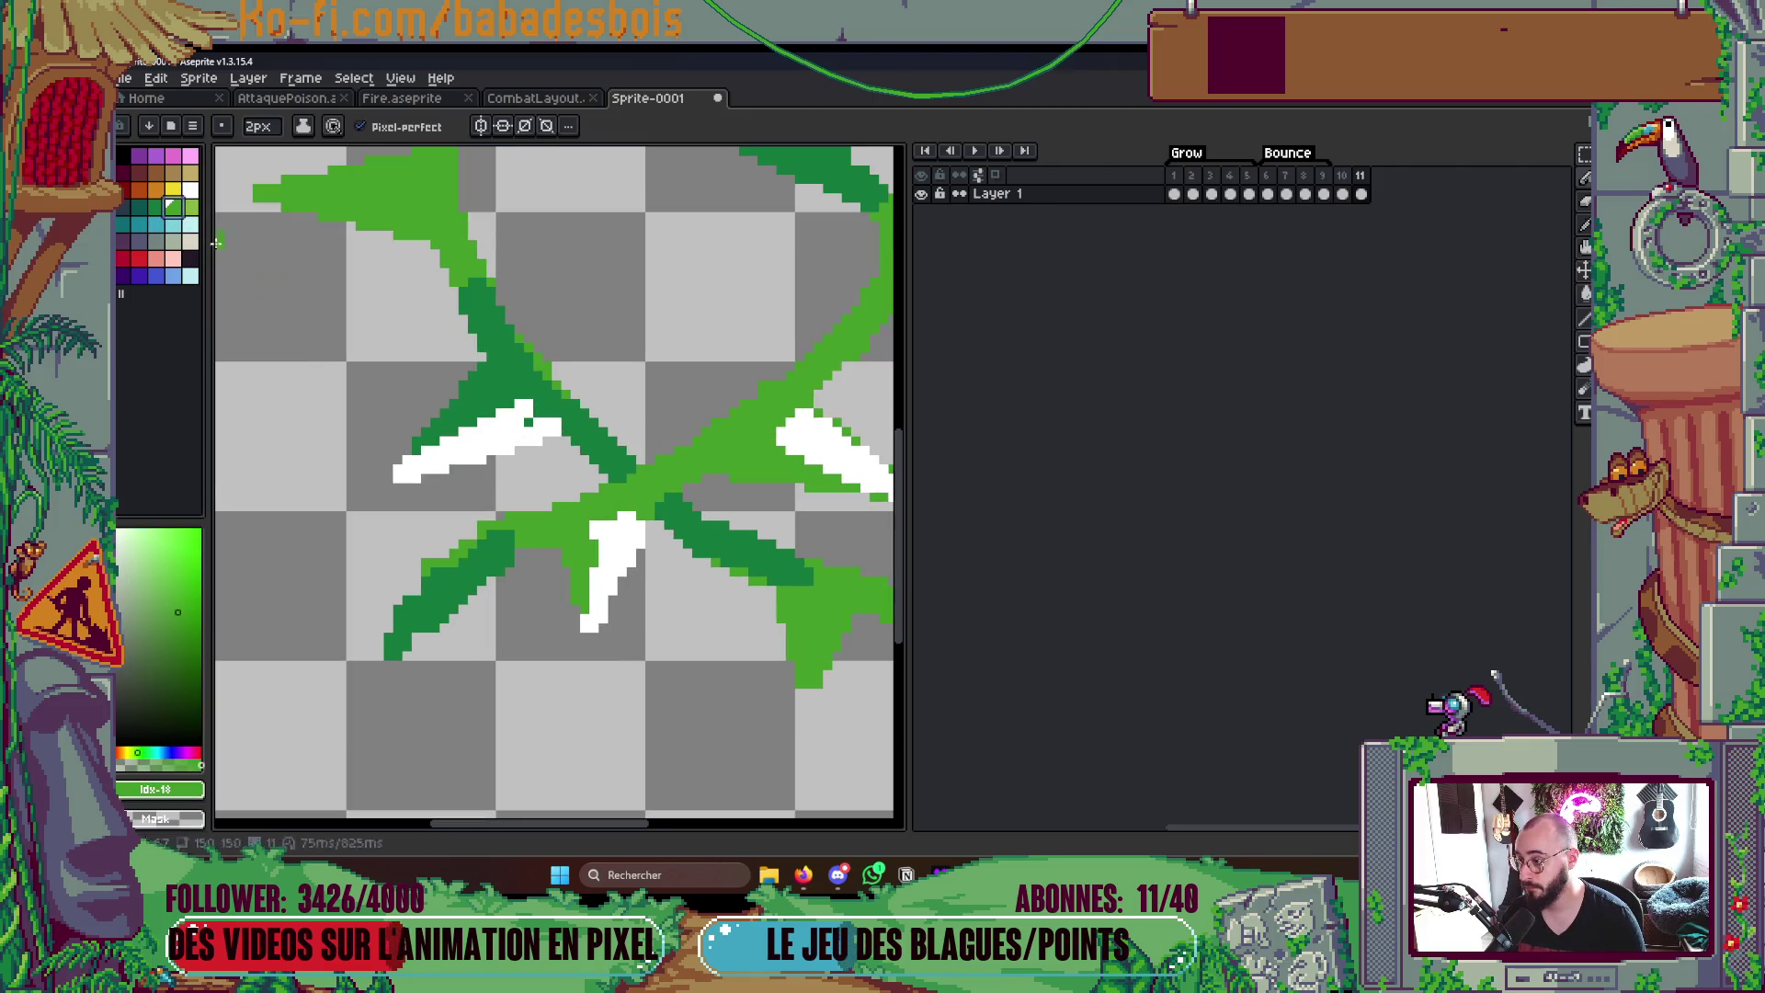
pyautogui.moveTo(431, 448)
pyautogui.mouseDown()
pyautogui.moveTo(531, 400)
pyautogui.moveTo(443, 445)
pyautogui.mouseUp()
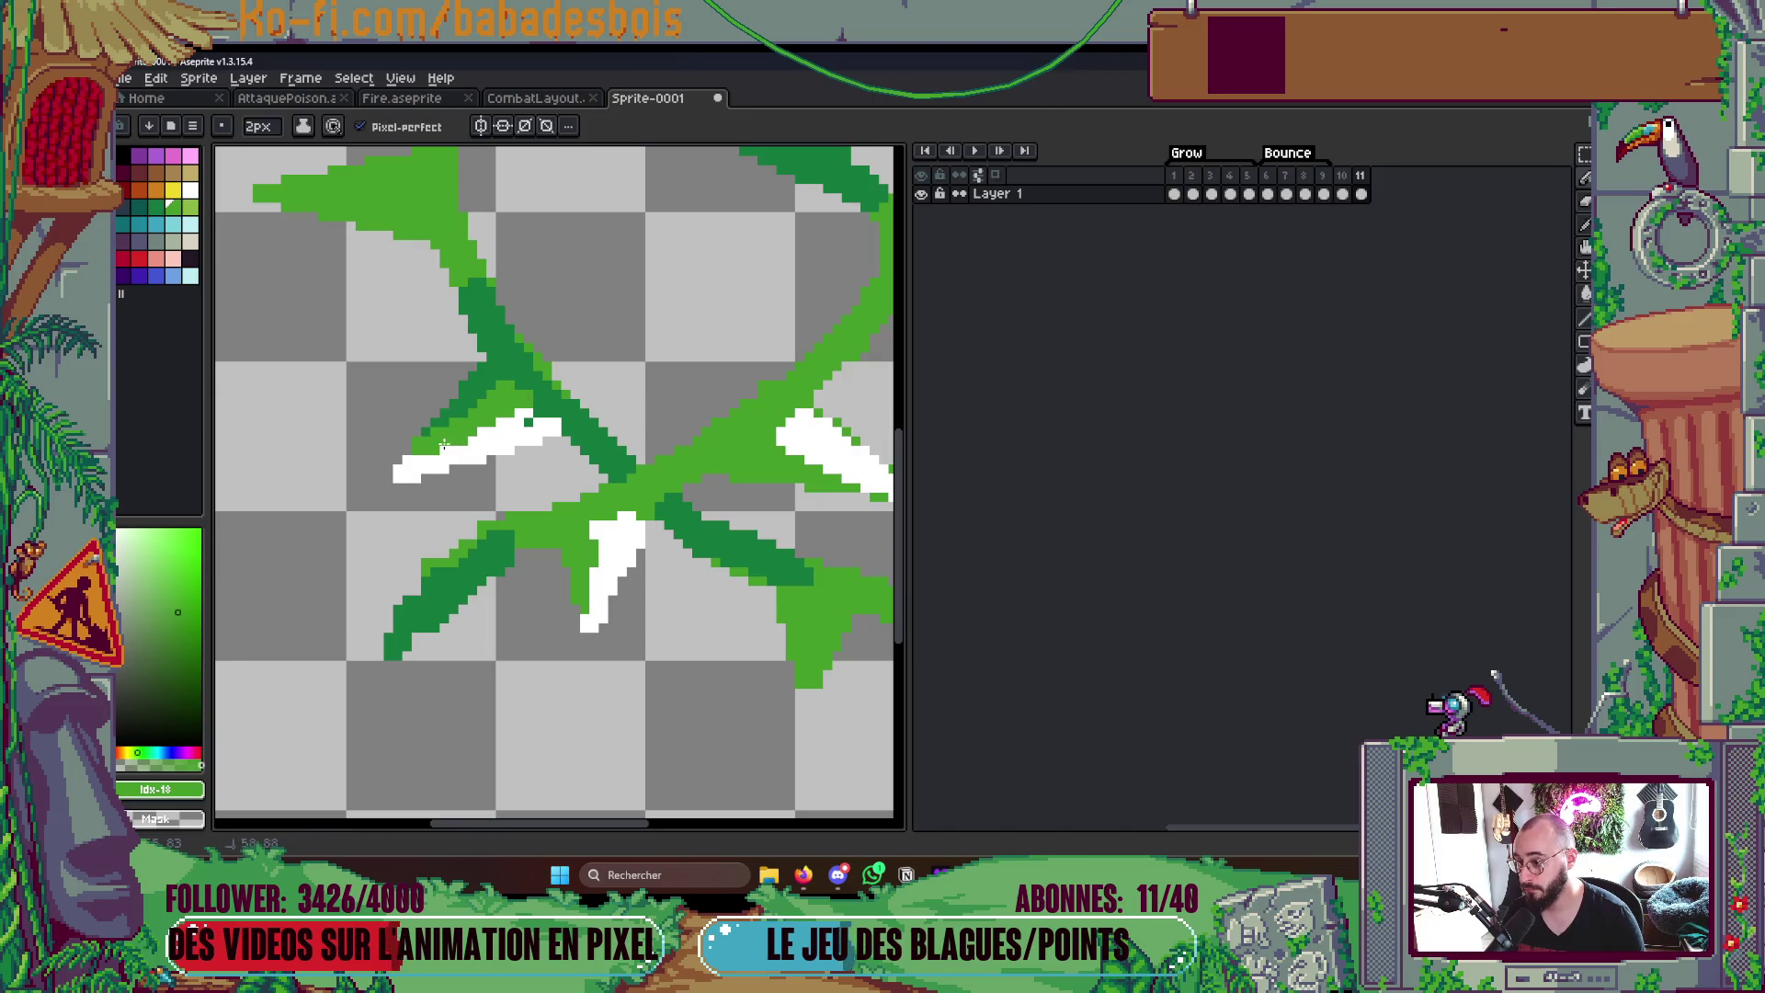
pyautogui.scroll(-2, 490, 391)
pyautogui.scroll(-2, 490, 391)
pyautogui.scroll(1, 538, 317)
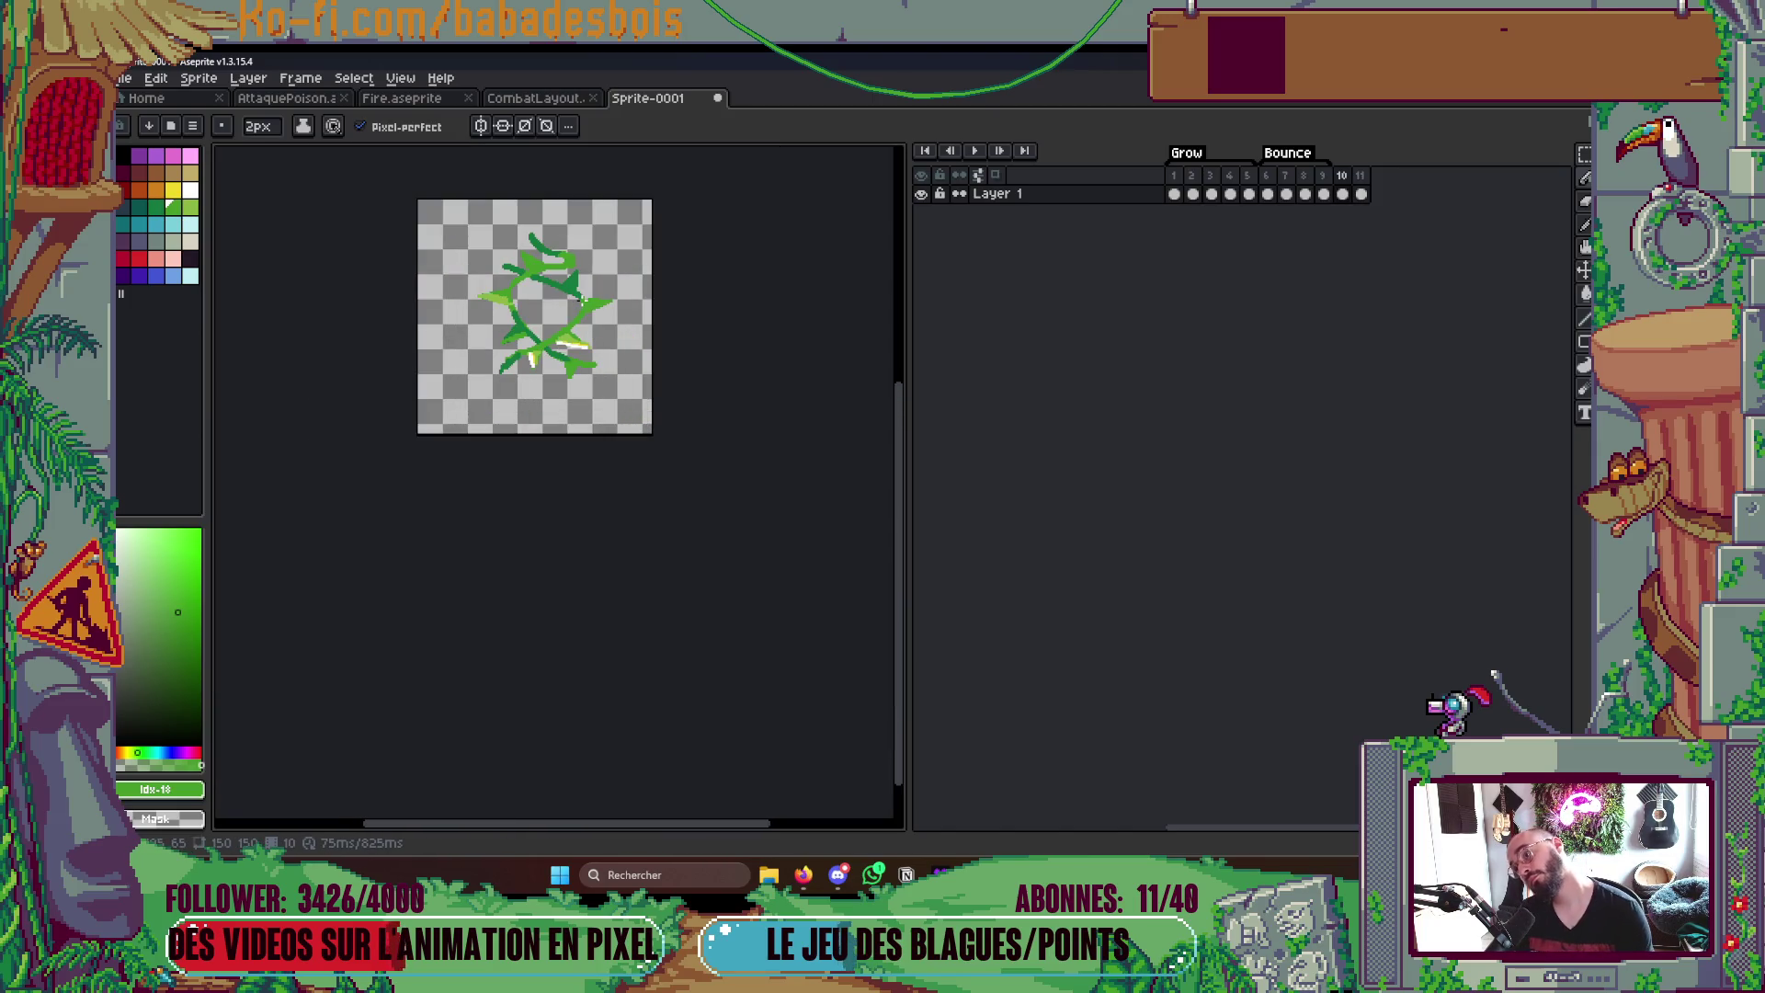
# - Set the preview to Play All Frames (Ignore Tags) and watch the full eleven-frame loop
pyautogui.press('Return')
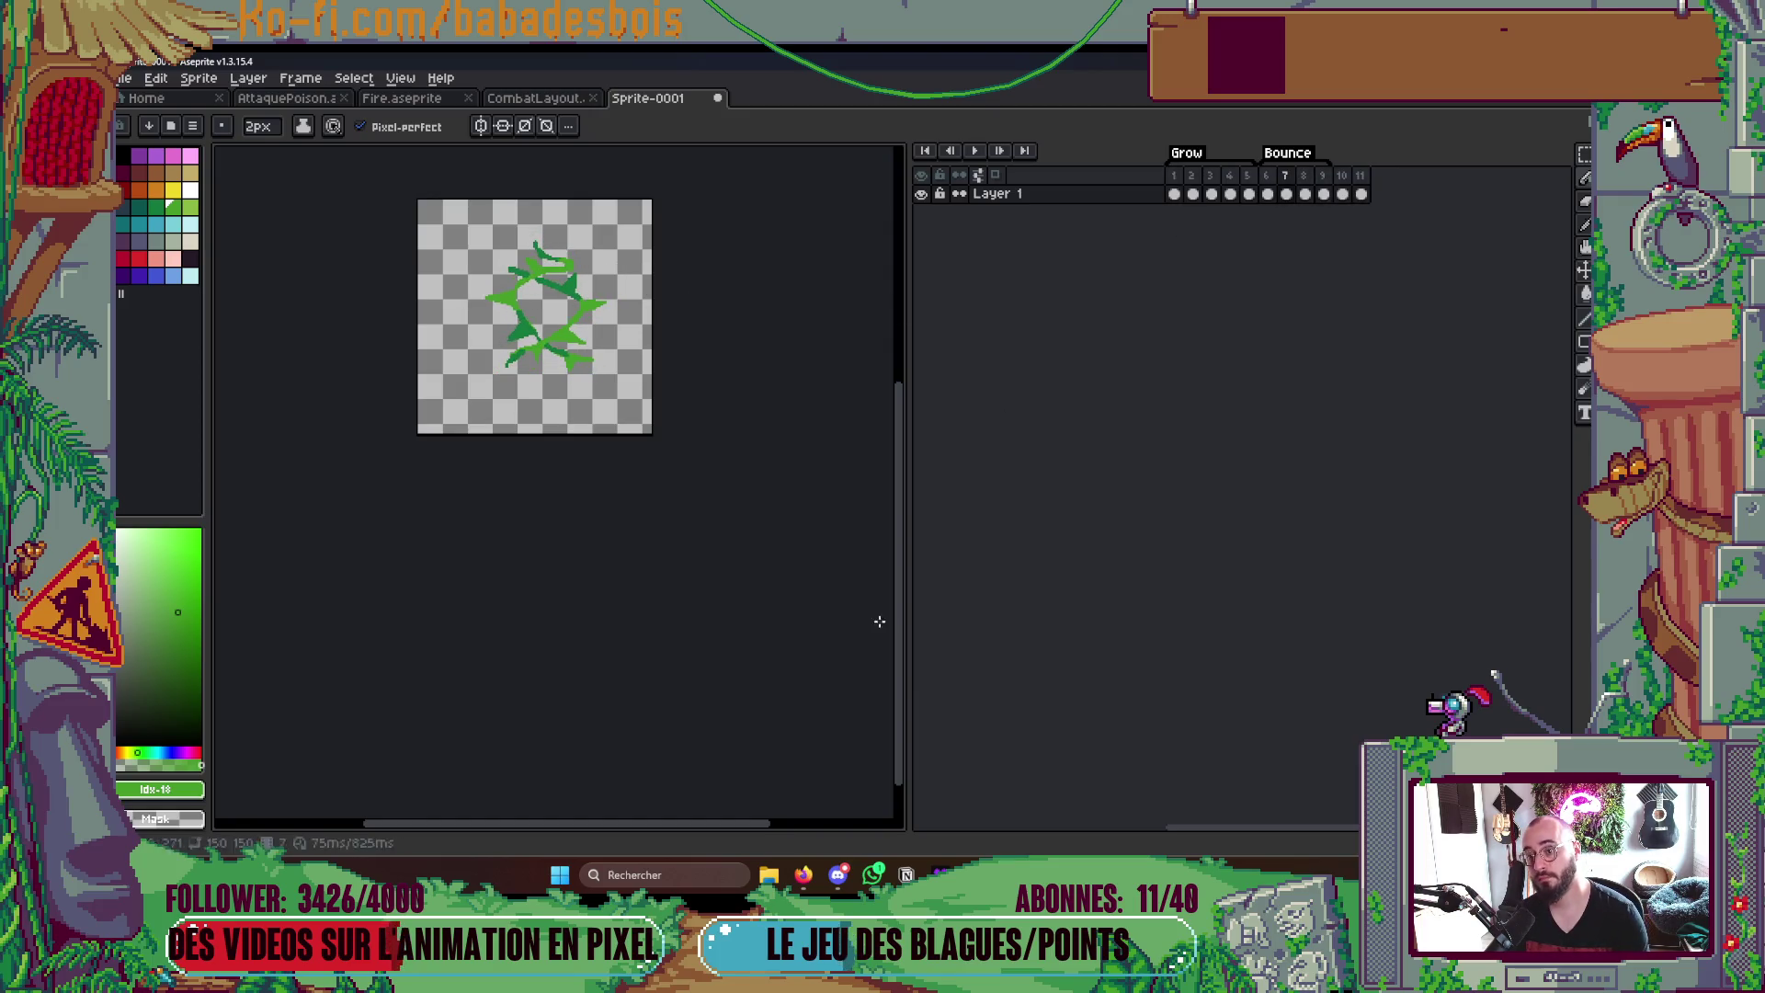
pyautogui.rightClick(975, 151)
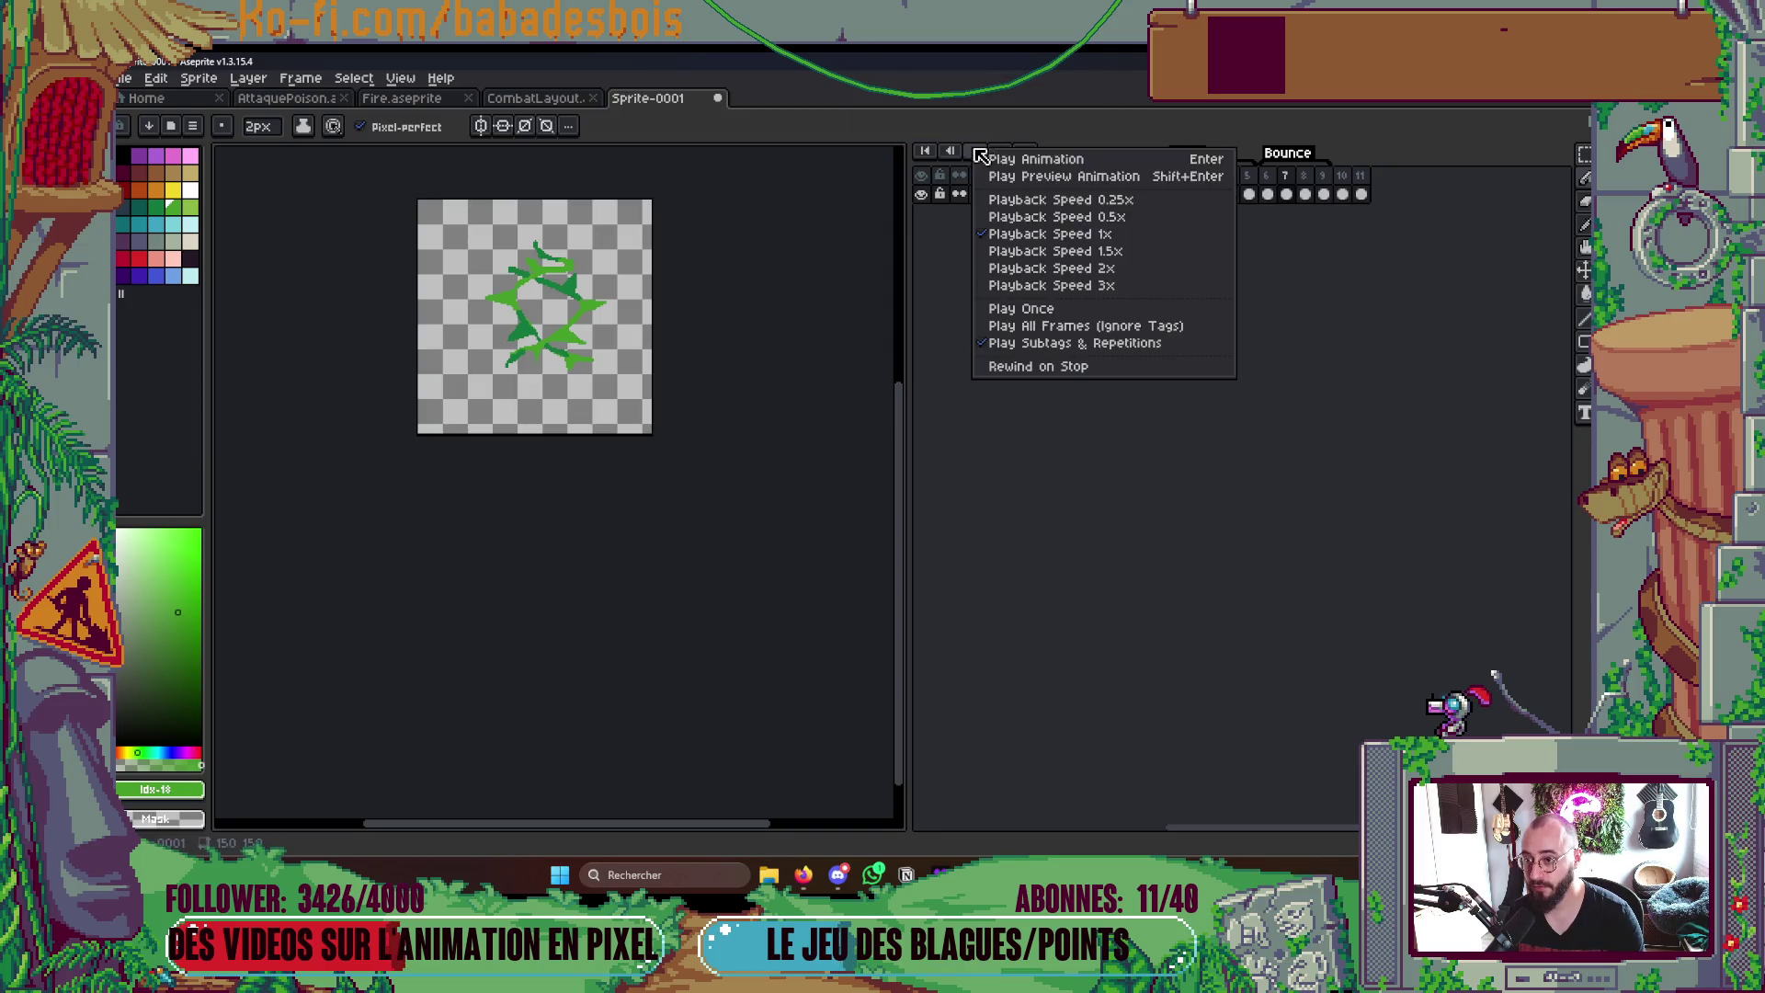
pyautogui.click(1077, 342)
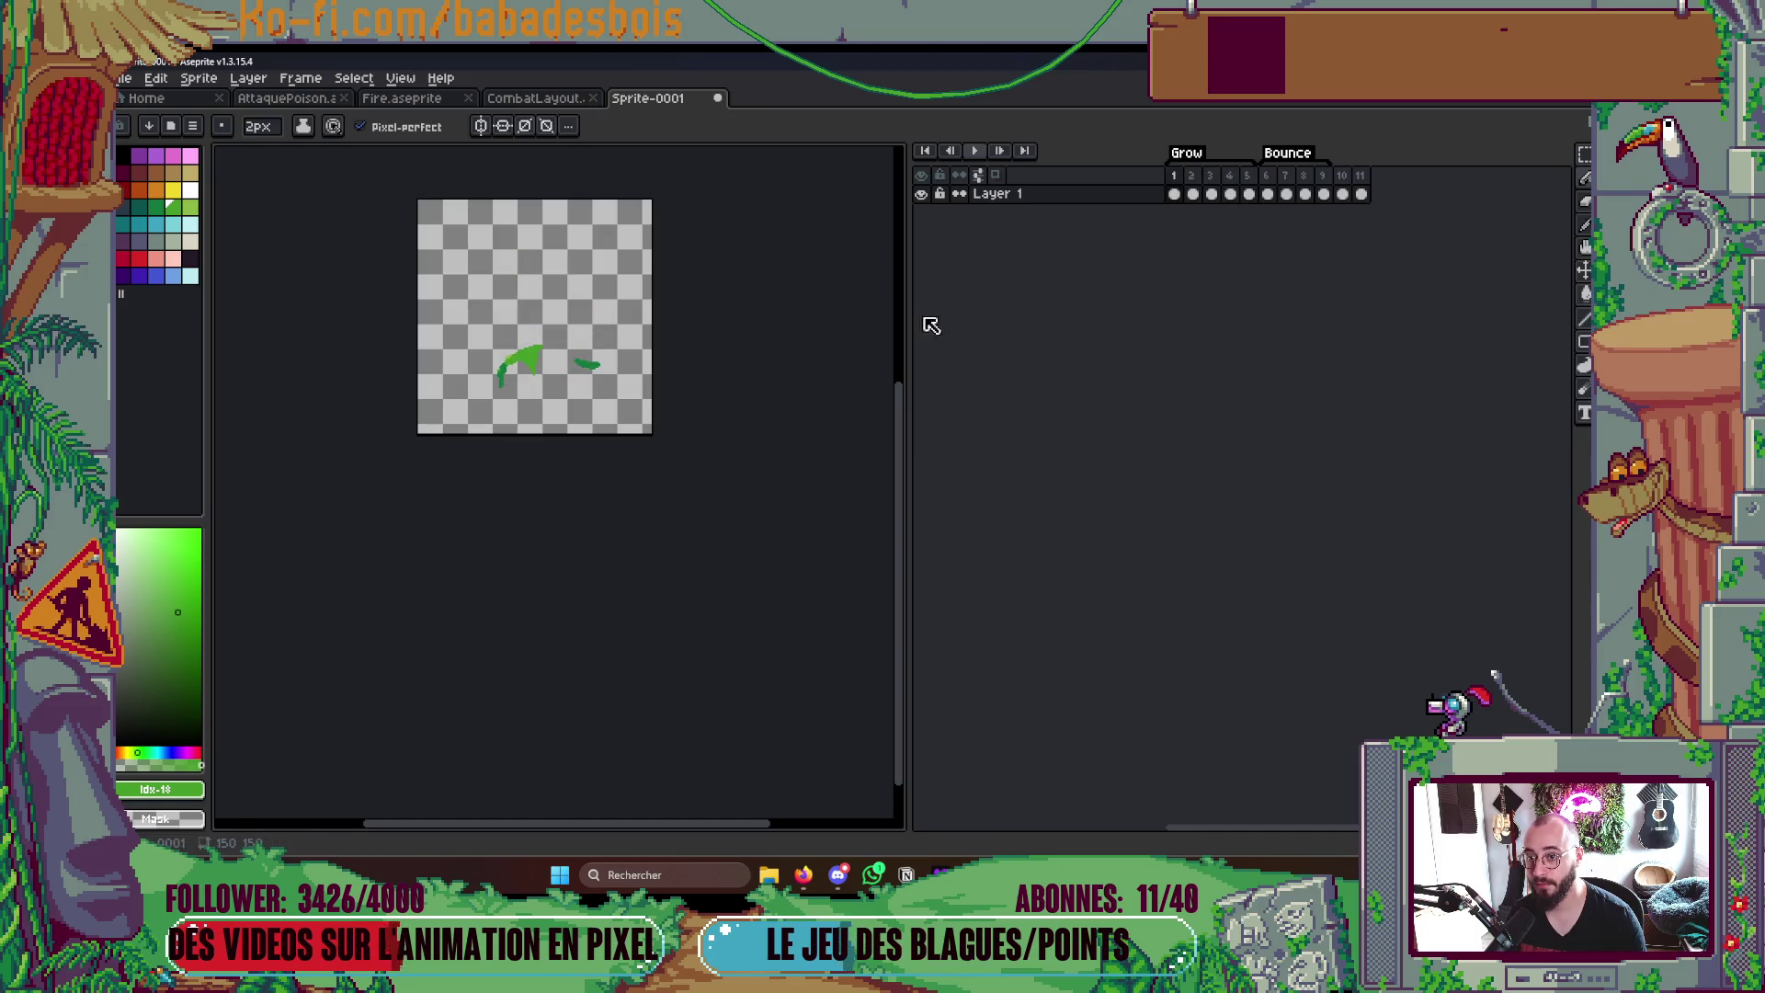
pyautogui.click(982, 173)
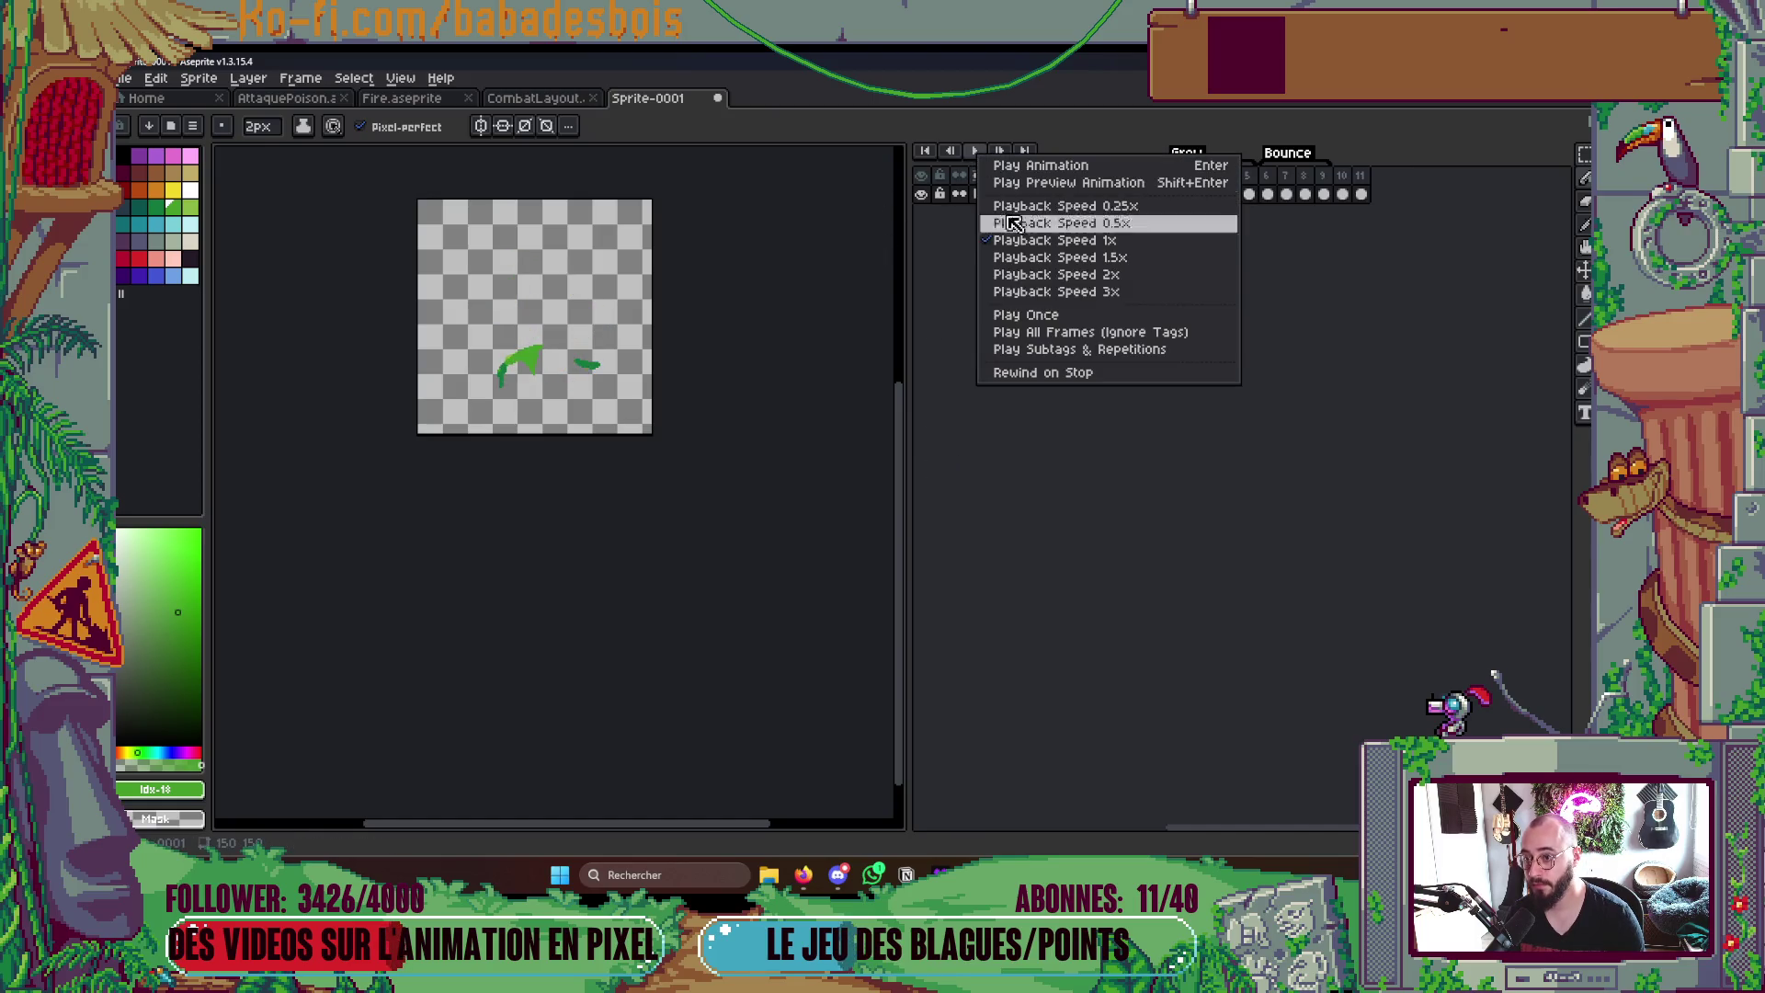
pyautogui.click(1104, 348)
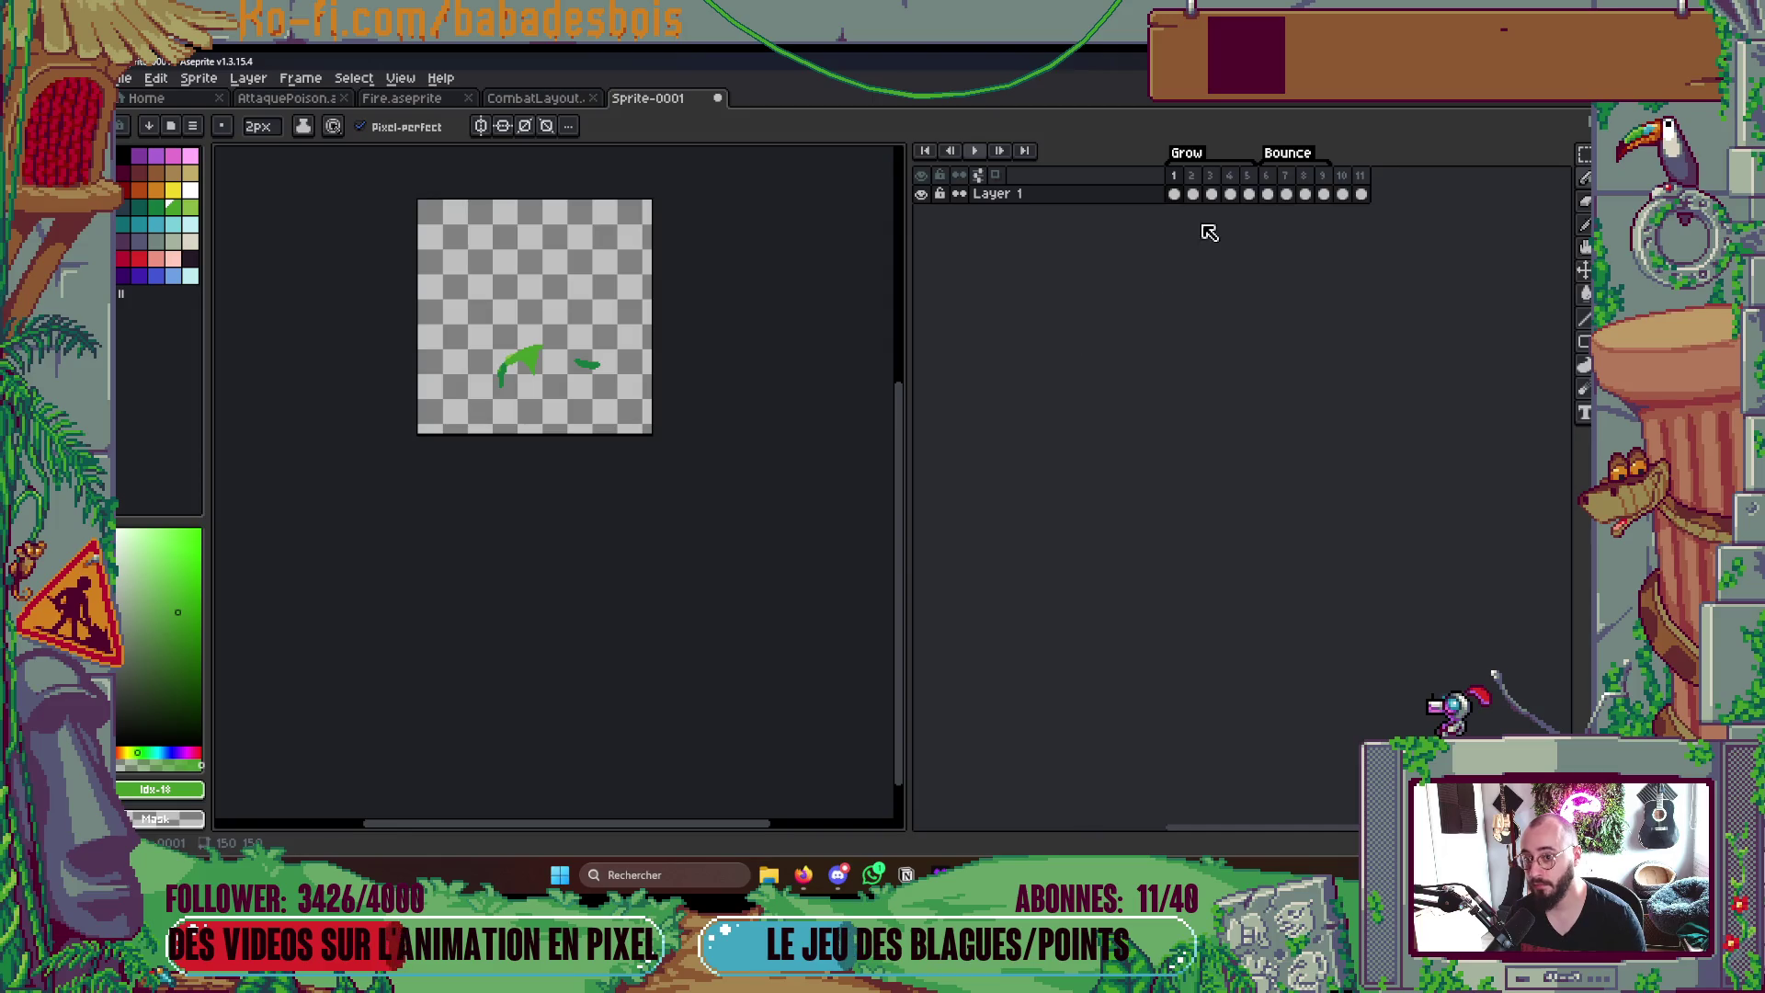
pyautogui.rightClick(997, 151)
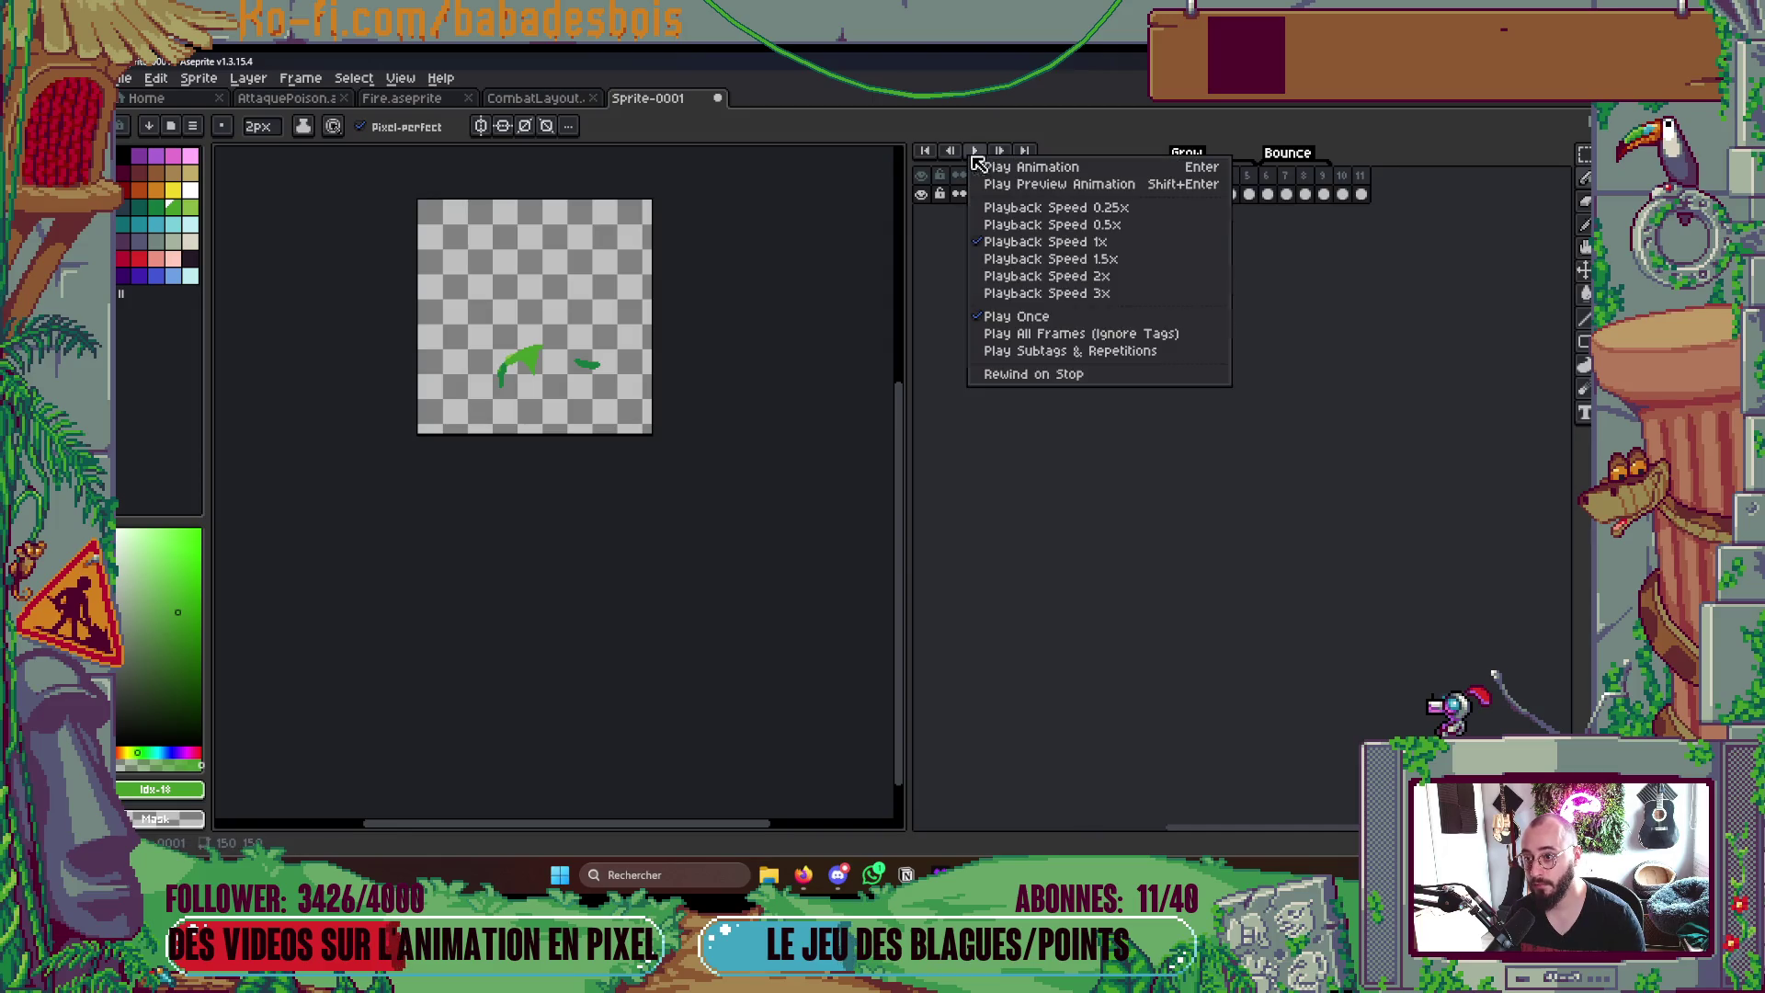
pyautogui.click(1111, 343)
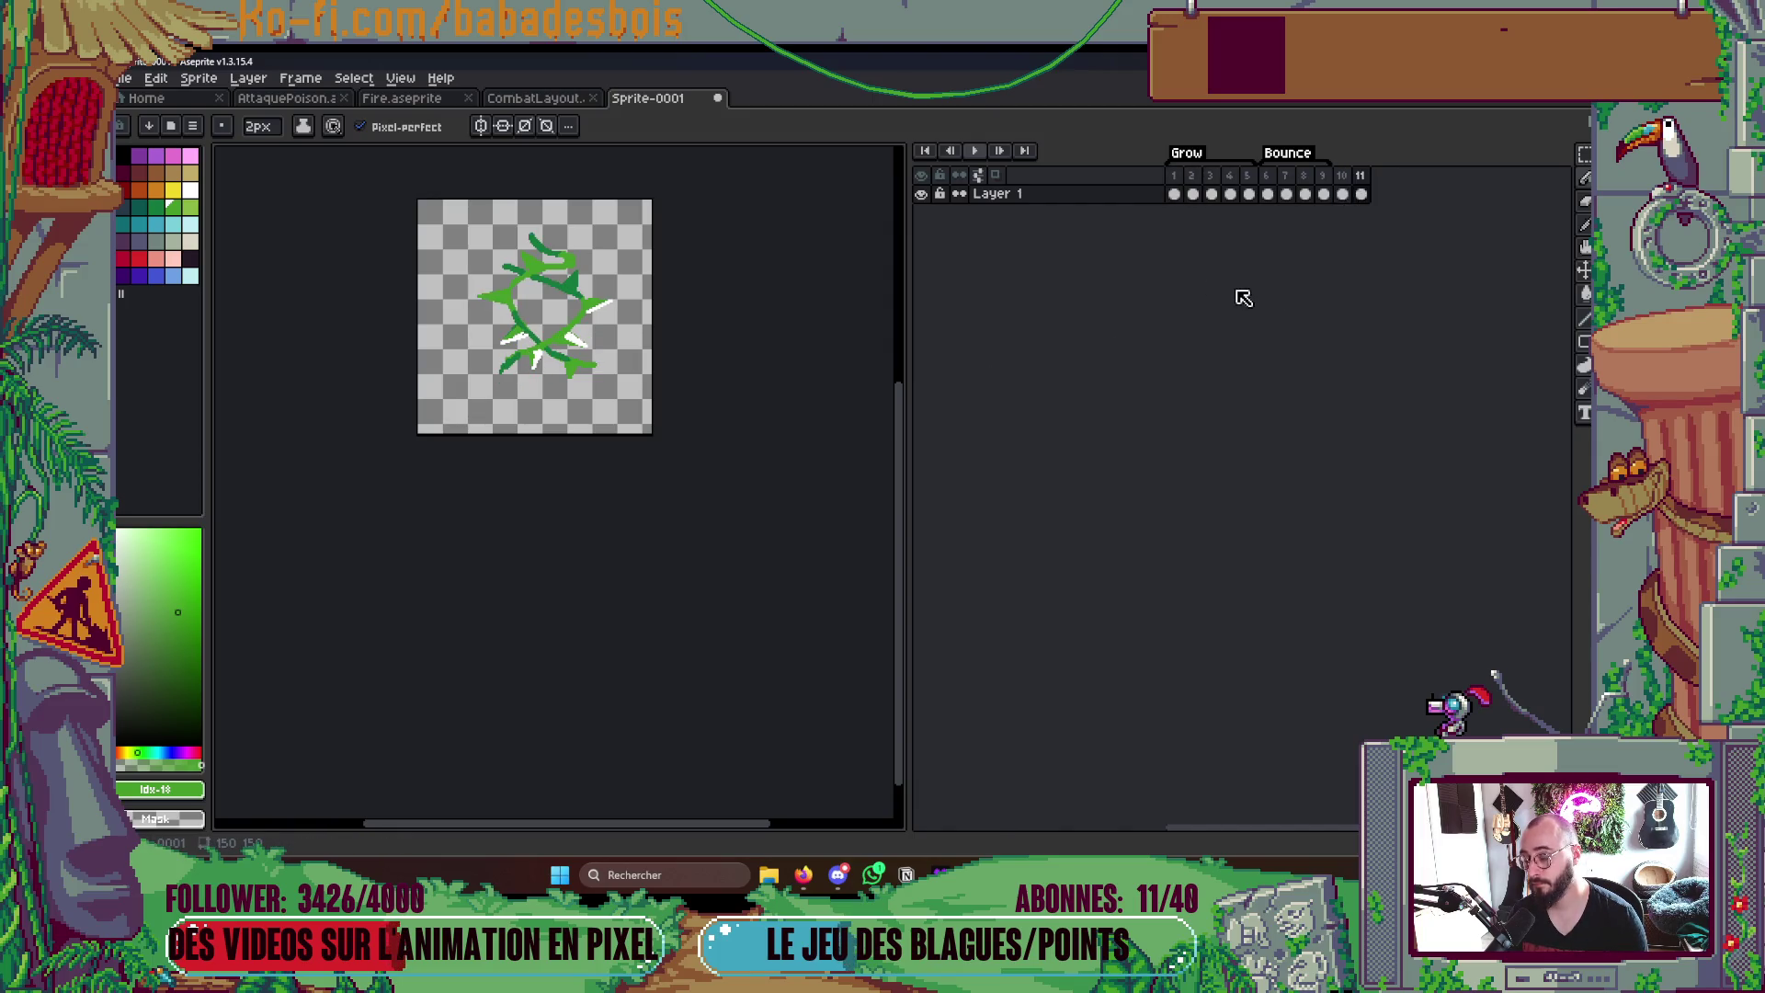
pyautogui.scroll(5, 679, 327)
pyautogui.scroll(3, 678, 327)
# - Shade frame 11's thorns with sampled light green and streak a white highlight, then preview the loop
pyautogui.press('i')
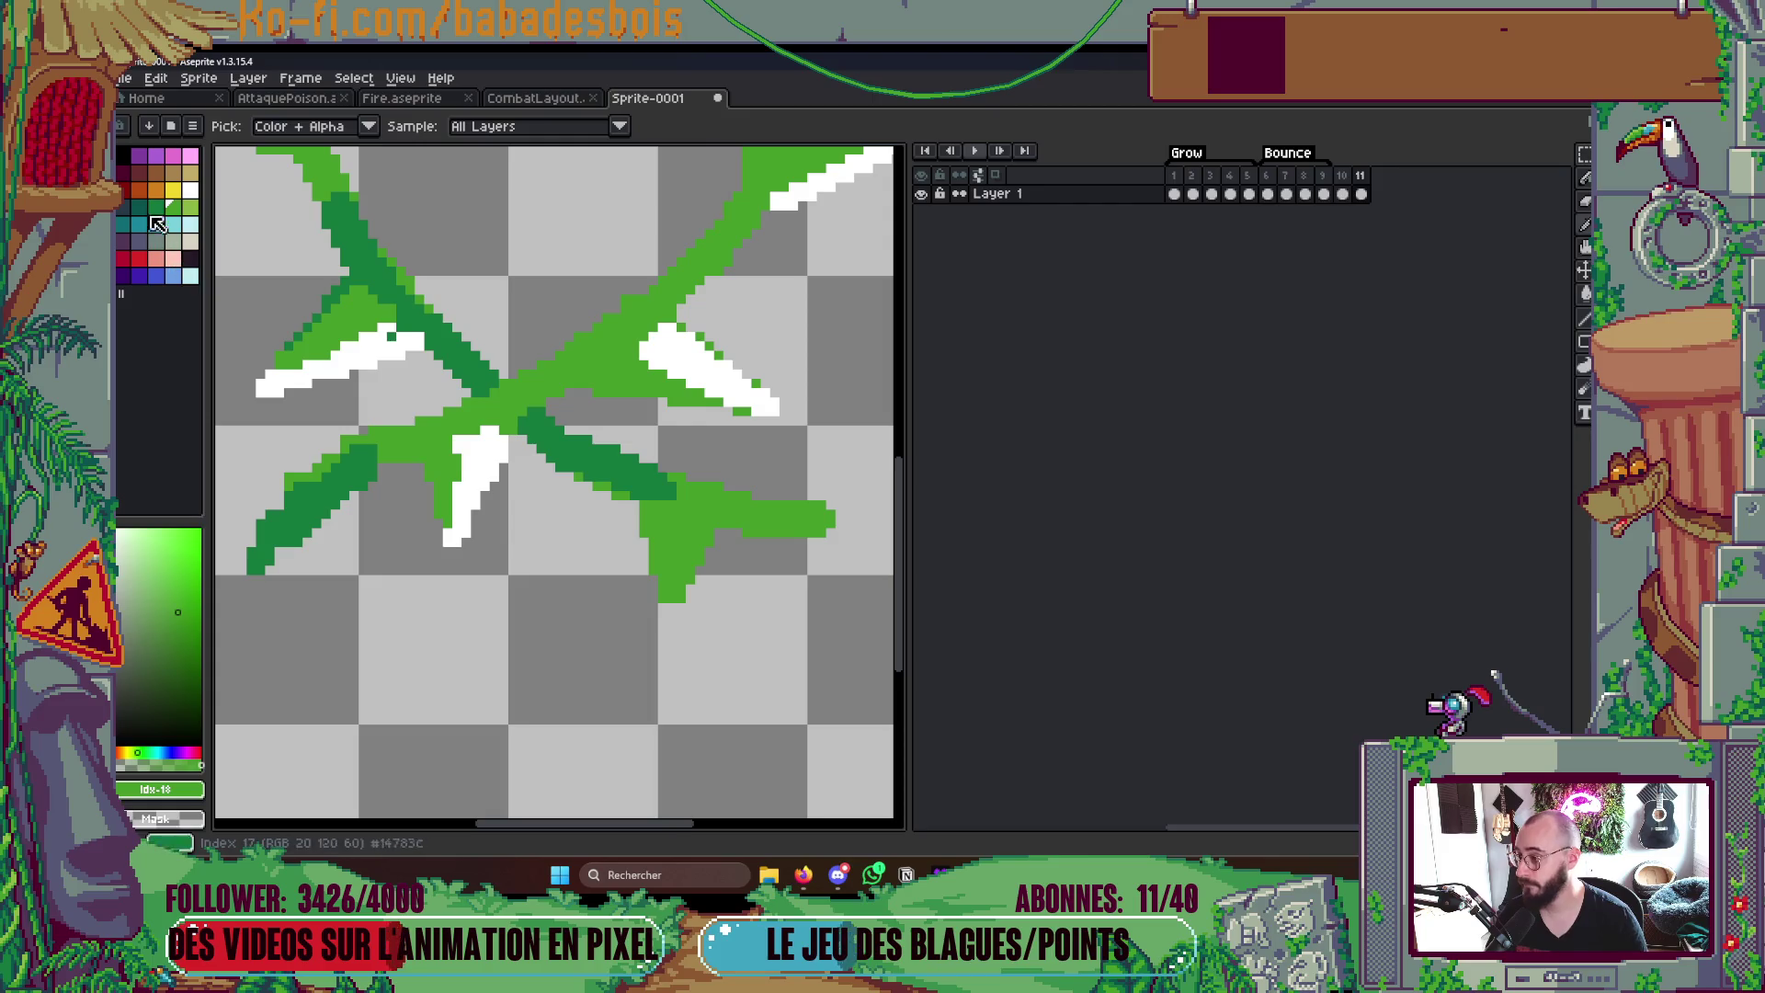
pyautogui.click(201, 206)
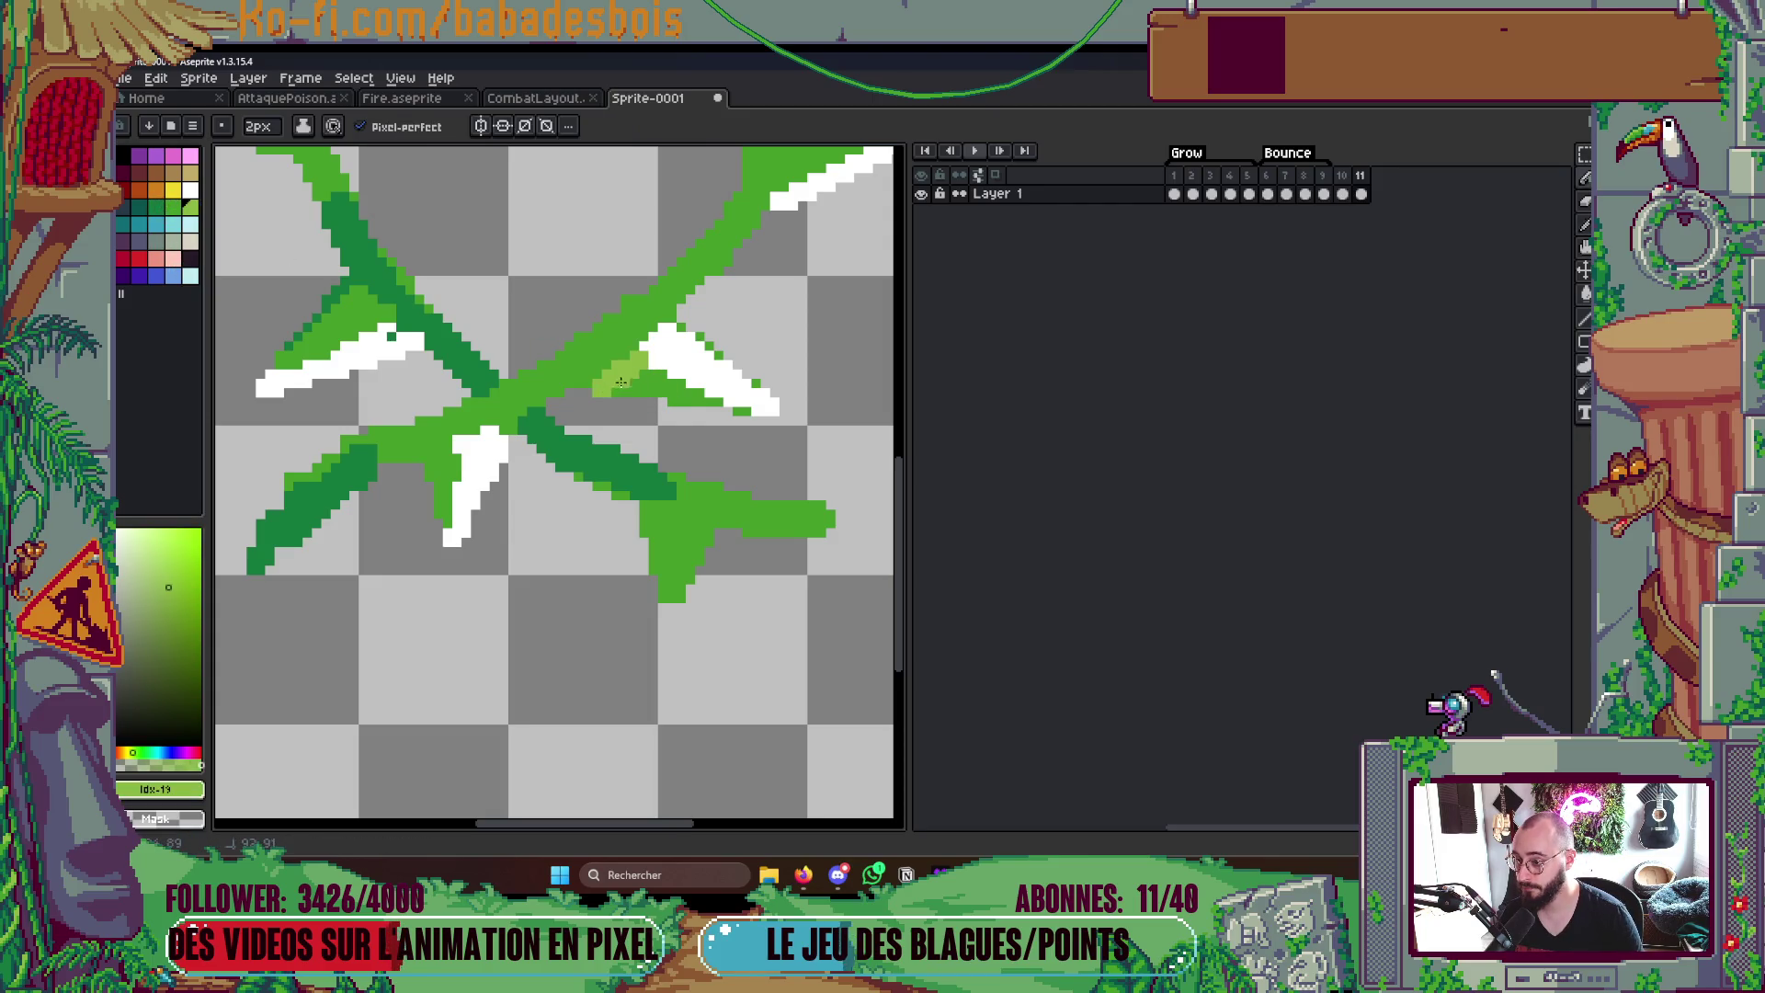
pyautogui.click(470, 467)
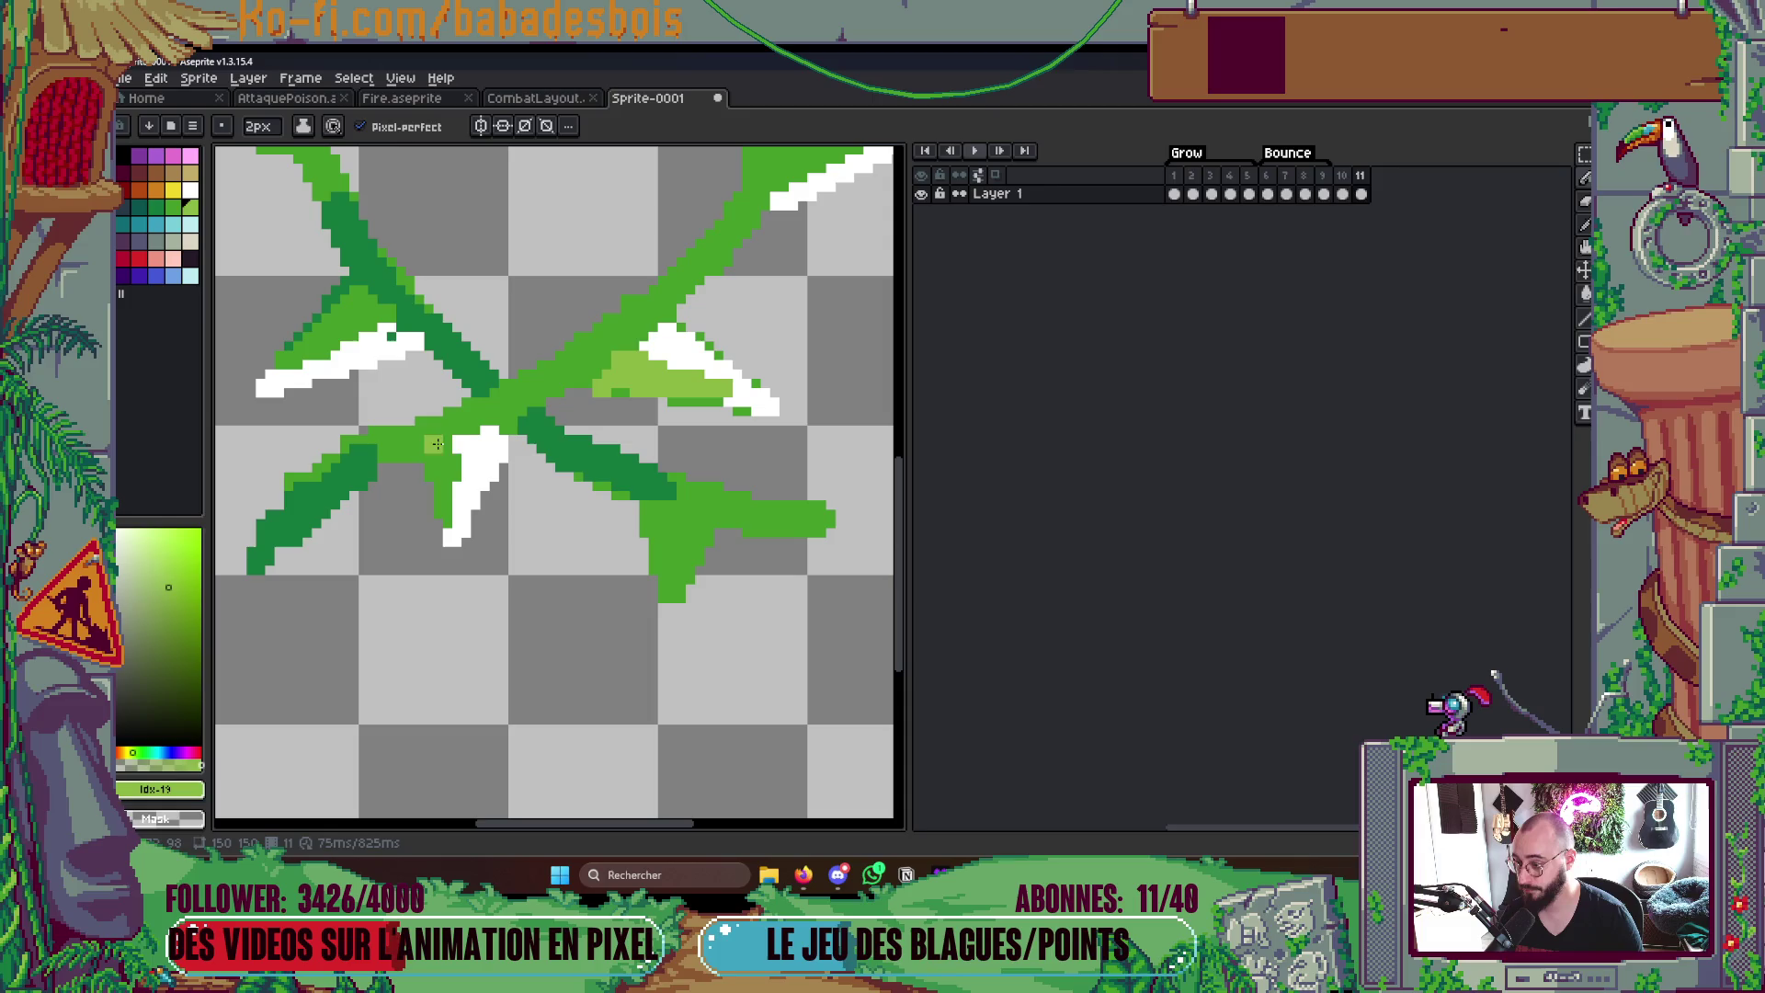
pyautogui.moveTo(436, 444); pyautogui.dragTo(455, 502)
pyautogui.scroll(3, 441, 471)
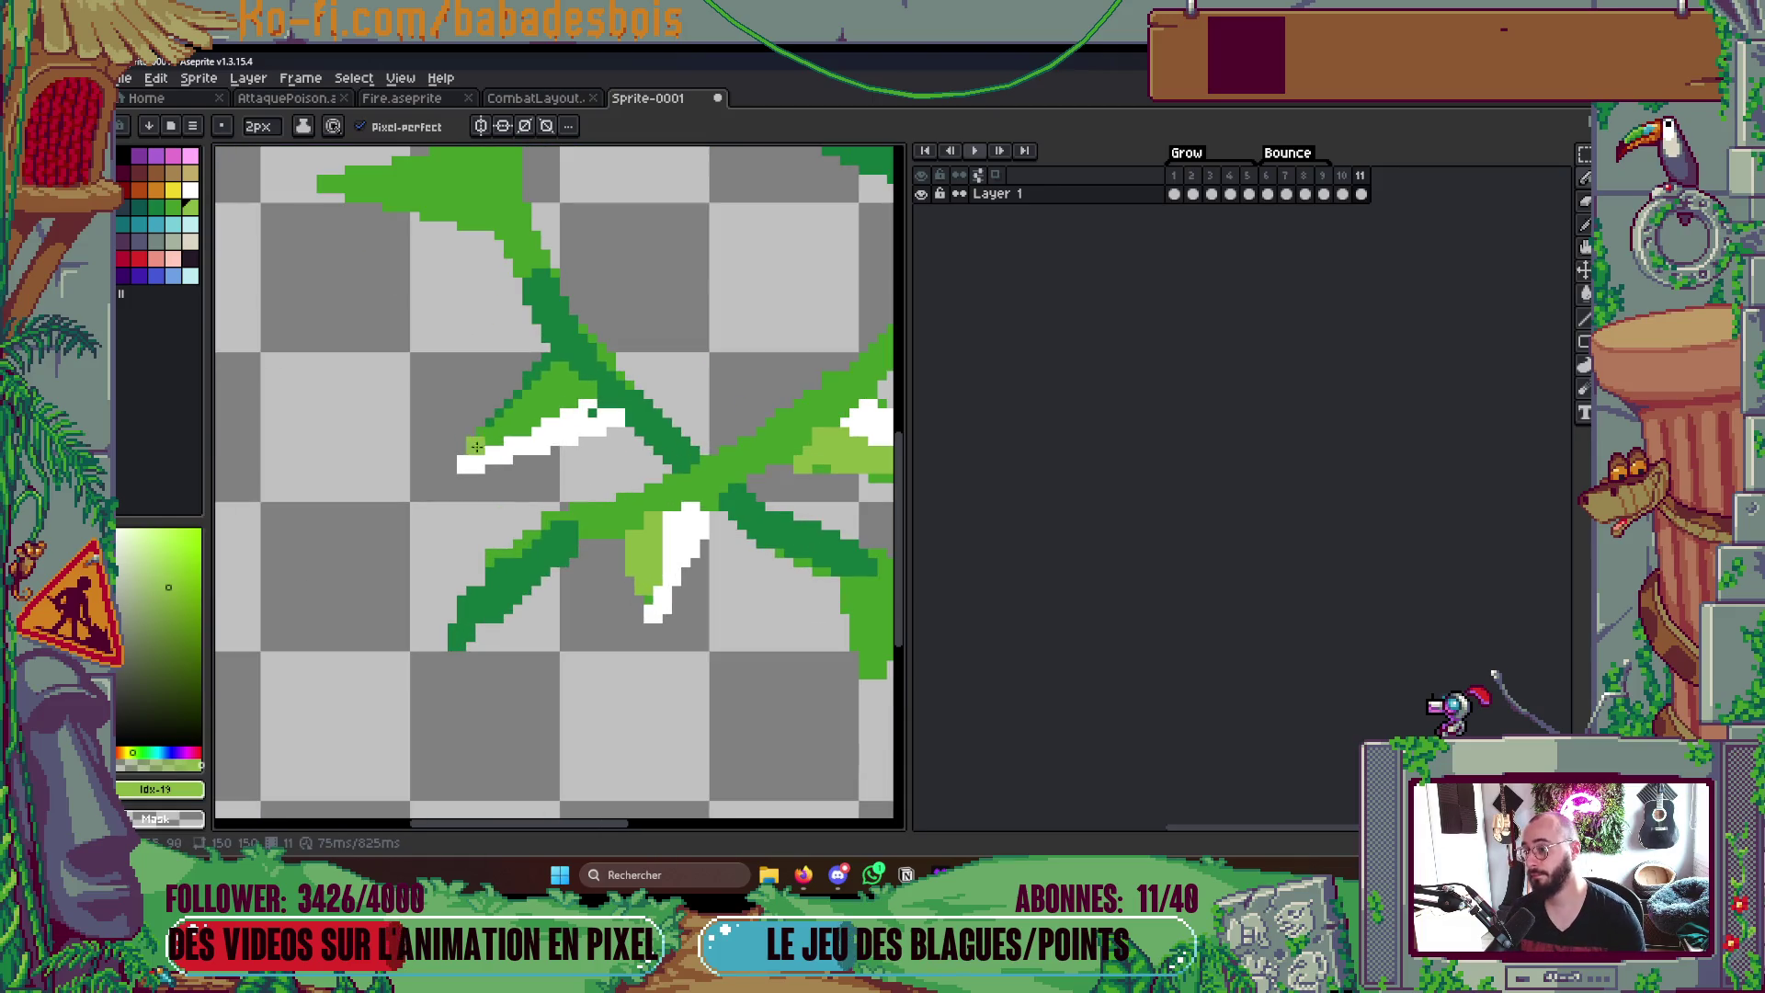
pyautogui.scroll(-5, 552, 414)
pyautogui.scroll(1, 565, 358)
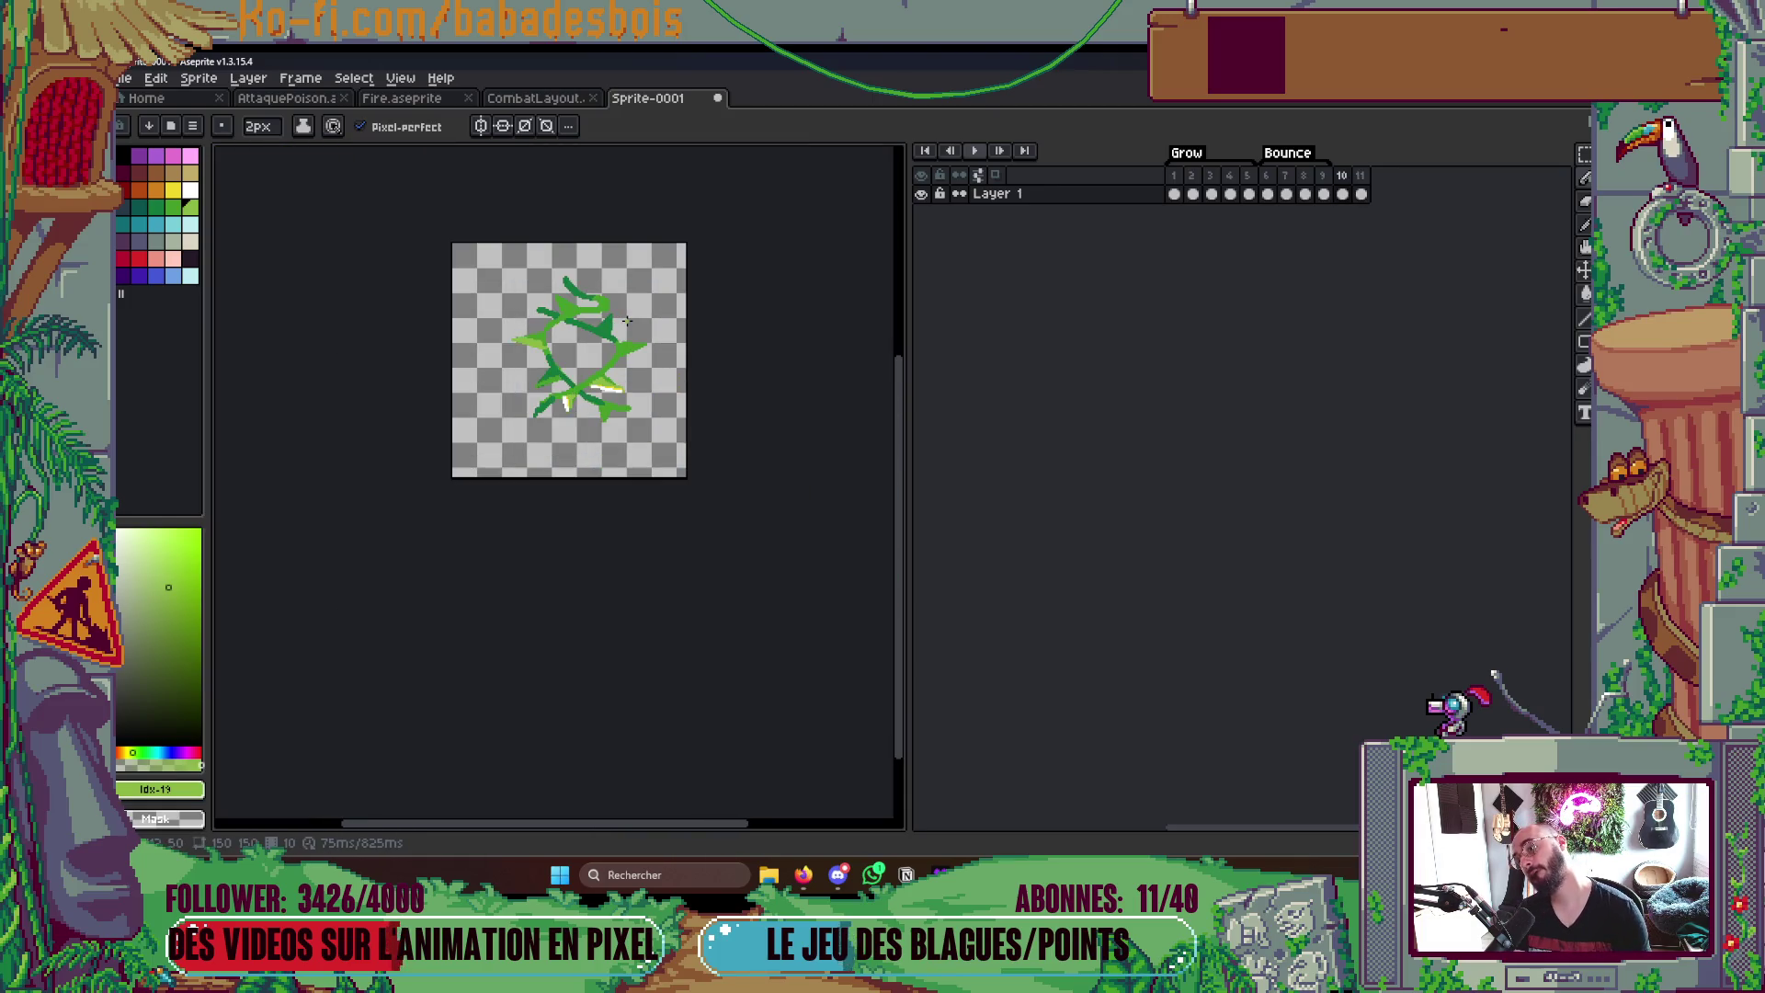
pyautogui.scroll(3, 626, 326)
pyautogui.scroll(2, 607, 345)
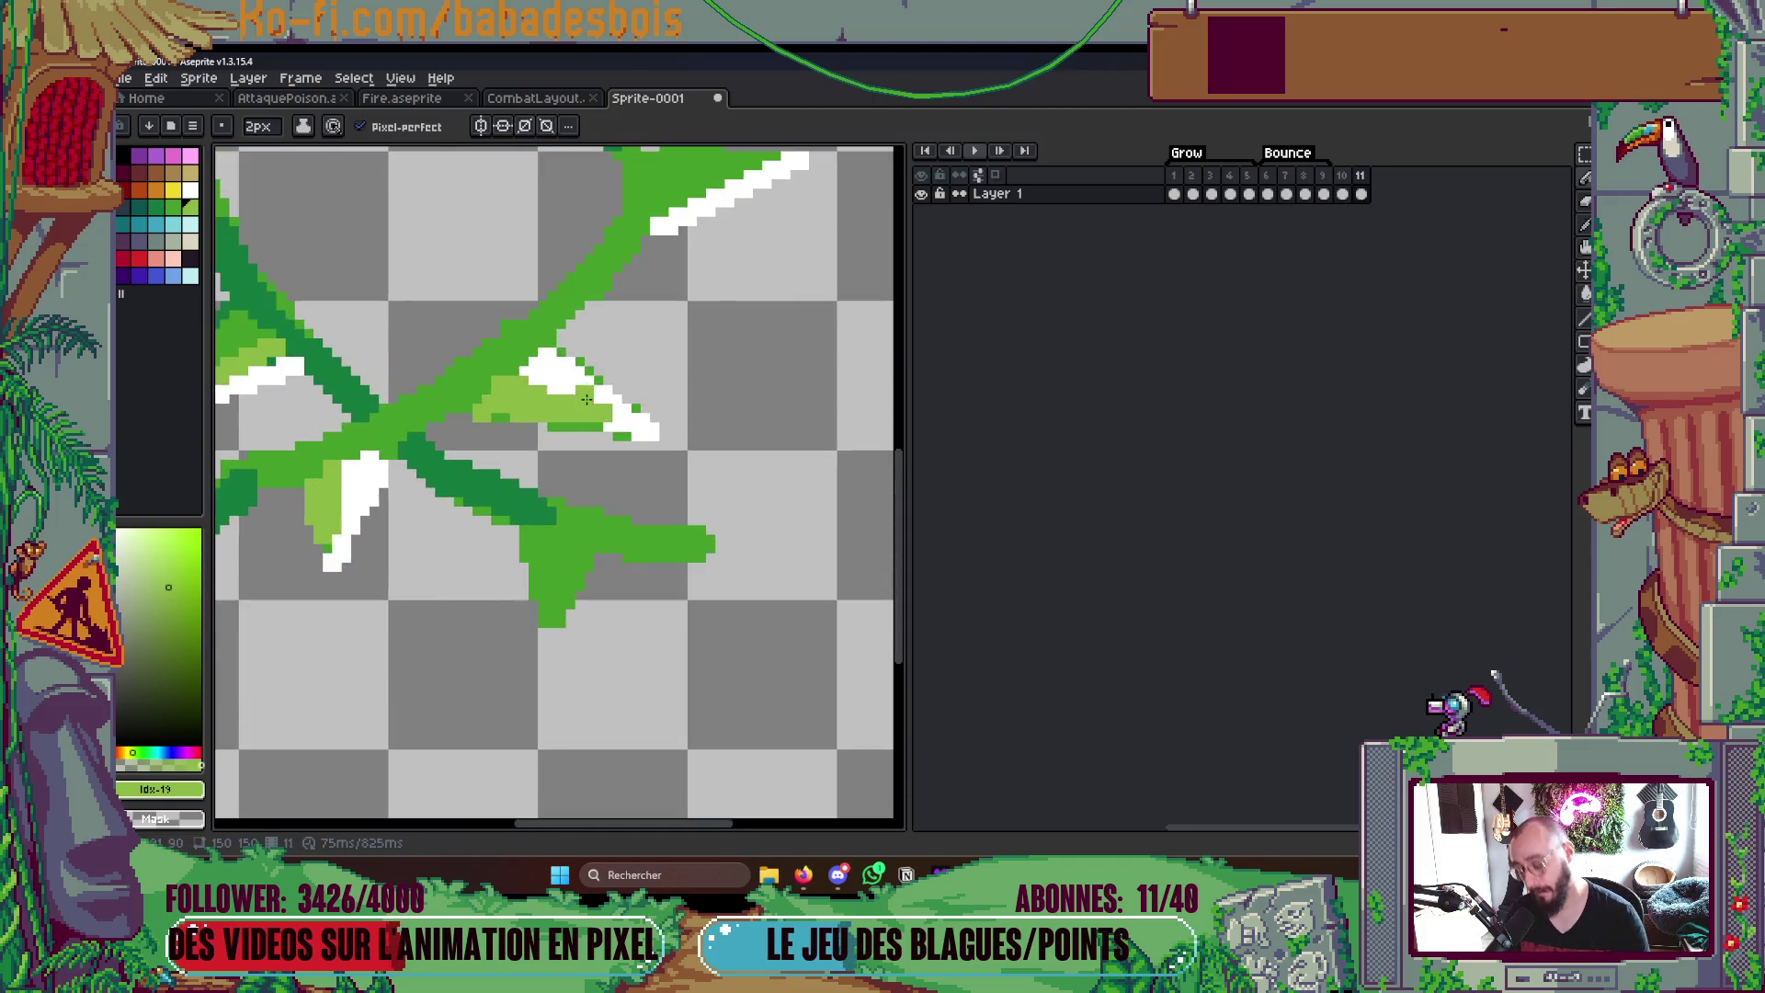
pyautogui.scroll(1, 579, 358)
pyautogui.press('x')
pyautogui.moveTo(494, 373); pyautogui.dragTo(591, 405)
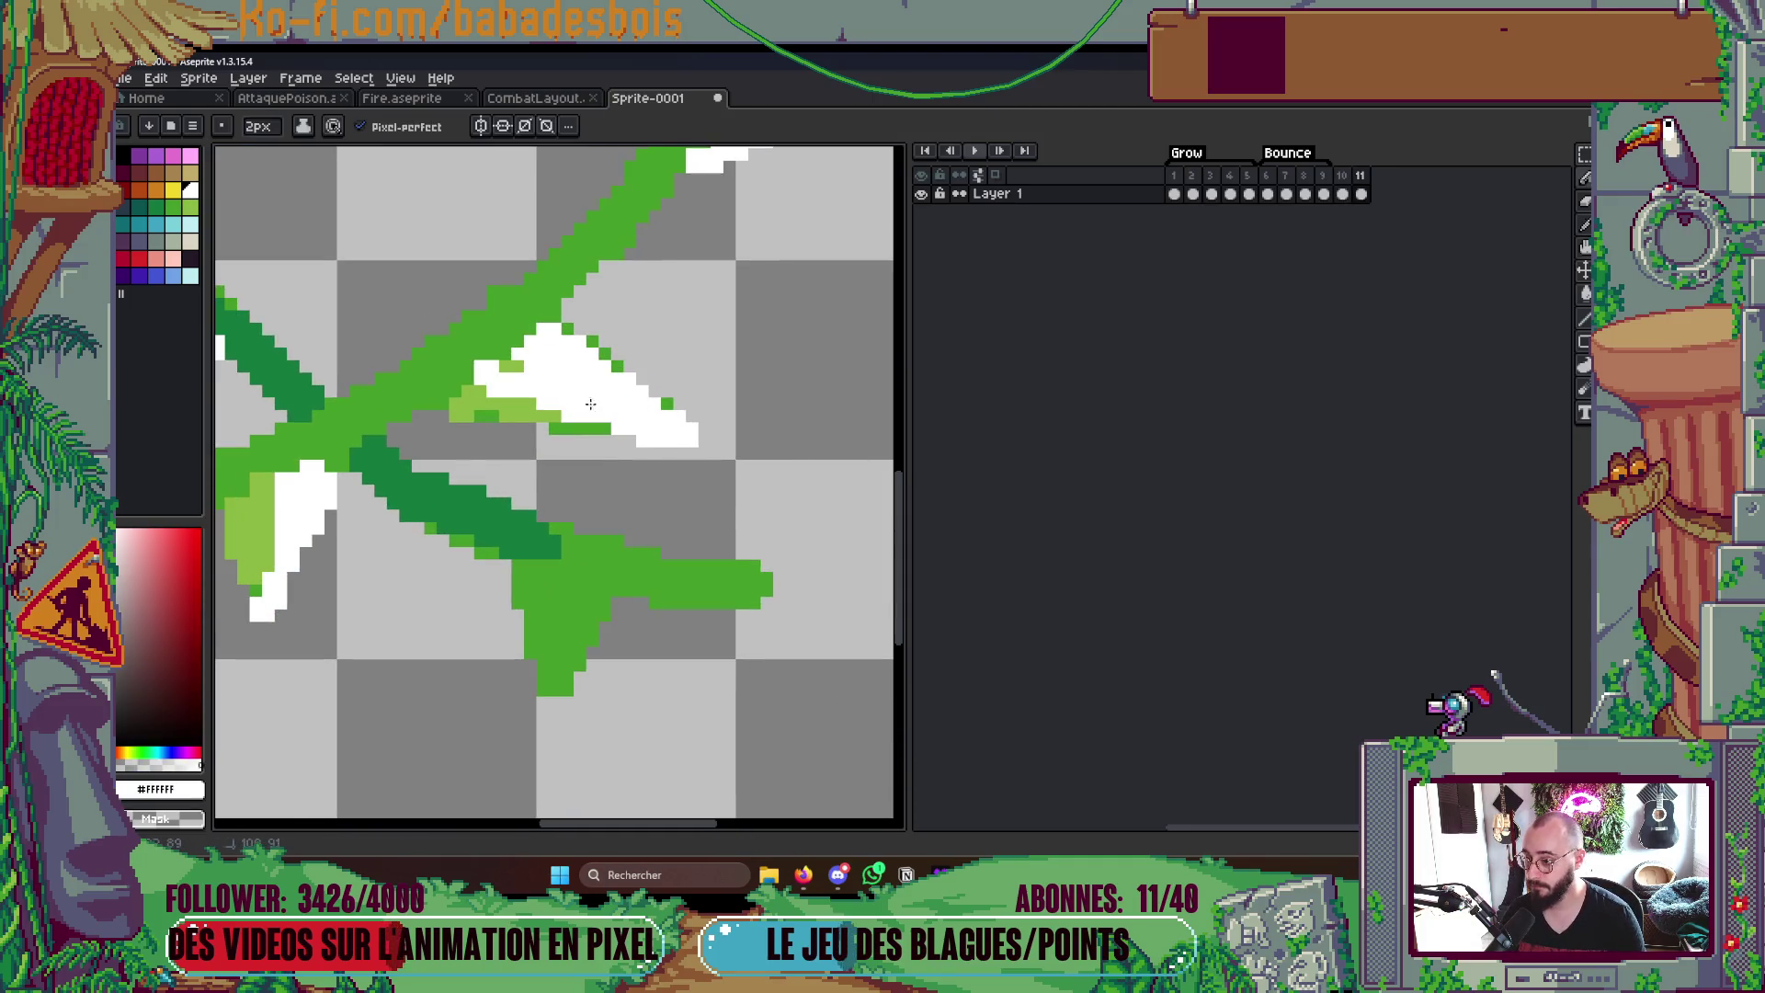
pyautogui.scroll(-3, 604, 430)
pyautogui.scroll(-3, 605, 414)
pyautogui.press('Return')
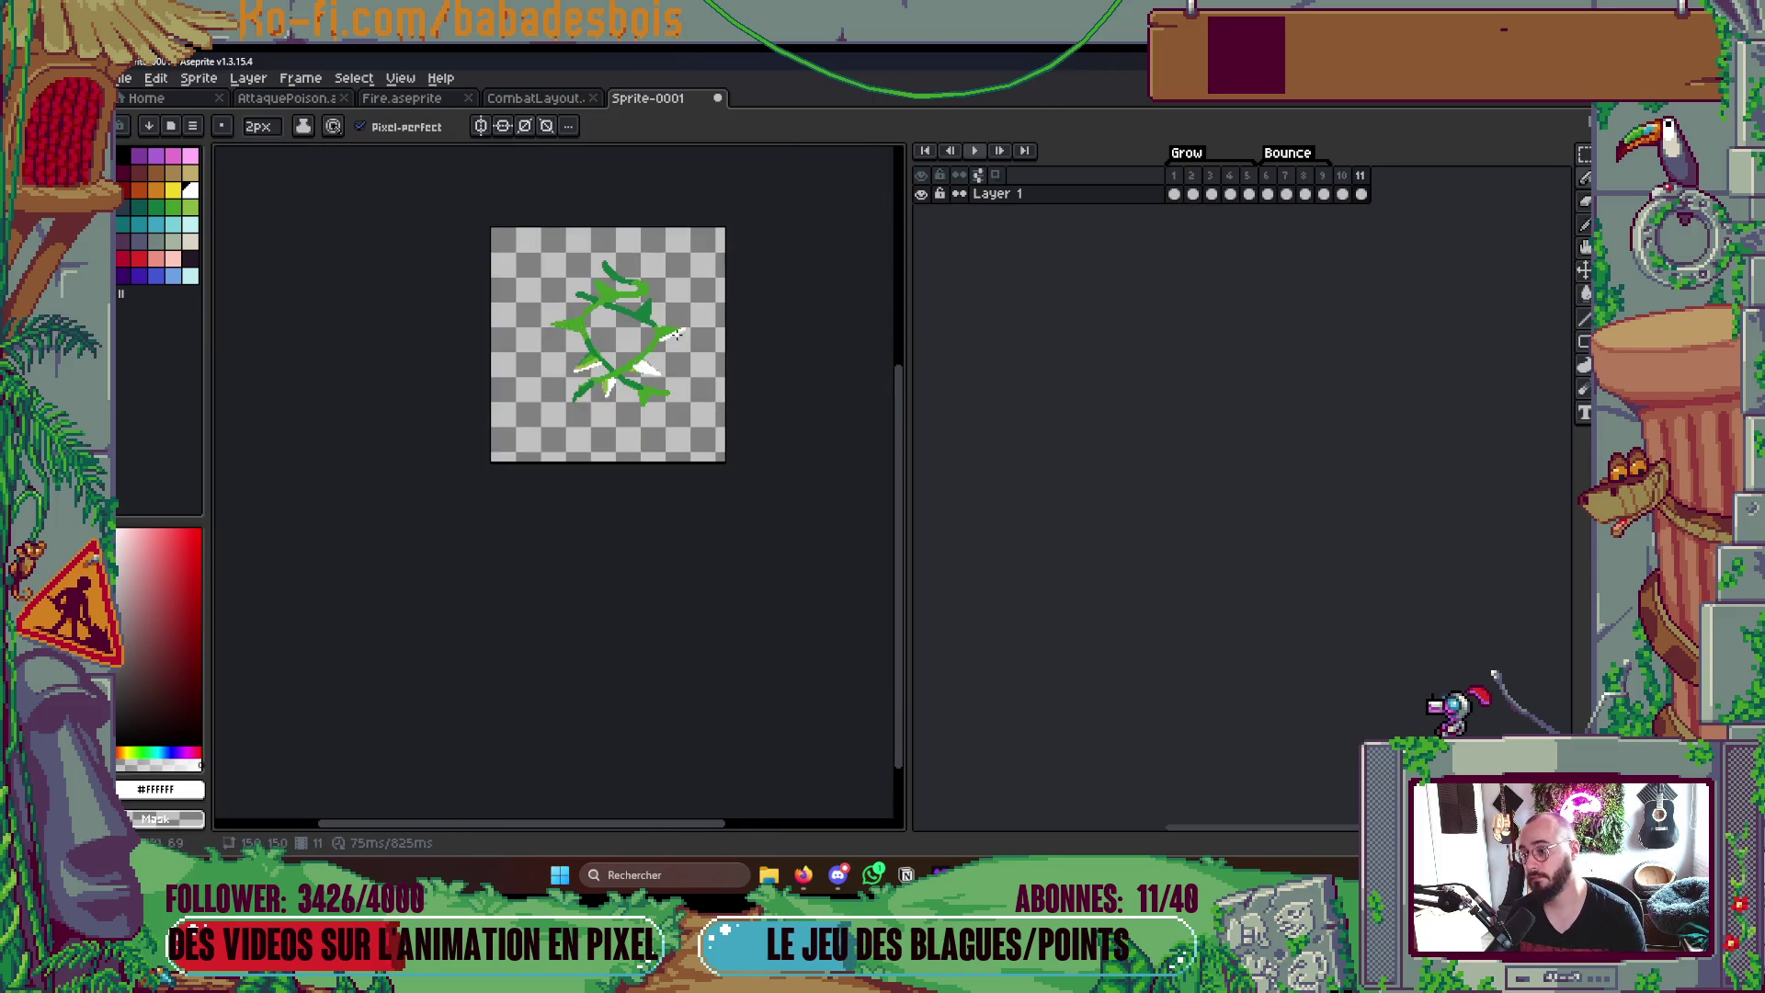
pyautogui.scroll(5, 662, 345)
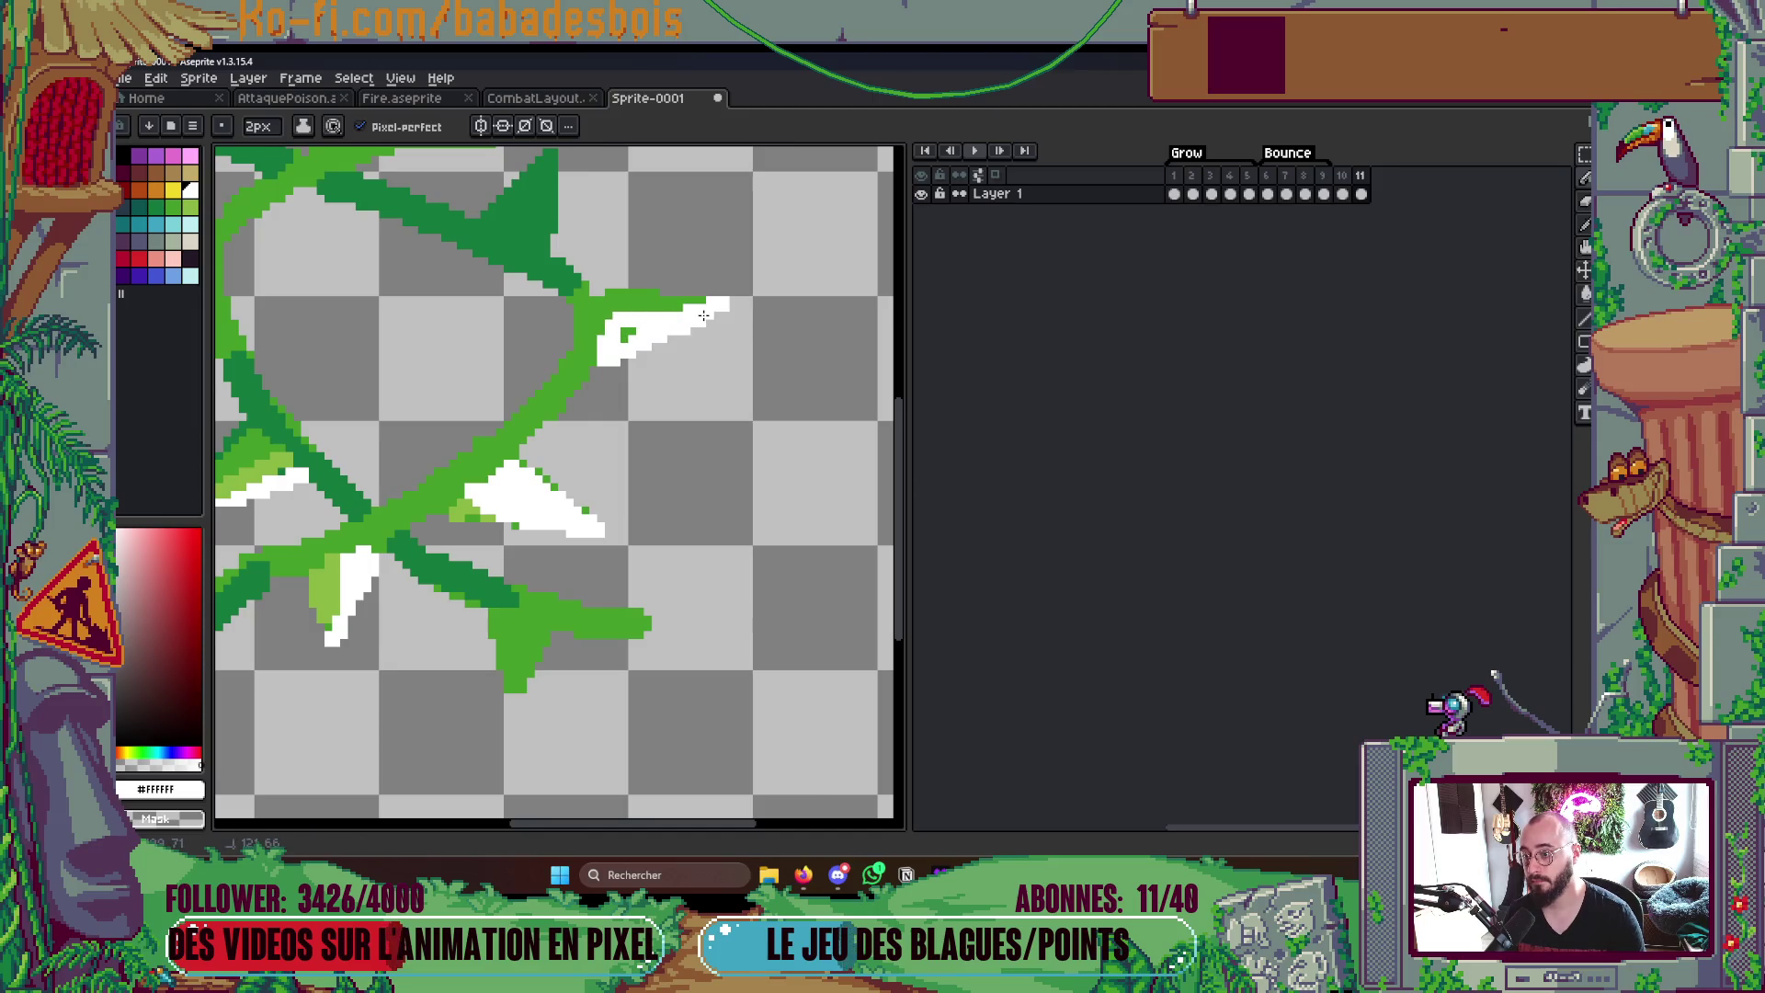
pyautogui.scroll(-3, 703, 318)
pyautogui.scroll(4, 456, 412)
# - Add more light-green shading and white highlights to the thorn tips and leaf, then replay the loop
pyautogui.moveTo(456, 412); pyautogui.dragTo(435, 496)
pyautogui.scroll(-3, 467, 301)
pyautogui.scroll(-1, 467, 300)
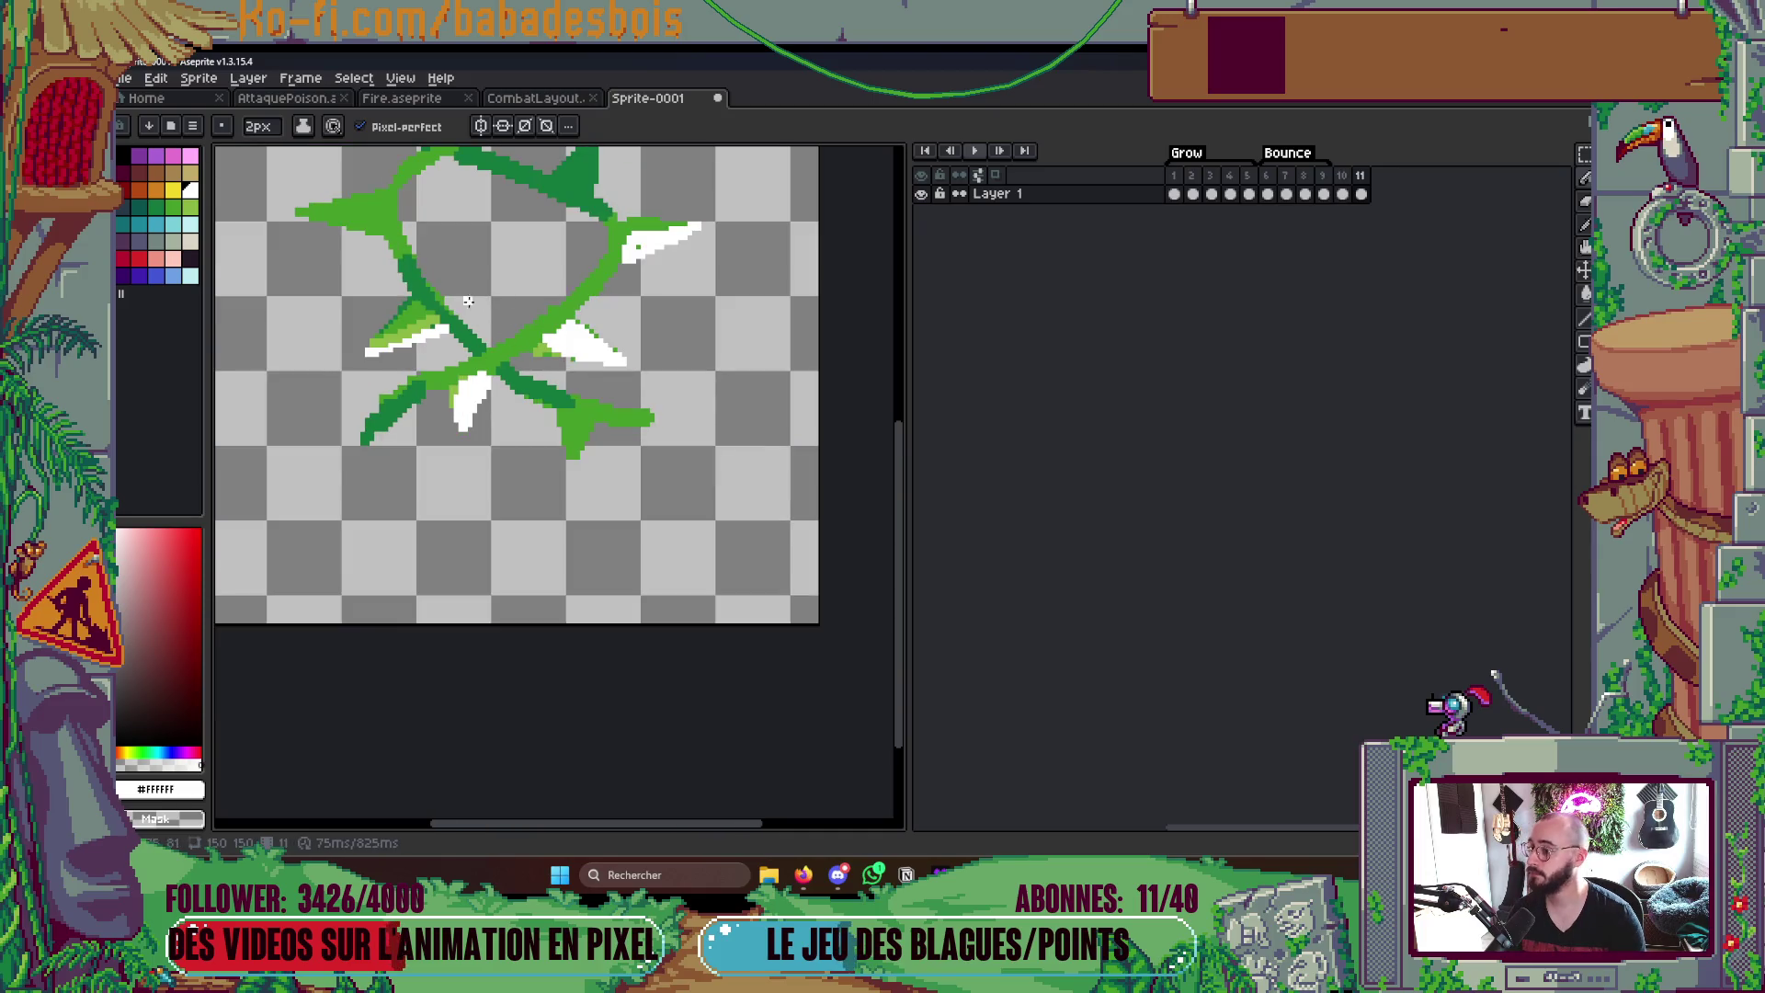
pyautogui.scroll(3, 468, 300)
pyautogui.scroll(2, 552, 414)
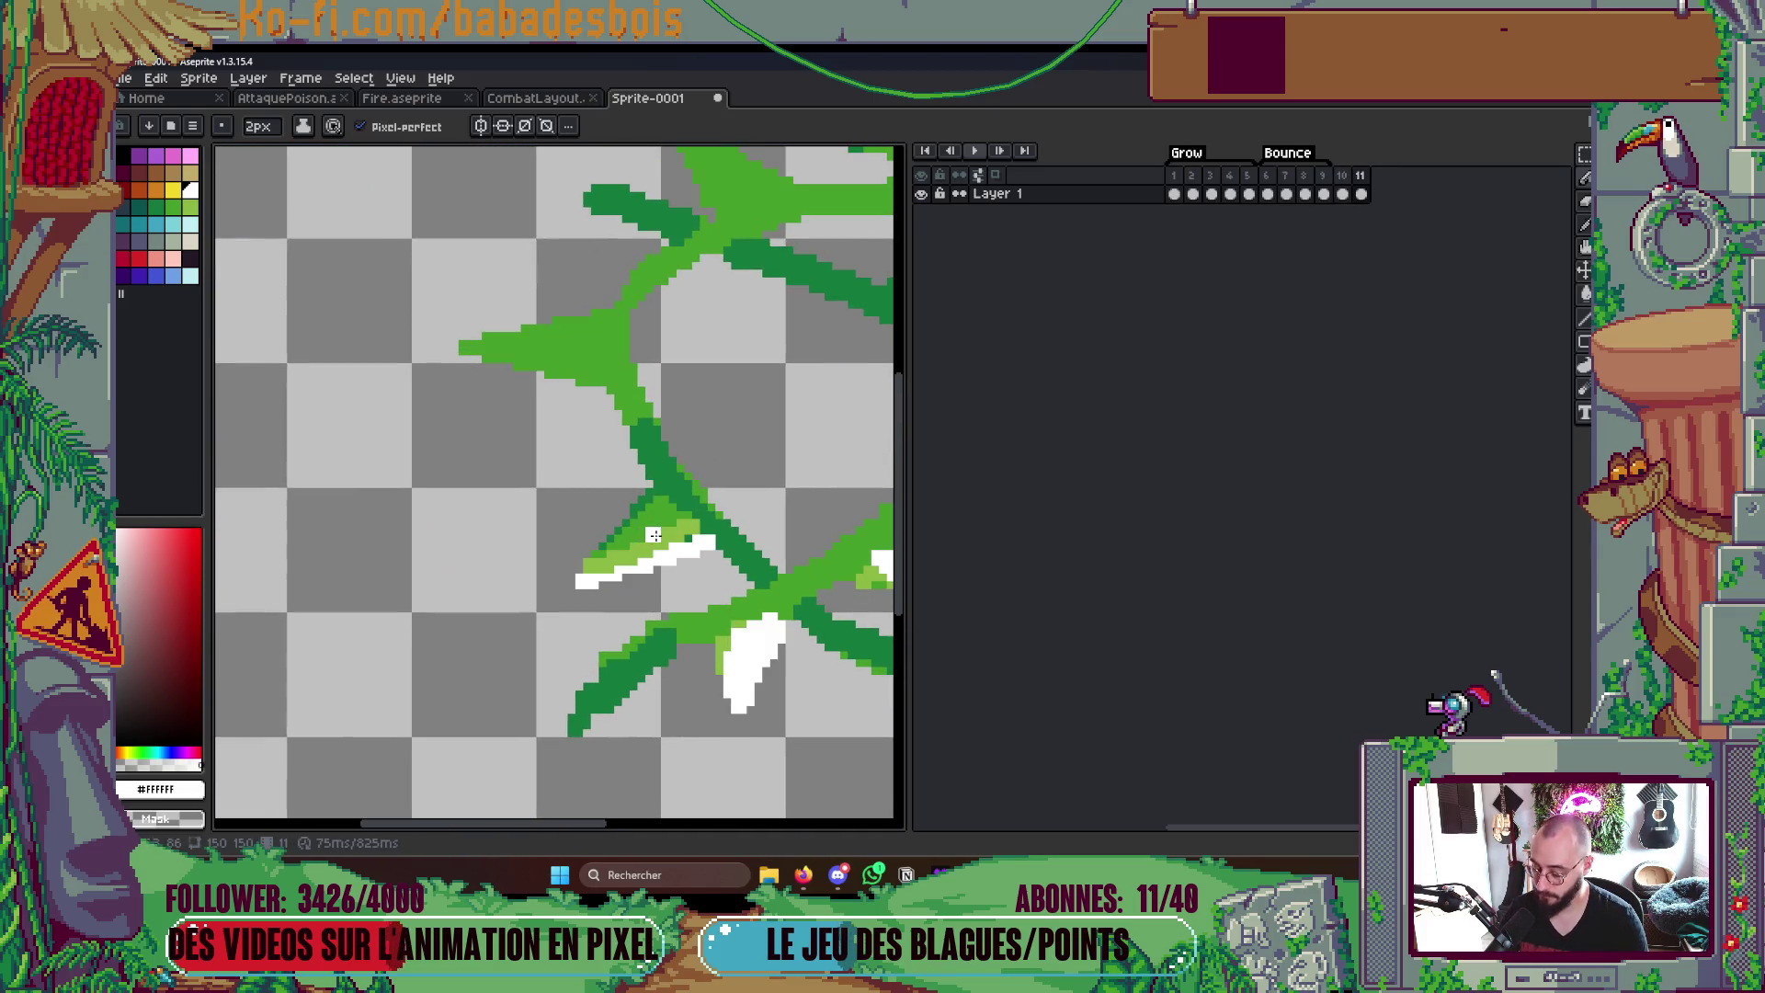
pyautogui.moveTo(662, 528); pyautogui.dragTo(683, 550)
pyautogui.moveTo(465, 344); pyautogui.dragTo(596, 376)
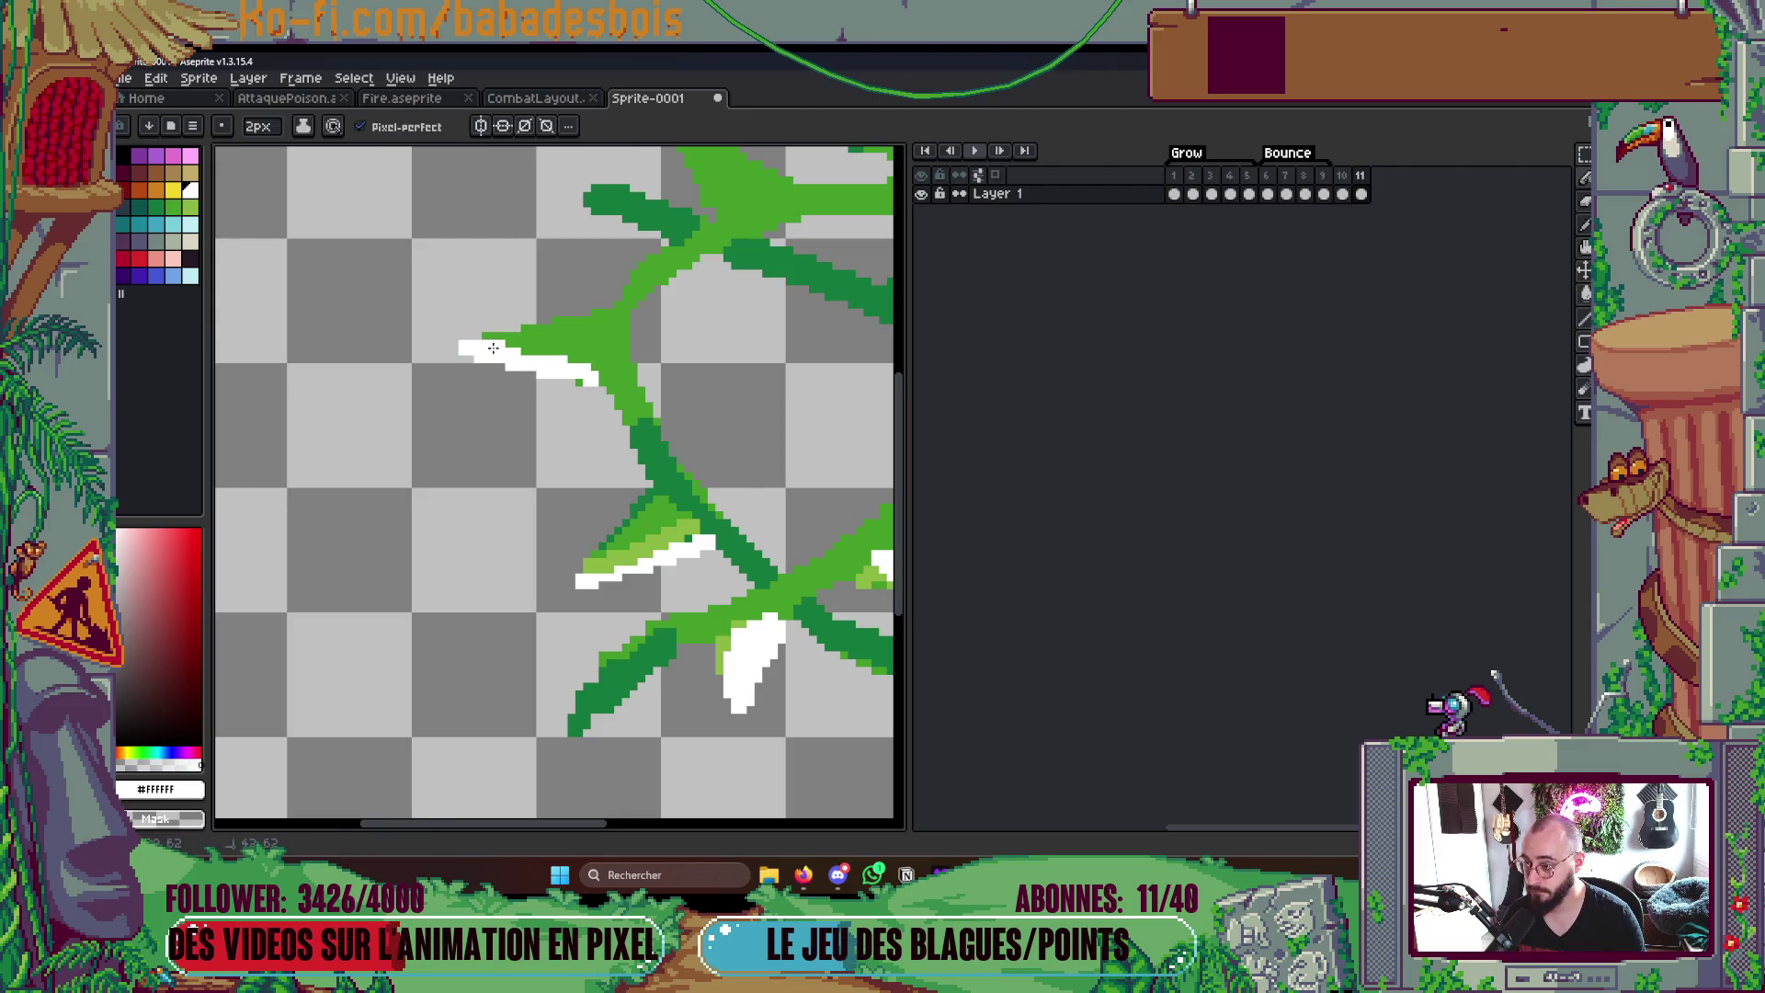
pyautogui.click(601, 357)
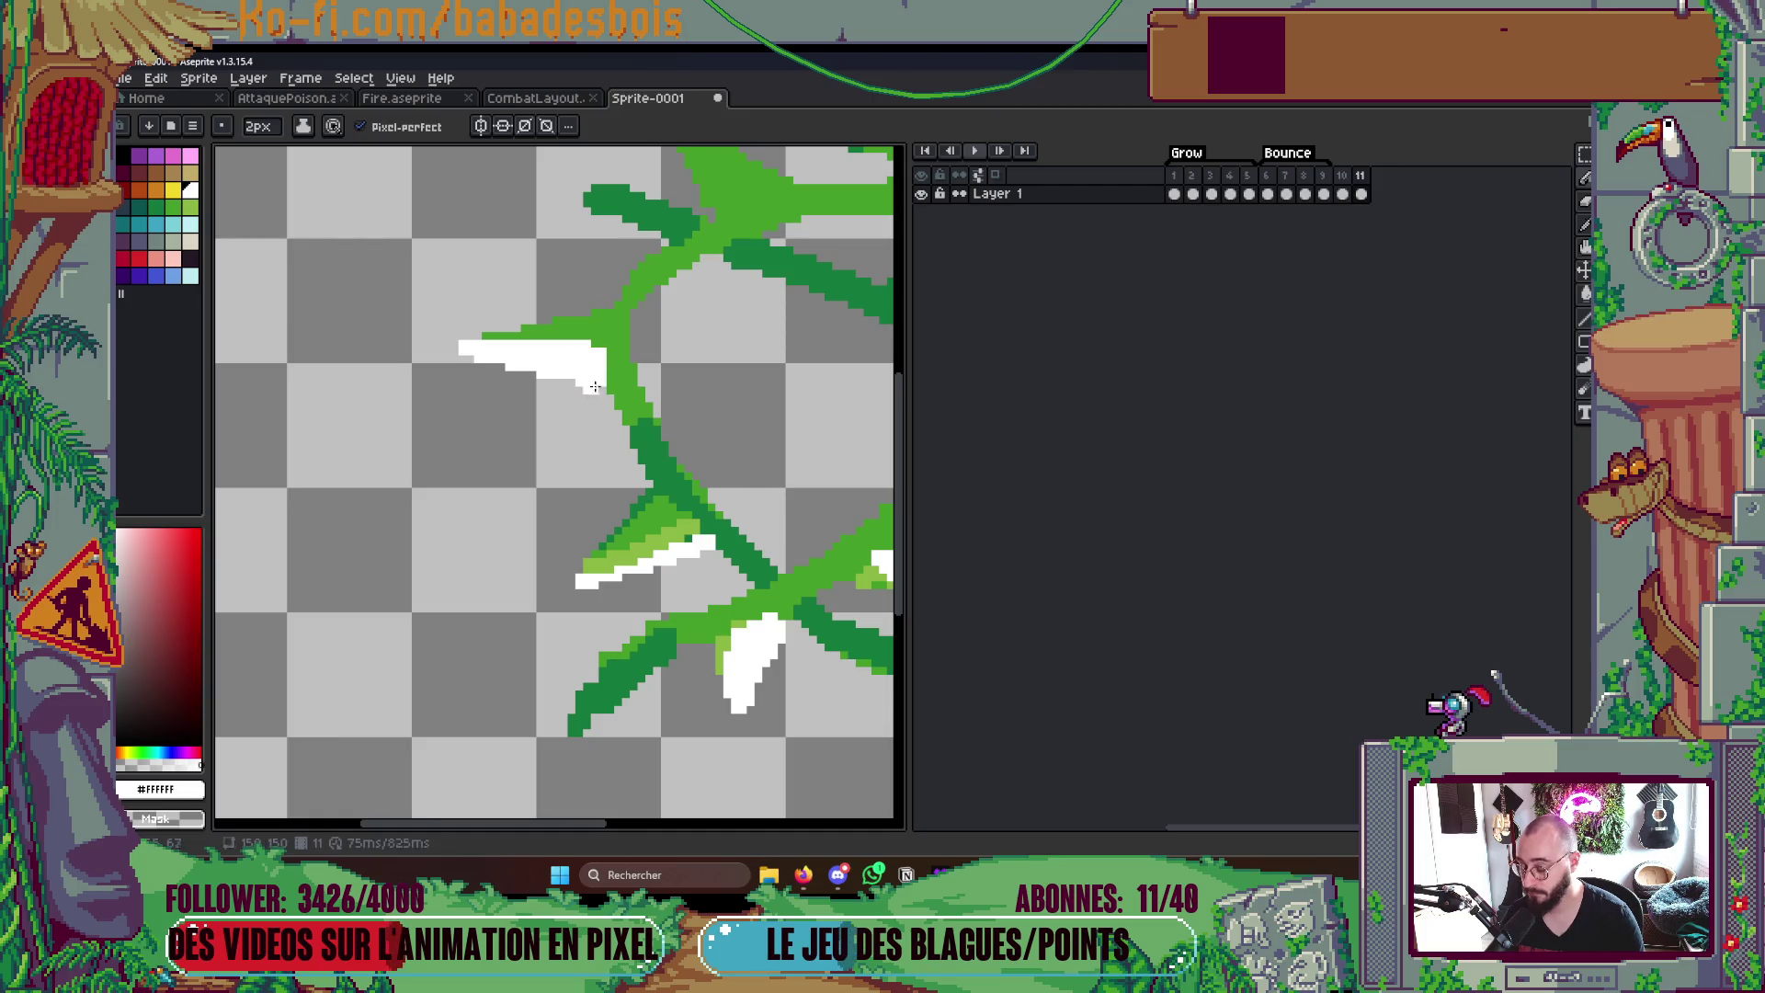
pyautogui.keyDown('alt'); pyautogui.click(648, 511); pyautogui.keyUp('alt')
pyautogui.moveTo(623, 353); pyautogui.dragTo(602, 325)
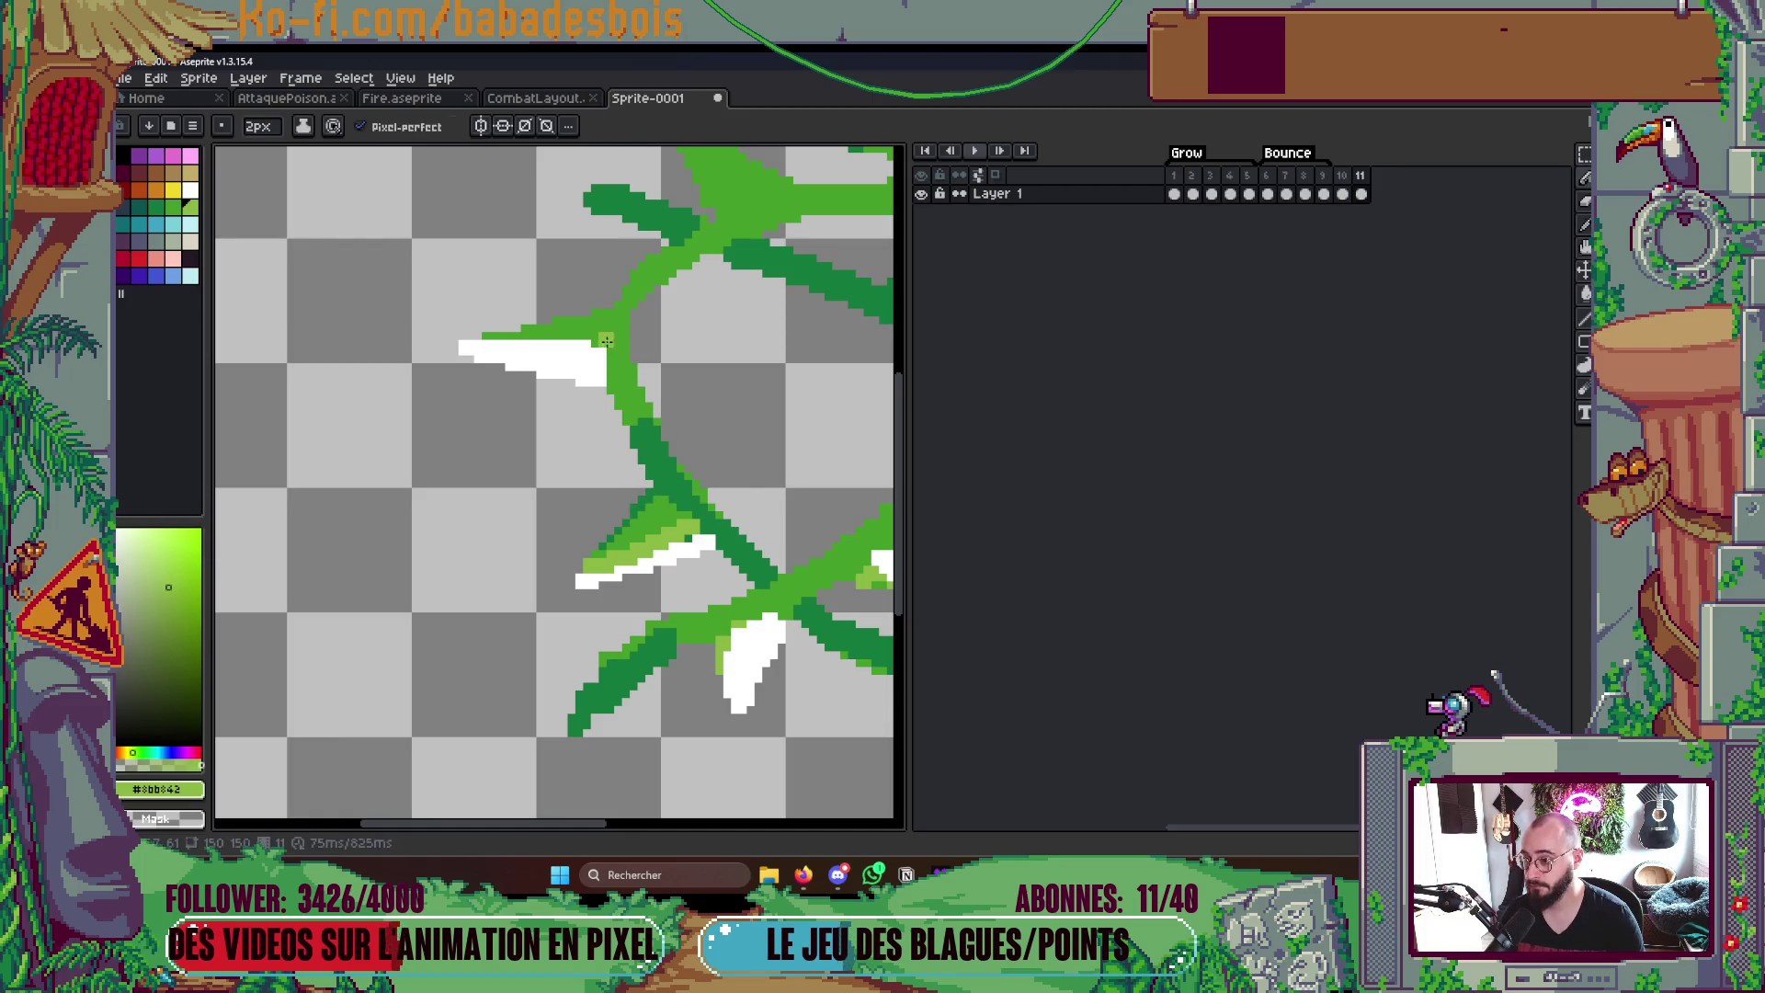
pyautogui.press('g')
pyautogui.scroll(-3, 621, 321)
pyautogui.scroll(-2, 620, 321)
pyautogui.press('Return')
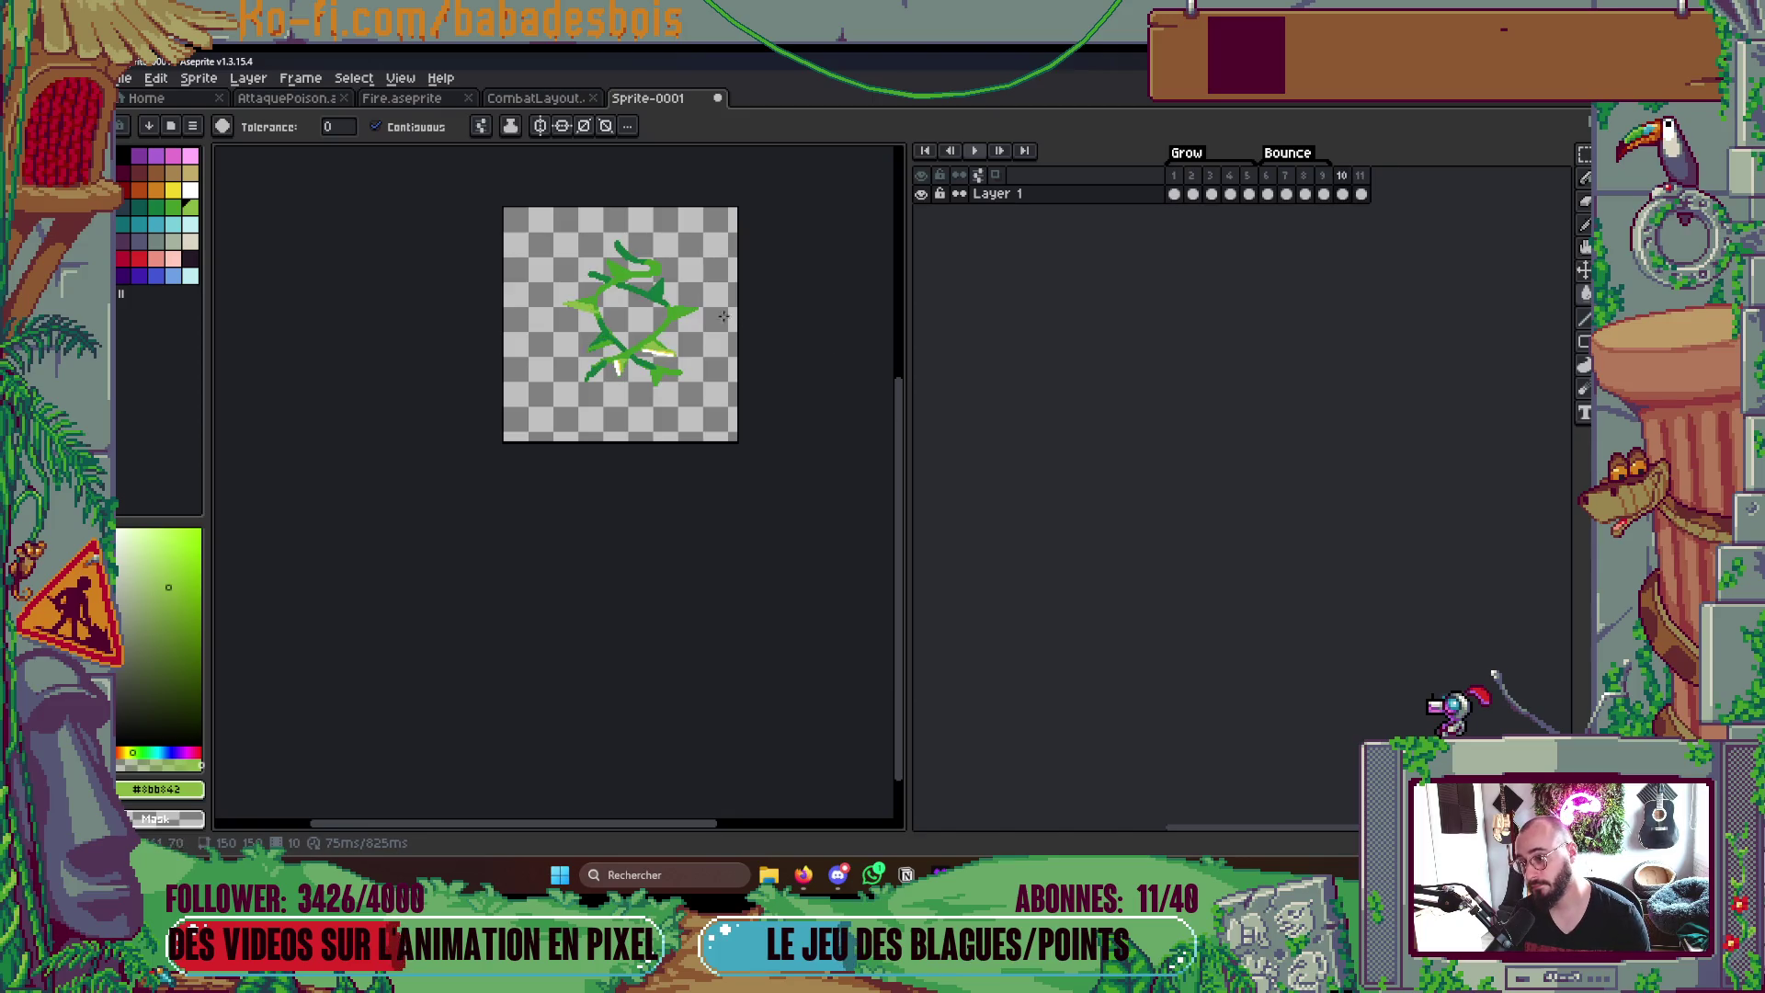
pyautogui.scroll(4, 675, 335)
# - Highlight the upper vine strand and thorn with sampled light green using the pencil
pyautogui.moveTo(656, 338)
pyautogui.mouseDown()
pyautogui.moveTo(676, 336)
pyautogui.moveTo(639, 252)
pyautogui.mouseUp()
pyautogui.press('b')
pyautogui.click(177, 613)
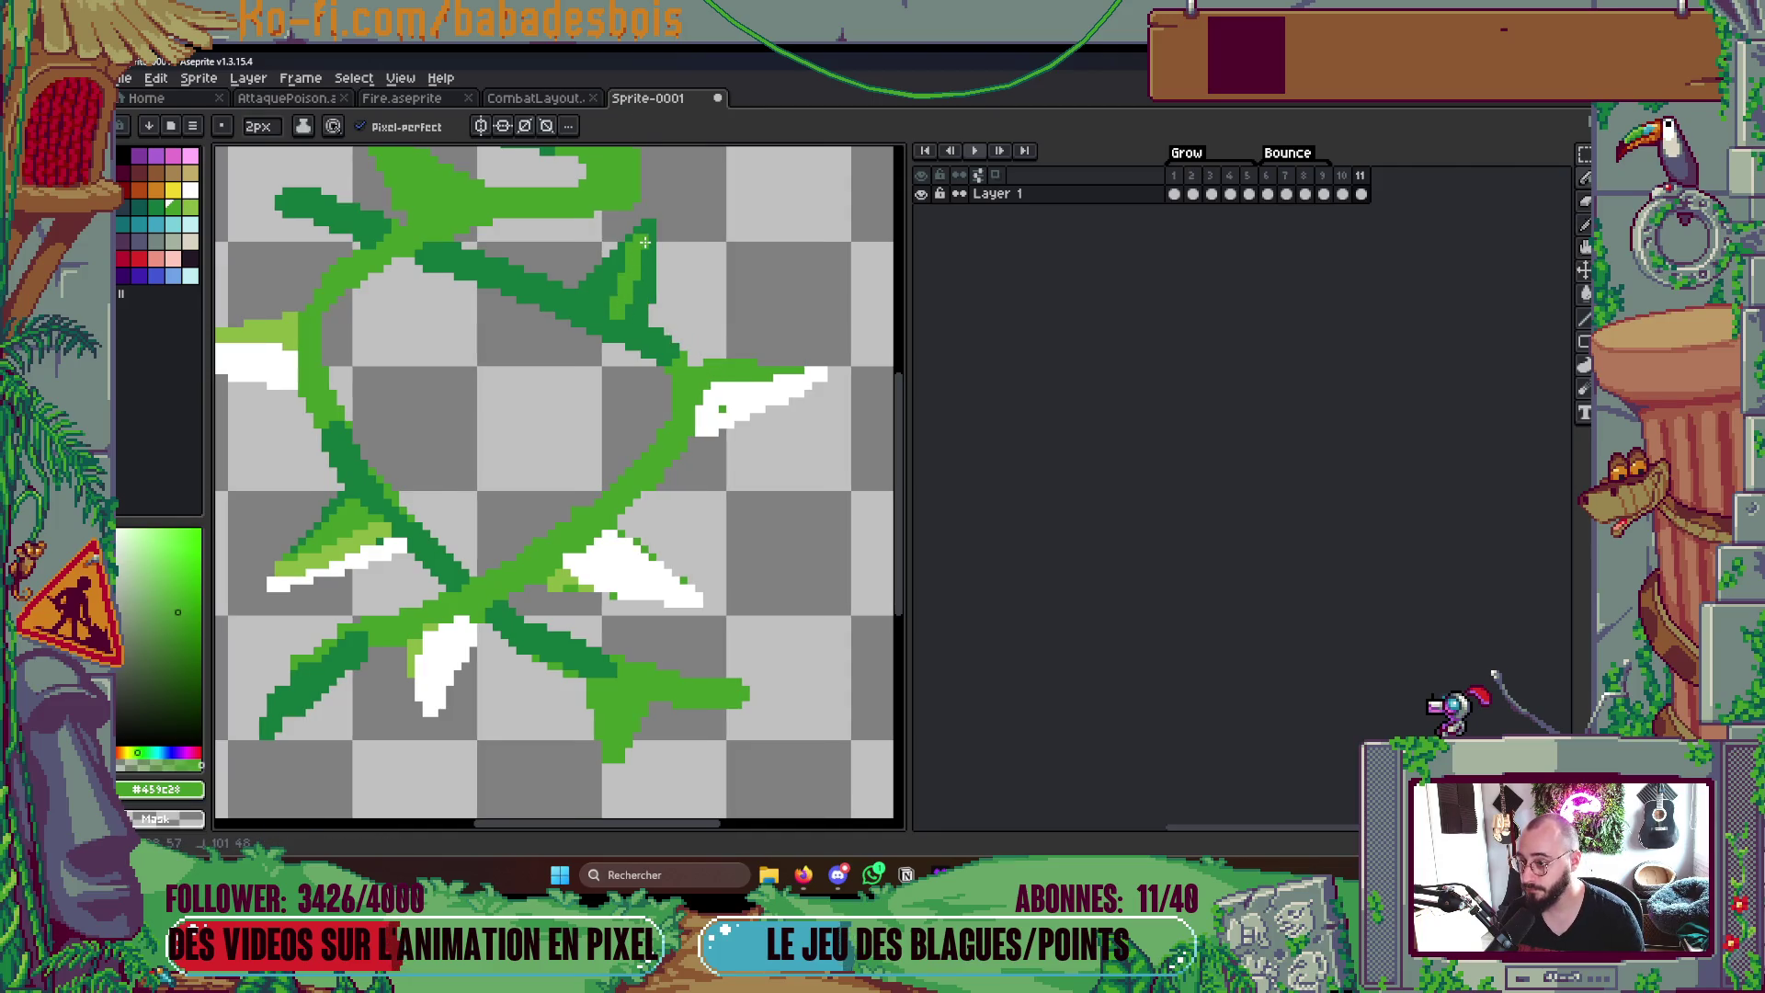
pyautogui.scroll(-1, 642, 291)
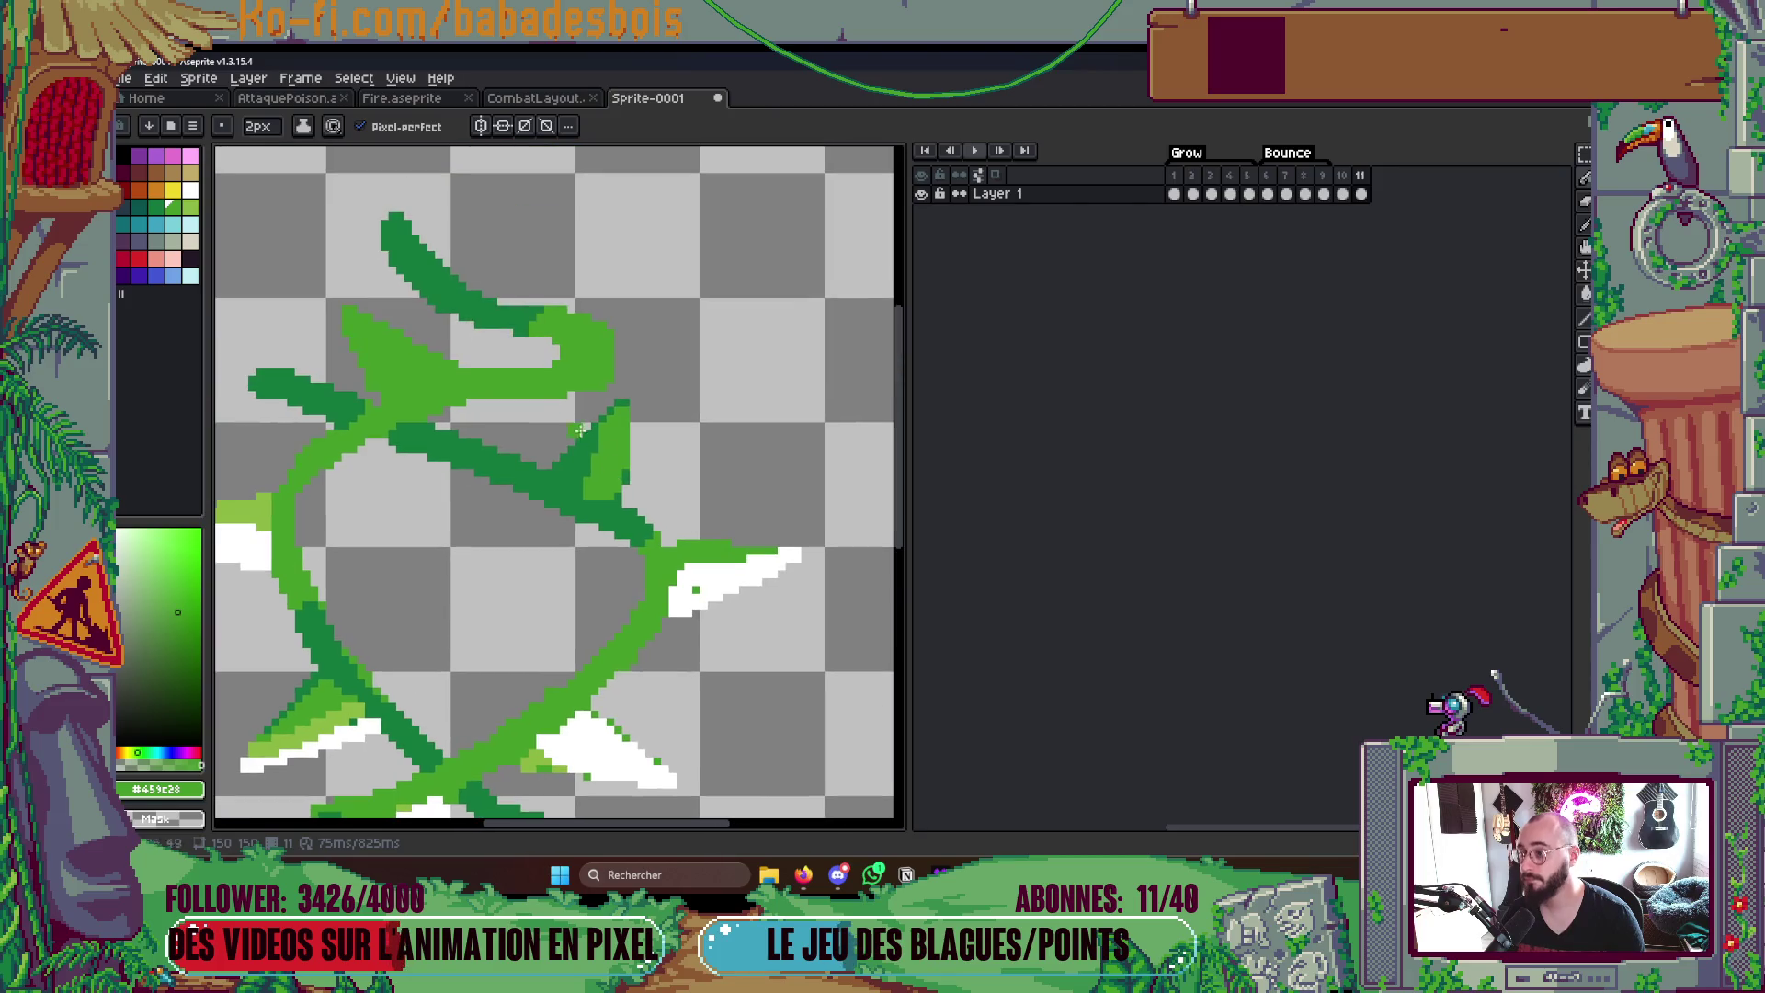
pyautogui.scroll(1, 690, 400)
pyautogui.press('alt')
pyautogui.click(710, 428)
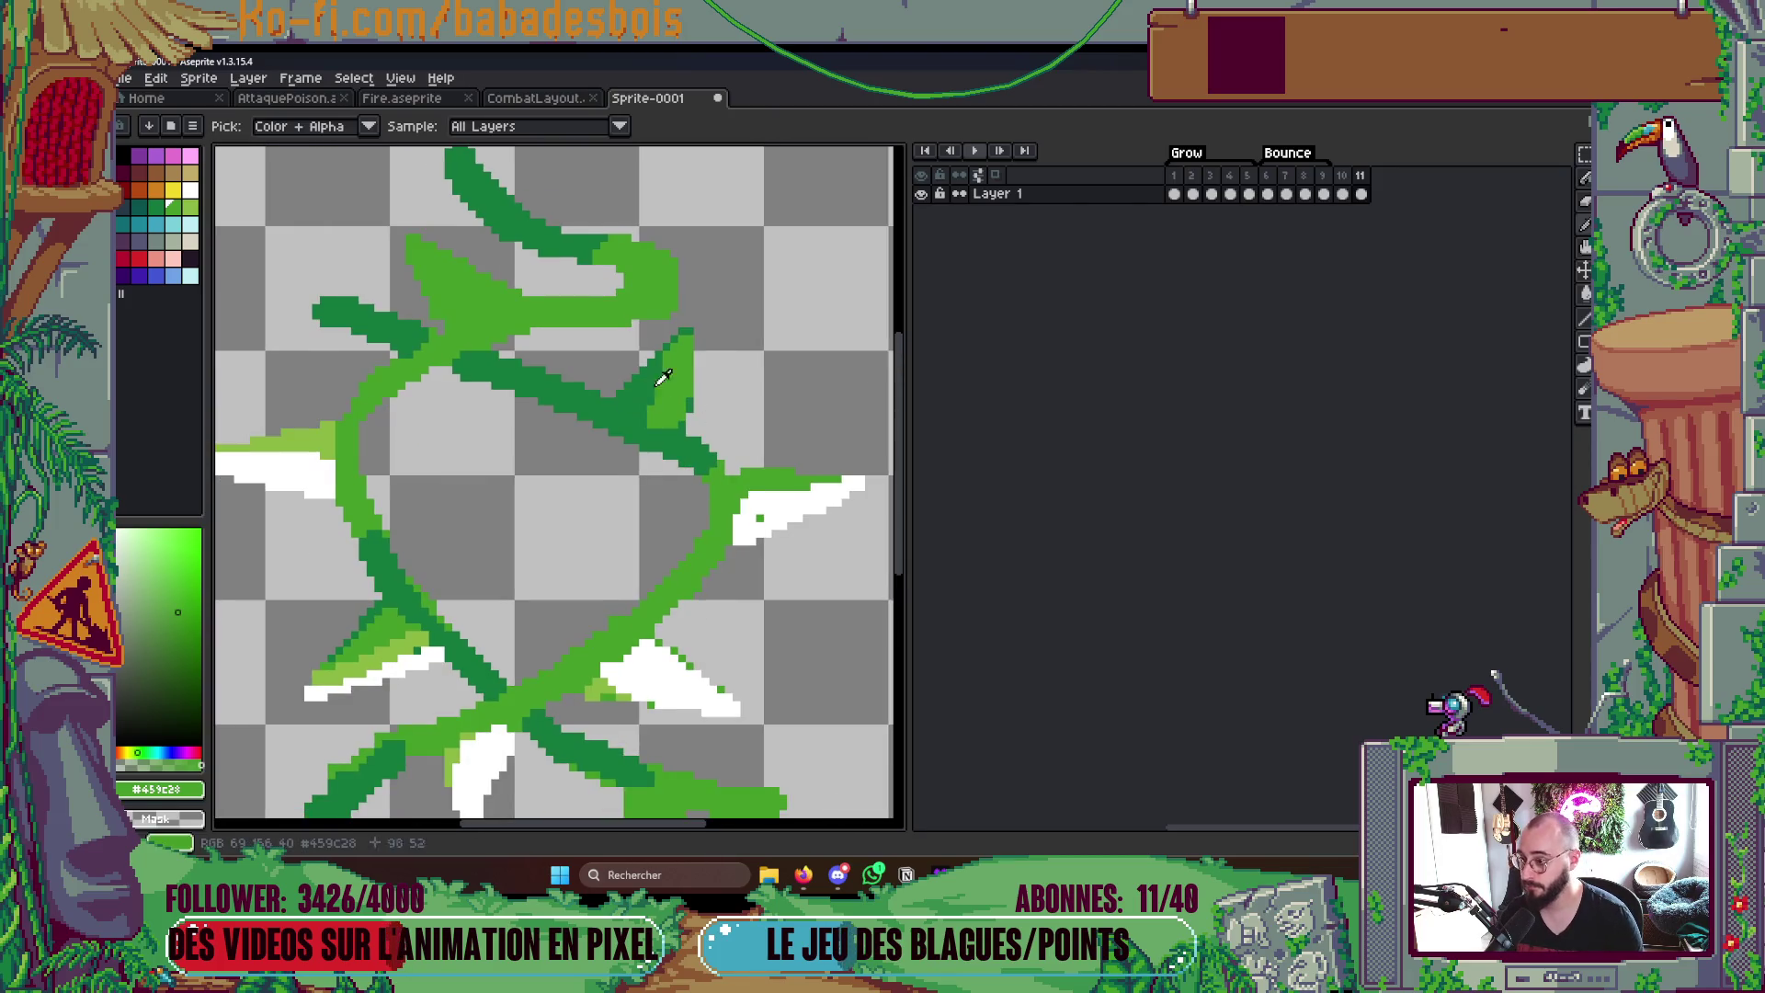
pyautogui.moveTo(416, 250); pyautogui.dragTo(446, 326)
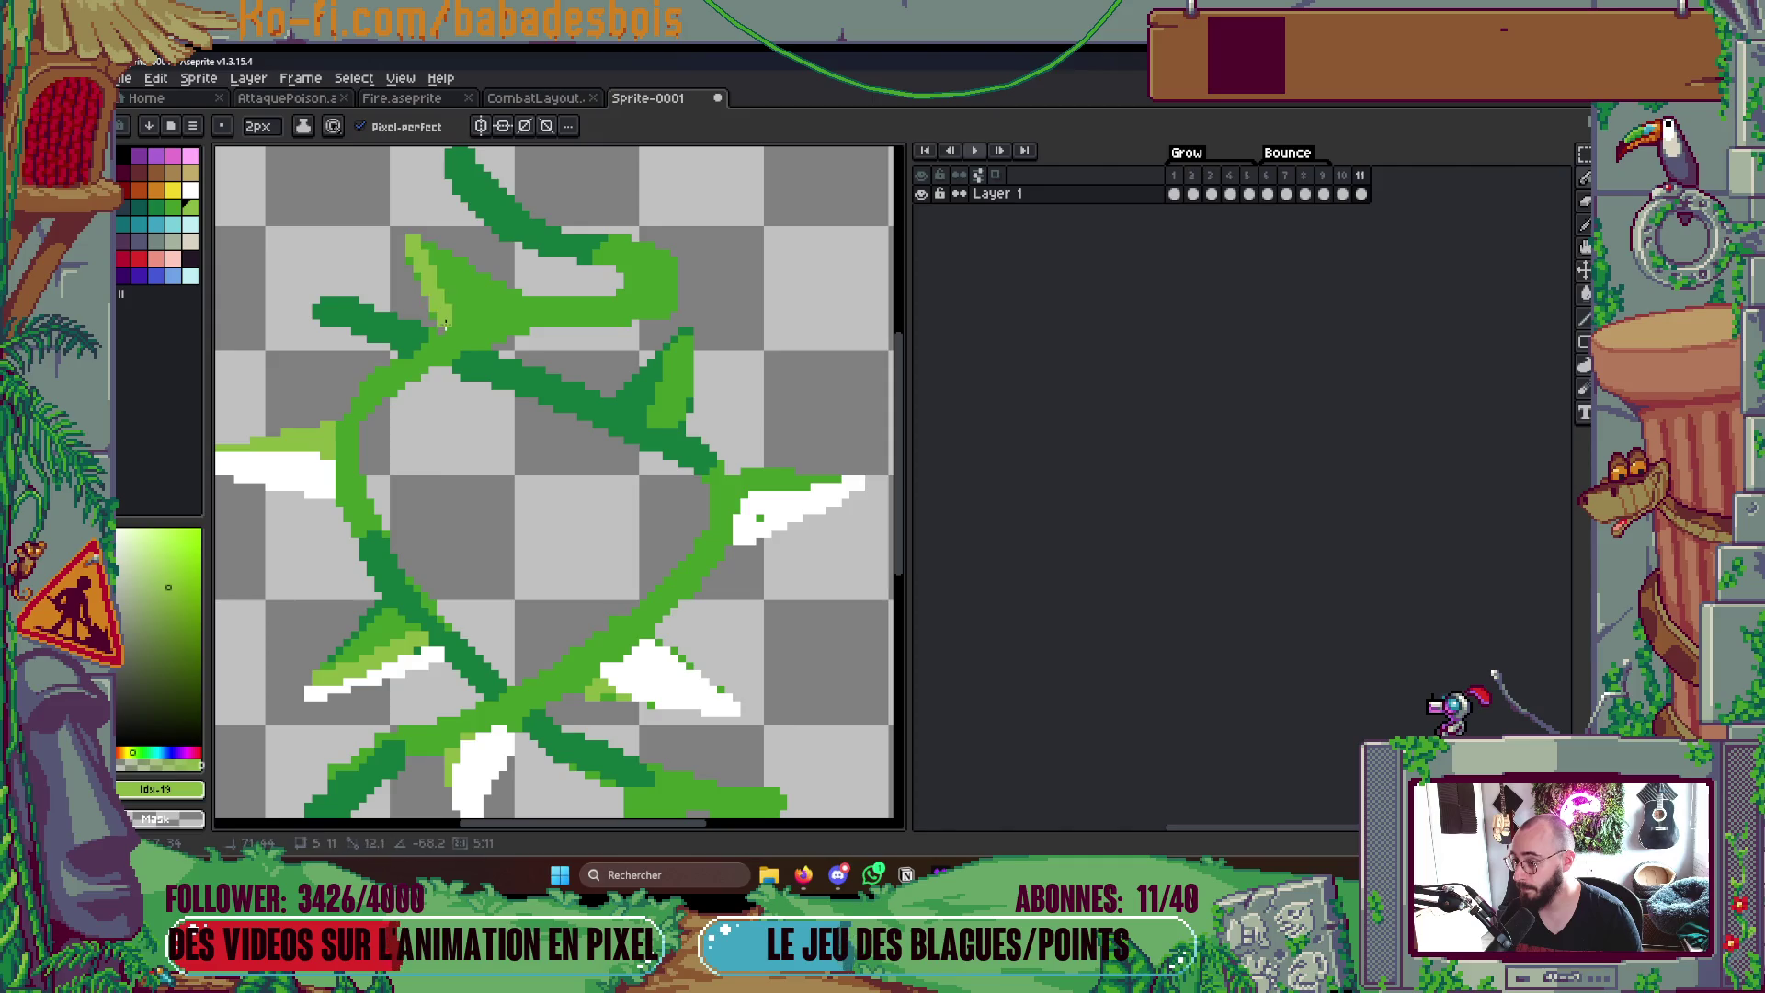
pyautogui.moveTo(421, 247); pyautogui.dragTo(480, 308)
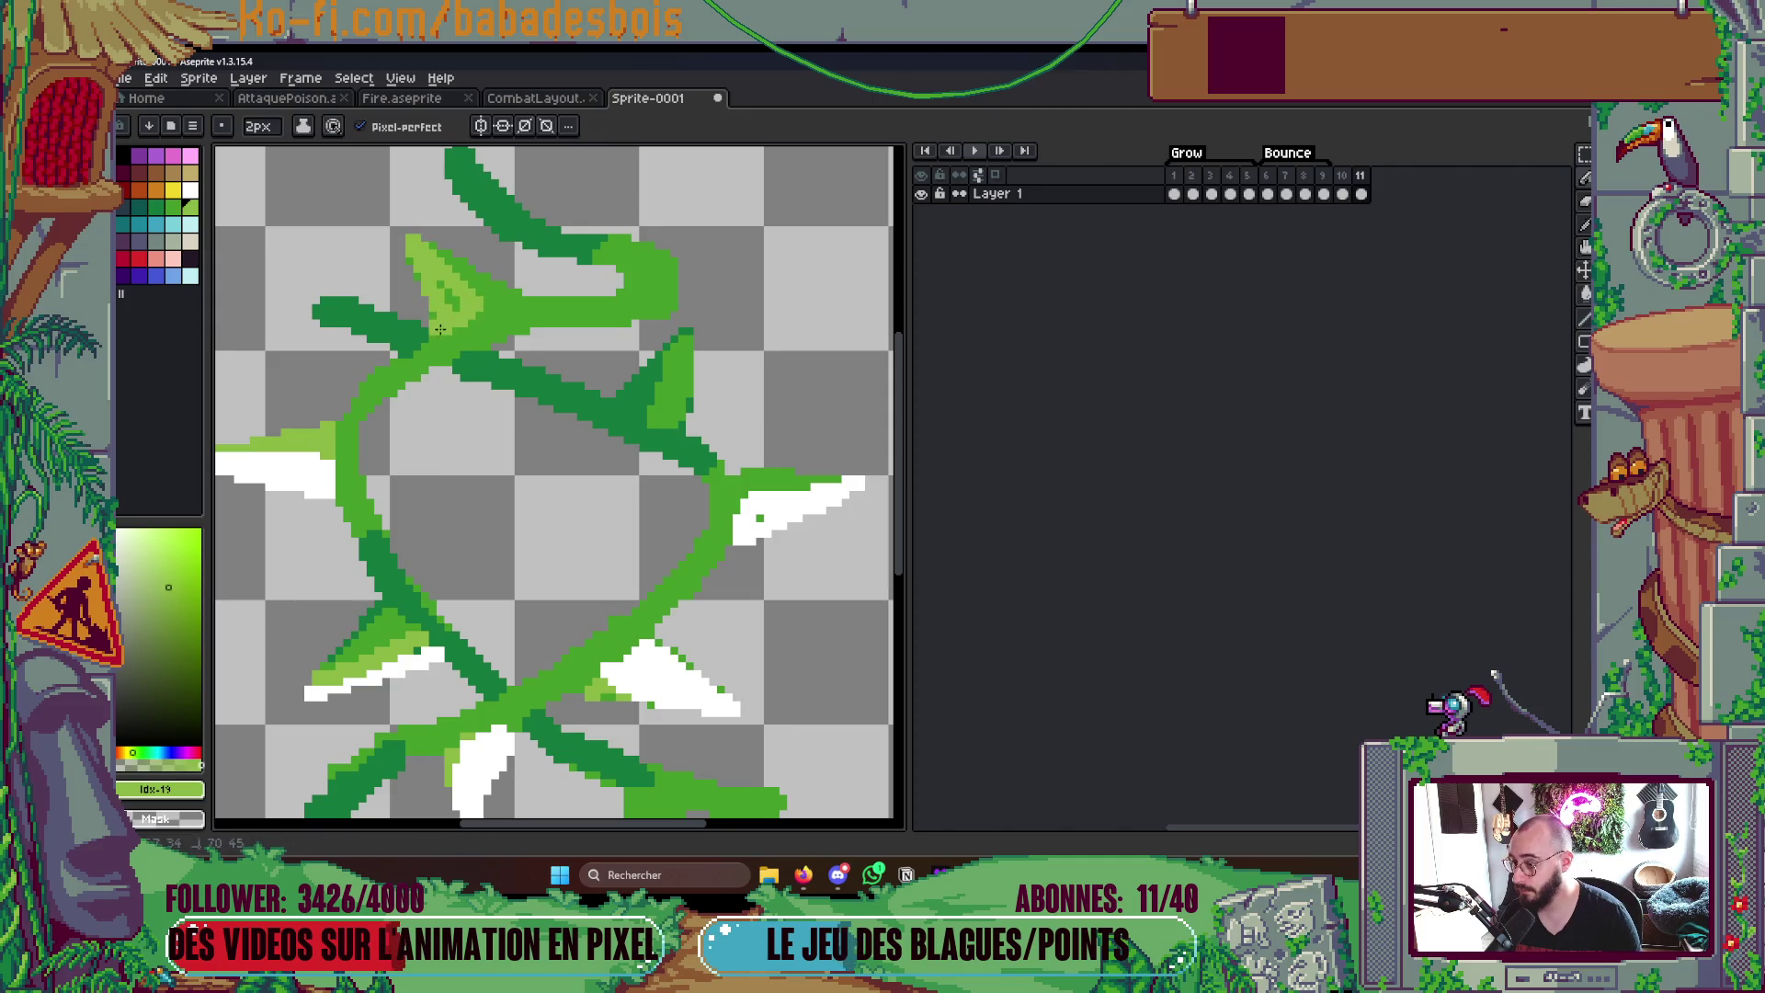
pyautogui.scroll(-5, 455, 241)
pyautogui.scroll(1, 553, 256)
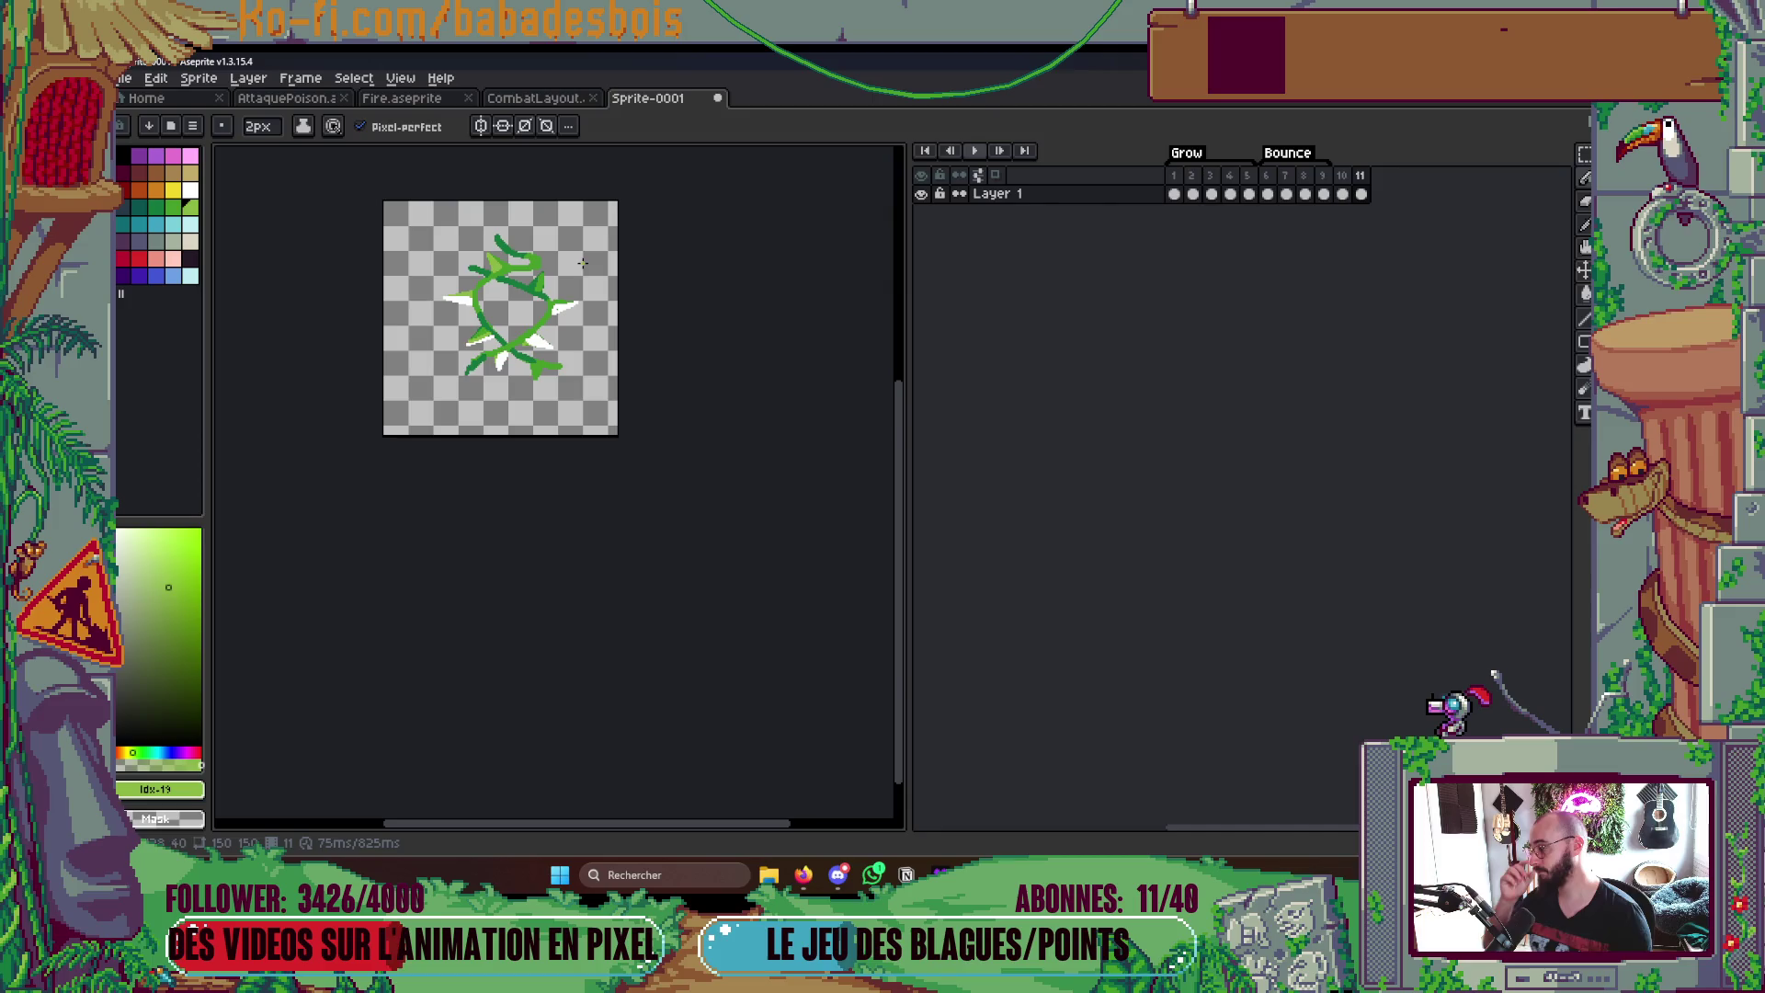
# - Preview the loop and add a twelfth frame to the animation
pyautogui.press('Return')
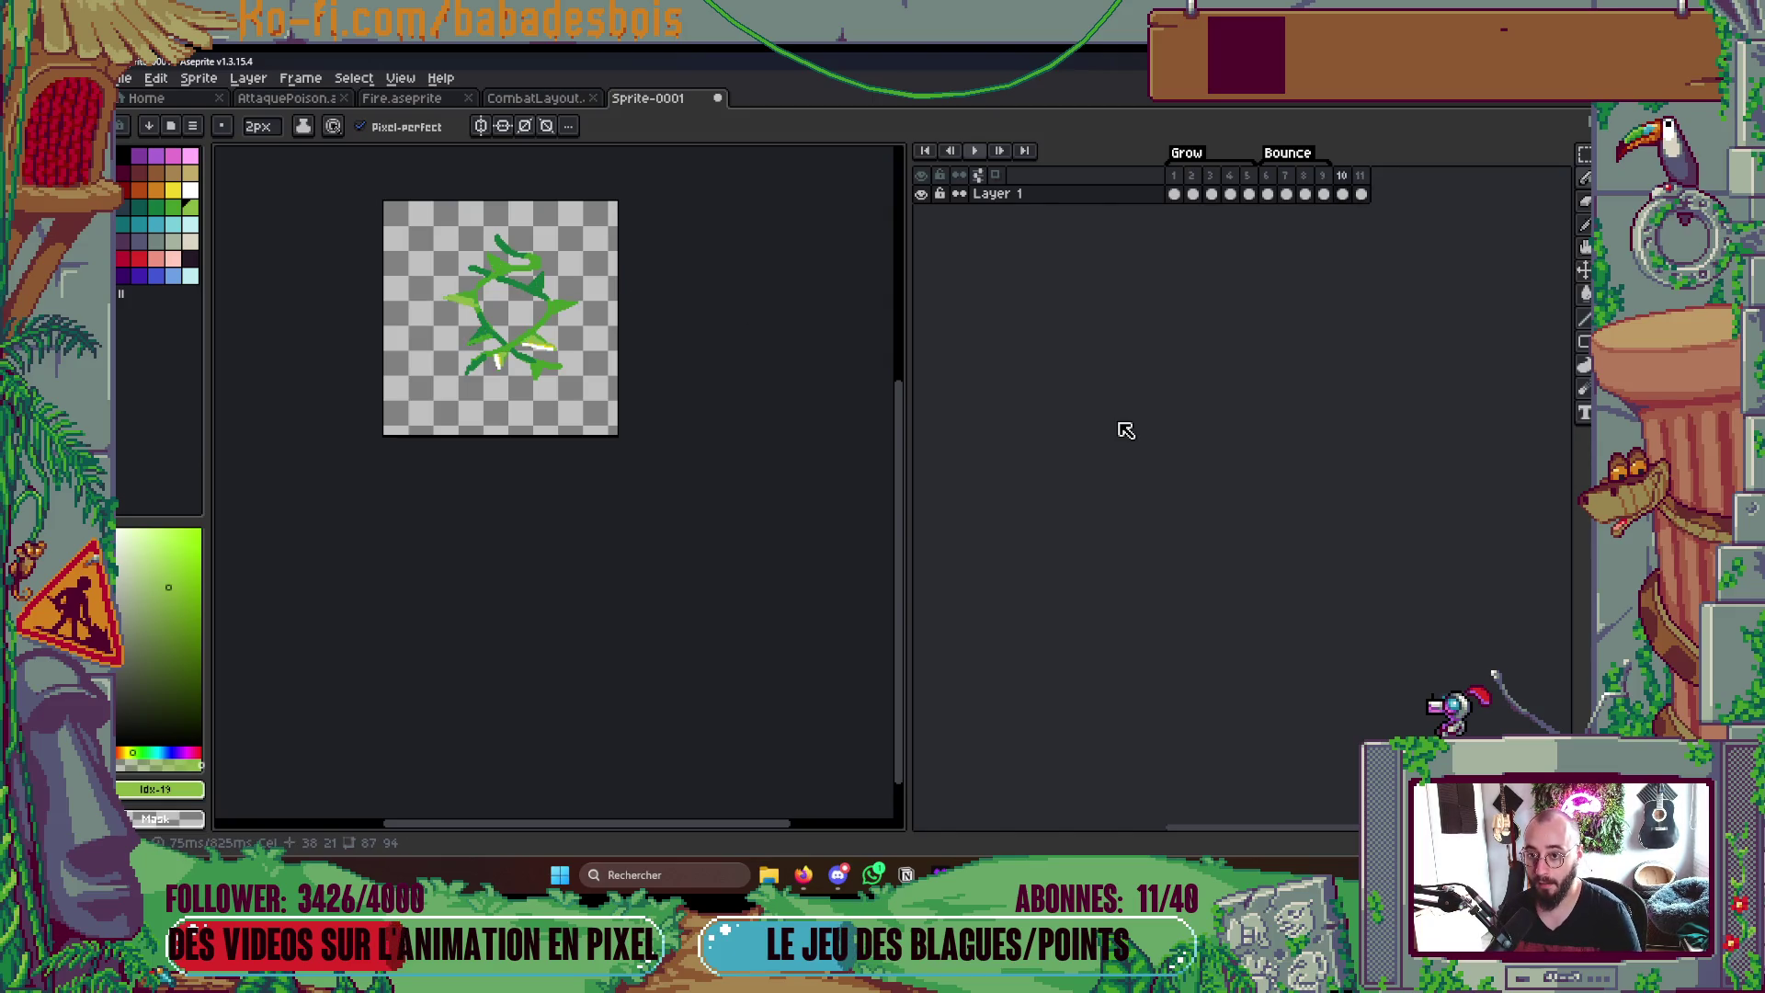
pyautogui.hotkey('alt', 'n')
pyautogui.hotkey('alt', 'n')
pyautogui.scroll(4, 728, 498)
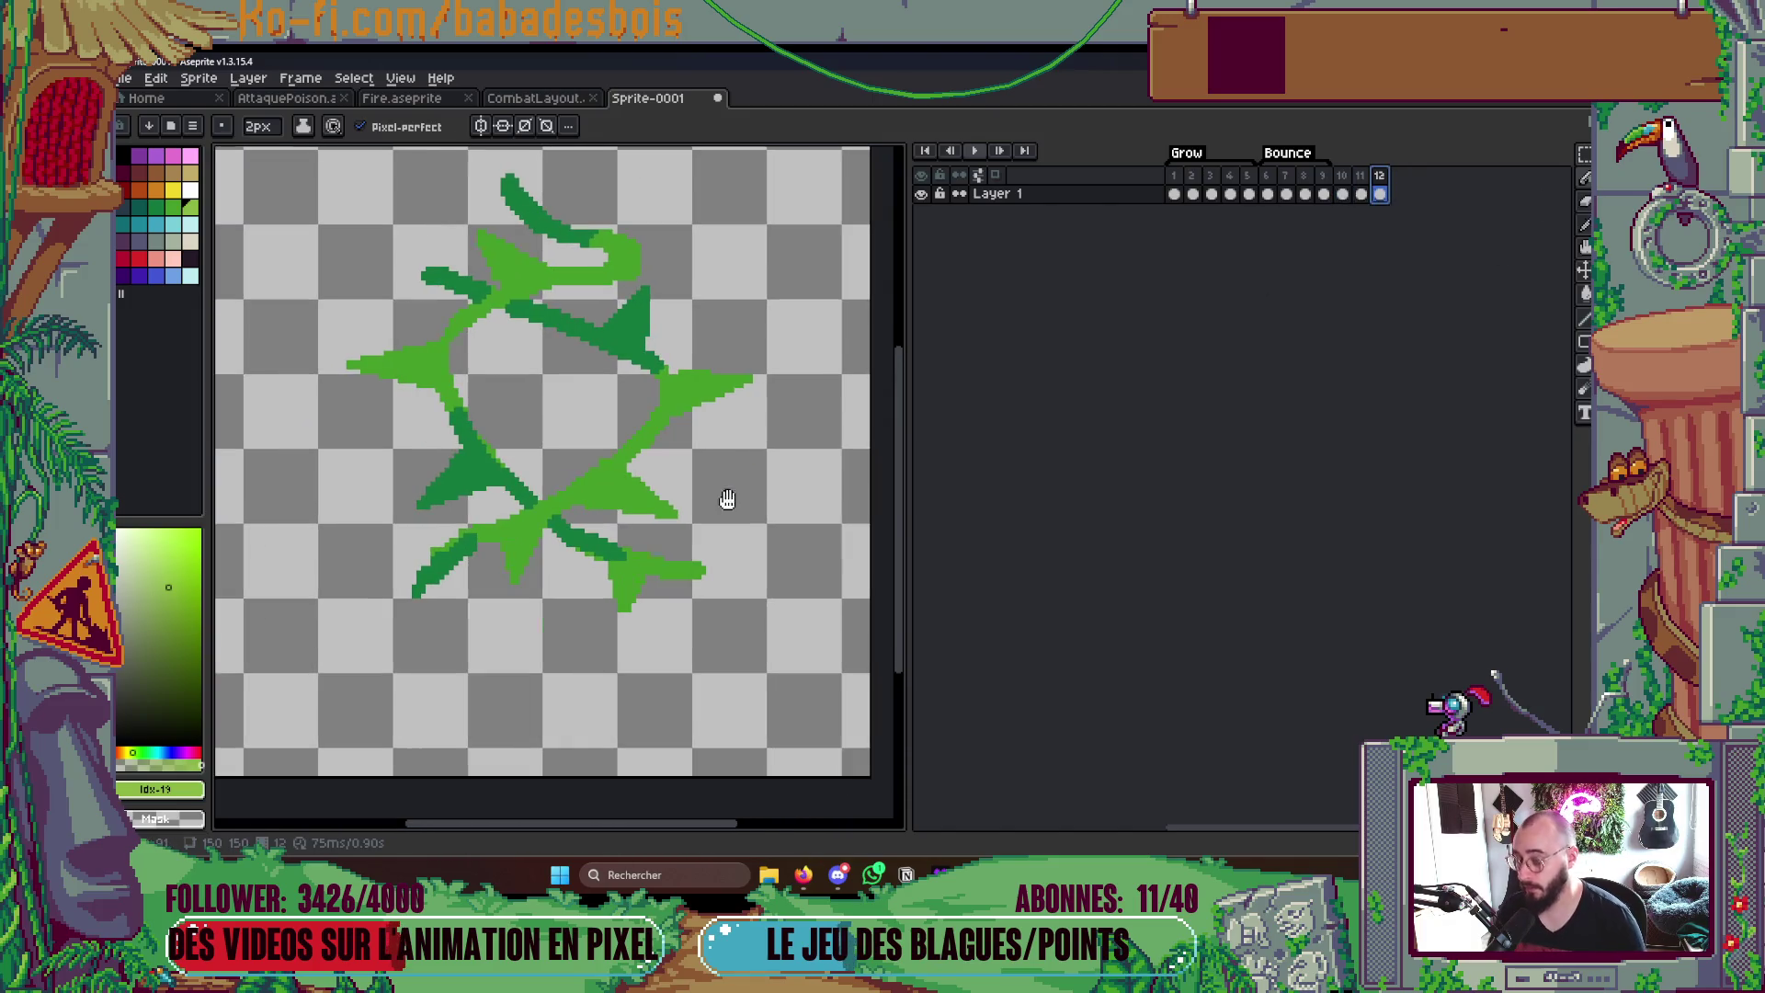
# - Step through frames 10 and 11, land on frame 12 and recentre the view on the vine
pyautogui.moveTo(582, 491); pyautogui.dragTo(631, 453)
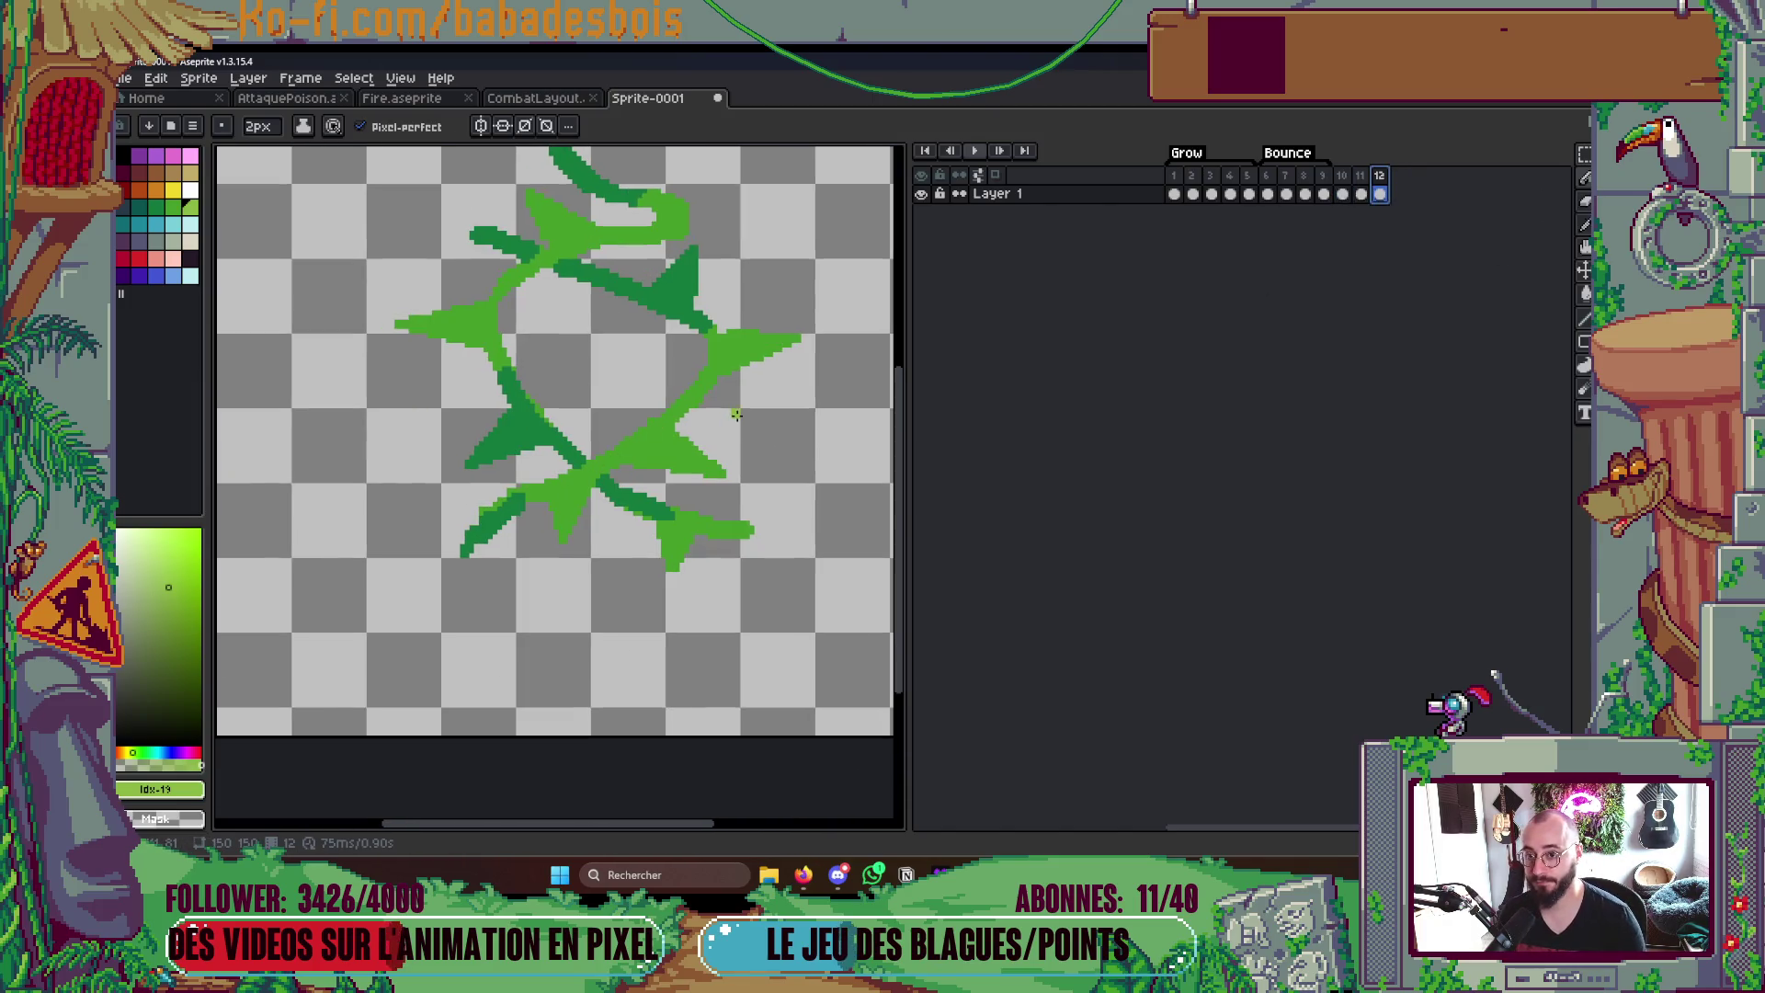
pyautogui.press('Left')
pyautogui.press('Left')
pyautogui.press('Right')
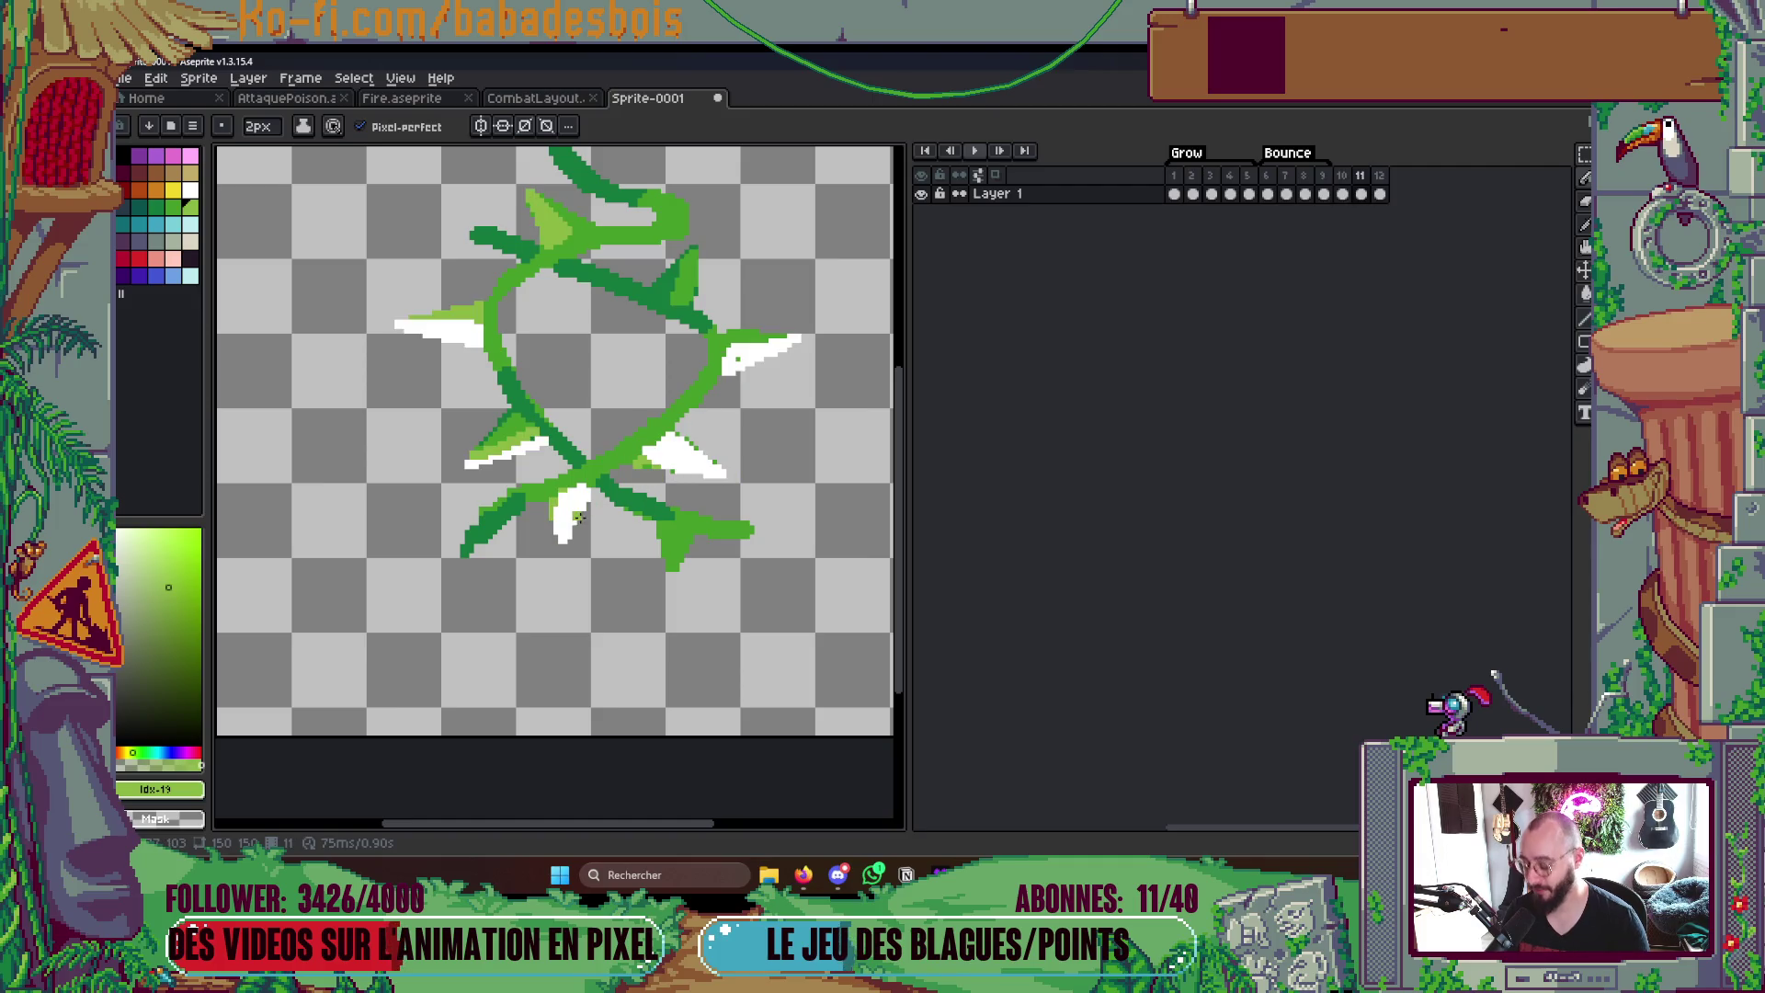
pyautogui.keyDown('alt'); pyautogui.click(585, 511); pyautogui.keyUp('alt')
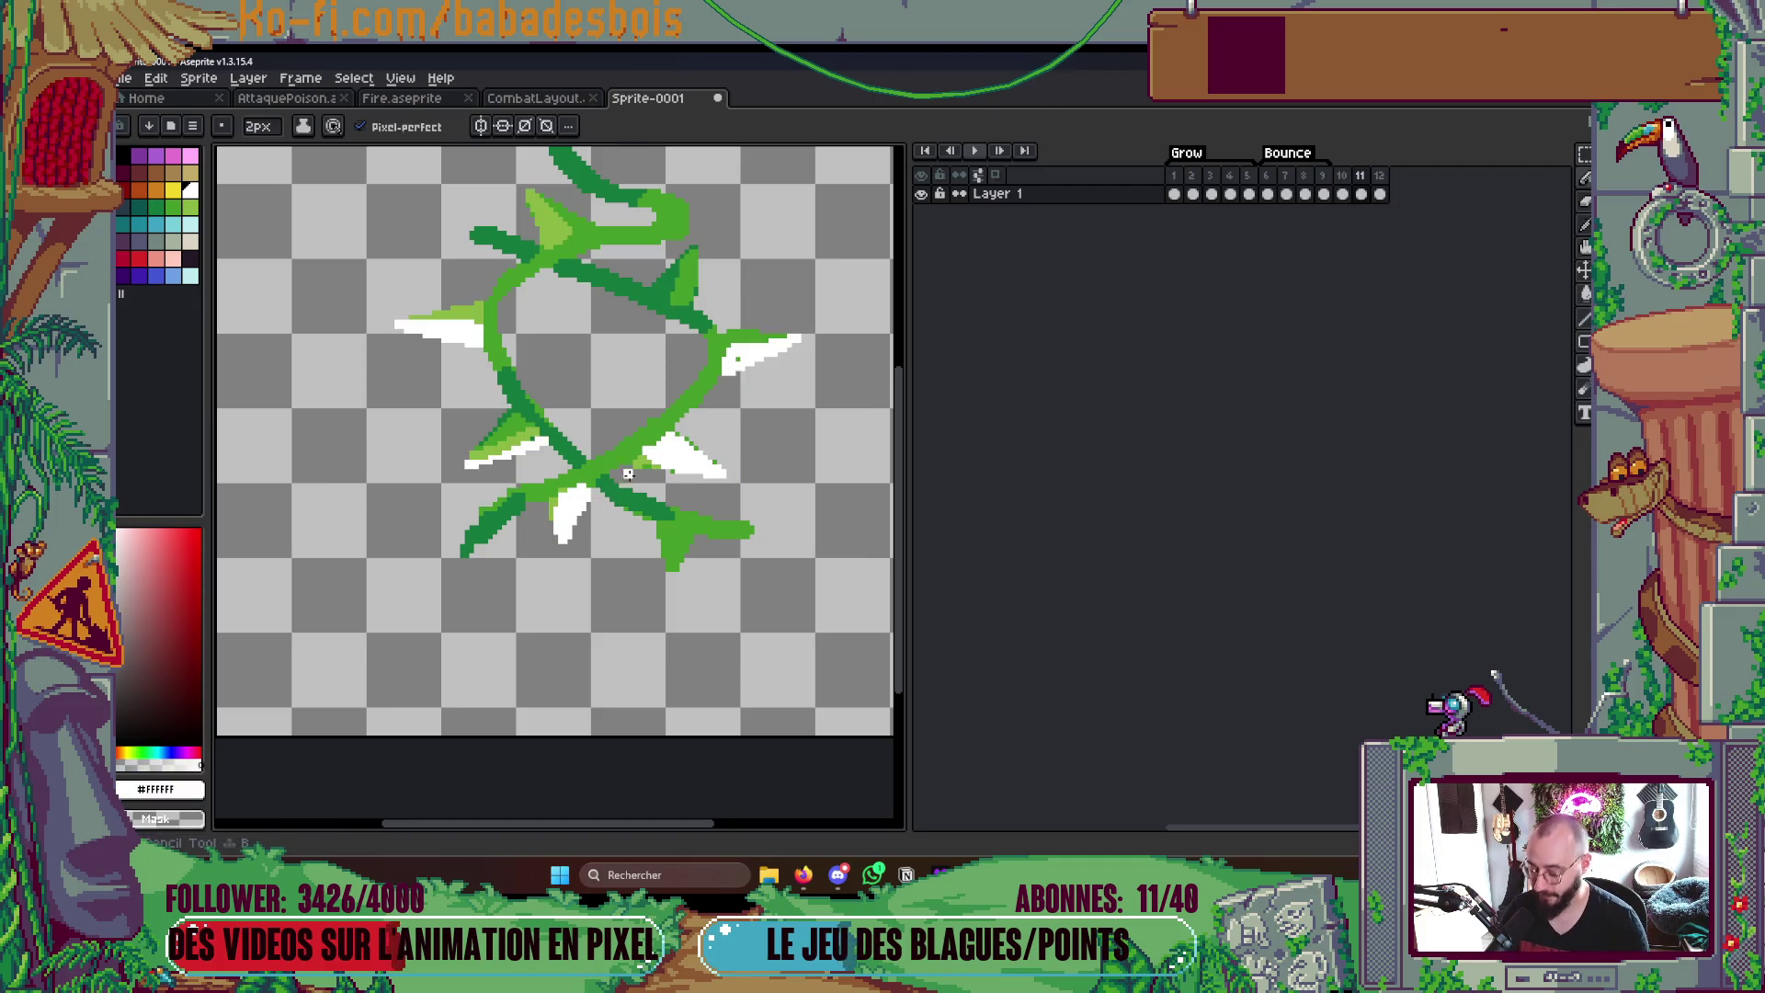
pyautogui.click(1186, 185)
pyautogui.scroll(-5, 655, 421)
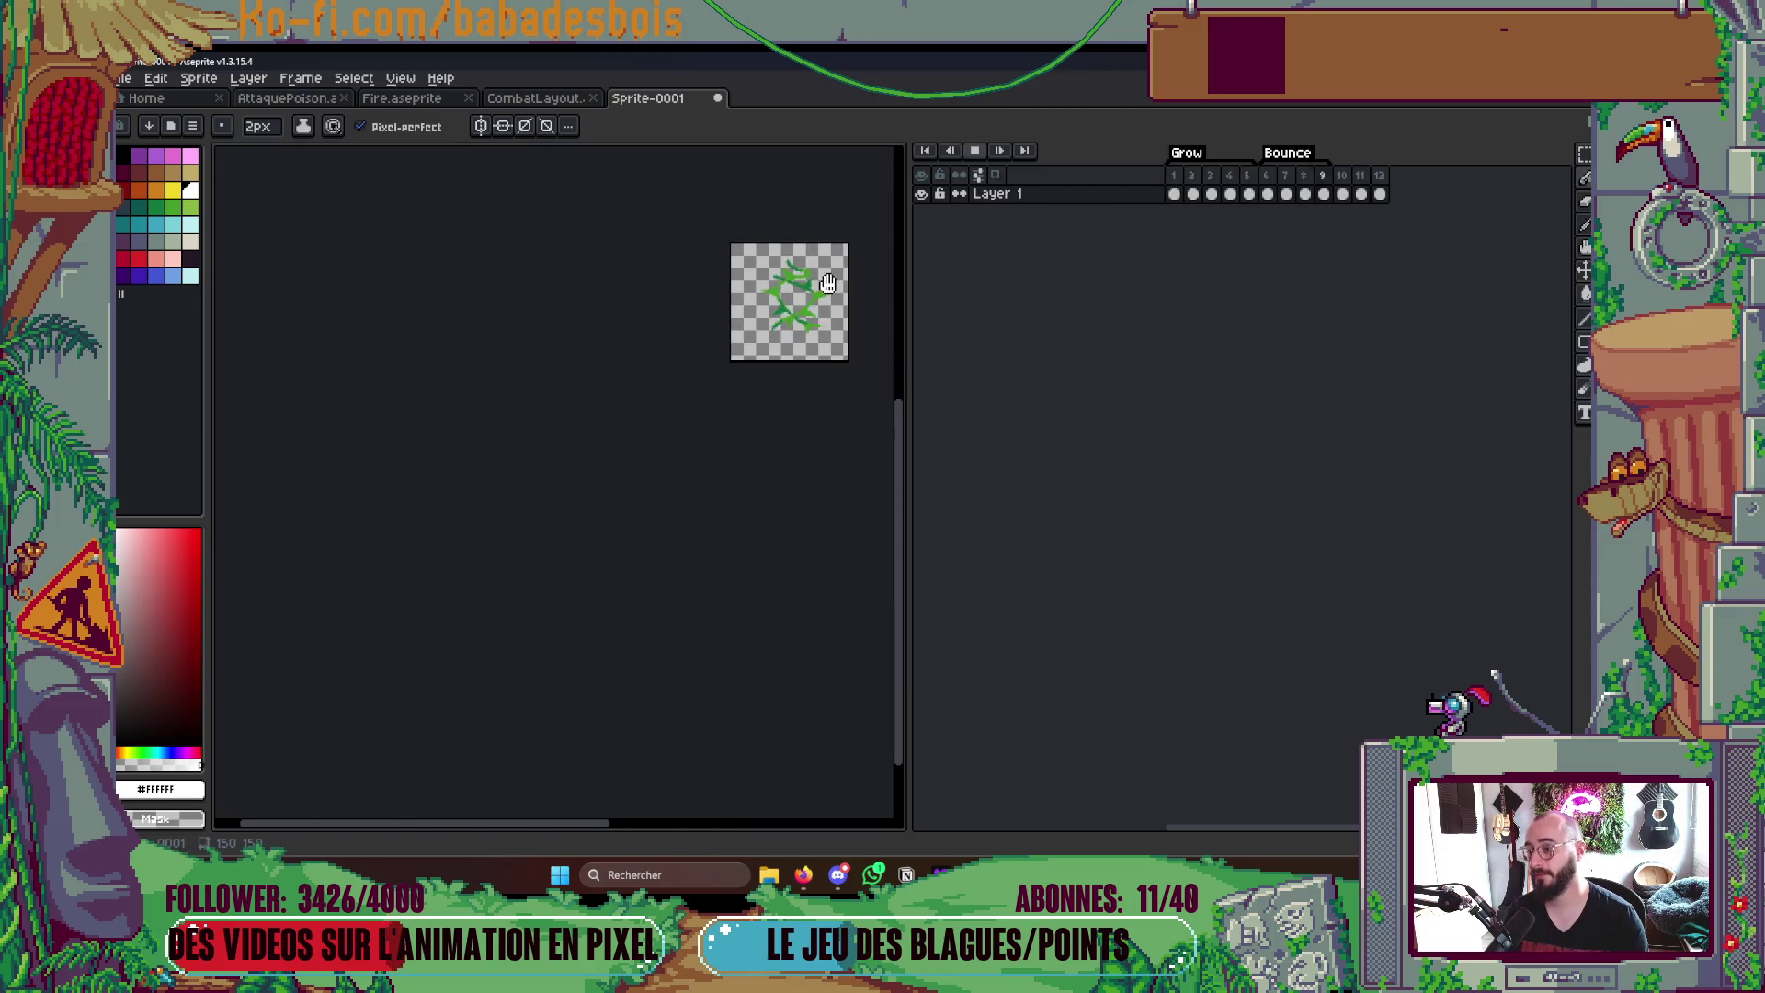
pyautogui.click(1377, 176)
pyautogui.moveTo(850, 281); pyautogui.dragTo(793, 372)
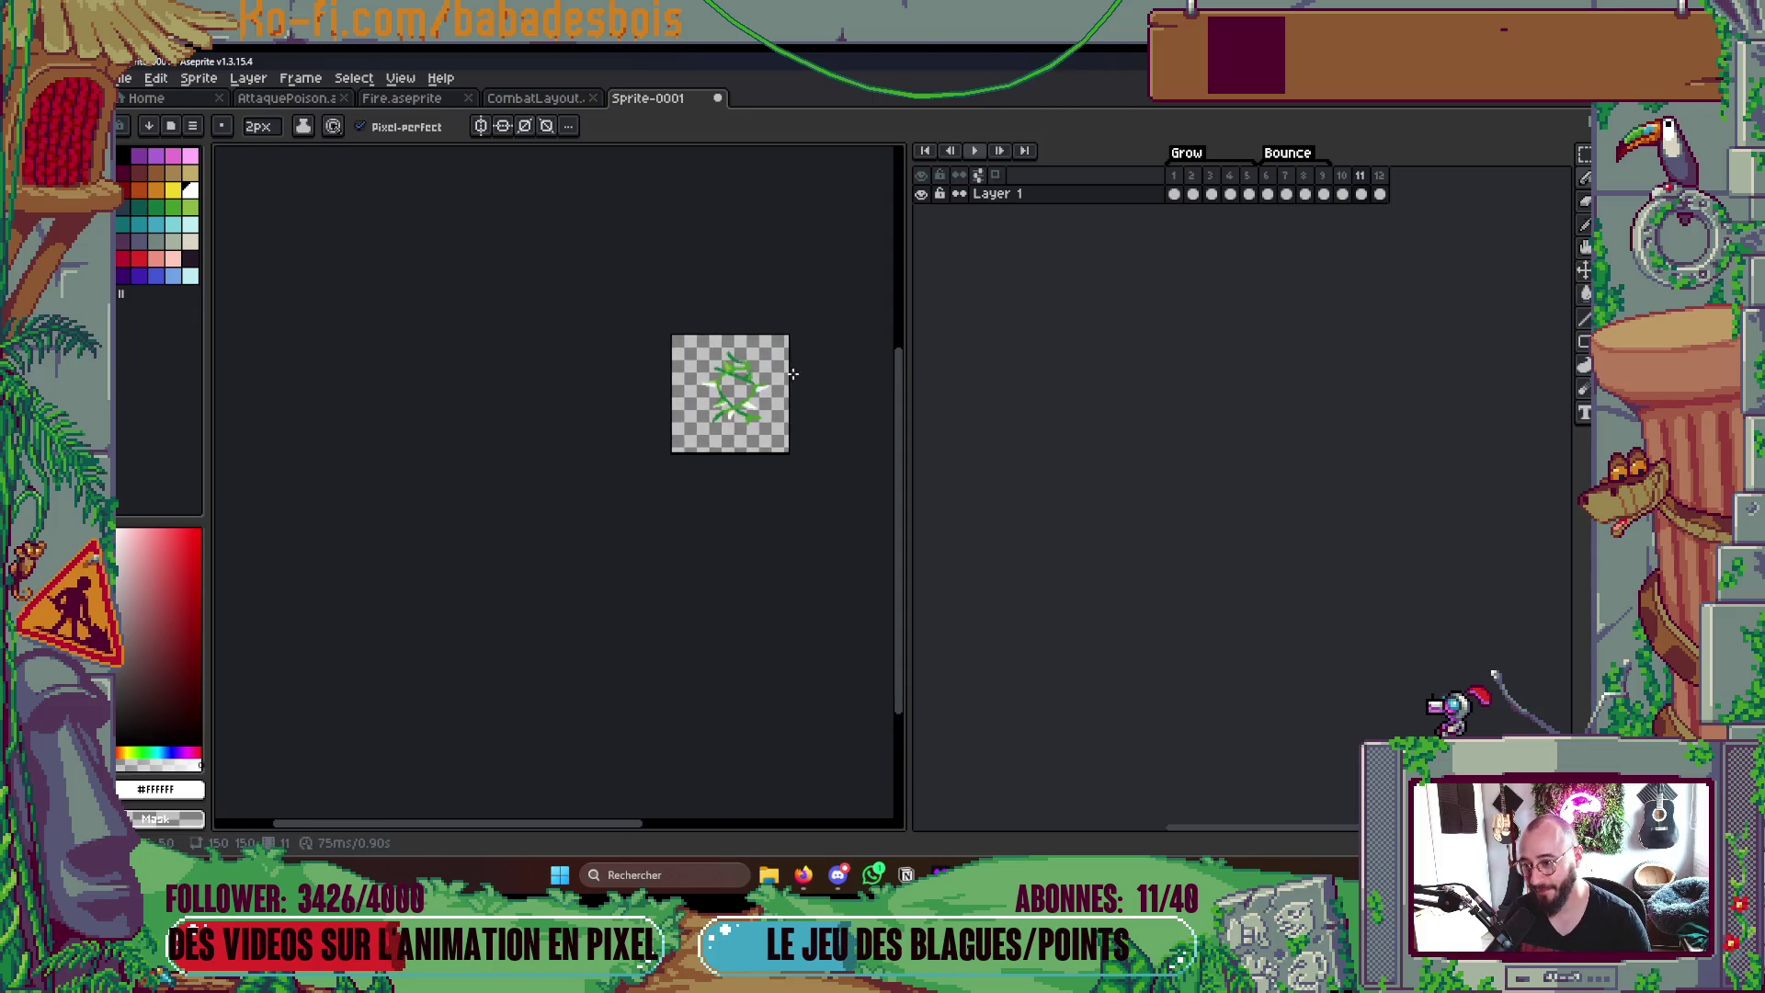
pyautogui.scroll(5, 778, 365)
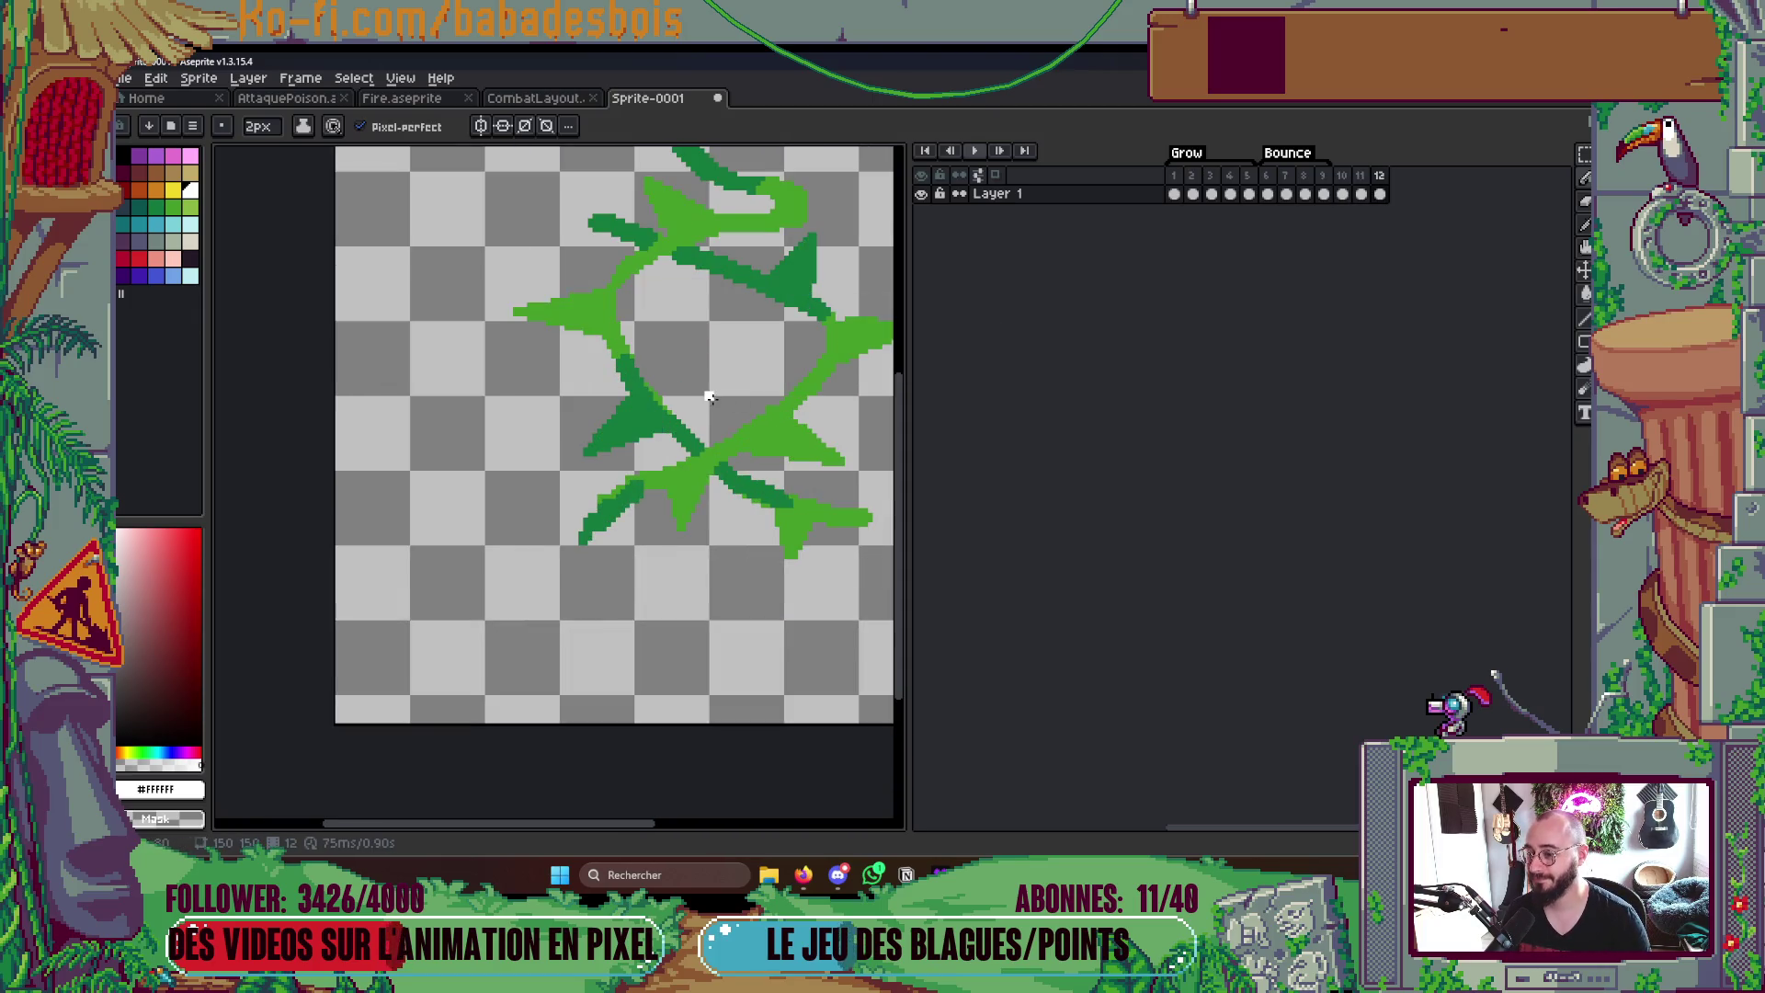
pyautogui.scroll(3, 700, 375)
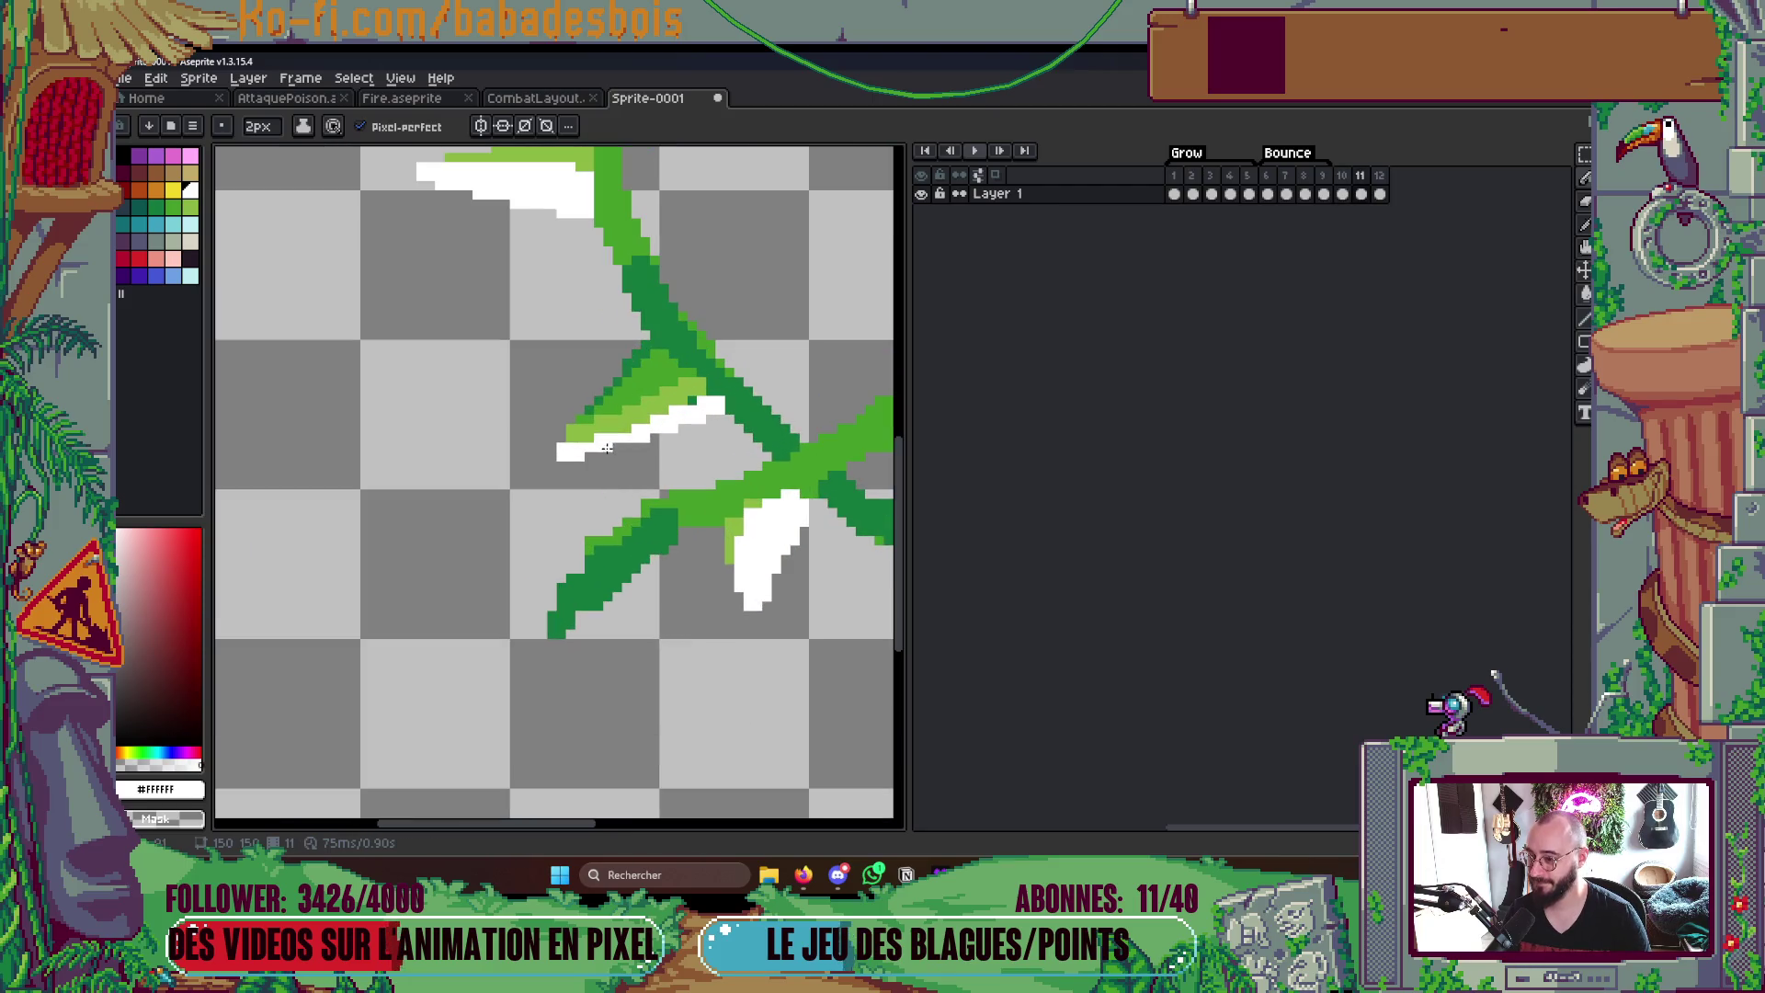
pyautogui.scroll(-3, 699, 400)
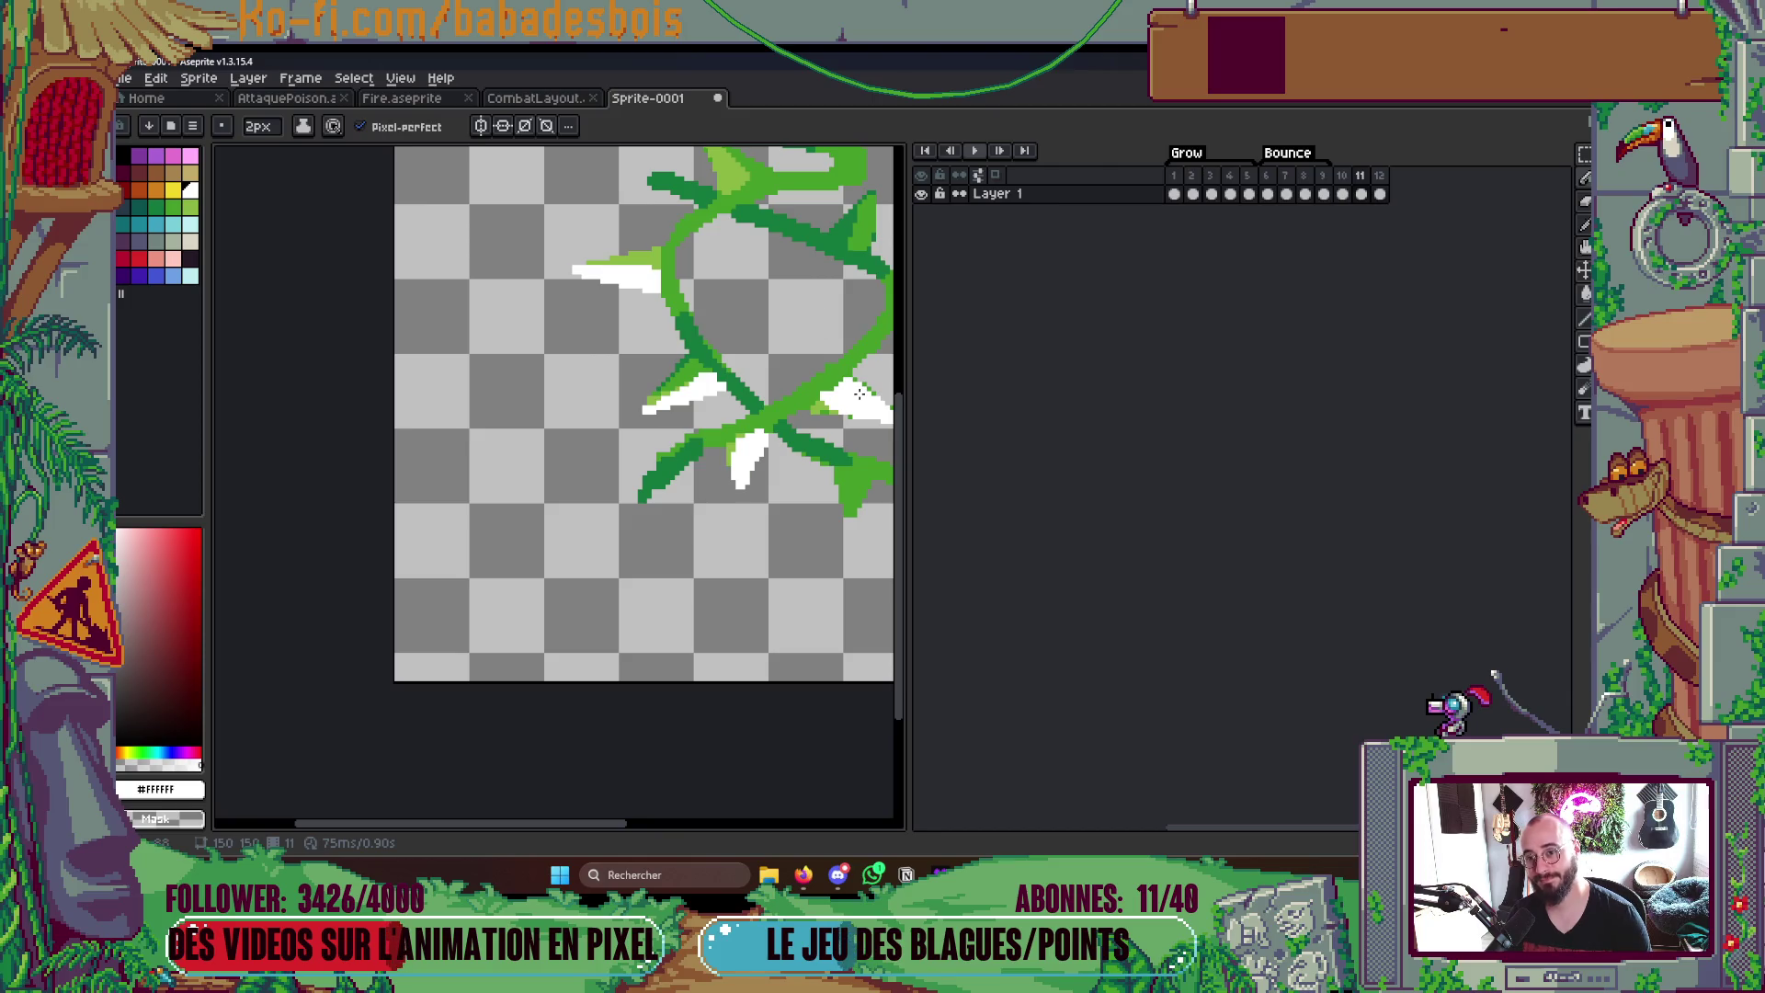
pyautogui.scroll(2, 786, 456)
pyautogui.scroll(2, 745, 456)
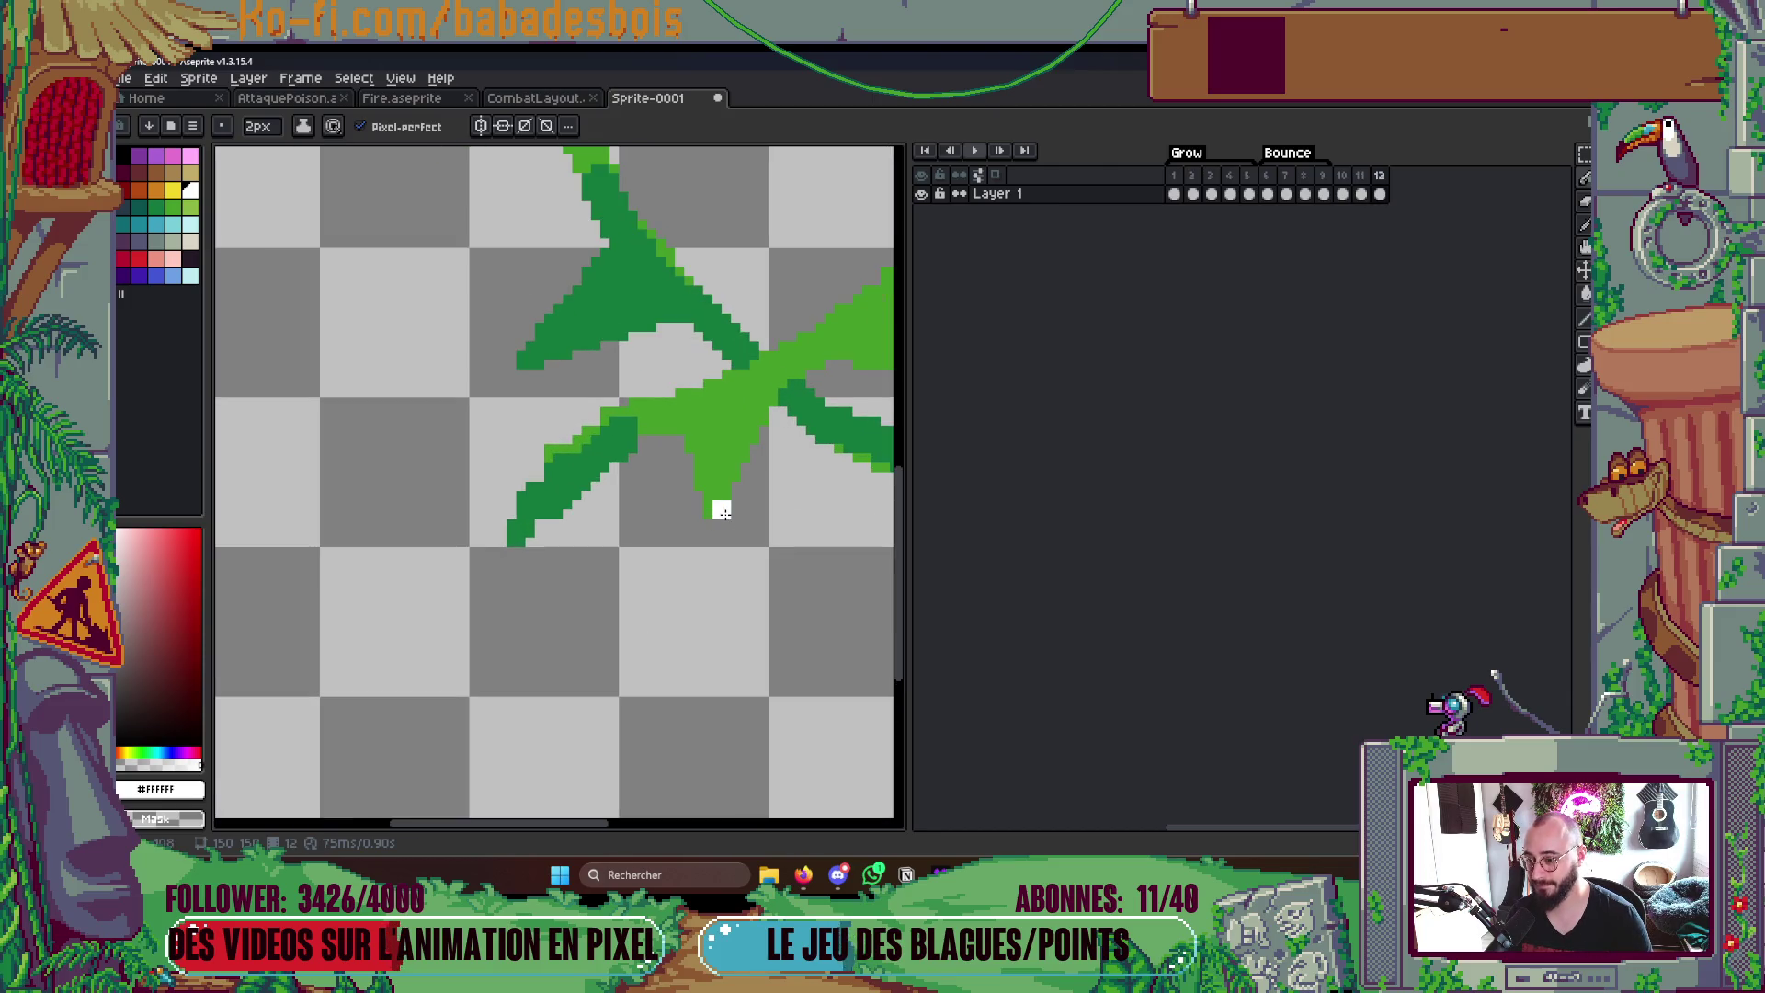
# - Paint lighter green shading along frame 12's branch and thorn
pyautogui.keyDown('alt'); pyautogui.click(610, 430); pyautogui.keyUp('alt')
pyautogui.moveTo(722, 512)
pyautogui.mouseDown()
pyautogui.moveTo(759, 397)
pyautogui.moveTo(728, 441)
pyautogui.mouseUp()
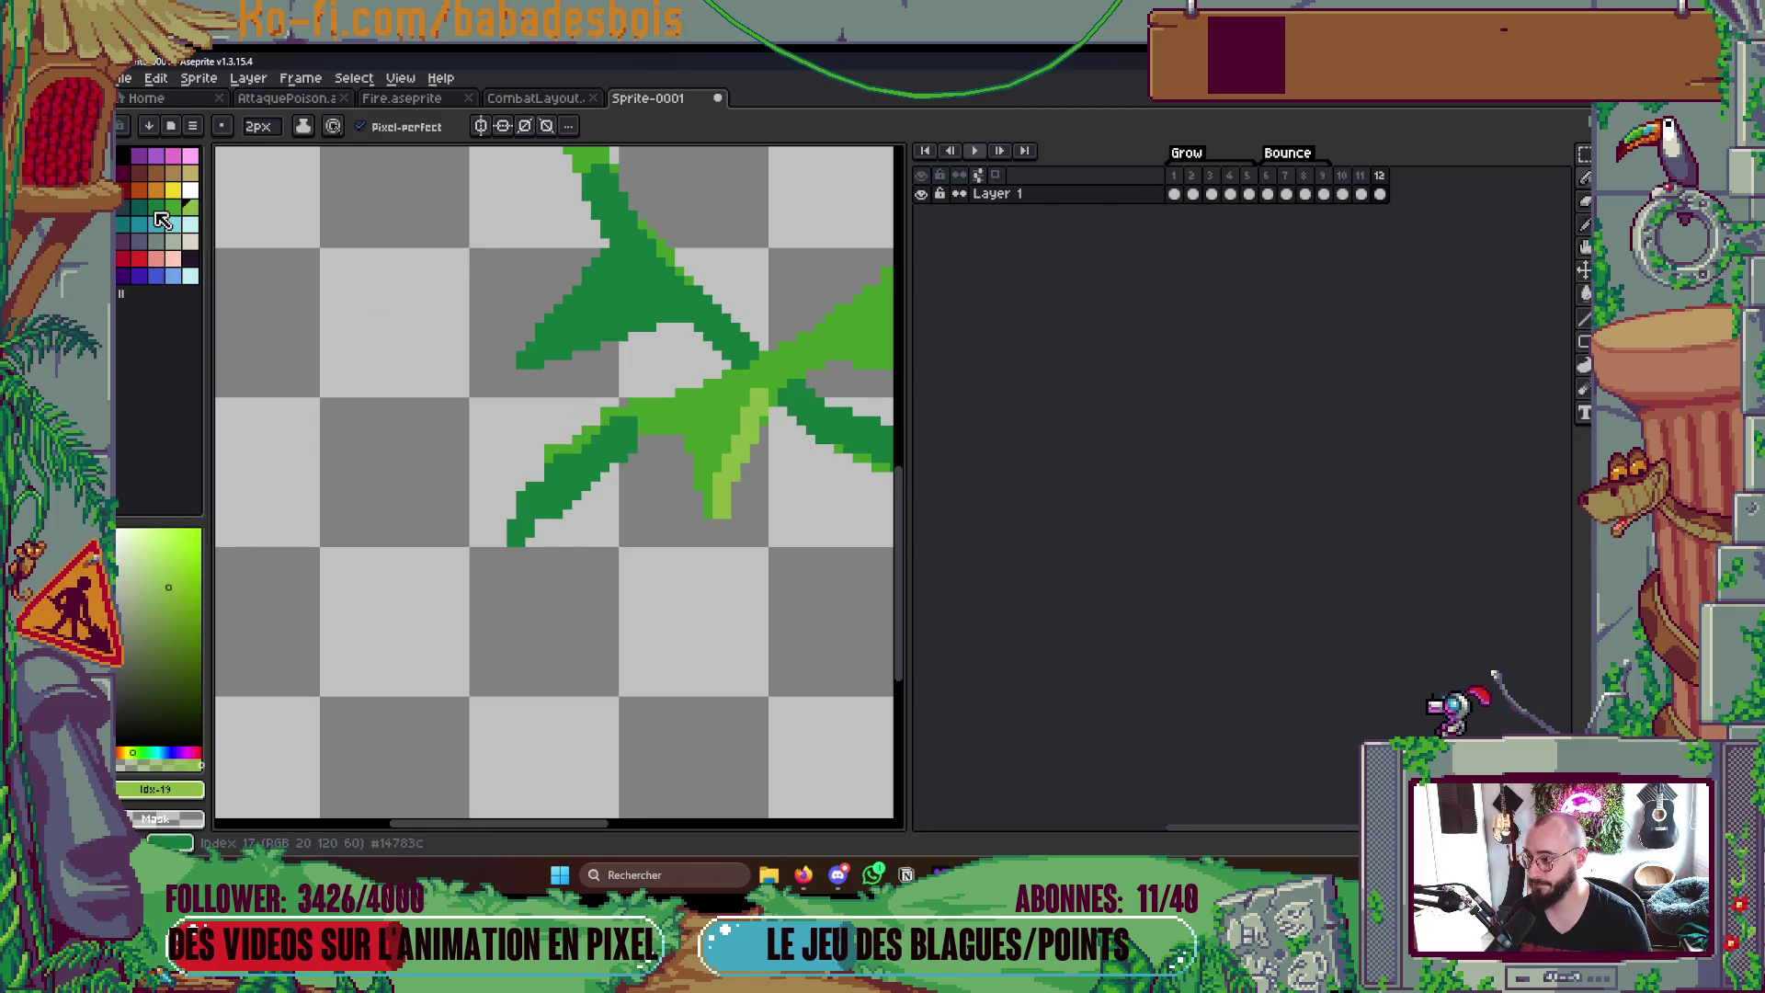
pyautogui.click(162, 218)
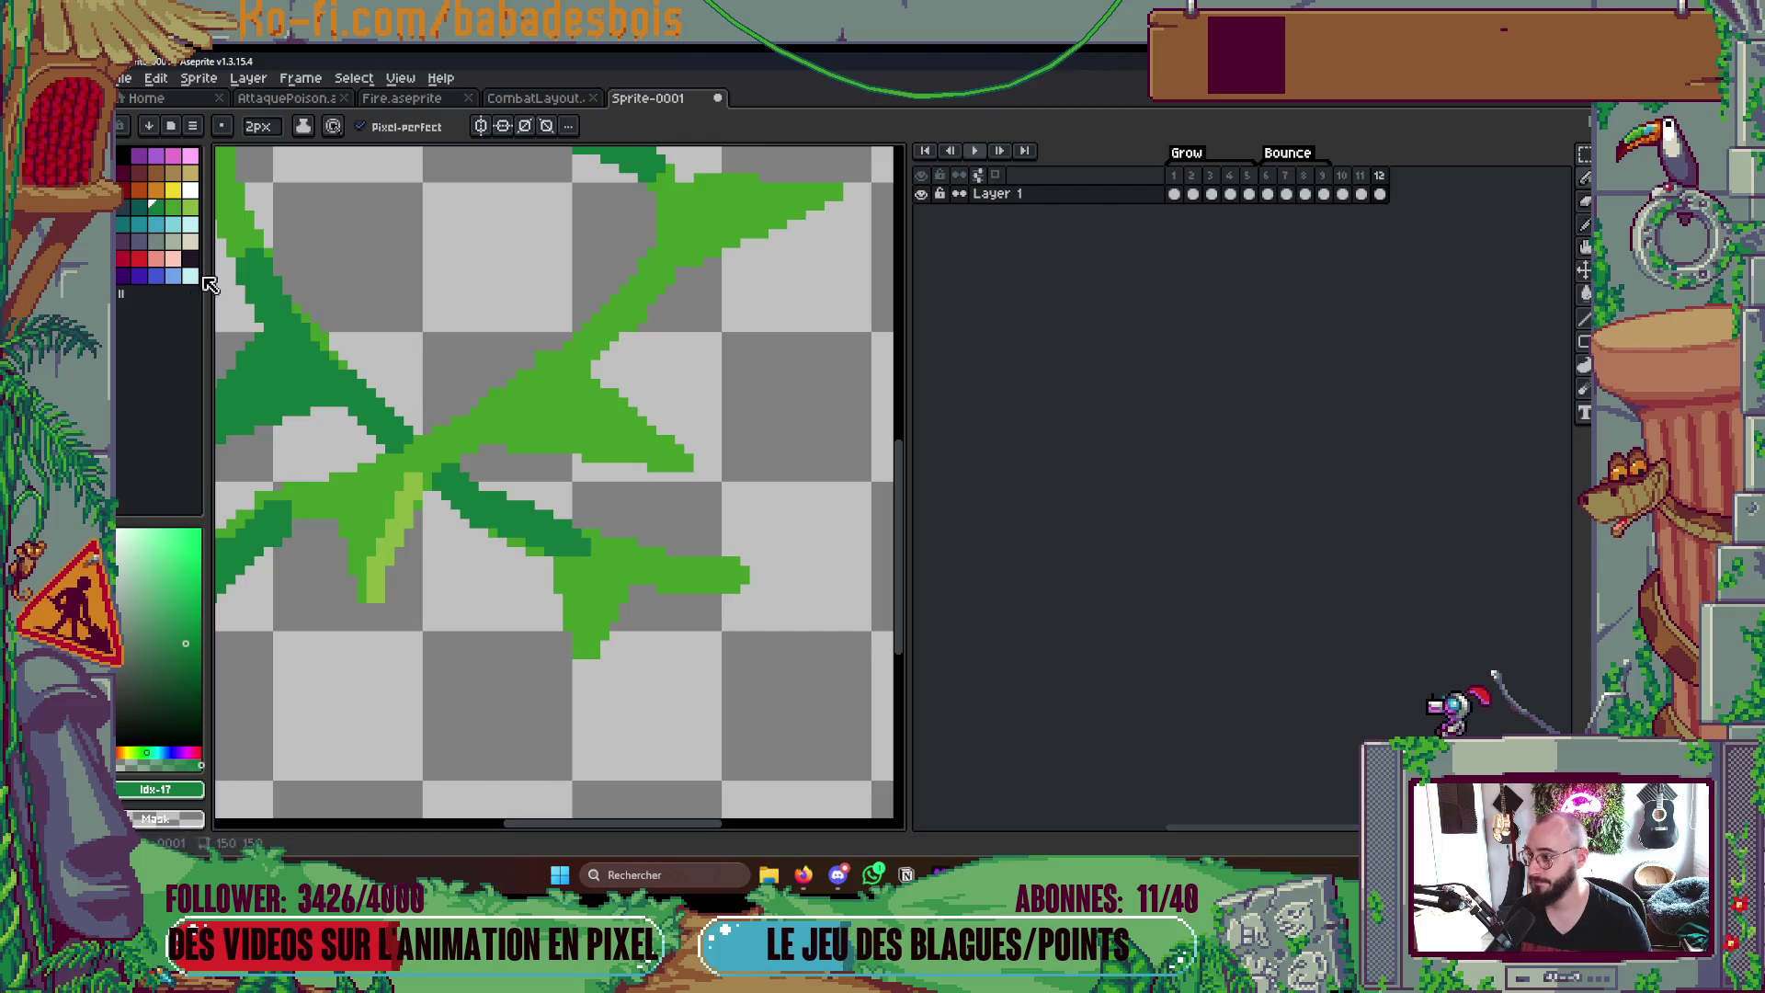
pyautogui.press('Right')
pyautogui.press('Left')
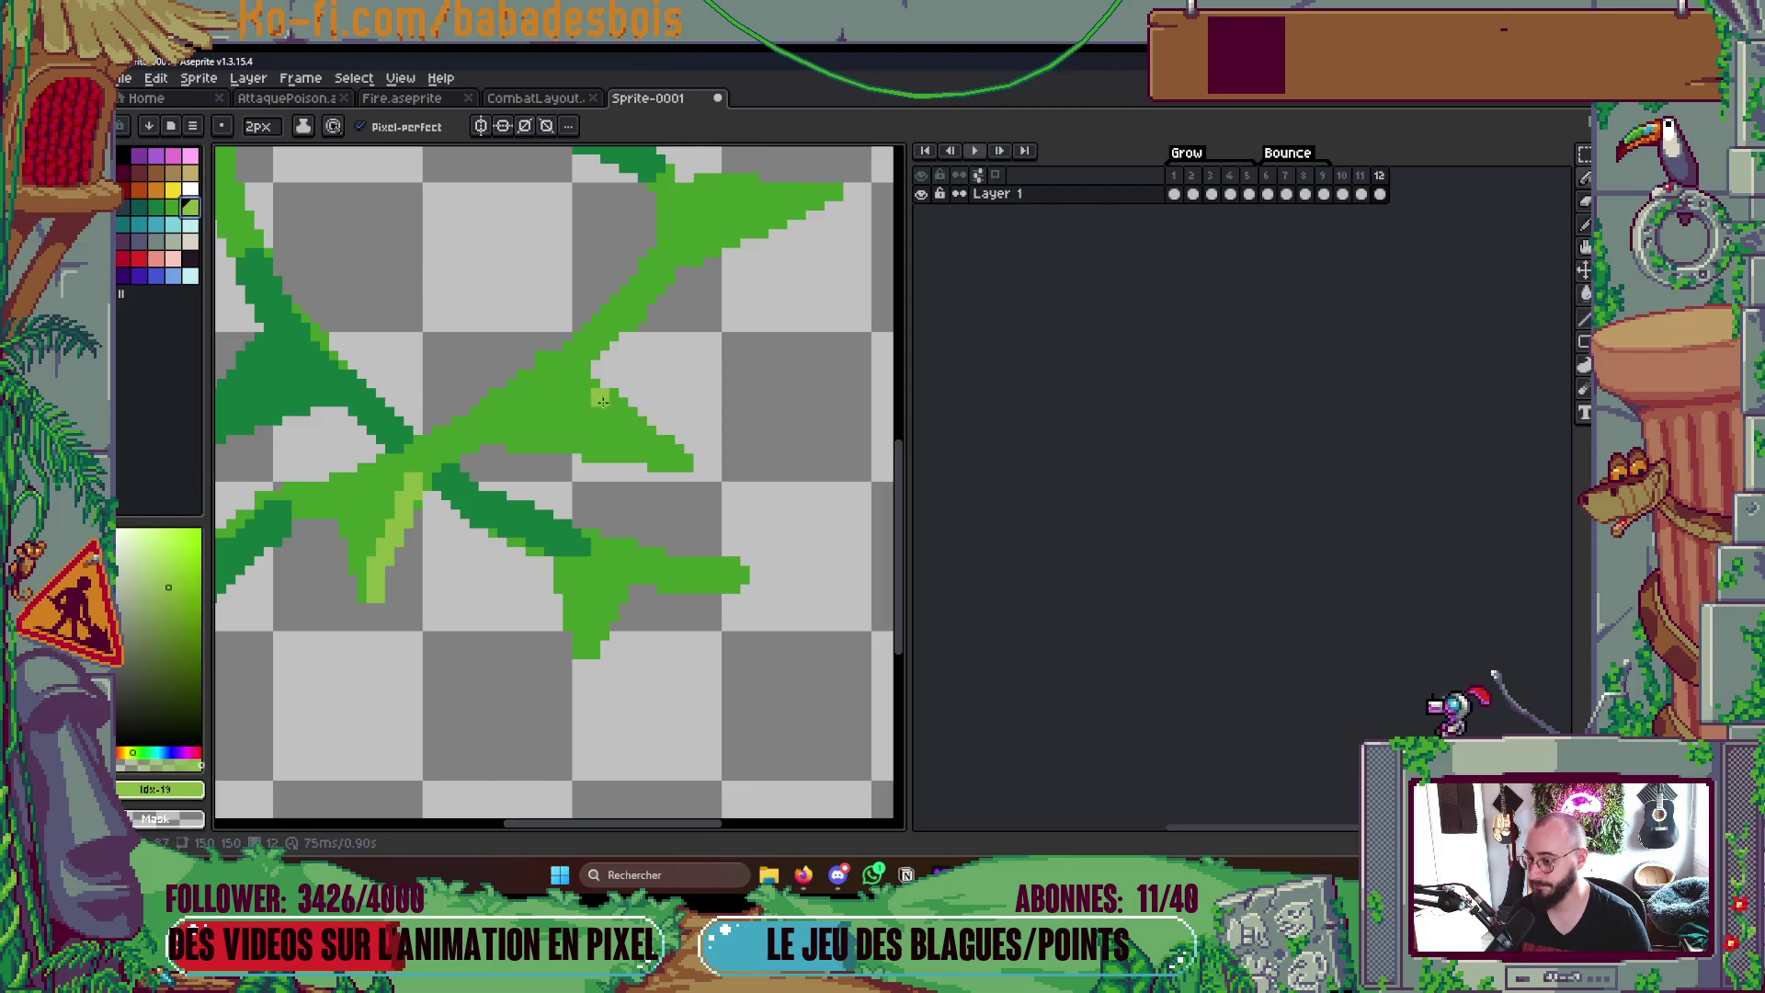
pyautogui.moveTo(565, 398)
pyautogui.mouseDown()
pyautogui.moveTo(669, 448)
pyautogui.moveTo(584, 389)
pyautogui.moveTo(662, 461)
pyautogui.mouseUp()
# - Draw 1px white shine lines on the upper and lower thorns, then preview the loop
pyautogui.press('-')
pyautogui.press('[')
pyautogui.press('[')
pyautogui.press('[')
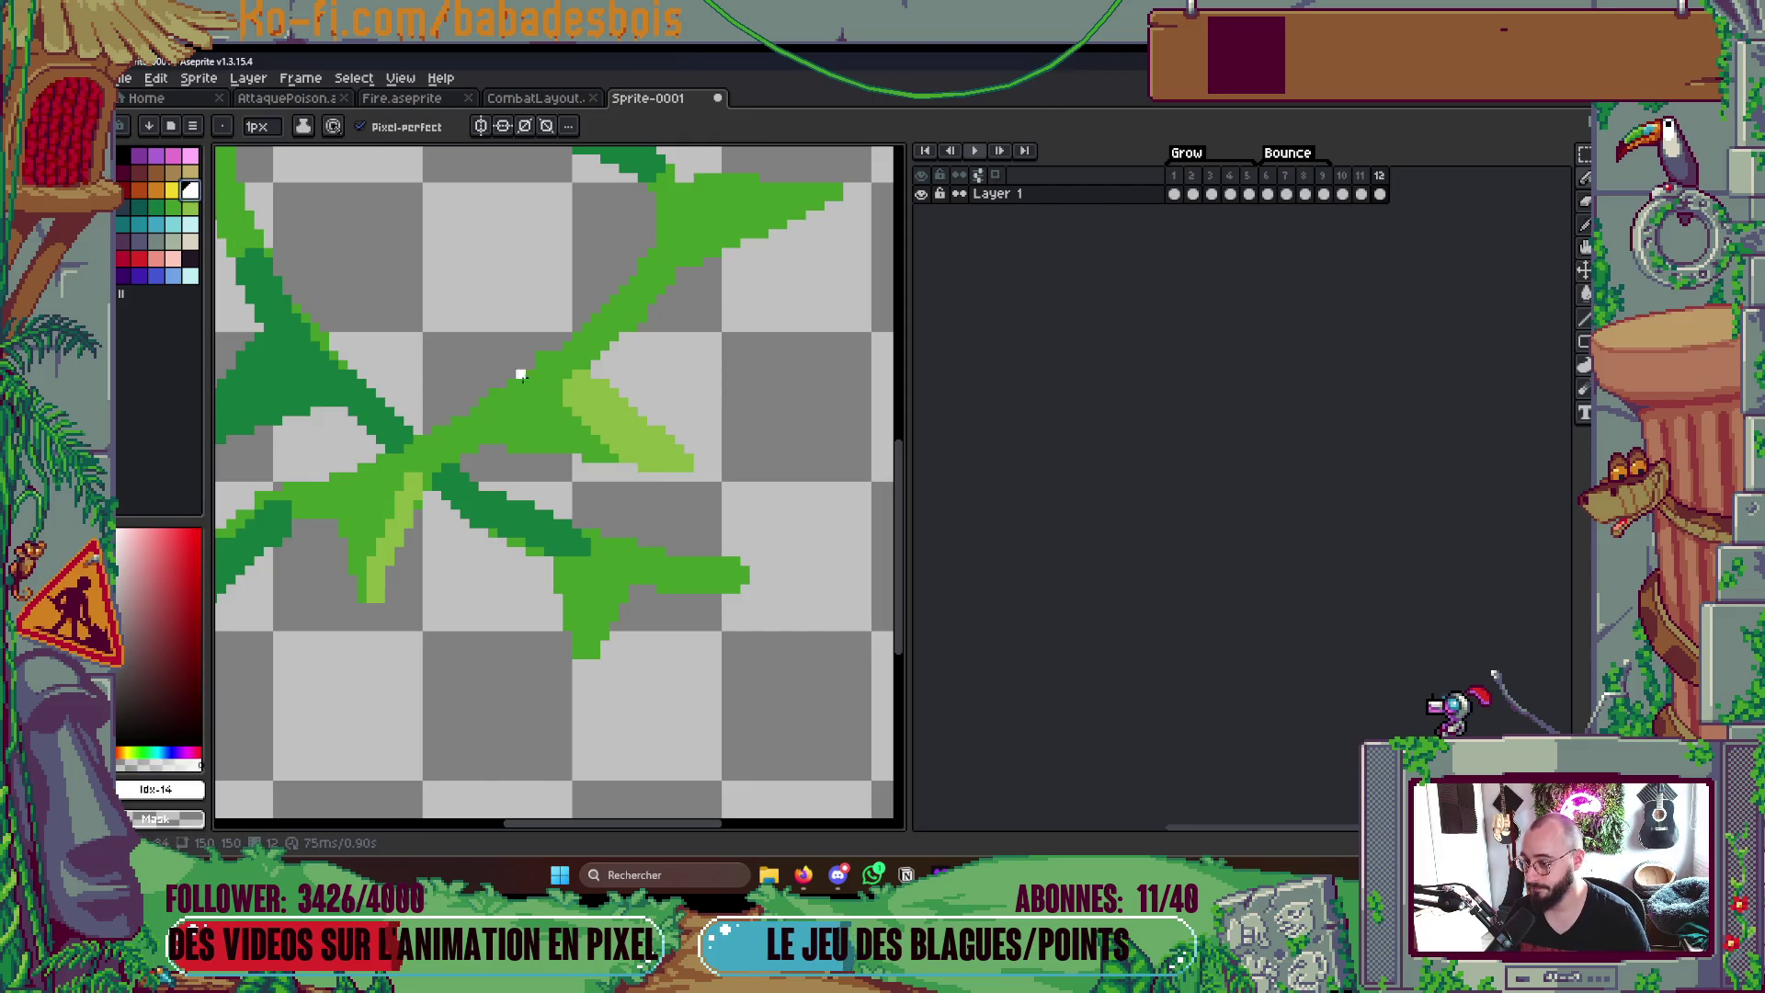
pyautogui.moveTo(584, 395); pyautogui.dragTo(673, 458)
pyautogui.moveTo(596, 386); pyautogui.dragTo(656, 449)
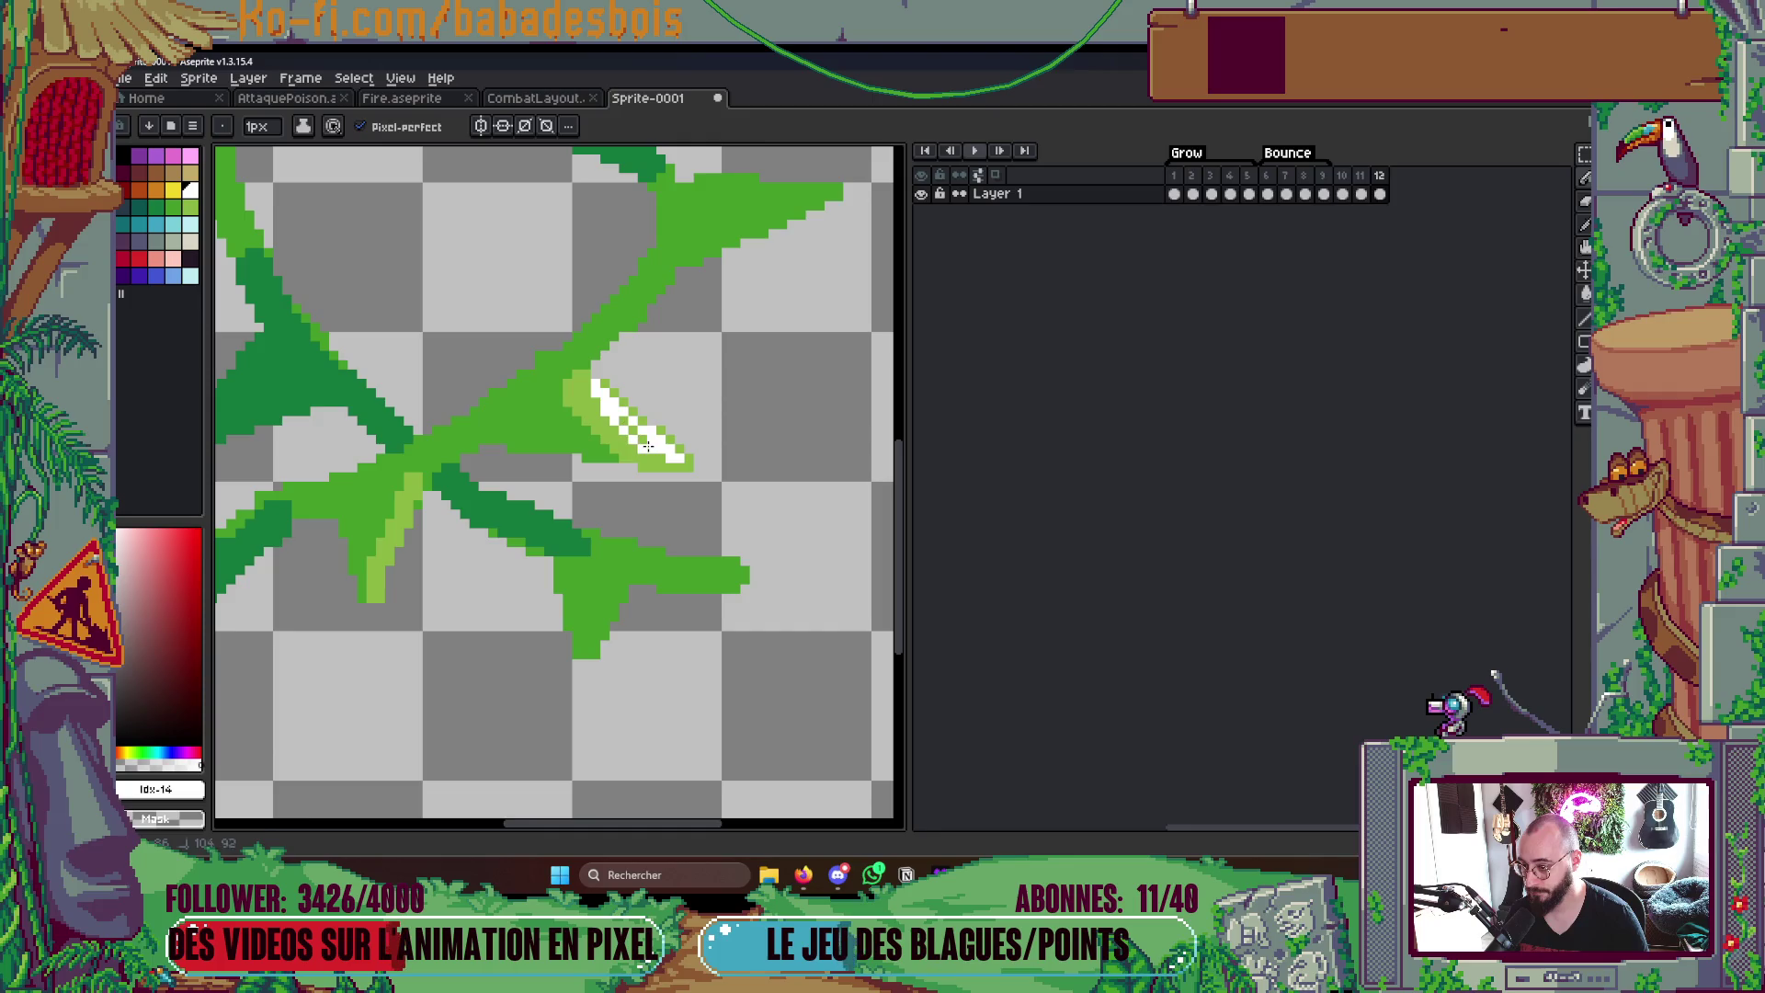
pyautogui.moveTo(387, 570); pyautogui.dragTo(410, 497)
pyautogui.scroll(-2, 552, 455)
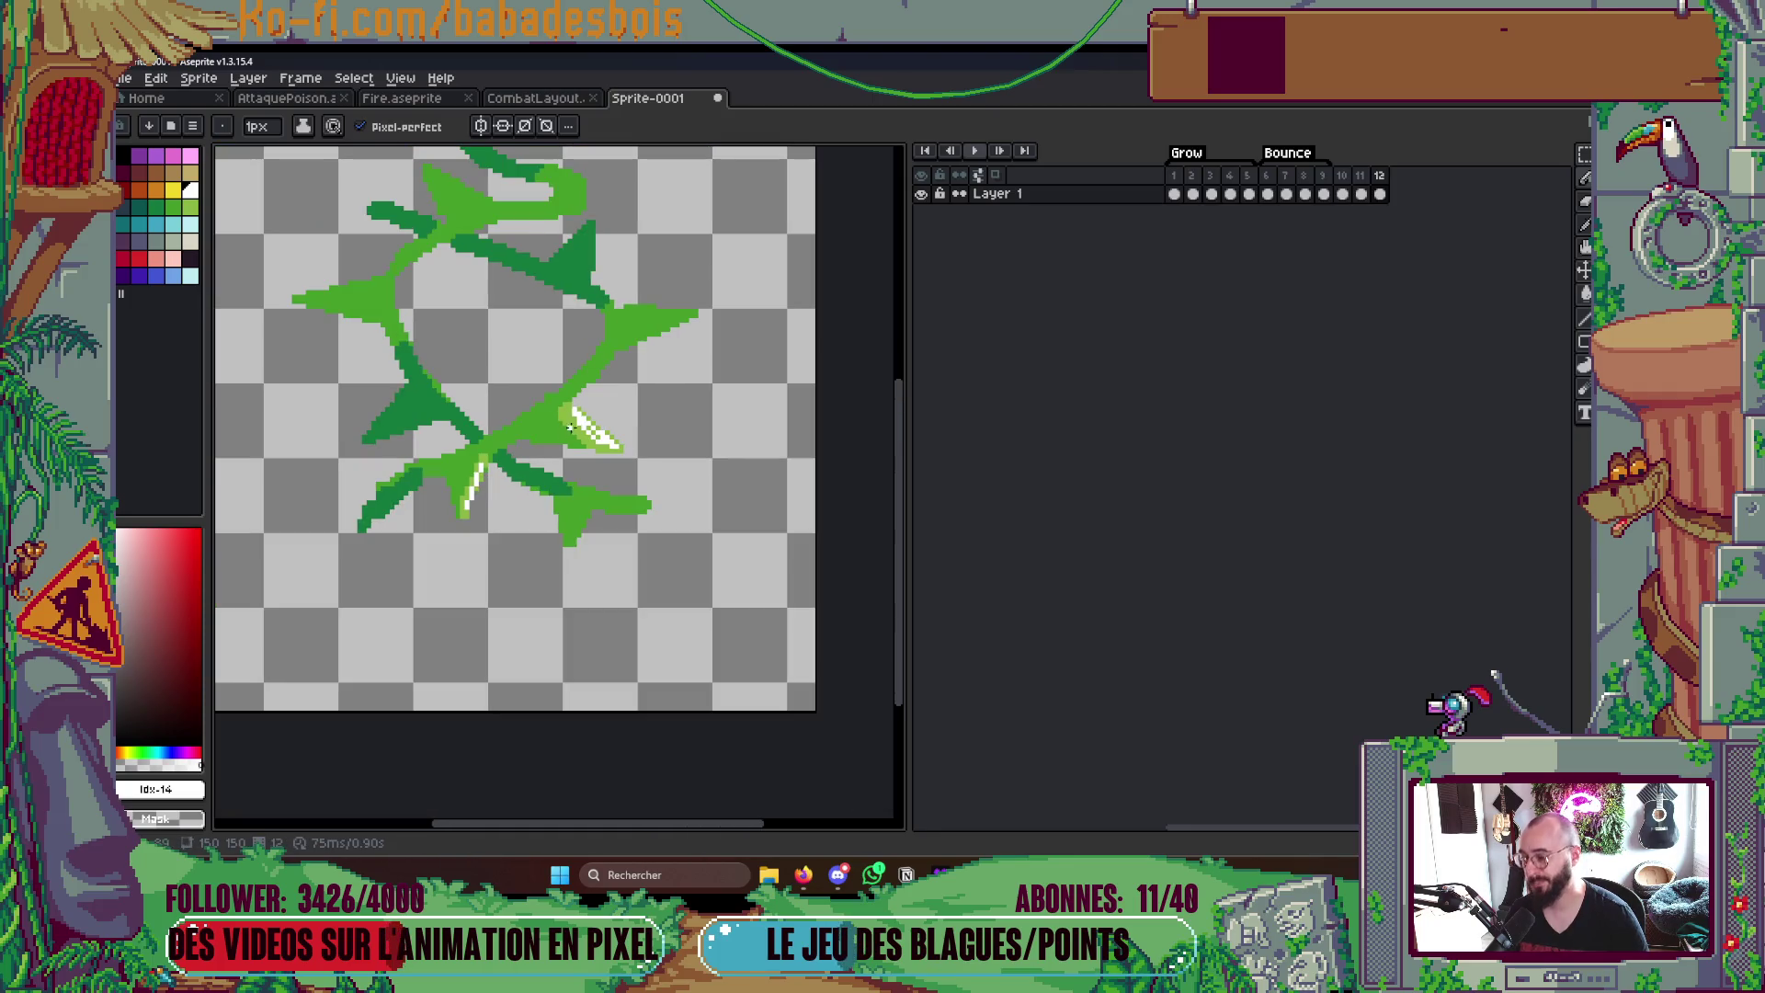
pyautogui.press('Return')
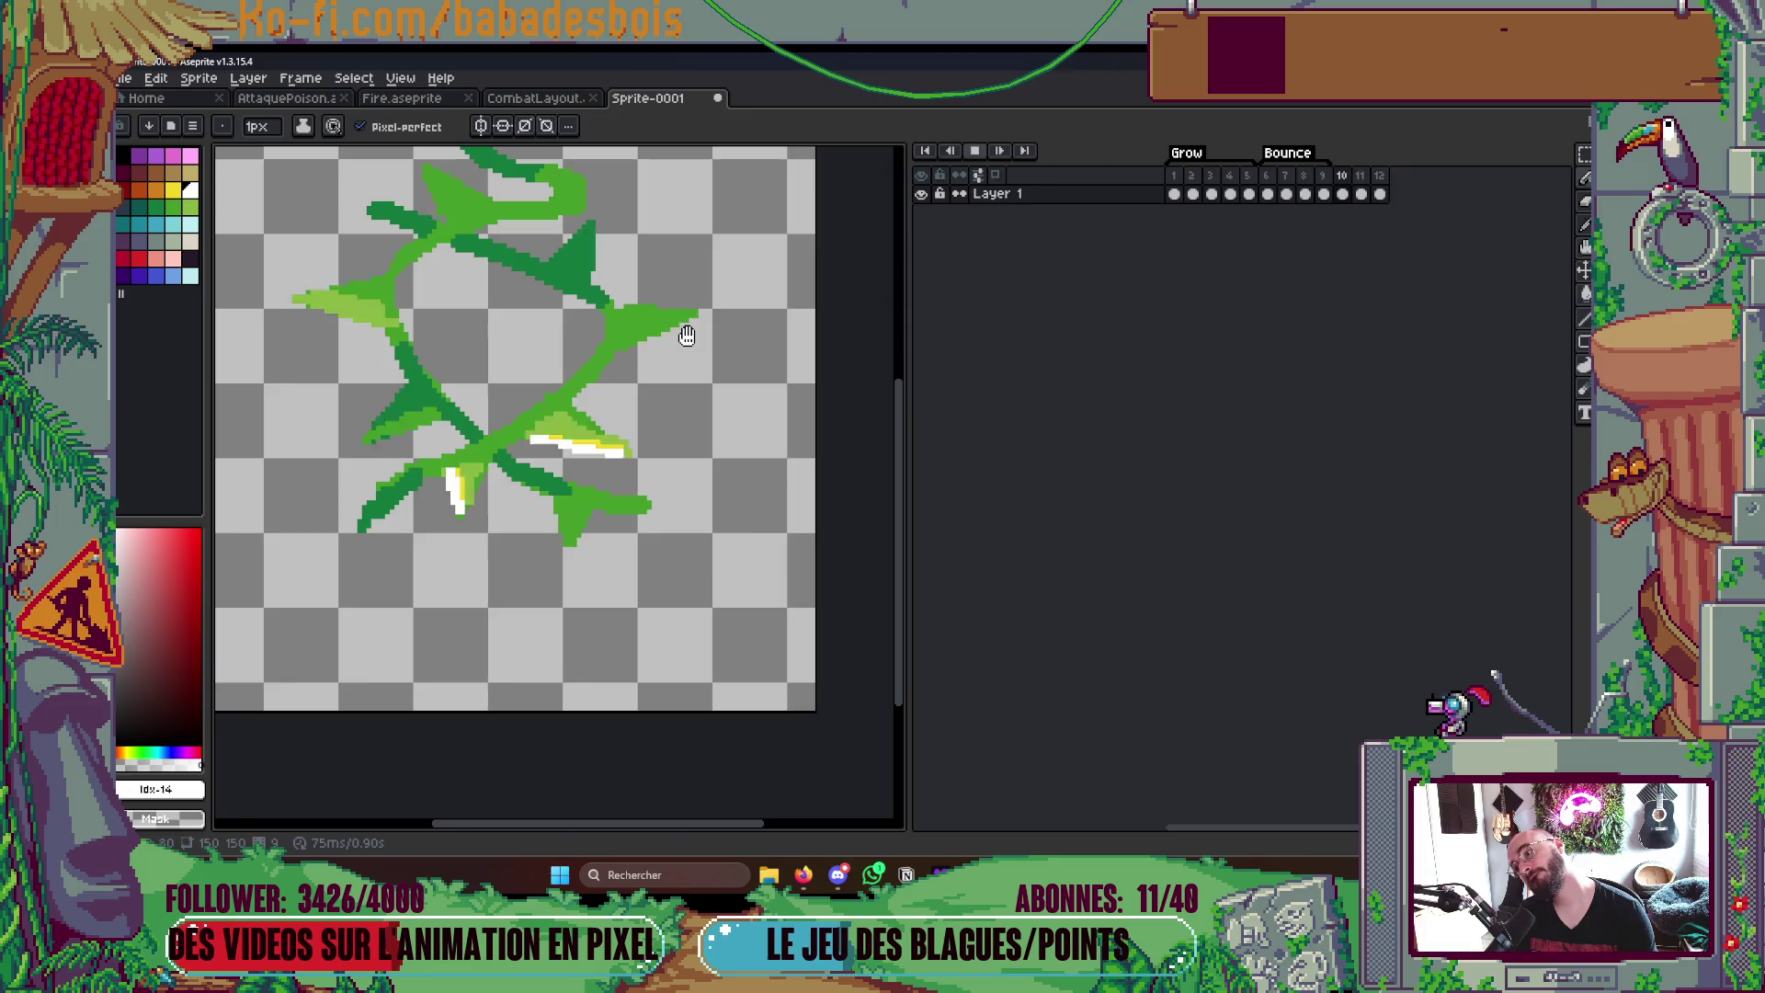
pyautogui.scroll(-2, 705, 314)
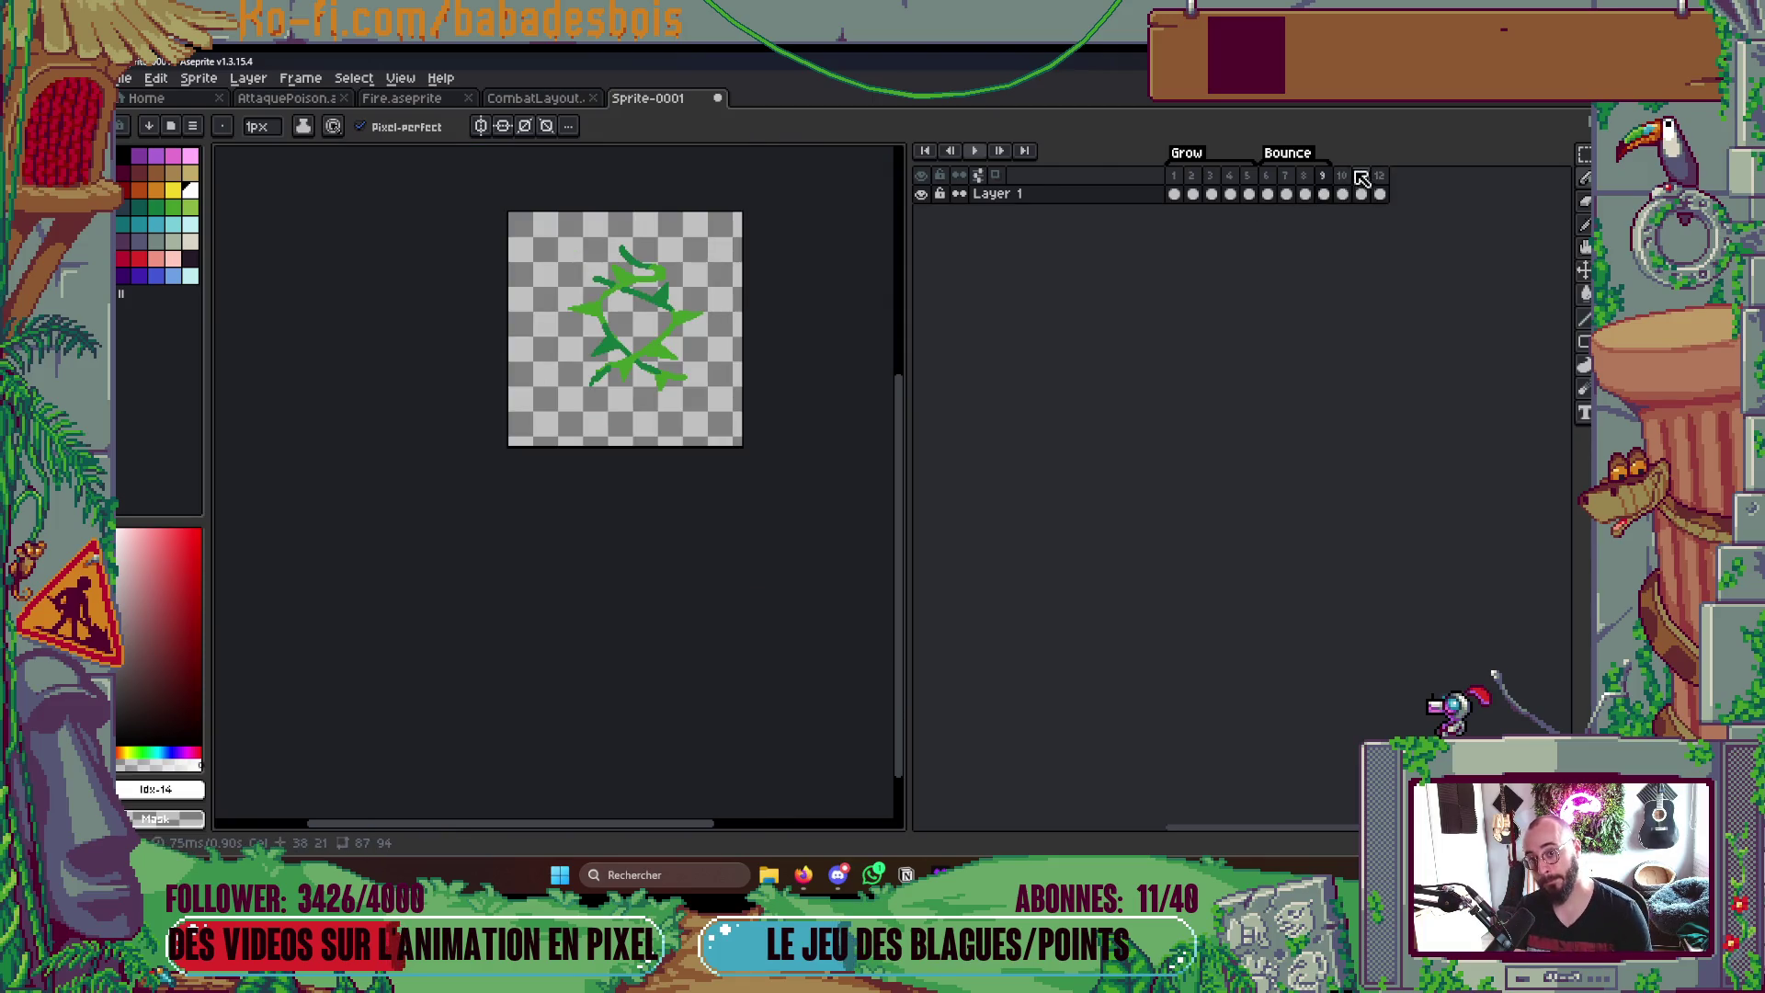
# - Insert a thirteenth frame after frame 9, play the vine loop, then switch to the browser
pyautogui.click(1326, 183)
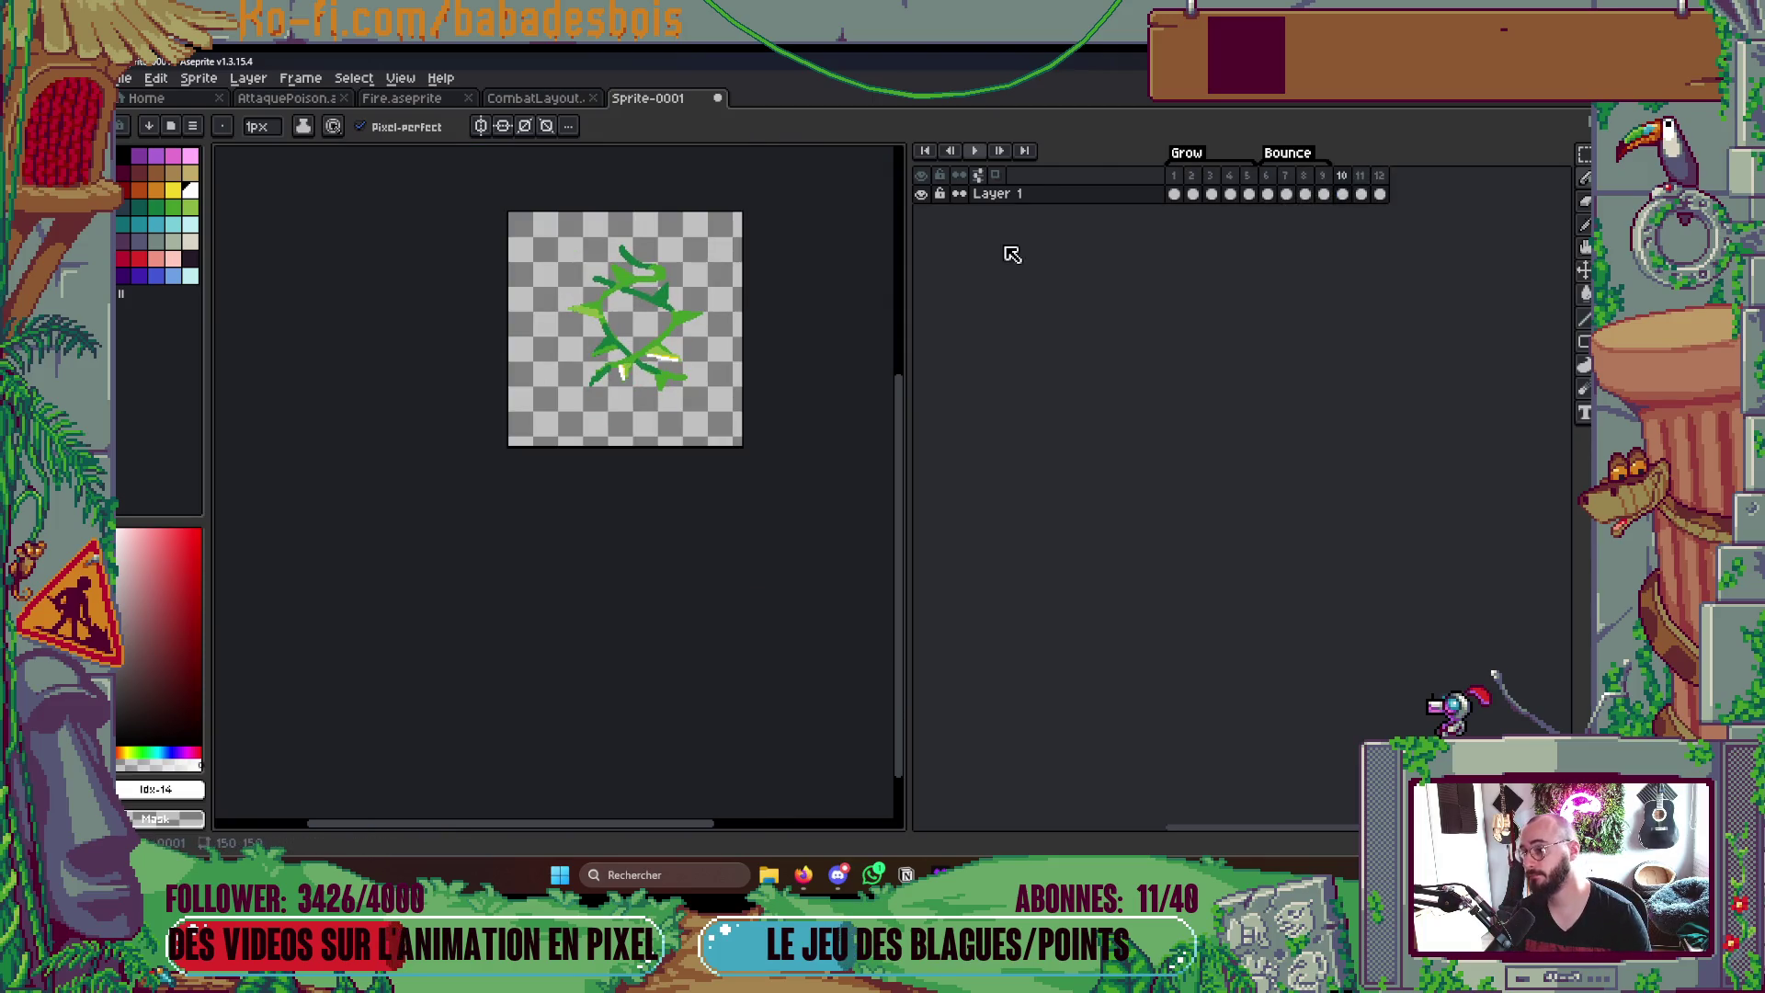
pyautogui.click(1325, 193)
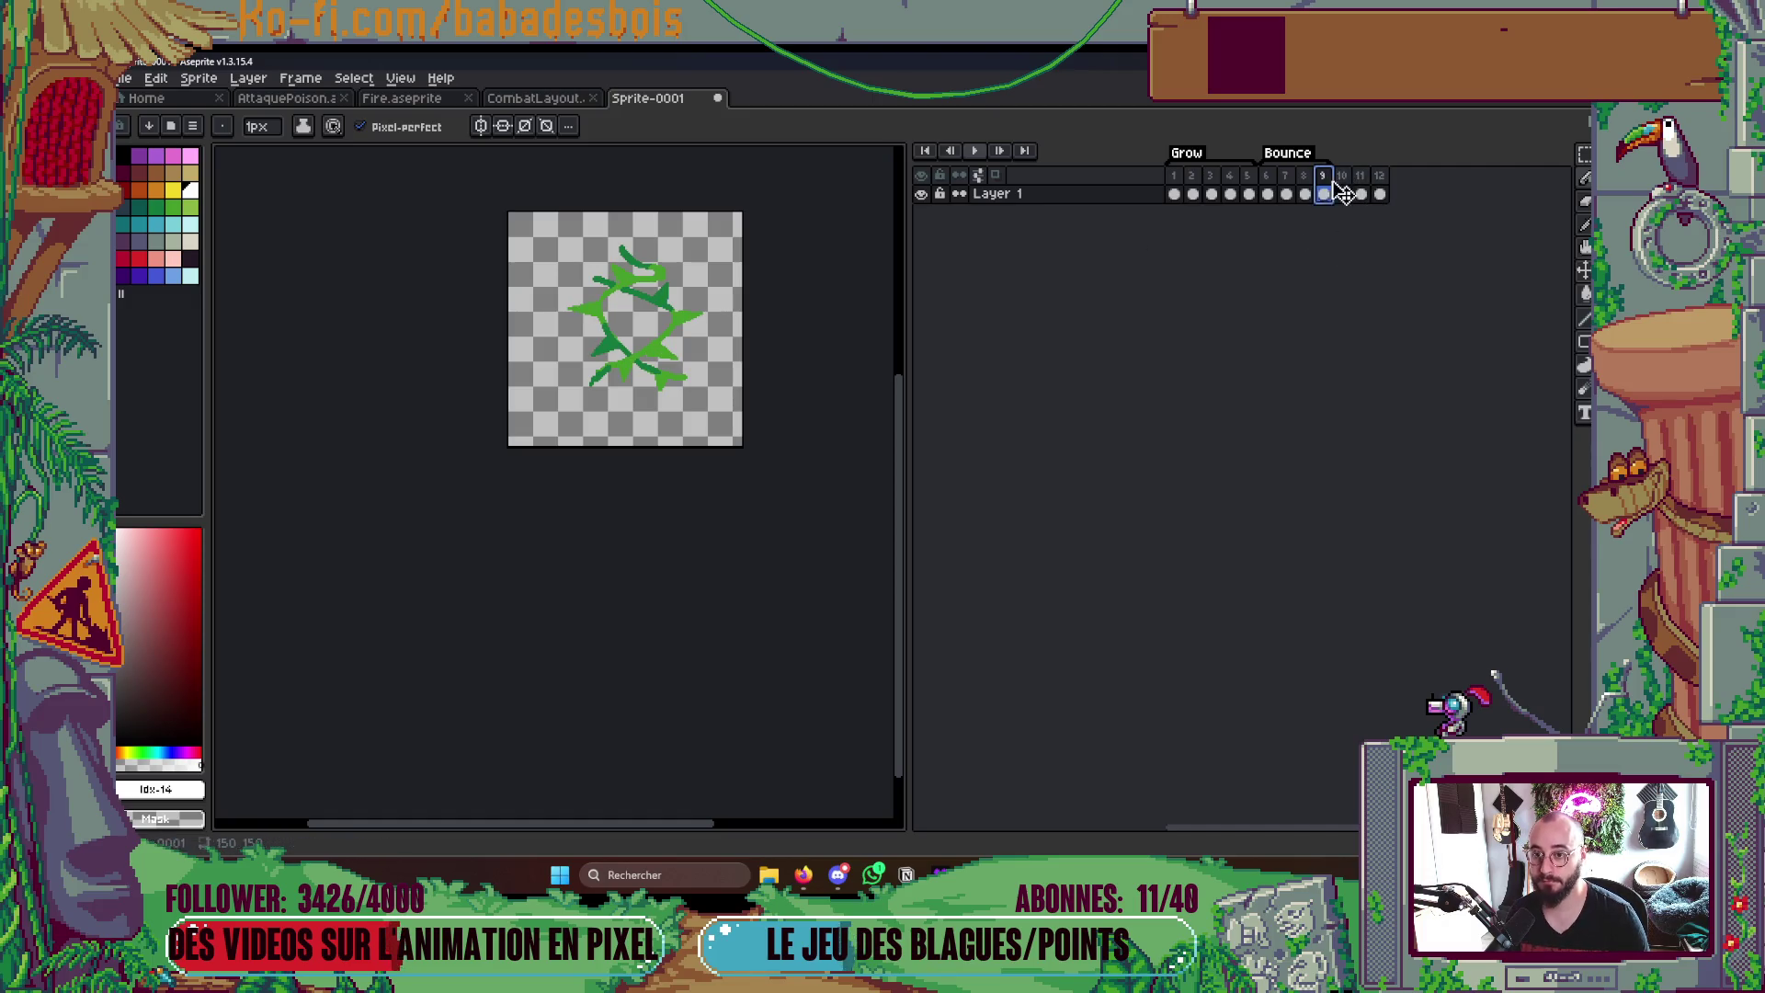
pyautogui.click(1345, 193)
pyautogui.press('End')
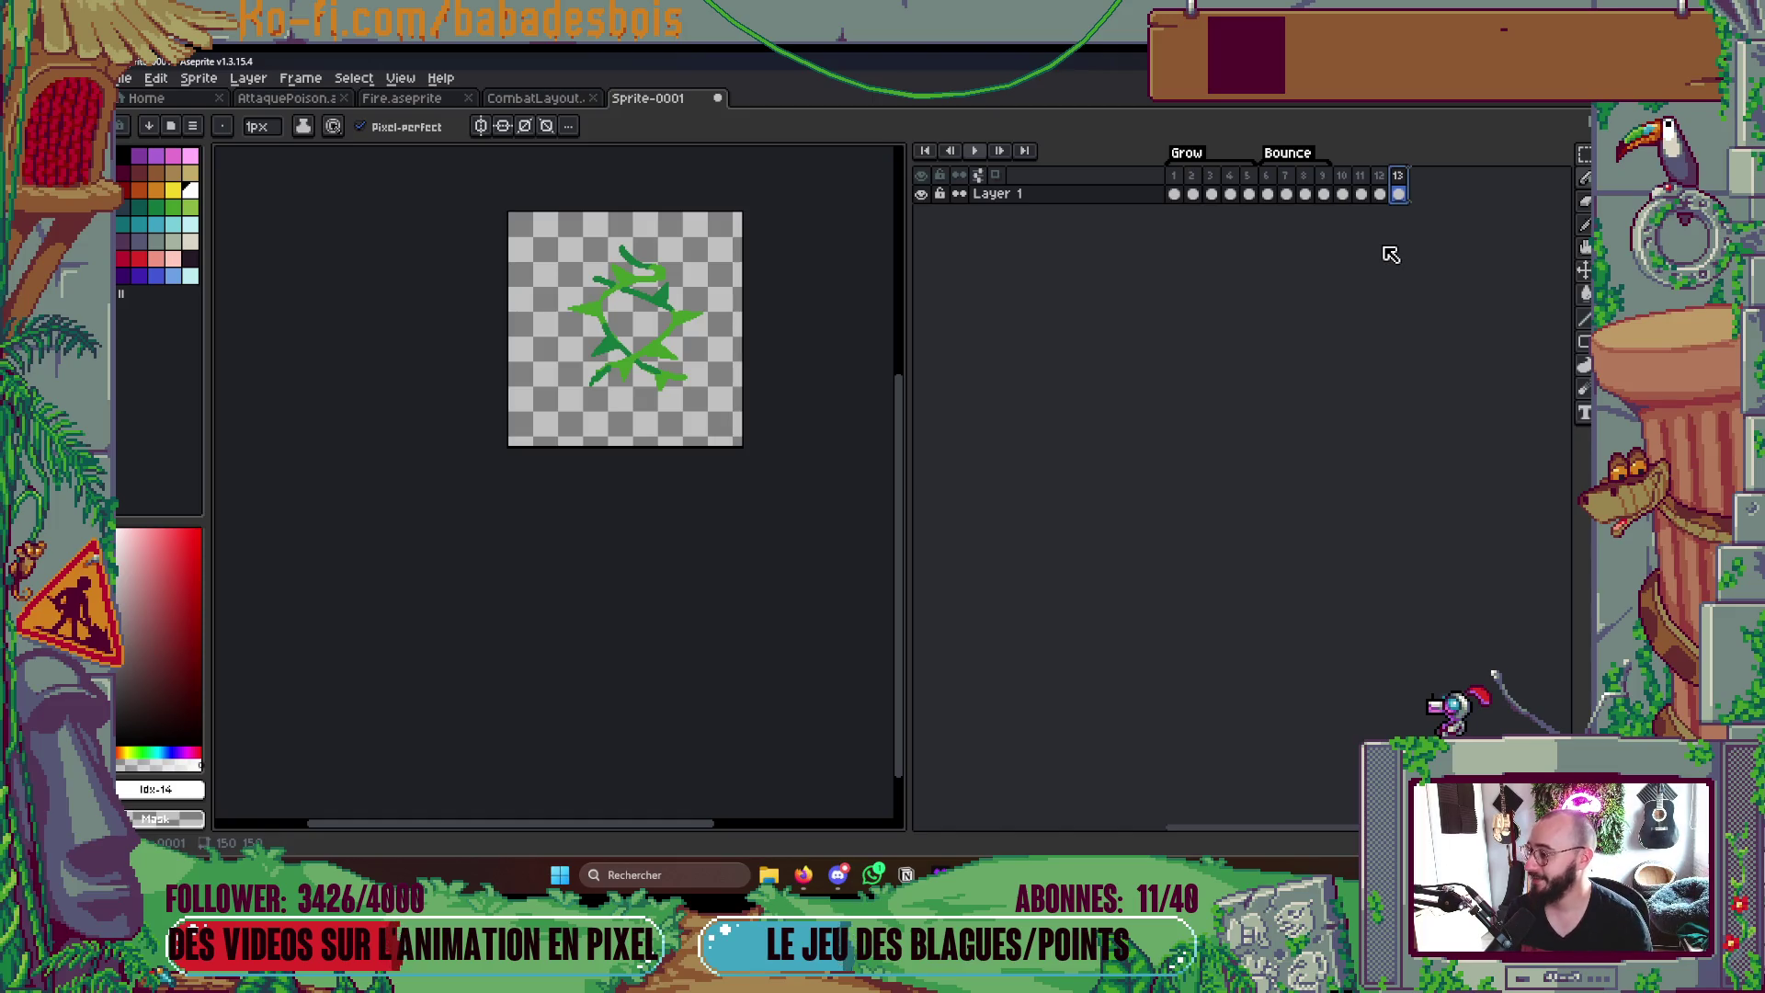
pyautogui.press('Return')
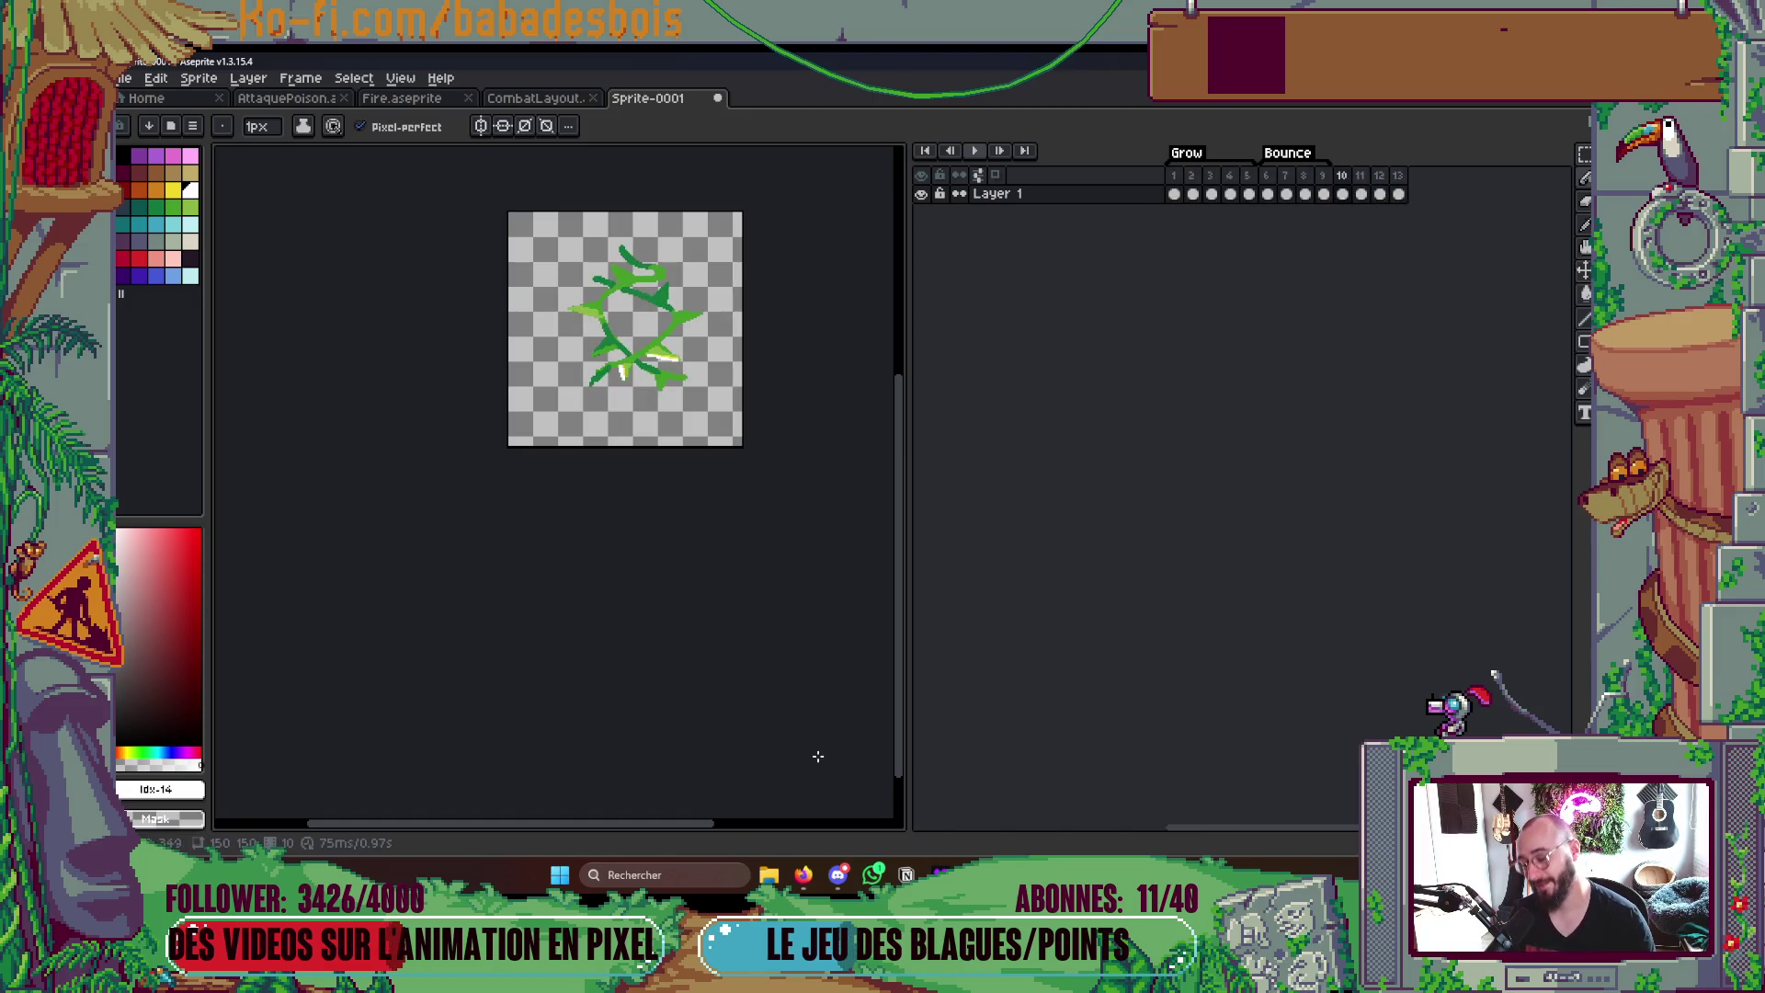
pyautogui.click(826, 877)
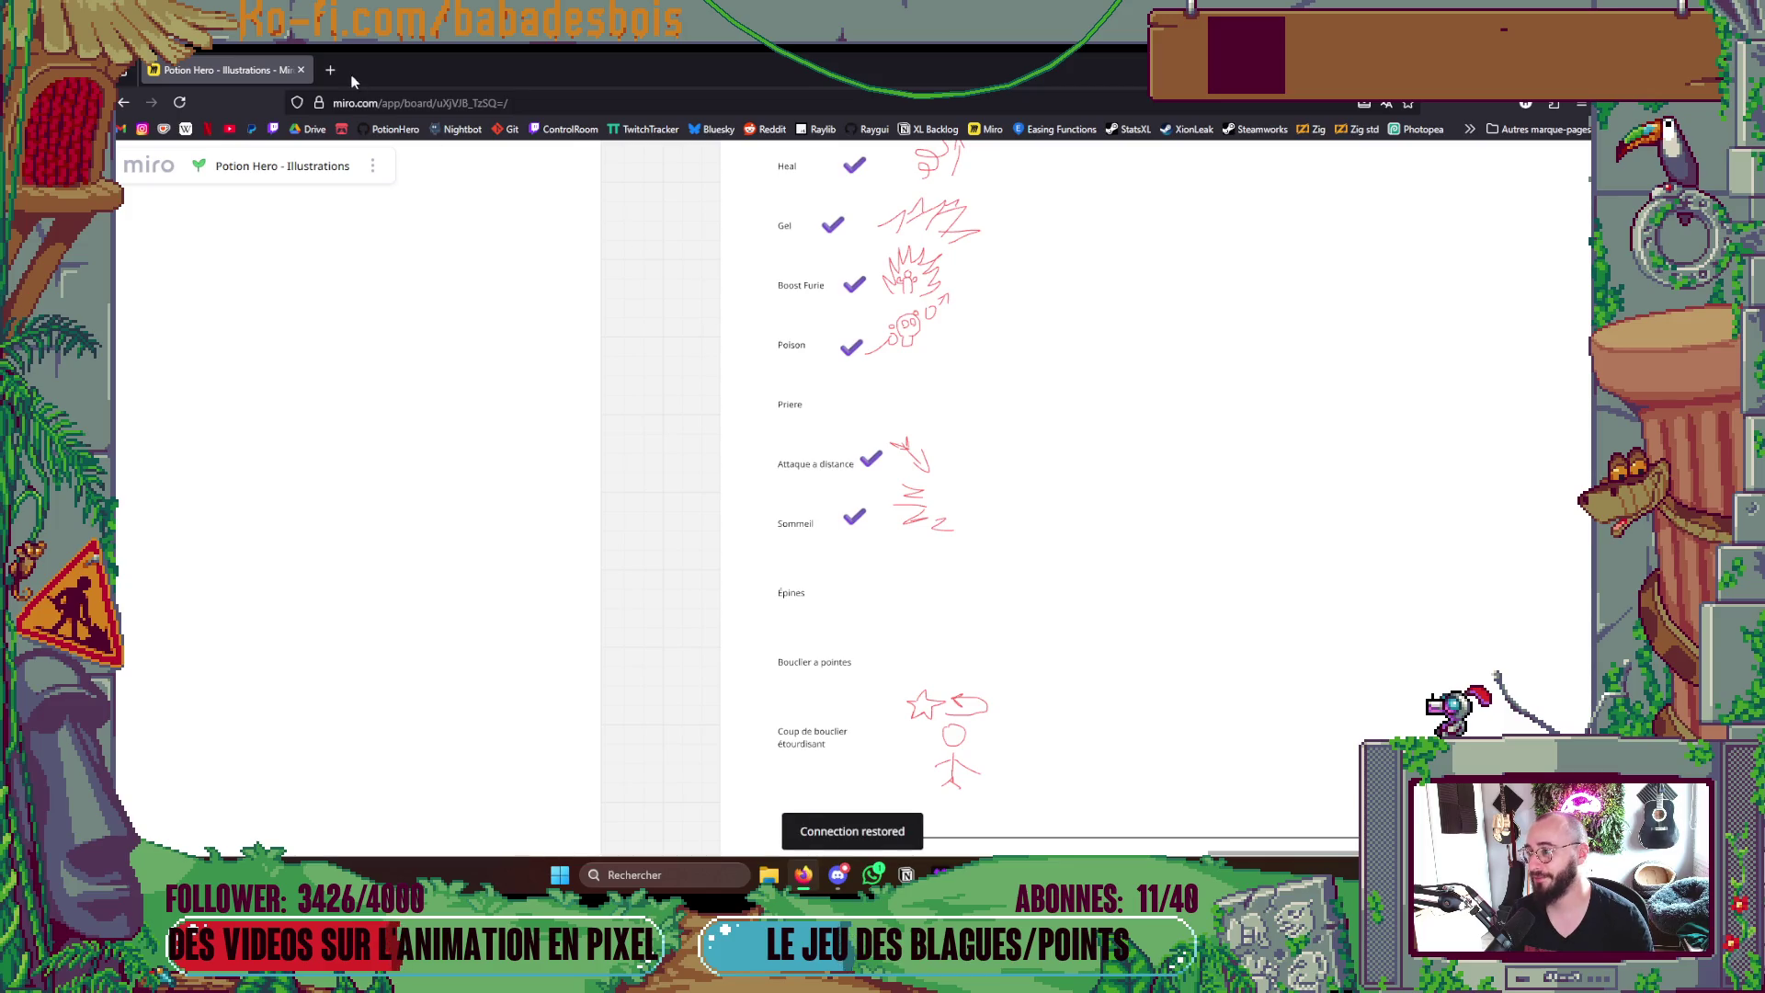
# - Load youtube.com in a new browser tab beside the Miro board
pyautogui.click(332, 70)
pyautogui.click(230, 129)
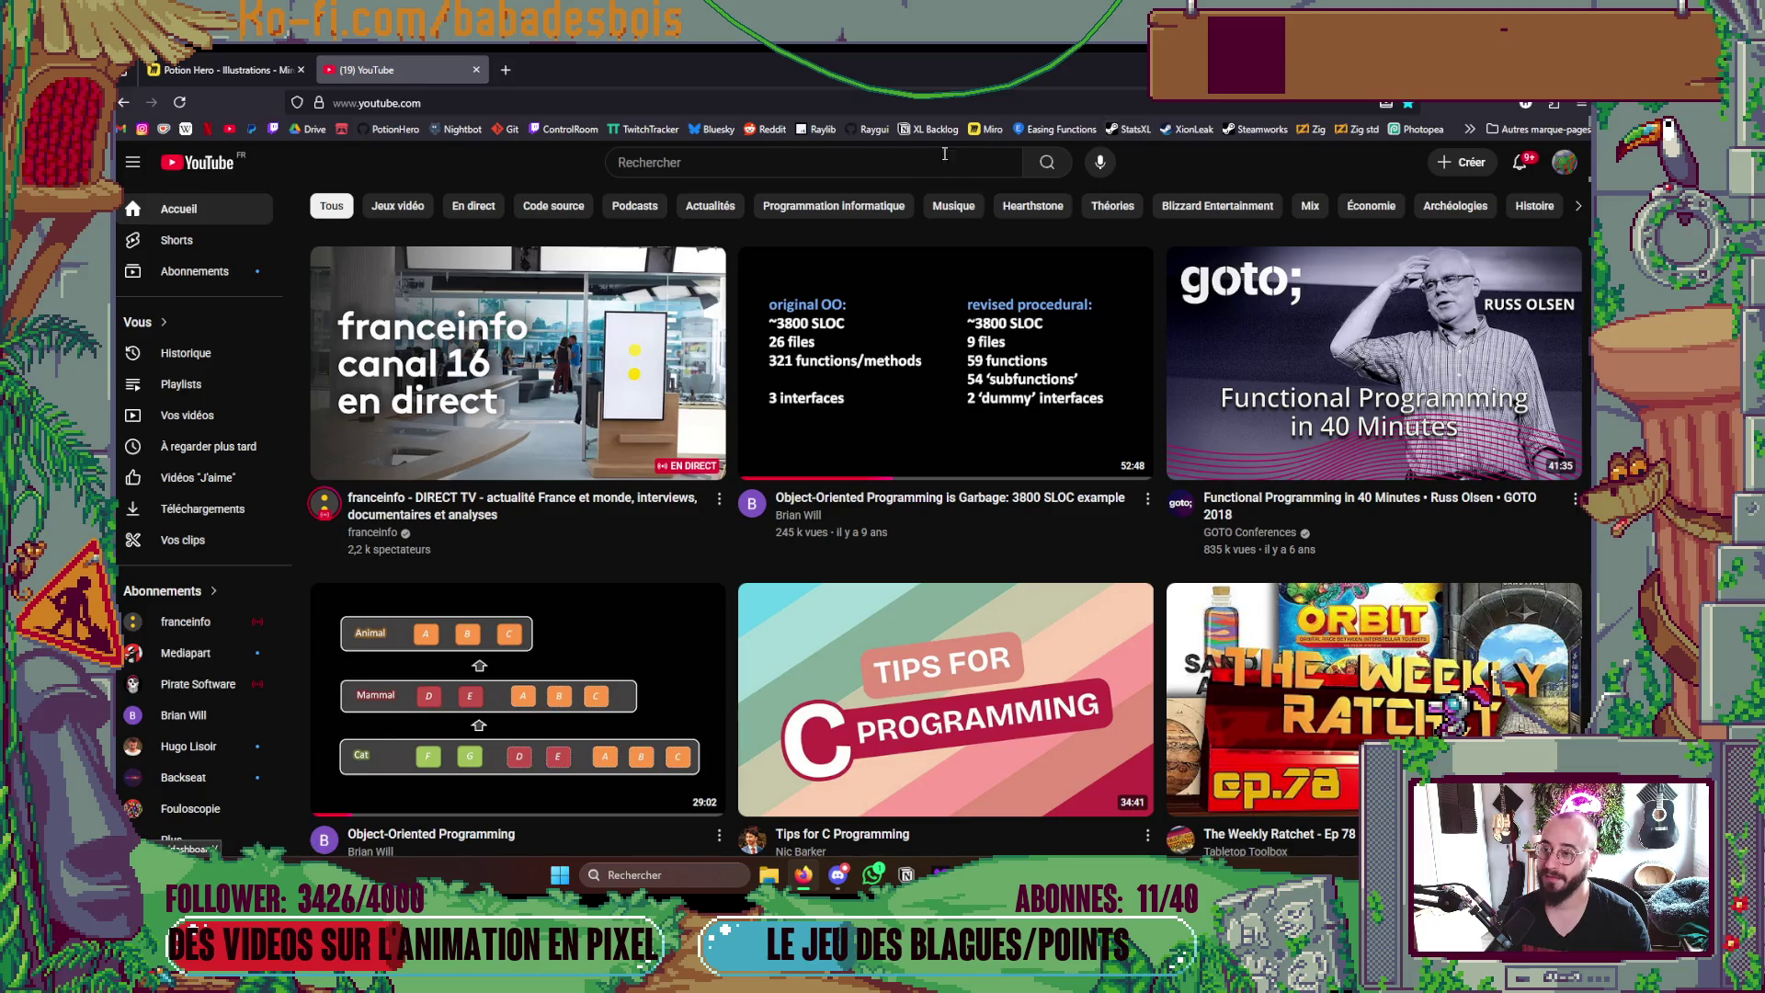
# - Search YouTube for stayathomedev and start the 5 Games Made in Godot video
pyautogui.click(904, 160)
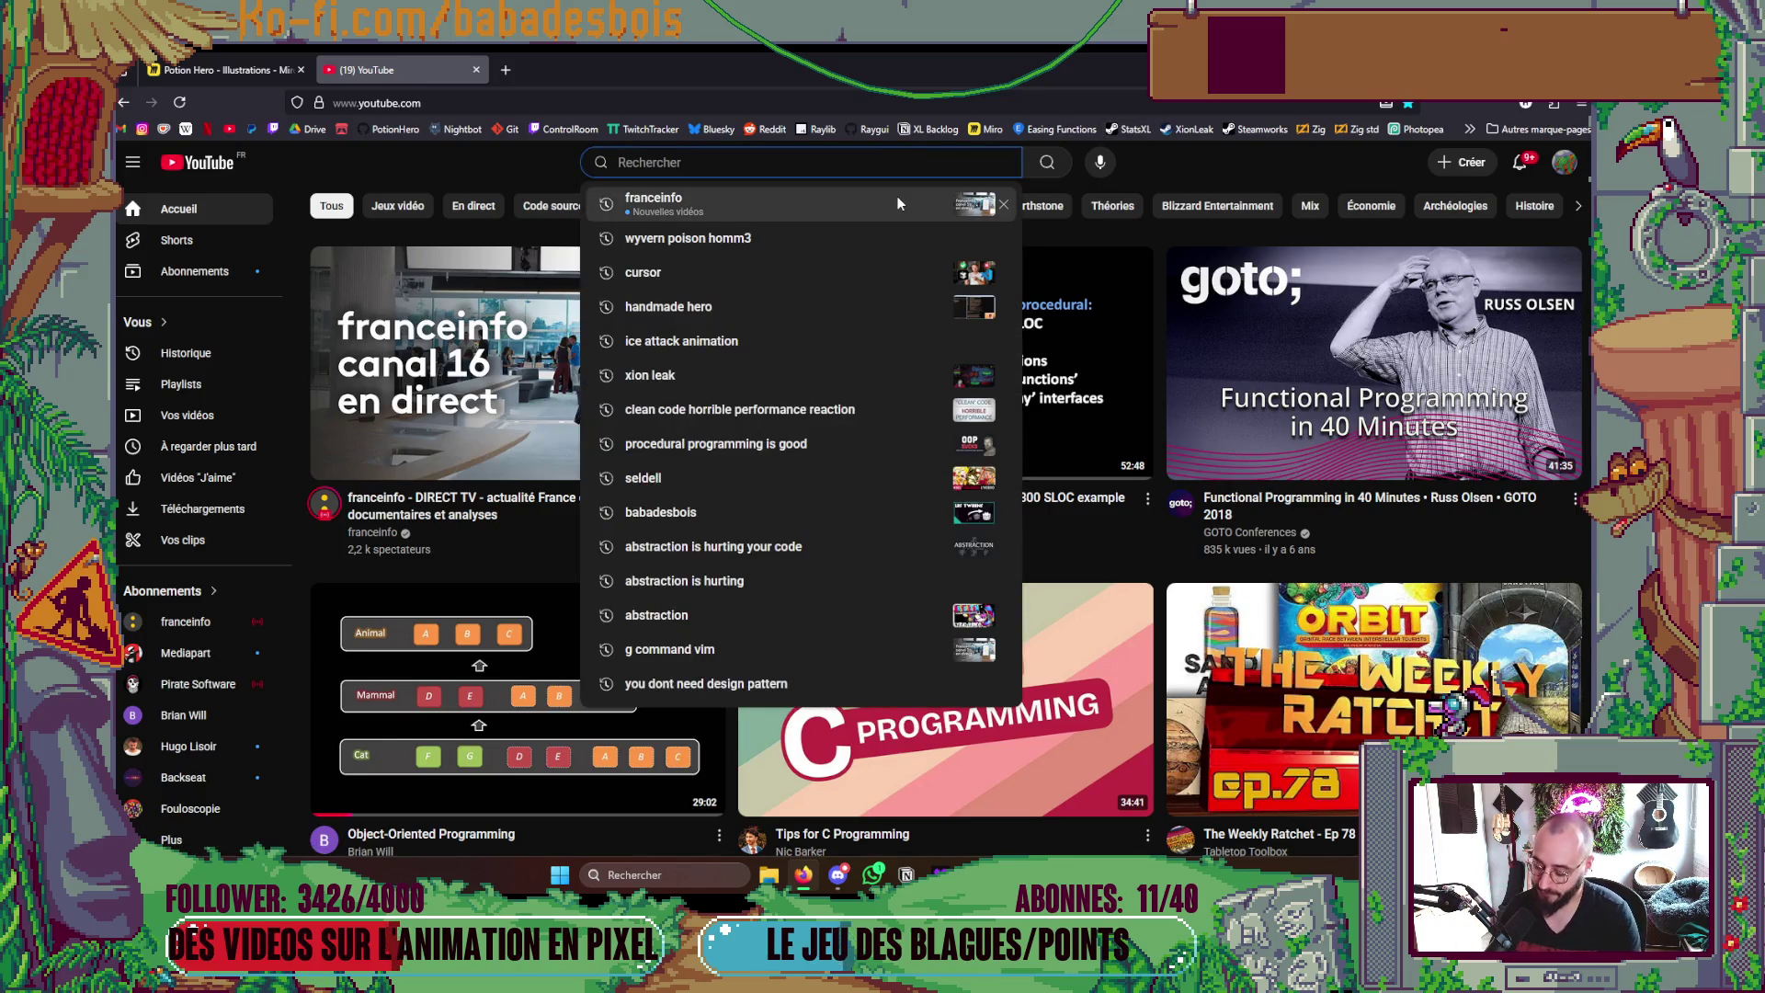
pyautogui.write('stayathomedev')
pyautogui.press('Return')
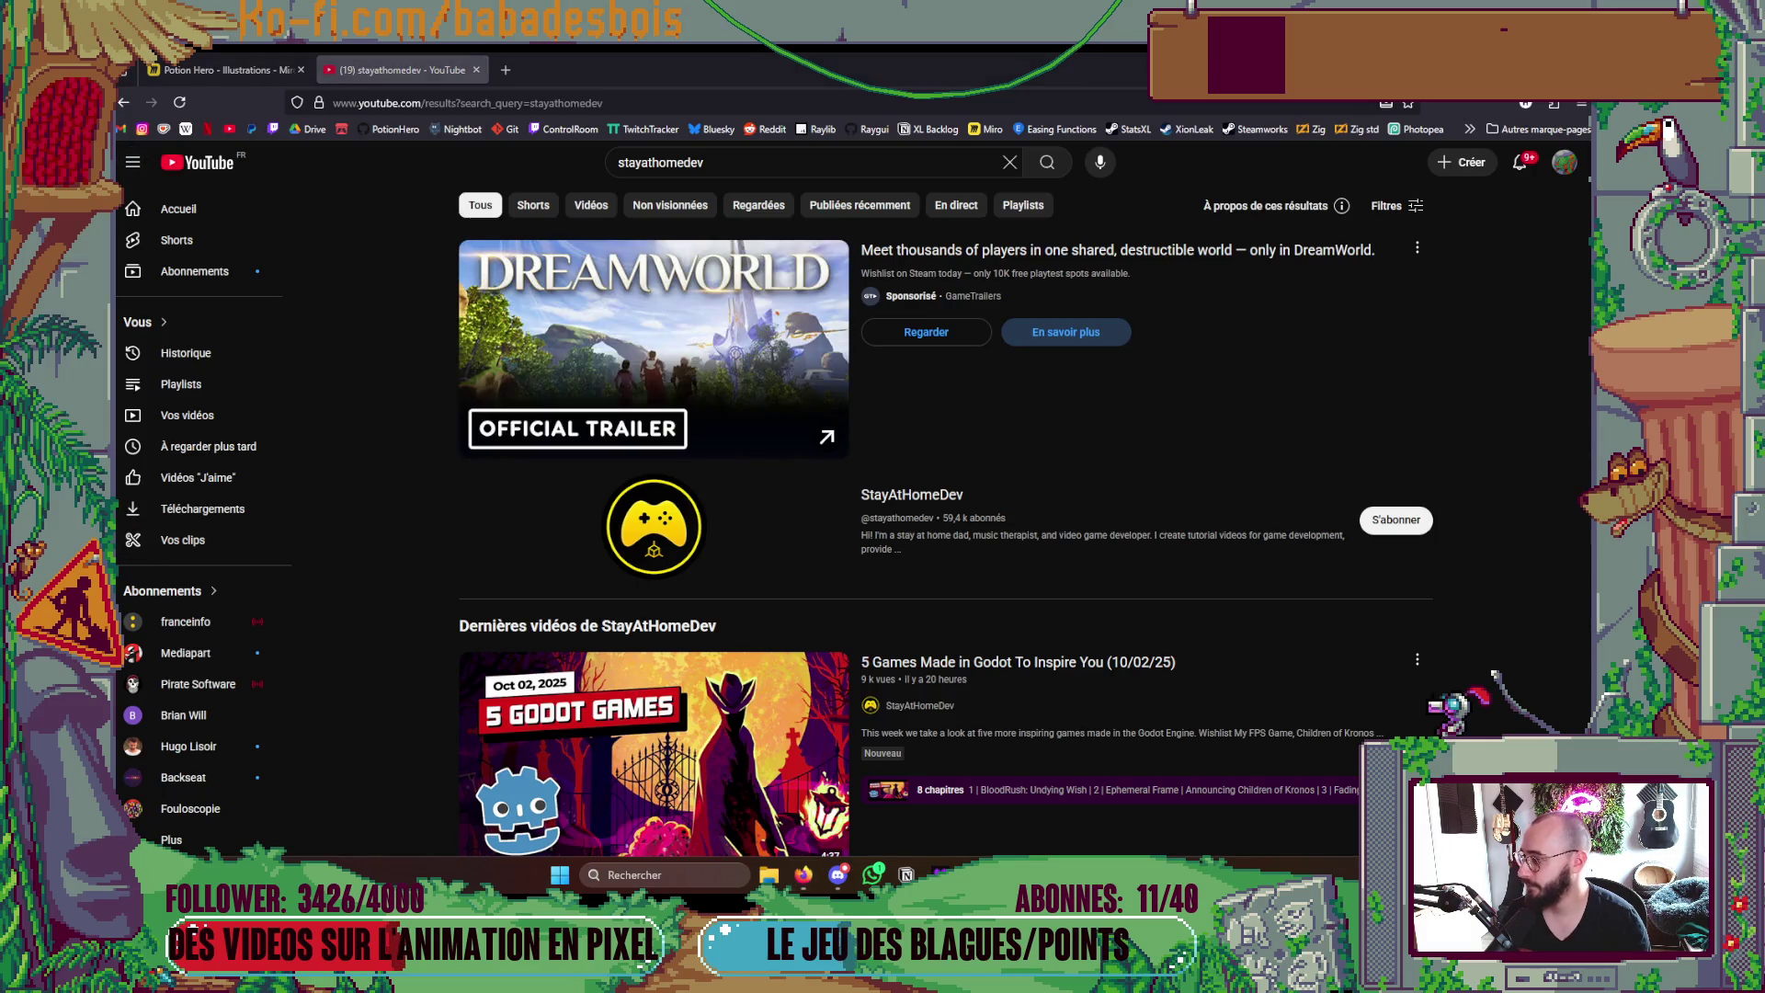
pyautogui.scroll(-3, 966, 552)
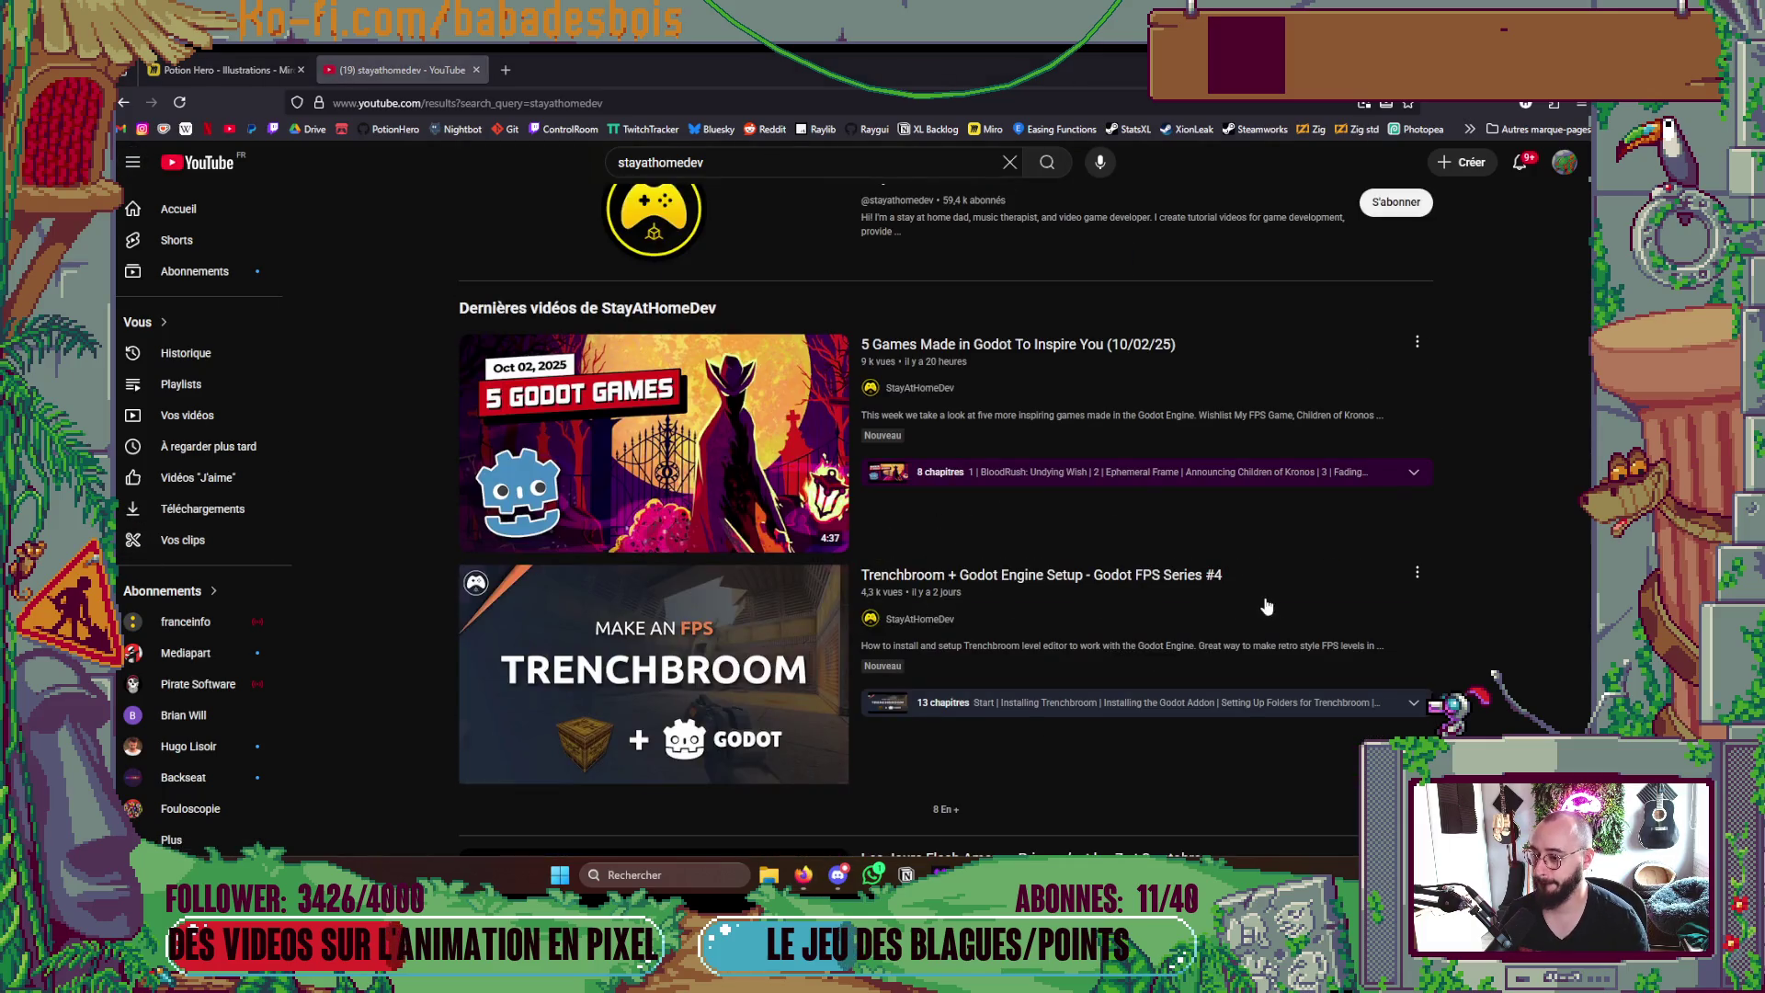
pyautogui.scroll(2, 1266, 607)
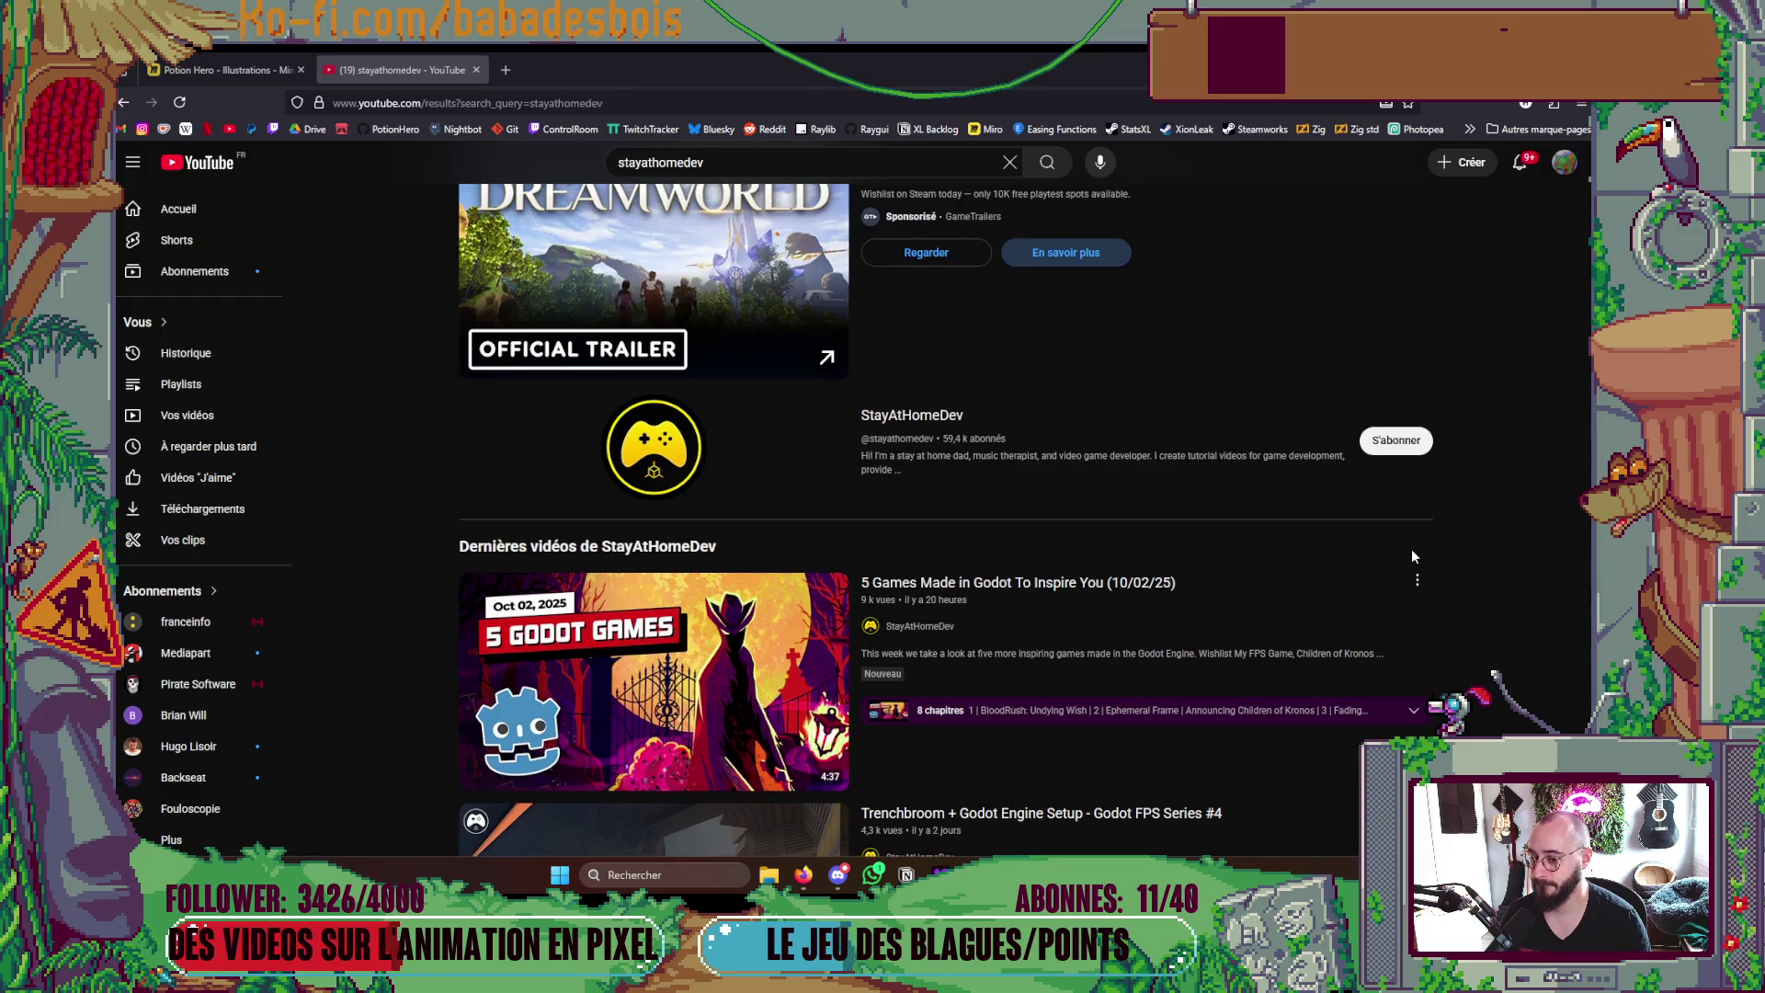
pyautogui.click(1128, 585)
pyautogui.scroll(-2, 1032, 587)
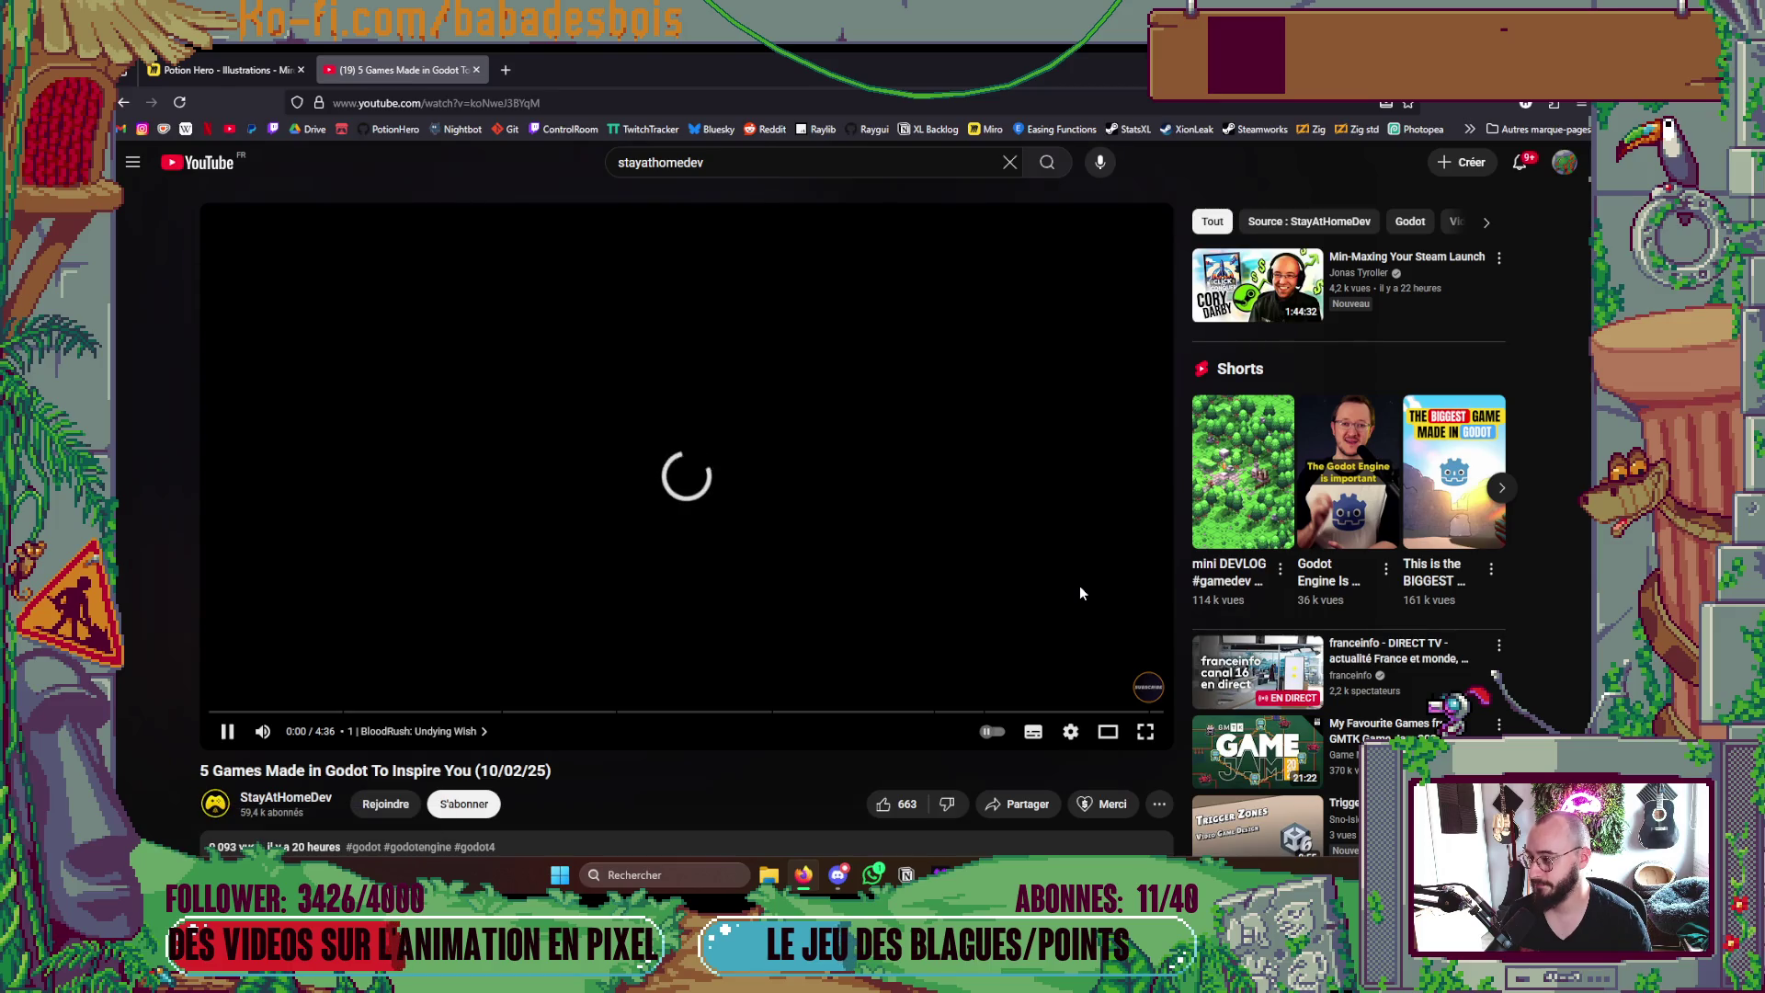
pyautogui.scroll(-3, 1076, 588)
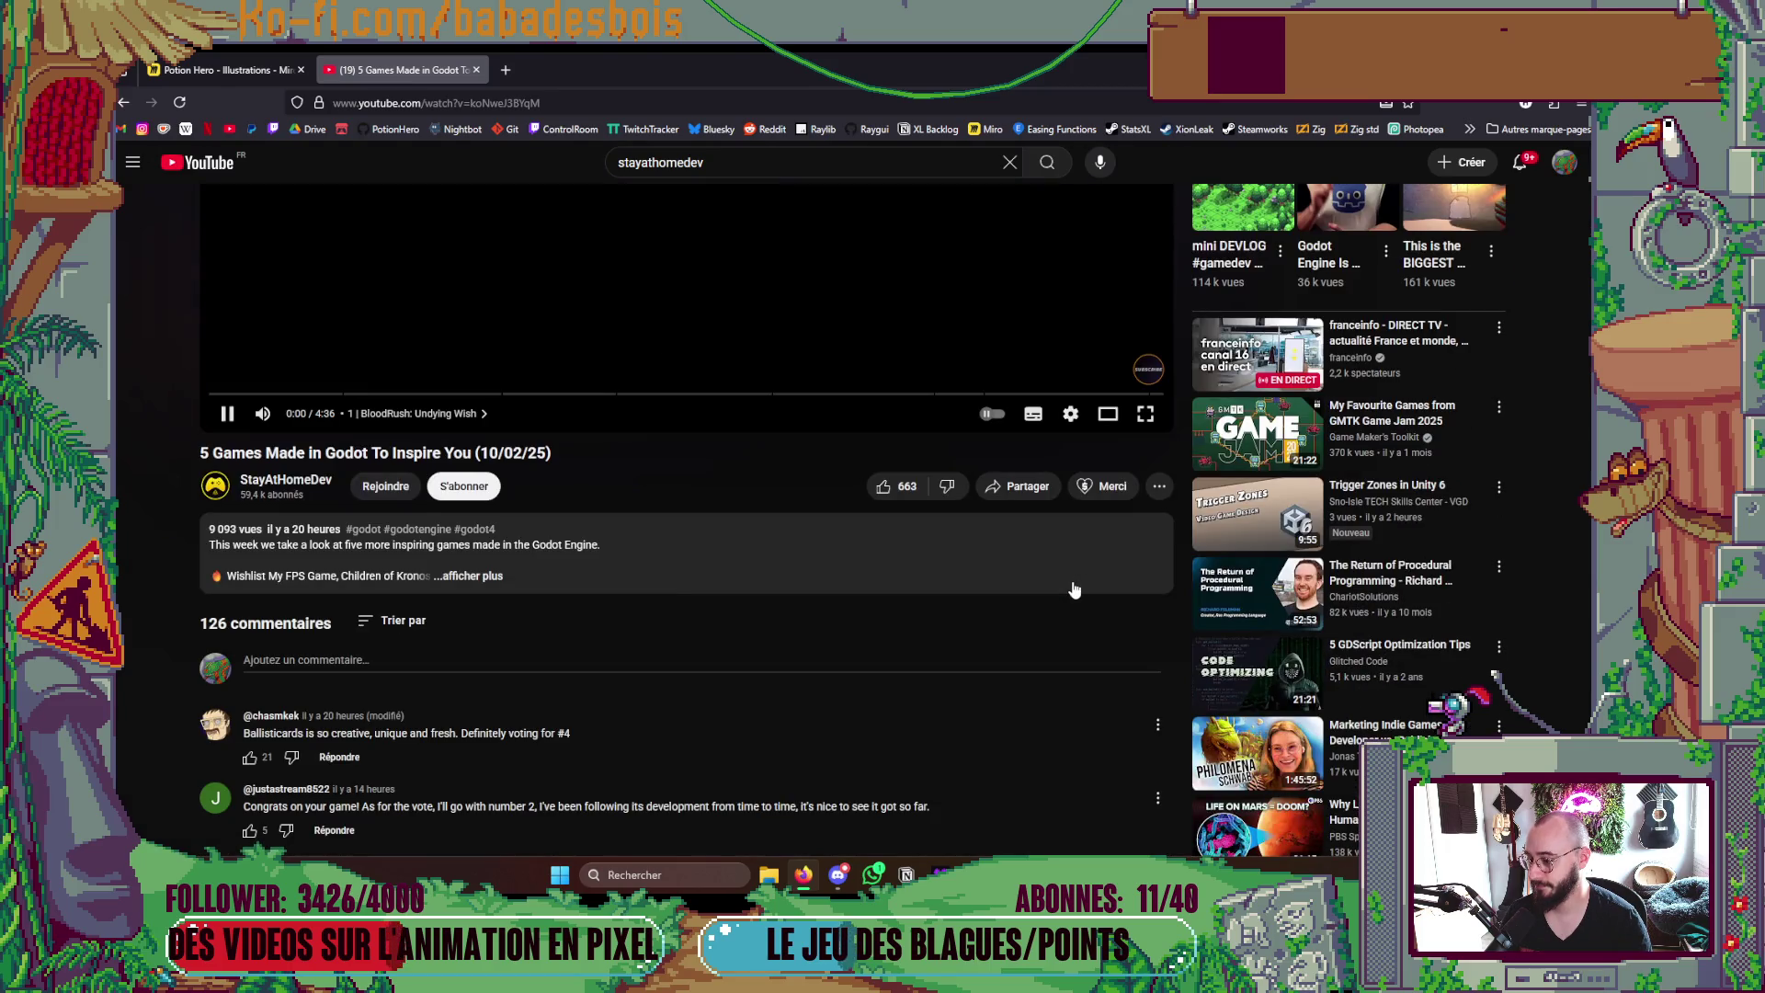
pyautogui.scroll(2, 1076, 589)
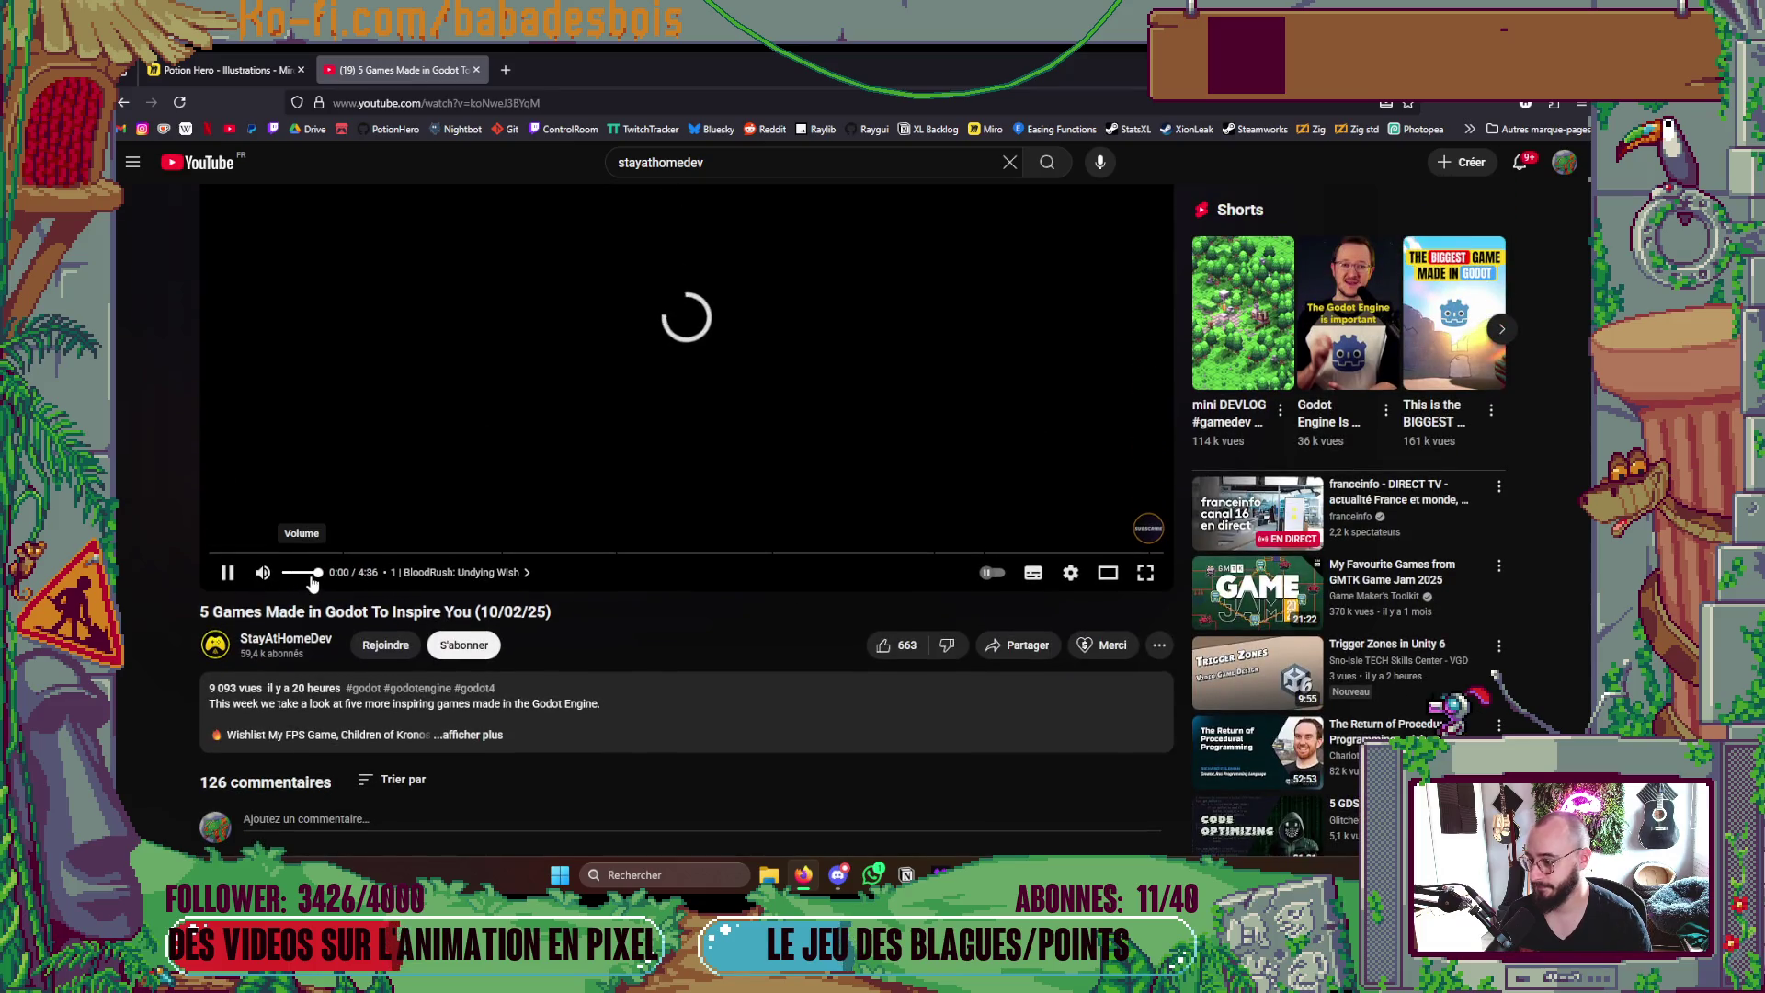
pyautogui.scroll(-3, 419, 606)
pyautogui.scroll(-2, 423, 603)
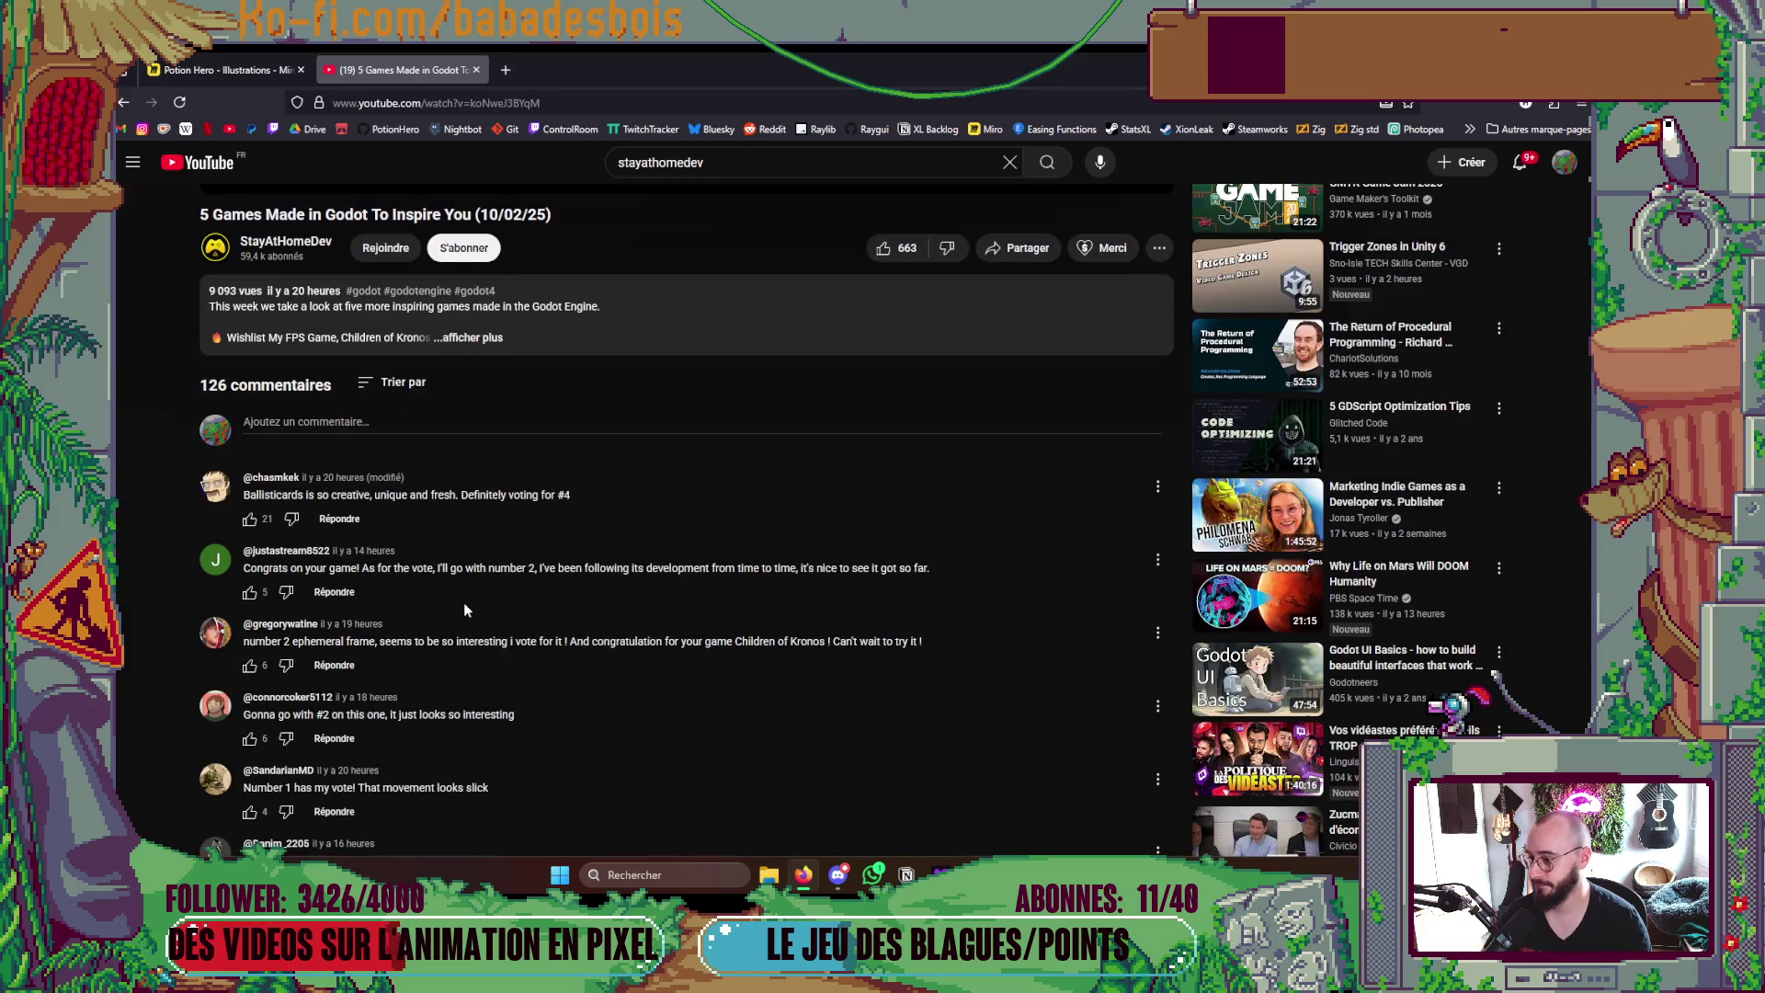
pyautogui.scroll(3, 512, 574)
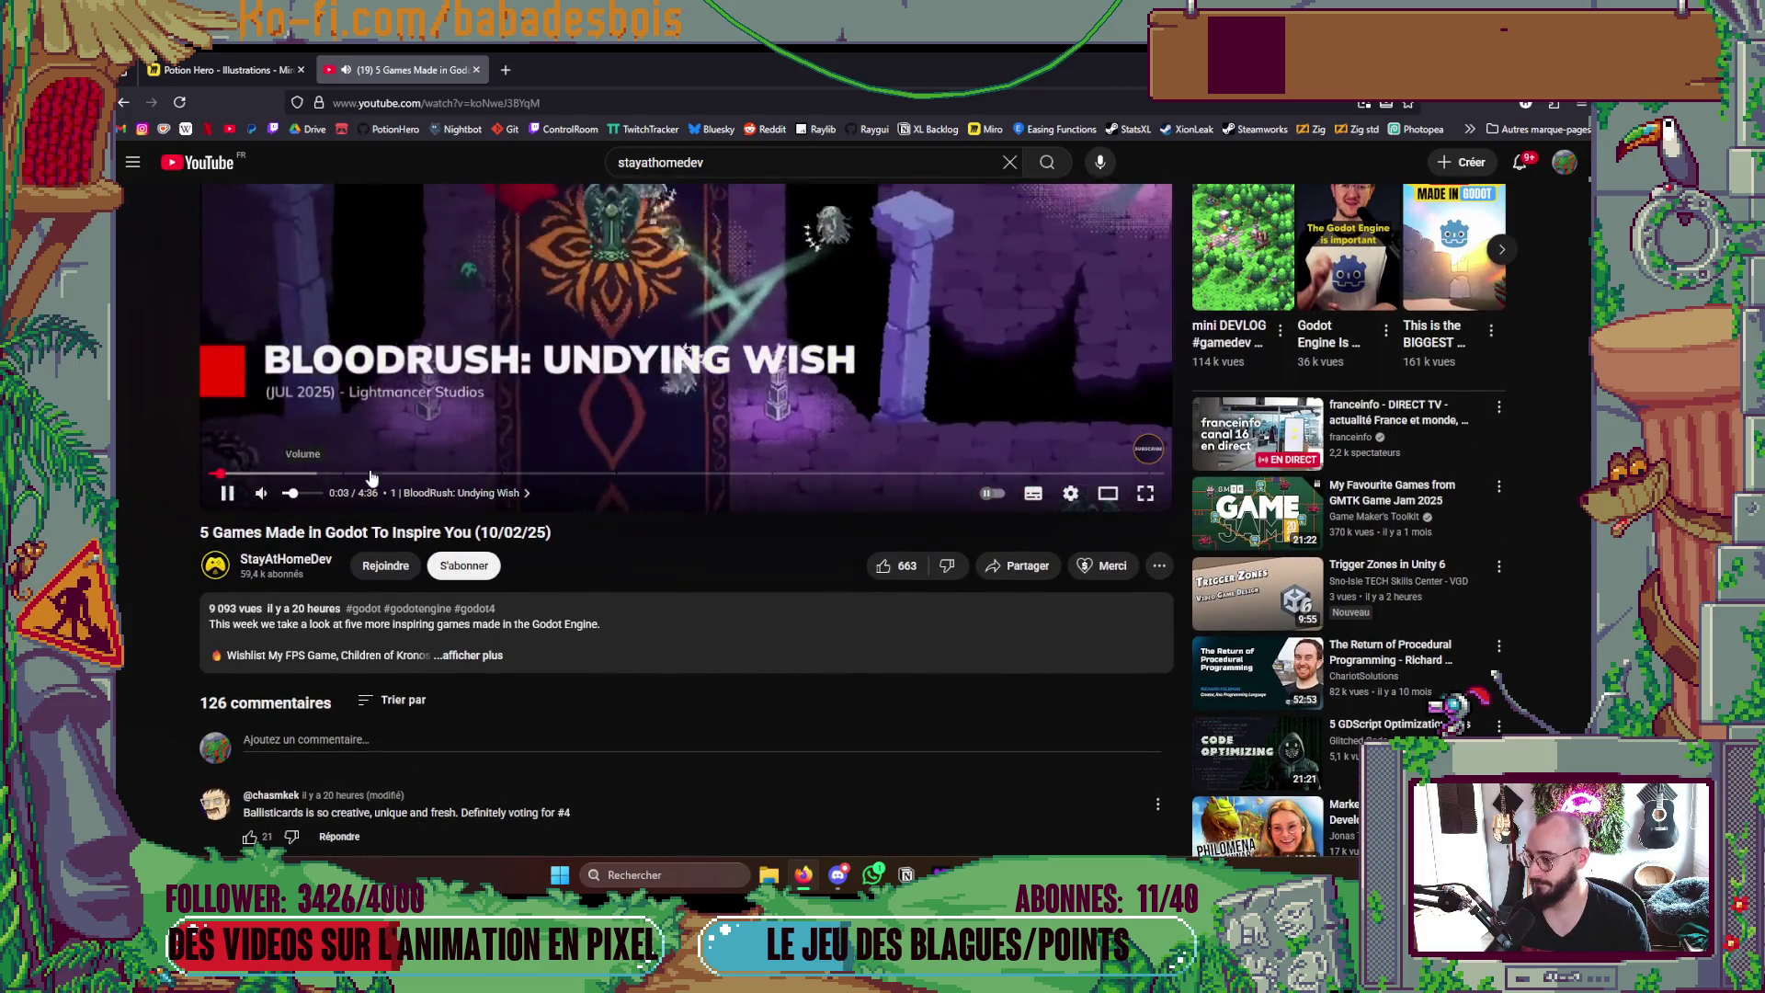
pyautogui.scroll(2, 431, 465)
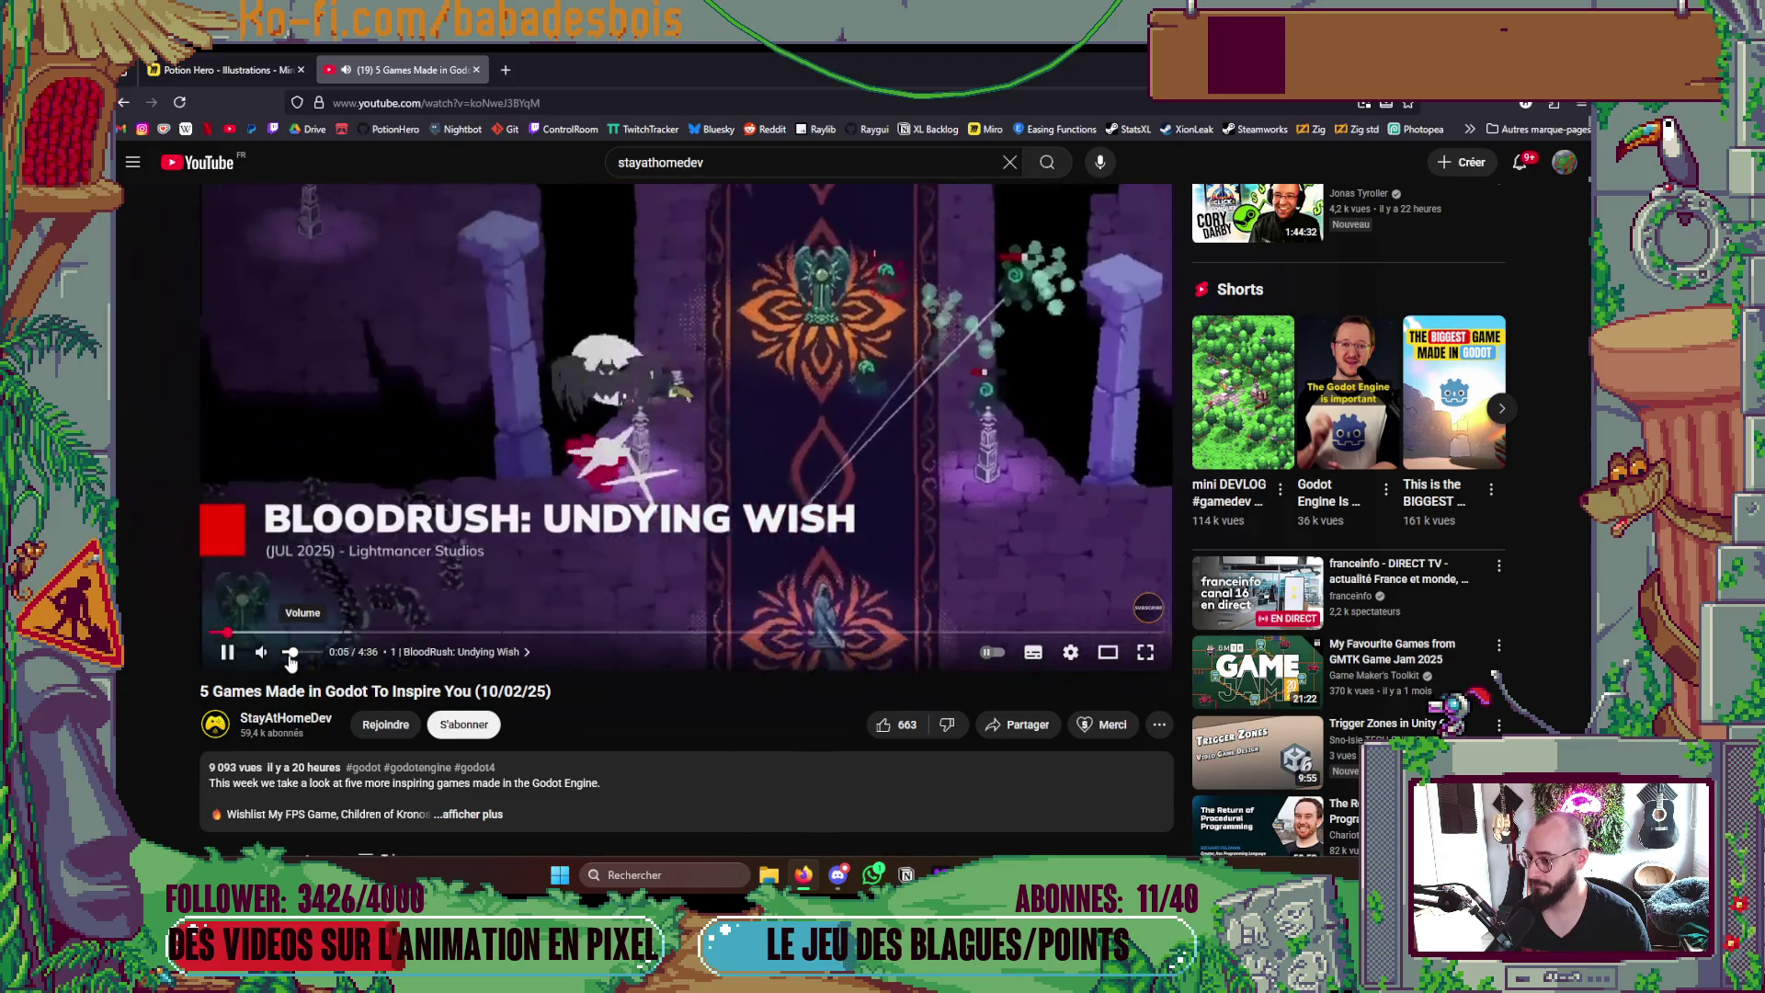
pyautogui.moveTo(941, 874)
pyautogui.scroll(1, 736, 753)
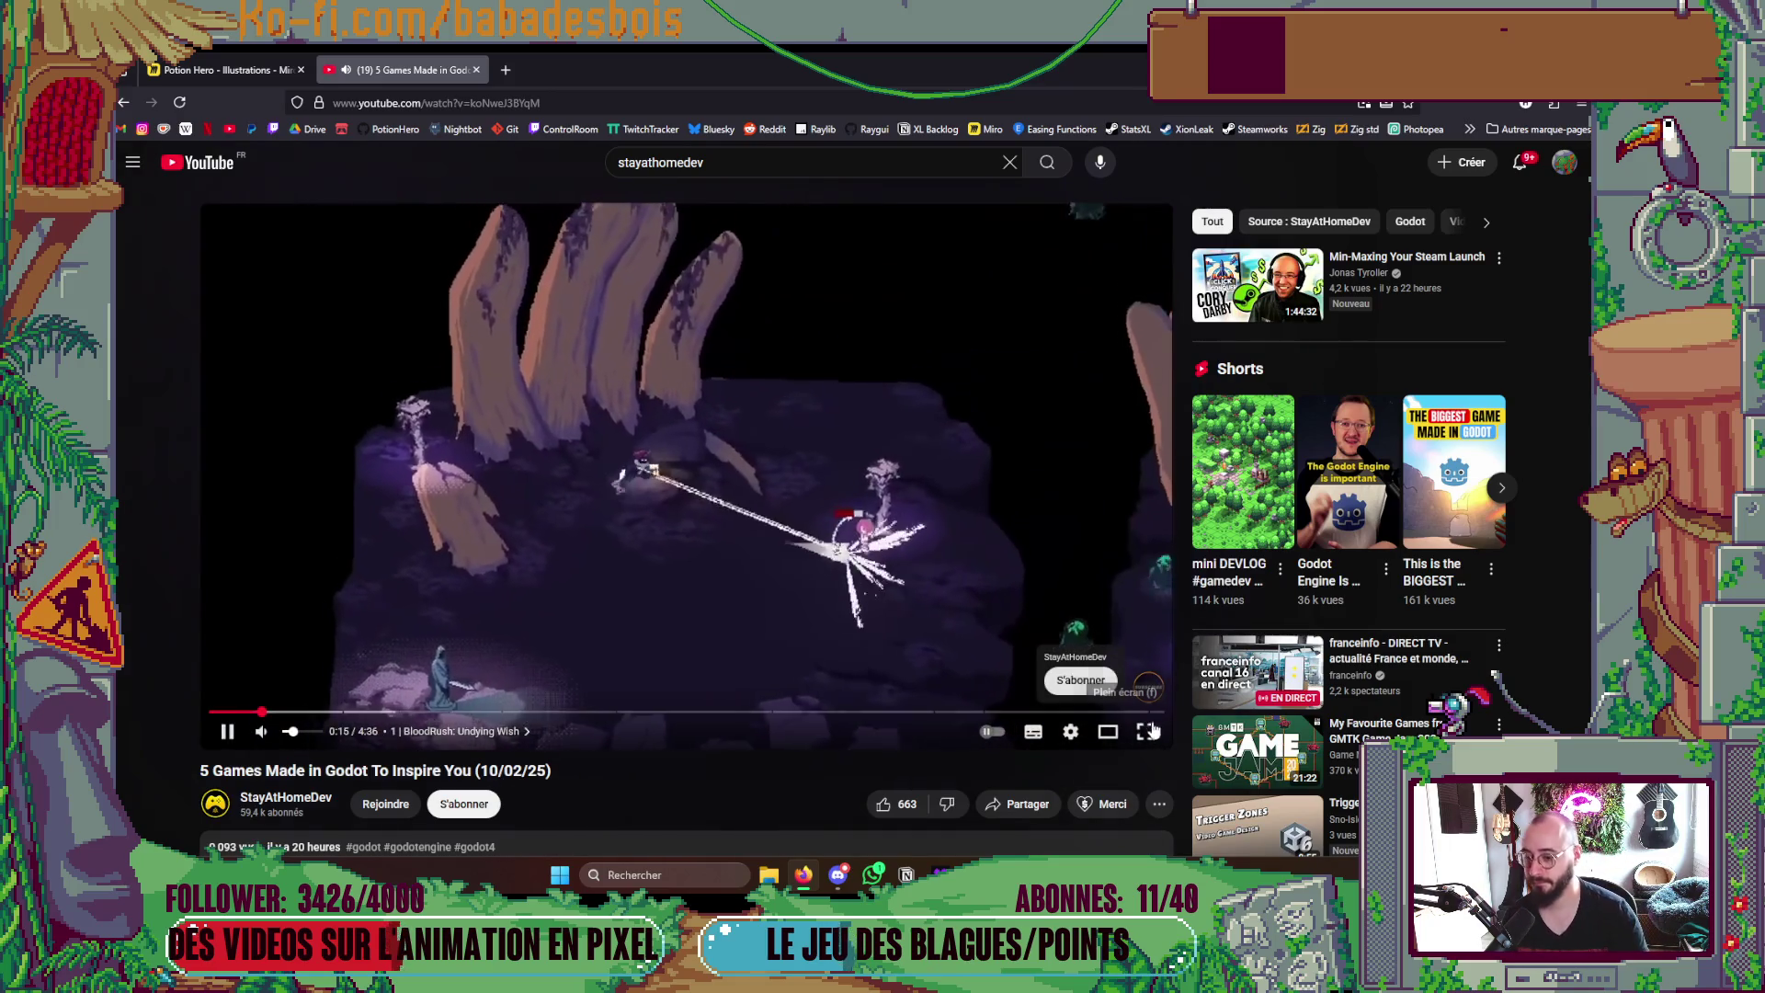
# - Switch the Godot games video to full screen
pyautogui.click(1144, 732)
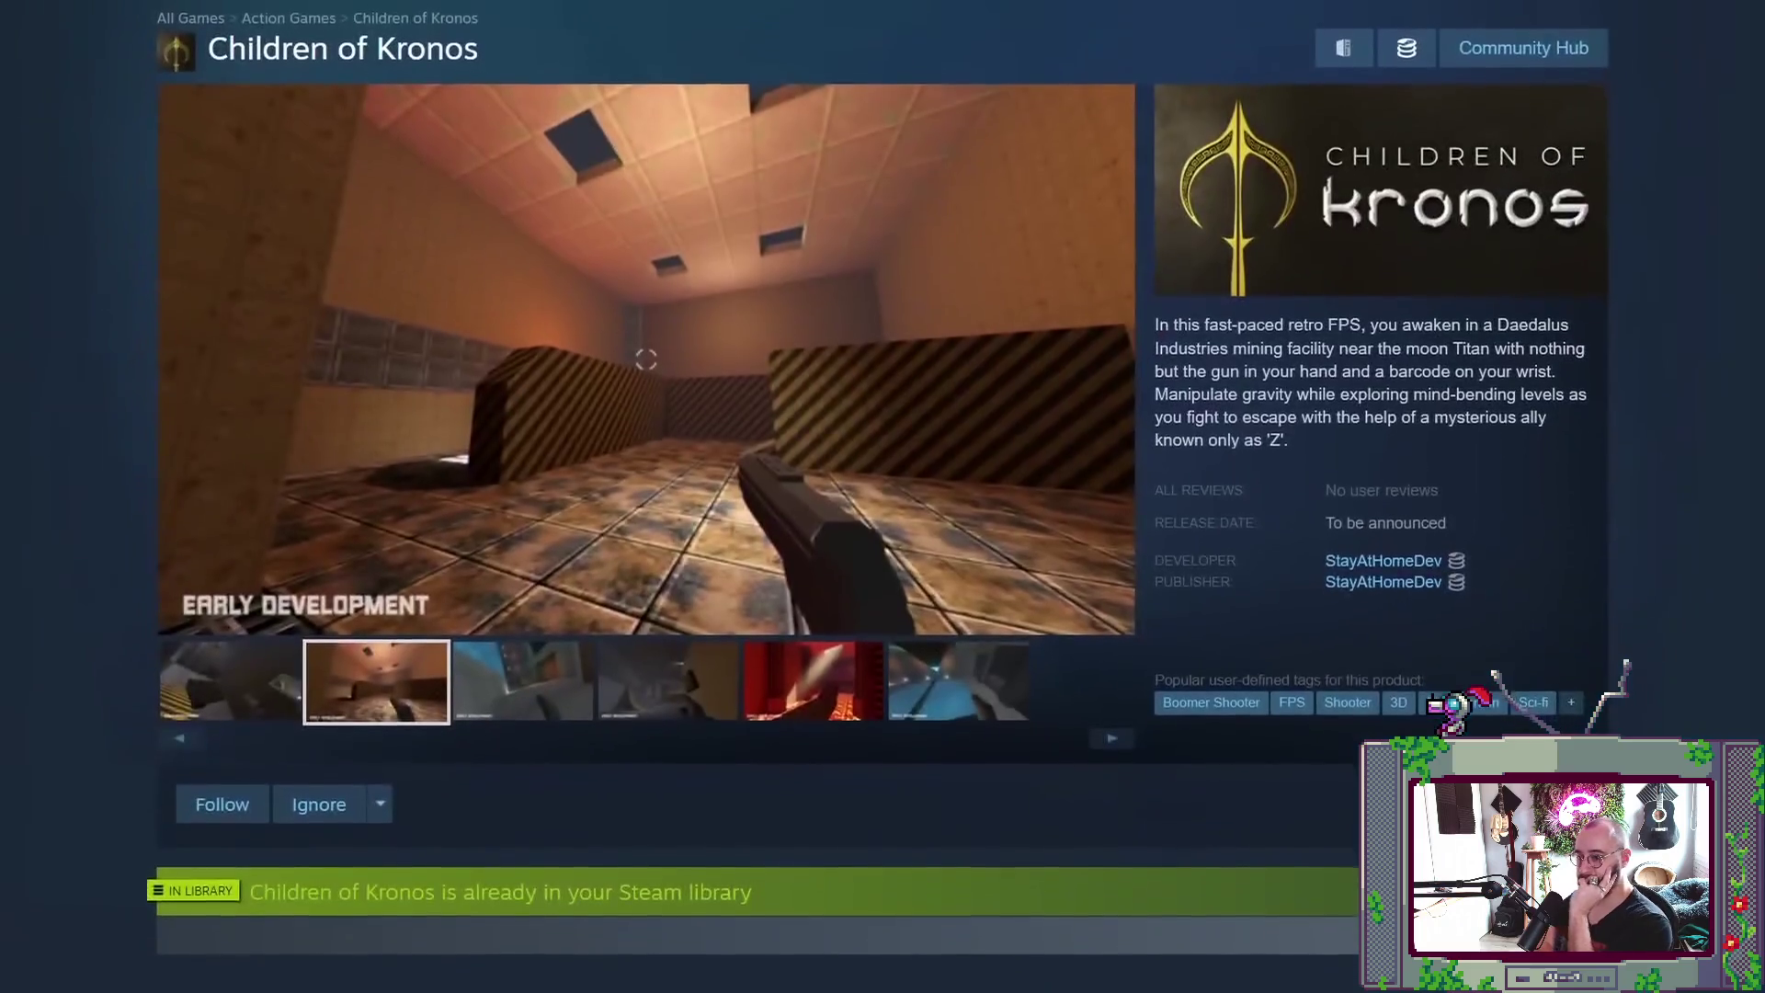
pyautogui.scroll(-1, 1449, 706)
pyautogui.scroll(-1, 648, 414)
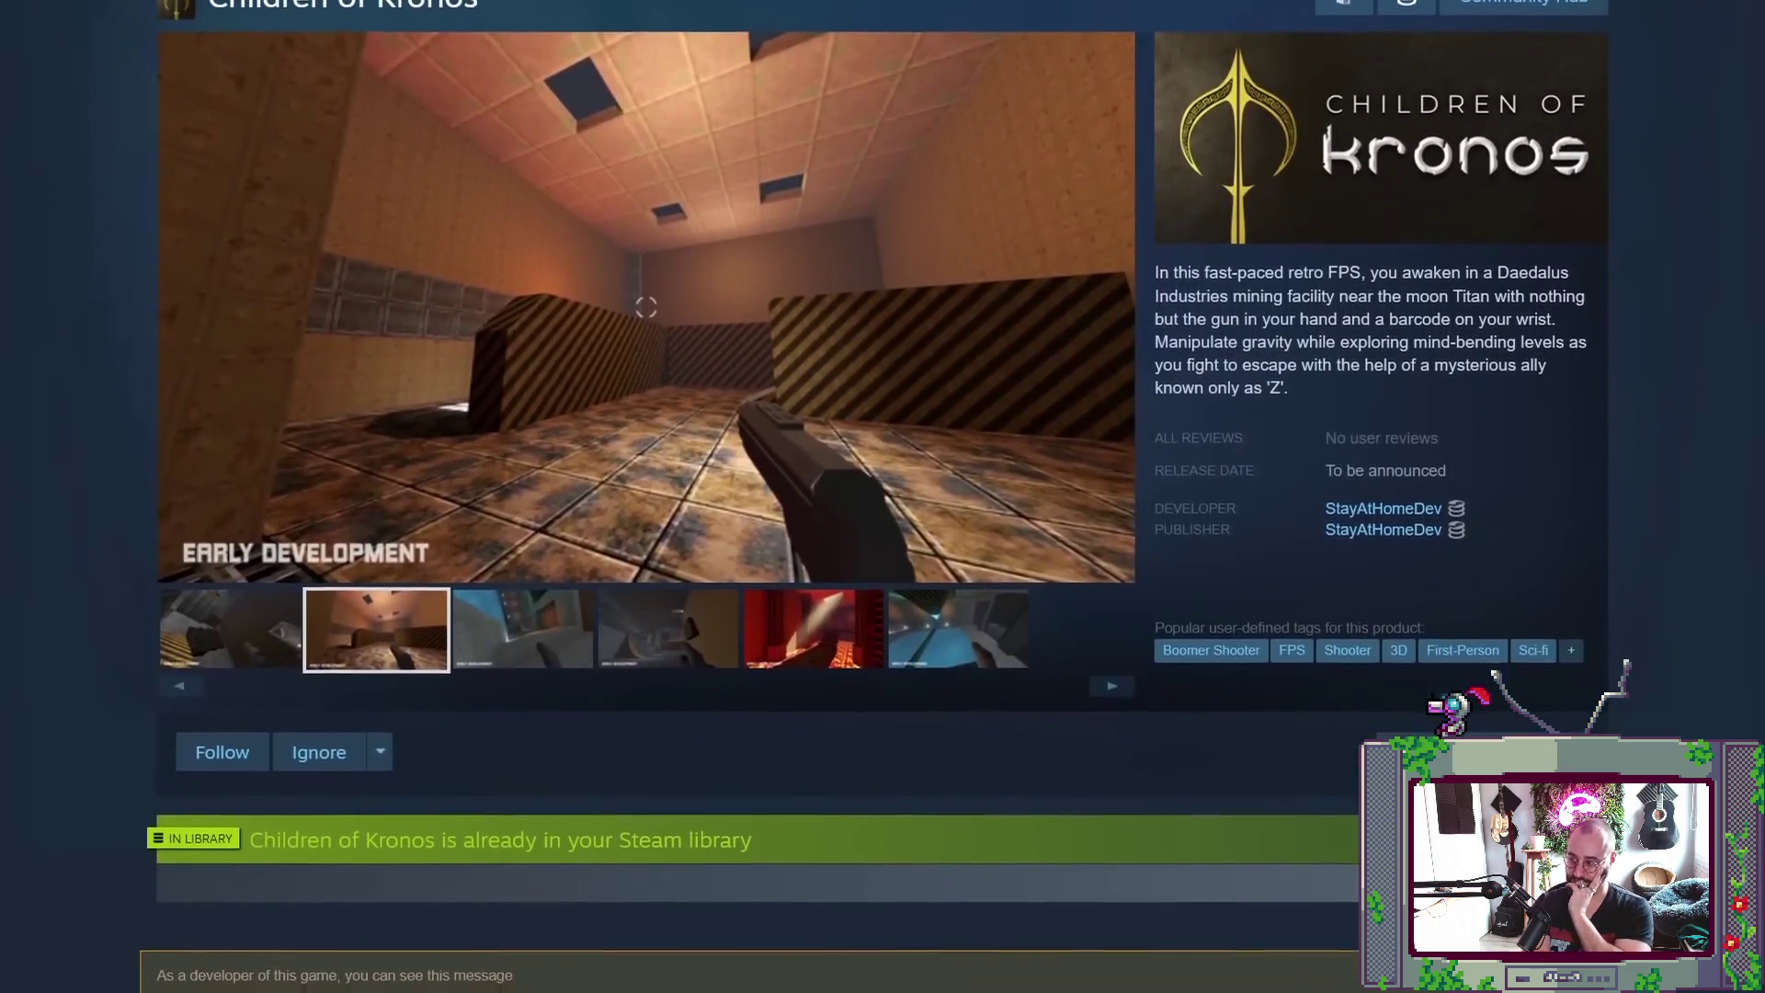
pyautogui.scroll(-1, 649, 413)
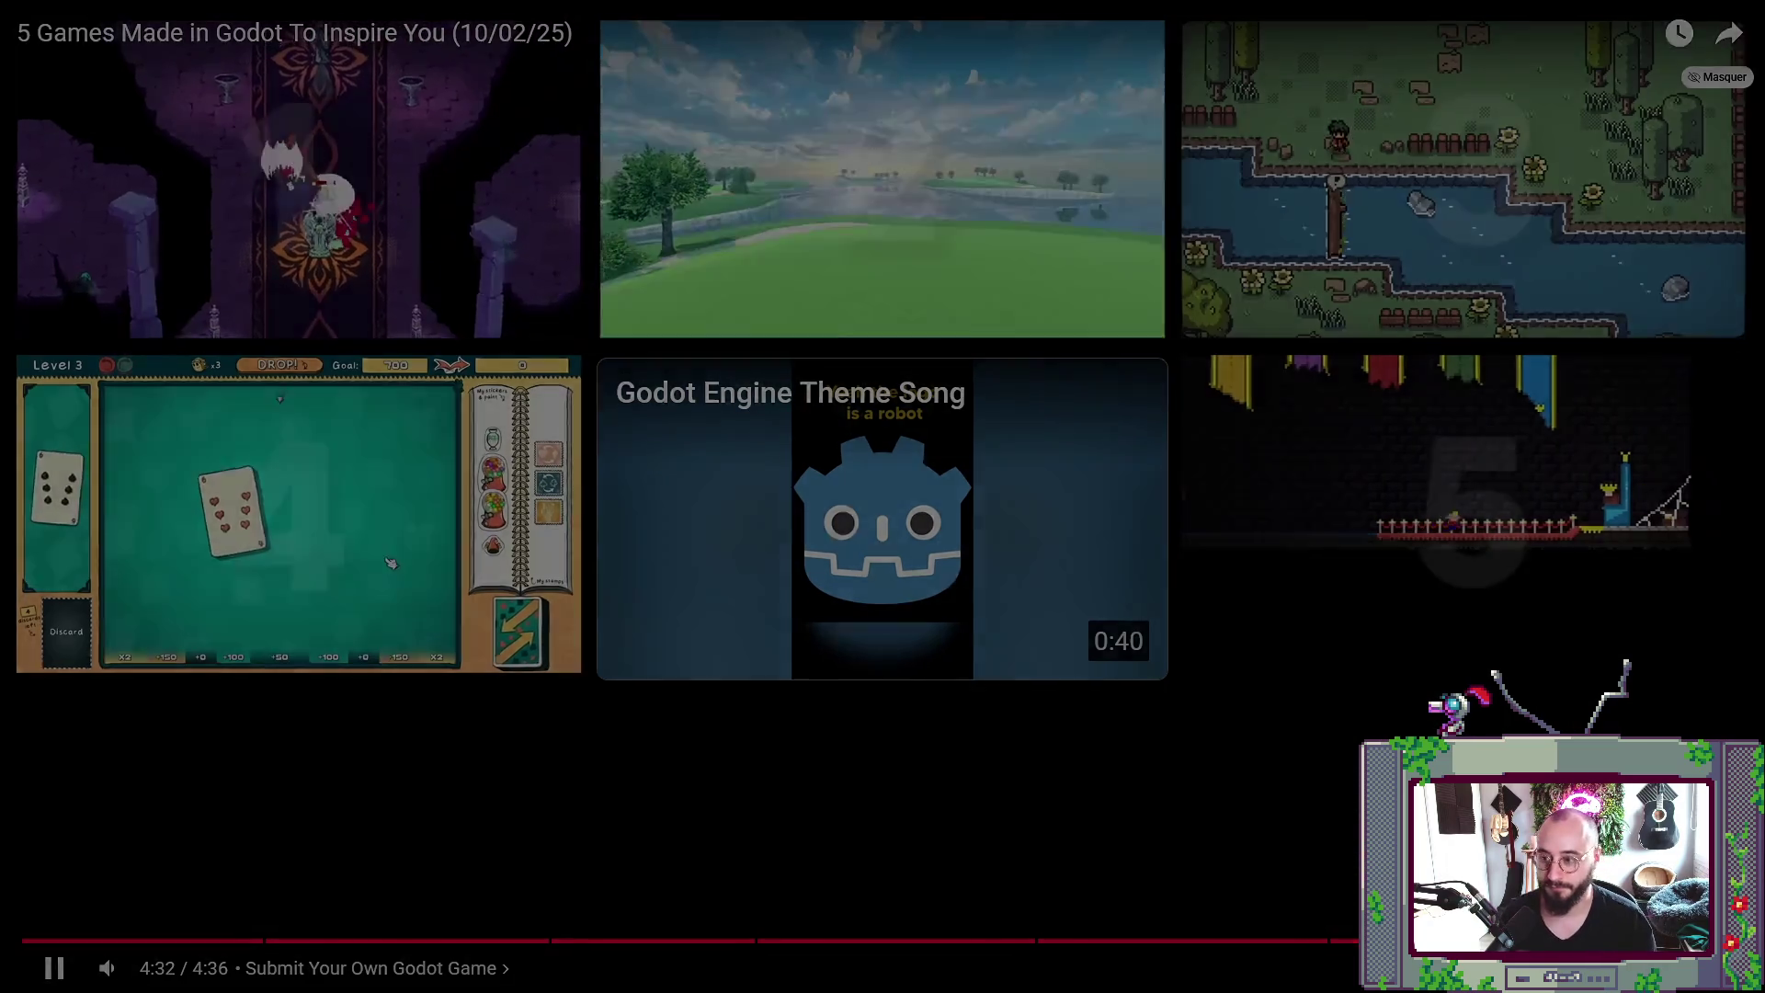
# - Exit full-screen playback once the video reaches its end screen
pyautogui.press('Escape')
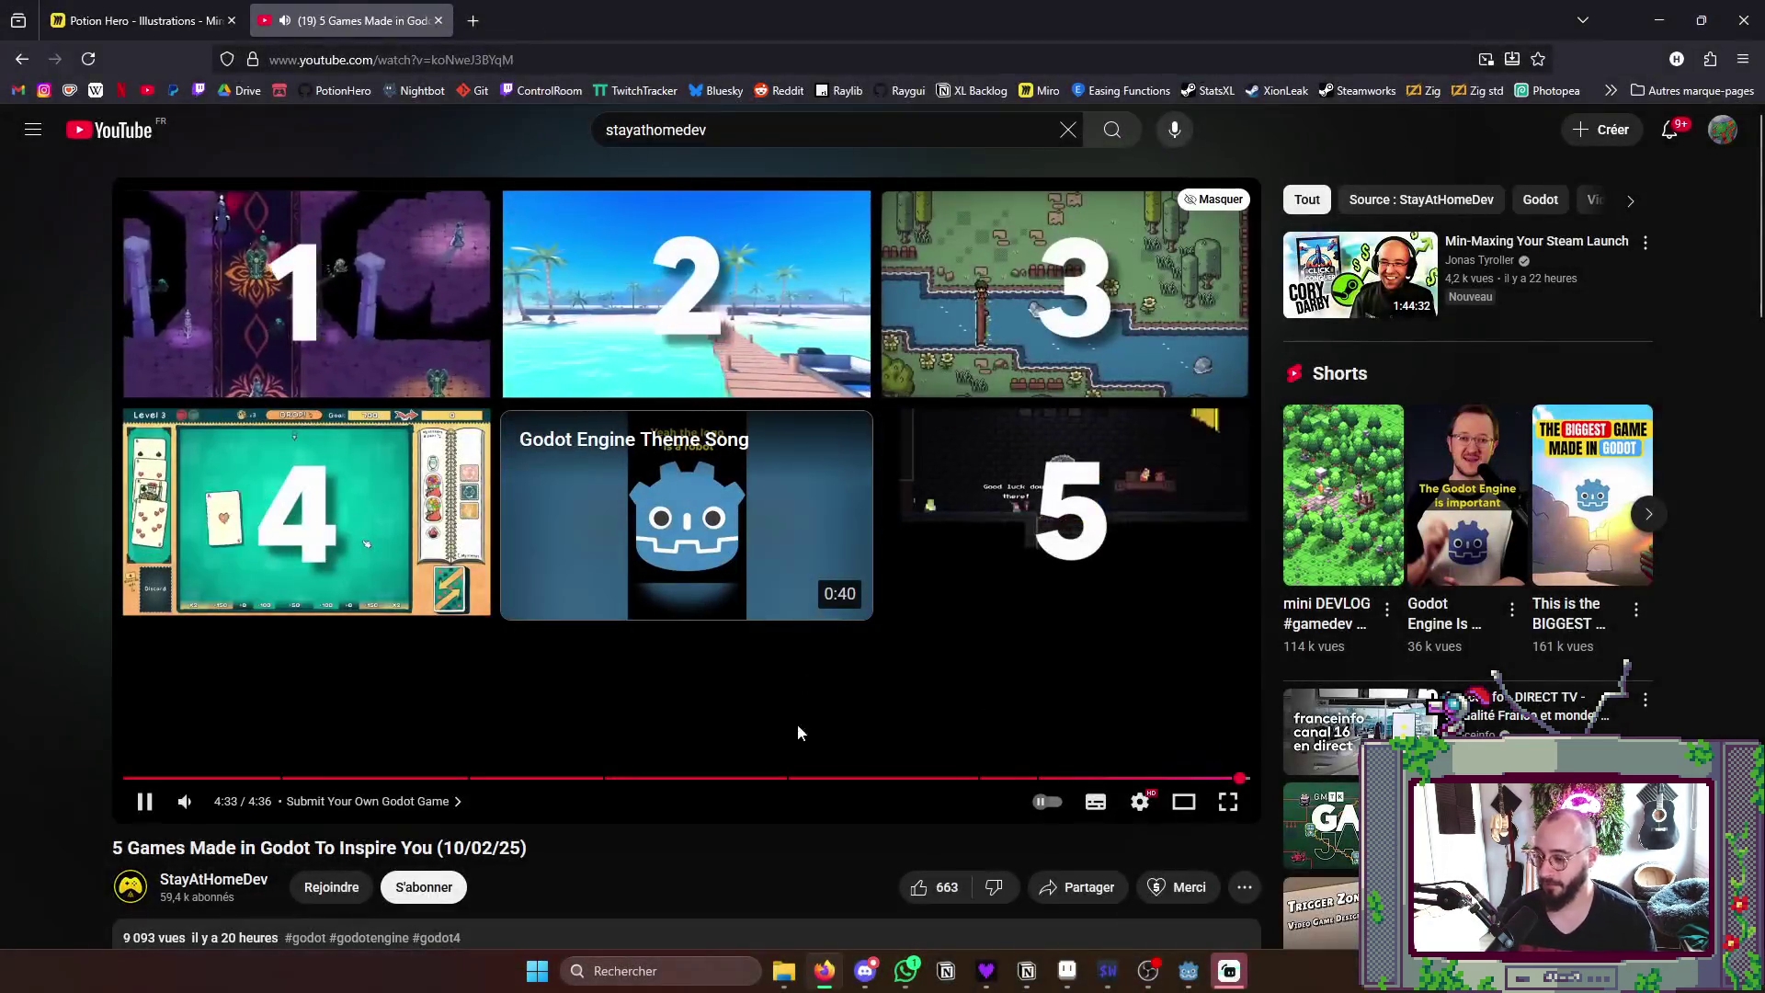
pyautogui.moveTo(144, 801)
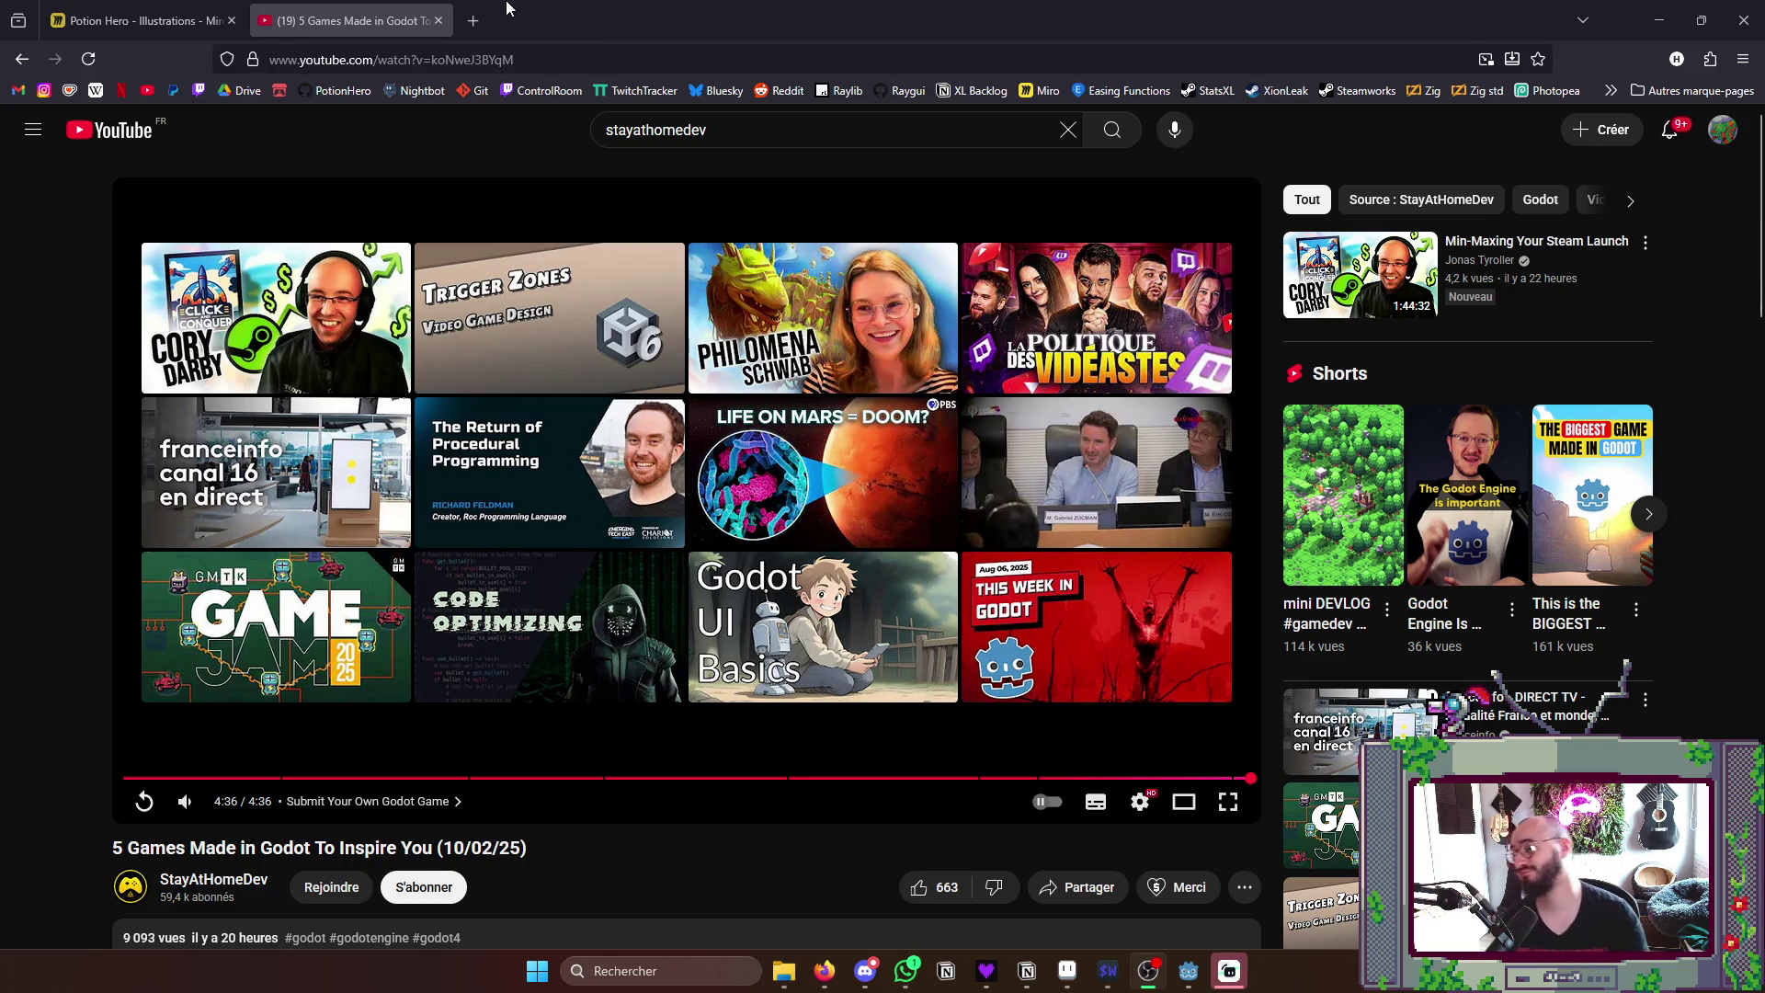
# - View the Xion Leak Steamworks sales report in a new tab, then minimize the browser
pyautogui.click(472, 24)
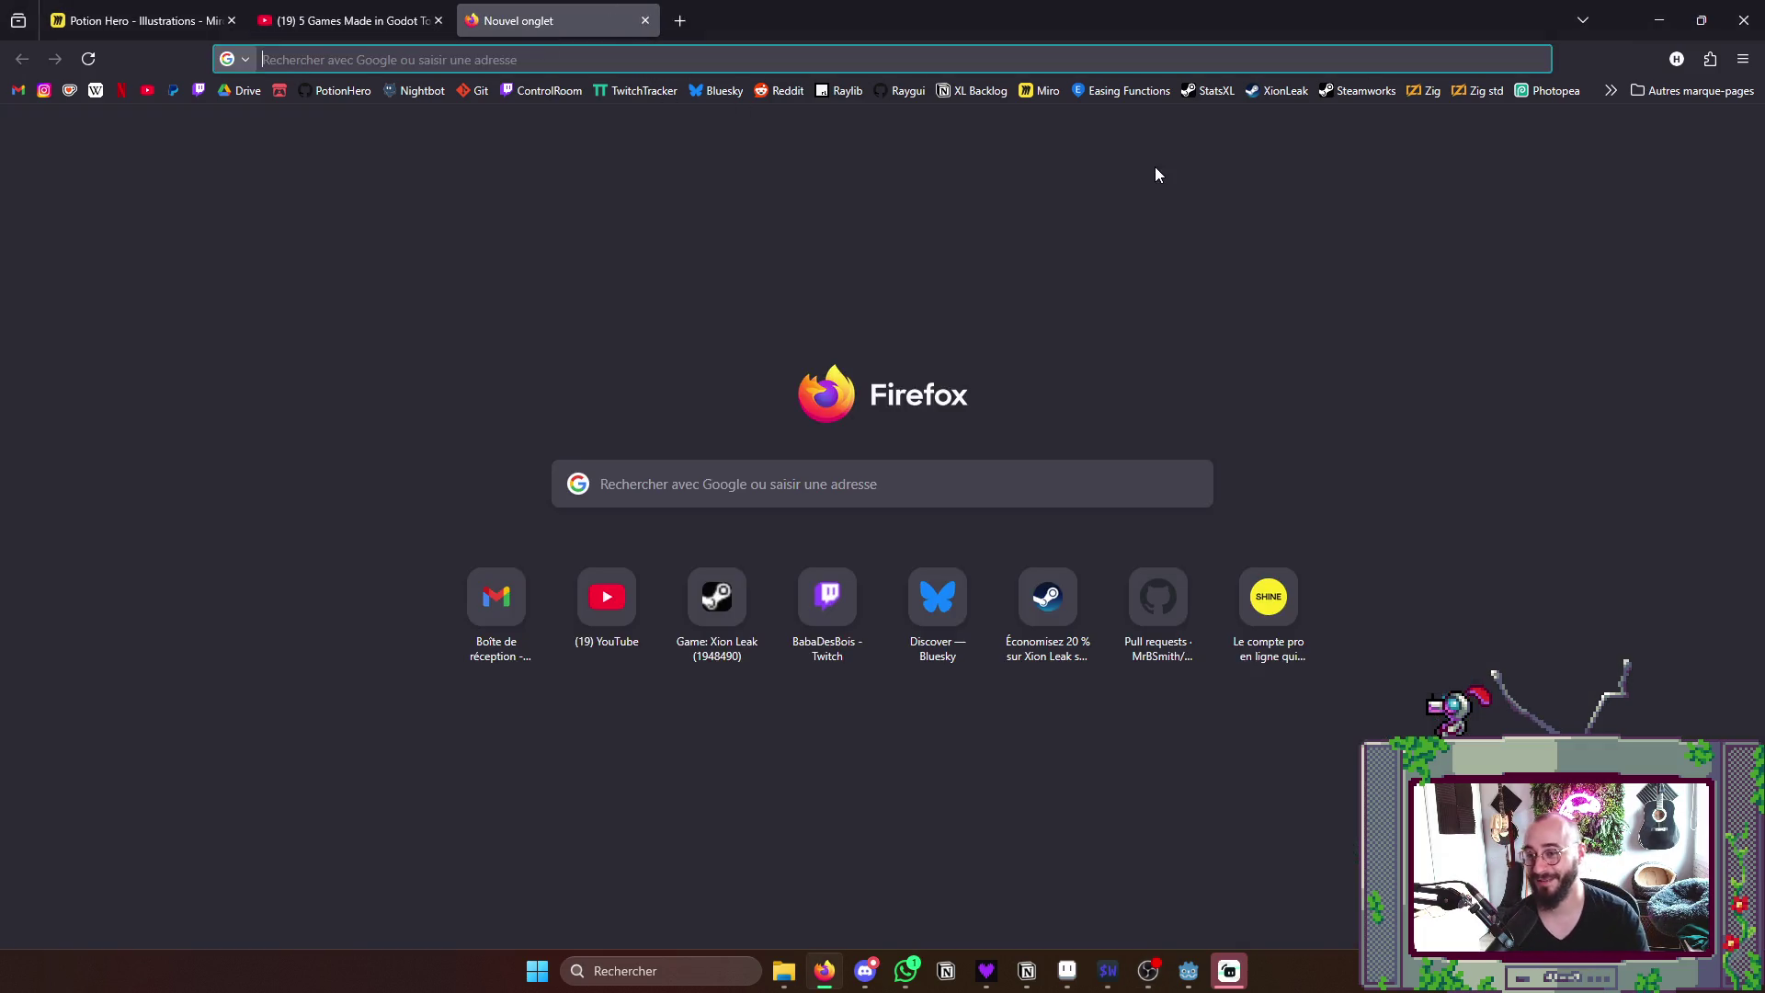
pyautogui.click(1213, 92)
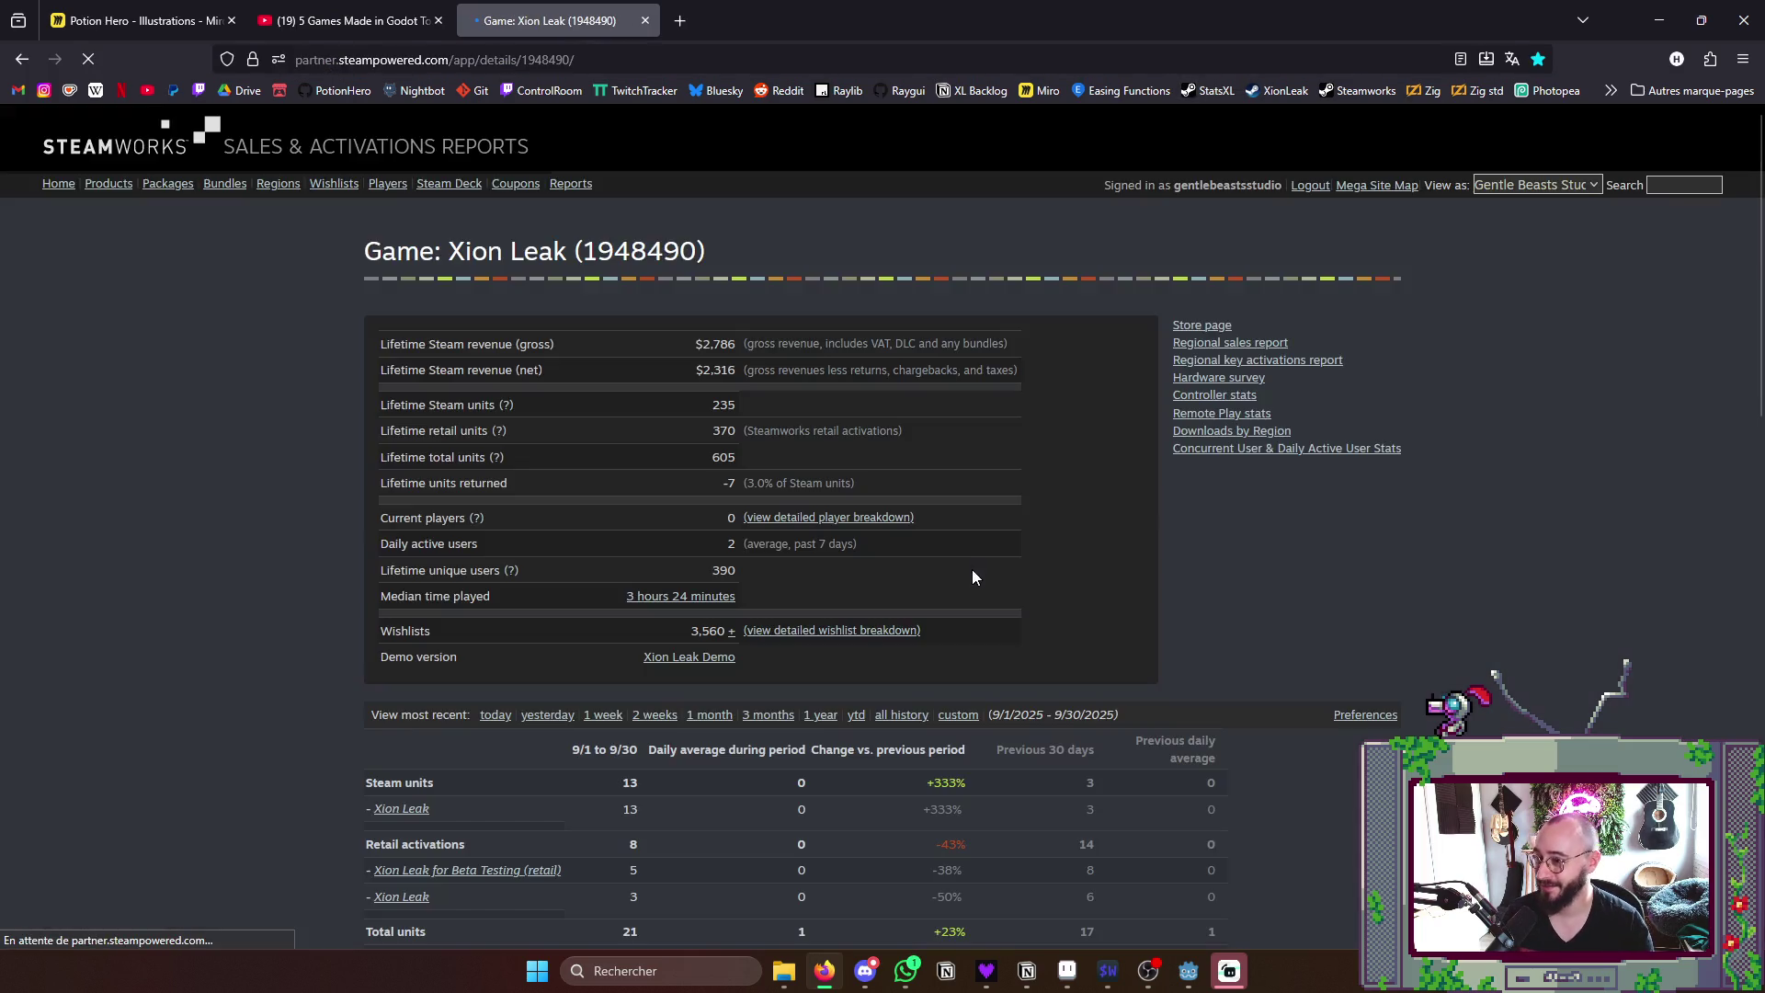
pyautogui.scroll(-5, 1094, 549)
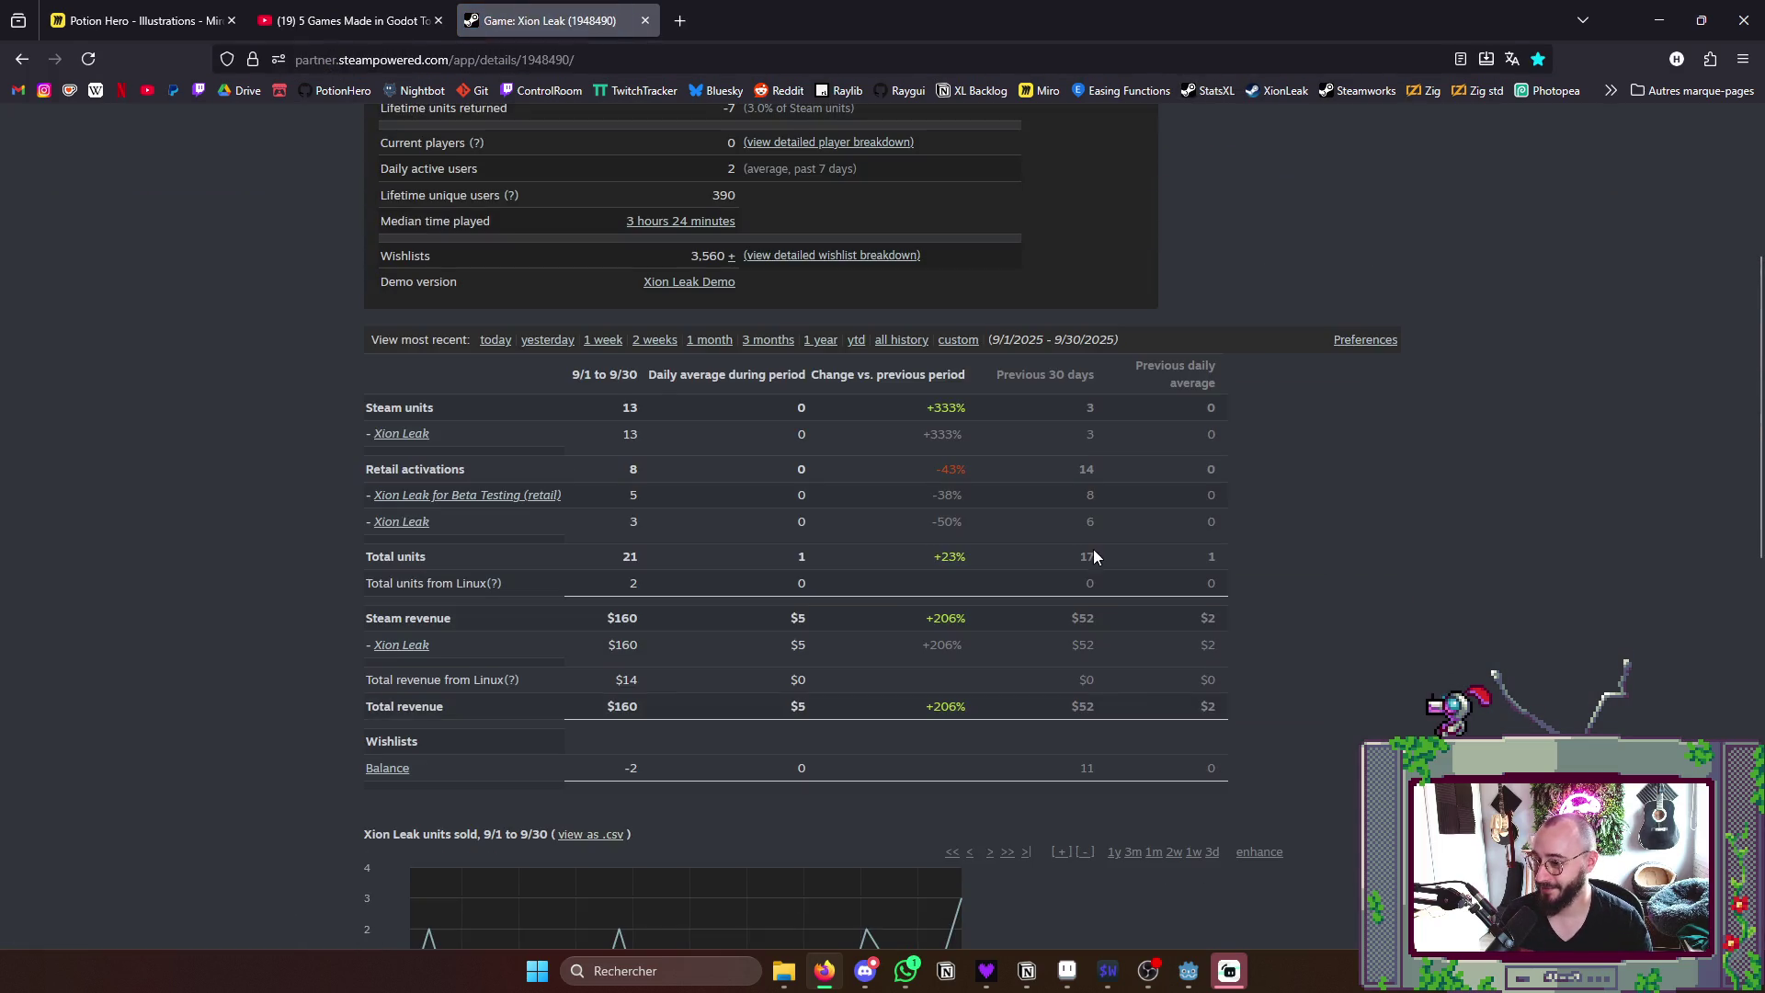
pyautogui.scroll(-3, 1094, 560)
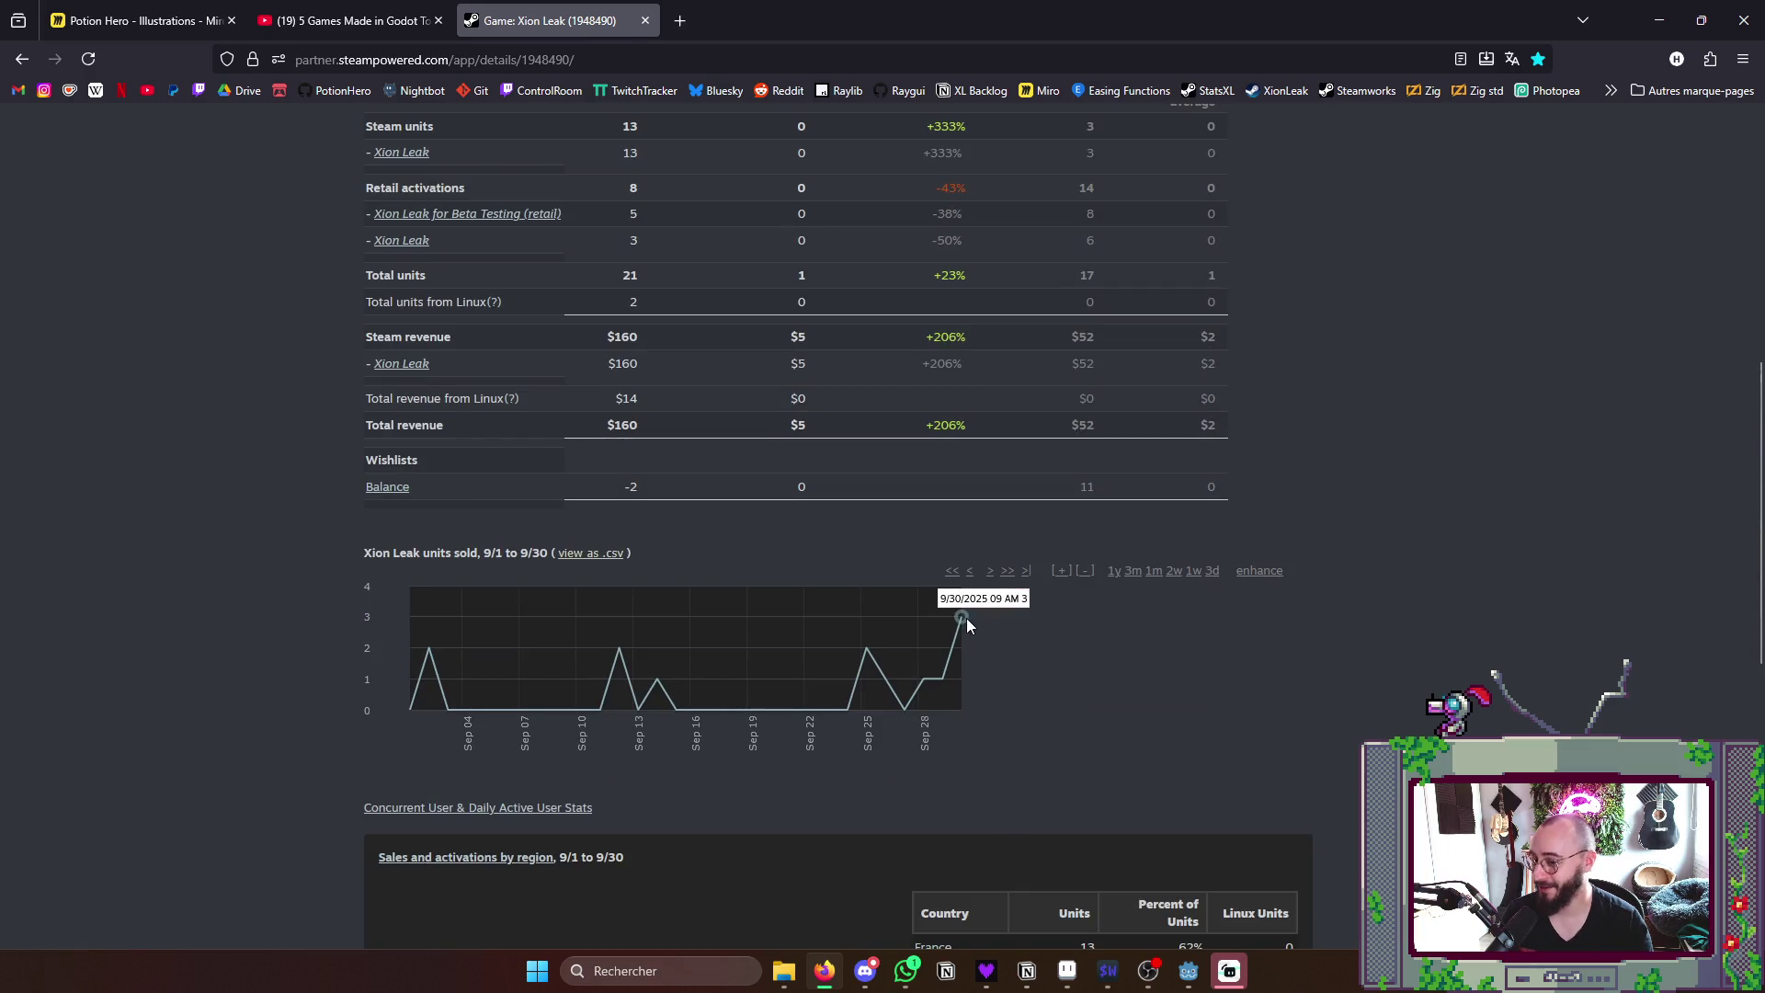
pyautogui.scroll(4, 1303, 624)
pyautogui.scroll(6, 1314, 620)
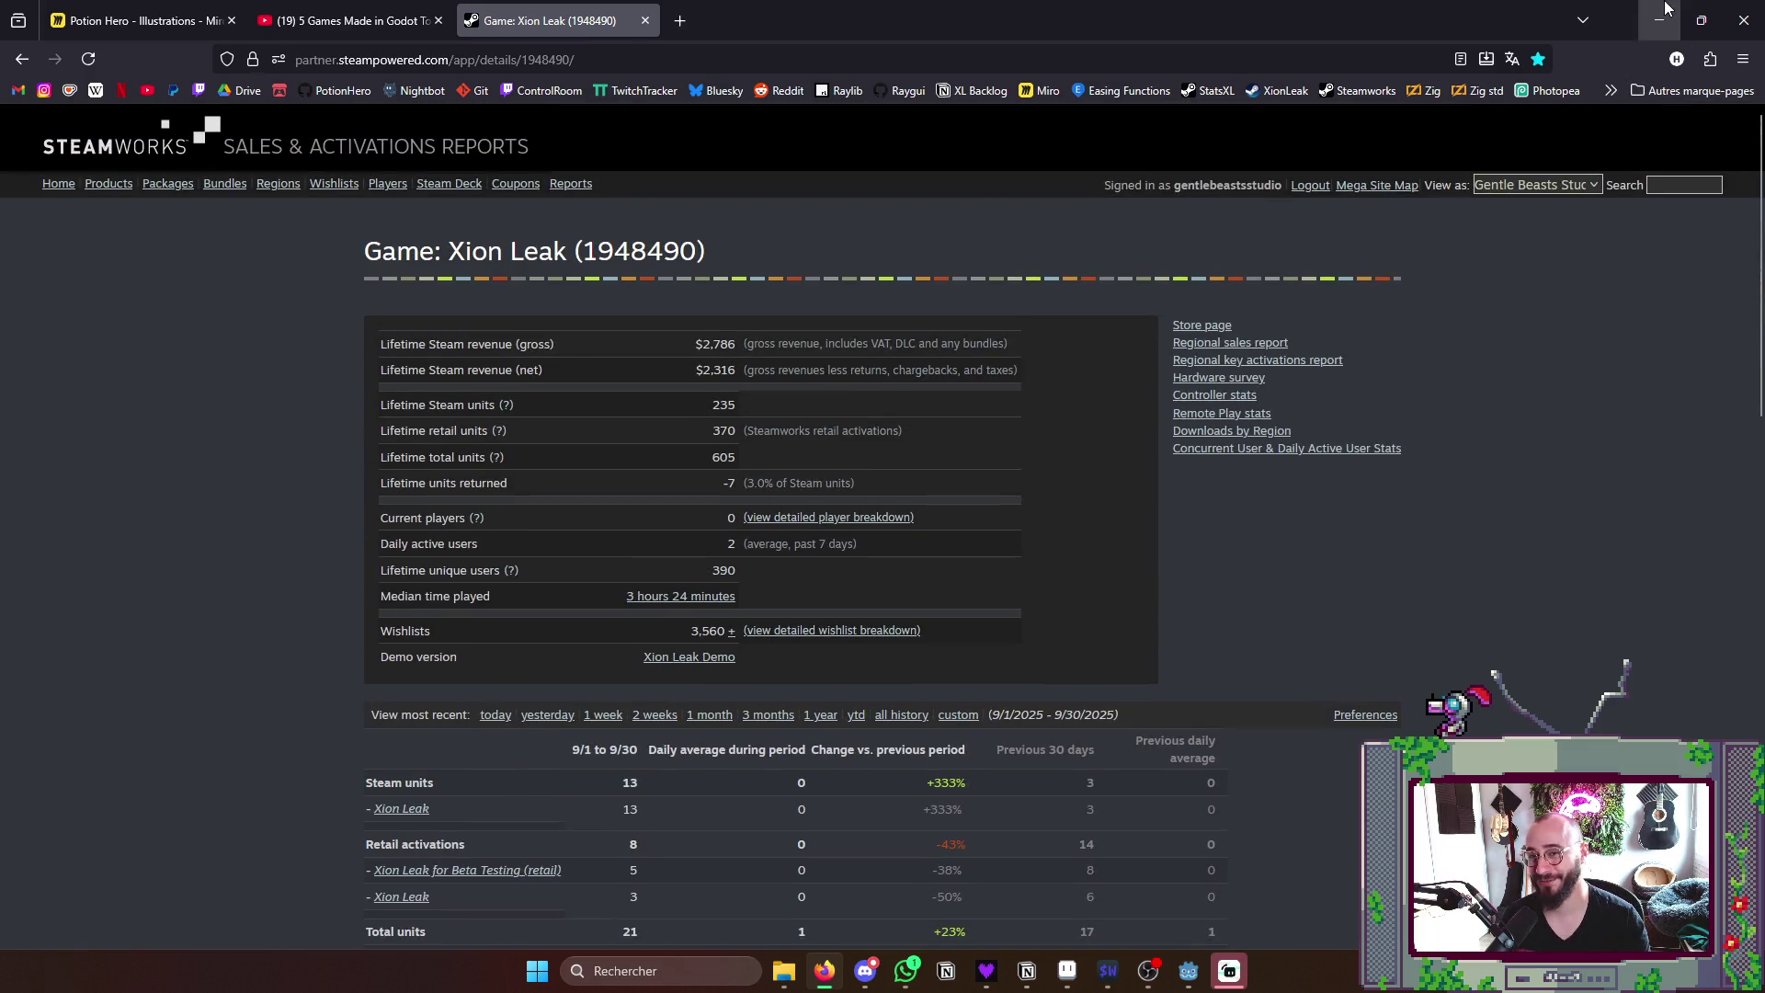
pyautogui.click(1667, 11)
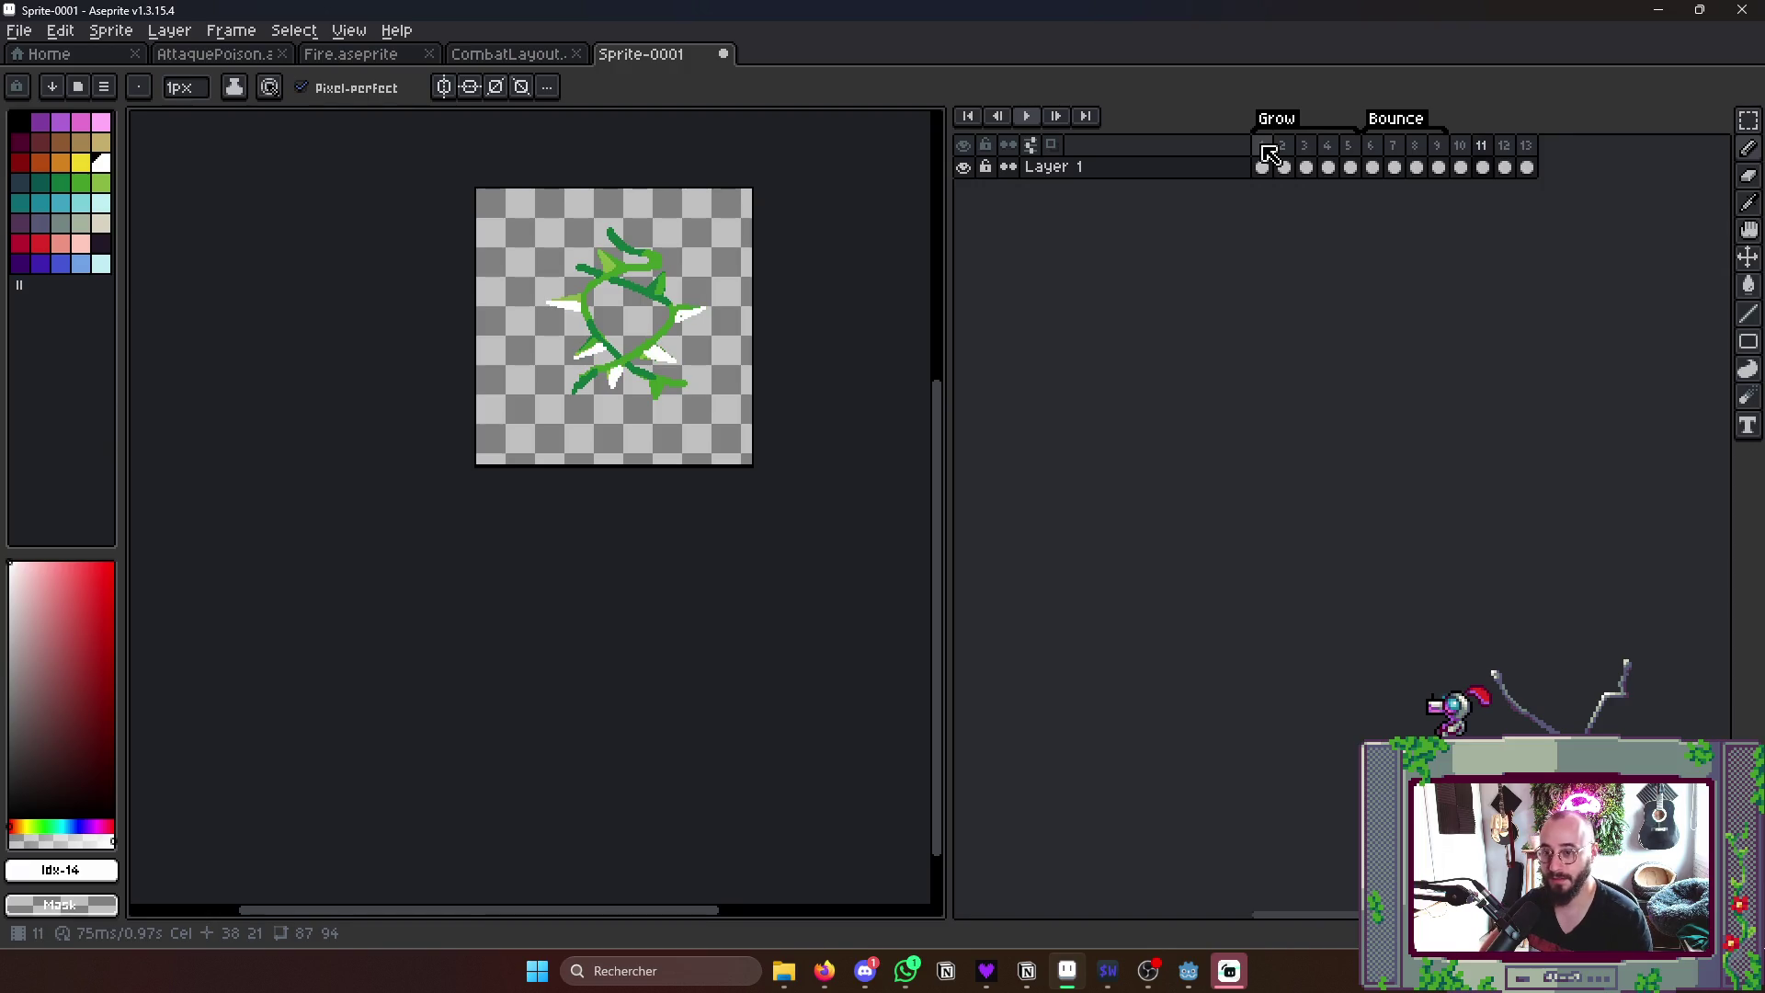
# - Check the Godot games video in the browser, then return to the vine sprite and reframe it
pyautogui.click(1268, 153)
pyautogui.scroll(3, 548, 306)
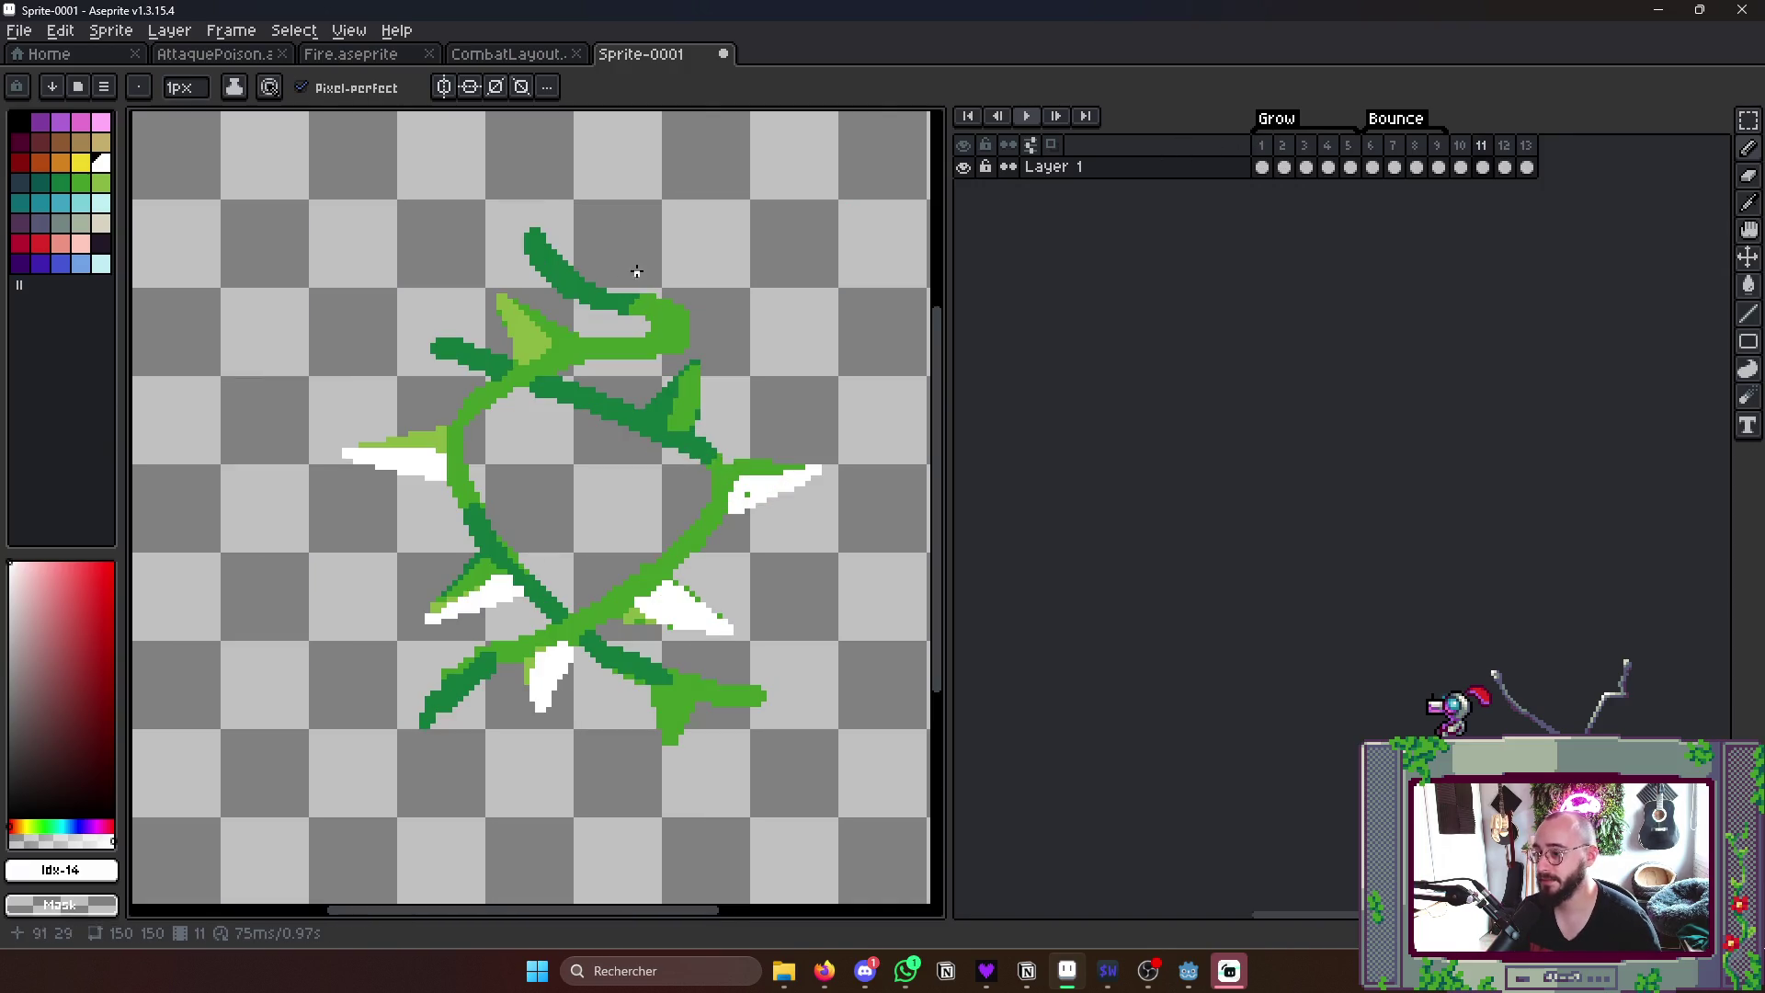
pyautogui.scroll(1, 548, 306)
pyautogui.scroll(1, 547, 306)
pyautogui.scroll(1, 552, 297)
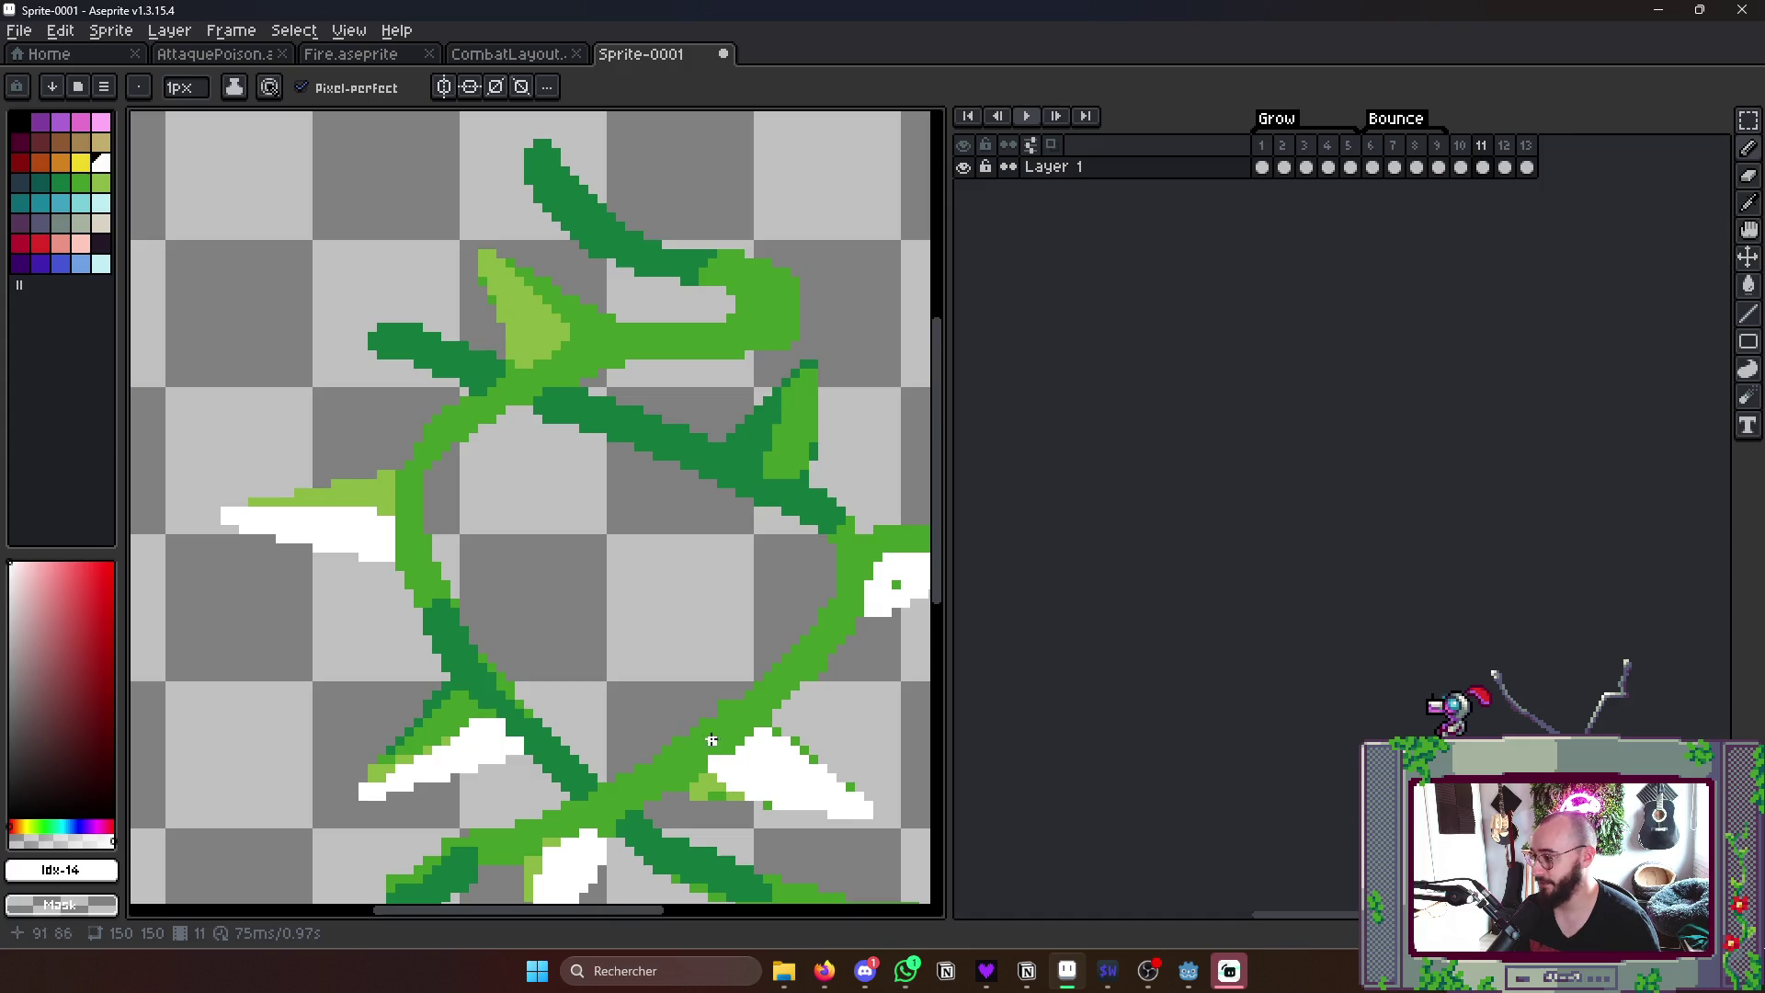
pyautogui.click(825, 969)
pyautogui.click(349, 20)
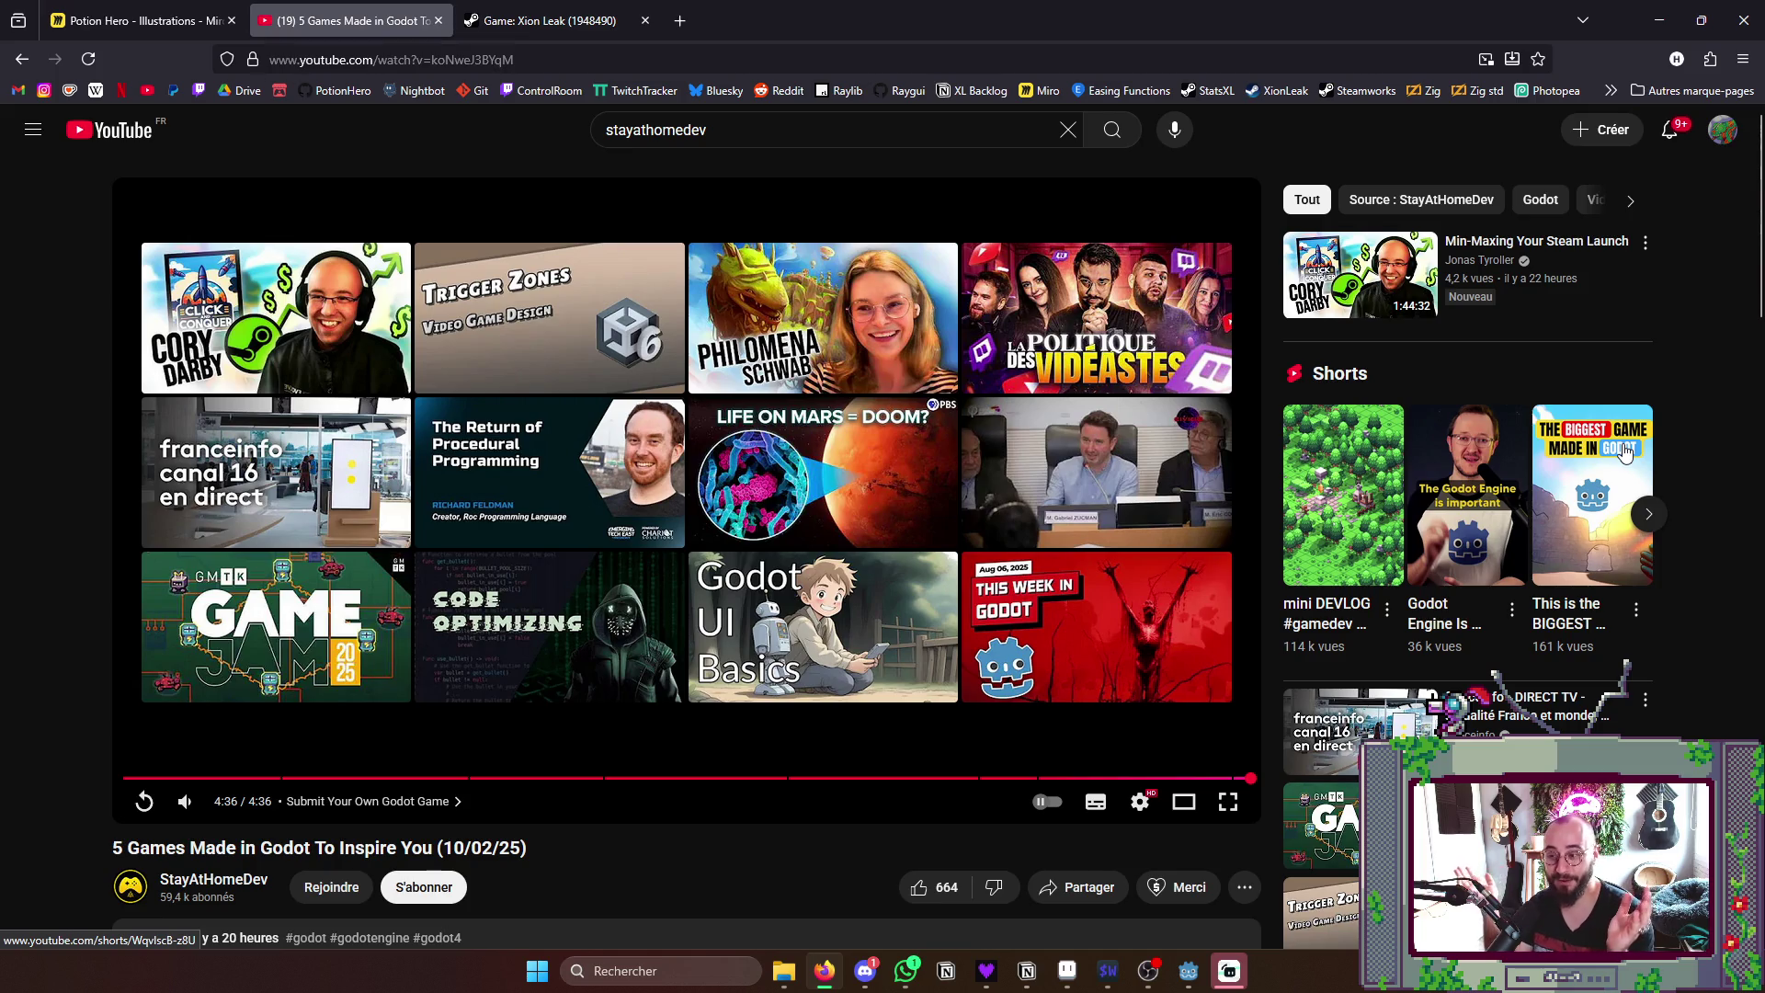
pyautogui.click(1659, 19)
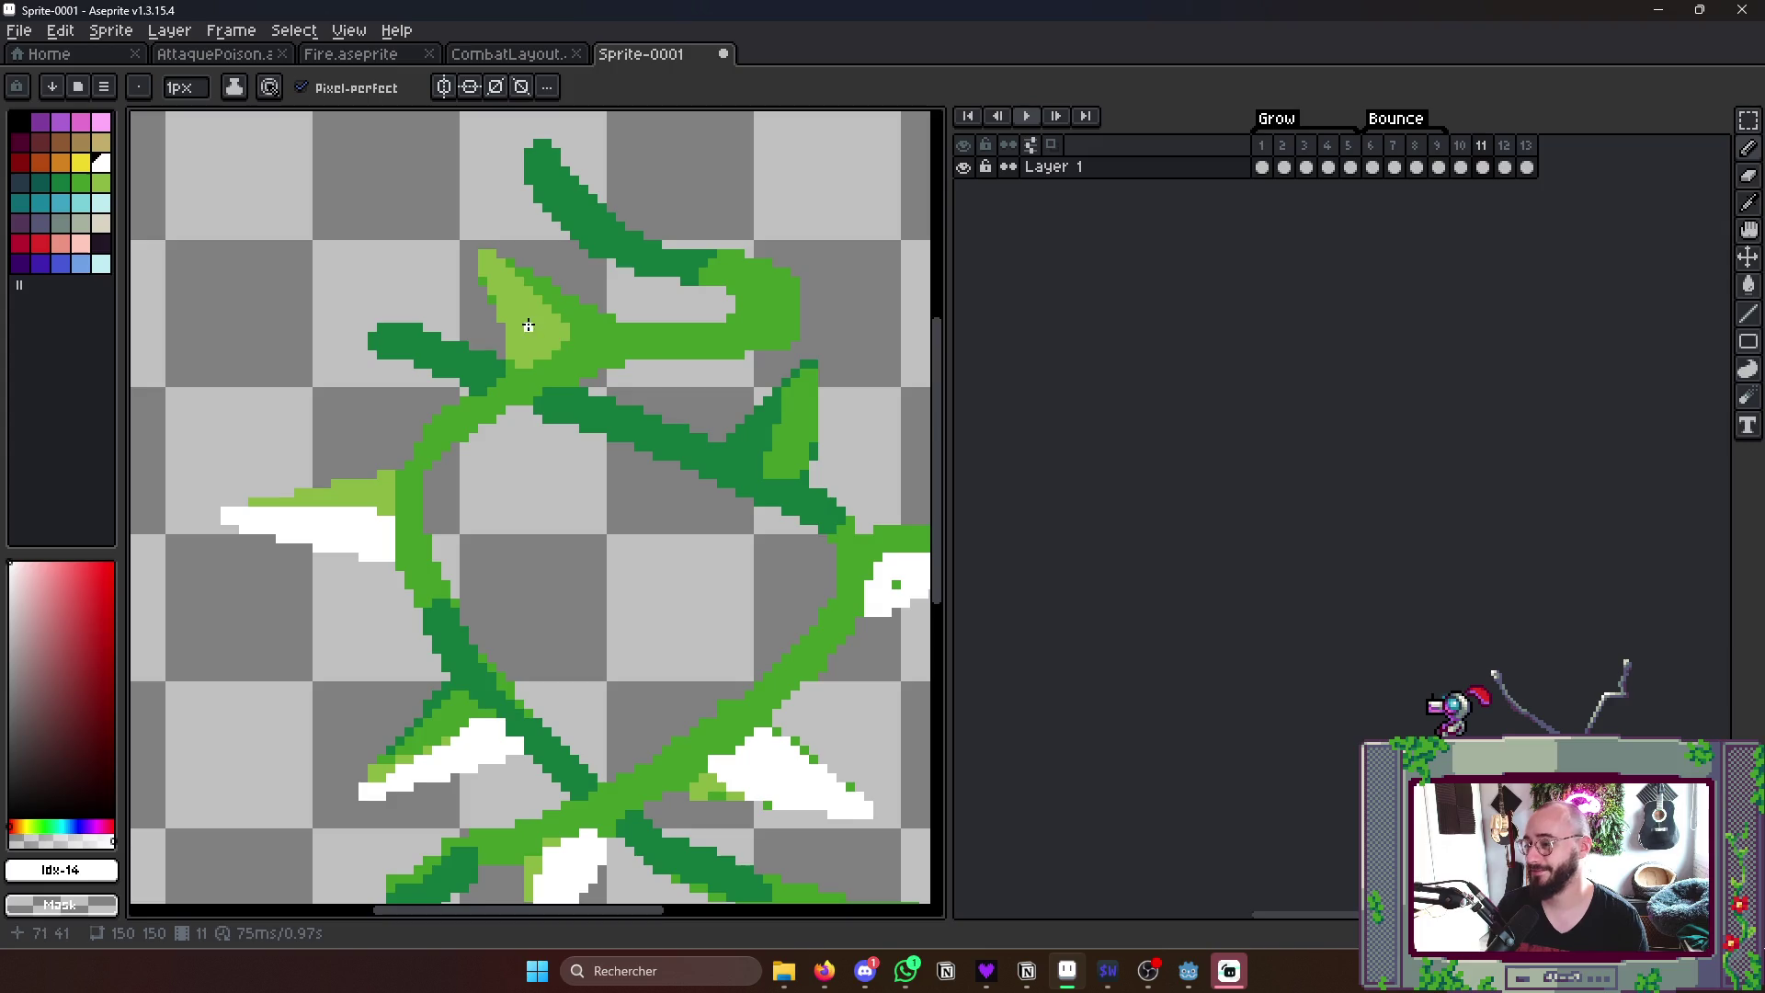
pyautogui.moveTo(619, 482); pyautogui.dragTo(572, 456)
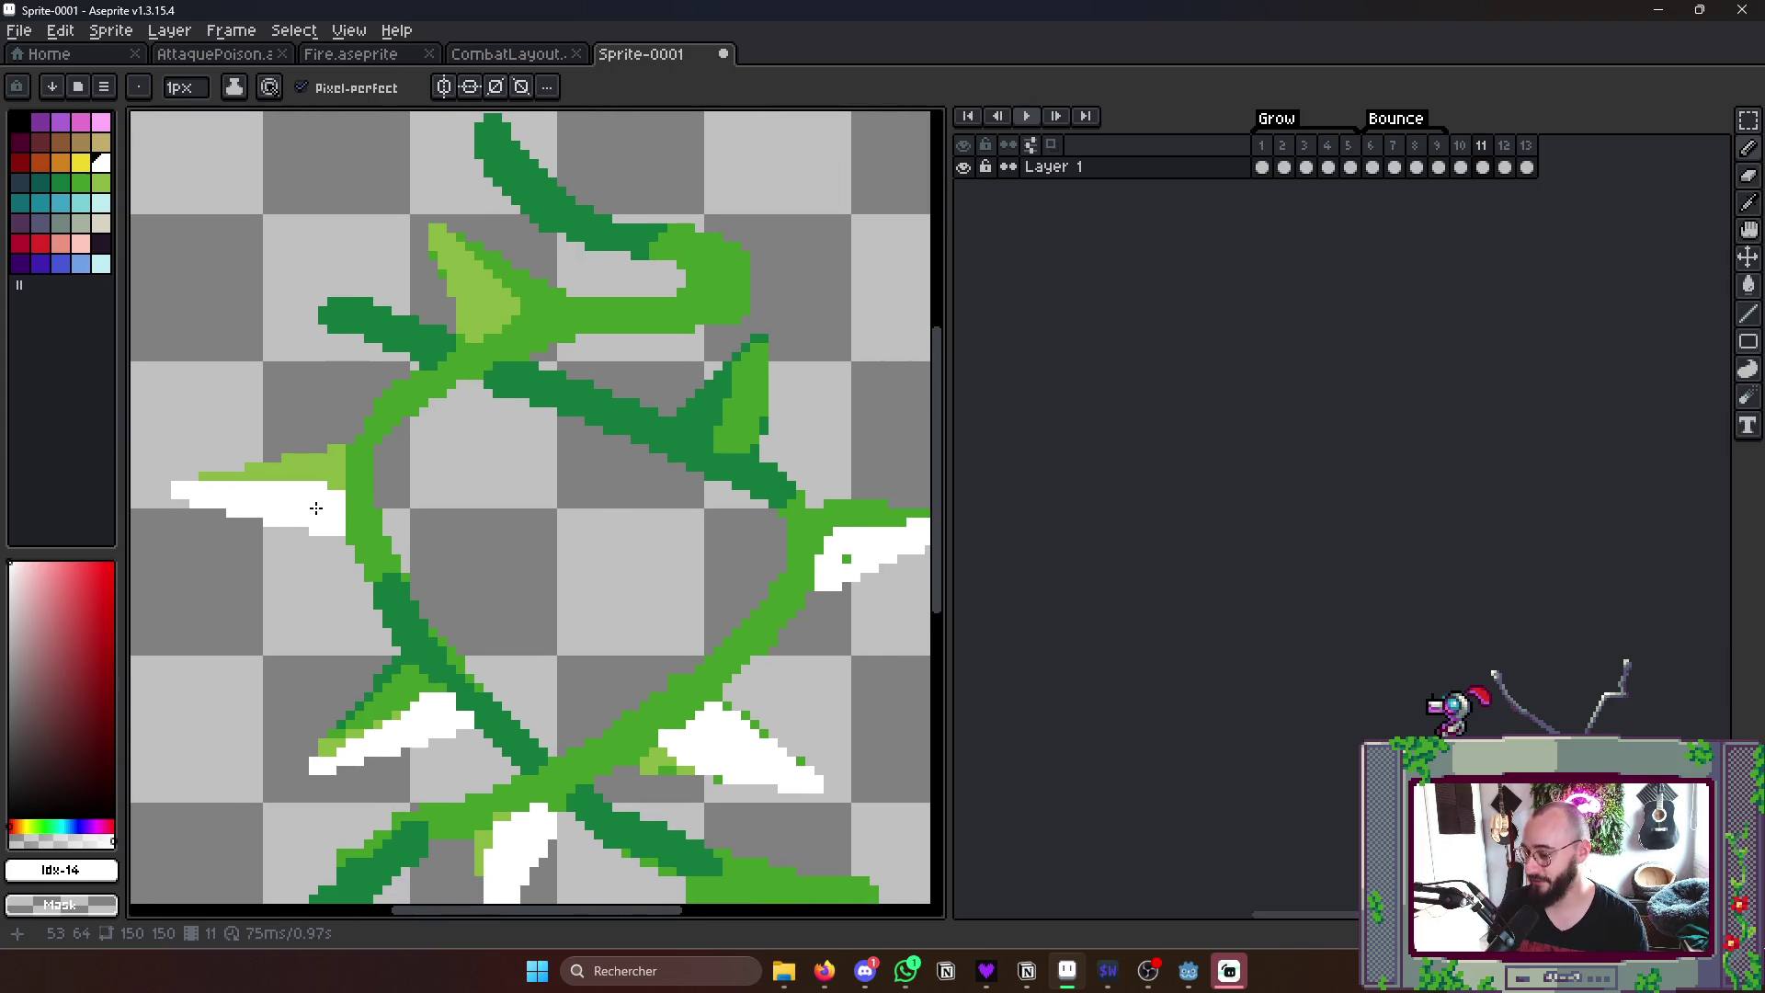
# - With a 2px brush, paint white highlights on the upper-left, upper-right, right and lower thorns
pyautogui.press('+')
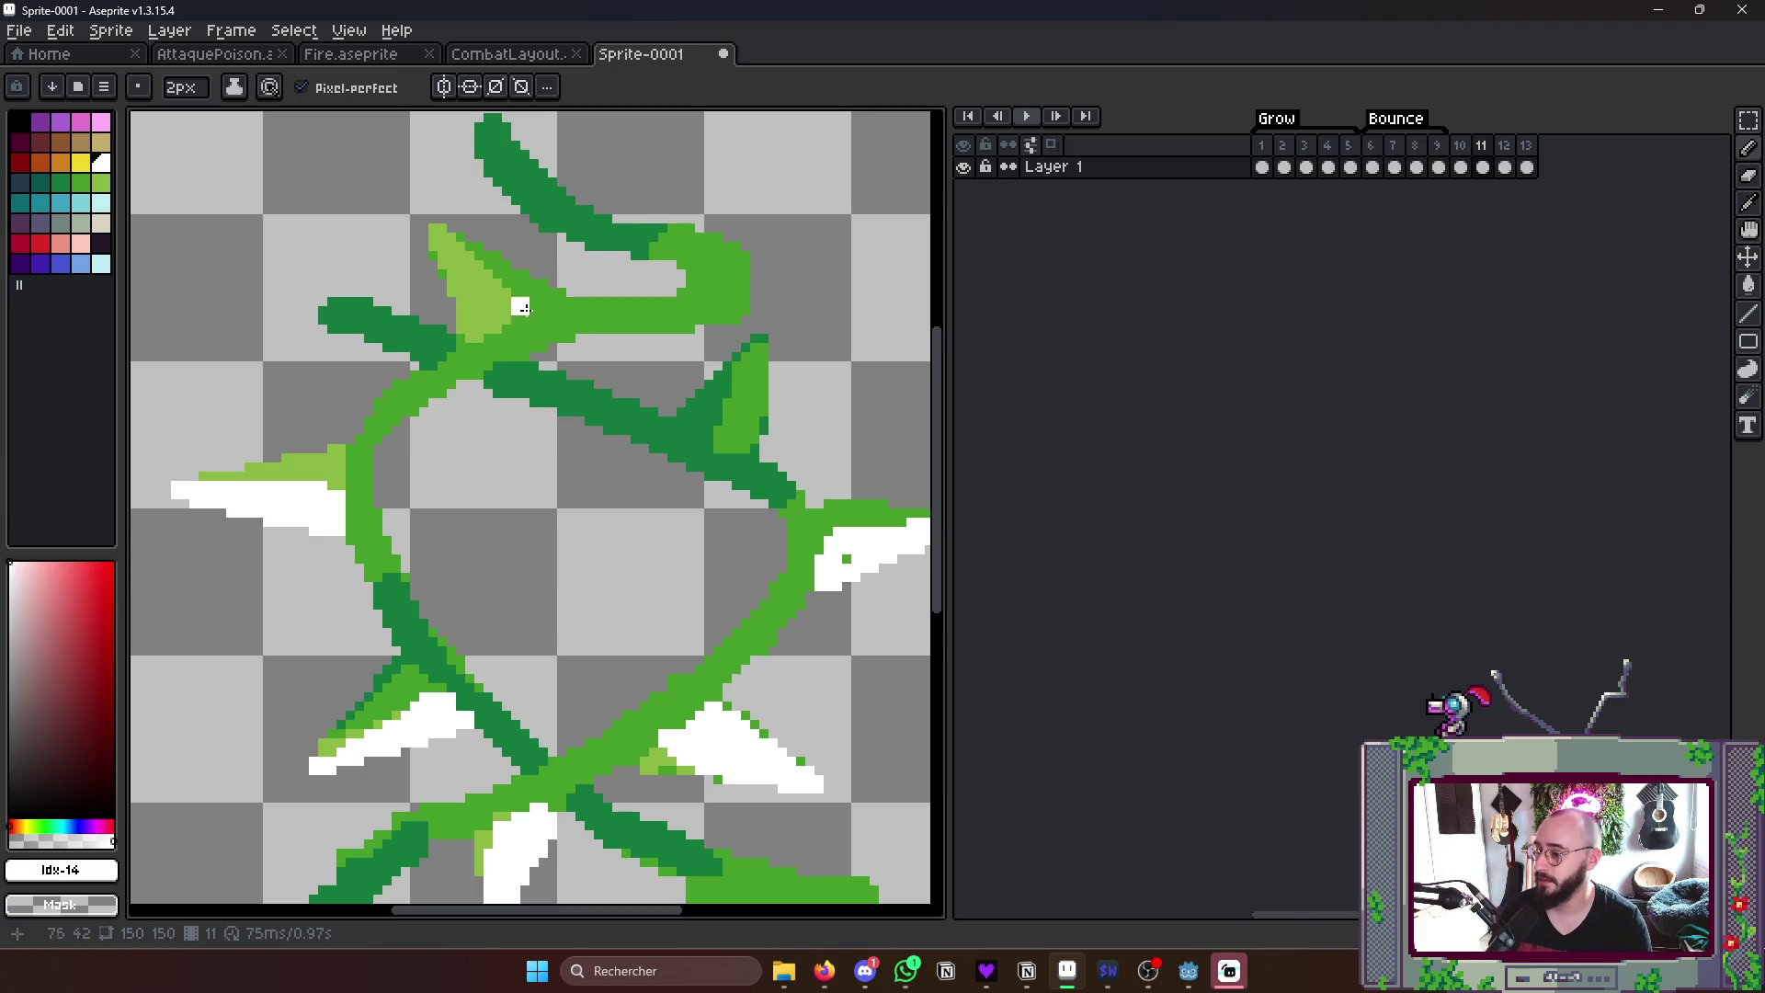
pyautogui.moveTo(442, 234); pyautogui.dragTo(521, 316)
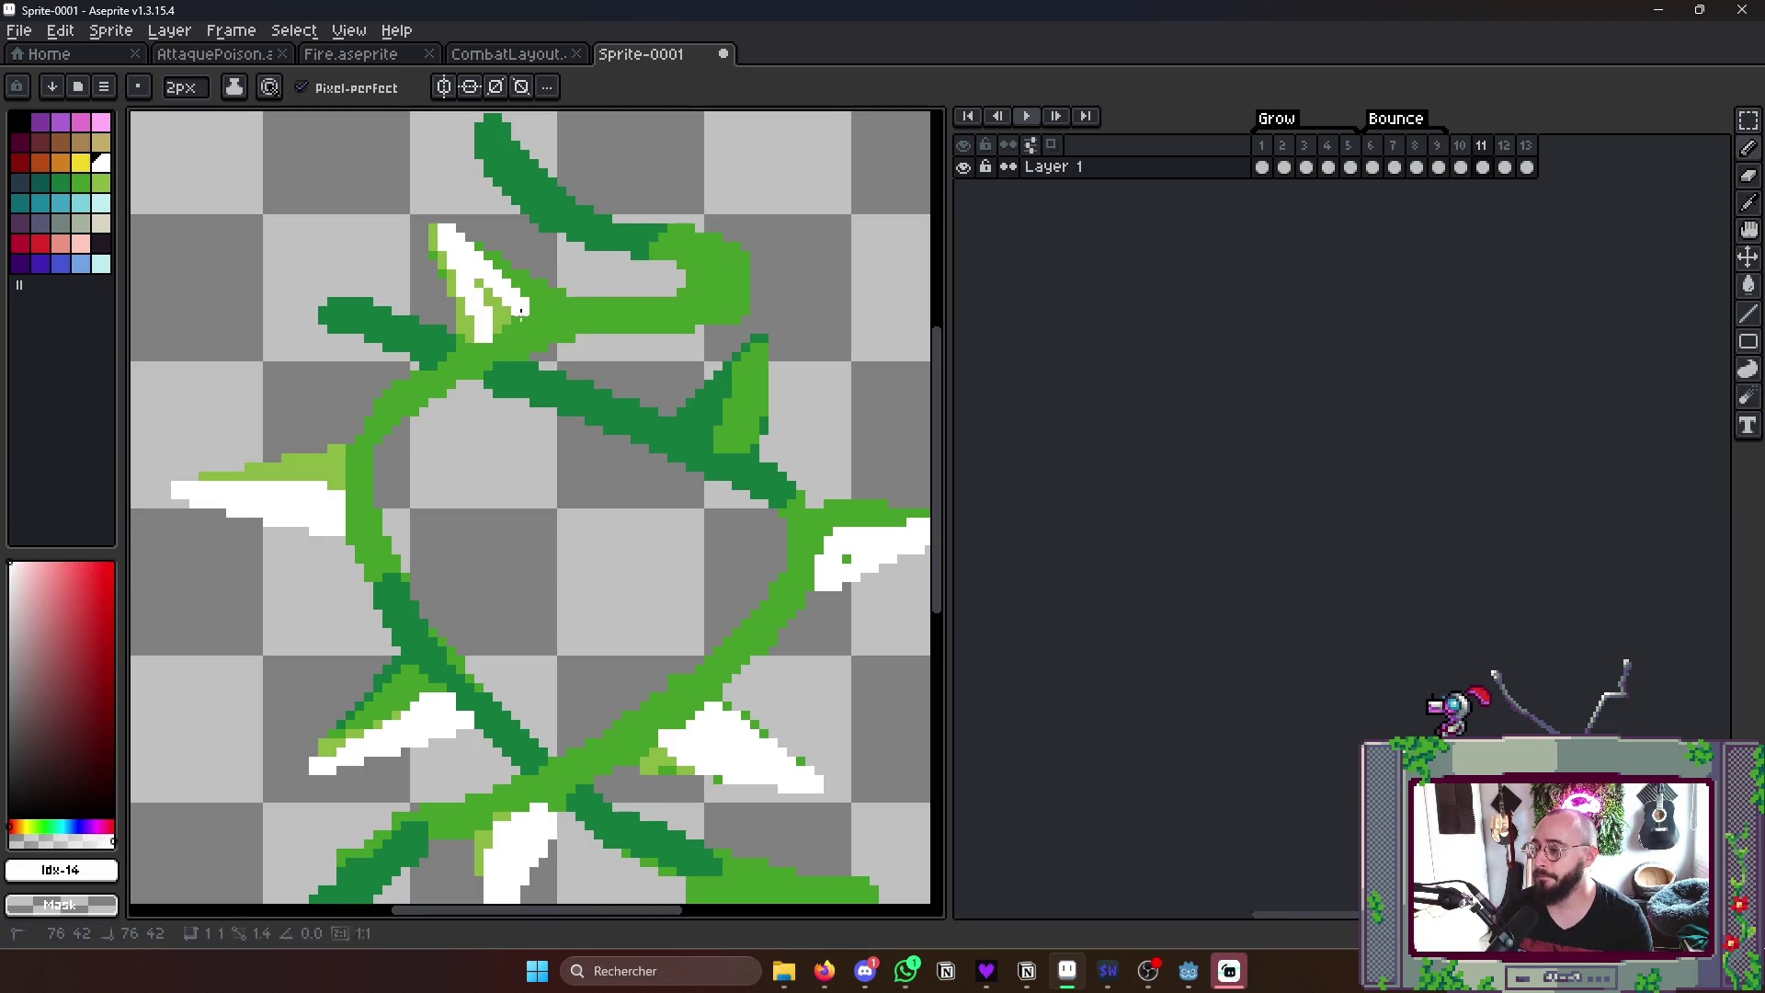
pyautogui.scroll(-2, 525, 311)
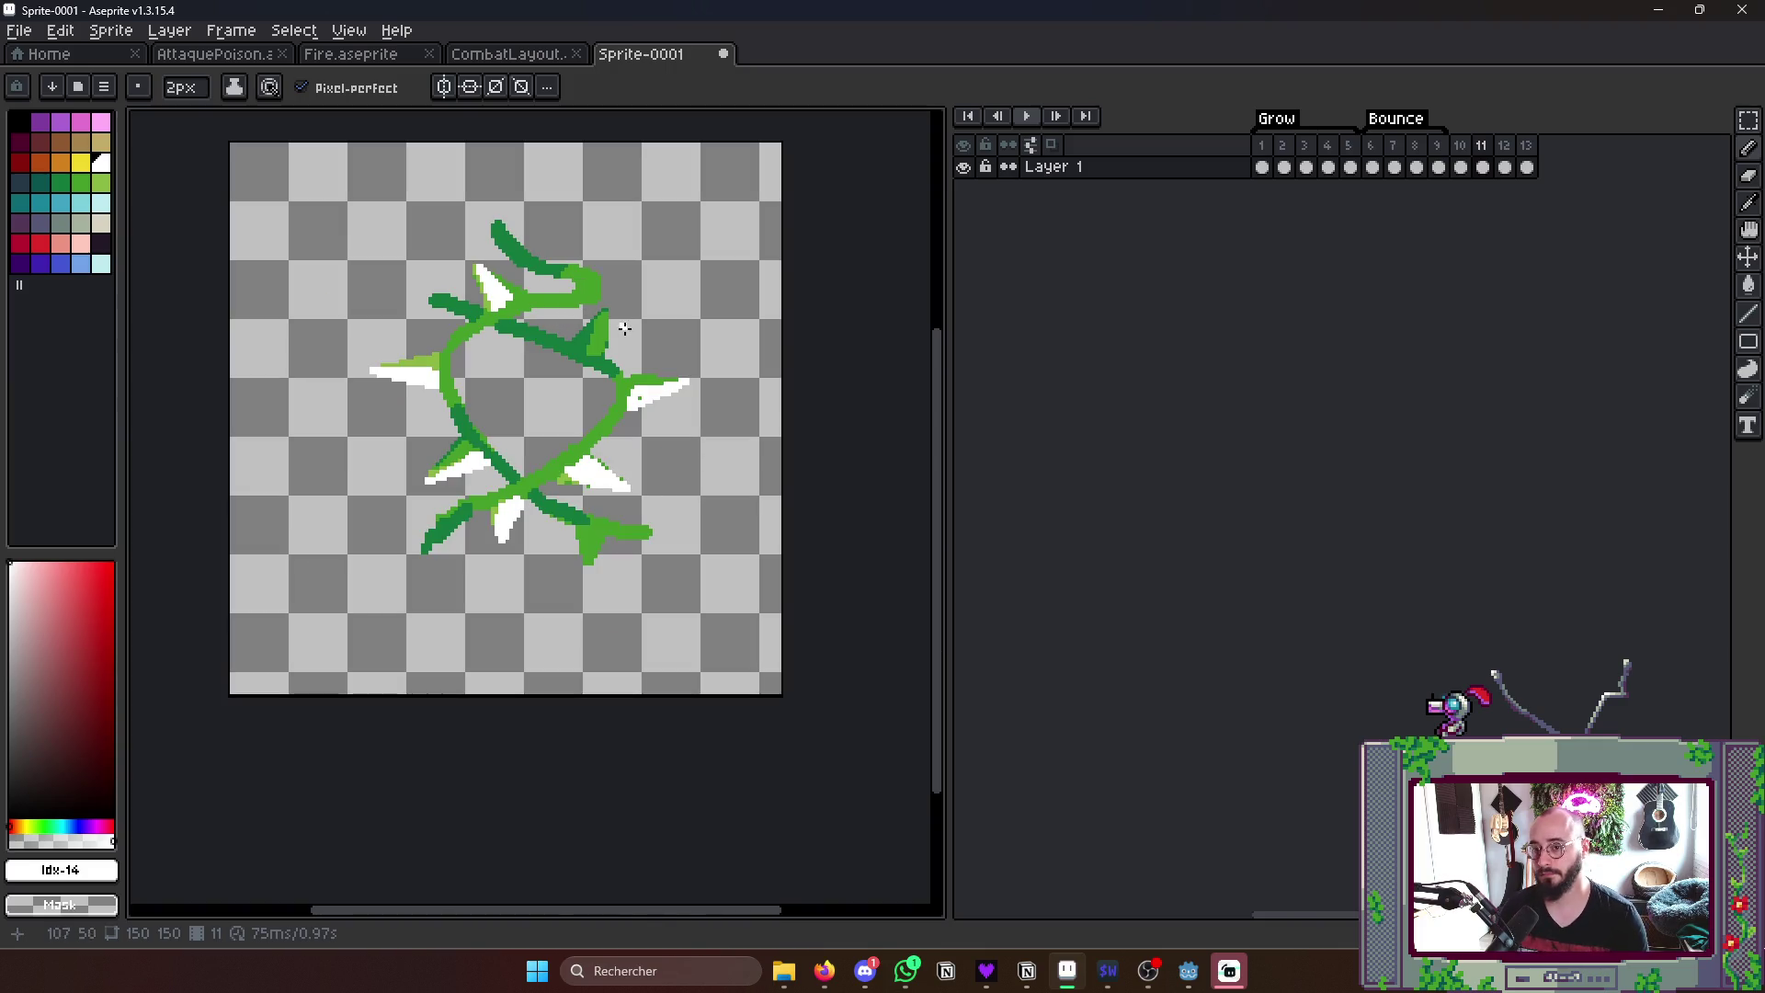
pyautogui.scroll(4, 580, 345)
pyautogui.moveTo(595, 364); pyautogui.dragTo(628, 248)
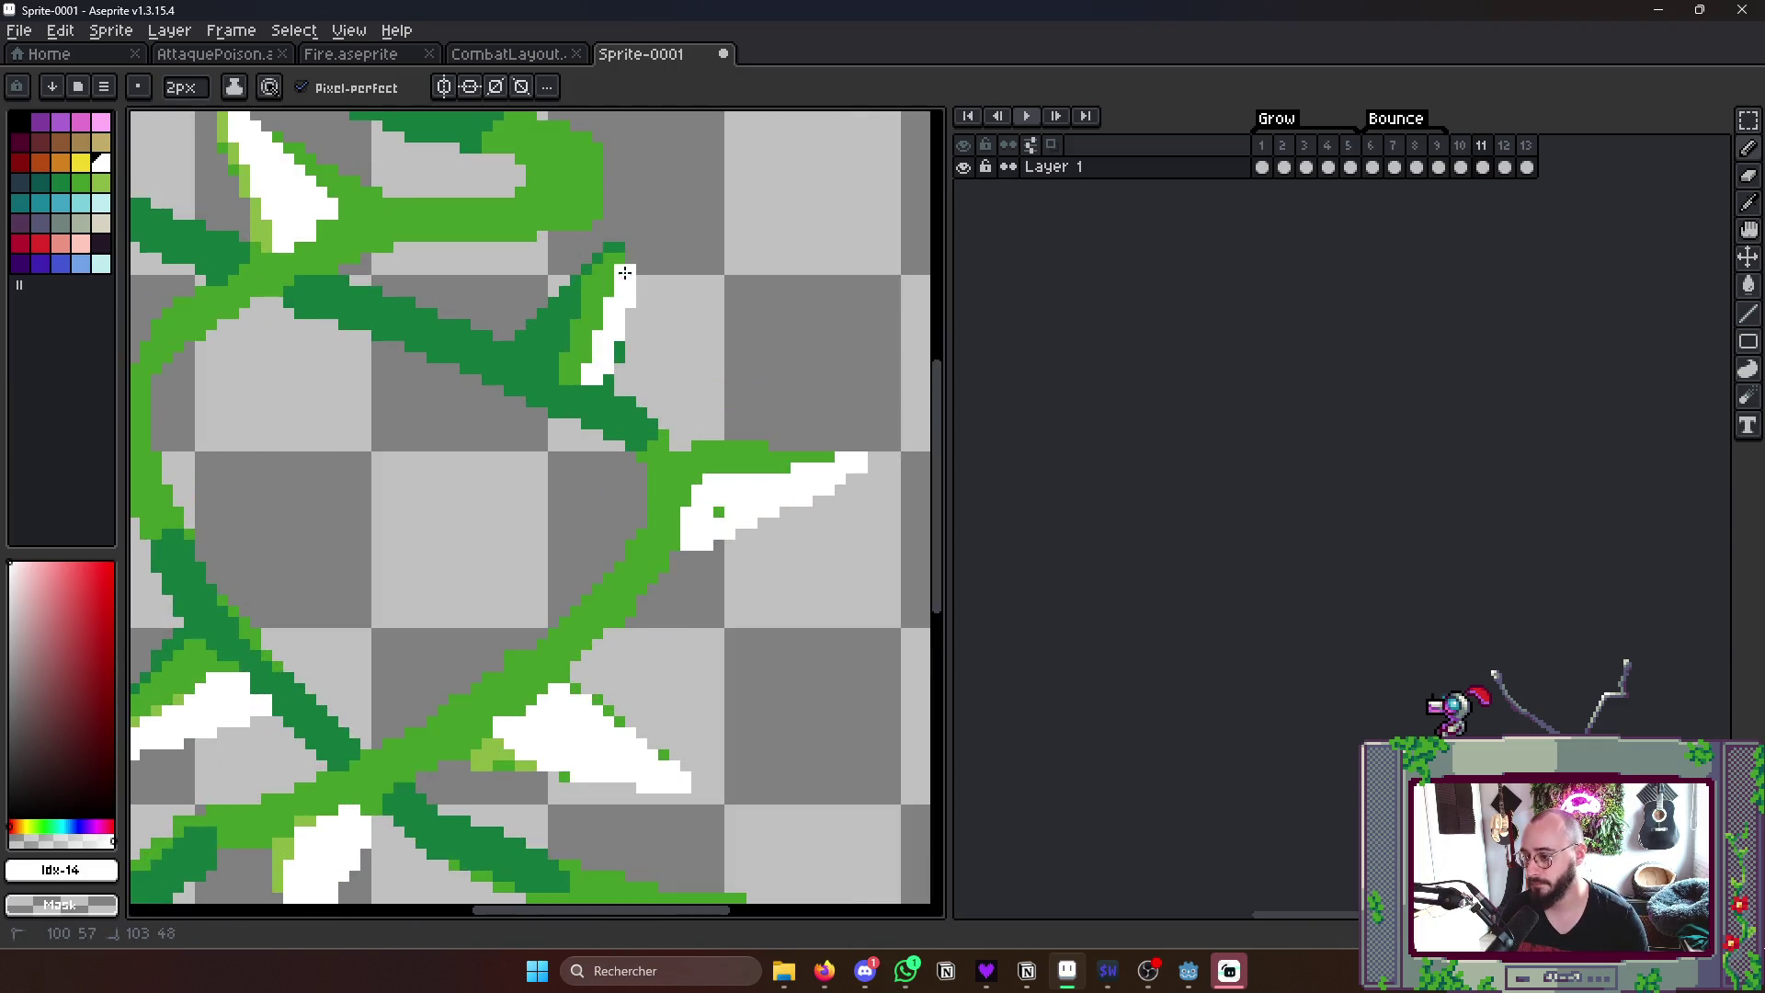
pyautogui.scroll(-2, 658, 276)
pyautogui.scroll(-2, 675, 291)
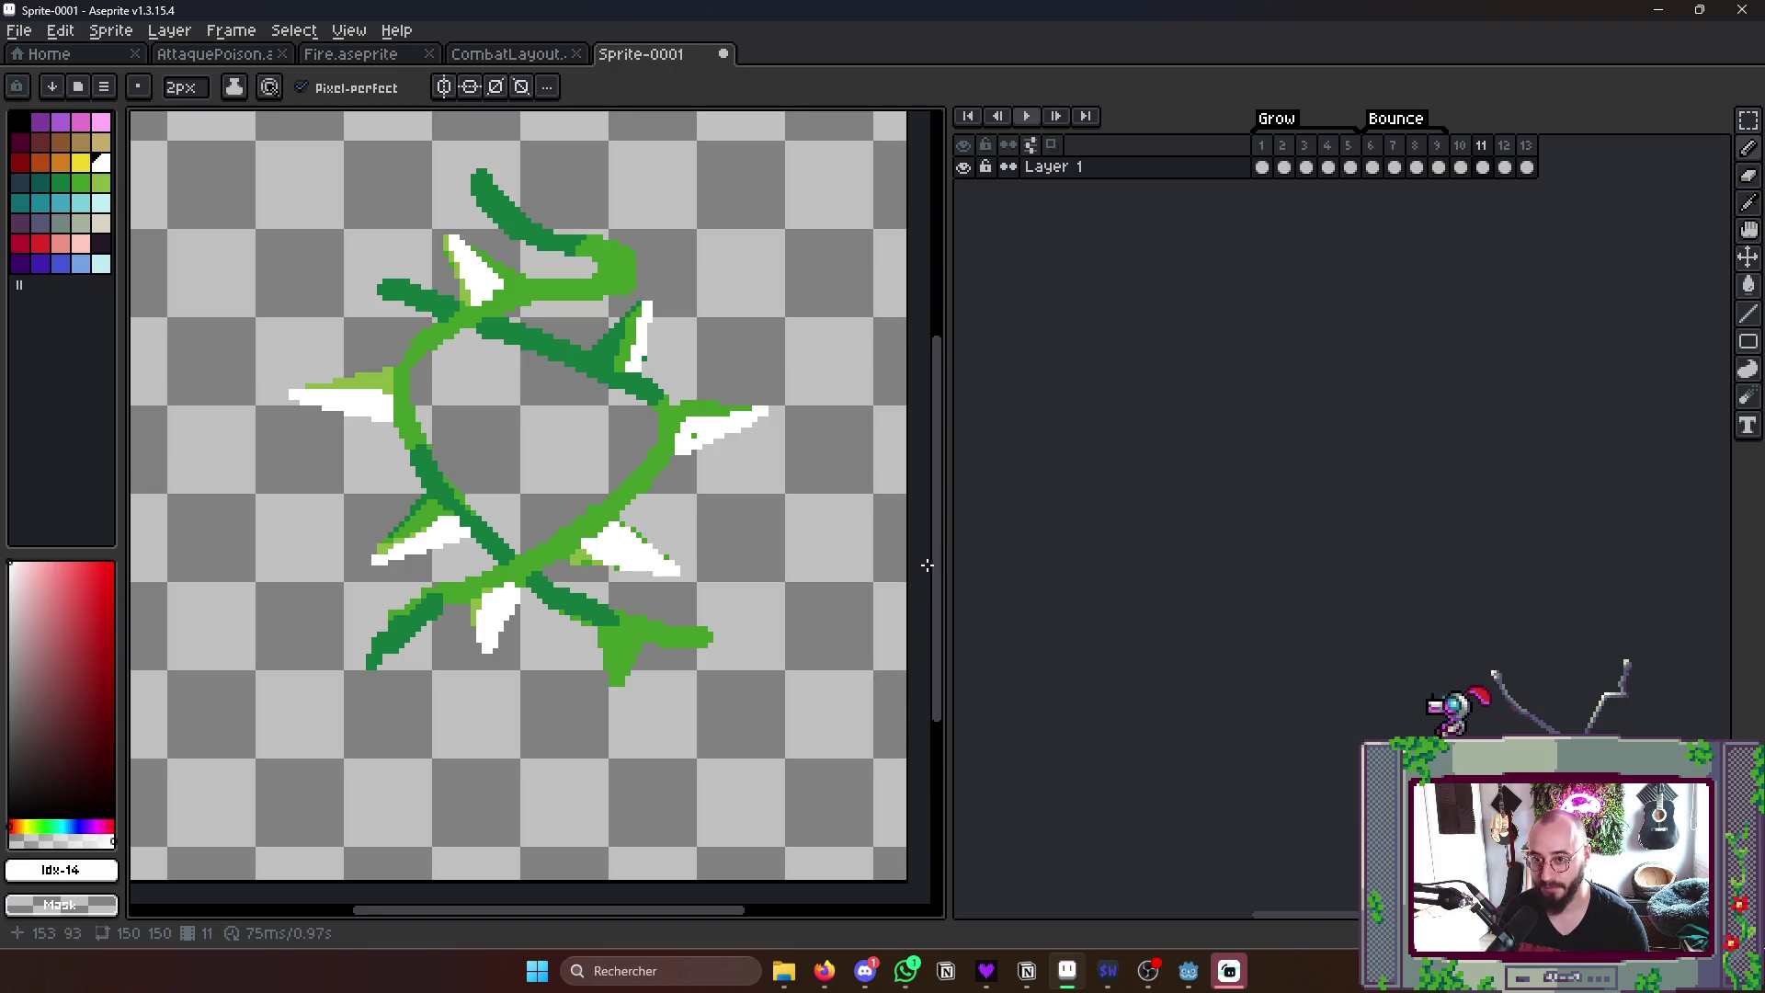
pyautogui.scroll(3, 726, 424)
pyautogui.moveTo(661, 414); pyautogui.dragTo(755, 409)
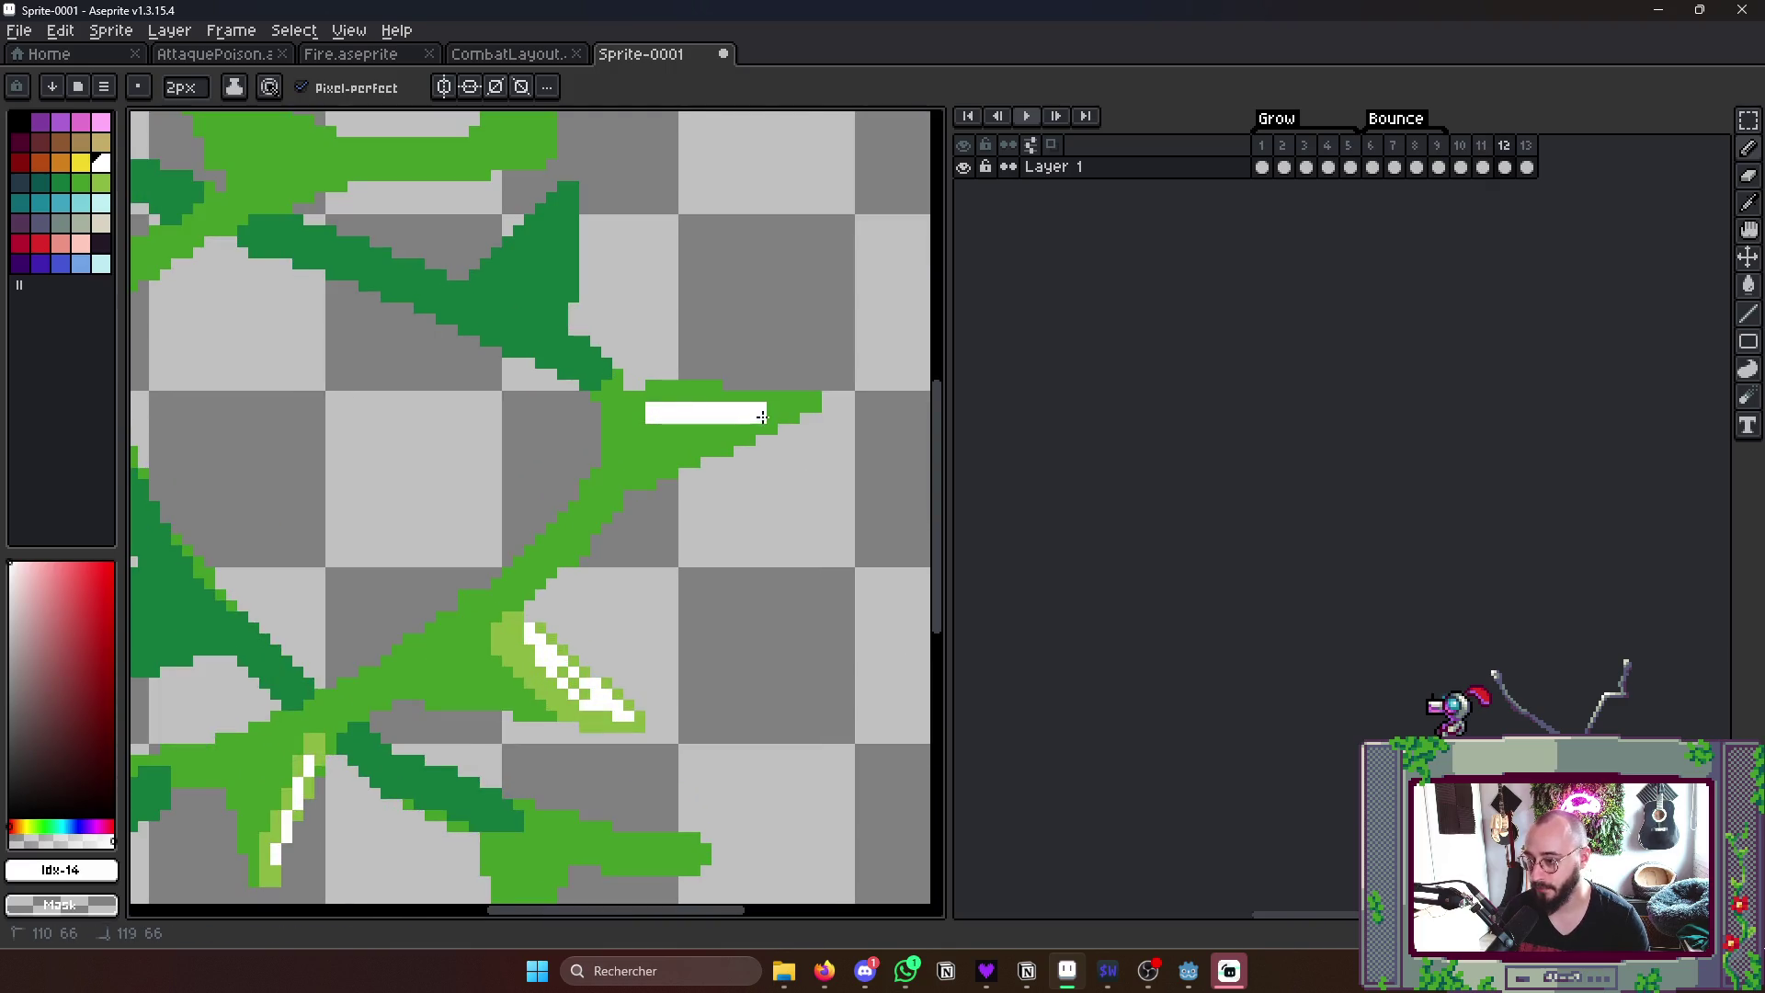
pyautogui.moveTo(531, 648); pyautogui.dragTo(586, 690)
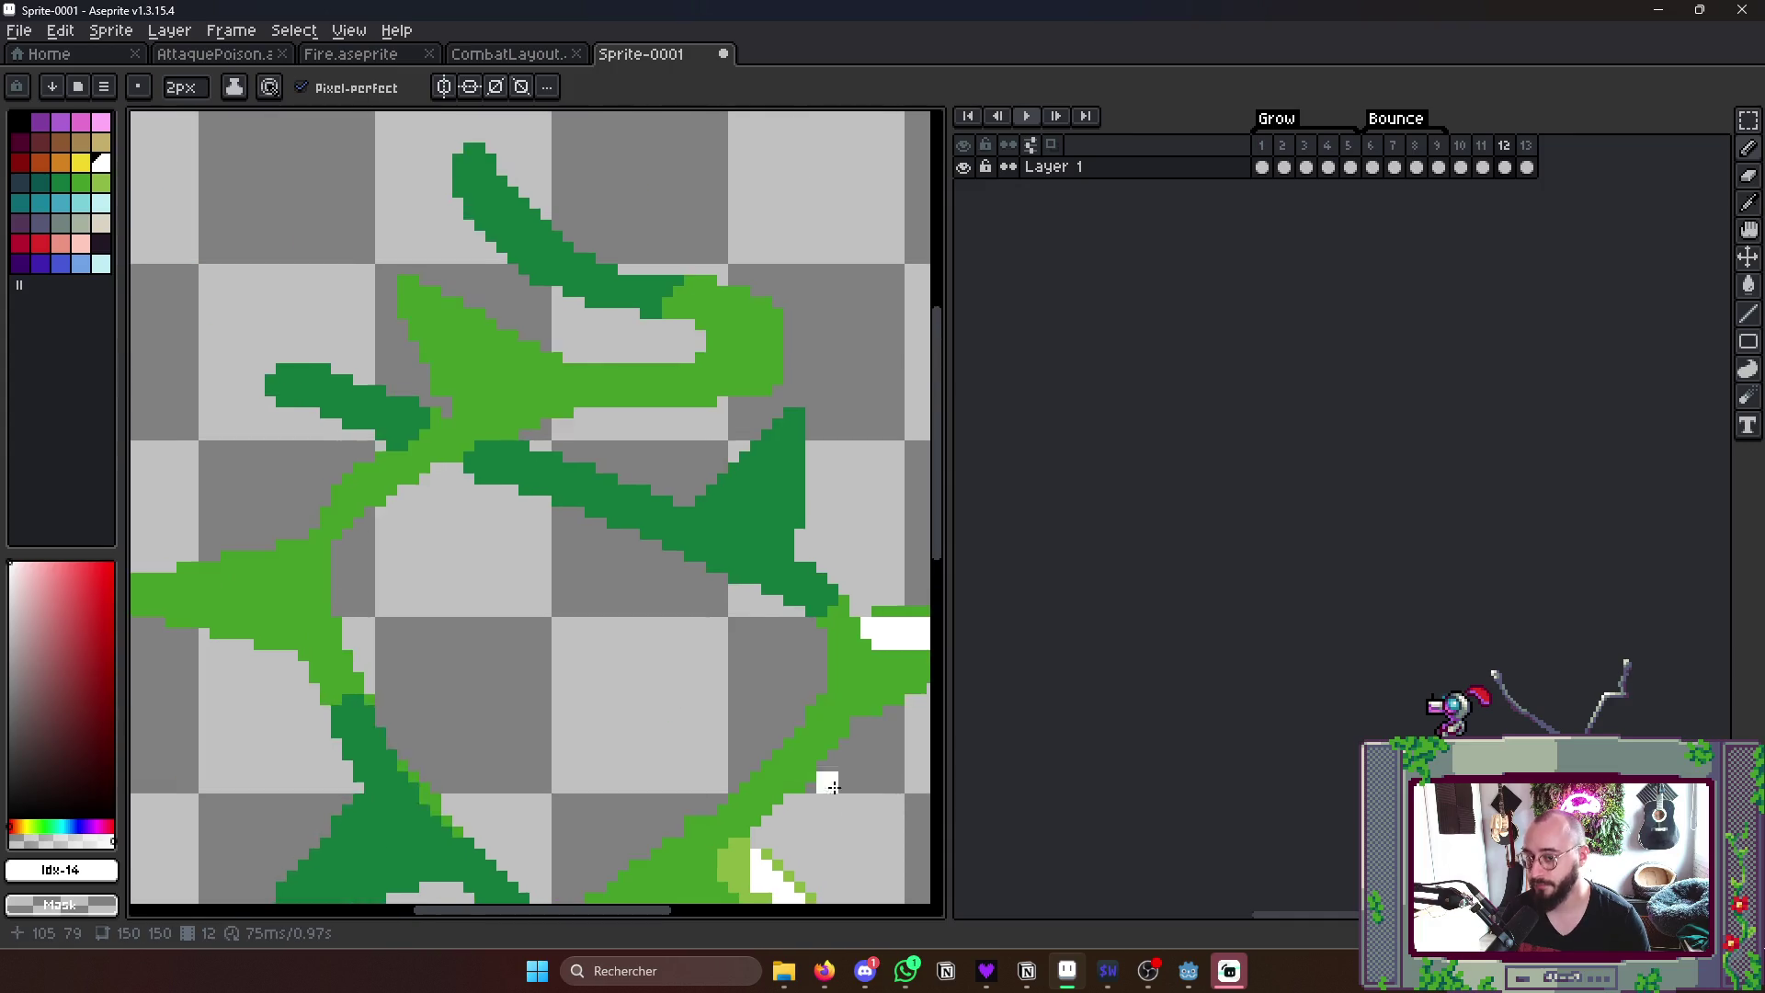
pyautogui.middleClick(607, 414)
pyautogui.scroll(-3, 839, 642)
pyautogui.scroll(-2, 856, 566)
pyautogui.scroll(-3, 883, 552)
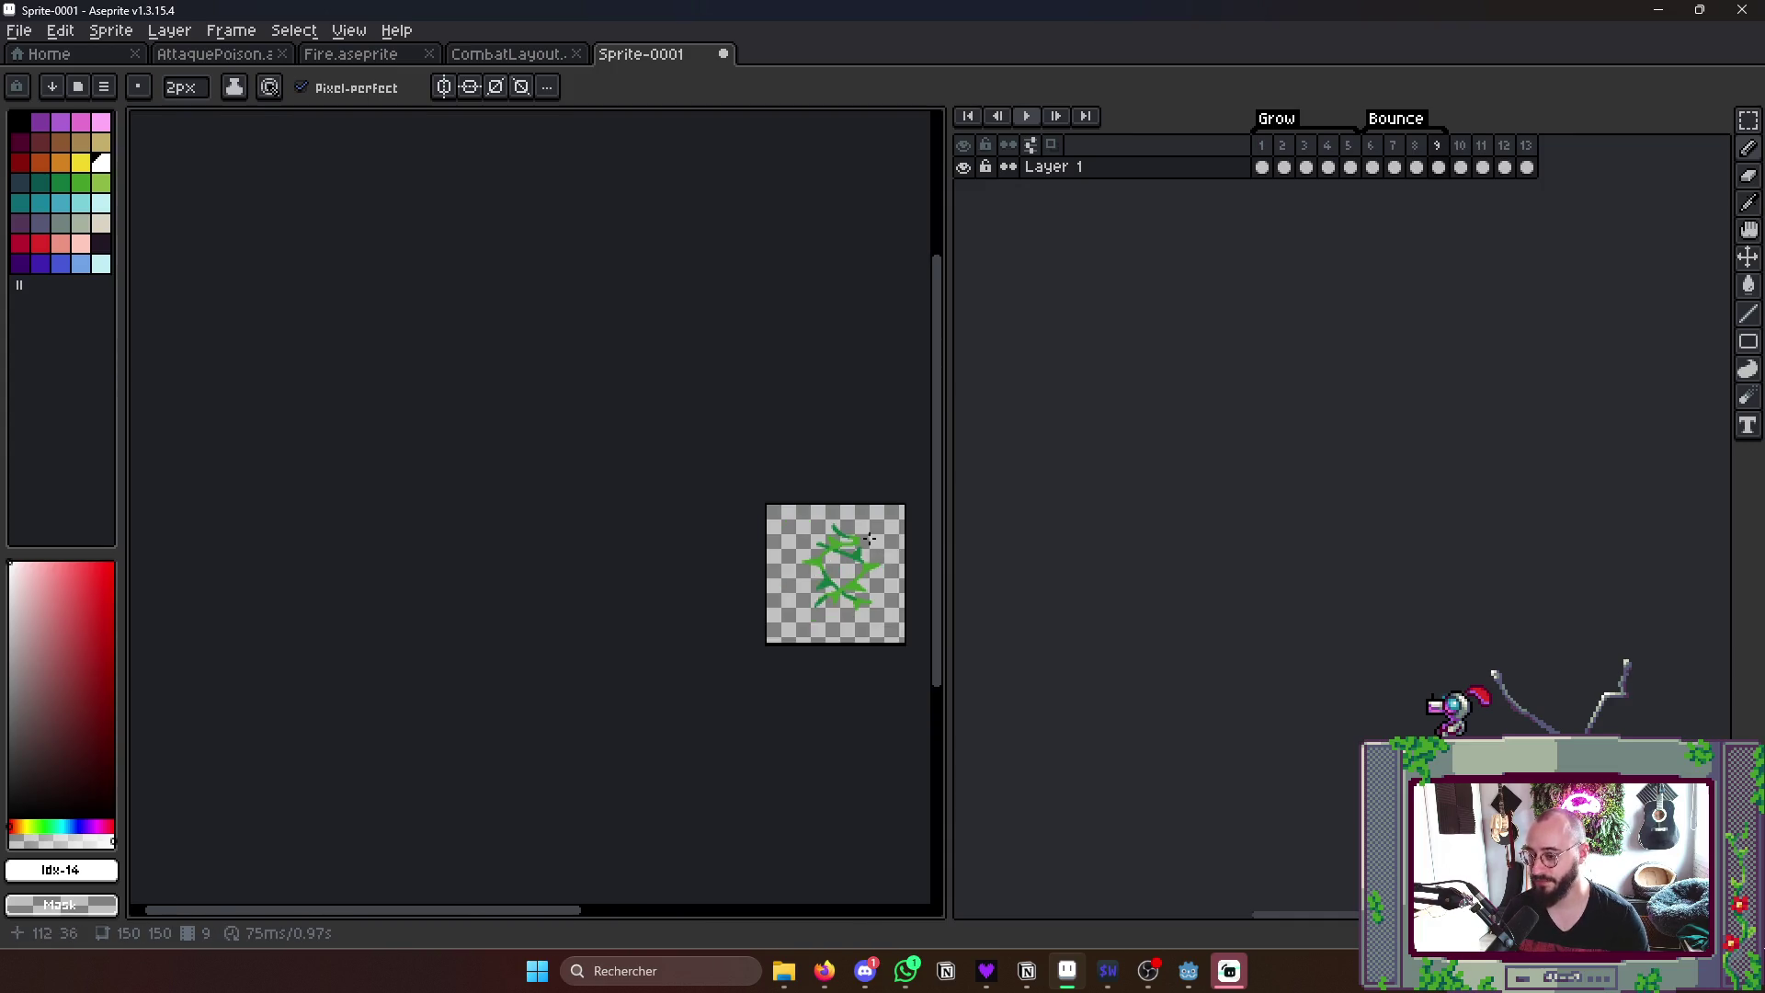
# - Play the vine ring animation from frame 1 to check the loop, then switch to the music player
pyautogui.click(1262, 166)
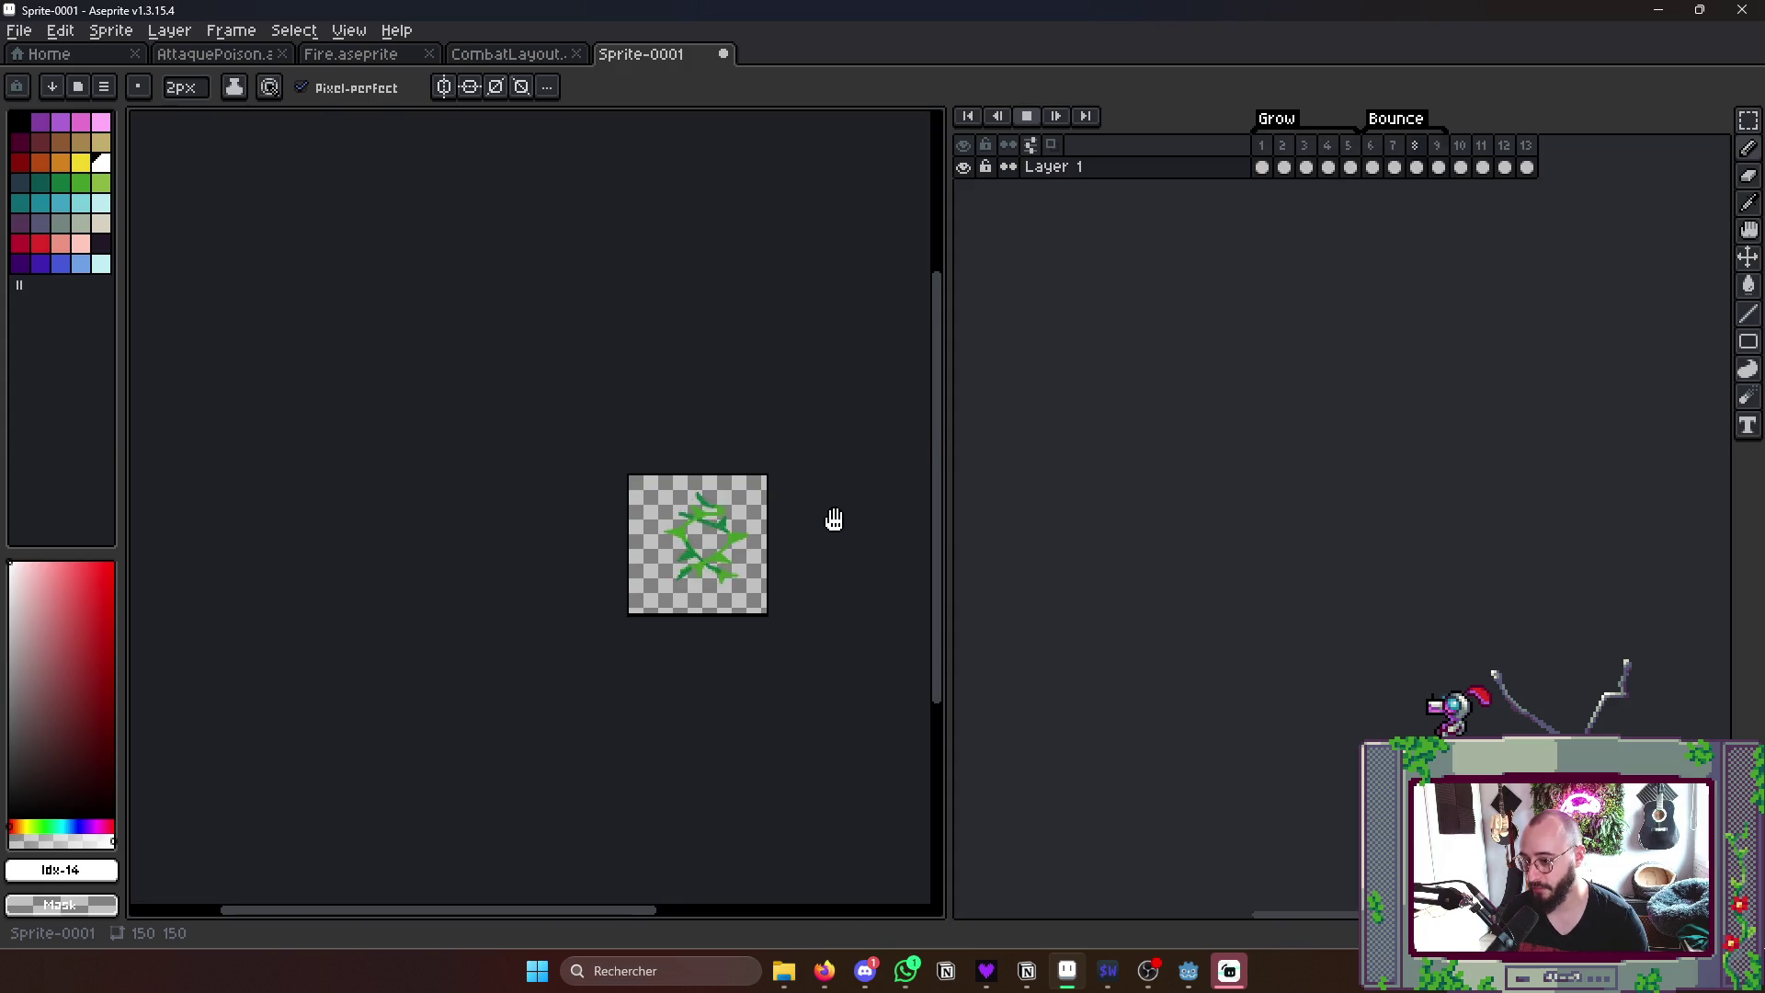
pyautogui.scroll(2, 833, 565)
pyautogui.click(1262, 167)
pyautogui.press('Return')
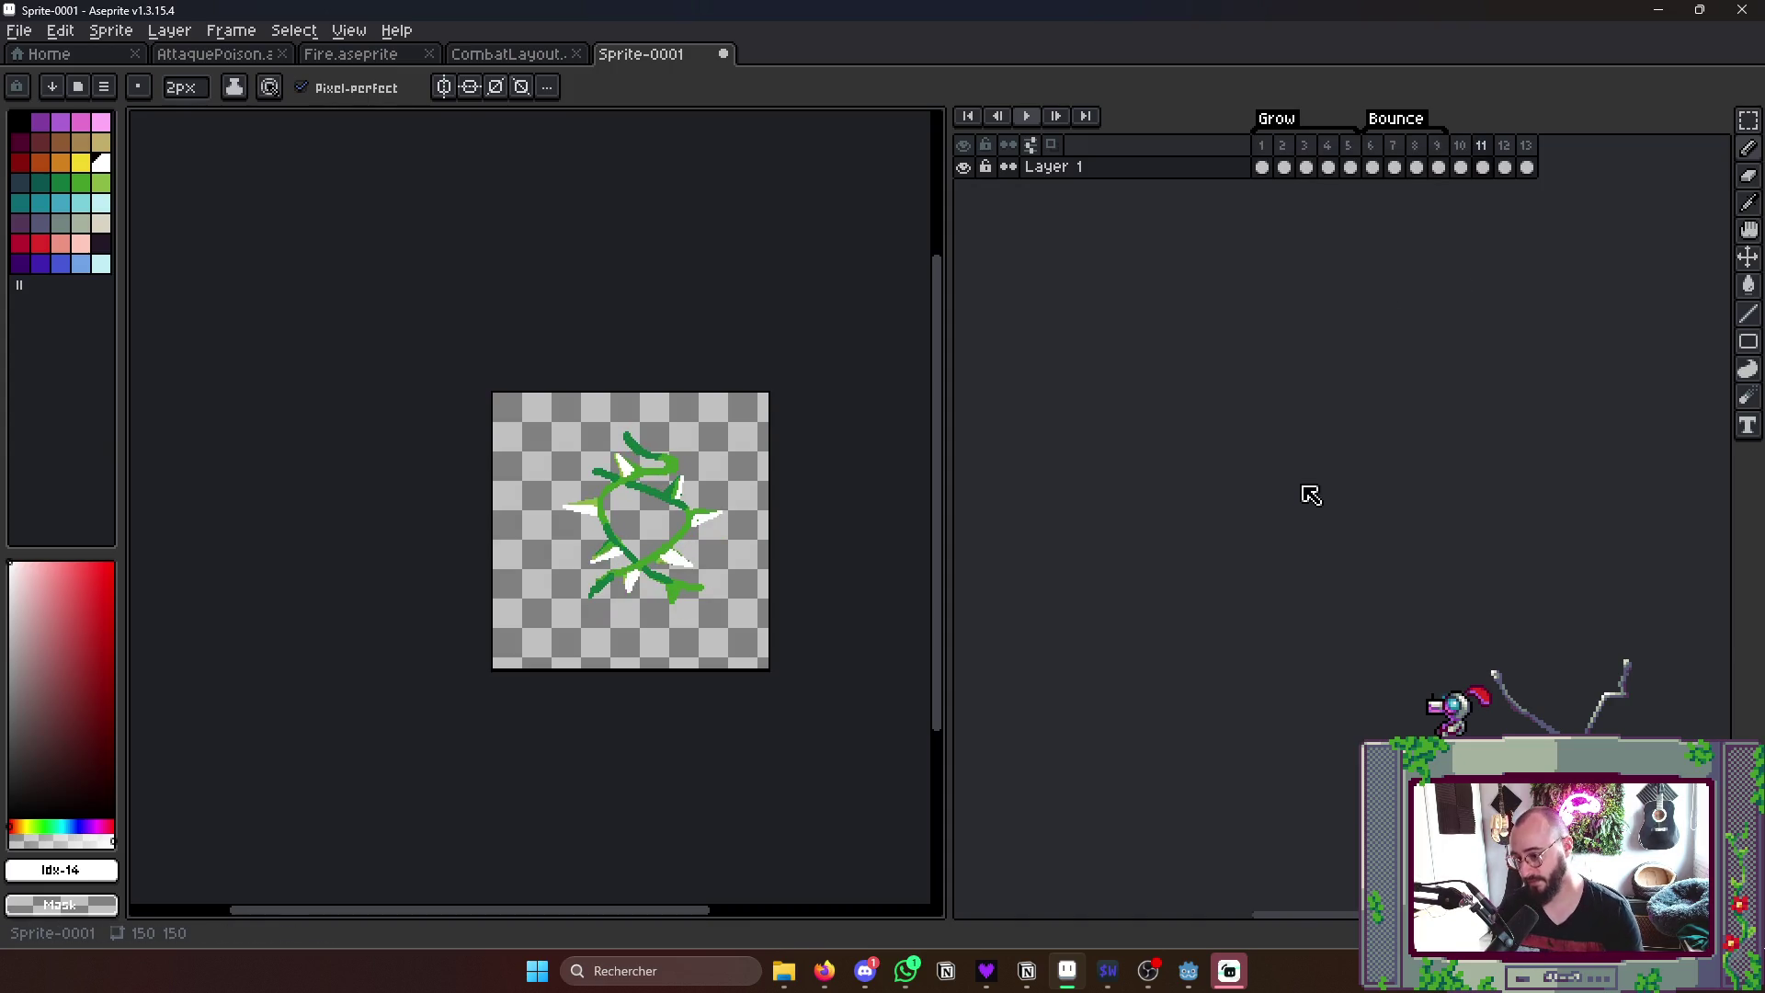
pyautogui.scroll(3, 648, 525)
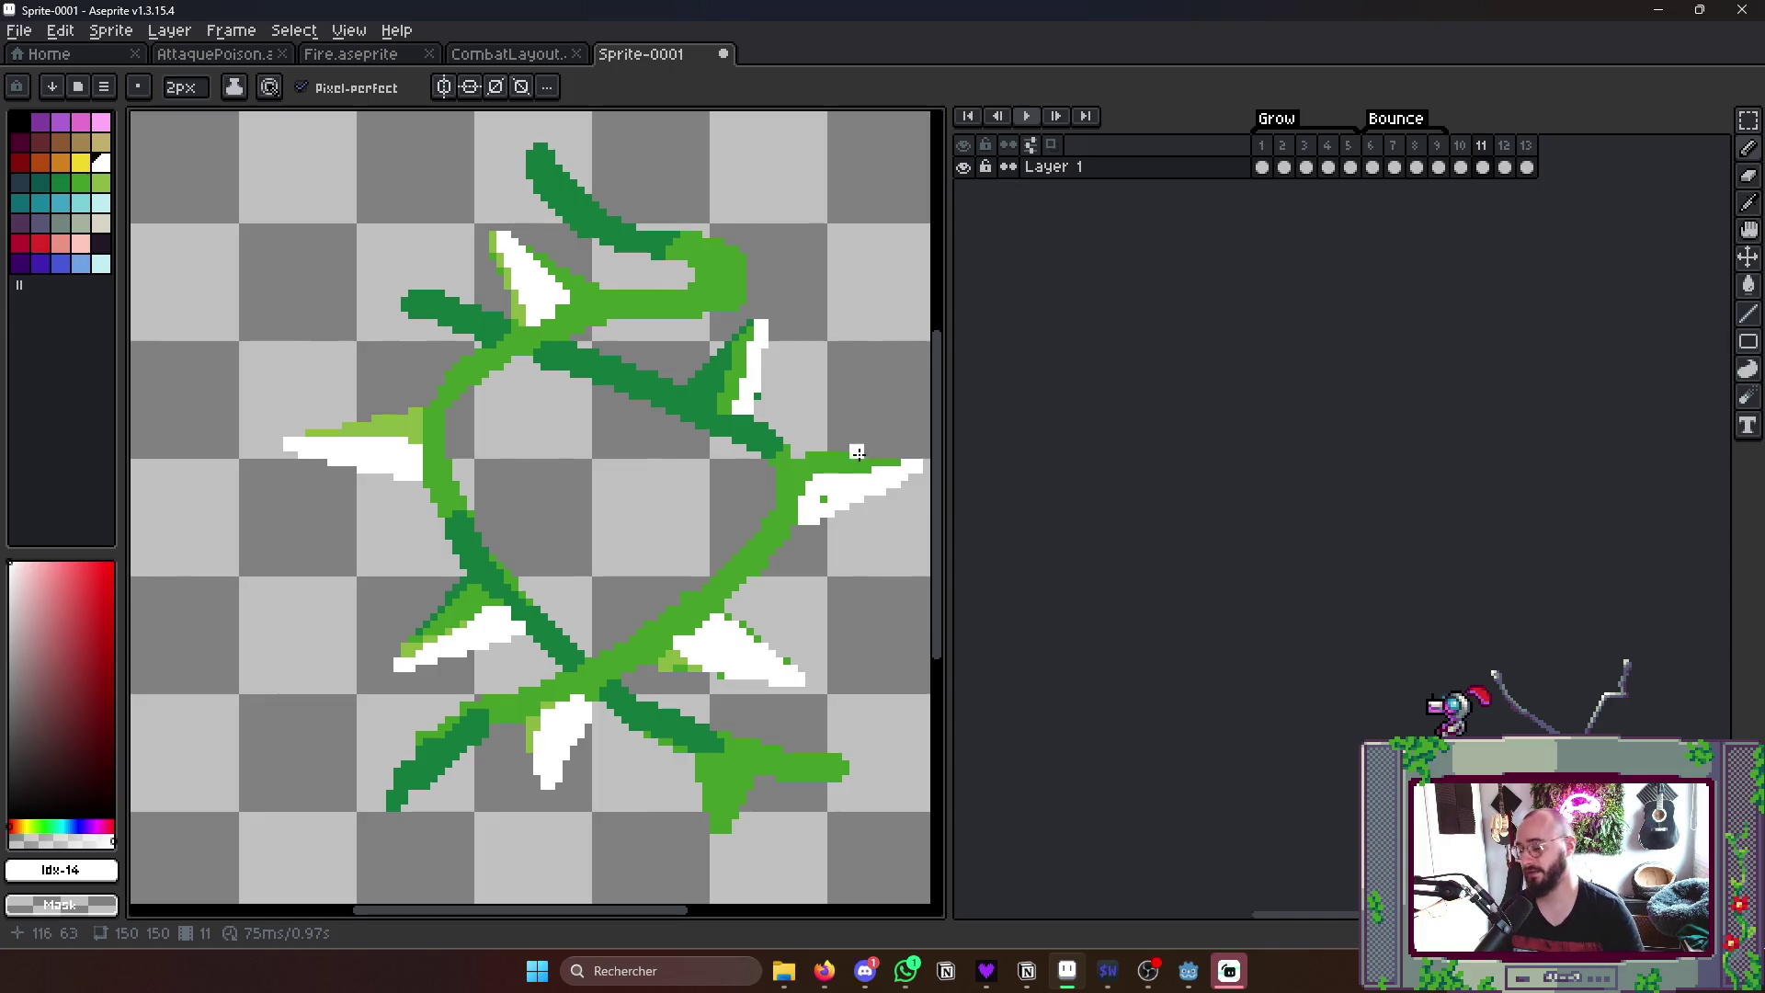
pyautogui.click(985, 970)
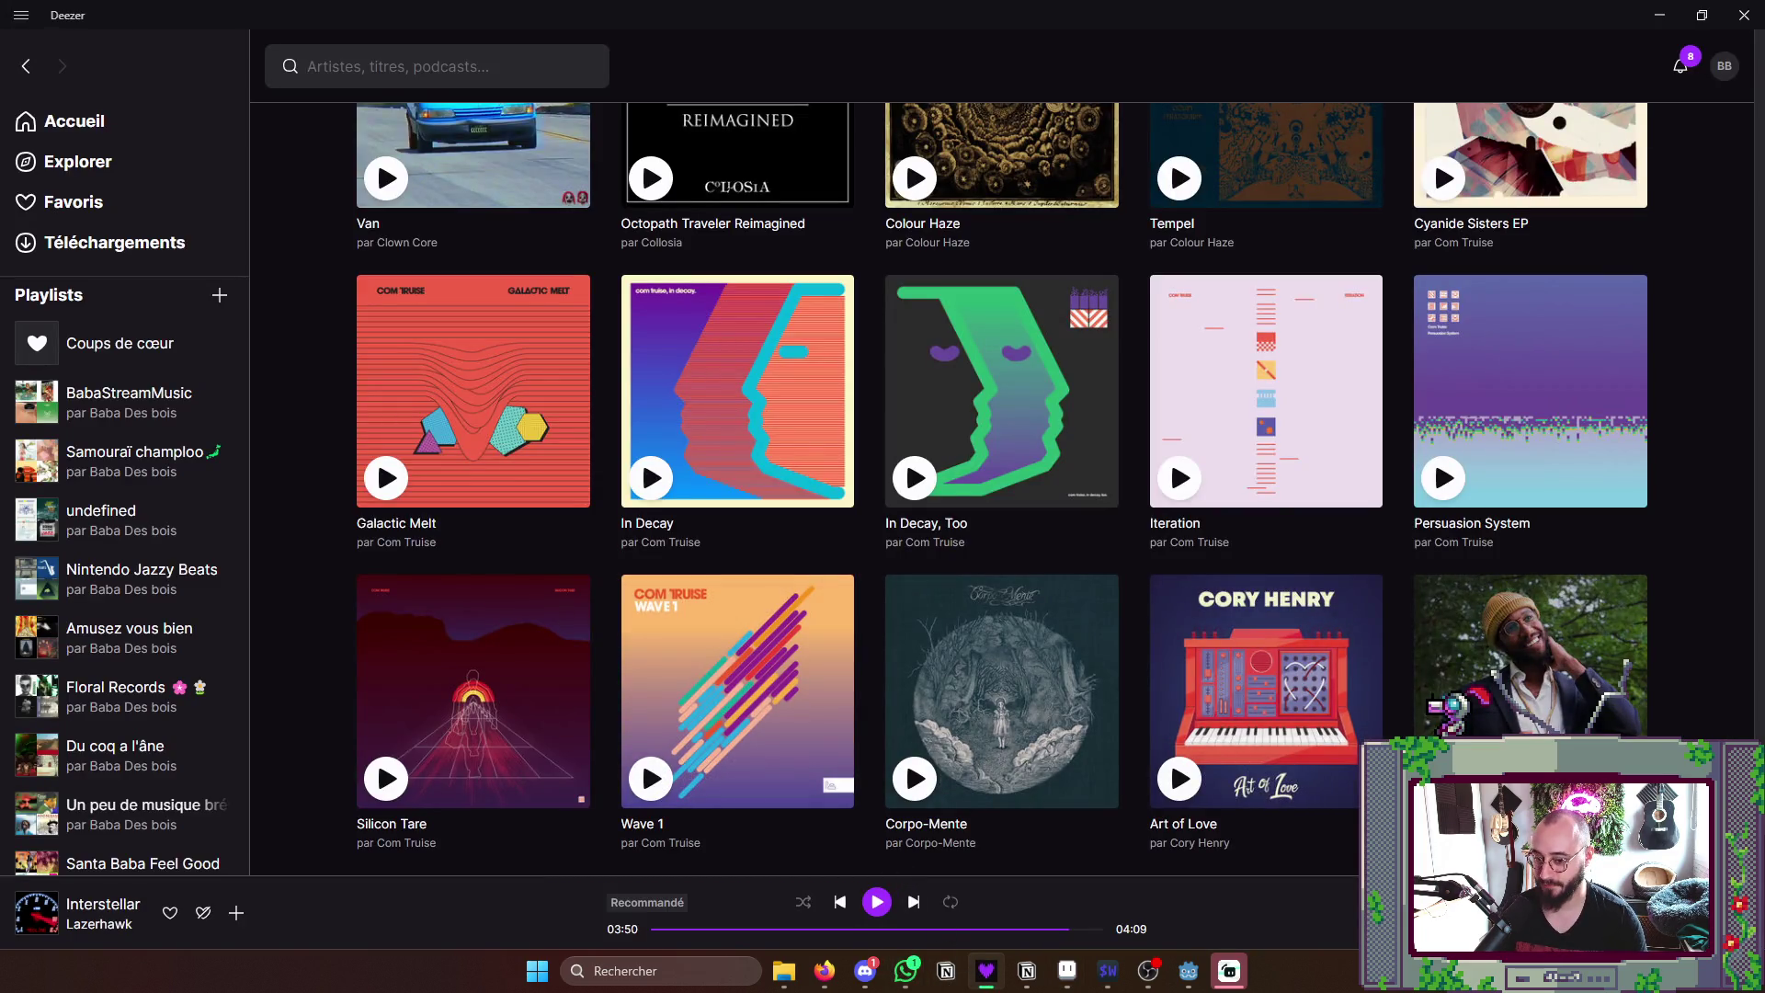
# - Minimize Deezer to bring the vine sprite back on screen
pyautogui.click(1659, 14)
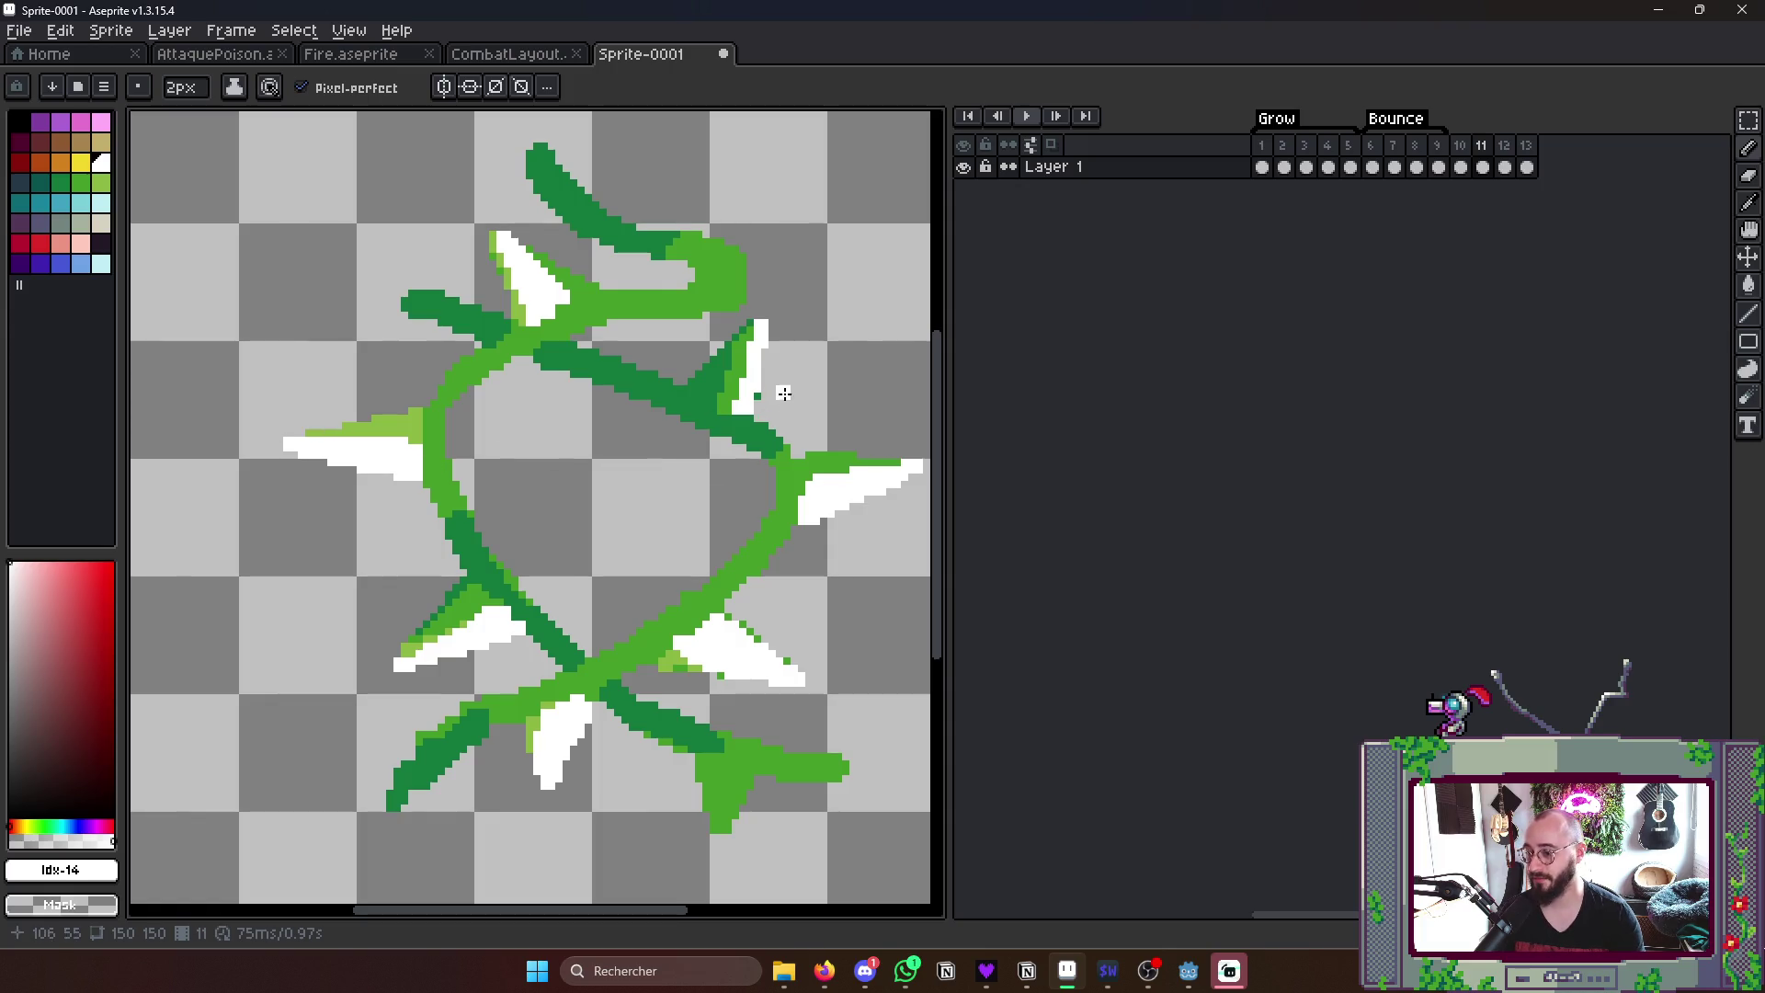
# - Touch up white and green pixels around the spike on frame 11, sampling colours from the drawing
pyautogui.click(694, 668)
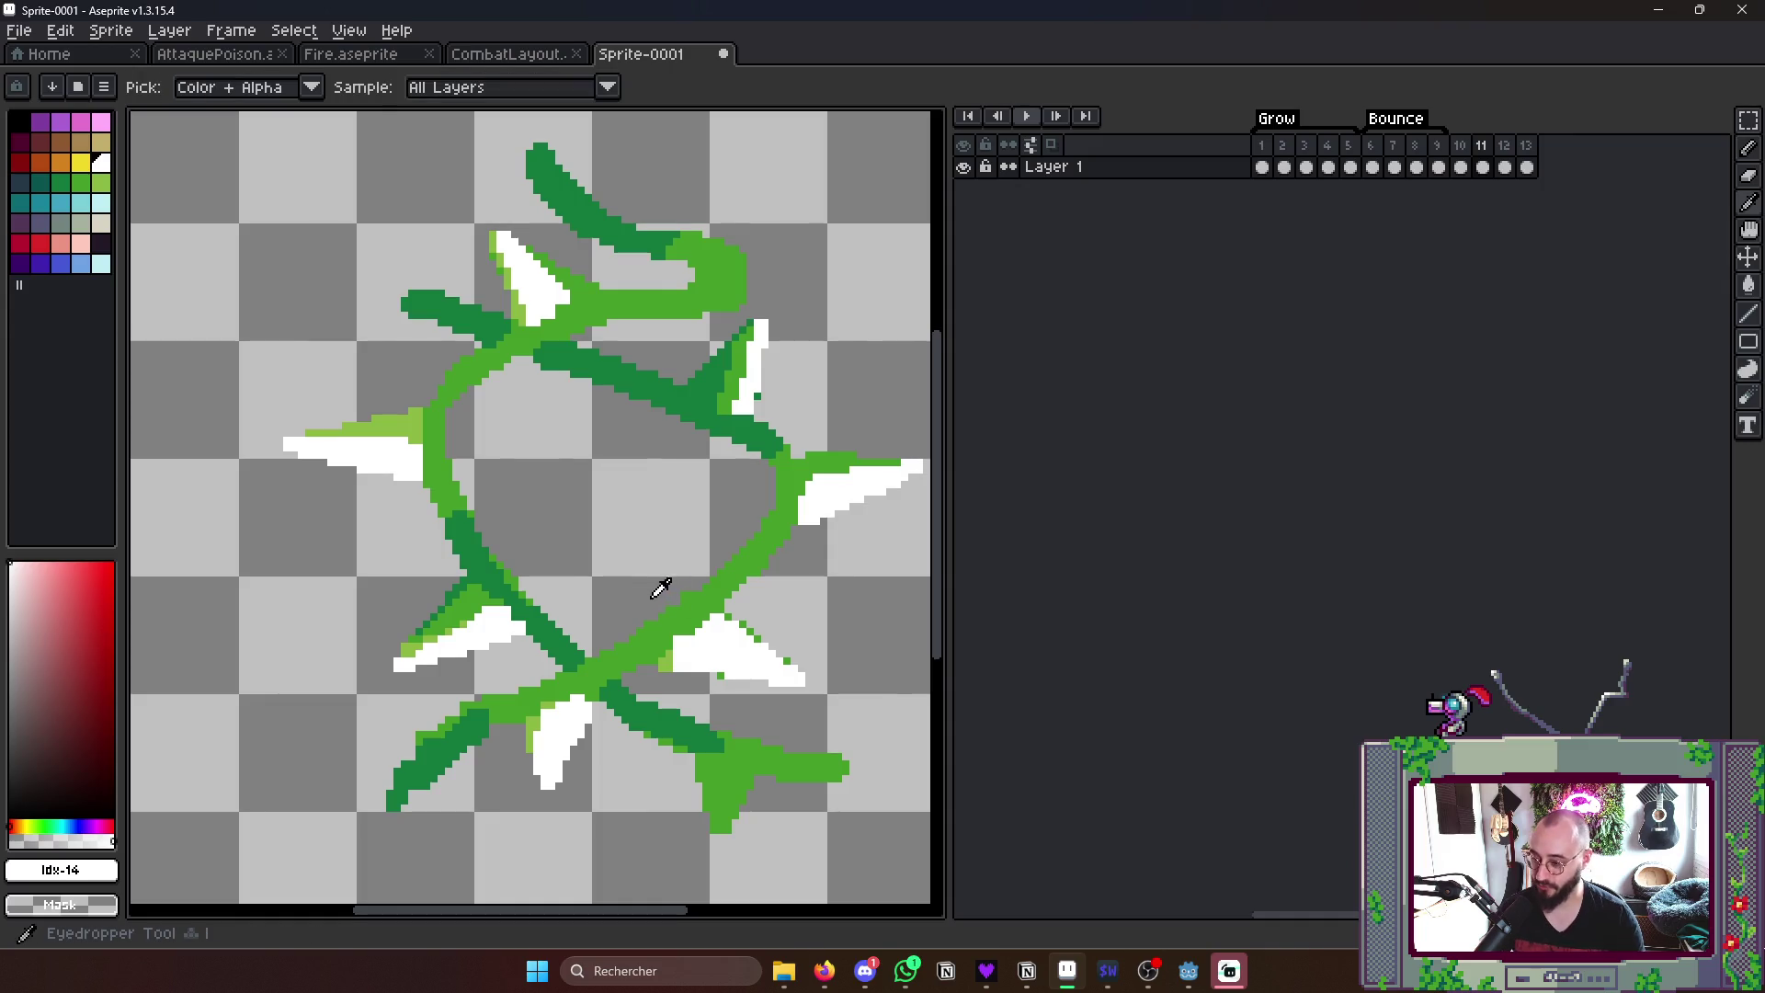
pyautogui.keyDown('alt'); pyautogui.click(687, 617); pyautogui.keyUp('alt')
pyautogui.scroll(-1, 731, 566)
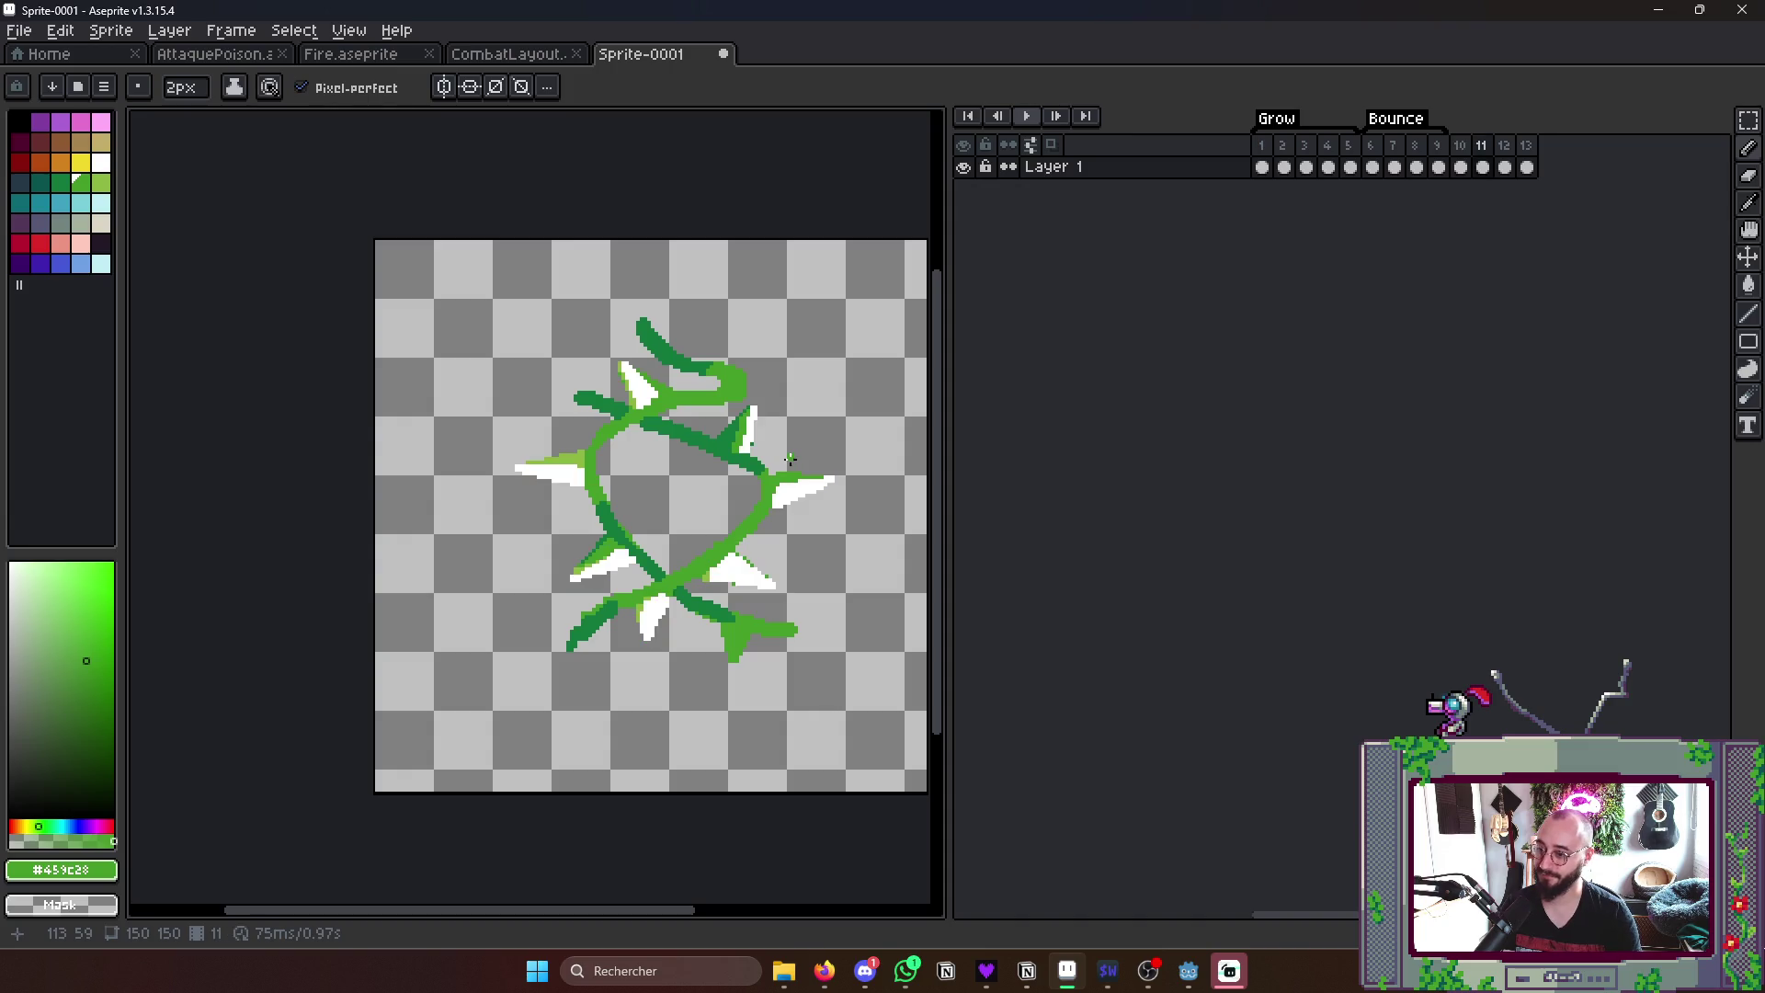
pyautogui.scroll(3, 788, 459)
pyautogui.keyDown('alt'); pyautogui.click(753, 462); pyautogui.keyUp('alt')
pyautogui.click(746, 500)
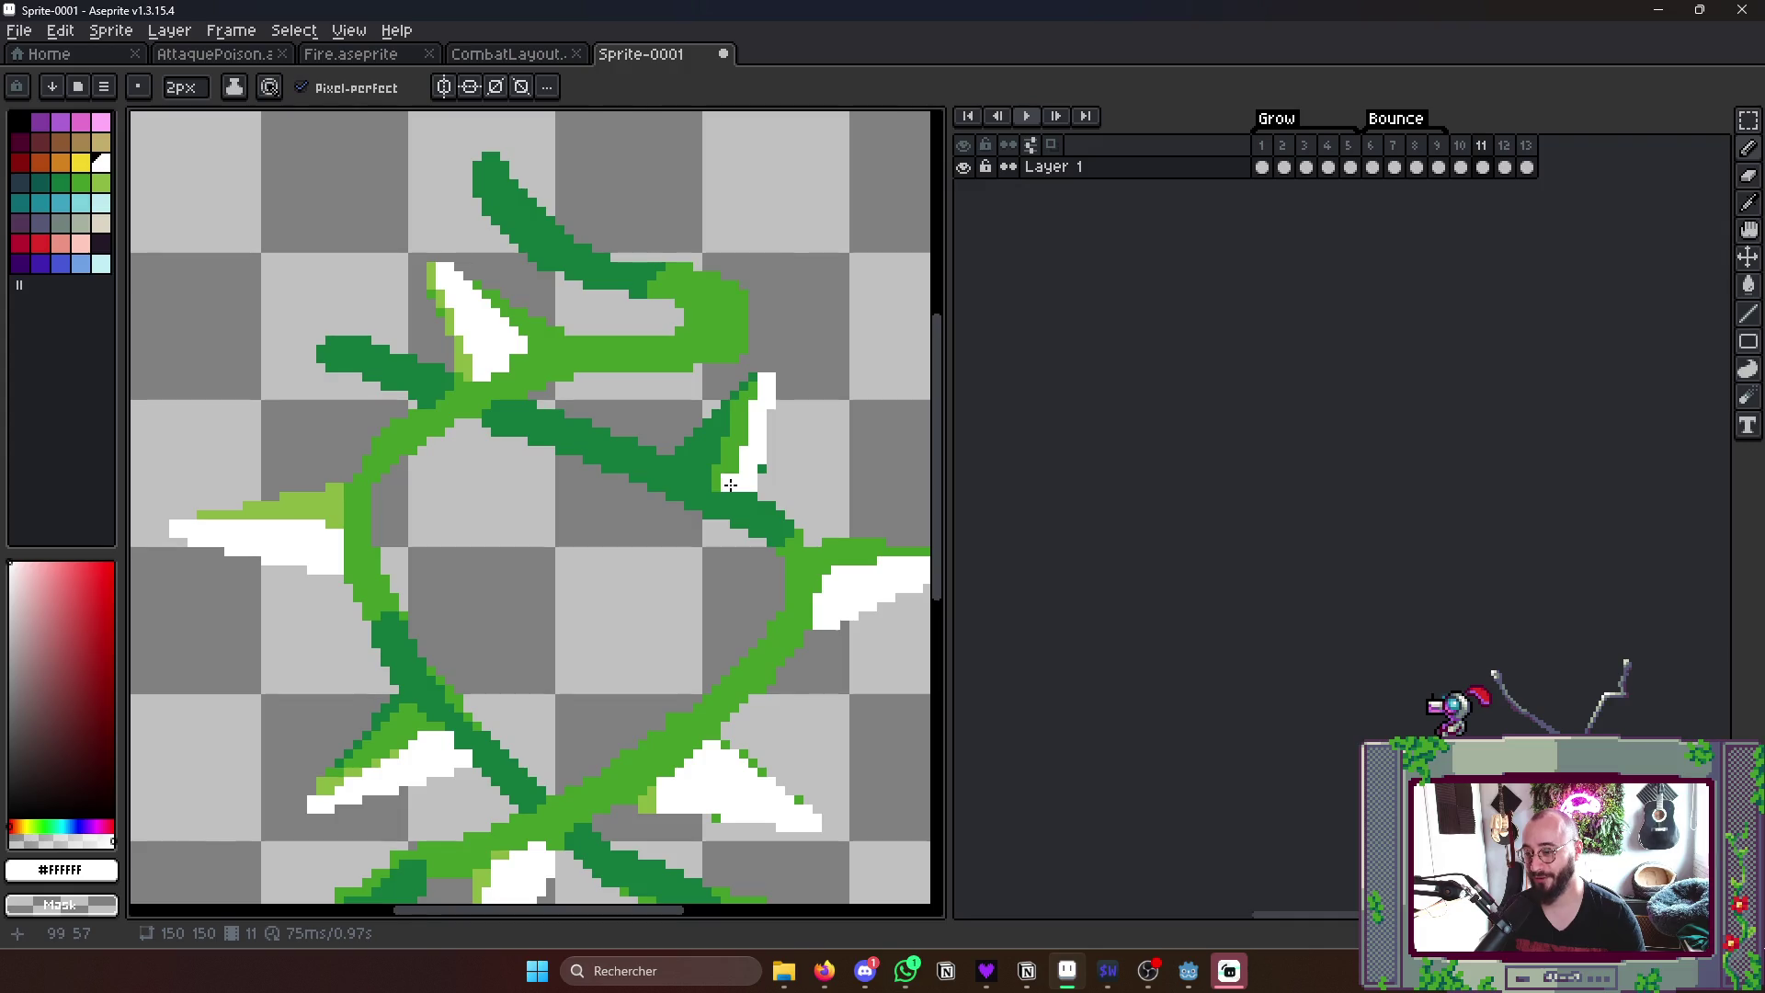
pyautogui.keyDown('alt'); pyautogui.click(750, 446); pyautogui.keyUp('alt')
pyautogui.moveTo(715, 463); pyautogui.dragTo(723, 421)
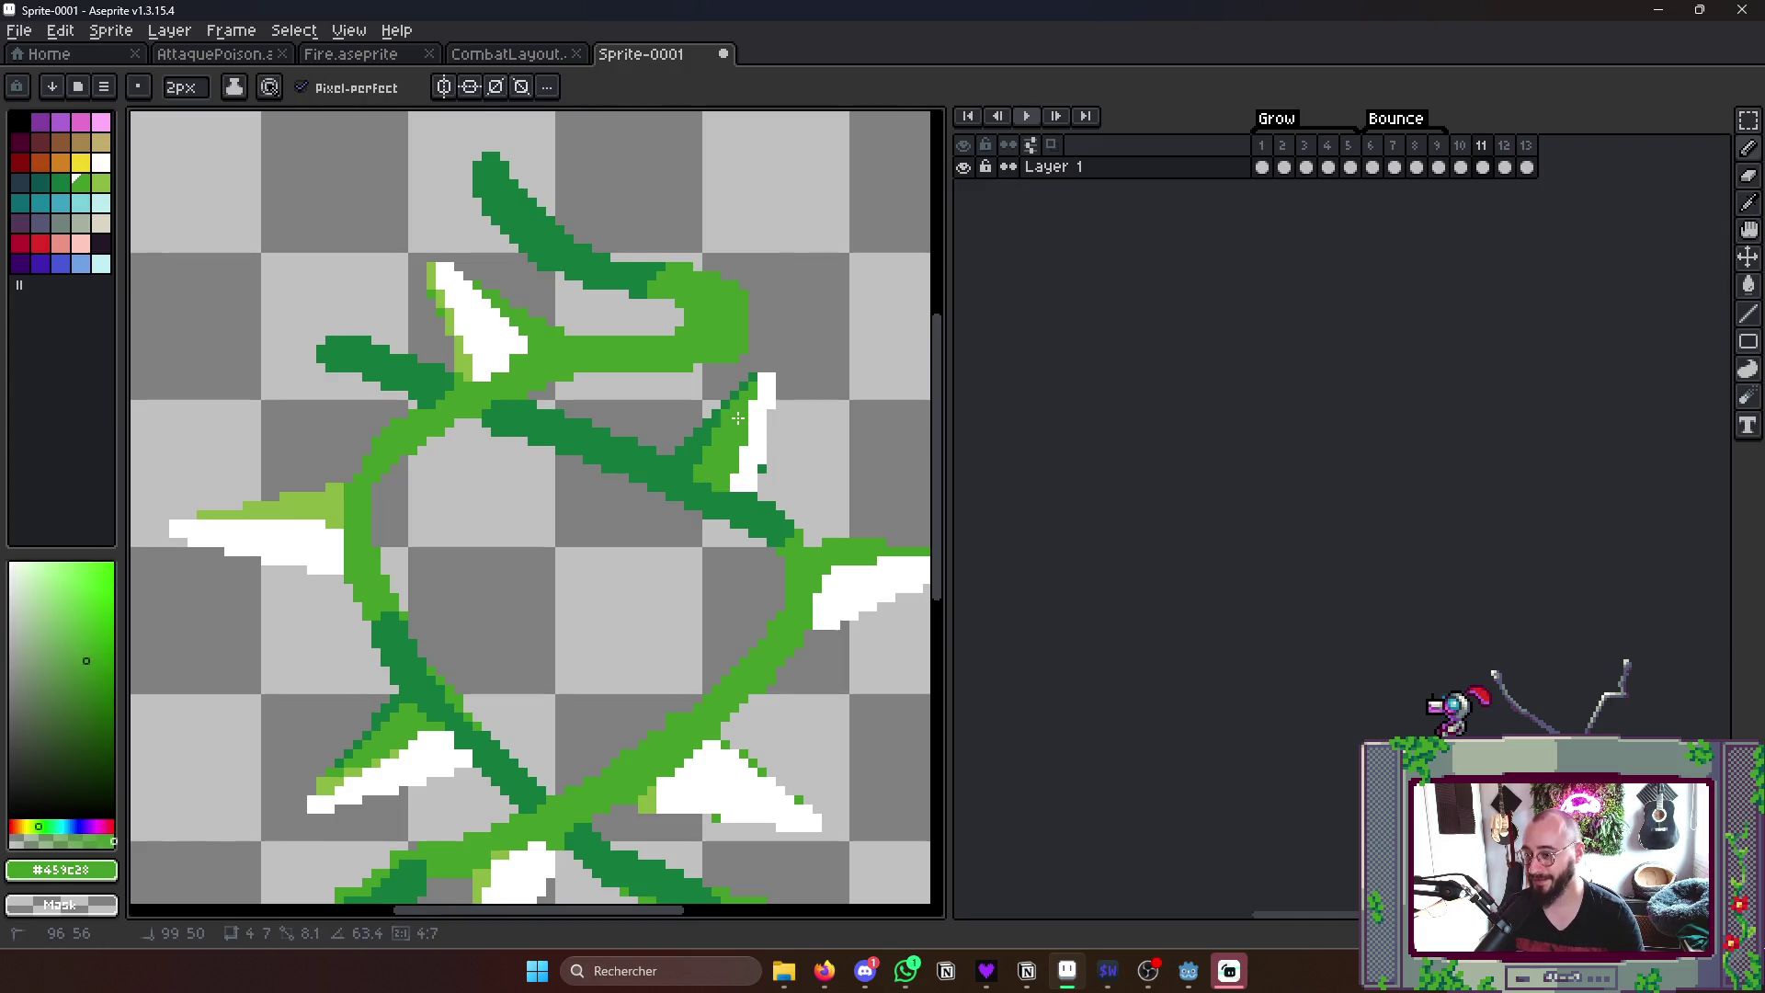
pyautogui.scroll(-4, 739, 414)
# - On frame 12, recolour the white bar's edge pixels green and paint white along its lower row
pyautogui.press('Left')
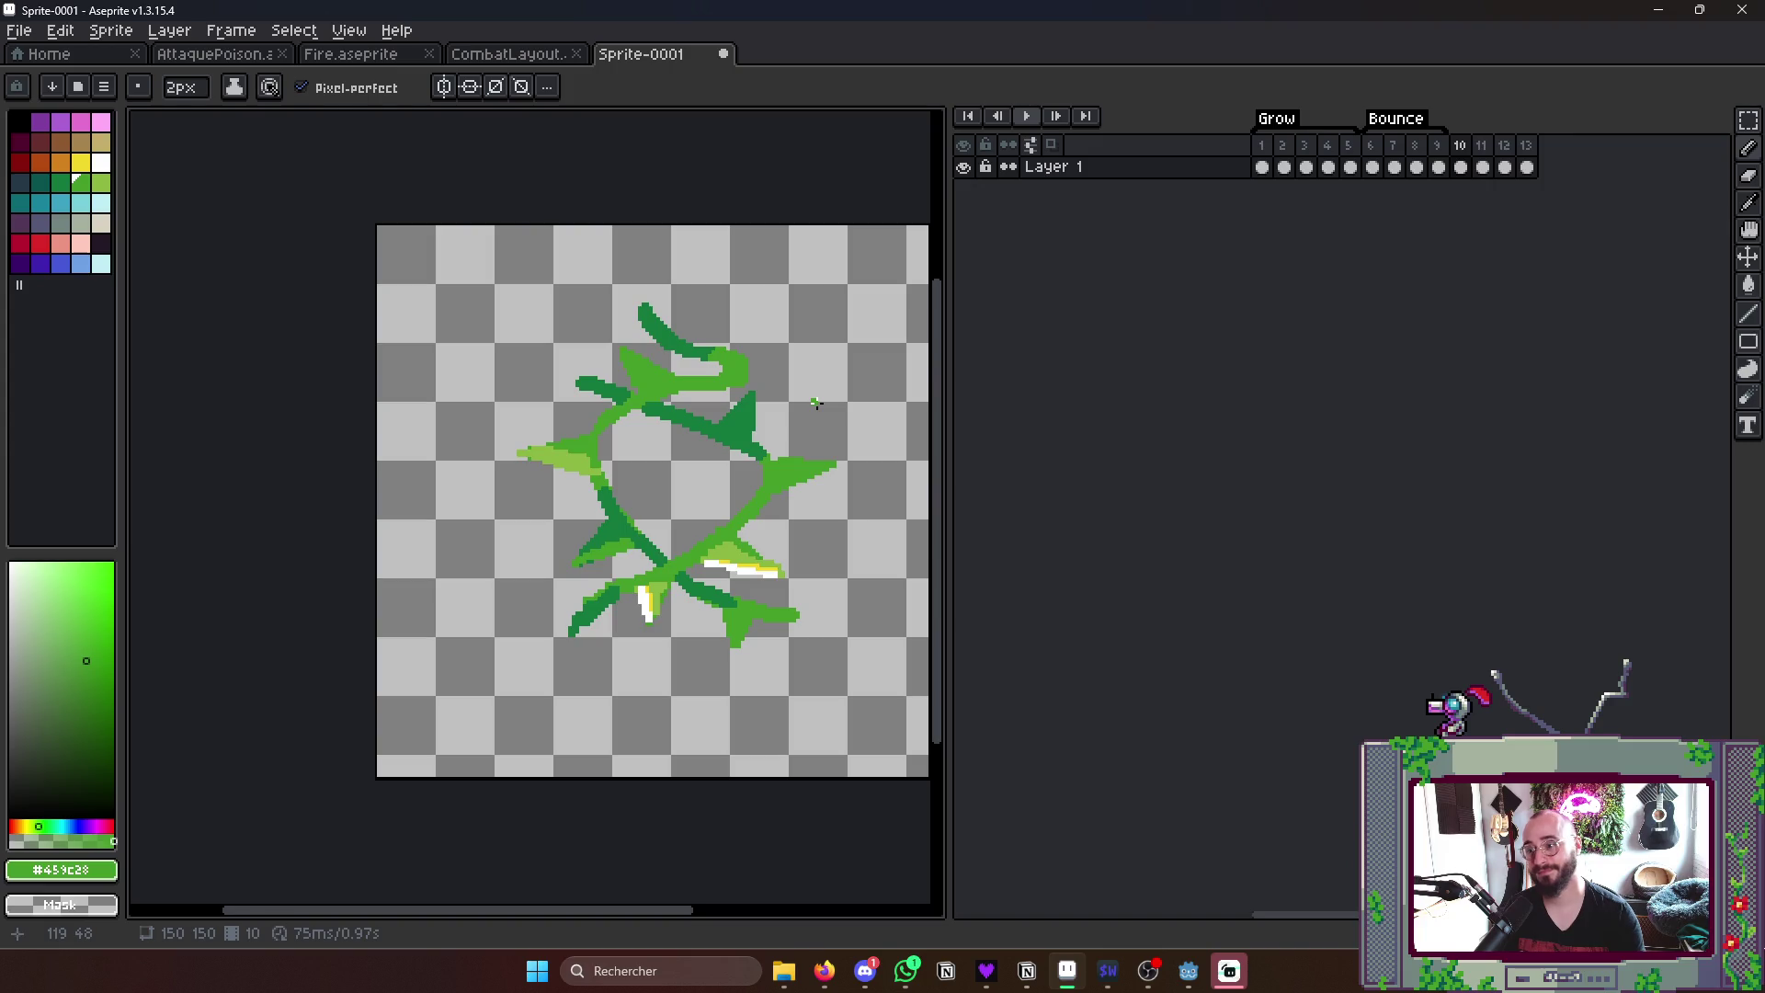
pyautogui.press('Right')
pyautogui.press('Right')
pyautogui.scroll(3, 815, 428)
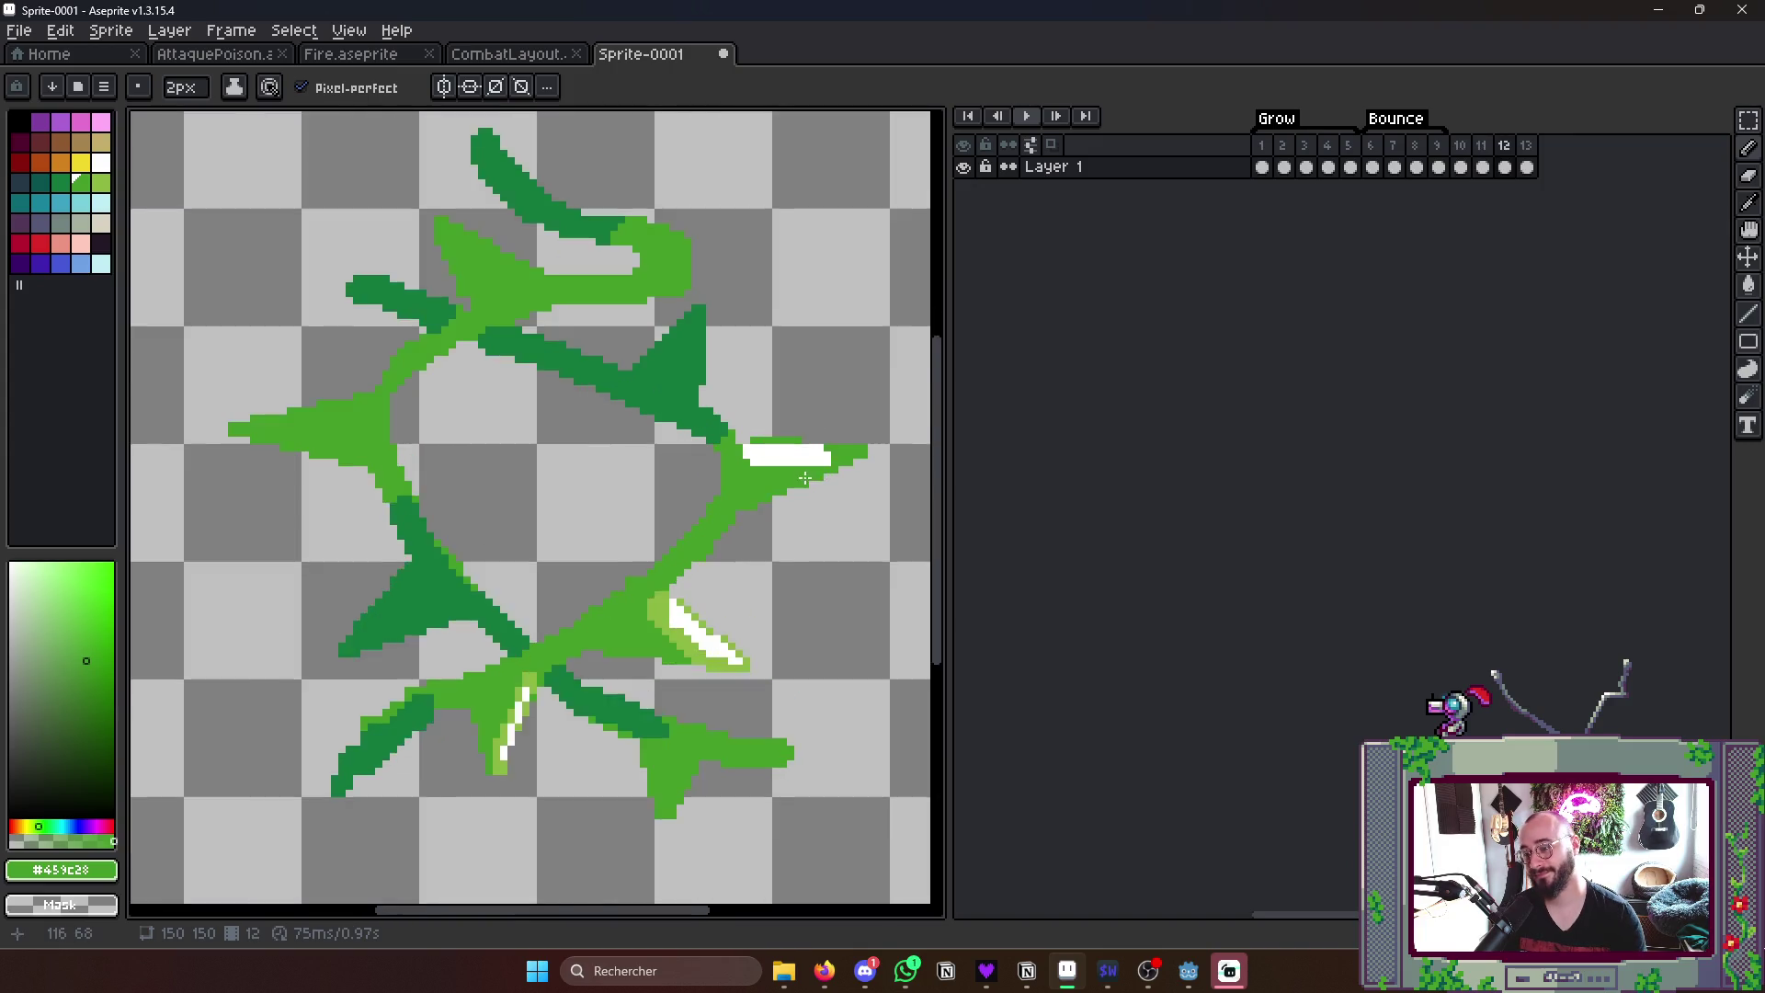
pyautogui.scroll(3, 772, 455)
pyautogui.moveTo(676, 469); pyautogui.dragTo(775, 485)
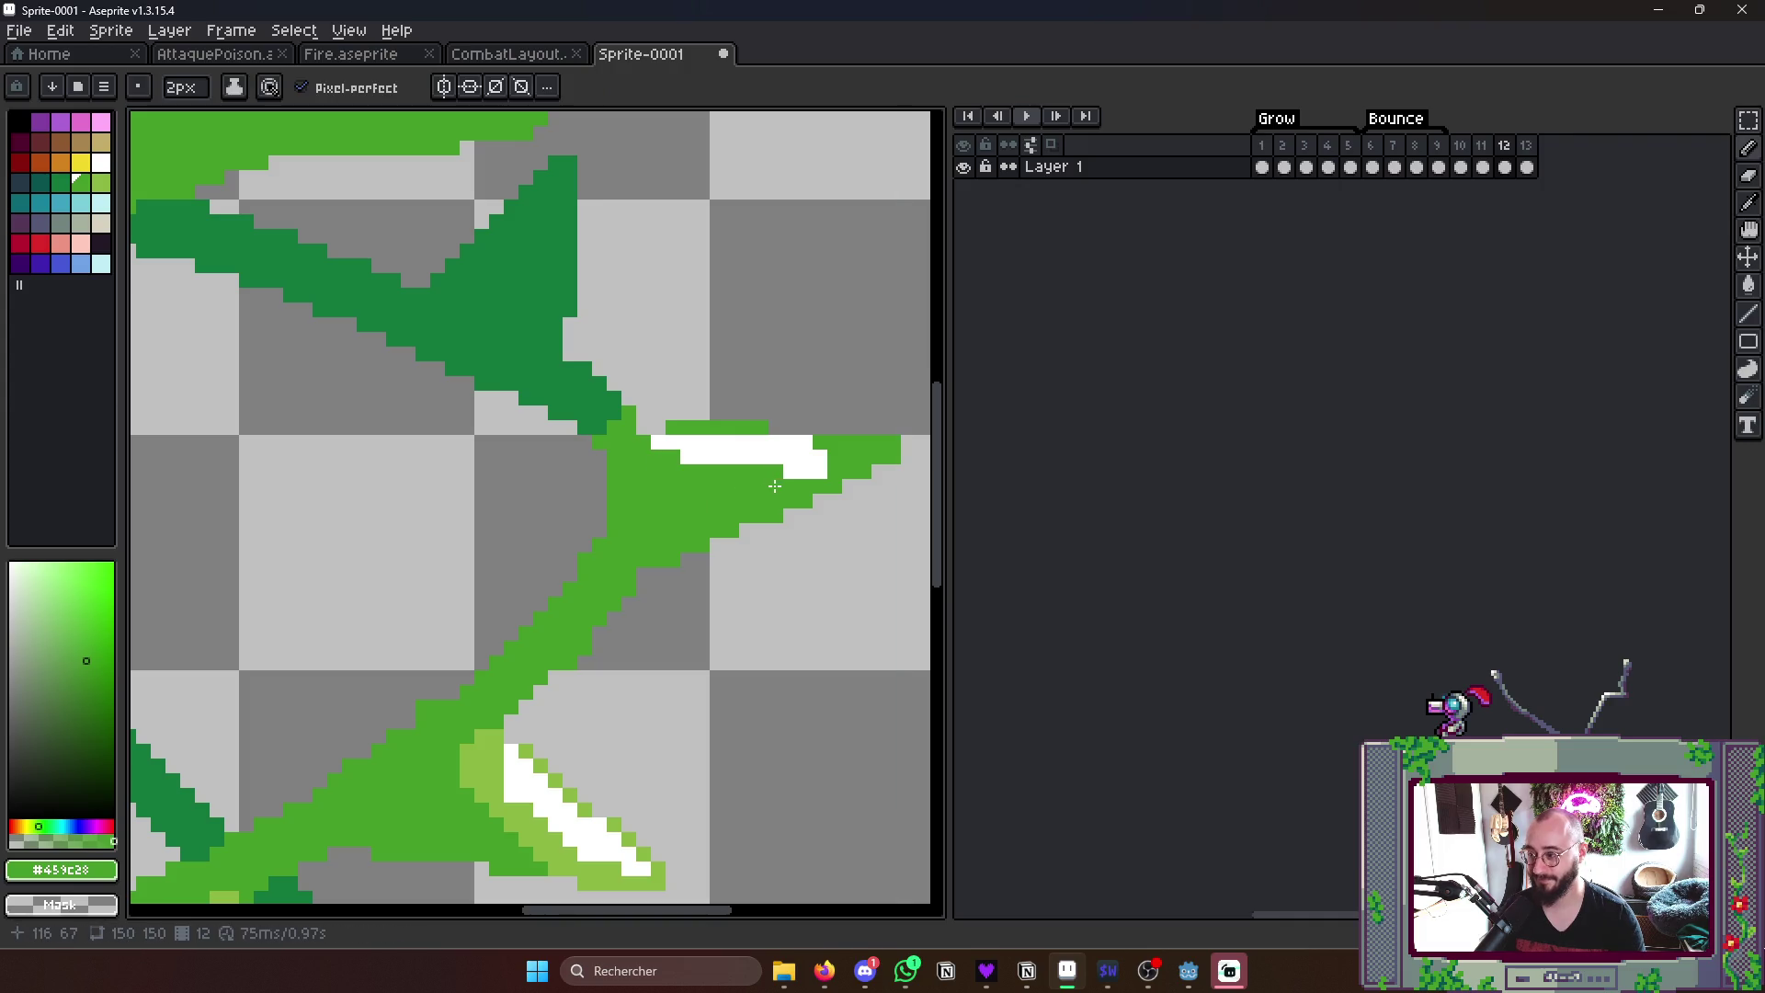
pyautogui.scroll(2, 792, 479)
pyautogui.keyDown('alt'); pyautogui.click(718, 441); pyautogui.keyUp('alt')
pyautogui.moveTo(539, 467)
pyautogui.mouseDown()
pyautogui.moveTo(801, 452)
pyautogui.moveTo(717, 435)
pyautogui.mouseUp()
pyautogui.scroll(-4, 802, 453)
pyautogui.scroll(-3, 801, 454)
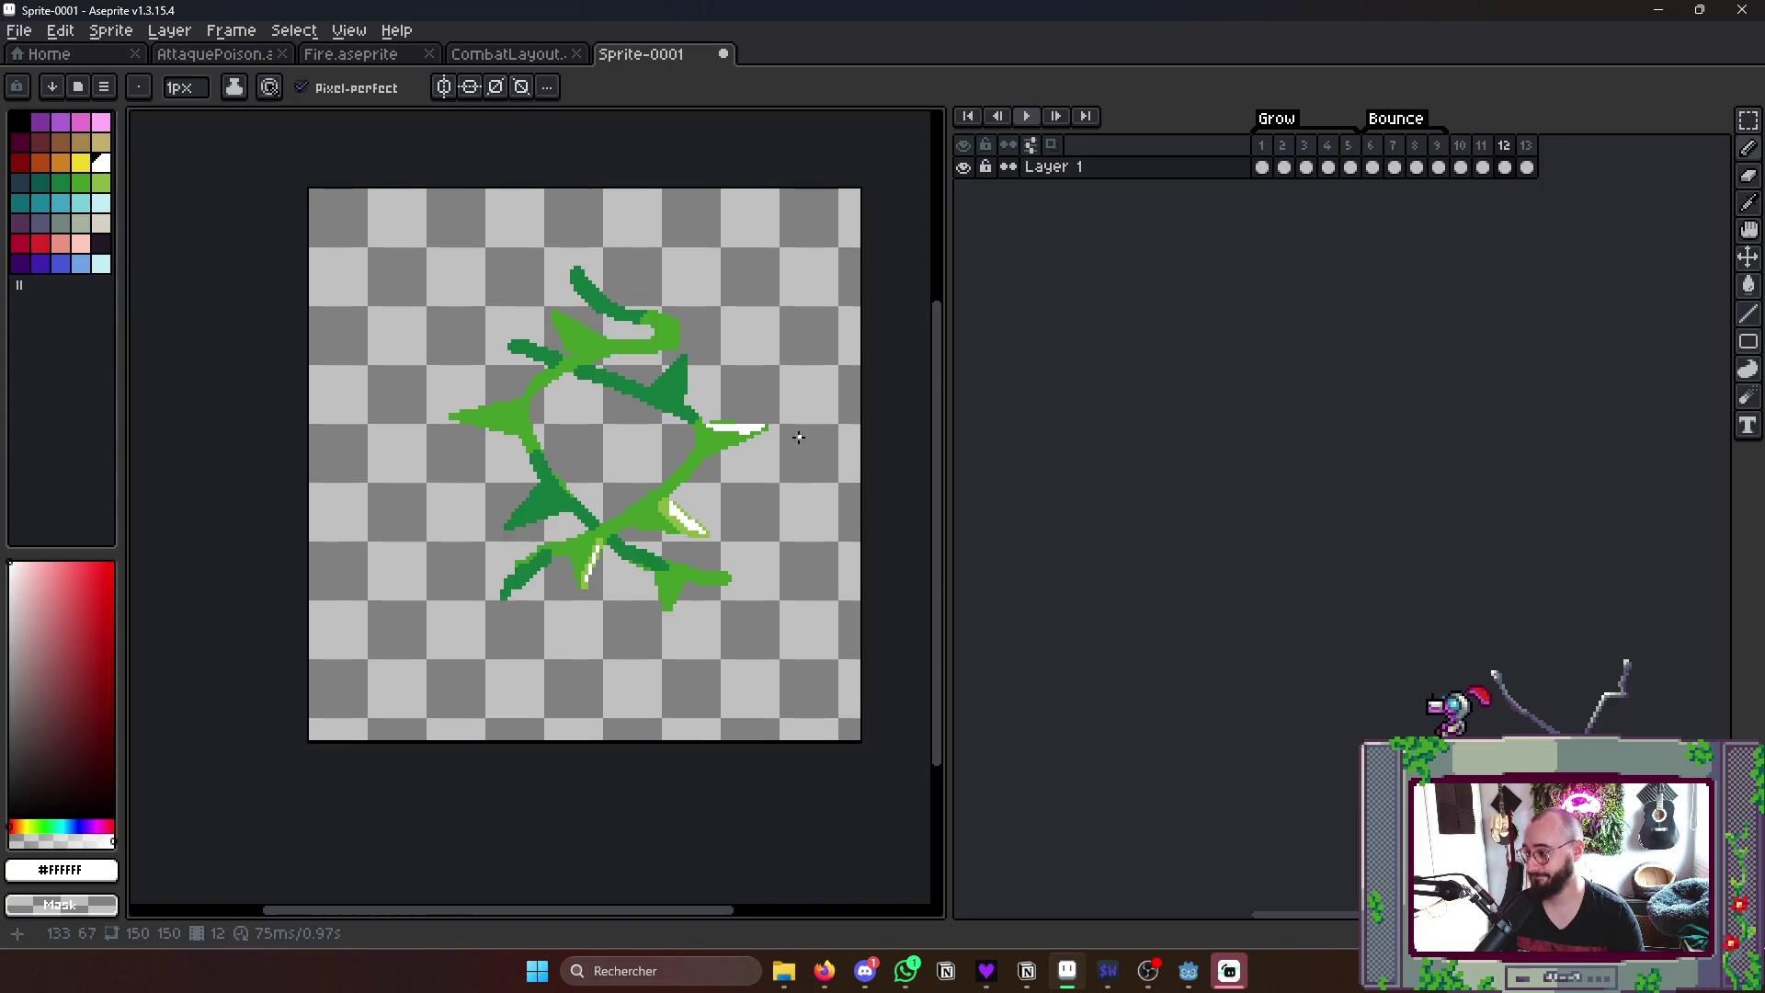
# - Switch to the Move tool and bring up the save-file window with Ctrl+S
pyautogui.hotkey('ctrl', 's')
pyautogui.press('Escape')
pyautogui.scroll(1, 755, 522)
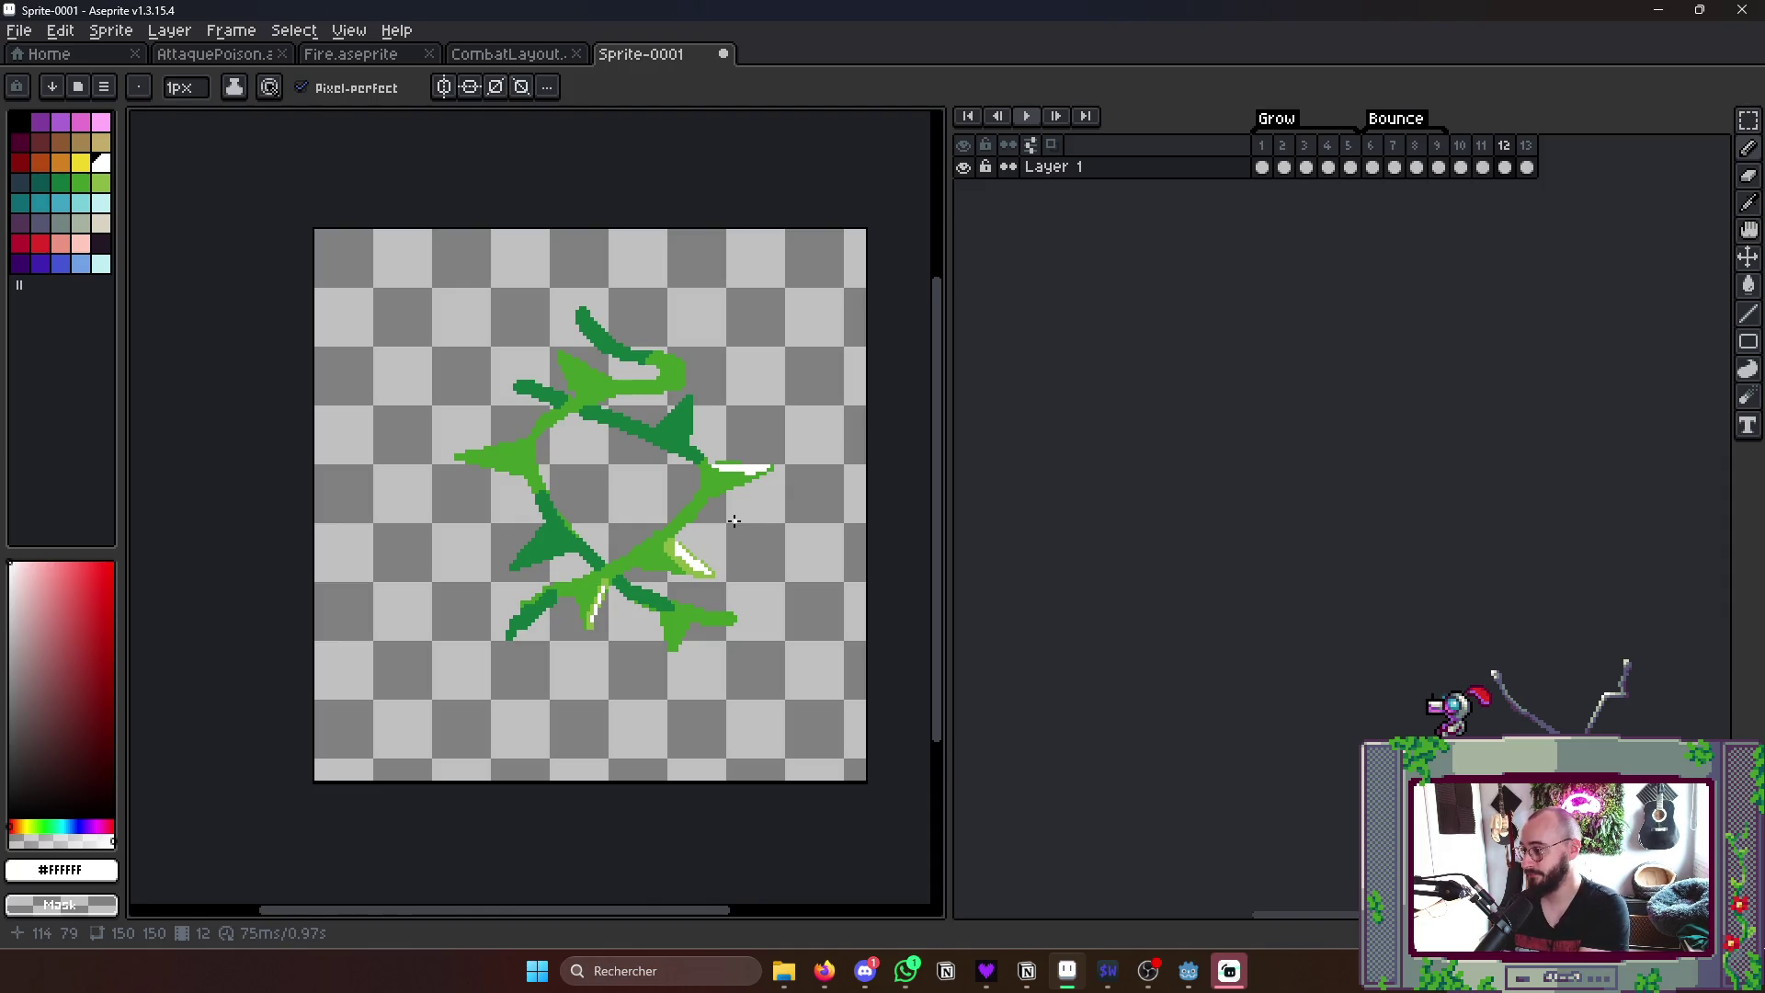
pyautogui.press('v')
pyautogui.hotkey('ctrl', 's')
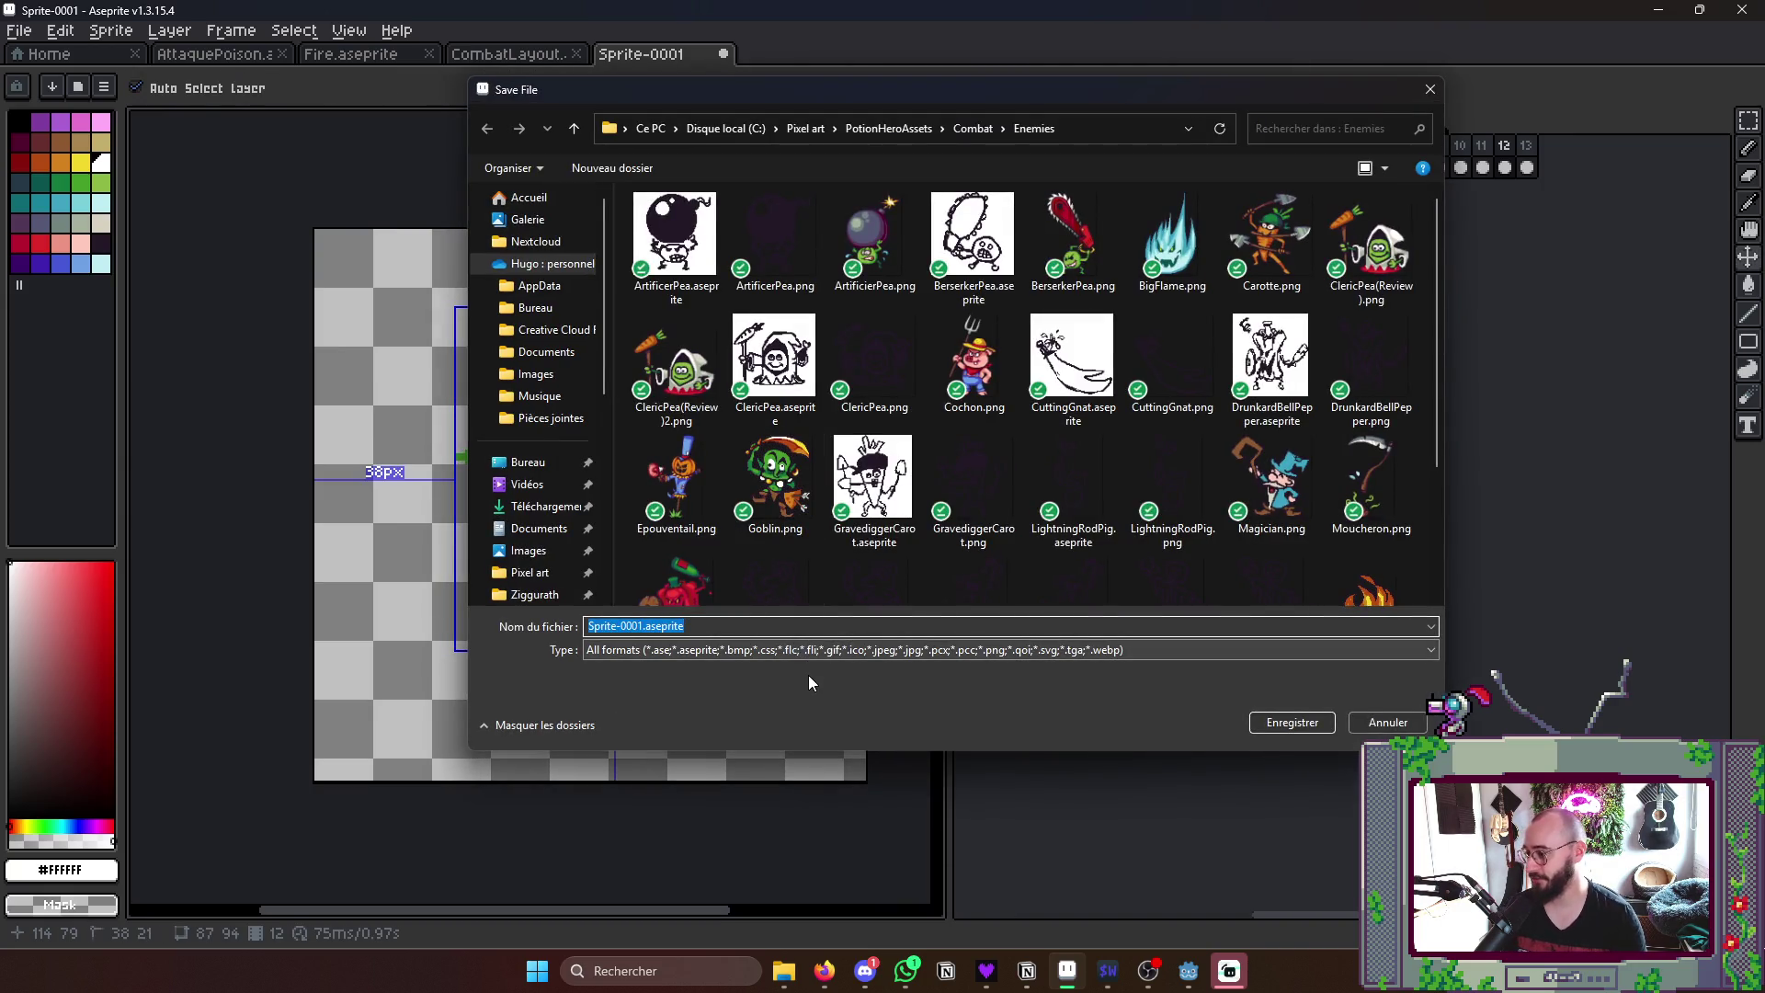
# - Browse the save location up from Enemies through Combat to the PotionHeroAssets folder
pyautogui.click(972, 129)
pyautogui.click(883, 129)
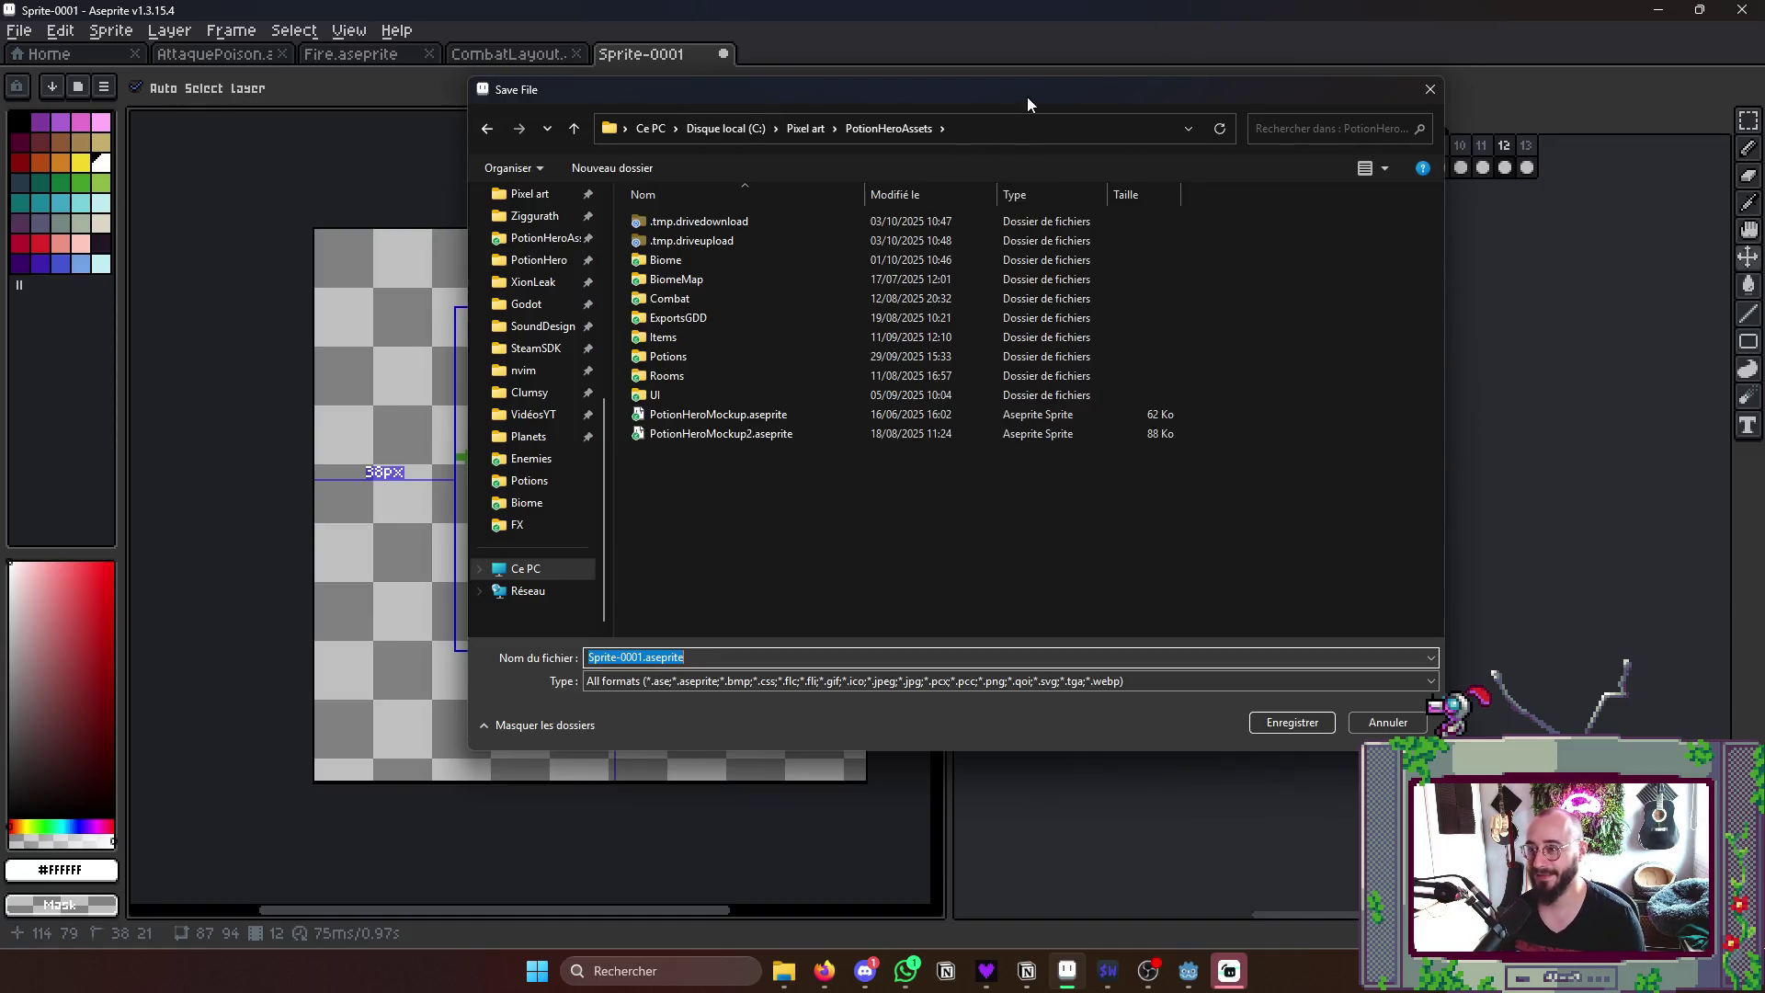
# - Shift the save window down-right, select the file name for replacing, then bring Firefox forward
pyautogui.moveTo(1027, 97); pyautogui.dragTo(1276, 153)
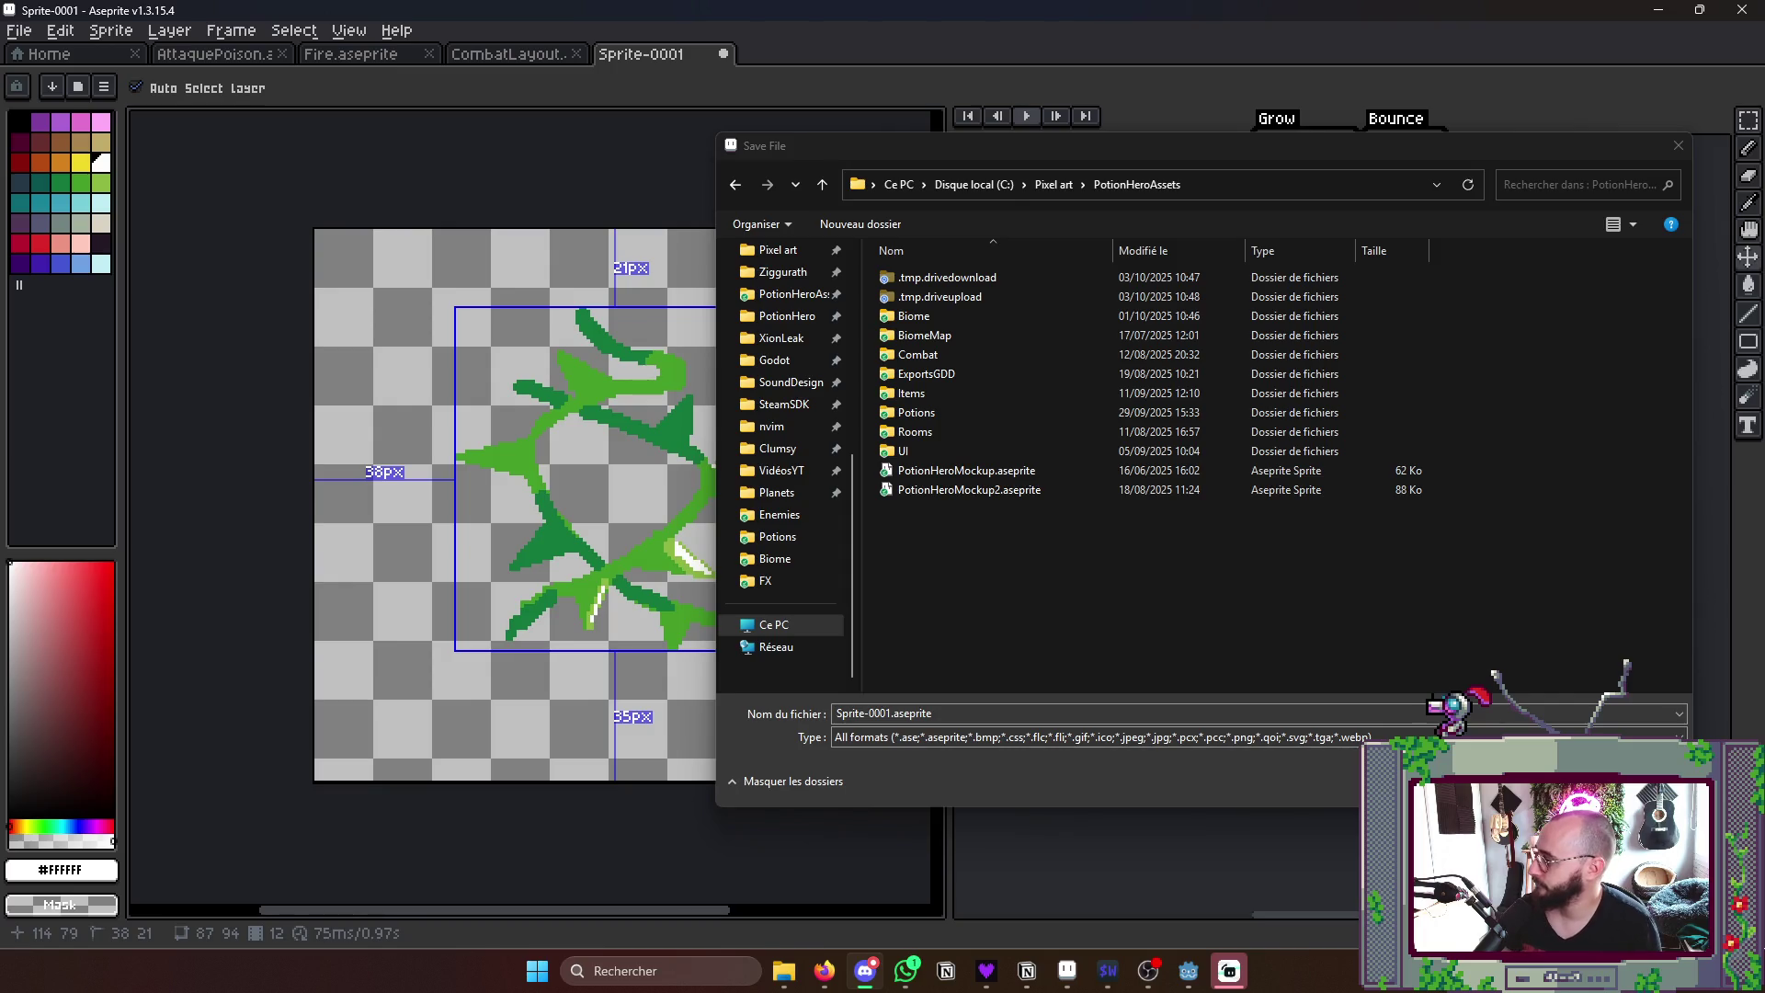
pyautogui.click(883, 713)
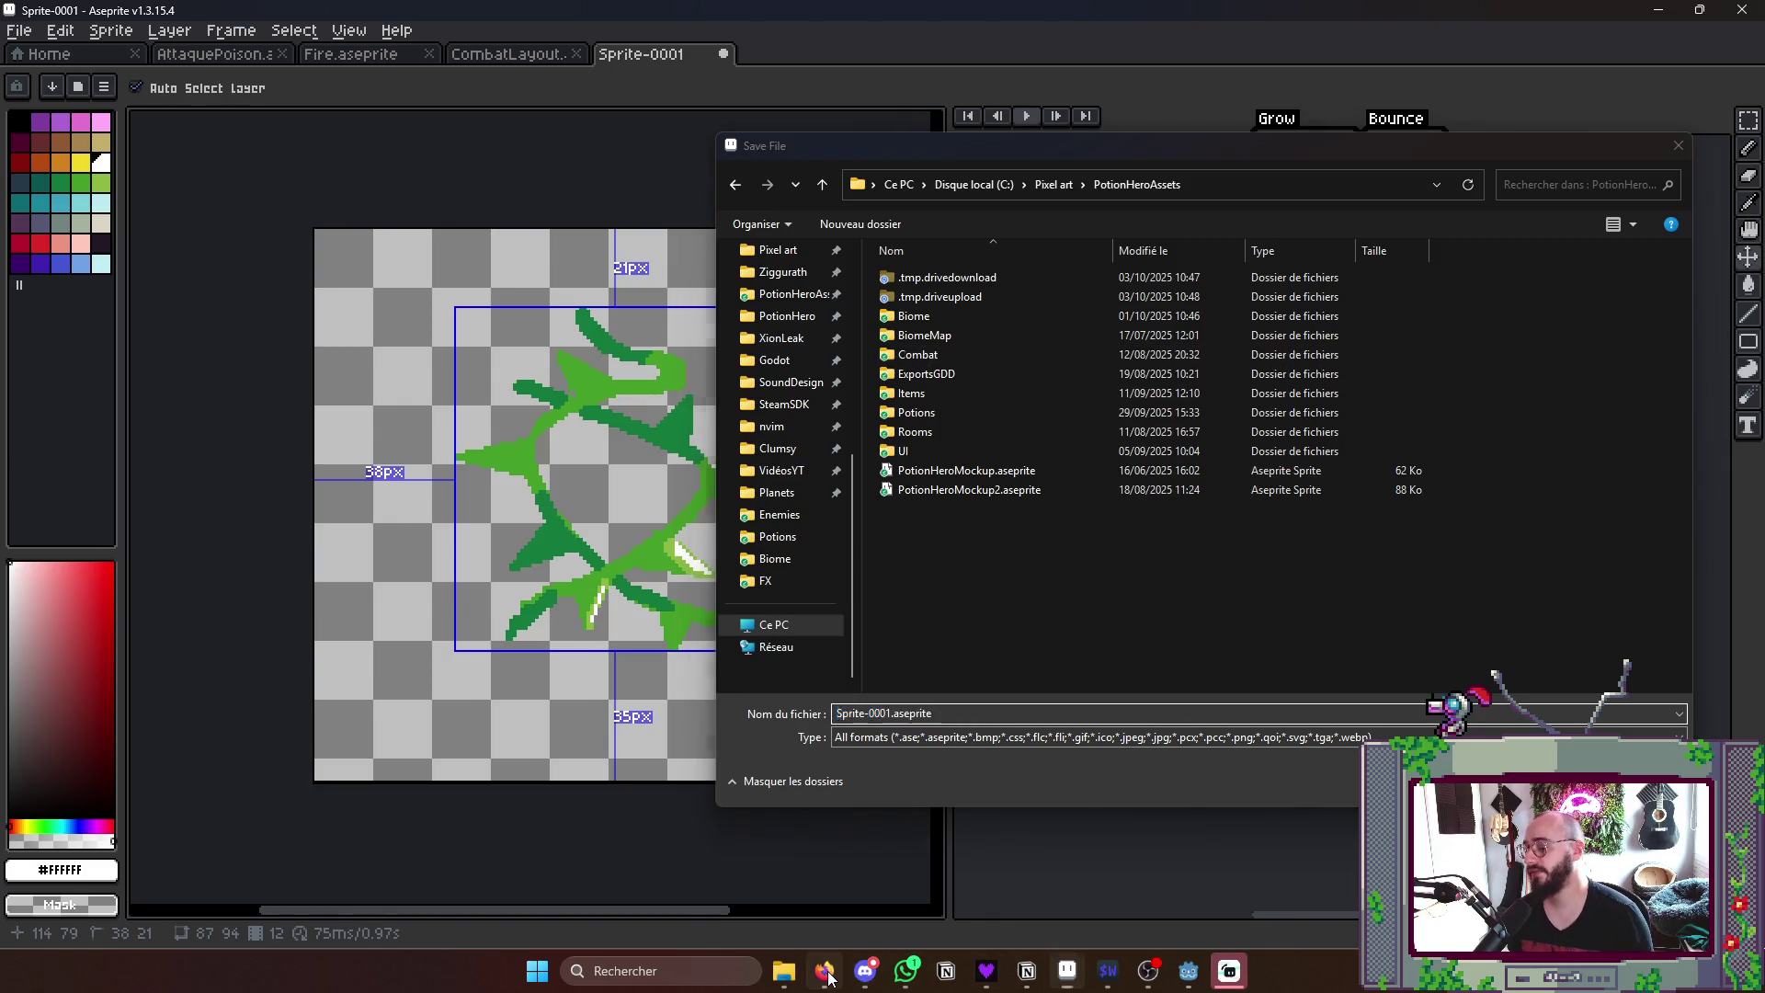
pyautogui.click(865, 972)
# - In a new Firefox tab, load the Xion Leak Steam store page
pyautogui.click(681, 20)
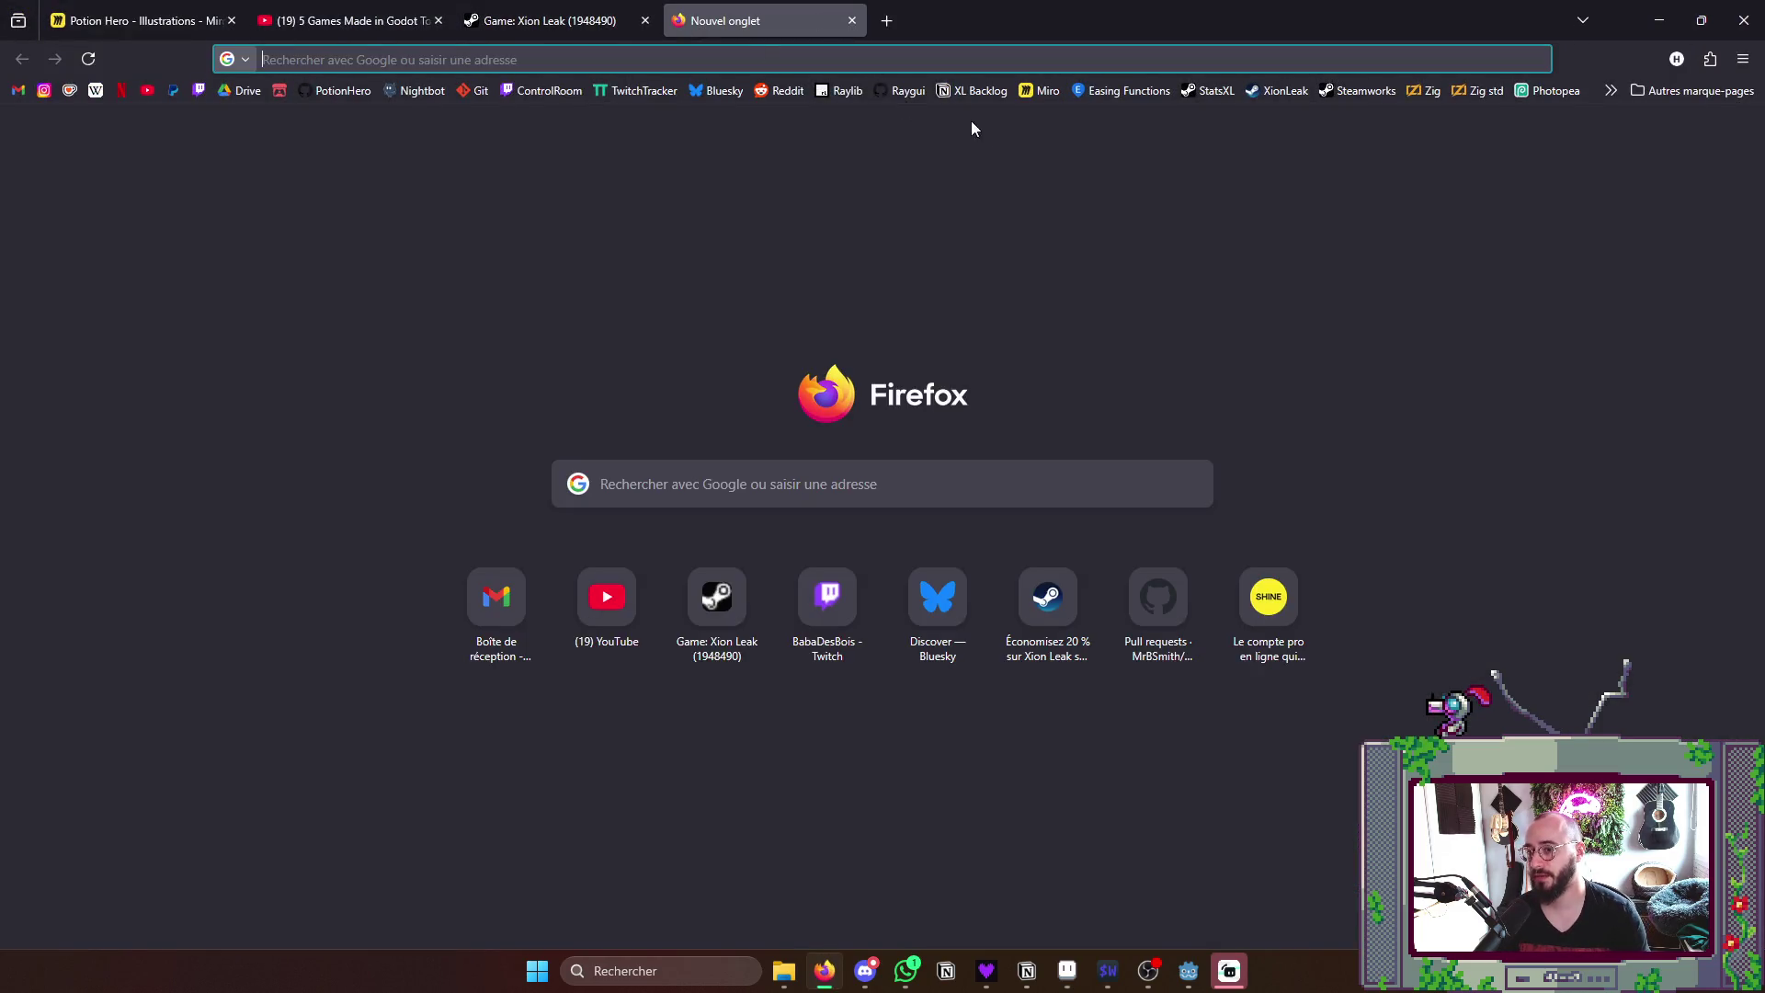
pyautogui.click(1278, 91)
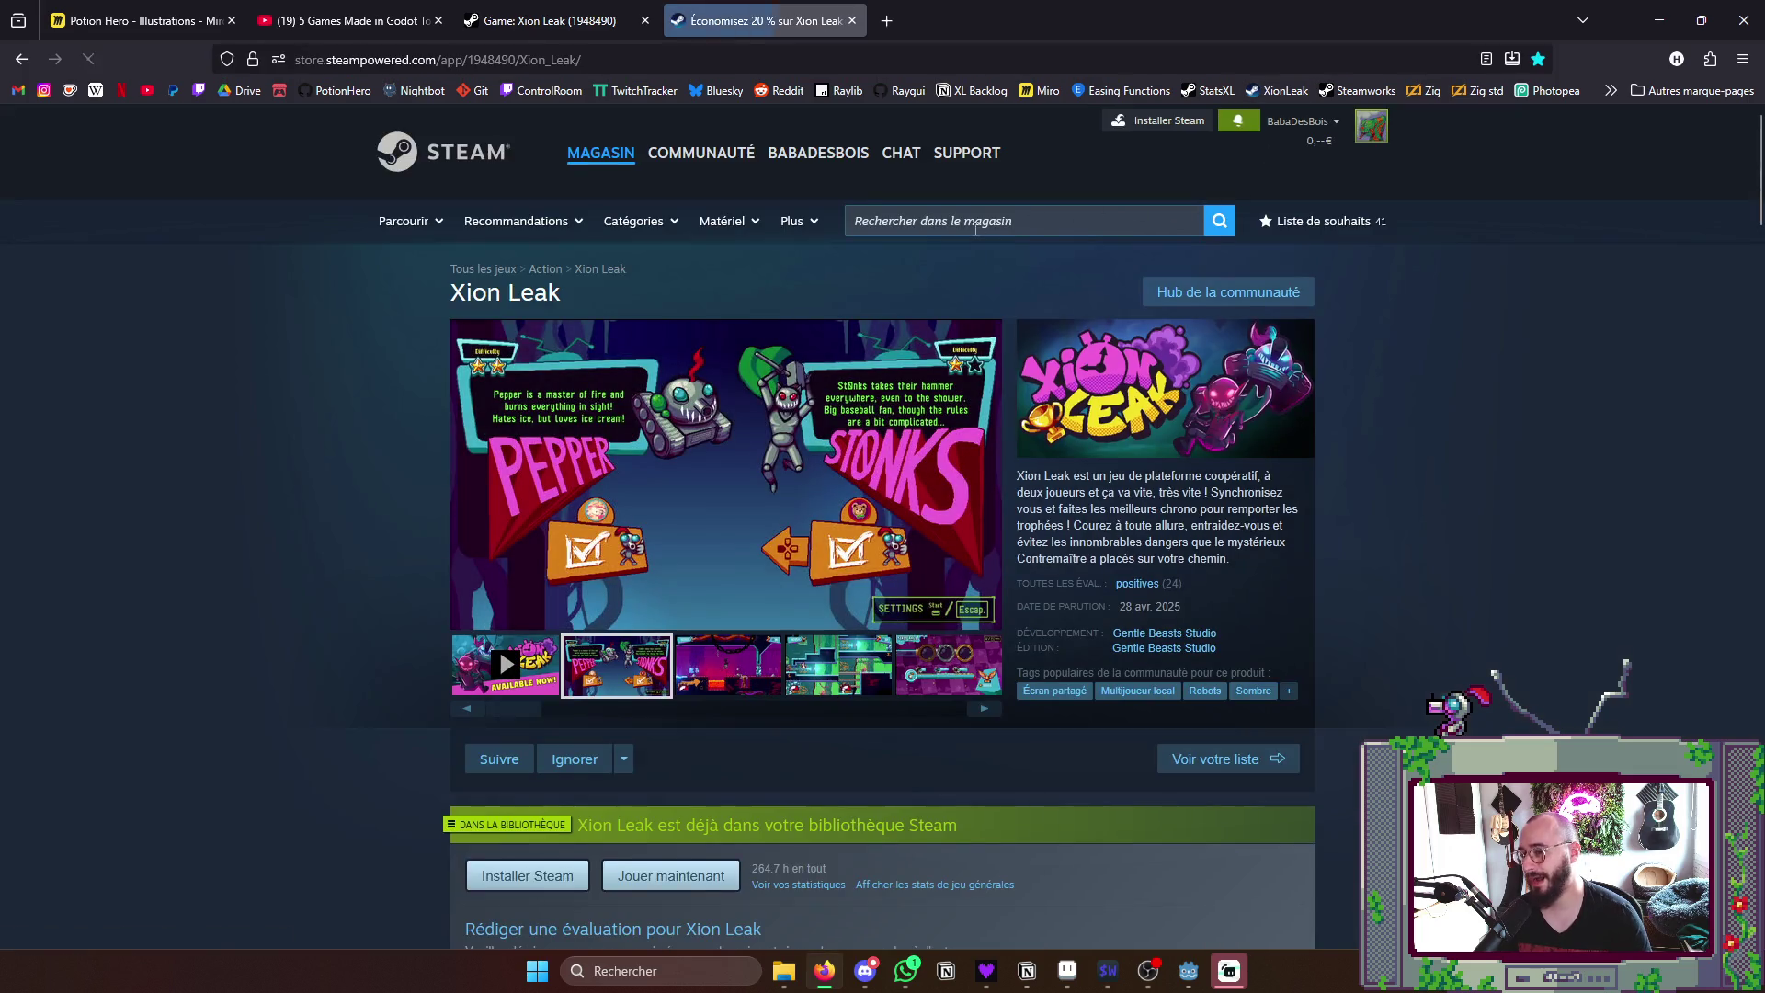
pyautogui.scroll(-3, 537, 443)
pyautogui.scroll(-3, 536, 443)
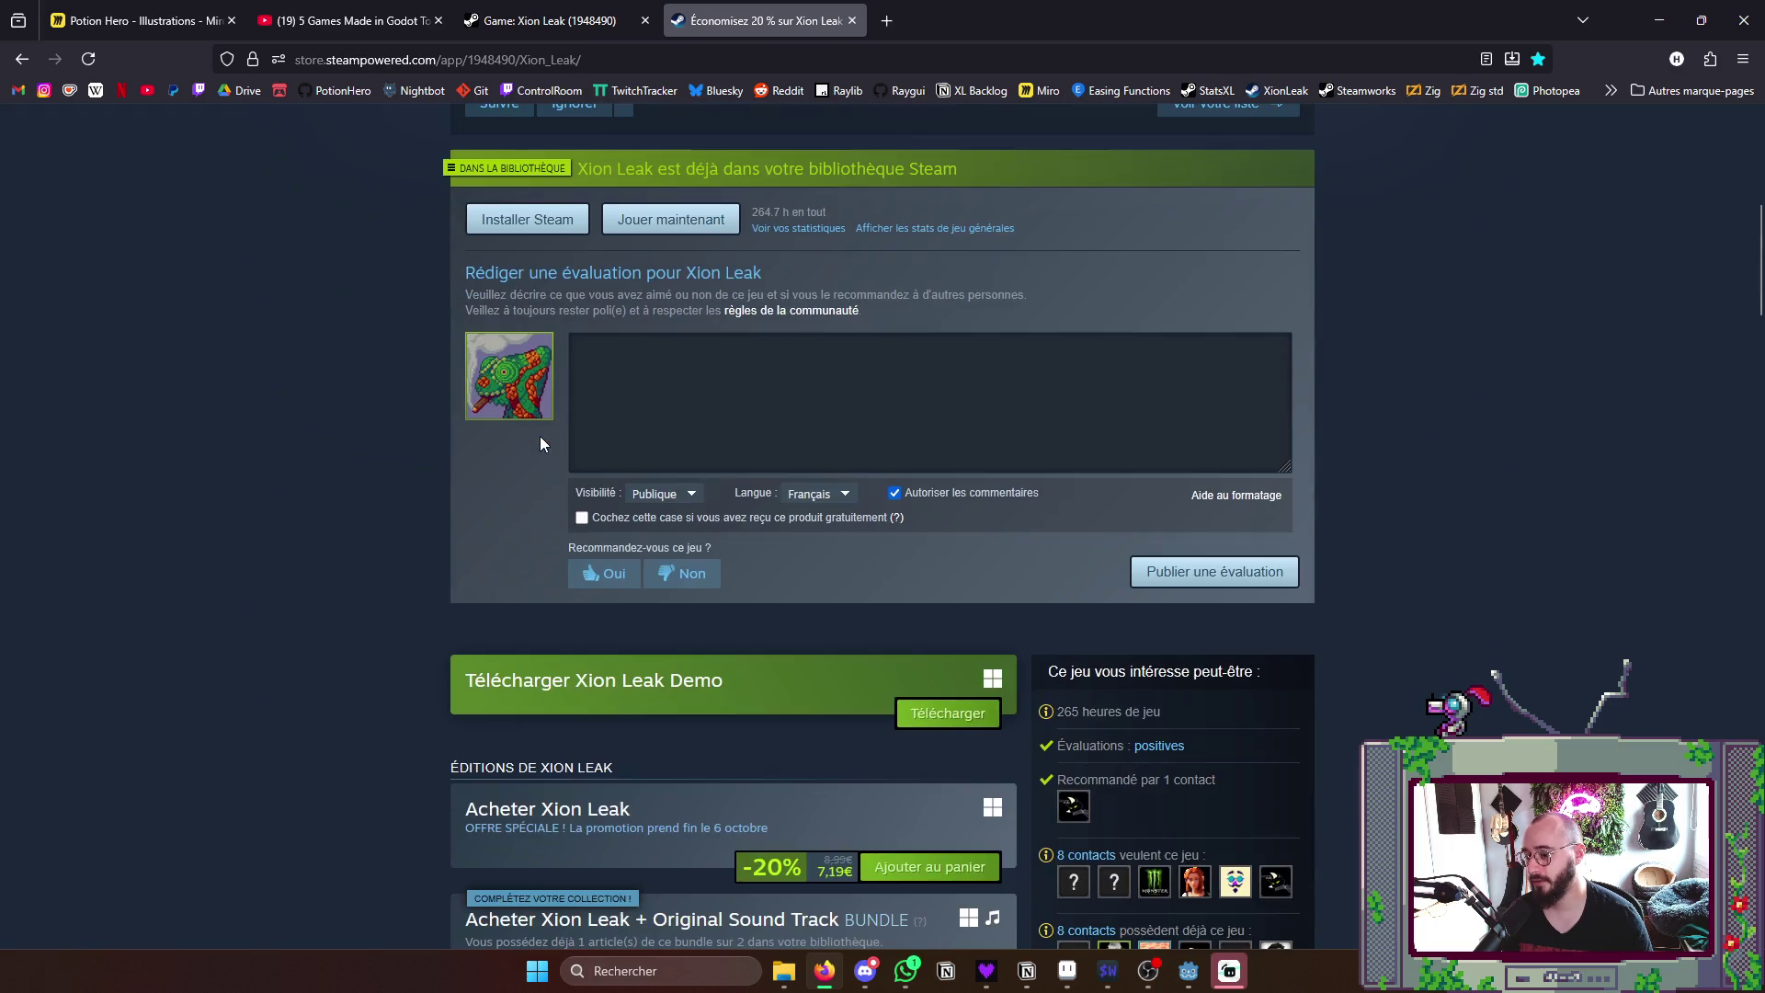
pyautogui.scroll(-1, 539, 435)
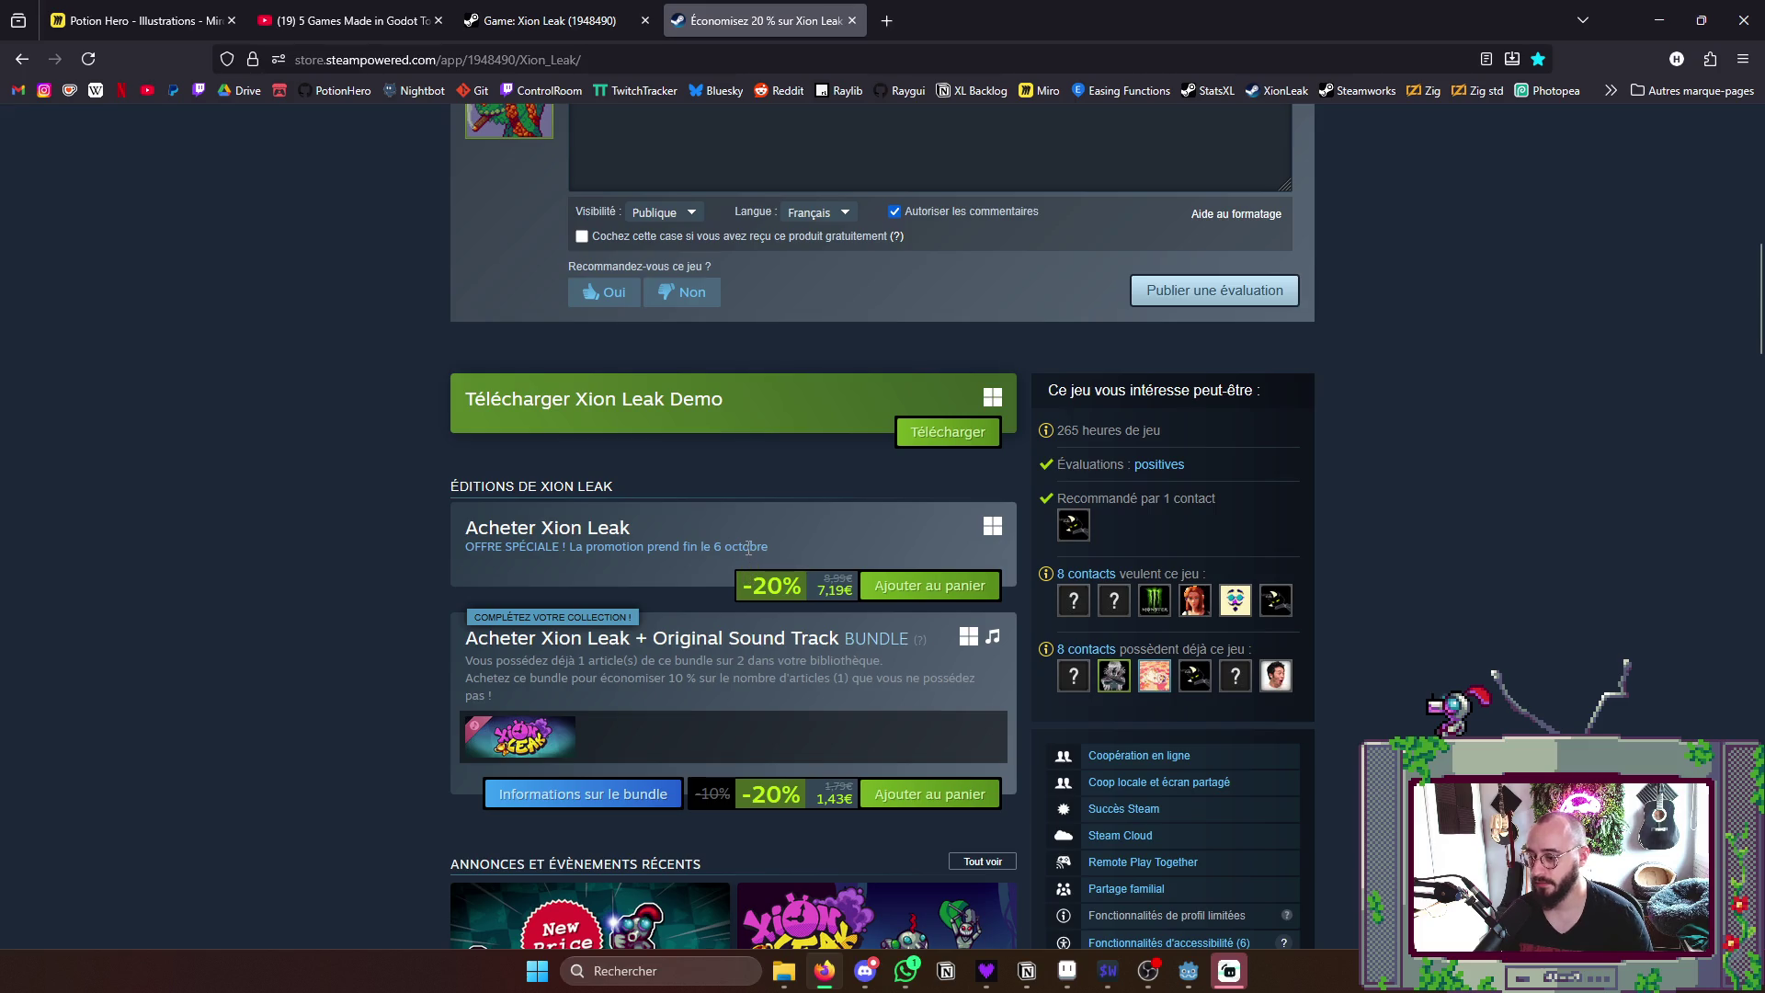
pyautogui.scroll(-3, 740, 538)
pyautogui.scroll(-2, 741, 539)
pyautogui.scroll(2, 739, 523)
pyautogui.scroll(2, 792, 421)
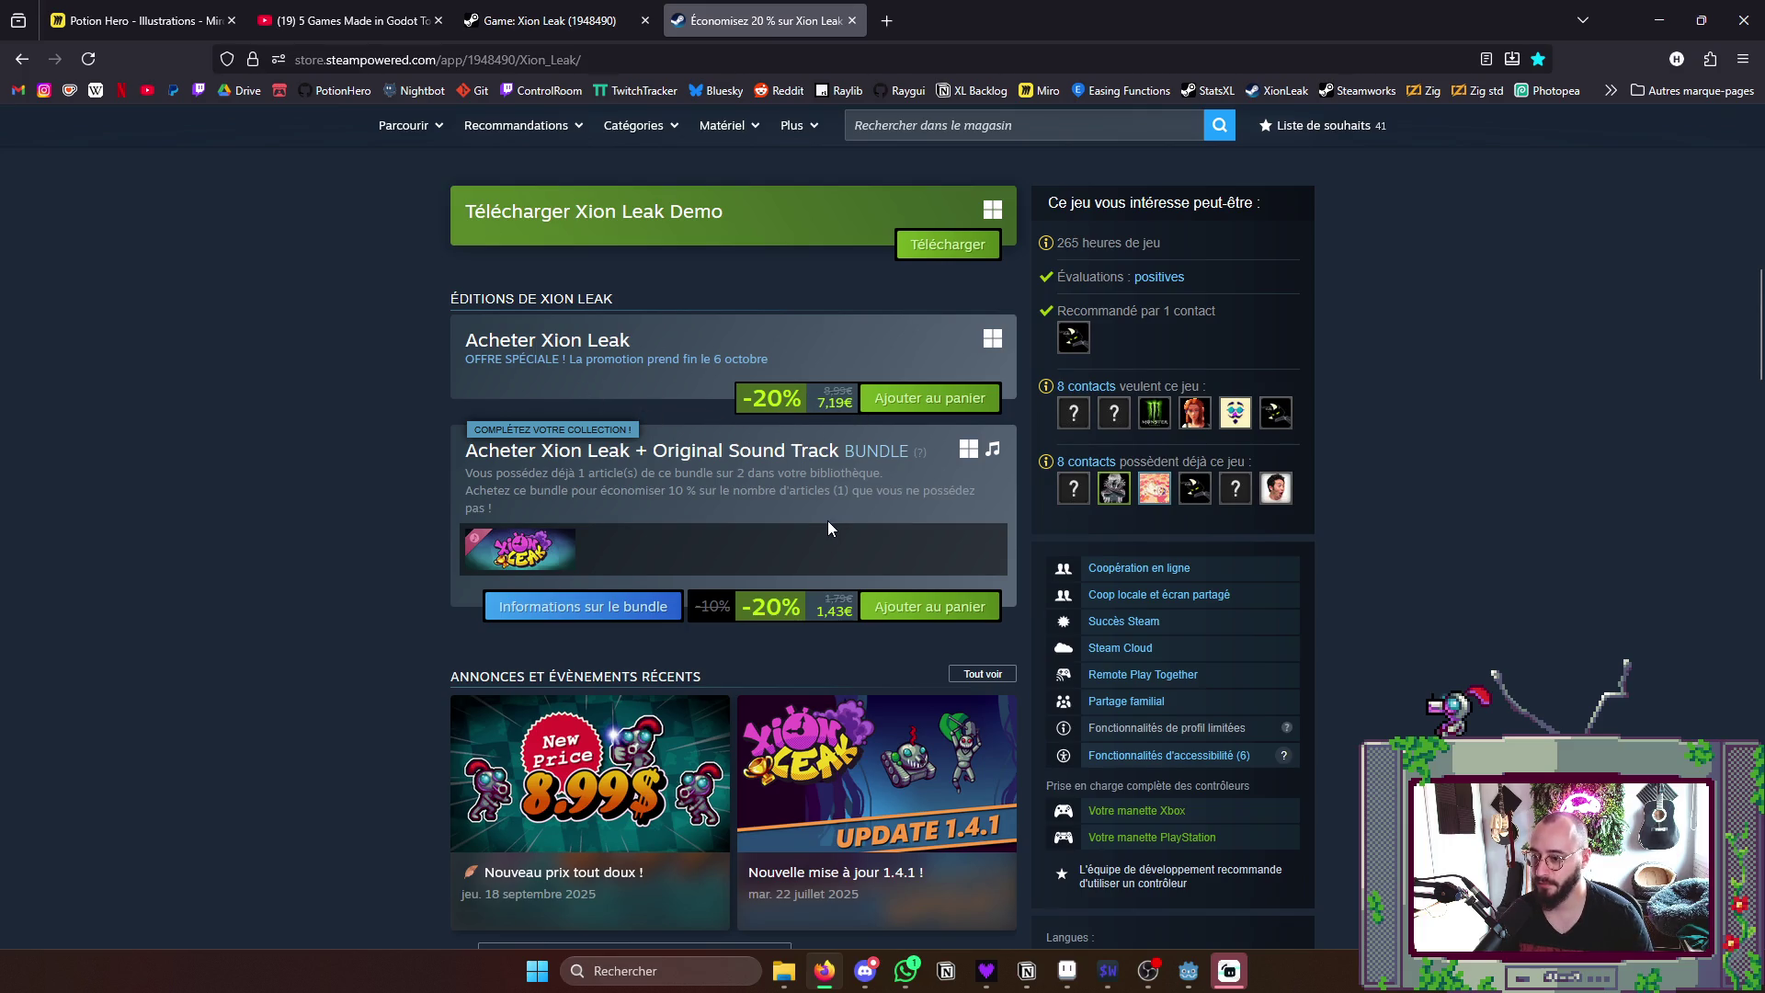
pyautogui.scroll(-1, 826, 520)
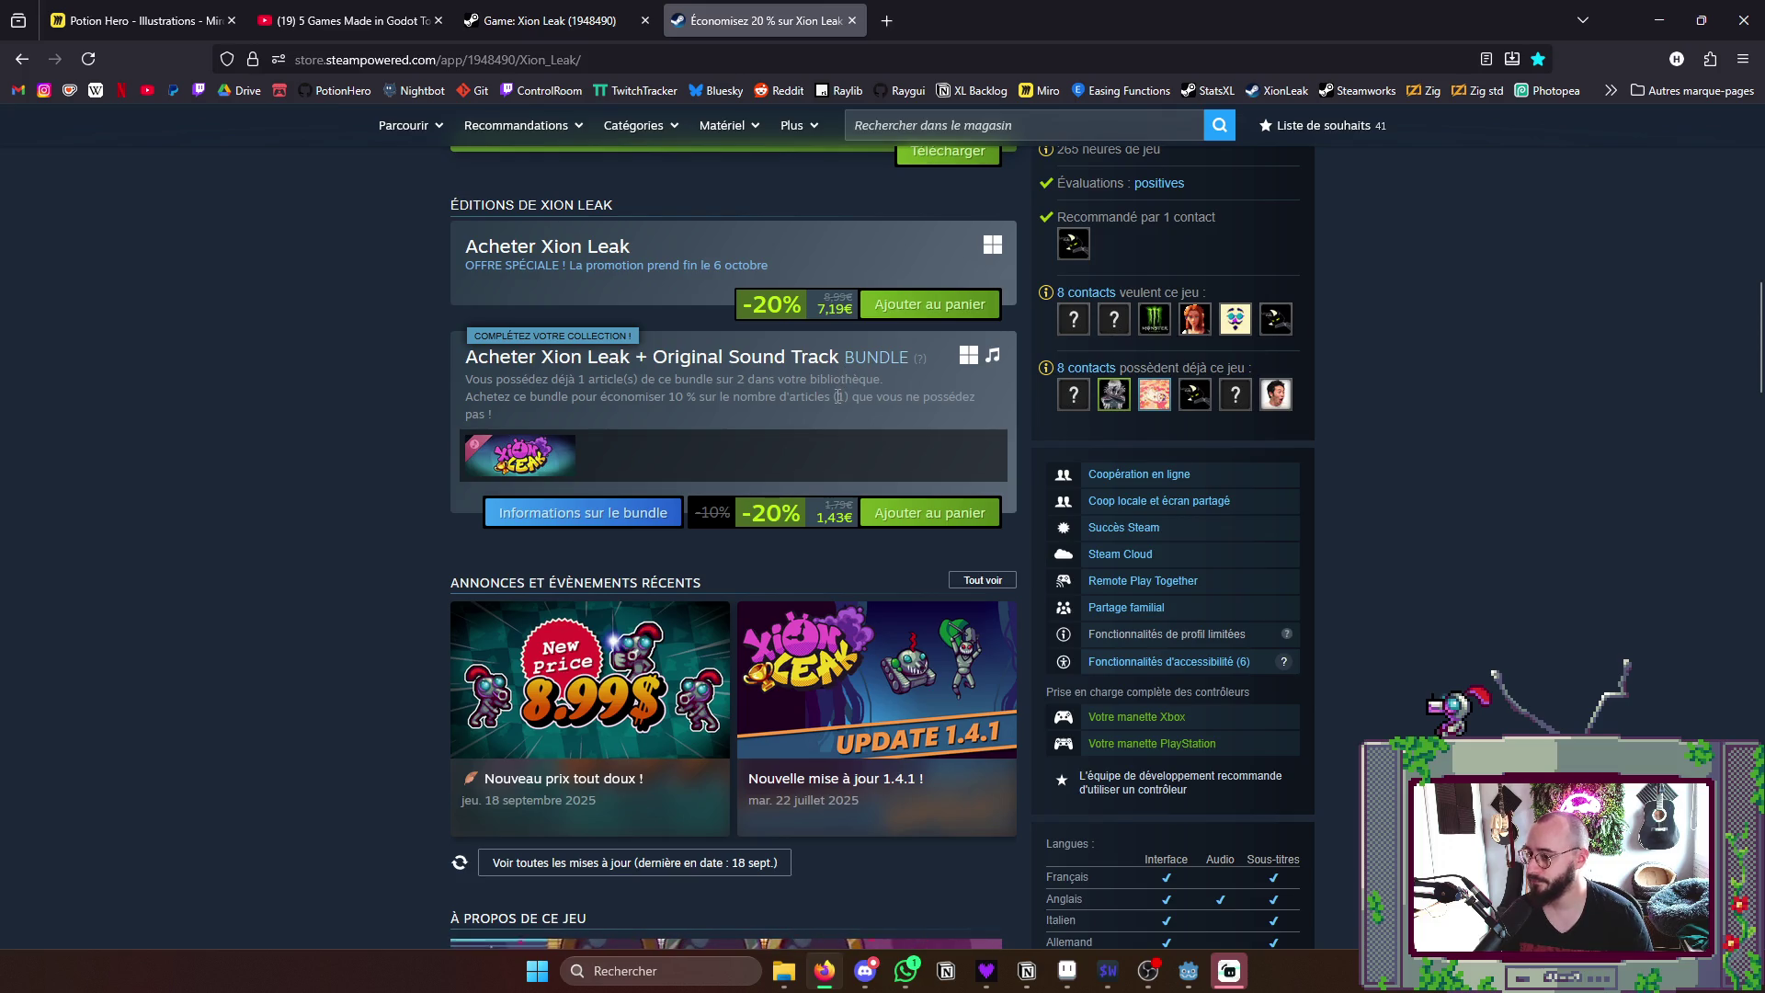
pyautogui.scroll(4, 827, 403)
pyautogui.scroll(4, 821, 403)
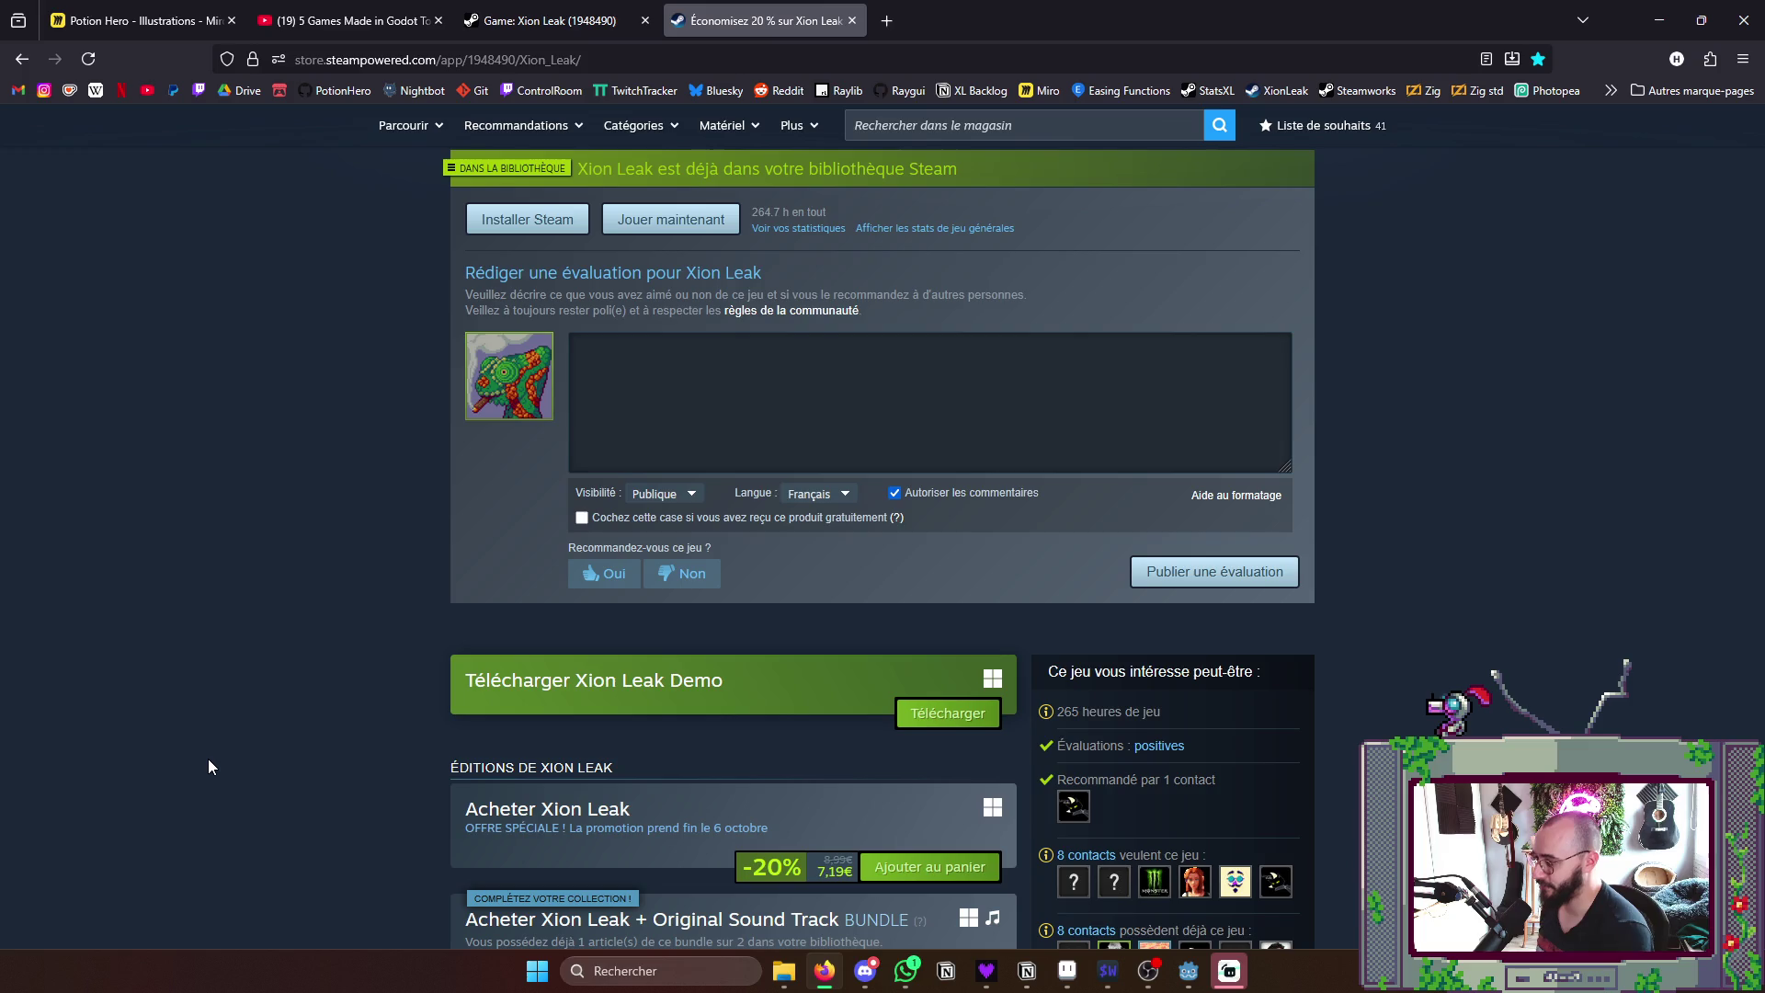
# - Hide the browser to return to Aseprite's save window
pyautogui.click(1652, 16)
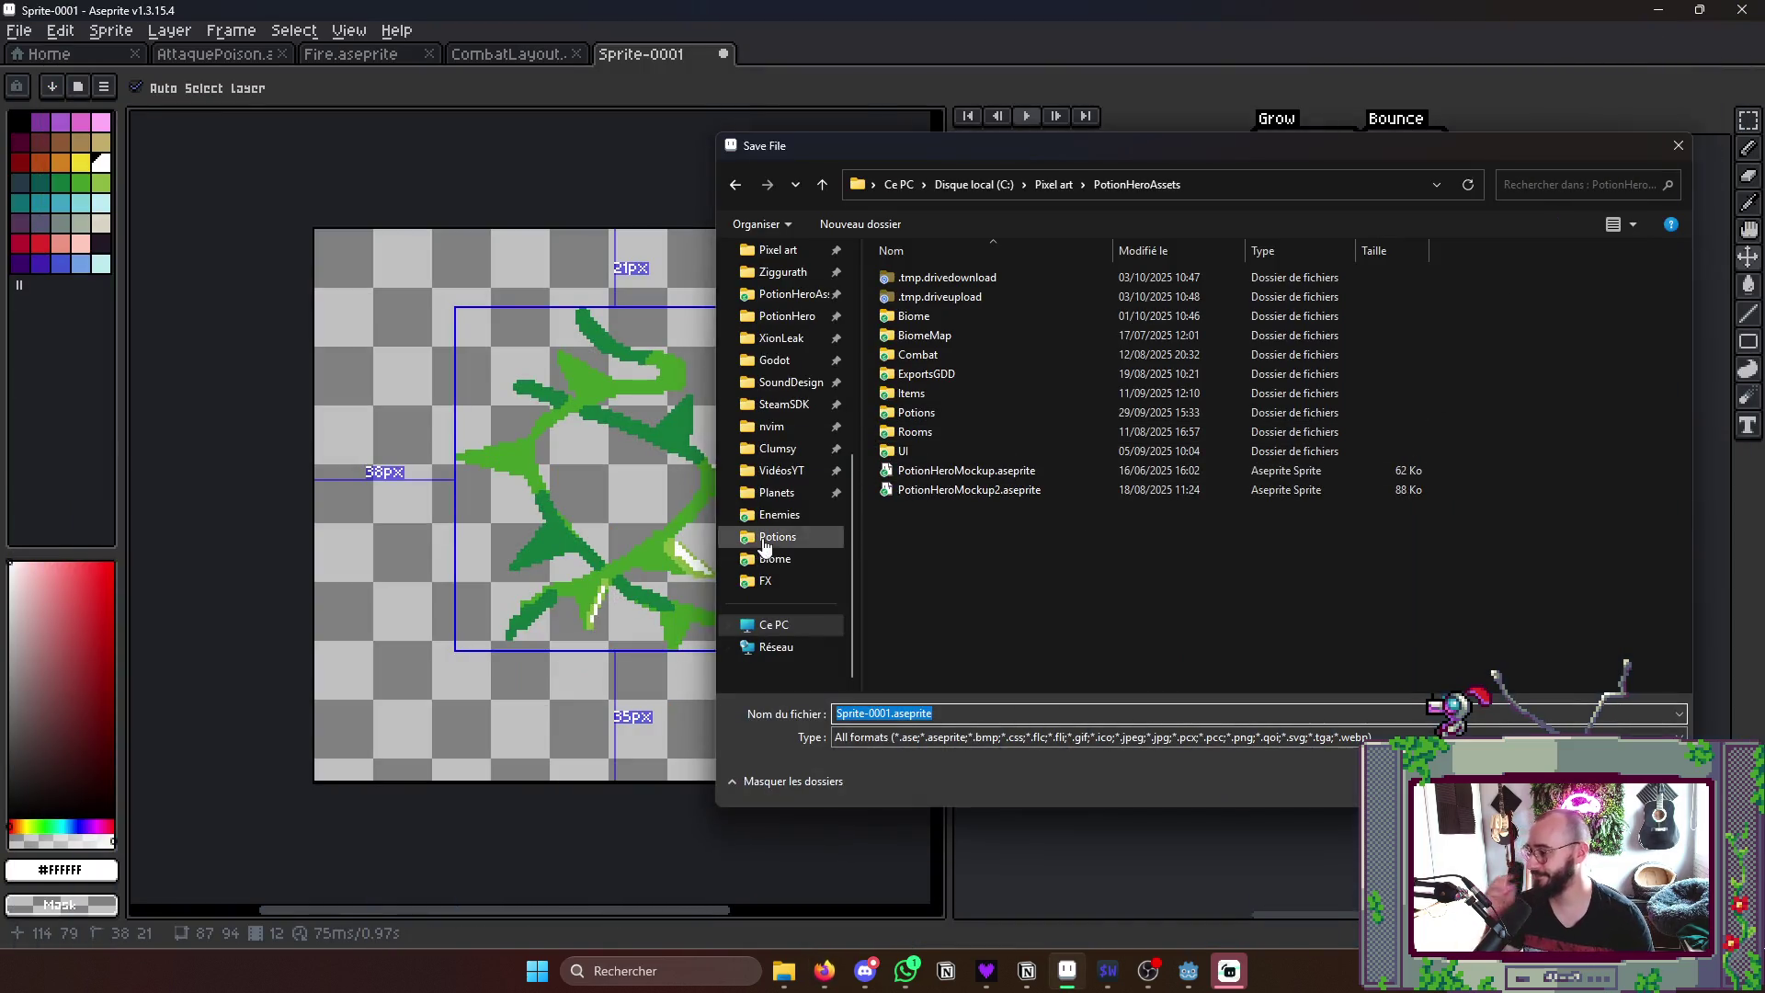
# - Reopen the save window and navigate to the PotionHeroAssets/Combat/FX folder
pyautogui.press('Escape')
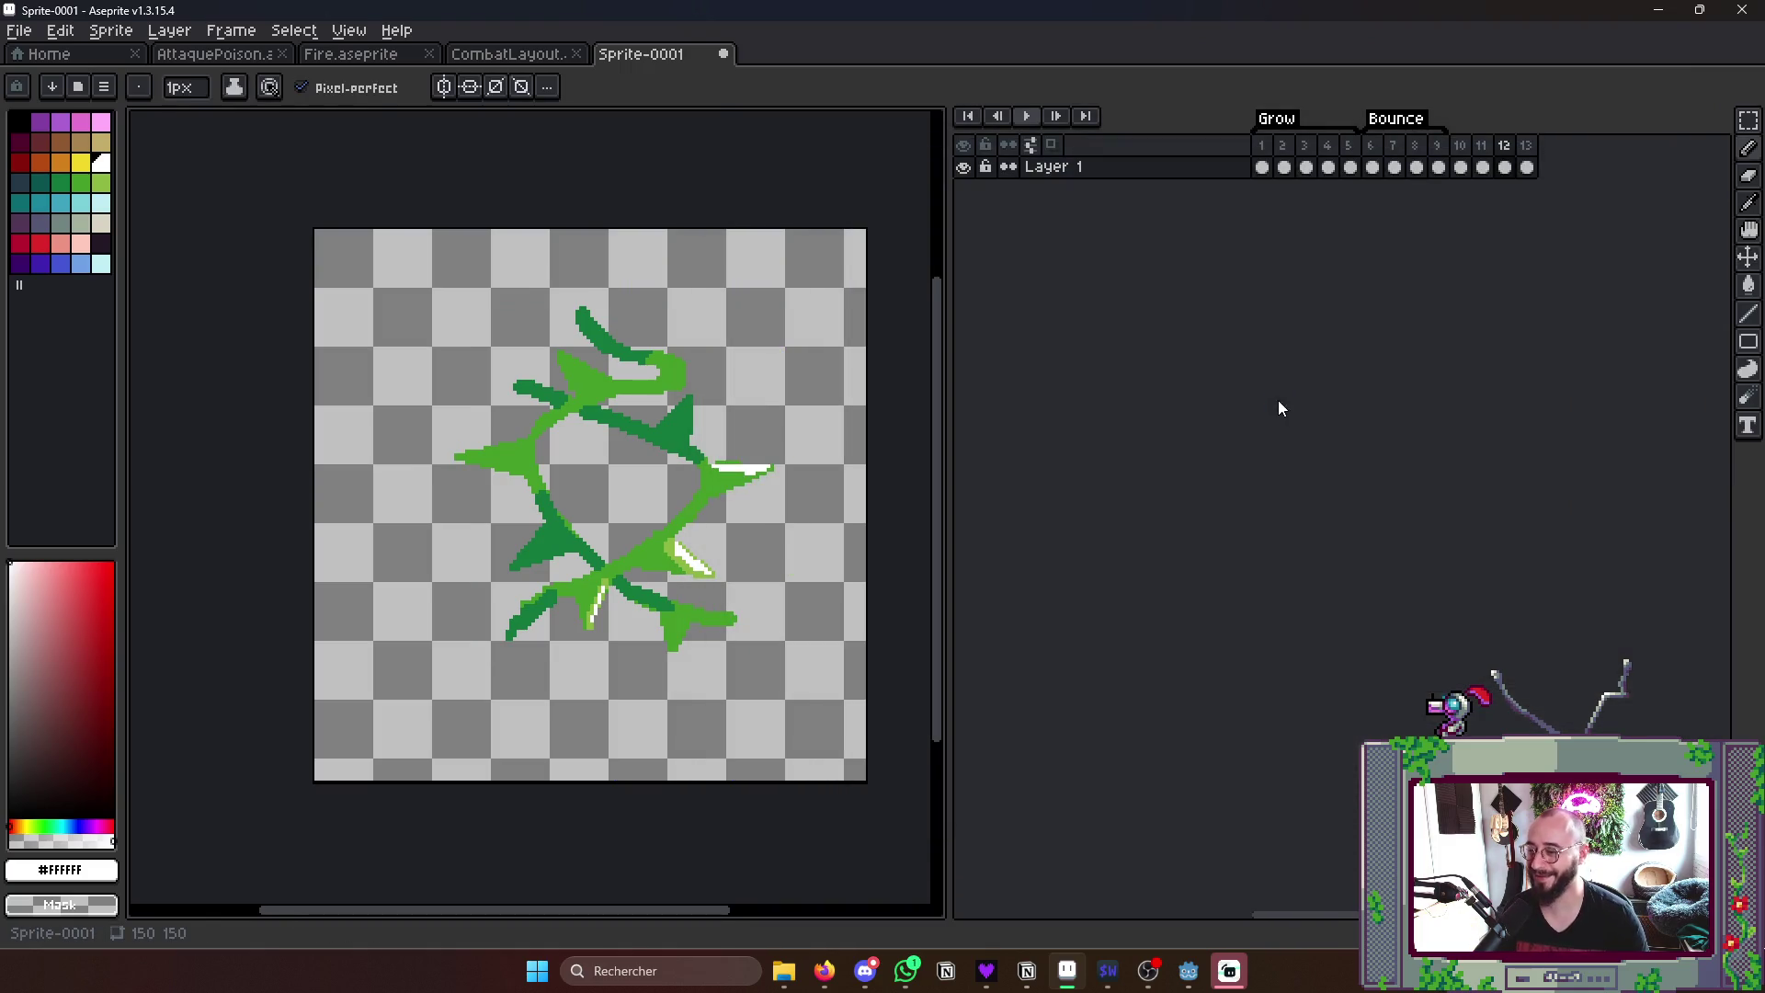
pyautogui.hotkey('ctrl', 's')
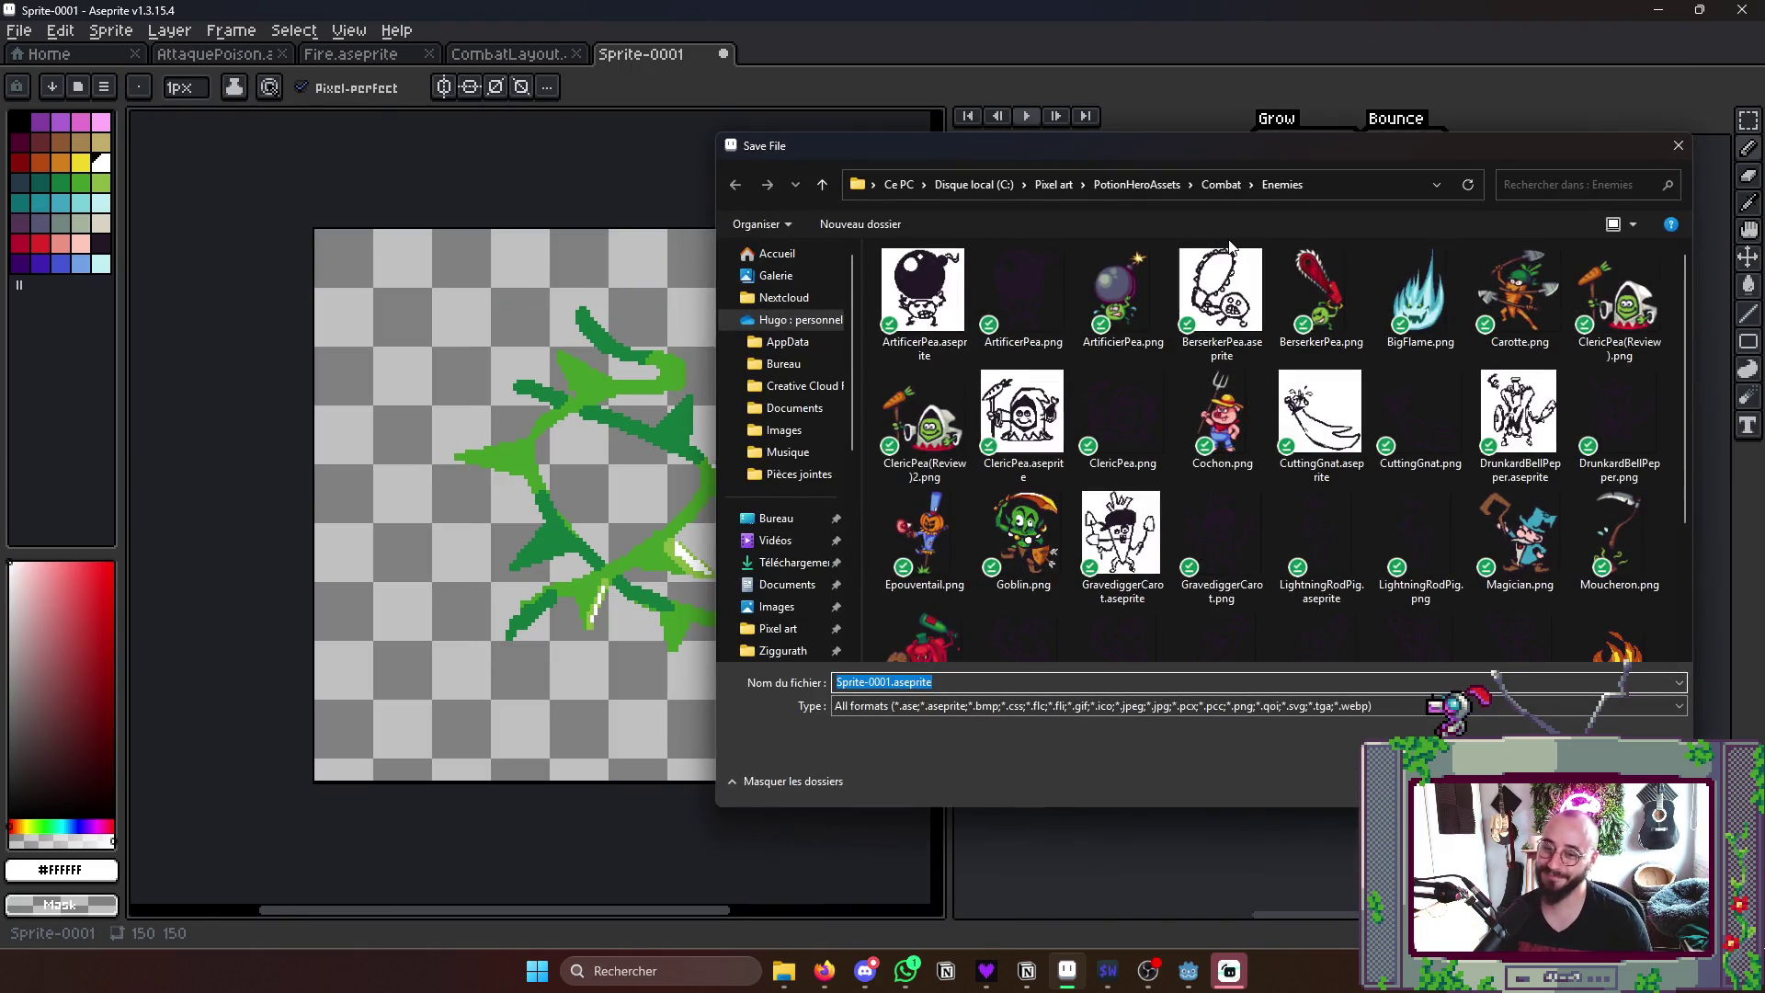
pyautogui.click(1222, 184)
pyautogui.click(1144, 183)
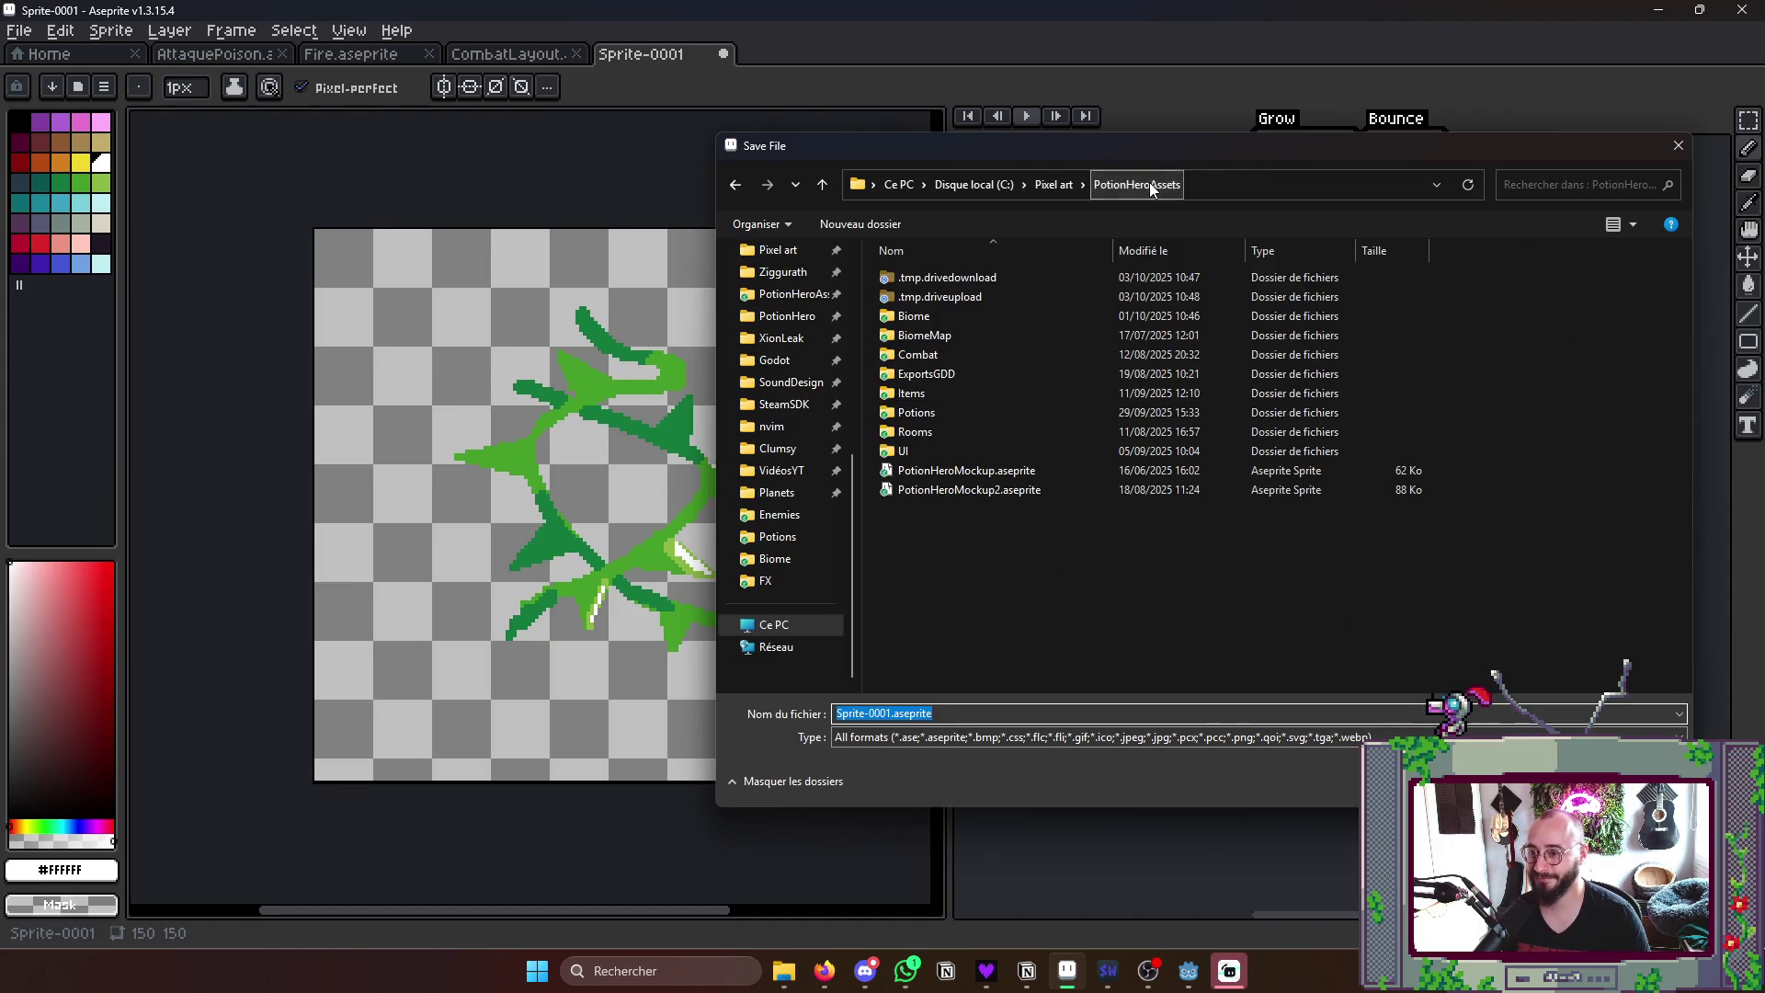
pyautogui.doubleClick(953, 361)
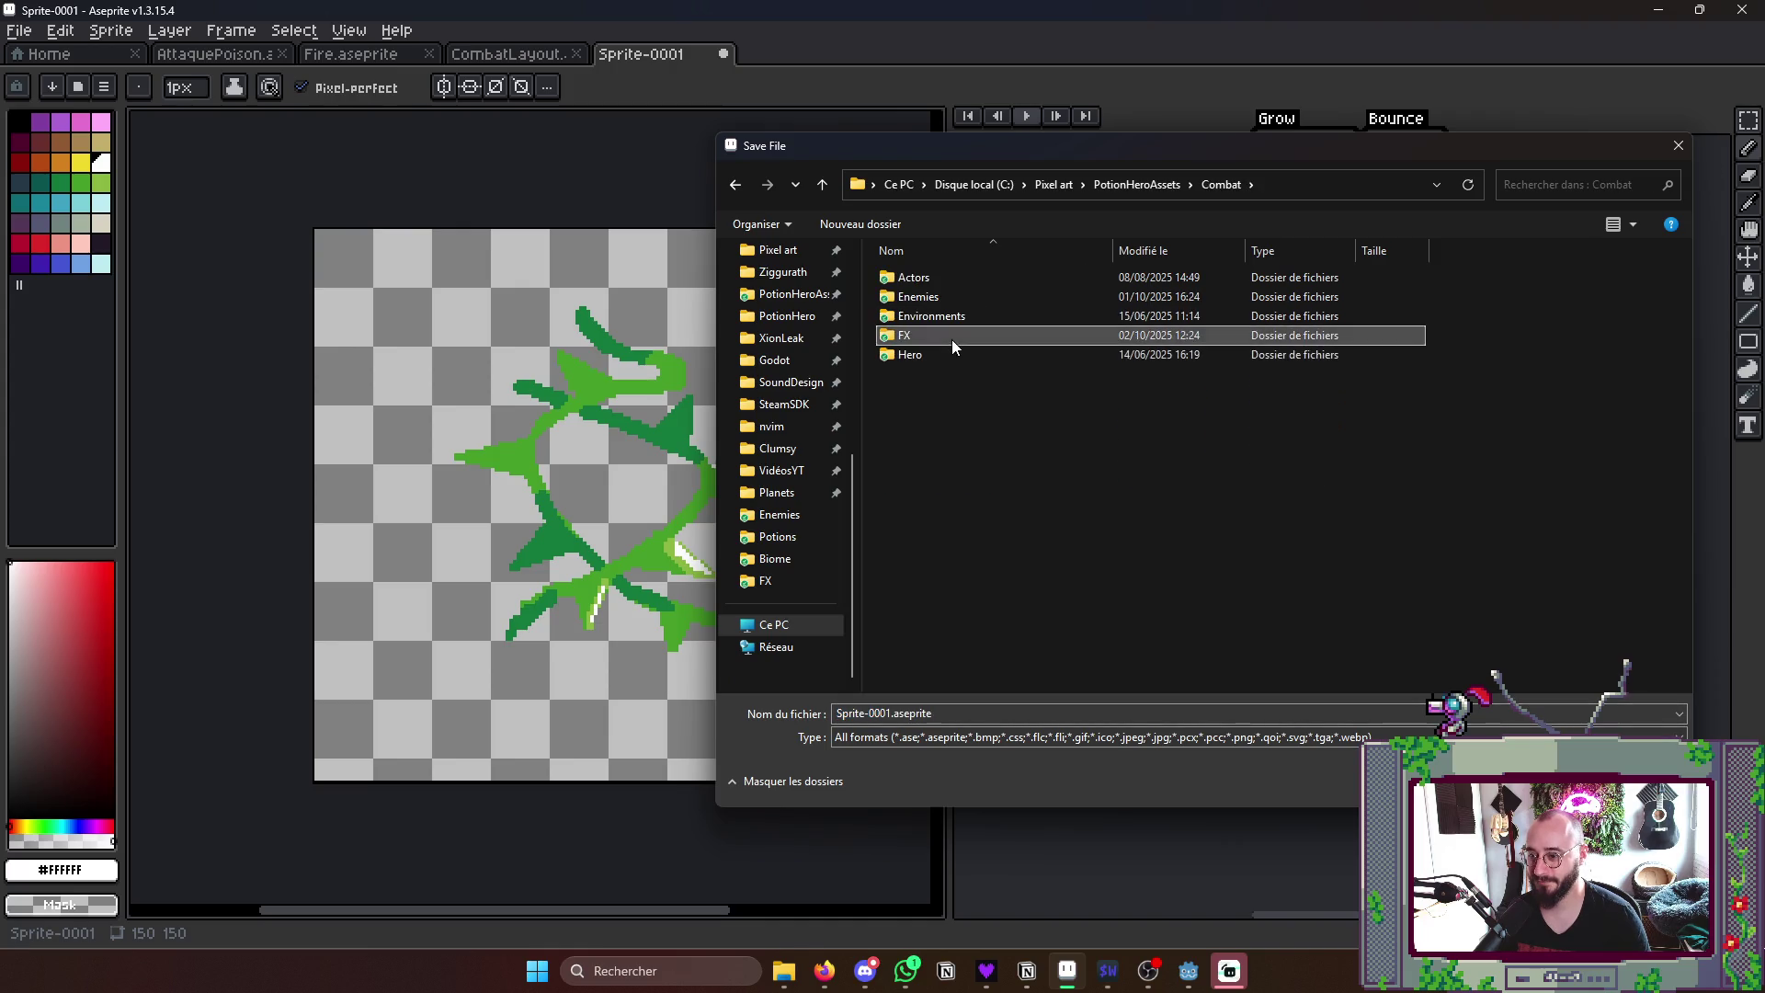
pyautogui.doubleClick(904, 335)
# - Replace the Sprite-0001 name and save the animation as Thorn.aseprite
pyautogui.click(966, 713)
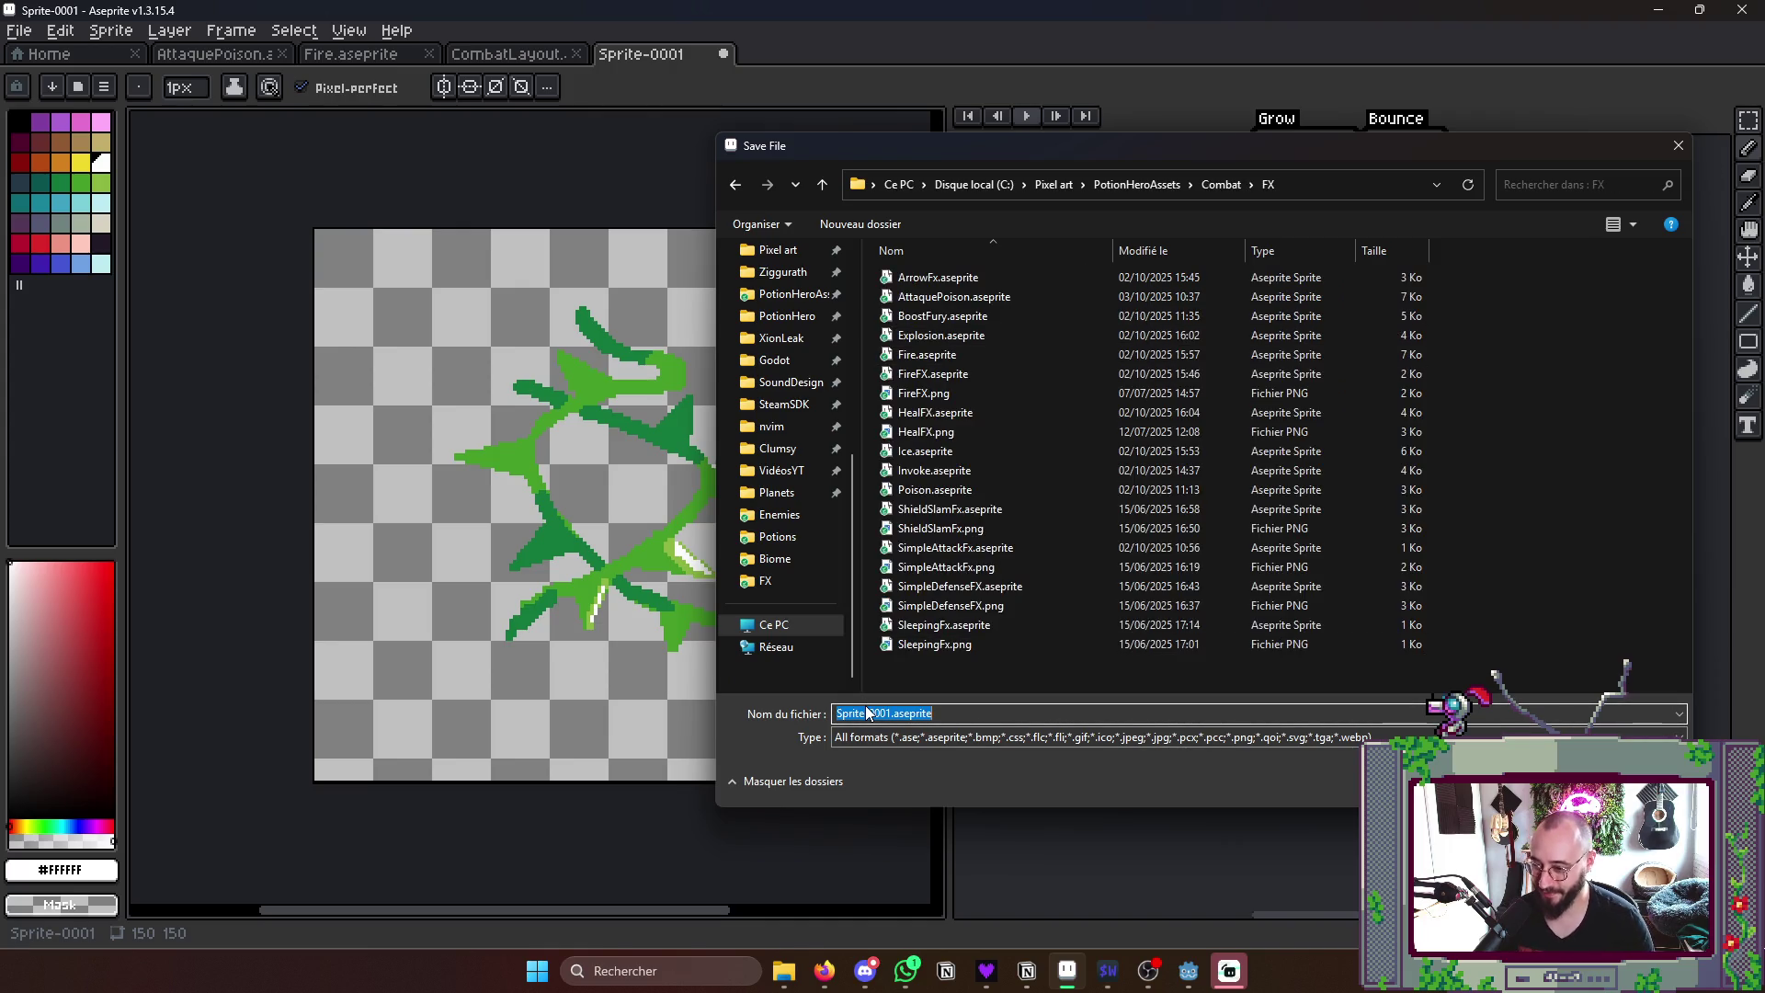
pyautogui.click(889, 714)
pyautogui.hotkey('ctrl', 'shift', 'Left')
pyautogui.press('BackSpace')
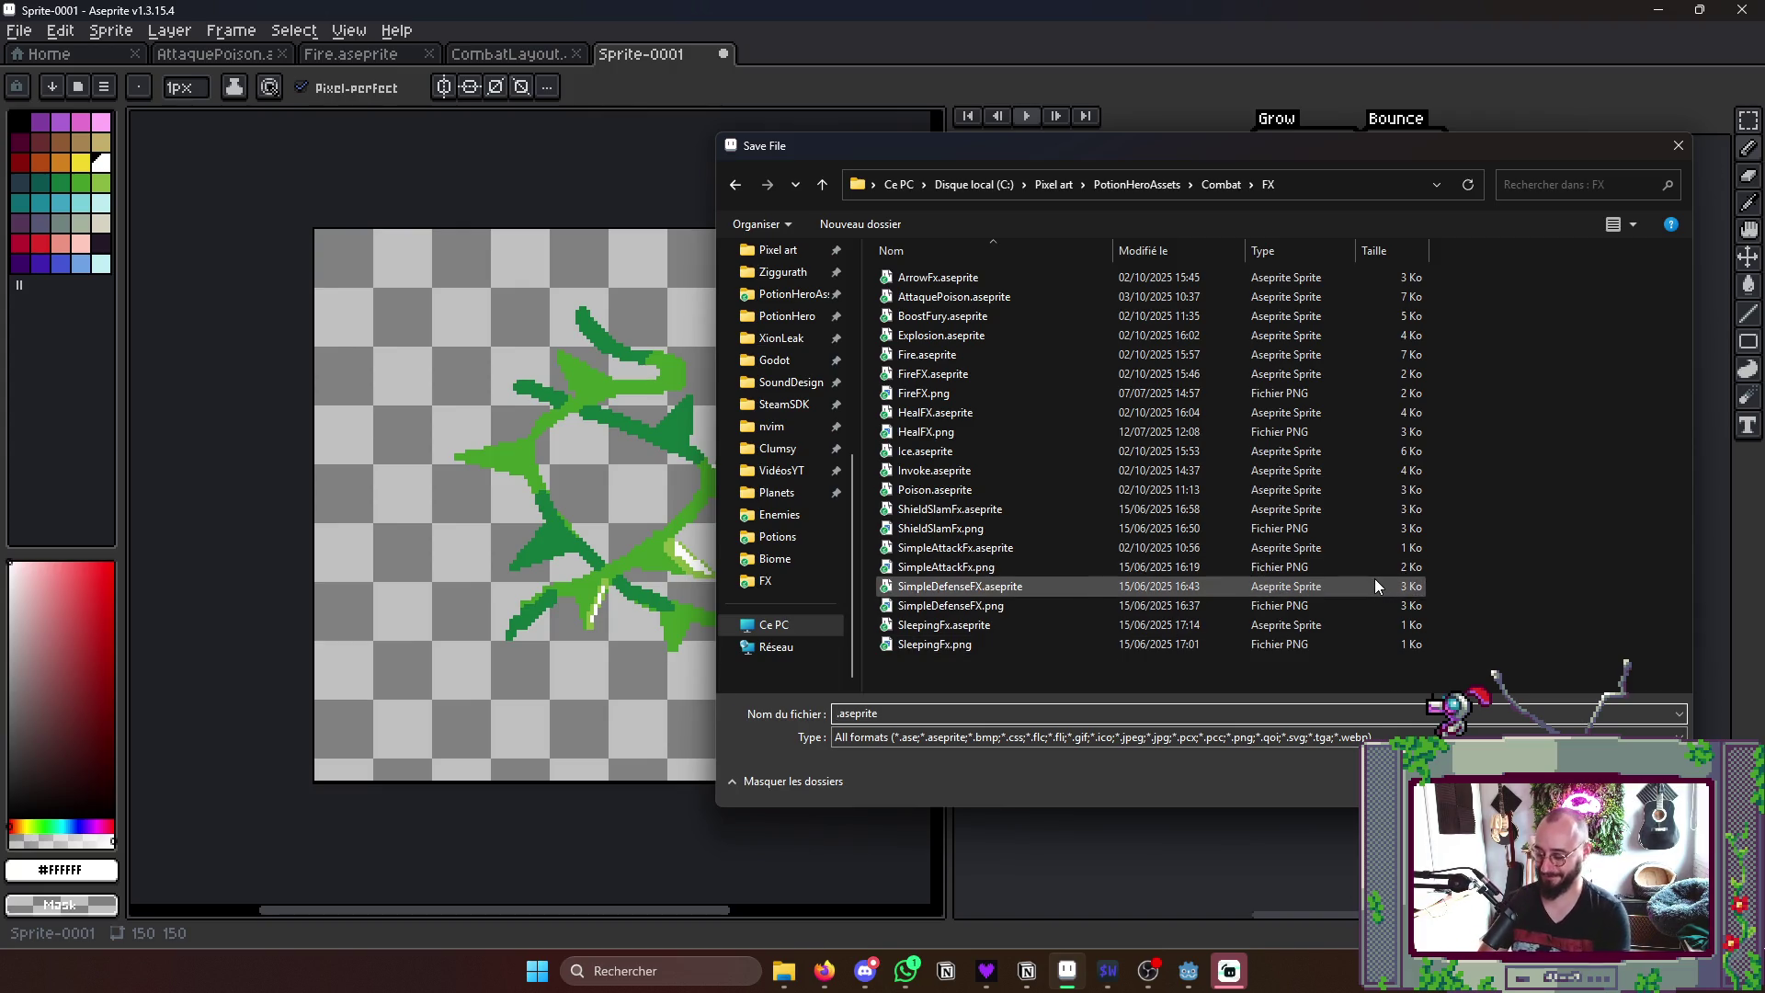
pyautogui.write('Thor')
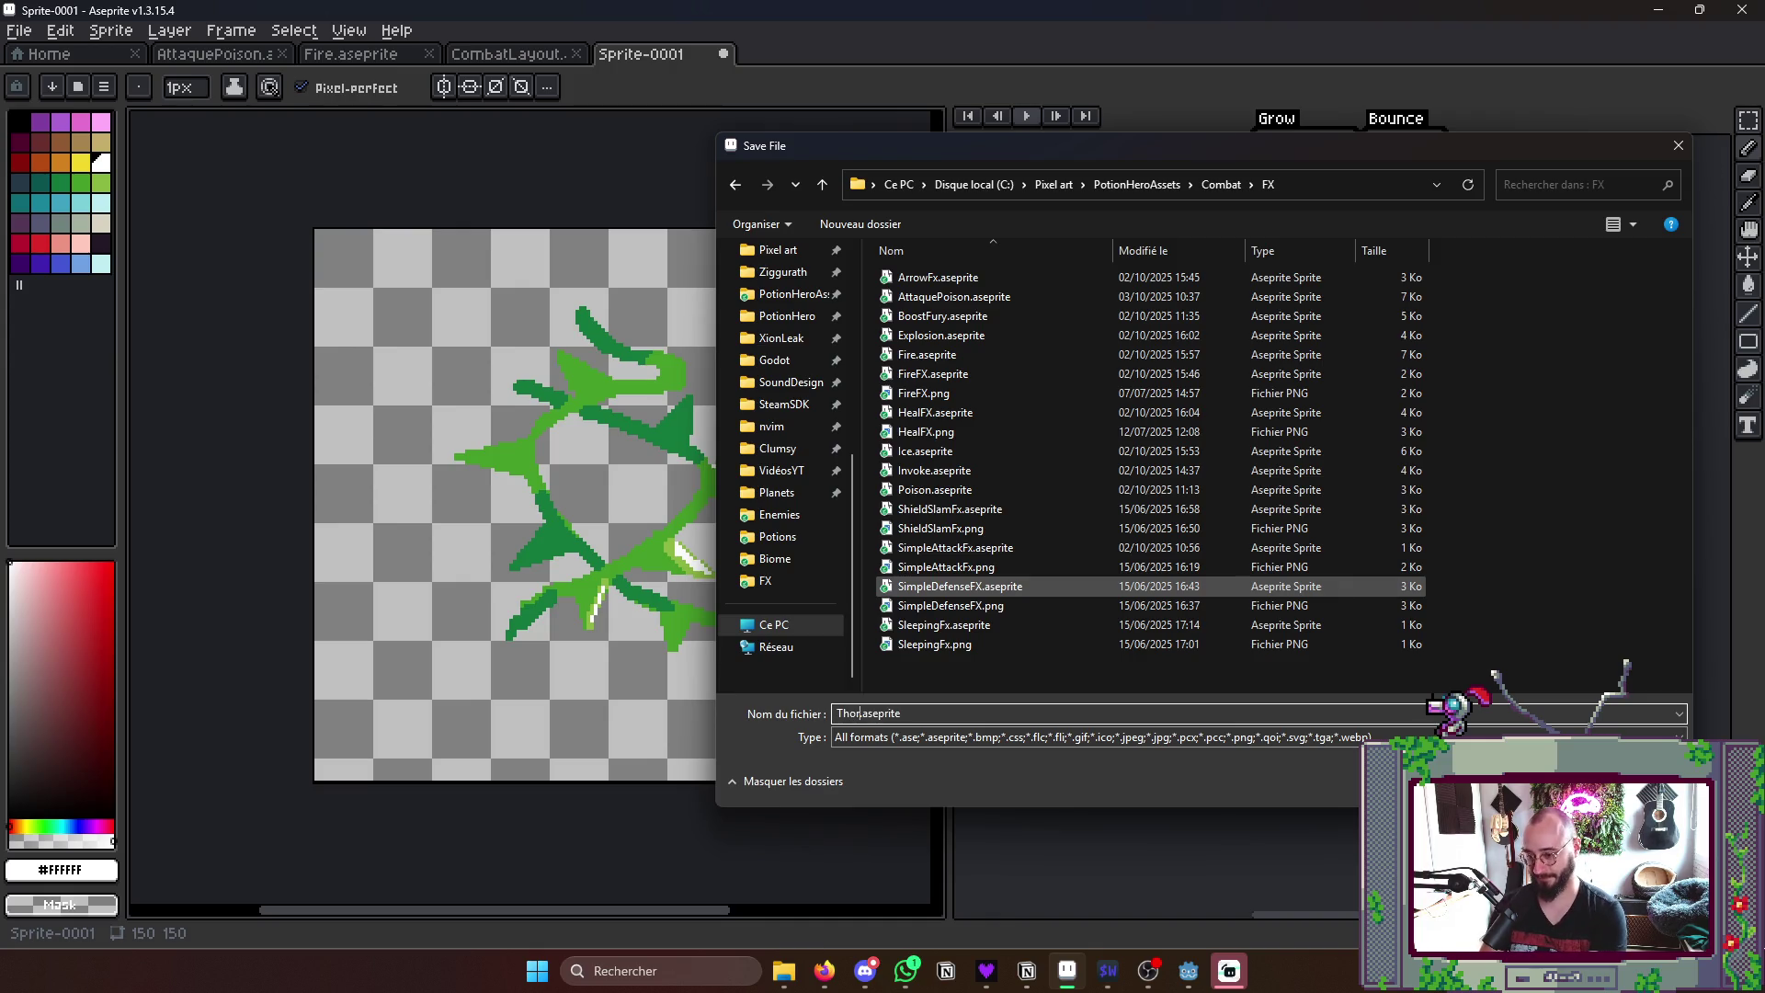
pyautogui.write('n')
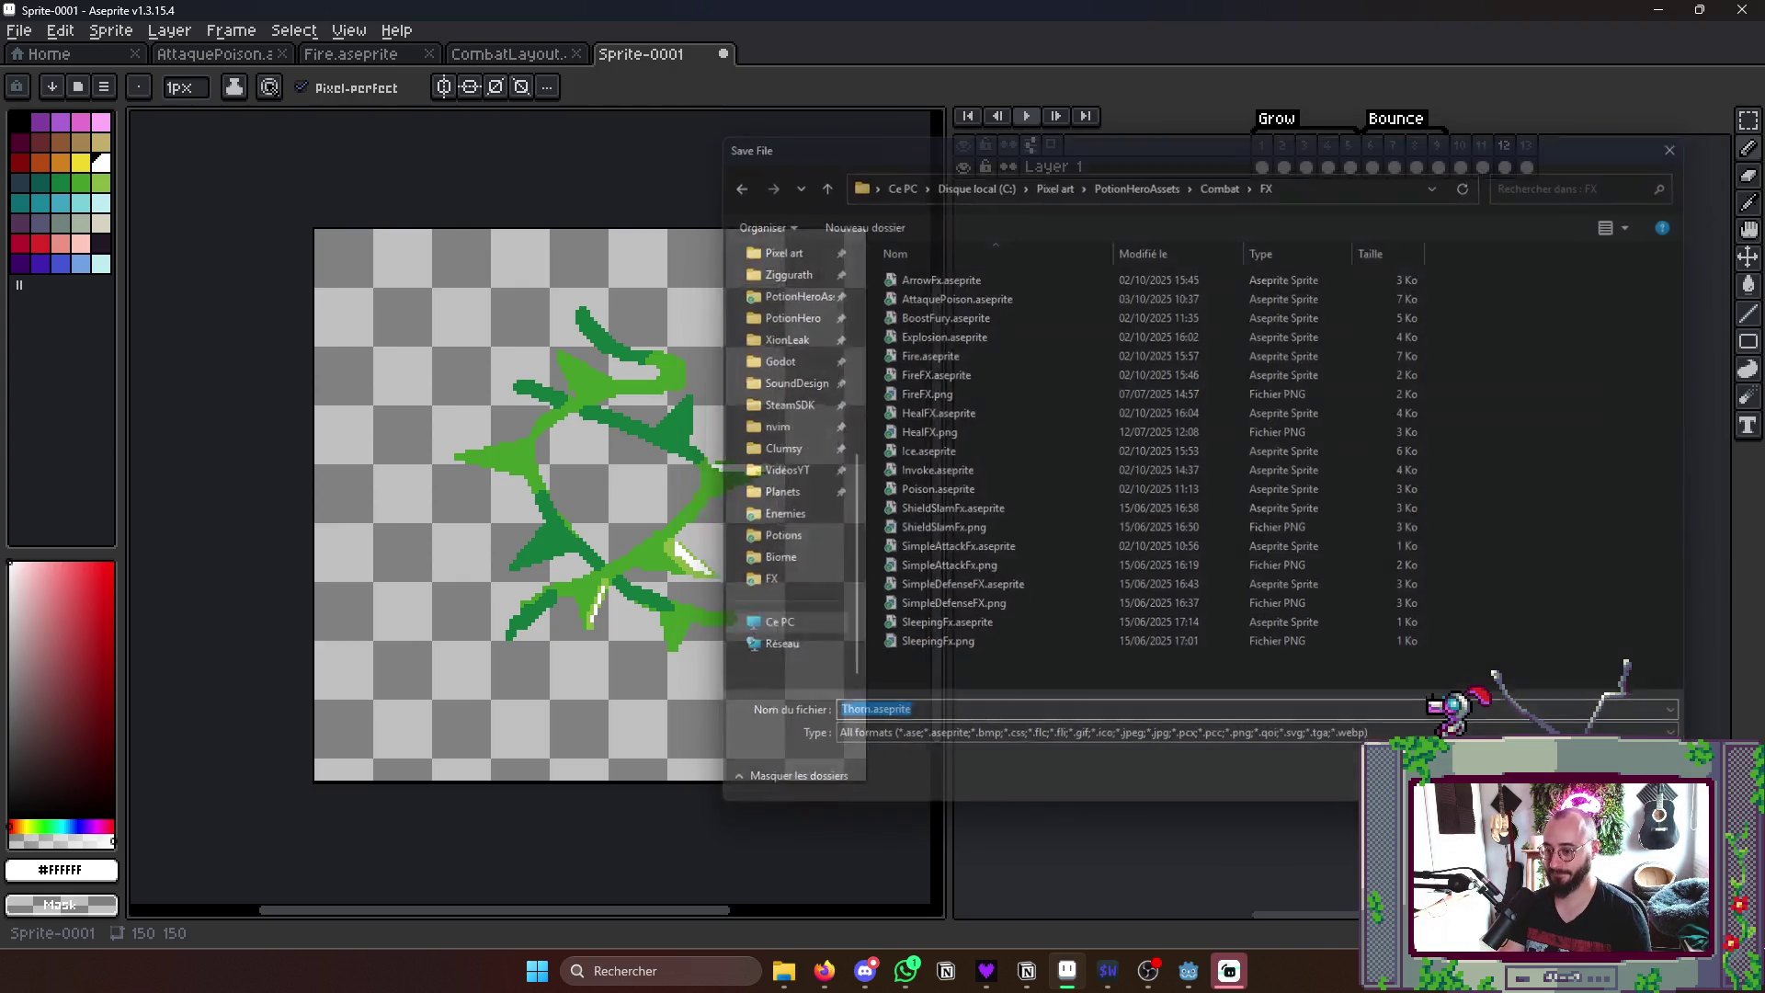
pyautogui.press('Return')
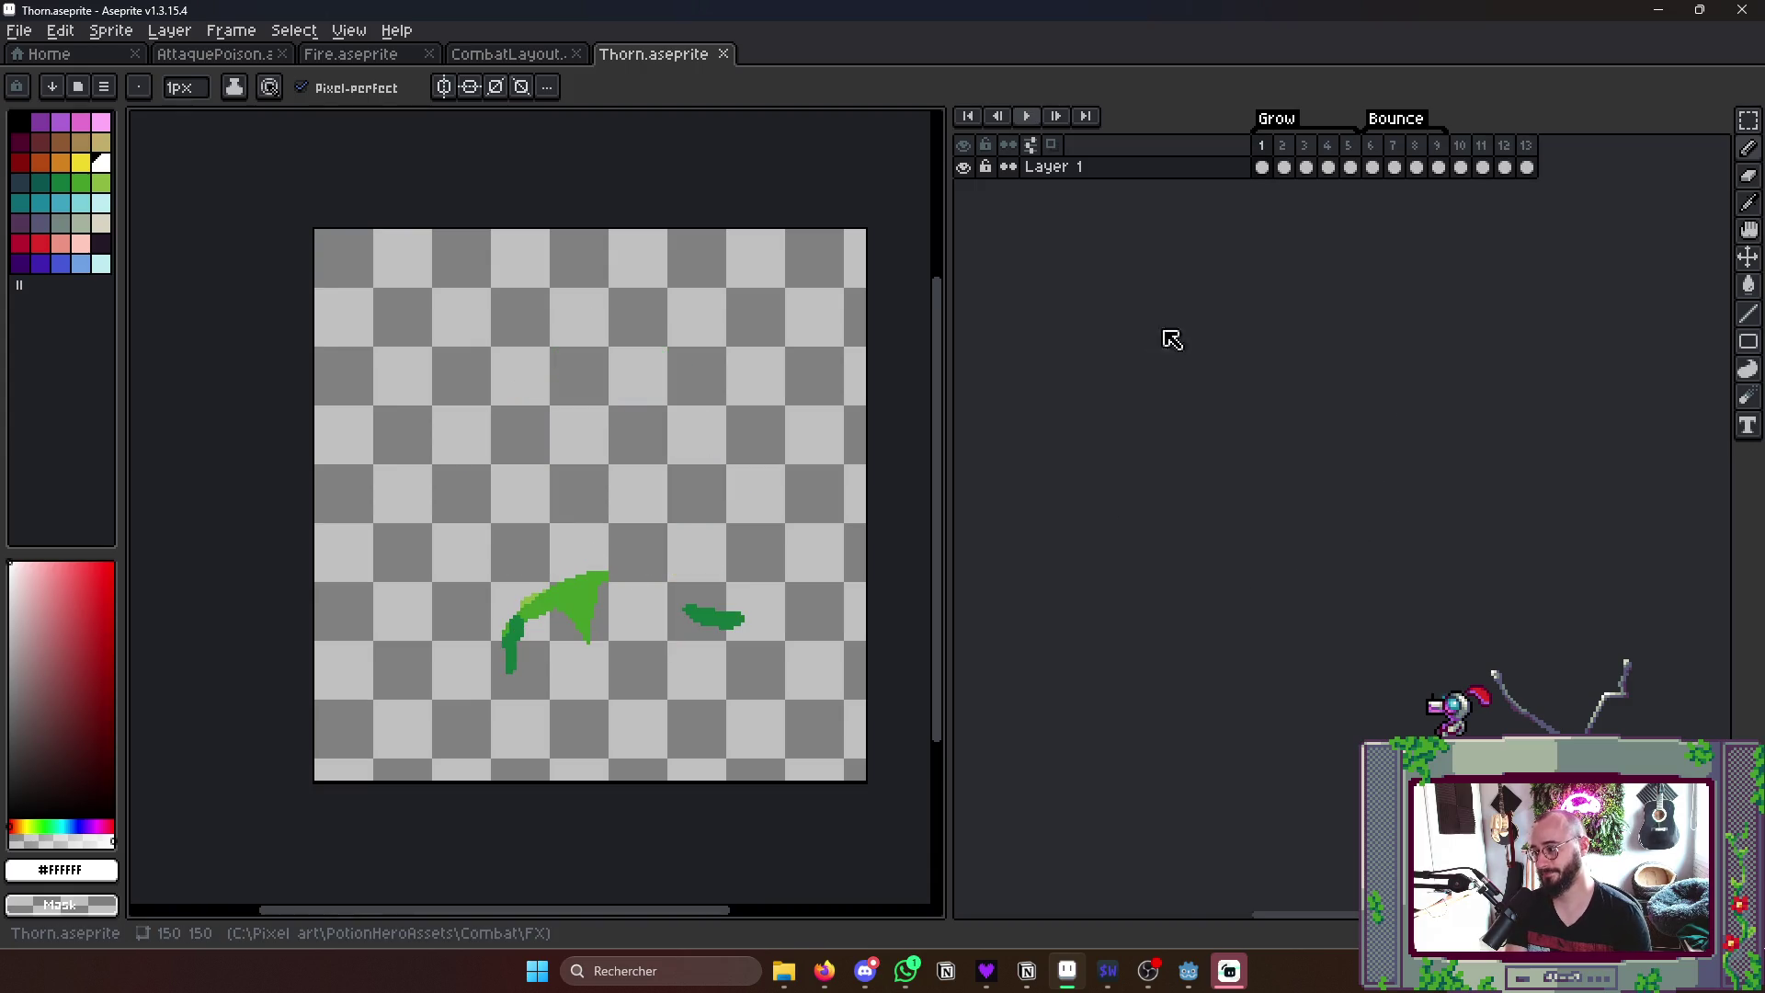
# - Play the saved animation from frame 1 to preview the loop, then switch to the browser
pyautogui.click(1261, 167)
pyautogui.press('Return')
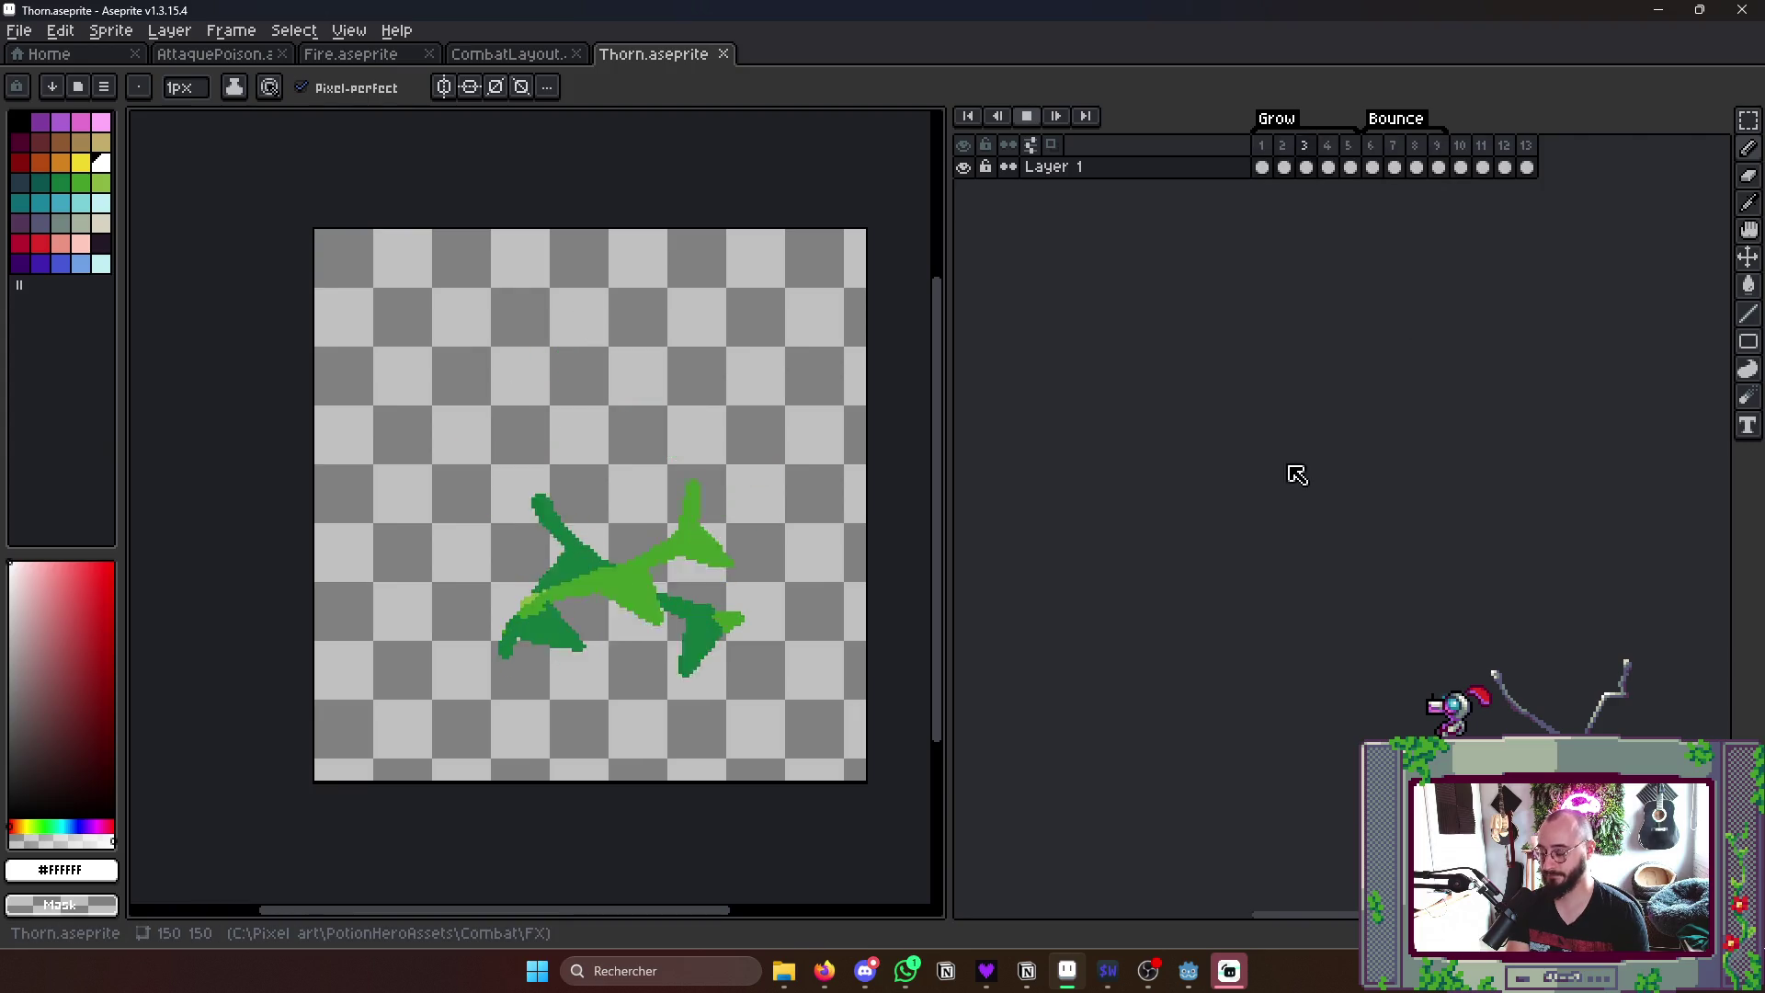
pyautogui.click(830, 973)
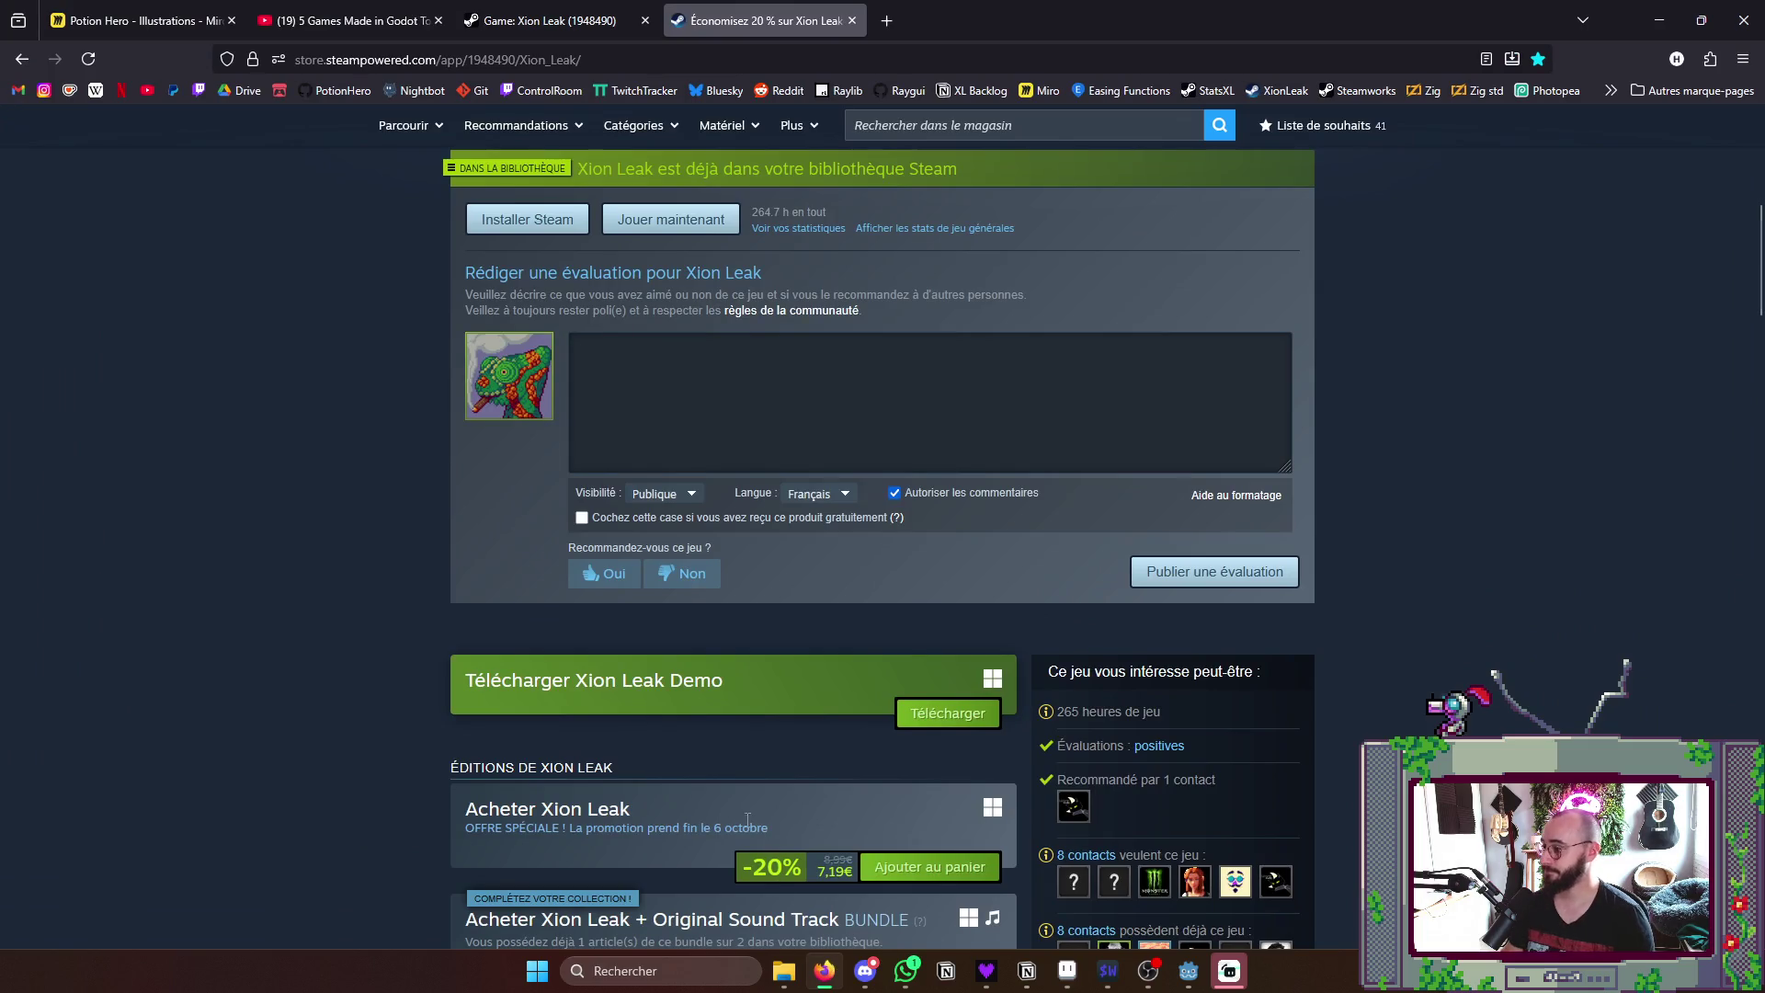
pyautogui.scroll(8, 827, 524)
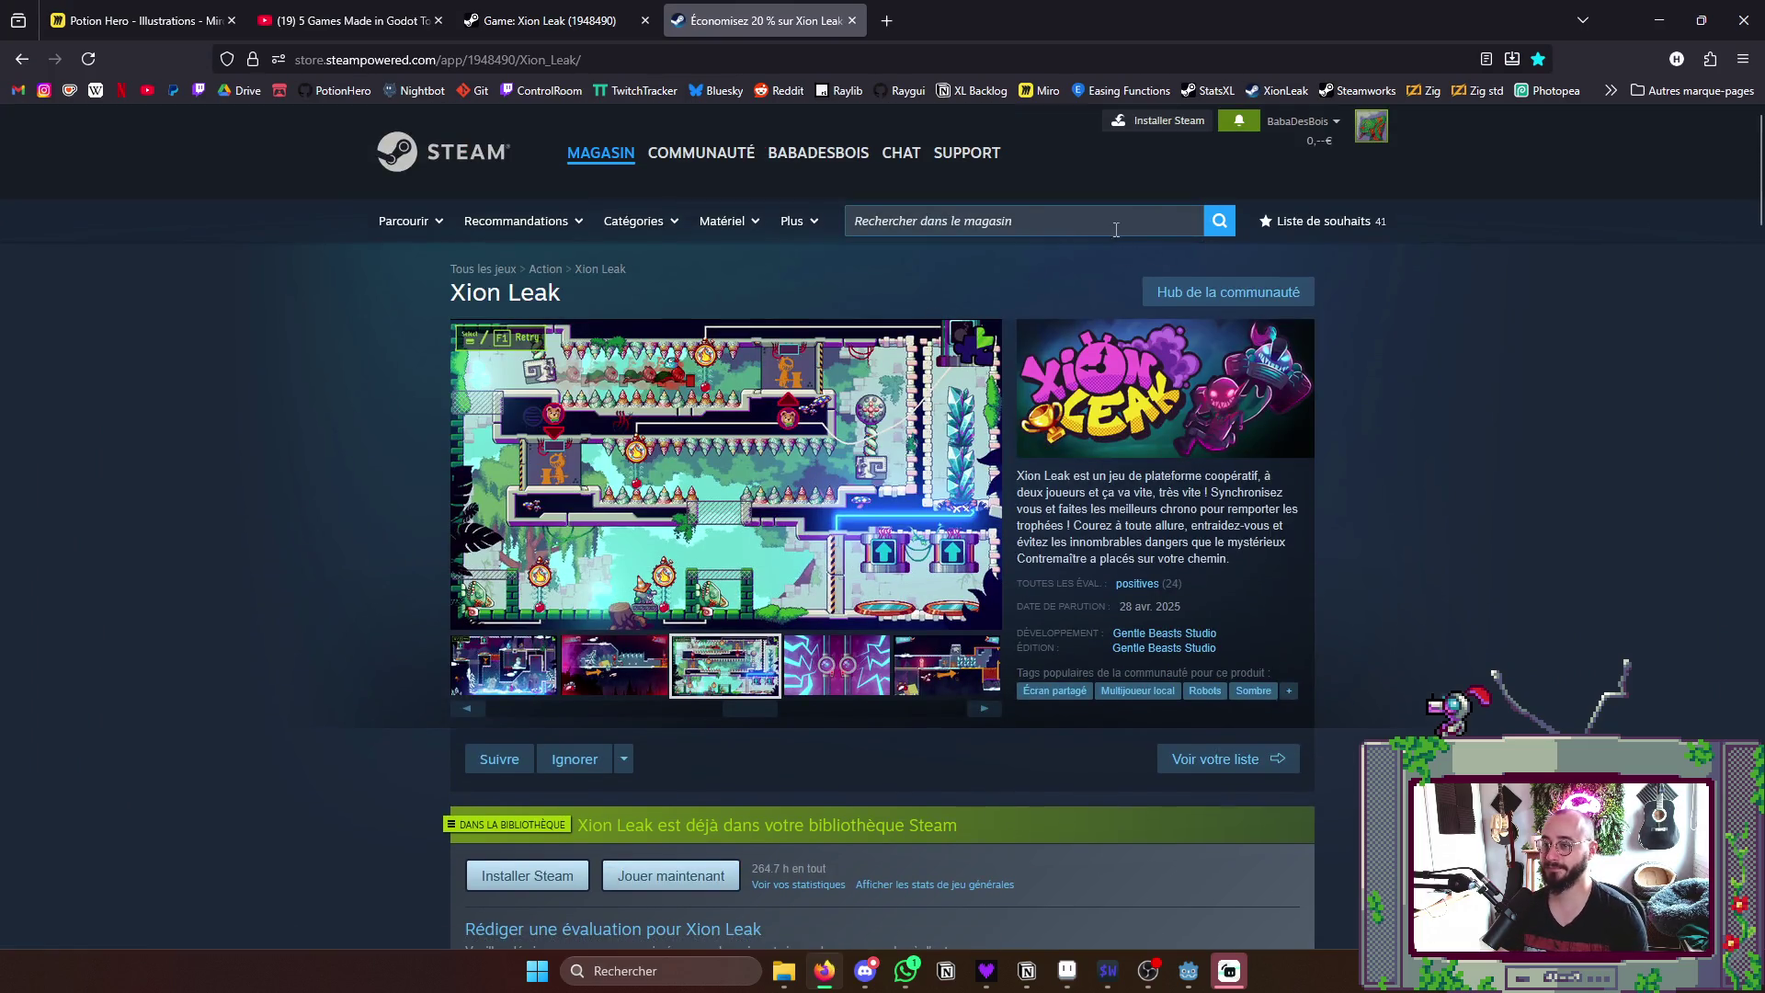
# - Browse the Xion Leak community hub posts, then head back toward its store page
pyautogui.click(1227, 290)
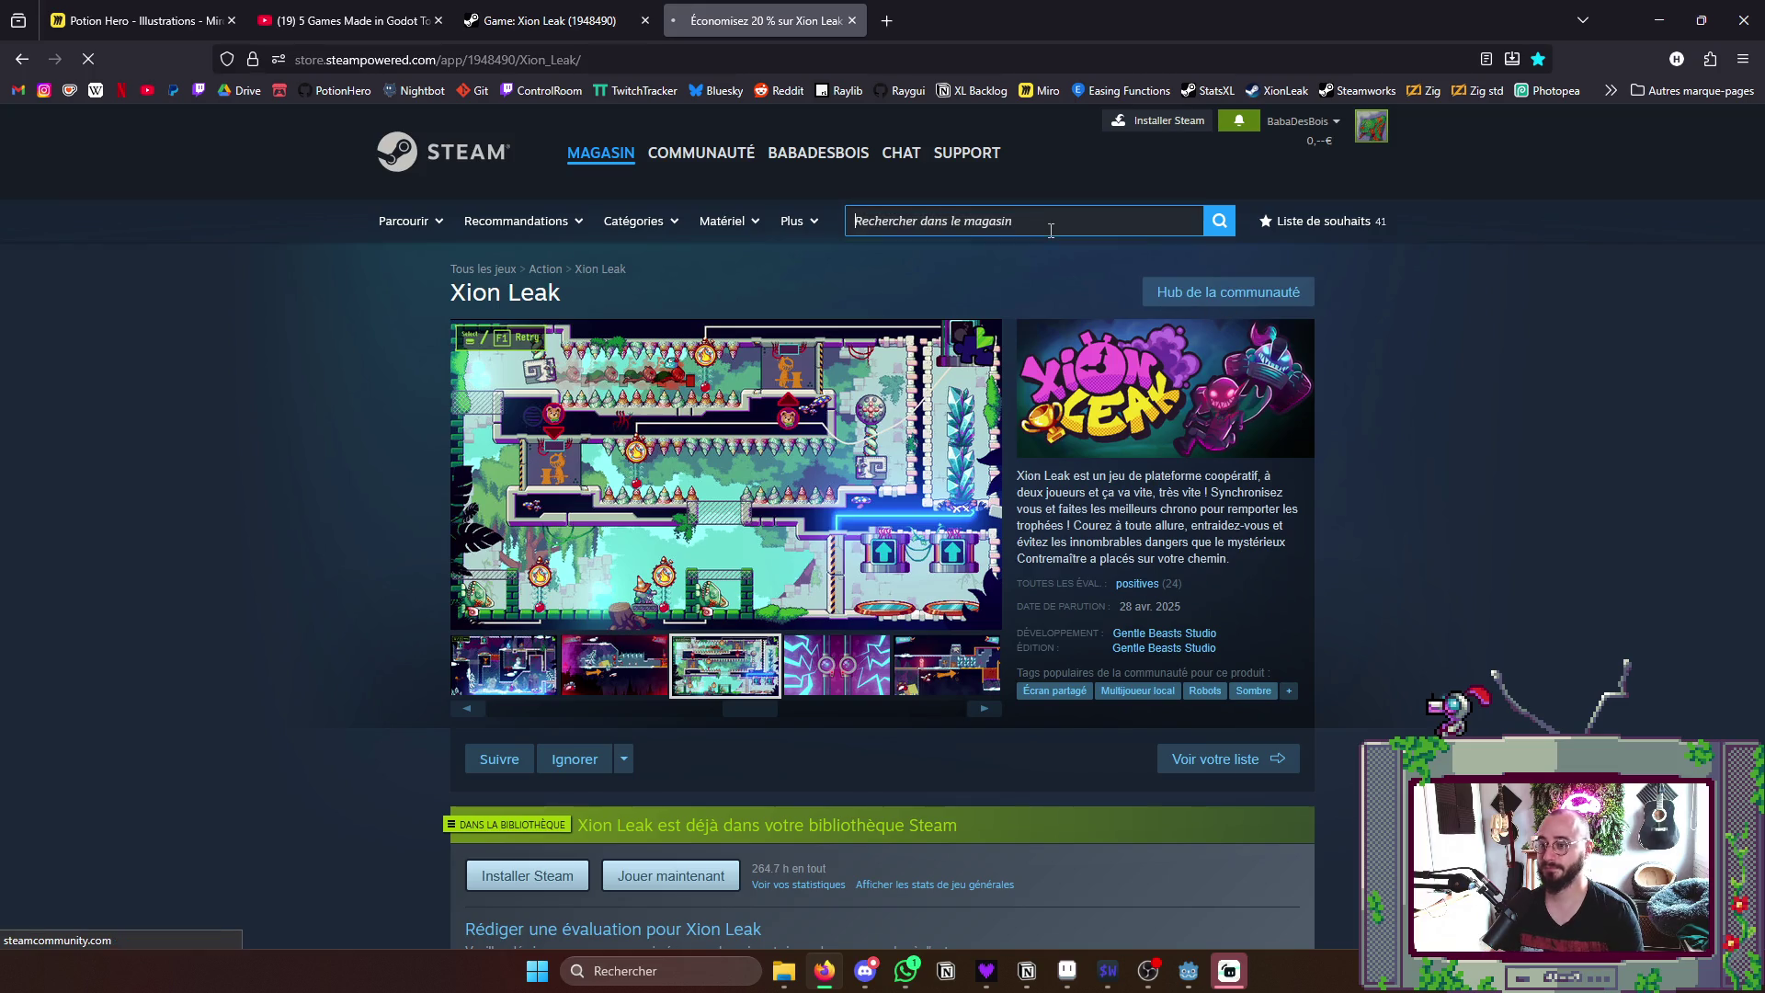
pyautogui.click(1044, 221)
pyautogui.write('click and c')
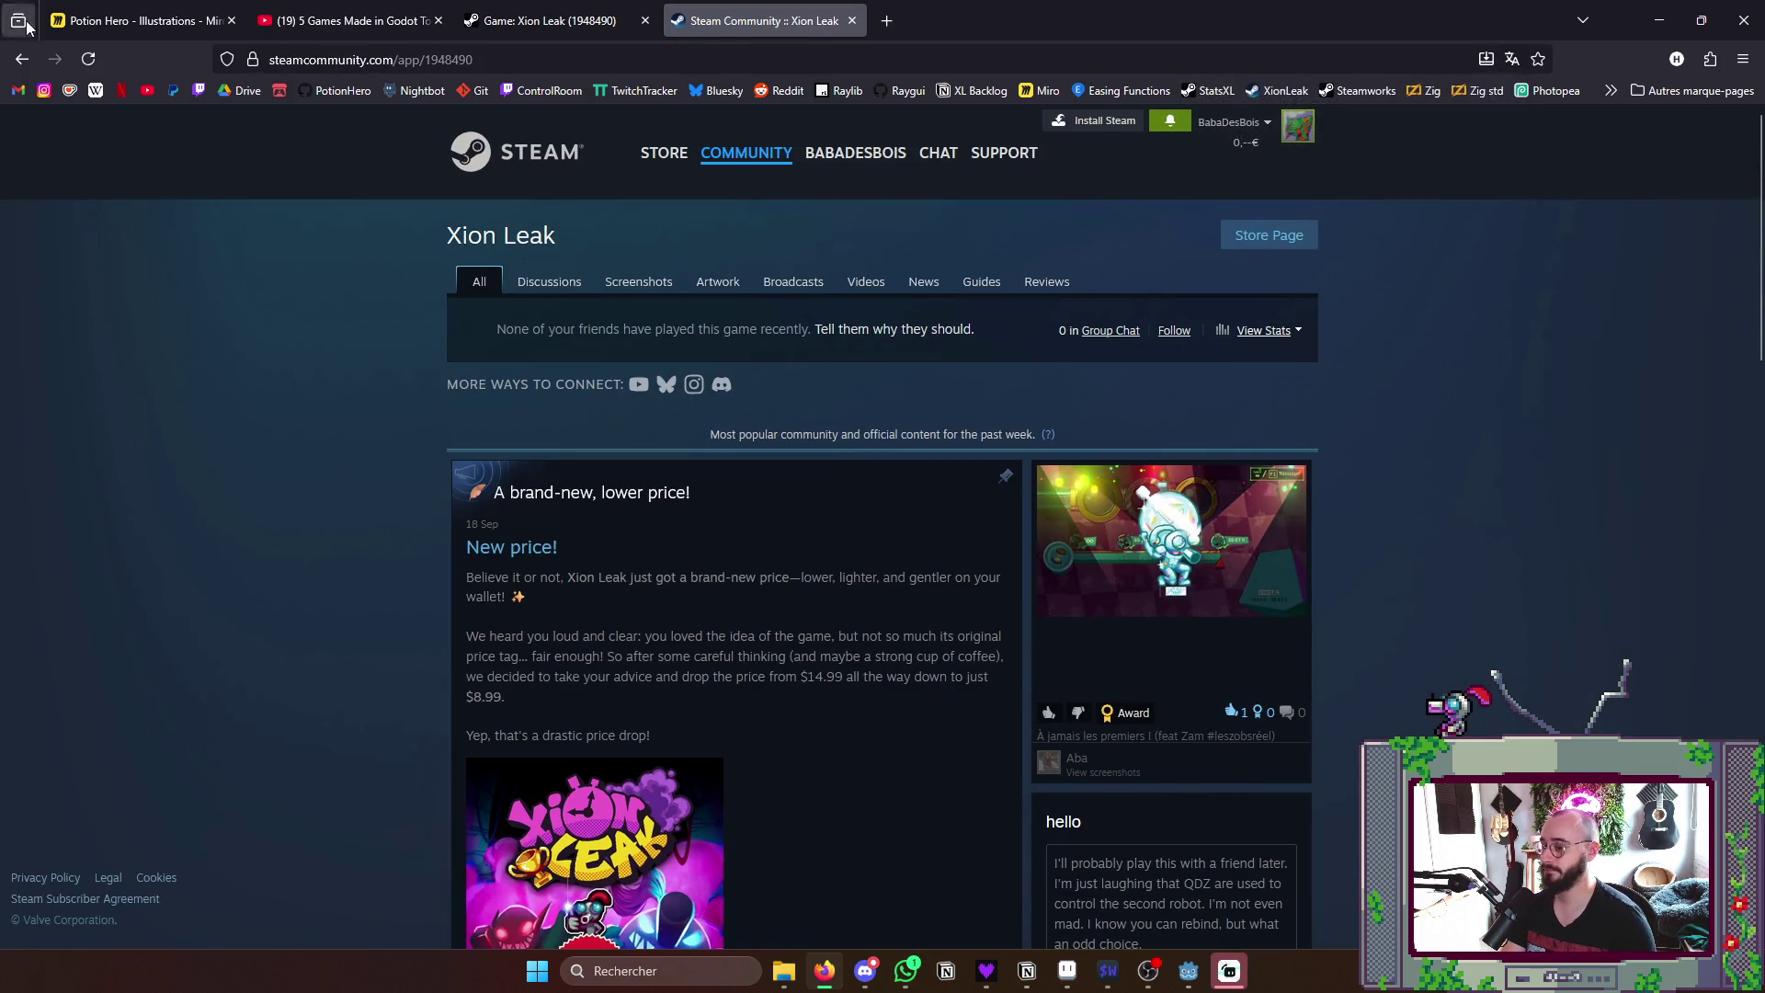
pyautogui.scroll(-2, 357, 304)
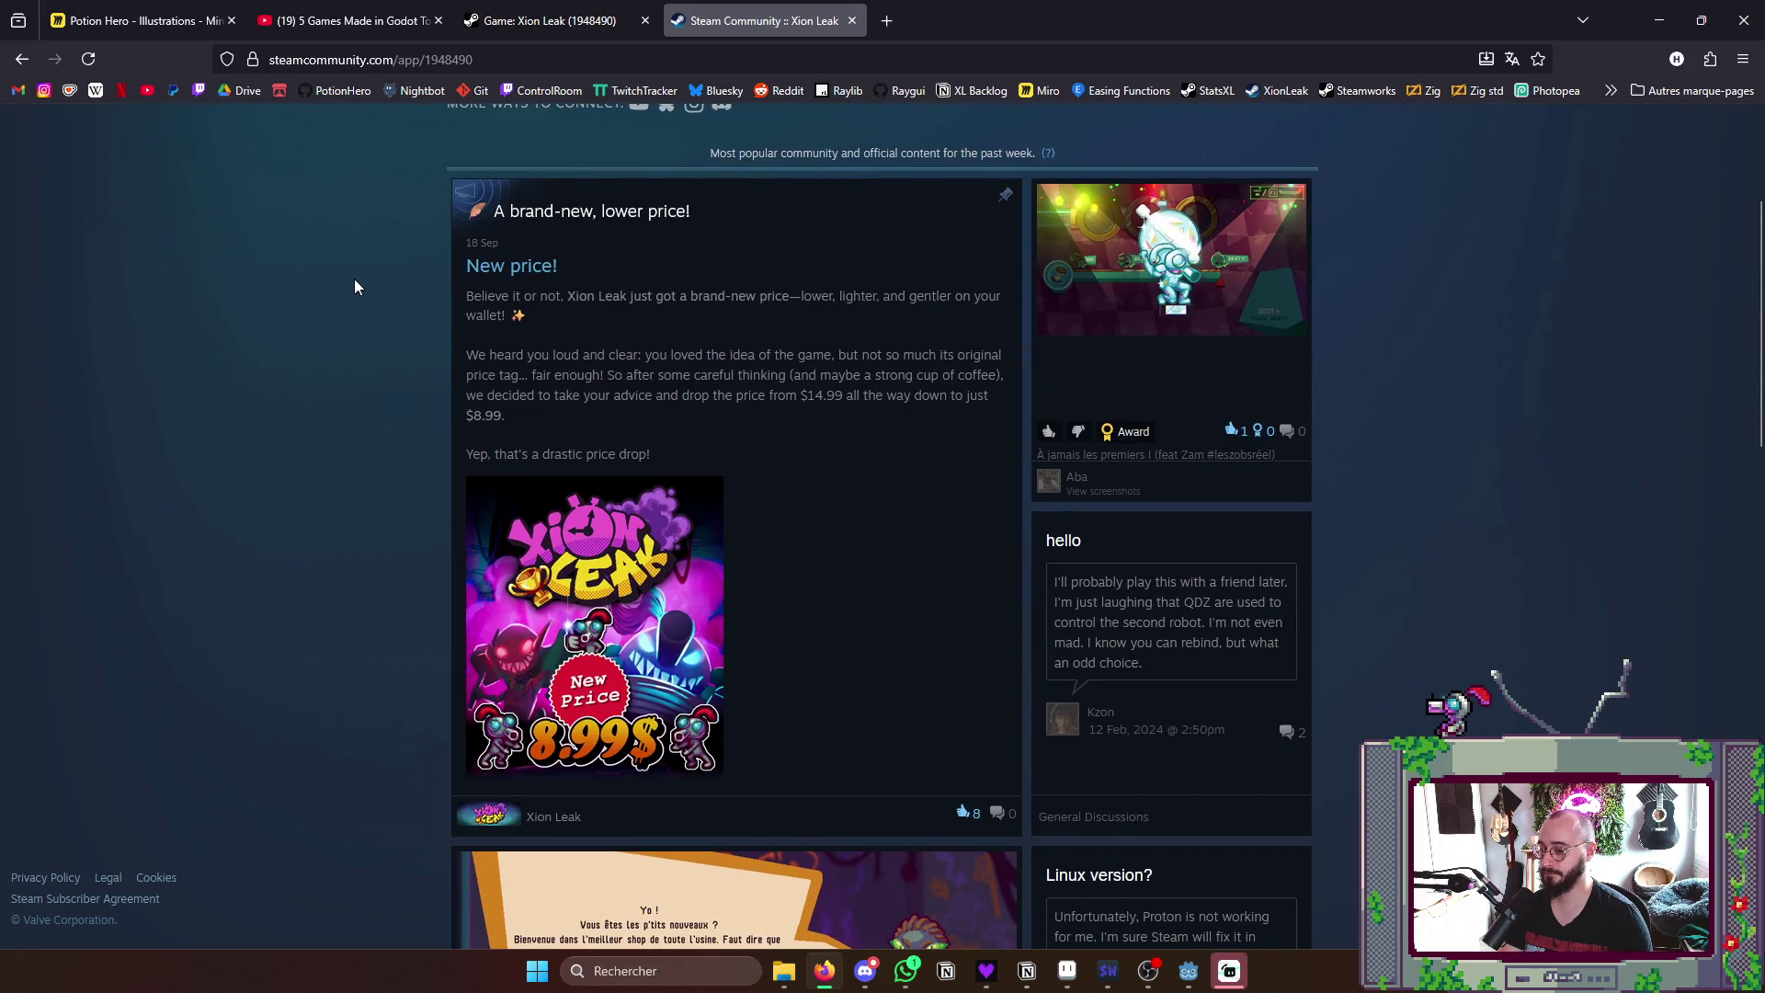
pyautogui.scroll(2, 355, 287)
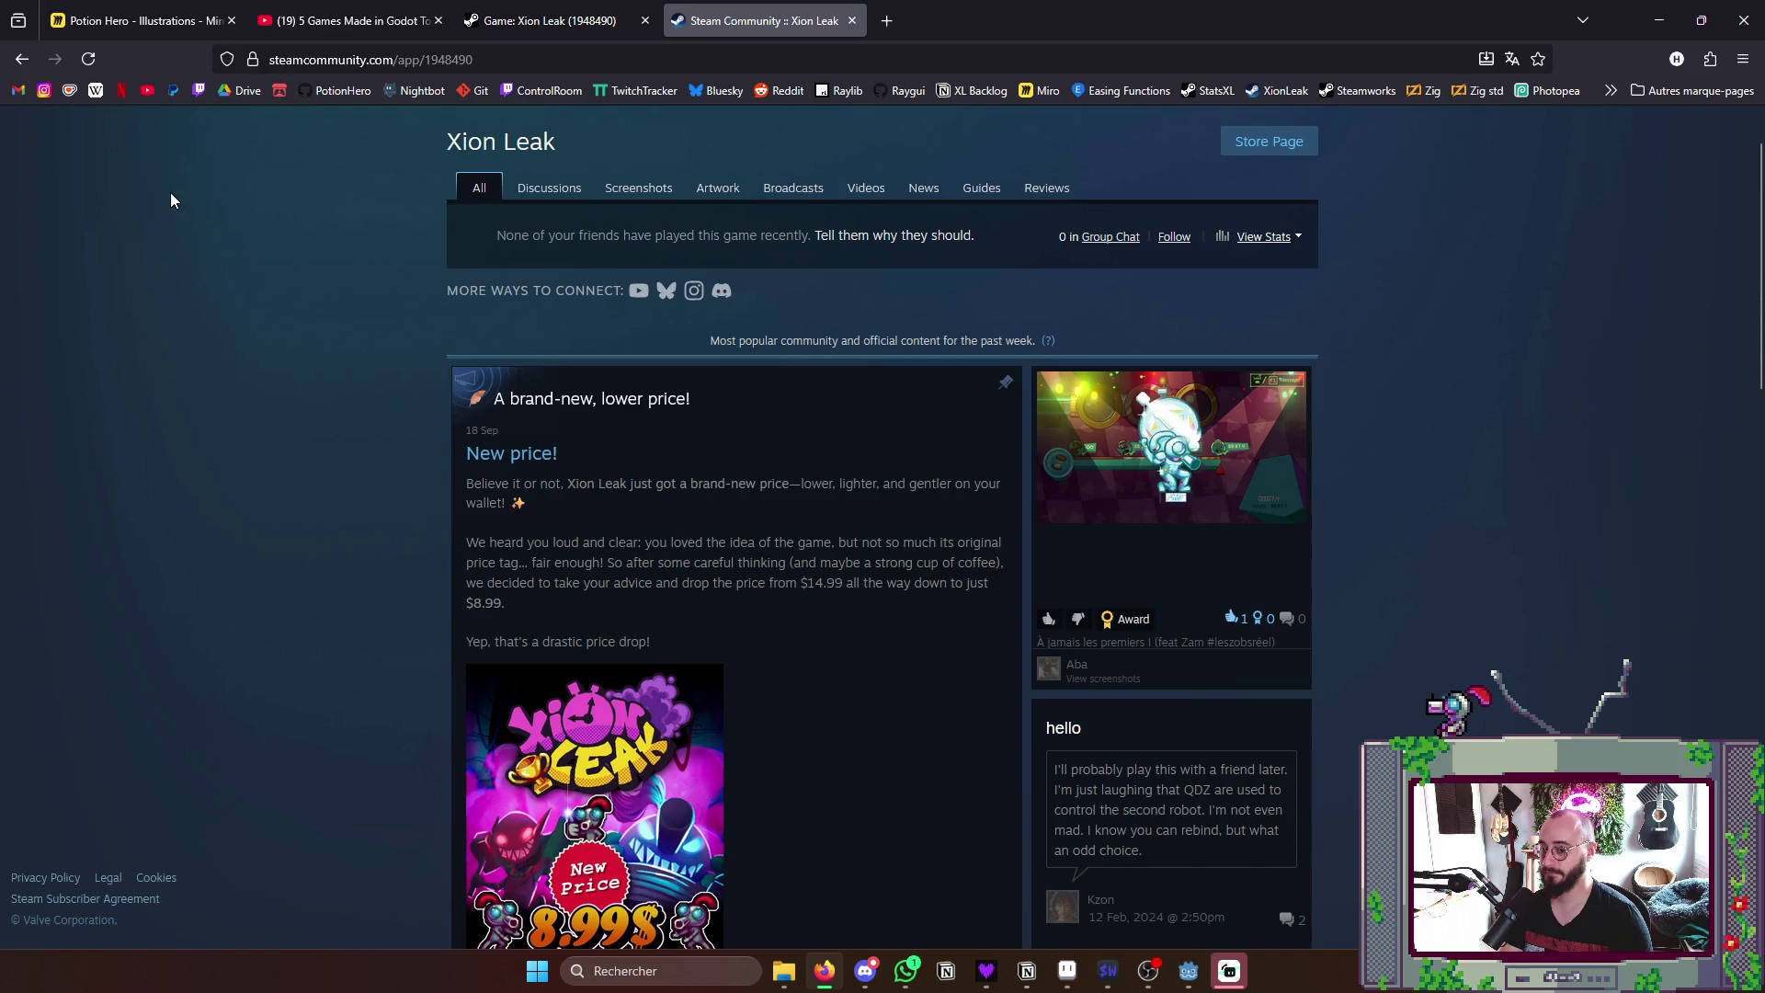
pyautogui.scroll(-2, 262, 253)
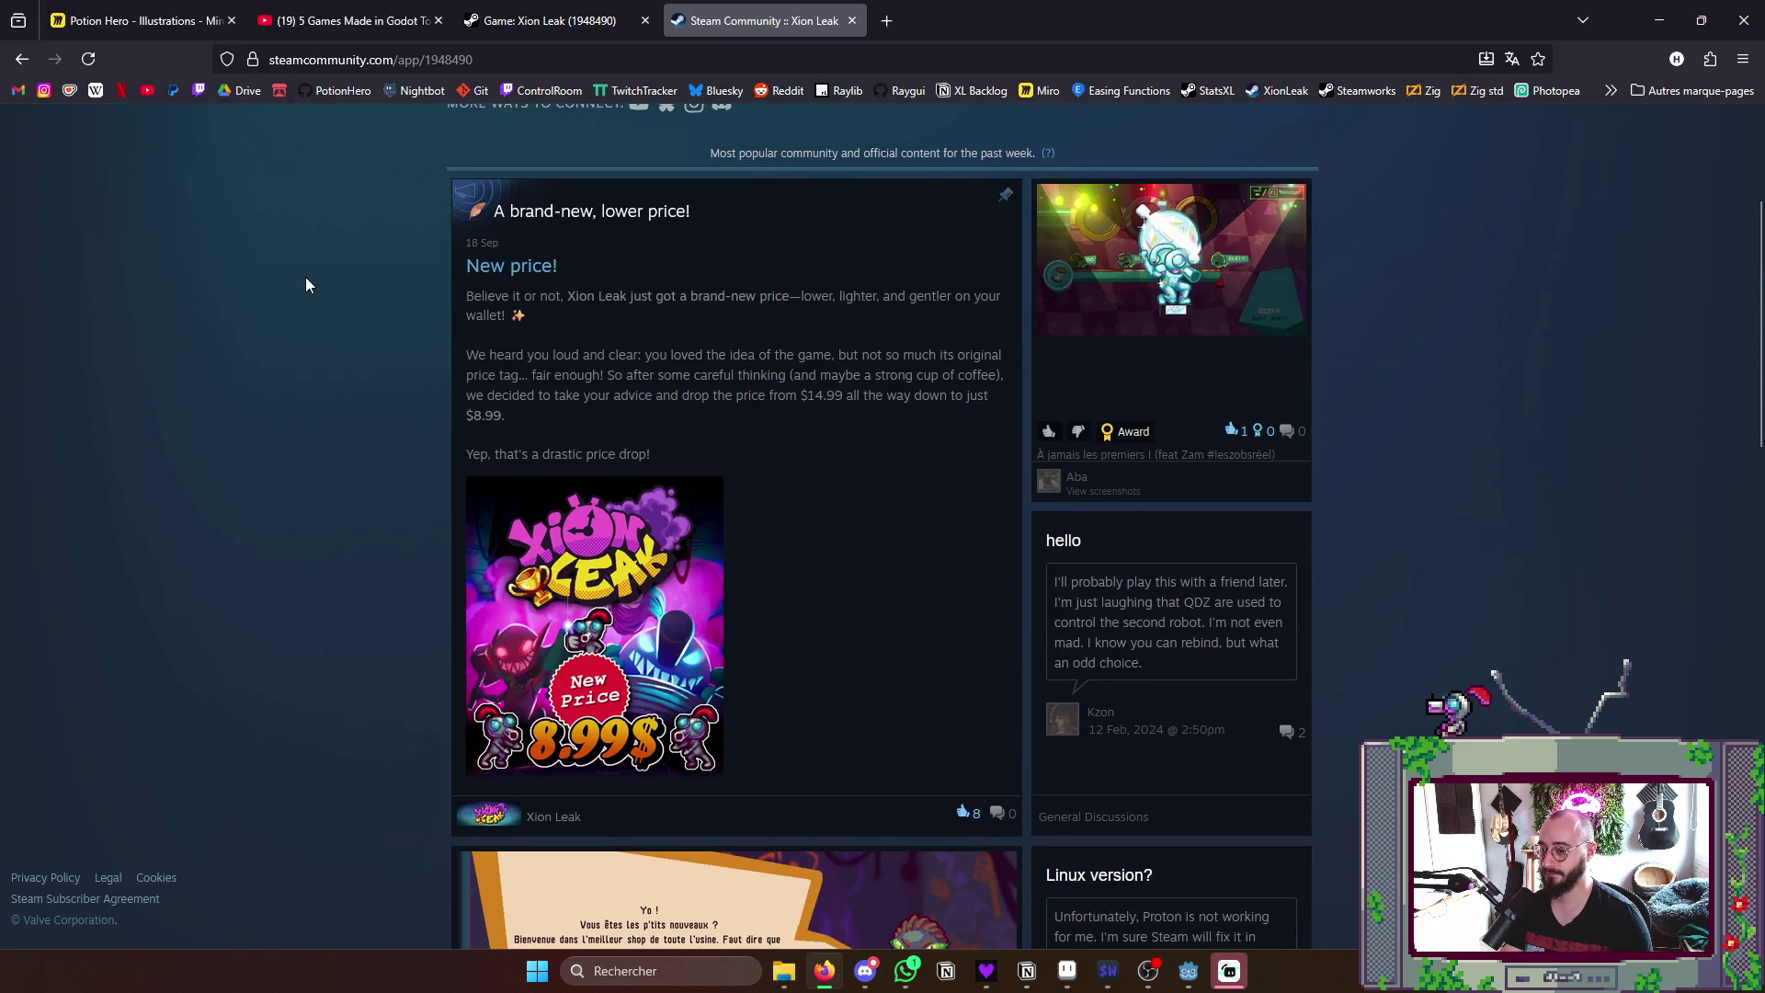
pyautogui.scroll(-4, 304, 276)
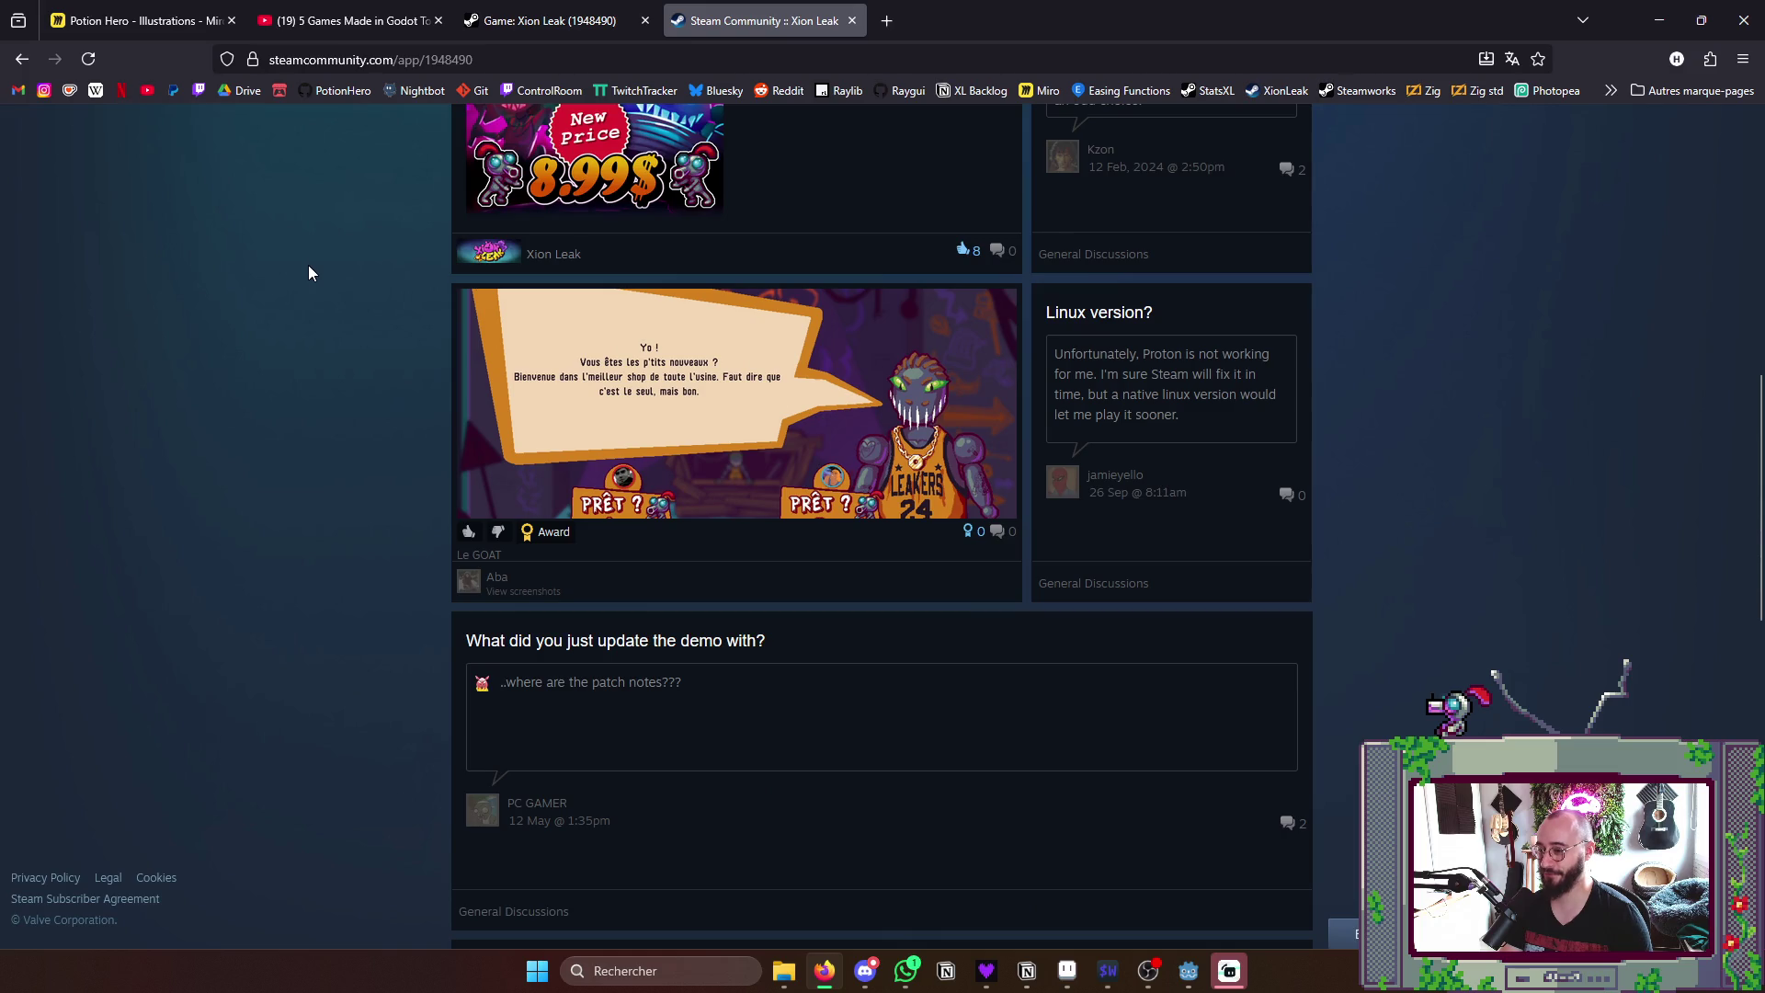
pyautogui.scroll(-3, 307, 272)
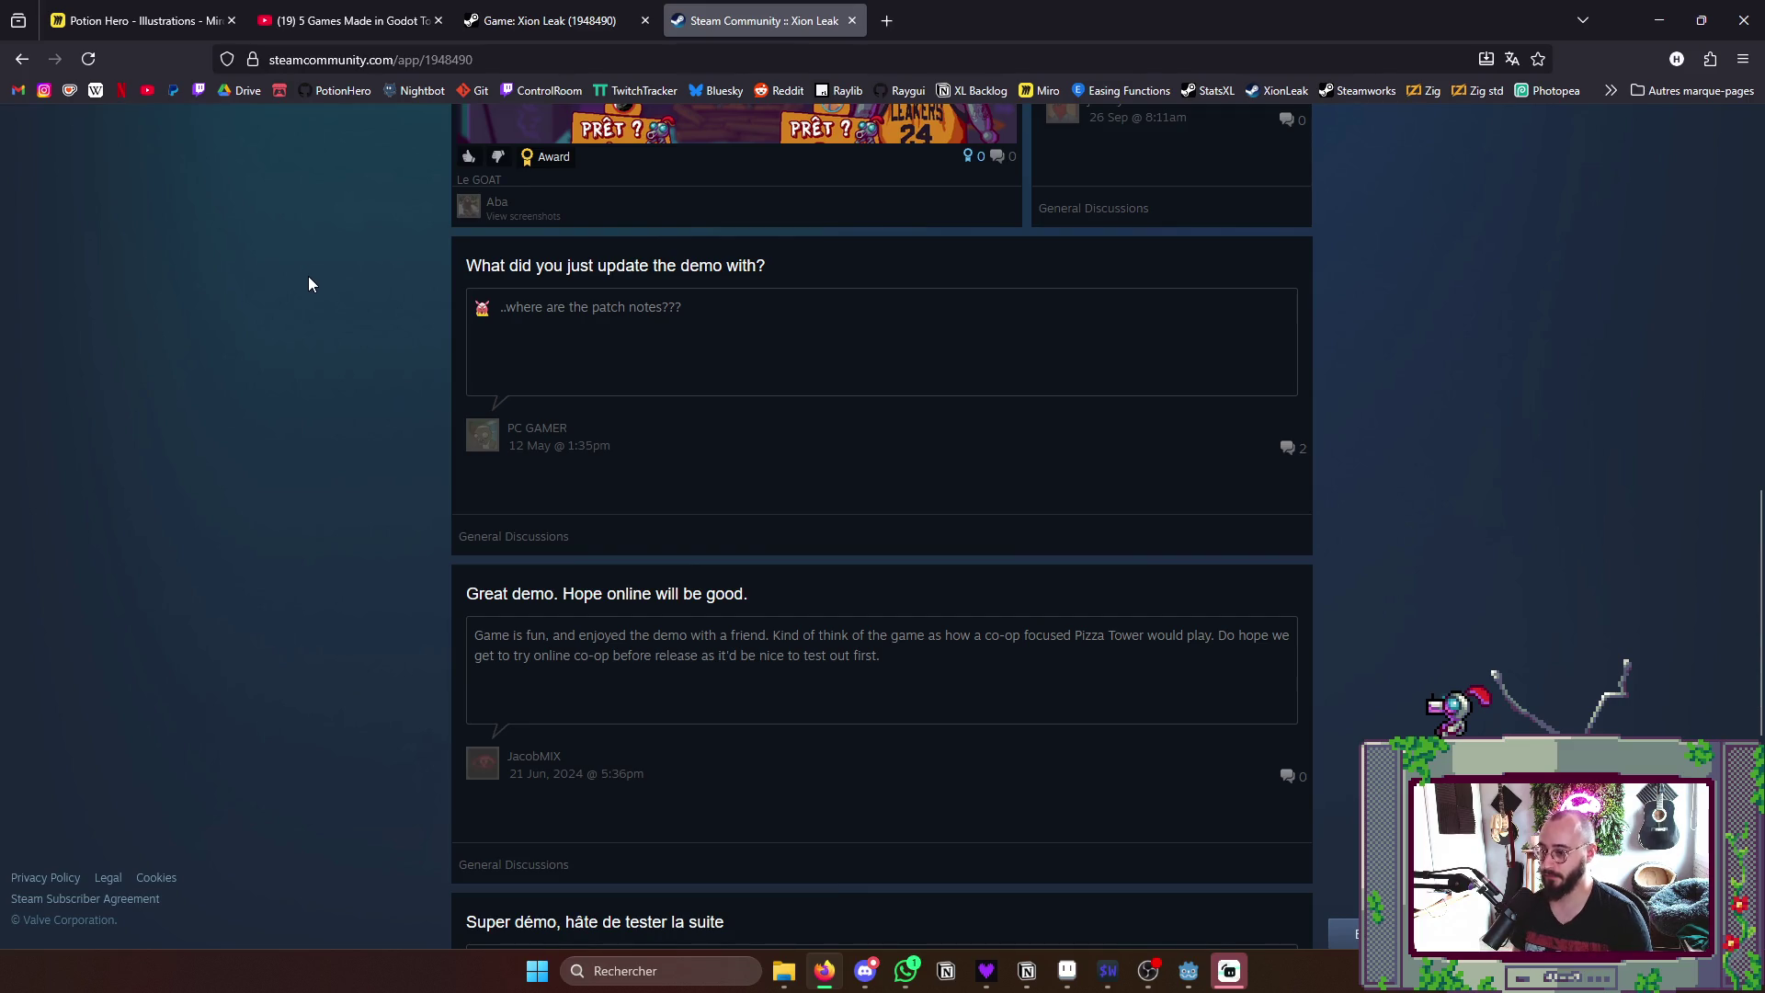
pyautogui.scroll(4, 305, 266)
pyautogui.click(22, 60)
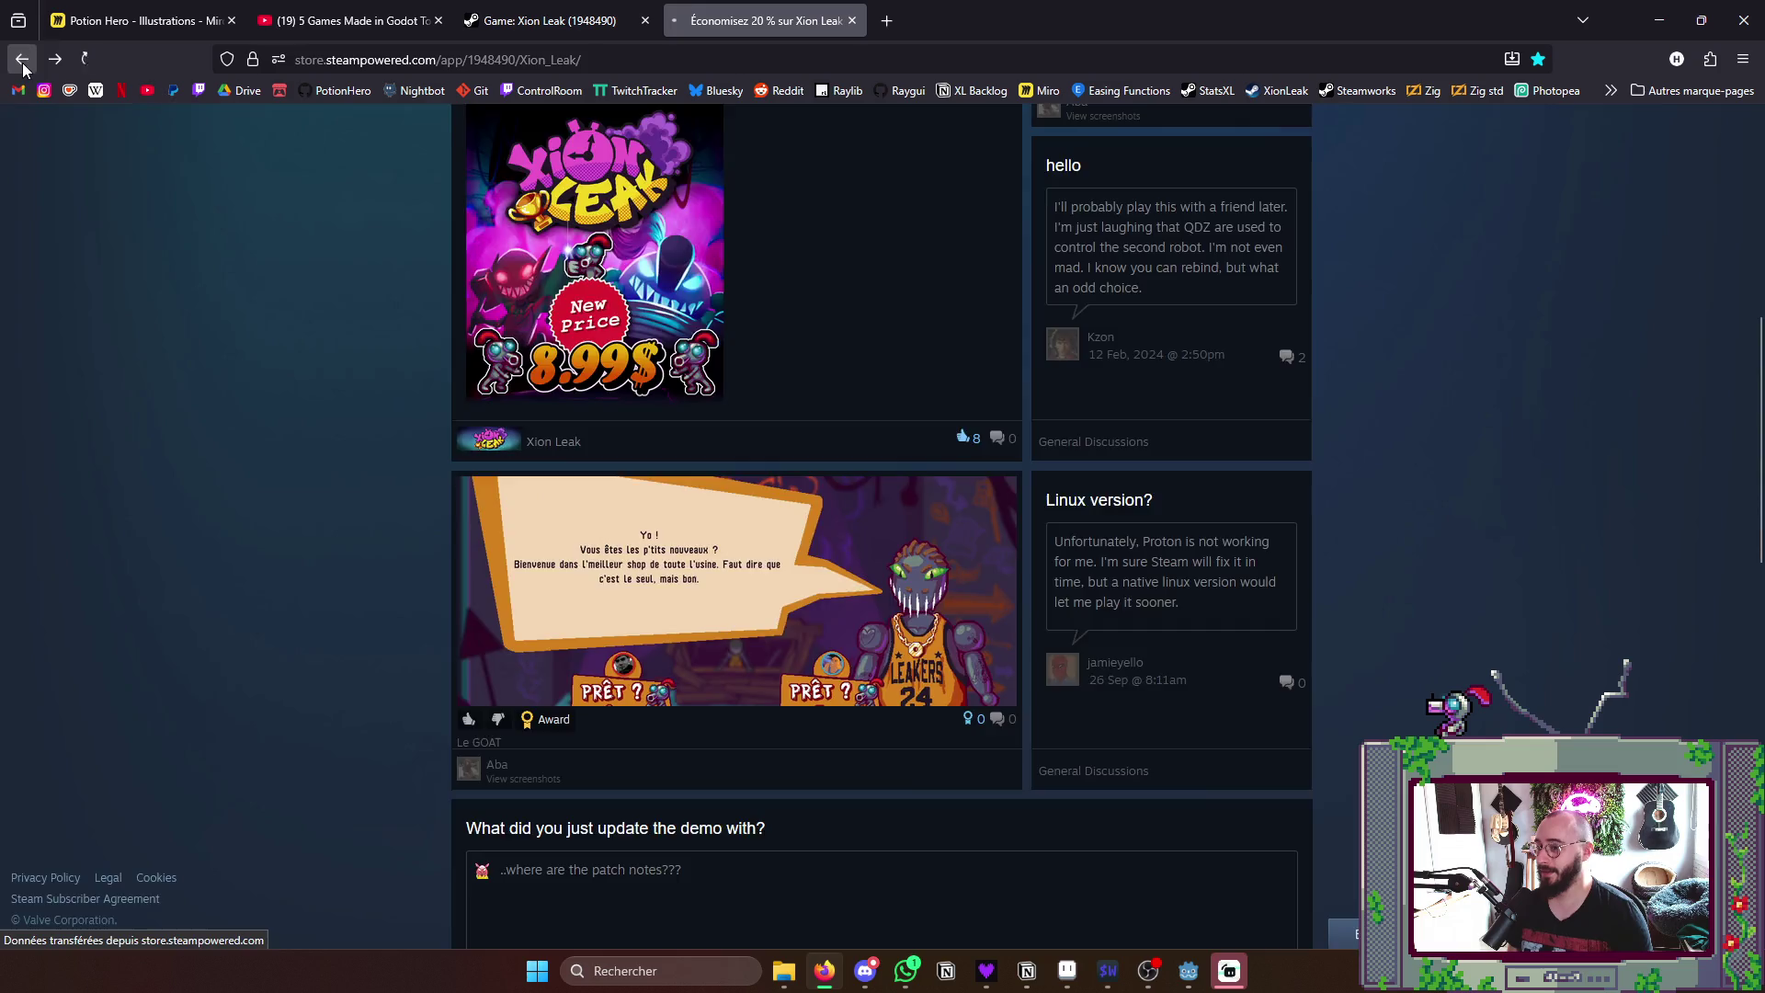
pyautogui.scroll(-5, 429, 497)
pyautogui.scroll(-5, 779, 716)
pyautogui.scroll(-3, 779, 716)
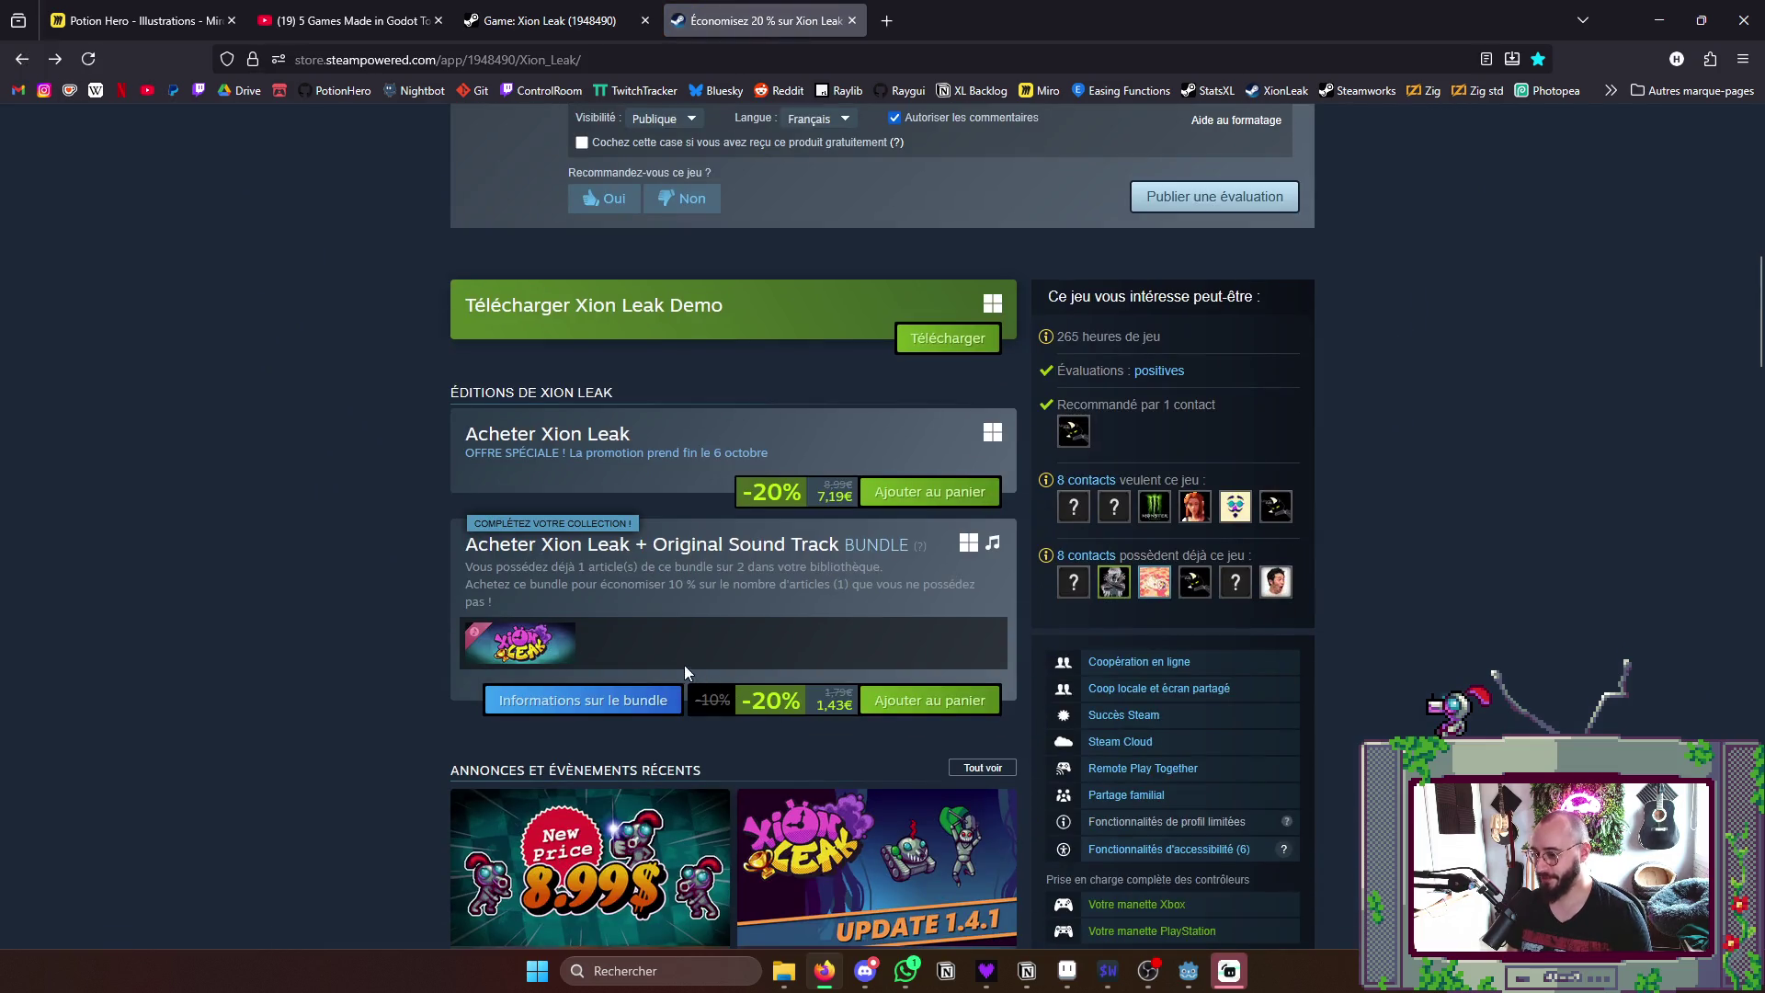
pyautogui.scroll(5, 685, 664)
pyautogui.scroll(5, 684, 665)
pyautogui.scroll(3, 965, 483)
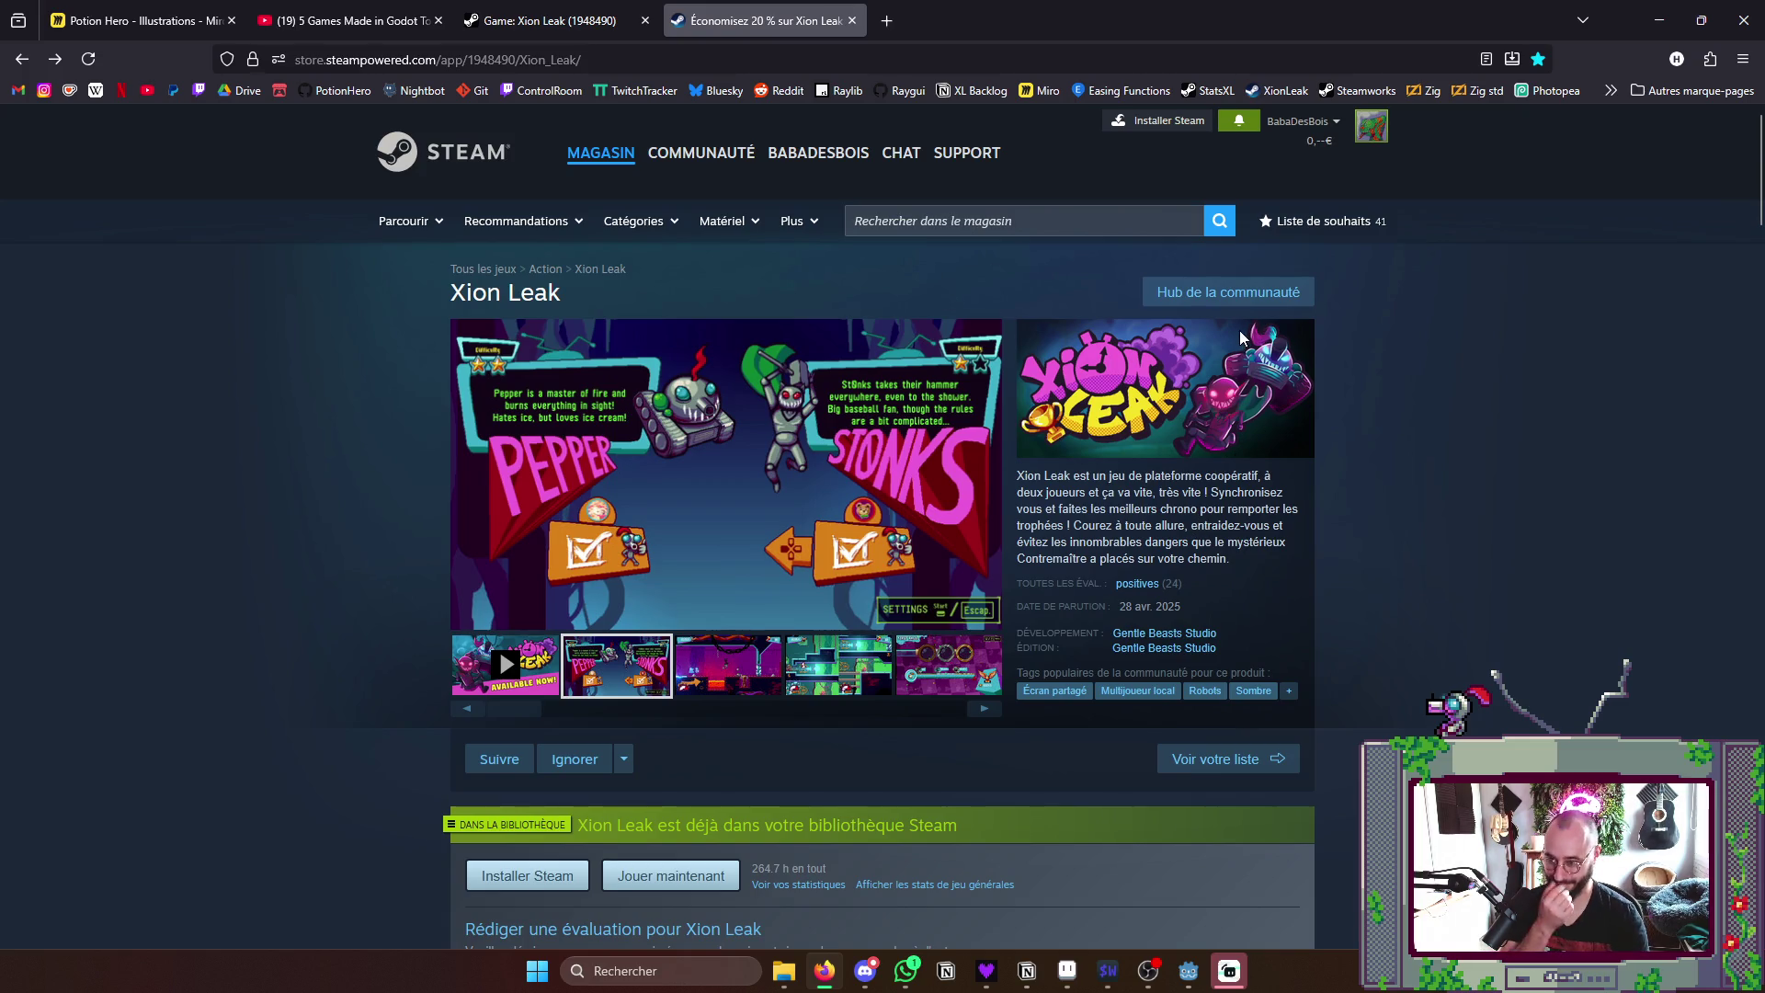
# - Search the store for 'Click and co' and pick the Click and Conquer result
pyautogui.click(1048, 221)
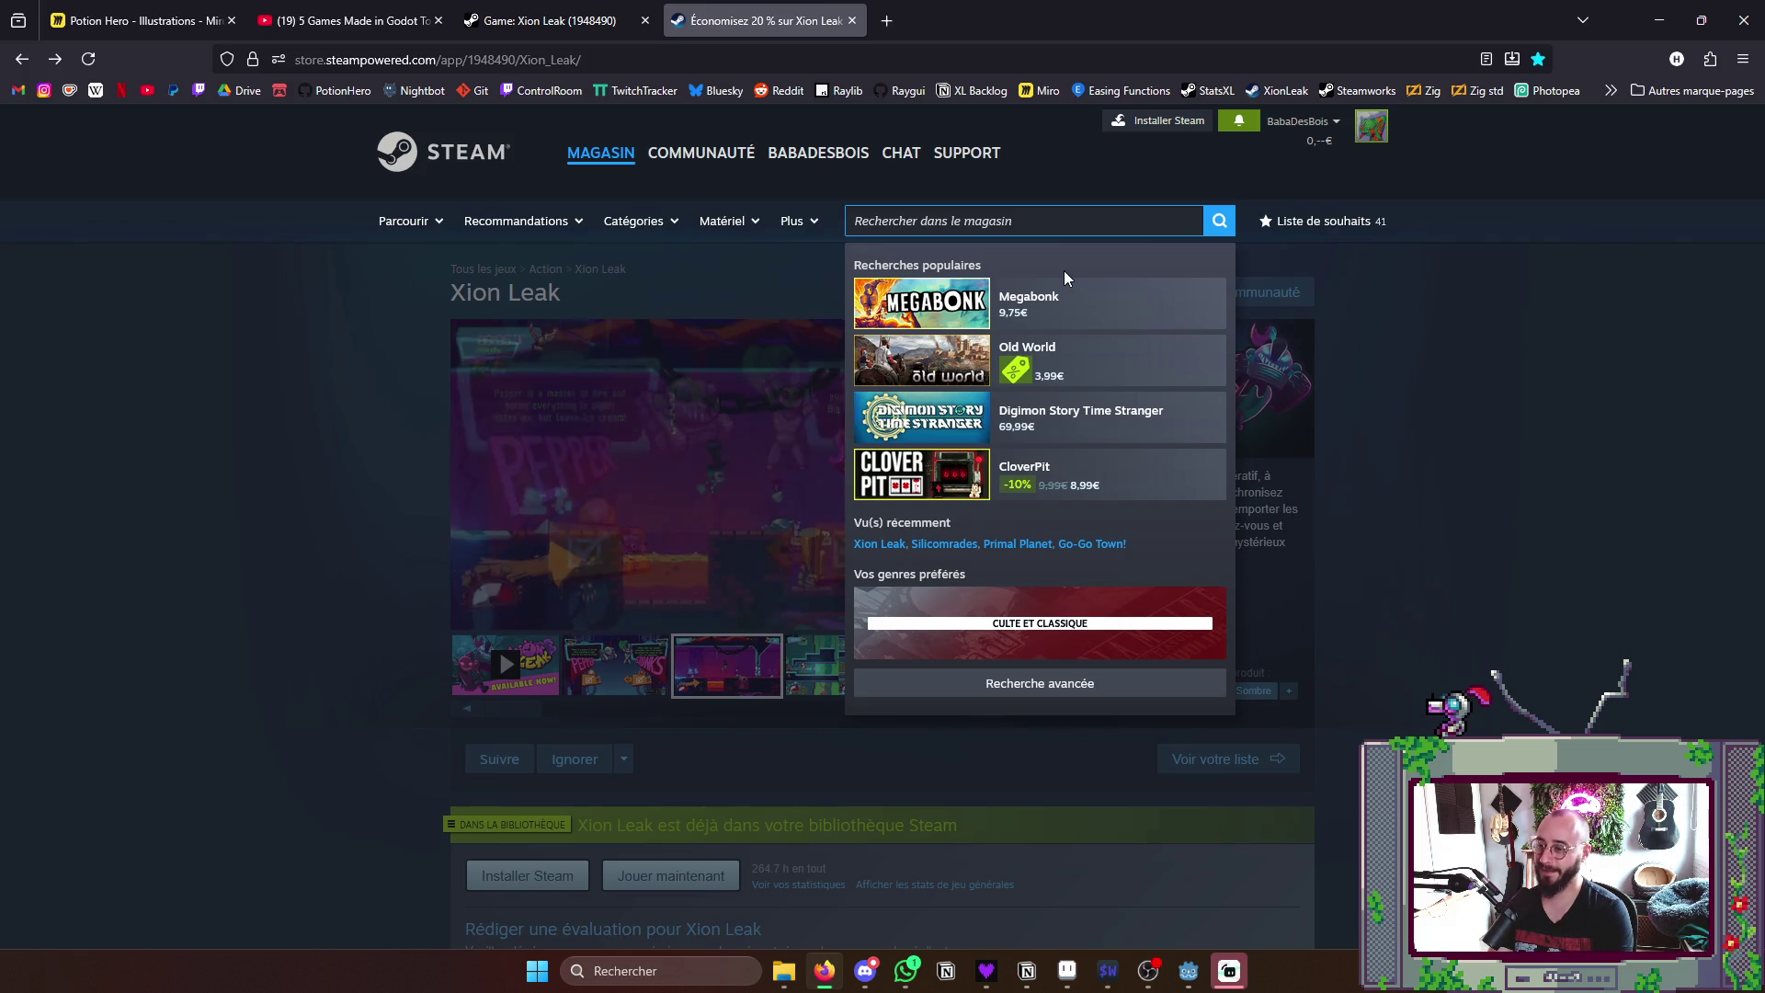
pyautogui.write('Click abn')
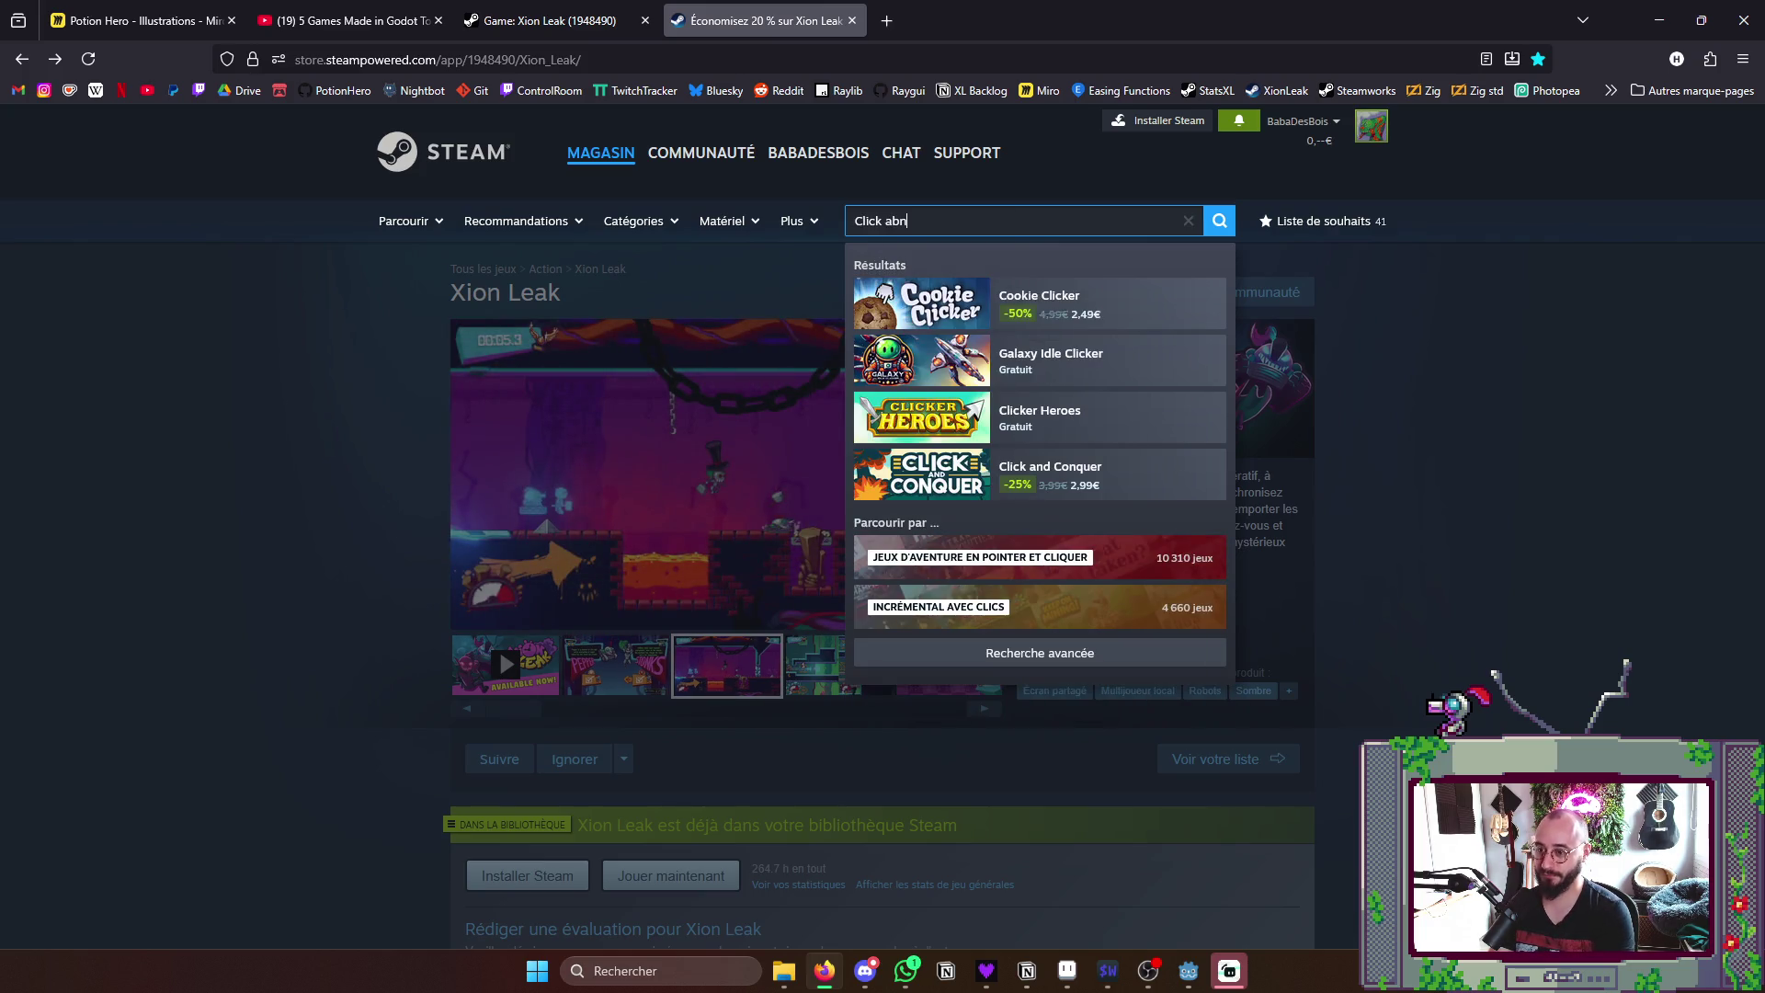
pyautogui.press('BackSpace')
pyautogui.press('BackSpace')
pyautogui.write('nd co')
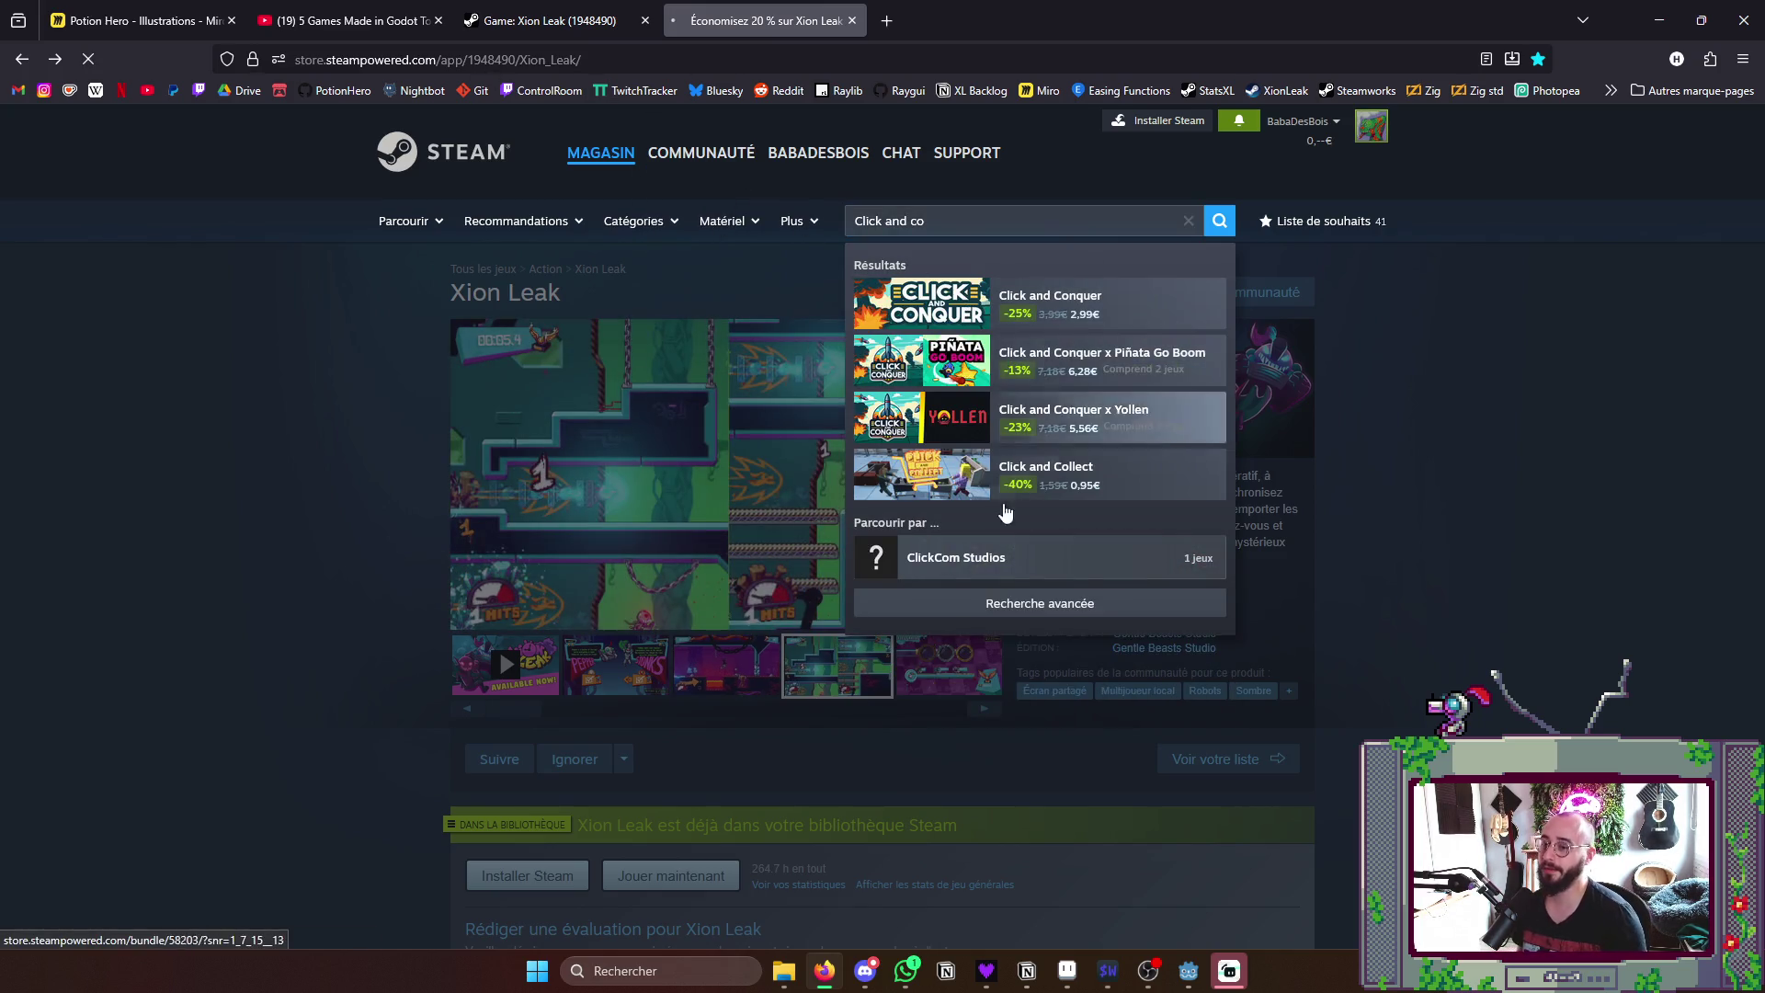
pyautogui.click(1034, 303)
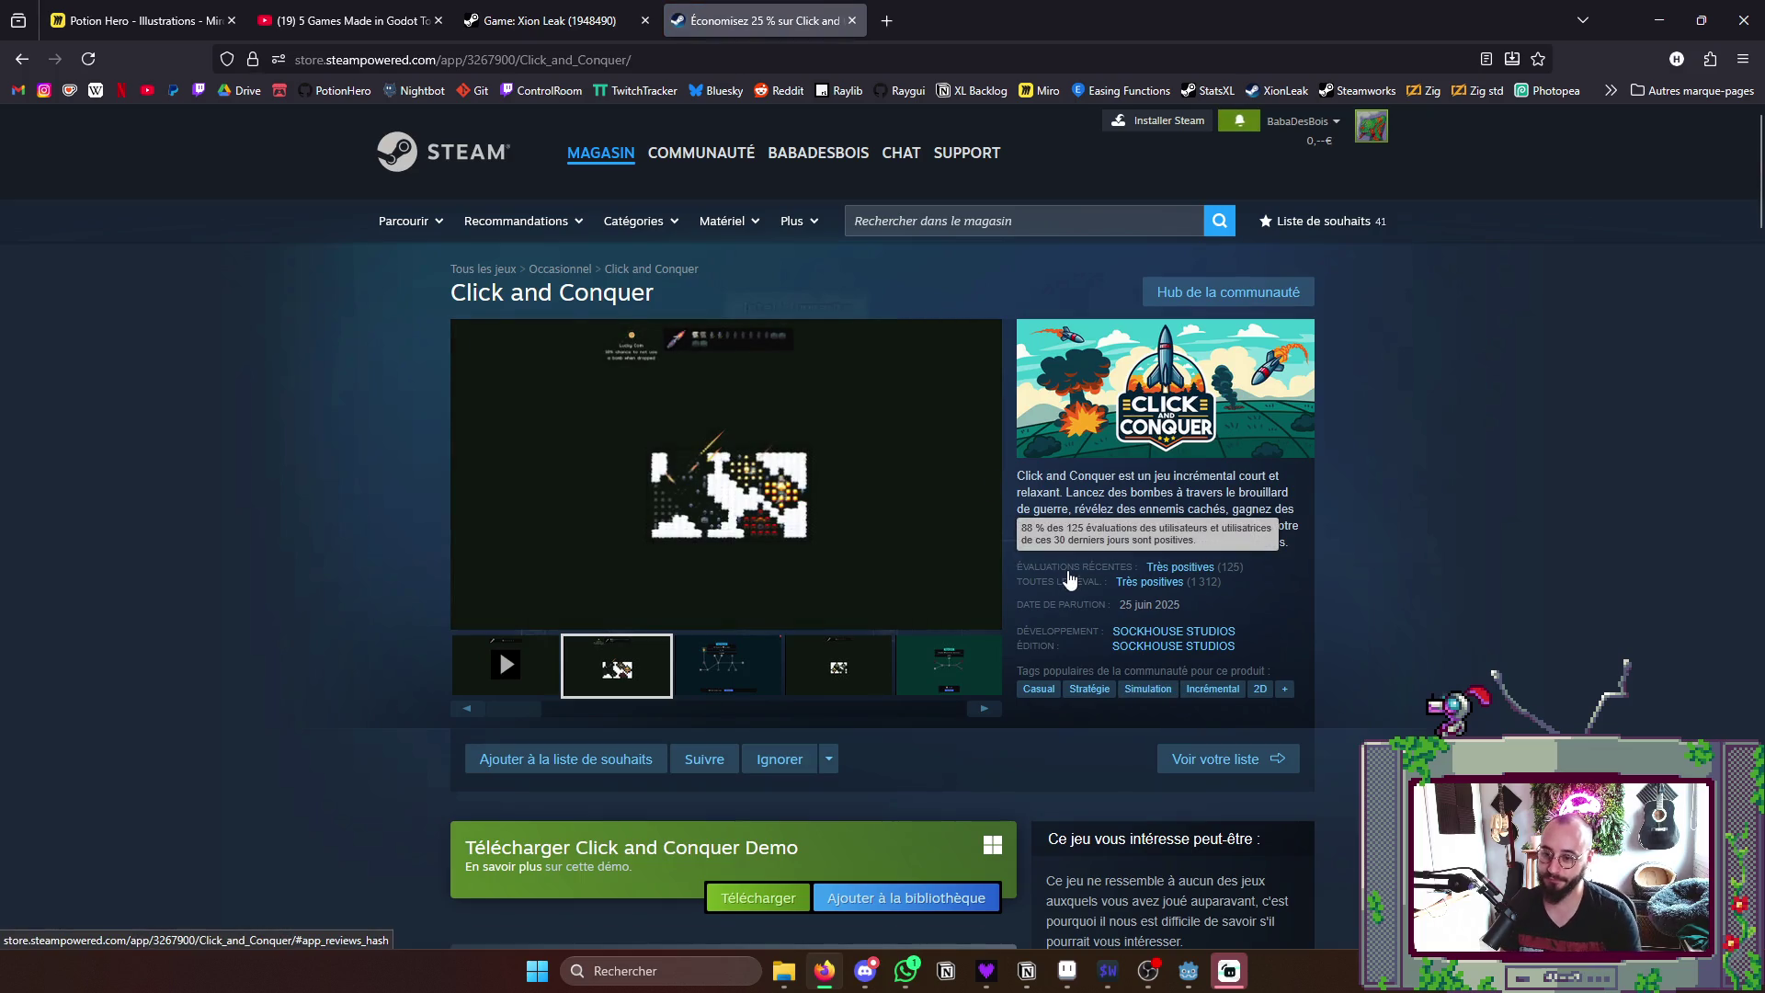
pyautogui.scroll(-2, 1068, 545)
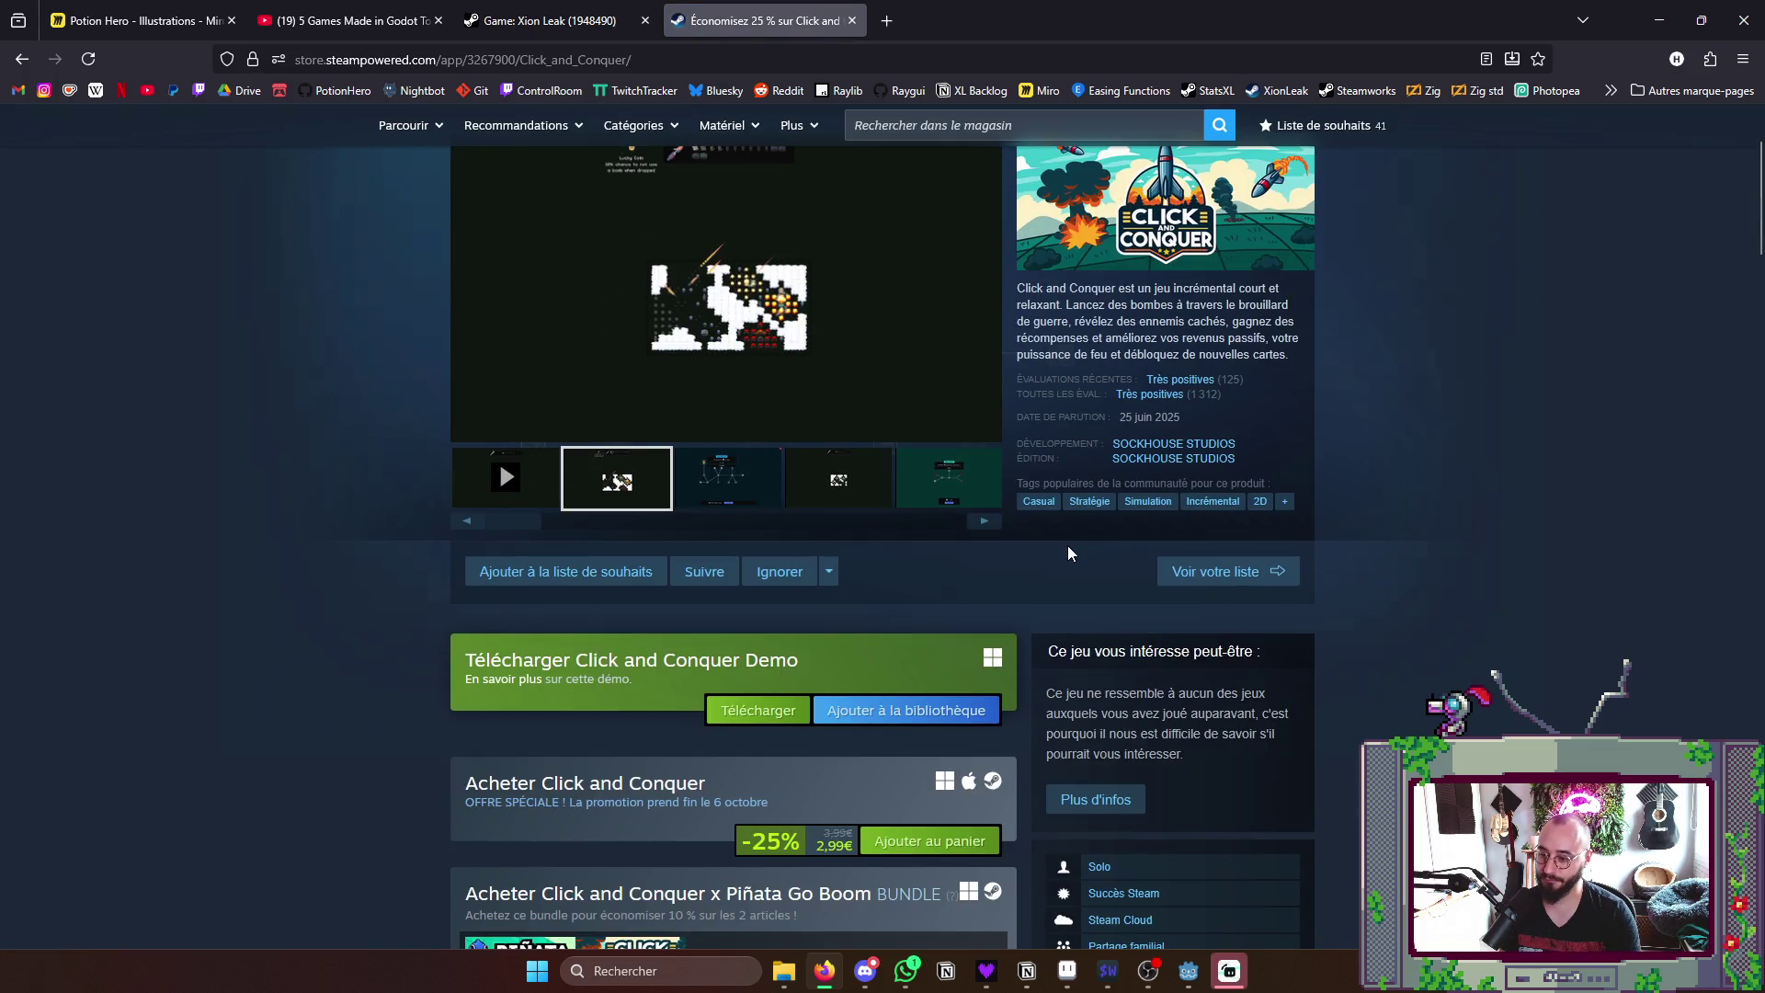
# - Flip through Click and Conquer's screenshot thumbnails back and forth
pyautogui.click(727, 477)
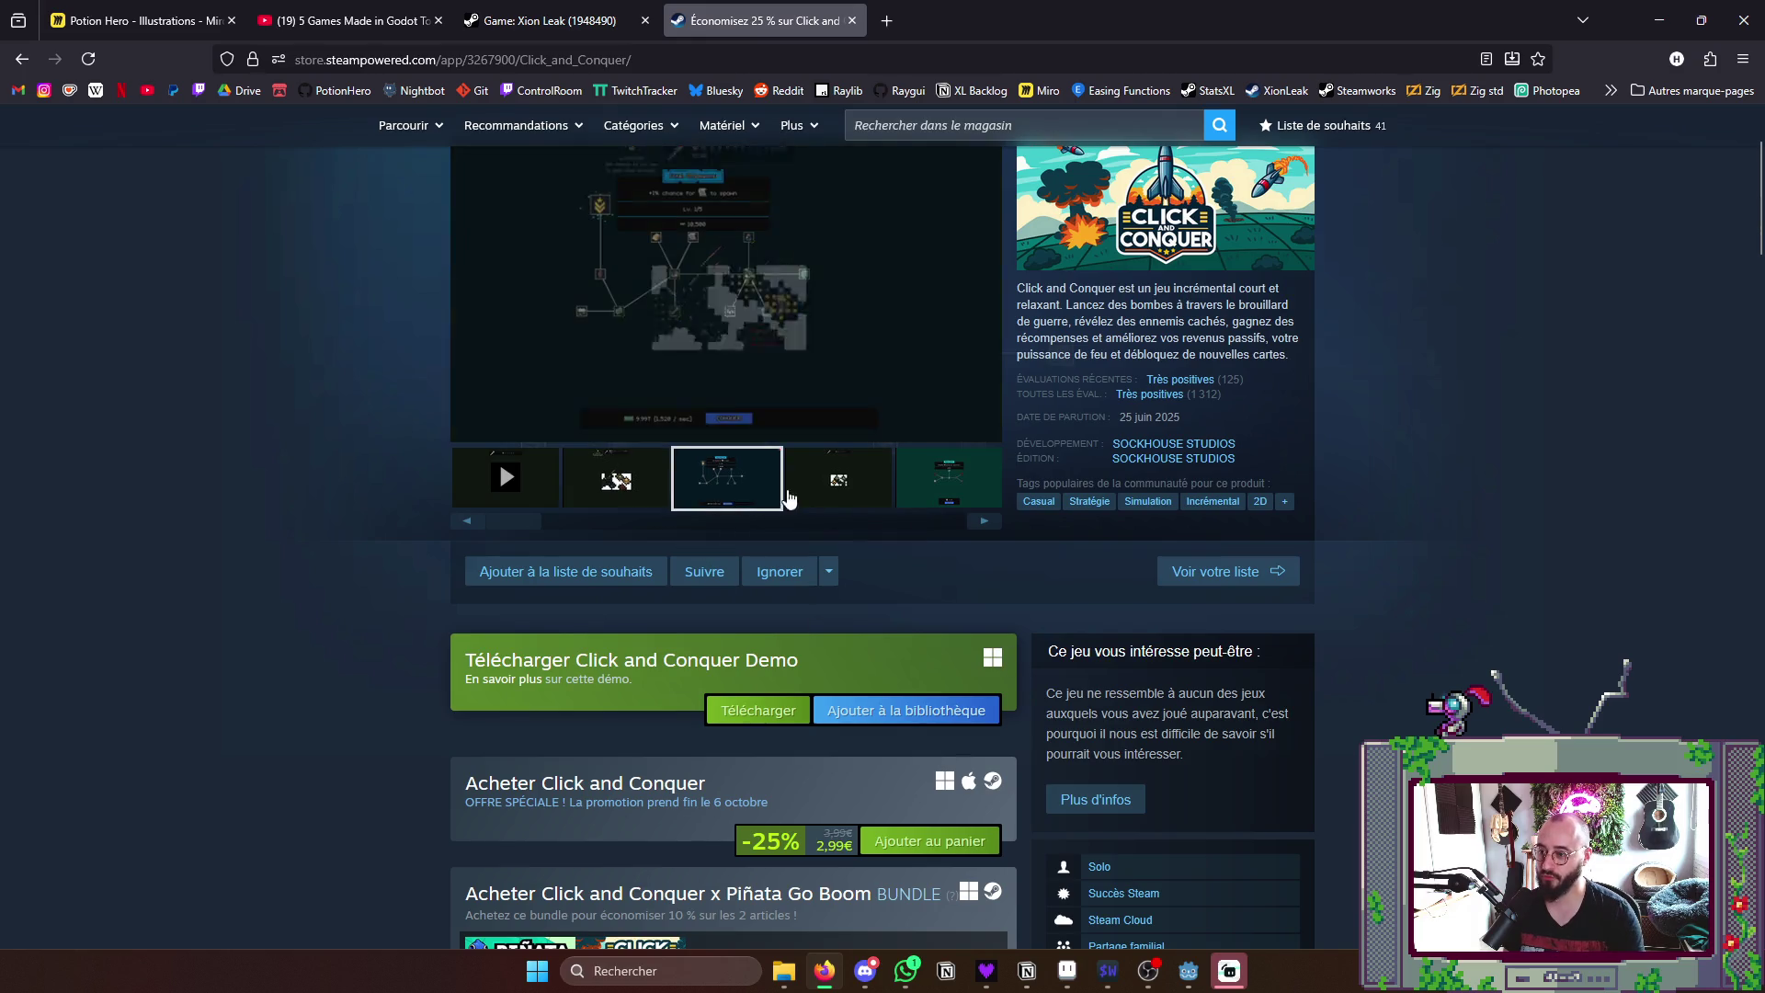
pyautogui.click(837, 477)
pyautogui.click(948, 477)
pyautogui.click(726, 480)
pyautogui.click(837, 478)
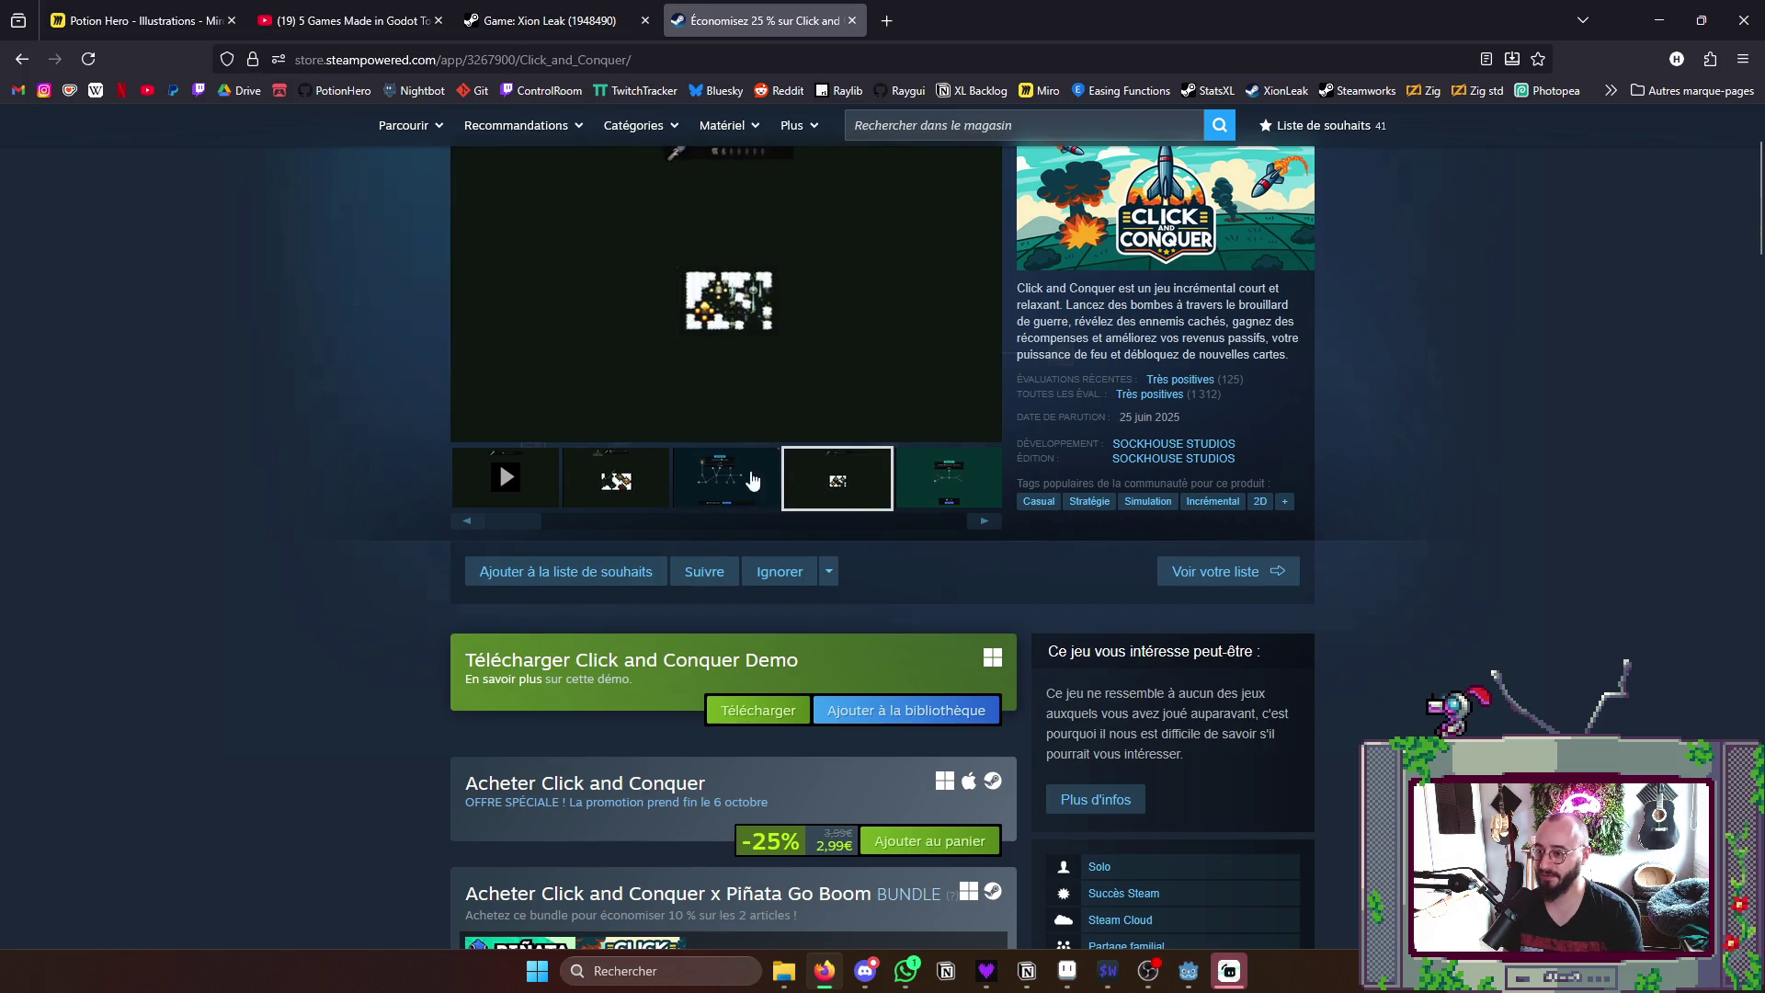
pyautogui.scroll(2, 787, 538)
pyautogui.click(615, 666)
# - Play the Click and Conquer trailer and expand it to full screen
pyautogui.click(506, 667)
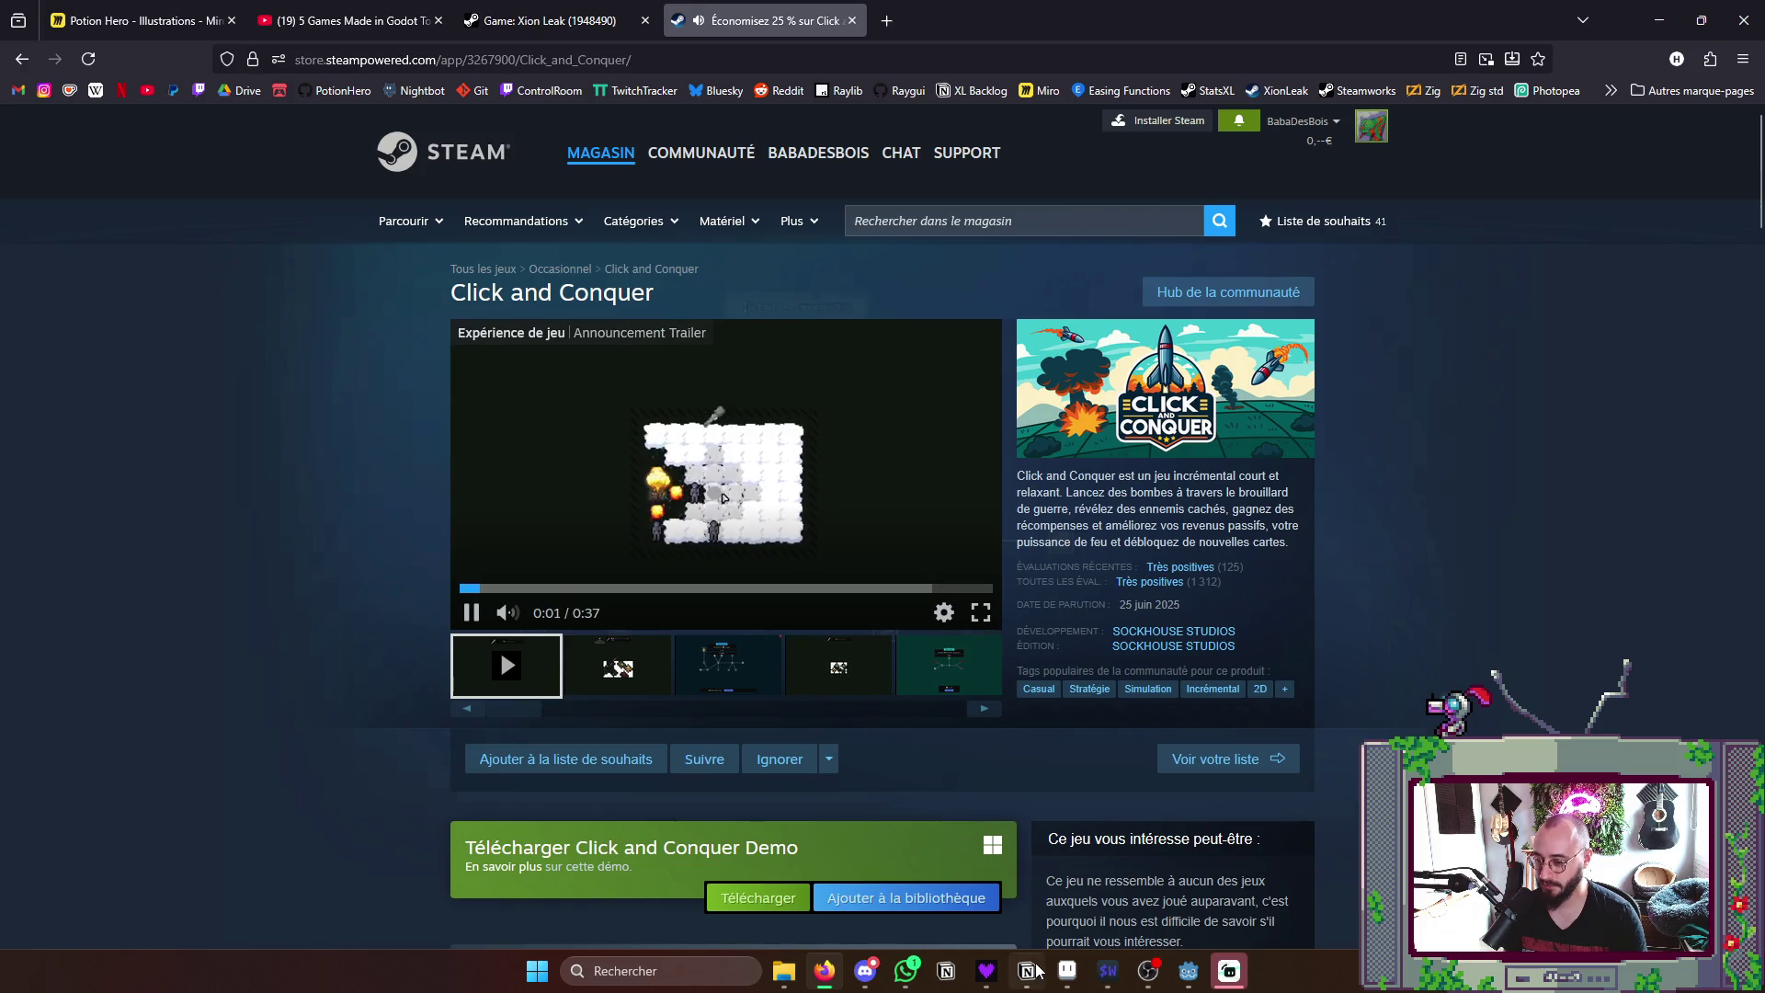
pyautogui.moveTo(986, 970)
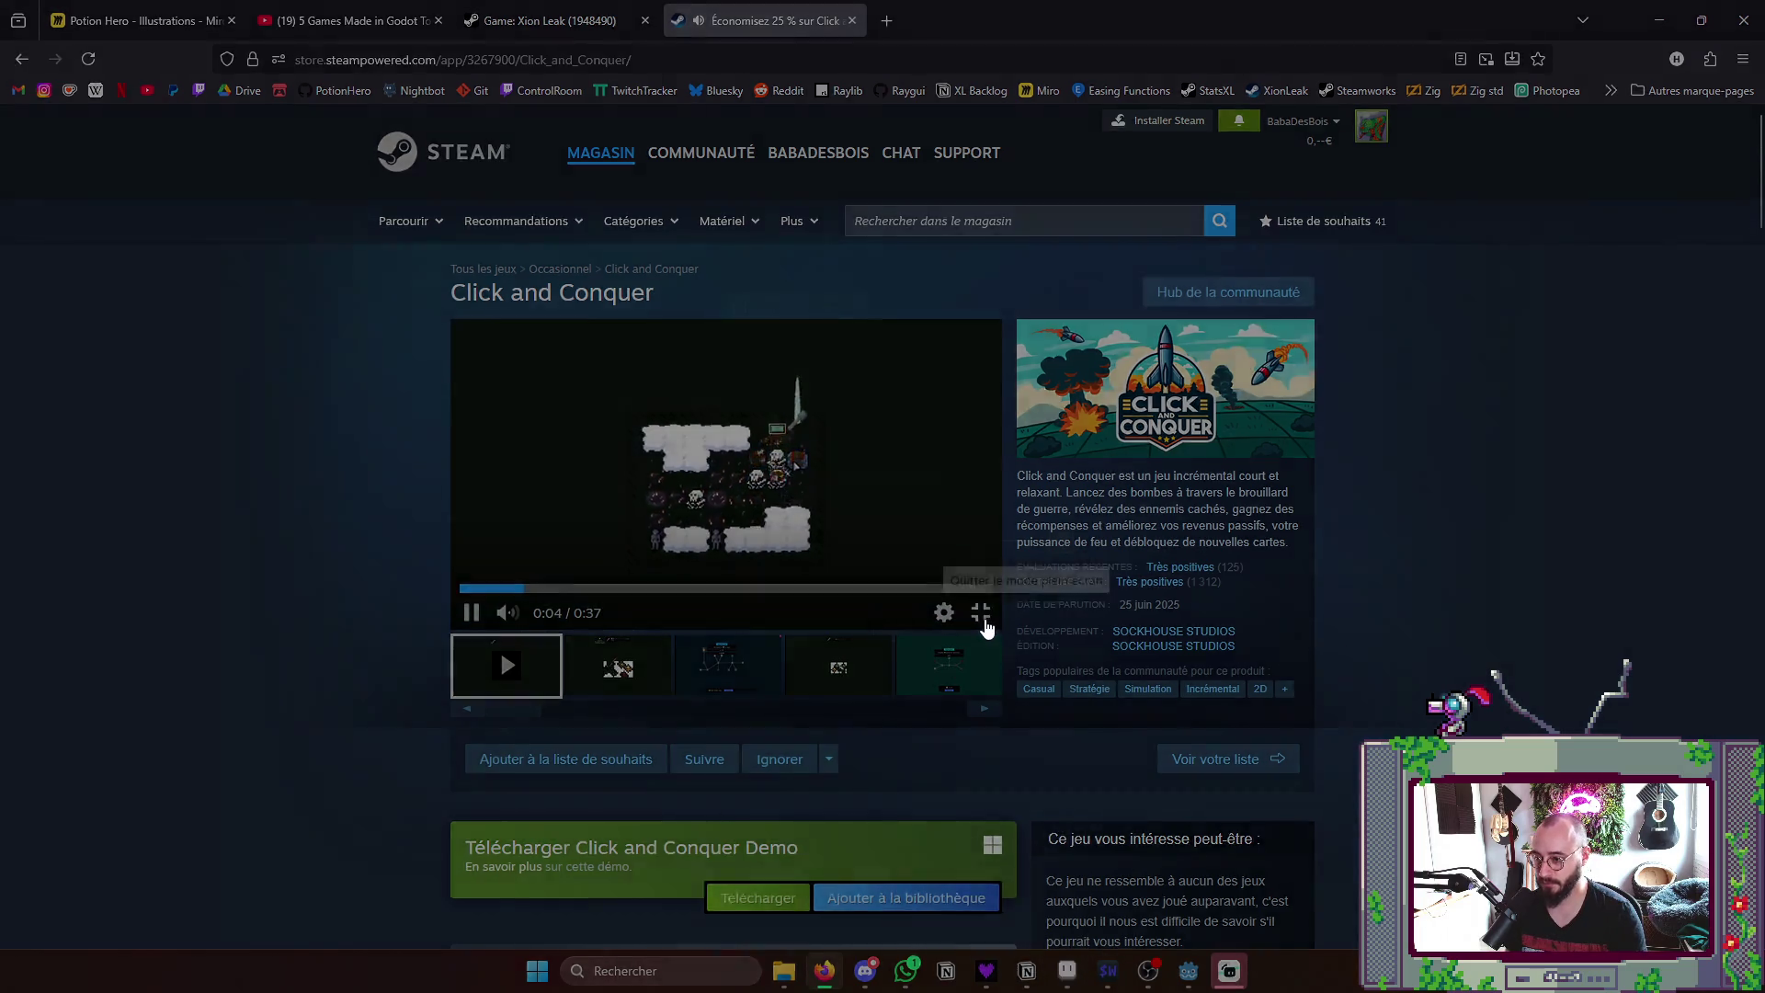
pyautogui.click(980, 626)
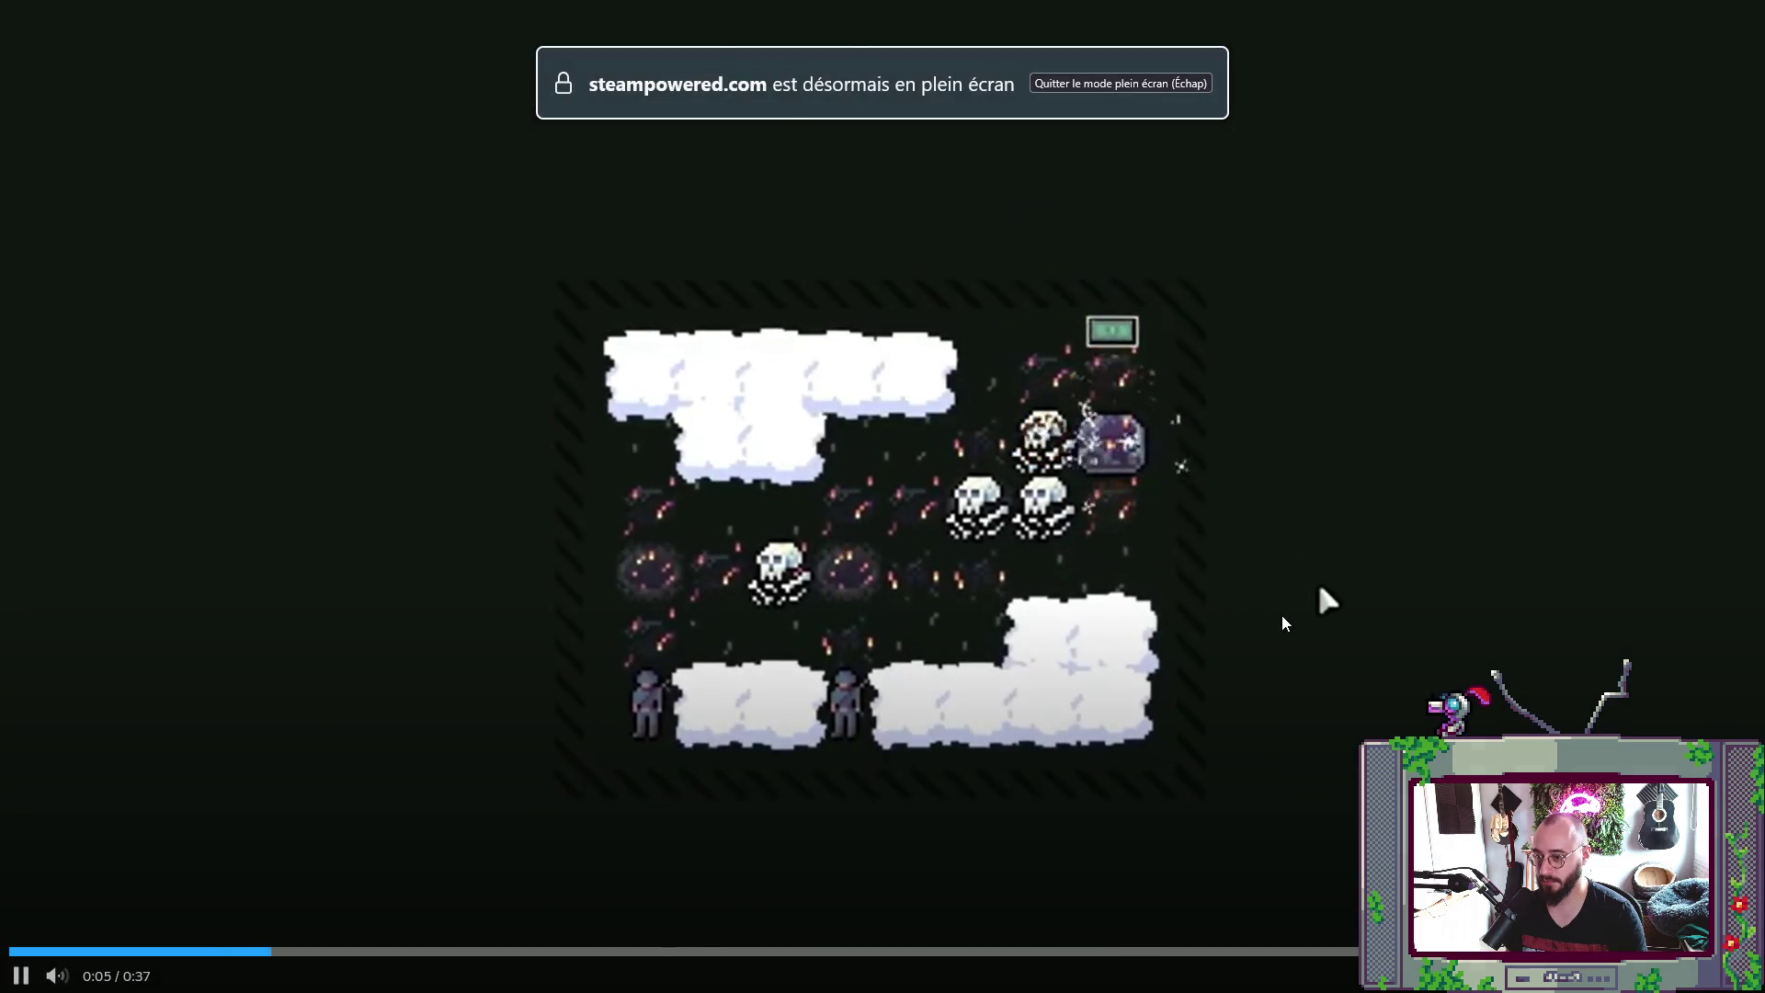
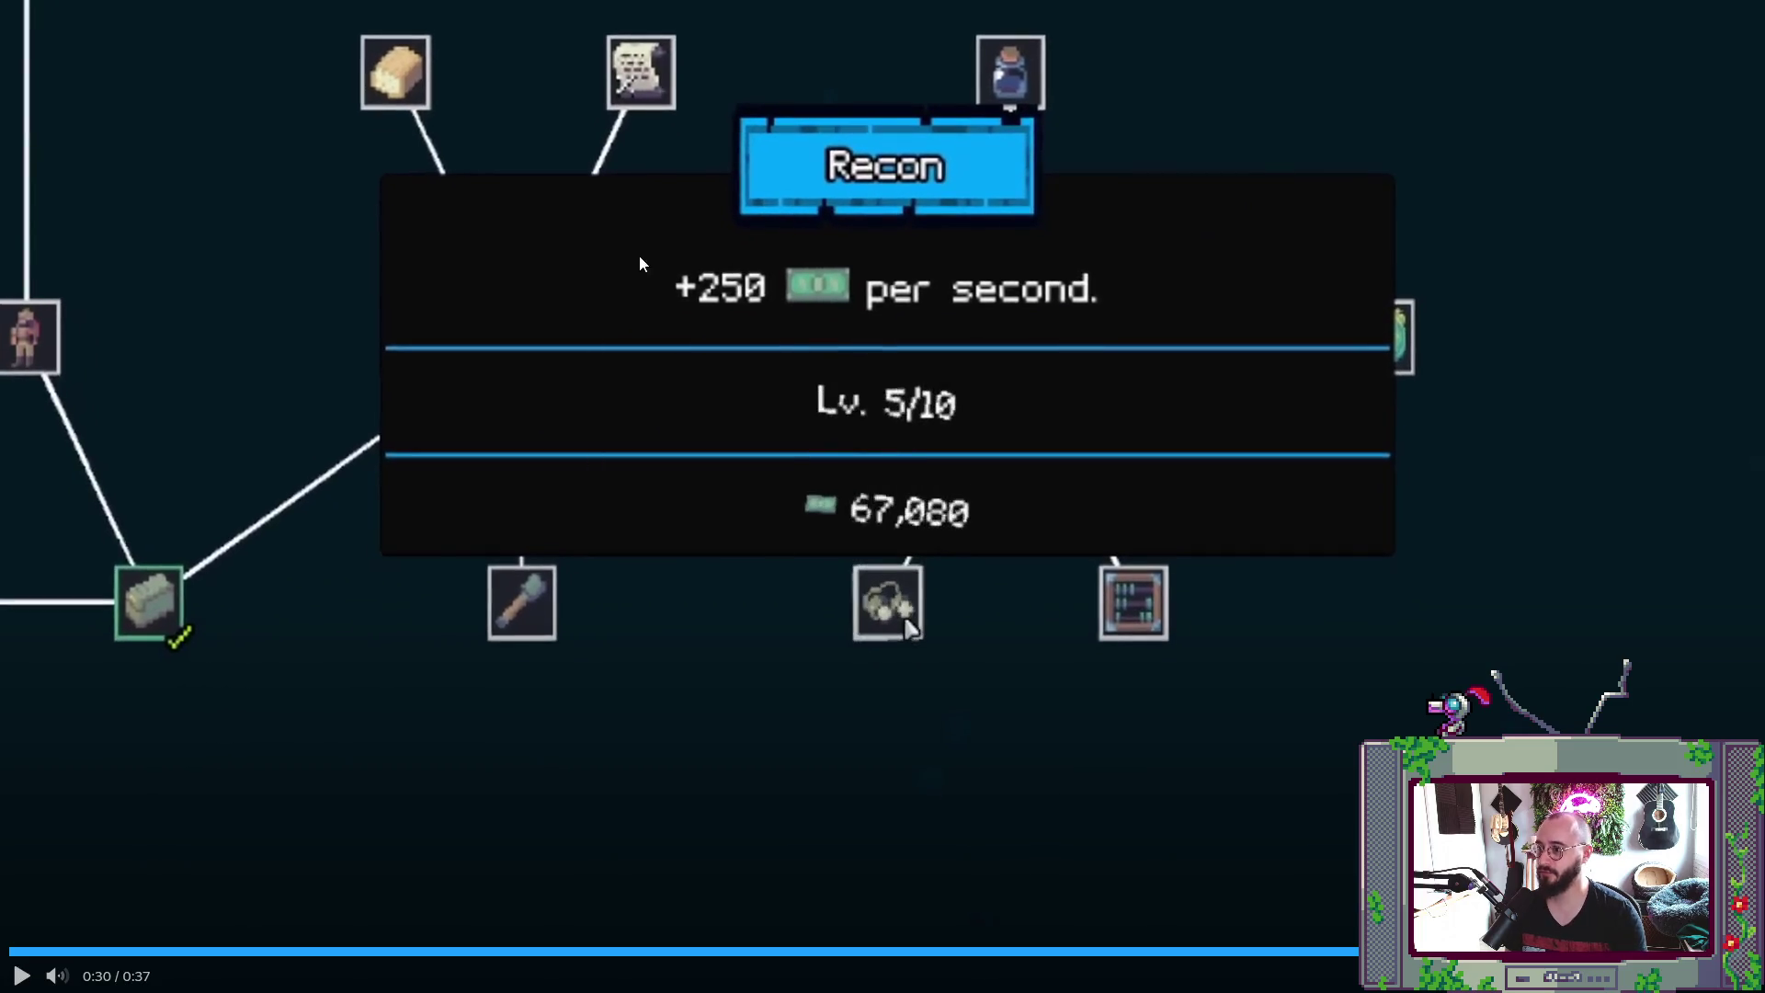
# - Resume the Click and Conquer trailer to its end and leave full-screen viewing
pyautogui.click(996, 738)
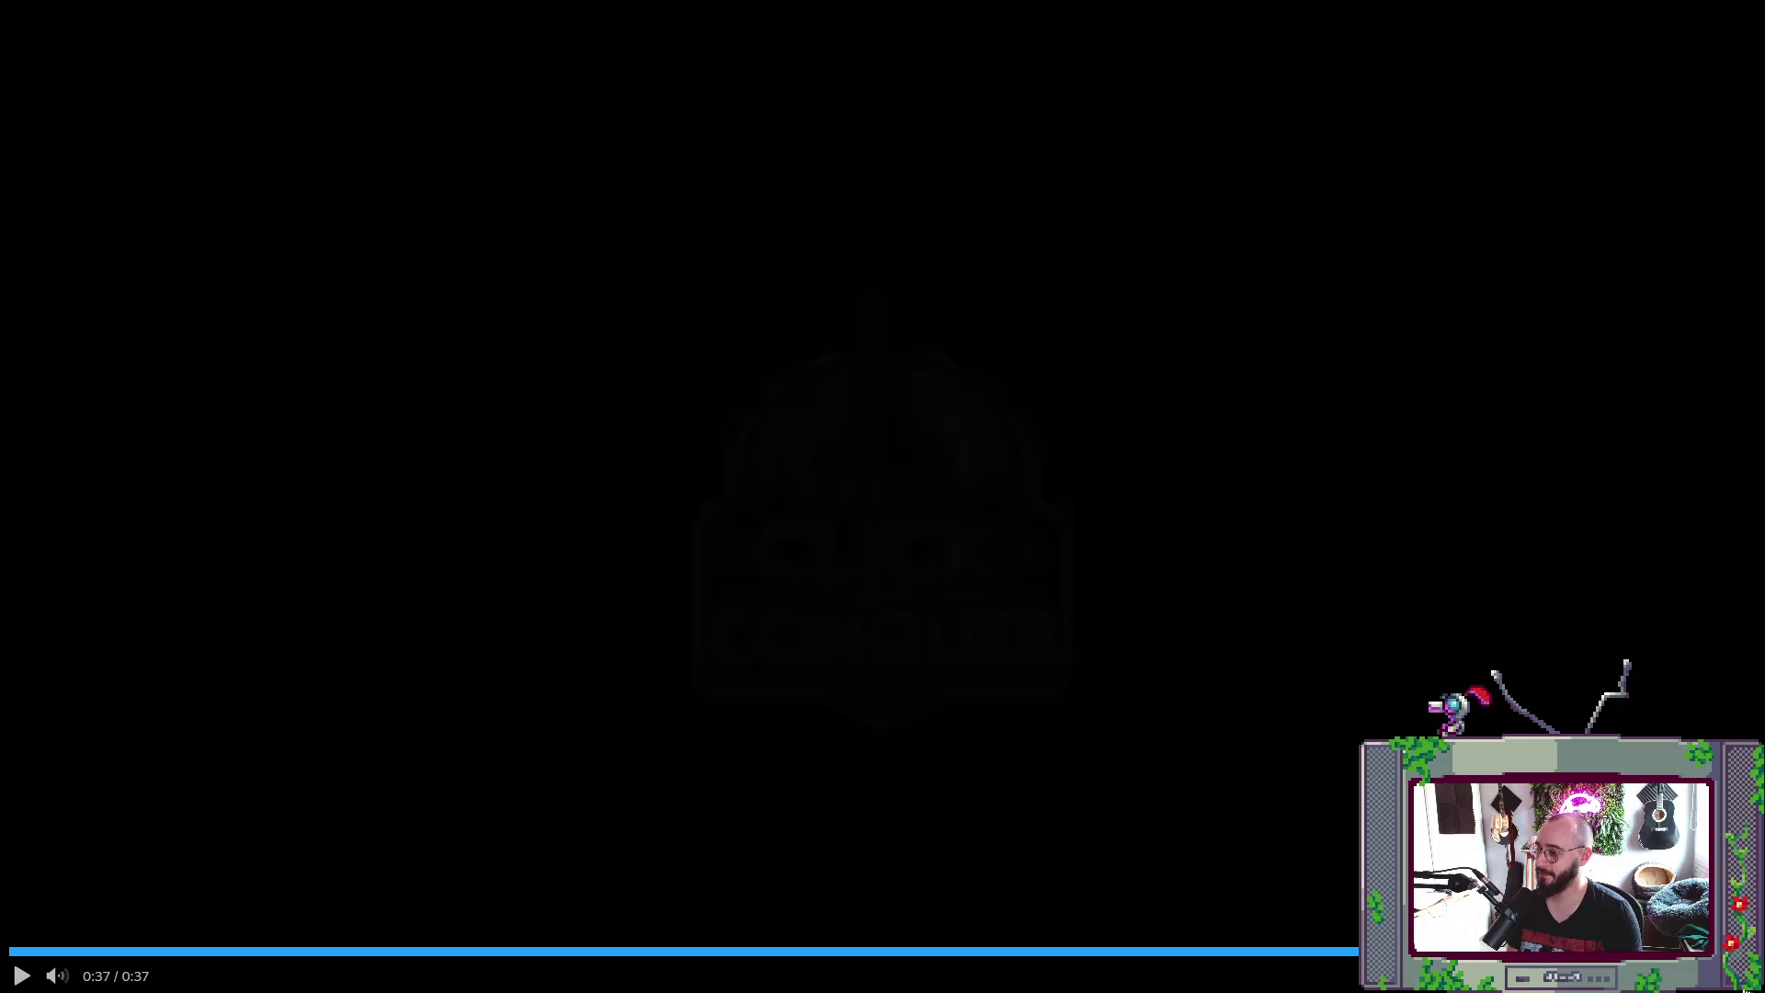
pyautogui.press('Escape')
pyautogui.scroll(-3, 725, 552)
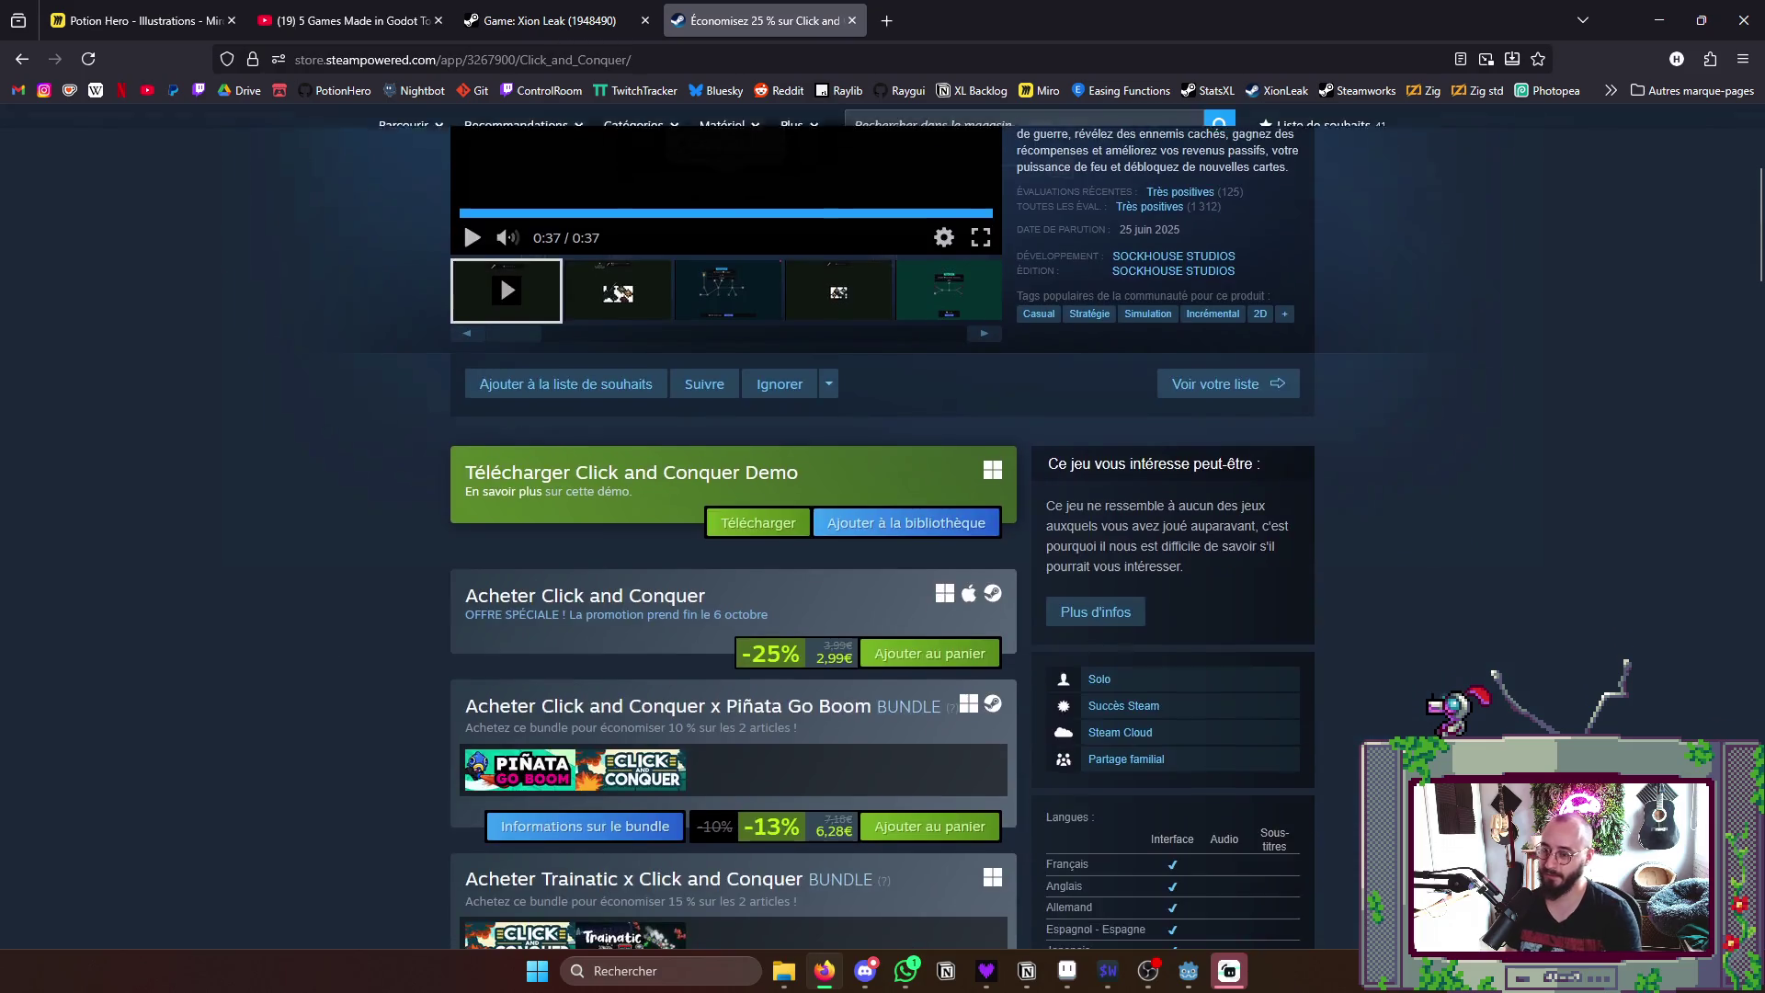
pyautogui.scroll(-2, 725, 551)
pyautogui.scroll(-3, 681, 480)
pyautogui.scroll(-3, 682, 480)
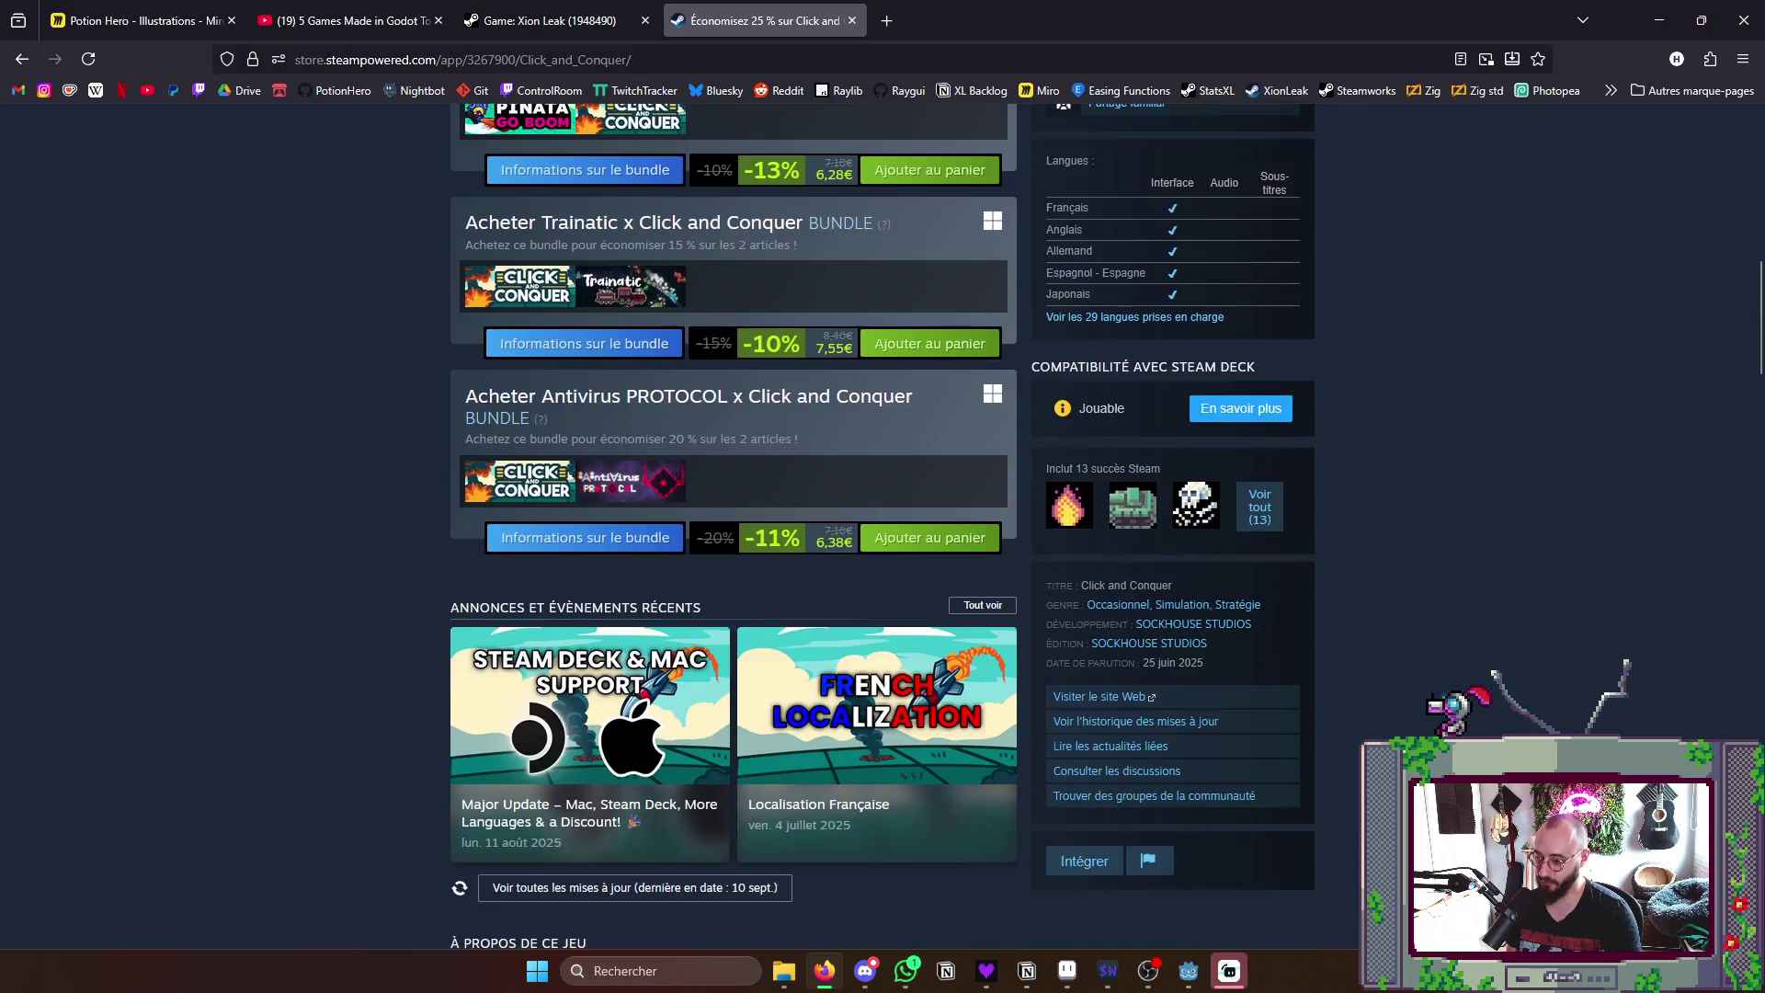
pyautogui.scroll(-3, 681, 480)
pyautogui.scroll(-2, 881, 816)
pyautogui.scroll(-2, 880, 817)
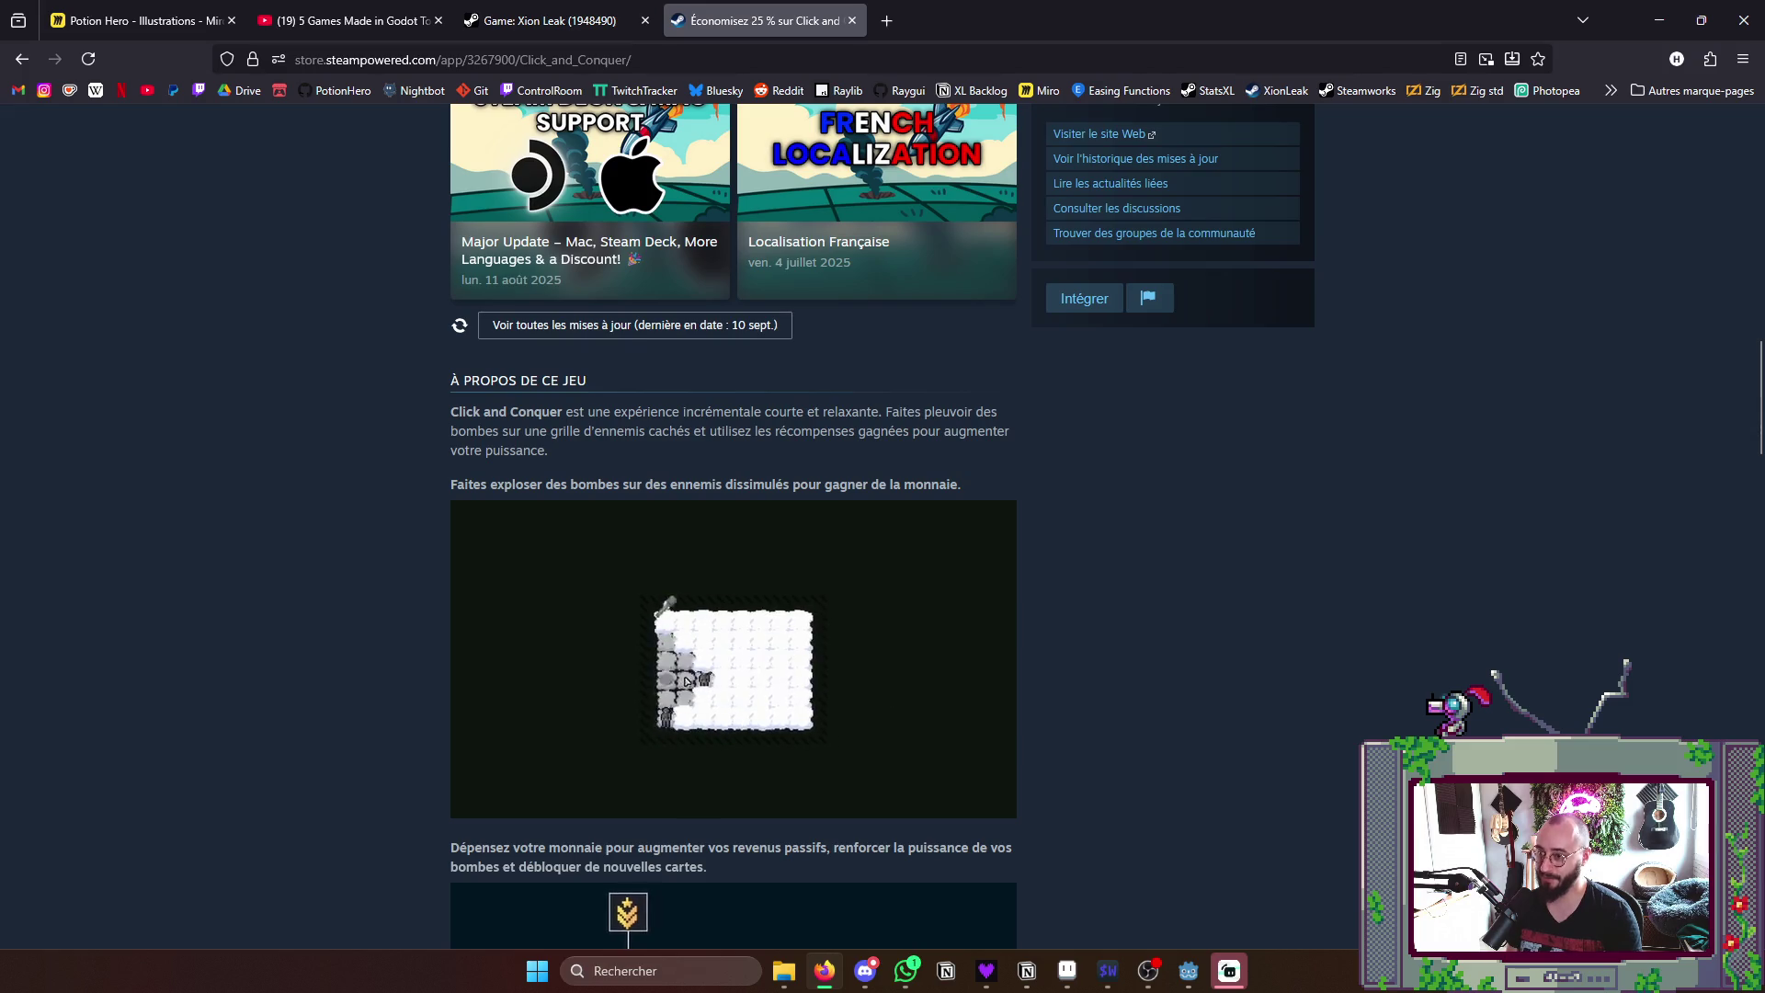
pyautogui.scroll(4, 880, 817)
pyautogui.scroll(3, 879, 817)
pyautogui.scroll(3, 501, 435)
pyautogui.scroll(3, 501, 435)
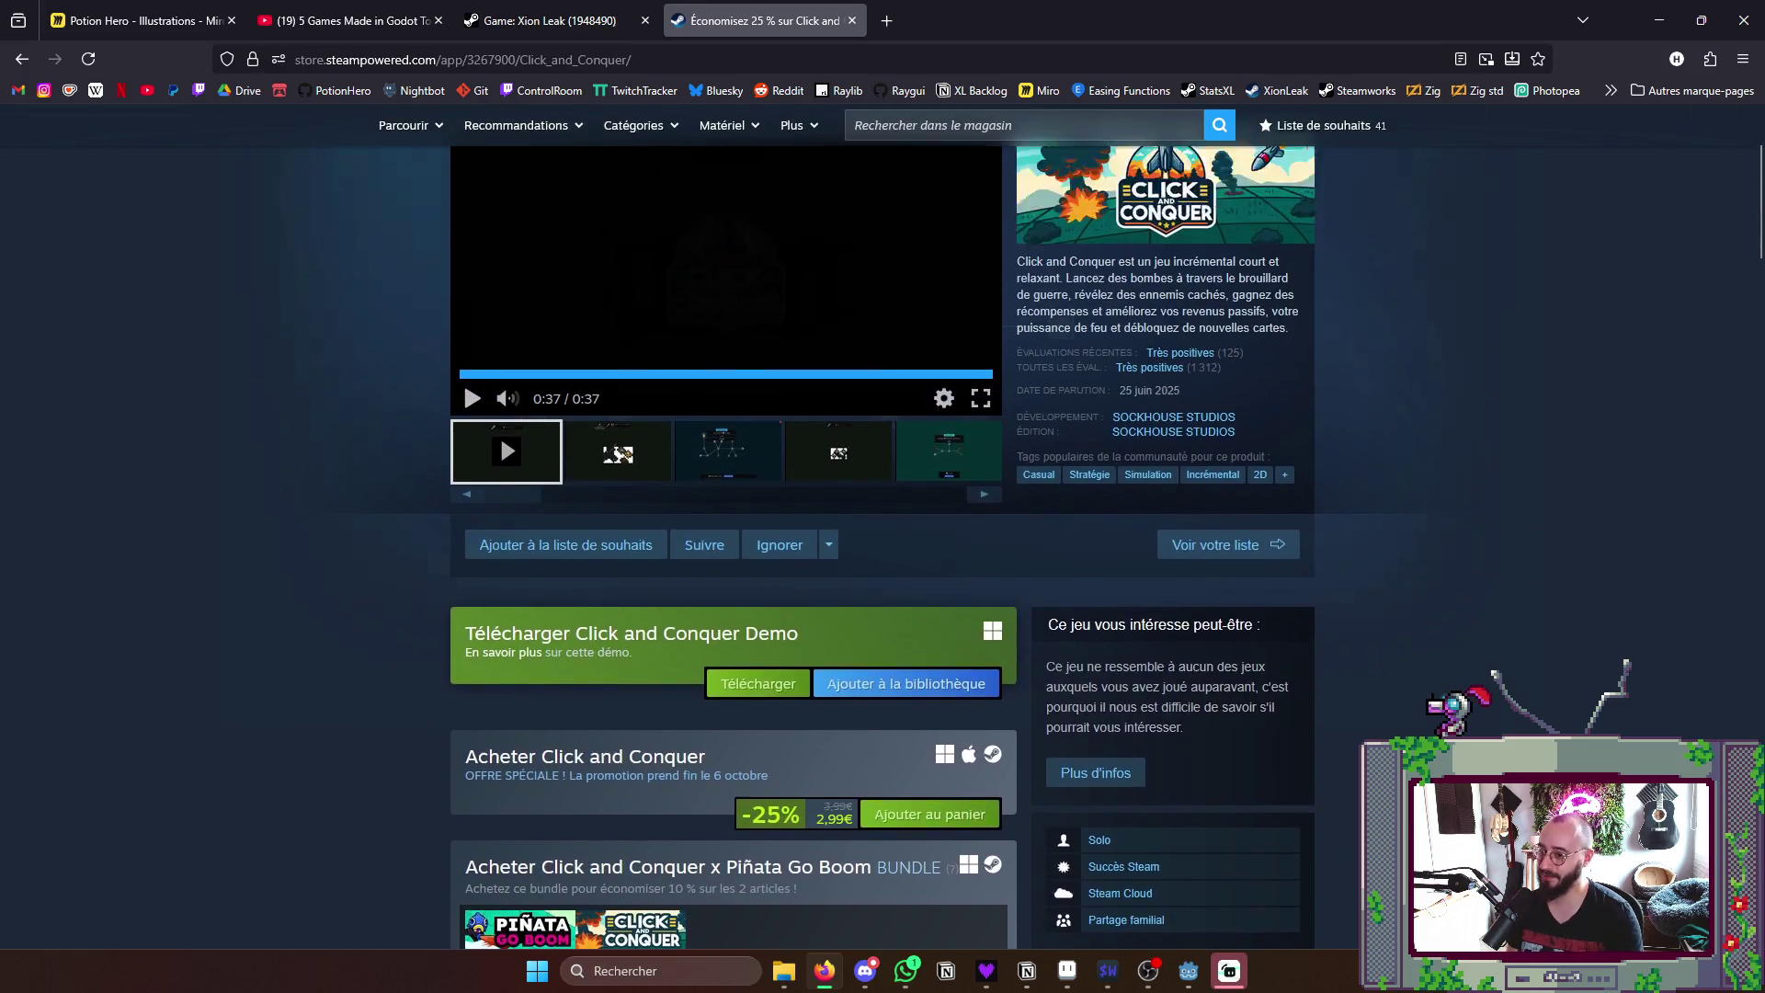
pyautogui.scroll(3, 500, 648)
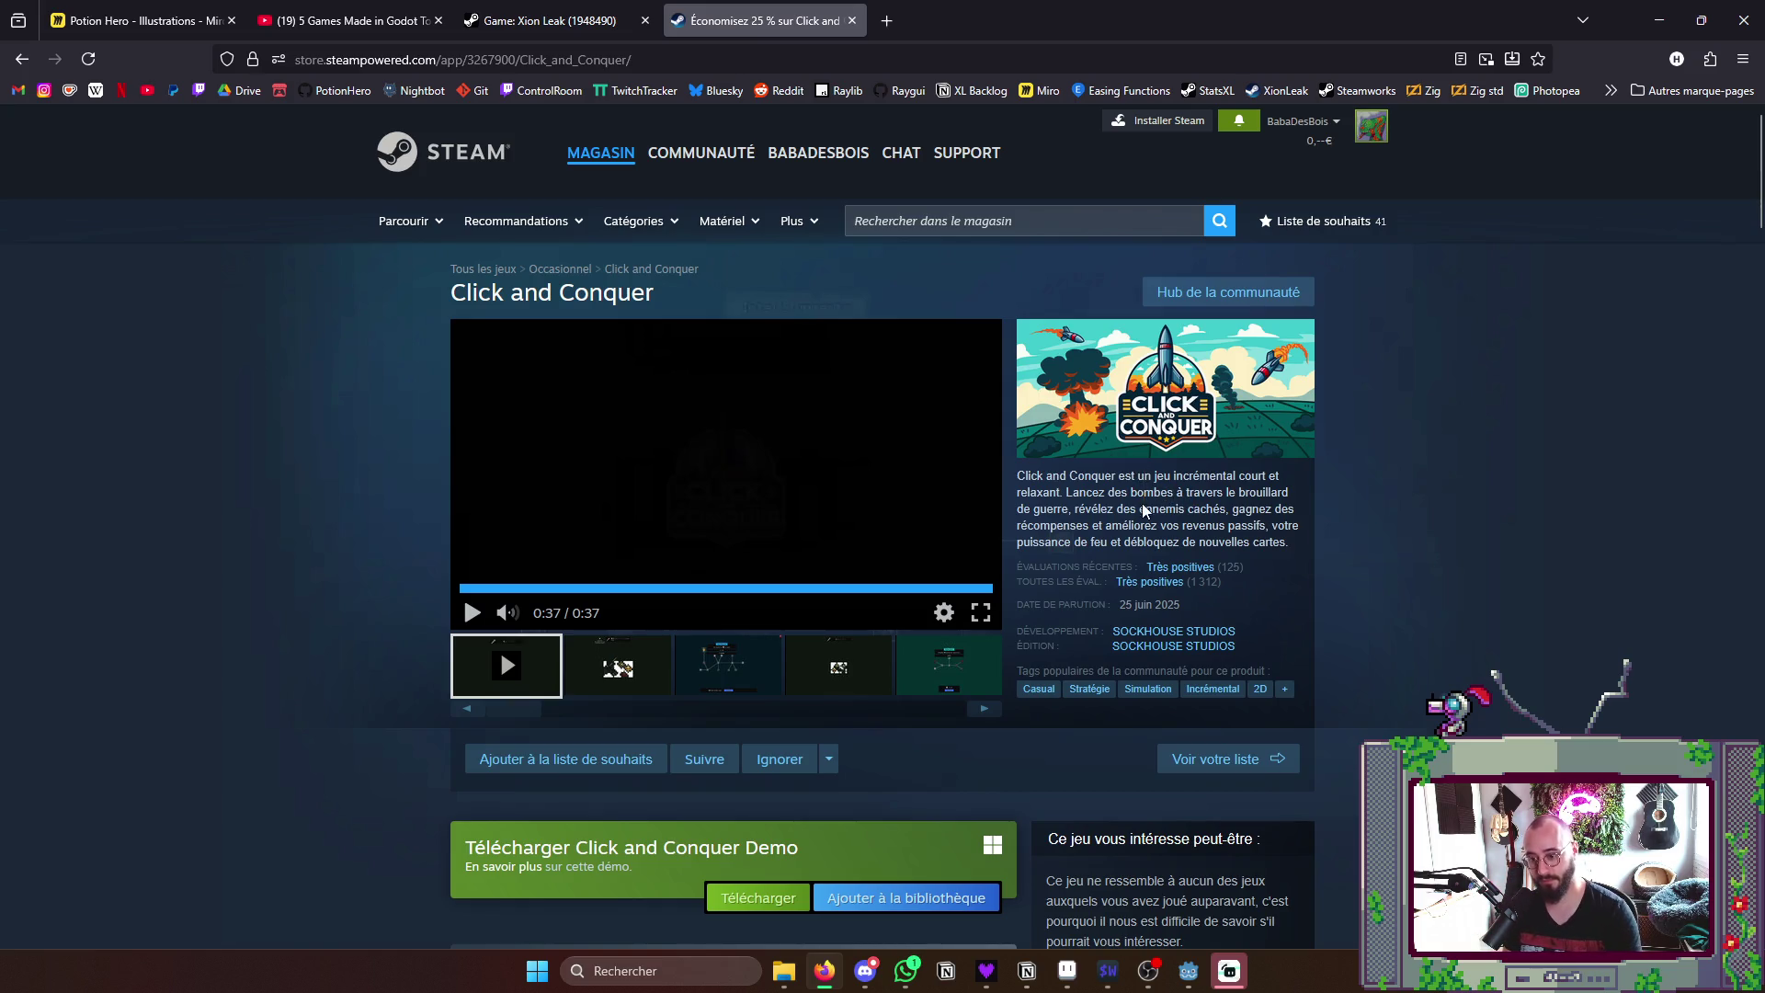
pyautogui.scroll(-3, 1142, 524)
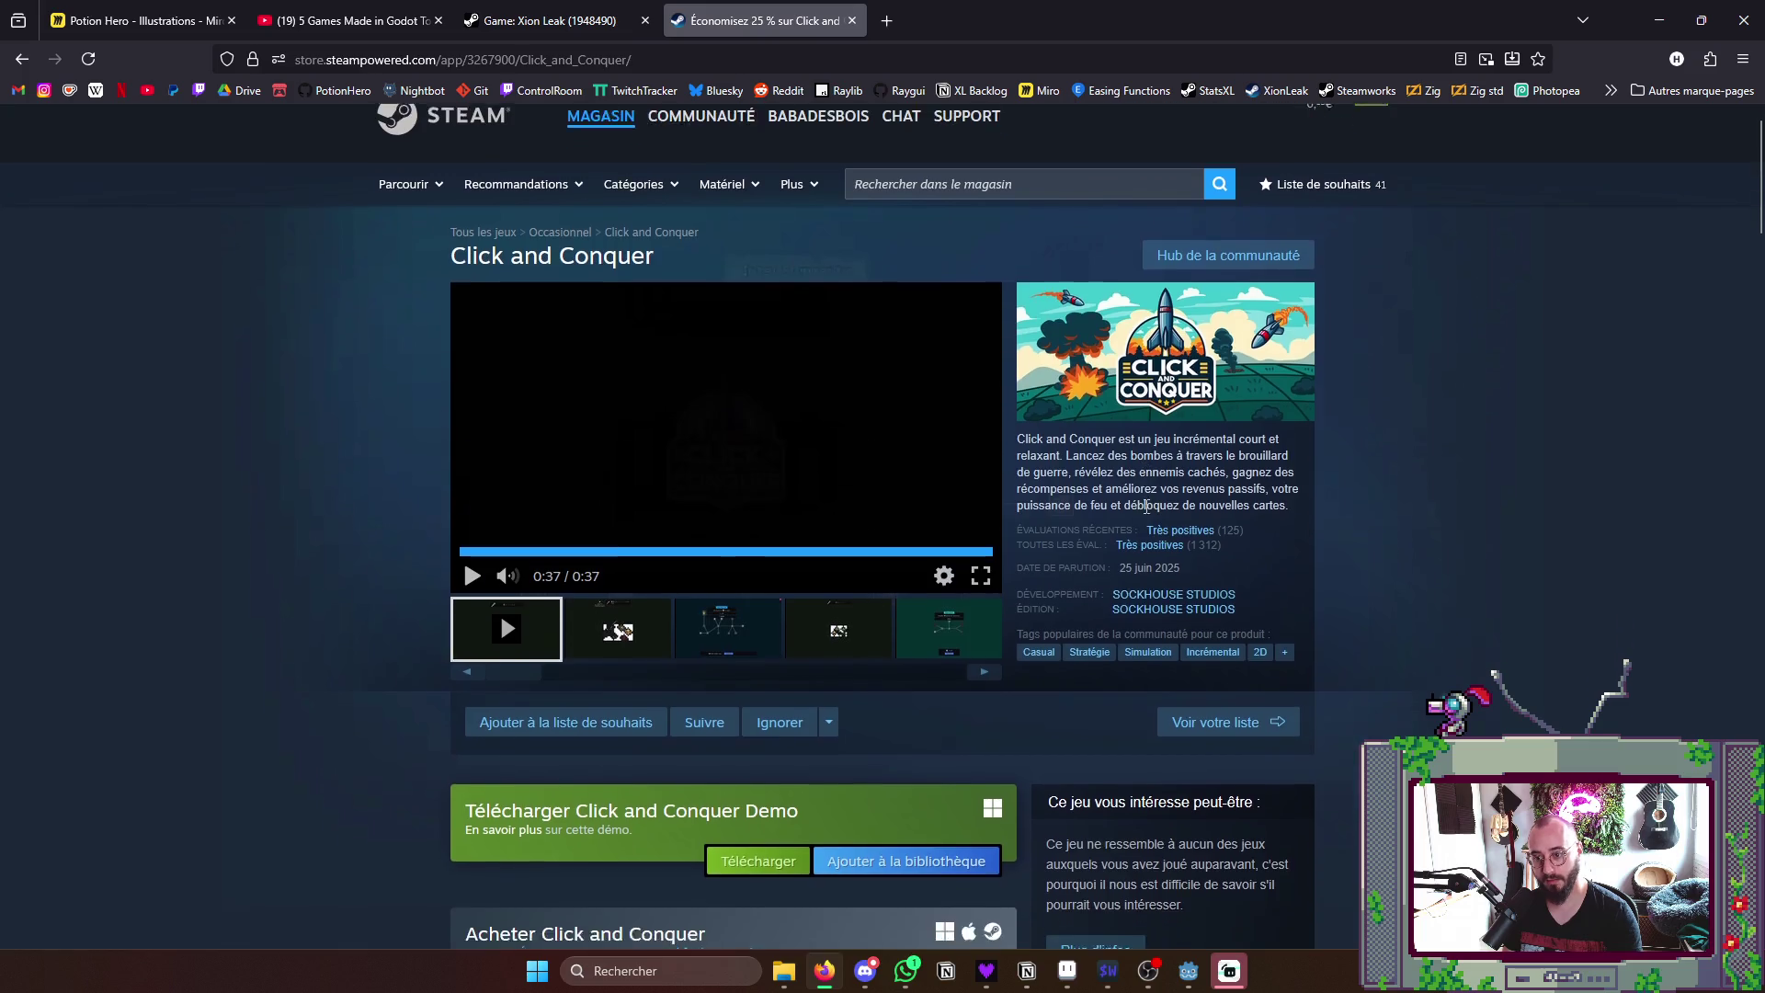
pyautogui.scroll(-6, 1144, 525)
pyautogui.scroll(-5, 1144, 525)
pyautogui.scroll(-4, 1140, 526)
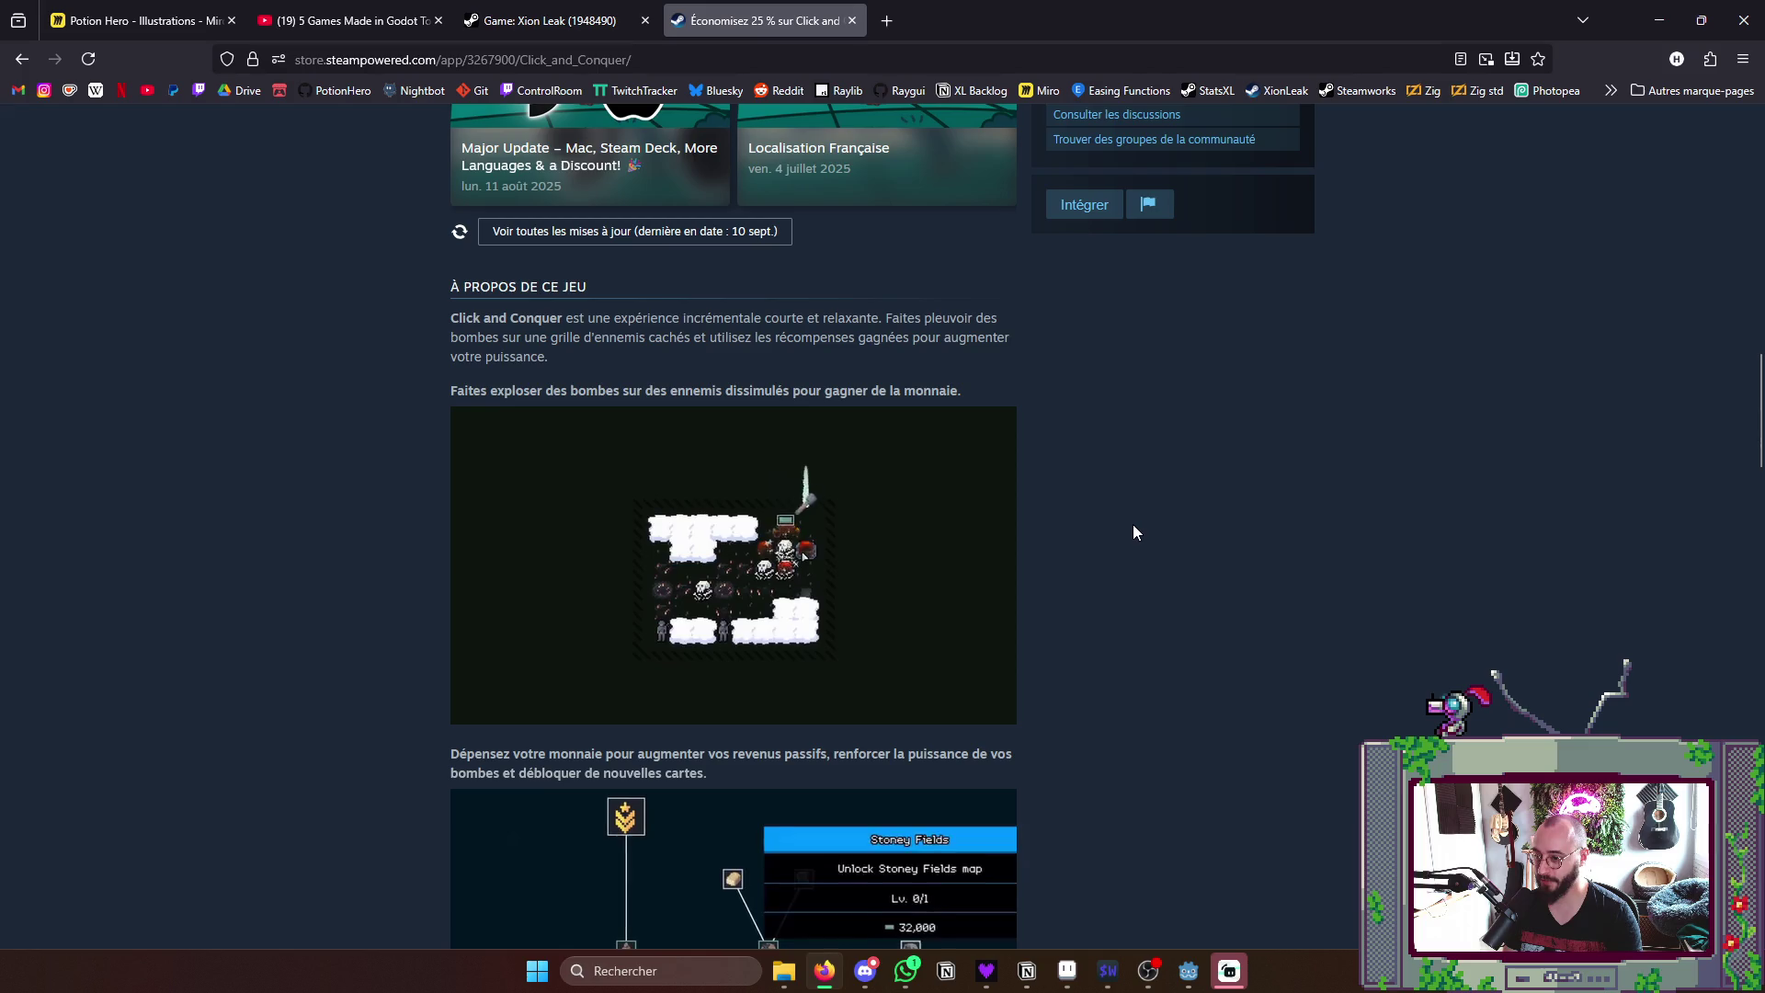
pyautogui.scroll(-3, 1072, 569)
pyautogui.scroll(3, 1061, 575)
pyautogui.moveTo(732, 524)
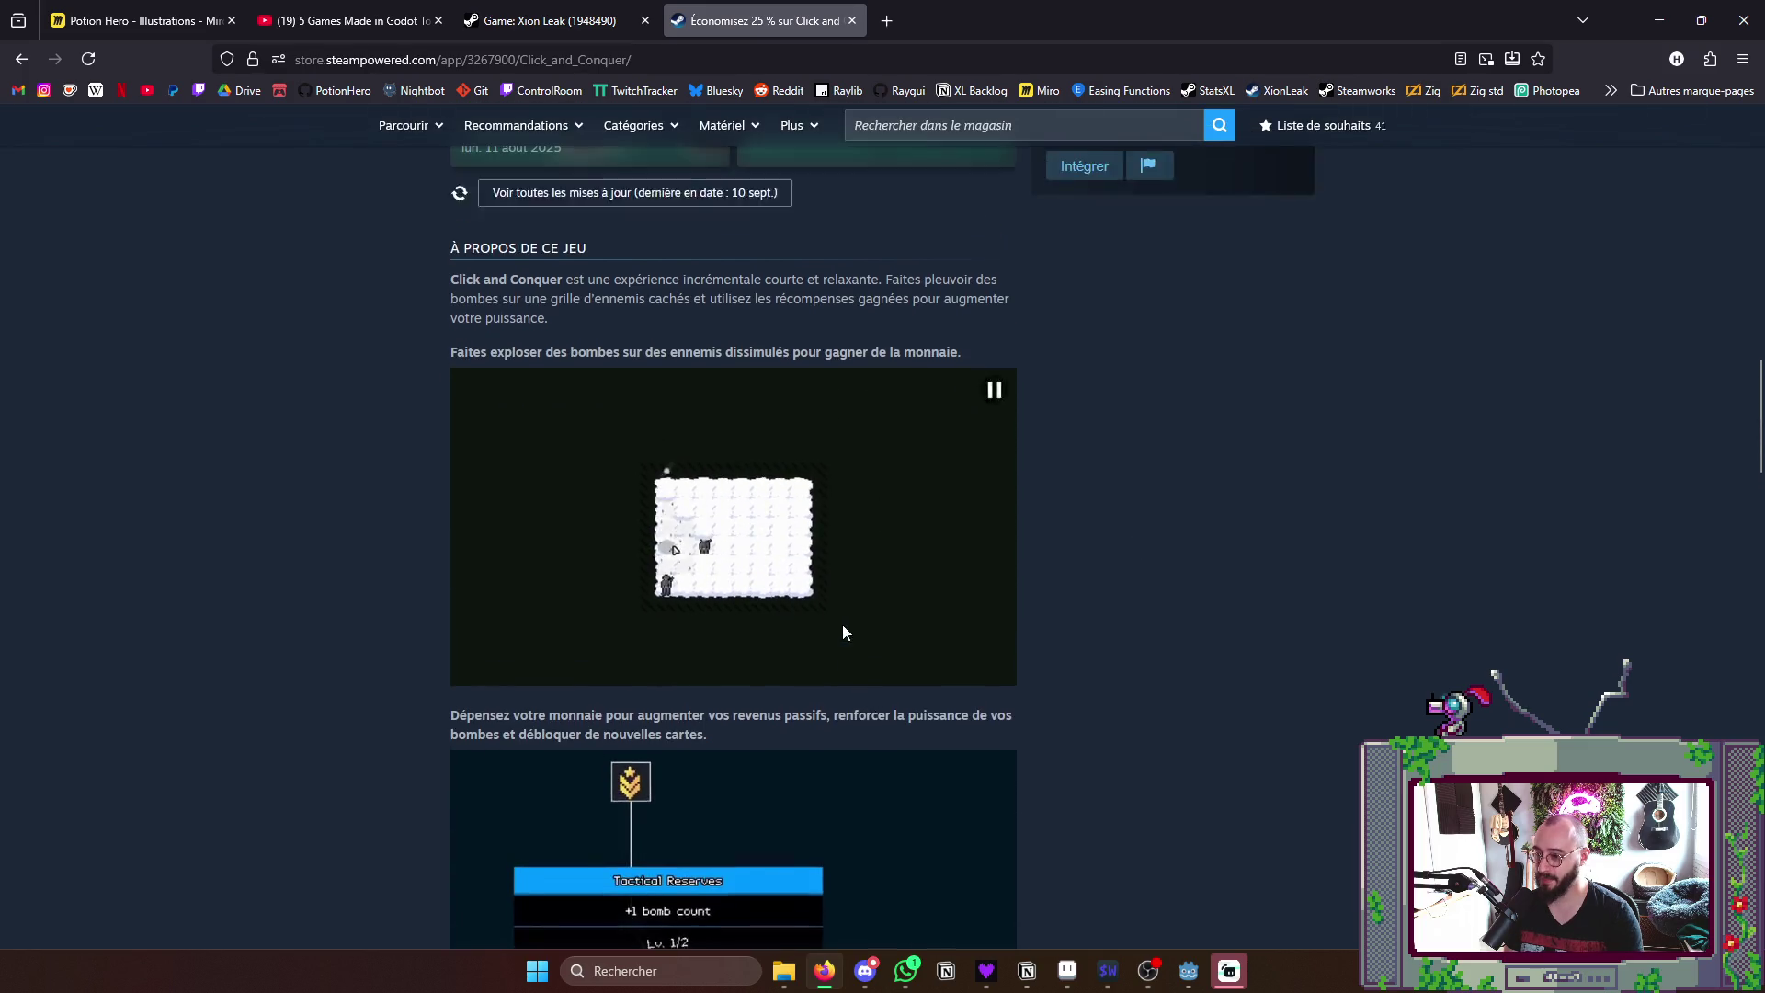
pyautogui.scroll(1, 843, 625)
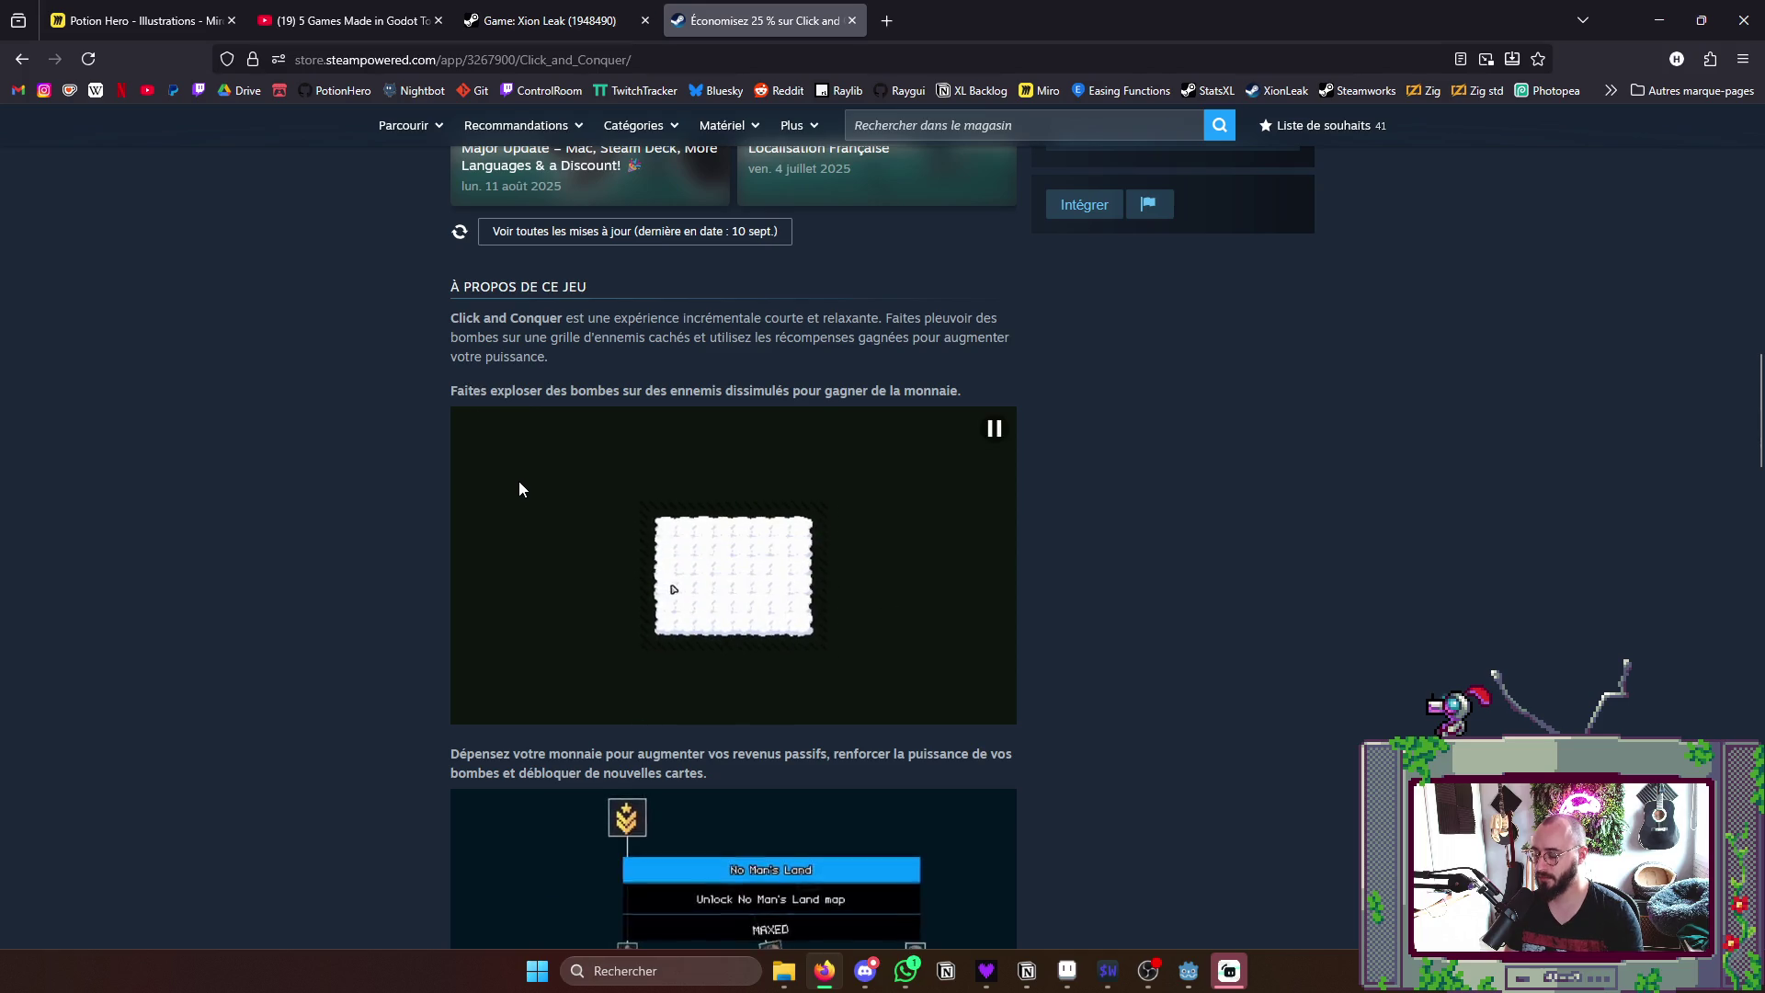
pyautogui.scroll(-1, 519, 481)
pyautogui.scroll(-1, 516, 472)
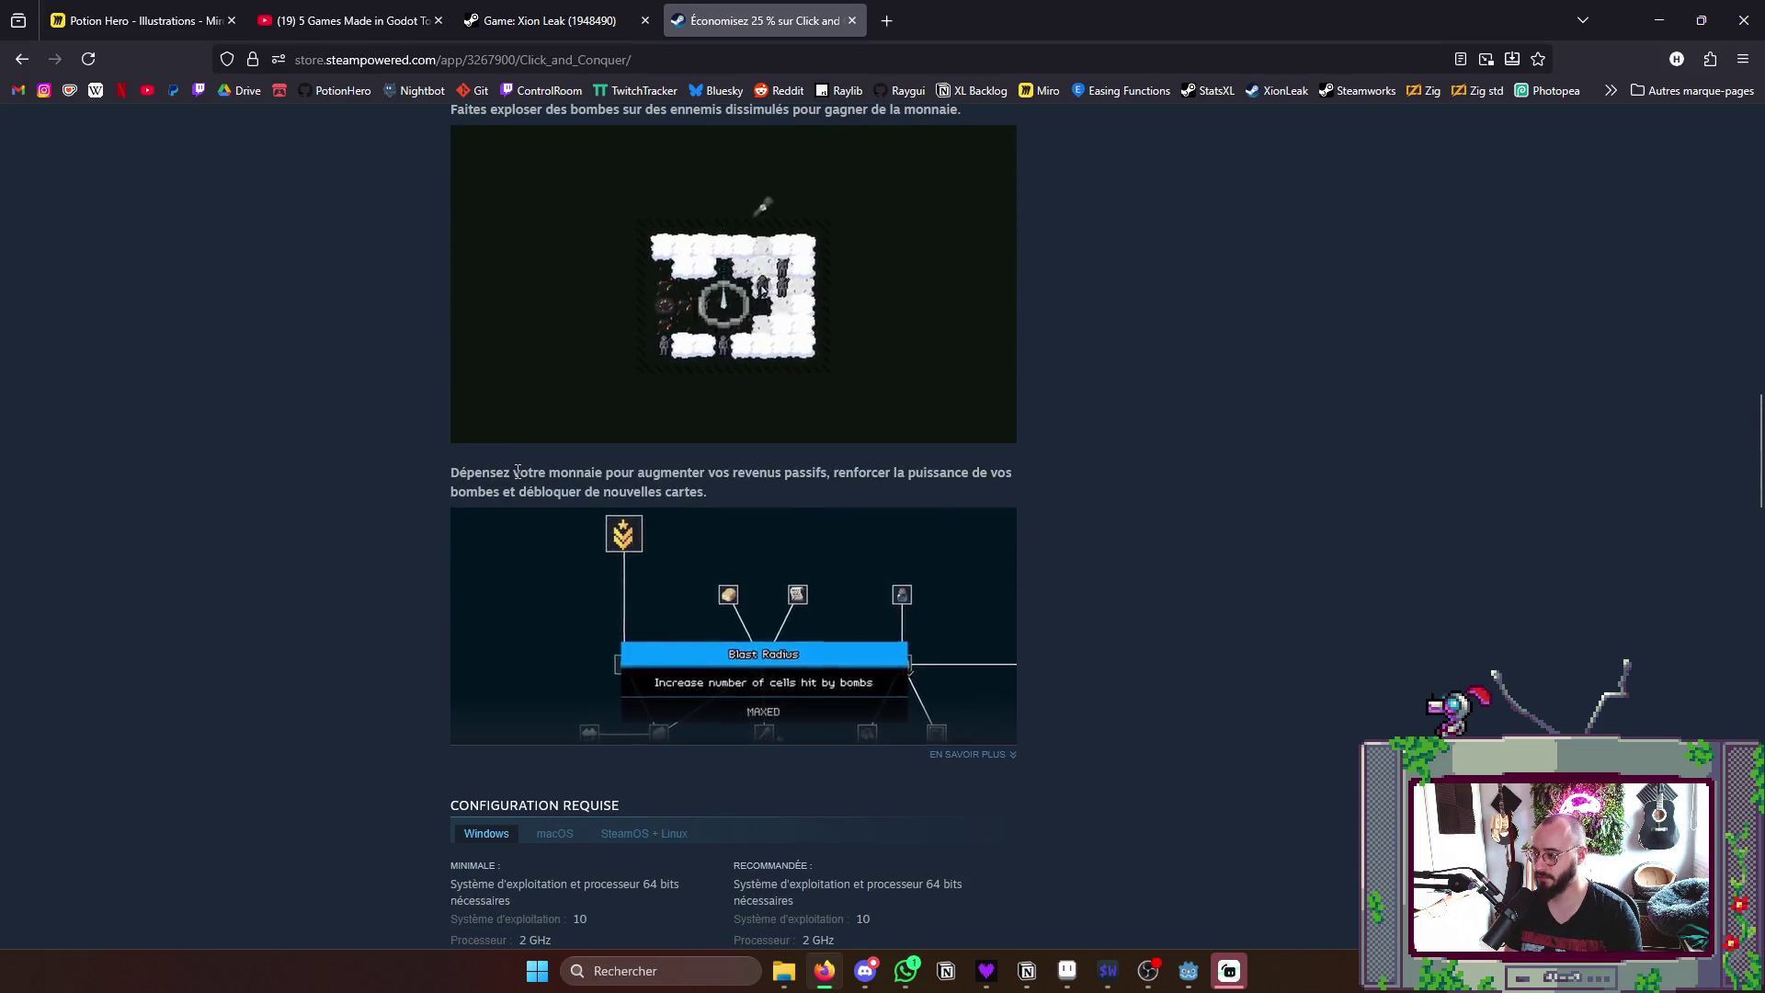
pyautogui.scroll(4, 1158, 598)
pyautogui.scroll(5, 1159, 600)
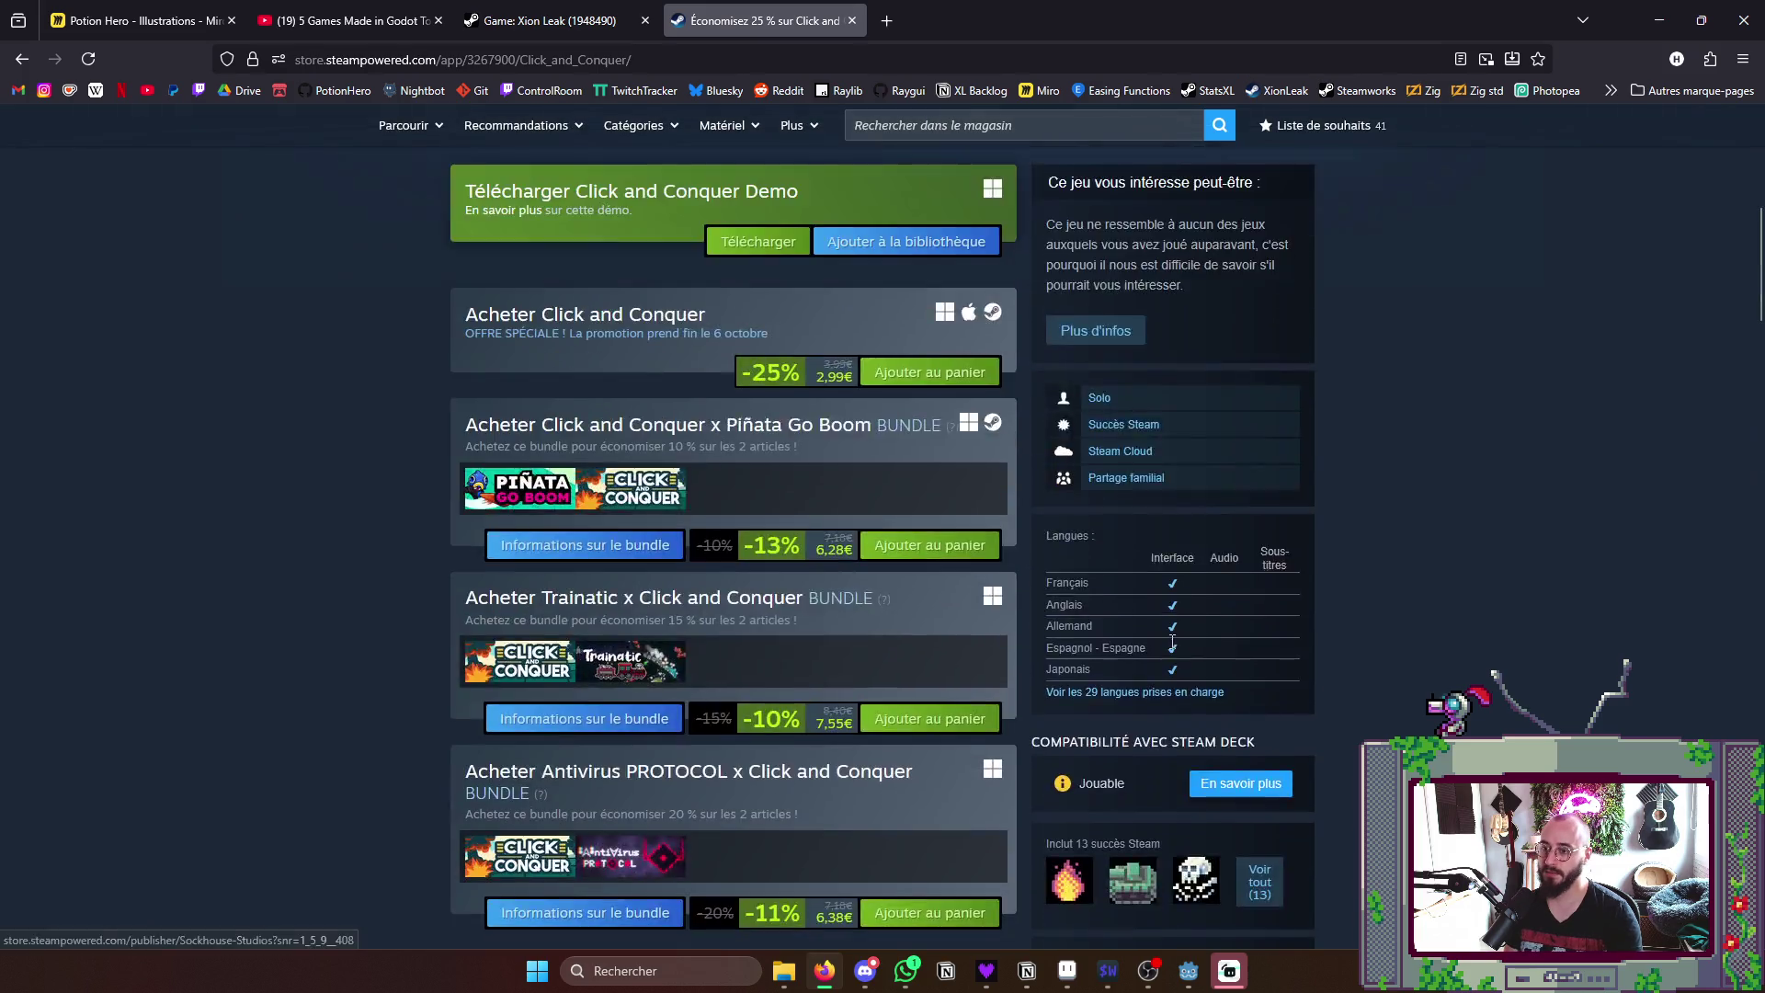
pyautogui.scroll(5, 1160, 600)
# - Minimize the browser to bring the Aseprite thorn sprite back to the front
pyautogui.click(1659, 19)
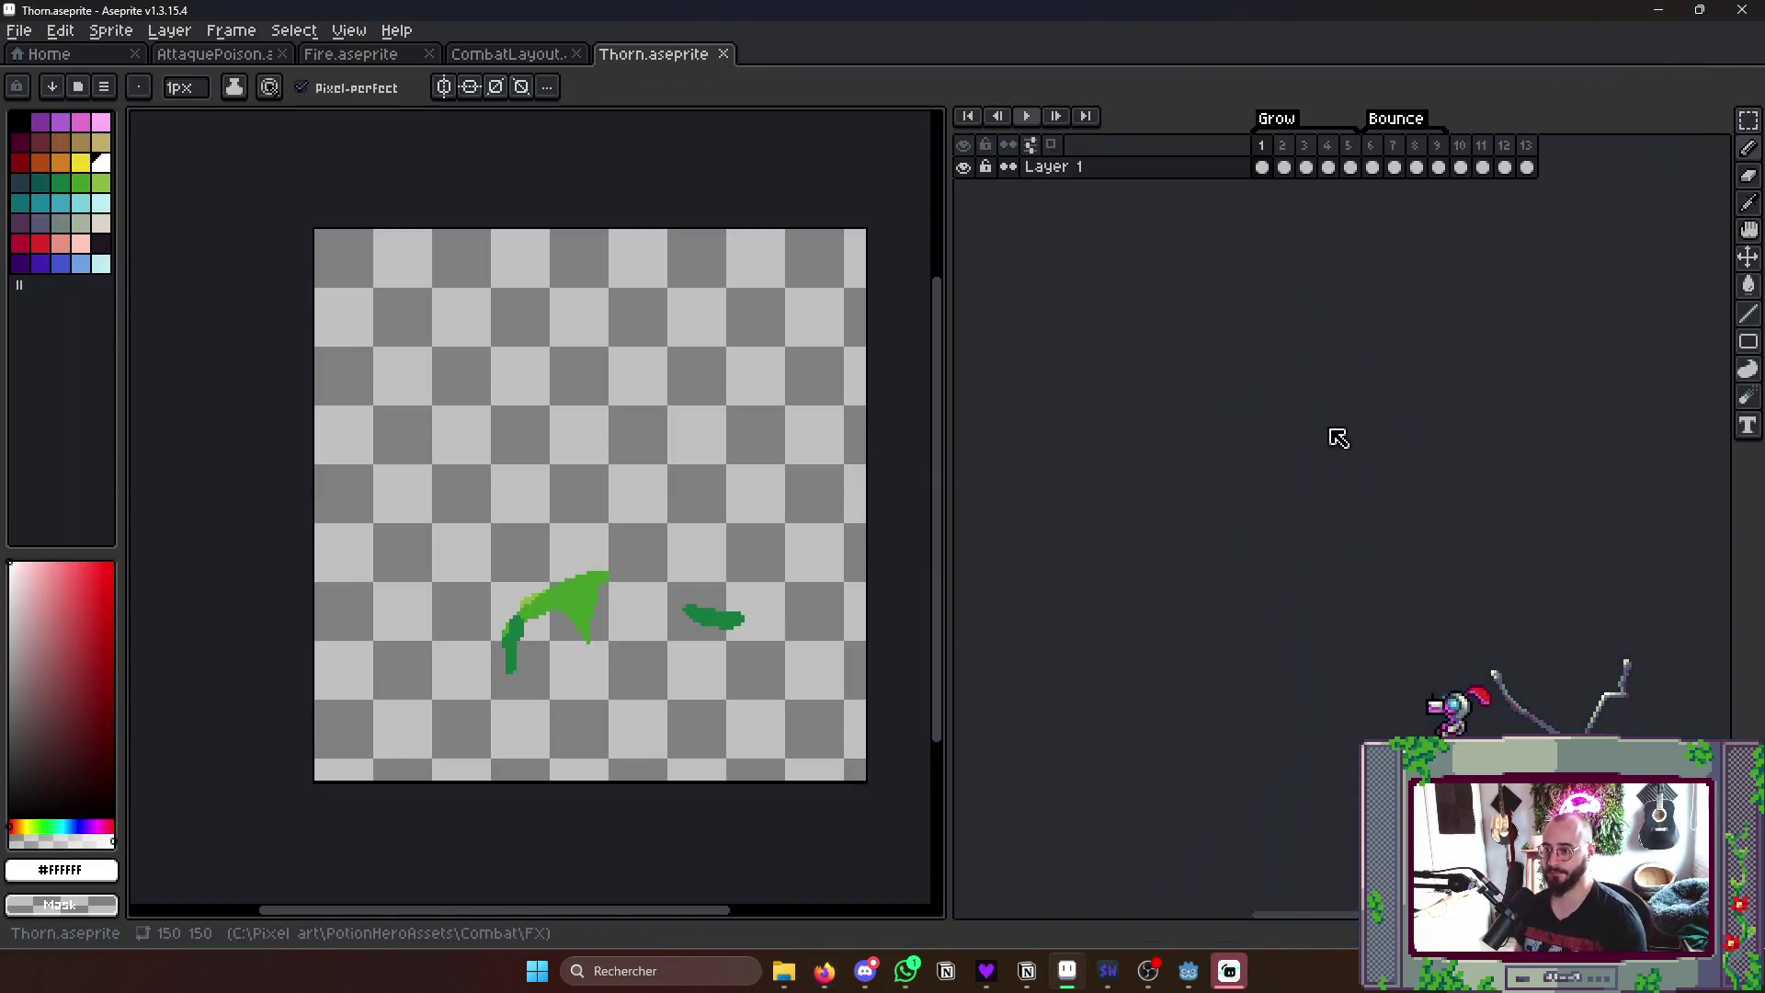
# - Preview the thorn animation and resume the background music before returning to the sprite
pyautogui.press('Return')
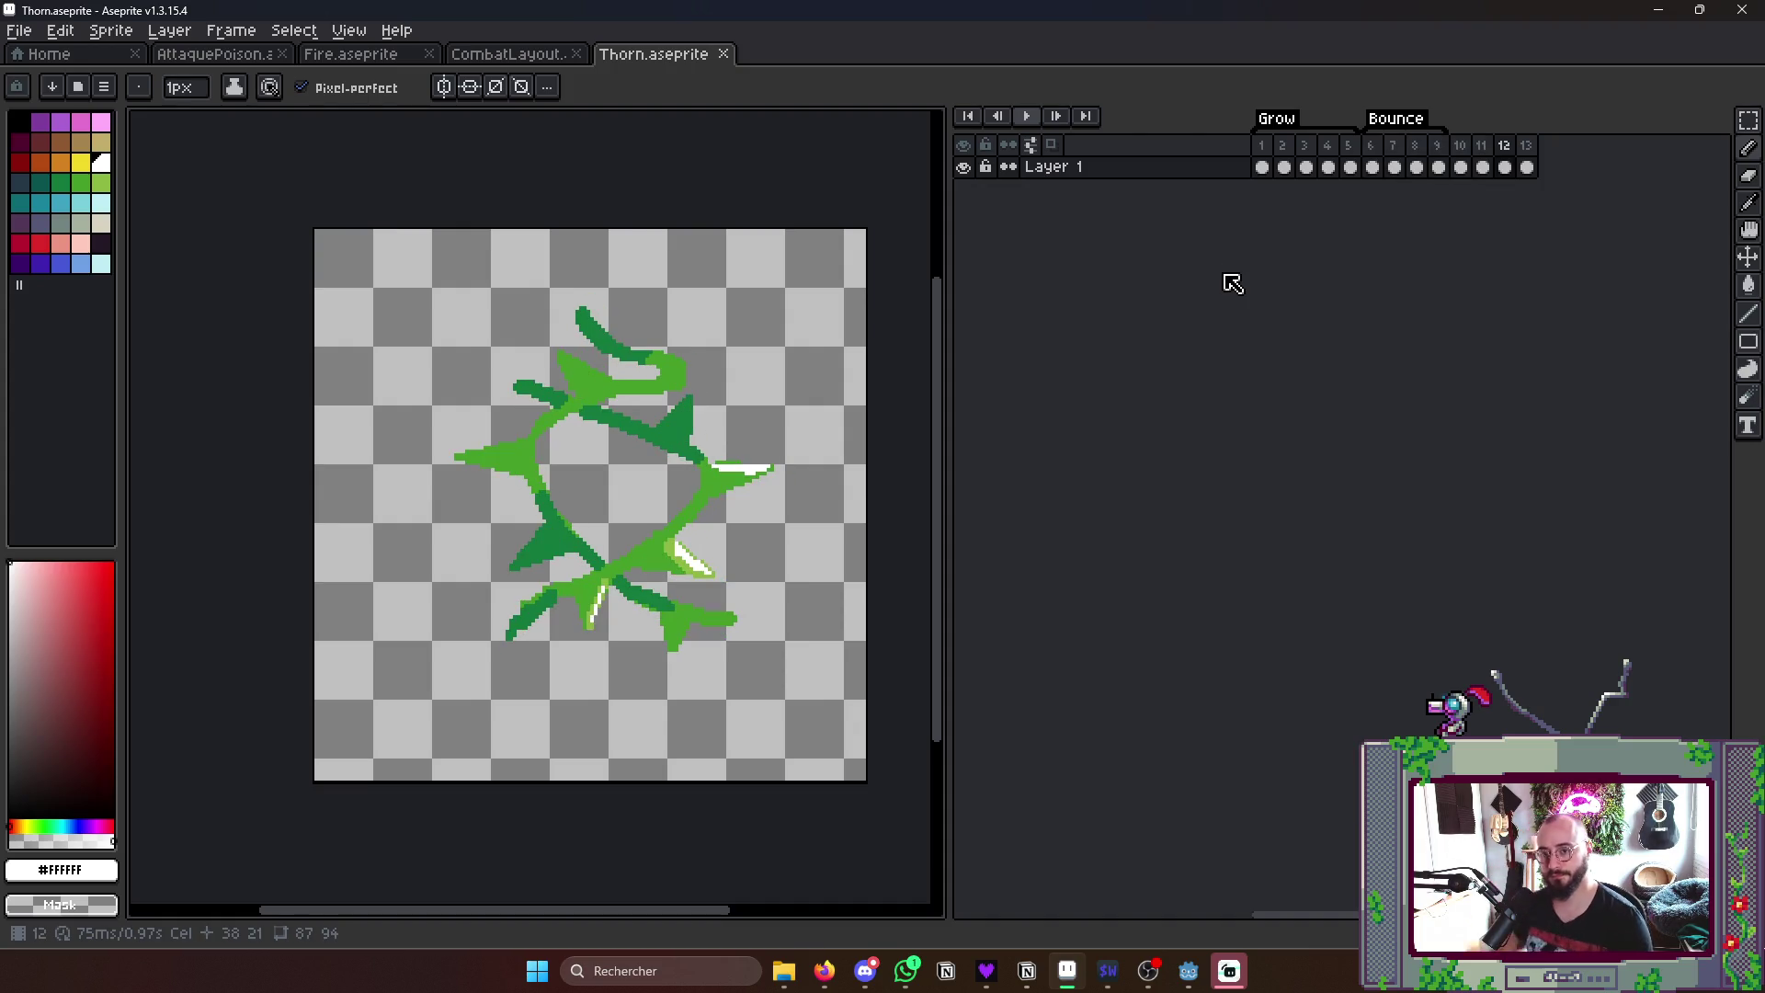
pyautogui.scroll(2, 728, 441)
pyautogui.scroll(1, 728, 442)
pyautogui.scroll(1, 766, 393)
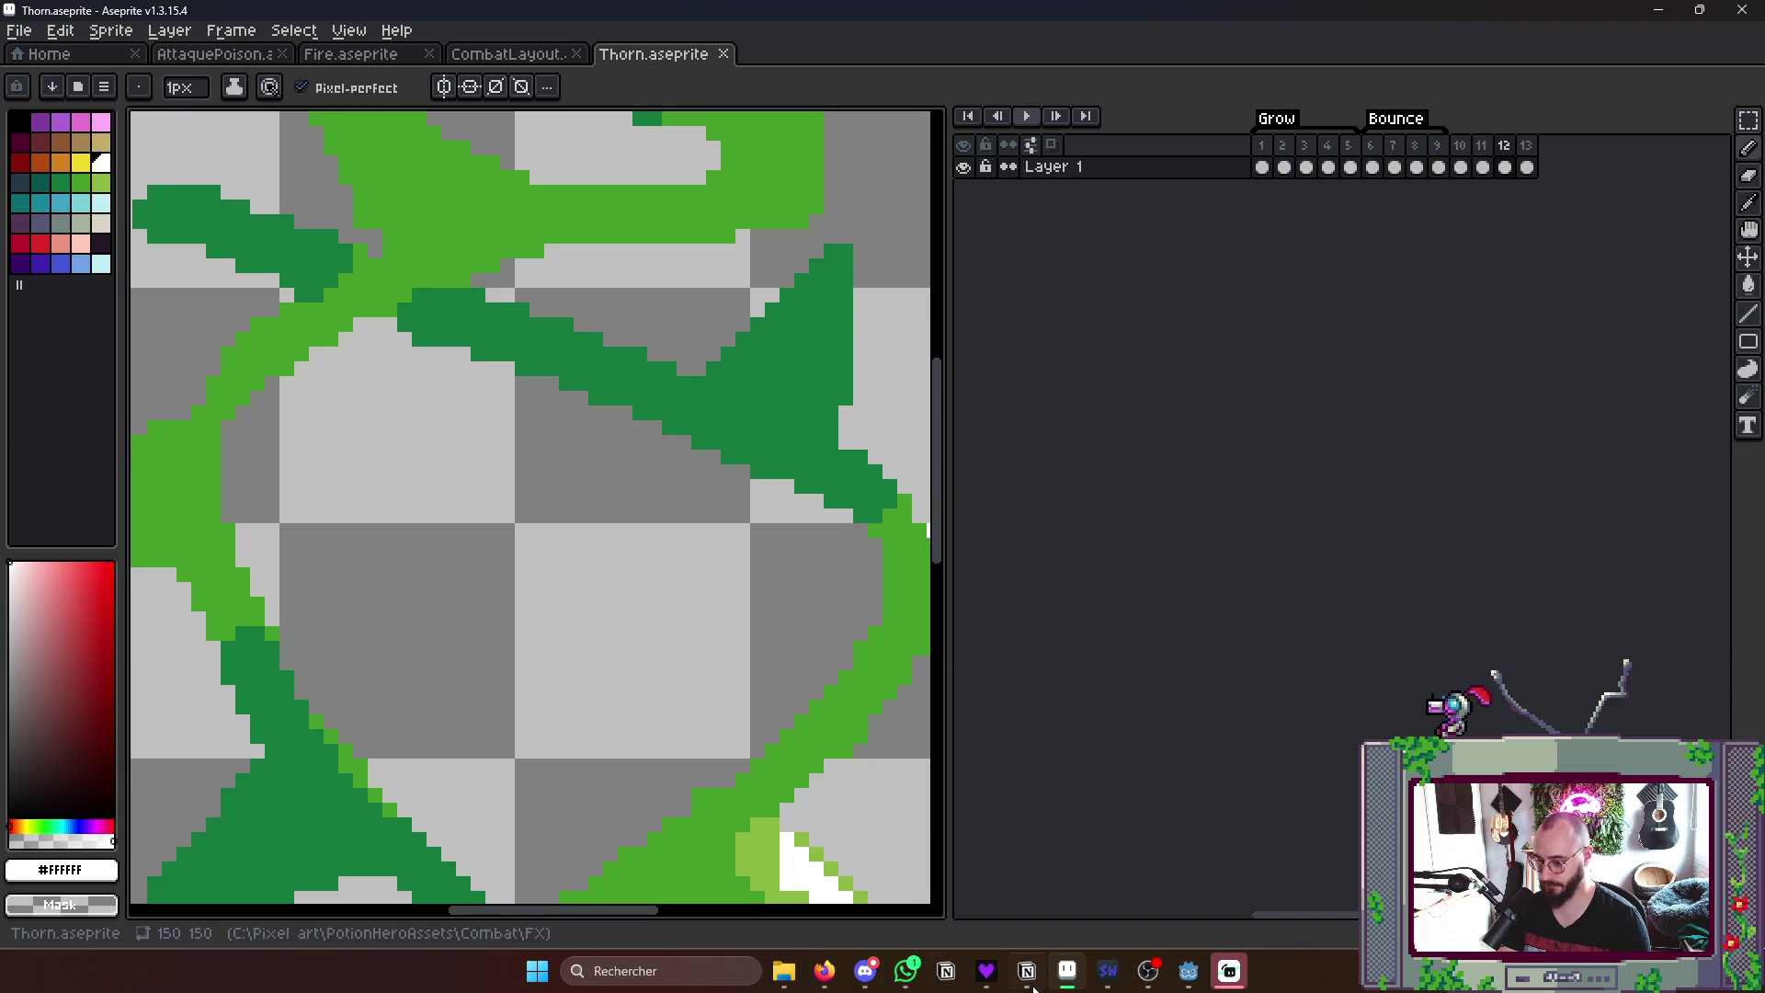
pyautogui.click(987, 972)
pyautogui.click(876, 902)
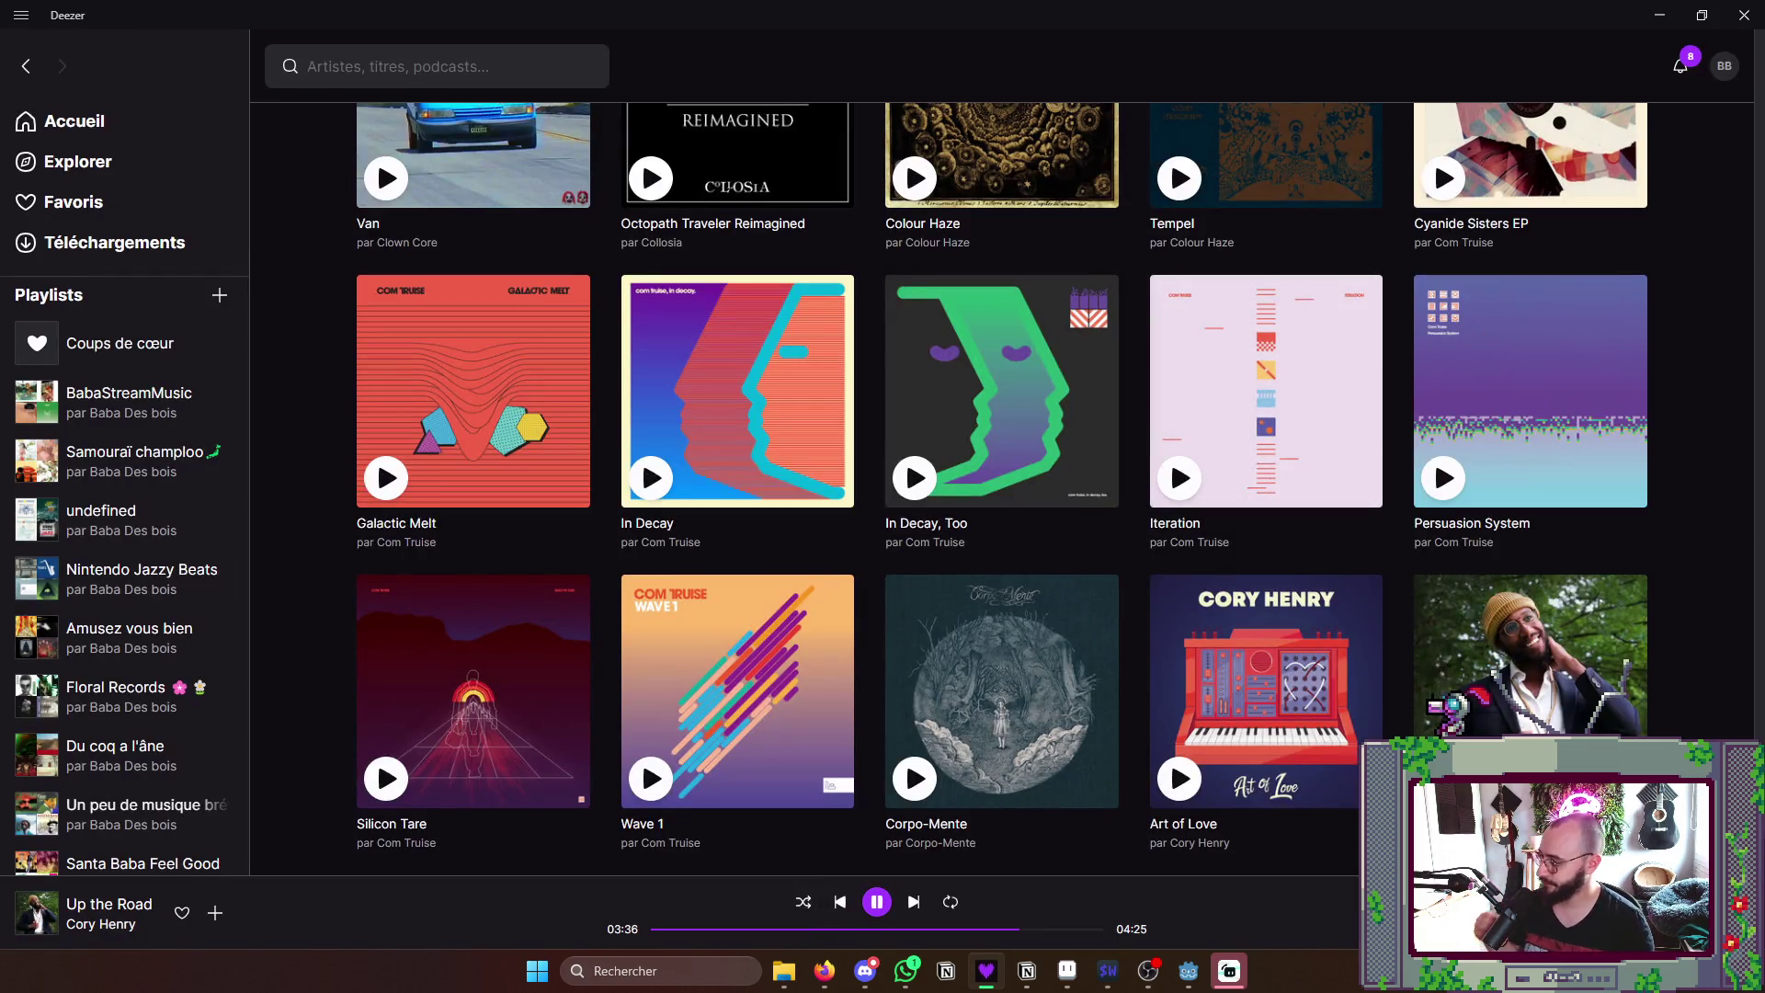
pyautogui.click(1660, 15)
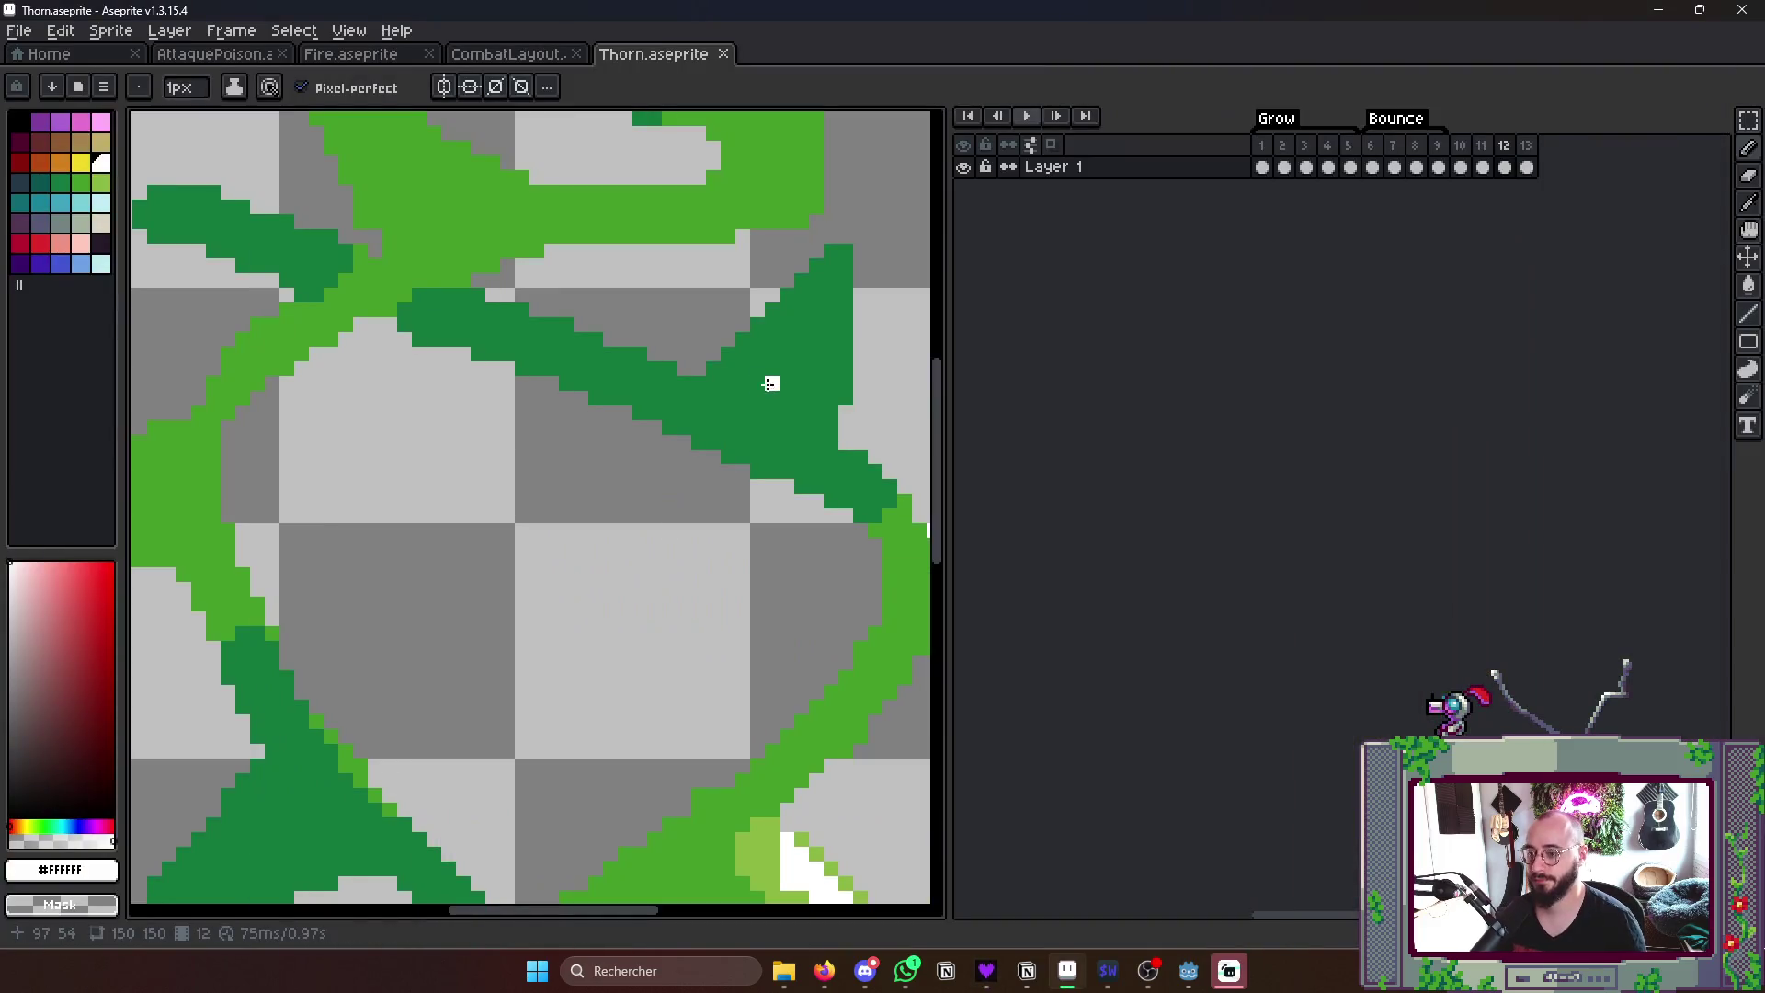
# - With a 2-pixel brush, paint a white highlight on the frame-11 thorn, redrawing it slightly higher
pyautogui.press('+')
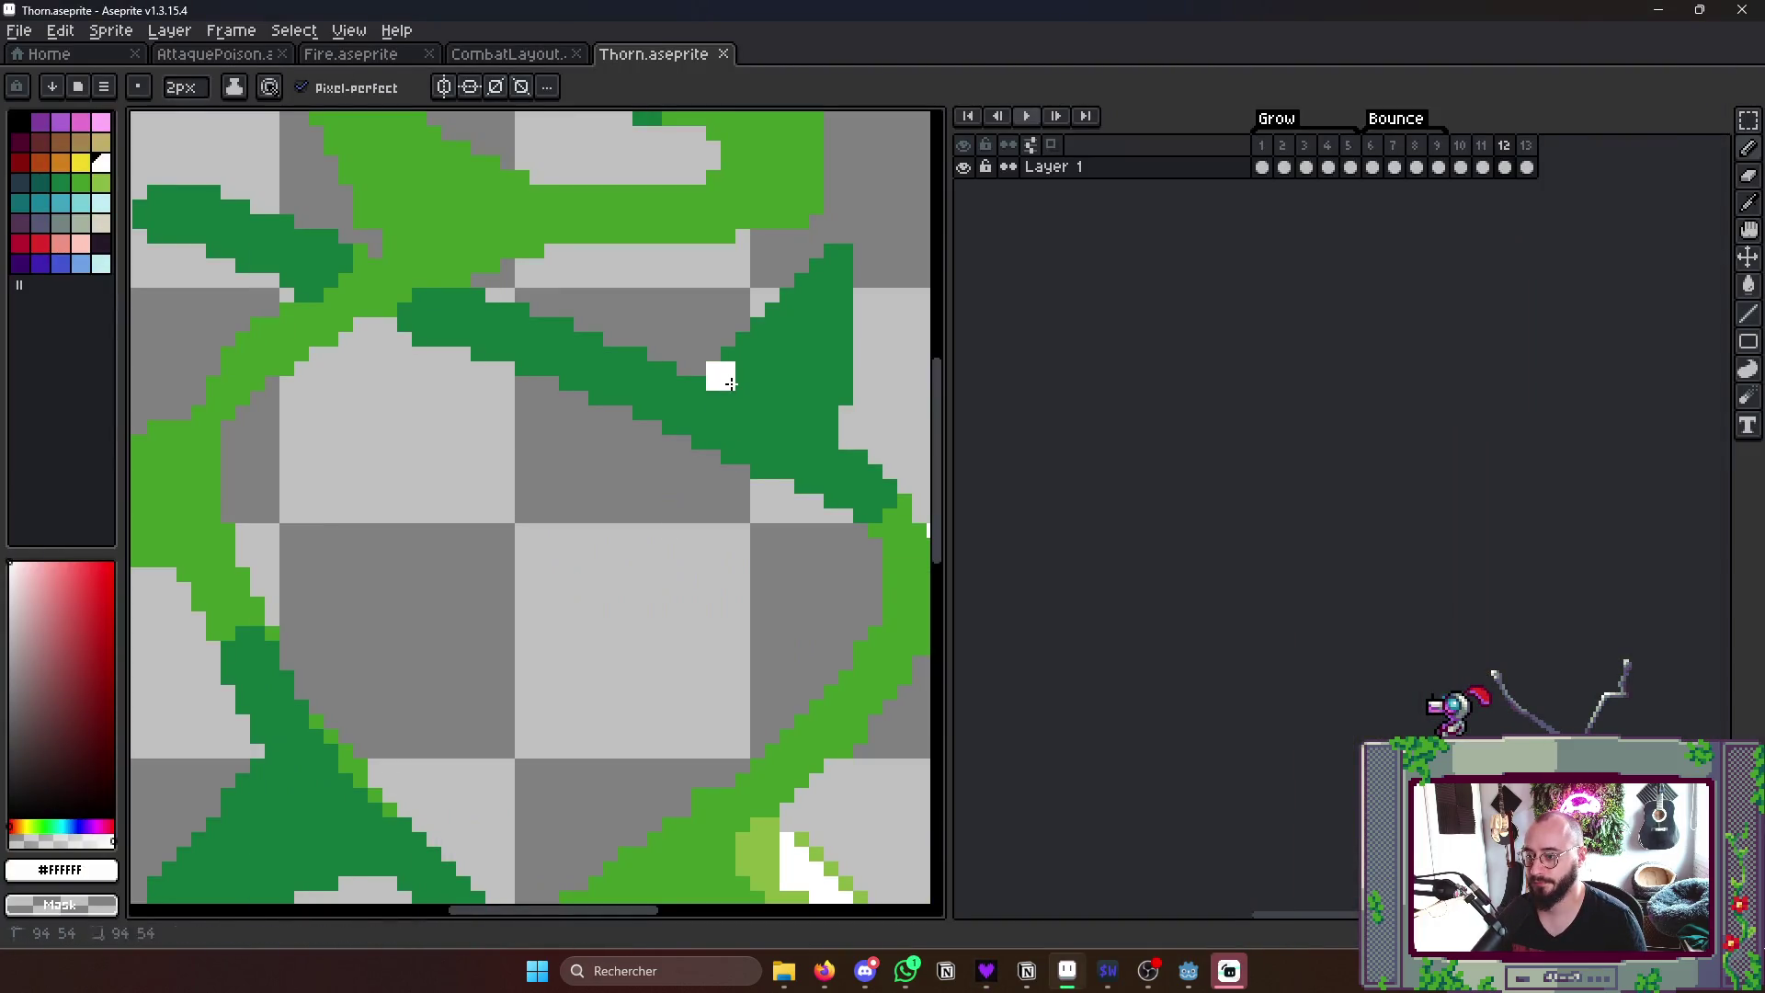
pyautogui.moveTo(720, 377); pyautogui.dragTo(823, 283)
pyautogui.hotkey('ctrl', 'z')
pyautogui.moveTo(721, 376); pyautogui.dragTo(839, 262)
pyautogui.scroll(-4, 769, 289)
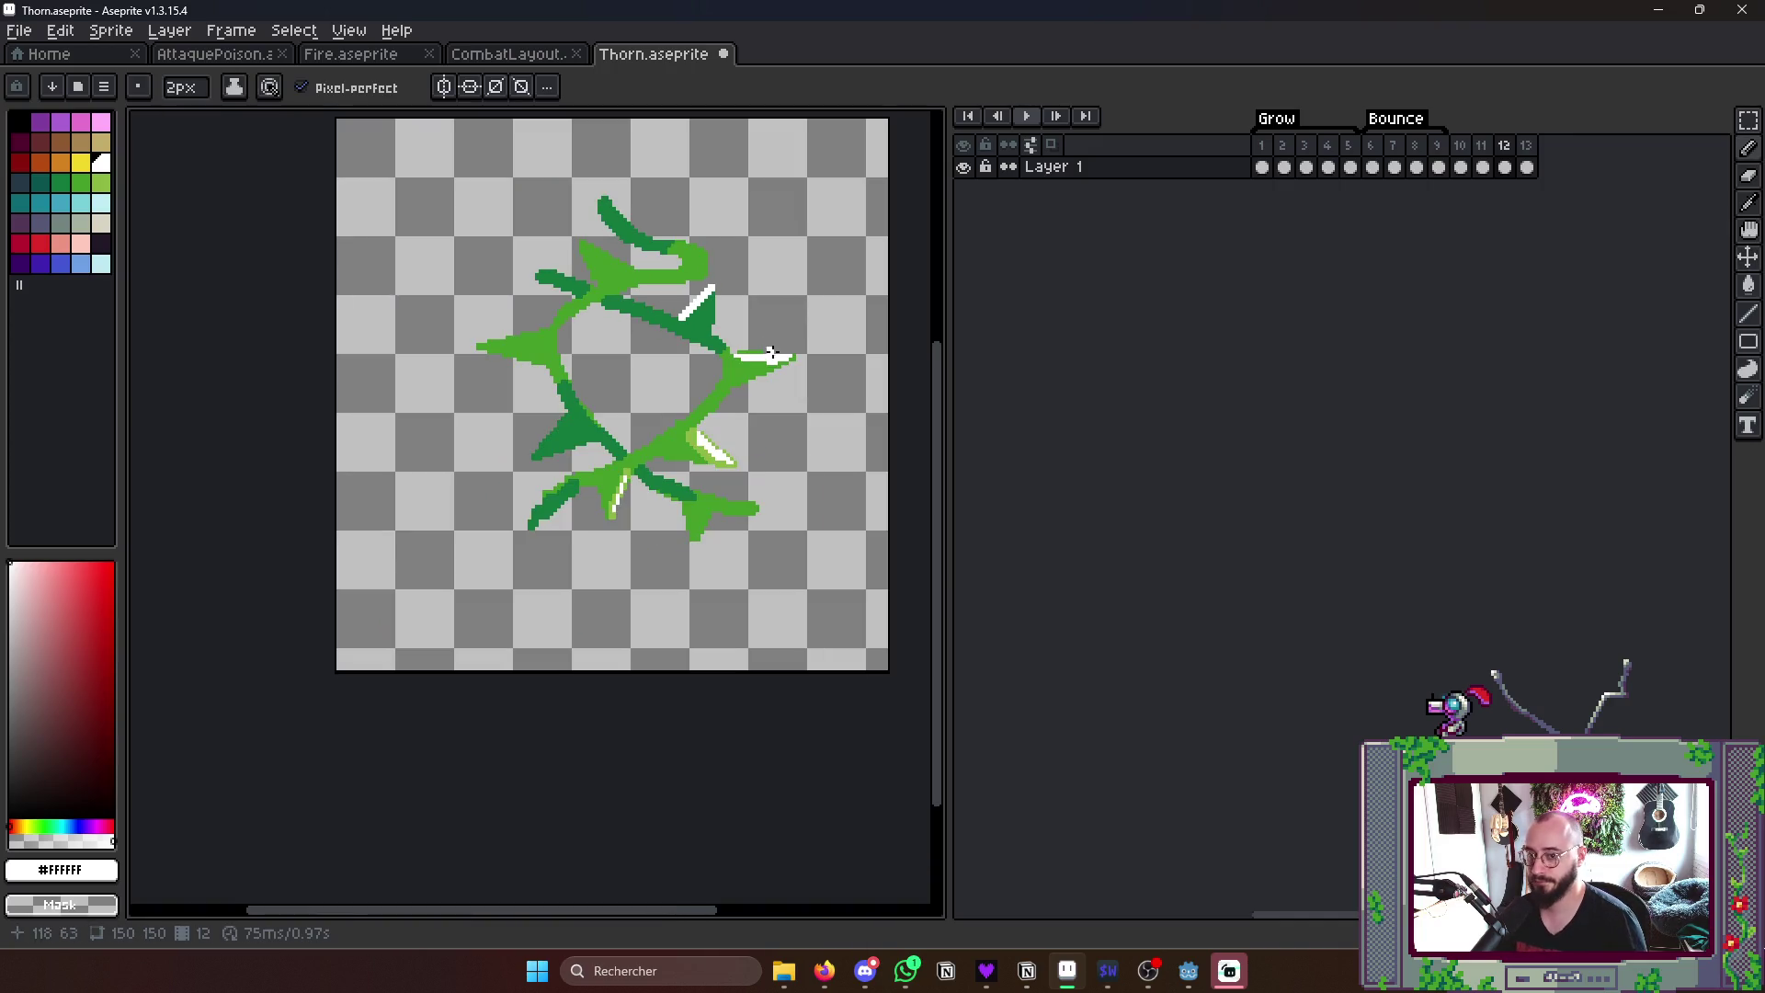
# - Add white highlight streaks along the lower, left and upper thorns on frame 12, then preview
pyautogui.press('Left')
pyautogui.press('Left')
pyautogui.press('Right')
pyautogui.scroll(2, 717, 331)
pyautogui.press('Right')
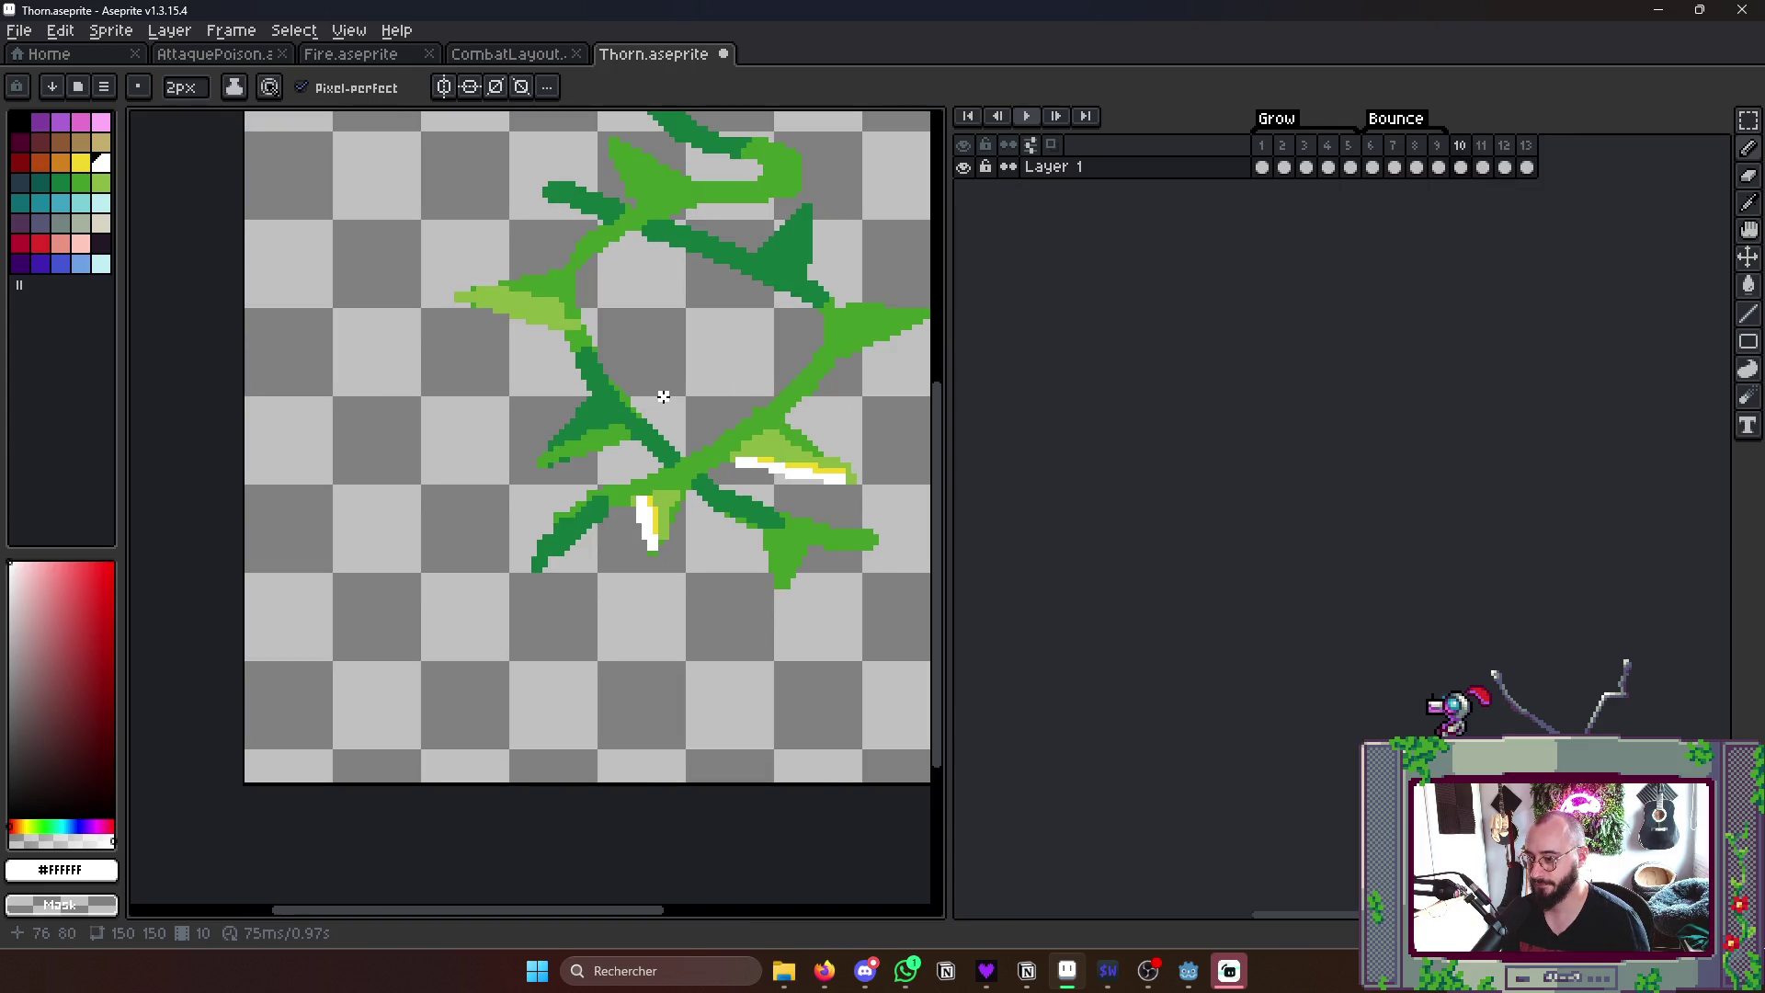
pyautogui.press('Left')
pyautogui.scroll(2, 638, 414)
pyautogui.press('Right')
pyautogui.scroll(2, 552, 427)
pyautogui.moveTo(499, 448); pyautogui.dragTo(643, 297)
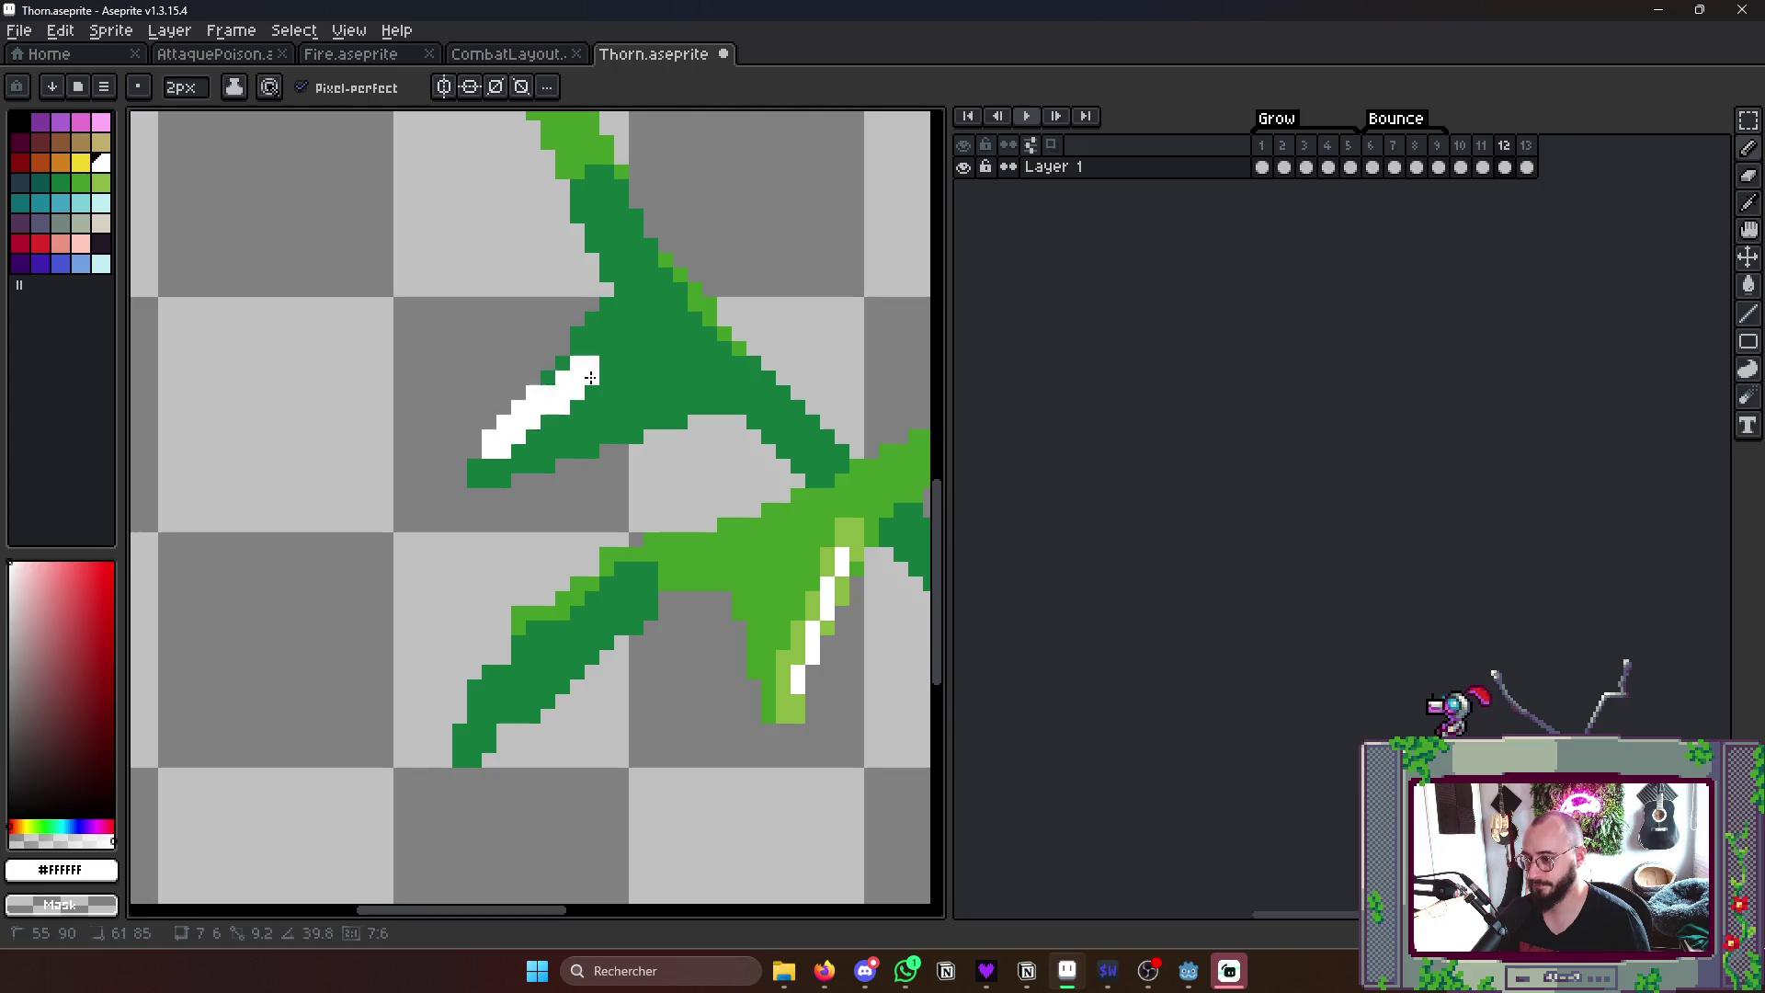
pyautogui.scroll(-2, 648, 496)
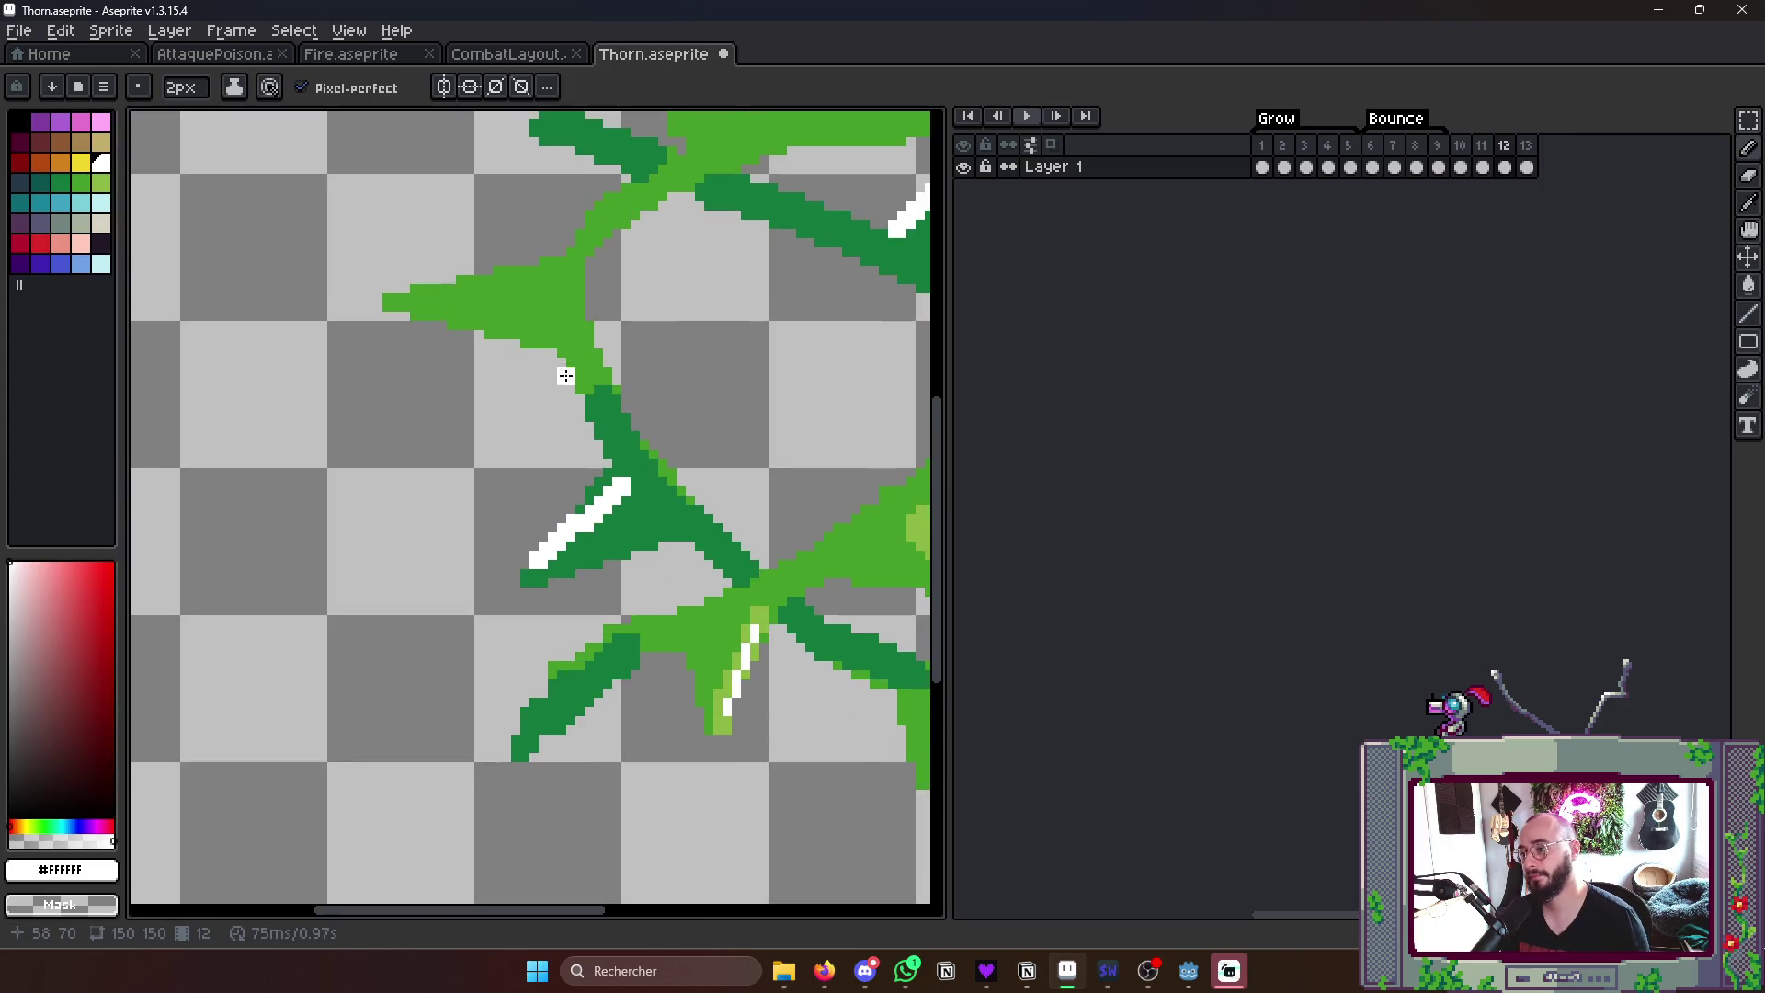
pyautogui.scroll(2, 553, 359)
pyautogui.moveTo(373, 301); pyautogui.dragTo(571, 274)
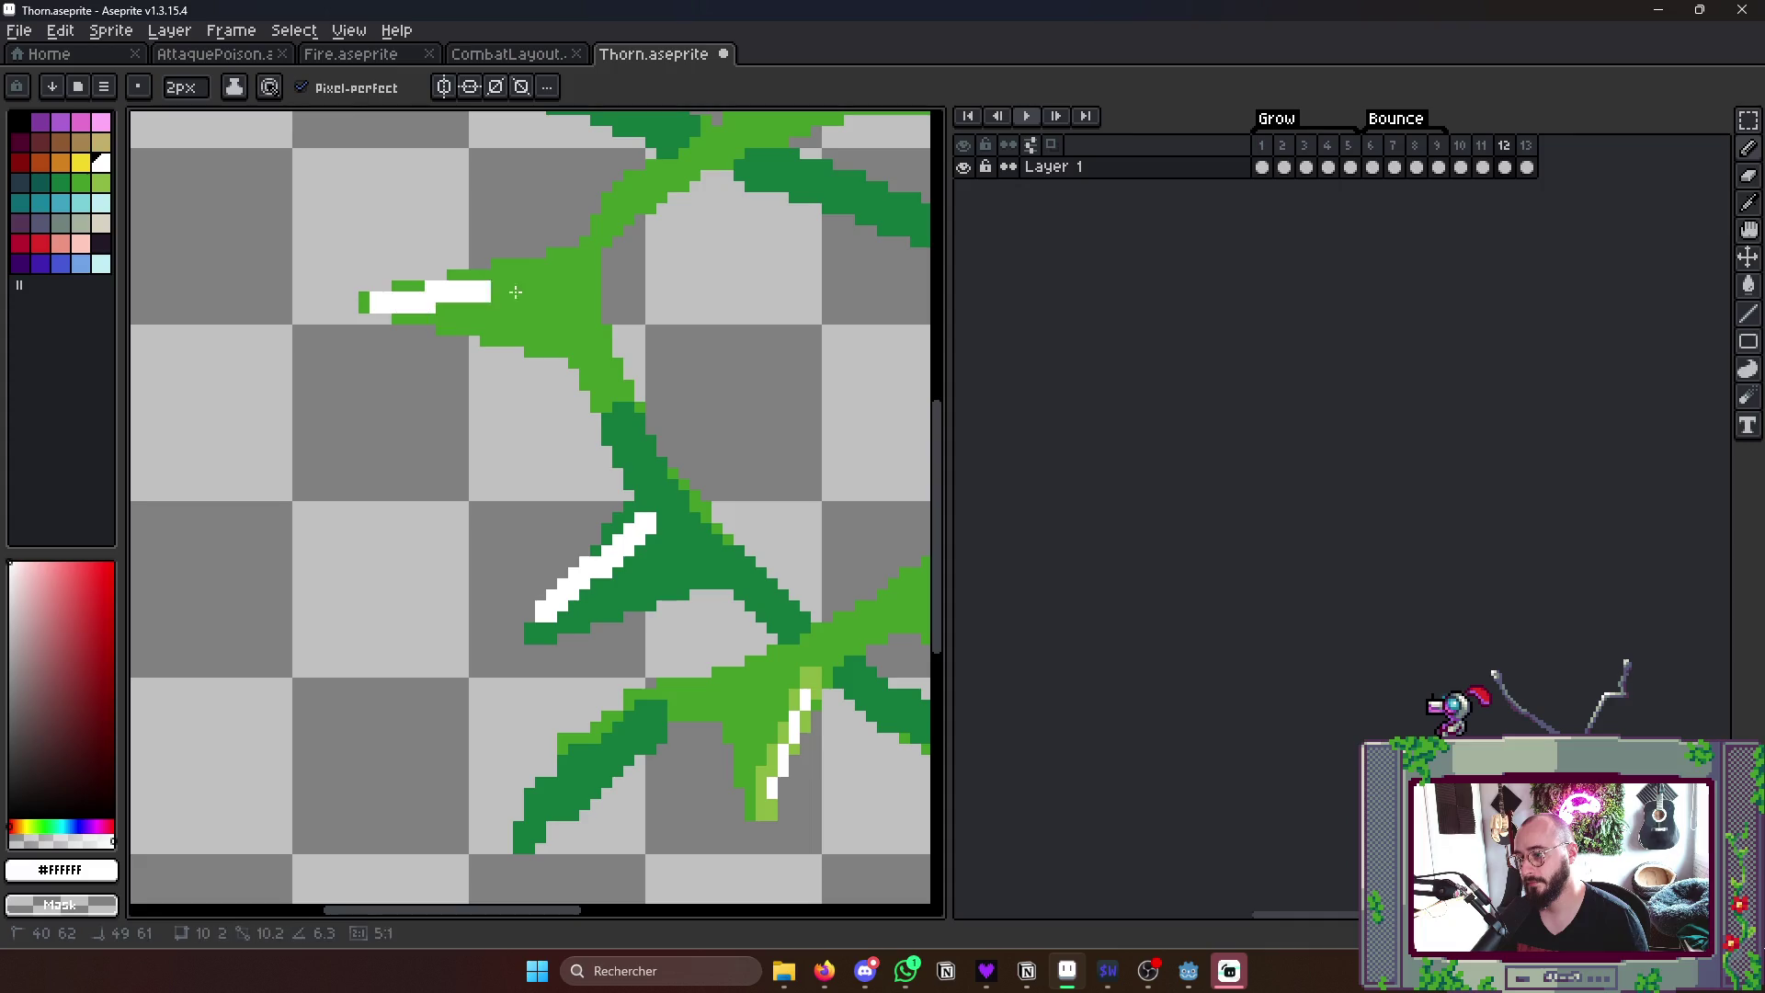
pyautogui.scroll(-3, 578, 267)
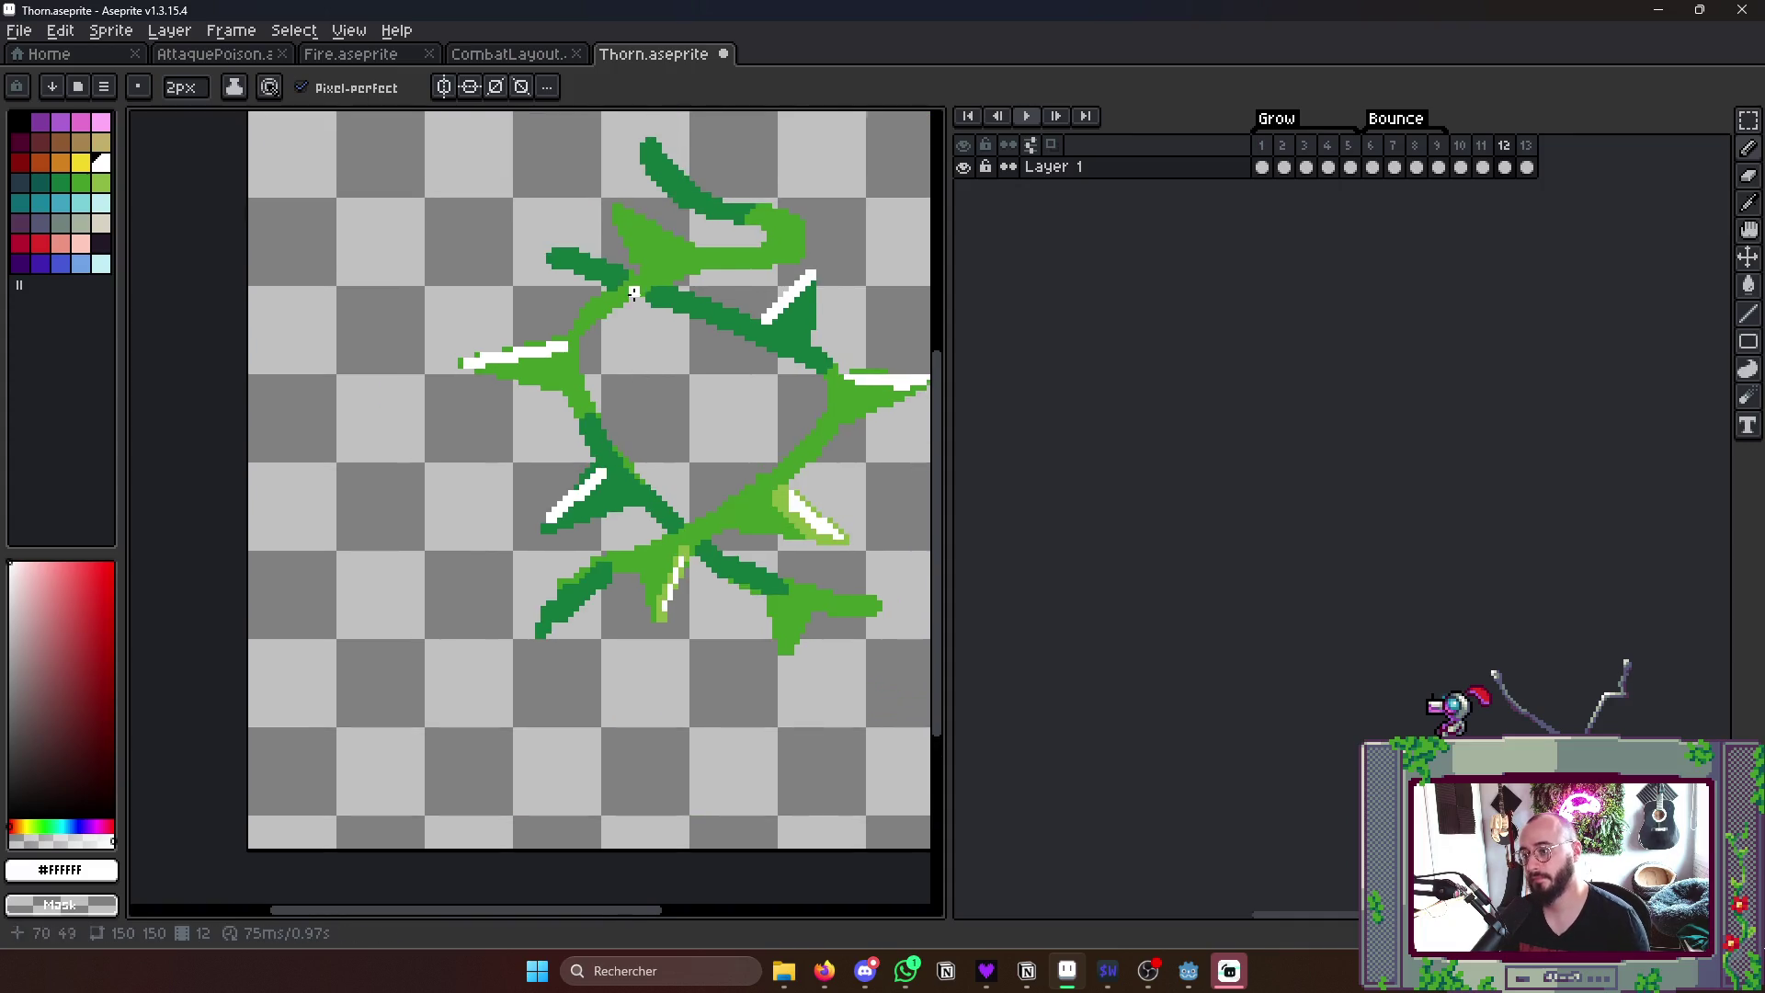
pyautogui.scroll(2, 631, 294)
pyautogui.scroll(-3, 658, 261)
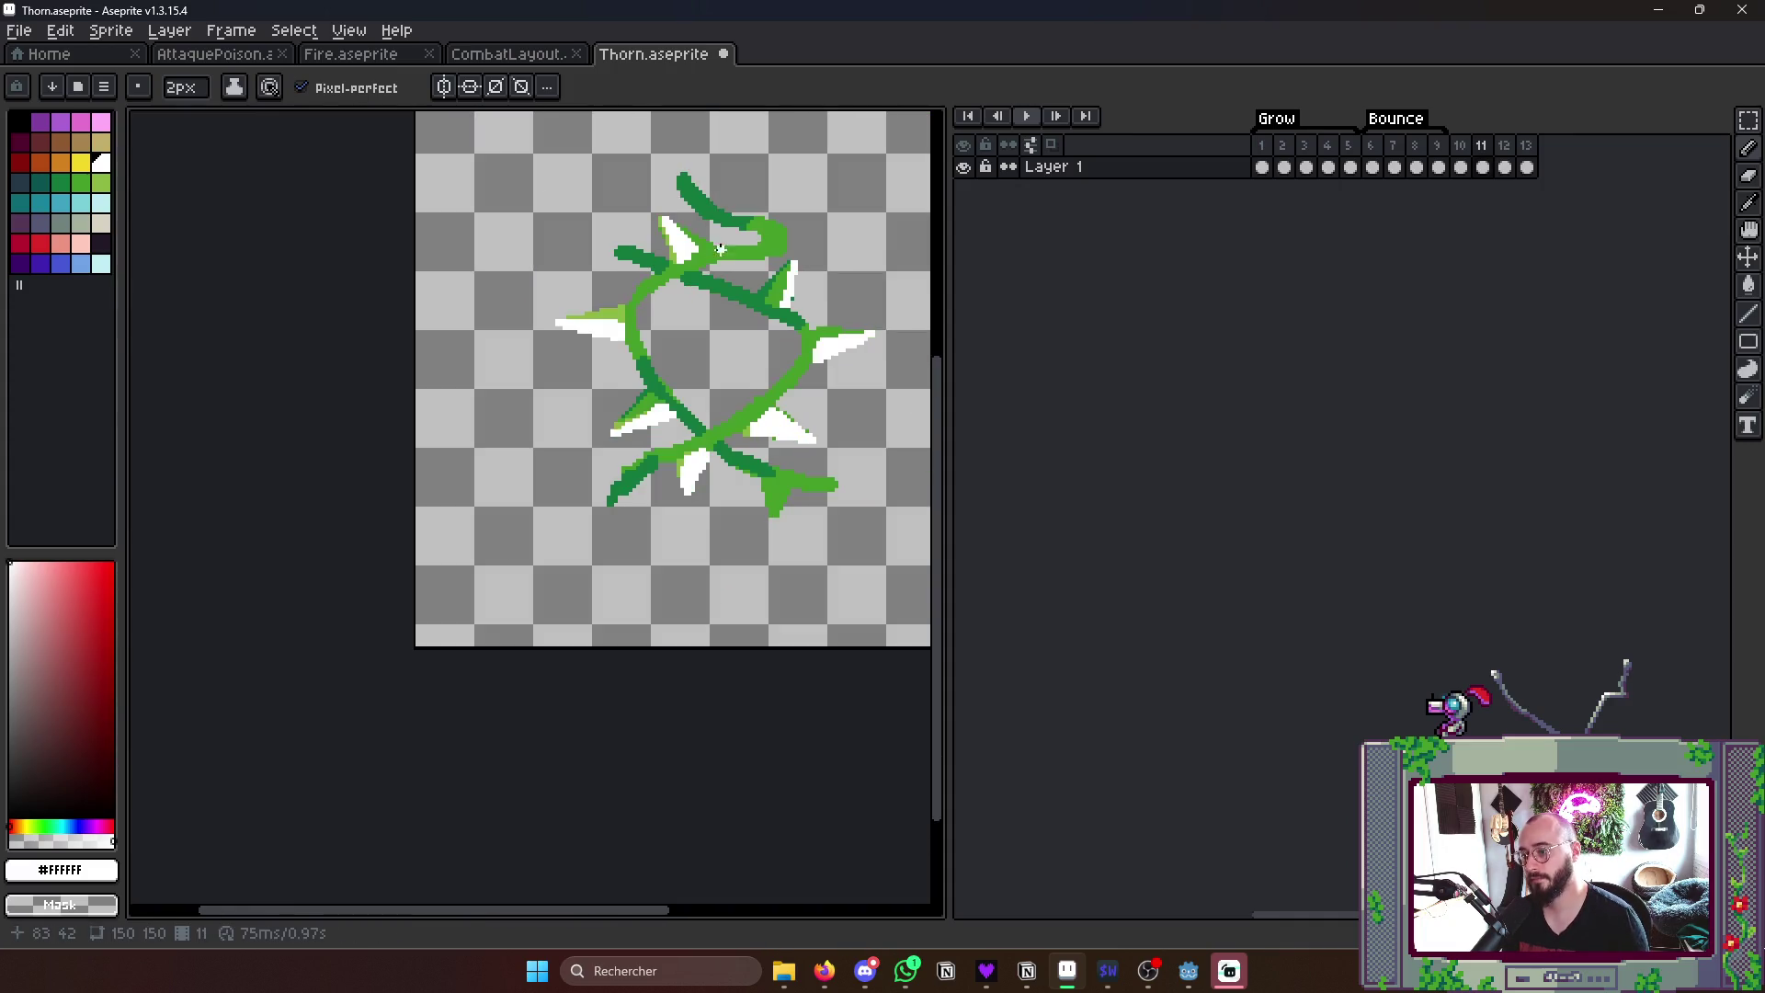
pyautogui.scroll(4, 738, 243)
pyautogui.moveTo(714, 264); pyautogui.dragTo(573, 165)
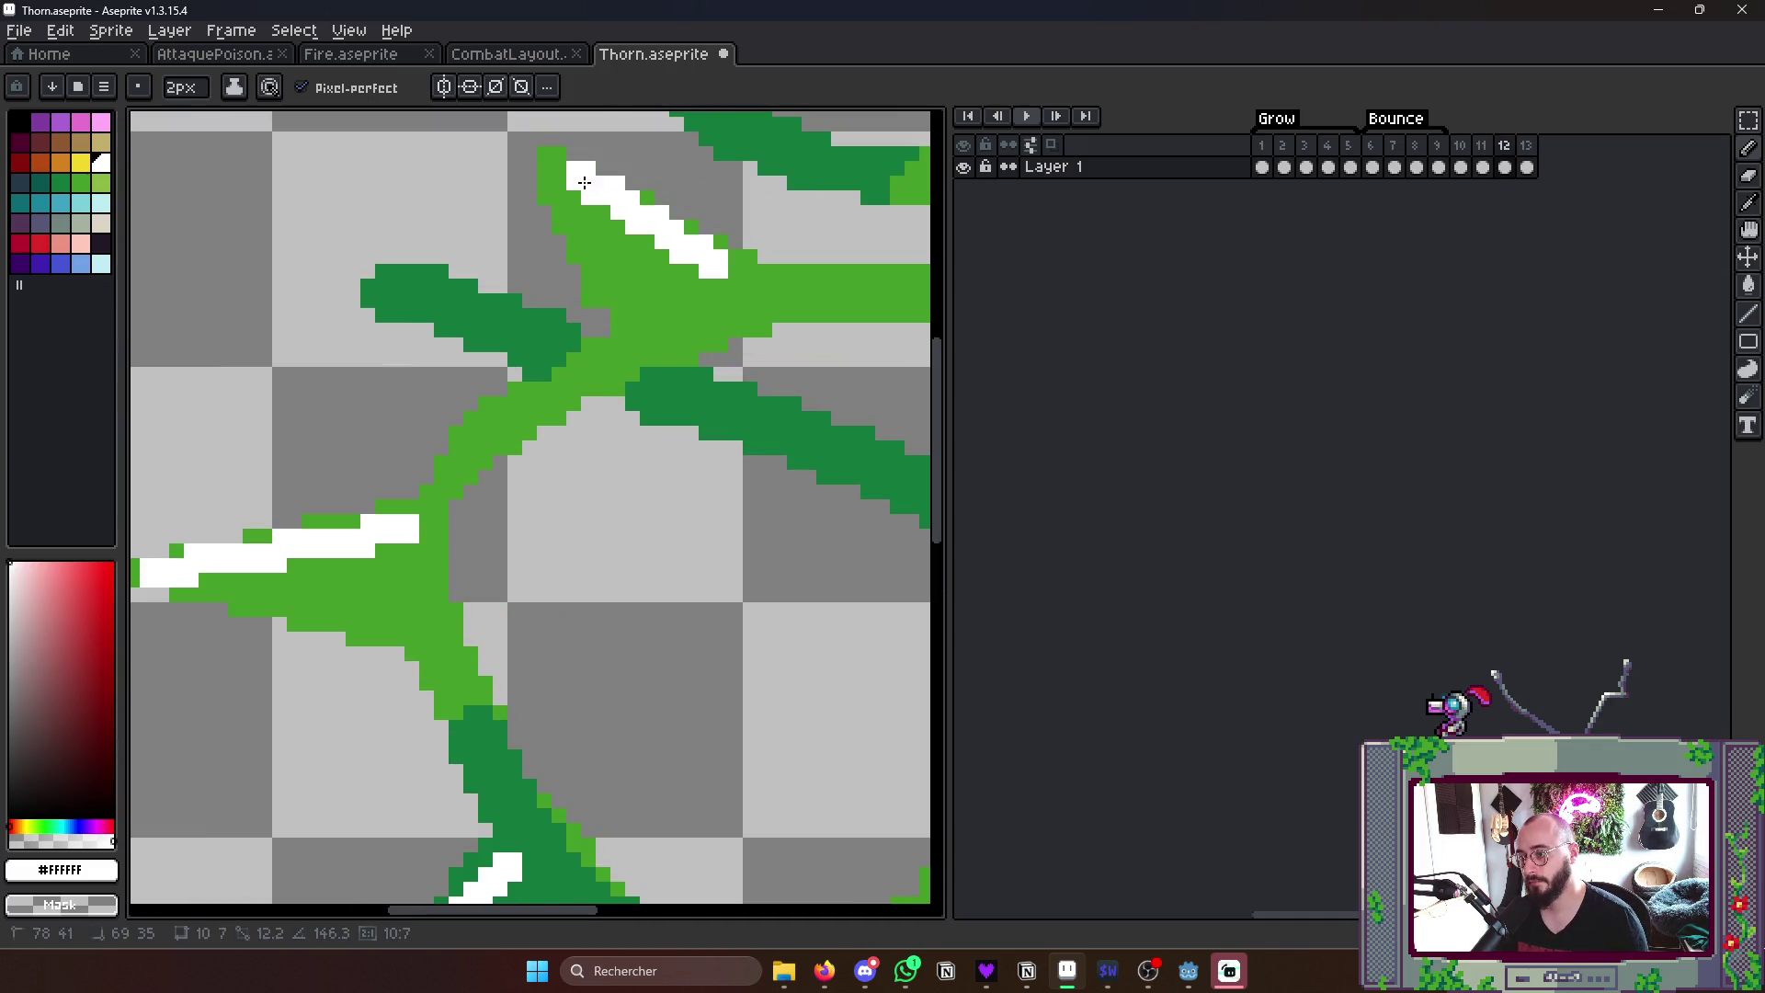
pyautogui.scroll(-3, 649, 178)
pyautogui.press('Right')
pyautogui.scroll(-4, 723, 518)
pyautogui.press('Return')
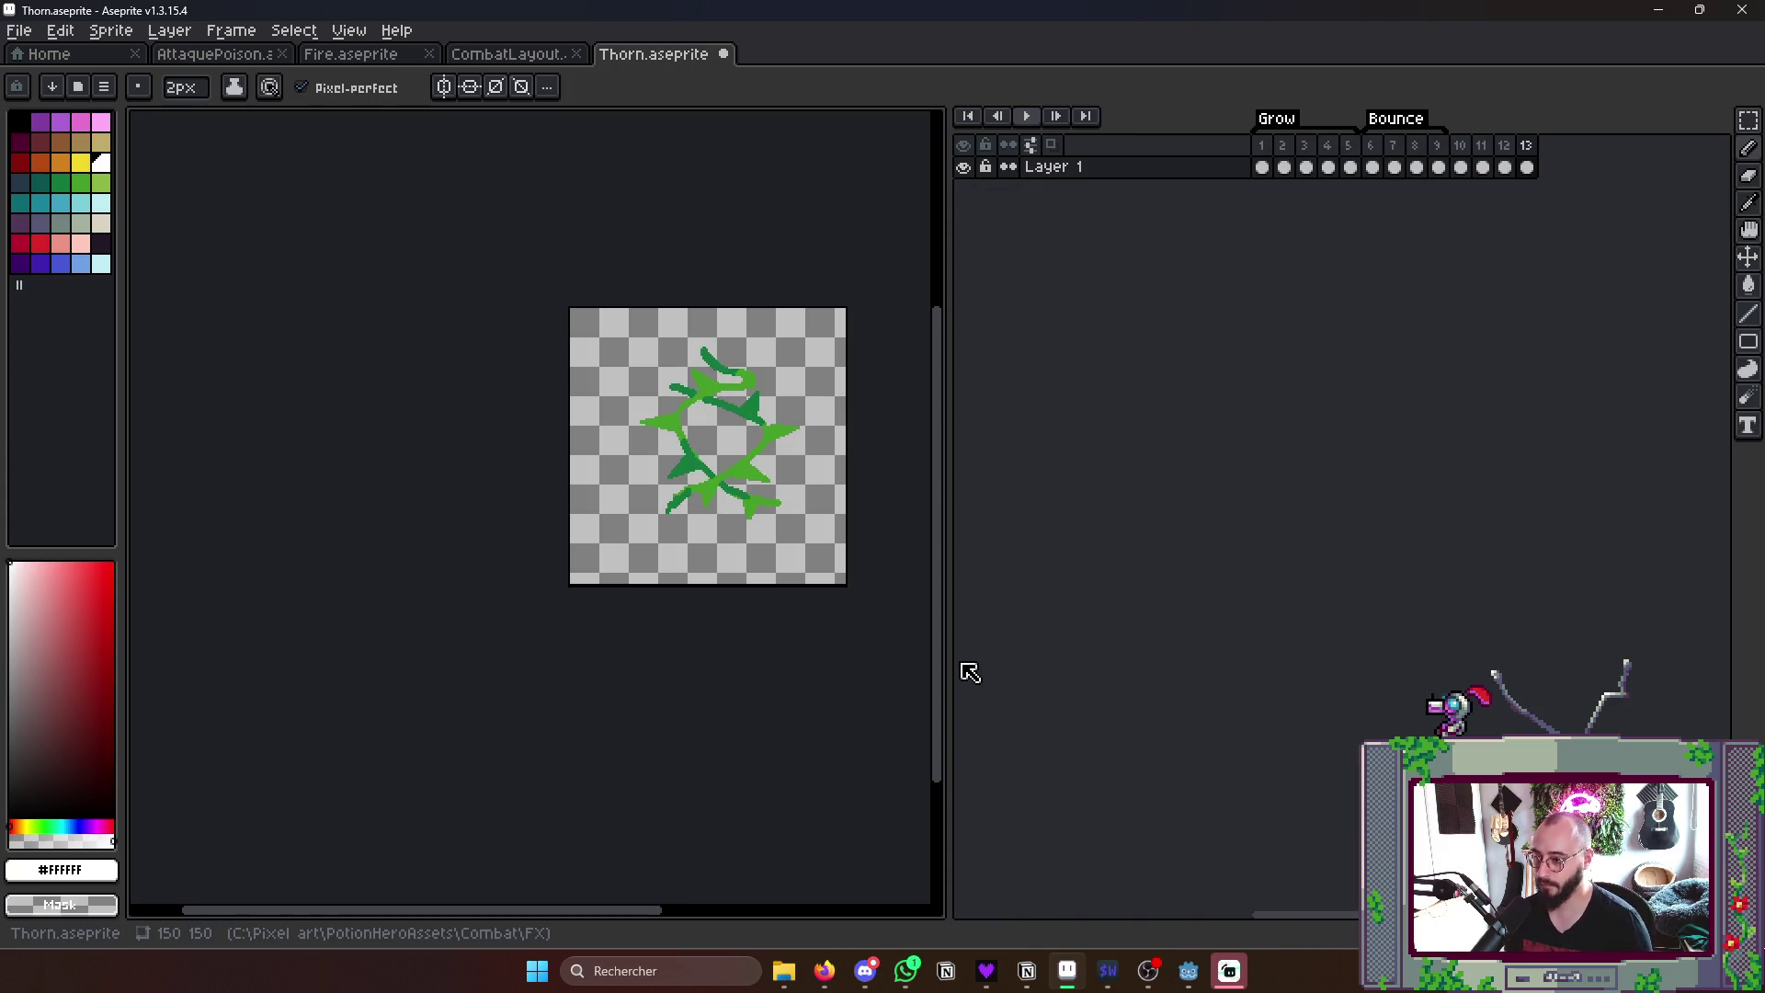
# - Play the 13-frame thorn animation from the start, checking frames 10 and 13
pyautogui.click(1262, 165)
pyautogui.press('Return')
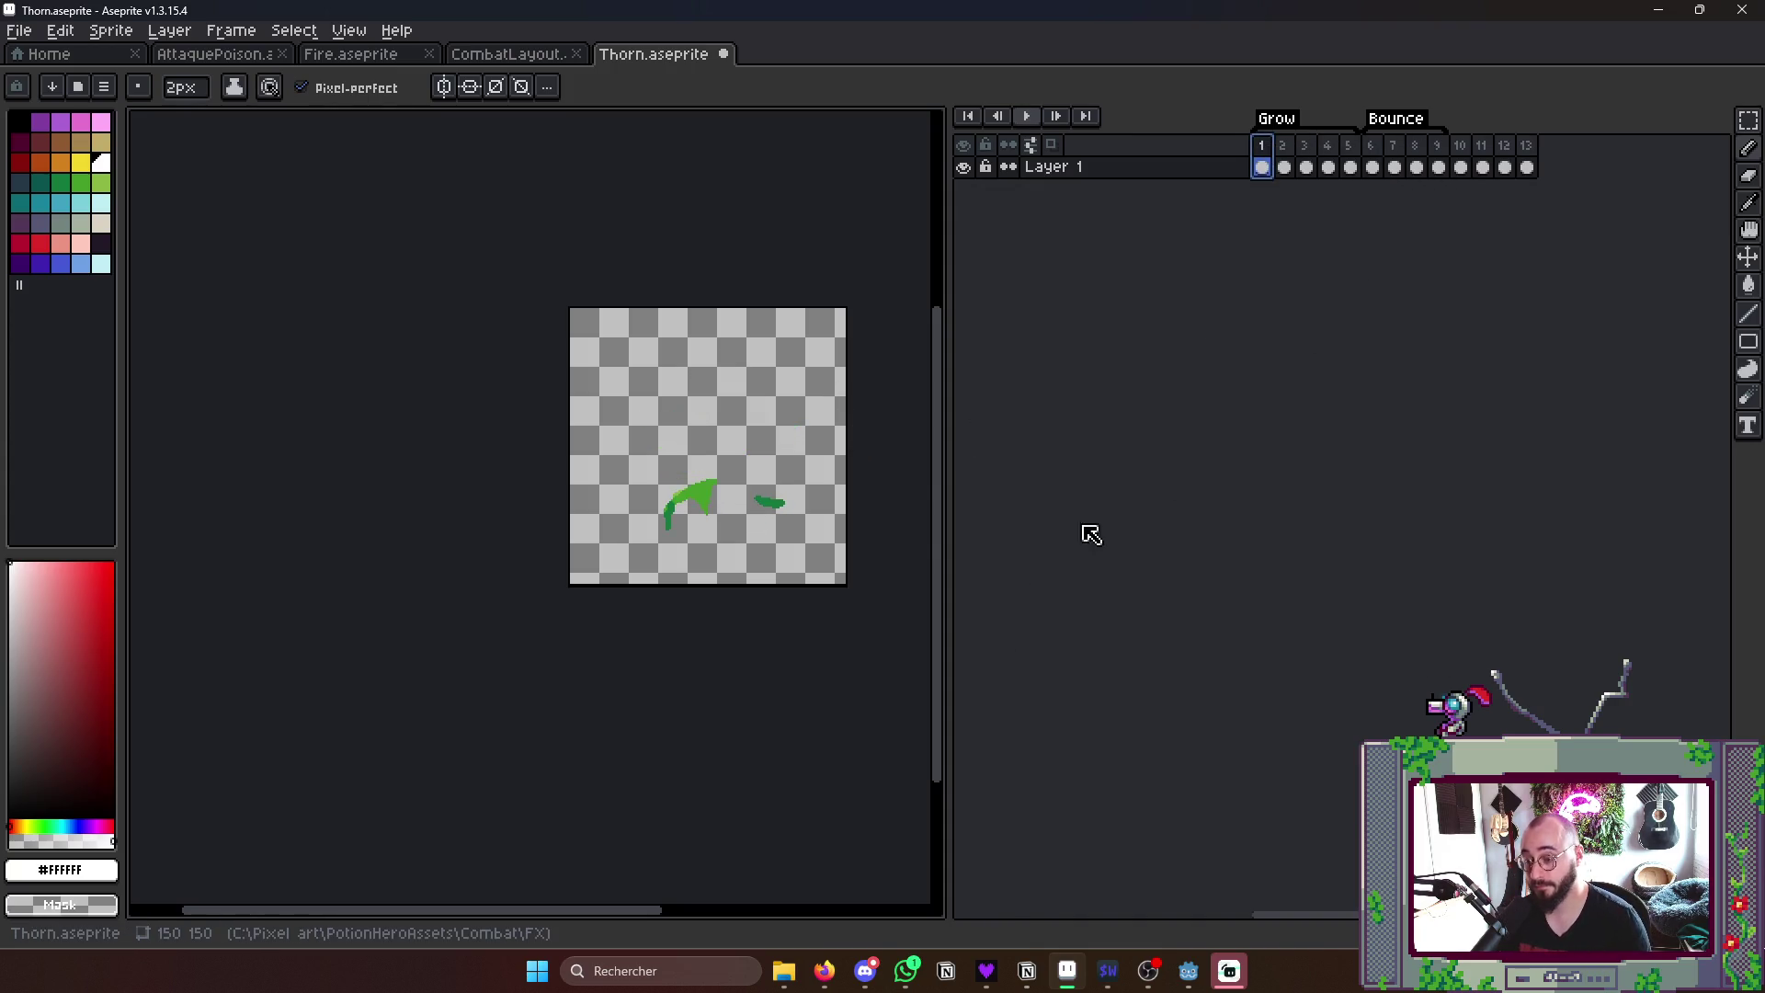
pyautogui.press('Return')
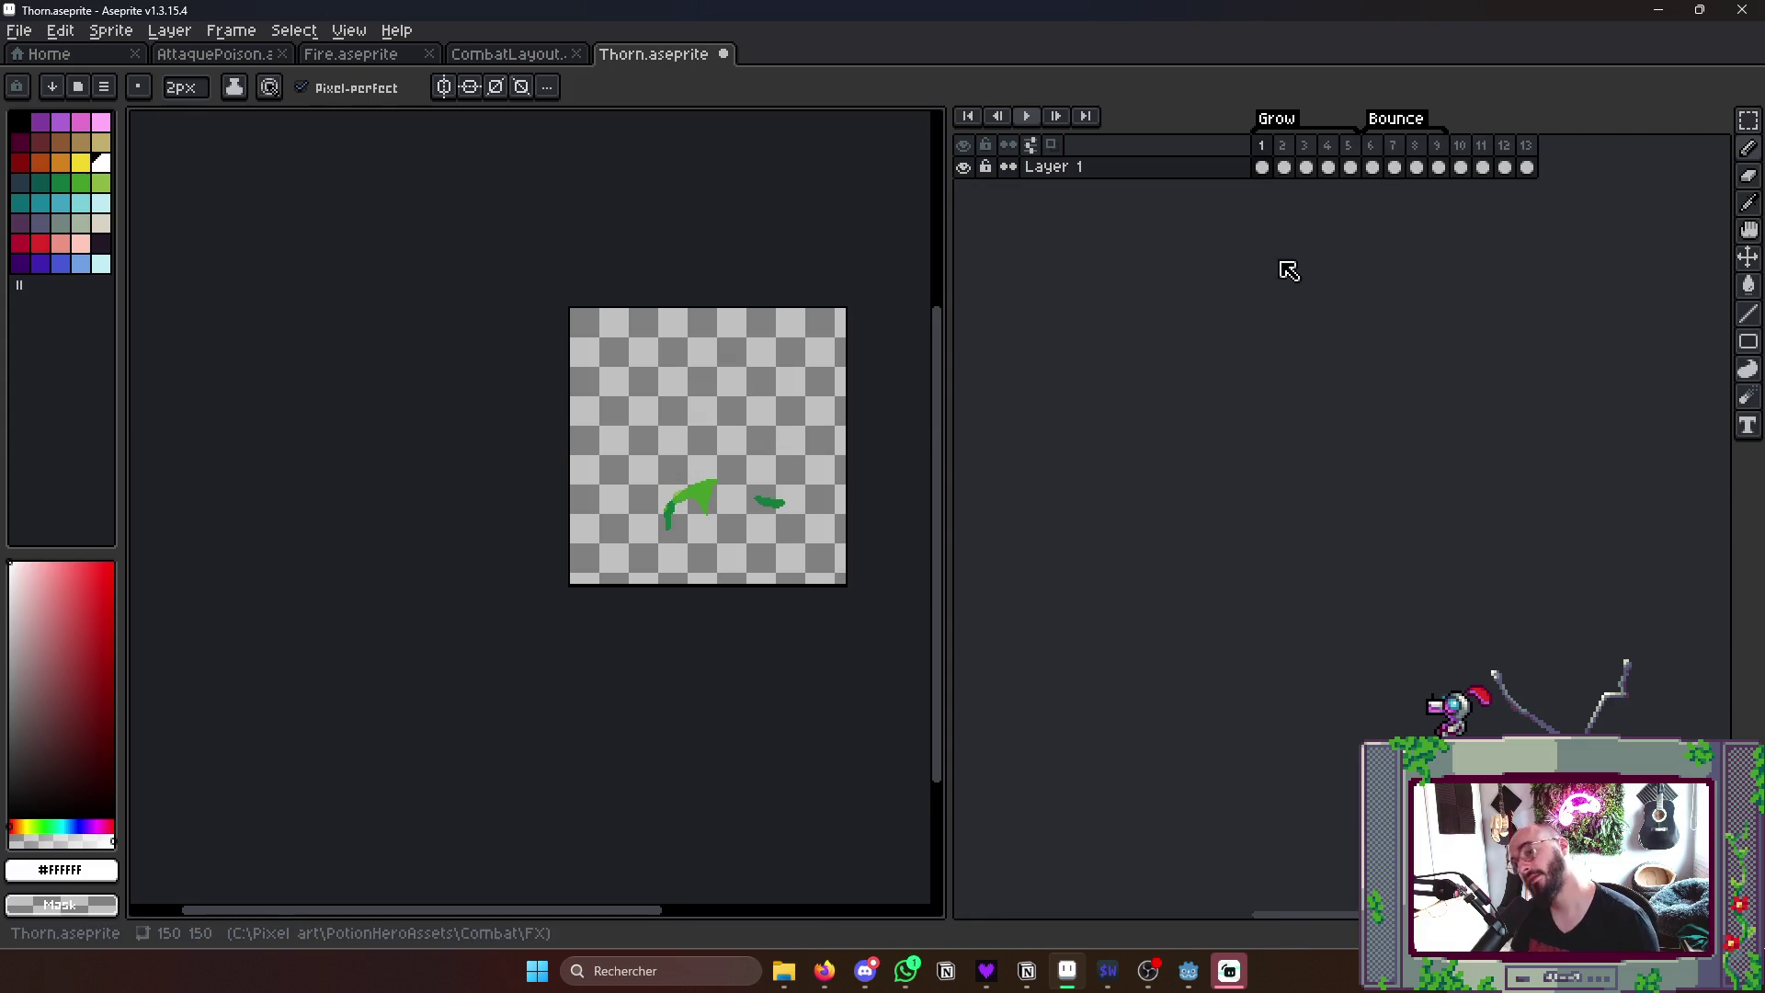
pyautogui.click(1461, 165)
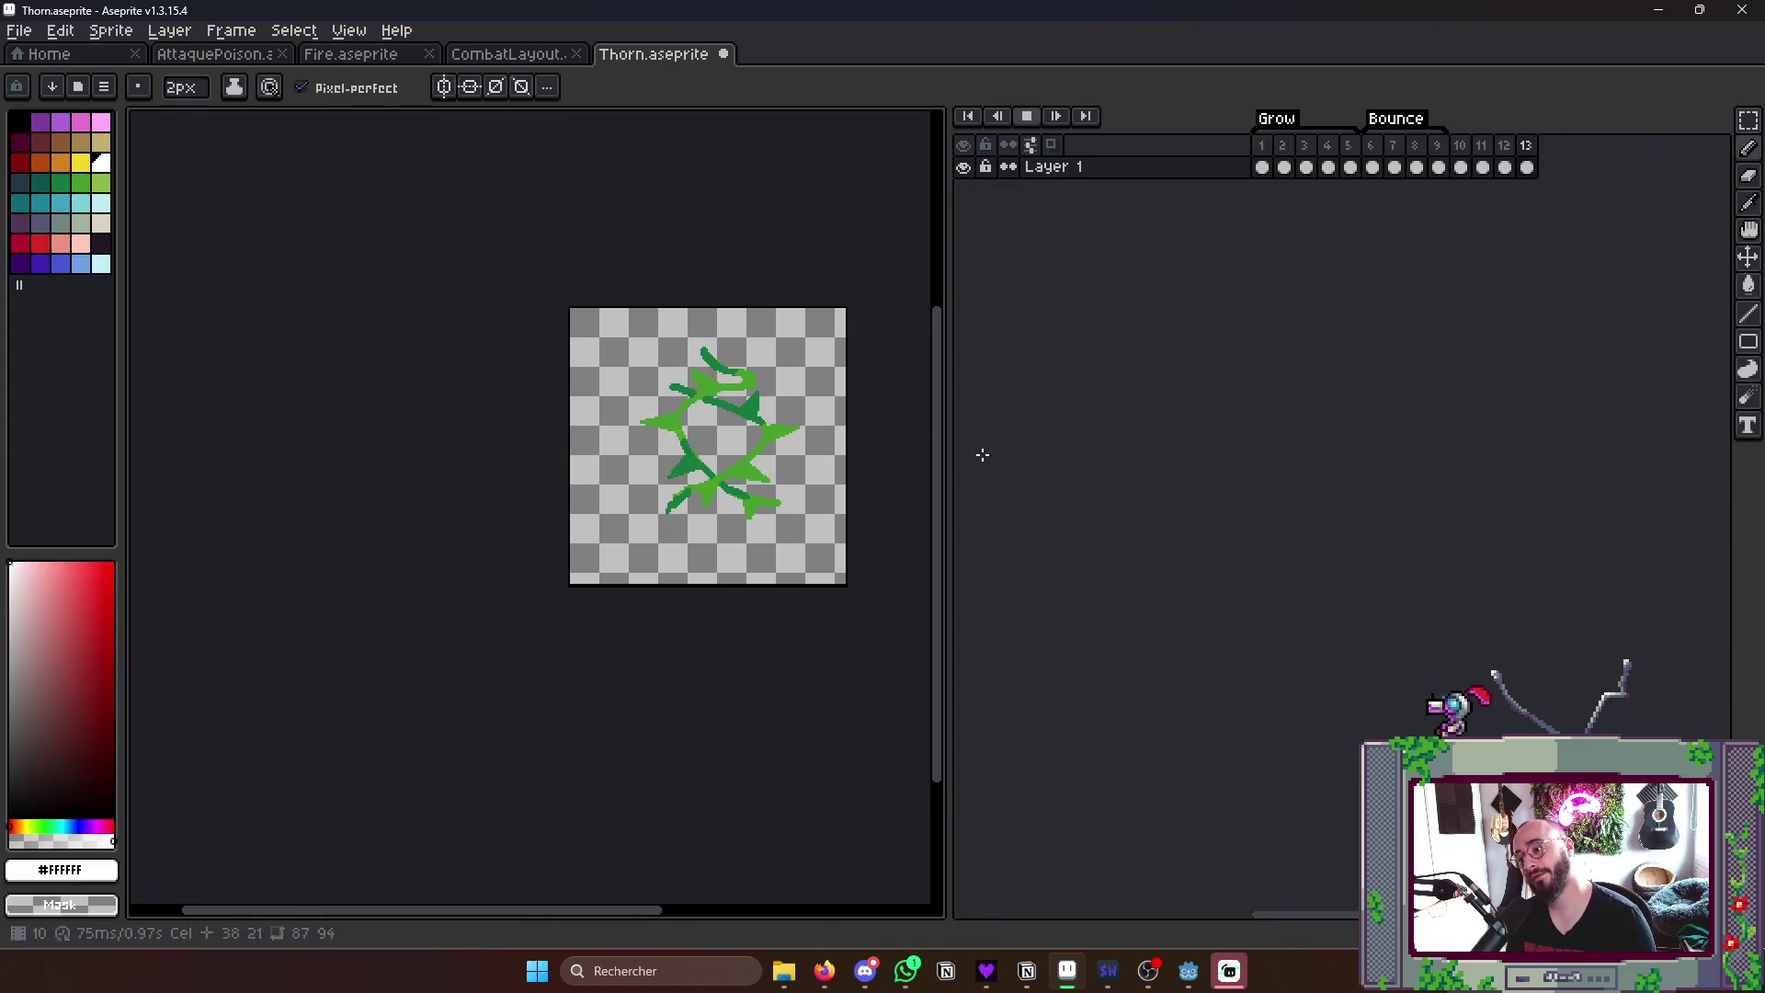
pyautogui.click(1262, 166)
pyautogui.press('Return')
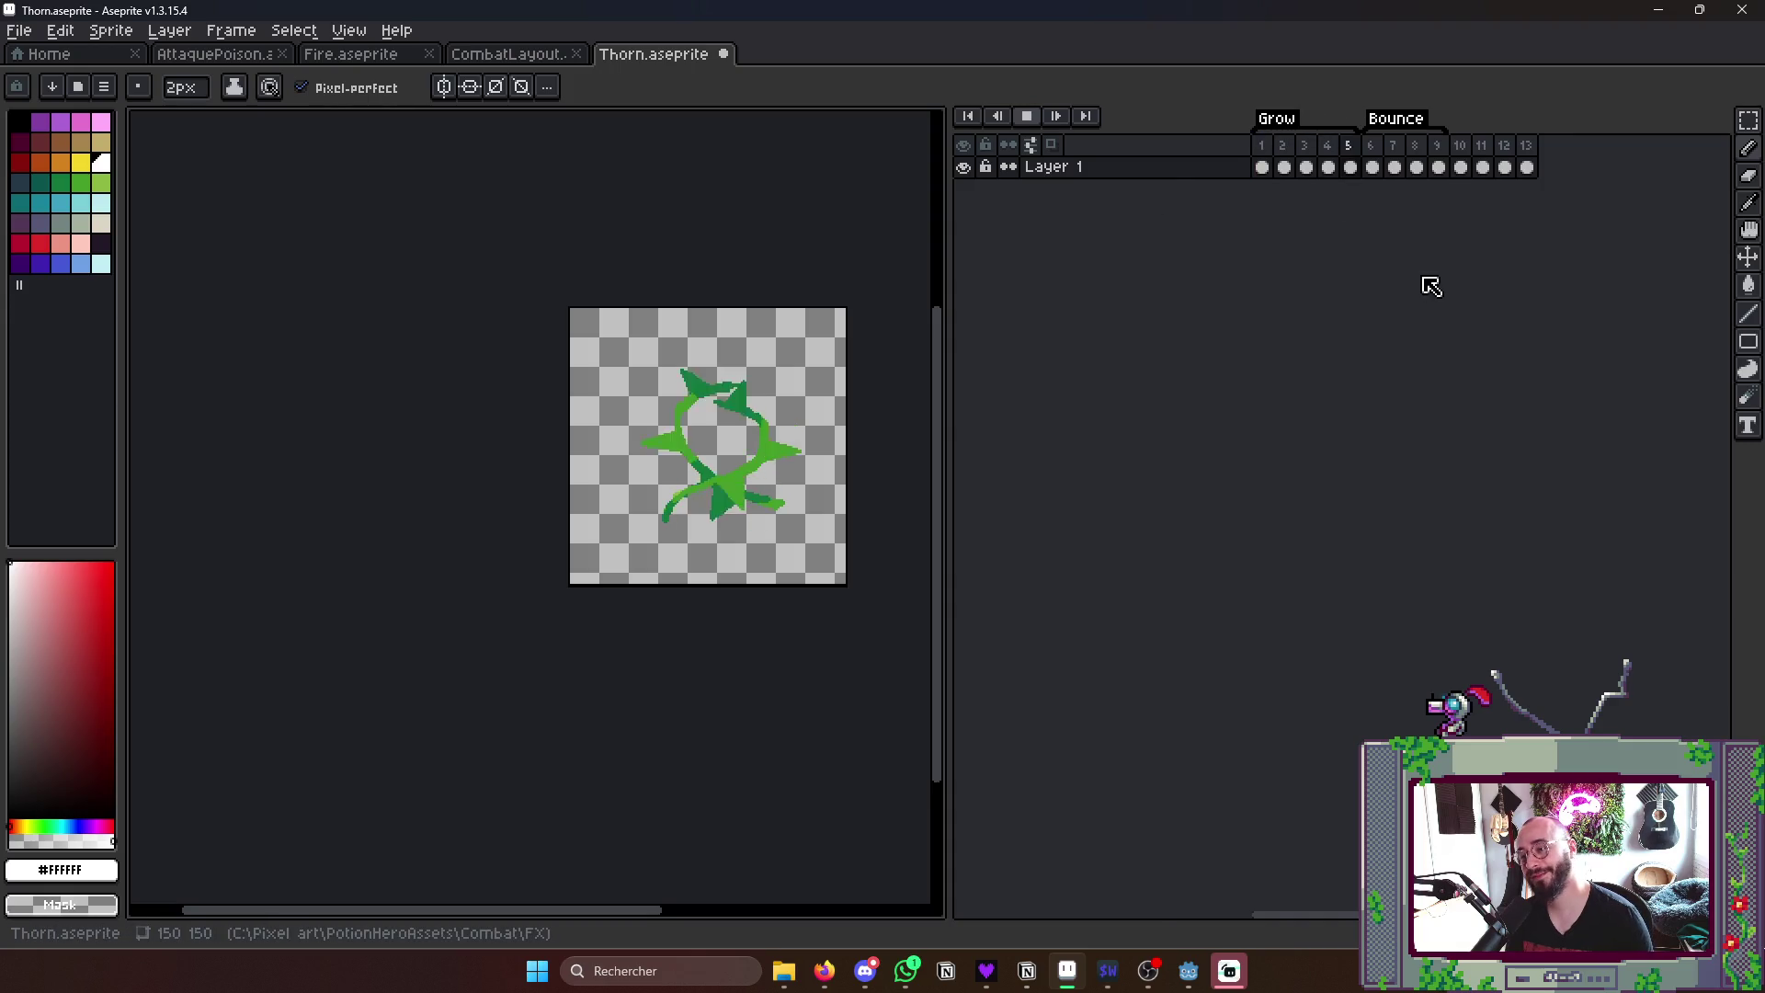
pyautogui.click(1526, 166)
# - Preview the animation a few more times and save Thorn.aseprite
pyautogui.press('Return')
pyautogui.press('Return')
pyautogui.press('Return')
pyautogui.press('Return')
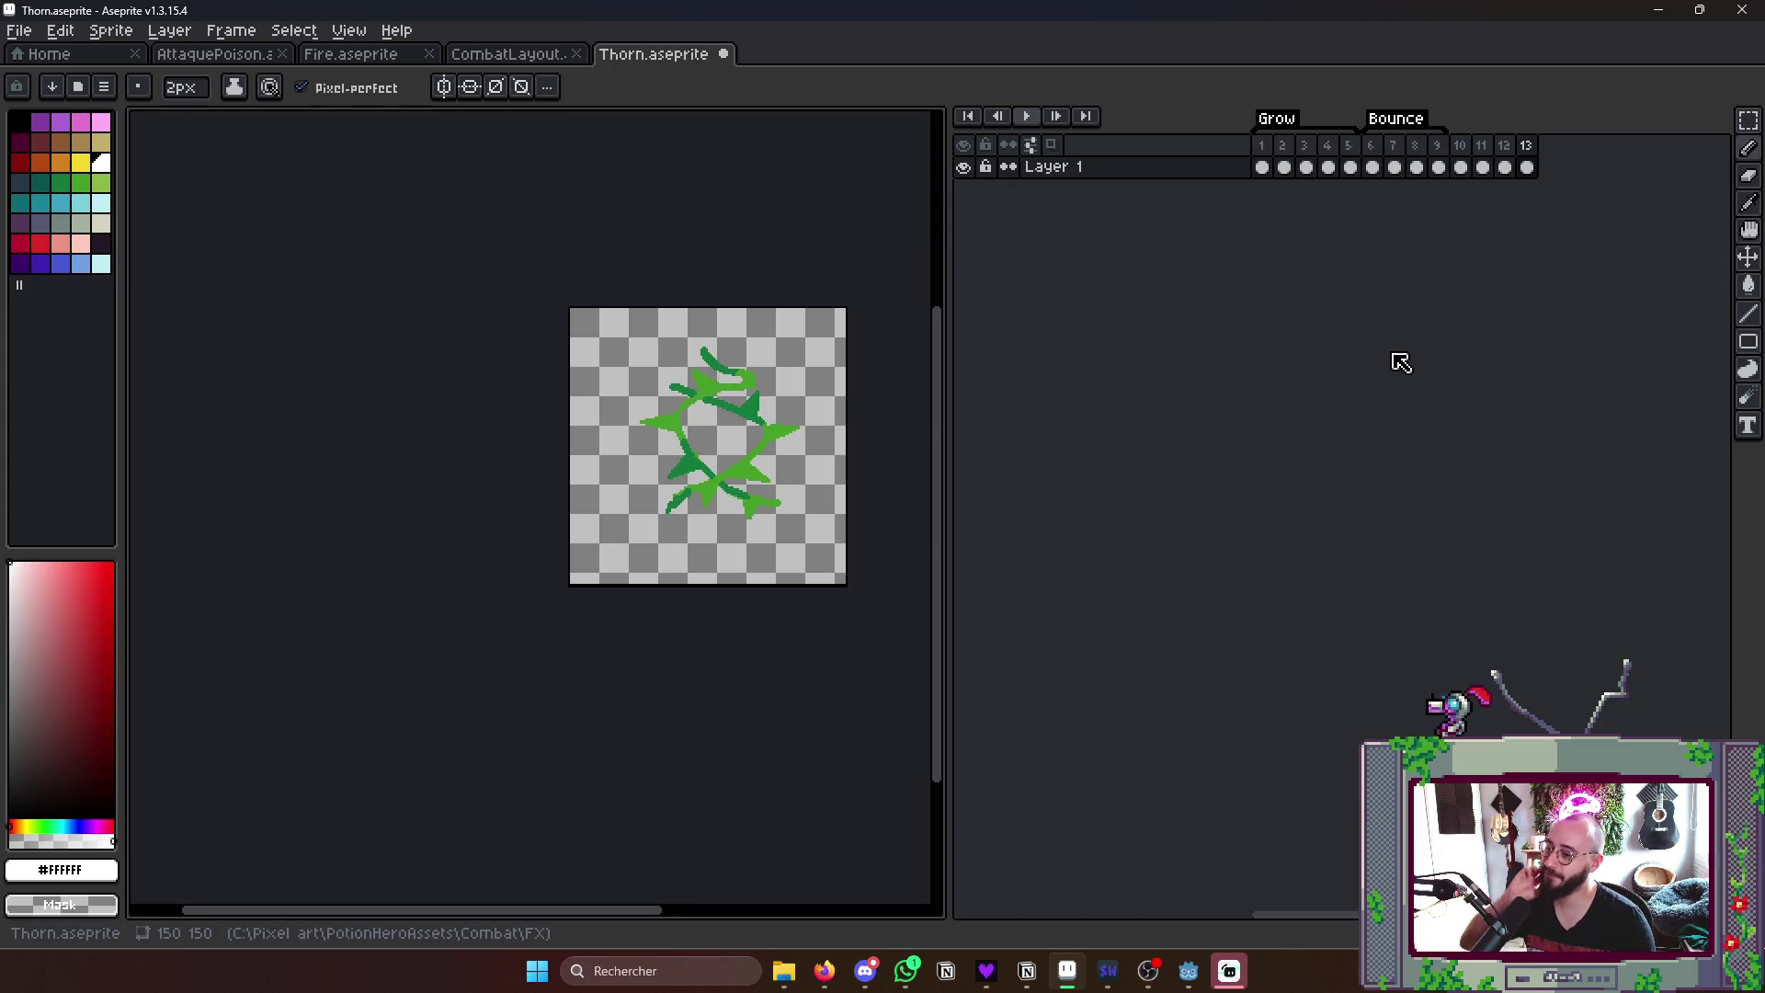
pyautogui.moveTo(812, 554); pyautogui.dragTo(786, 682)
pyautogui.press('Return')
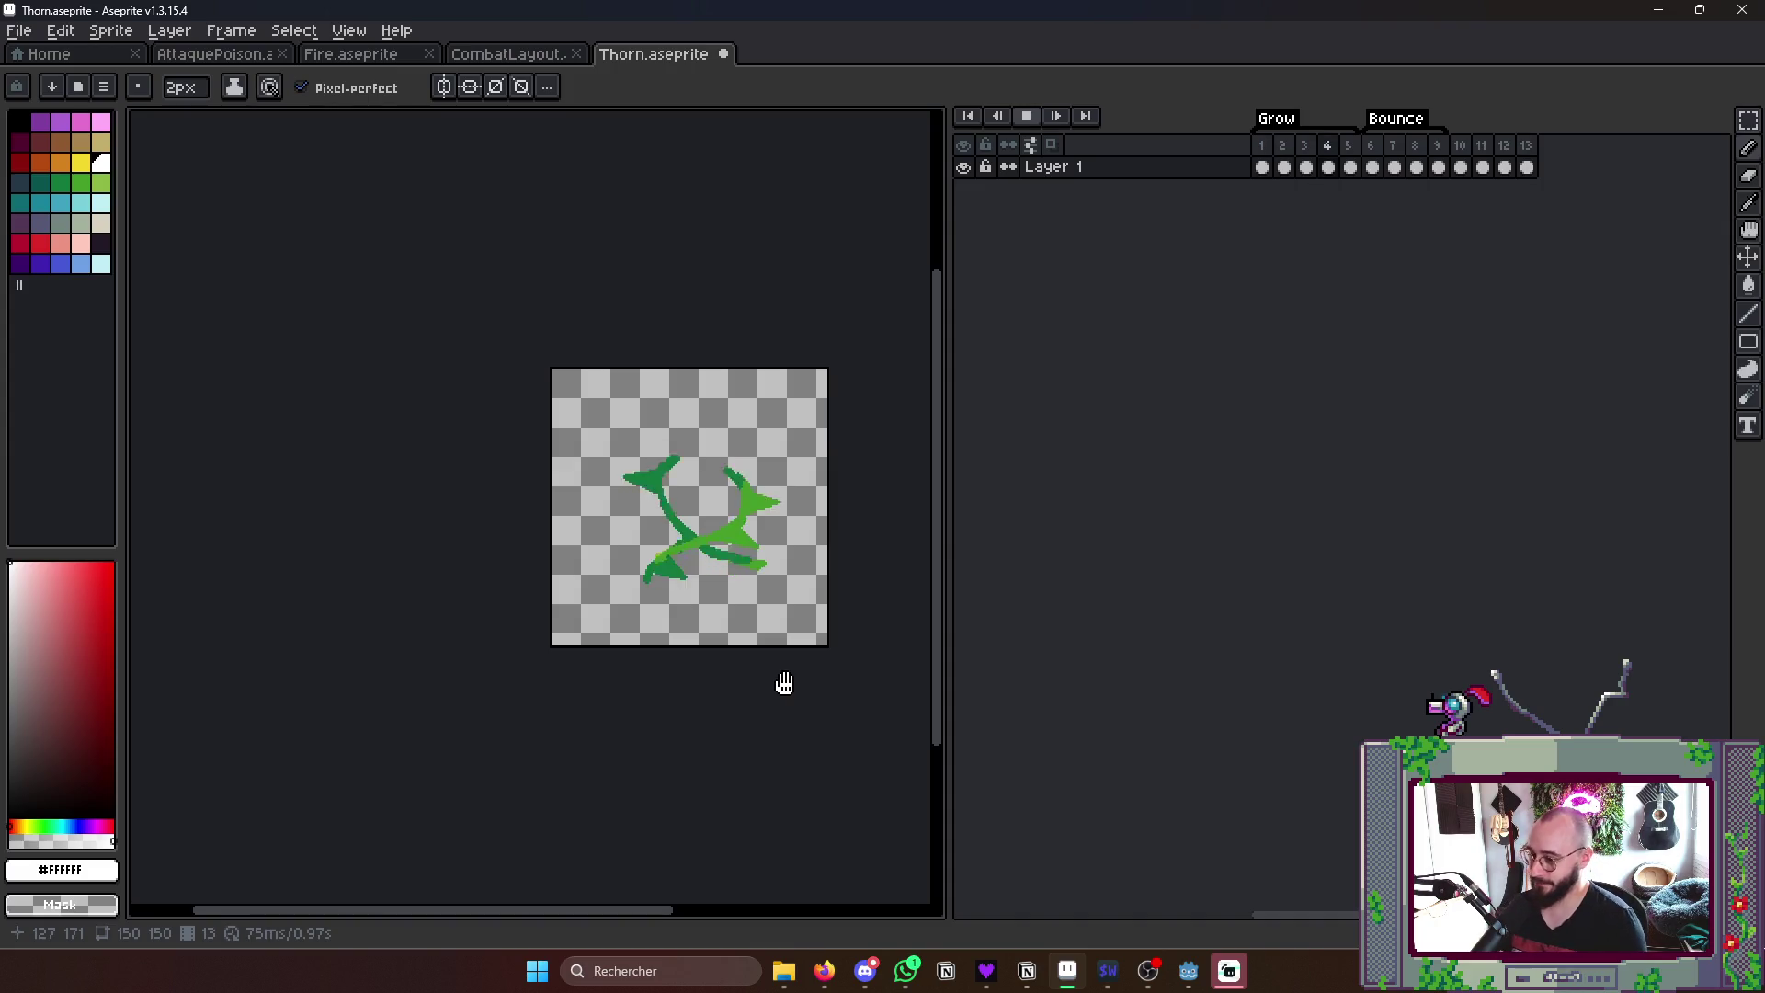
pyautogui.press('Return')
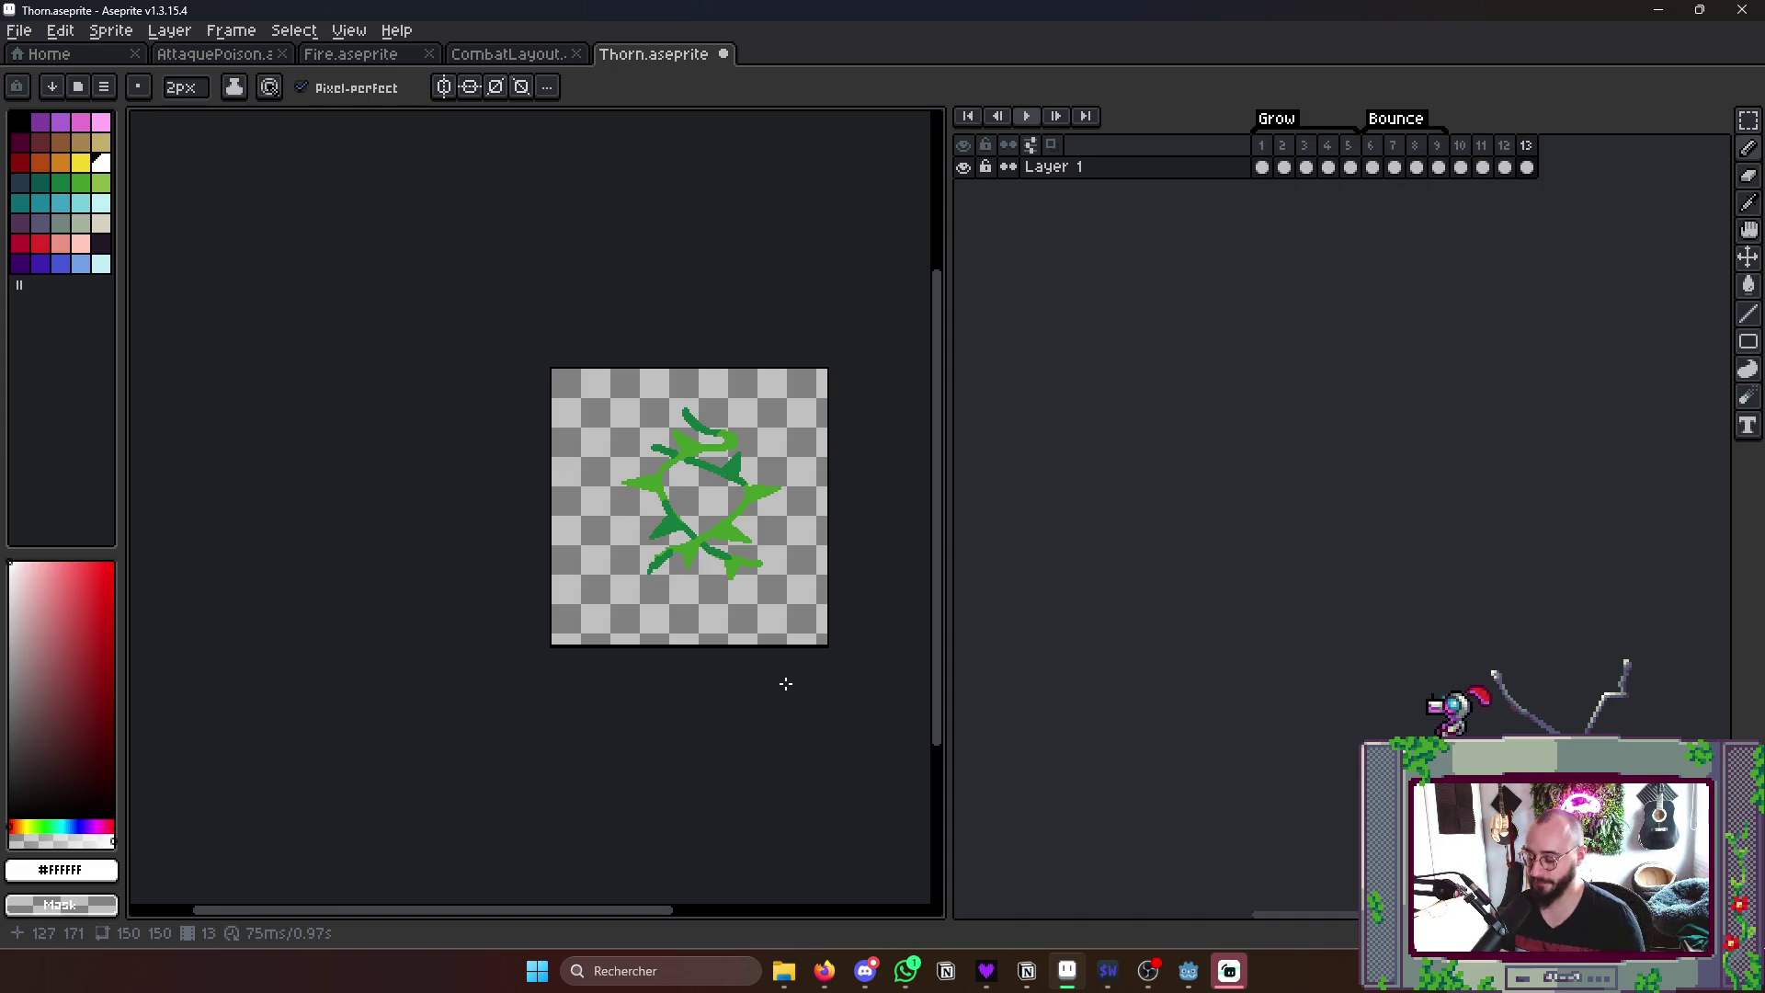
pyautogui.scroll(-2, 785, 683)
pyautogui.hotkey('ctrl', 's')
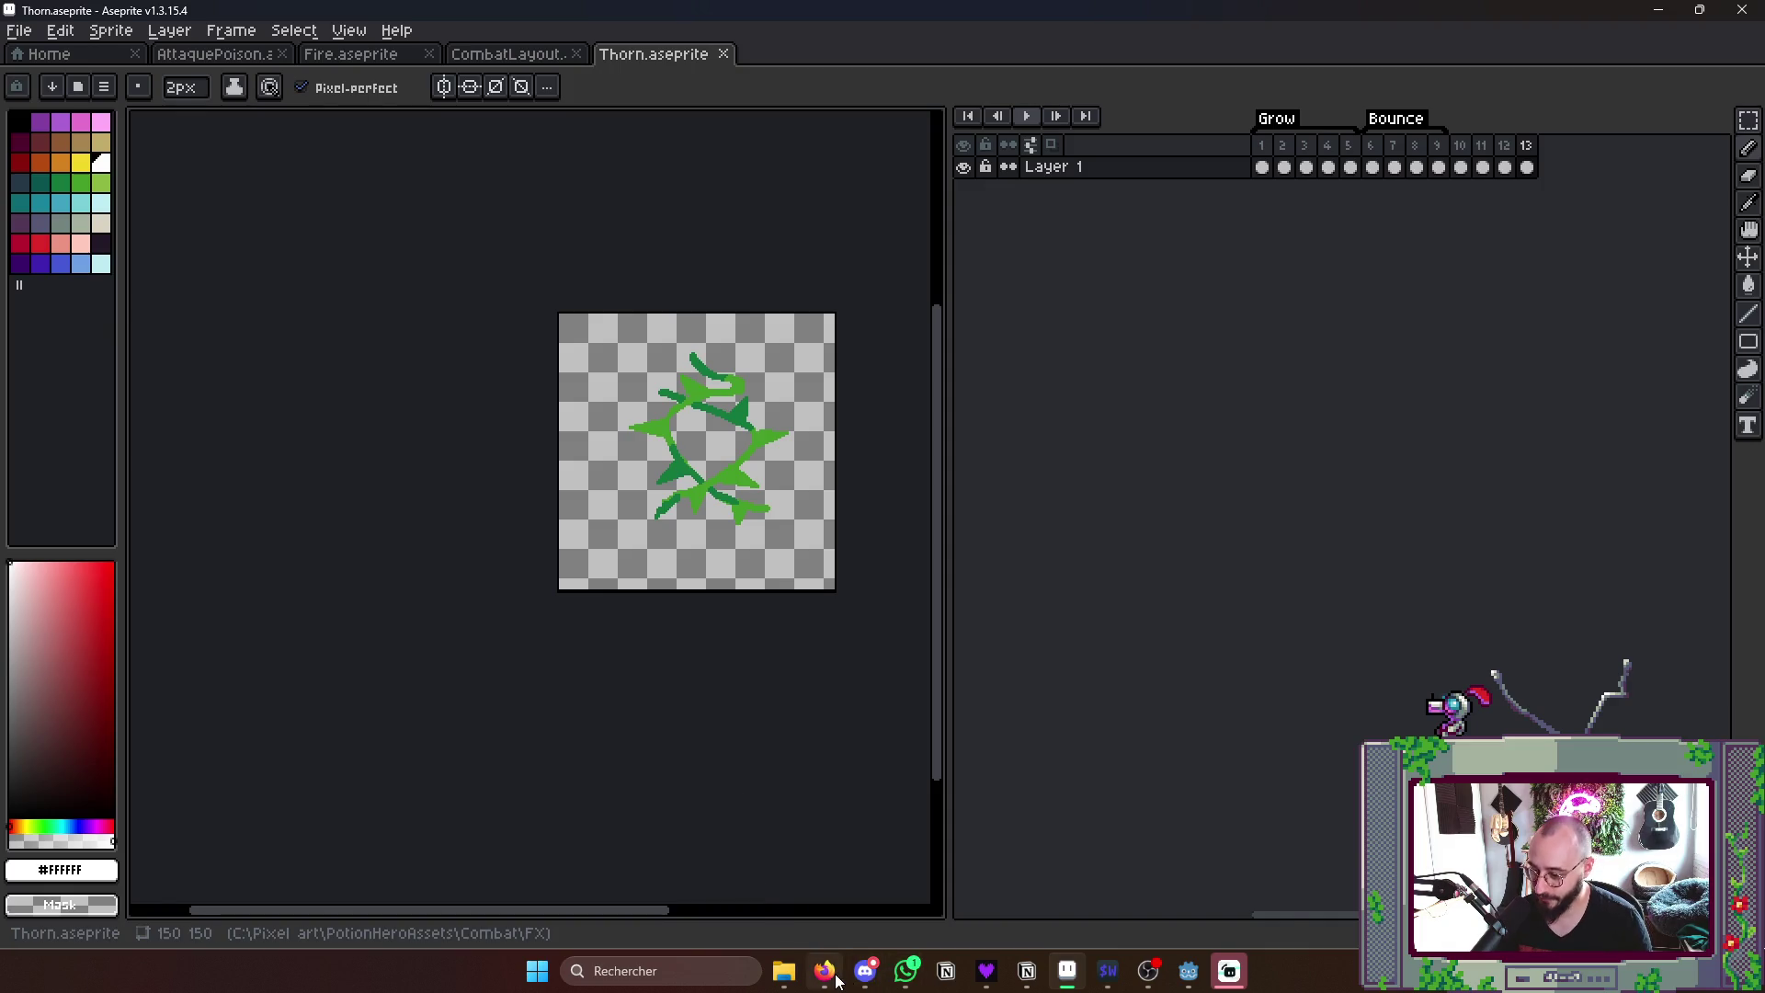
pyautogui.click(826, 971)
# - On the Potion Hero Miro board, try a freehand pen stroke beside Épines and undo it
pyautogui.click(138, 19)
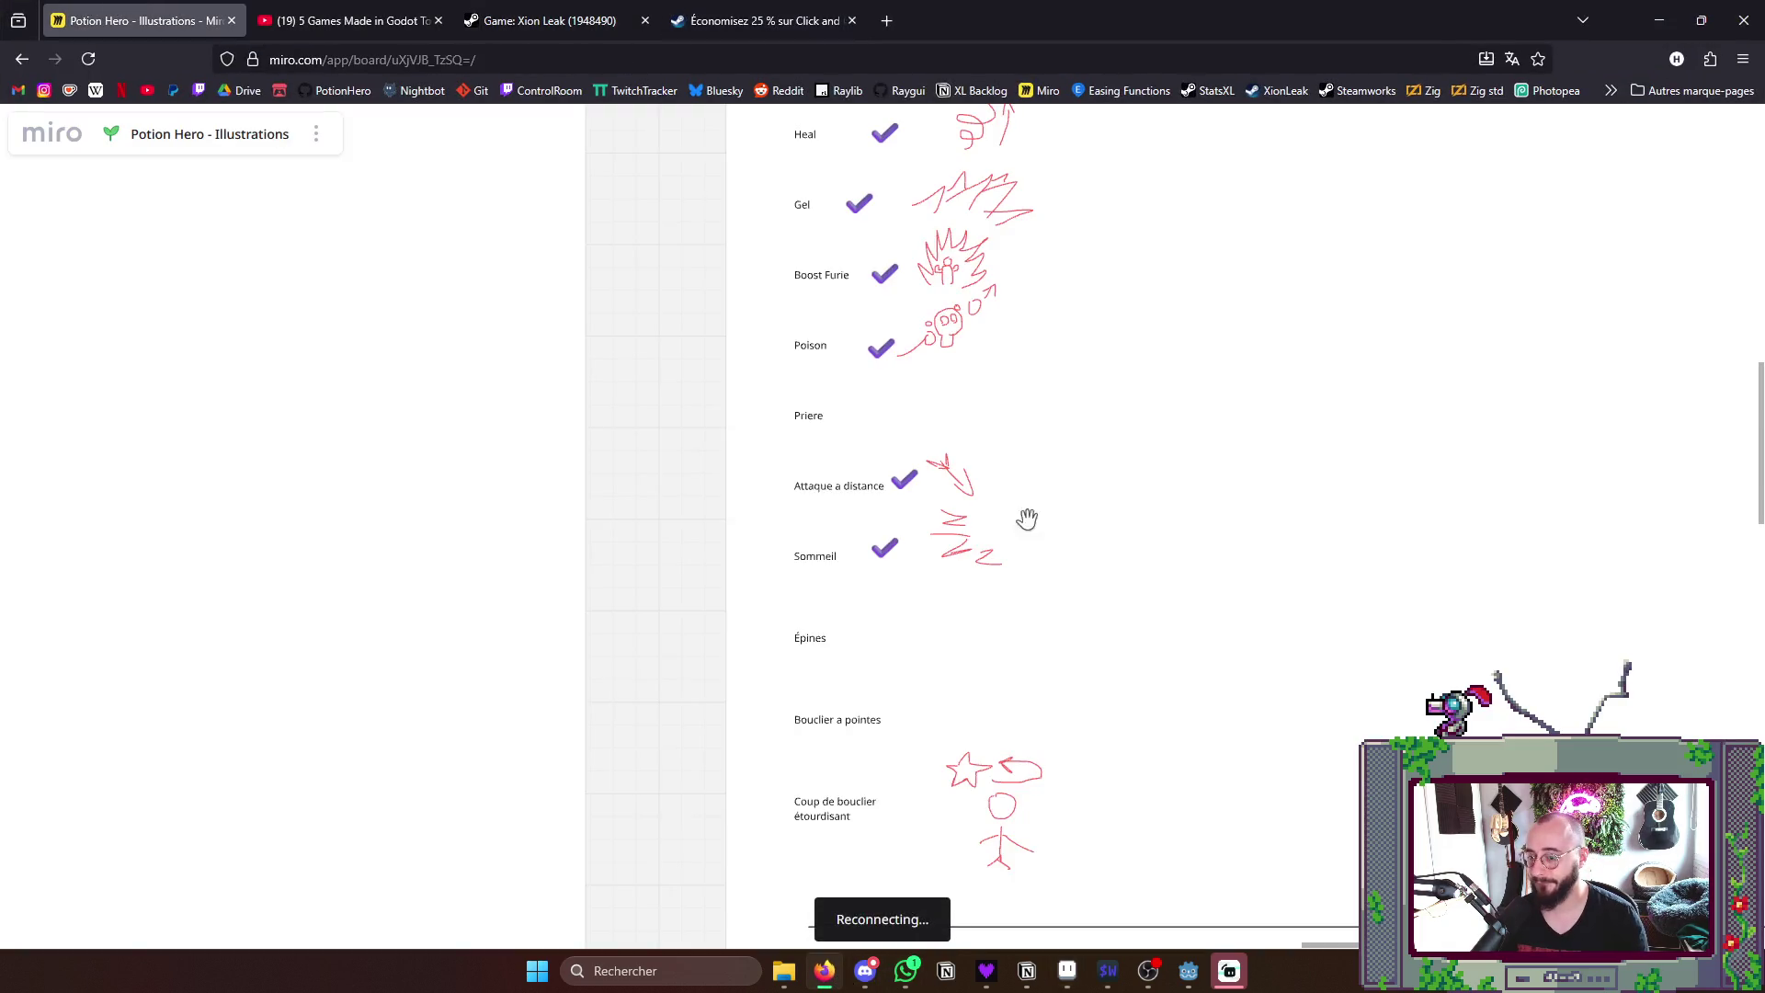
pyautogui.scroll(2, 1060, 525)
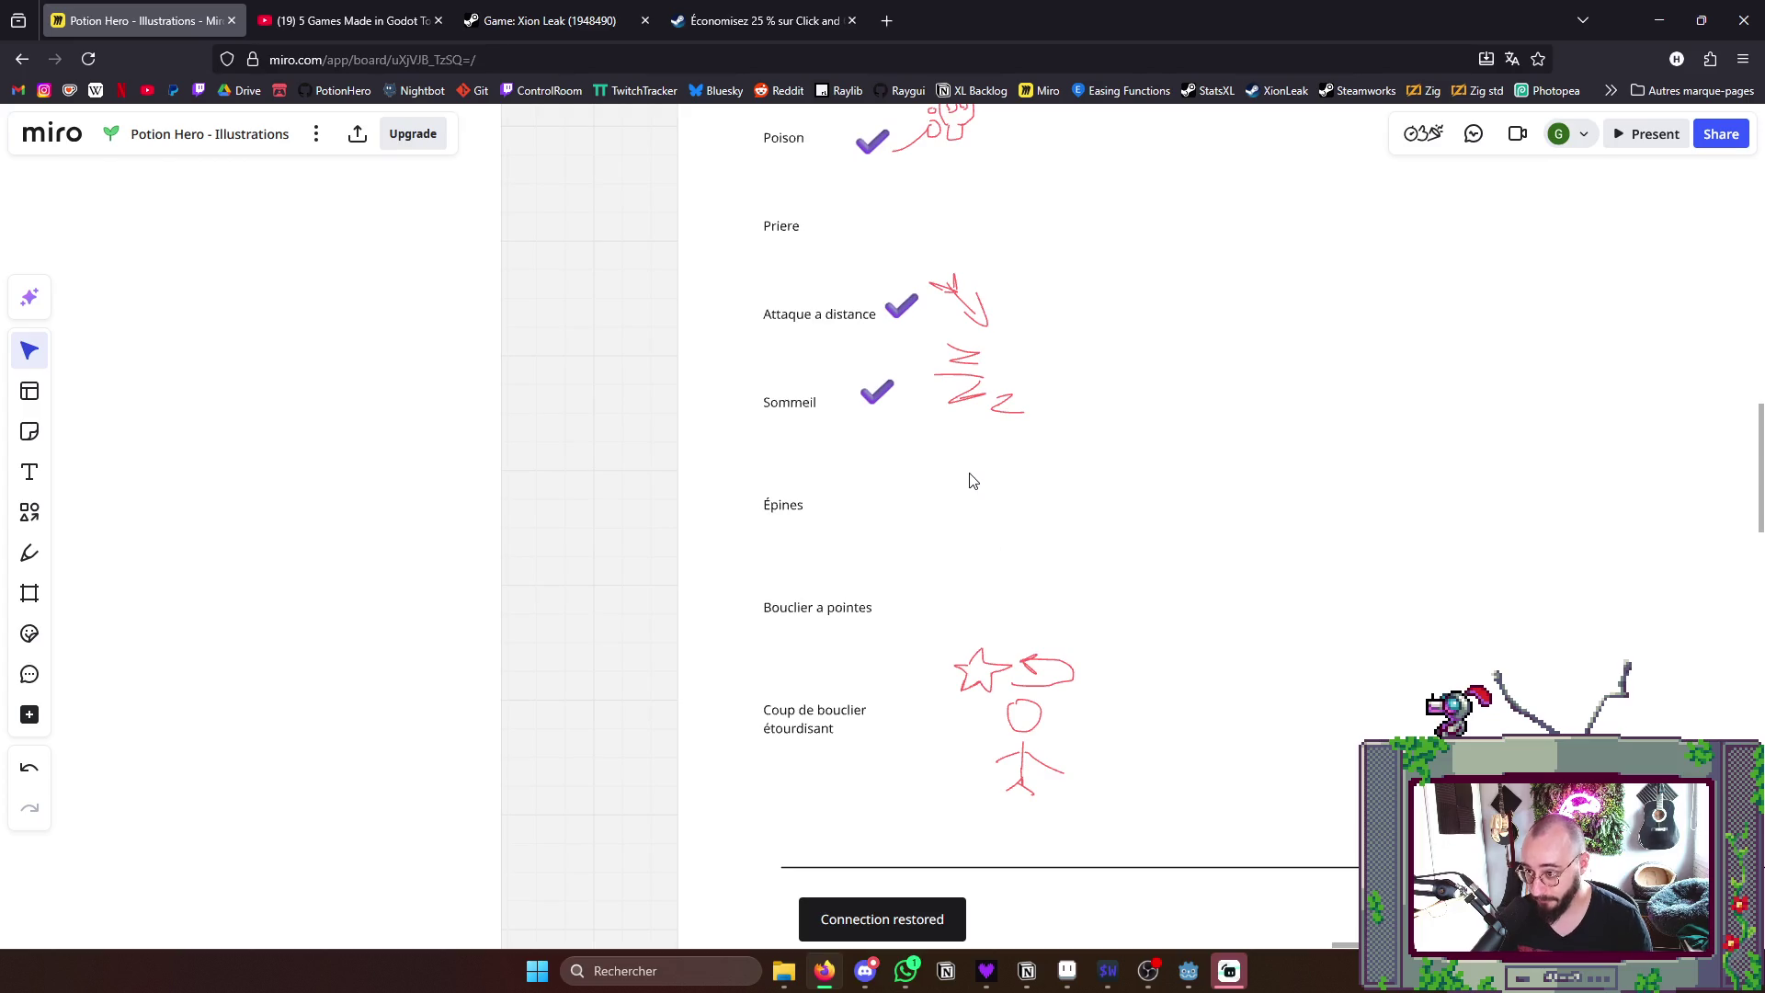
pyautogui.click(30, 553)
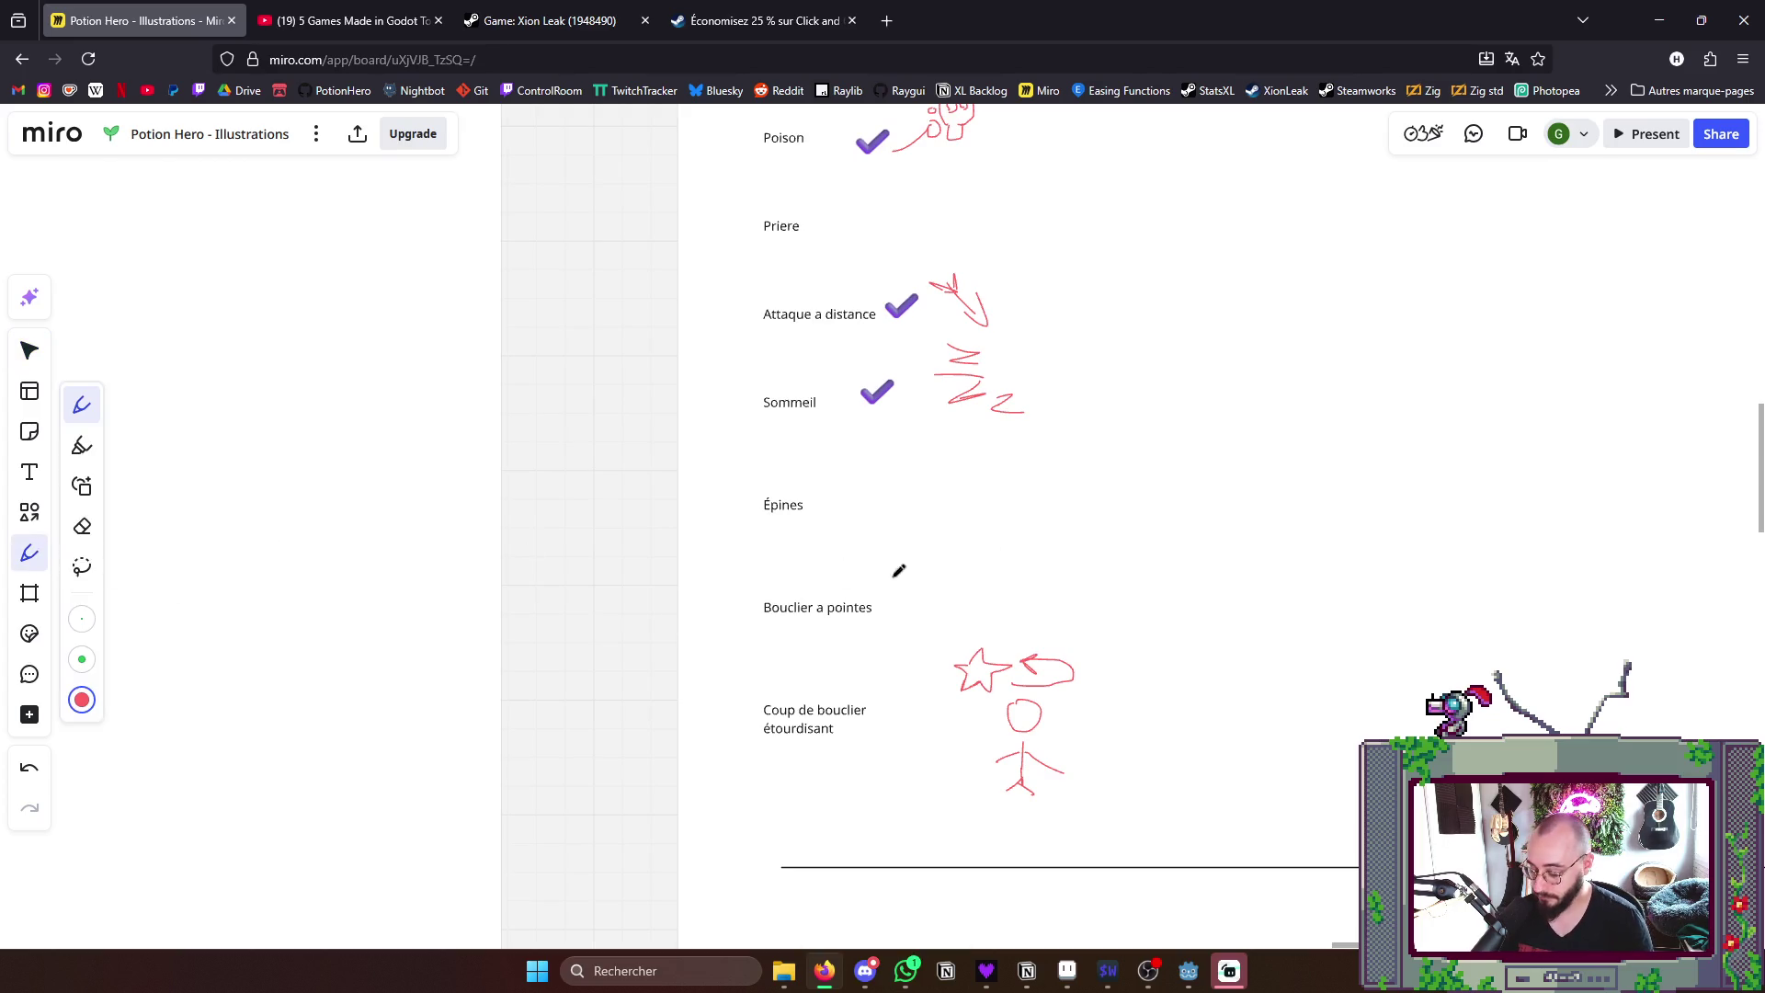
pyautogui.moveTo(907, 538); pyautogui.dragTo(879, 518)
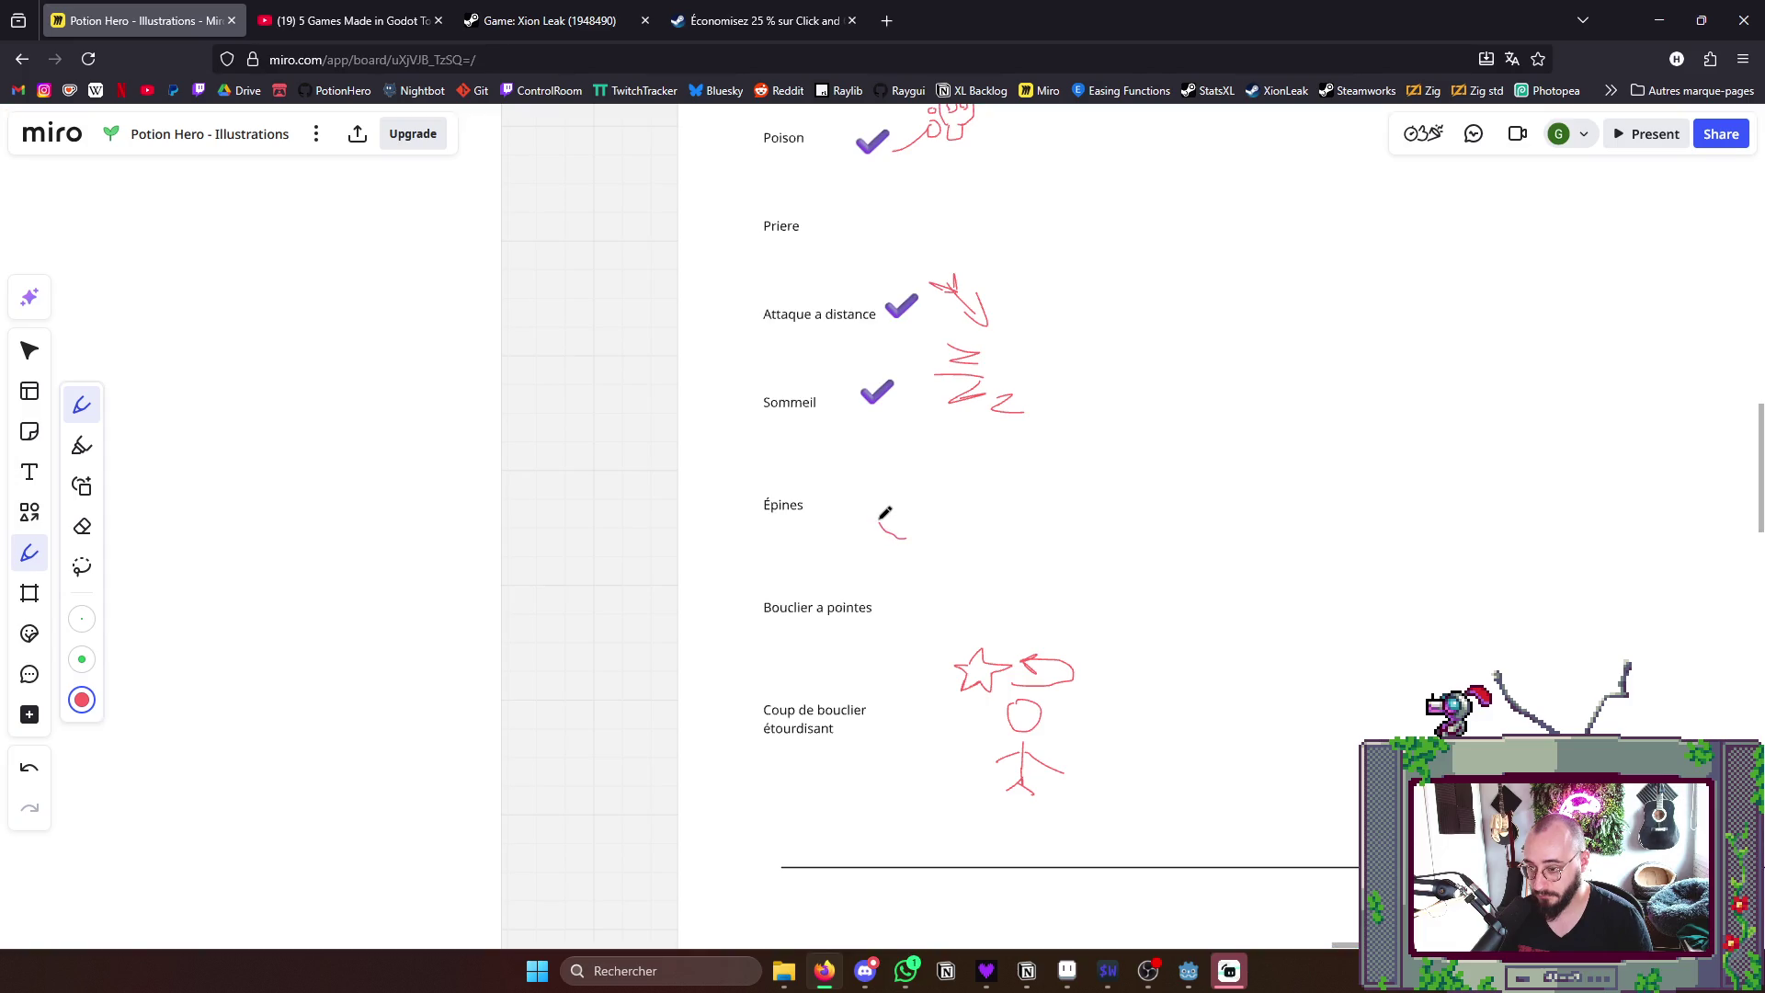
pyautogui.hotkey('ctrl', 'z')
pyautogui.scroll(2, 921, 529)
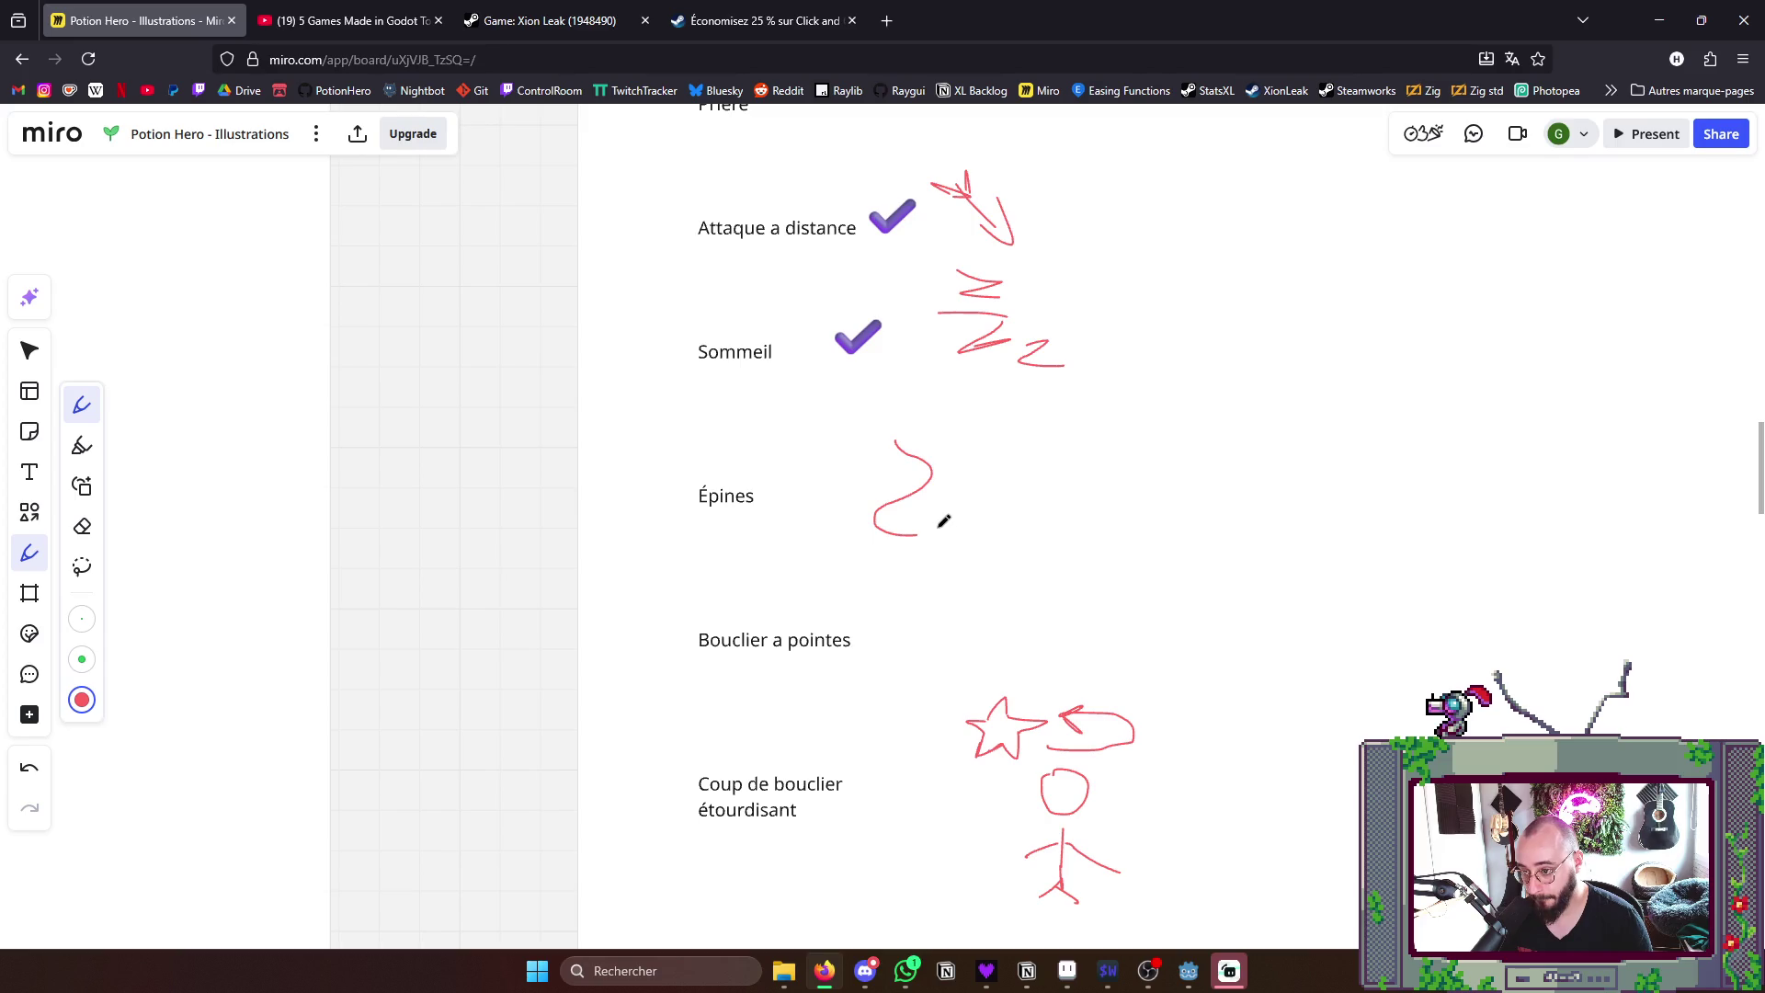
pyautogui.scroll(3, 908, 541)
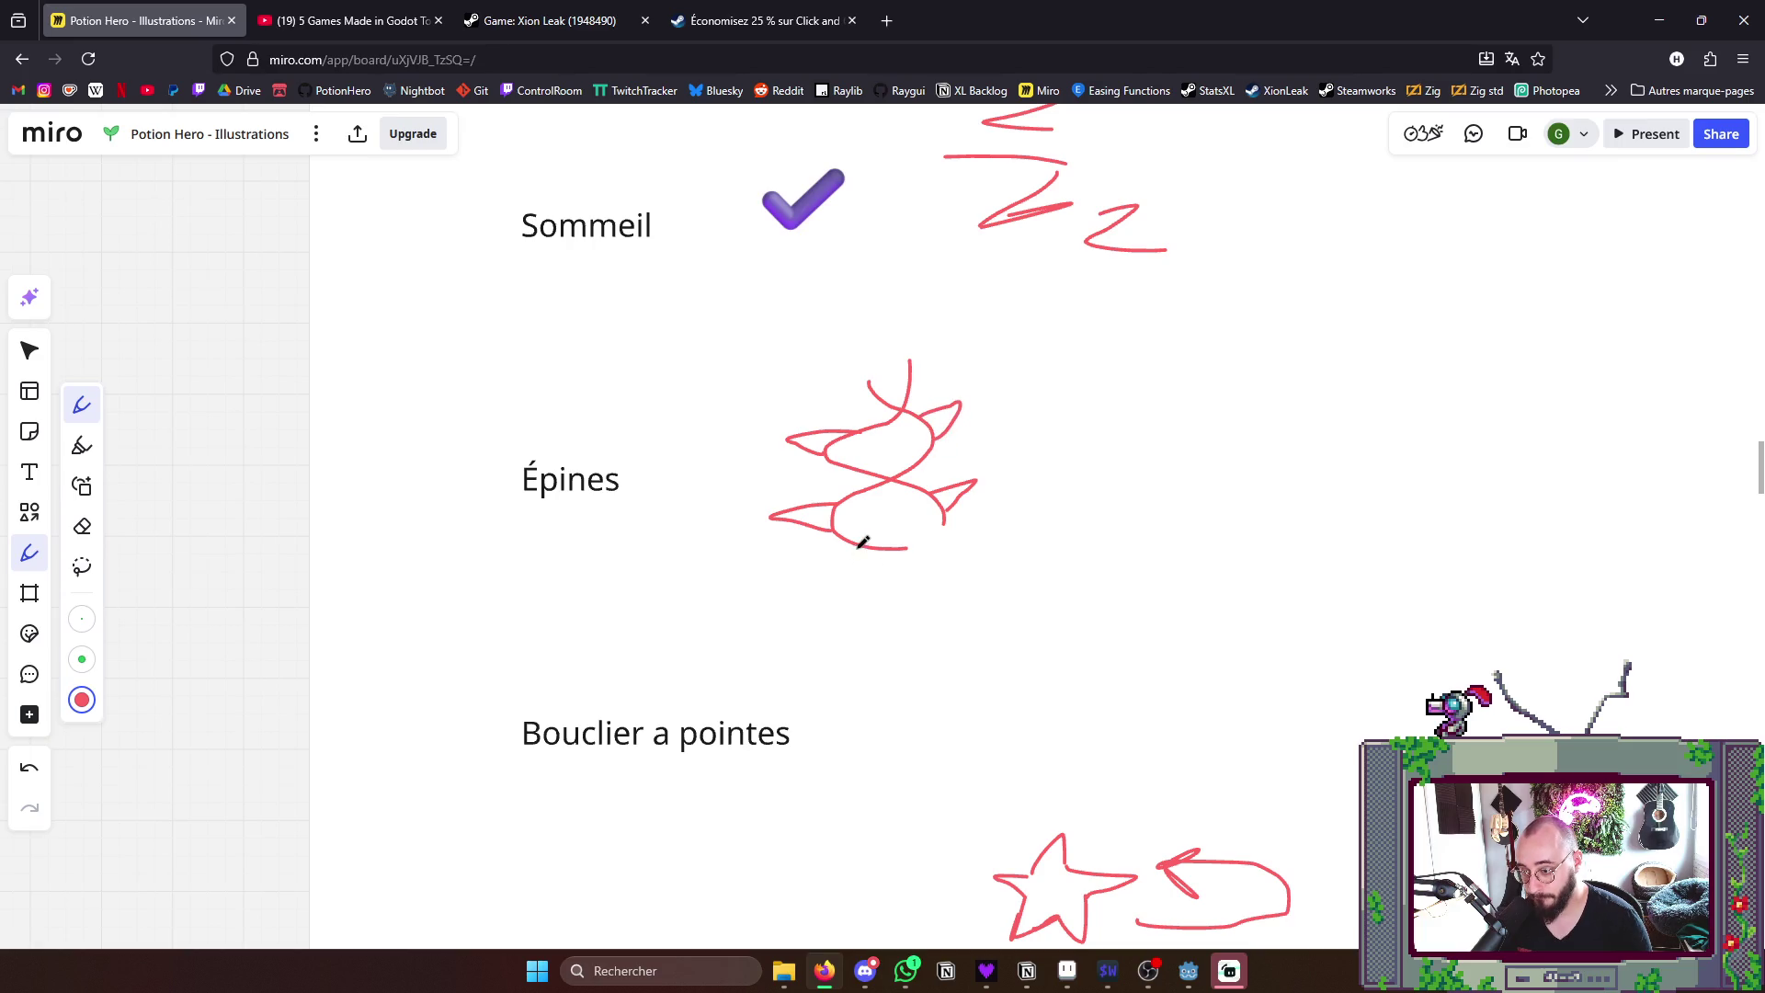
pyautogui.scroll(-5, 941, 515)
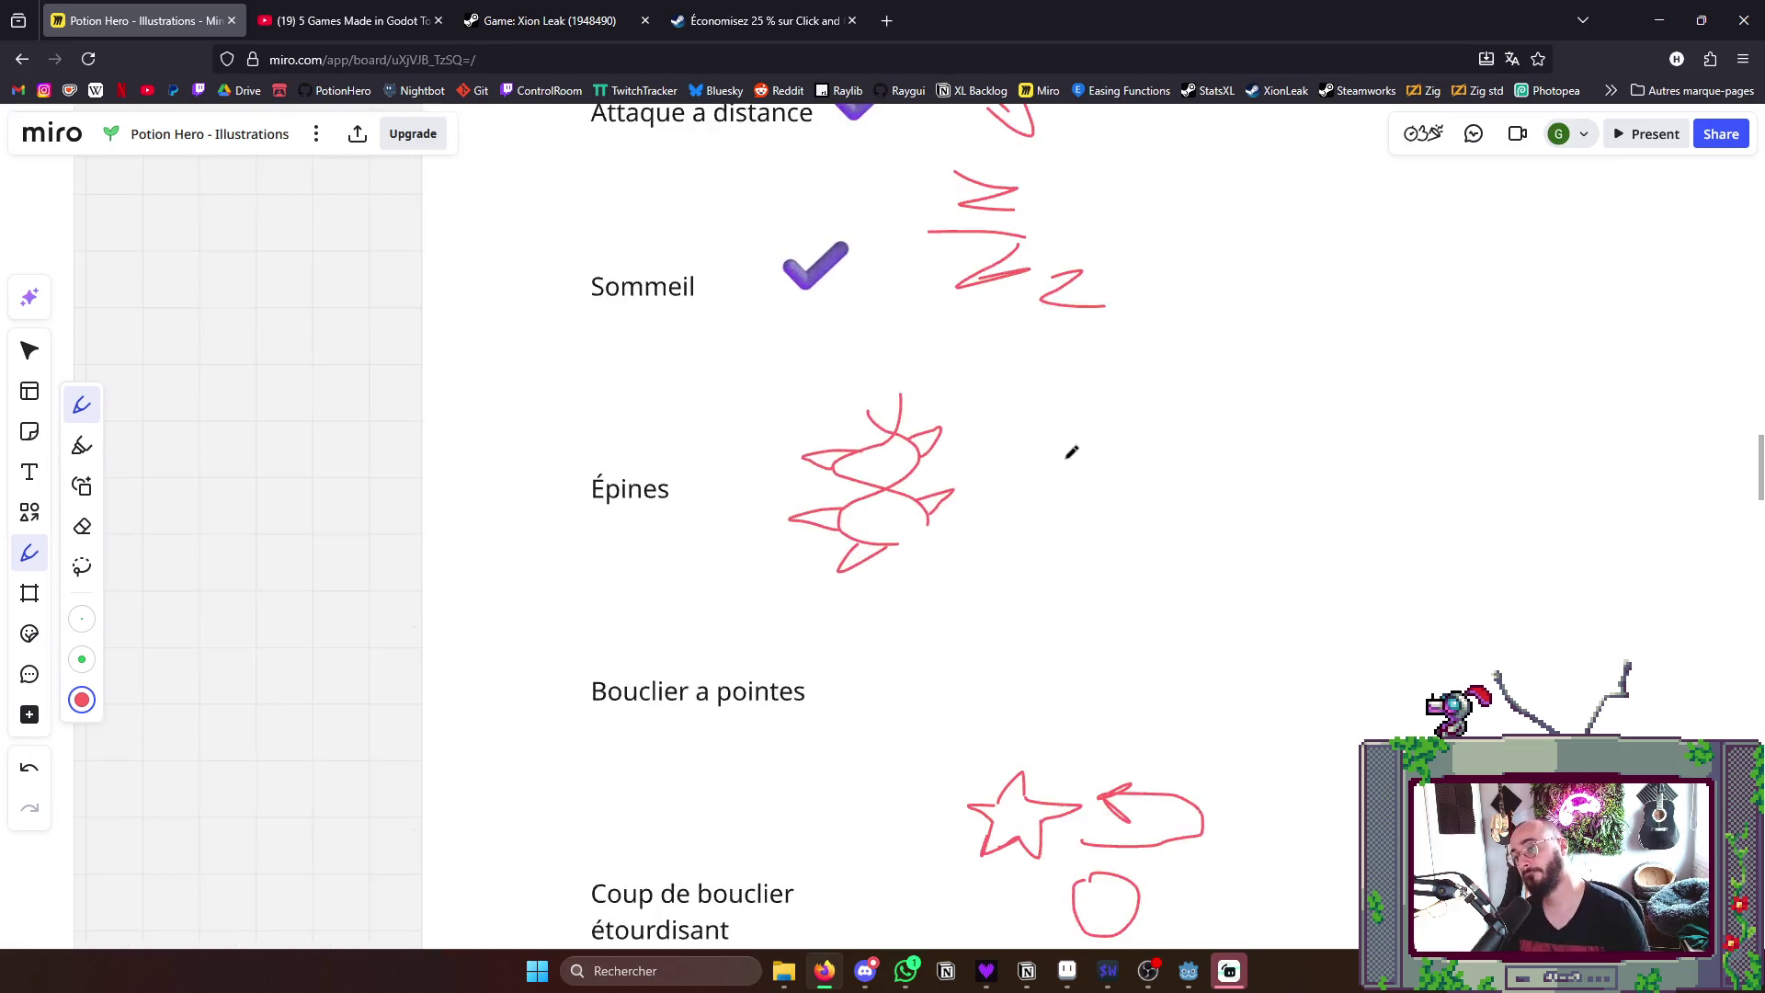
pyautogui.scroll(-3, 1069, 448)
pyautogui.scroll(-3, 981, 341)
pyautogui.scroll(-2, 966, 414)
pyautogui.scroll(-3, 953, 454)
pyautogui.scroll(-3, 953, 453)
pyautogui.scroll(-2, 1069, 414)
pyautogui.scroll(3, 1020, 537)
pyautogui.scroll(4, 1005, 525)
pyautogui.scroll(3, 1004, 524)
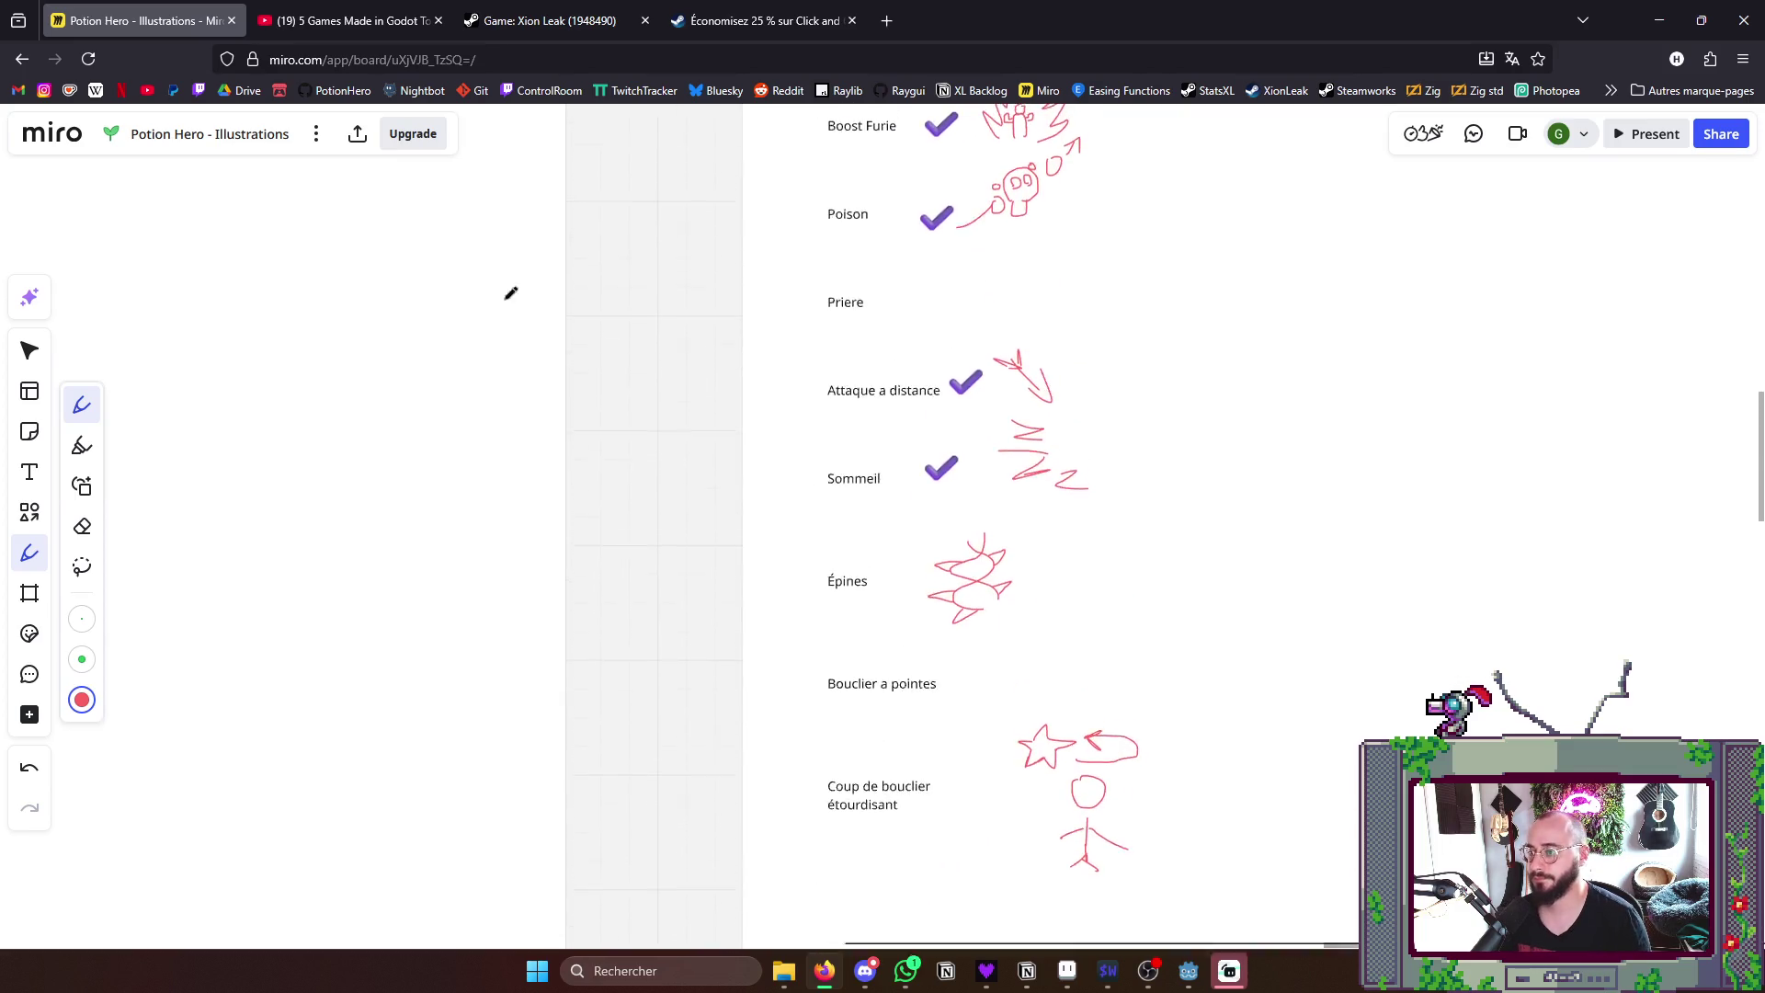
# - Copy the purple checkmark from Sommeil to mark Épines as done
pyautogui.click(31, 352)
pyautogui.click(950, 479)
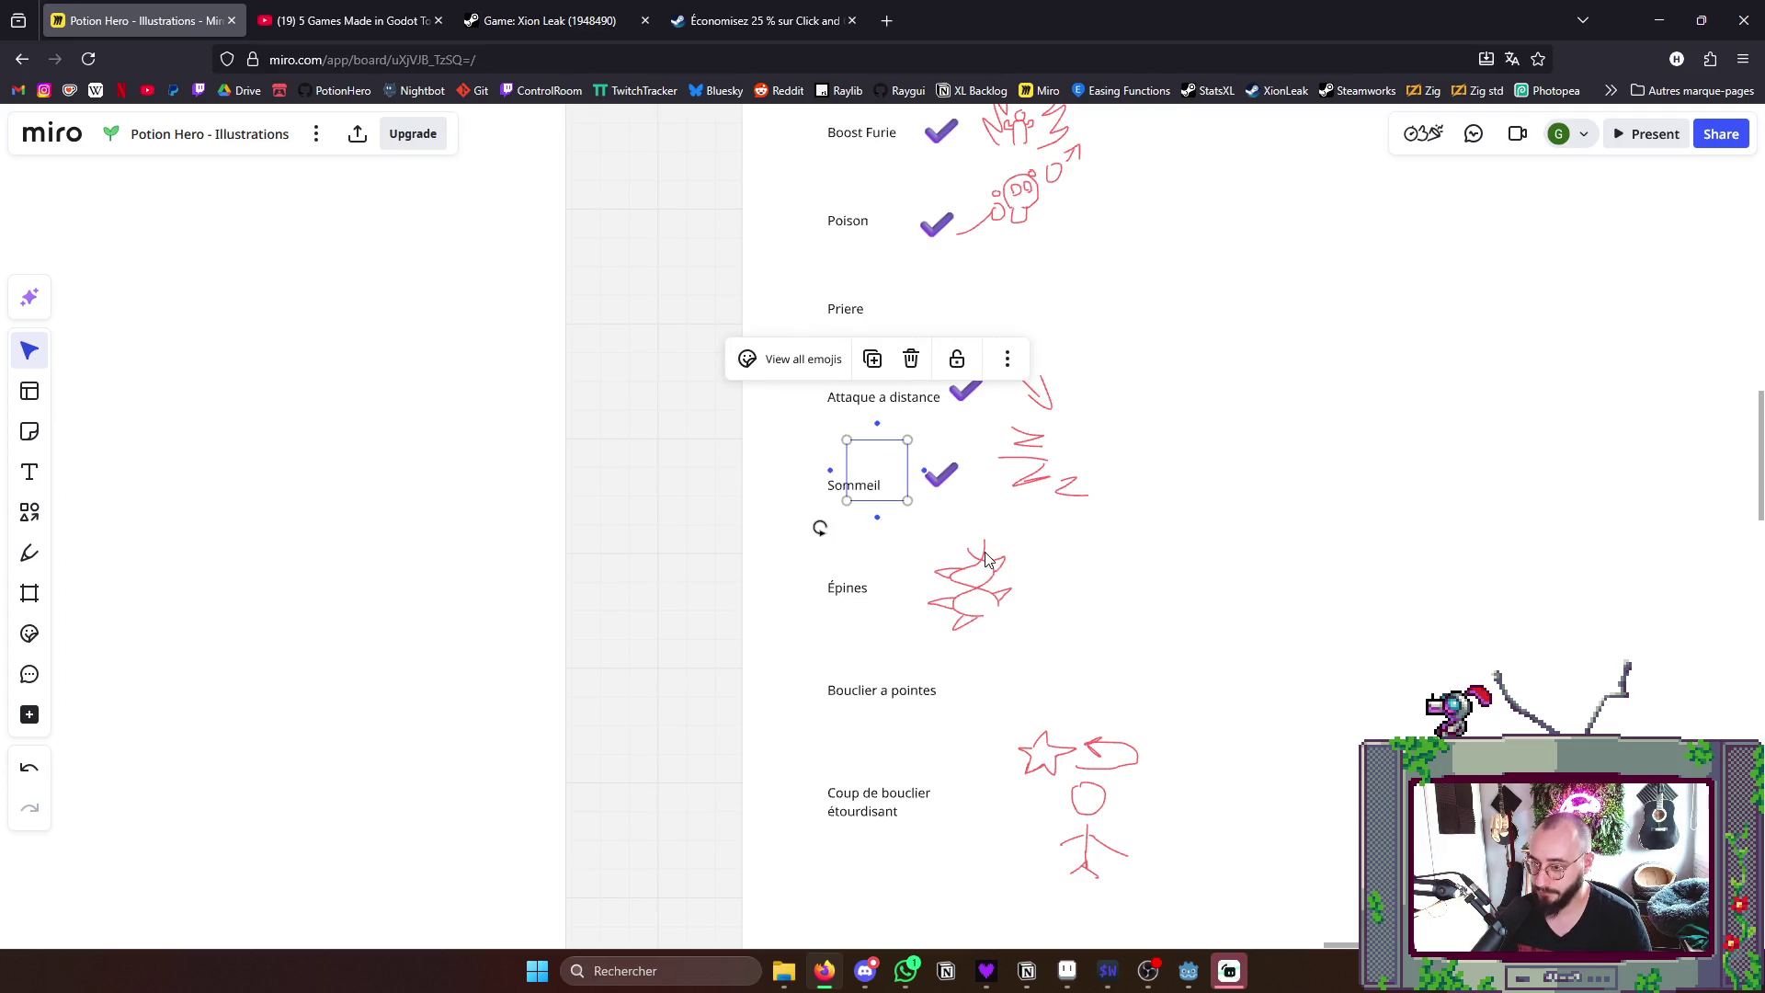
pyautogui.moveTo(880, 469)
pyautogui.mouseDown()
pyautogui.moveTo(907, 587)
pyautogui.moveTo(984, 689)
pyautogui.moveTo(1313, 474)
pyautogui.mouseUp()
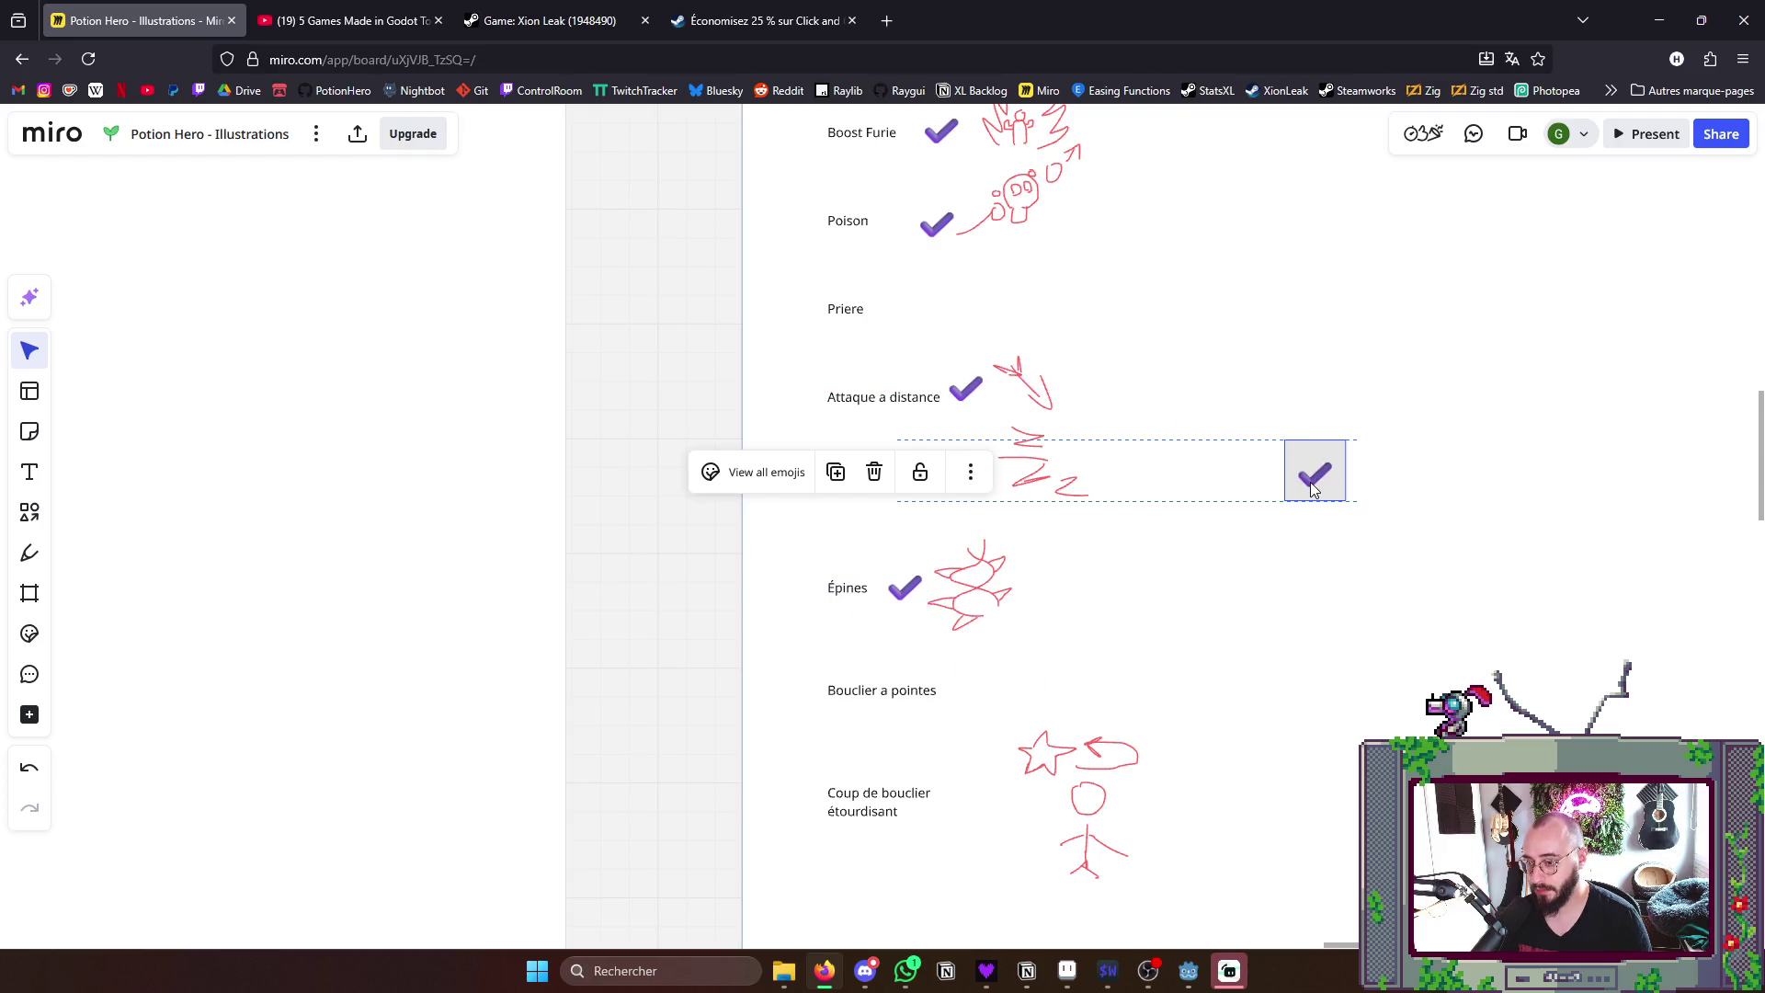
pyautogui.moveTo(1420, 463); pyautogui.dragTo(1303, 585)
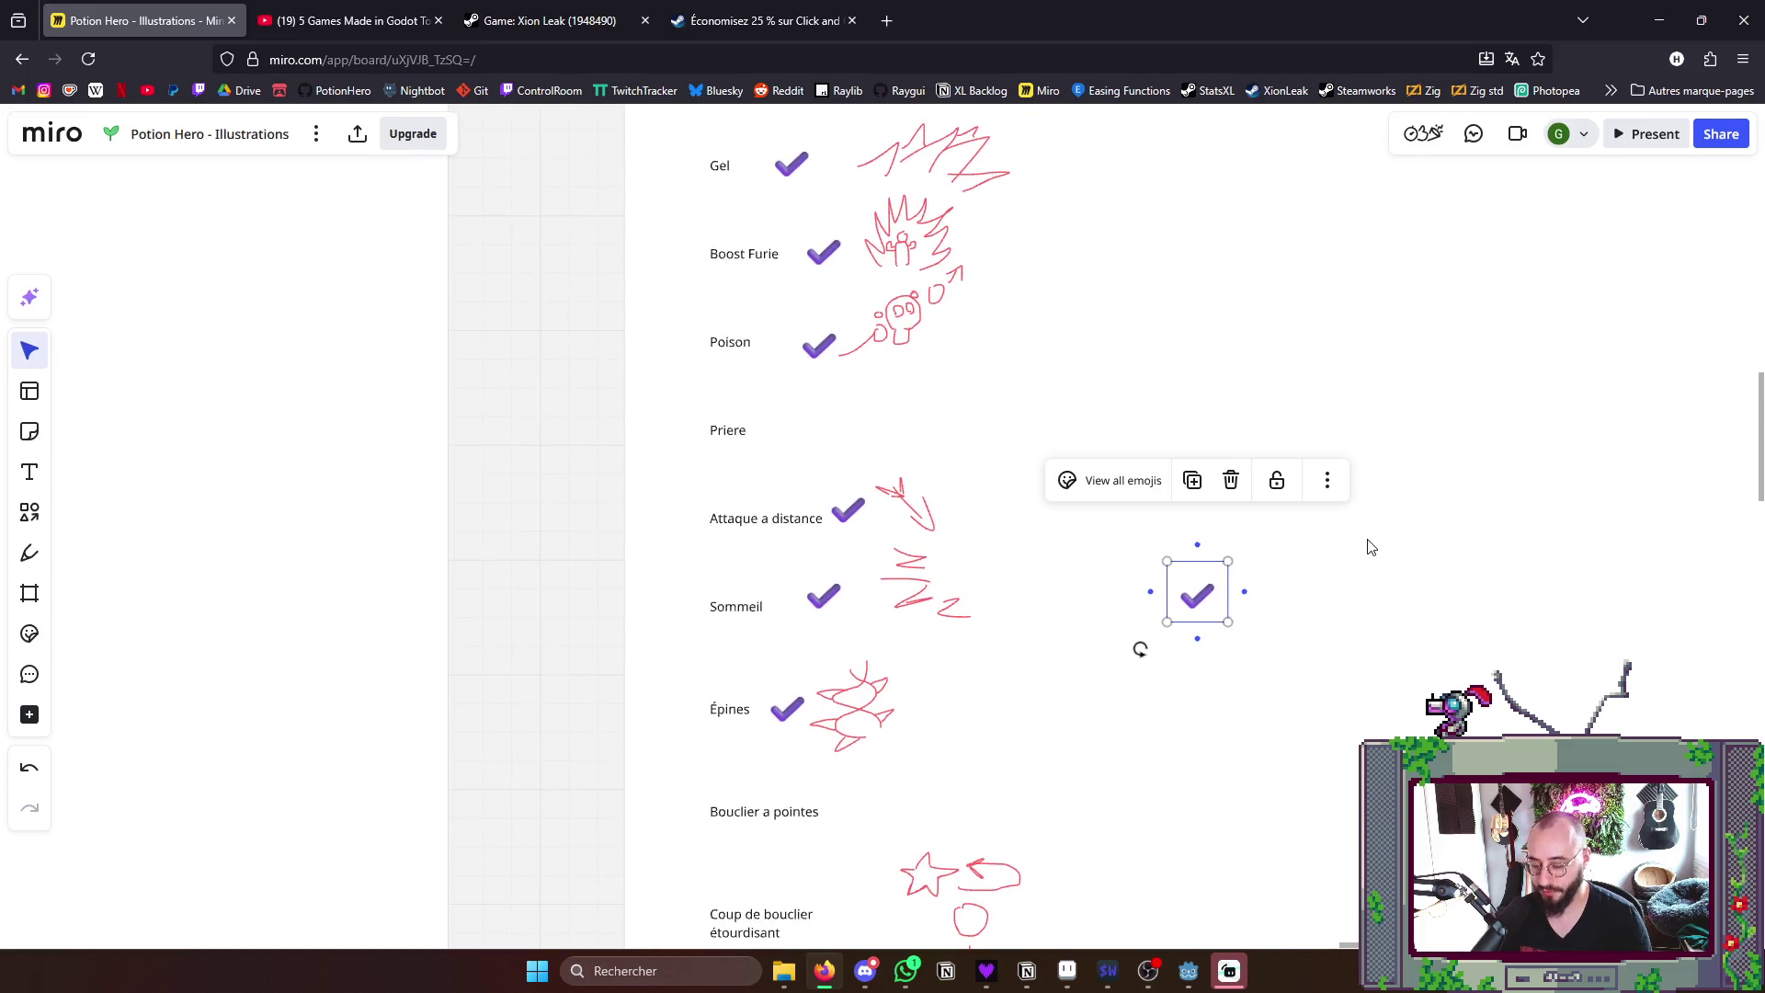
pyautogui.scroll(-2, 1365, 455)
pyautogui.click(1280, 501)
pyautogui.scroll(-3, 1335, 507)
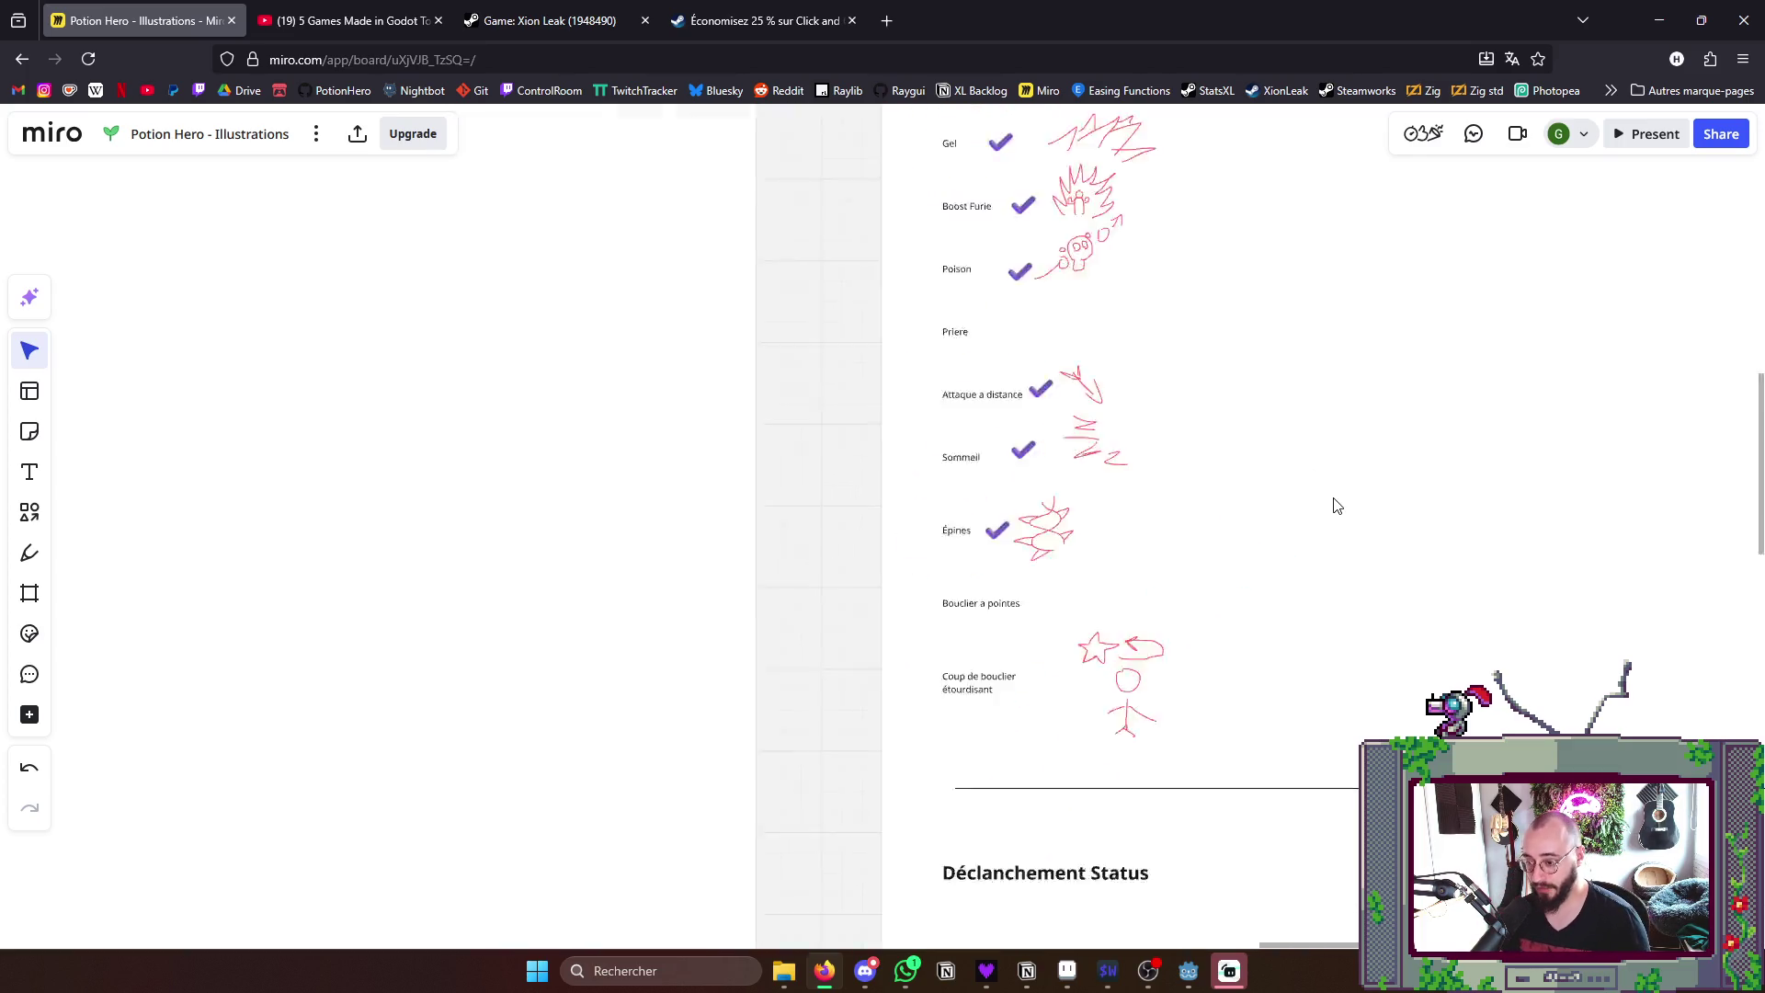
# - Back in Aseprite, save Thorn.aseprite and go to the start page
pyautogui.hotkey('alt', 'Tab')
pyautogui.hotkey('ctrl', 's')
pyautogui.click(76, 54)
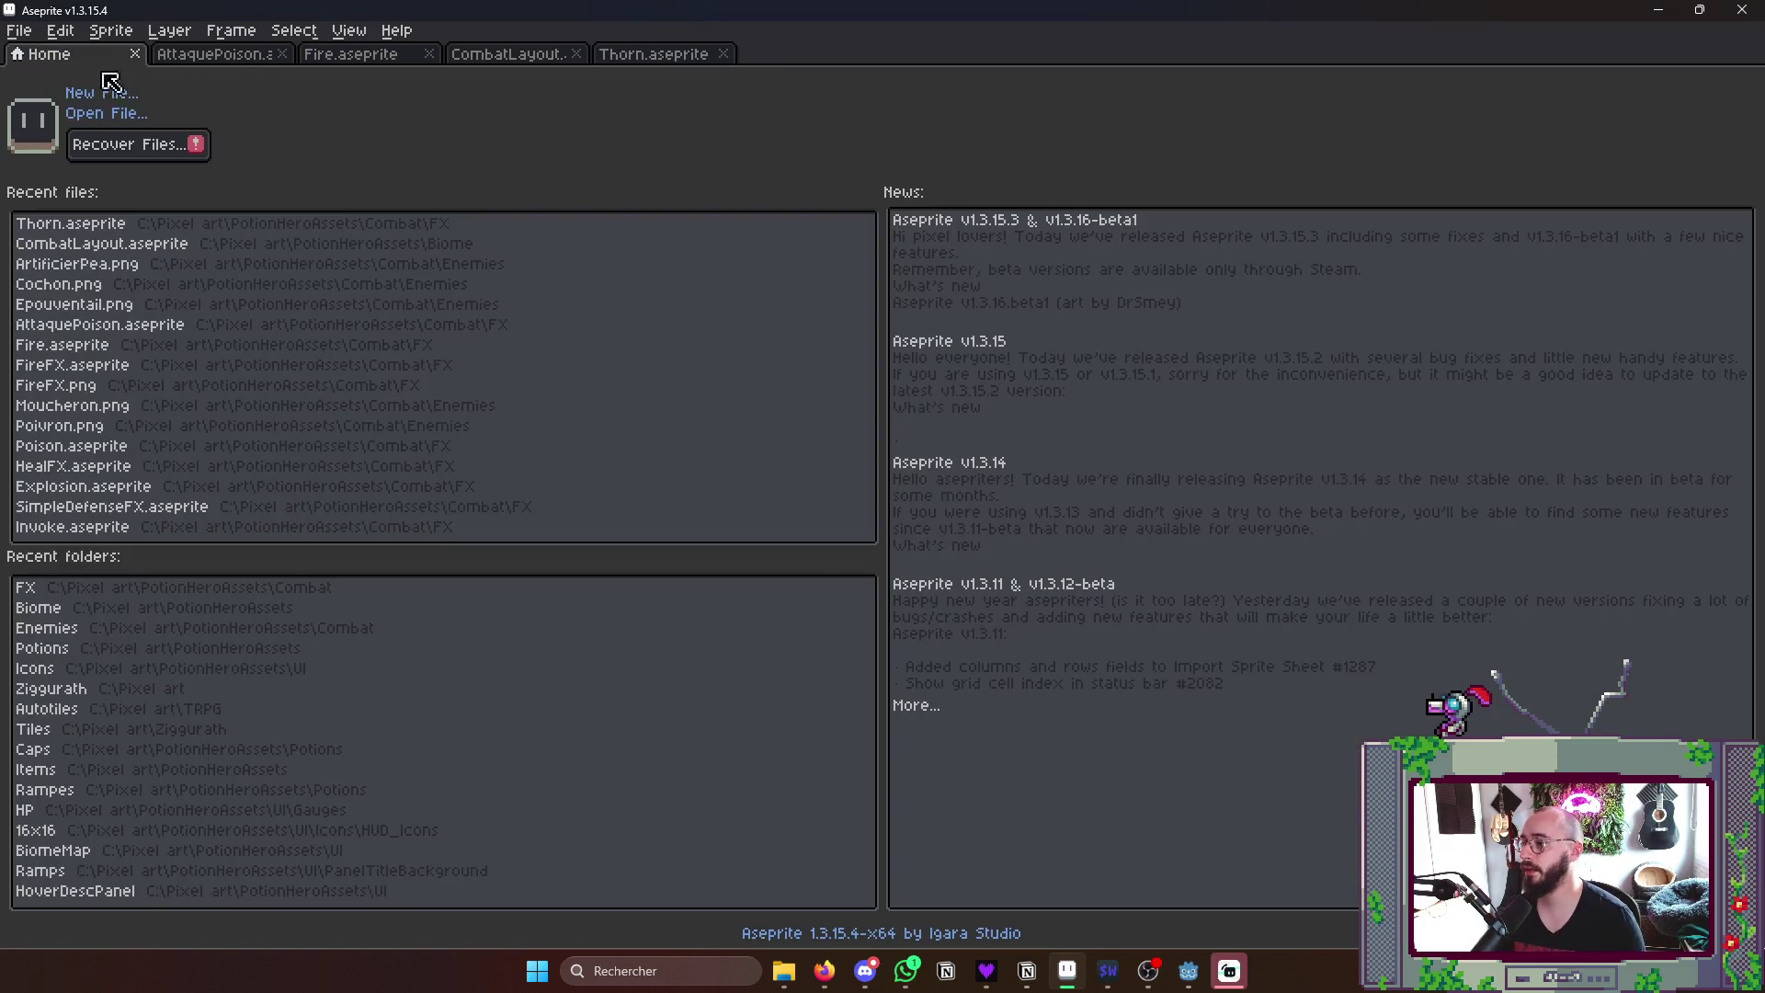
# - Open SimpleDefenseFX.aseprite from the file picker and step through its shard frames
pyautogui.click(120, 97)
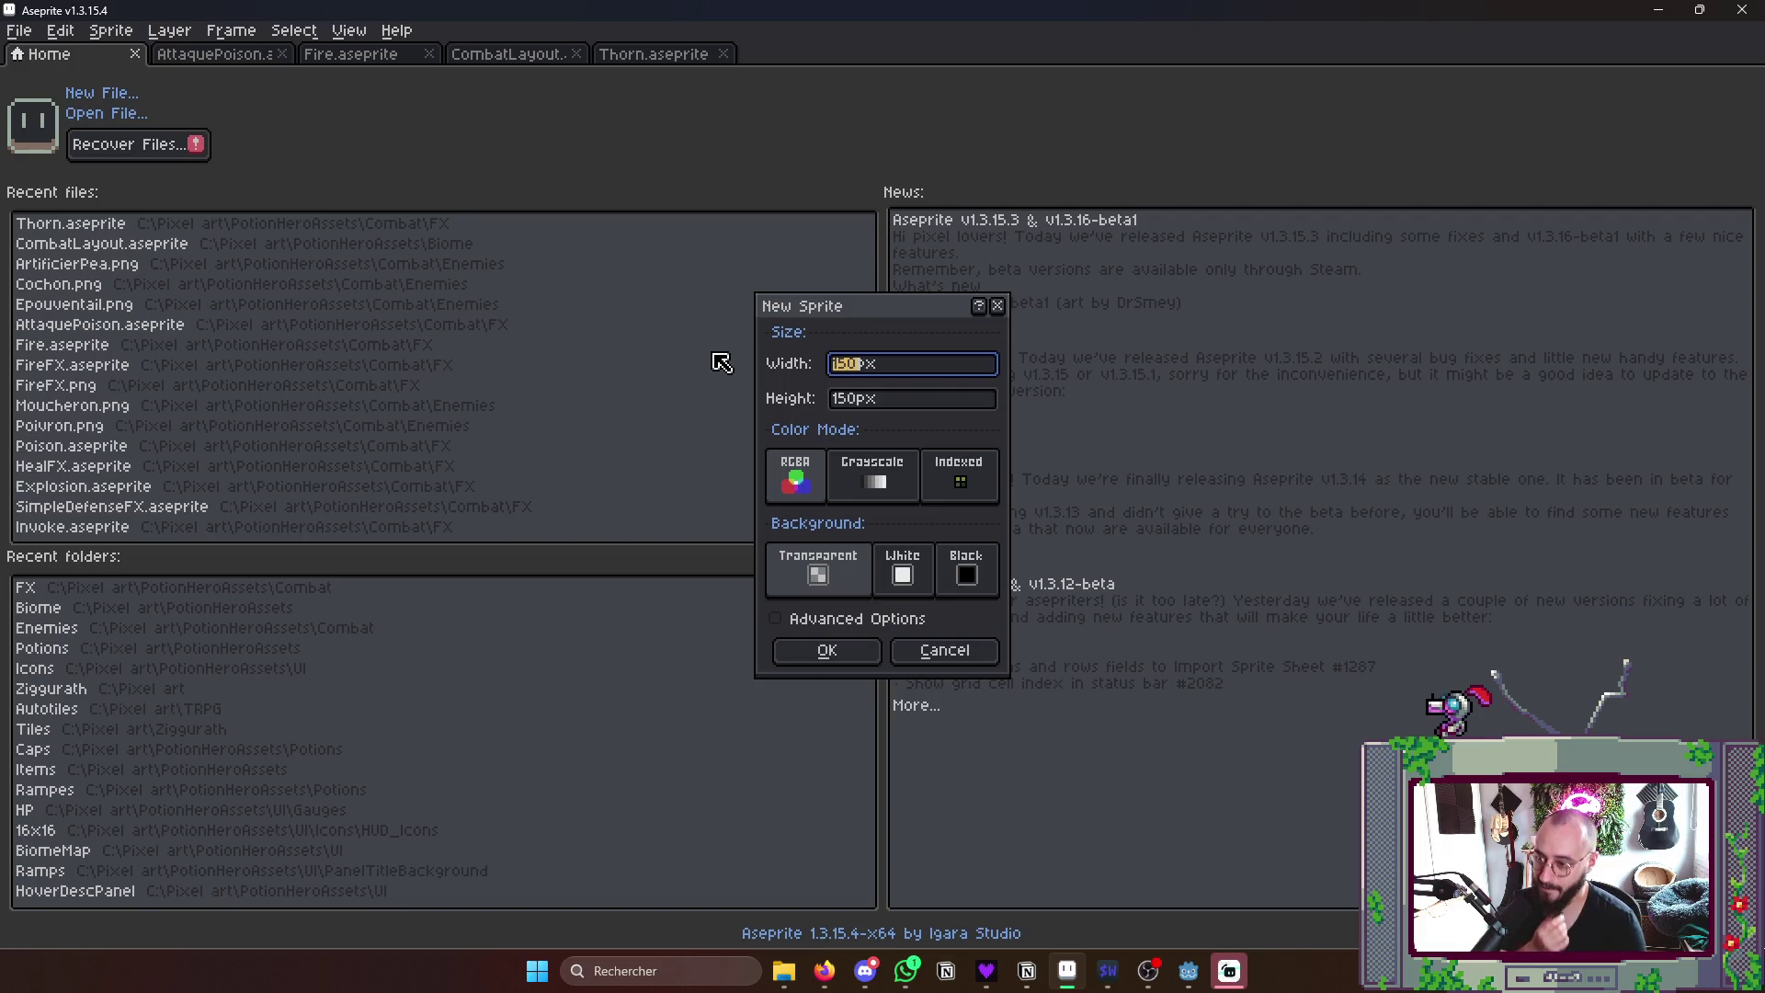
pyautogui.press('Escape')
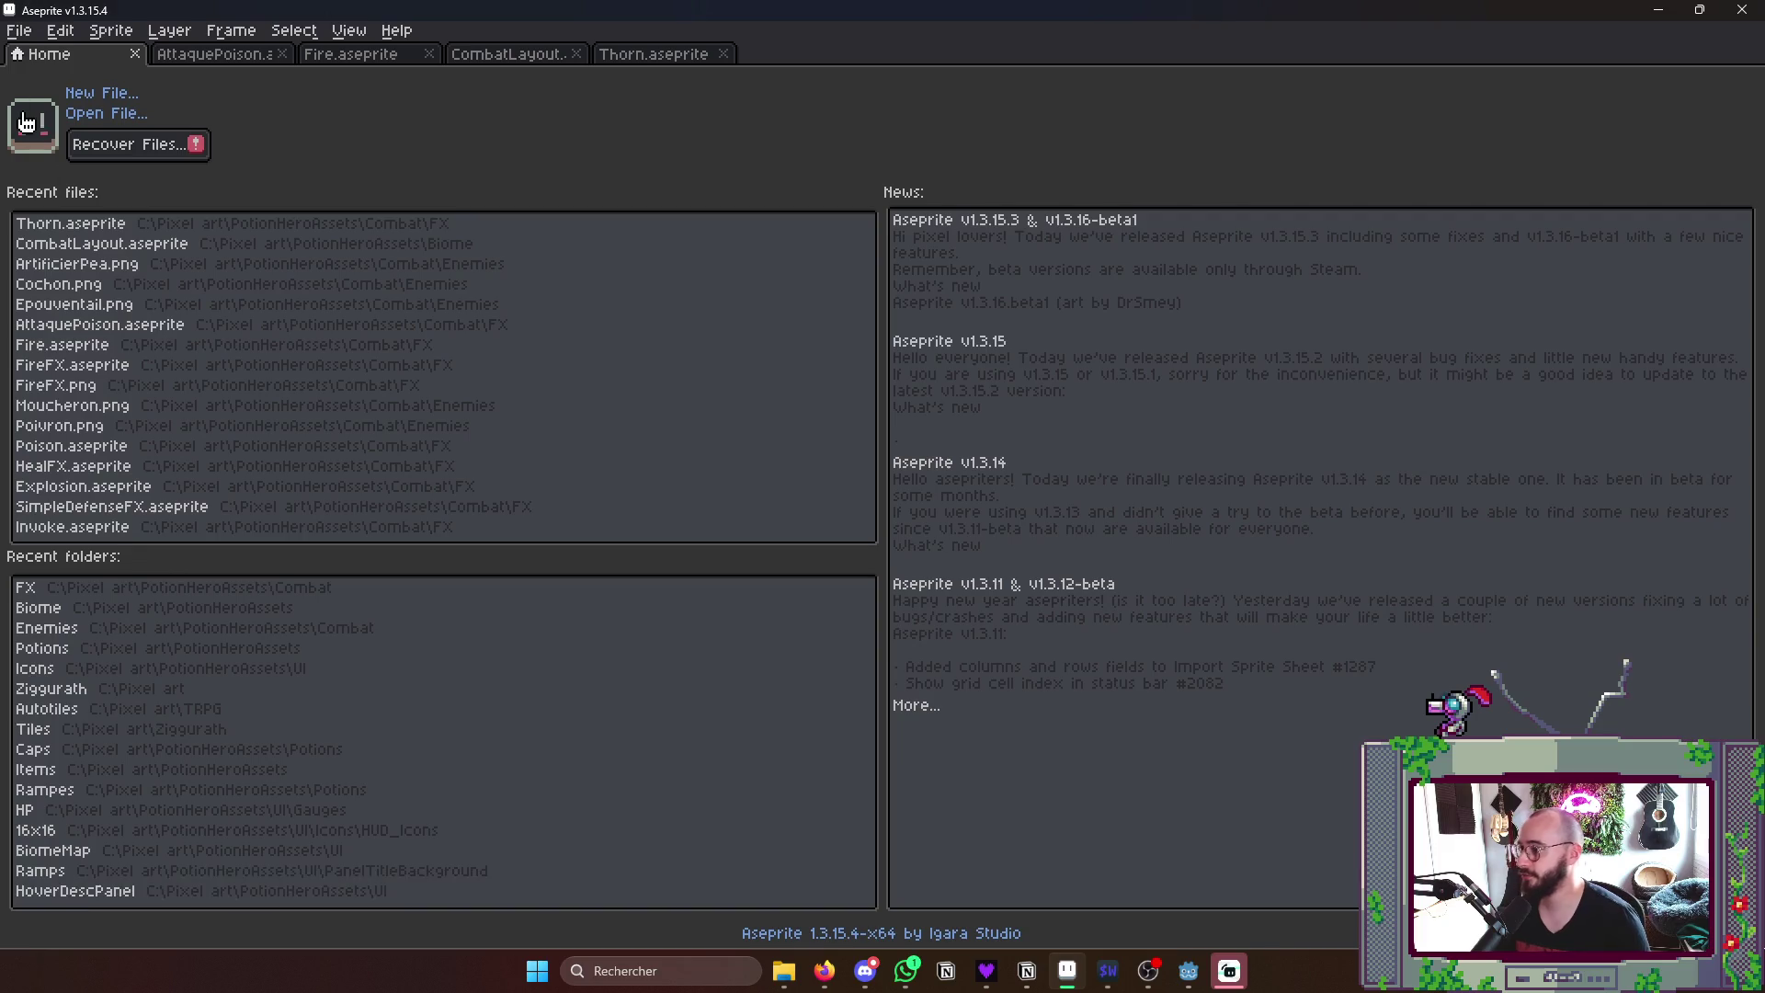
pyautogui.click(105, 113)
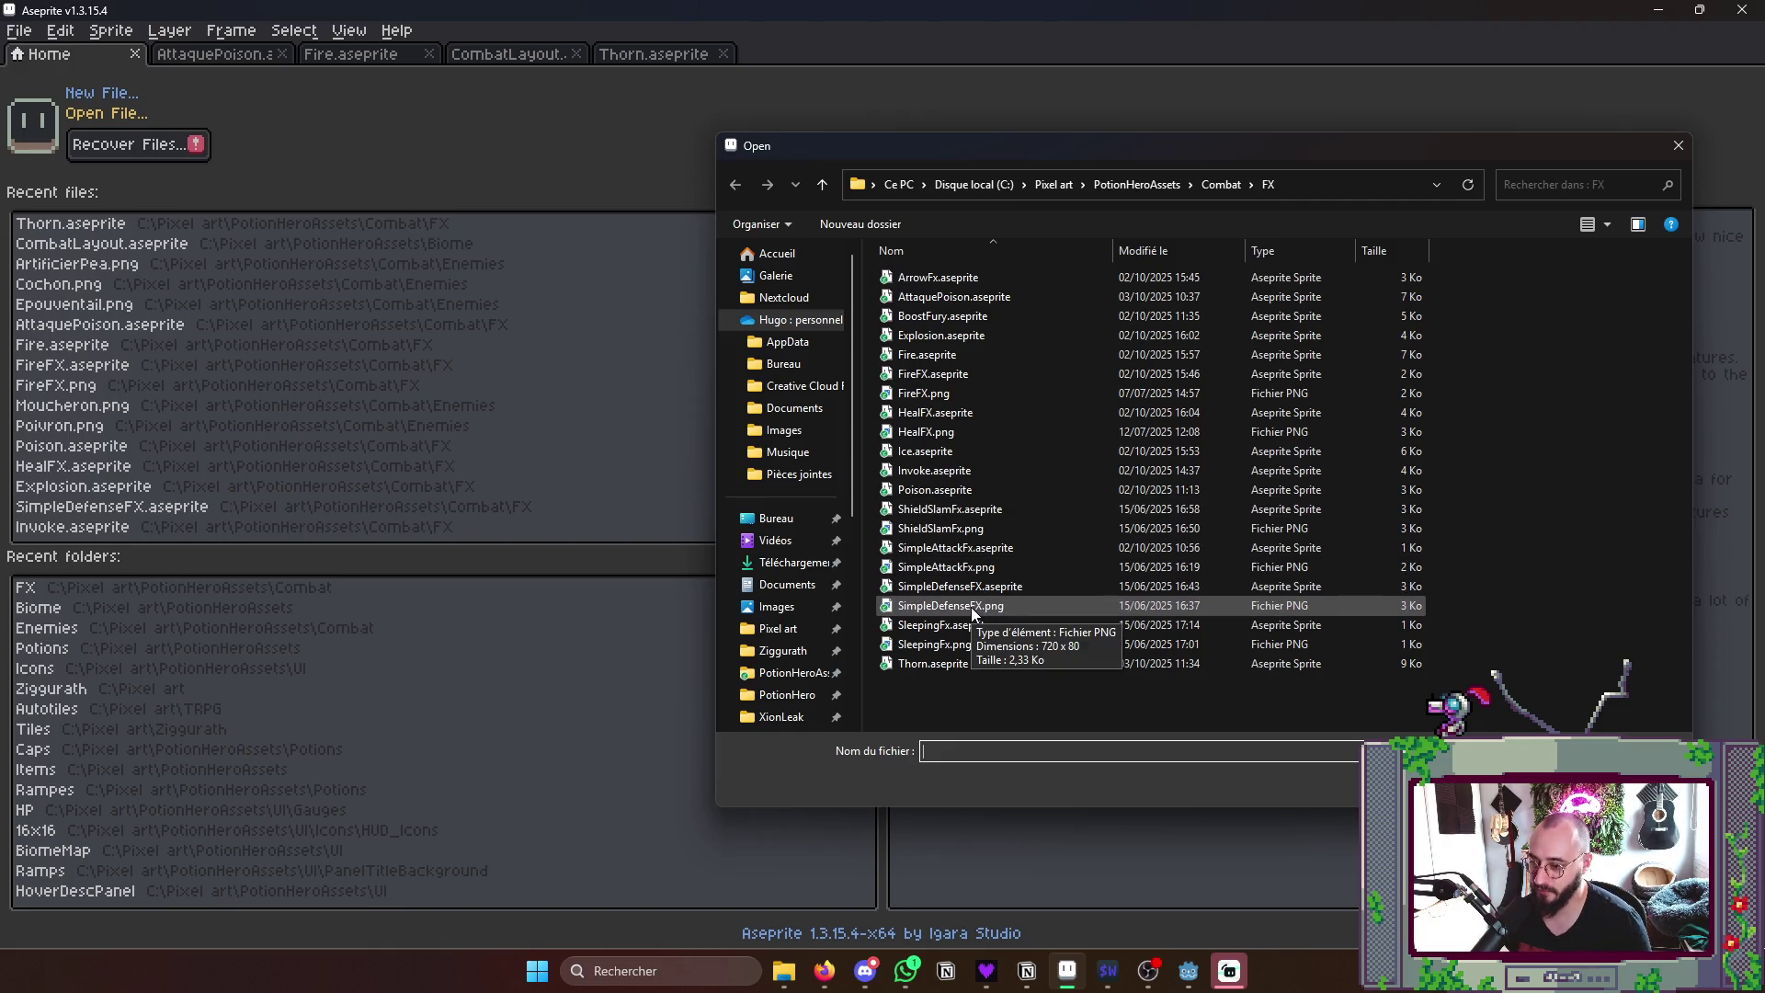
pyautogui.doubleClick(922, 586)
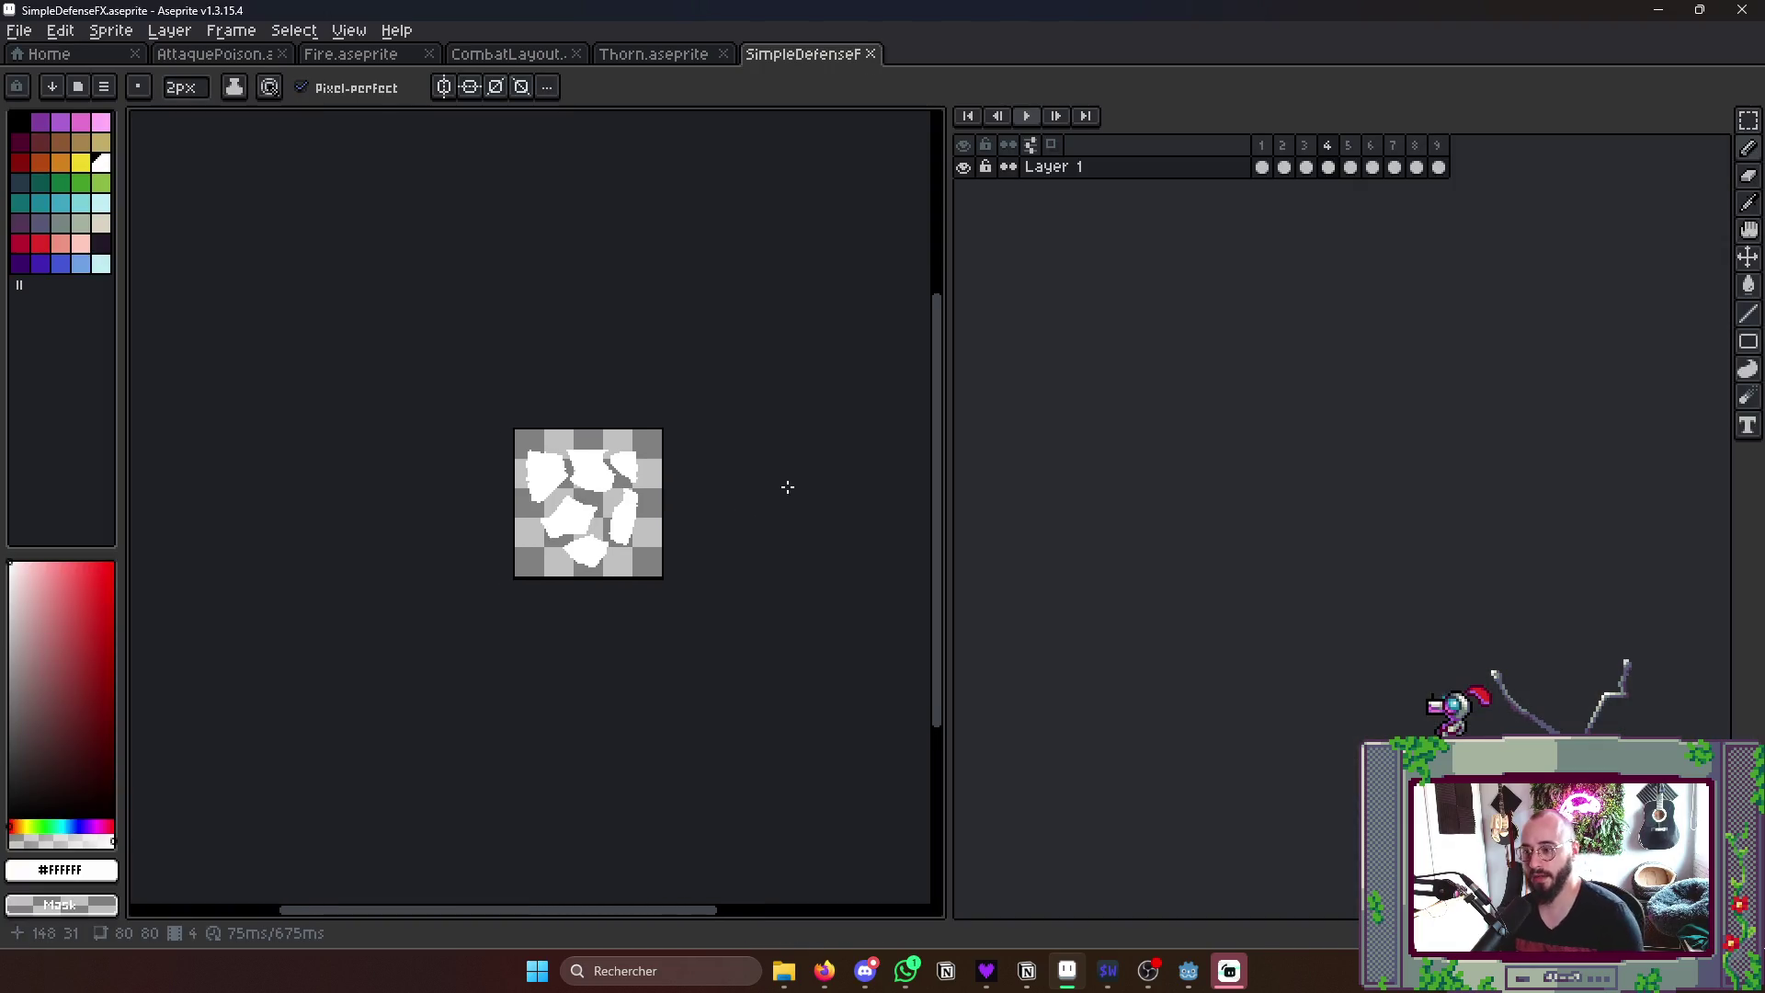
pyautogui.press('Return')
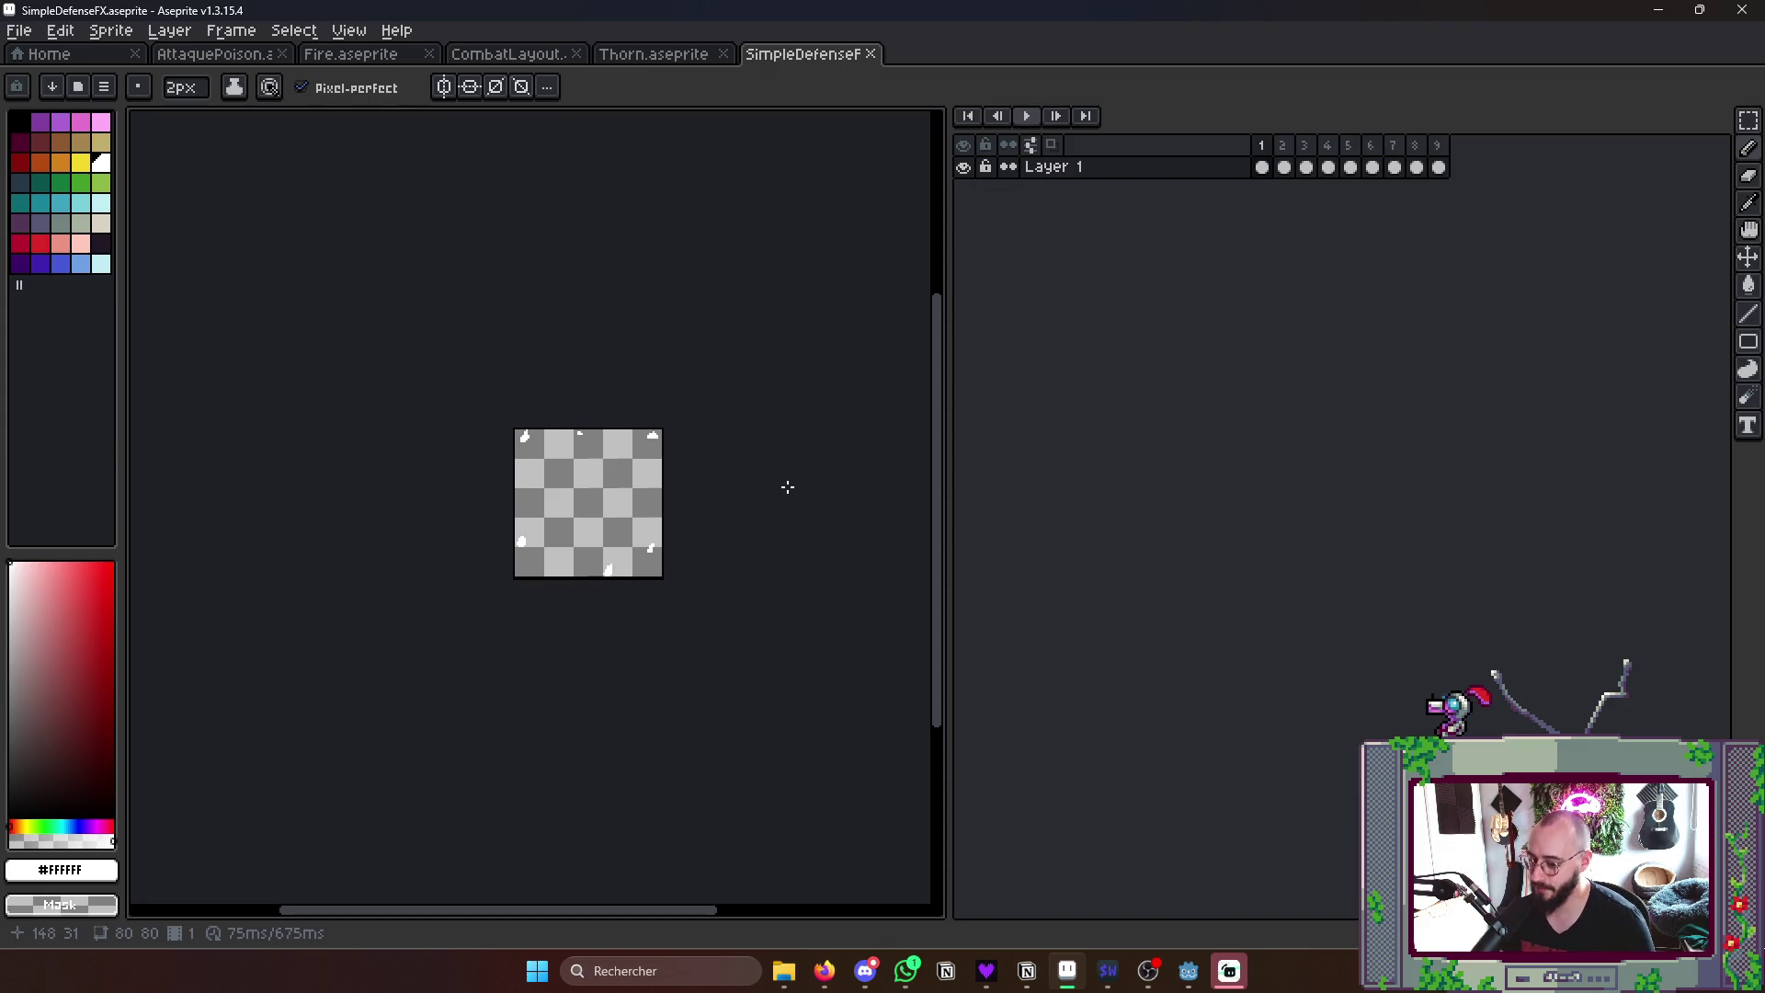
# - Glance at the Miro reference board, then inspect the top-left shard in Aseprite
pyautogui.click(825, 970)
pyautogui.scroll(-3, 1169, 580)
pyautogui.scroll(-5, 1169, 580)
pyautogui.scroll(-3, 1131, 552)
pyautogui.scroll(-2, 1130, 552)
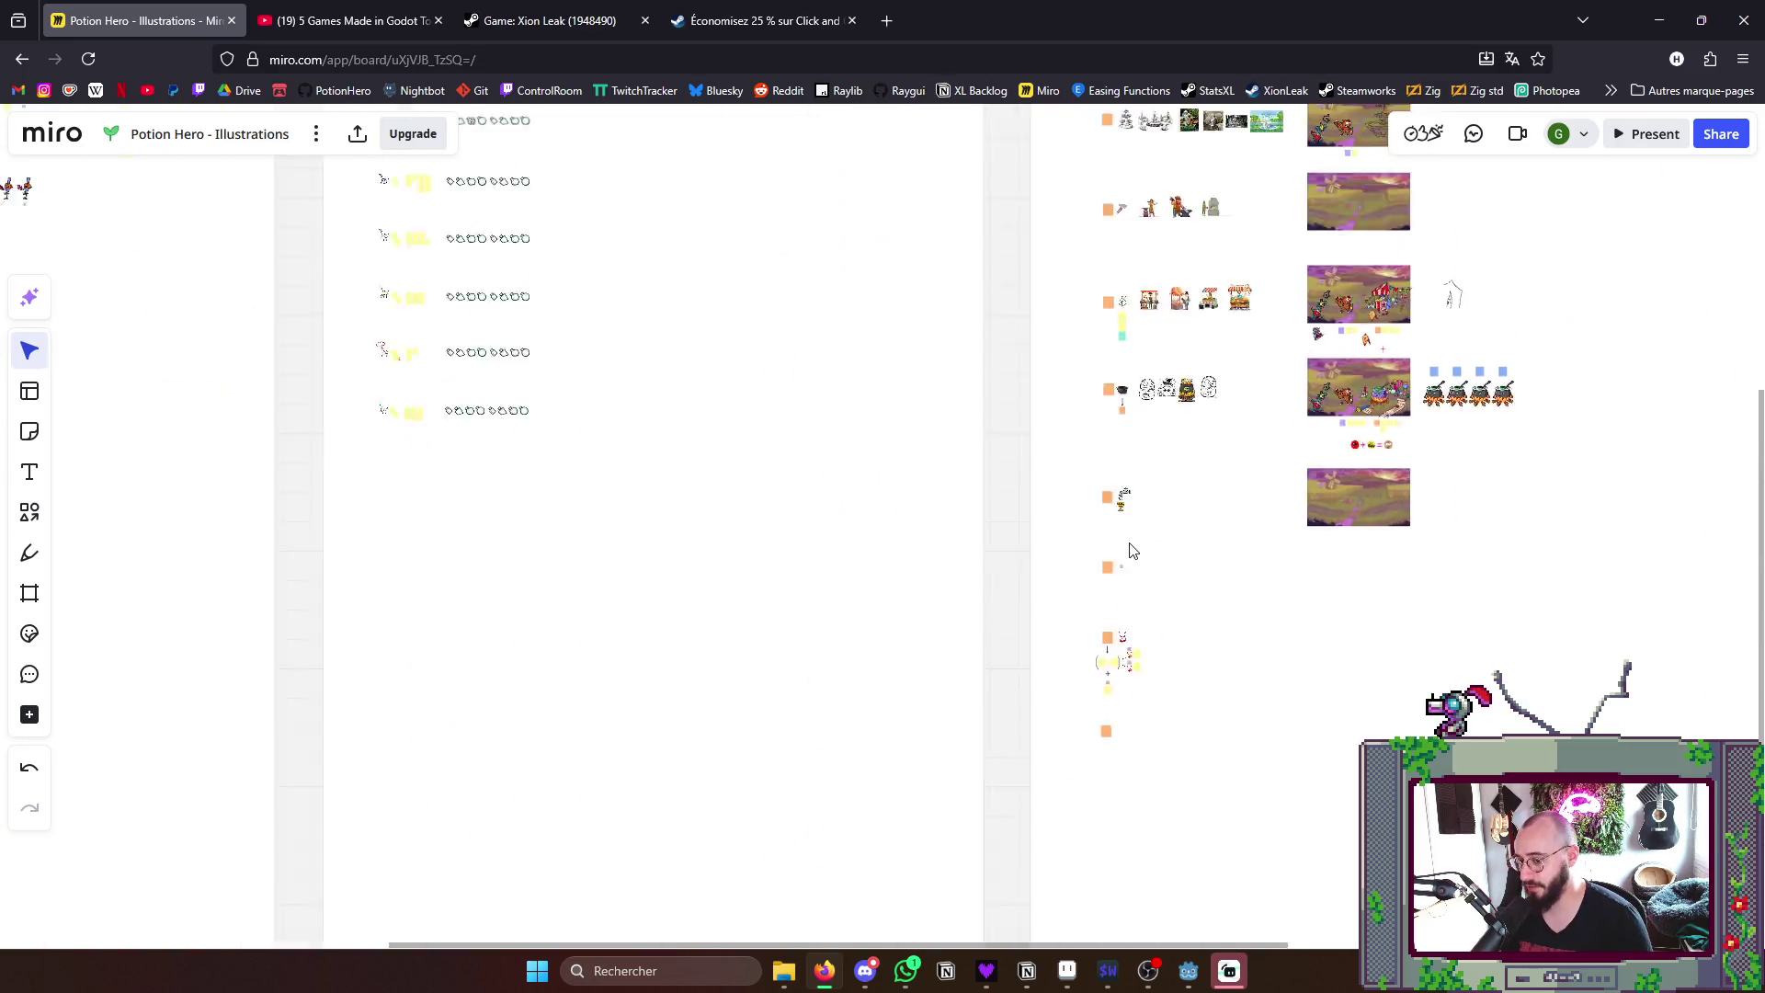
pyautogui.scroll(-4, 1130, 553)
pyautogui.scroll(-2, 1117, 607)
pyautogui.moveTo(1117, 607); pyautogui.dragTo(1186, 607)
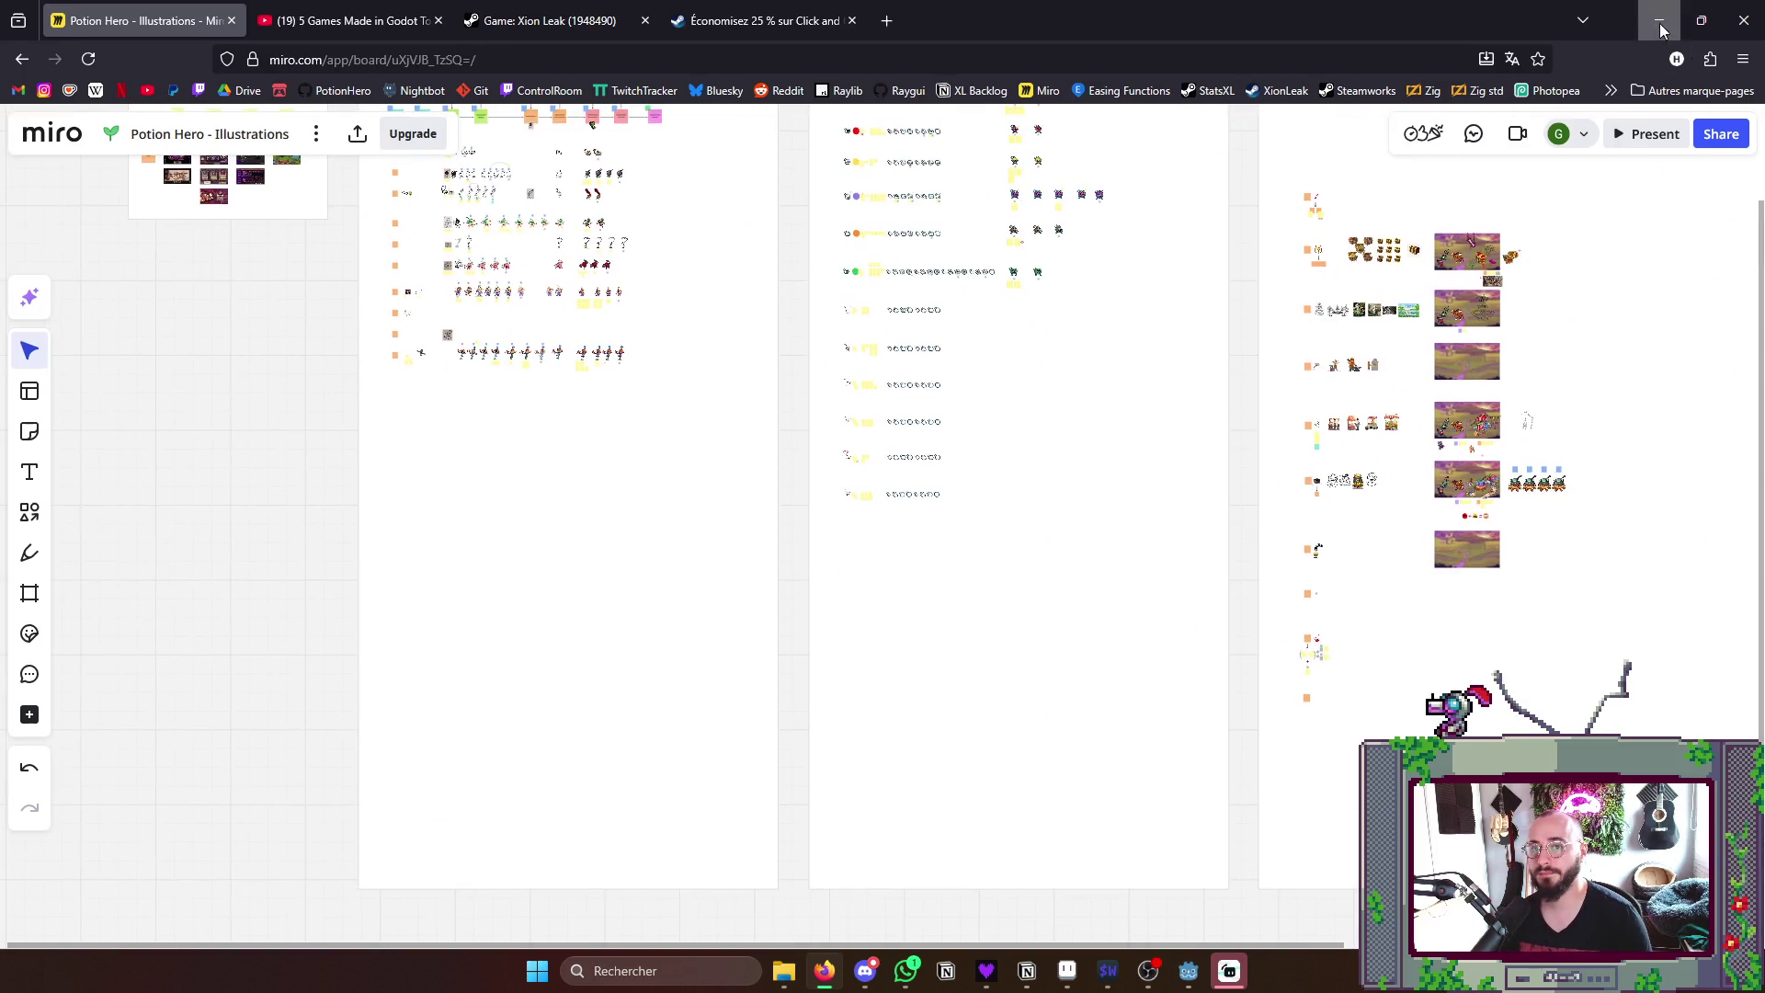
pyautogui.click(1661, 27)
pyautogui.moveTo(841, 483); pyautogui.dragTo(862, 489)
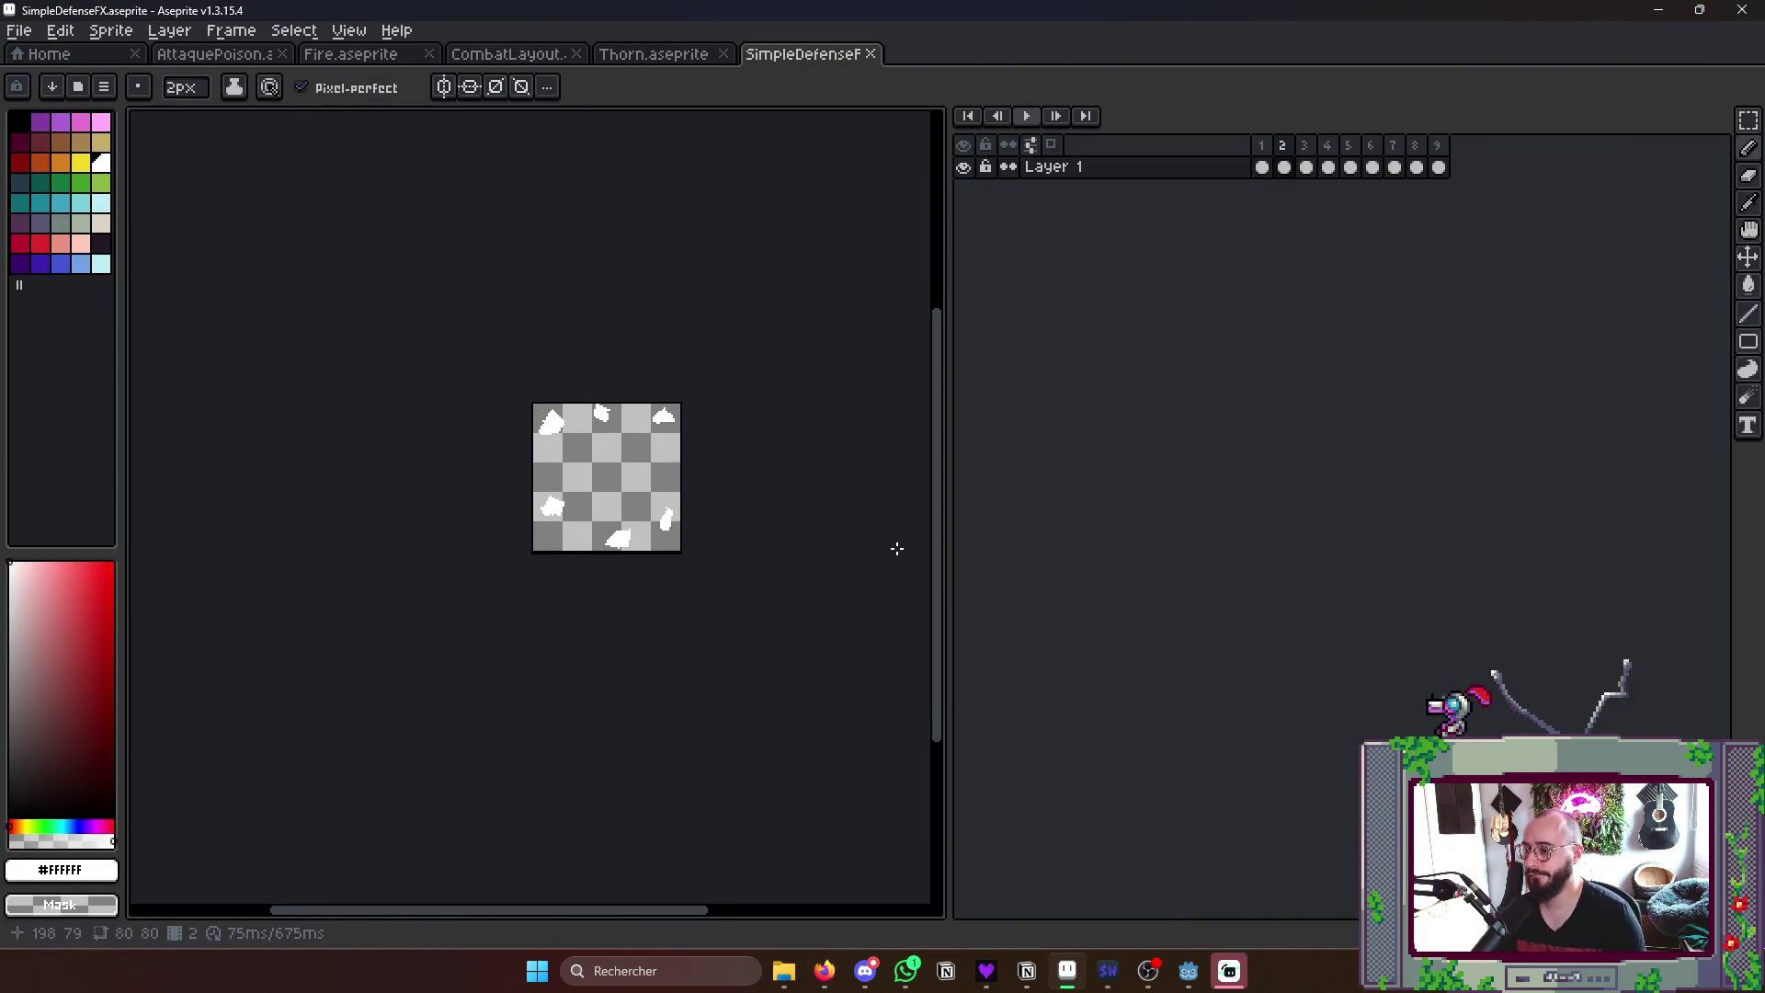
pyautogui.scroll(4, 553, 414)
pyautogui.moveTo(560, 428); pyautogui.dragTo(559, 490)
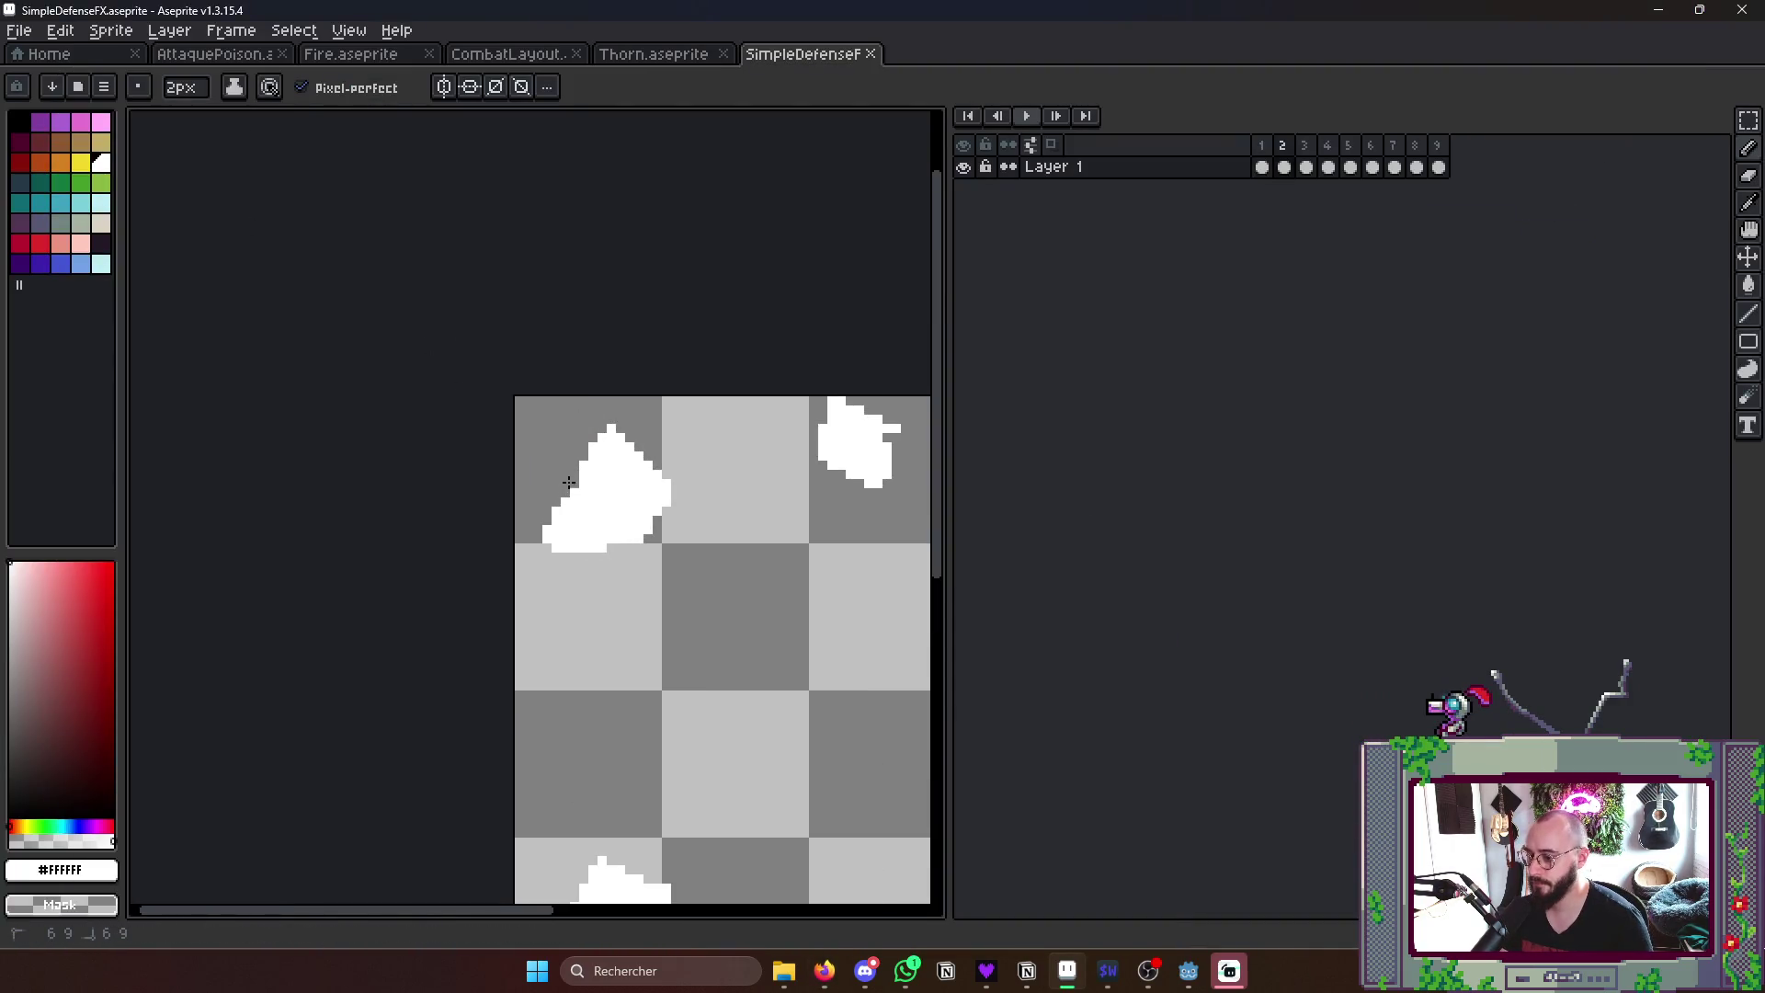
# - Save SimpleDefenseFX.aseprite and start a Save As under a new name
pyautogui.hotkey('ctrl', 's')
pyautogui.click(20, 29)
pyautogui.click(55, 137)
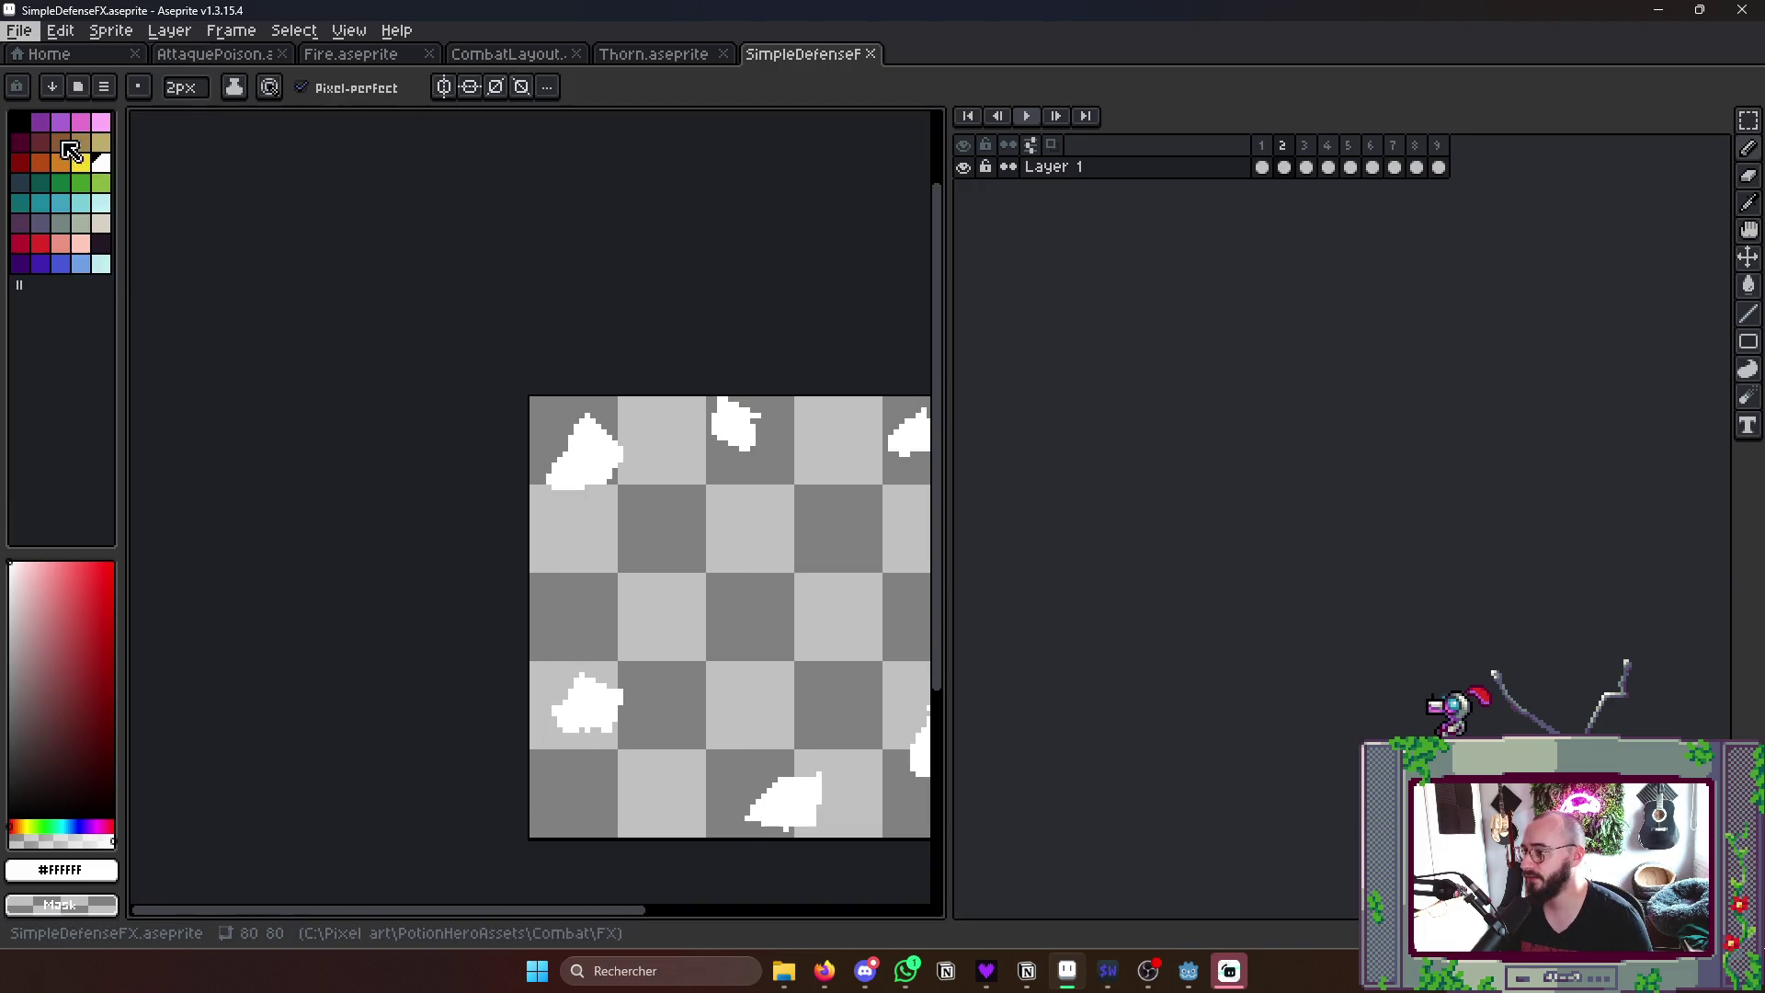
pyautogui.press('End')
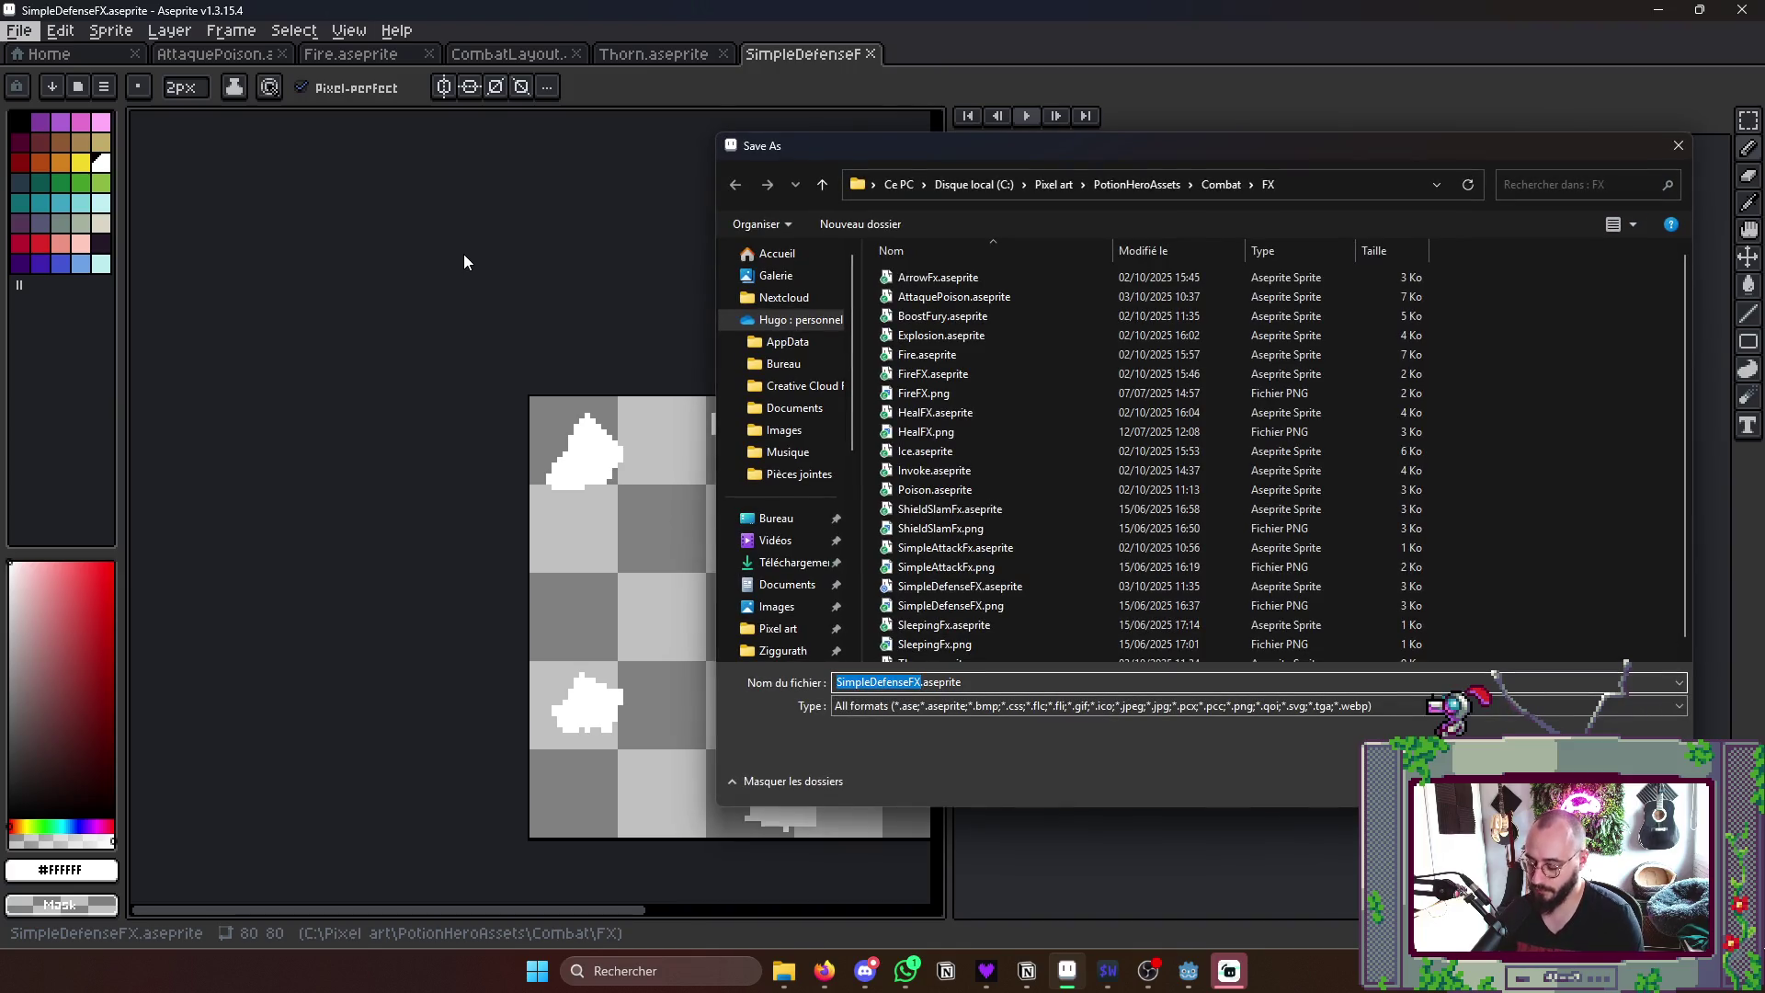
pyautogui.write('Shied')
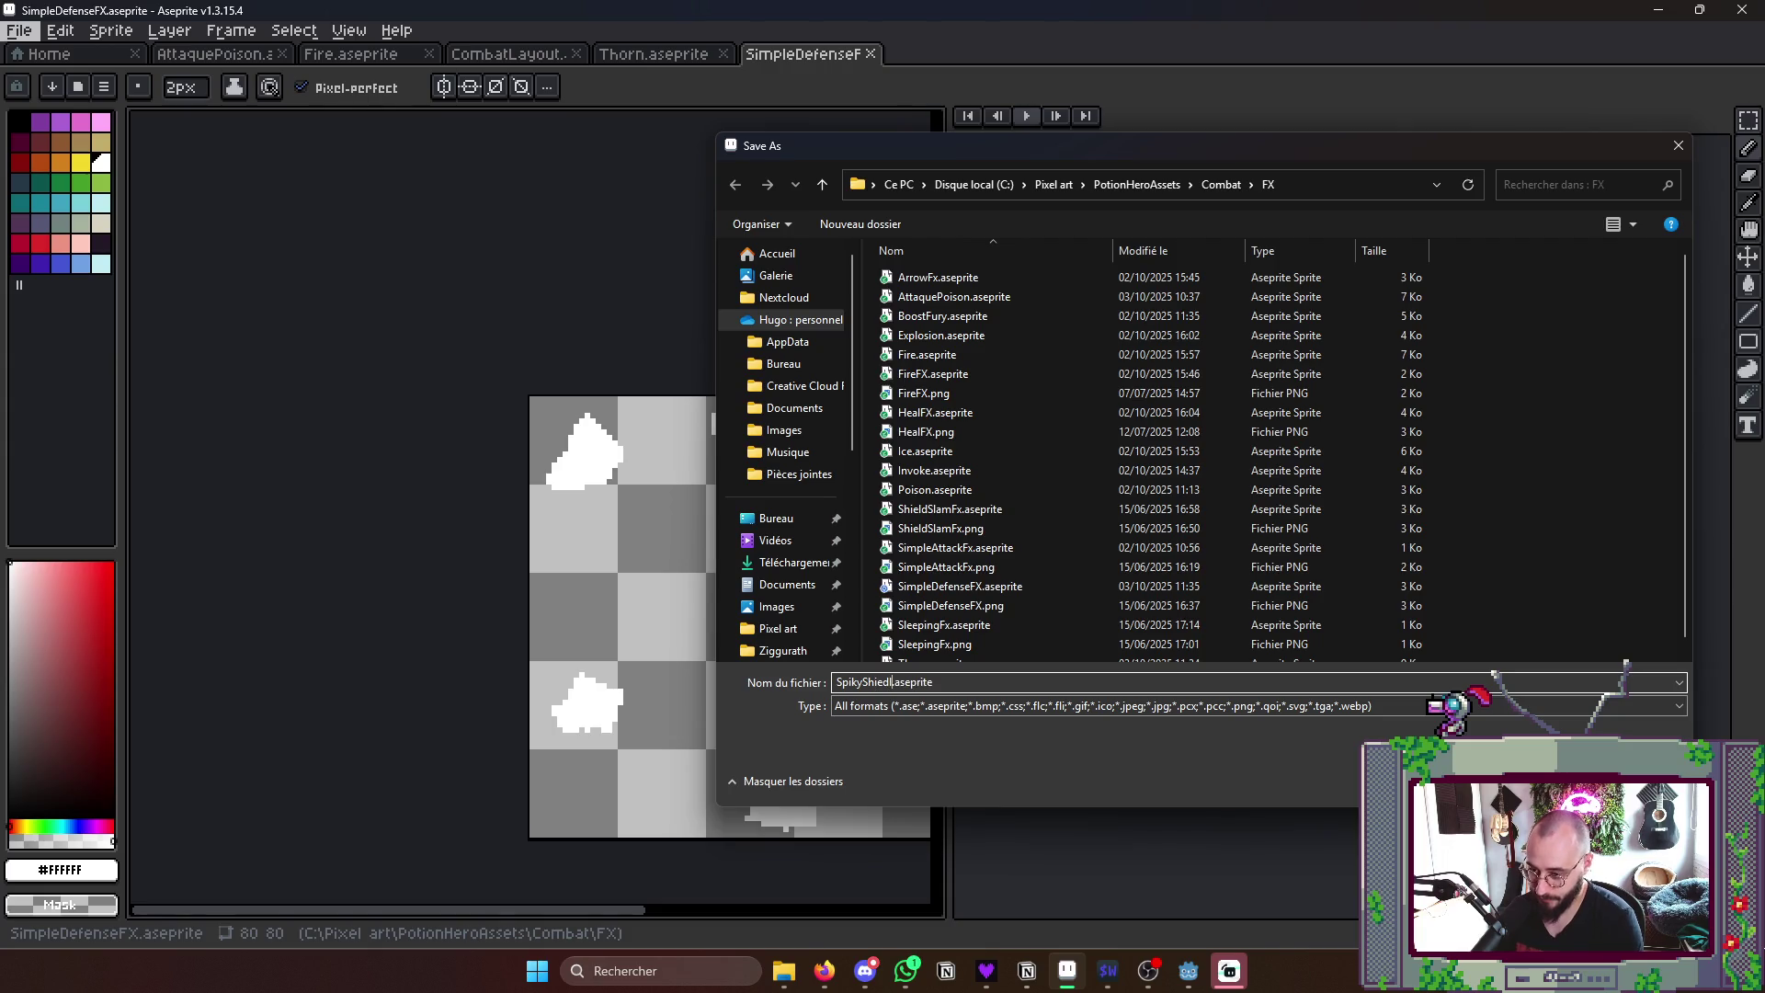
pyautogui.write('ld')
# - Save as SpikyShield.aseprite and set the canvas size to 130 × 130 pixels
pyautogui.press('Return')
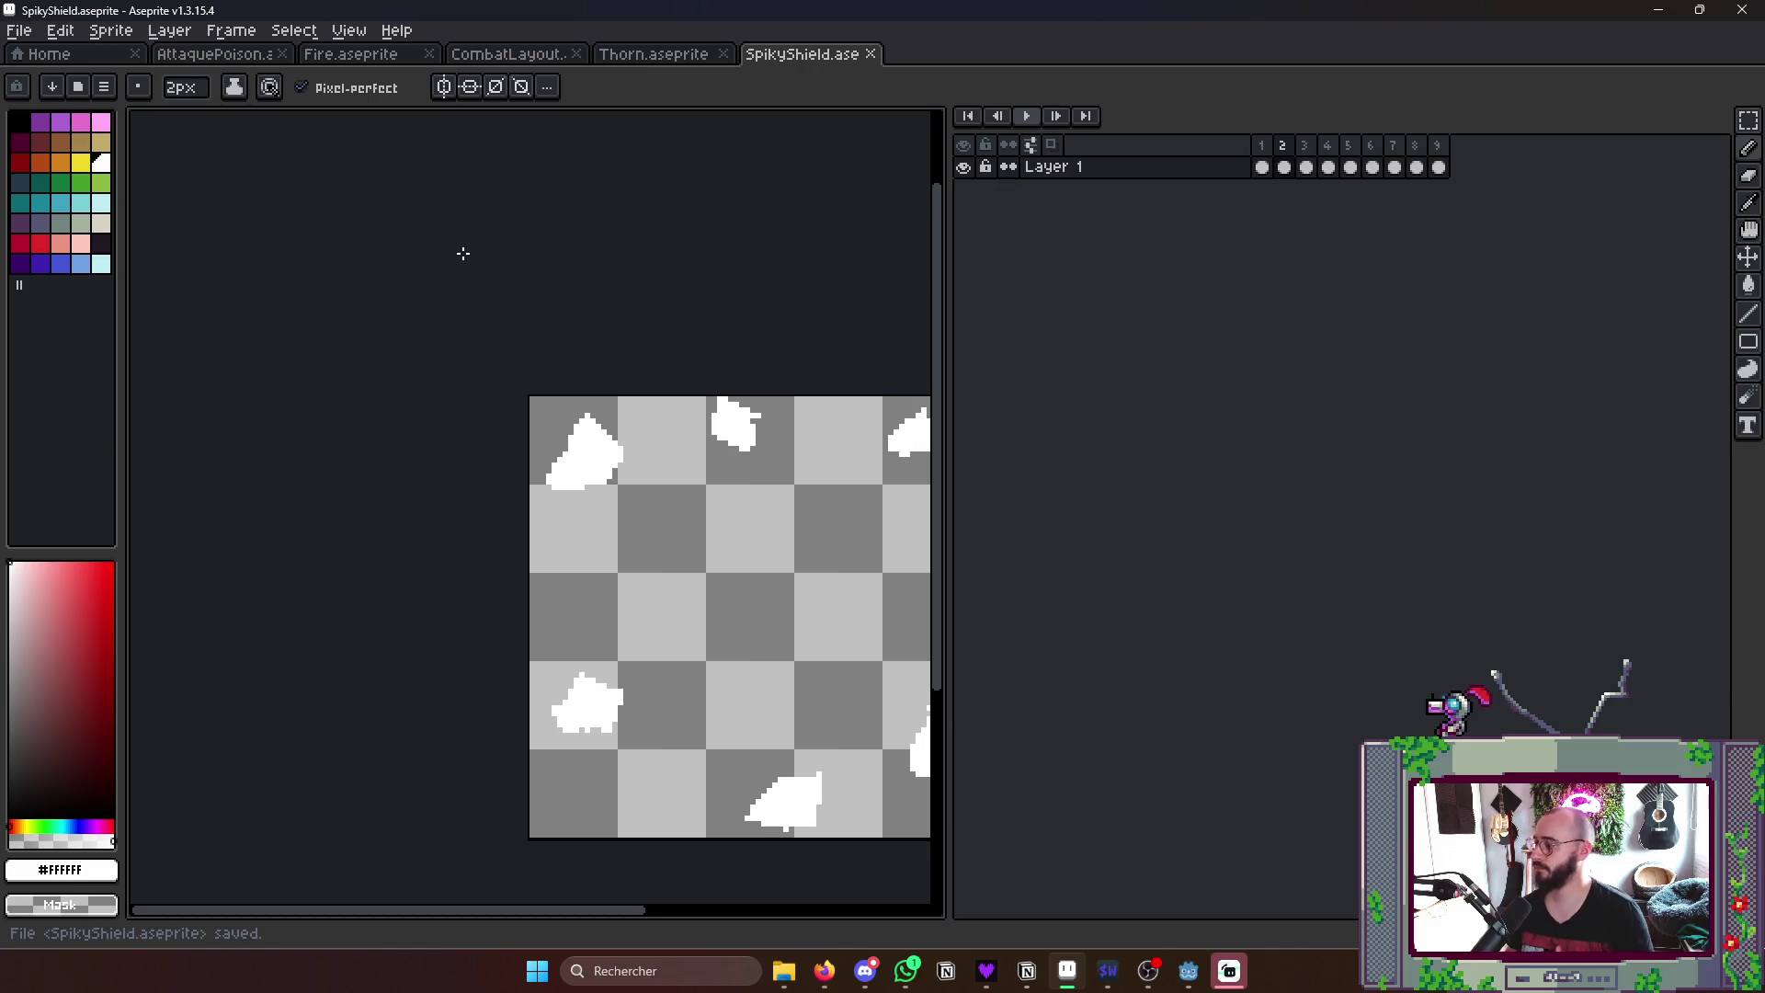
pyautogui.scroll(-2, 690, 566)
pyautogui.scroll(-1, 689, 566)
pyautogui.press('c')
pyautogui.write('130')
pyautogui.press('Tab')
pyautogui.write('130')
pyautogui.press('Return')
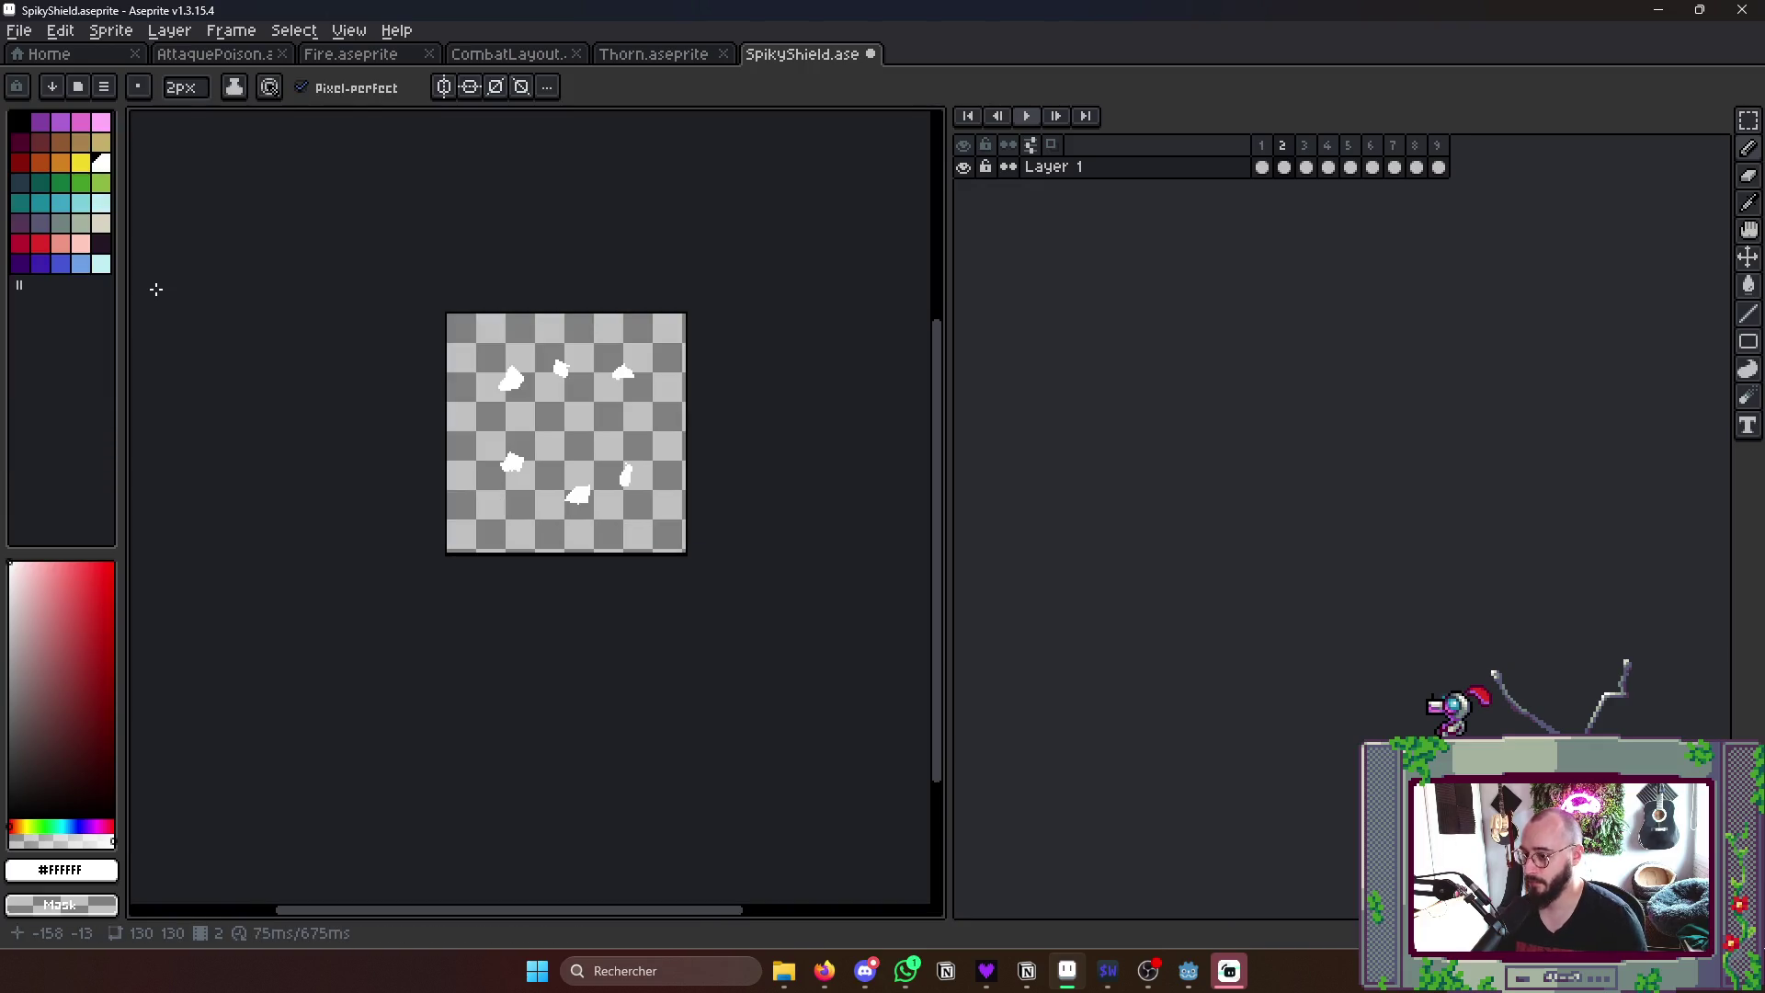
# - With the Paint Bucket, Contiguous off and purple selected, fill frame 1's white spots purple
pyautogui.press('Left')
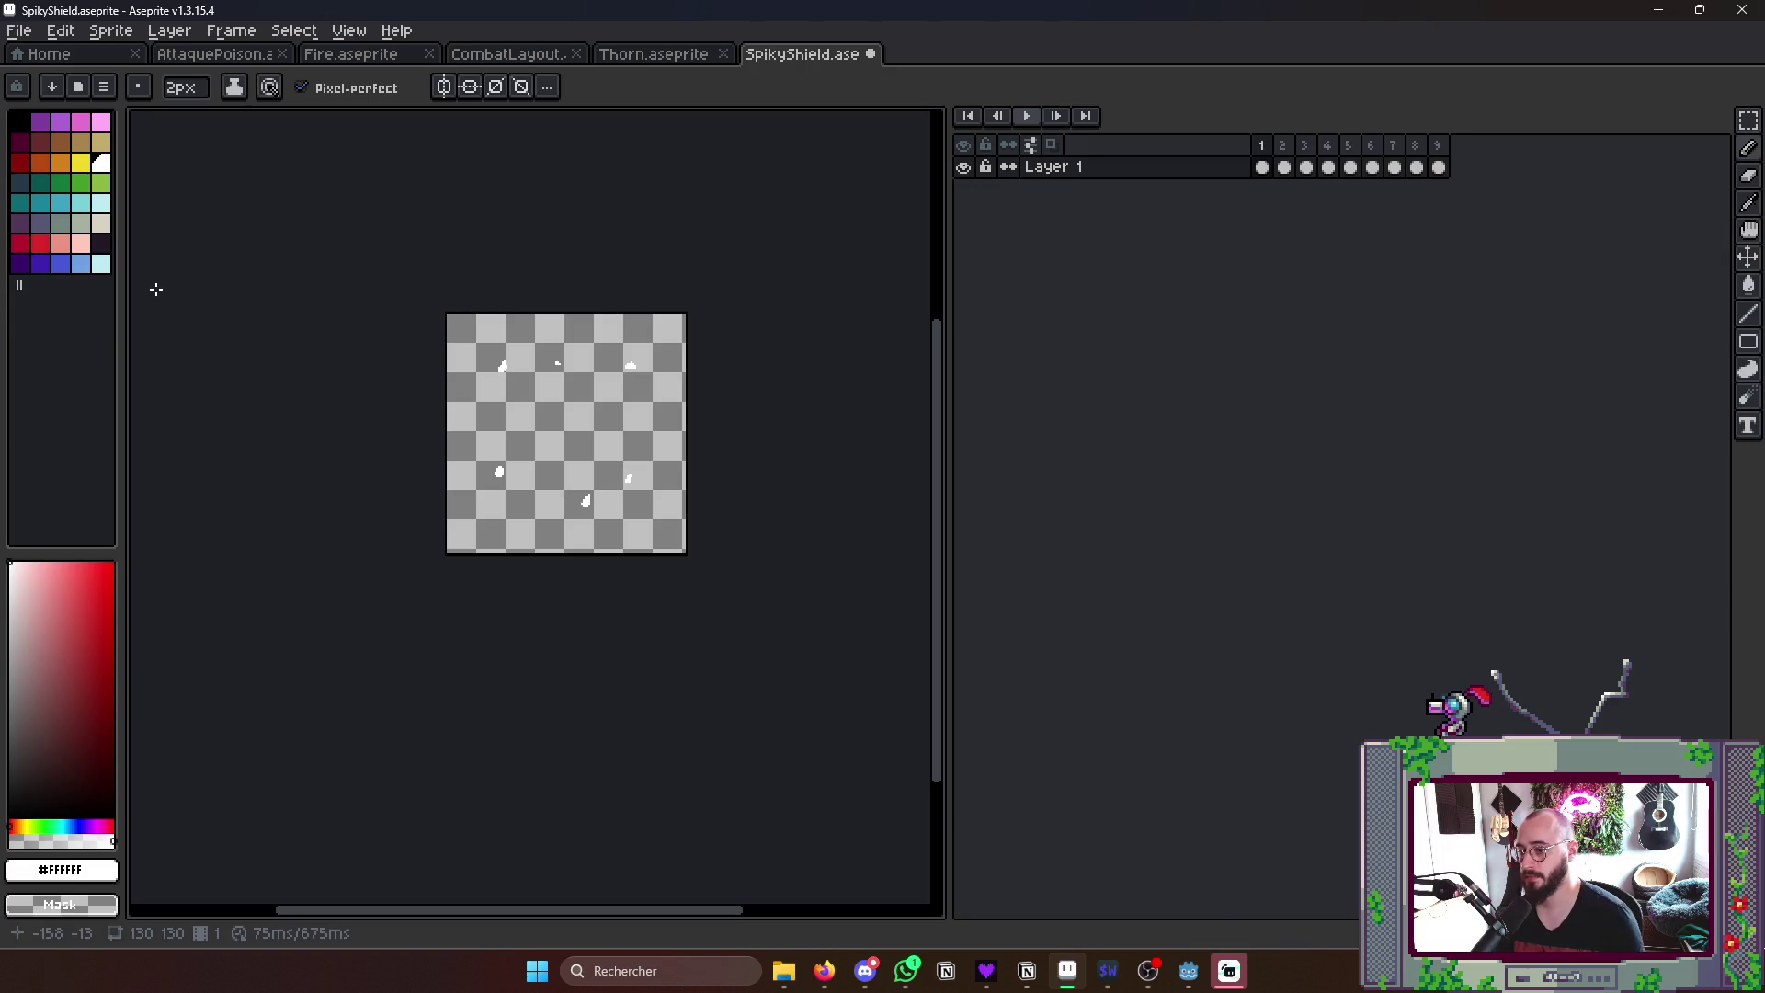
pyautogui.press('g')
pyautogui.click(38, 123)
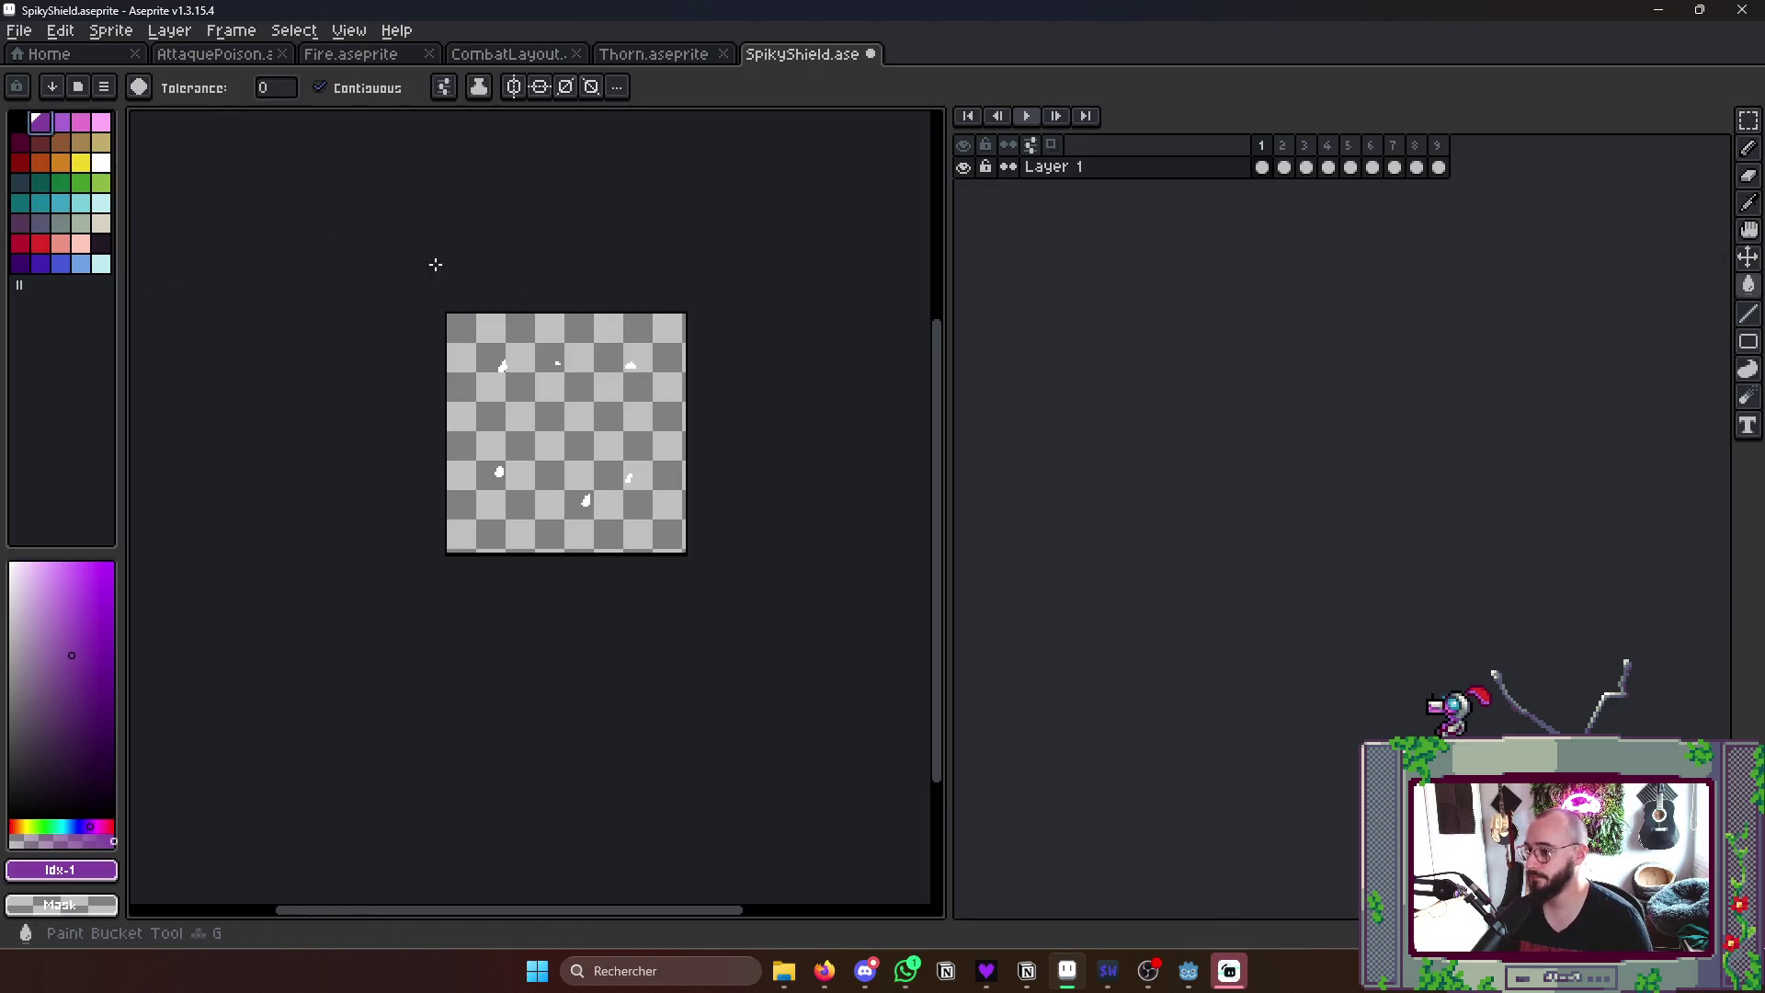
pyautogui.scroll(2, 611, 387)
pyautogui.click(320, 86)
pyautogui.click(731, 414)
# - Fill the white shield purple in the later frames and step through to check every frame
pyautogui.press('Right')
pyautogui.press('Right')
pyautogui.press('Right')
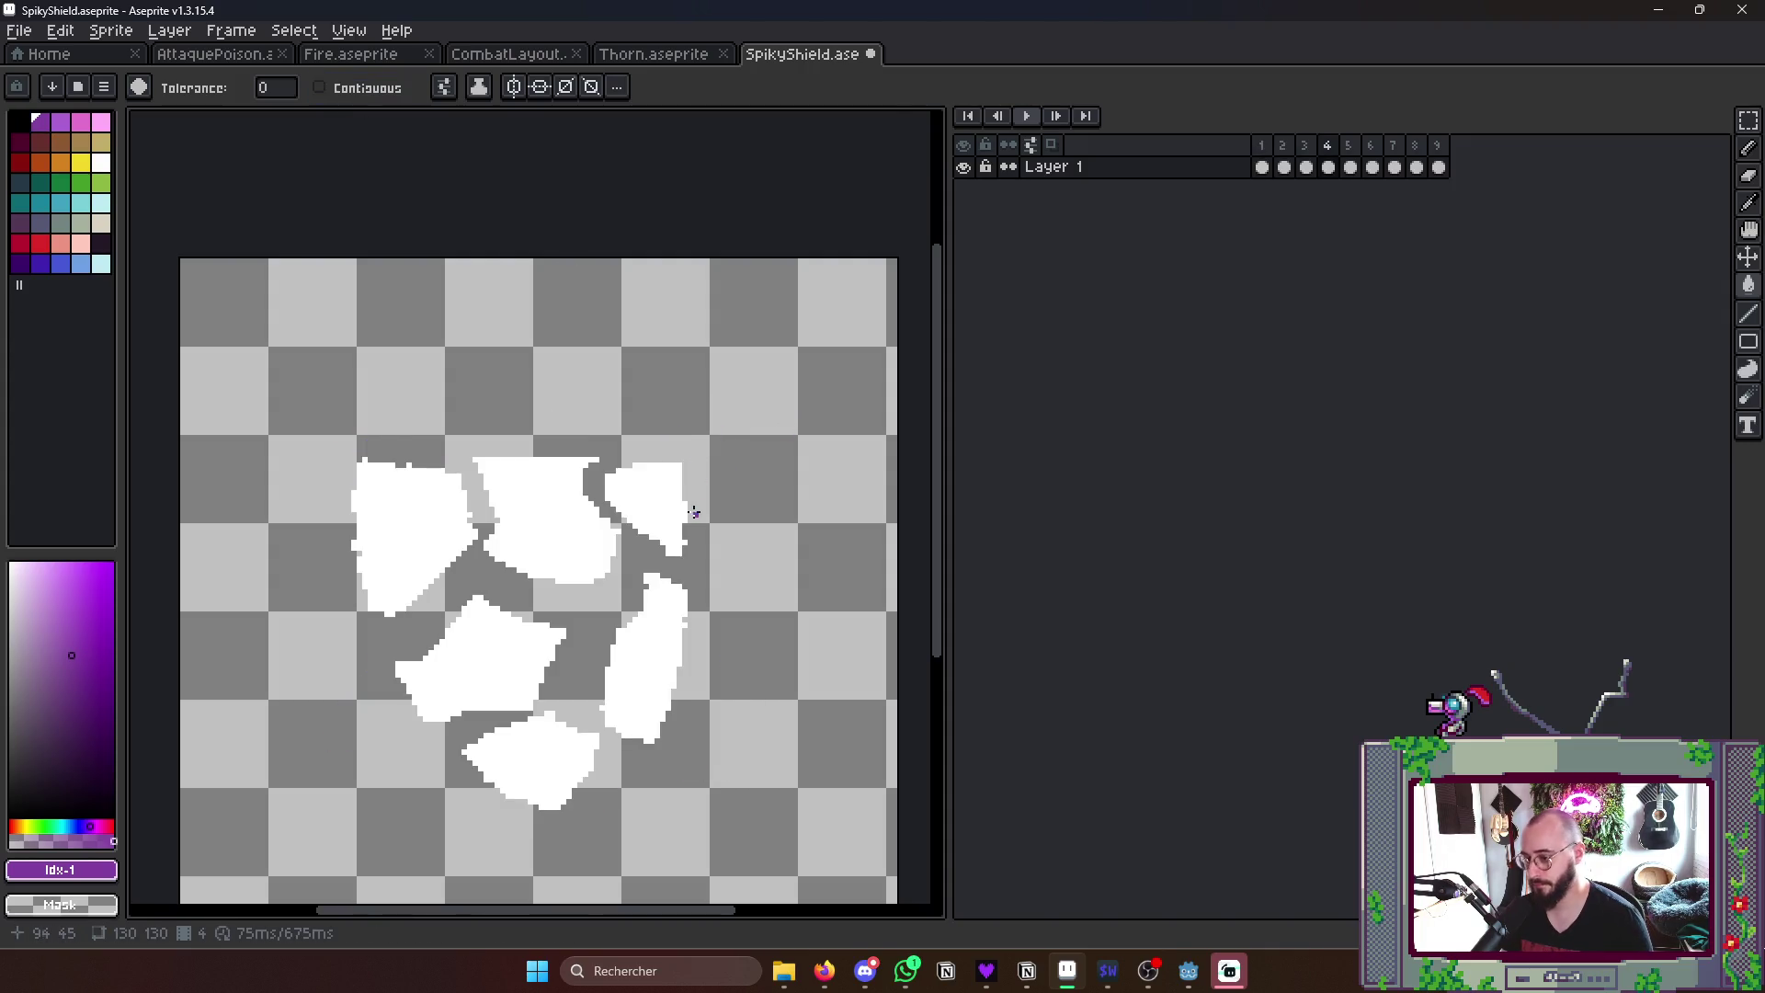
pyautogui.press('Right')
pyautogui.press('Right')
pyautogui.press('Right')
pyautogui.press('Right')
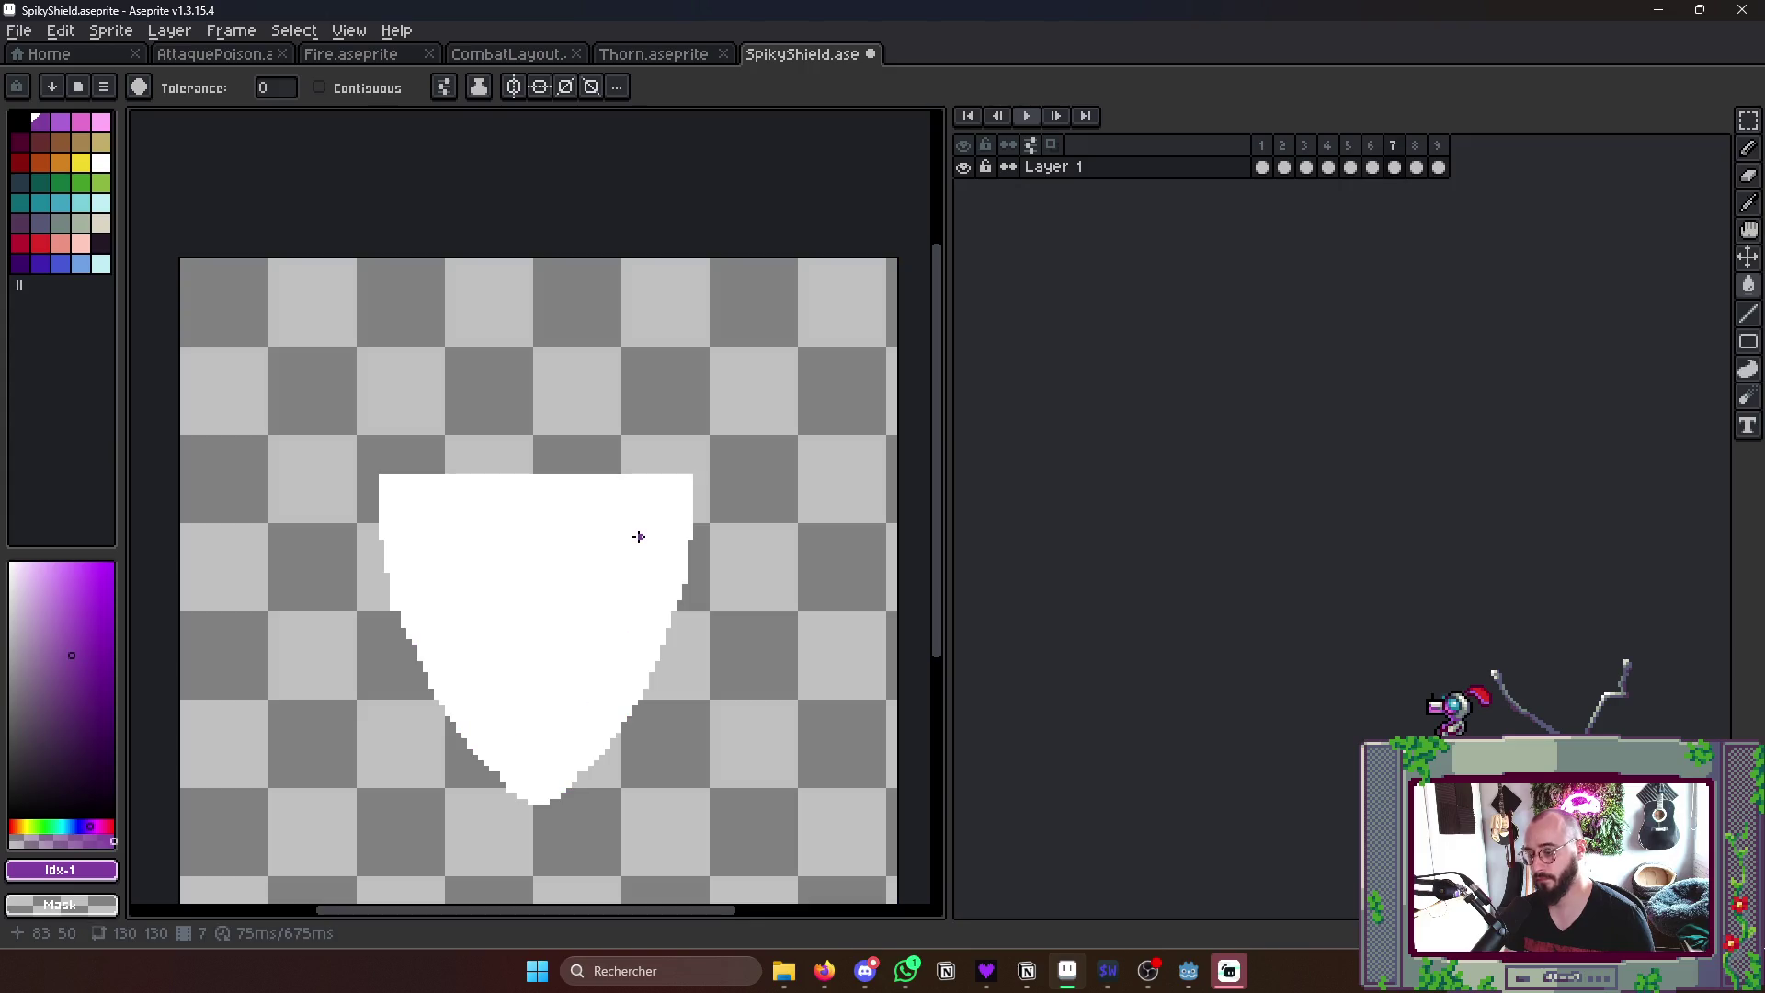
pyautogui.click(629, 540)
pyautogui.press('Left')
pyautogui.press('Right')
pyautogui.press('Right')
pyautogui.press('Right')
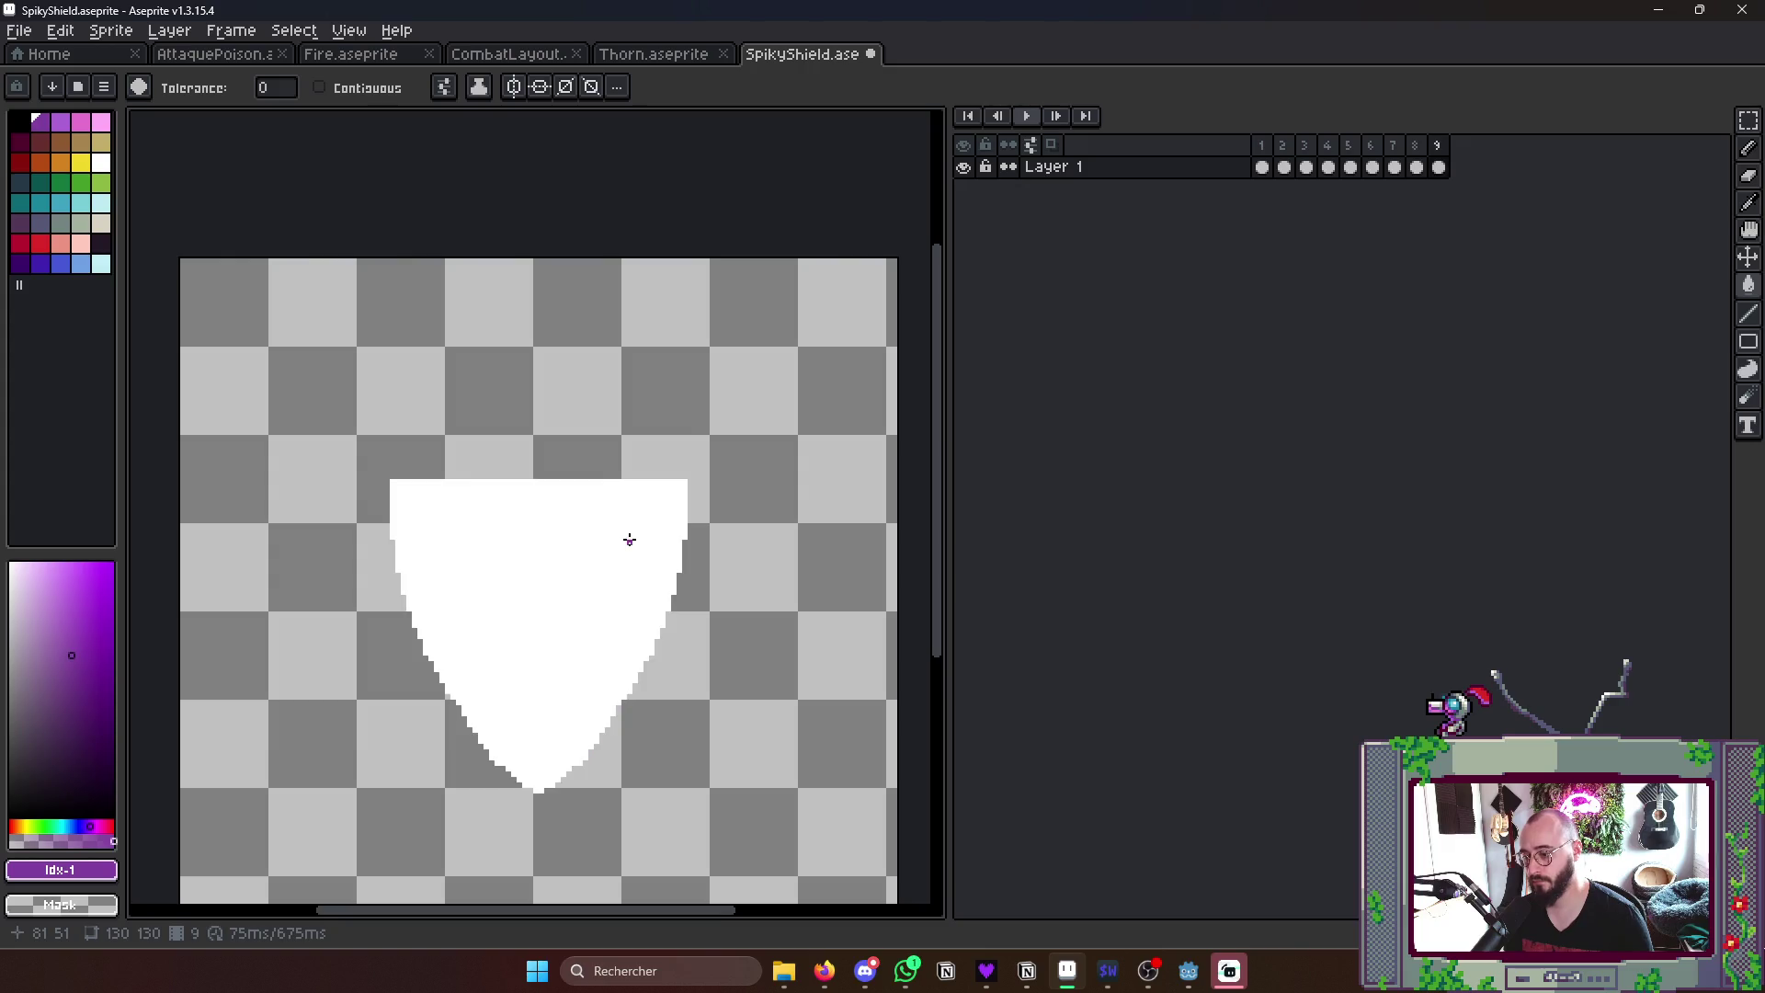
pyautogui.press('Right')
pyautogui.scroll(-5, 686, 501)
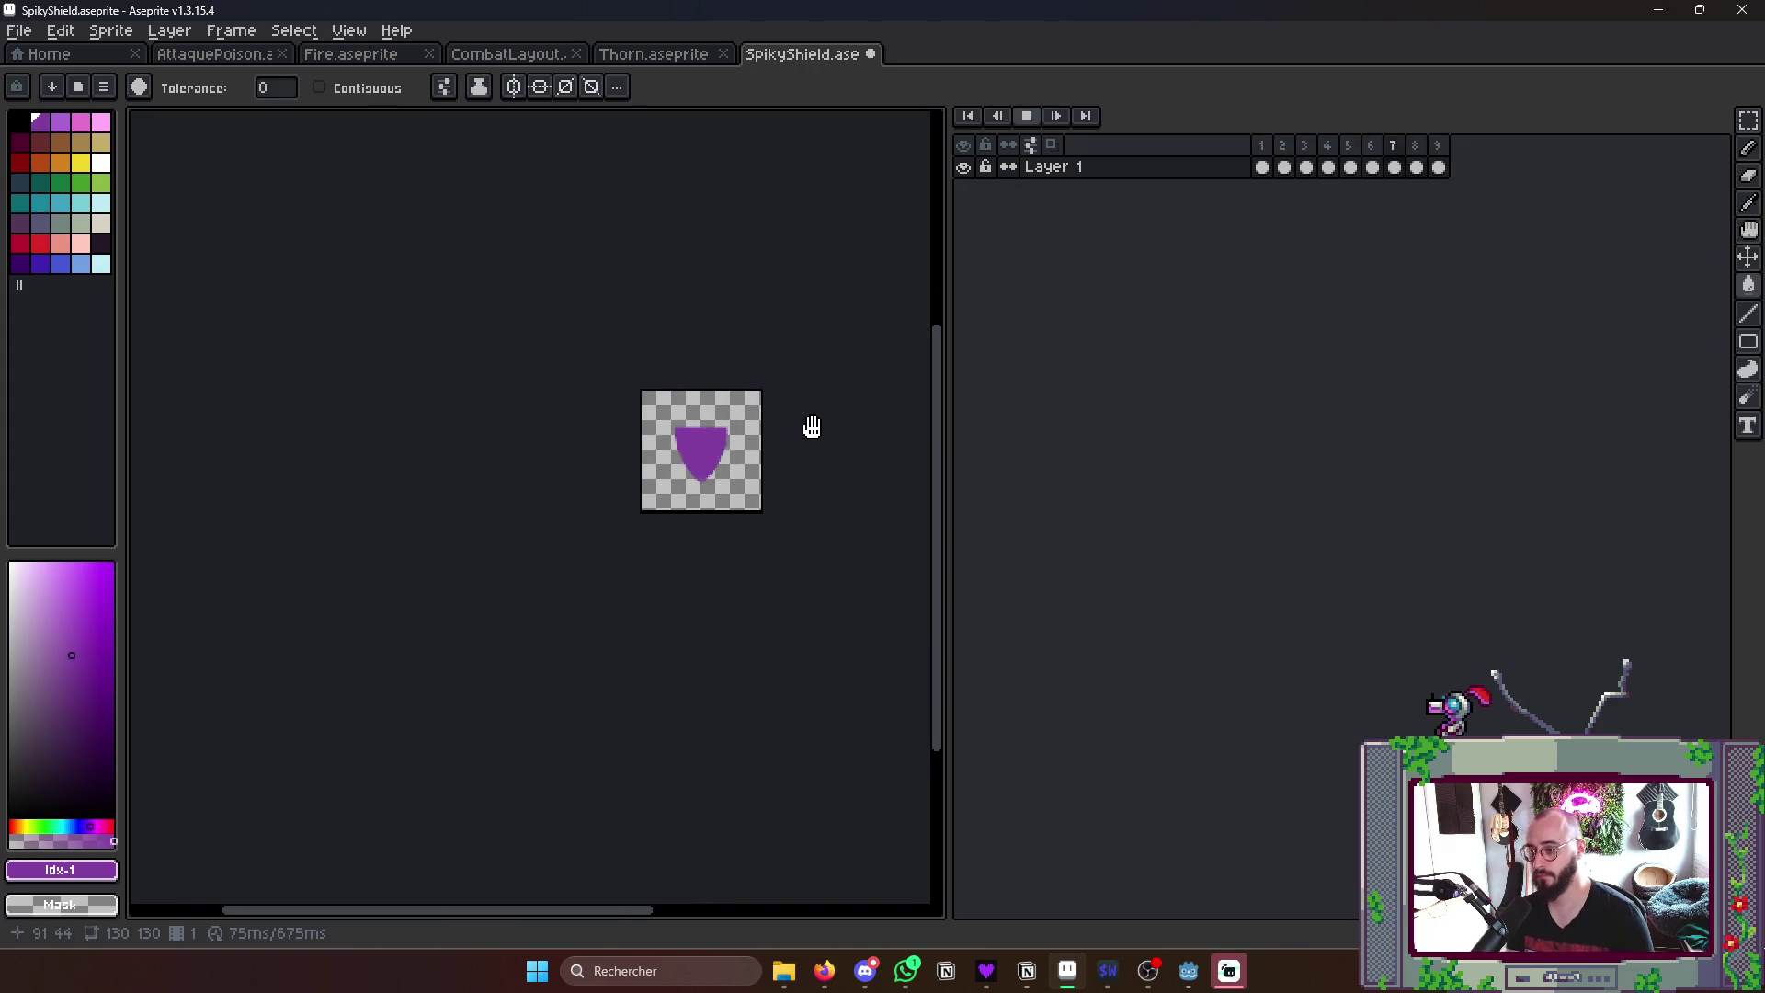
pyautogui.press('Right')
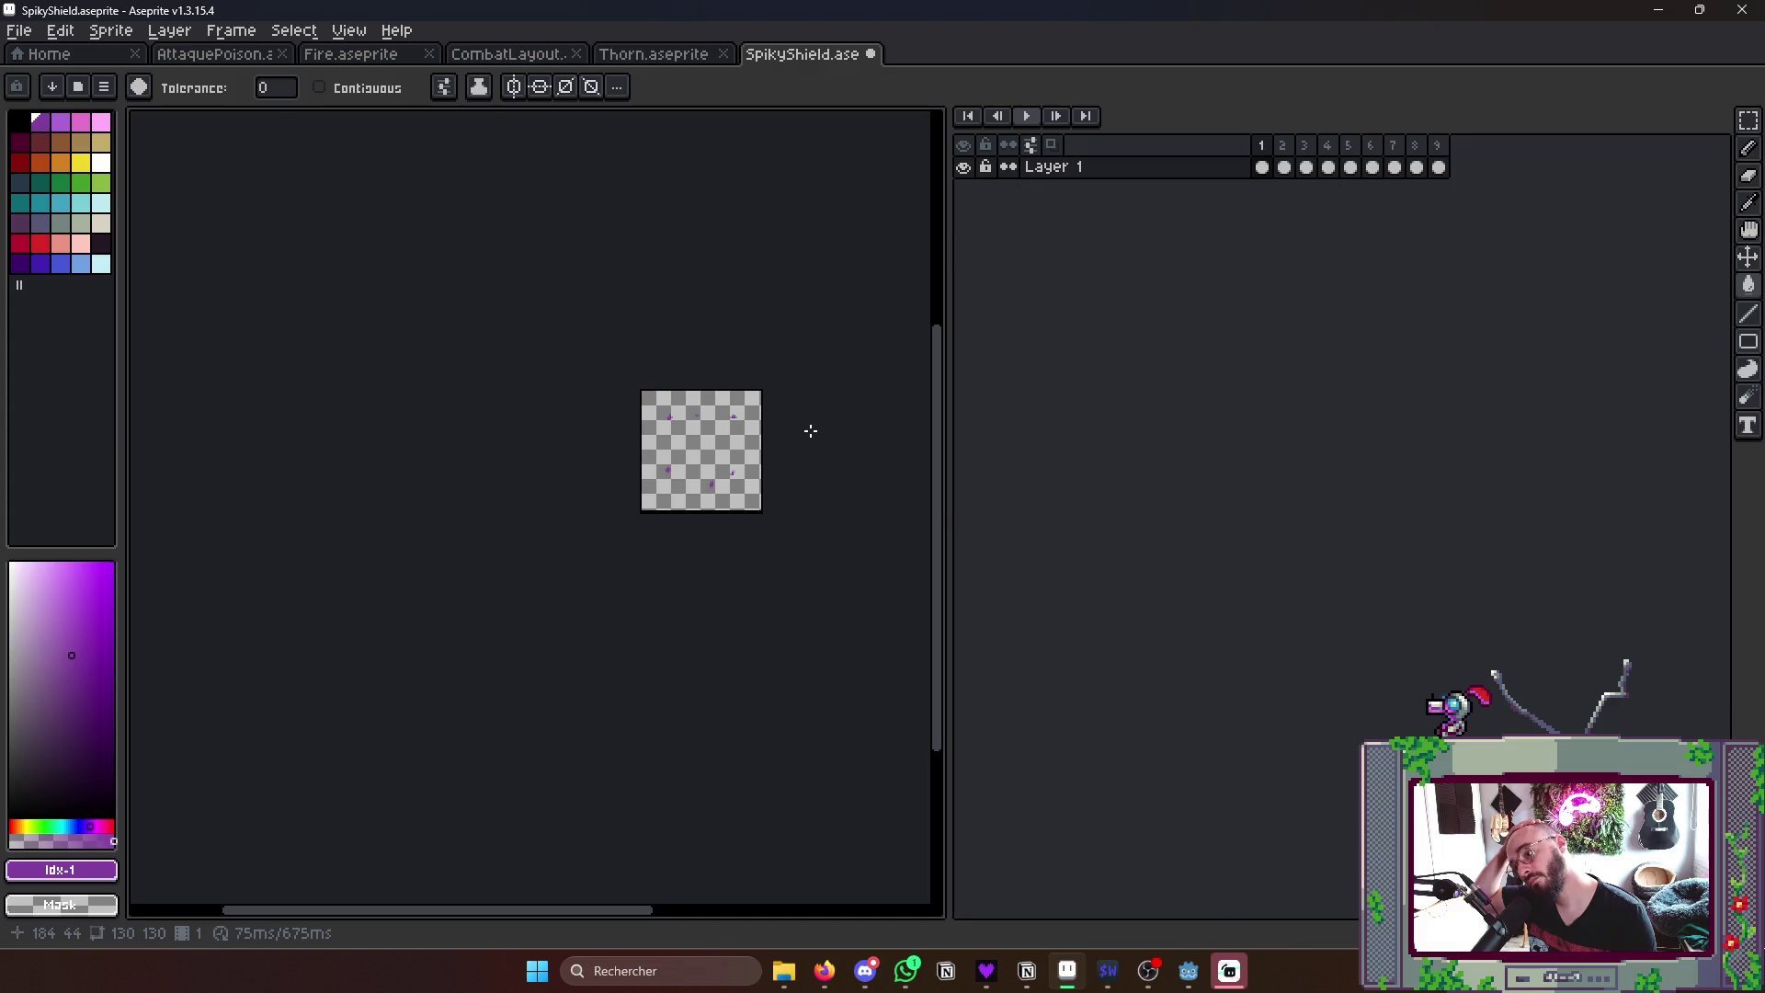
pyautogui.press('Right')
pyautogui.press('Right')
pyautogui.press('Right')
pyautogui.press('Right')
pyautogui.scroll(1, 621, 524)
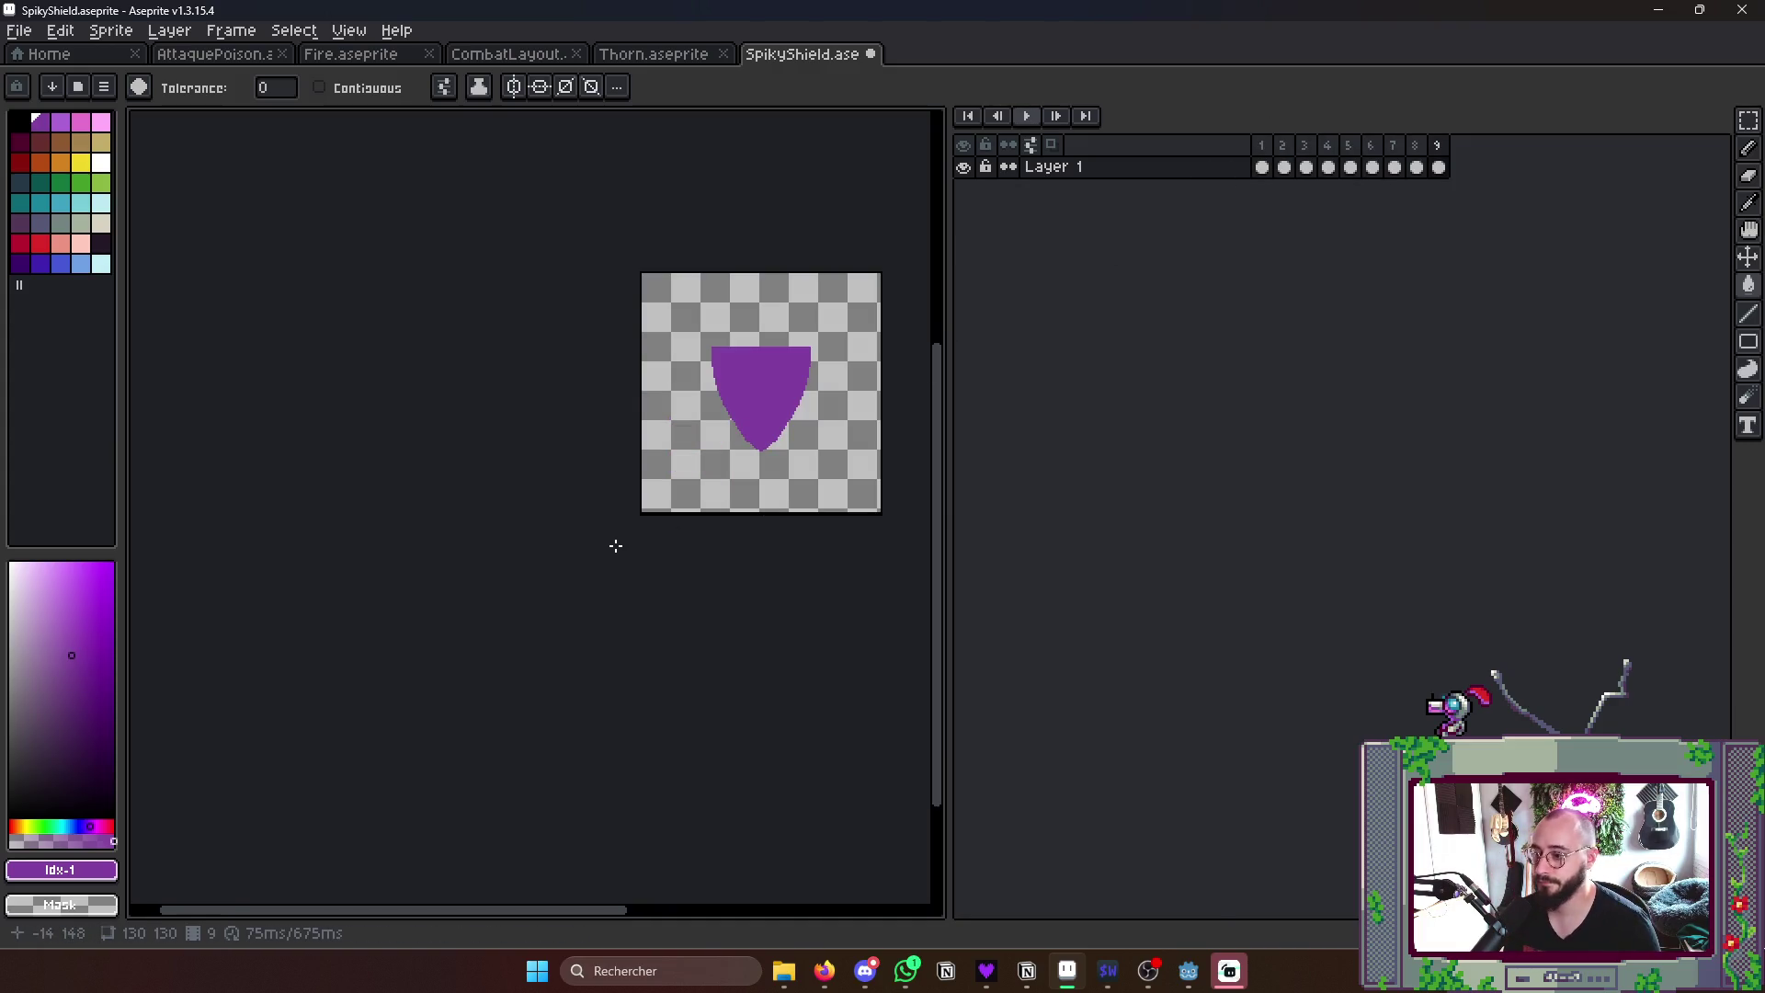
pyautogui.scroll(2, 717, 414)
pyautogui.press('Right')
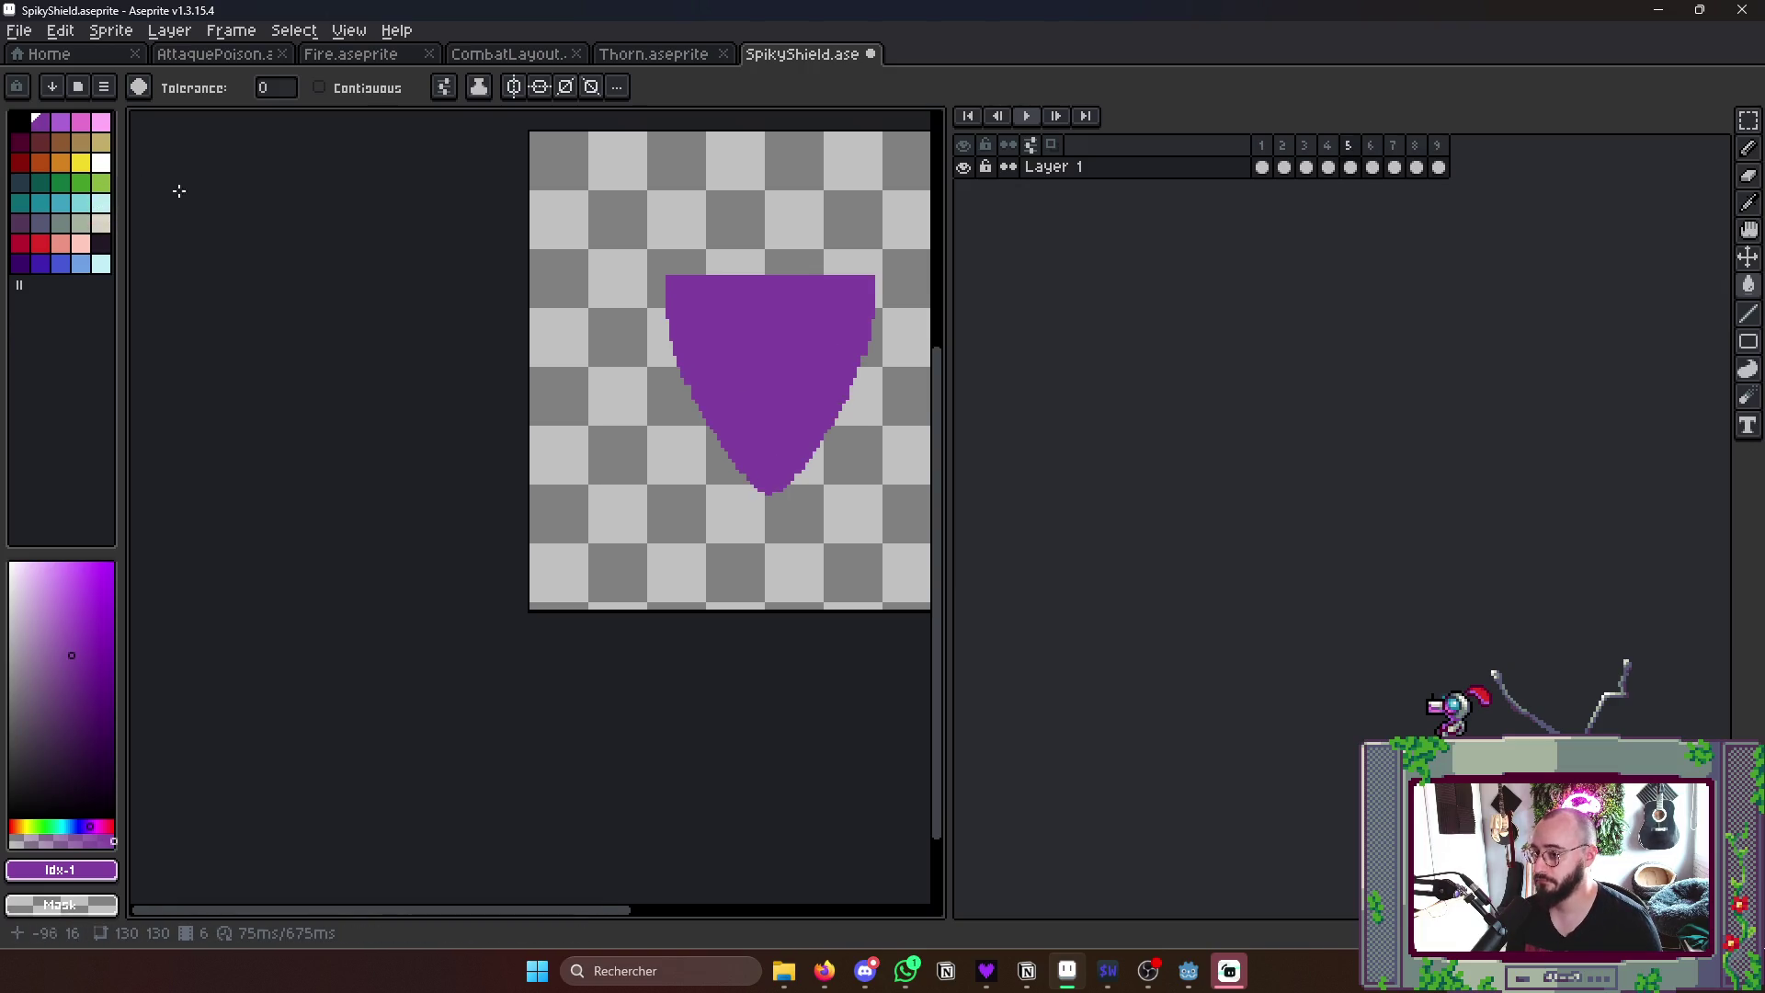
pyautogui.press('Right')
pyautogui.press('Right')
pyautogui.click(38, 242)
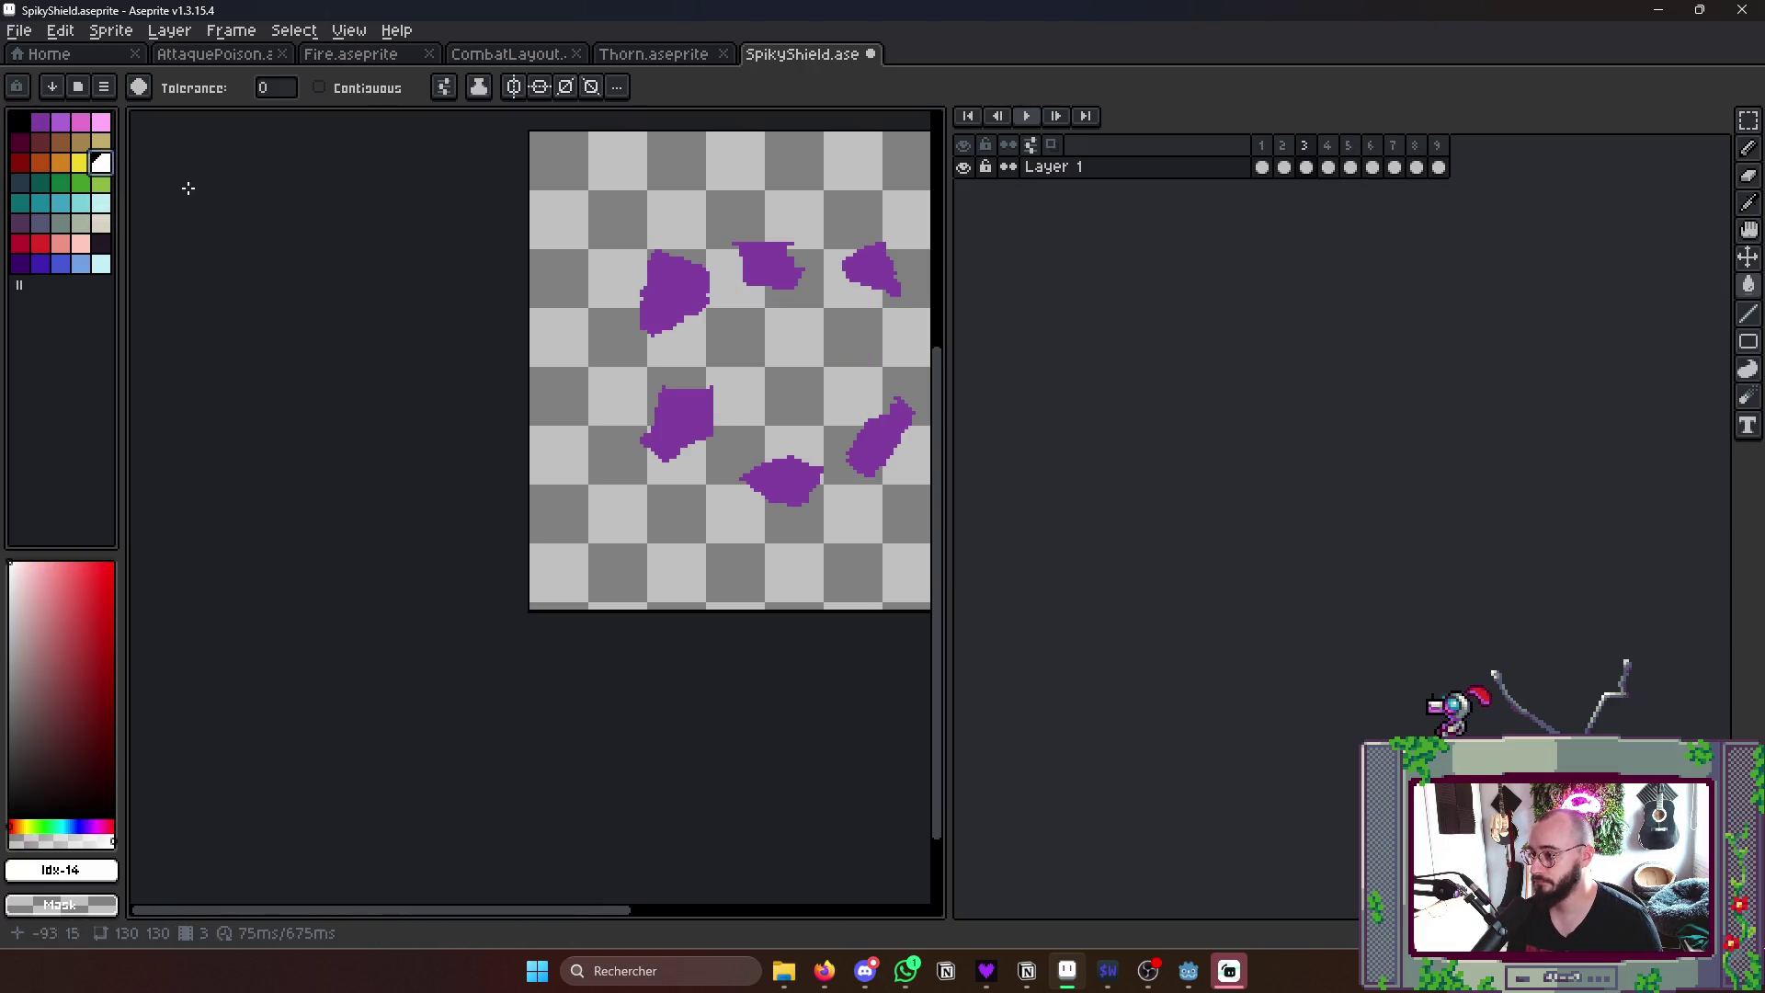
pyautogui.scroll(1, 621, 344)
# - With the pencil in light purple, draw thorn spikes on the upper-left, middle-left and bottom shards of frame 3
pyautogui.moveTo(648, 317); pyautogui.dragTo(582, 297)
pyautogui.press('b')
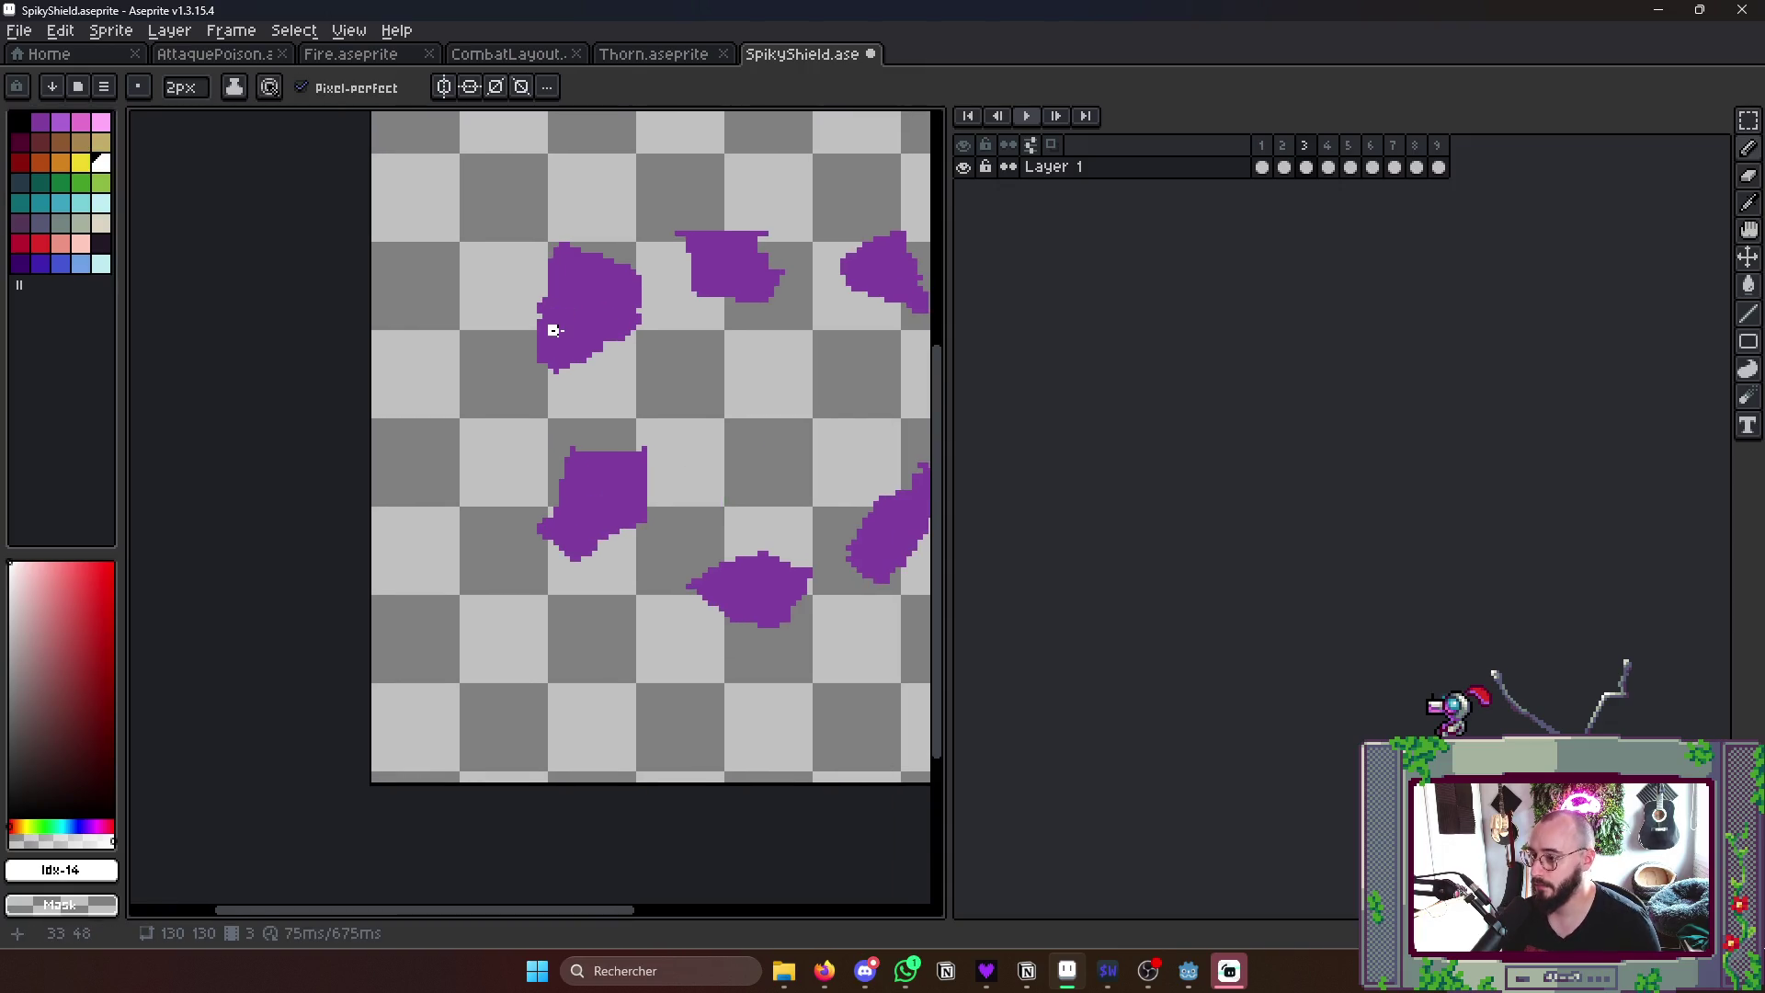
pyautogui.click(59, 125)
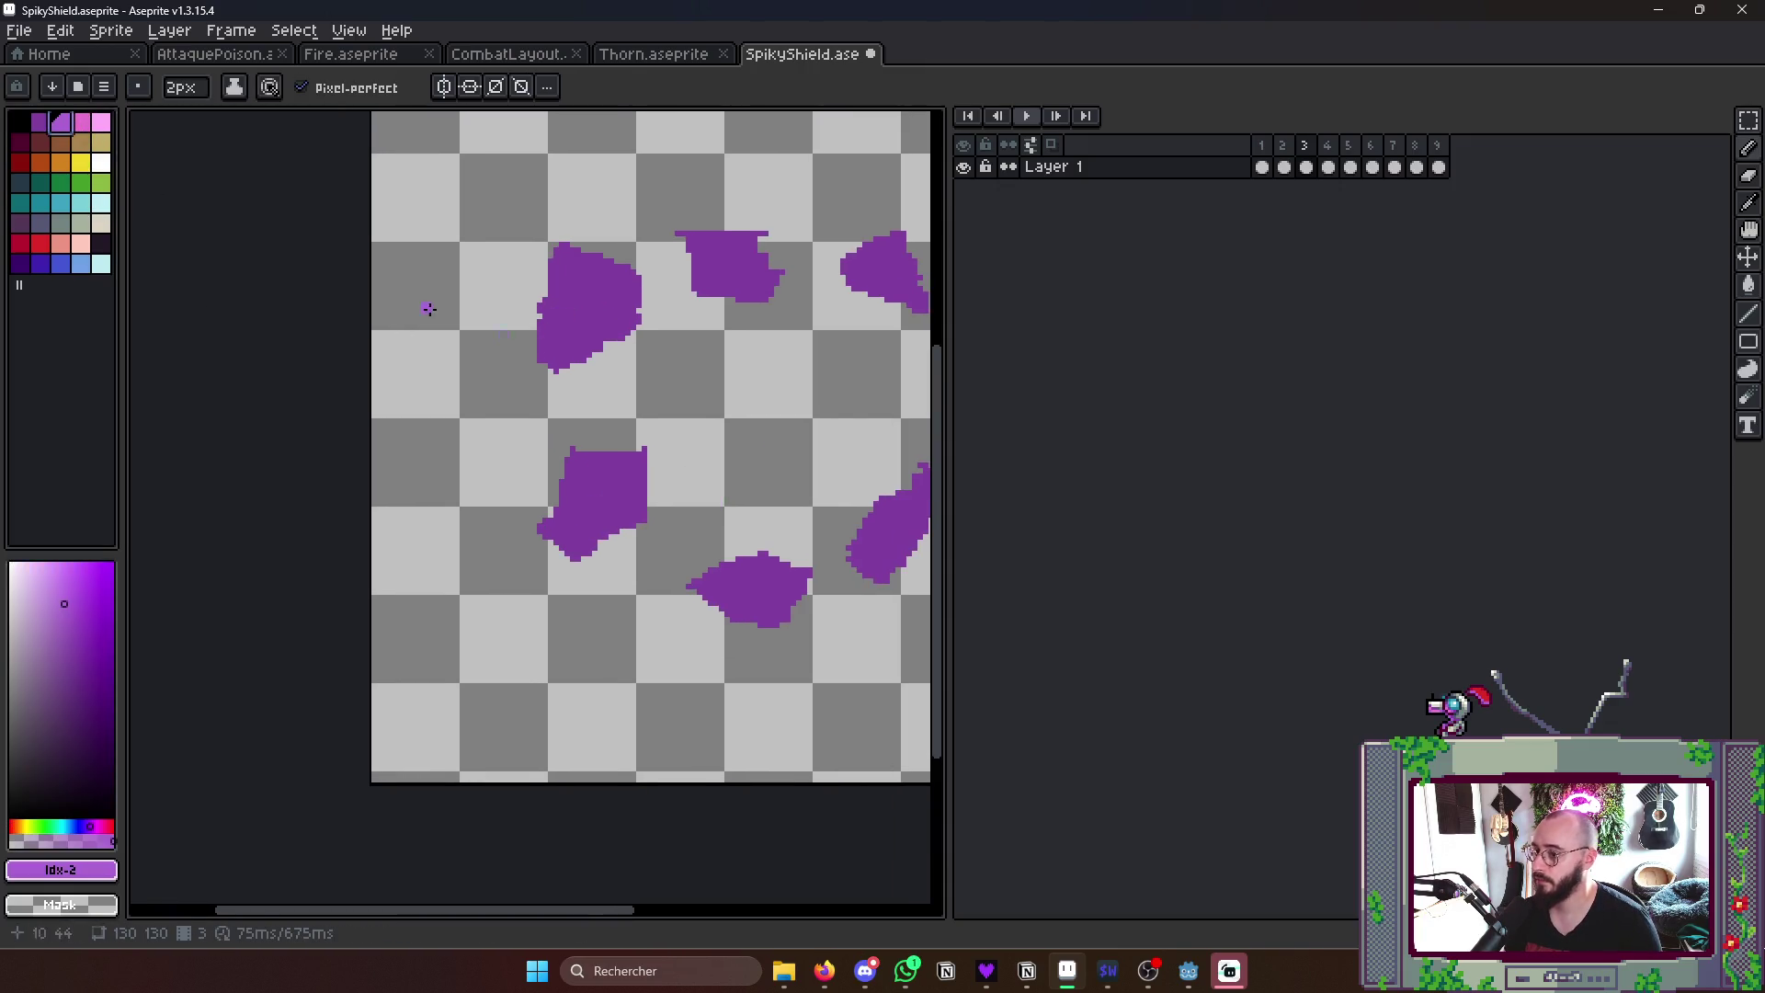
pyautogui.moveTo(555, 320)
pyautogui.mouseDown()
pyautogui.moveTo(504, 258)
pyautogui.moveTo(579, 297)
pyautogui.moveTo(563, 297)
pyautogui.mouseUp()
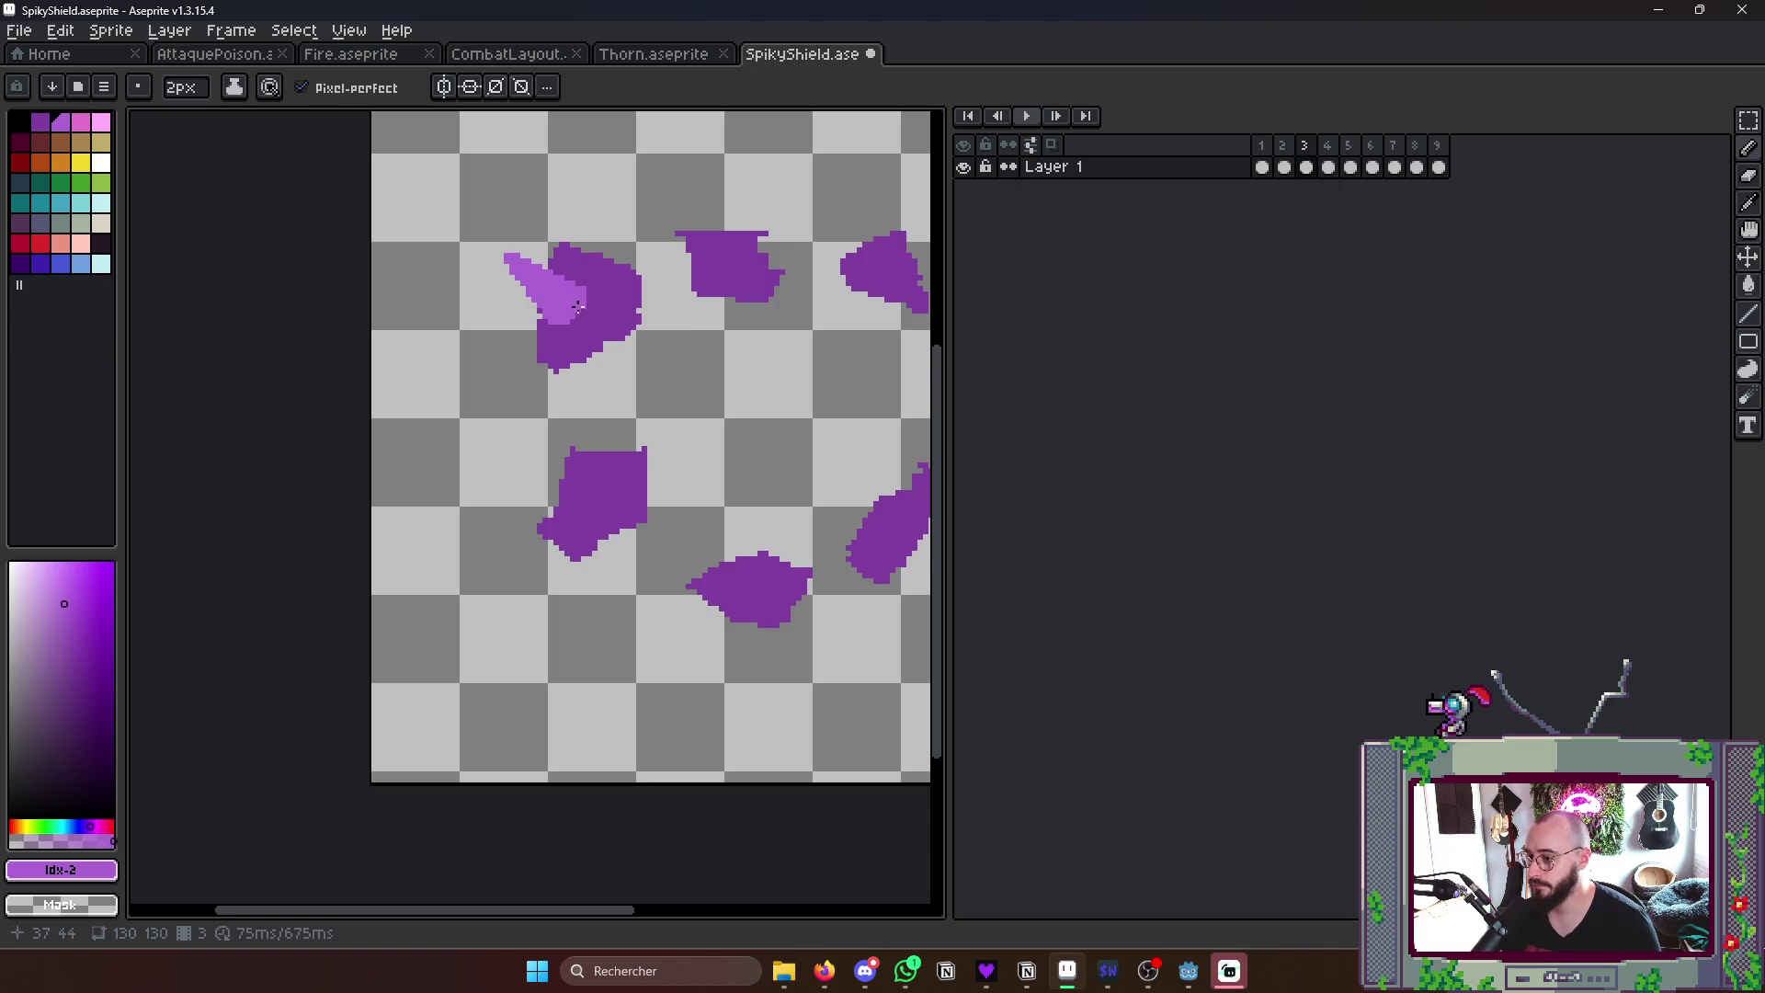
pyautogui.moveTo(592, 487)
pyautogui.mouseDown()
pyautogui.moveTo(513, 505)
pyautogui.moveTo(596, 524)
pyautogui.moveTo(582, 508)
pyautogui.mouseUp()
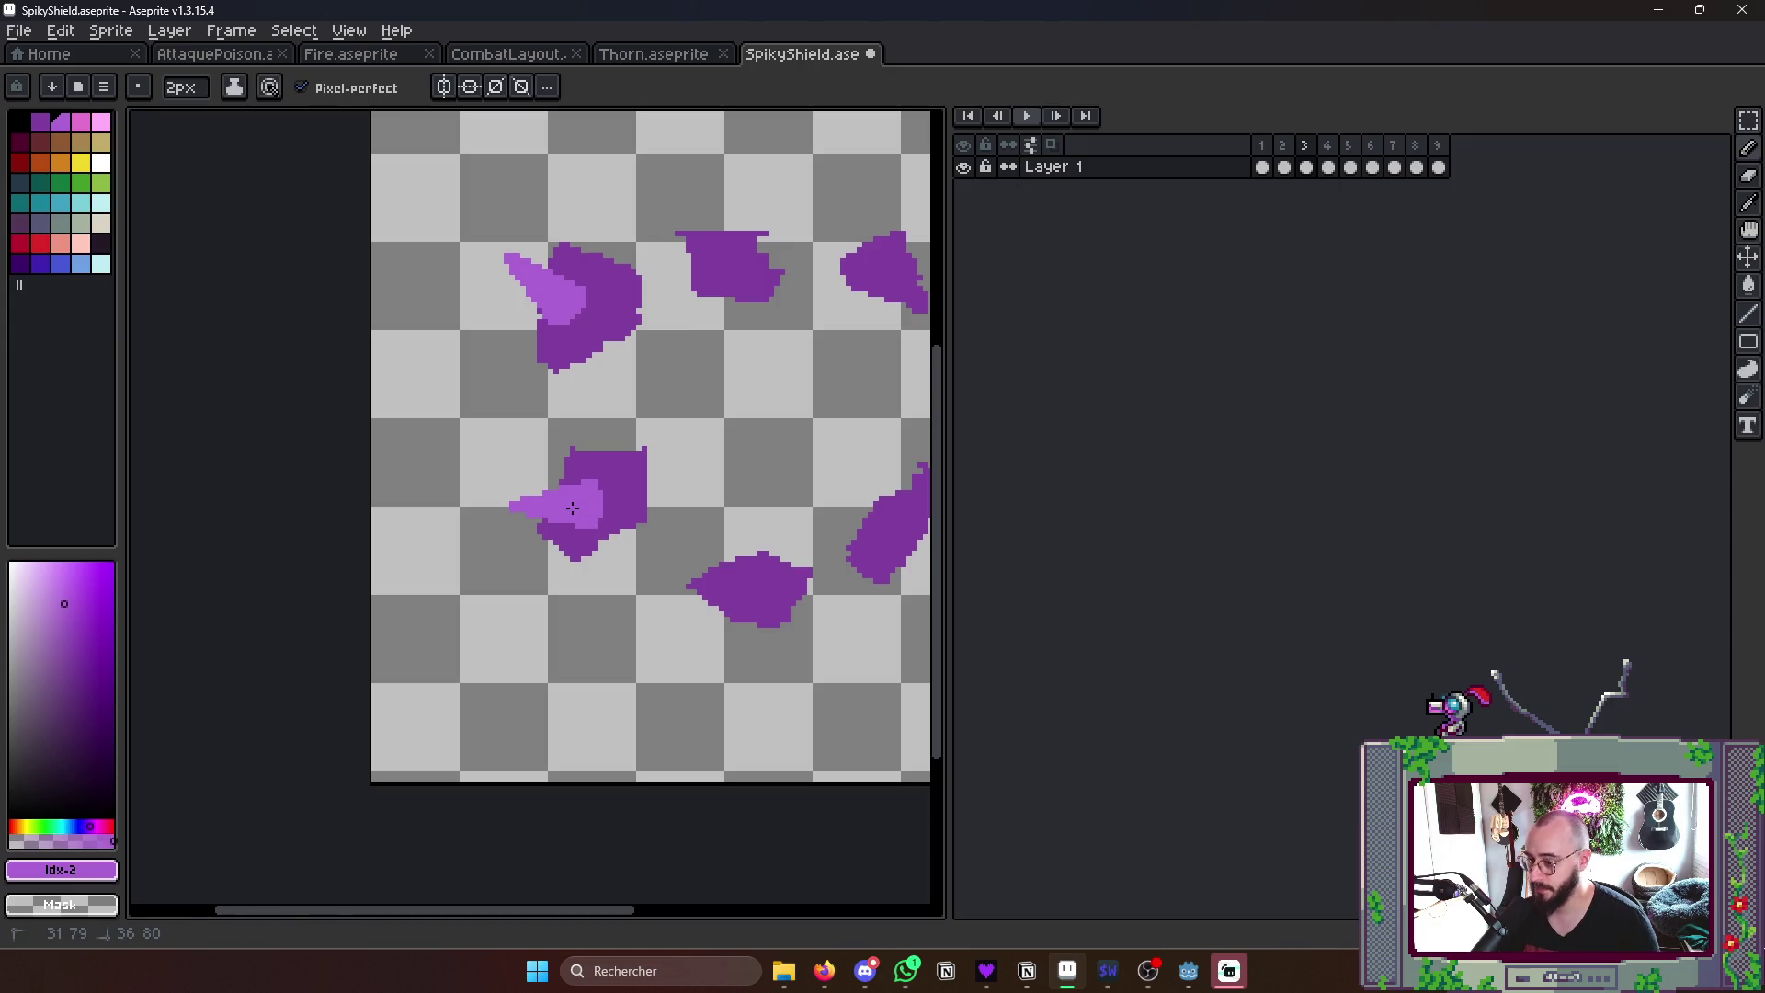
pyautogui.scroll(-5, 572, 507)
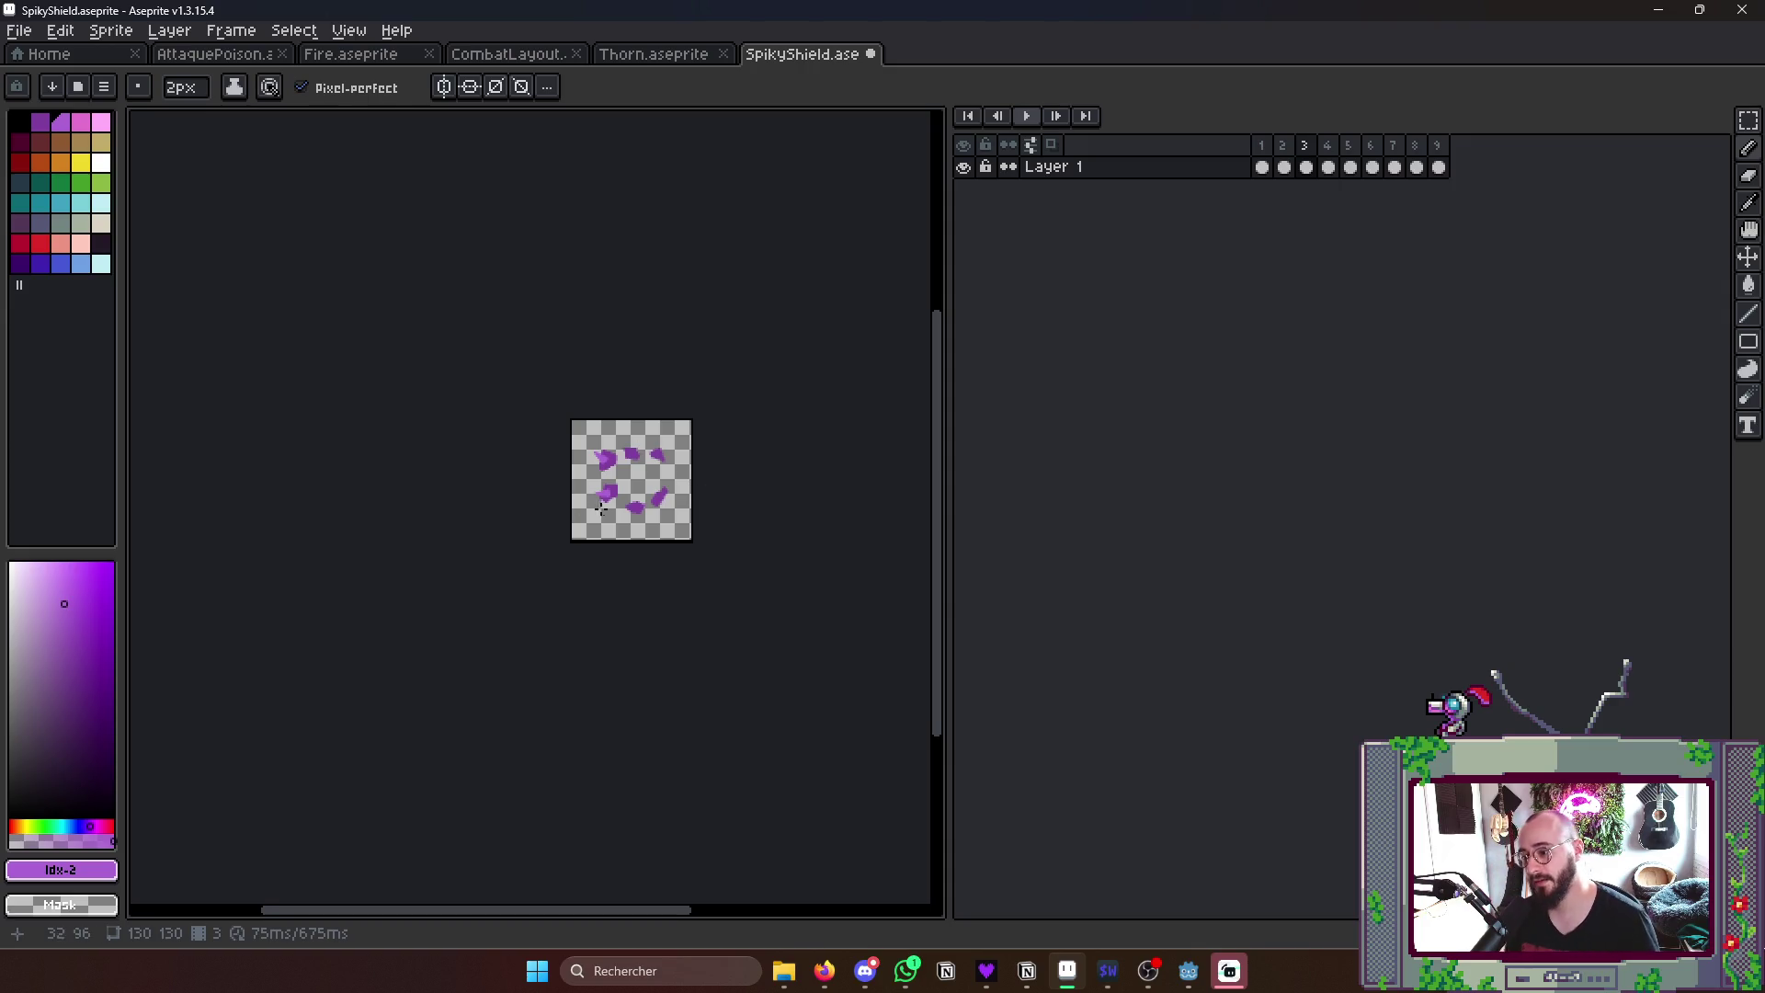
pyautogui.scroll(5, 689, 485)
pyautogui.scroll(1, 635, 525)
pyautogui.moveTo(595, 571)
pyautogui.mouseDown()
pyautogui.moveTo(556, 660)
pyautogui.moveTo(648, 607)
pyautogui.moveTo(649, 573)
pyautogui.moveTo(632, 596)
pyautogui.mouseUp()
# - Fill in the bottom shard's thorn by hand and draw a thorn over the right shard
pyautogui.press('g')
pyautogui.click(621, 594)
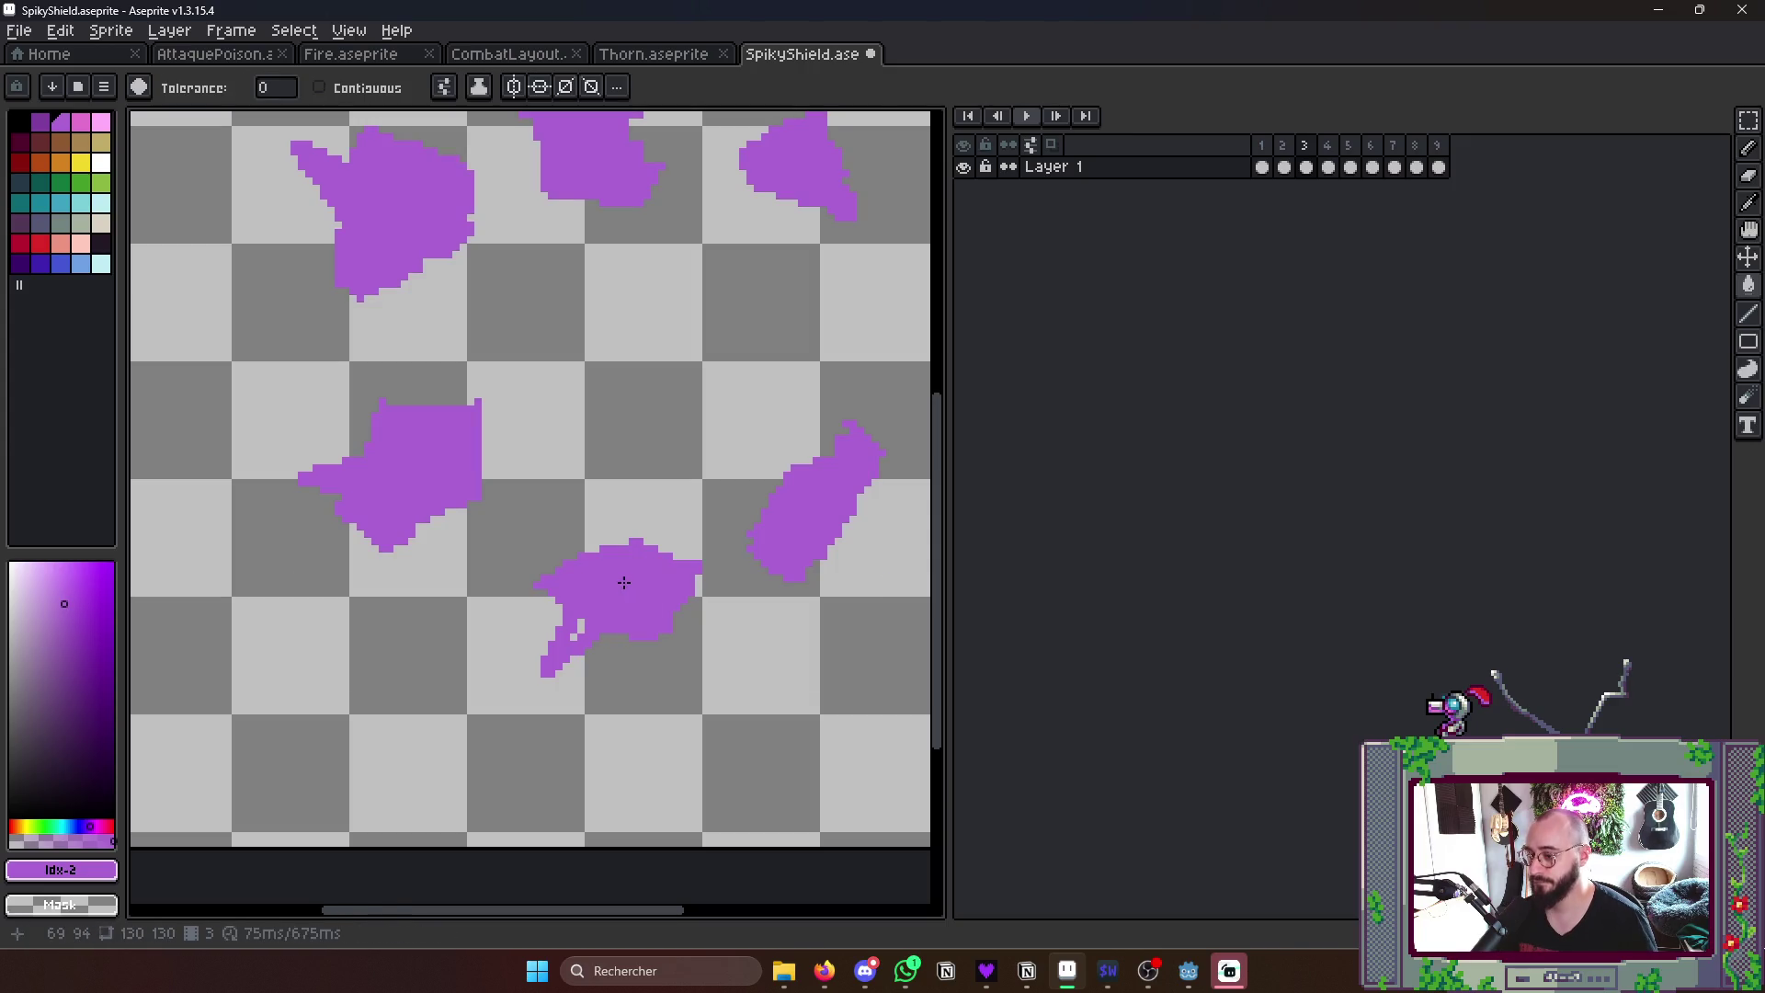
pyautogui.hotkey('ctrl', 'z')
pyautogui.press('b')
pyautogui.moveTo(569, 654); pyautogui.dragTo(615, 587)
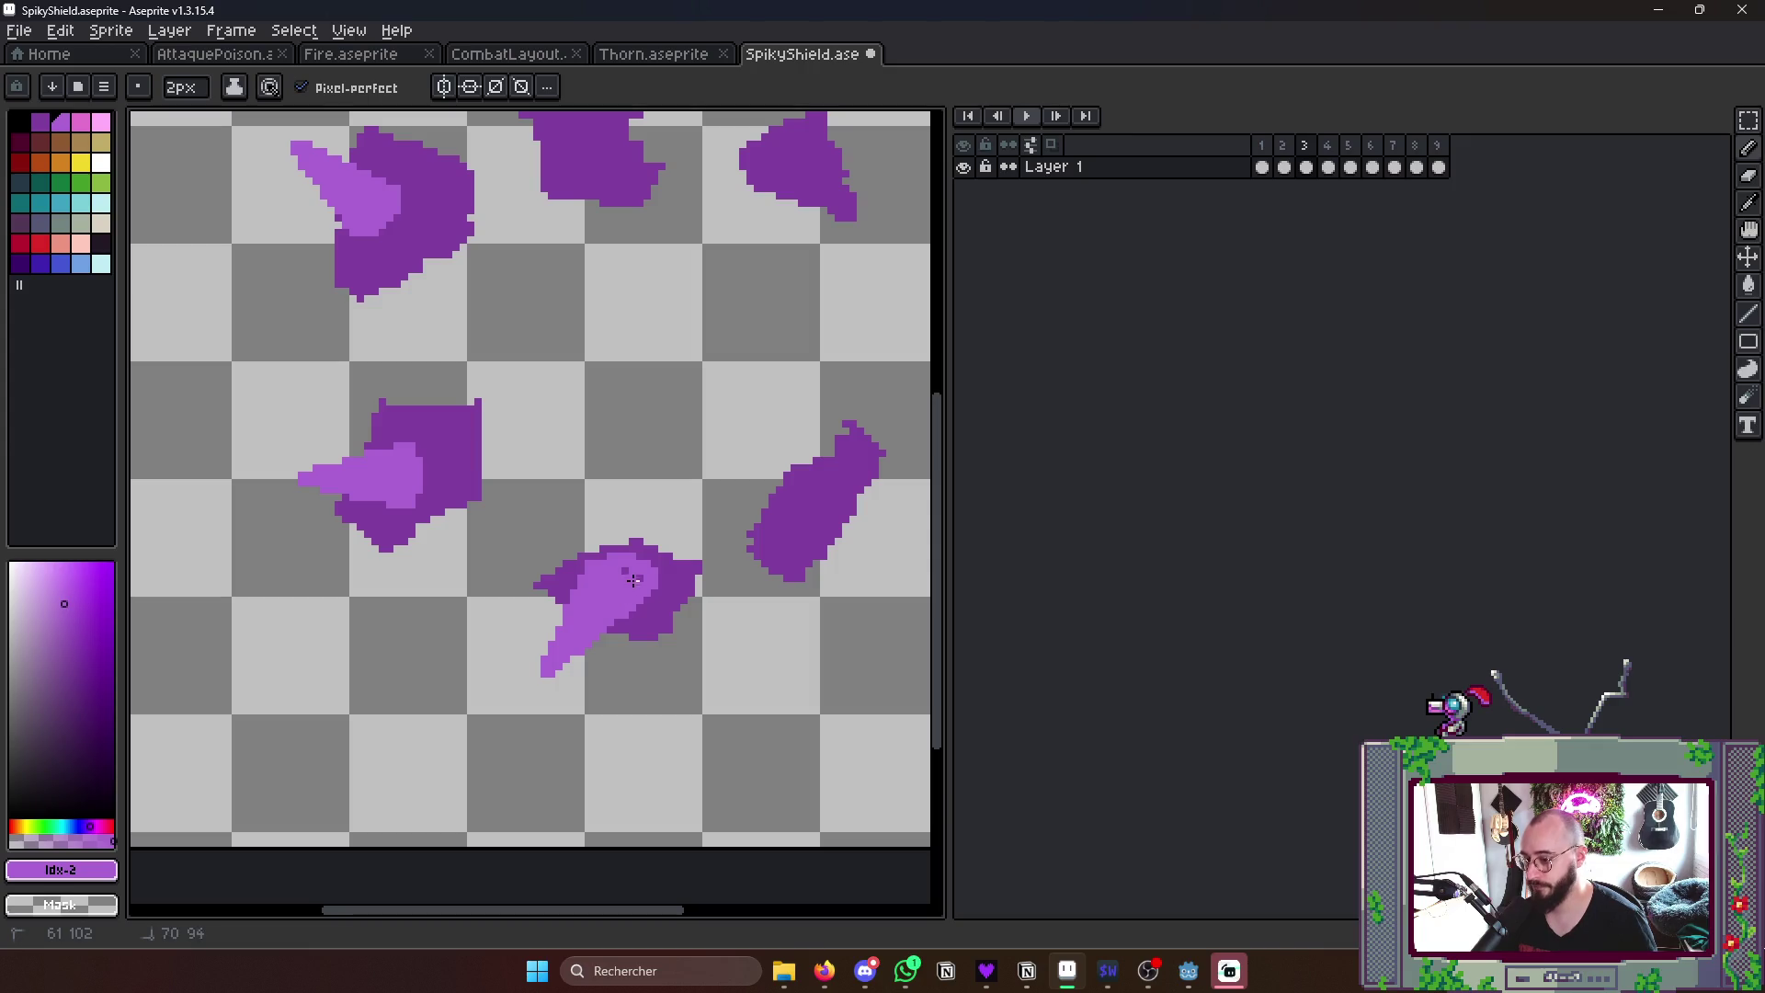
pyautogui.scroll(-4, 642, 589)
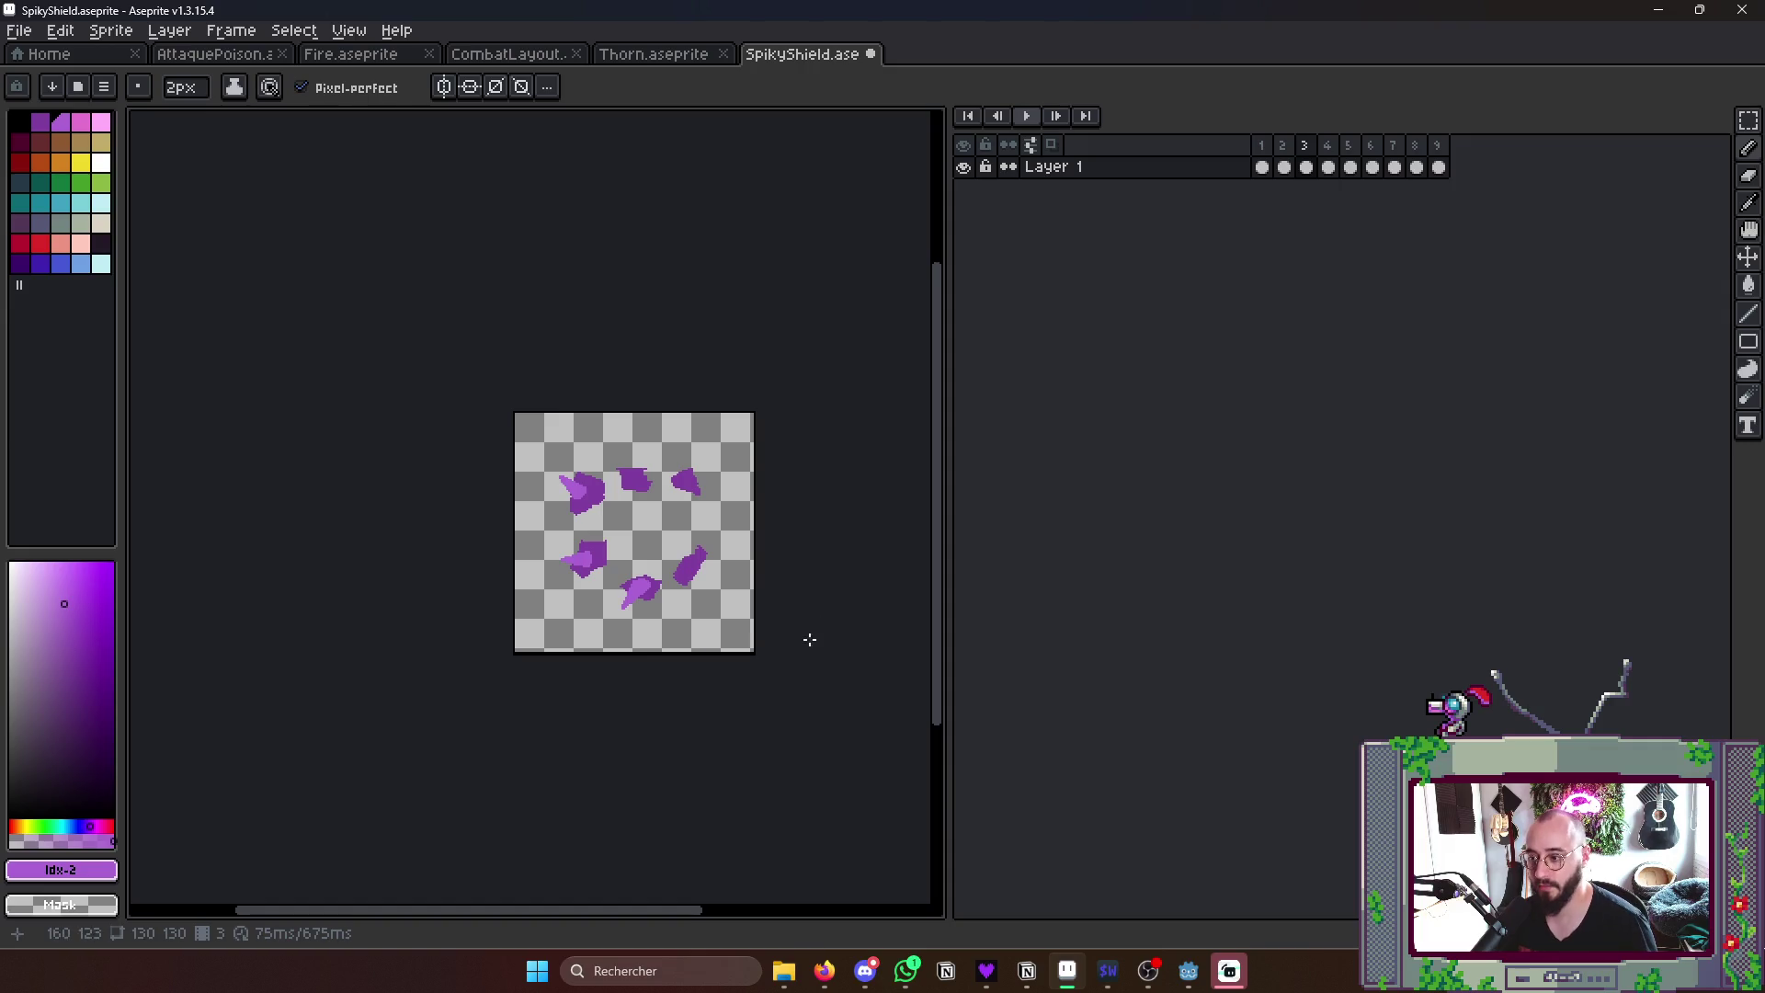
pyautogui.scroll(5, 693, 579)
pyautogui.moveTo(620, 564)
pyautogui.mouseDown()
pyautogui.moveTo(660, 515)
pyautogui.moveTo(639, 524)
pyautogui.mouseUp()
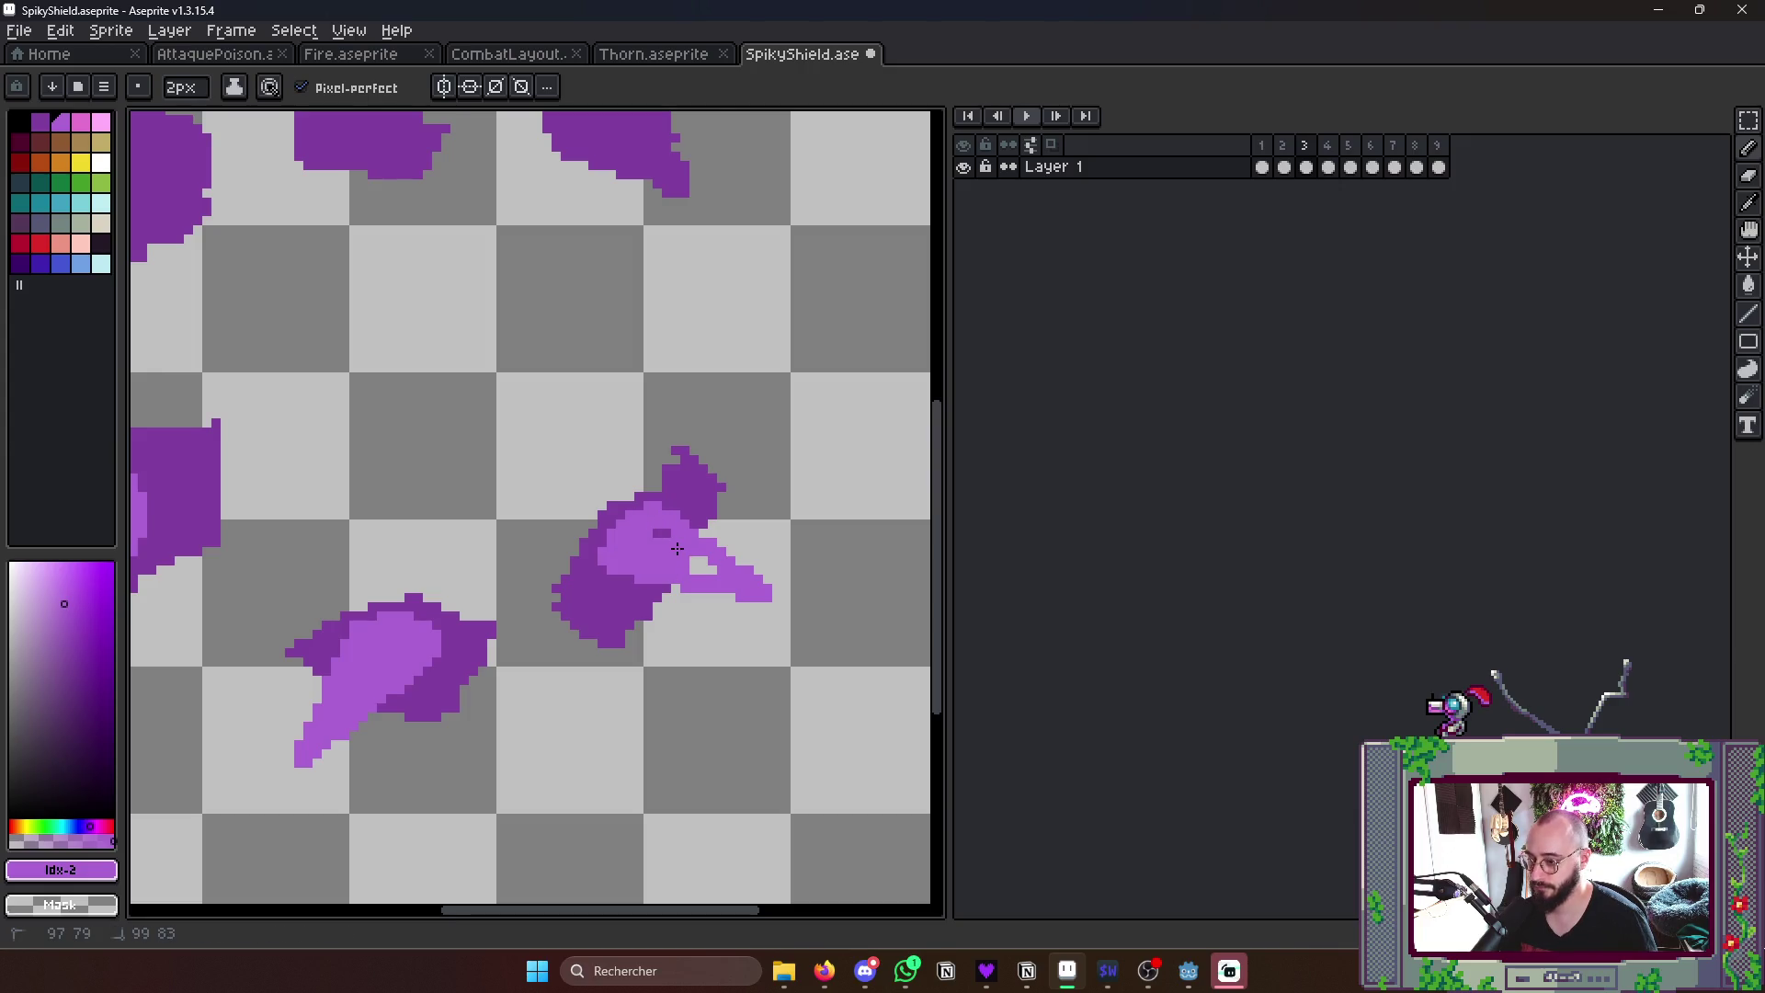
pyautogui.moveTo(728, 539); pyautogui.dragTo(779, 591)
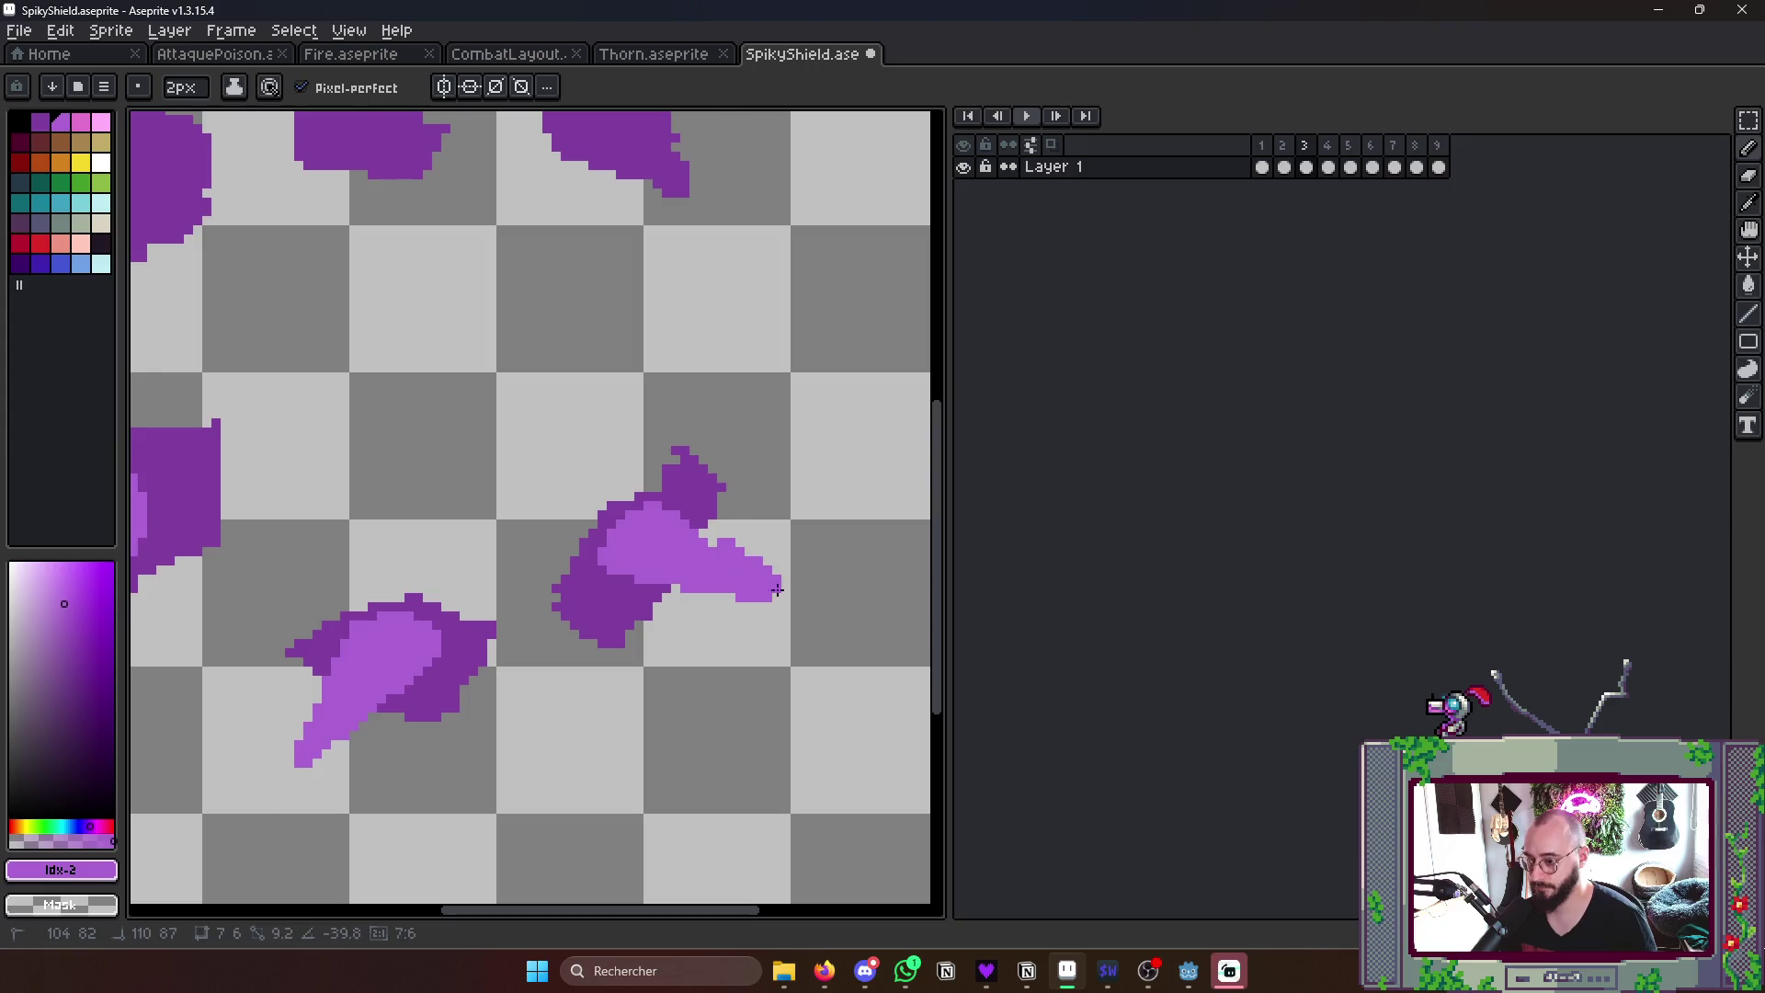
pyautogui.scroll(-5, 820, 553)
pyautogui.press('Left')
pyautogui.press('Left')
pyautogui.press('Left')
pyautogui.press('Left')
pyautogui.press('Left')
pyautogui.press('Left')
pyautogui.scroll(3, 815, 589)
pyautogui.scroll(3, 773, 585)
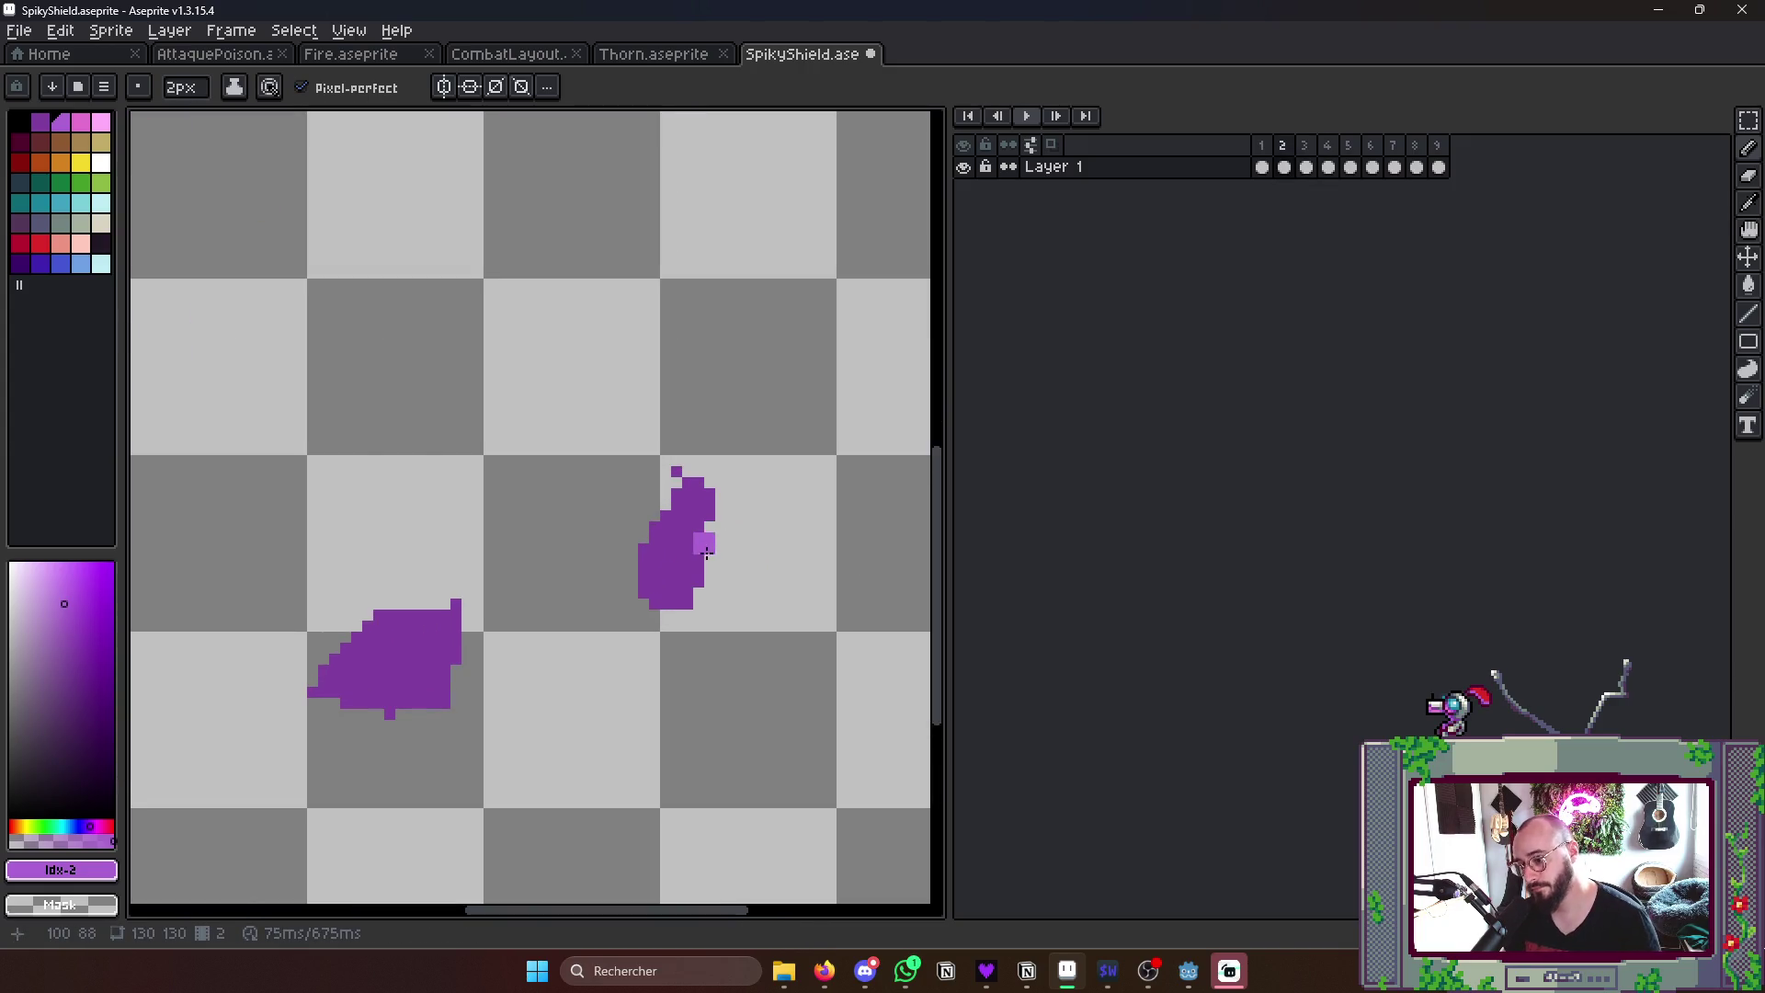
# - Draw light-purple thorns on frame 2's upper and lower-right shards, comparing with frame 3
pyautogui.moveTo(683, 551)
pyautogui.mouseDown()
pyautogui.moveTo(731, 556)
pyautogui.moveTo(682, 531)
pyautogui.mouseUp()
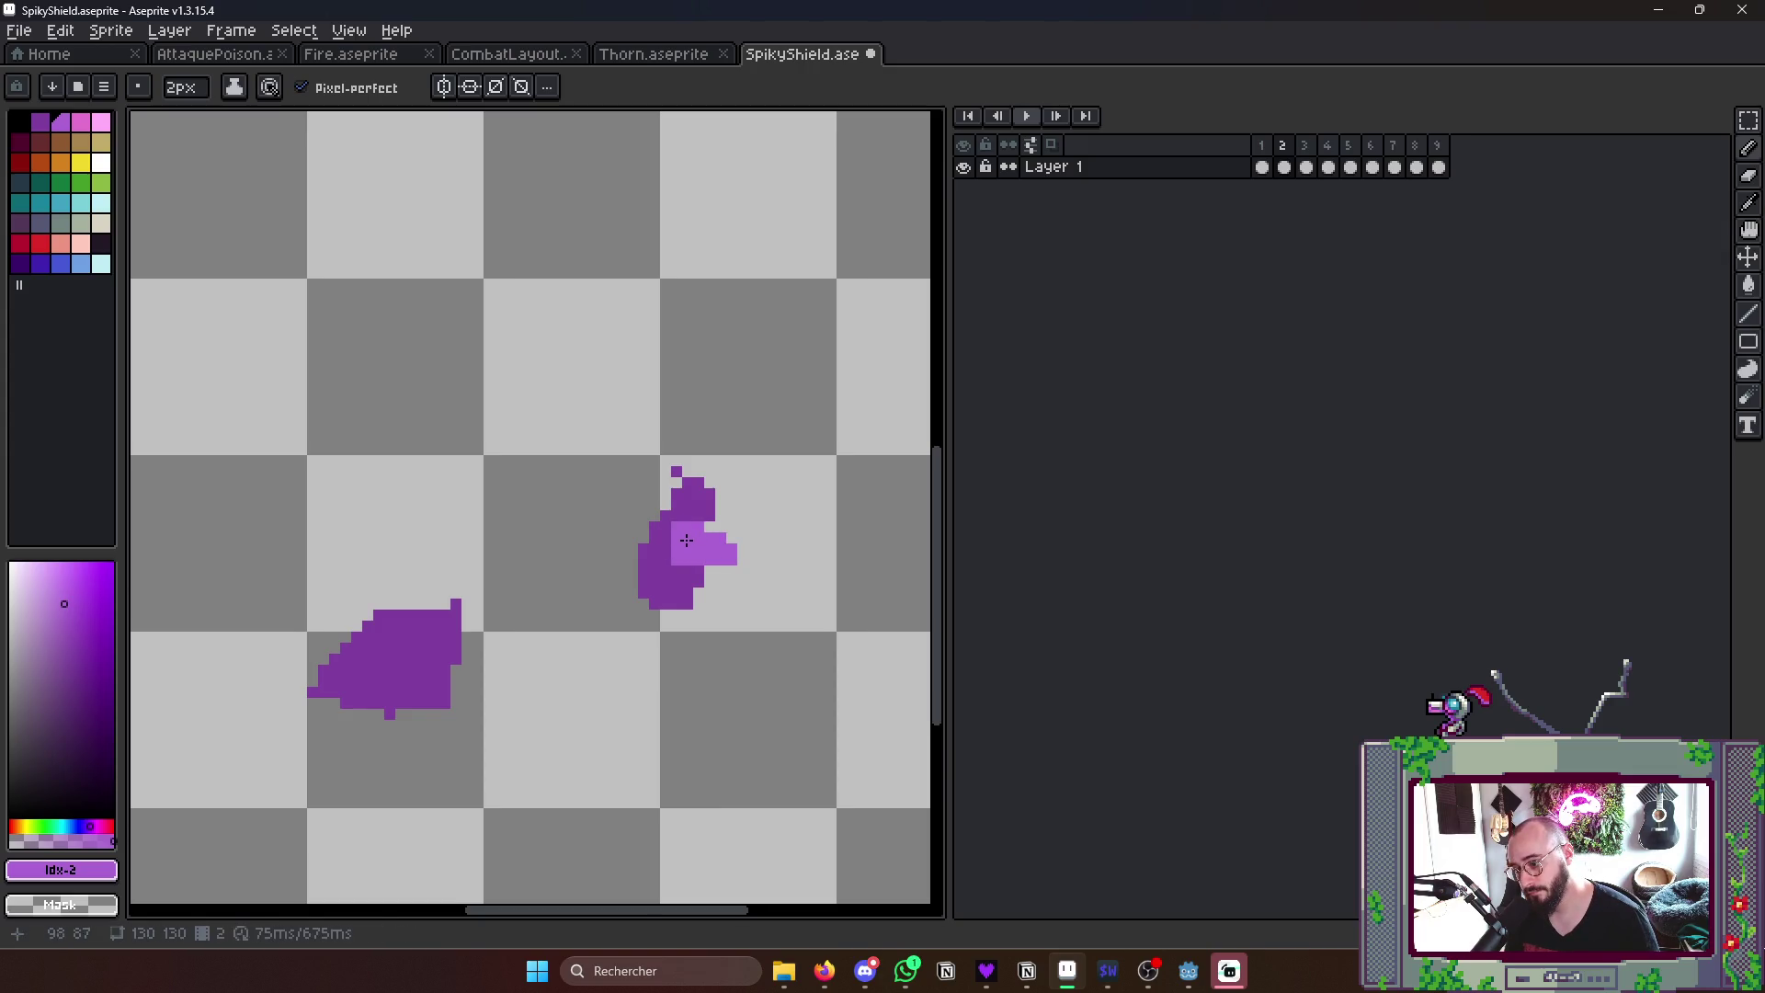
pyautogui.press('Right')
pyautogui.scroll(-2, 694, 572)
pyautogui.press('Right')
pyautogui.press('Right')
pyautogui.press('Right')
pyautogui.press('Left')
pyautogui.moveTo(691, 572)
pyautogui.mouseDown()
pyautogui.moveTo(717, 660)
pyautogui.moveTo(727, 568)
pyautogui.mouseUp()
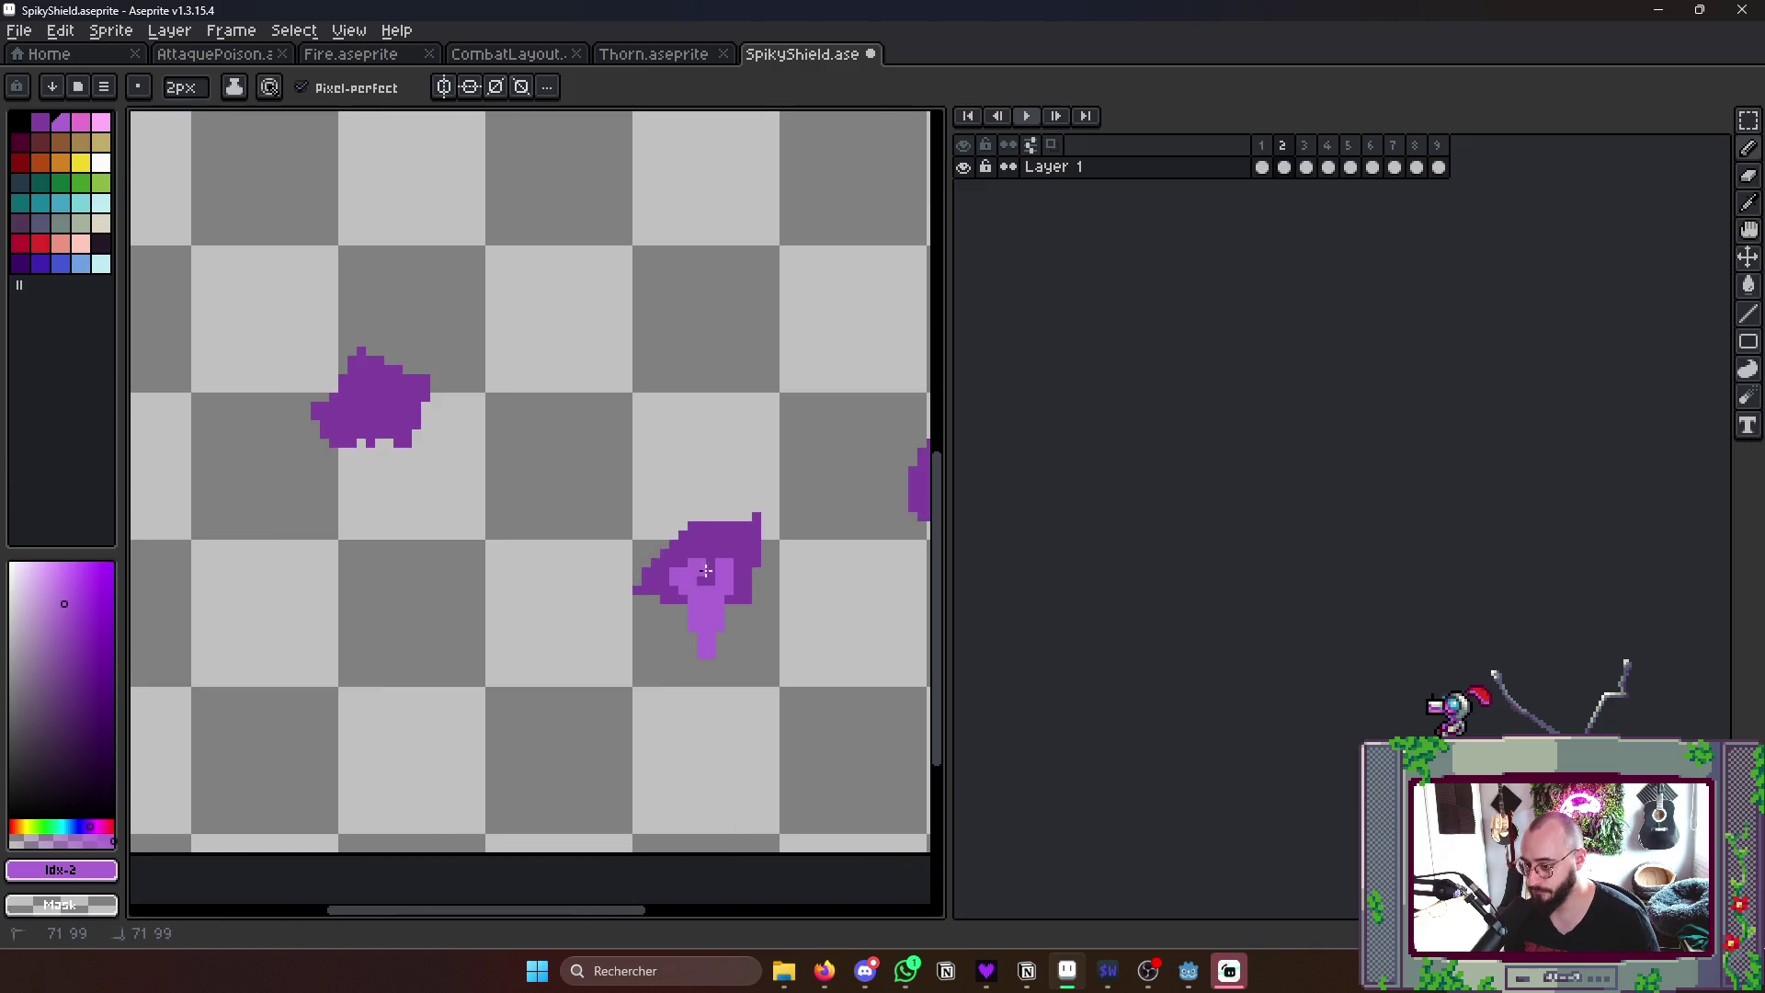
pyautogui.scroll(-2, 695, 607)
pyautogui.press('Left')
pyautogui.press('Right')
pyautogui.press('Left')
pyautogui.scroll(2, 580, 450)
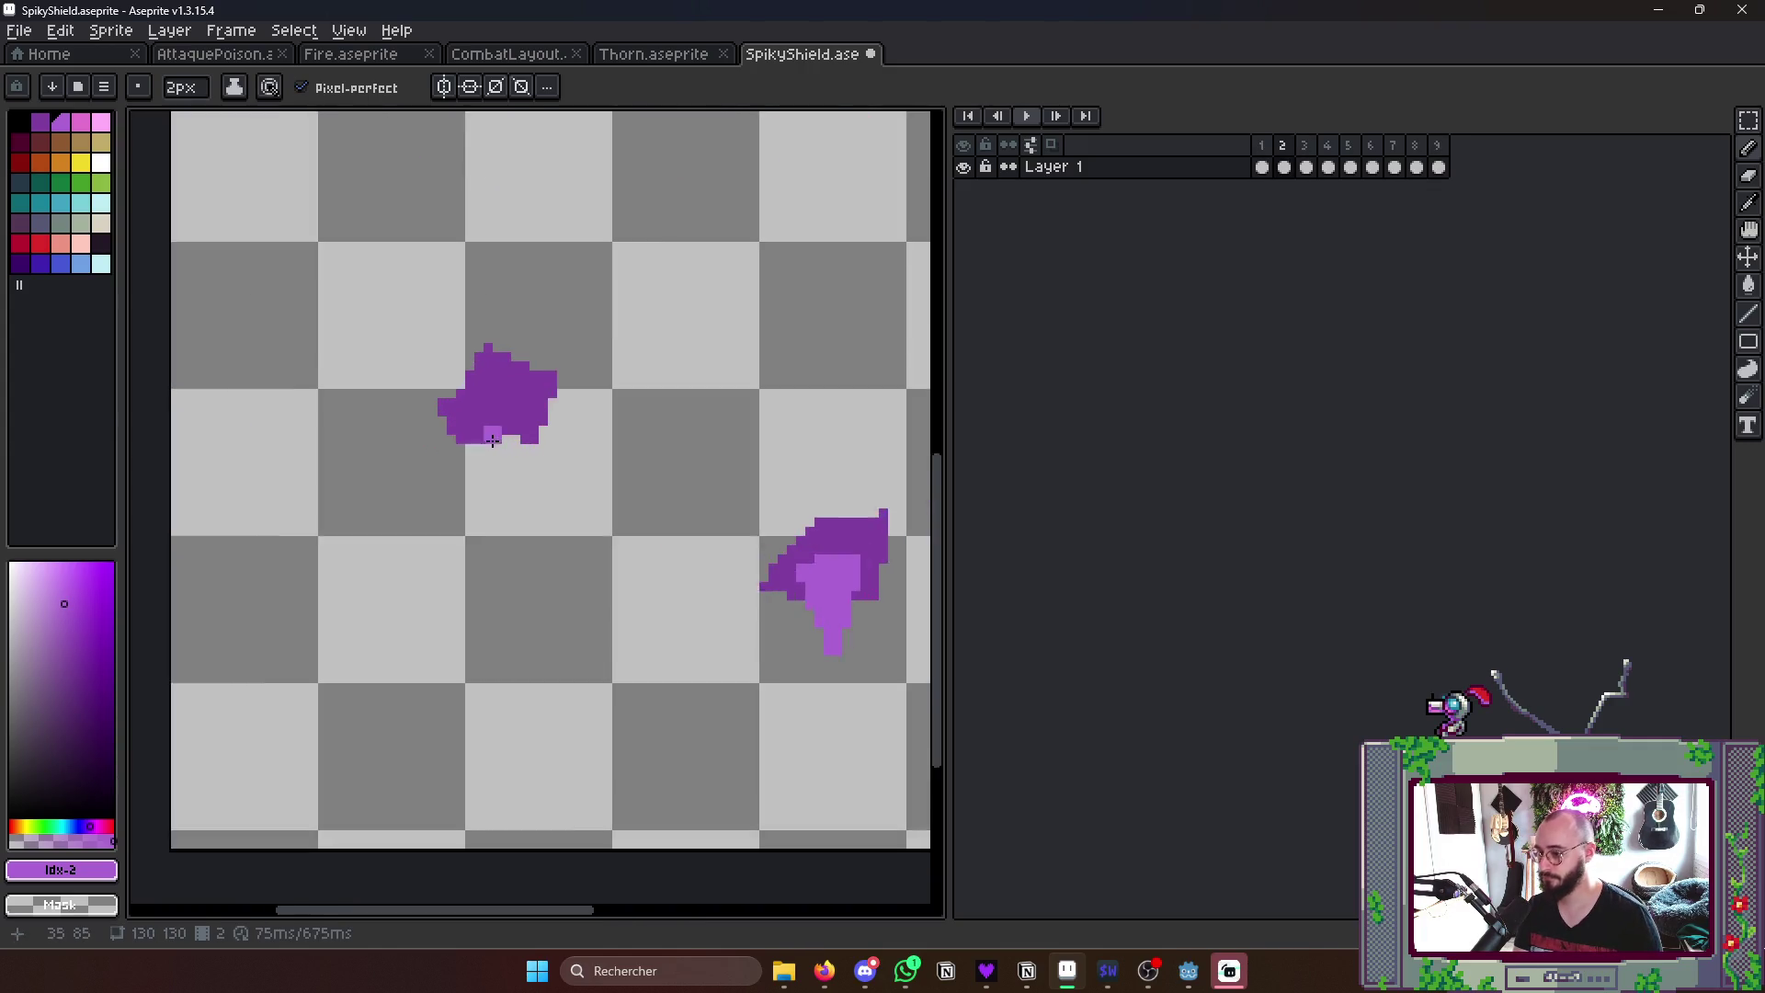
pyautogui.scroll(2, 482, 414)
# - Draw and fill a thorn from tip to shard on the left of frame 2, checking neighbouring frames
pyautogui.click(410, 386)
pyautogui.moveTo(386, 421); pyautogui.dragTo(503, 364)
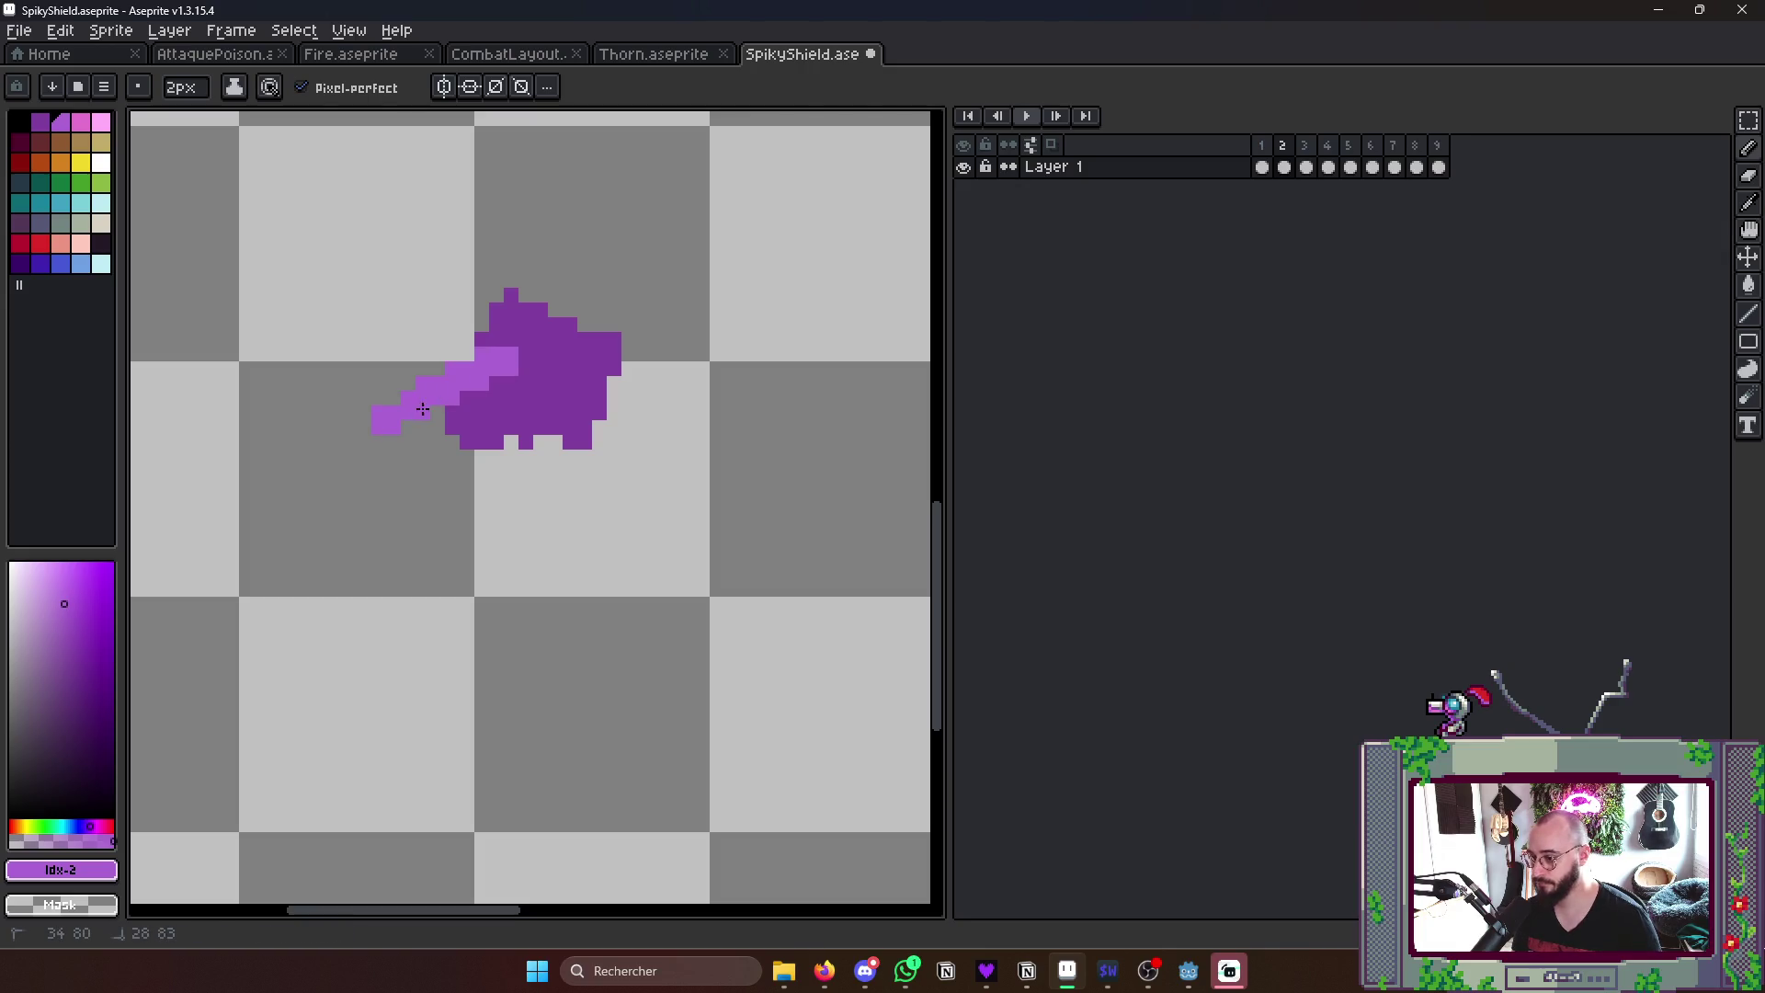
pyautogui.moveTo(413, 436)
pyautogui.mouseDown()
pyautogui.moveTo(546, 407)
pyautogui.moveTo(516, 408)
pyautogui.mouseUp()
pyautogui.scroll(-2, 494, 401)
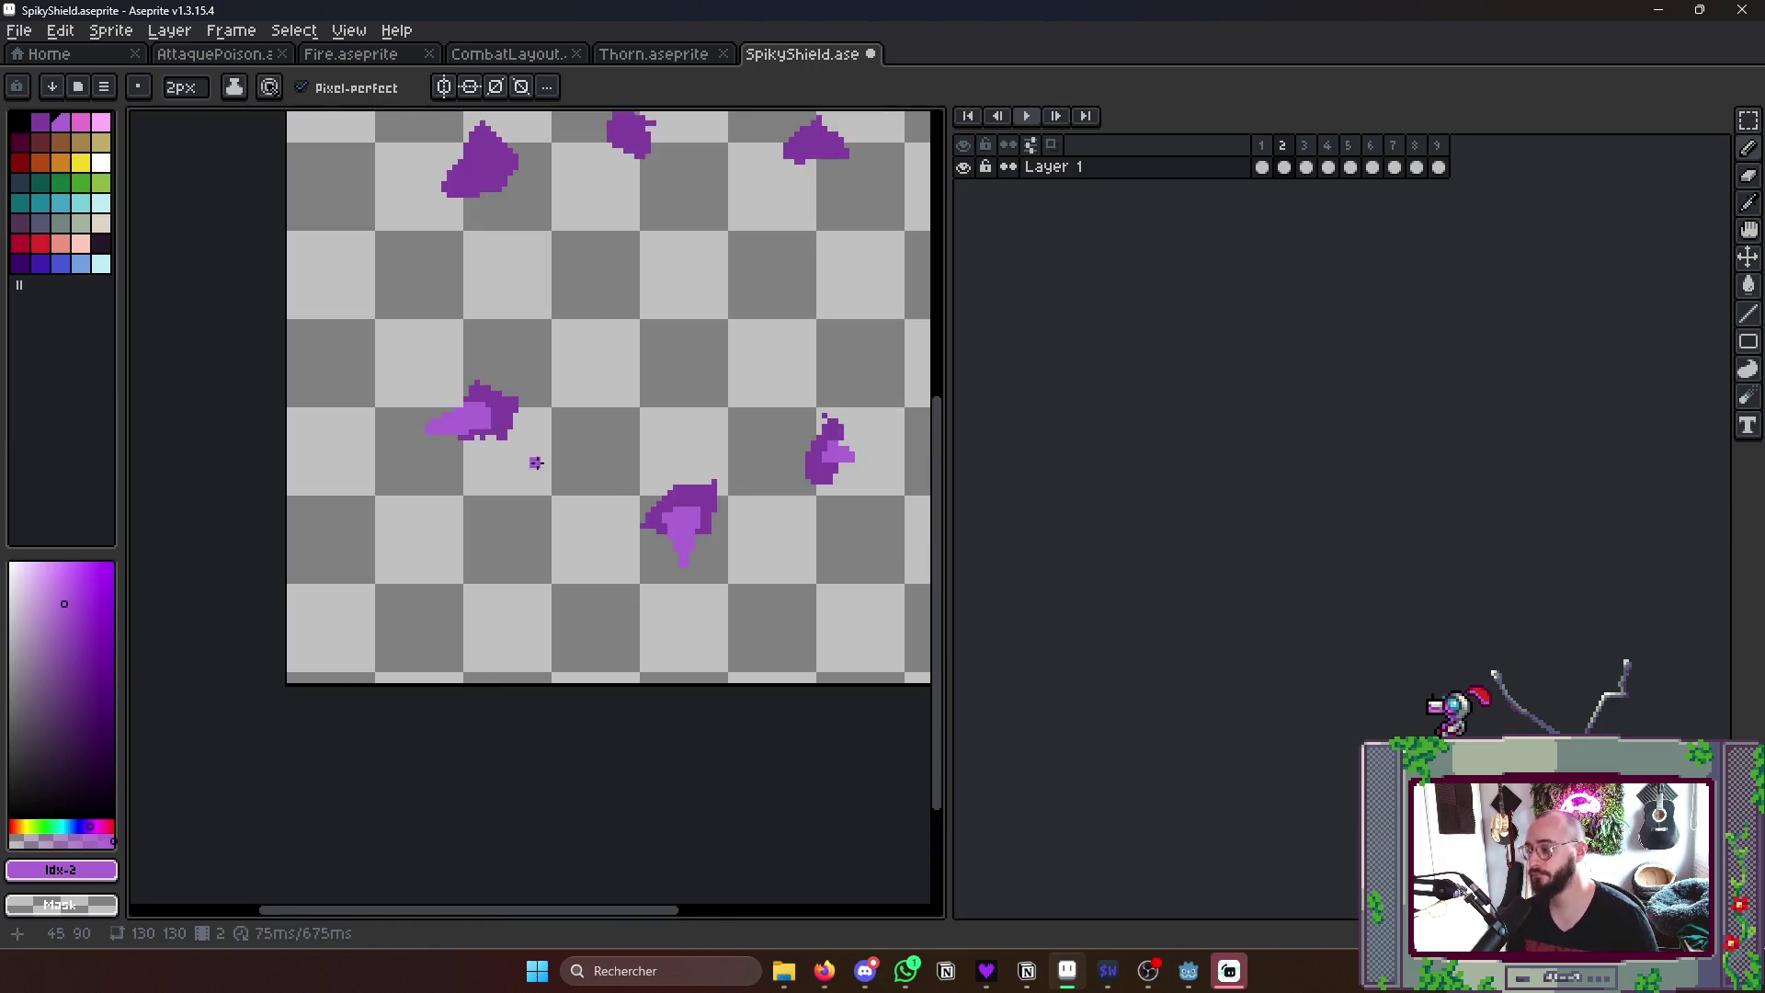
pyautogui.scroll(-3, 552, 442)
pyautogui.press('Left')
pyautogui.scroll(3, 608, 469)
pyautogui.press('Right')
pyautogui.press('Right')
pyautogui.press('Left')
pyautogui.press('Left')
pyautogui.scroll(1, 264, 303)
pyautogui.press('Right')
pyautogui.press('Left')
pyautogui.press('Left')
pyautogui.press('Right')
pyautogui.press('Right')
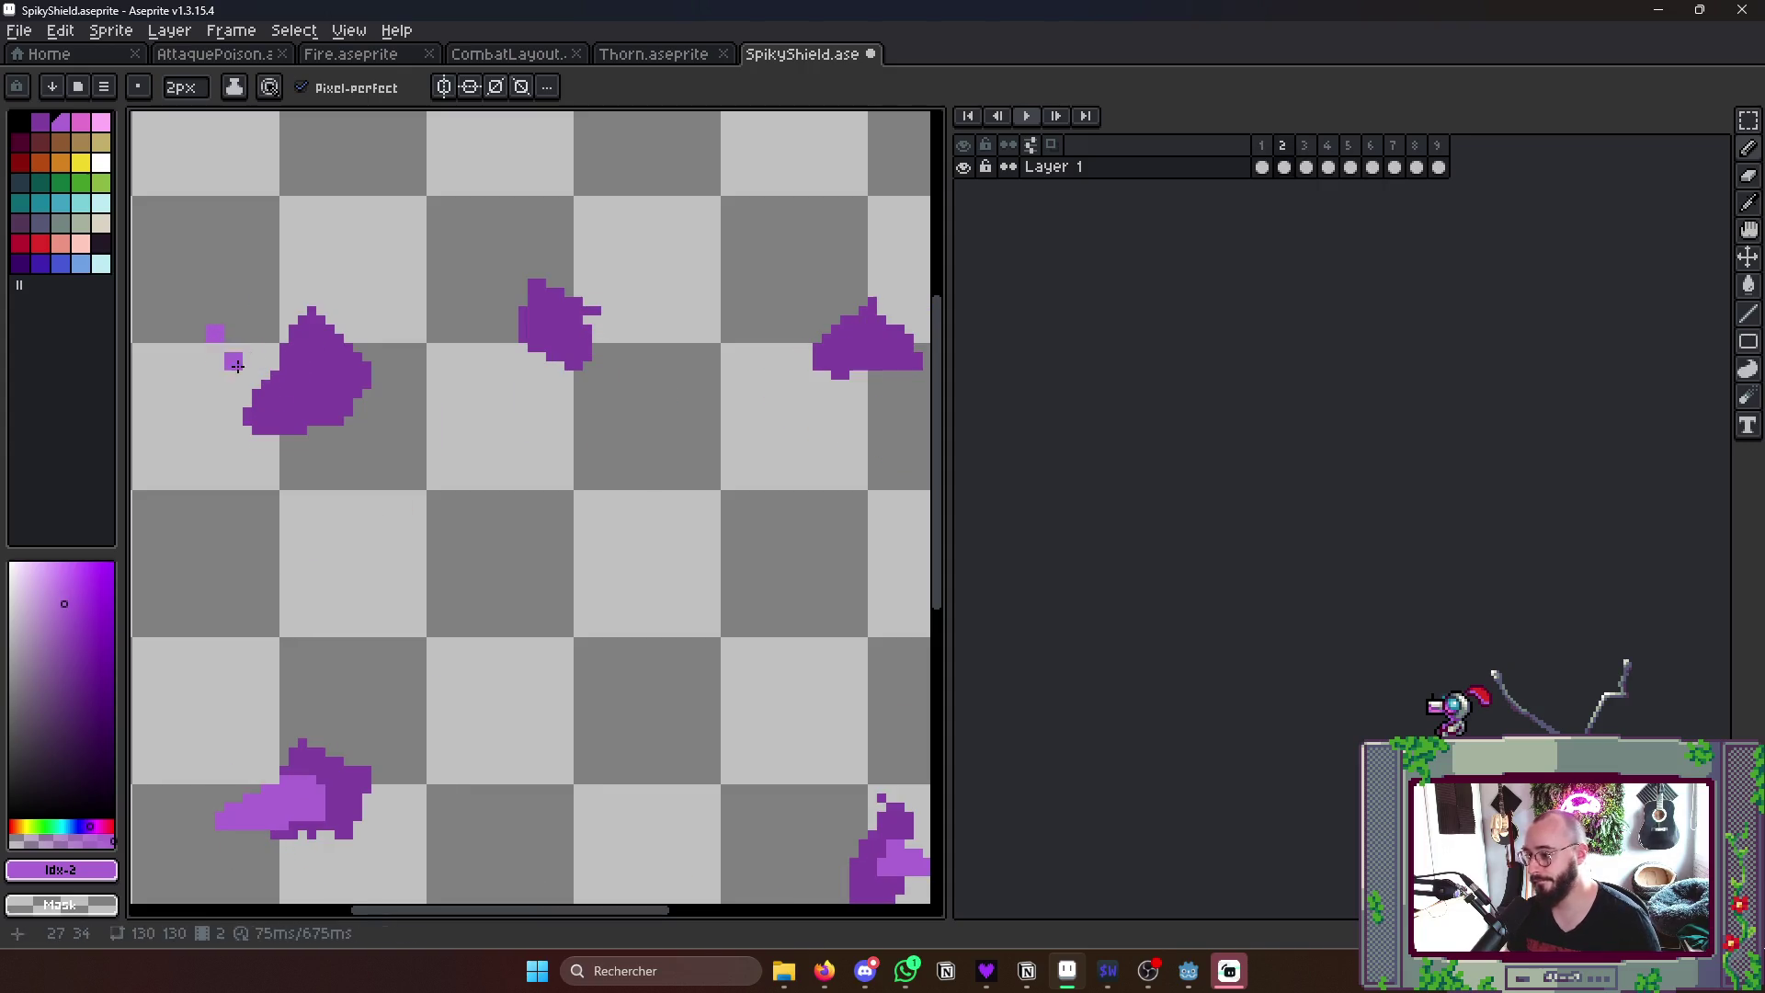
# - Add a thorn to the upper-left shard and thorn pixels to the small shards, then preview
pyautogui.moveTo(218, 334); pyautogui.dragTo(289, 400)
pyautogui.moveTo(218, 335)
pyautogui.mouseDown()
pyautogui.moveTo(335, 358)
pyautogui.moveTo(295, 410)
pyautogui.moveTo(285, 393)
pyautogui.mouseUp()
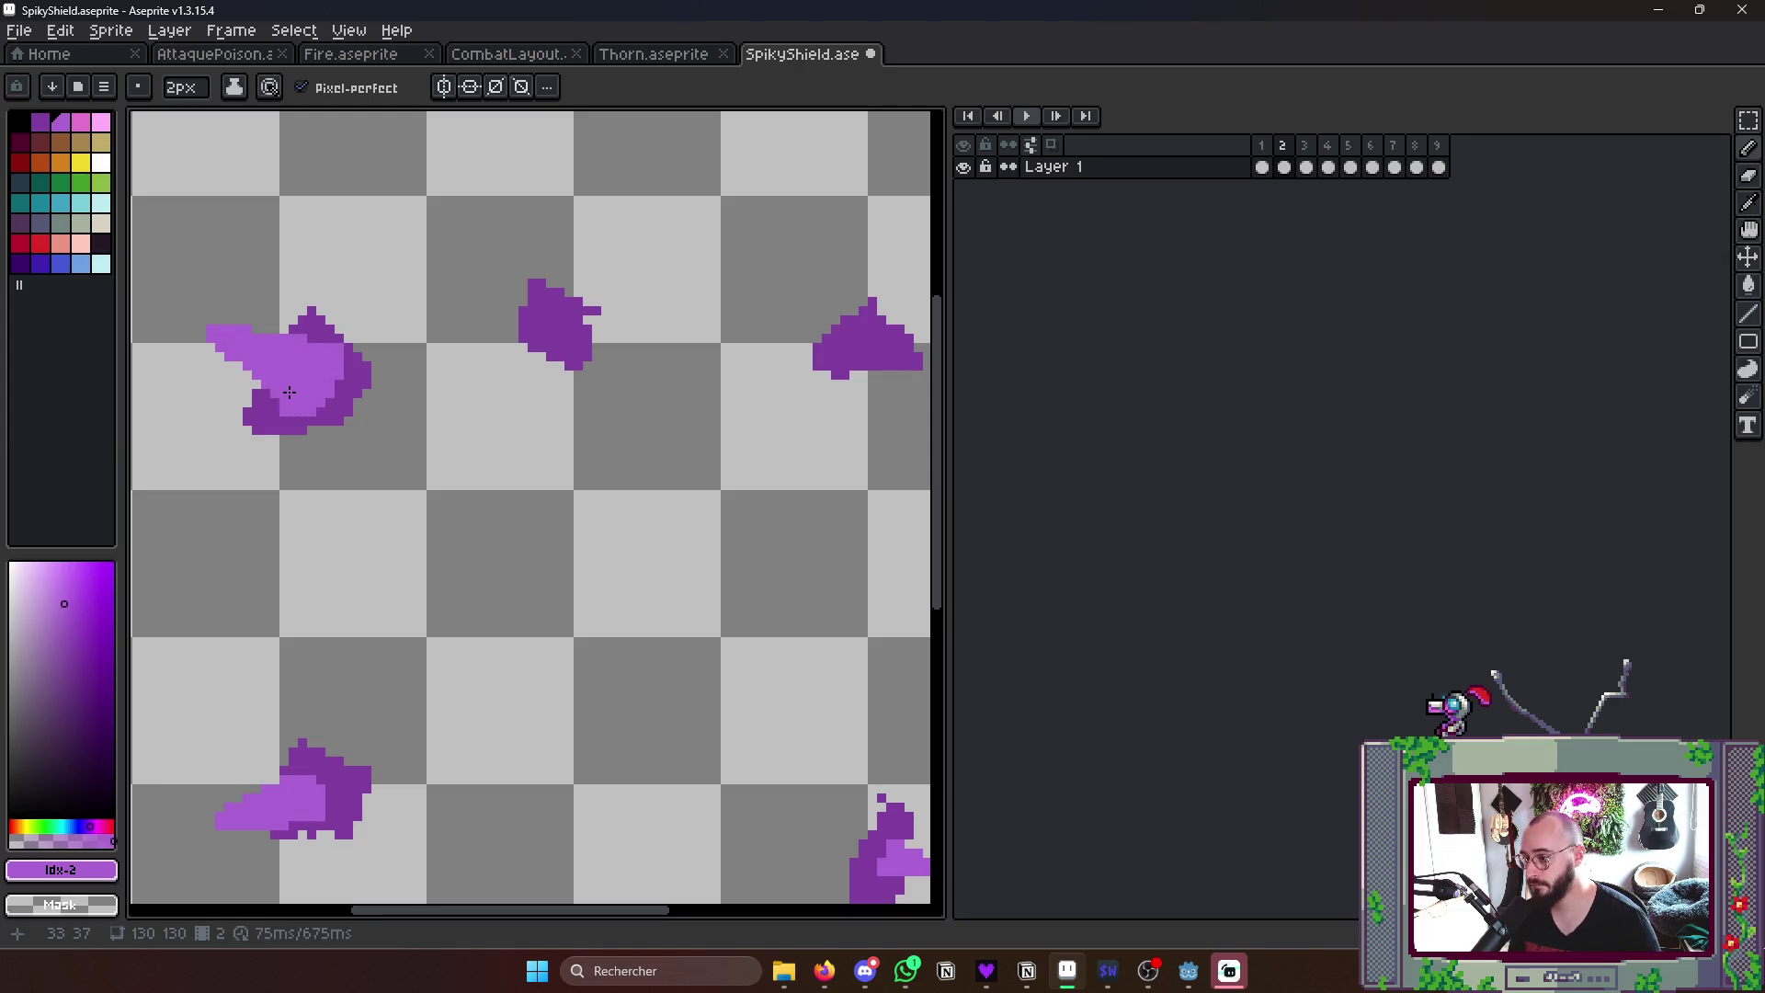
pyautogui.scroll(-2, 412, 326)
pyautogui.press('Left')
pyautogui.scroll(2, 304, 321)
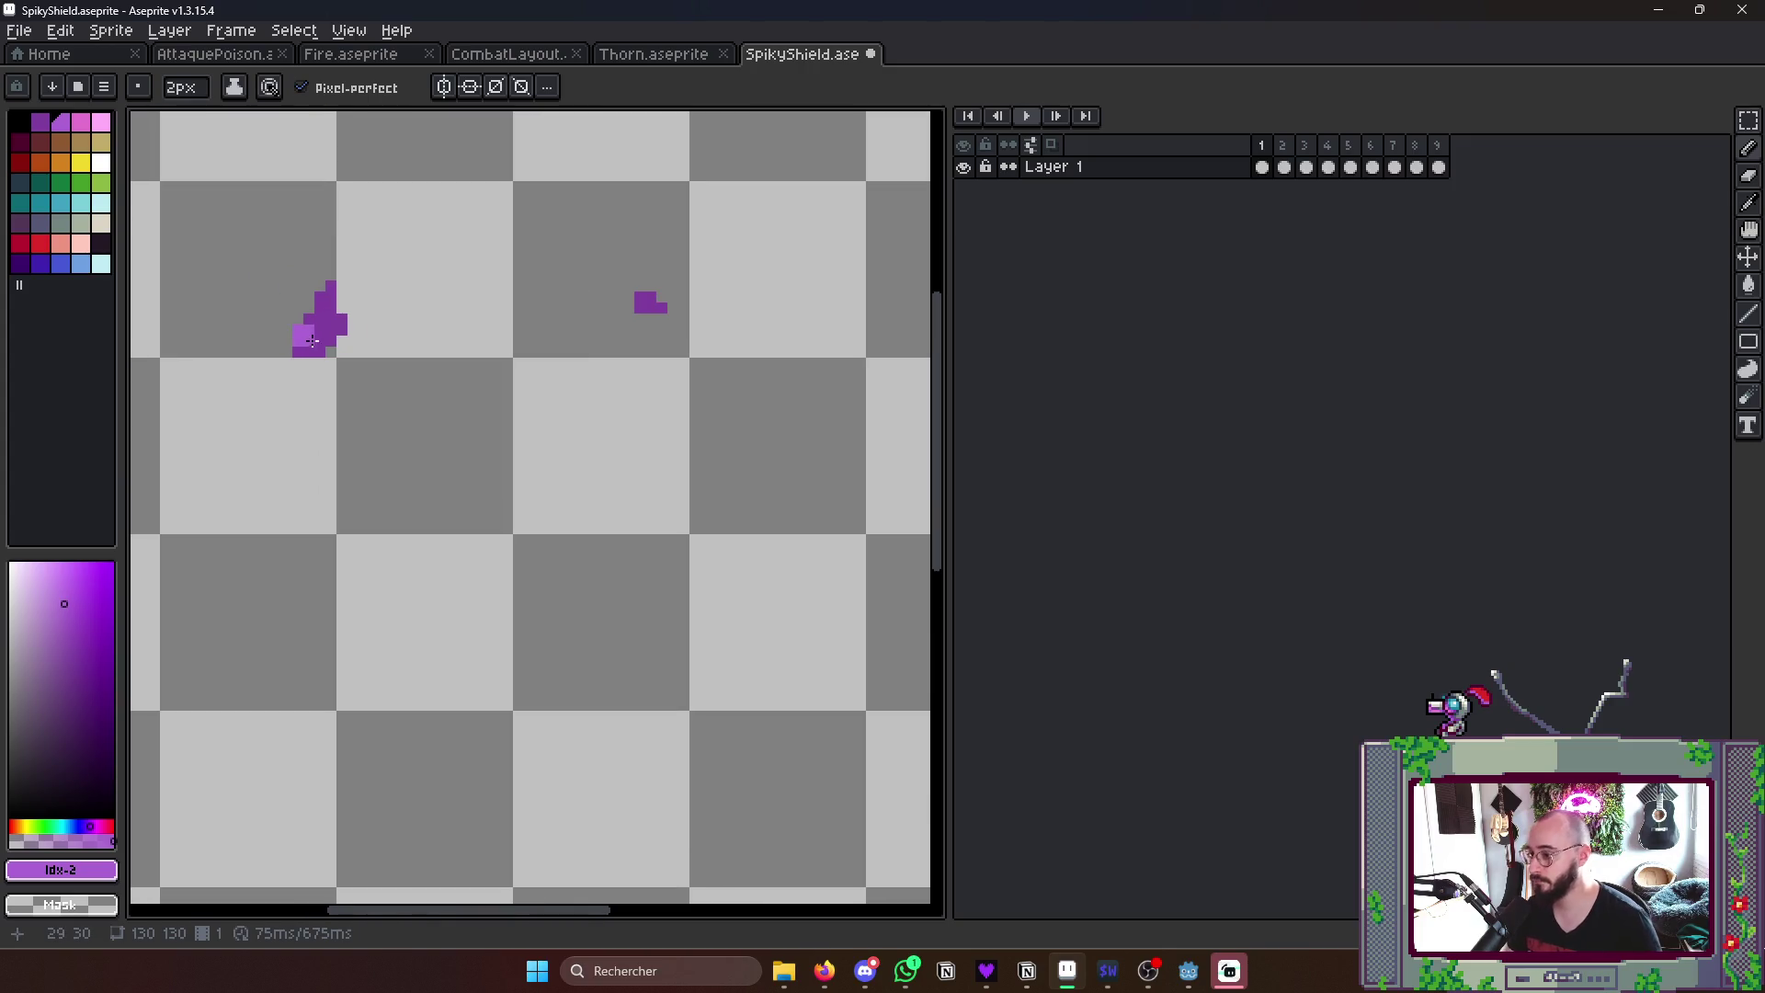
pyautogui.scroll(-2, 304, 322)
pyautogui.scroll(2, 354, 528)
pyautogui.click(361, 631)
pyautogui.scroll(-1, 361, 631)
pyautogui.click(510, 549)
pyautogui.scroll(-2, 553, 524)
pyautogui.press('Right')
pyautogui.press('Right')
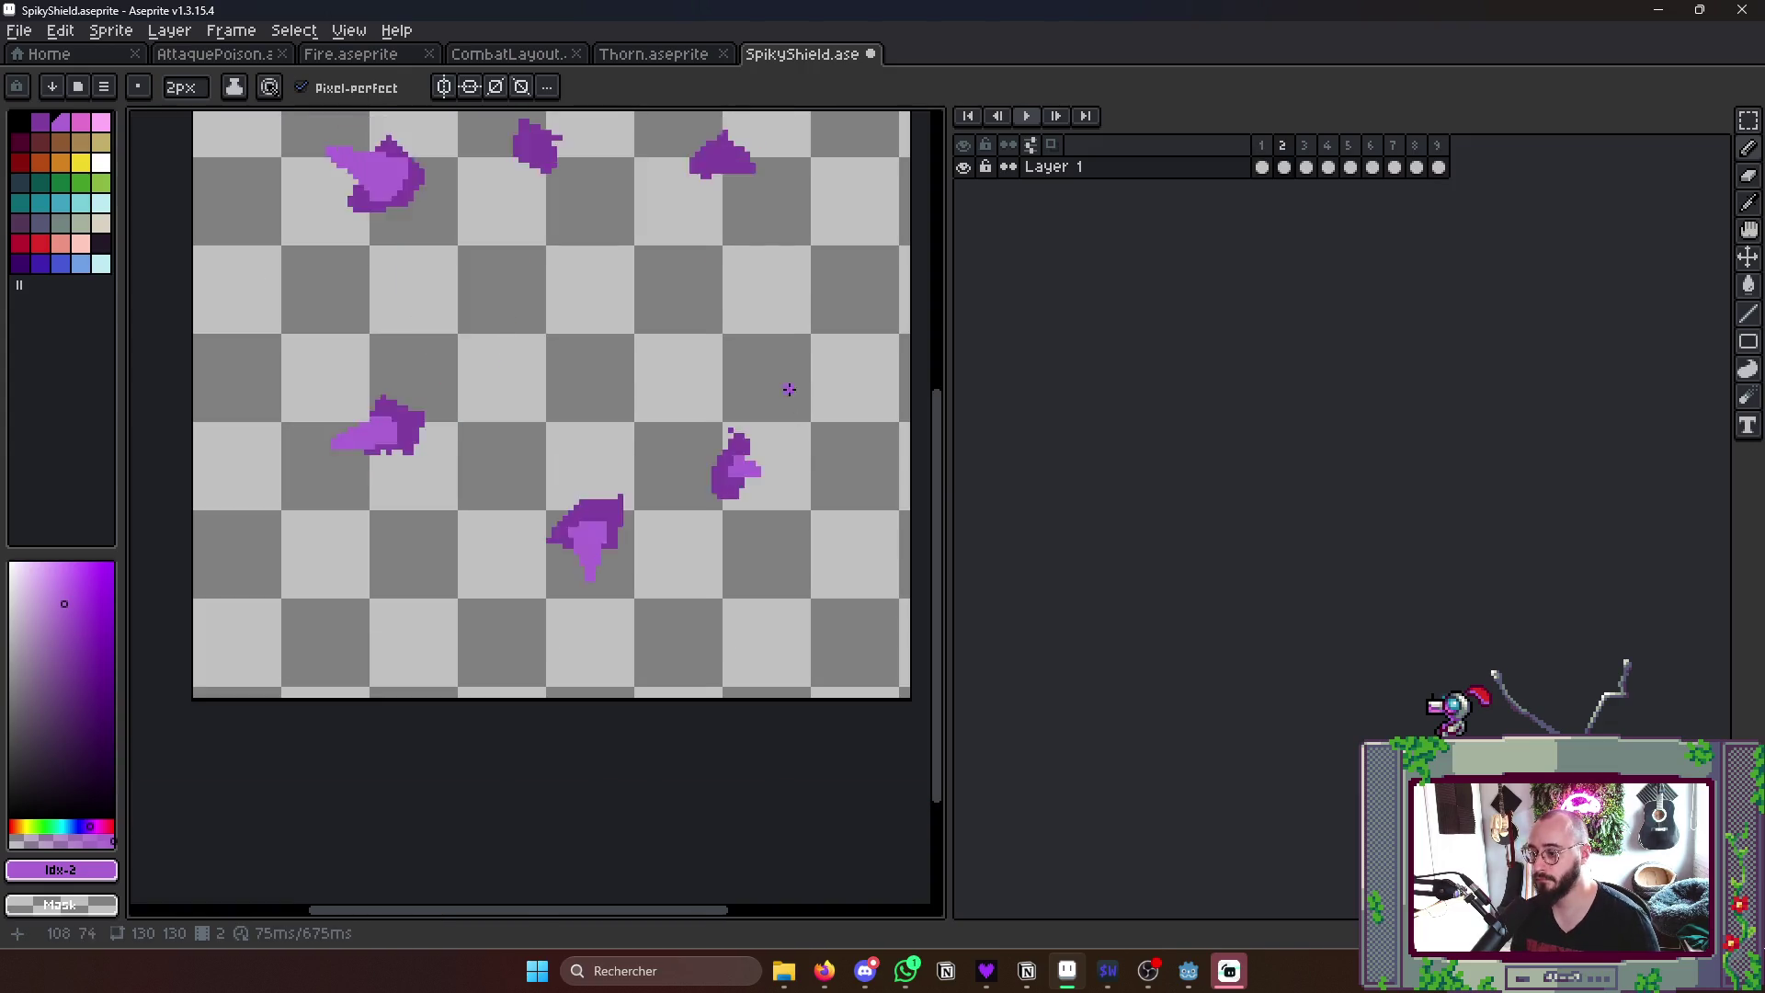
pyautogui.scroll(-5, 789, 389)
pyautogui.press('Right')
pyautogui.press('Return')
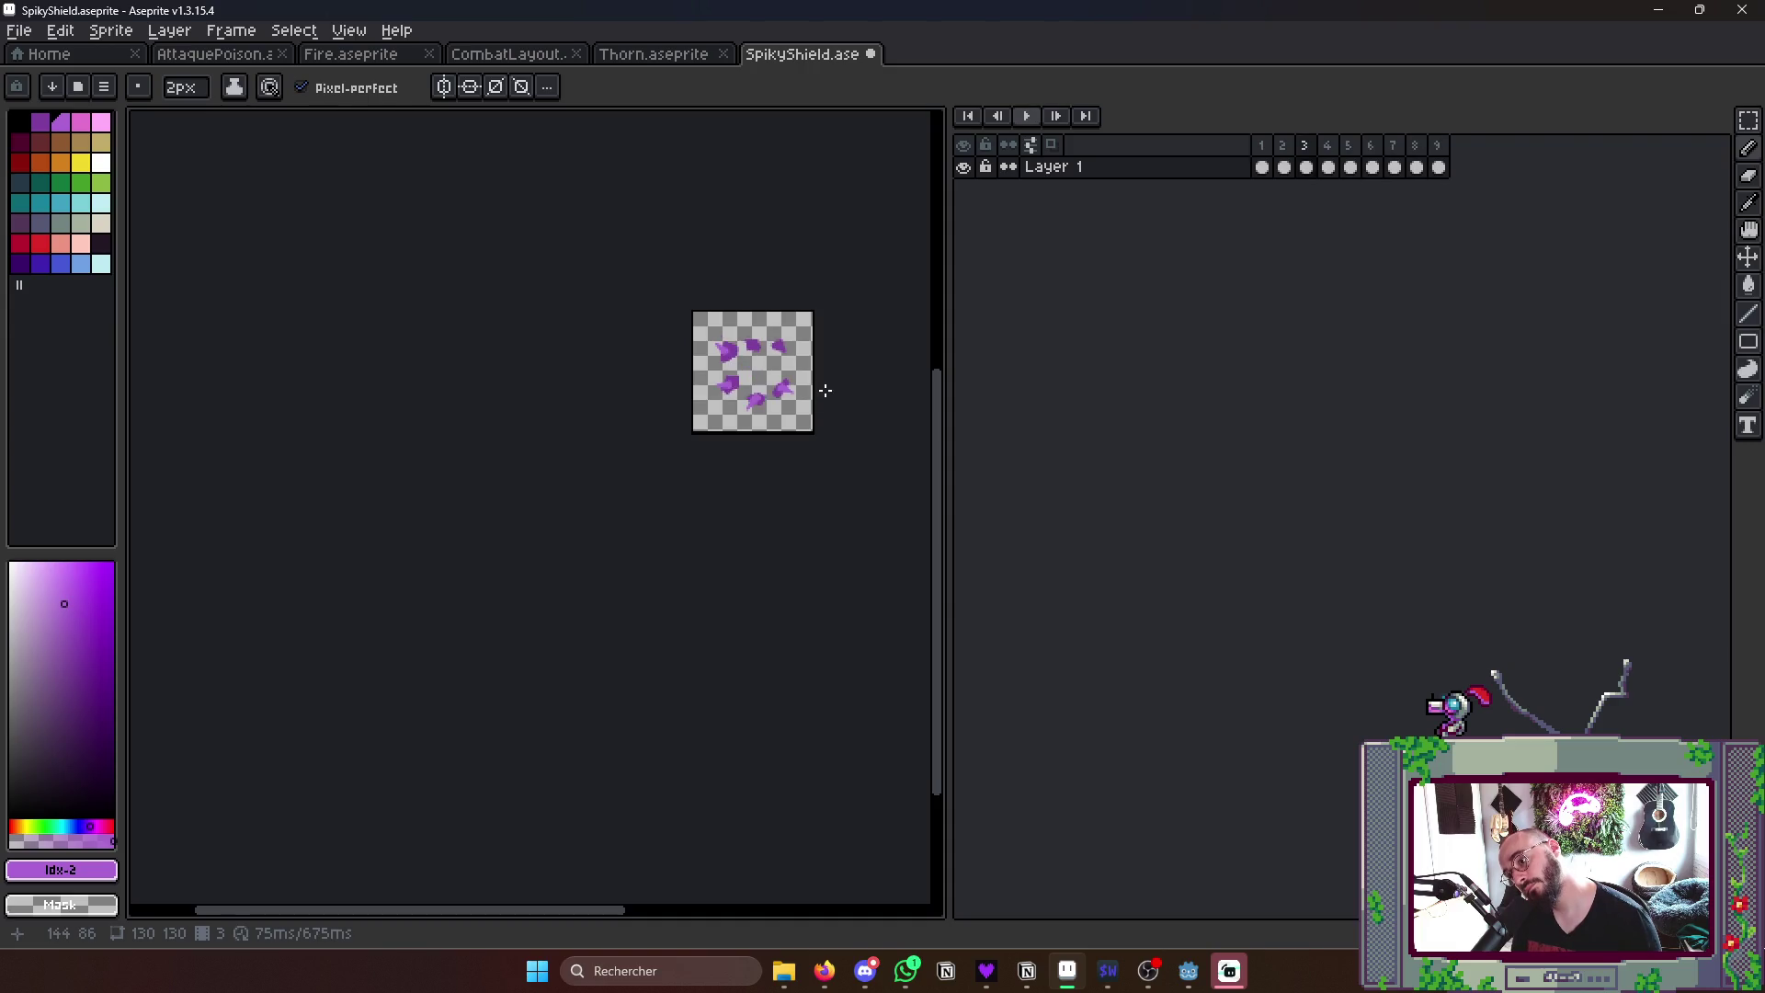
pyautogui.scroll(5, 813, 387)
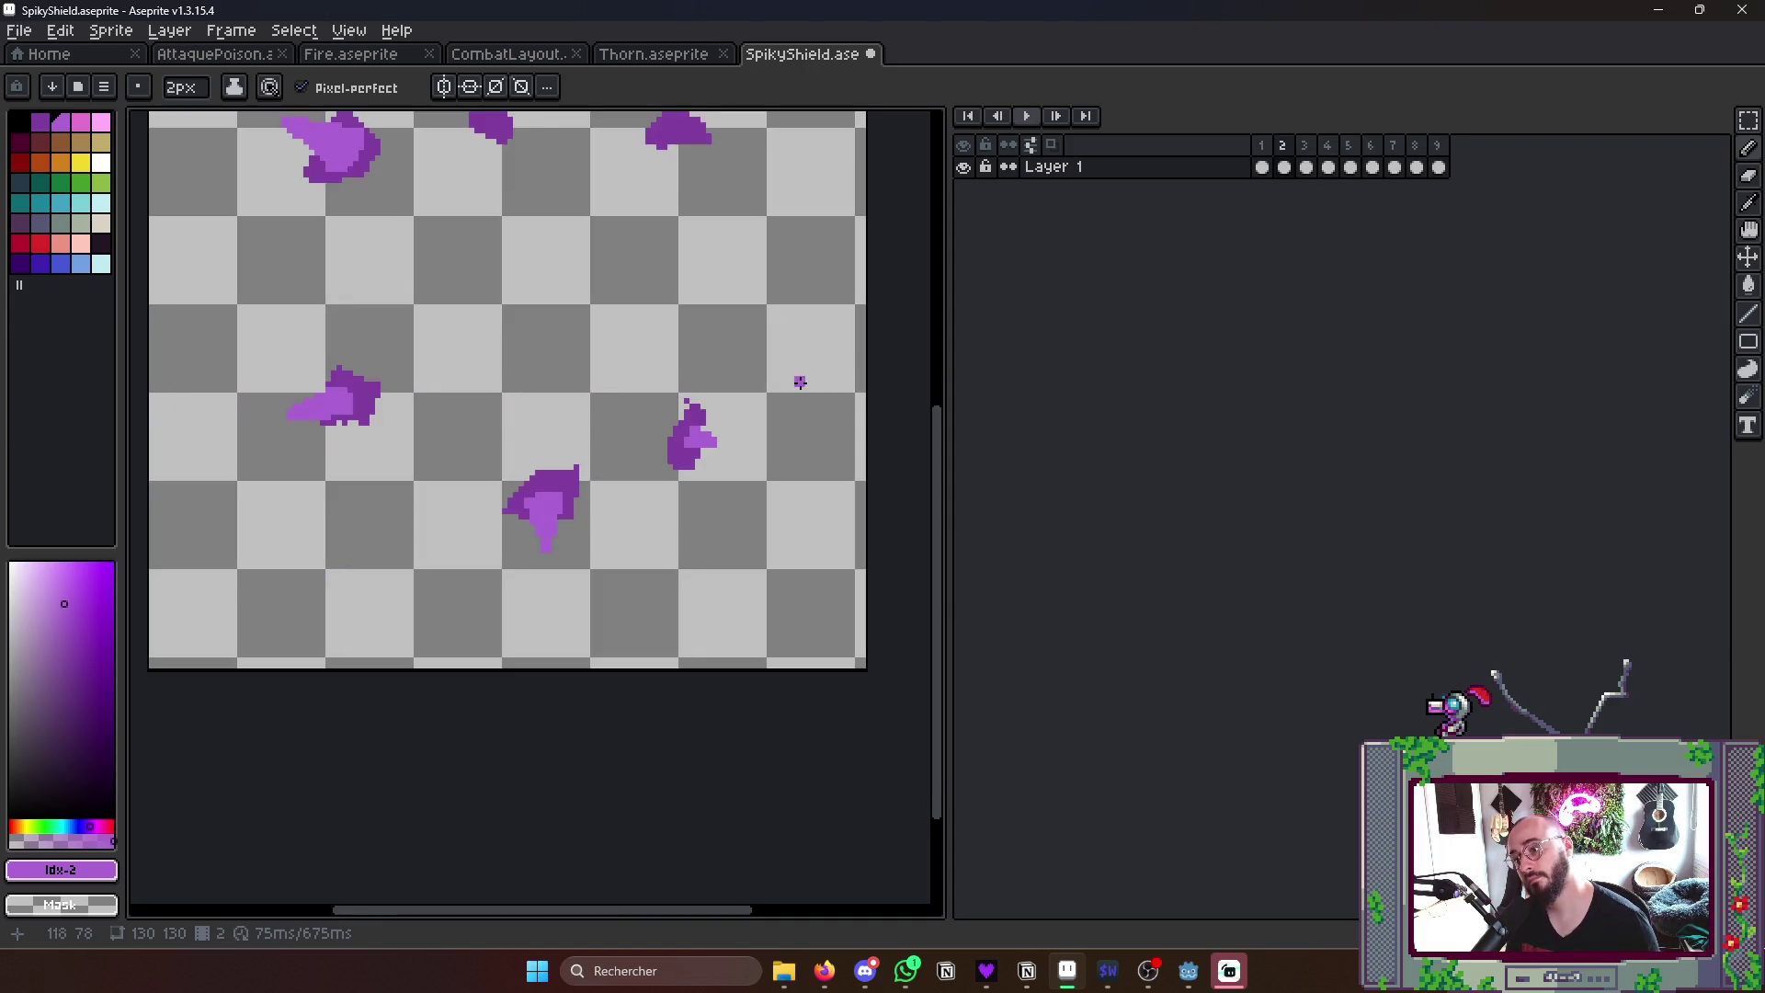
pyautogui.scroll(2, 744, 374)
pyautogui.scroll(2, 689, 387)
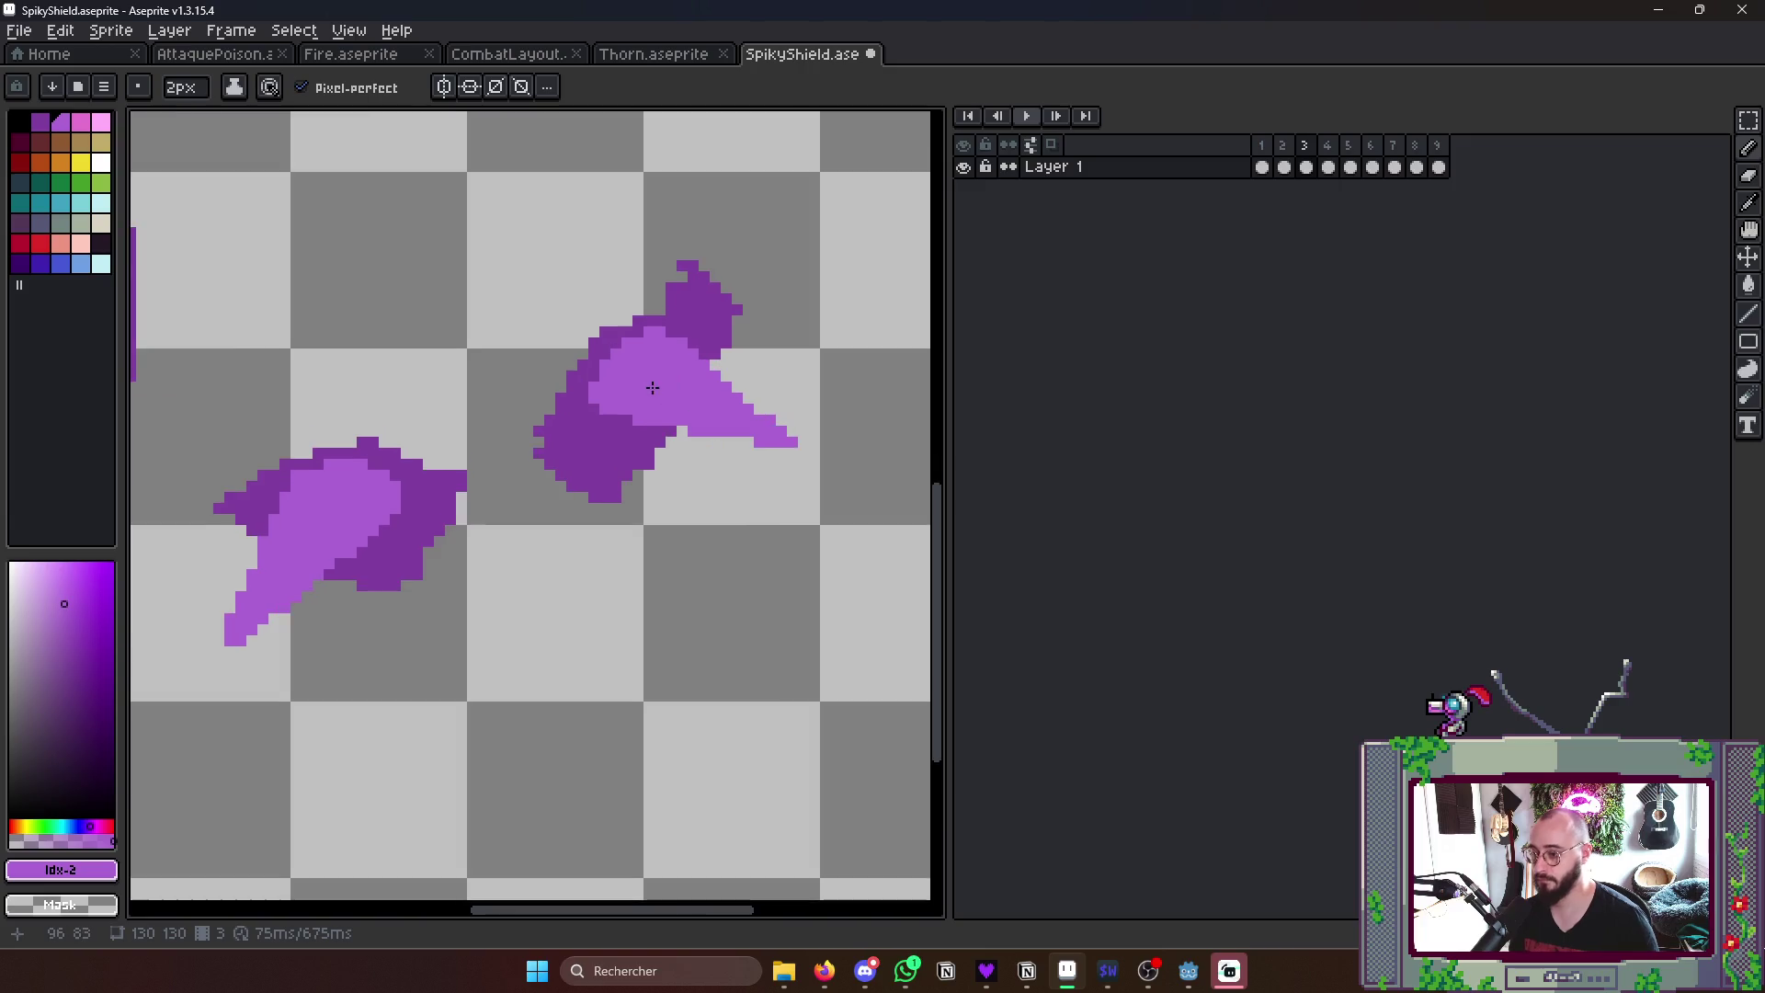
pyautogui.scroll(1, 621, 413)
# - Shade a shard with darker purple, then pick lighter purple and highlight the upper-right shard on the next frame
pyautogui.press('b')
pyautogui.moveTo(580, 427); pyautogui.dragTo(662, 311)
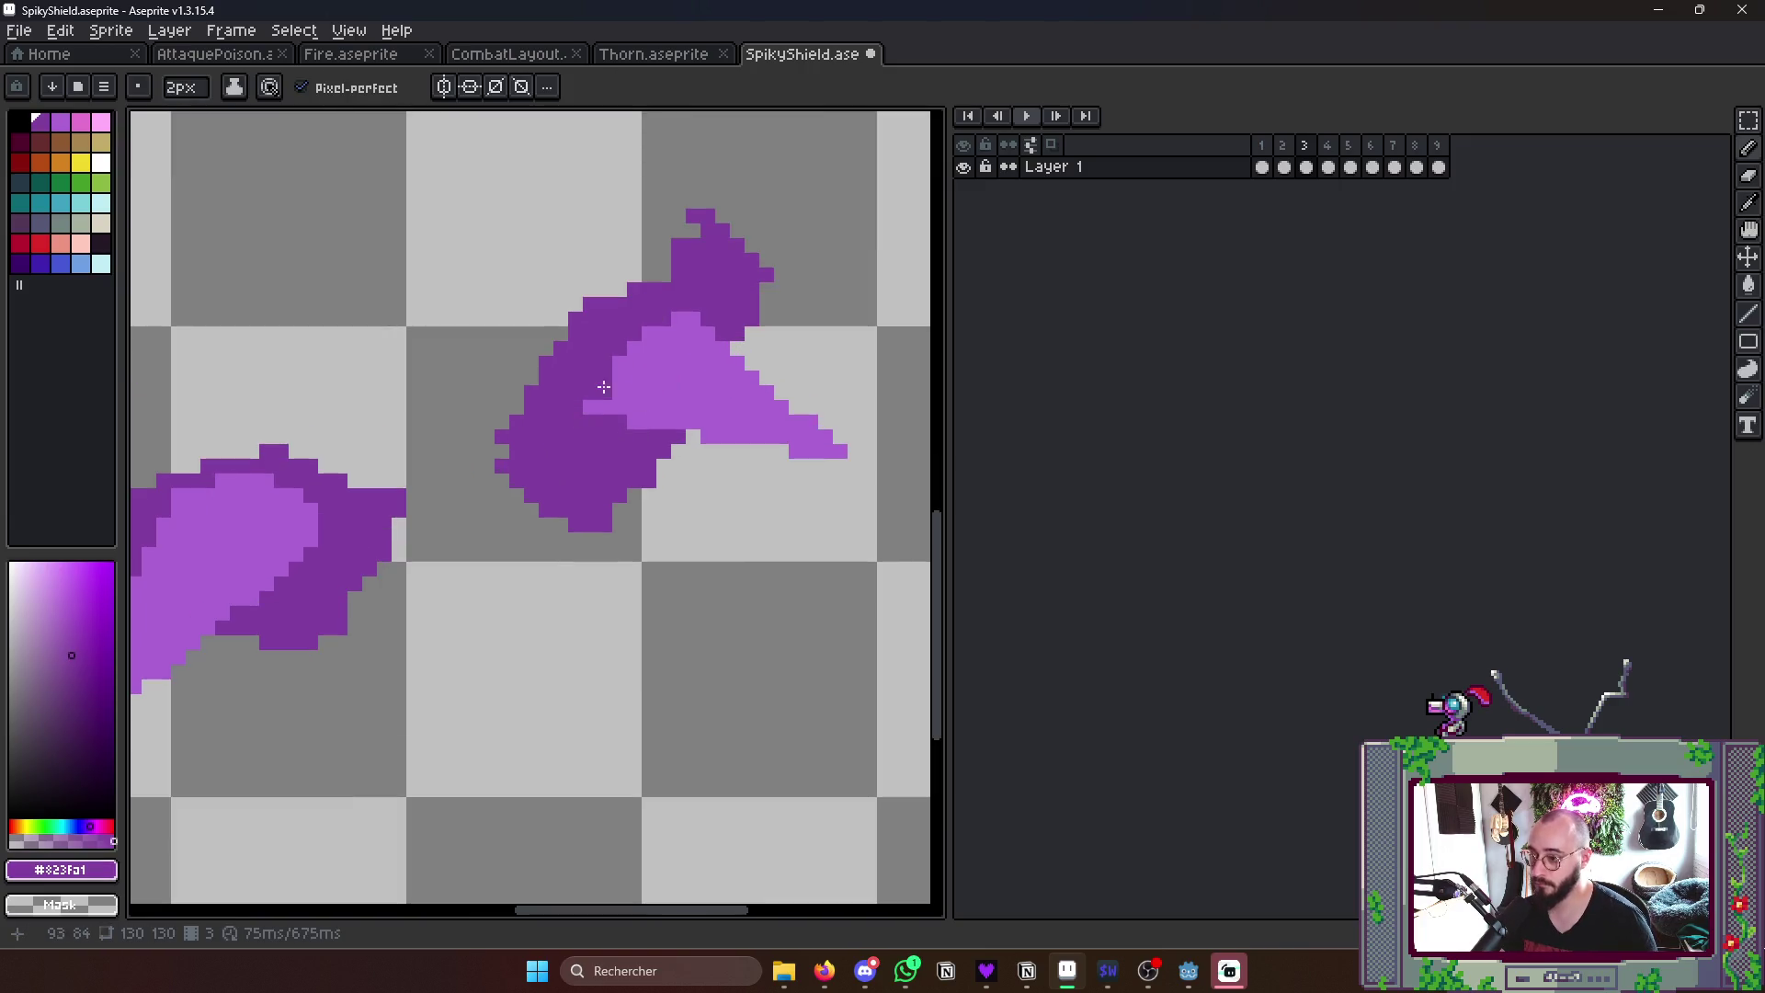
pyautogui.scroll(-6, 594, 417)
pyautogui.scroll(3, 717, 400)
pyautogui.press('alt')
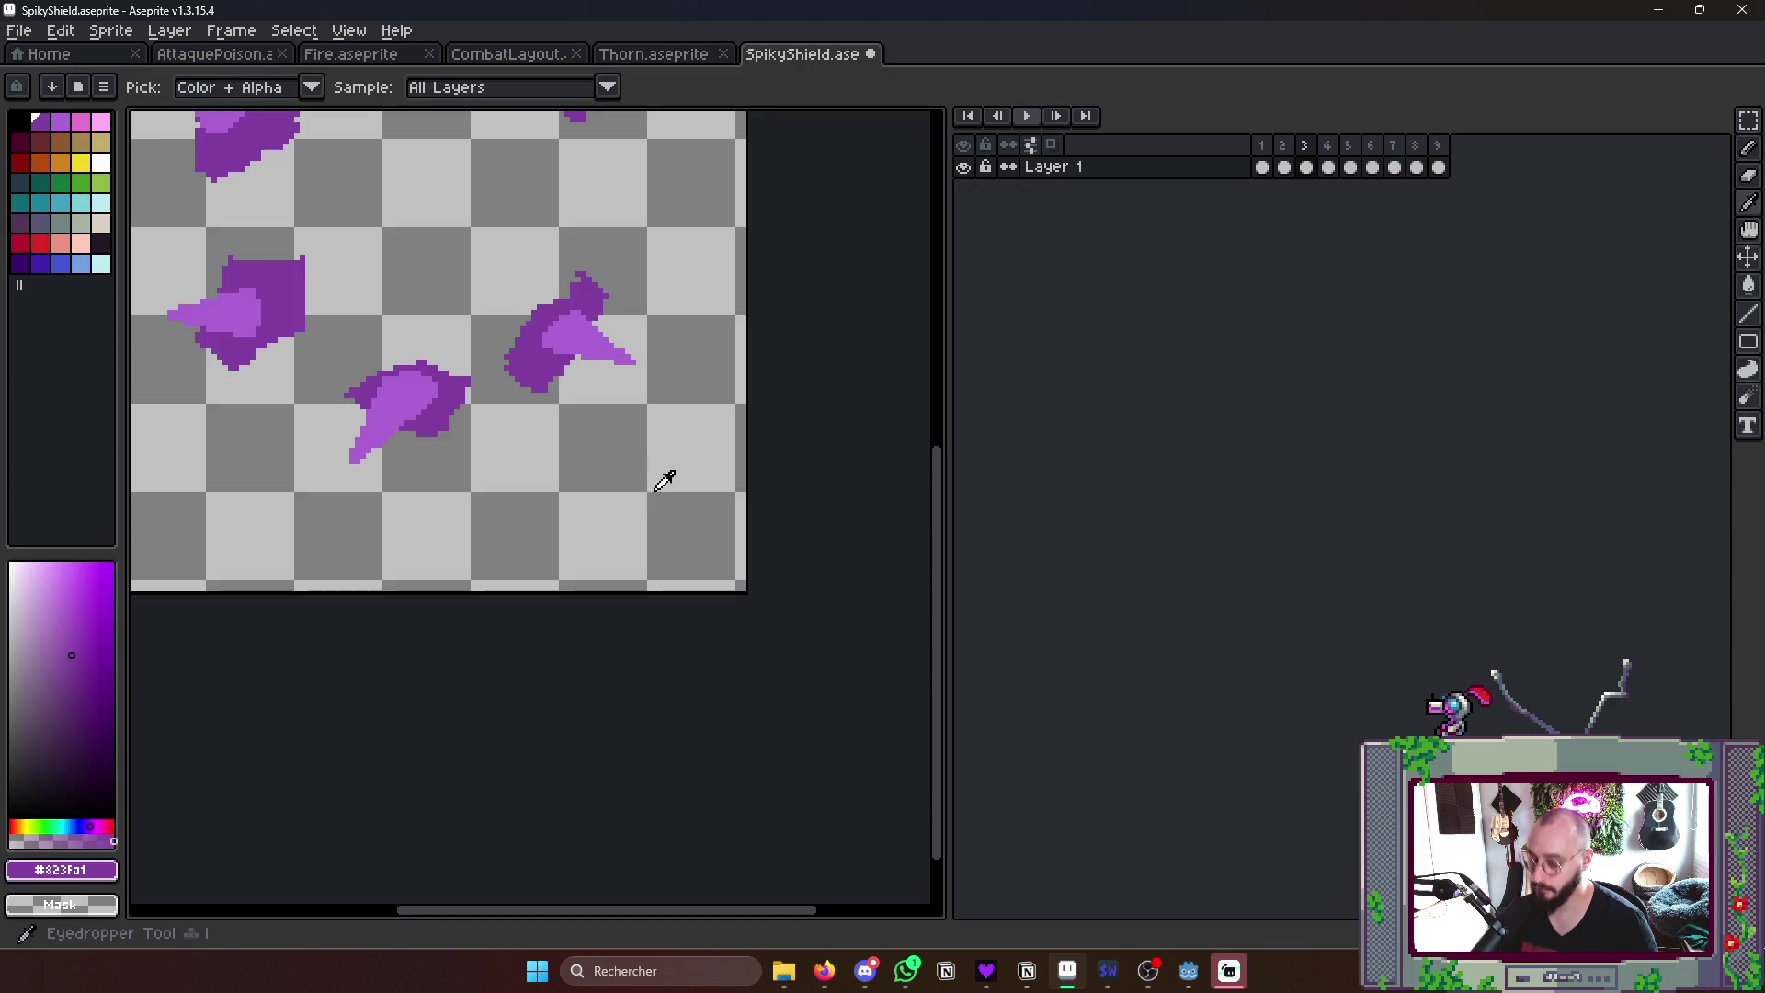
pyautogui.keyDown('alt'); pyautogui.click(584, 327); pyautogui.keyUp('alt')
pyautogui.scroll(-3, 594, 331)
pyautogui.scroll(-1, 648, 305)
pyautogui.press('b')
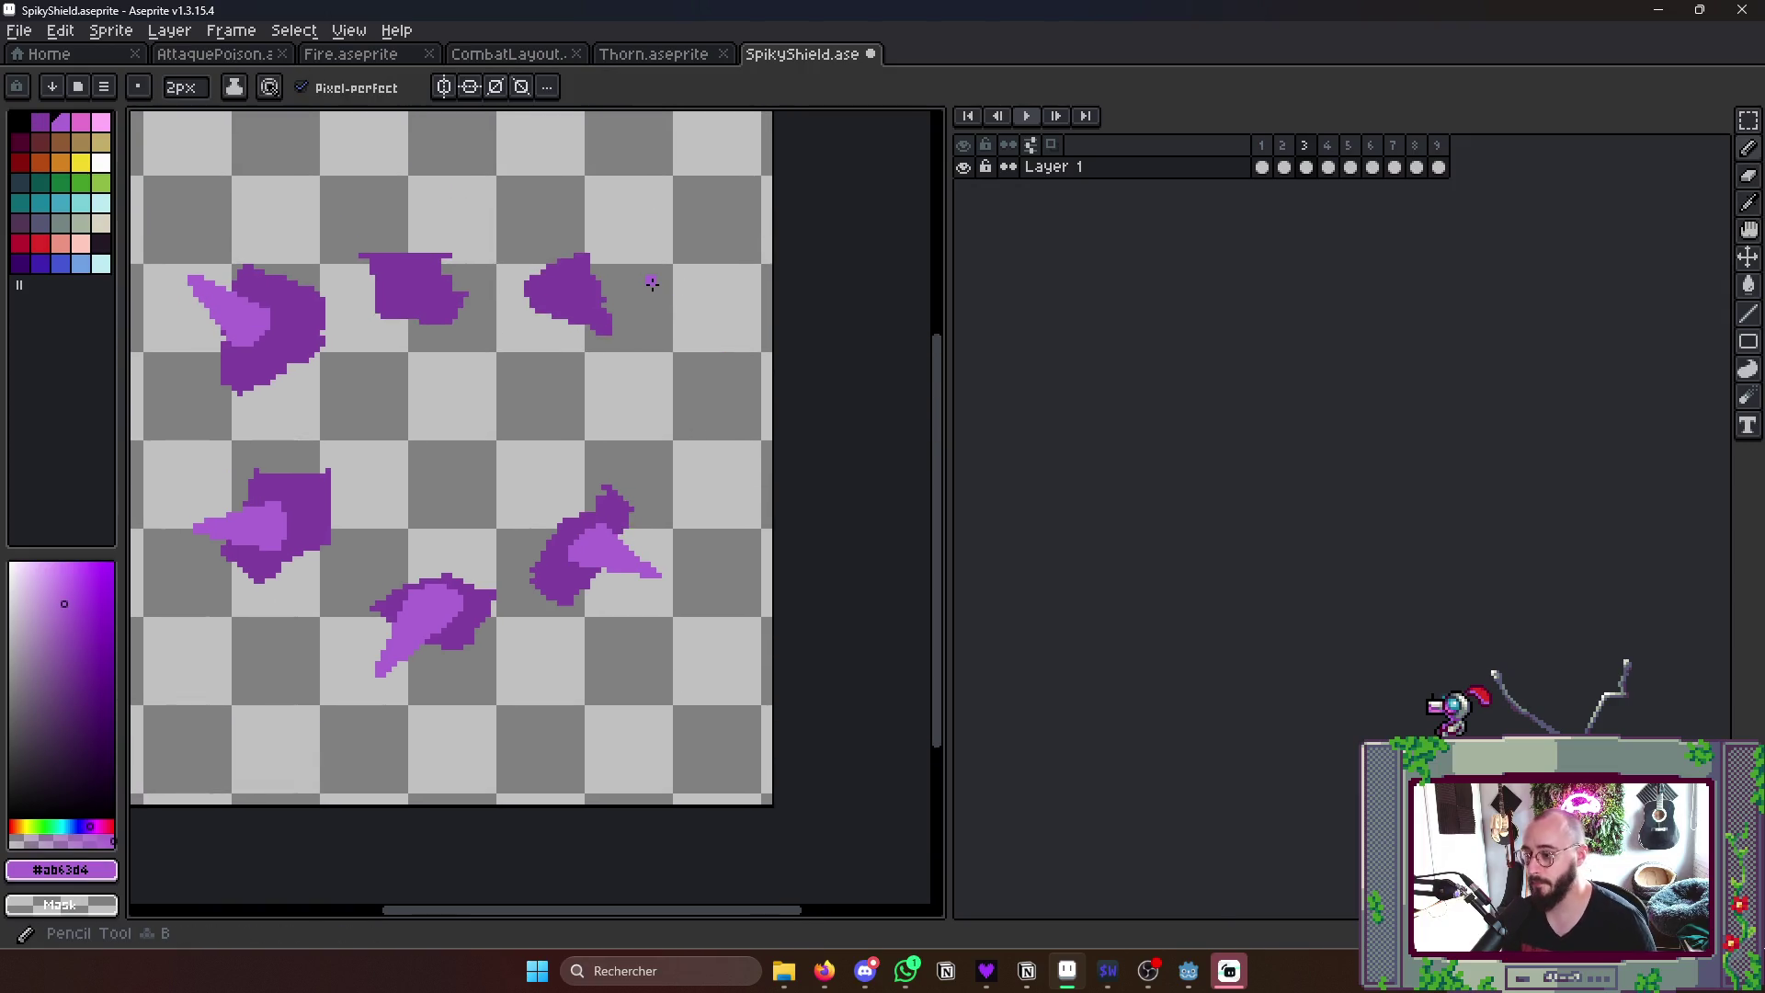
pyautogui.press('Right')
pyautogui.scroll(2, 645, 290)
pyautogui.moveTo(538, 276)
pyautogui.mouseDown()
pyautogui.moveTo(614, 210)
pyautogui.moveTo(582, 319)
pyautogui.mouseUp()
pyautogui.click(558, 304)
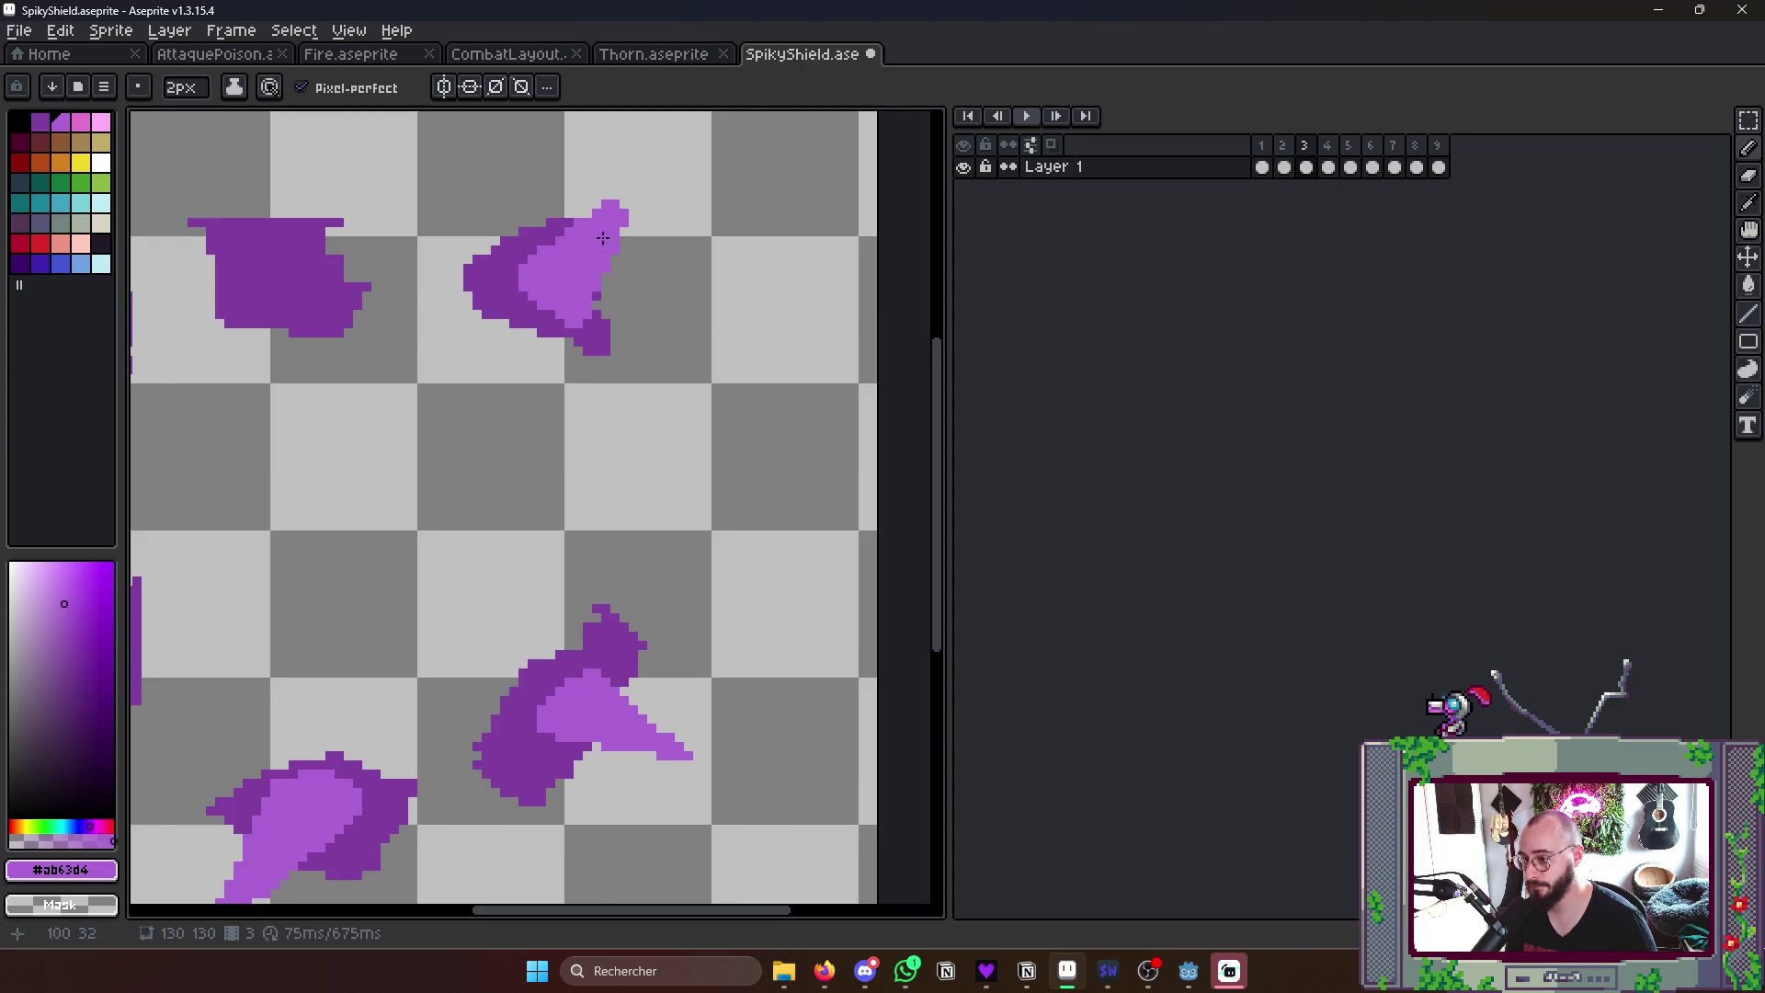
pyautogui.scroll(-1, 580, 291)
pyautogui.scroll(-2, 593, 275)
# - Step to the whole-shield frame 5 and sketch a light-purple thorn near the shield tip
pyautogui.press('Right')
pyautogui.press('Left')
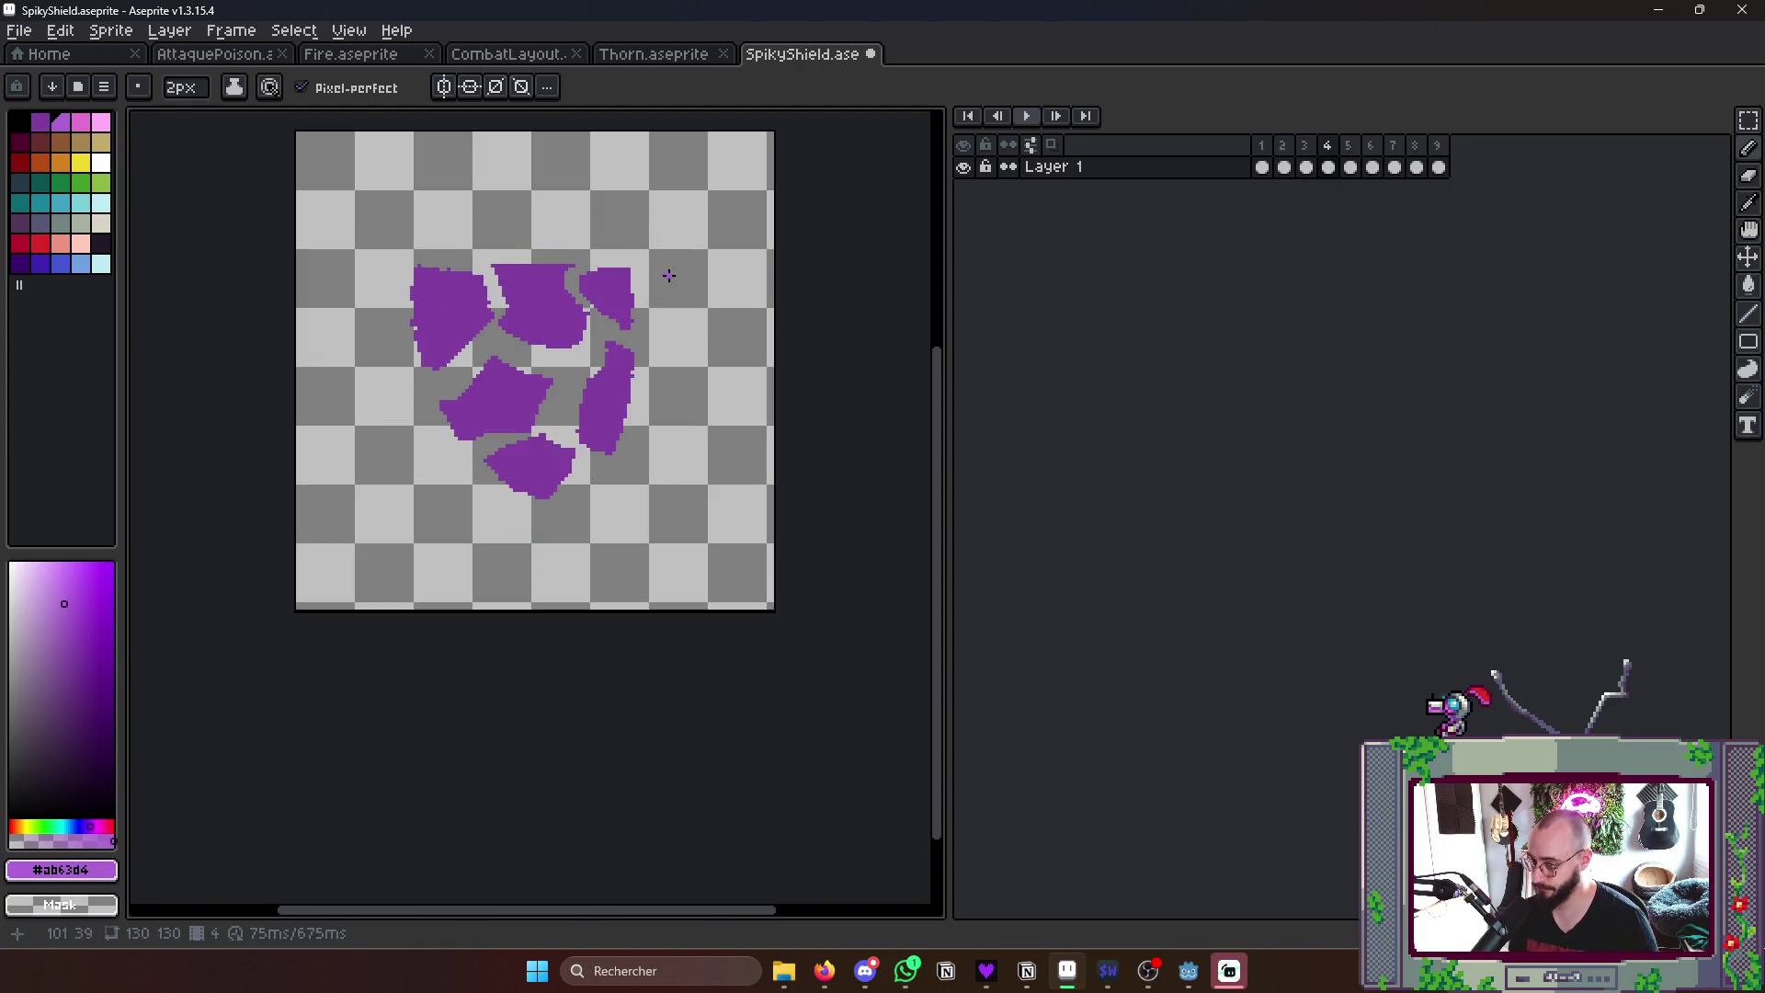
pyautogui.press('Right')
pyautogui.press('Left')
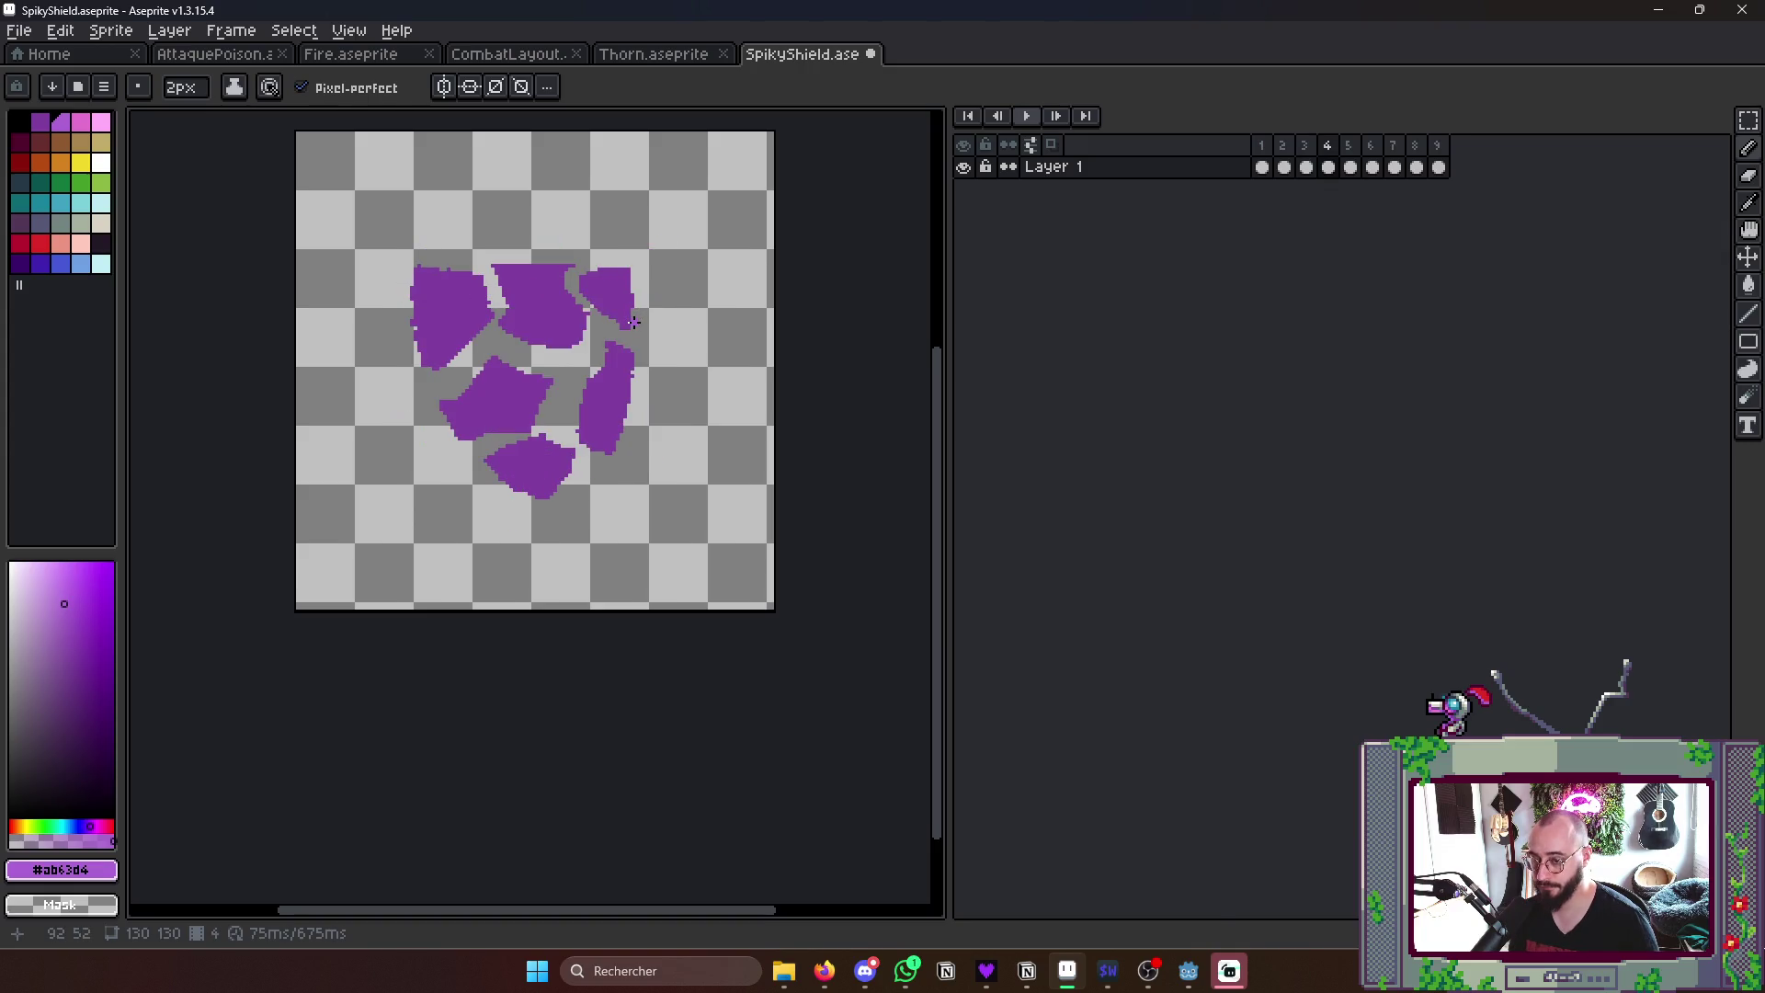
pyautogui.press('Left')
pyautogui.scroll(1, 579, 358)
pyautogui.scroll(1, 539, 401)
pyautogui.press('Right')
pyautogui.press('Right')
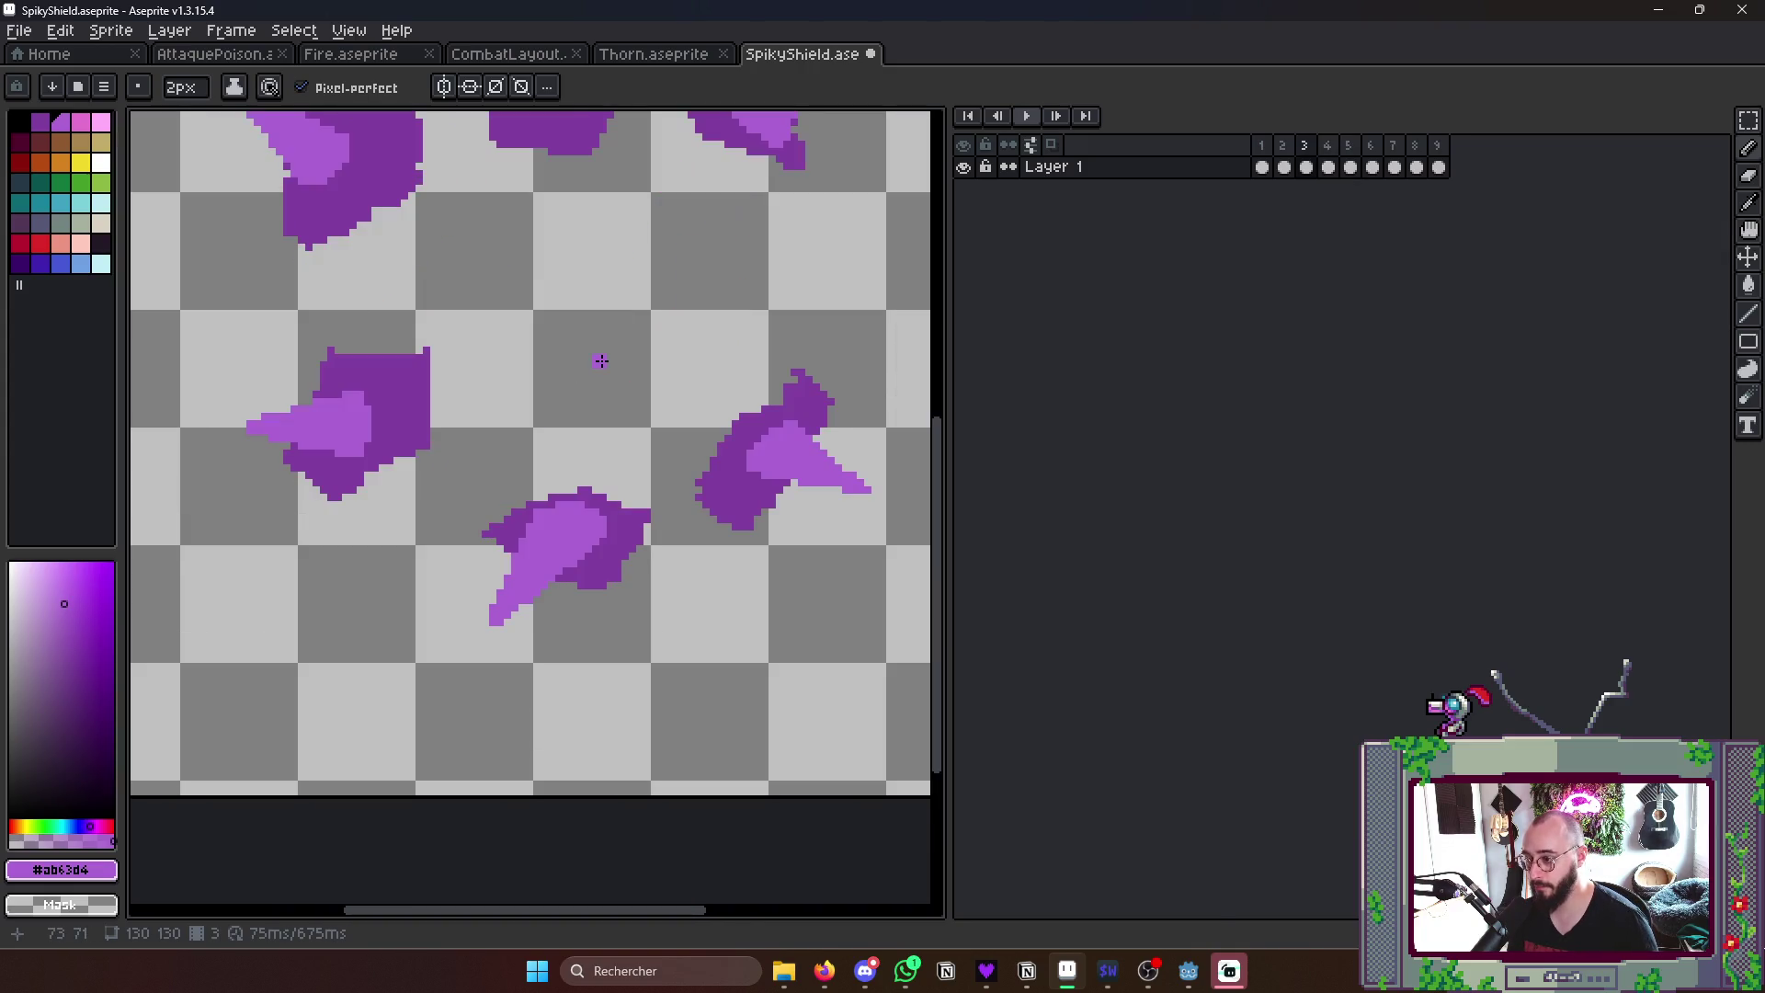
pyautogui.press('Left')
pyautogui.press('Left')
pyautogui.moveTo(532, 441)
pyautogui.mouseDown()
pyautogui.moveTo(527, 508)
pyautogui.moveTo(565, 431)
pyautogui.moveTo(544, 426)
pyautogui.moveTo(519, 458)
pyautogui.mouseUp()
pyautogui.press('Right')
pyautogui.press('Right')
pyautogui.press('Left')
pyautogui.press('Left')
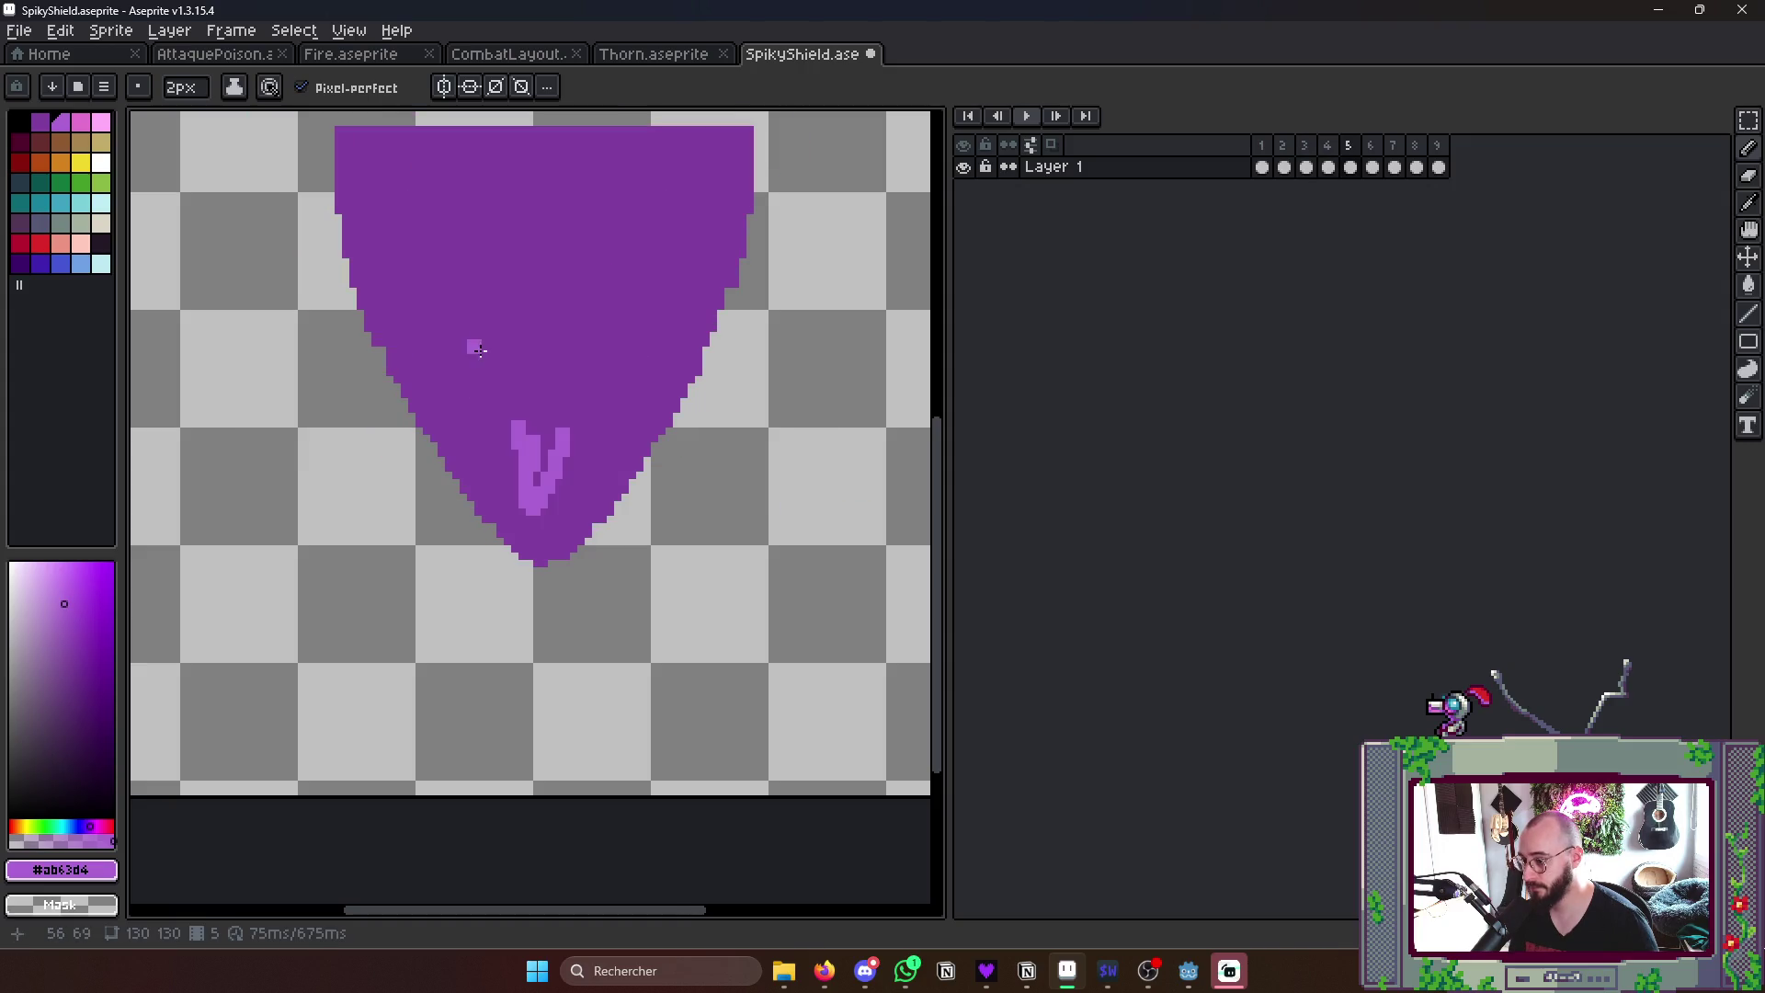
# - Outline the left-side thorn in light purple #ab63d6 on frame 5, comparing against the shard frames
pyautogui.moveTo(459, 335); pyautogui.dragTo(388, 396)
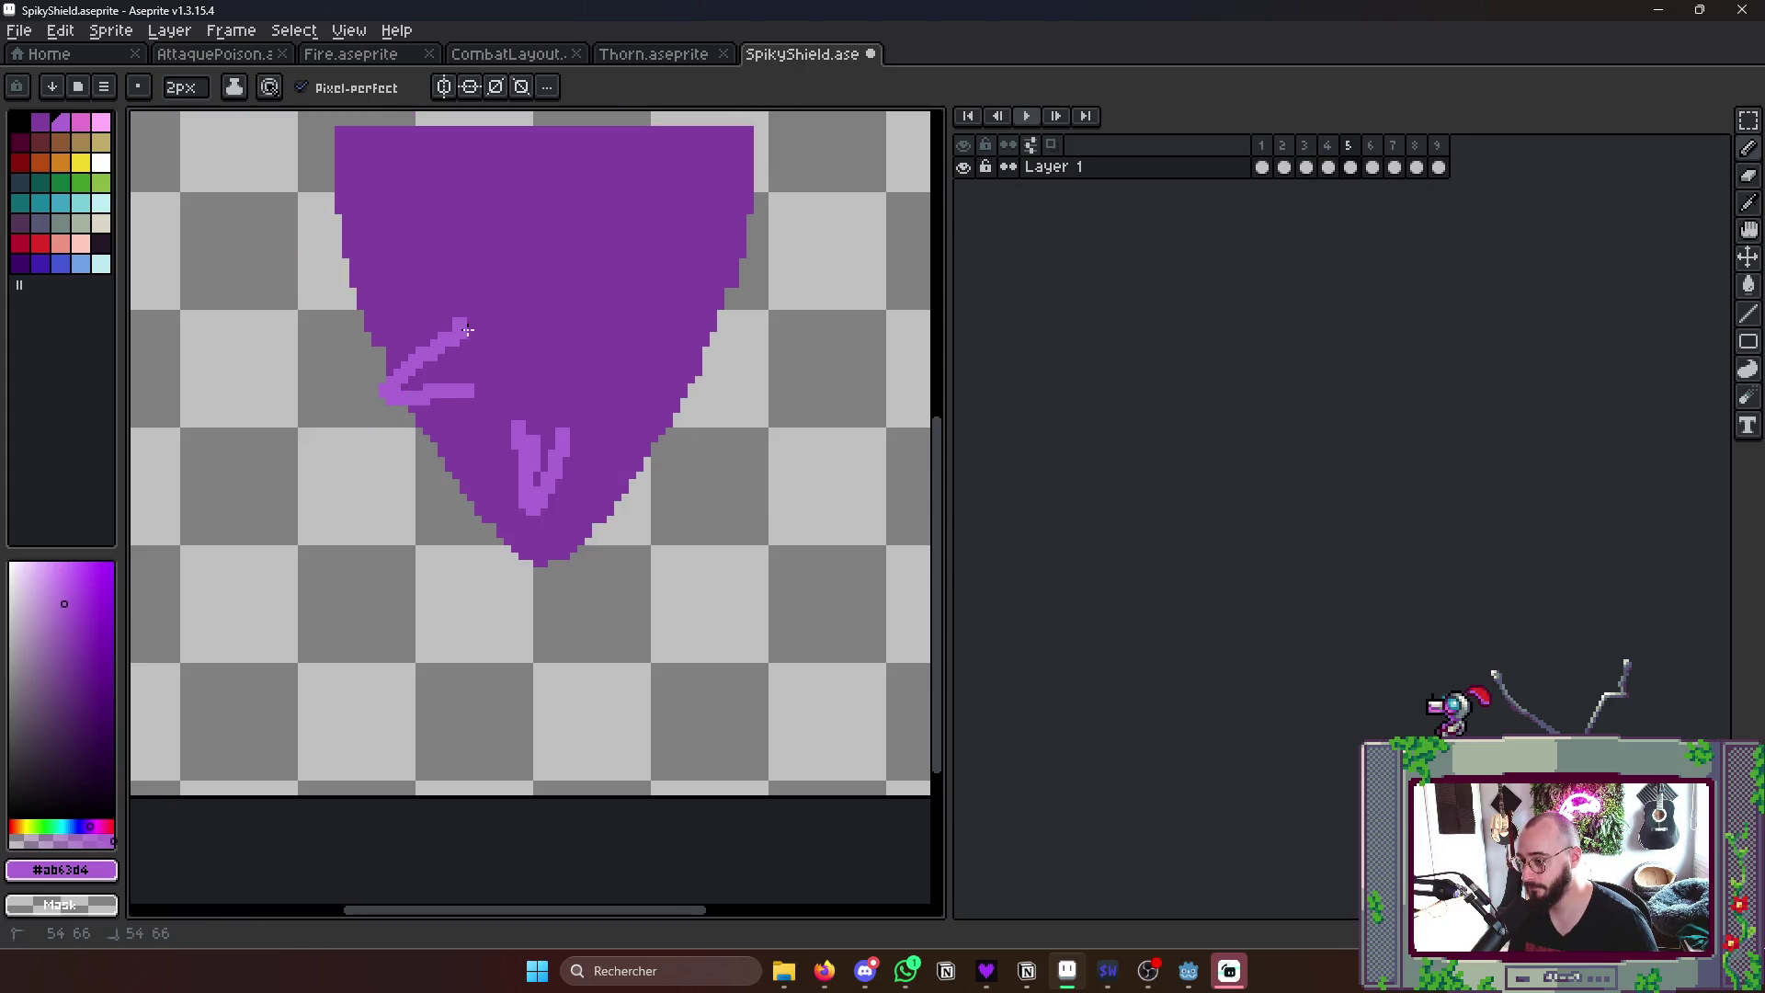
pyautogui.press('Right')
pyautogui.press('Right')
pyautogui.press('Left')
pyautogui.press('Left')
pyautogui.press('Right')
pyautogui.press('Right')
pyautogui.press('Left')
pyautogui.press('Right')
pyautogui.moveTo(529, 295)
pyautogui.mouseDown()
pyautogui.moveTo(530, 345)
pyautogui.moveTo(441, 297)
pyautogui.moveTo(524, 300)
pyautogui.mouseUp()
pyautogui.press('Left')
pyautogui.press('Right')
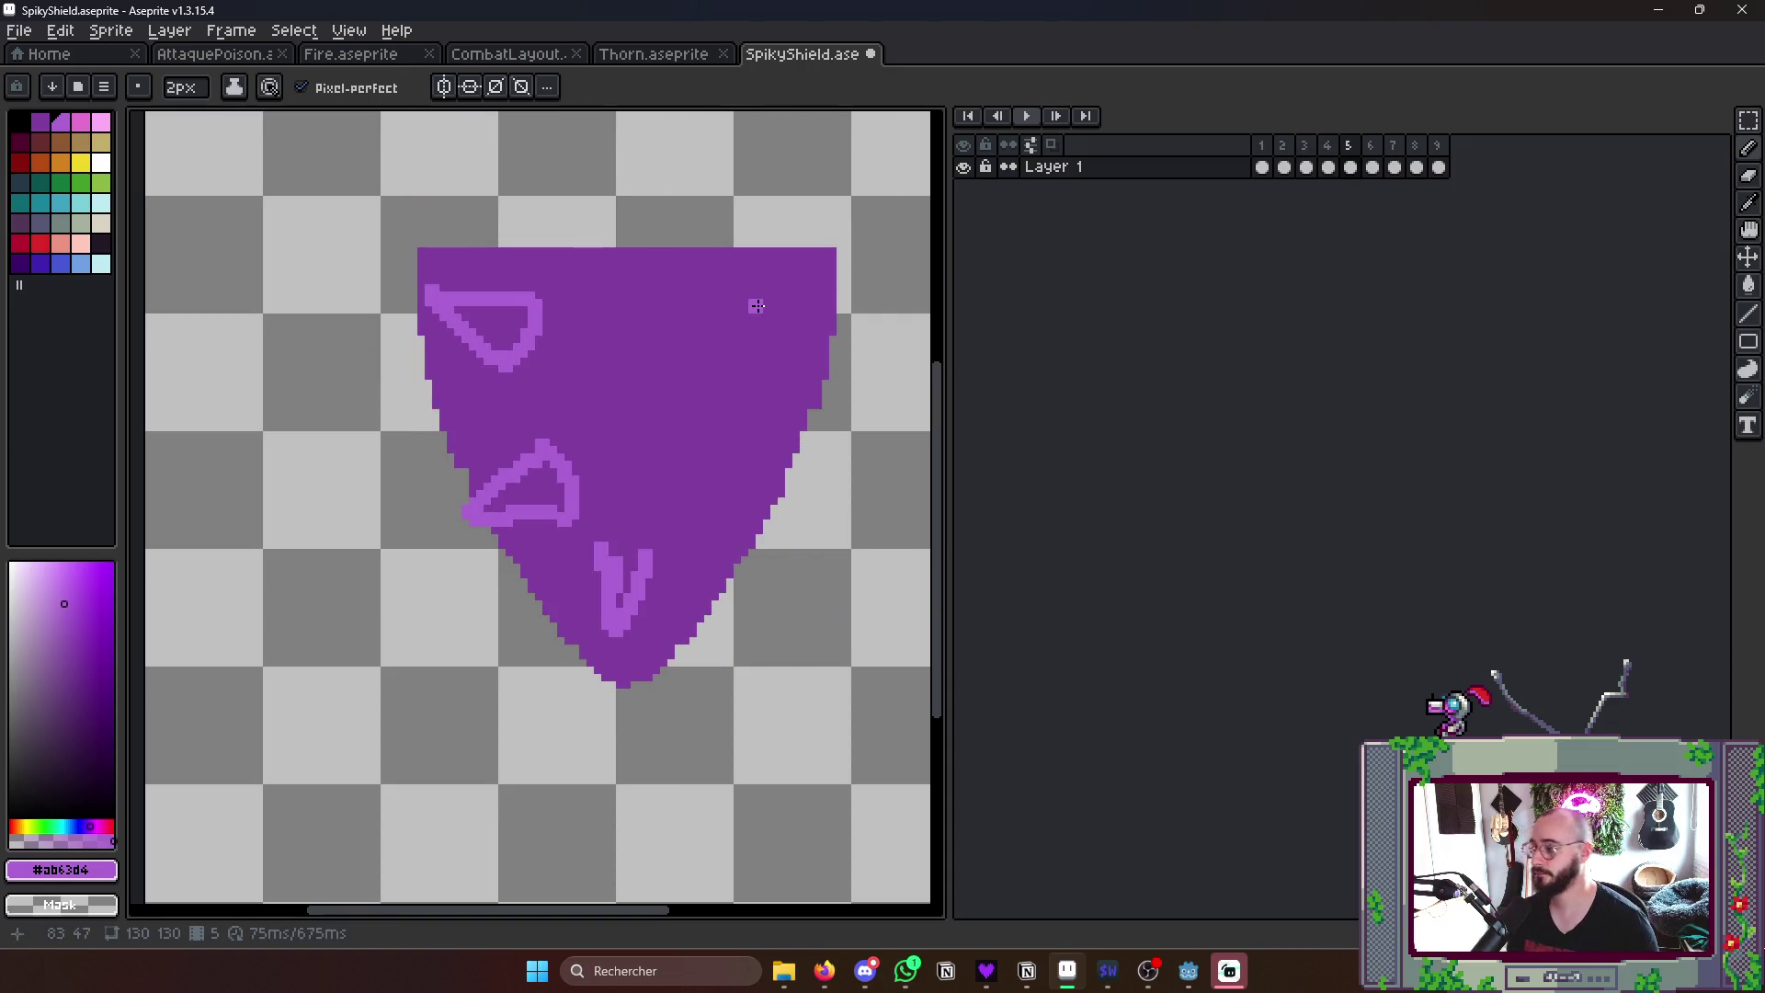
# - Outline the right-side and top-right corner thorns on the shield in light purple
pyautogui.press('Left')
pyautogui.press('Right')
pyautogui.press('Right')
pyautogui.press('Left')
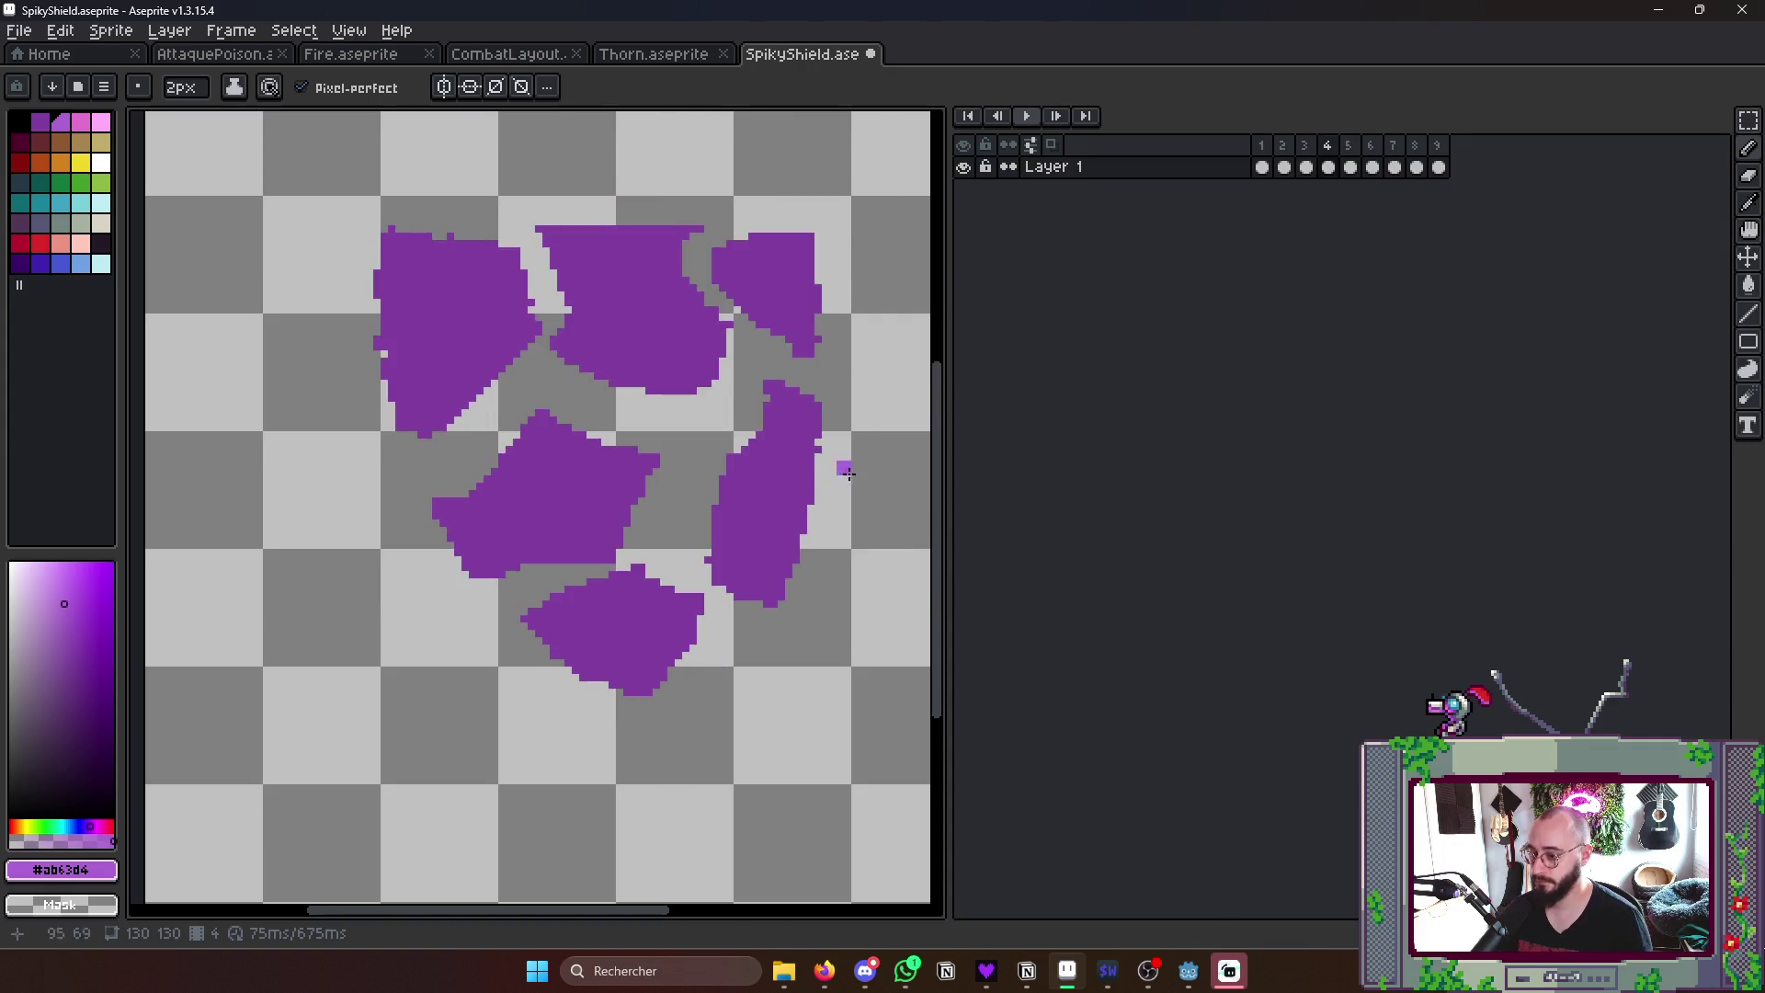
pyautogui.press('Left')
pyautogui.moveTo(692, 442)
pyautogui.mouseDown()
pyautogui.moveTo(692, 508)
pyautogui.moveTo(706, 467)
pyautogui.moveTo(762, 479)
pyautogui.moveTo(775, 509)
pyautogui.mouseUp()
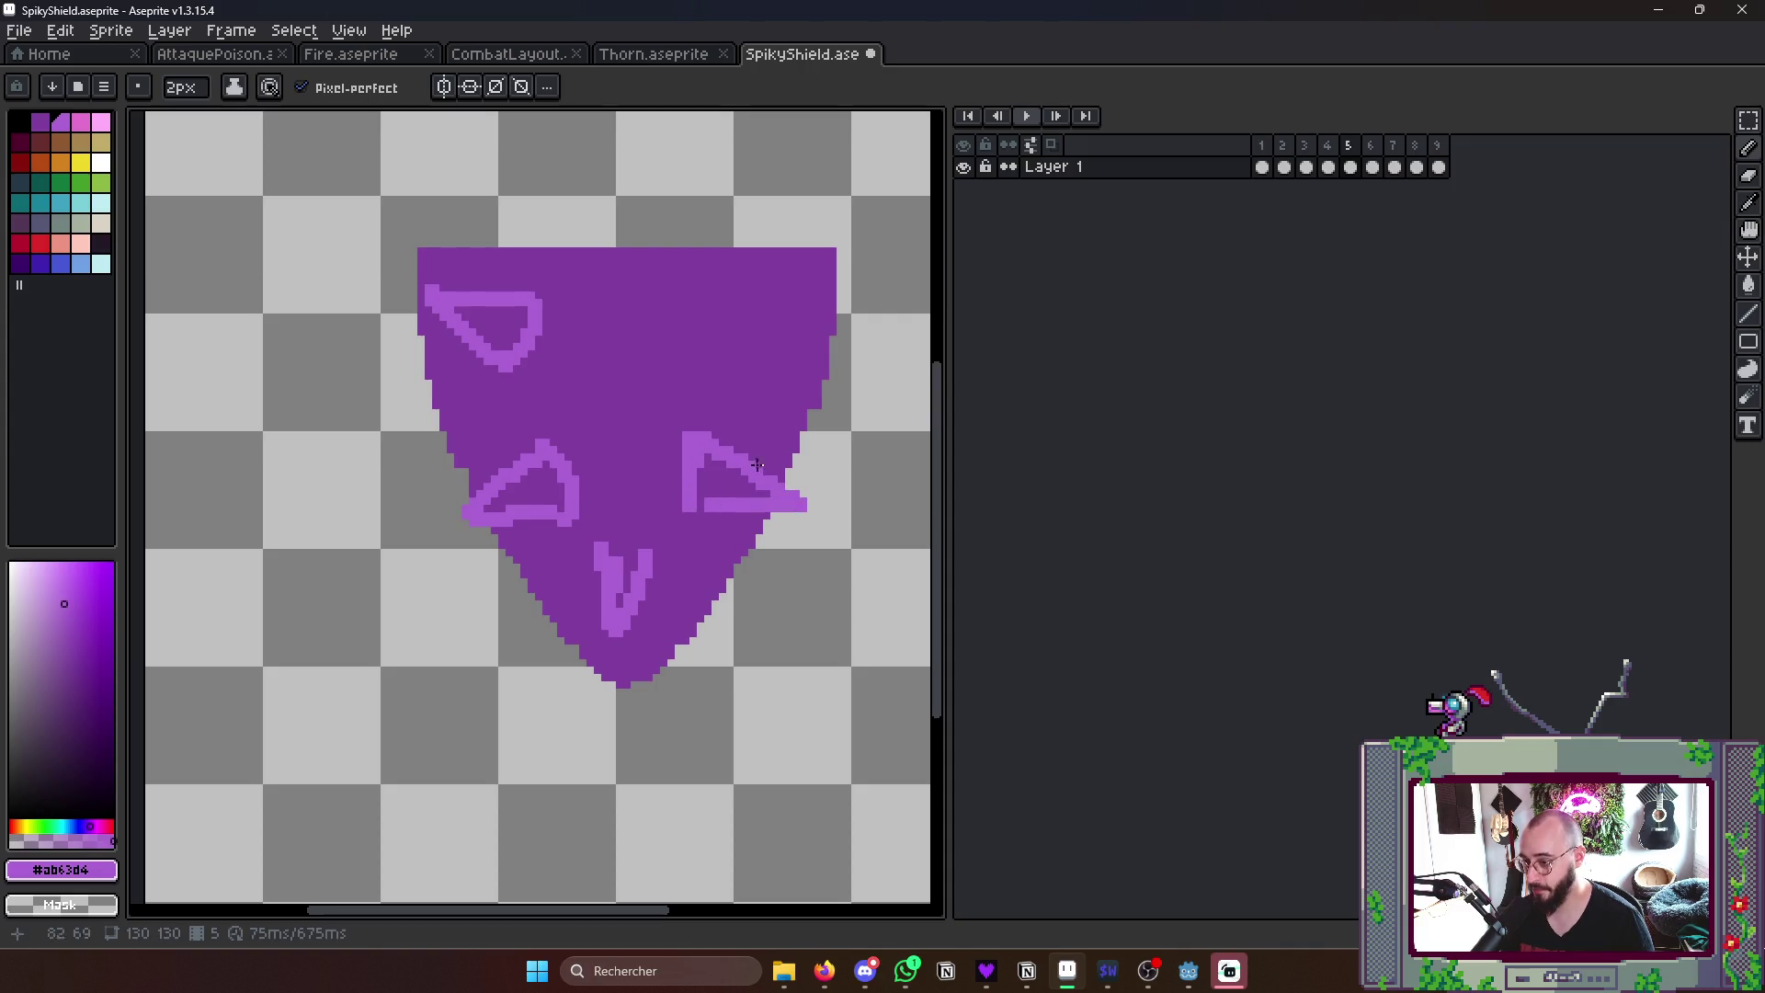
pyautogui.press('Right')
pyautogui.press('Right')
pyautogui.press('Left')
pyautogui.press('Left')
pyautogui.moveTo(738, 366)
pyautogui.mouseDown()
pyautogui.moveTo(727, 295)
pyautogui.moveTo(828, 287)
pyautogui.moveTo(746, 355)
pyautogui.moveTo(834, 305)
pyautogui.mouseUp()
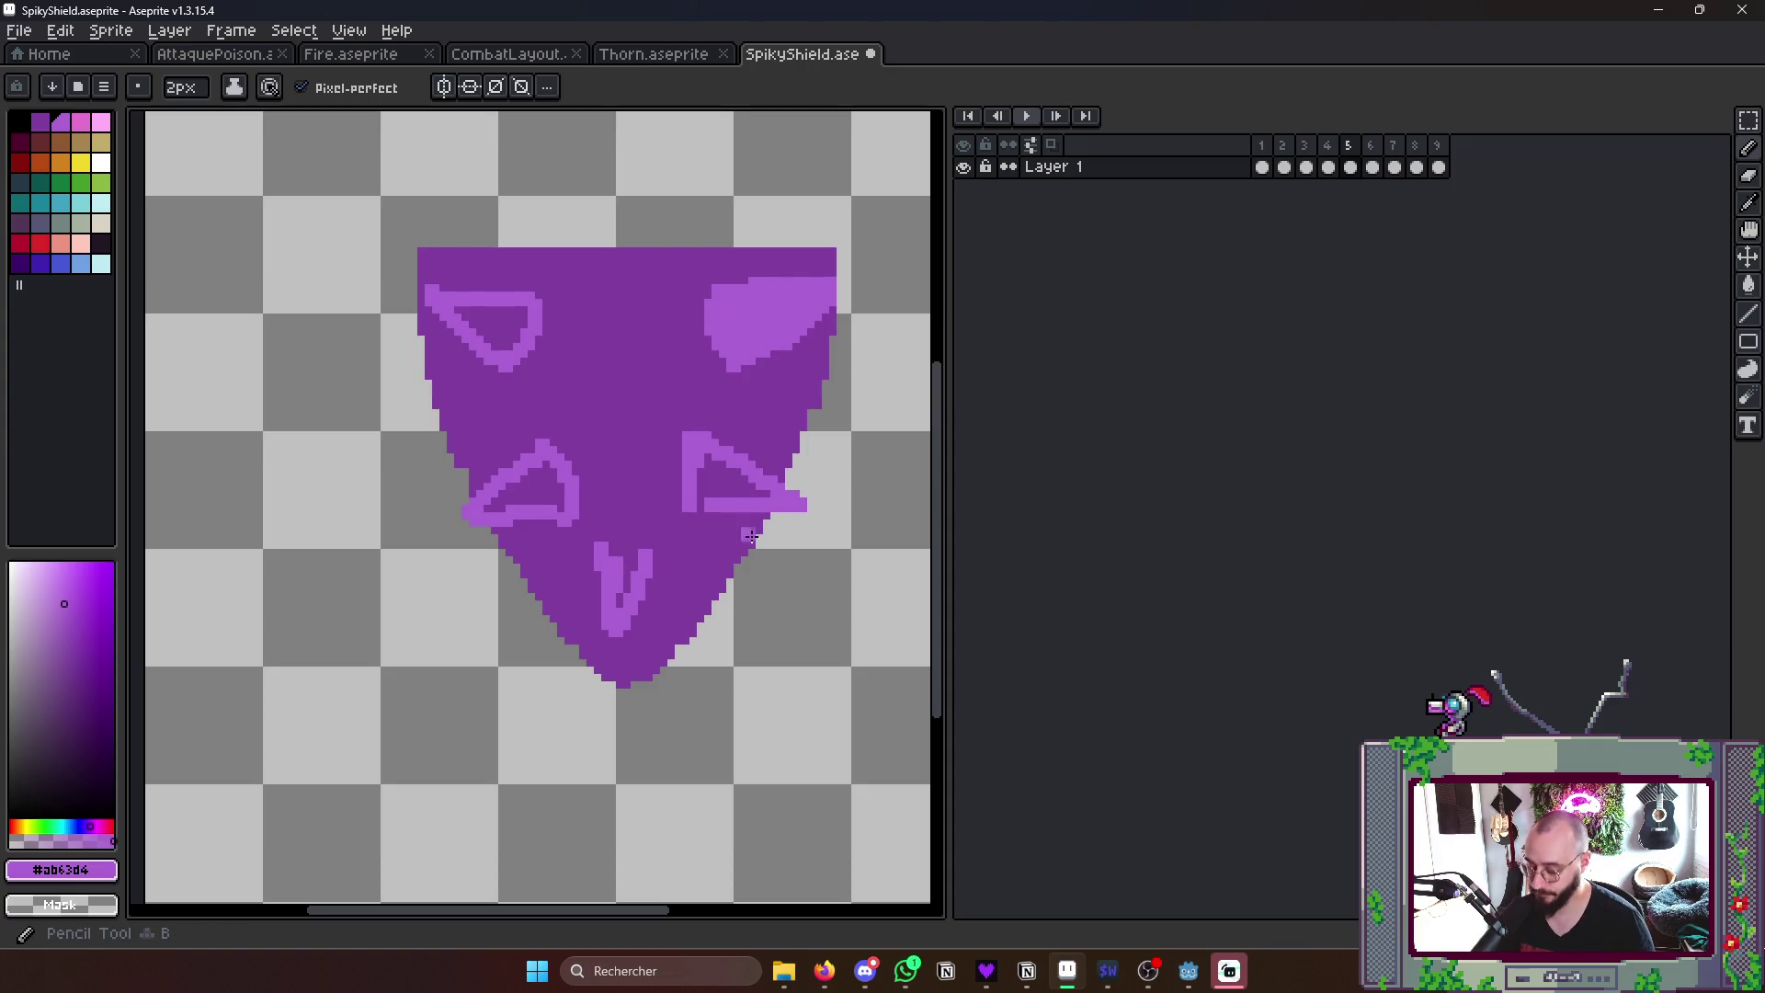
# - Undo the accidental shield-body fill and enable Contiguous for the Paint Bucket
pyautogui.press('g')
pyautogui.click(647, 553)
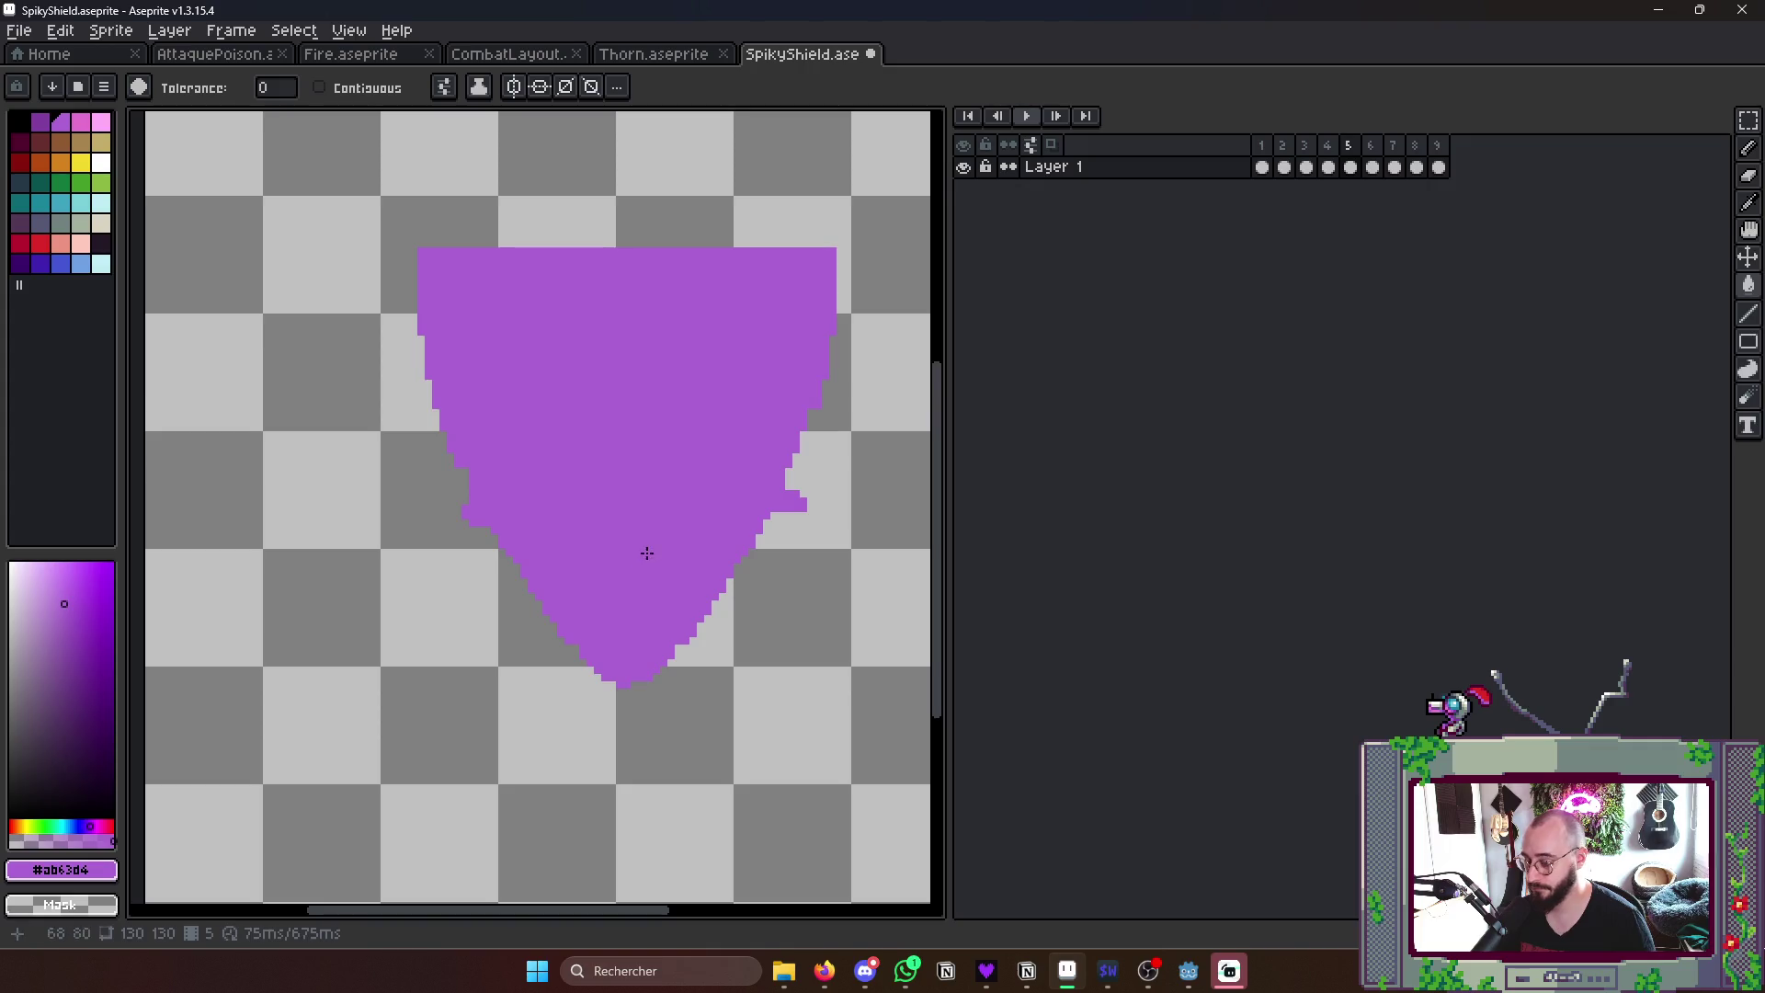
pyautogui.hotkey('ctrl', 'z')
pyautogui.click(321, 87)
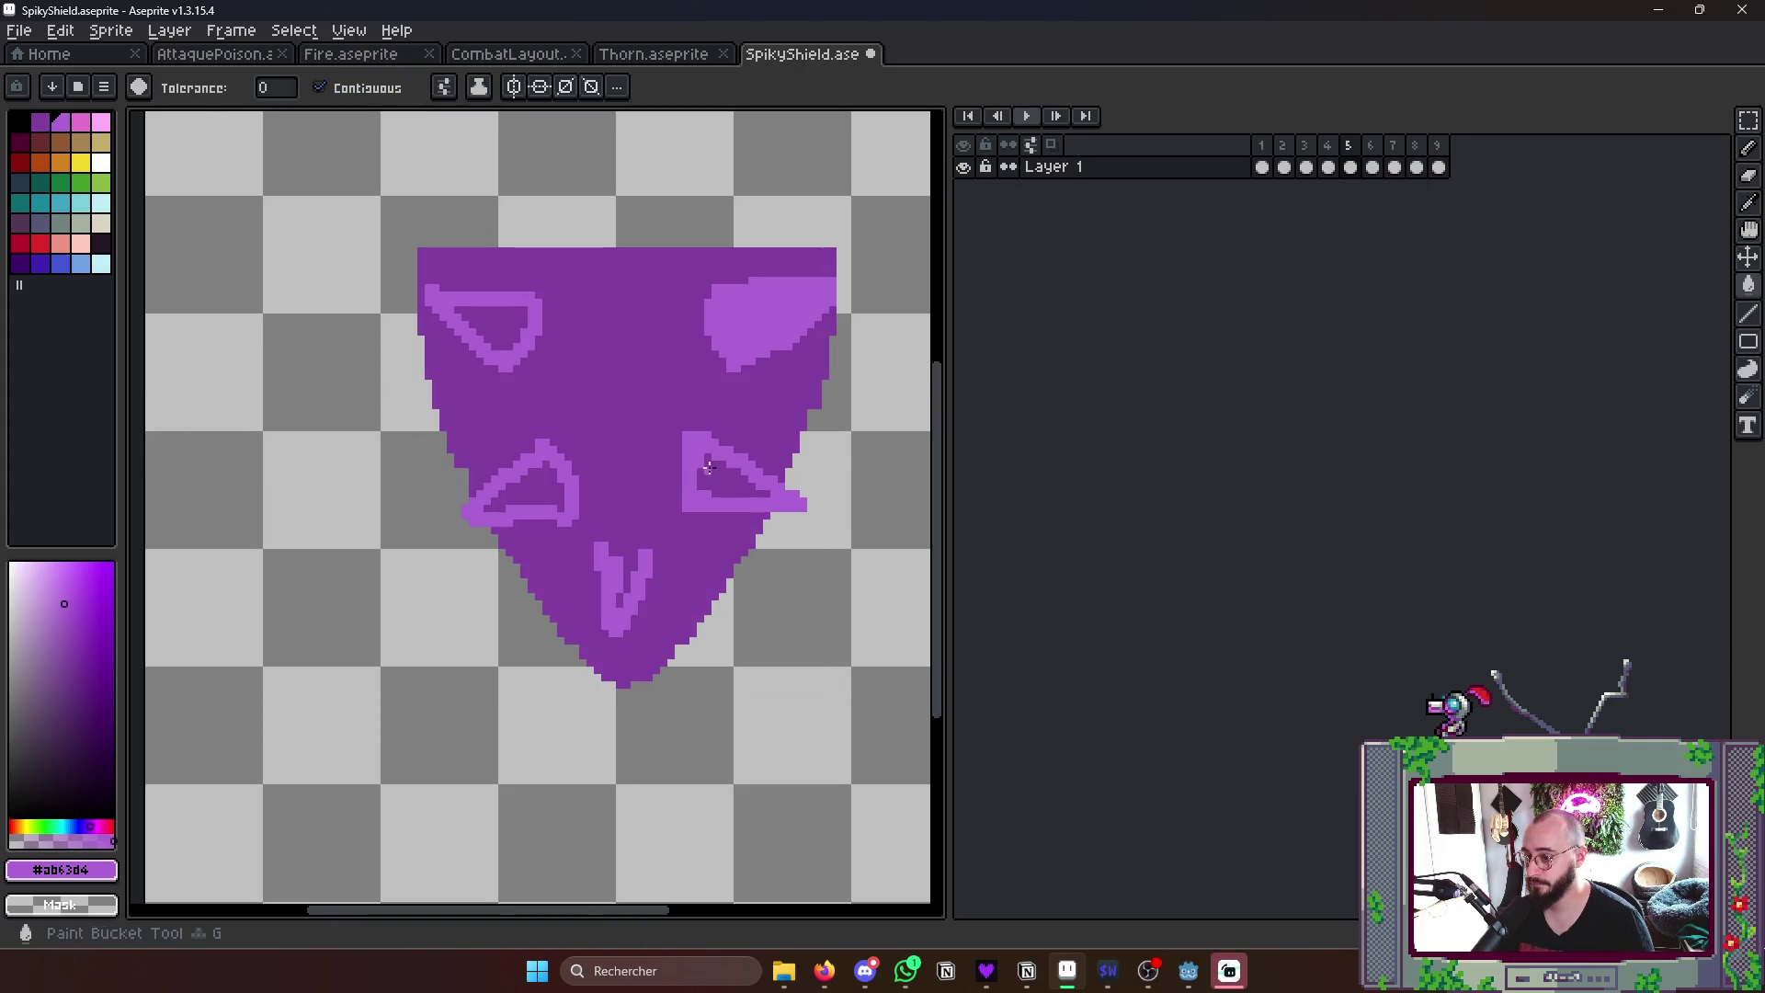
pyautogui.press('b')
# - Close the outline gaps and bucket-fill the lower, left and top-left thorns light purple
pyautogui.click(649, 553)
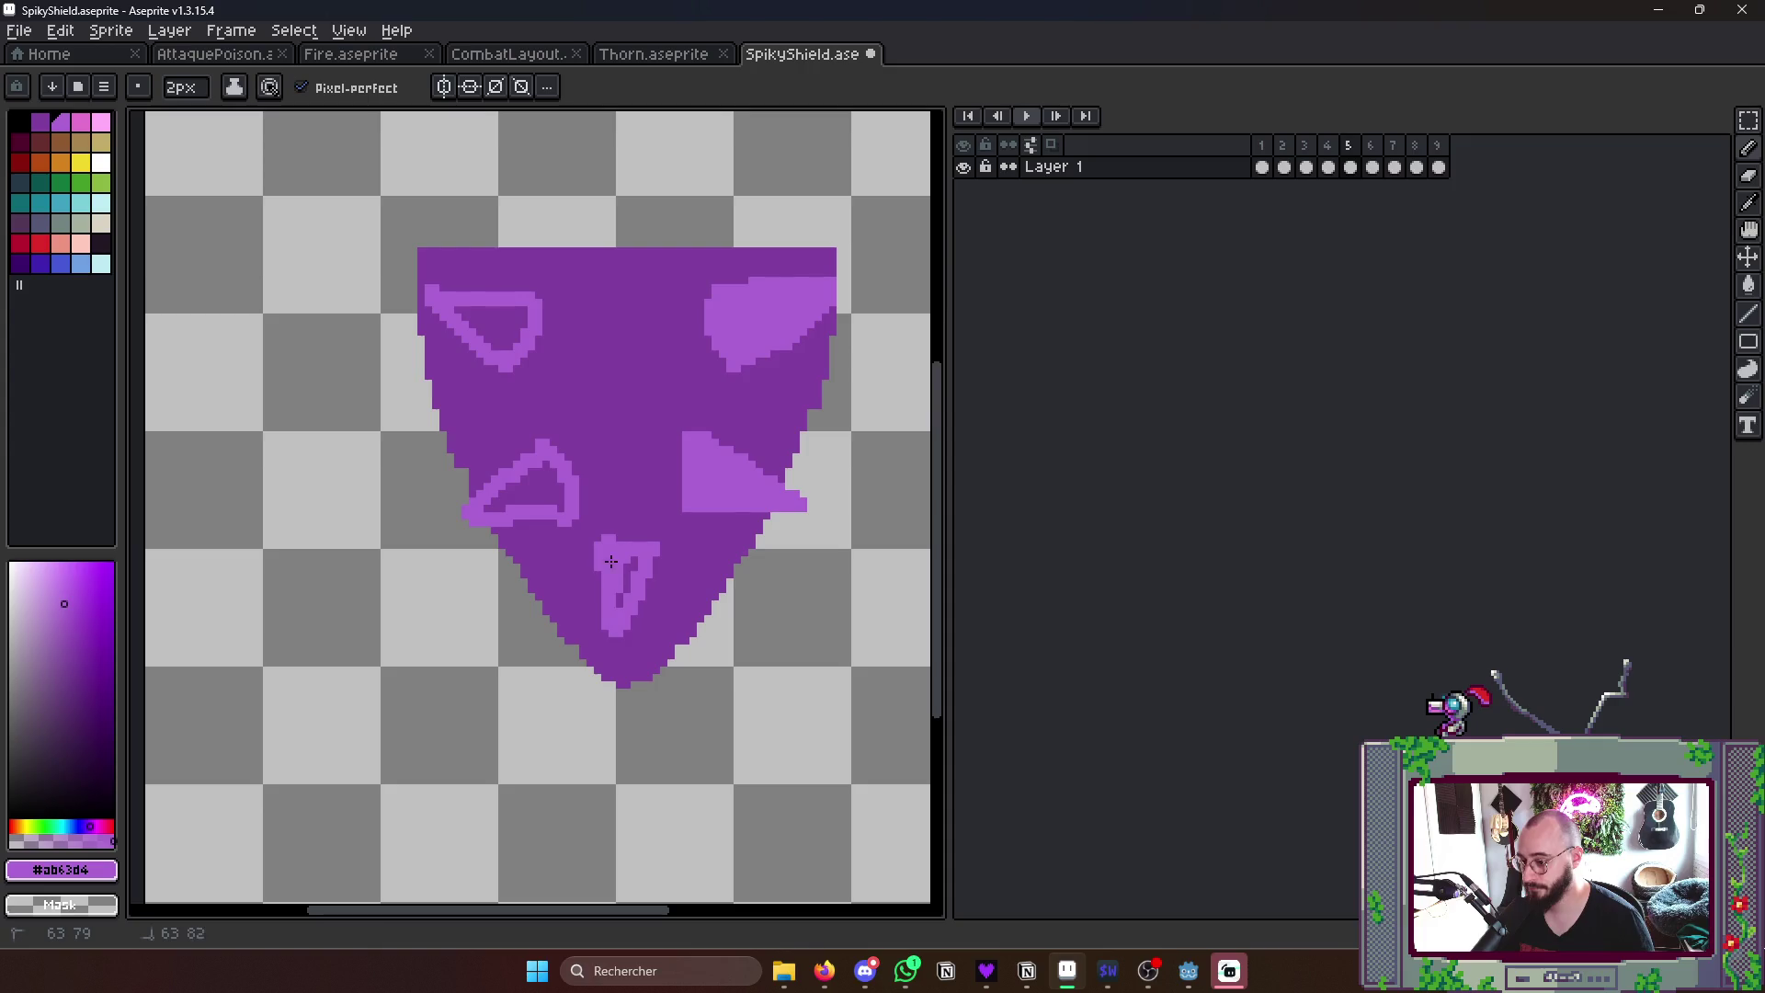
pyautogui.moveTo(633, 569); pyautogui.dragTo(624, 593)
pyautogui.moveTo(513, 505); pyautogui.dragTo(551, 521)
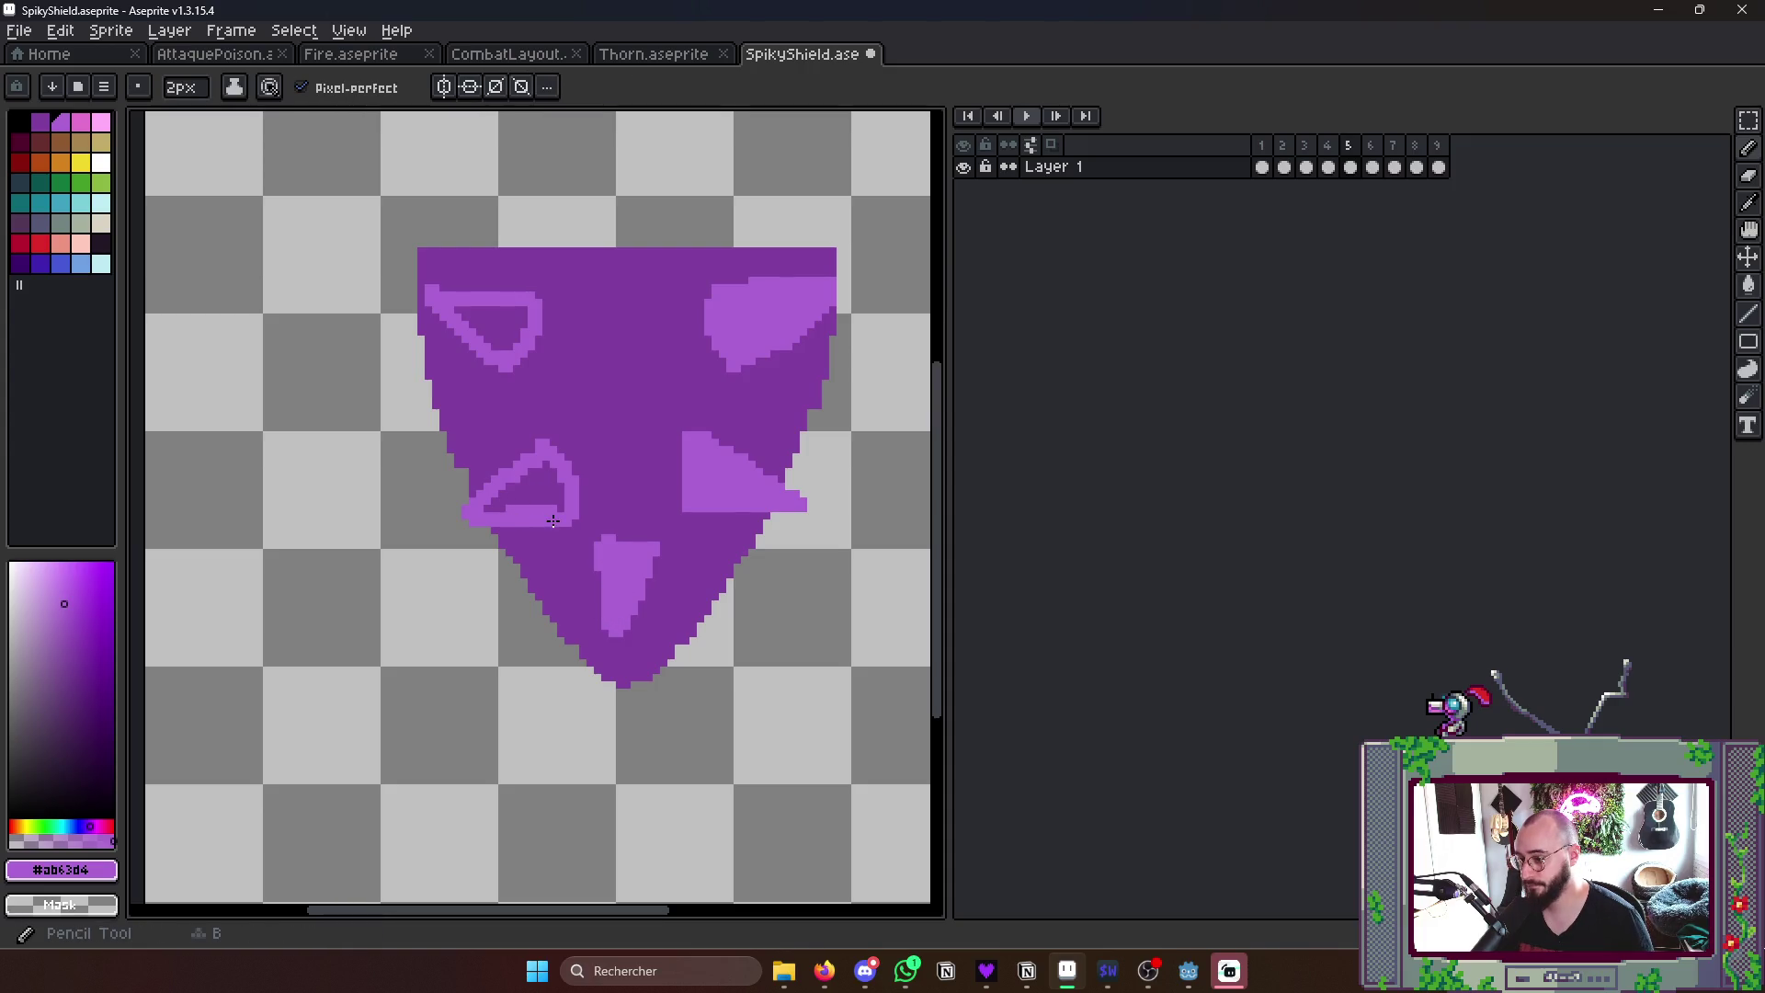
pyautogui.press('g')
pyautogui.click(559, 483)
pyautogui.press('b')
pyautogui.press('g')
pyautogui.click(497, 328)
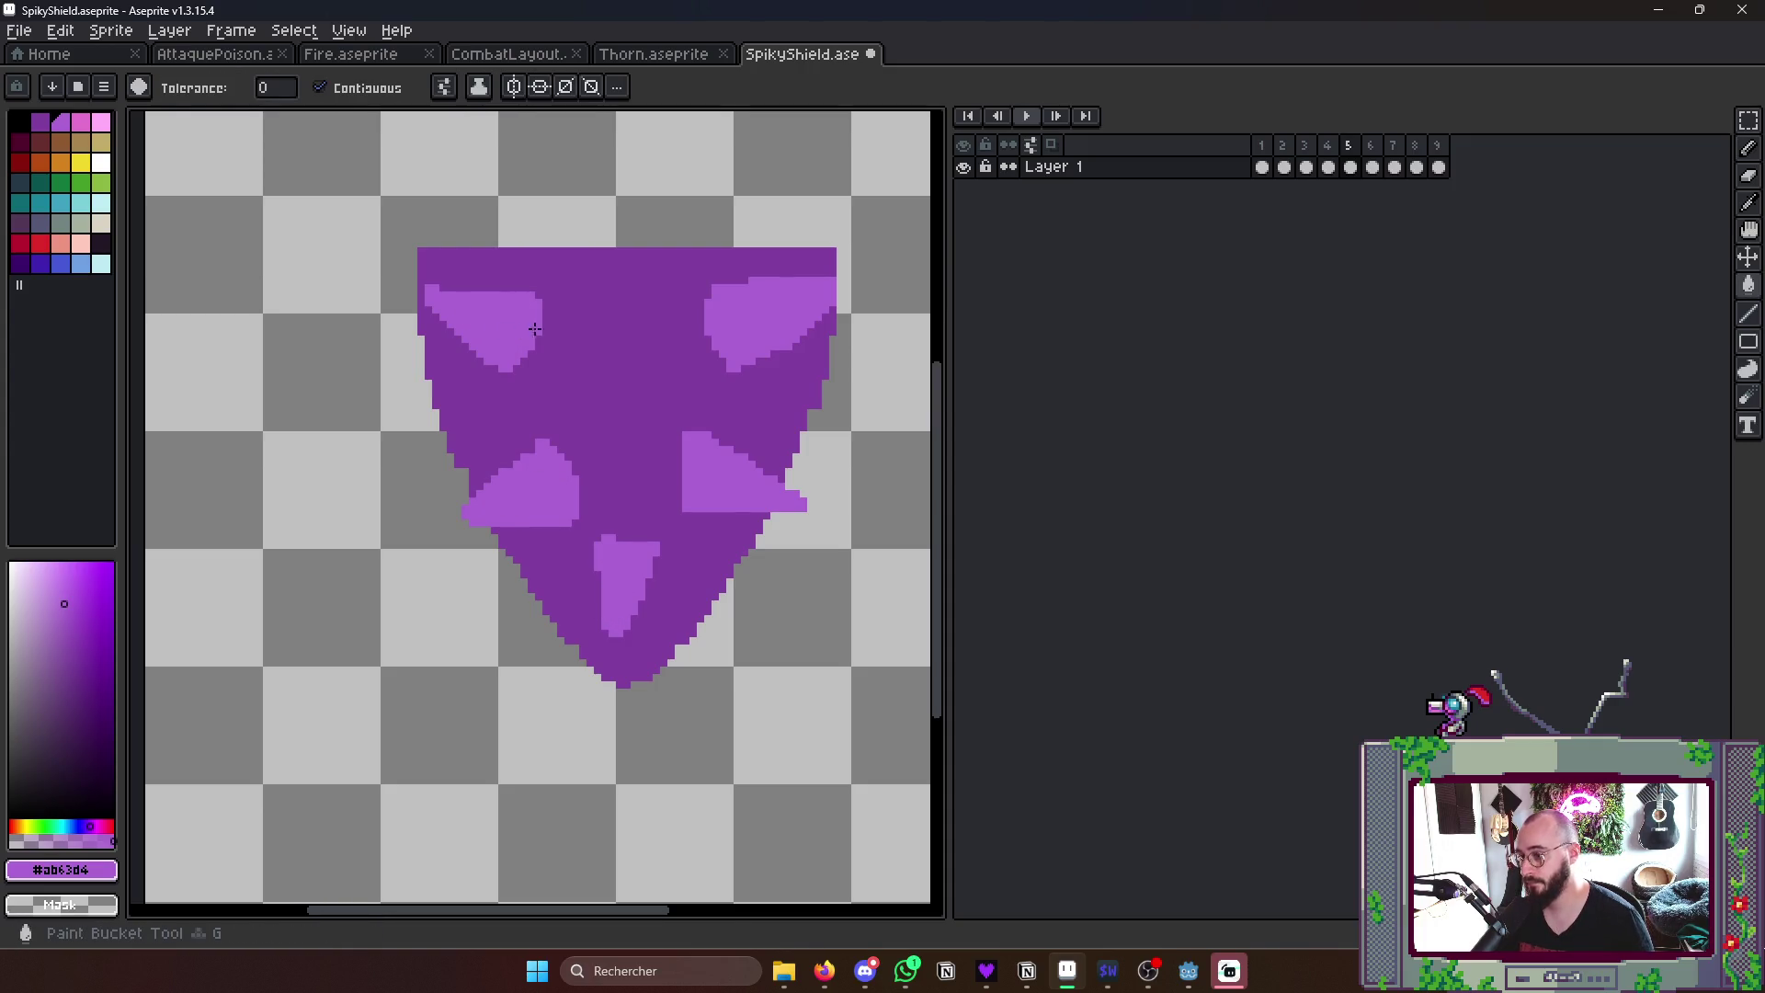
pyautogui.scroll(-5, 614, 324)
pyautogui.scroll(1, 613, 322)
# - Preview the animation and pick the dark shield purple for the Pencil
pyautogui.press('Right')
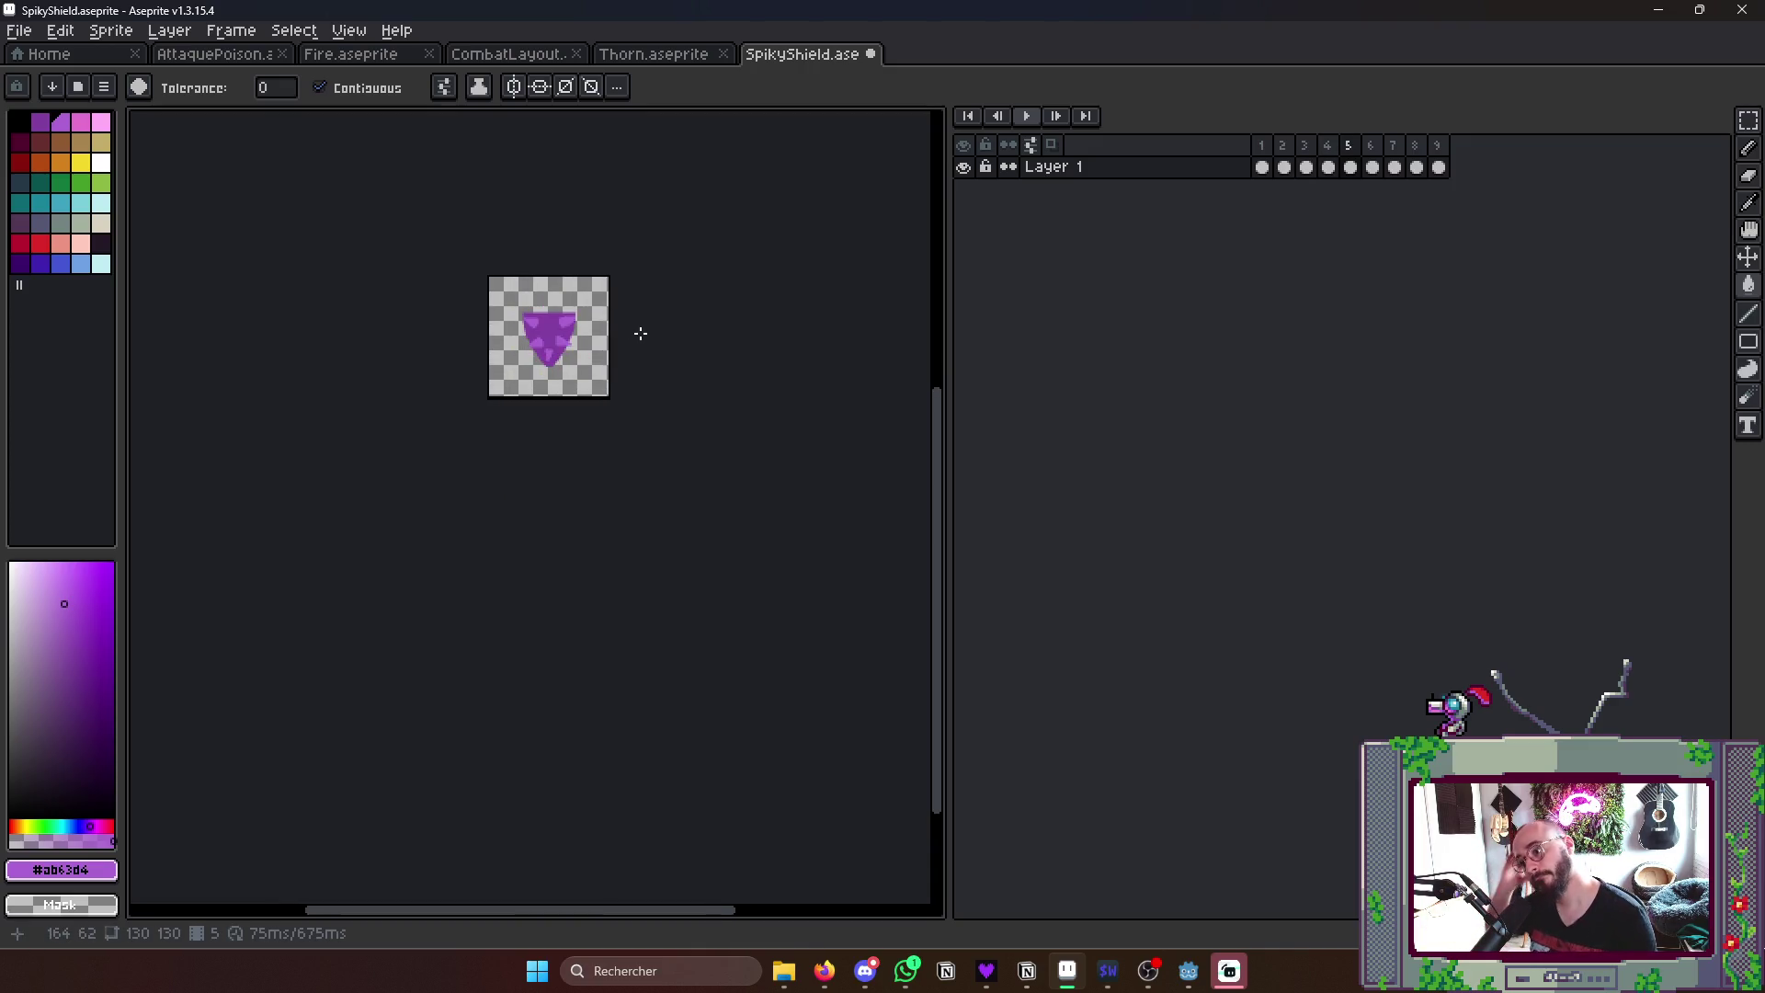
pyautogui.scroll(3, 639, 332)
pyautogui.scroll(2, 641, 333)
pyautogui.press('i')
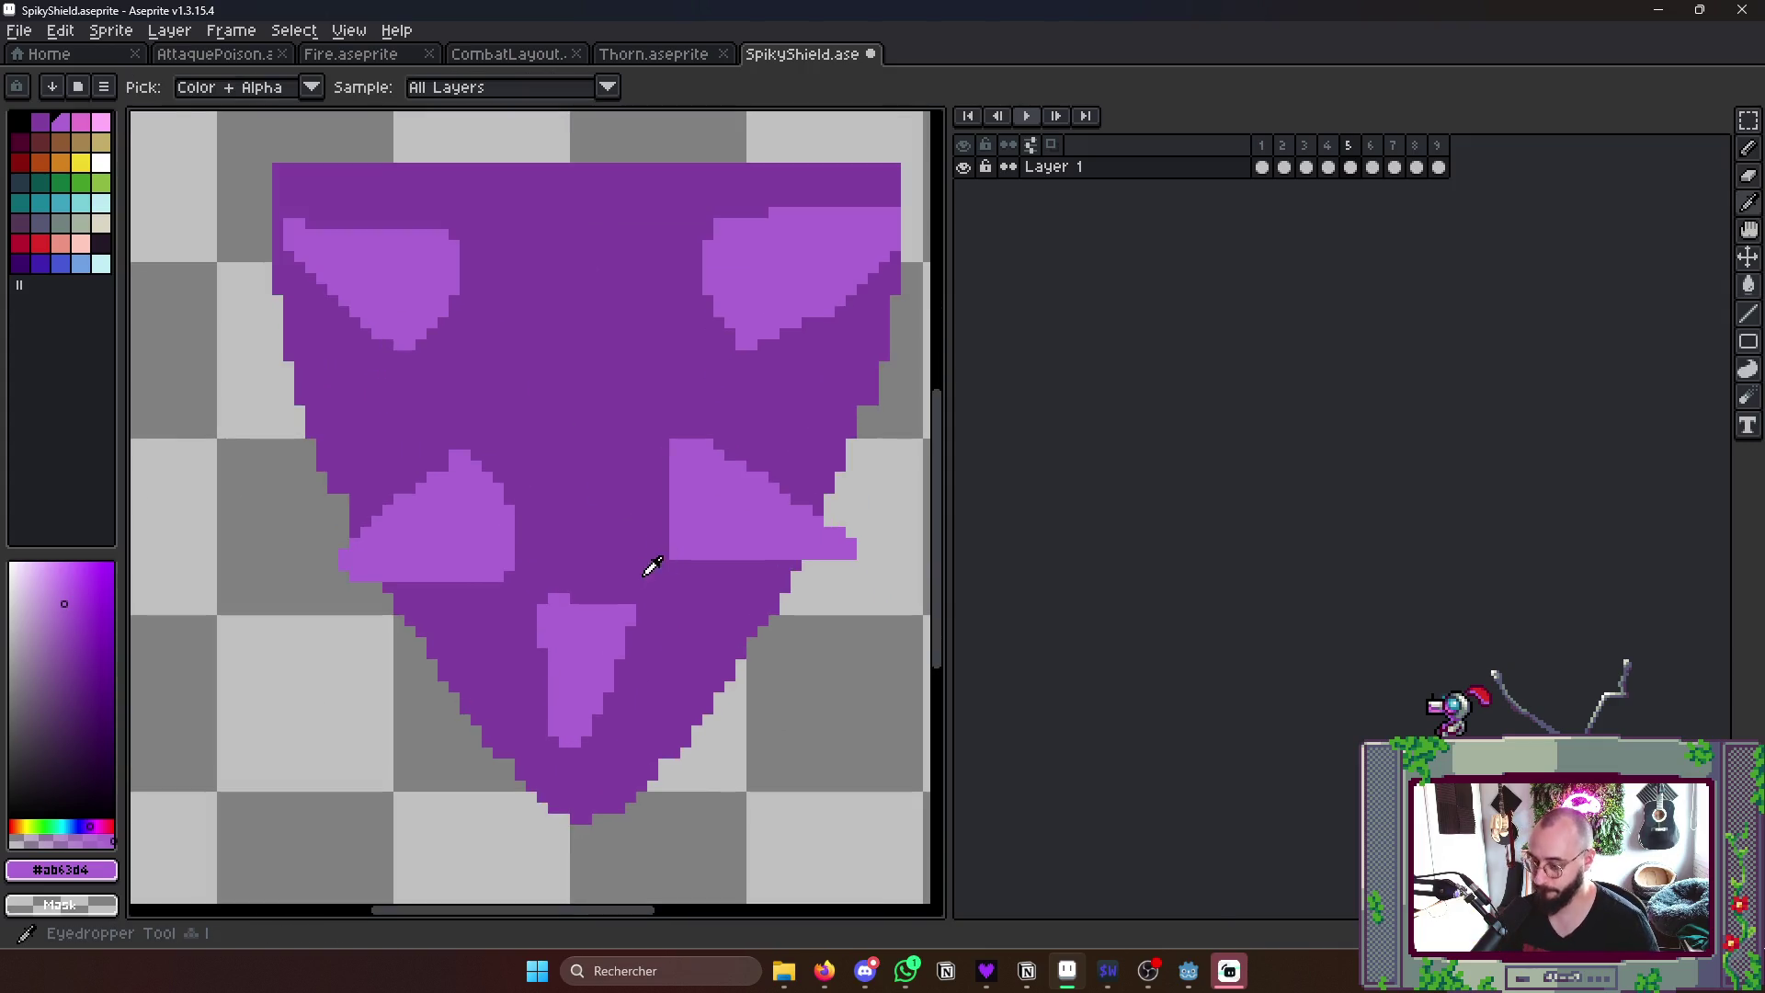
pyautogui.click(648, 565)
pyautogui.press('b')
pyautogui.press('v')
pyautogui.press('b')
pyautogui.scroll(-4, 745, 455)
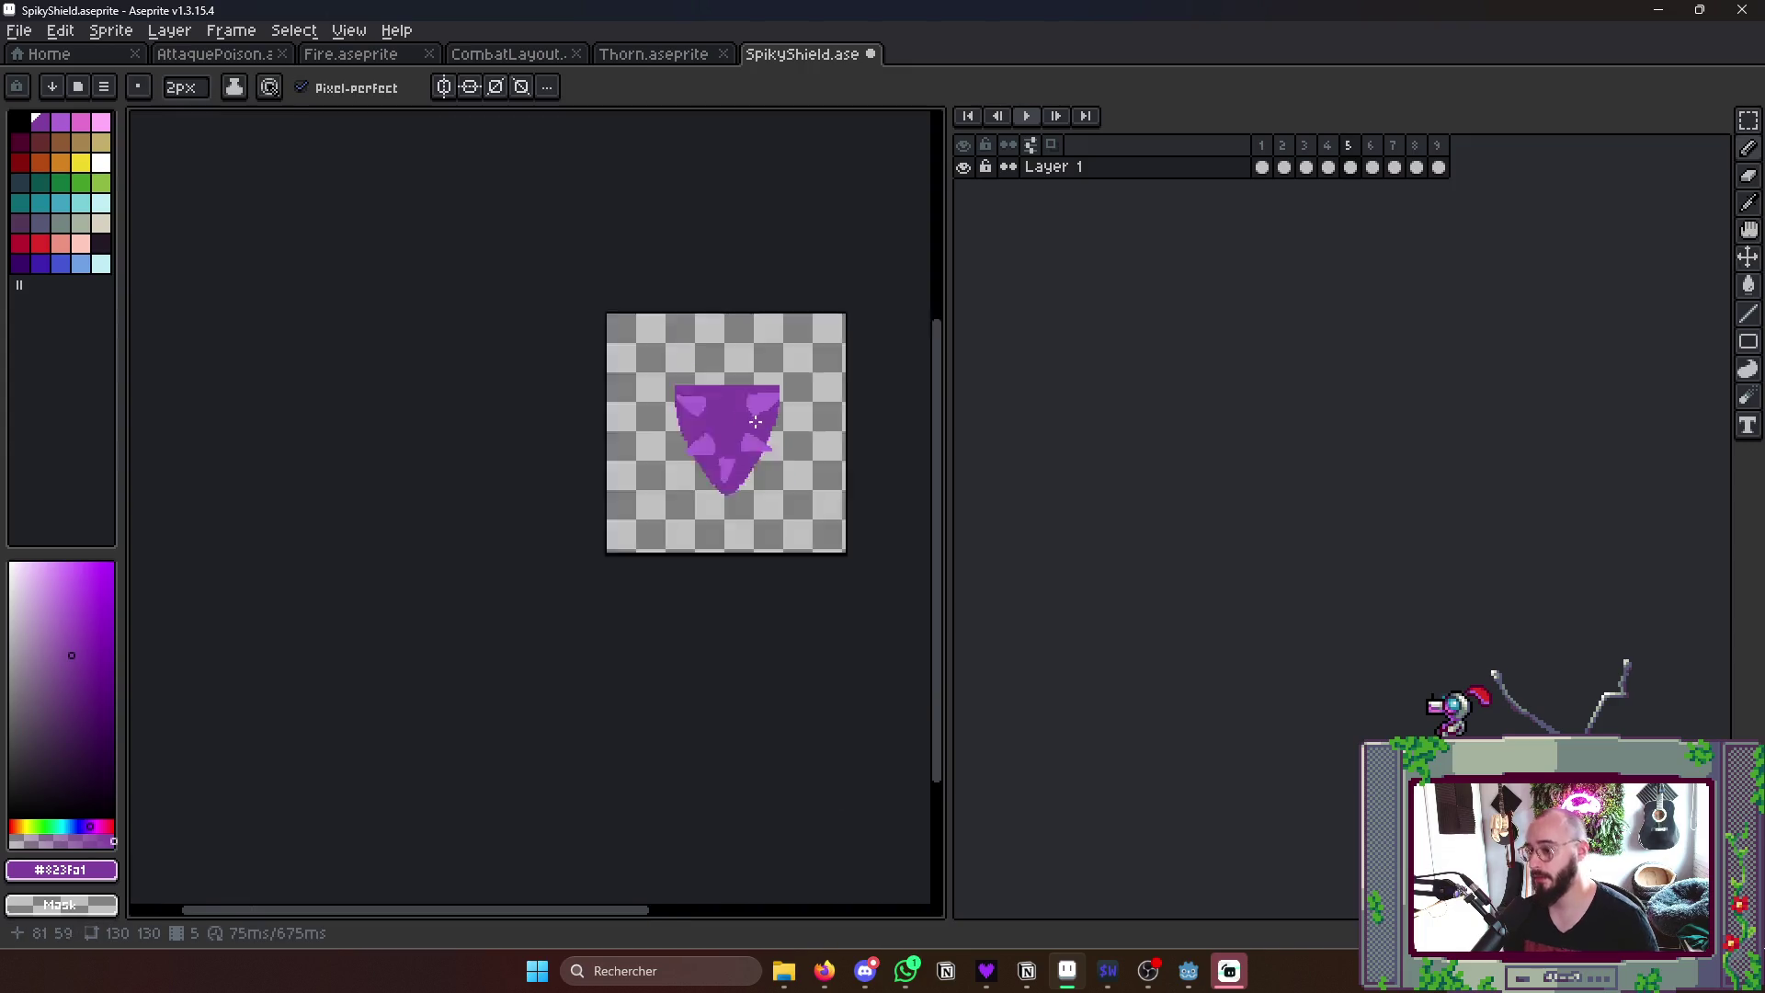
pyautogui.scroll(4, 694, 412)
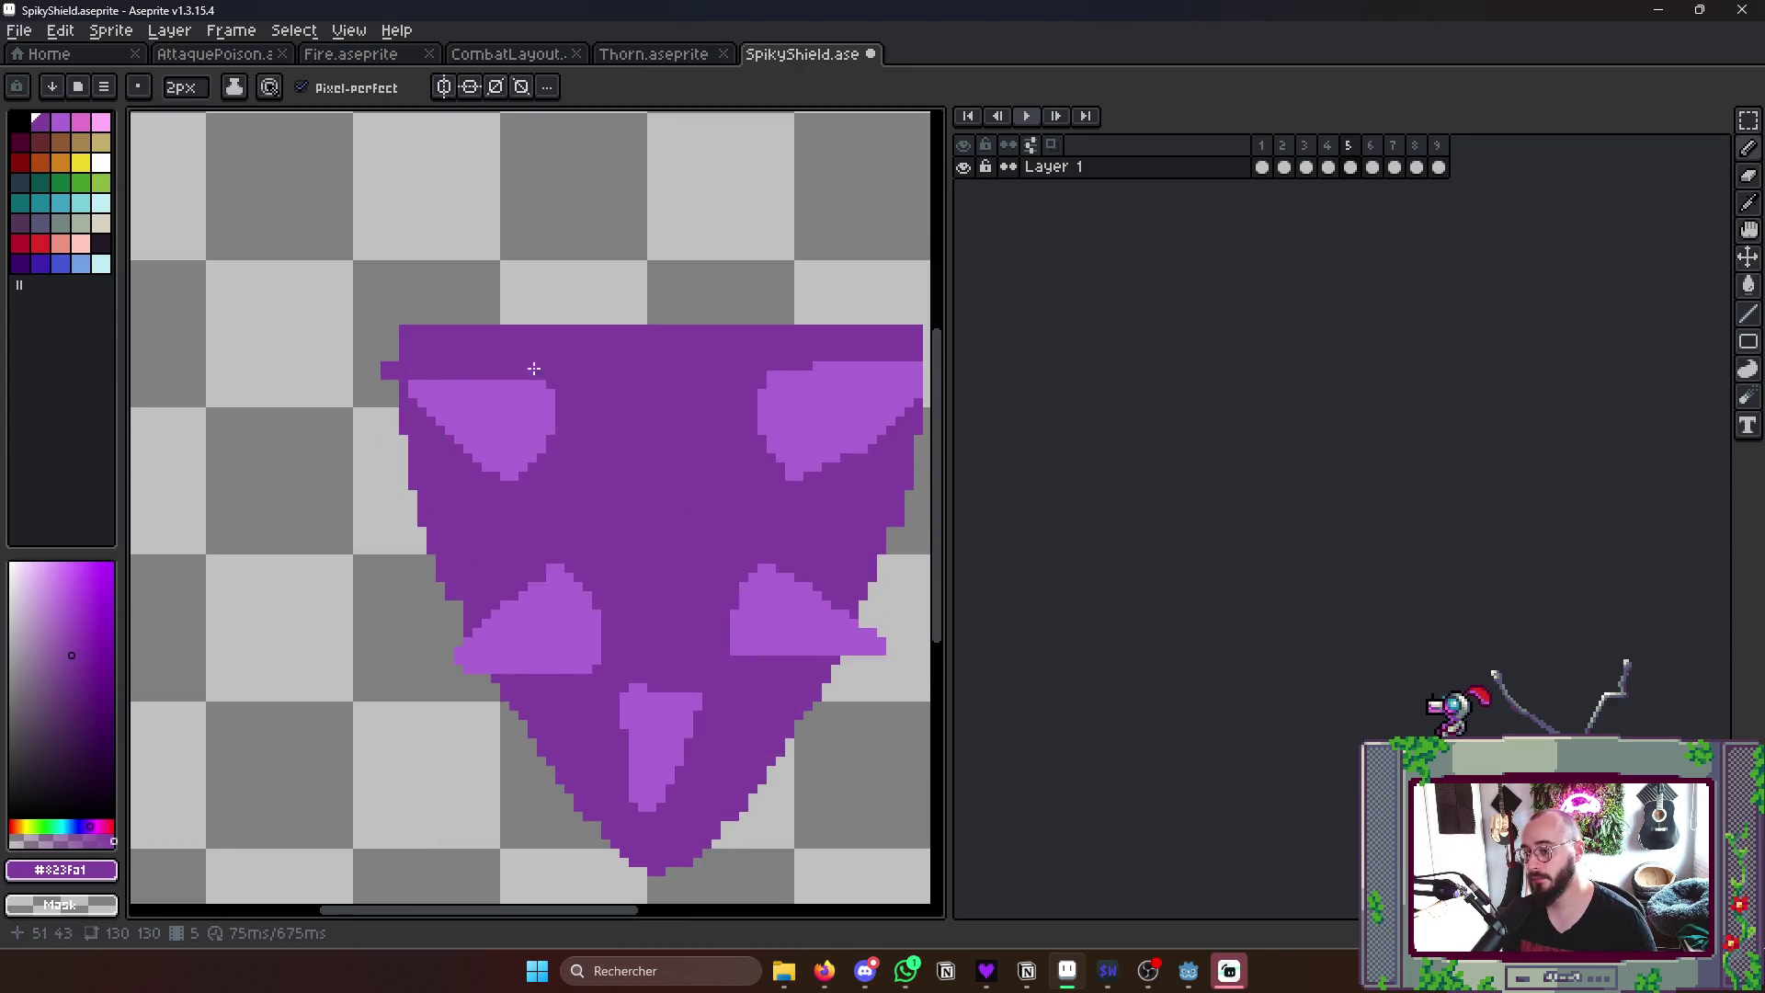
pyautogui.scroll(-2, 276, 427)
pyautogui.scroll(3, 690, 372)
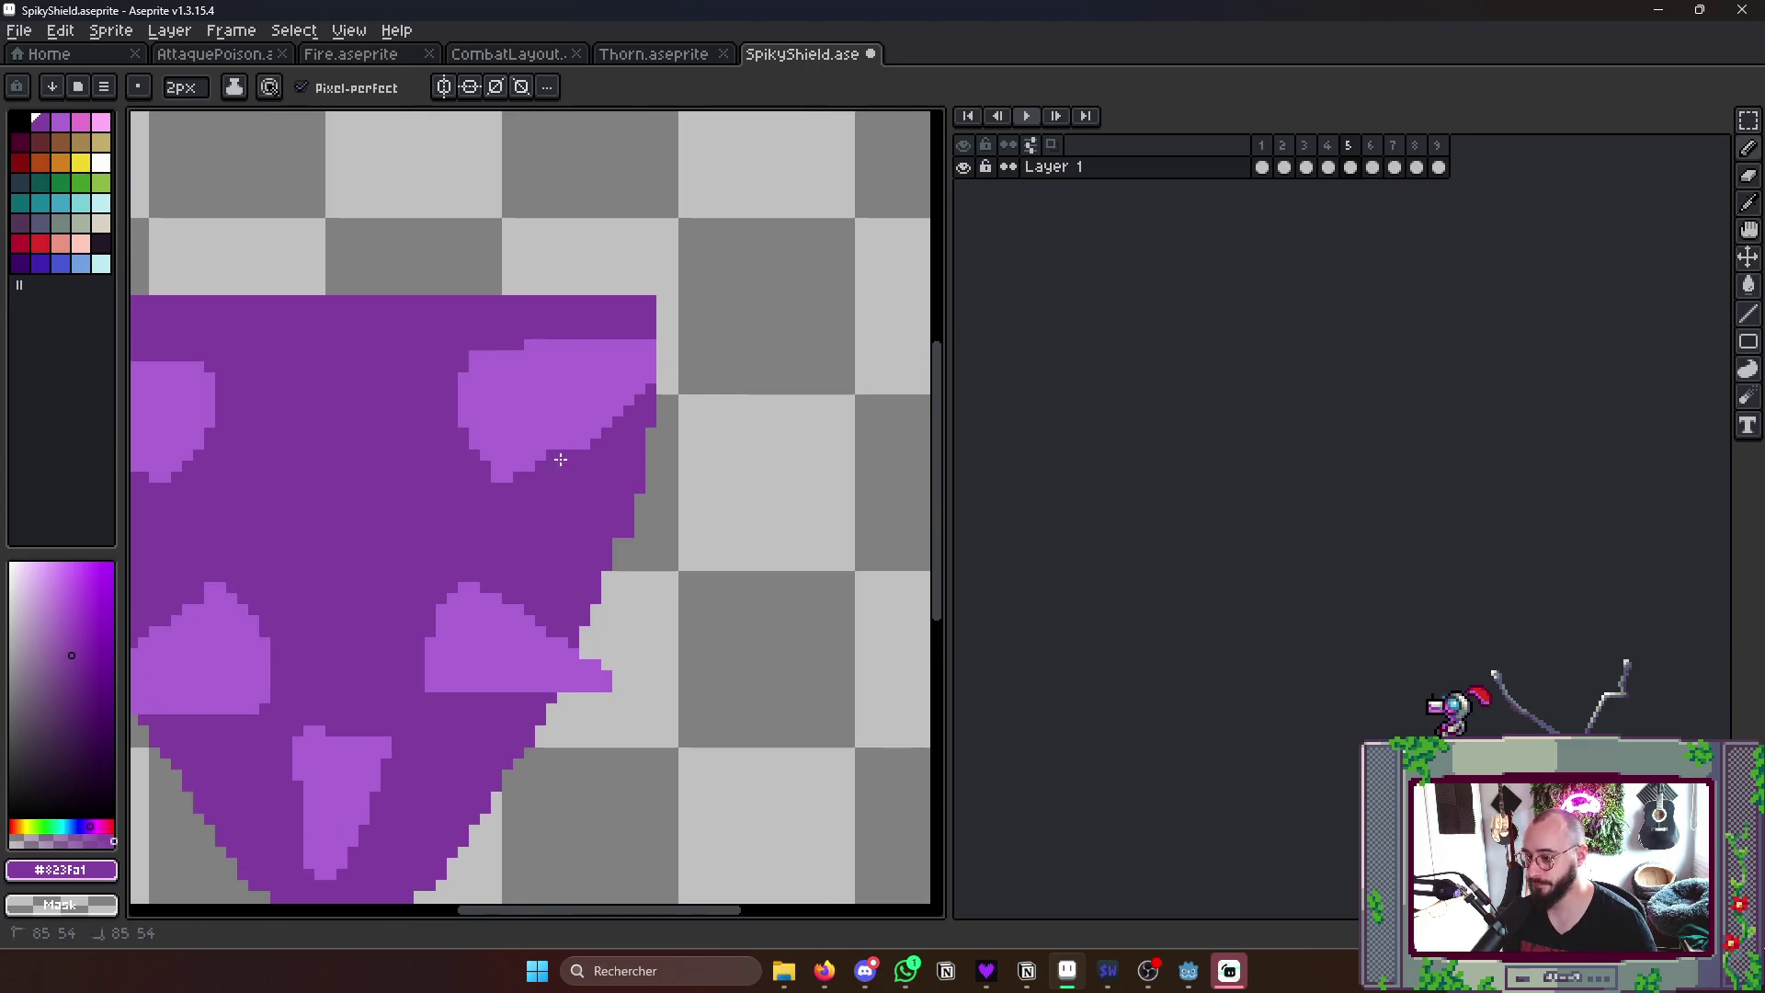
# - Smooth the upper-right thorn's stepped edge and extend the central spike's tip in light purple
pyautogui.moveTo(560, 459); pyautogui.dragTo(649, 372)
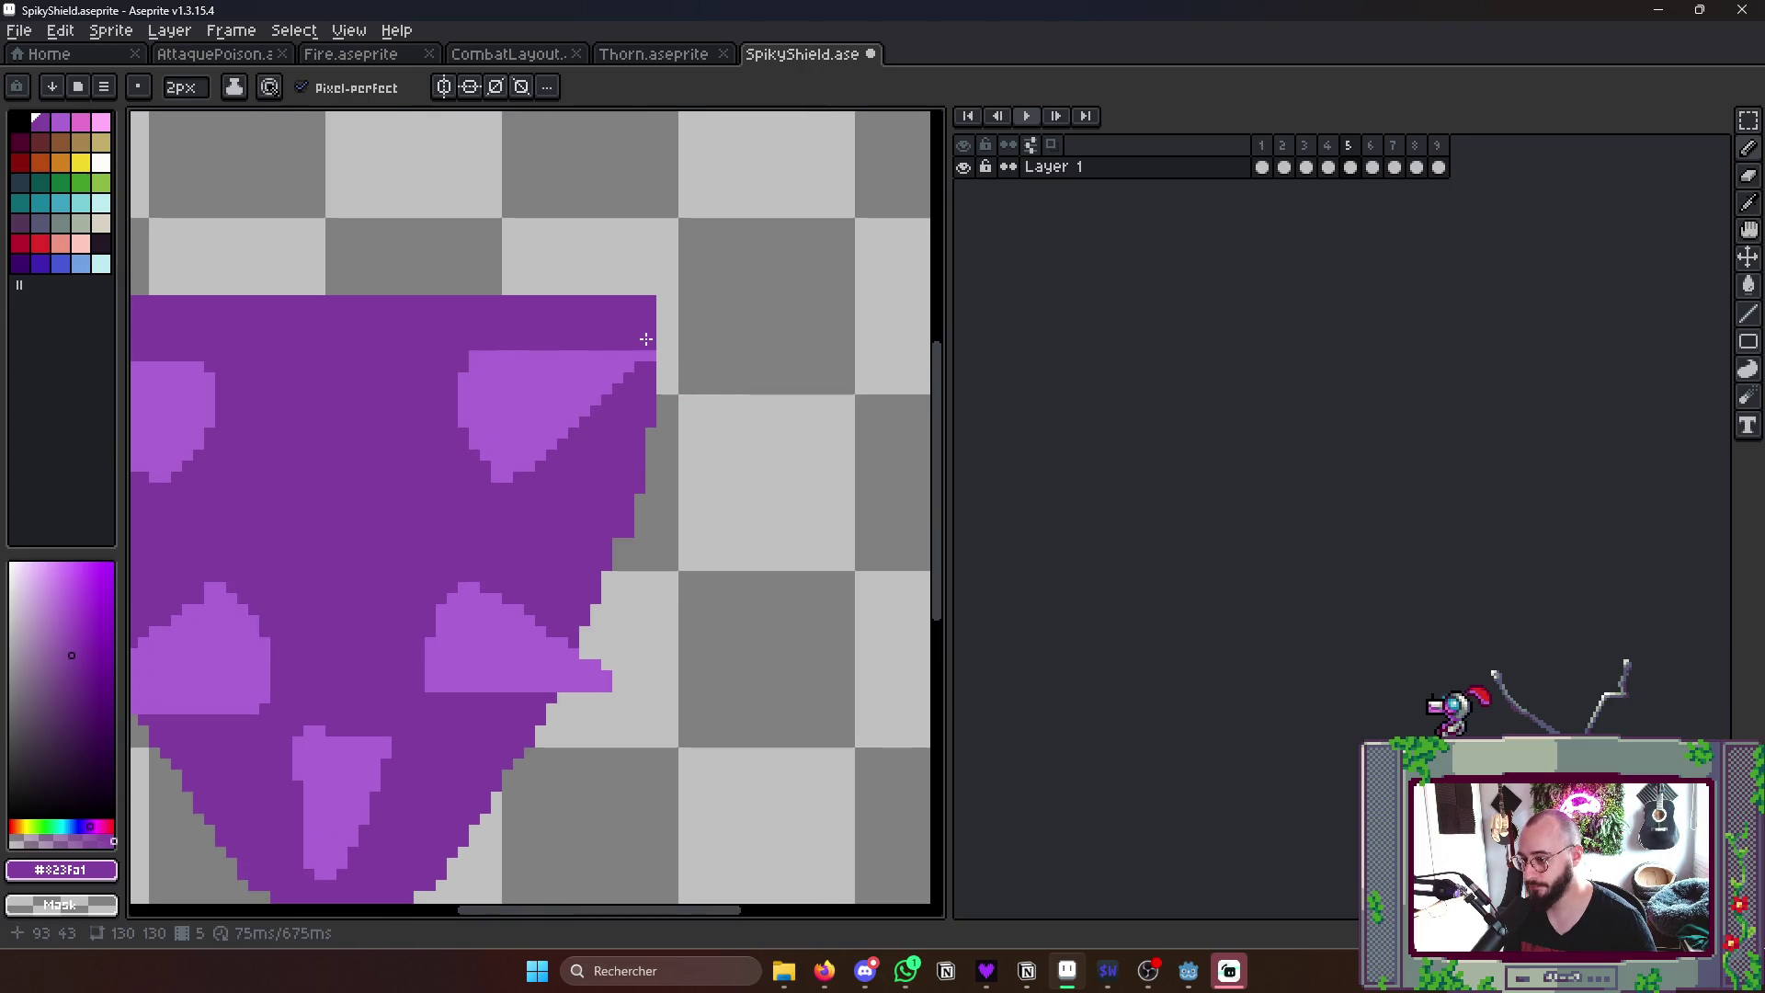
pyautogui.scroll(-2, 646, 340)
pyautogui.scroll(2, 553, 483)
pyautogui.moveTo(552, 482)
pyautogui.mouseDown()
pyautogui.moveTo(604, 540)
pyautogui.moveTo(661, 476)
pyautogui.mouseUp()
pyautogui.press('alt')
pyautogui.click(634, 580)
pyautogui.press('v')
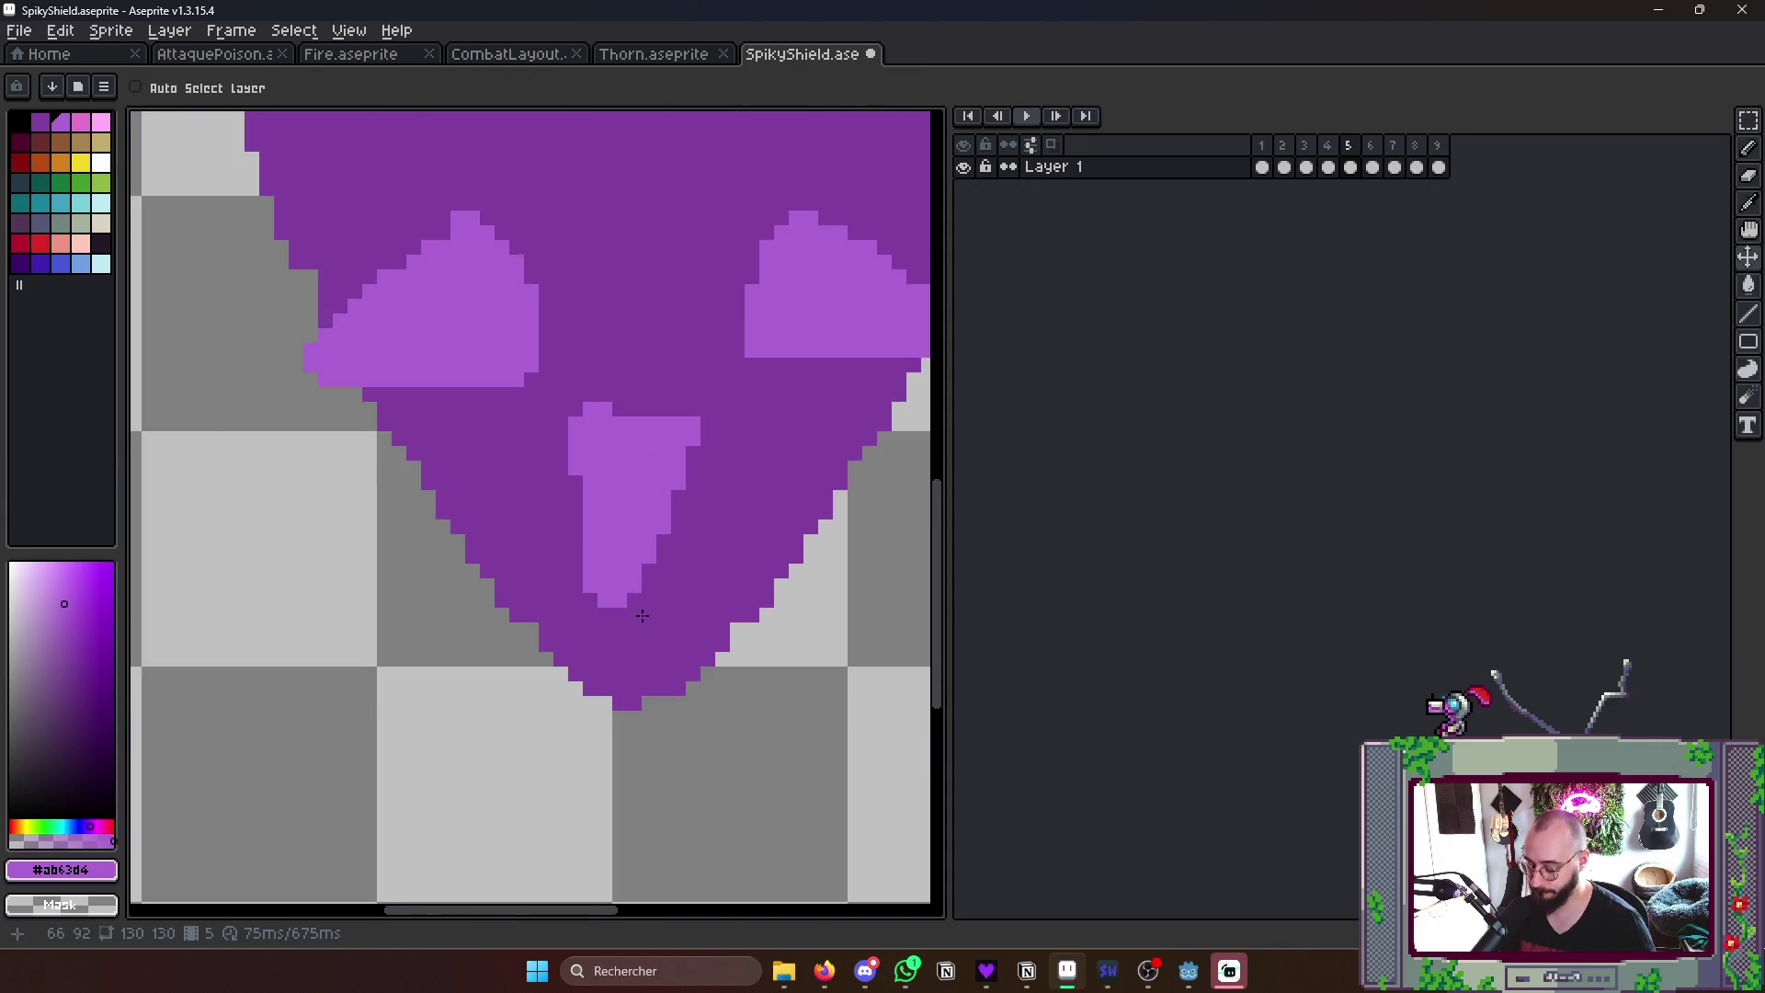
pyautogui.press('b')
pyautogui.click(636, 607)
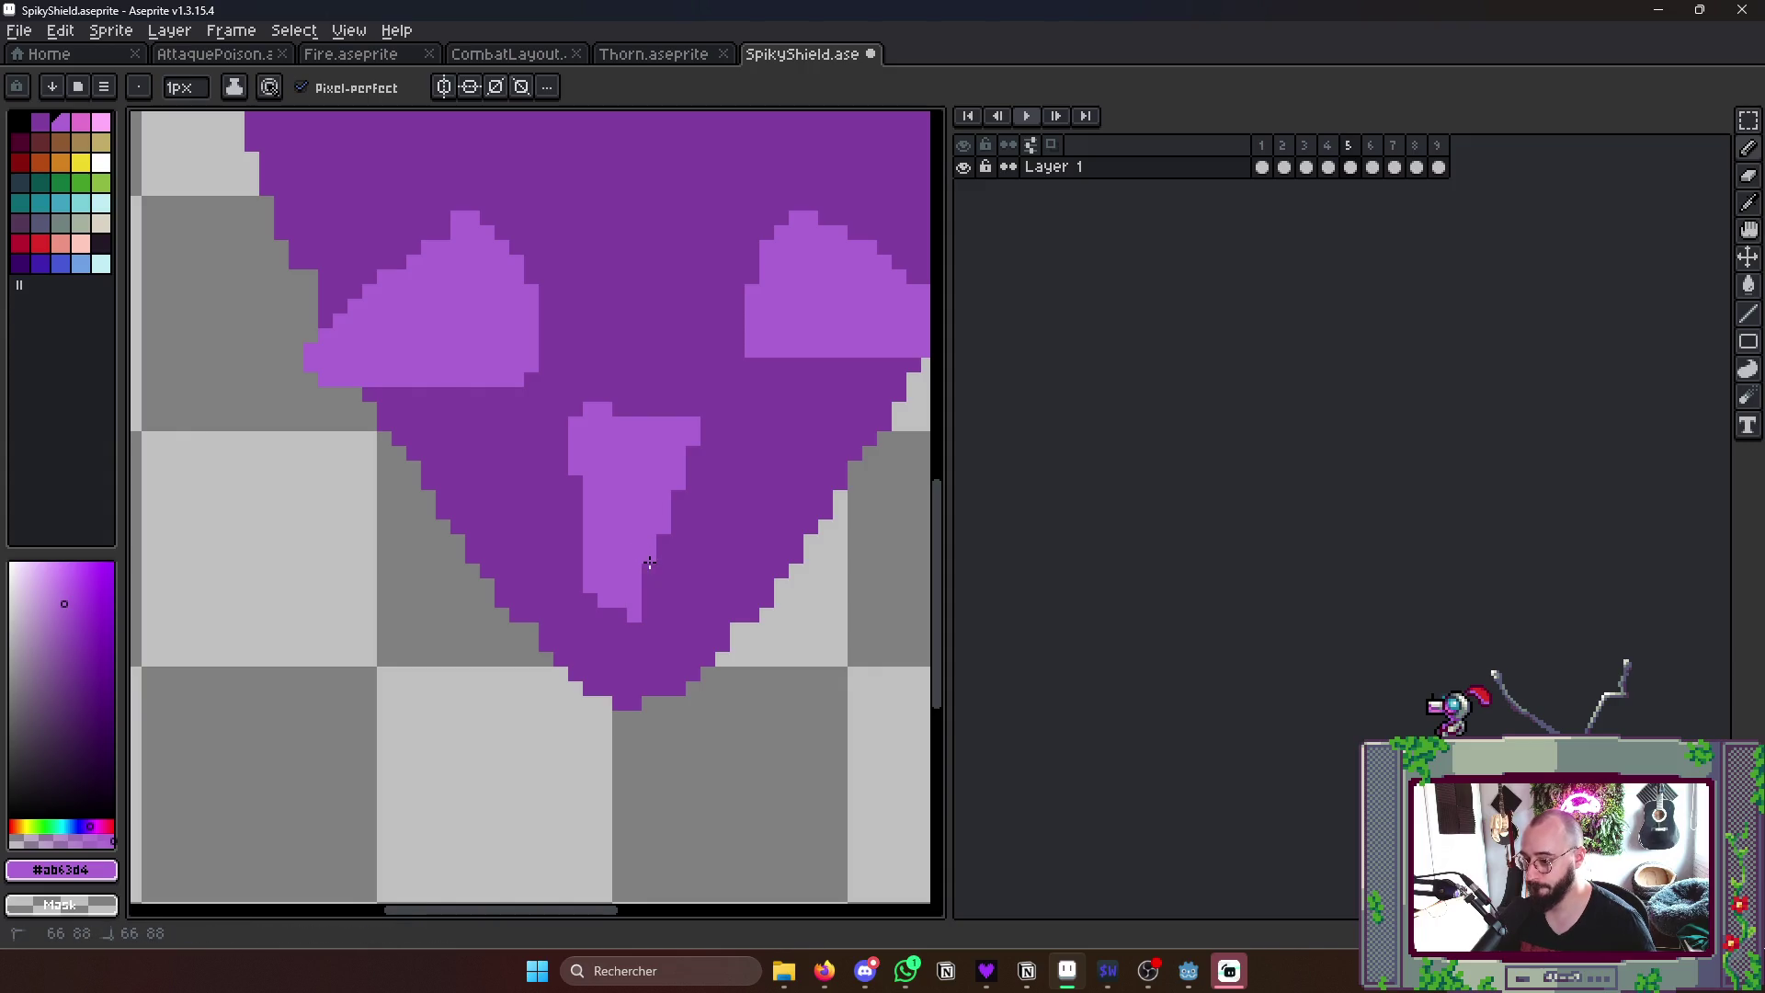
pyautogui.scroll(1, 644, 574)
# - Trim the spikes with dark purple, add light tip pixels, and darken stray pixels beside the spike
pyautogui.keyDown('alt'); pyautogui.click(577, 551); pyautogui.keyUp('alt')
pyautogui.moveTo(559, 594); pyautogui.dragTo(583, 621)
pyautogui.moveTo(559, 372); pyautogui.dragTo(585, 327)
pyautogui.scroll(-1, 648, 359)
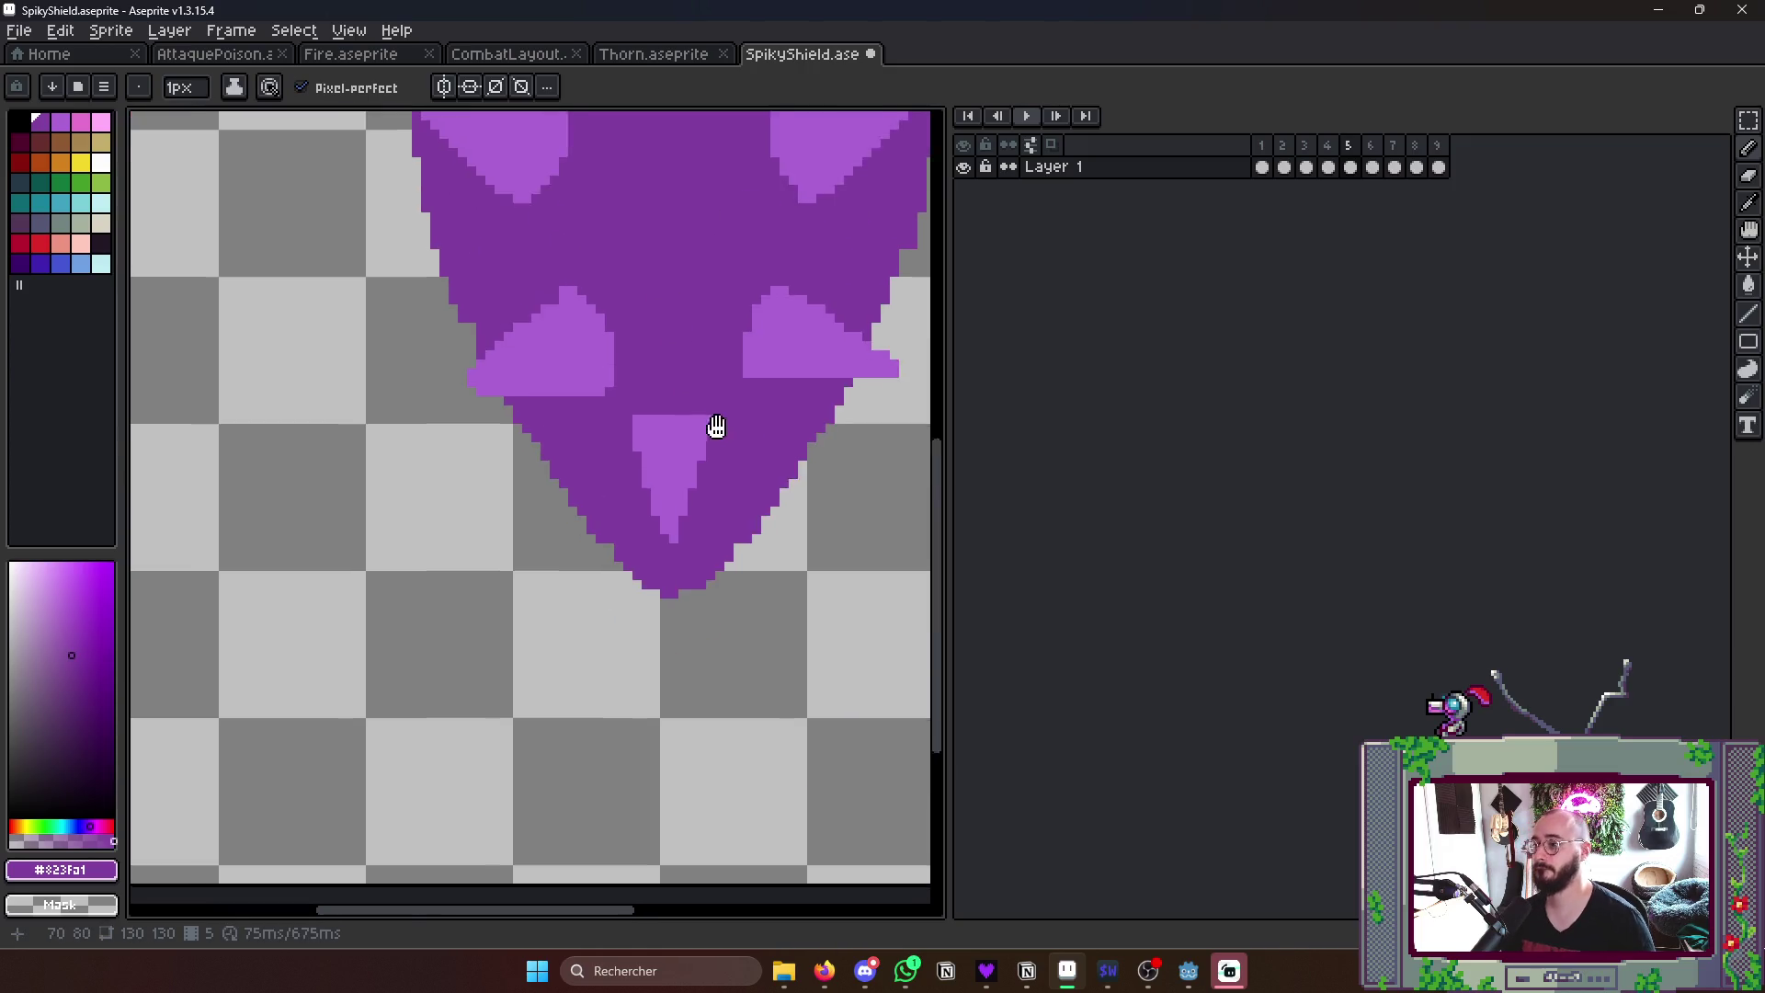
pyautogui.scroll(1, 606, 400)
pyautogui.keyDown('alt'); pyautogui.click(662, 401); pyautogui.keyUp('alt')
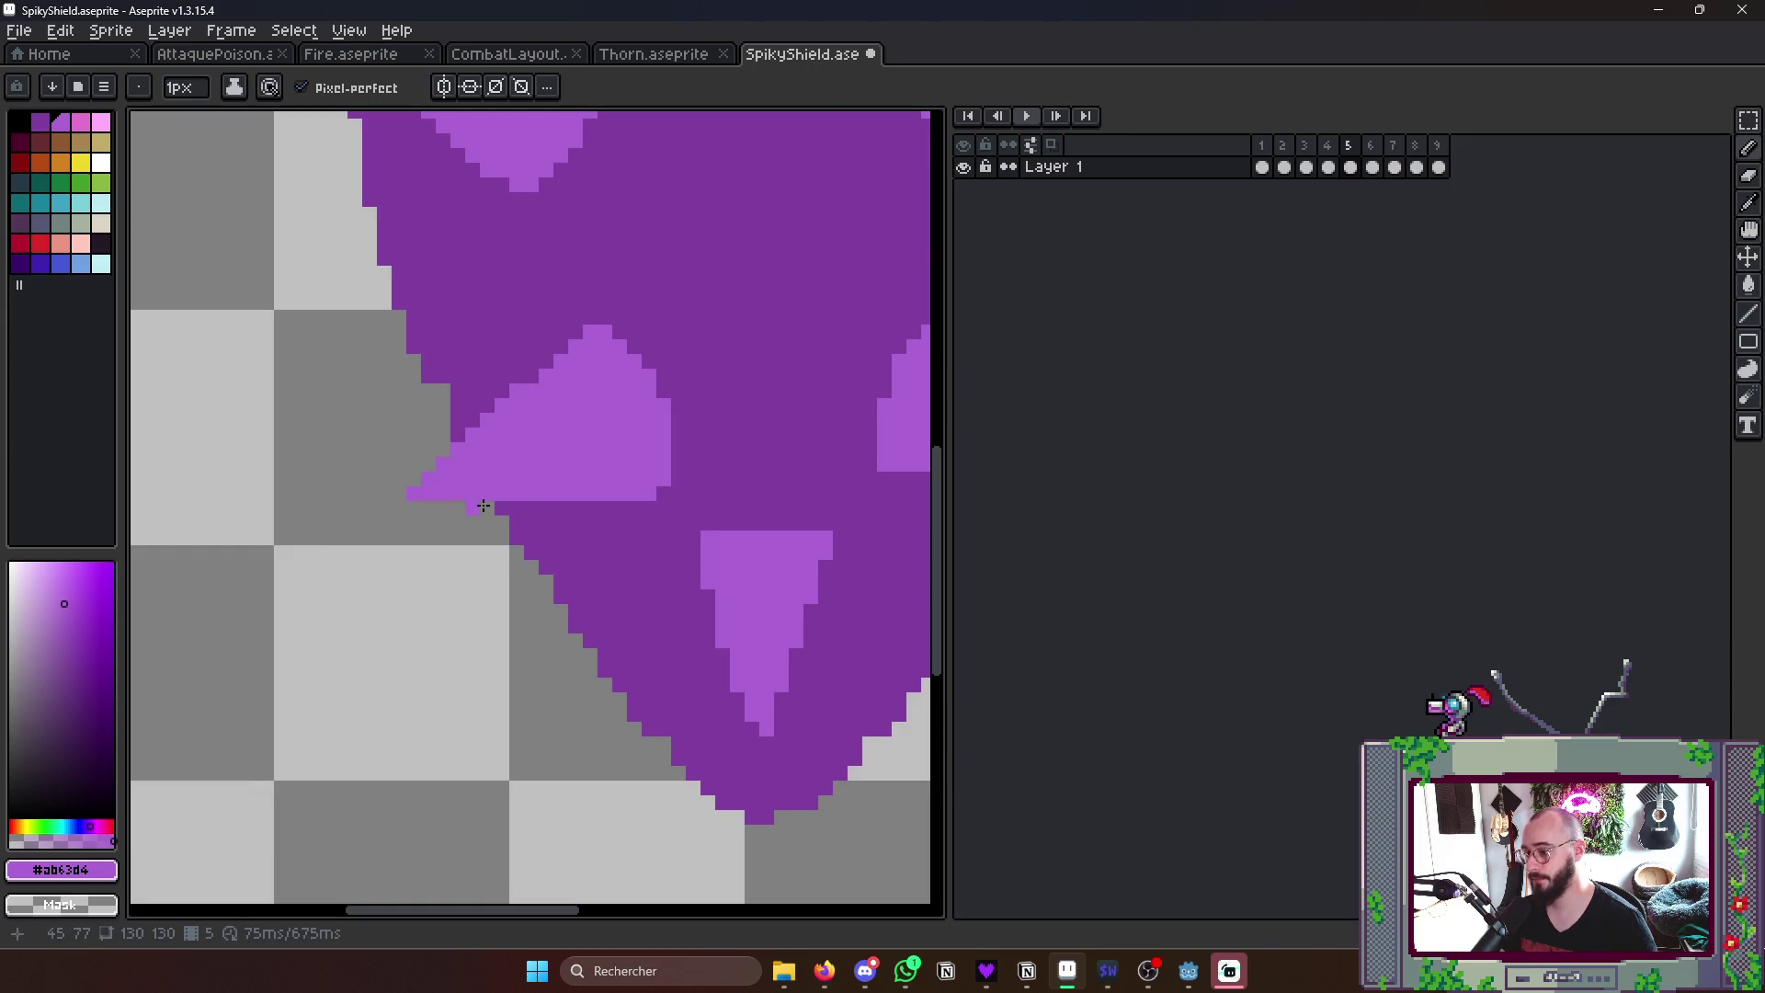
pyautogui.hscroll(3, 539, 531)
pyautogui.click(765, 428)
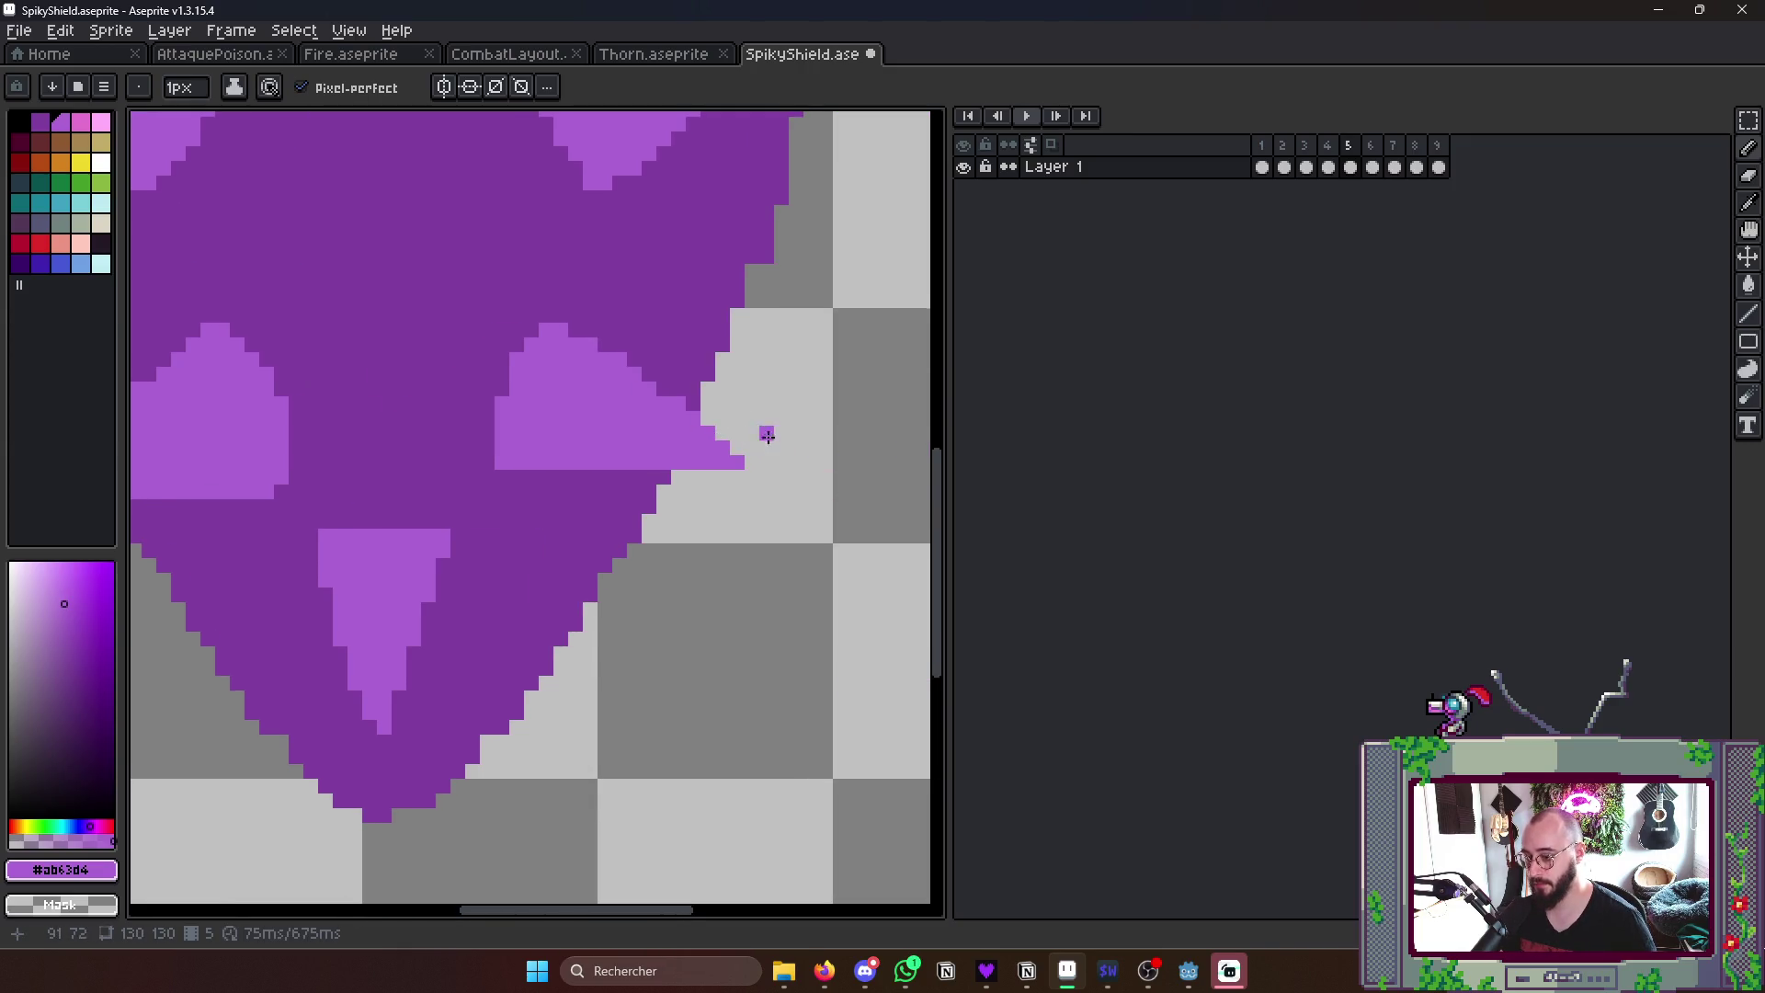
pyautogui.scroll(-2, 766, 441)
pyautogui.scroll(1, 713, 441)
pyautogui.scroll(2, 711, 442)
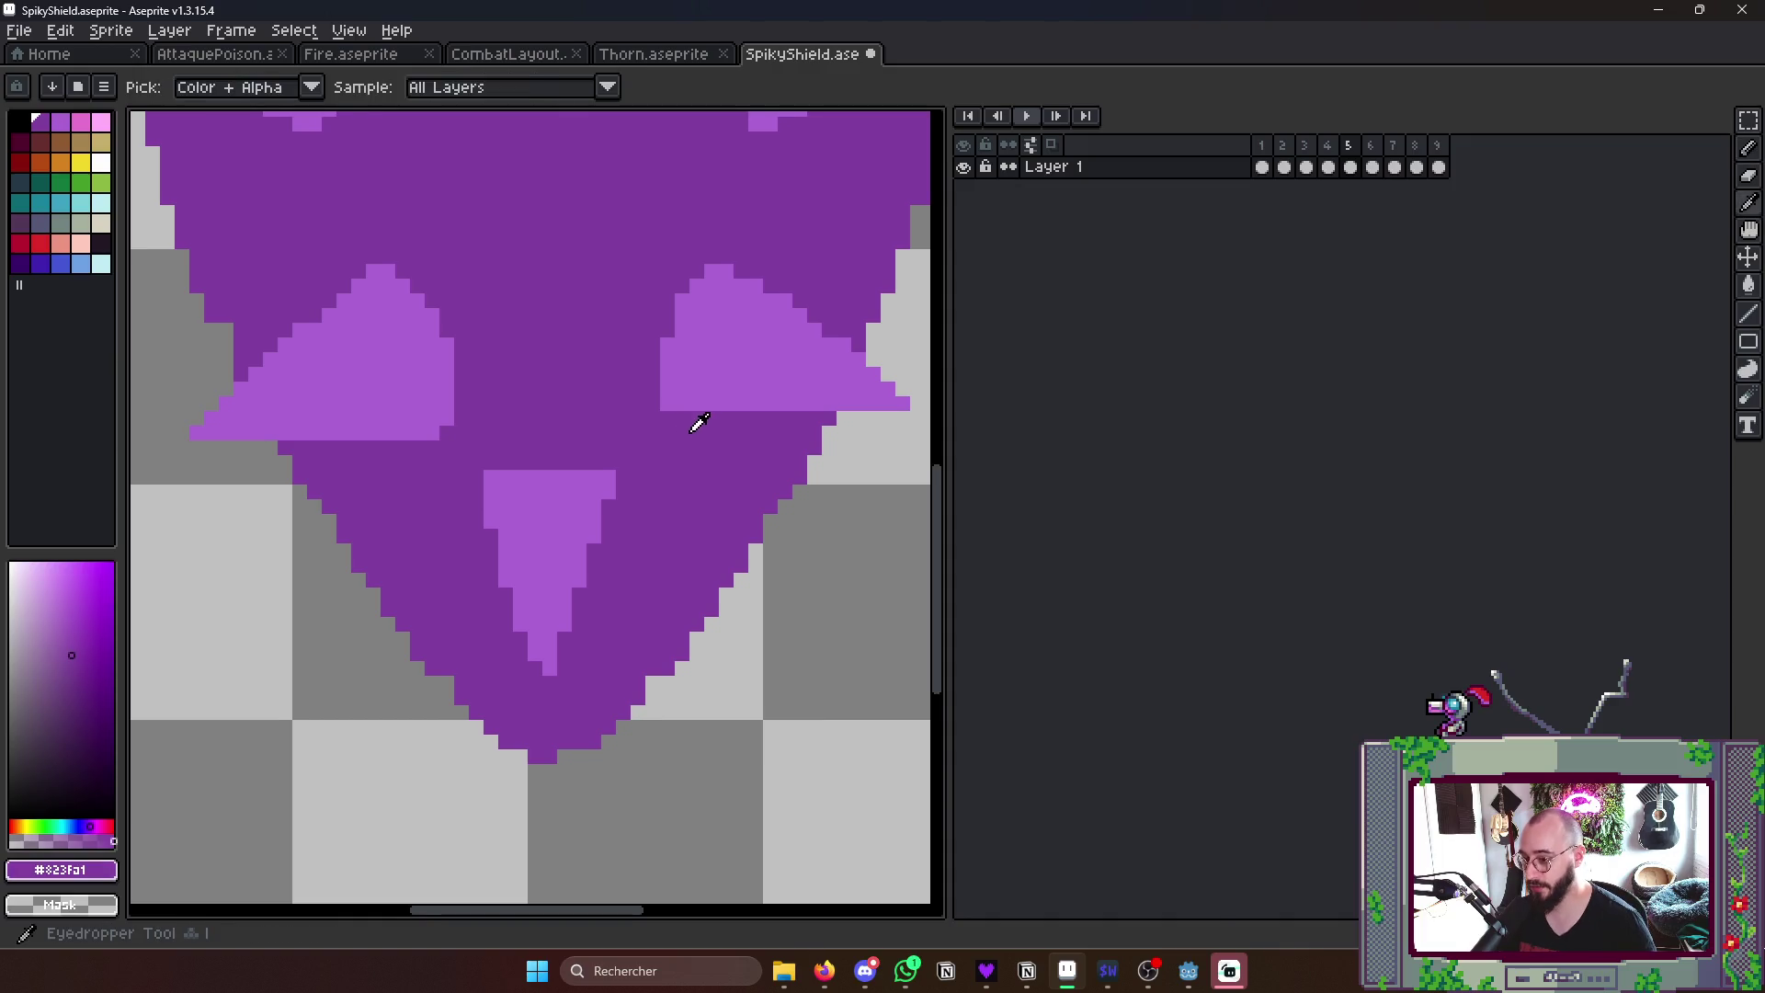
pyautogui.keyDown('alt'); pyautogui.click(724, 392); pyautogui.keyUp('alt')
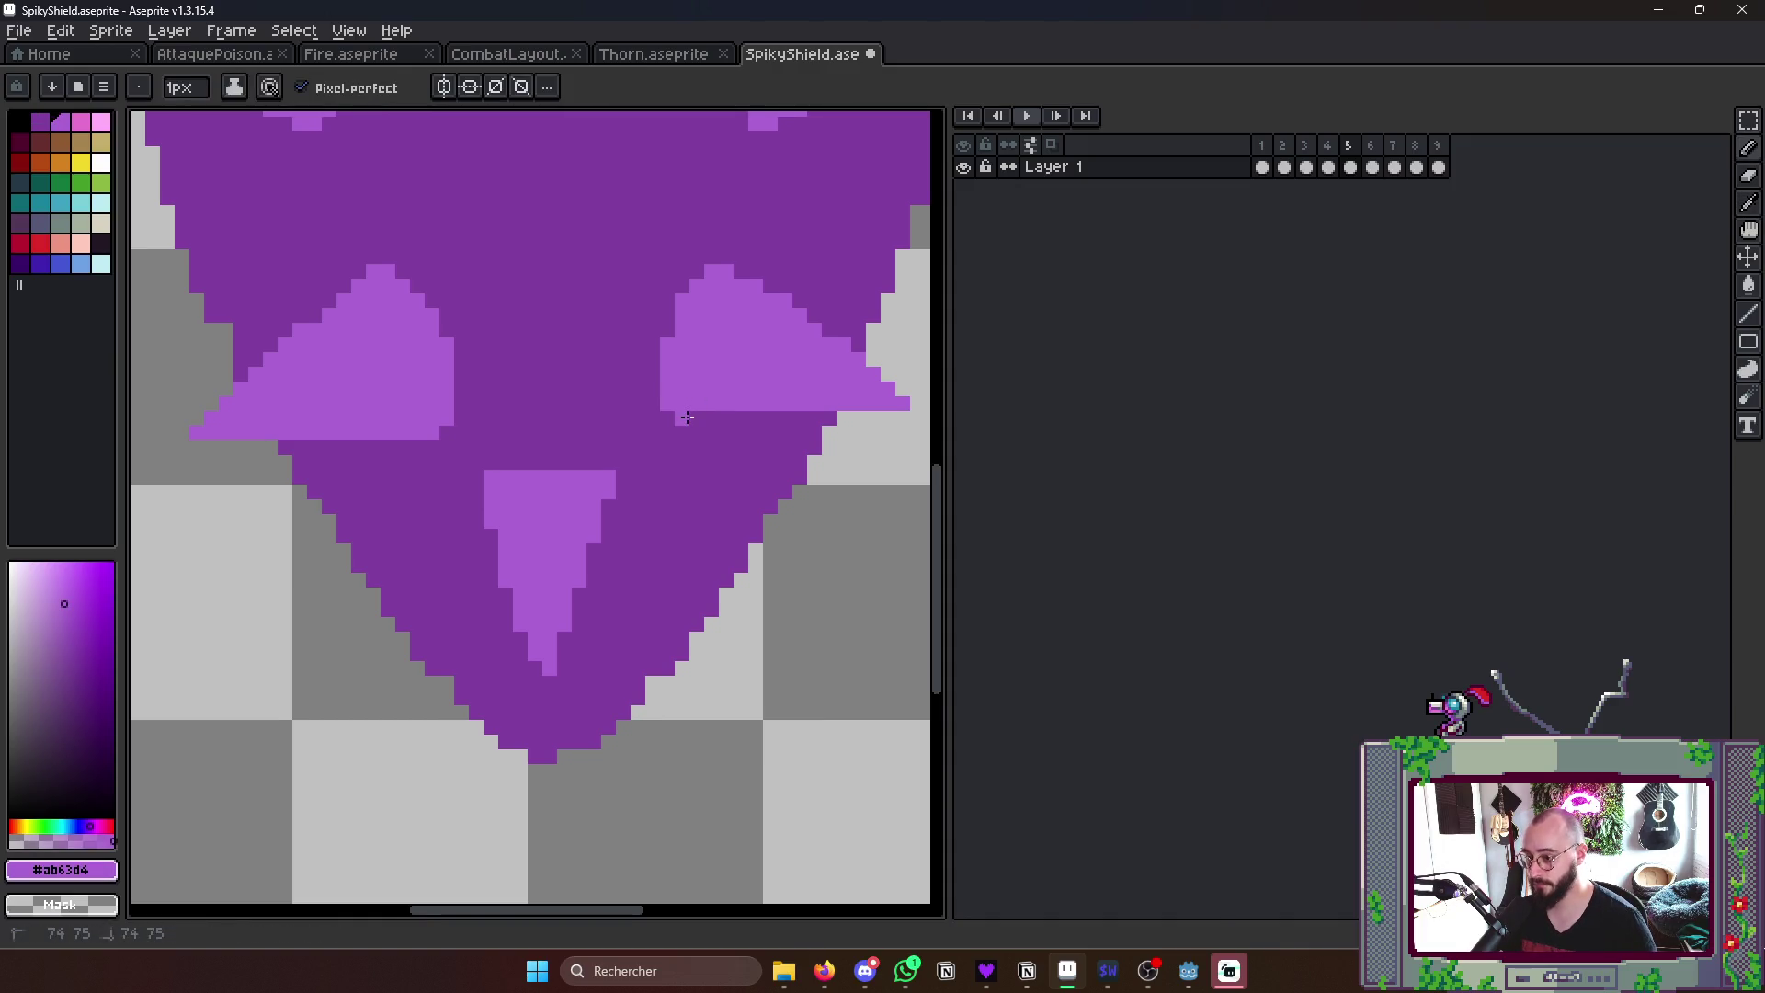
pyautogui.moveTo(686, 417); pyautogui.dragTo(925, 416)
pyautogui.scroll(-3, 917, 418)
pyautogui.scroll(-3, 938, 421)
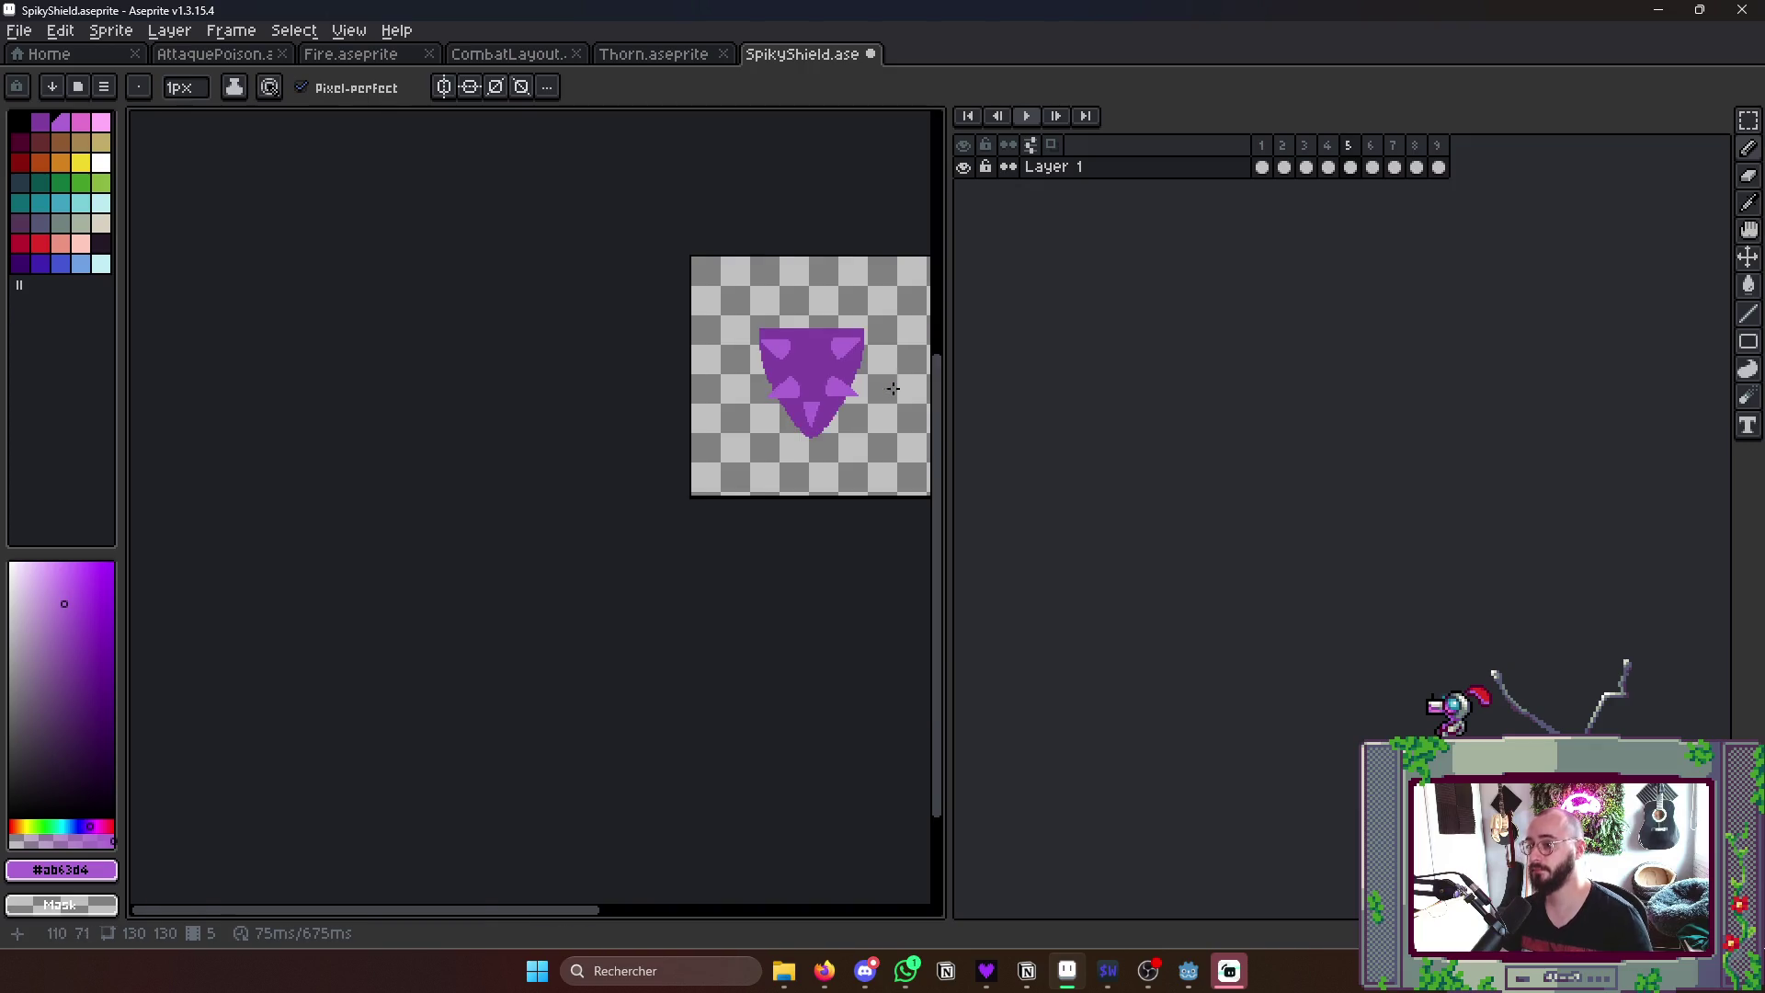
pyautogui.scroll(-1, 965, 422)
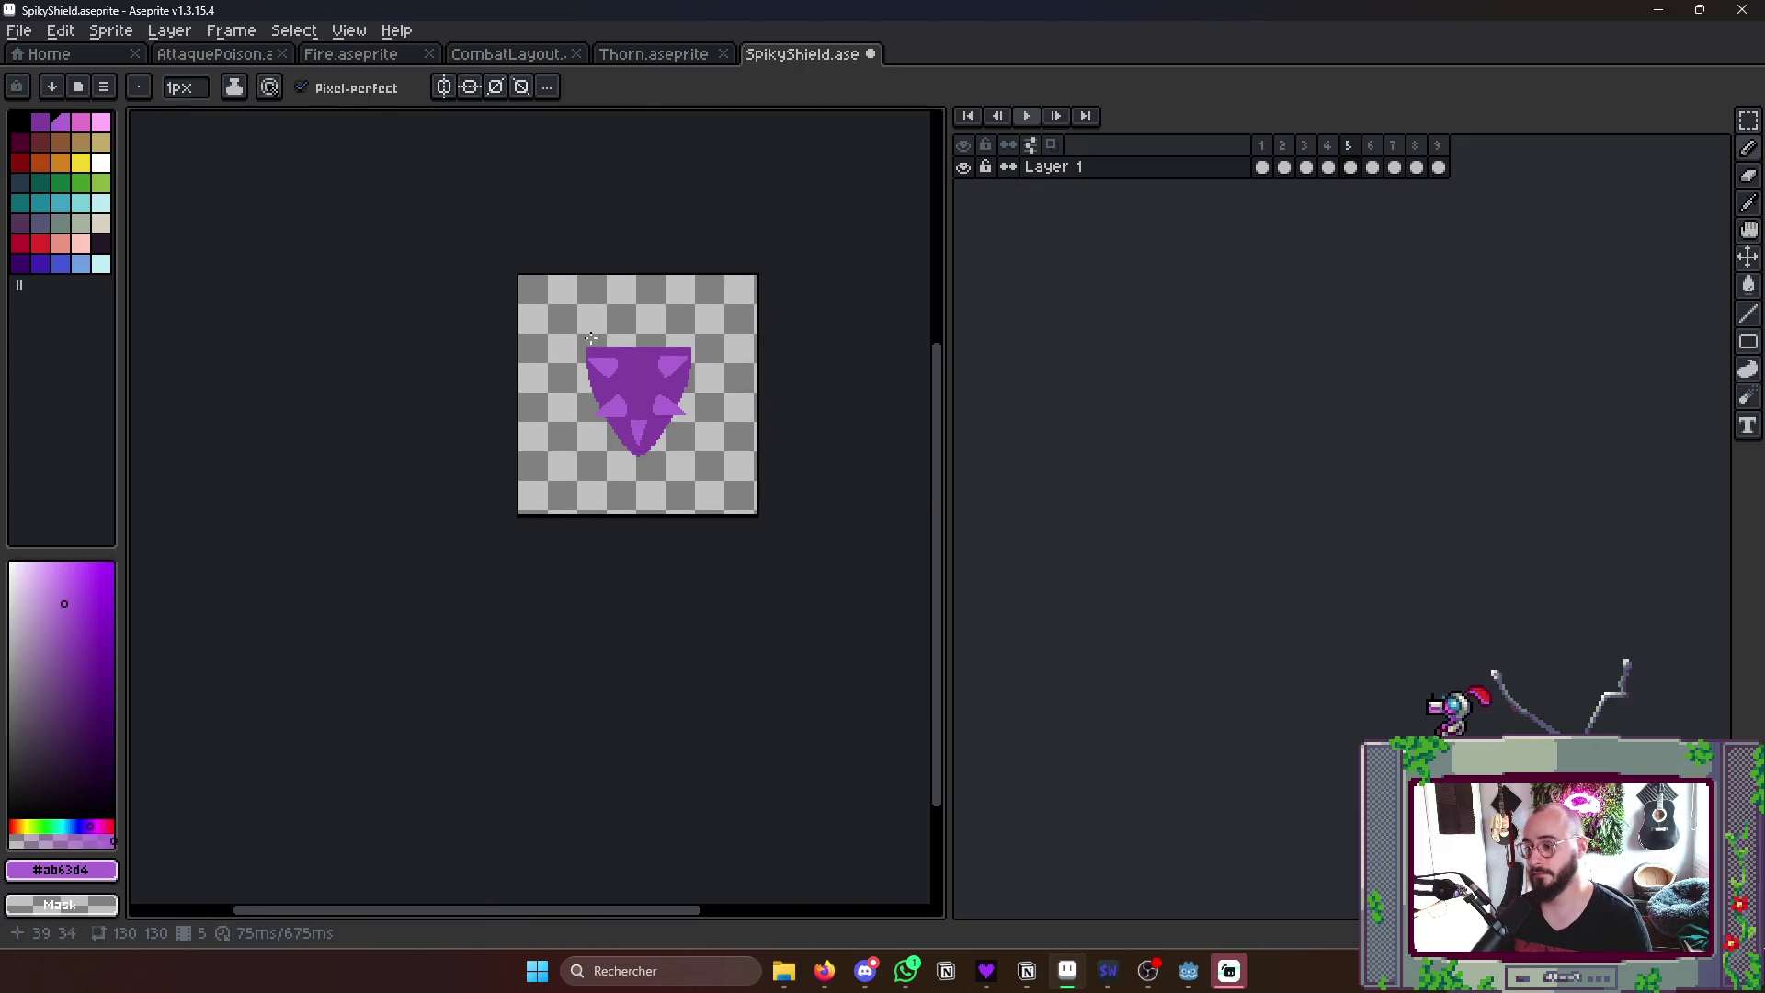
pyautogui.scroll(3, 691, 387)
pyautogui.scroll(2, 731, 394)
pyautogui.scroll(2, 745, 400)
pyautogui.press('alt')
pyautogui.click(701, 368)
pyautogui.moveTo(700, 367); pyautogui.dragTo(723, 367)
pyautogui.scroll(-5, 750, 400)
pyautogui.scroll(1, 782, 360)
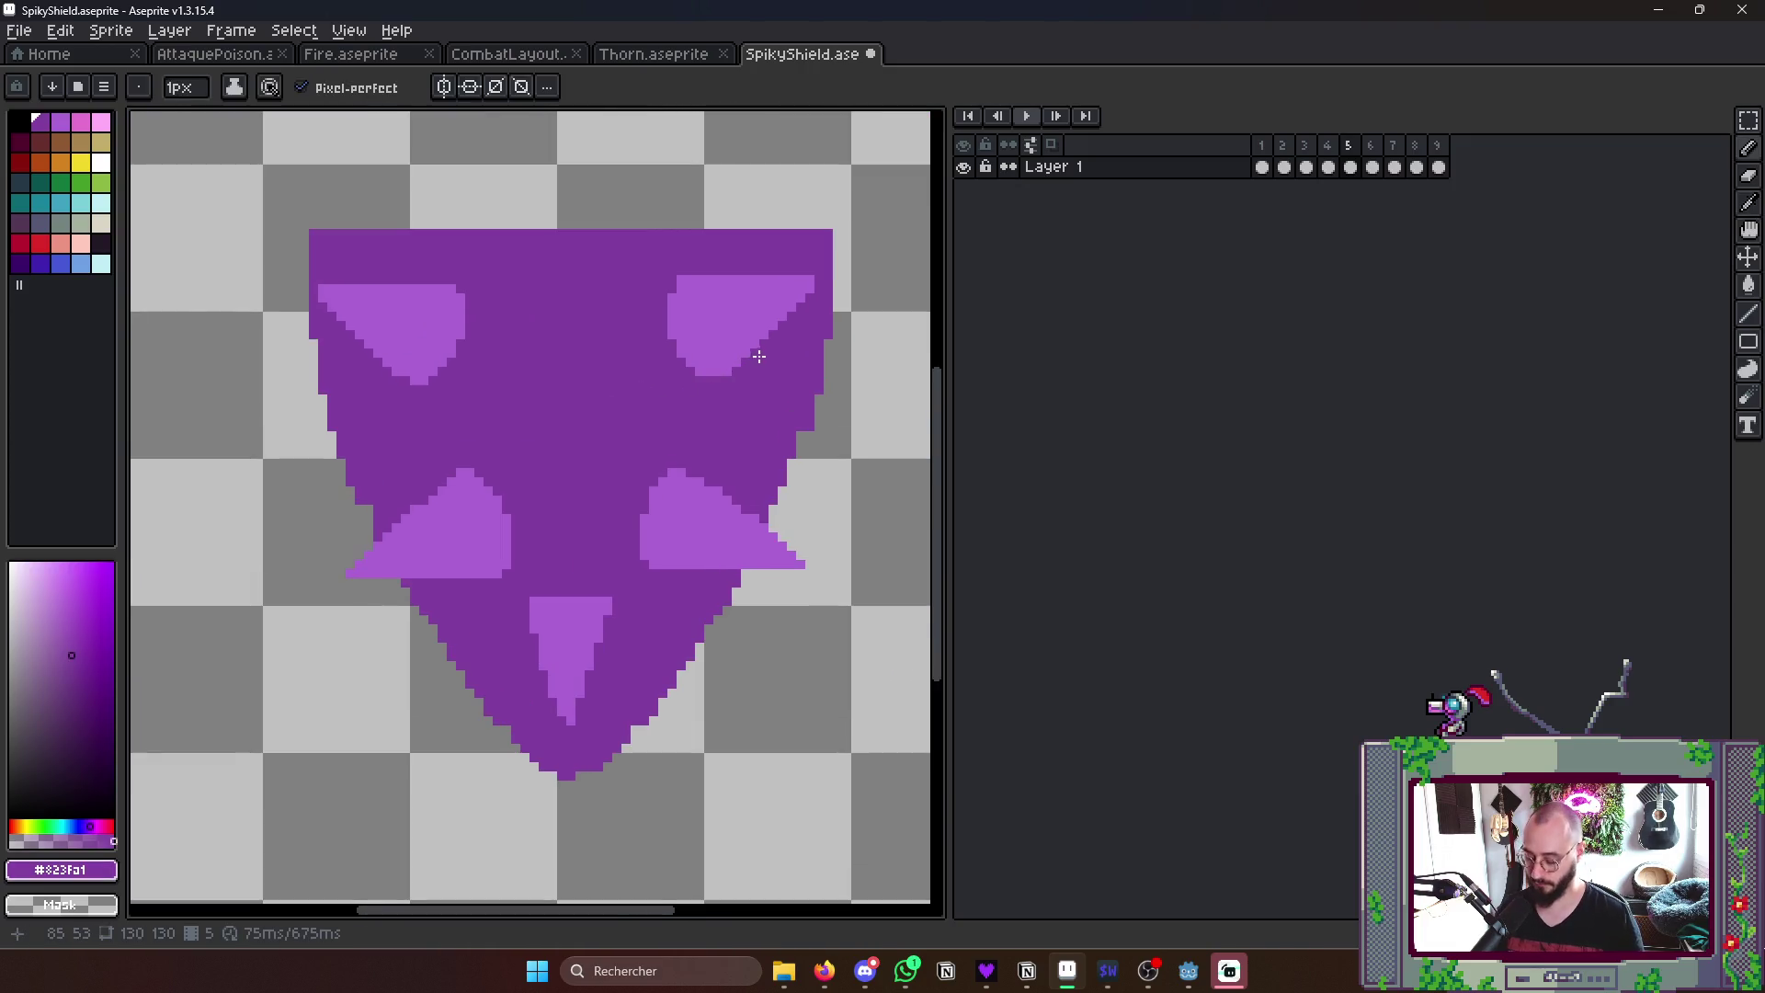
pyautogui.scroll(-6, 752, 348)
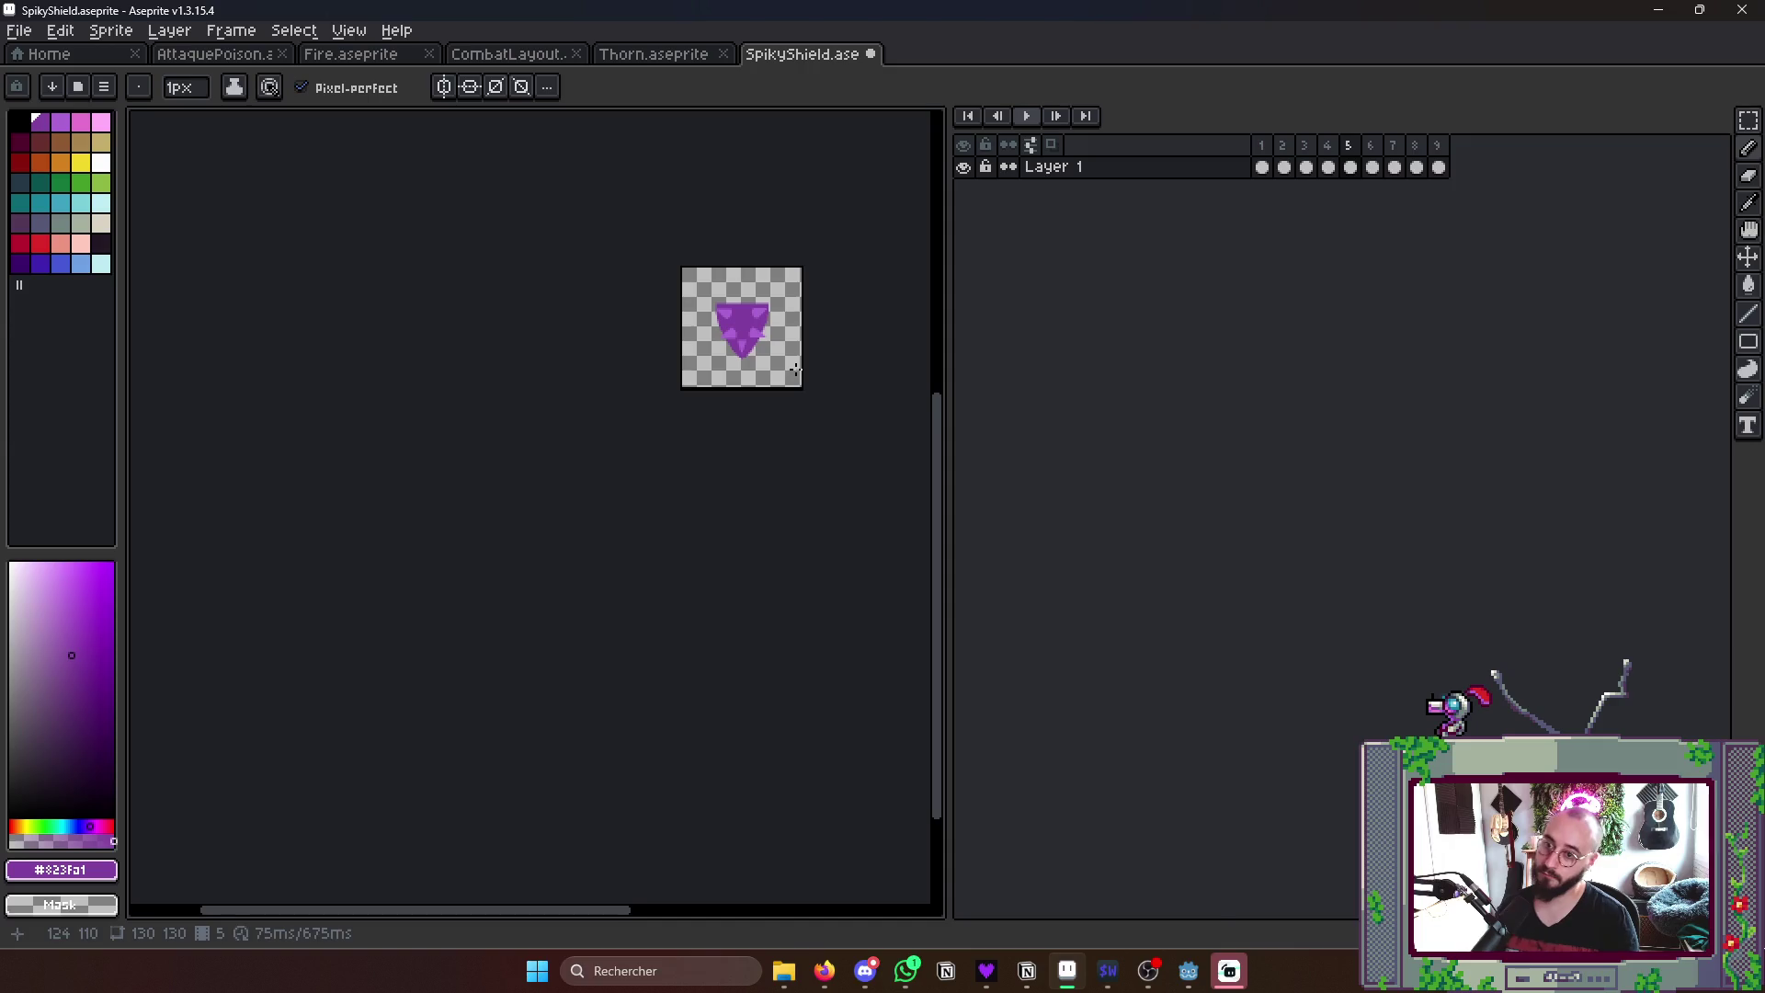
# - Check frame 5 against the plain shield on frame 6, then marquee-select the spiky shield
pyautogui.press('Left')
pyautogui.press('Left')
pyautogui.press('Left')
pyautogui.press('Right')
pyautogui.press('Right')
pyautogui.press('Right')
pyautogui.press('Left')
pyautogui.press('Left')
pyautogui.press('Right')
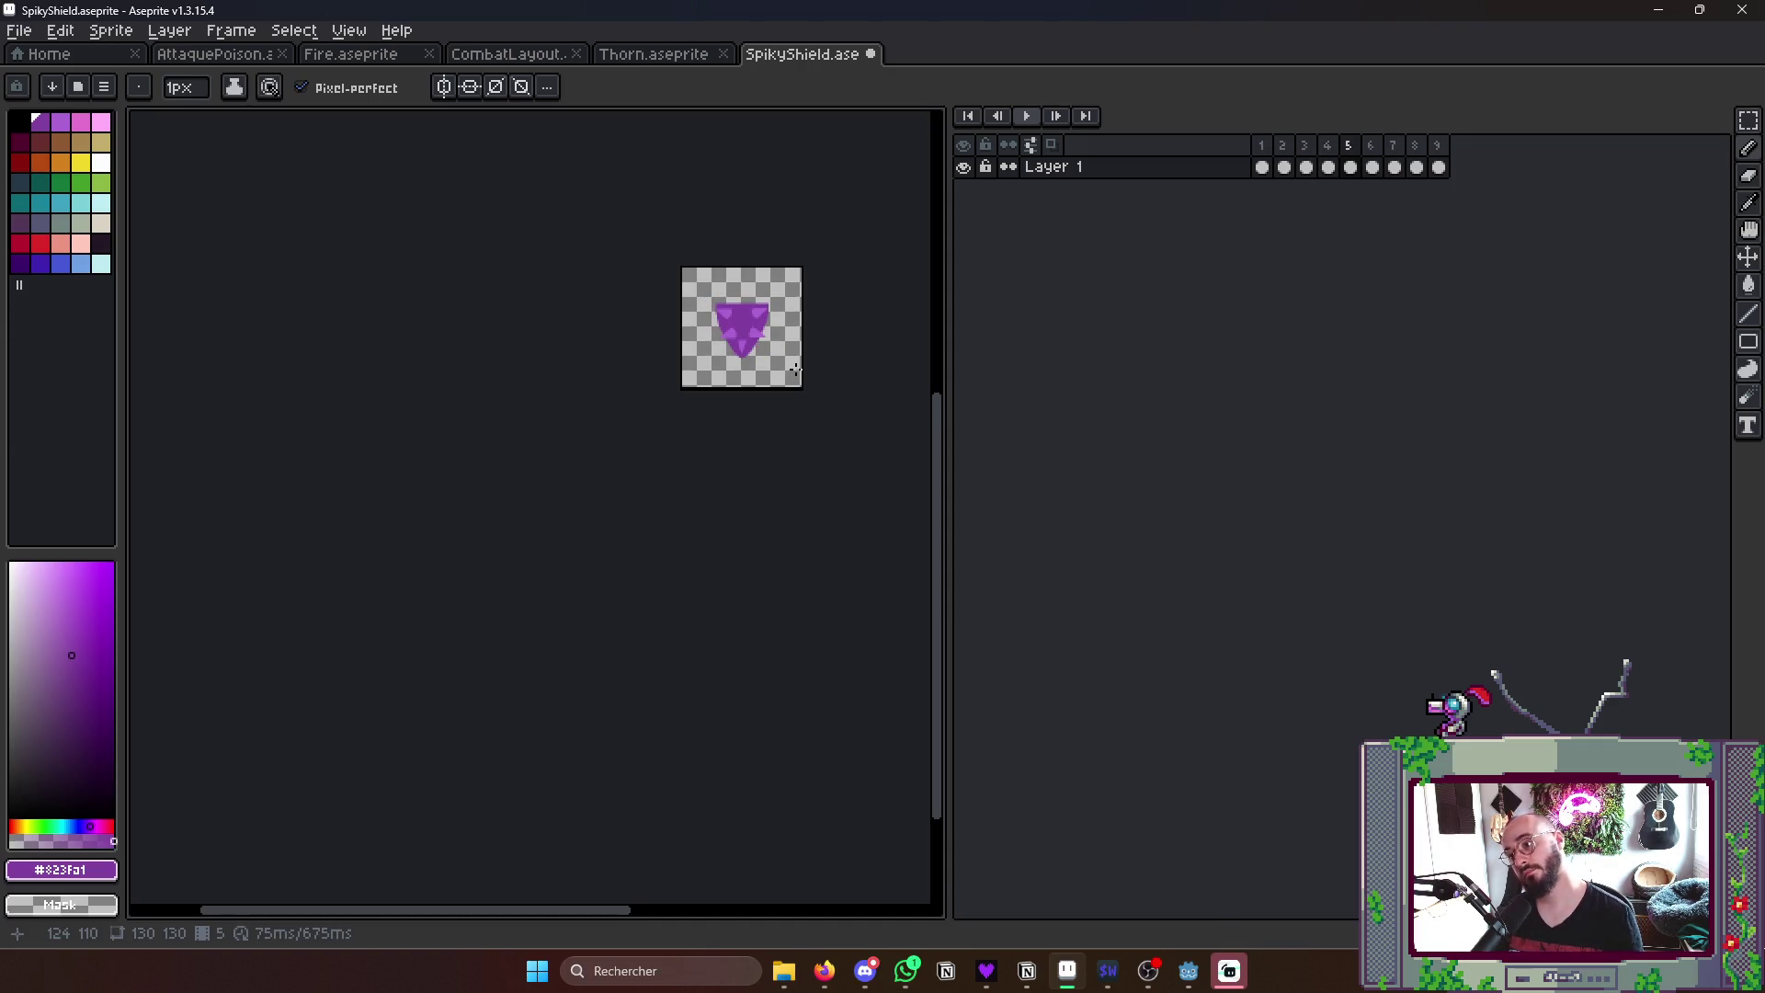
pyautogui.scroll(4, 793, 252)
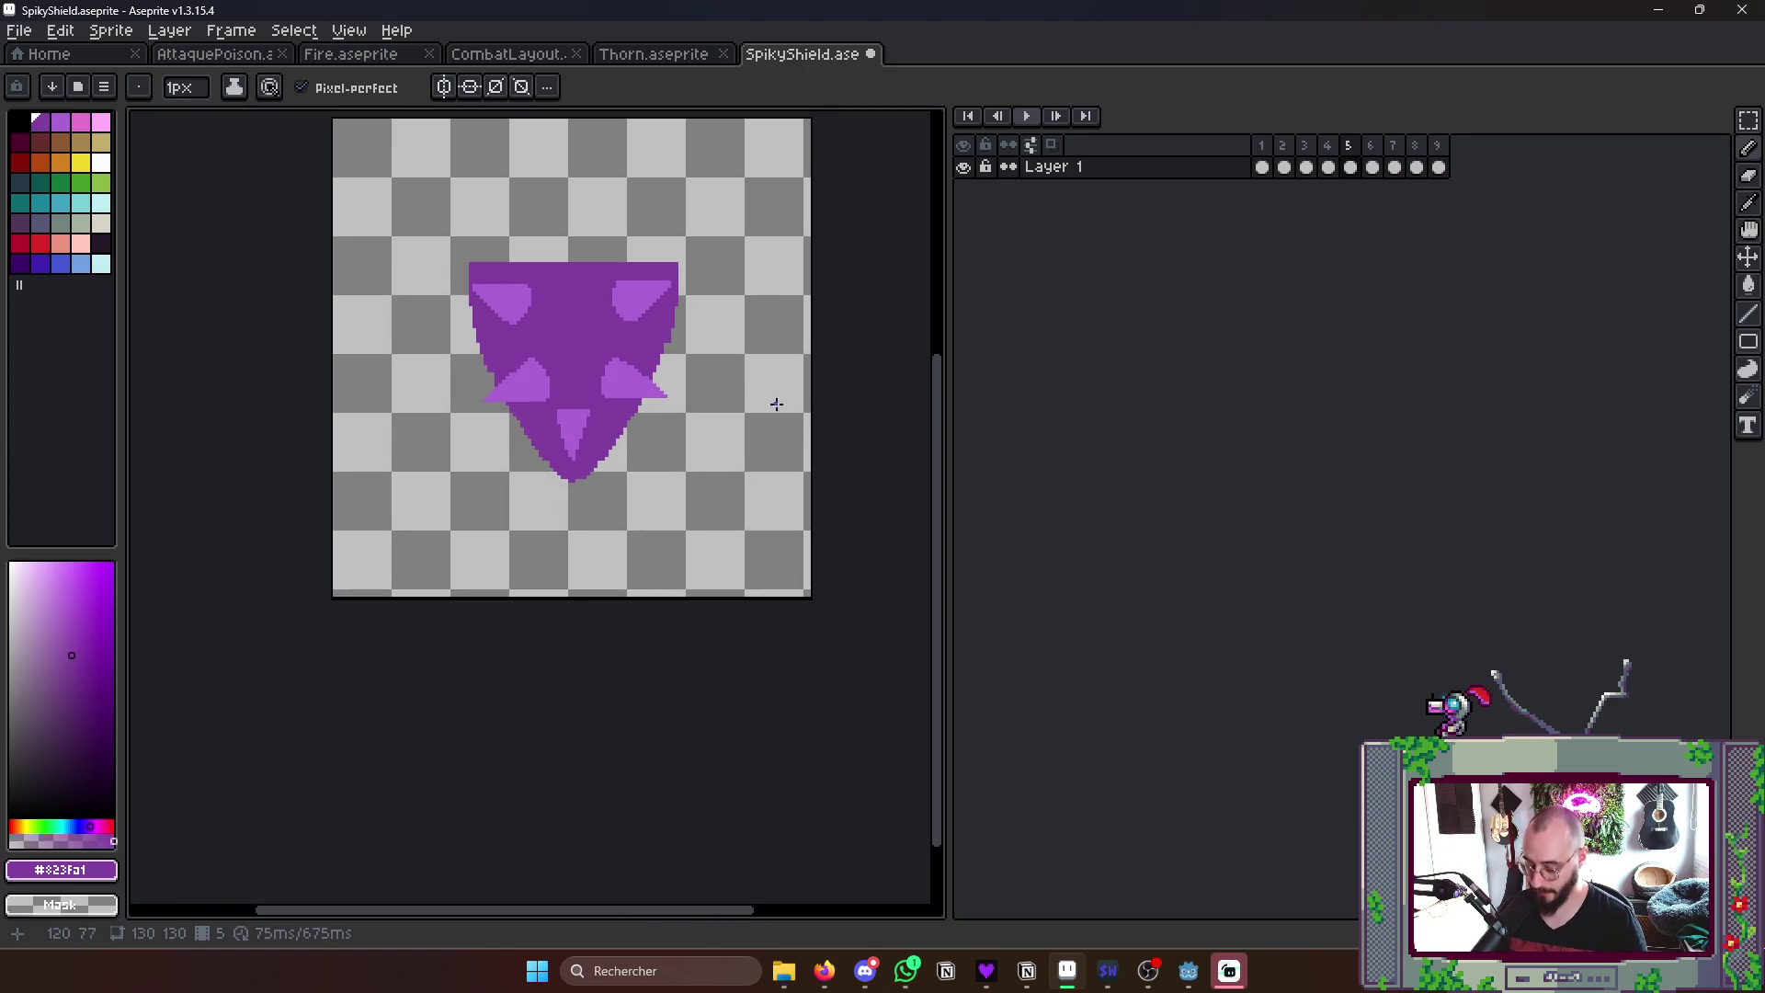
pyautogui.press('m')
pyautogui.moveTo(437, 224); pyautogui.dragTo(731, 493)
# - Paste the spiky shield into frame 6, shrunk to about 60x55 and re-centred
pyautogui.hotkey('ctrl', 'd')
pyautogui.press('Right')
pyautogui.hotkey('ctrl', 'v')
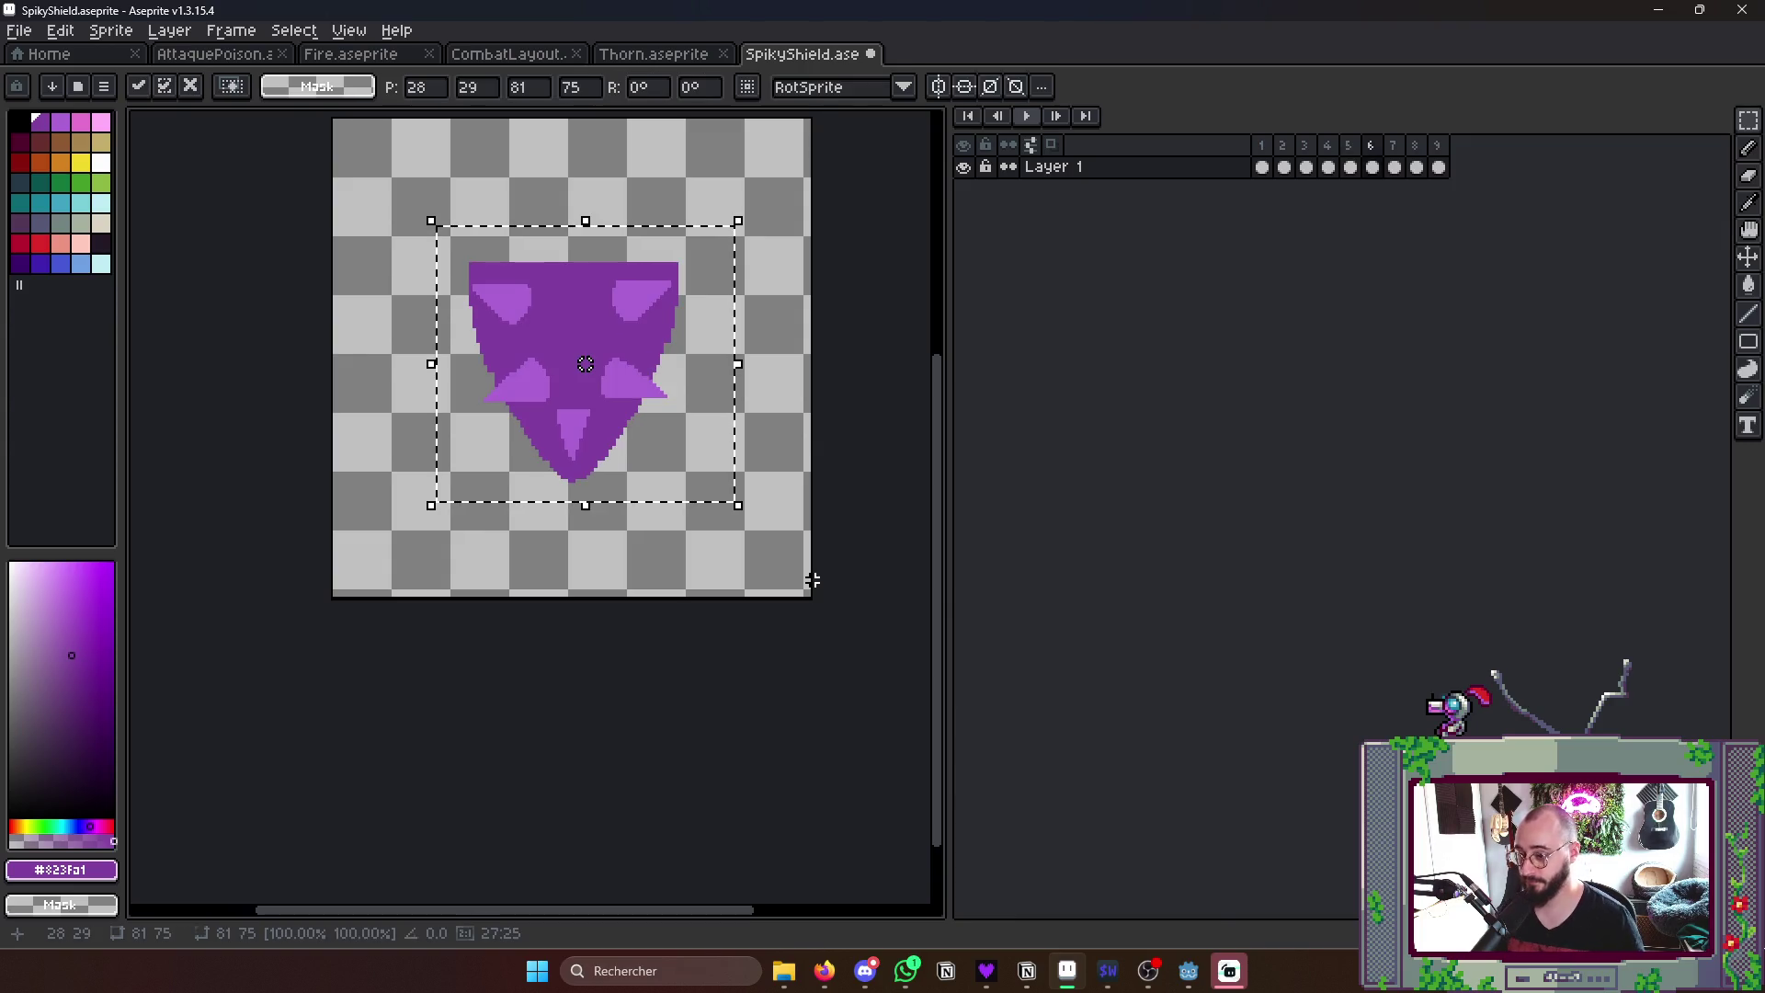
pyautogui.moveTo(739, 508); pyautogui.dragTo(660, 432)
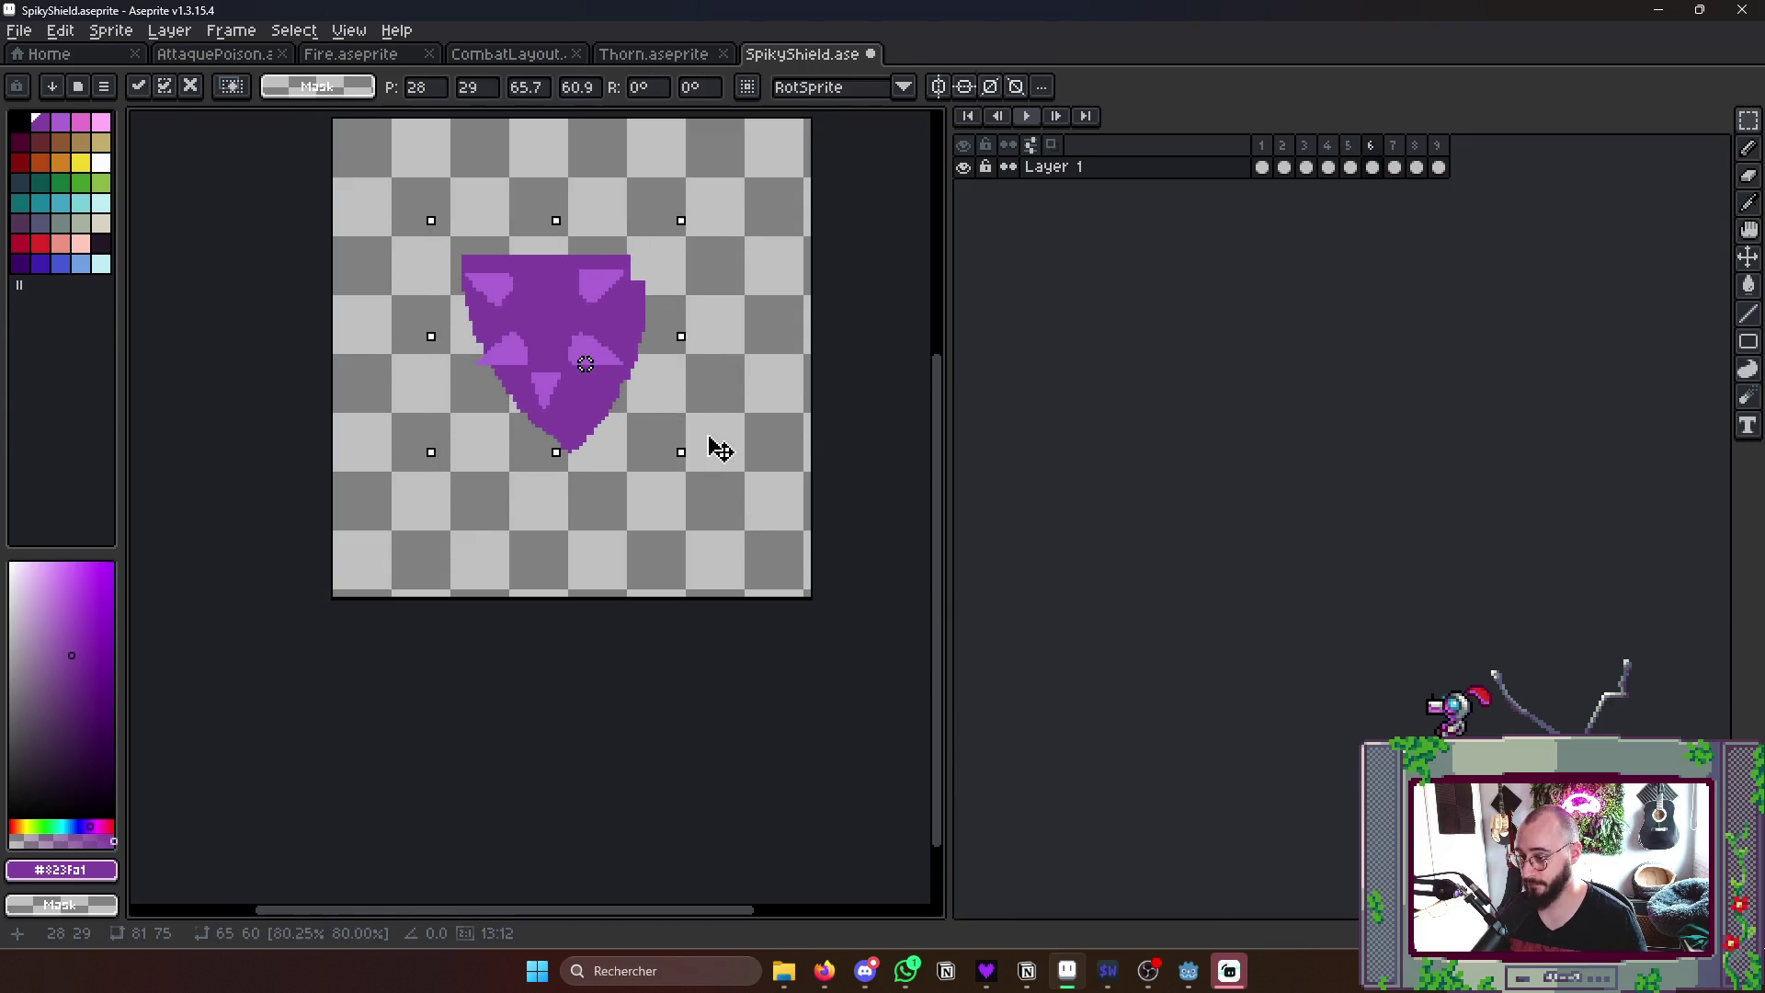
pyautogui.moveTo(537, 341); pyautogui.dragTo(582, 352)
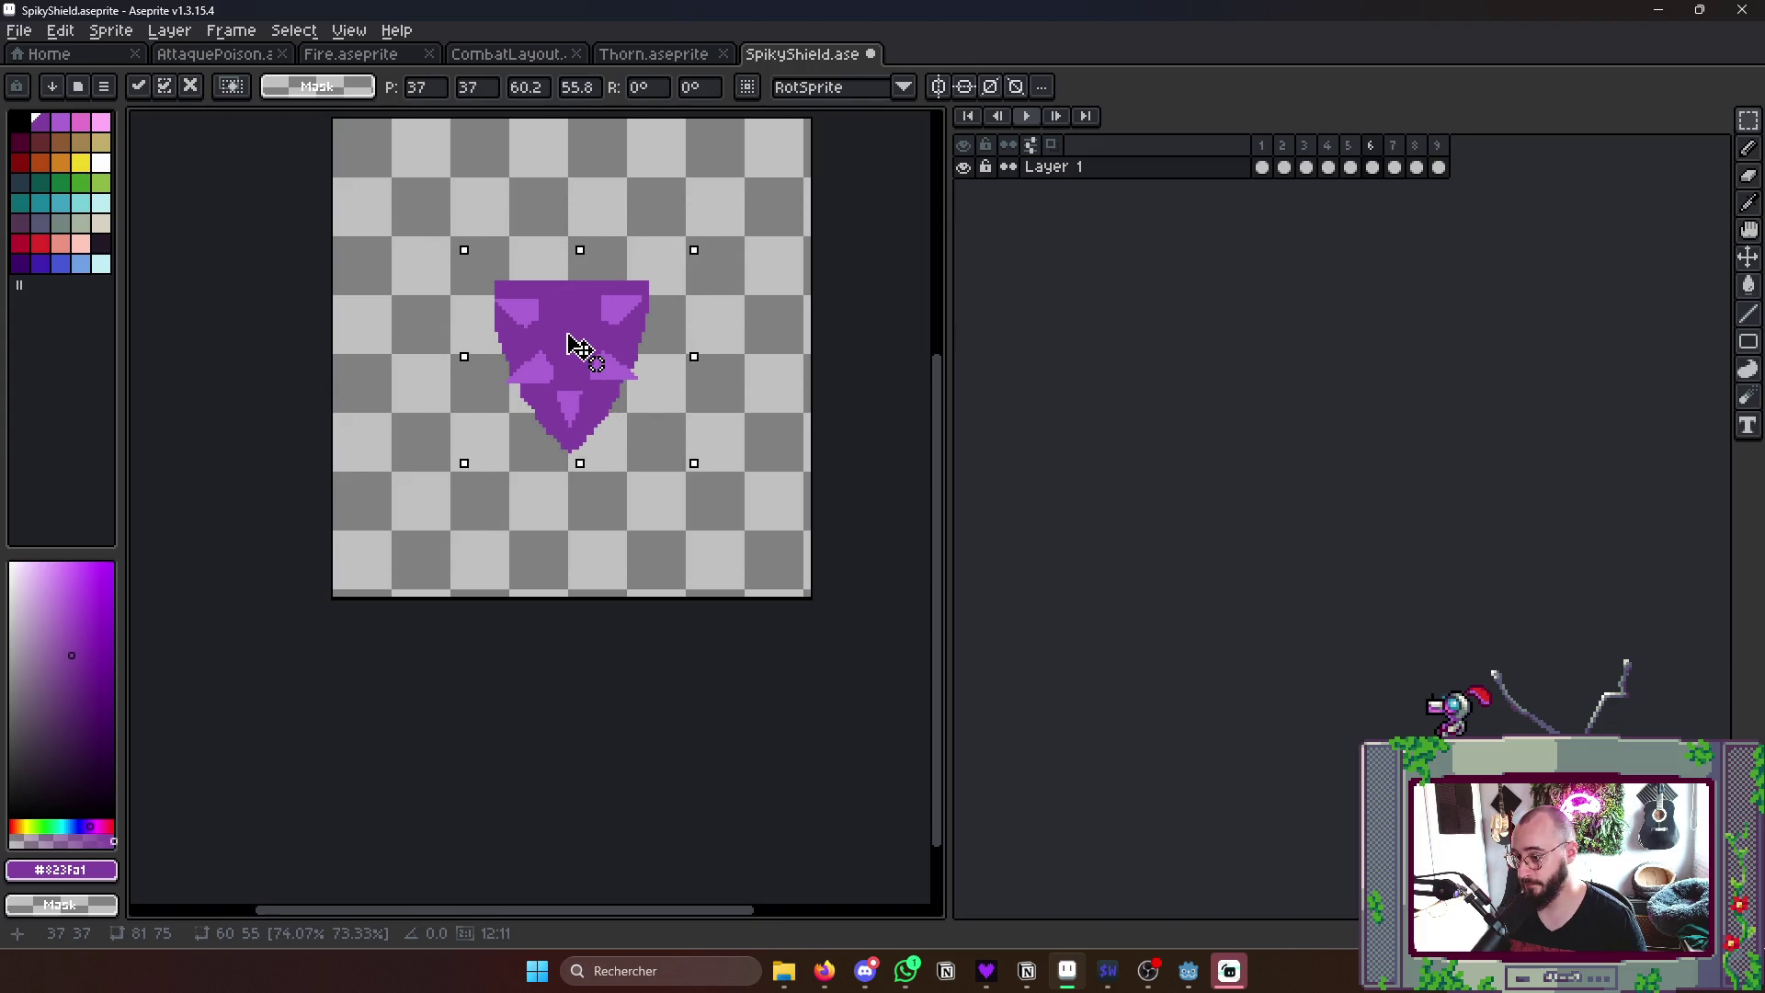
pyautogui.click(789, 435)
# - Copy the frame-5 shield again and paste it into frame 7 slightly enlarged
pyautogui.press('Left')
pyautogui.press('Right')
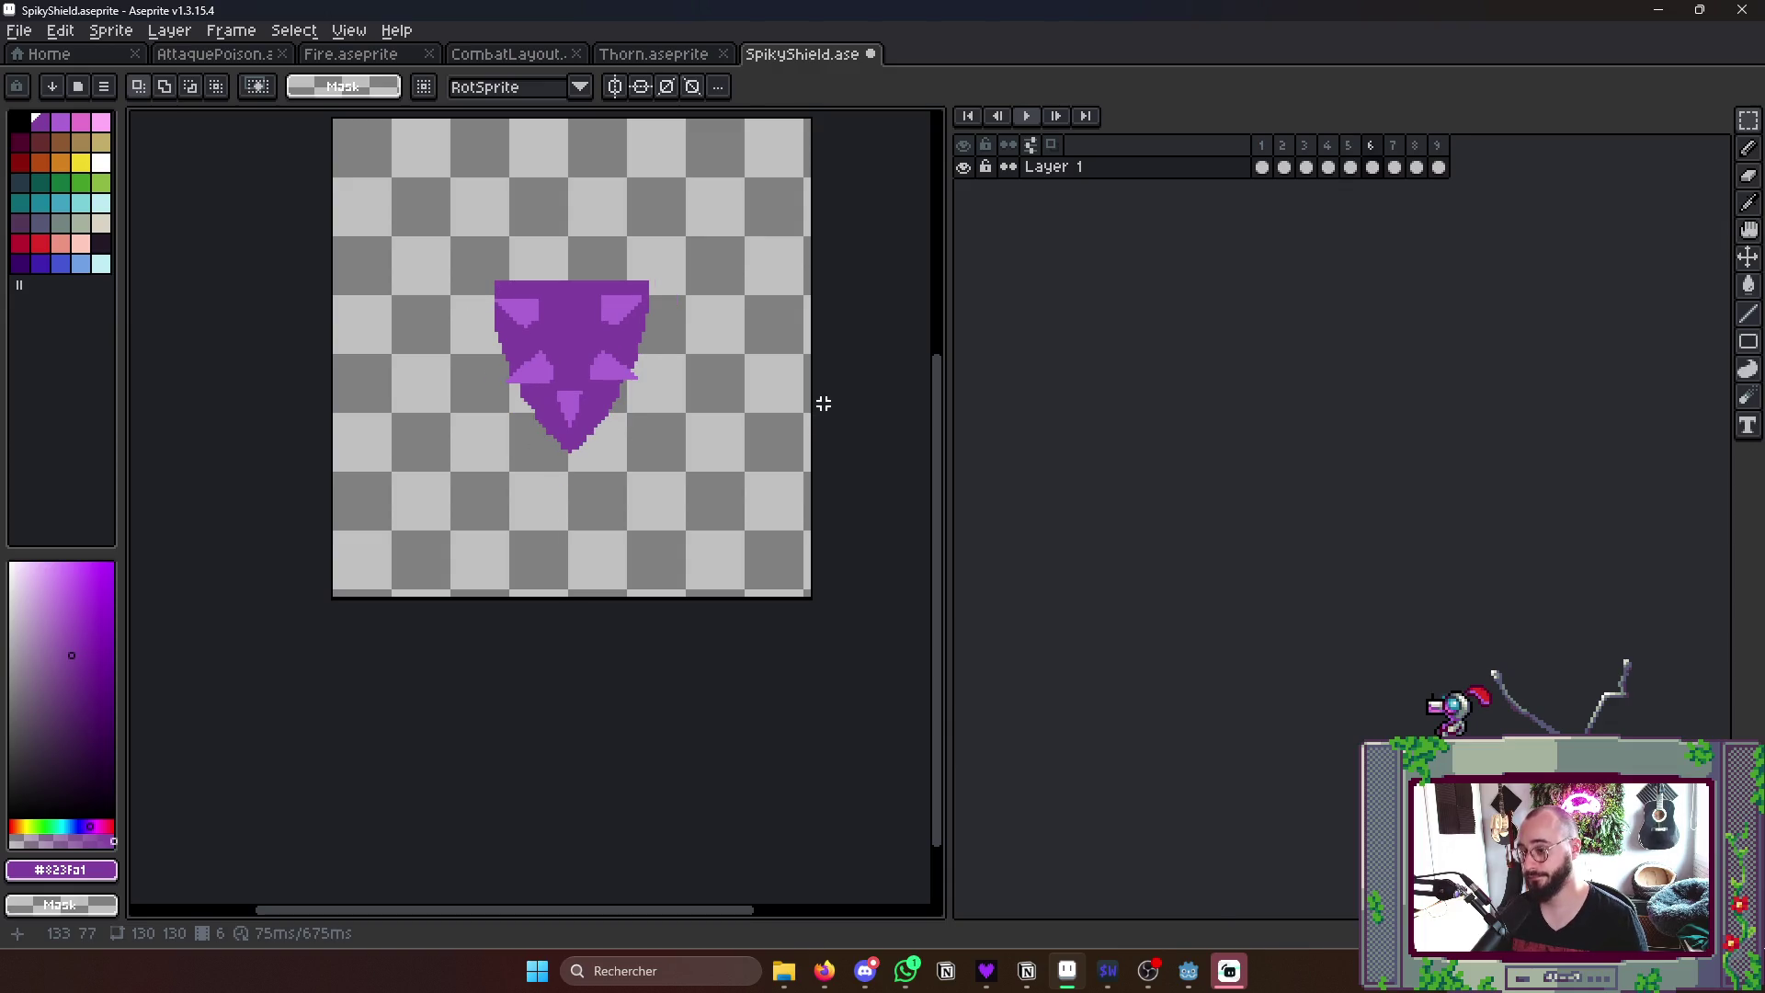
pyautogui.press('Left')
pyautogui.press('Right')
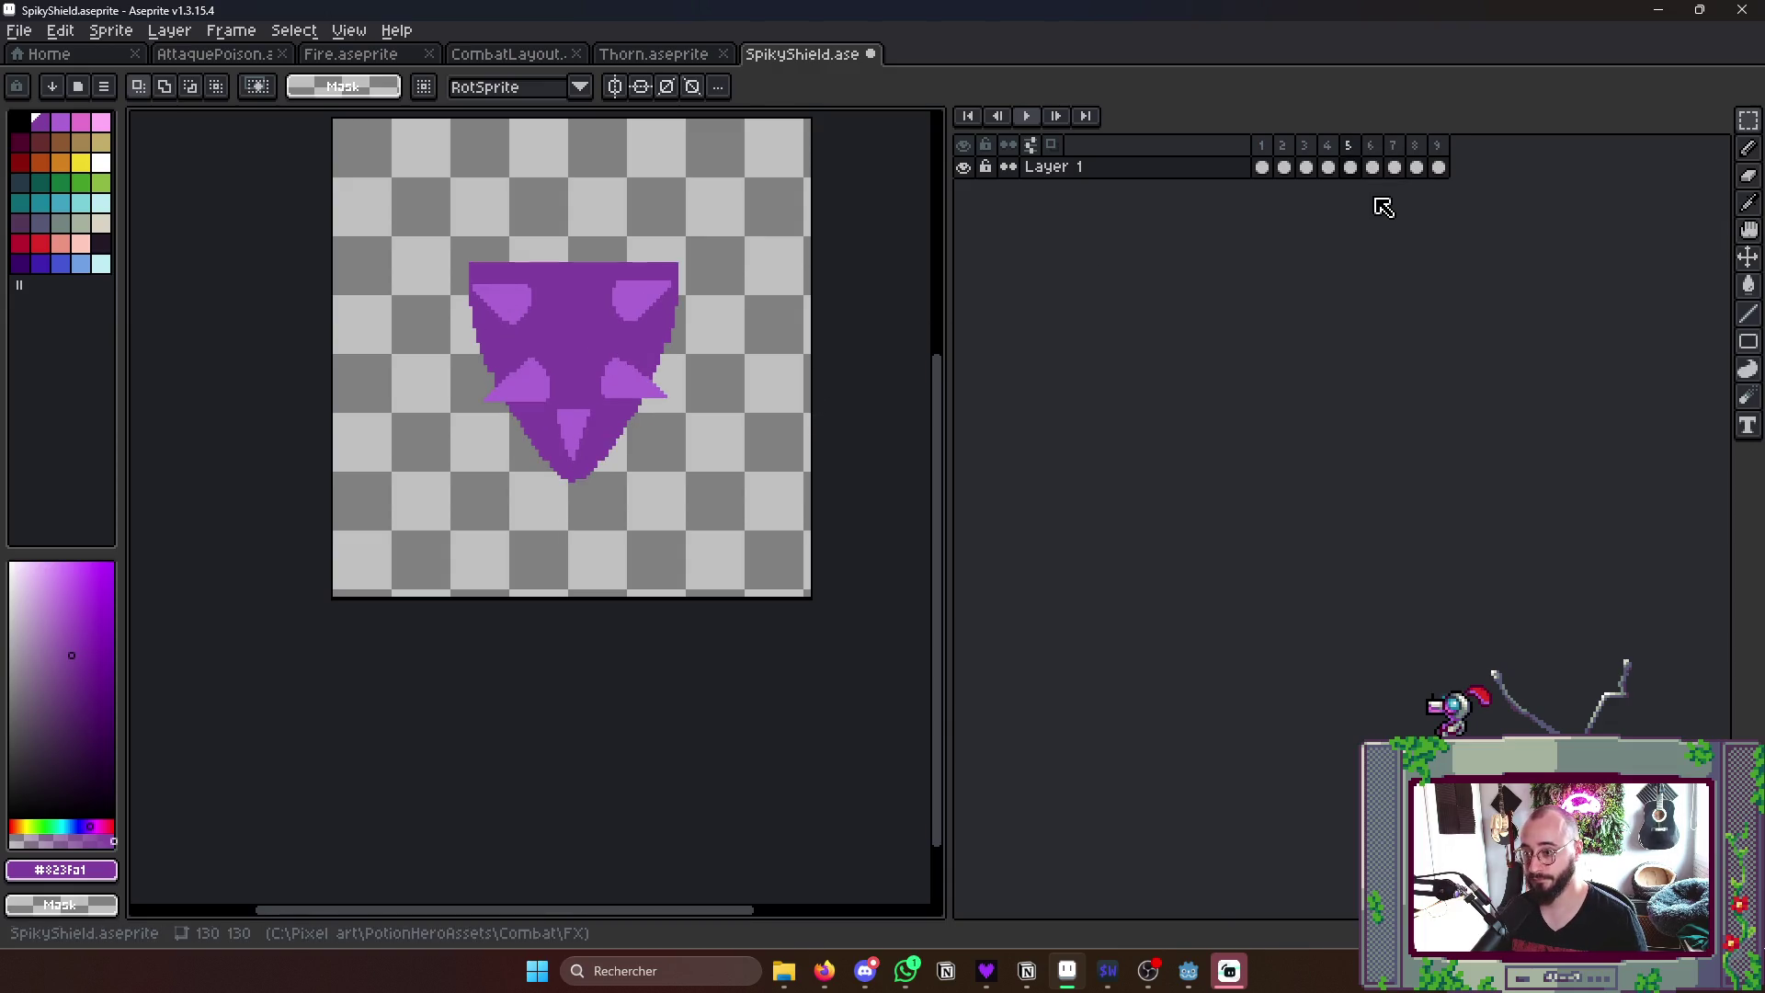
pyautogui.moveTo(440, 223); pyautogui.dragTo(793, 540)
pyautogui.hotkey('ctrl', 'd')
pyautogui.press('Right')
pyautogui.press('Right')
pyautogui.hotkey('ctrl', 'v')
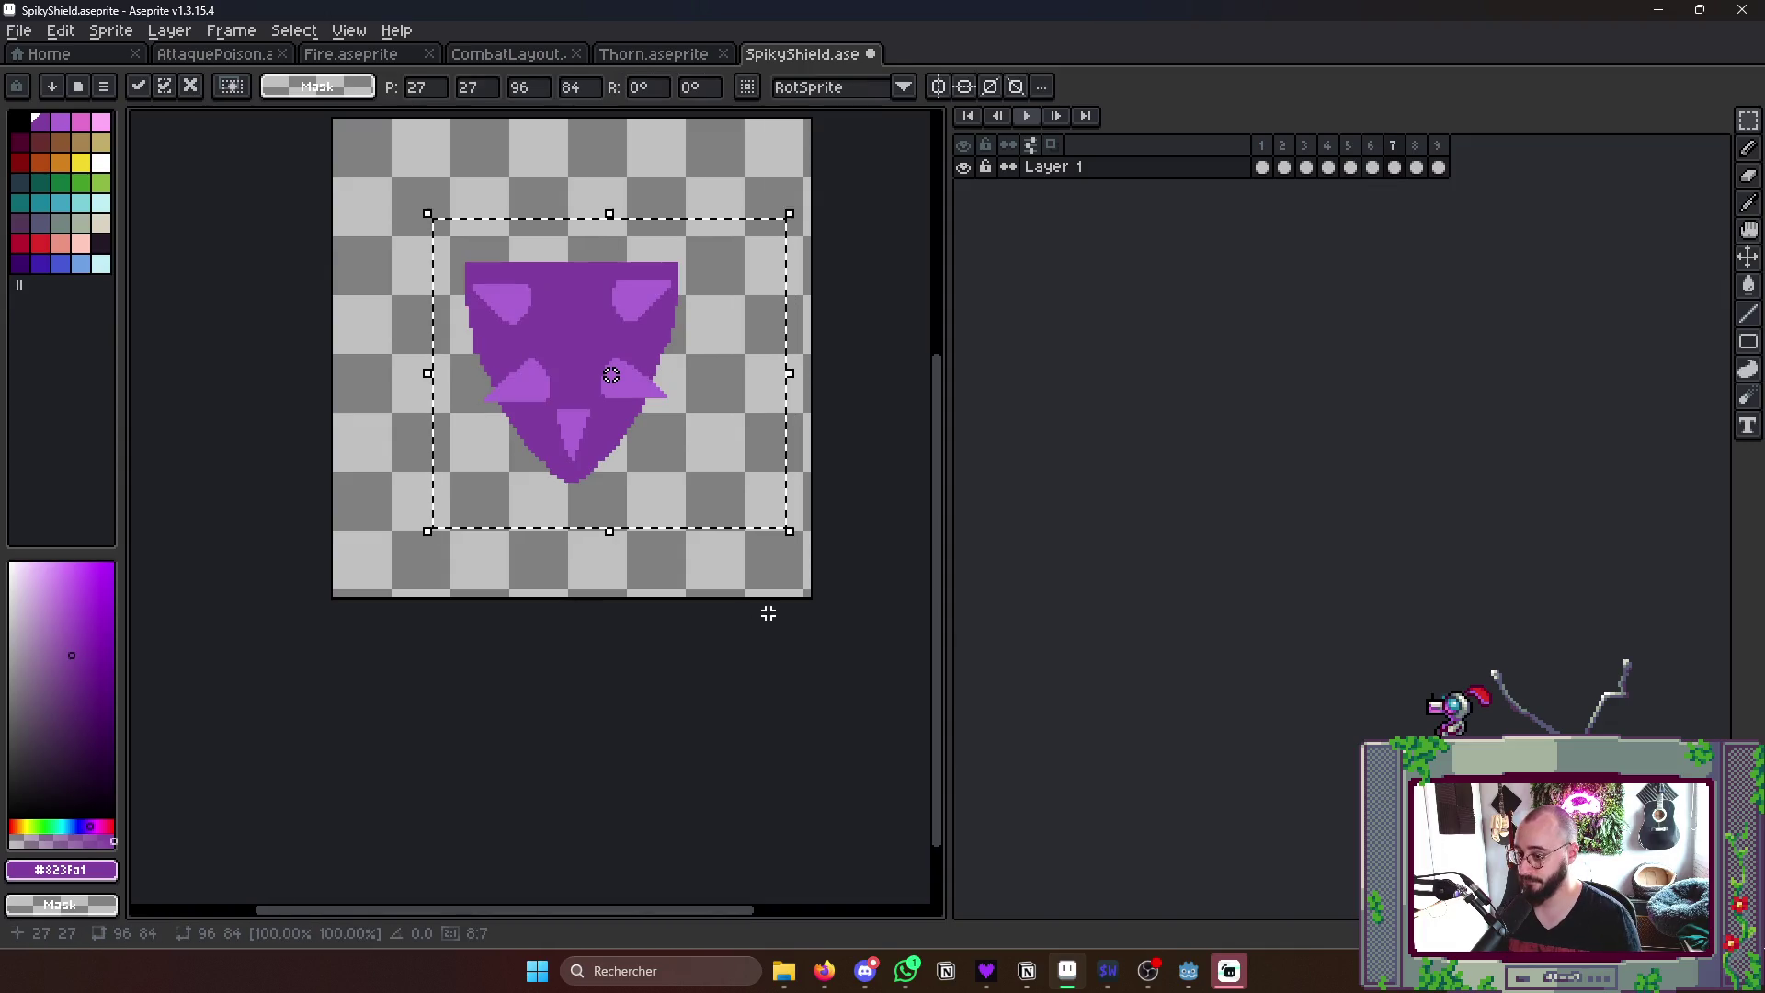
pyautogui.moveTo(789, 529); pyautogui.dragTo(811, 546)
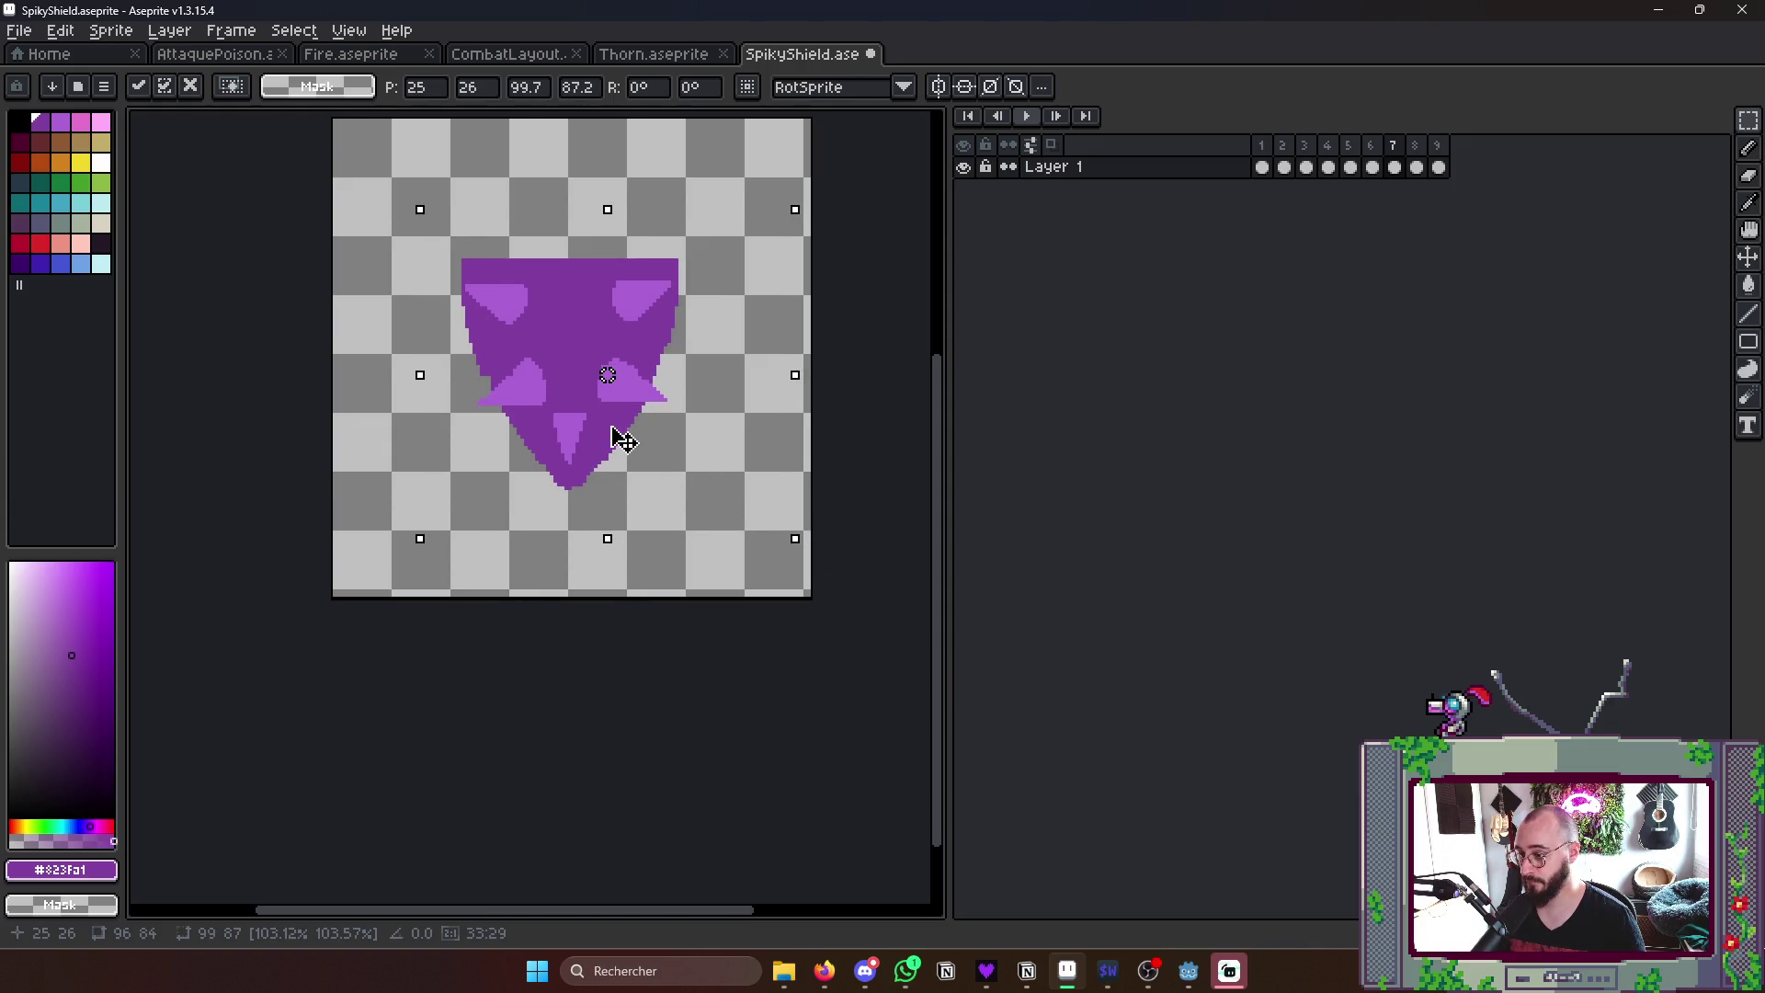
pyautogui.moveTo(796, 541); pyautogui.dragTo(811, 554)
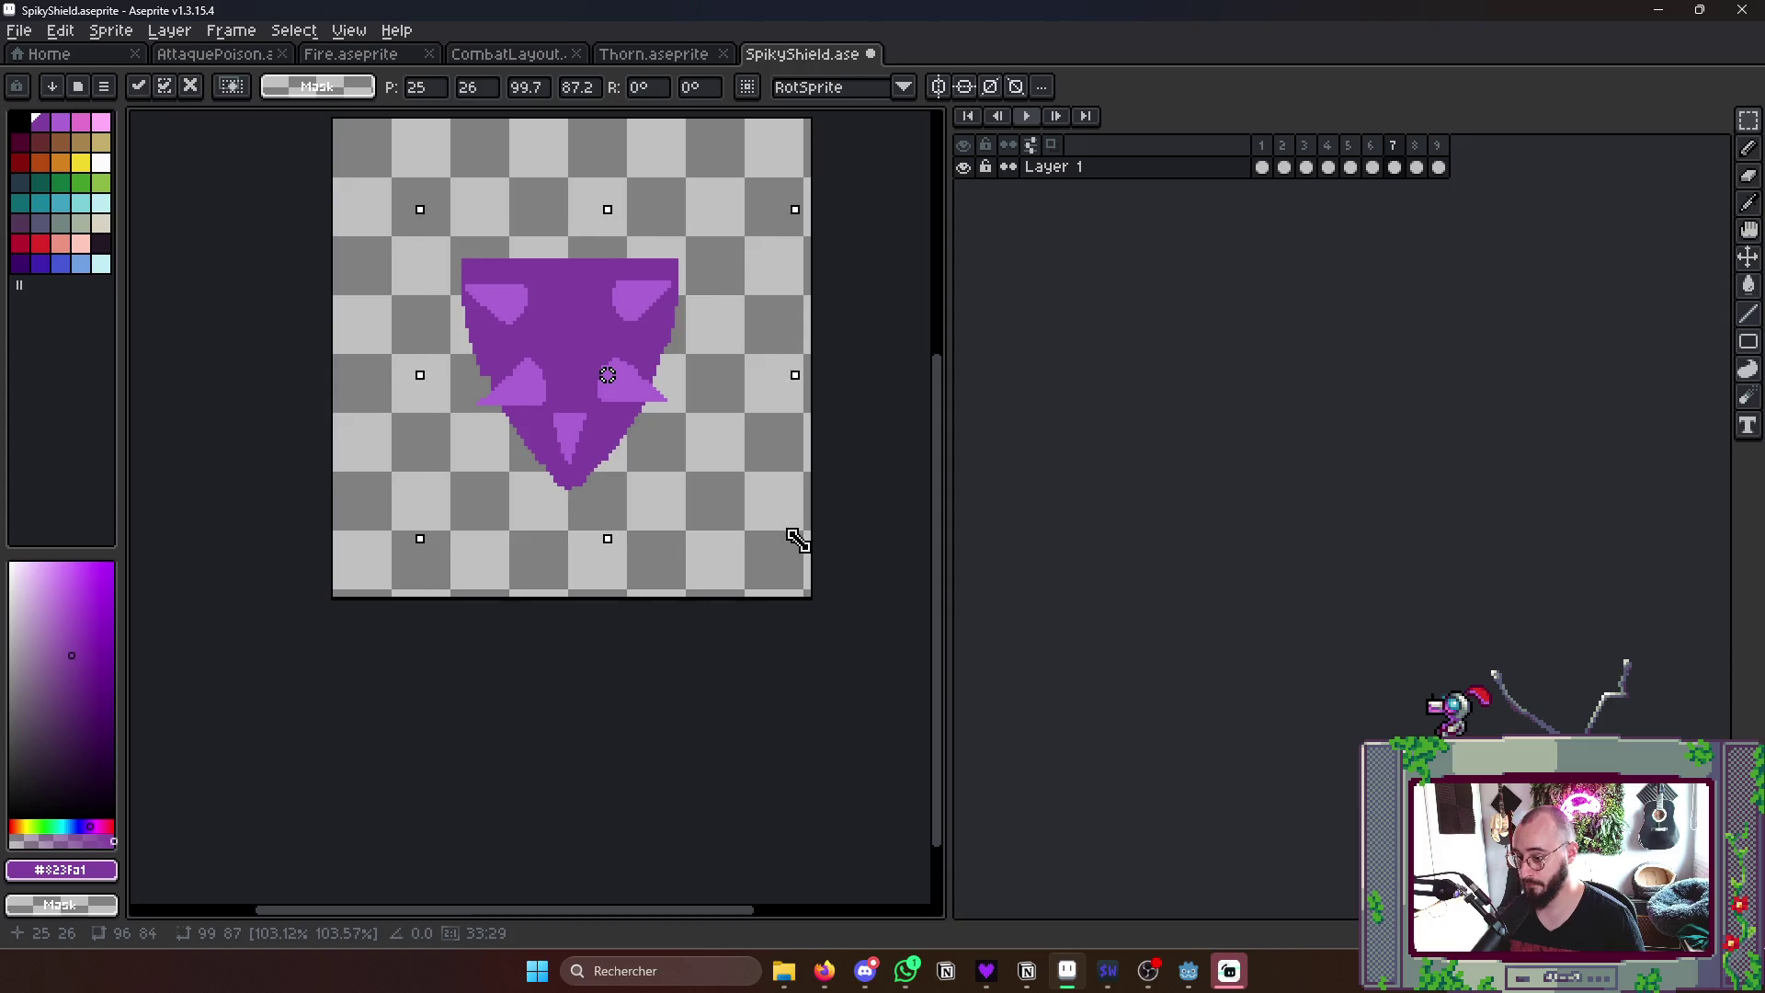
pyautogui.click(883, 662)
# - Select the shield on frame 8 and squeeze it slightly smaller
pyautogui.press('Left')
pyautogui.press('Left')
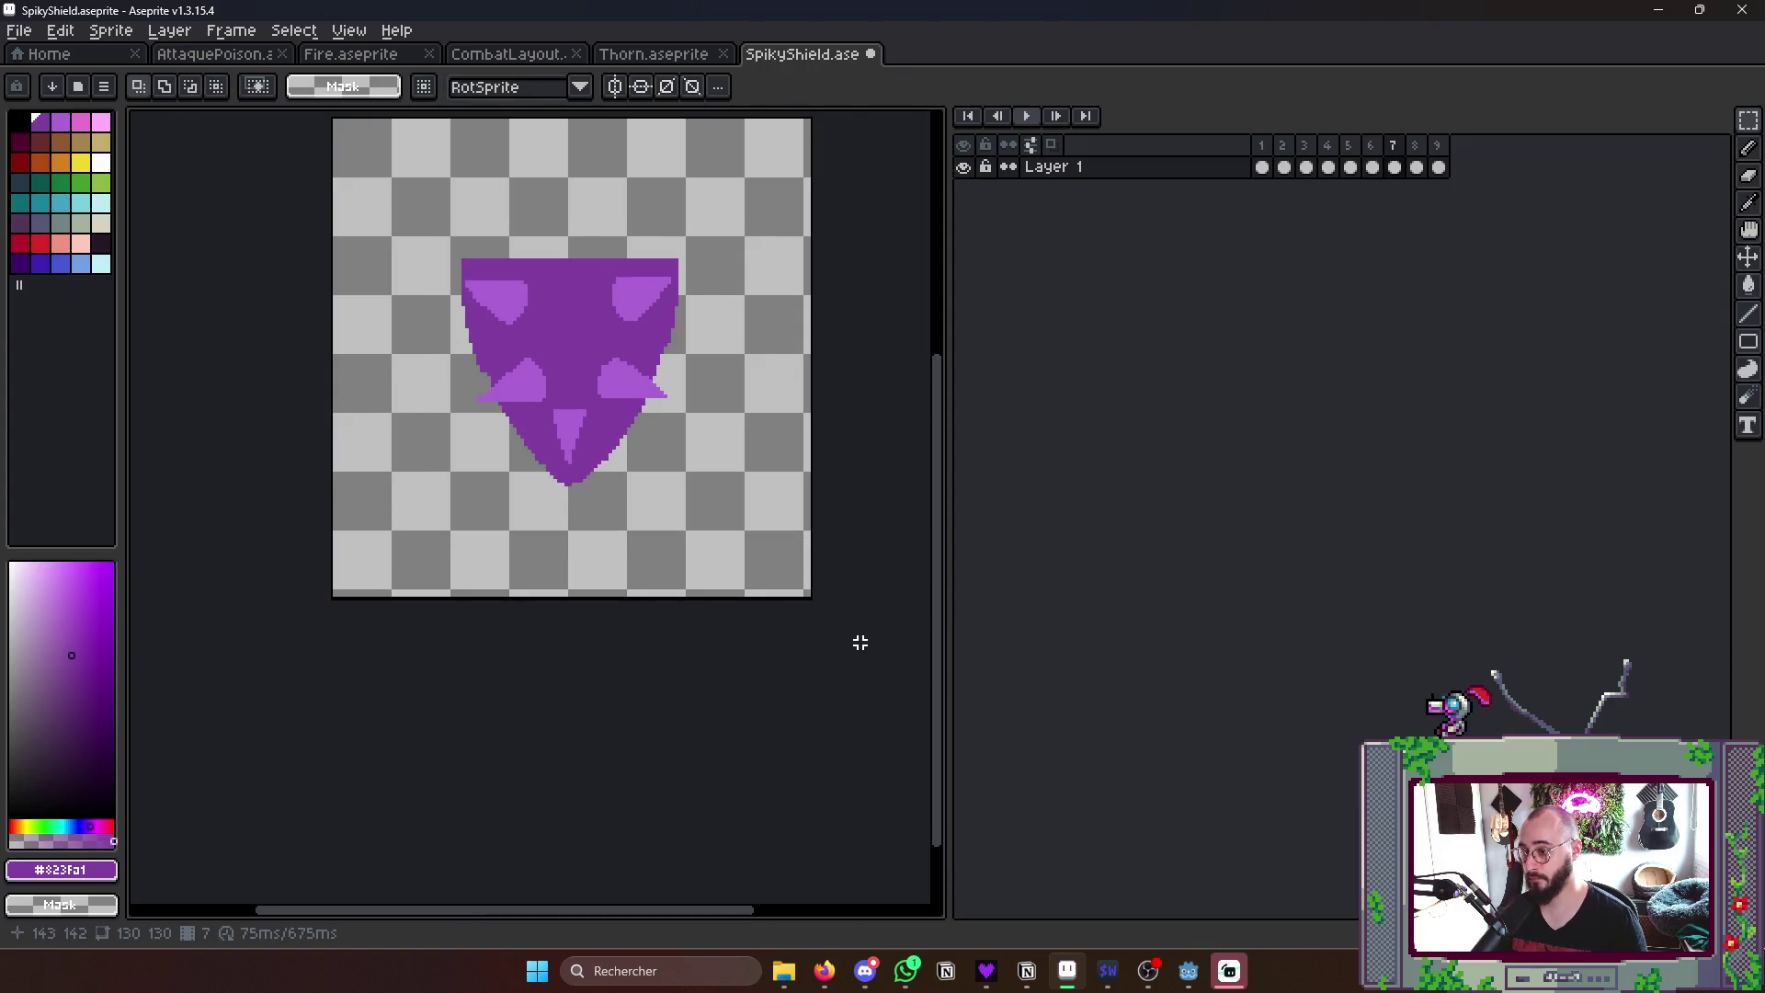
pyautogui.click(1351, 166)
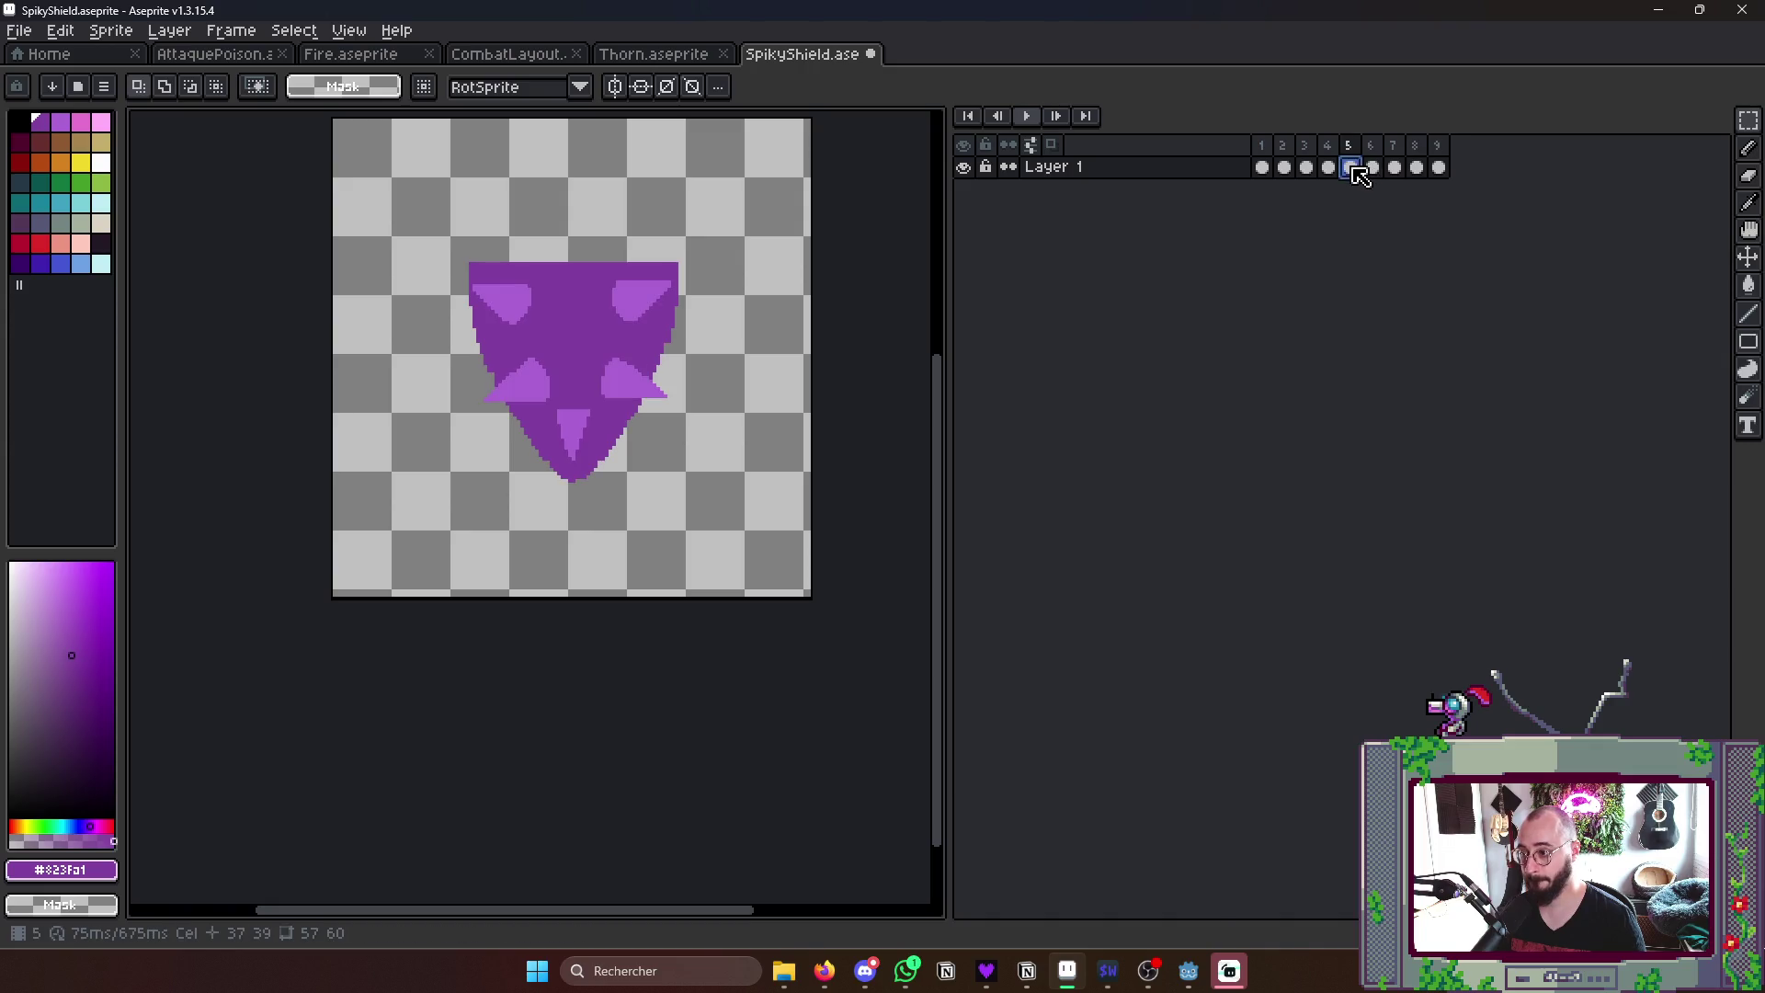
pyautogui.press('Right')
pyautogui.press('Right')
pyautogui.press('Right')
pyautogui.moveTo(420, 189); pyautogui.dragTo(732, 399)
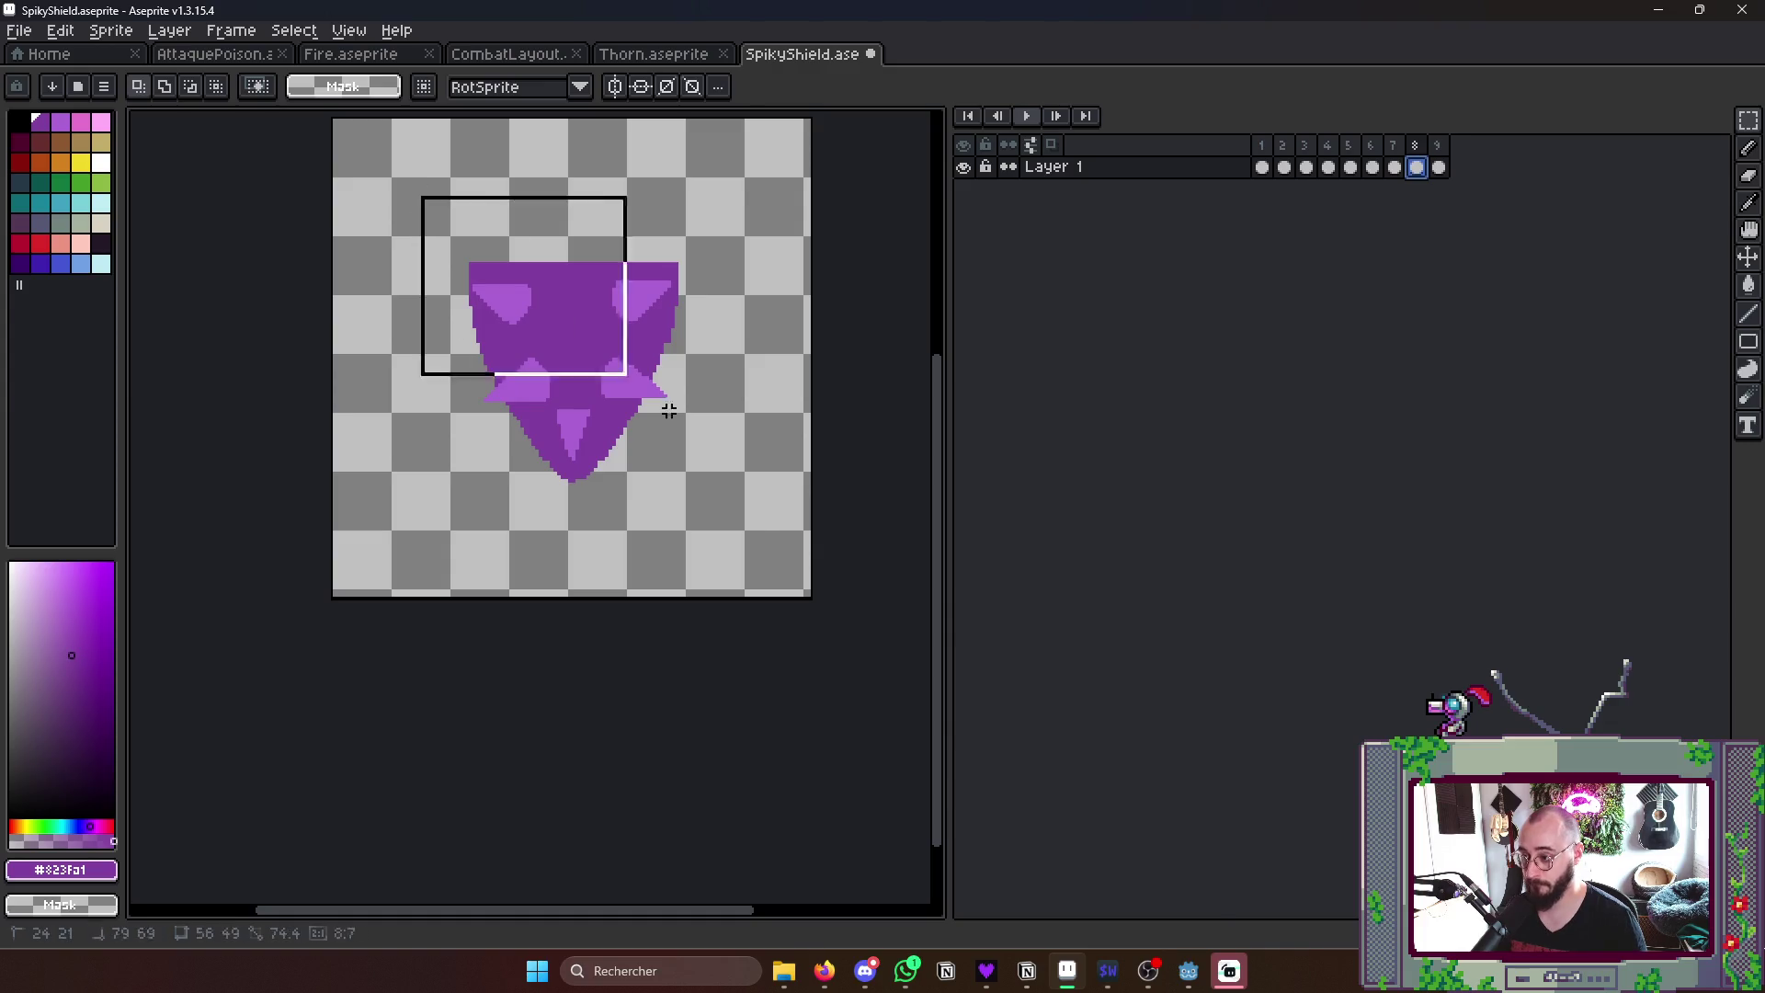
pyautogui.click(704, 558)
pyautogui.moveTo(449, 209)
pyautogui.mouseDown()
pyautogui.moveTo(482, 276)
pyautogui.moveTo(730, 536)
pyautogui.mouseUp()
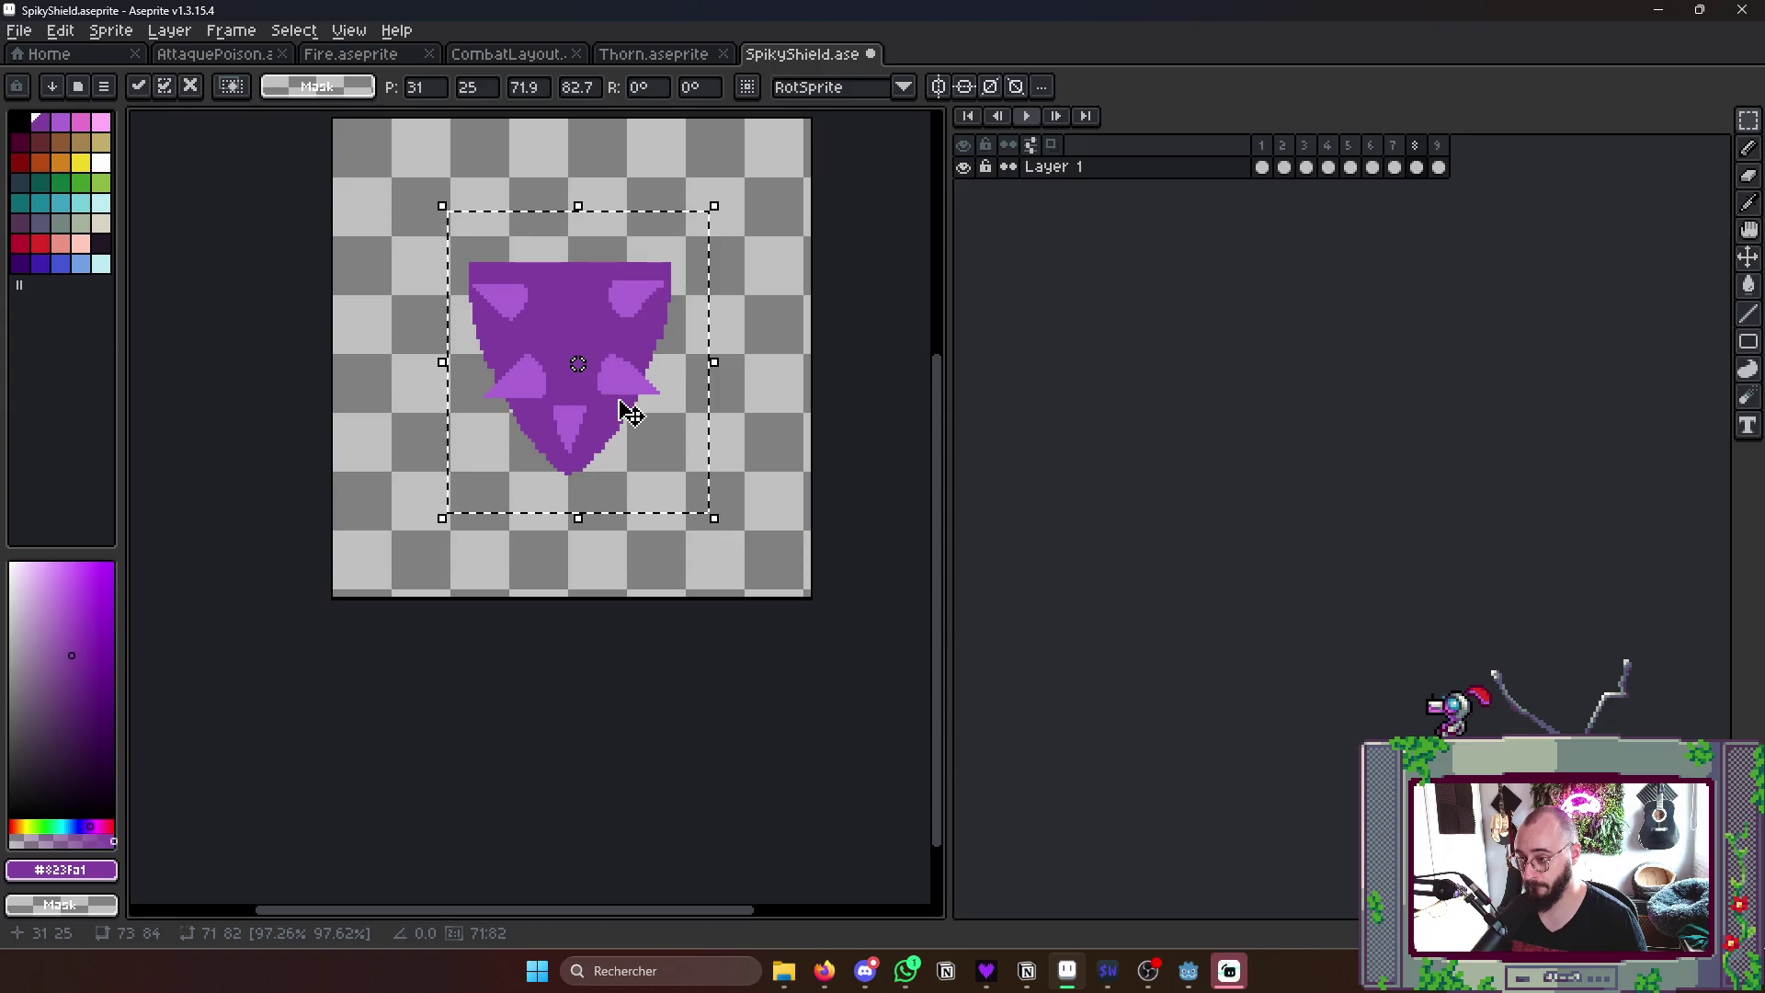
pyautogui.moveTo(628, 414); pyautogui.dragTo(634, 408)
pyautogui.click(747, 511)
# - Replace frame 9's plain shield with a pasted full-size copy of the spiky shield
pyautogui.press('Right')
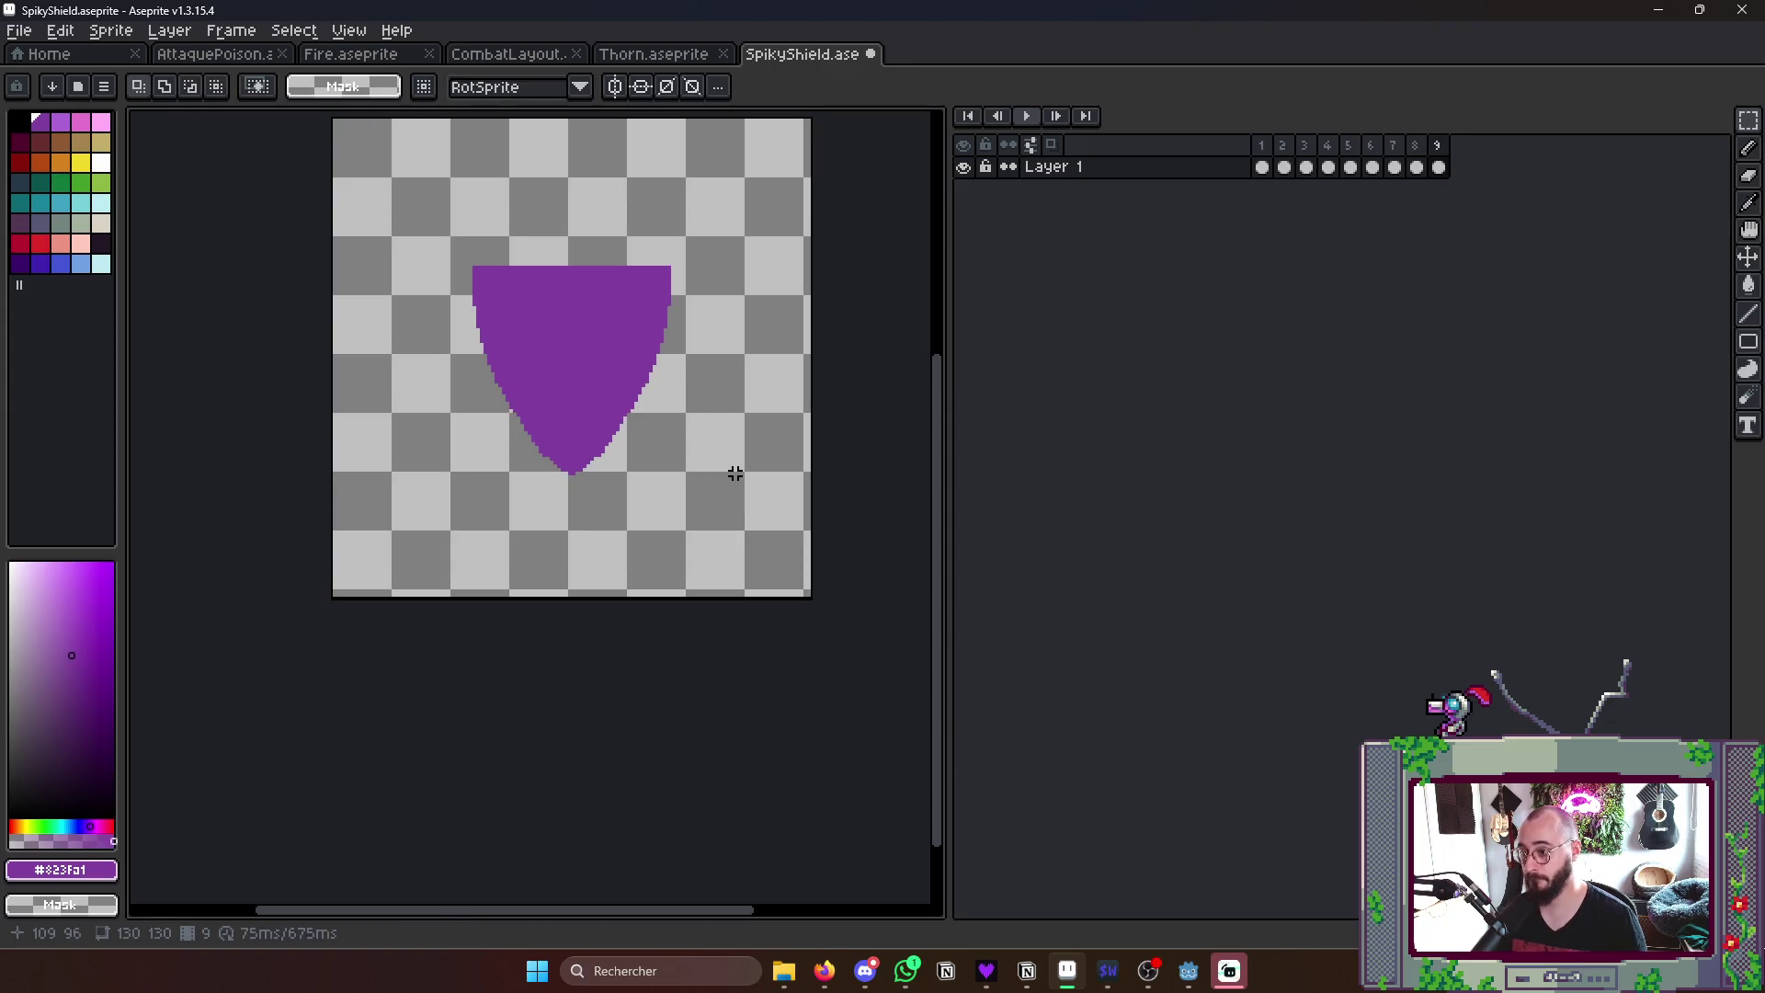
pyautogui.press('Left')
pyautogui.press('Left')
pyautogui.press('Left')
pyautogui.press('Left')
pyautogui.press('Left')
pyautogui.moveTo(375, 213); pyautogui.dragTo(781, 553)
pyautogui.click(809, 643)
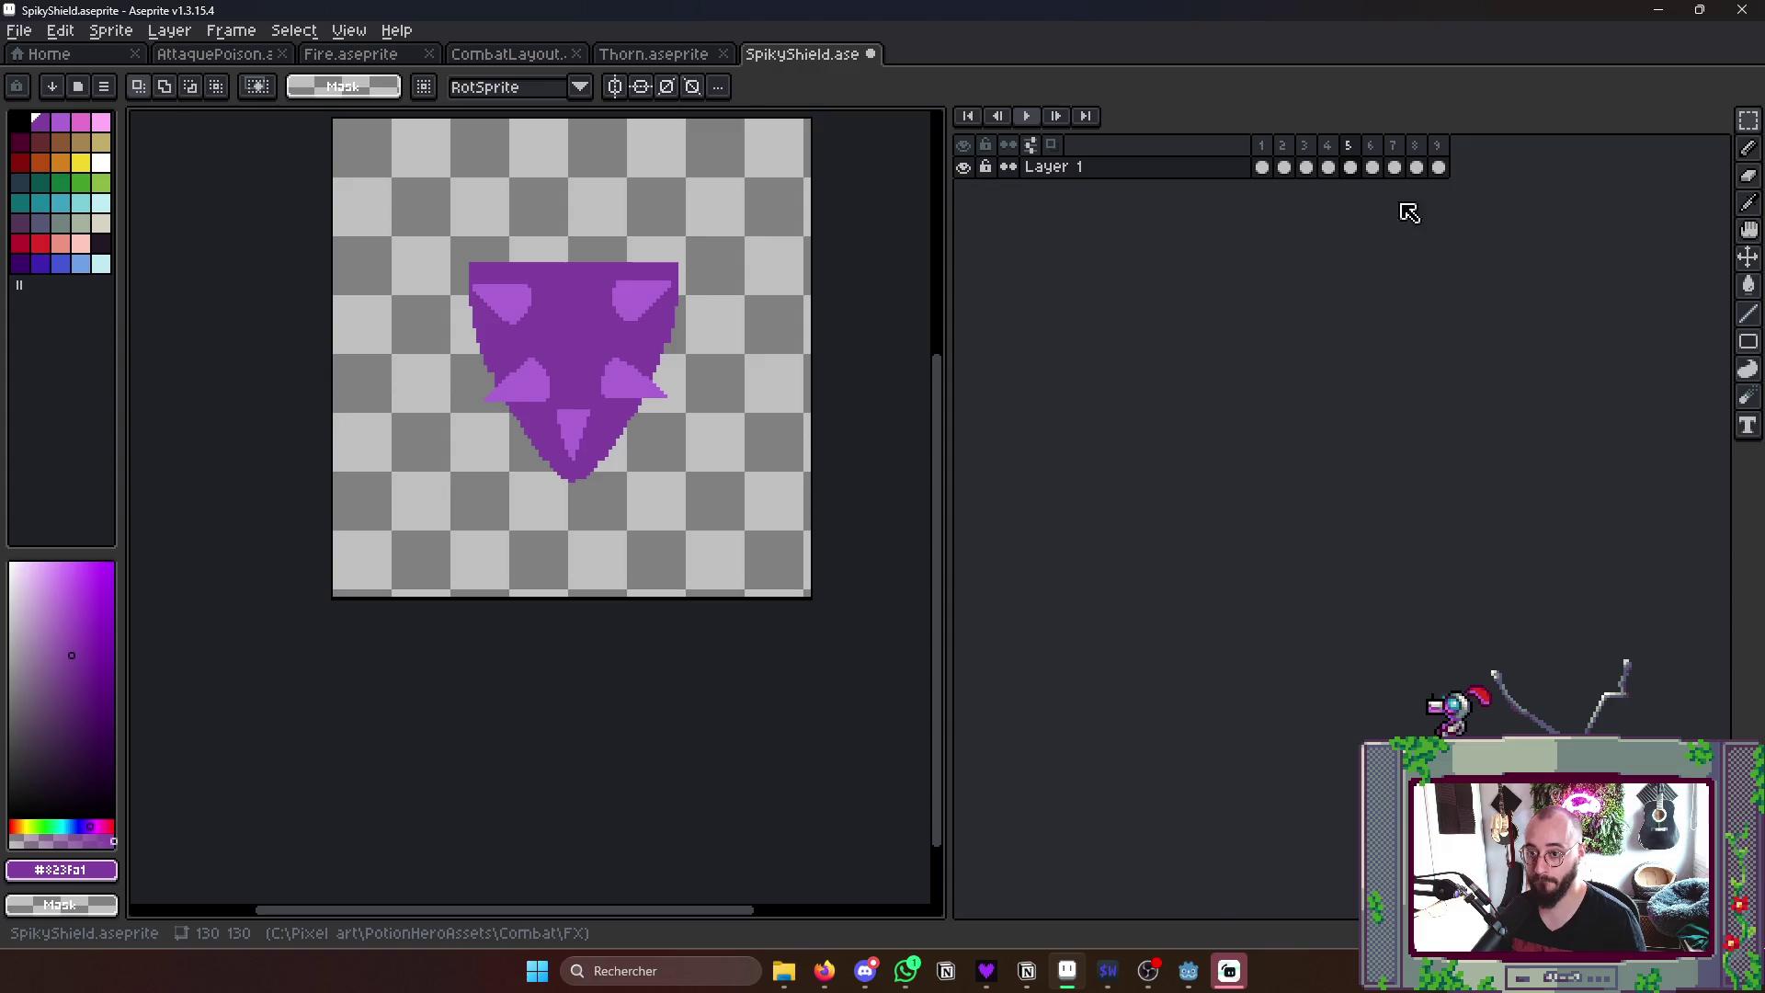
pyautogui.click(1437, 166)
pyautogui.press('Delete')
pyautogui.hotkey('ctrl', 'v')
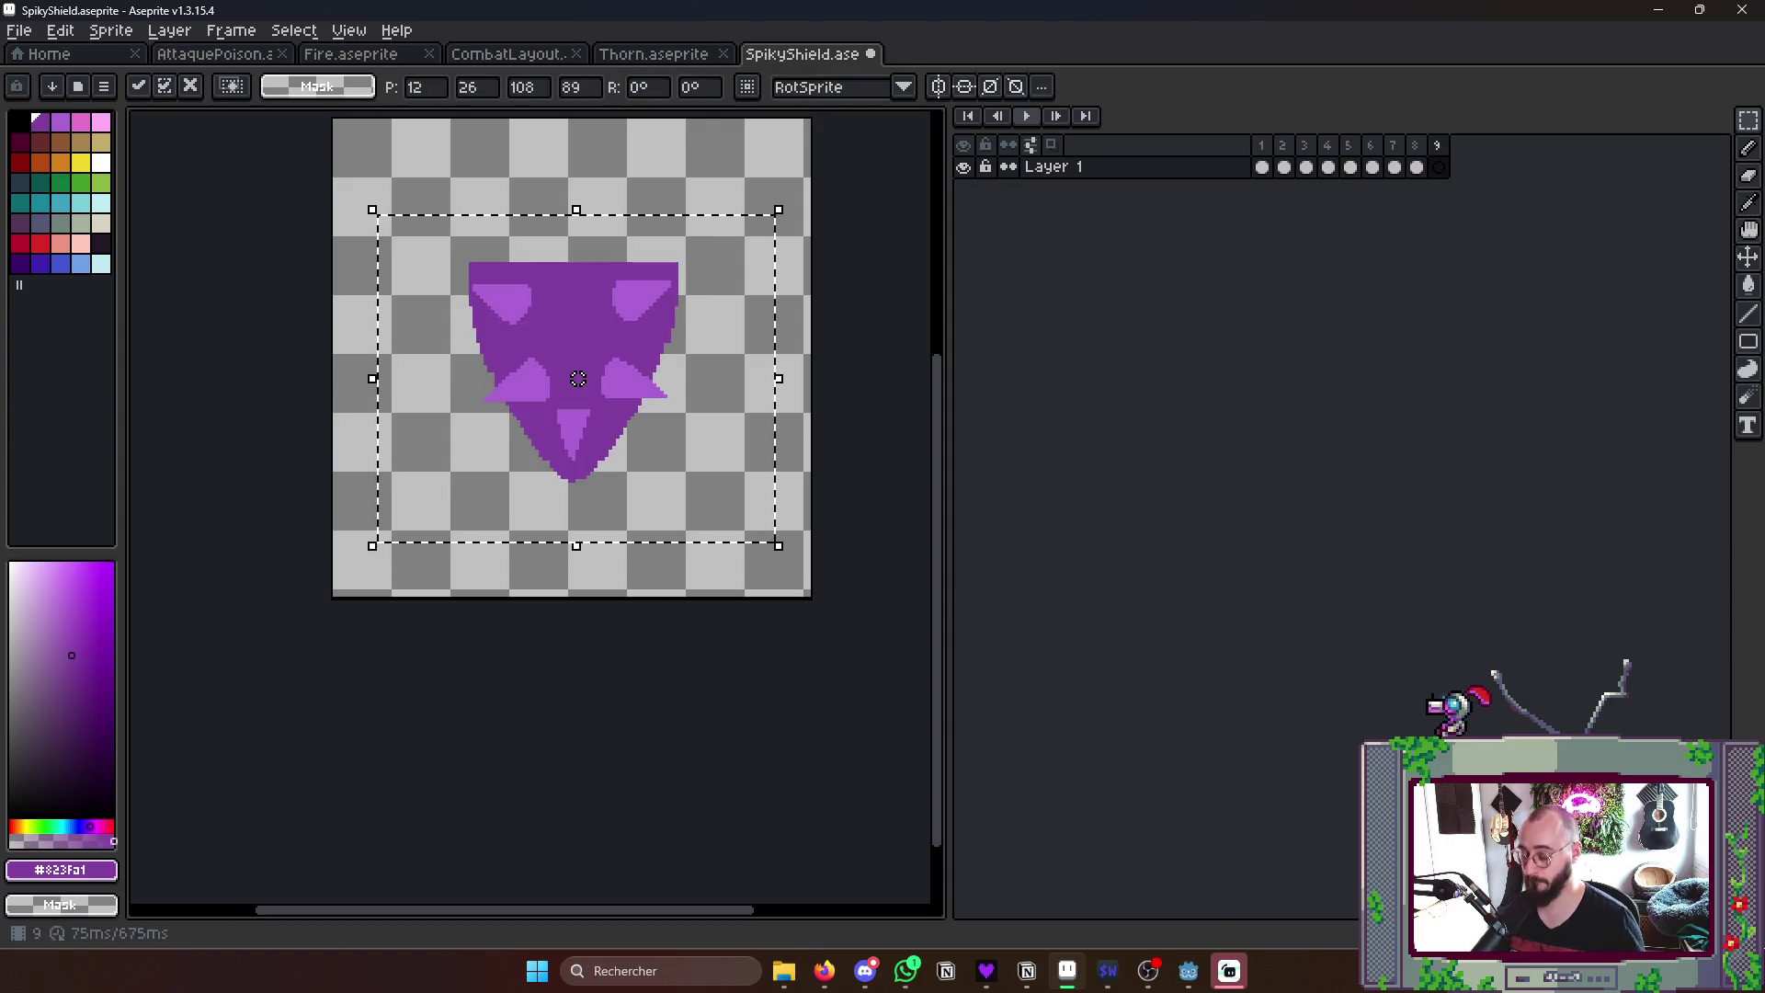
pyautogui.hotkey('ctrl', 'f')
pyautogui.press('Tab')
pyautogui.press('Tab')
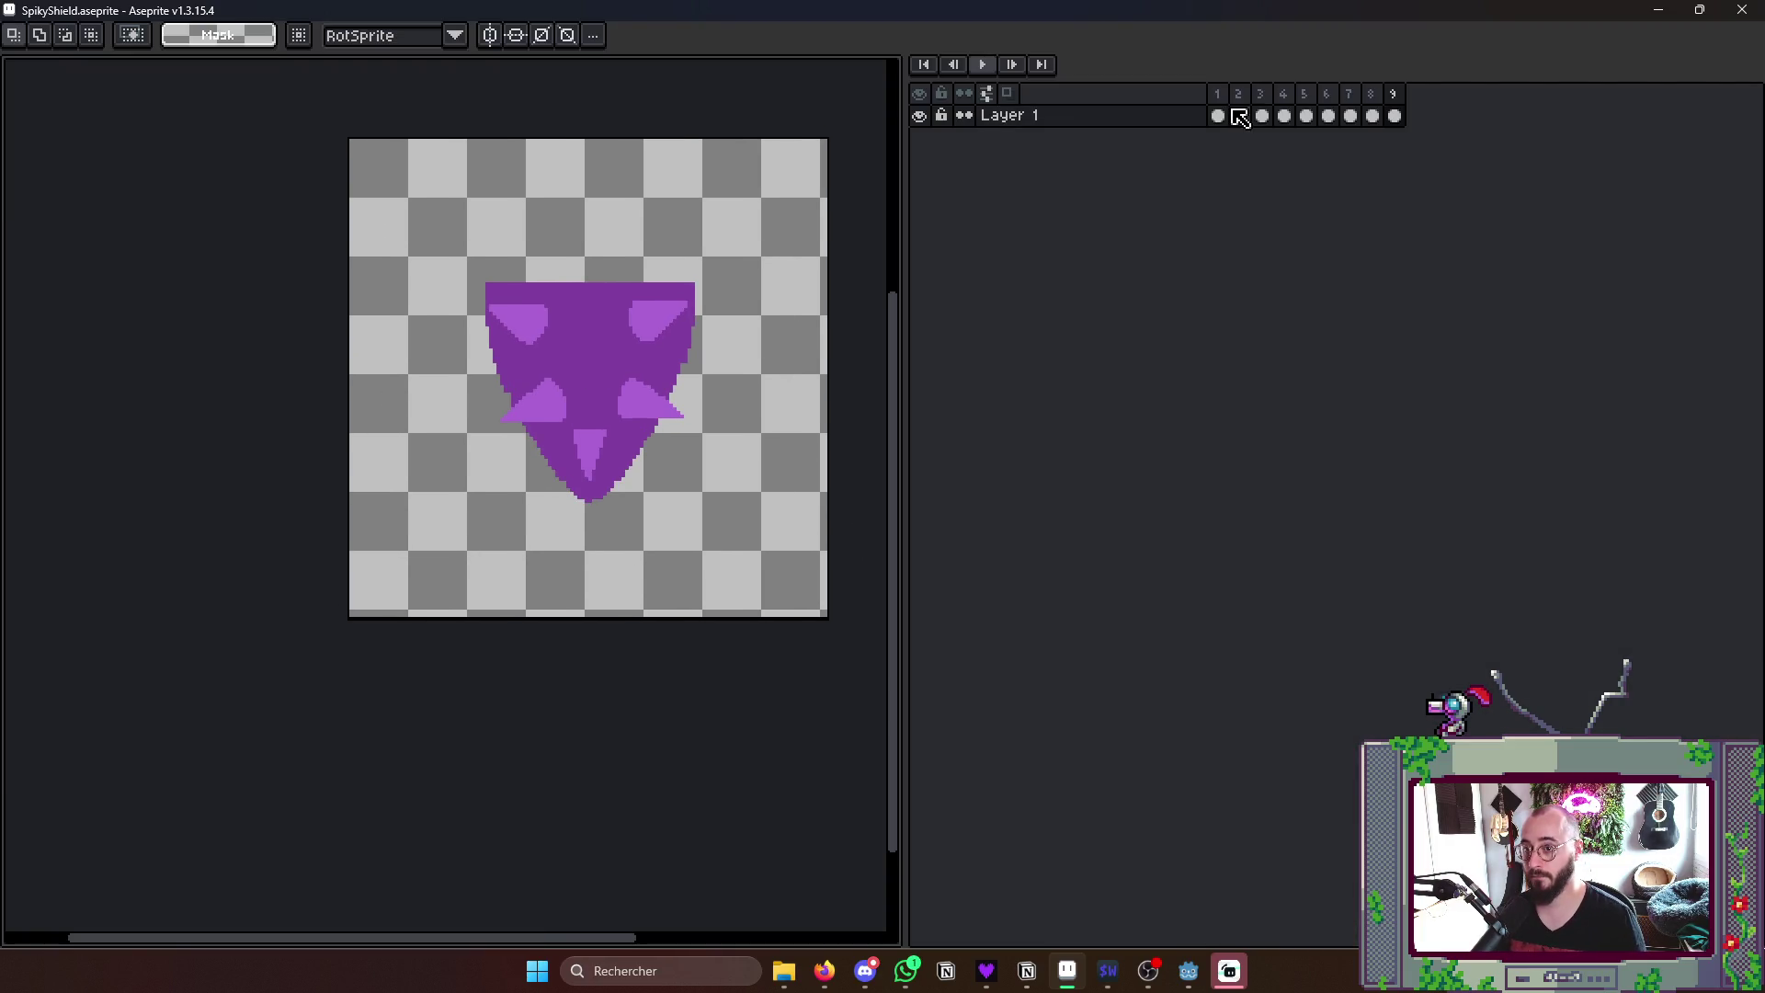
# - Jump to the small-spikes frame and watch the animation play with the timeline hidden
pyautogui.click(1237, 116)
pyautogui.press('Tab')
pyautogui.scroll(-4, 796, 766)
pyautogui.scroll(2, 832, 615)
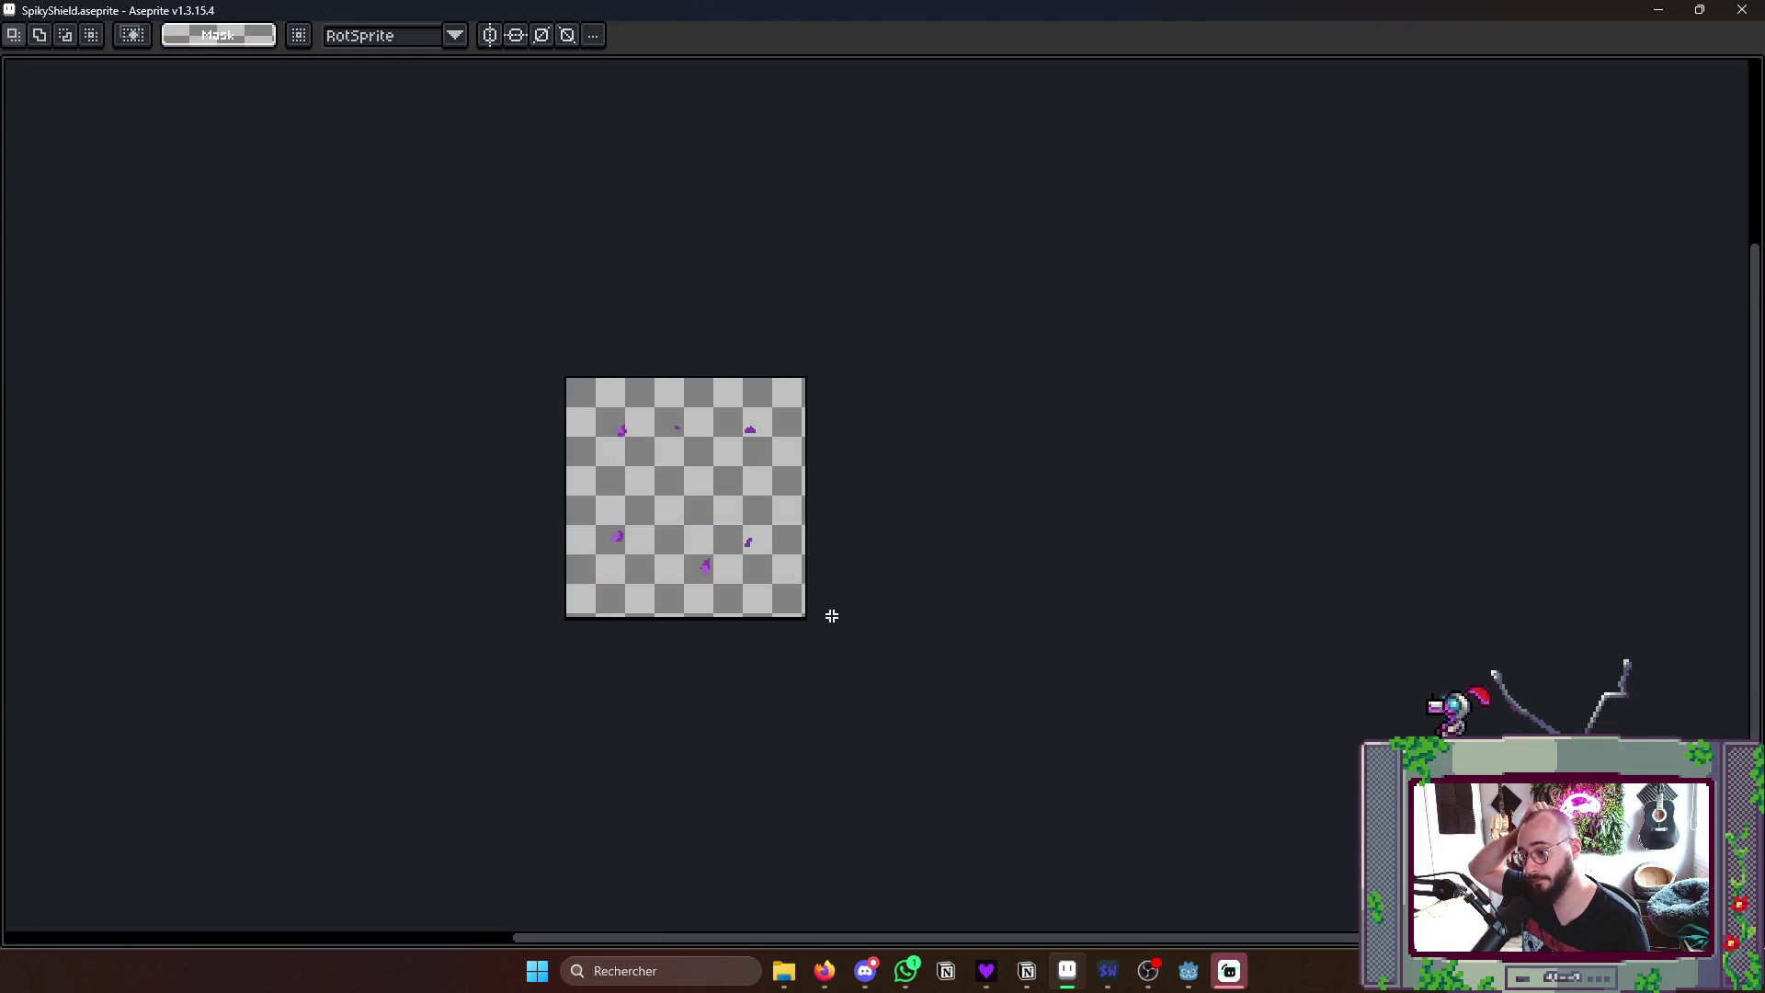
pyautogui.scroll(1, 896, 408)
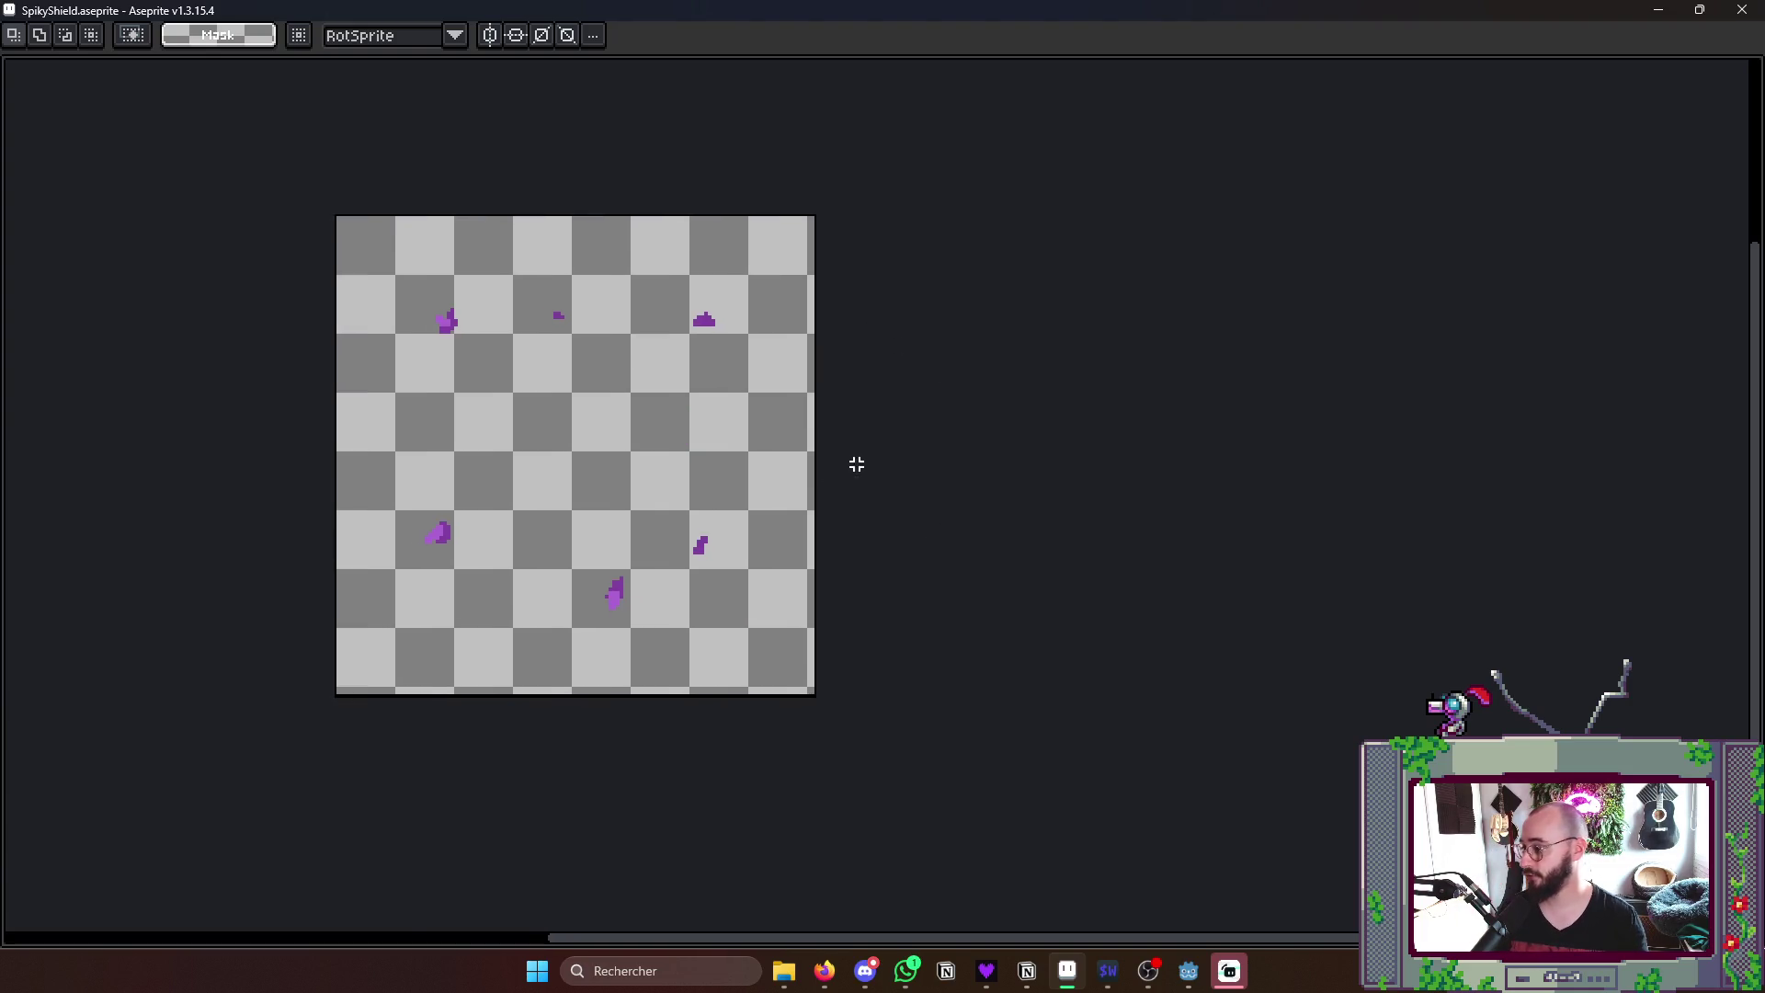
pyautogui.scroll(1, 855, 468)
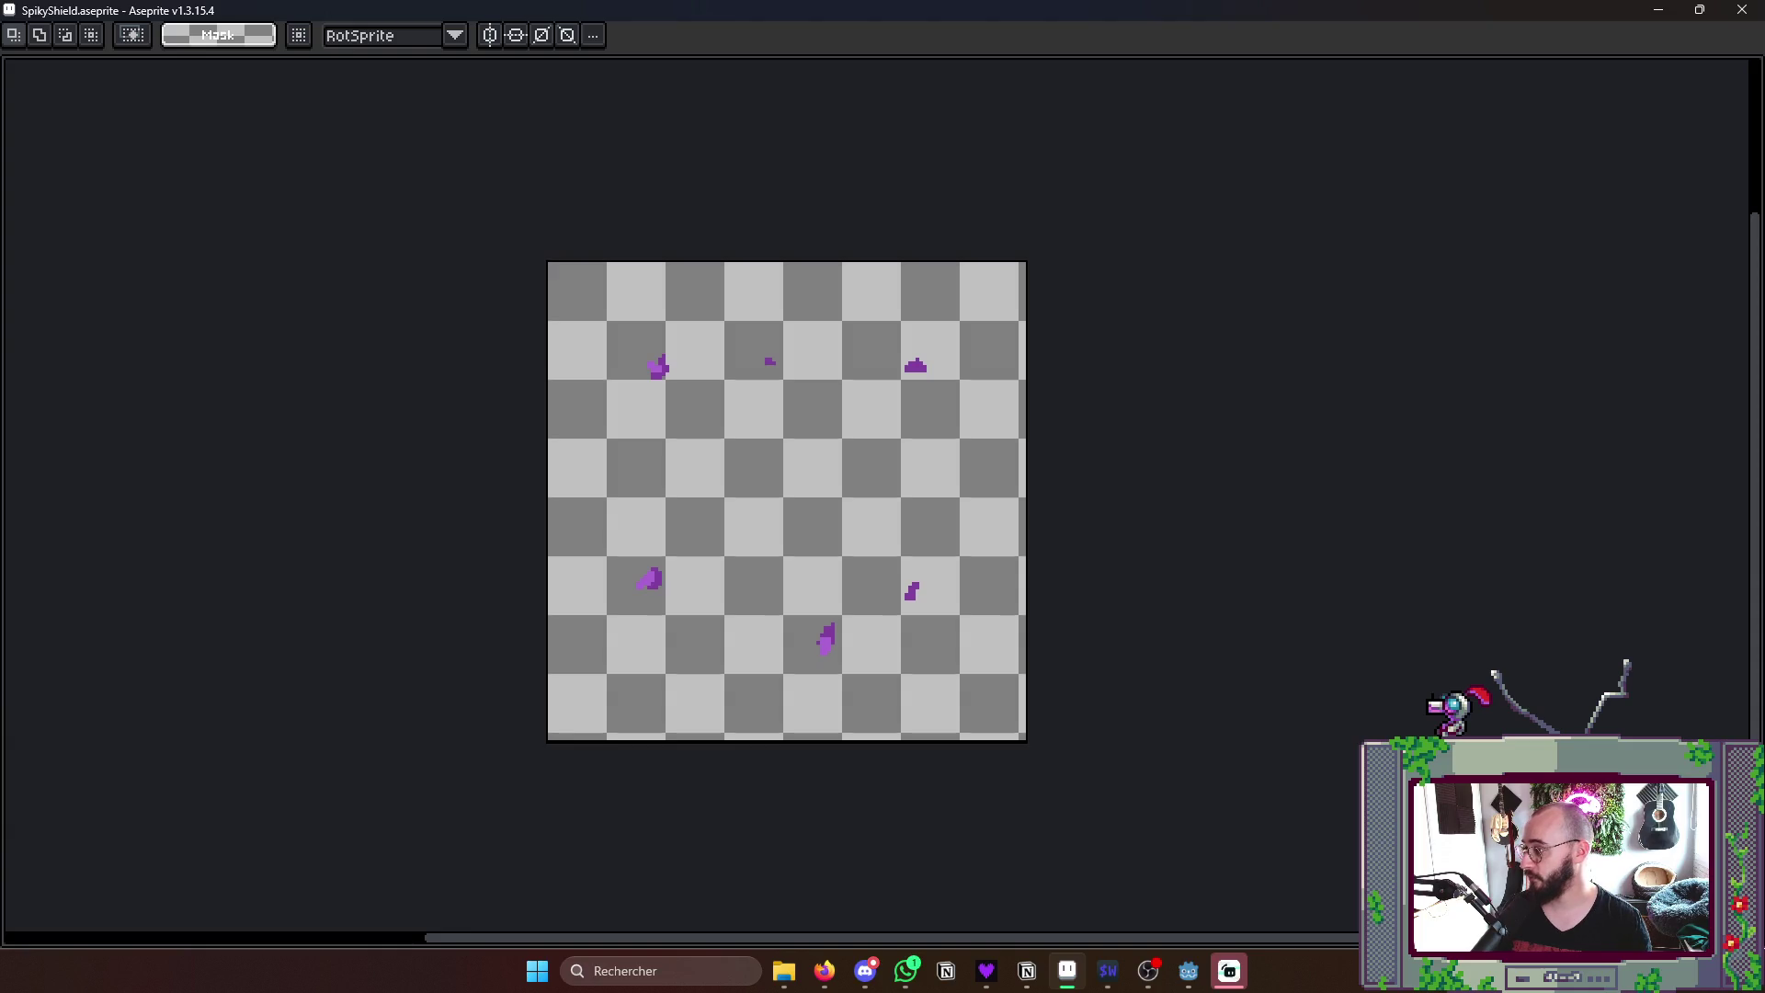
pyautogui.press('Tab')
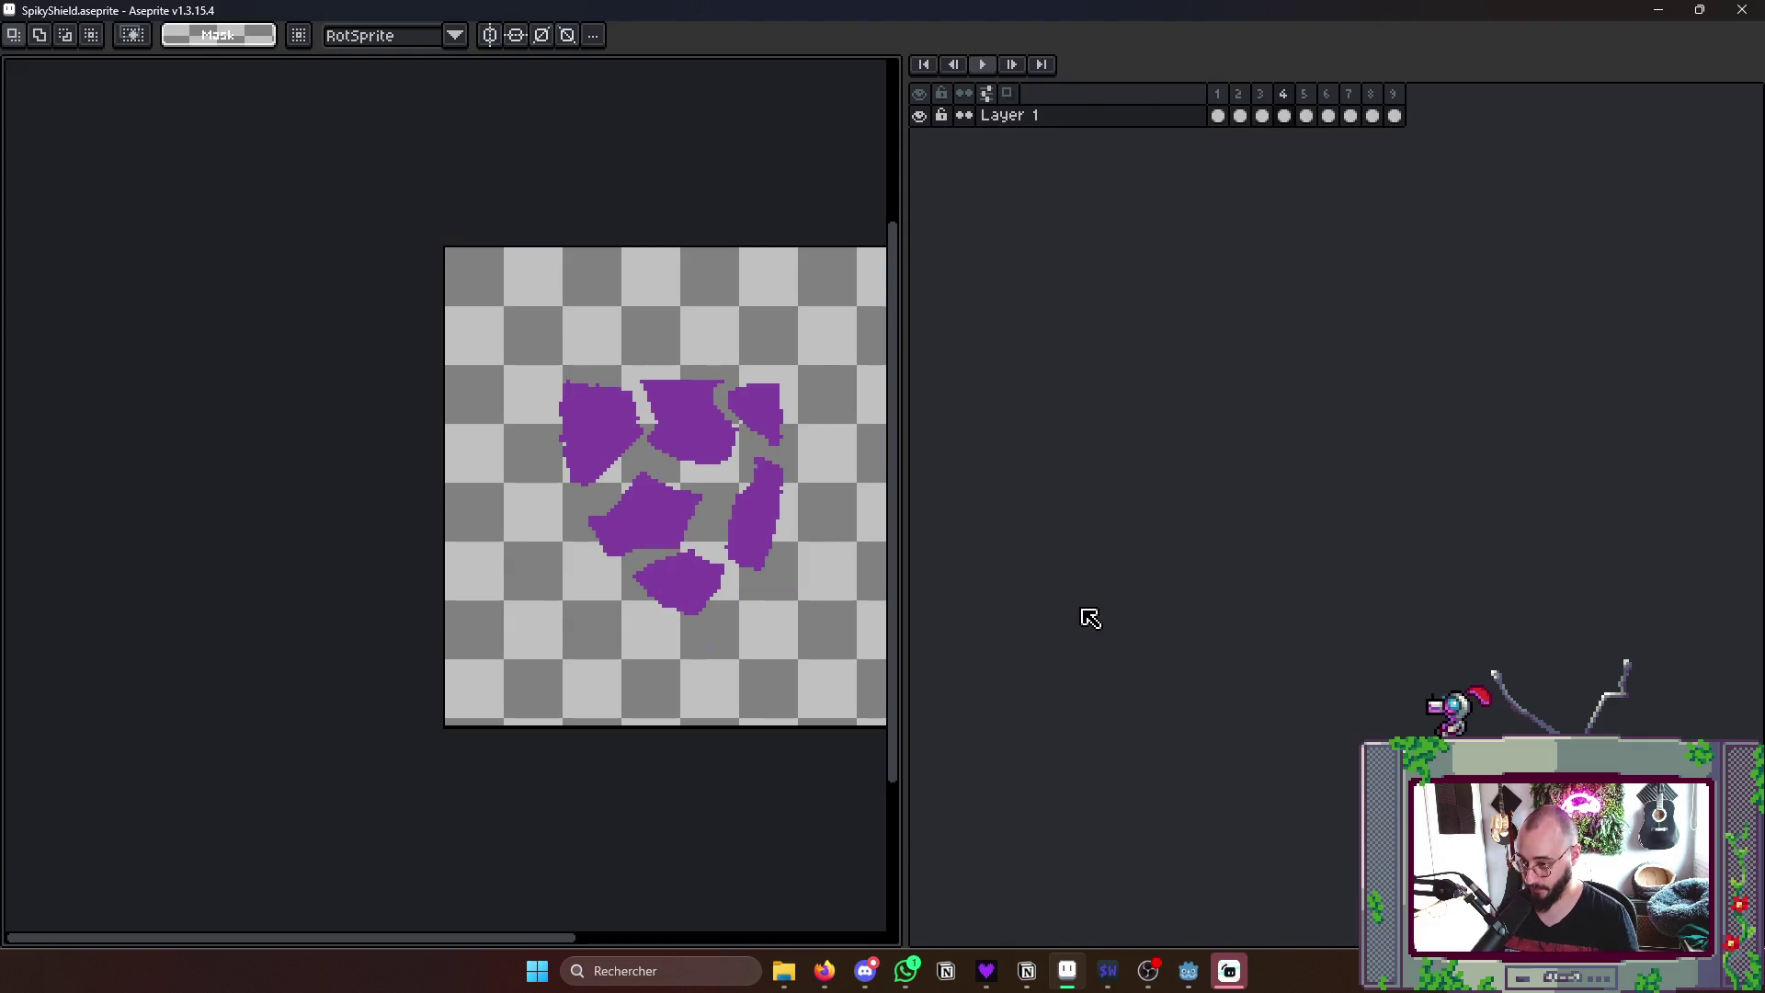
pyautogui.press('Tab')
pyautogui.scroll(1, 649, 506)
pyautogui.scroll(1, 634, 499)
pyautogui.scroll(1, 566, 534)
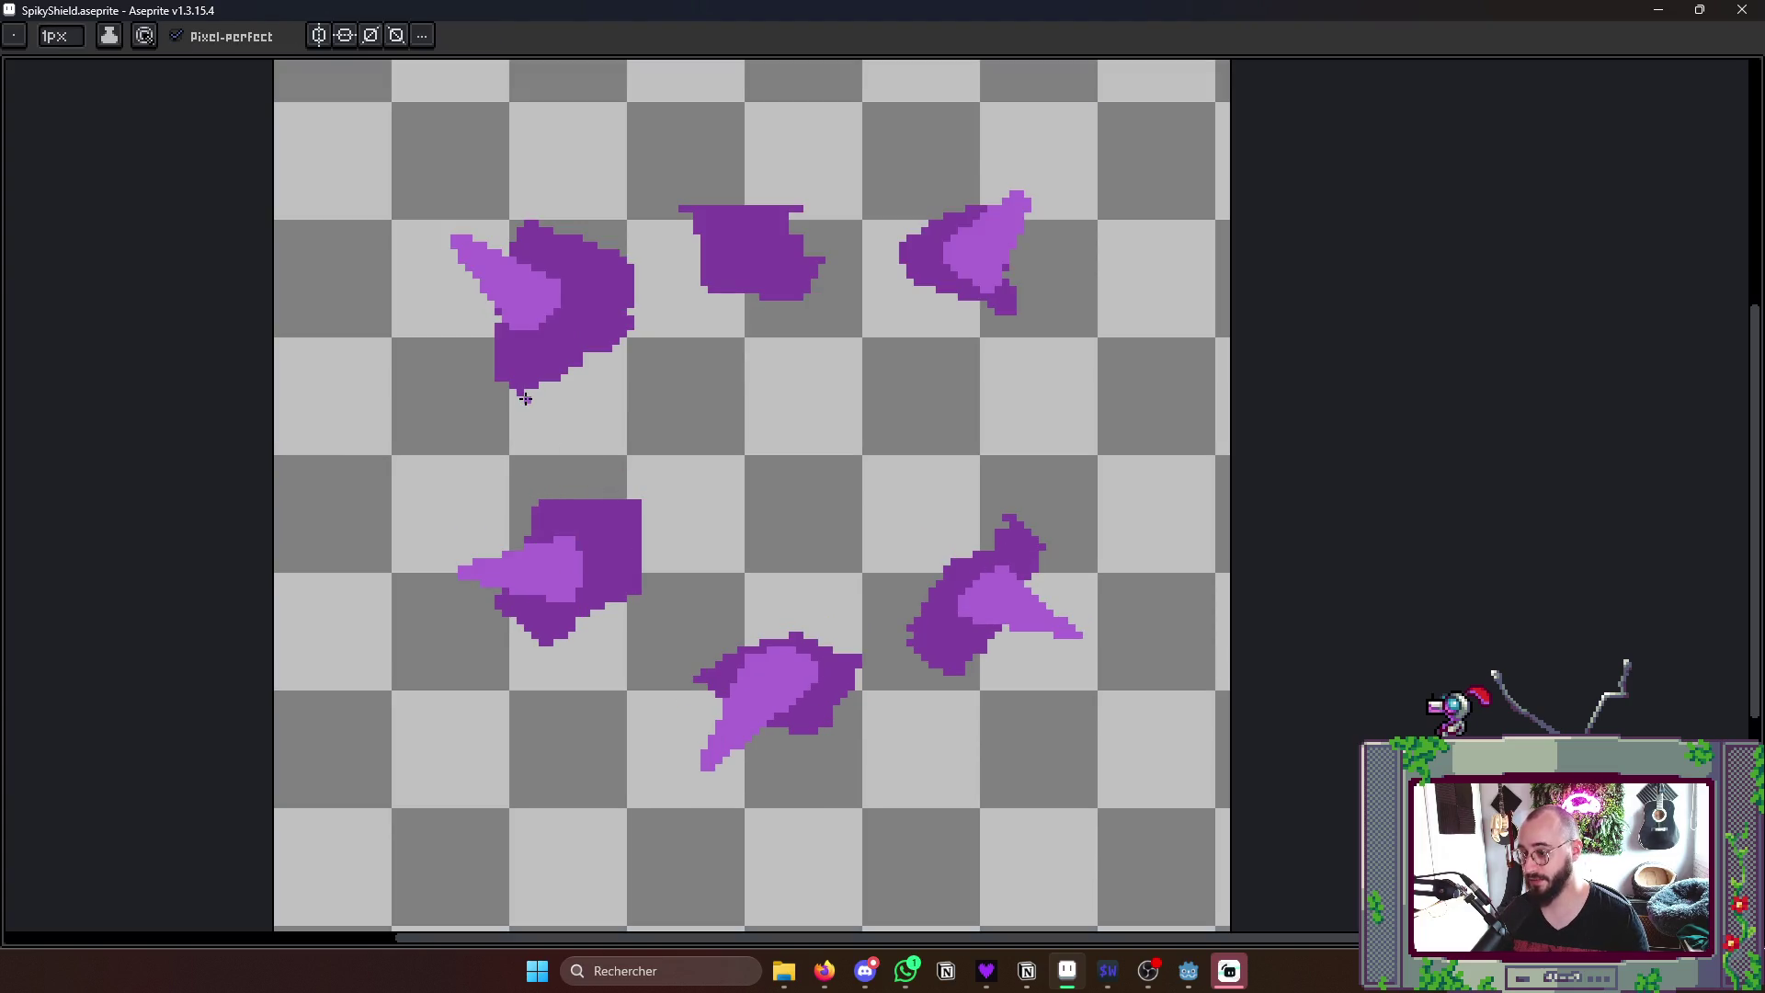
pyautogui.scroll(1, 518, 391)
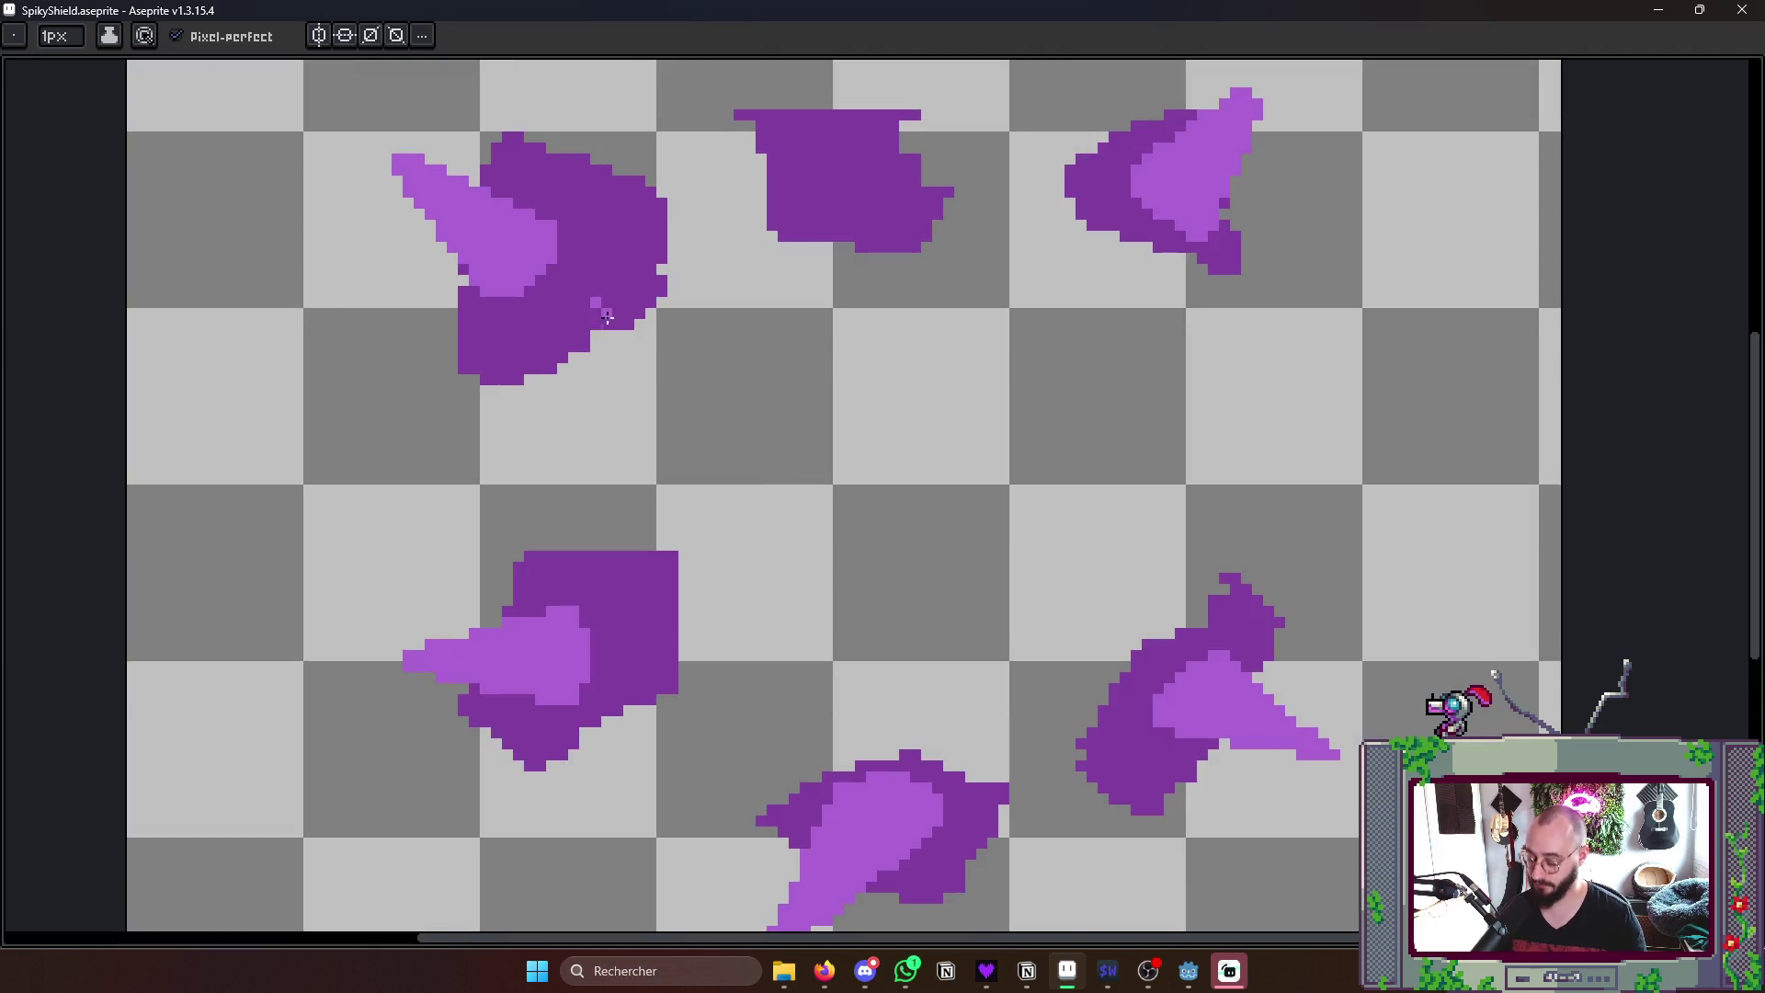
pyautogui.hotkey('ctrl', 'z')
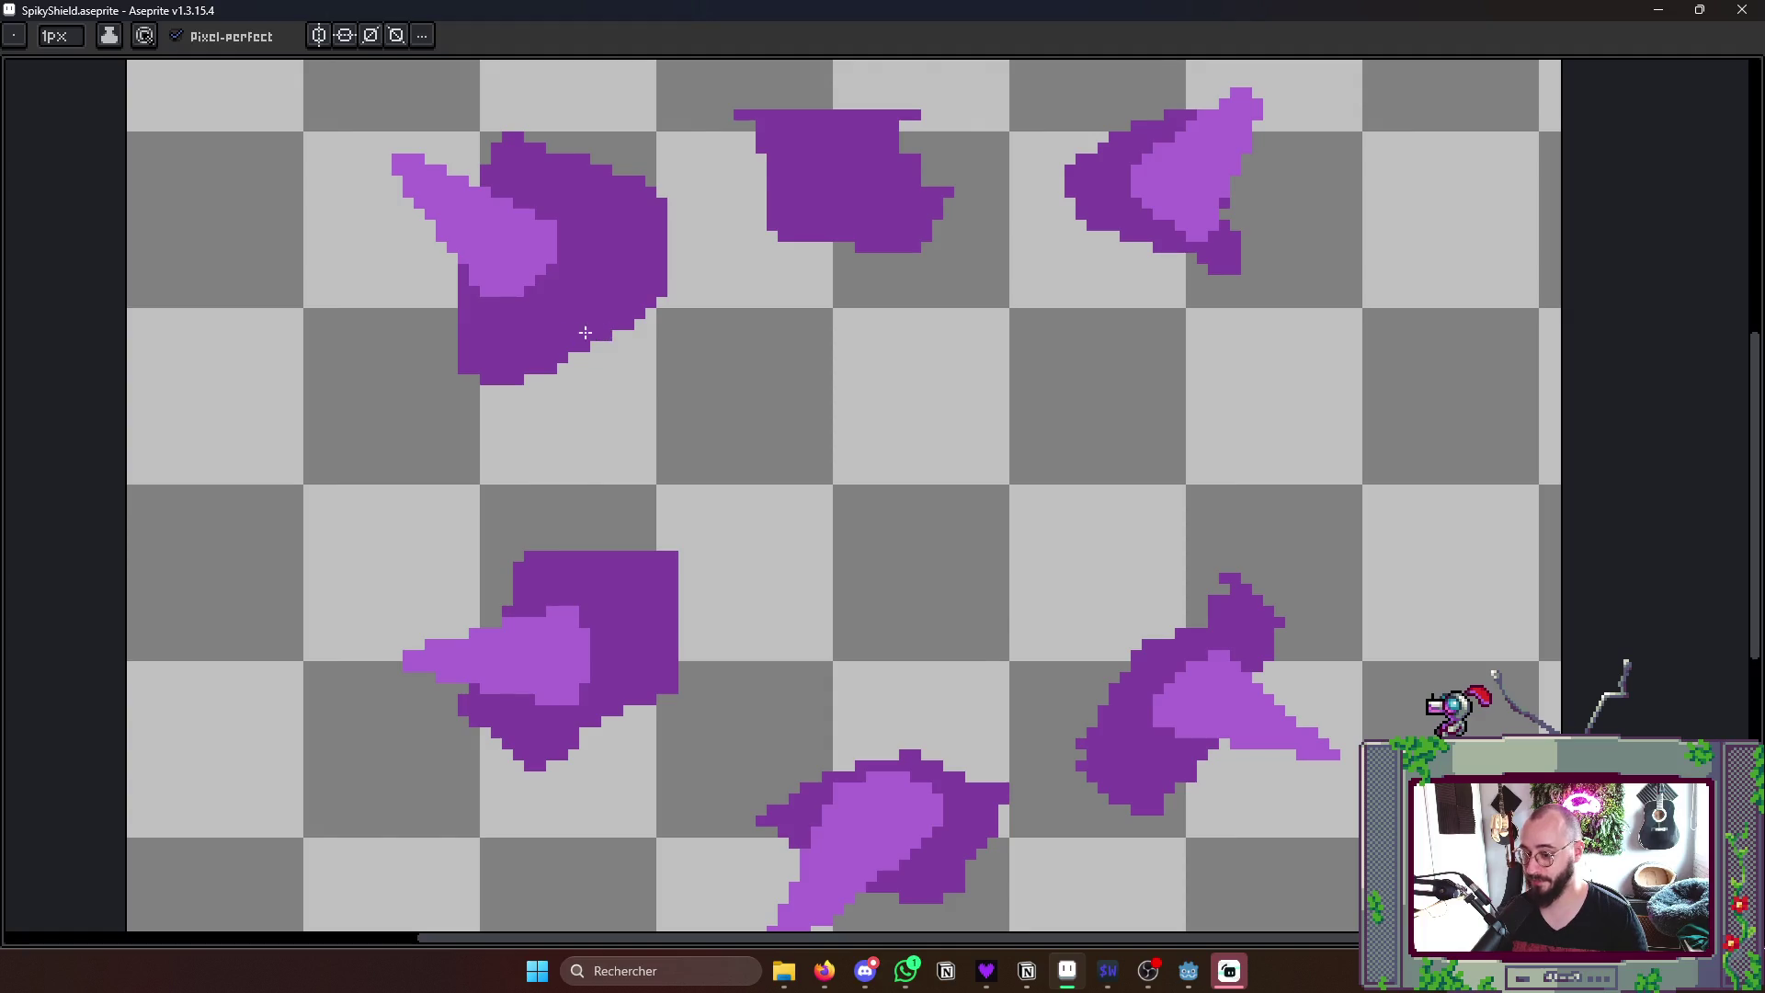
pyautogui.scroll(-1, 585, 334)
pyautogui.scroll(1, 1049, 552)
pyautogui.scroll(1, 1101, 442)
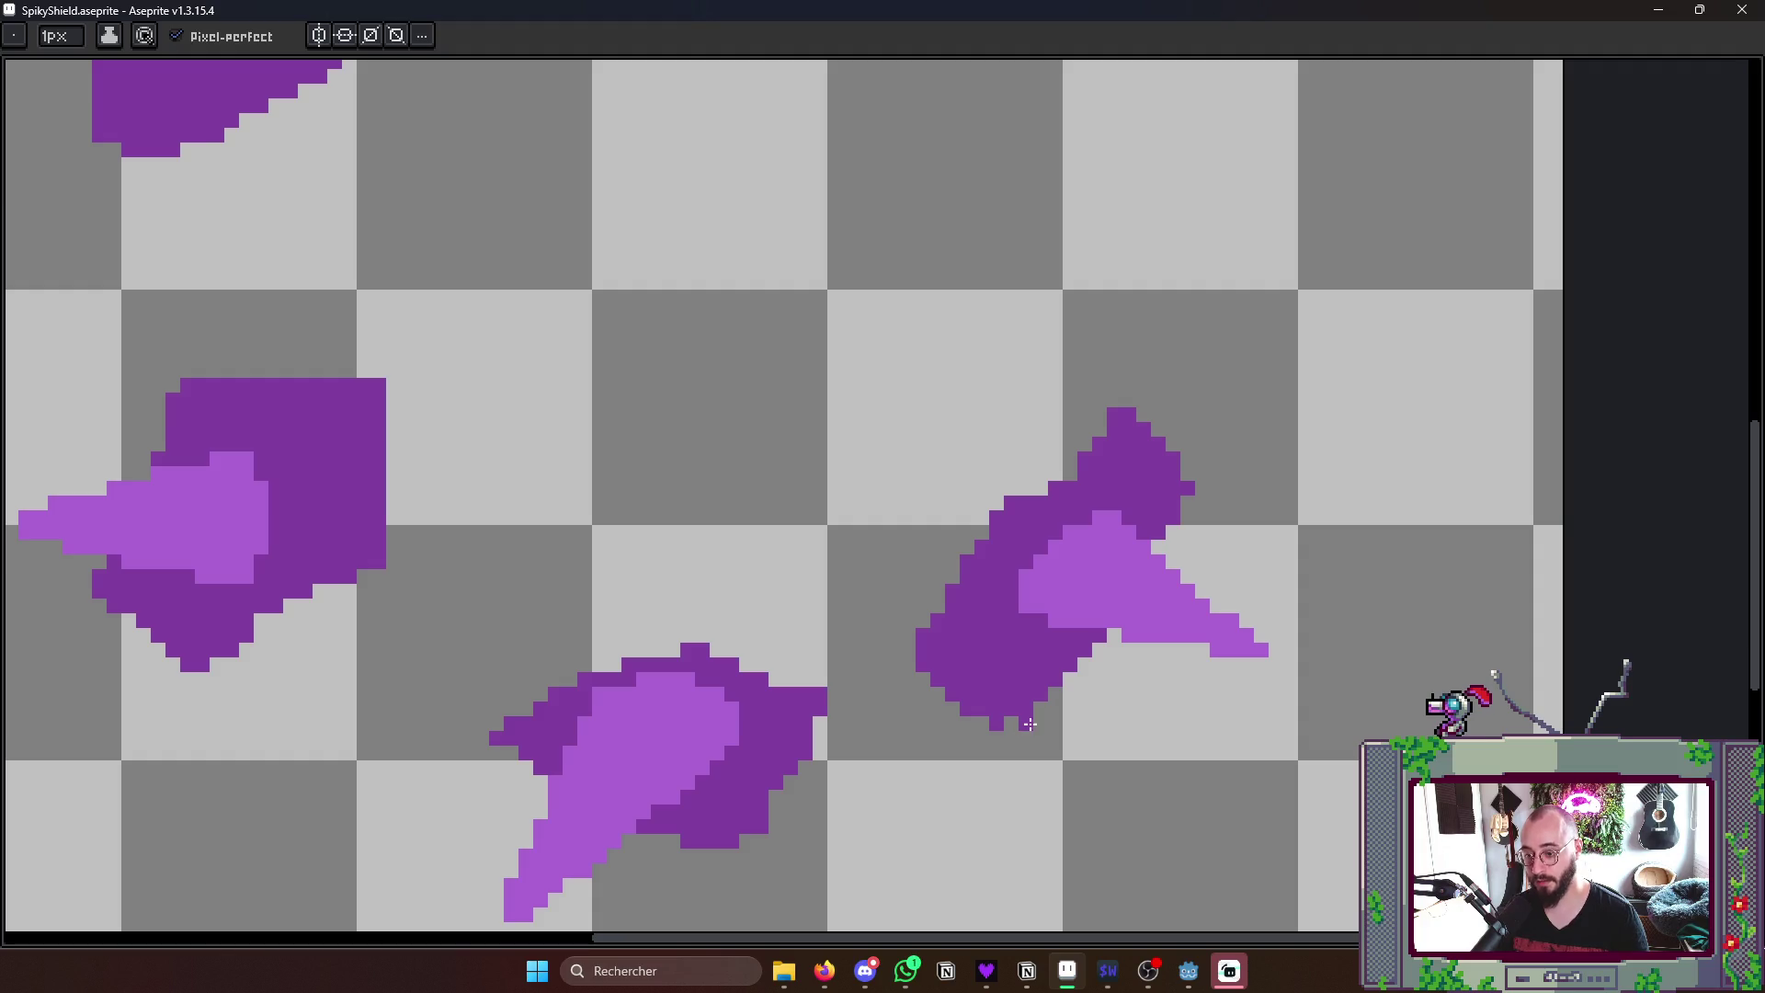
pyautogui.scroll(-1, 1016, 714)
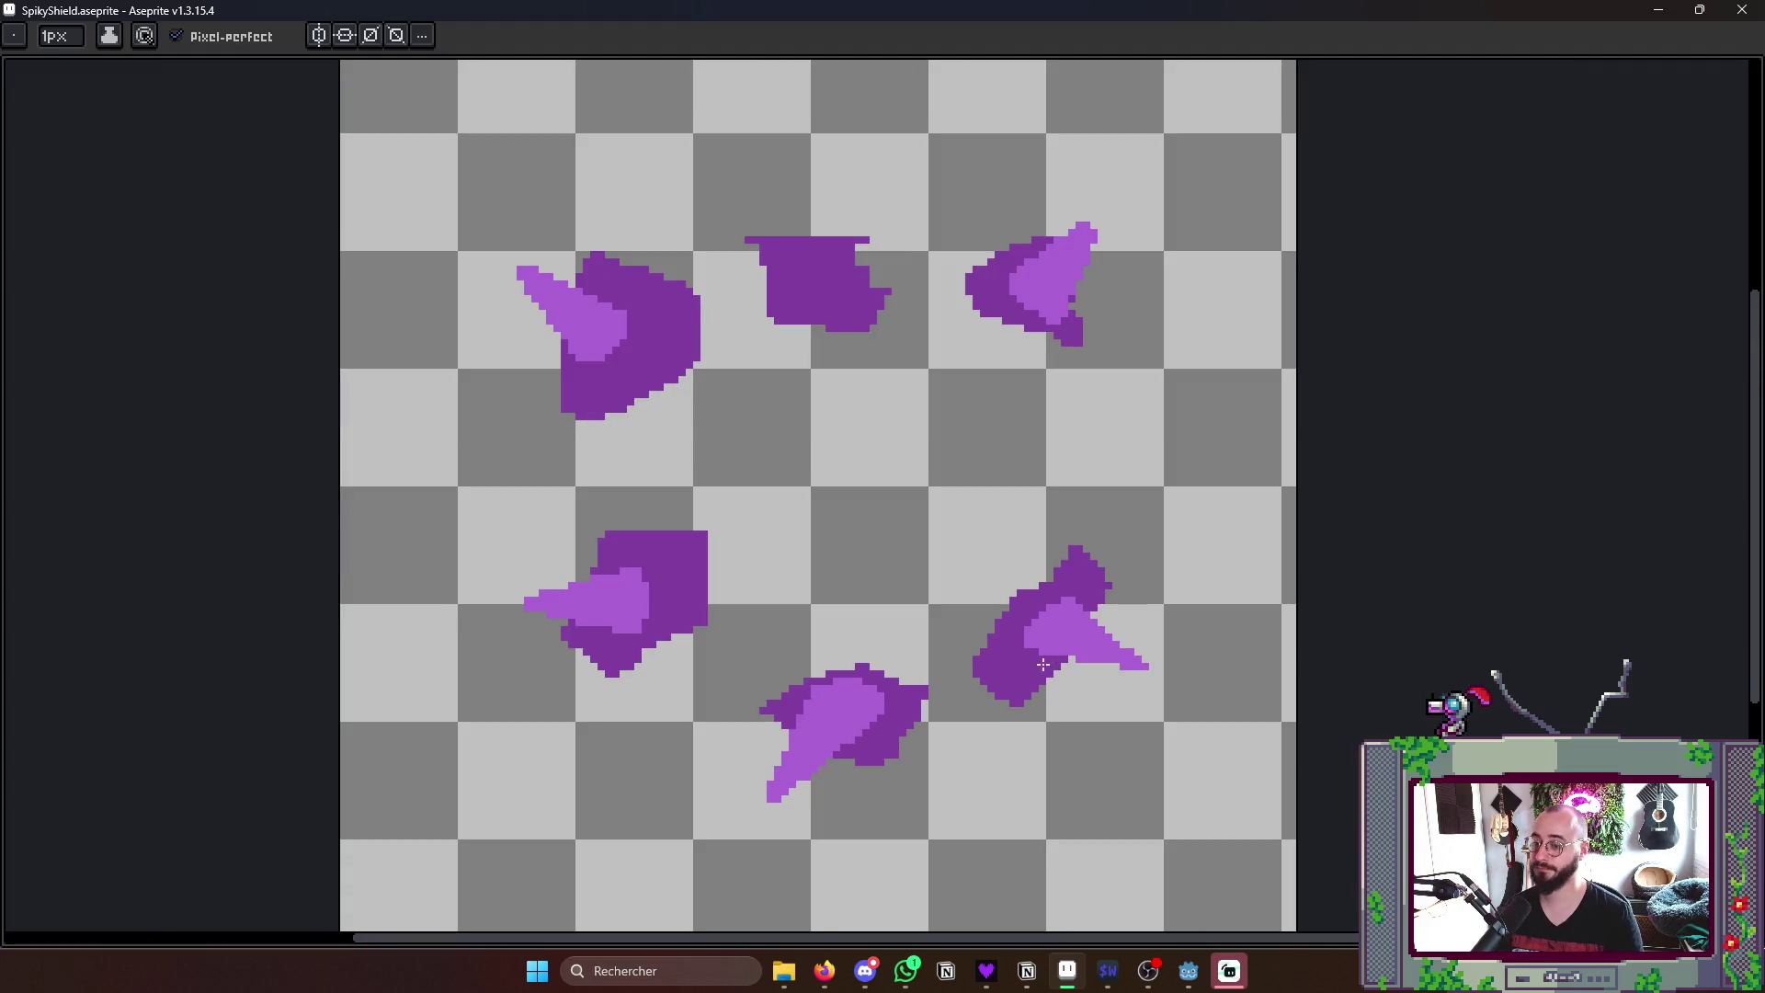
pyautogui.scroll(2, 965, 700)
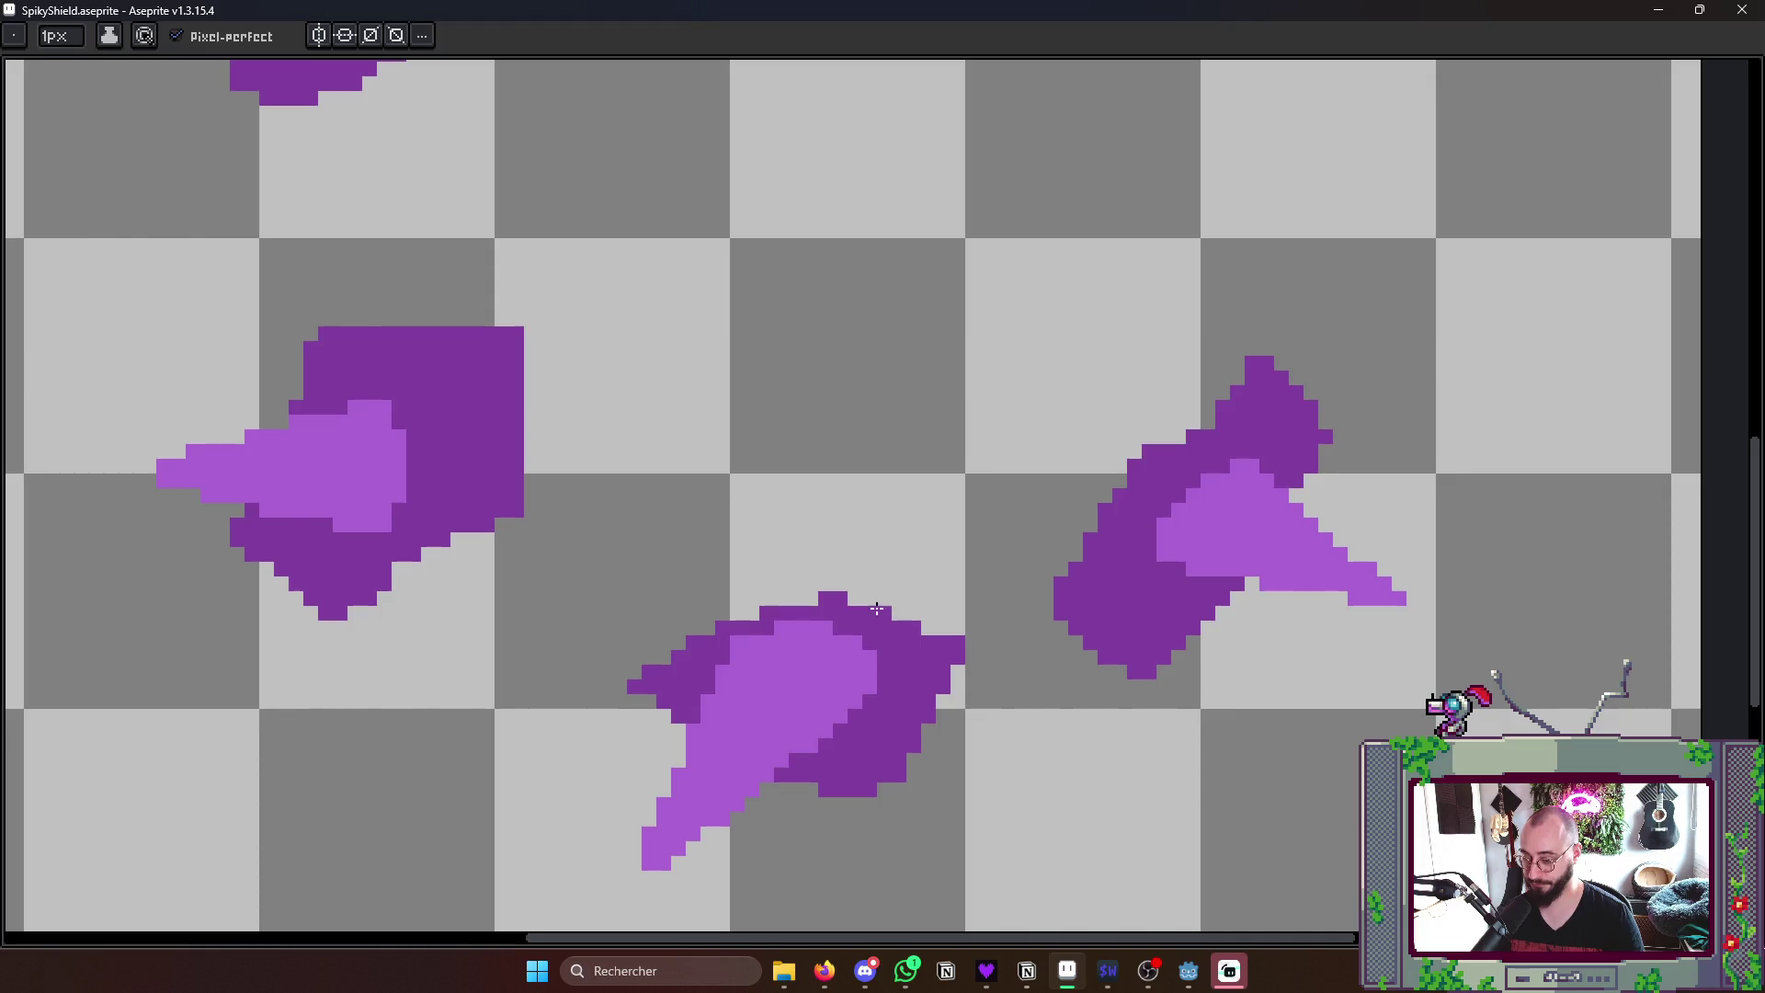
pyautogui.scroll(-3, 844, 607)
pyautogui.scroll(3, 1065, 423)
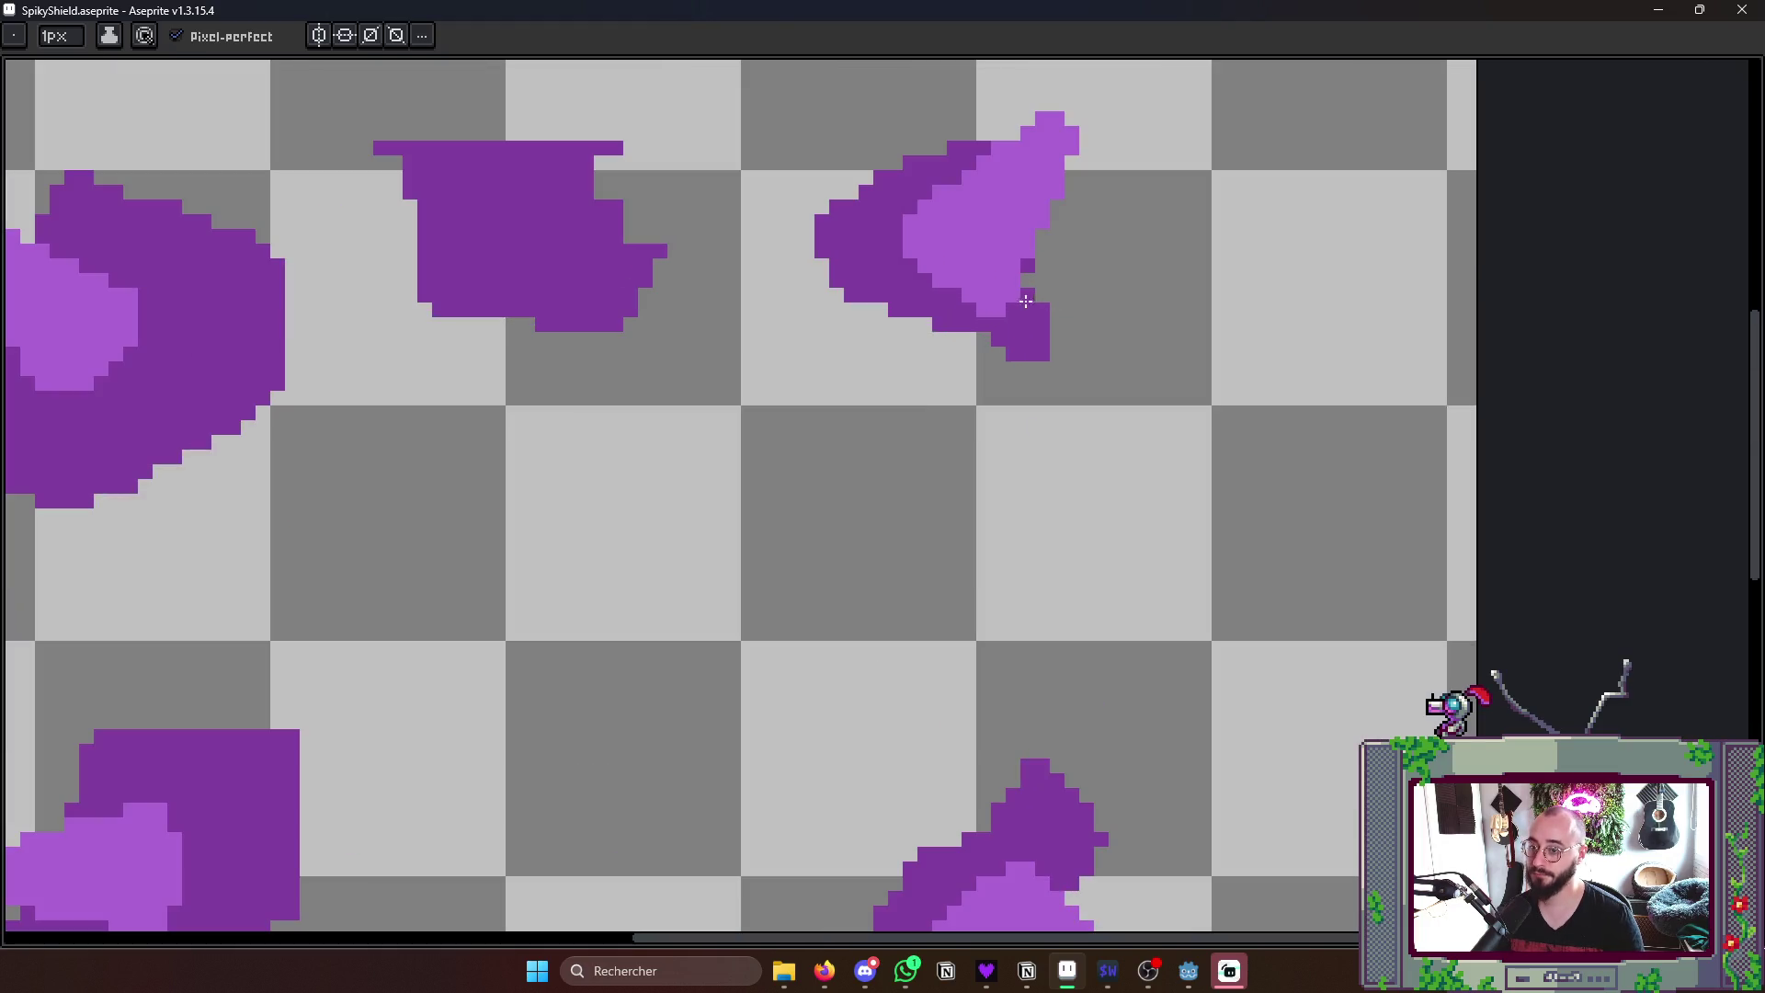
pyautogui.press('alt')
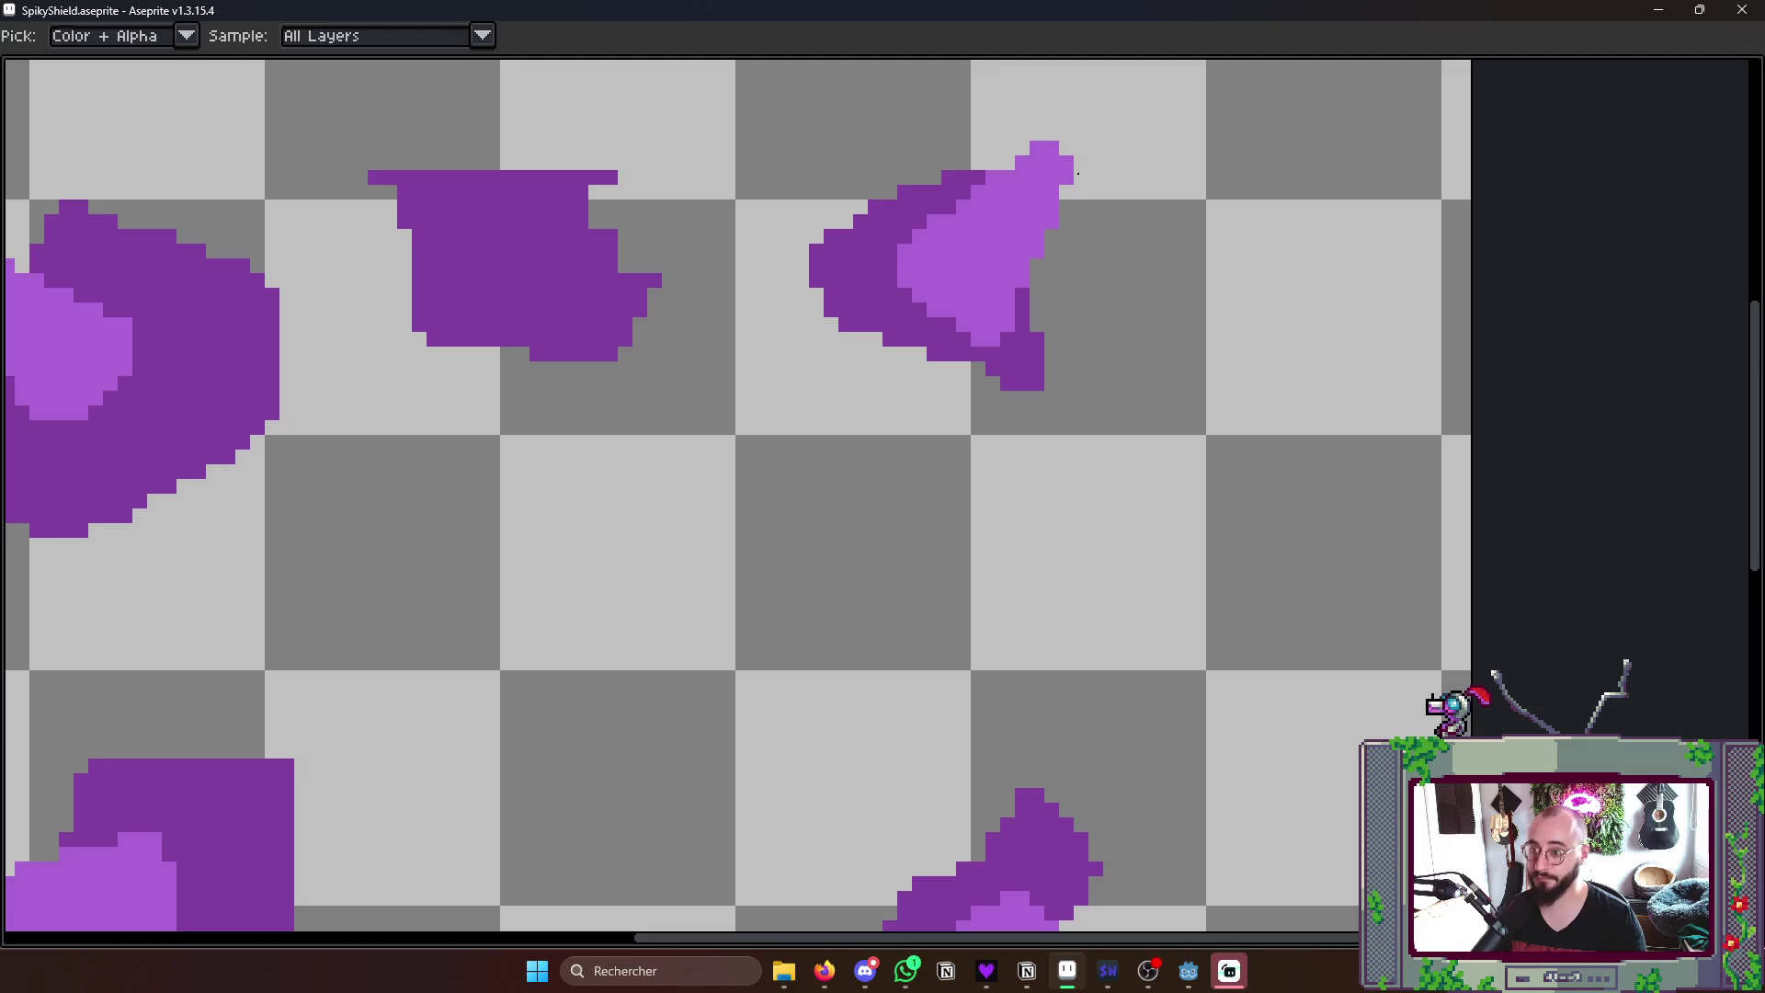
pyautogui.press('alt')
pyautogui.press('alt')
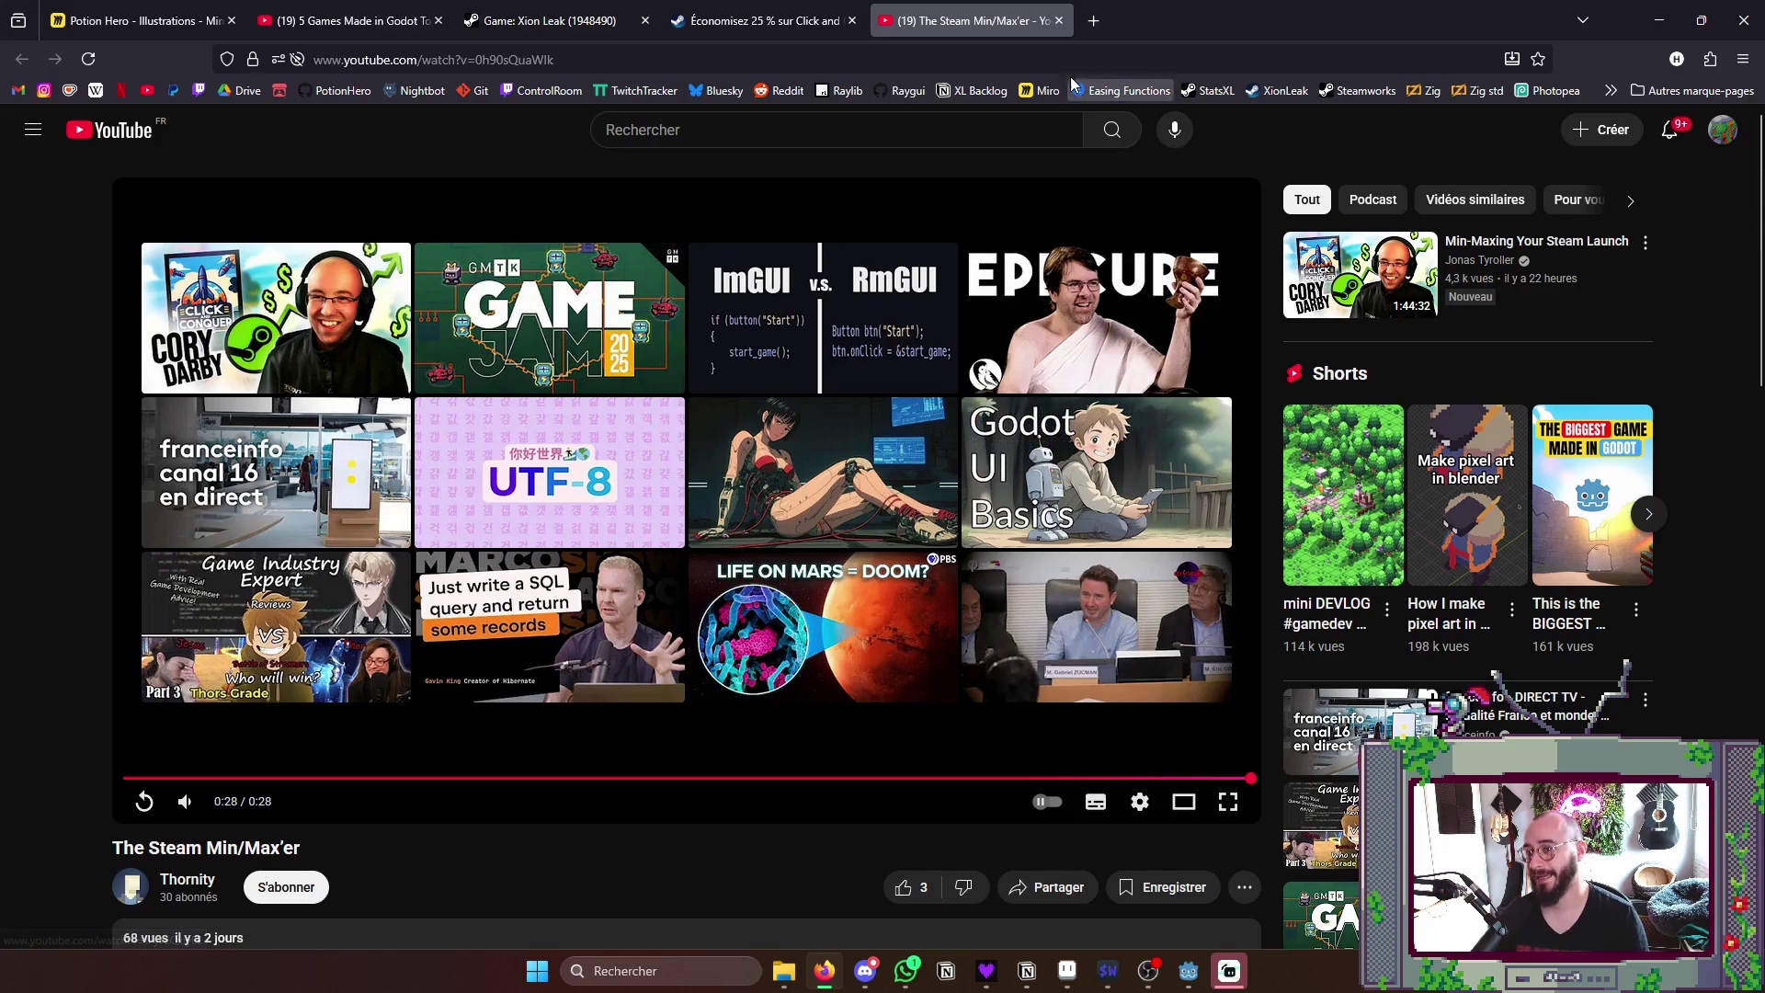
# - Close the finished YouTube tab and minimise the browser
pyautogui.click(1057, 22)
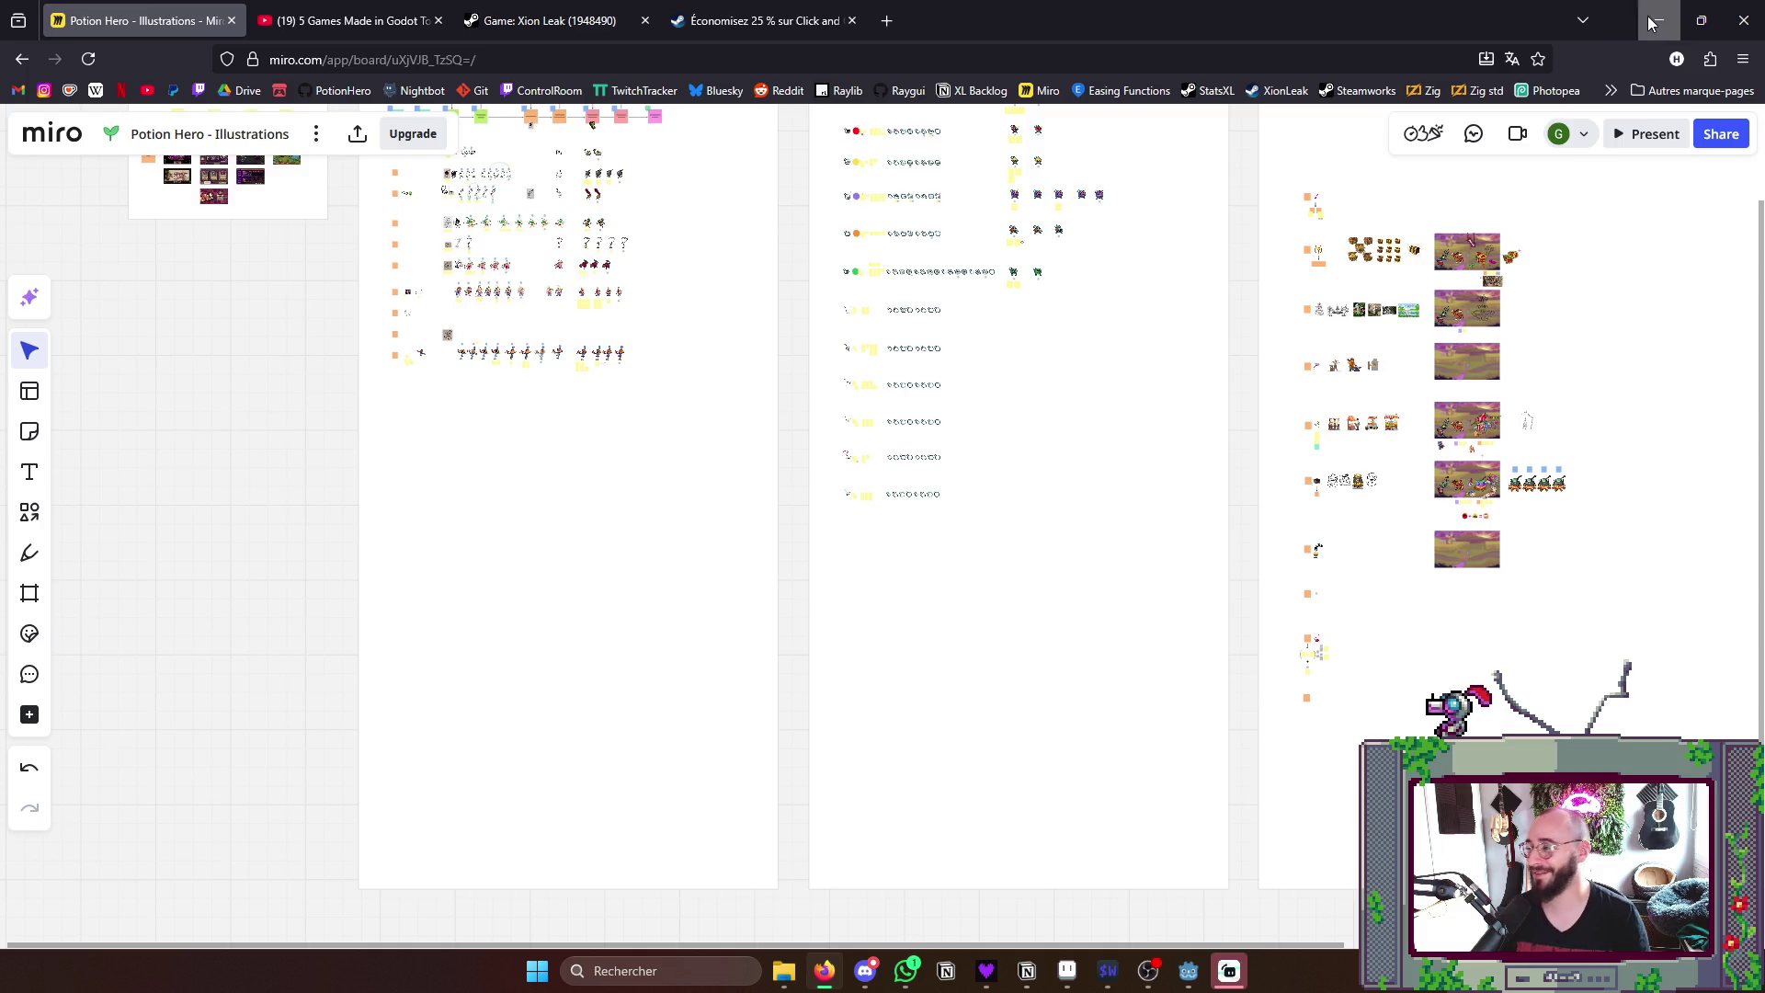
pyautogui.click(1657, 21)
pyautogui.scroll(1, 965, 403)
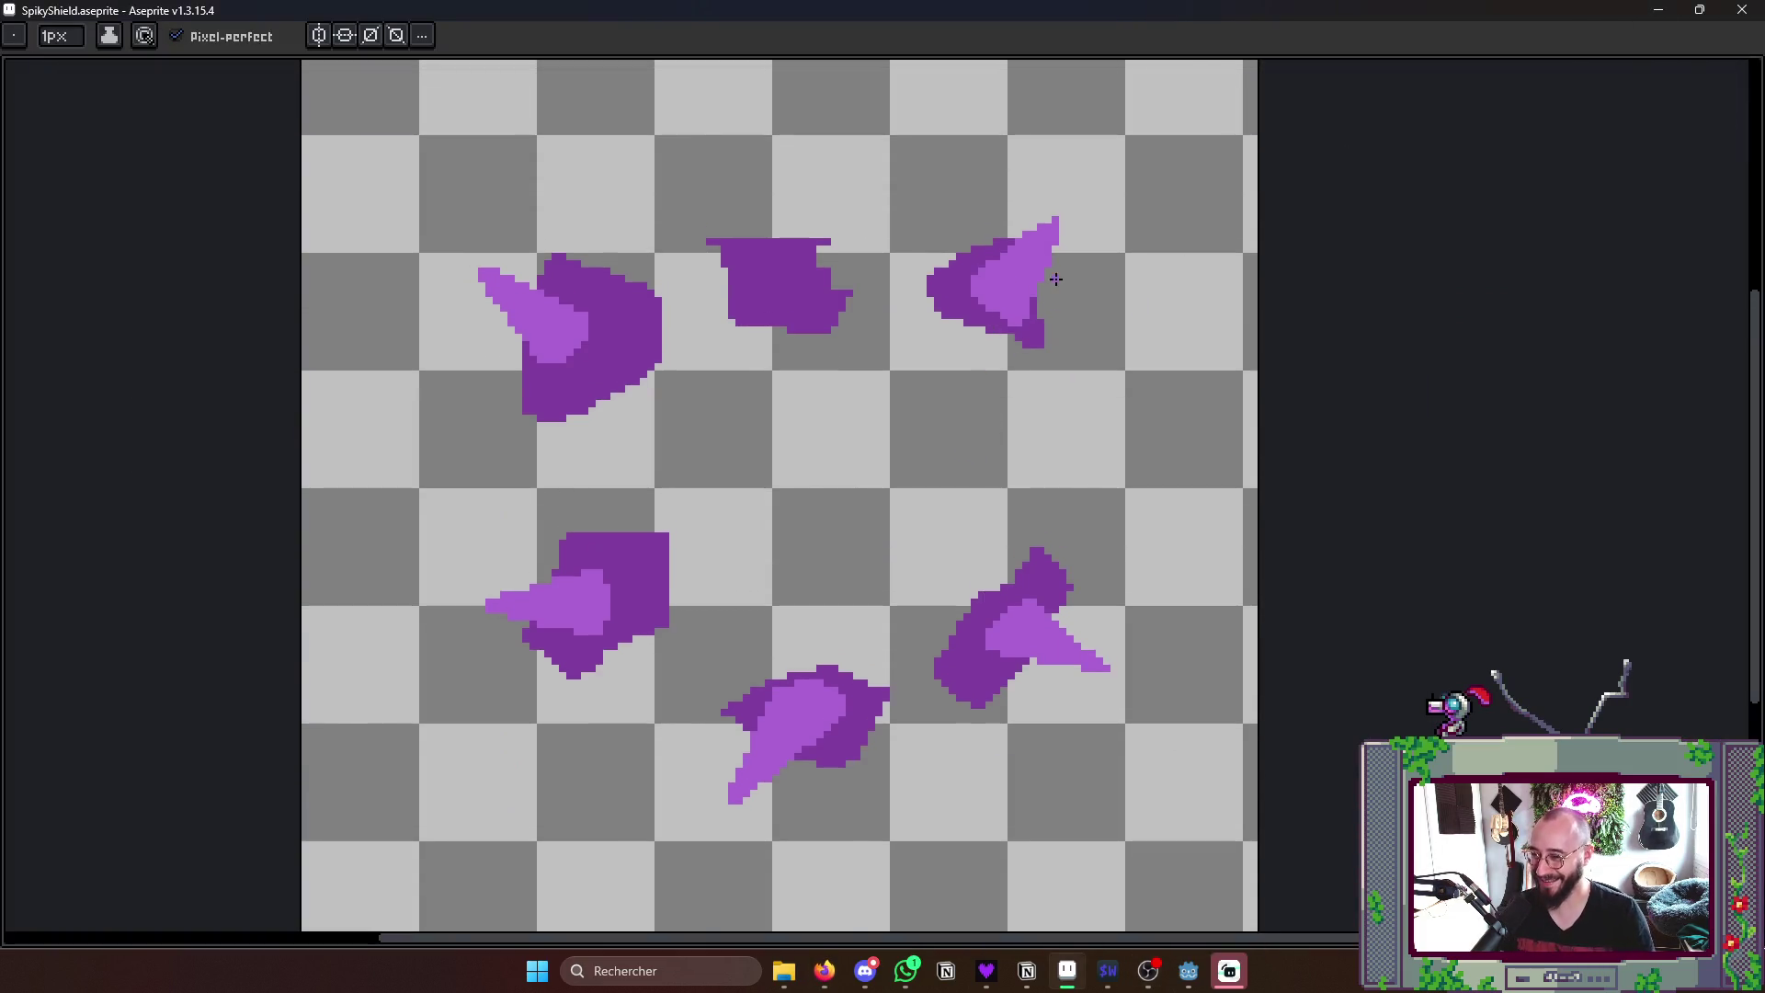
pyautogui.scroll(1, 1056, 282)
pyautogui.scroll(1, 1056, 283)
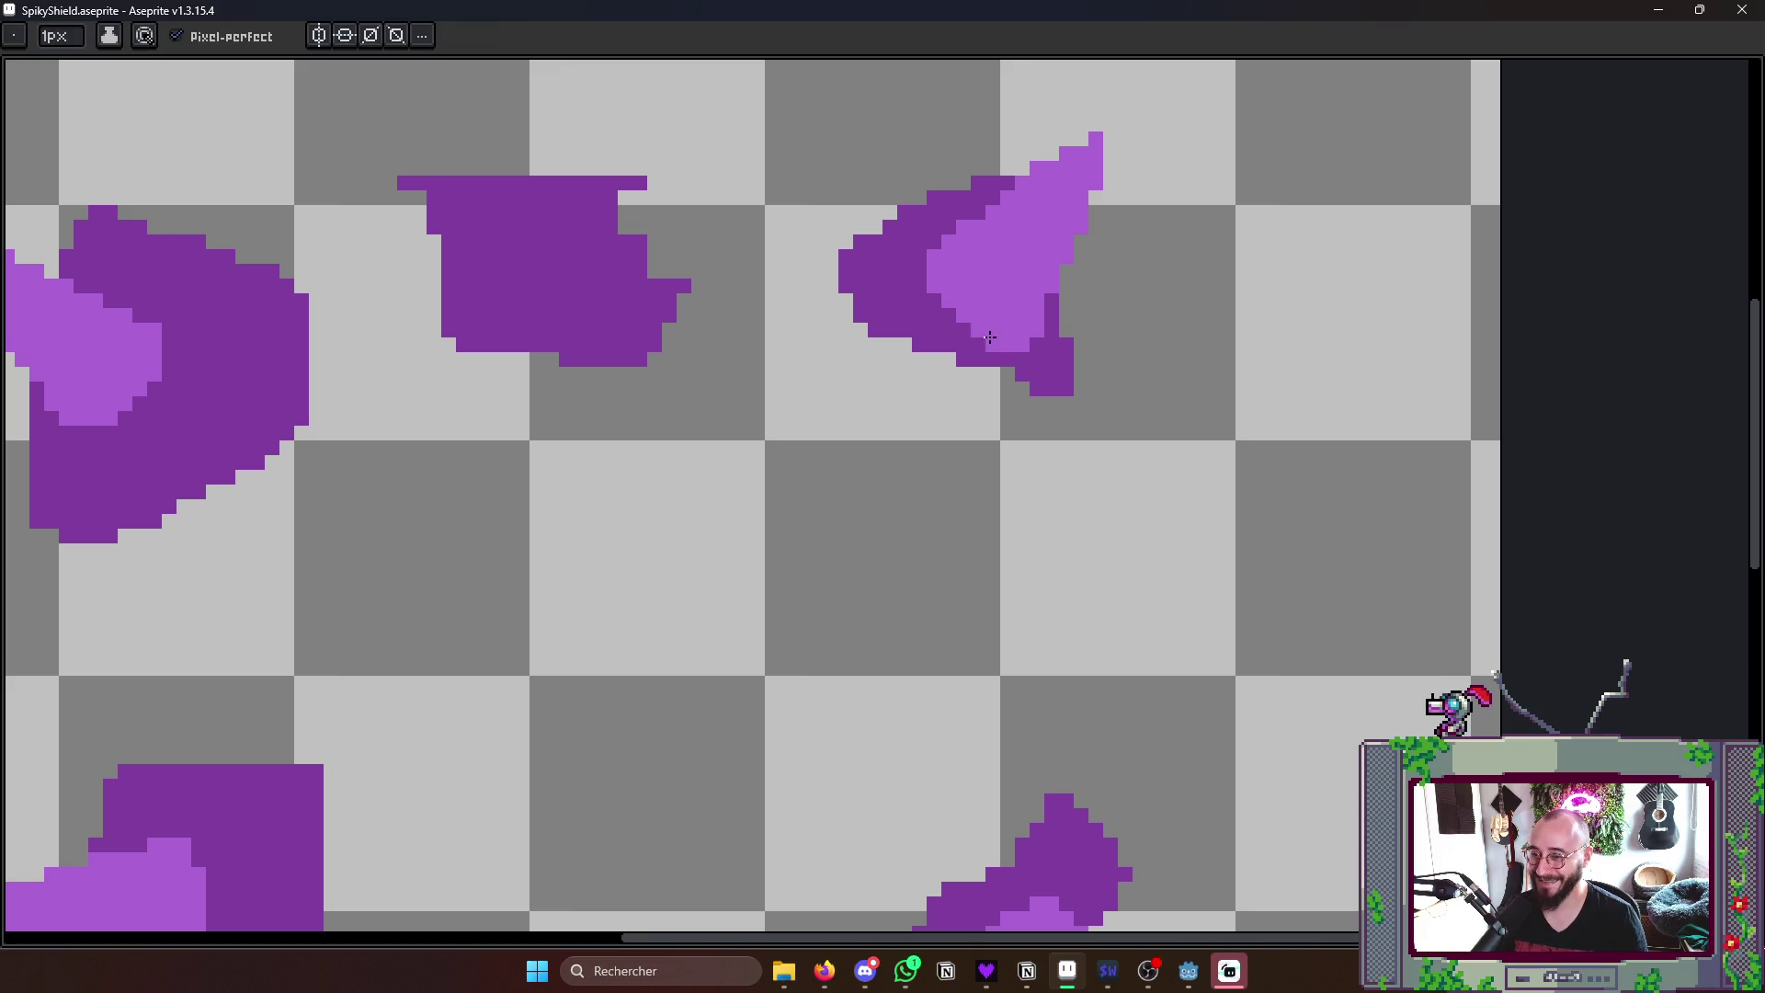
pyautogui.scroll(-1, 1019, 305)
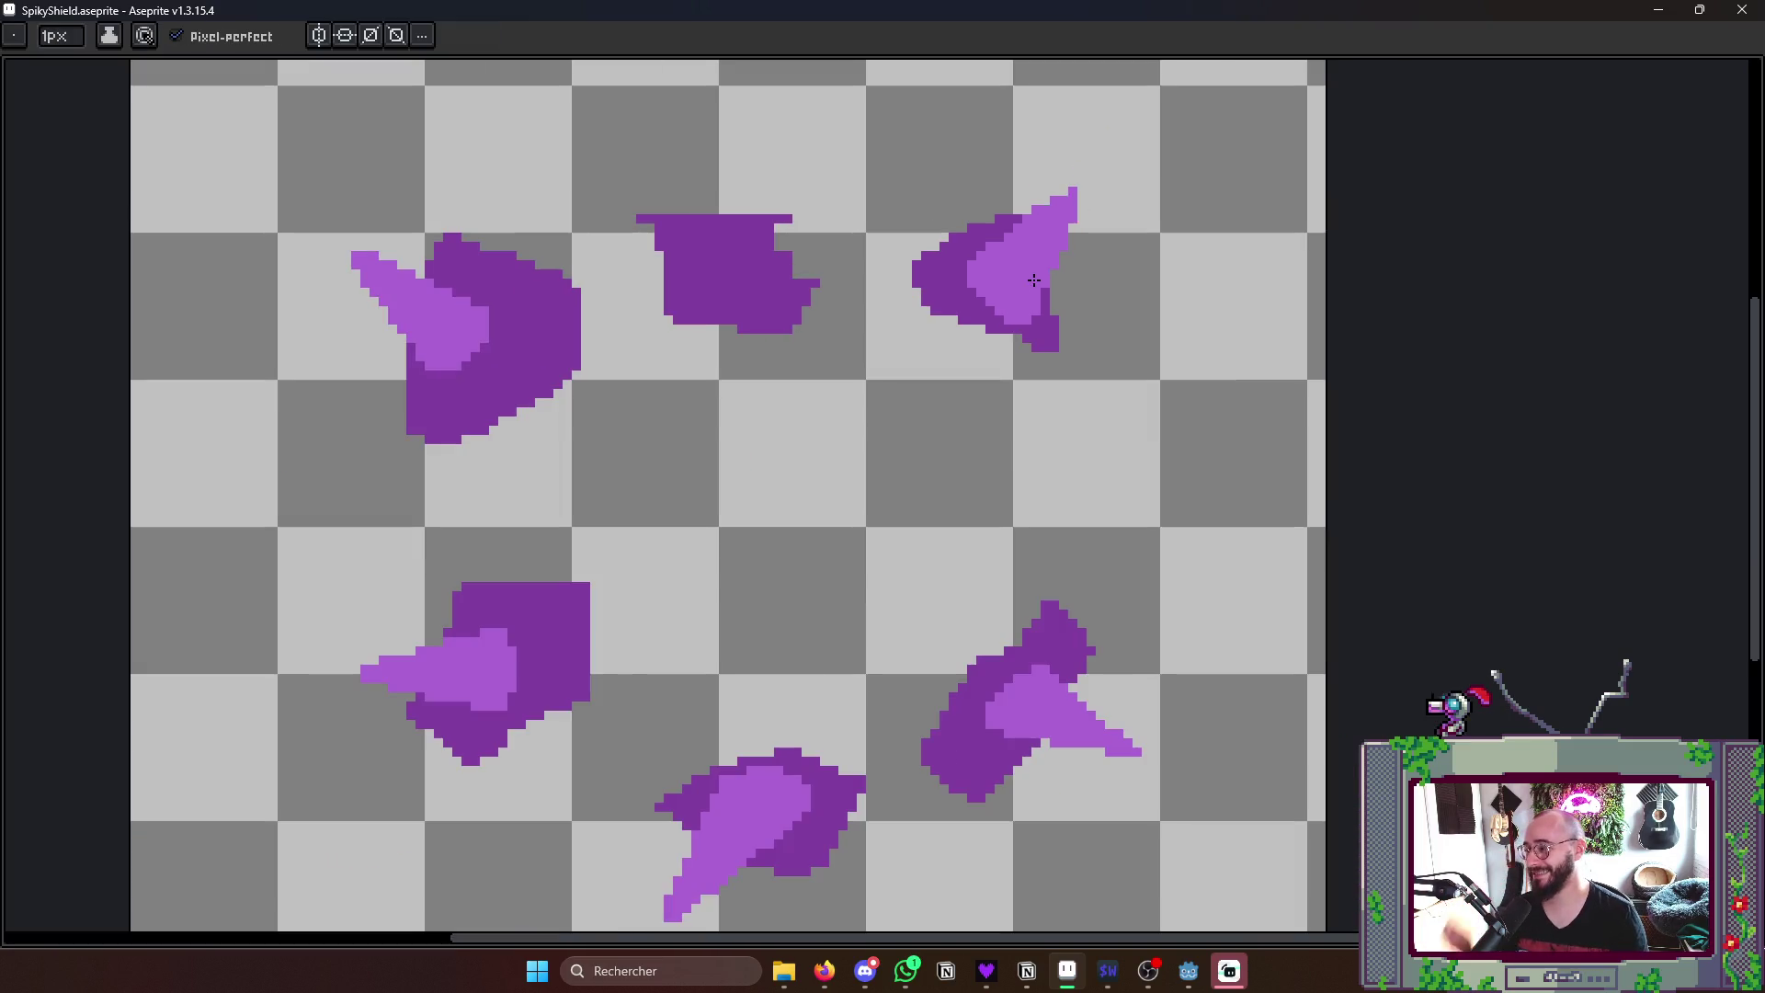
pyautogui.scroll(-1, 1084, 309)
# - Step through the shield and spiky-shard frames and stop on the plain shards frame without spikes
pyautogui.press('Left')
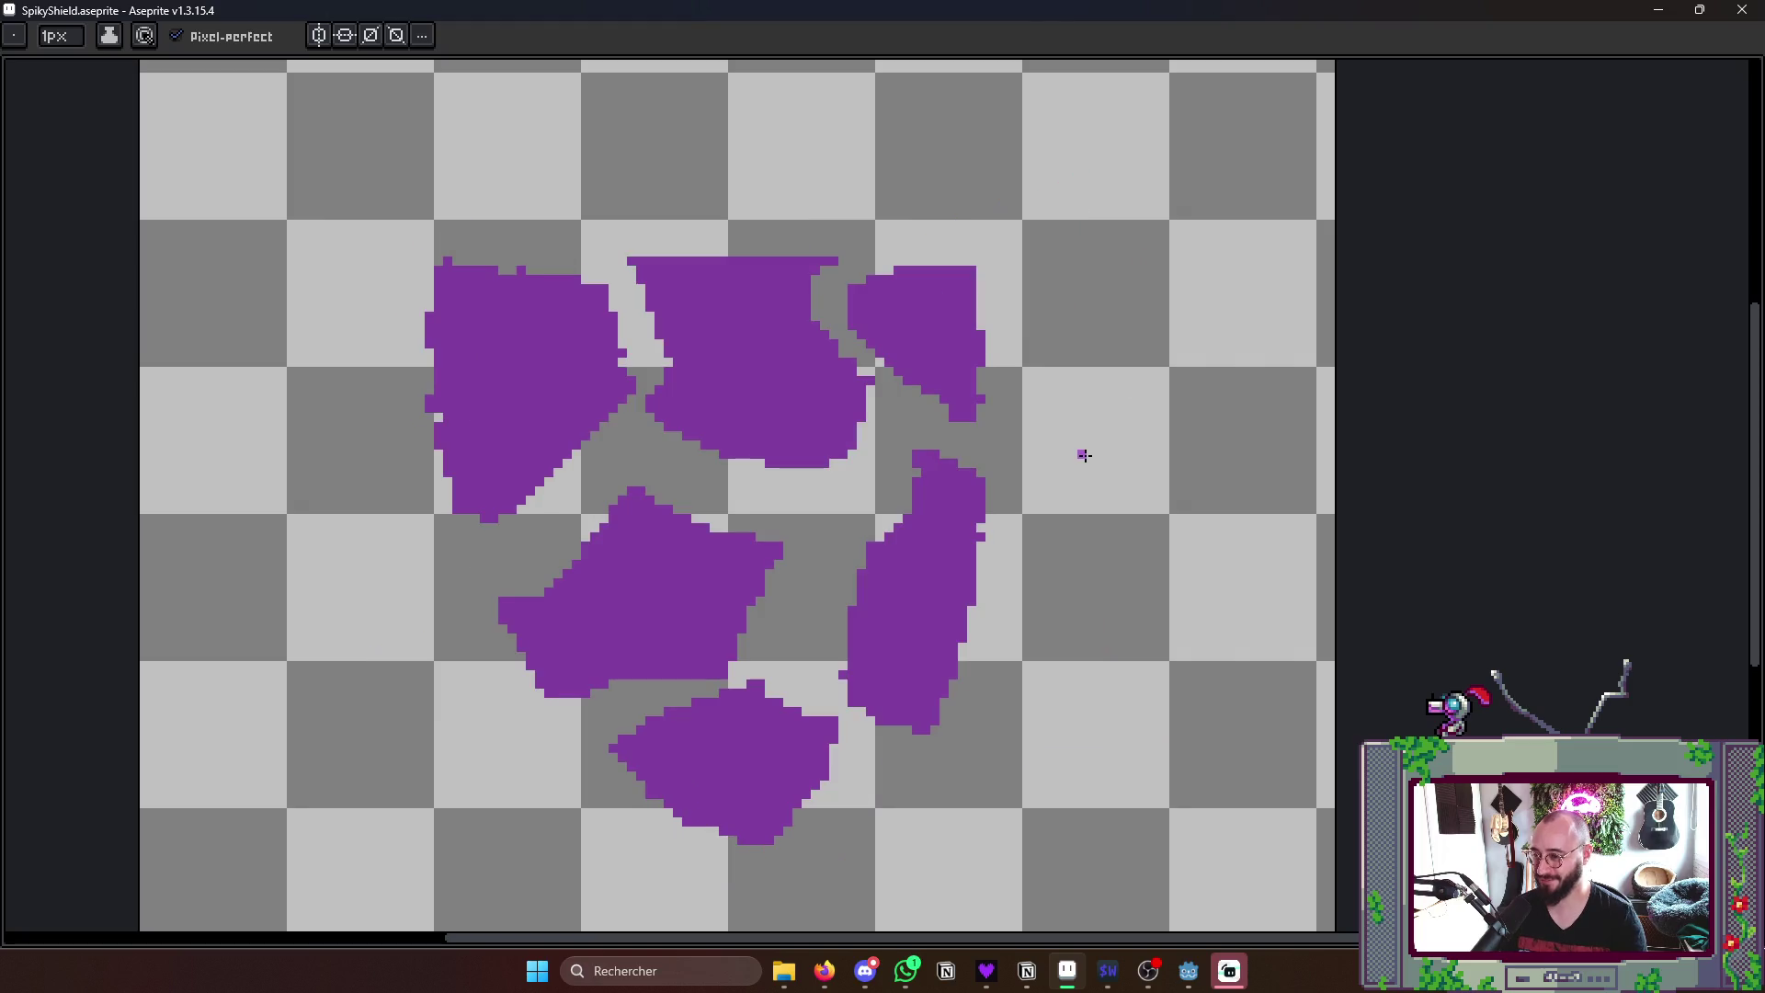
pyautogui.press('Left')
pyautogui.scroll(2, 545, 280)
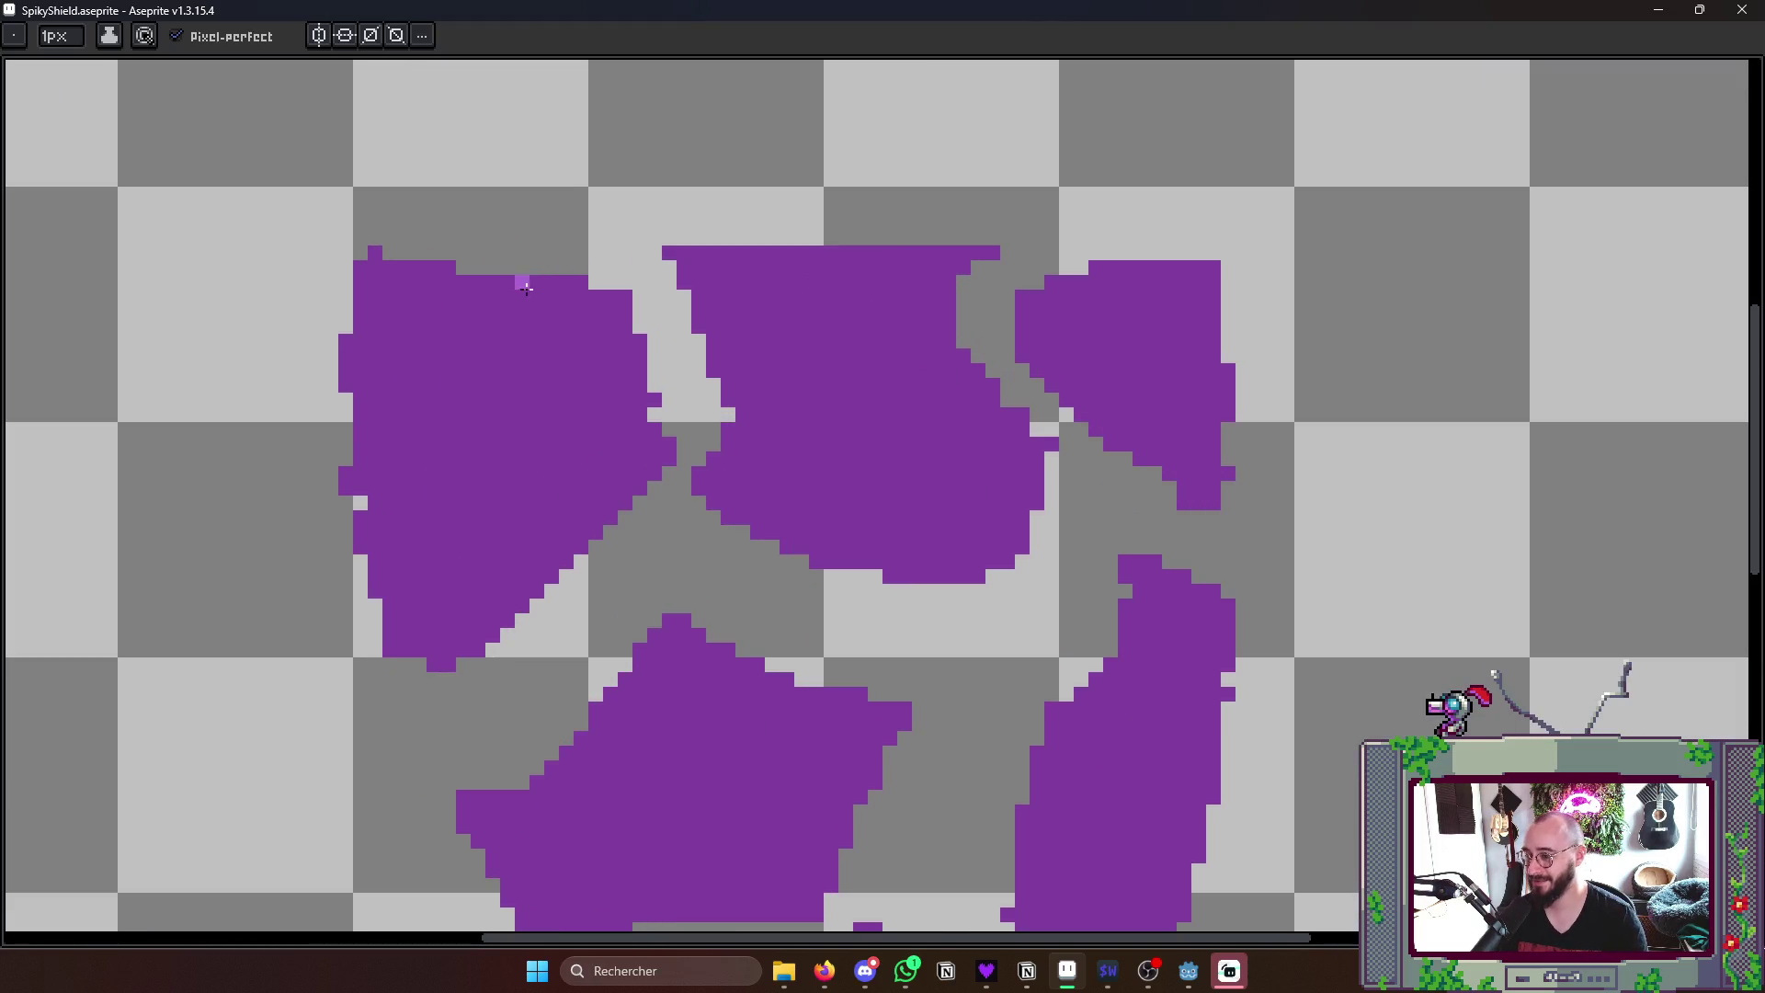
pyautogui.press('alt')
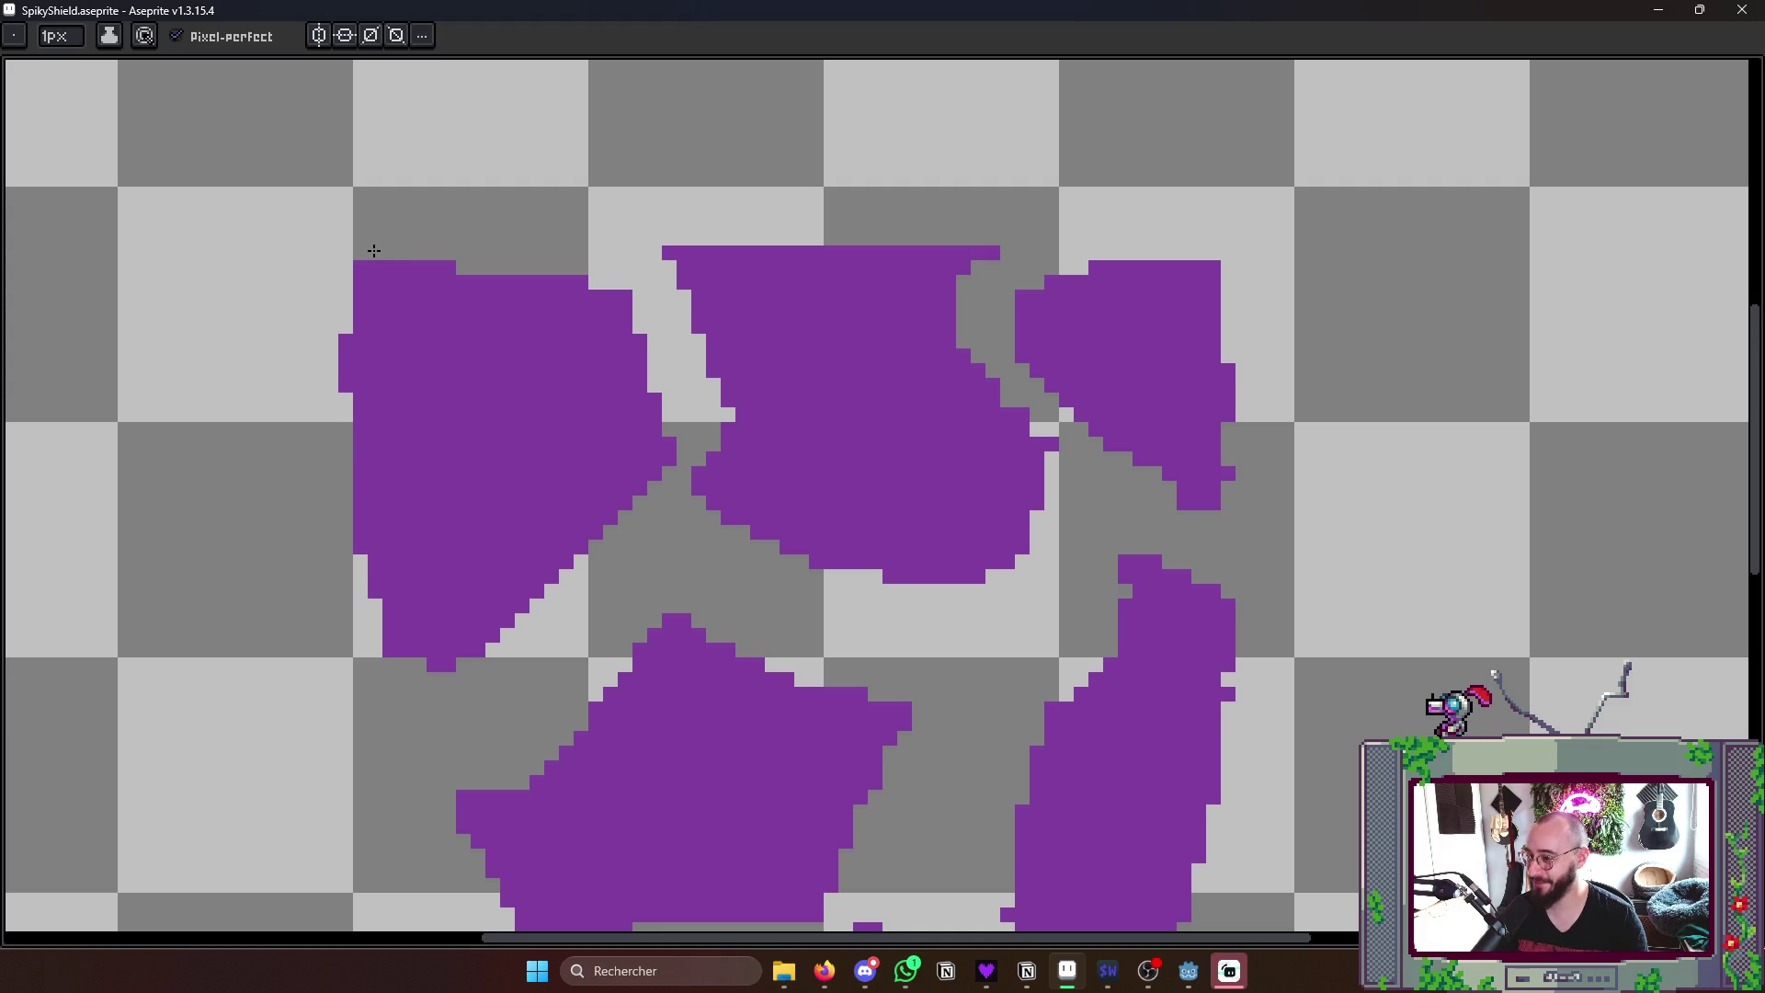
pyautogui.scroll(-3, 374, 251)
pyautogui.scroll(2, 905, 337)
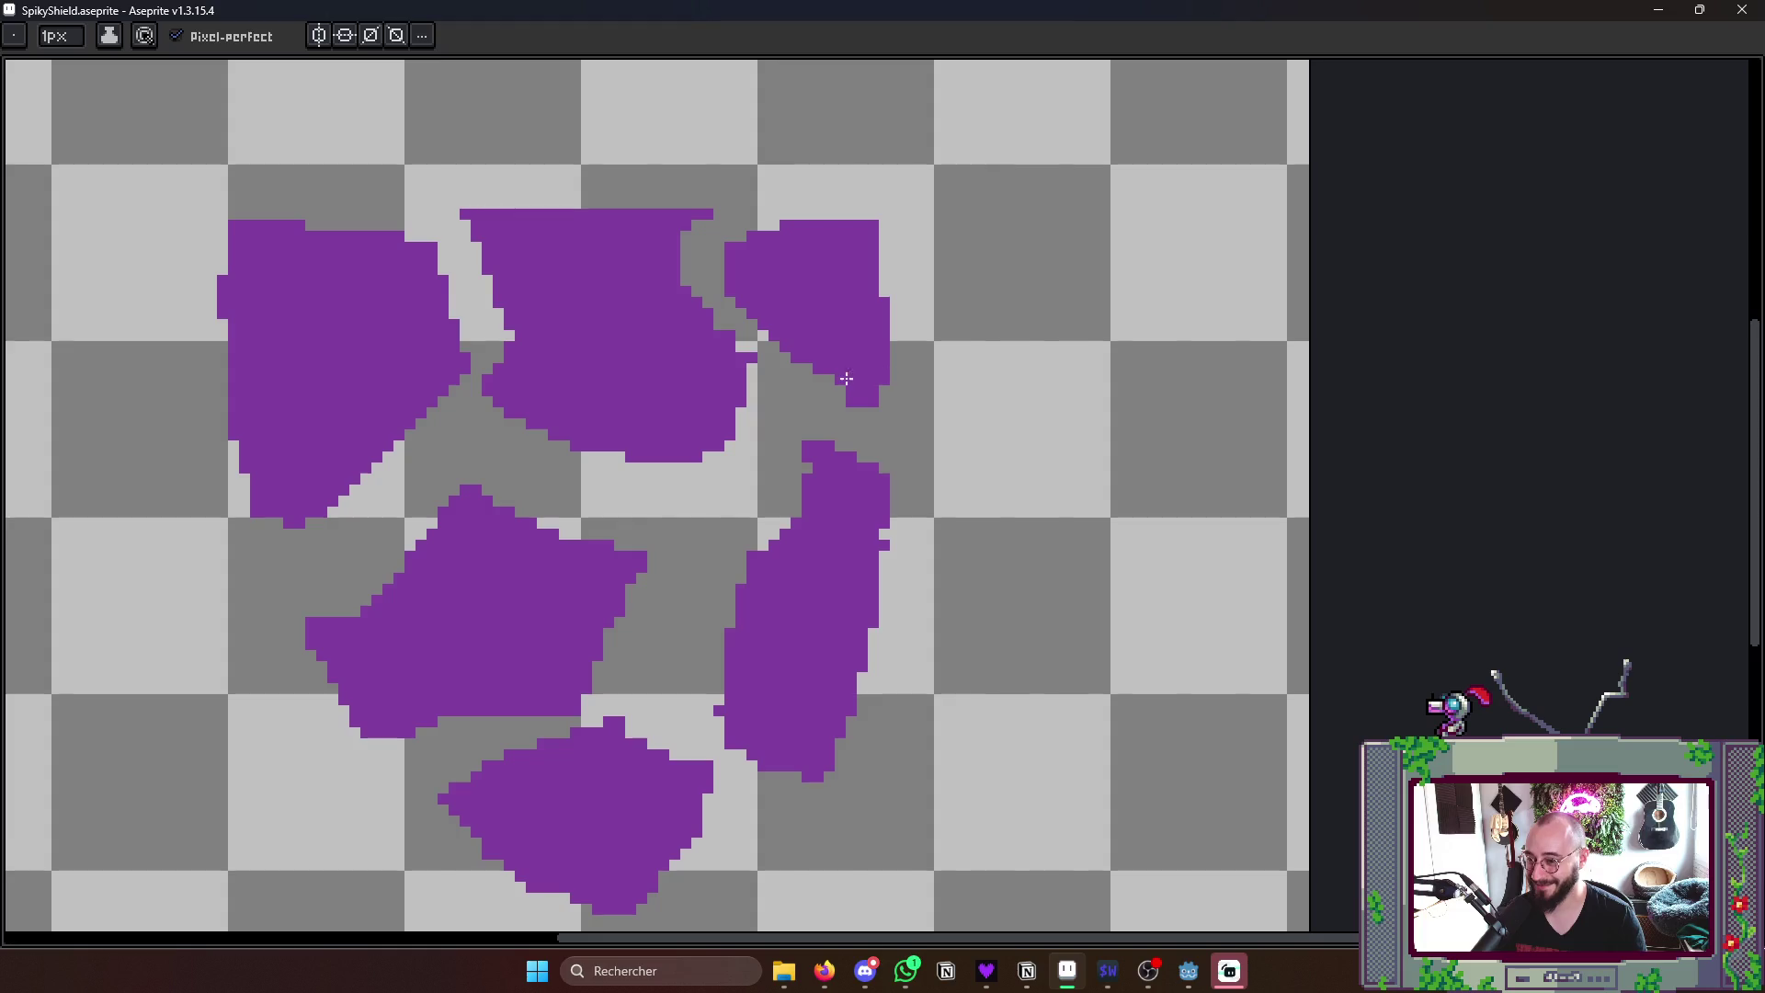
pyautogui.scroll(1, 774, 418)
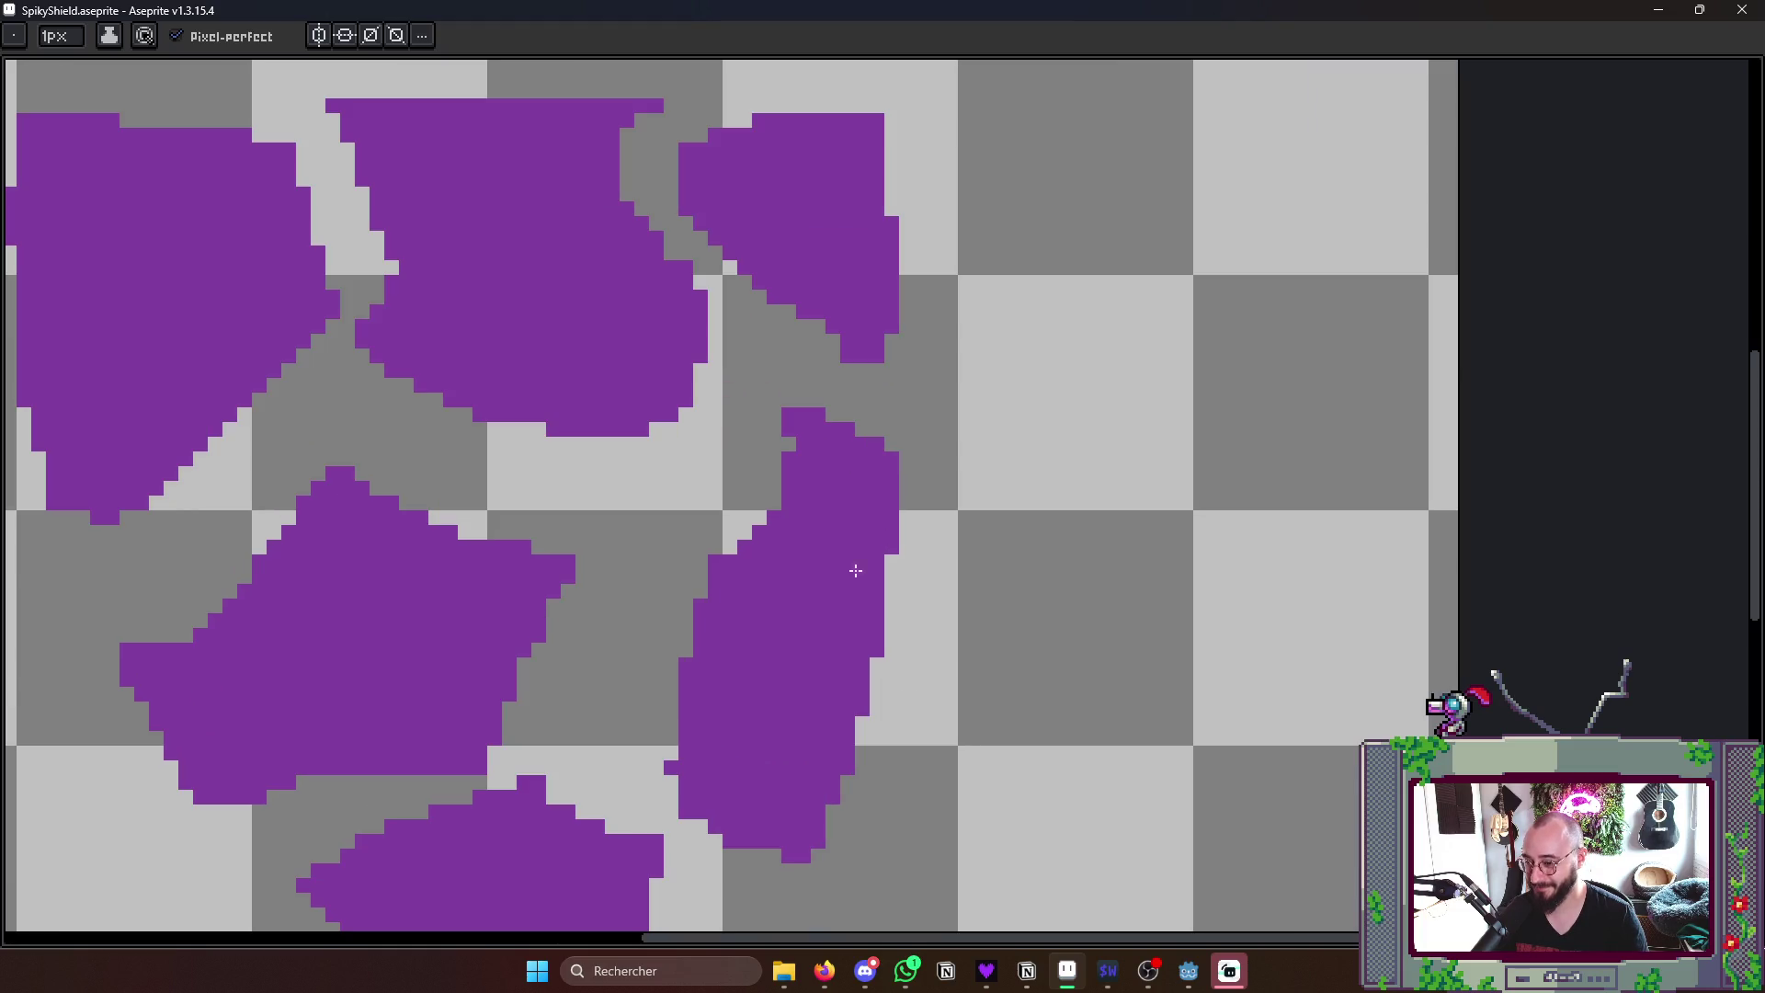
pyautogui.scroll(-3, 667, 778)
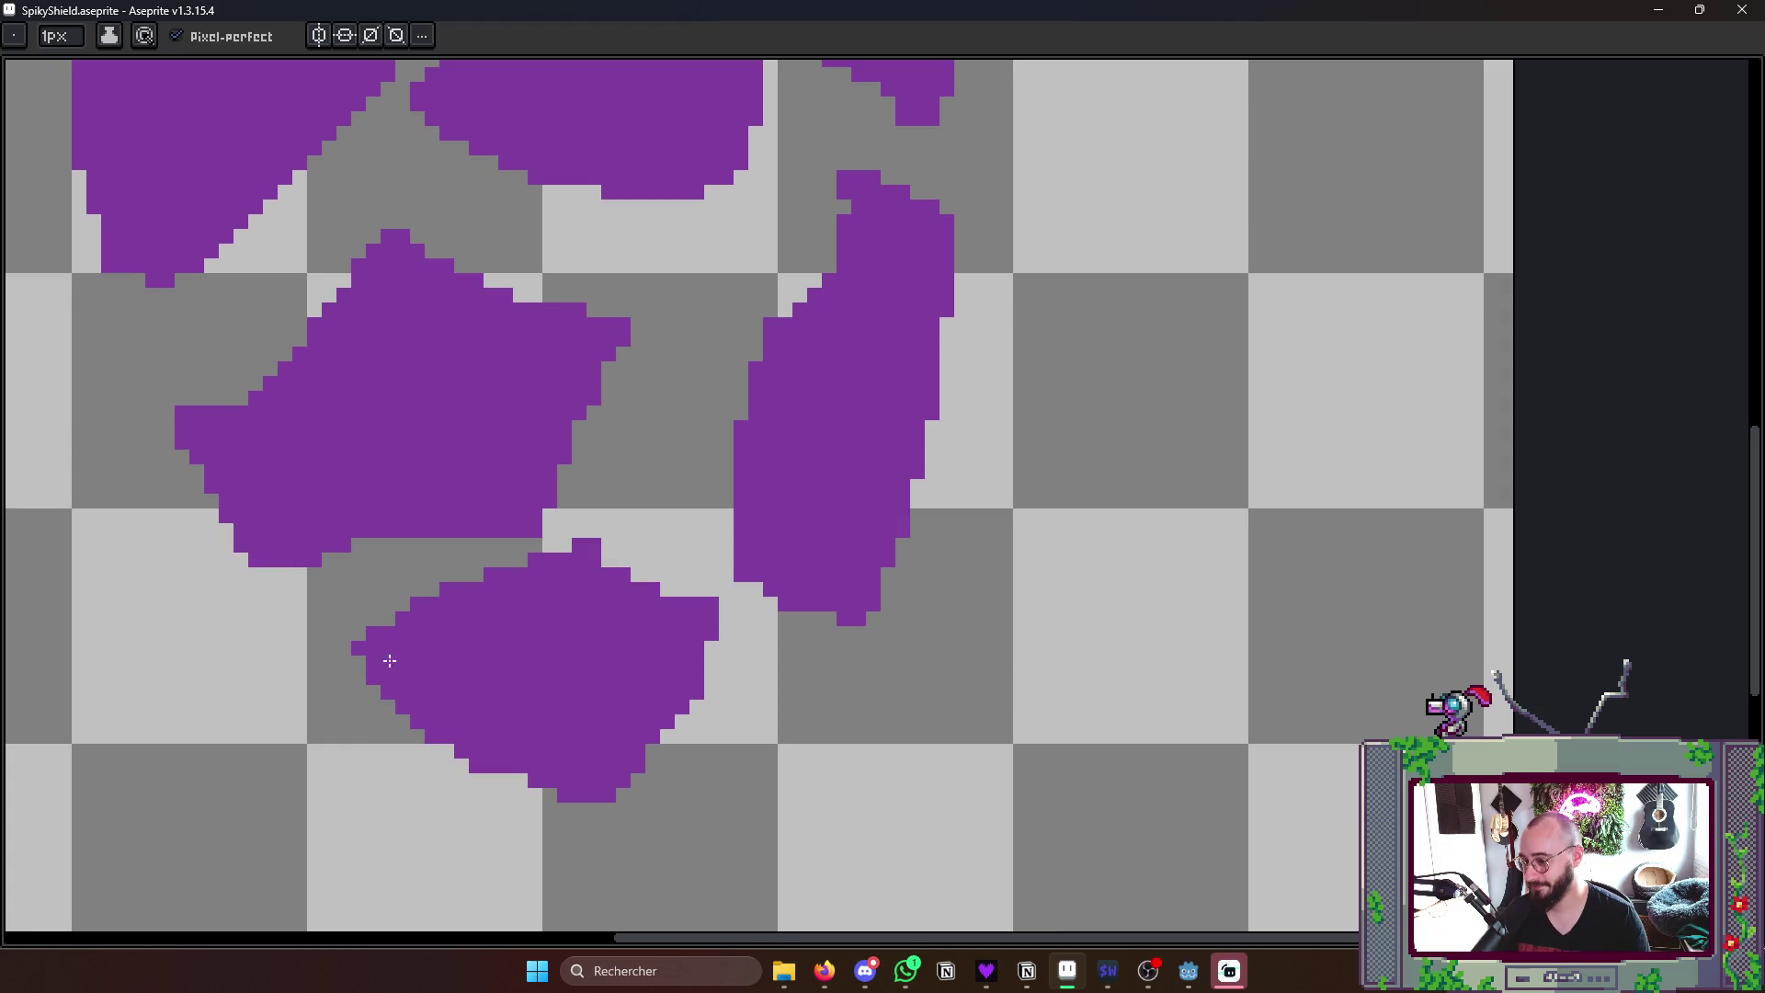
pyautogui.scroll(-3, 377, 671)
pyautogui.press('Left')
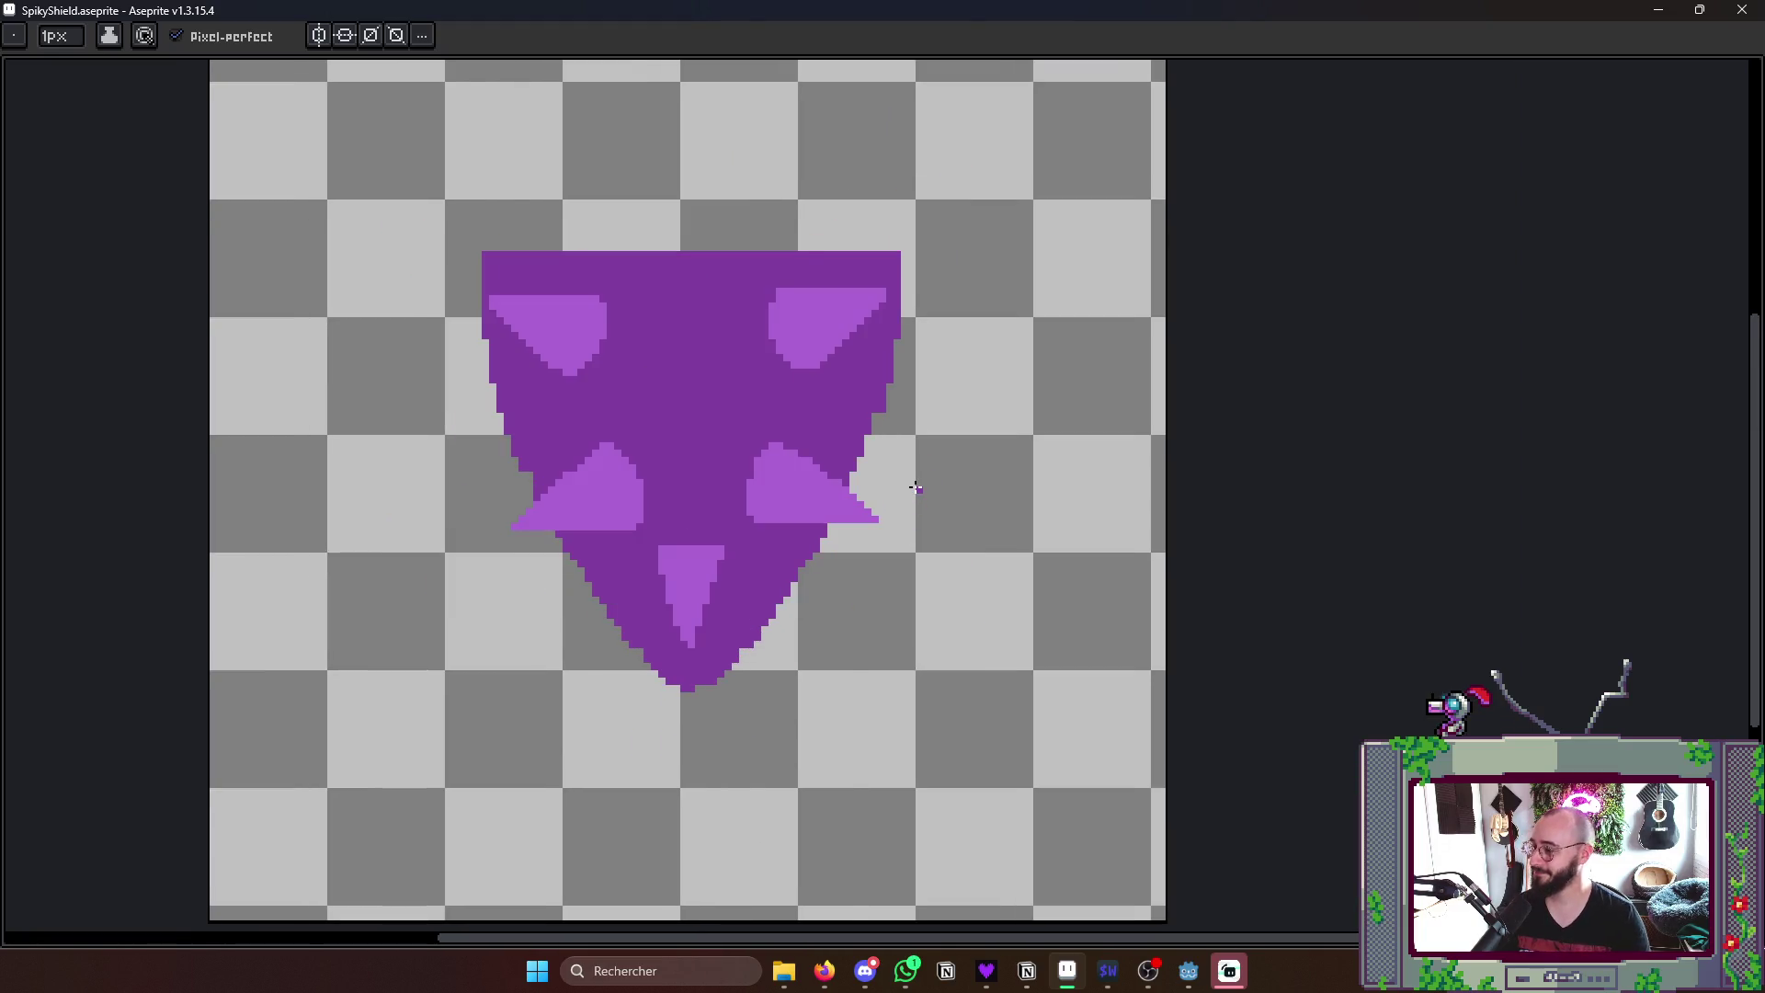
pyautogui.press('Right')
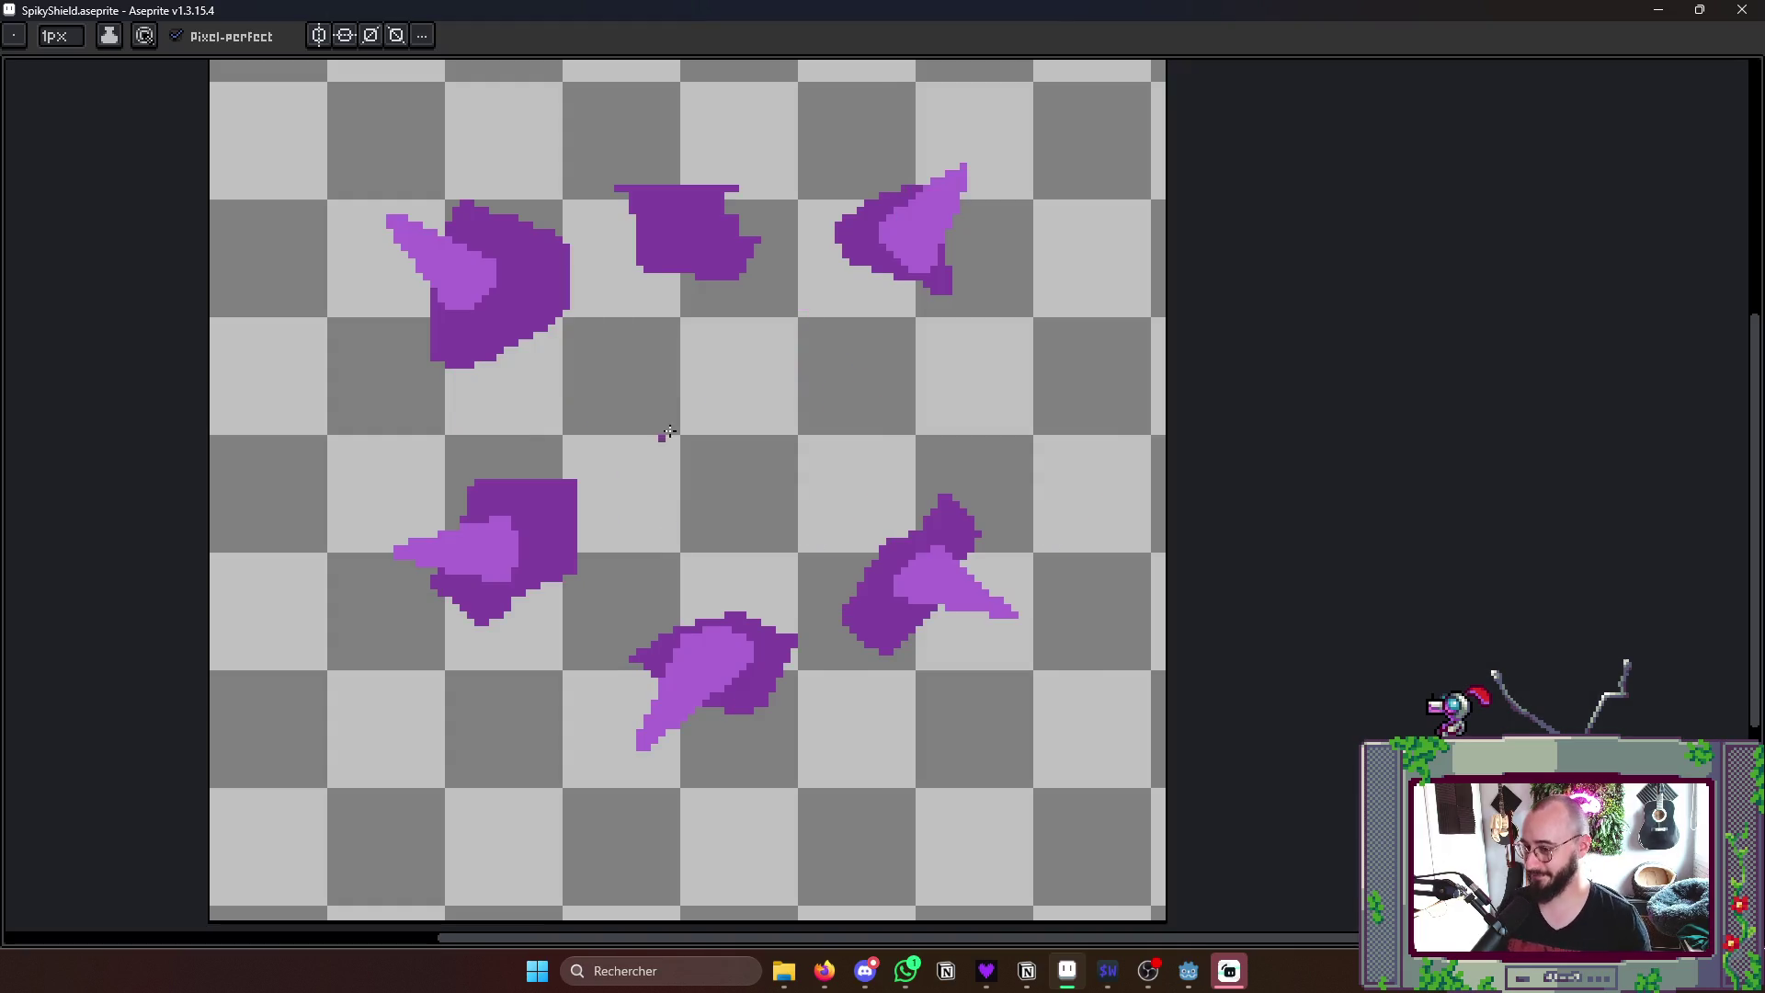
pyautogui.scroll(2, 779, 421)
pyautogui.press('alt')
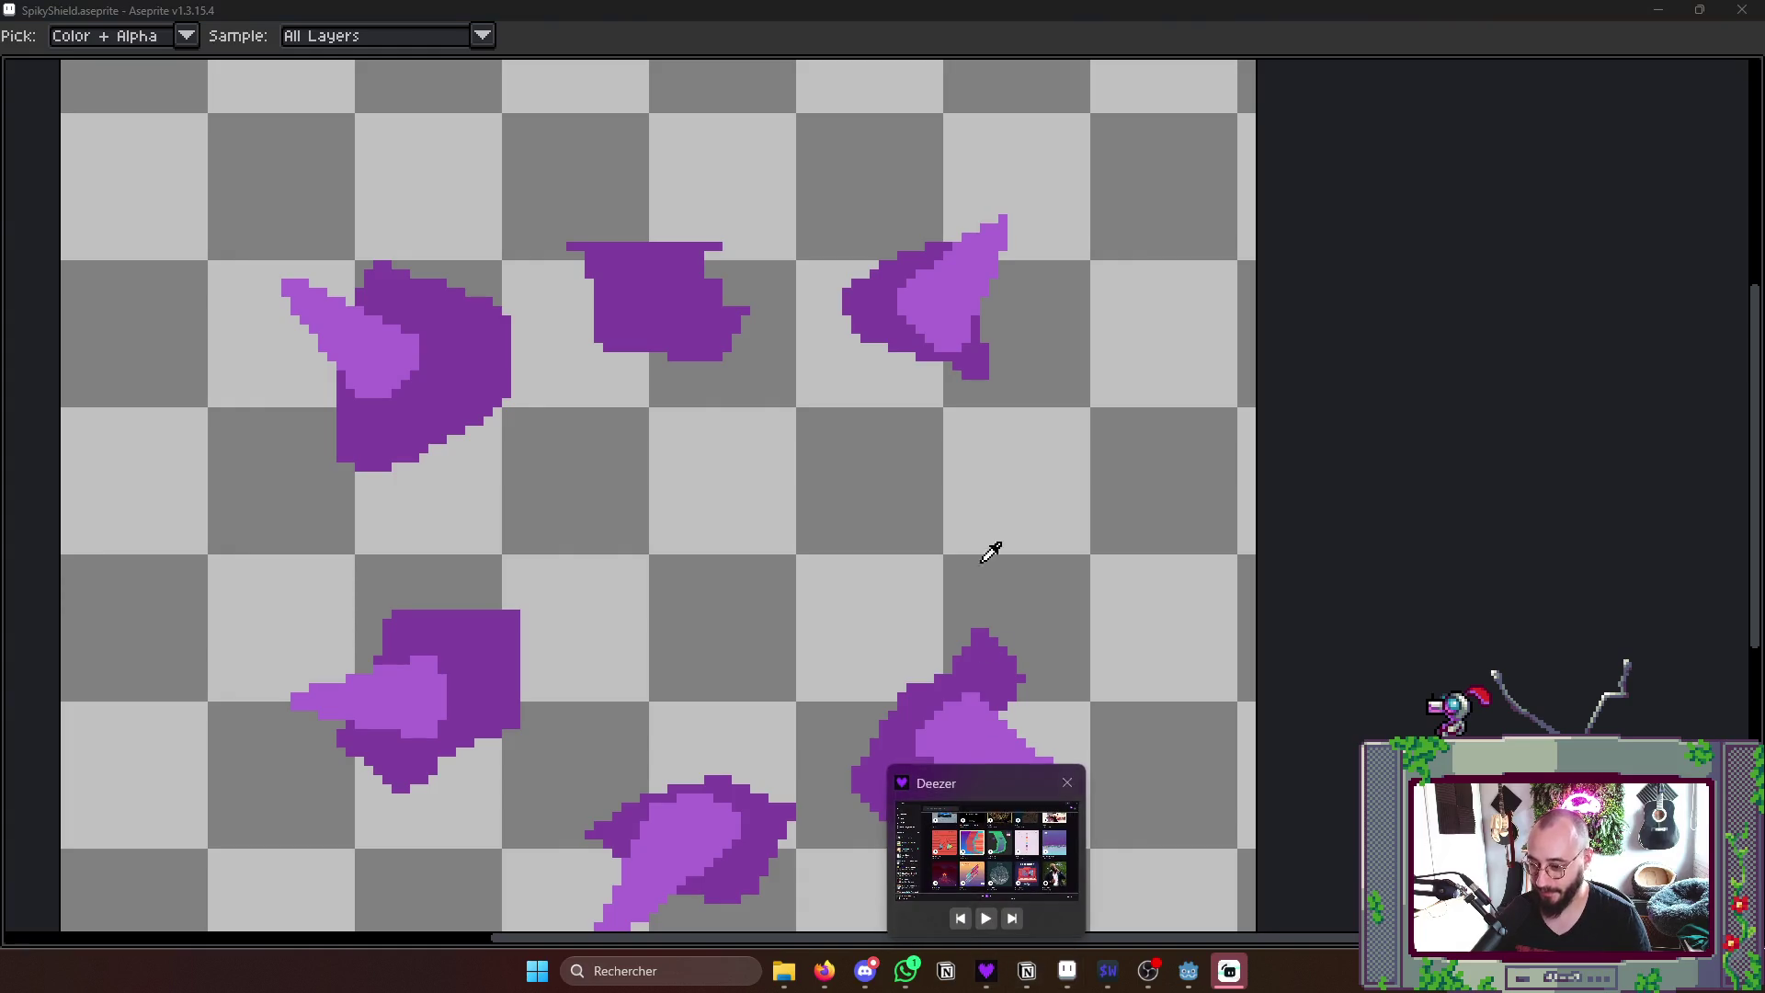
pyautogui.moveTo(1007, 480); pyautogui.dragTo(1047, 438)
pyautogui.scroll(1, 1047, 439)
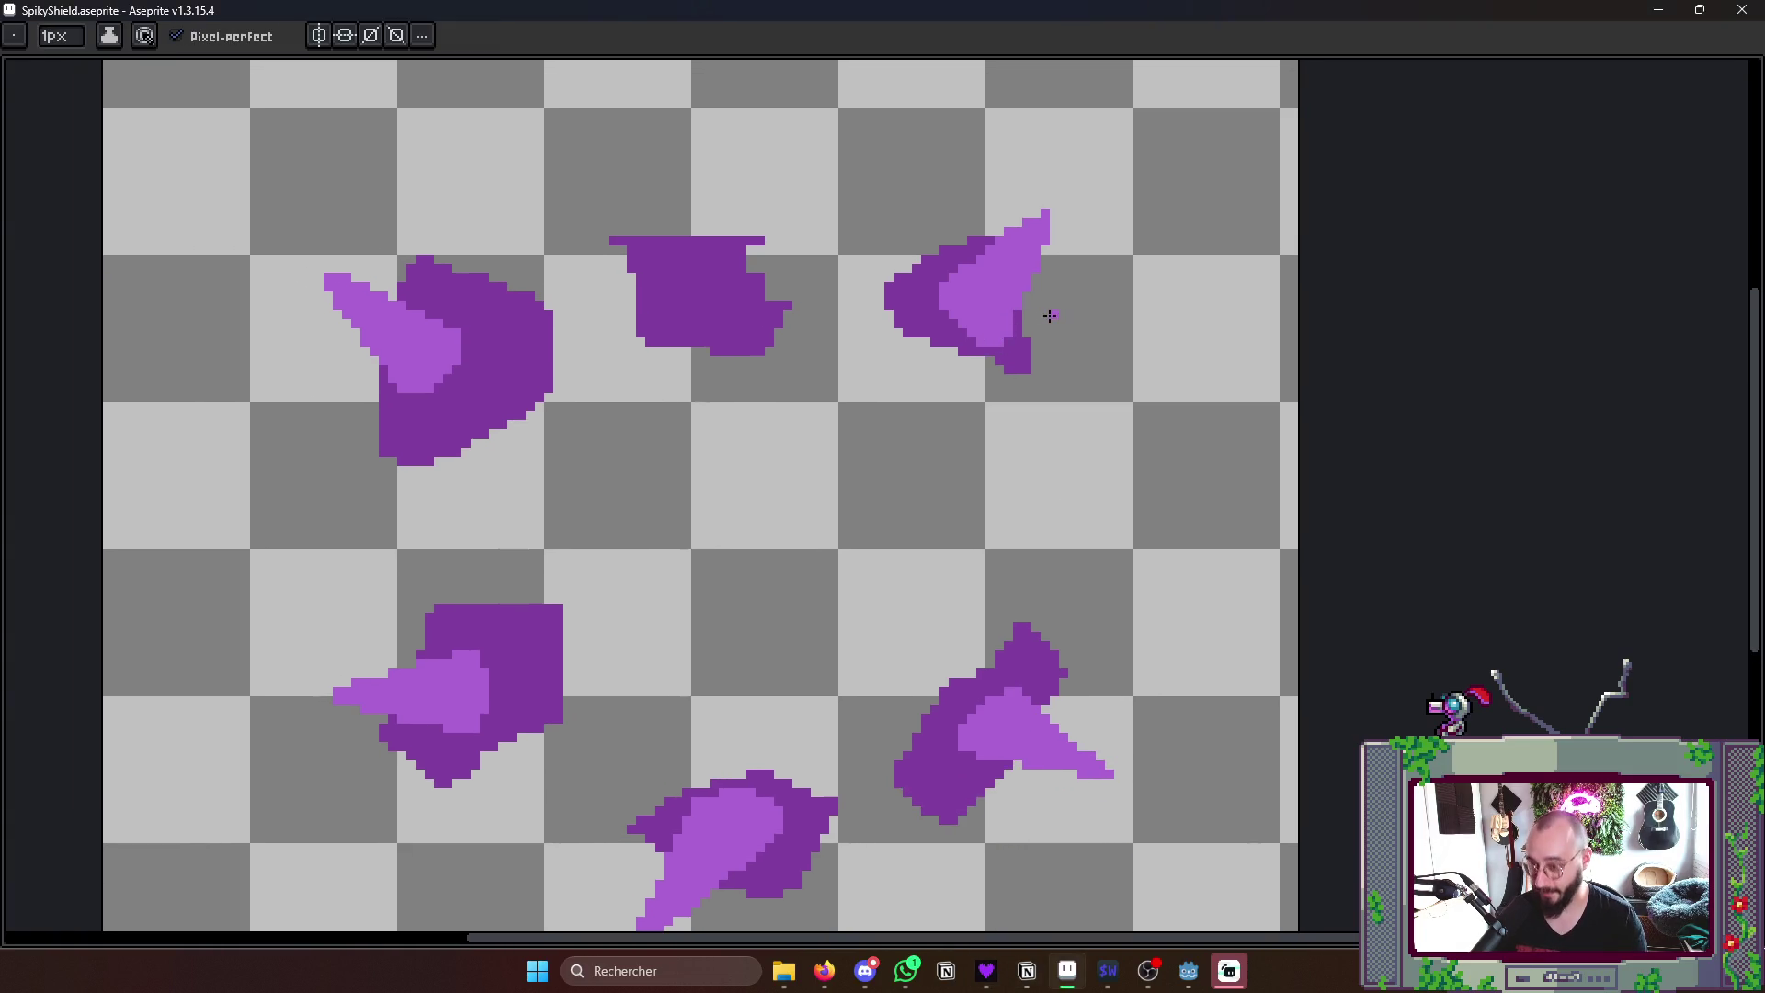
pyautogui.press('Right')
pyautogui.press('Right')
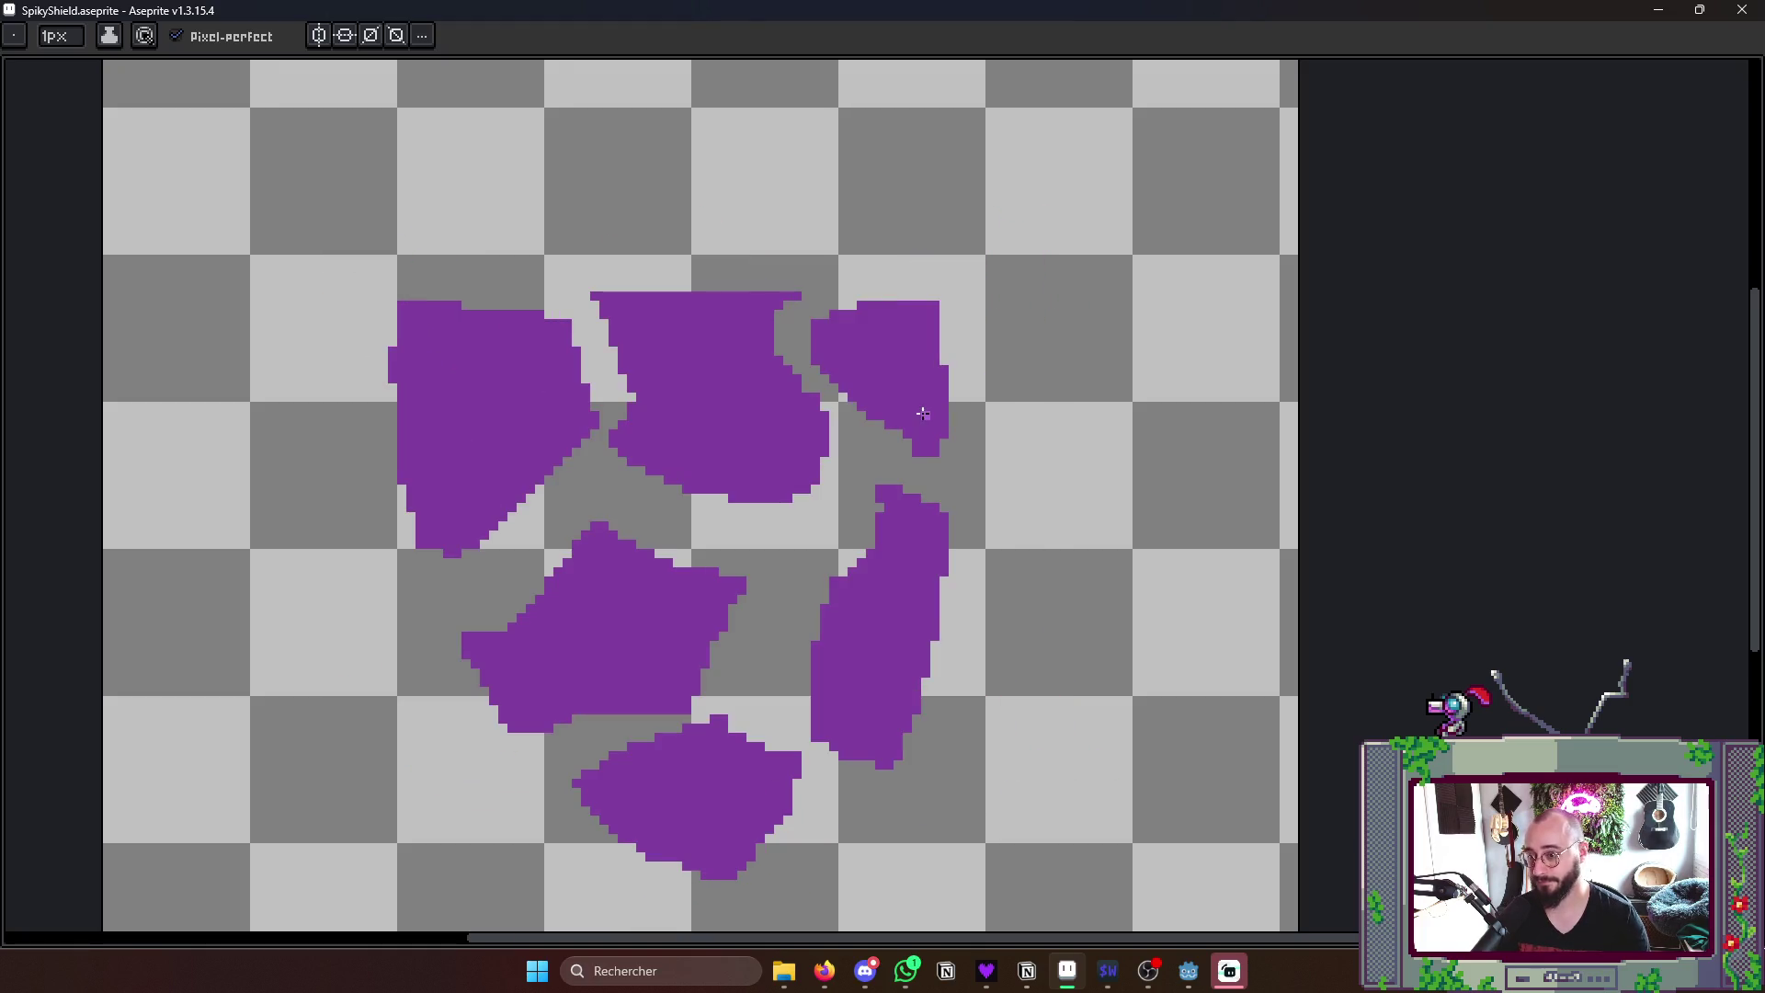
# - Draw the top-right shard's spike edges in light purple with straight Shift-click lines
pyautogui.moveTo(868, 343); pyautogui.dragTo(1026, 276)
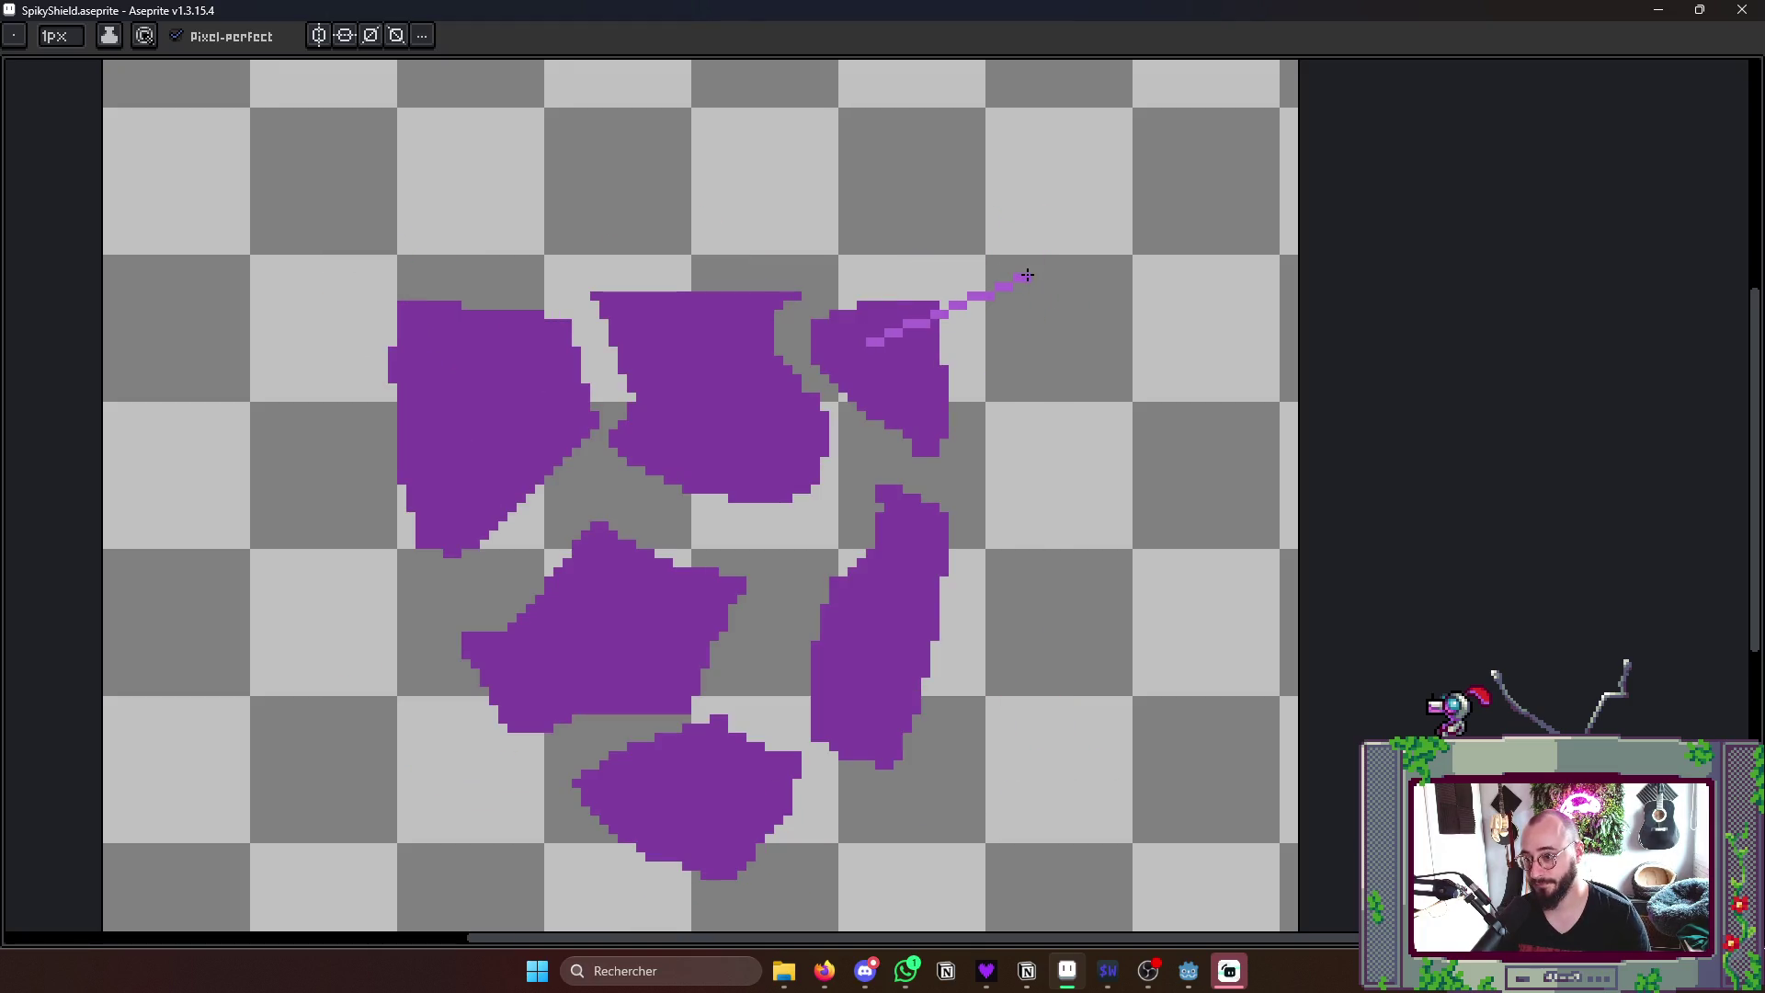
pyautogui.keyDown('shift'); pyautogui.click(921, 415); pyautogui.keyUp('shift')
pyautogui.scroll(1, 897, 386)
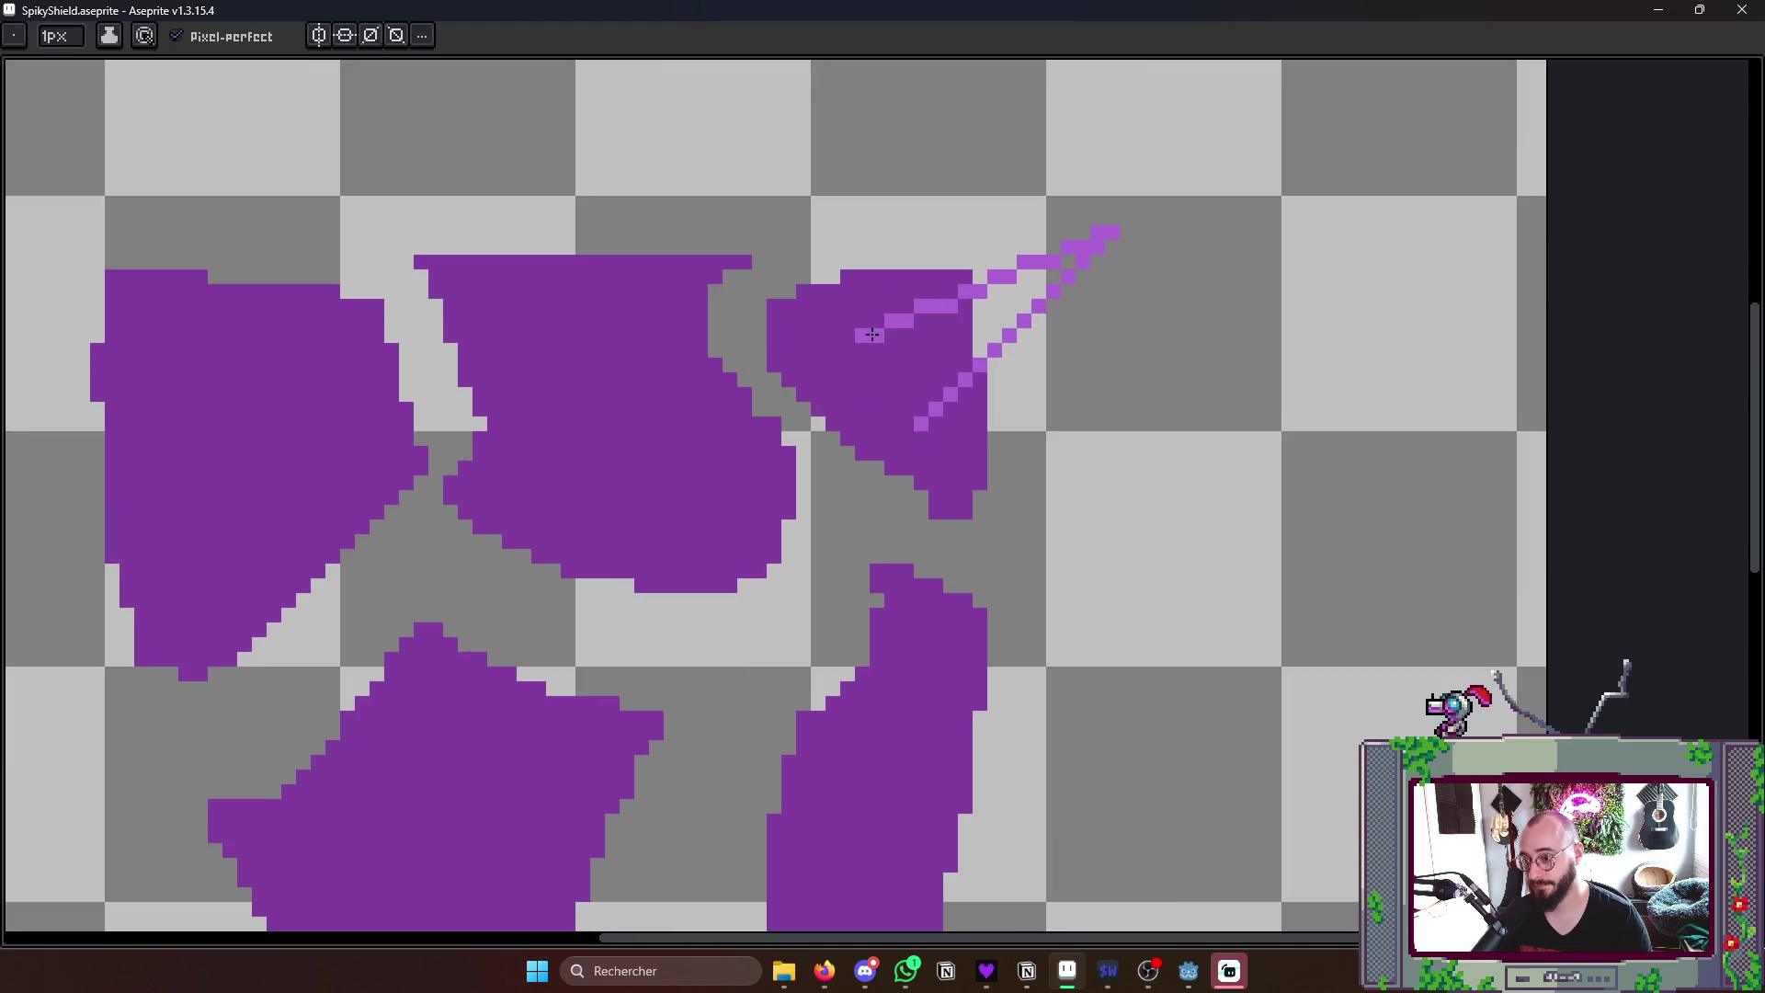
pyautogui.moveTo(862, 321); pyautogui.dragTo(1097, 234)
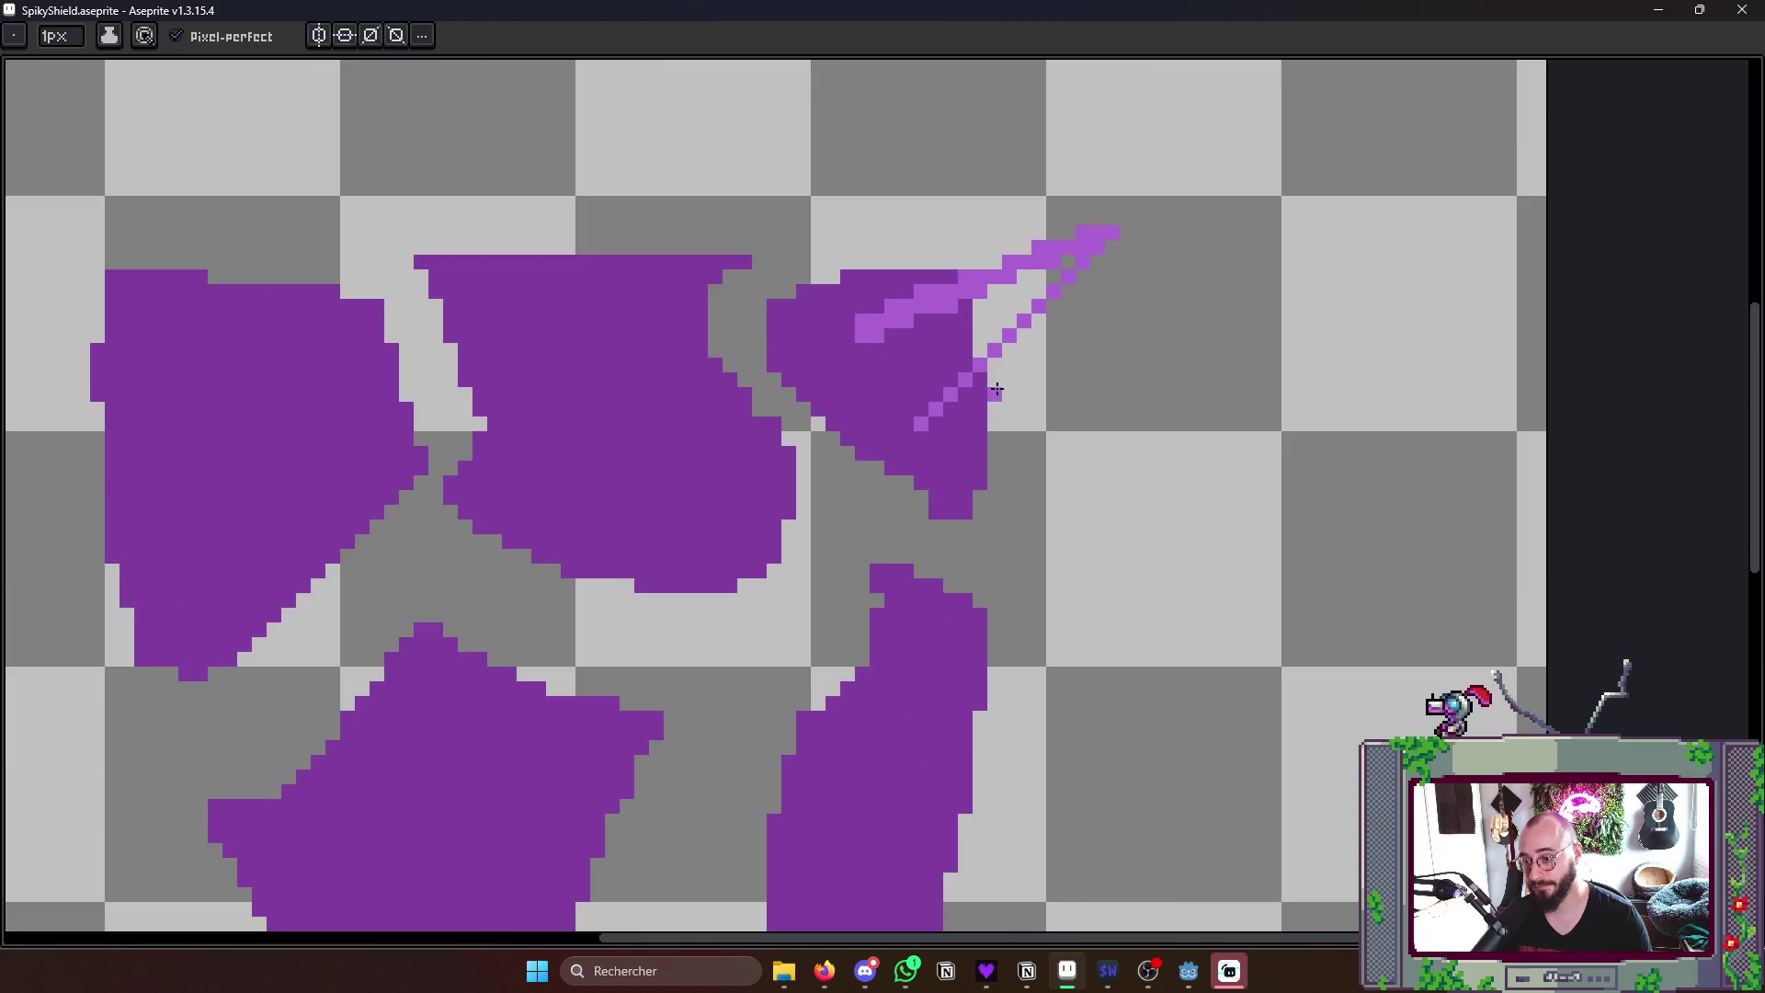
pyautogui.moveTo(955, 413); pyautogui.dragTo(1093, 248)
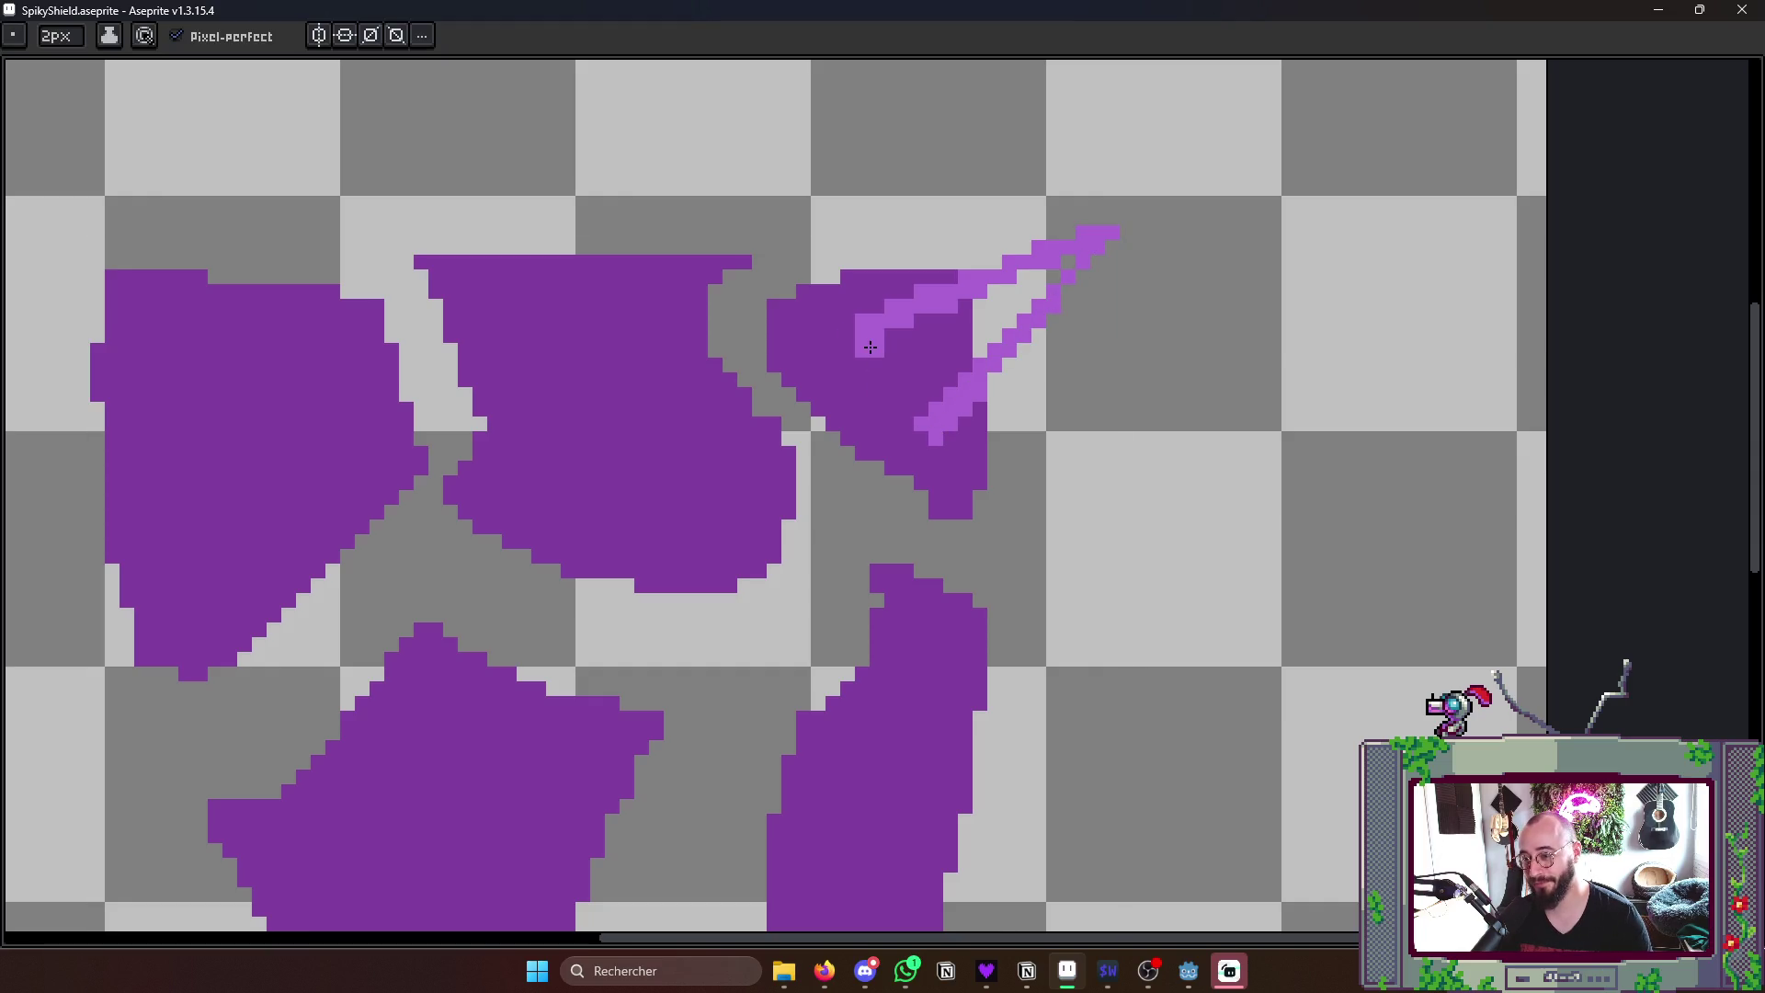
pyautogui.moveTo(867, 338); pyautogui.dragTo(927, 431)
pyautogui.moveTo(883, 362)
pyautogui.mouseDown()
pyautogui.moveTo(915, 363)
pyautogui.moveTo(1073, 267)
pyautogui.mouseUp()
# - Bucket-fill the top-right spike, preview it, and paint a light-purple spike on the right shard
pyautogui.click(917, 360)
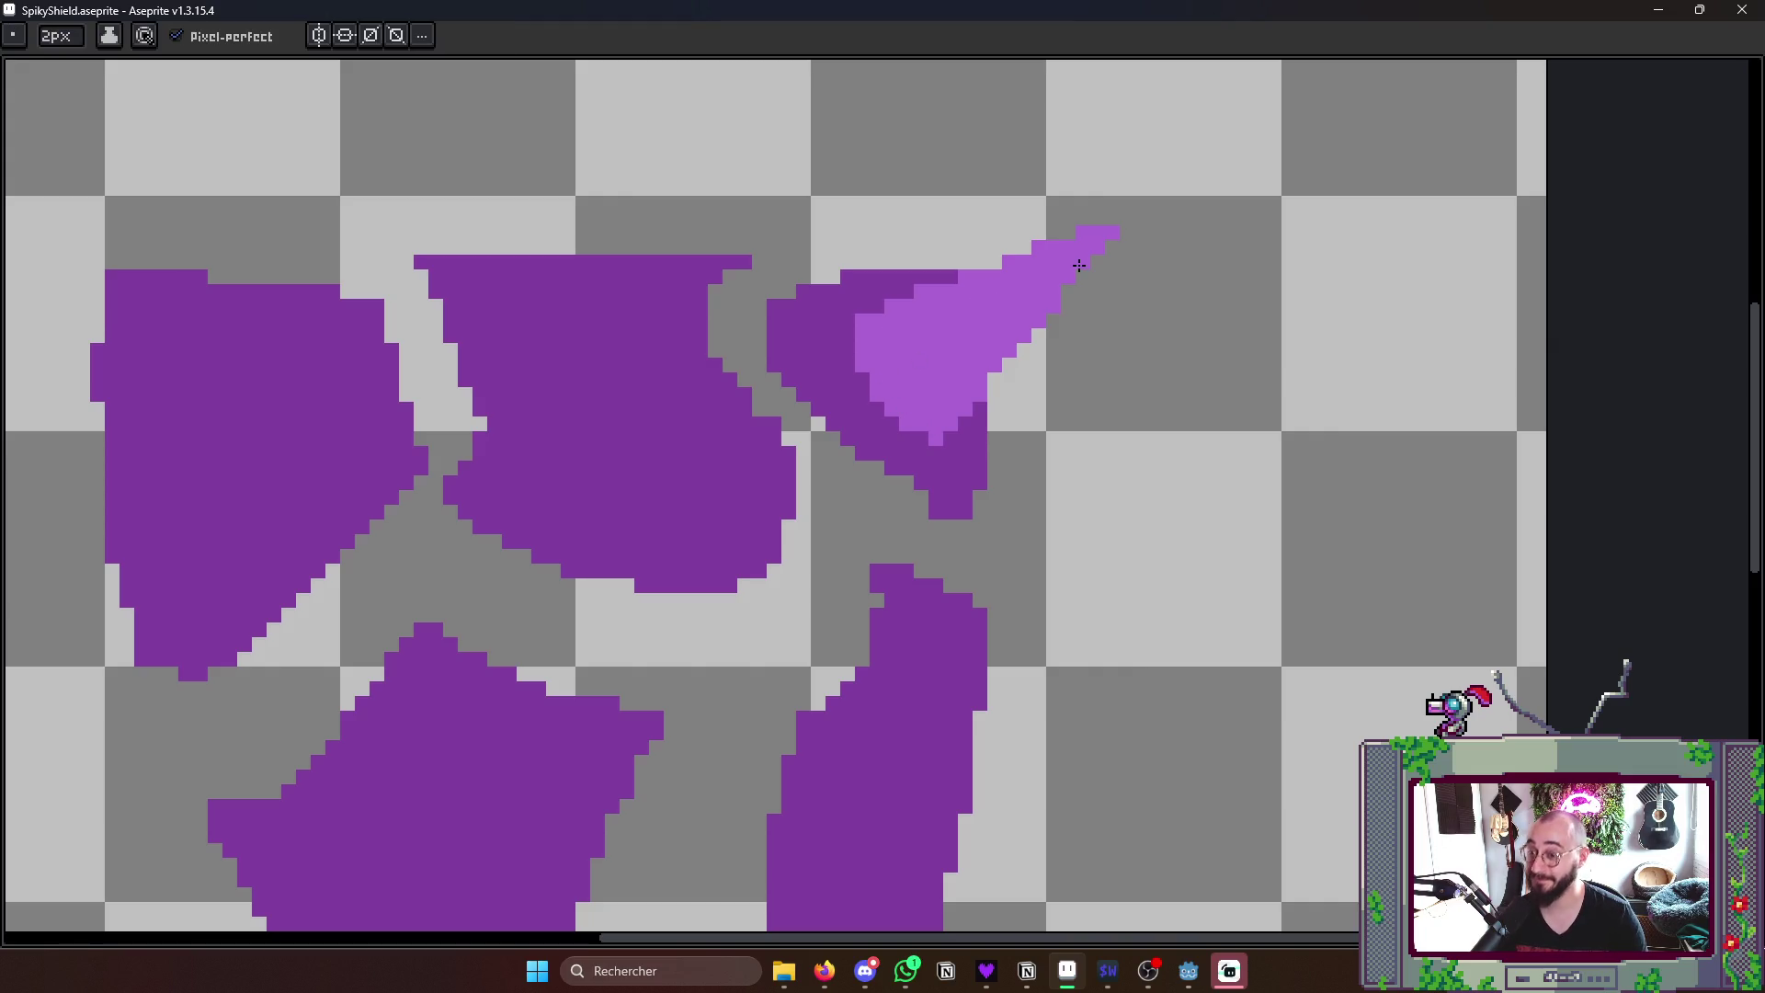
pyautogui.scroll(-3, 1070, 266)
pyautogui.scroll(3, 1098, 230)
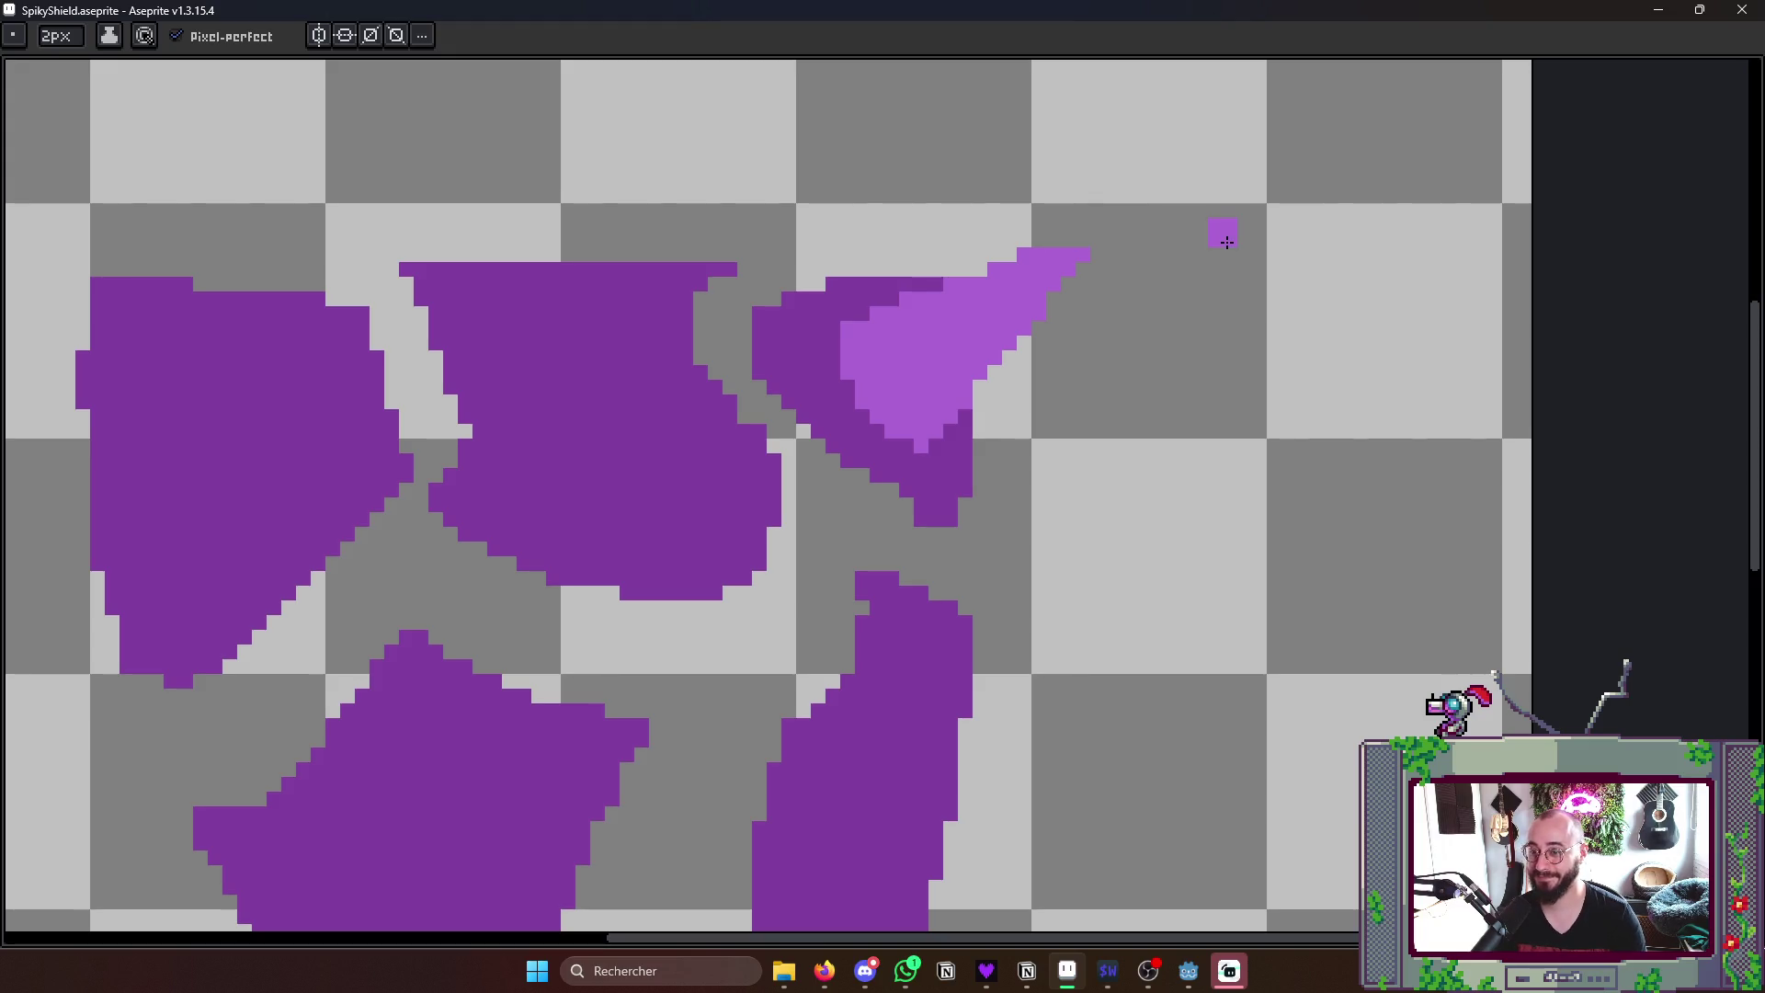
pyautogui.scroll(-3, 1226, 242)
pyautogui.press('Return')
pyautogui.scroll(2, 1147, 345)
pyautogui.scroll(2, 1146, 345)
pyautogui.scroll(4, 974, 211)
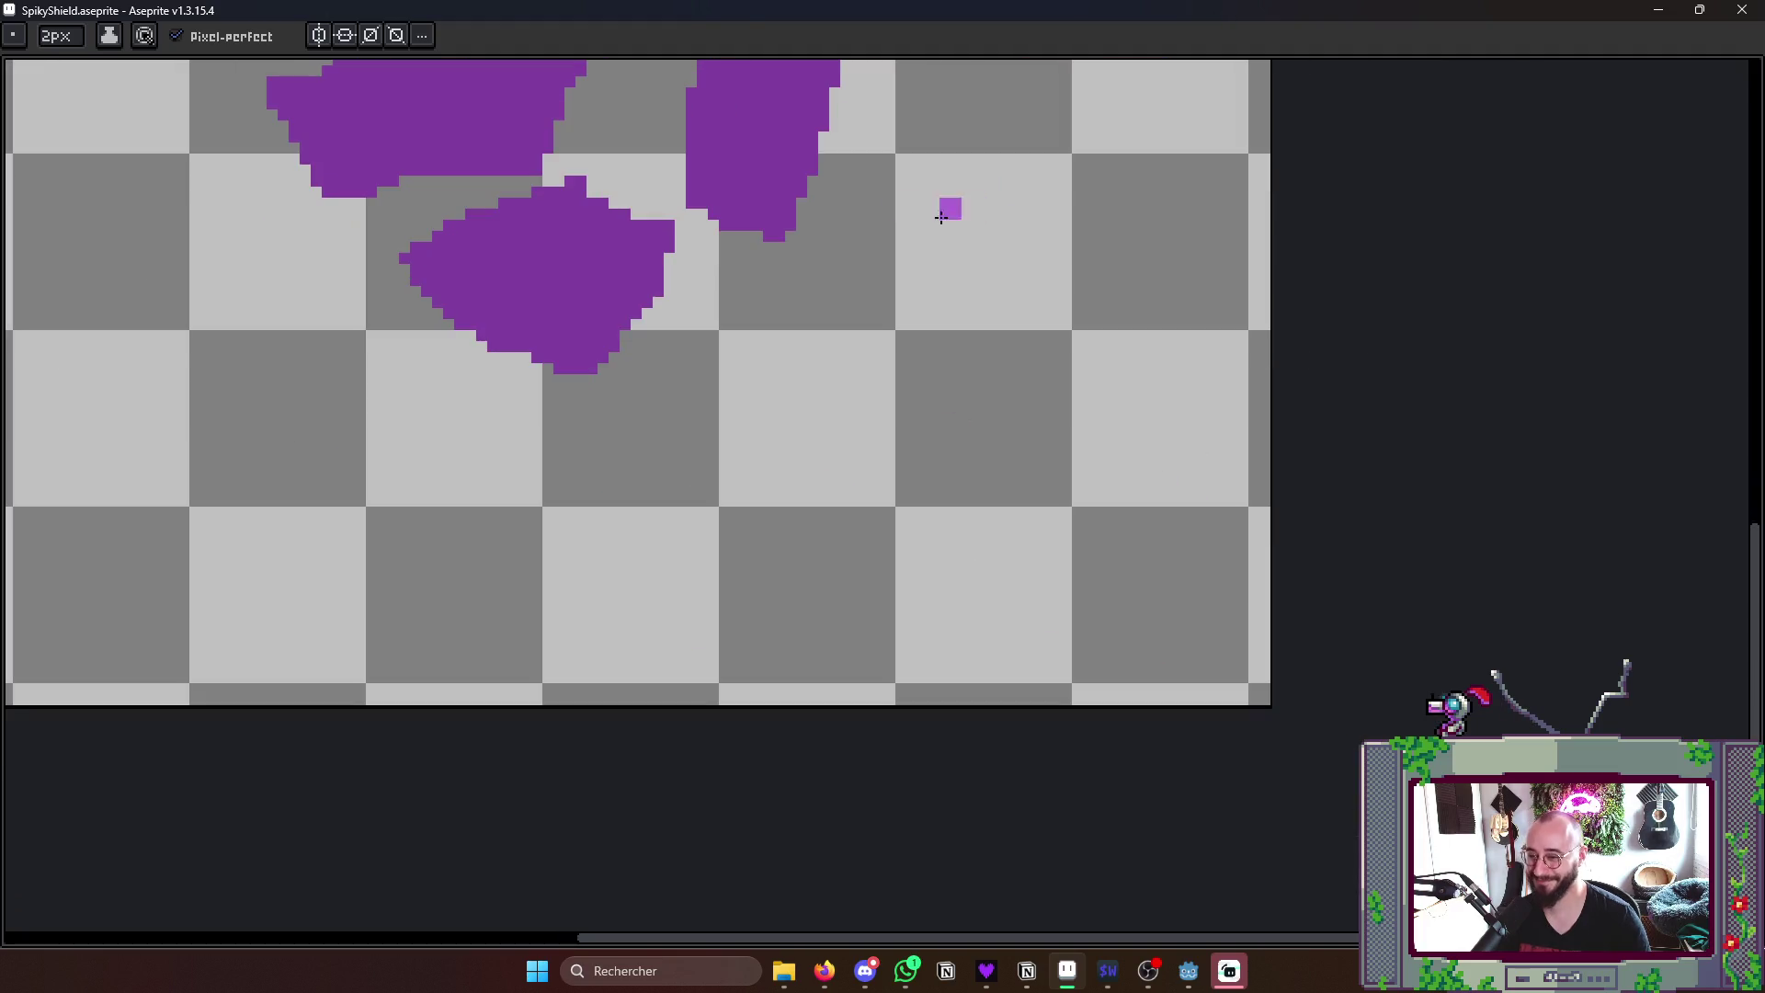
pyautogui.scroll(-2, 973, 211)
pyautogui.moveTo(781, 252)
pyautogui.mouseDown()
pyautogui.moveTo(733, 344)
pyautogui.moveTo(767, 246)
pyautogui.moveTo(914, 339)
pyautogui.moveTo(732, 344)
pyautogui.moveTo(749, 289)
pyautogui.moveTo(849, 315)
pyautogui.mouseUp()
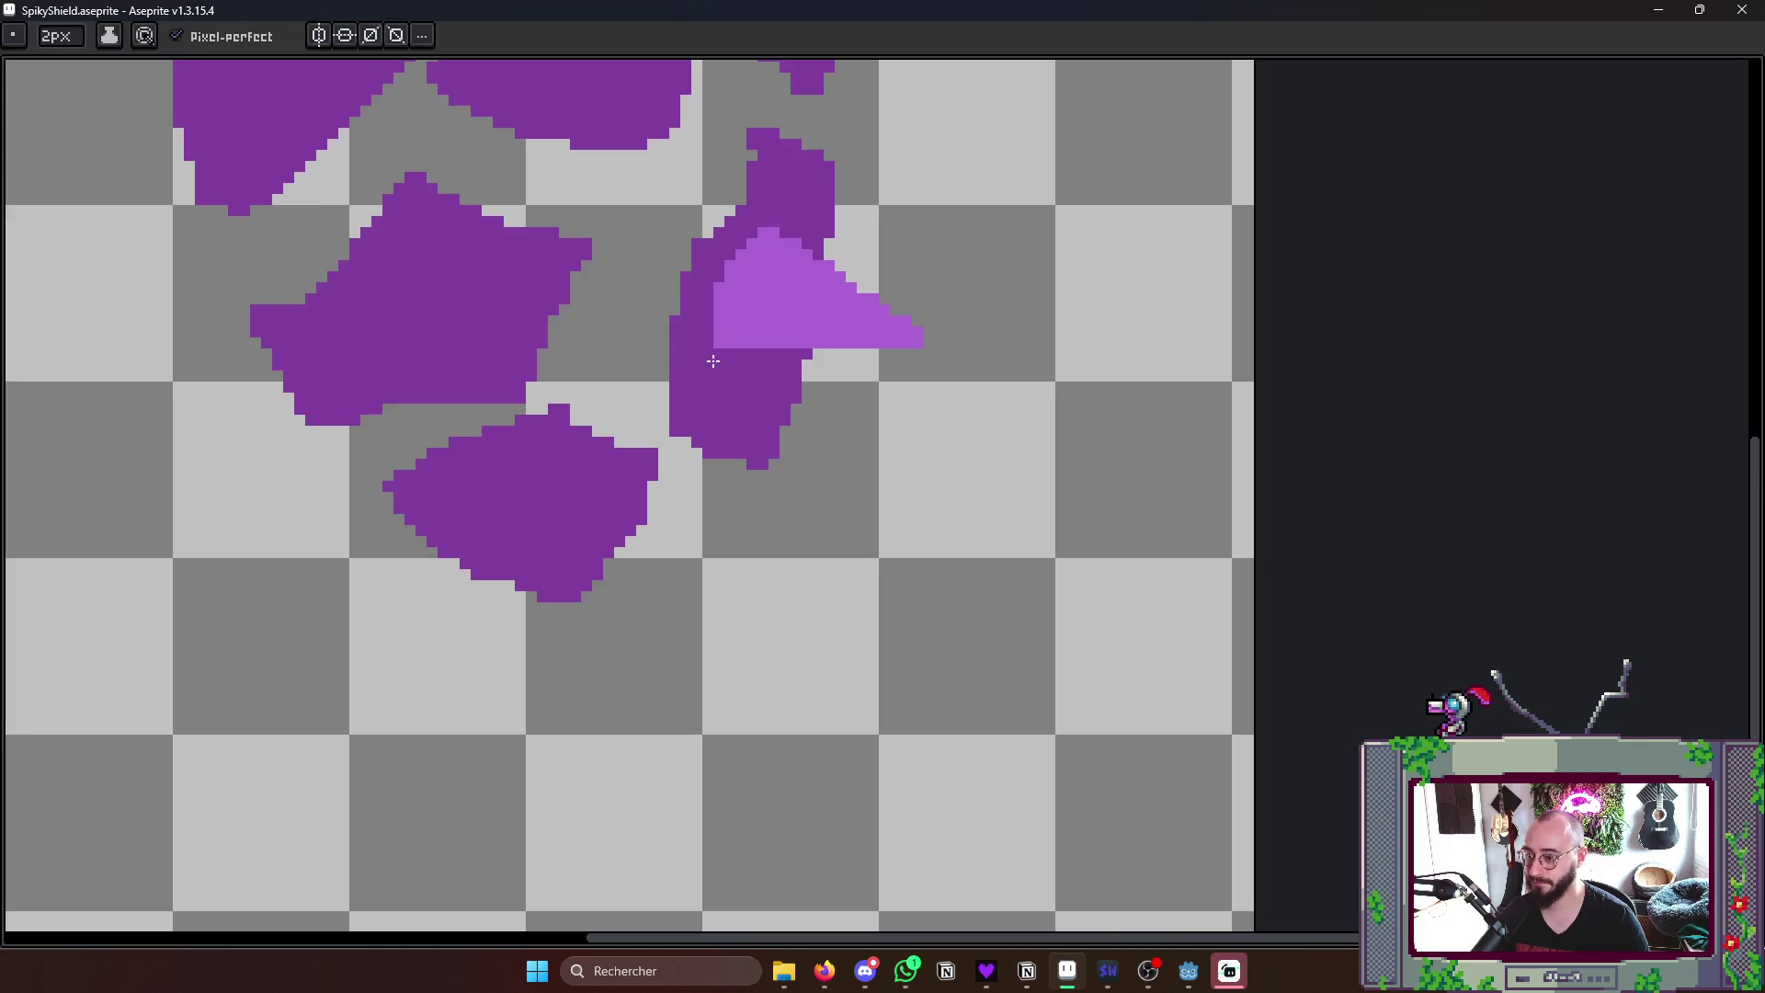
pyautogui.scroll(1, 882, 277)
pyautogui.scroll(-5, 901, 251)
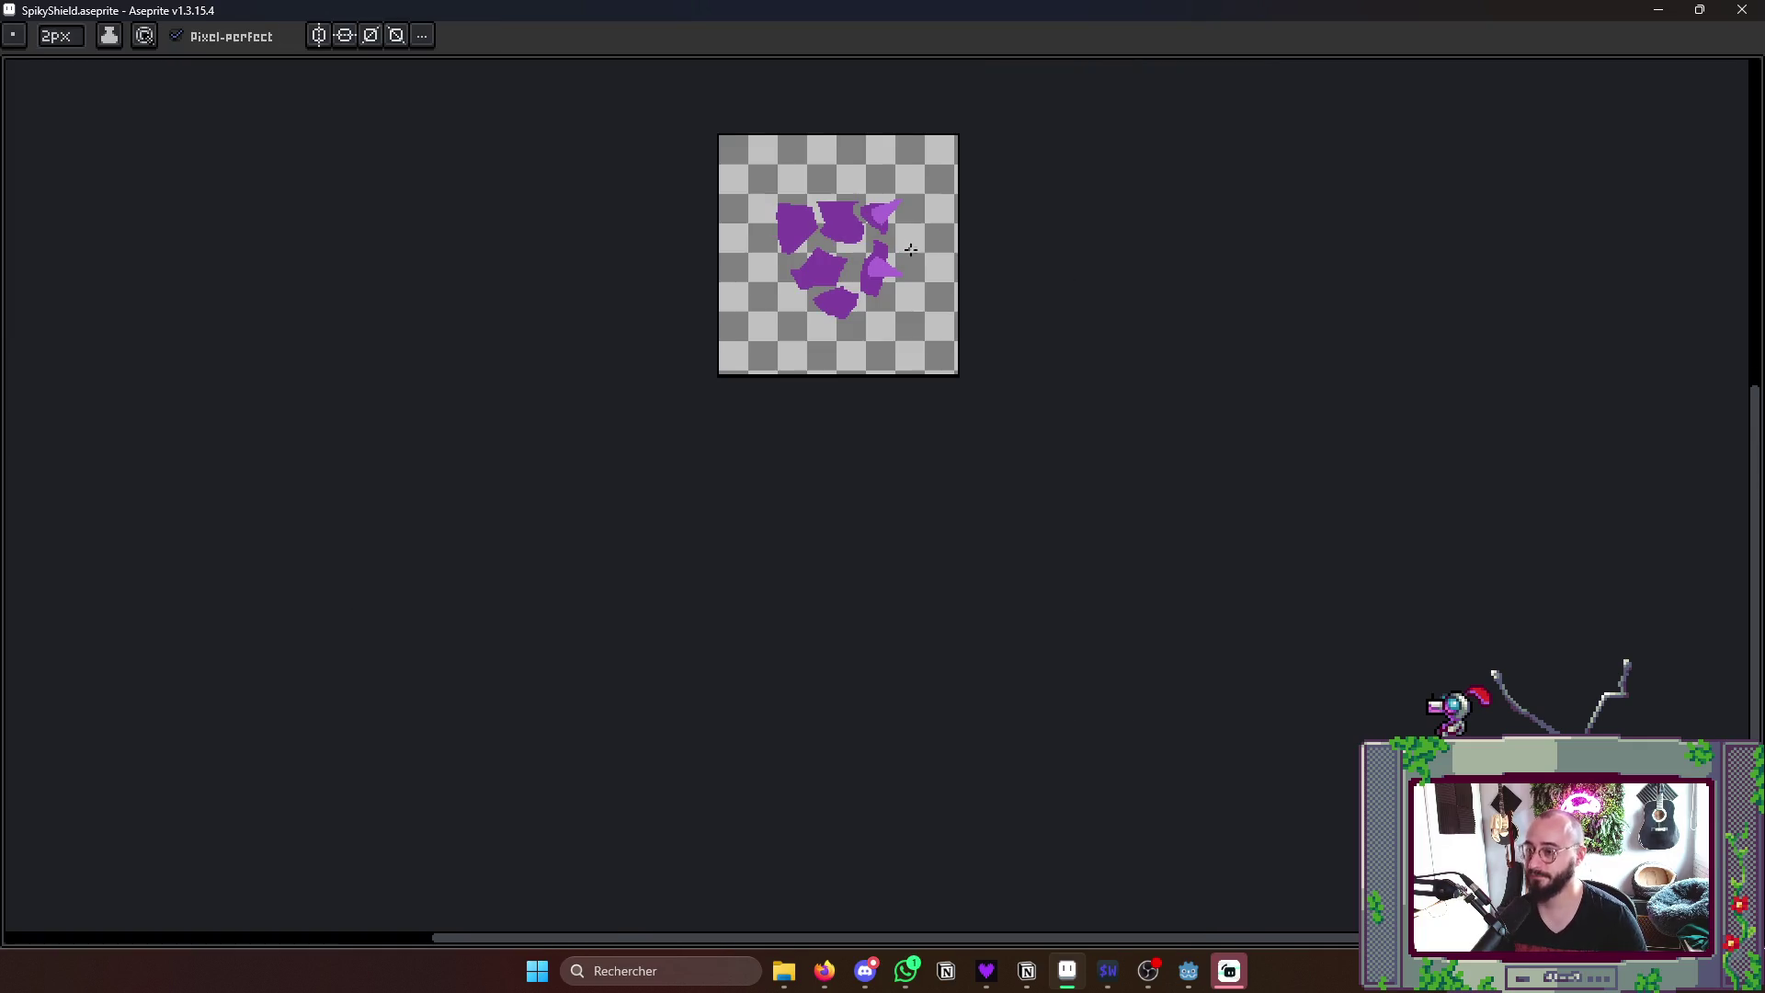
# - Deselect the shield and settle on the shattered-shards frame, ready to sample a colour
pyautogui.press('Right')
pyautogui.press('Right')
pyautogui.press('Right')
pyautogui.press('Right')
pyautogui.press('Right')
pyautogui.press('Right')
pyautogui.press('Right')
pyautogui.press('Right')
pyautogui.press('Right')
pyautogui.press('Right')
pyautogui.press('Right')
pyautogui.press('Right')
pyautogui.press('Right')
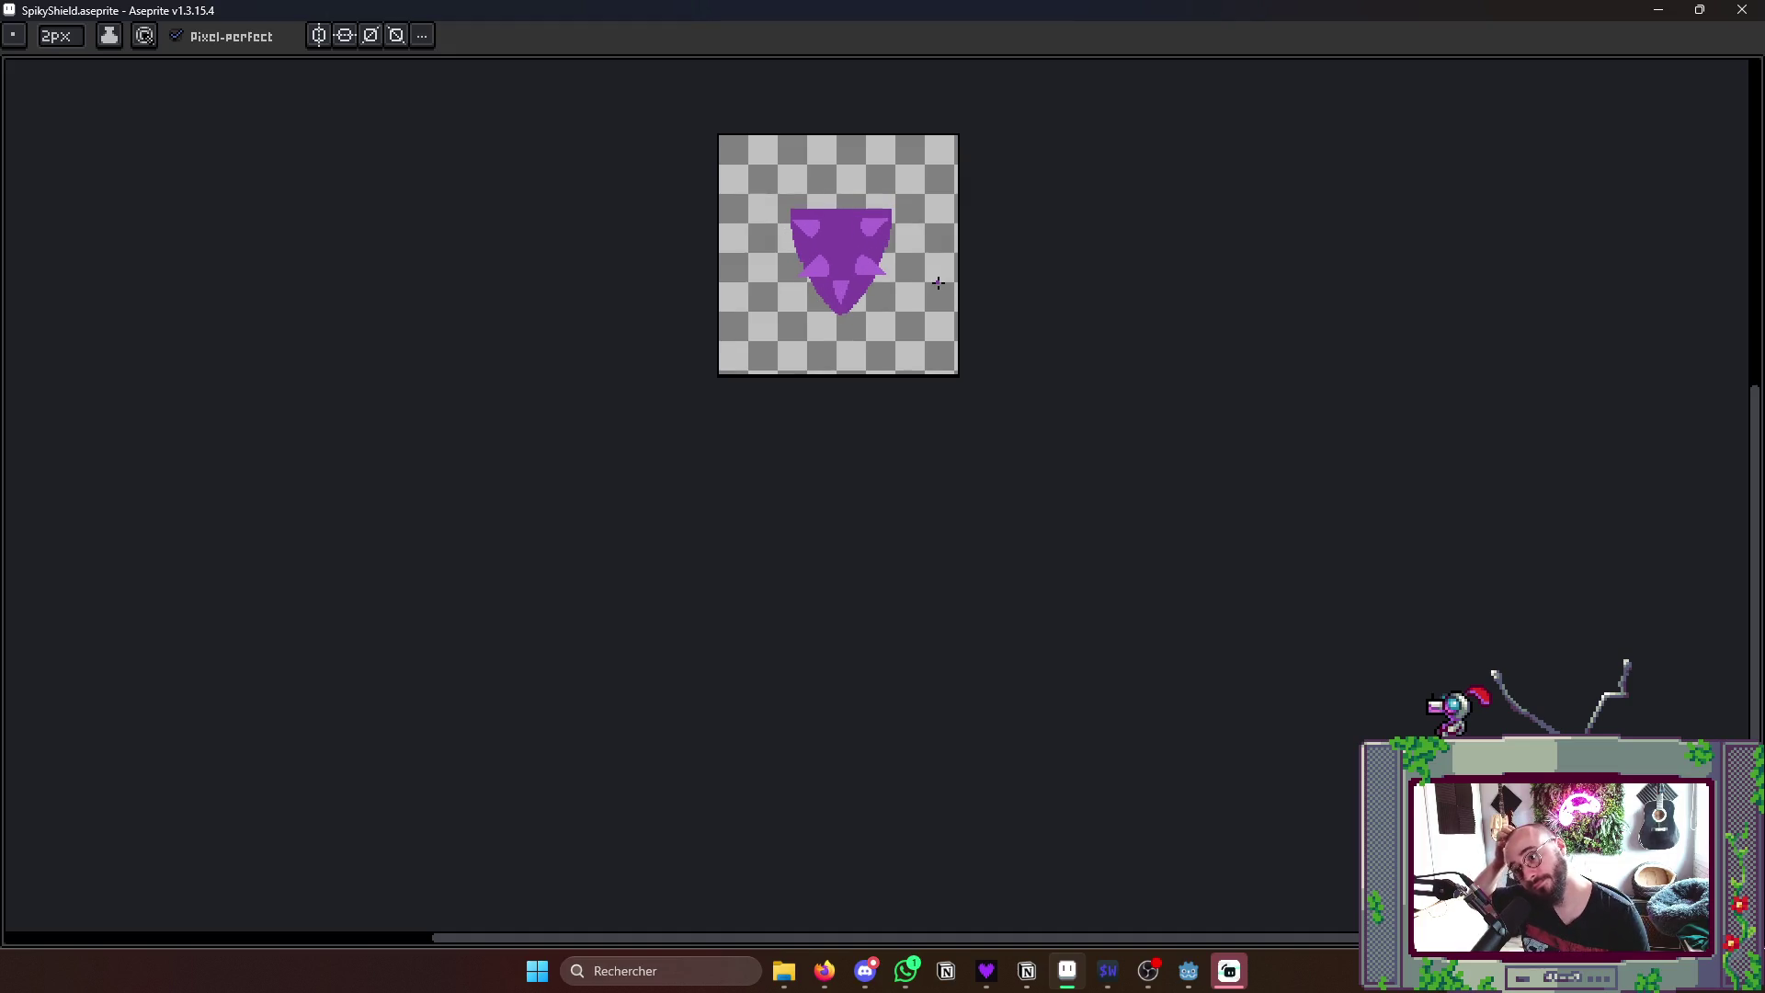
pyautogui.press('m')
pyautogui.moveTo(745, 181); pyautogui.dragTo(951, 409)
pyautogui.hotkey('ctrl', 'd')
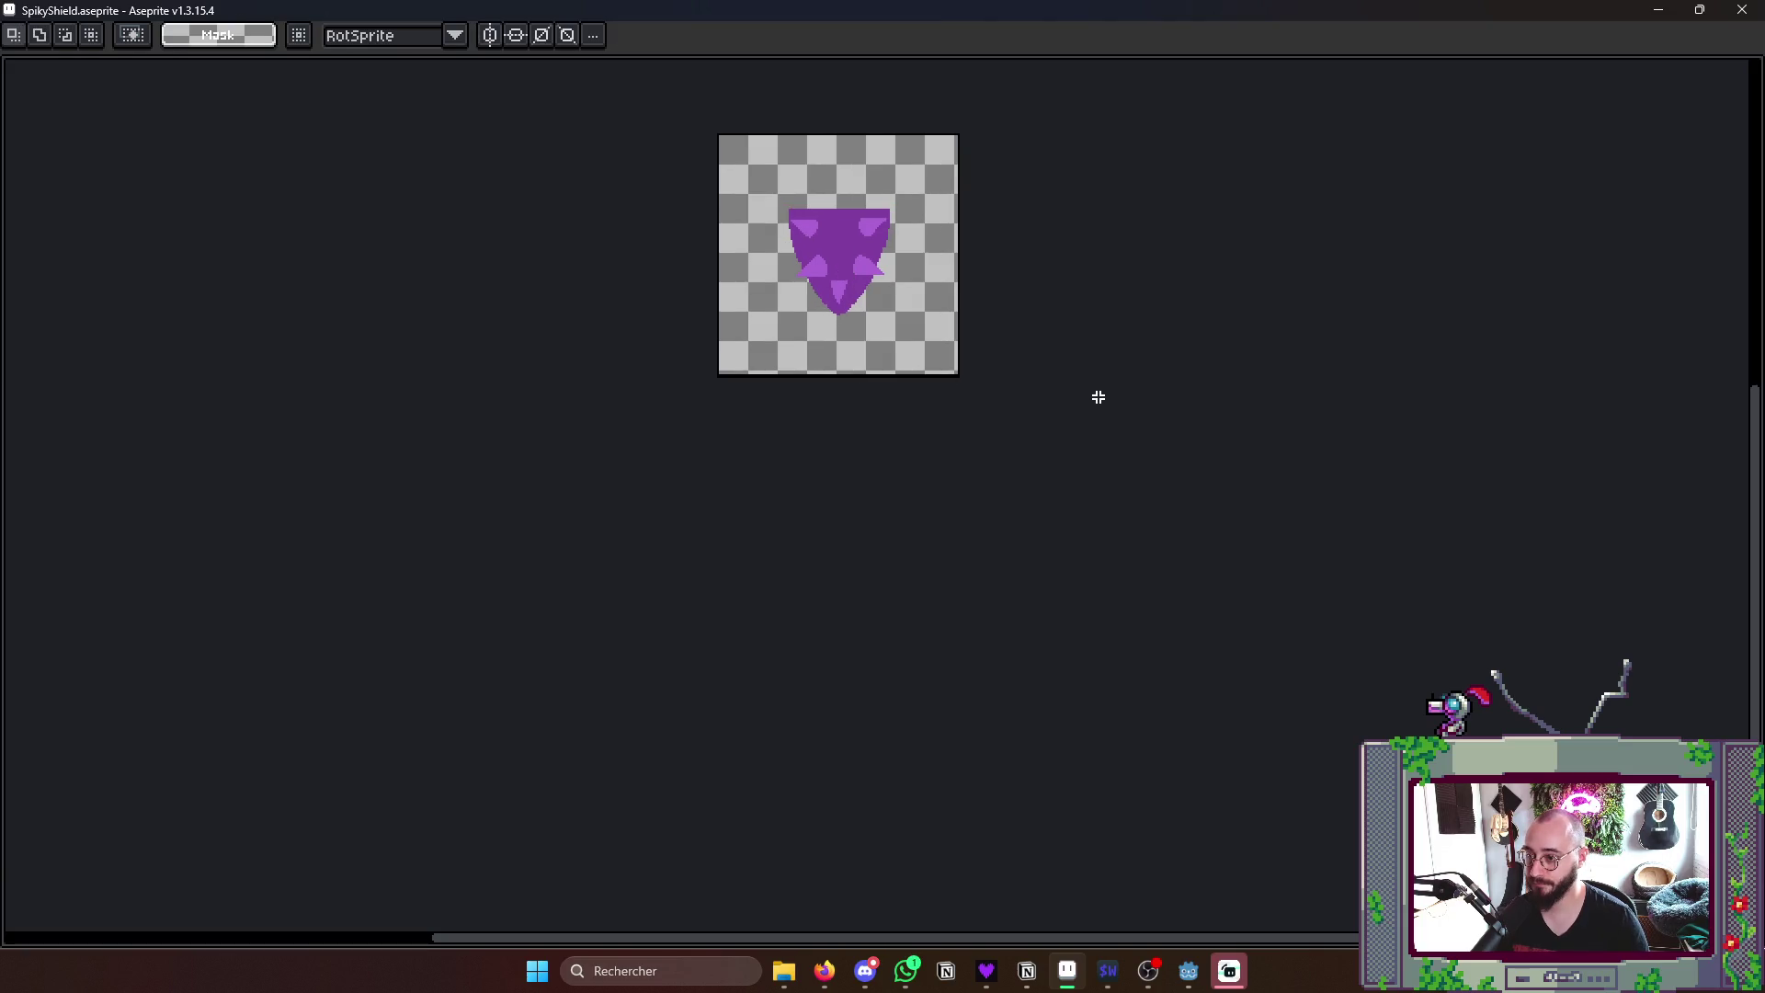
pyautogui.press('Right')
pyautogui.press('Right')
pyautogui.press('Right')
pyautogui.press('Right')
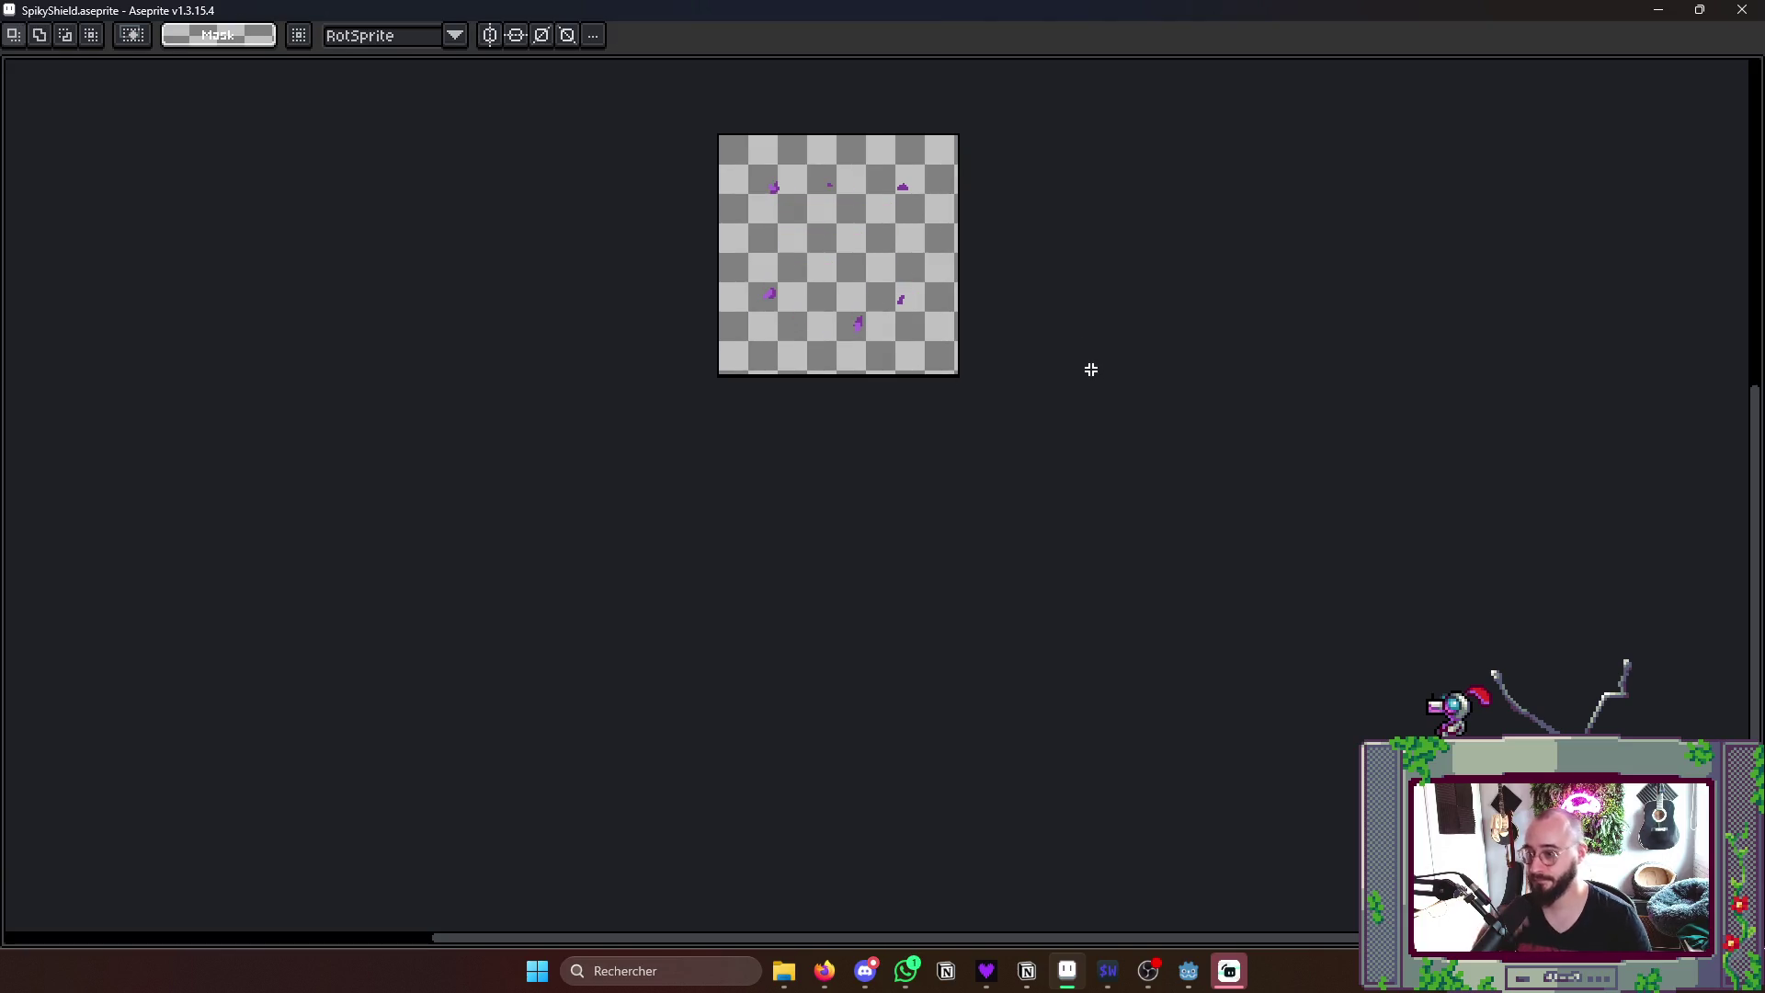
pyautogui.scroll(1, 1088, 359)
pyautogui.press('Left')
pyautogui.press('Right')
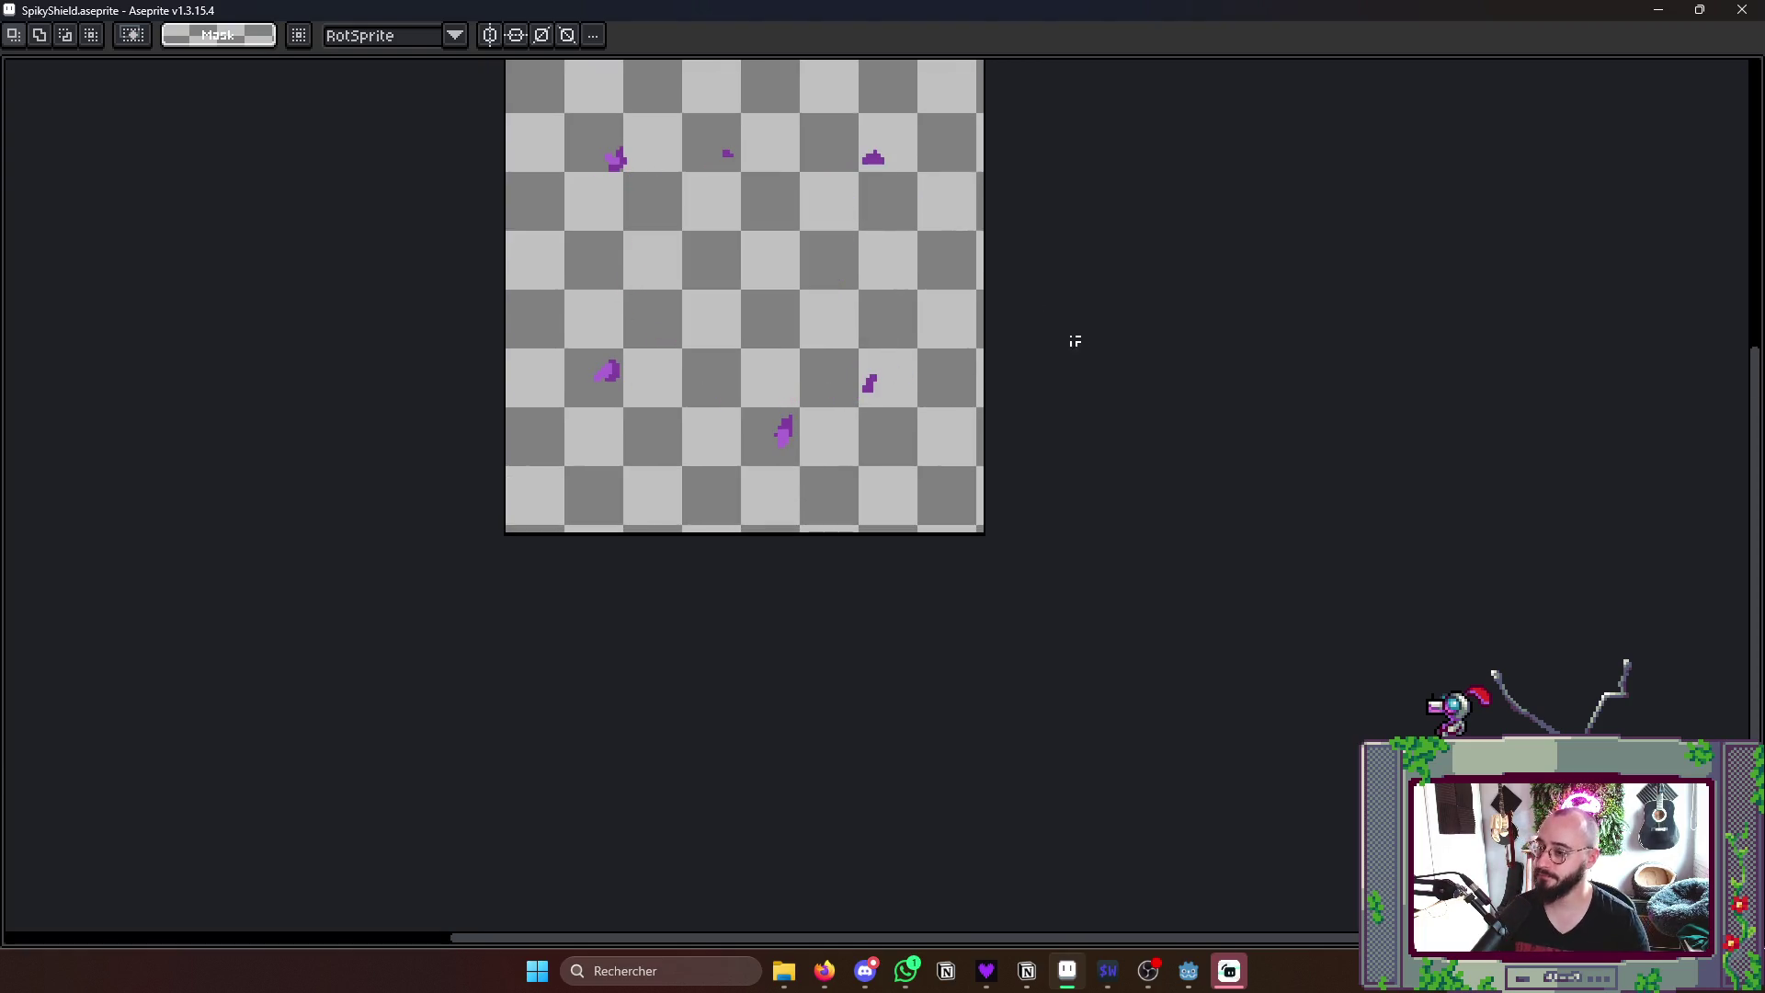
pyautogui.press('Right')
pyautogui.press('Right')
pyautogui.press('Right')
pyautogui.press('Right')
pyautogui.press('Right')
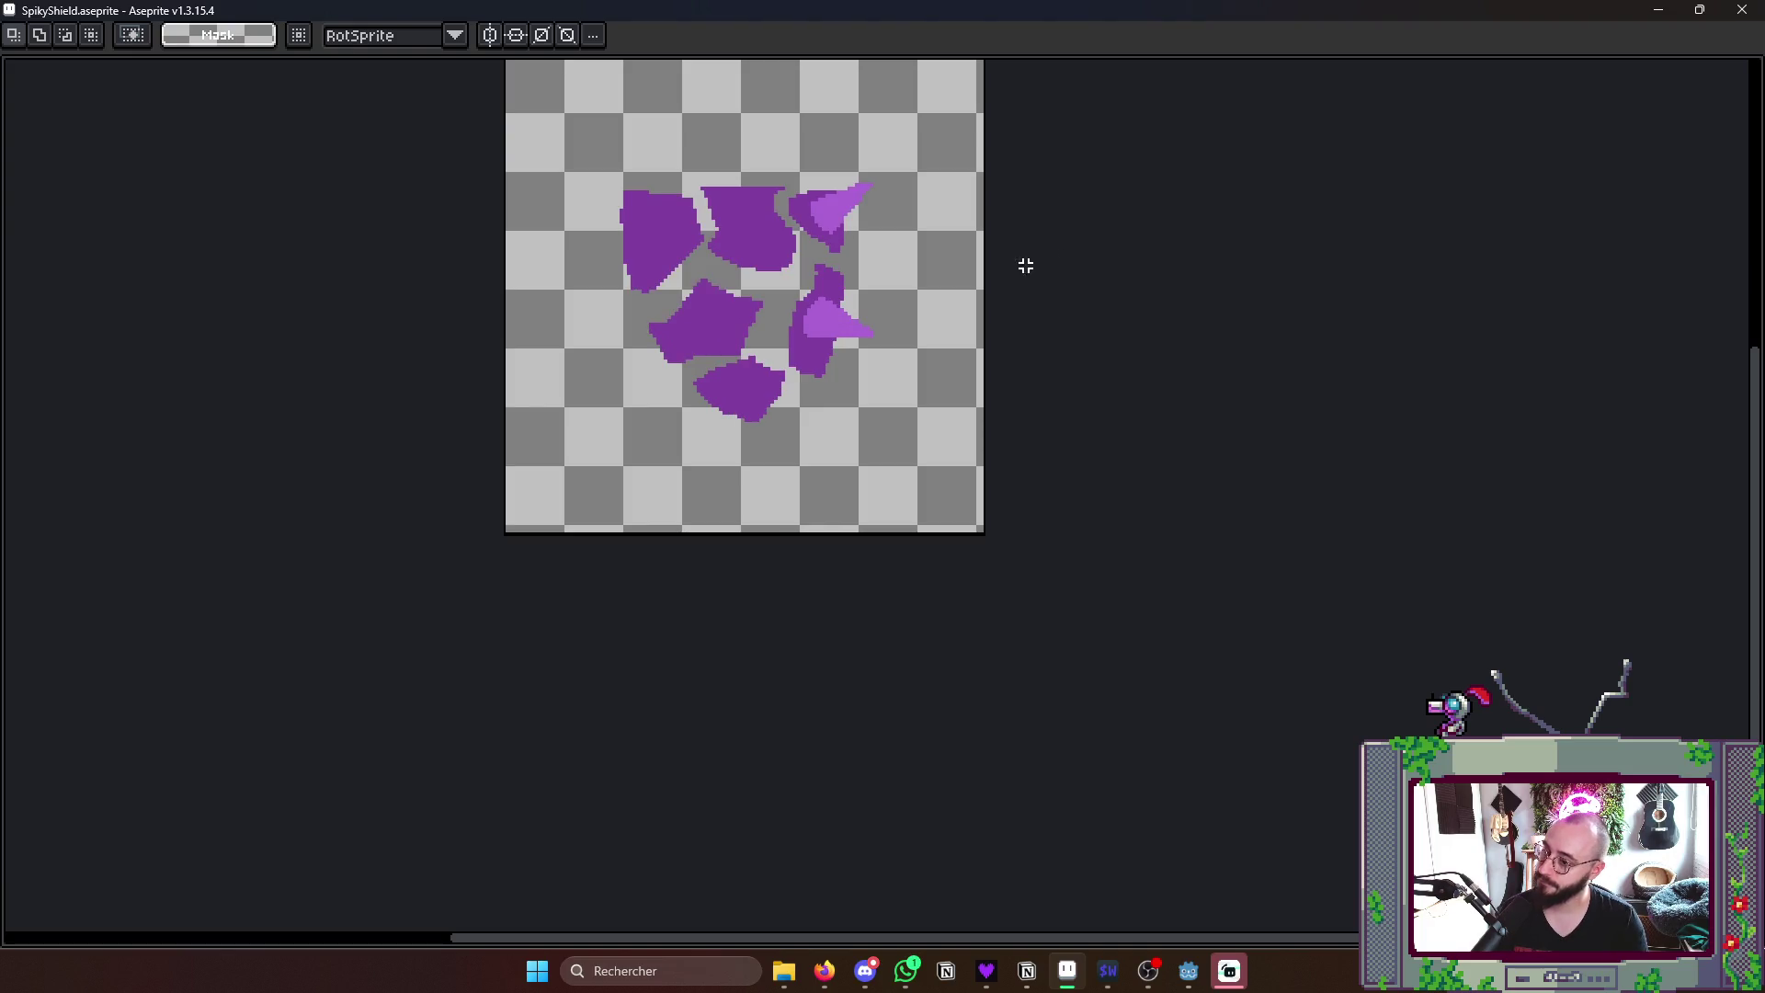
pyautogui.scroll(1, 726, 316)
pyautogui.scroll(1, 902, 380)
pyautogui.scroll(1, 908, 408)
pyautogui.press('alt')
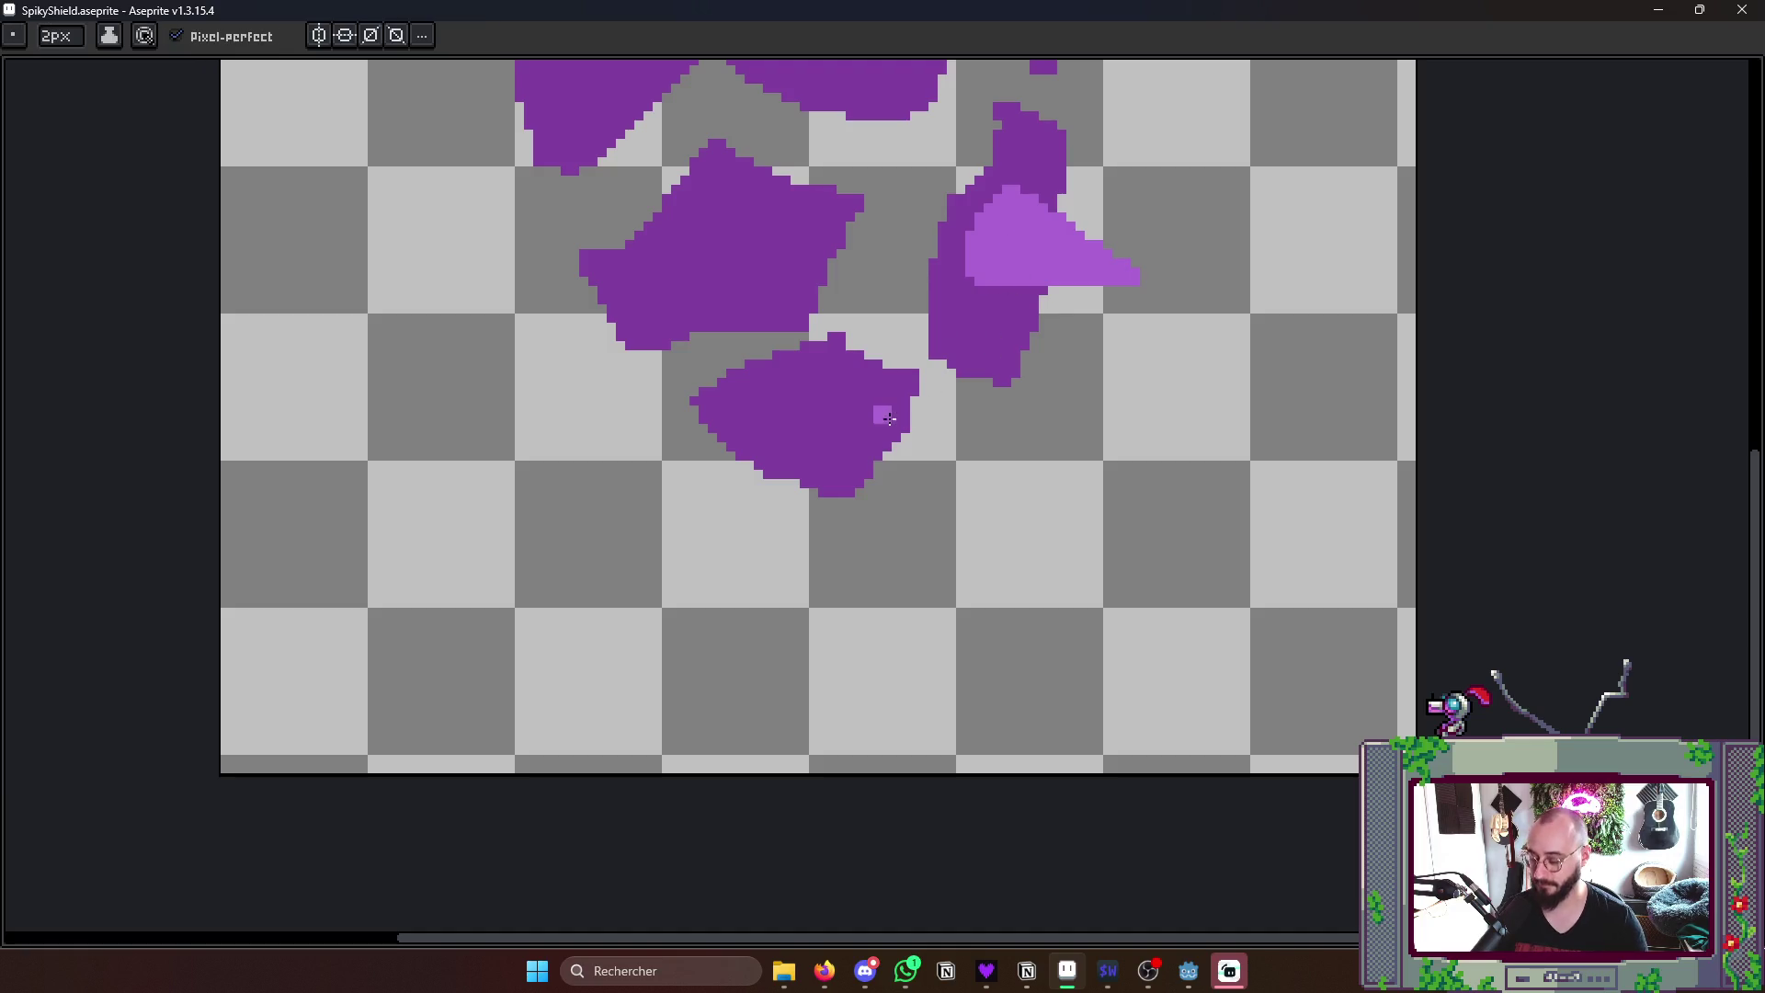
# - Paint a trial light-purple thorn on the bottom shard of the shattered frame, outlined and filled
pyautogui.press('Left')
pyautogui.press('Right')
pyautogui.moveTo(808, 406)
pyautogui.mouseDown()
pyautogui.moveTo(756, 480)
pyautogui.moveTo(827, 545)
pyautogui.moveTo(864, 389)
pyautogui.mouseUp()
pyautogui.hotkey('ctrl', 'z')
pyautogui.hotkey('ctrl', 'z')
pyautogui.hotkey('ctrl', 'z')
pyautogui.hotkey('ctrl', 'z')
pyautogui.moveTo(835, 531); pyautogui.dragTo(875, 410)
pyautogui.keyDown('shift'); pyautogui.click(808, 406); pyautogui.keyUp('shift')
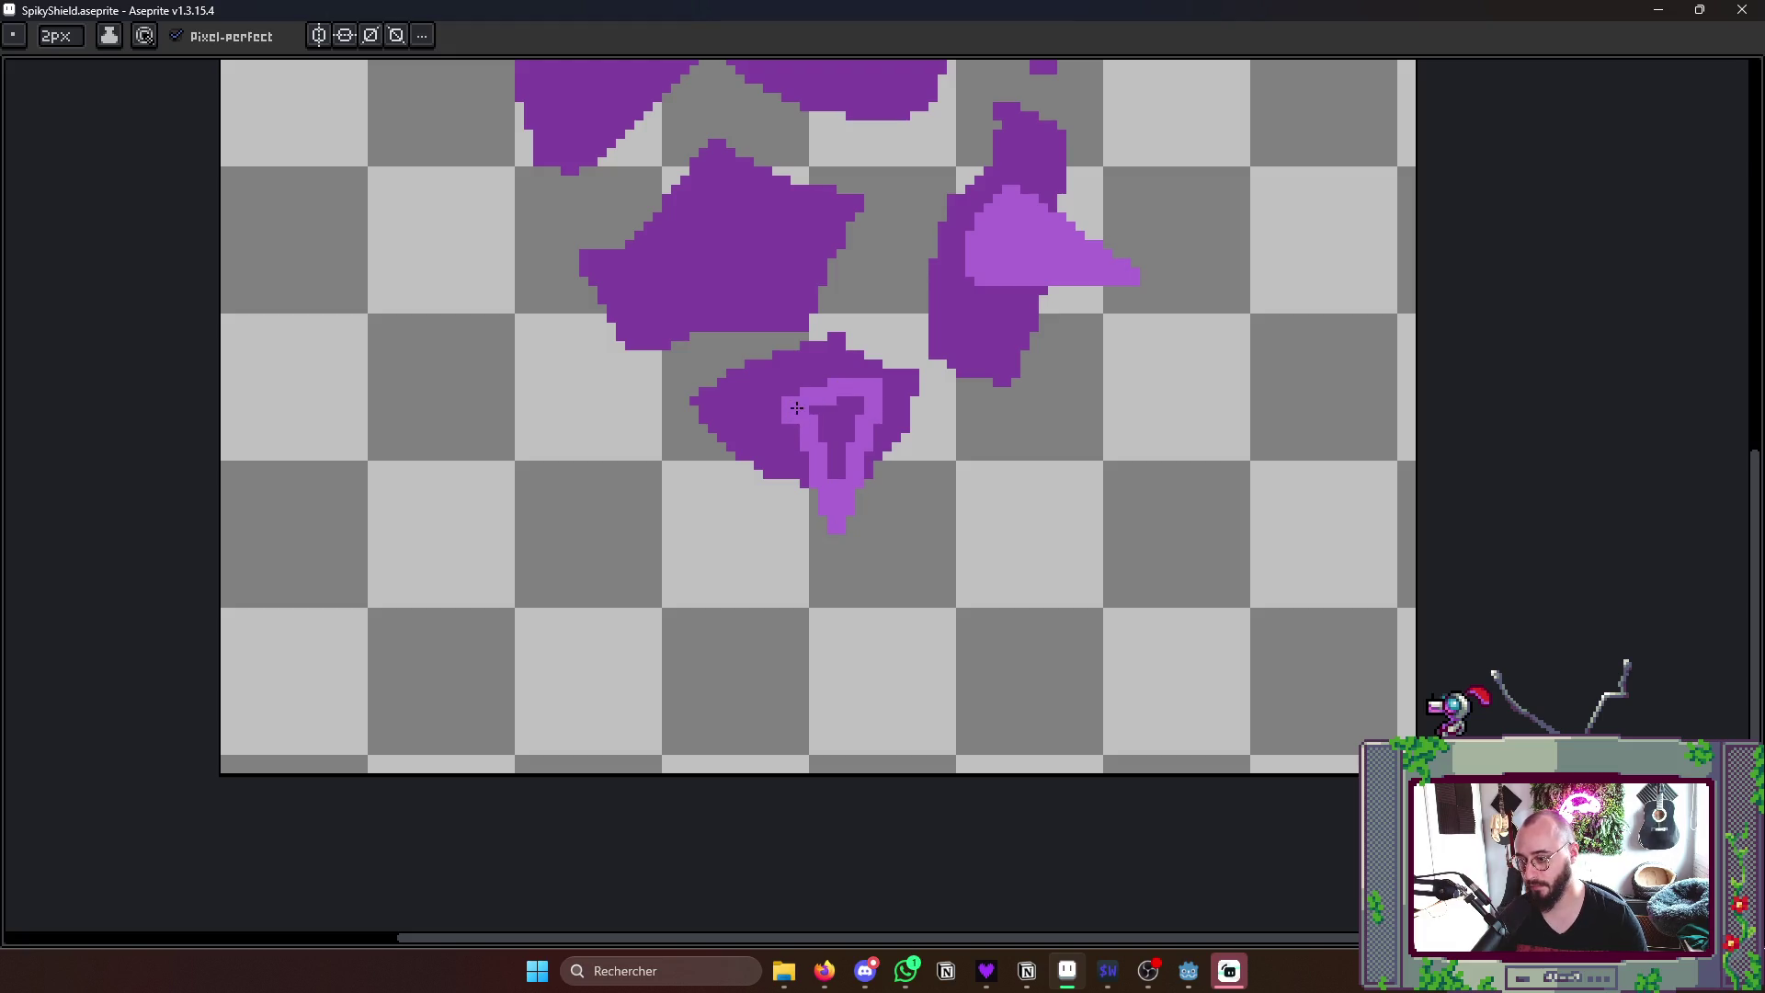
pyautogui.moveTo(855, 539); pyautogui.dragTo(866, 409)
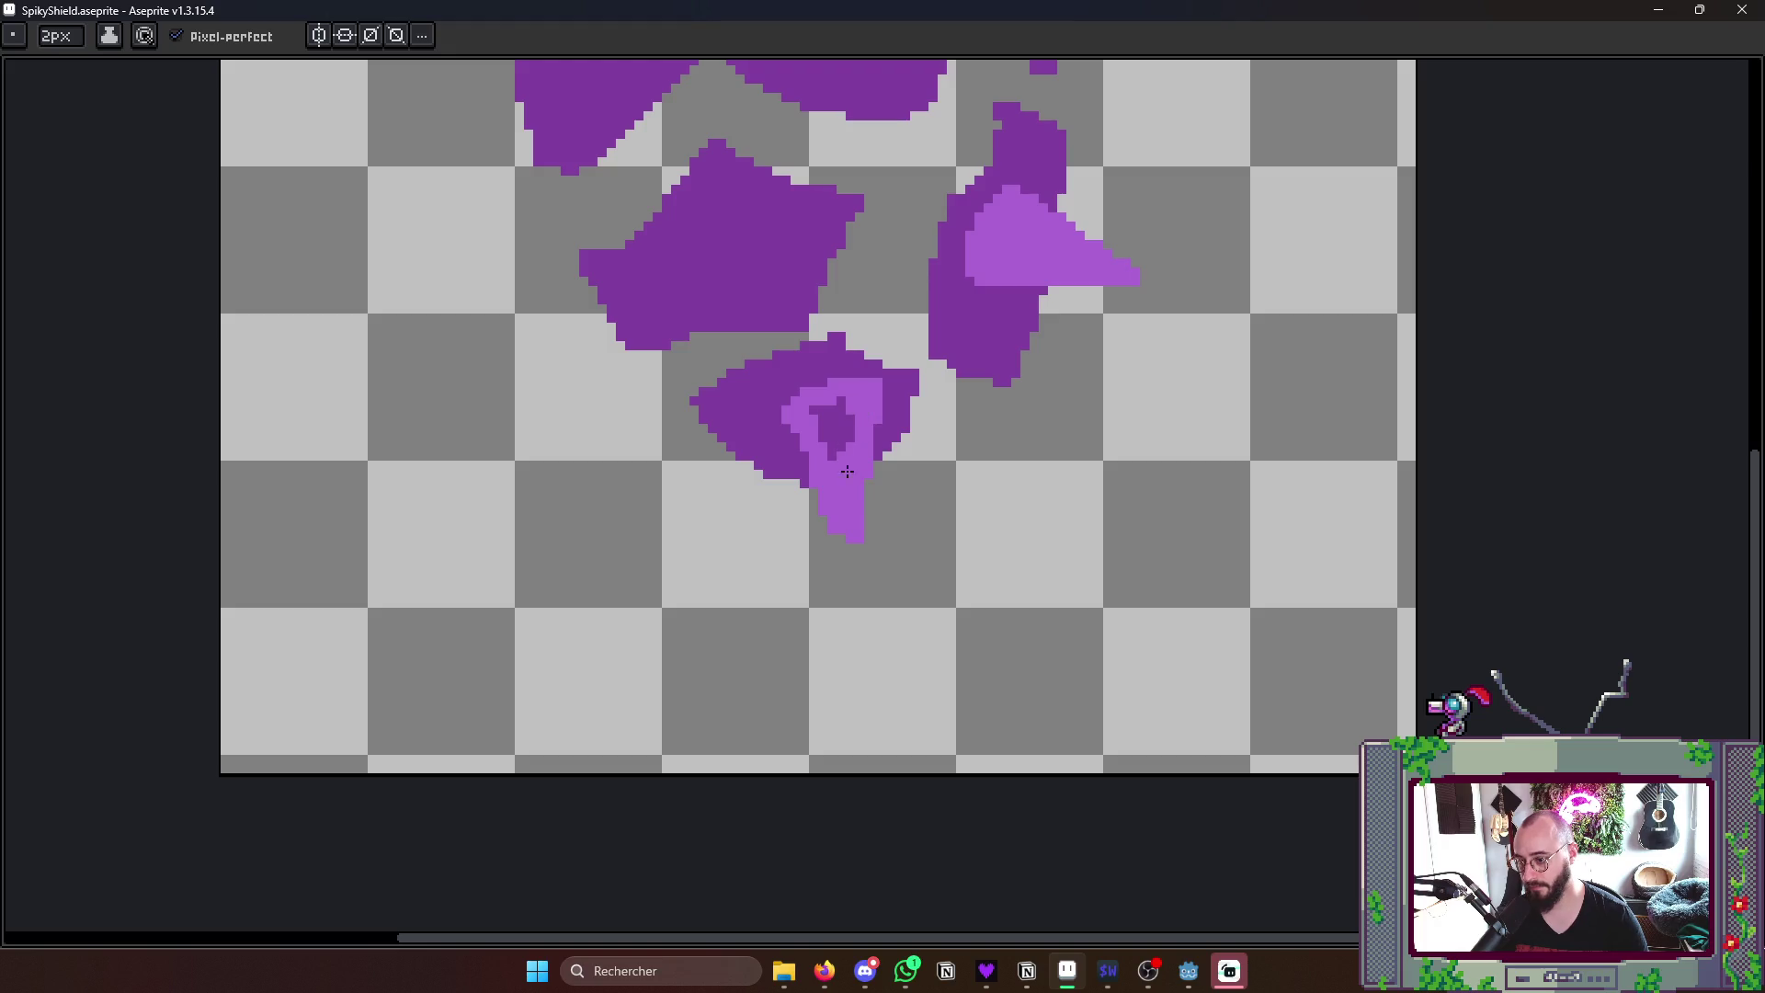
pyautogui.moveTo(851, 485); pyautogui.dragTo(858, 403)
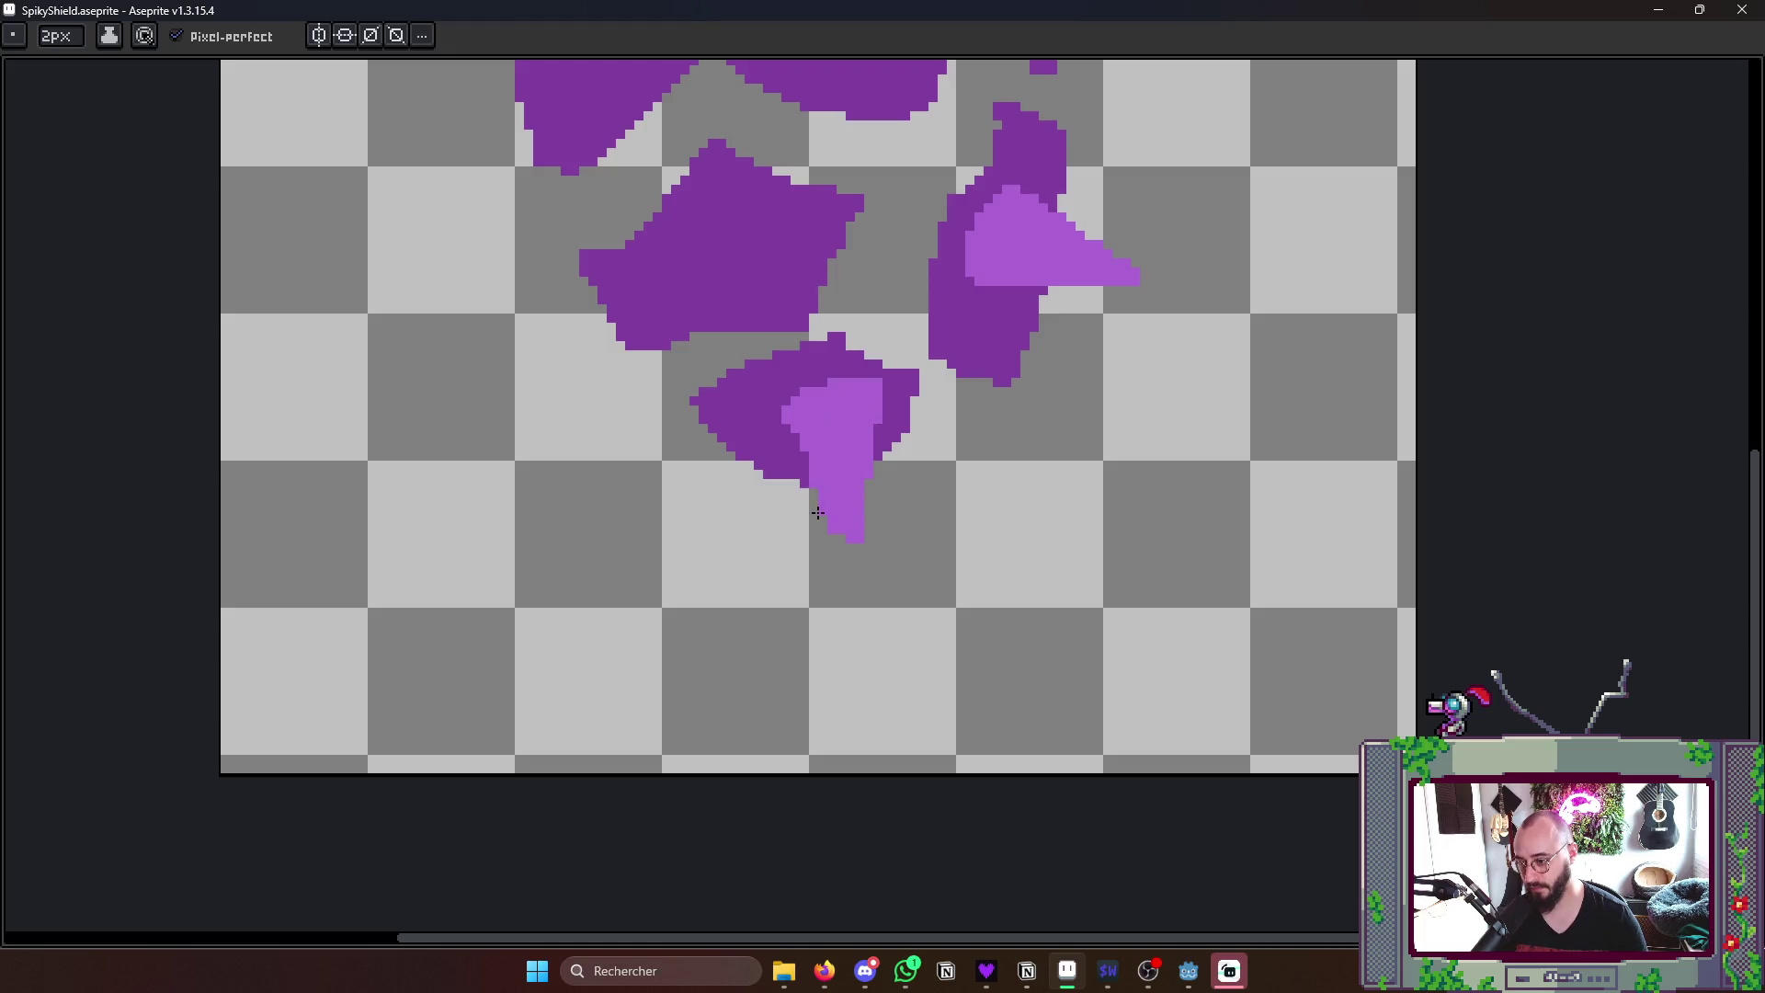
pyautogui.scroll(-3, 845, 582)
pyautogui.scroll(1, 883, 496)
# - Compare with the intact shield frame and undo the trial thorn strokes on the bottom shard
pyautogui.press('Left')
pyautogui.press('Left')
pyautogui.press('Left')
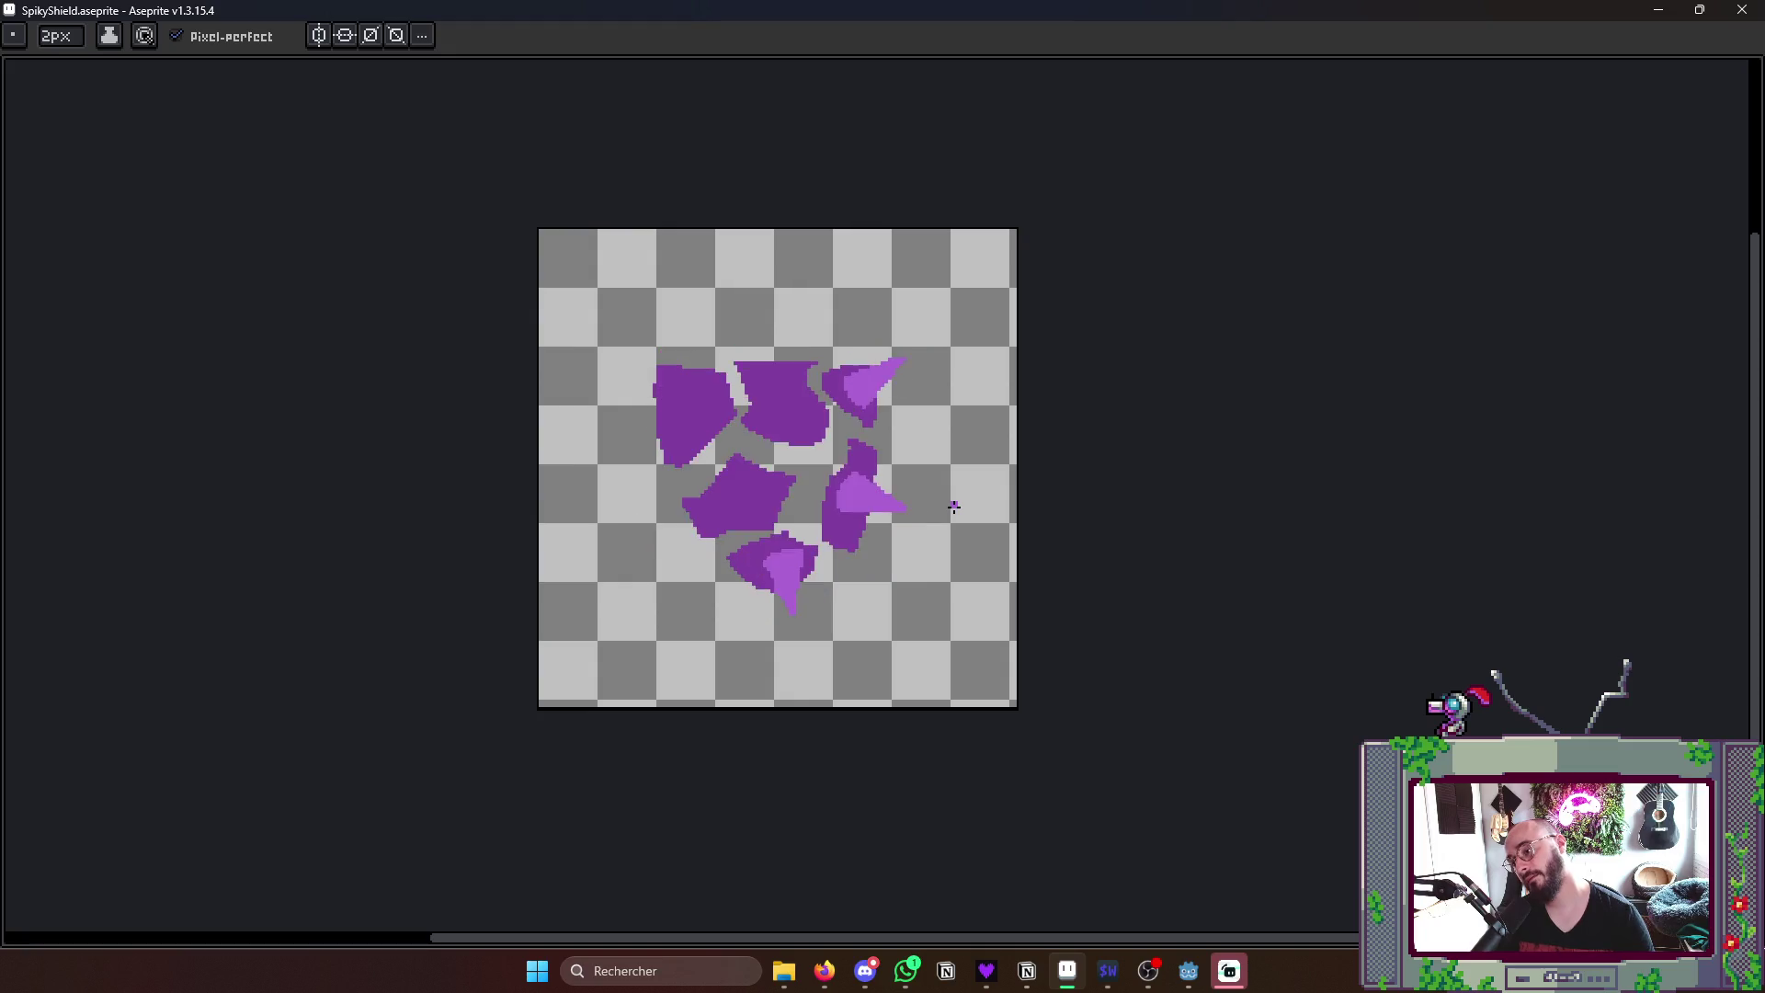
pyautogui.press('Right')
pyautogui.press('Left')
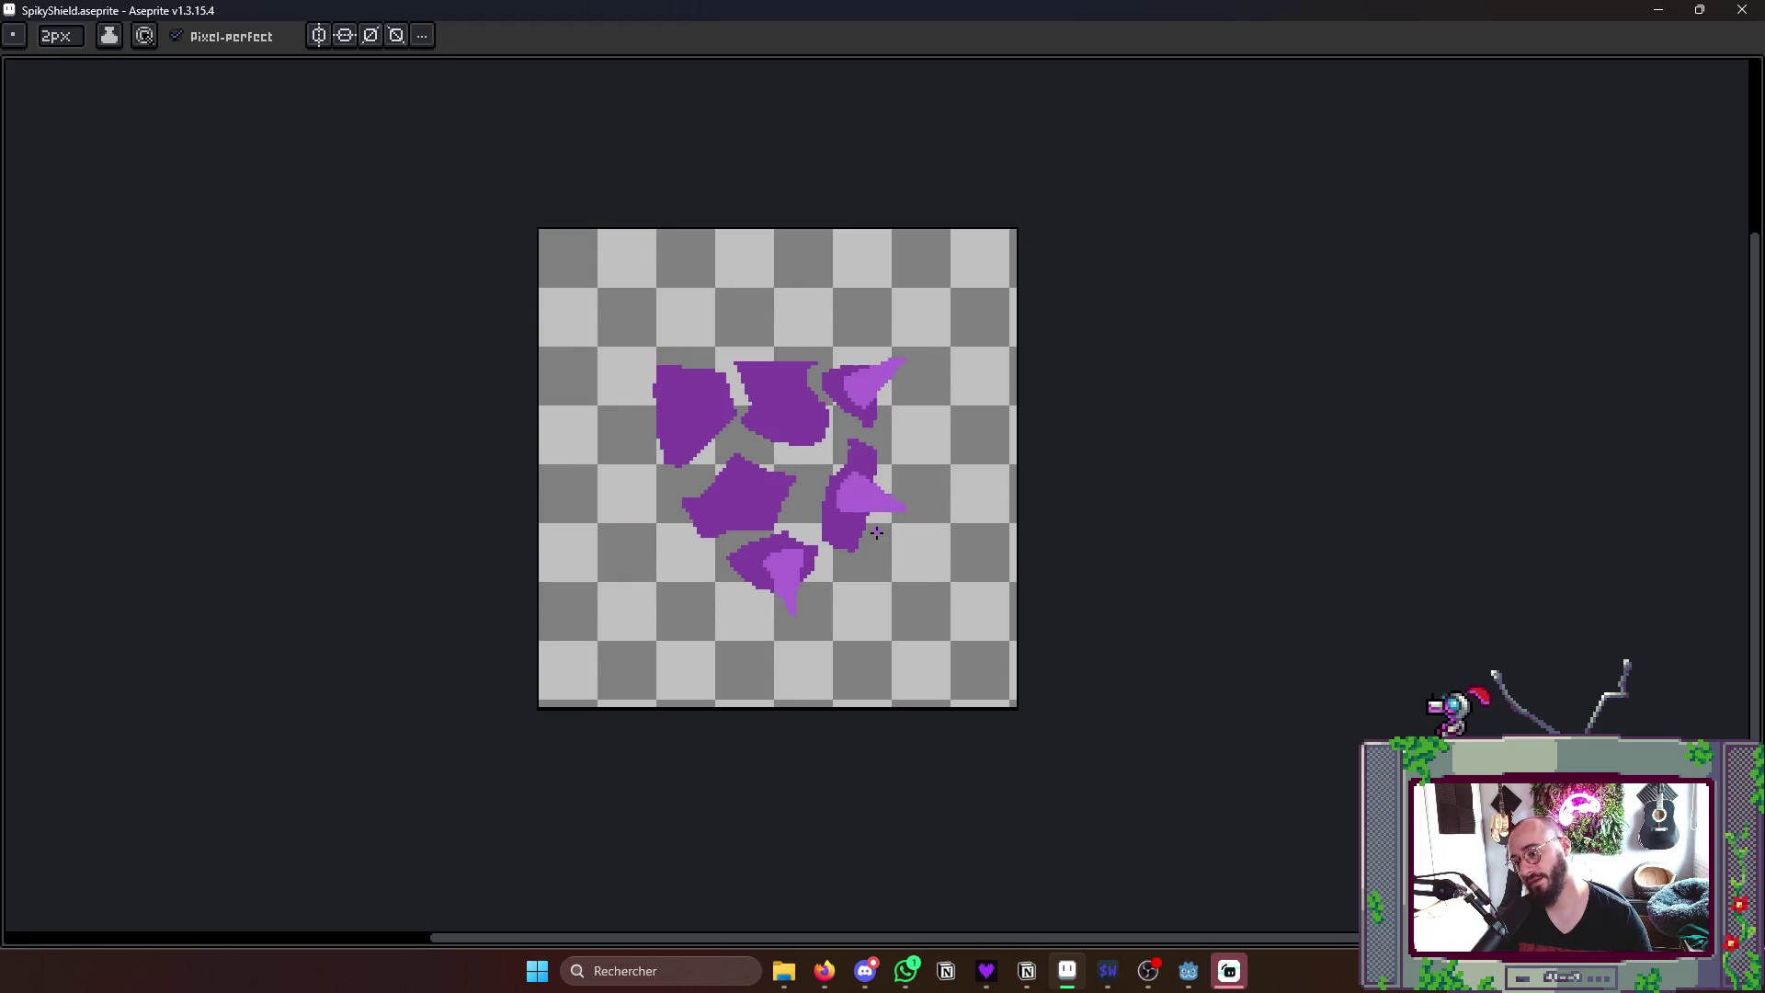
pyautogui.scroll(2, 791, 581)
pyautogui.press('v')
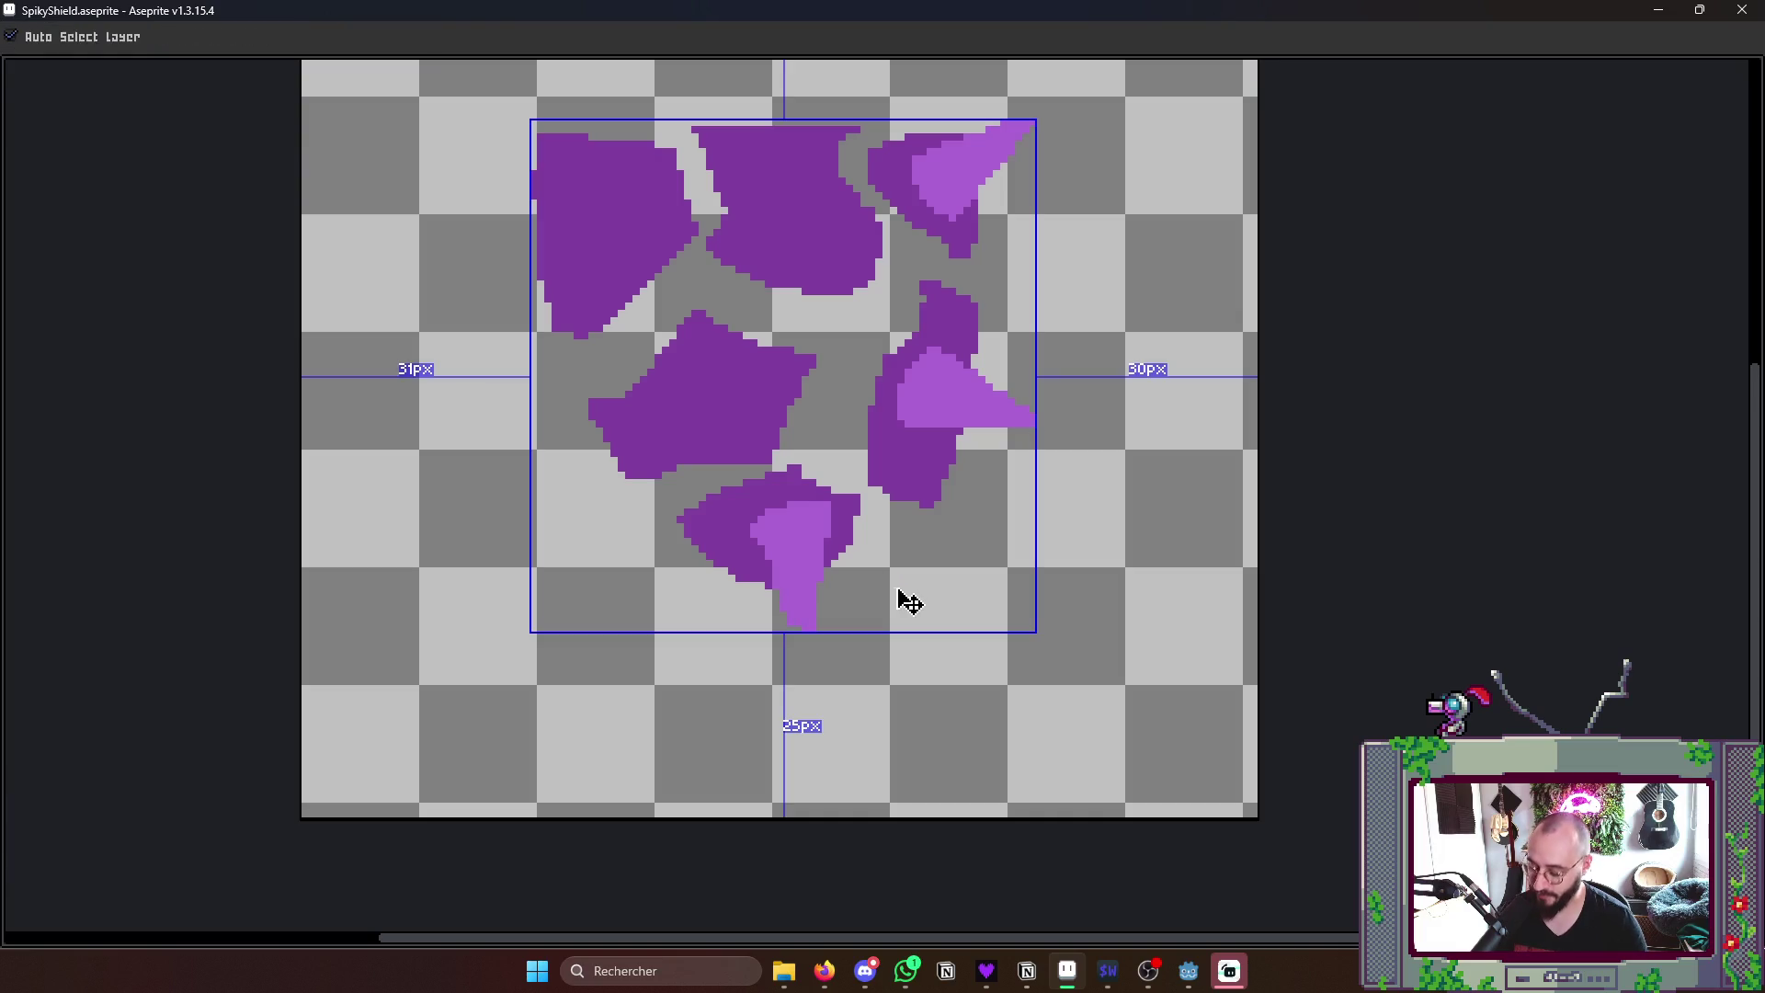
pyautogui.hotkey('ctrl', 'z')
pyautogui.hotkey('ctrl', 'z')
pyautogui.hotkey('ctrl', 'z')
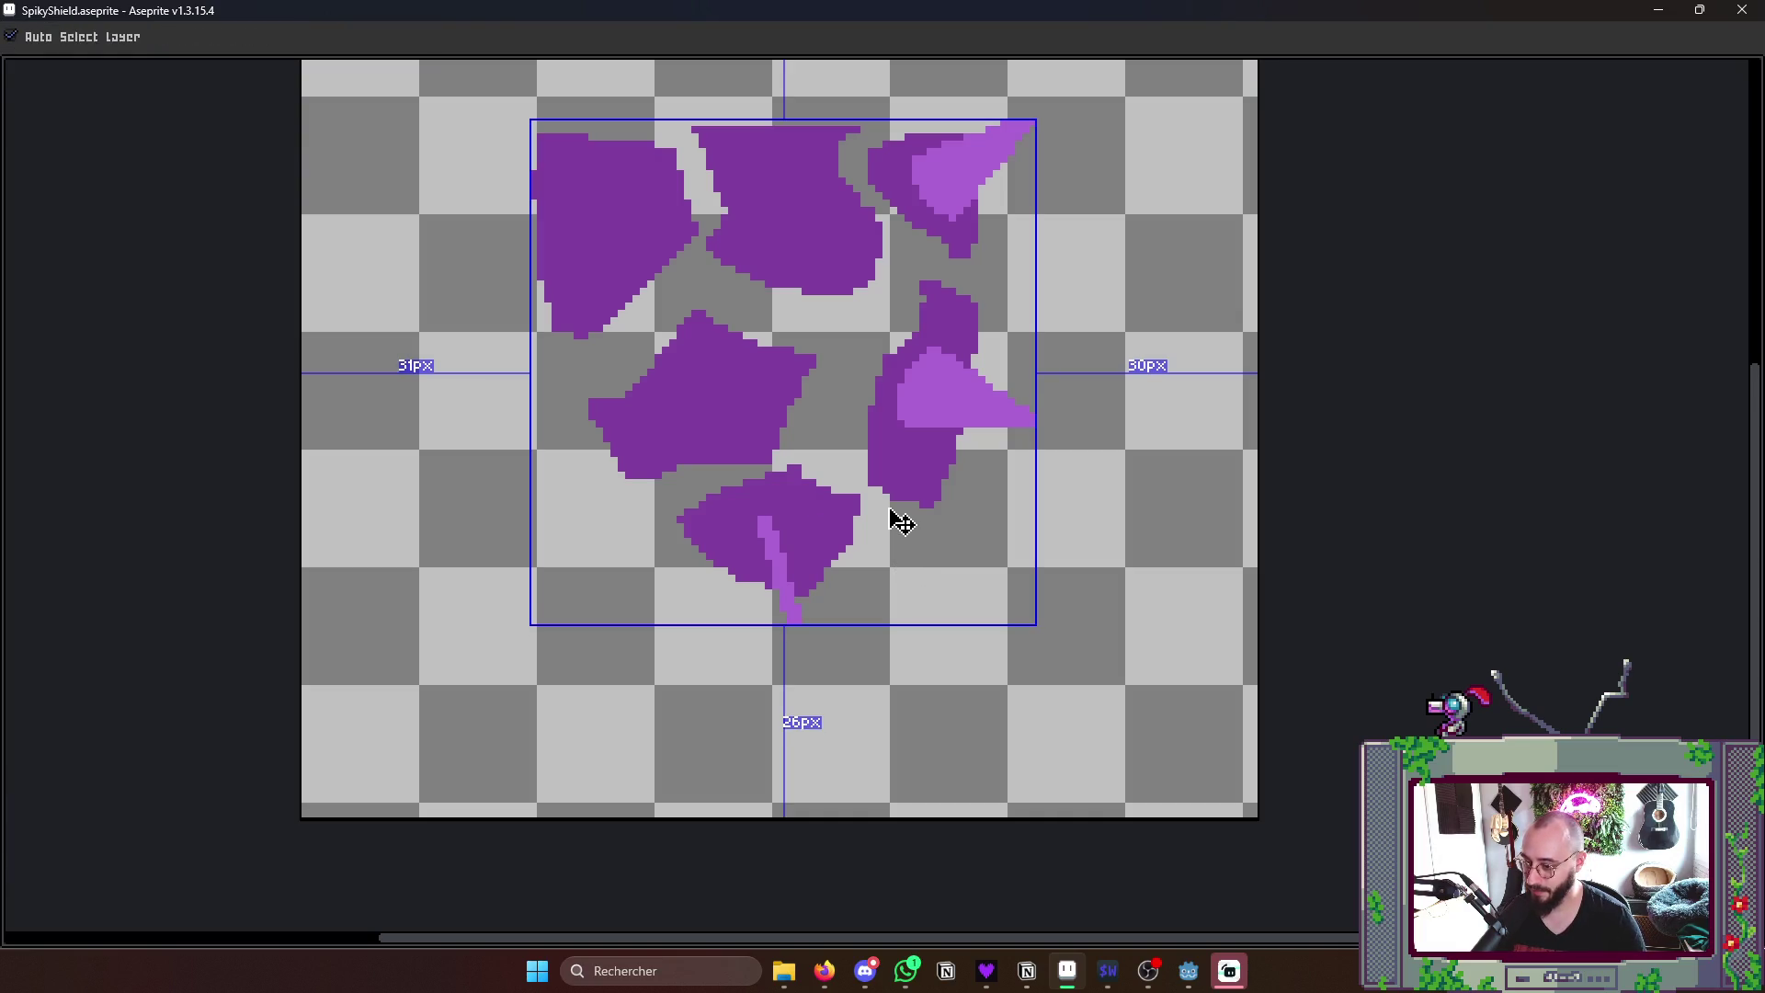
pyautogui.press('b')
pyautogui.click(780, 537)
pyautogui.hotkey('ctrl', 'z')
# - Step forward to the frame where the shards have flown farther apart
pyautogui.press('Right')
pyautogui.press('Right')
pyautogui.press('Left')
pyautogui.press('Left')
pyautogui.press('Right')
pyautogui.press('Right')
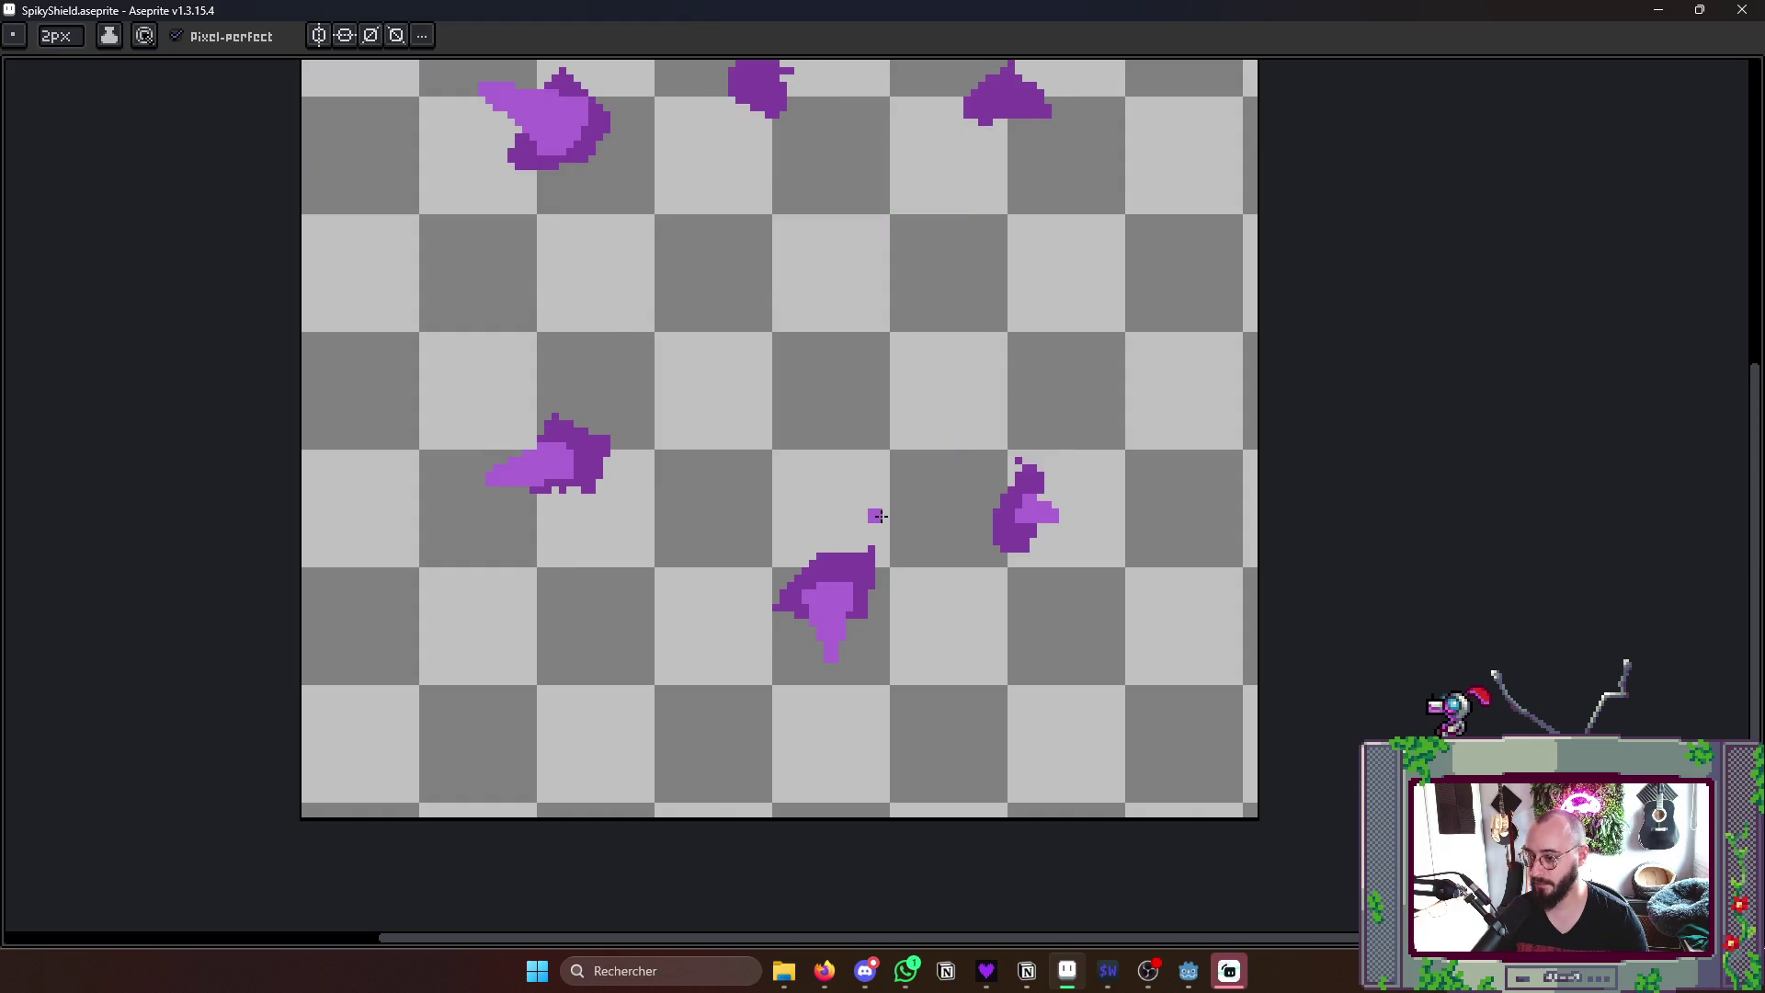
# - Draw a thin purple drip below the lower shard and detach it from the shard
pyautogui.press('Left')
pyautogui.press('Right')
pyautogui.press('Left')
pyautogui.press('Right')
pyautogui.press('Left')
pyautogui.scroll(1, 776, 571)
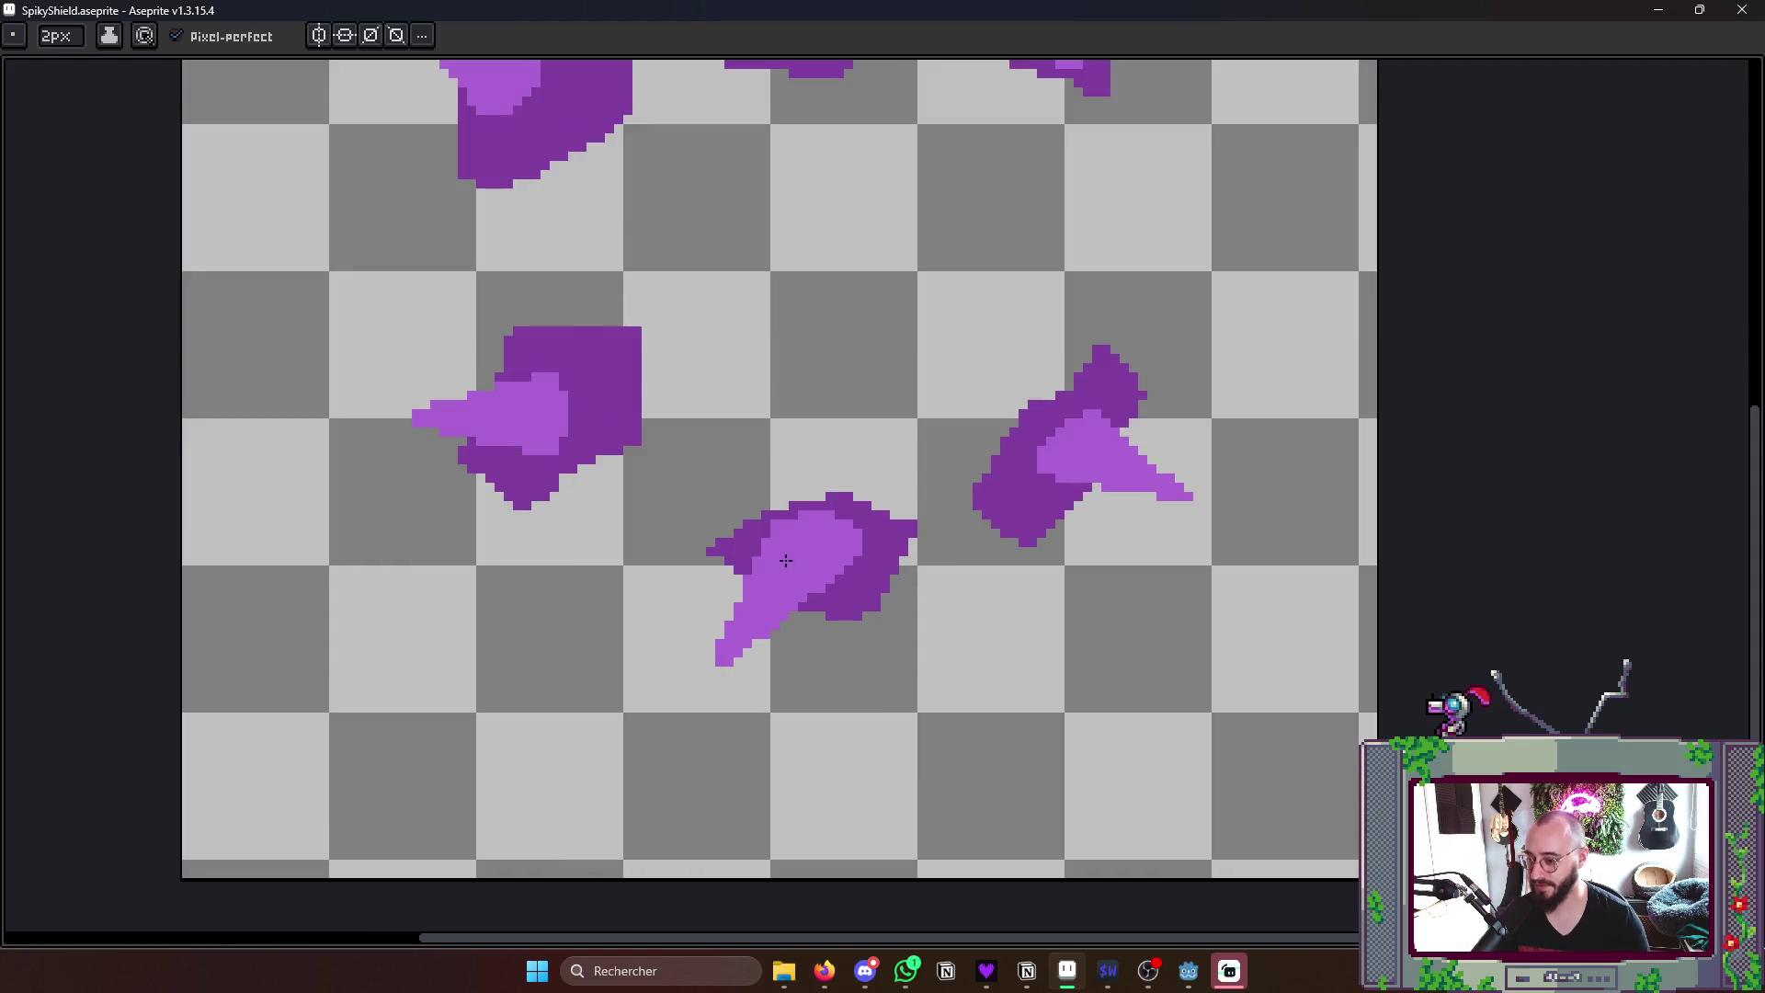
pyautogui.moveTo(782, 580)
pyautogui.mouseDown()
pyautogui.moveTo(789, 697)
pyautogui.moveTo(773, 648)
pyautogui.moveTo(861, 538)
pyautogui.mouseUp()
pyautogui.moveTo(744, 606)
pyautogui.mouseDown()
pyautogui.moveTo(744, 668)
pyautogui.moveTo(722, 655)
pyautogui.mouseUp()
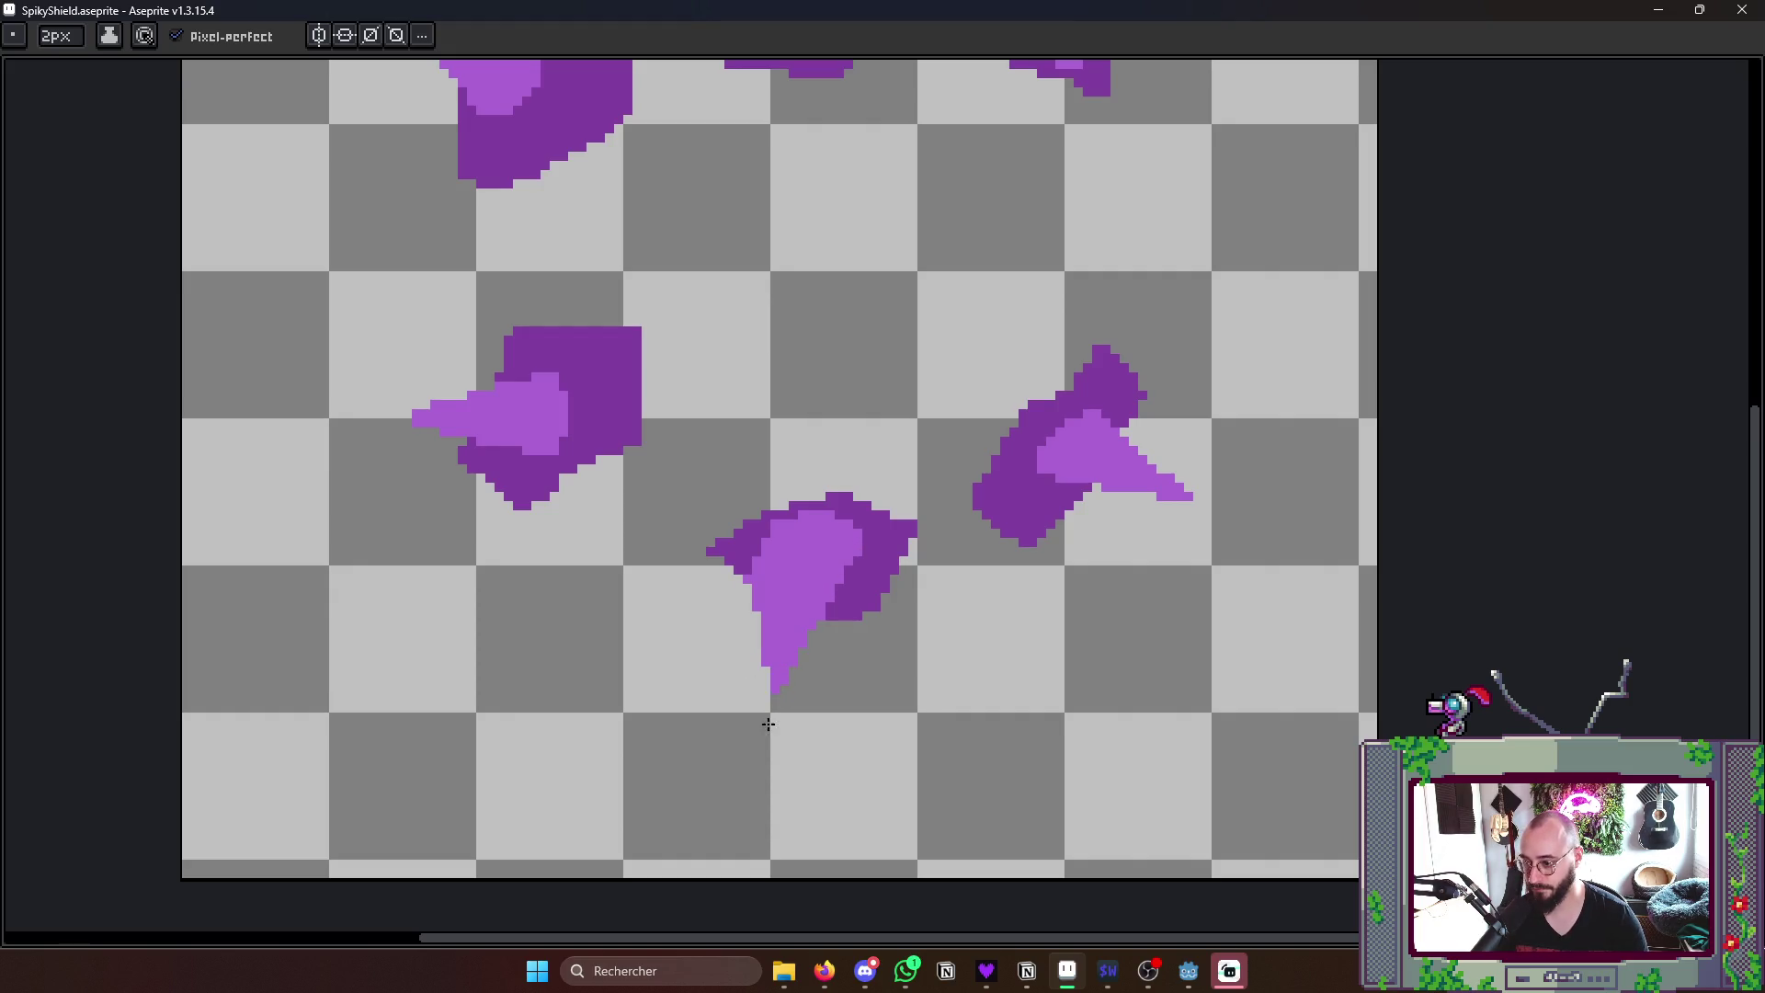
pyautogui.scroll(-3, 807, 652)
# - Paint and fill a light-purple thorn on the lower shard in the larger-shards frame
pyautogui.press('Right')
pyautogui.scroll(2, 979, 543)
pyautogui.scroll(1, 980, 489)
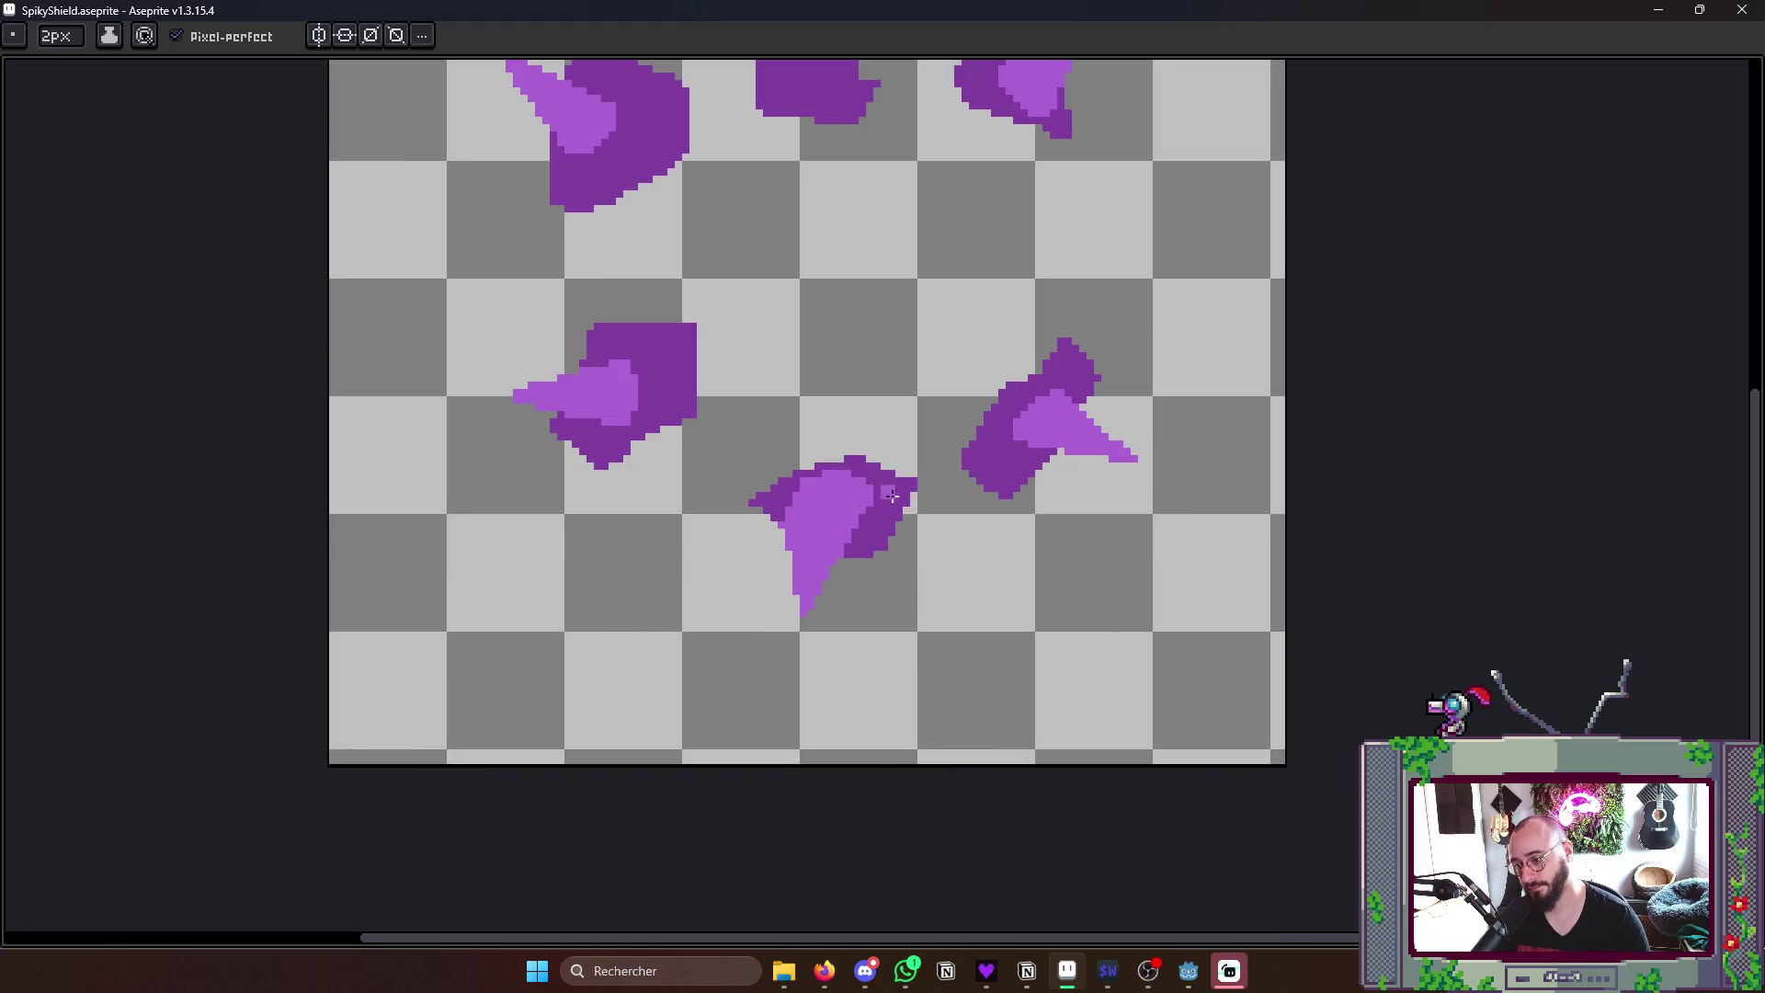
pyautogui.press('Right')
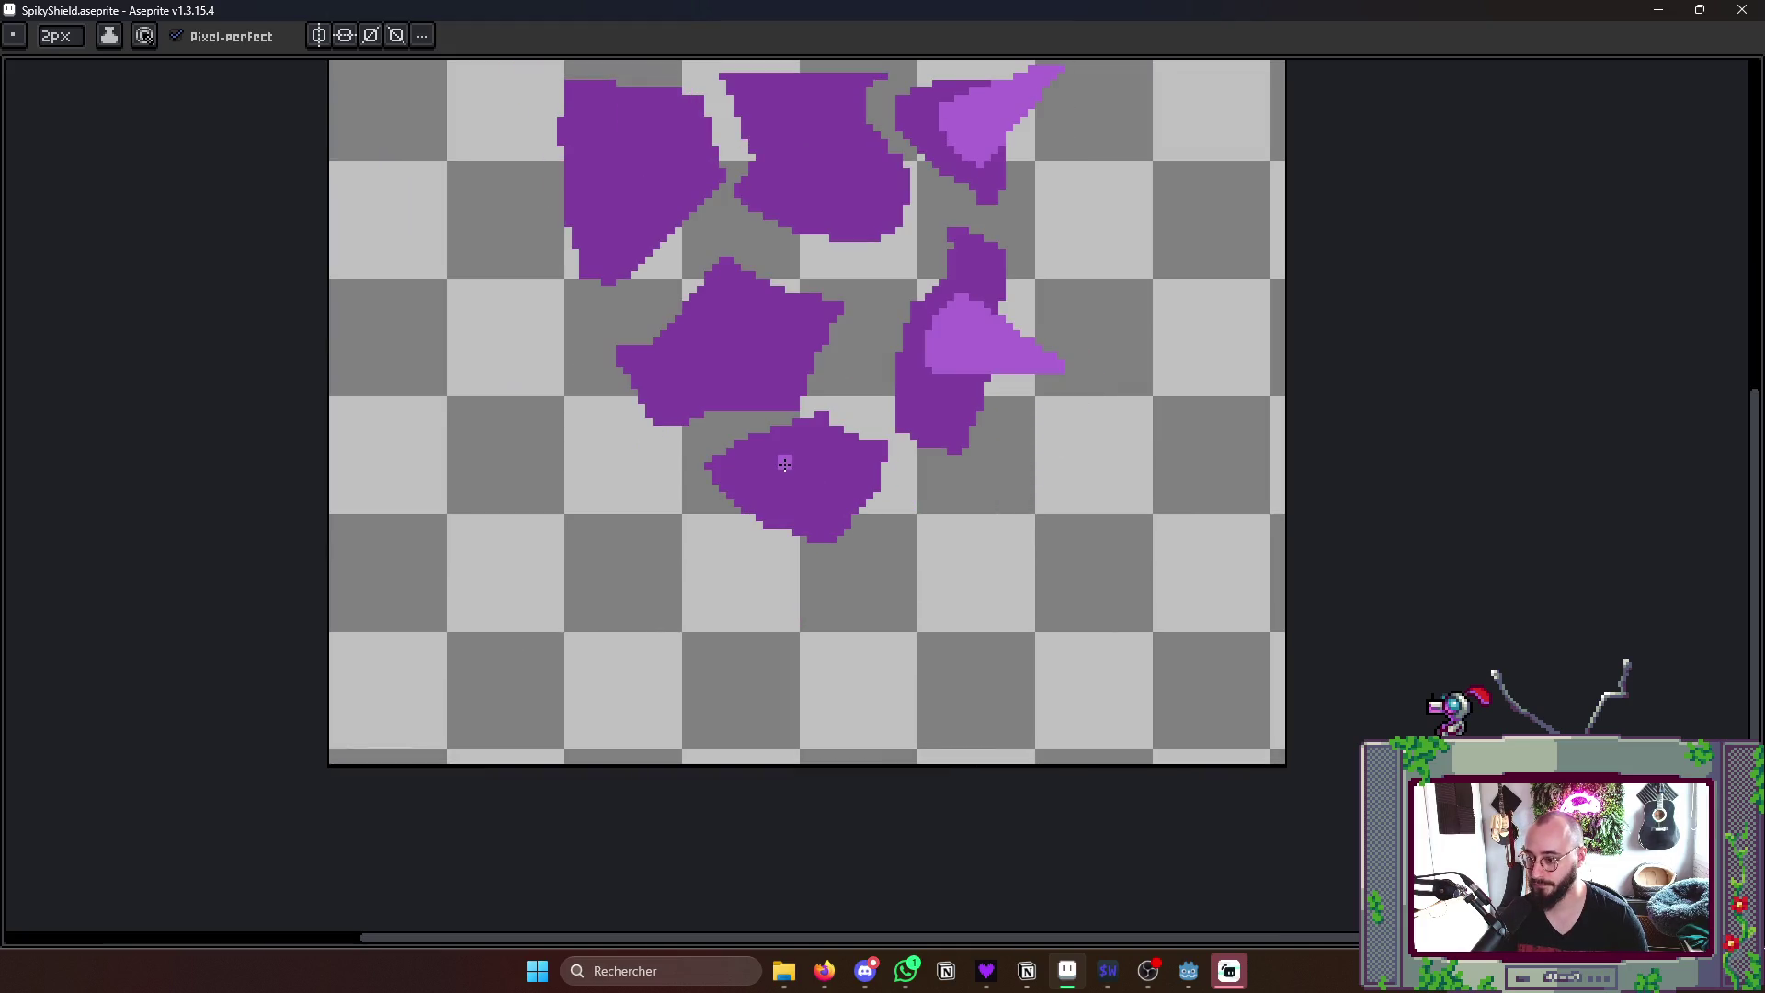
pyautogui.press('Right')
pyautogui.press('Right')
pyautogui.press('Left')
pyautogui.press('Left')
pyautogui.moveTo(792, 484)
pyautogui.mouseDown()
pyautogui.moveTo(798, 579)
pyautogui.moveTo(834, 474)
pyautogui.moveTo(790, 588)
pyautogui.mouseUp()
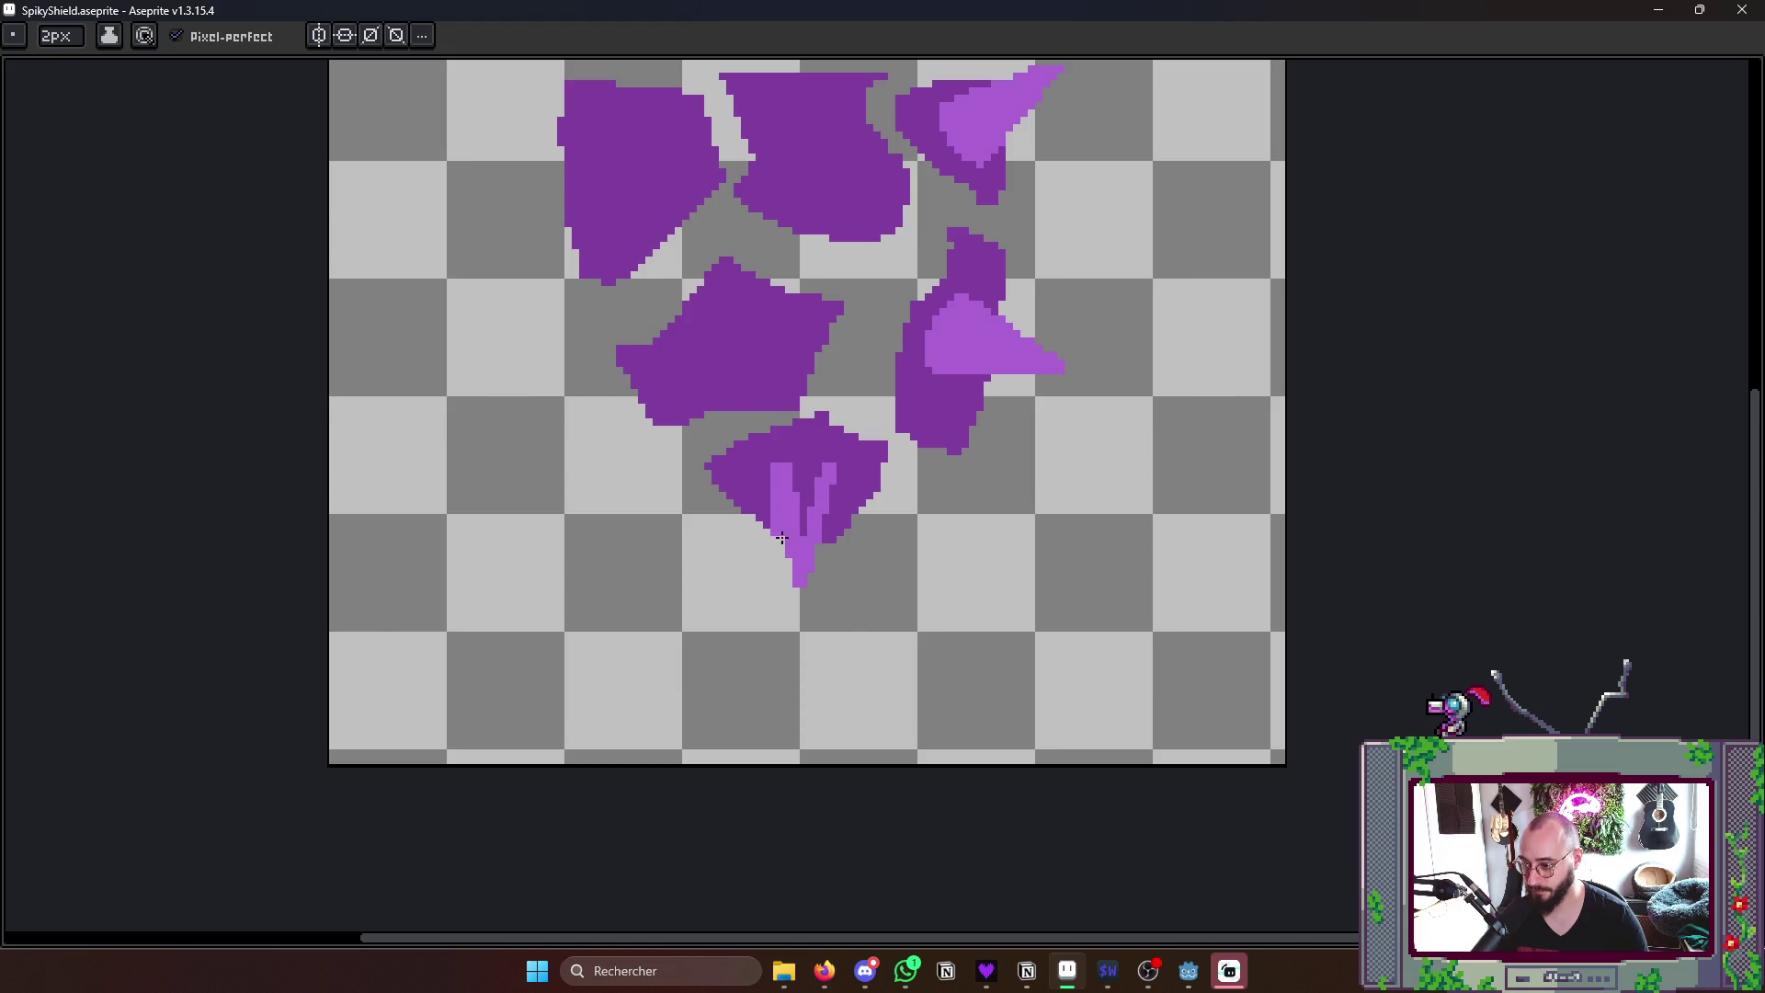
pyautogui.moveTo(813, 511)
pyautogui.mouseDown()
pyautogui.moveTo(789, 480)
pyautogui.moveTo(844, 487)
pyautogui.mouseUp()
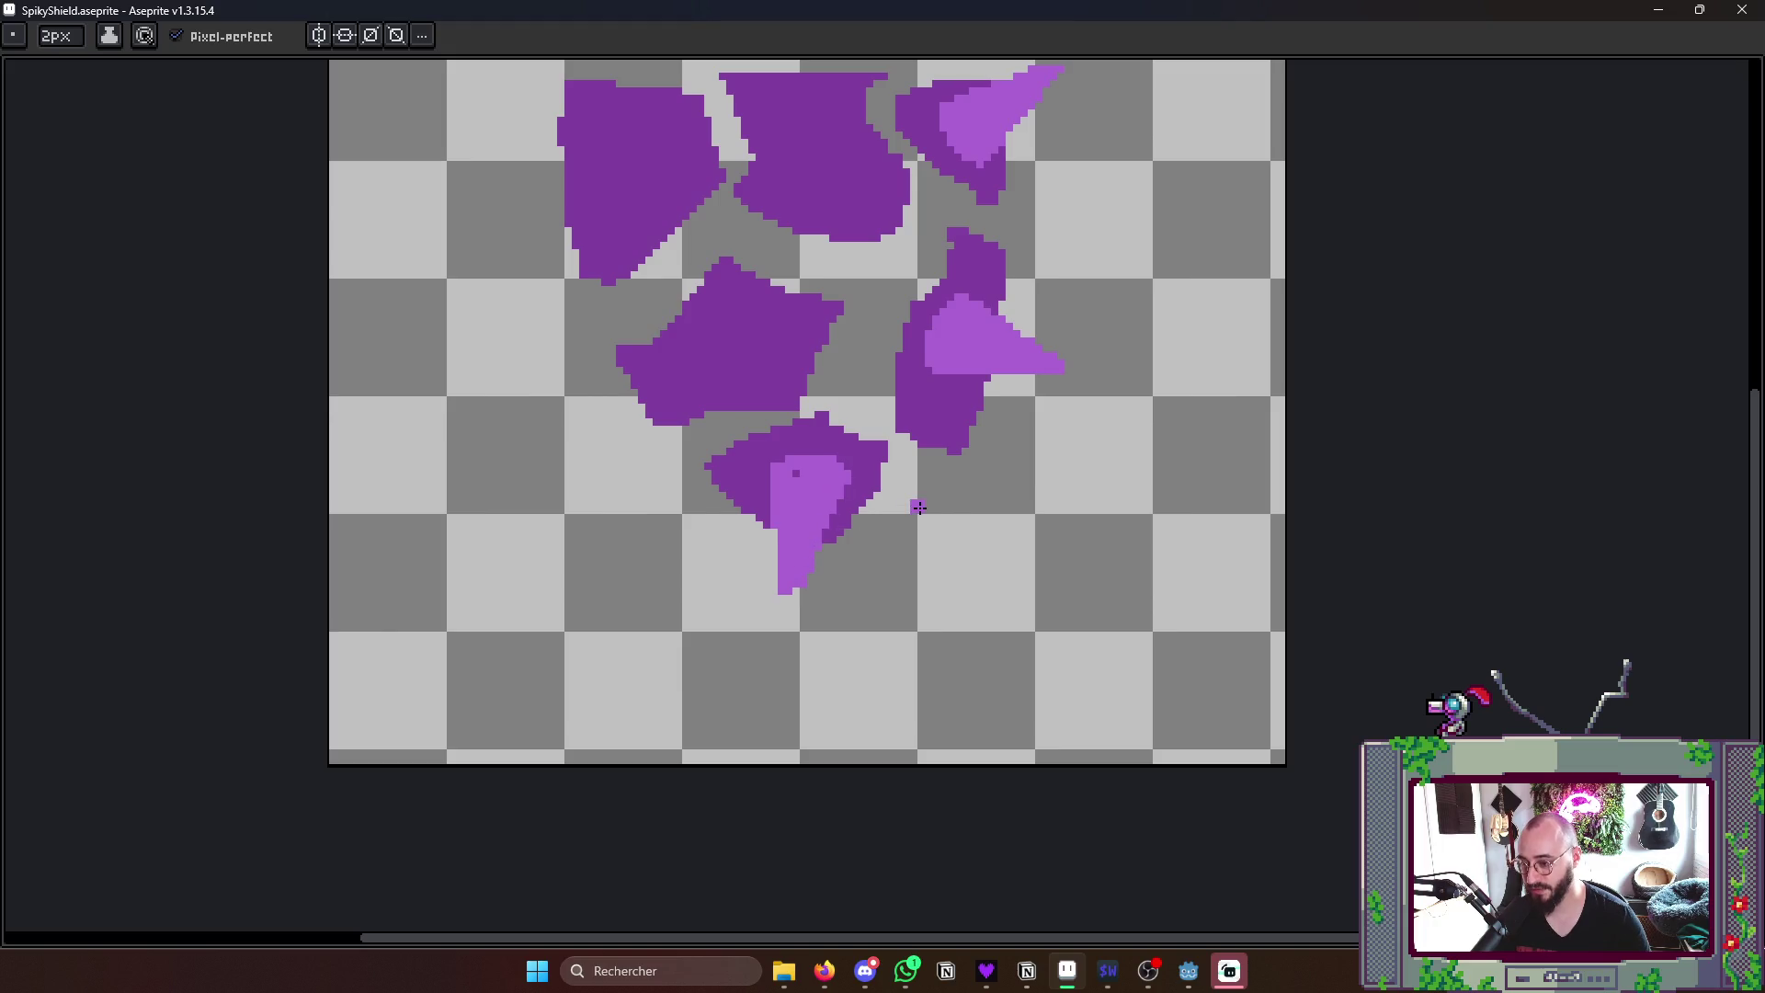
# - Widen the right side of the bottom thorn on the intact shield frame
pyautogui.press('Left')
pyautogui.moveTo(834, 411); pyautogui.dragTo(819, 472)
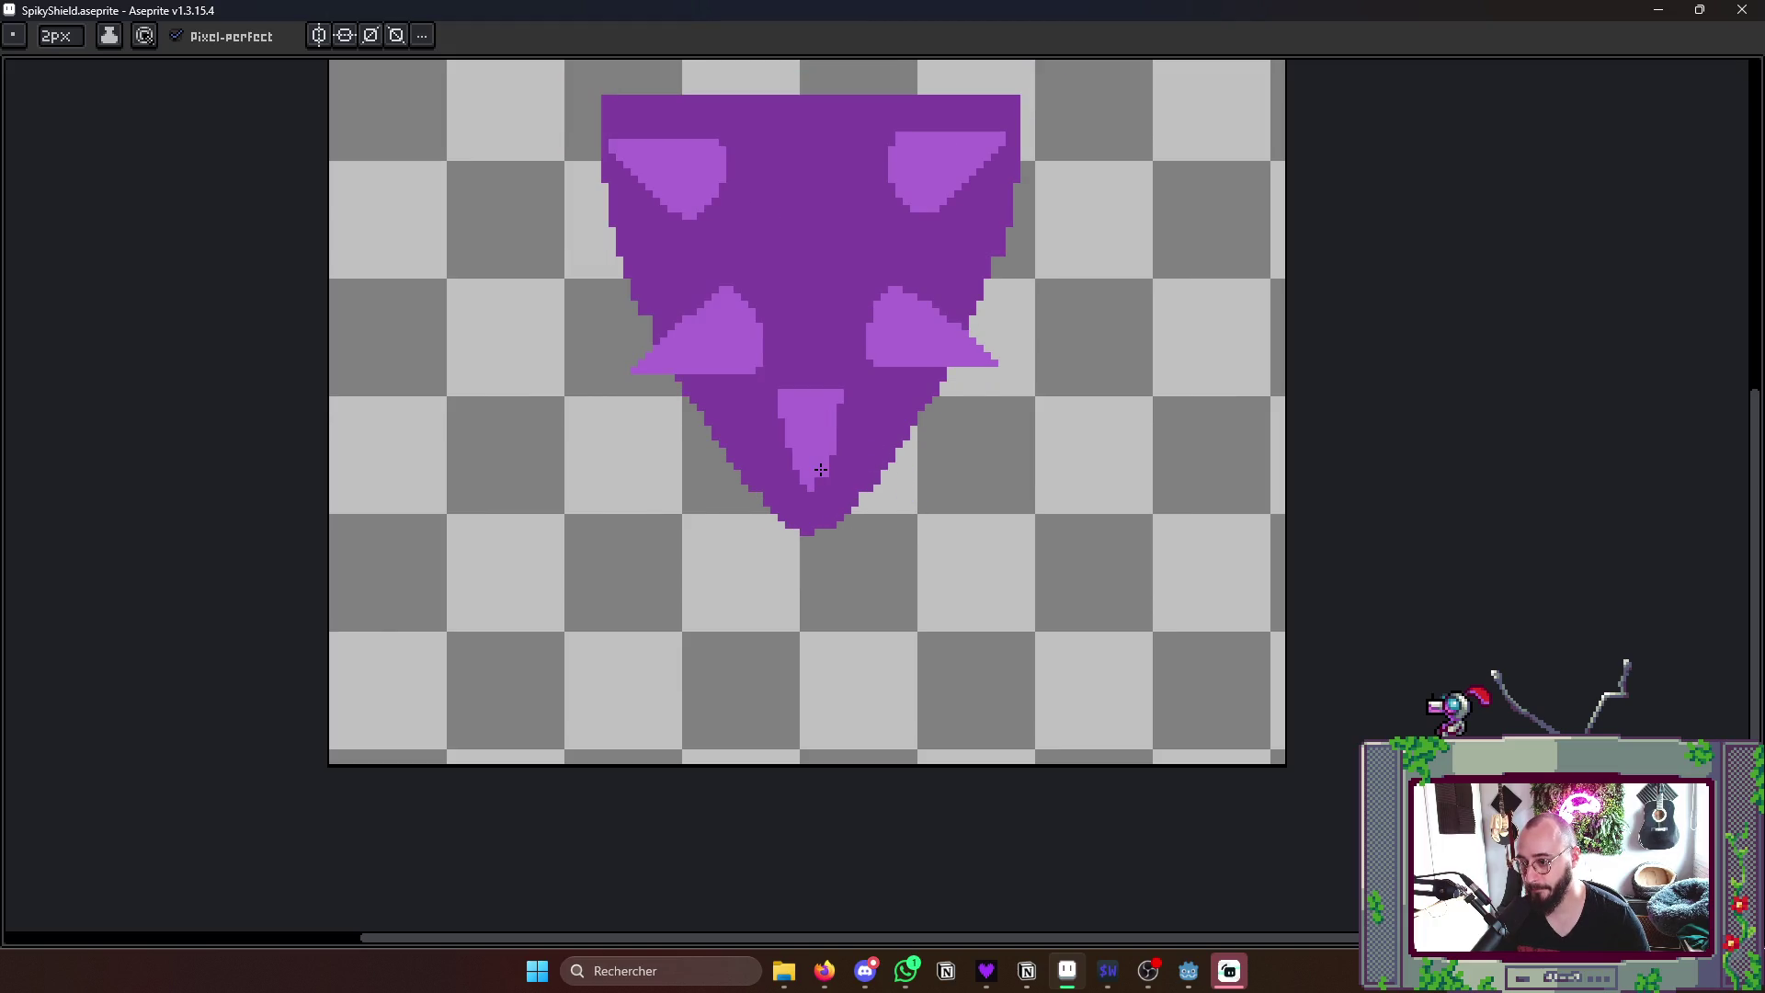
pyautogui.scroll(1, 819, 476)
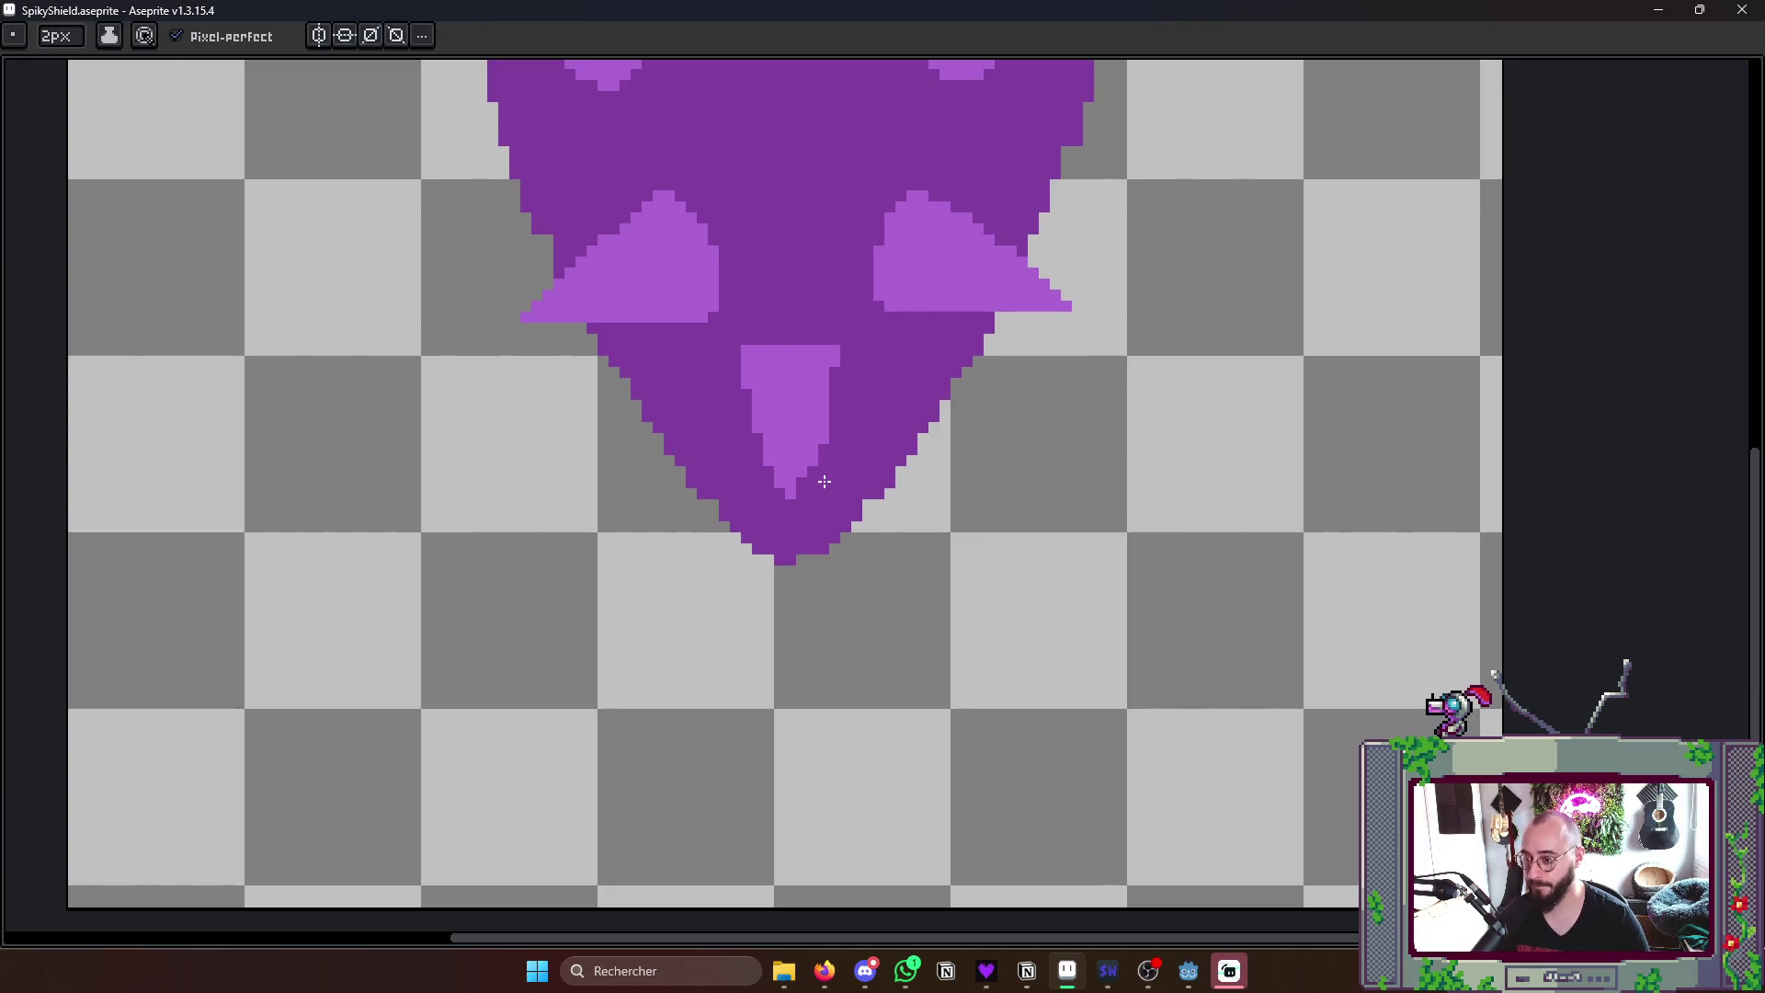
pyautogui.scroll(-3, 850, 463)
pyautogui.press('Right')
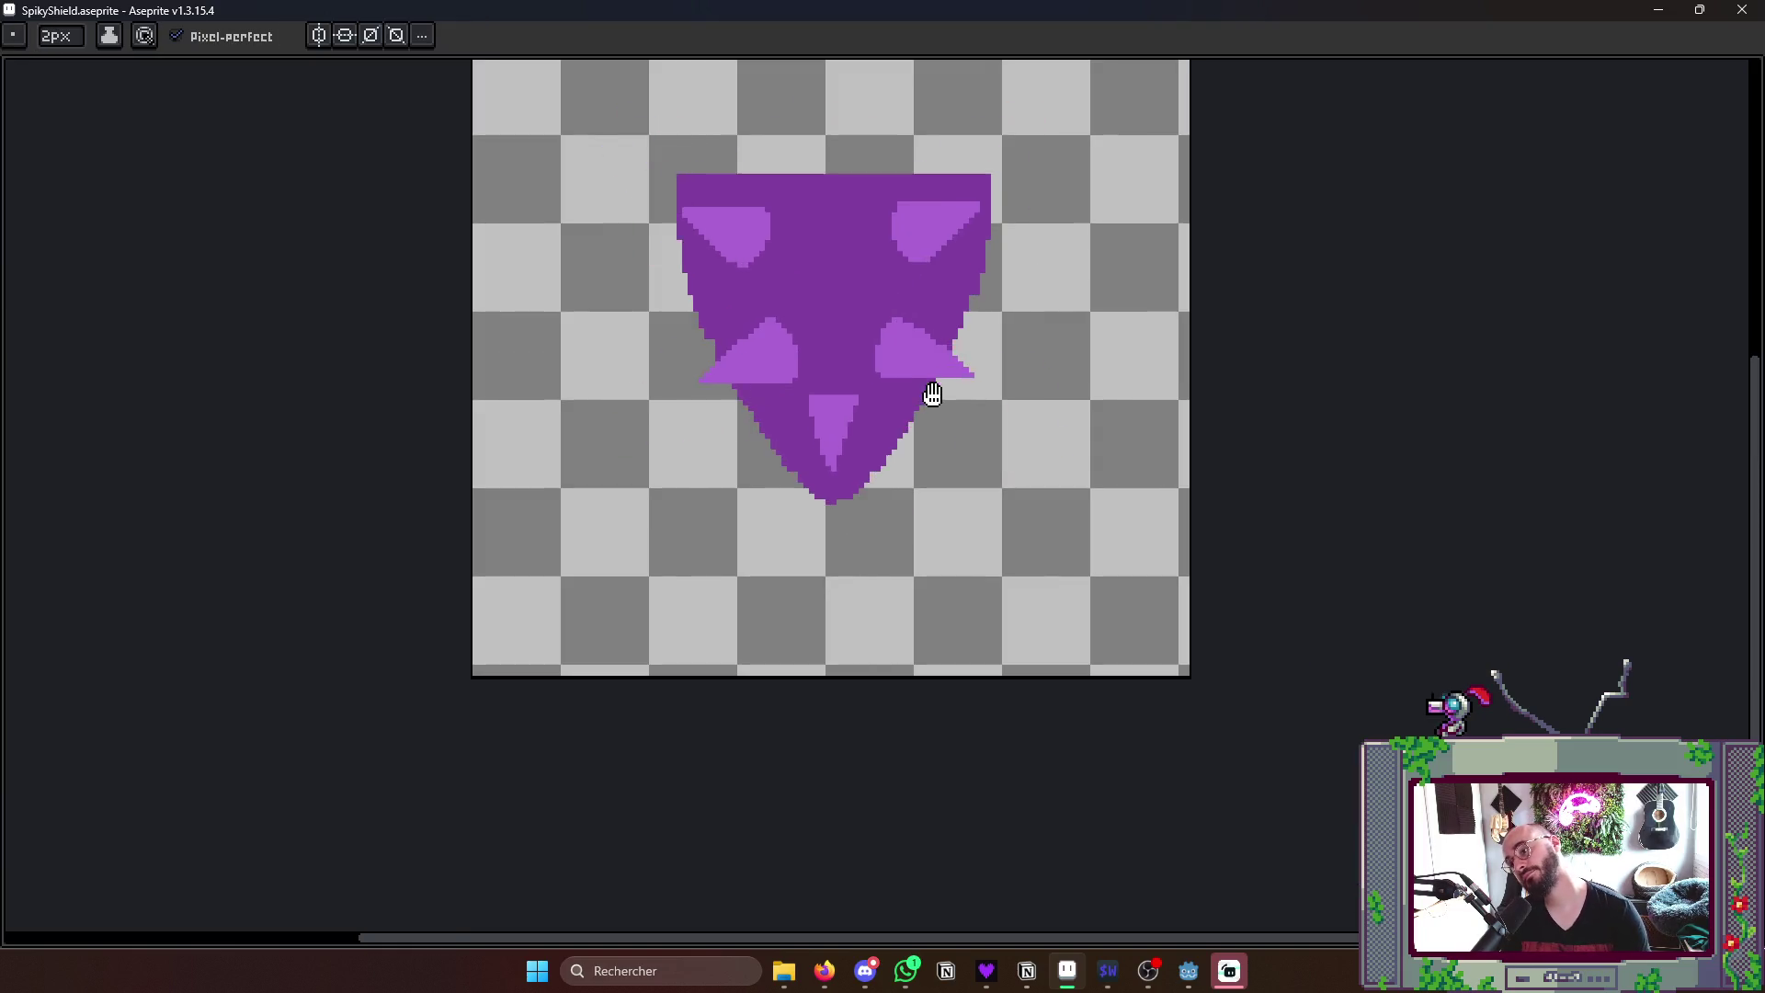
pyautogui.scroll(-3, 939, 400)
pyautogui.press('Left')
pyautogui.press('Left')
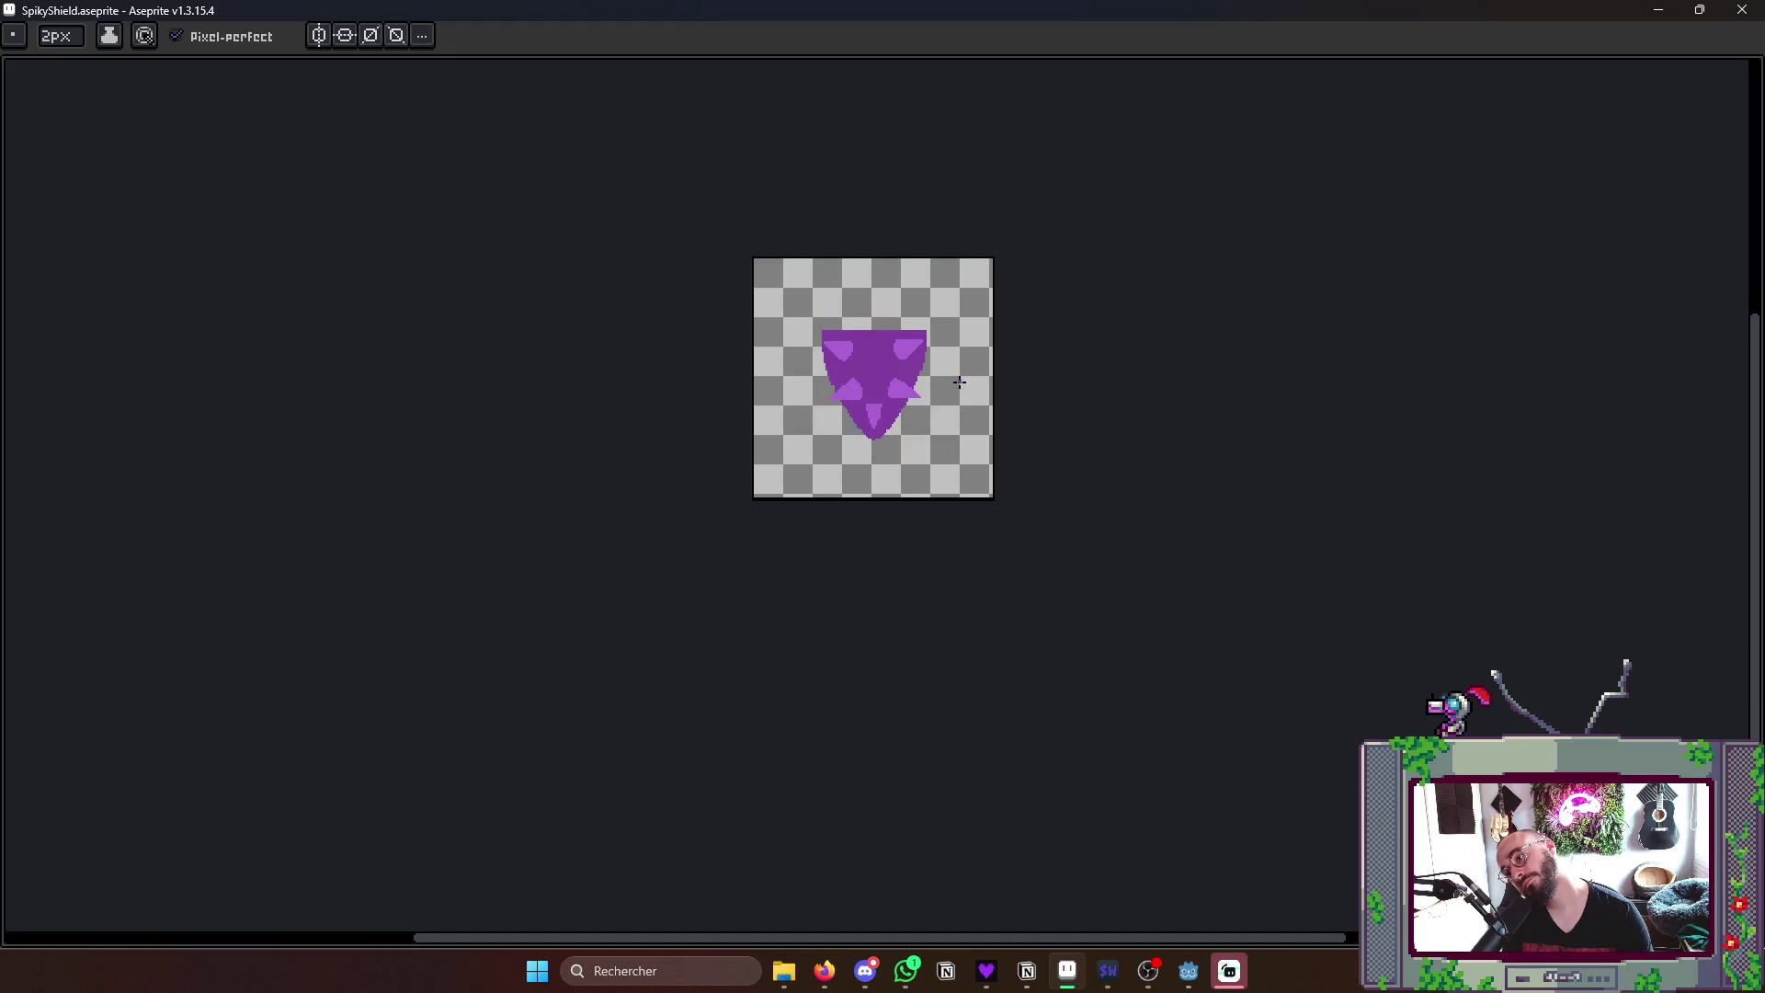
# - Outline and fill a light-purple thorn on the middle shard of the shattered frame
pyautogui.press('Right')
pyautogui.press('Left')
pyautogui.press('Right')
pyautogui.press('Left')
pyautogui.press('Right')
pyautogui.press('Right')
pyautogui.press('Right')
pyautogui.press('Right')
pyautogui.press('Right')
pyautogui.press('Left')
pyautogui.scroll(2, 858, 400)
pyautogui.scroll(2, 858, 400)
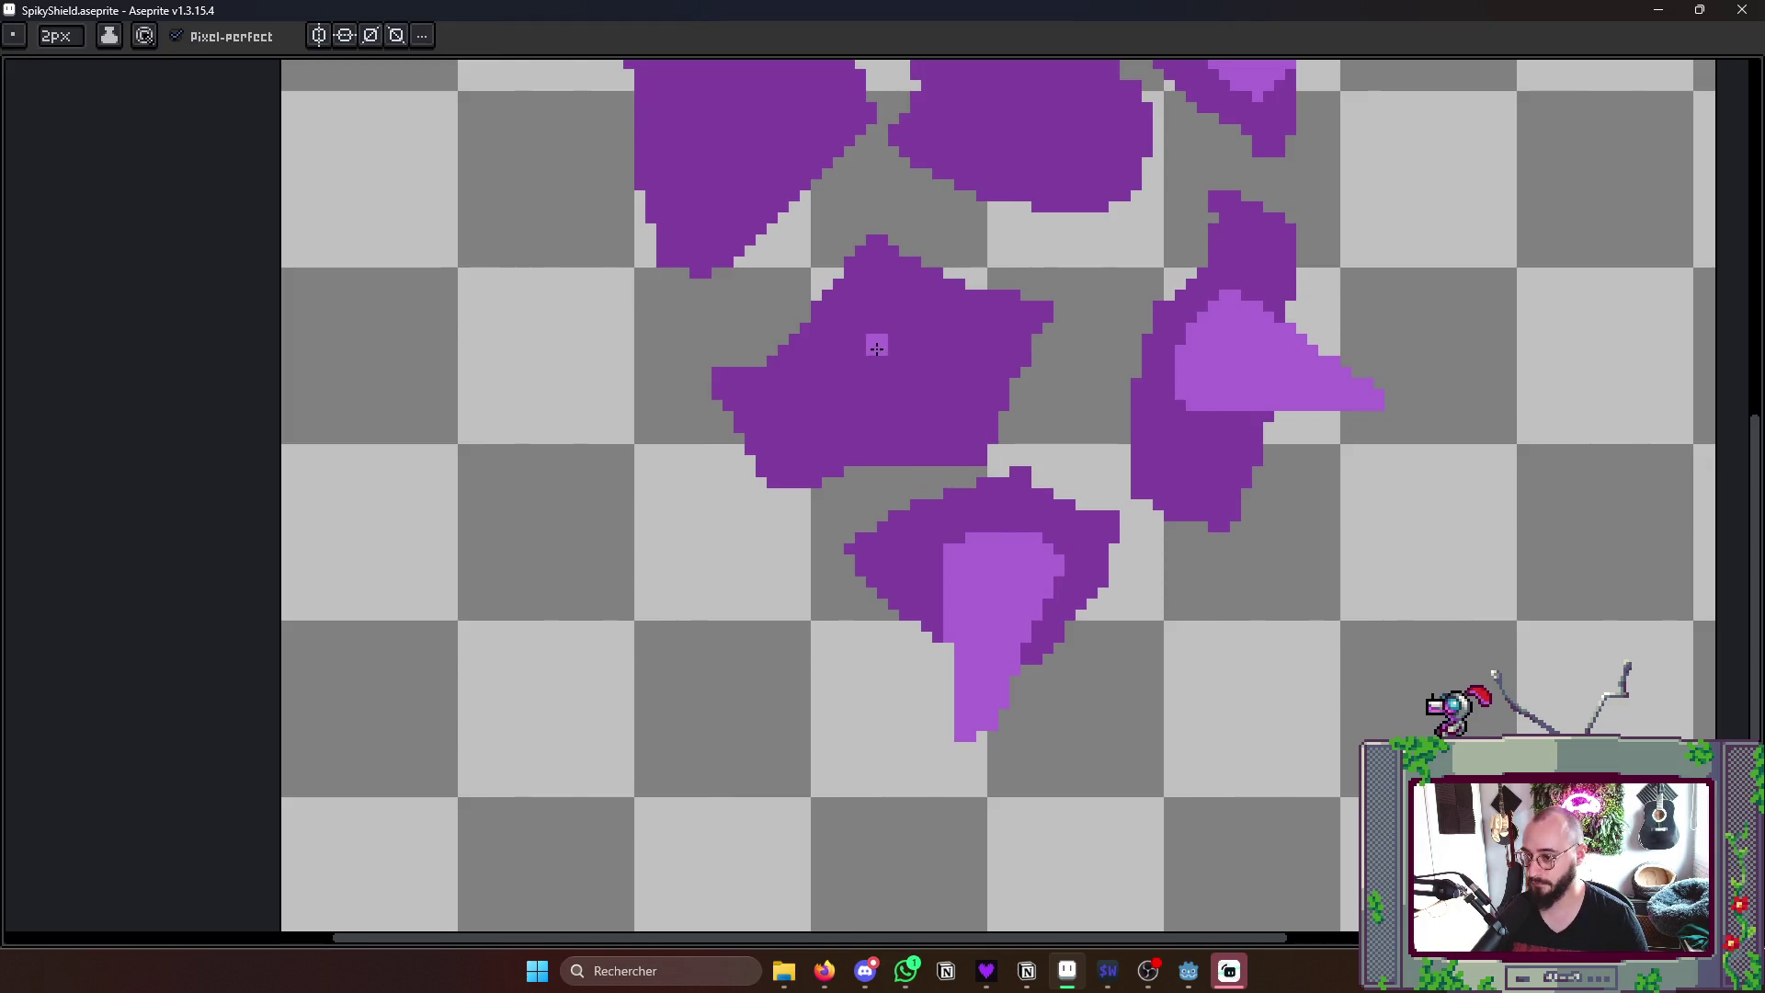
pyautogui.moveTo(875, 335)
pyautogui.mouseDown()
pyautogui.moveTo(699, 399)
pyautogui.moveTo(918, 421)
pyautogui.mouseUp()
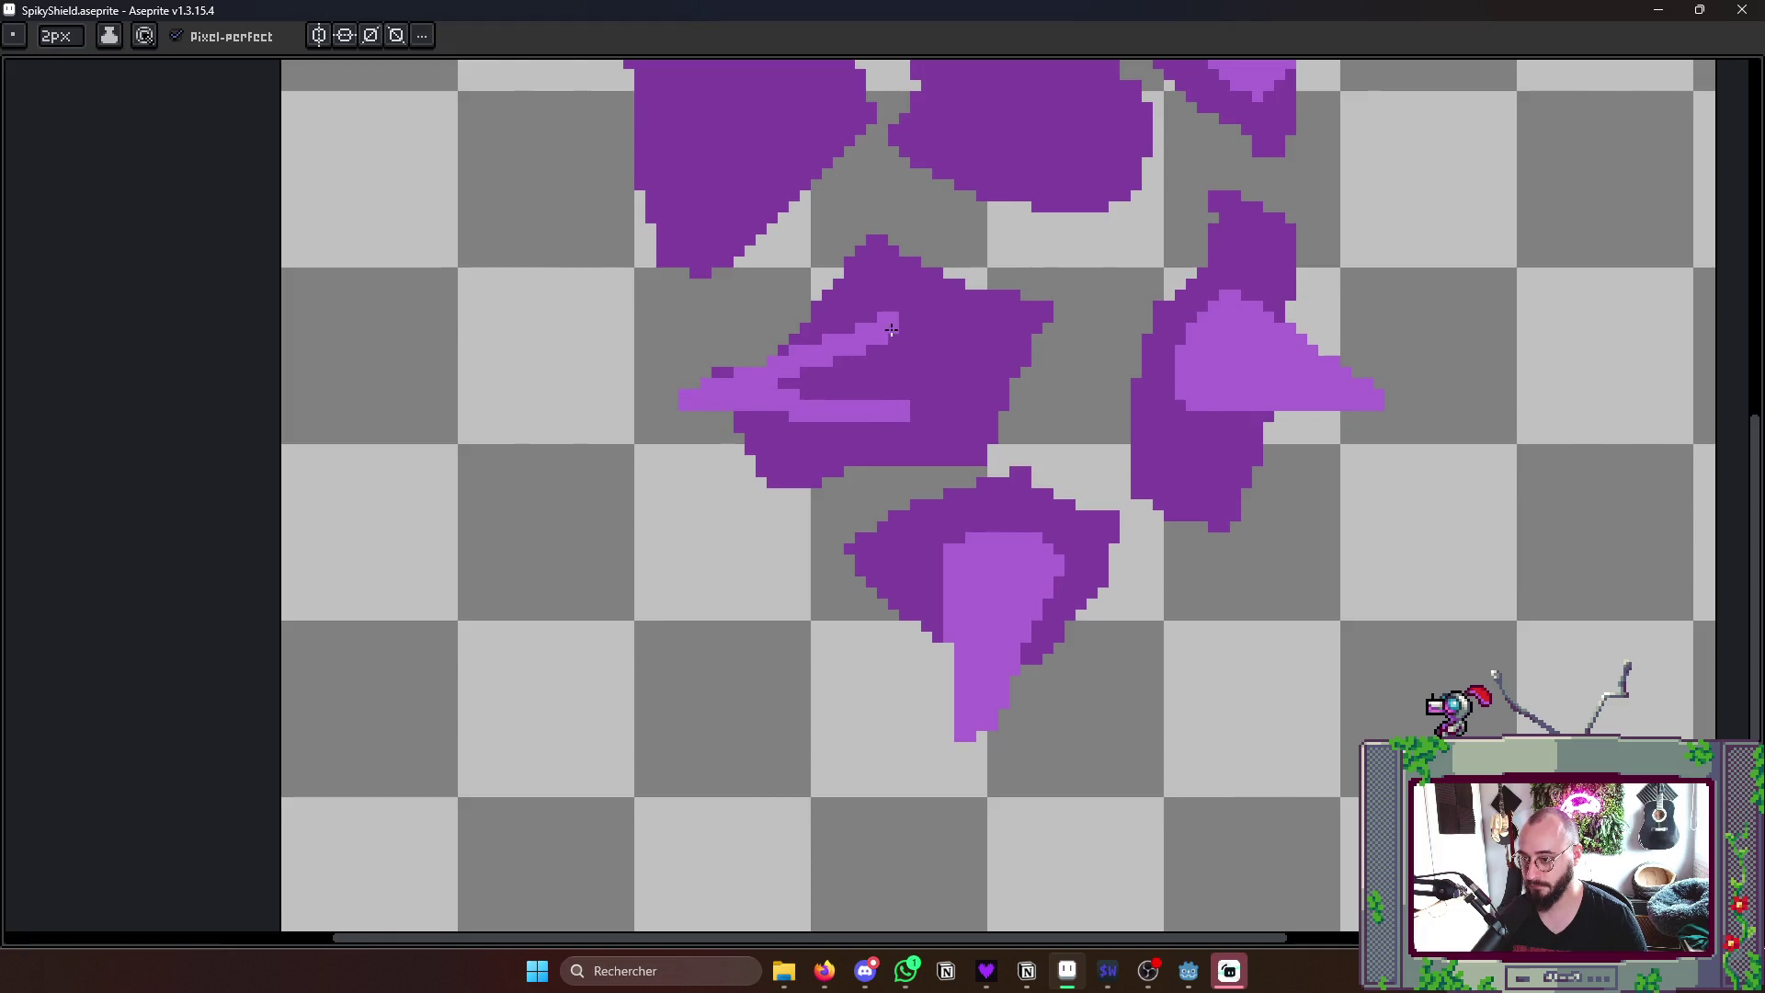
pyautogui.moveTo(882, 325); pyautogui.dragTo(905, 402)
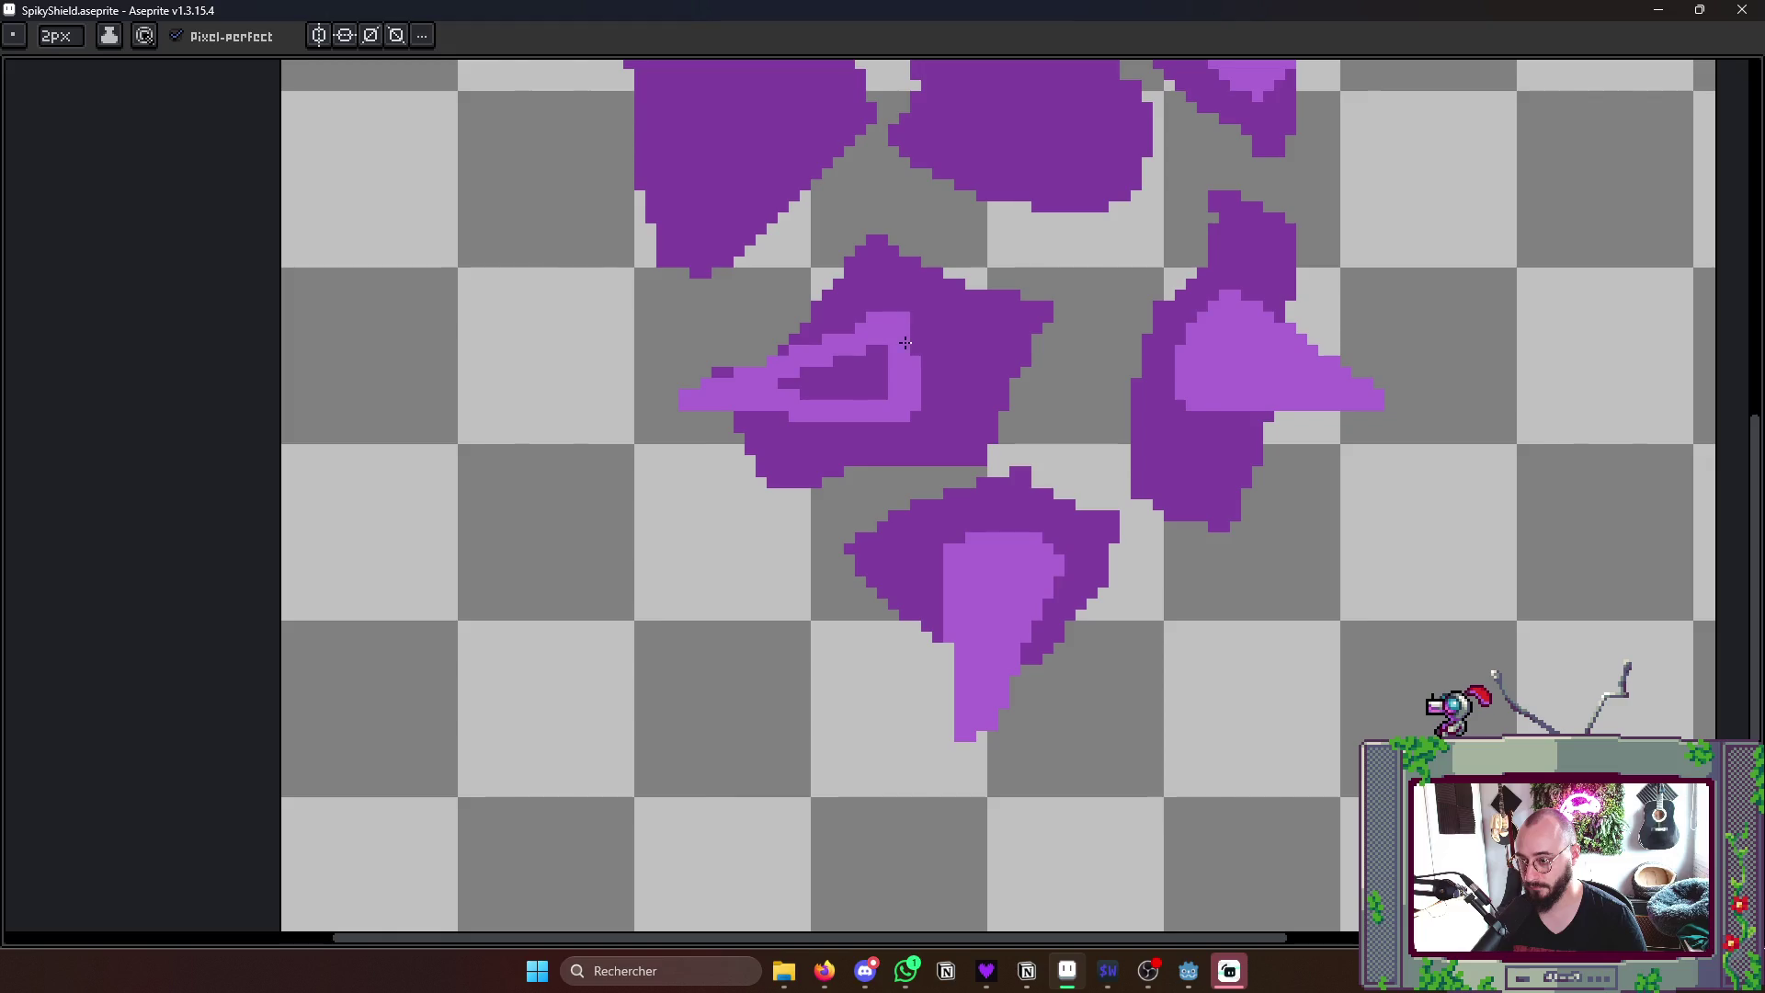
pyautogui.moveTo(885, 326)
pyautogui.mouseDown()
pyautogui.moveTo(745, 387)
pyautogui.moveTo(868, 390)
pyautogui.moveTo(883, 373)
pyautogui.moveTo(886, 397)
pyautogui.mouseUp()
pyautogui.scroll(-3, 885, 398)
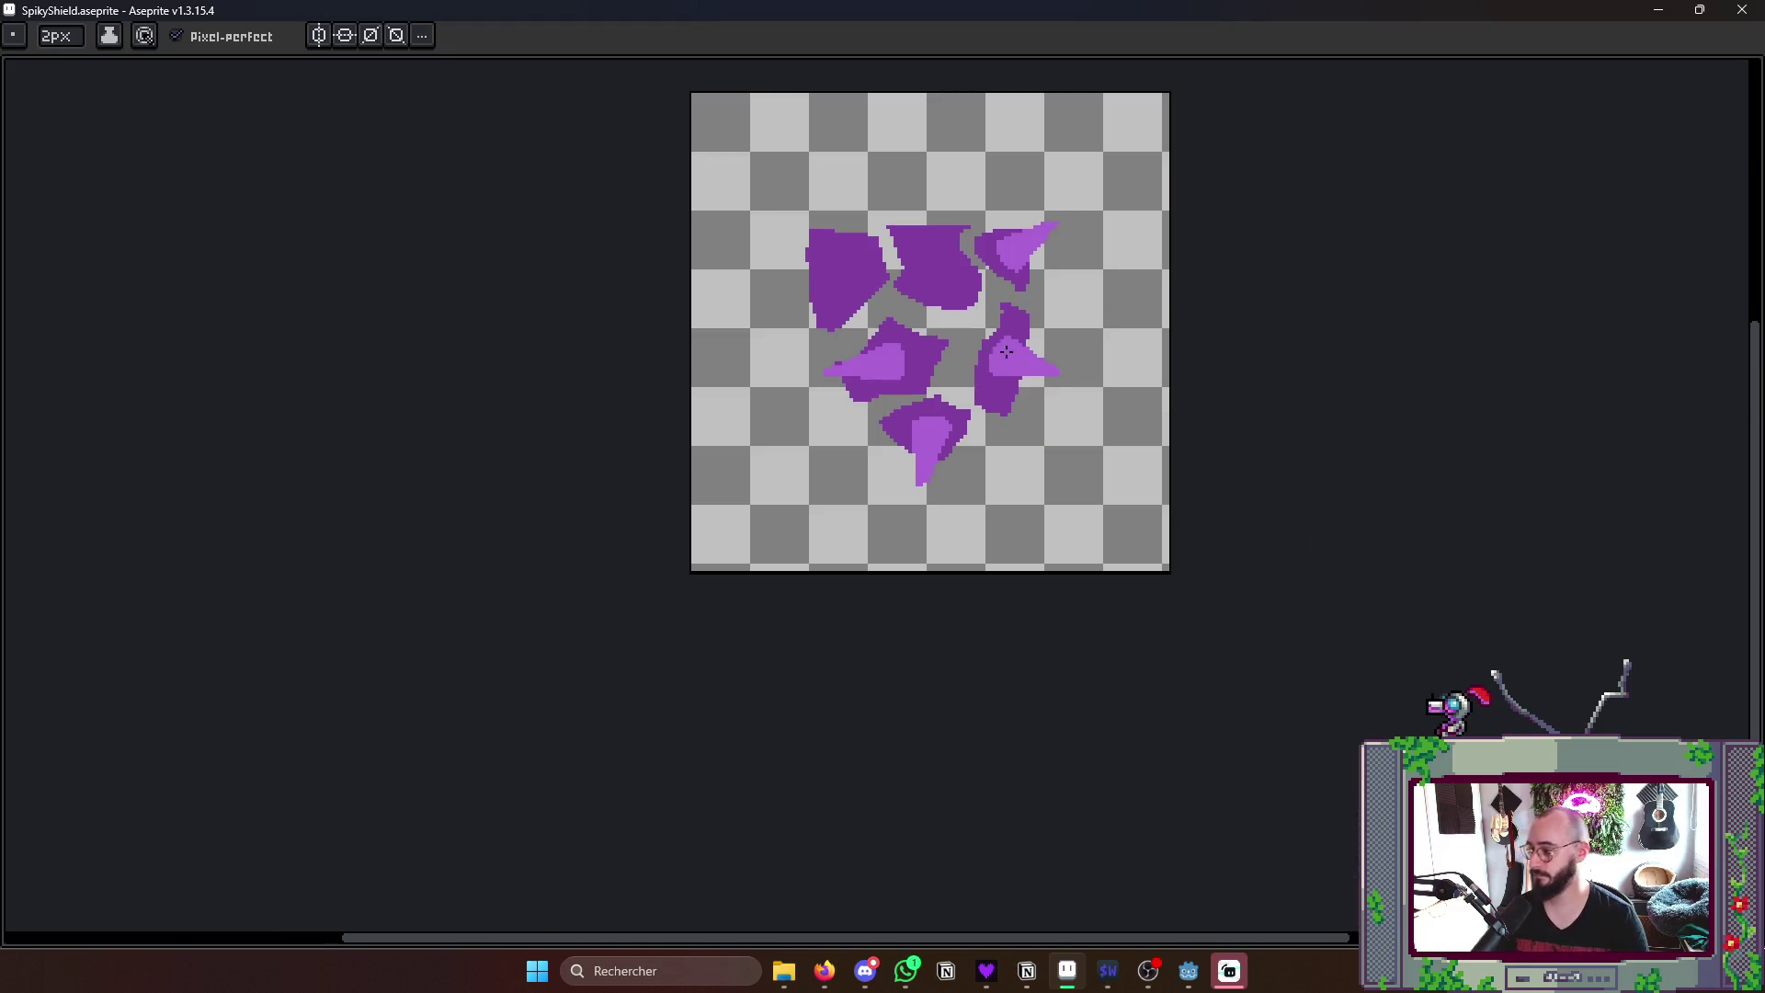
pyautogui.scroll(3, 950, 364)
# - Extend the left shard's thorn and repaint stray light pixels along its edges dark purple
pyautogui.moveTo(869, 399); pyautogui.dragTo(845, 304)
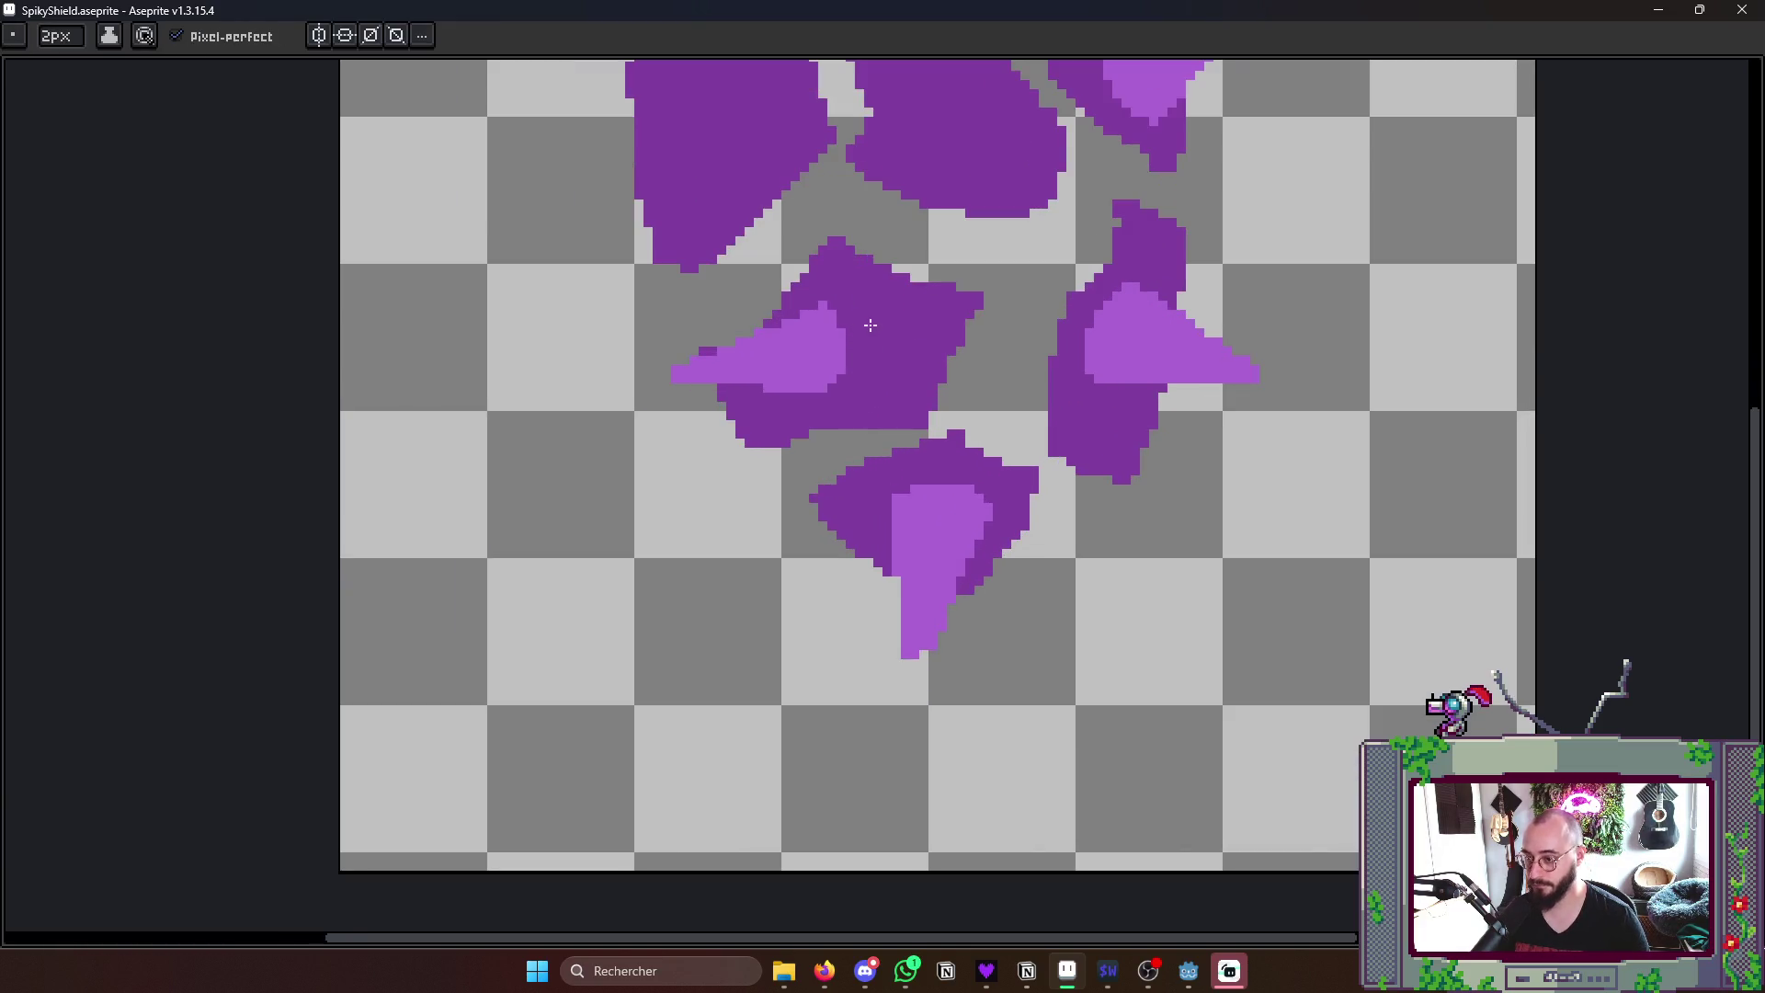
pyautogui.scroll(-3, 865, 326)
pyautogui.press('Left')
pyautogui.press('Right')
pyautogui.scroll(2, 923, 329)
pyautogui.scroll(1, 923, 330)
pyautogui.scroll(2, 745, 275)
pyautogui.moveTo(751, 276)
pyautogui.mouseDown()
pyautogui.moveTo(751, 414)
pyautogui.moveTo(717, 352)
pyautogui.mouseUp()
pyautogui.click(745, 435)
pyautogui.moveTo(664, 435); pyautogui.dragTo(691, 450)
pyautogui.moveTo(398, 460); pyautogui.dragTo(474, 451)
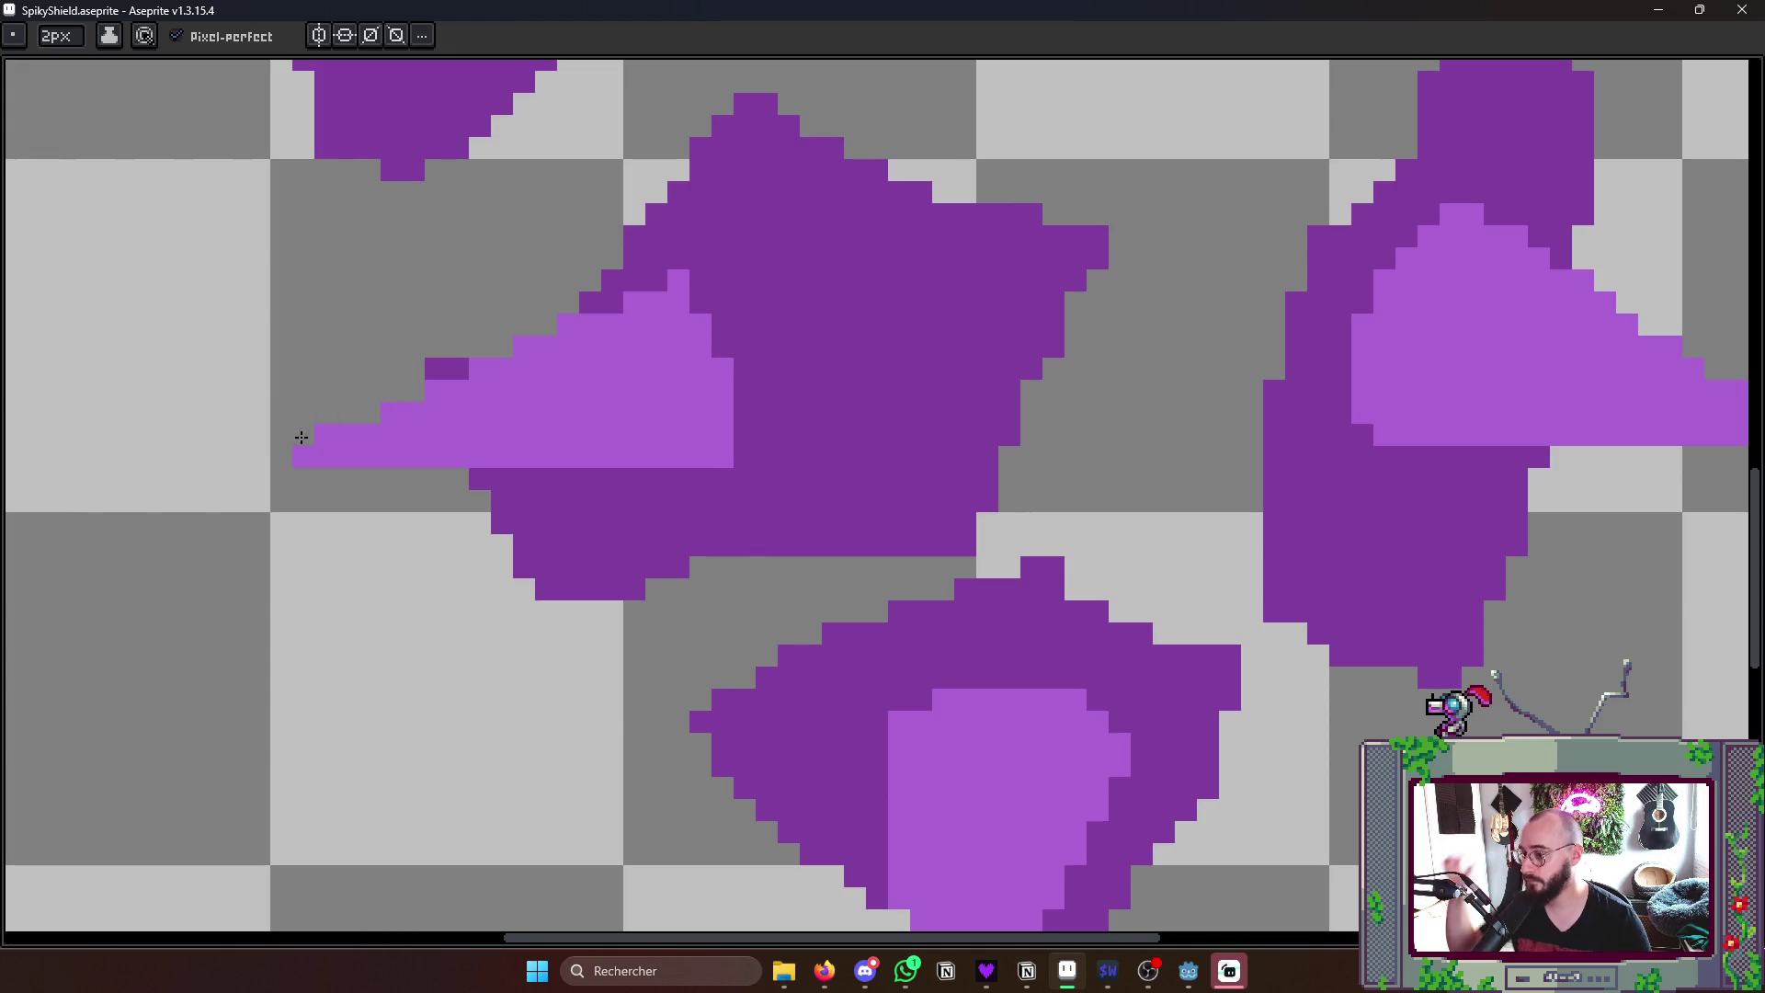
pyautogui.scroll(-5, 717, 332)
pyautogui.scroll(1, 745, 321)
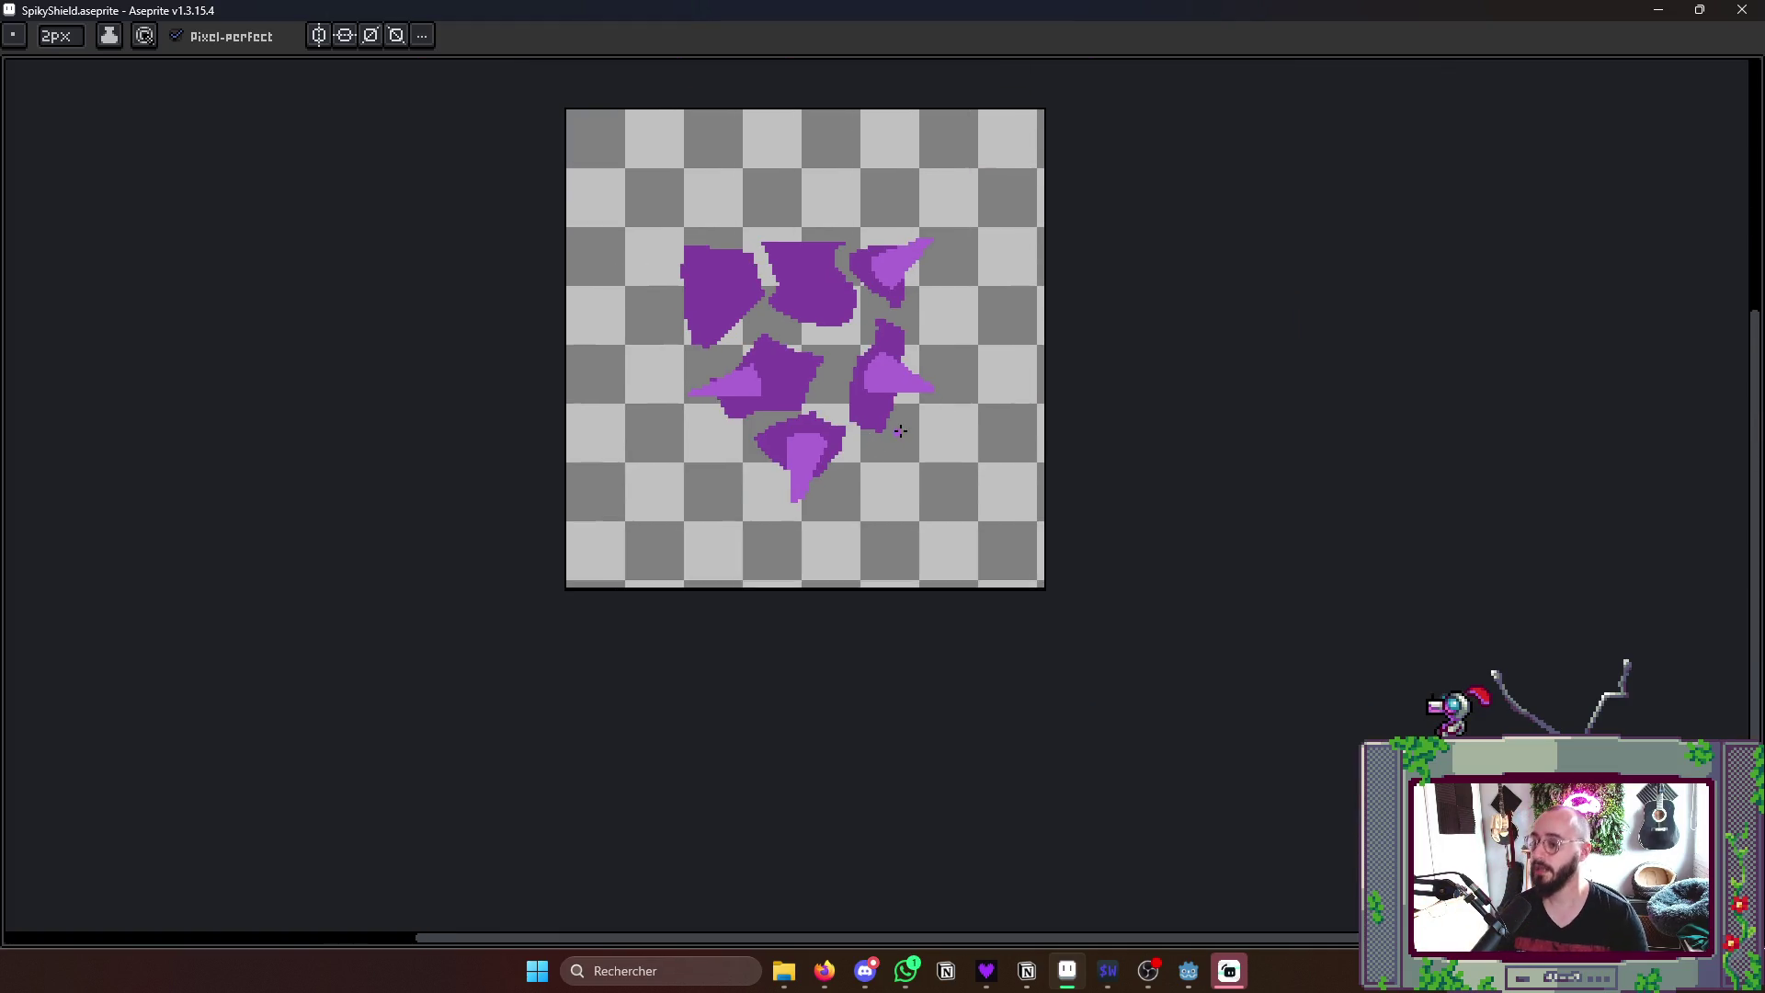
pyautogui.scroll(2, 744, 320)
pyautogui.press('Left')
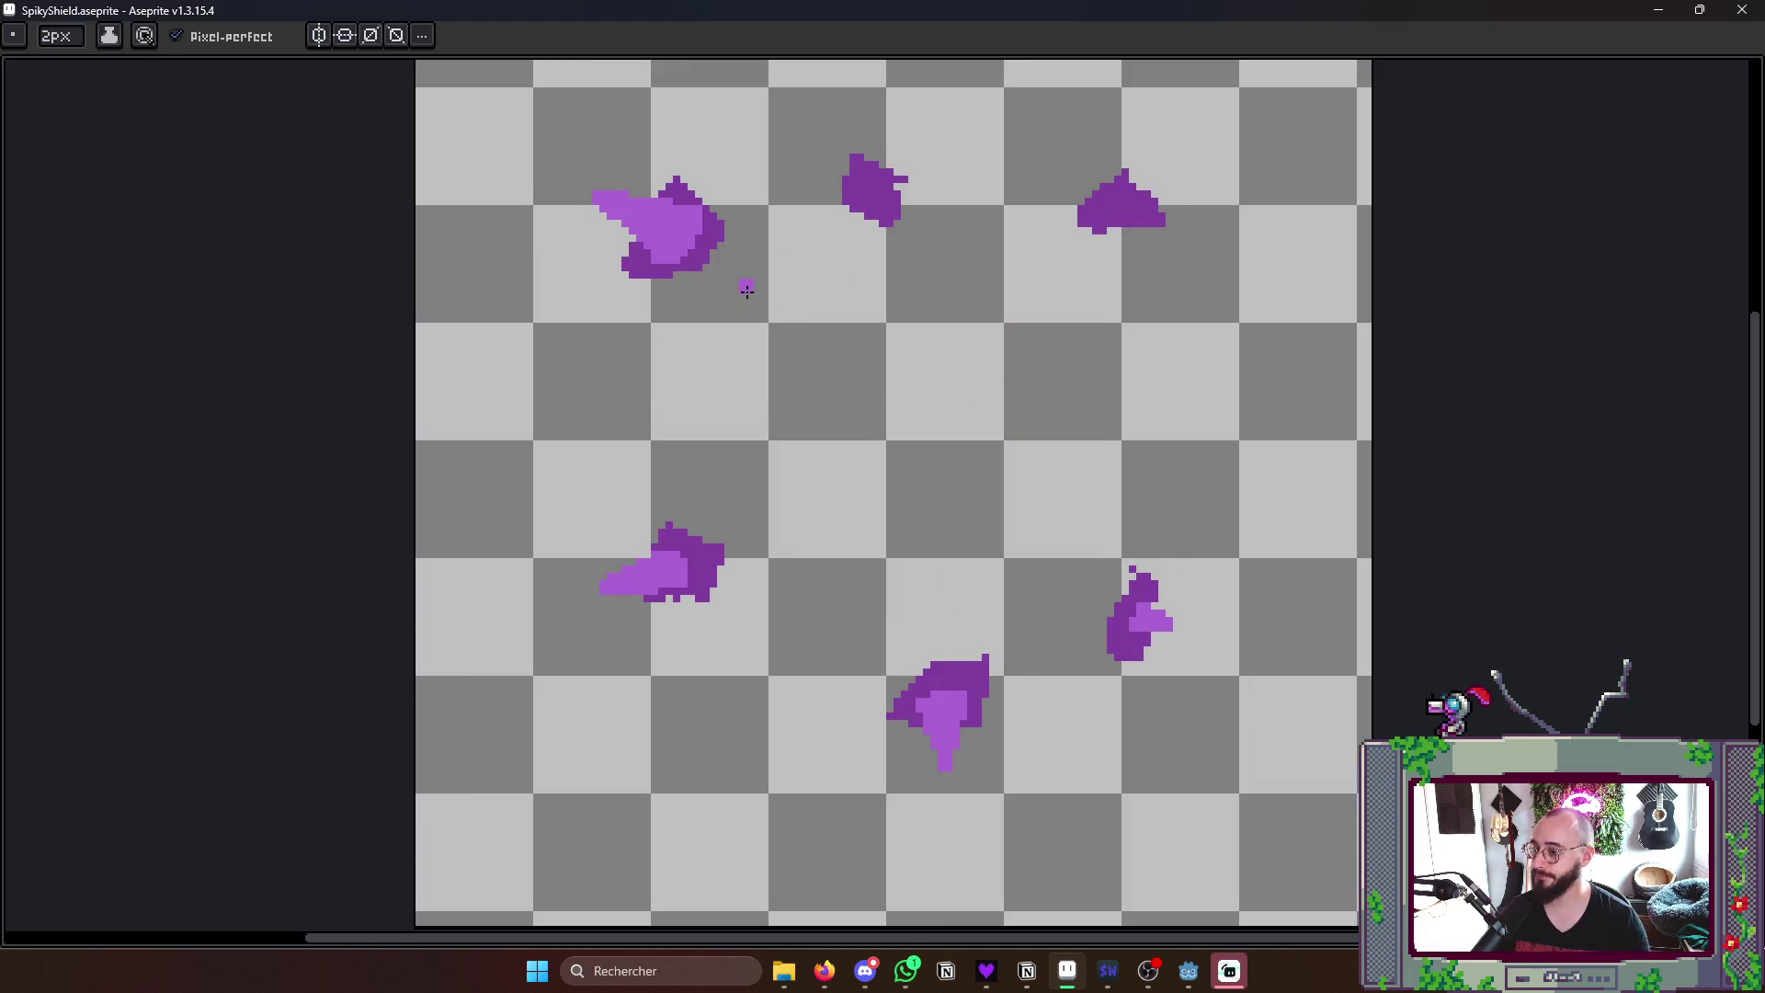
# - Outline a light-purple thorn on the top-left shard and fill it with the Paint Bucket
pyautogui.press('Left')
pyautogui.press('Left')
pyautogui.press('Right')
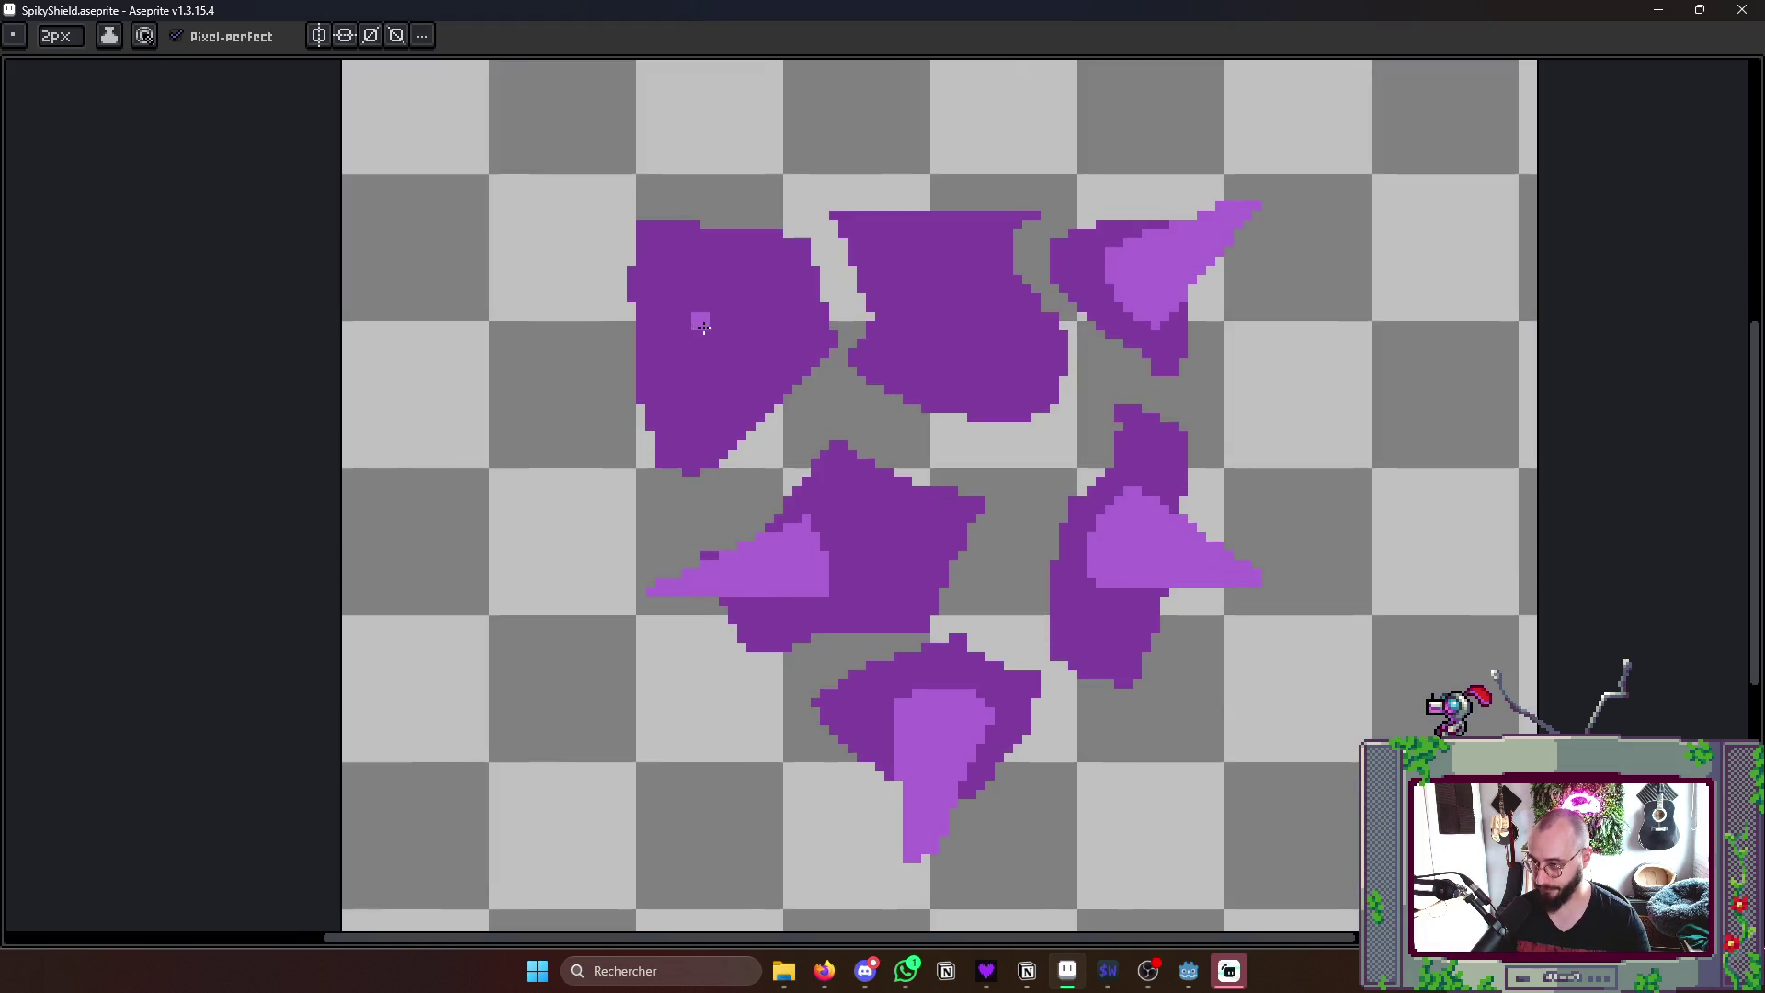
pyautogui.moveTo(684, 317)
pyautogui.mouseDown()
pyautogui.moveTo(746, 301)
pyautogui.moveTo(598, 259)
pyautogui.moveTo(694, 359)
pyautogui.mouseUp()
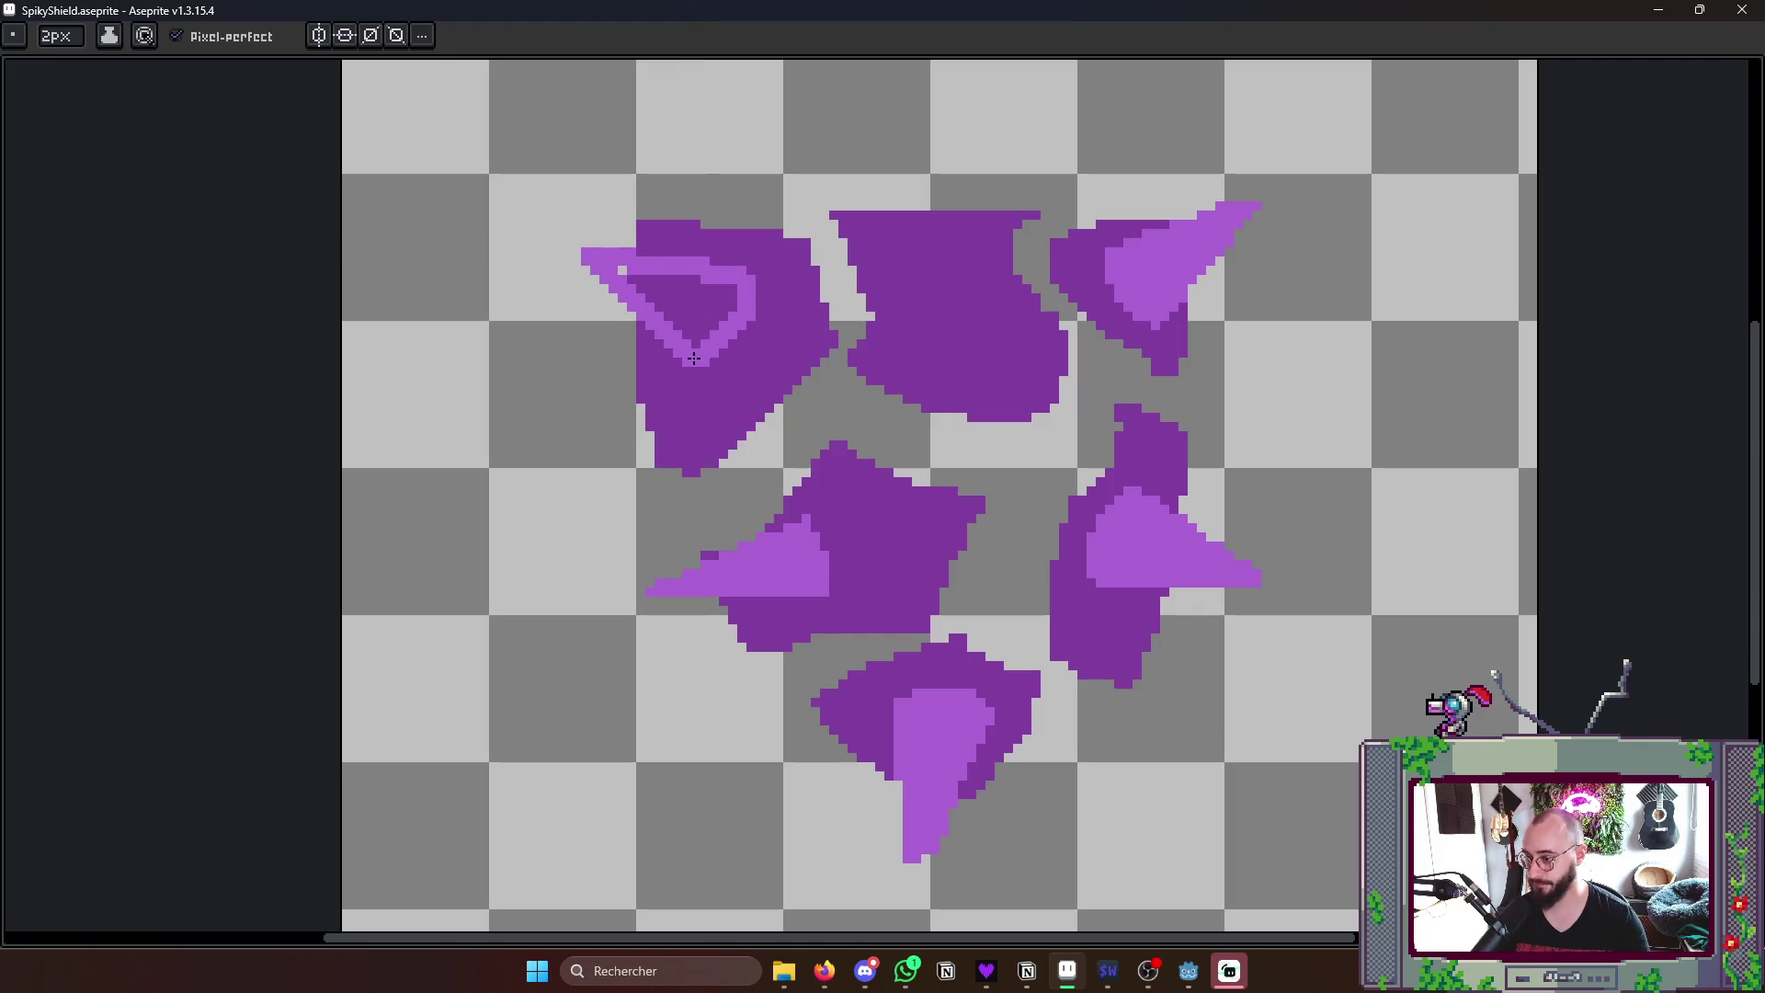
pyautogui.press('g')
pyautogui.click(683, 295)
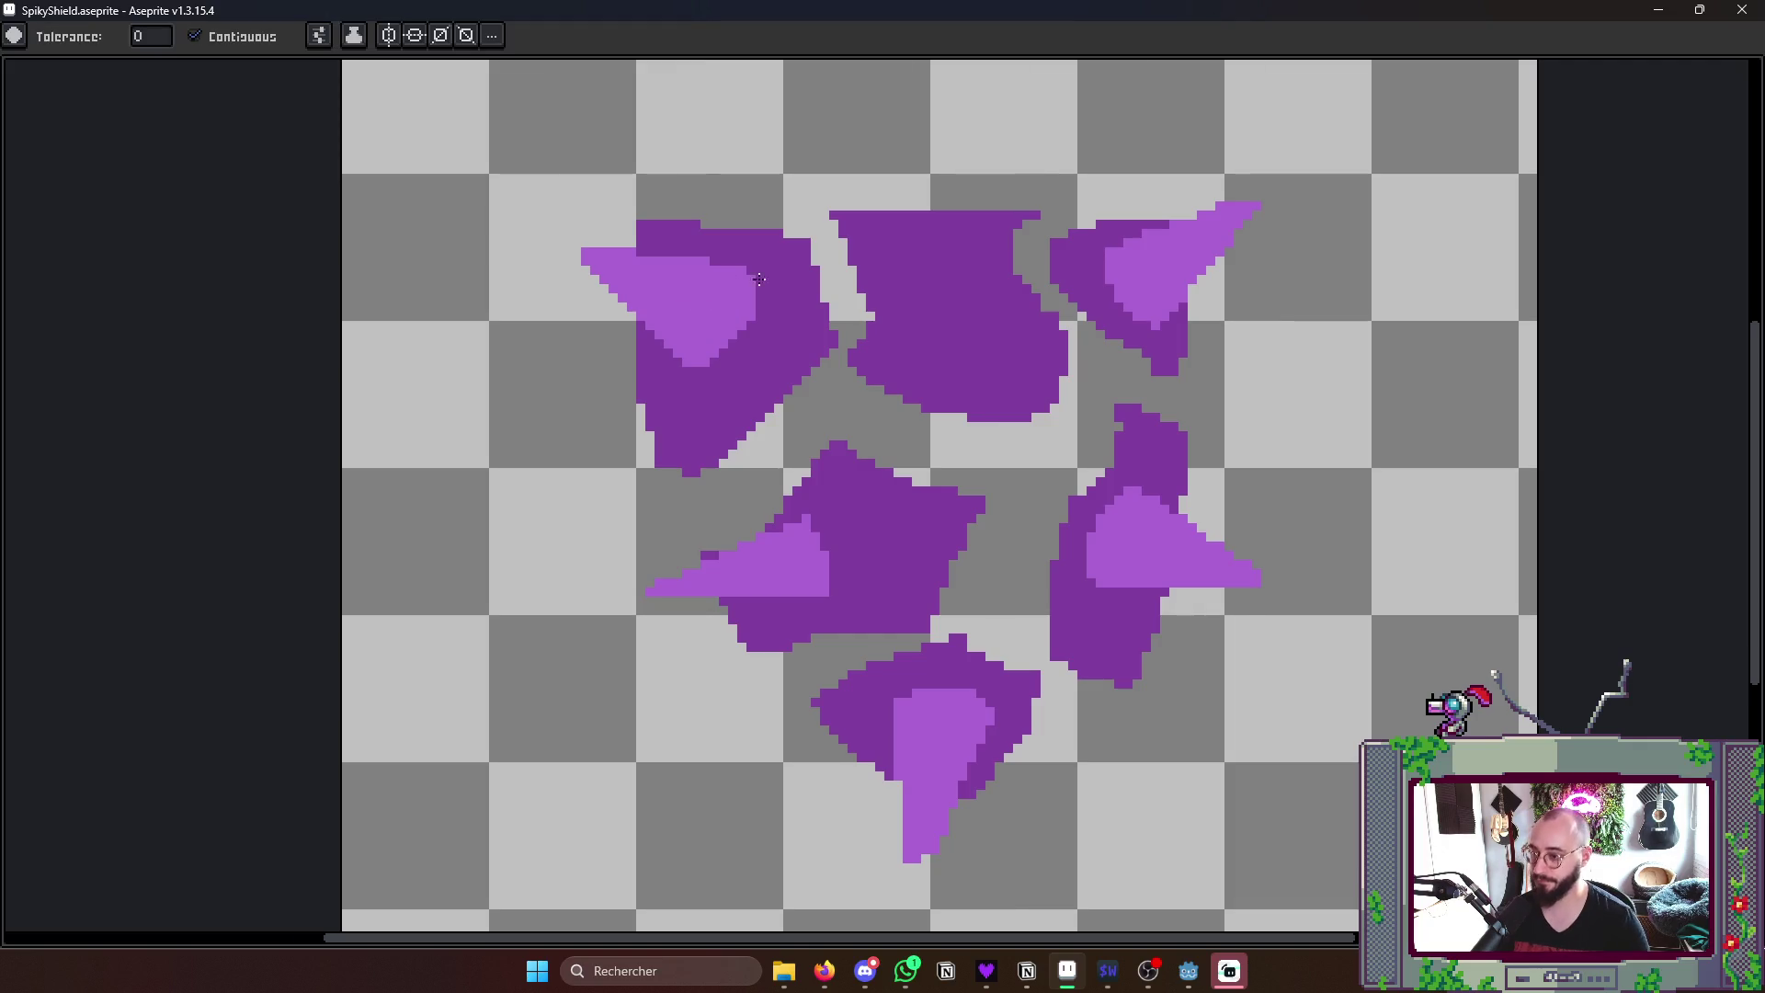
pyautogui.scroll(-5, 993, 359)
# - Zoom out, show the frame timeline and play the animation
pyautogui.press('Right')
pyautogui.scroll(-3, 1010, 359)
pyautogui.scroll(3, 1011, 359)
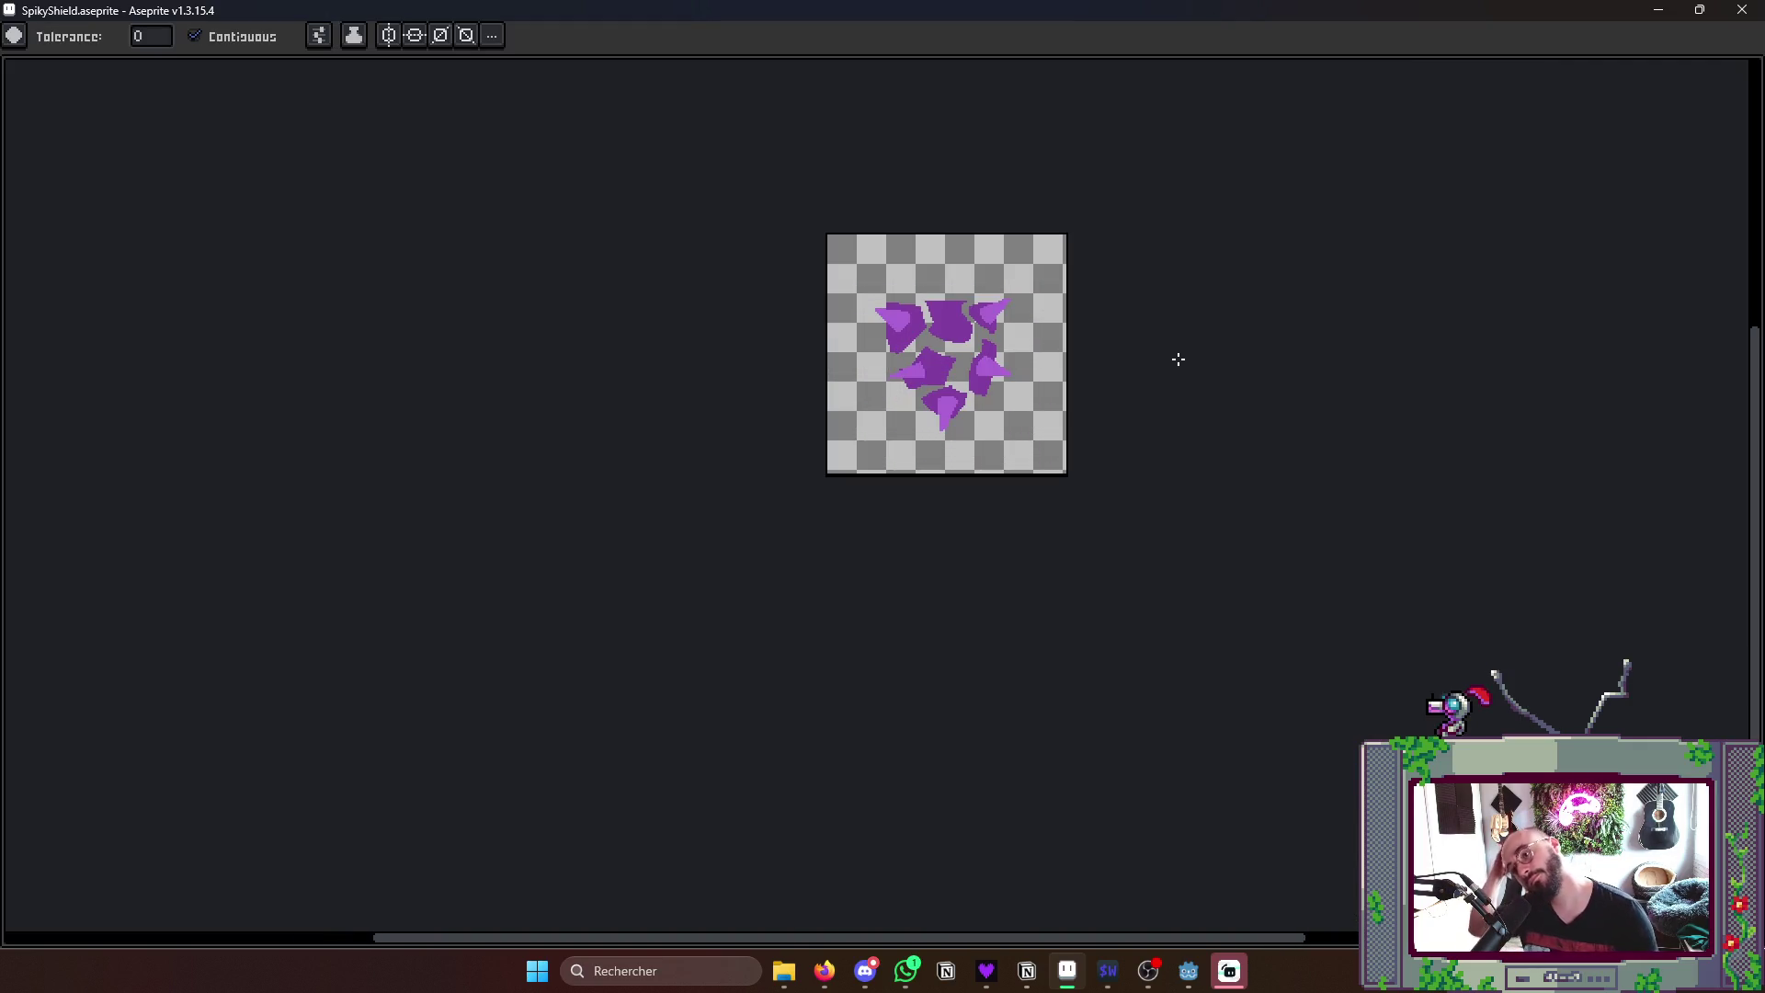
pyautogui.press('Tab')
pyautogui.press('Return')
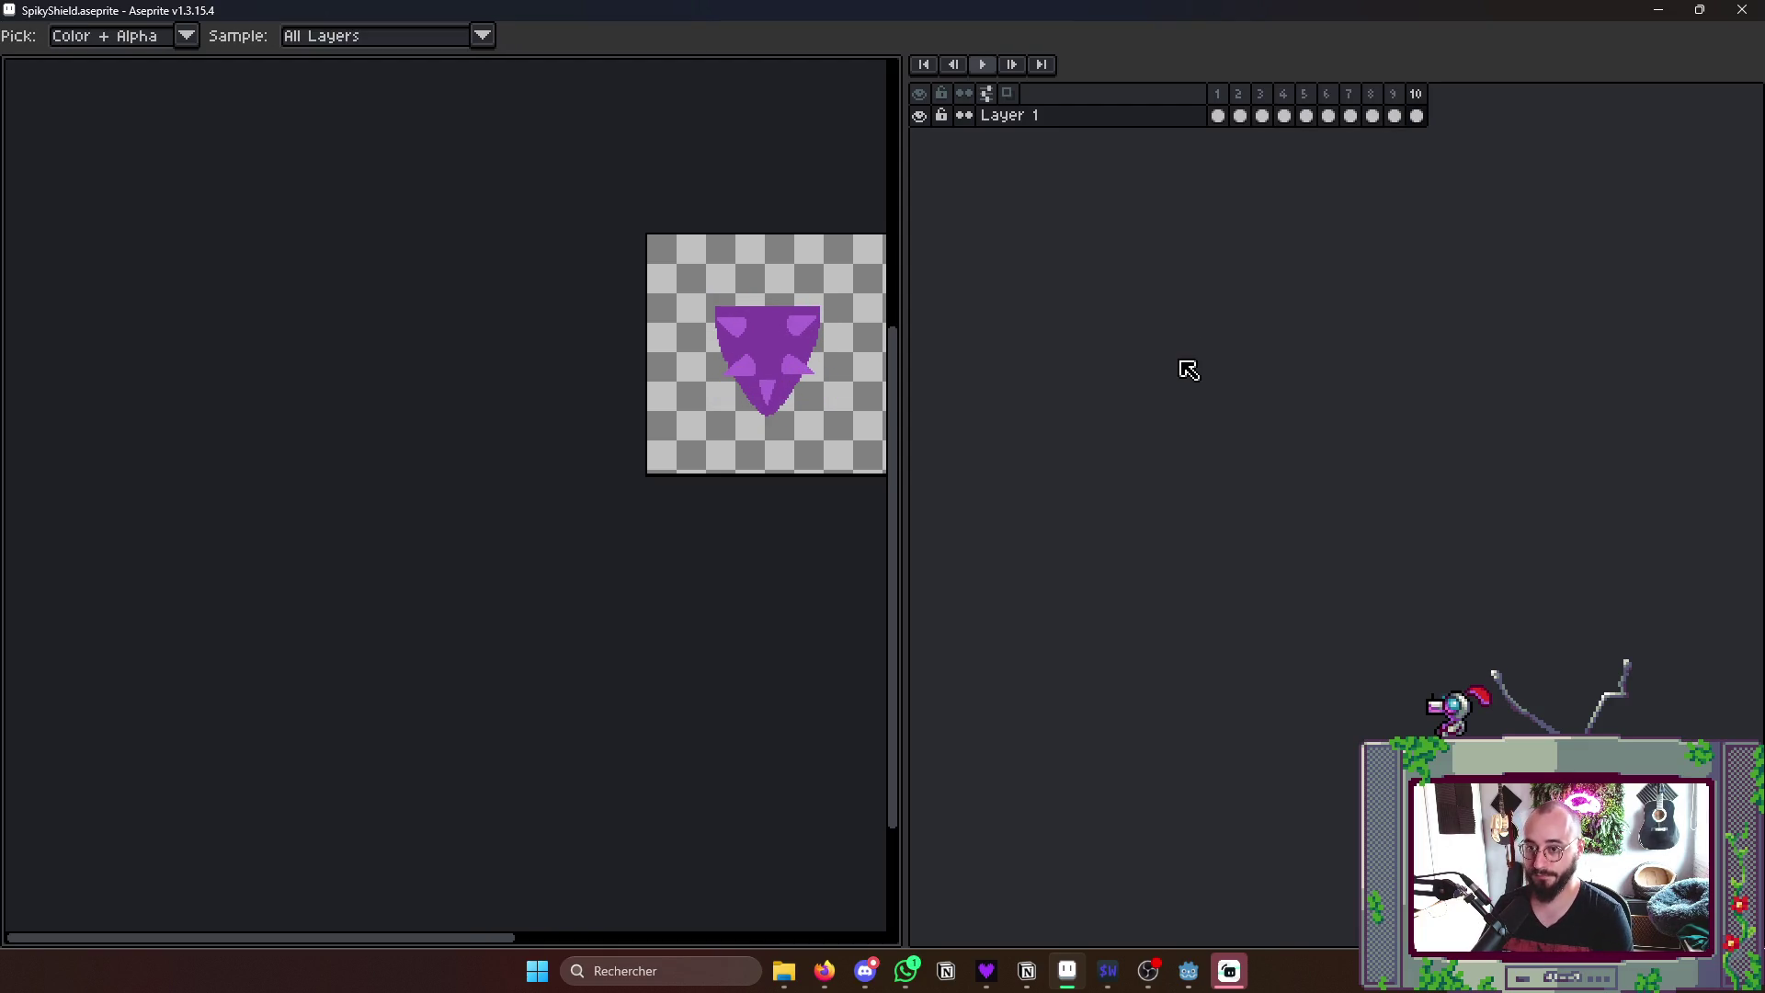
# - Stop playback, restore the editor interface and draw a white streak across the top-left thorn
pyautogui.press('Tab')
pyautogui.scroll(2, 738, 288)
pyautogui.scroll(1, 684, 338)
pyautogui.press('b')
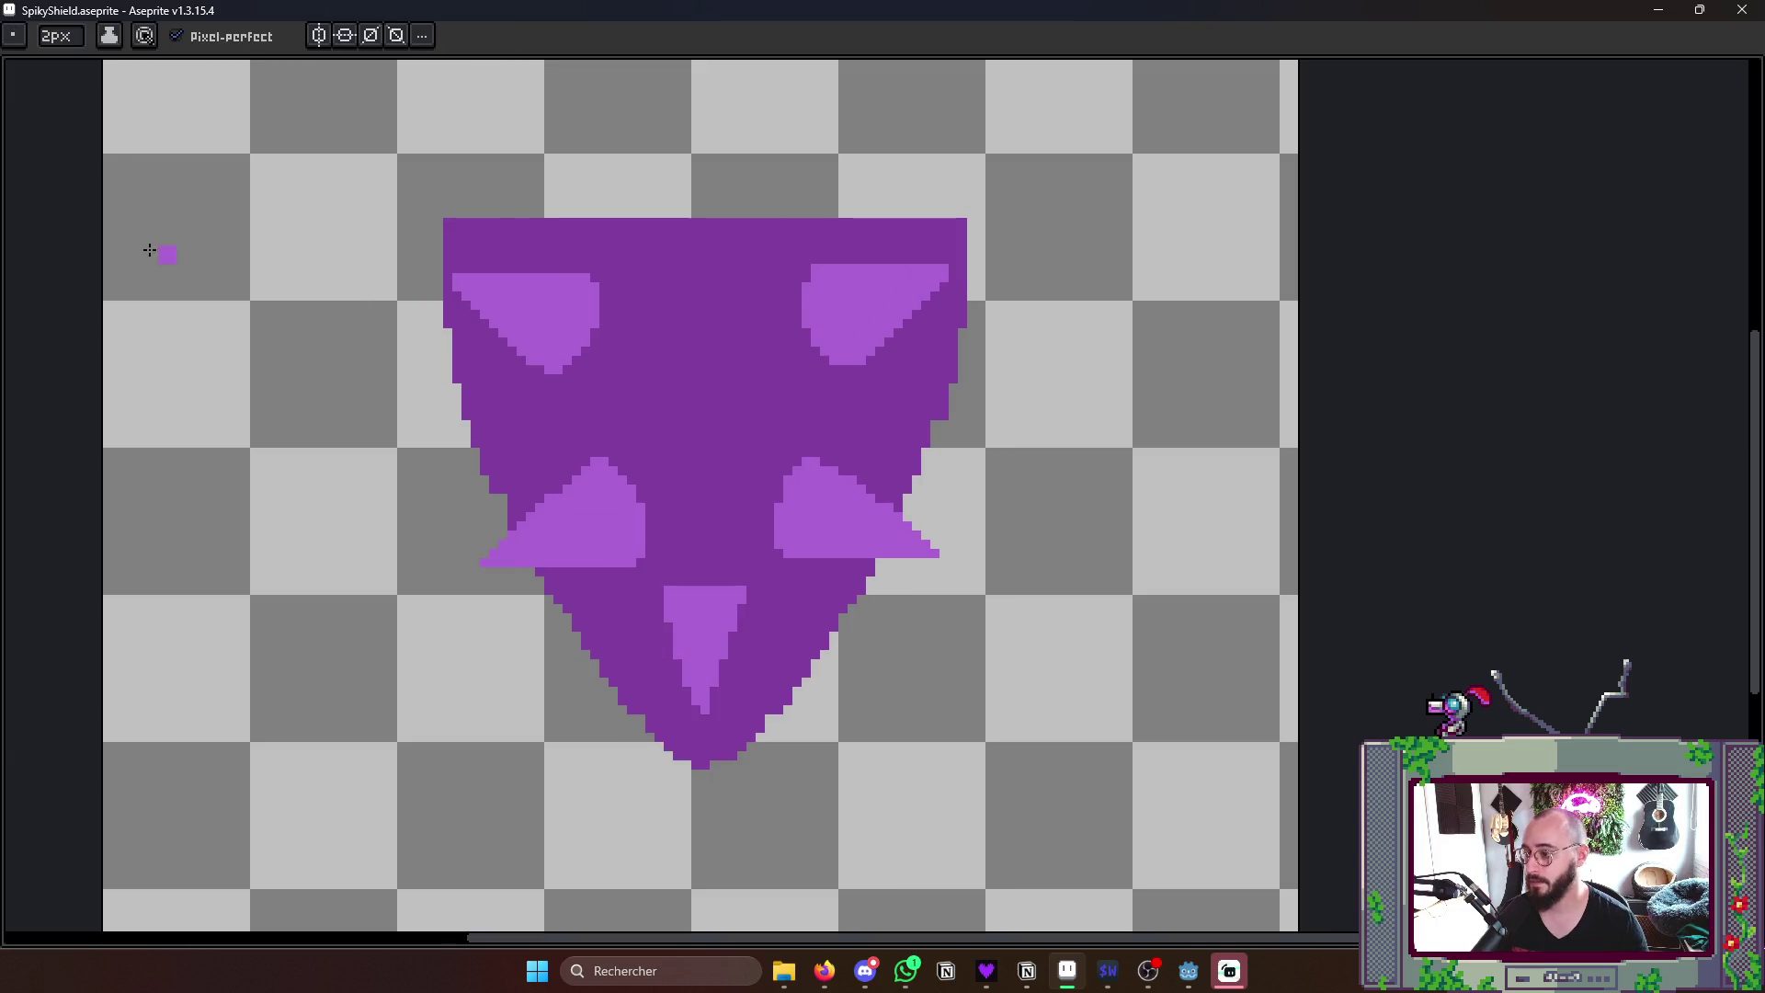
pyautogui.press('Tab')
pyautogui.press('Tab')
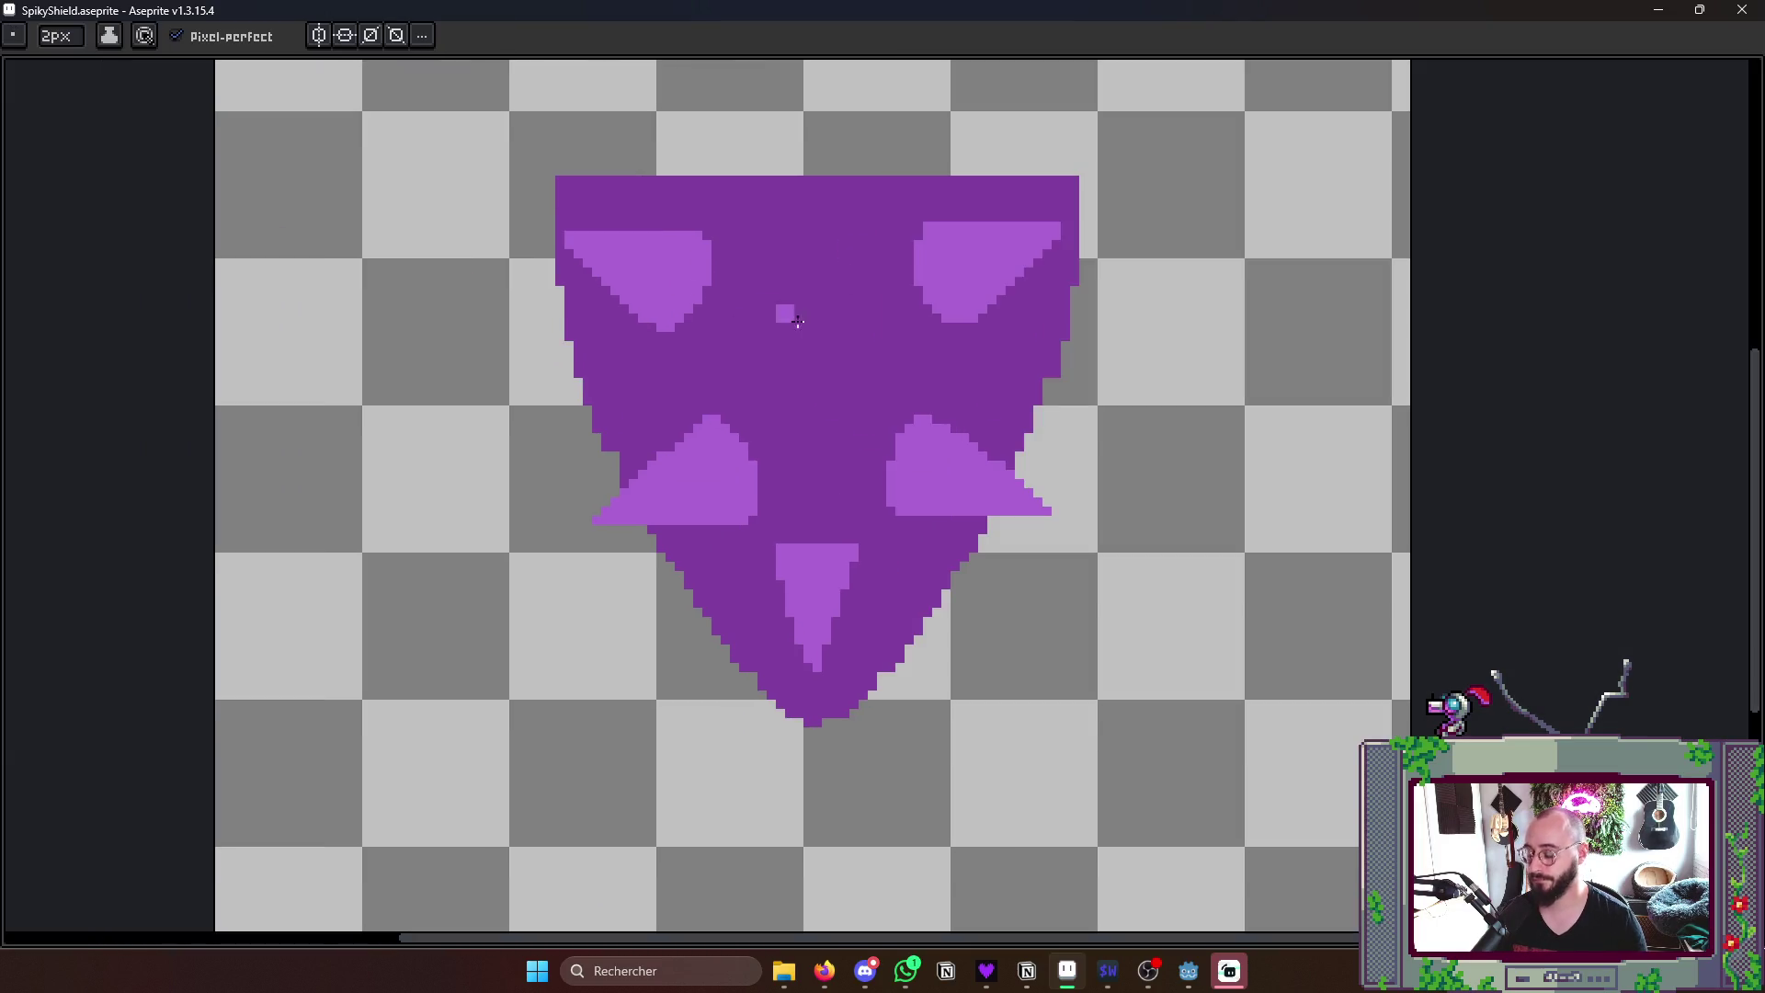
pyautogui.hotkey('ctrl', 'f')
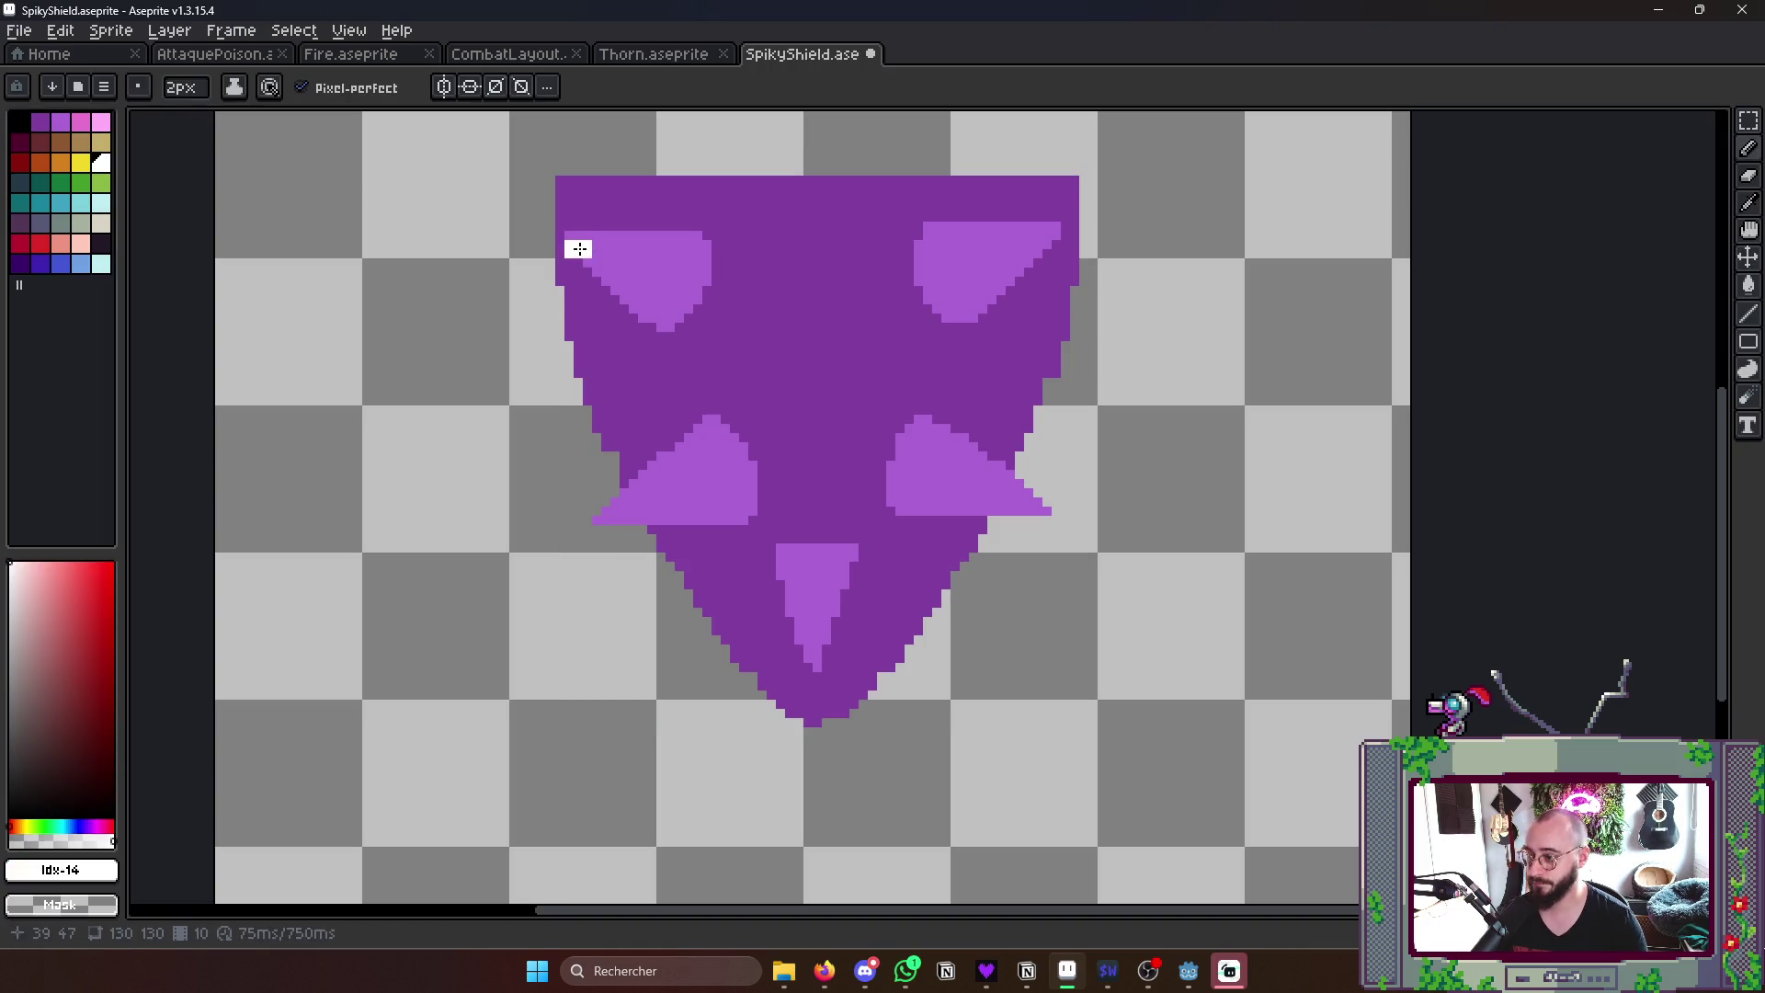
pyautogui.moveTo(579, 244)
pyautogui.mouseDown()
pyautogui.moveTo(688, 295)
pyautogui.moveTo(676, 313)
pyautogui.mouseUp()
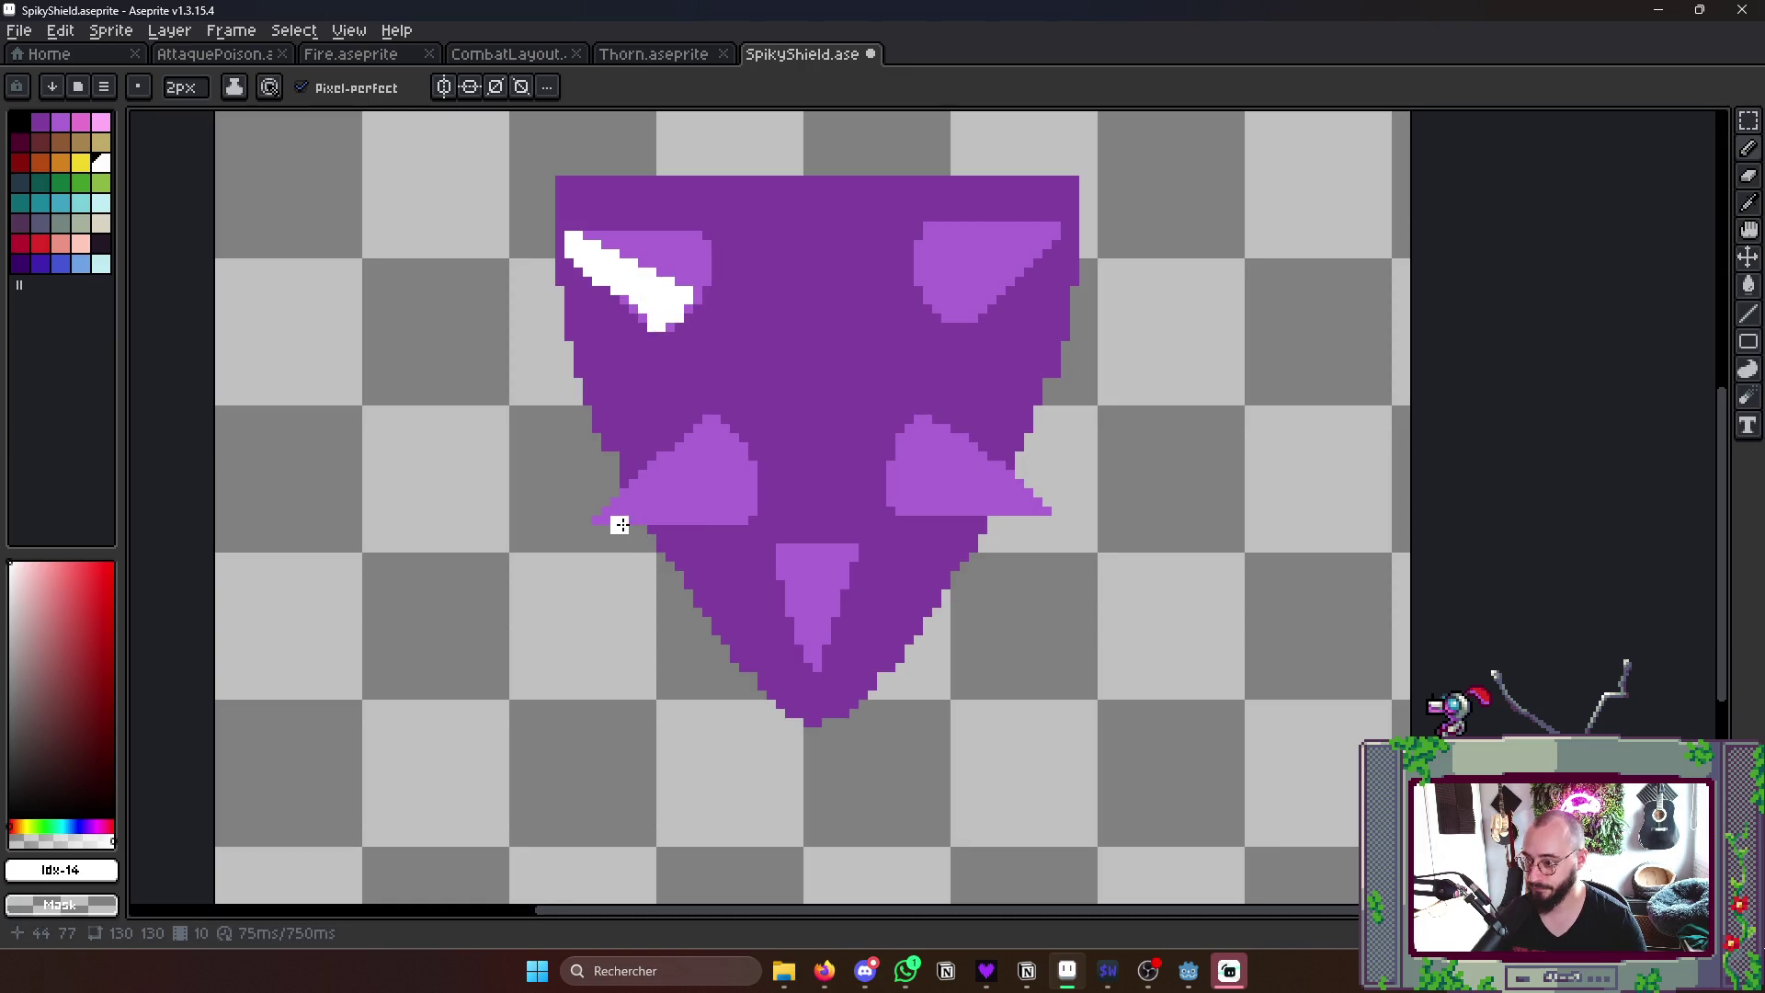
# - Add white wedge highlights to the left and bottom thorns with 1px lines and bucket fills
pyautogui.press('-')
pyautogui.moveTo(596, 518); pyautogui.dragTo(745, 468)
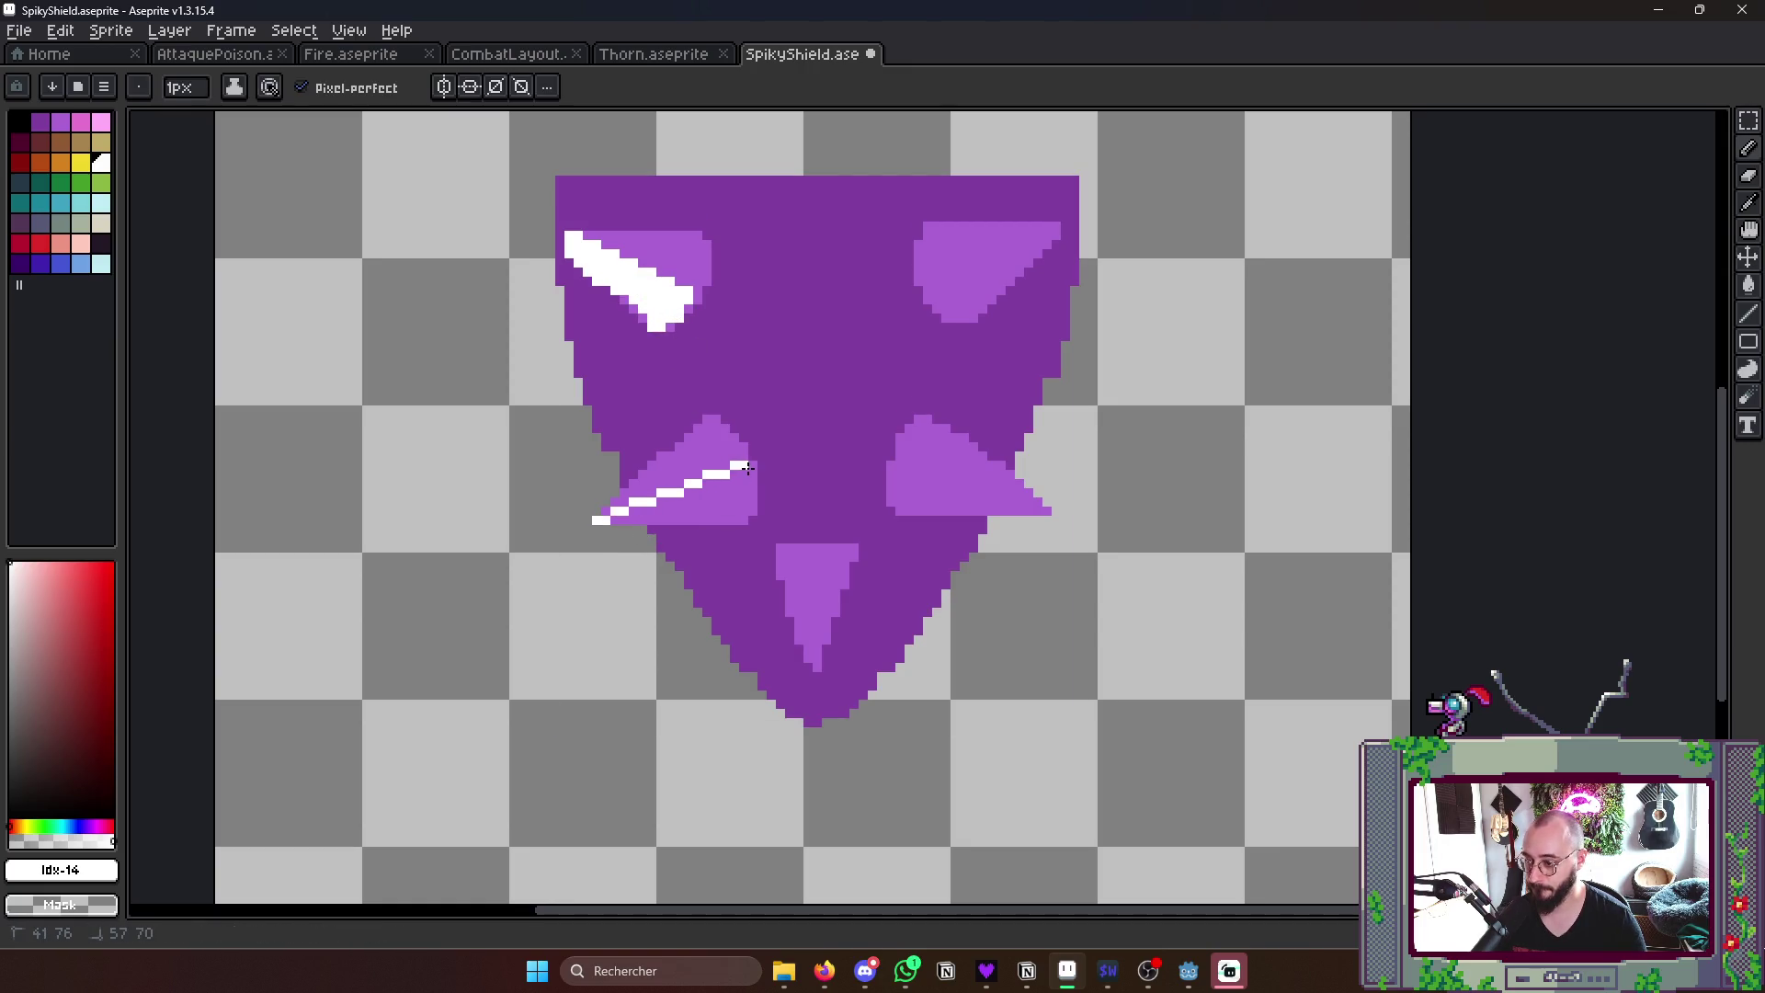
pyautogui.press('g')
pyautogui.click(690, 489)
pyautogui.press('b')
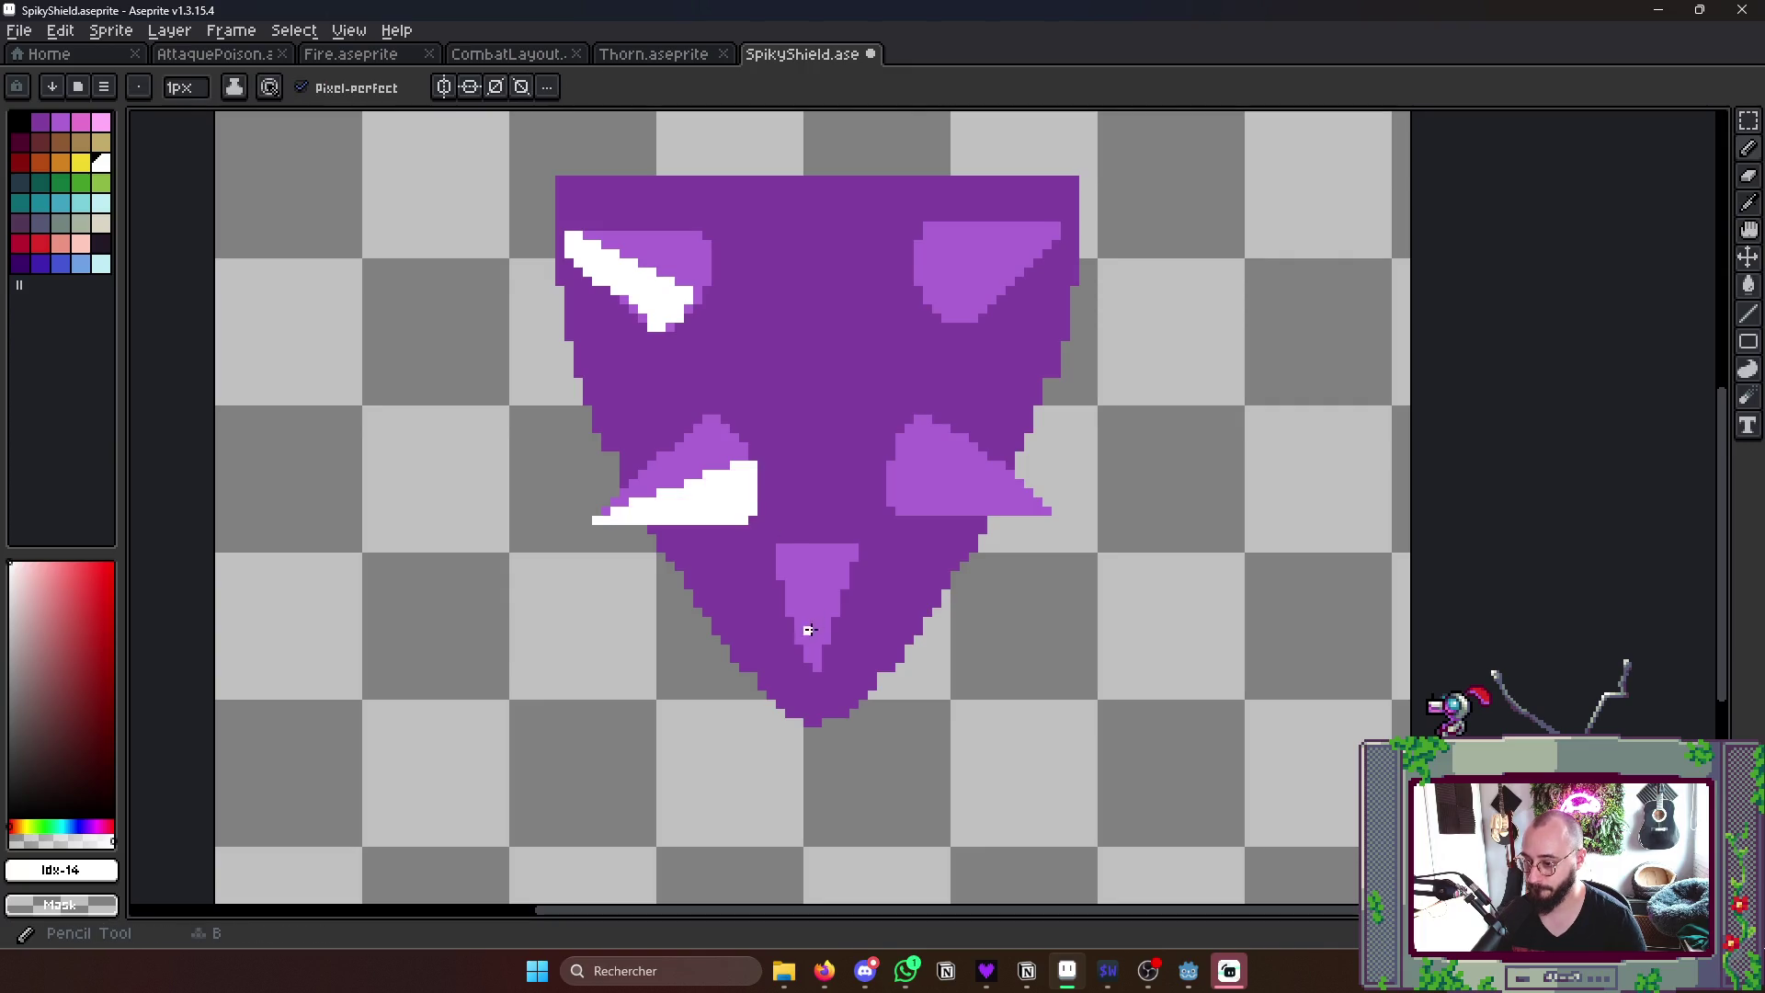
pyautogui.moveTo(816, 668); pyautogui.dragTo(817, 557)
pyautogui.press('g')
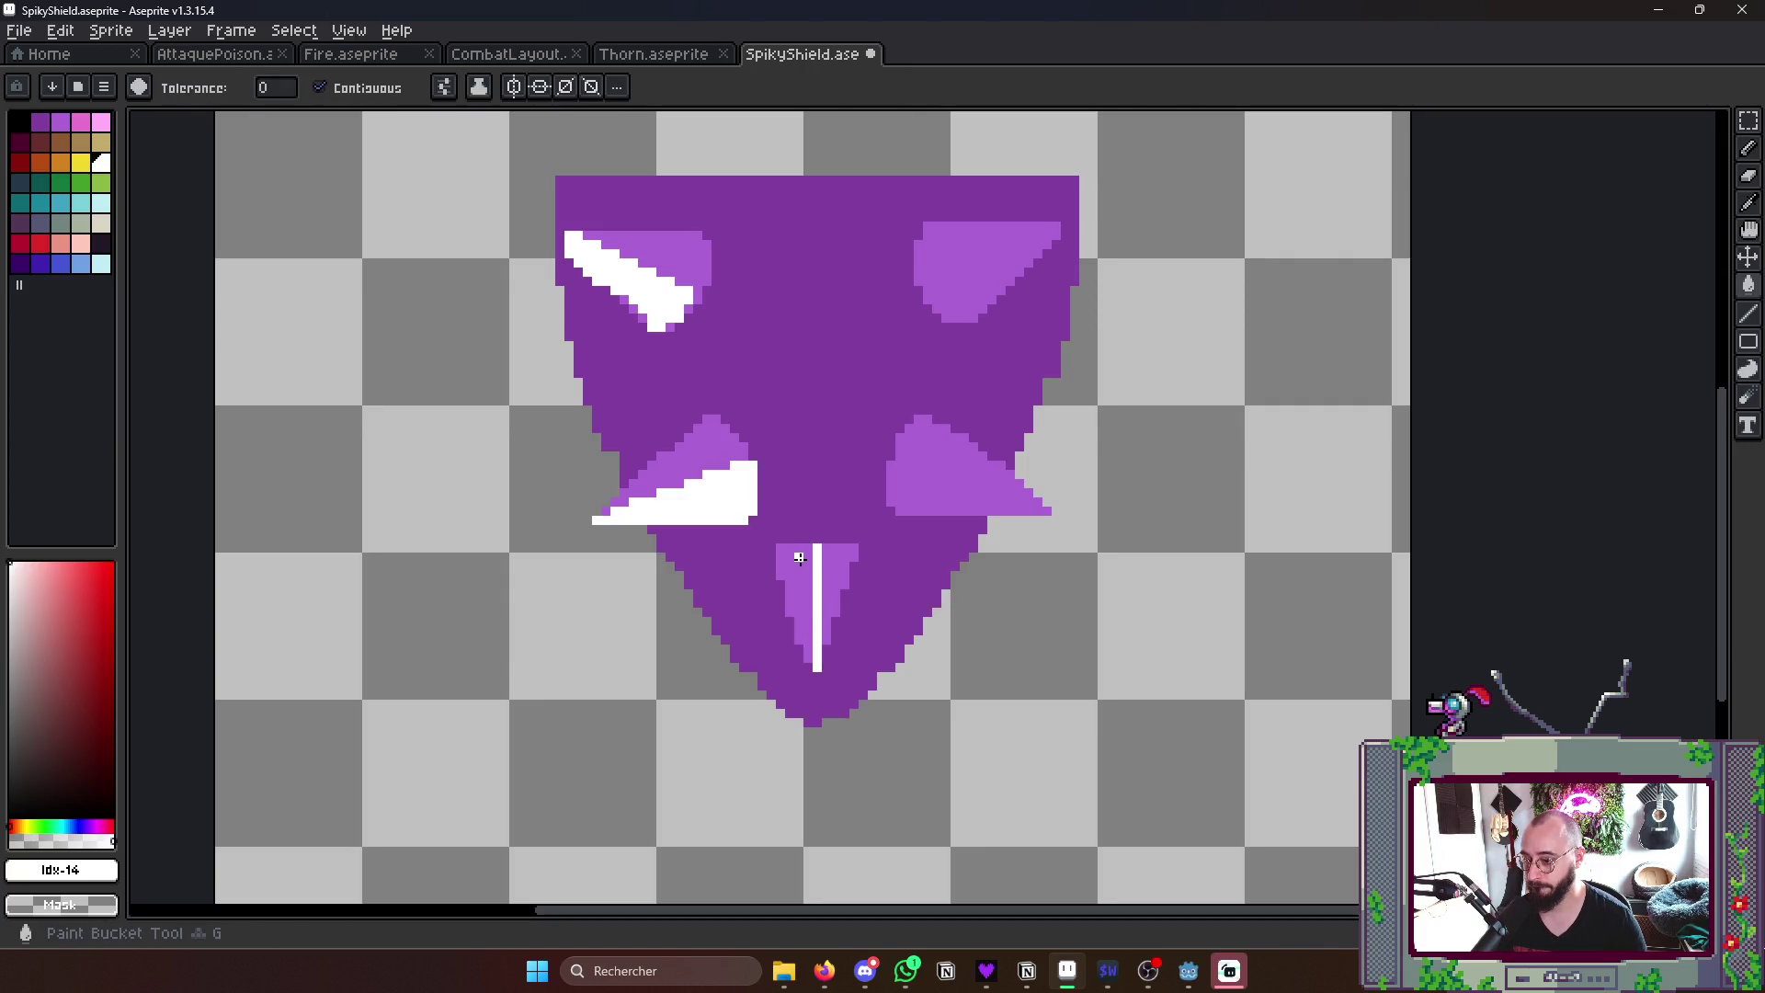
pyautogui.click(801, 608)
# - Redo the right thorn as a diagonal white wedge and add one to the top-right thorn
pyautogui.click(889, 464)
pyautogui.hotkey('ctrl', 'z')
pyautogui.press('b')
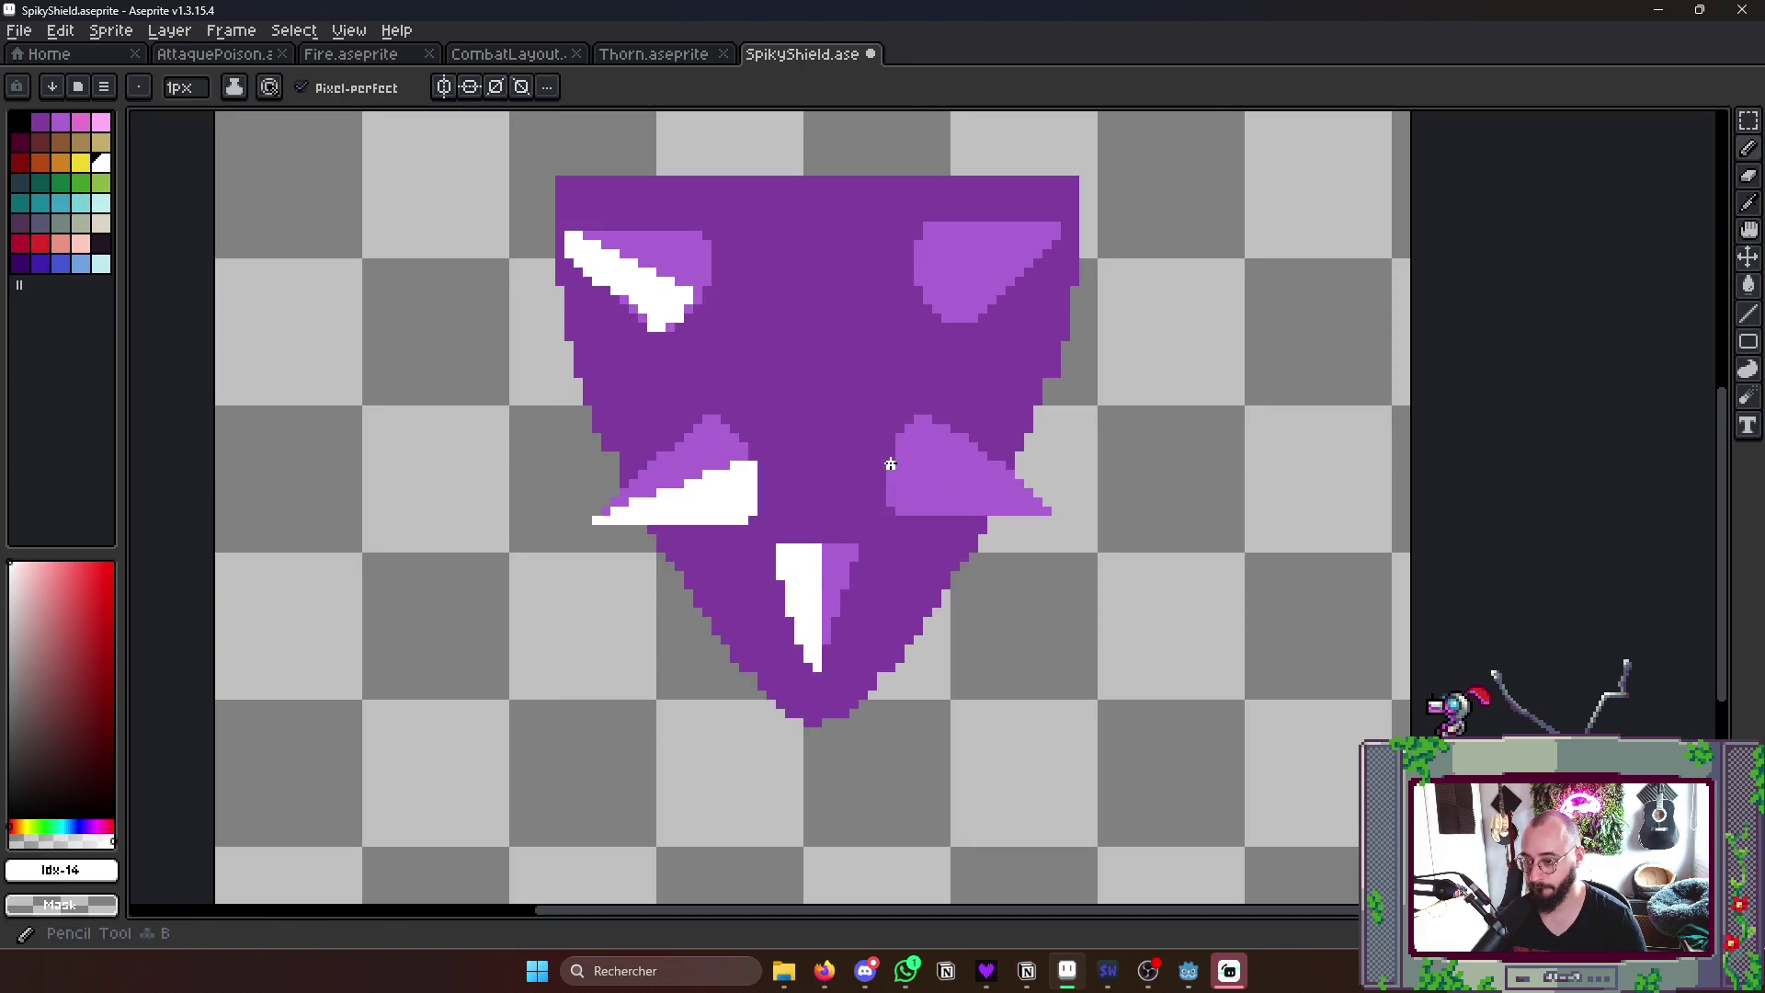
pyautogui.moveTo(892, 469); pyautogui.dragTo(1043, 515)
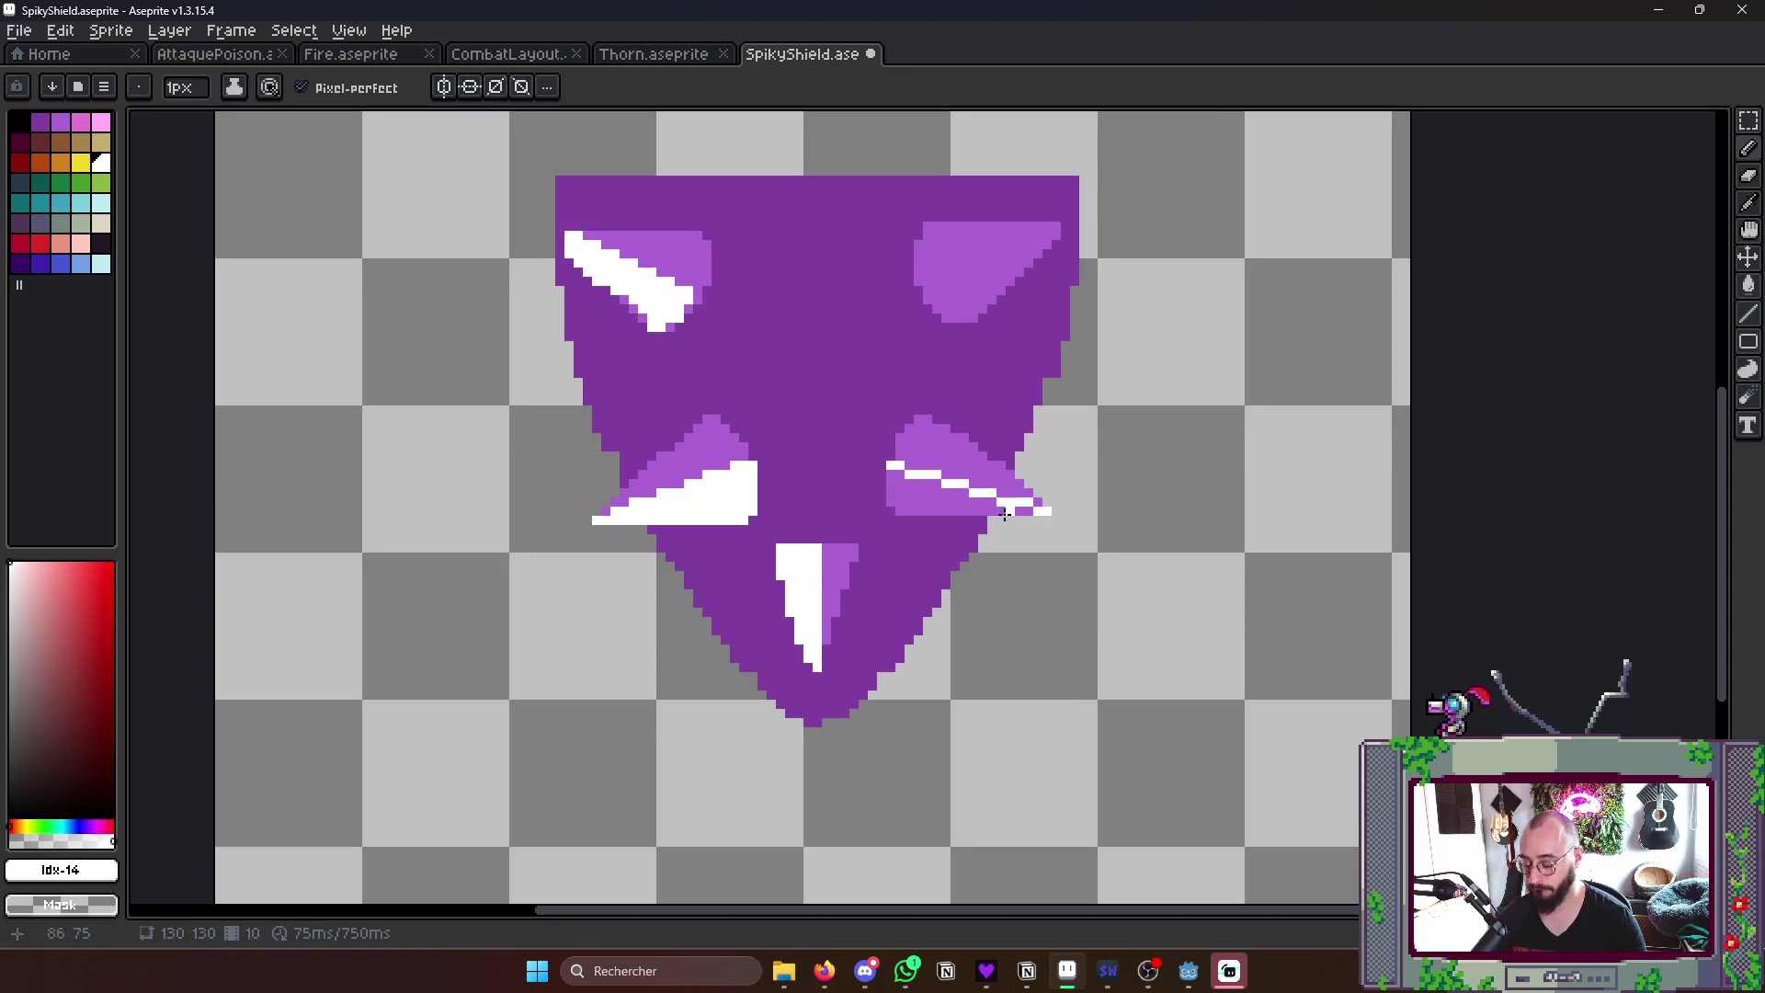
pyautogui.press('g')
pyautogui.click(965, 496)
pyautogui.press('b')
pyautogui.moveTo(921, 282); pyautogui.dragTo(1044, 243)
pyautogui.press('g')
pyautogui.click(1028, 269)
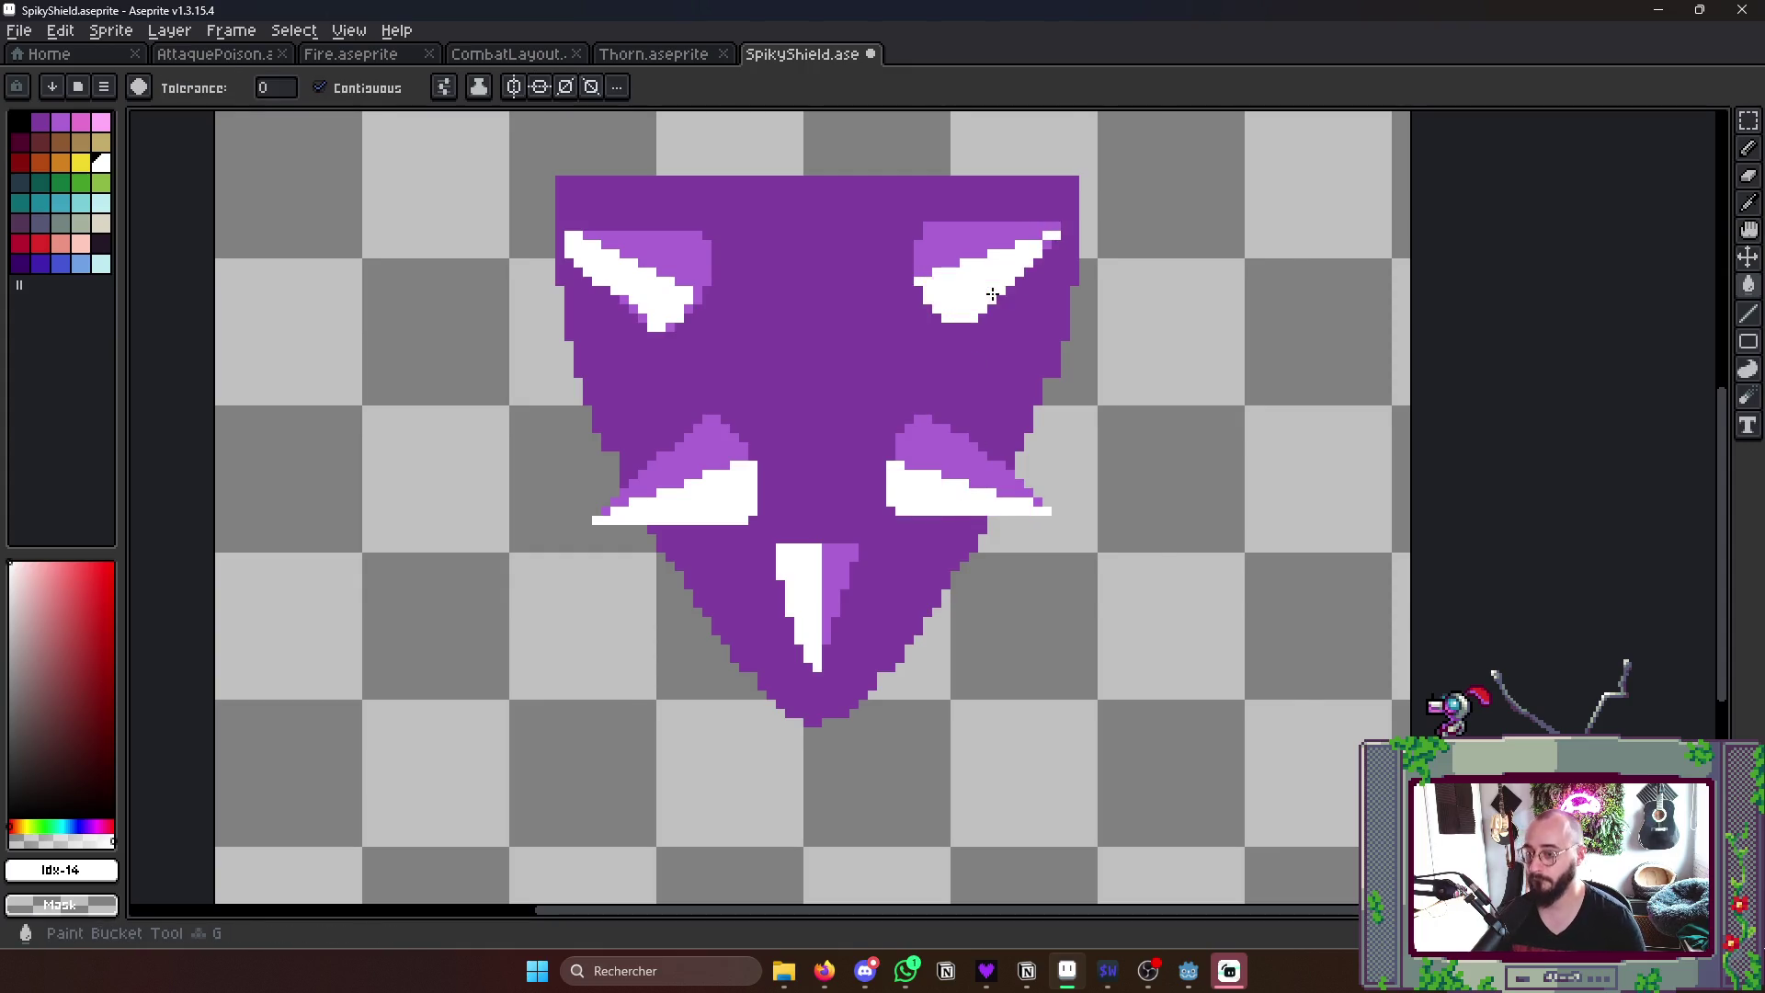
pyautogui.scroll(-5, 1049, 276)
pyautogui.scroll(-2, 1144, 318)
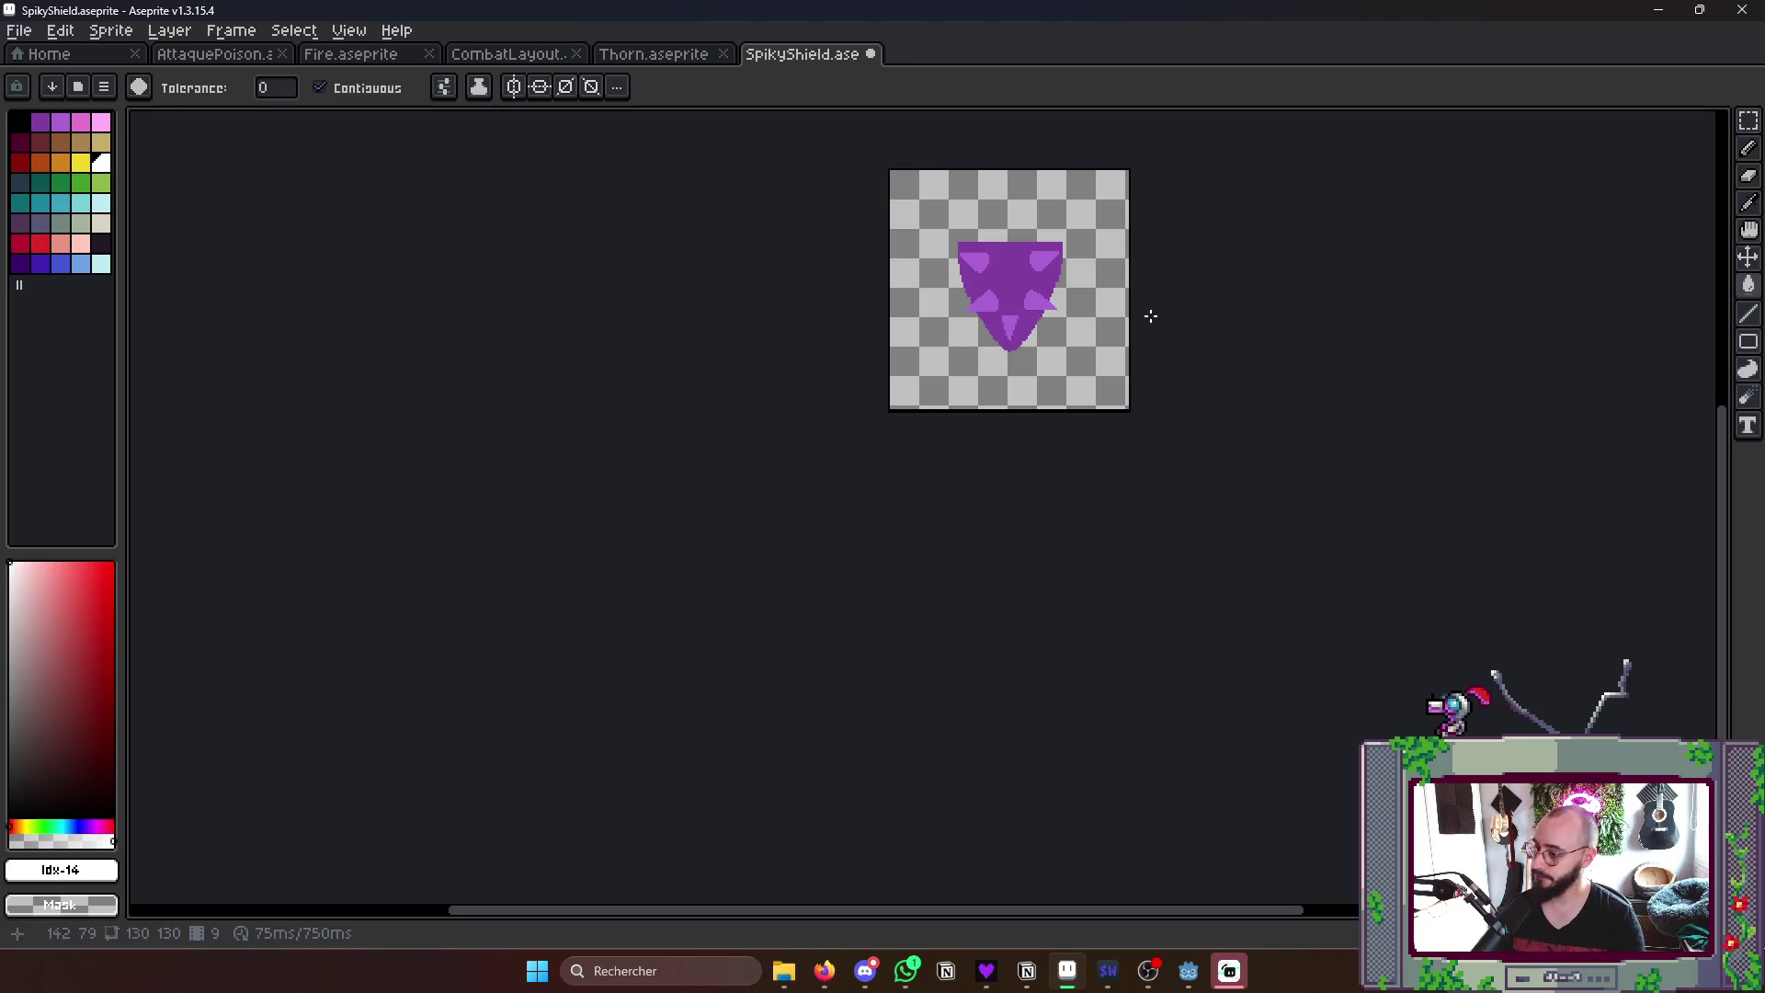
# - Add a new shield frame and fill a white highlight above a line on the right thorn
pyautogui.press('Right')
pyautogui.press('Right')
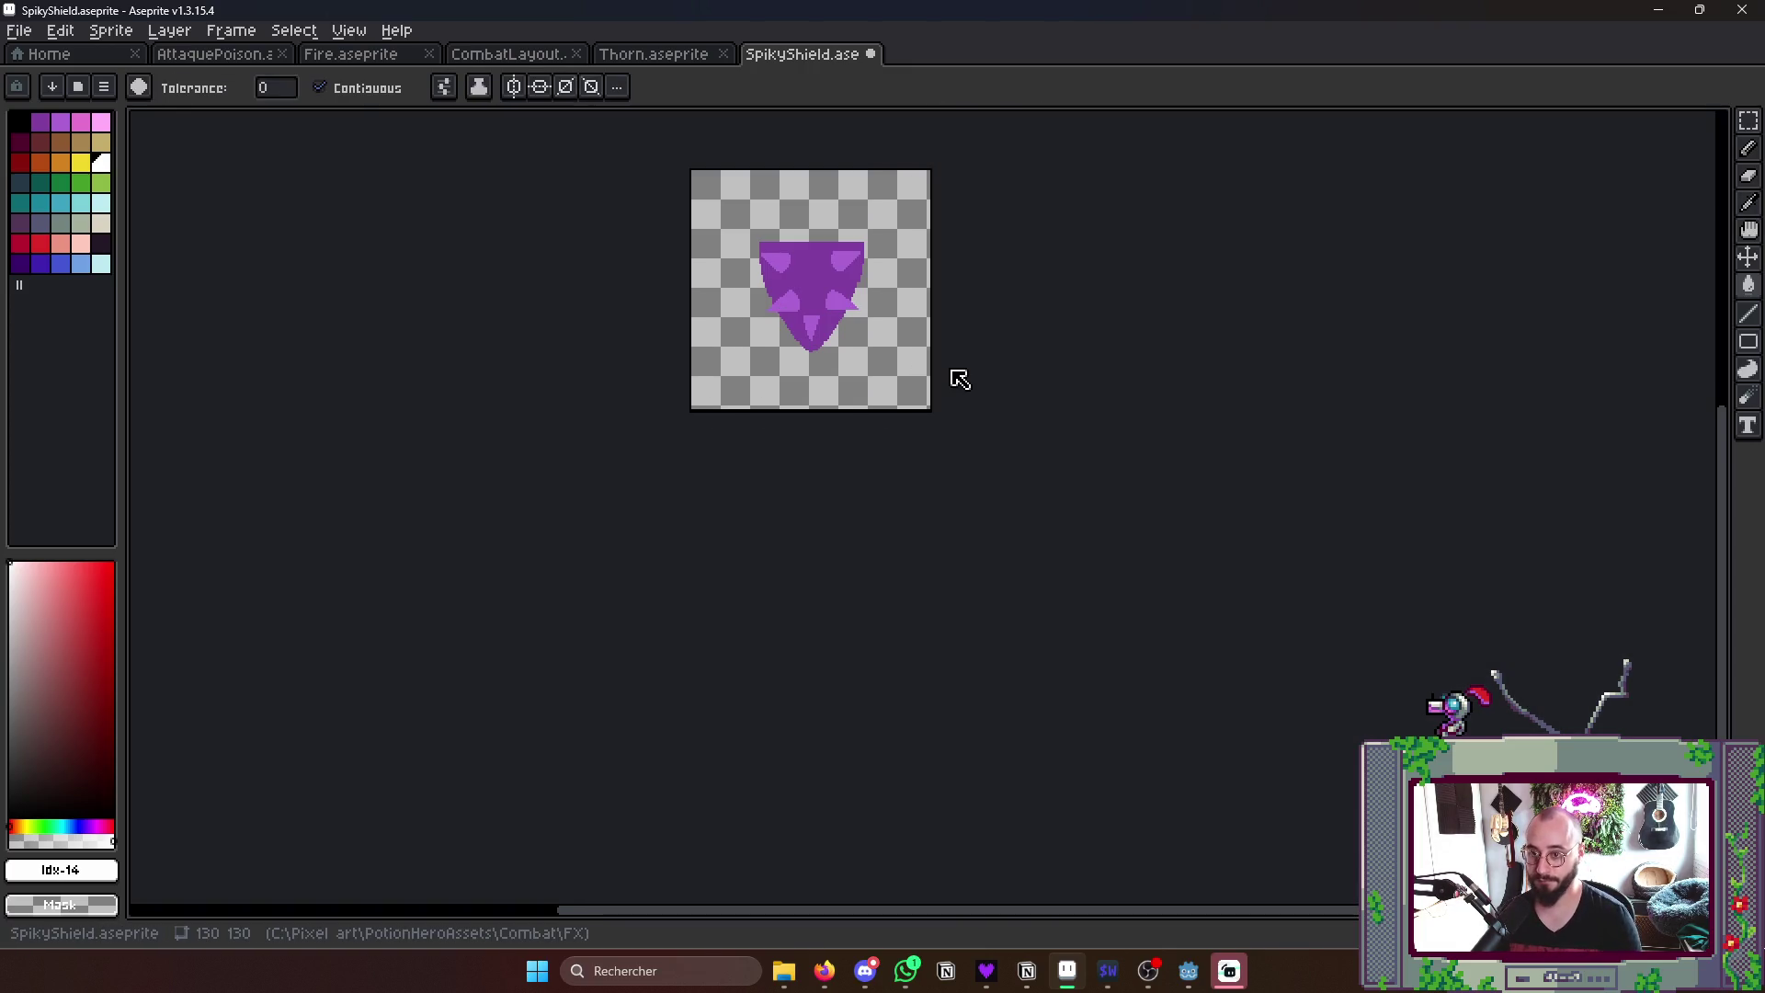
pyautogui.press('Tab')
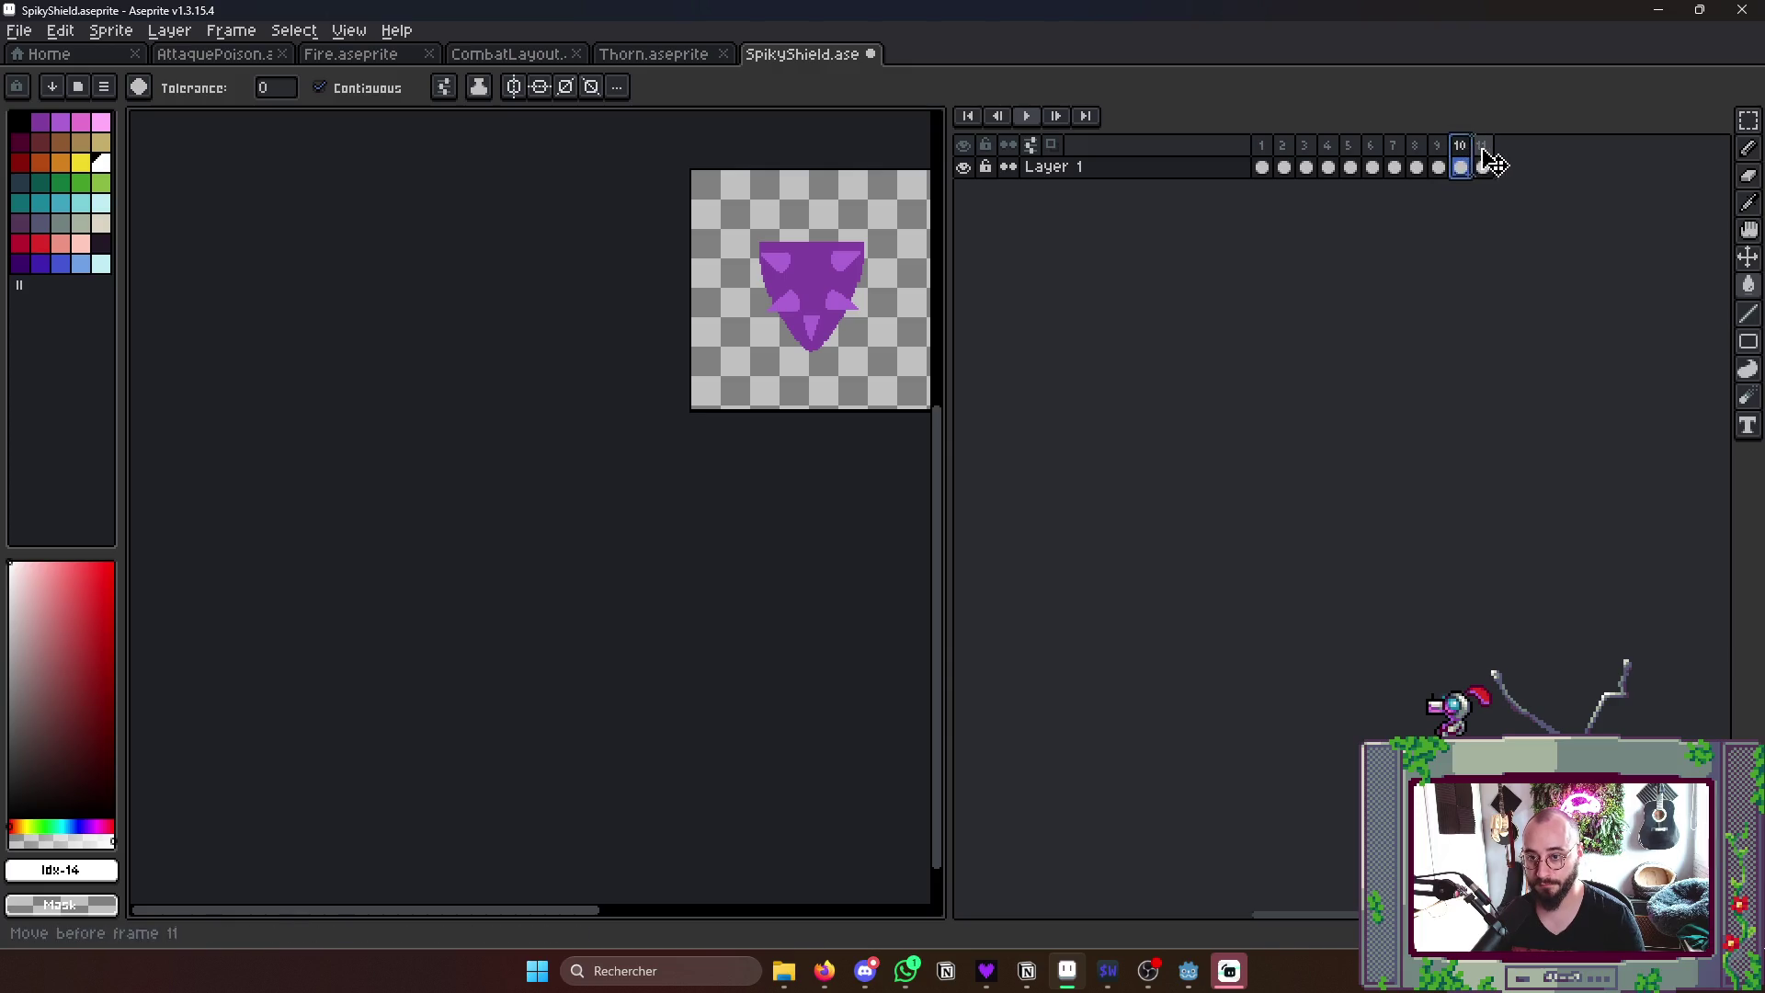
pyautogui.press('Tab')
pyautogui.scroll(4, 679, 365)
pyautogui.scroll(2, 678, 366)
pyautogui.press('l')
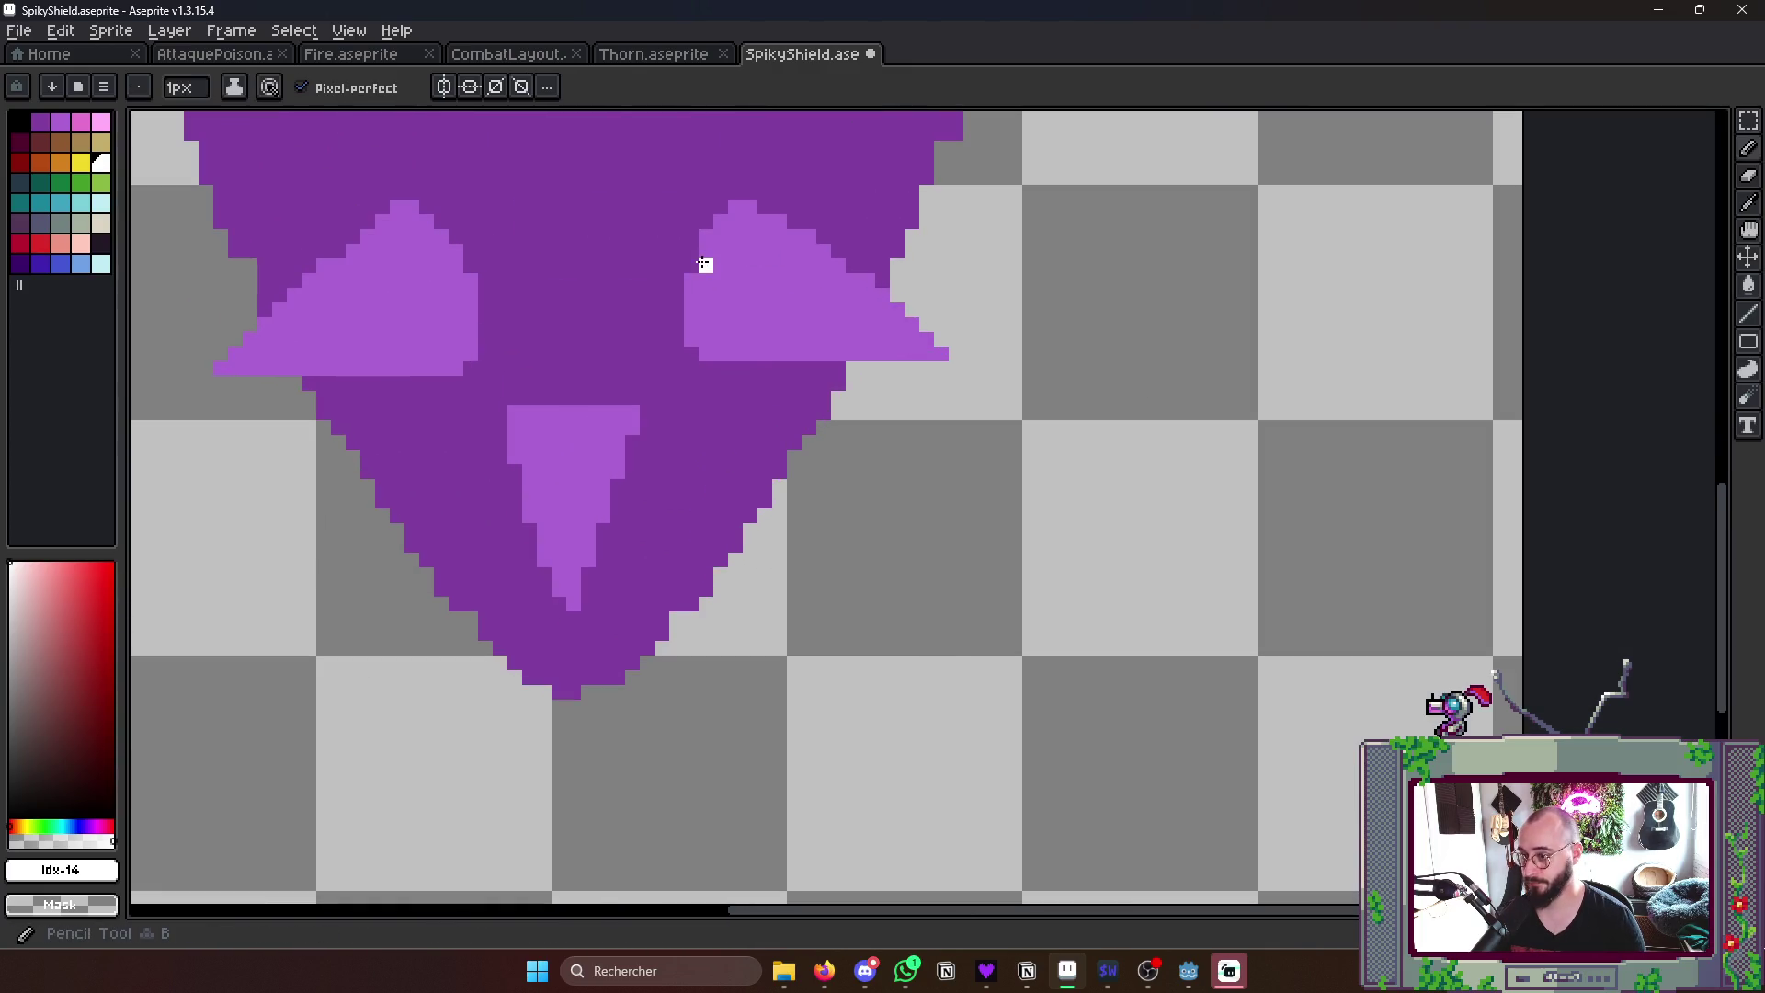
pyautogui.moveTo(706, 266); pyautogui.dragTo(941, 348)
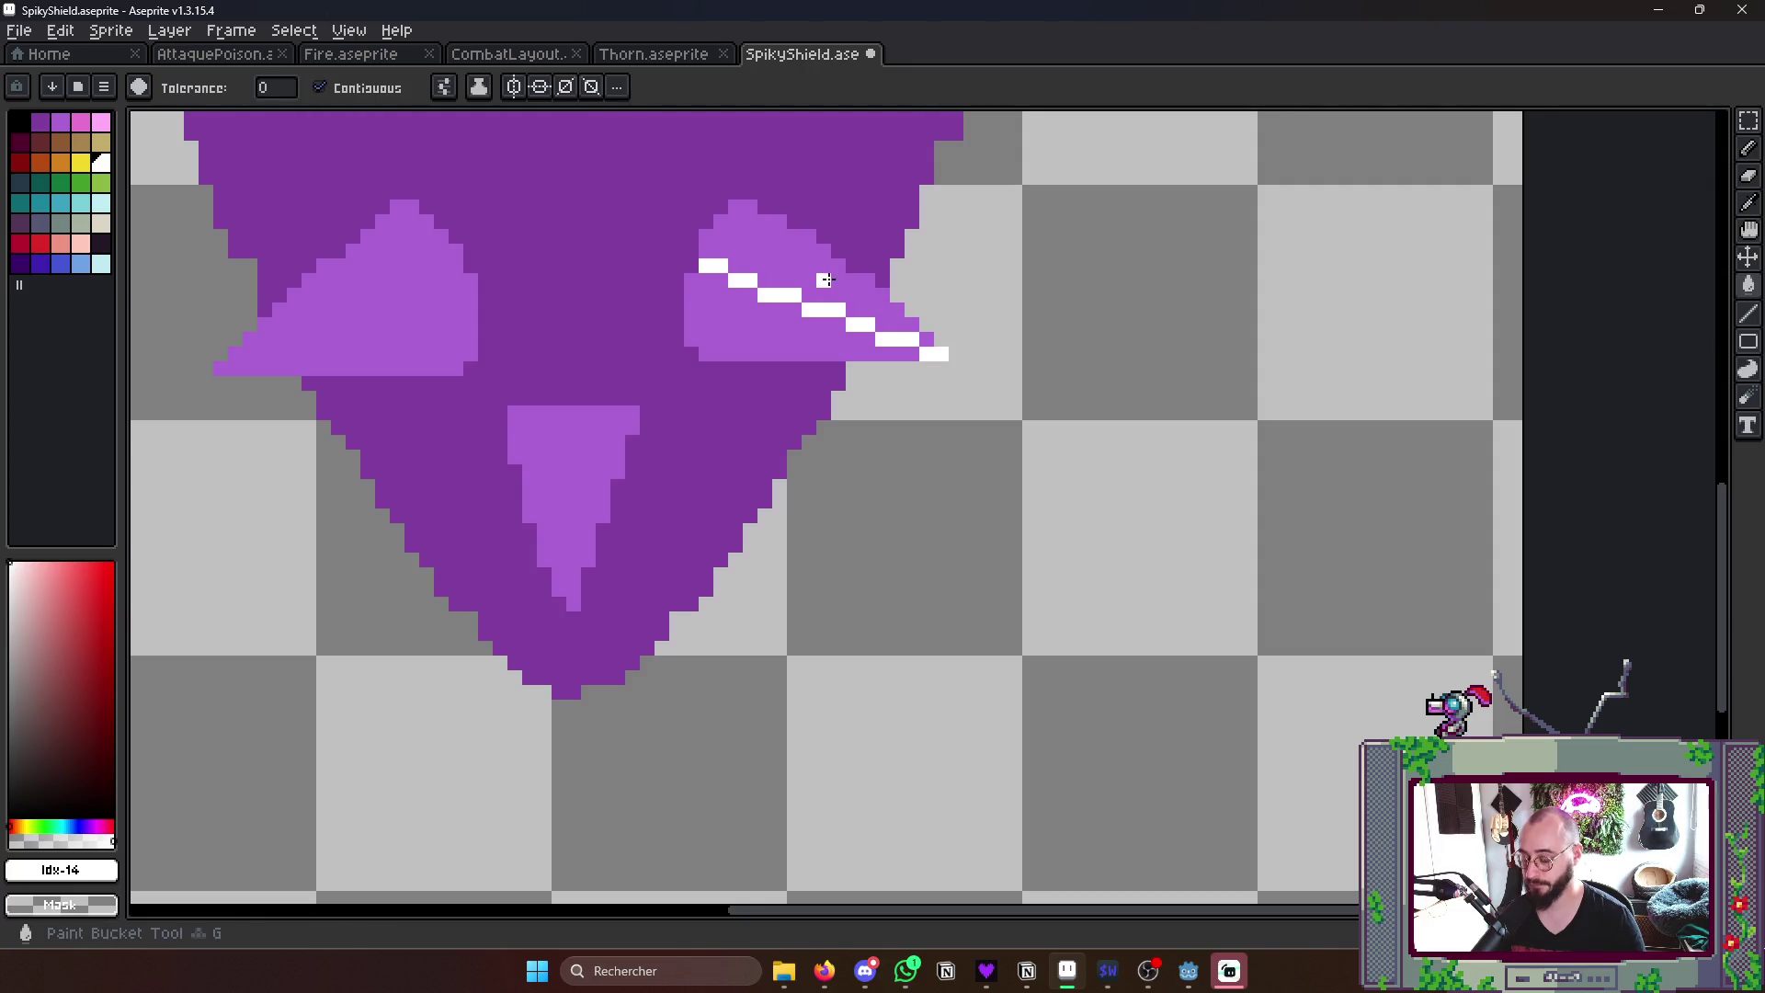
pyautogui.press('g')
pyautogui.click(765, 241)
# - Draw and fill white upper-edge highlights on the left and bottom thorns
pyautogui.press('l')
pyautogui.moveTo(227, 367); pyautogui.dragTo(458, 262)
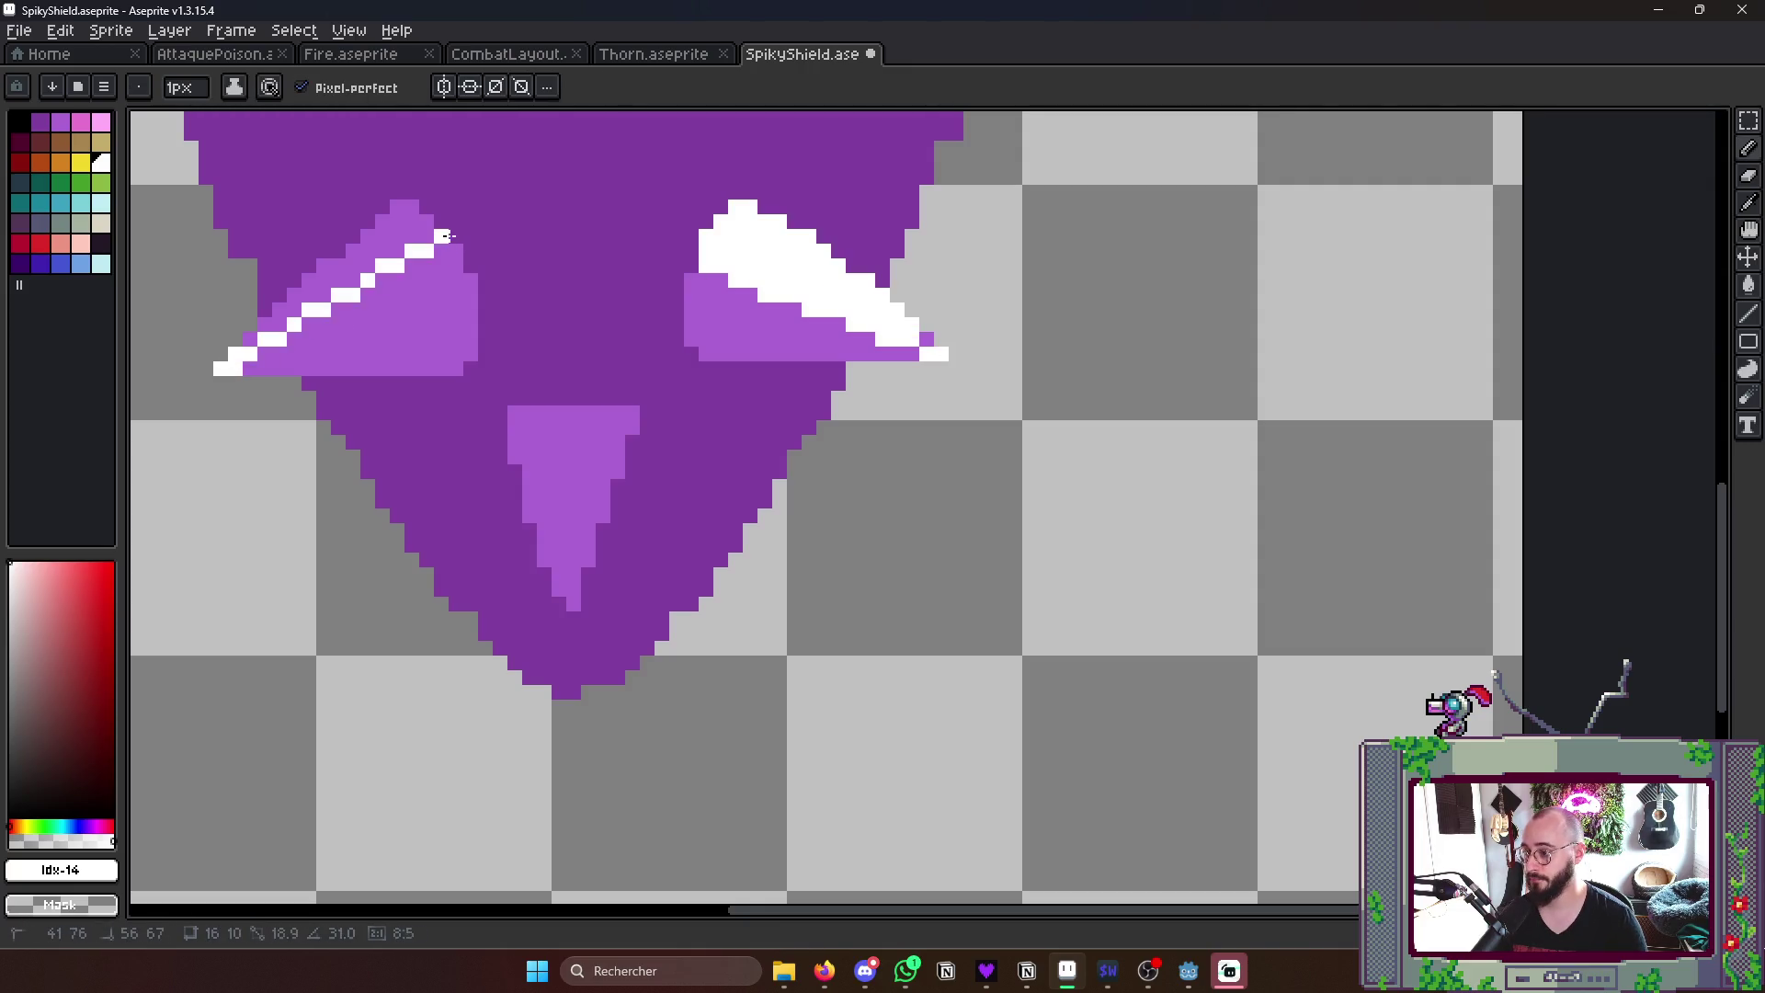
pyautogui.press('g')
pyautogui.click(408, 262)
pyautogui.press('l')
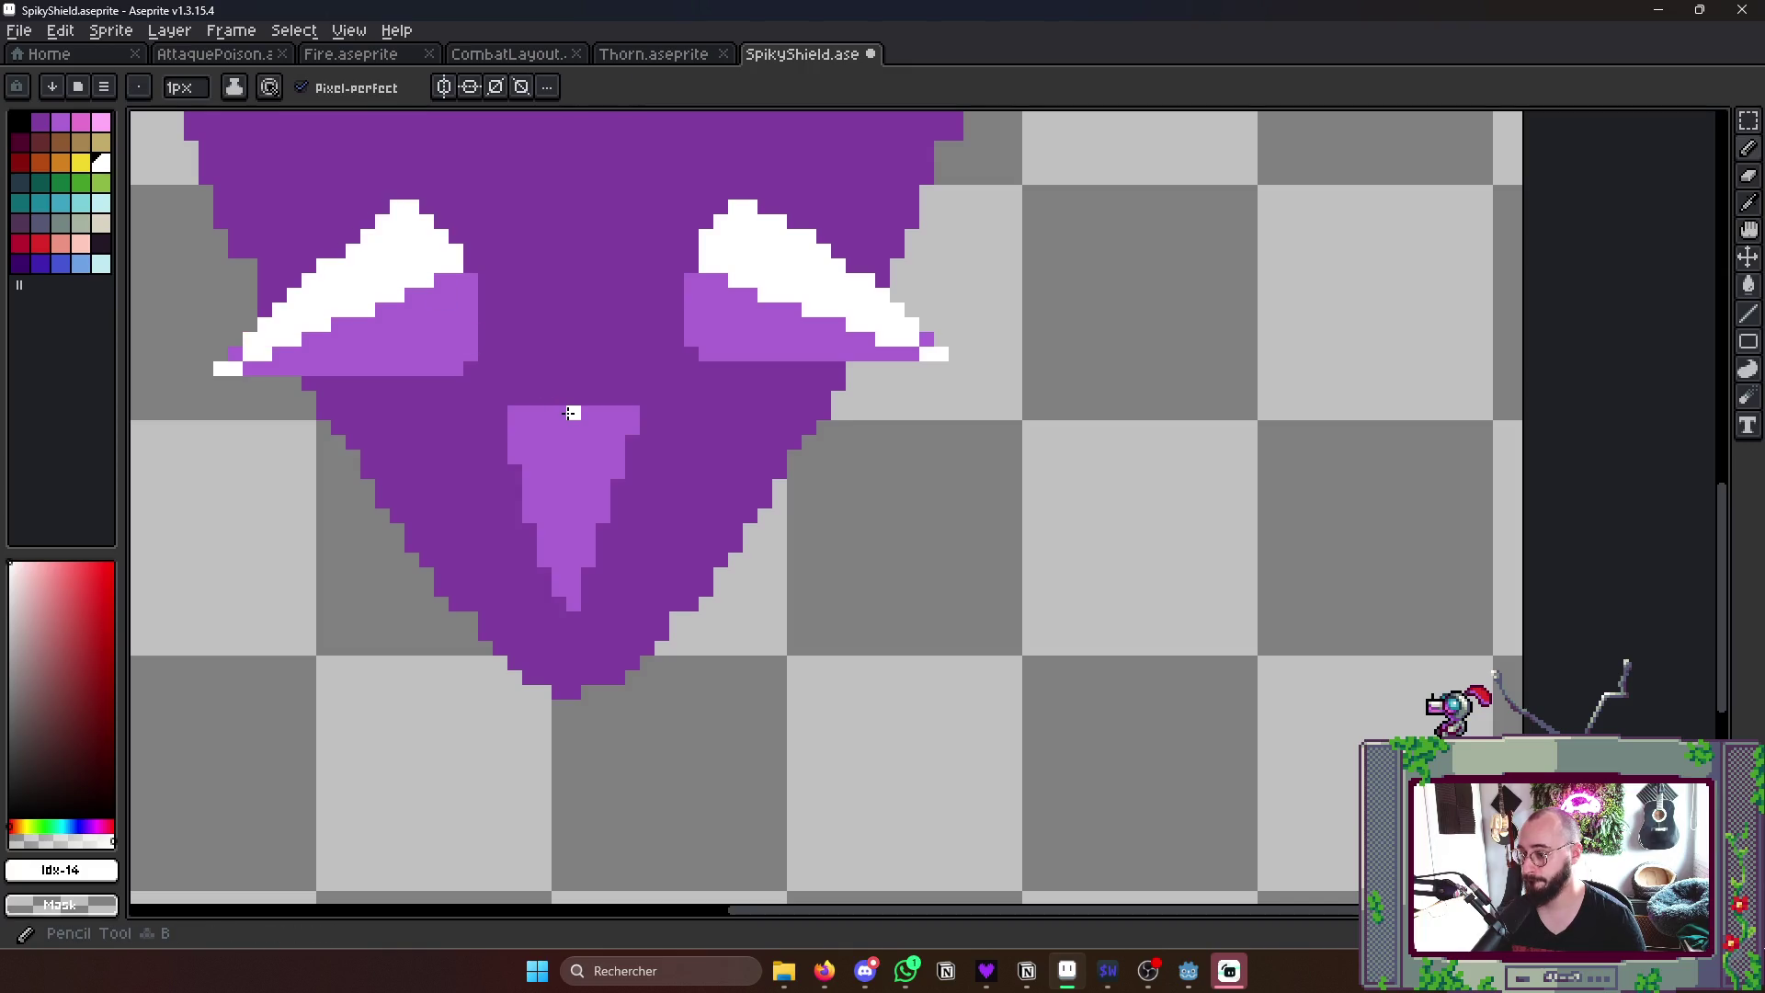
pyautogui.moveTo(572, 410); pyautogui.dragTo(572, 606)
pyautogui.press('g')
pyautogui.click(600, 504)
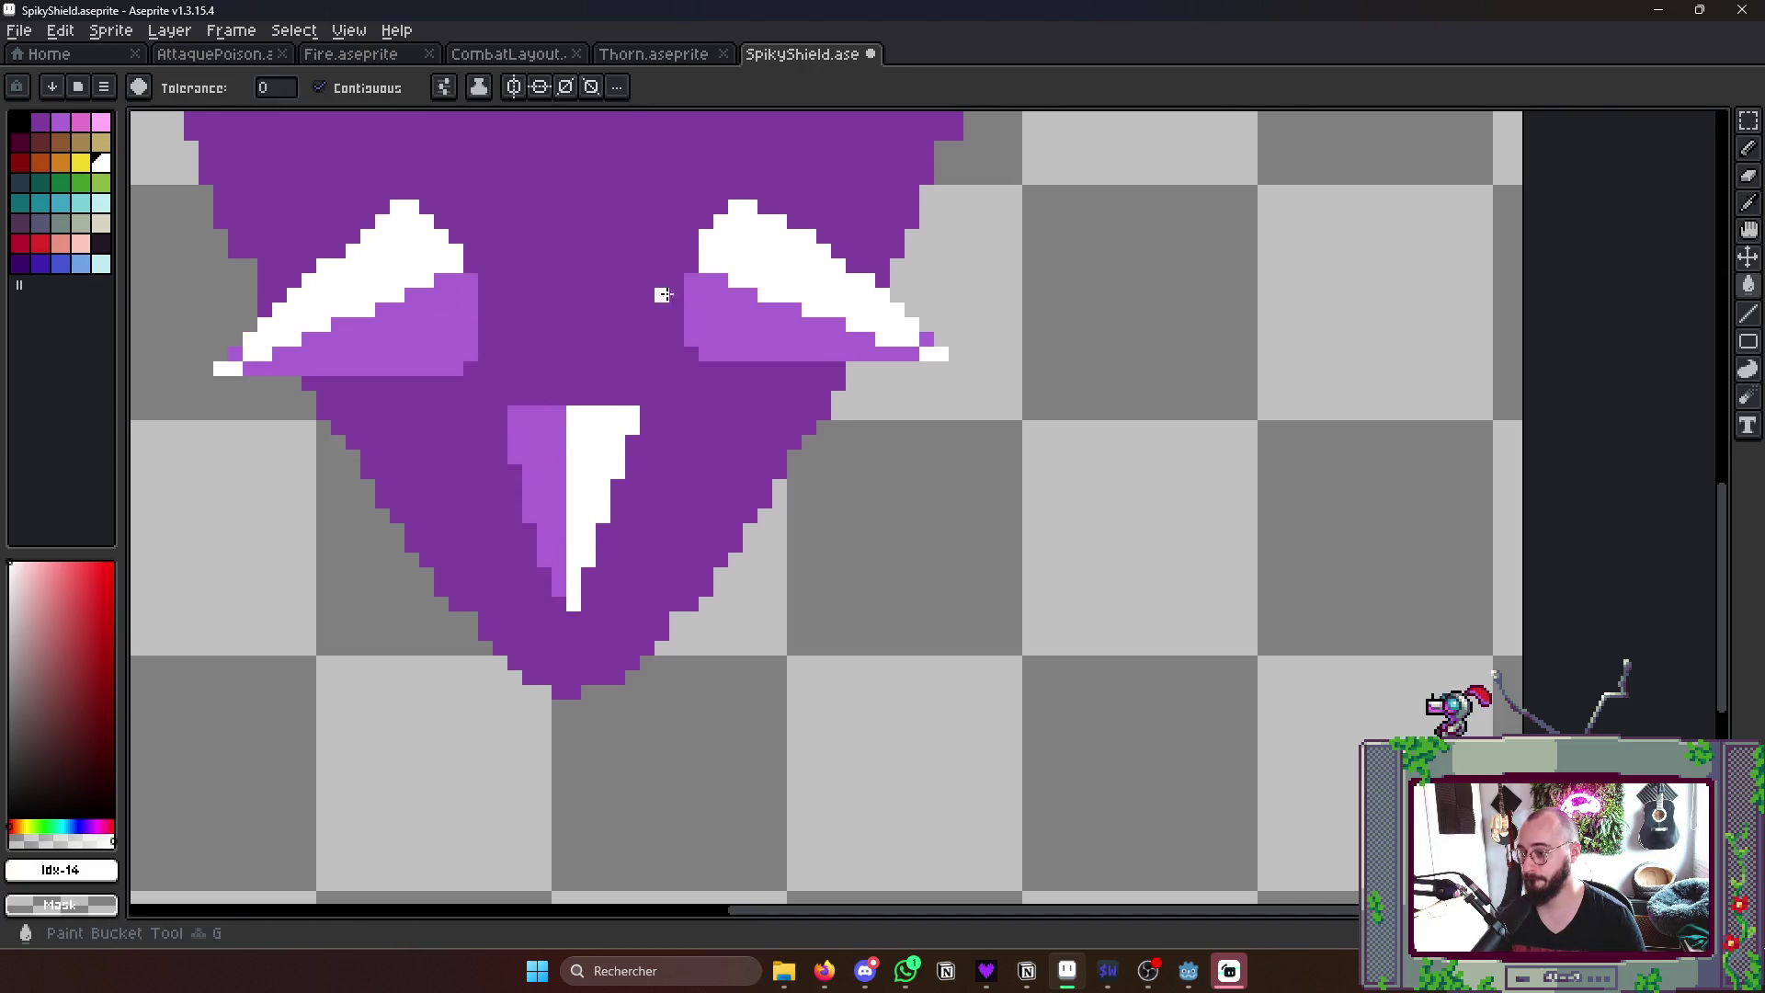
pyautogui.scroll(-2, 661, 297)
# - Draw and fill white upper-edge highlights on the top-right and top-left thorns
pyautogui.press('l')
pyautogui.moveTo(789, 330); pyautogui.dragTo(961, 277)
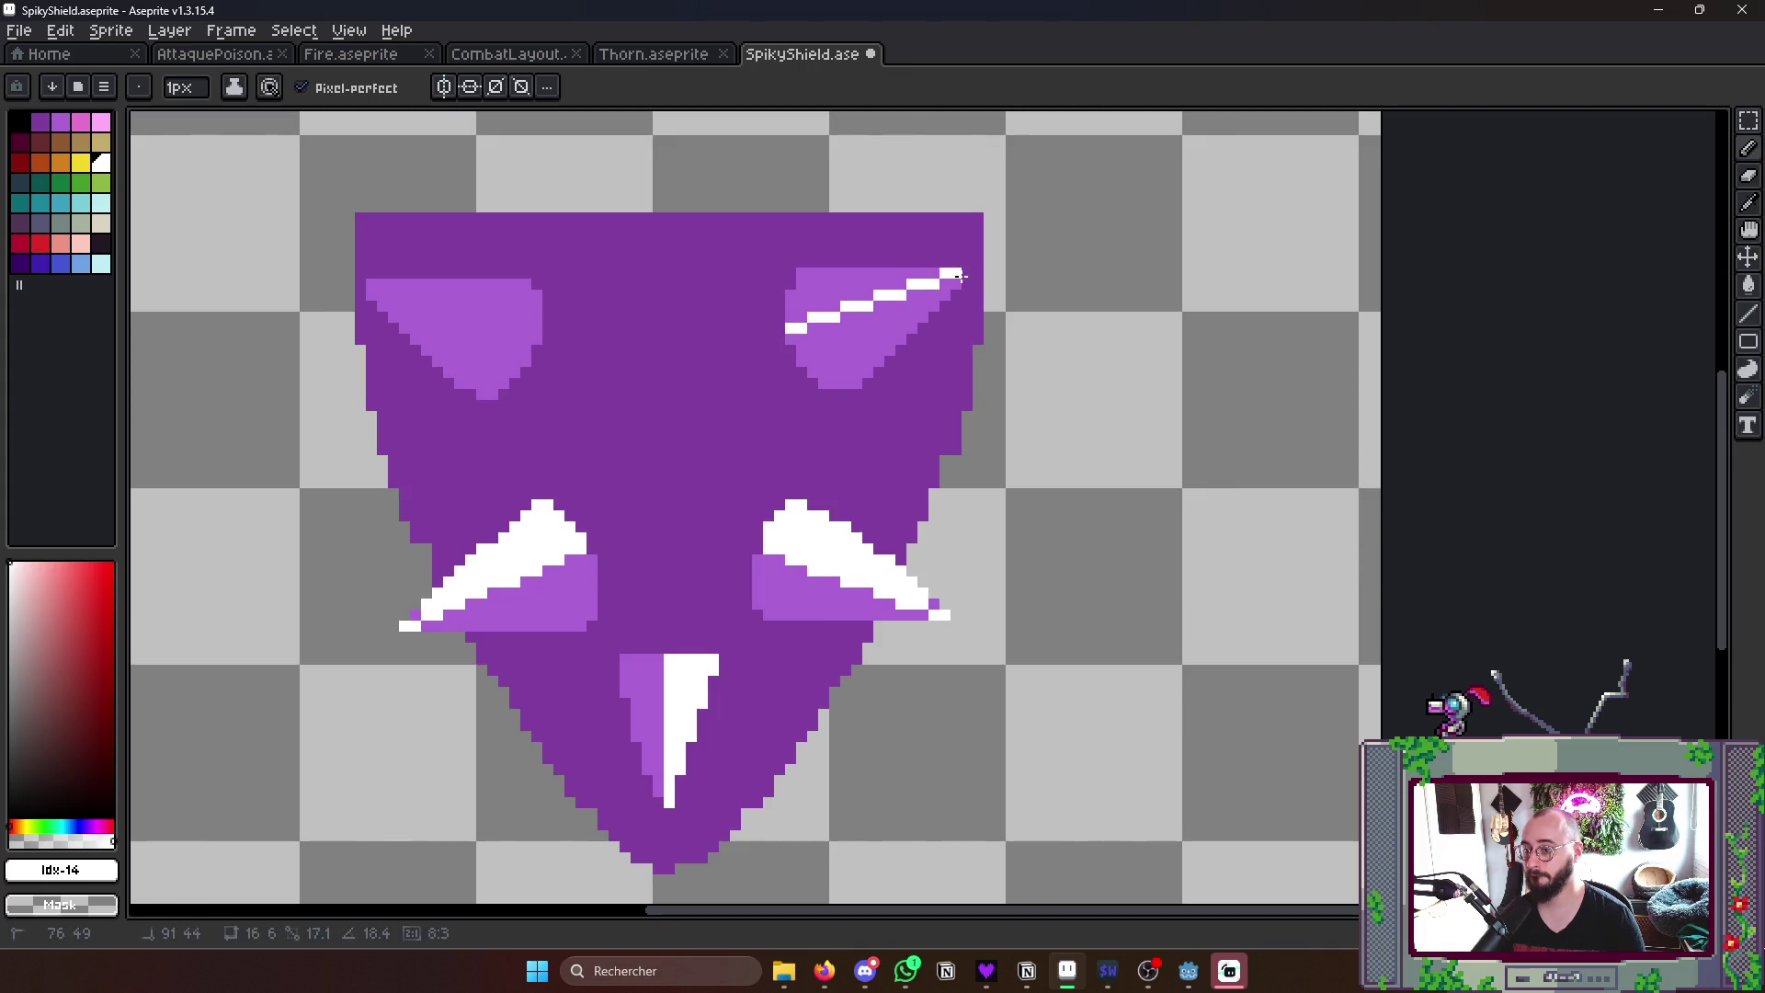
pyautogui.press('g')
pyautogui.click(855, 274)
pyautogui.press('b')
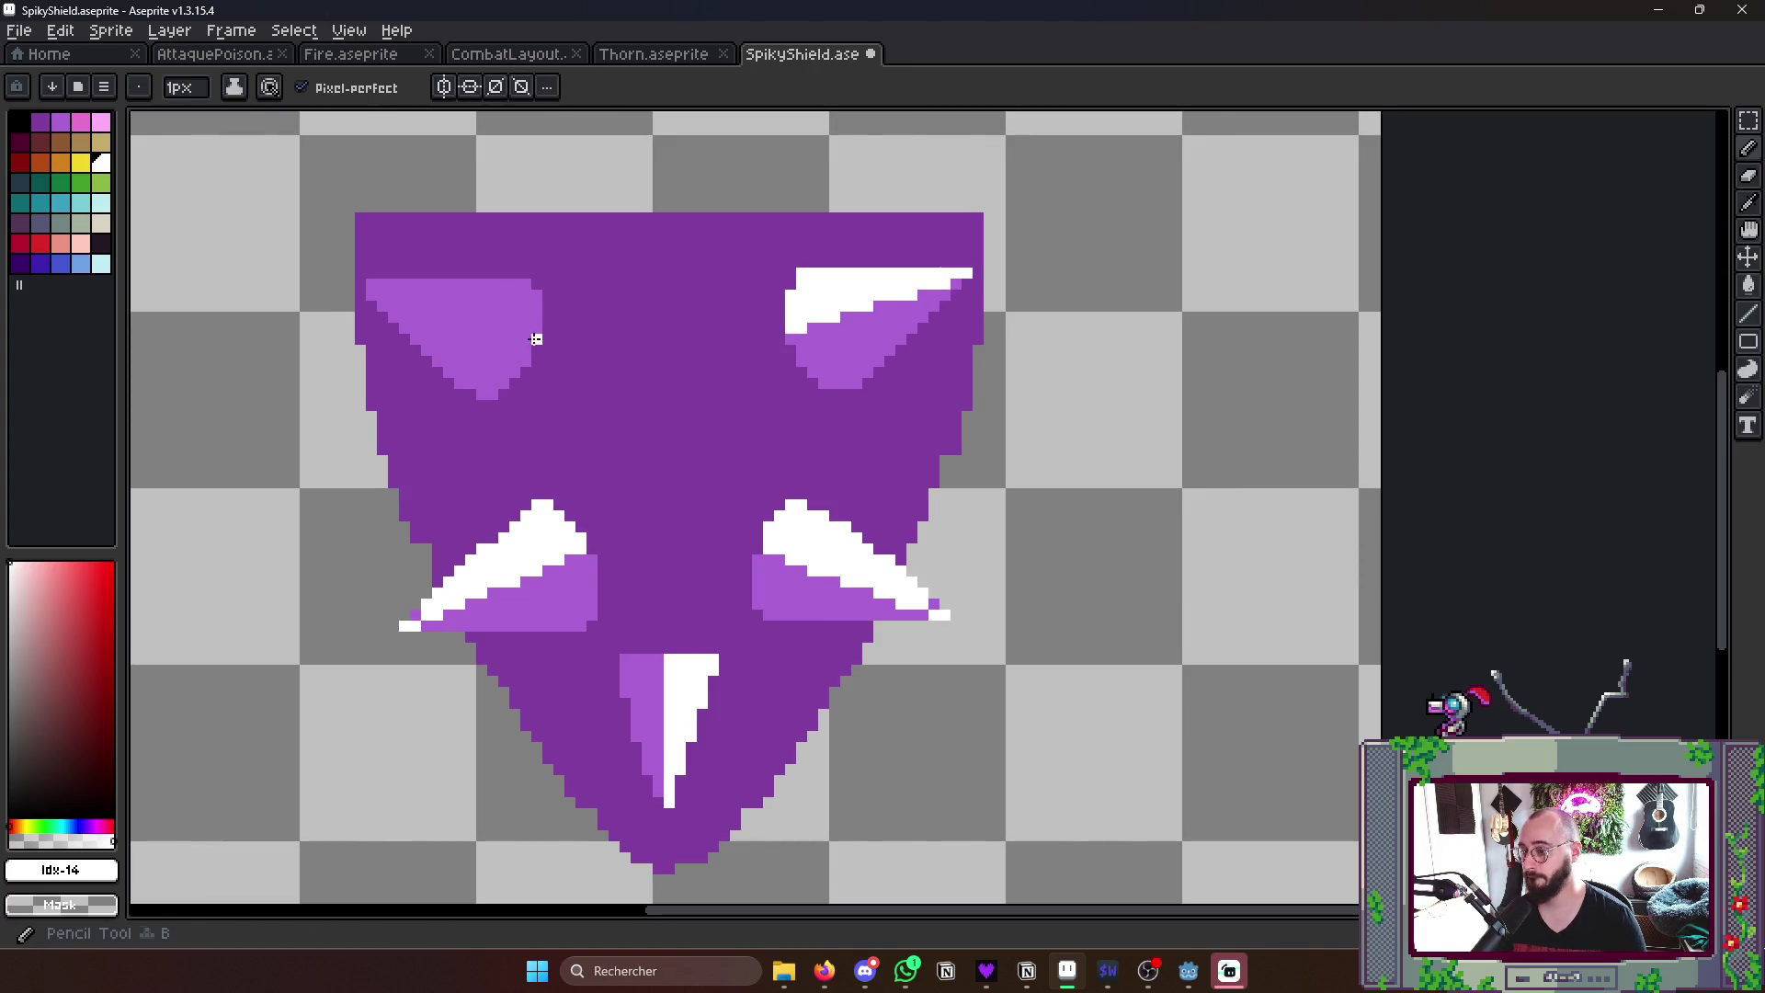
pyautogui.moveTo(536, 341); pyautogui.dragTo(371, 285)
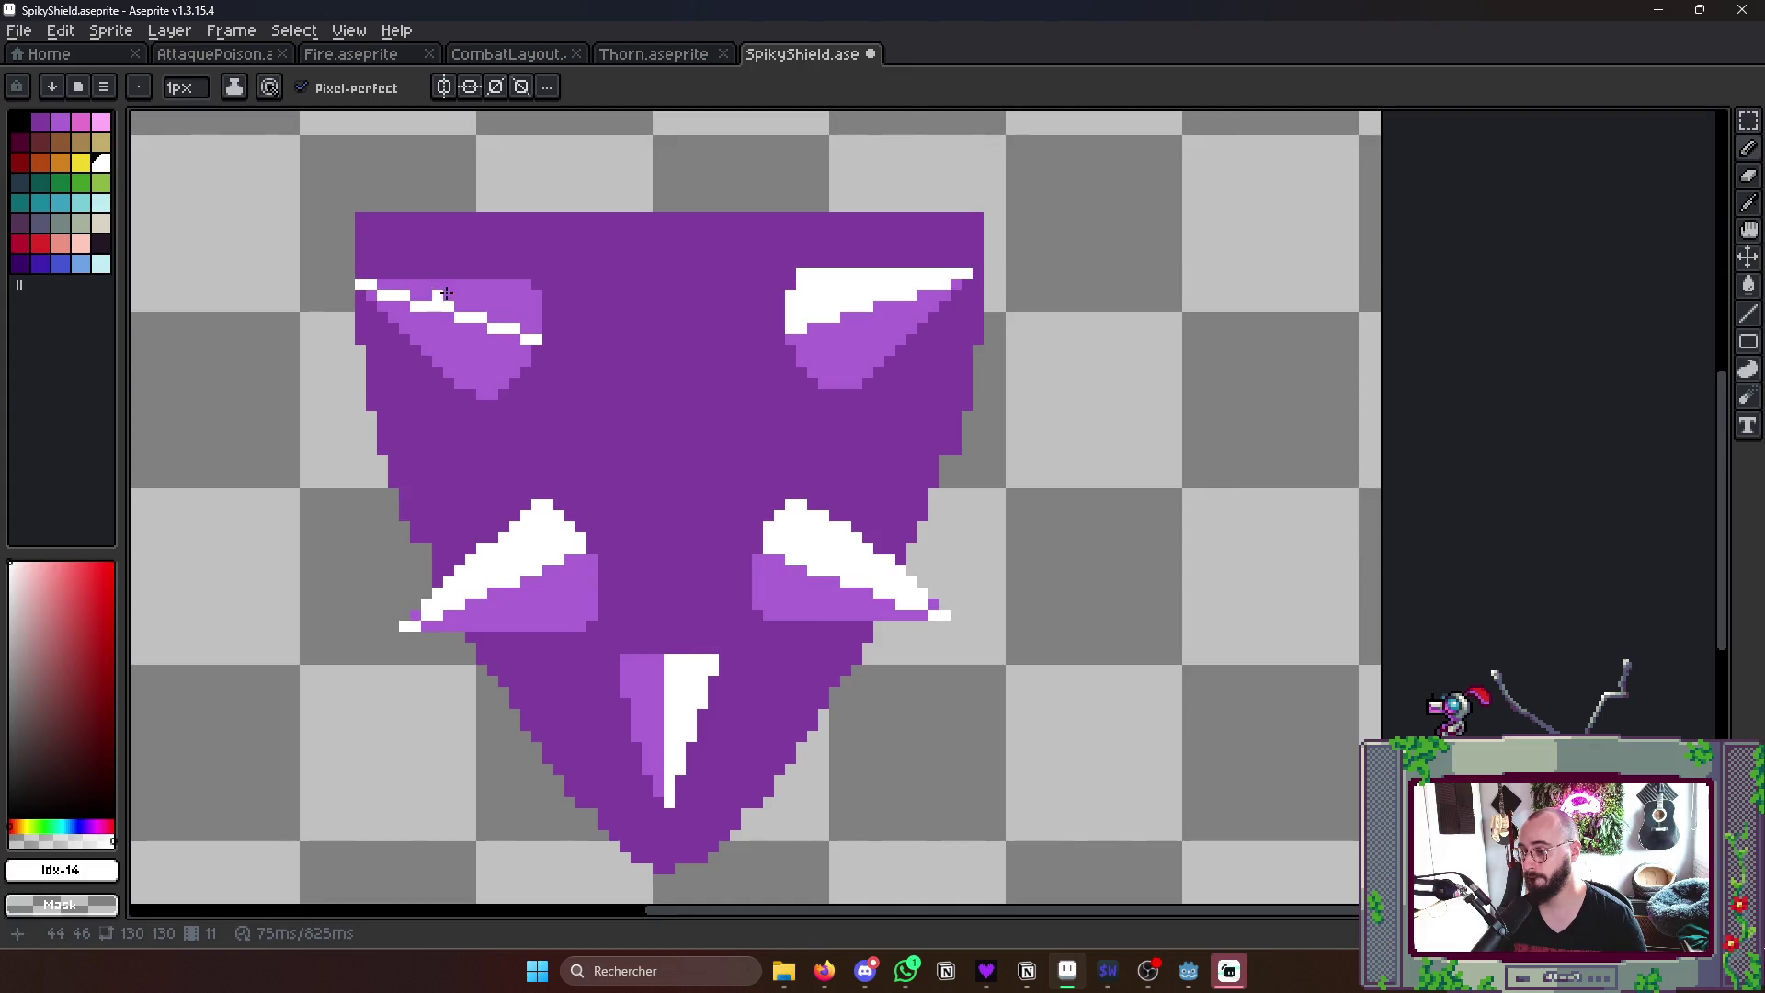
pyautogui.press('g')
pyautogui.click(469, 286)
pyautogui.scroll(-6, 778, 297)
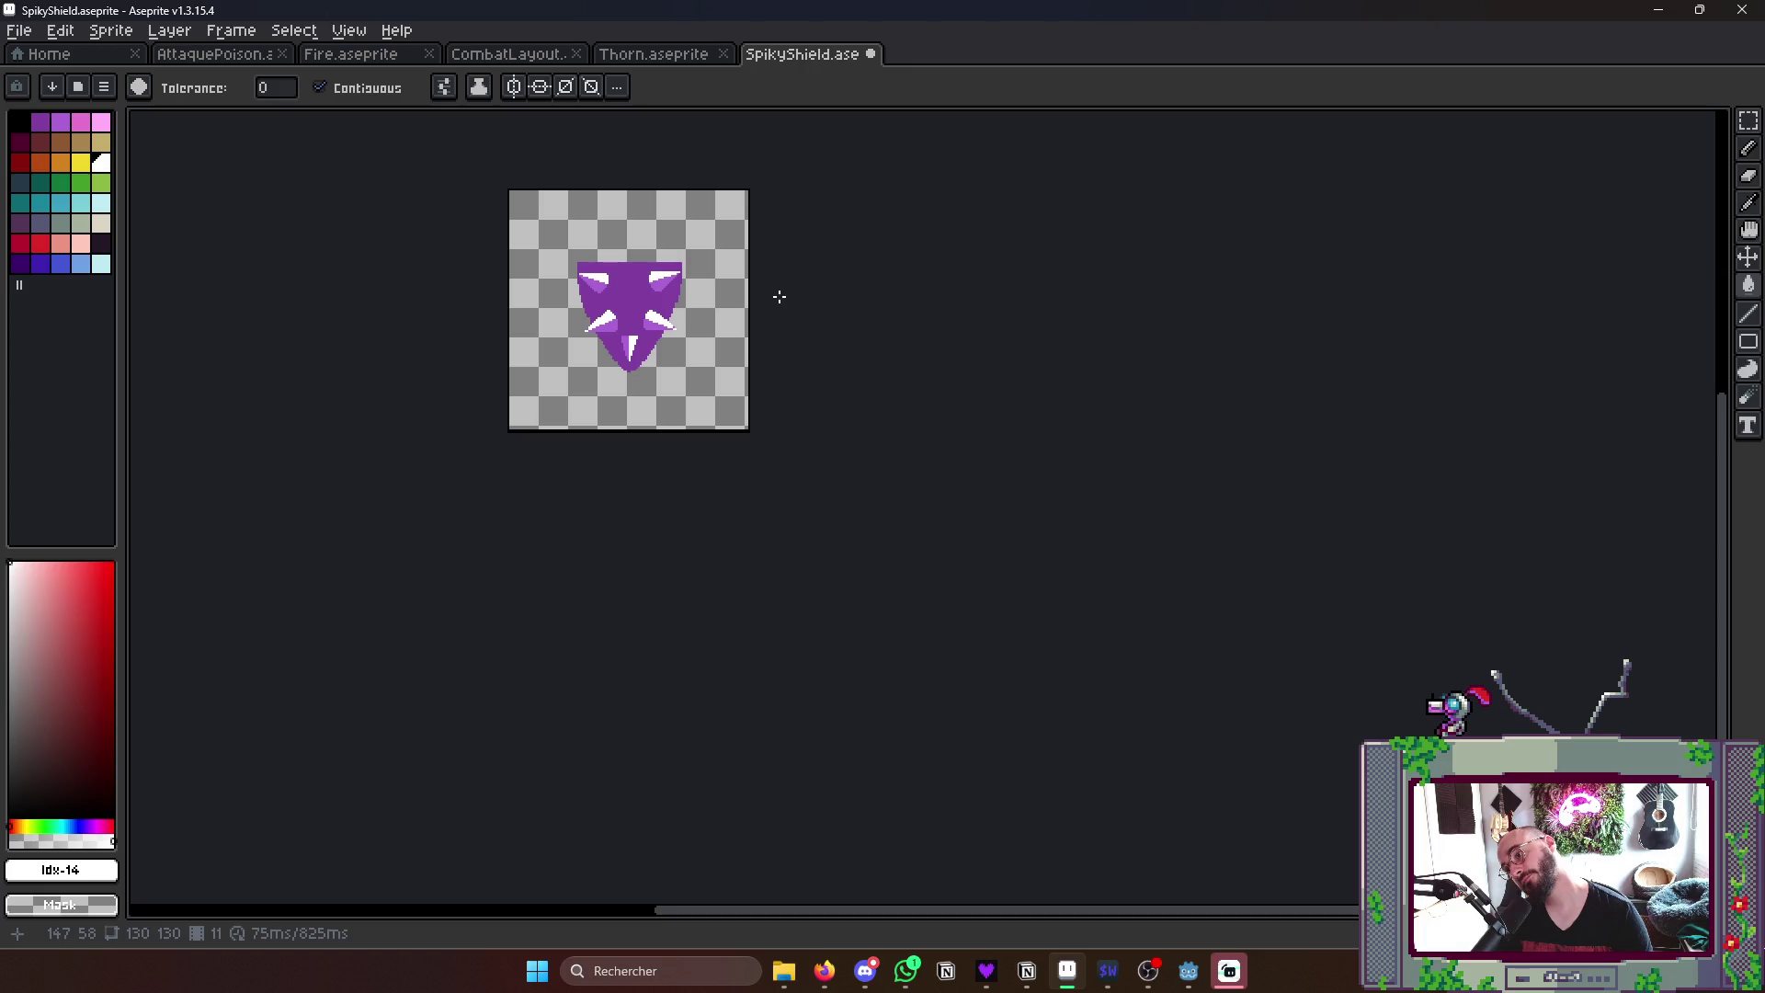
# - Add a twelfth animation frame with Alt+N and center the shield in view
pyautogui.press('Tab')
pyautogui.hotkey('alt', 'n')
pyautogui.press('g')
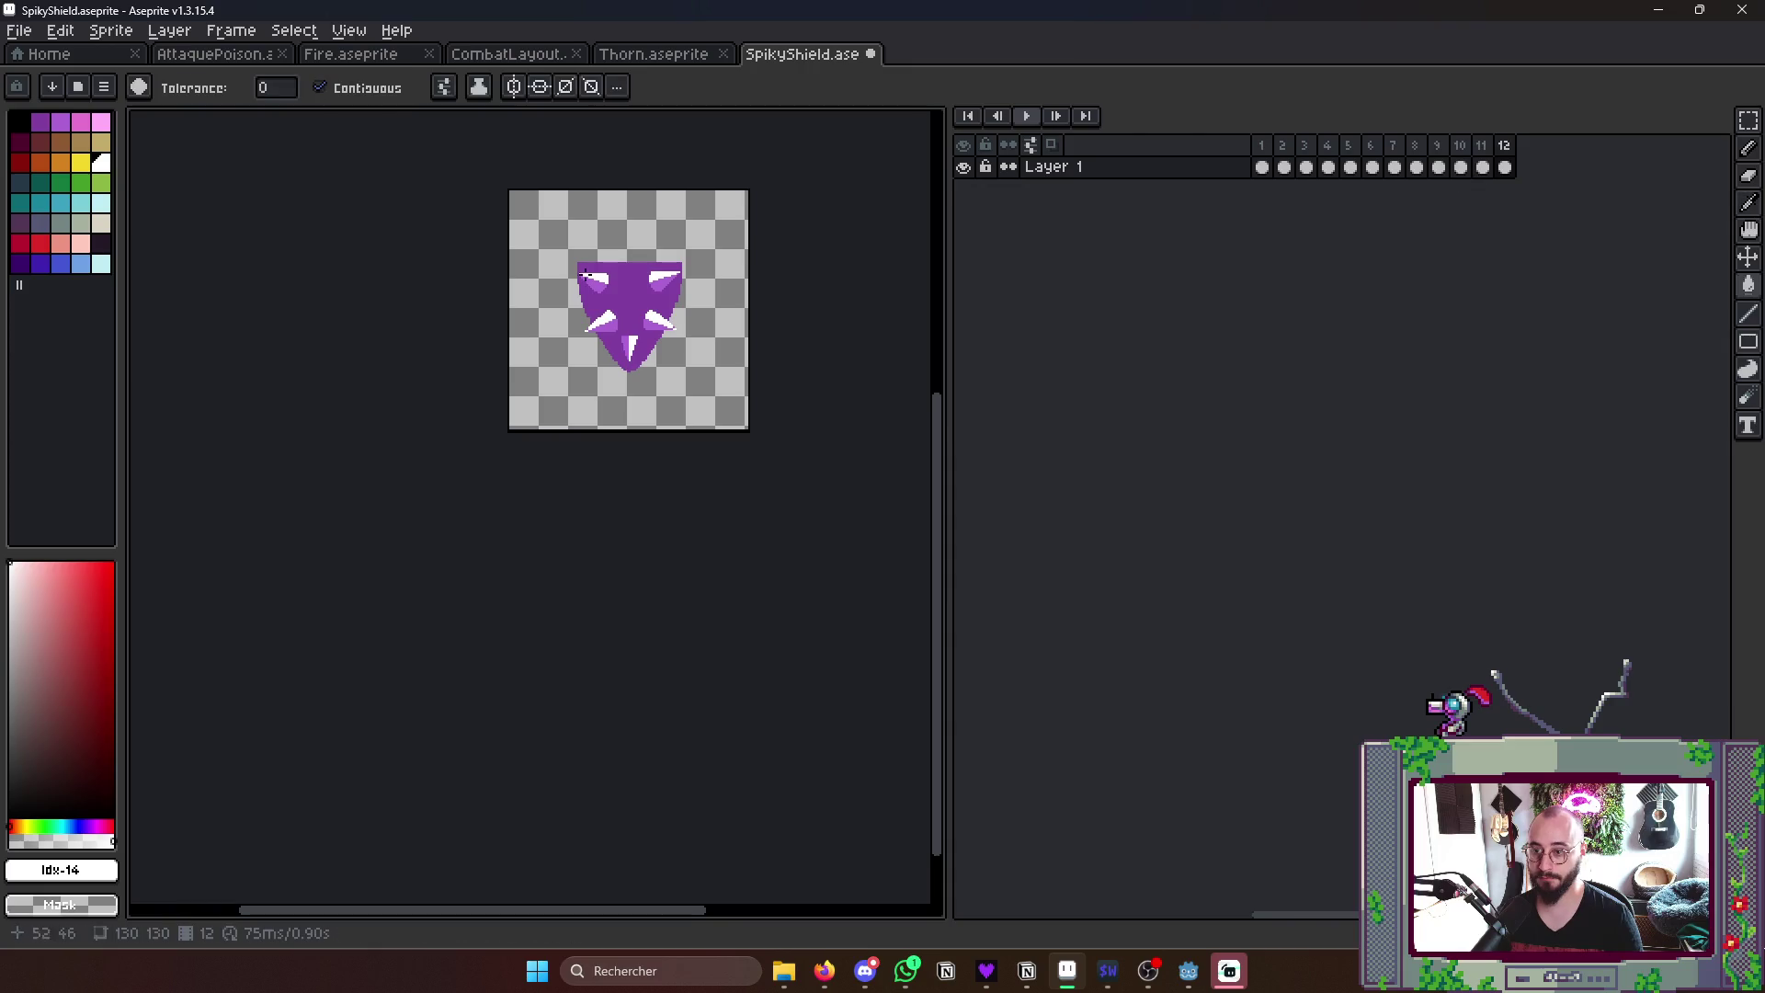
pyautogui.press('Tab')
pyautogui.scroll(5, 662, 290)
pyautogui.moveTo(662, 290); pyautogui.dragTo(769, 339)
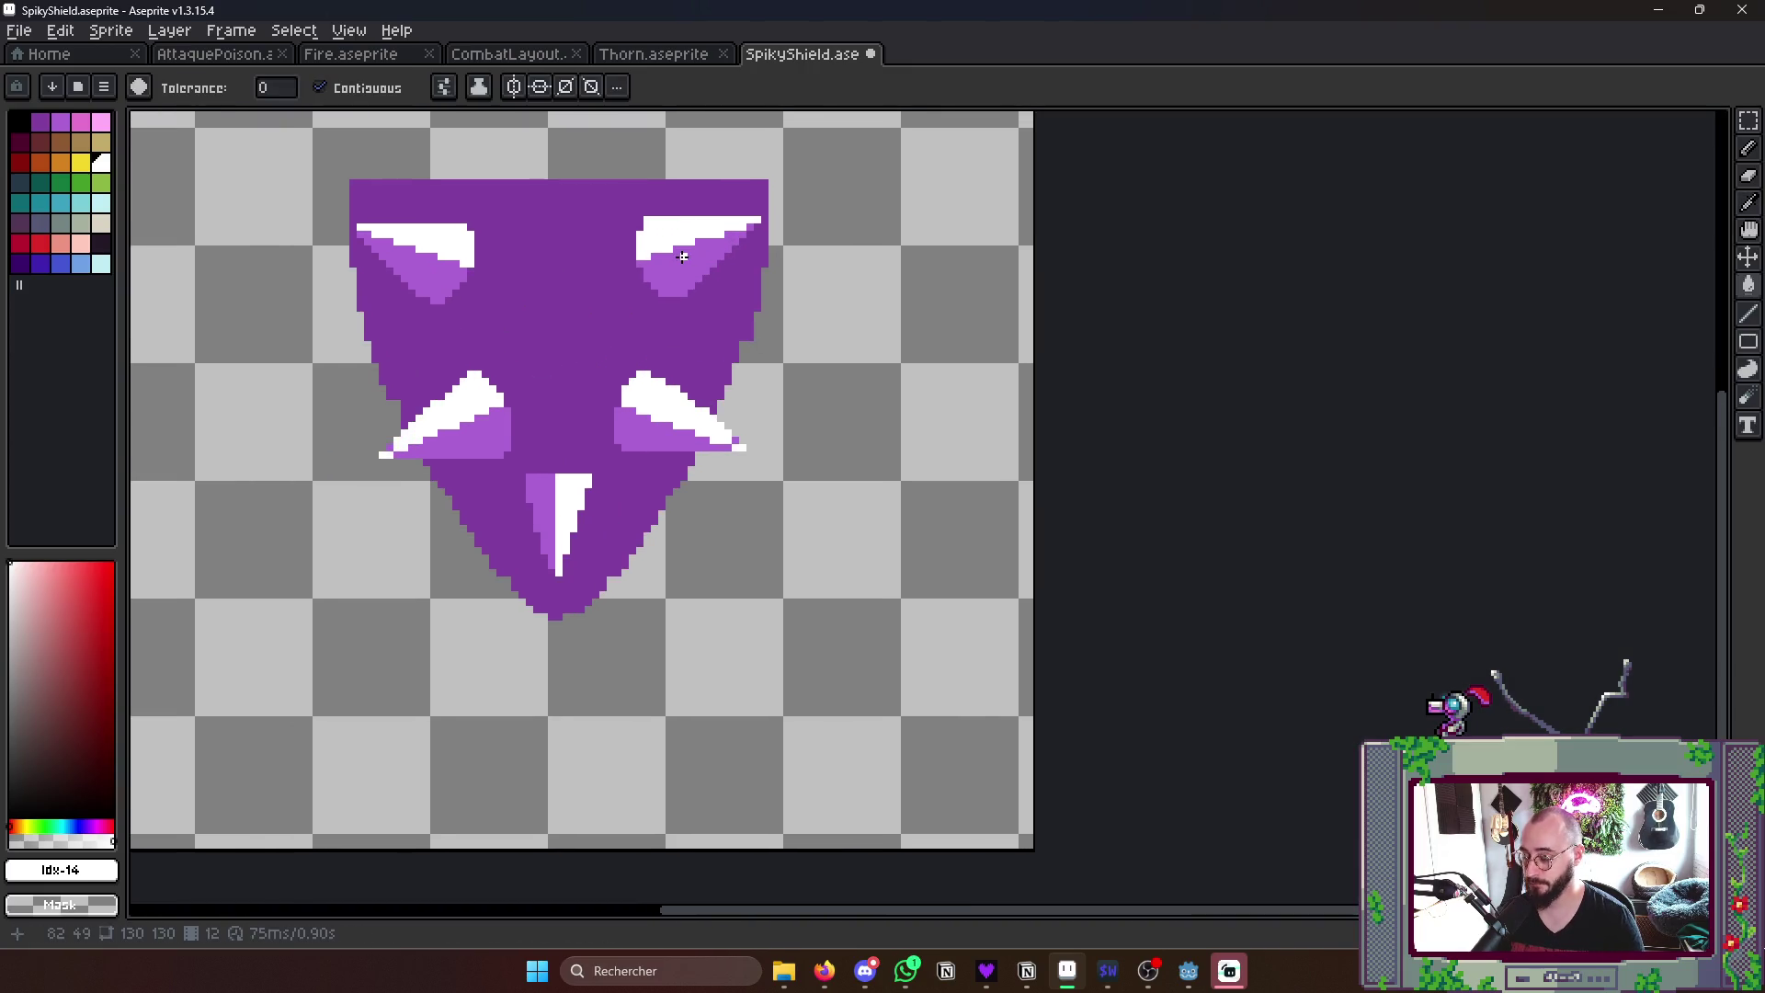
pyautogui.scroll(-2, 938, 262)
# - Check frames 9 and 10 on the timeline, then land on frame 12
pyautogui.press('Tab')
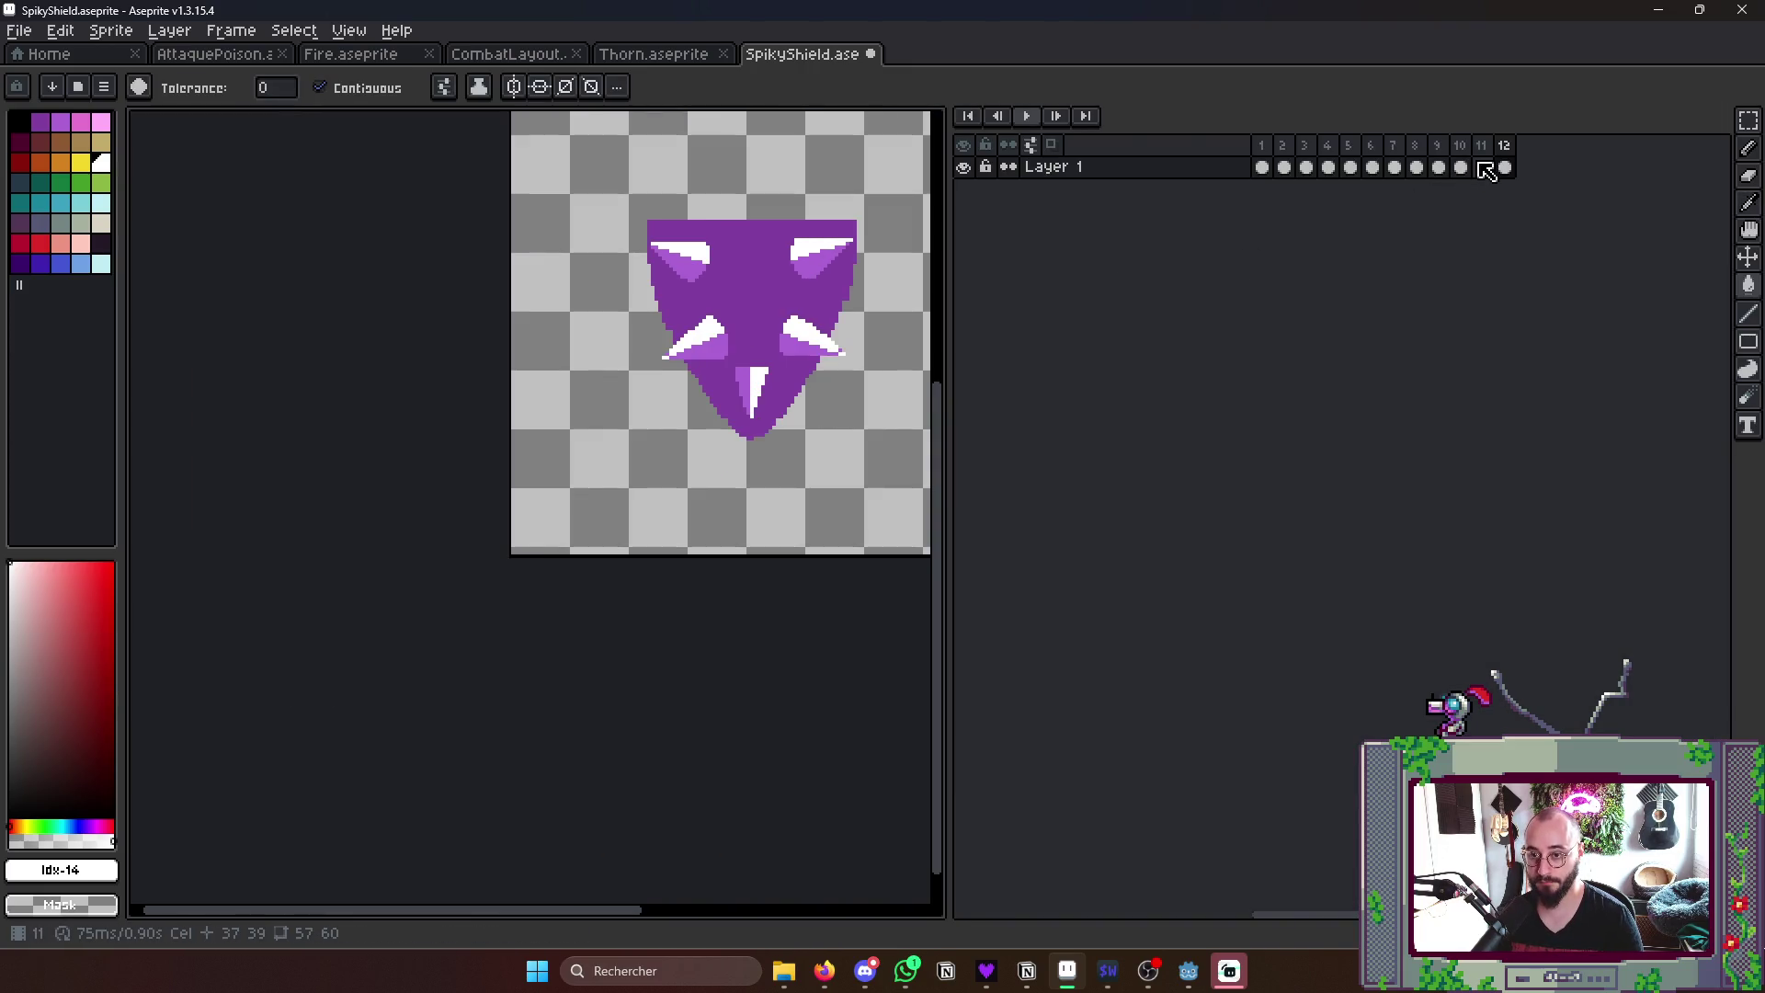
pyautogui.click(1481, 167)
pyautogui.click(1438, 167)
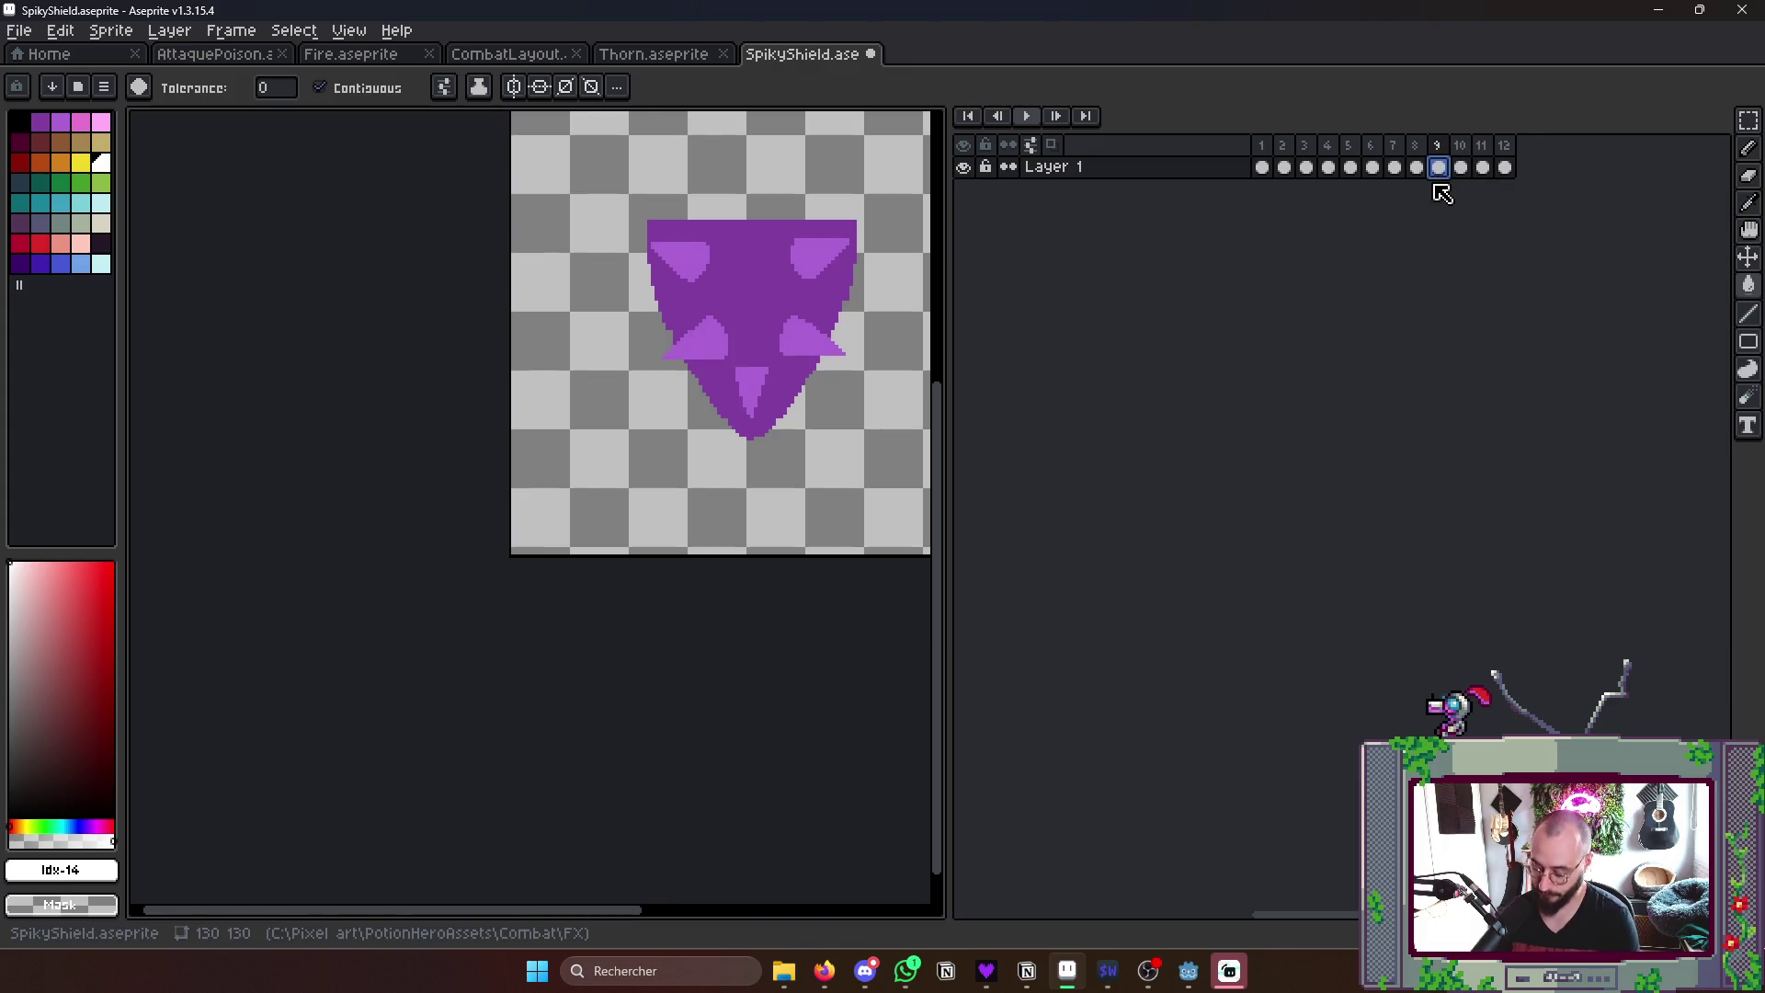
pyautogui.click(1460, 167)
pyautogui.click(1504, 167)
pyautogui.press('Tab')
pyautogui.scroll(2, 772, 359)
# - Sample the white highlight colour and bucket-fill four spikes solid white
pyautogui.press('alt')
pyautogui.click(880, 331)
pyautogui.press('g')
pyautogui.click(883, 379)
pyautogui.click(896, 221)
pyautogui.click(656, 227)
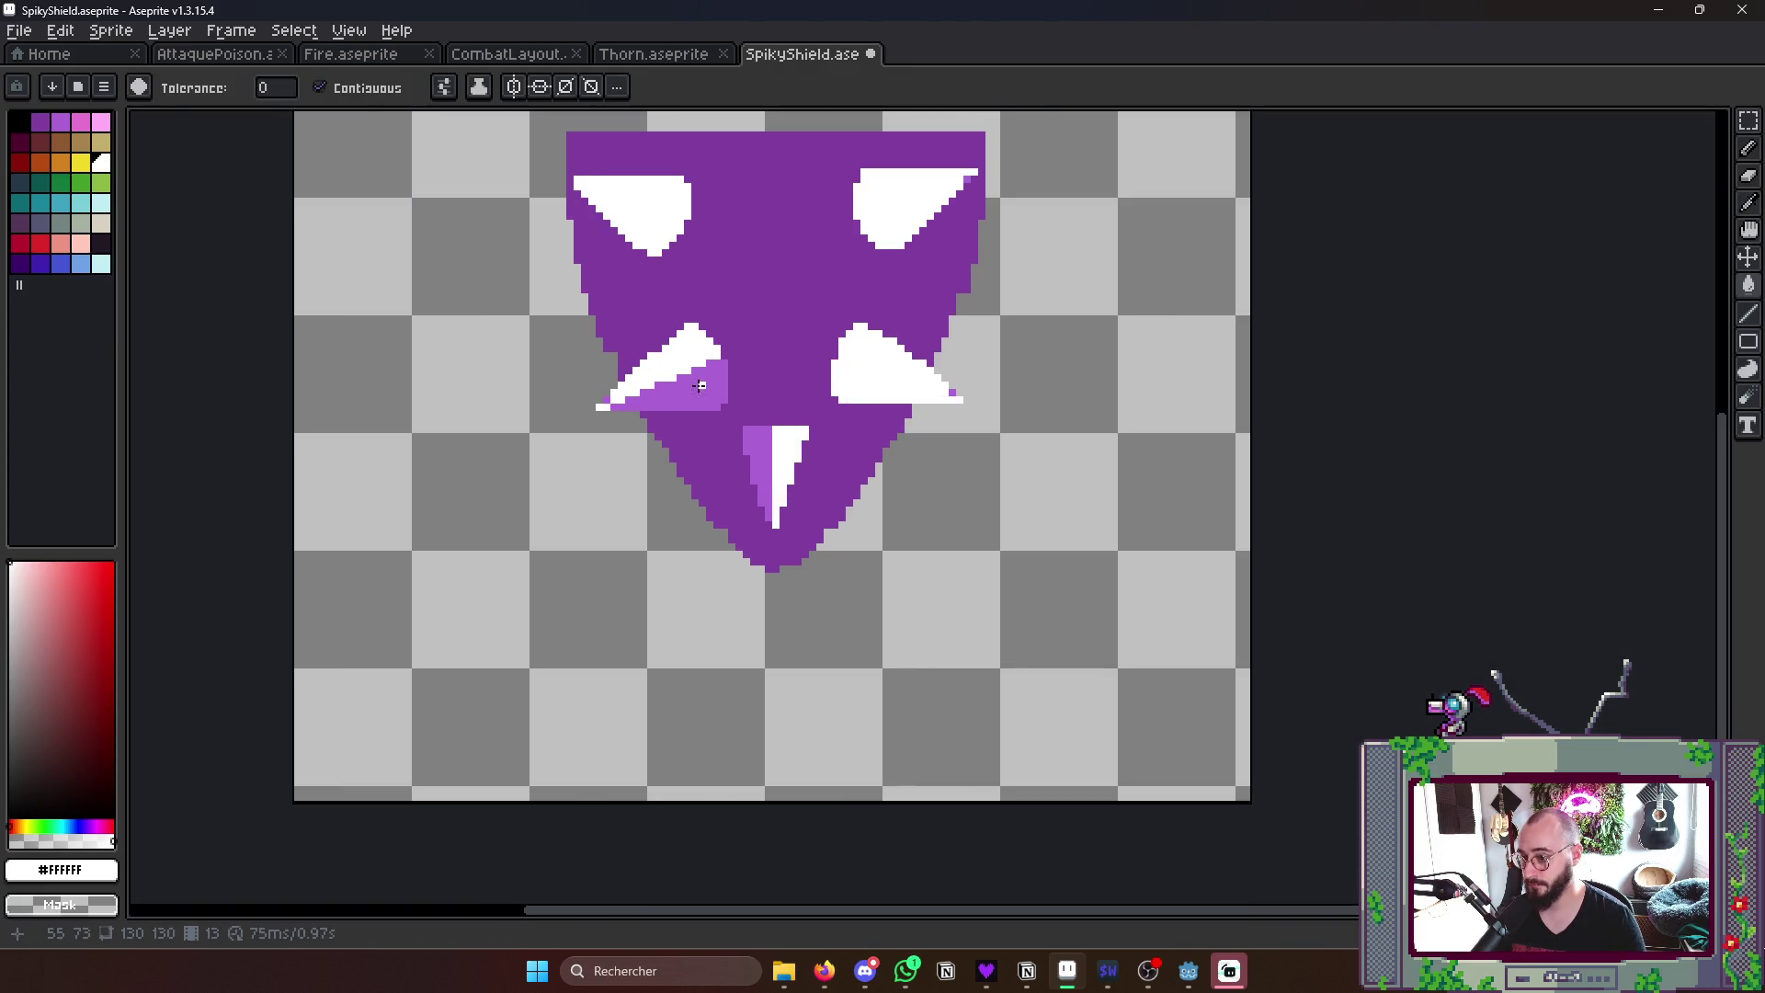
pyautogui.click(700, 386)
pyautogui.scroll(-1, 767, 454)
pyautogui.press('Tab')
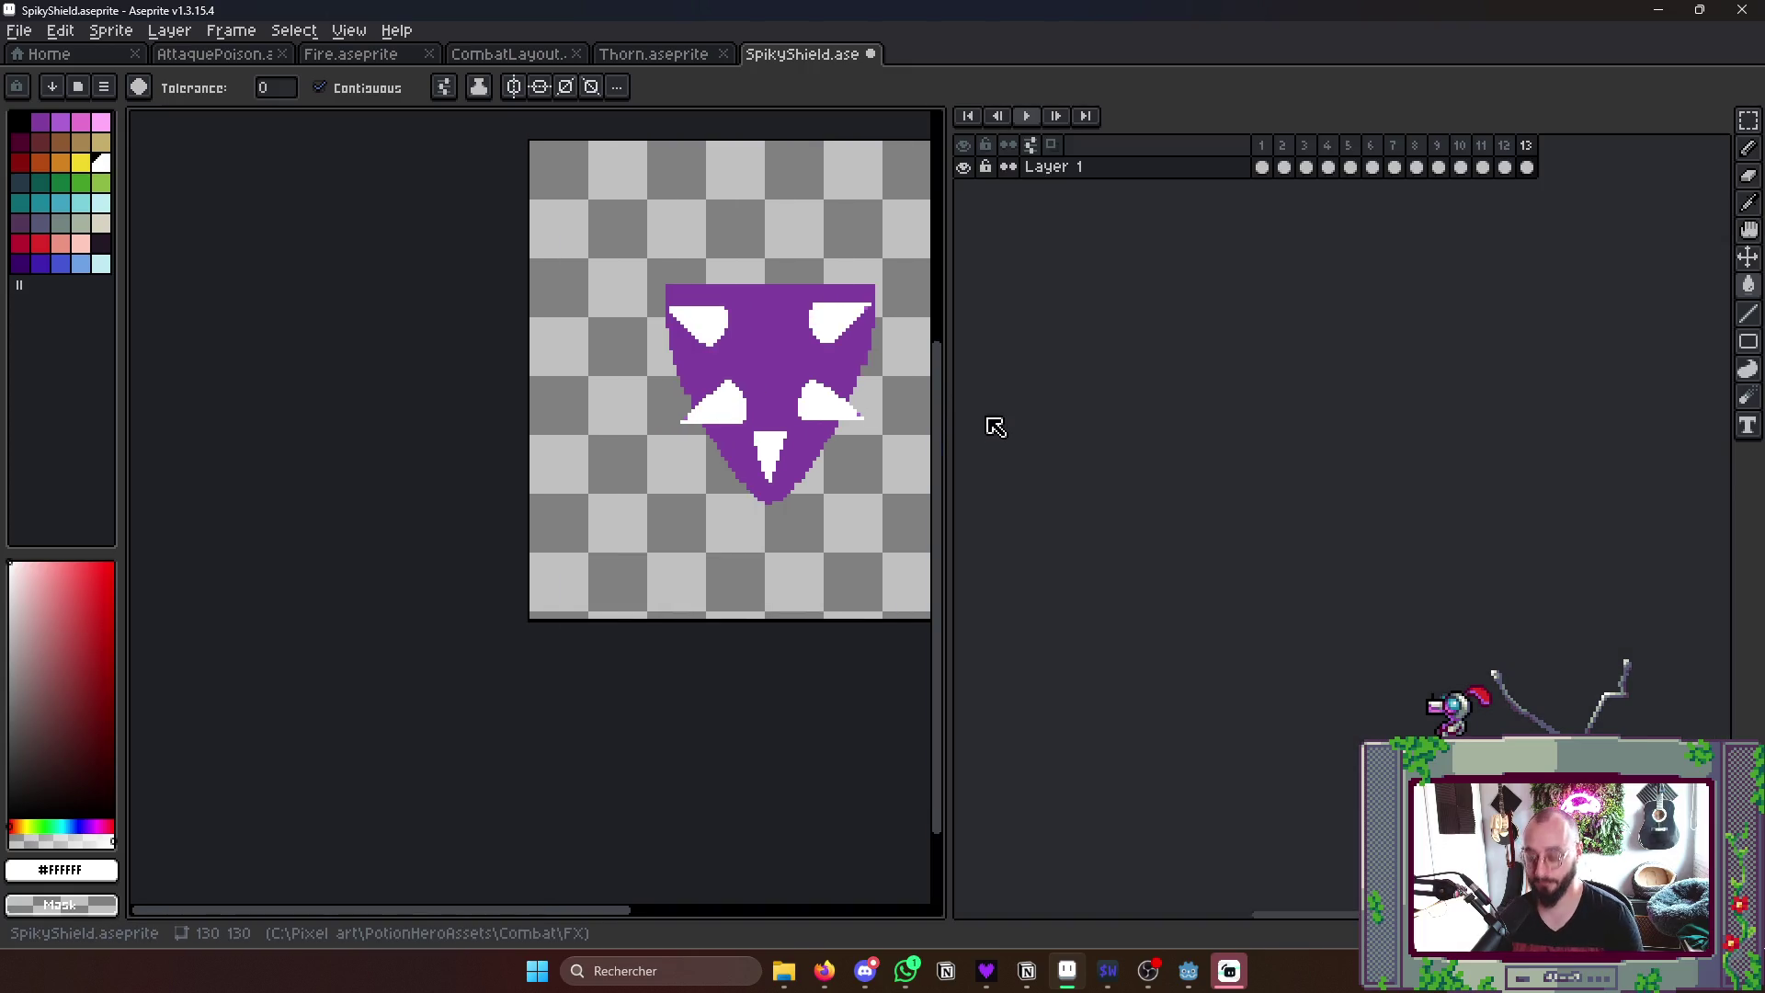
# - Add frame 14 after the white flash and bucket-fill the spikes pink
pyautogui.press('Left')
pyautogui.press('Right')
pyautogui.hotkey('alt', 'n')
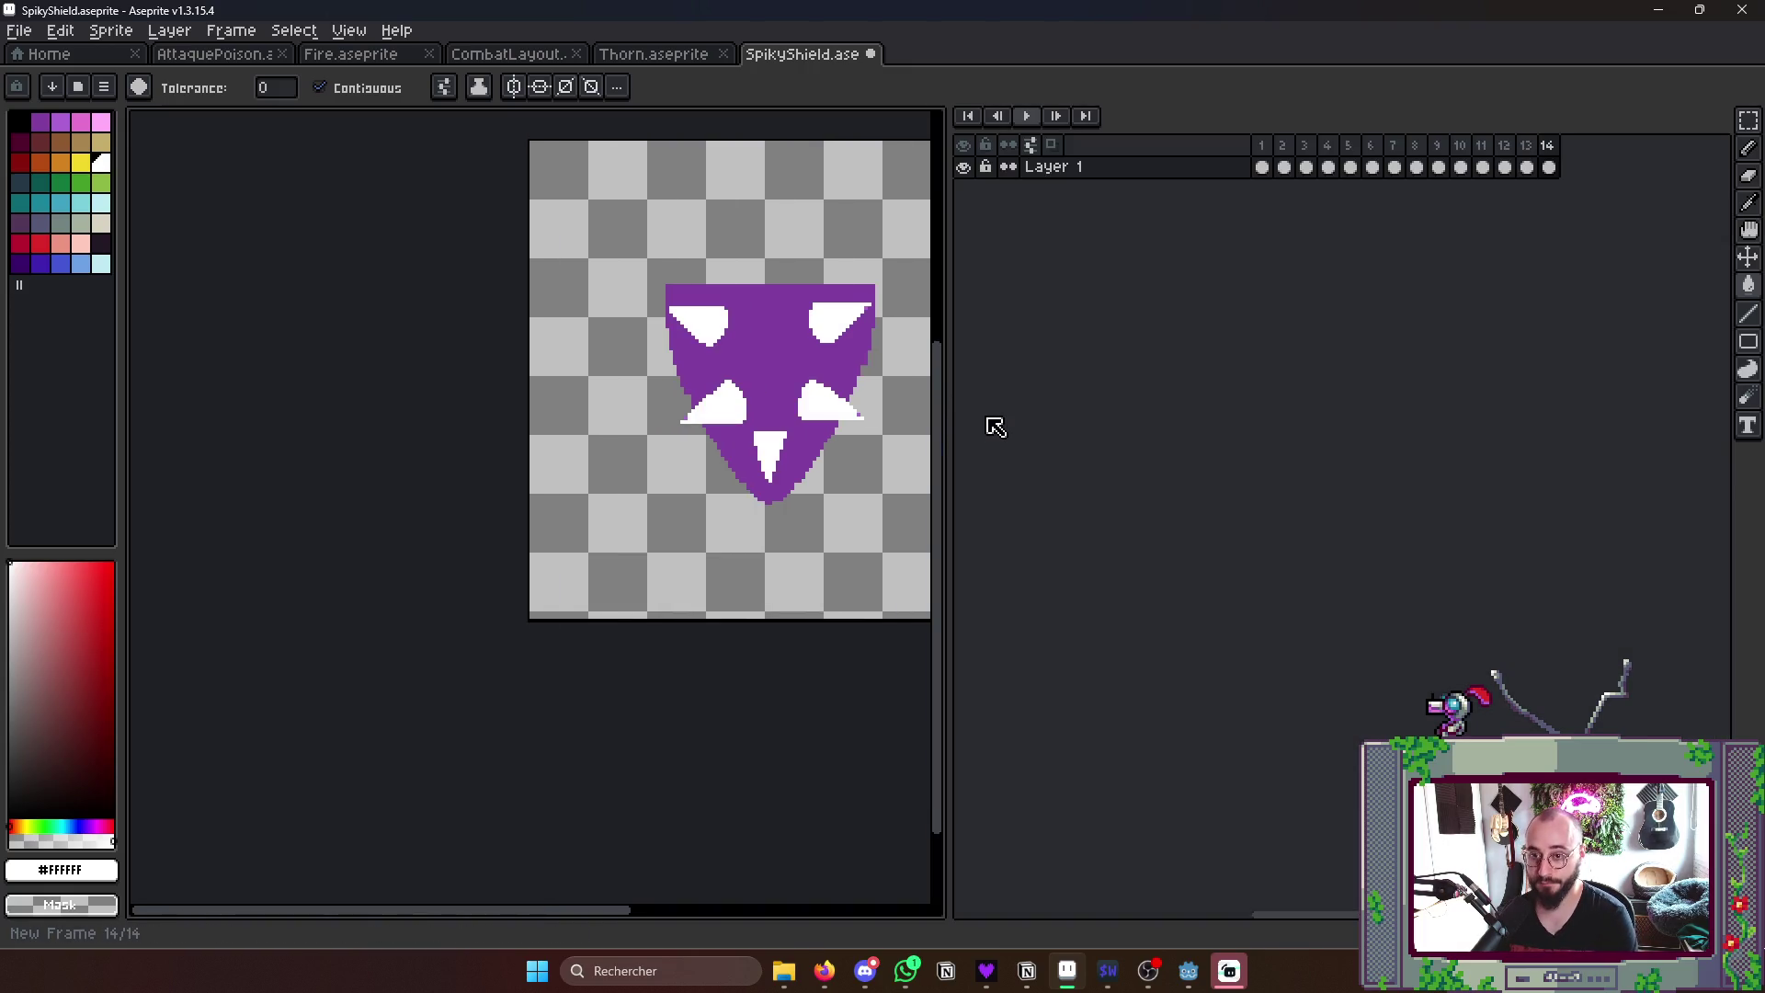
pyautogui.press('Tab')
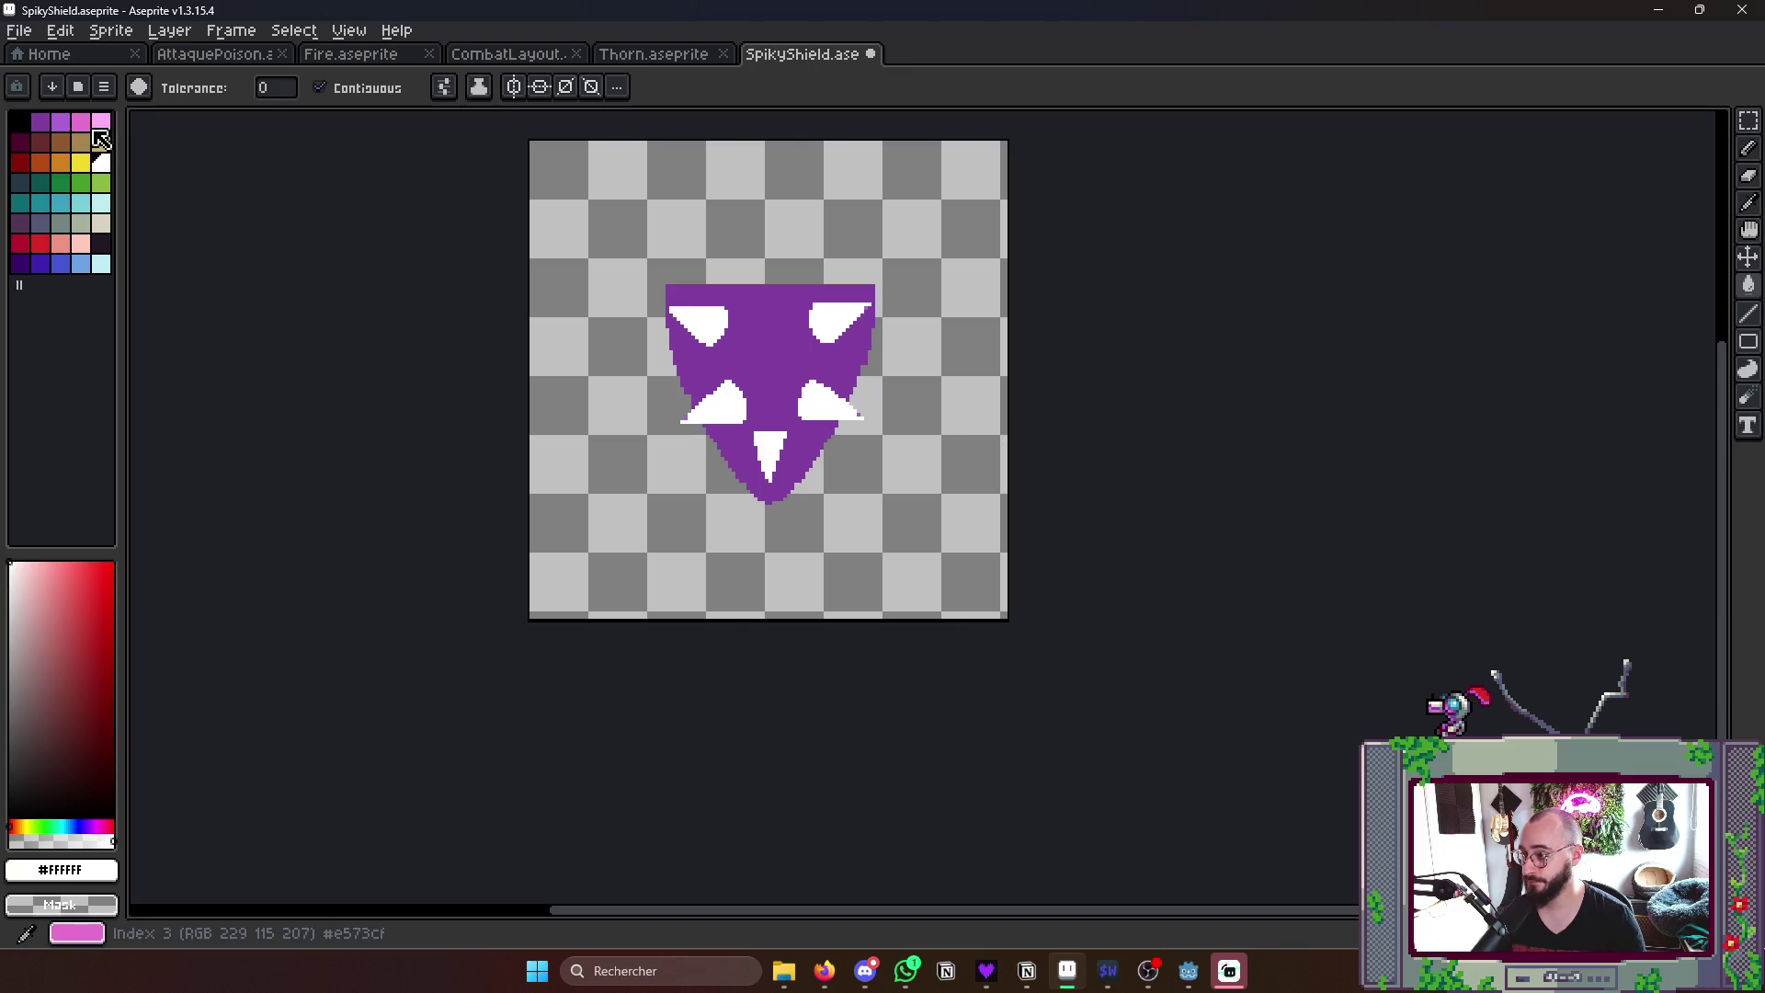
pyautogui.click(82, 122)
pyautogui.click(840, 320)
pyautogui.click(827, 400)
pyautogui.click(726, 407)
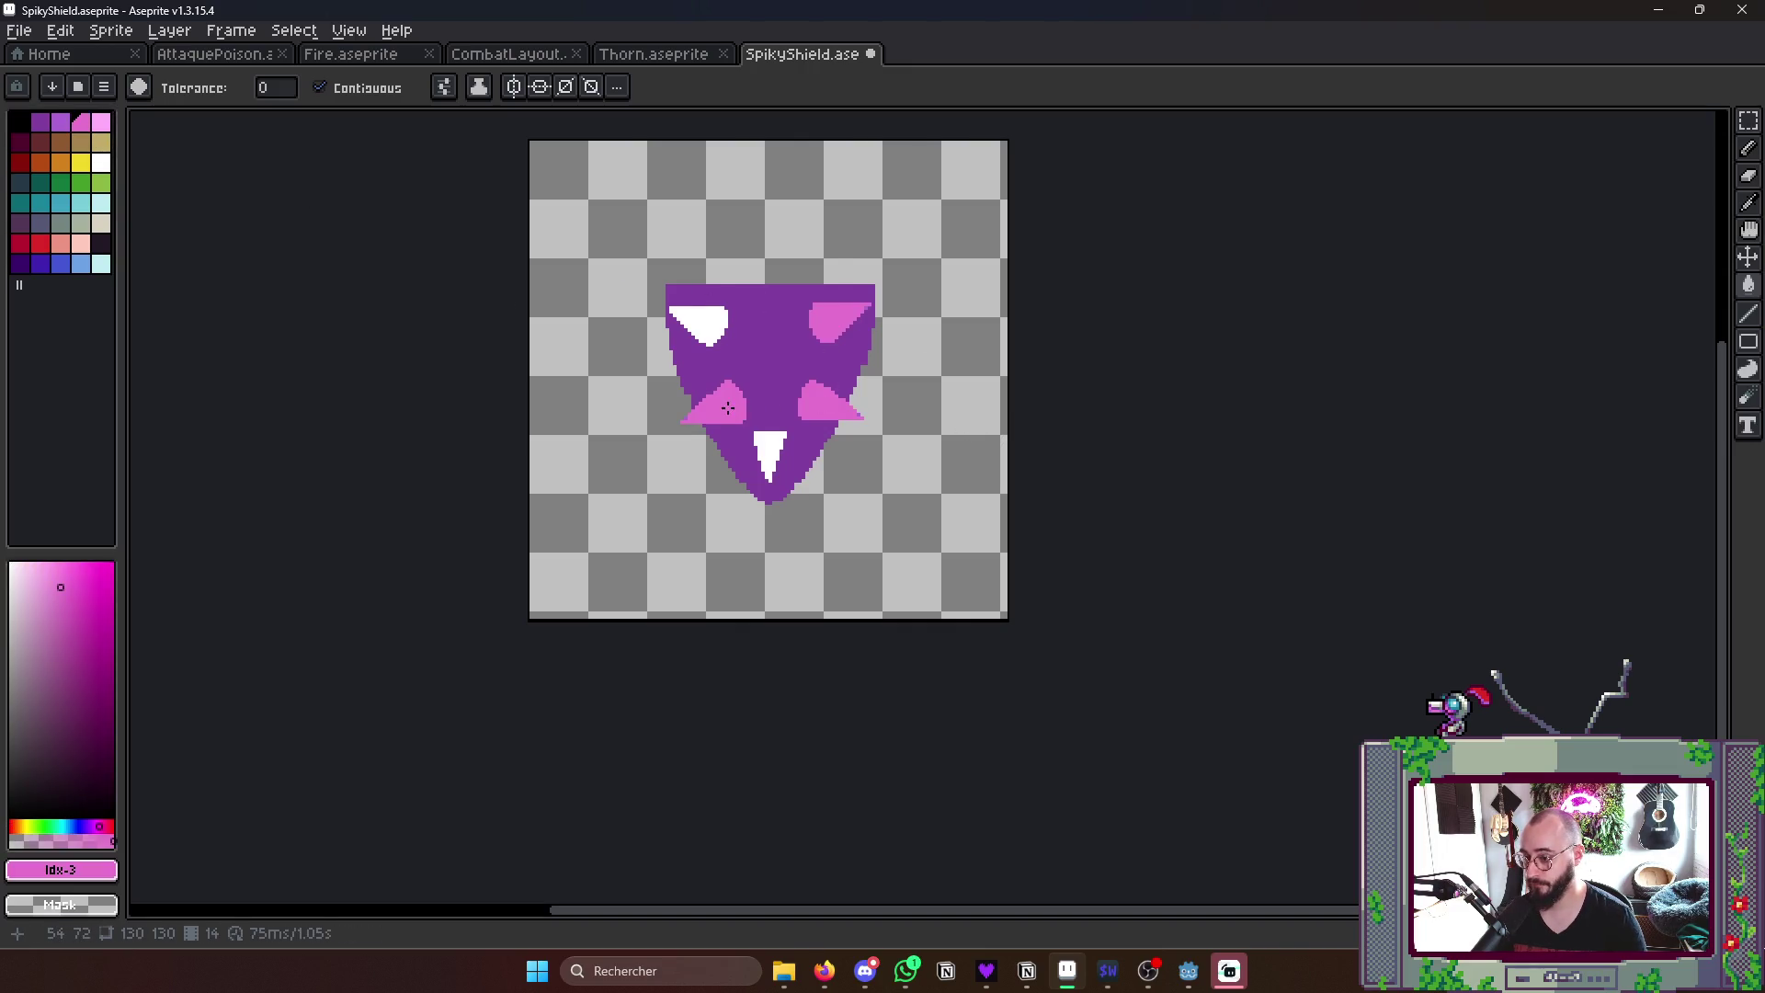
# - Add frame 15 with the spikes refilled light purple, then preview the animation
pyautogui.press('Tab')
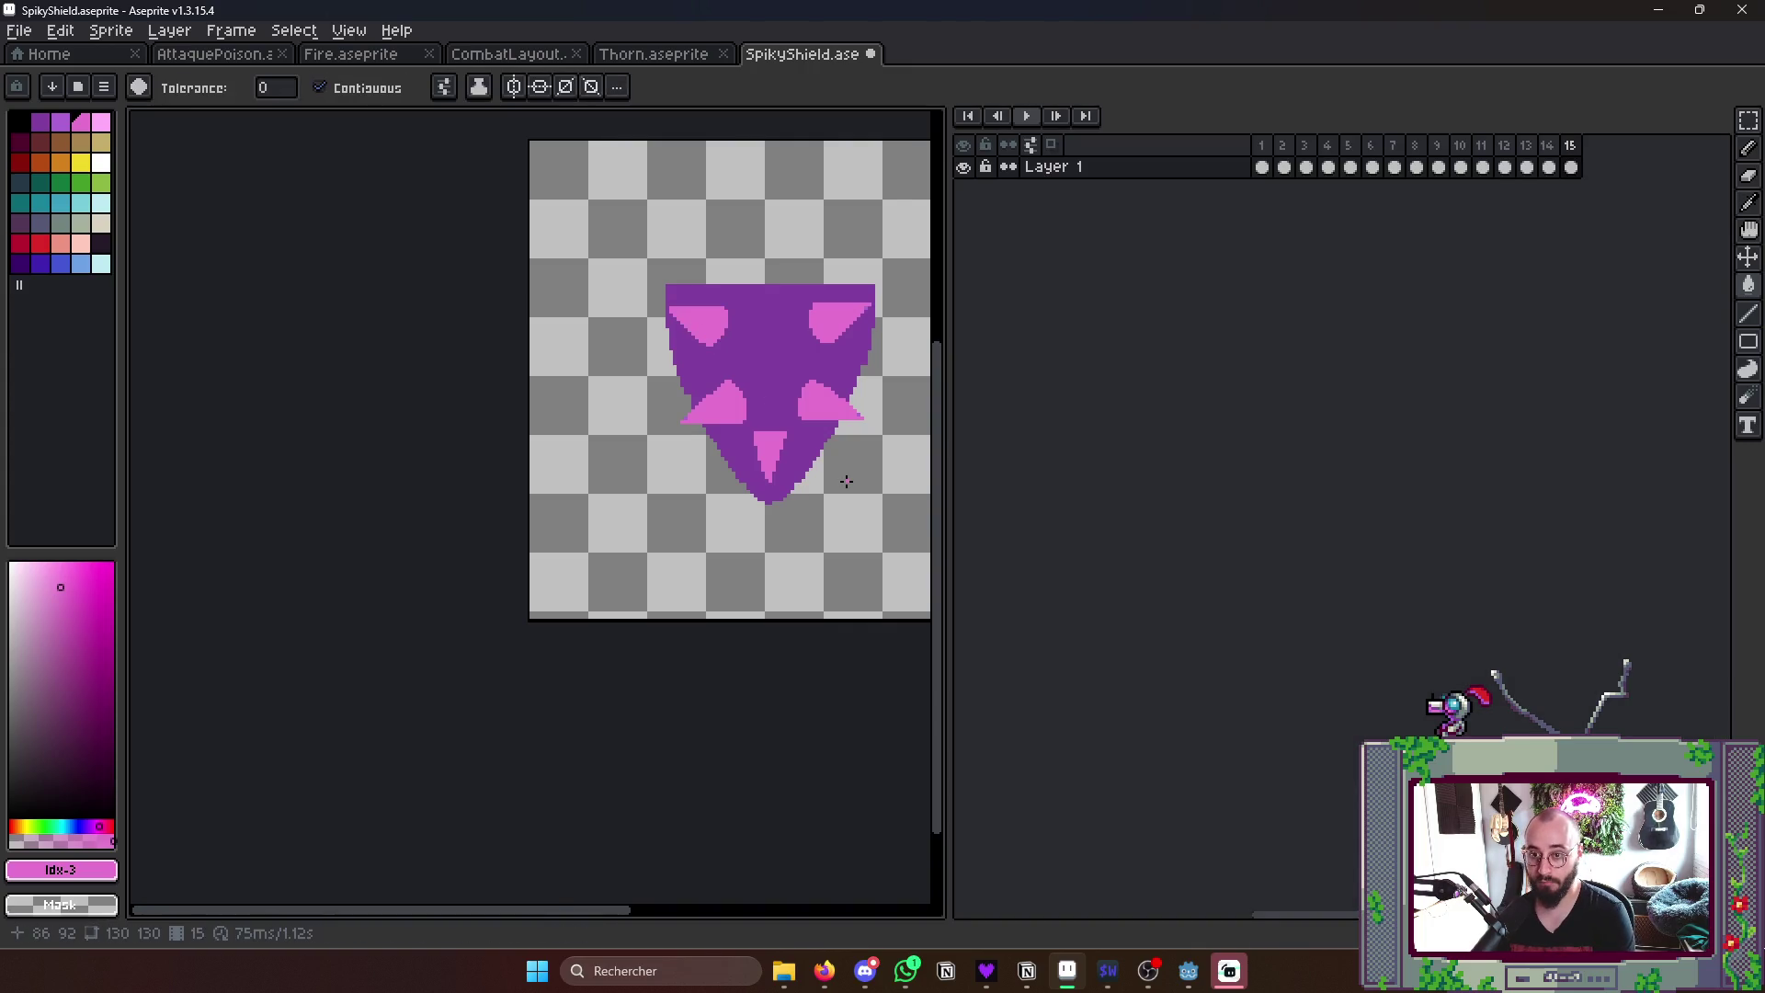
pyautogui.press('Tab')
pyautogui.click(61, 123)
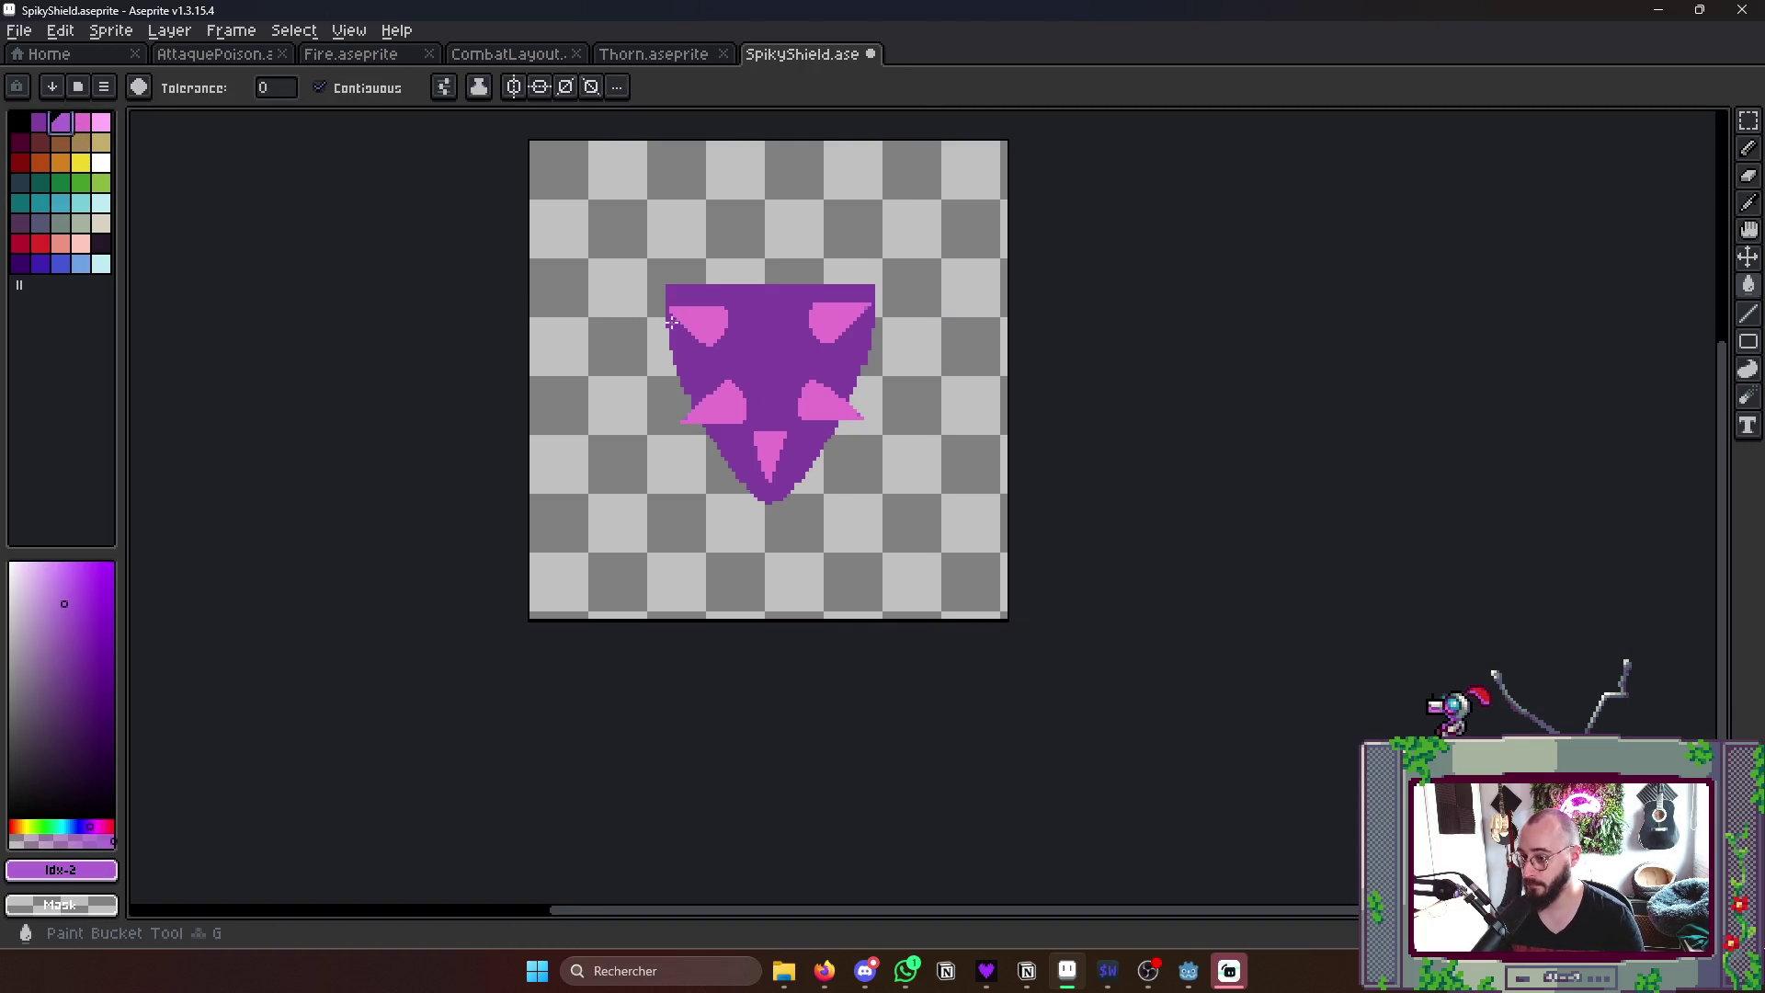
pyautogui.click(765, 448)
pyautogui.click(828, 401)
pyautogui.click(838, 321)
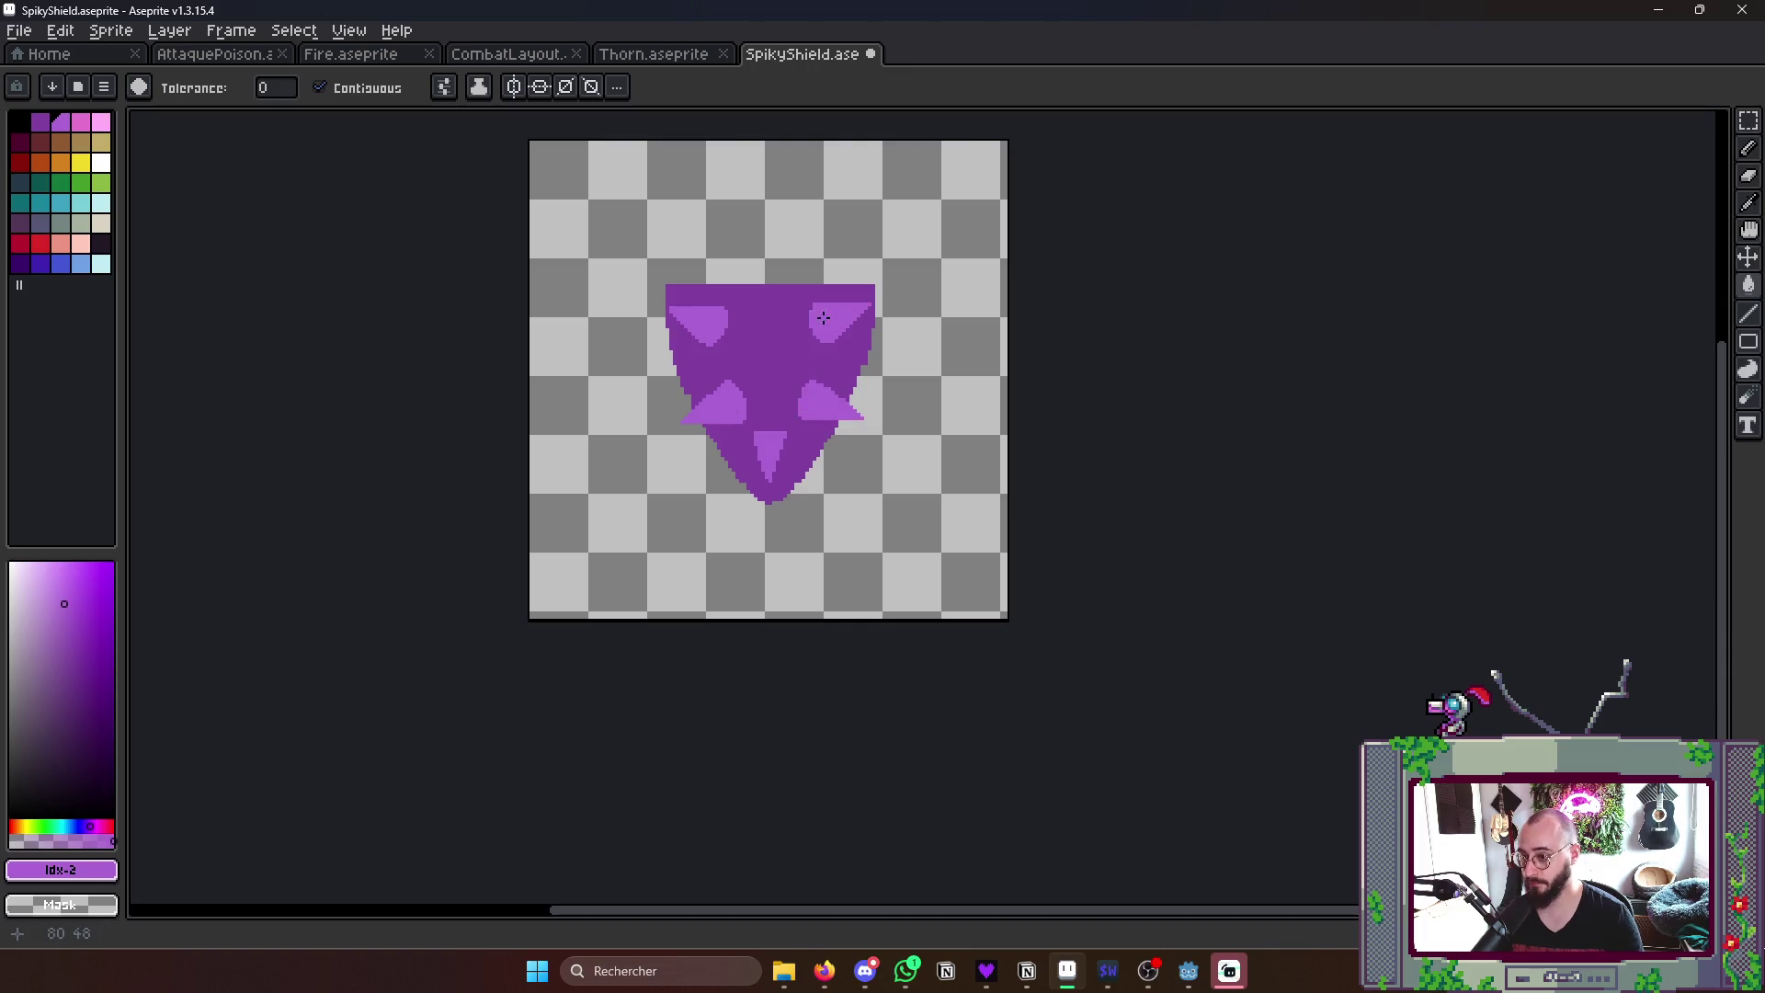
pyautogui.press('Tab')
pyautogui.press('Return')
pyautogui.press('Tab')
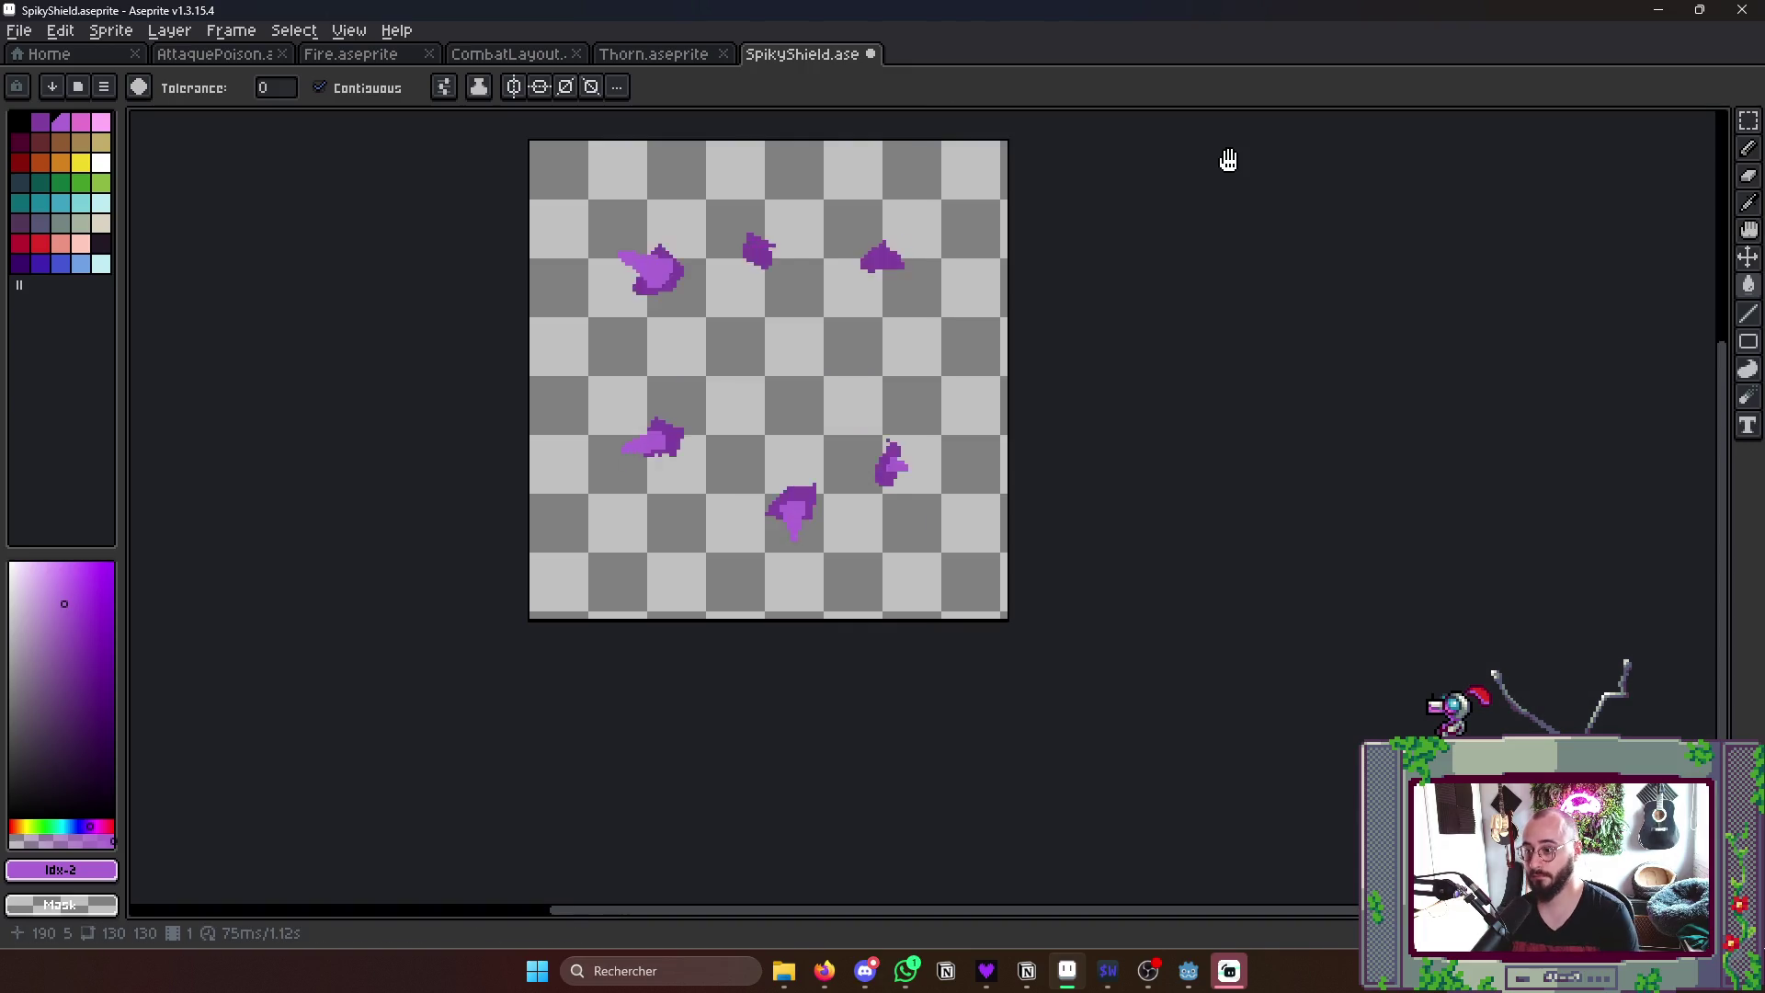
pyautogui.scroll(-2, 1087, 344)
pyautogui.scroll(1, 1087, 352)
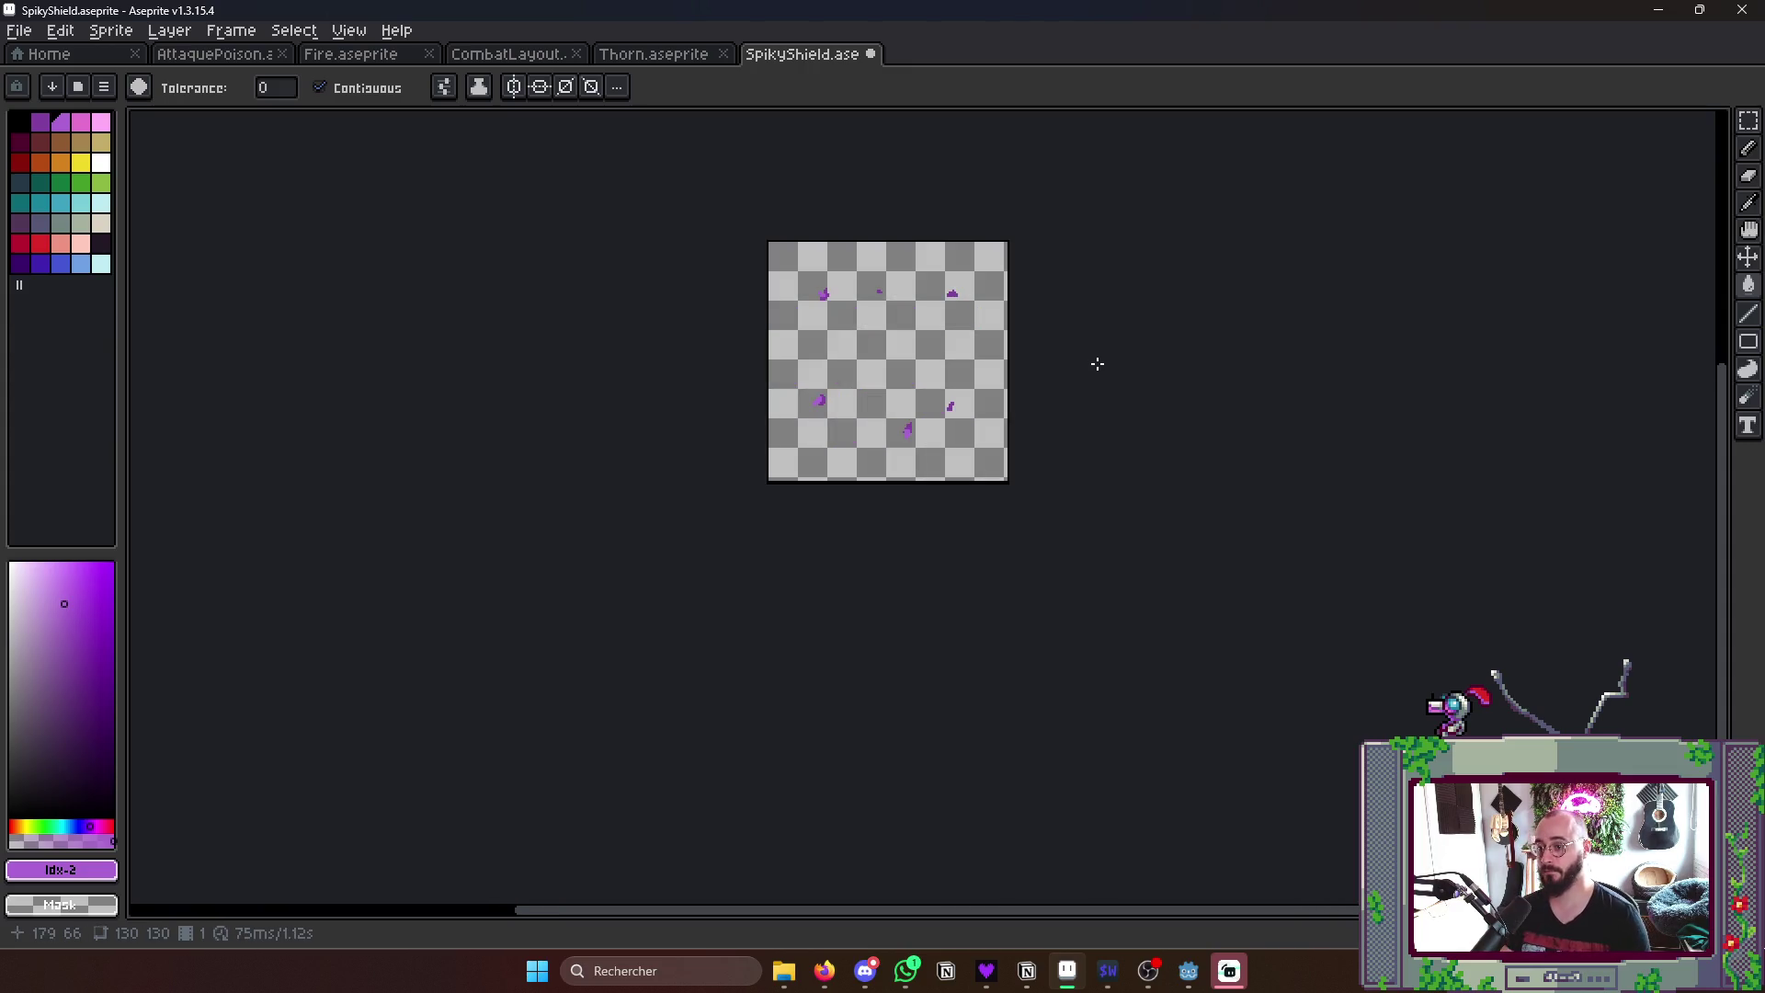
# - Delete the surplus frame so the animation runs 14 frames and replay it
pyautogui.press('Tab')
pyautogui.press('Tab')
pyautogui.press('Tab')
pyautogui.press('Return')
pyautogui.click(1527, 168)
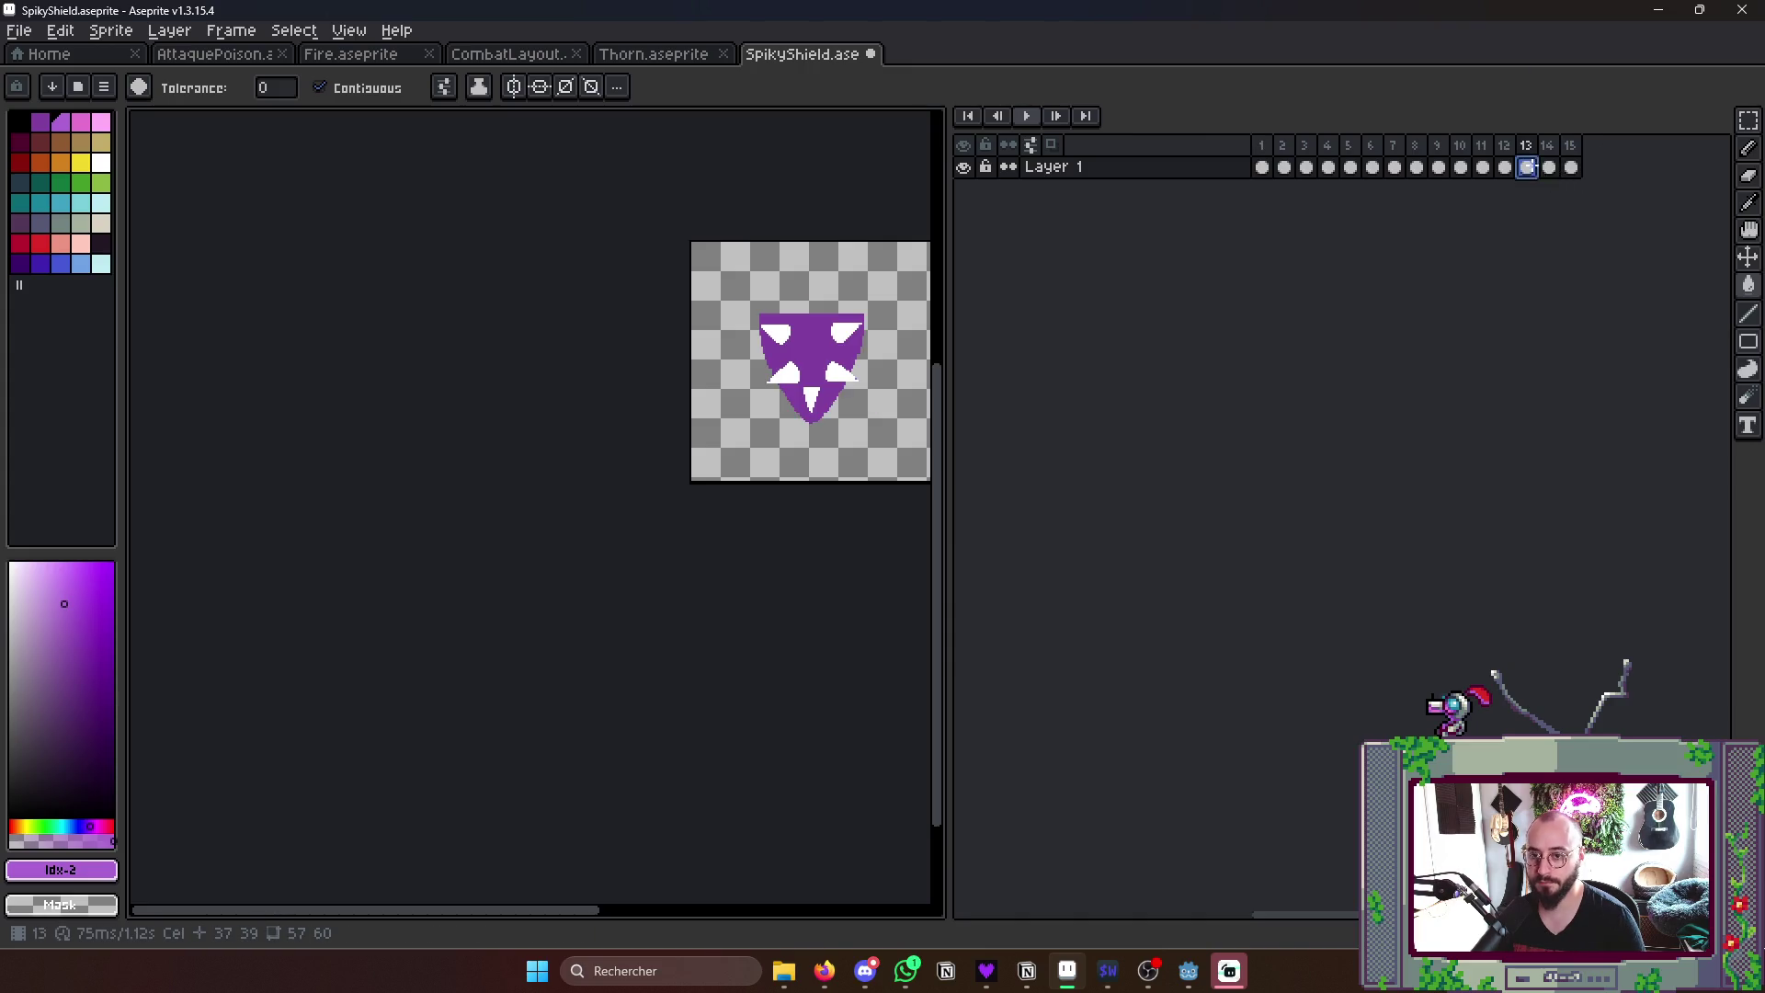
pyautogui.click(1527, 166)
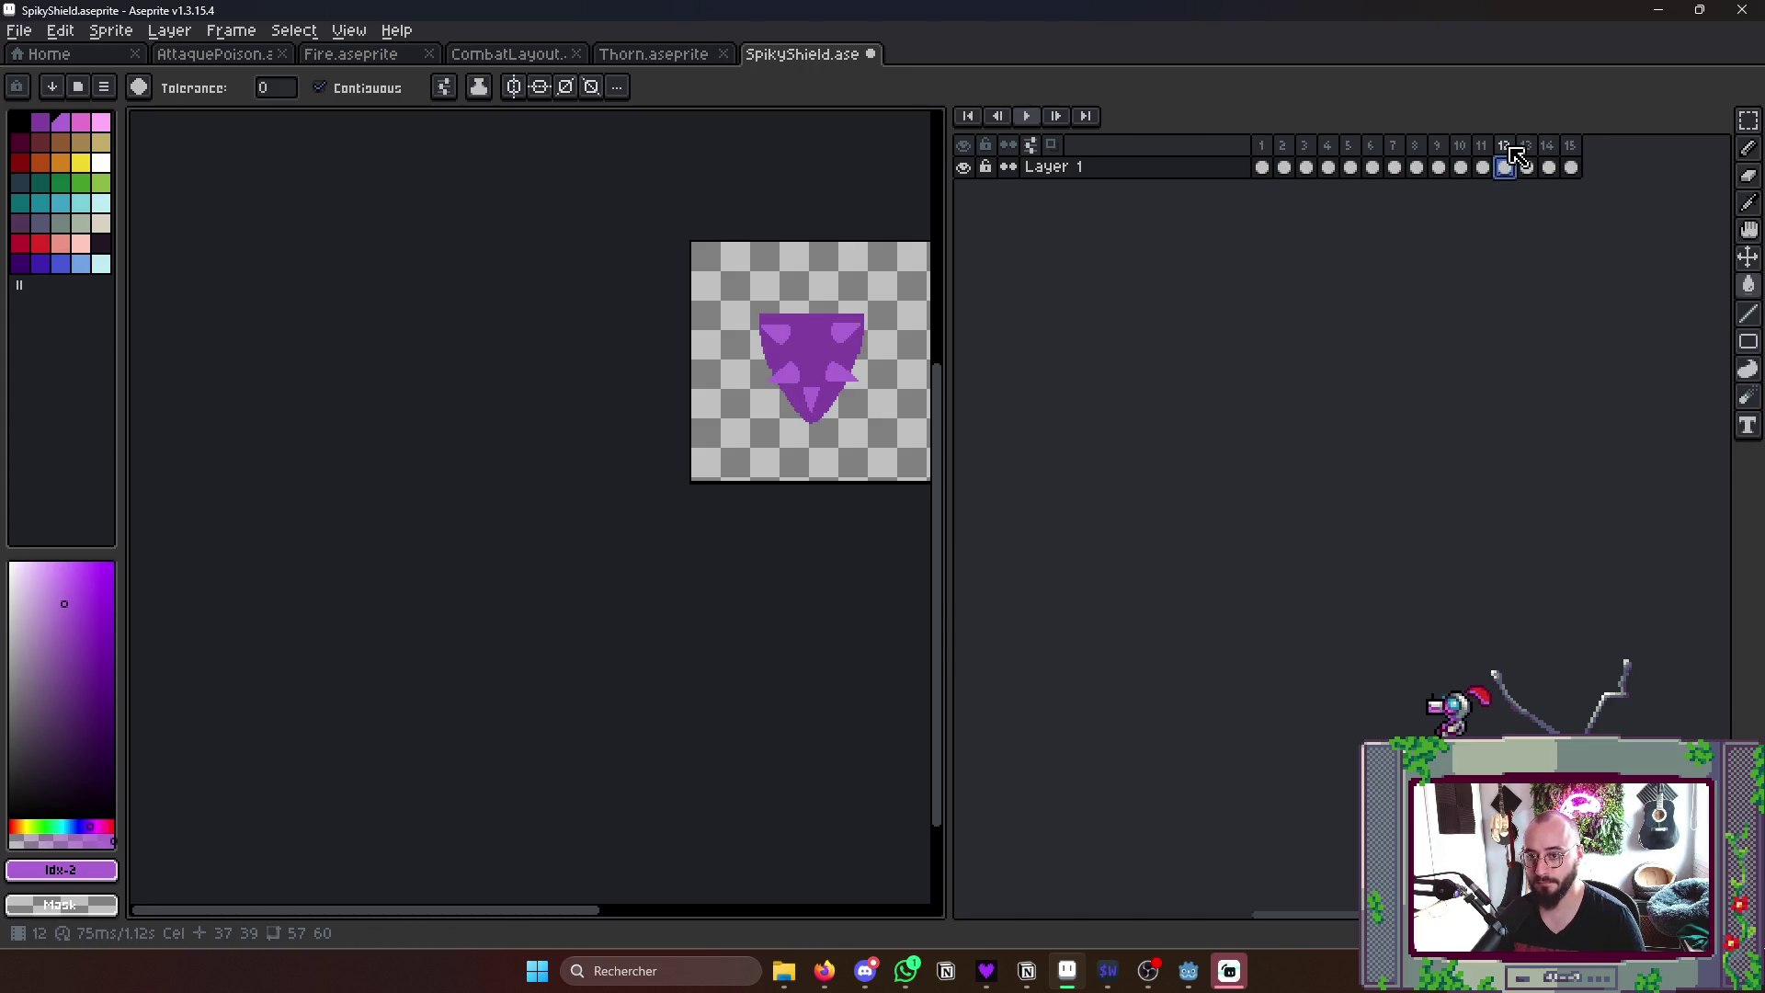
pyautogui.hotkey('alt', 'b')
pyautogui.press('Return')
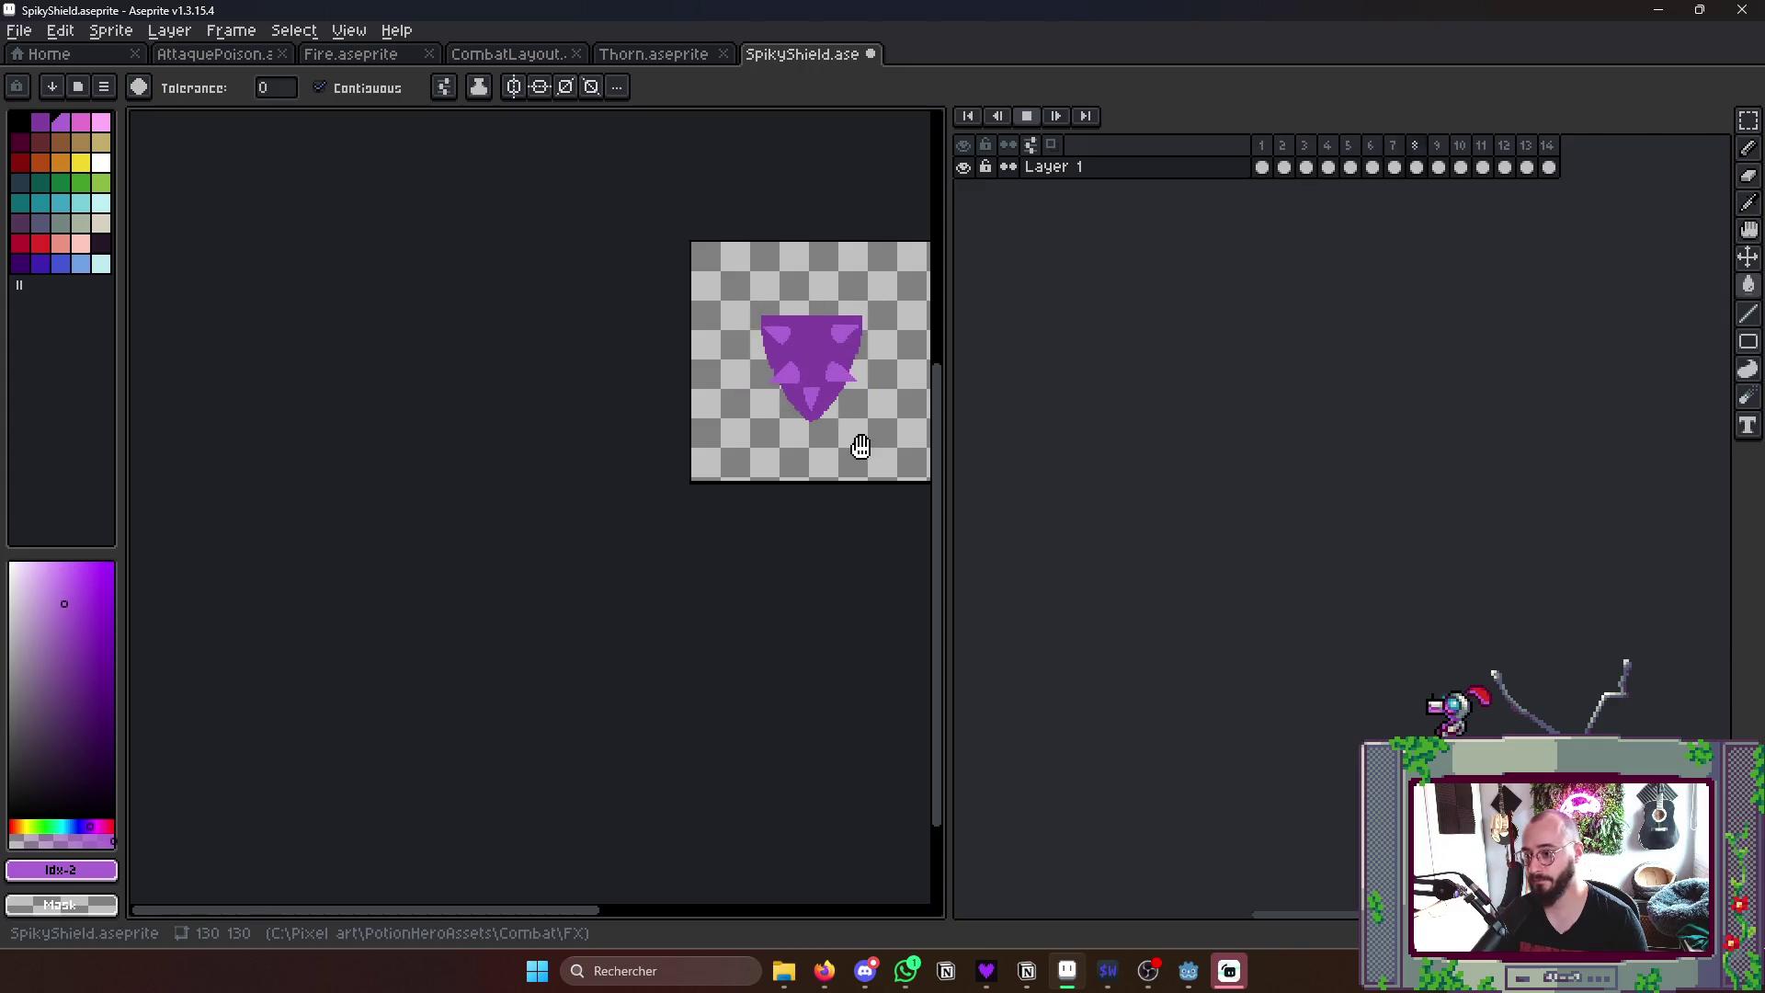
pyautogui.press('Return')
pyautogui.press('Return')
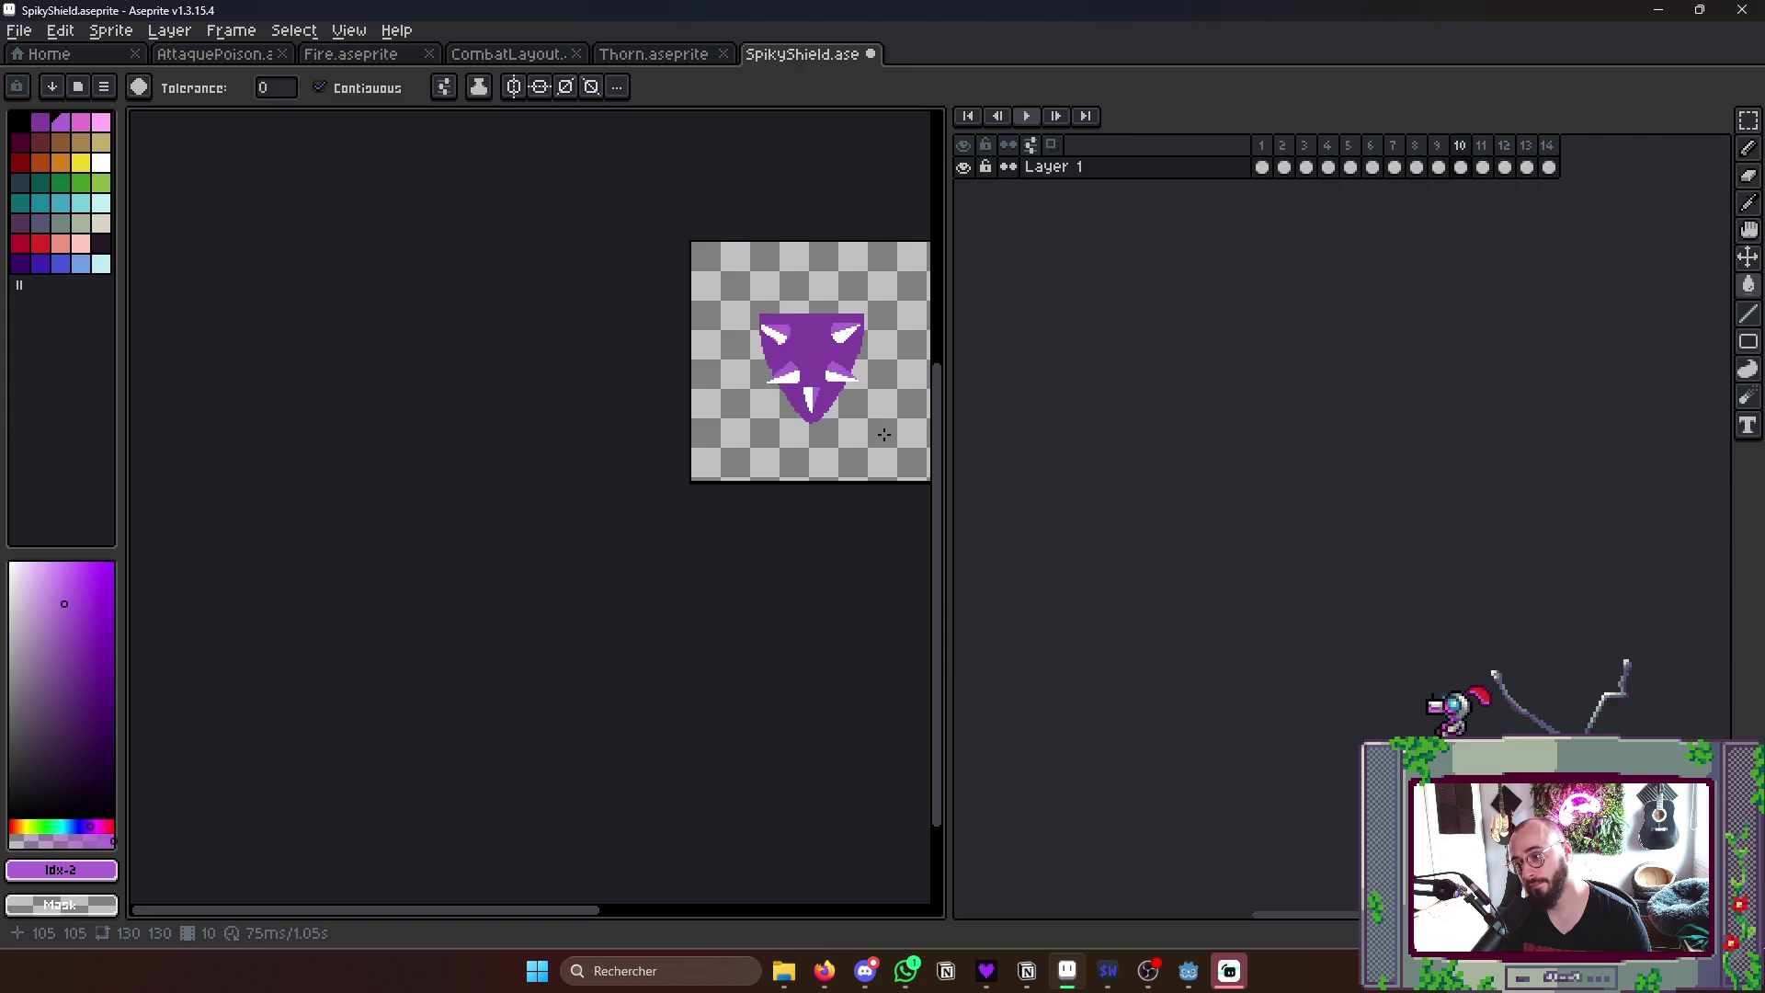
pyautogui.scroll(2, 879, 428)
pyautogui.scroll(2, 773, 414)
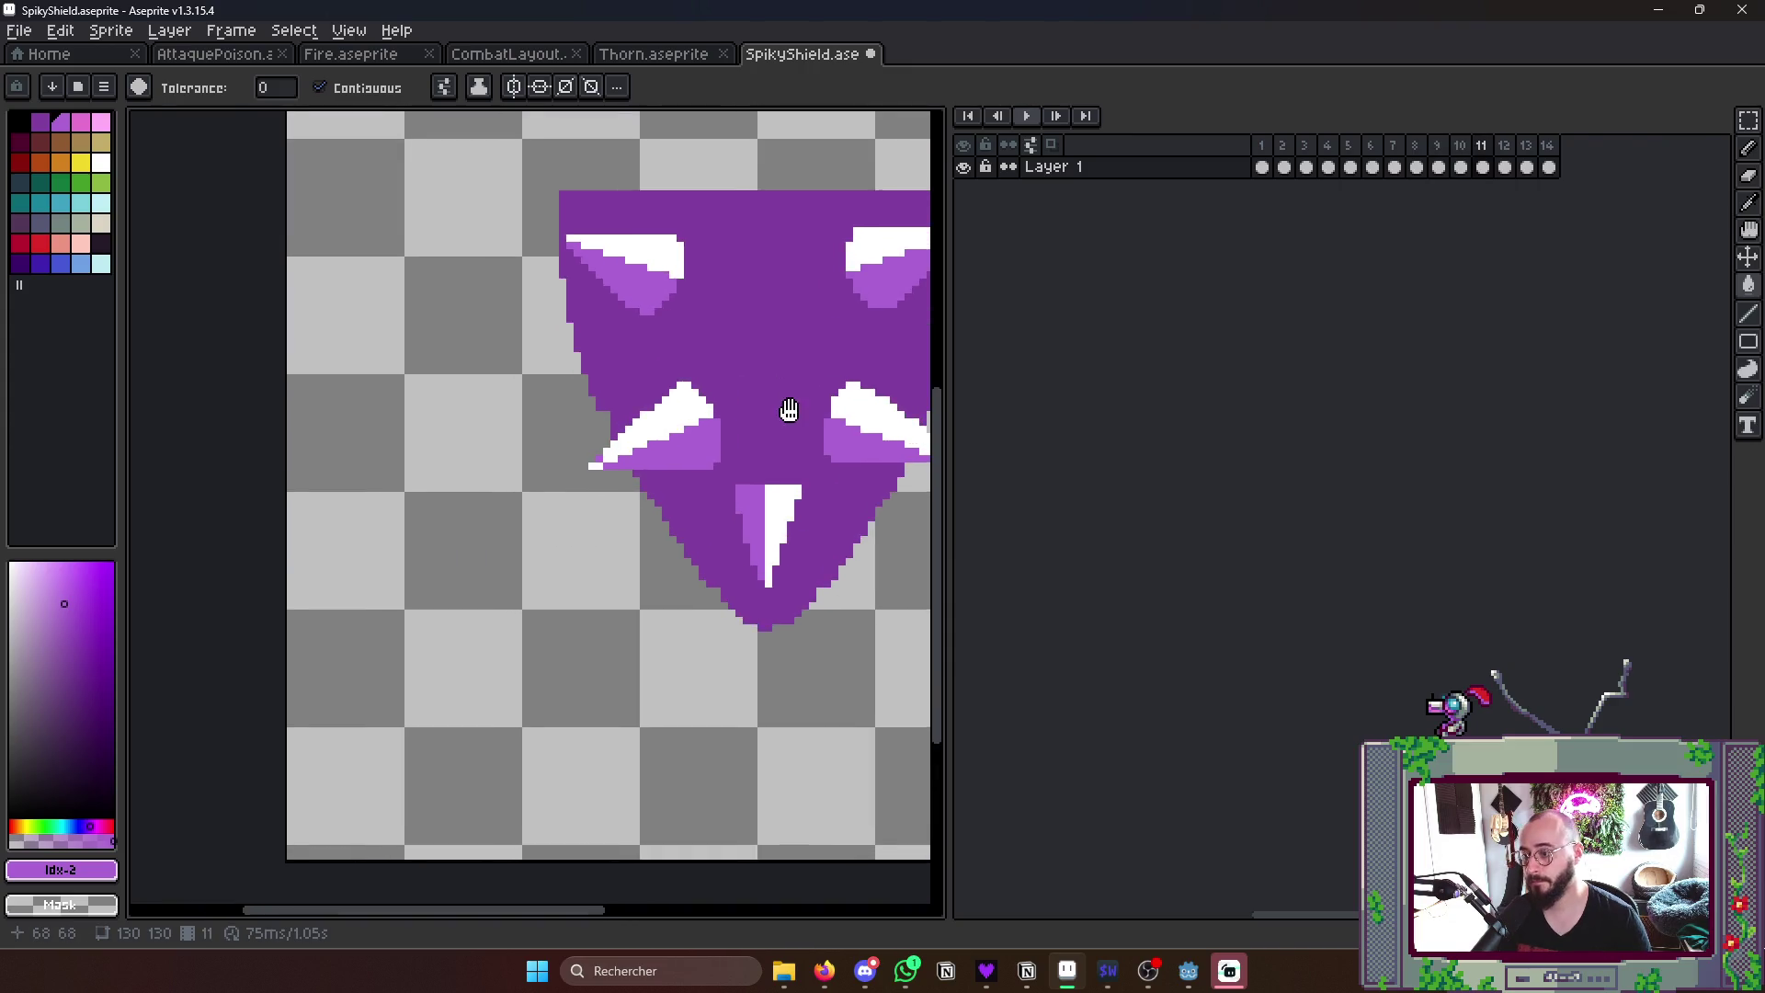
pyautogui.scroll(2, 693, 417)
# - Draw a light pink Pencil highlight along the left-middle spike in frame 11
pyautogui.press('b')
pyautogui.click(70, 207)
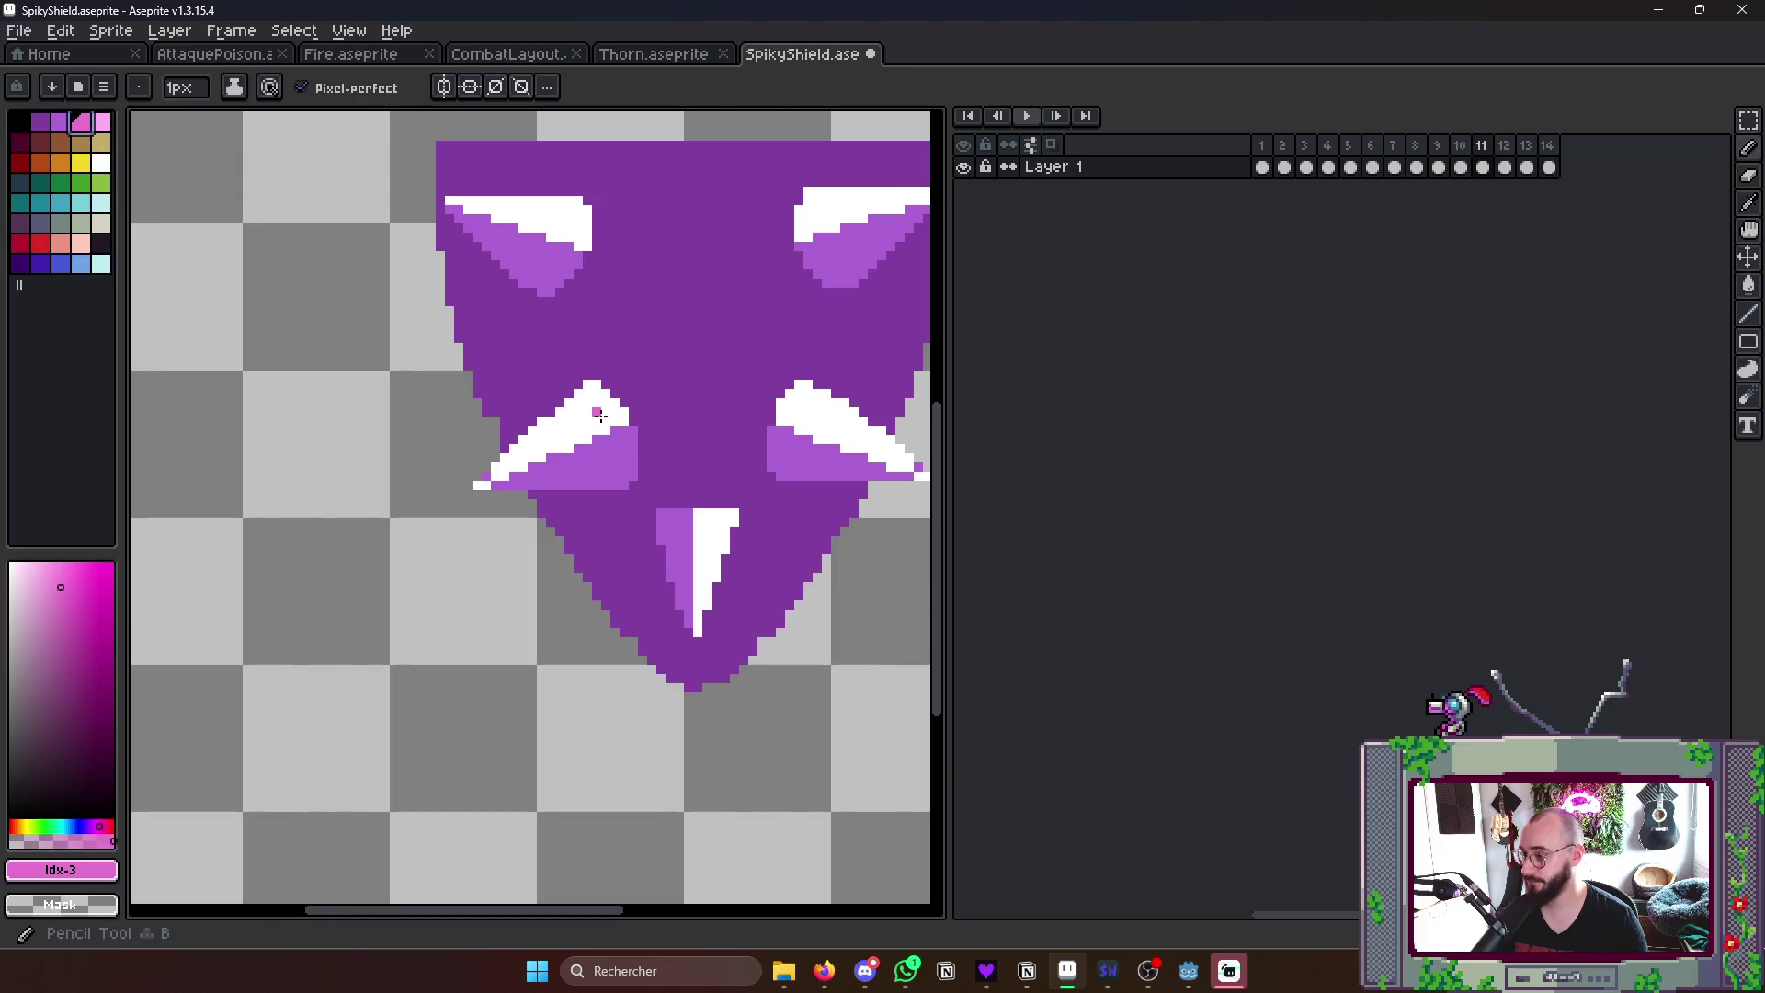
pyautogui.moveTo(482, 486); pyautogui.dragTo(621, 421)
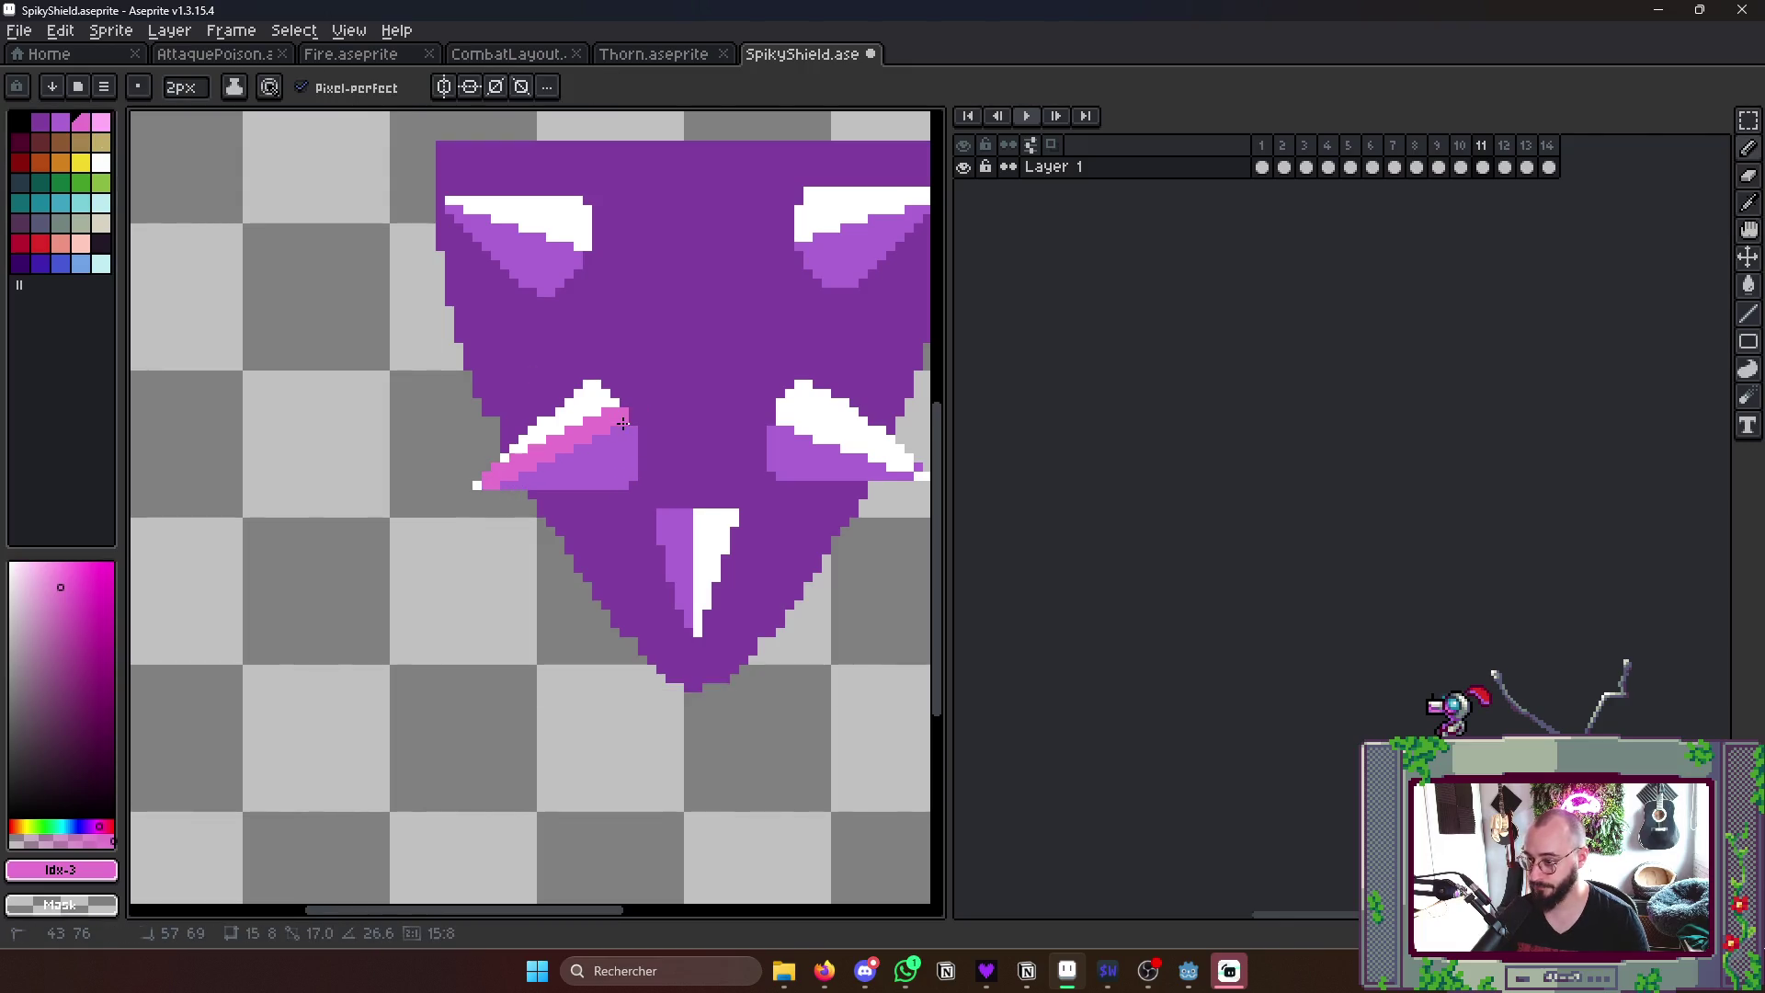
pyautogui.press(']')
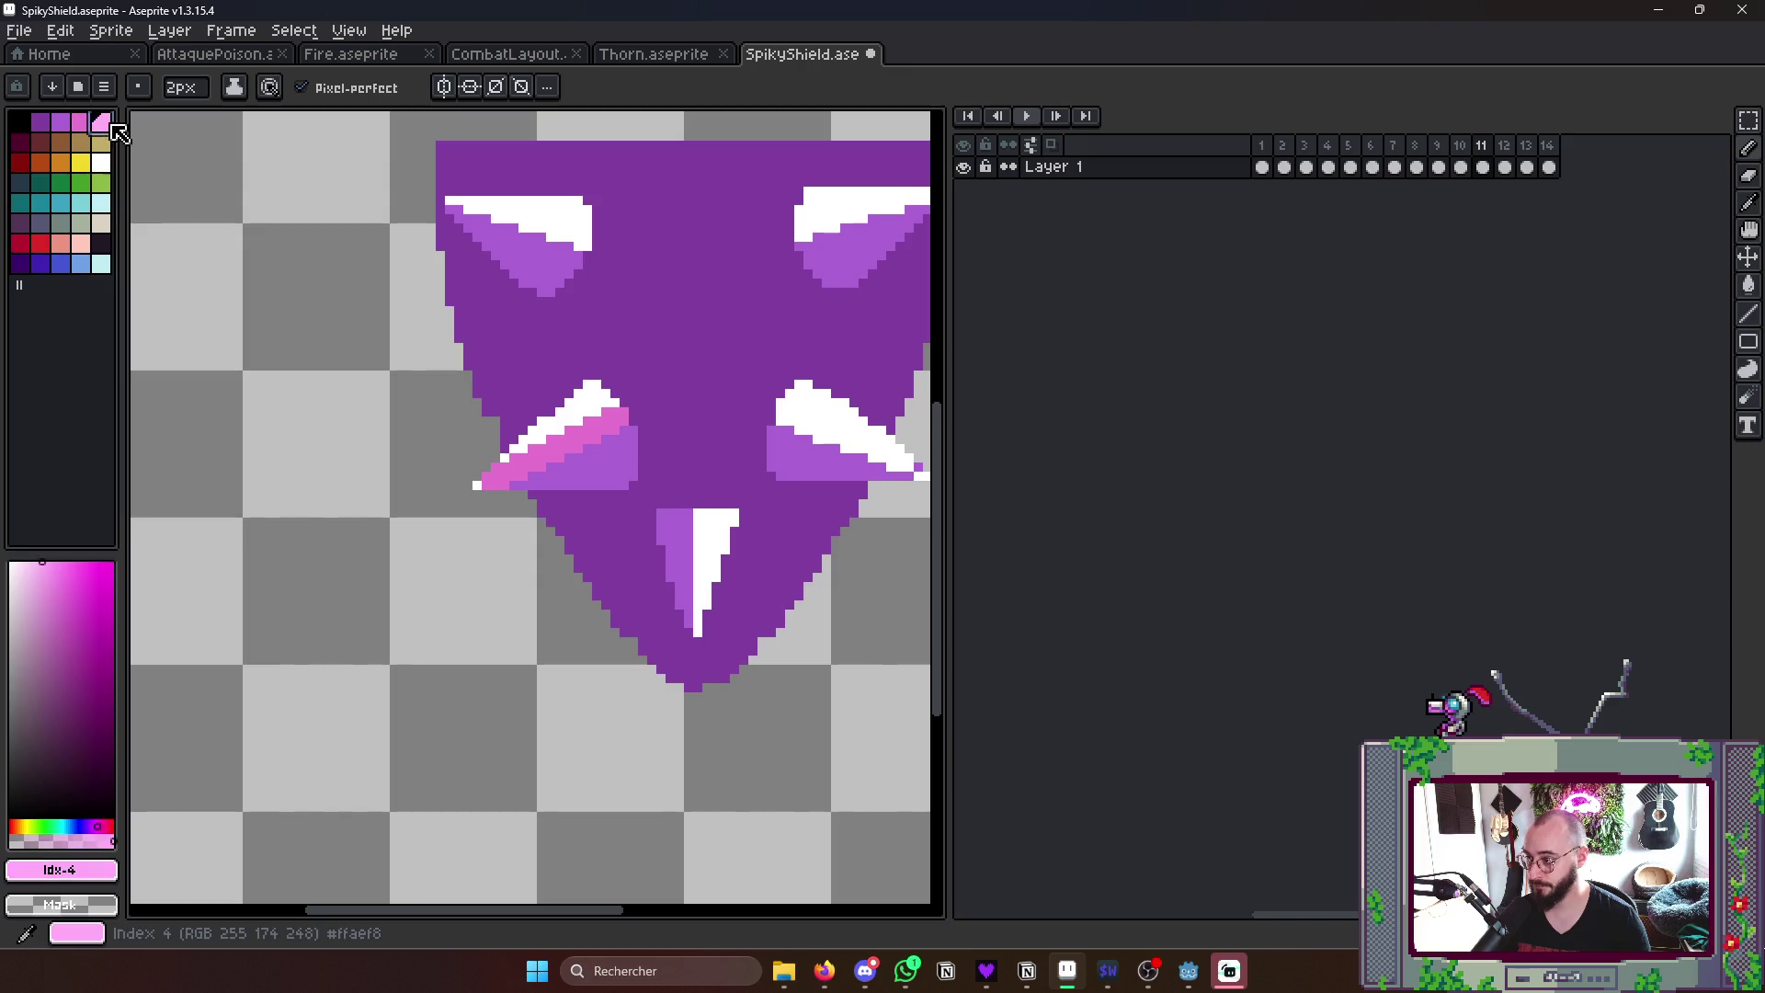
pyautogui.moveTo(483, 483); pyautogui.dragTo(629, 435)
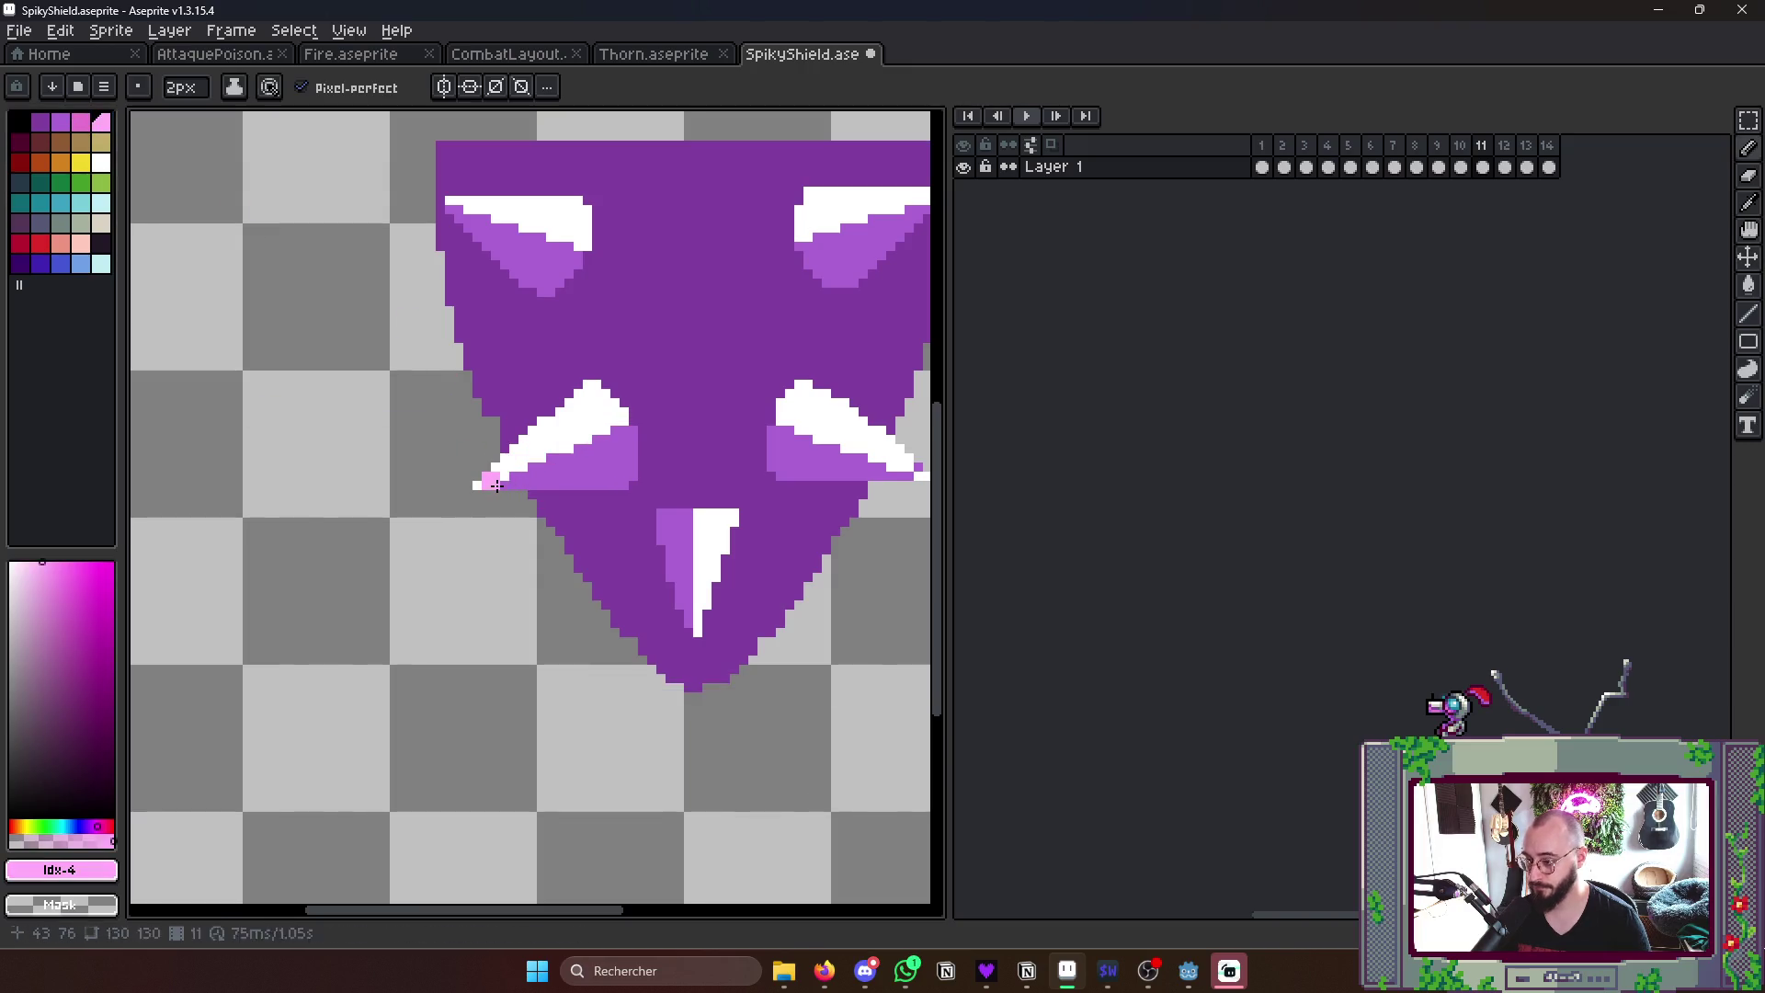
pyautogui.moveTo(547, 473); pyautogui.dragTo(618, 452)
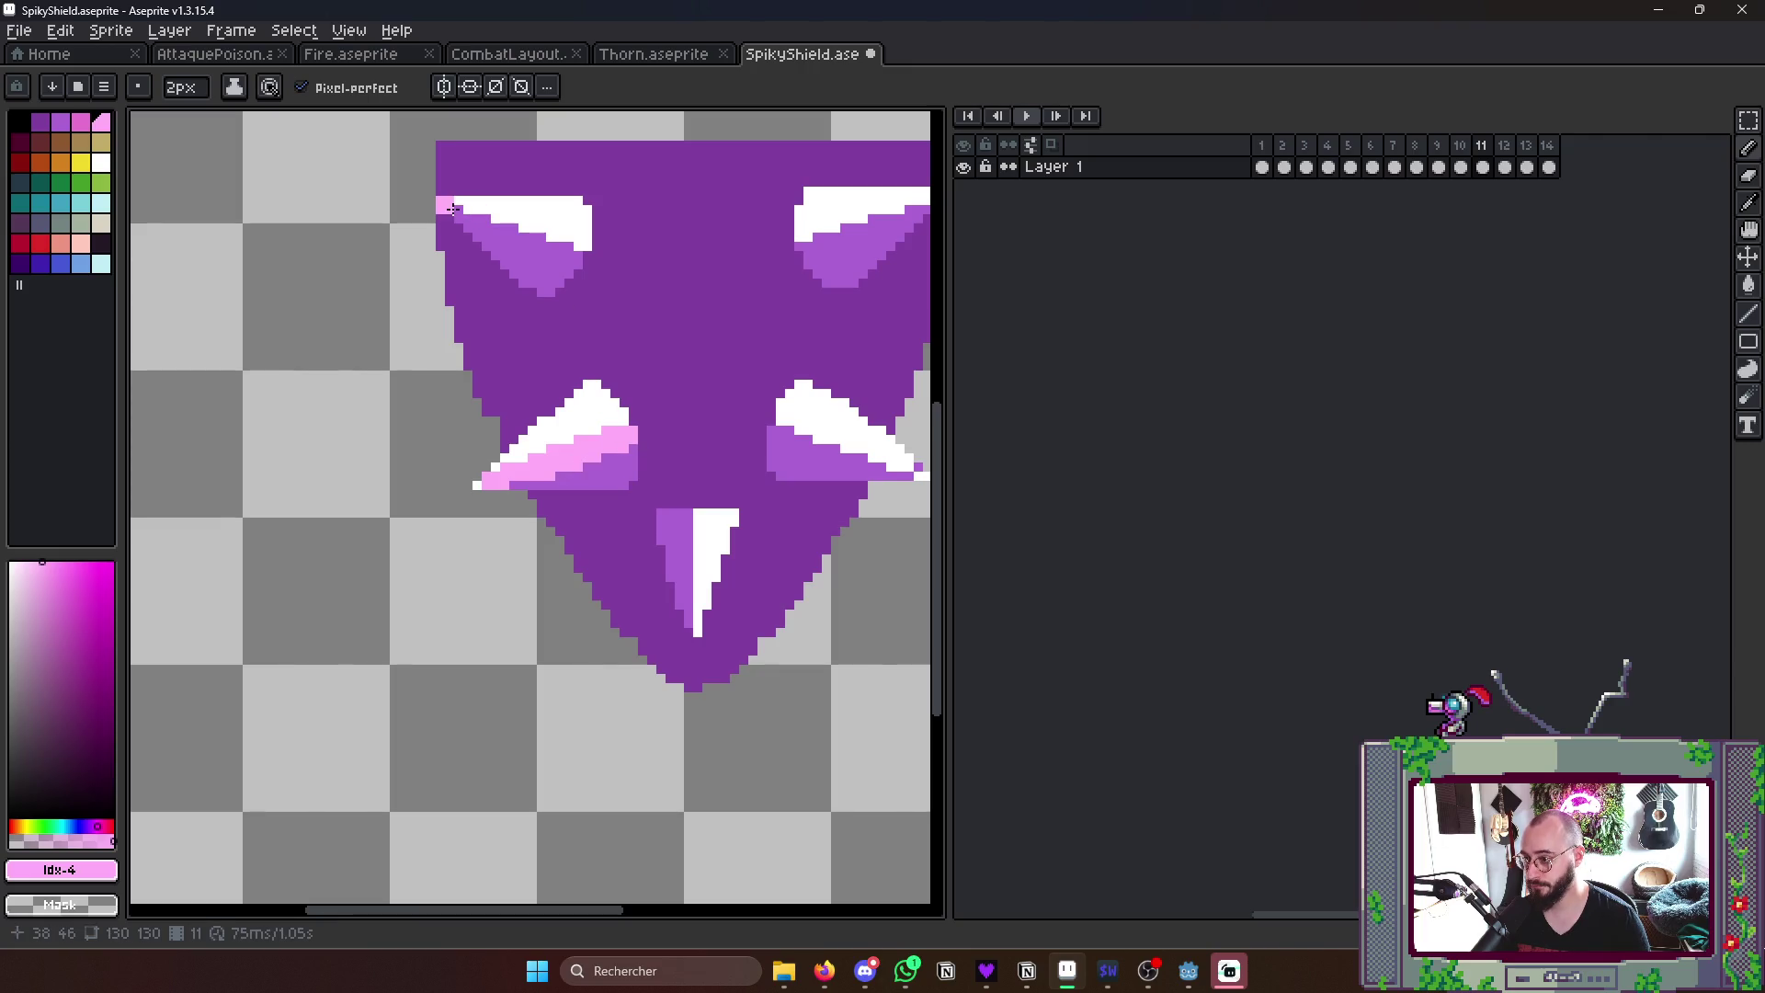
# - Add light pink highlights to the top-left, top-right, right-middle and bottom spikes, then preview
pyautogui.moveTo(455, 208)
pyautogui.mouseDown()
pyautogui.moveTo(569, 265)
pyautogui.moveTo(414, 318)
pyautogui.mouseUp()
pyautogui.moveTo(584, 323); pyautogui.dragTo(697, 270)
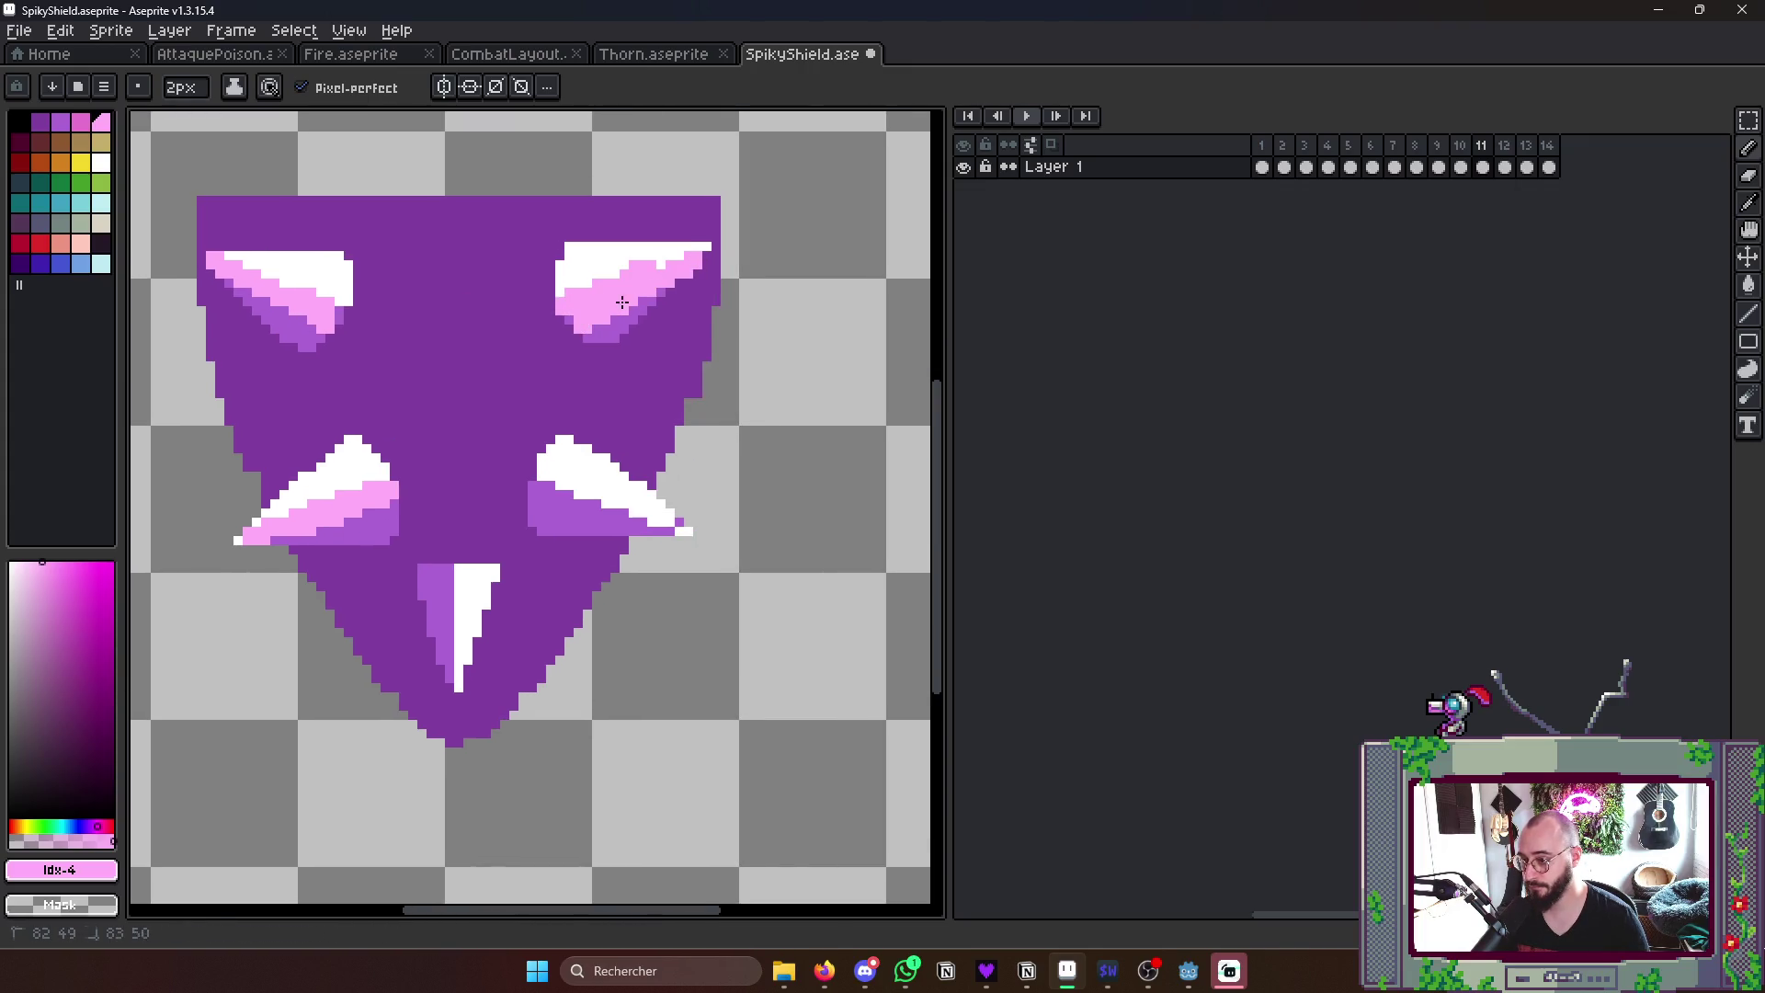
pyautogui.moveTo(548, 483)
pyautogui.mouseDown()
pyautogui.moveTo(670, 543)
pyautogui.moveTo(563, 515)
pyautogui.mouseUp()
pyautogui.click(456, 645)
pyautogui.moveTo(456, 676)
pyautogui.mouseDown()
pyautogui.moveTo(459, 584)
pyautogui.moveTo(455, 627)
pyautogui.mouseUp()
pyautogui.scroll(-2, 621, 455)
pyautogui.press('Return')
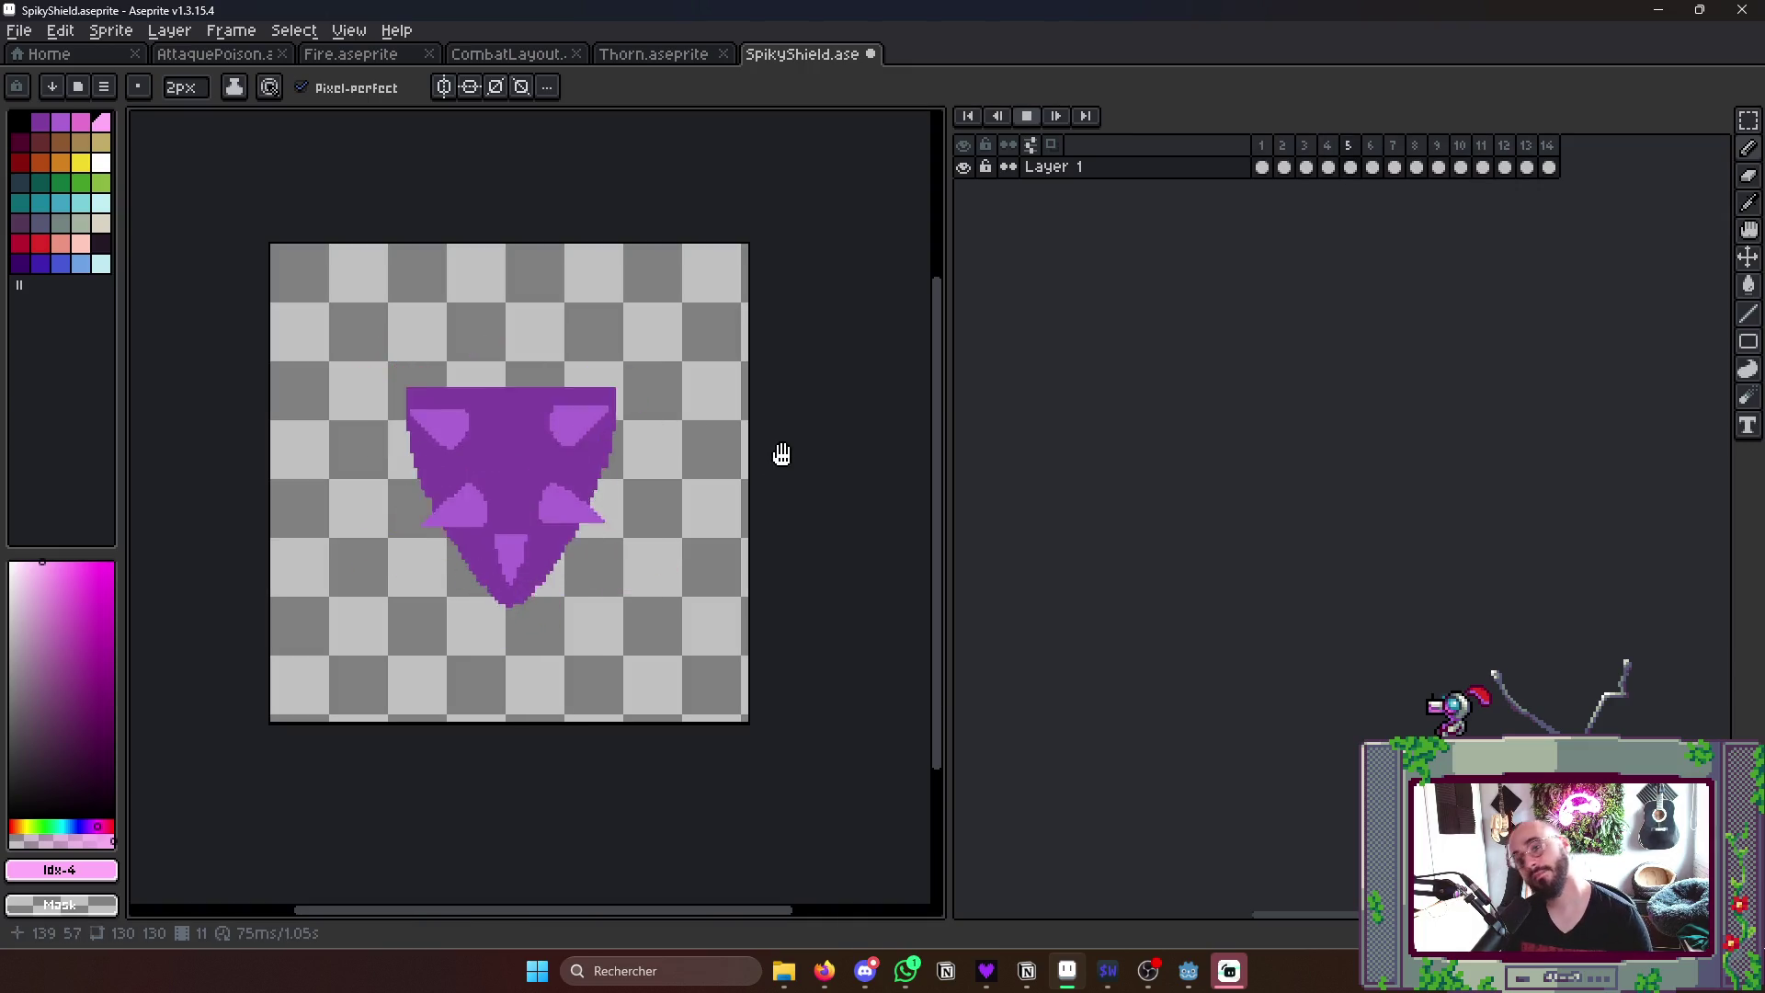
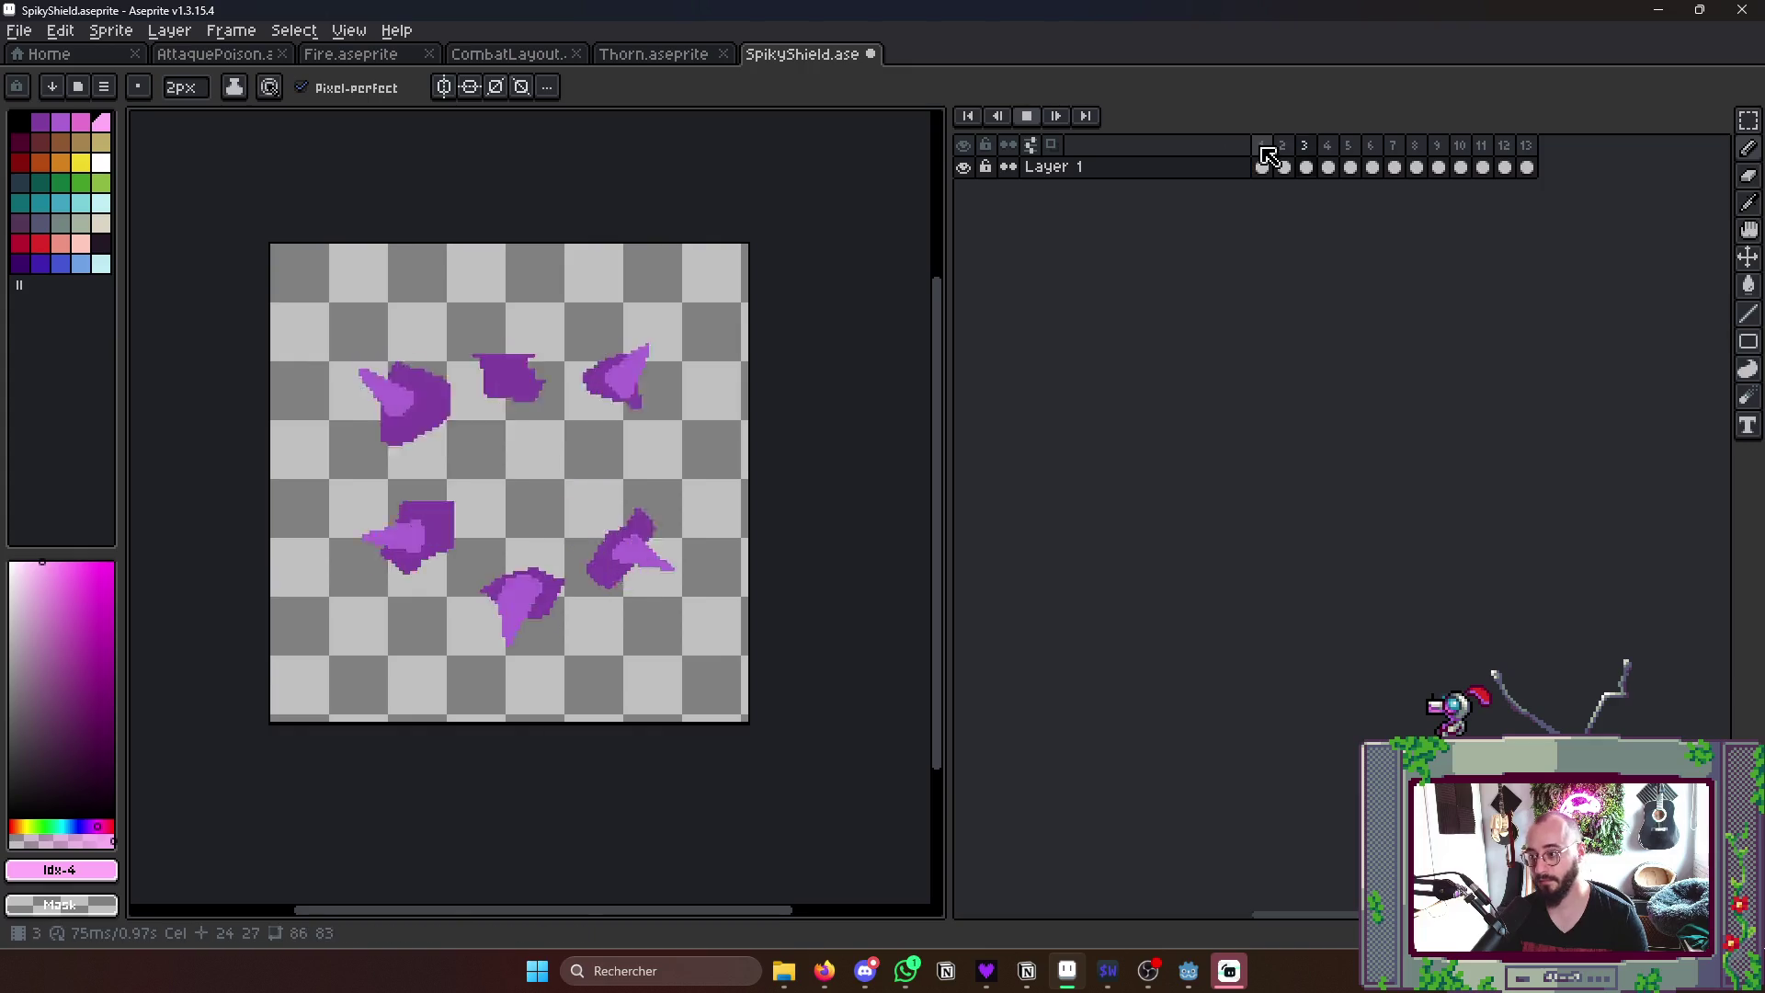
# - Stop the shield animation playback and show frame 12 with the pink spikes
pyautogui.click(1461, 167)
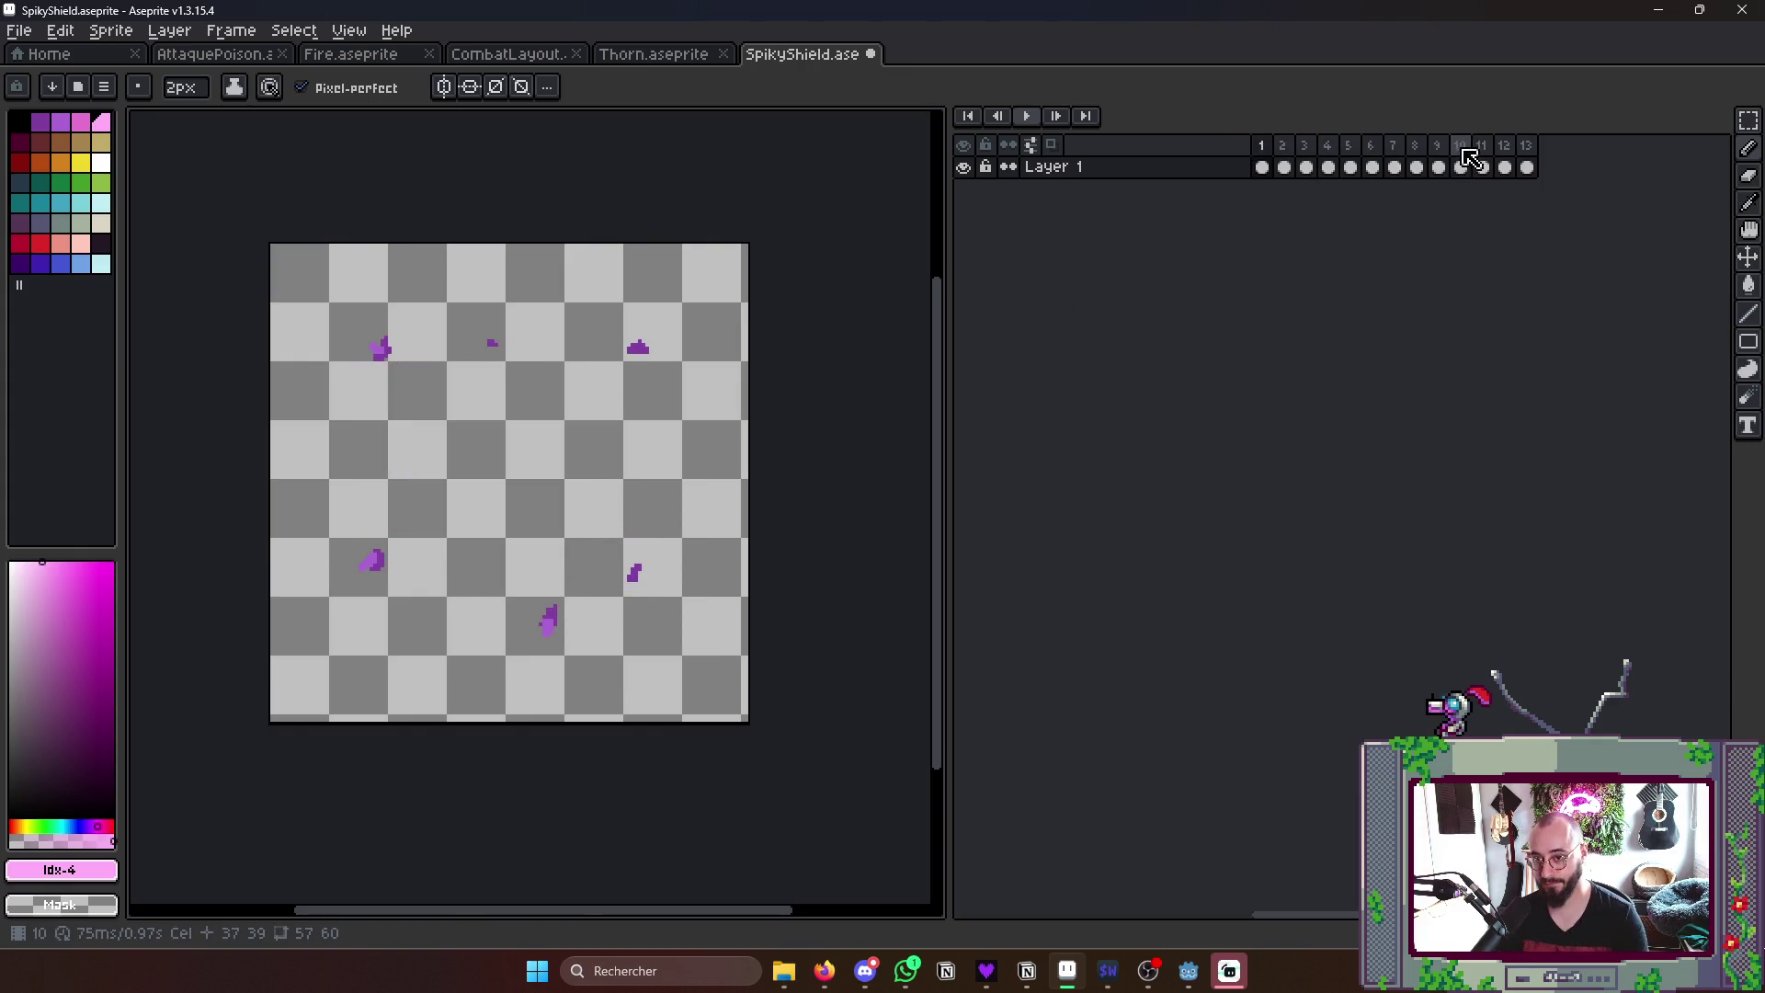
pyautogui.click(1504, 167)
pyautogui.scroll(2, 455, 400)
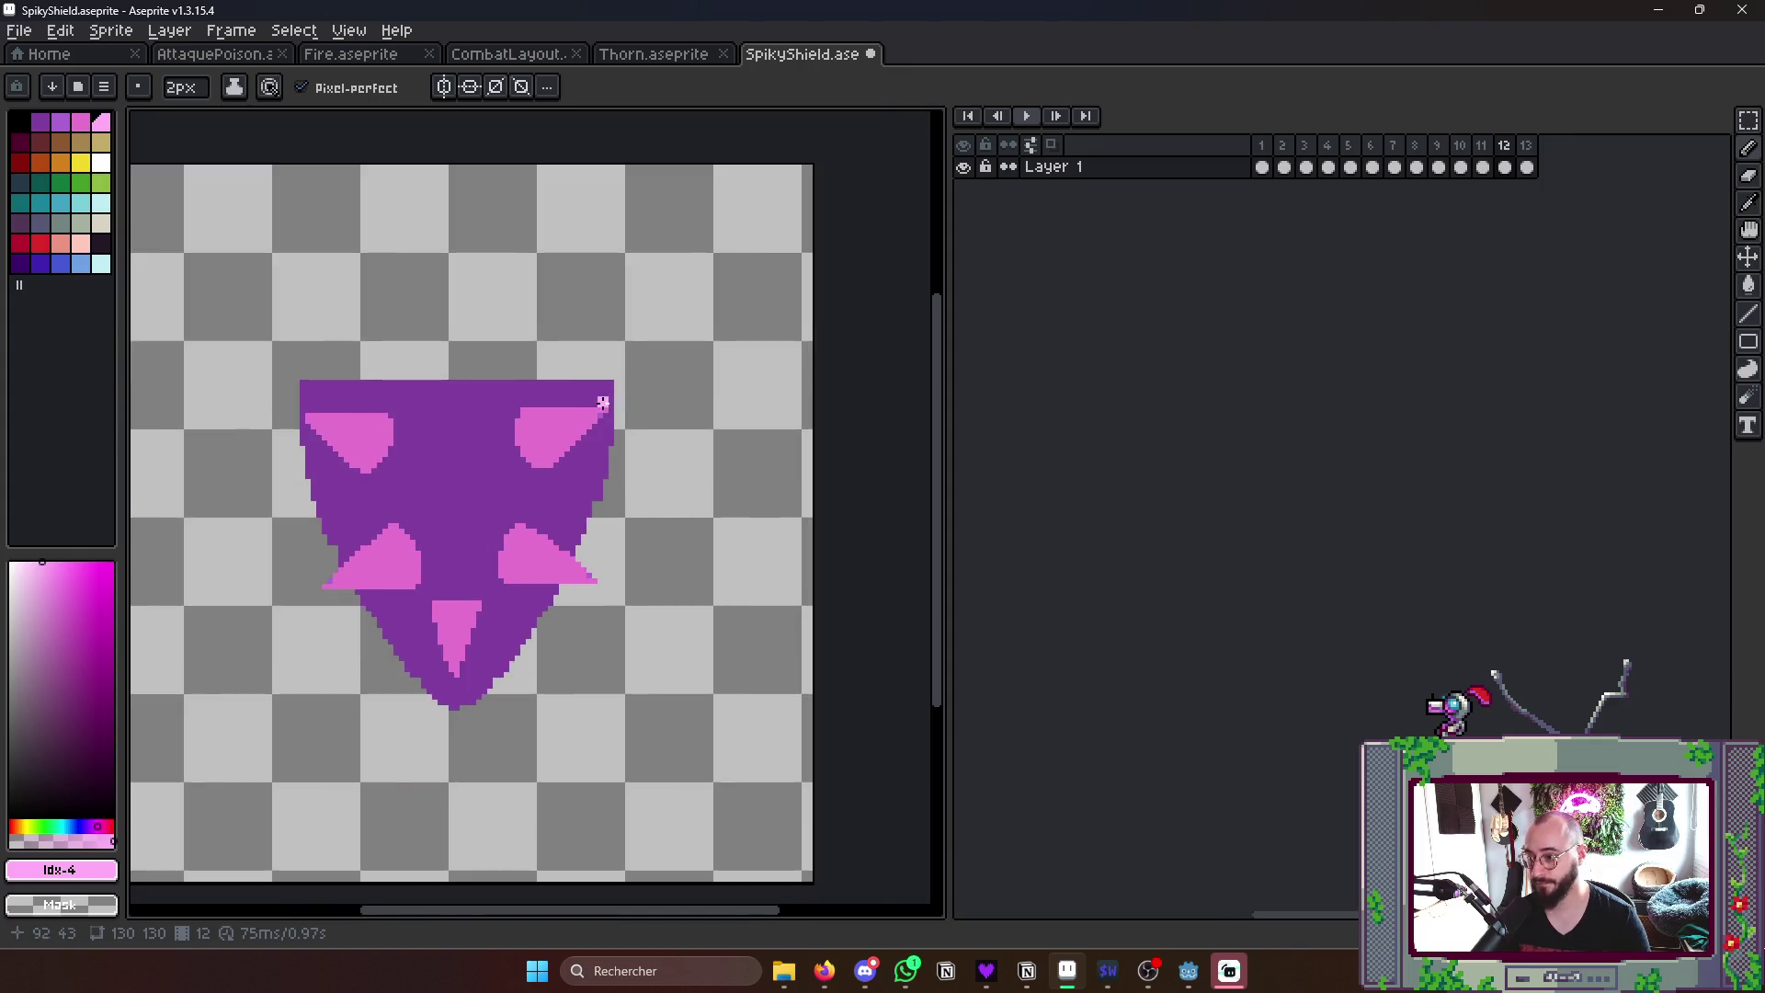
pyautogui.scroll(3, 446, 422)
# - Give the top-right spike a light pink highlight edge and a darker purple lower half
pyautogui.moveTo(447, 423); pyautogui.dragTo(608, 415)
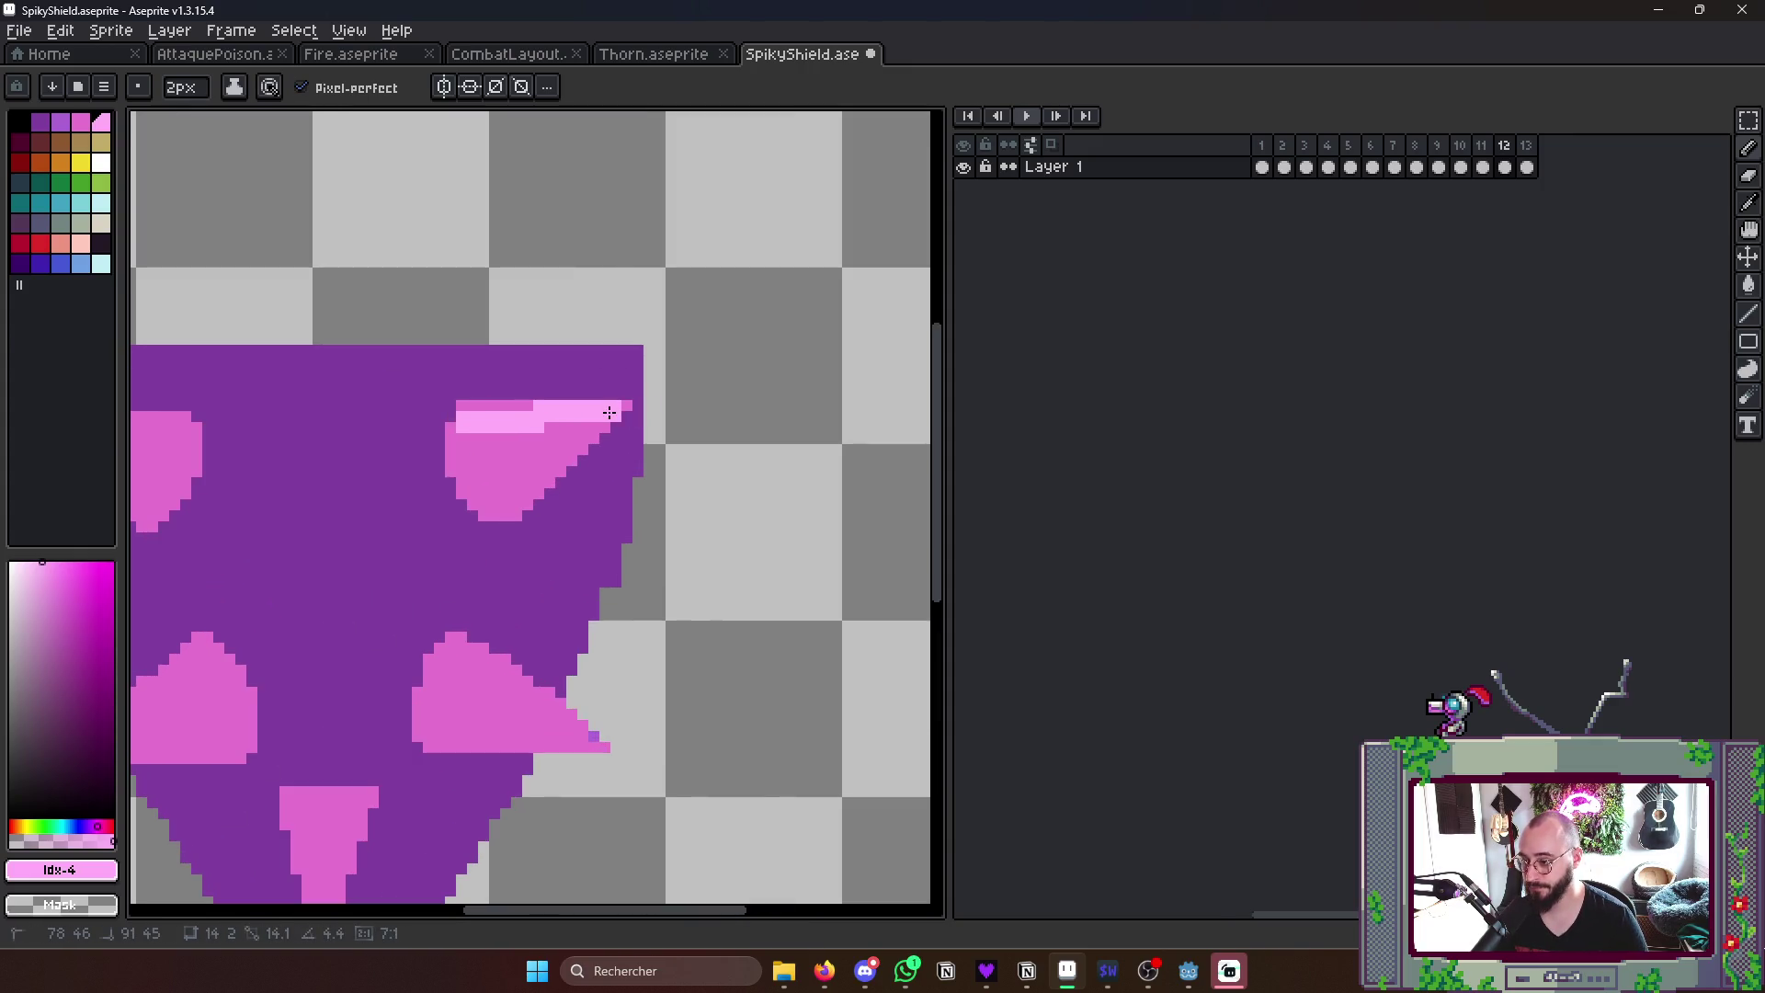
pyautogui.moveTo(456, 411); pyautogui.dragTo(535, 411)
pyautogui.press('v')
pyautogui.press('b')
pyautogui.scroll(-1, 482, 418)
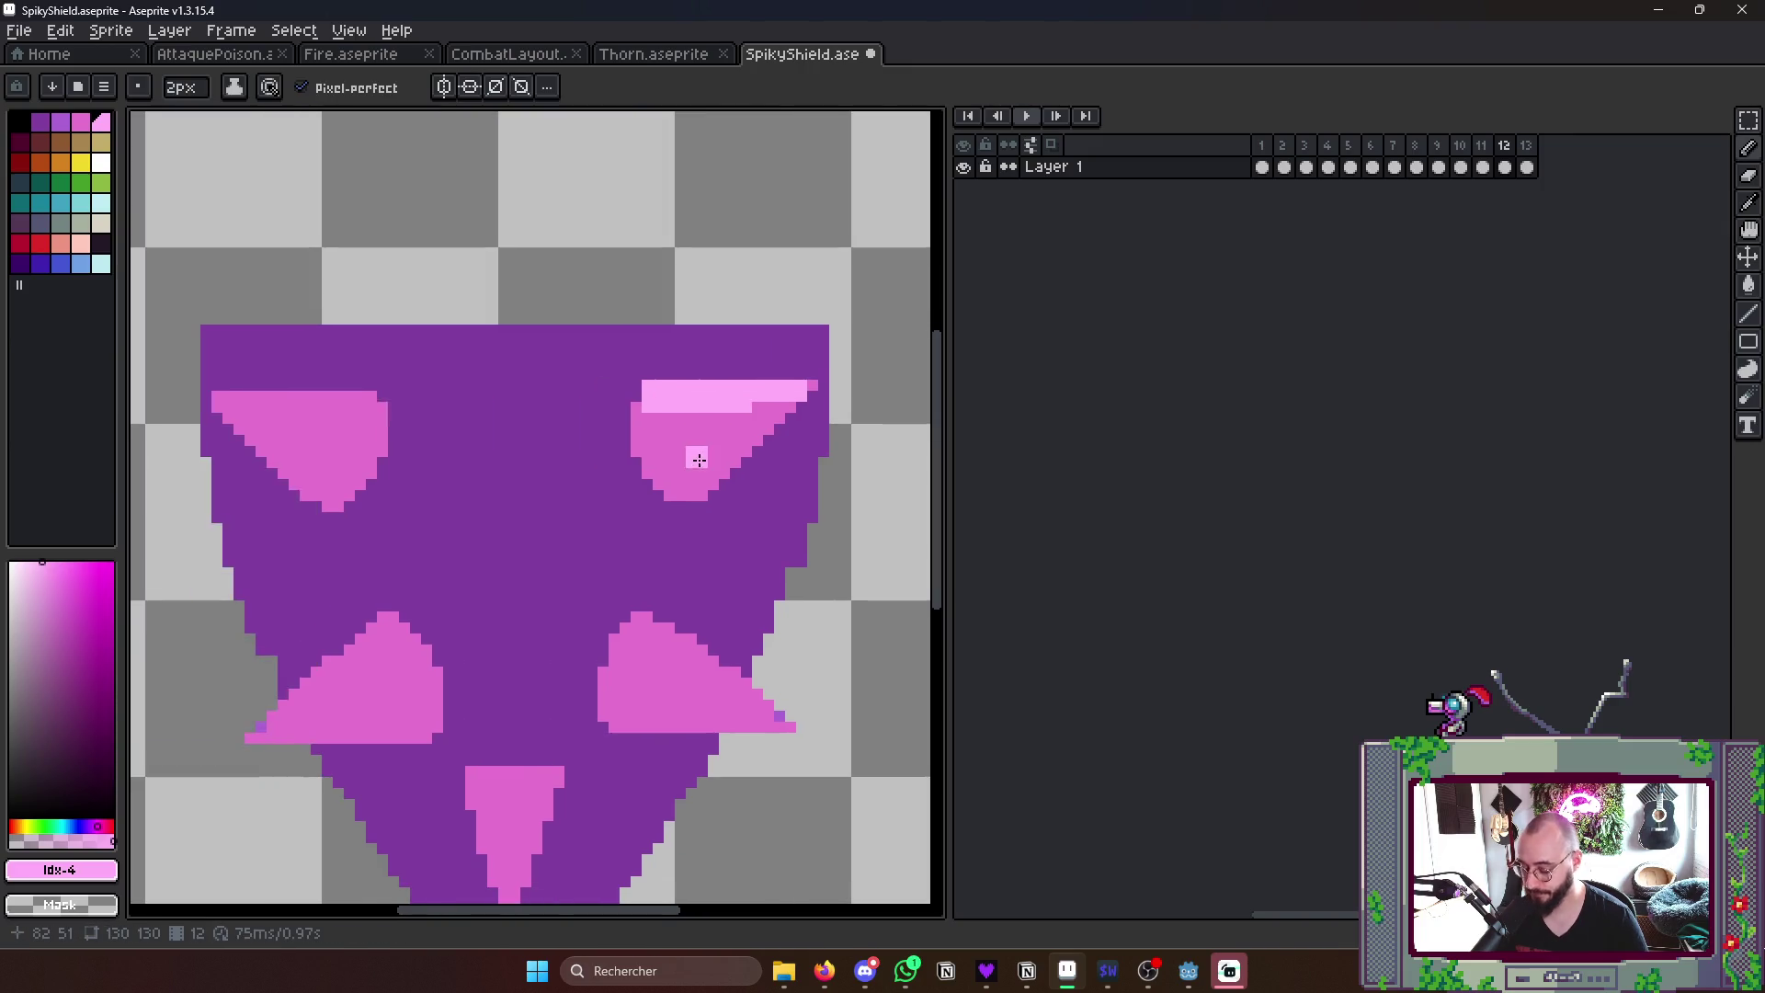
pyautogui.press('i')
pyautogui.click(74, 135)
pyautogui.press('b')
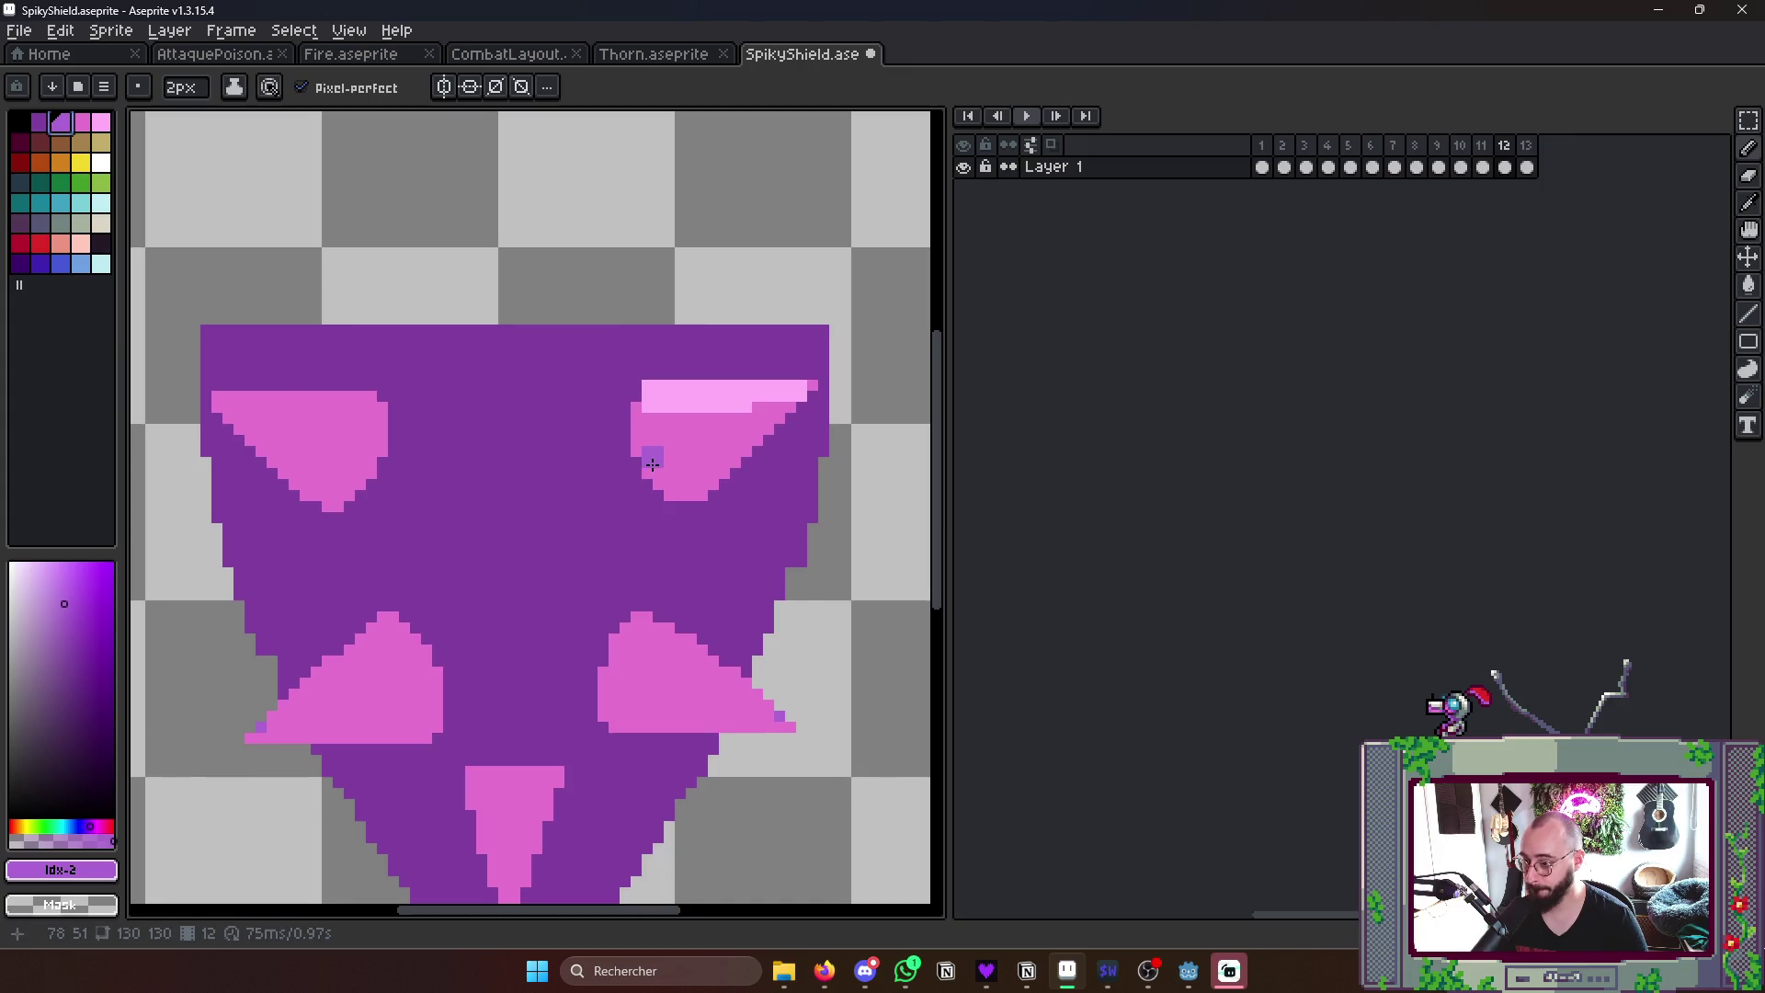
pyautogui.moveTo(650, 473); pyautogui.dragTo(767, 427)
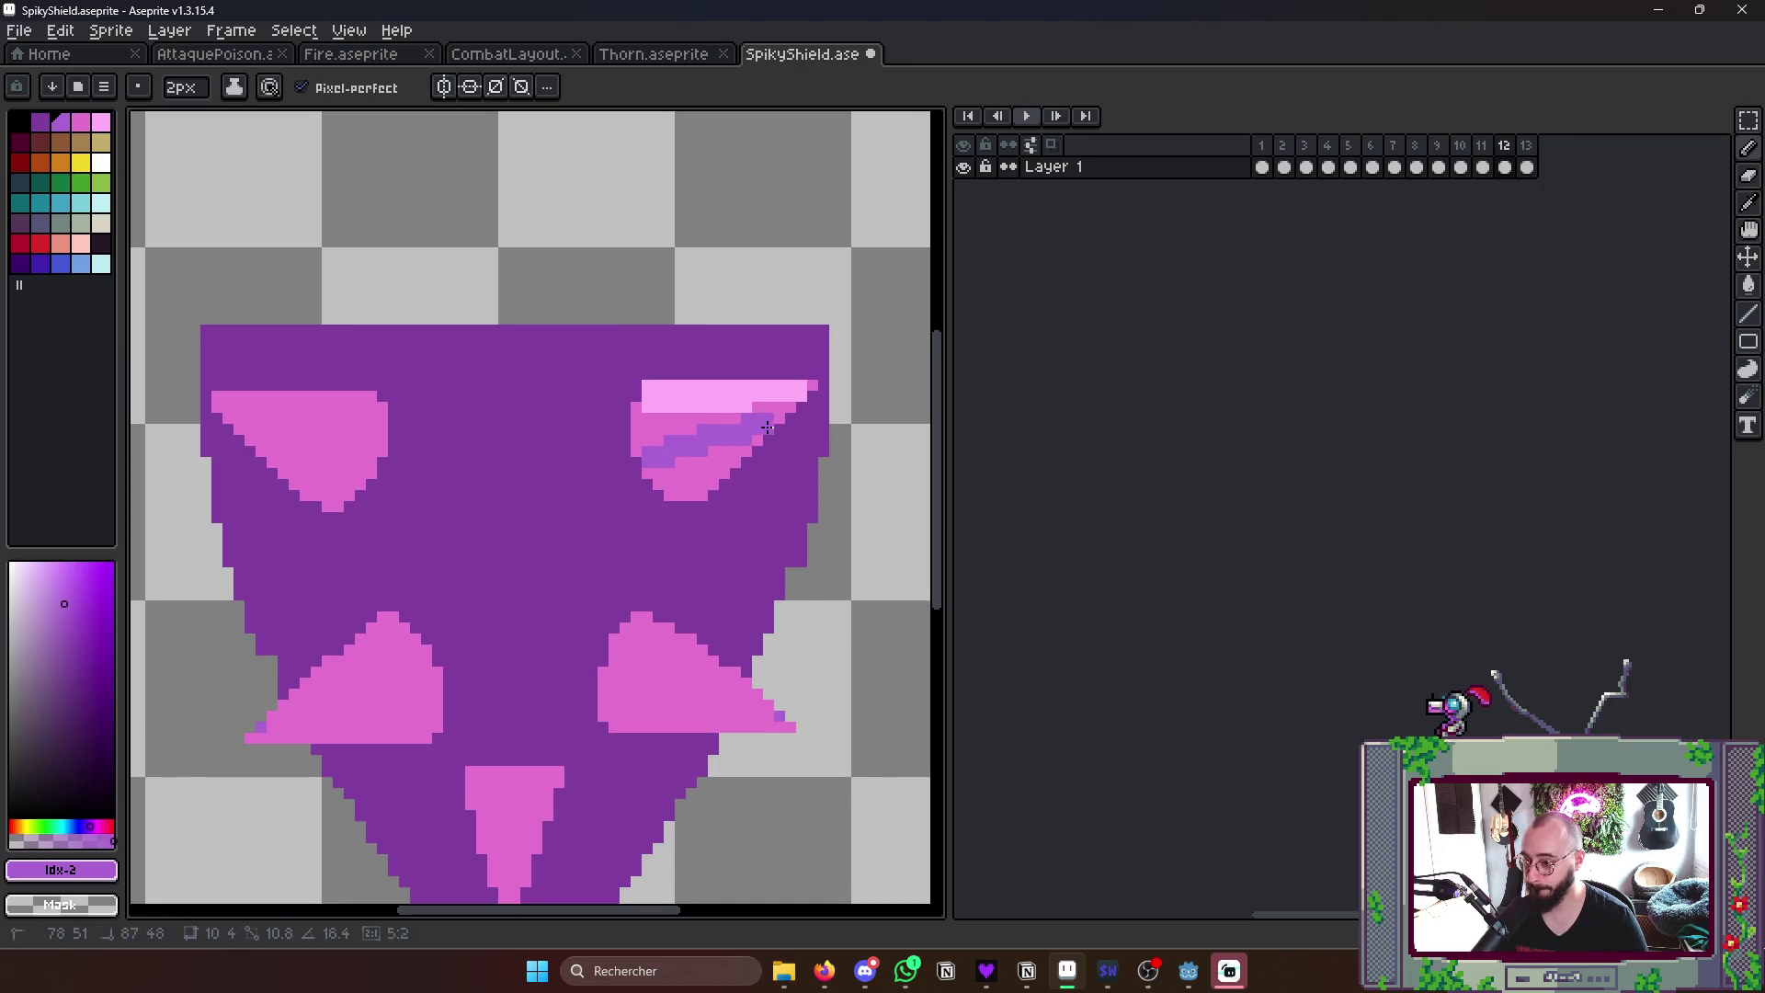
pyautogui.press('g')
pyautogui.click(702, 484)
pyautogui.scroll(1, 757, 436)
pyautogui.scroll(-1, 615, 411)
# - Shade the top-left spike with a purple lower half and a straight light pink highlight
pyautogui.press('i')
pyautogui.click(517, 360)
pyautogui.press('b')
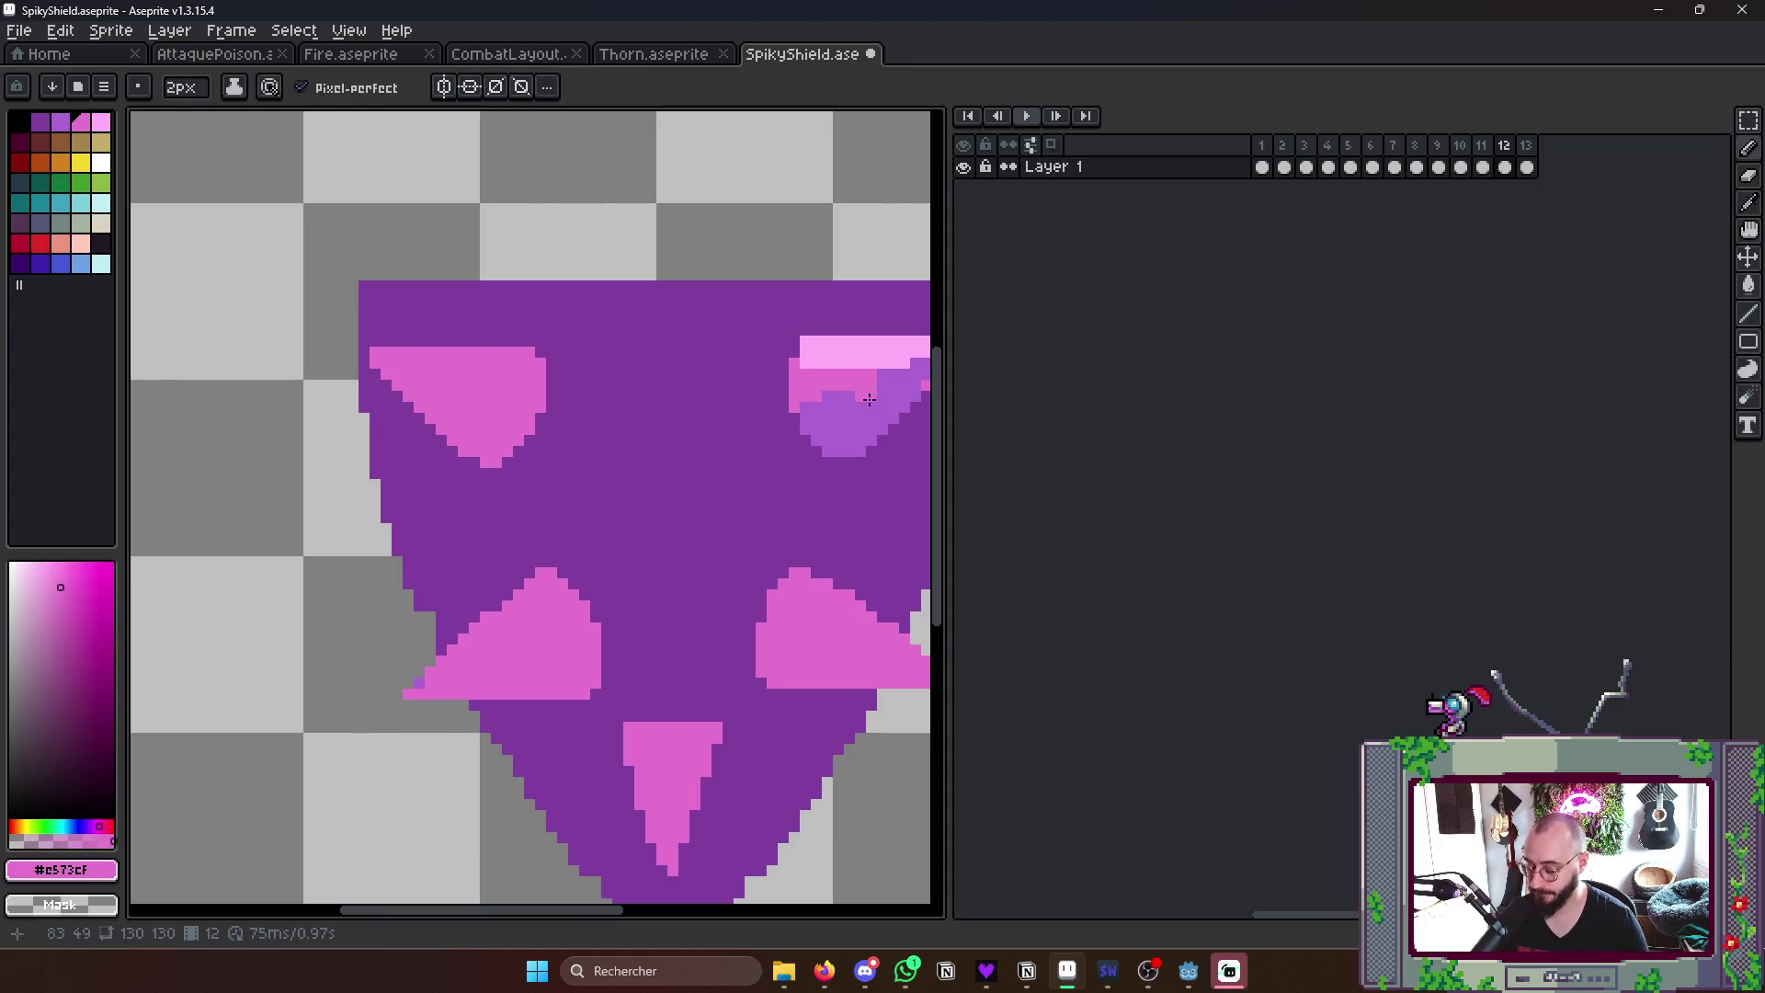
pyautogui.press('i')
pyautogui.click(868, 402)
pyautogui.press('b')
pyautogui.moveTo(375, 361); pyautogui.dragTo(536, 416)
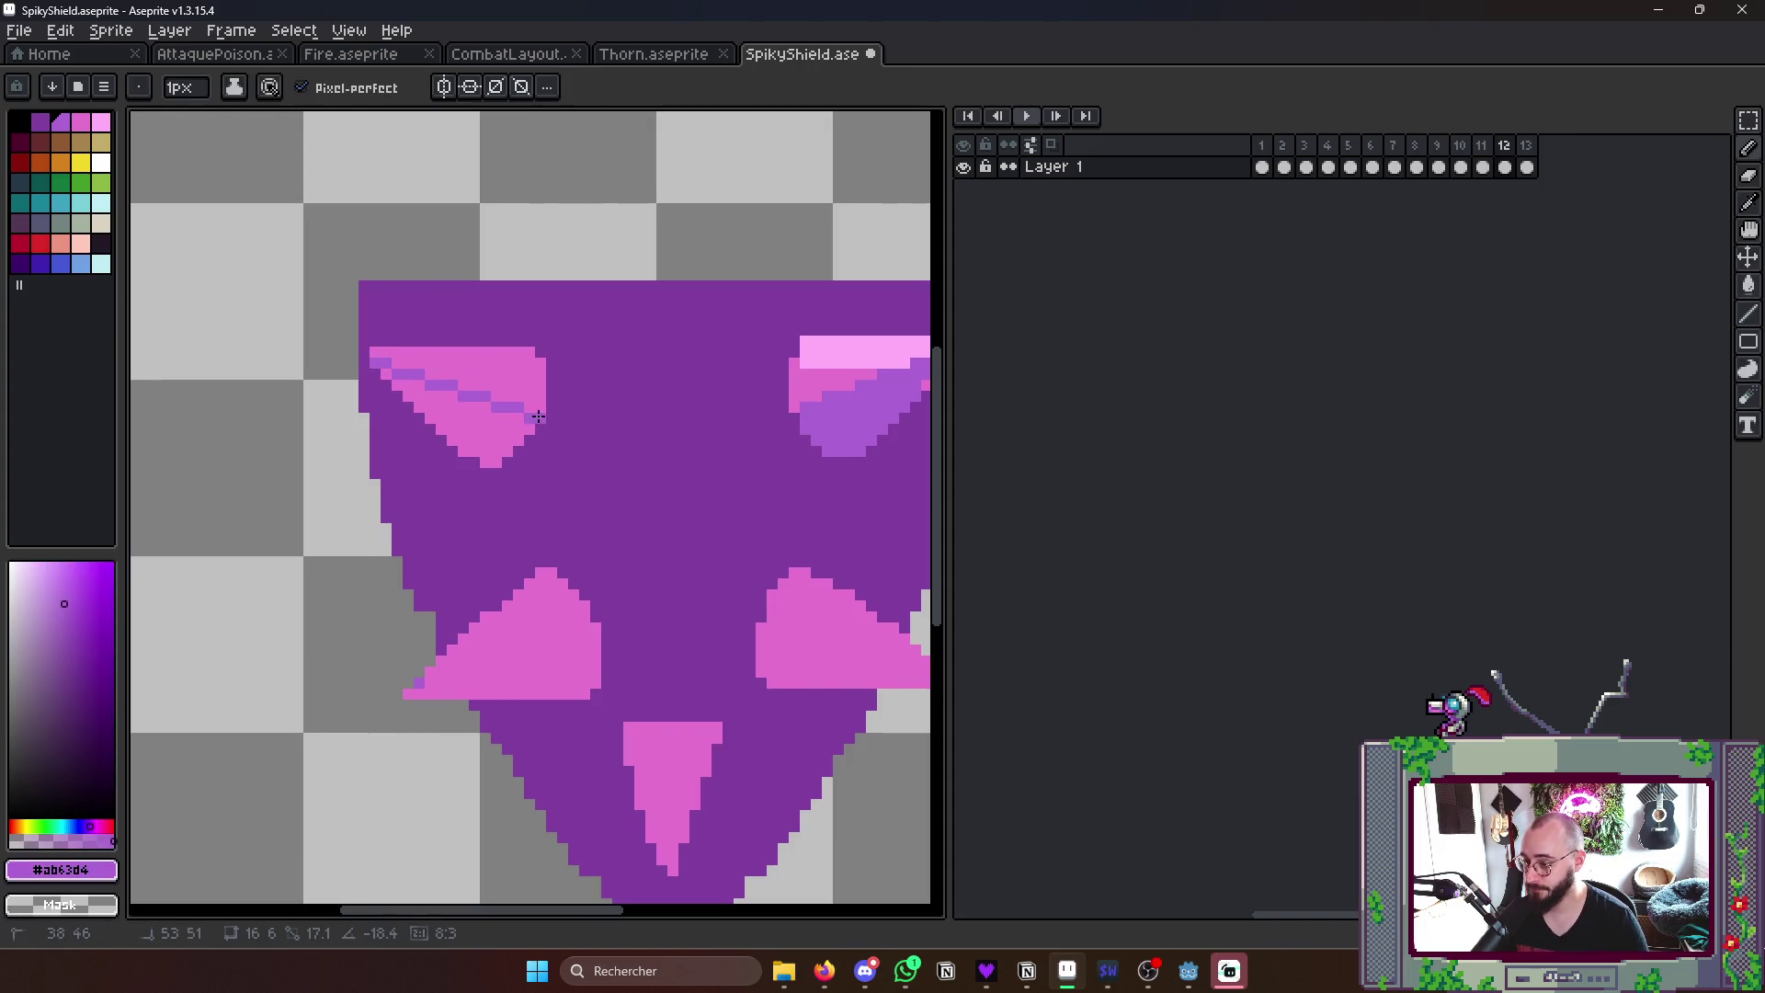
pyautogui.press('g')
pyautogui.click(496, 428)
pyautogui.scroll(-1, 522, 420)
pyautogui.press('i')
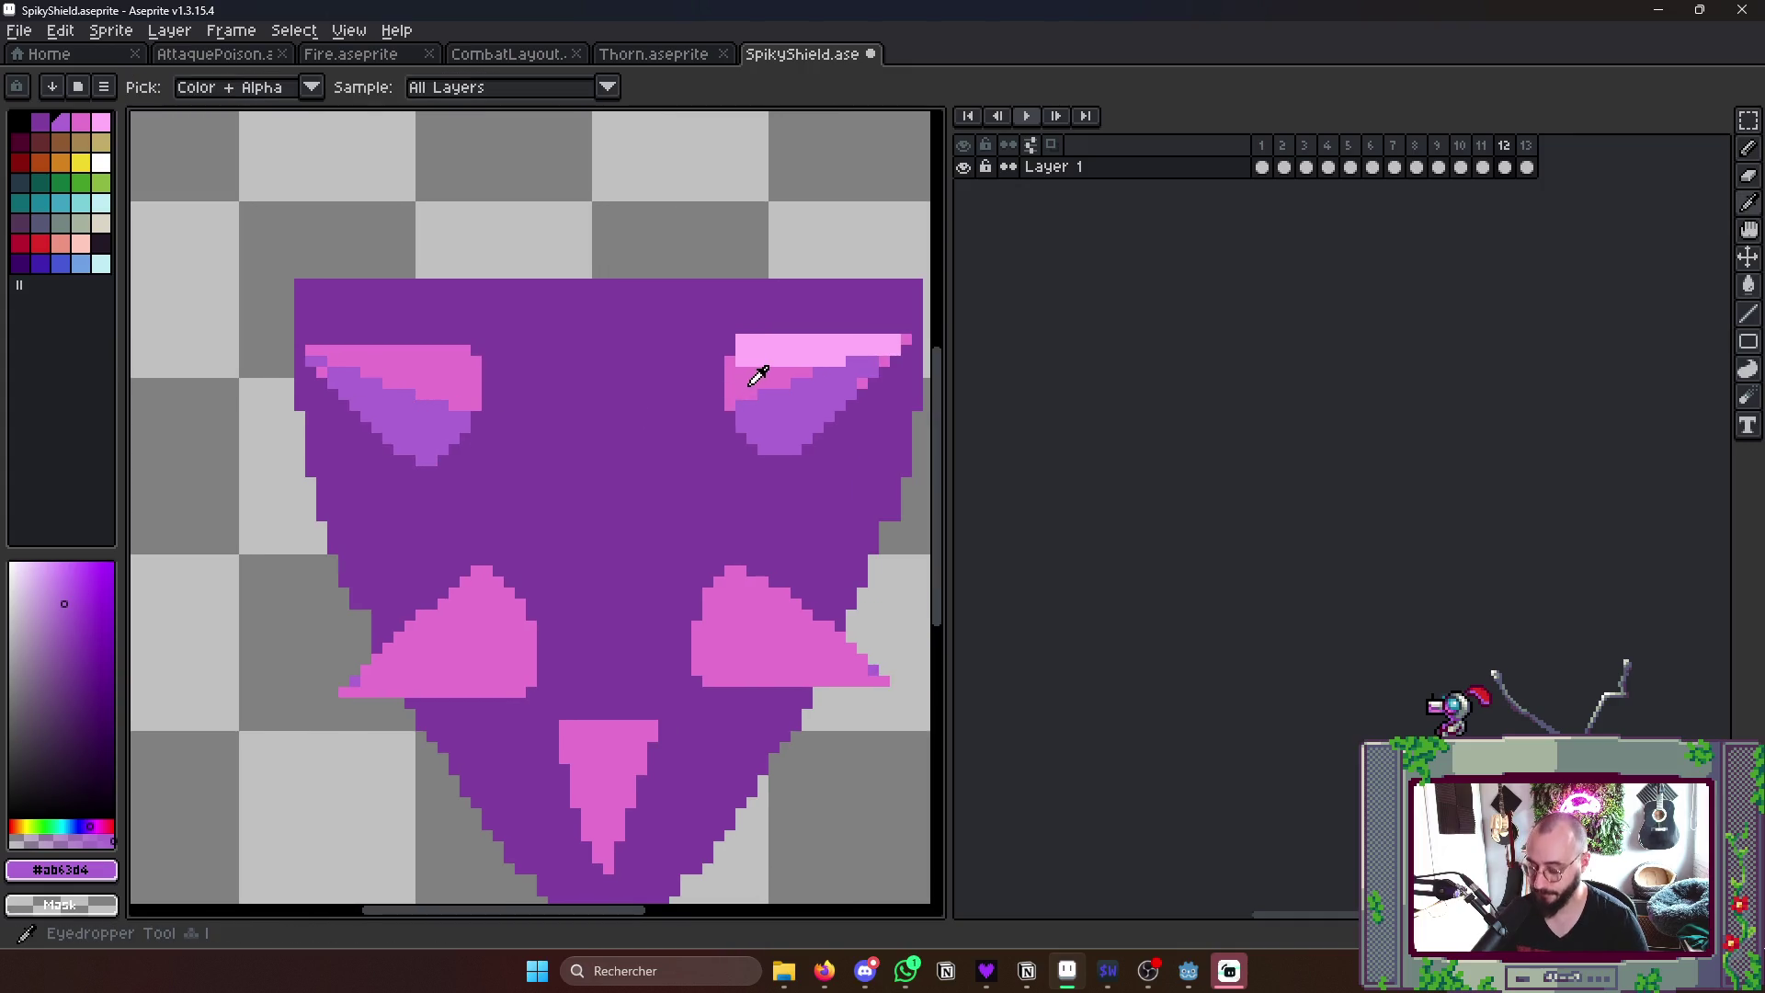
pyautogui.click(776, 347)
pyautogui.press('b')
pyautogui.moveTo(316, 351); pyautogui.dragTo(472, 378)
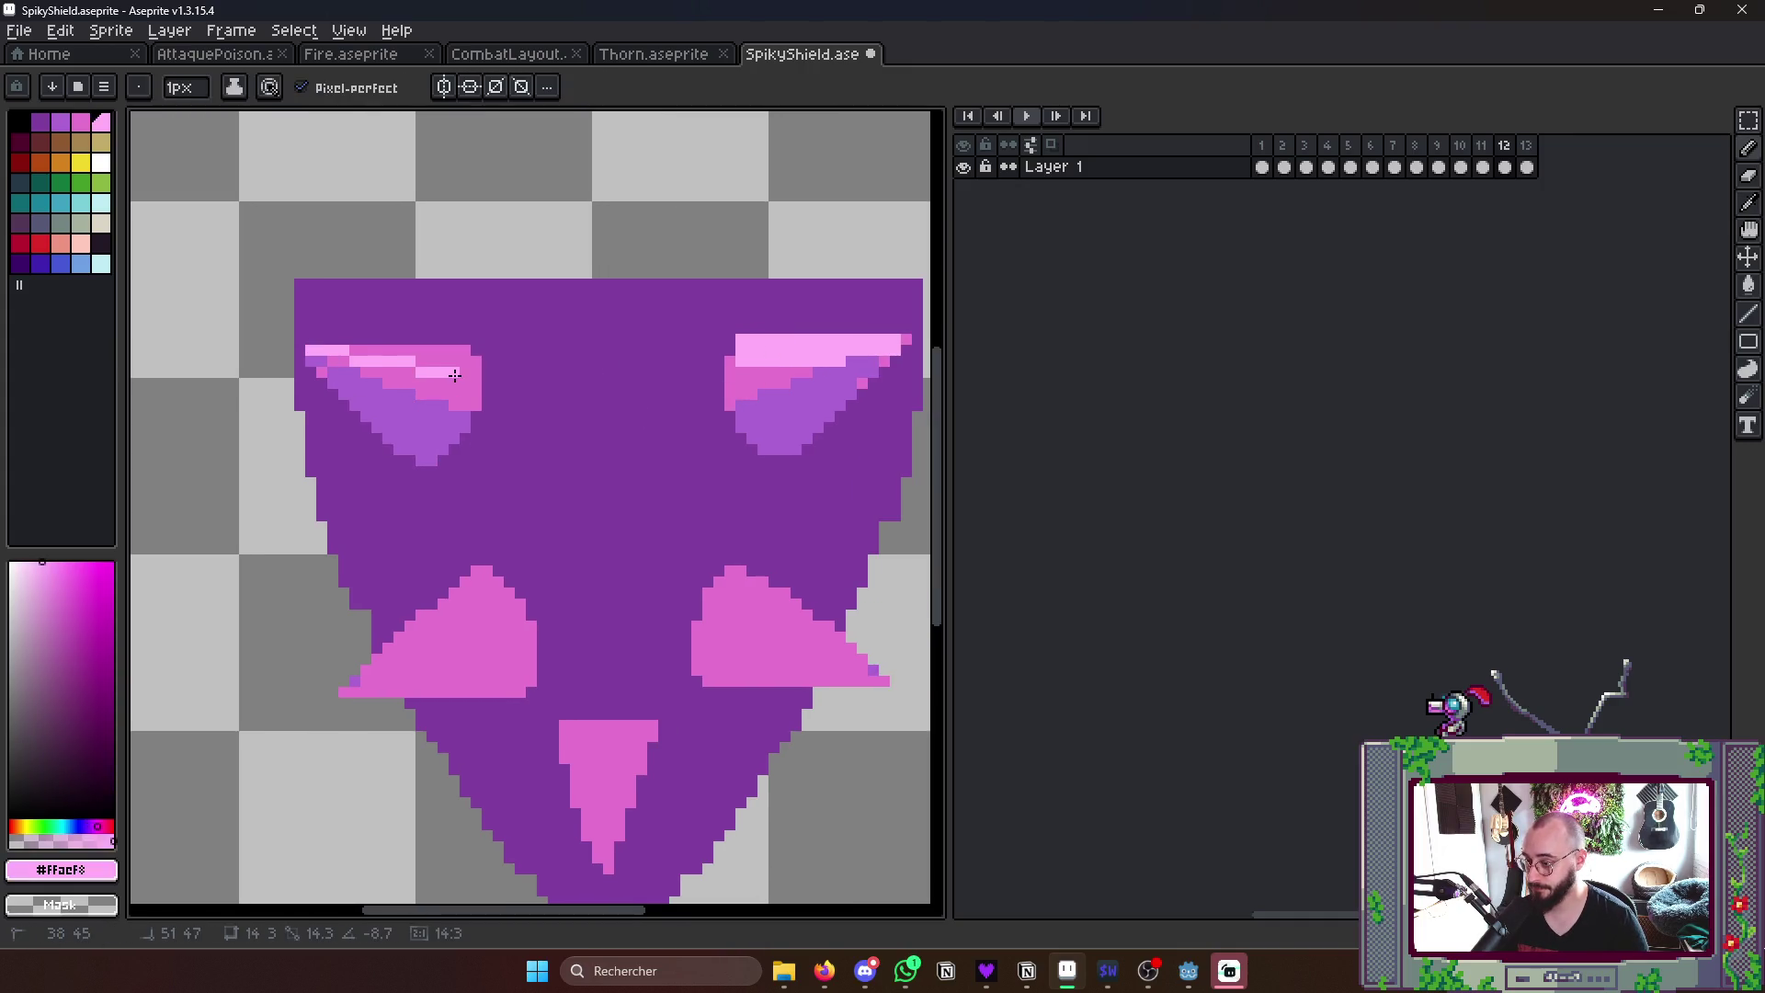
pyautogui.hotkey('ctrl', 'z')
pyautogui.moveTo(315, 352); pyautogui.dragTo(475, 367)
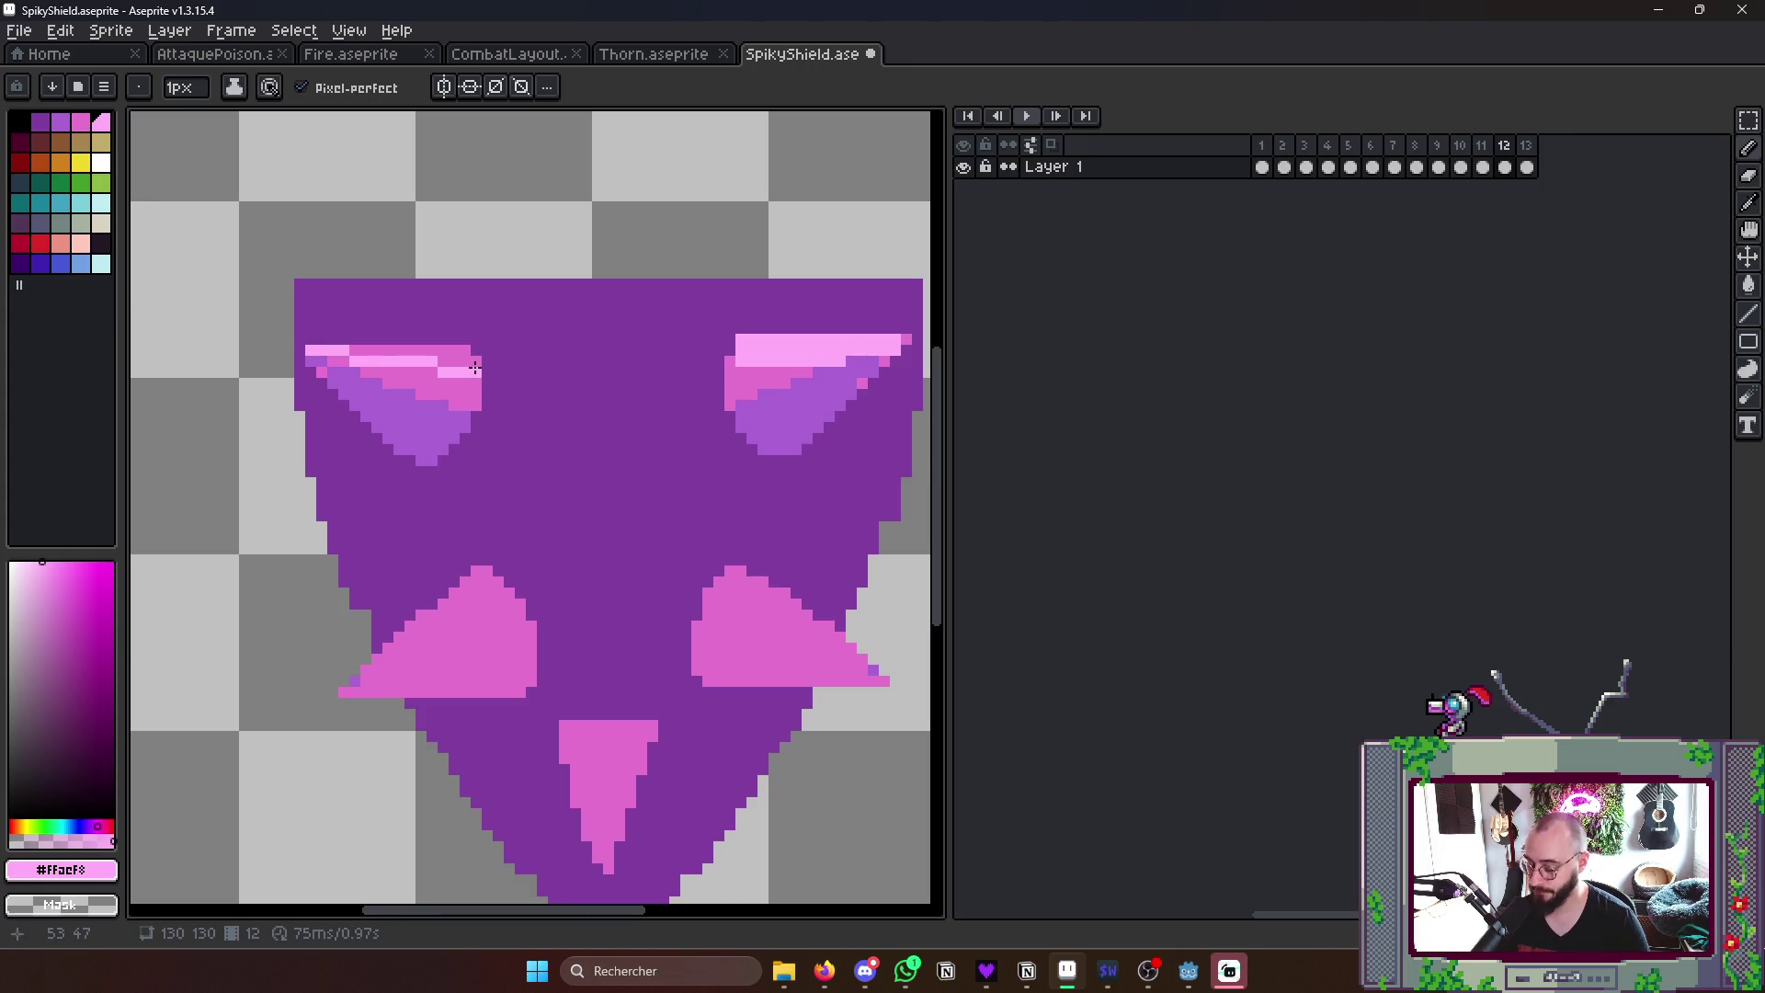
pyautogui.scroll(-3, 777, 519)
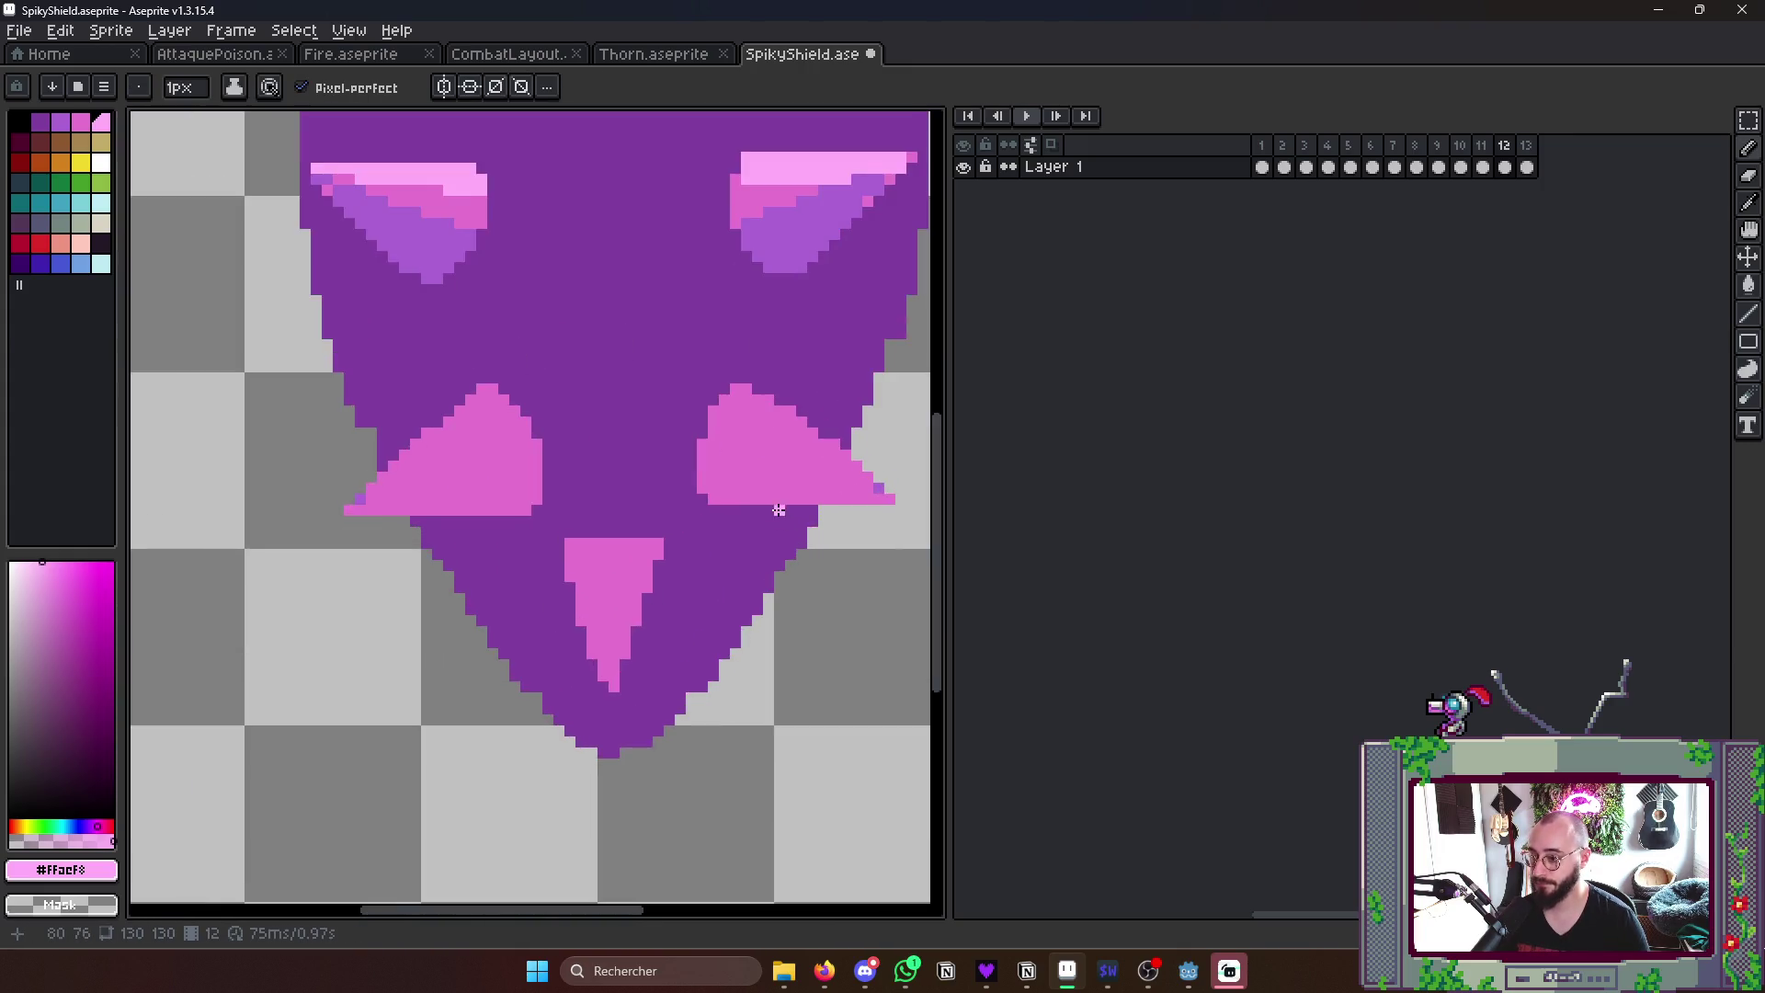
pyautogui.scroll(-1, 777, 518)
# - Shade the right middle spike with a light pink highlight and a darker purple lower half
pyautogui.moveTo(651, 369)
pyautogui.mouseDown()
pyautogui.moveTo(756, 441)
pyautogui.moveTo(671, 361)
pyautogui.moveTo(736, 408)
pyautogui.mouseUp()
pyautogui.hotkey('ctrl', 'z')
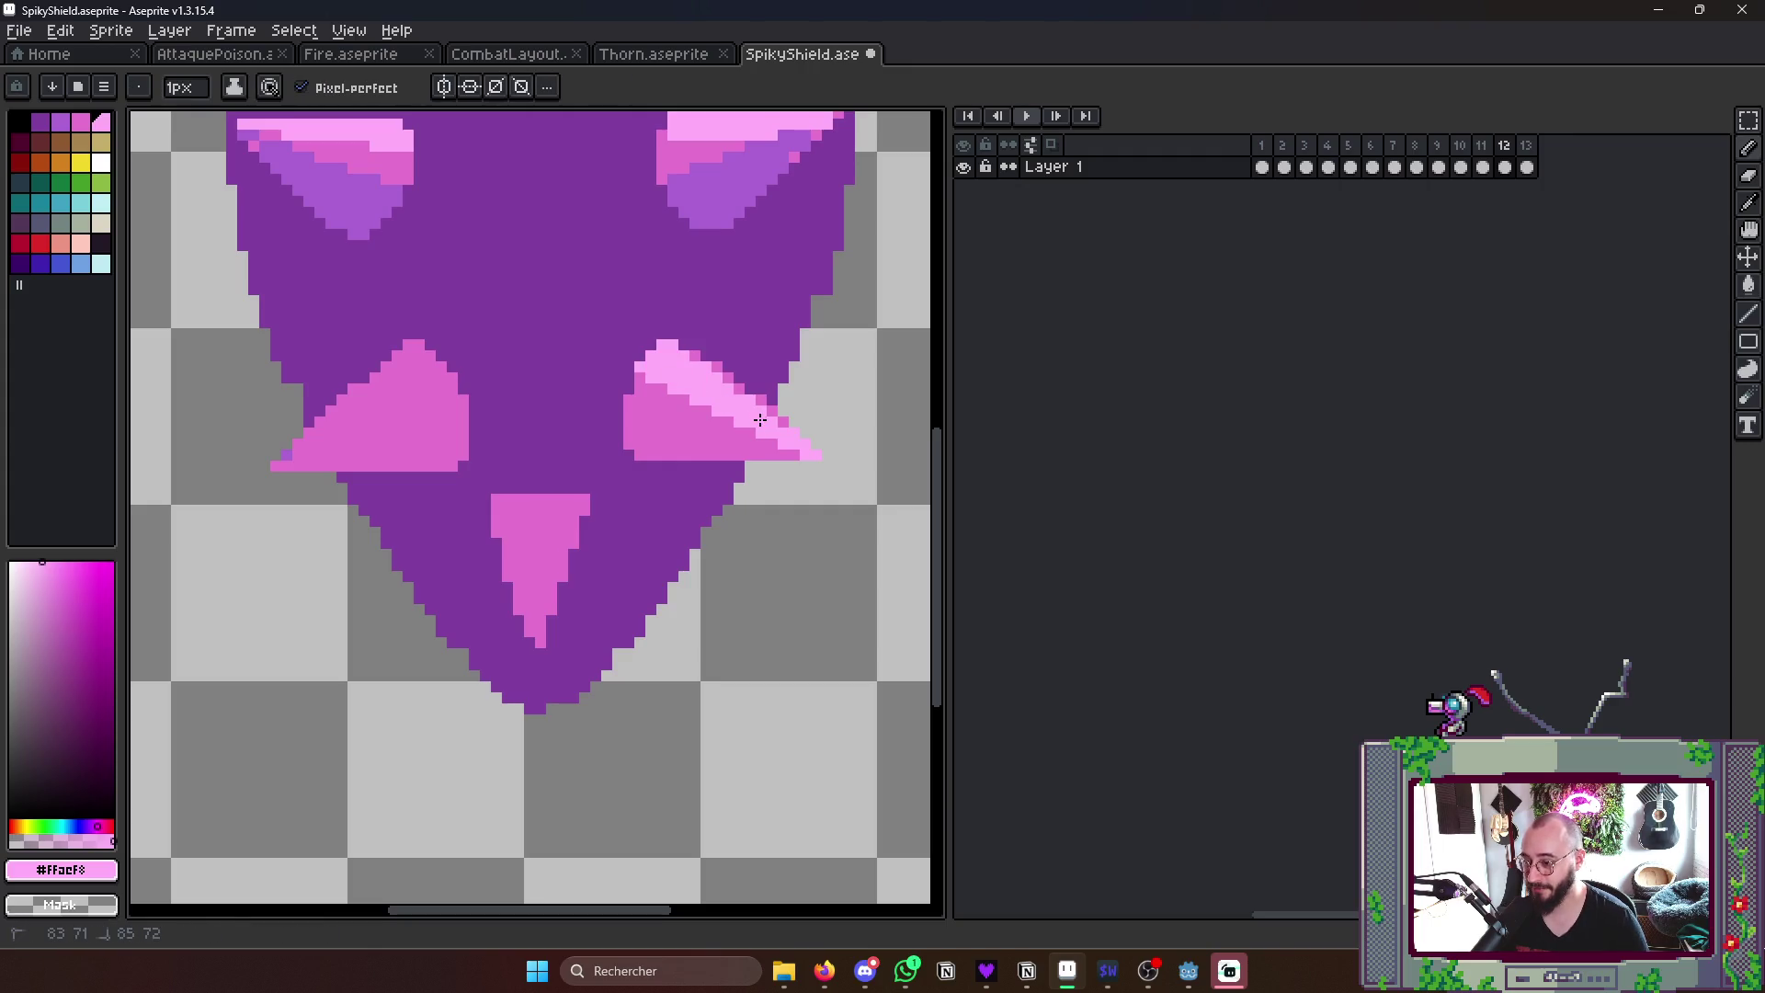
pyautogui.scroll(1, 755, 437)
pyautogui.keyDown('alt'); pyautogui.click(295, 222); pyautogui.keyUp('alt')
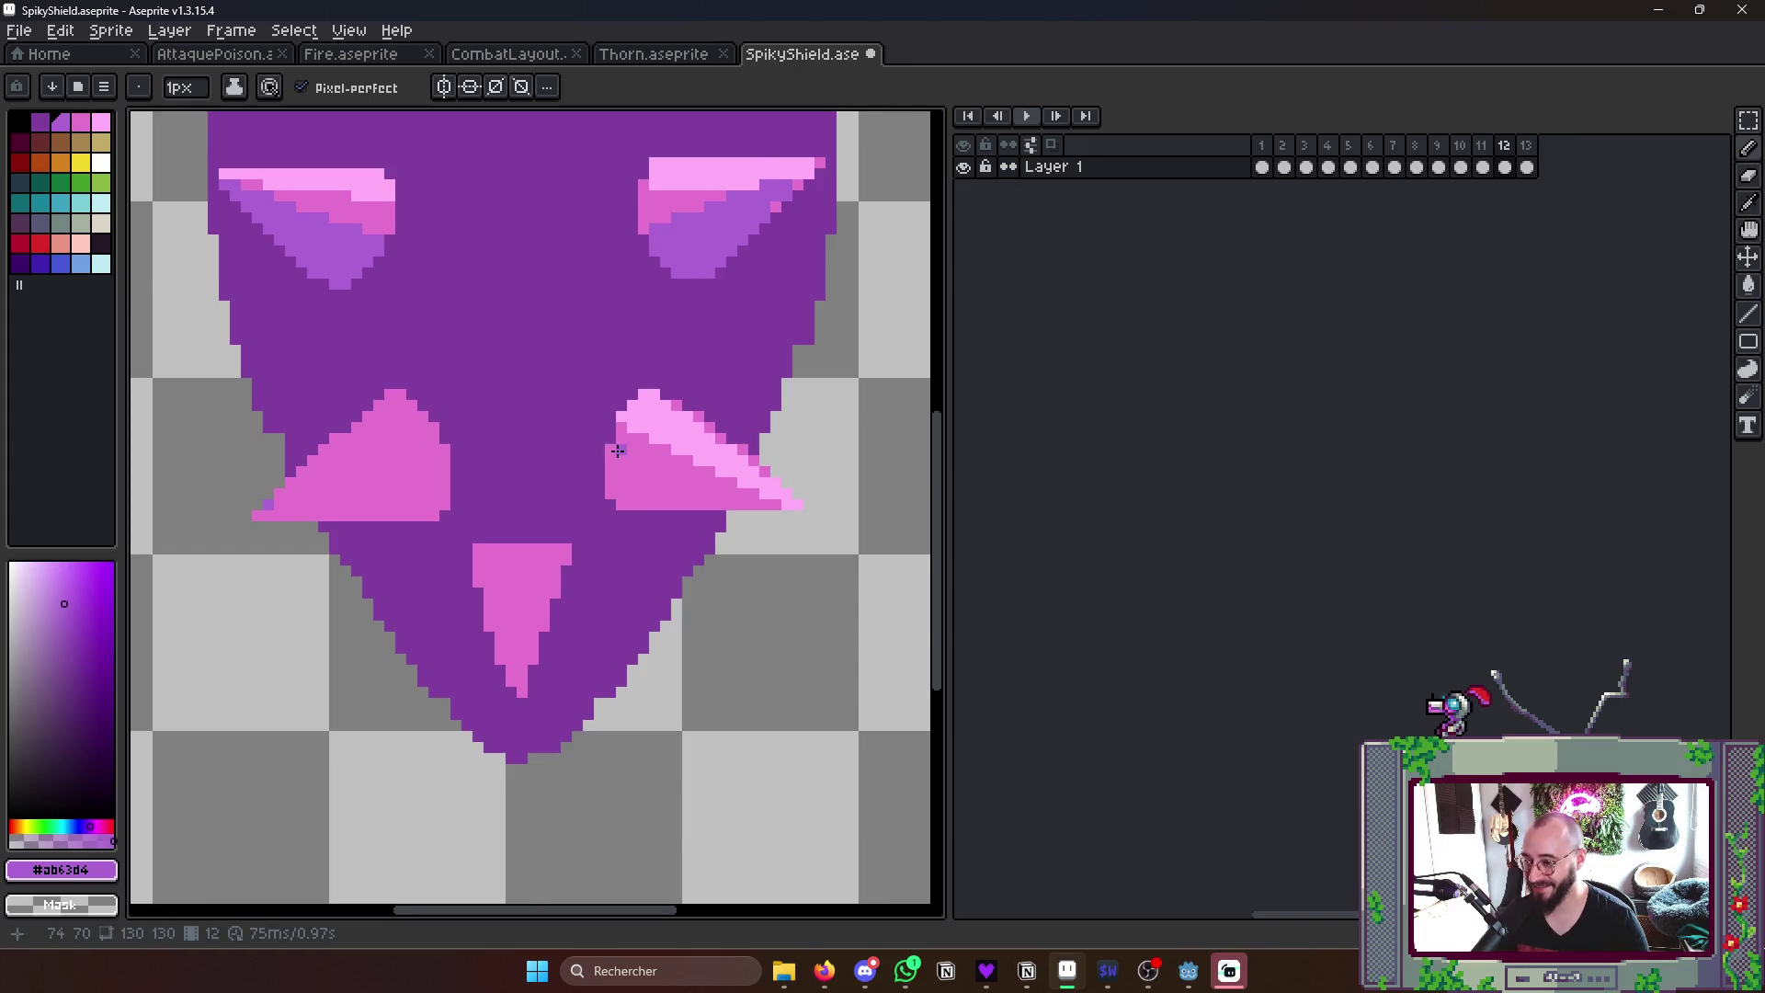
pyautogui.moveTo(608, 447); pyautogui.dragTo(756, 544)
pyautogui.press('g')
pyautogui.click(649, 483)
pyautogui.scroll(-1, 686, 484)
pyautogui.scroll(-4, 686, 484)
pyautogui.scroll(3, 678, 452)
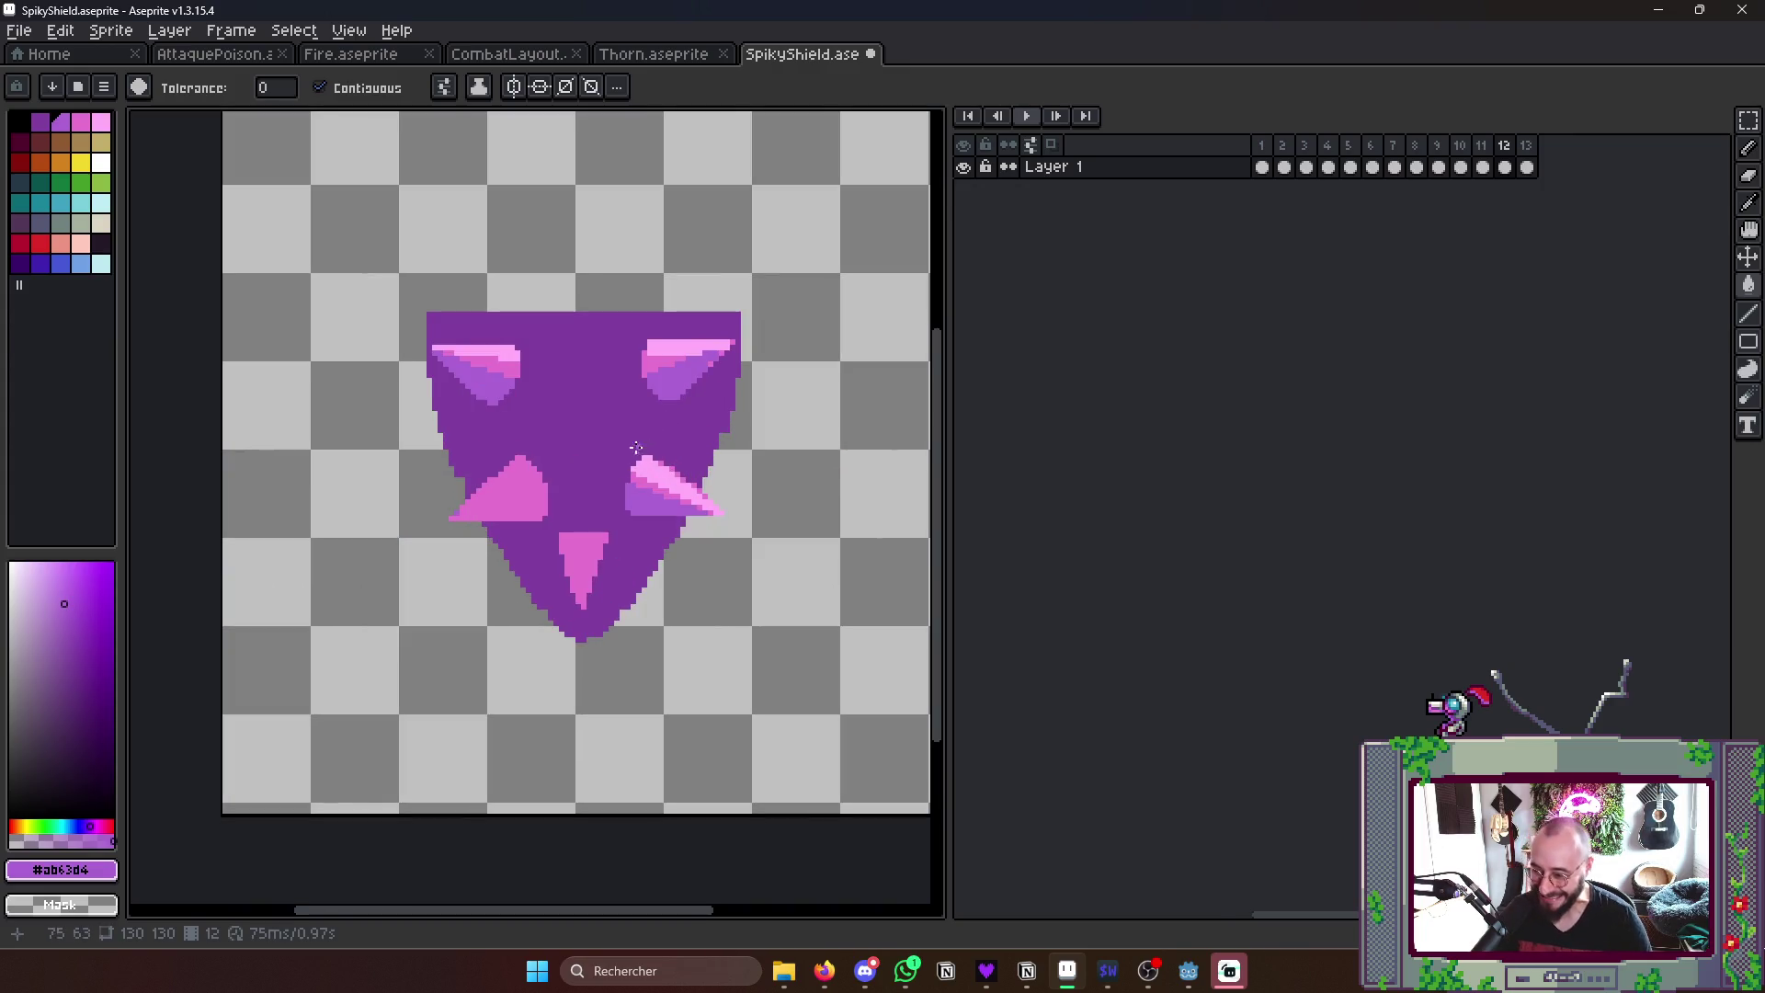
pyautogui.scroll(2, 637, 445)
pyautogui.scroll(2, 638, 446)
# - Shade the left middle spike purple below a shadow line and add light and mid pink highlights
pyautogui.press('b')
pyautogui.scroll(2, 552, 469)
pyautogui.scroll(-2, 472, 497)
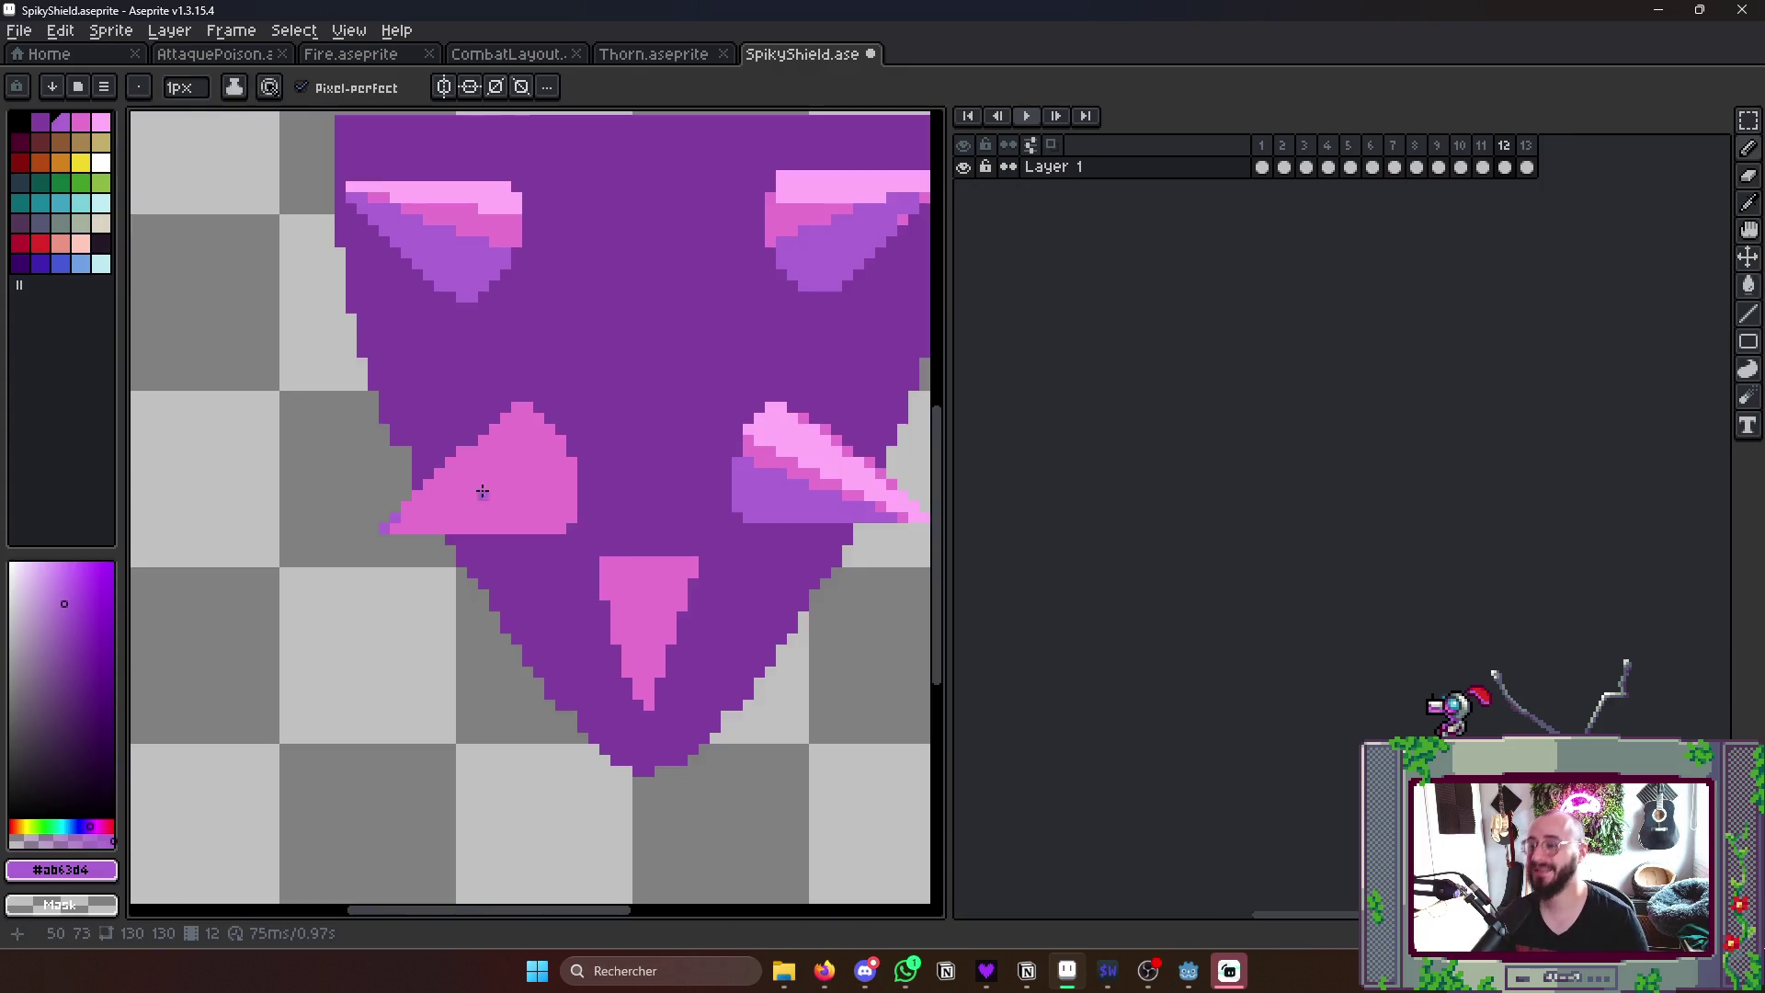
pyautogui.scroll(-1, 472, 496)
pyautogui.moveTo(419, 521); pyautogui.dragTo(560, 456)
pyautogui.press('g')
pyautogui.click(525, 498)
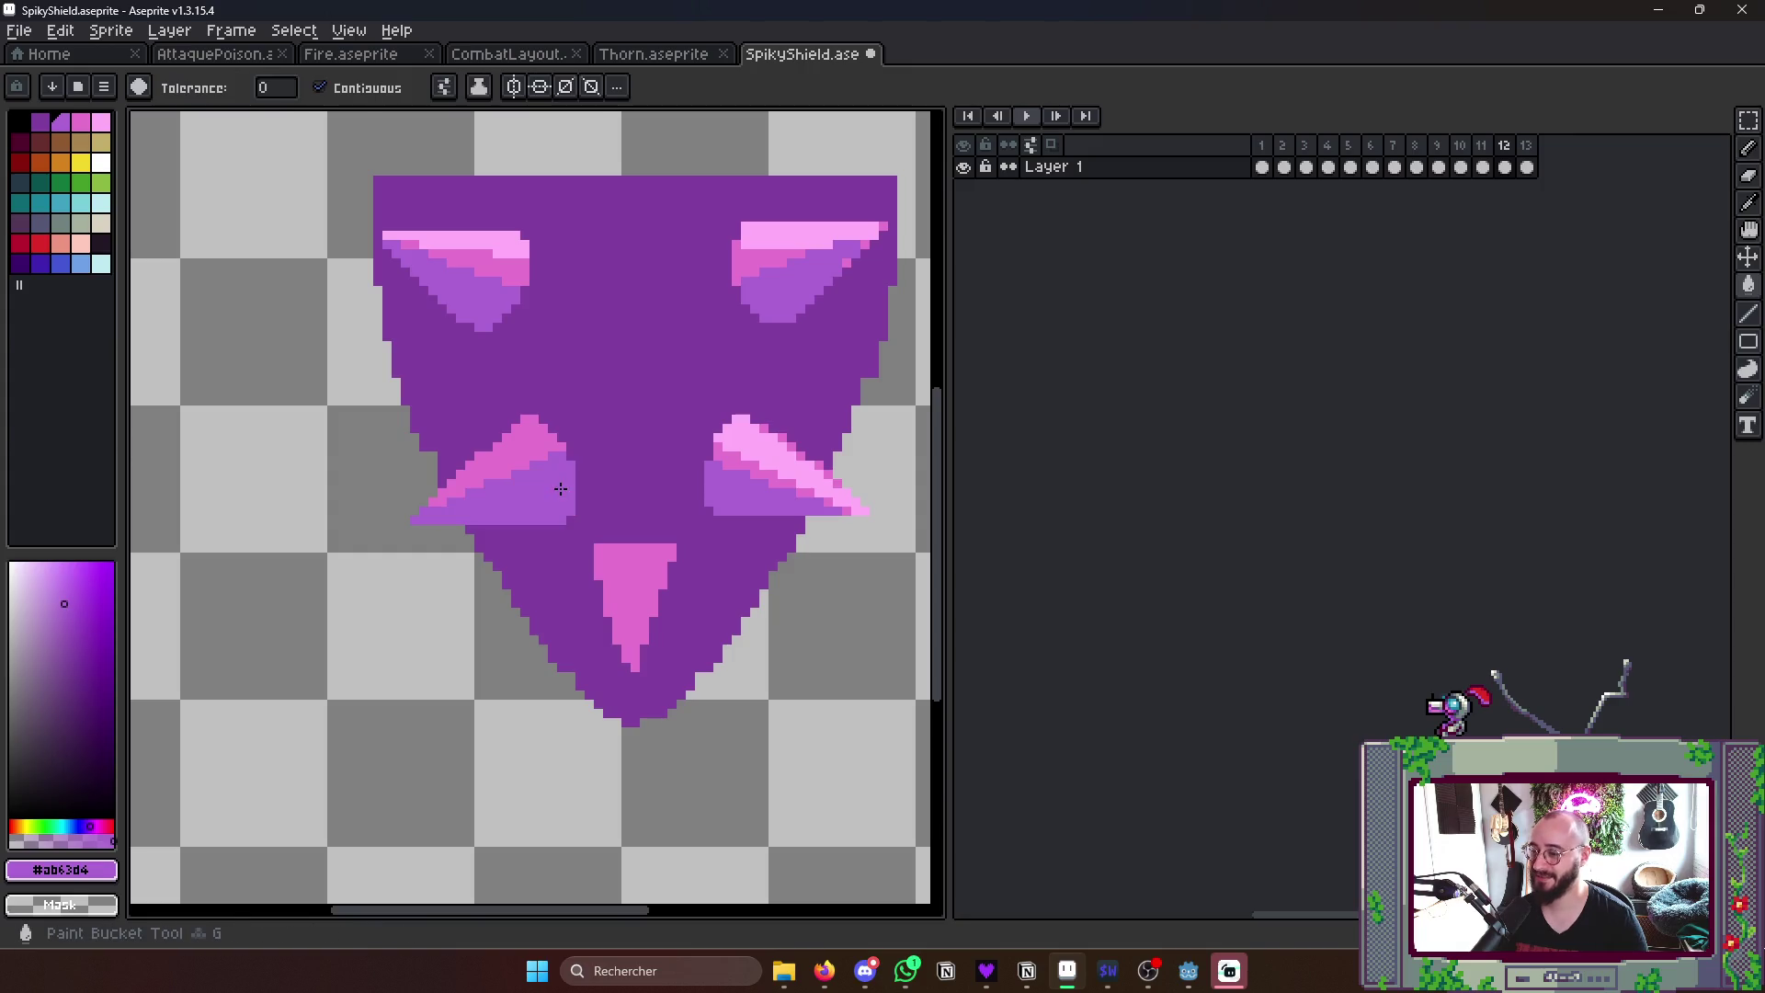
pyautogui.scroll(2, 662, 470)
pyautogui.click(766, 462)
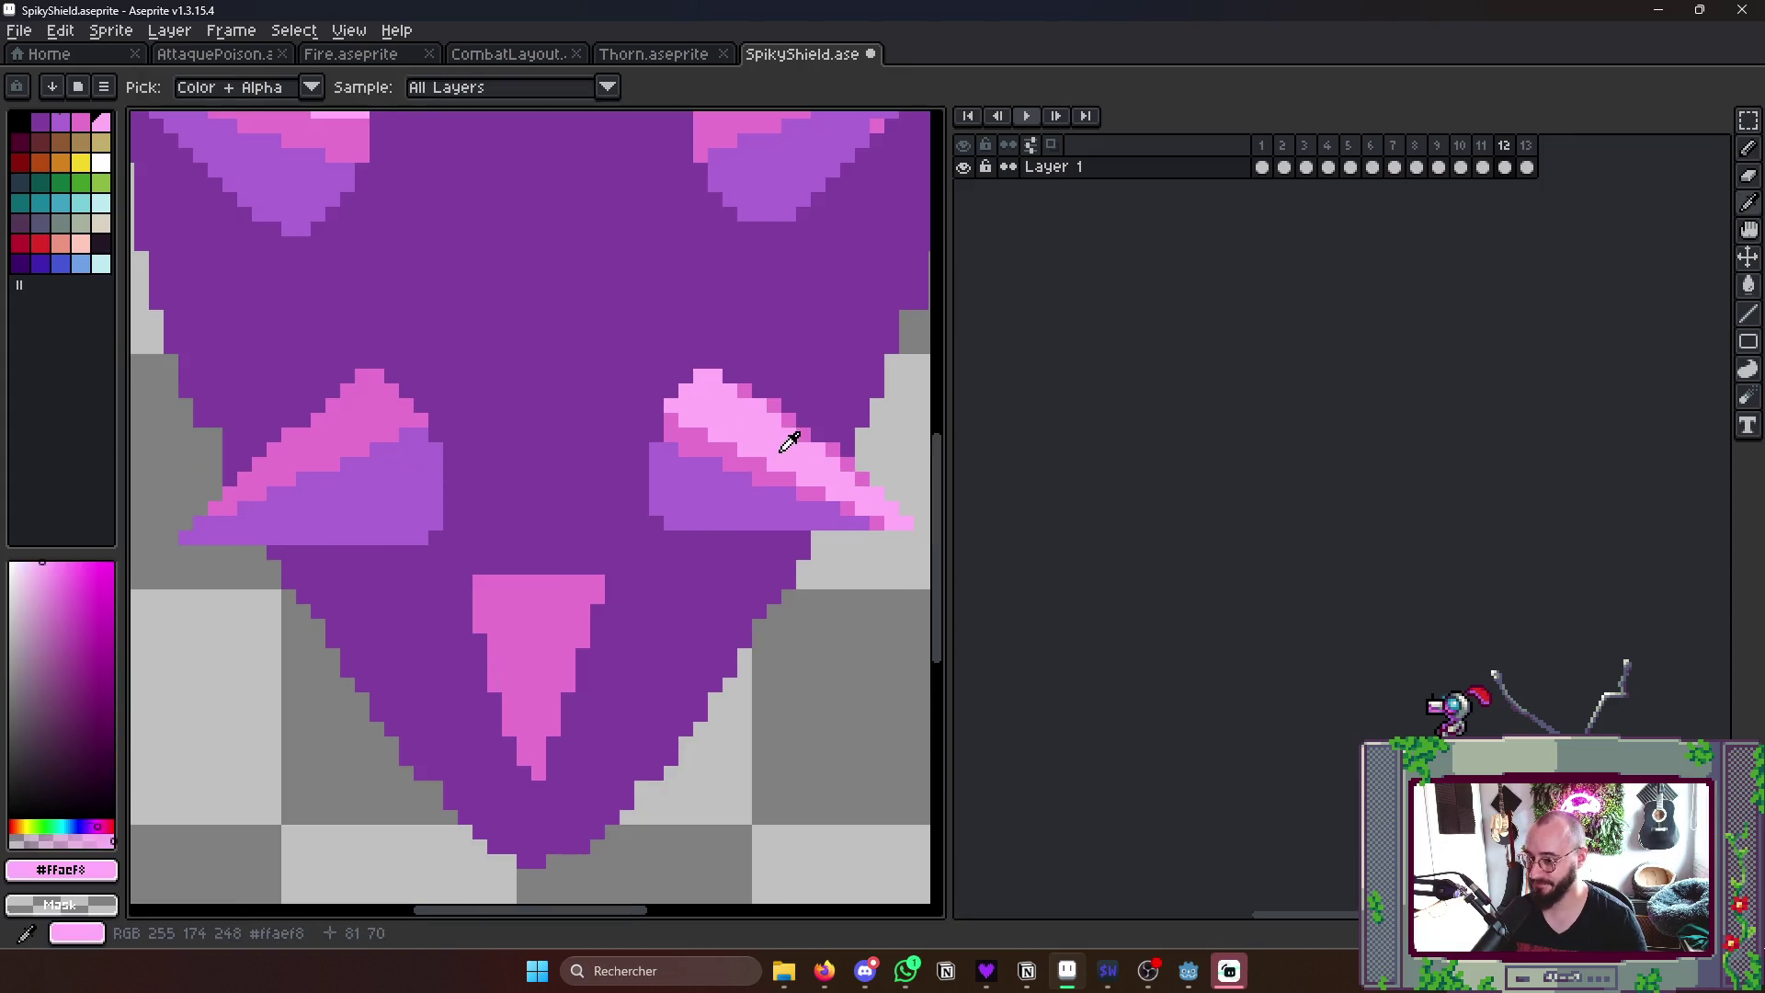
pyautogui.moveTo(205, 524); pyautogui.dragTo(365, 391)
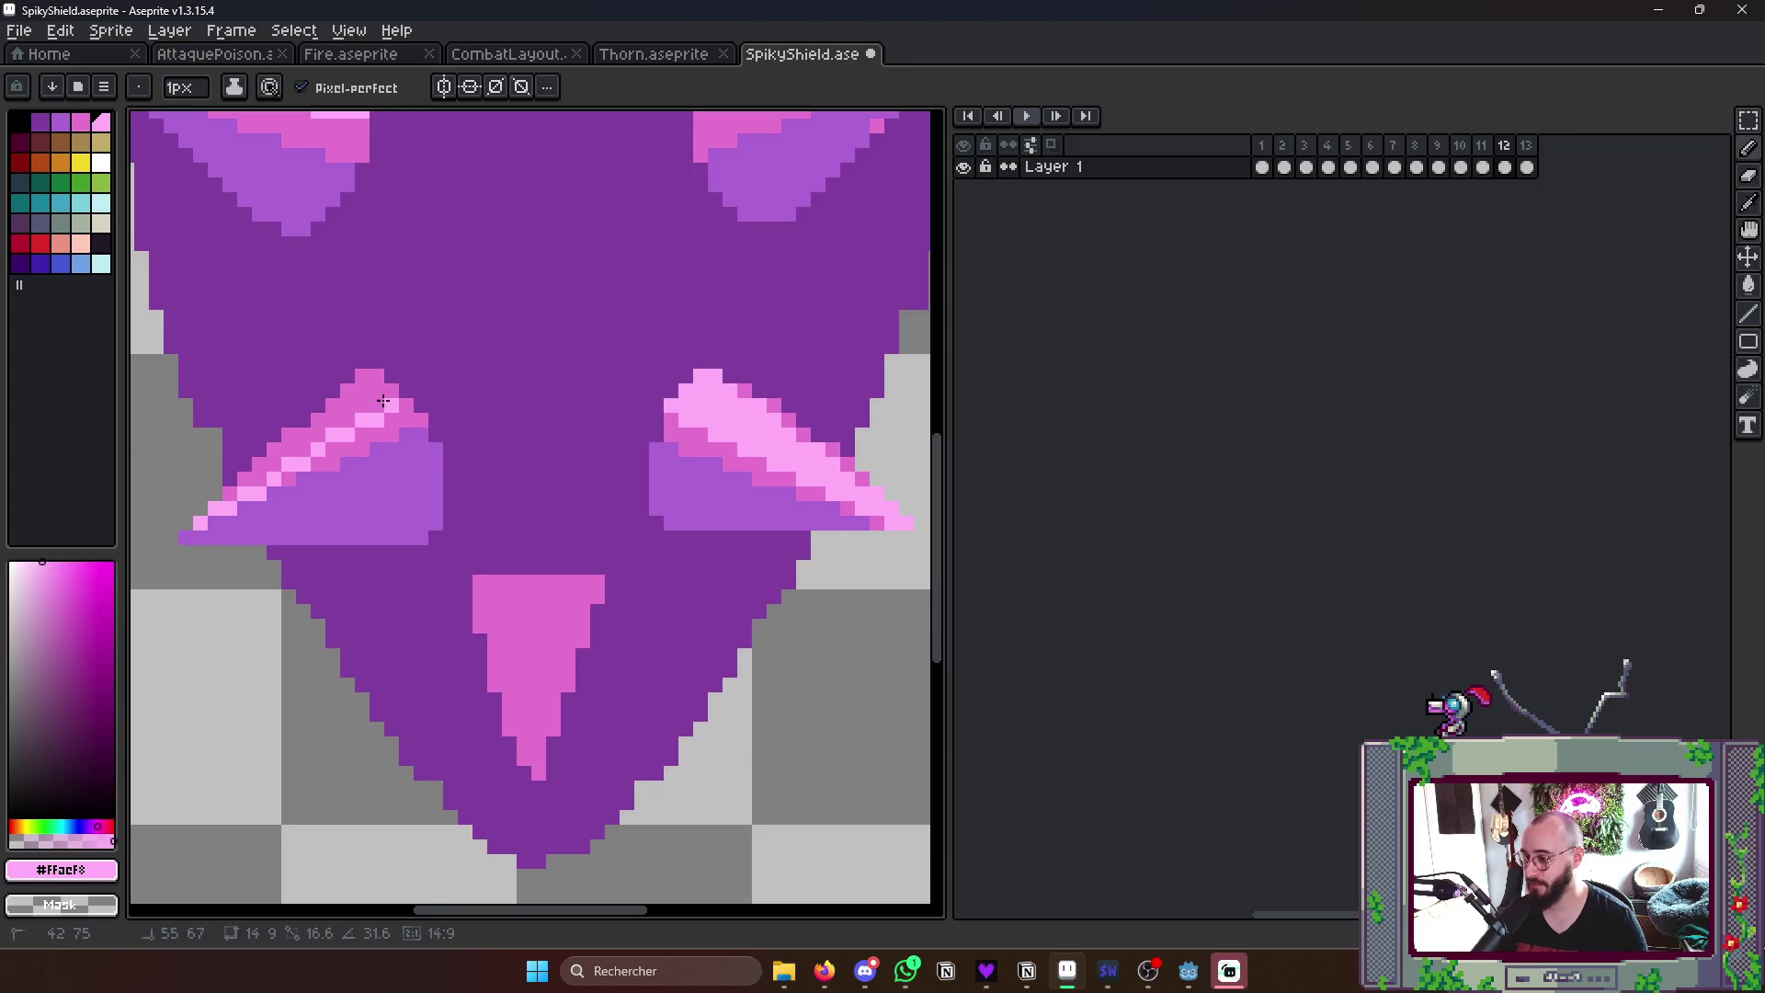
pyautogui.moveTo(257, 509)
pyautogui.mouseDown()
pyautogui.moveTo(365, 439)
pyautogui.moveTo(378, 403)
pyautogui.mouseUp()
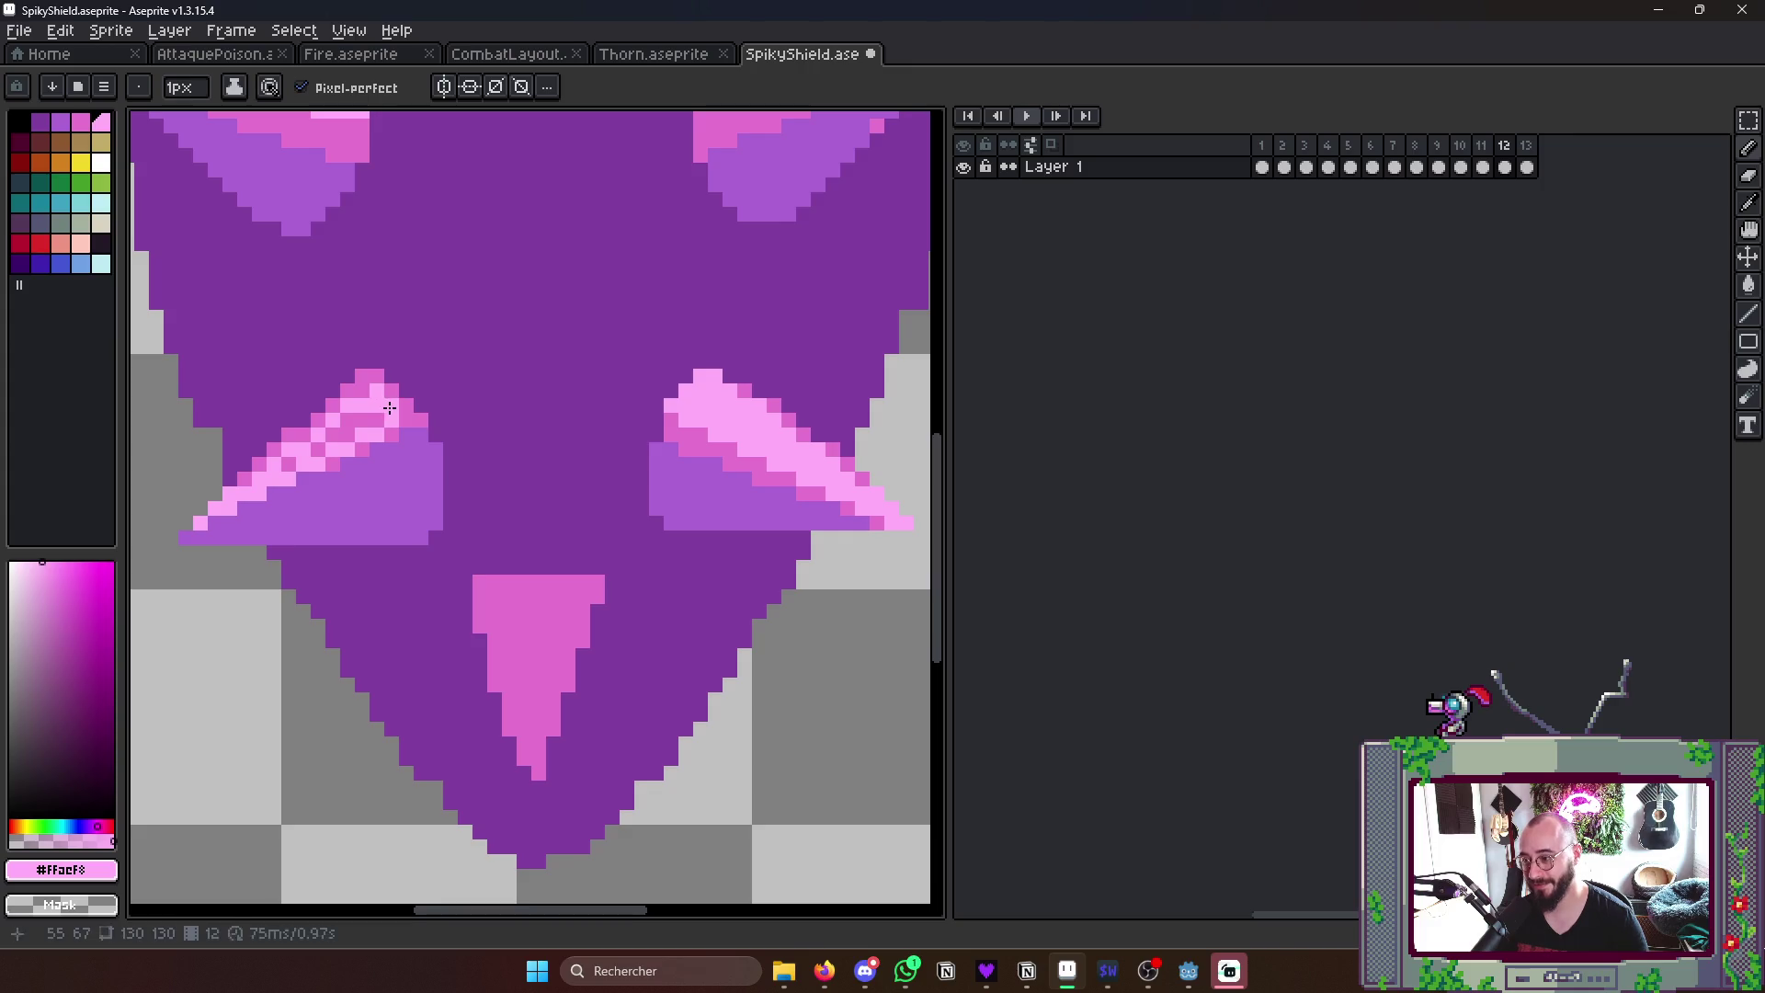
pyautogui.press('b')
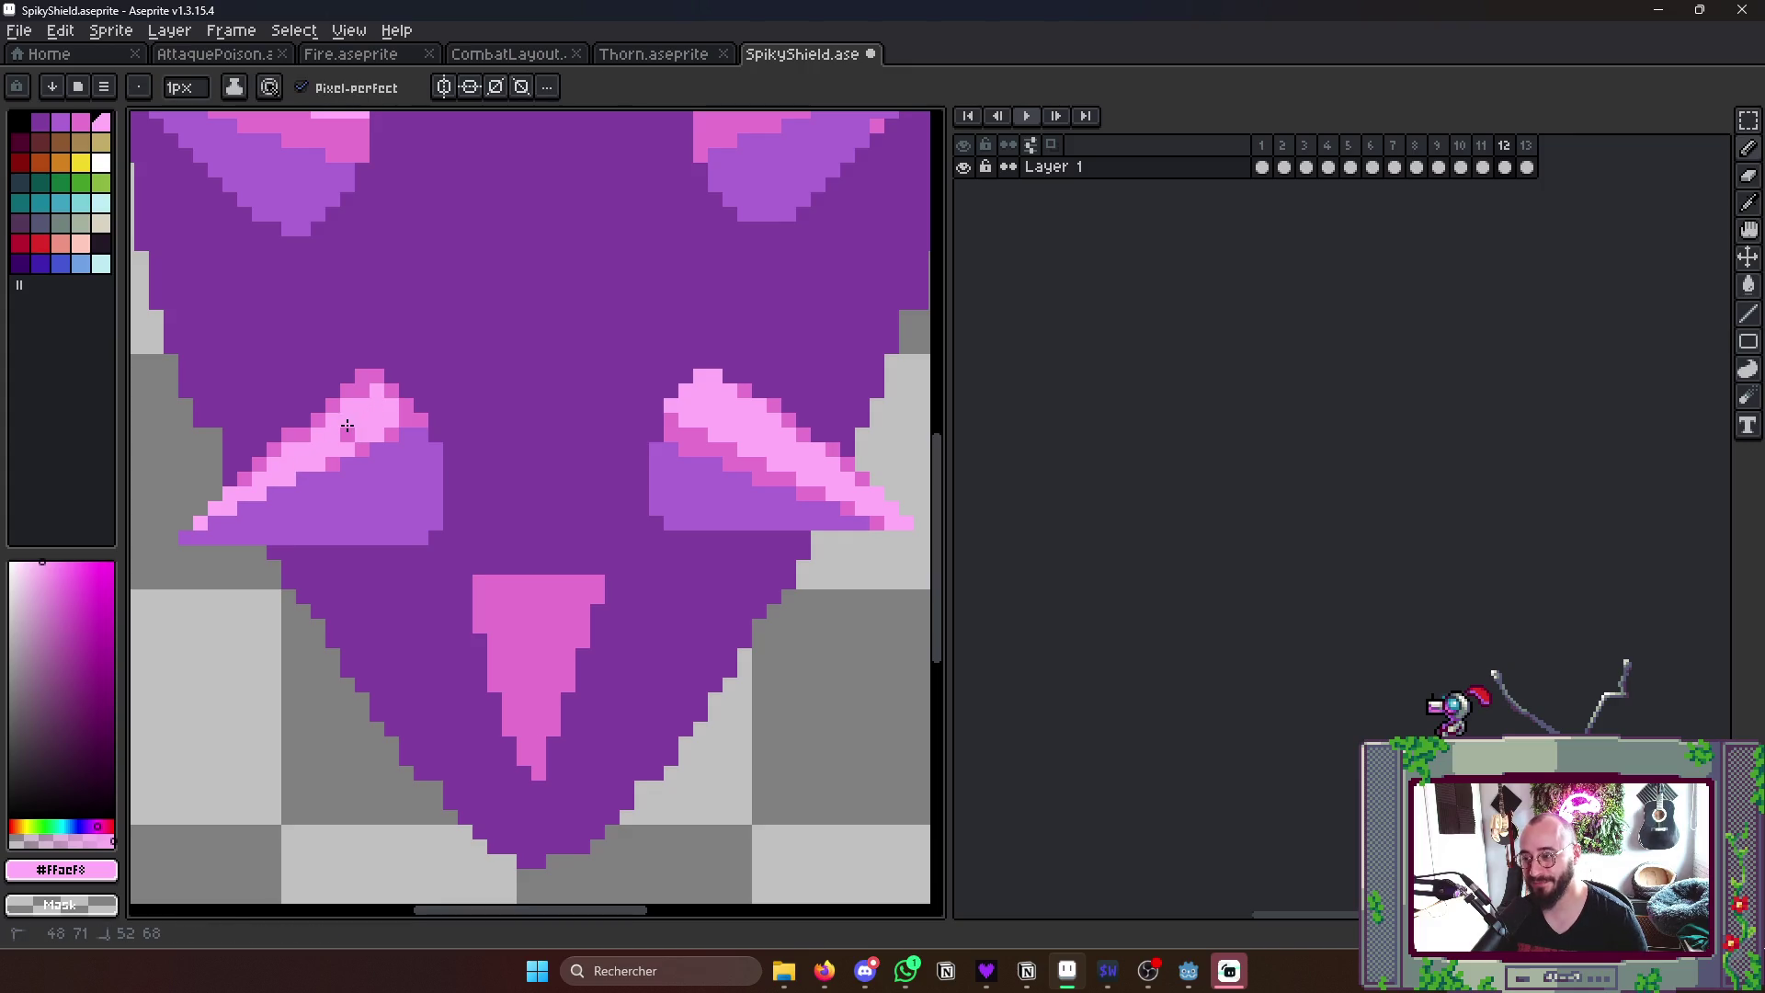
pyautogui.hscroll(-3, 351, 444)
pyautogui.press('alt')
pyautogui.click(537, 398)
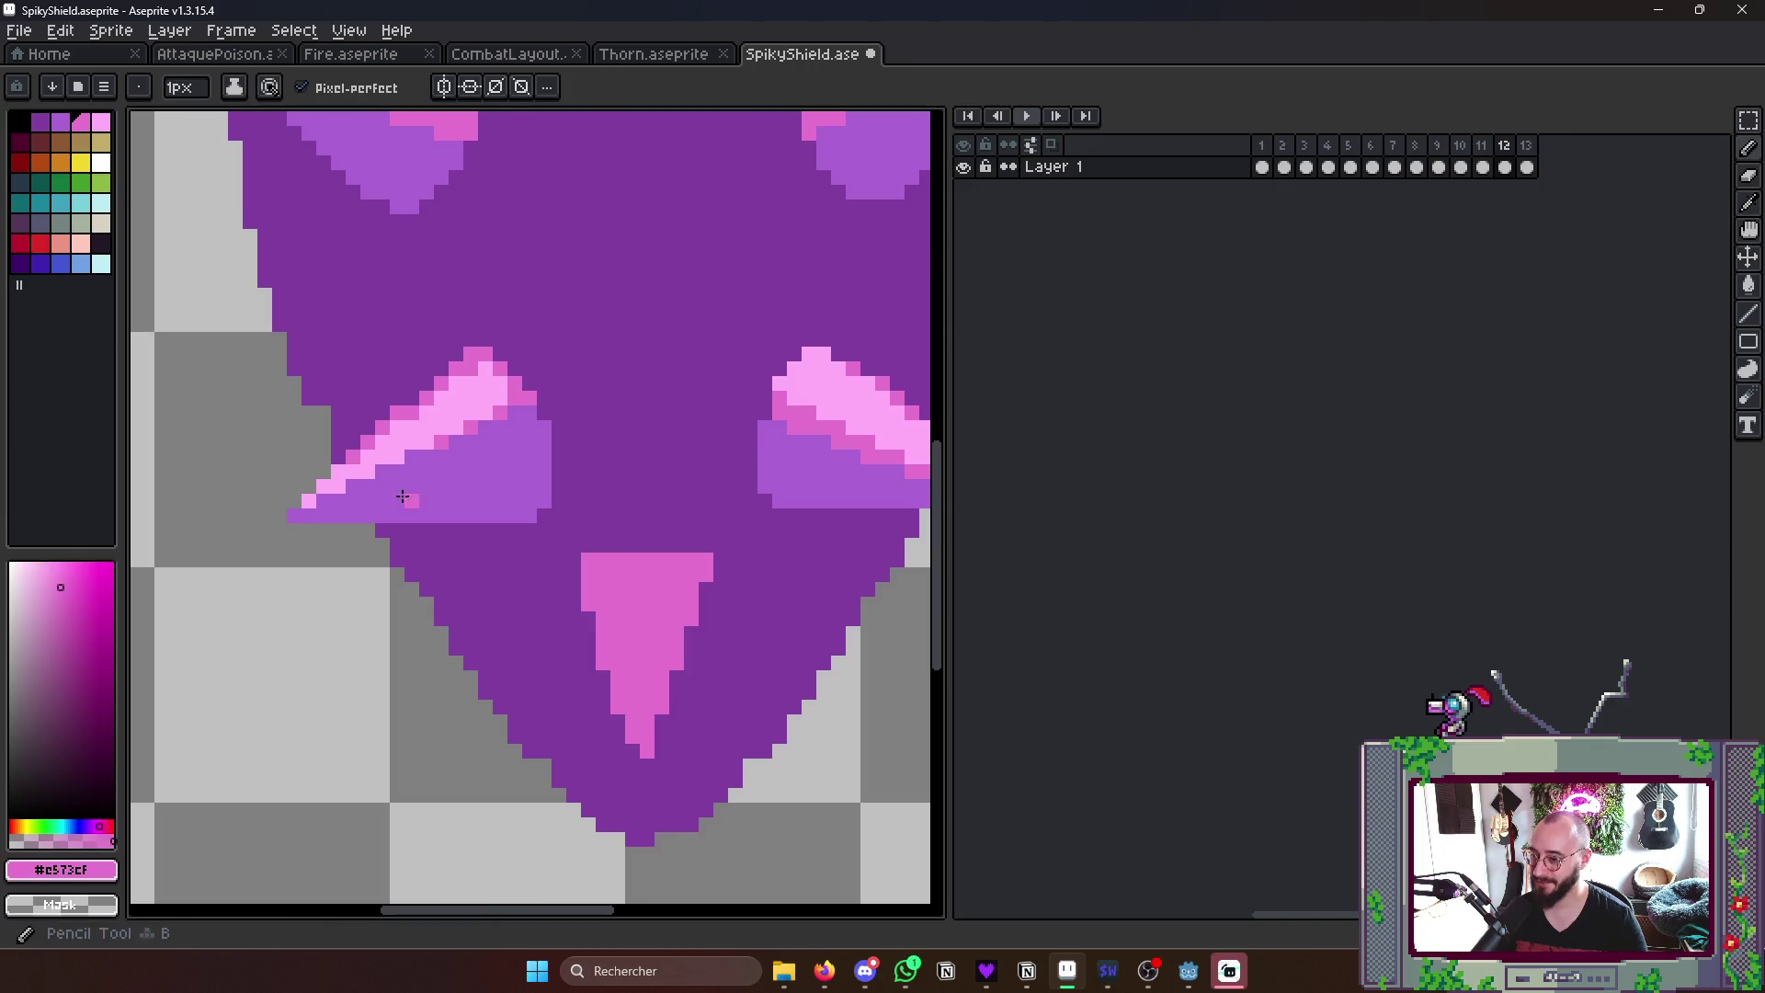
pyautogui.moveTo(325, 514); pyautogui.dragTo(477, 441)
pyautogui.scroll(-3, 525, 416)
pyautogui.scroll(-2, 607, 469)
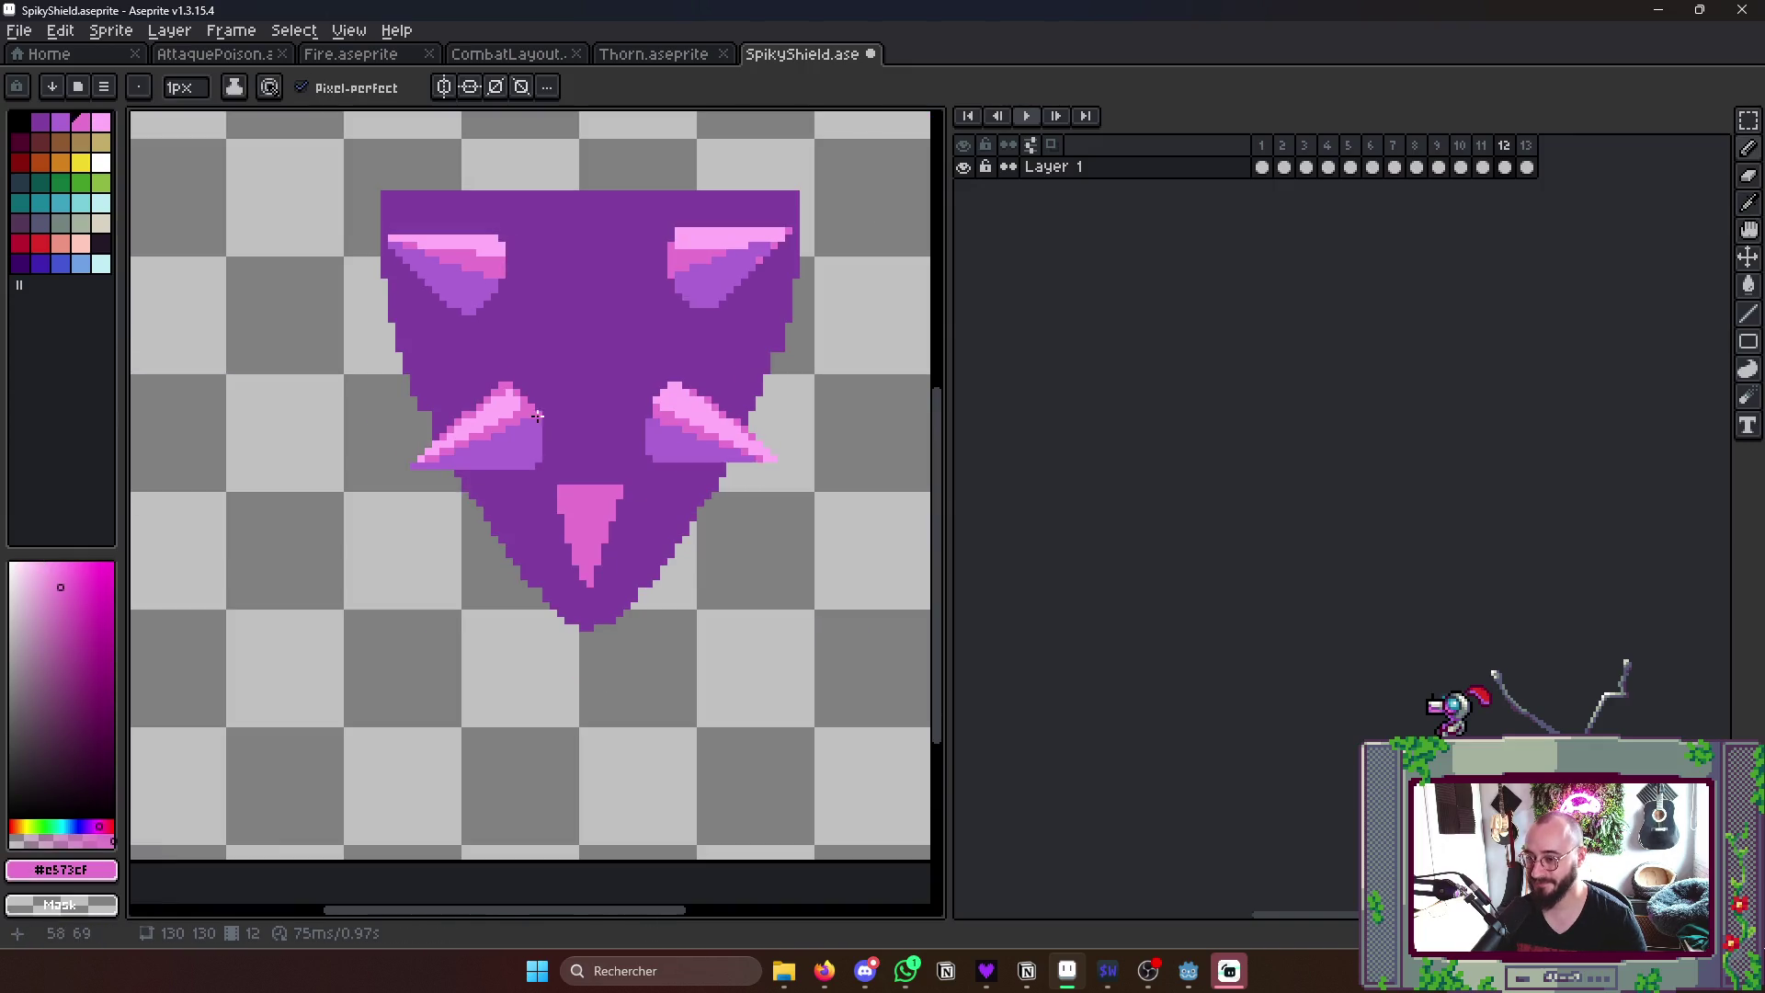
pyautogui.scroll(-3, 648, 496)
# - Fill the bottom spike's left half purple and draw a light pink highlight down its length
pyautogui.press('Right')
pyautogui.press('Right')
pyautogui.press('Right')
pyautogui.press('Right')
pyautogui.press('Right')
pyautogui.press('Right')
pyautogui.press('Right')
pyautogui.press('Right')
pyautogui.press('Right')
pyautogui.press('Right')
pyautogui.press('Right')
pyautogui.press('Right')
pyautogui.press('Right')
pyautogui.scroll(4, 671, 518)
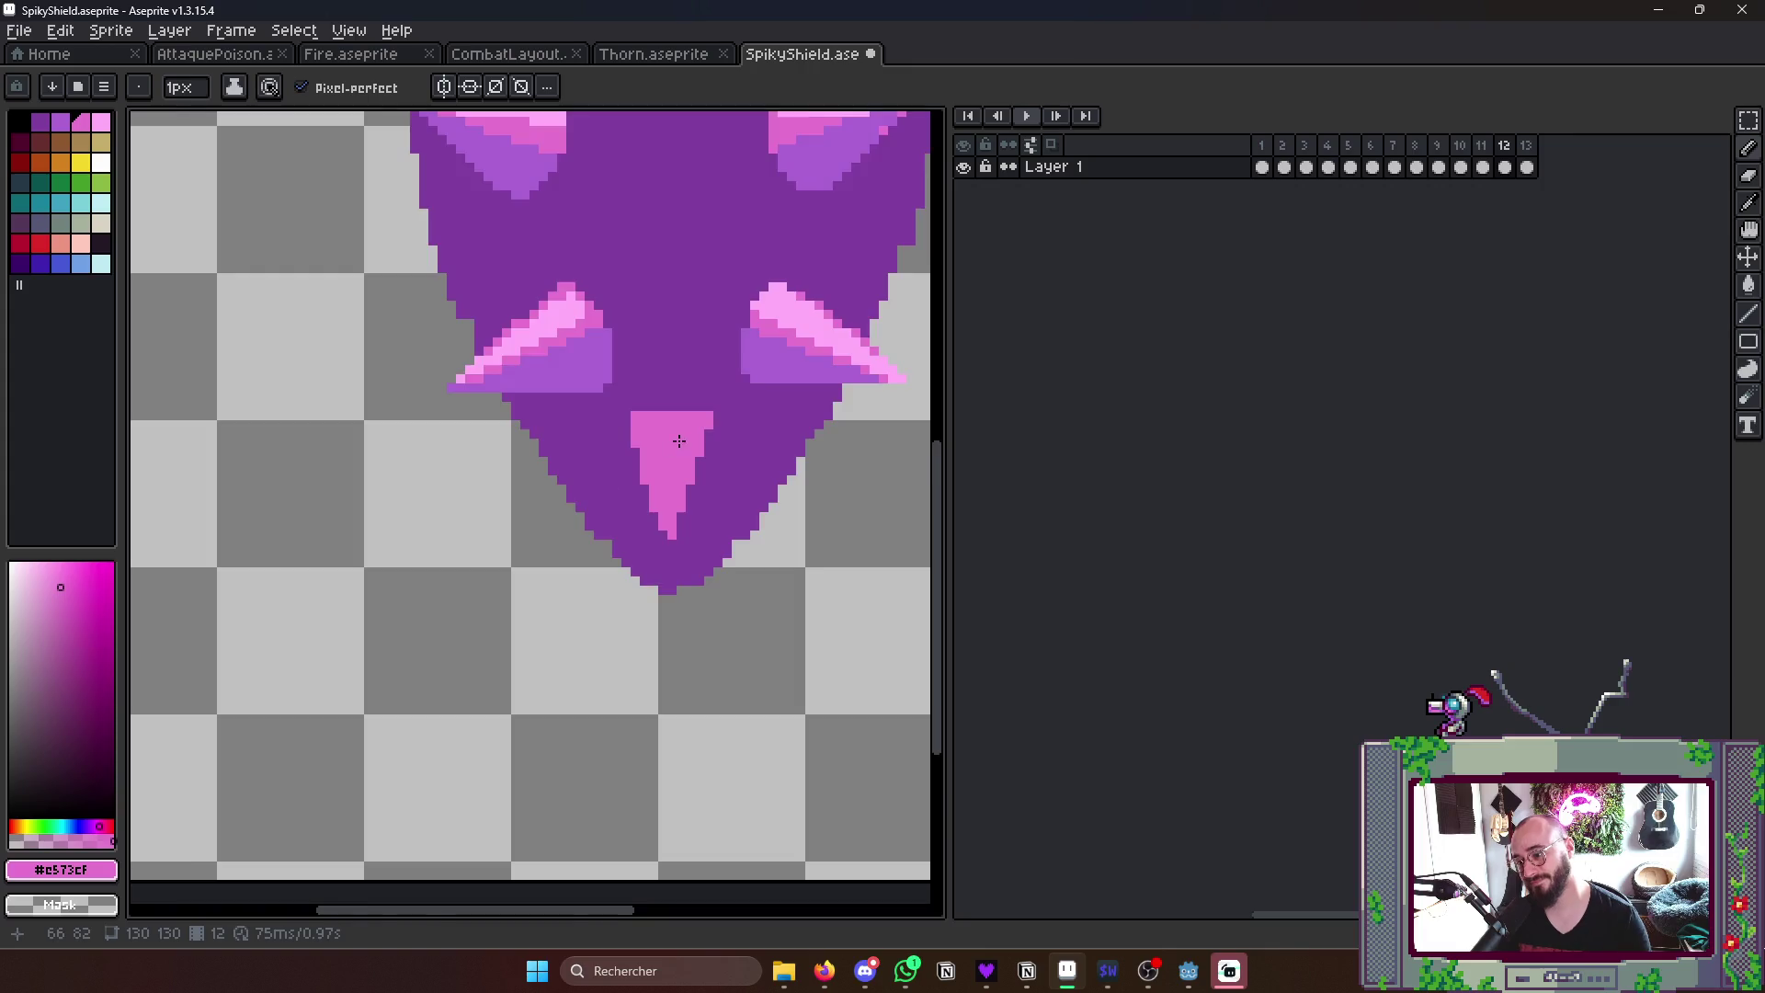
pyautogui.scroll(3, 671, 469)
pyautogui.scroll(-1, 552, 566)
pyautogui.scroll(1, 744, 393)
pyautogui.click(748, 392)
pyautogui.scroll(1, 552, 483)
pyautogui.click(442, 470)
pyautogui.moveTo(434, 469); pyautogui.dragTo(436, 736)
pyautogui.press('g')
pyautogui.click(386, 579)
pyautogui.press('b')
pyautogui.scroll(-2, 452, 515)
pyautogui.scroll(2, 453, 515)
pyautogui.click(446, 510)
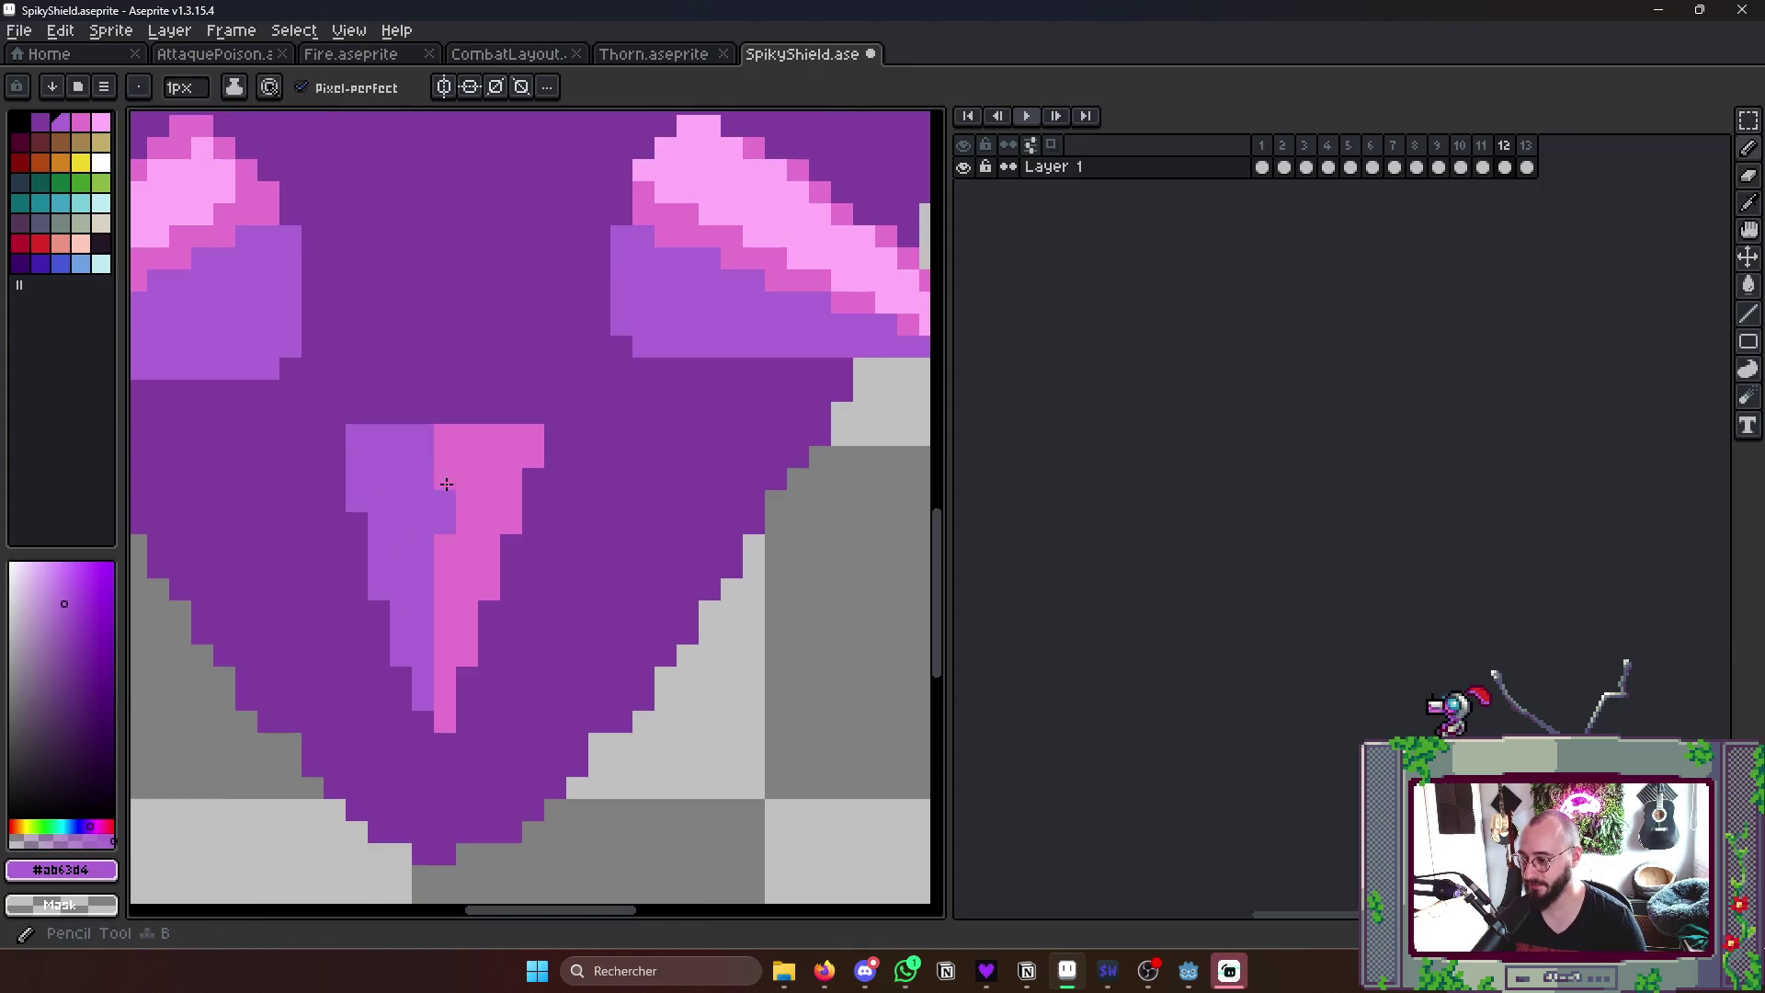
pyautogui.moveTo(446, 440); pyautogui.dragTo(465, 485)
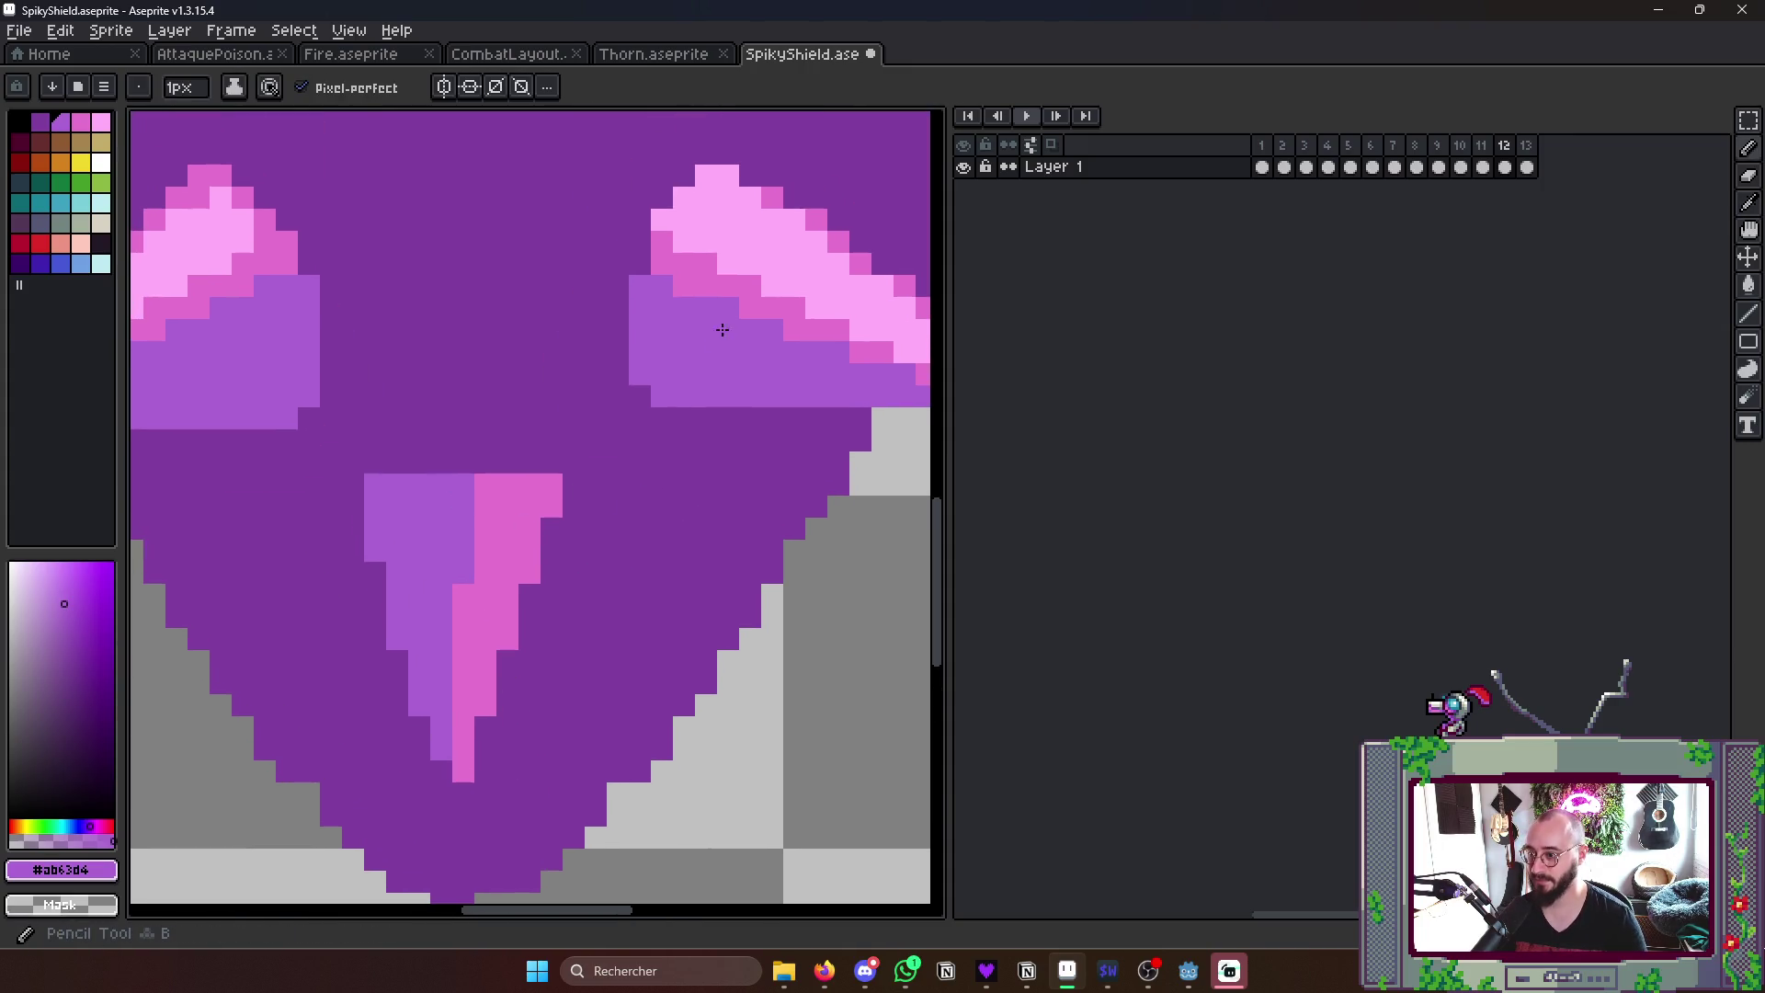
pyautogui.keyDown('alt'); pyautogui.click(790, 251); pyautogui.keyUp('alt')
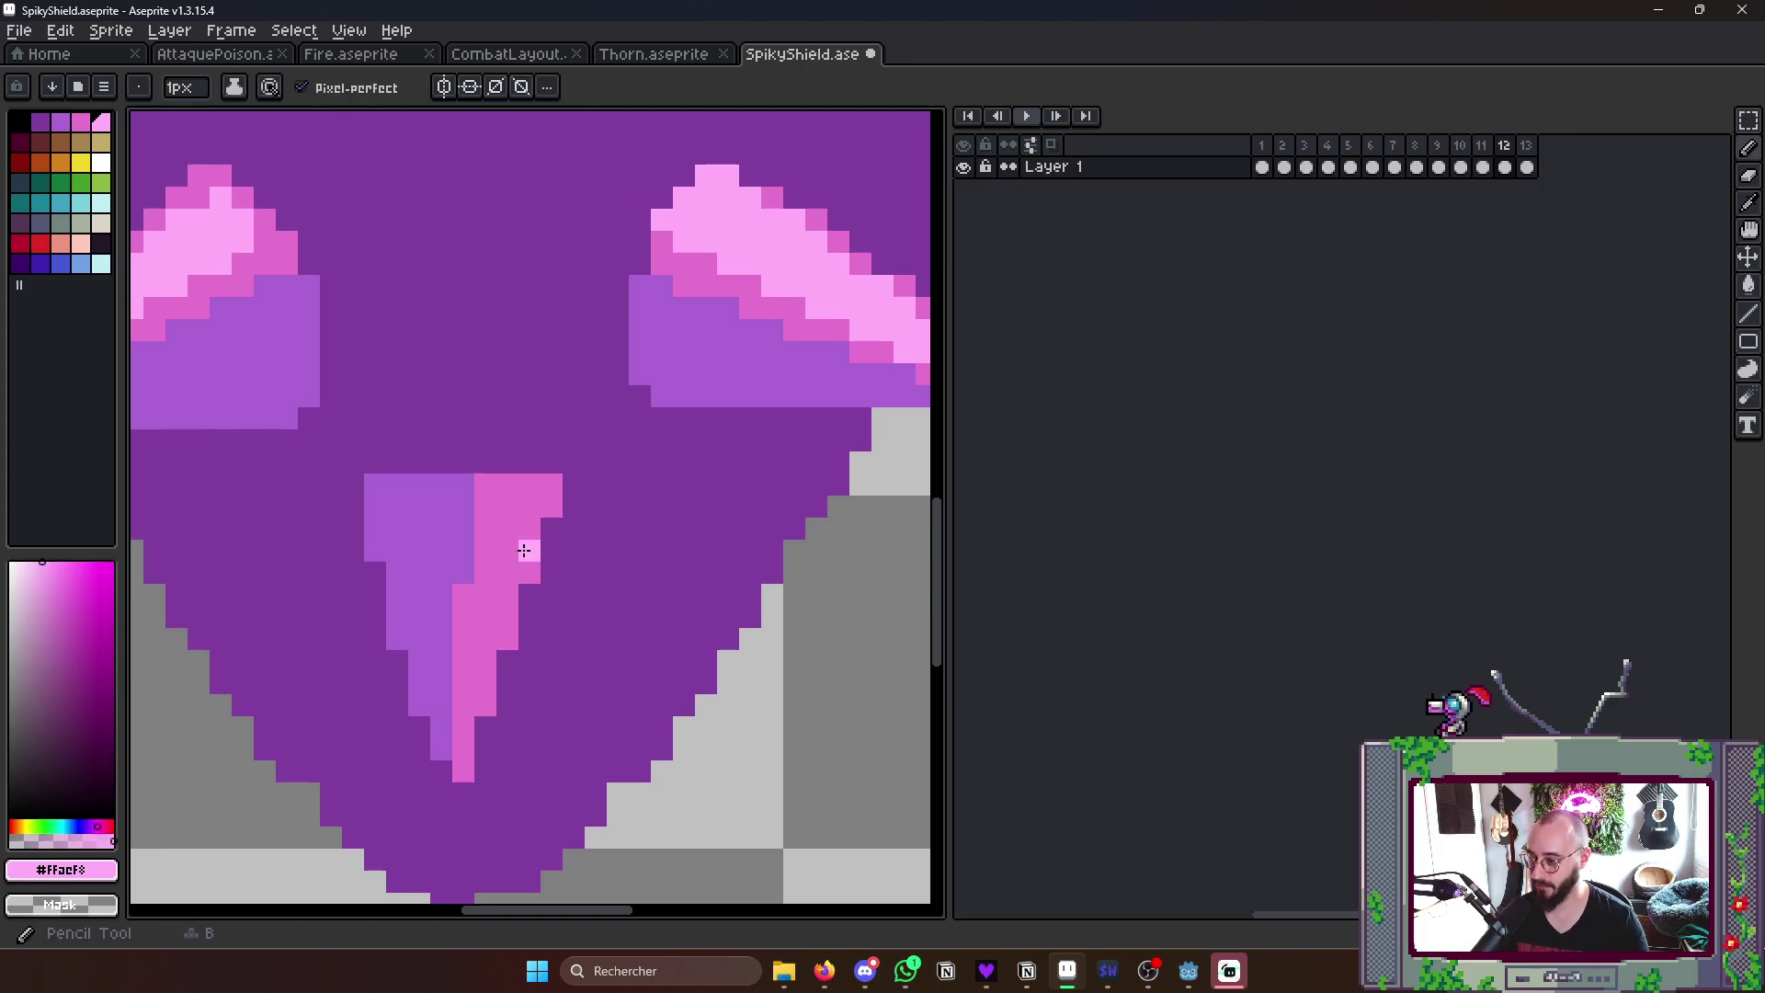
pyautogui.moveTo(469, 745); pyautogui.dragTo(485, 489)
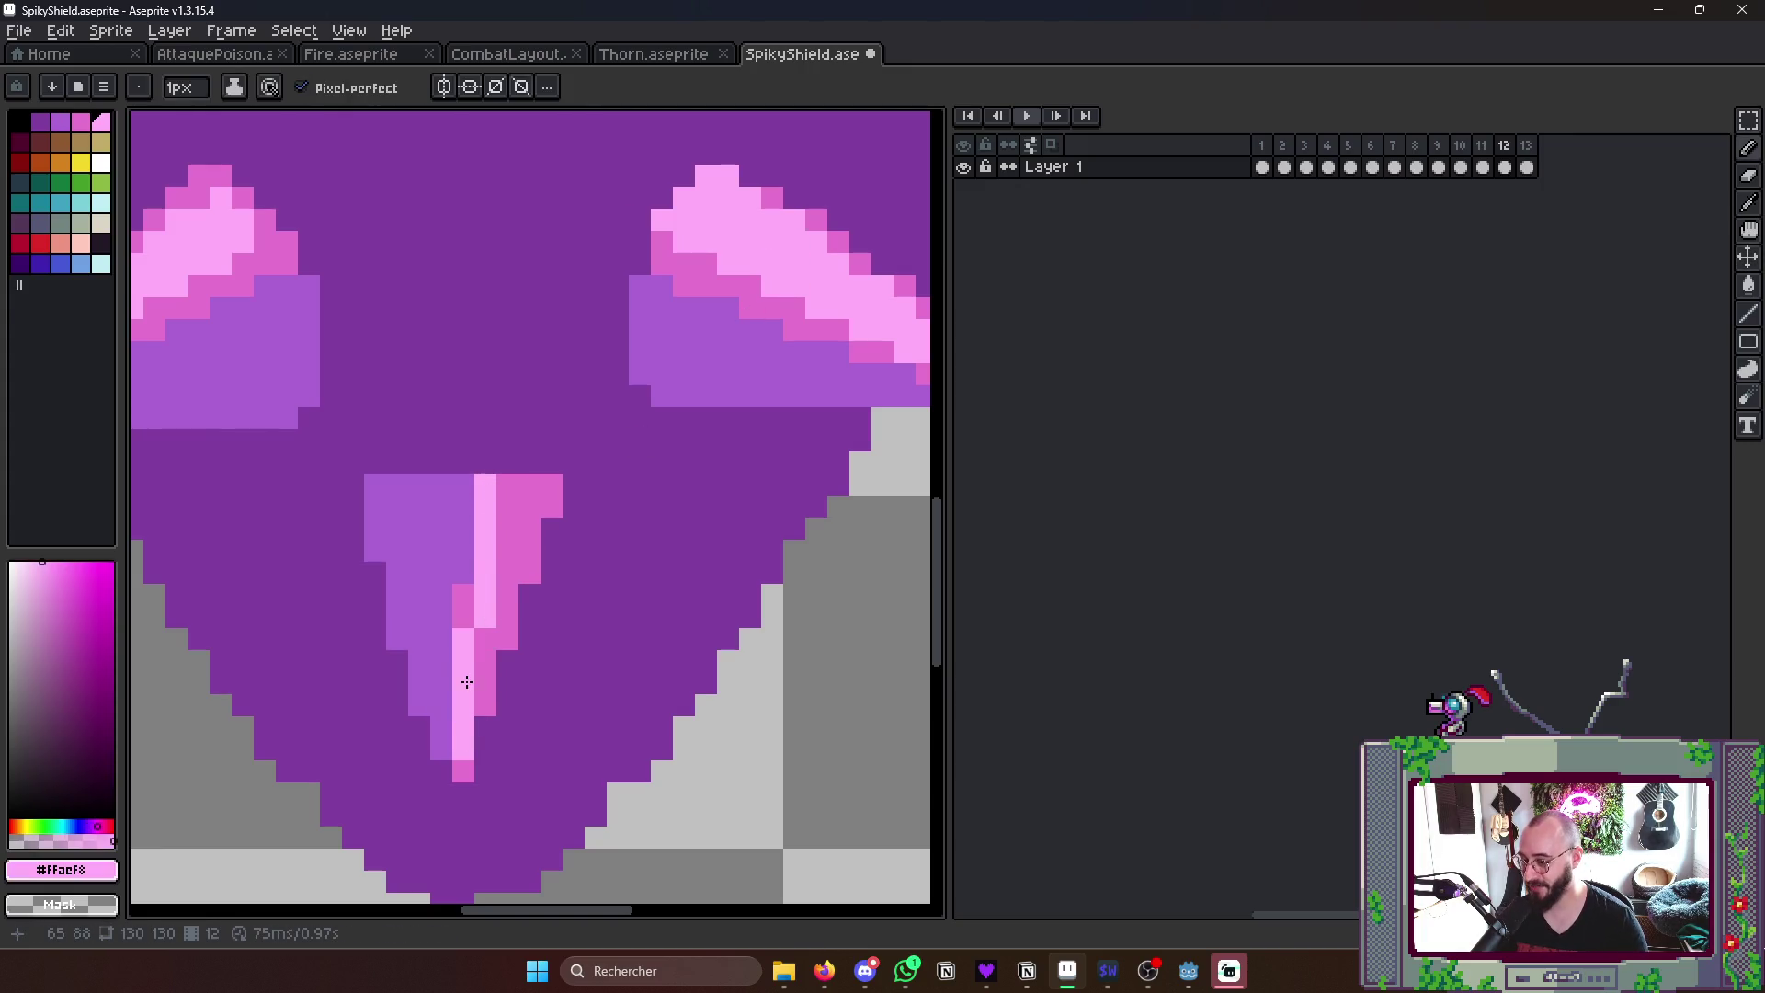
pyautogui.moveTo(473, 664); pyautogui.dragTo(507, 483)
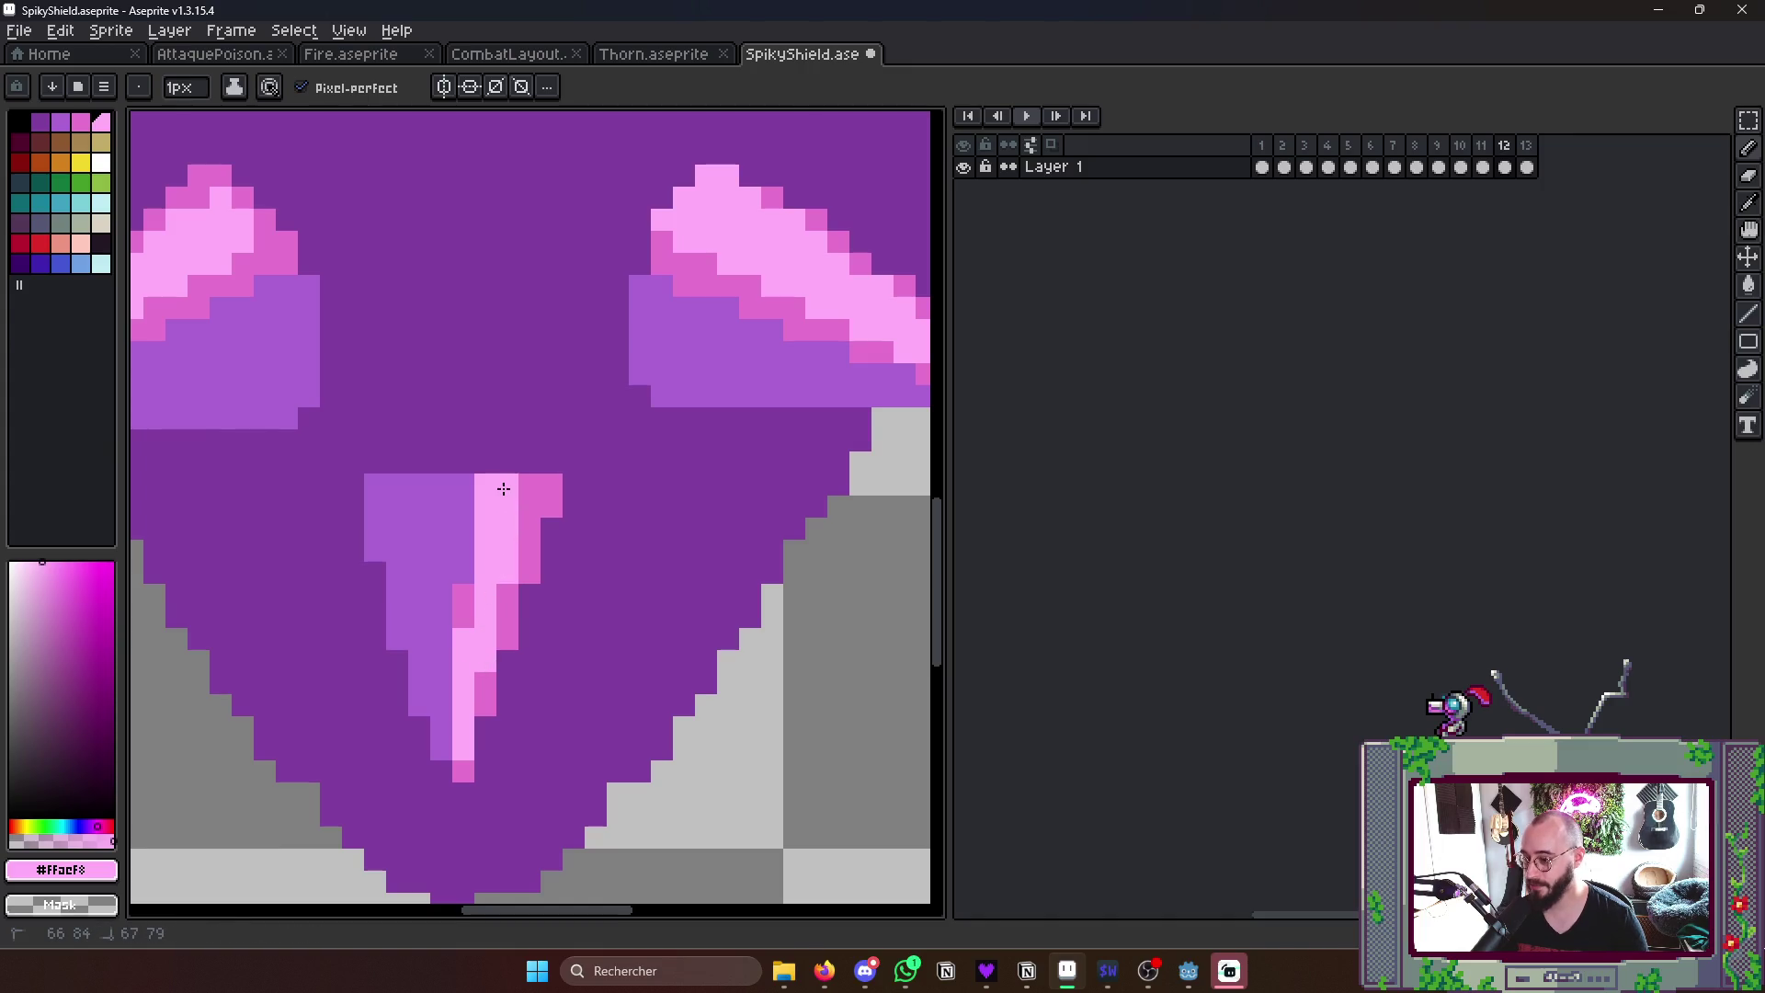
pyautogui.scroll(-1, 512, 490)
pyautogui.scroll(-2, 511, 490)
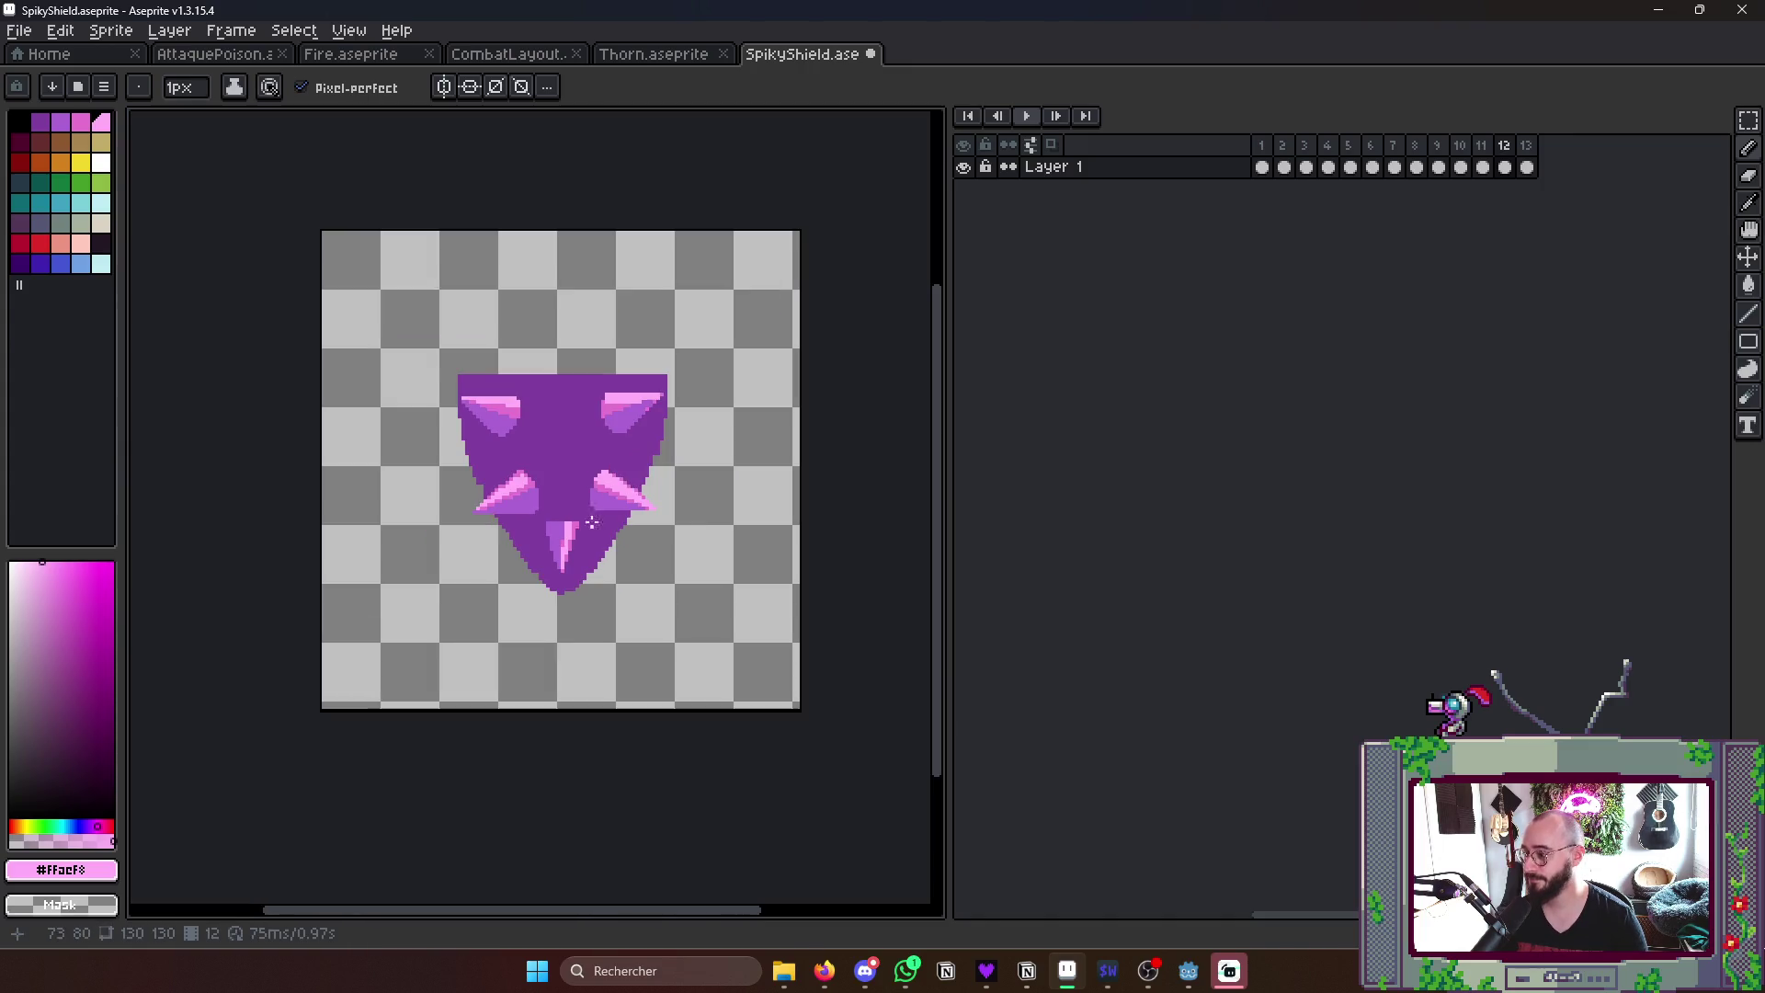
pyautogui.click(1261, 165)
pyautogui.press('Return')
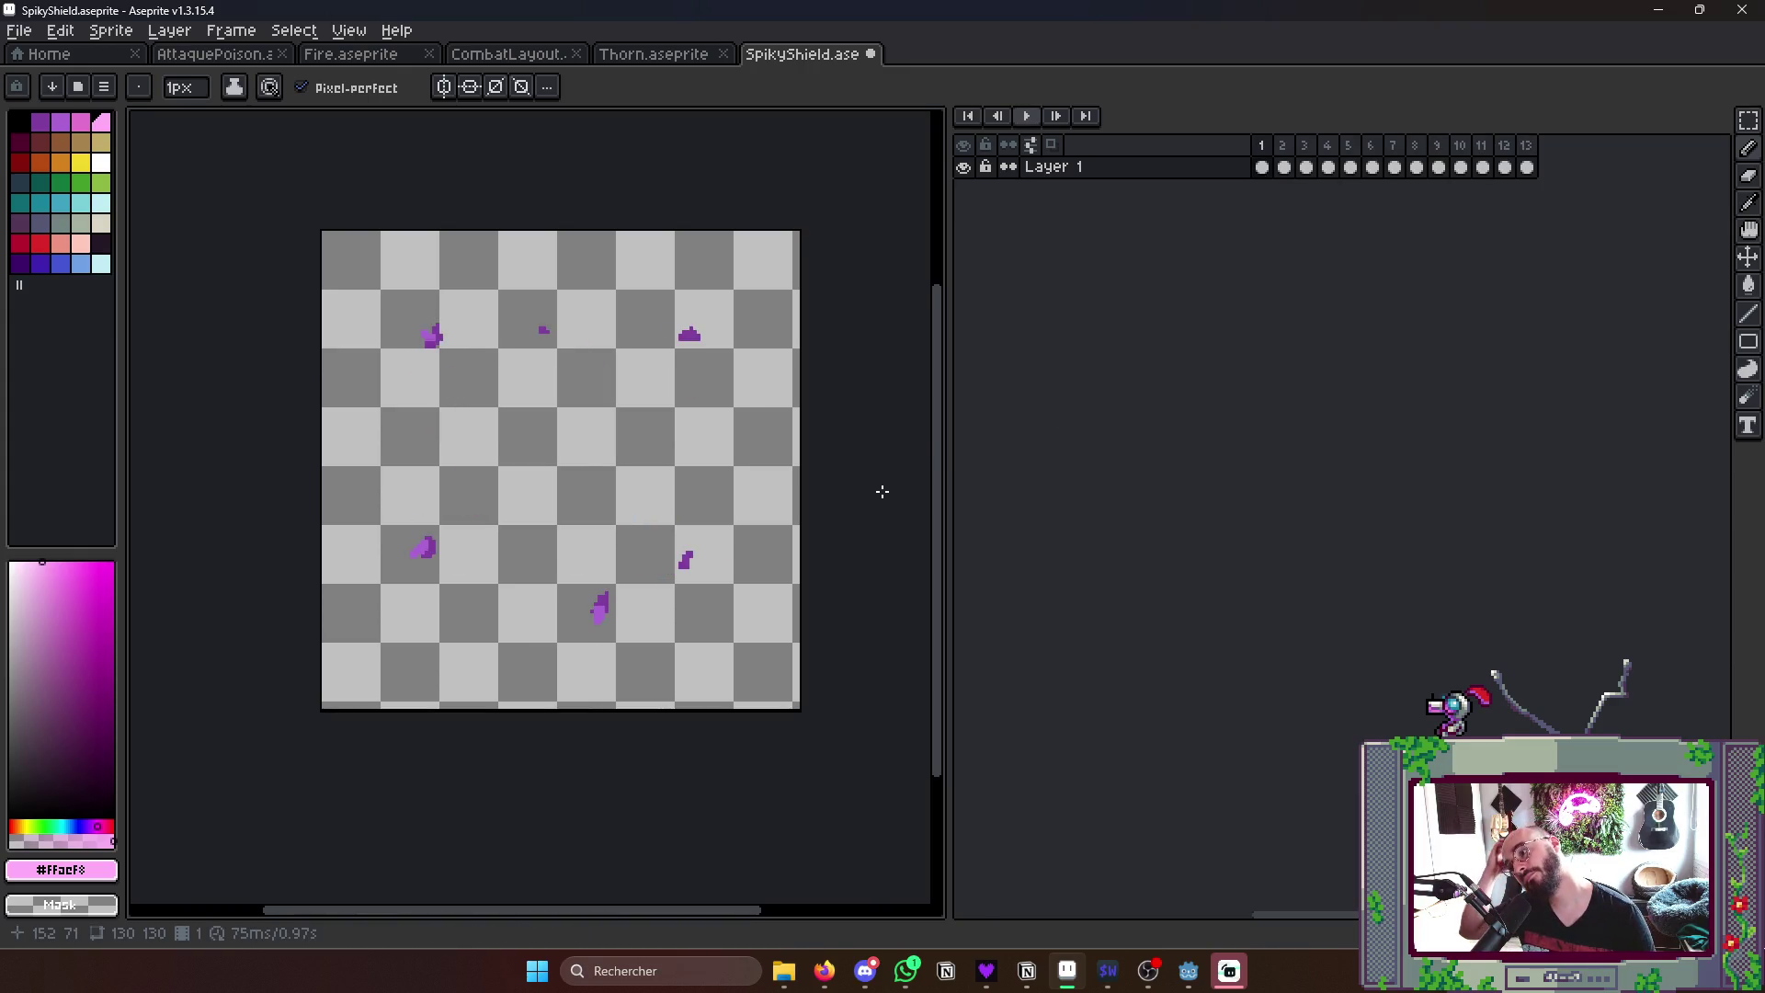
pyautogui.scroll(-3, 890, 483)
pyautogui.scroll(3, 863, 436)
pyautogui.press('Return')
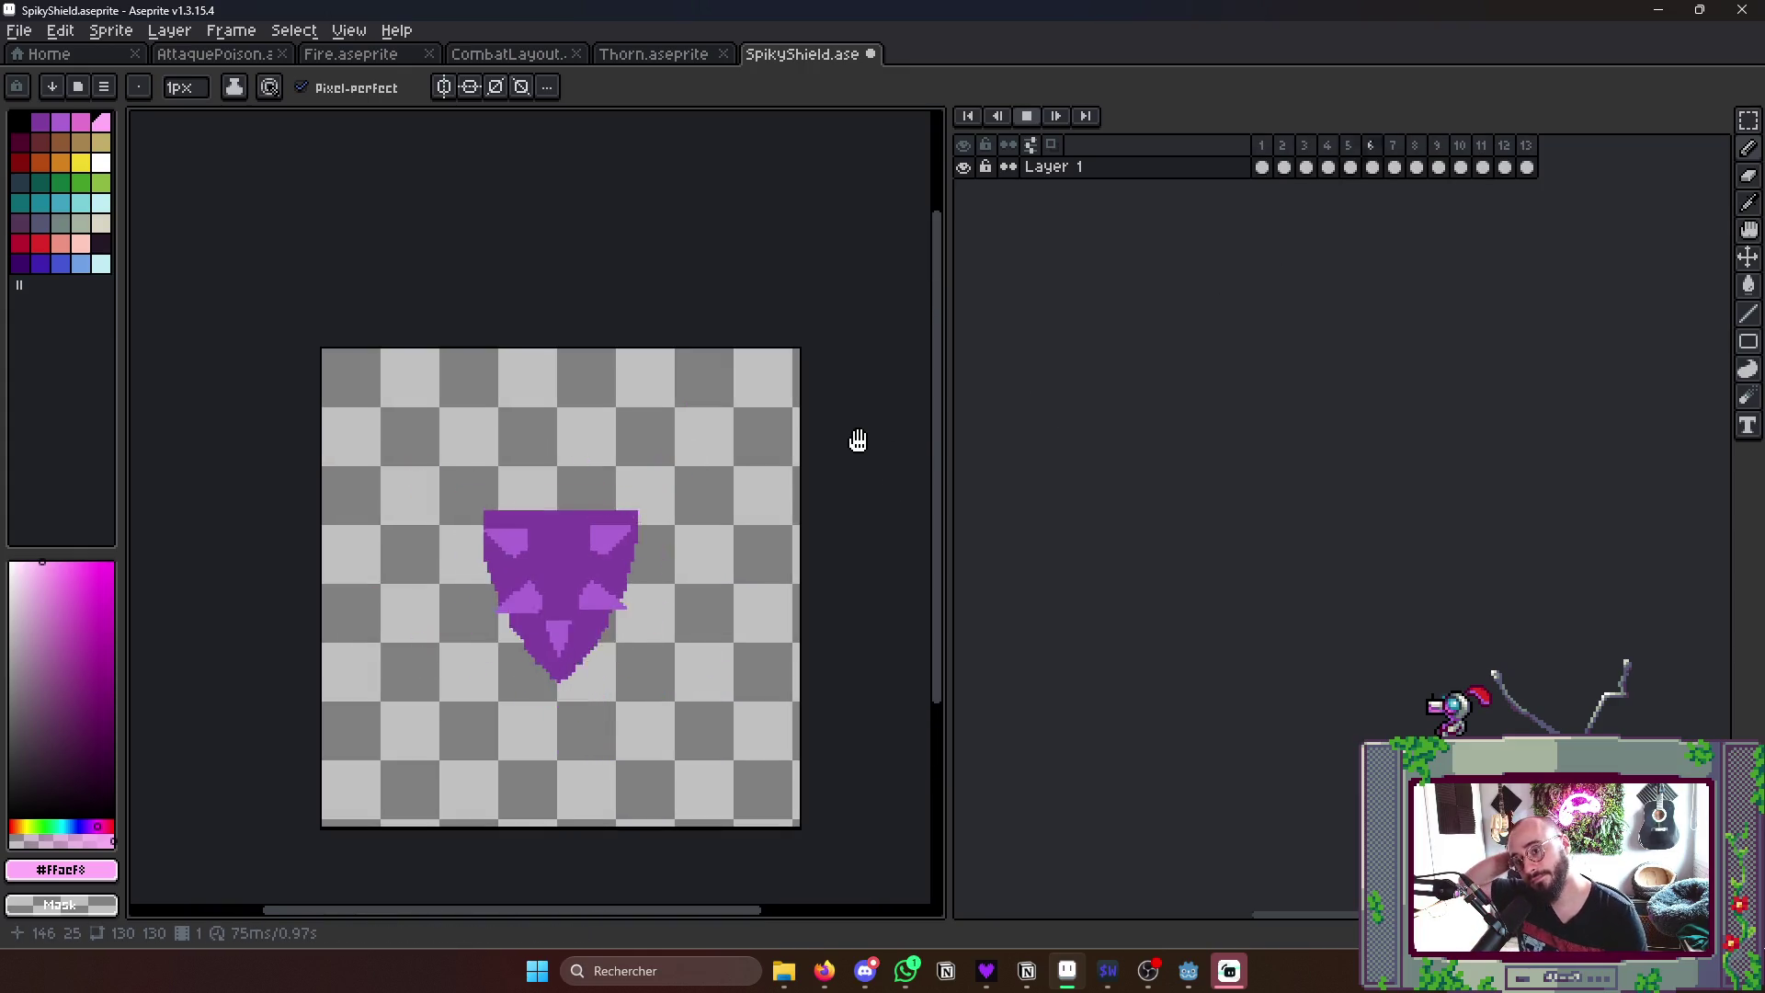
pyautogui.press('Return')
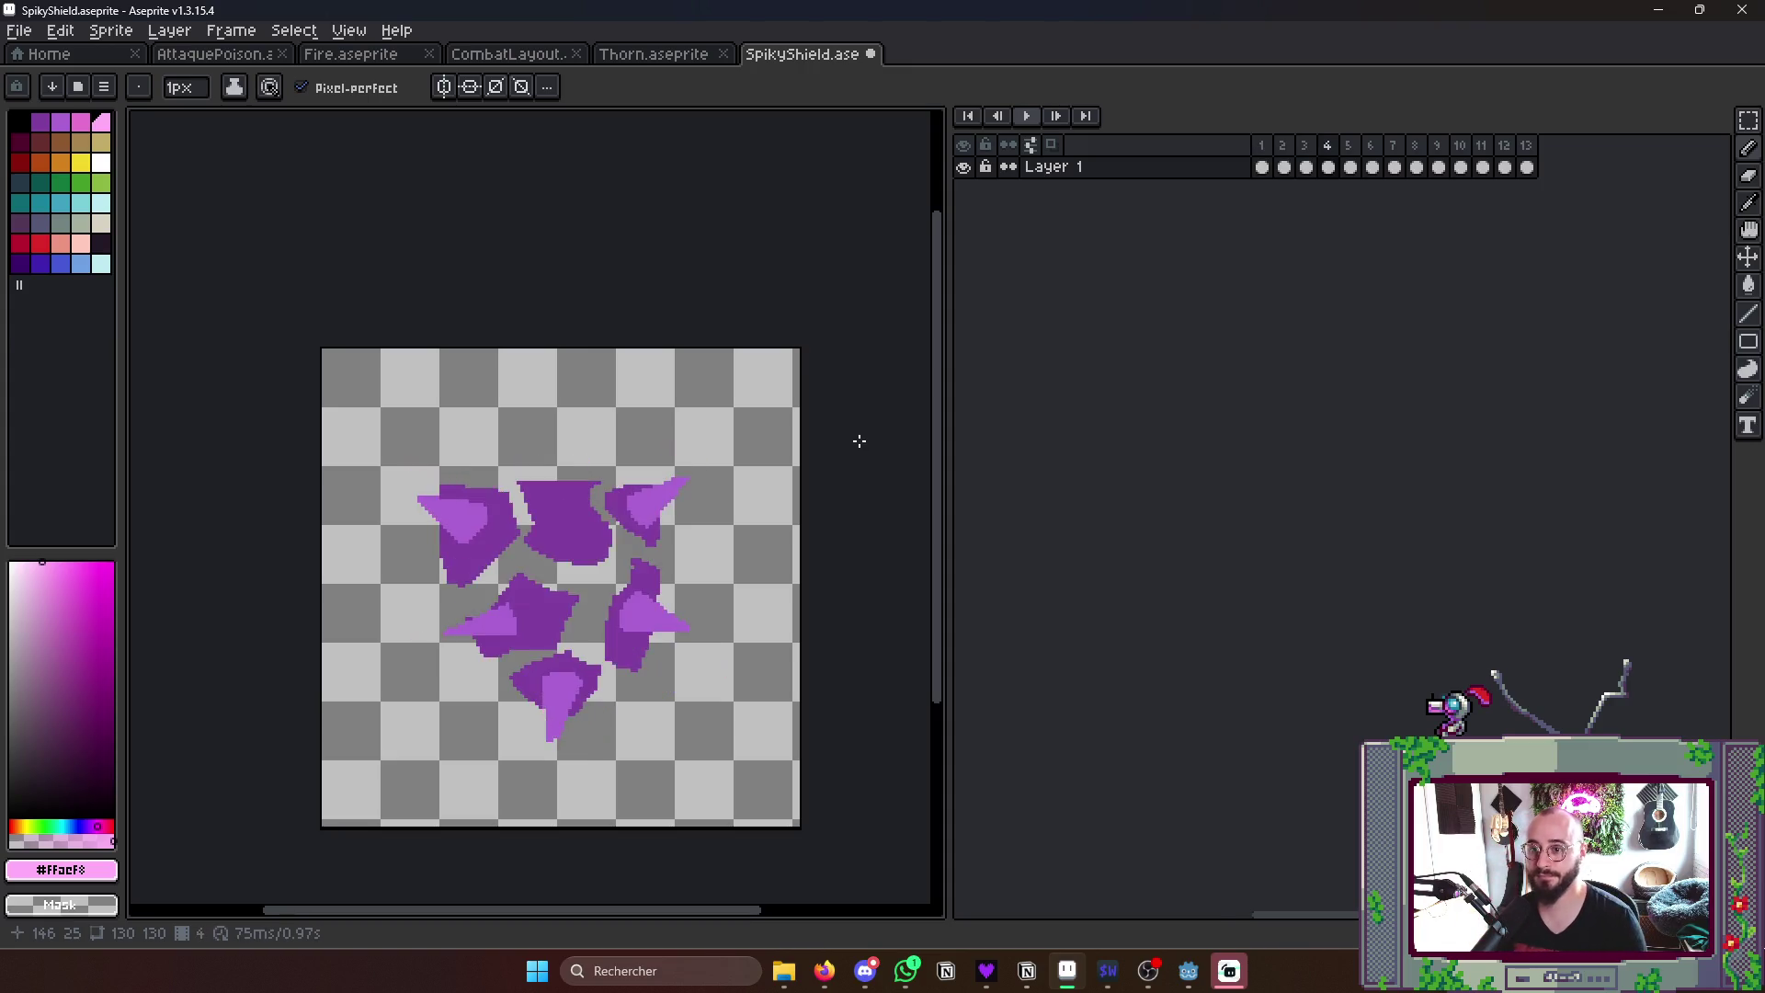
pyautogui.press('Return')
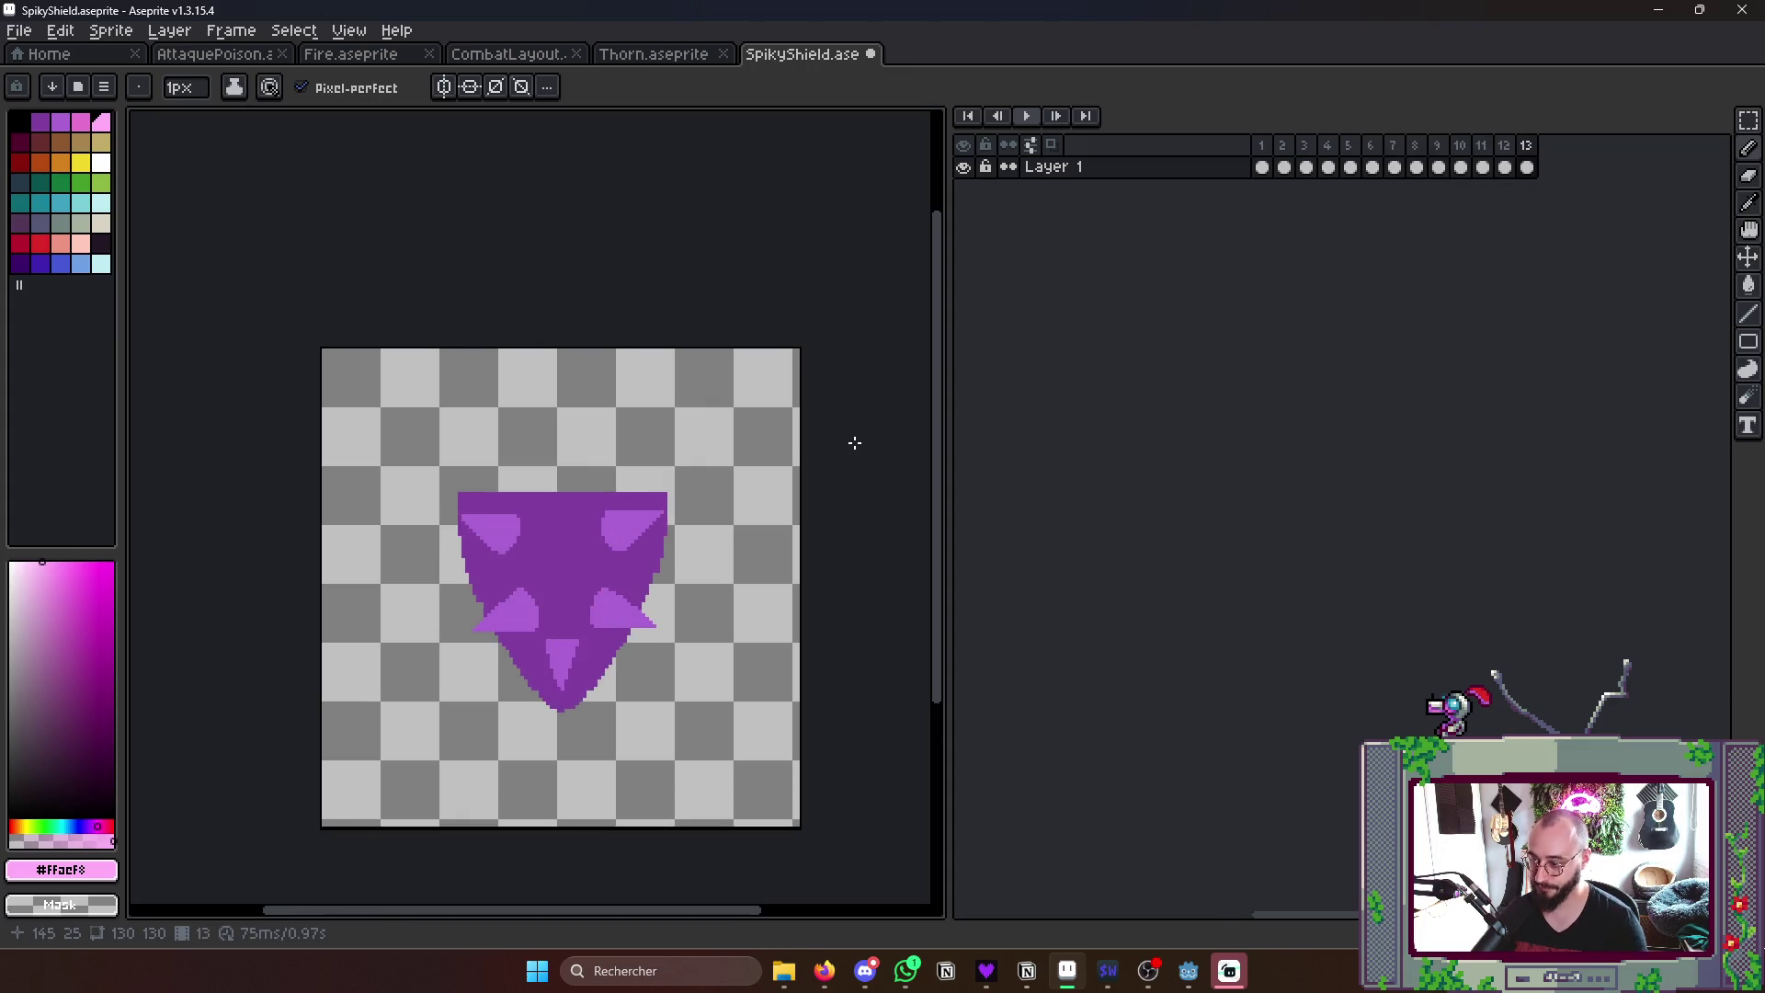
pyautogui.scroll(3, 856, 442)
pyautogui.scroll(1, 137, 126)
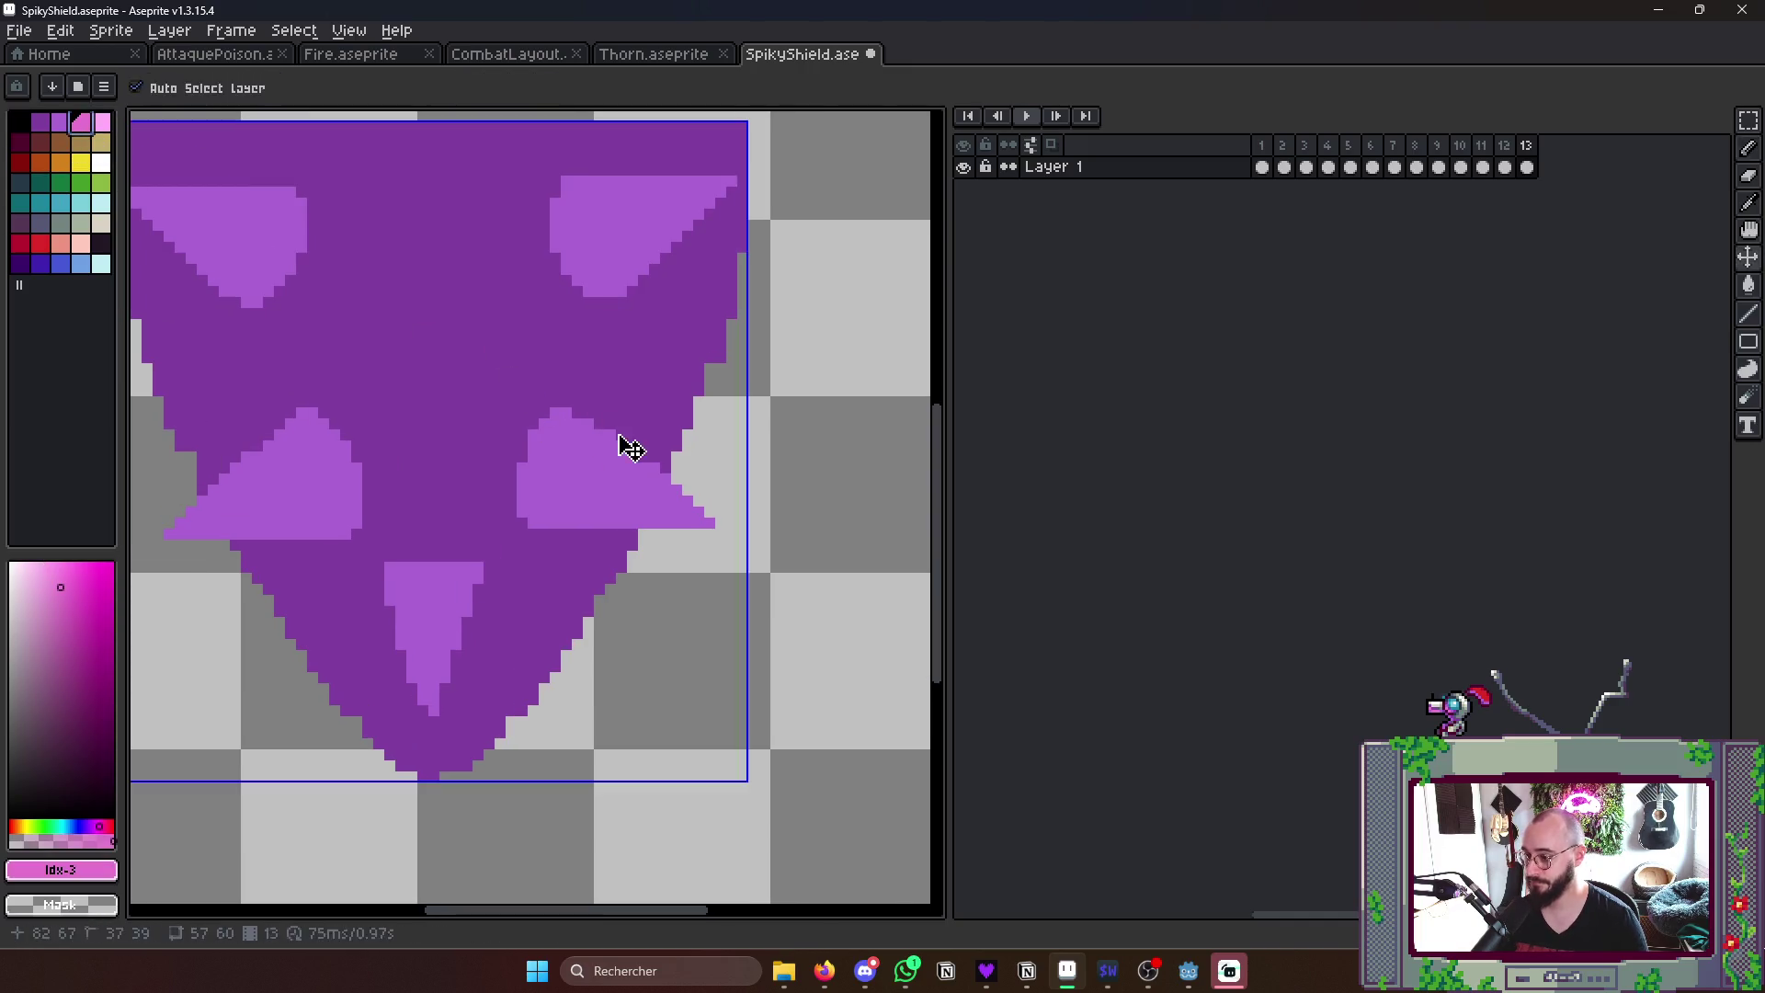
# - Draw pink highlight edges on the right, left and upper-right spikes of frame 13
pyautogui.moveTo(565, 421)
pyautogui.mouseDown()
pyautogui.moveTo(698, 533)
pyautogui.moveTo(711, 519)
pyautogui.mouseUp()
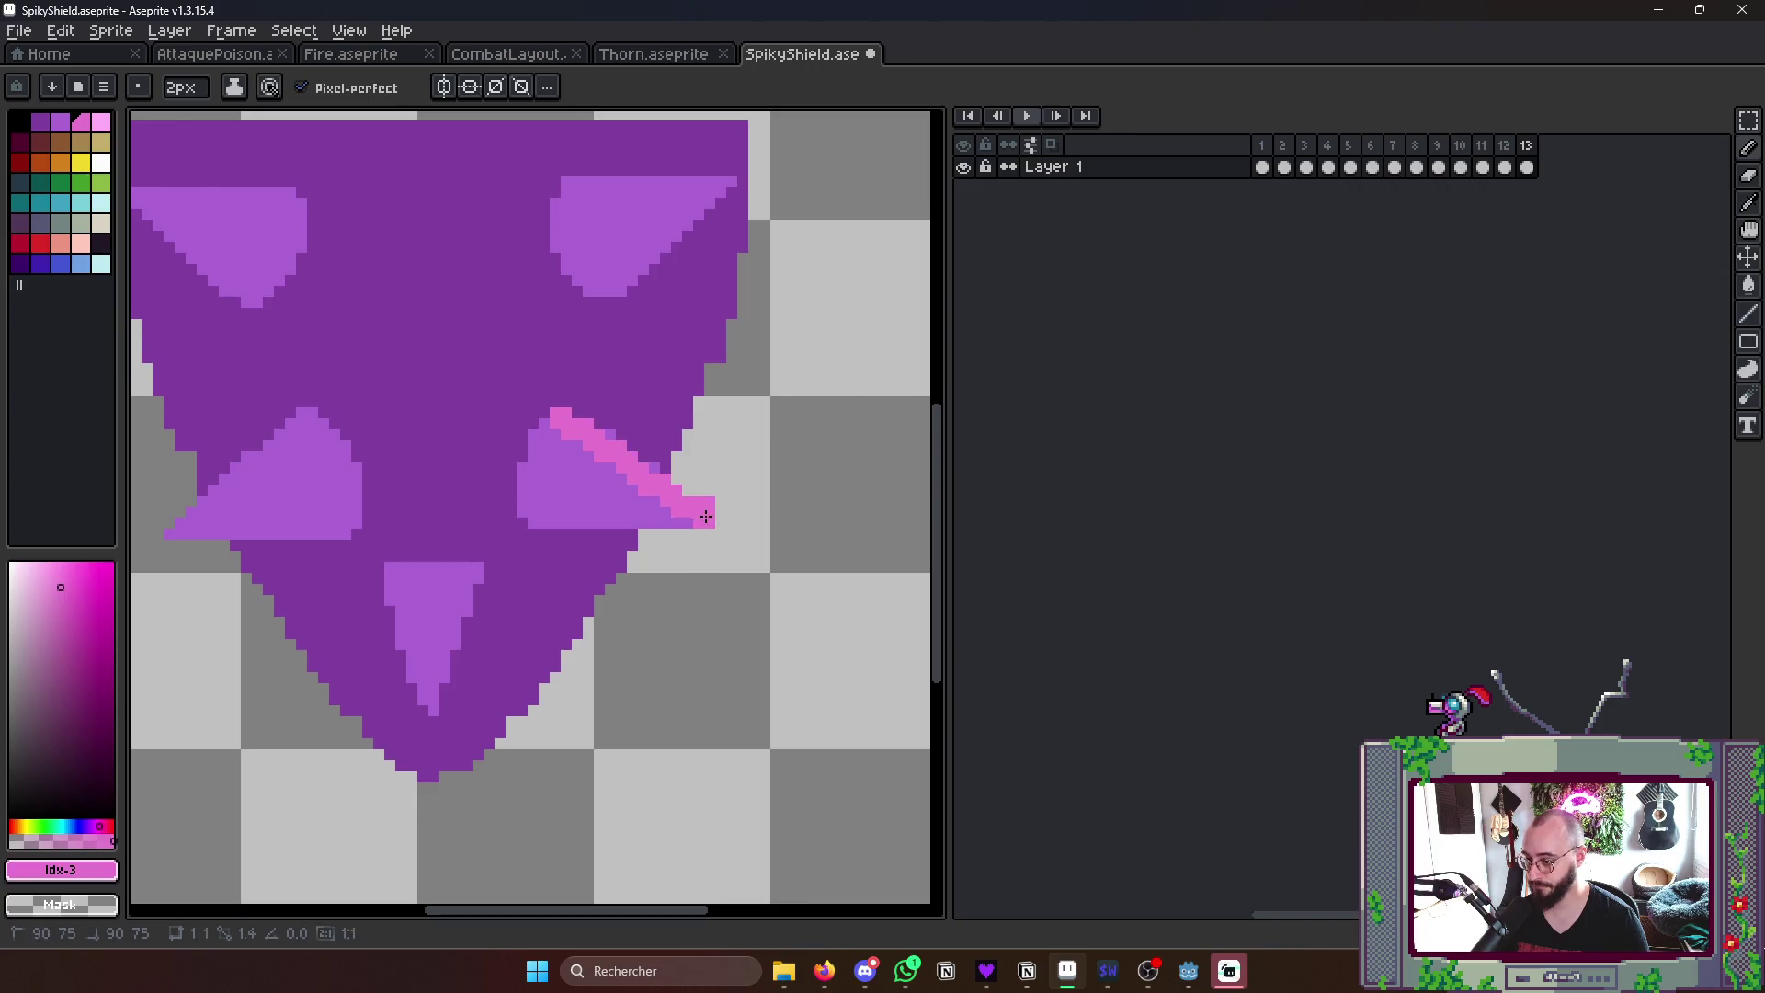
pyautogui.moveTo(176, 532); pyautogui.dragTo(338, 432)
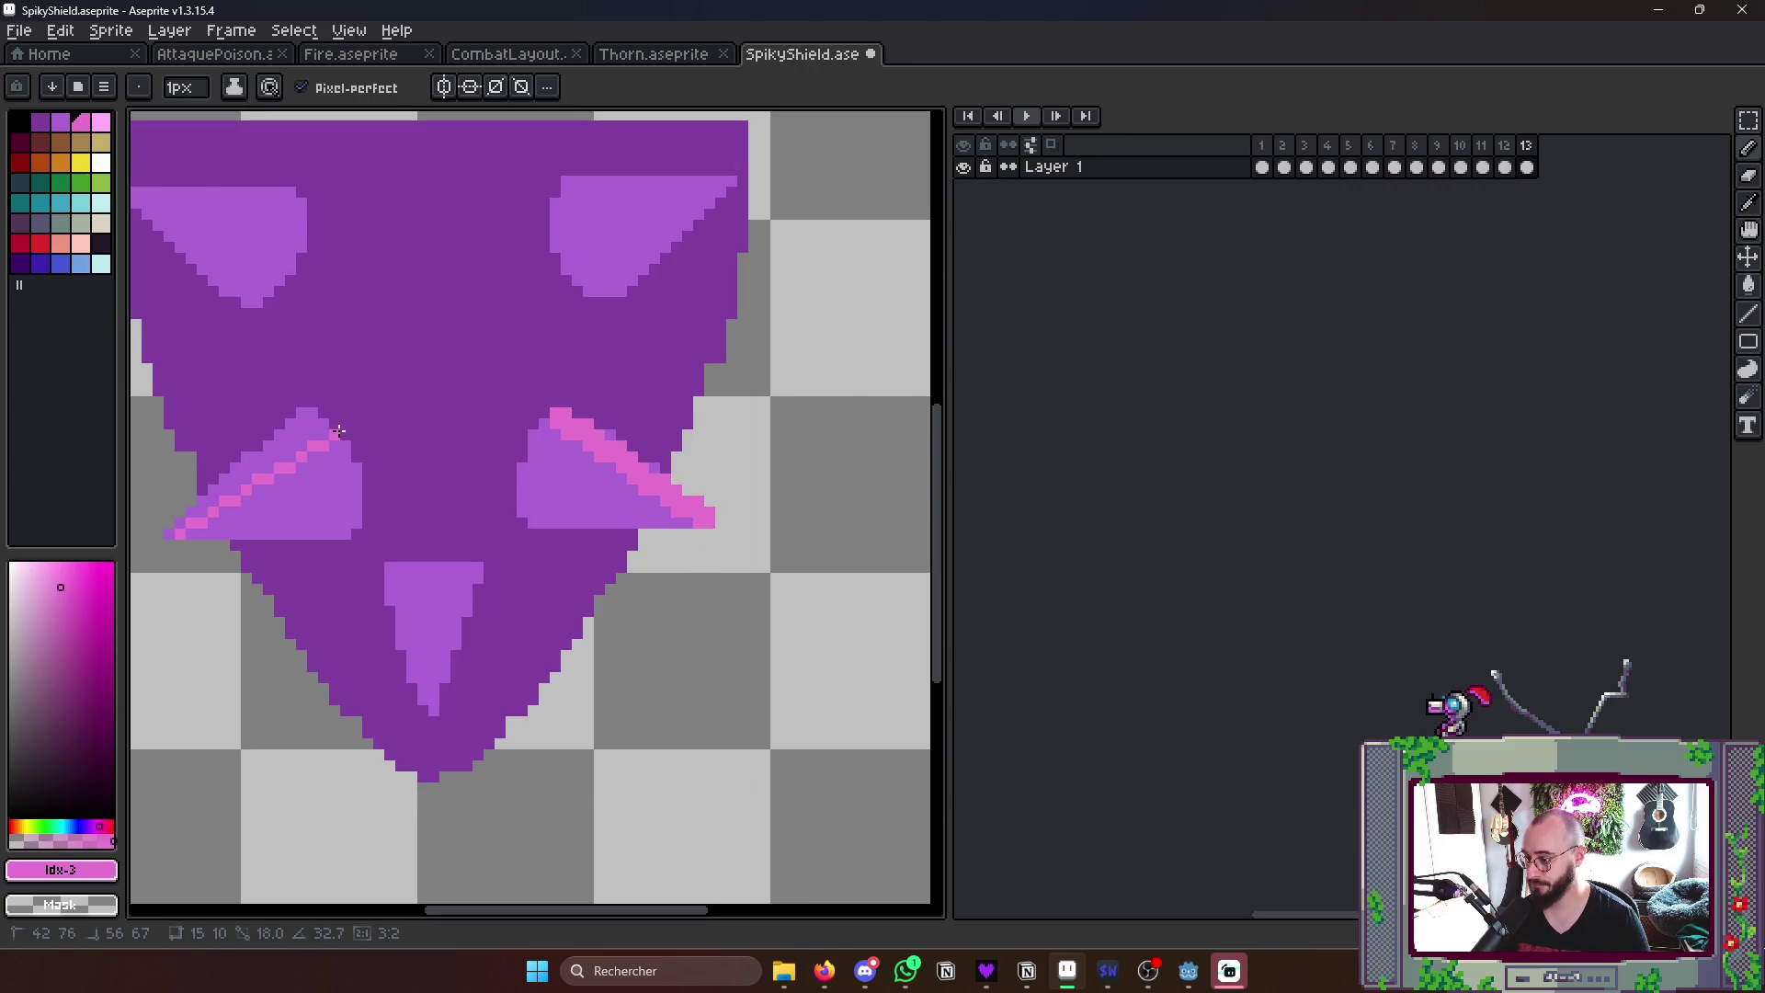
pyautogui.click(306, 440)
pyautogui.moveTo(570, 195)
pyautogui.mouseDown()
pyautogui.moveTo(736, 186)
pyautogui.moveTo(548, 211)
pyautogui.mouseUp()
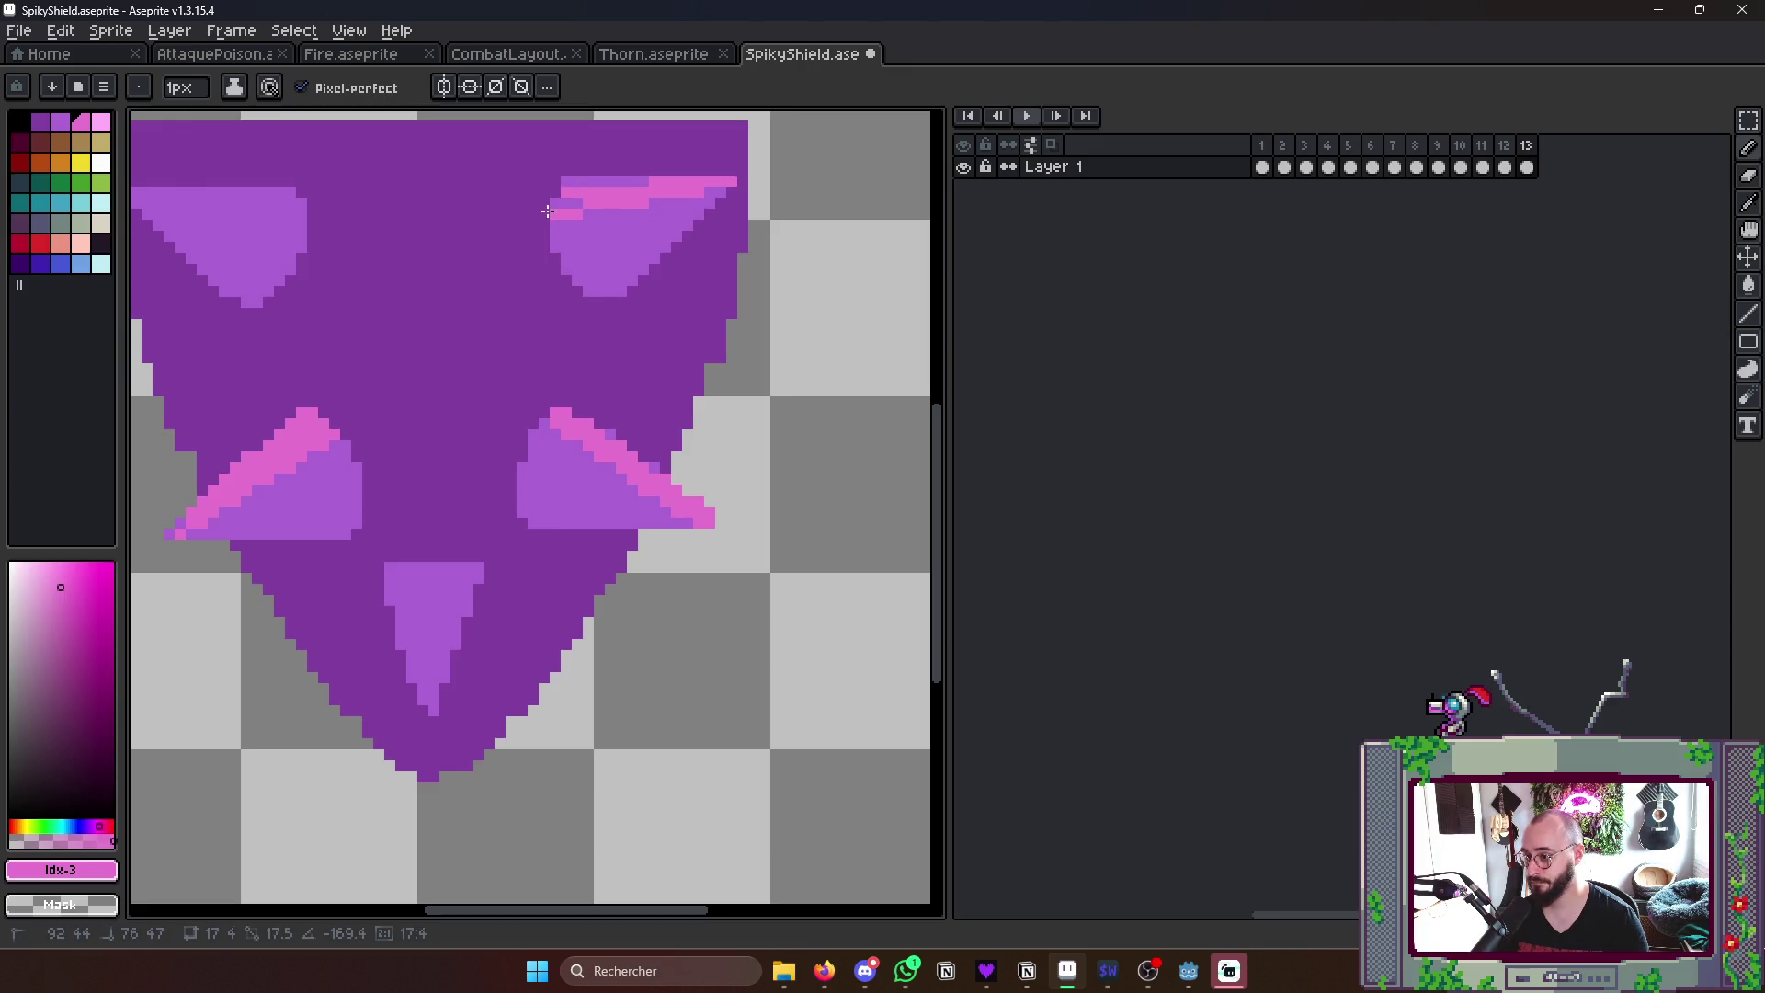
pyautogui.hotkey('ctrl', 'z')
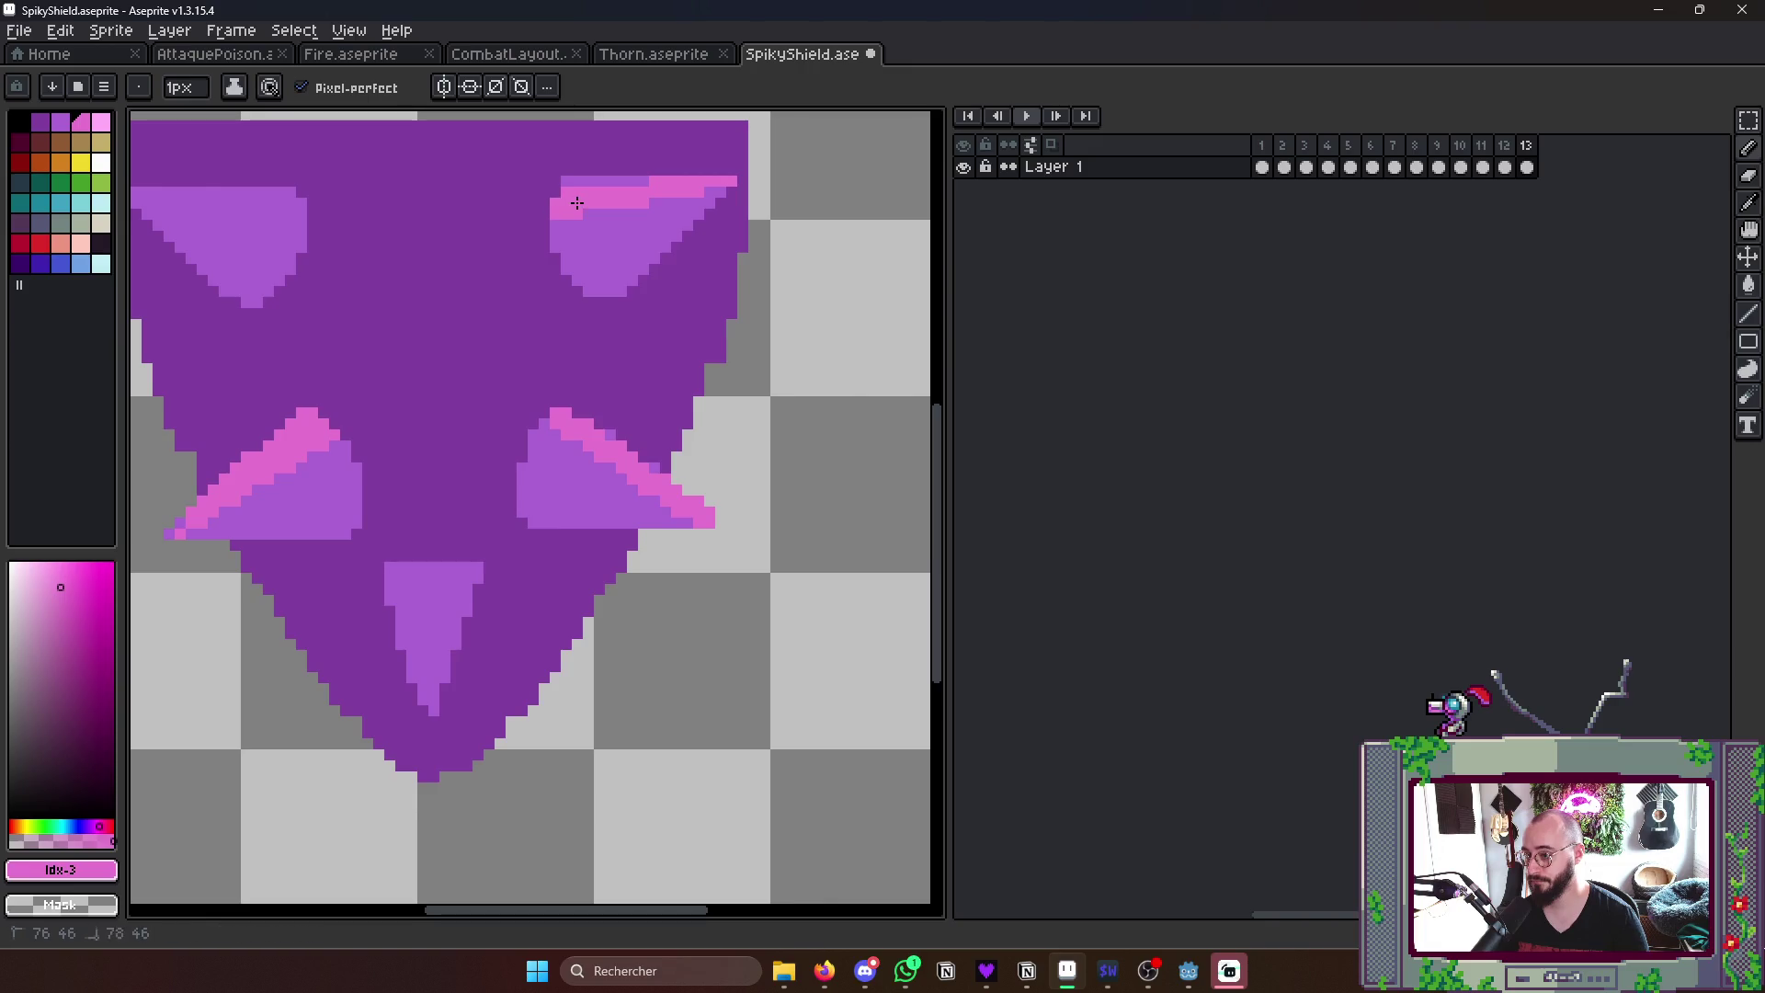
pyautogui.moveTo(577, 203)
pyautogui.mouseDown()
pyautogui.moveTo(426, 226)
pyautogui.moveTo(328, 203)
pyautogui.mouseUp()
# - Add a pink highlight edge to the center spike, undoing a stray fill, and review the whole shield
pyautogui.press('g')
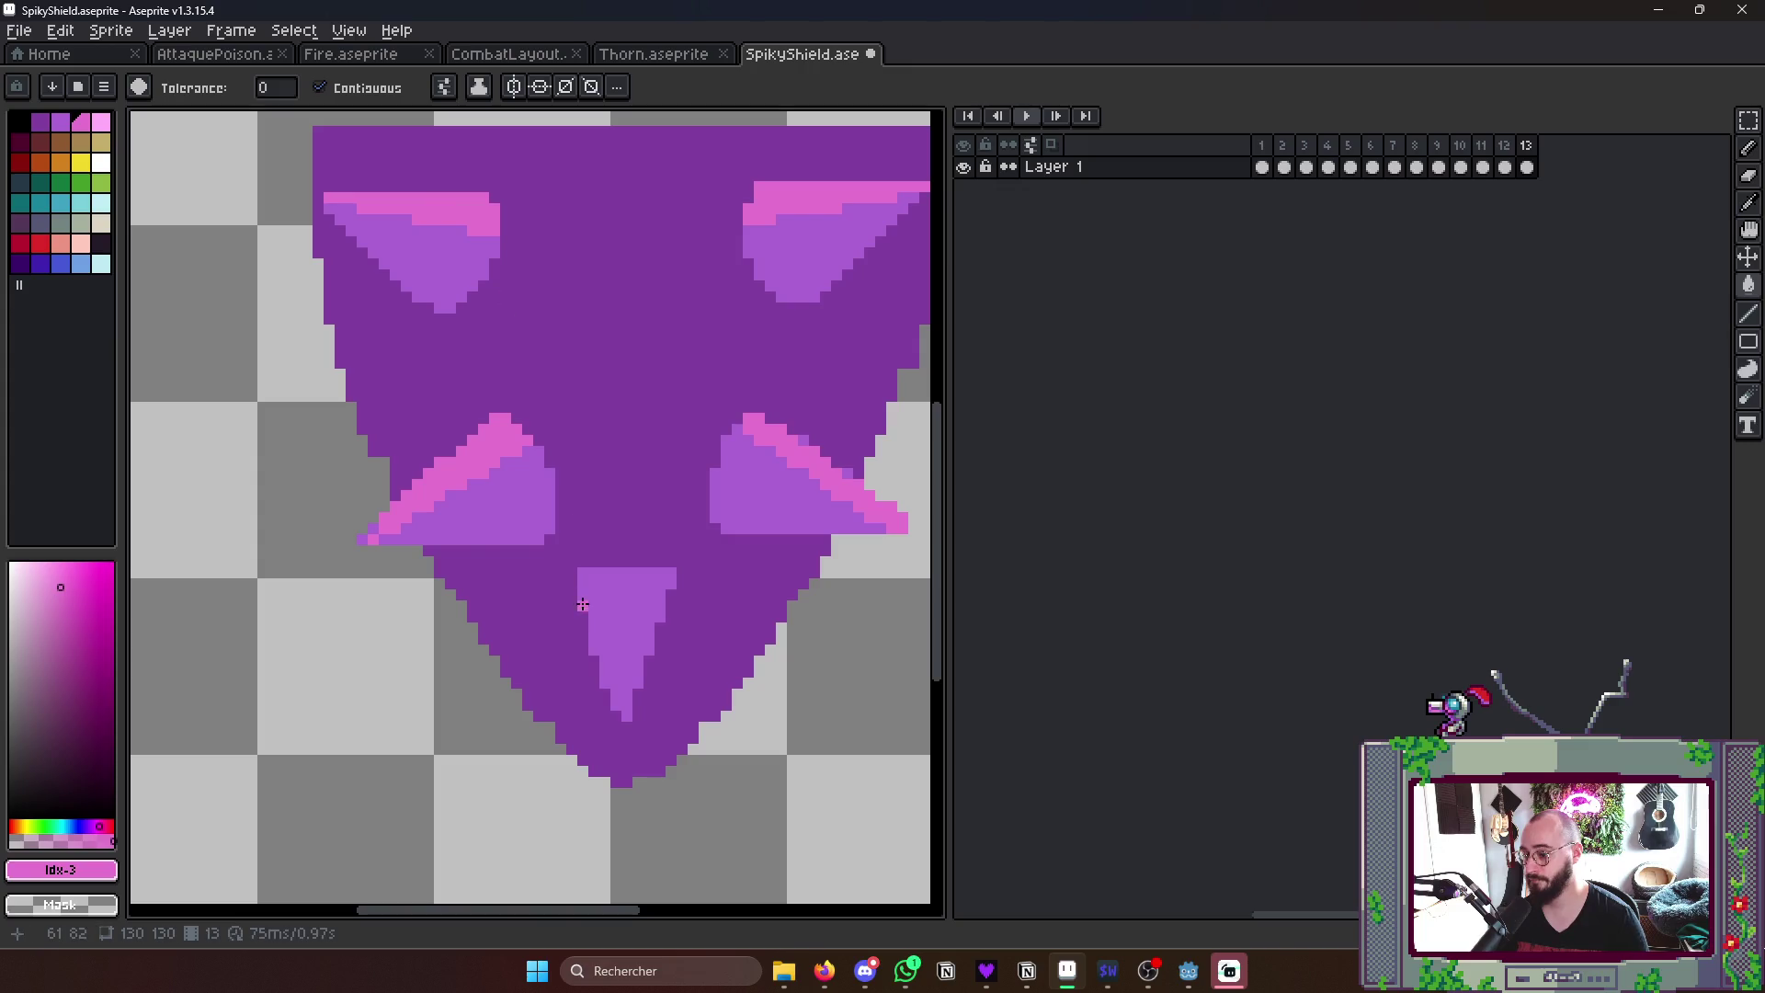
pyautogui.click(654, 572)
pyautogui.hotkey('ctrl', 'z')
pyautogui.press('b')
pyautogui.moveTo(627, 711)
pyautogui.mouseDown()
pyautogui.moveTo(644, 587)
pyautogui.moveTo(663, 577)
pyautogui.mouseUp()
pyautogui.click(668, 585)
pyautogui.scroll(-2, 662, 579)
pyautogui.scroll(-3, 794, 481)
pyautogui.press('Left')
pyautogui.press('Right')
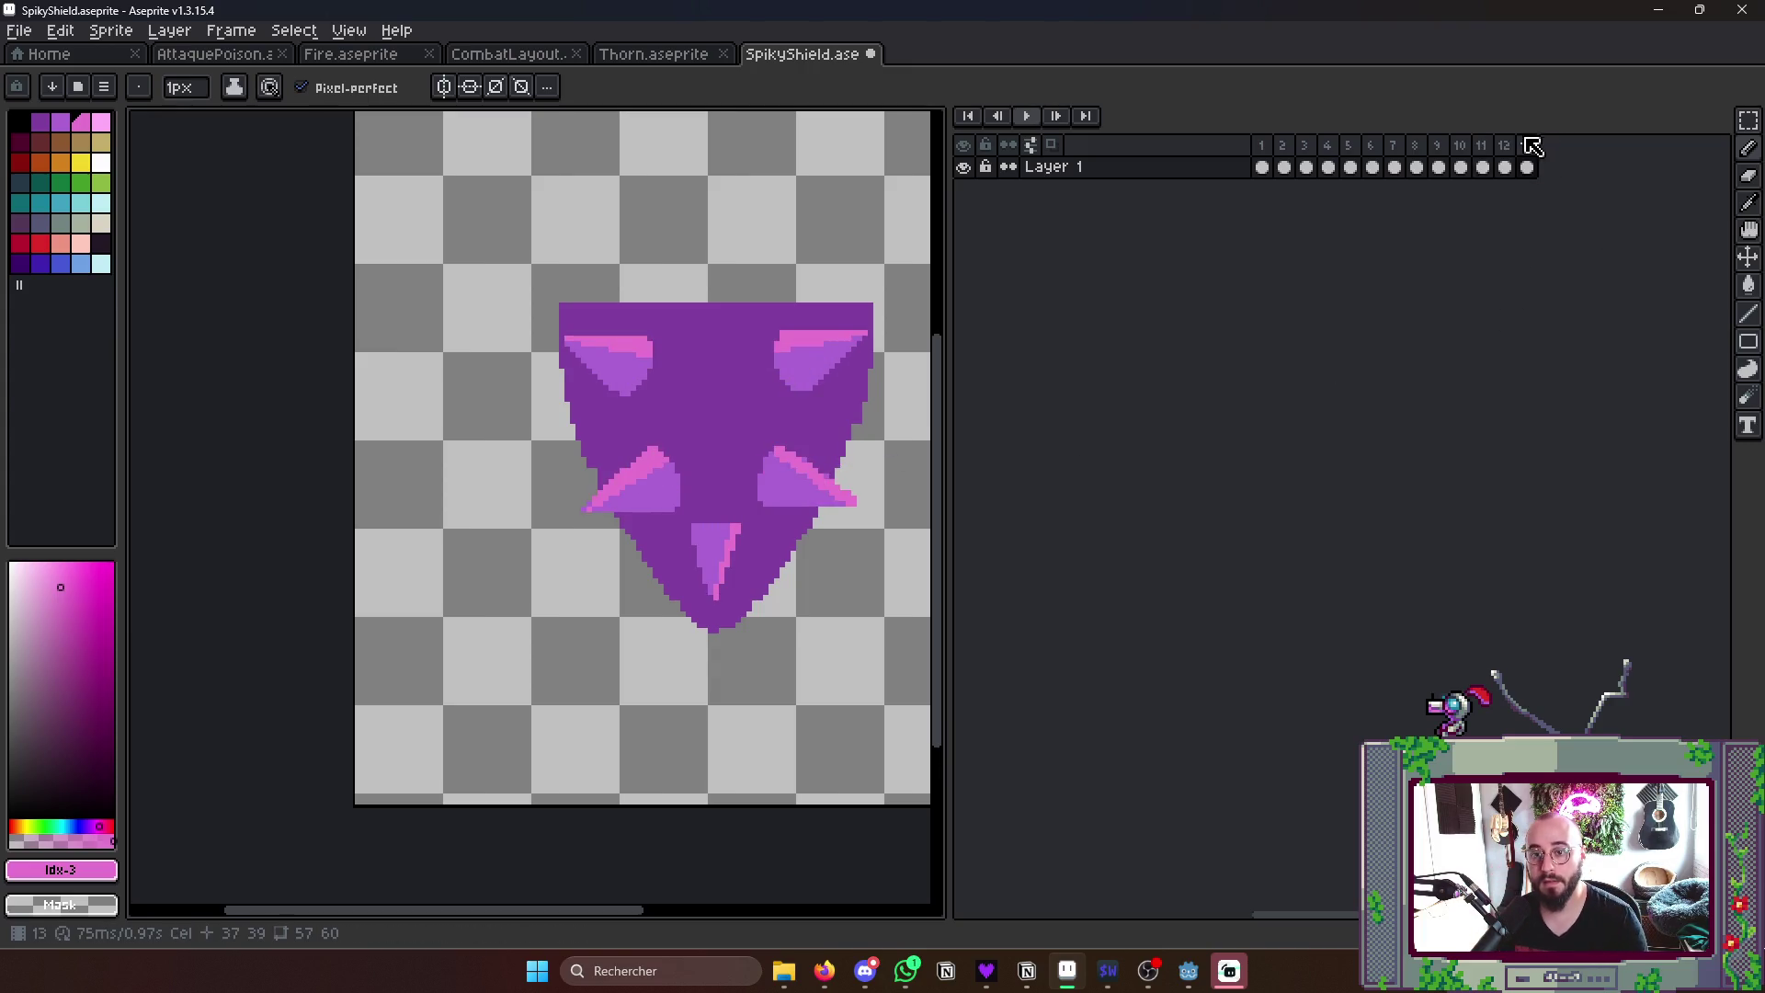
# - Add a new frame from frame 9 with Alt+N and go to the new frame 14
pyautogui.click(1460, 149)
pyautogui.click(1437, 148)
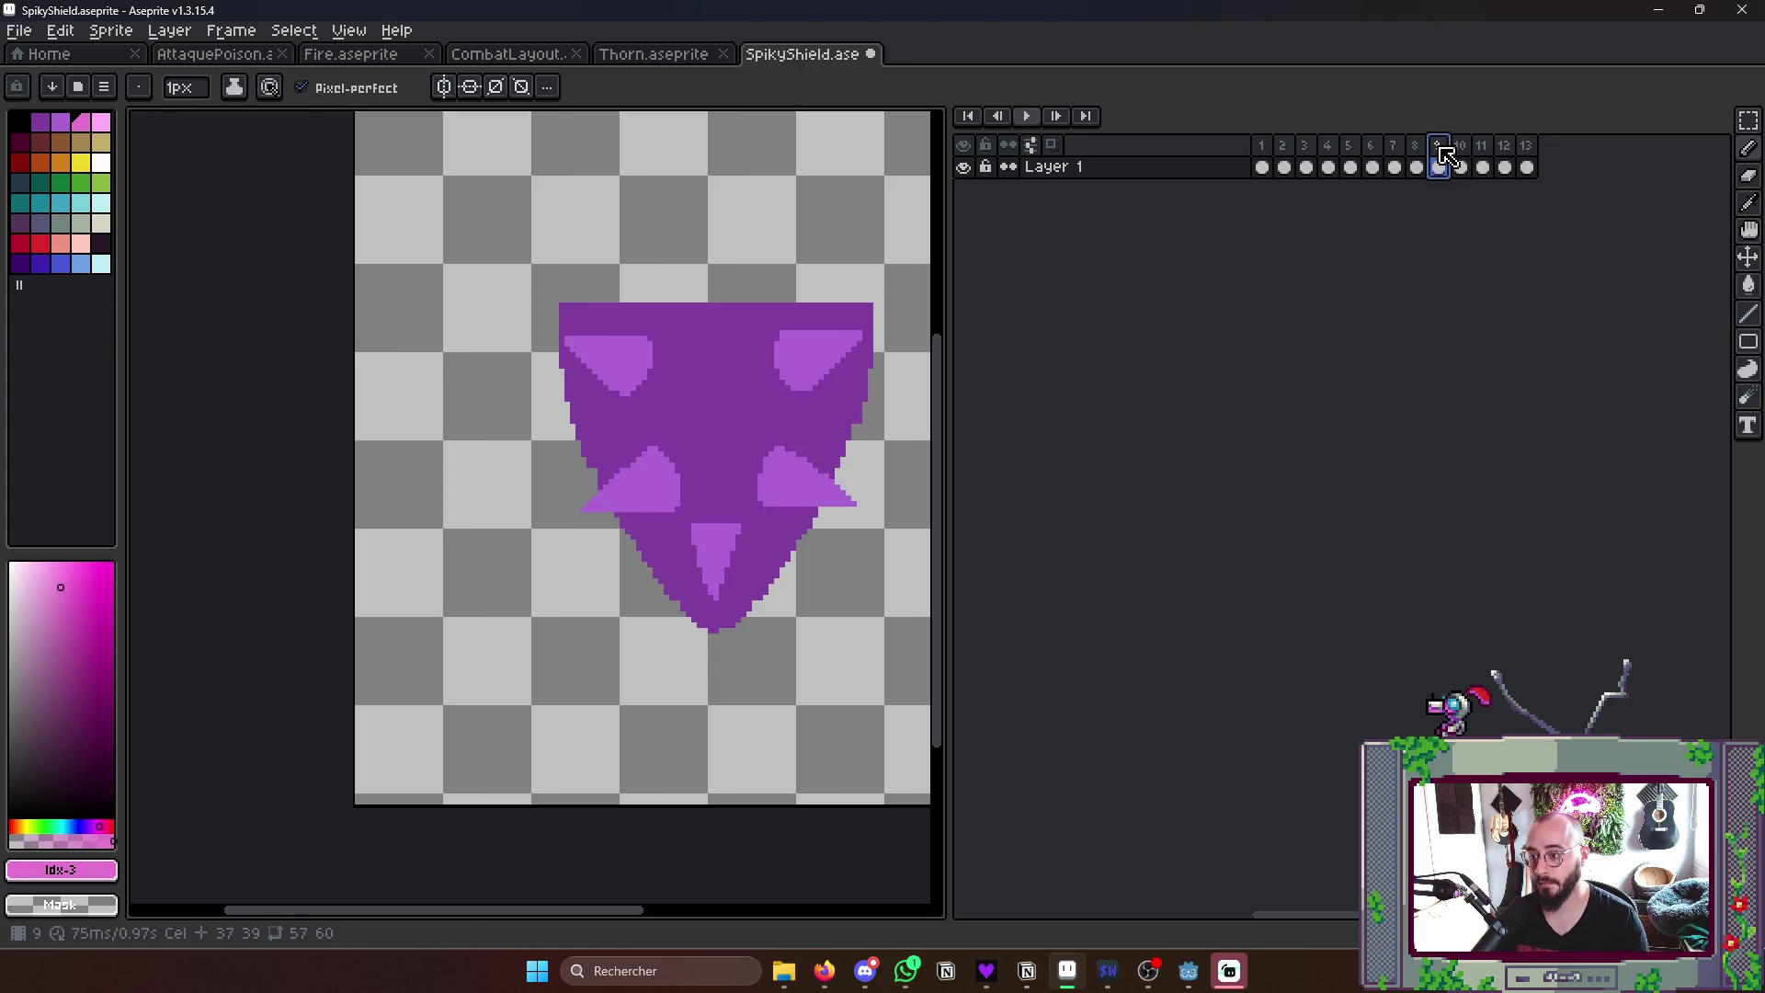
pyautogui.hotkey('alt', 'n')
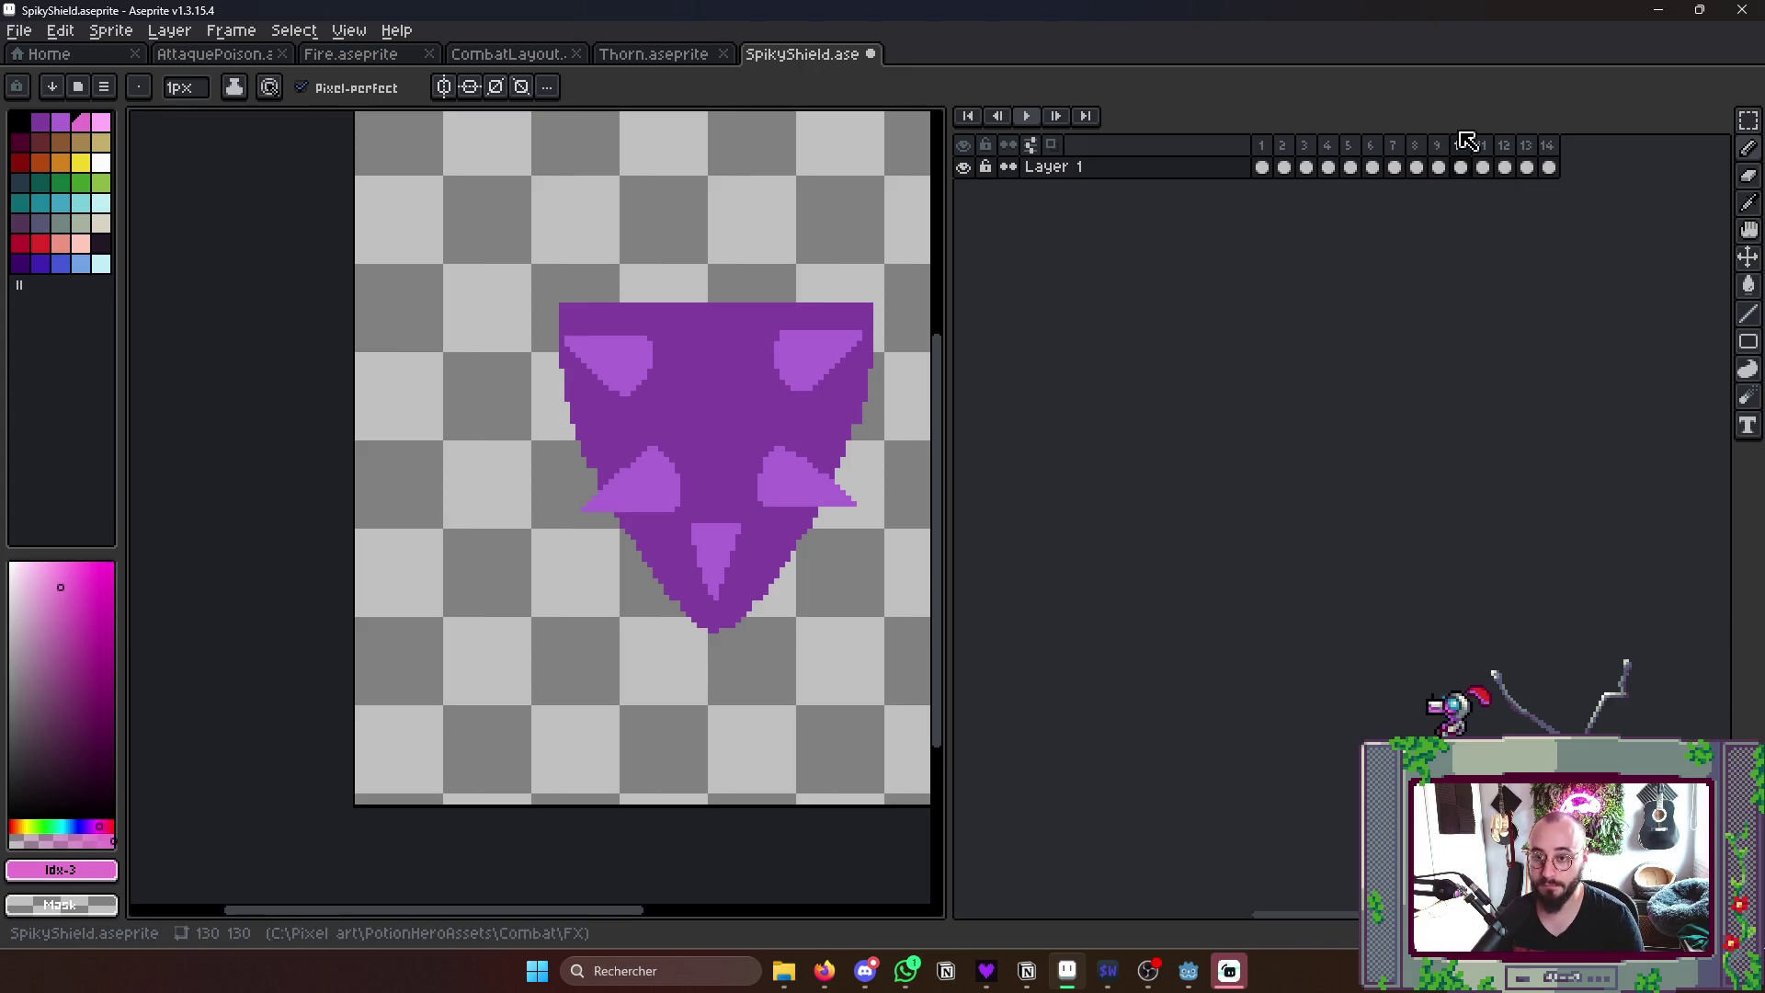
pyautogui.click(1547, 165)
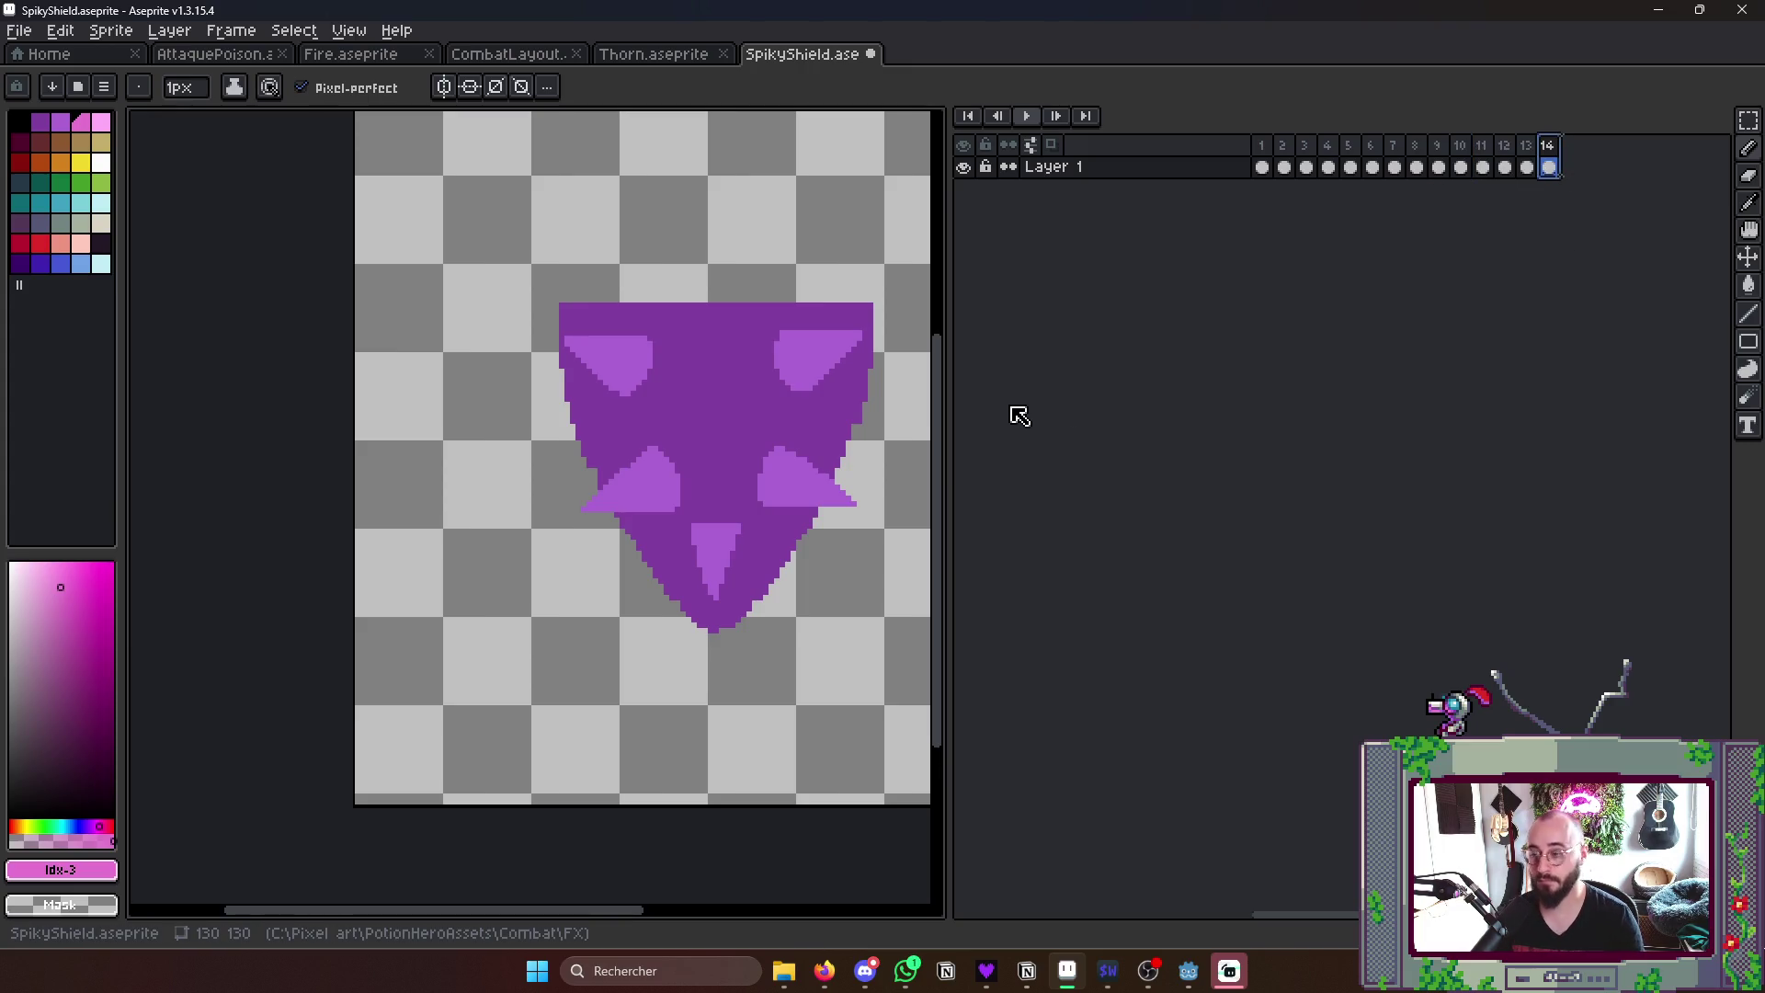
pyautogui.hscroll(2, 941, 446)
# - Play and stop the 14-frame shield animation a few times to review it
pyautogui.press('Return')
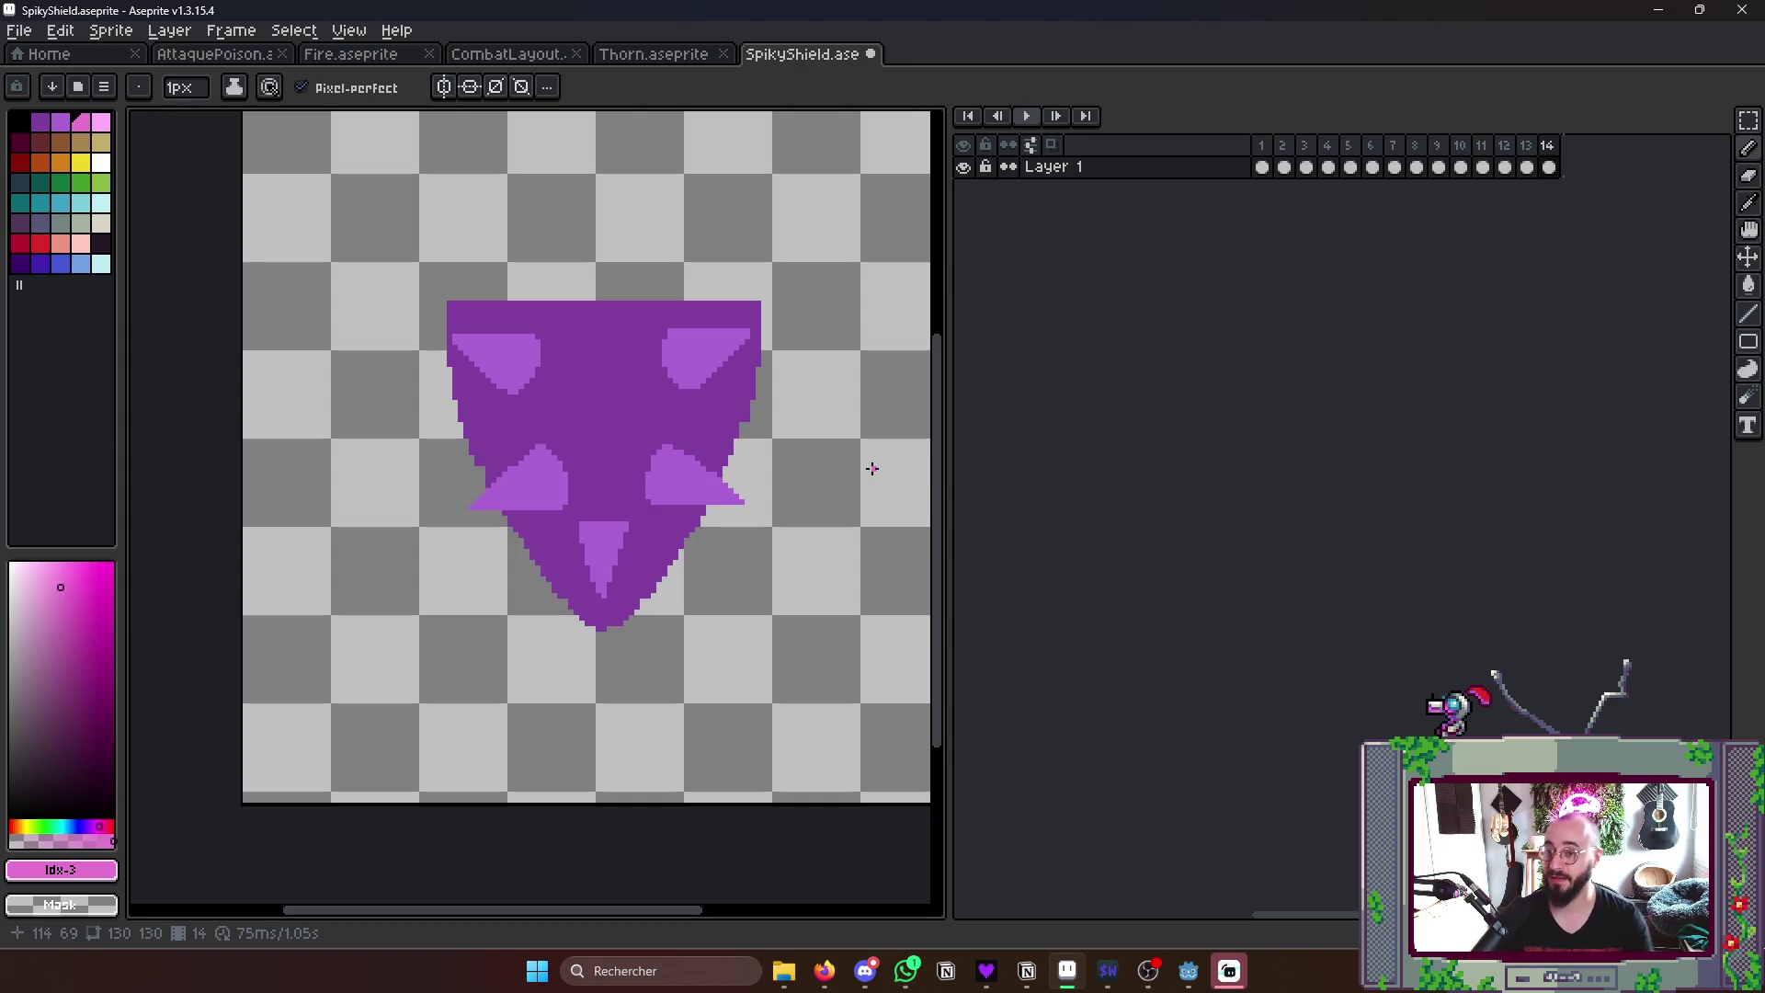
pyautogui.press('Return')
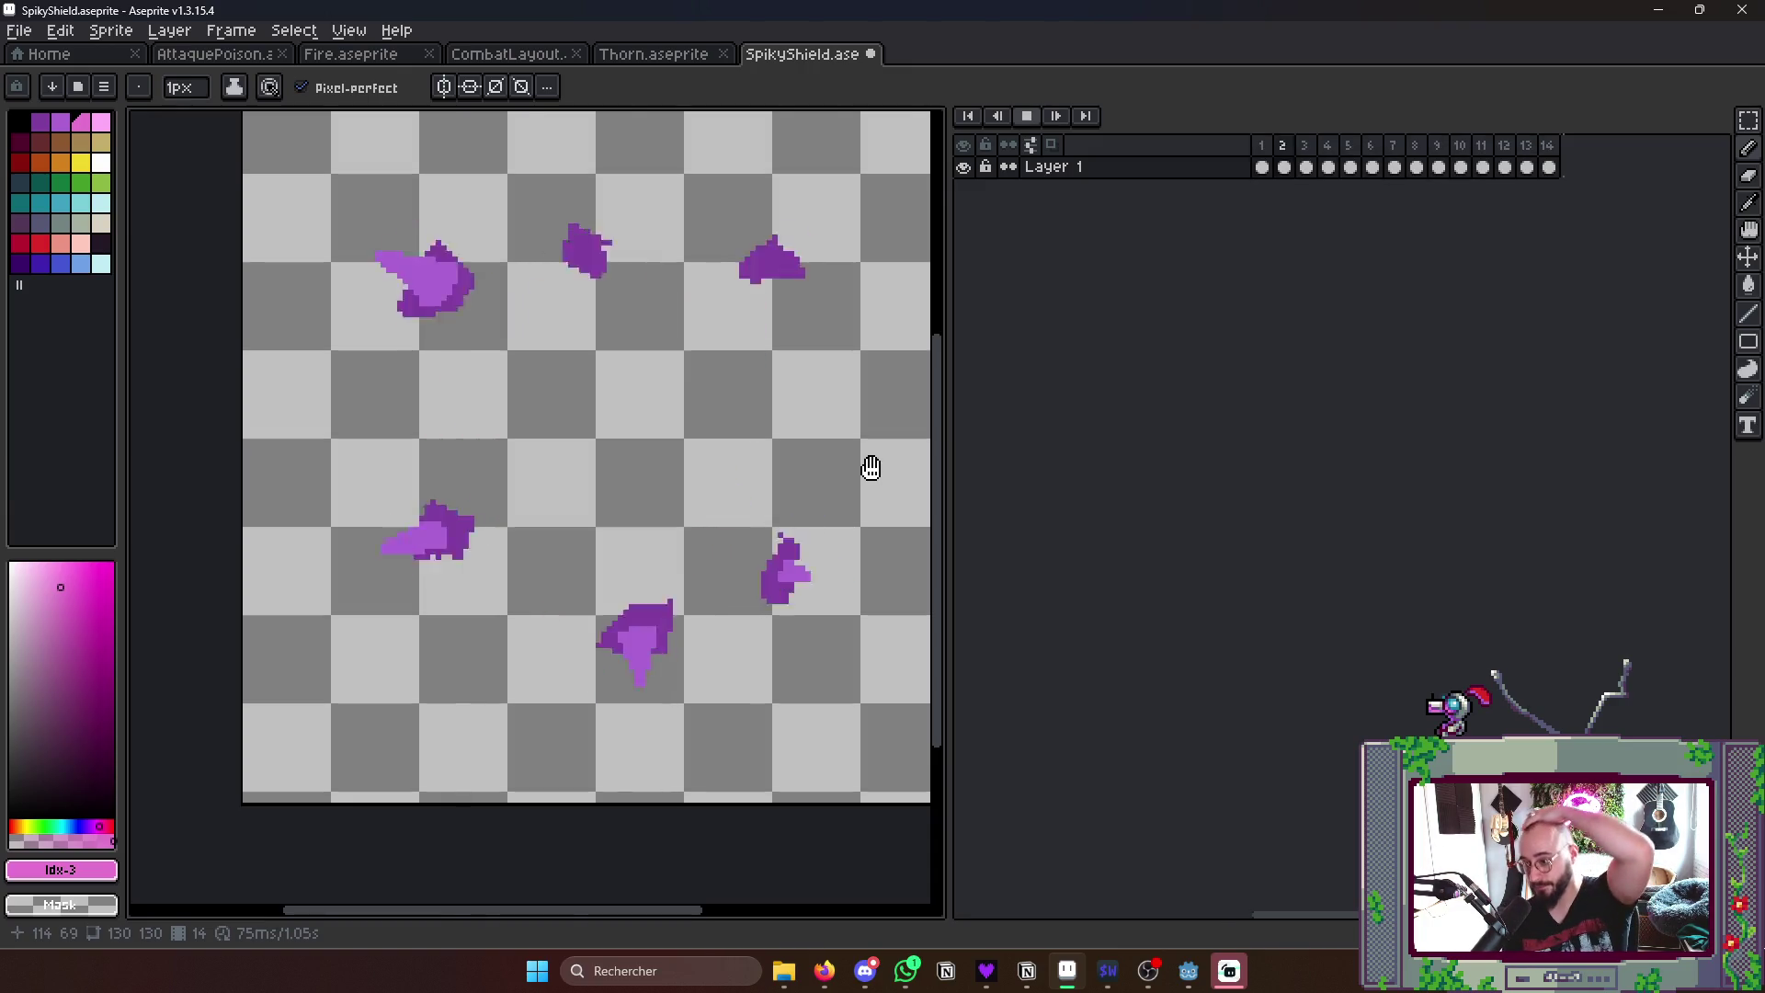
pyautogui.press('Return')
pyautogui.press('Return')
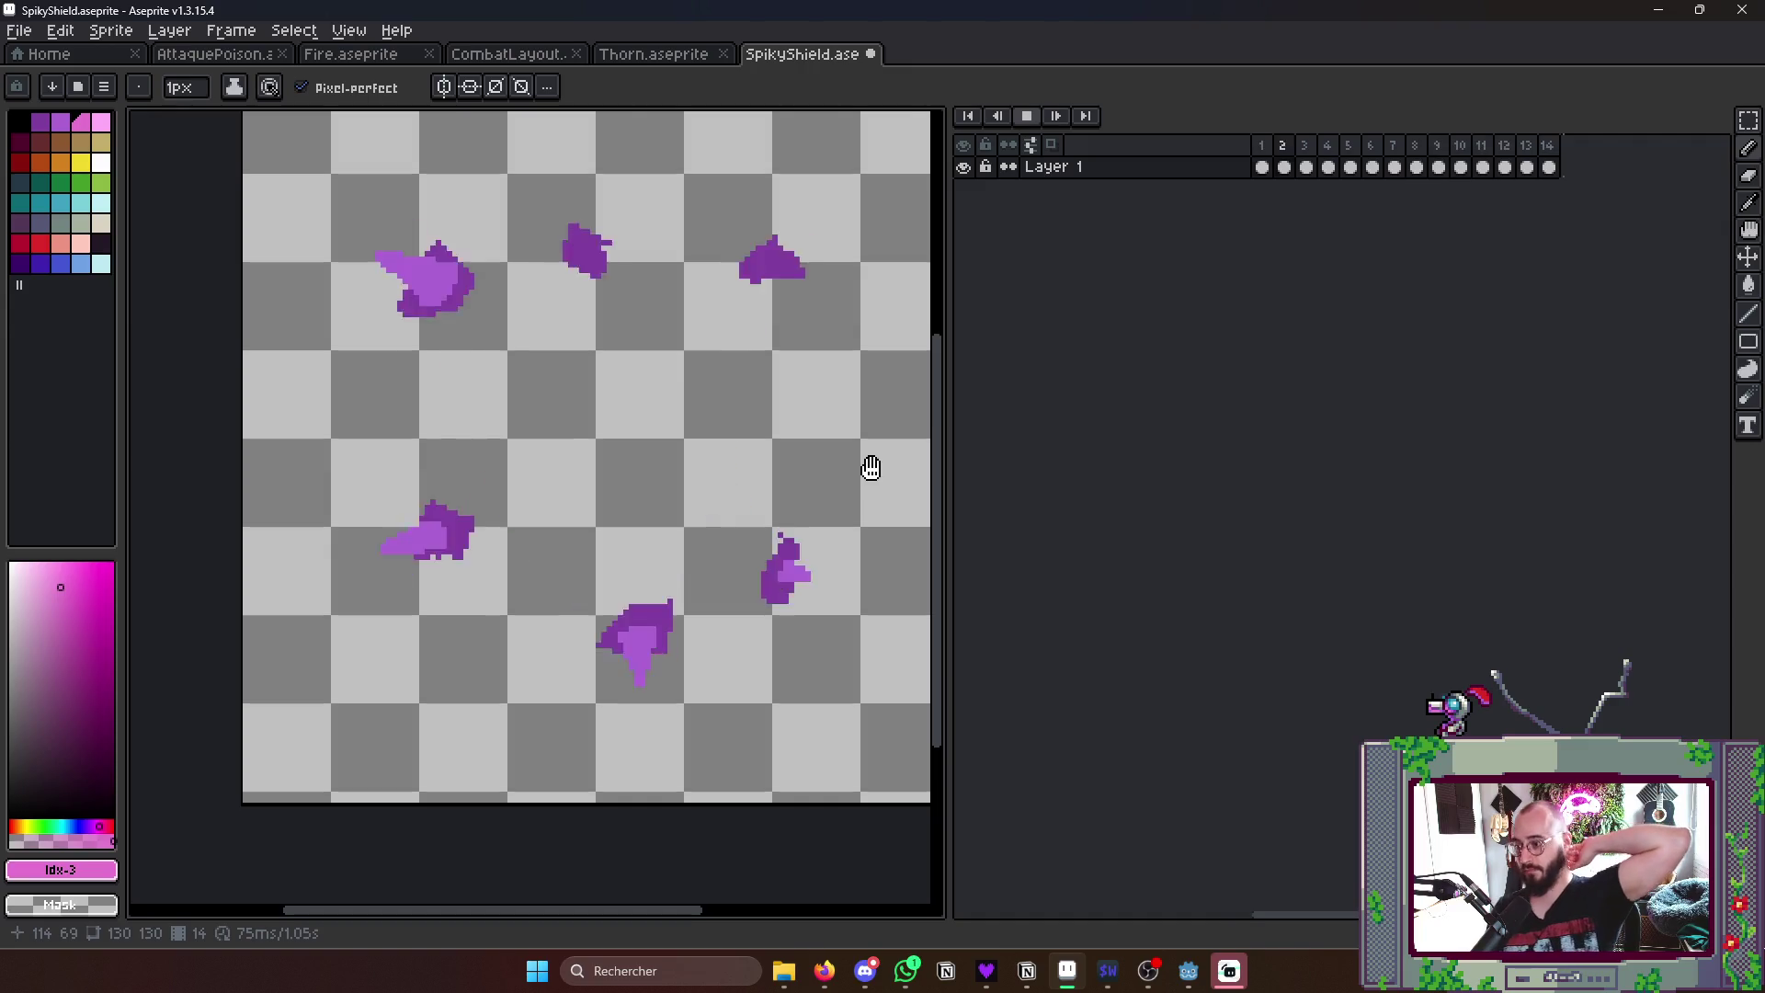
pyautogui.press('Return')
pyautogui.press('Return')
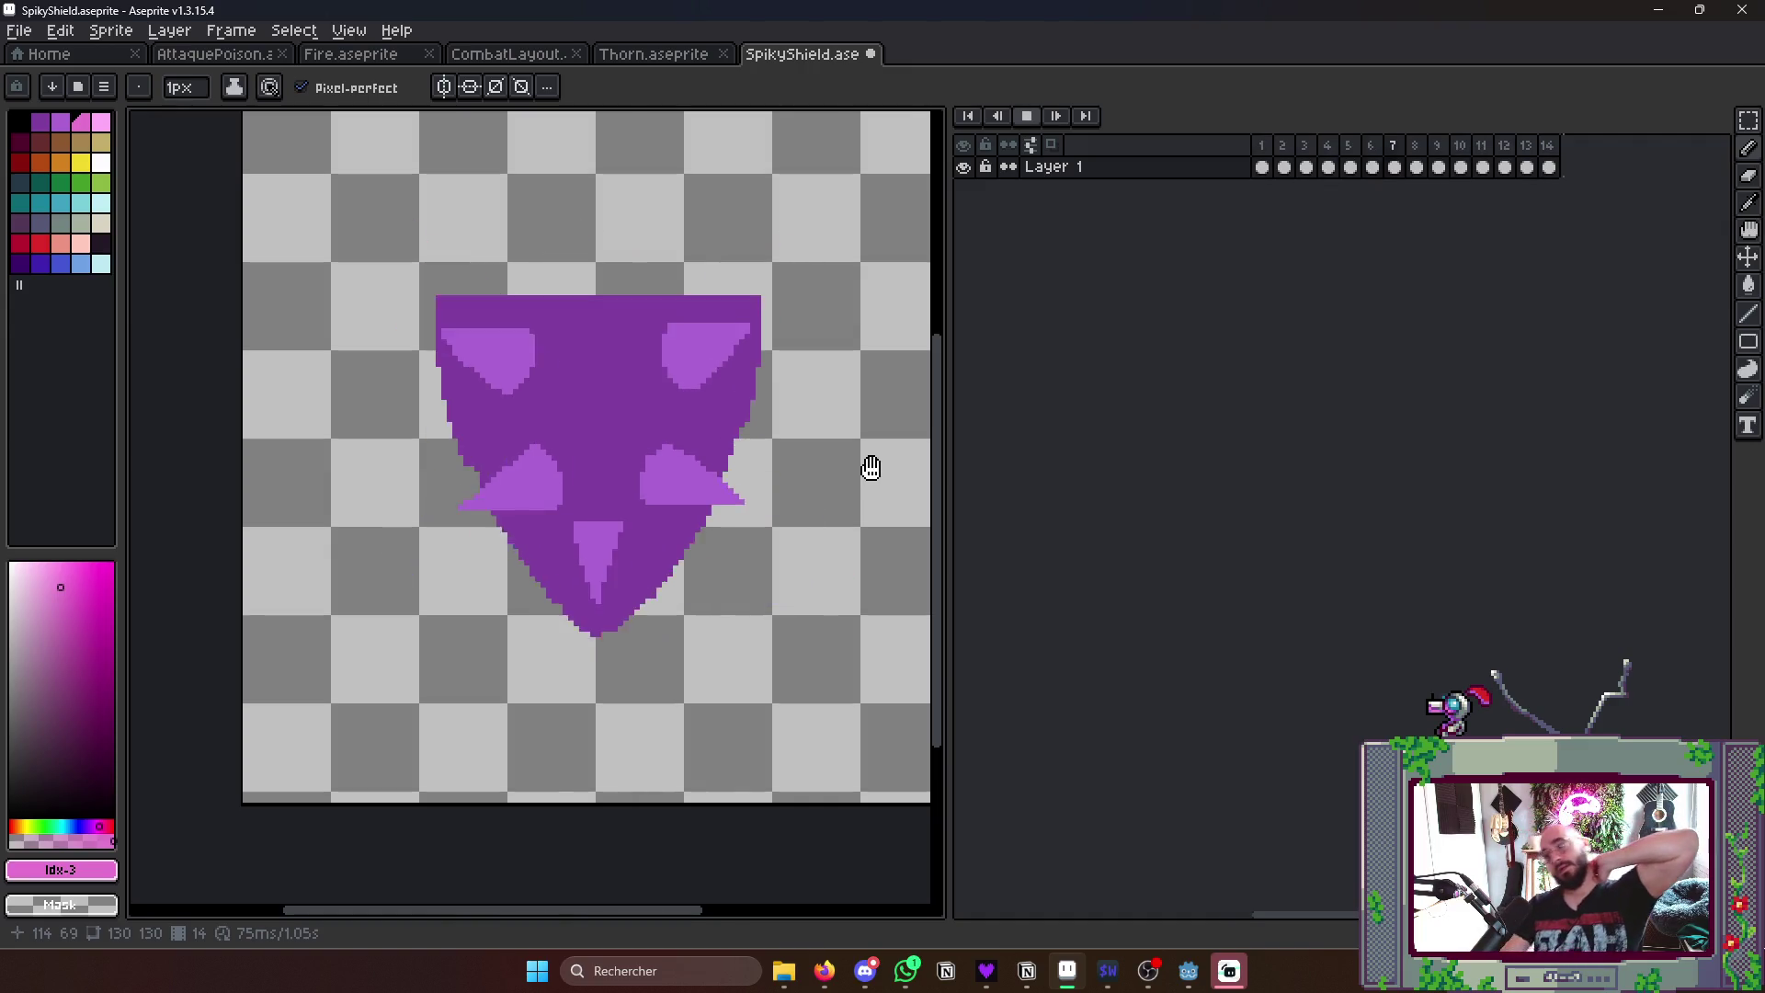
pyautogui.press('Return')
pyautogui.scroll(-3, 871, 467)
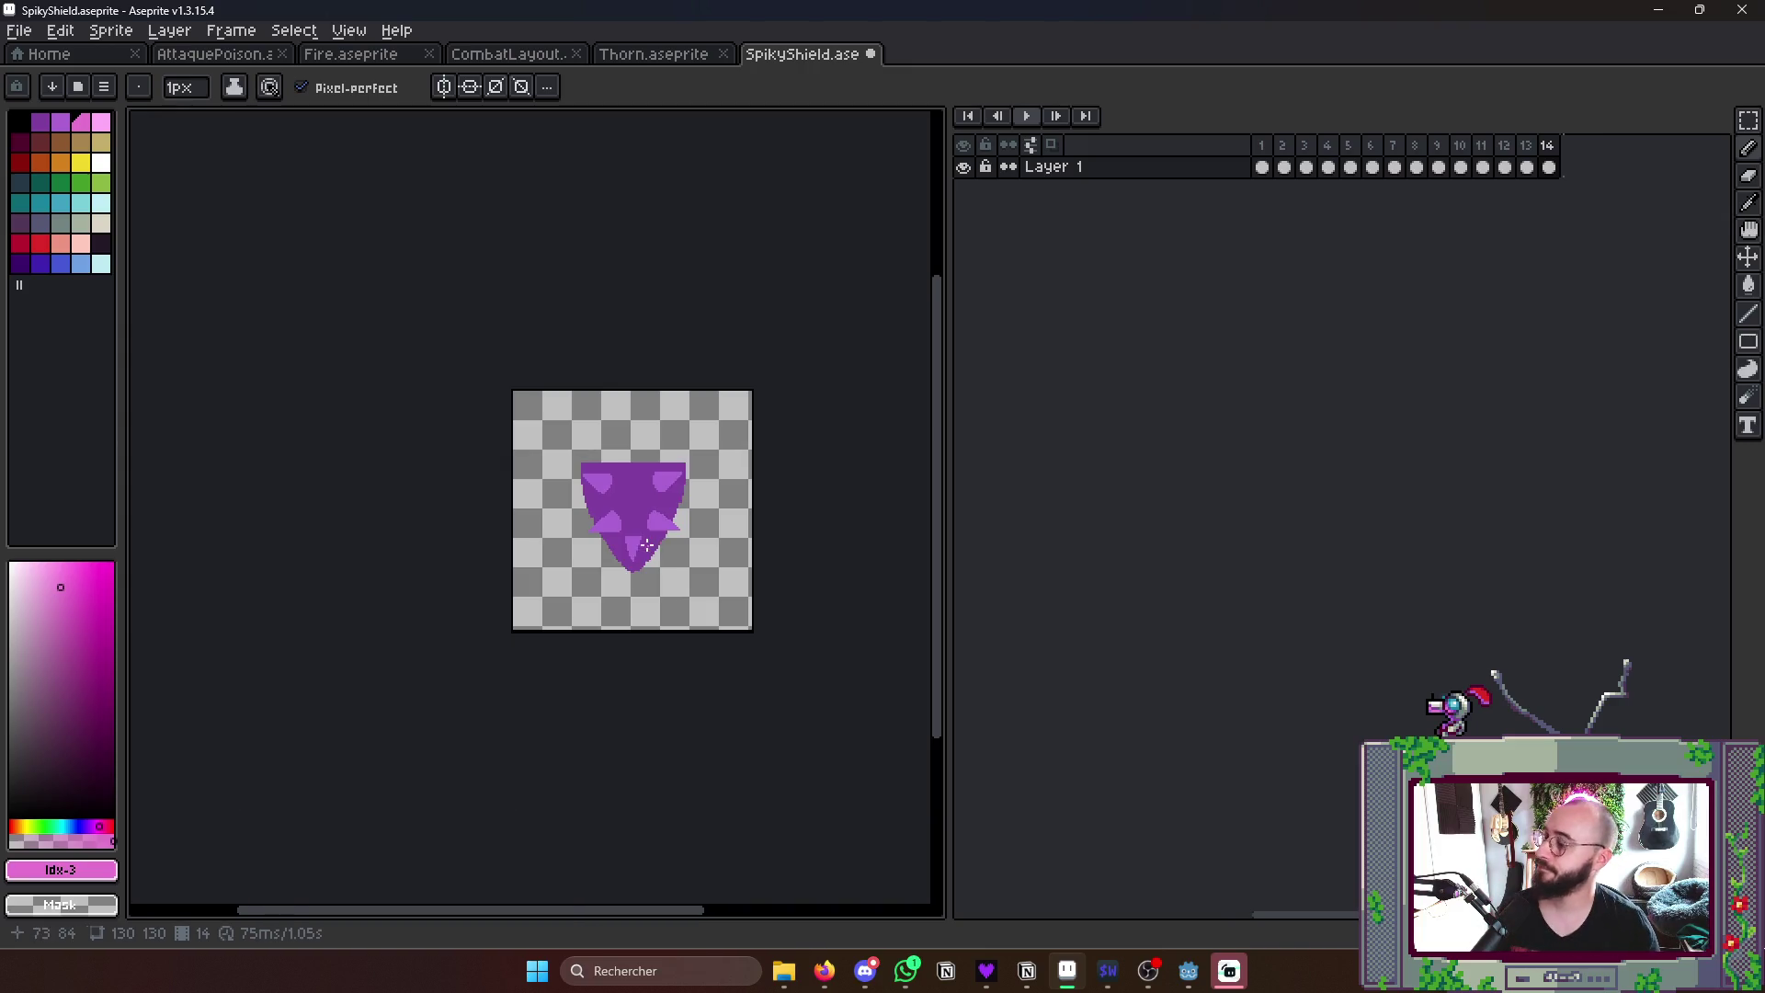
pyautogui.scroll(-1, 872, 468)
# - Save SpikyShield.aseprite, replay it, and select frames 1–14 to bring up their options
pyautogui.hotkey('ctrl', 's')
pyautogui.press('Return')
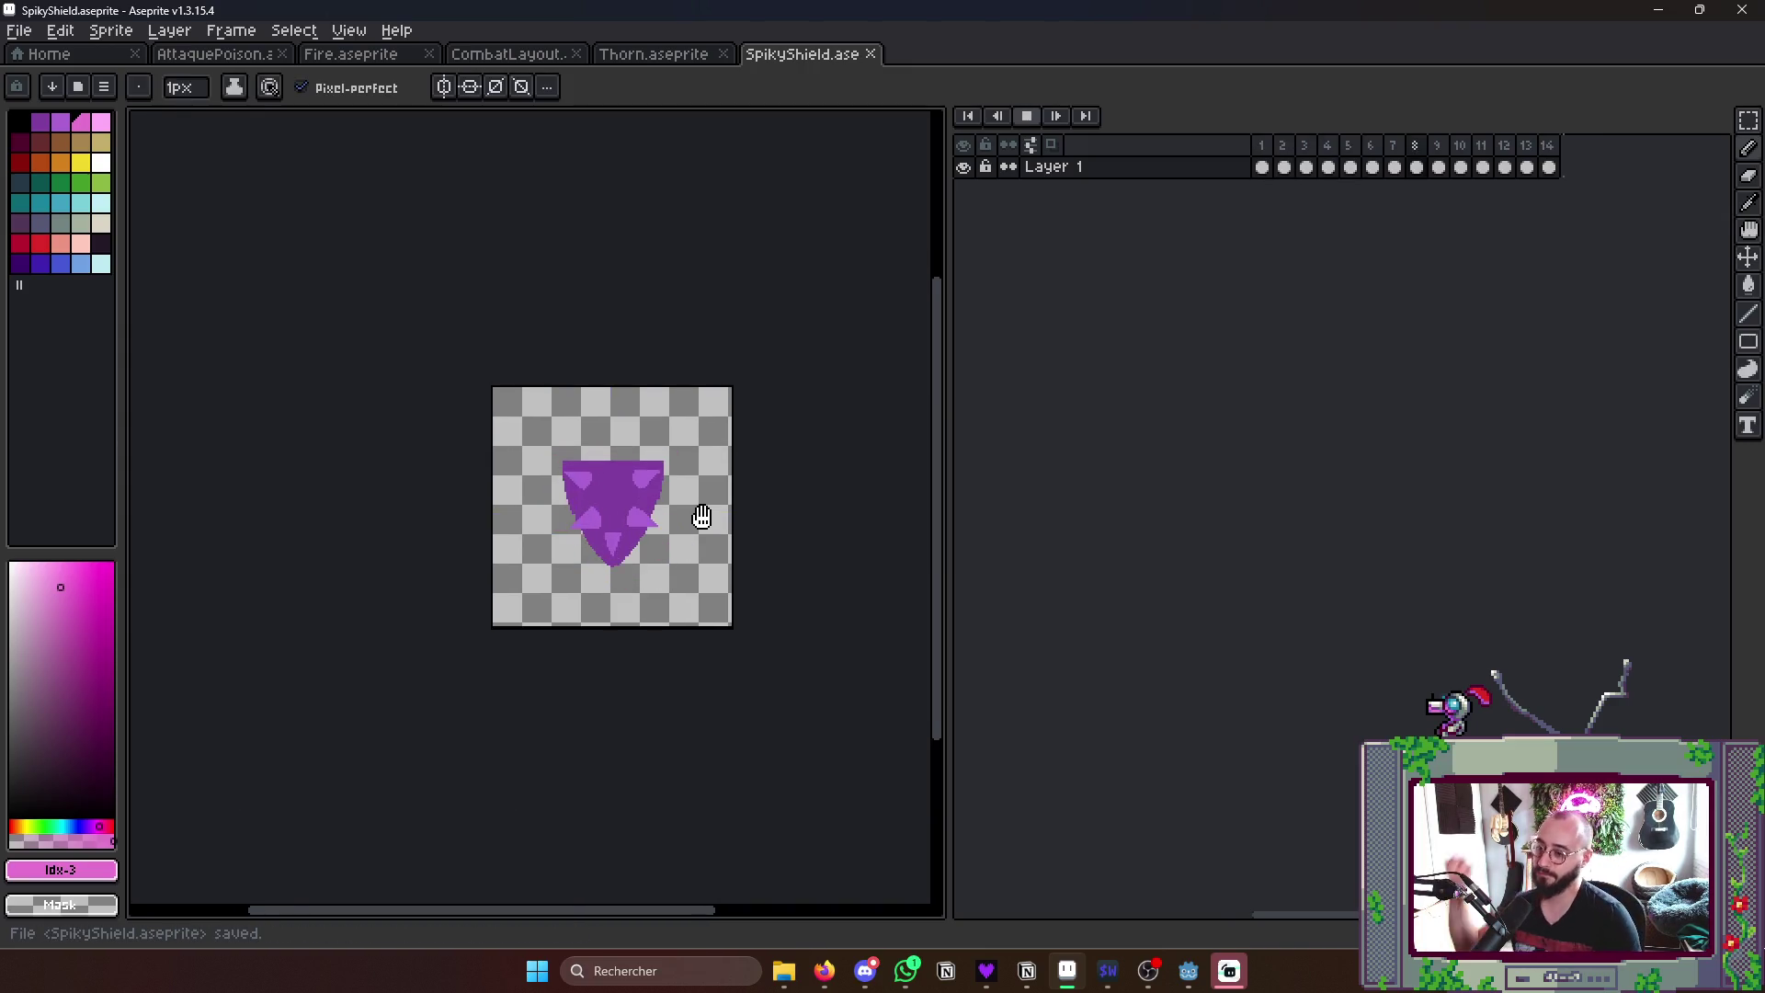
pyautogui.press('Return')
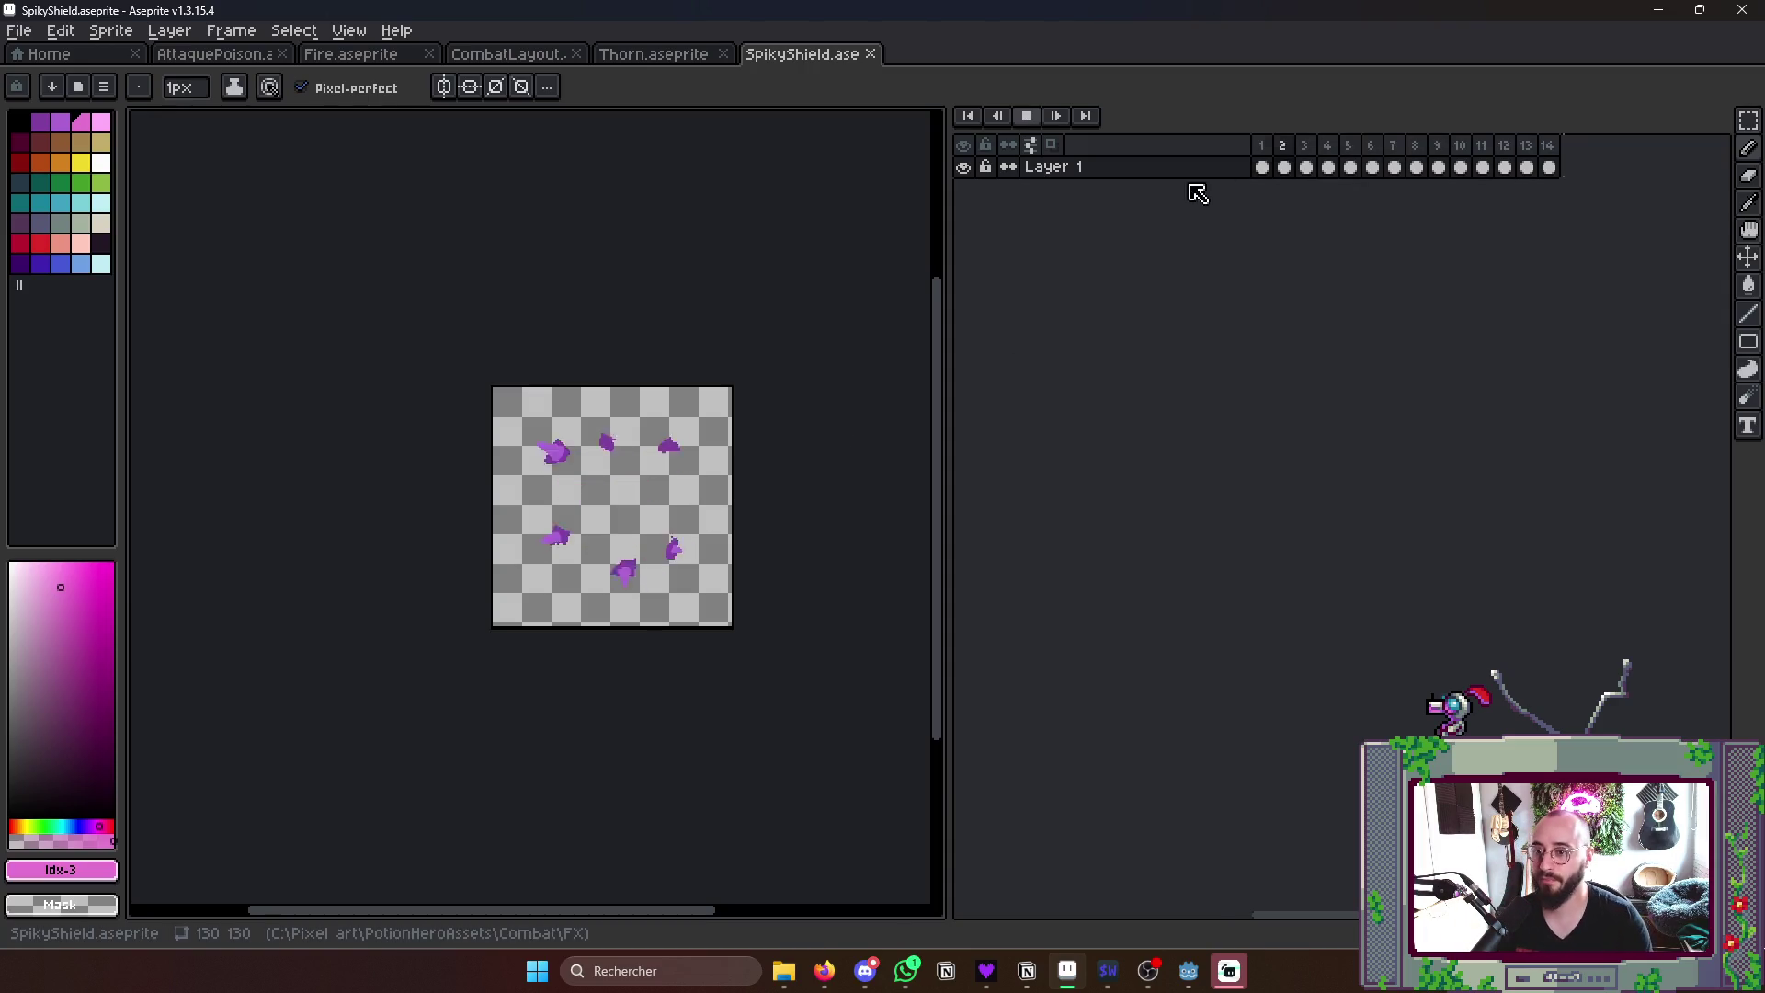
pyautogui.moveTo(1260, 144); pyautogui.dragTo(1548, 163)
pyautogui.rightClick(1572, 154)
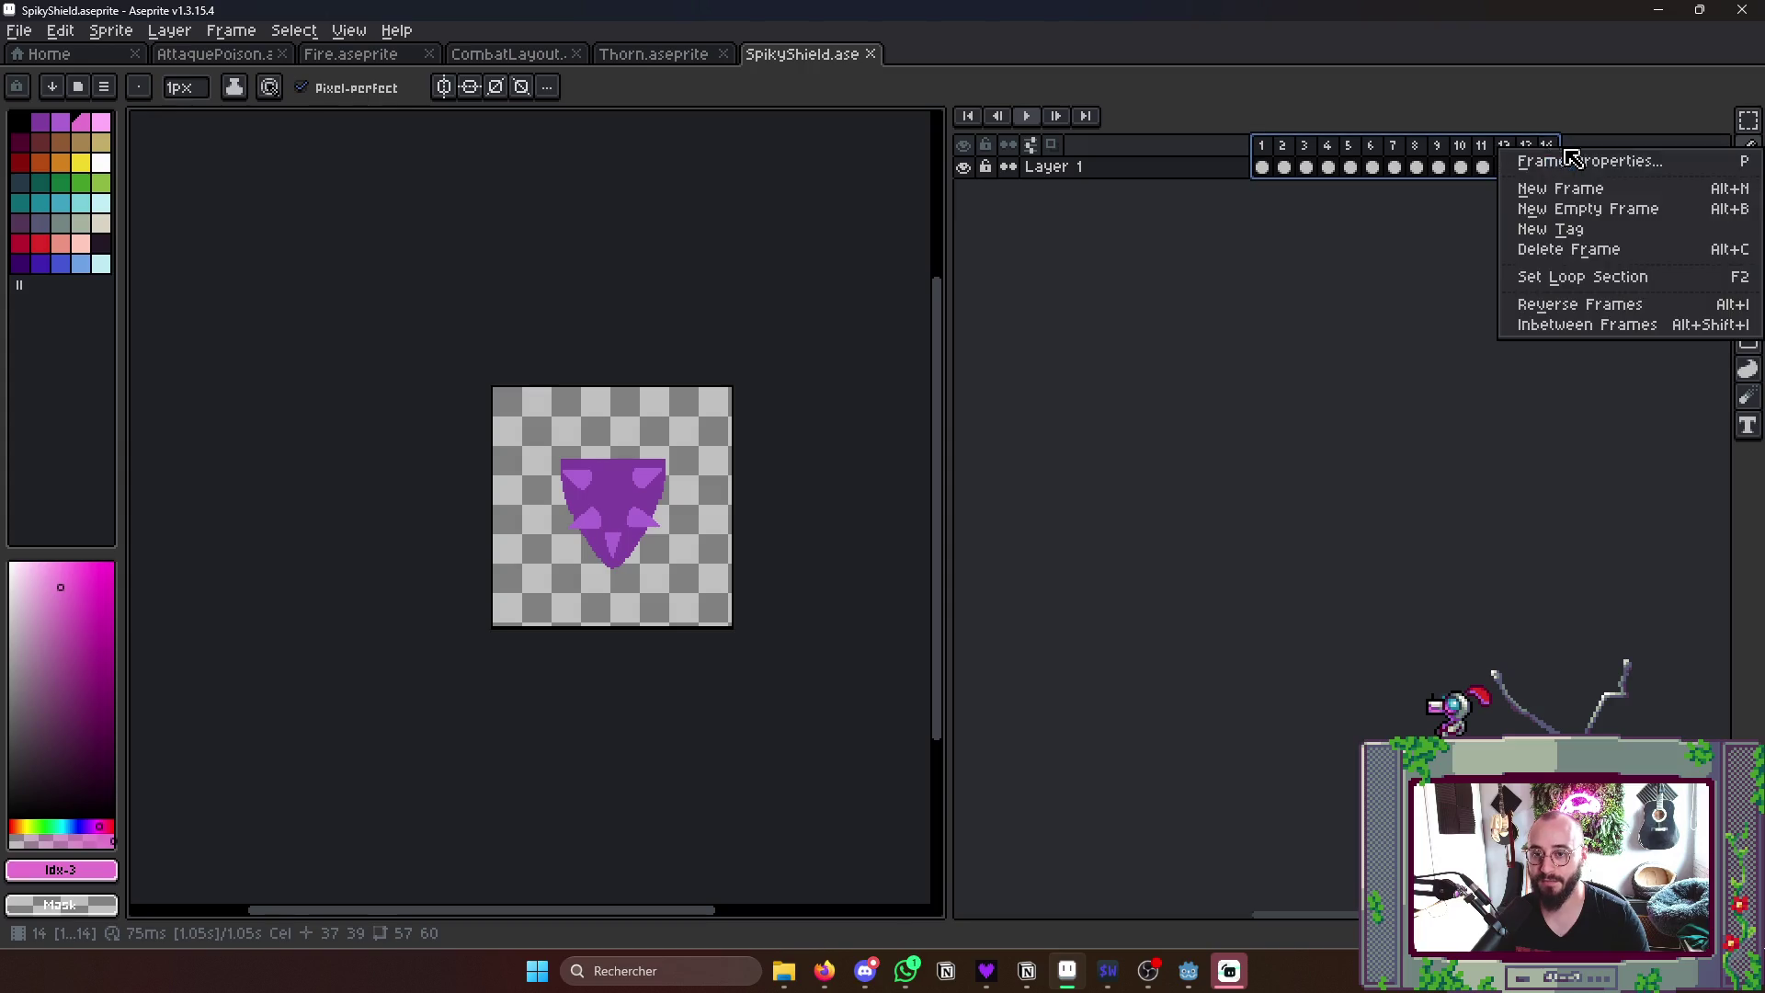
# - Confirm the Frame Properties for the selection and play the animation
pyautogui.click(1565, 158)
pyautogui.press('Return')
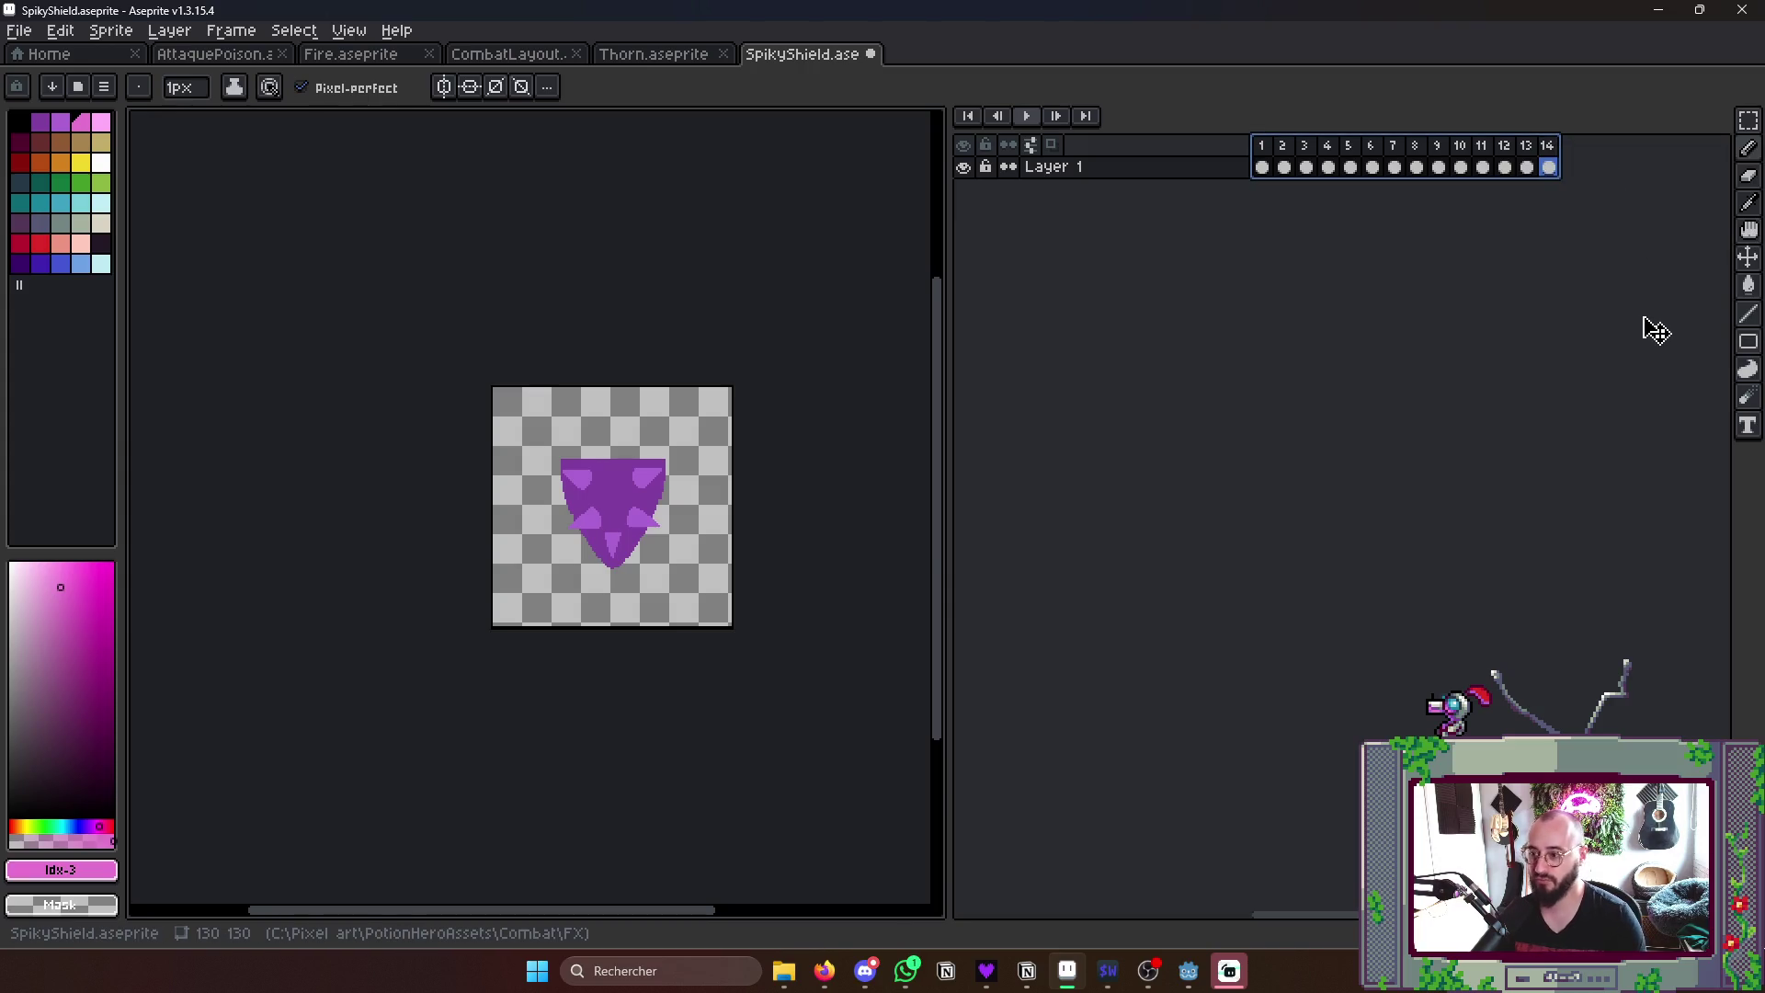
pyautogui.press('Return')
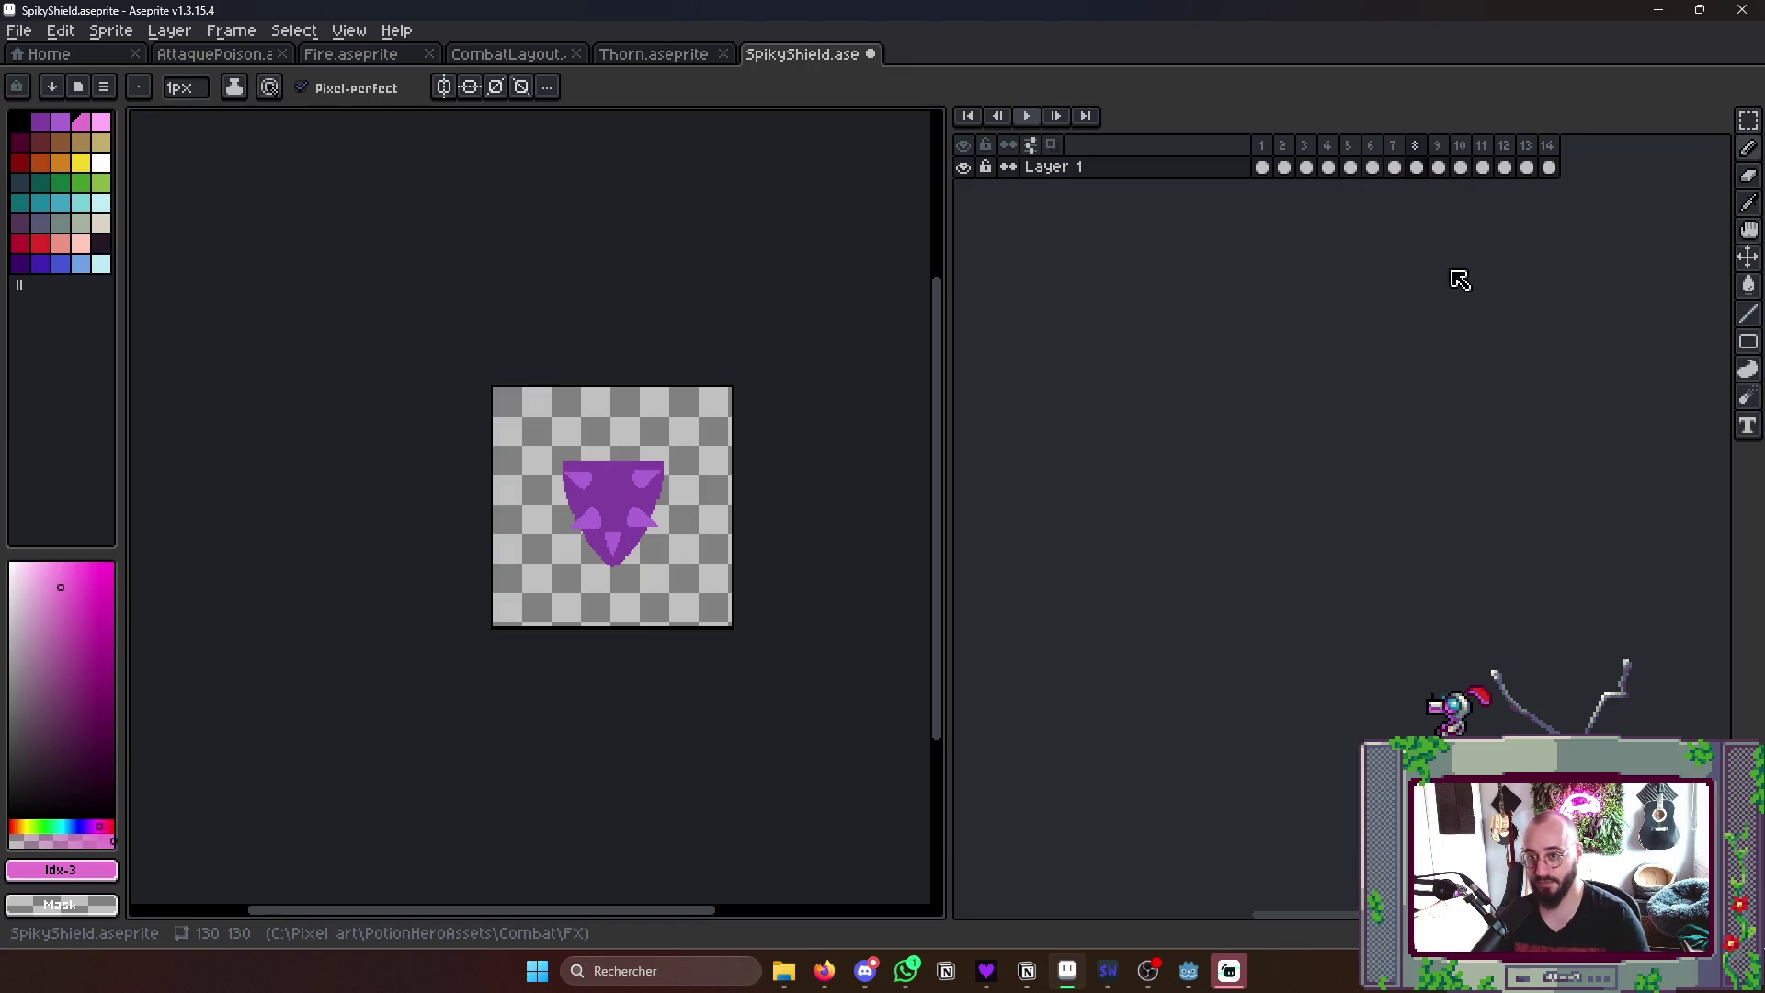
# - Delete the extra fourteenth frame so the animation has 13 frames, then save
pyautogui.click(1262, 166)
pyautogui.press('Return')
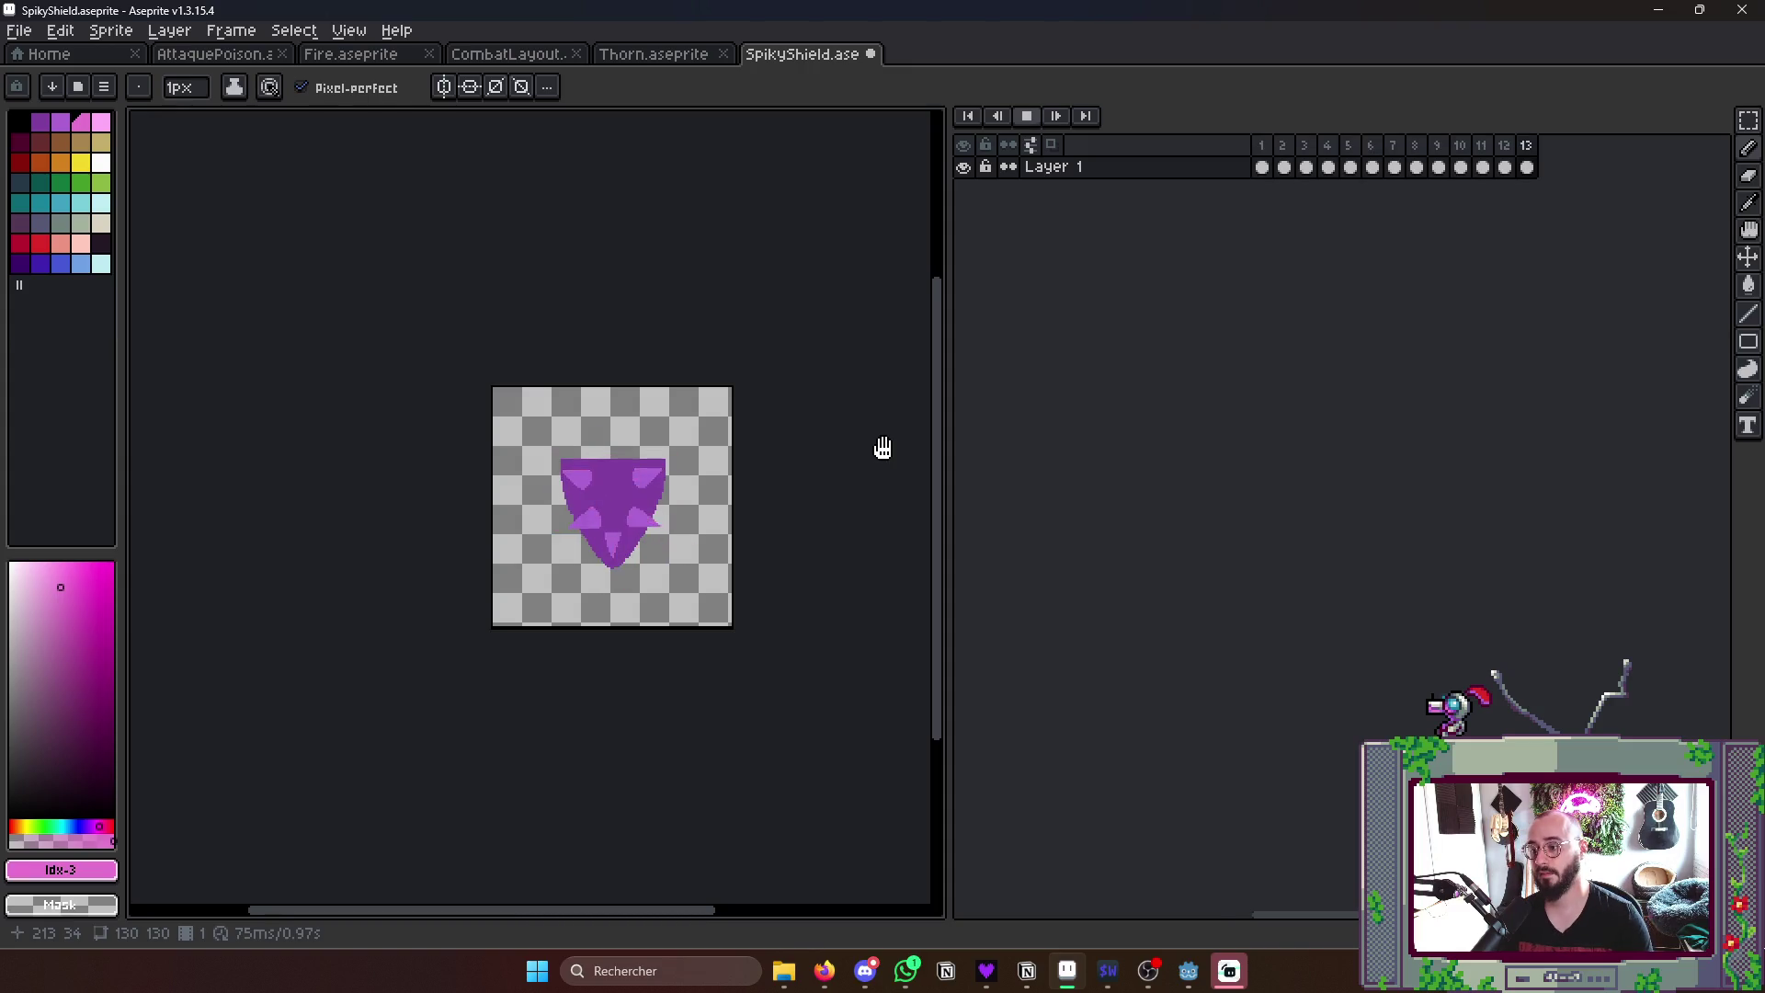
pyautogui.scroll(-1, 850, 448)
pyautogui.scroll(1, 850, 449)
pyautogui.hotkey('ctrl', 's')
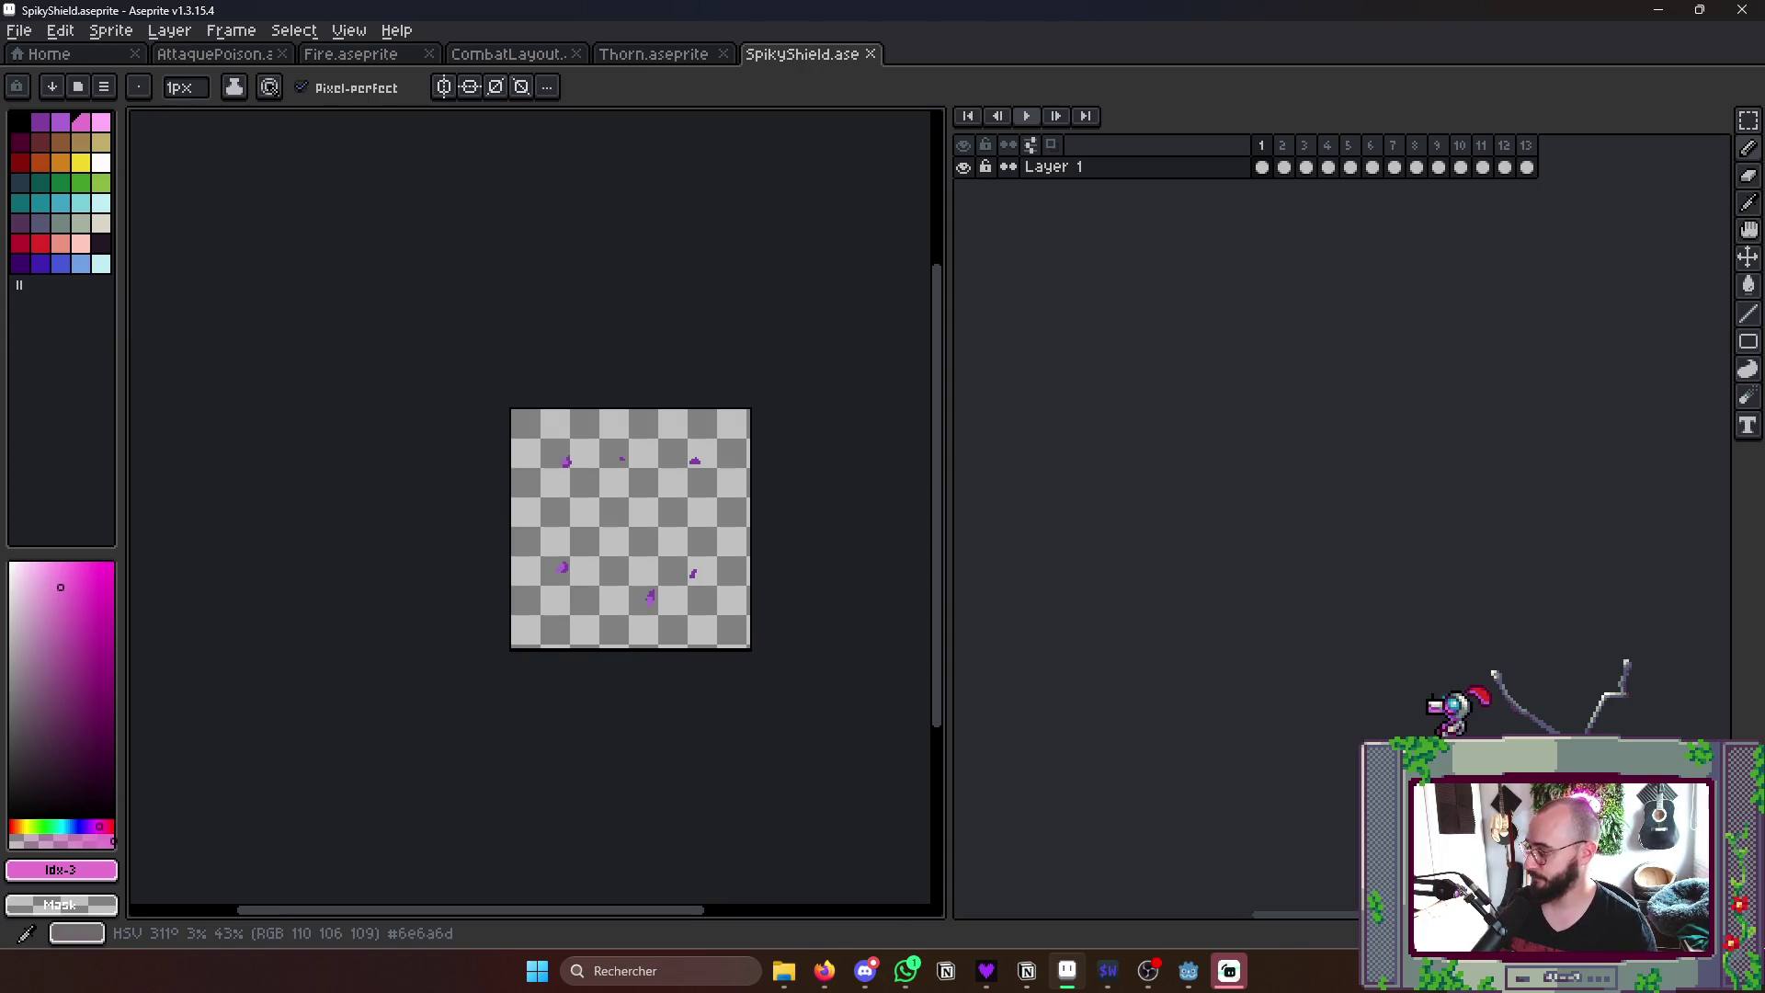
# - Switch from Aseprite to the Potion Hero - Illustrations Miro board in Chrome
pyautogui.click(825, 968)
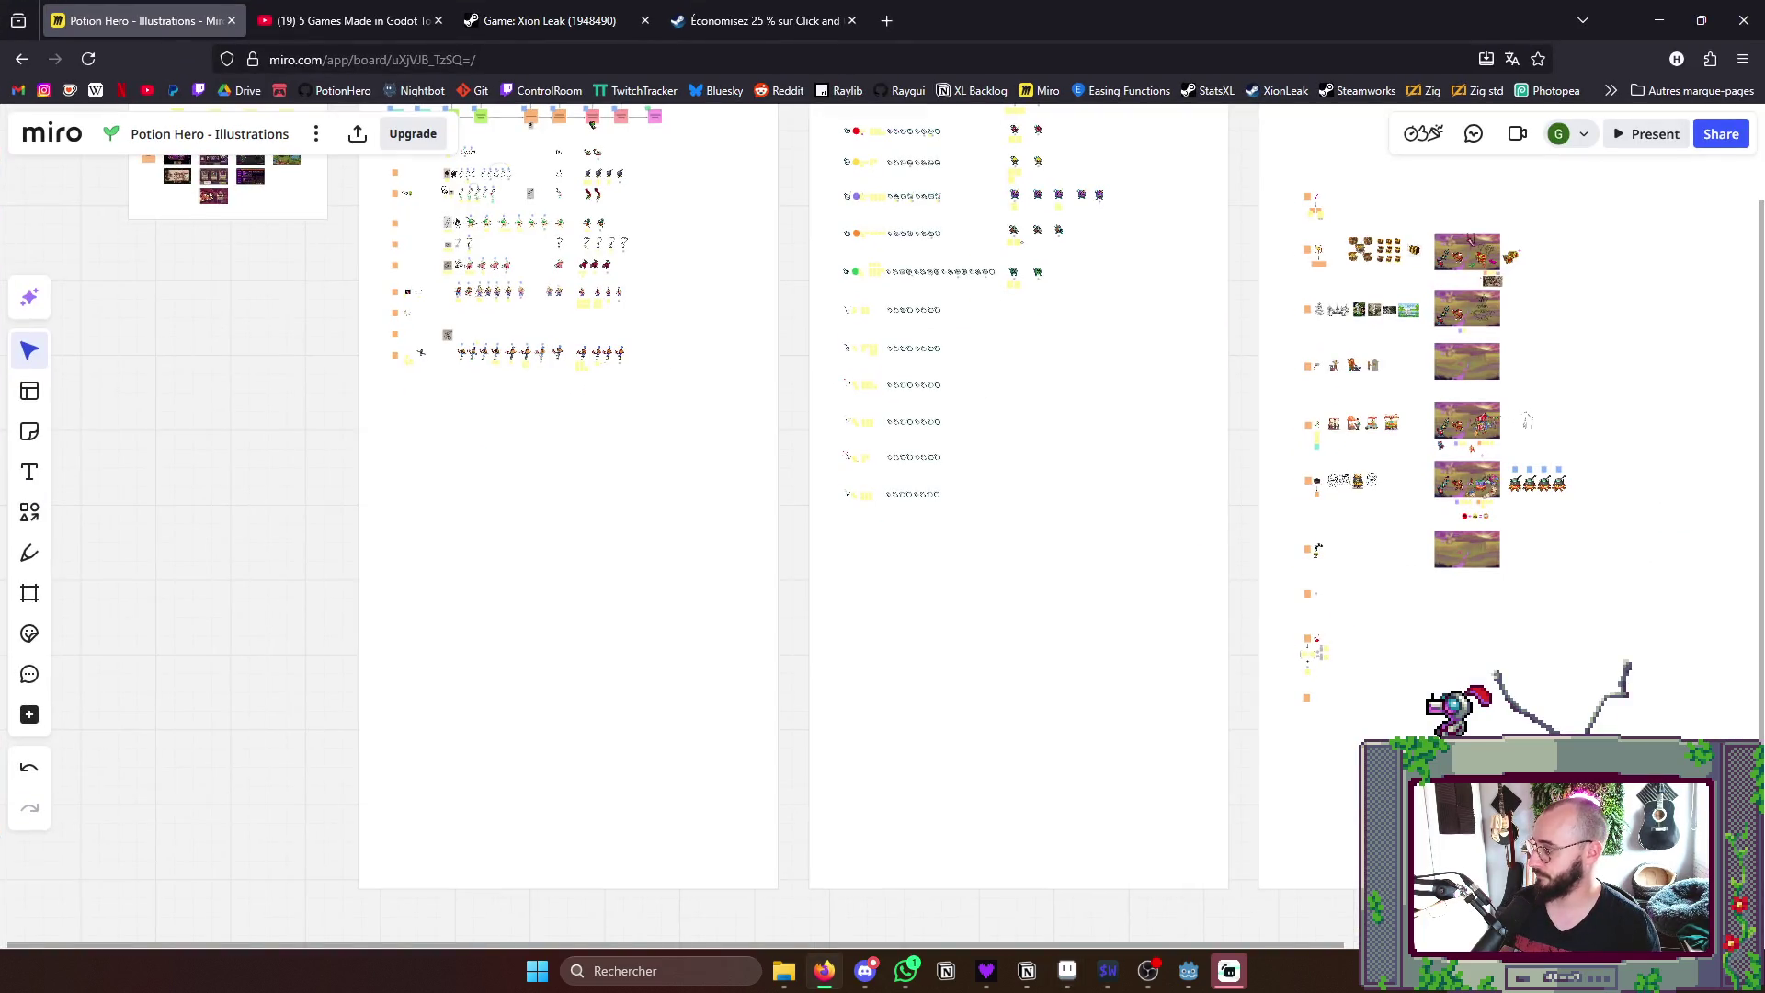
pyautogui.hotkey('alt', 'Tab')
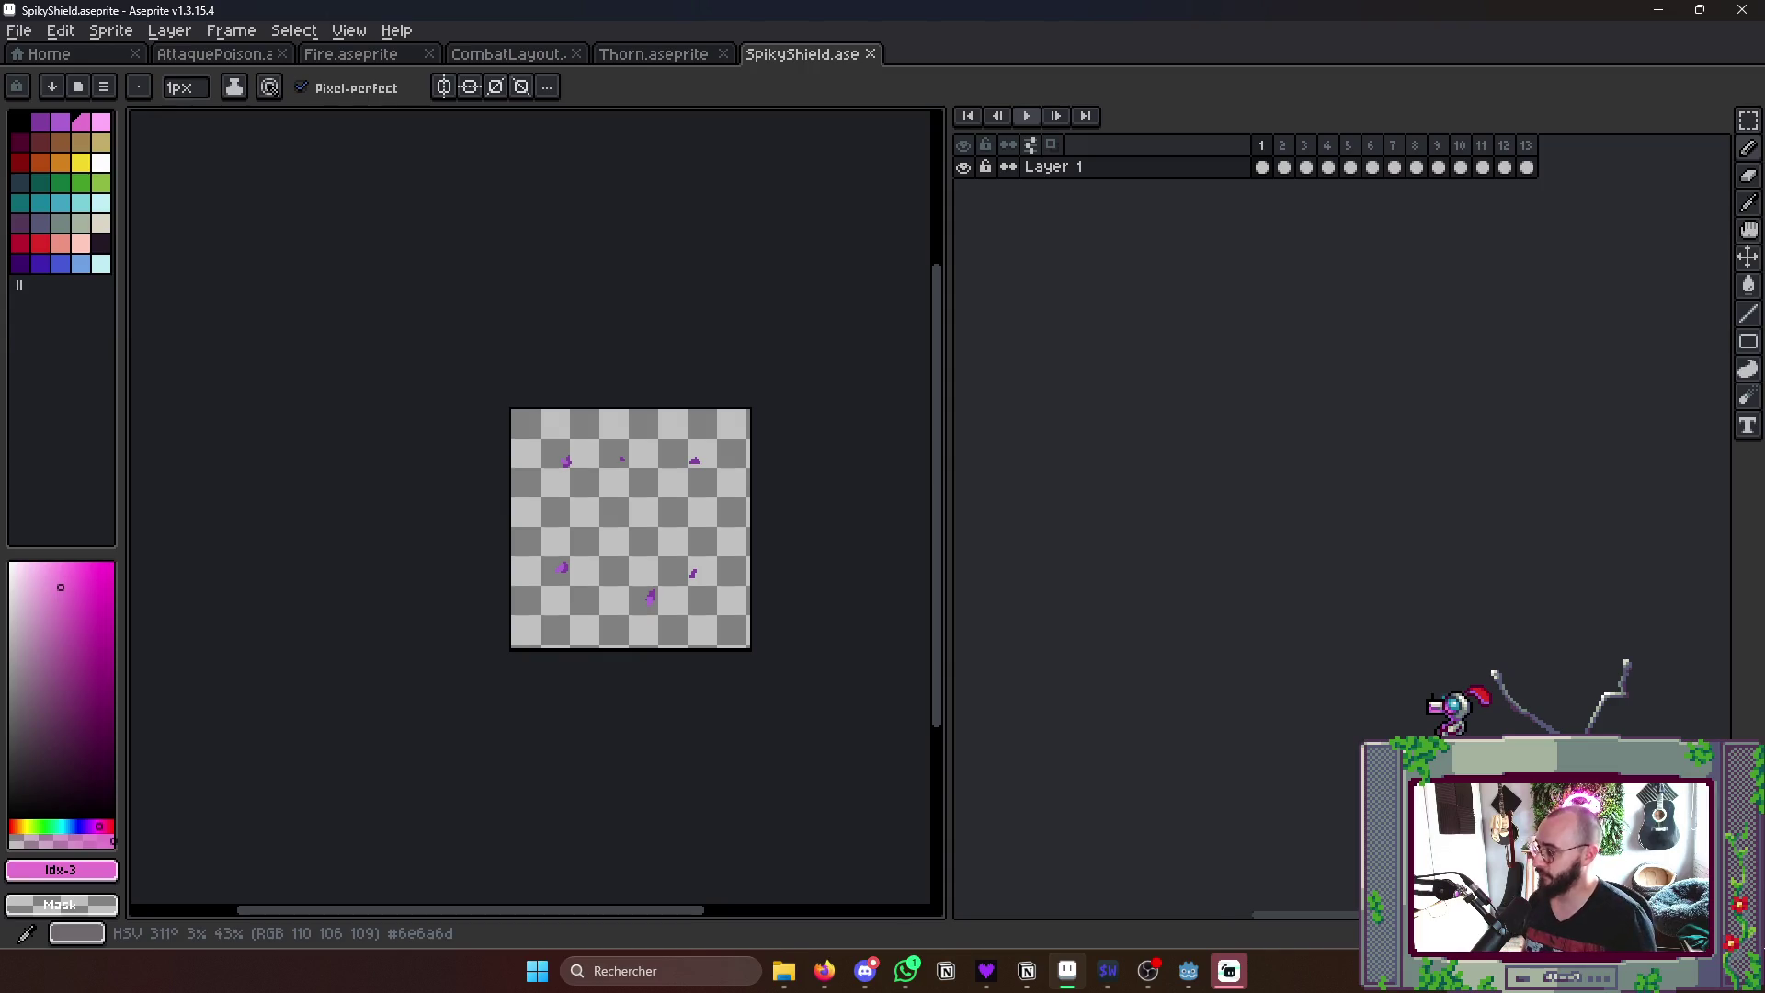
pyautogui.click(825, 970)
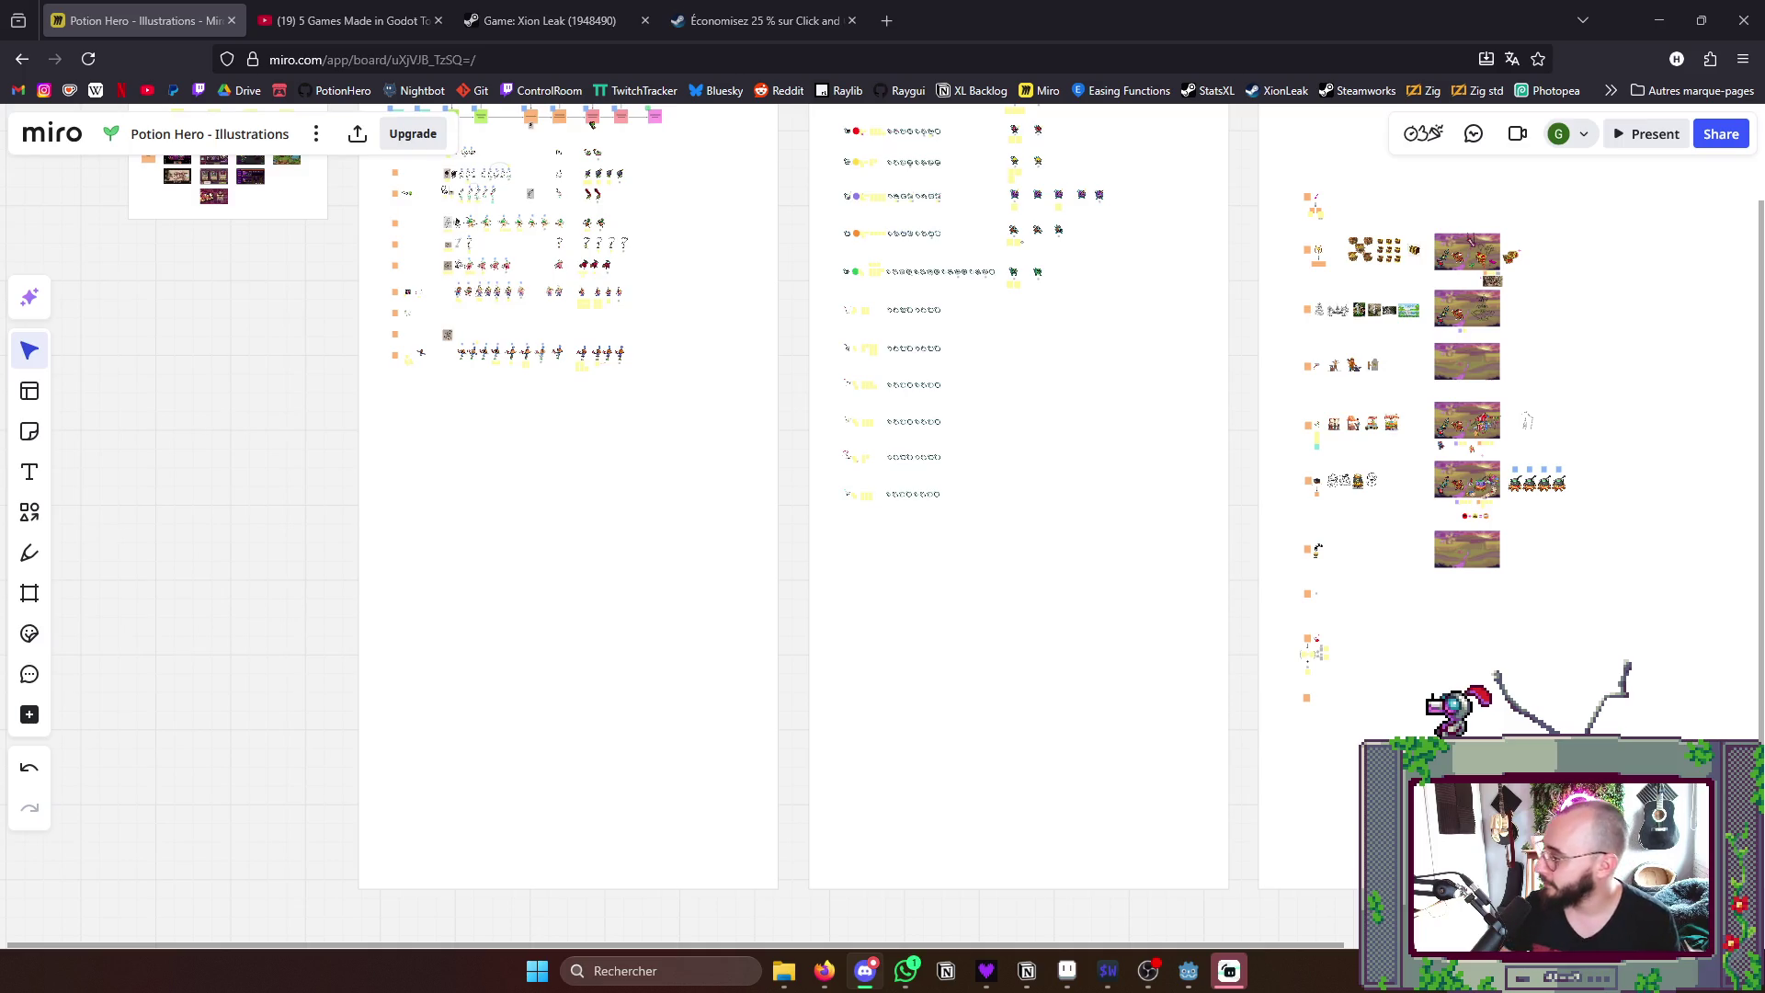
pyautogui.scroll(2, 884, 519)
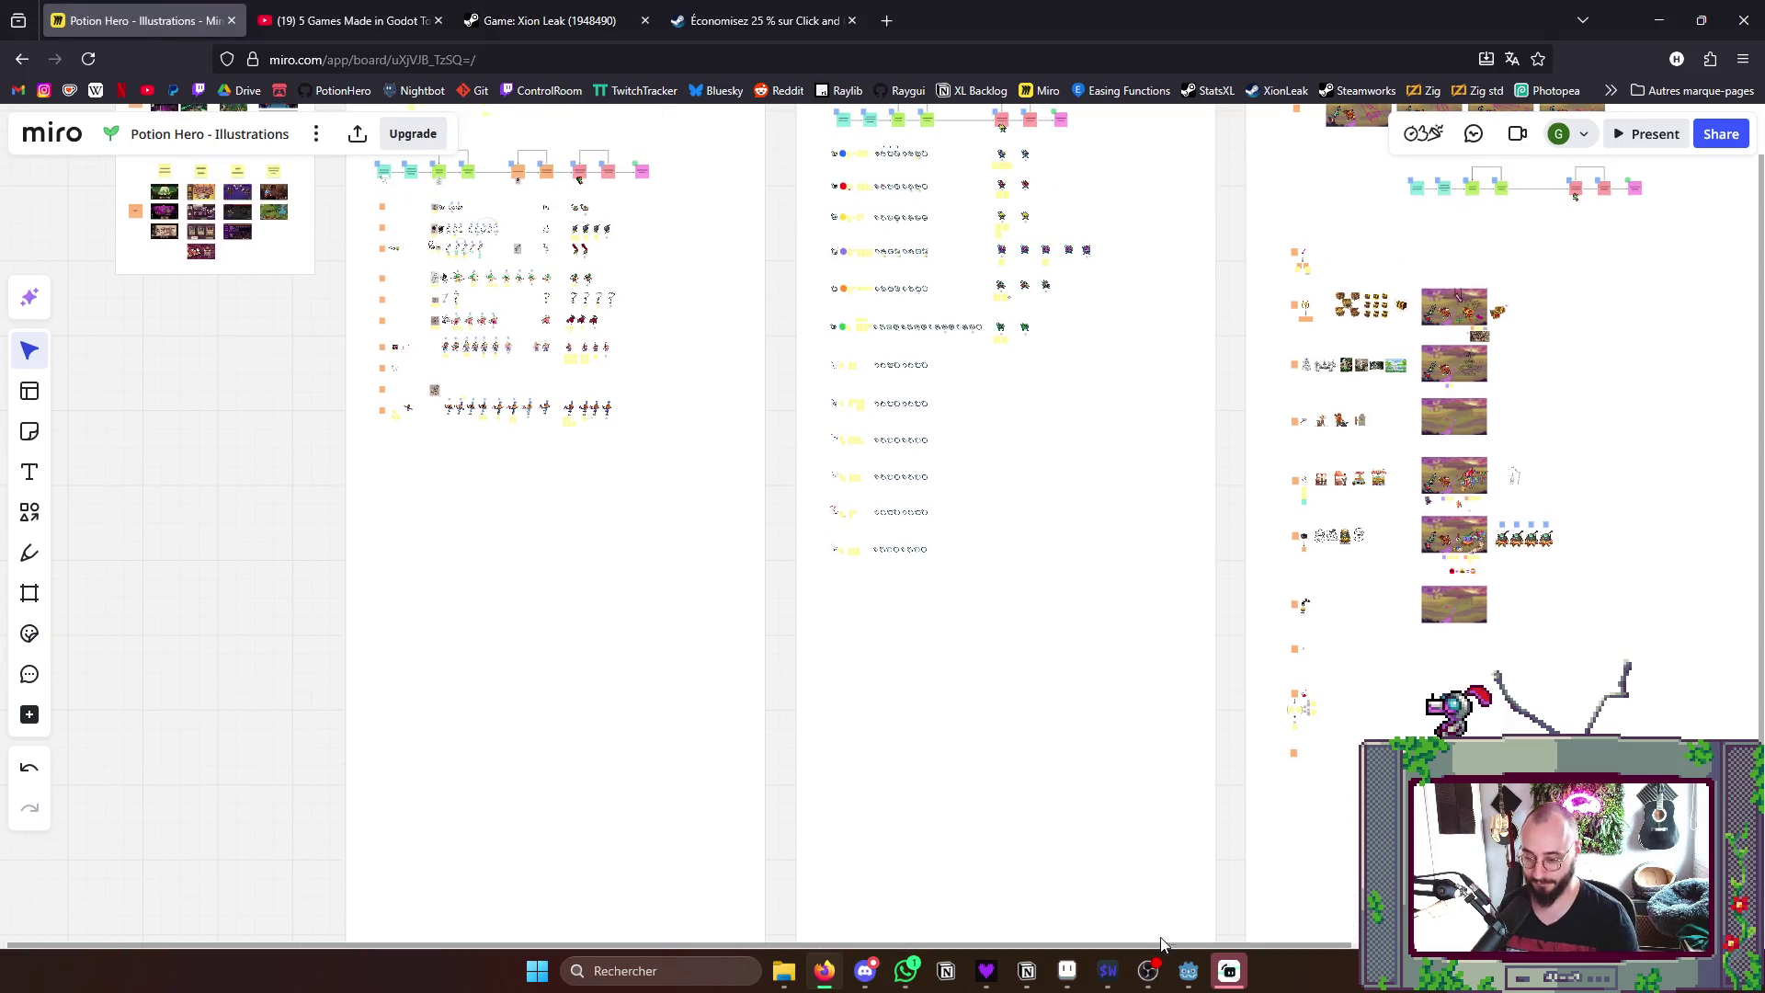
pyautogui.moveTo(1108, 971)
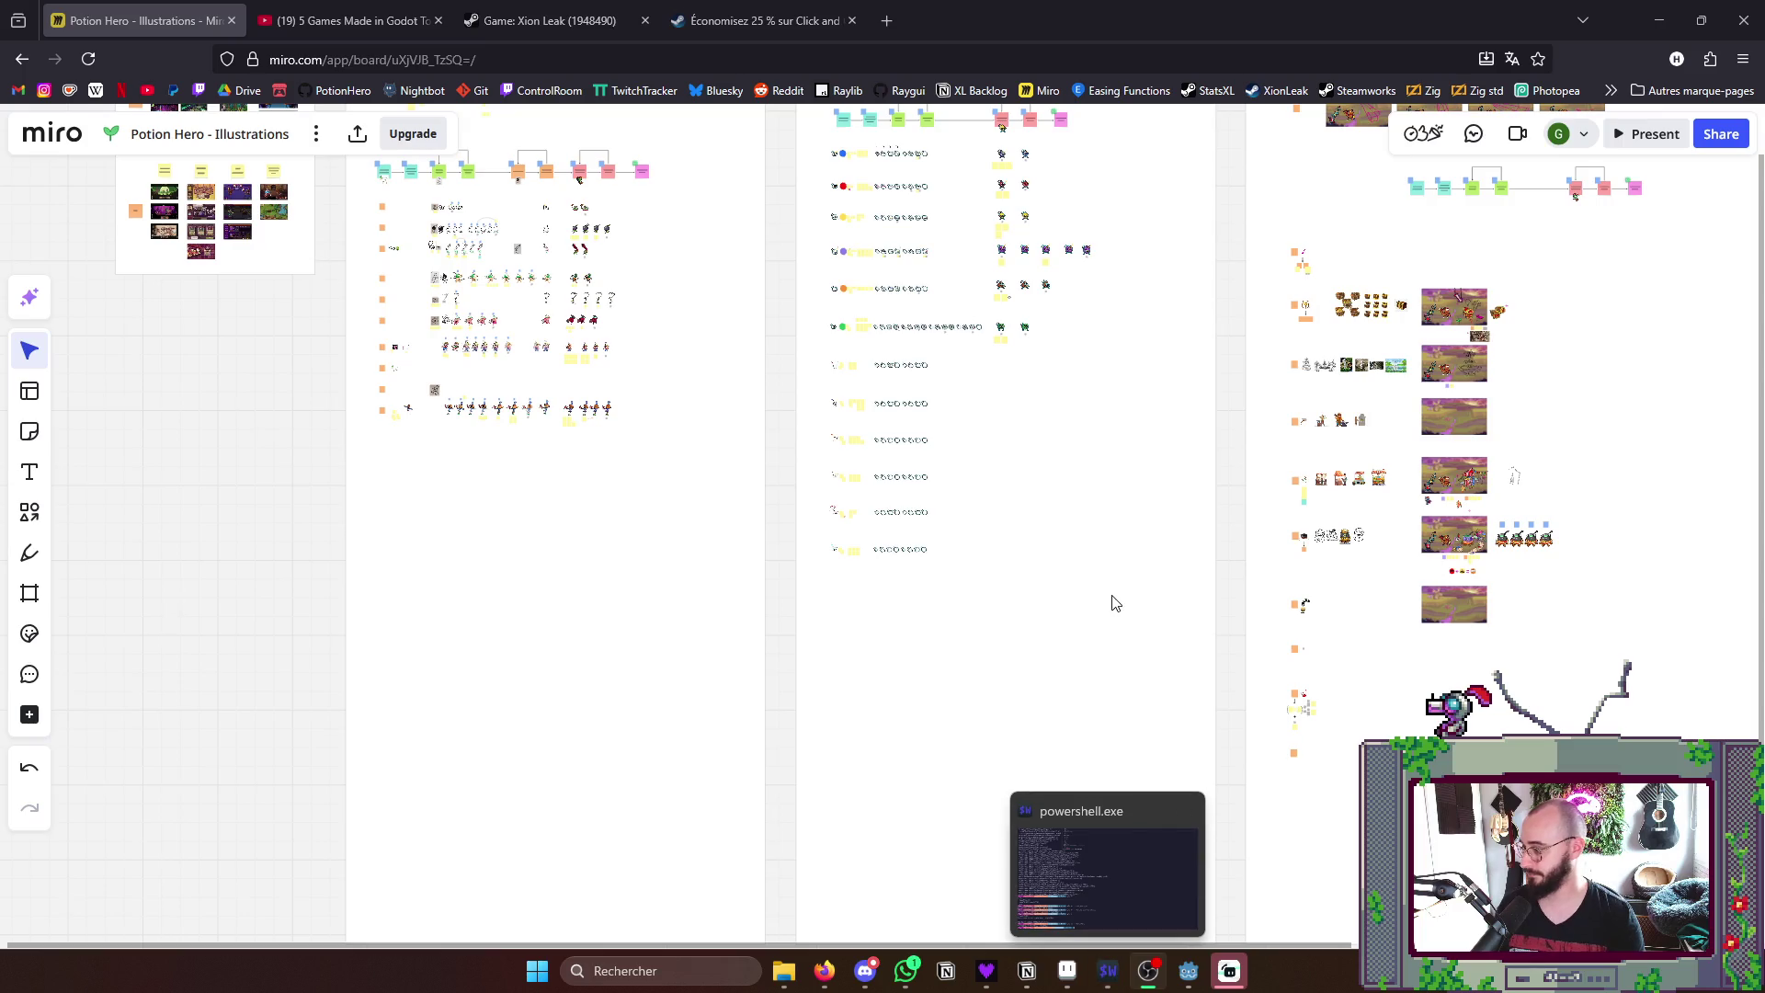
pyautogui.scroll(3, 1114, 603)
pyautogui.scroll(3, 1159, 552)
pyautogui.scroll(2, 1191, 501)
pyautogui.scroll(-3, 1192, 500)
pyautogui.moveTo(1195, 456); pyautogui.dragTo(1199, 559)
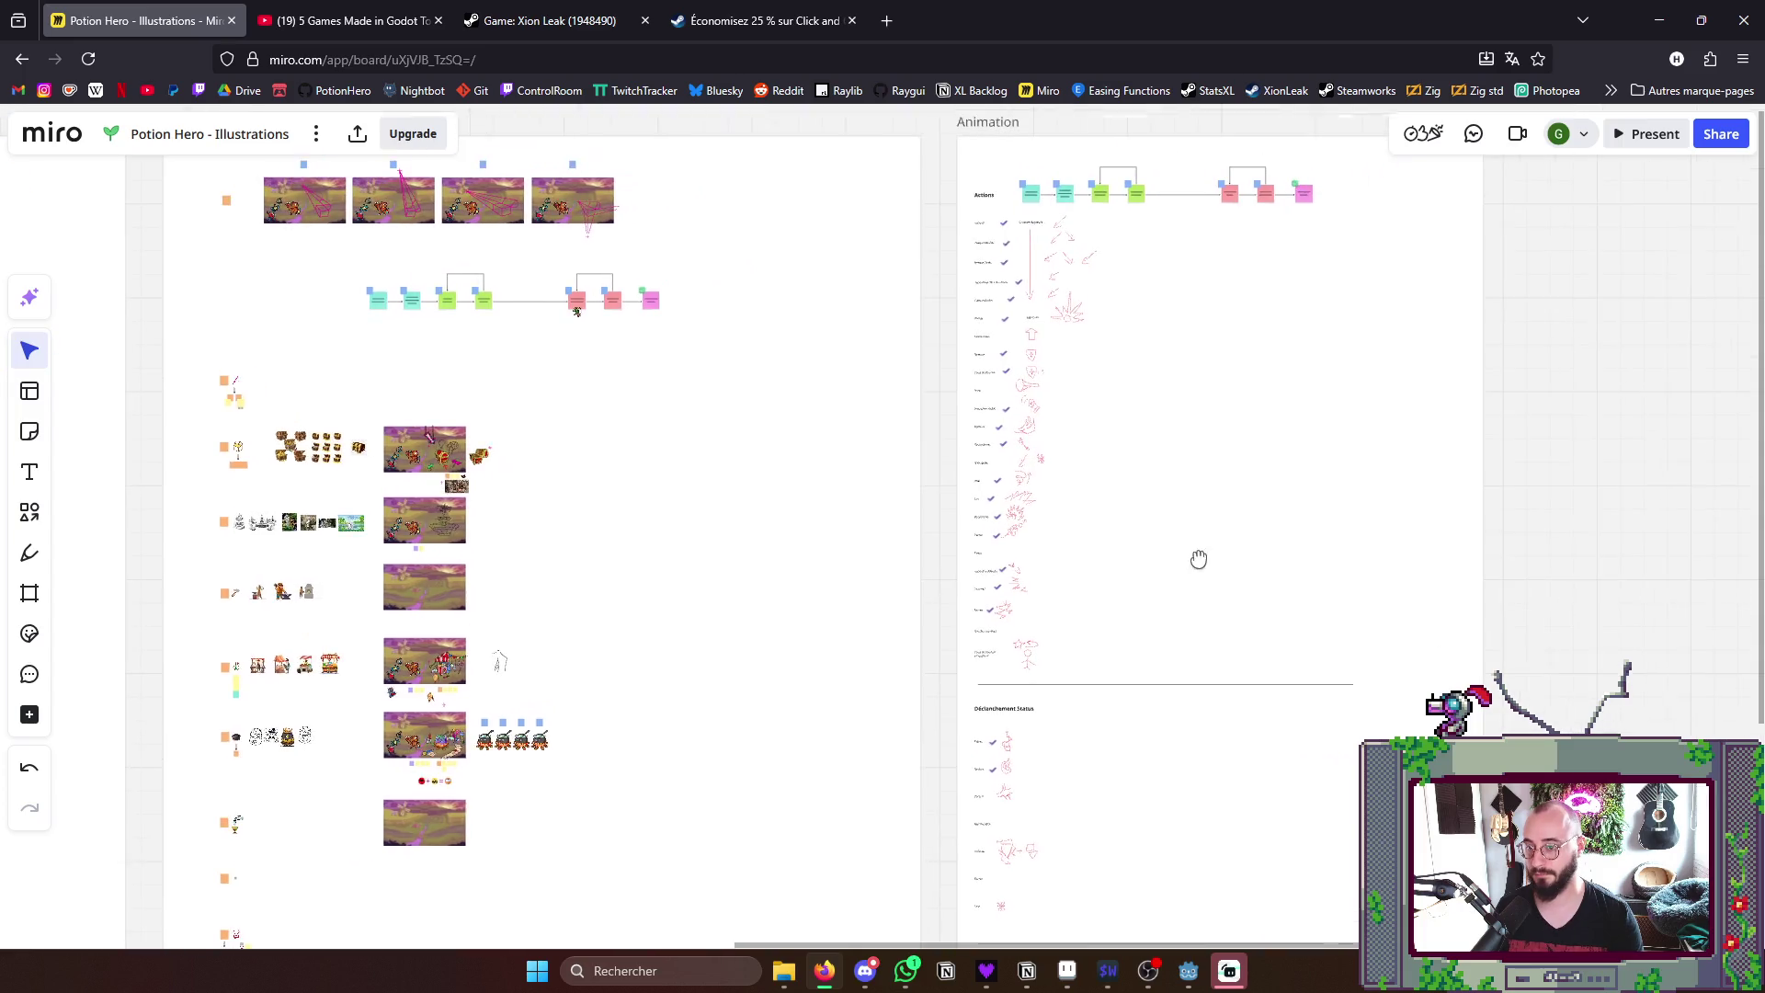
pyautogui.scroll(3, 1077, 649)
pyautogui.scroll(3, 1049, 635)
pyautogui.scroll(2, 1044, 634)
pyautogui.scroll(2, 1035, 690)
pyautogui.scroll(3, 1020, 773)
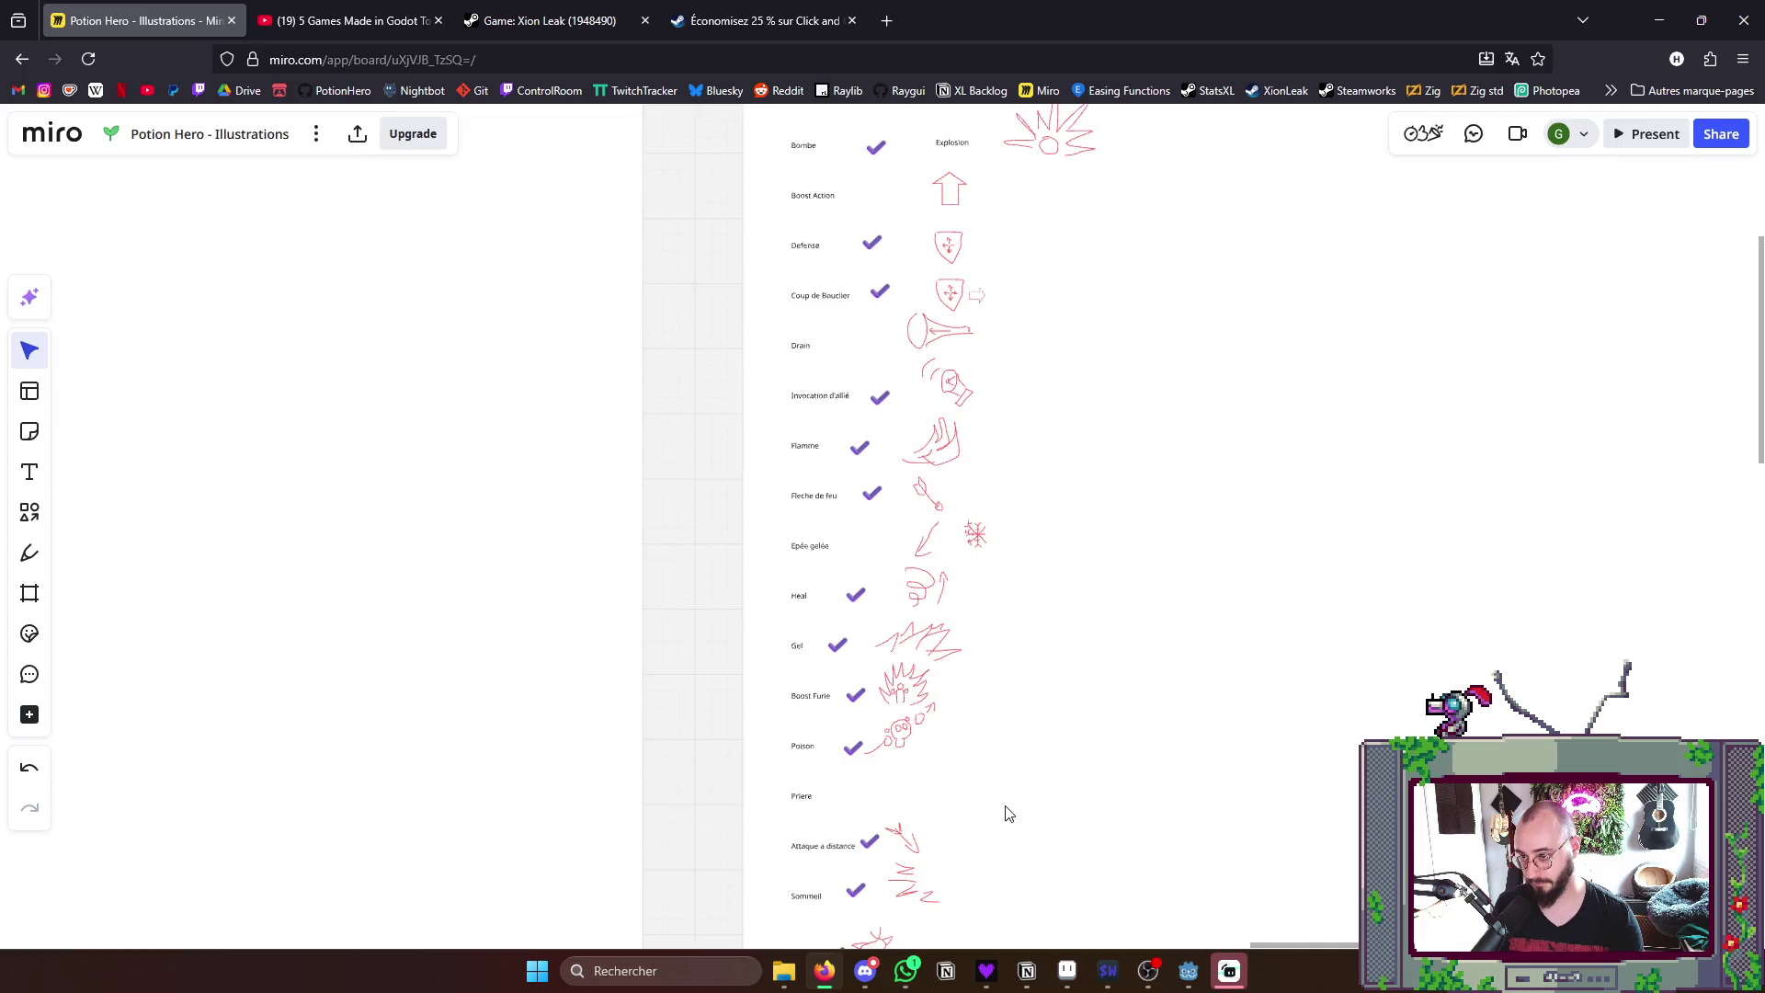
pyautogui.scroll(-2, 1006, 821)
pyautogui.scroll(-3, 1040, 717)
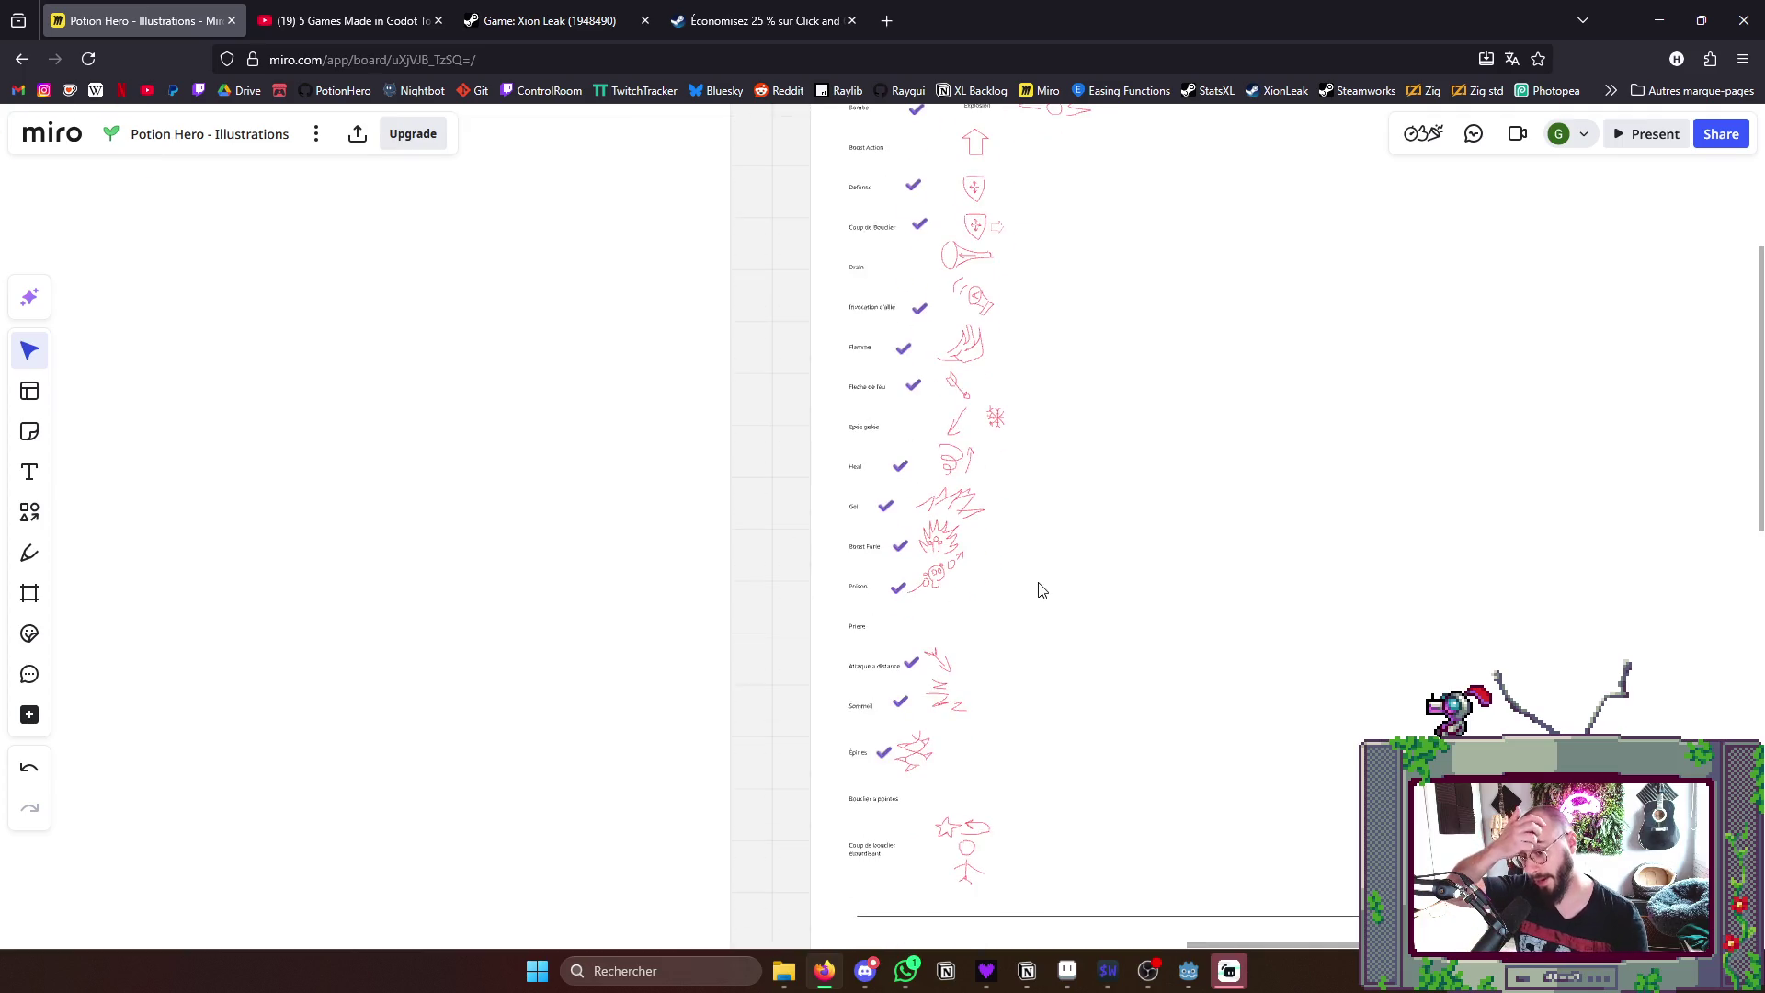
pyautogui.scroll(3, 965, 795)
pyautogui.scroll(2, 951, 772)
pyautogui.scroll(2, 925, 648)
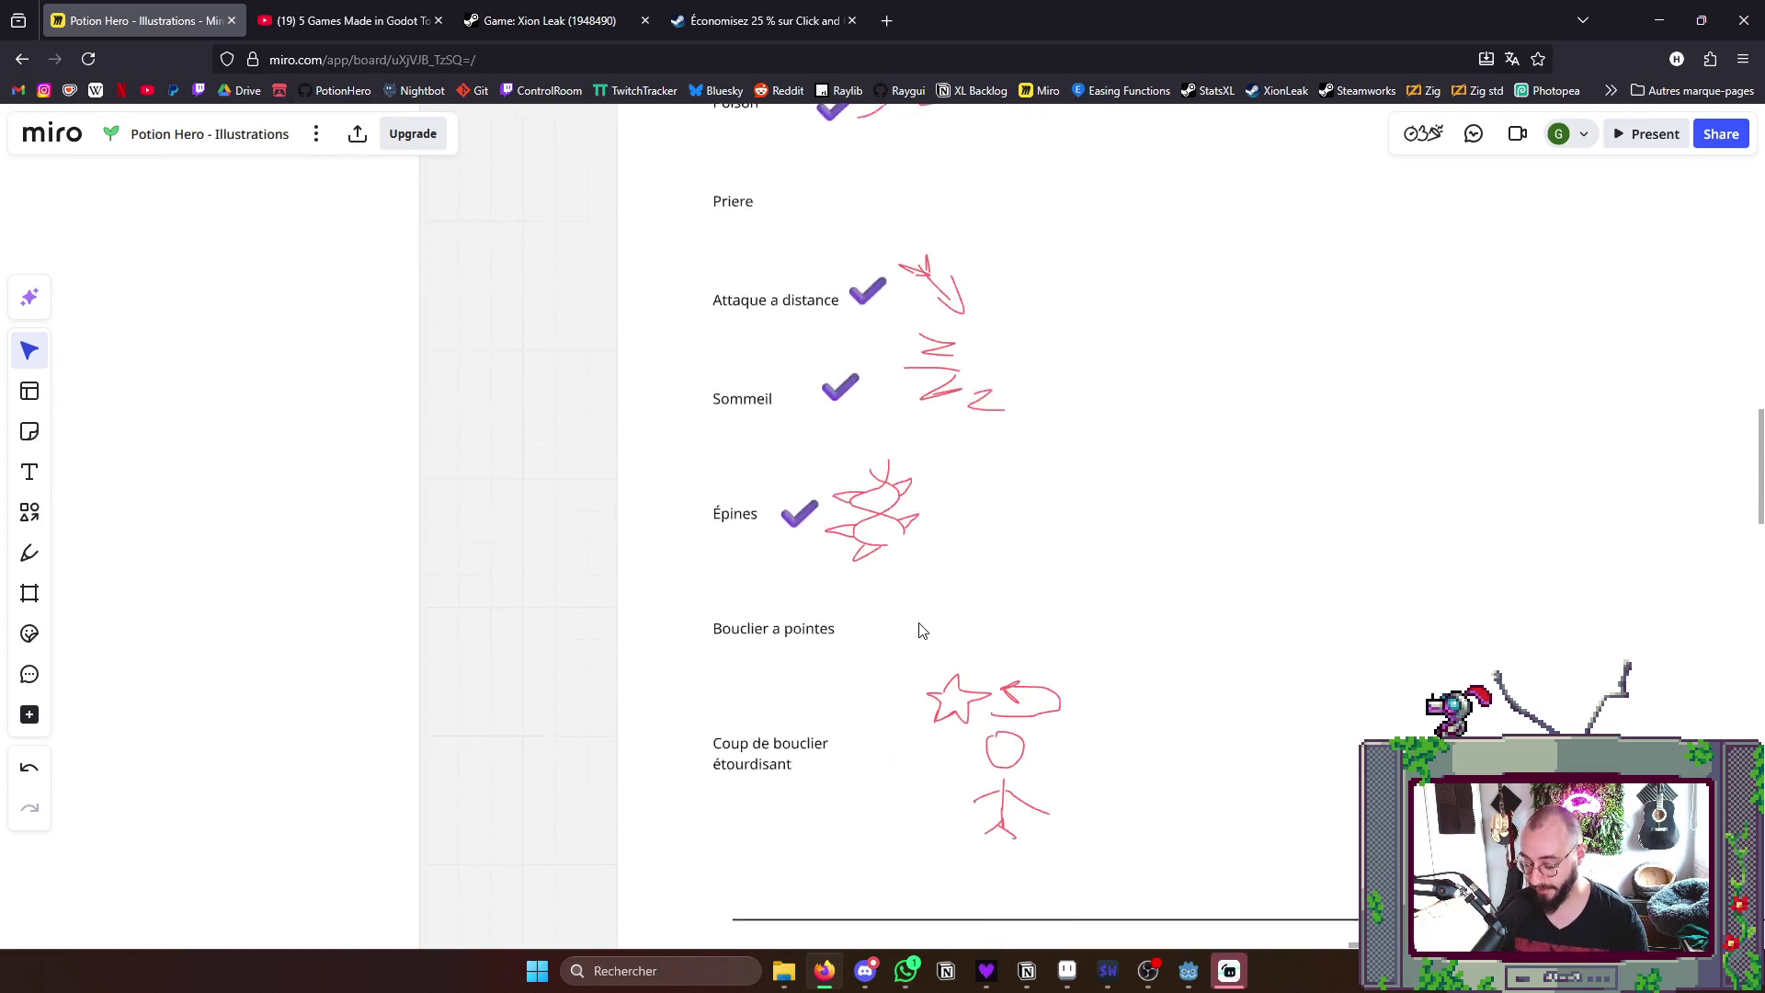
pyautogui.scroll(3, 911, 620)
# - With the red pen, circle the snowflake, Defense sketches and lists, undoing every trial stroke
pyautogui.click(30, 554)
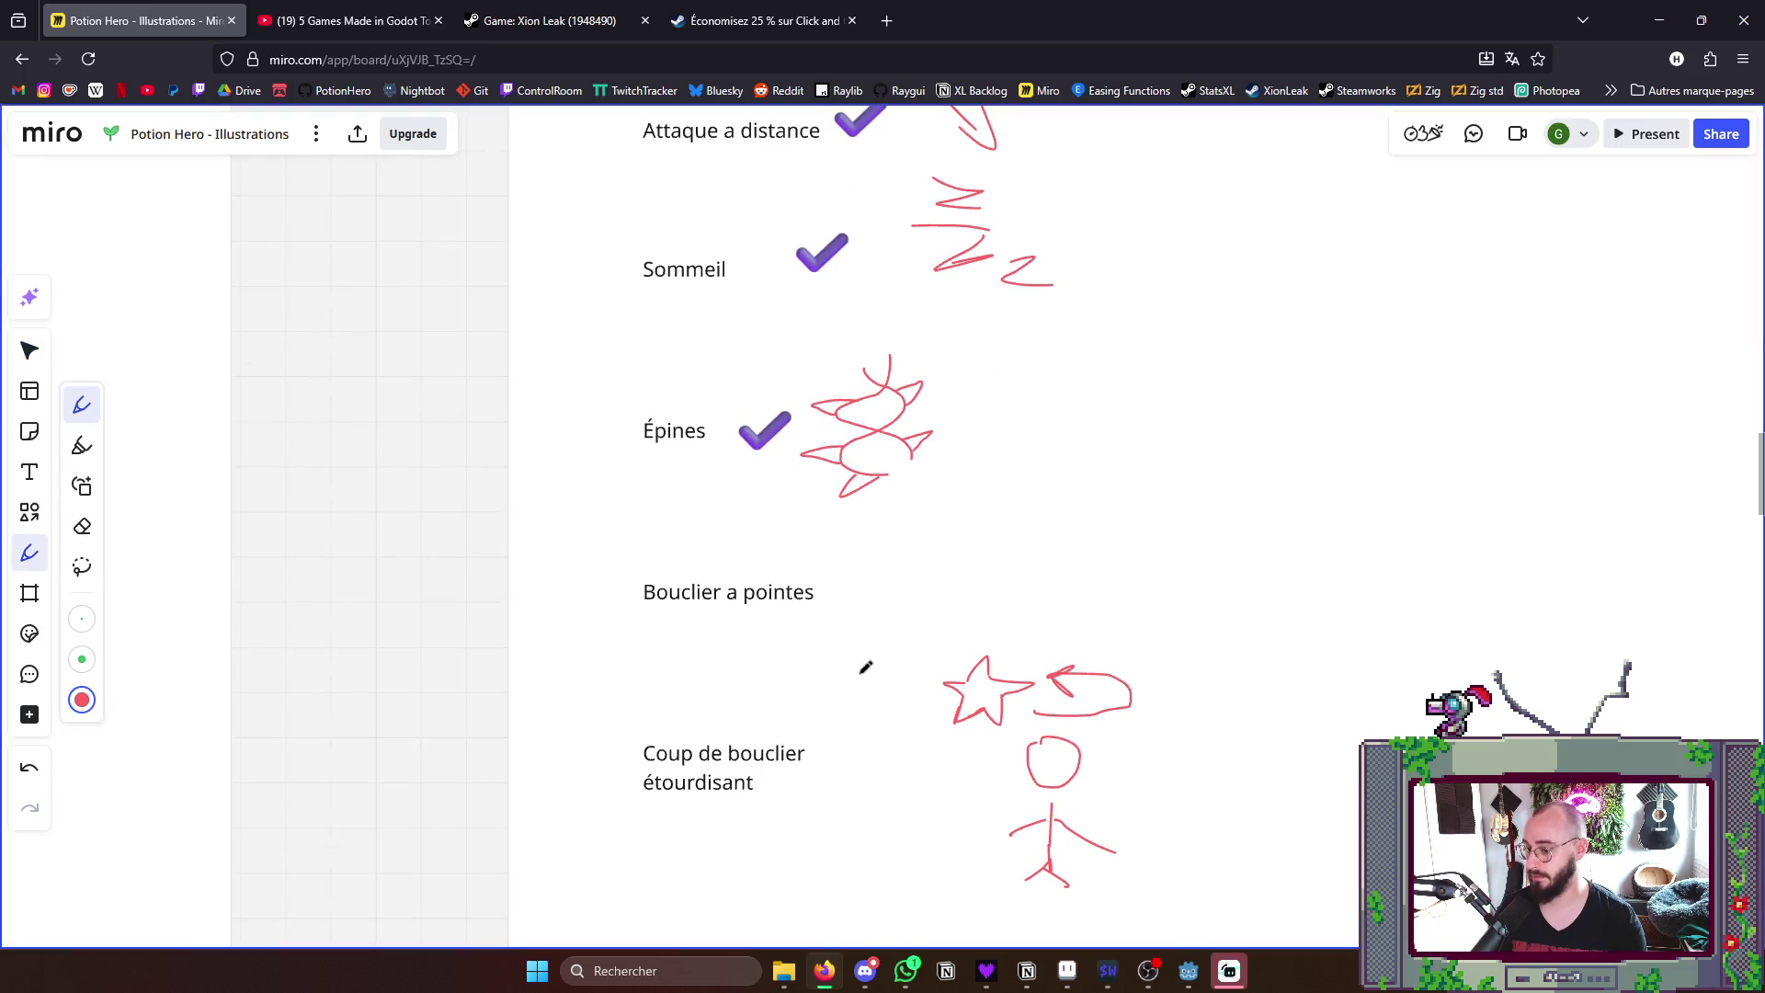
pyautogui.moveTo(929, 526); pyautogui.dragTo(995, 643)
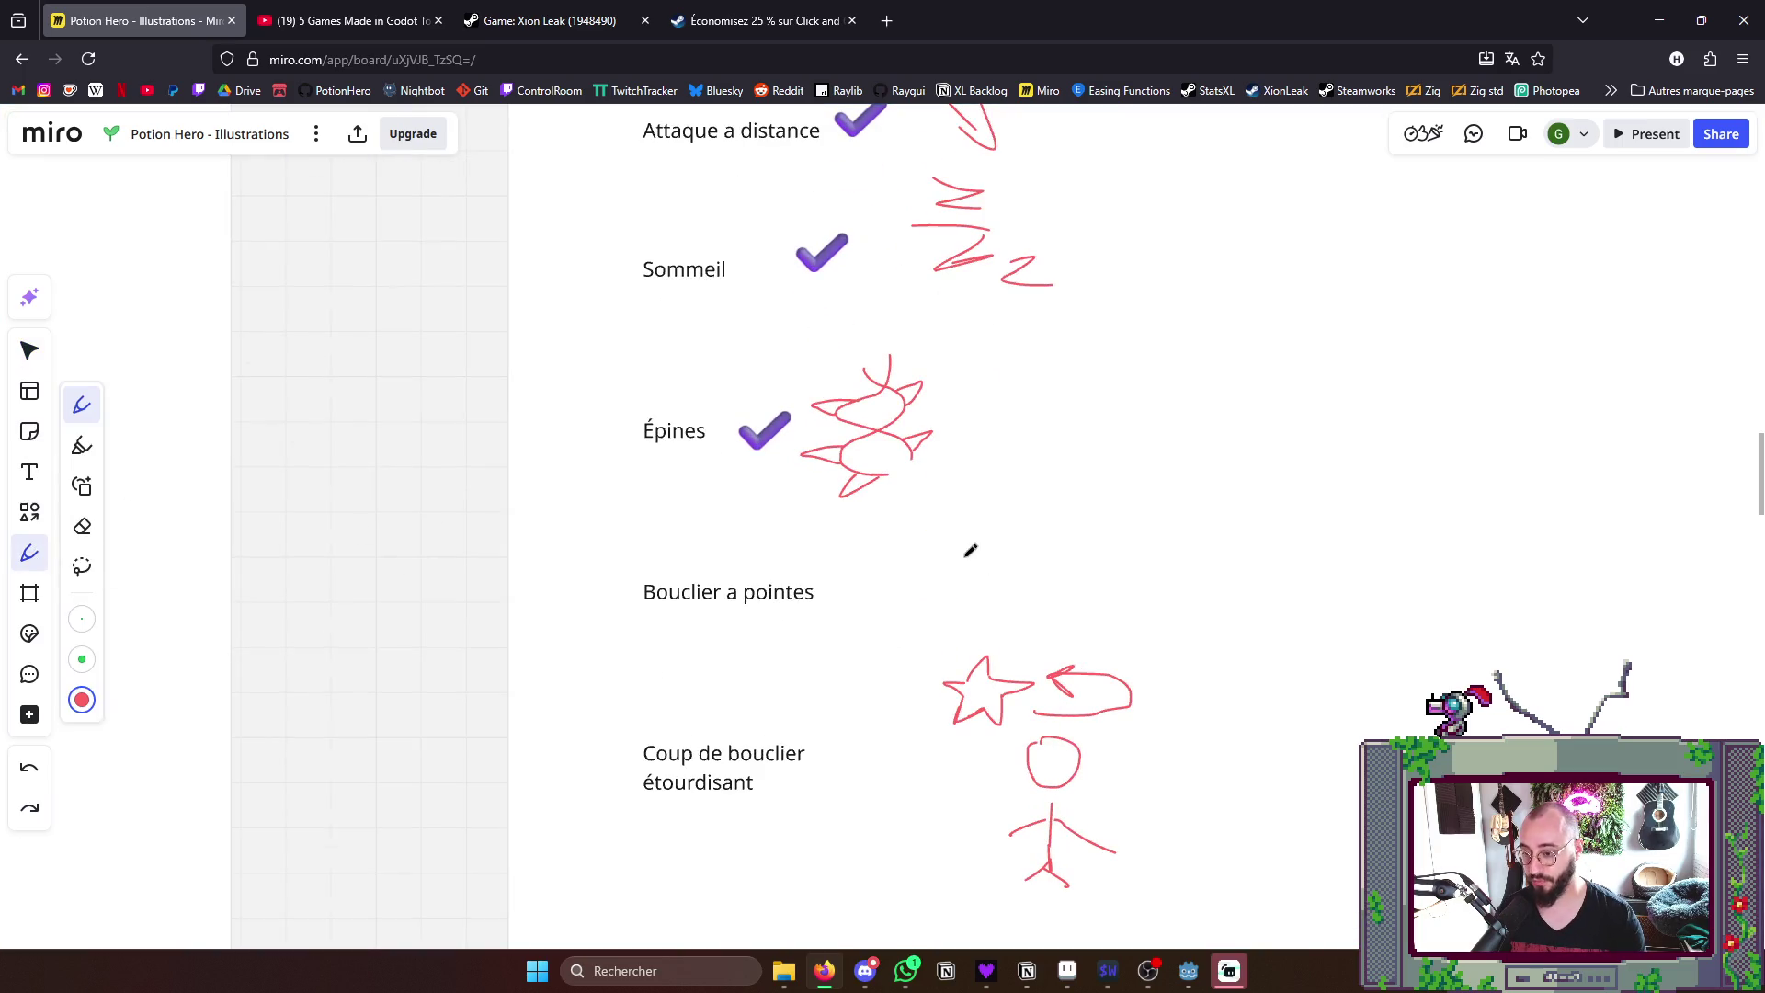
pyautogui.scroll(-3, 969, 551)
pyautogui.scroll(-2, 1021, 517)
pyautogui.scroll(-3, 906, 374)
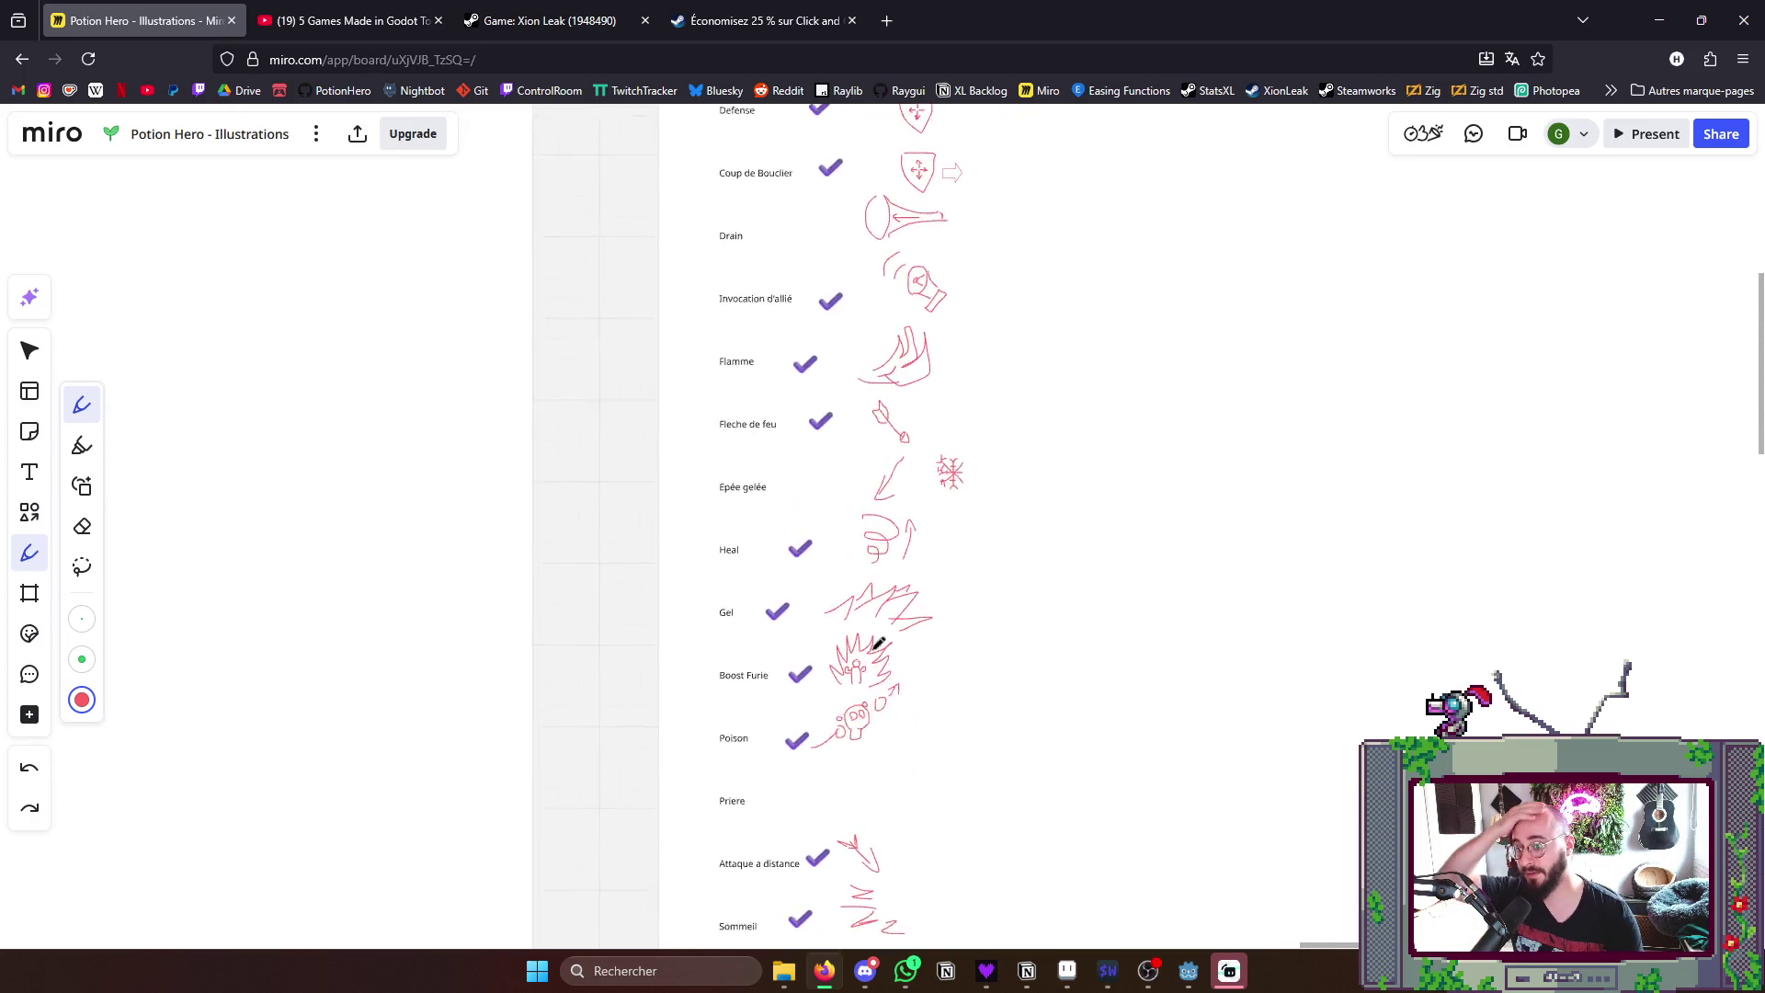
pyautogui.scroll(1, 877, 634)
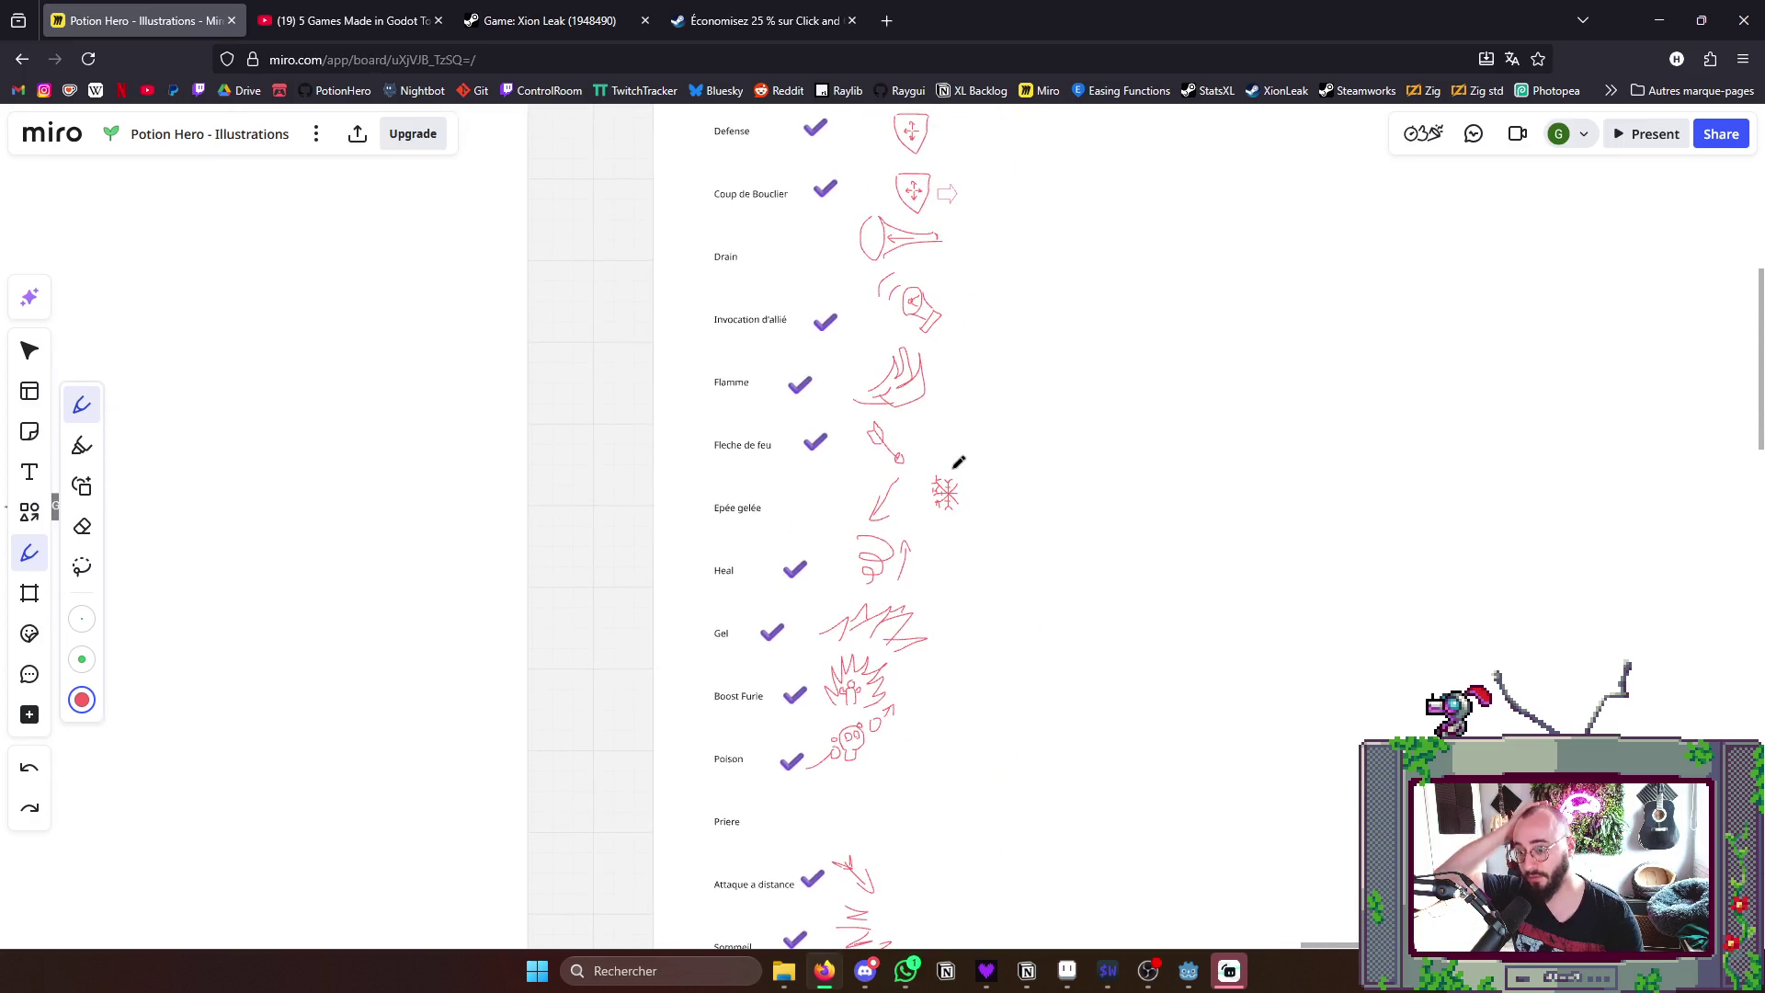
pyautogui.moveTo(938, 449); pyautogui.dragTo(983, 485)
pyautogui.hotkey('ctrl', 'z')
pyautogui.scroll(2, 1037, 455)
pyautogui.scroll(3, 1005, 580)
pyautogui.scroll(-2, 793, 442)
pyautogui.scroll(-2, 882, 504)
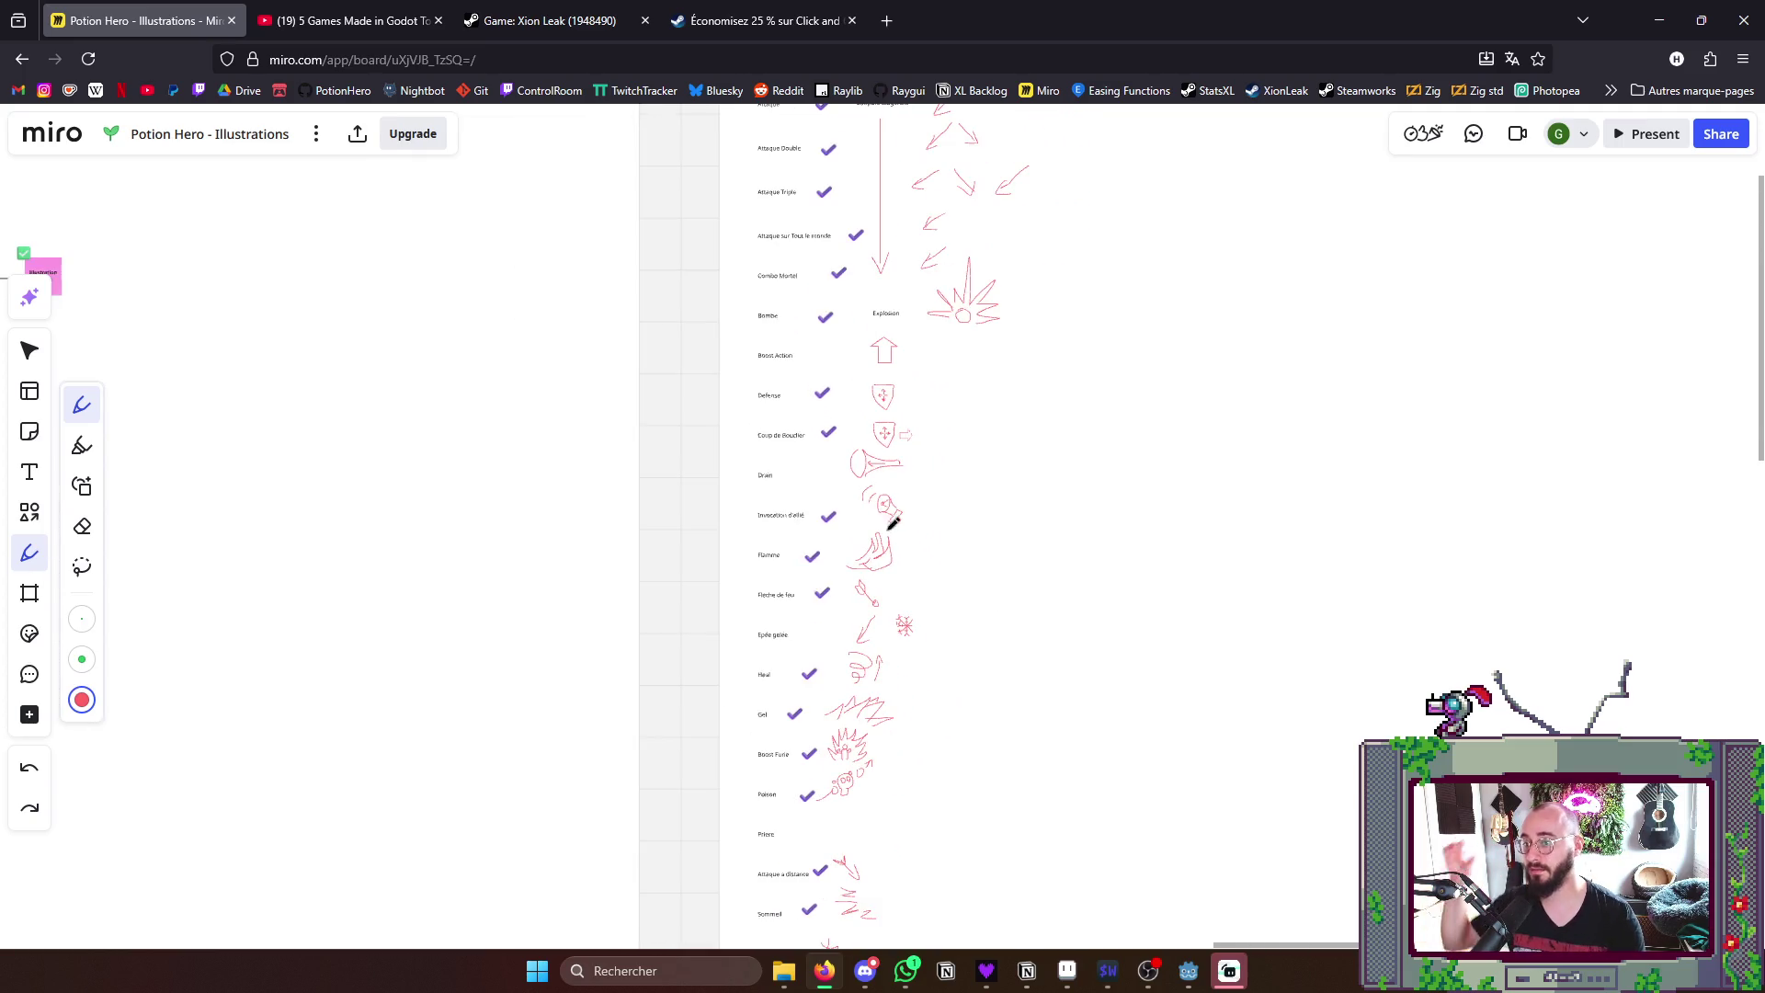
pyautogui.moveTo(931, 442); pyautogui.dragTo(975, 144)
pyautogui.scroll(-5, 987, 153)
pyautogui.scroll(-3, 999, 428)
pyautogui.scroll(2, 965, 496)
pyautogui.scroll(3, 955, 466)
pyautogui.scroll(1, 955, 466)
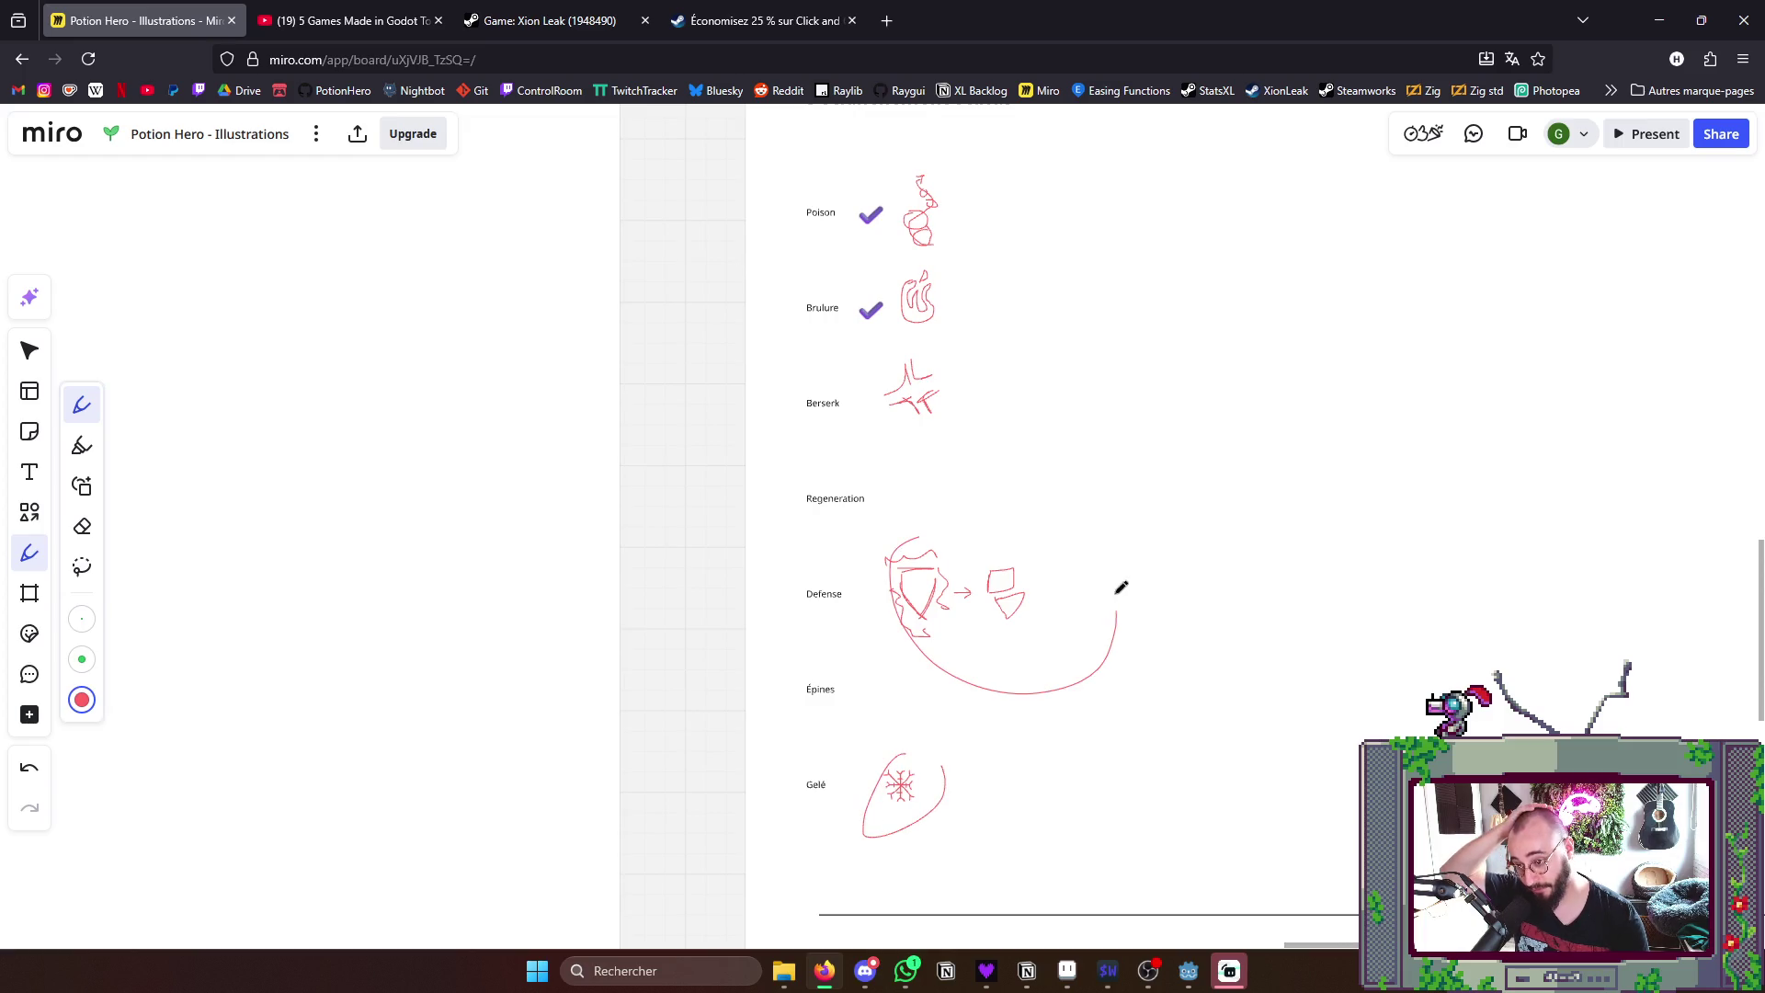
pyautogui.moveTo(1121, 604); pyautogui.dragTo(1062, 546)
pyautogui.hotkey('ctrl', 'z')
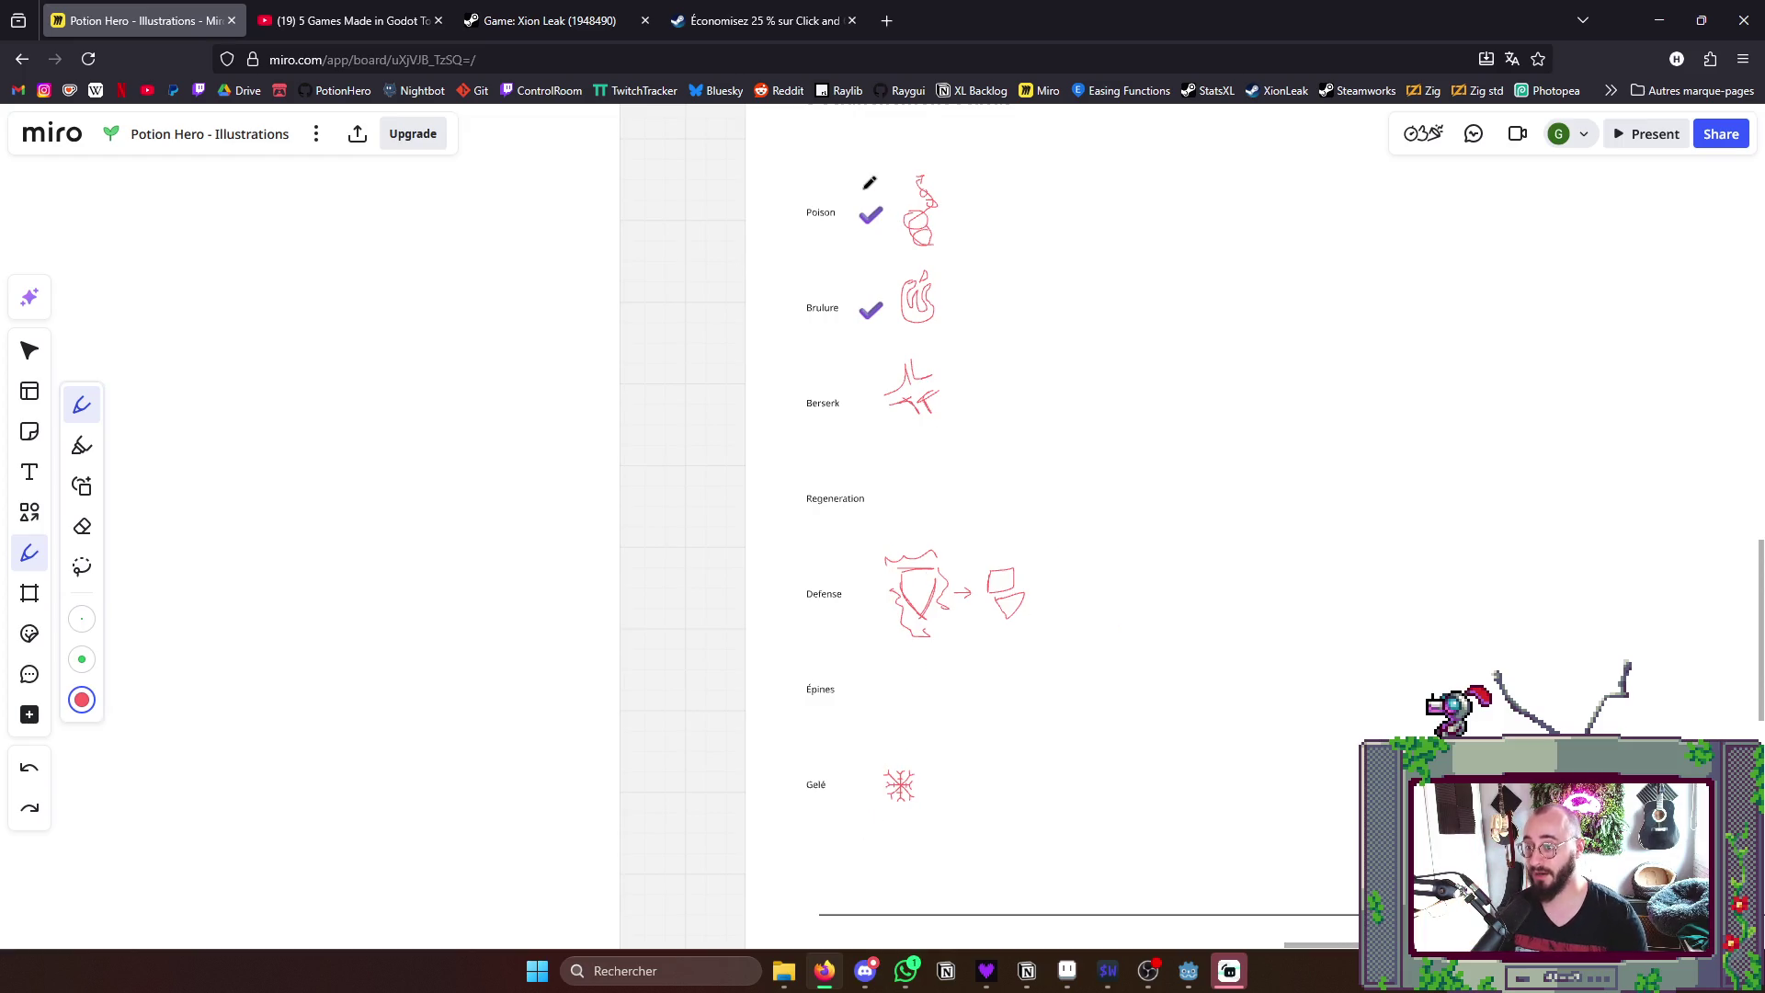
pyautogui.scroll(-3, 871, 189)
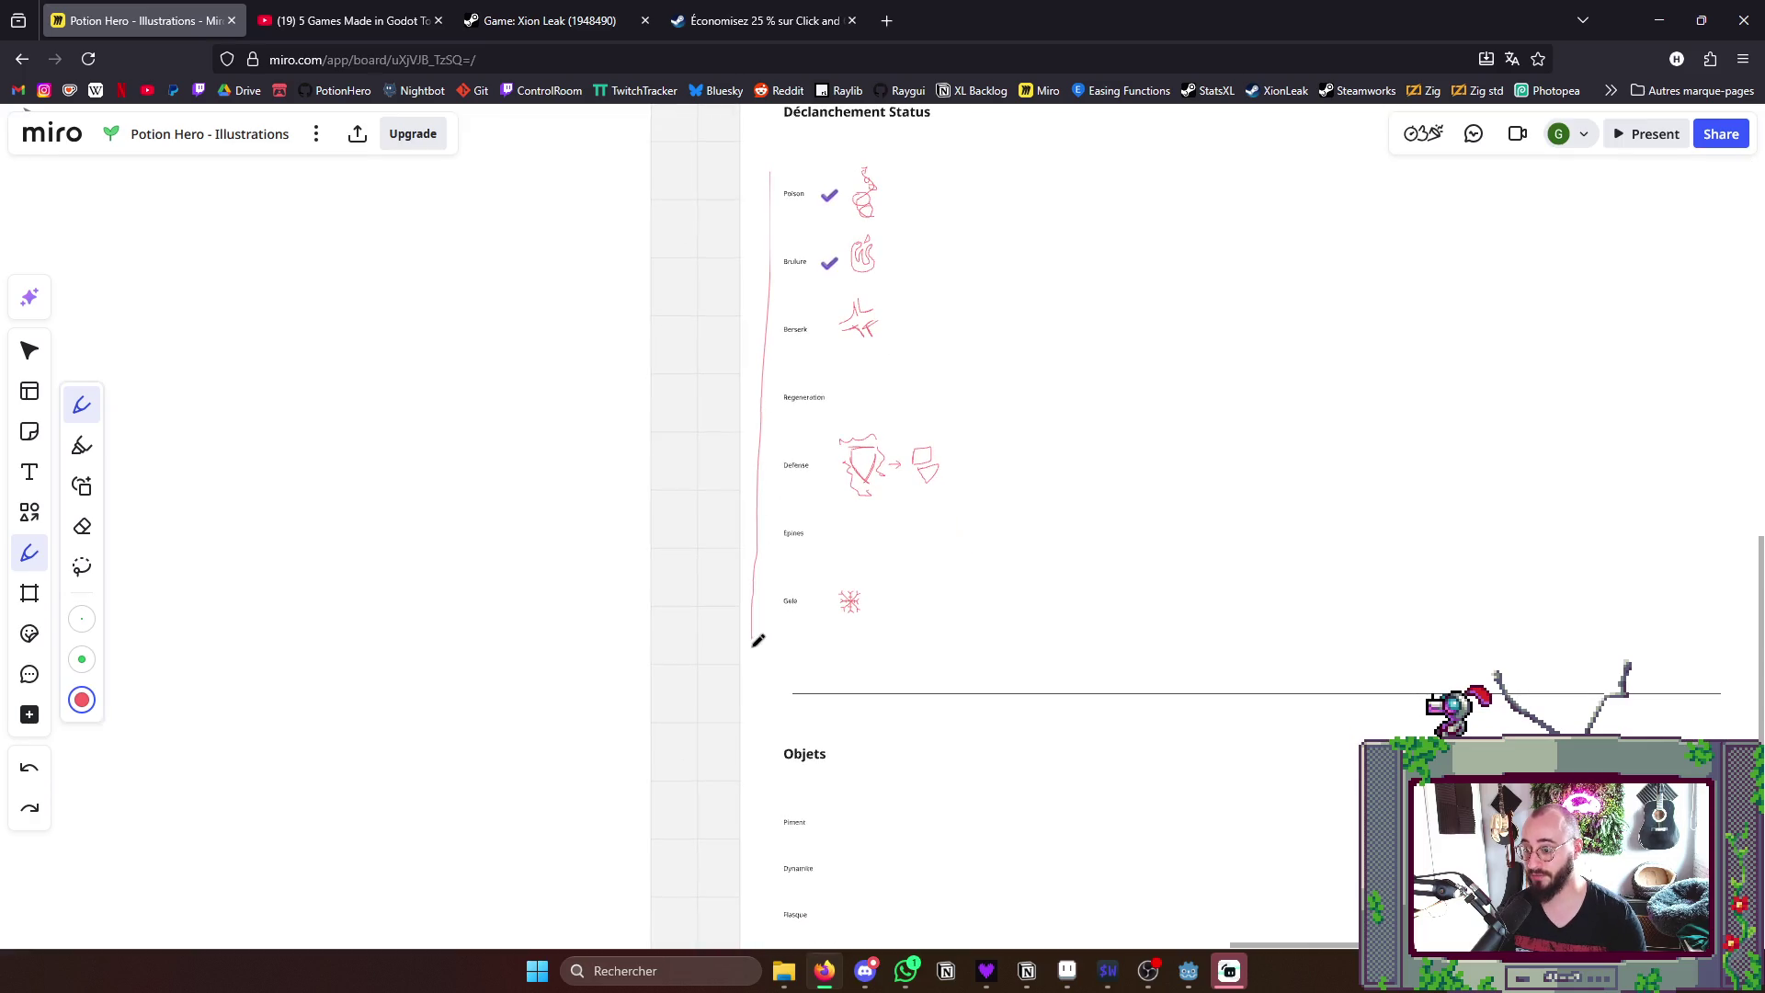
pyautogui.hotkey('ctrl', 'z')
pyautogui.scroll(-5, 988, 259)
pyautogui.scroll(-3, 987, 259)
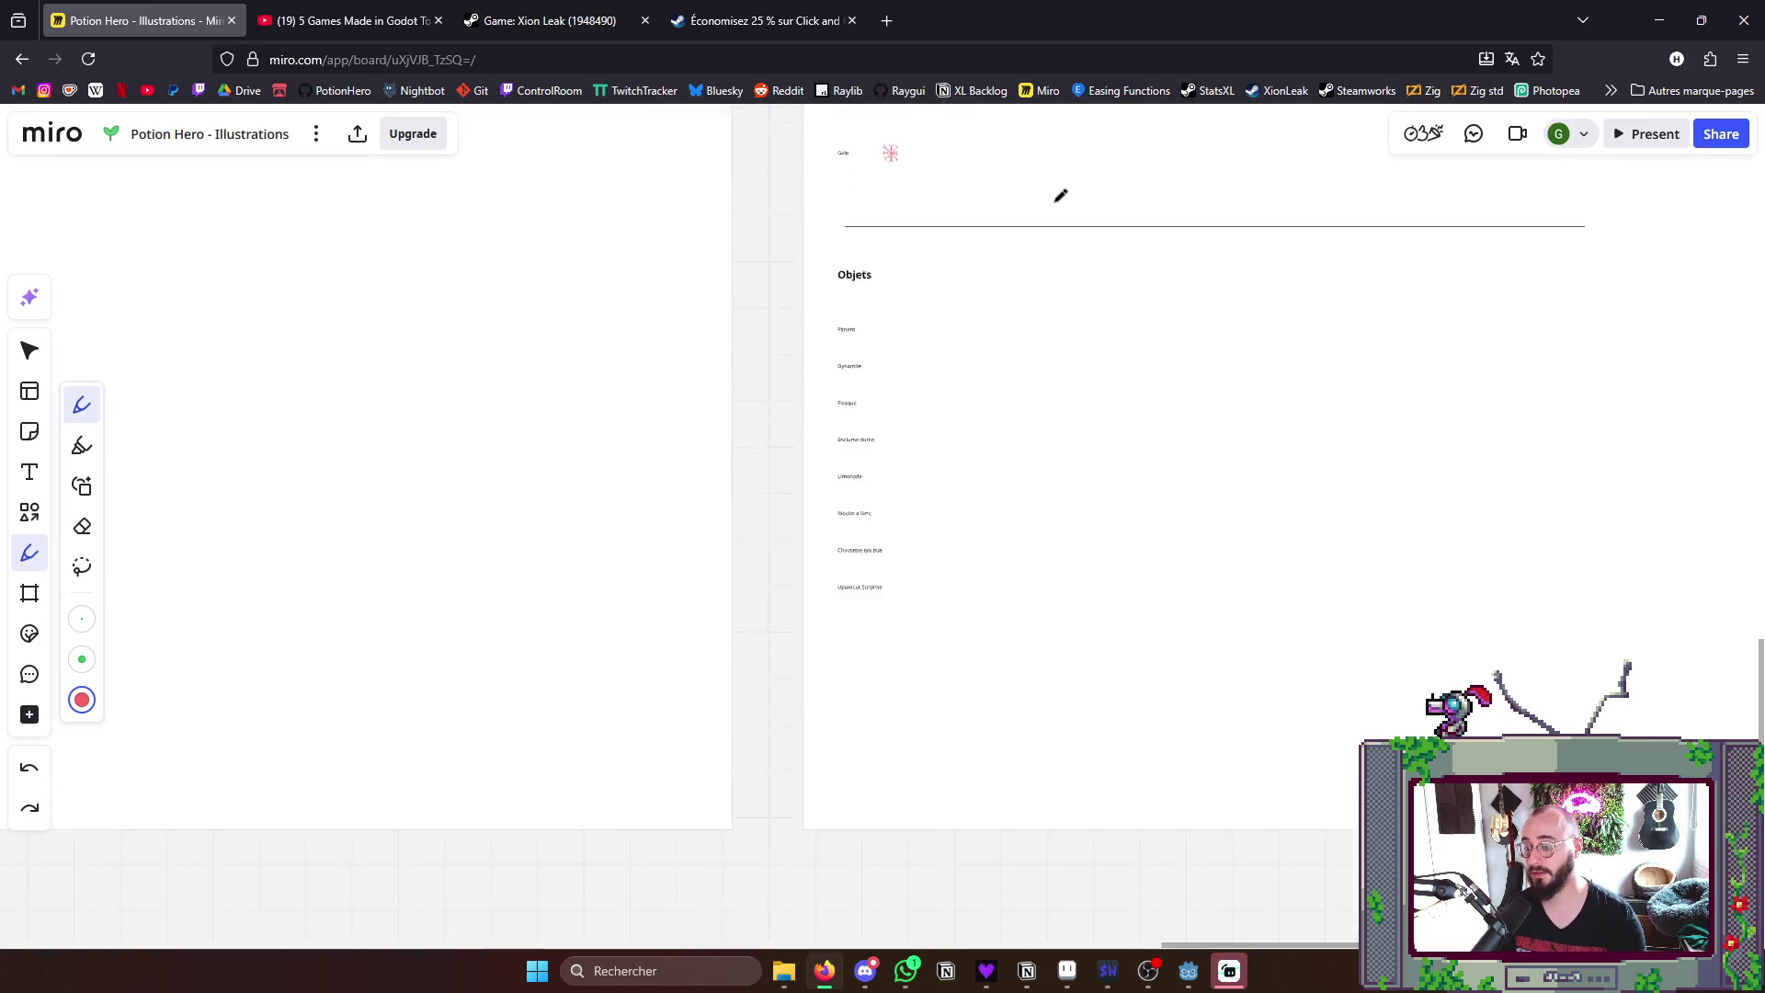
pyautogui.hotkey('ctrl', 'z')
pyautogui.scroll(5, 1007, 219)
pyautogui.scroll(4, 1045, 345)
pyautogui.scroll(3, 1043, 413)
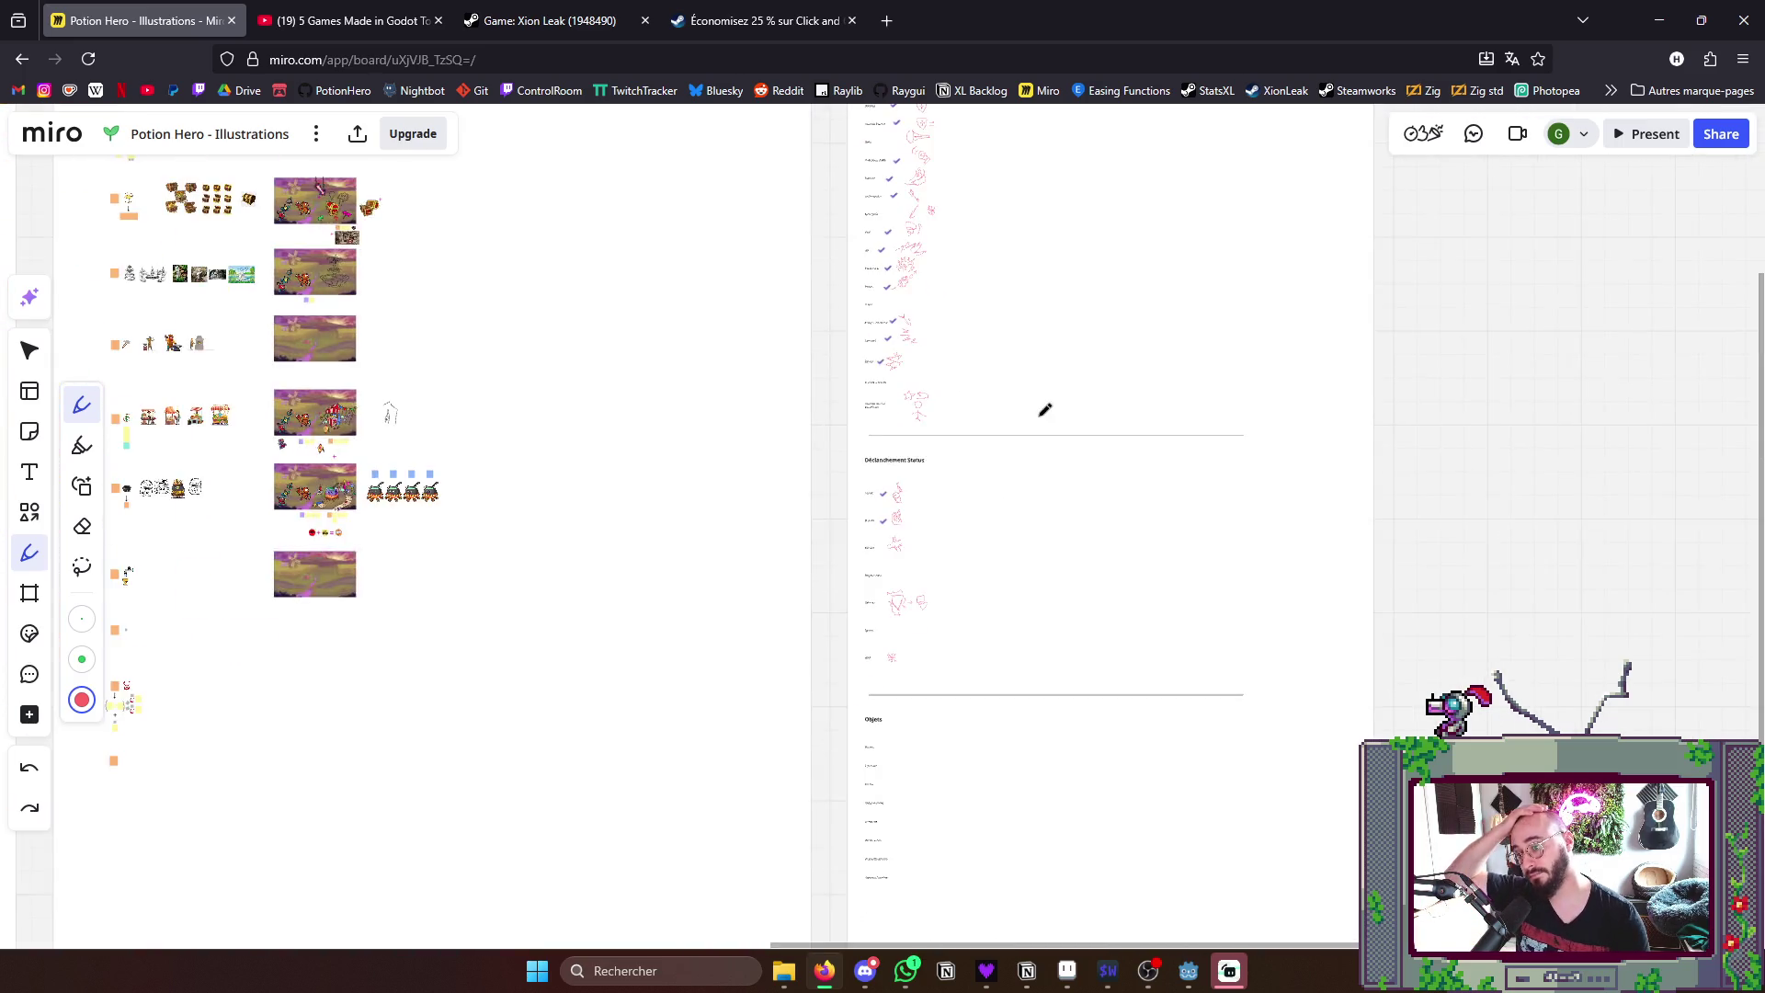
pyautogui.scroll(3, 1044, 414)
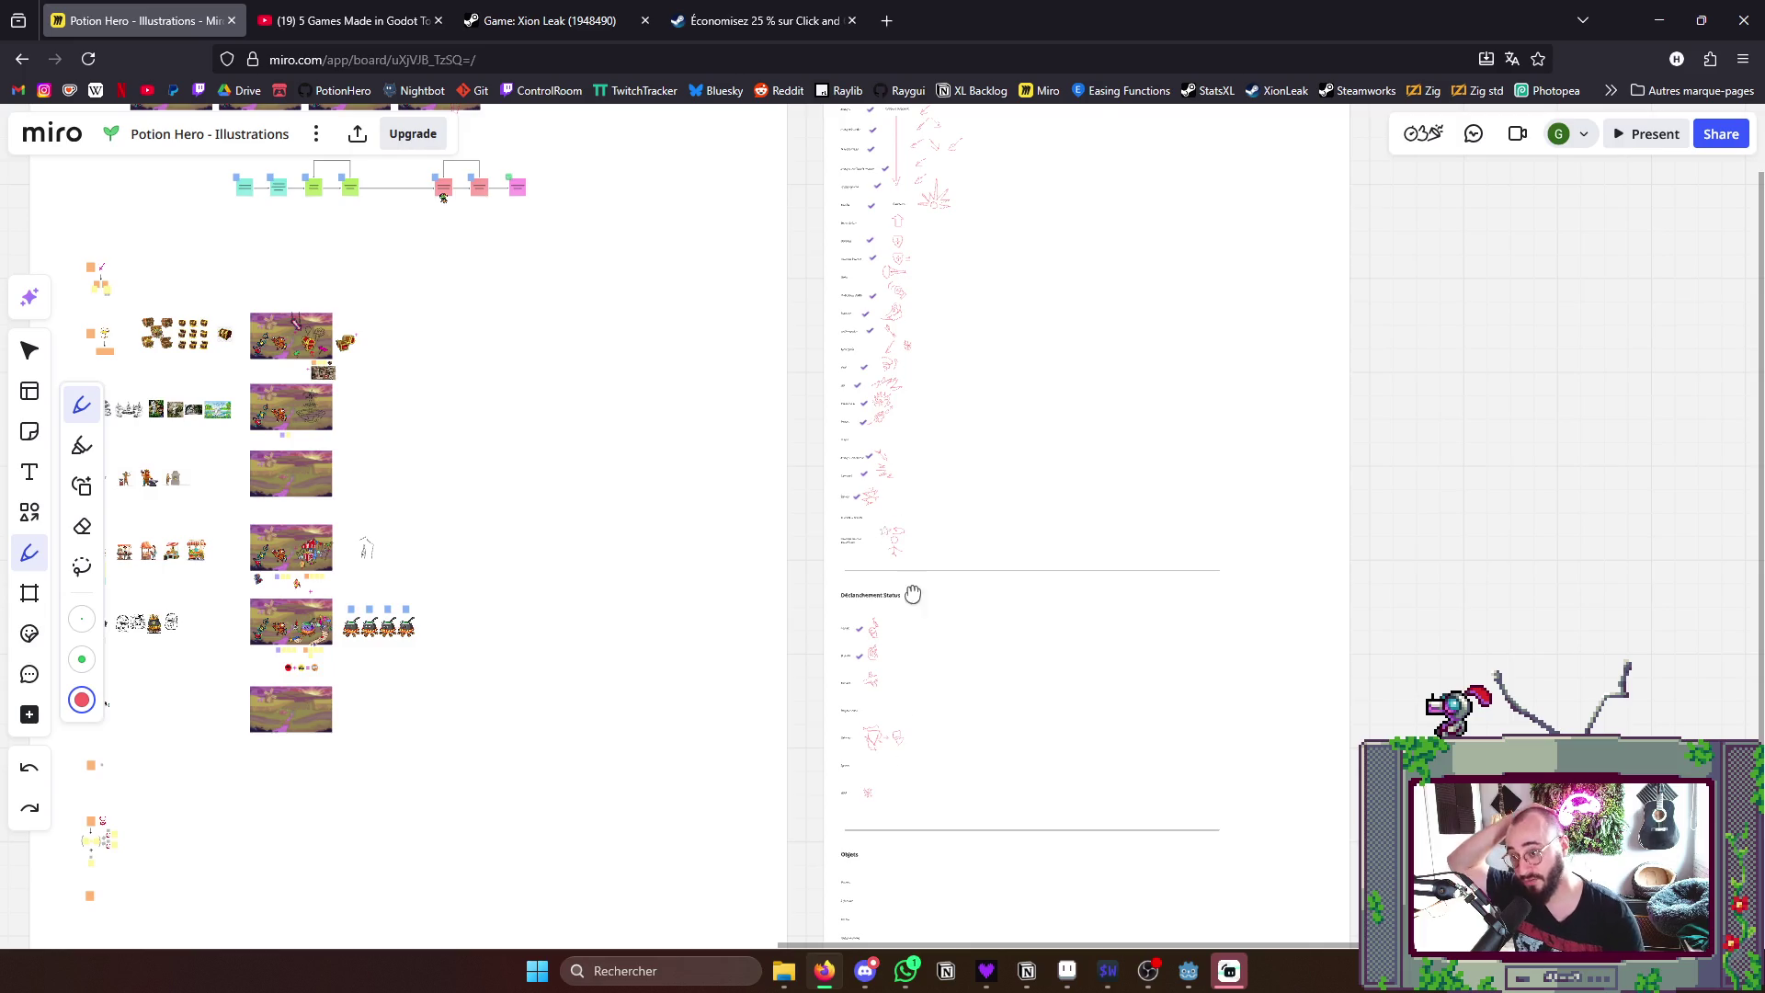
# - Leave the Miro board via the YouTube and Steam tabs and bring Aseprite's SpikyShield back to front
pyautogui.moveTo(910, 593); pyautogui.dragTo(939, 607)
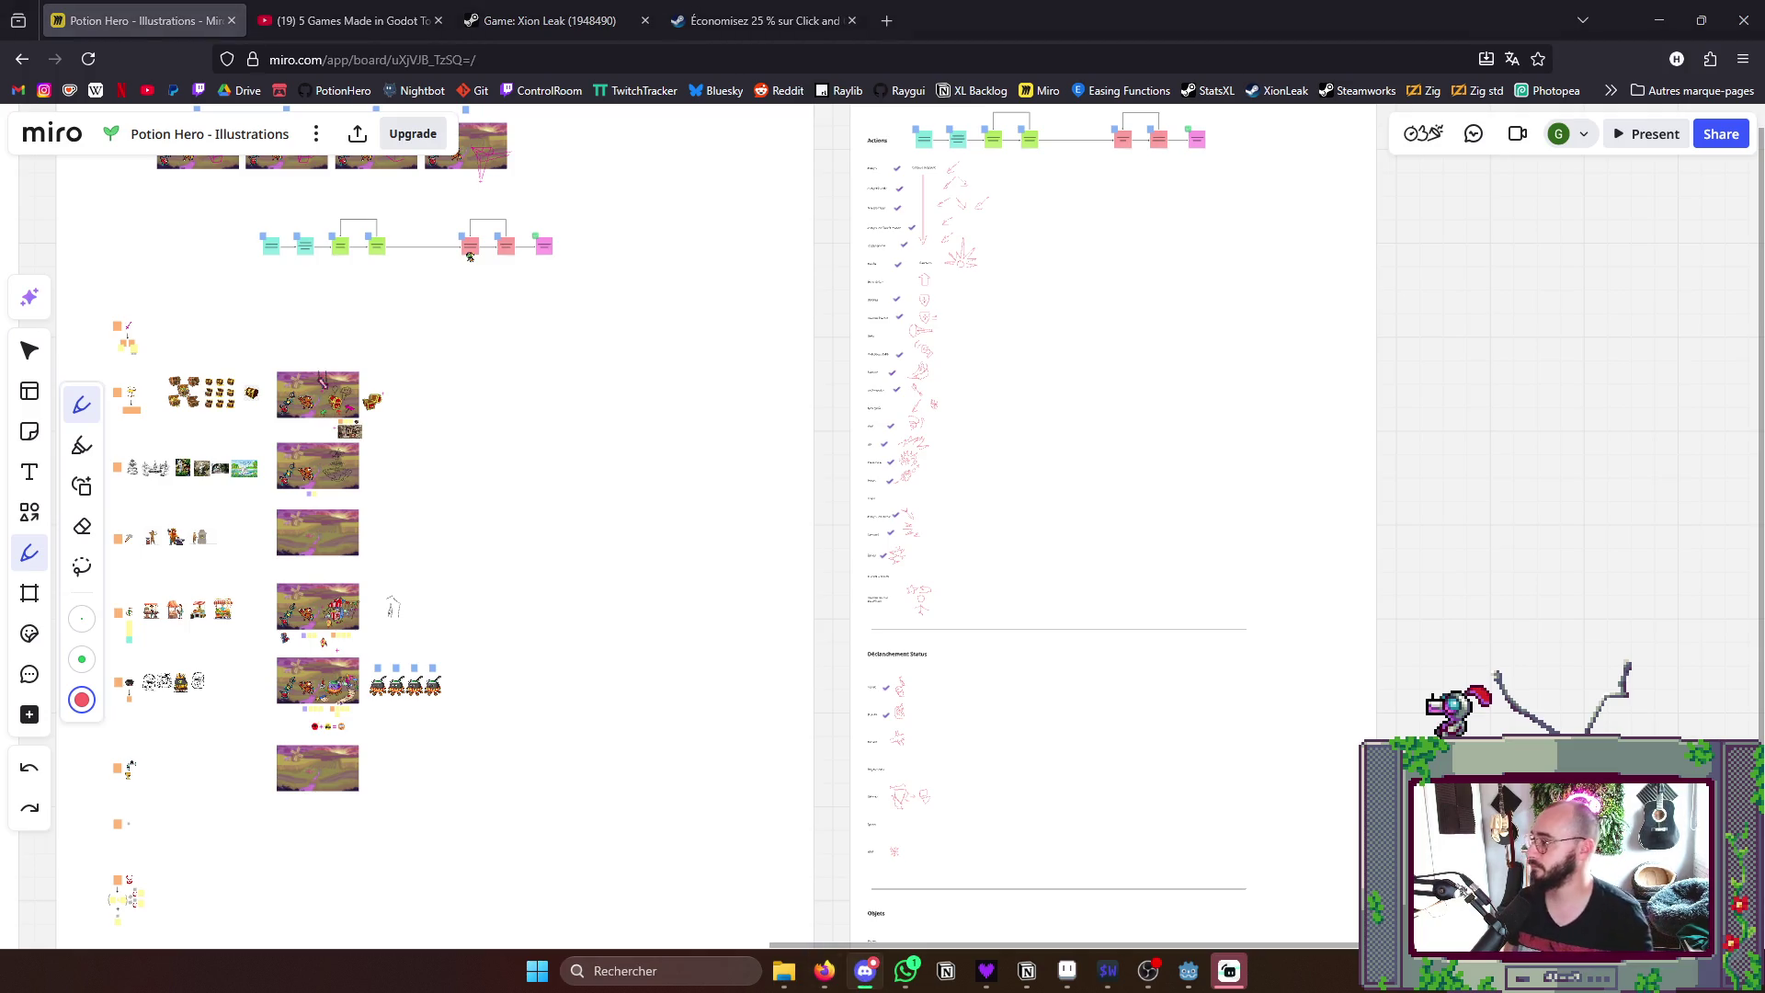
pyautogui.click(345, 19)
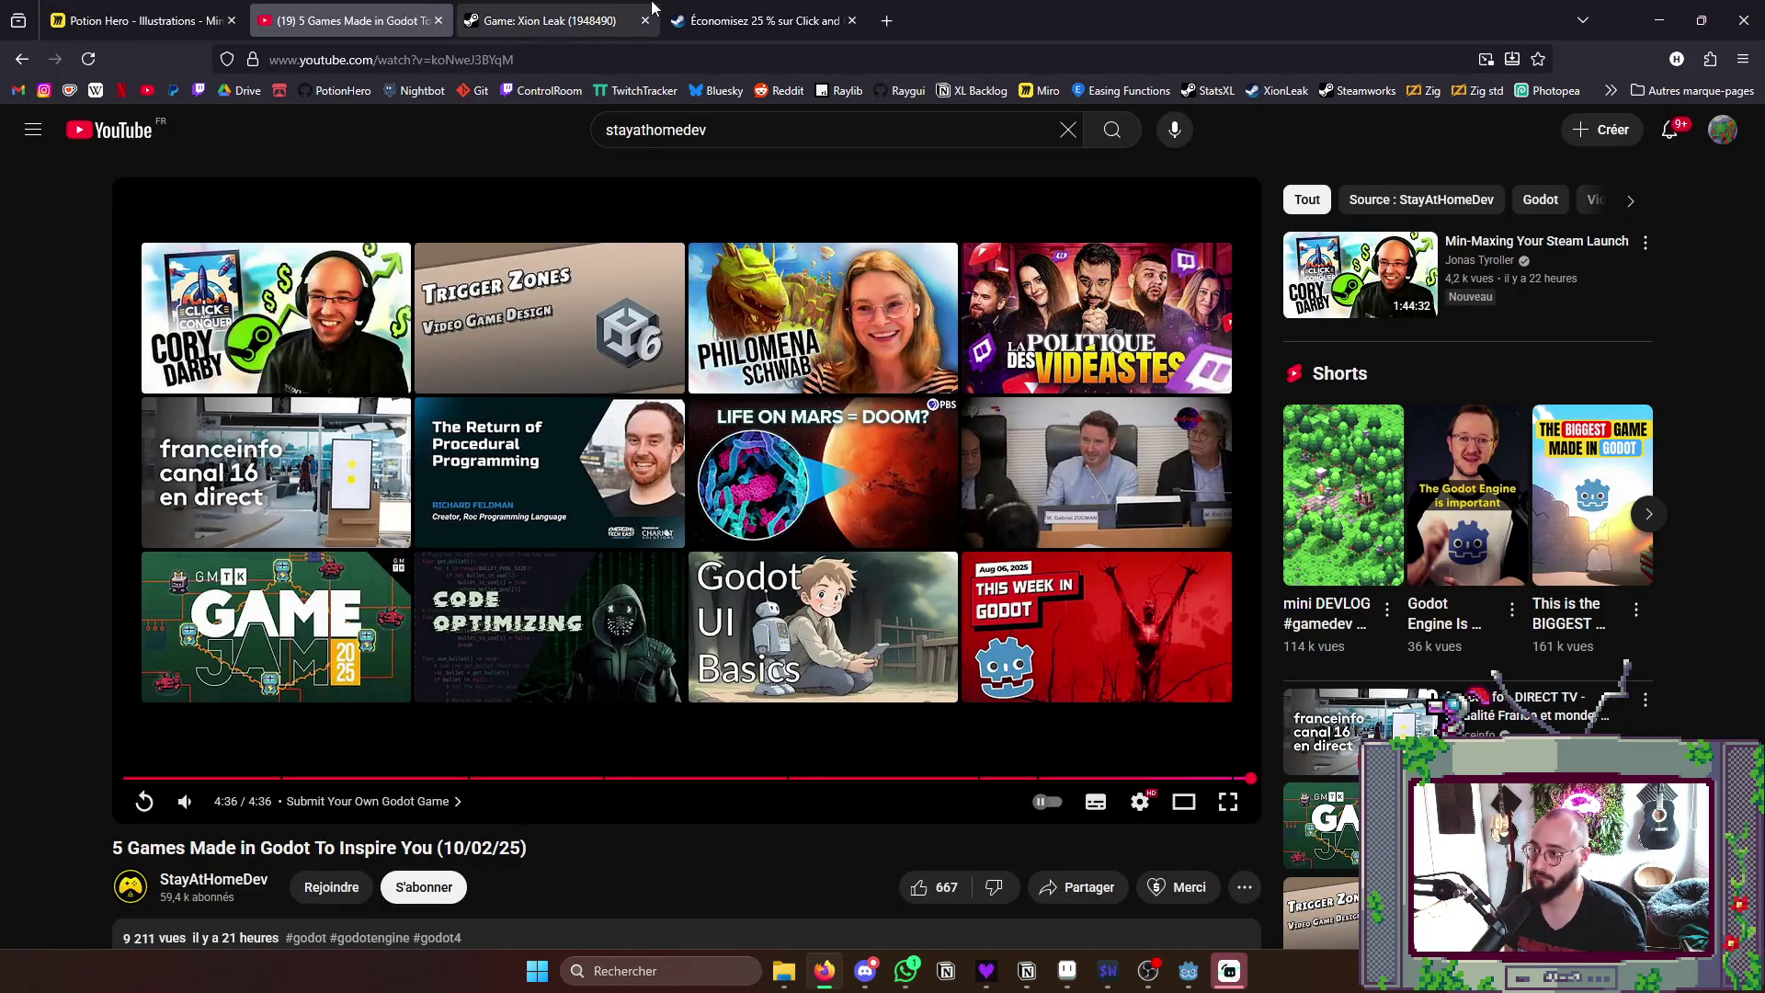
pyautogui.click(759, 20)
pyautogui.hotkey('alt', 'Tab')
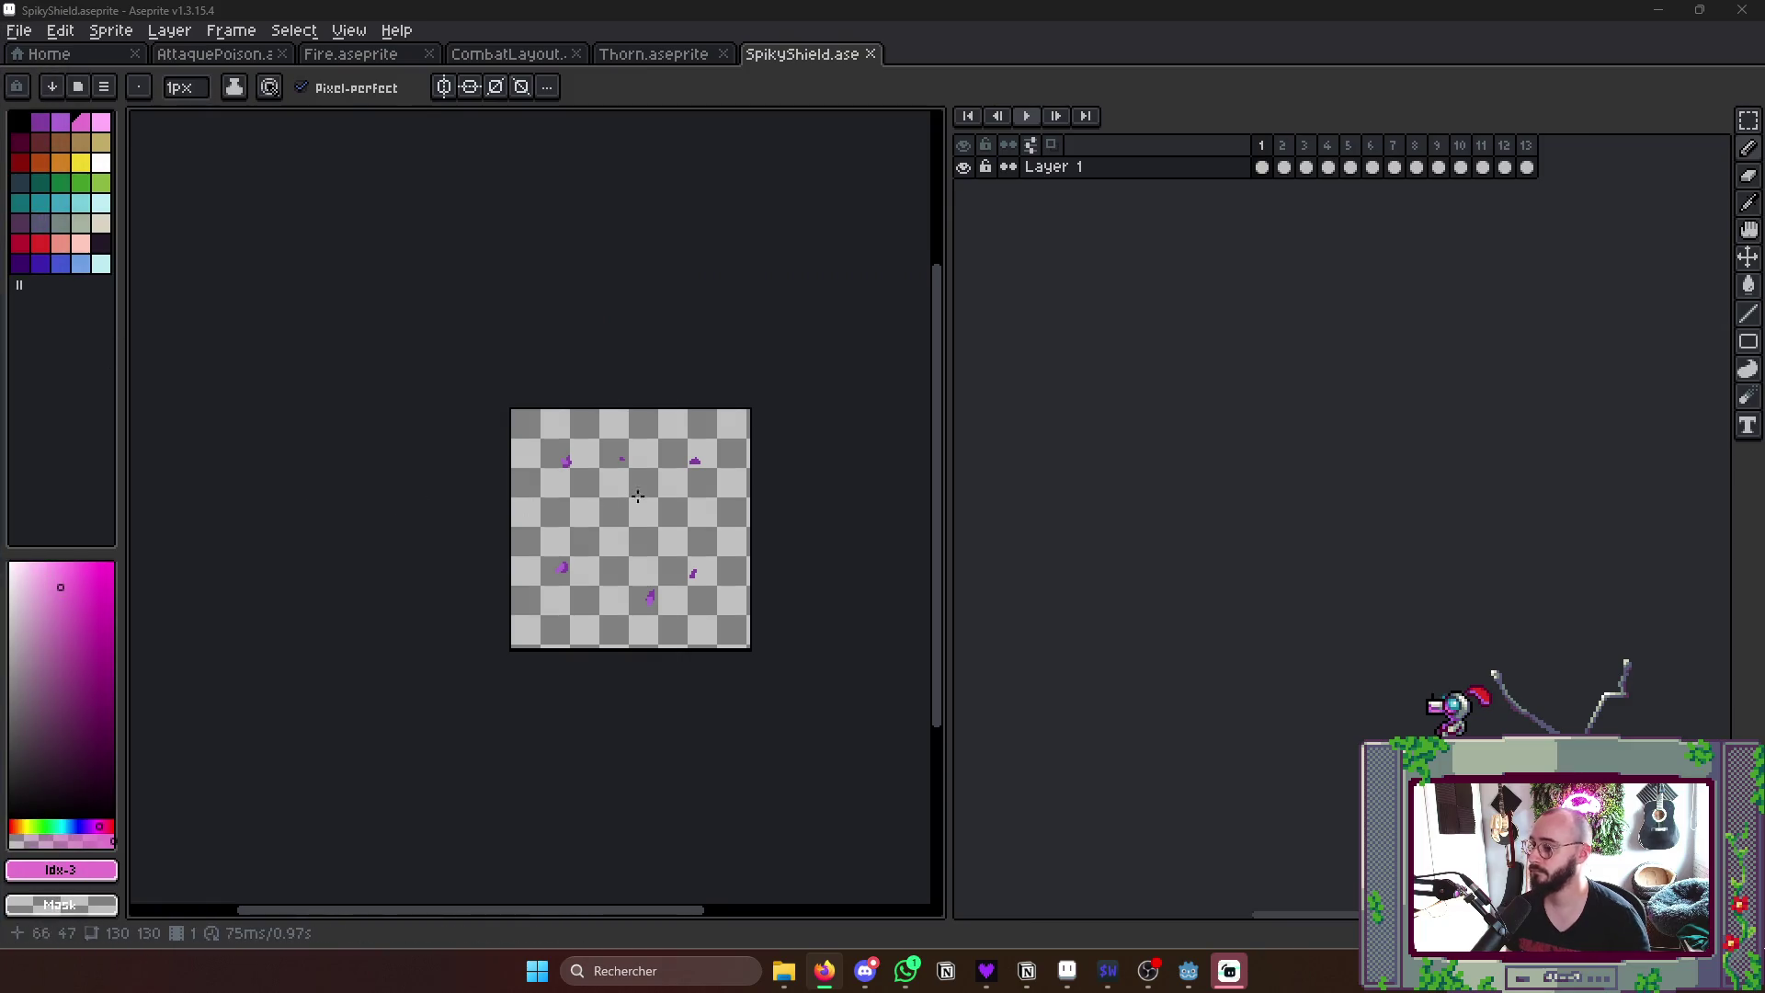
# - Loop-play the shield frames, save SpikyShield.aseprite and switch back to the Miro board
pyautogui.press('Return')
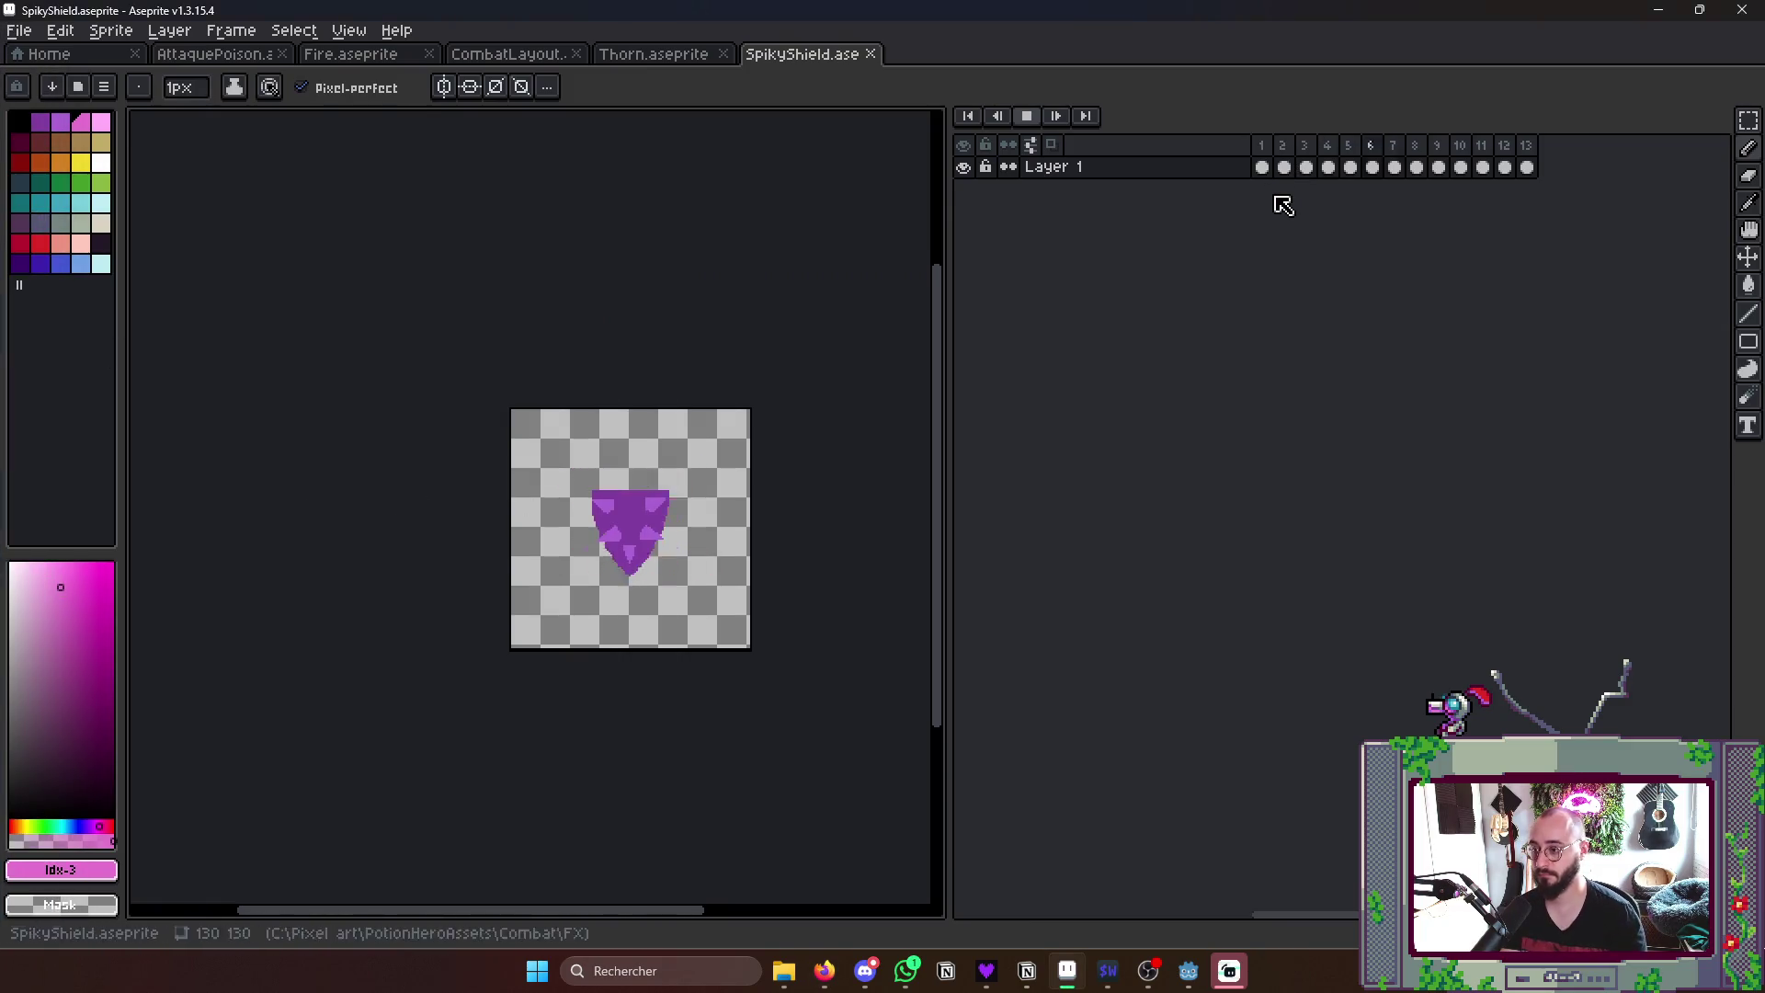
pyautogui.press('Return')
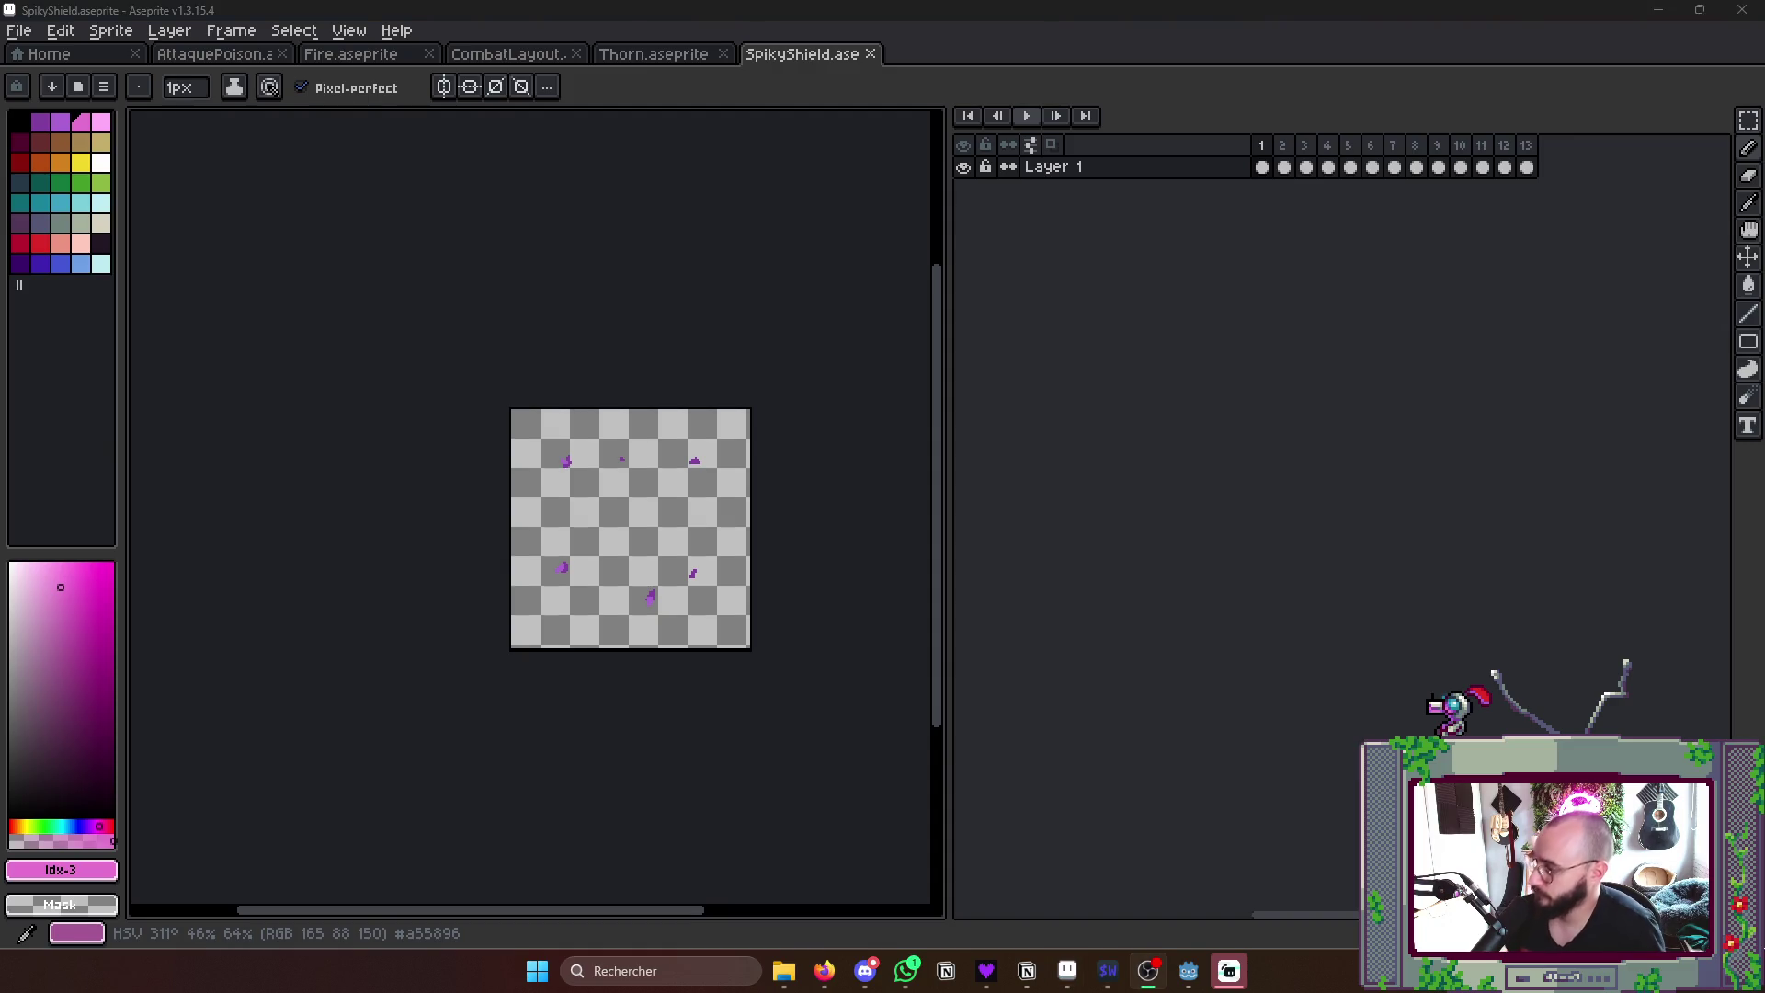
pyautogui.moveTo(659, 759); pyautogui.dragTo(618, 772)
pyautogui.hscroll(1, 746, 413)
pyautogui.hotkey('ctrl', 's')
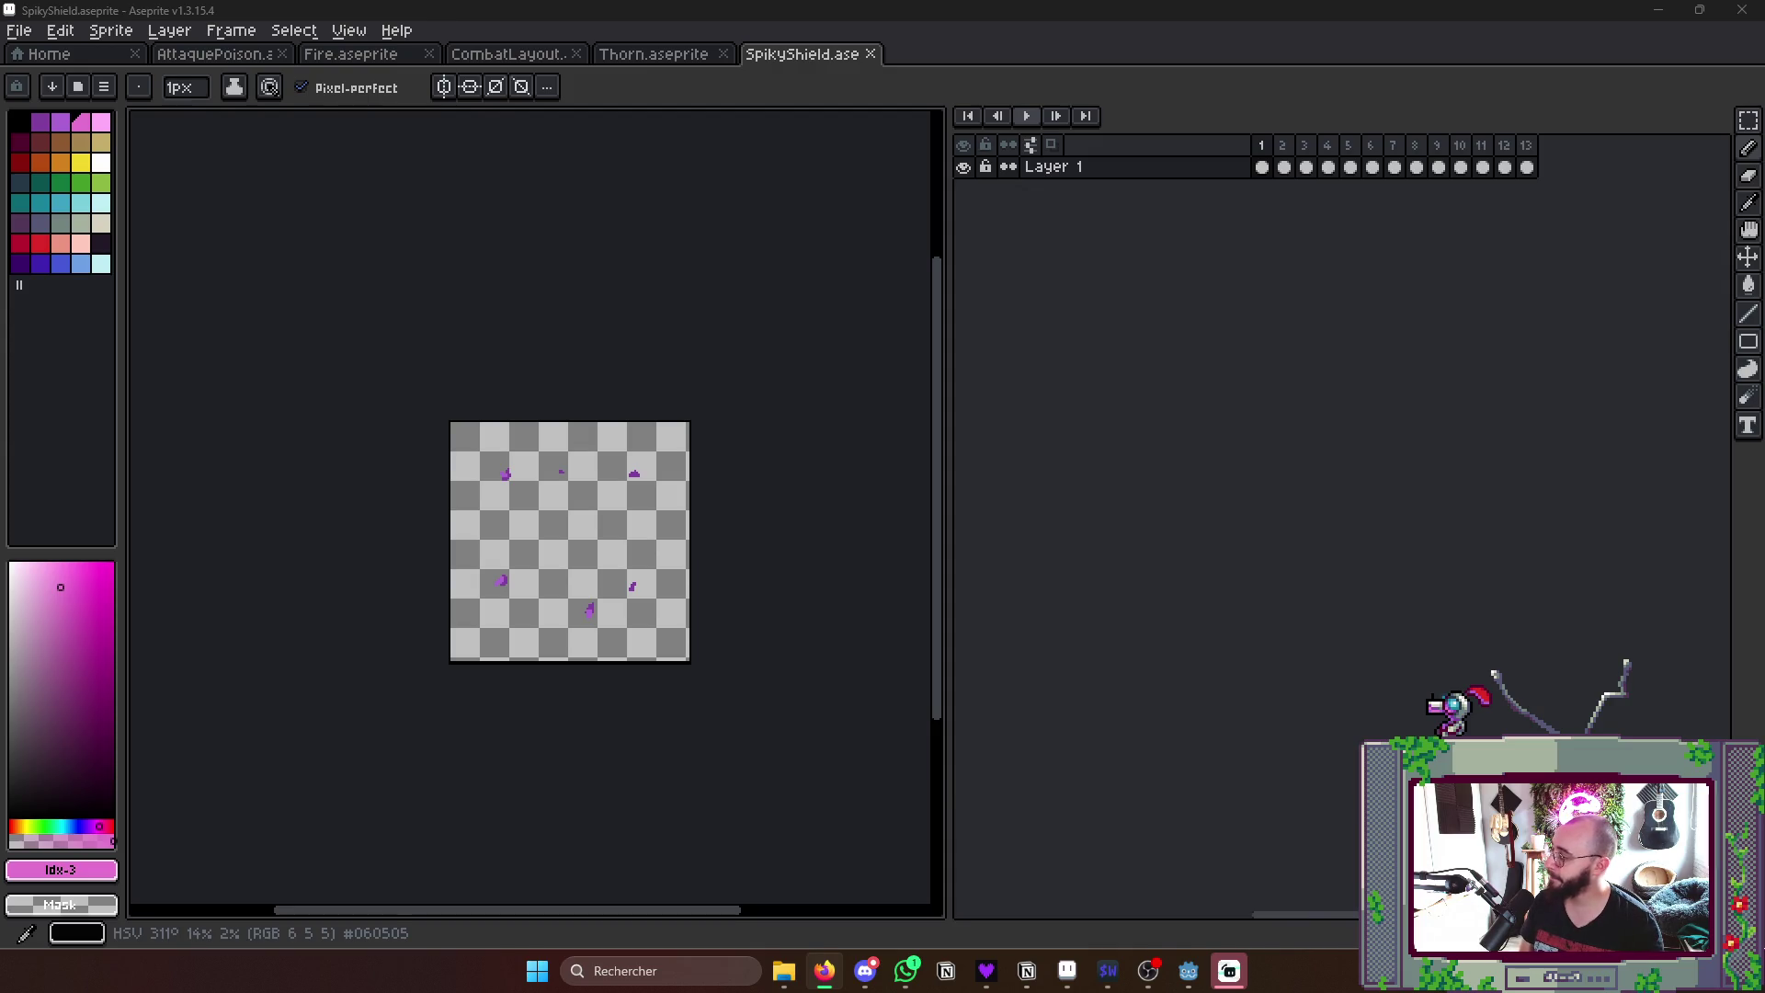
pyautogui.hotkey('alt', 'Tab')
pyautogui.scroll(-3, 1085, 546)
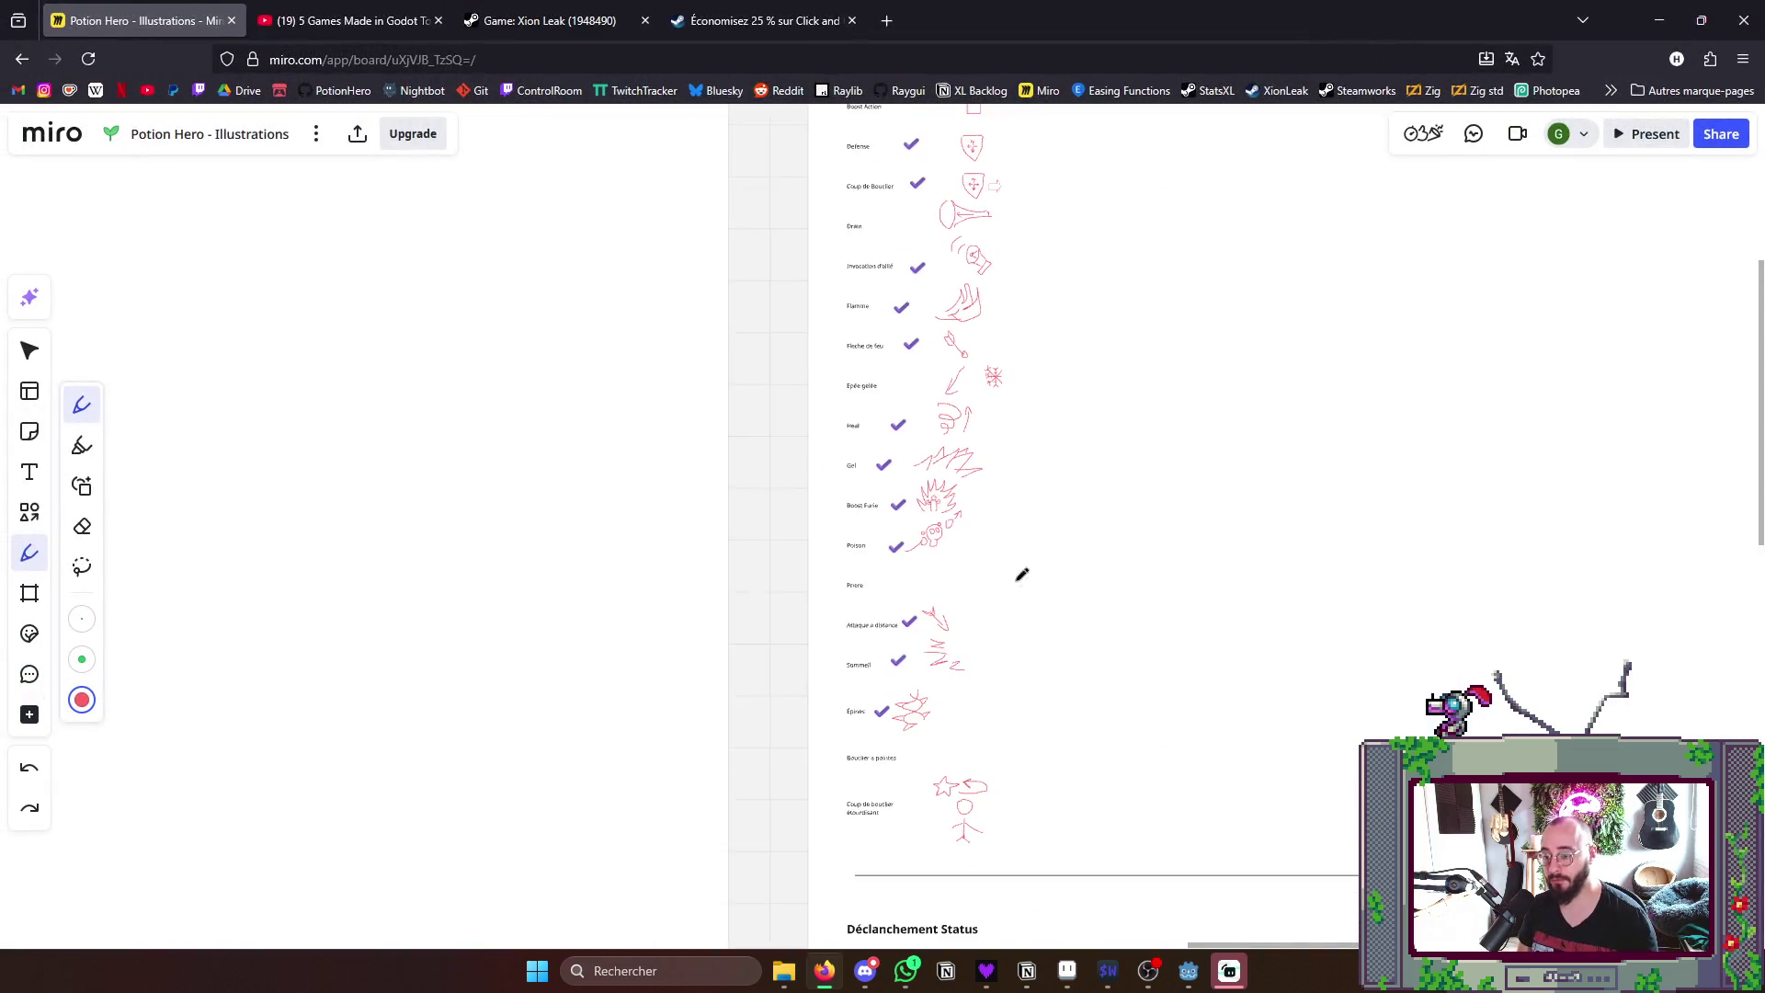
pyautogui.scroll(2, 969, 686)
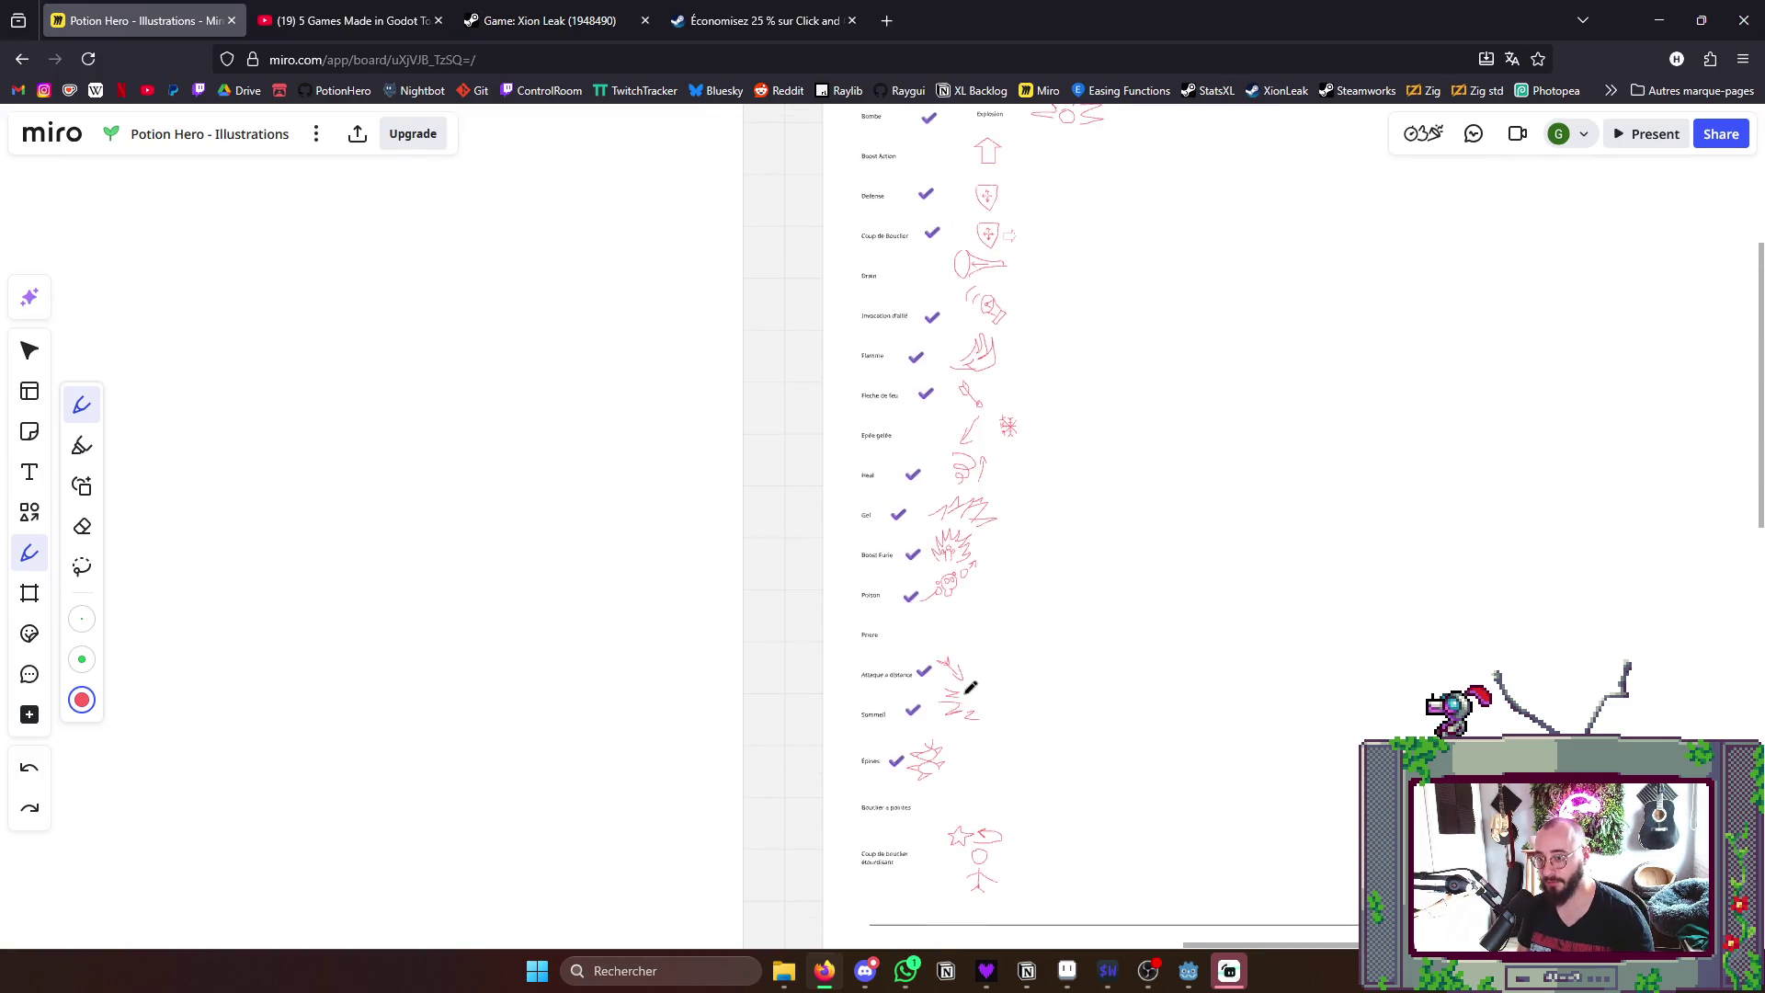
pyautogui.scroll(1, 941, 327)
pyautogui.scroll(-3, 941, 328)
pyautogui.scroll(-4, 952, 359)
pyautogui.scroll(-2, 962, 373)
pyautogui.scroll(-1, 961, 373)
pyautogui.moveTo(864, 456); pyautogui.dragTo(955, 467)
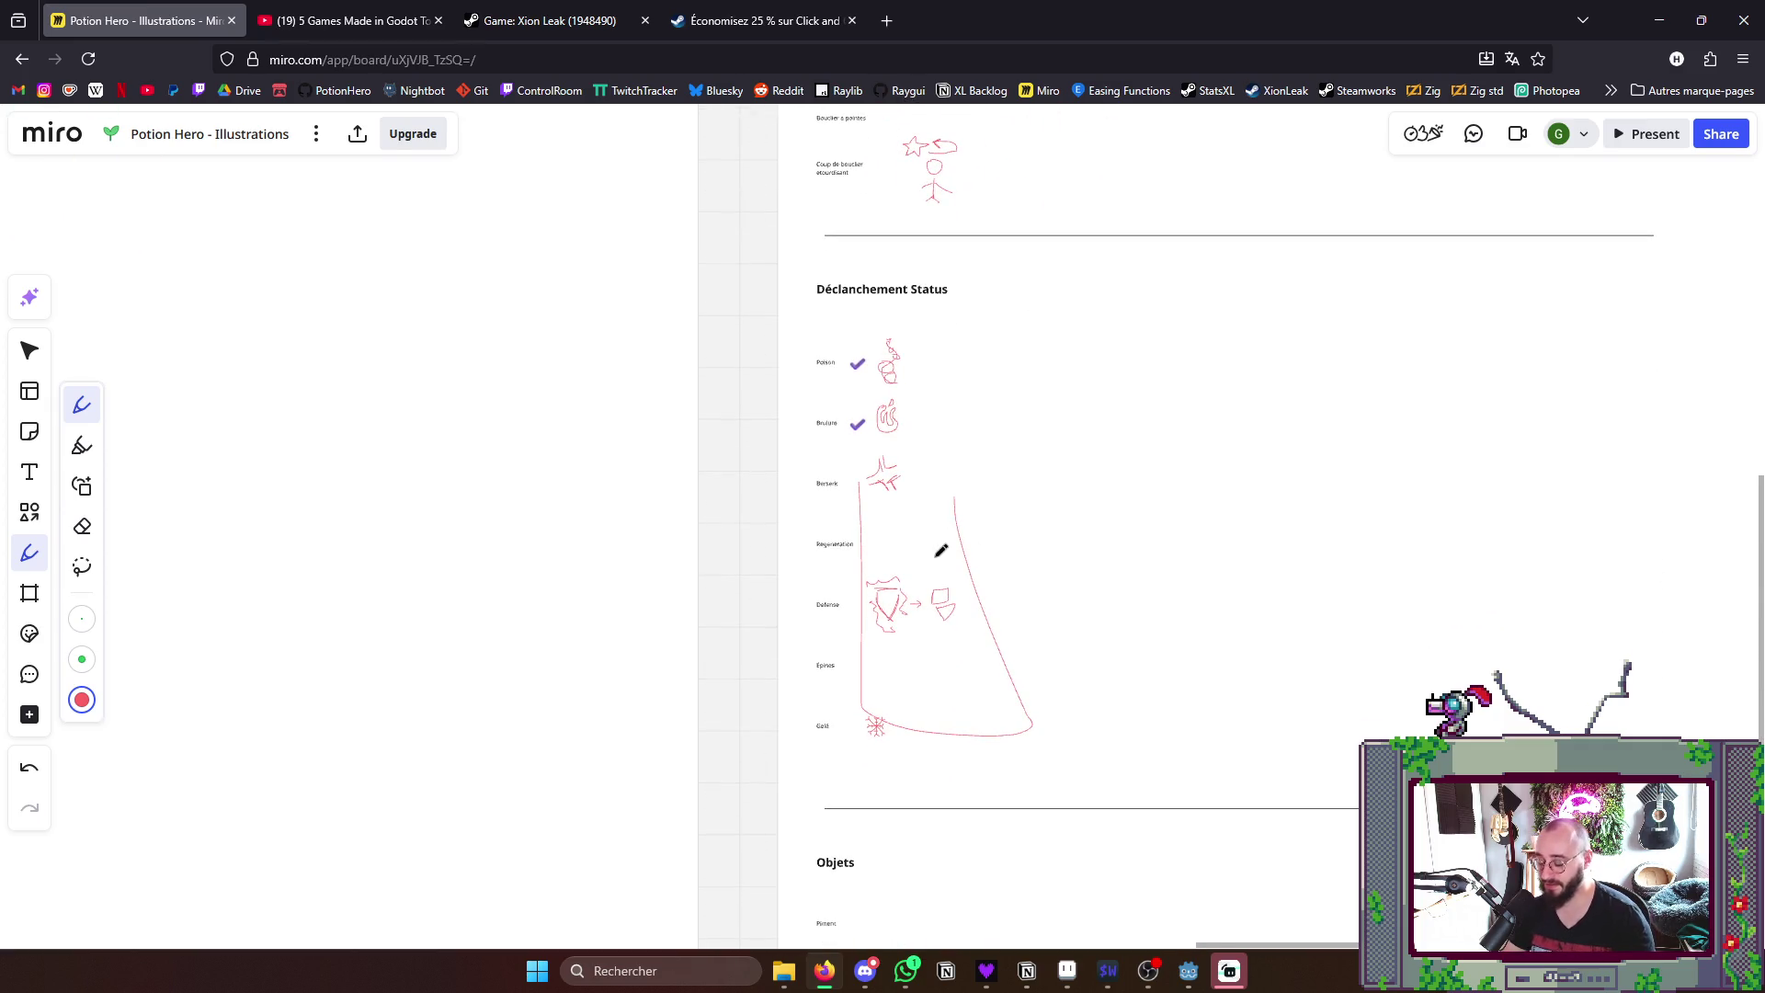
pyautogui.hotkey('ctrl', 'z')
pyautogui.scroll(-2, 887, 761)
pyautogui.scroll(-2, 896, 620)
pyautogui.scroll(-2, 907, 504)
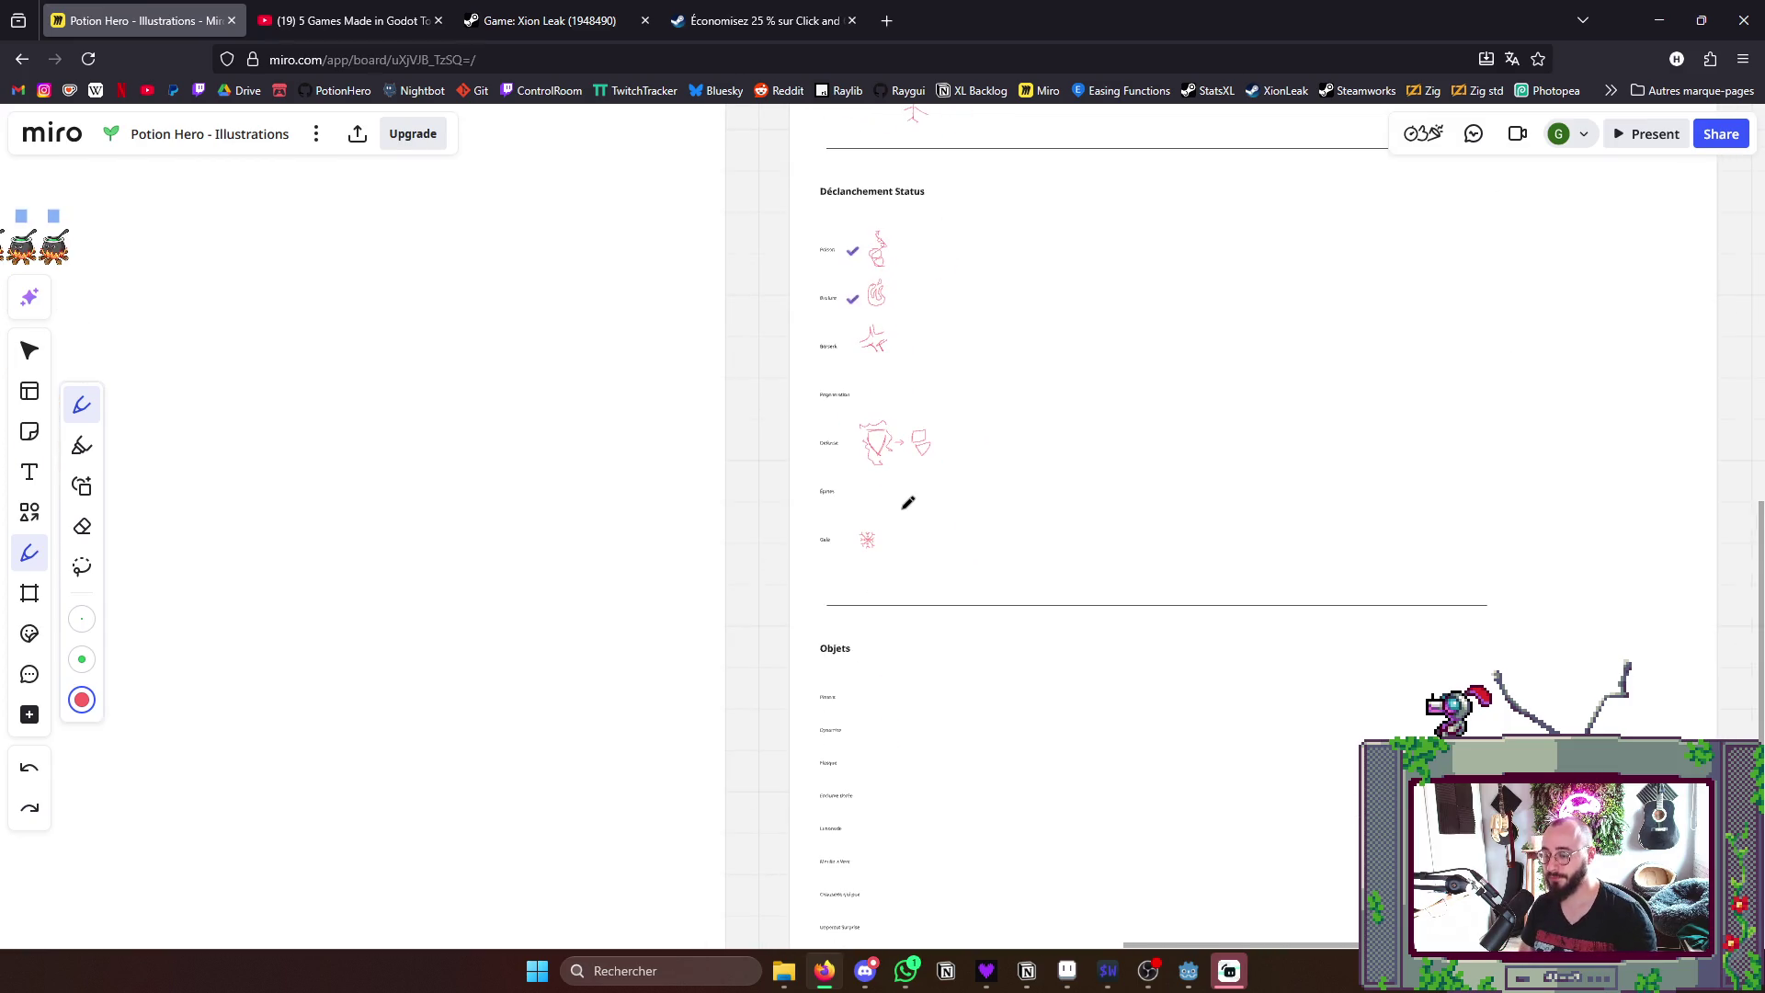
pyautogui.moveTo(916, 614); pyautogui.dragTo(926, 738)
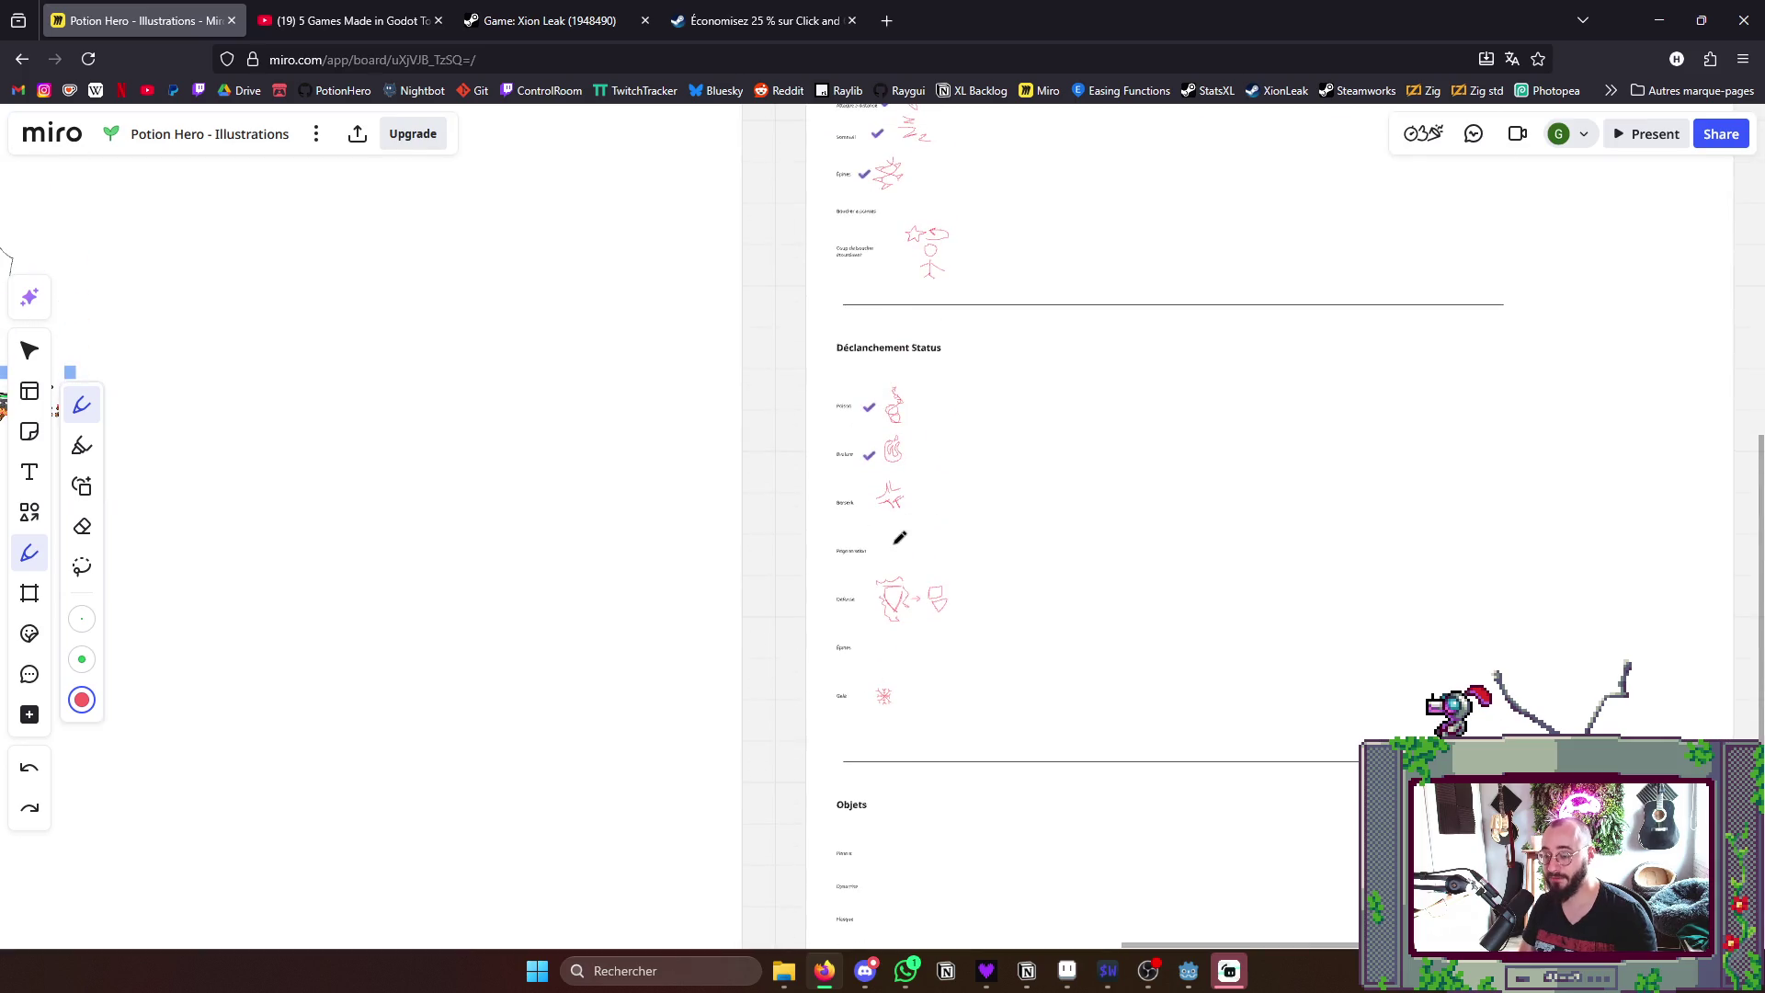
pyautogui.scroll(3, 899, 538)
pyautogui.scroll(-2, 944, 557)
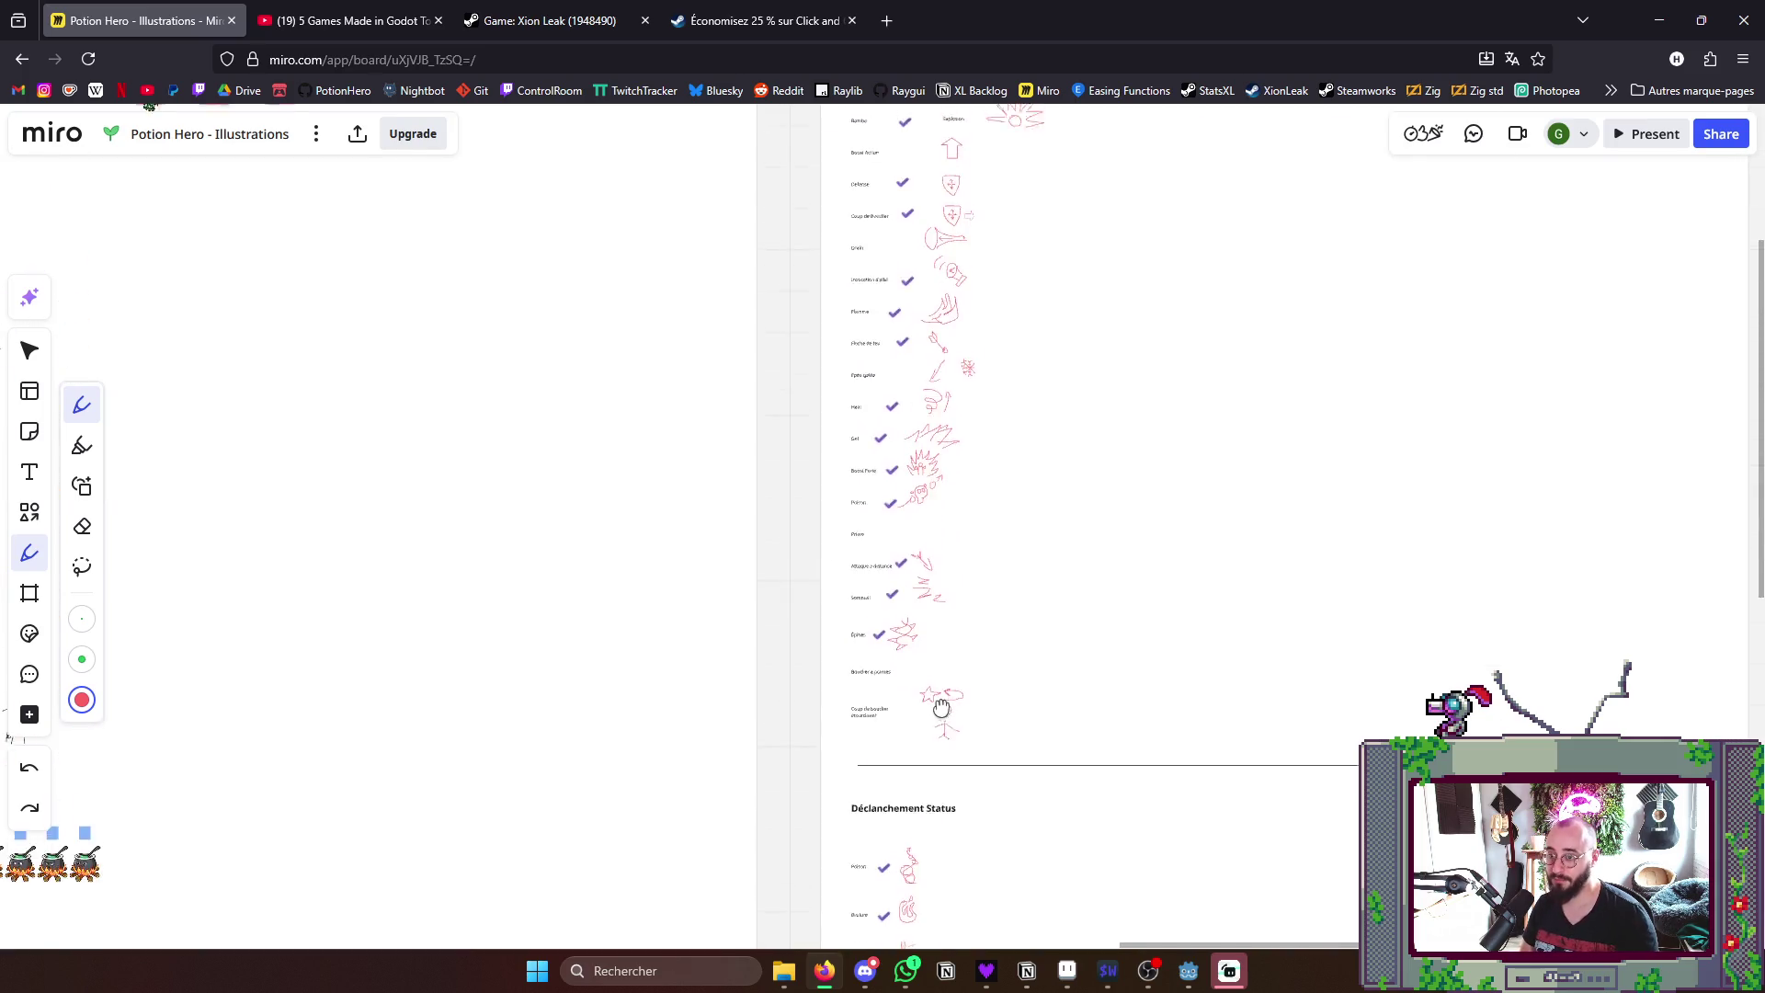
pyautogui.scroll(-3, 946, 607)
pyautogui.scroll(-2, 950, 634)
pyautogui.scroll(-1, 960, 648)
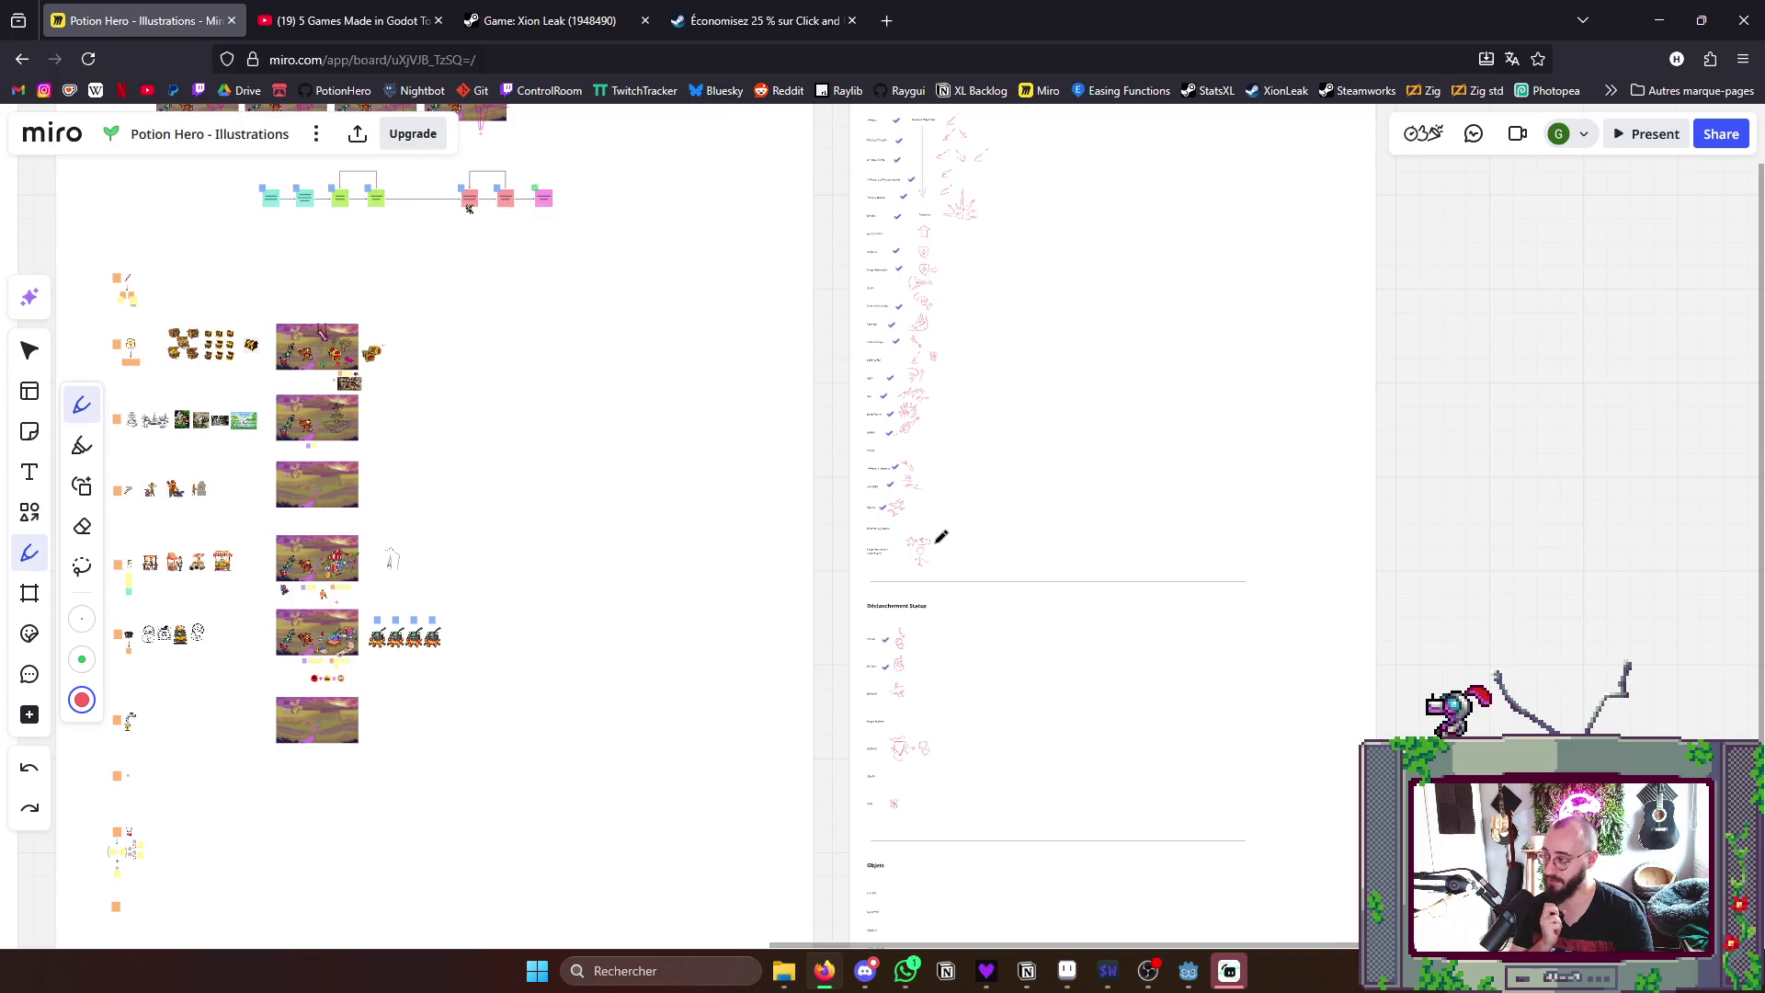
pyautogui.scroll(2, 942, 536)
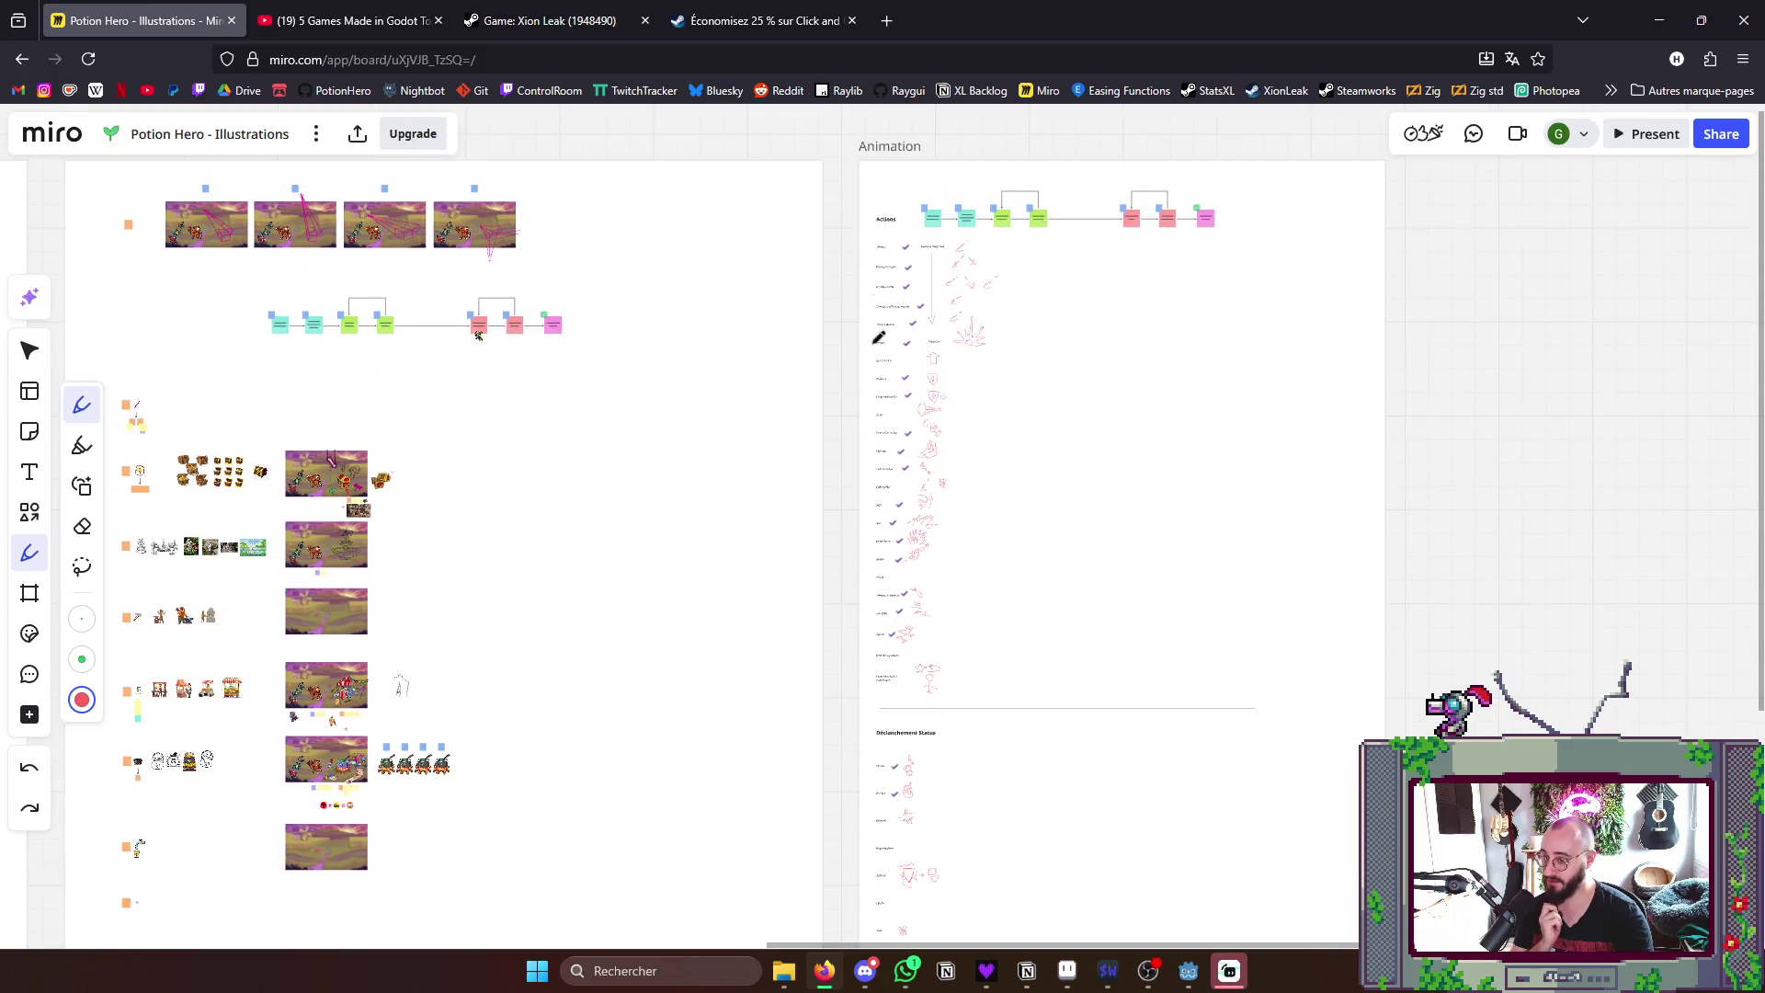
pyautogui.scroll(-5, 884, 553)
pyautogui.scroll(5, 945, 612)
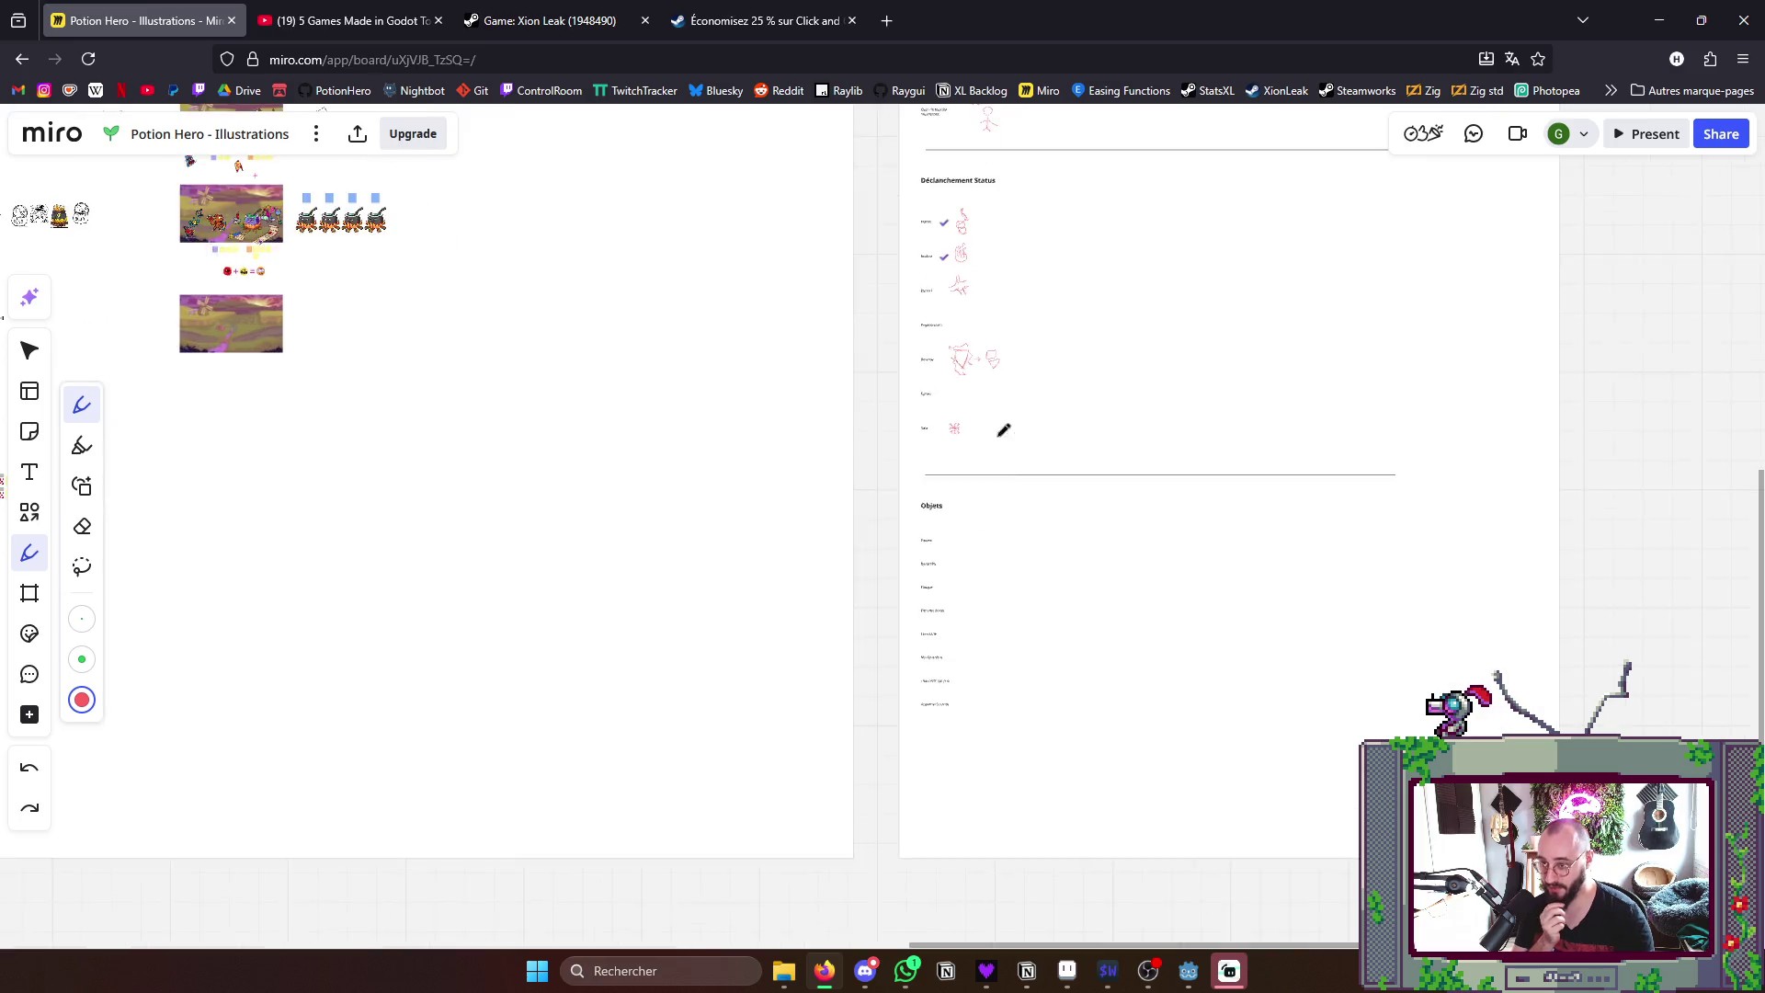
pyautogui.scroll(5, 946, 612)
pyautogui.scroll(3, 882, 551)
pyautogui.moveTo(810, 183); pyautogui.dragTo(779, 163)
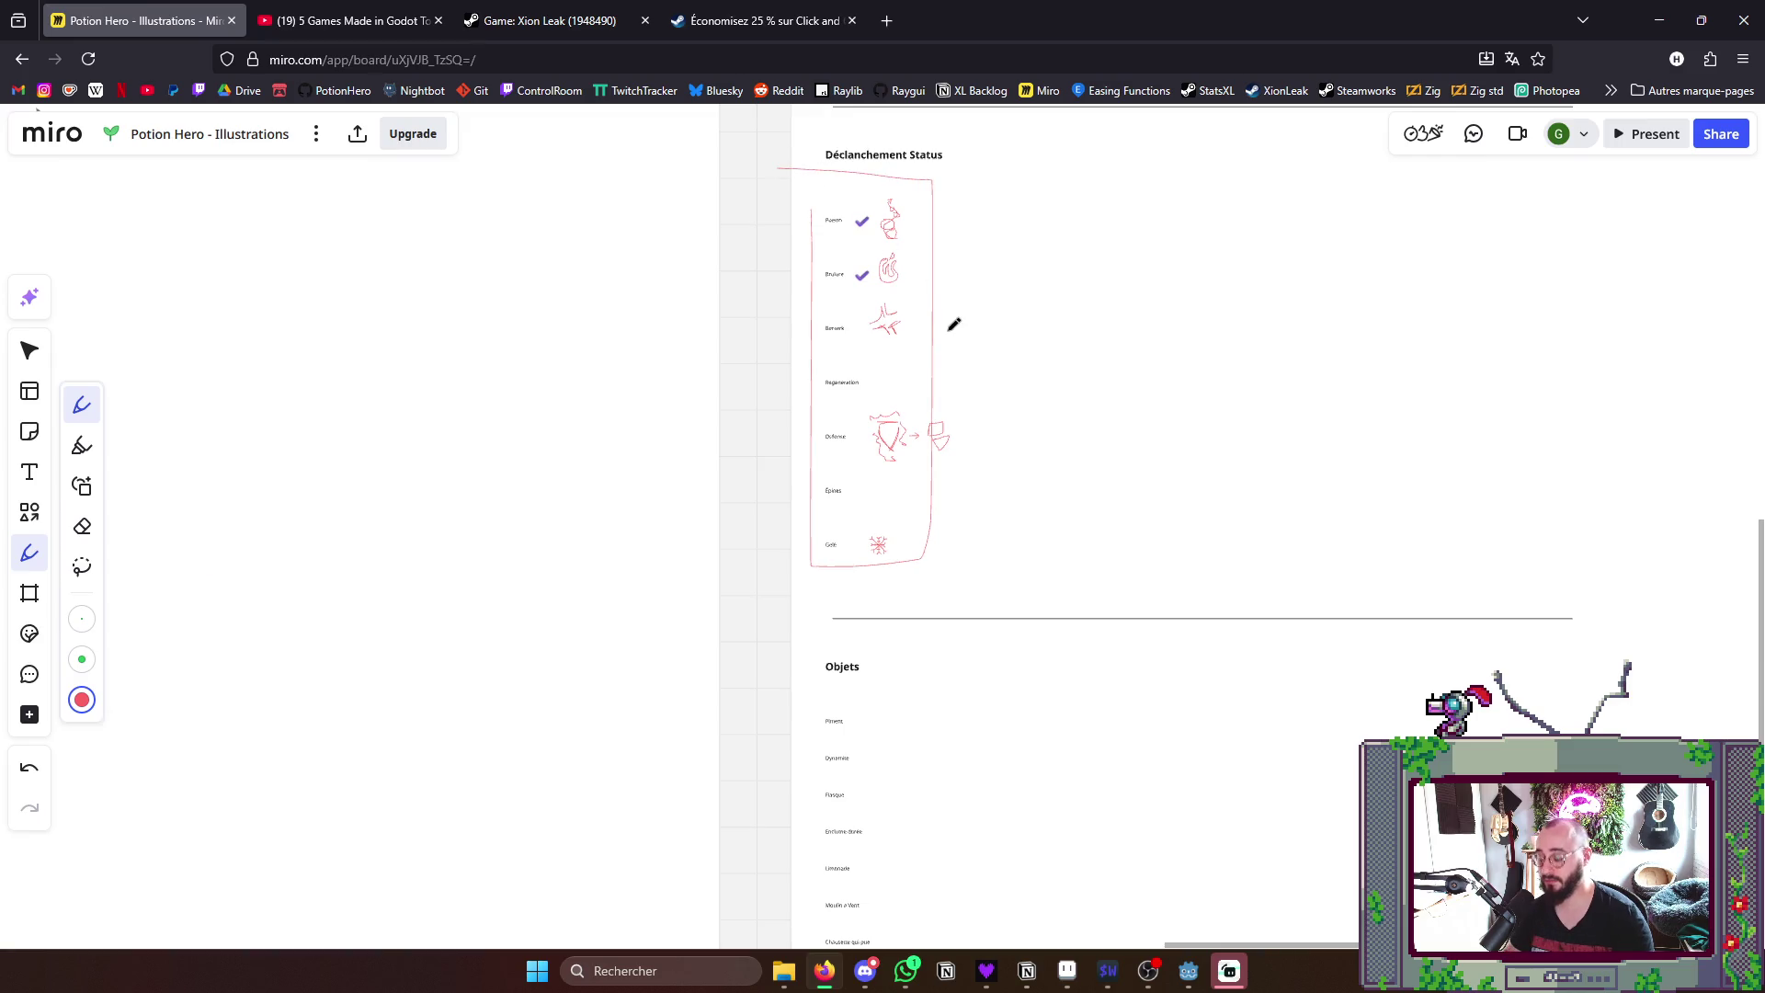
pyautogui.hotkey('ctrl', 'z')
pyautogui.scroll(3, 933, 439)
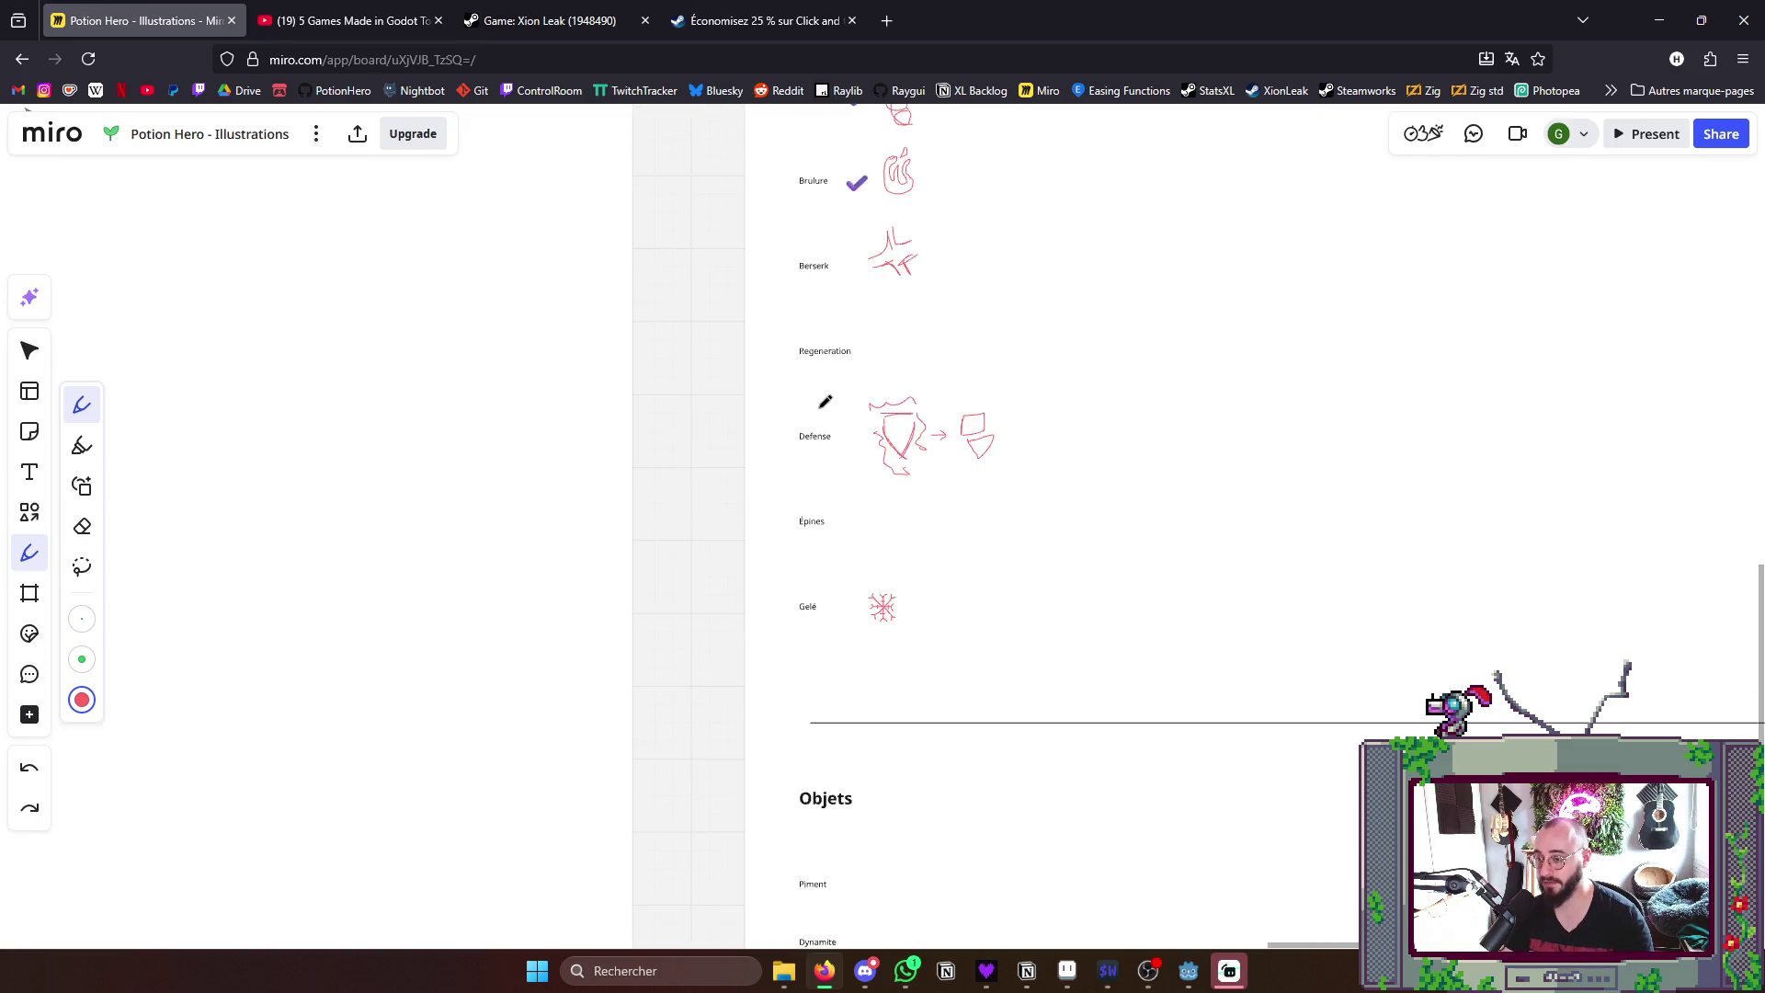
pyautogui.moveTo(794, 401); pyautogui.dragTo(951, 383)
pyautogui.hotkey('ctrl', 'z')
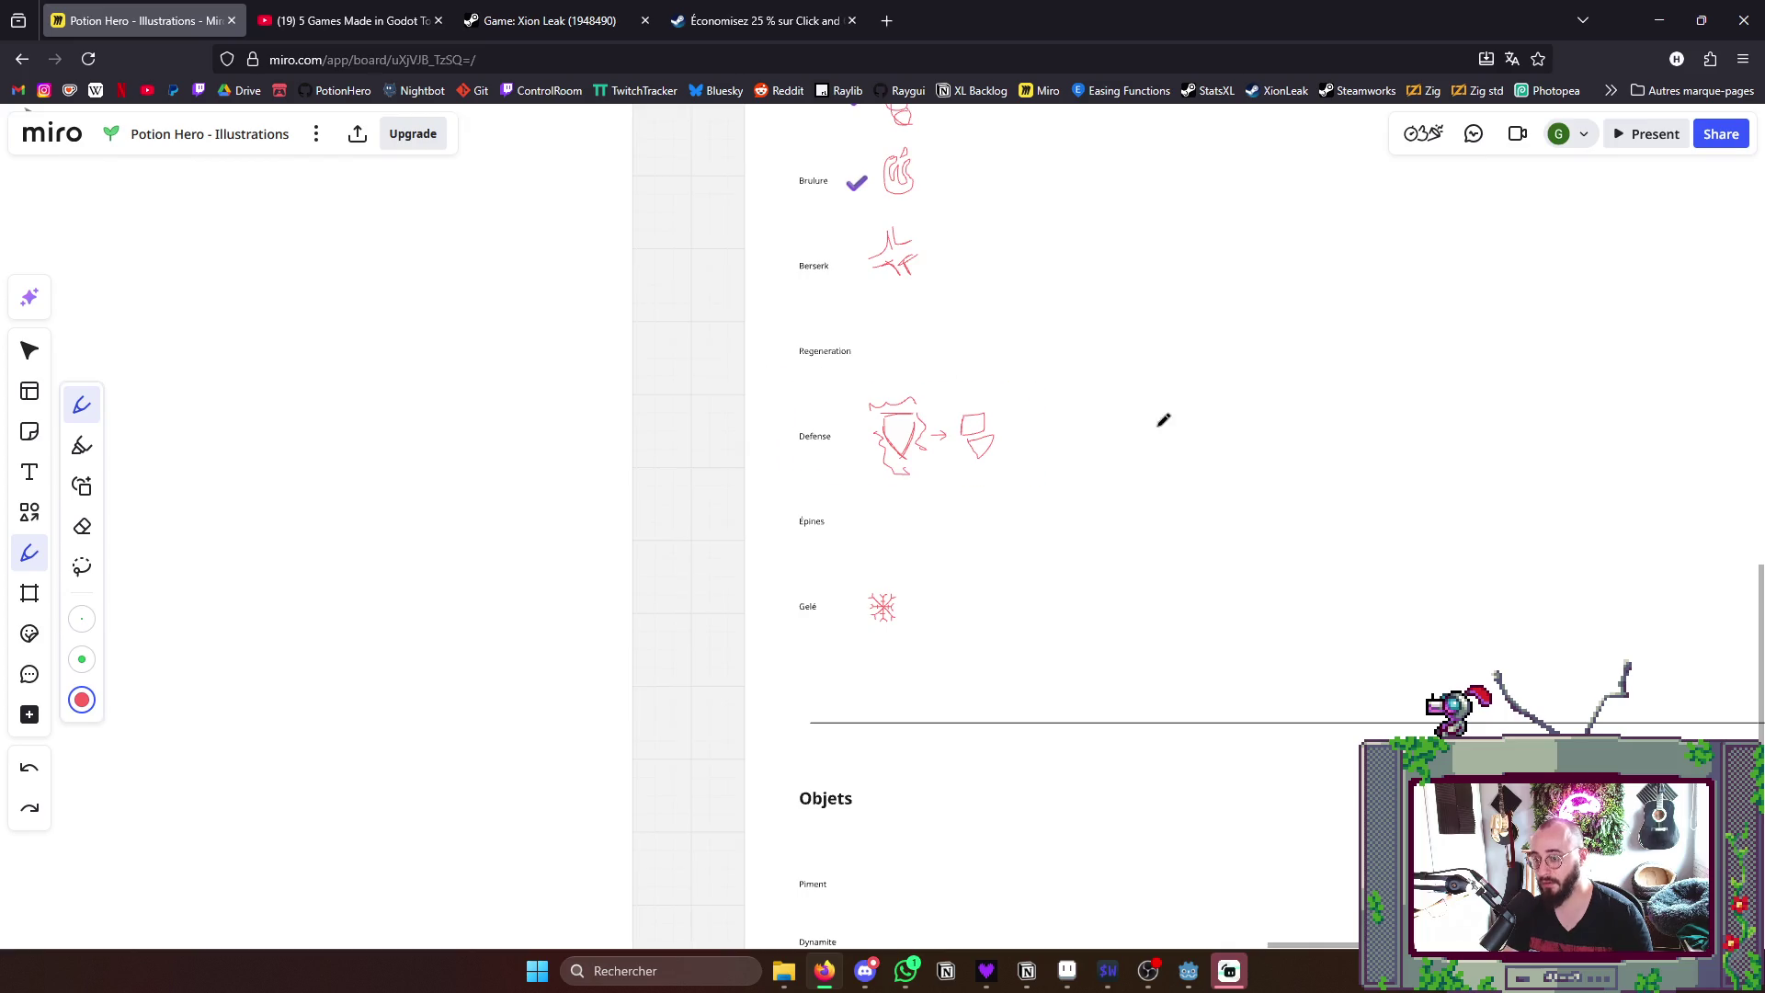
pyautogui.scroll(-1, 1163, 398)
pyautogui.scroll(-2, 1163, 399)
pyautogui.scroll(-2, 1048, 593)
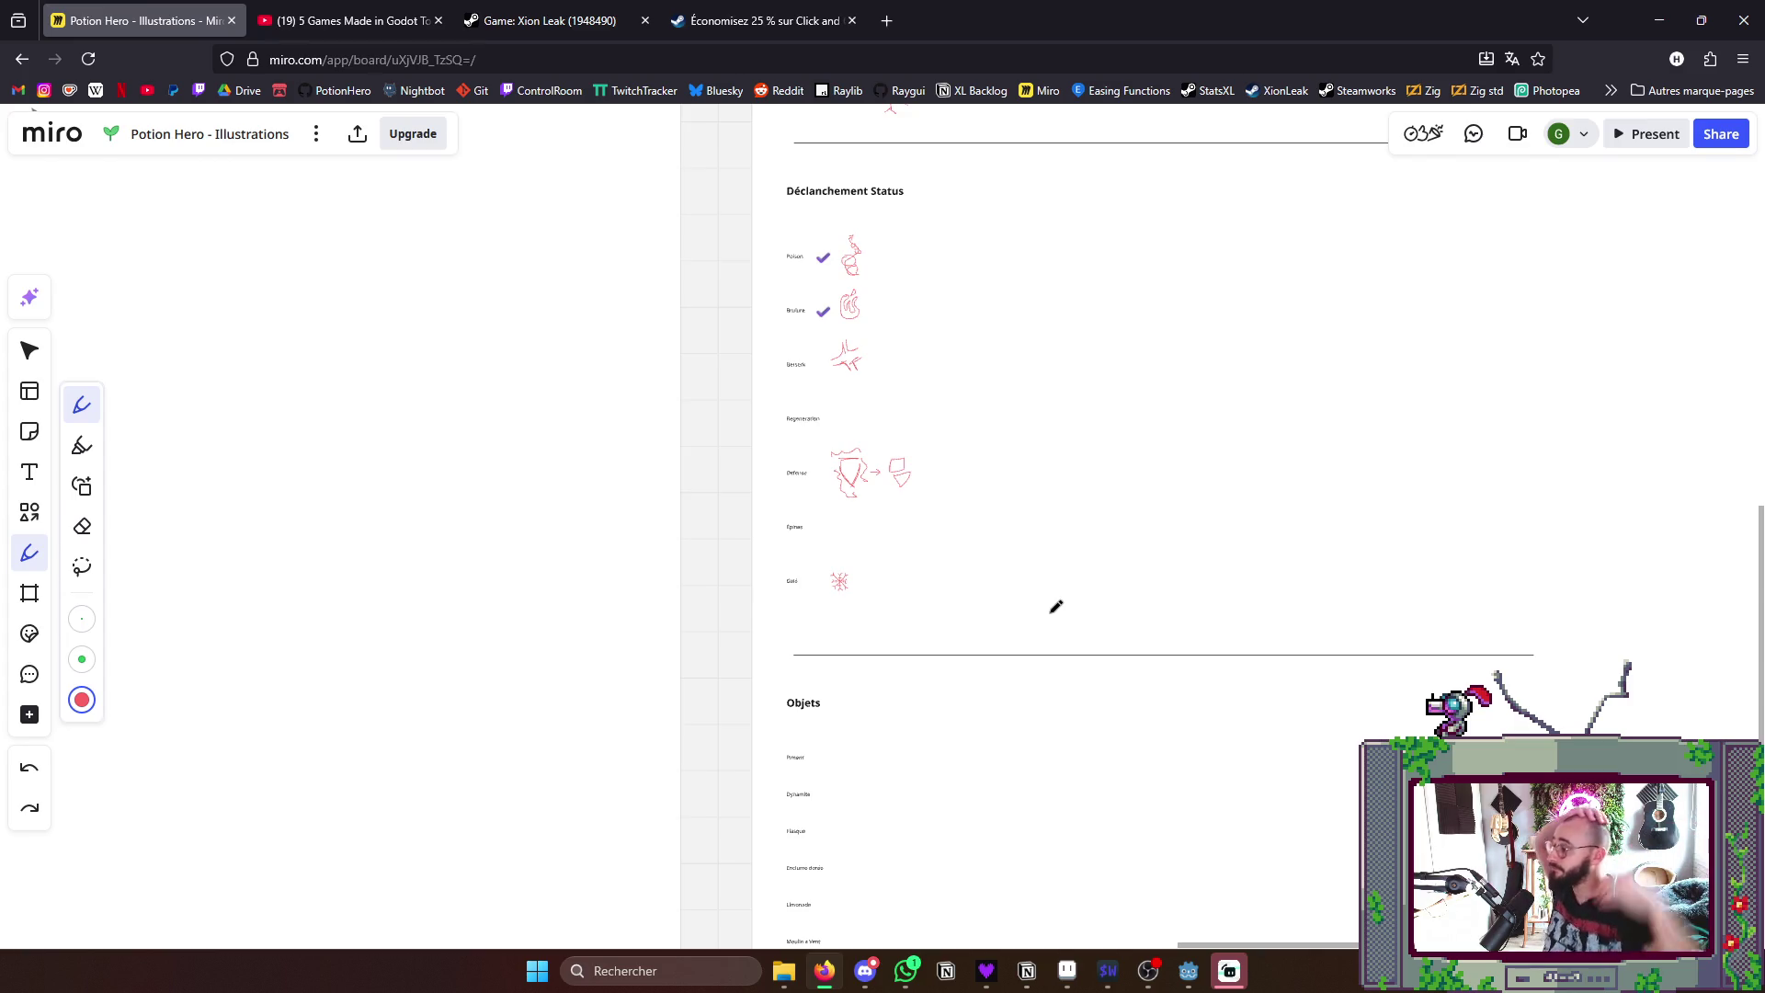
pyautogui.scroll(-2, 1057, 607)
pyautogui.scroll(-2, 1057, 602)
pyautogui.moveTo(1064, 755)
pyautogui.mouseDown()
pyautogui.moveTo(980, 796)
pyautogui.moveTo(910, 900)
pyautogui.mouseUp()
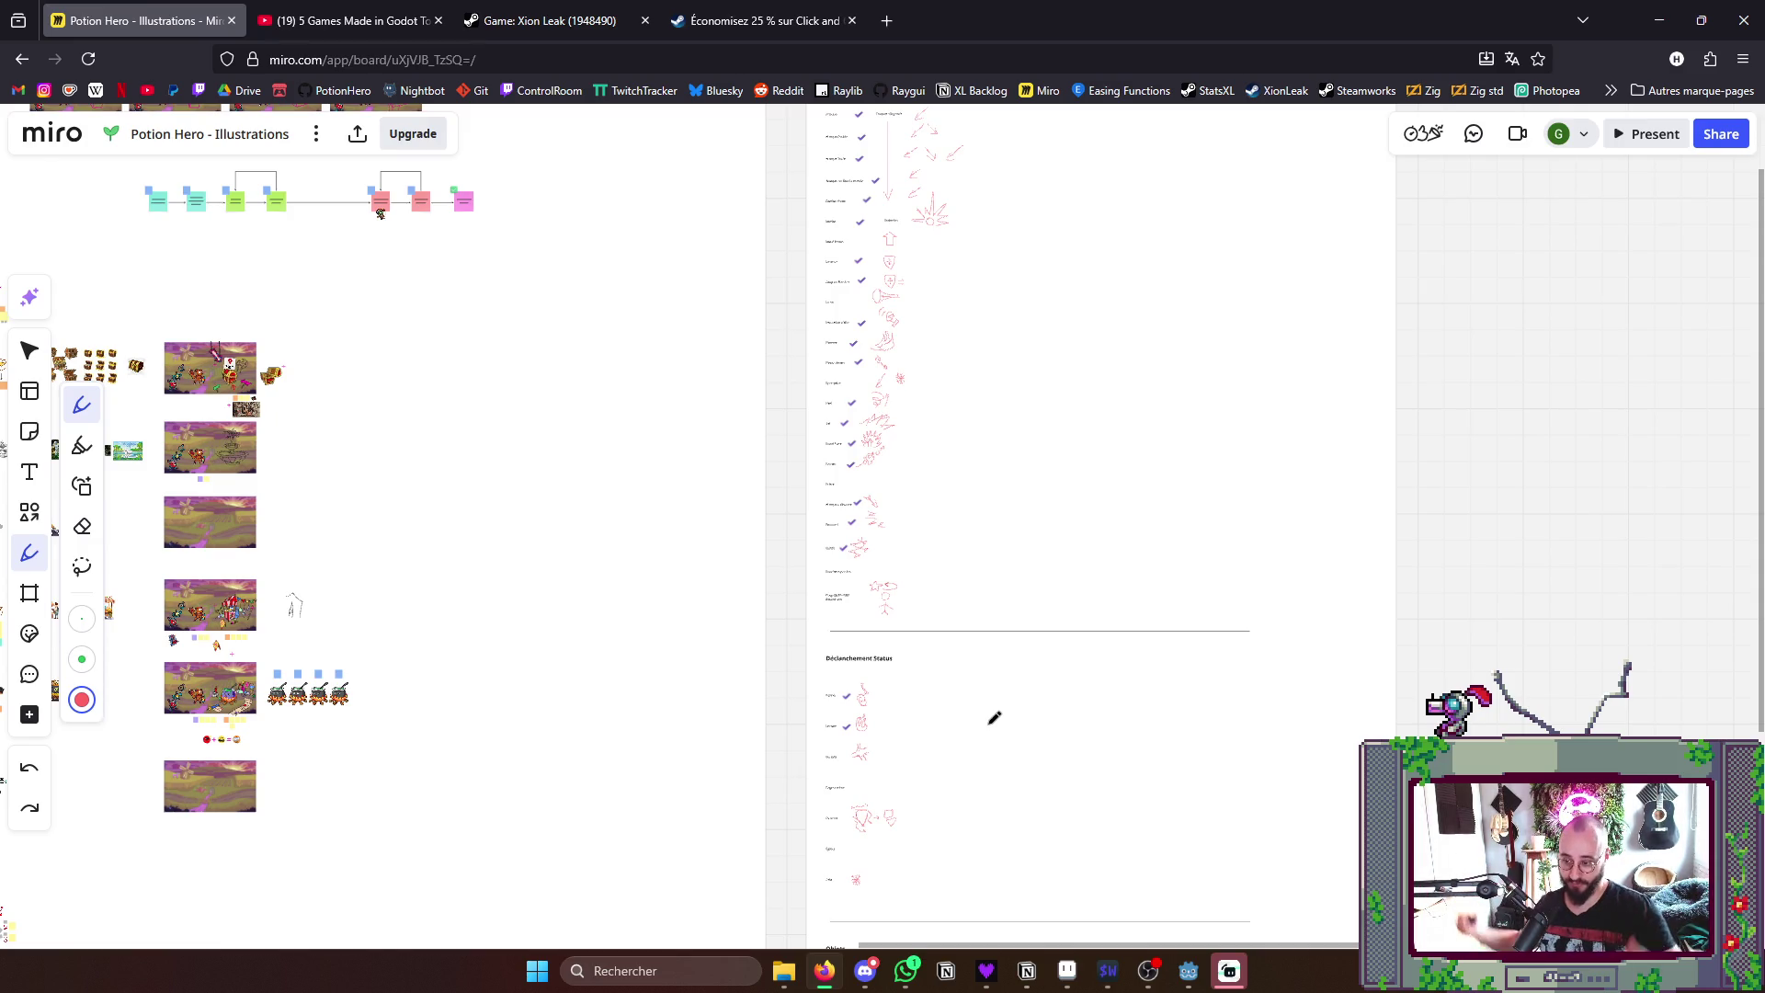
pyautogui.scroll(-2, 994, 717)
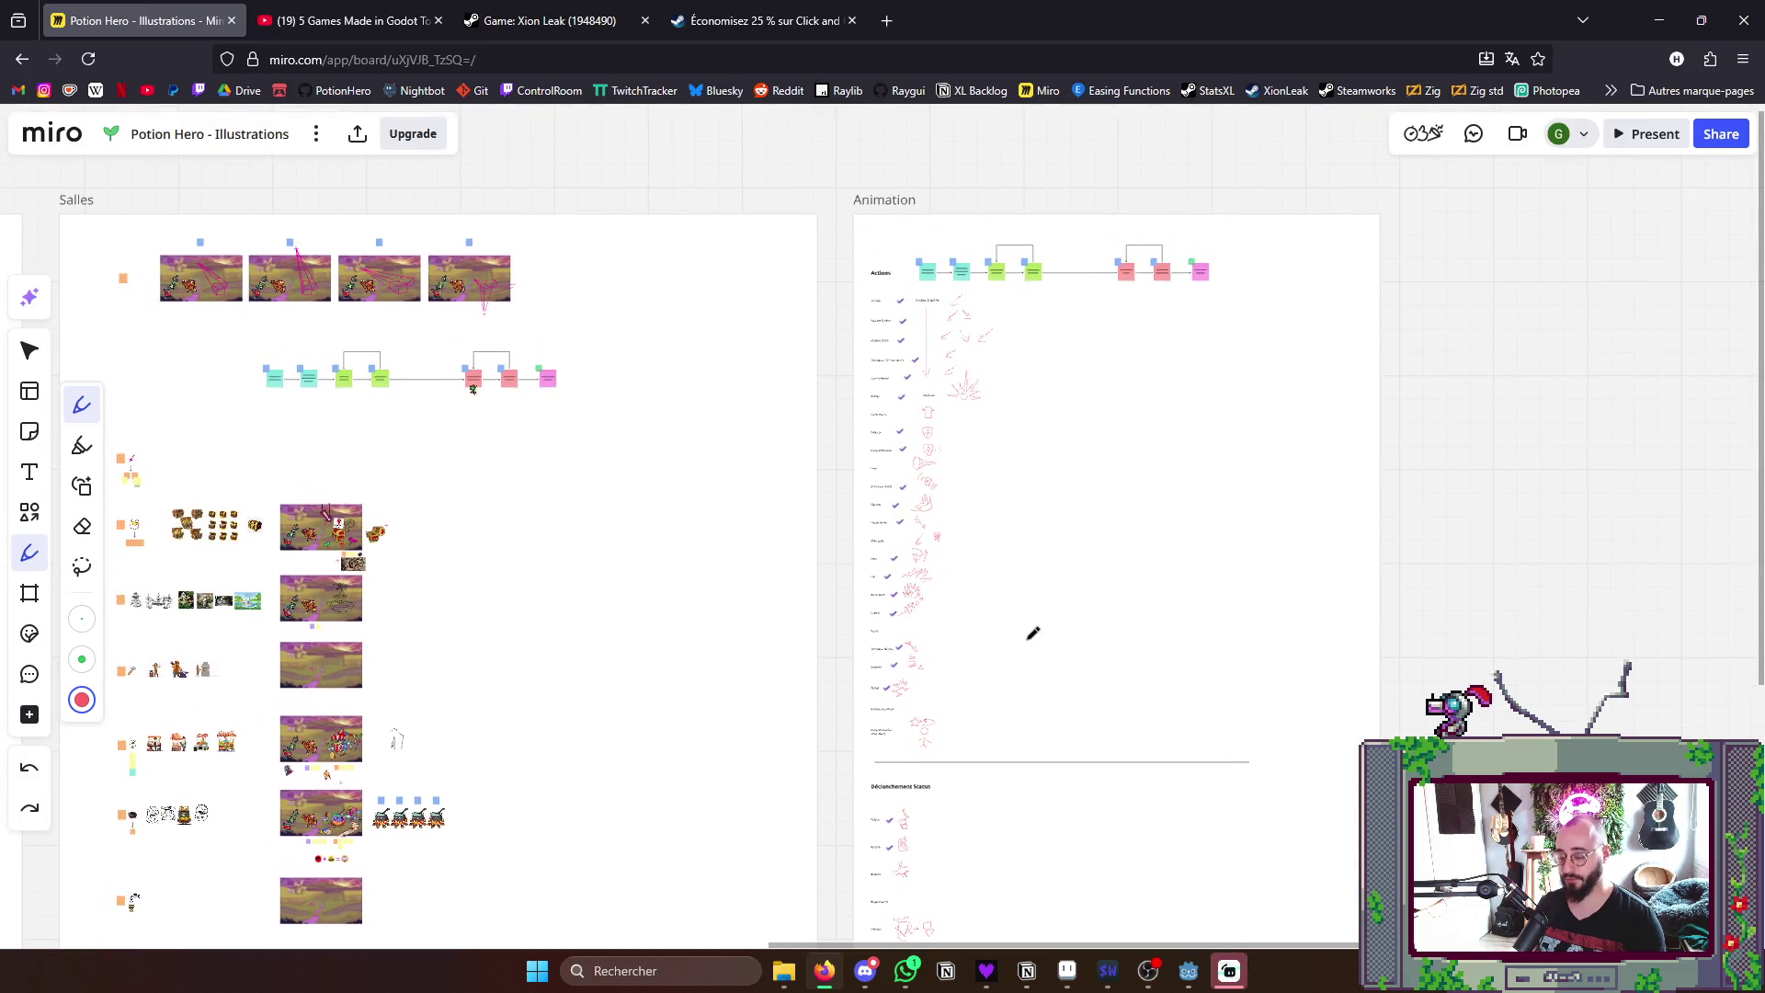
pyautogui.scroll(3, 965, 287)
pyautogui.scroll(3, 966, 286)
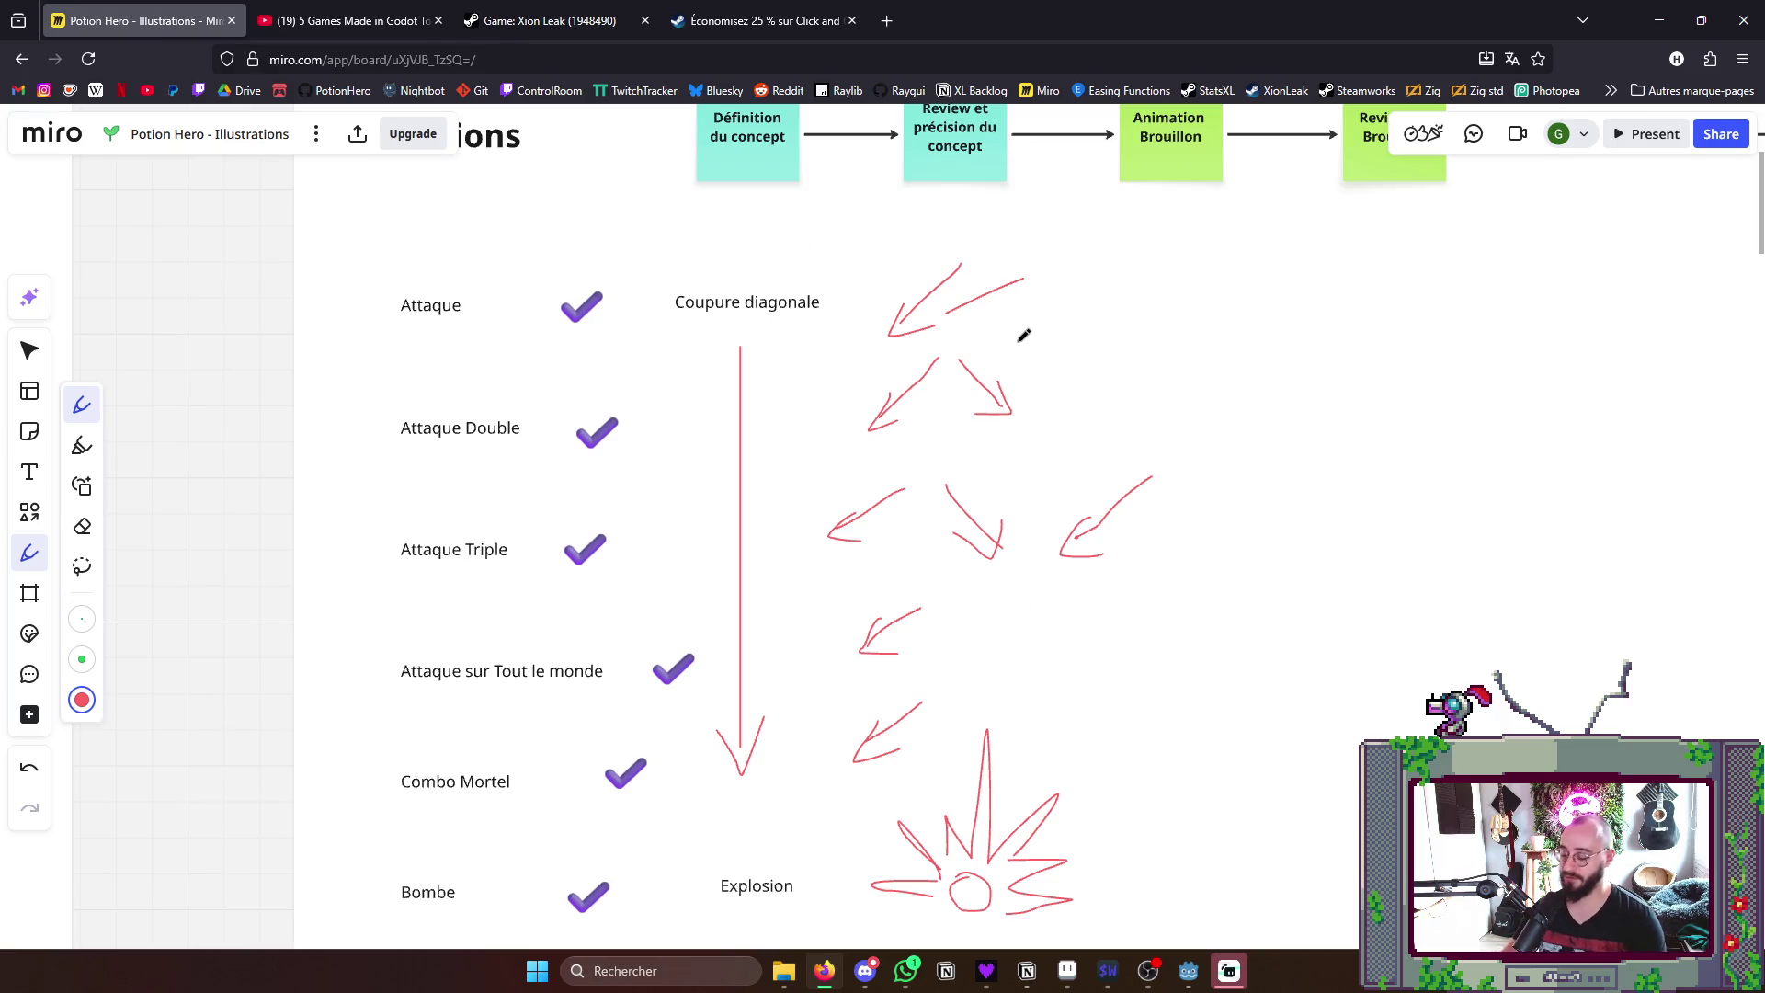
pyautogui.hotkey('ctrl', 'z')
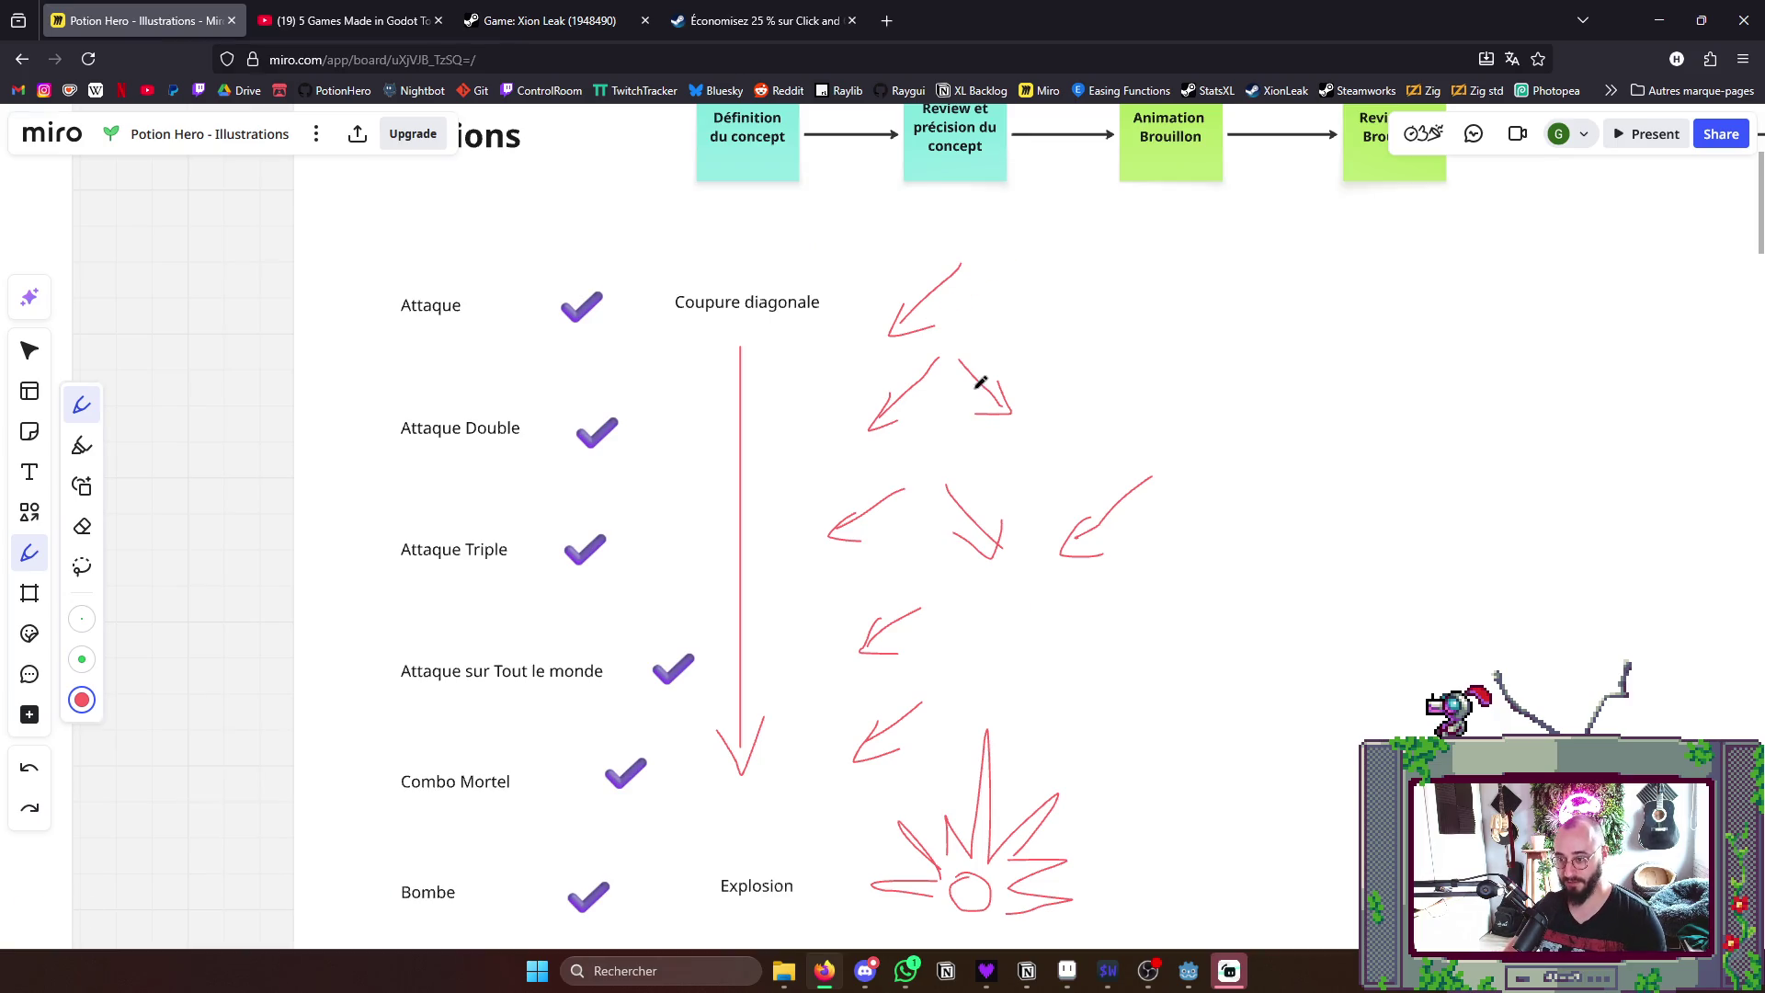
pyautogui.moveTo(904, 345); pyautogui.dragTo(994, 442)
pyautogui.hotkey('ctrl', 'z')
pyautogui.moveTo(1014, 353); pyautogui.dragTo(1100, 417)
pyautogui.hotkey('ctrl', 'z')
pyautogui.moveTo(1049, 491); pyautogui.dragTo(1075, 414)
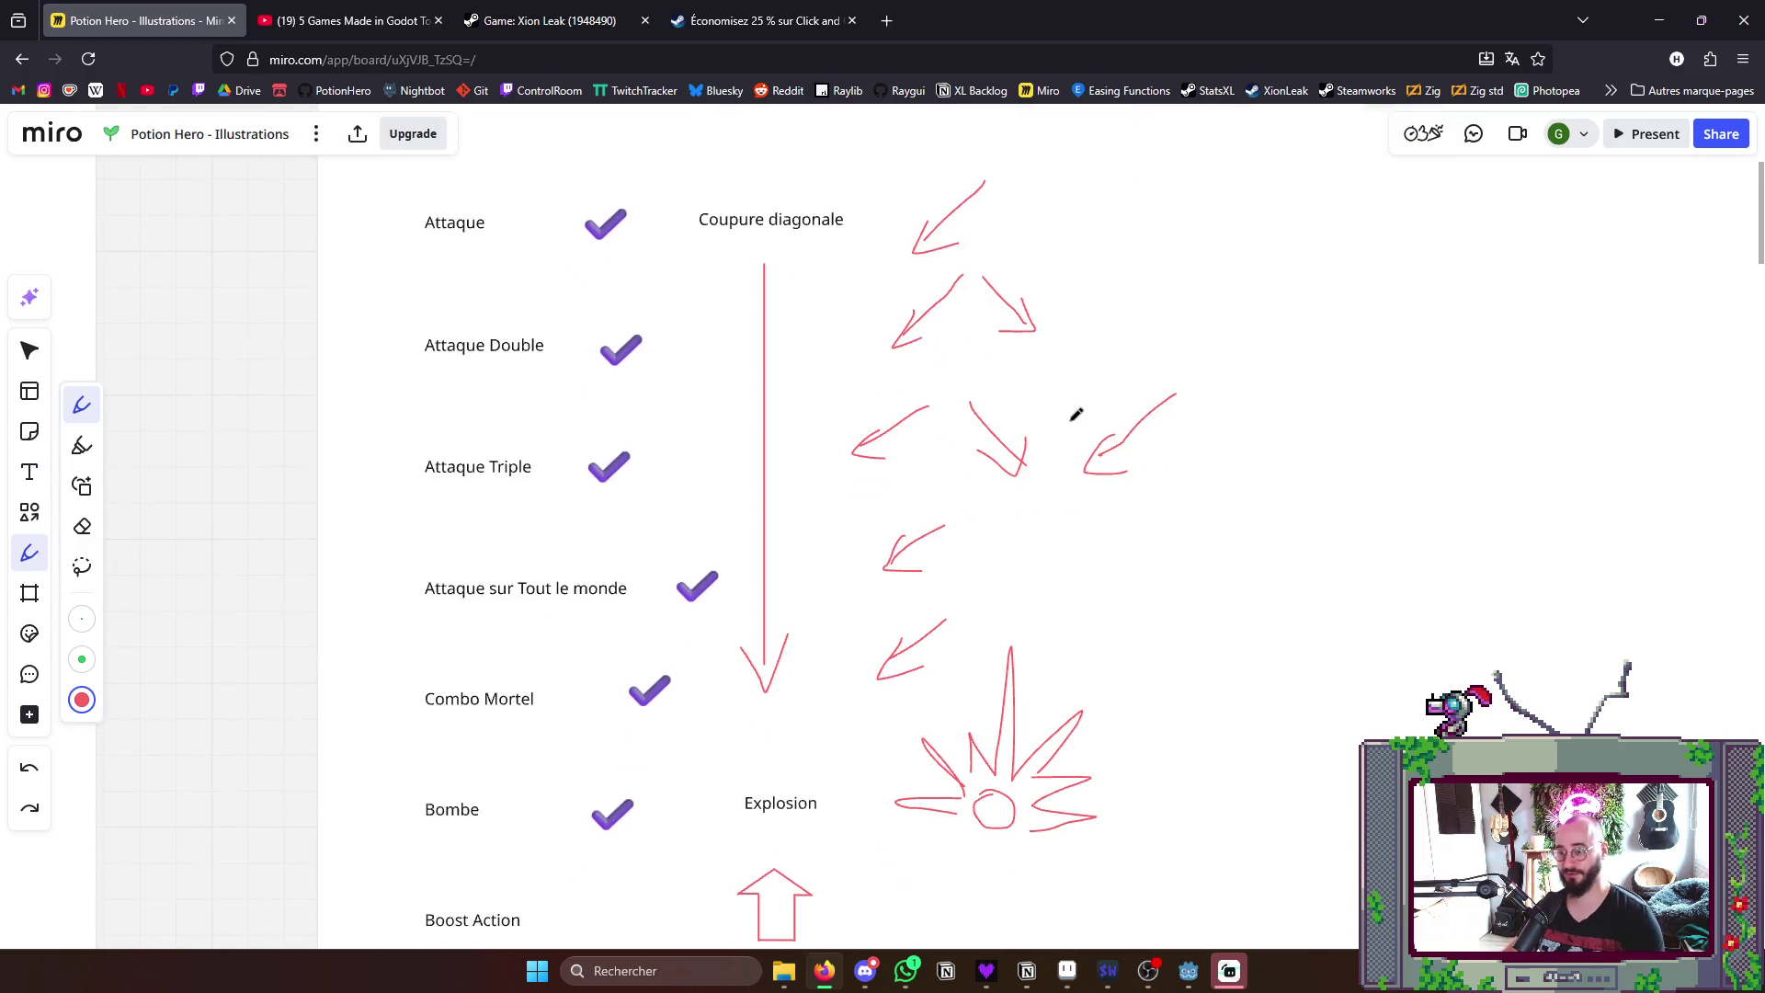
pyautogui.scroll(-3, 1076, 414)
pyautogui.scroll(3, 1004, 409)
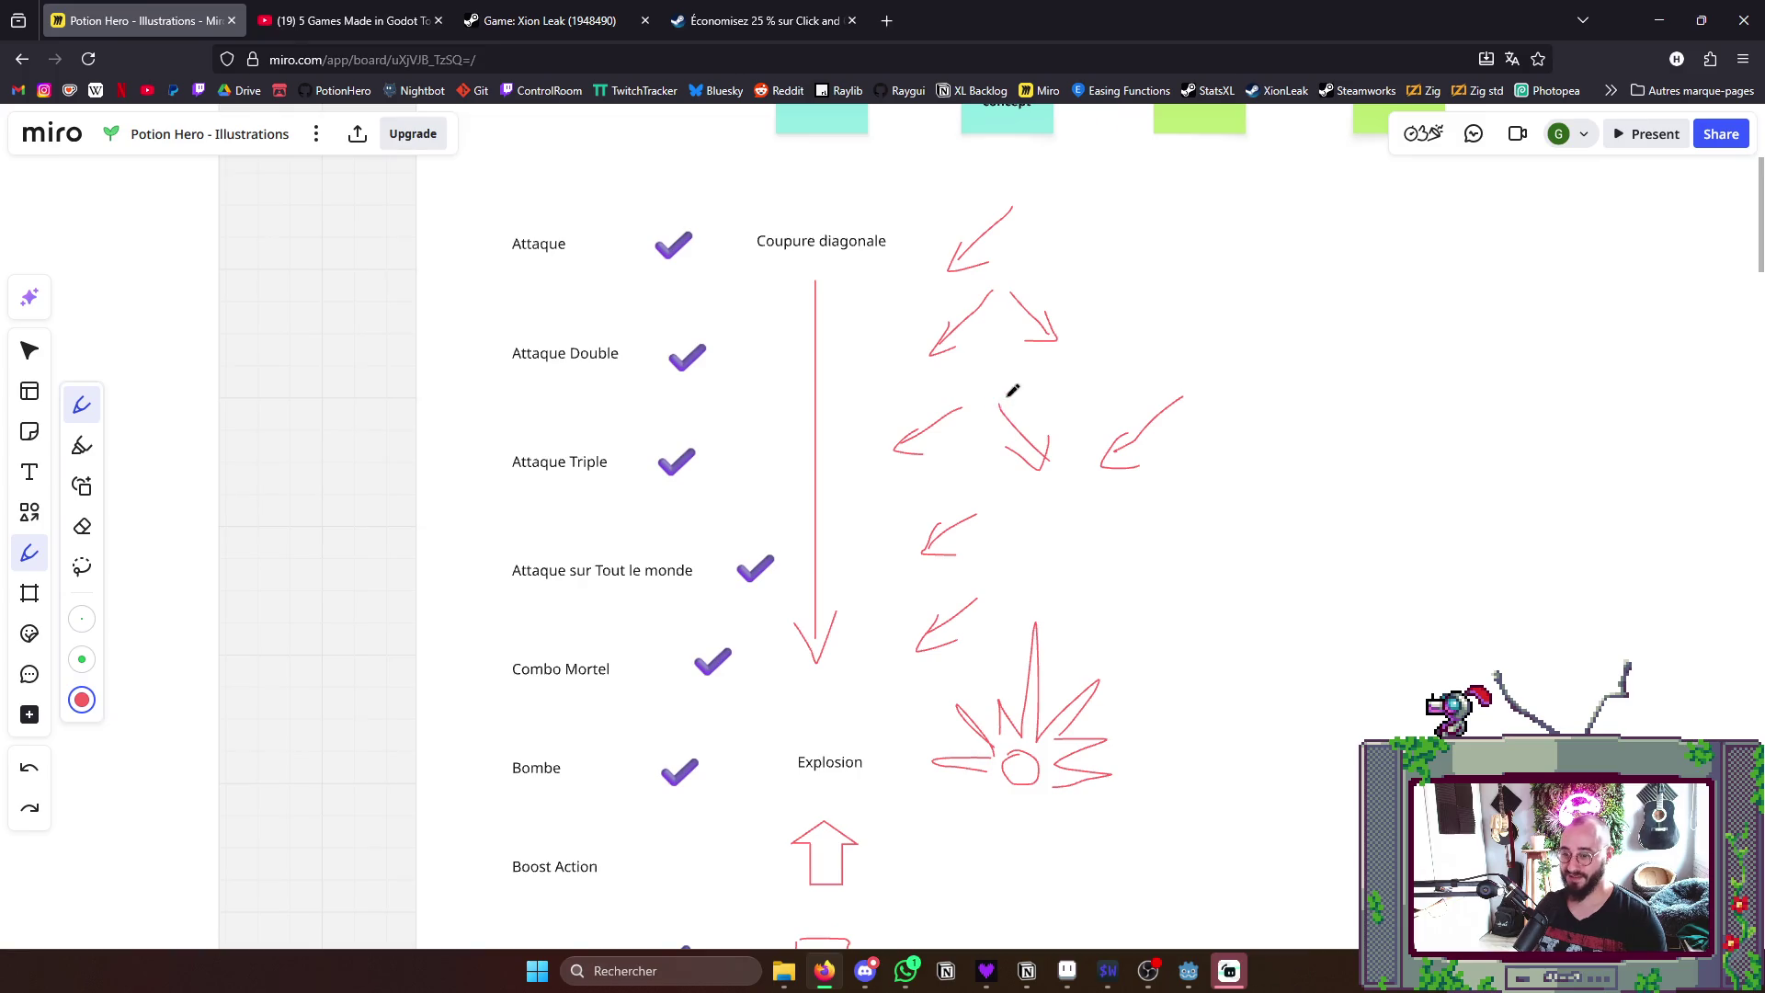
pyautogui.scroll(-3, 1008, 396)
pyautogui.scroll(-6, 1158, 297)
pyautogui.scroll(-2, 1162, 342)
pyautogui.scroll(3, 918, 570)
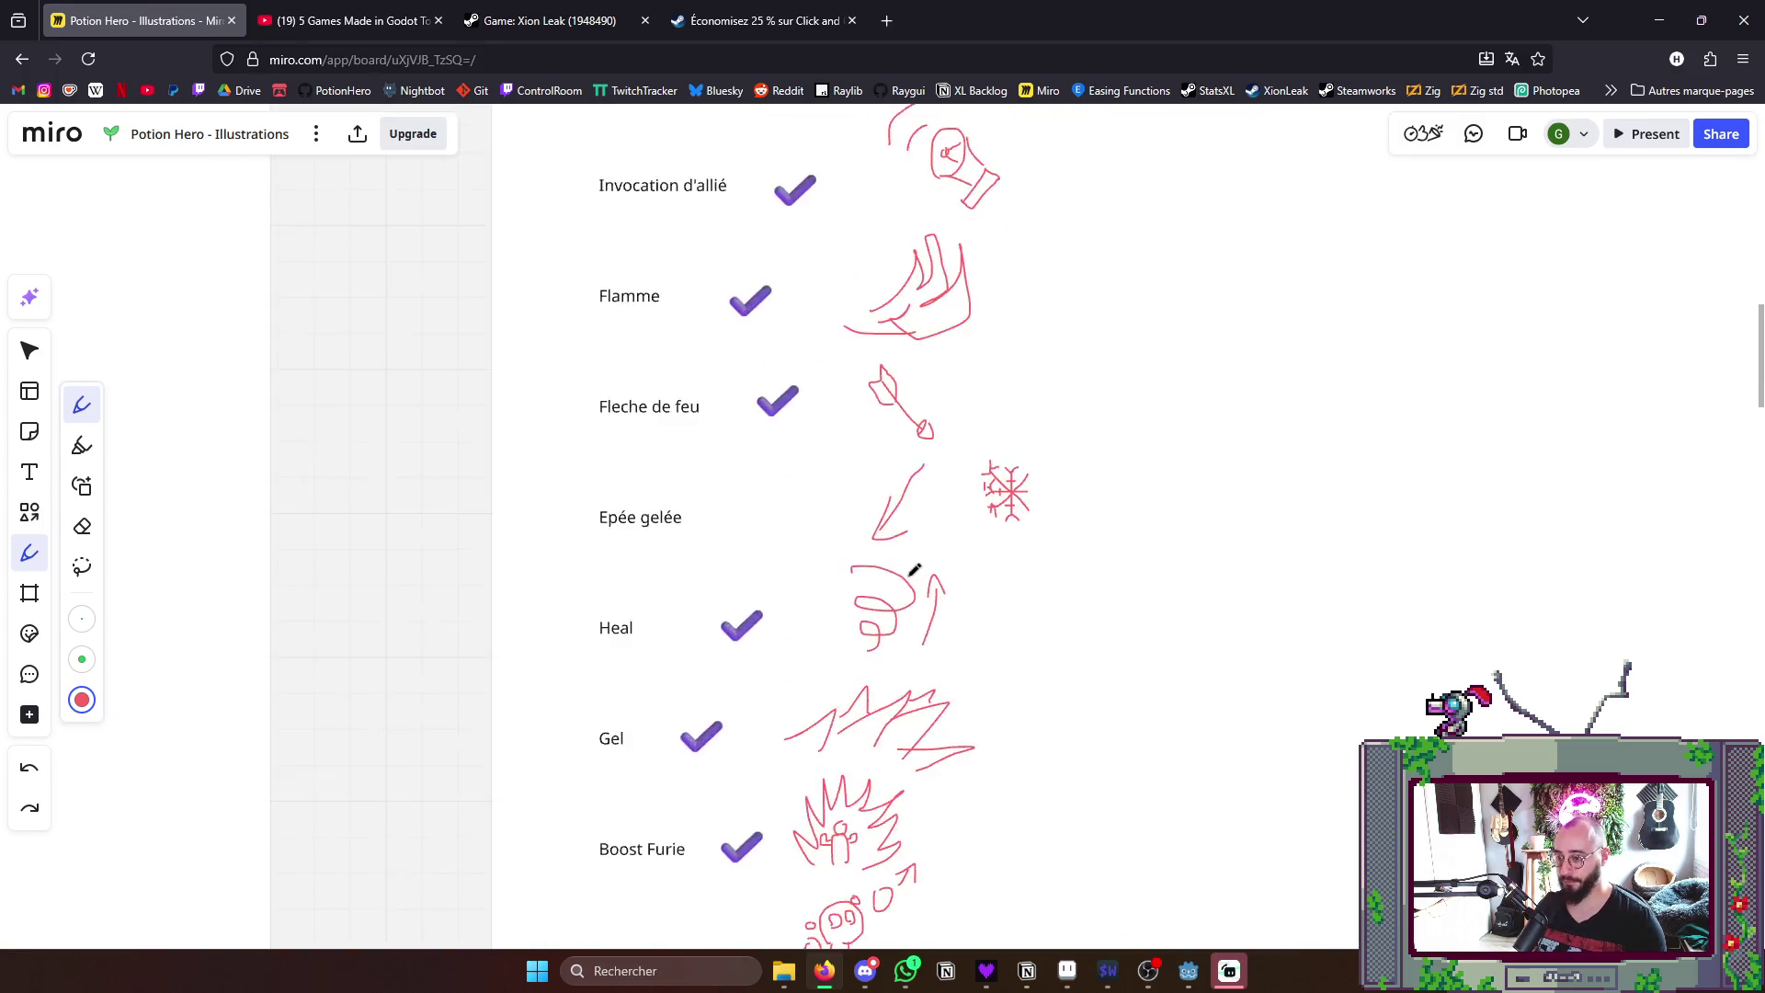
pyautogui.scroll(3, 917, 570)
pyautogui.moveTo(980, 439); pyautogui.dragTo(910, 533)
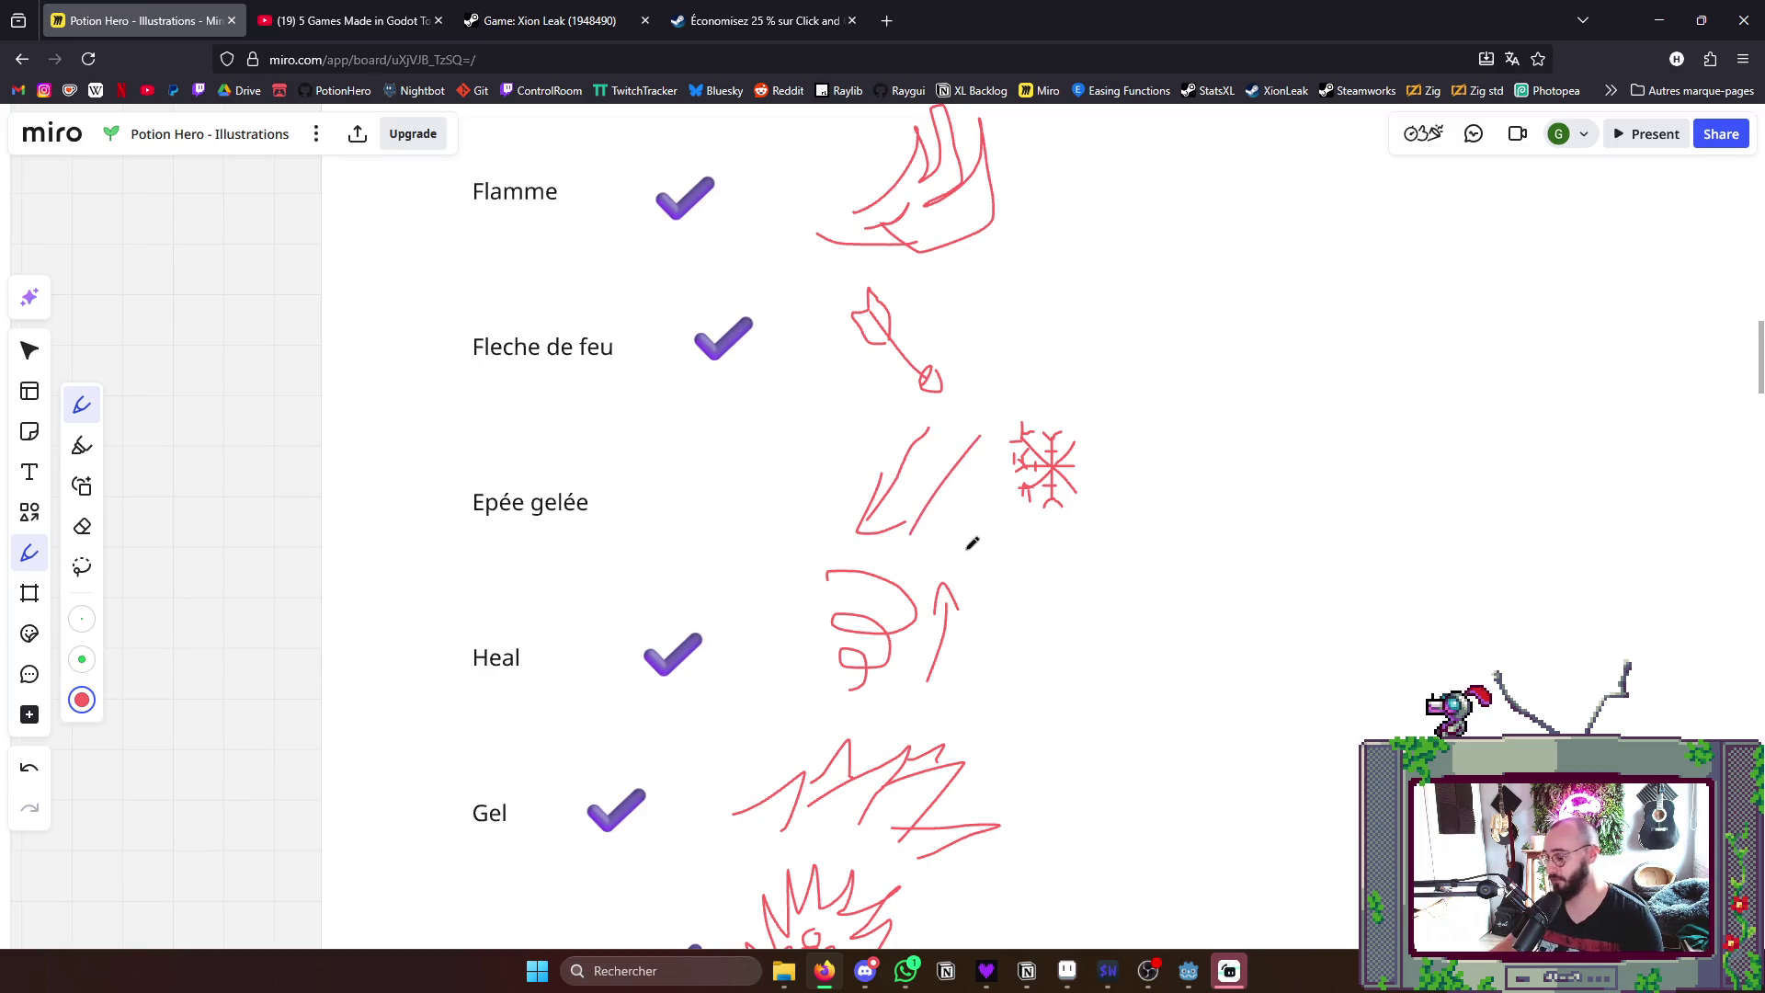
pyautogui.hotkey('ctrl', 'z')
pyautogui.moveTo(999, 419)
pyautogui.mouseDown()
pyautogui.moveTo(989, 444)
pyautogui.moveTo(1117, 419)
pyautogui.mouseUp()
pyautogui.hotkey('ctrl', 'z')
pyautogui.scroll(-3, 1199, 676)
pyautogui.scroll(-2, 1194, 698)
pyautogui.scroll(-4, 1187, 620)
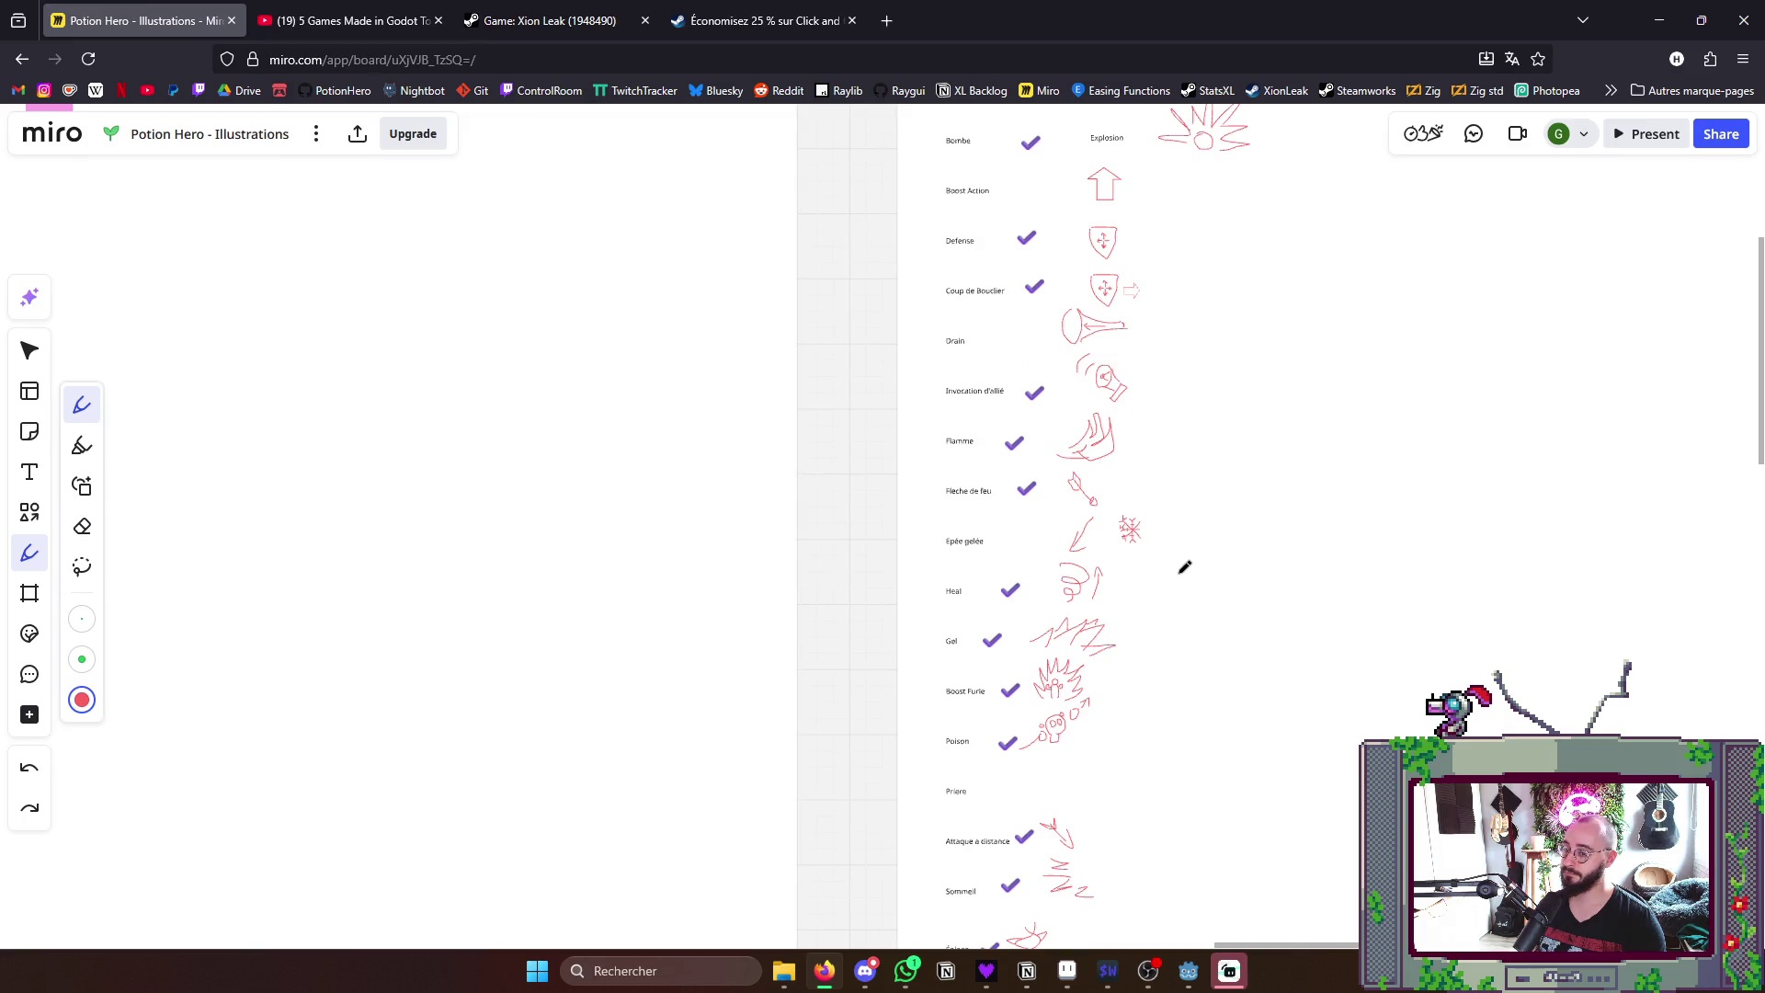
pyautogui.scroll(-2, 1197, 567)
pyautogui.scroll(-1, 1241, 607)
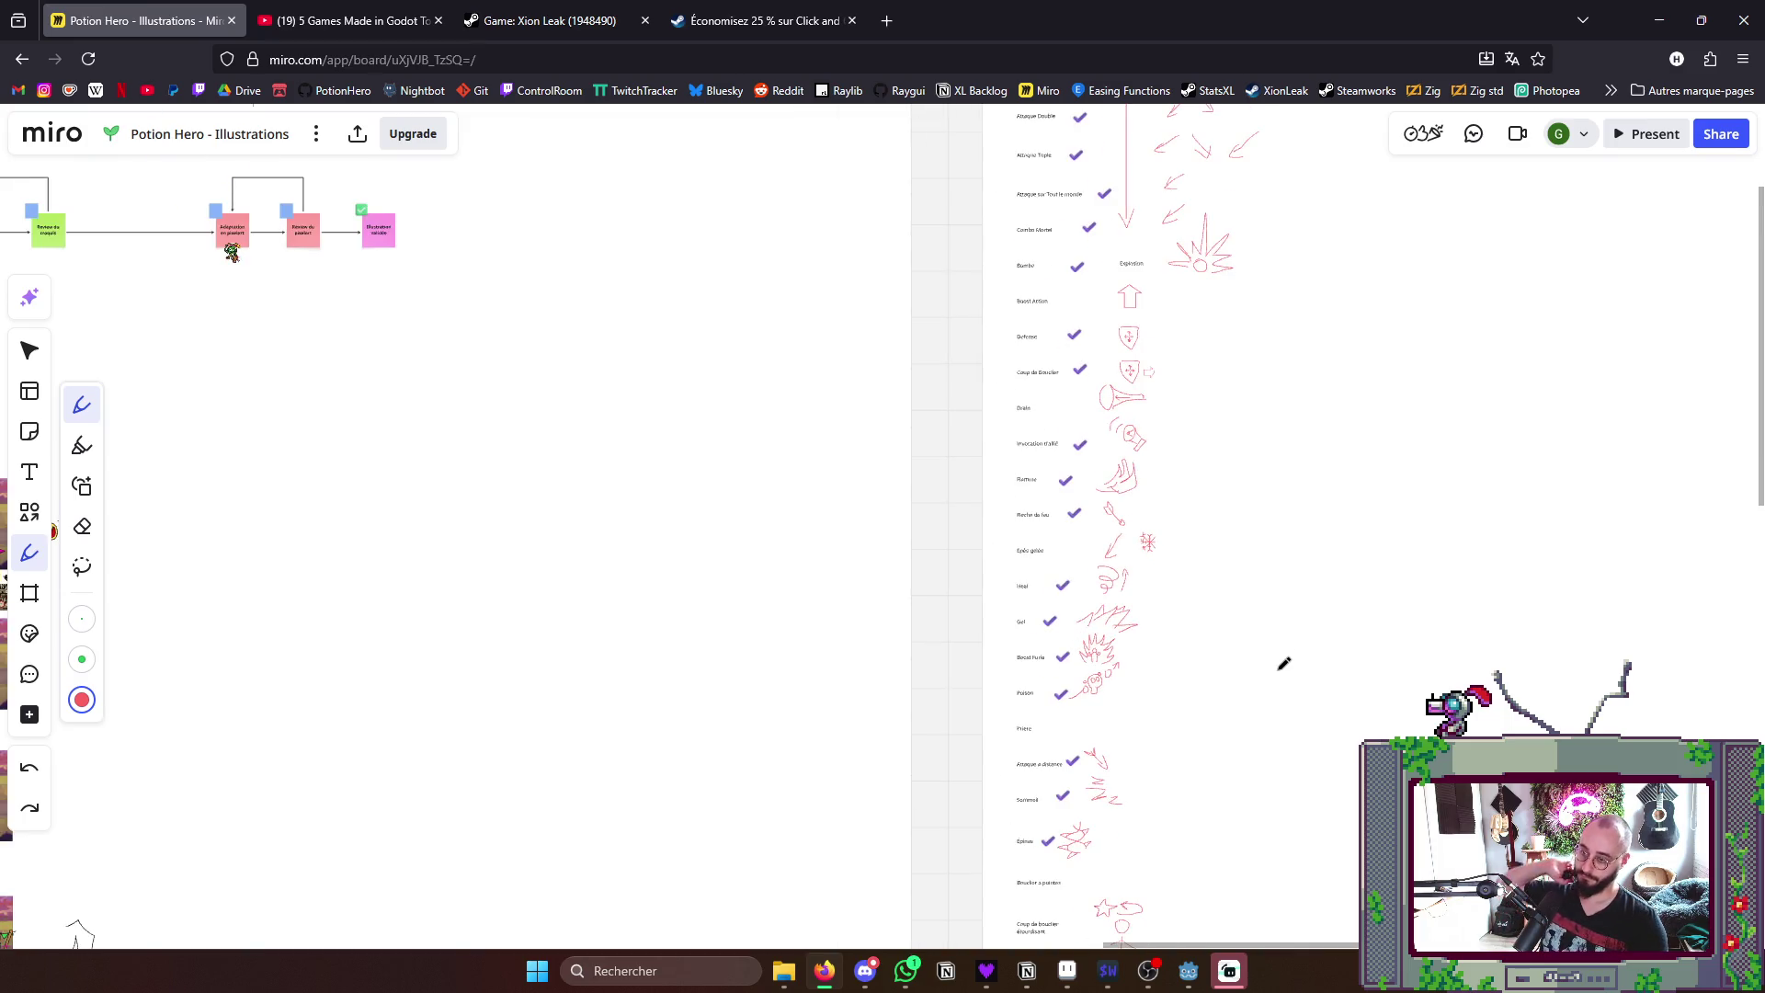
pyautogui.scroll(-3, 1282, 664)
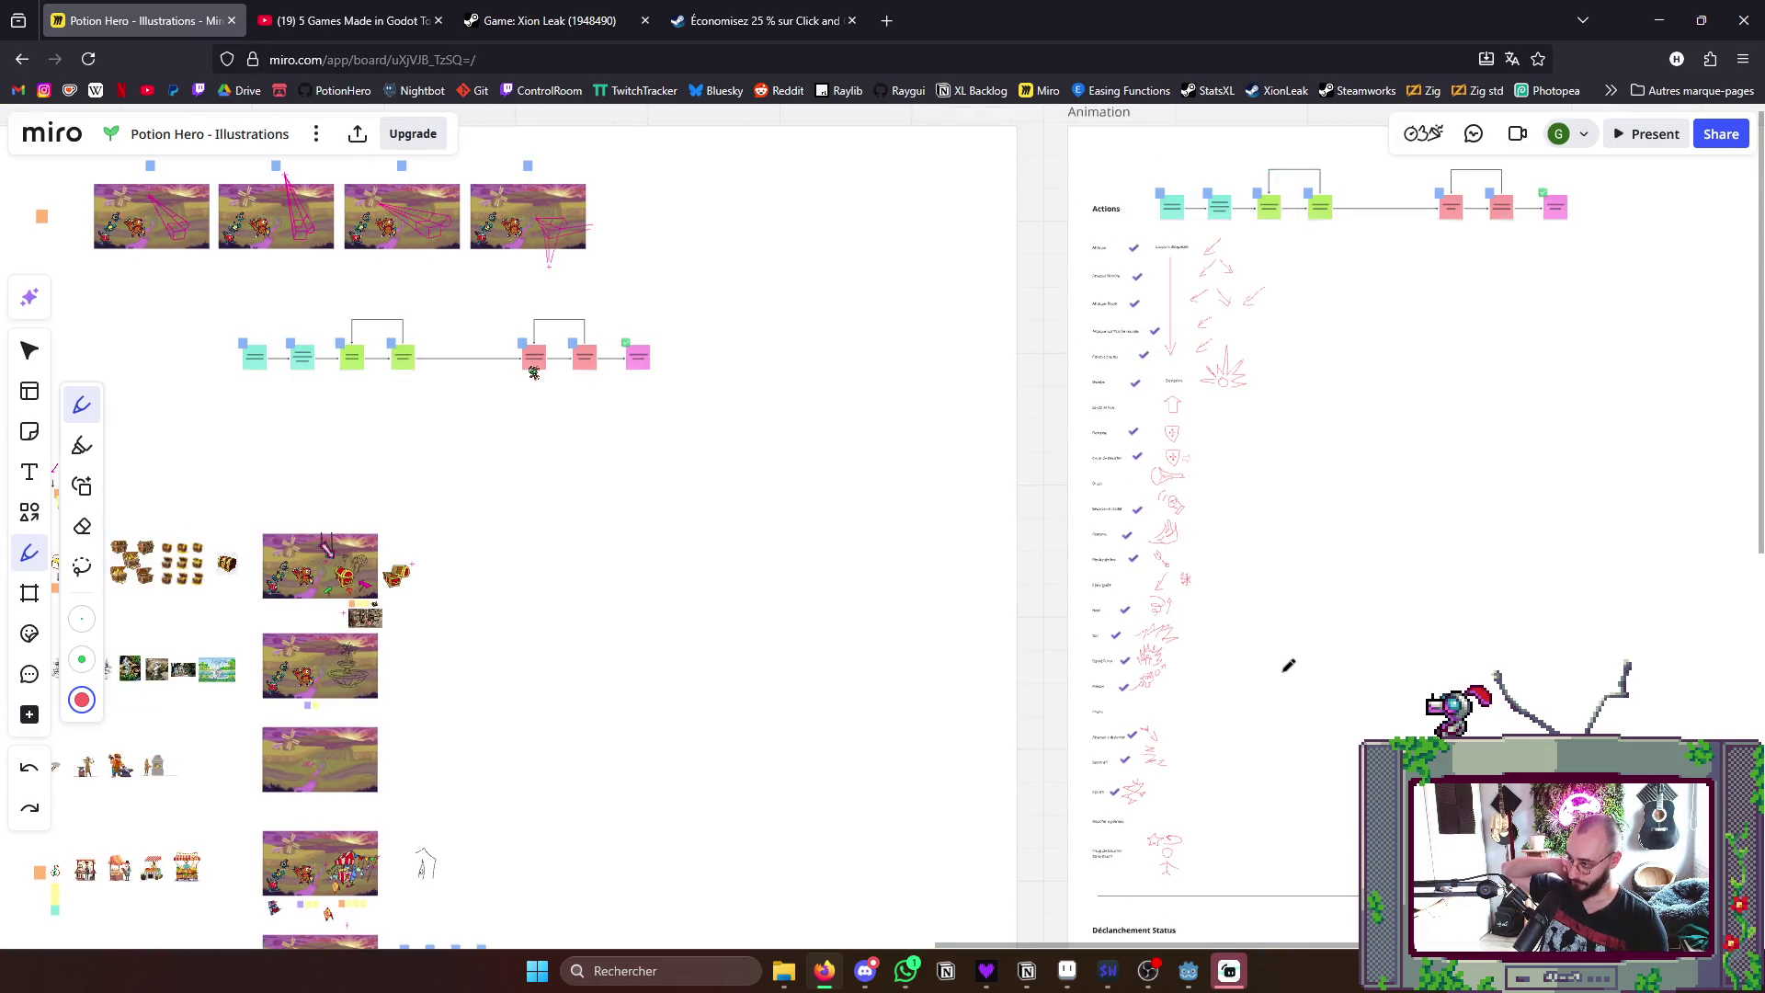
pyautogui.moveTo(1287, 666); pyautogui.dragTo(1245, 642)
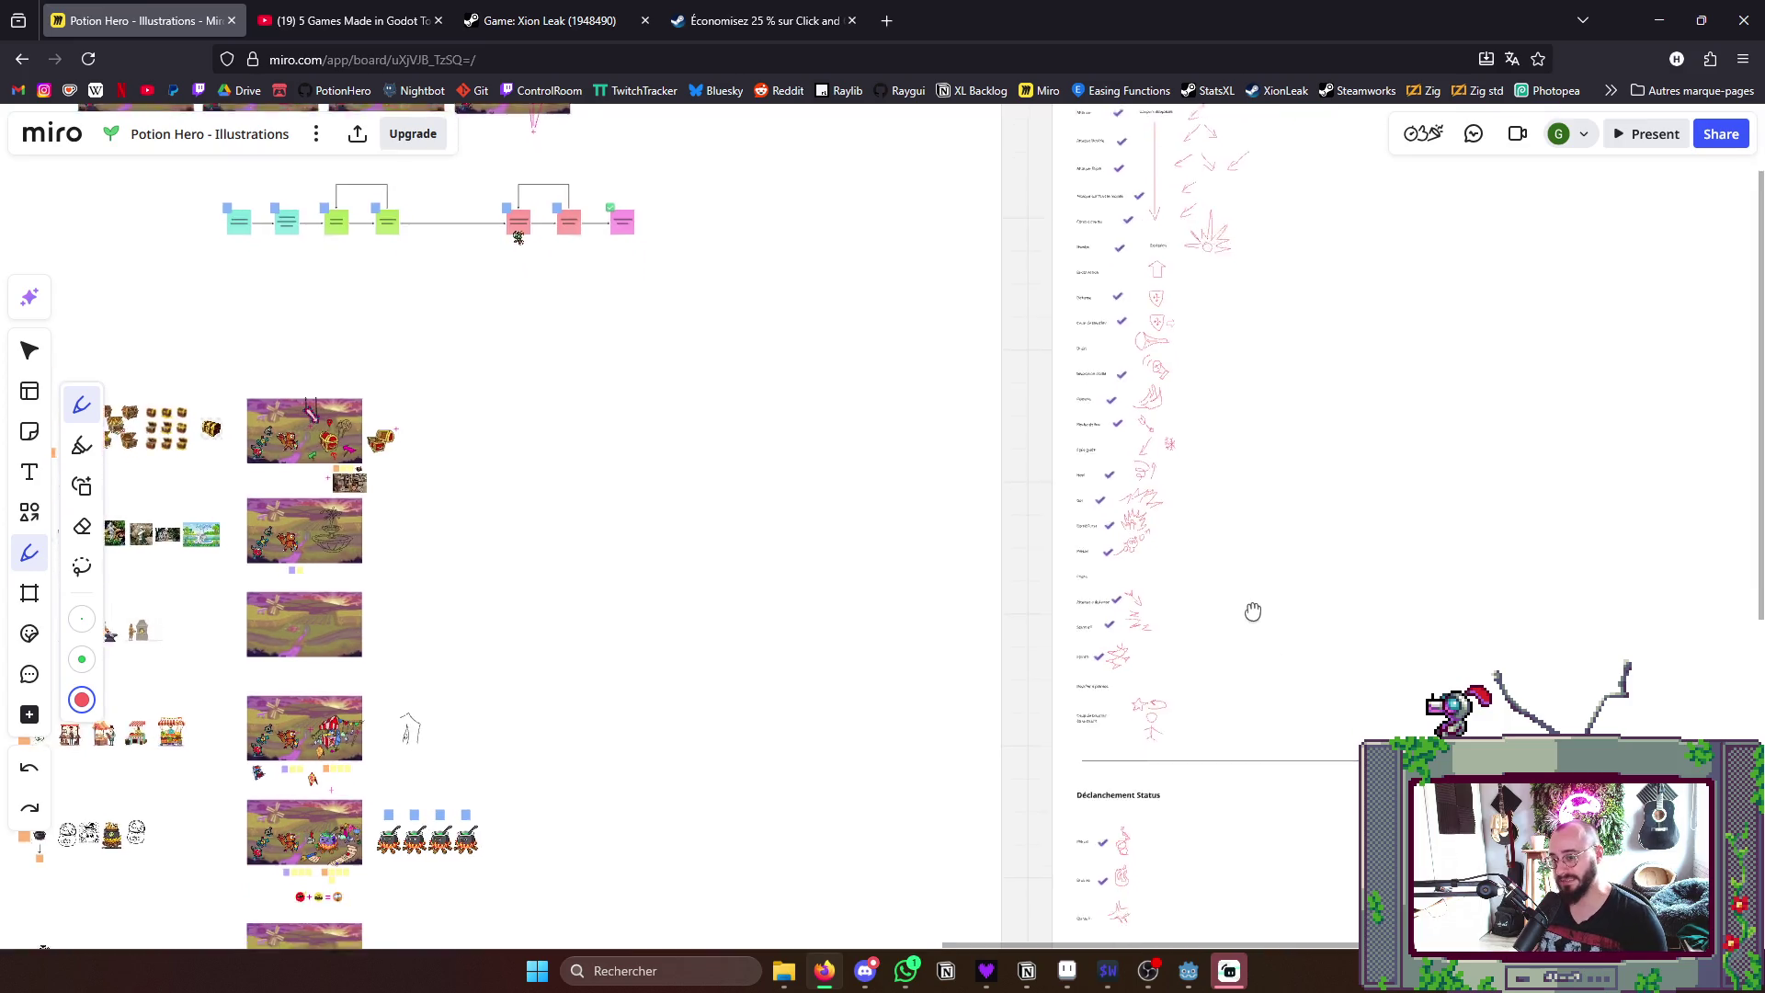
pyautogui.scroll(-3, 1276, 678)
pyautogui.scroll(-3, 1247, 579)
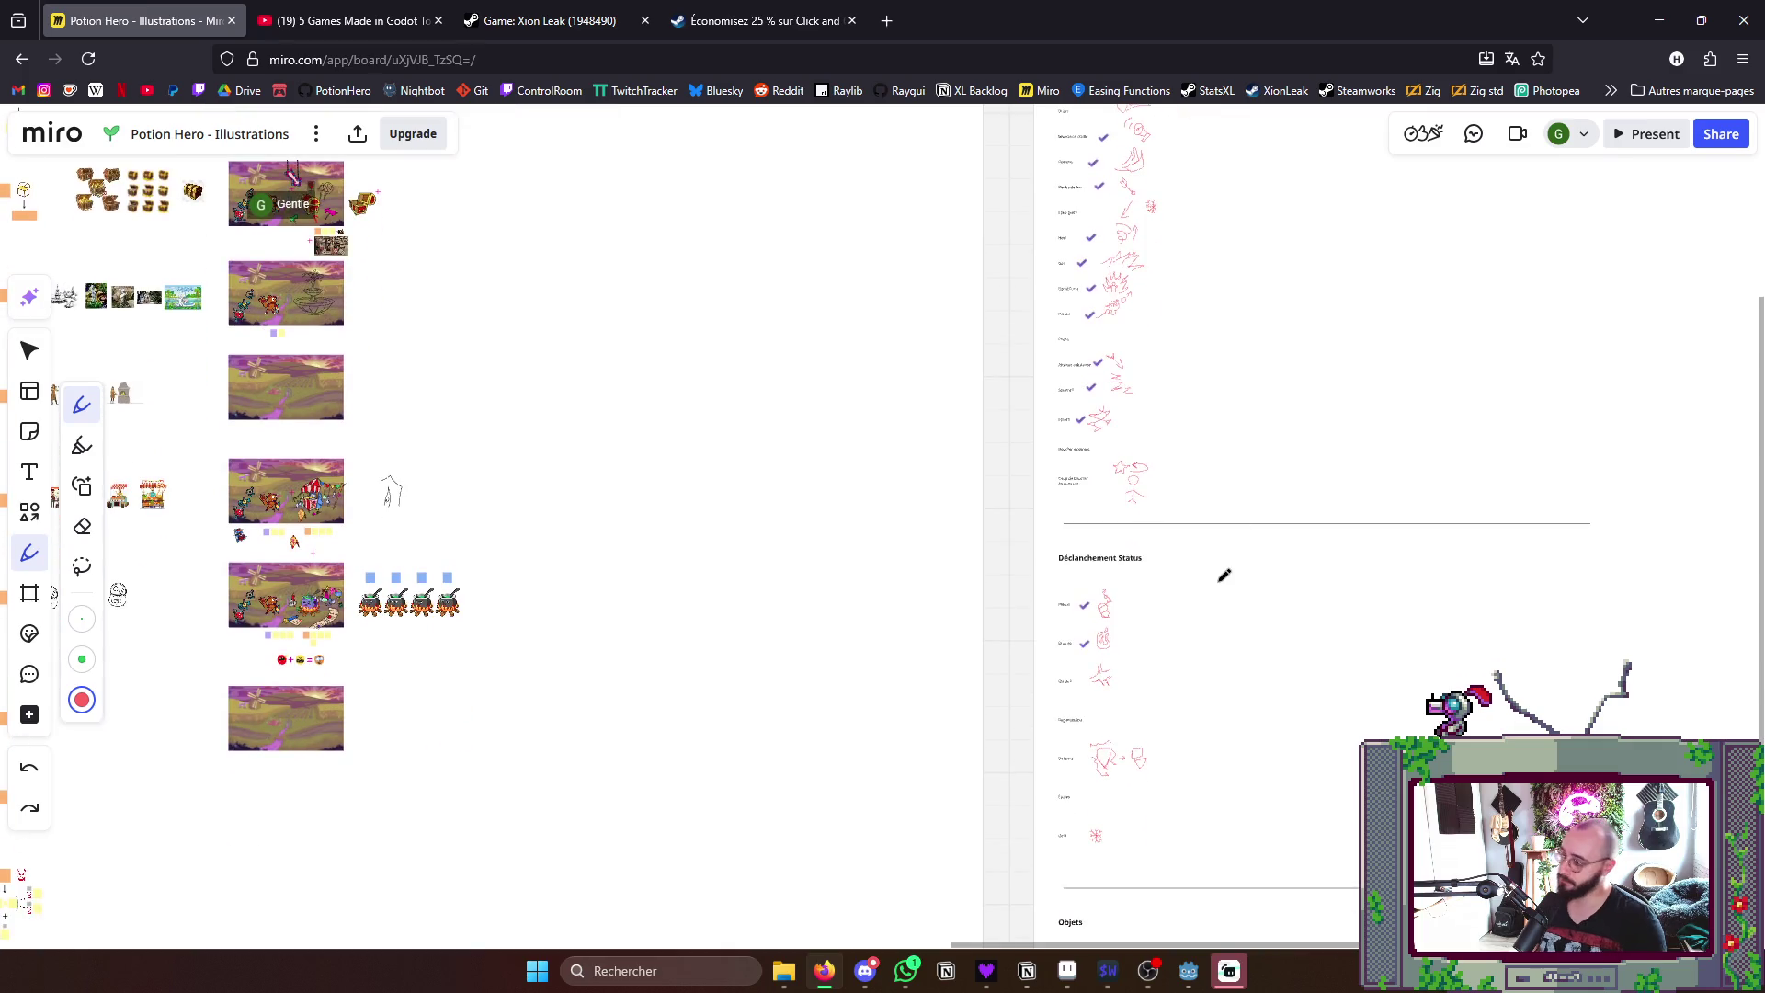
pyautogui.scroll(-3, 1248, 620)
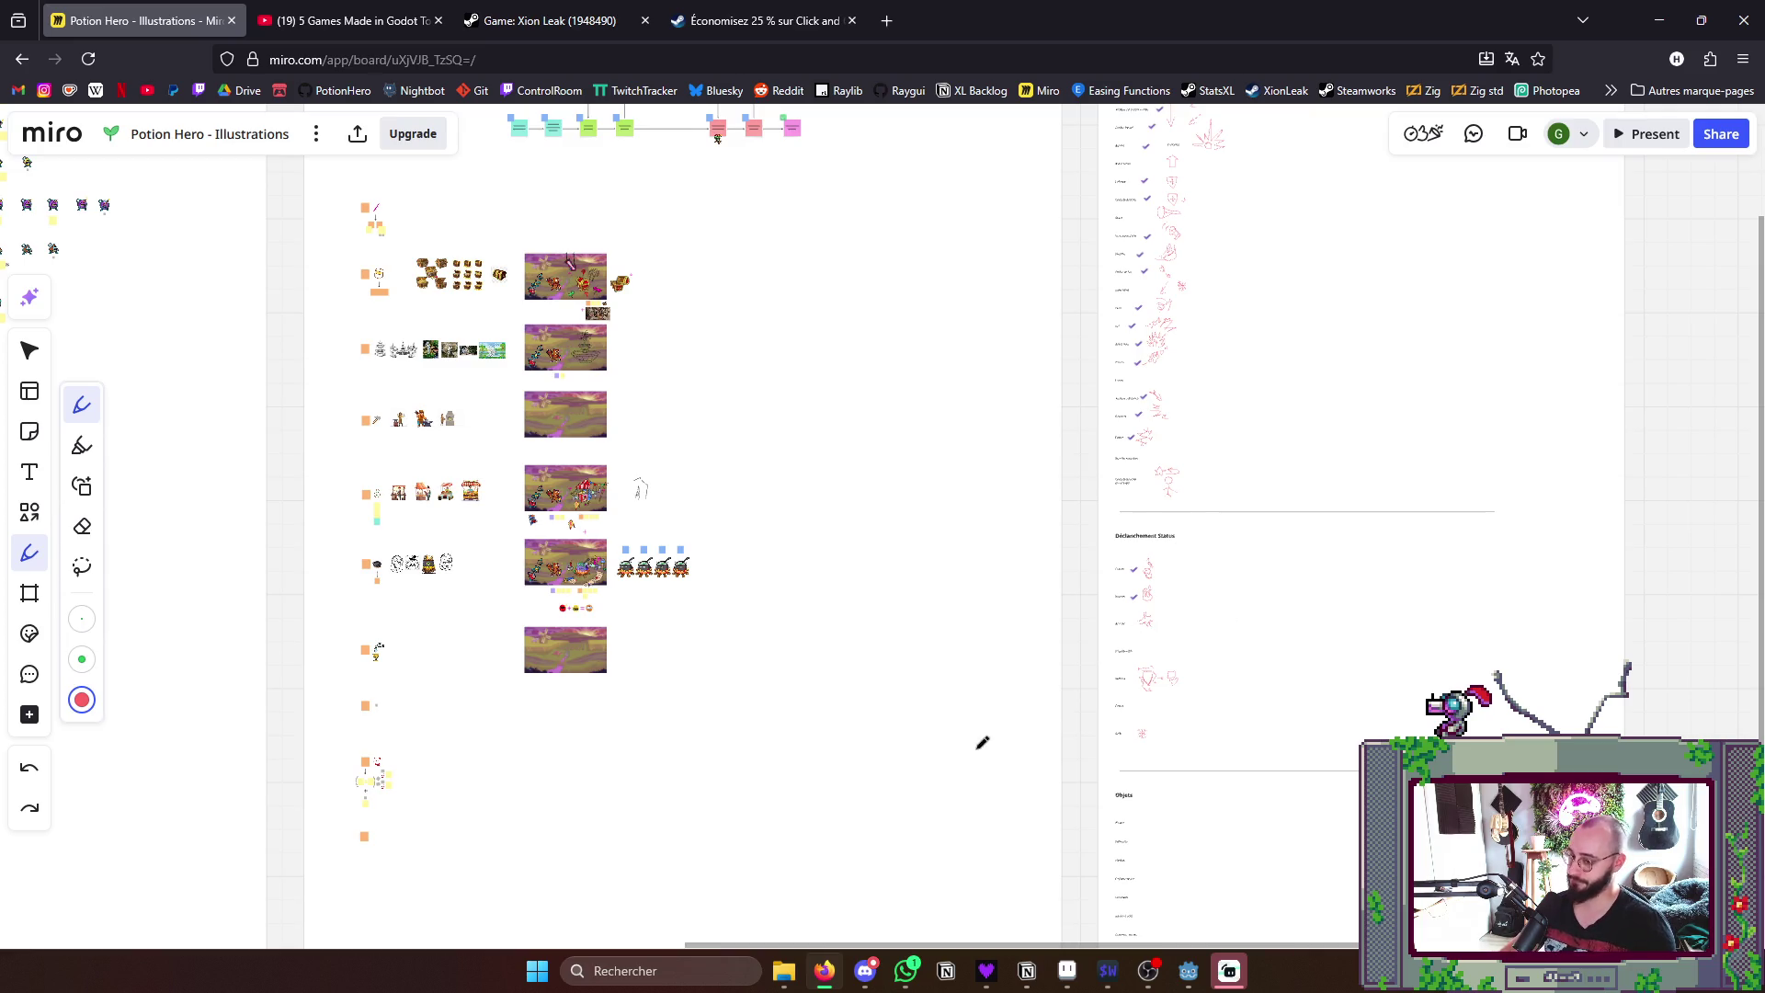
pyautogui.scroll(3, 1043, 684)
pyautogui.scroll(3, 1081, 712)
pyautogui.scroll(2, 1081, 712)
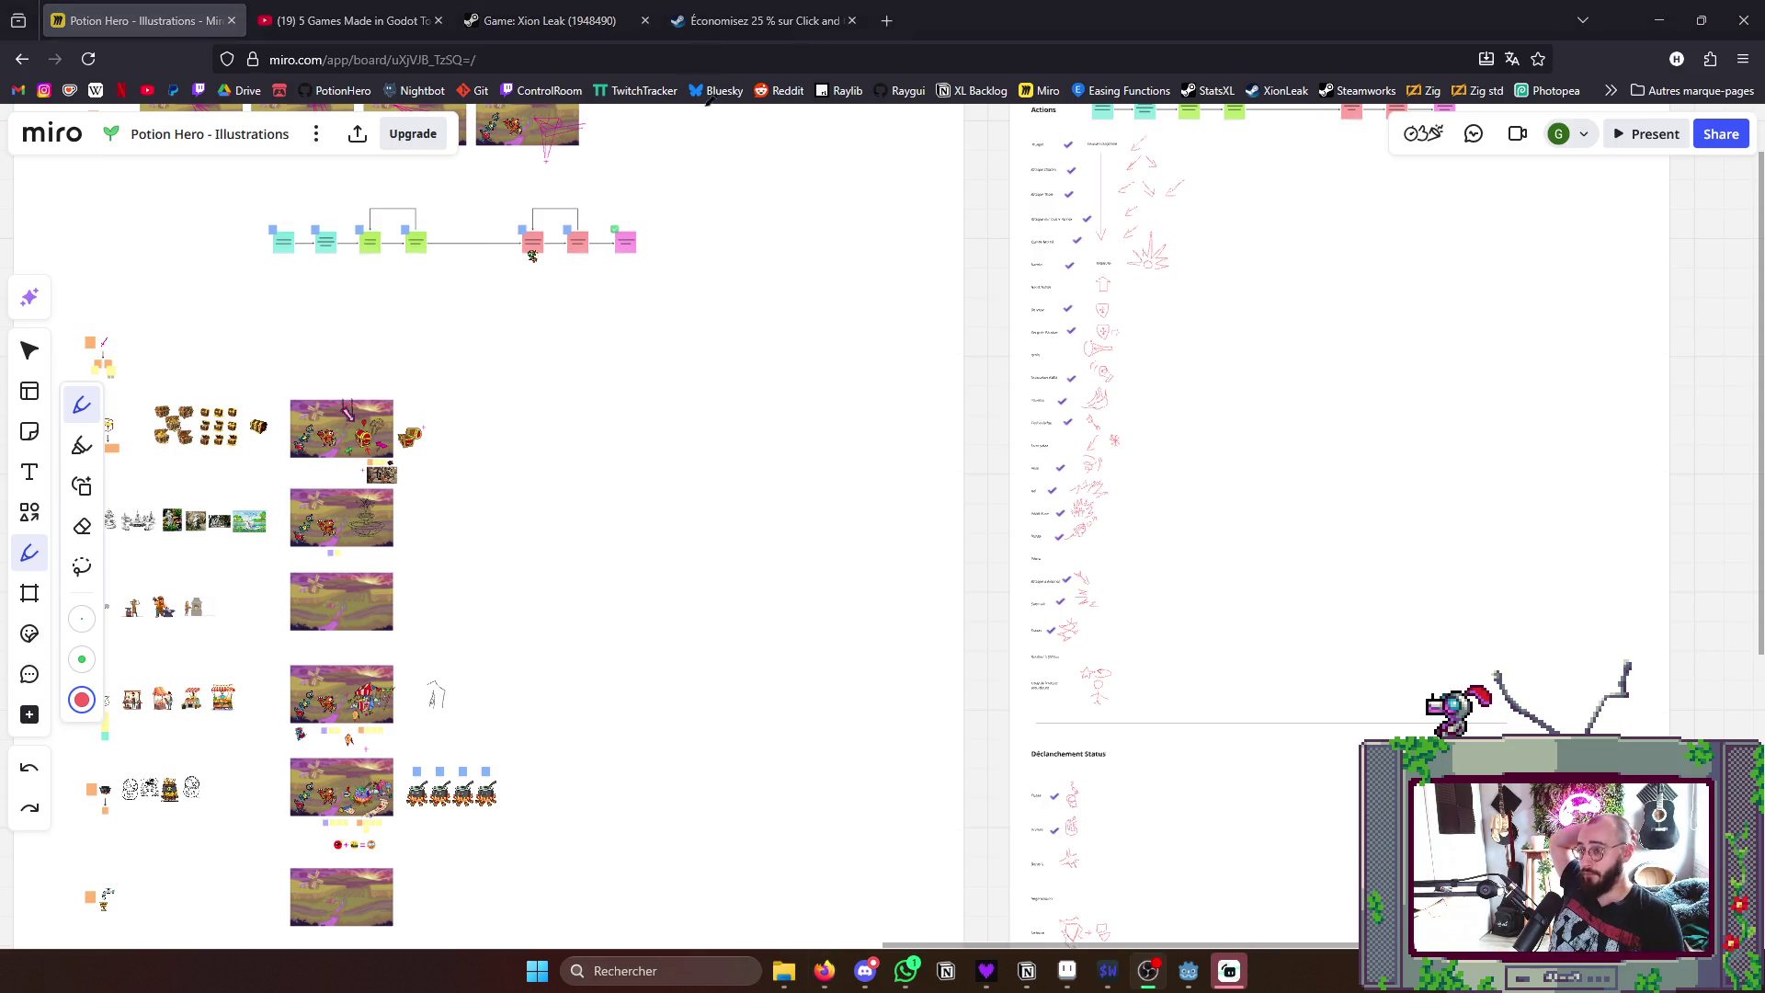
pyautogui.click(887, 22)
pyautogui.click(201, 90)
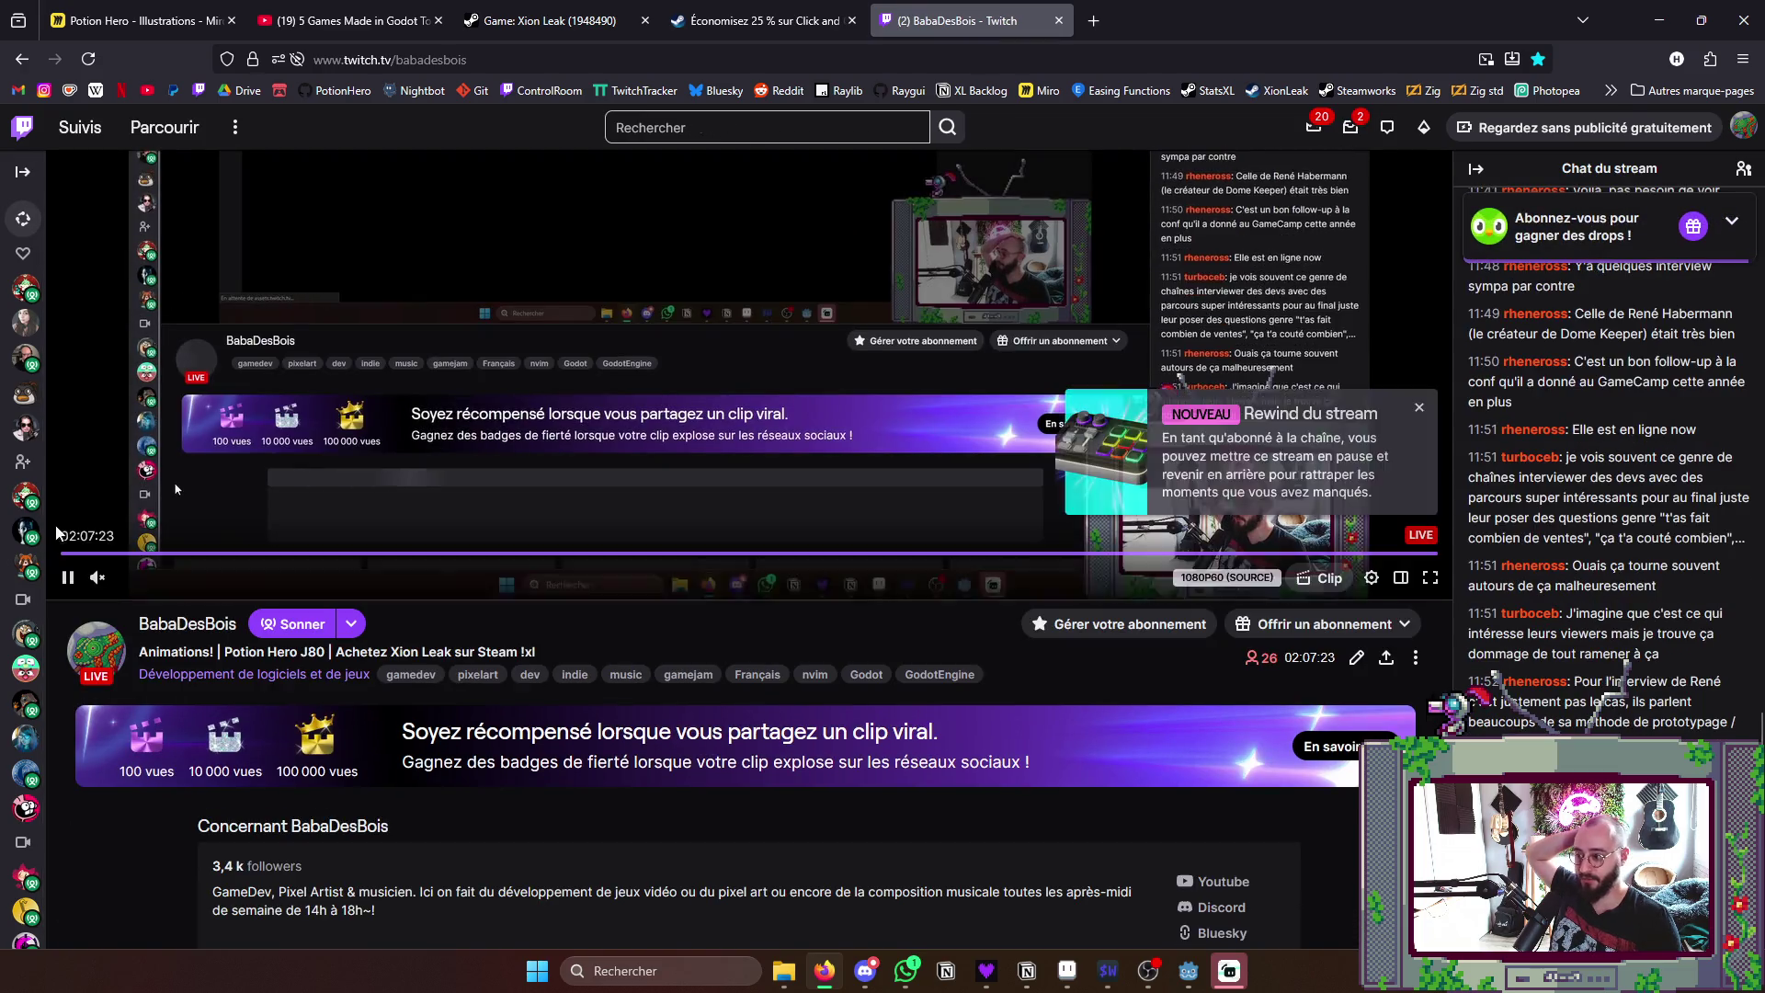
pyautogui.press('space')
pyautogui.click(1058, 20)
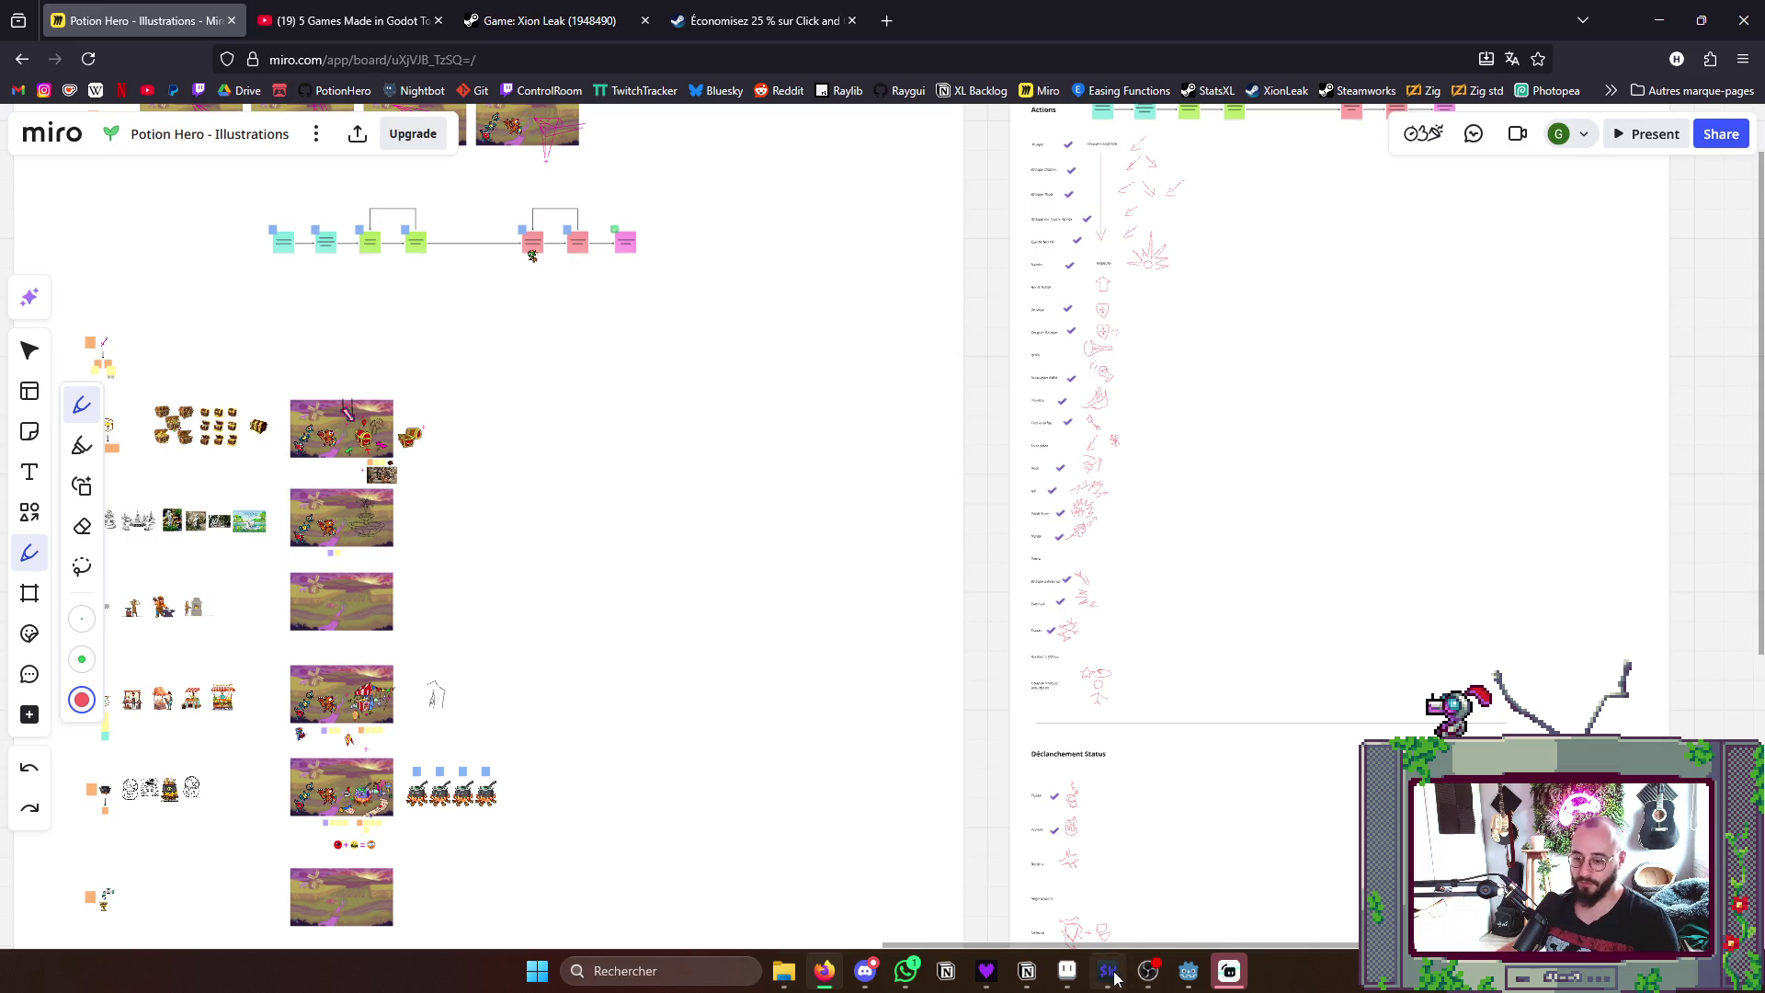
pyautogui.click(1066, 969)
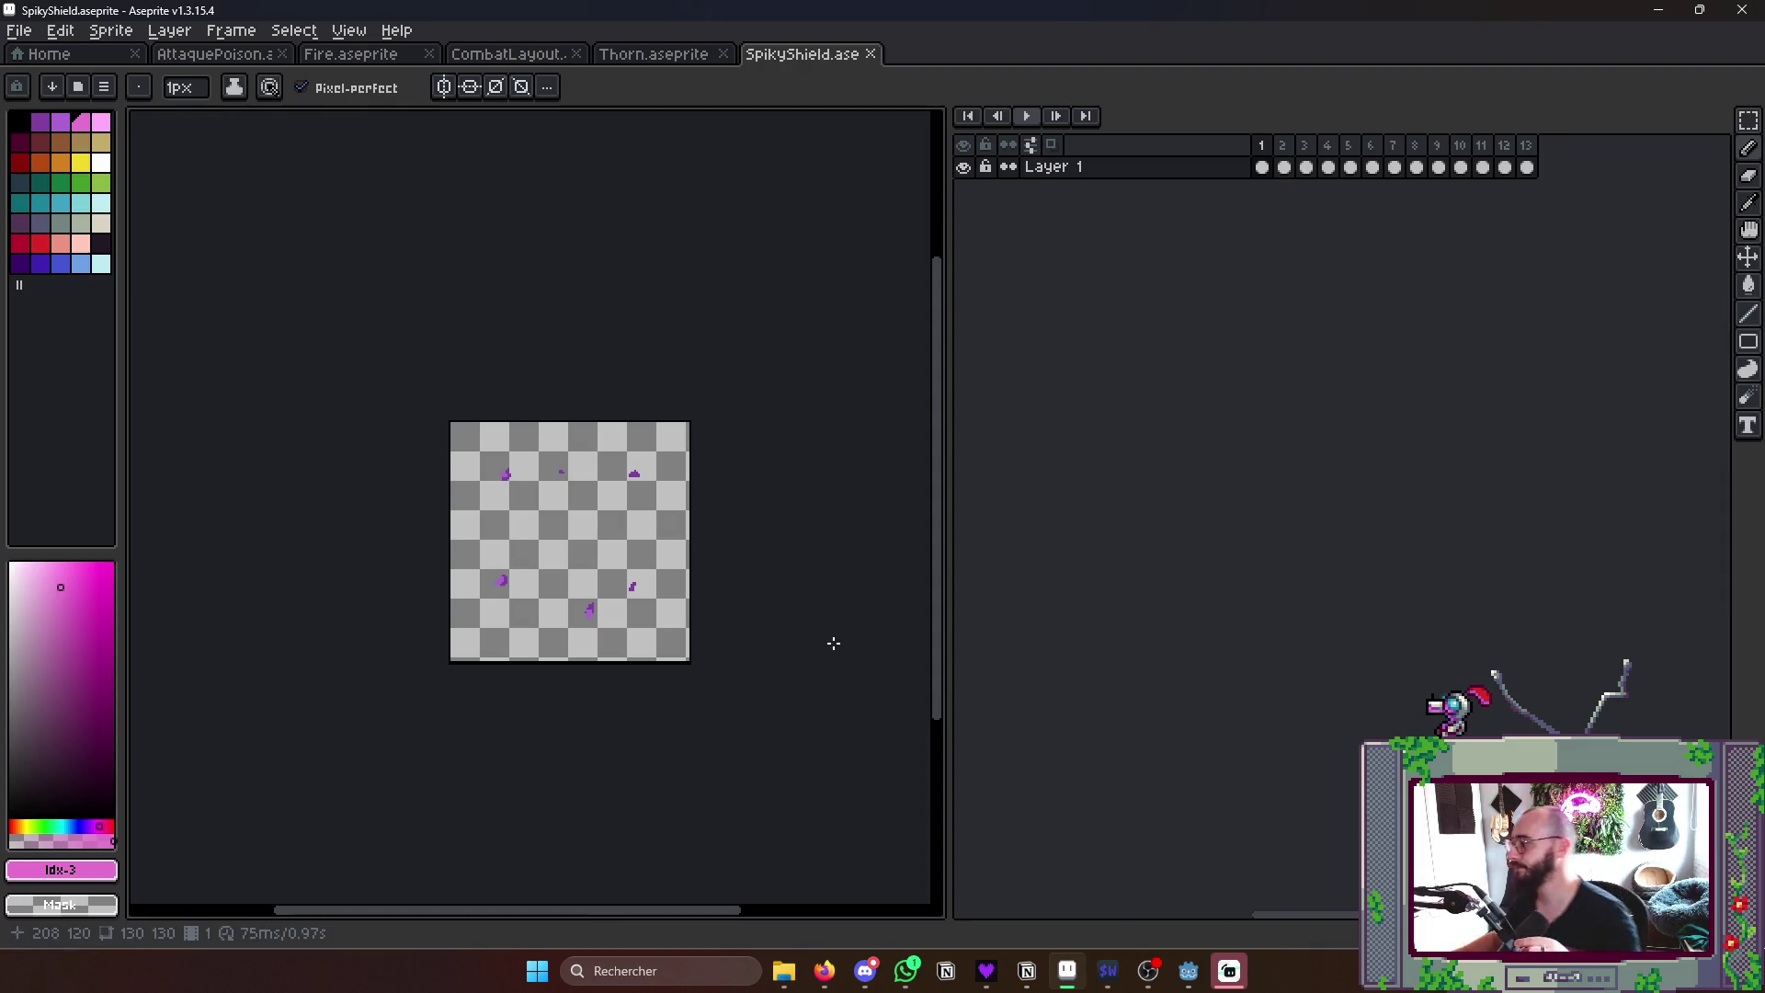
# - Recenter the canvas, save SpikyShield.aseprite, play the animation once through and return to Miro
pyautogui.middleClick(833, 643)
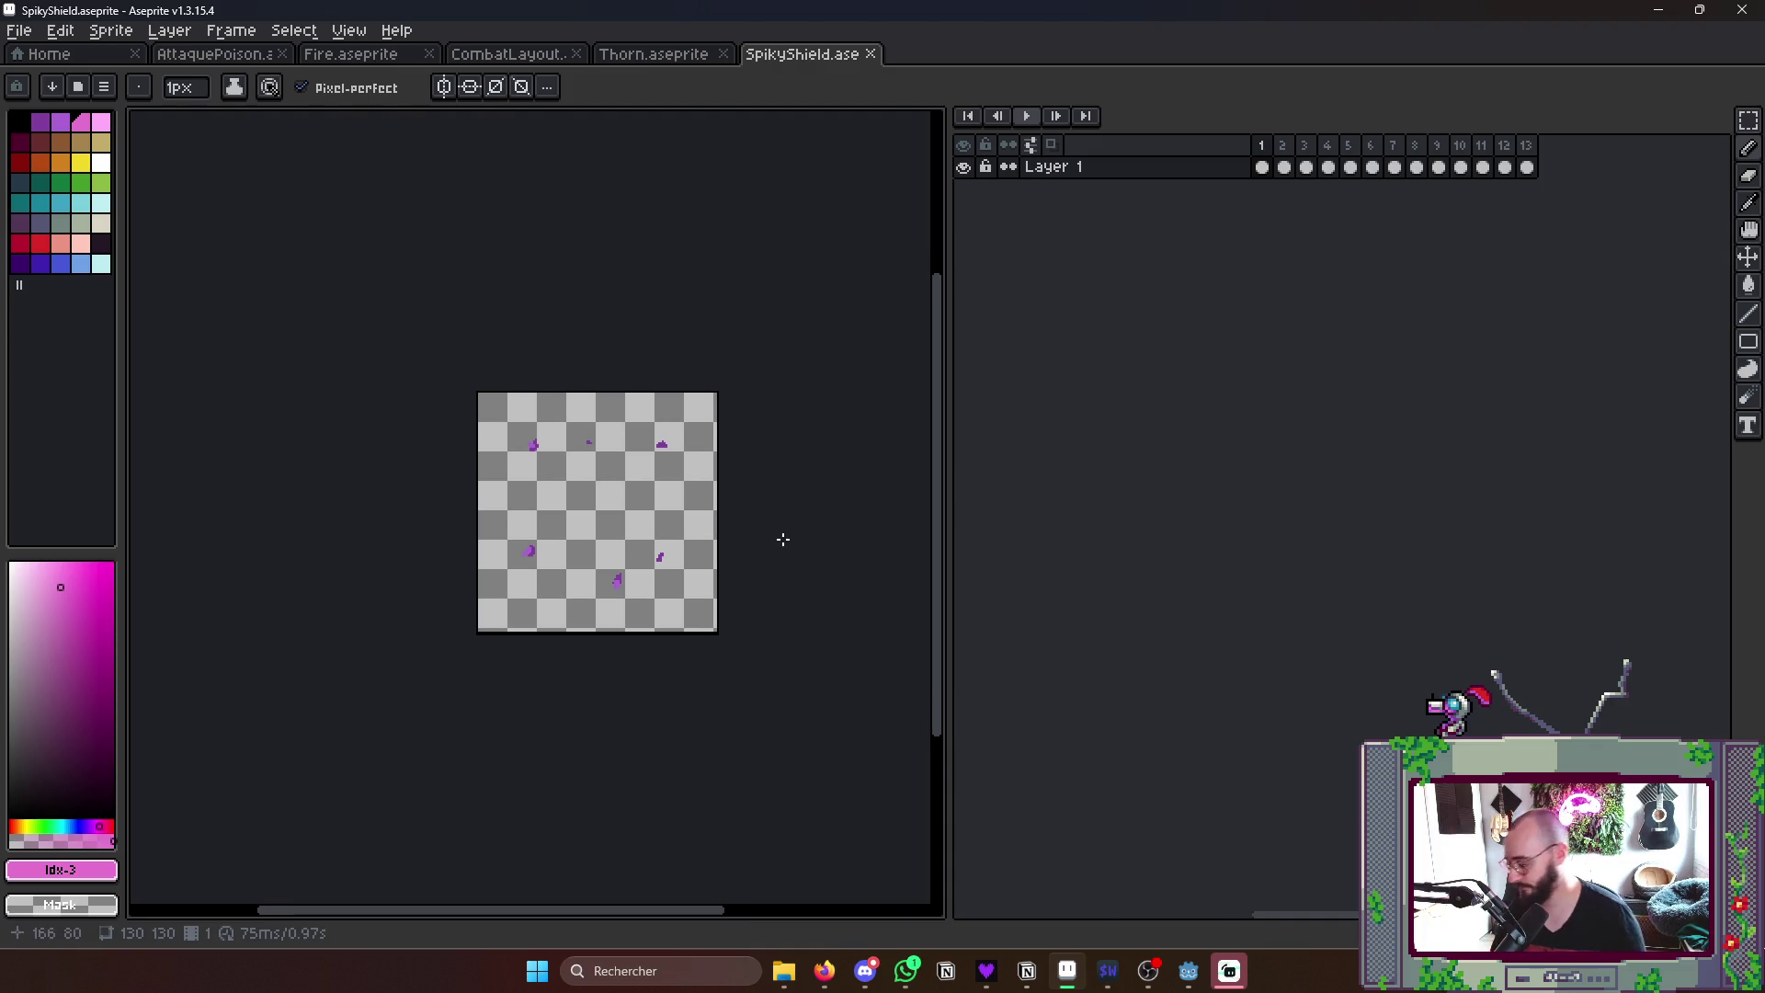
pyautogui.moveTo(772, 545); pyautogui.dragTo(829, 516)
pyautogui.hotkey('ctrl', 's')
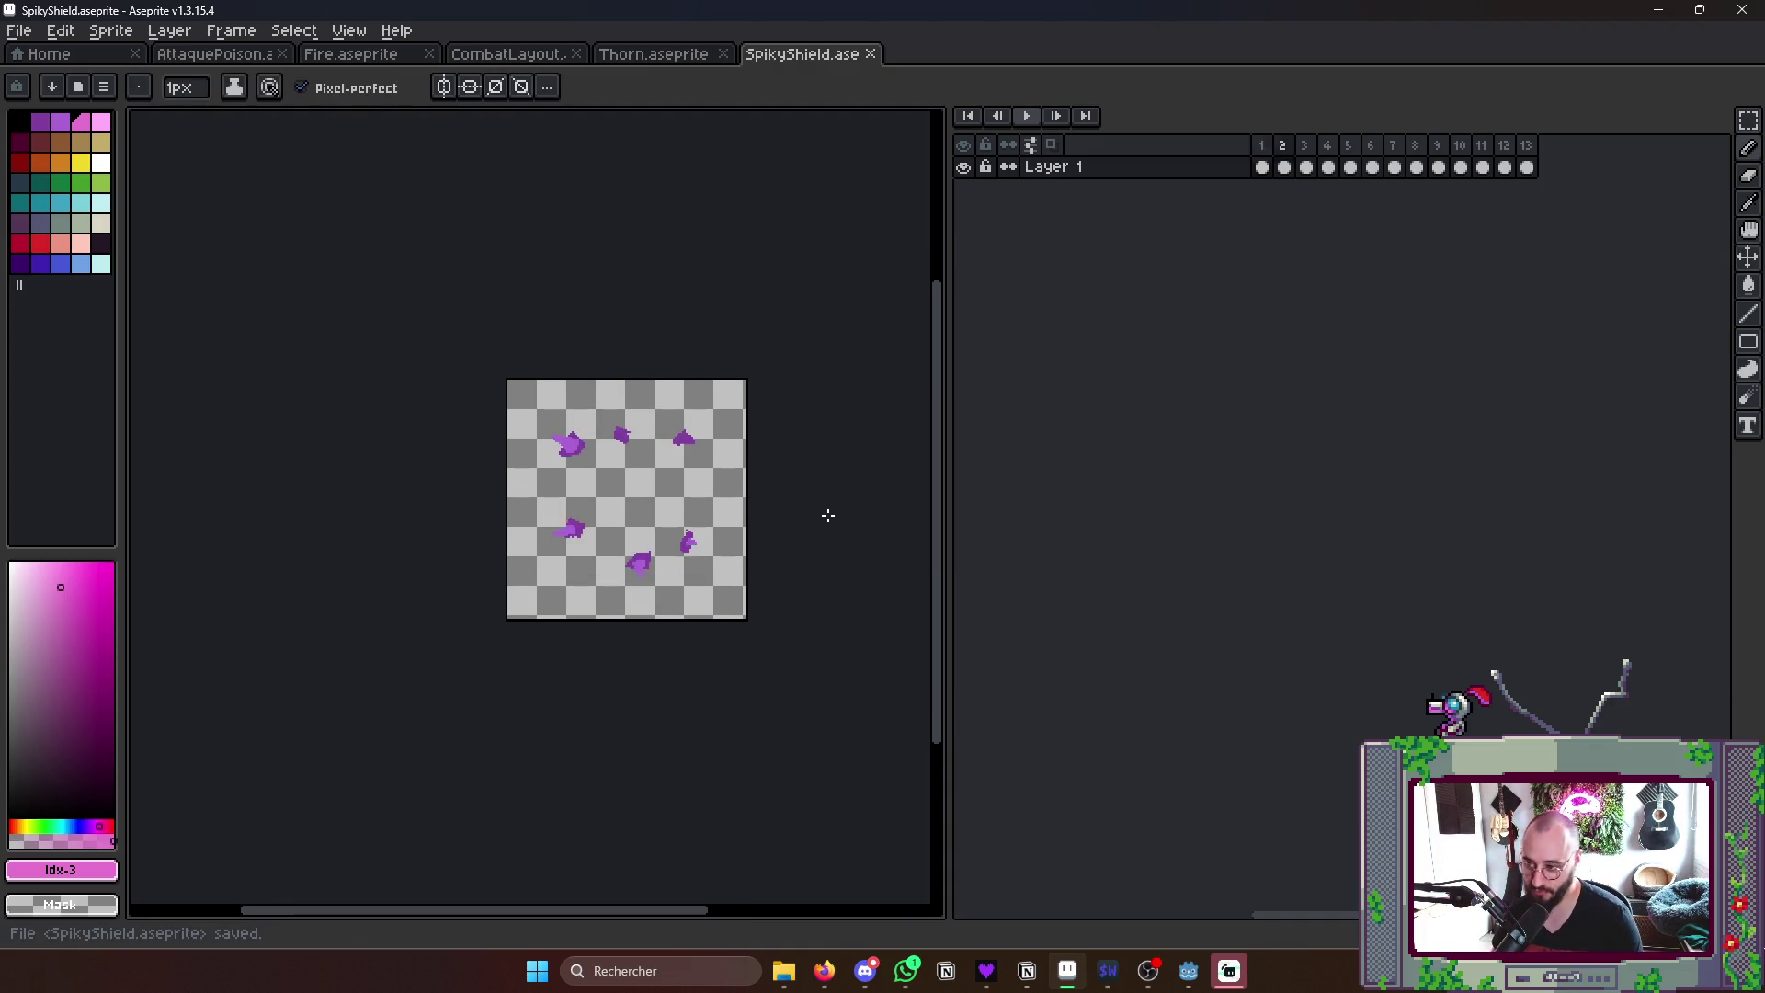
pyautogui.press('Return')
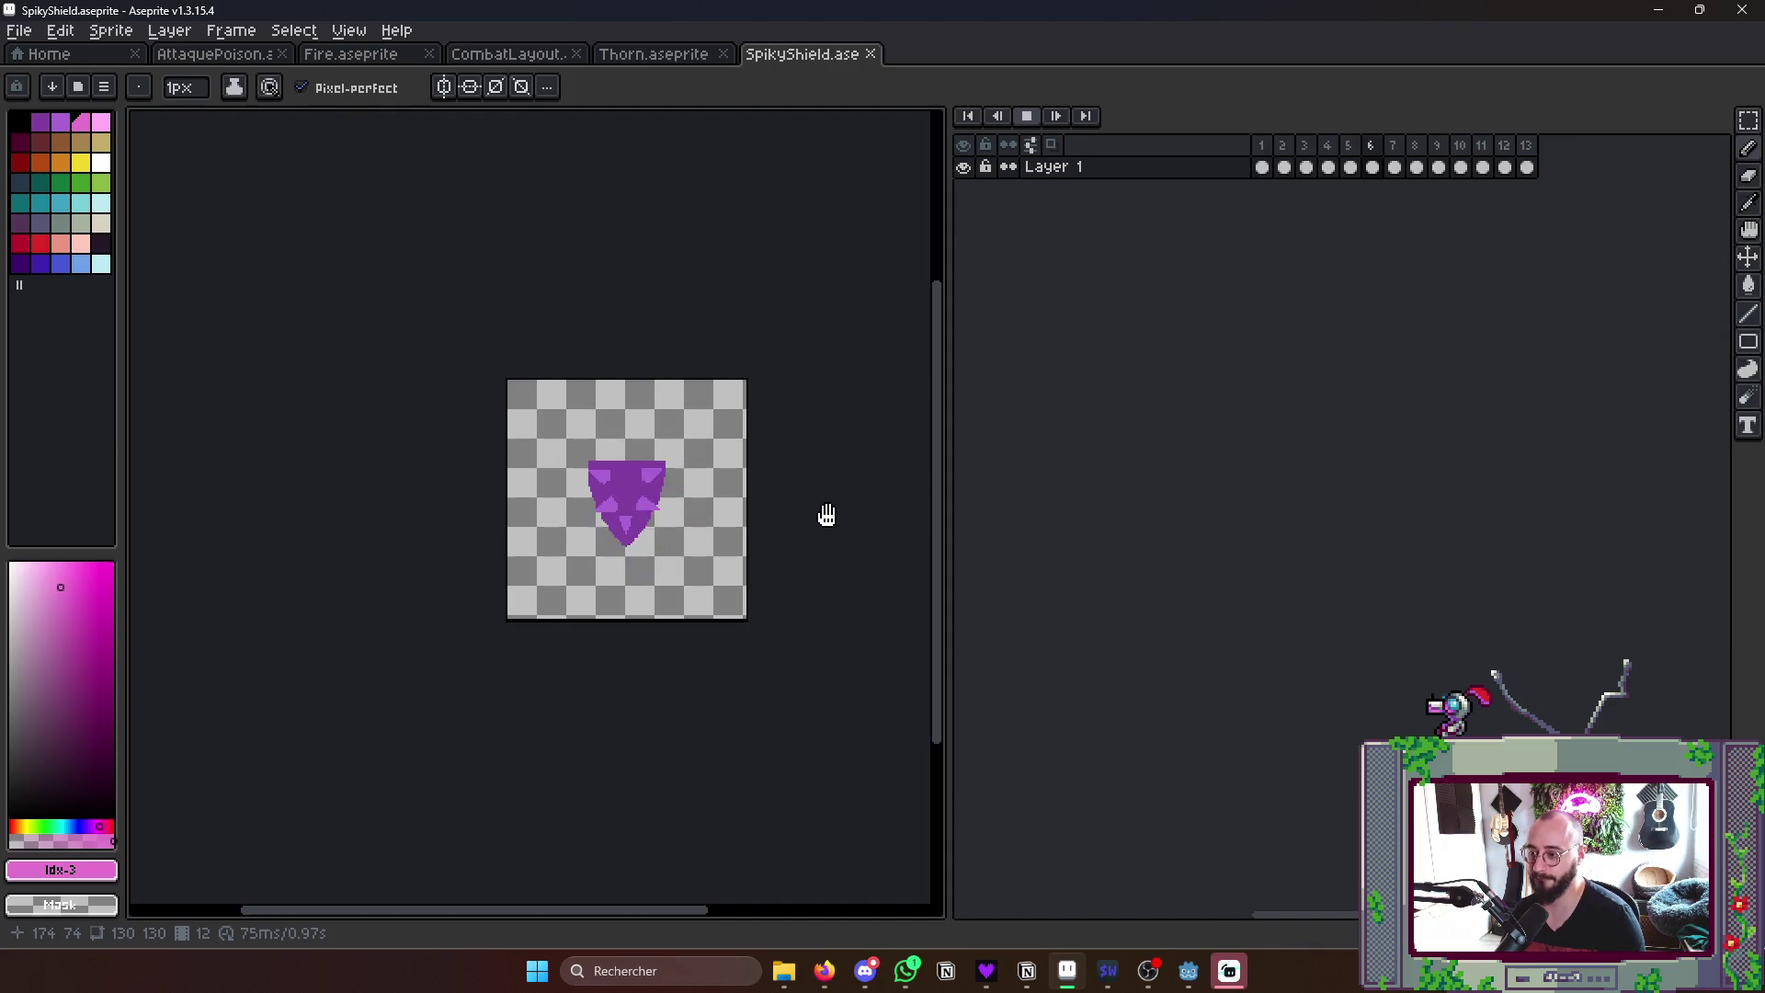
pyautogui.press('Return')
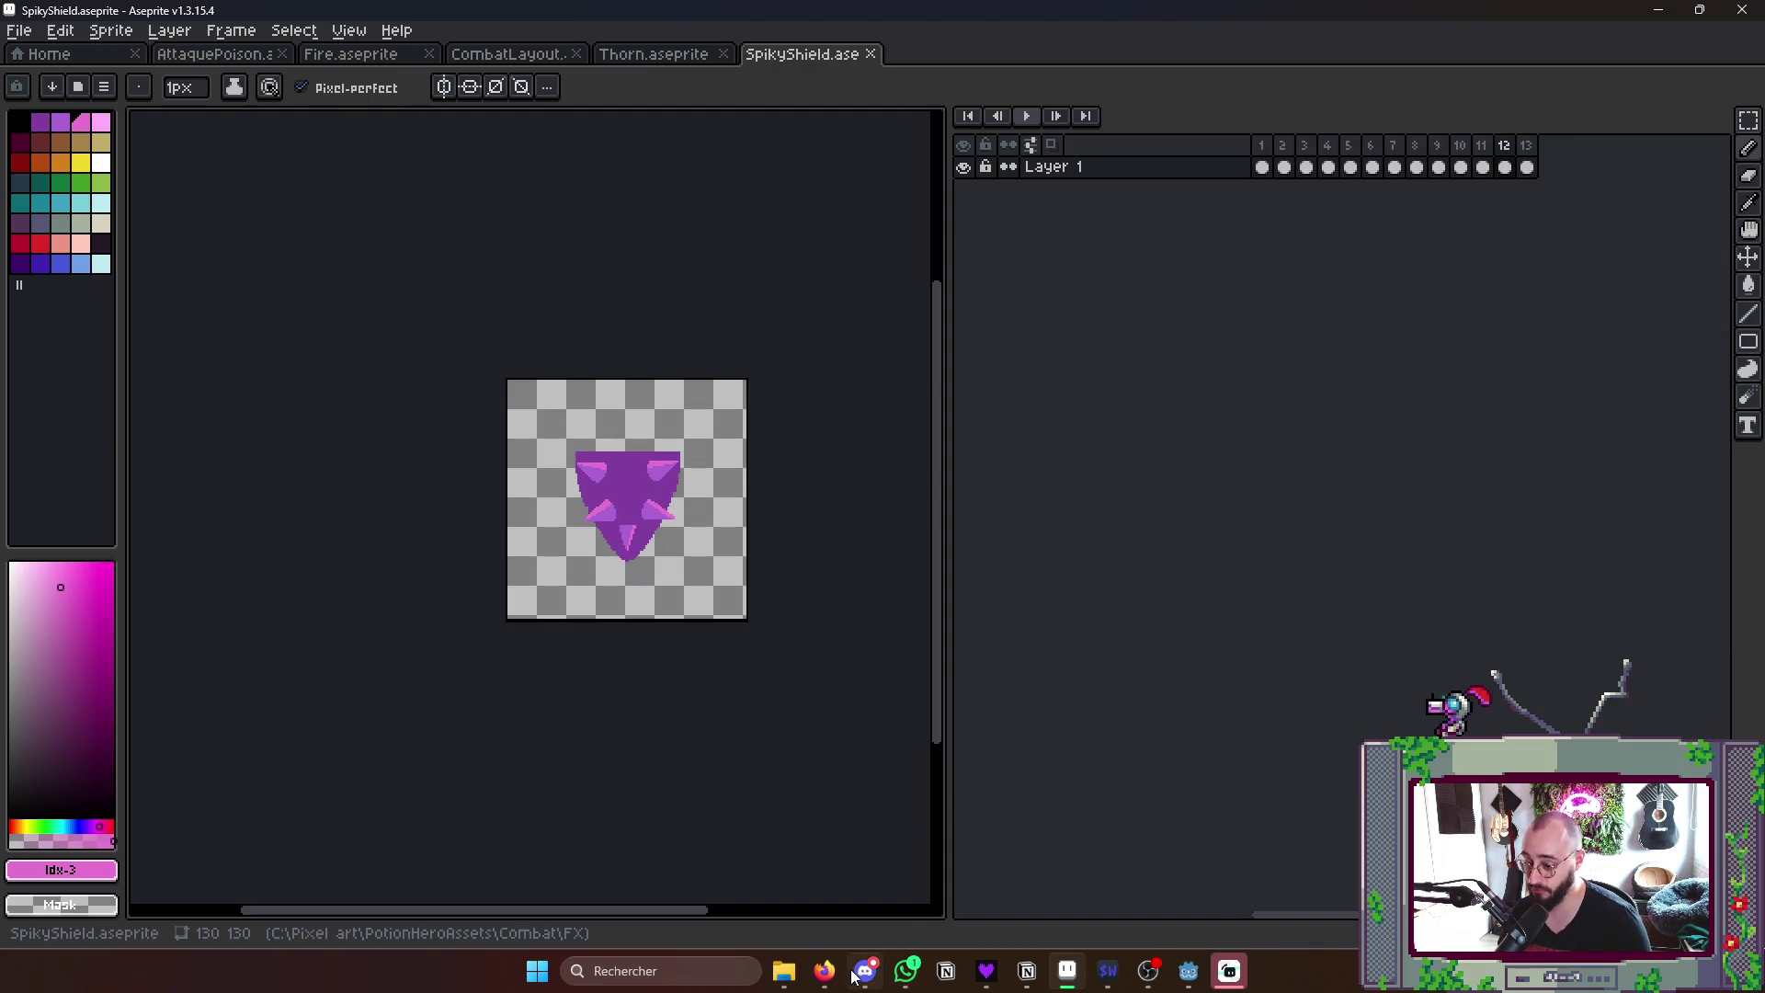
pyautogui.click(825, 970)
pyautogui.scroll(-3, 1037, 738)
pyautogui.scroll(2, 1037, 738)
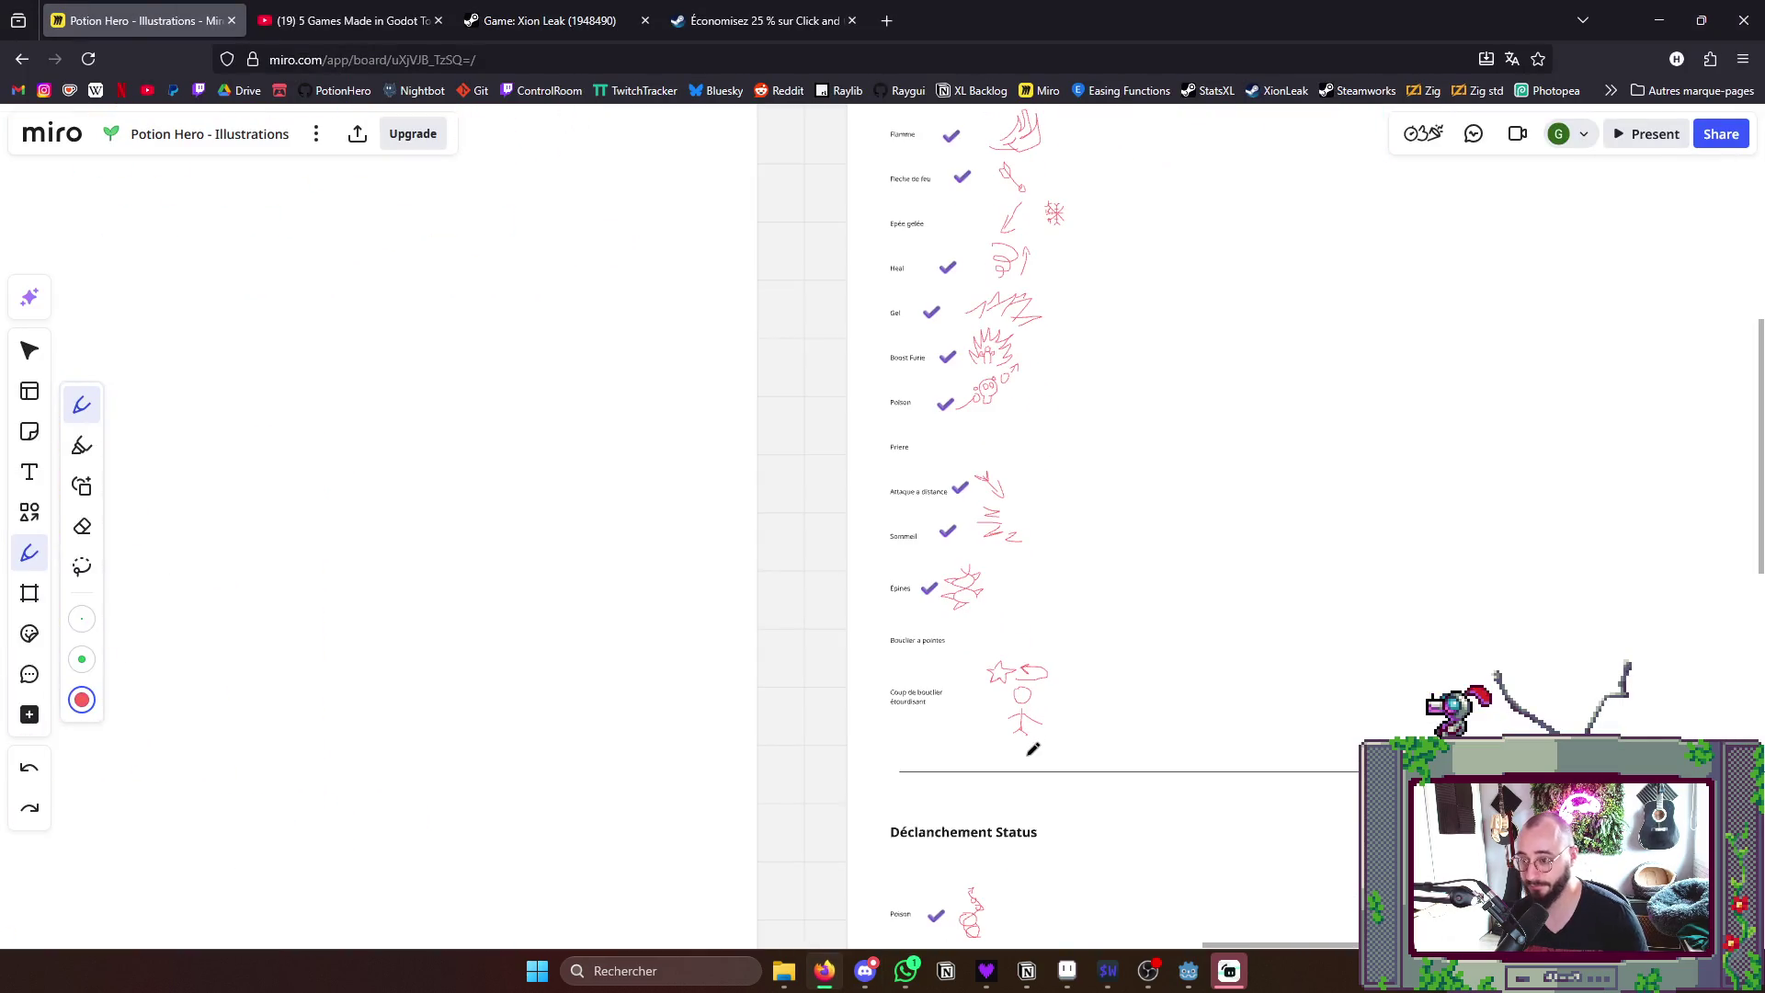
pyautogui.scroll(2, 1014, 773)
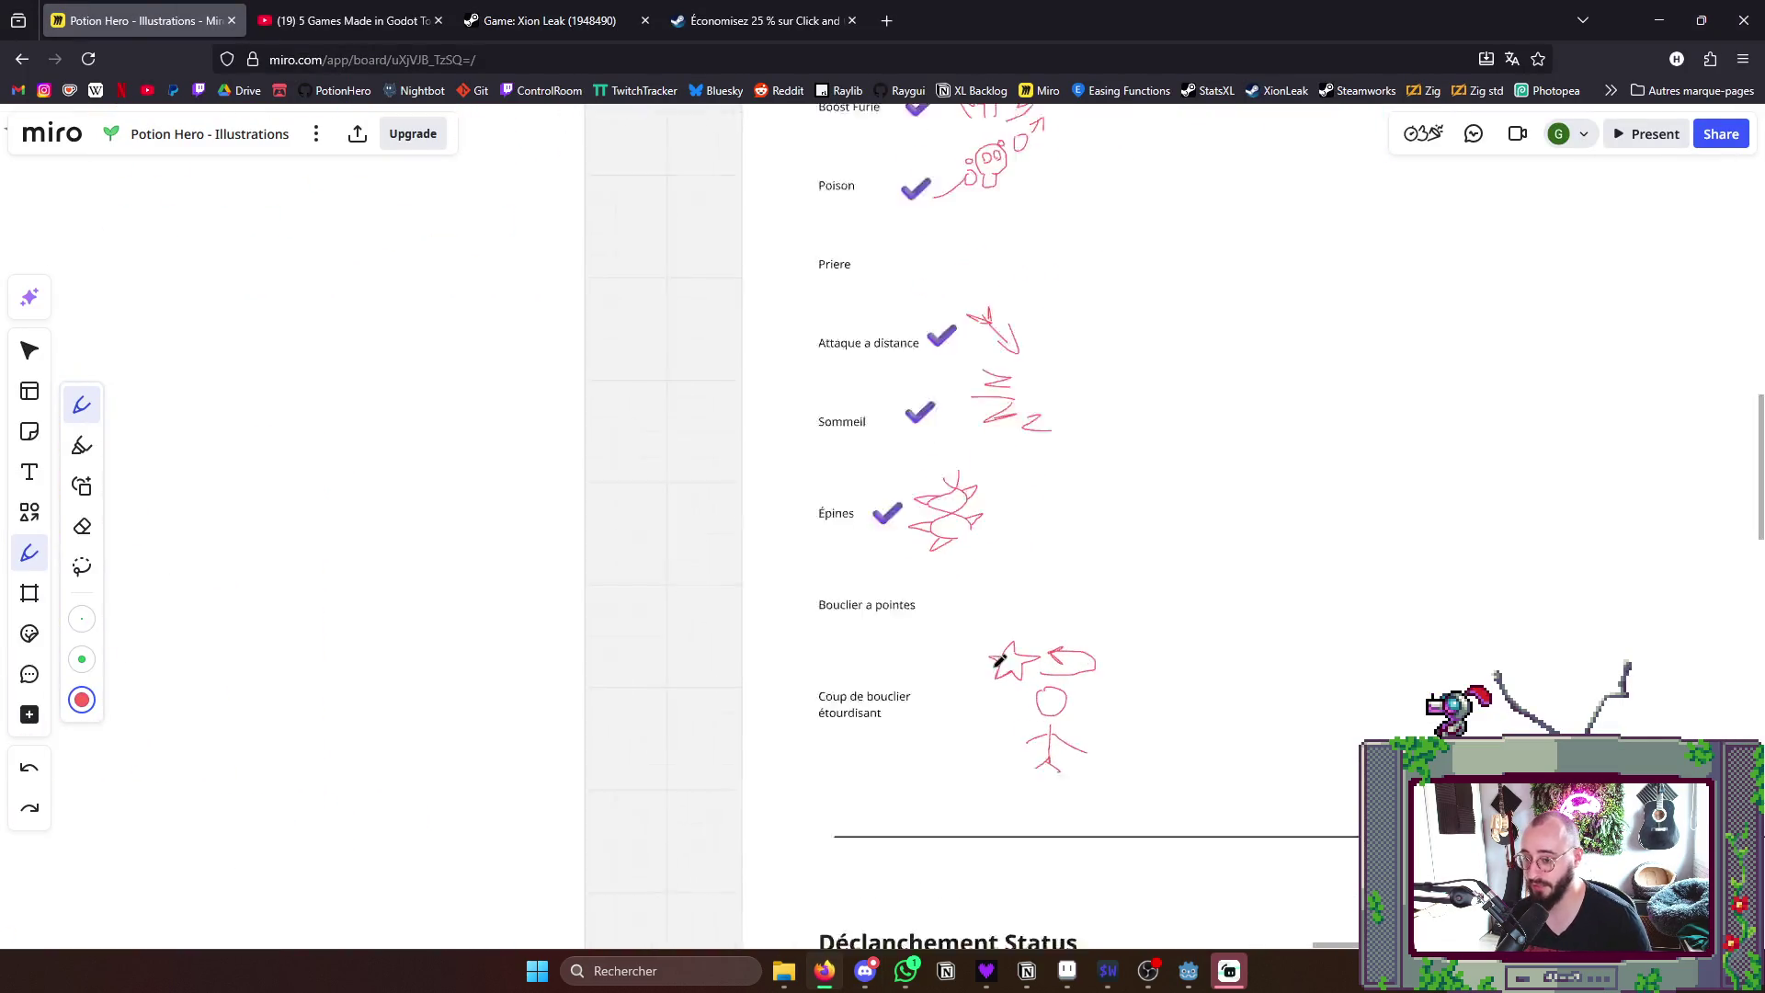
pyautogui.scroll(4, 1007, 662)
# - Draw a red shield outline with a spike beside the Bouclier a pointes entry
pyautogui.moveTo(967, 545)
pyautogui.mouseDown()
pyautogui.moveTo(987, 614)
pyautogui.moveTo(1023, 585)
pyautogui.moveTo(1023, 539)
pyautogui.moveTo(971, 541)
pyautogui.moveTo(952, 568)
pyautogui.mouseUp()
pyautogui.scroll(1, 988, 555)
pyautogui.scroll(2, 987, 555)
pyautogui.moveTo(953, 568)
pyautogui.mouseDown()
pyautogui.moveTo(995, 586)
pyautogui.moveTo(966, 596)
pyautogui.moveTo(1014, 601)
pyautogui.moveTo(1004, 649)
pyautogui.moveTo(1035, 604)
pyautogui.moveTo(1054, 622)
pyautogui.moveTo(1028, 544)
pyautogui.moveTo(1059, 547)
pyautogui.mouseUp()
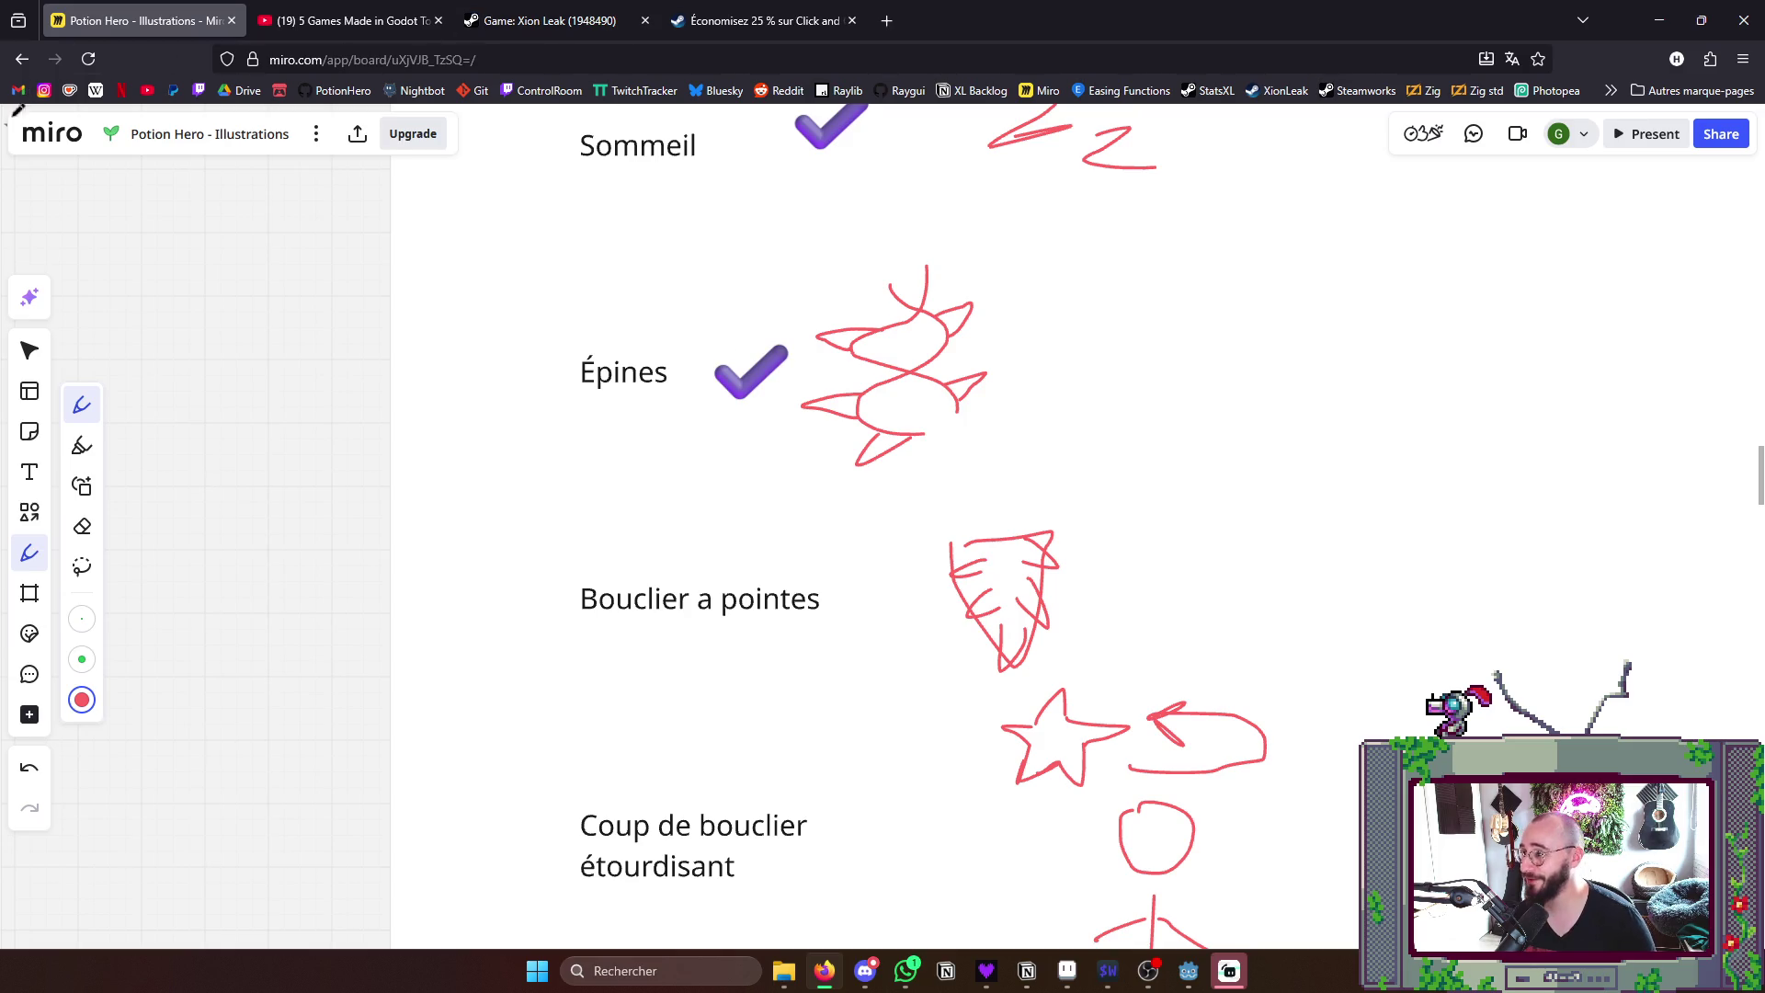
pyautogui.click(29, 351)
# - Duplicate an existing checkmark and place the copy beside Bouclier a pointes
pyautogui.click(778, 370)
pyautogui.hotkey('ctrl', 'c')
pyautogui.hotkey('ctrl', 'v')
pyautogui.moveTo(602, 374); pyautogui.dragTo(870, 597)
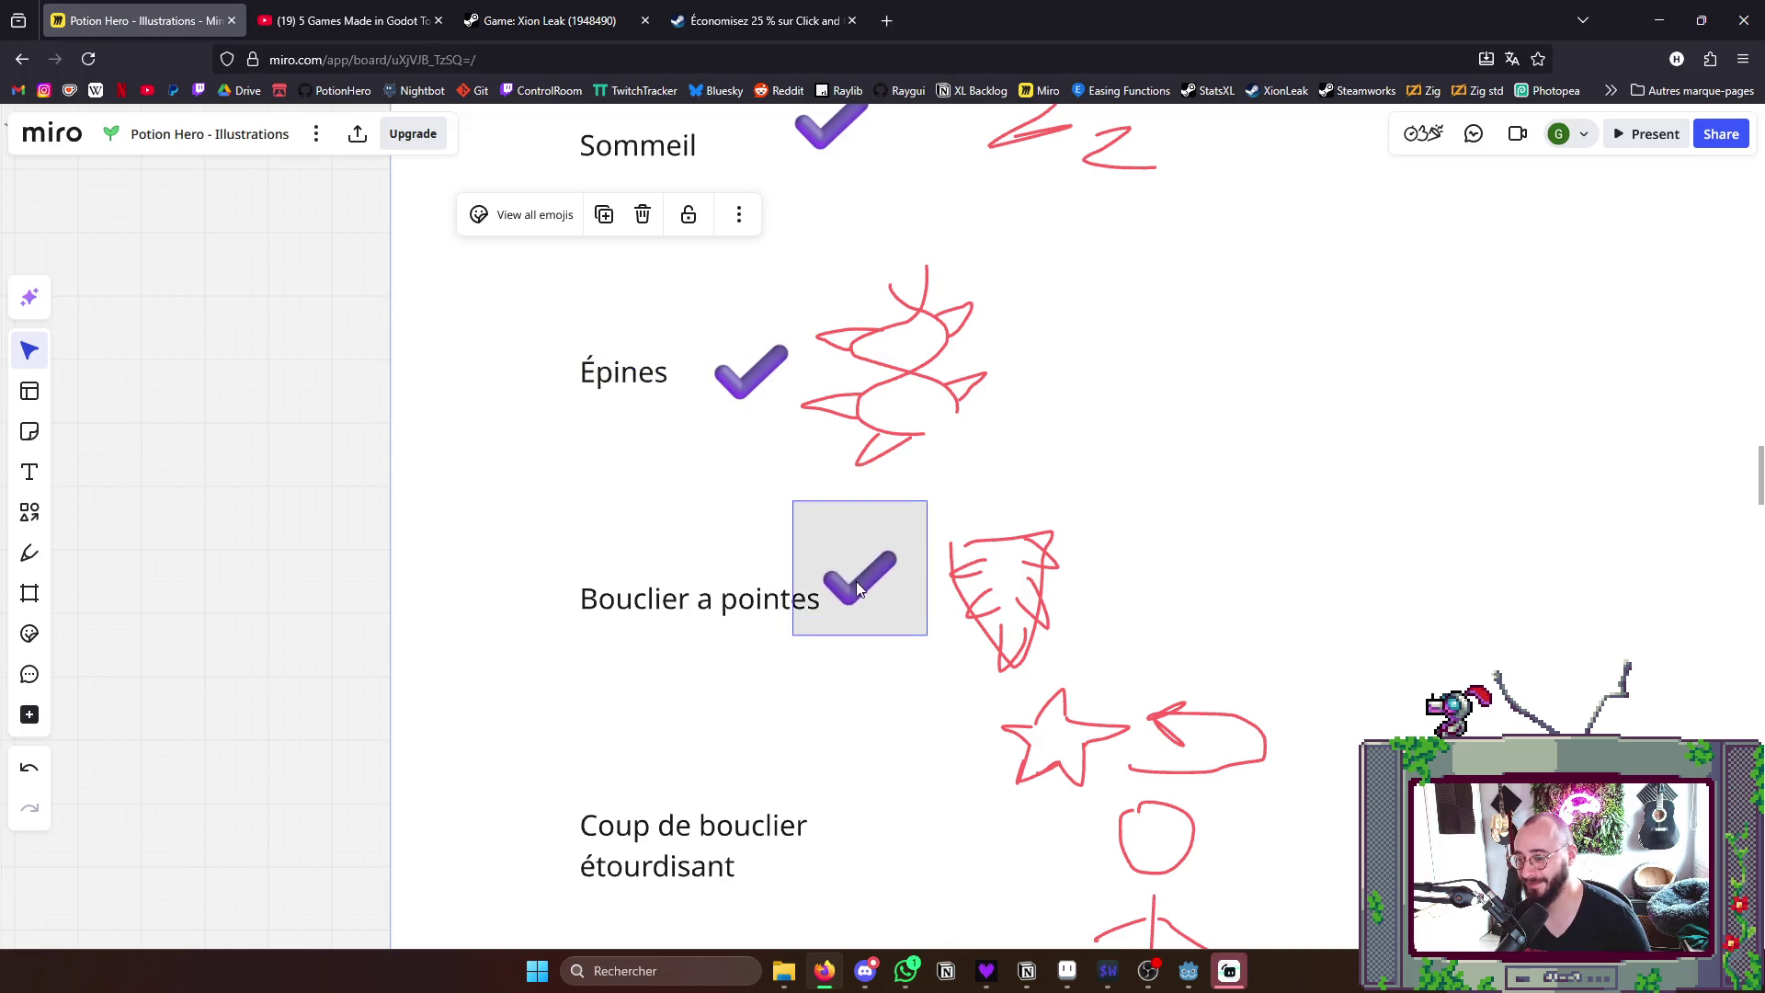
pyautogui.click(1208, 549)
pyautogui.scroll(-3, 1208, 549)
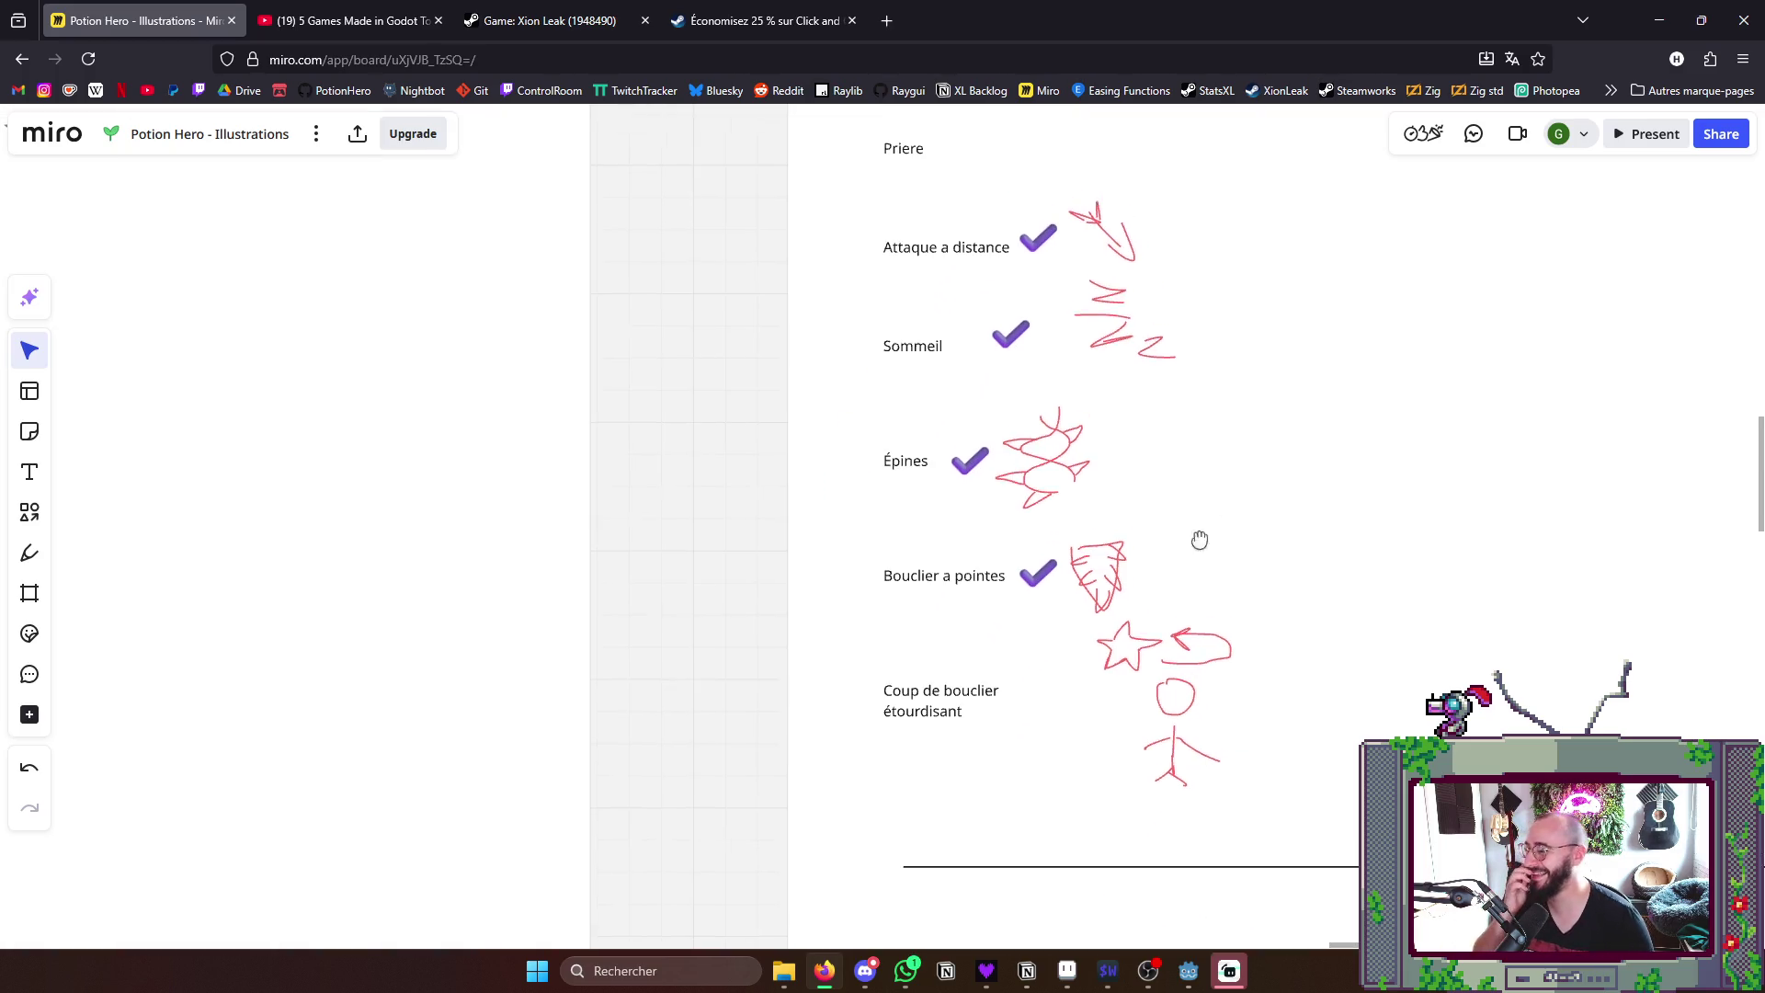
pyautogui.scroll(-3, 1206, 491)
pyautogui.scroll(1, 1172, 572)
# - Pan the board to review the remaining checklist items, then switch to Aseprite
pyautogui.moveTo(1172, 572)
pyautogui.mouseDown()
pyautogui.moveTo(1114, 609)
pyautogui.moveTo(1090, 662)
pyautogui.mouseUp()
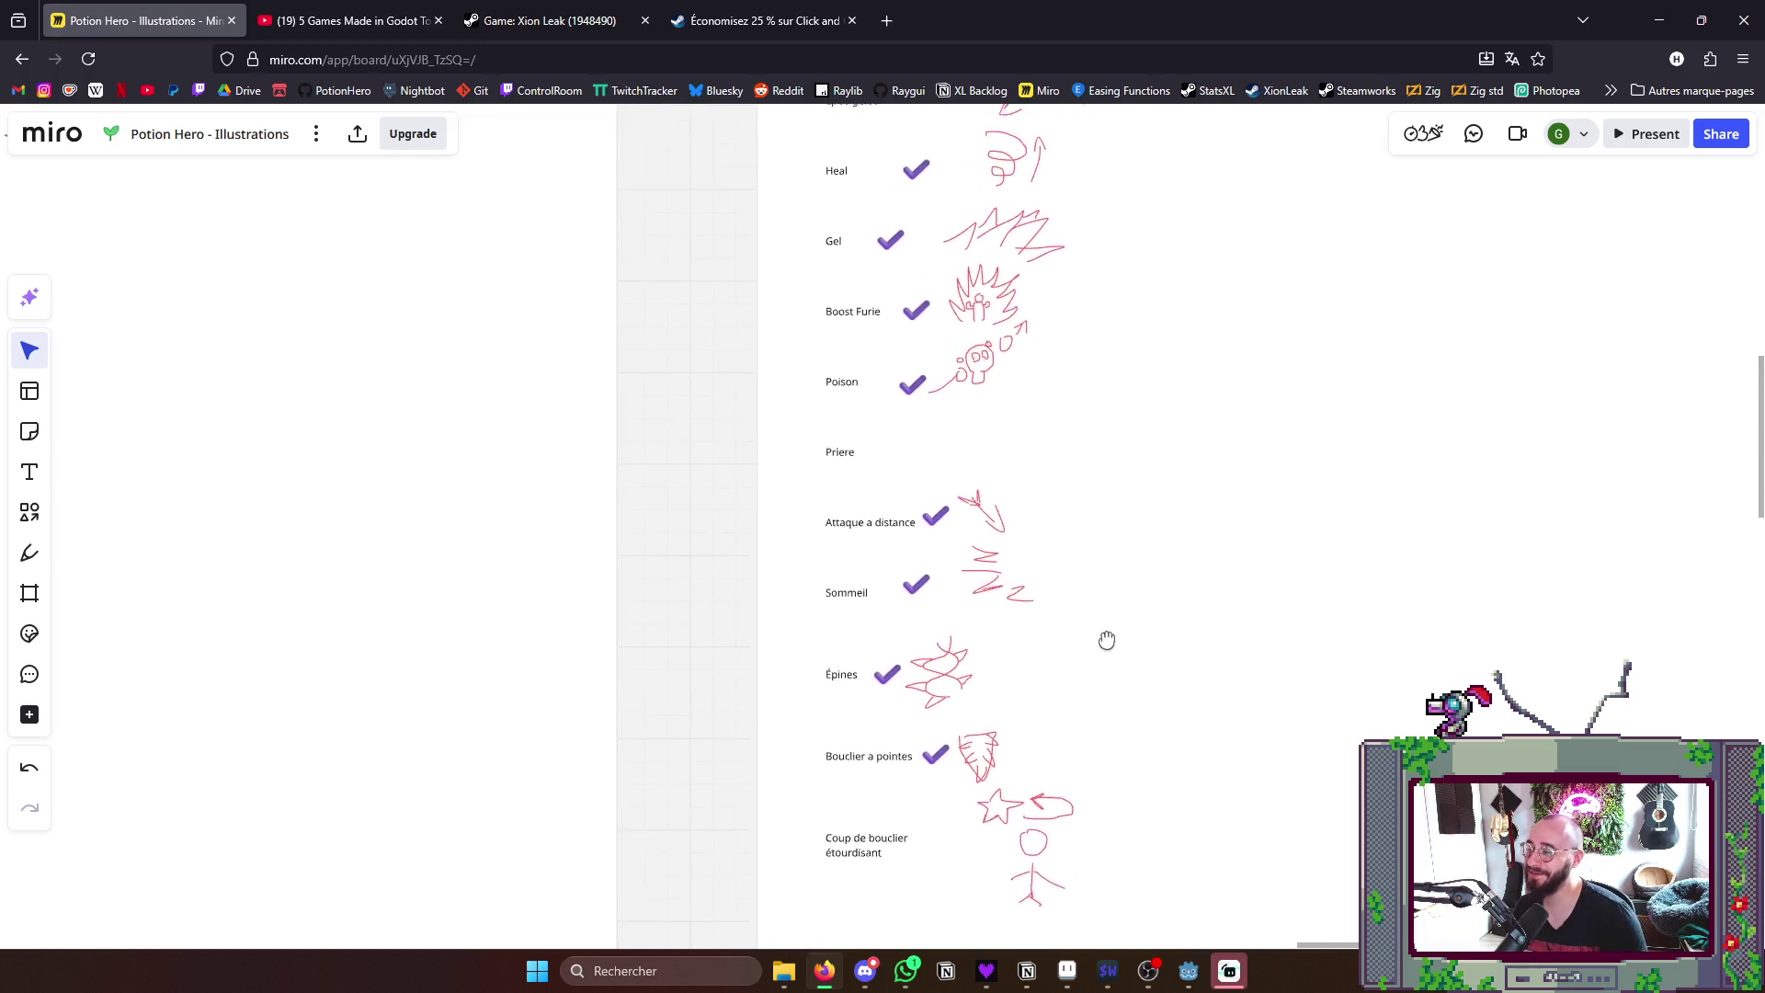
pyautogui.scroll(1, 966, 524)
pyautogui.scroll(1, 869, 526)
pyautogui.scroll(-1, 868, 525)
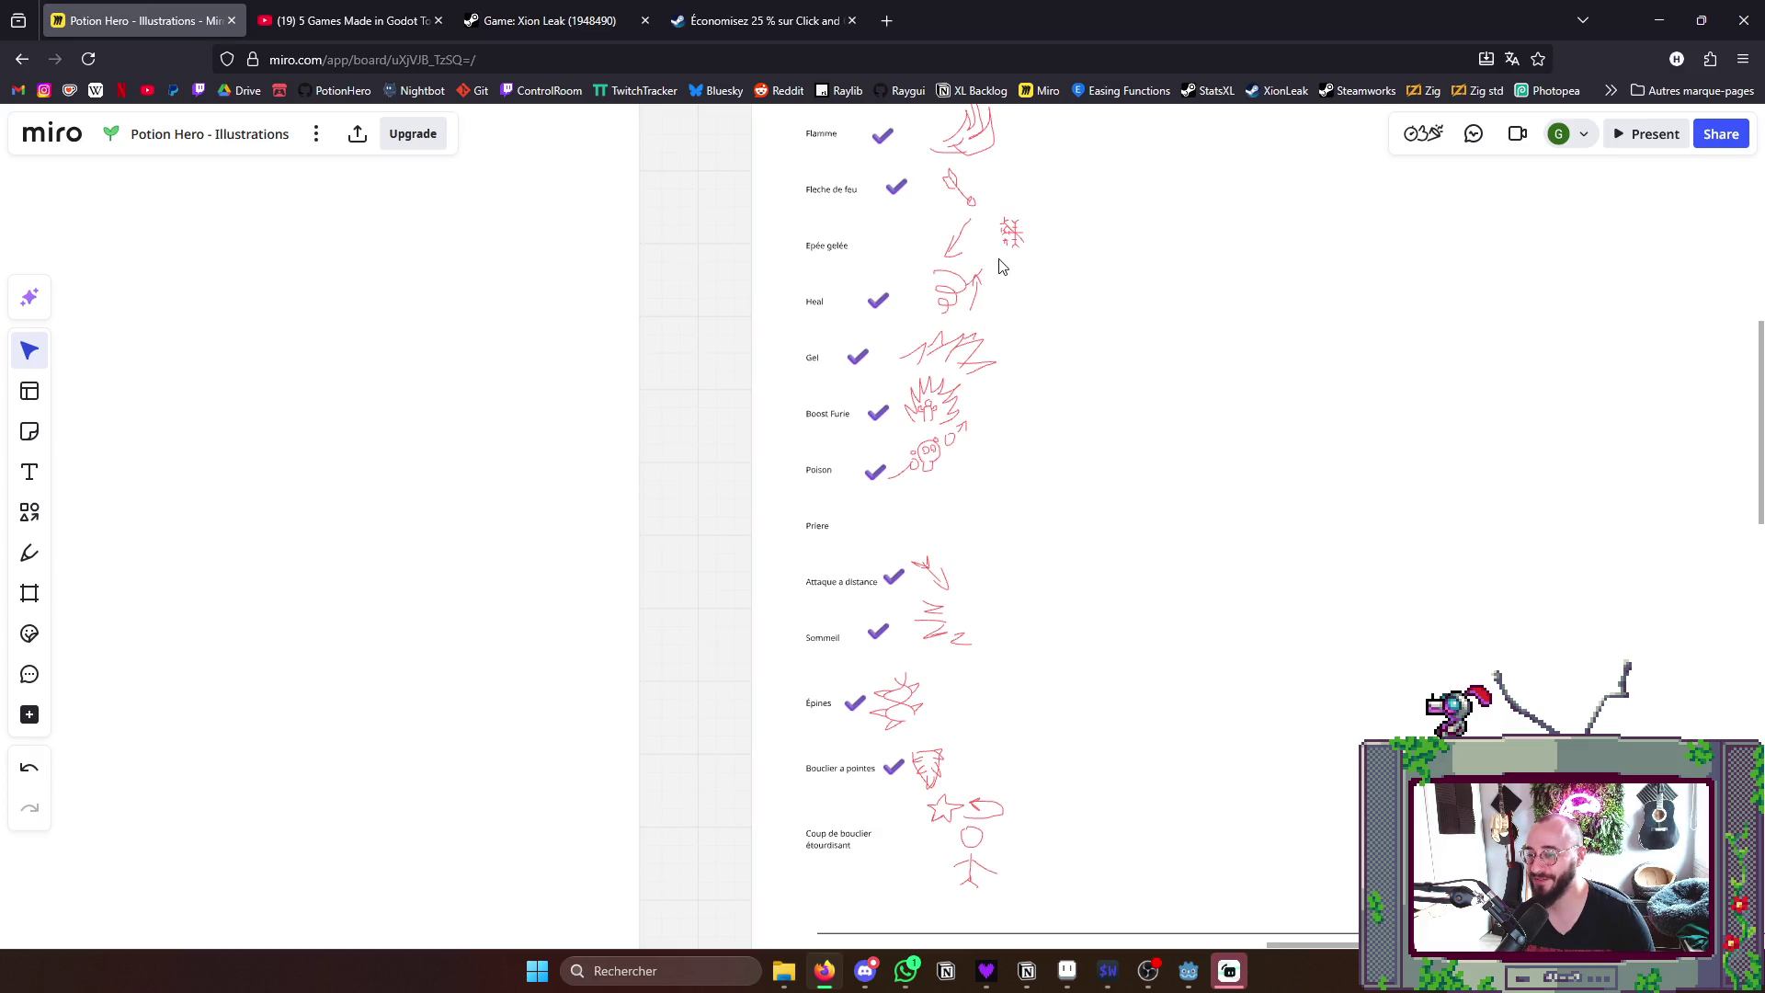
pyautogui.moveTo(1128, 249); pyautogui.dragTo(1068, 648)
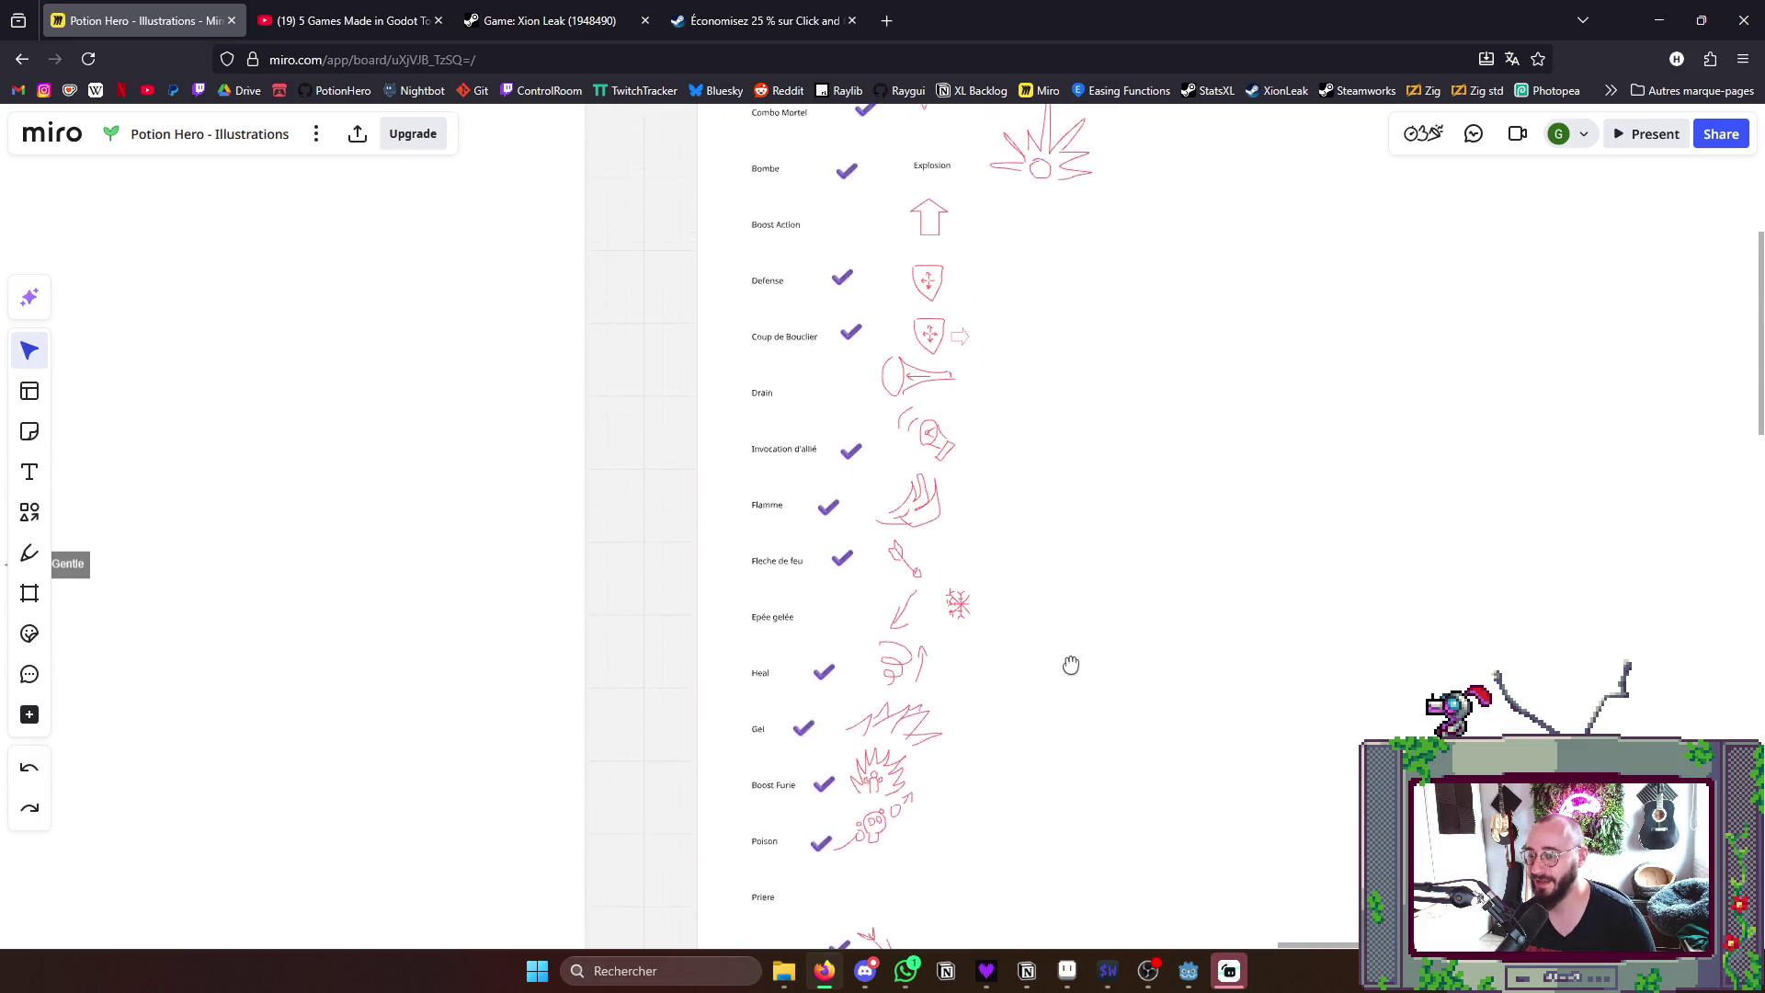
pyautogui.scroll(-1, 1055, 696)
pyautogui.scroll(1, 1039, 558)
pyautogui.scroll(-1, 1039, 559)
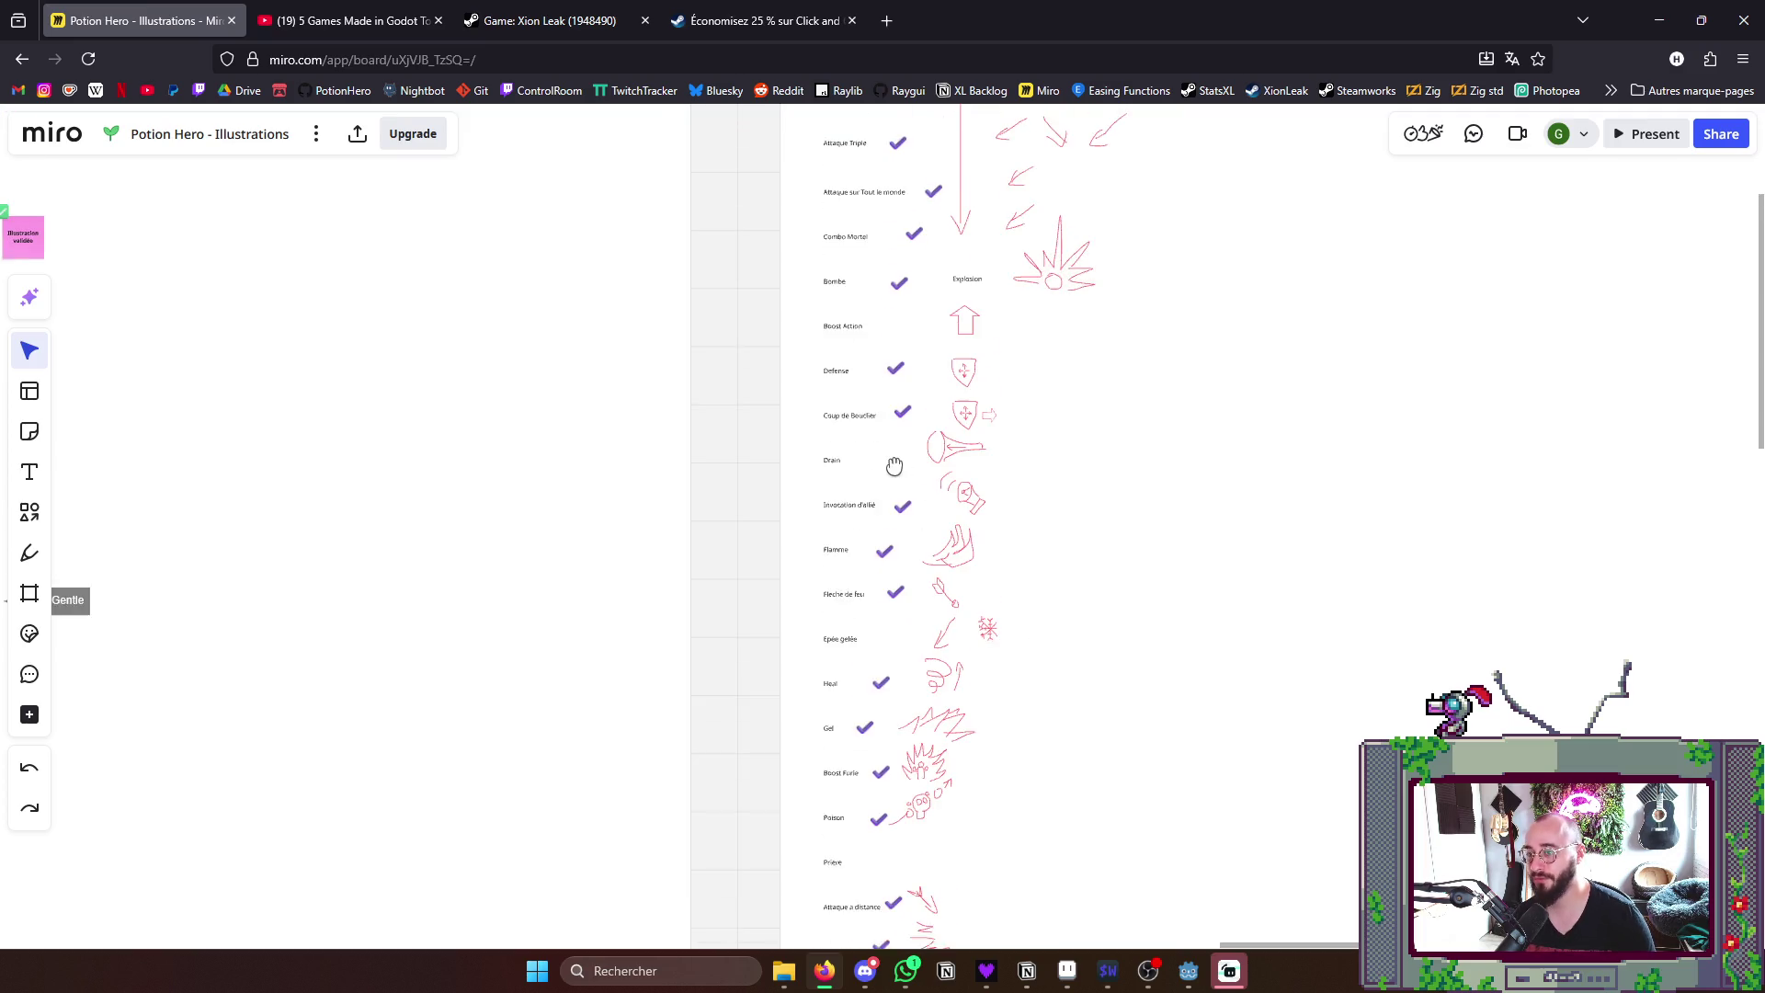
pyautogui.moveTo(910, 166)
pyautogui.mouseDown()
pyautogui.moveTo(936, 349)
pyautogui.moveTo(951, 124)
pyautogui.mouseUp()
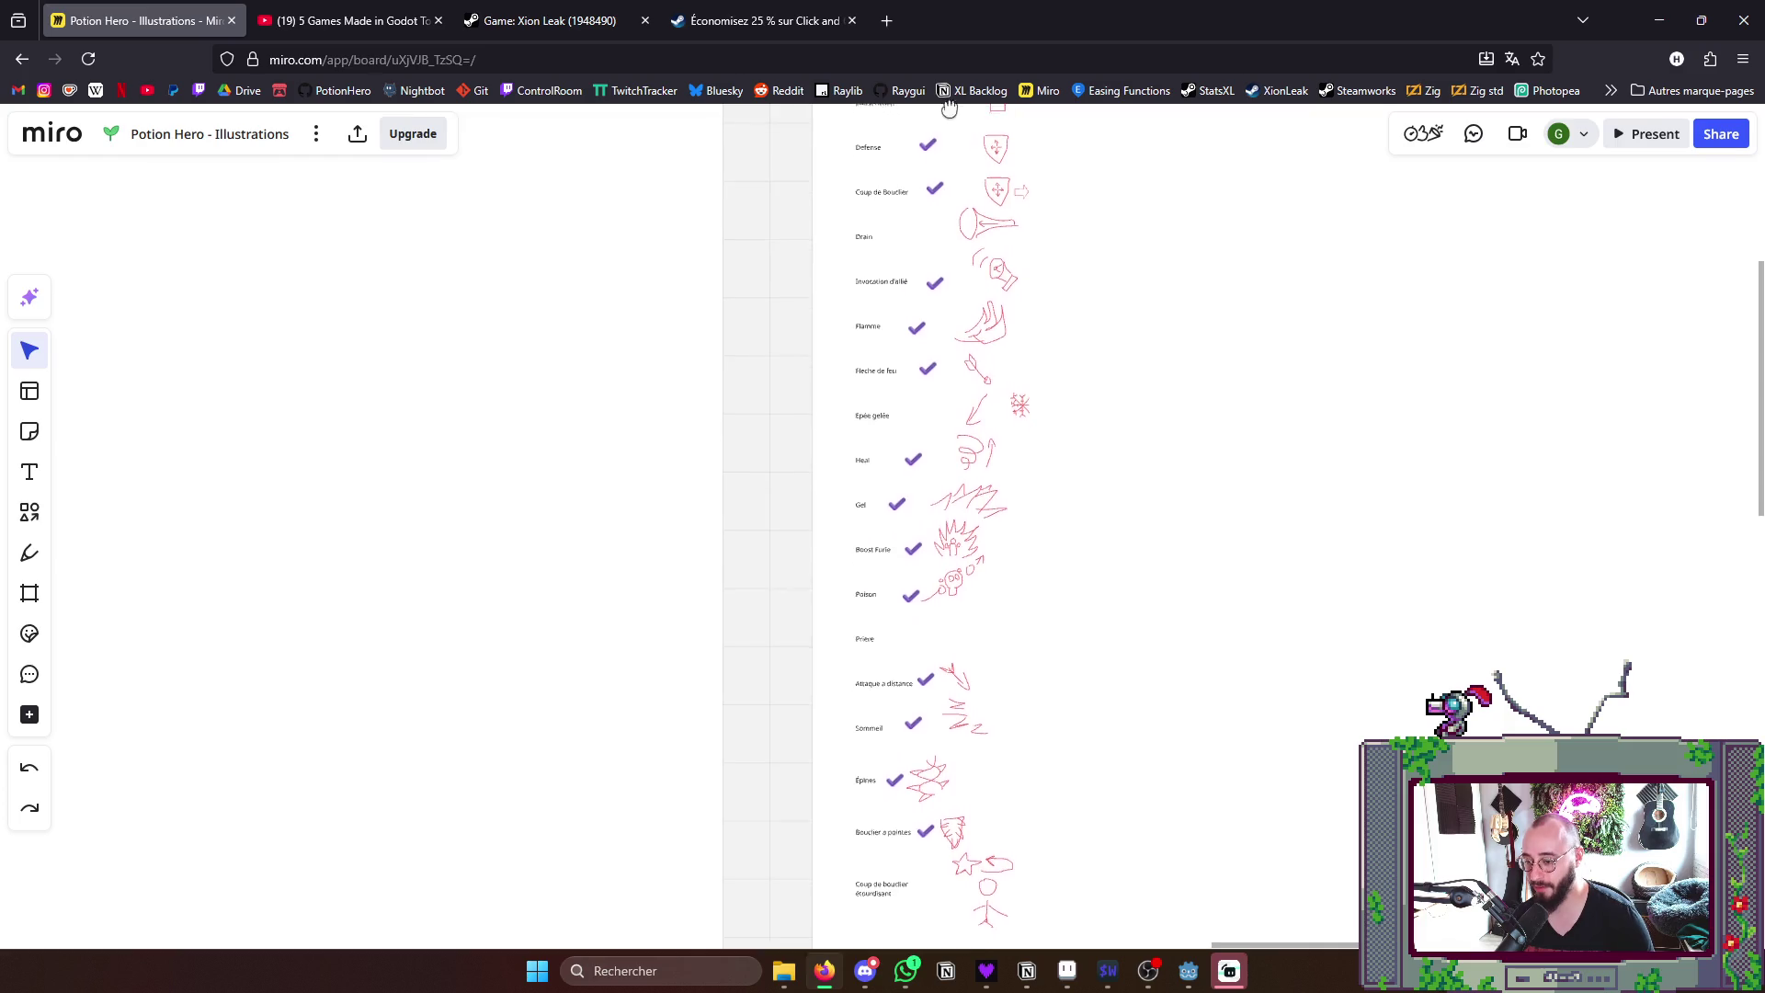
pyautogui.scroll(-2, 966, 689)
pyautogui.scroll(1, 966, 847)
pyautogui.scroll(2, 966, 848)
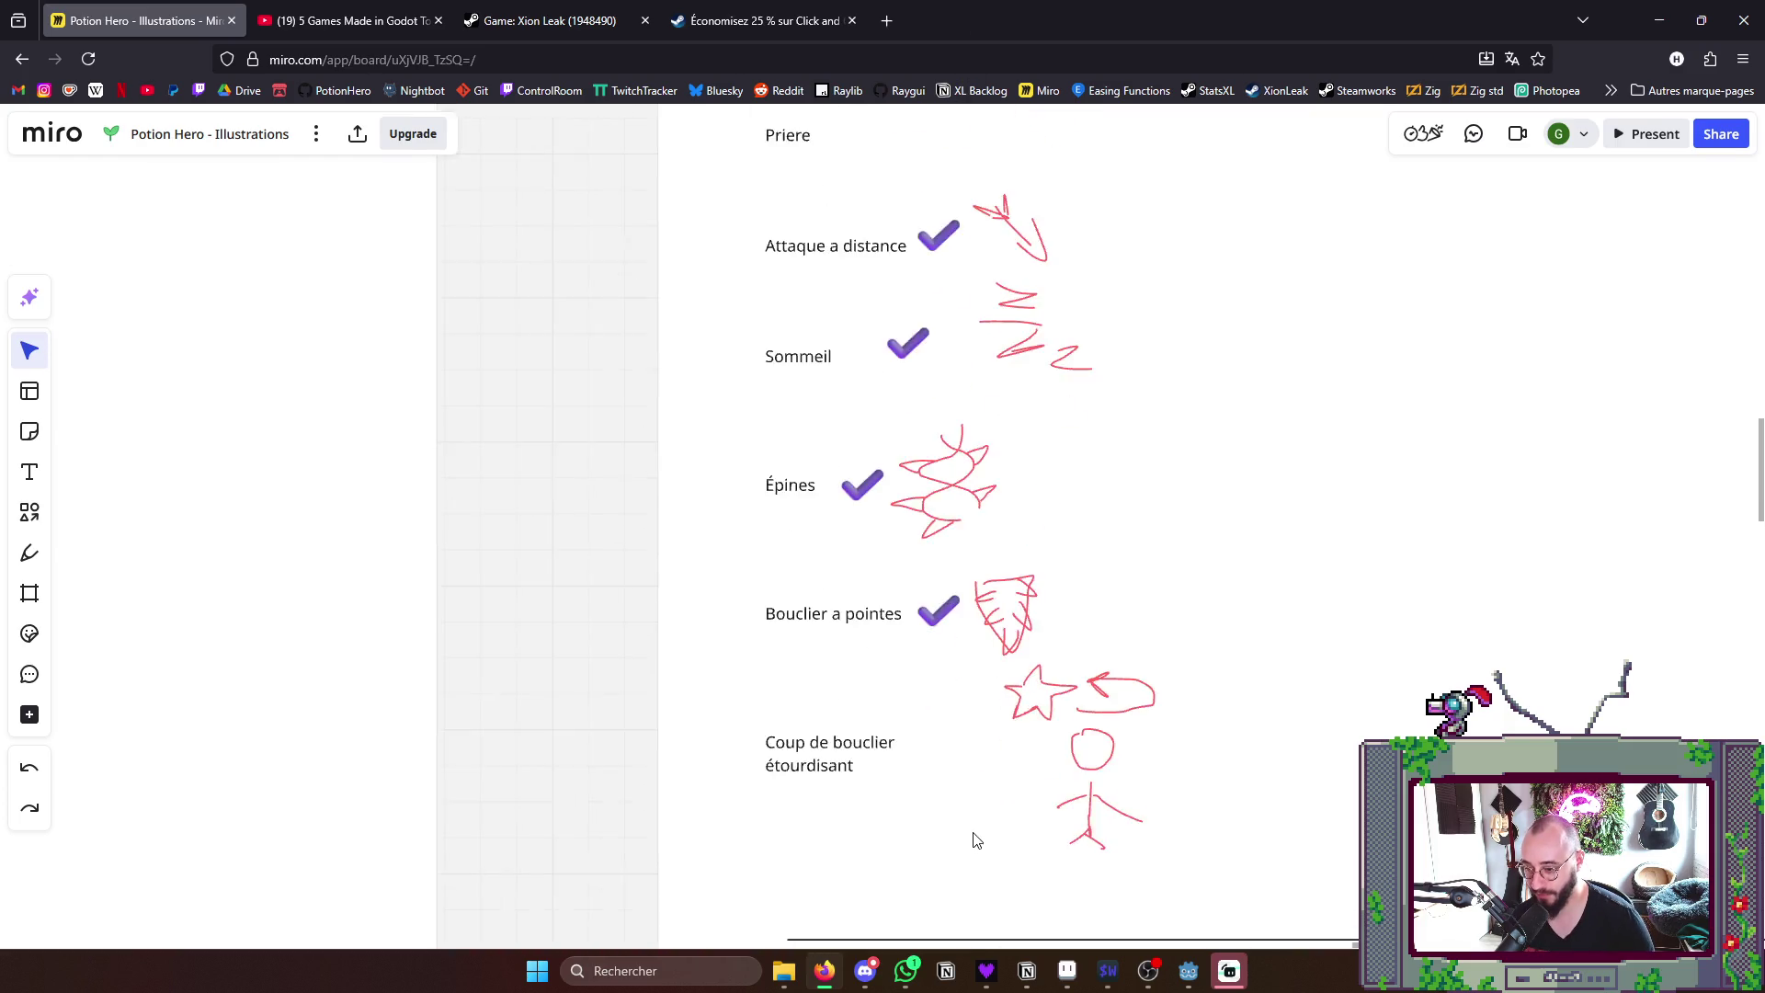
pyautogui.scroll(1, 979, 787)
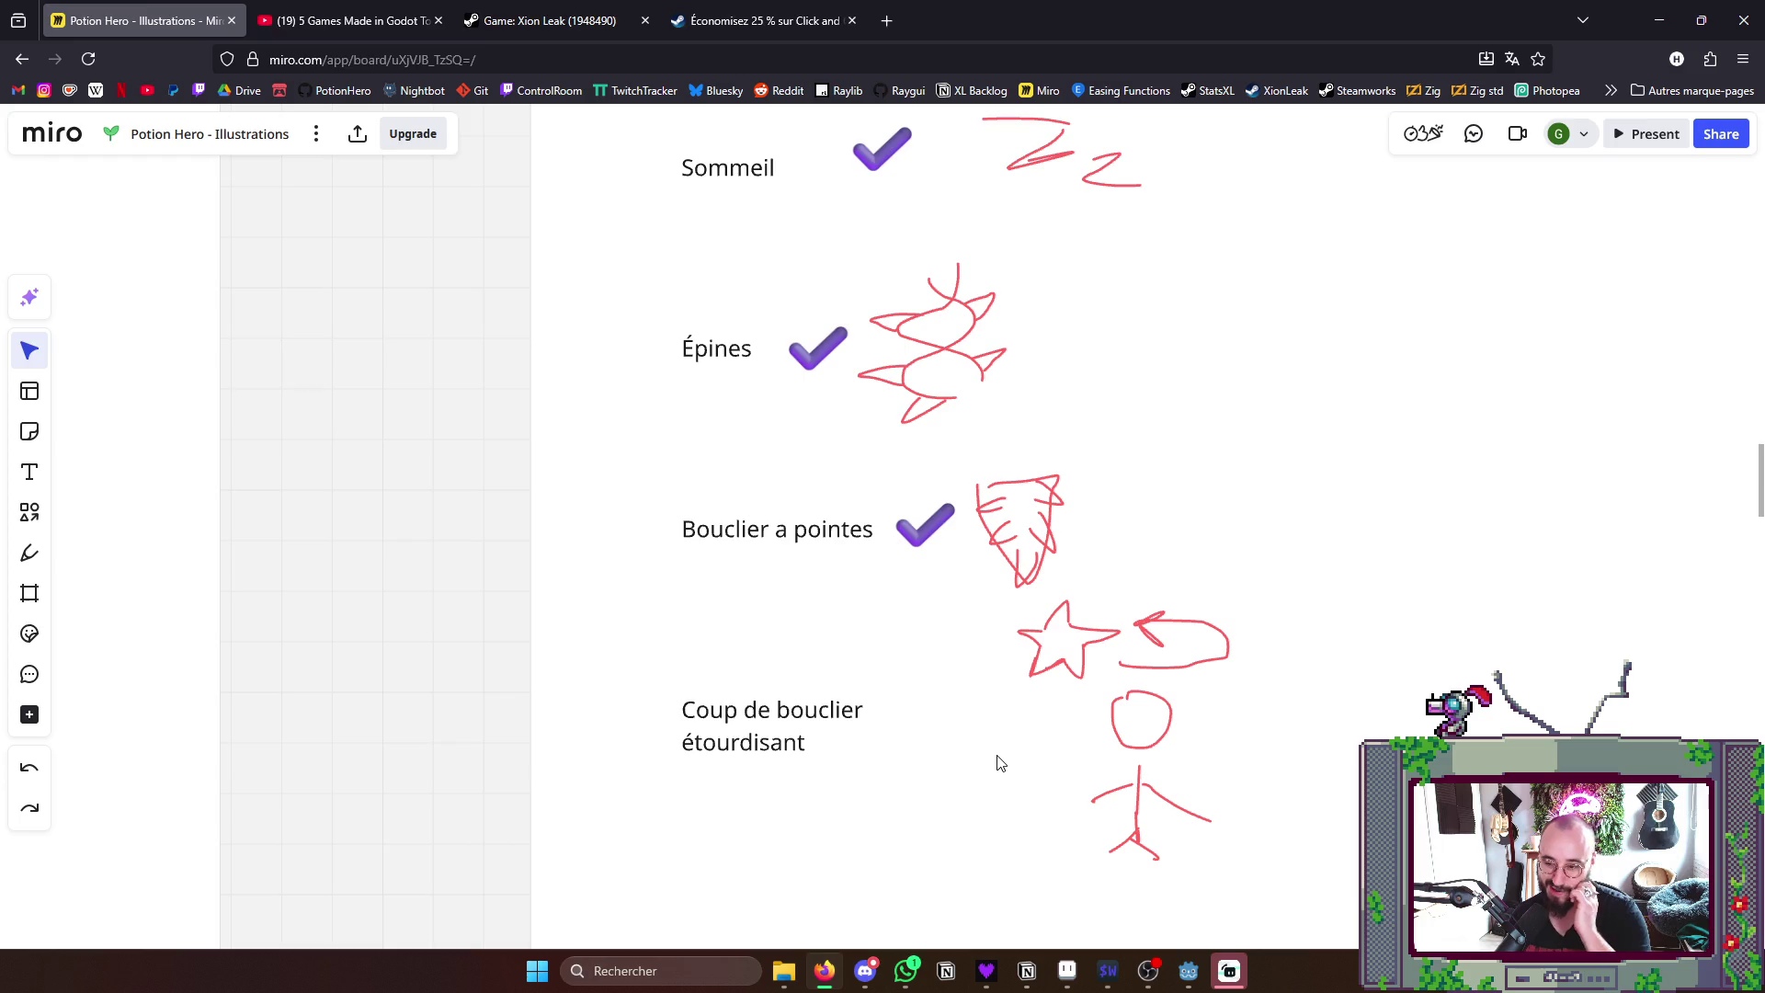
pyautogui.hotkey('alt', 'Tab')
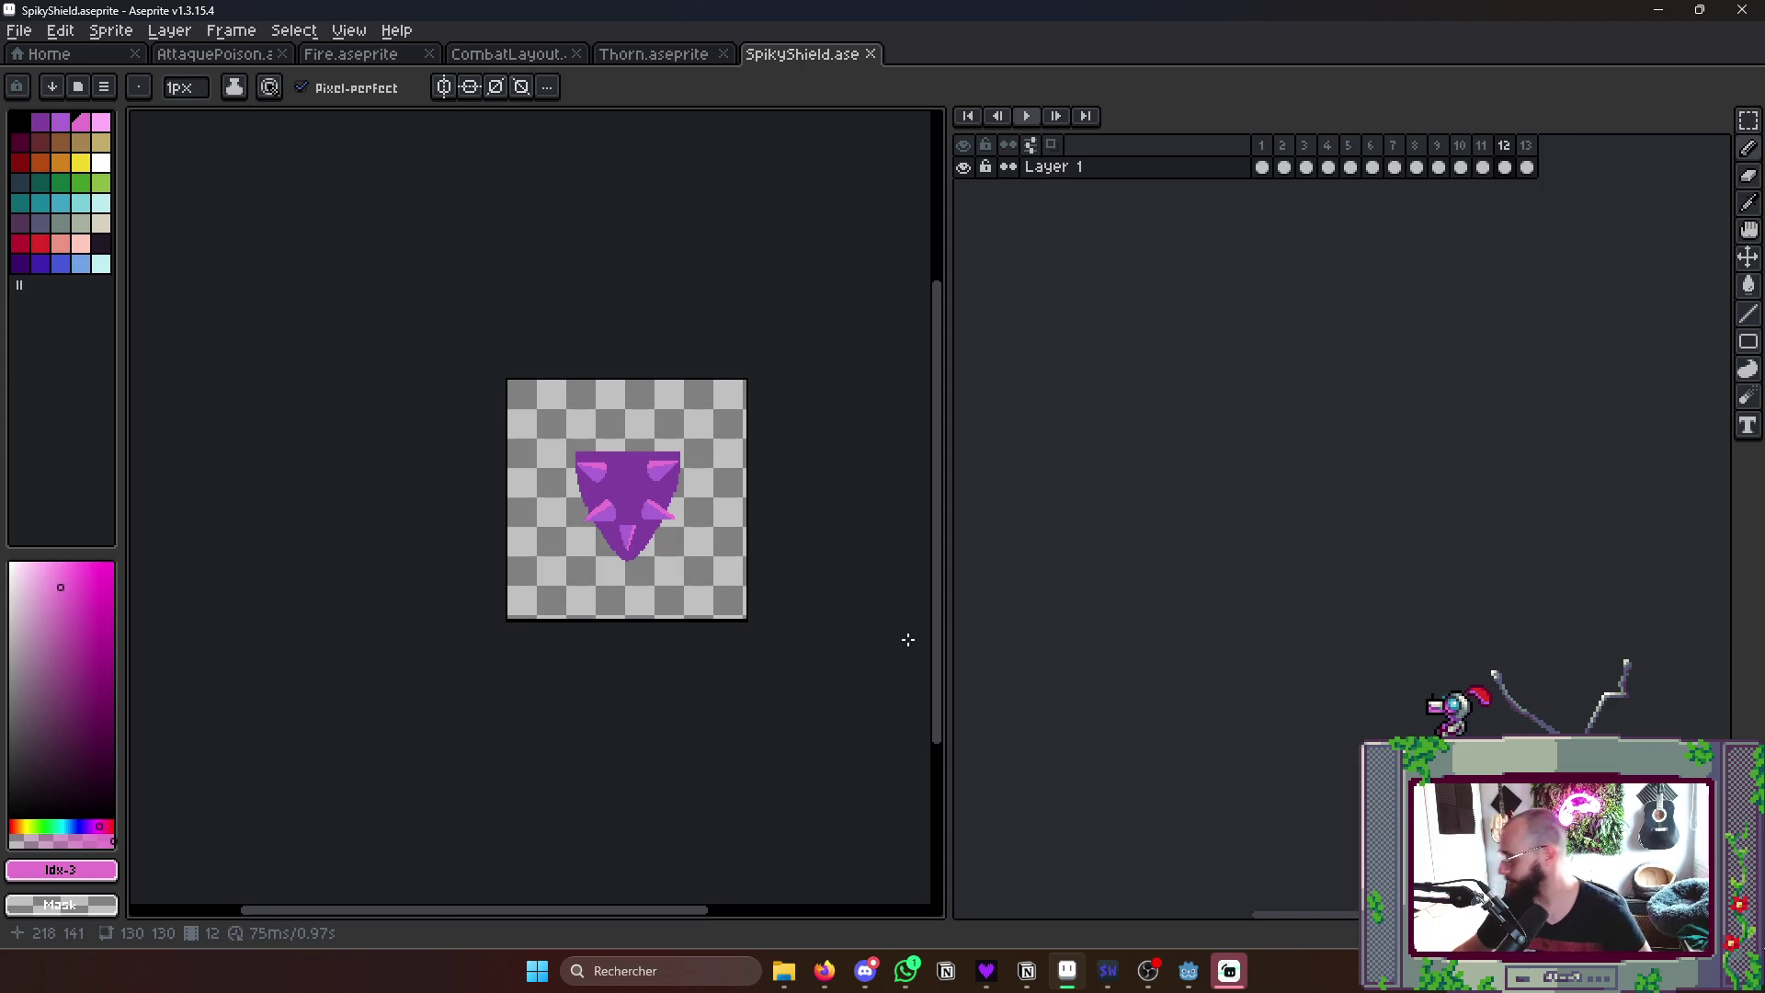
pyautogui.hotkey('alt', 'Tab')
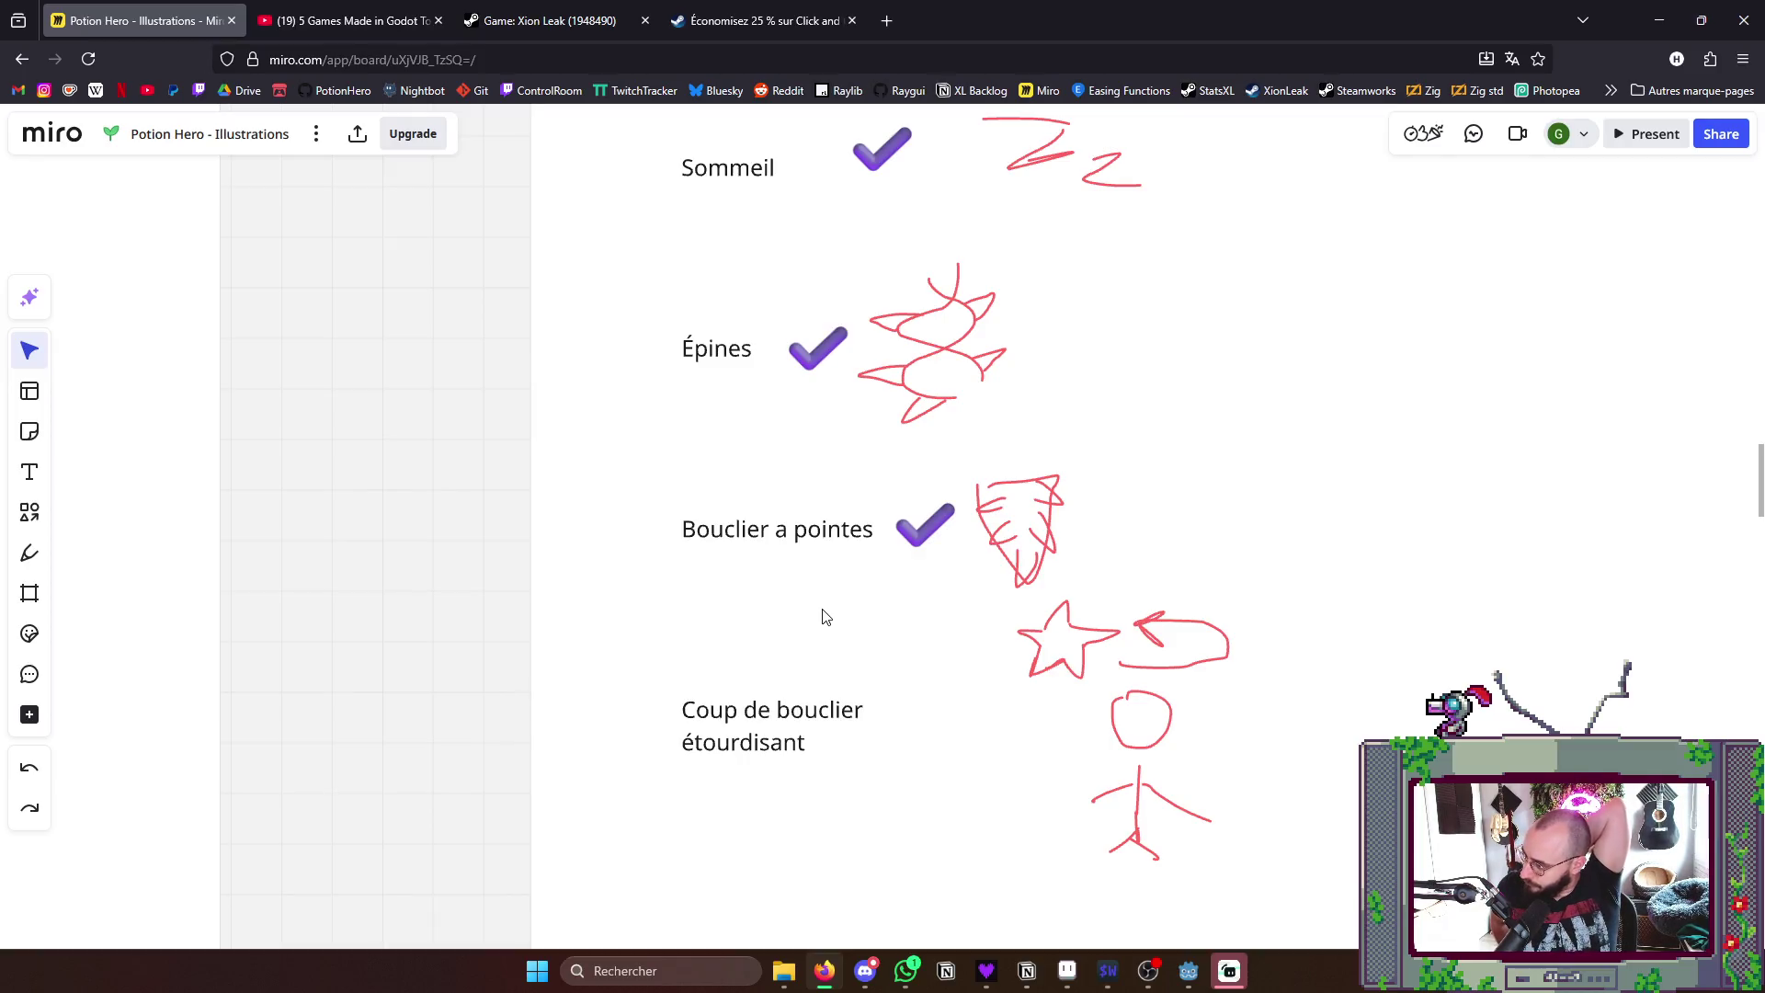
pyautogui.scroll(-3, 1171, 723)
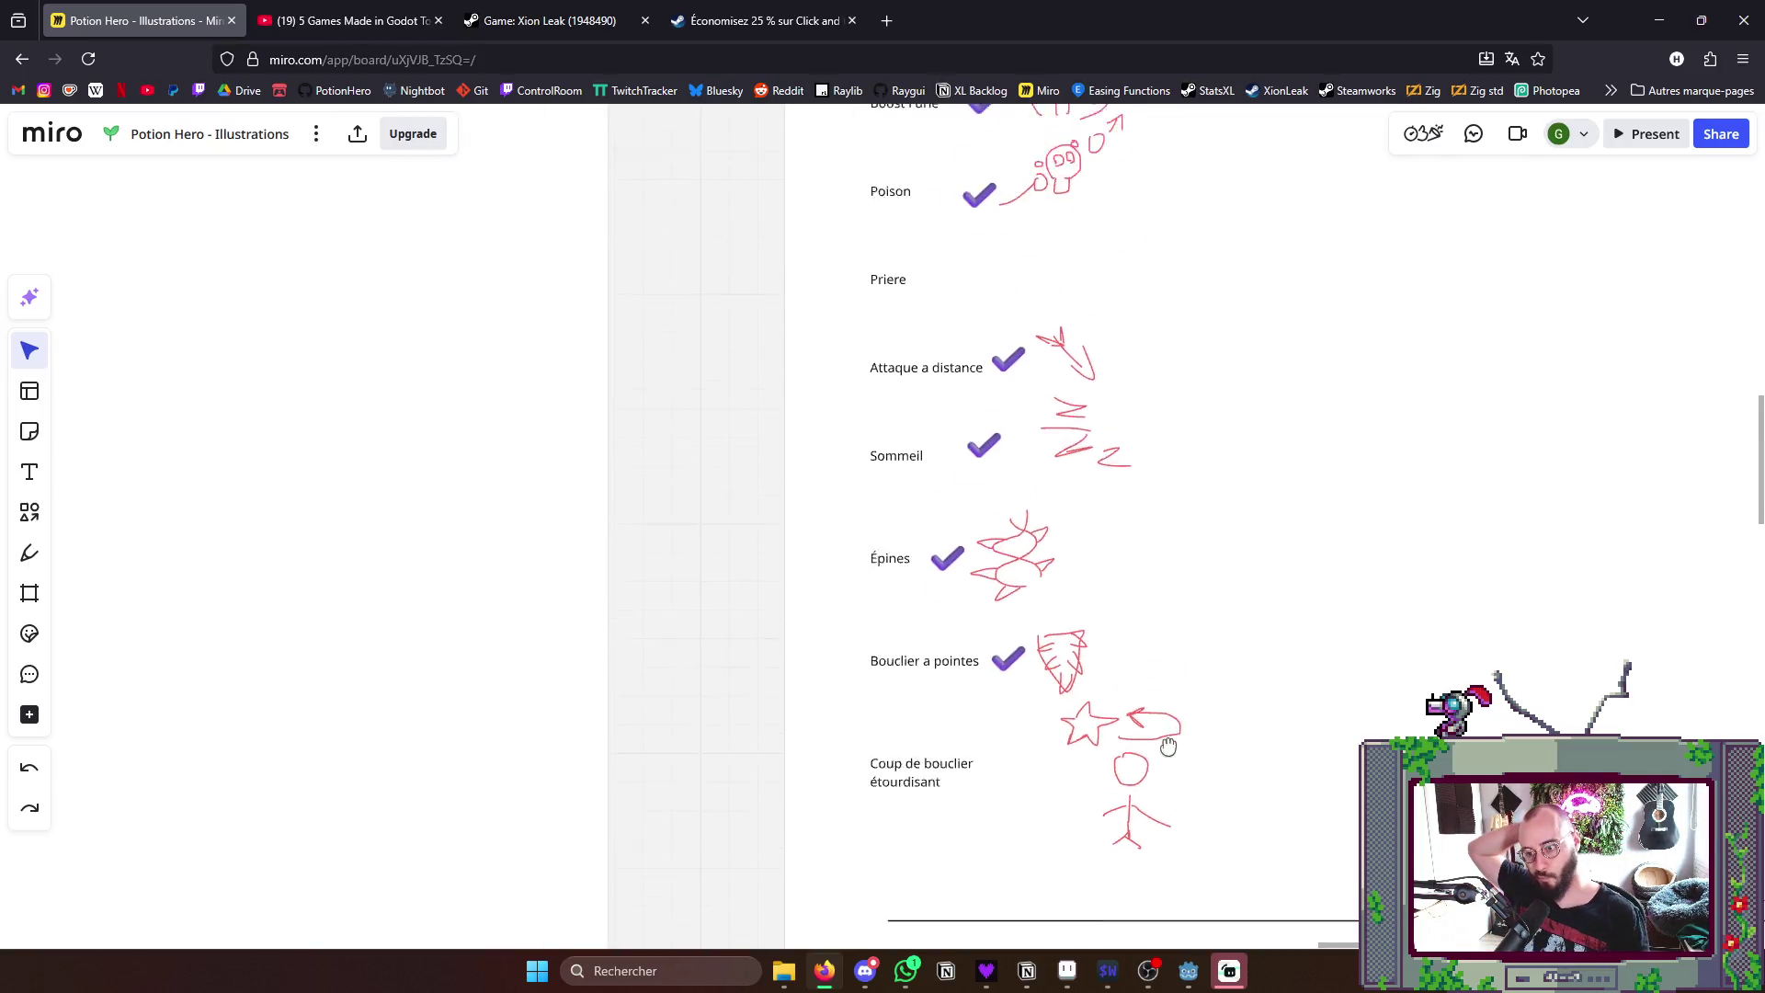
pyautogui.scroll(-2, 1170, 723)
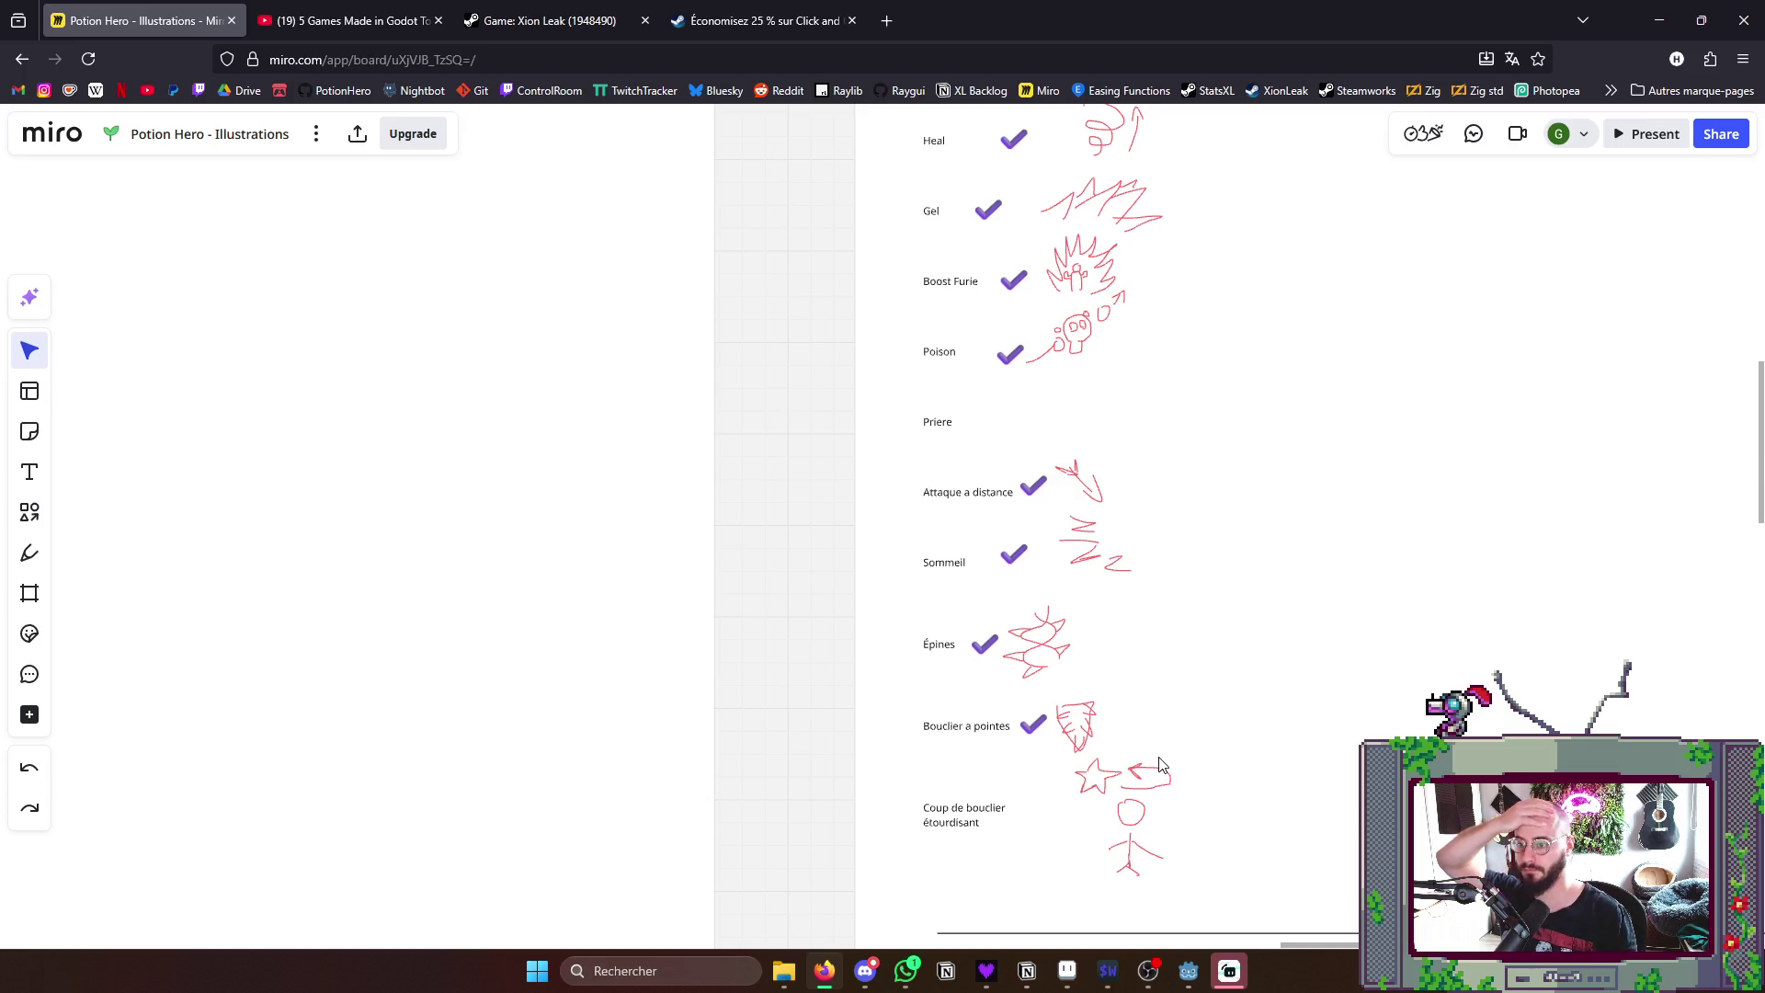
pyautogui.scroll(-1, 1163, 766)
pyautogui.scroll(-1, 1200, 752)
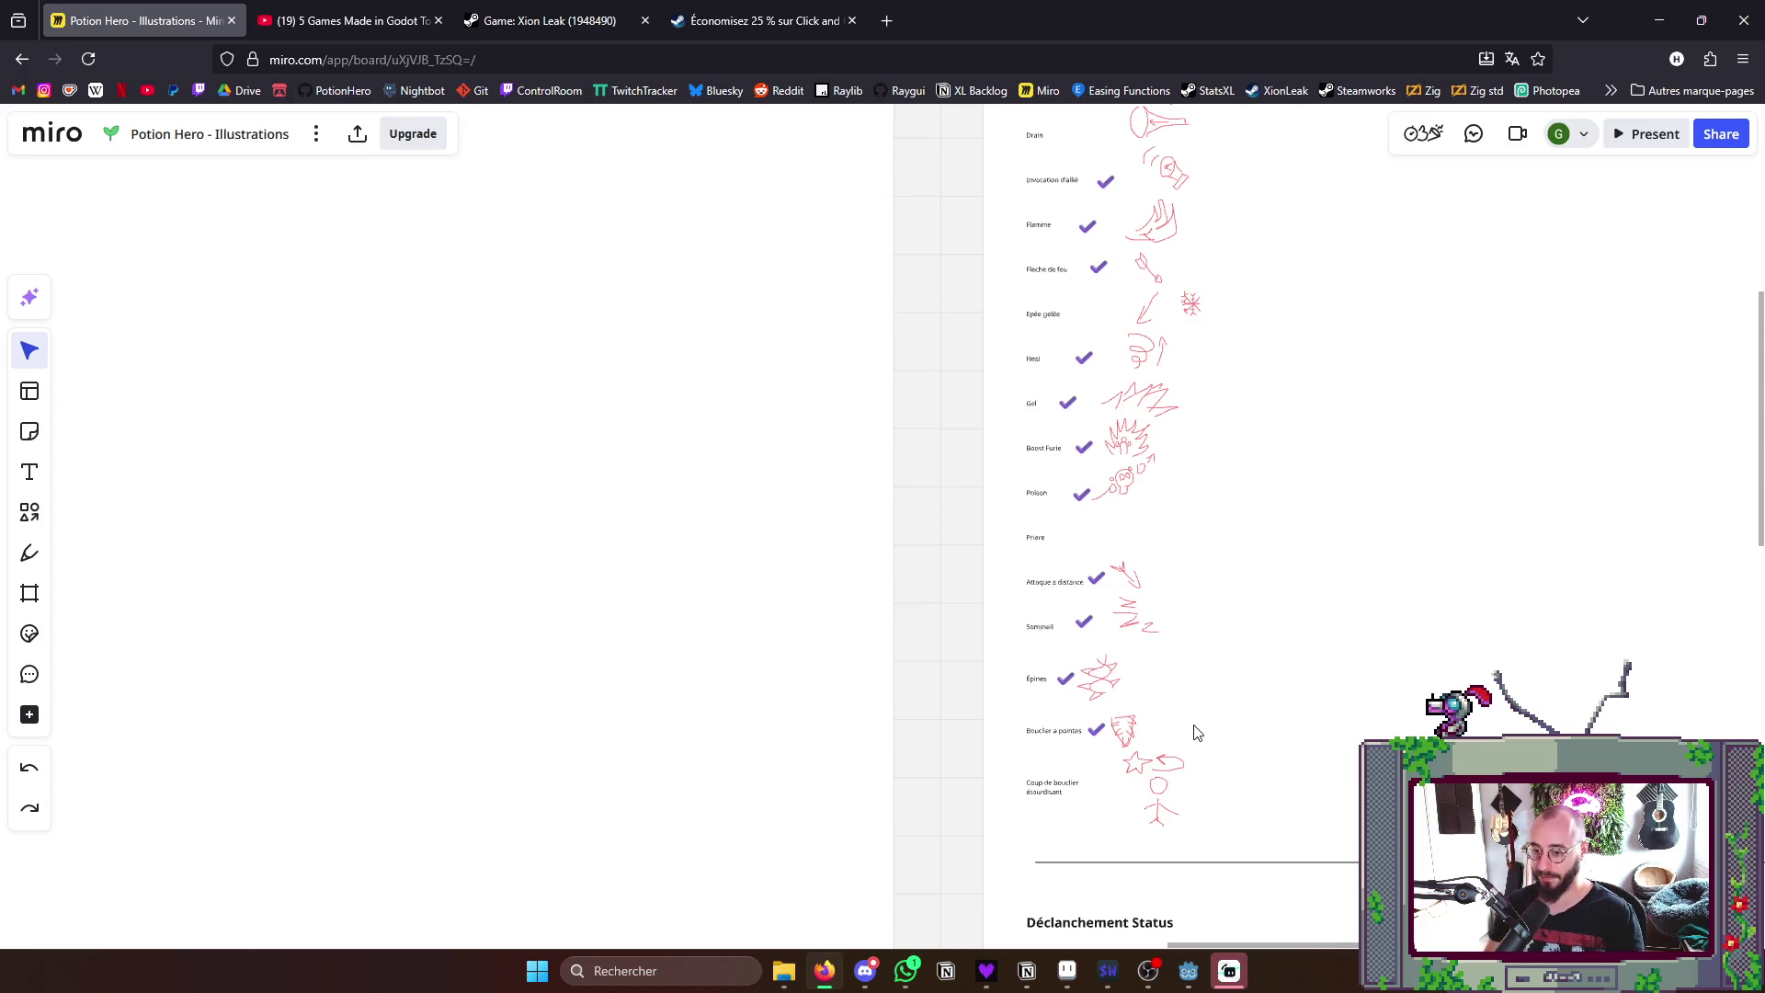
pyautogui.hotkey('alt', 'Tab')
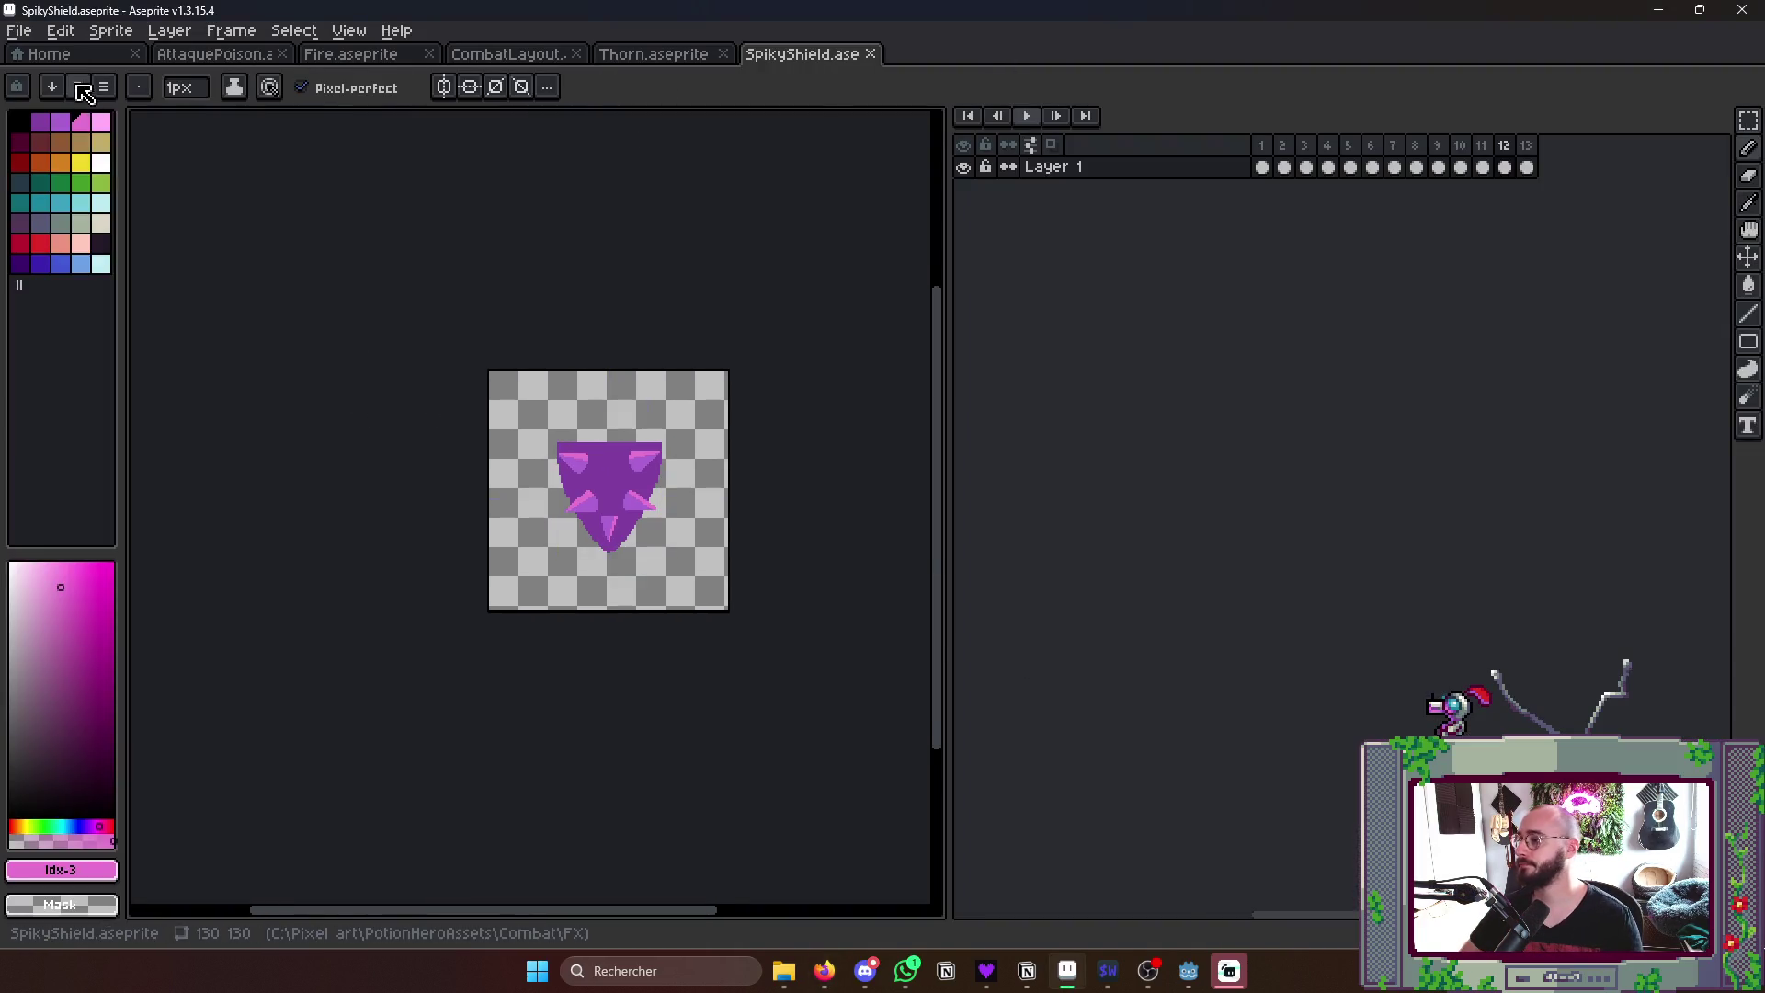
pyautogui.click(51, 54)
pyautogui.click(100, 92)
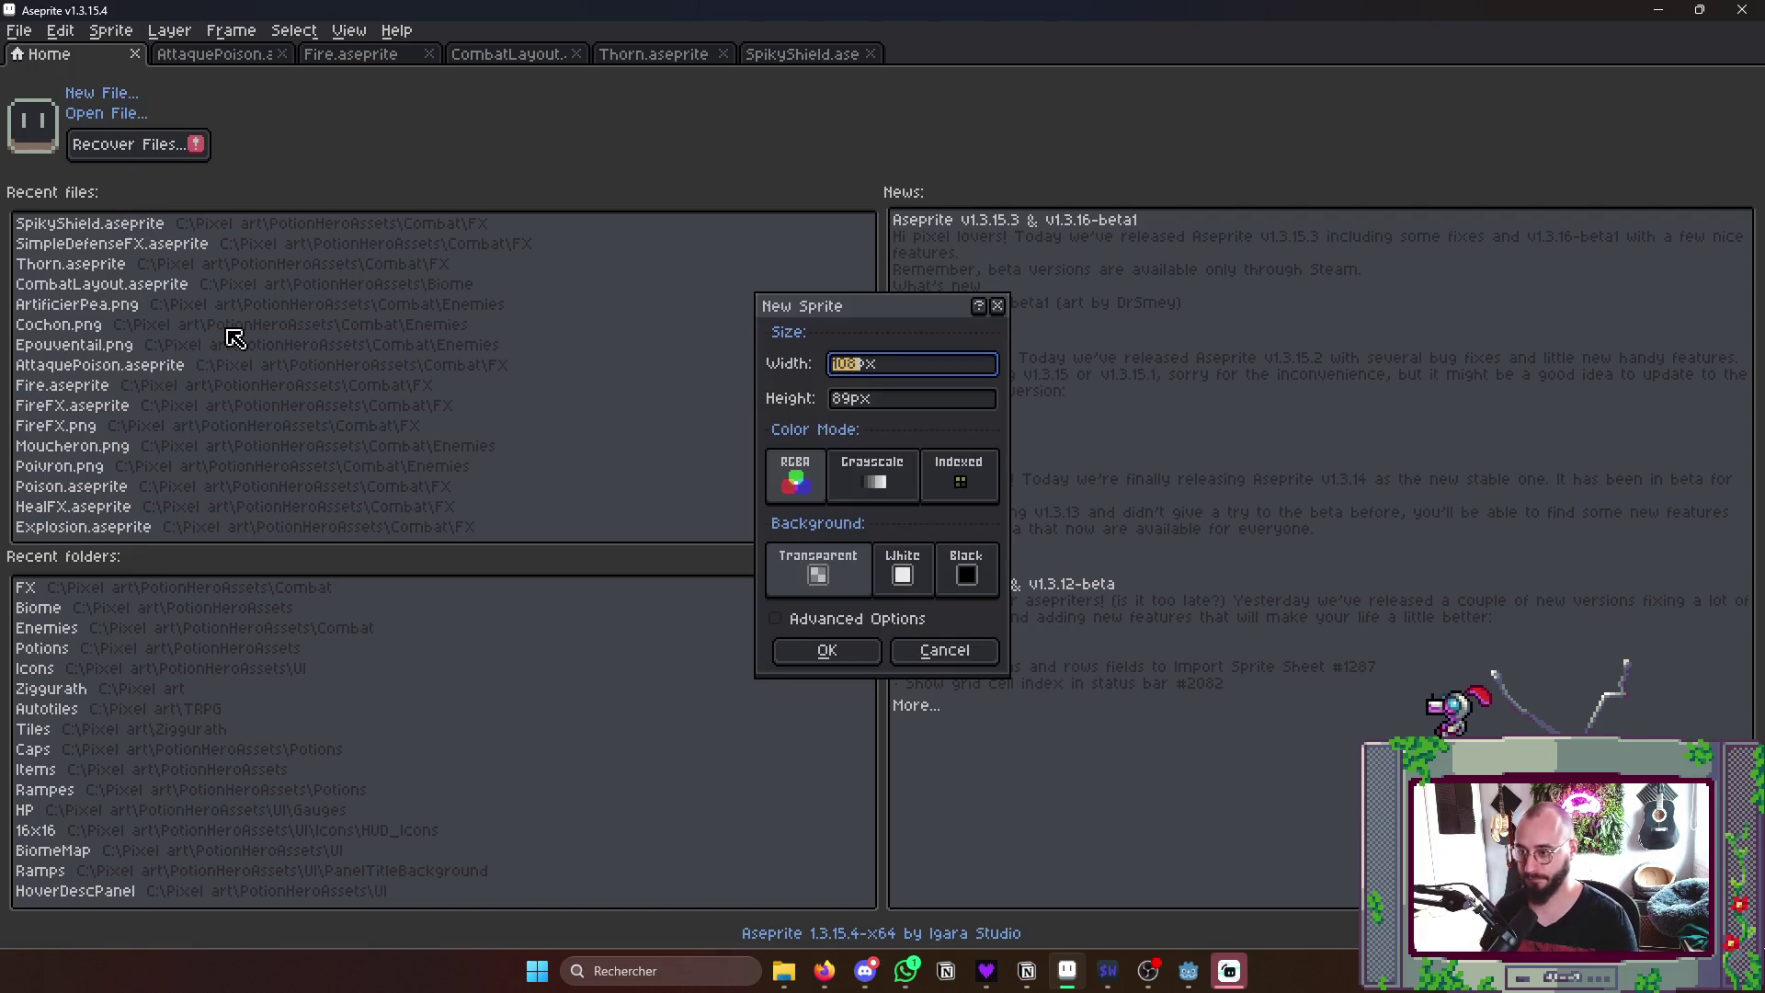
pyautogui.write('10')
pyautogui.write('00')
# - Confirm the new 100×100 sprite and dismiss the save prompt that appears
pyautogui.press('Return')
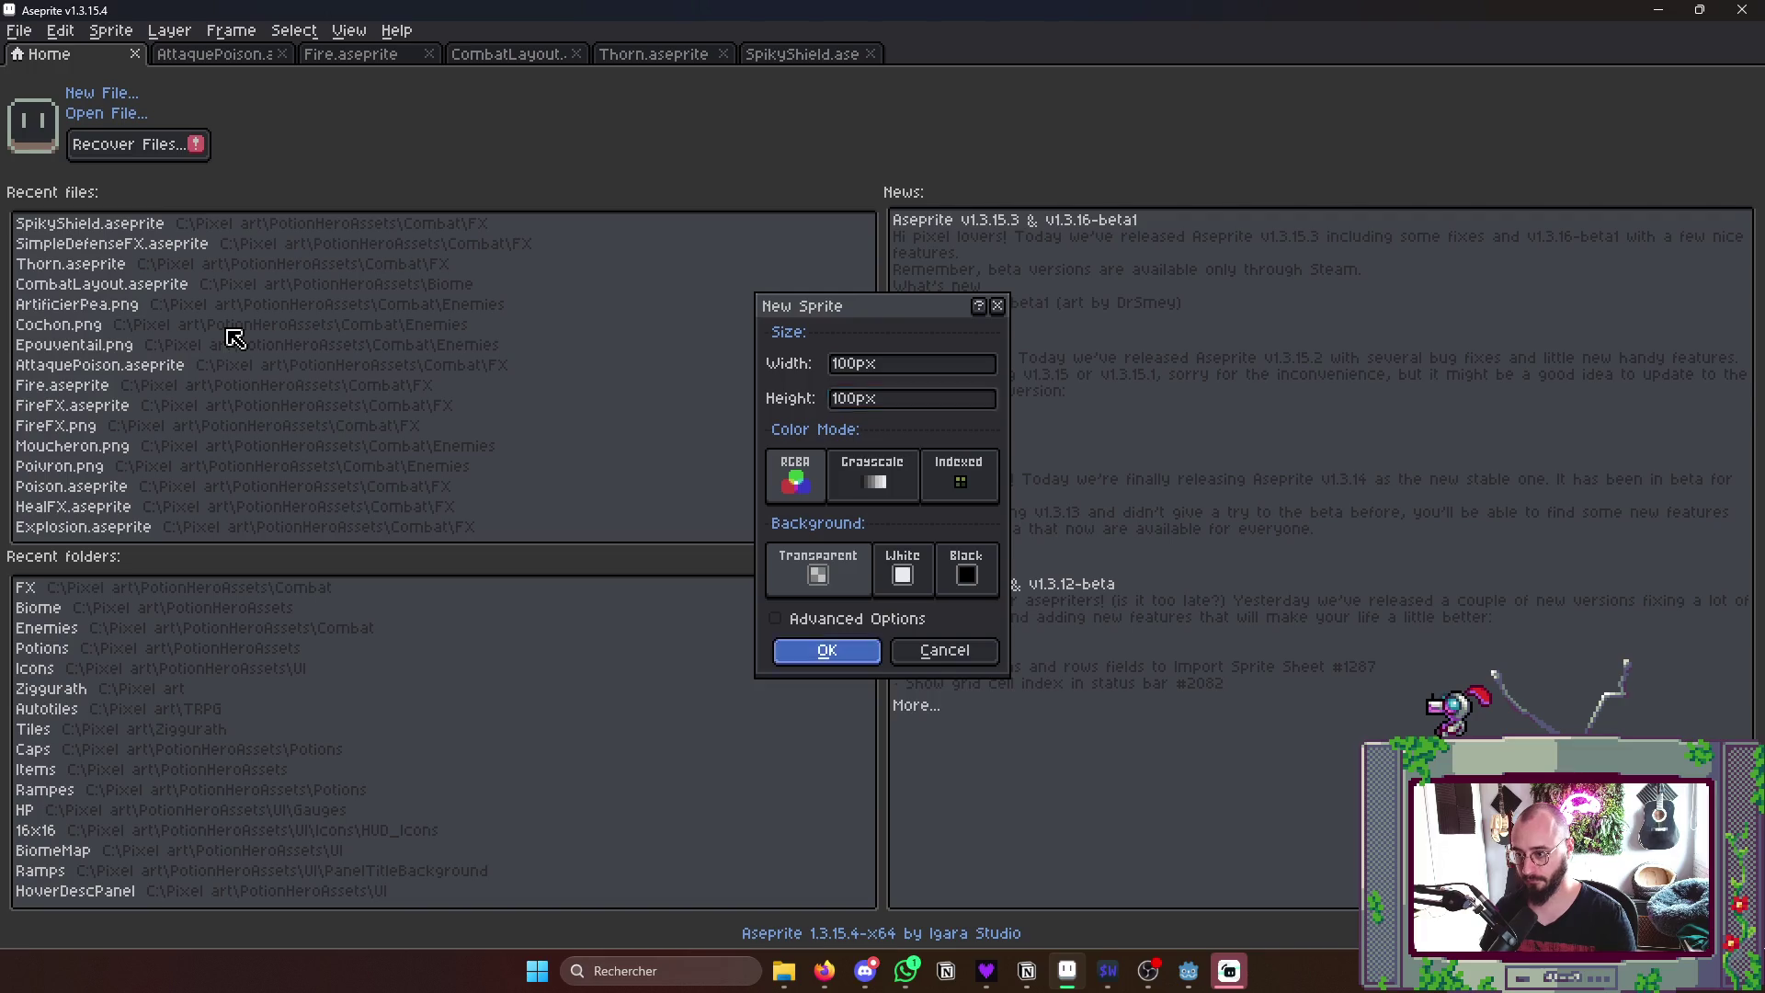
pyautogui.hotkey('ctrl', 's')
pyautogui.press('Escape')
pyautogui.scroll(2, 482, 469)
pyautogui.scroll(1, 483, 413)
pyautogui.scroll(2, 572, 449)
pyautogui.scroll(1, 572, 448)
# - Pick white as the drawing colour, widen the canvas area and turn on vertical mirror symmetry
pyautogui.click(100, 162)
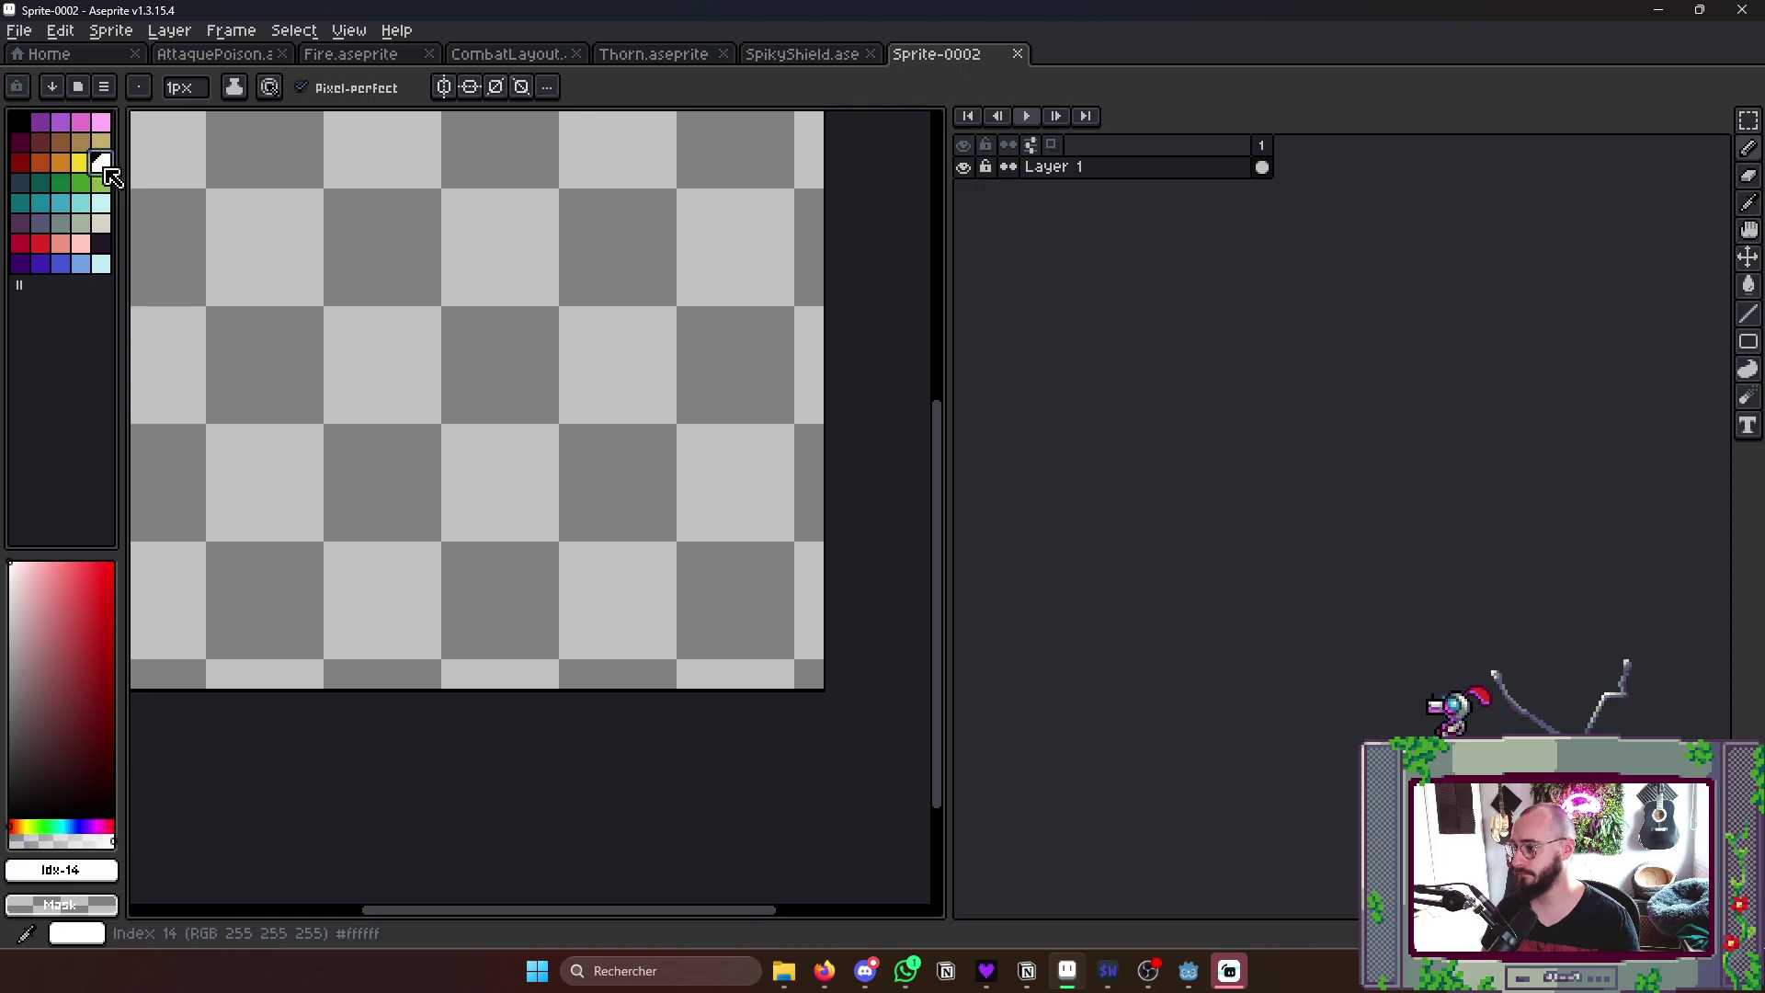
pyautogui.moveTo(483, 415); pyautogui.dragTo(542, 435)
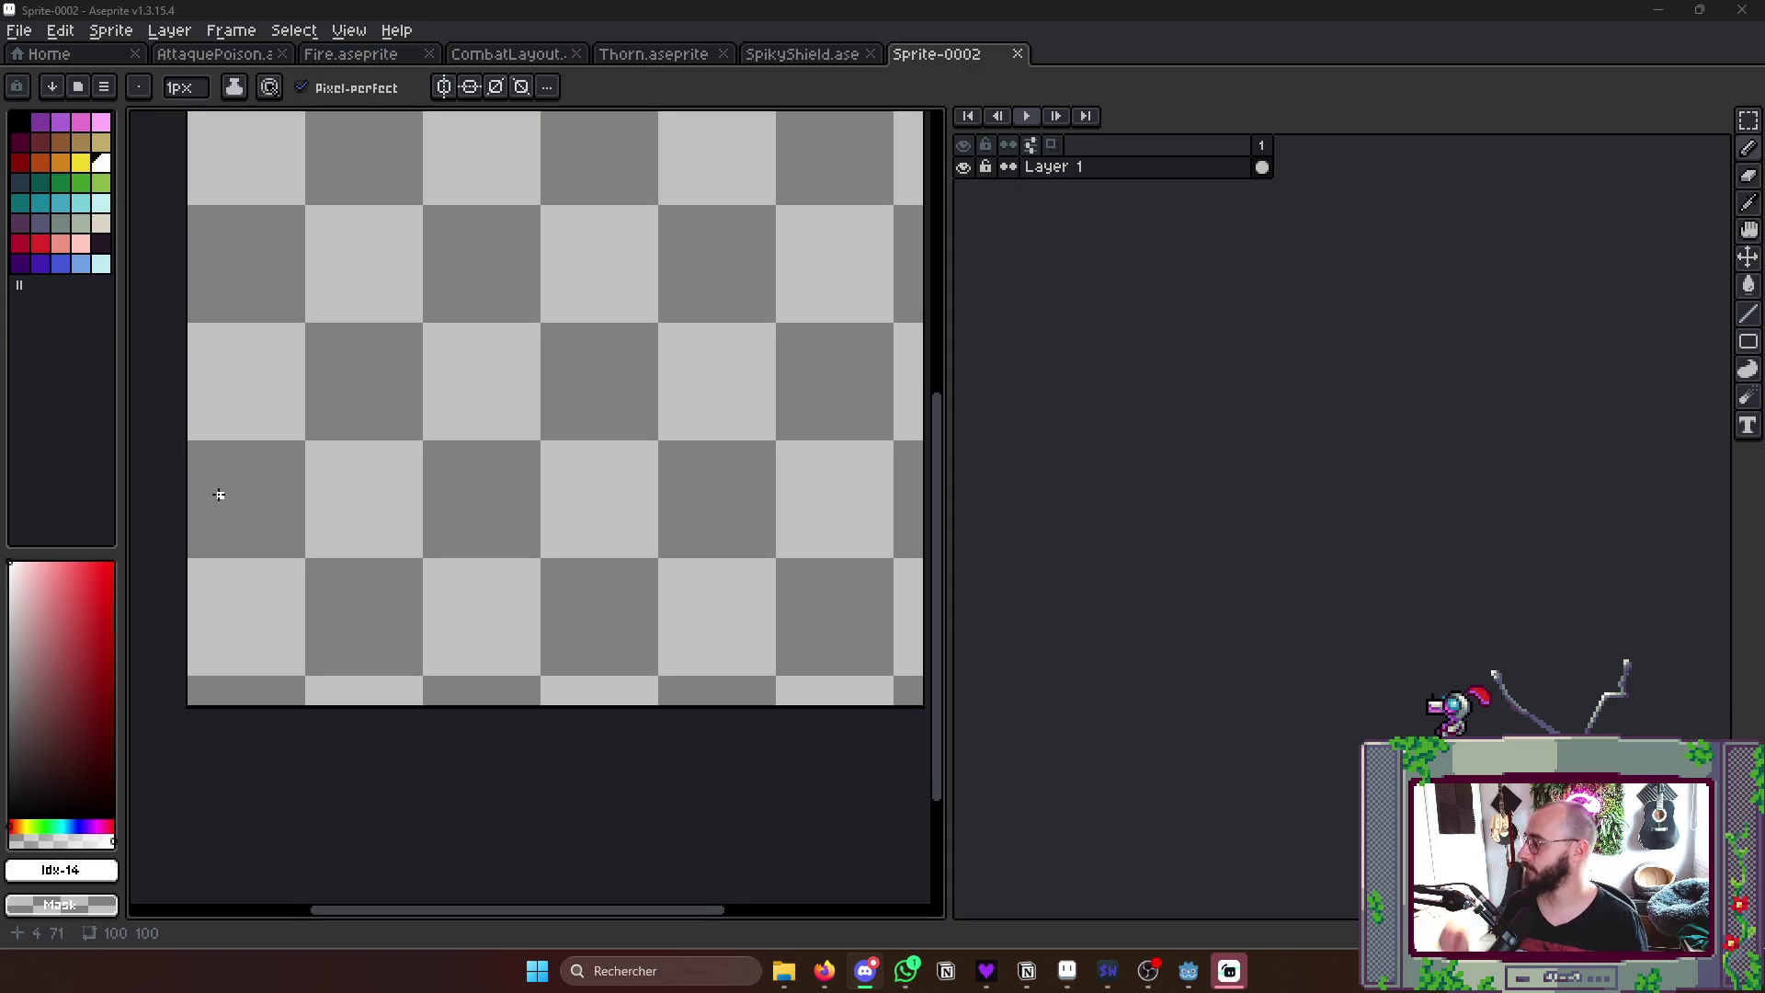
pyautogui.moveTo(775, 510); pyautogui.dragTo(850, 535)
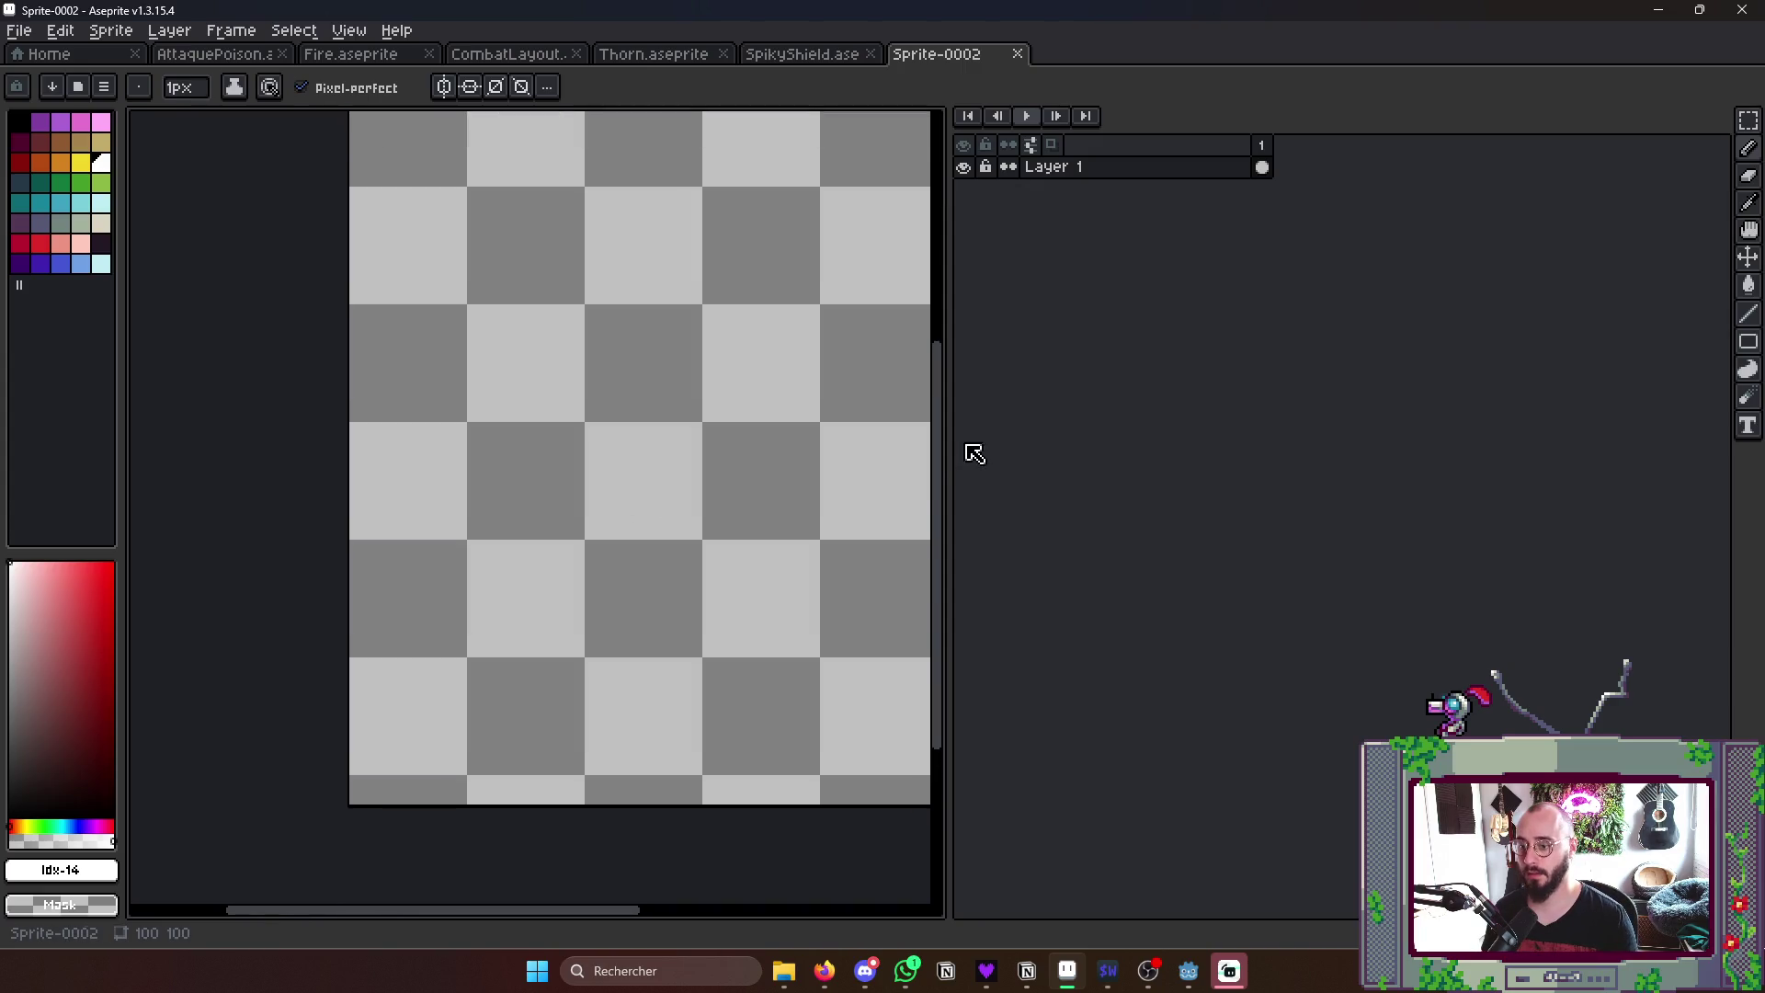
pyautogui.moveTo(947, 455); pyautogui.dragTo(1269, 455)
pyautogui.click(443, 87)
pyautogui.scroll(1, 642, 442)
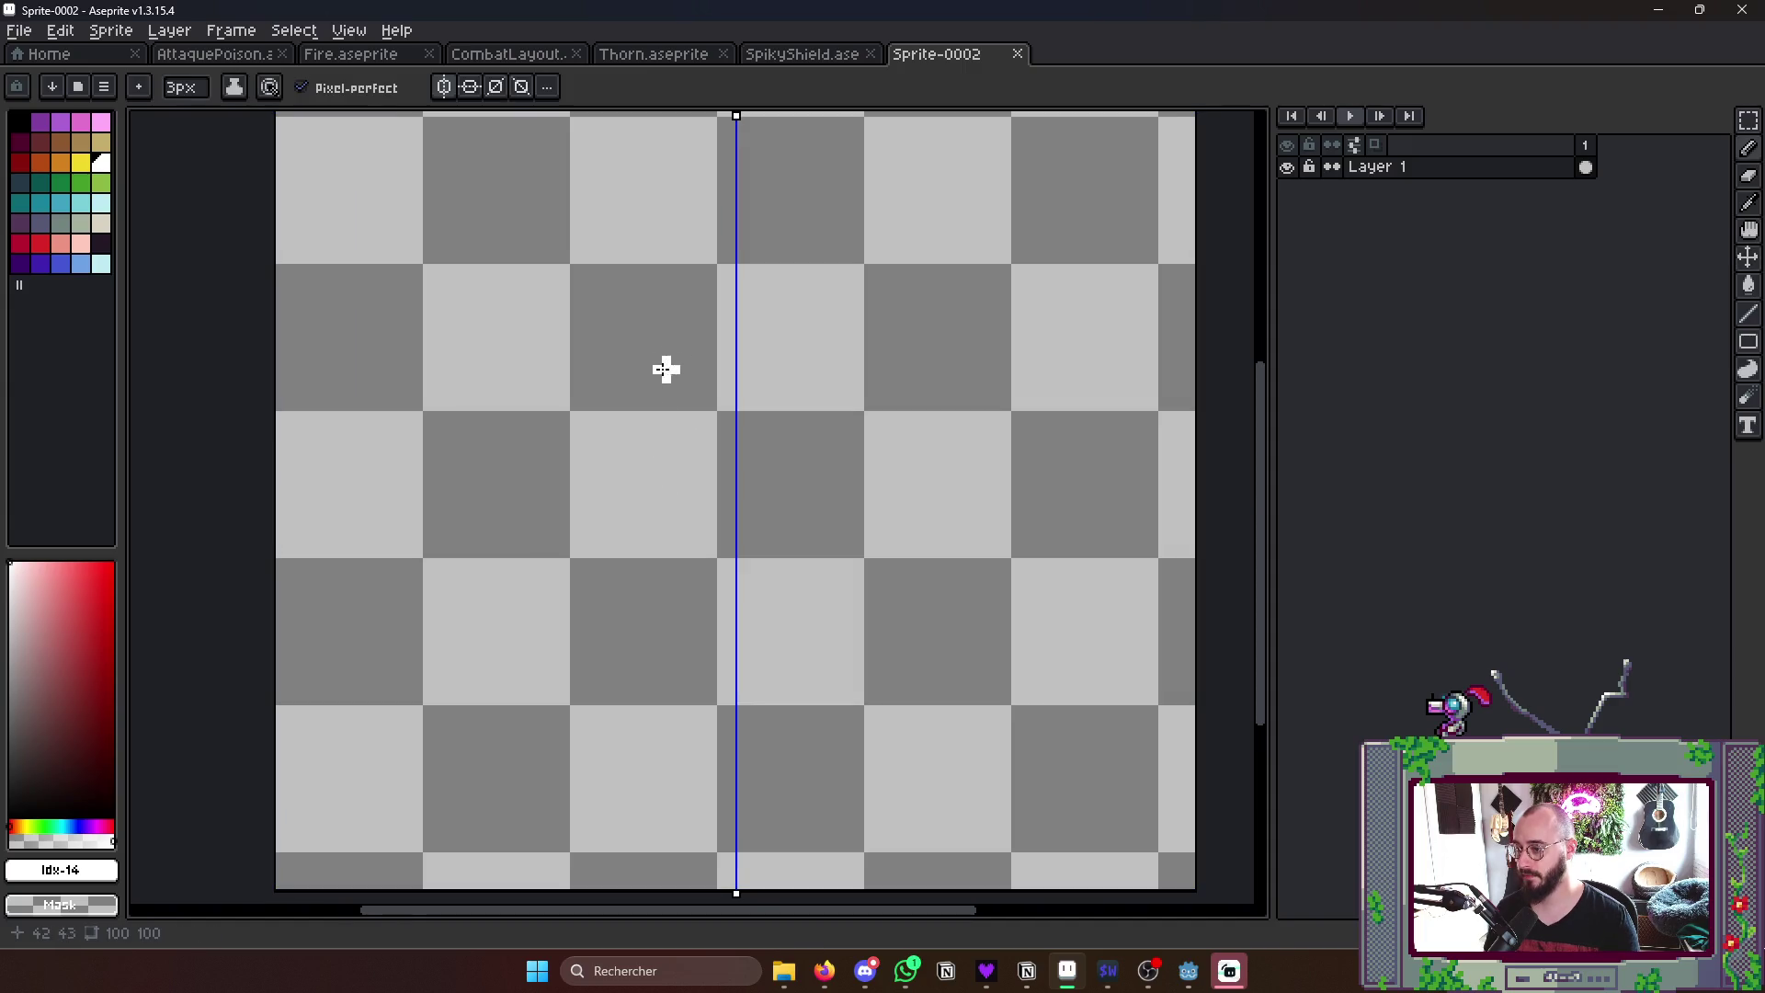
# - Sketch the mirrored pointed hands and a solid white curved arm below them
pyautogui.moveTo(579, 537); pyautogui.dragTo(675, 207)
pyautogui.moveTo(648, 317)
pyautogui.mouseDown()
pyautogui.moveTo(686, 468)
pyautogui.moveTo(682, 545)
pyautogui.mouseUp()
pyautogui.moveTo(694, 232); pyautogui.dragTo(717, 455)
pyautogui.moveTo(683, 187); pyautogui.dragTo(710, 303)
pyautogui.moveTo(594, 394); pyautogui.dragTo(512, 537)
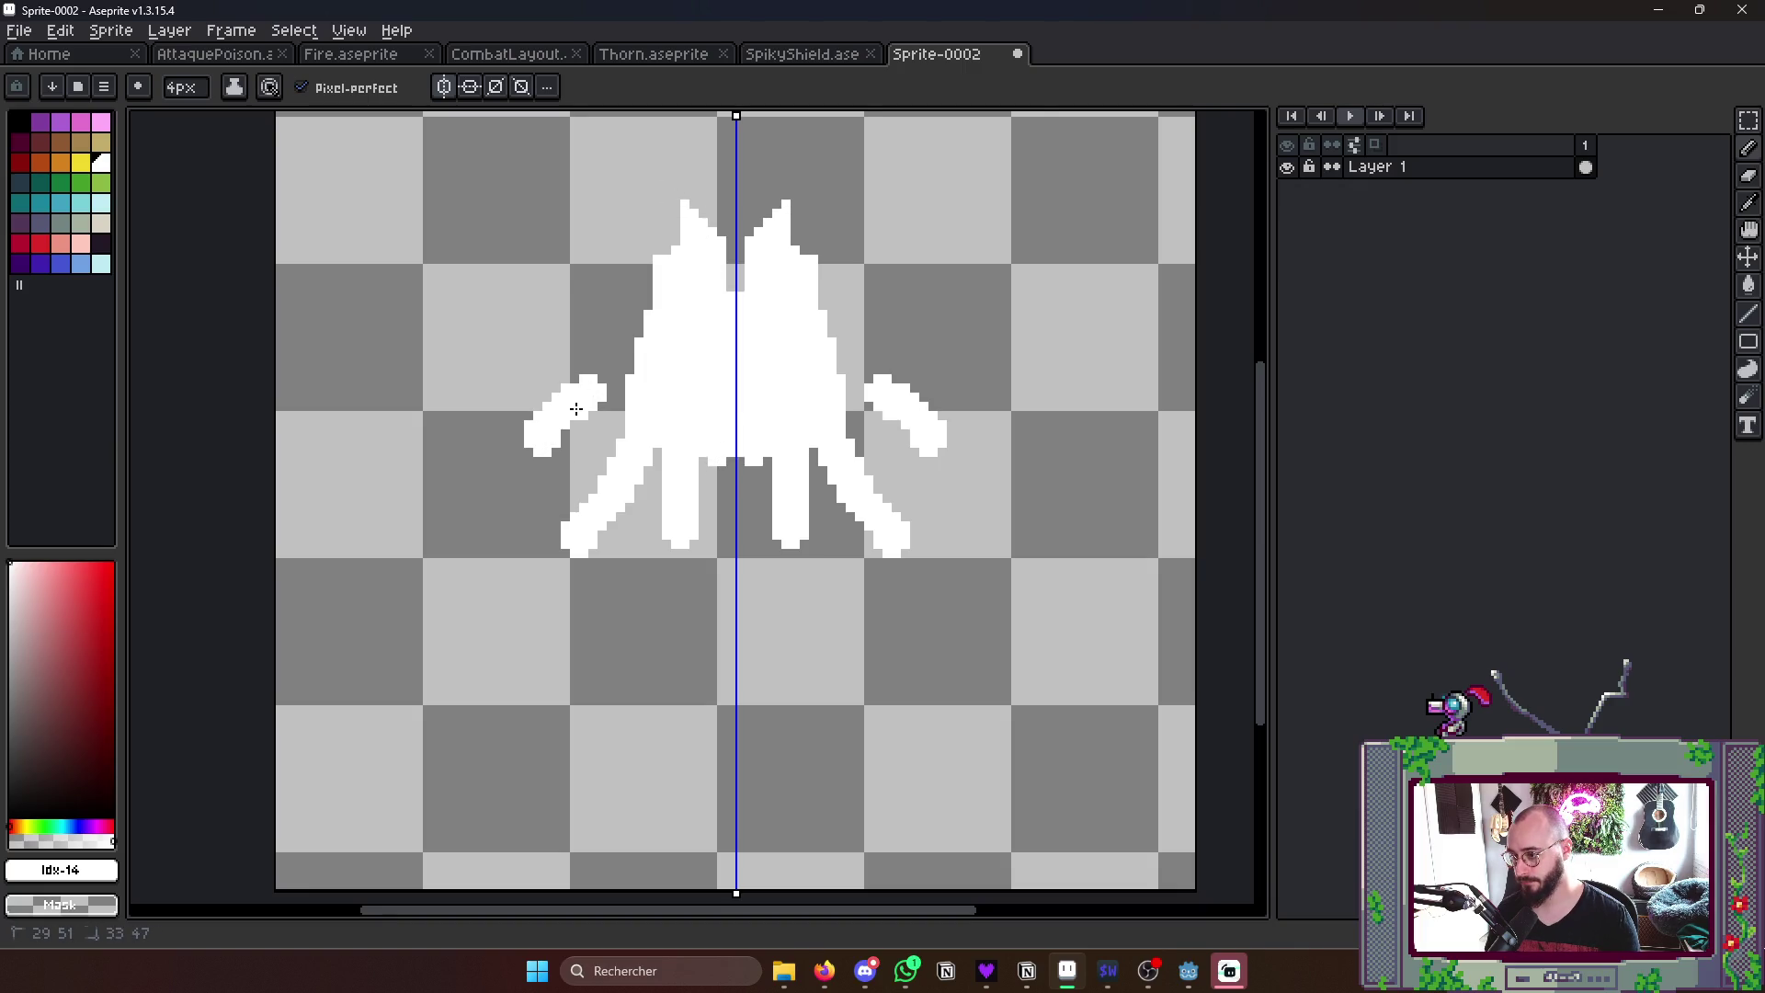
pyautogui.moveTo(581, 412)
pyautogui.mouseDown()
pyautogui.moveTo(593, 400)
pyautogui.moveTo(580, 455)
pyautogui.moveTo(531, 476)
pyautogui.mouseUp()
pyautogui.moveTo(654, 490); pyautogui.dragTo(656, 579)
# - Round the hand tops, close the gap between the central fingers and erase the centre notch
pyautogui.moveTo(672, 235)
pyautogui.mouseDown()
pyautogui.moveTo(662, 283)
pyautogui.moveTo(717, 256)
pyautogui.moveTo(682, 289)
pyautogui.mouseUp()
pyautogui.moveTo(696, 207); pyautogui.dragTo(690, 240)
pyautogui.moveTo(734, 508)
pyautogui.mouseDown()
pyautogui.moveTo(735, 470)
pyautogui.moveTo(703, 490)
pyautogui.mouseUp()
pyautogui.moveTo(690, 566); pyautogui.dragTo(717, 580)
pyautogui.moveTo(735, 511)
pyautogui.mouseDown()
pyautogui.moveTo(737, 559)
pyautogui.moveTo(736, 234)
pyautogui.mouseUp()
pyautogui.scroll(-3, 745, 717)
pyautogui.press('v')
pyautogui.press('b')
# - Draw curved sleeve outlines below the hands and erase a stray nub atop the right shape
pyautogui.moveTo(508, 477); pyautogui.dragTo(475, 524)
pyautogui.moveTo(517, 435)
pyautogui.mouseDown()
pyautogui.moveTo(676, 539)
pyautogui.moveTo(621, 618)
pyautogui.moveTo(478, 533)
pyautogui.mouseUp()
pyautogui.moveTo(614, 391); pyautogui.dragTo(566, 434)
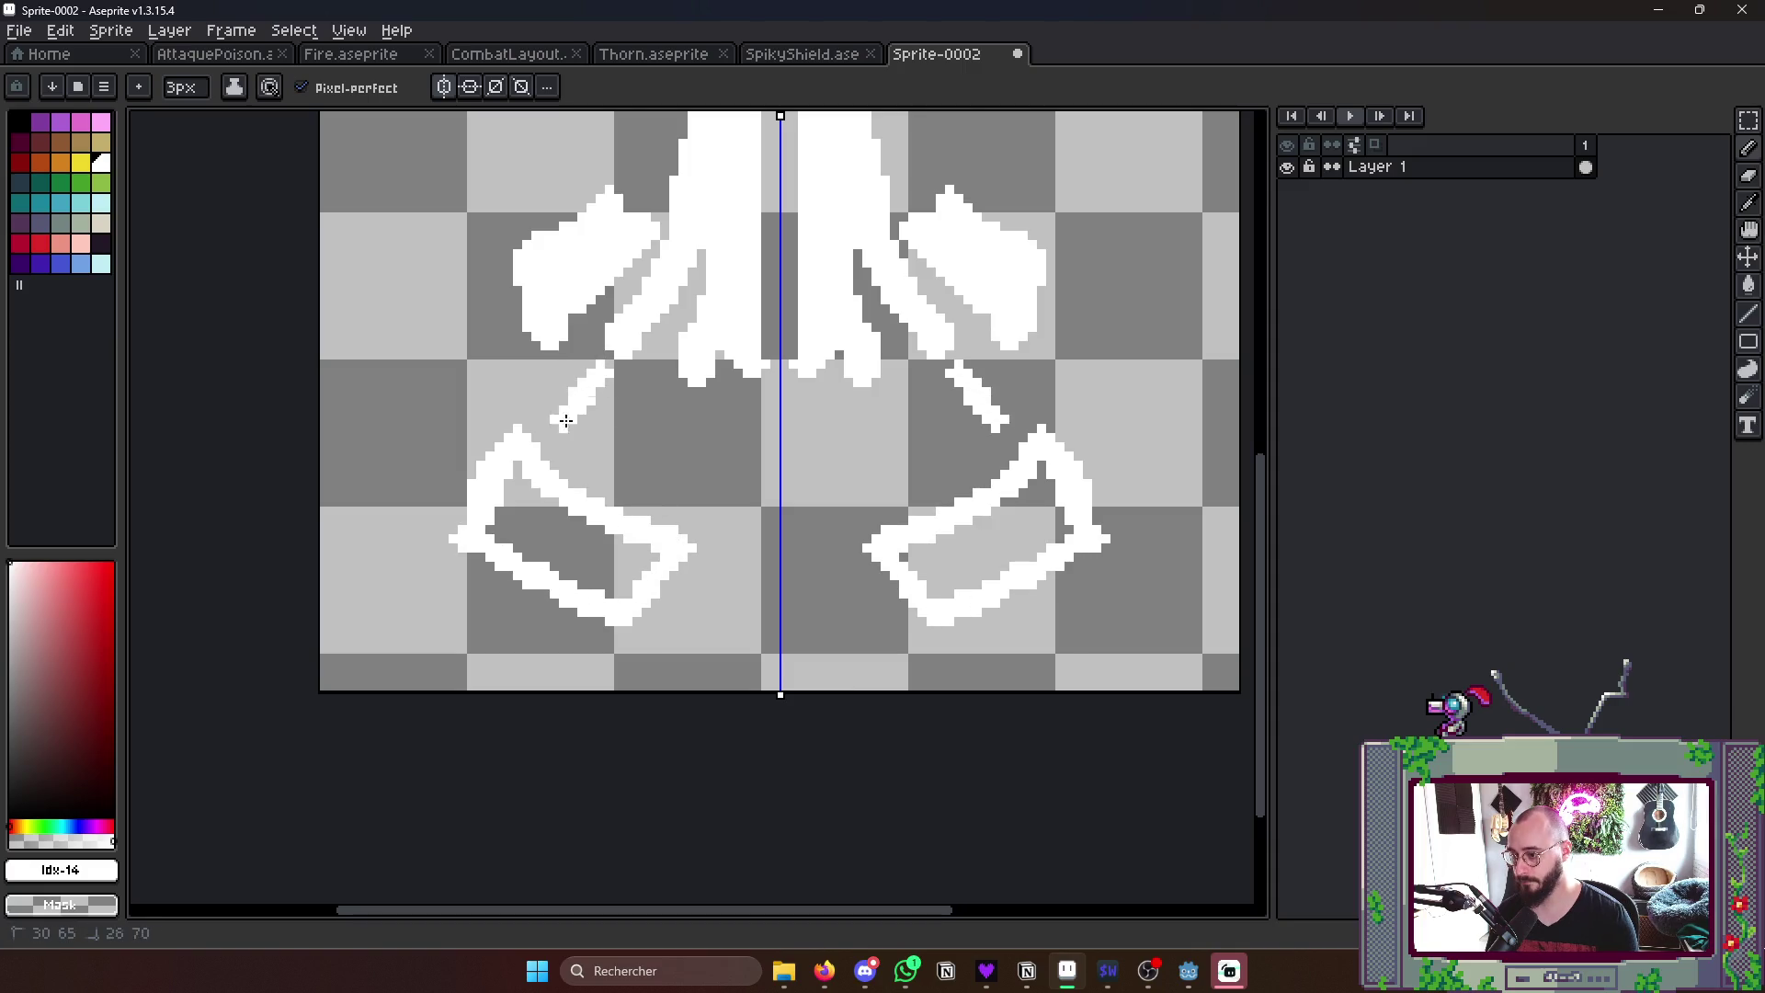
pyautogui.moveTo(704, 352); pyautogui.dragTo(689, 486)
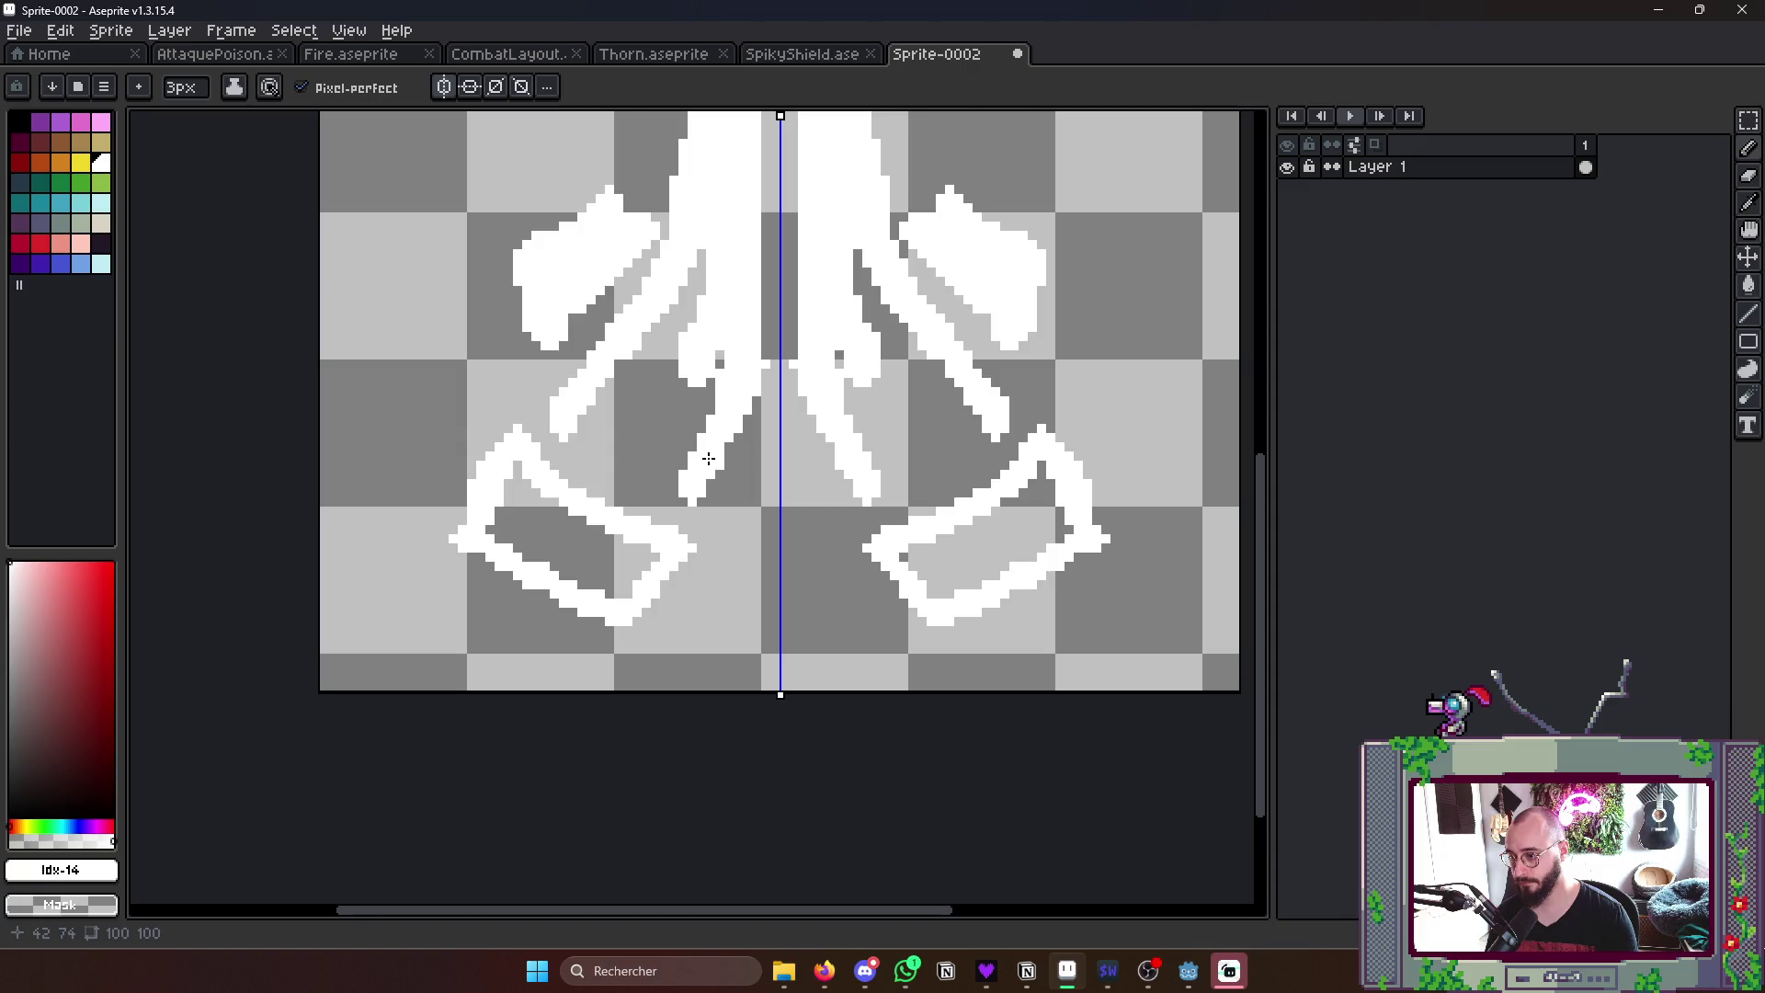
pyautogui.scroll(-2, 656, 271)
pyautogui.scroll(4, 657, 270)
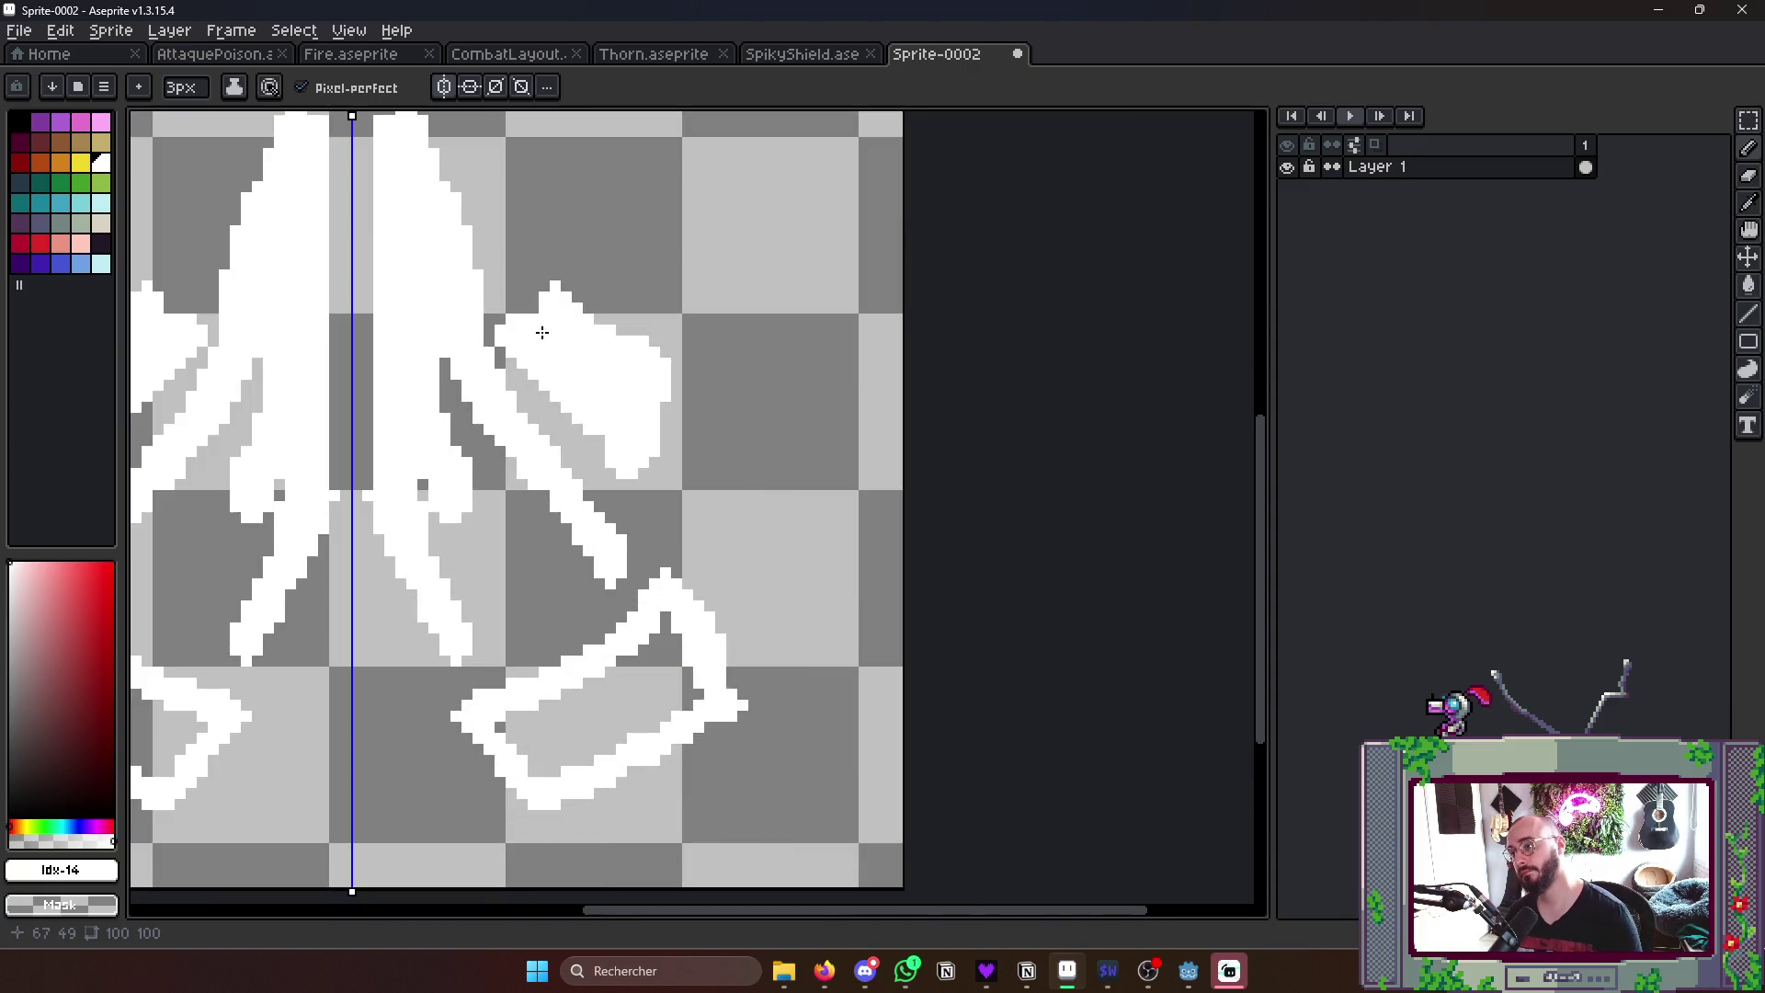
pyautogui.moveTo(511, 331); pyautogui.dragTo(552, 291)
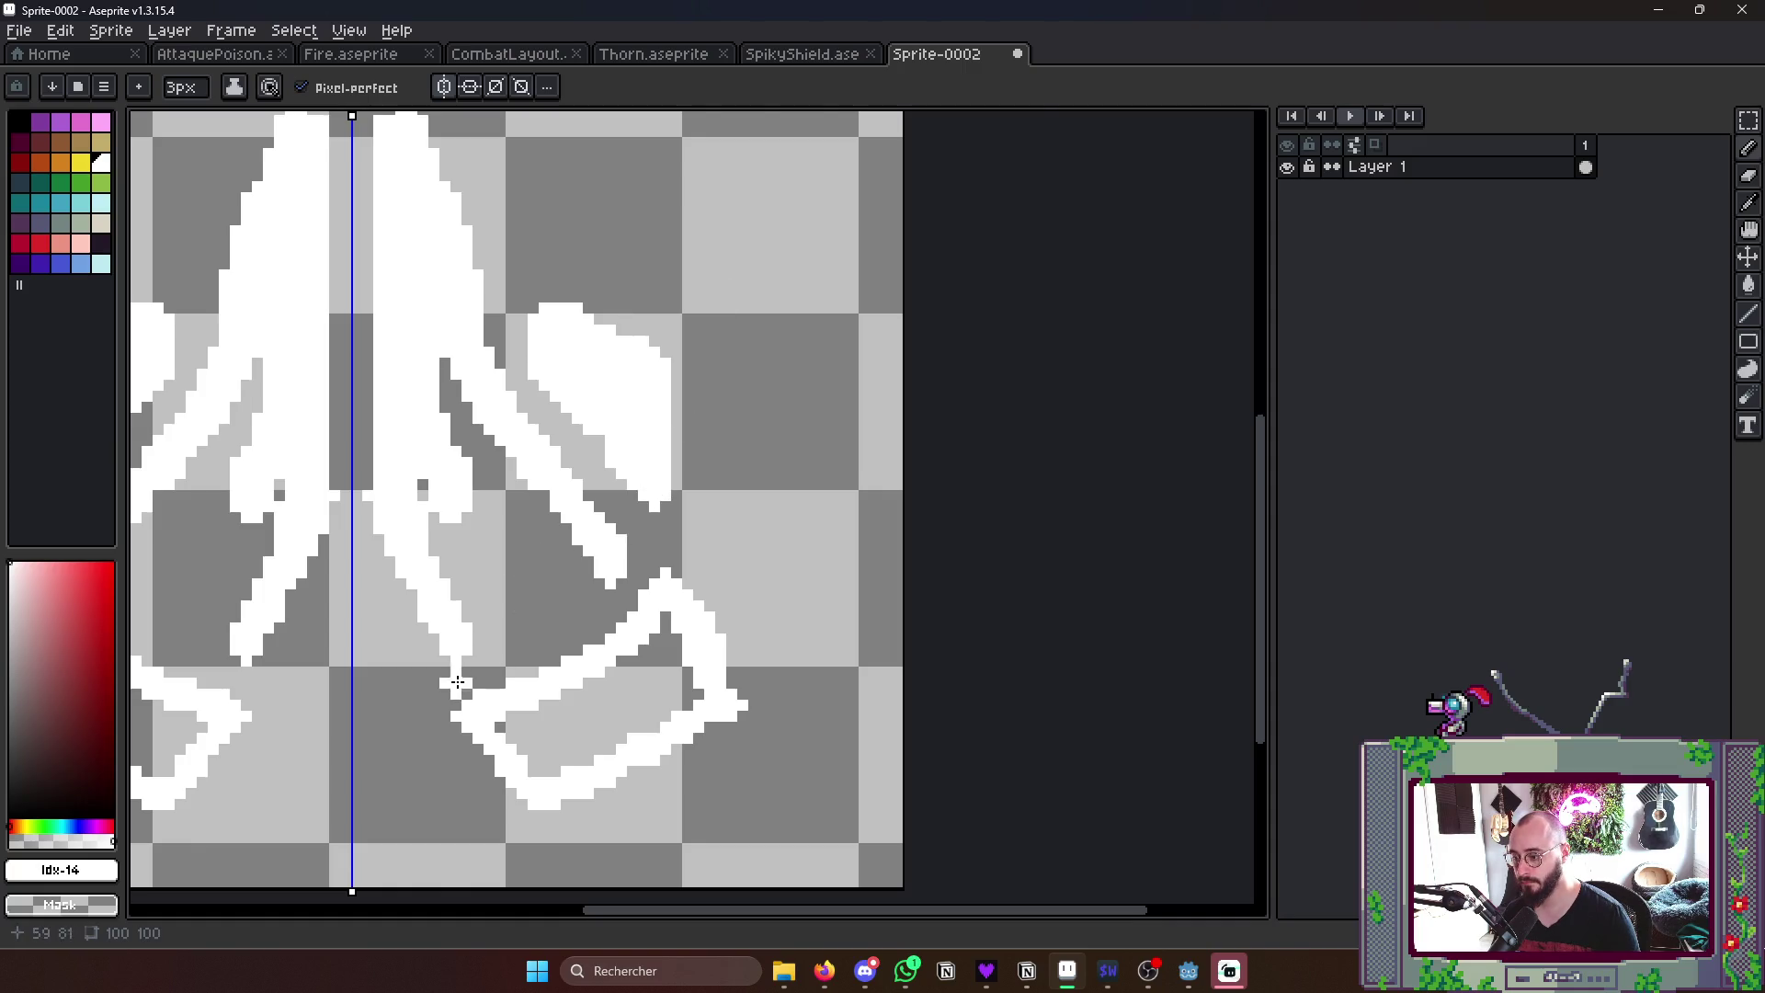
# - Bucket-fill the enclosed interior, grey dots and dark bottom region with white
pyautogui.press('g')
pyautogui.click(524, 558)
pyautogui.scroll(-1, 785, 473)
pyautogui.press('b')
pyautogui.click(654, 409)
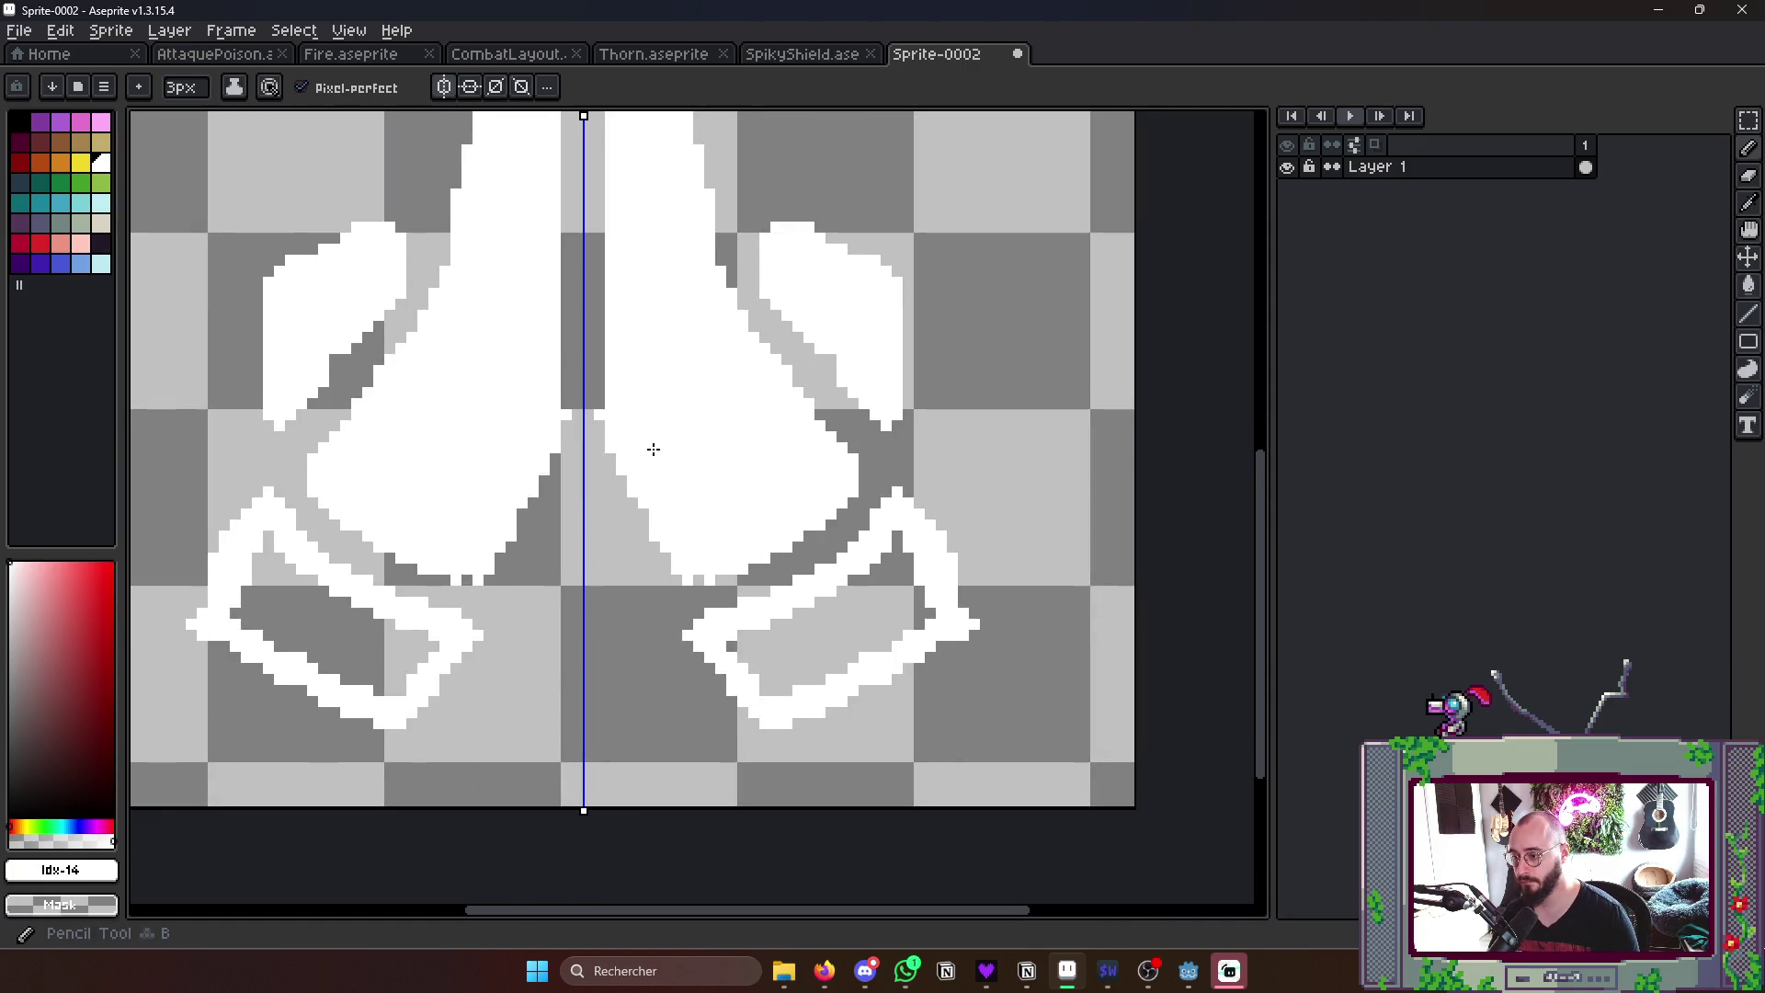
pyautogui.press('g')
pyautogui.click(809, 632)
pyautogui.scroll(-2, 809, 632)
pyautogui.scroll(-1, 887, 566)
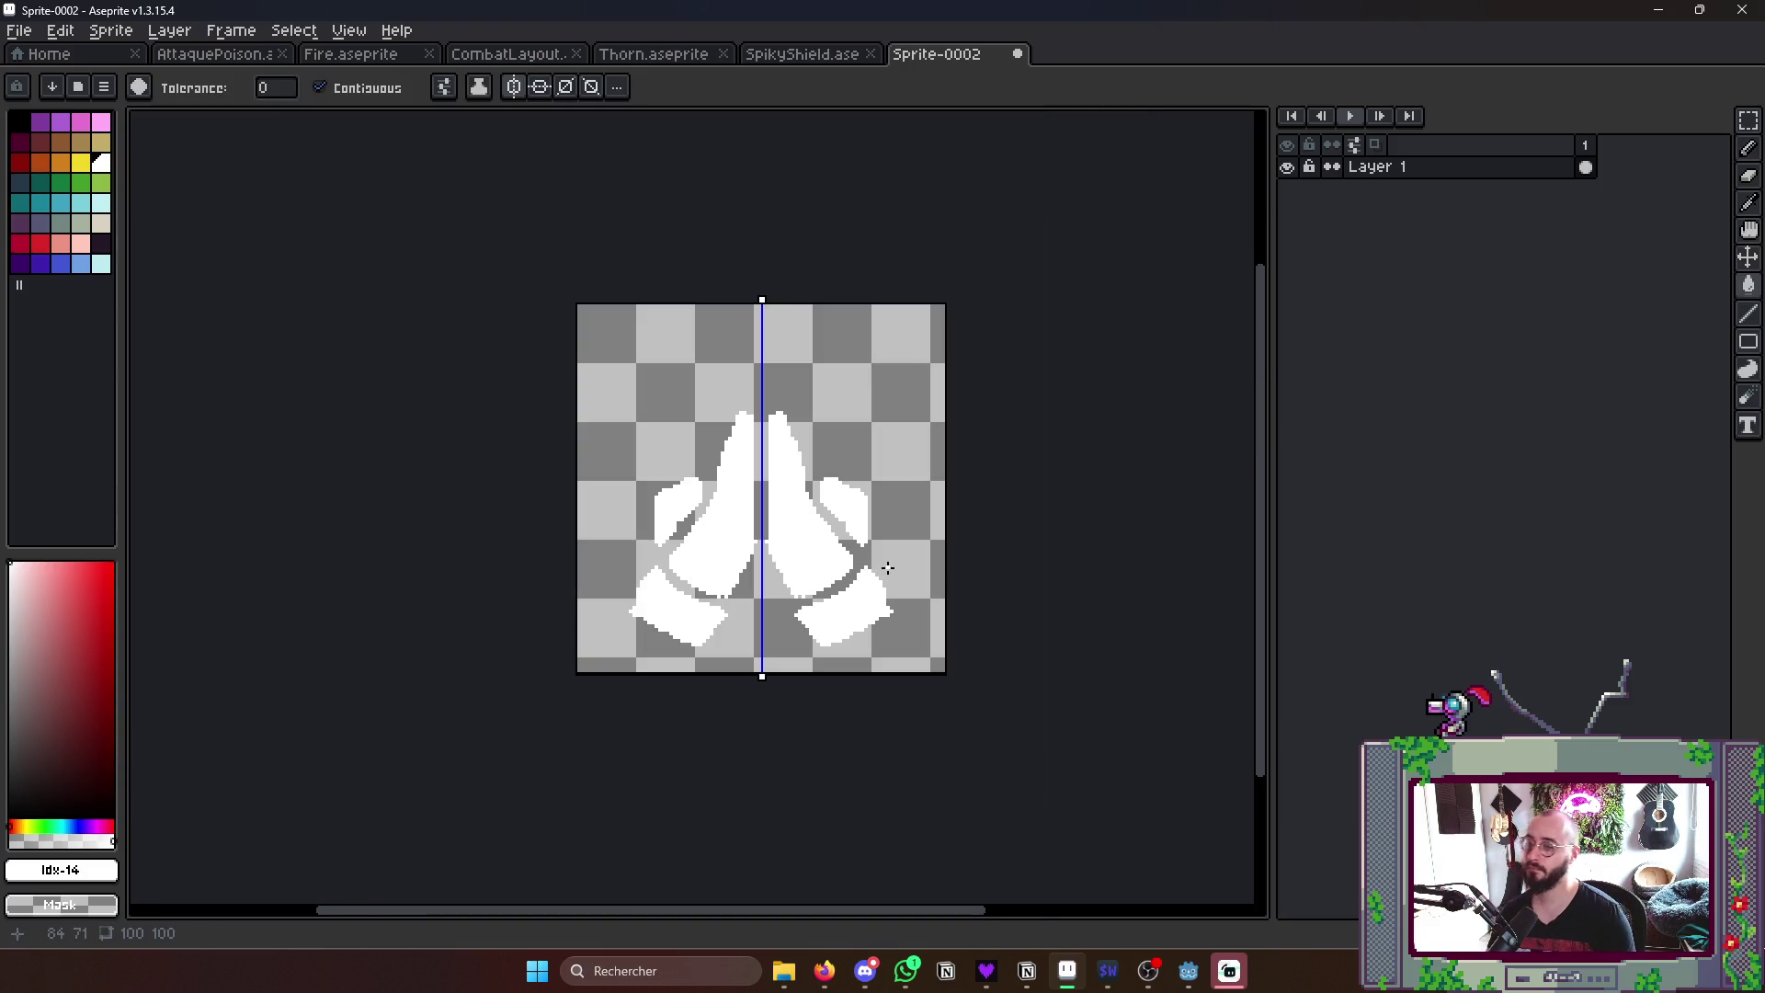
# - Fill the sleeve notch and whiten pixels along the forearm edge, undoing a dark detail attempt
pyautogui.click(843, 616)
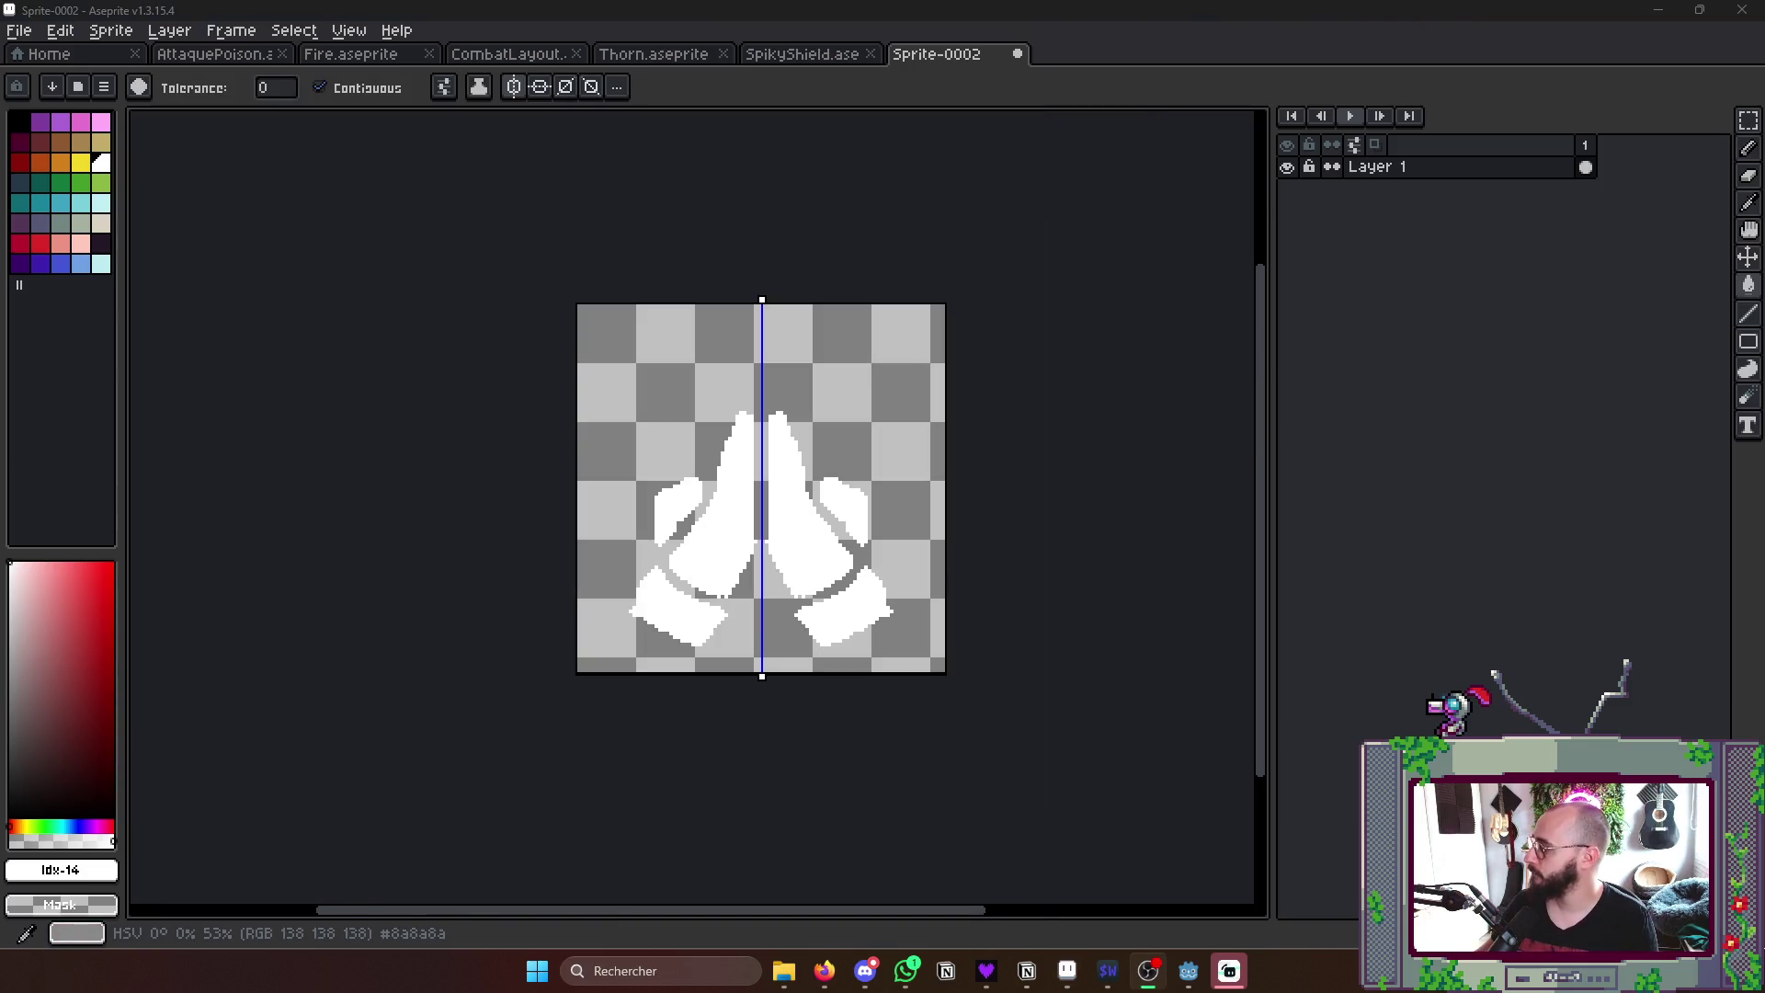
pyautogui.scroll(1, 804, 648)
pyautogui.scroll(1, 786, 568)
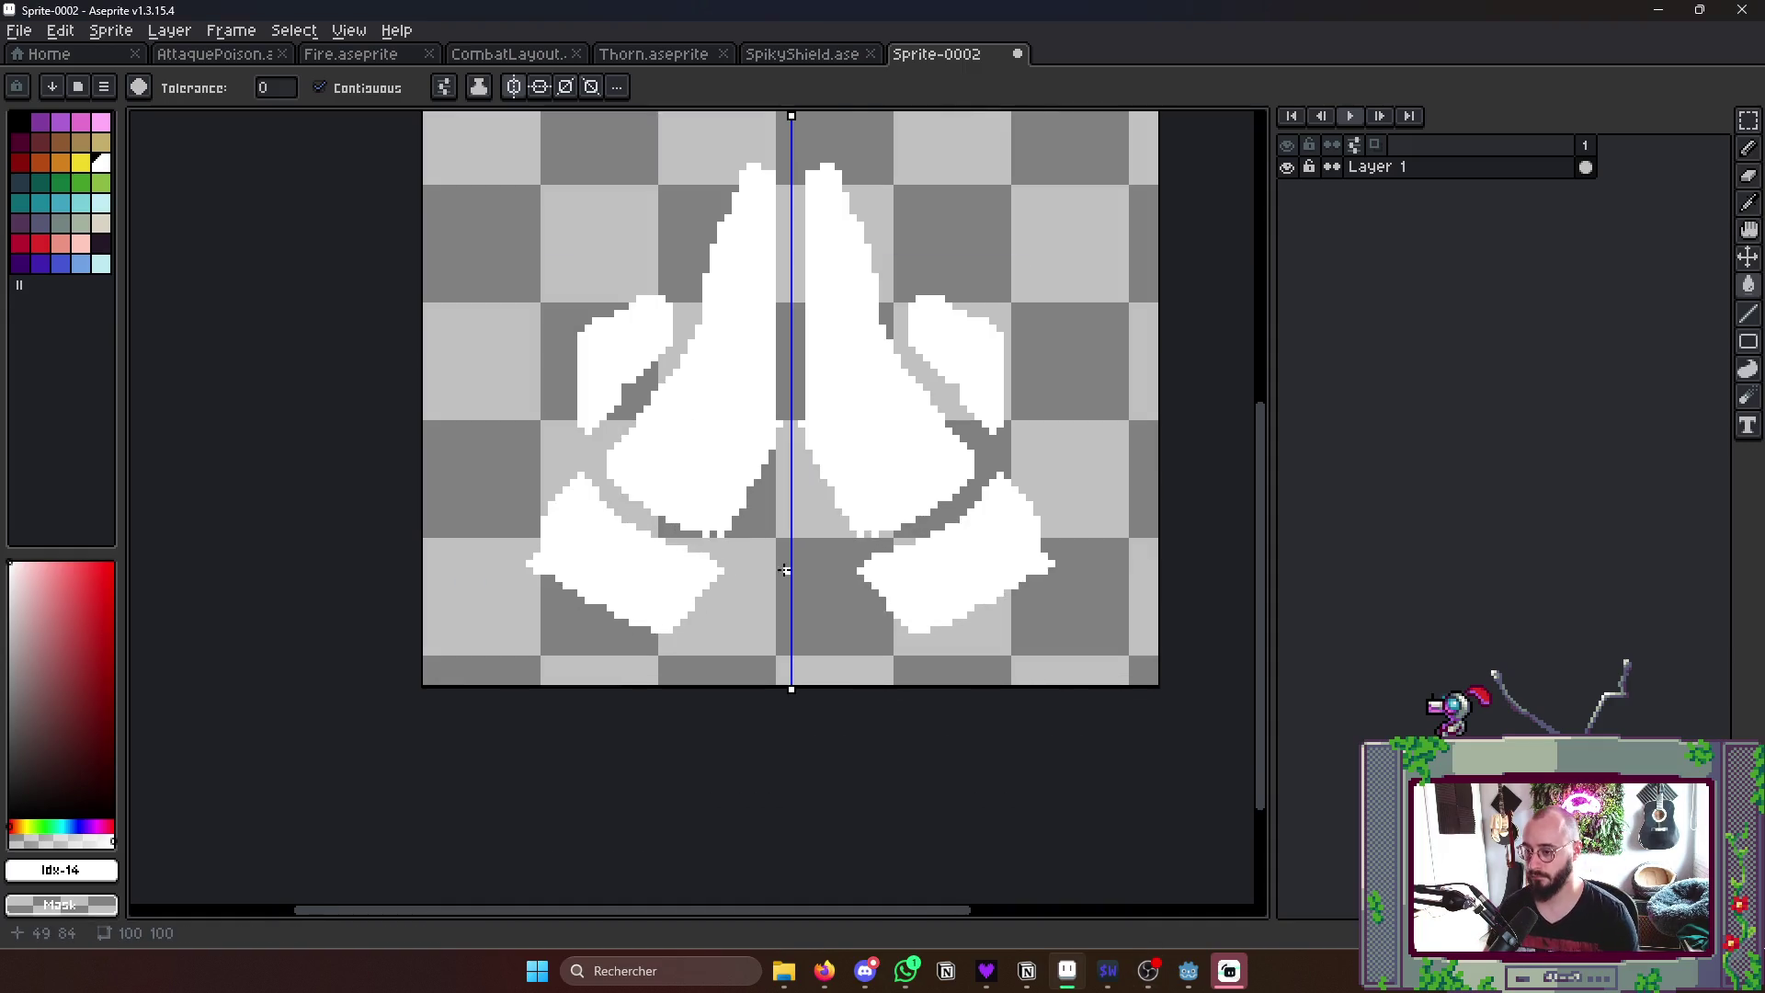
pyautogui.scroll(1, 787, 569)
pyautogui.press('b')
pyautogui.moveTo(511, 538); pyautogui.dragTo(676, 637)
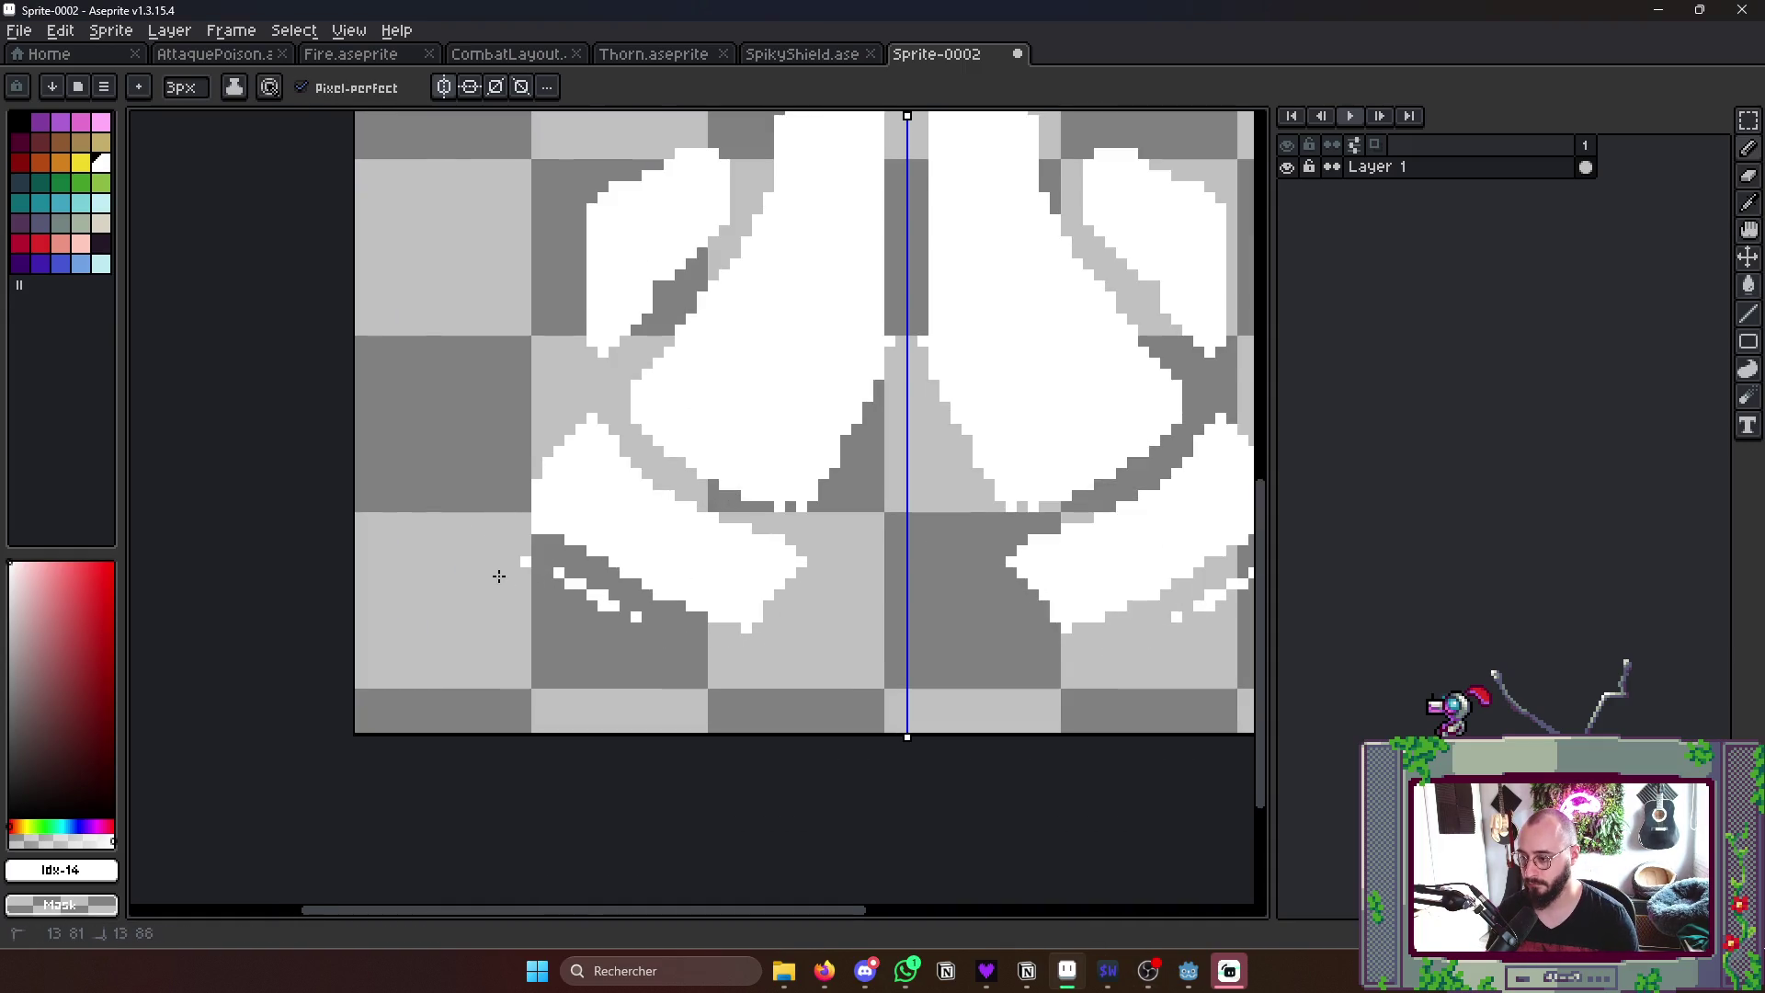
pyautogui.hotkey('ctrl', 'z')
pyautogui.hotkey('ctrl', 'z')
pyautogui.hotkey('ctrl', 'z')
pyautogui.hotkey('ctrl', 'z')
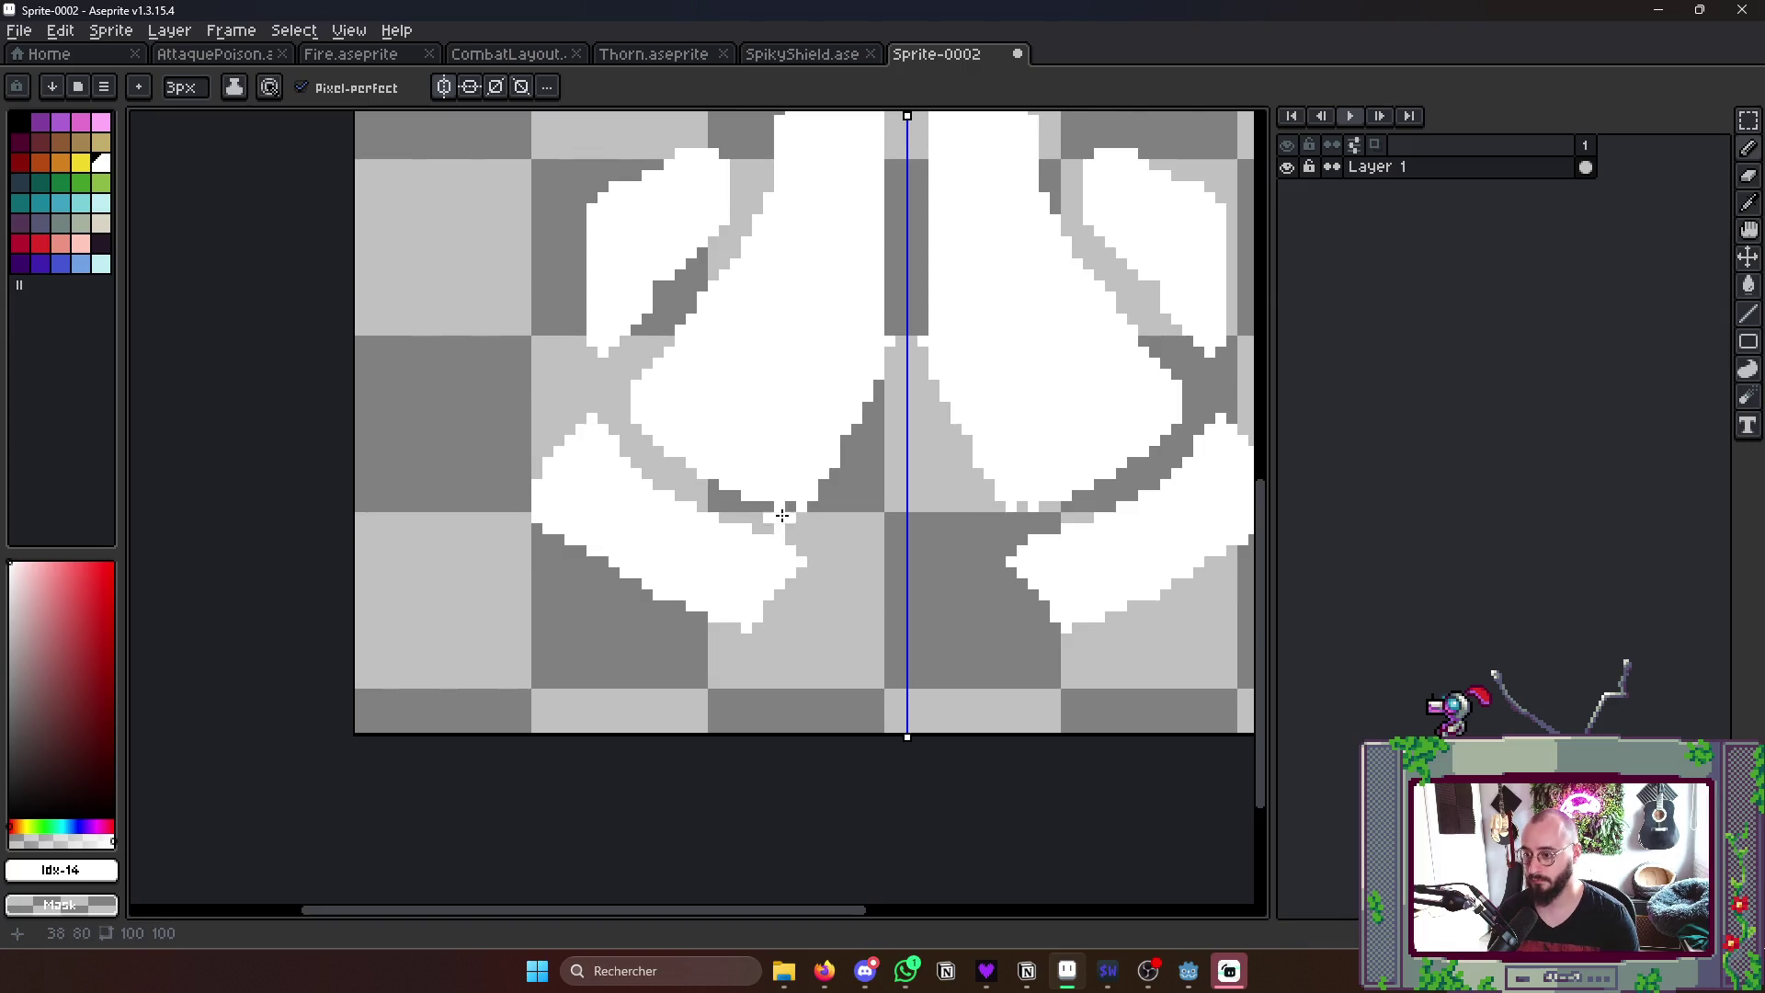
pyautogui.moveTo(797, 501)
pyautogui.mouseDown()
pyautogui.moveTo(875, 378)
pyautogui.moveTo(886, 262)
pyautogui.mouseUp()
pyautogui.scroll(3, 884, 413)
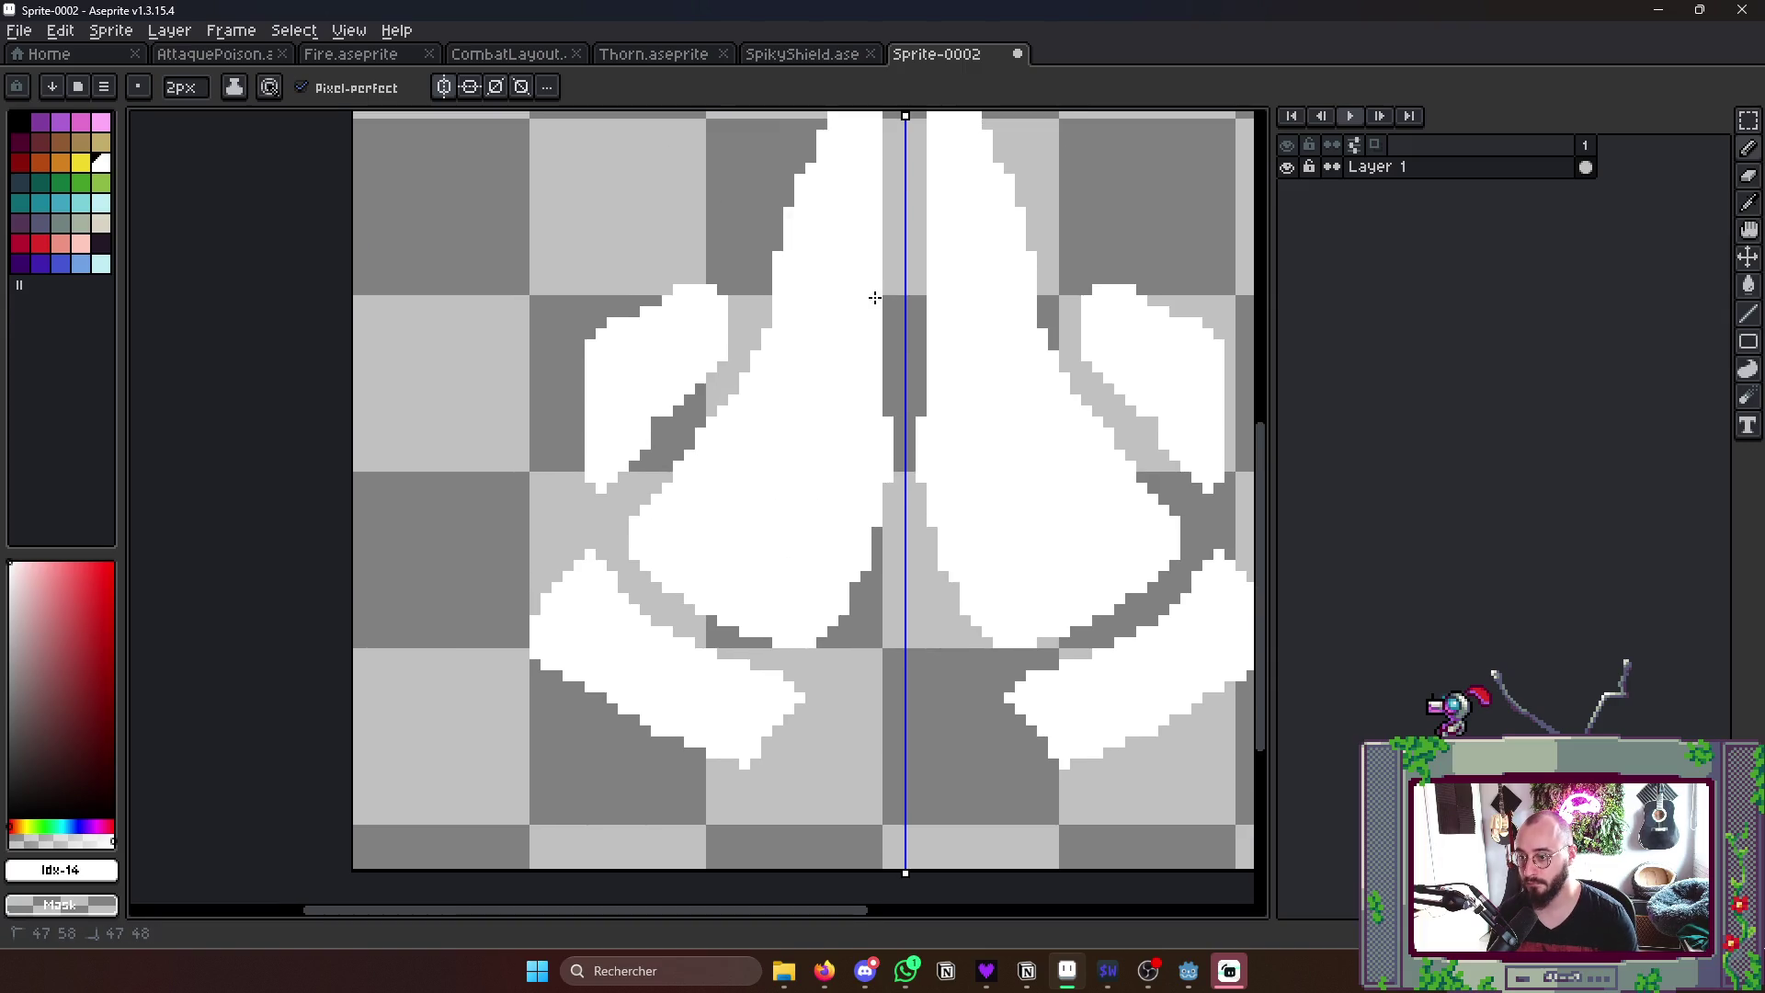
pyautogui.scroll(3, 862, 404)
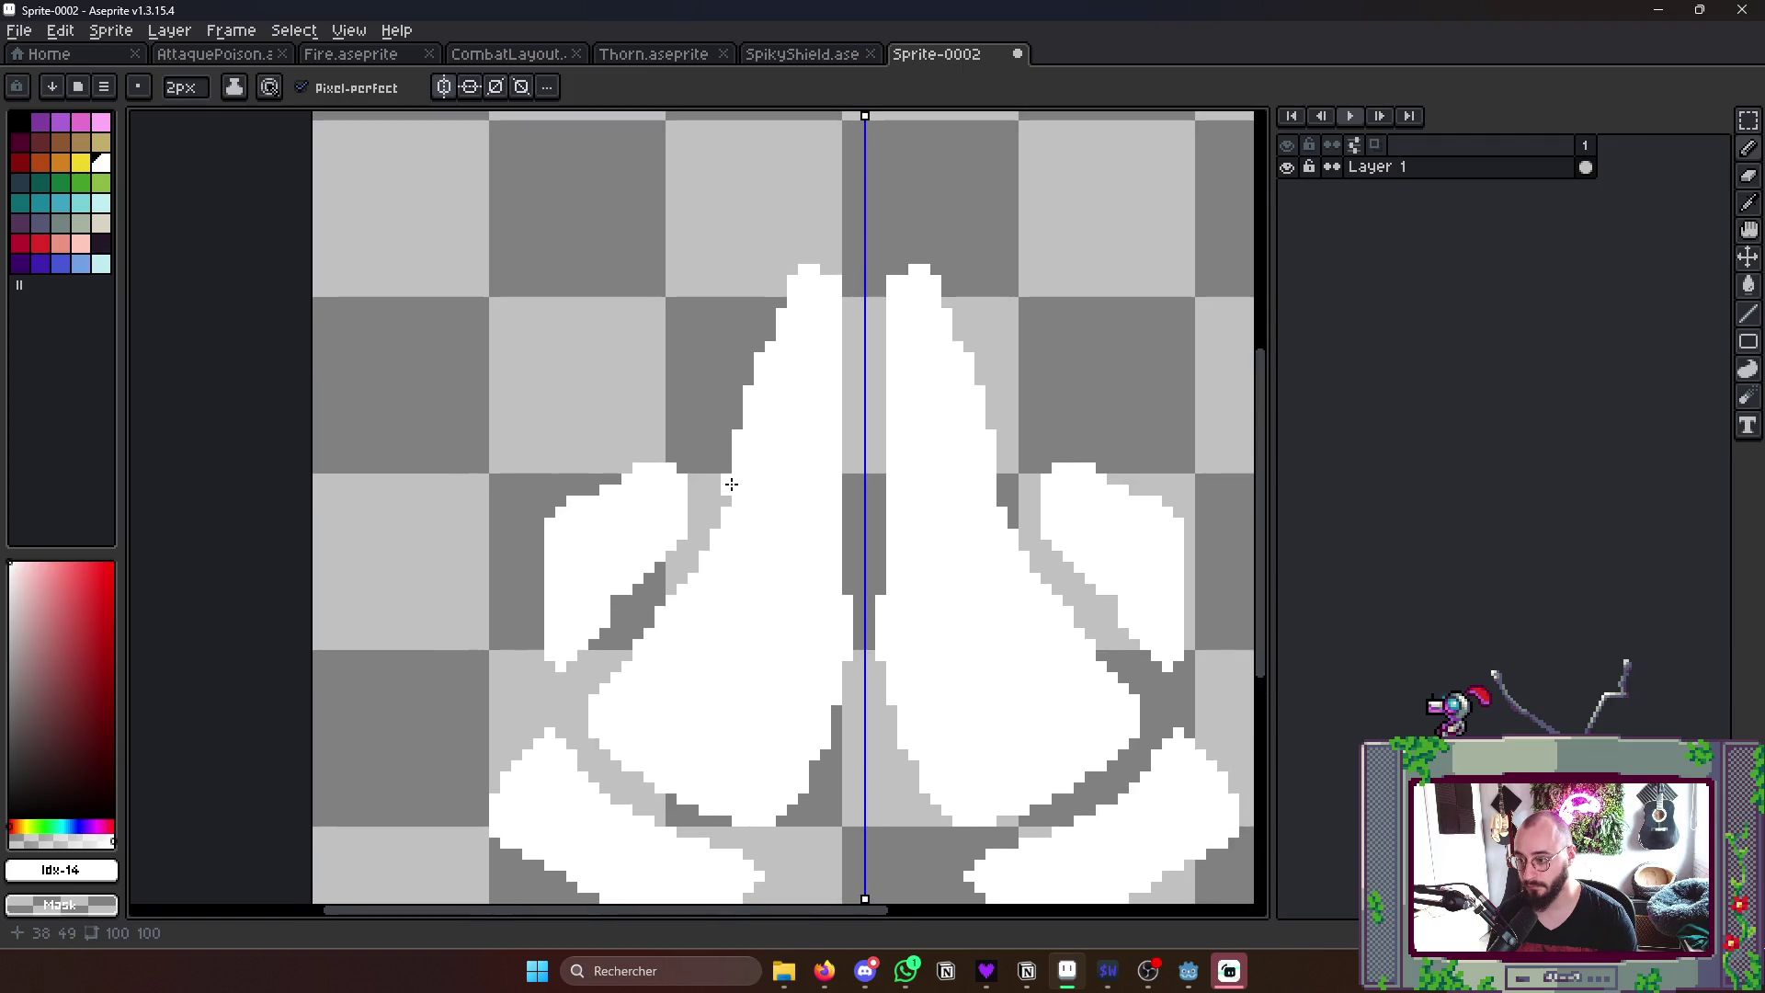
# - Clear the loose white blob beside the hand and carve inner palm outlines near the centre line
pyautogui.press('g')
pyautogui.rightClick(587, 559)
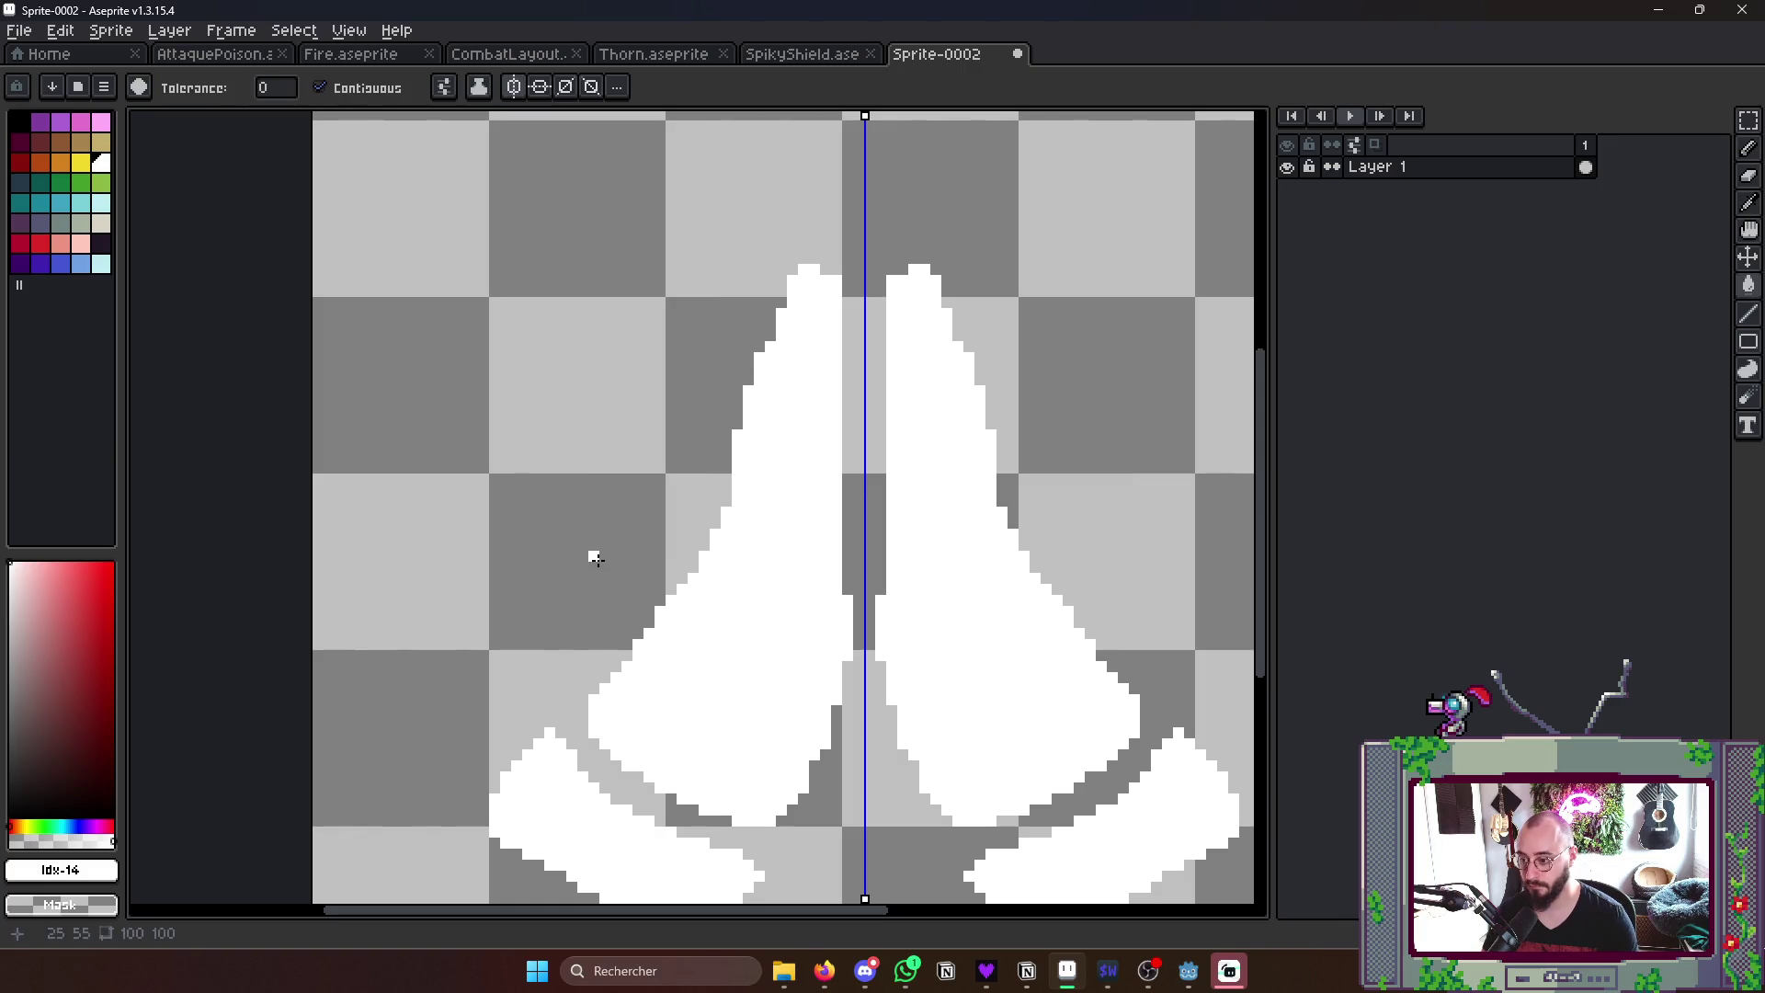
pyautogui.press('b')
pyautogui.moveTo(600, 628); pyautogui.dragTo(648, 532)
pyautogui.hotkey('ctrl', 'z')
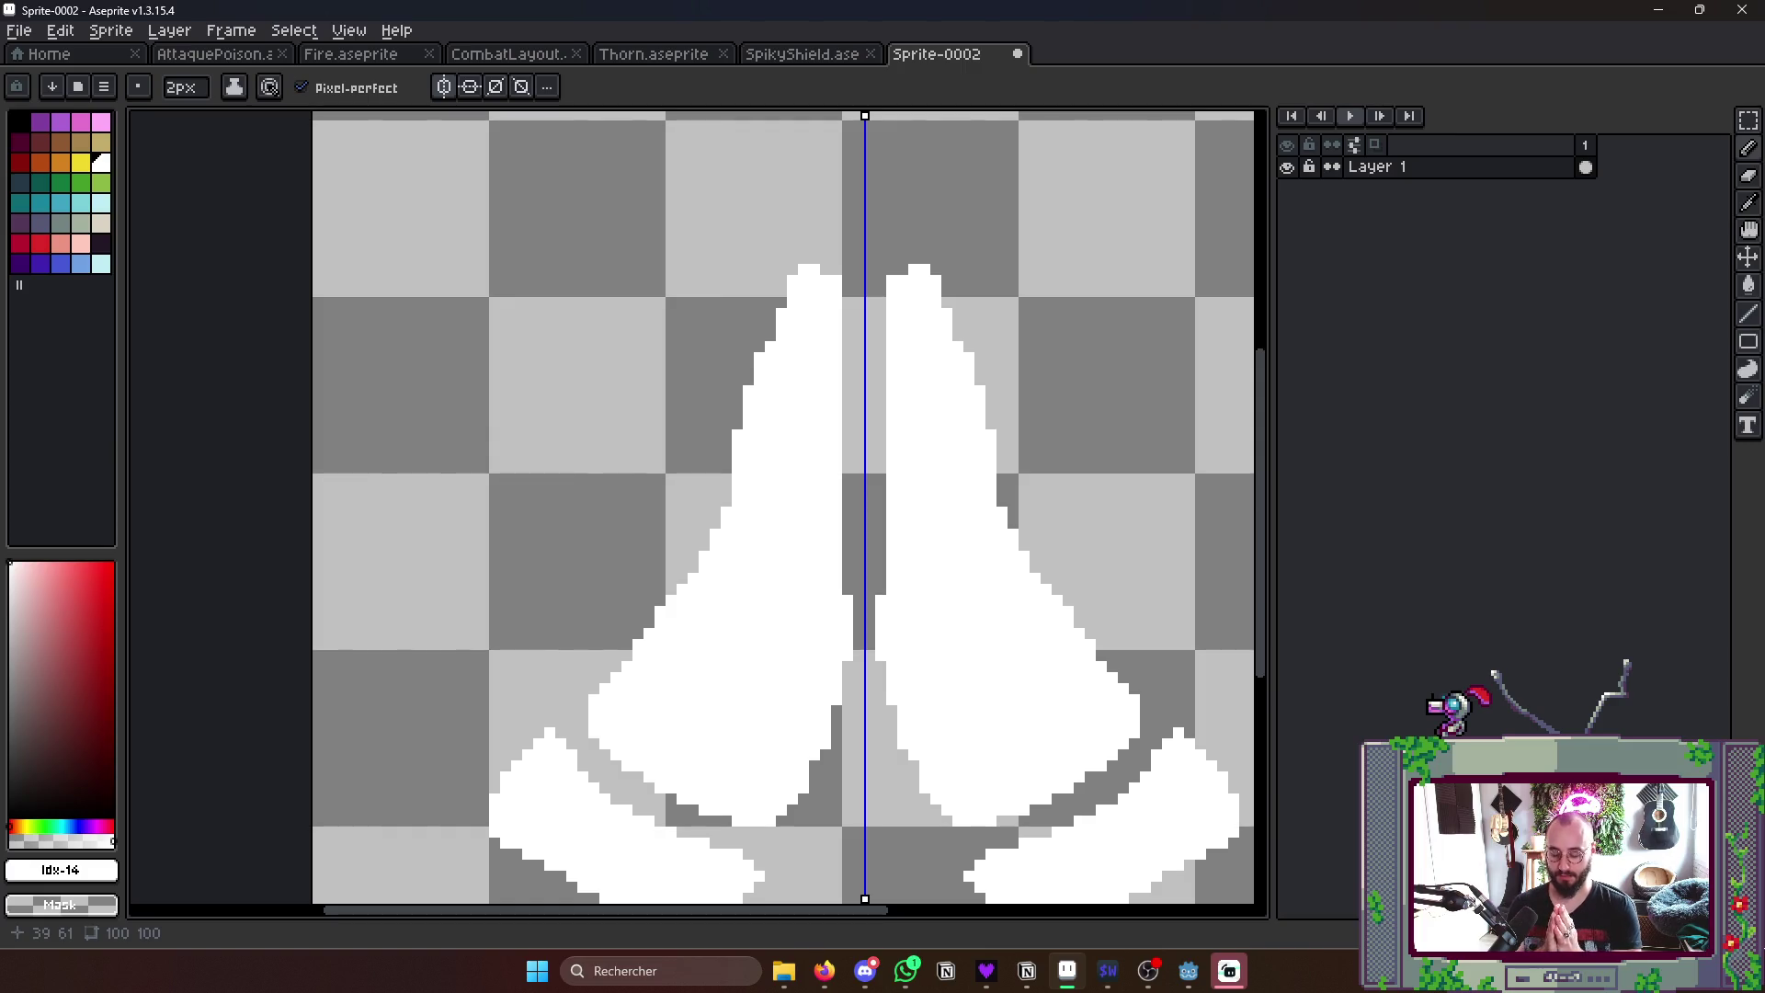
pyautogui.moveTo(824, 600)
pyautogui.mouseDown()
pyautogui.moveTo(800, 758)
pyautogui.moveTo(827, 751)
pyautogui.moveTo(827, 525)
pyautogui.moveTo(780, 678)
pyautogui.moveTo(820, 710)
pyautogui.moveTo(792, 635)
pyautogui.moveTo(831, 758)
pyautogui.moveTo(794, 794)
pyautogui.moveTo(823, 712)
pyautogui.mouseUp()
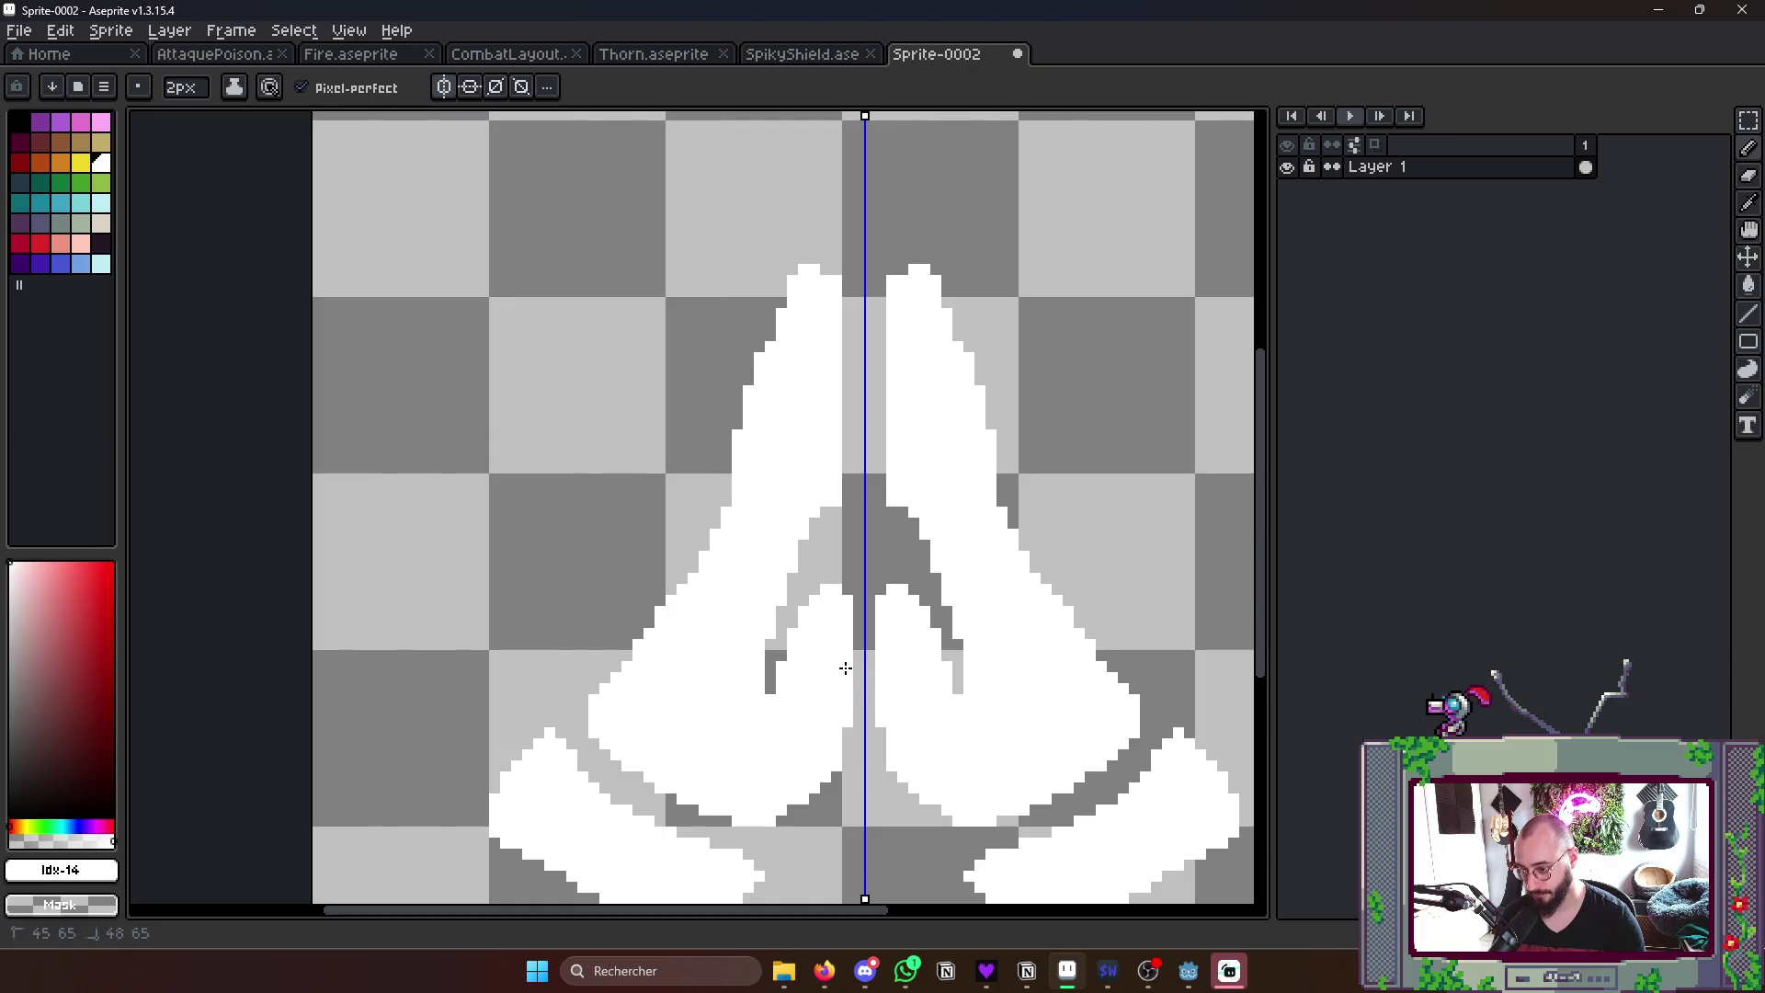
pyautogui.scroll(-5, 784, 632)
pyautogui.scroll(2, 800, 593)
pyautogui.scroll(2, 814, 567)
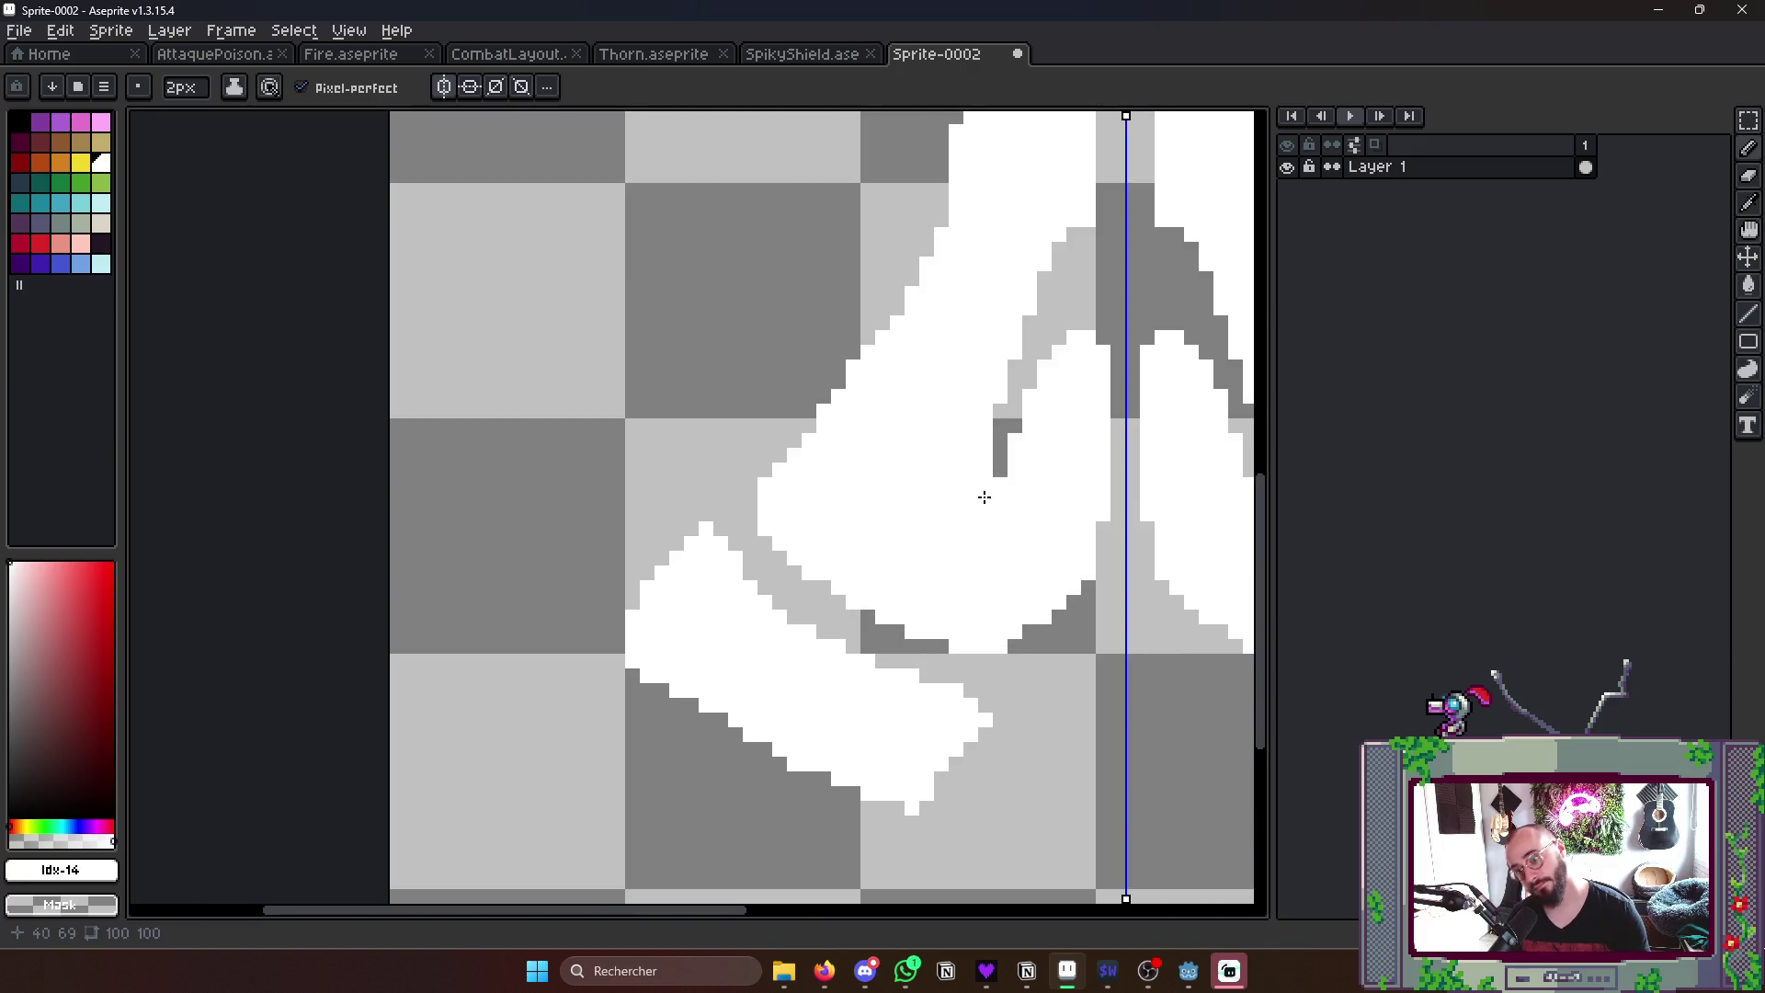
pyautogui.scroll(1, 820, 560)
# - Shade the inner palm and draw a grey finger-separation line up toward the fingertip
pyautogui.moveTo(828, 576); pyautogui.dragTo(834, 524)
pyautogui.moveTo(880, 455)
pyautogui.mouseDown()
pyautogui.moveTo(926, 358)
pyautogui.moveTo(905, 392)
pyautogui.mouseUp()
pyautogui.scroll(-1, 897, 372)
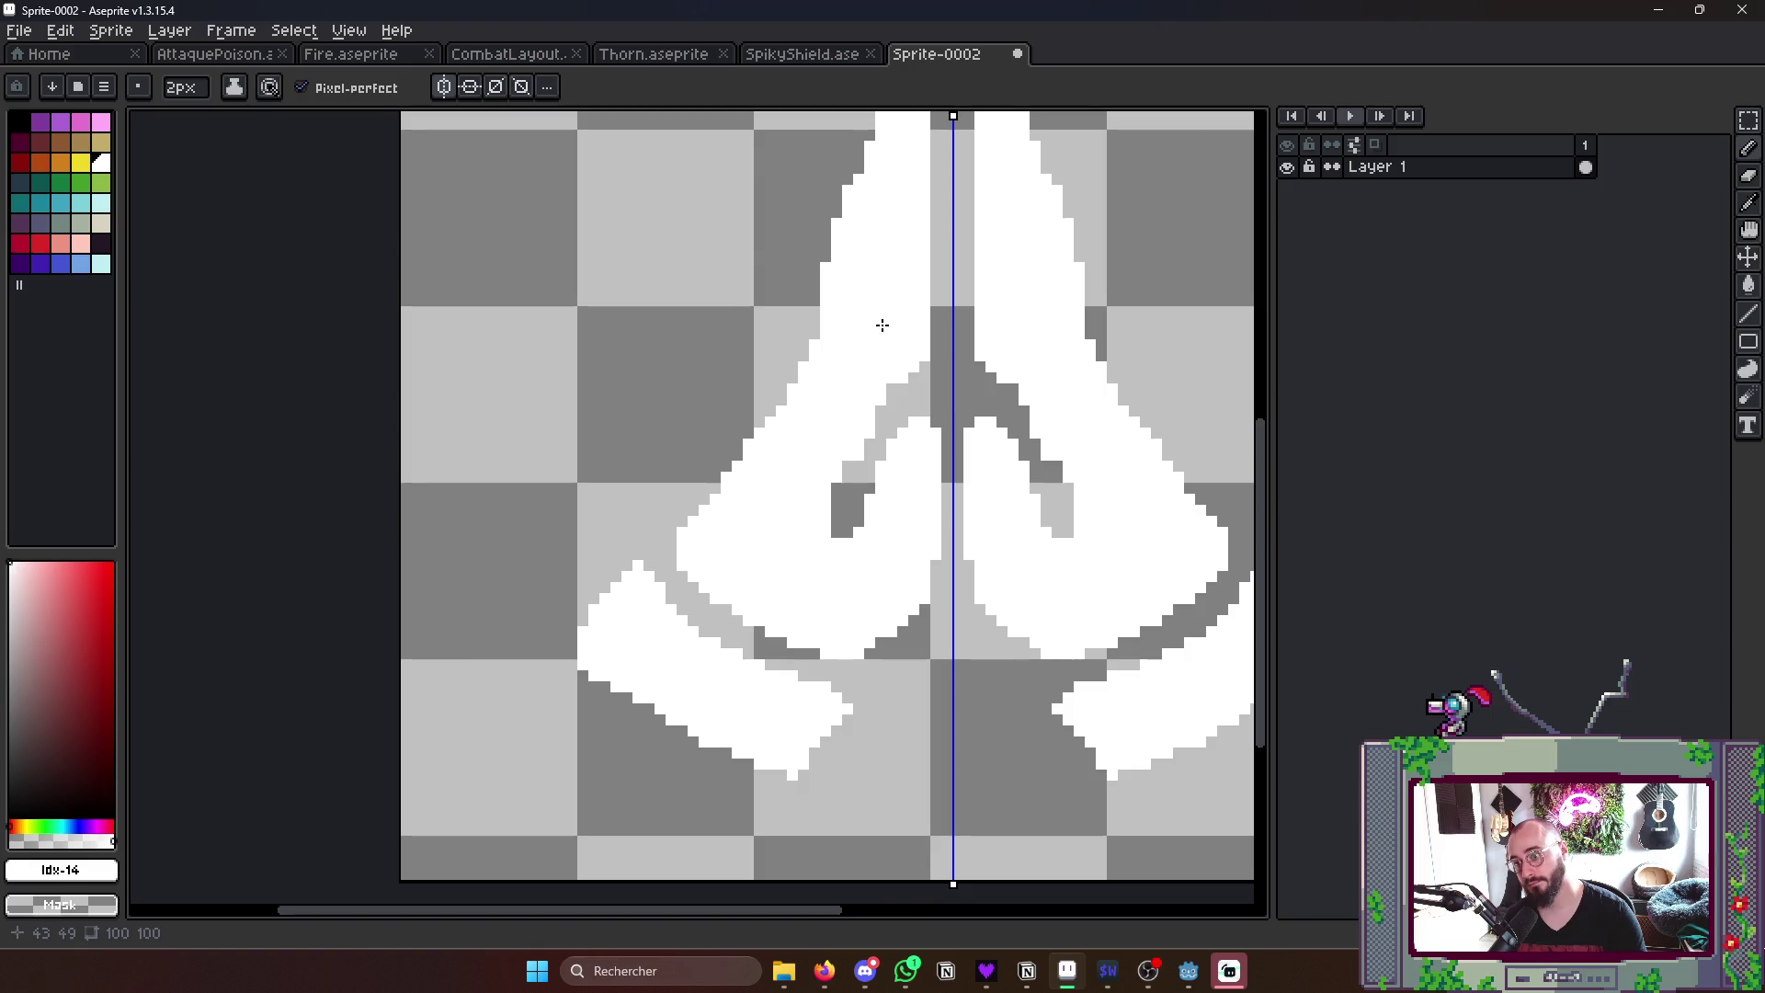
pyautogui.scroll(-2, 883, 352)
pyautogui.scroll(2, 853, 412)
pyautogui.scroll(1, 852, 411)
pyautogui.moveTo(839, 462)
pyautogui.mouseDown()
pyautogui.moveTo(861, 386)
pyautogui.moveTo(848, 344)
pyautogui.moveTo(876, 335)
pyautogui.mouseUp()
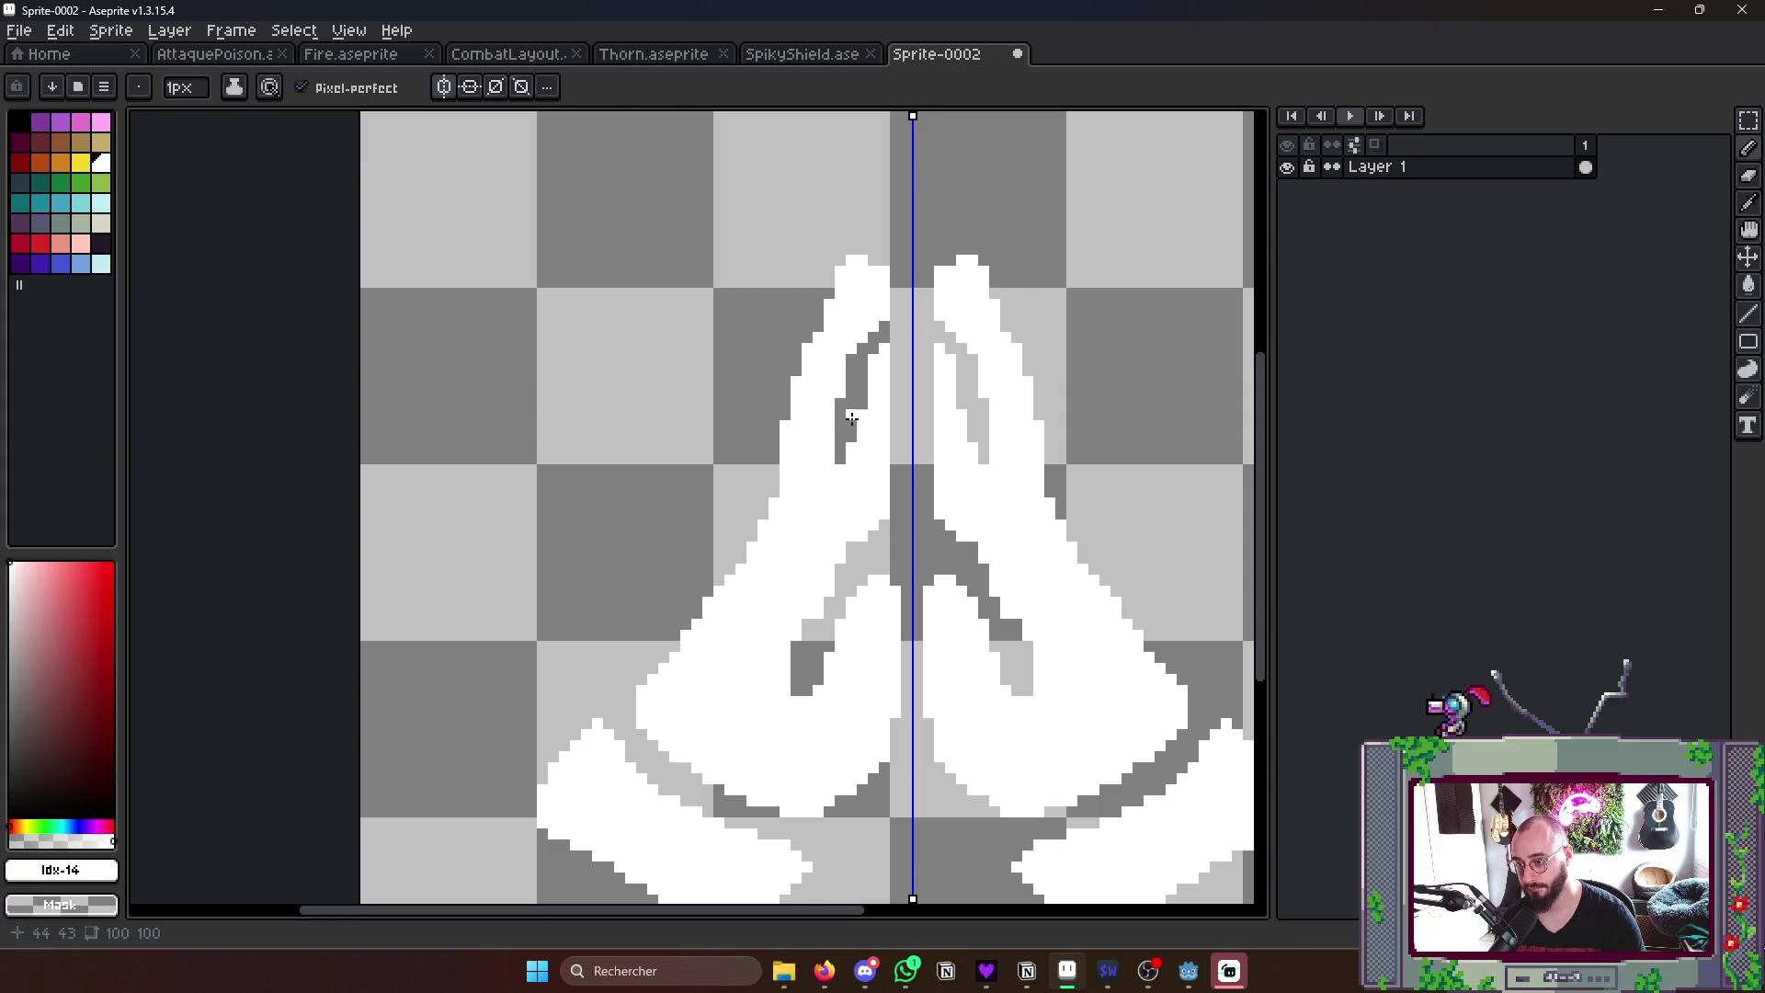
pyautogui.moveTo(851, 432); pyautogui.dragTo(856, 415)
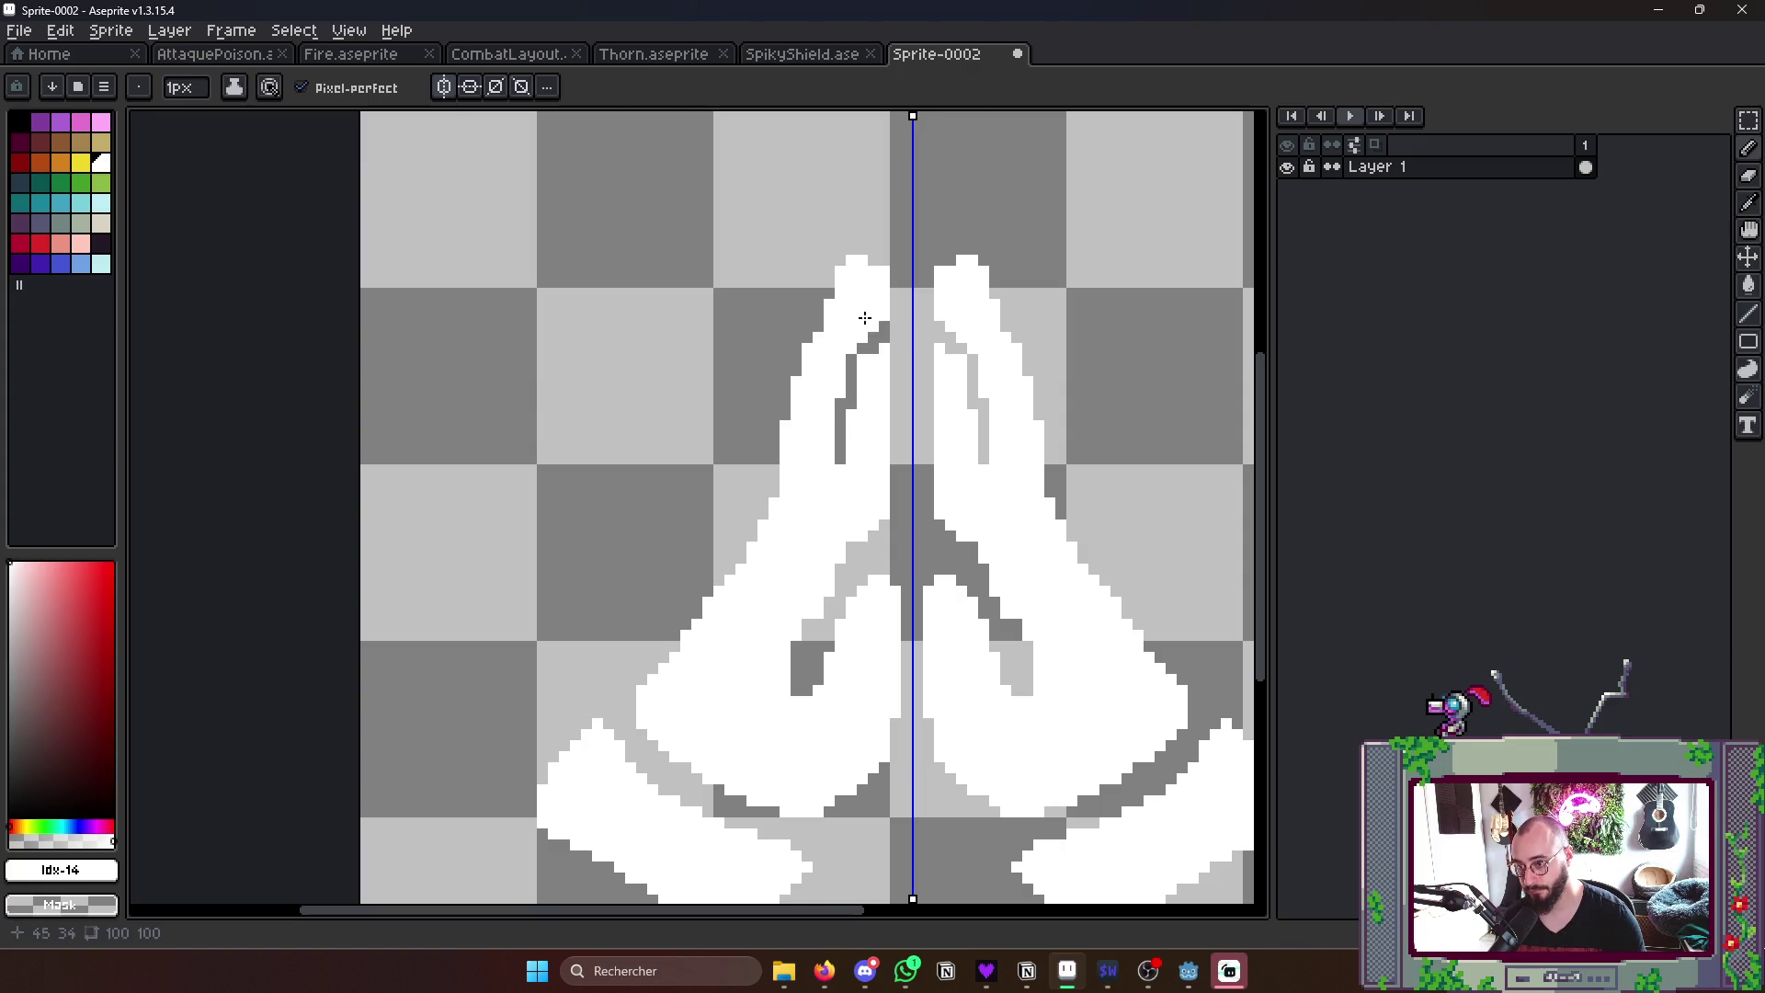
pyautogui.moveTo(843, 305); pyautogui.dragTo(867, 282)
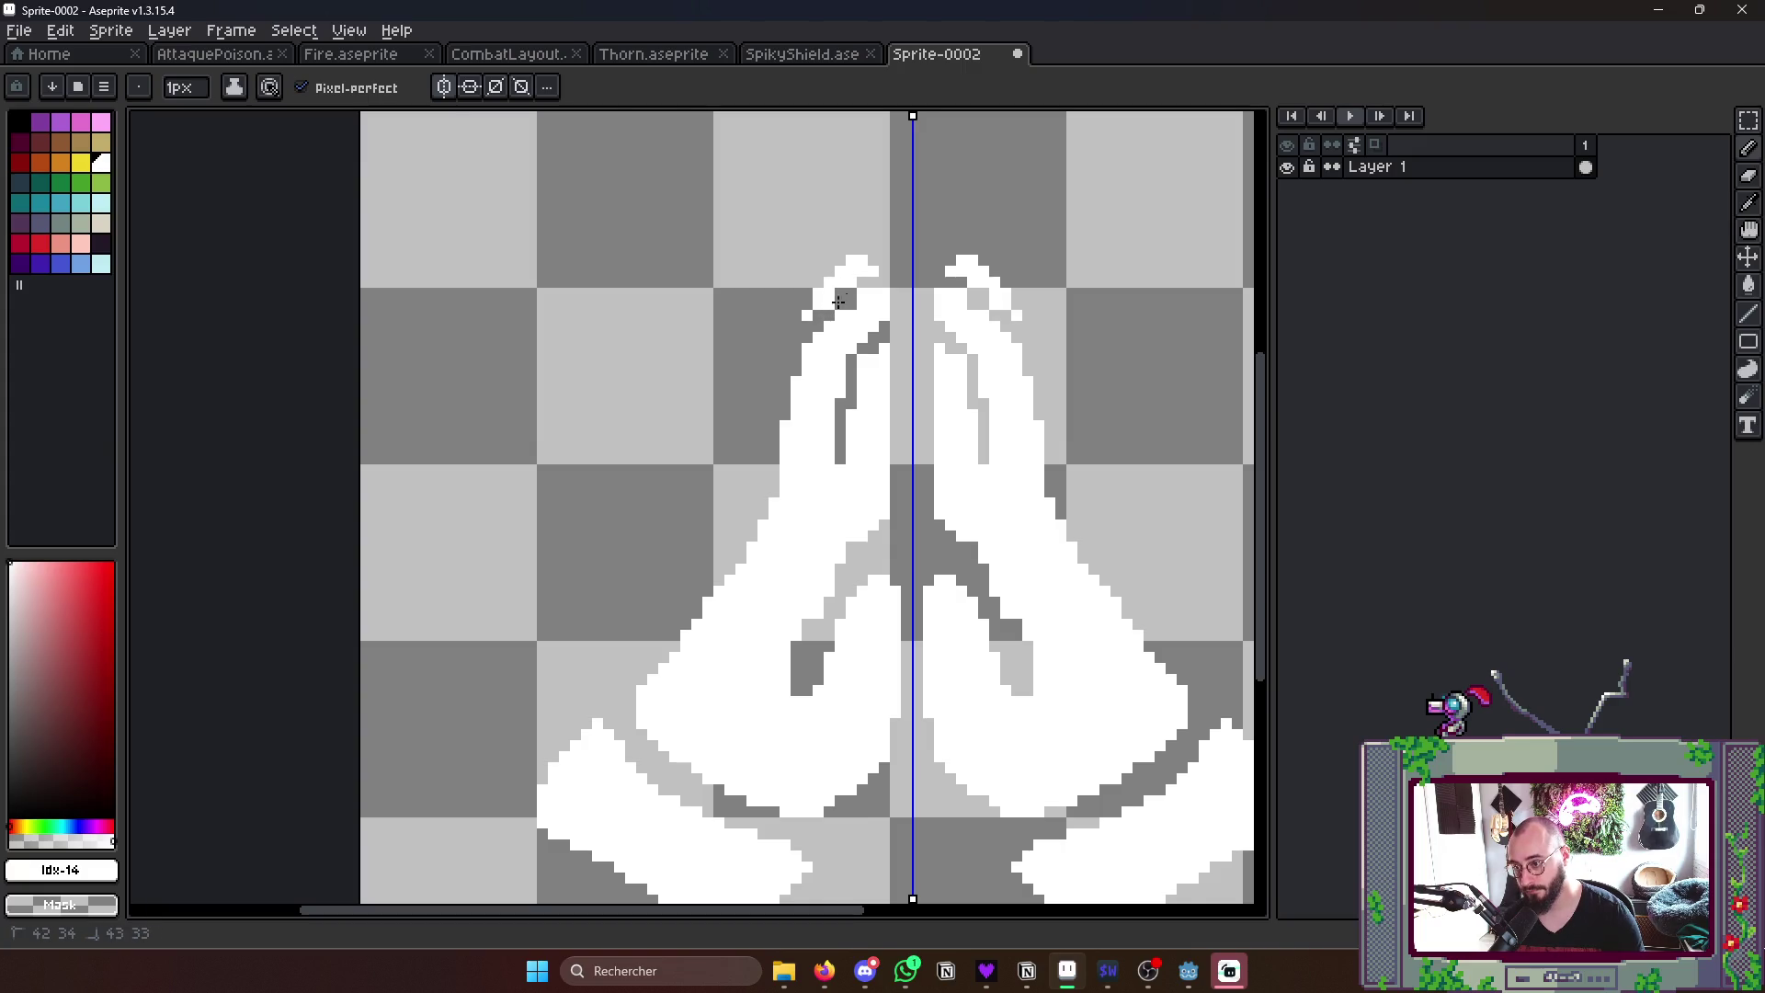
pyautogui.scroll(-2, 817, 327)
pyautogui.scroll(3, 827, 337)
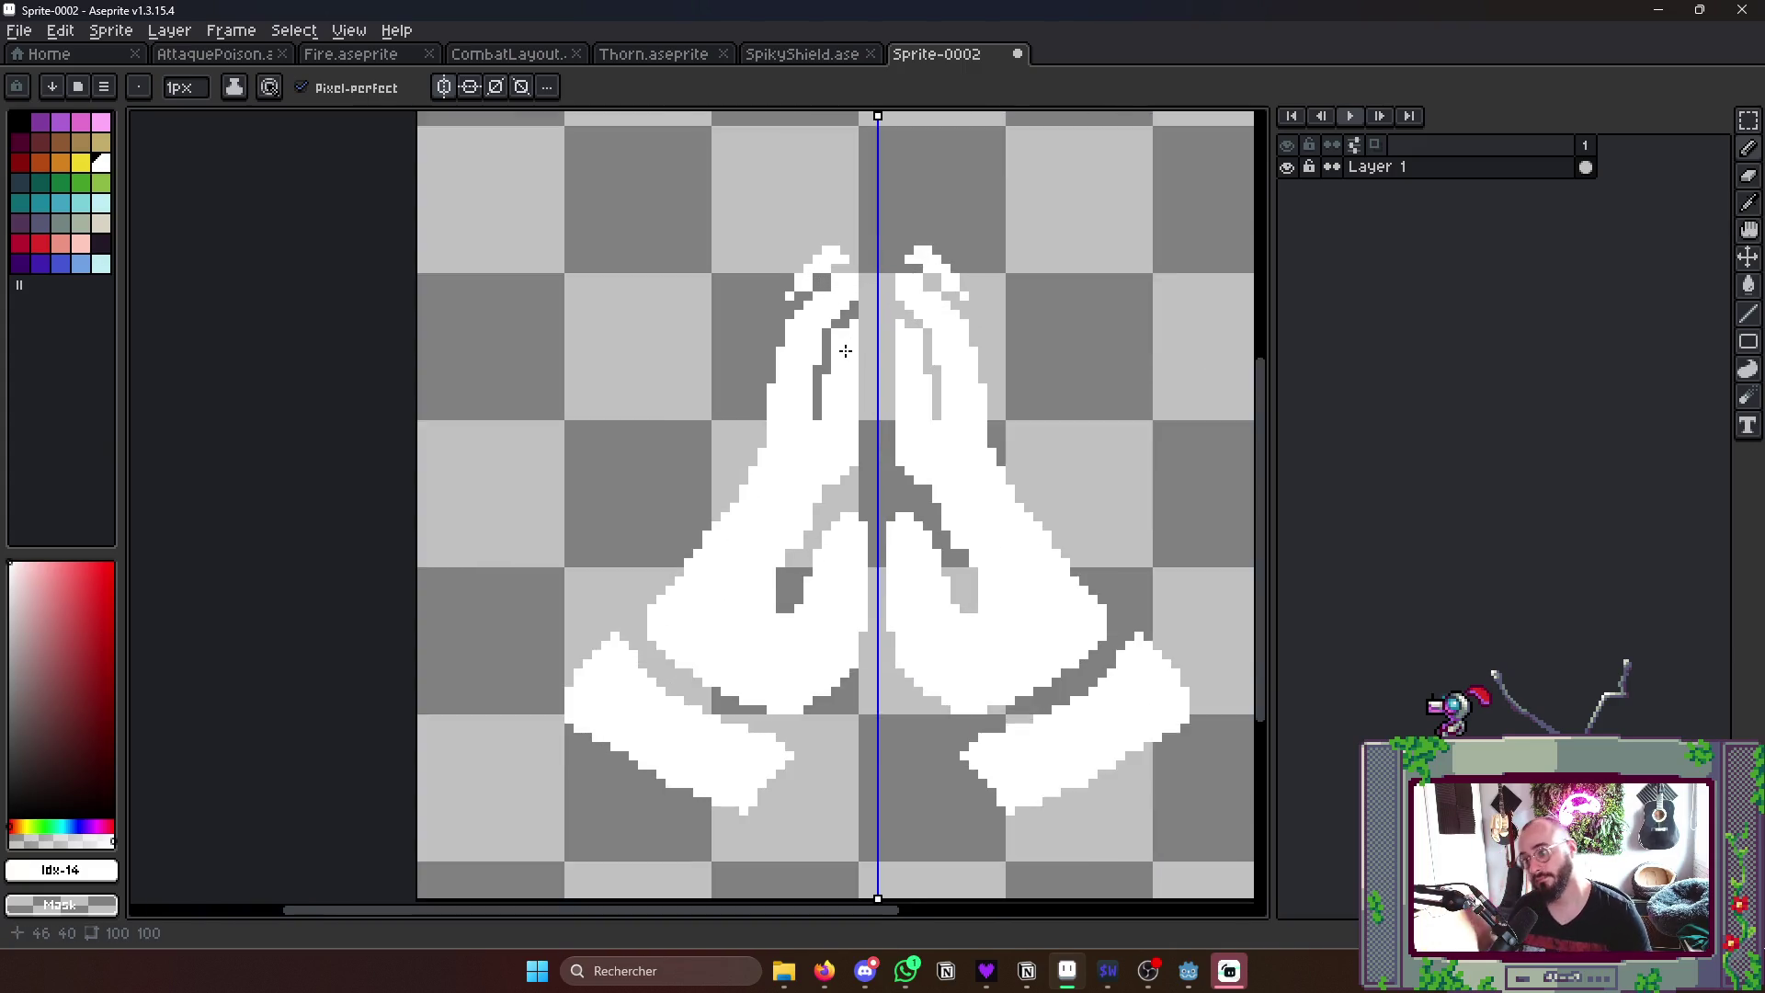
# - Marquee-select the upper hands and nudge the fingertip area down one pixel
pyautogui.press('m')
pyautogui.moveTo(571, 116); pyautogui.dragTo(1163, 499)
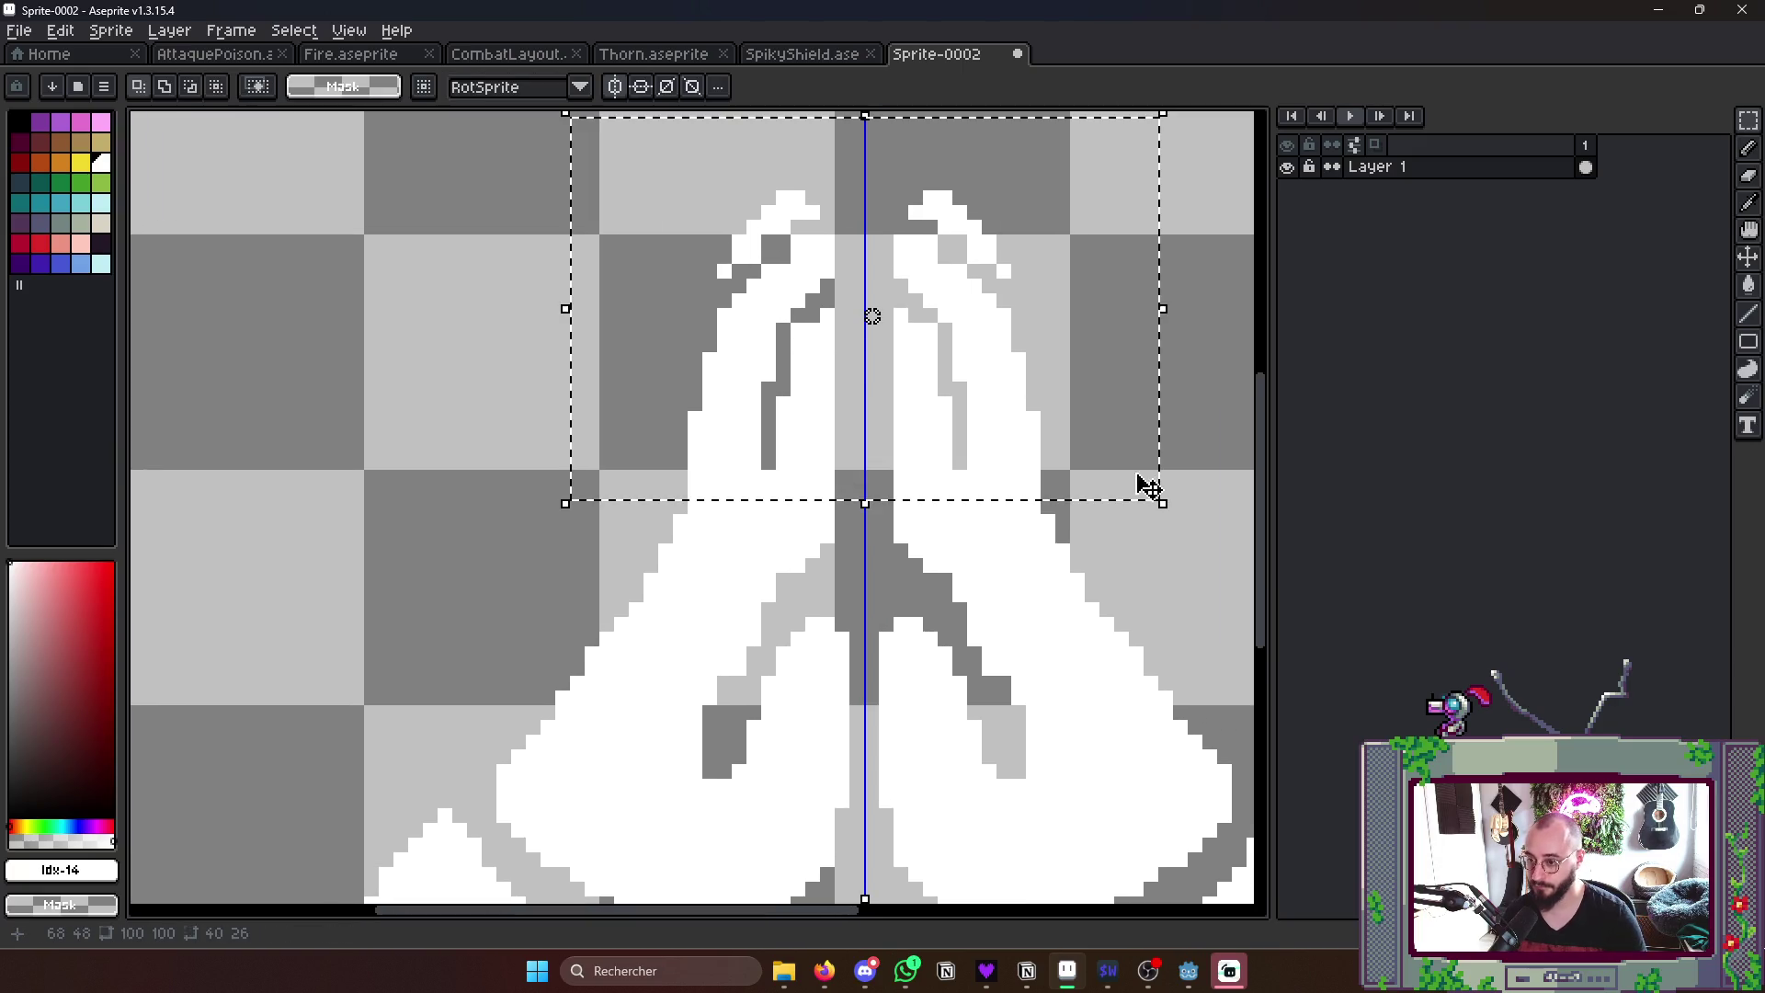
pyautogui.press('Down')
pyautogui.press('Down')
pyautogui.press('Down')
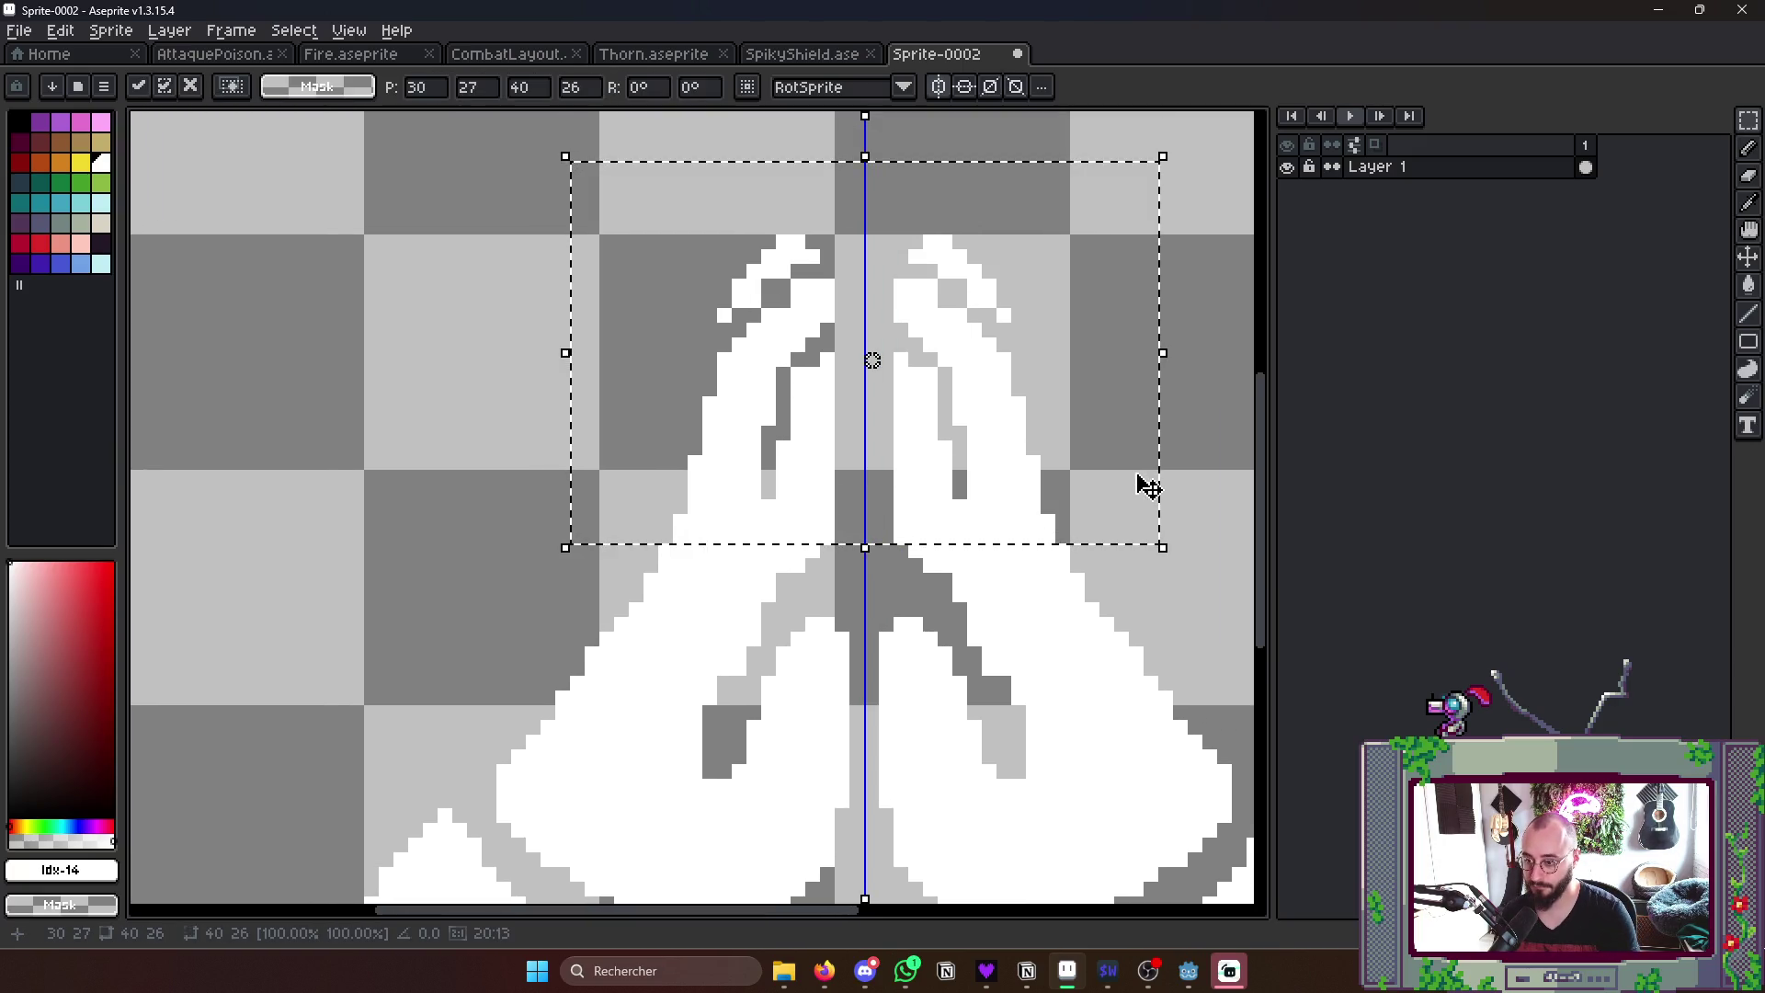
pyautogui.press('Escape')
pyautogui.scroll(-1, 869, 413)
pyautogui.press('b')
pyautogui.scroll(2, 775, 501)
# - Add grey palm detail and white pixels to split the individual fingertips
pyautogui.moveTo(730, 520); pyautogui.dragTo(748, 446)
pyautogui.moveTo(805, 258)
pyautogui.mouseDown()
pyautogui.moveTo(827, 193)
pyautogui.moveTo(853, 201)
pyautogui.mouseUp()
pyautogui.scroll(-2, 853, 201)
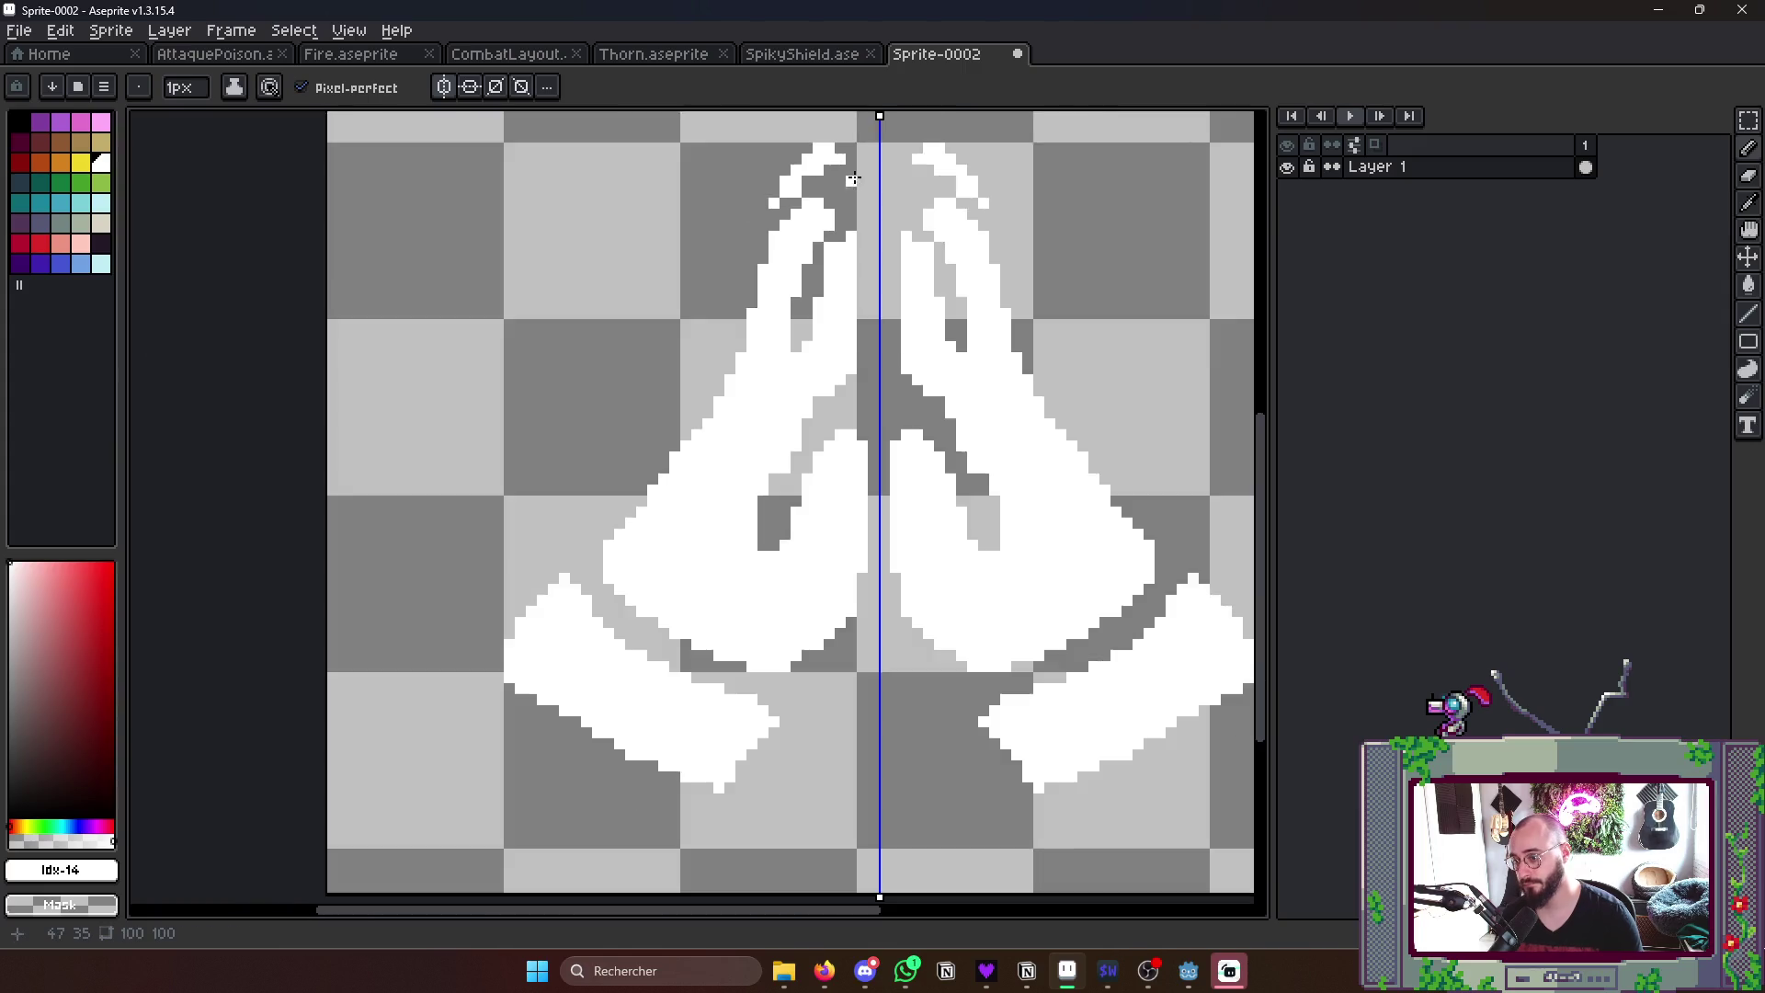
pyautogui.scroll(-2, 853, 202)
pyautogui.scroll(2, 849, 227)
pyautogui.scroll(2, 853, 262)
pyautogui.press('v')
pyautogui.press('b')
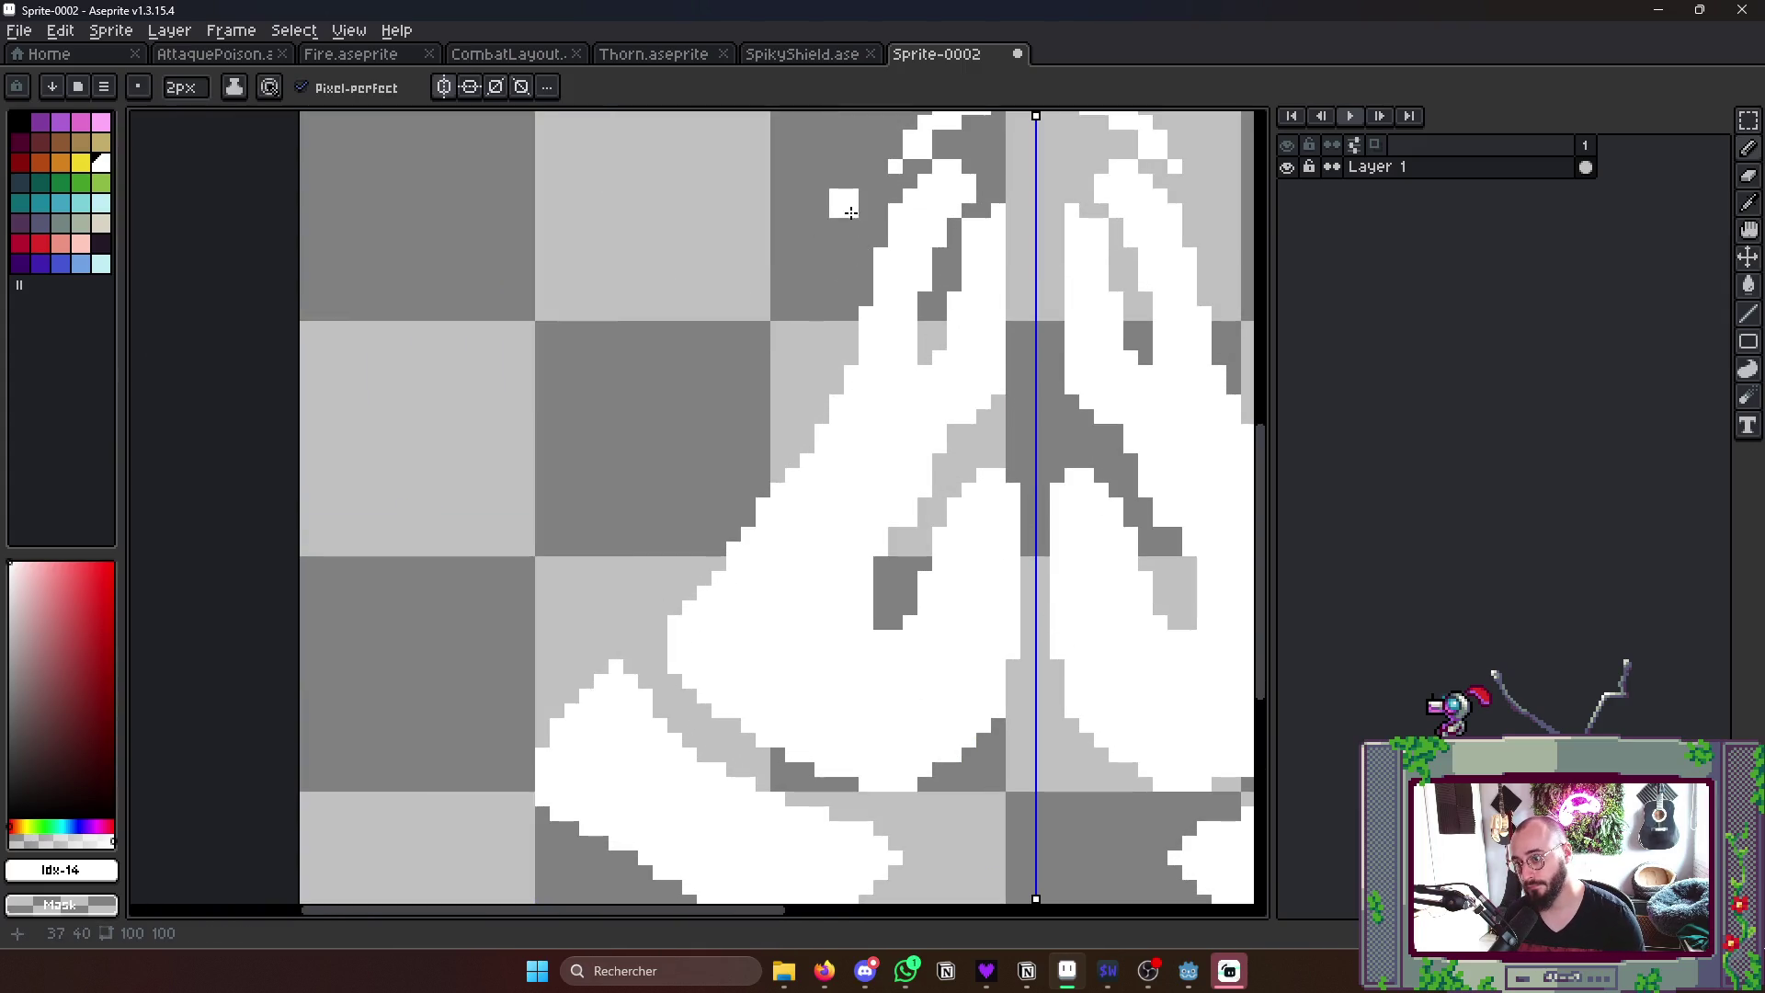
pyautogui.moveTo(834, 208); pyautogui.dragTo(821, 297)
pyautogui.moveTo(859, 228); pyautogui.dragTo(820, 373)
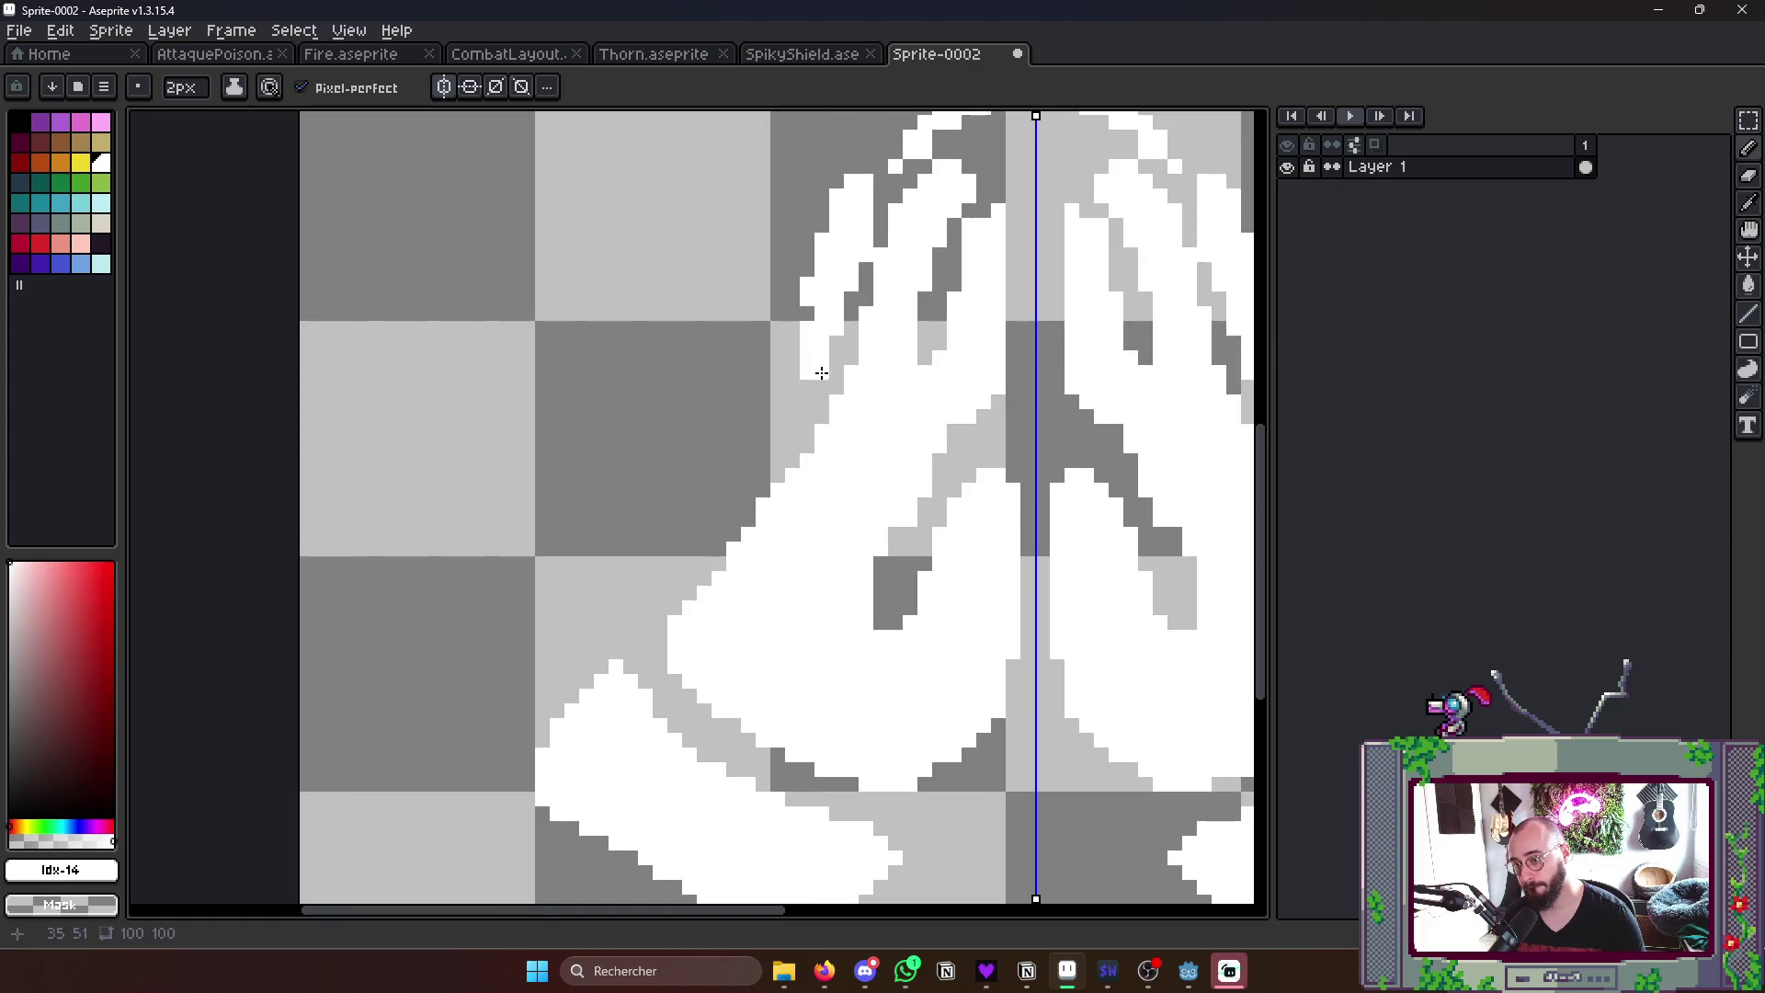
pyautogui.scroll(-2, 829, 359)
pyautogui.moveTo(844, 292)
pyautogui.mouseDown()
pyautogui.moveTo(809, 340)
pyautogui.moveTo(855, 263)
pyautogui.mouseUp()
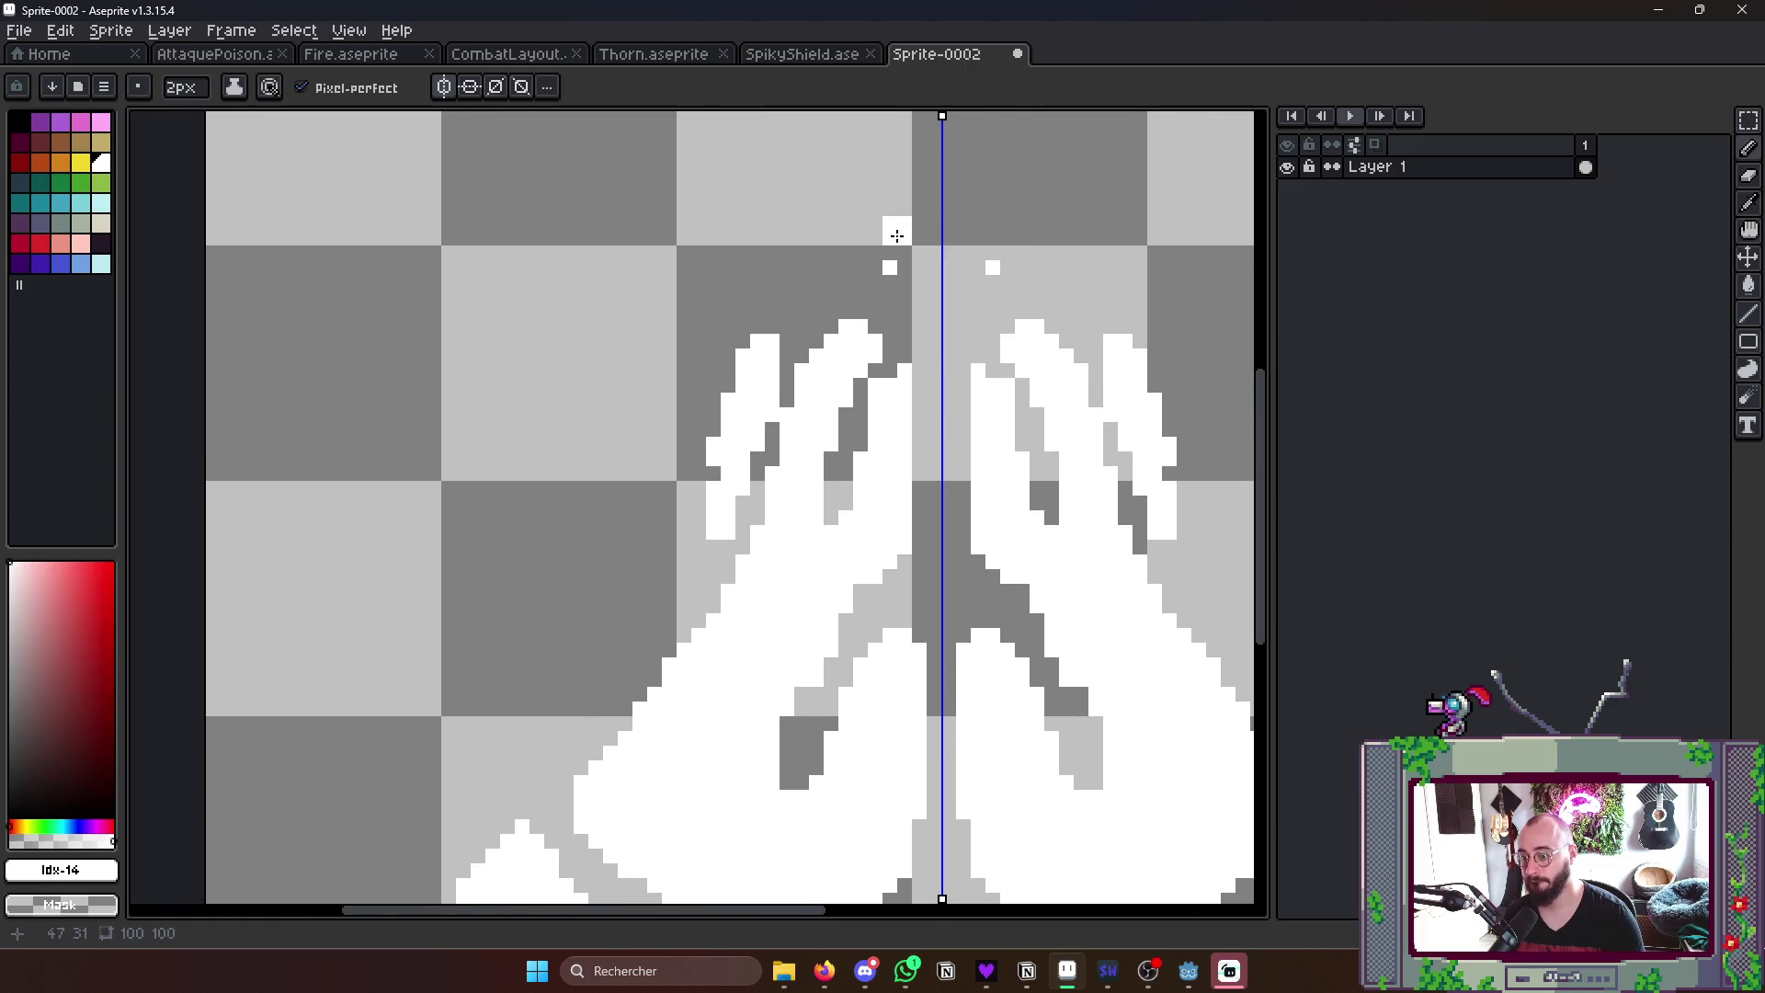
pyautogui.scroll(-4, 897, 235)
pyautogui.scroll(2, 965, 262)
pyautogui.press('v')
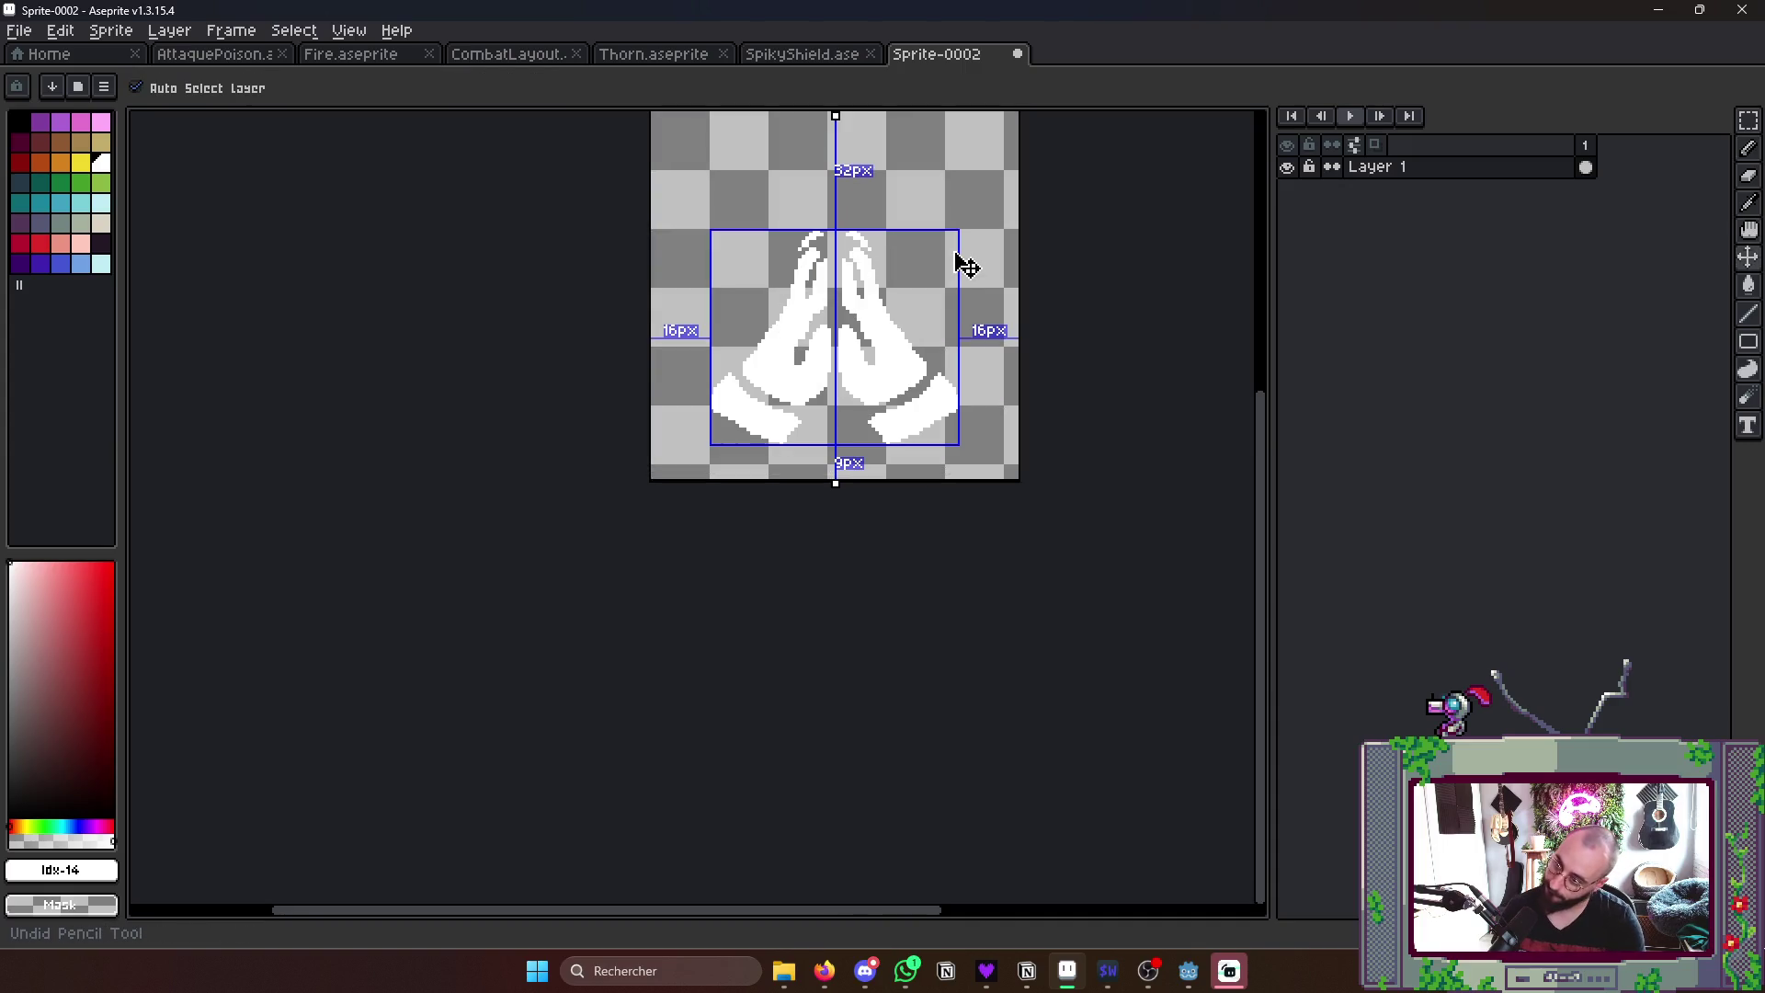
# - Clear a small fingertip selection and erase stray pixels along the inner hand edges and left palm
pyautogui.press('m')
pyautogui.moveTo(772, 208)
pyautogui.mouseDown()
pyautogui.moveTo(911, 275)
pyautogui.moveTo(824, 250)
pyautogui.moveTo(772, 276)
pyautogui.moveTo(804, 238)
pyautogui.moveTo(741, 246)
pyautogui.moveTo(760, 235)
pyautogui.mouseUp()
pyautogui.scroll(2, 838, 280)
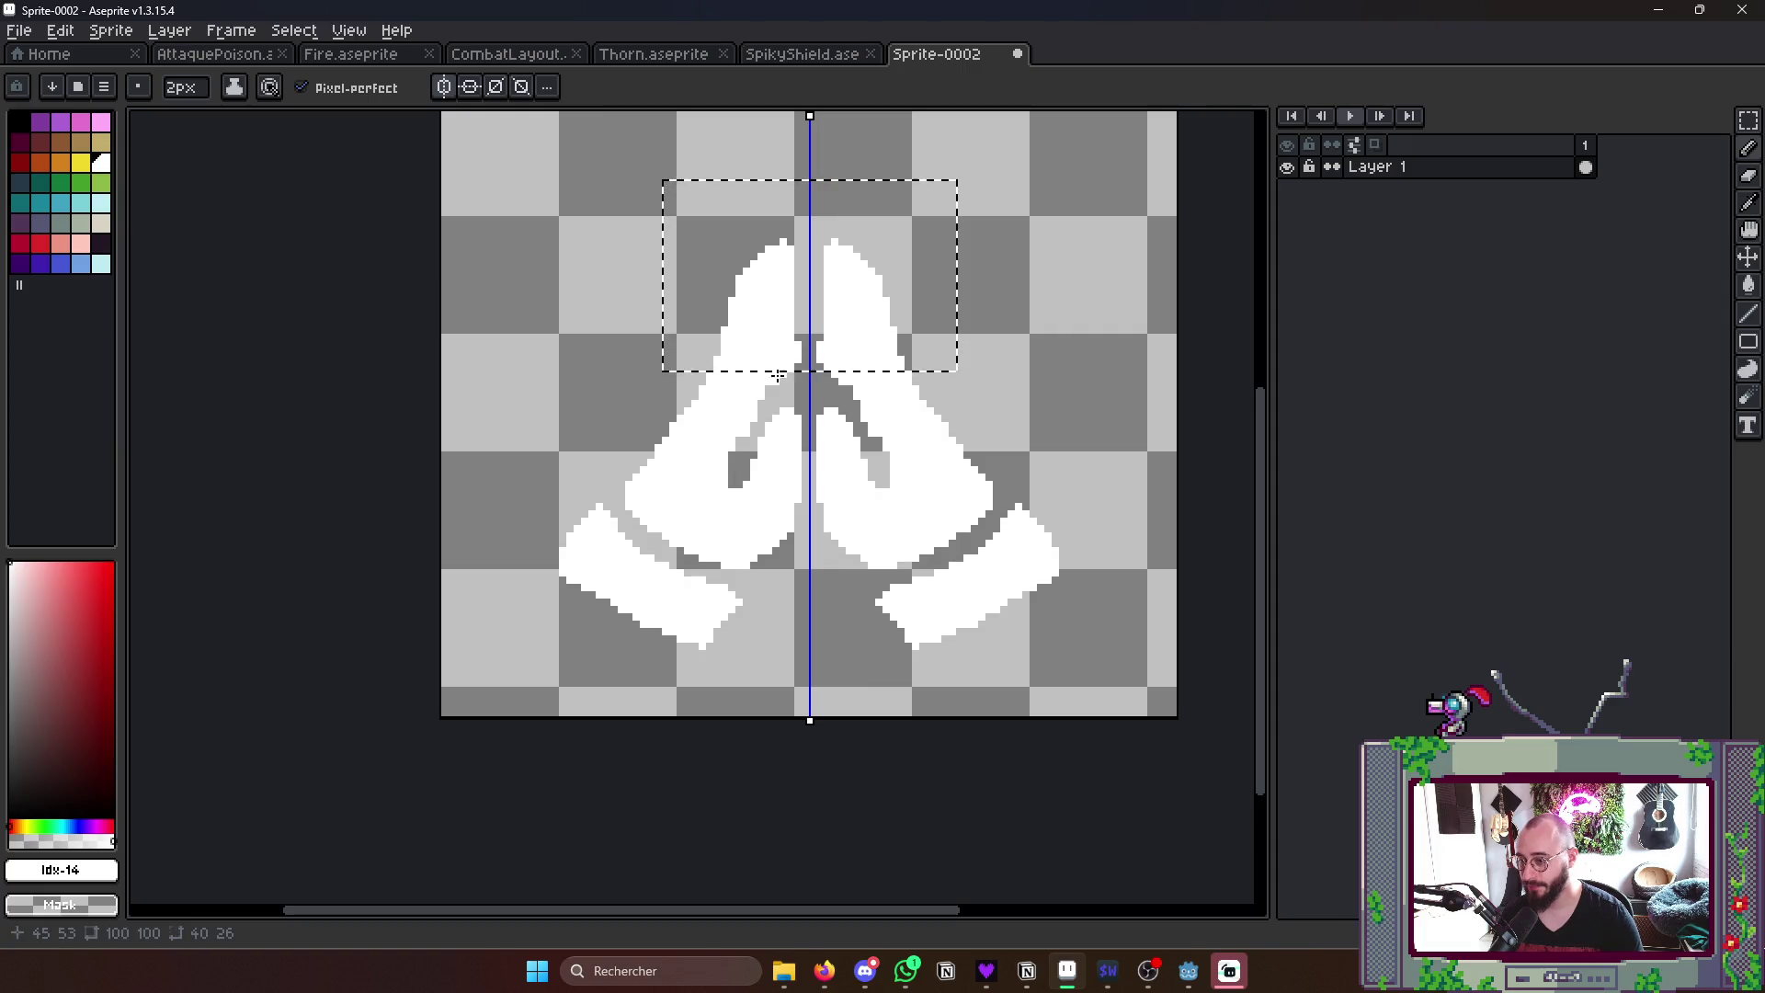
pyautogui.hotkey('ctrl', 'd')
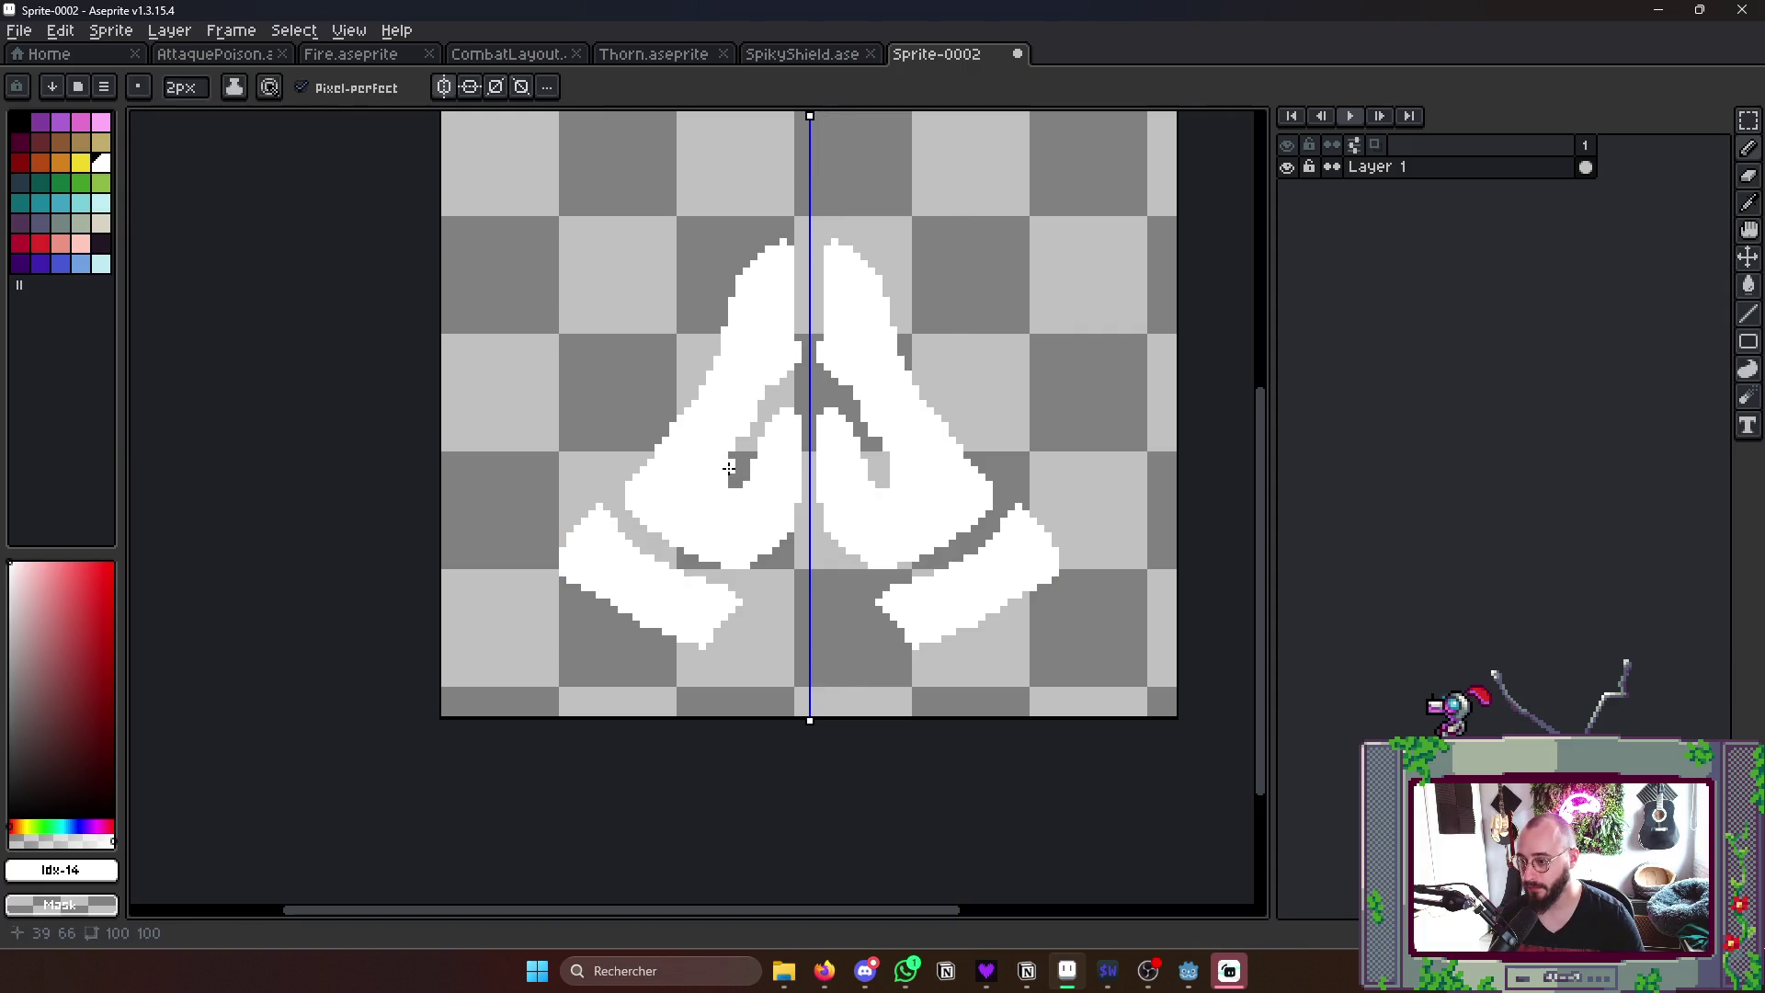
pyautogui.scroll(-4, 794, 342)
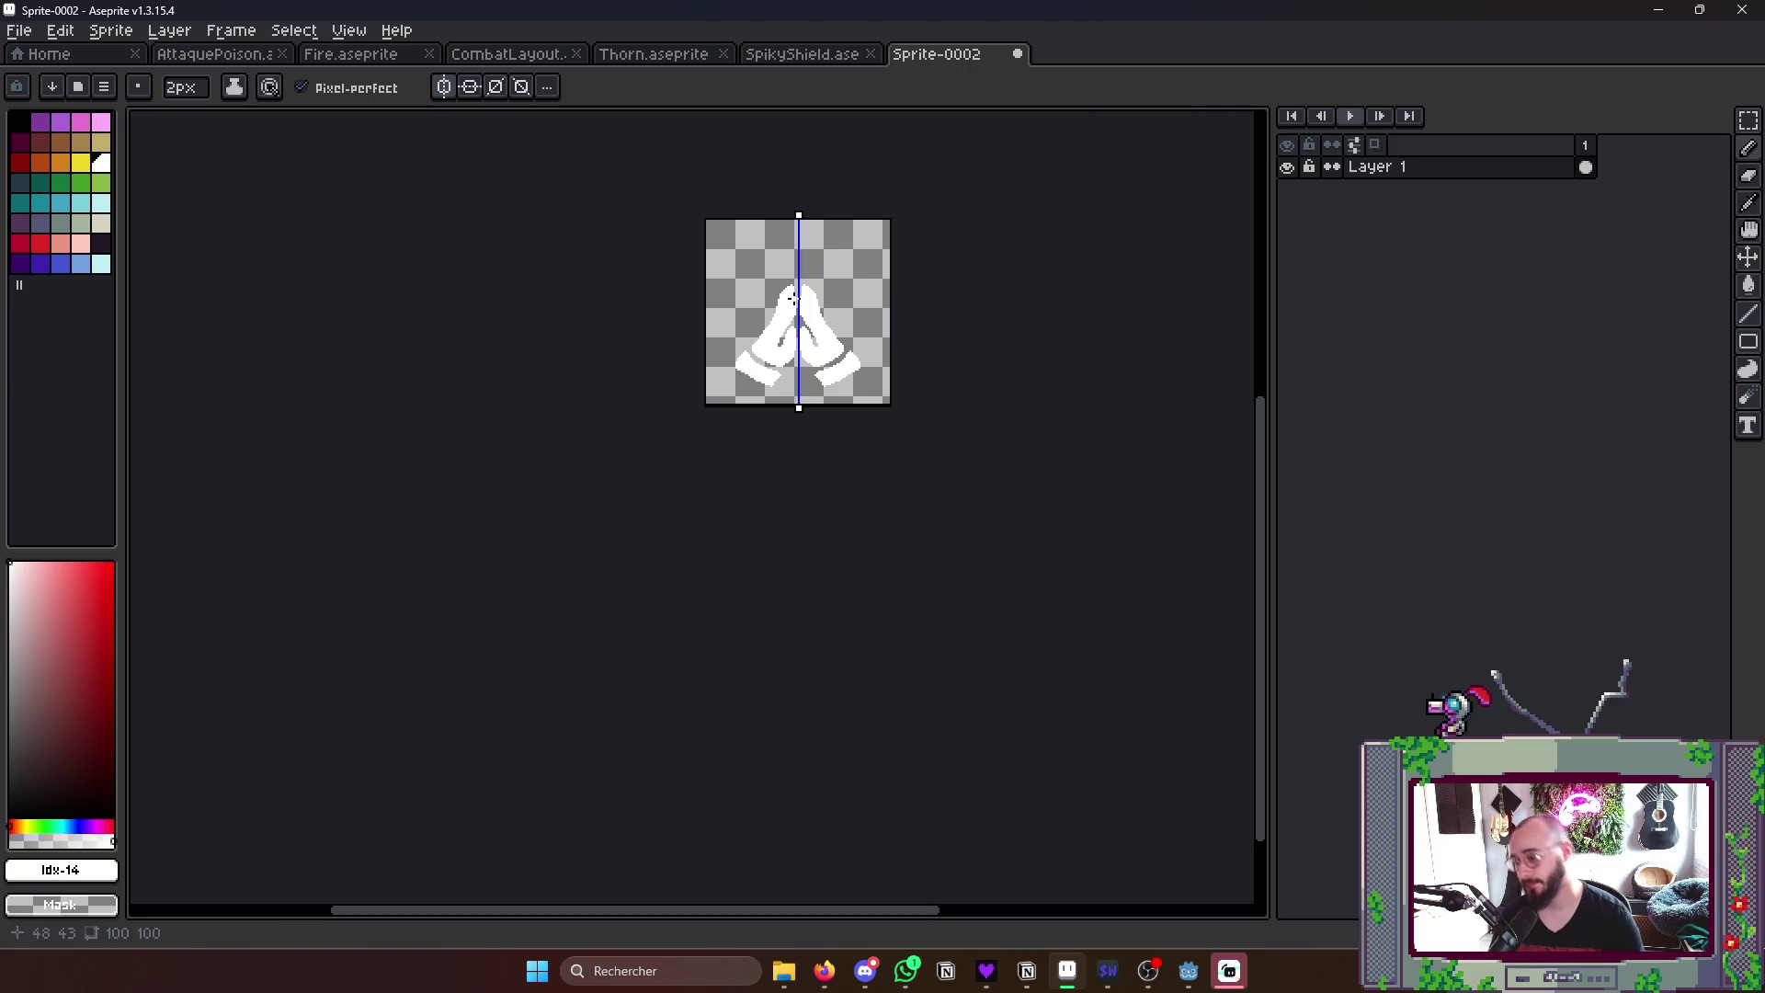
pyautogui.scroll(2, 878, 443)
pyautogui.scroll(3, 773, 386)
pyautogui.moveTo(634, 349)
pyautogui.mouseDown()
pyautogui.moveTo(648, 193)
pyautogui.moveTo(729, 220)
pyautogui.mouseUp()
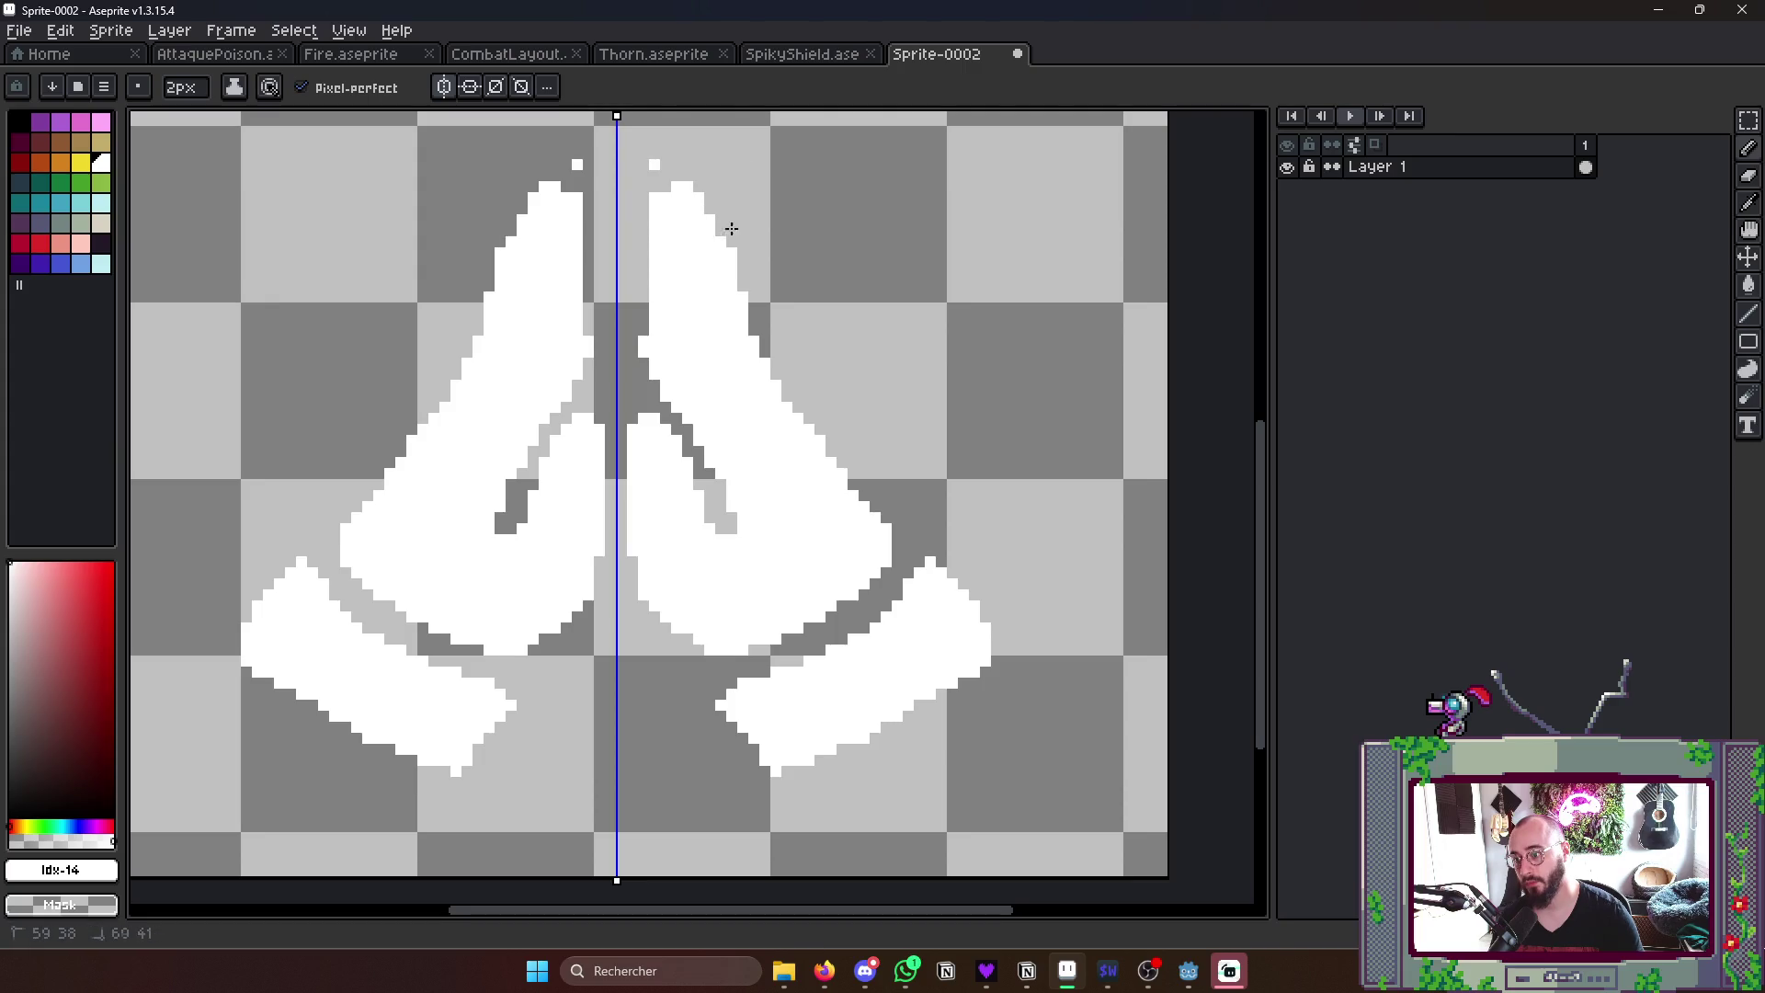
pyautogui.scroll(1, 773, 386)
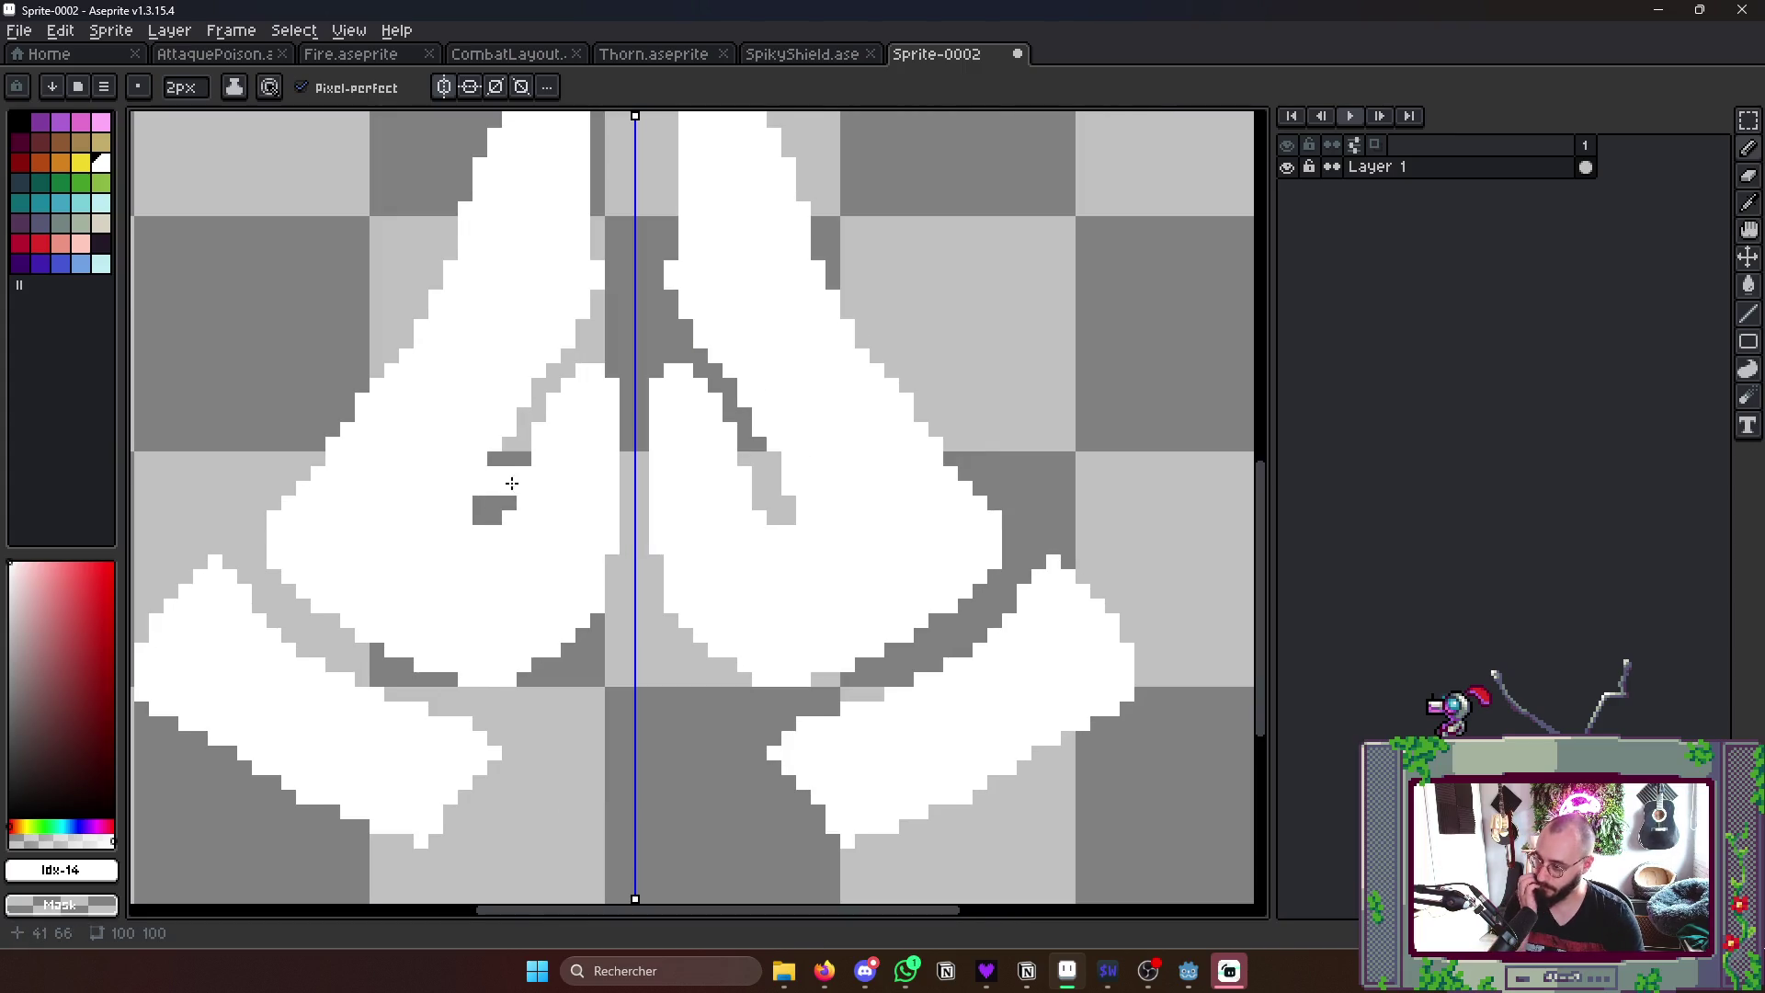
pyautogui.moveTo(484, 470)
pyautogui.mouseDown()
pyautogui.moveTo(489, 511)
pyautogui.moveTo(586, 442)
pyautogui.mouseUp()
pyautogui.scroll(-1, 490, 510)
pyautogui.scroll(-1, 524, 497)
pyautogui.scroll(1, 568, 493)
pyautogui.scroll(1, 568, 492)
pyautogui.hotkey('ctrl', 'z')
pyautogui.hotkey('ctrl', 'z')
pyautogui.hotkey('ctrl', 'z')
# - Trim the outer forearm tips, whiten the inner hand edges and nudge the hands slightly
pyautogui.moveTo(553, 532); pyautogui.dragTo(565, 524)
pyautogui.click(499, 569)
pyautogui.scroll(-2, 794, 443)
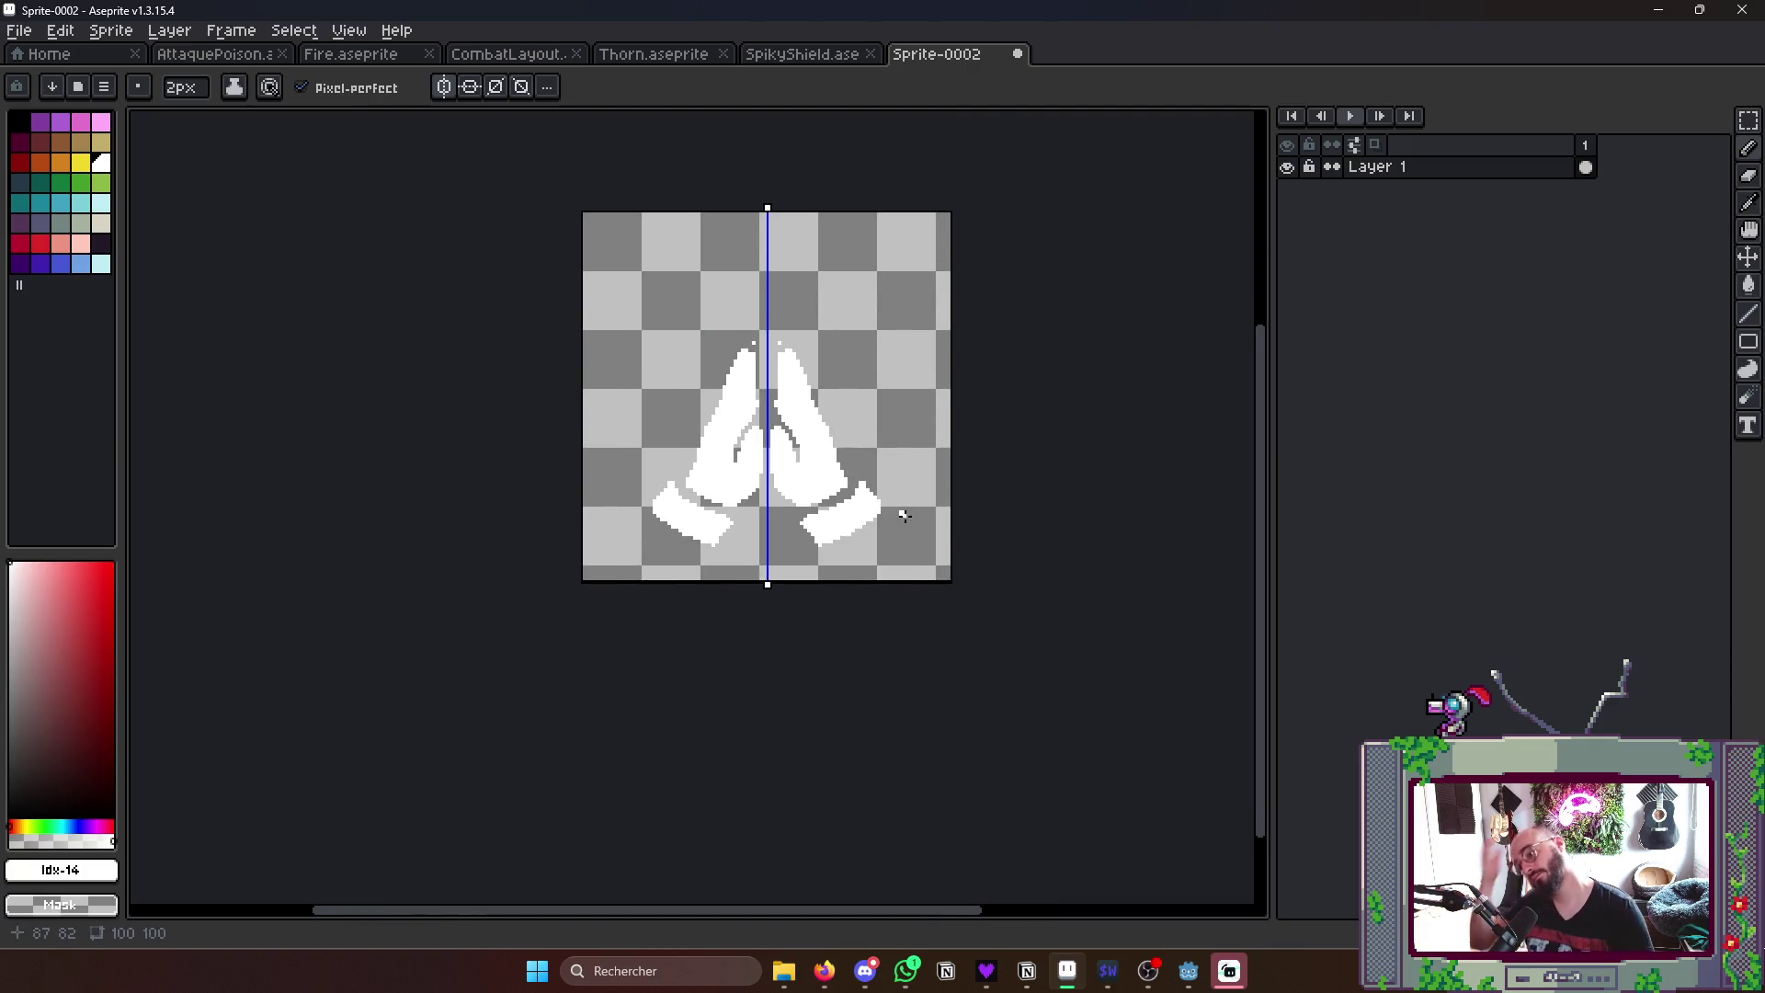
pyautogui.scroll(2, 717, 413)
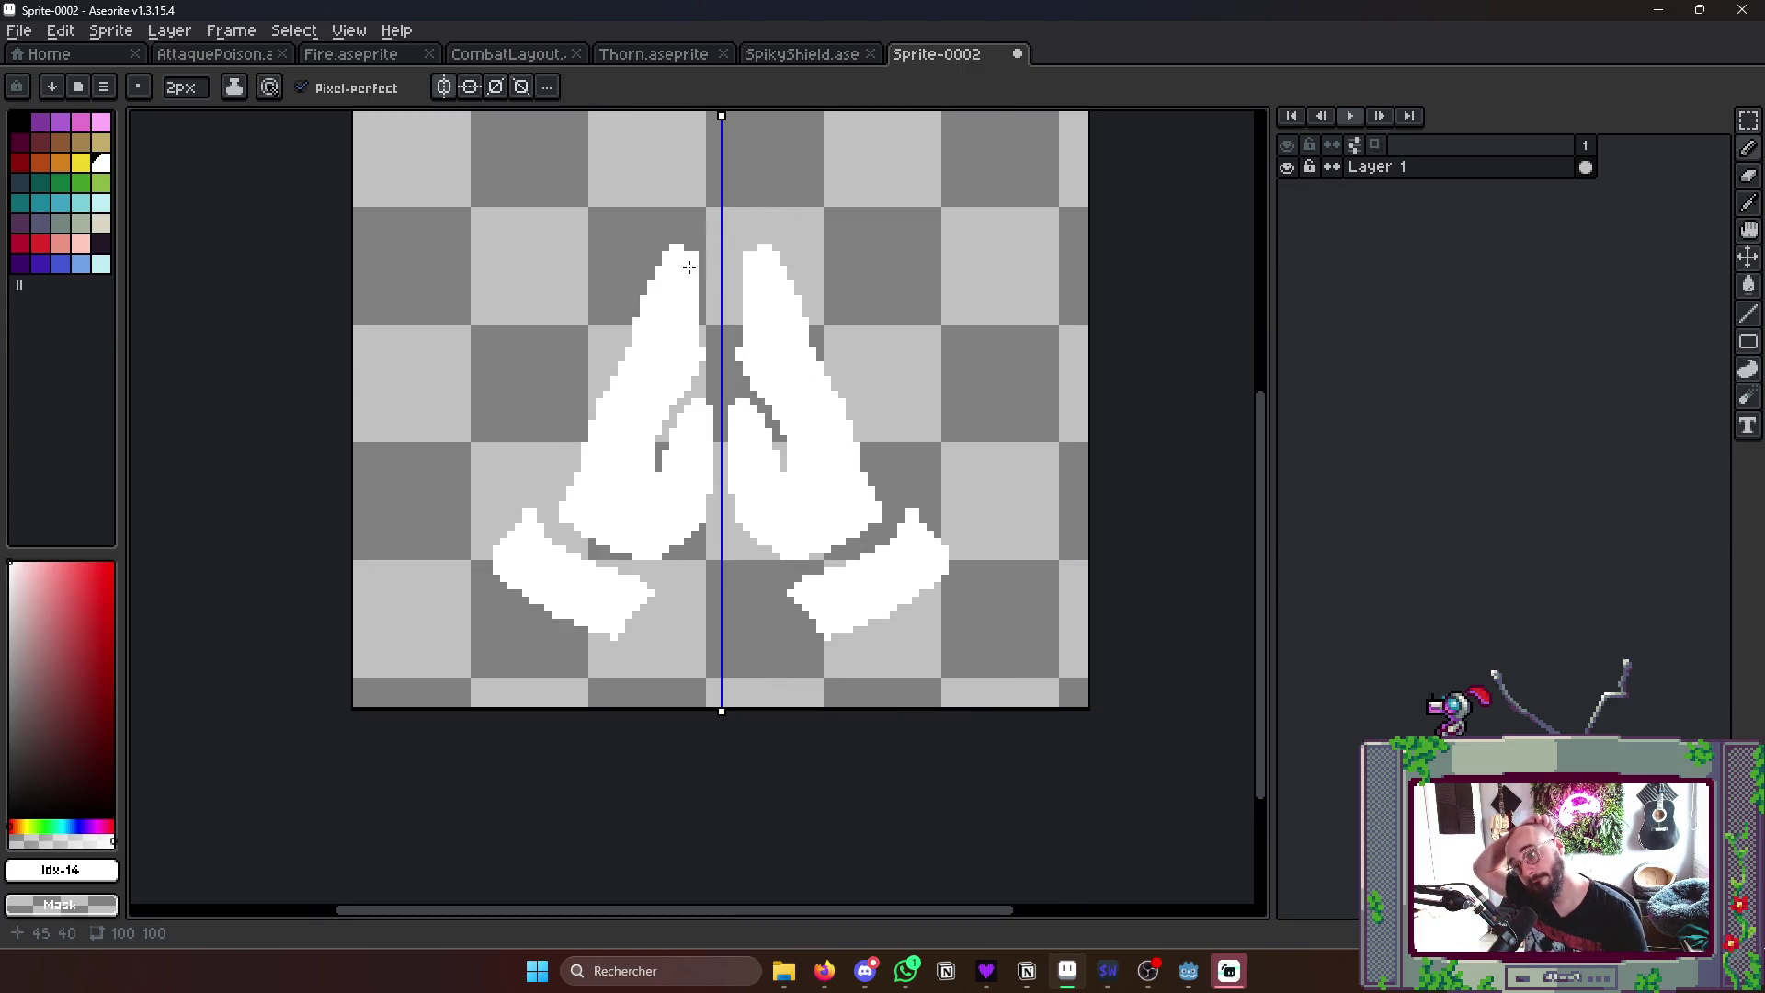
pyautogui.scroll(-2, 785, 414)
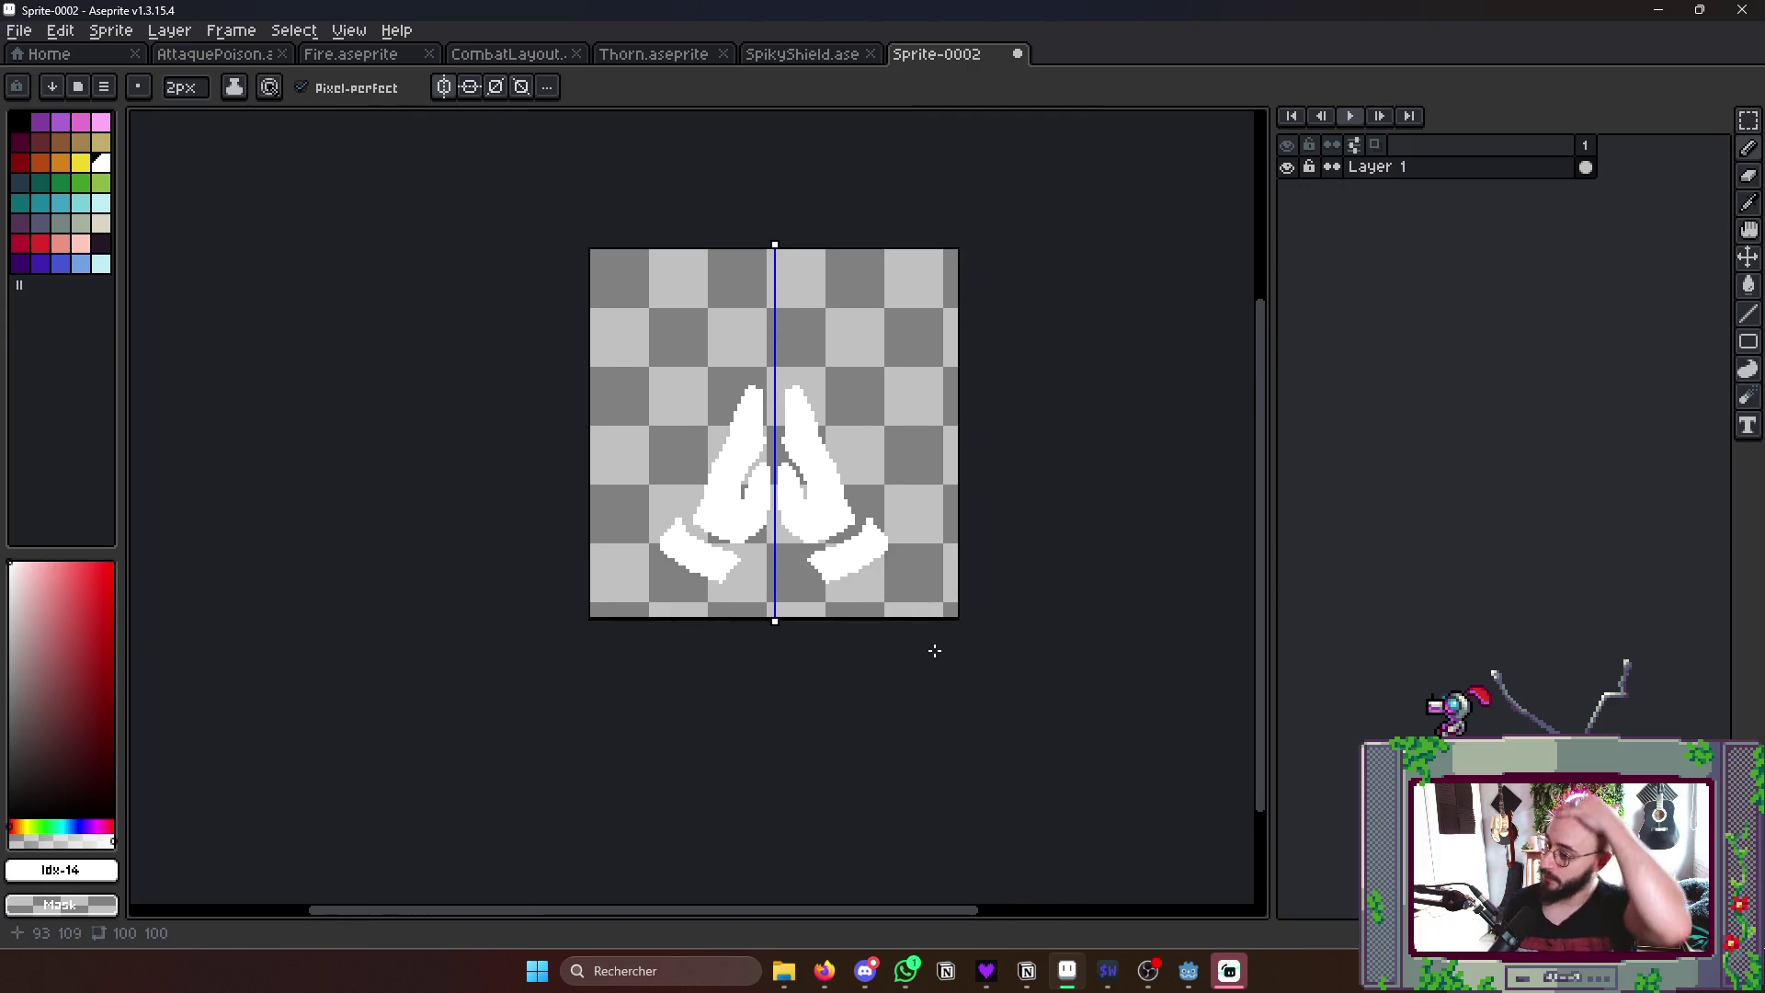
pyautogui.scroll(2, 829, 455)
pyautogui.scroll(3, 828, 456)
pyautogui.moveTo(786, 345); pyautogui.dragTo(806, 482)
pyautogui.scroll(-3, 807, 482)
pyautogui.scroll(-2, 827, 455)
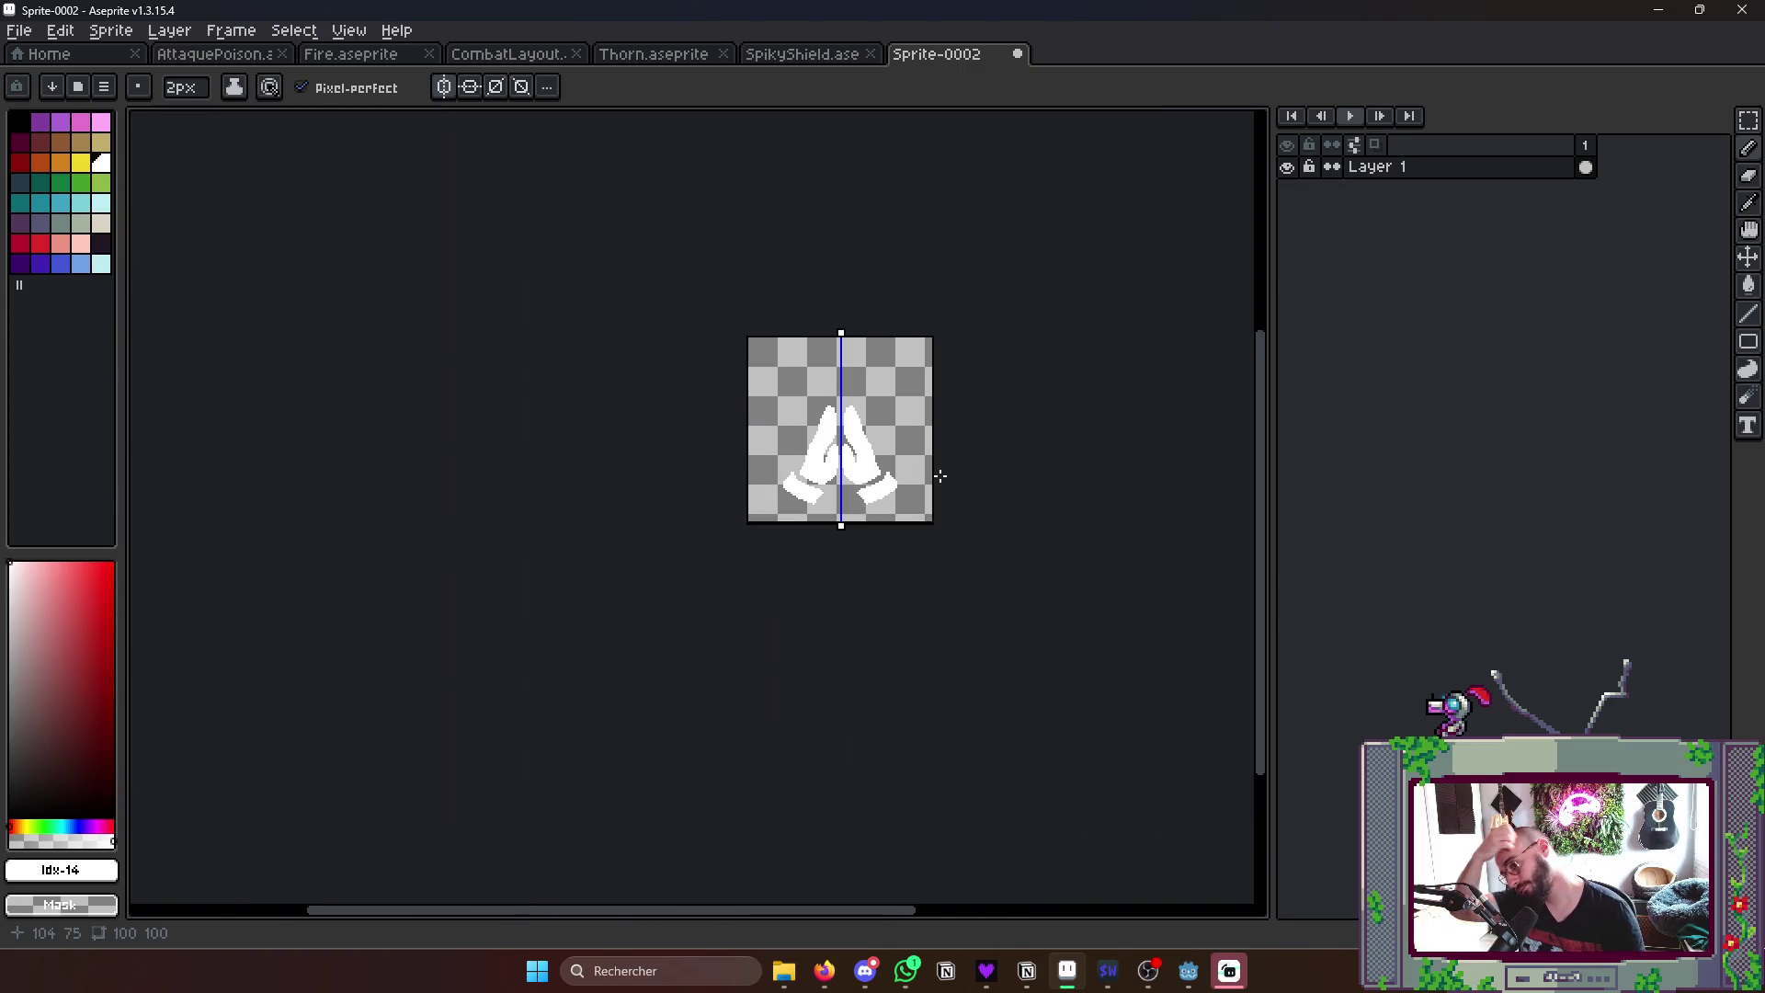
pyautogui.scroll(1, 931, 475)
pyautogui.scroll(1, 931, 474)
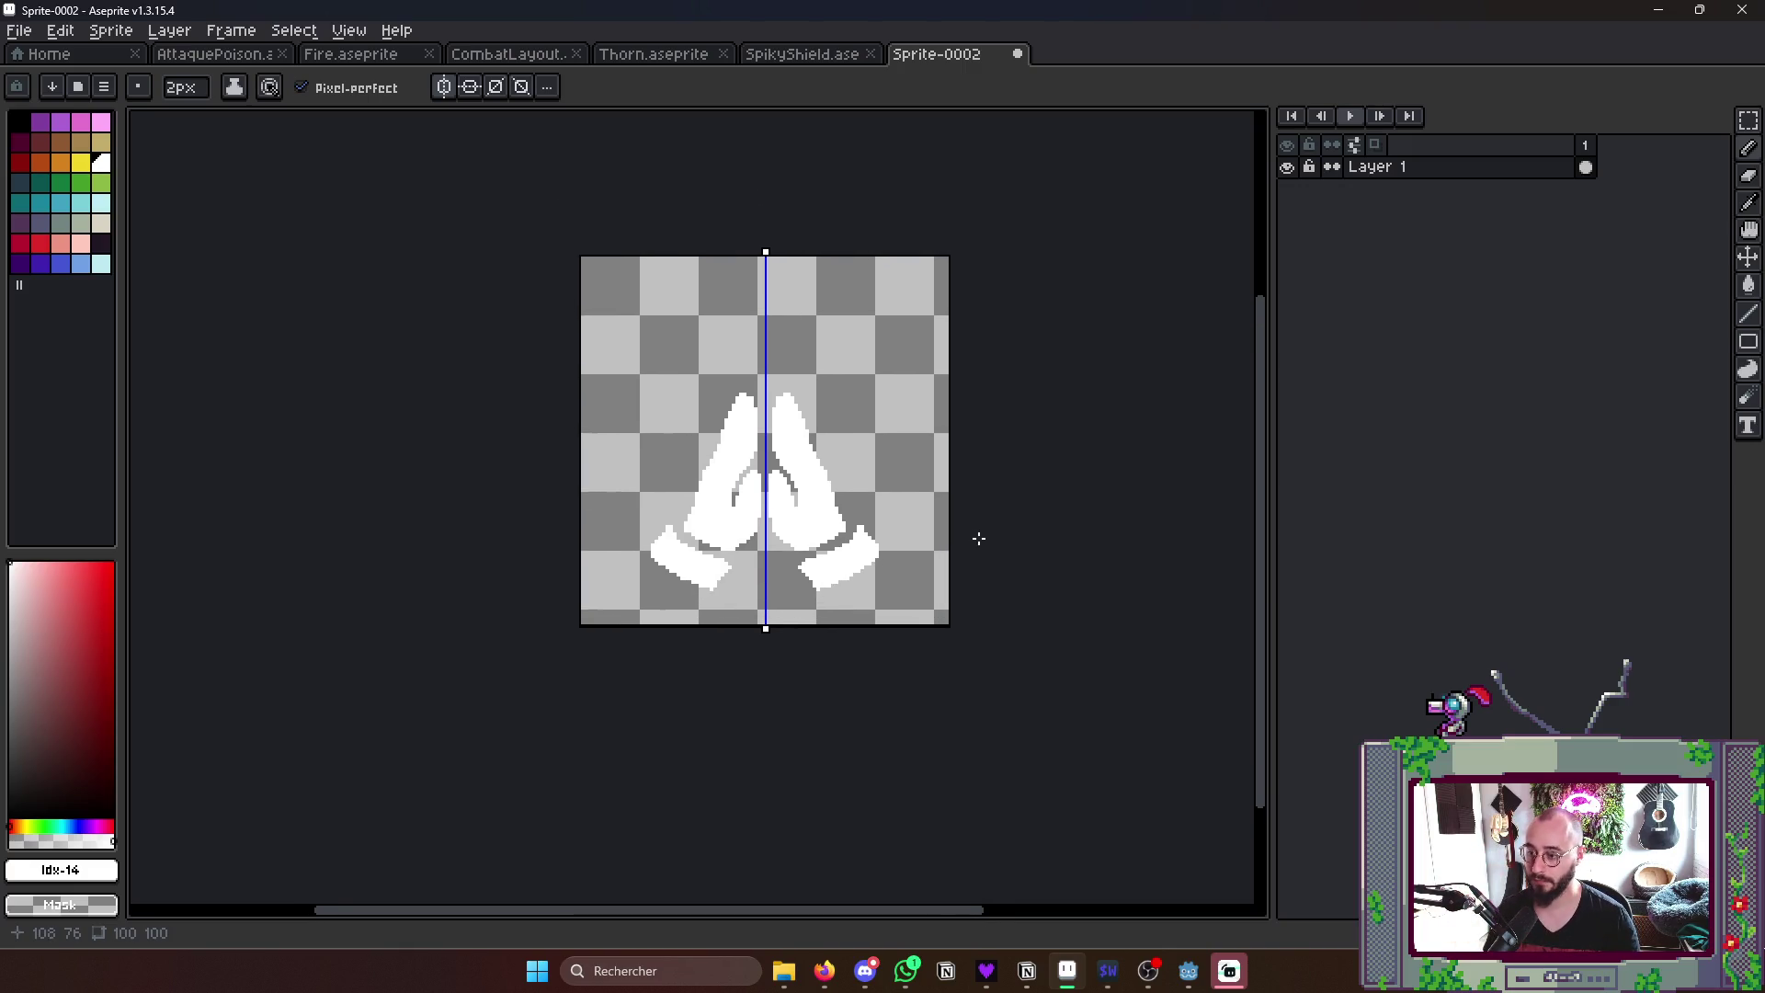
pyautogui.press('v')
pyautogui.moveTo(837, 503); pyautogui.dragTo(827, 500)
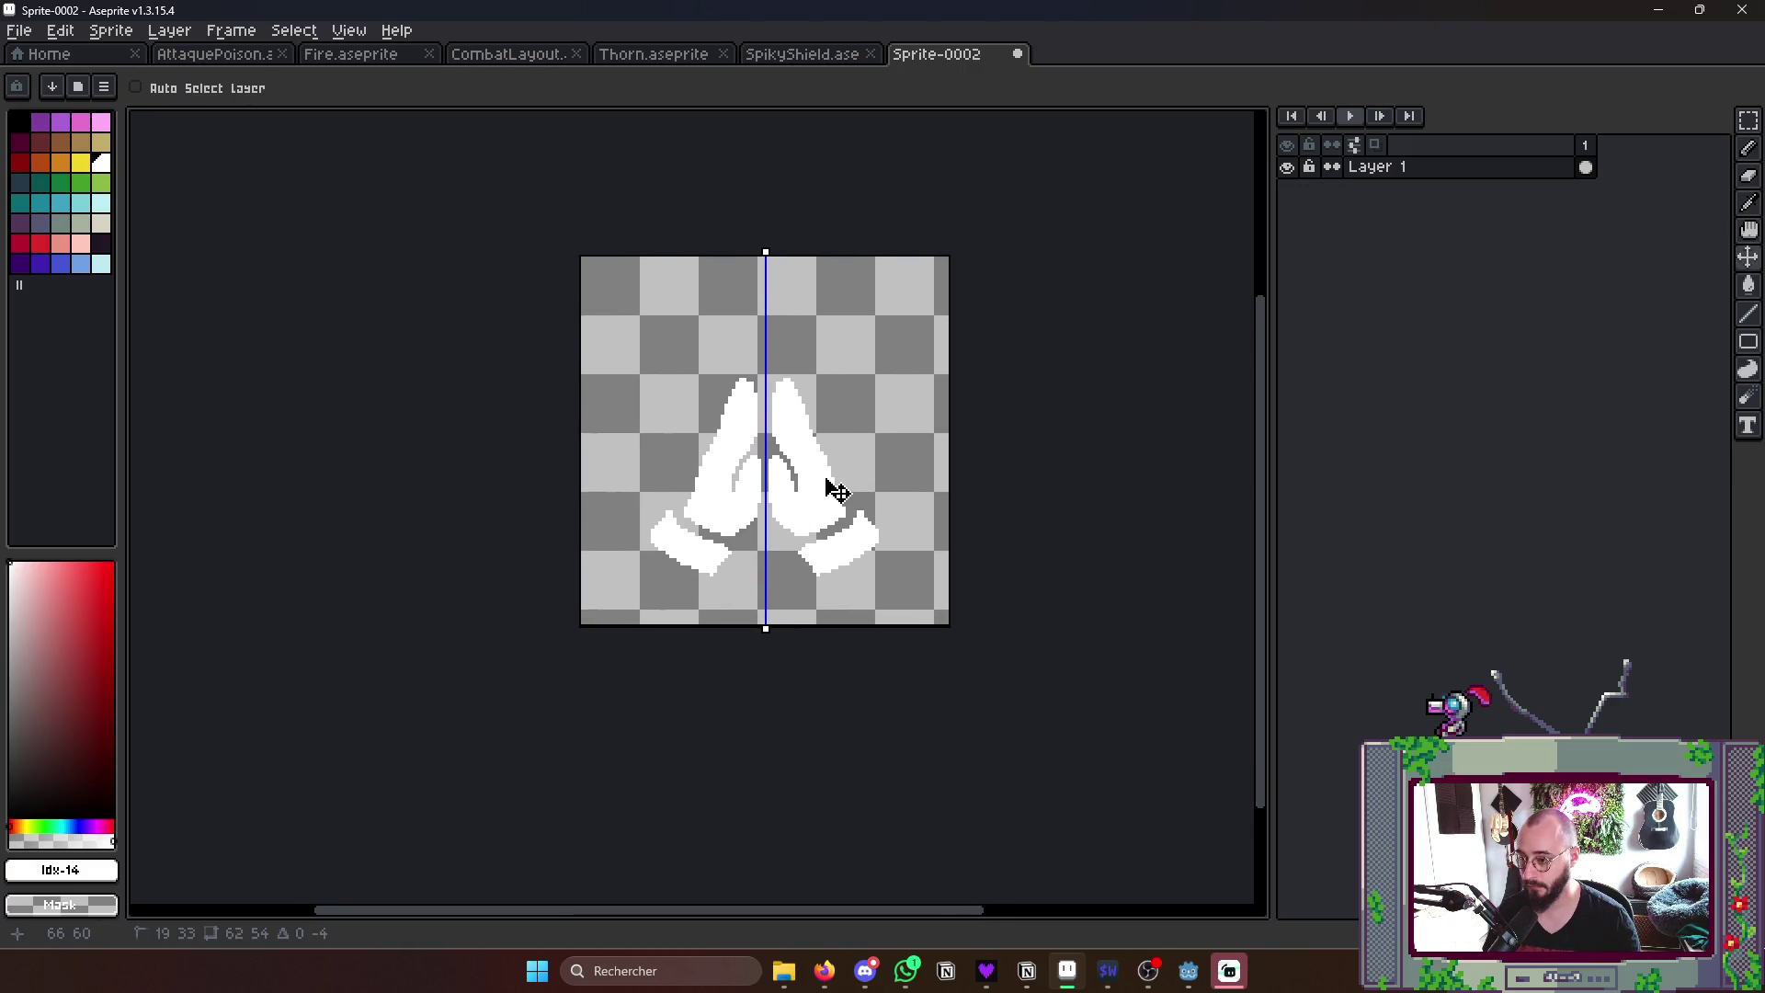
pyautogui.scroll(1, 828, 490)
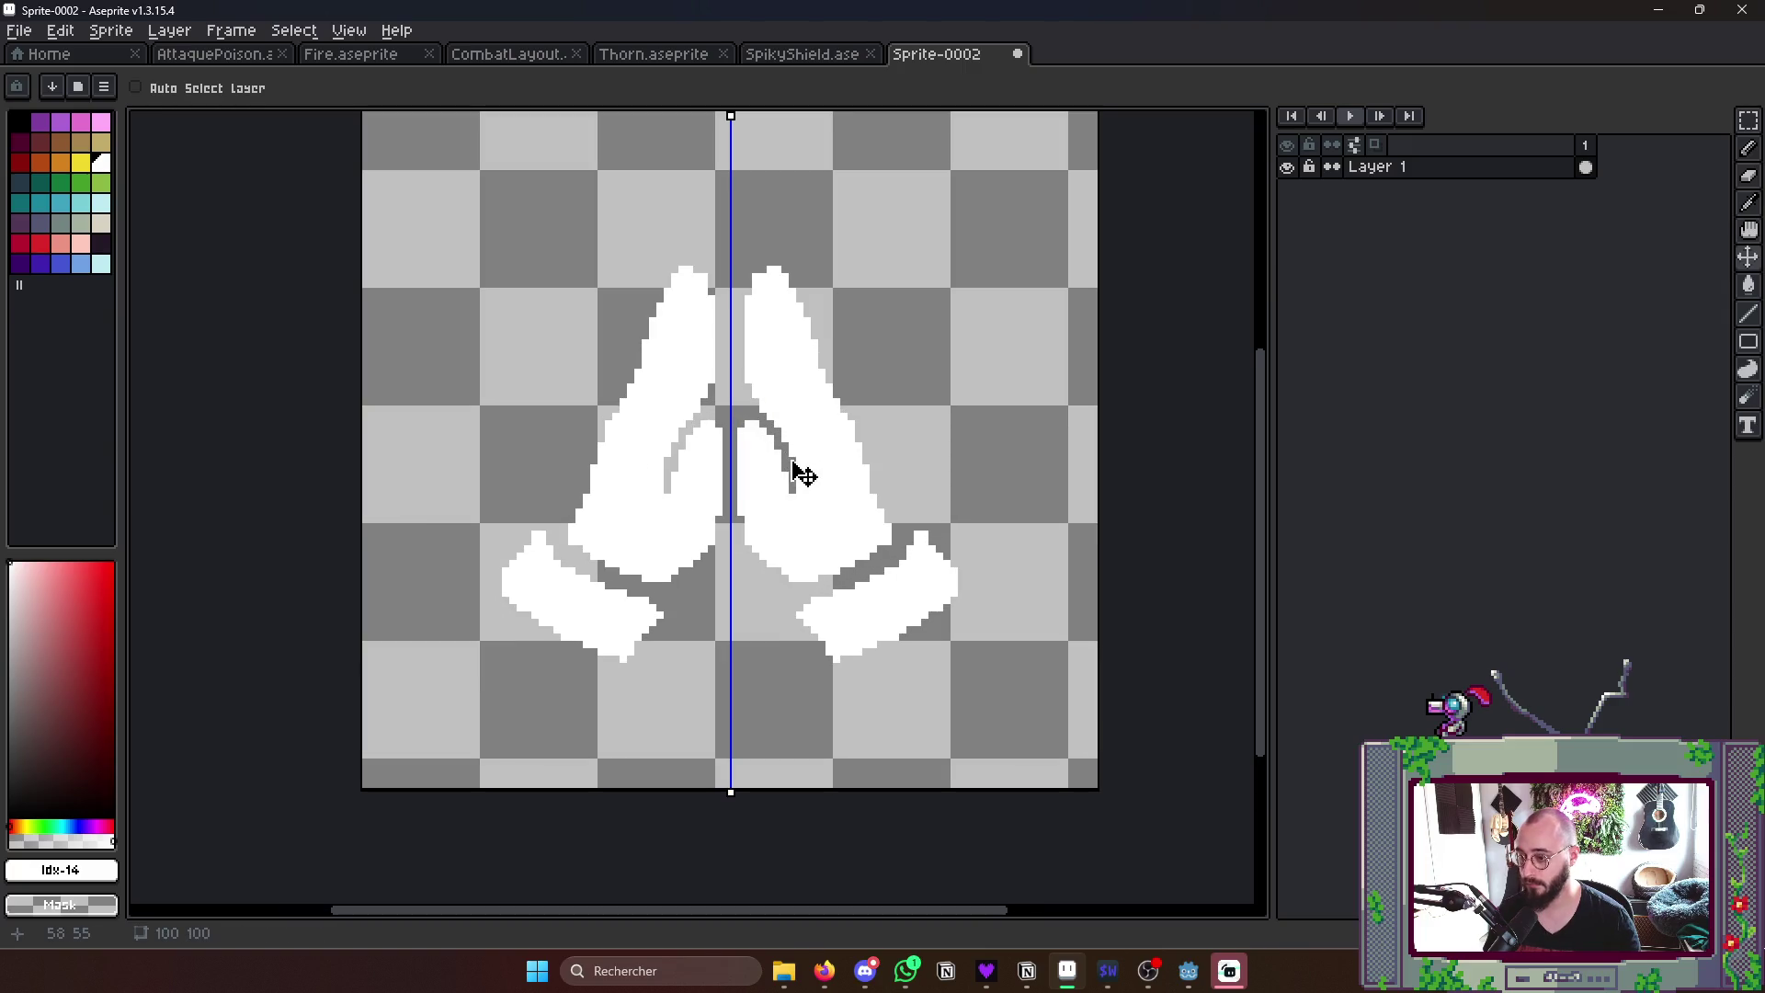
# - Add a second frame and move its marquee-selected hands up two pixels
pyautogui.middleClick(805, 475)
pyautogui.hotkey('alt', 'n')
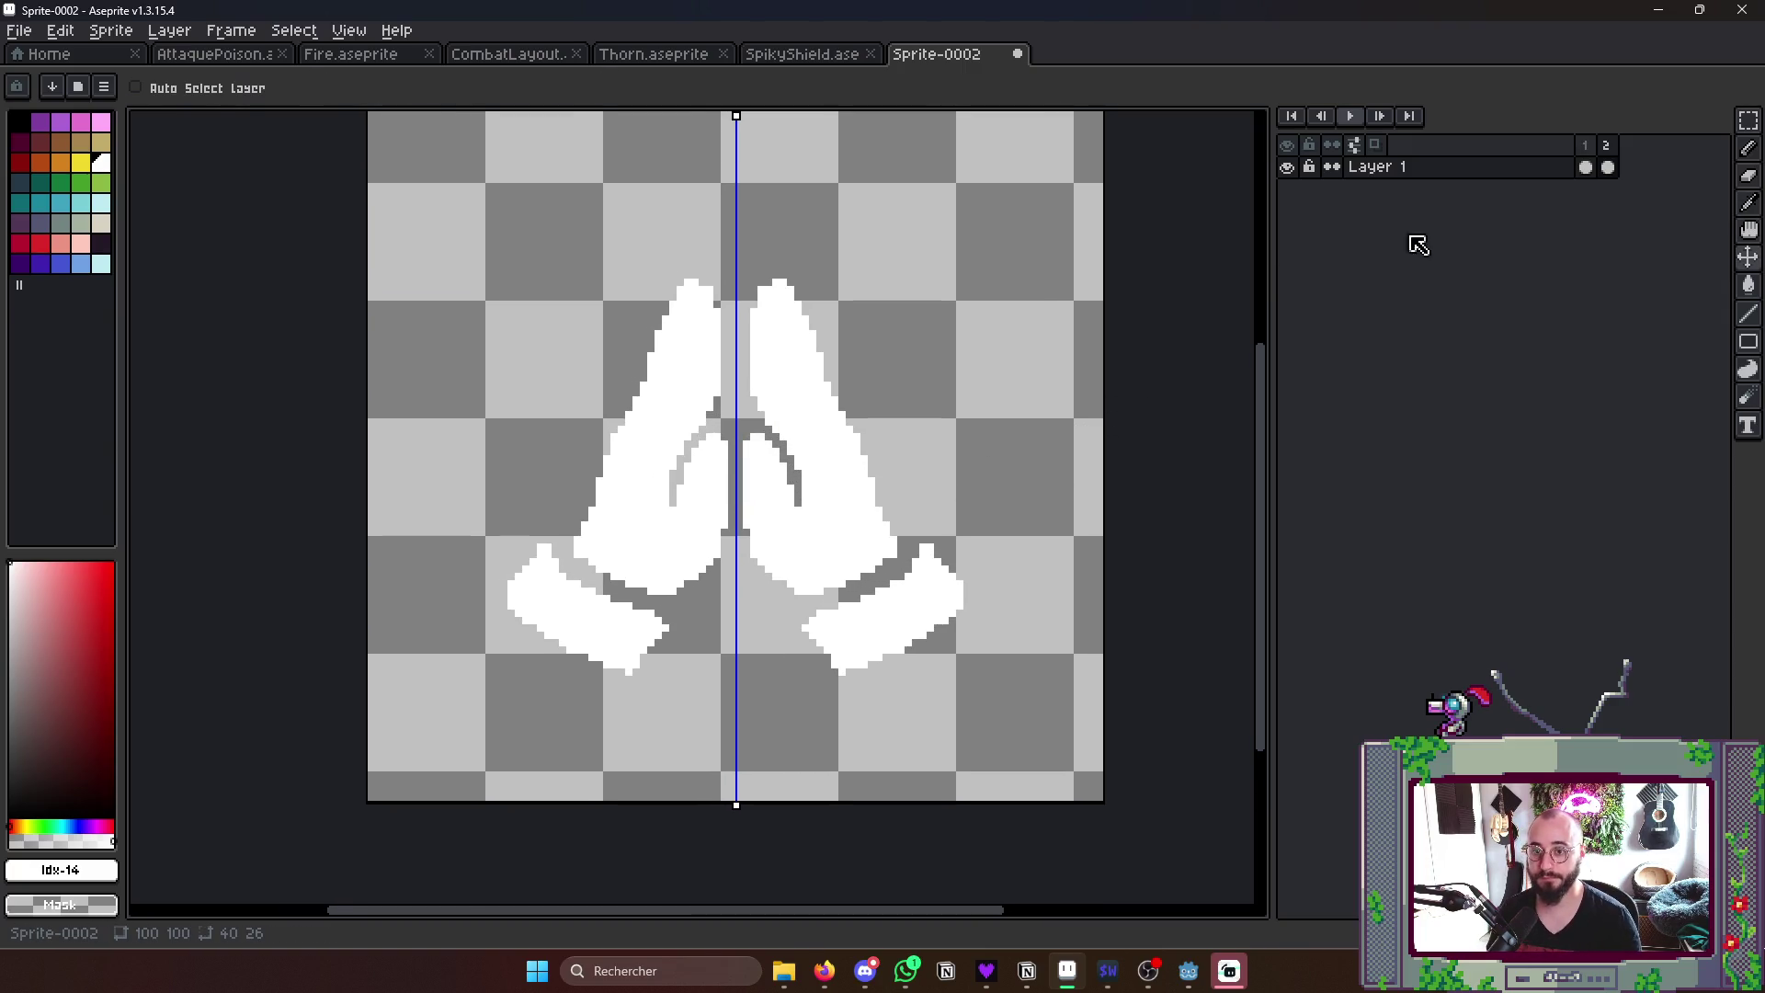
pyautogui.click(1587, 166)
pyautogui.press('m')
pyautogui.moveTo(468, 249); pyautogui.dragTo(1032, 731)
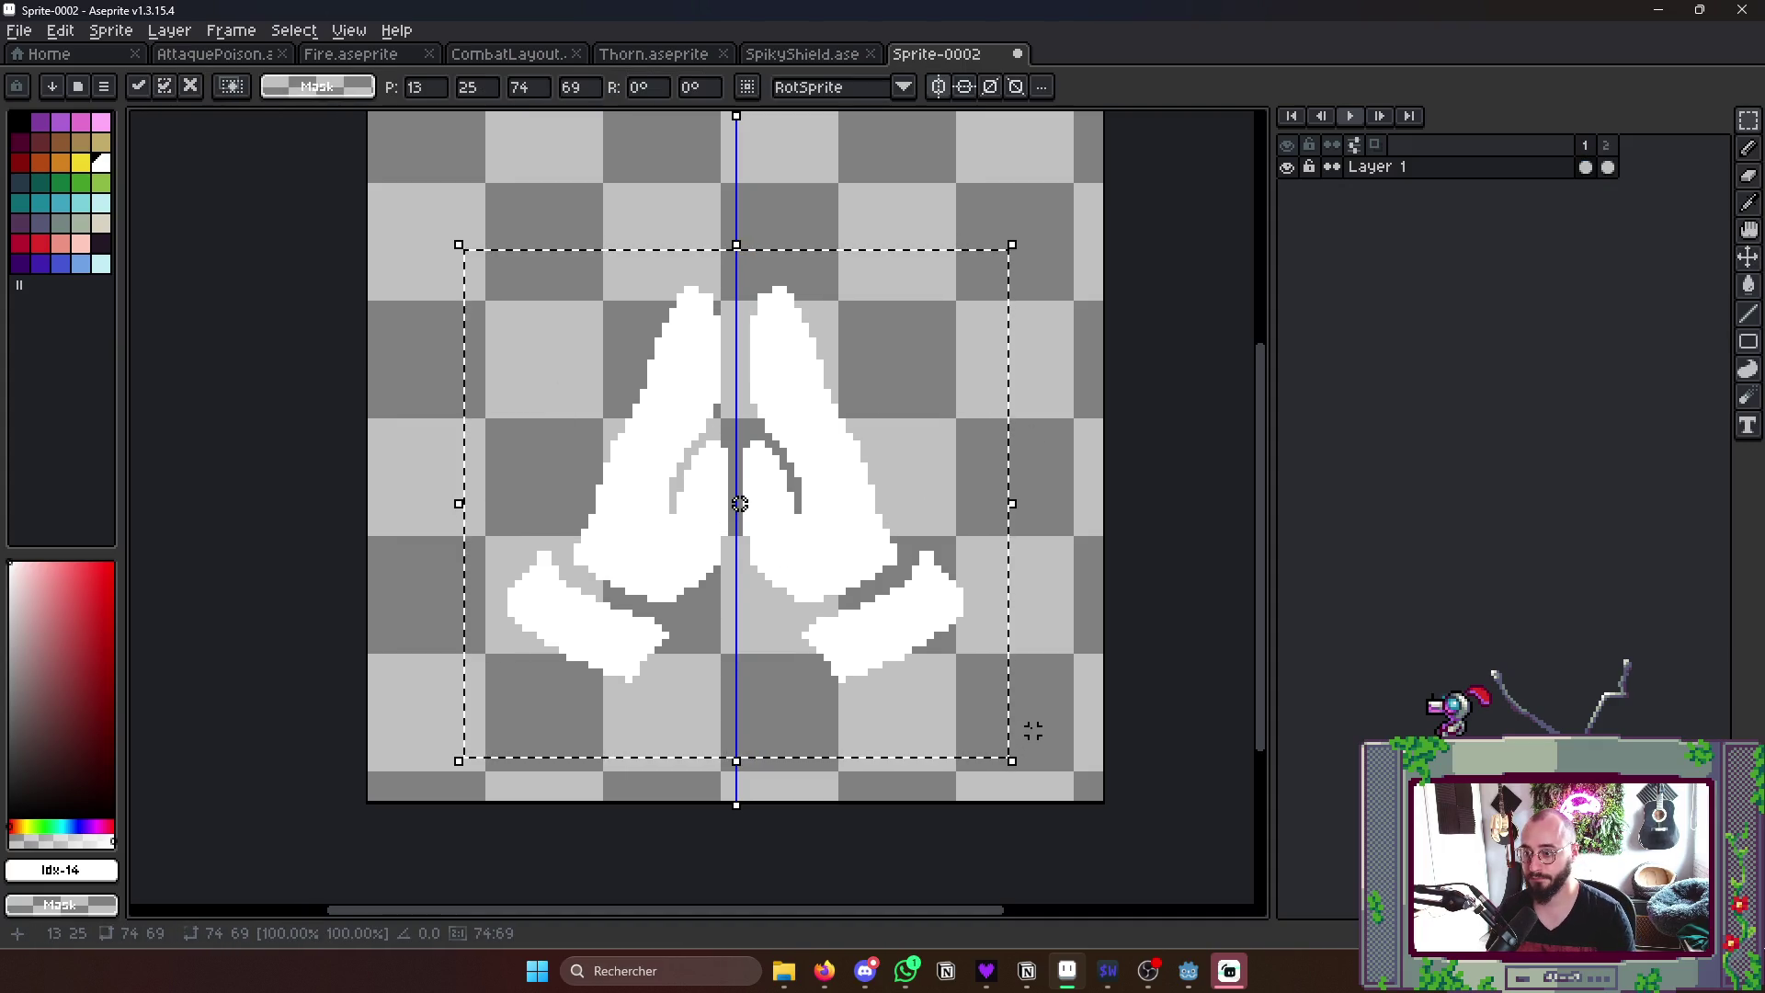
pyautogui.press('Up')
pyautogui.press('Up')
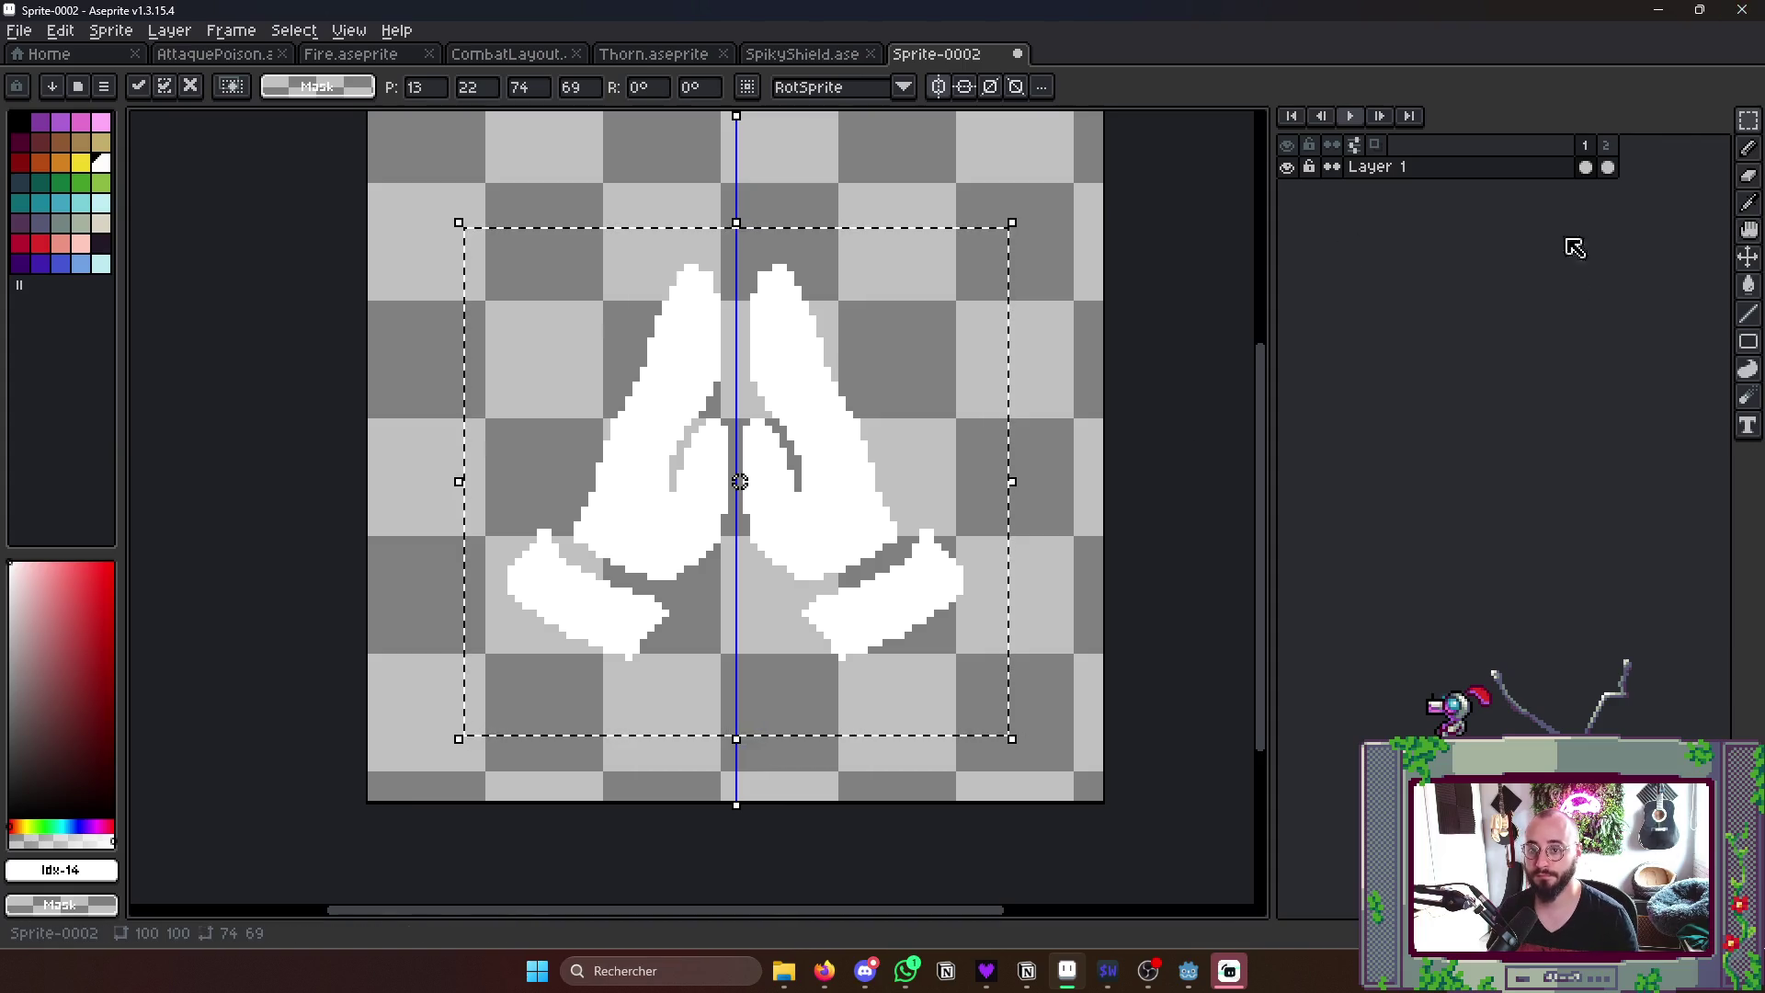
# - Try a vertical squash of the hands, undo it and step between frames to compare poses
pyautogui.click(1622, 173)
pyautogui.click(896, 572)
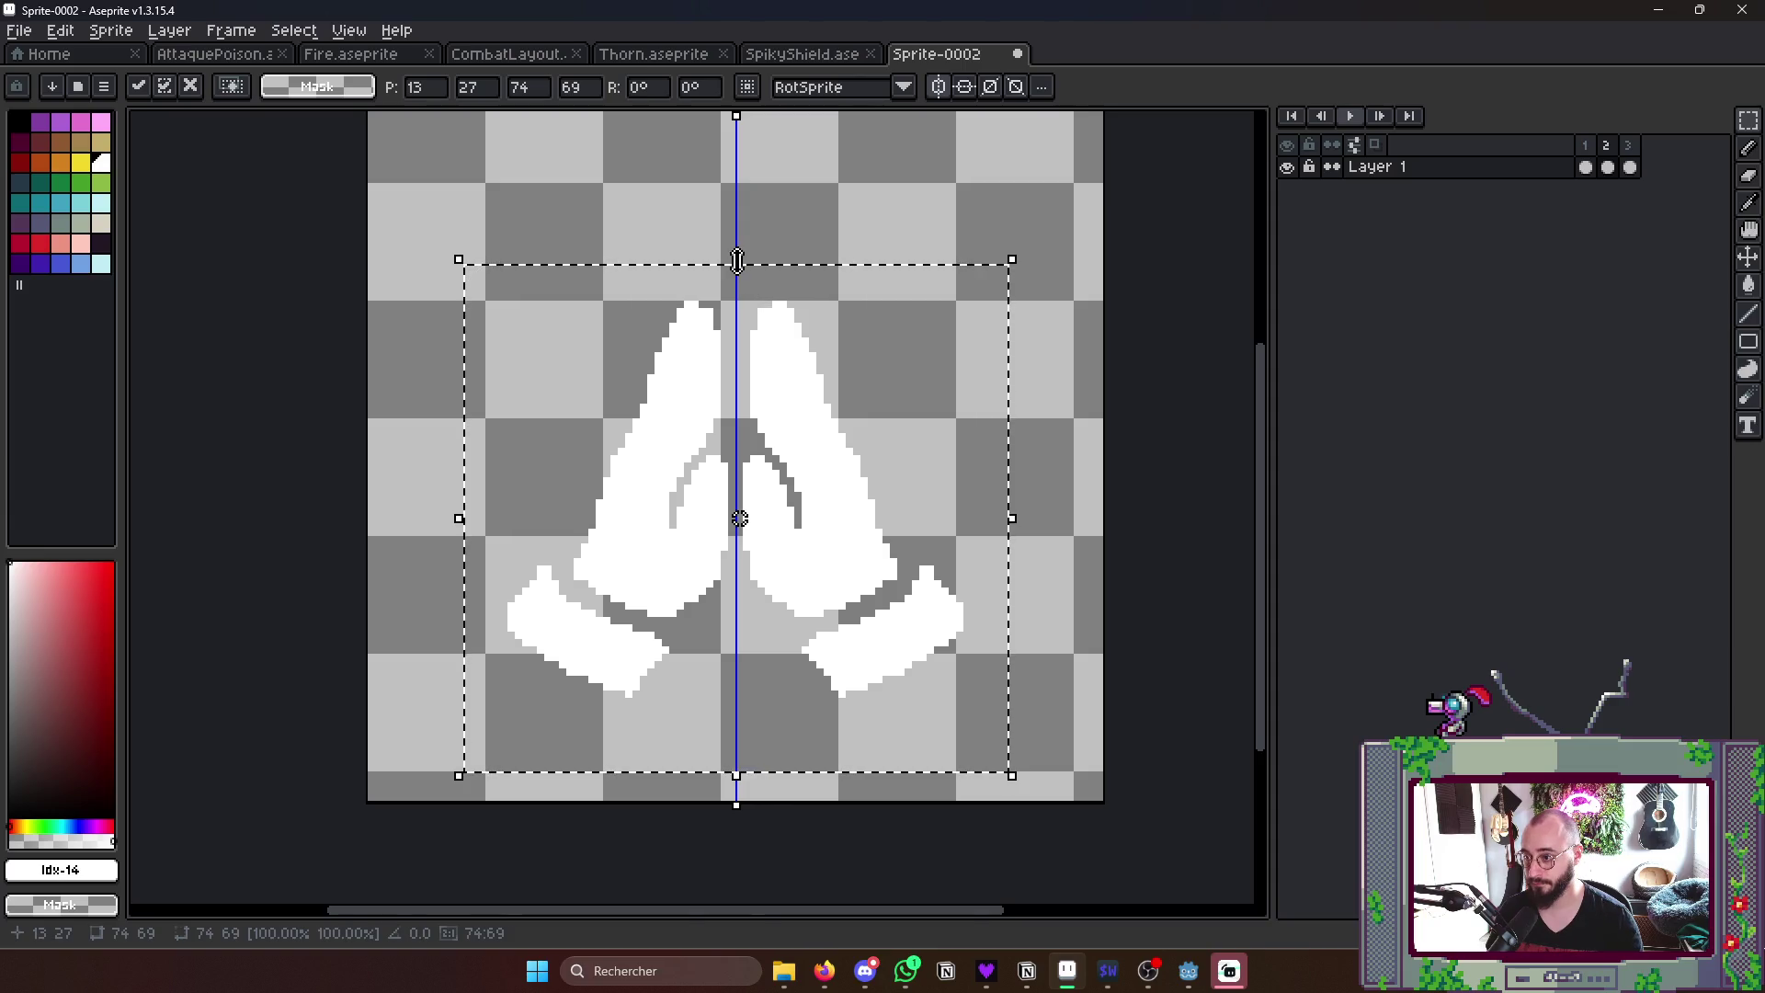
pyautogui.moveTo(735, 262); pyautogui.dragTo(742, 314)
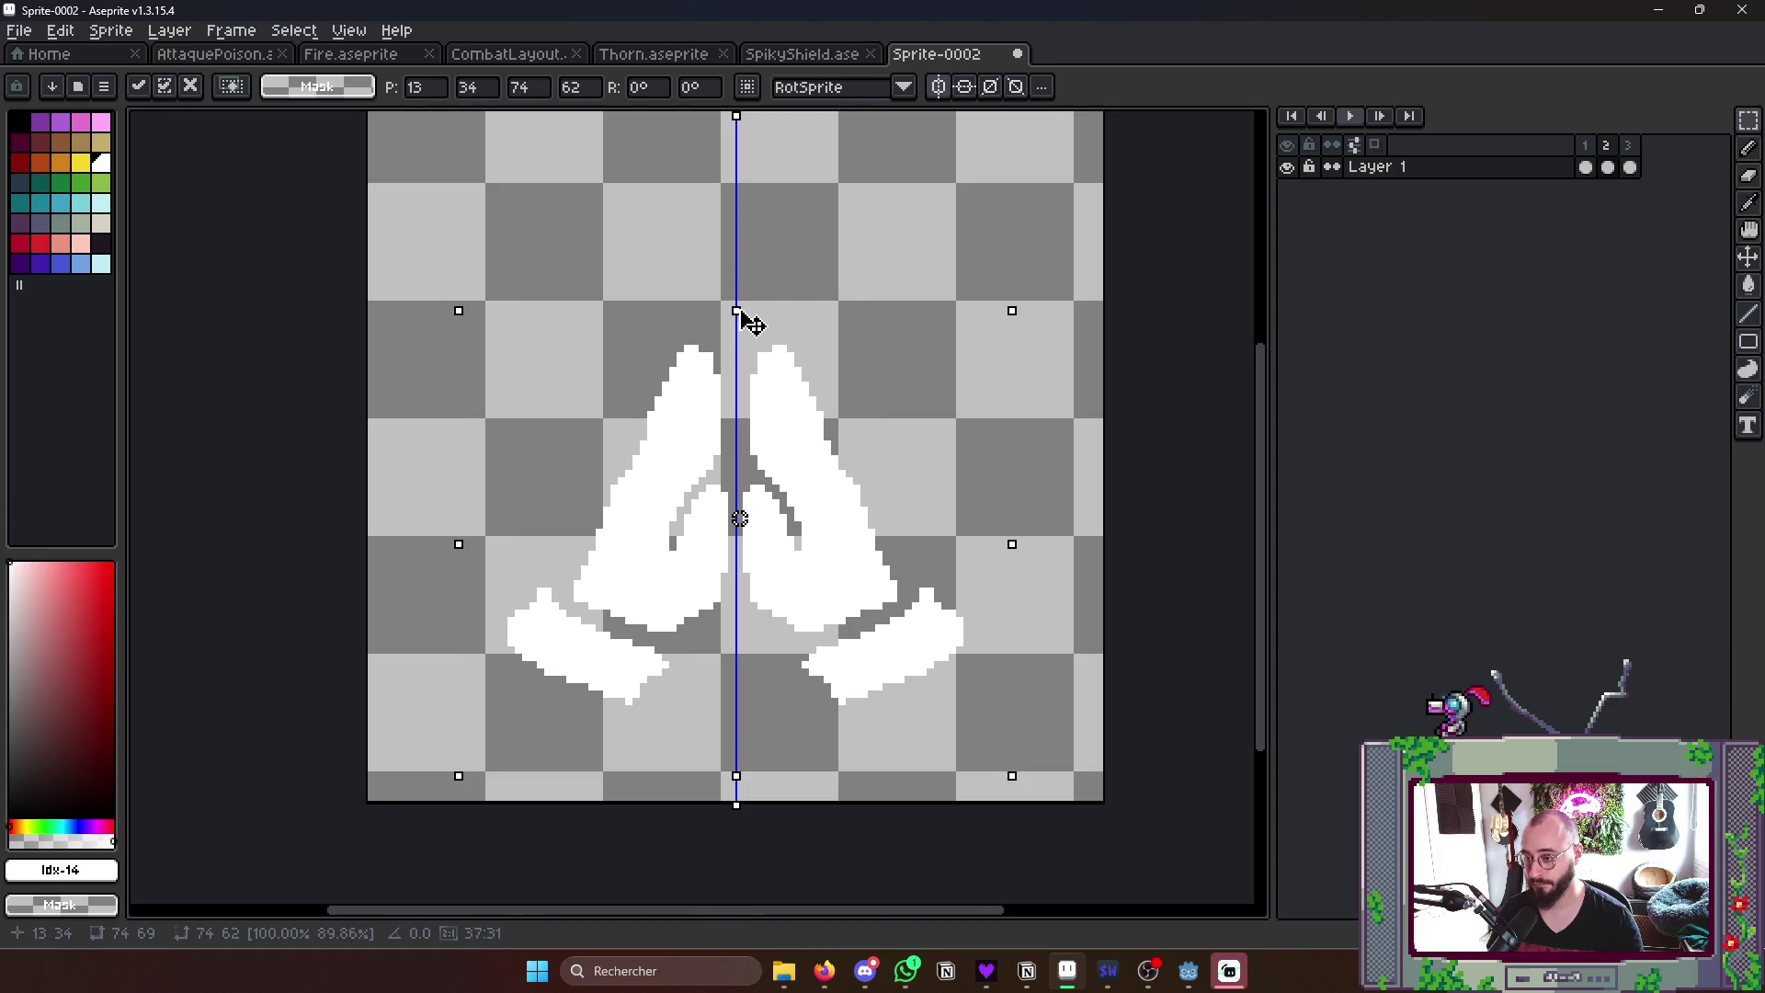
pyautogui.hotkey('ctrl', 'z')
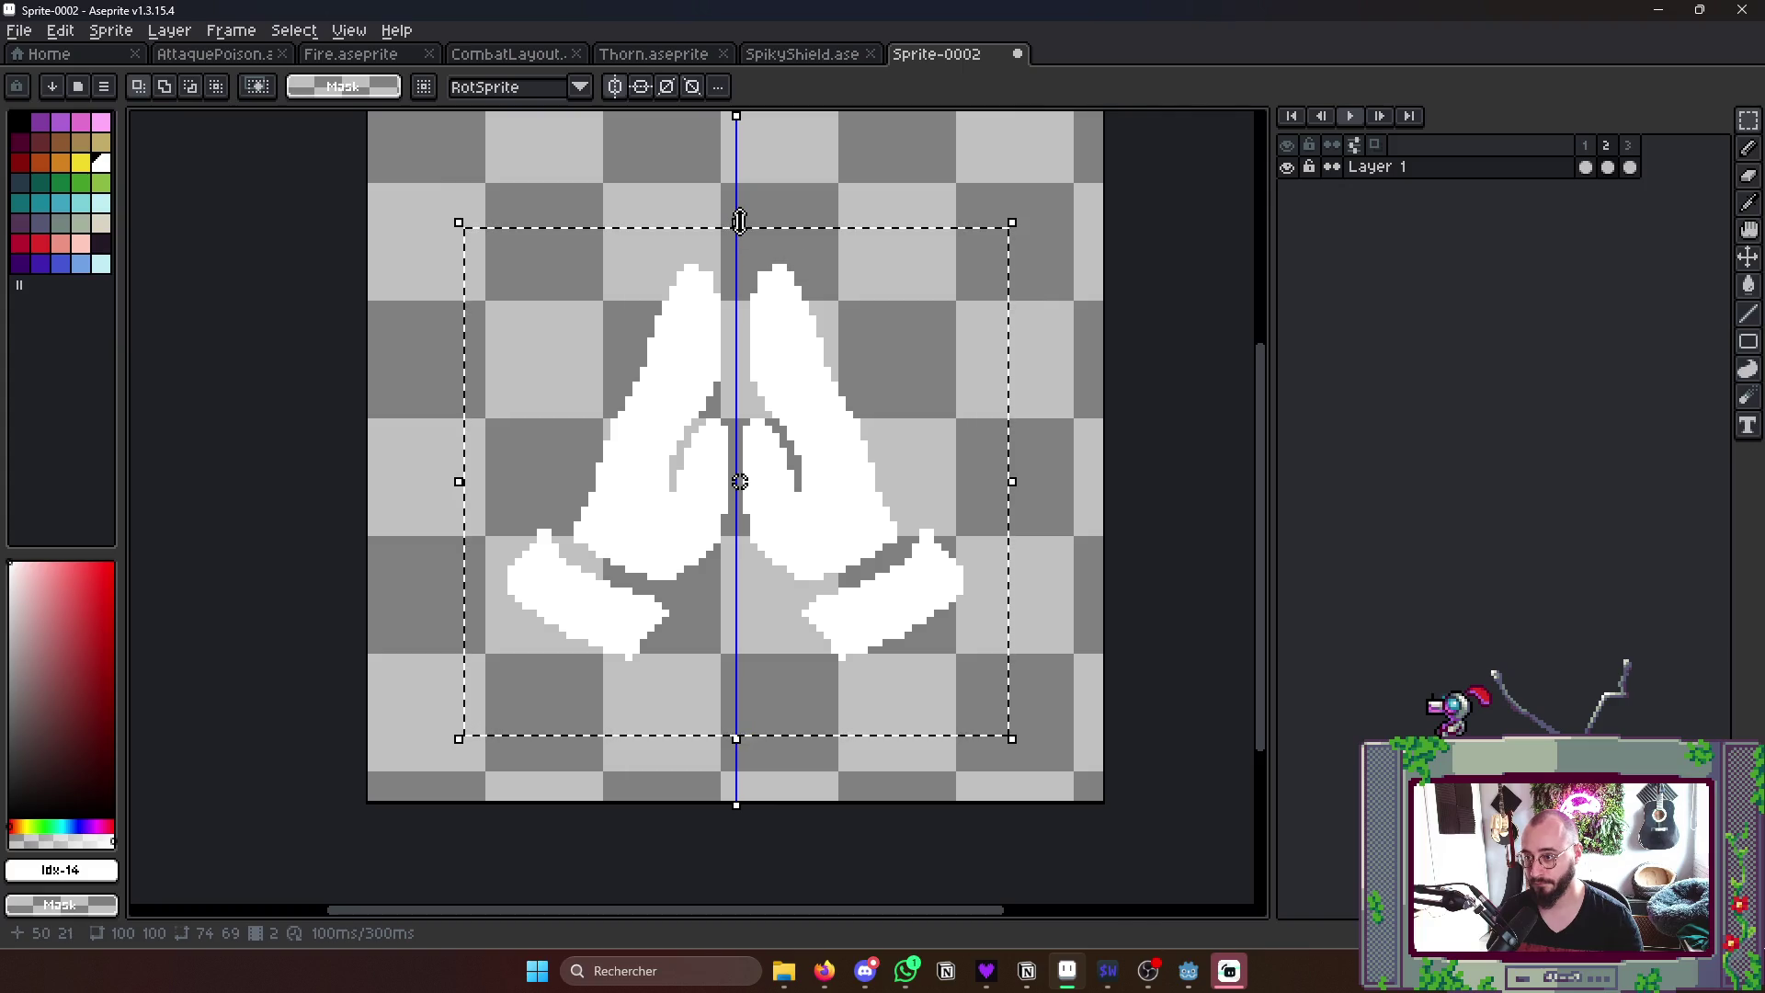
pyautogui.click(1584, 168)
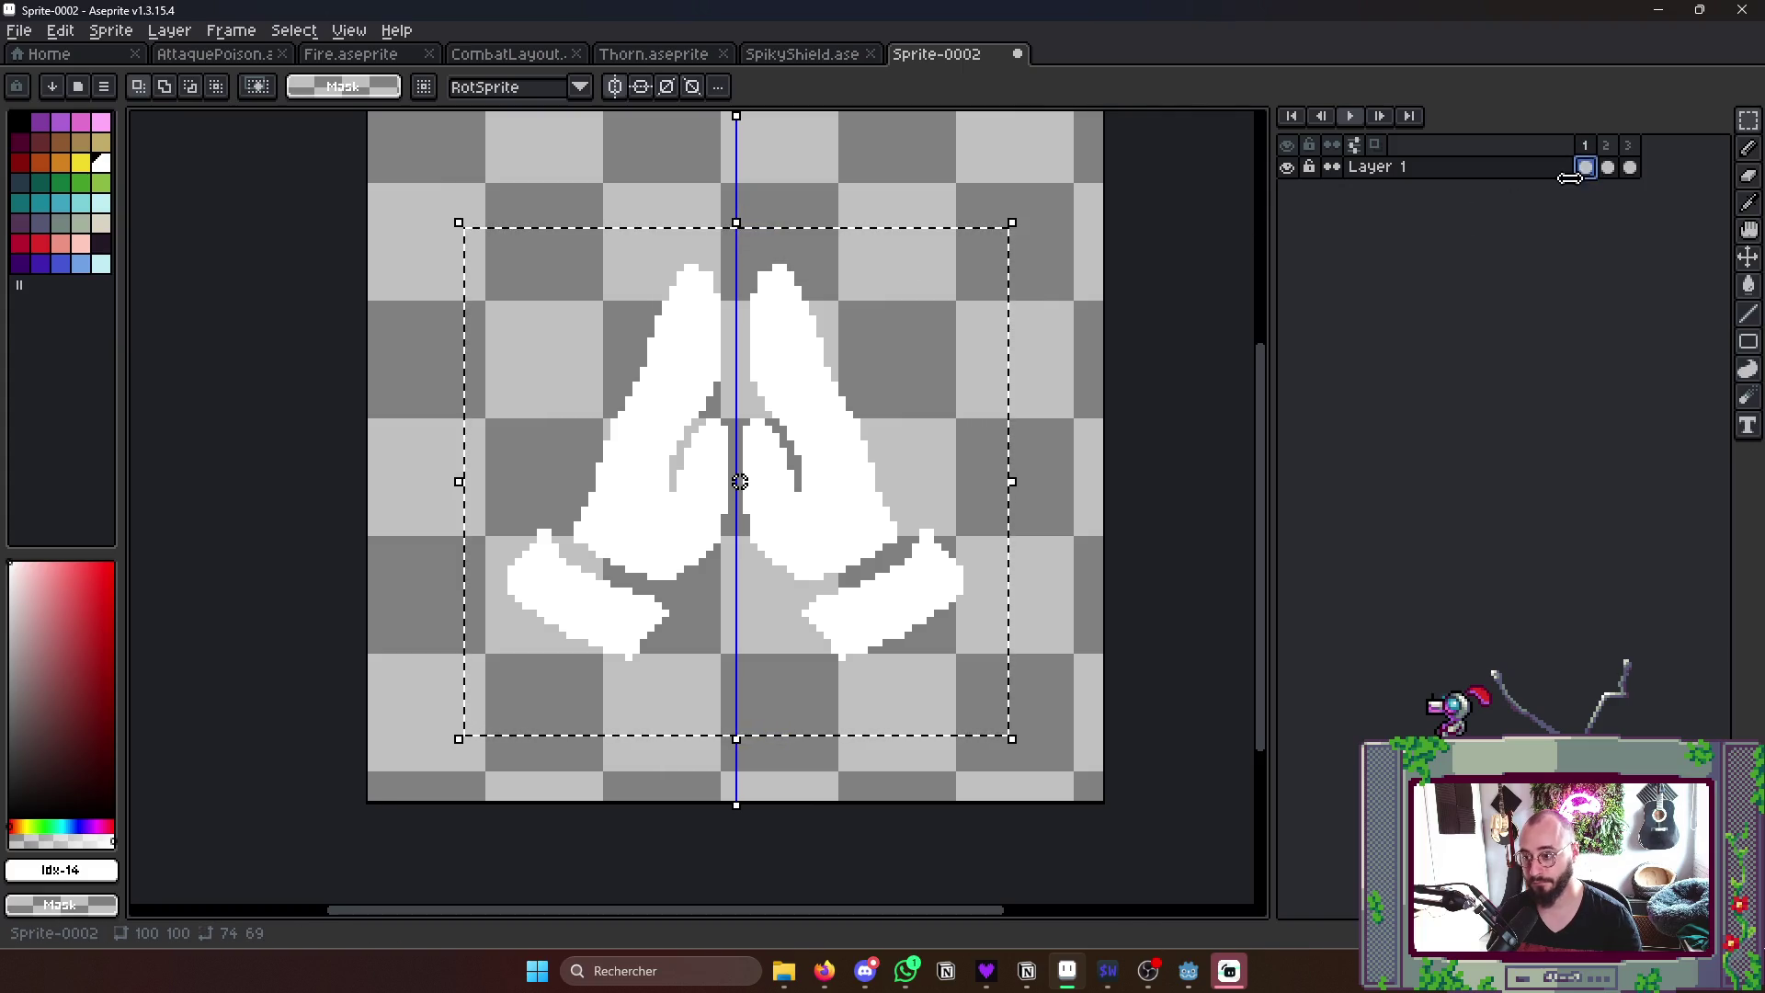
pyautogui.hotkey('ctrl', 'd')
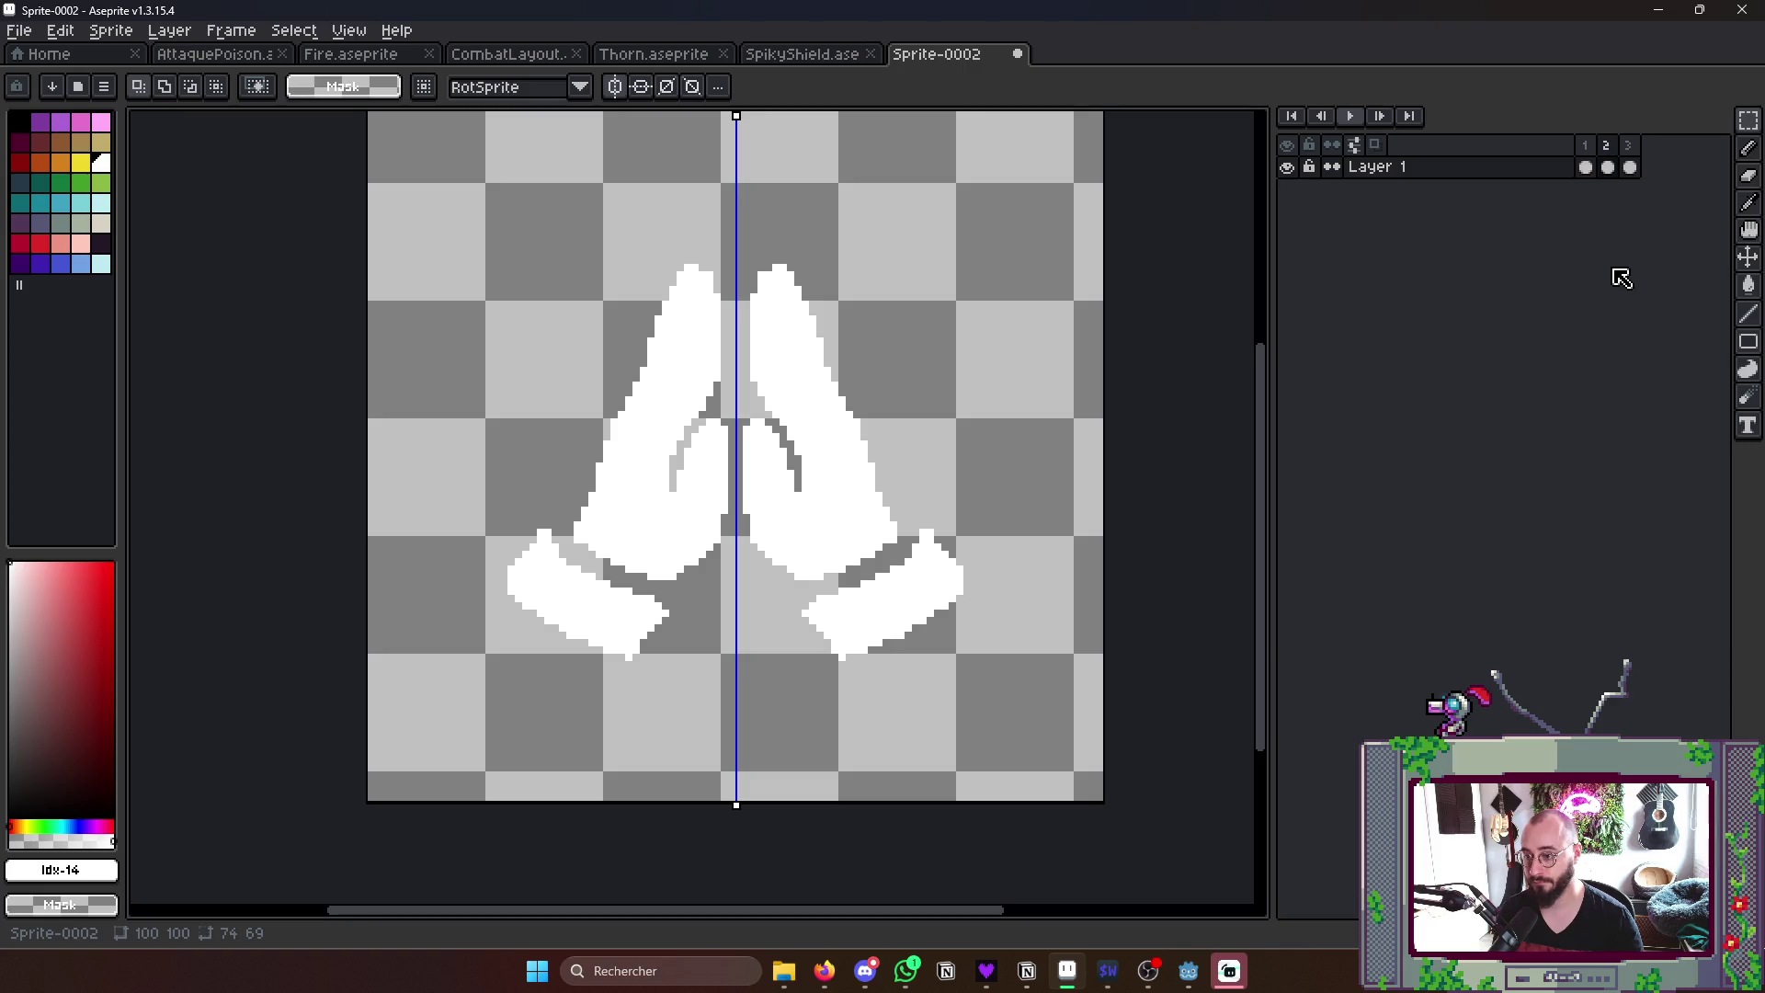
pyautogui.press('Right')
pyautogui.press('Left')
# - Move the selected hands up, narrow them horizontally, commit and play the preview
pyautogui.moveTo(425, 237); pyautogui.dragTo(1070, 703)
pyautogui.moveTo(744, 246); pyautogui.dragTo(737, 188)
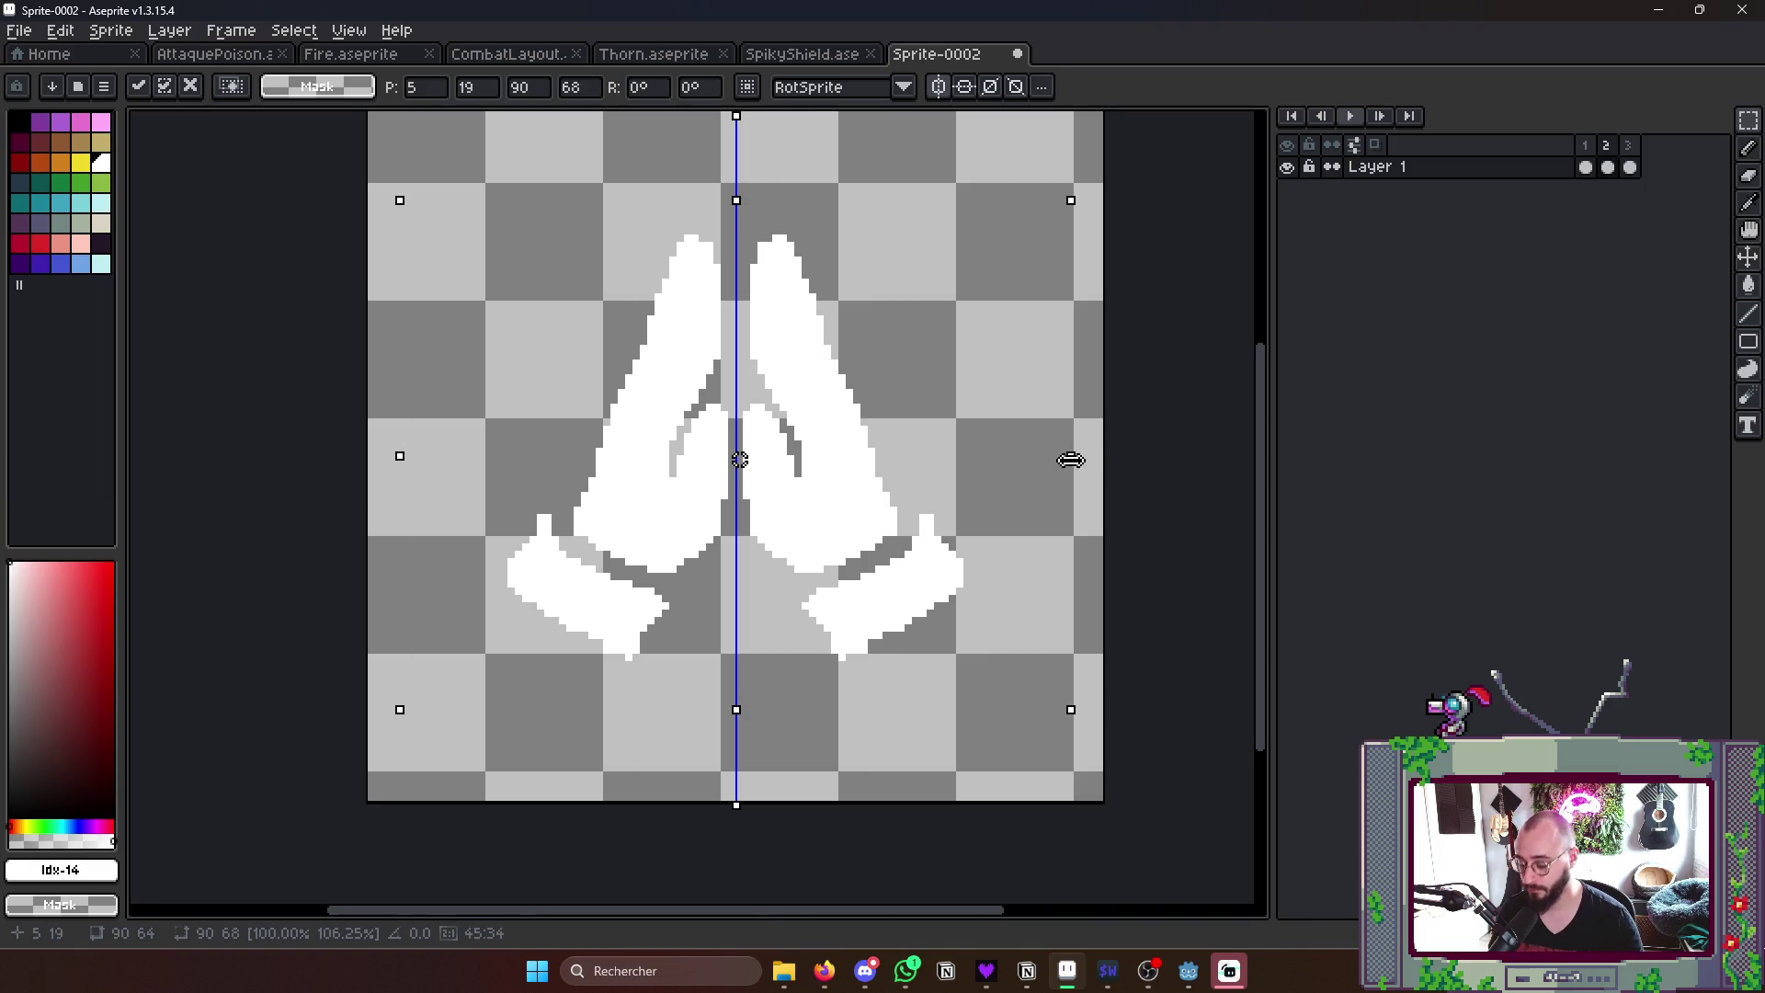
pyautogui.moveTo(1071, 455); pyautogui.dragTo(1045, 469)
pyautogui.click(1225, 414)
pyautogui.press('Return')
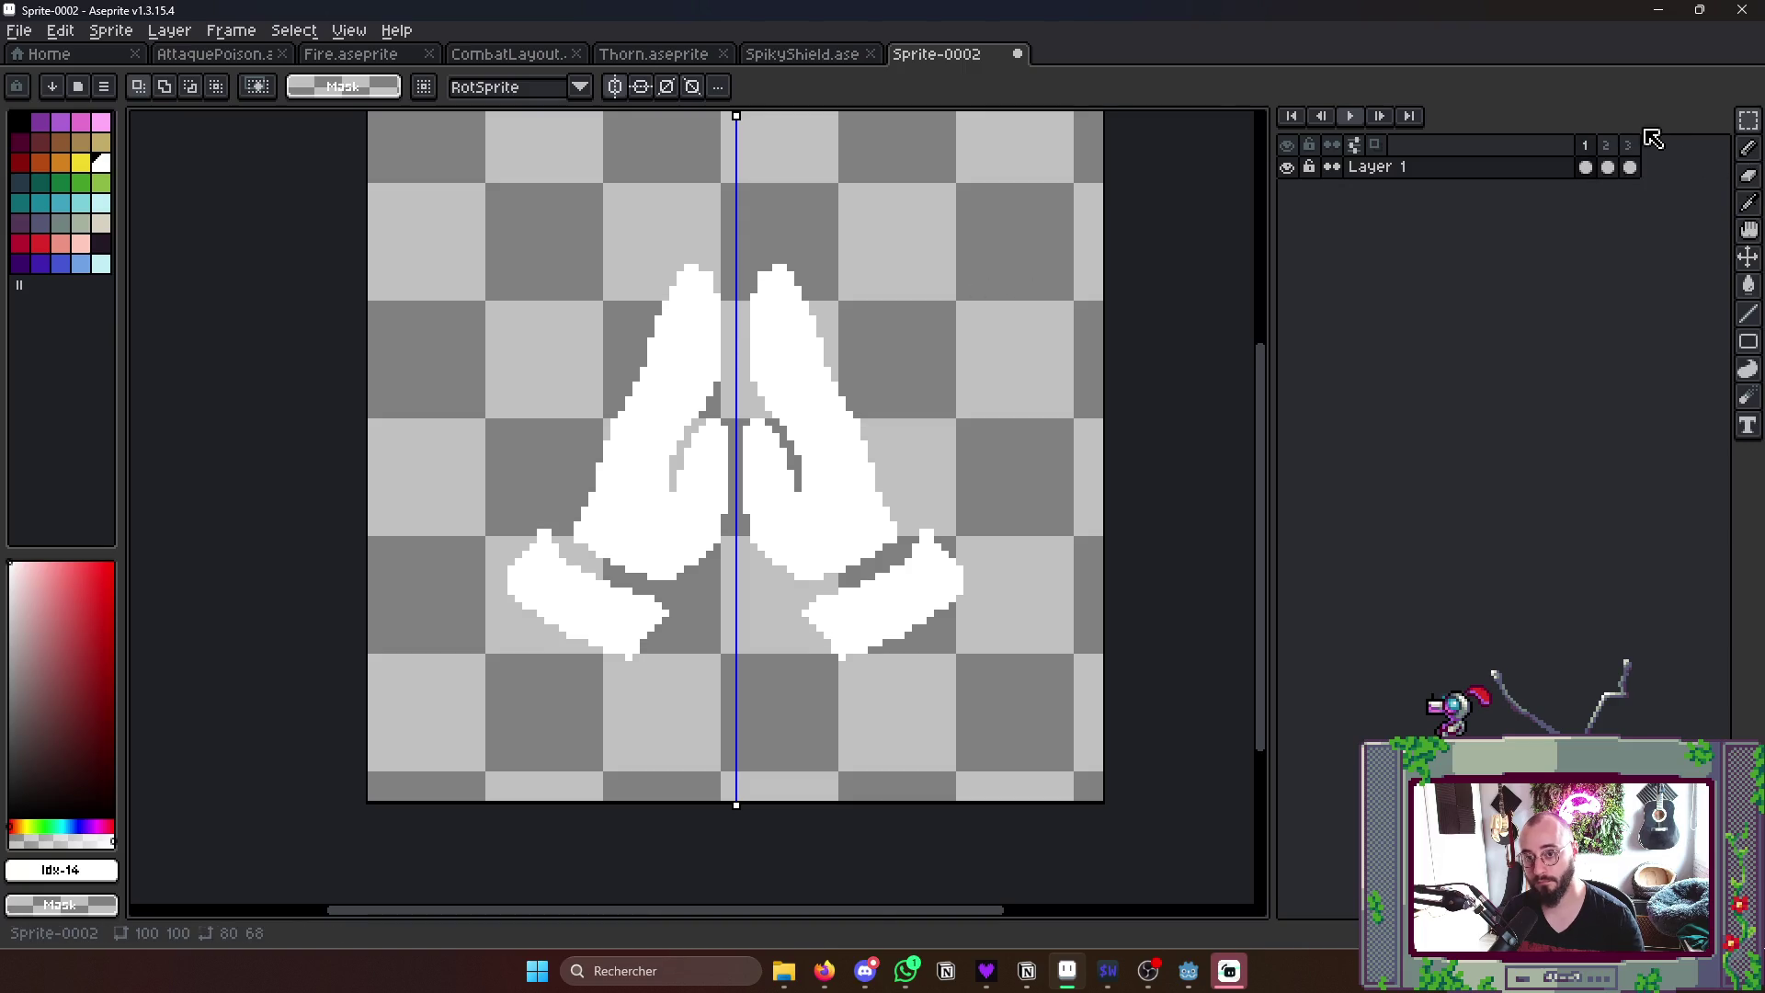
# - Add a fourth frame and scale its praying hands to about 90% height and wider
pyautogui.click(1633, 165)
pyautogui.hotkey('alt', 'n')
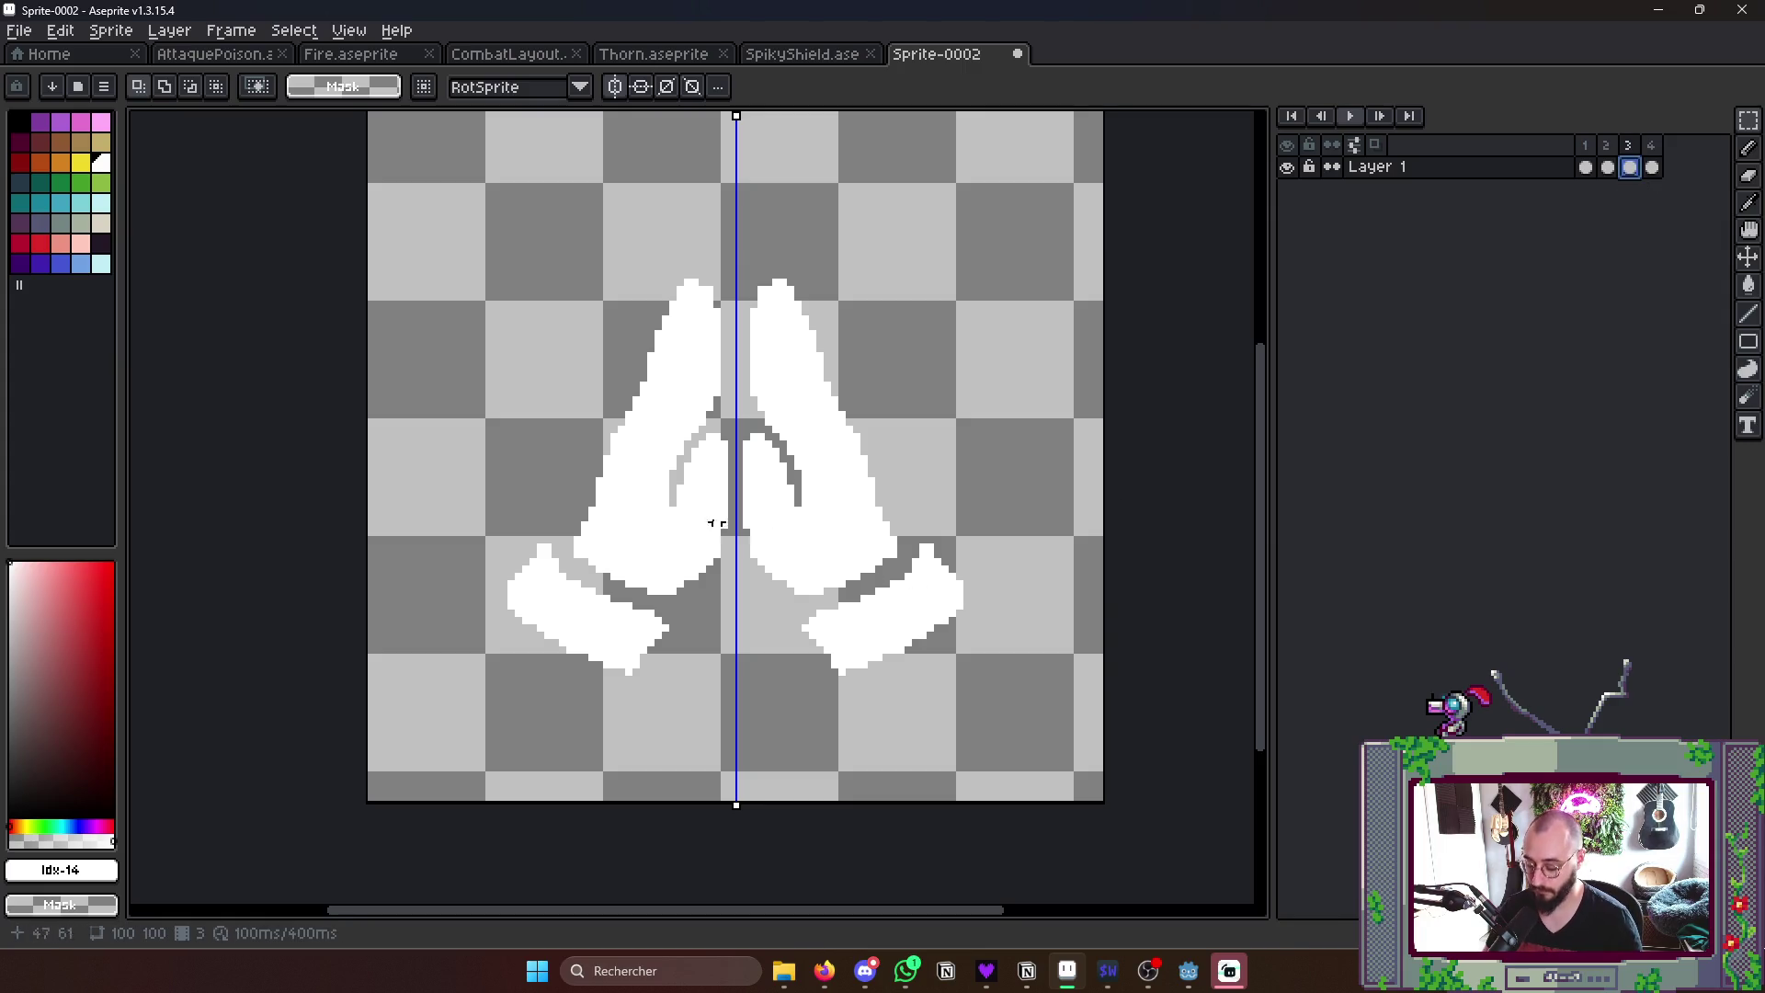
pyautogui.moveTo(444, 255); pyautogui.dragTo(1026, 701)
pyautogui.moveTo(736, 256); pyautogui.dragTo(744, 326)
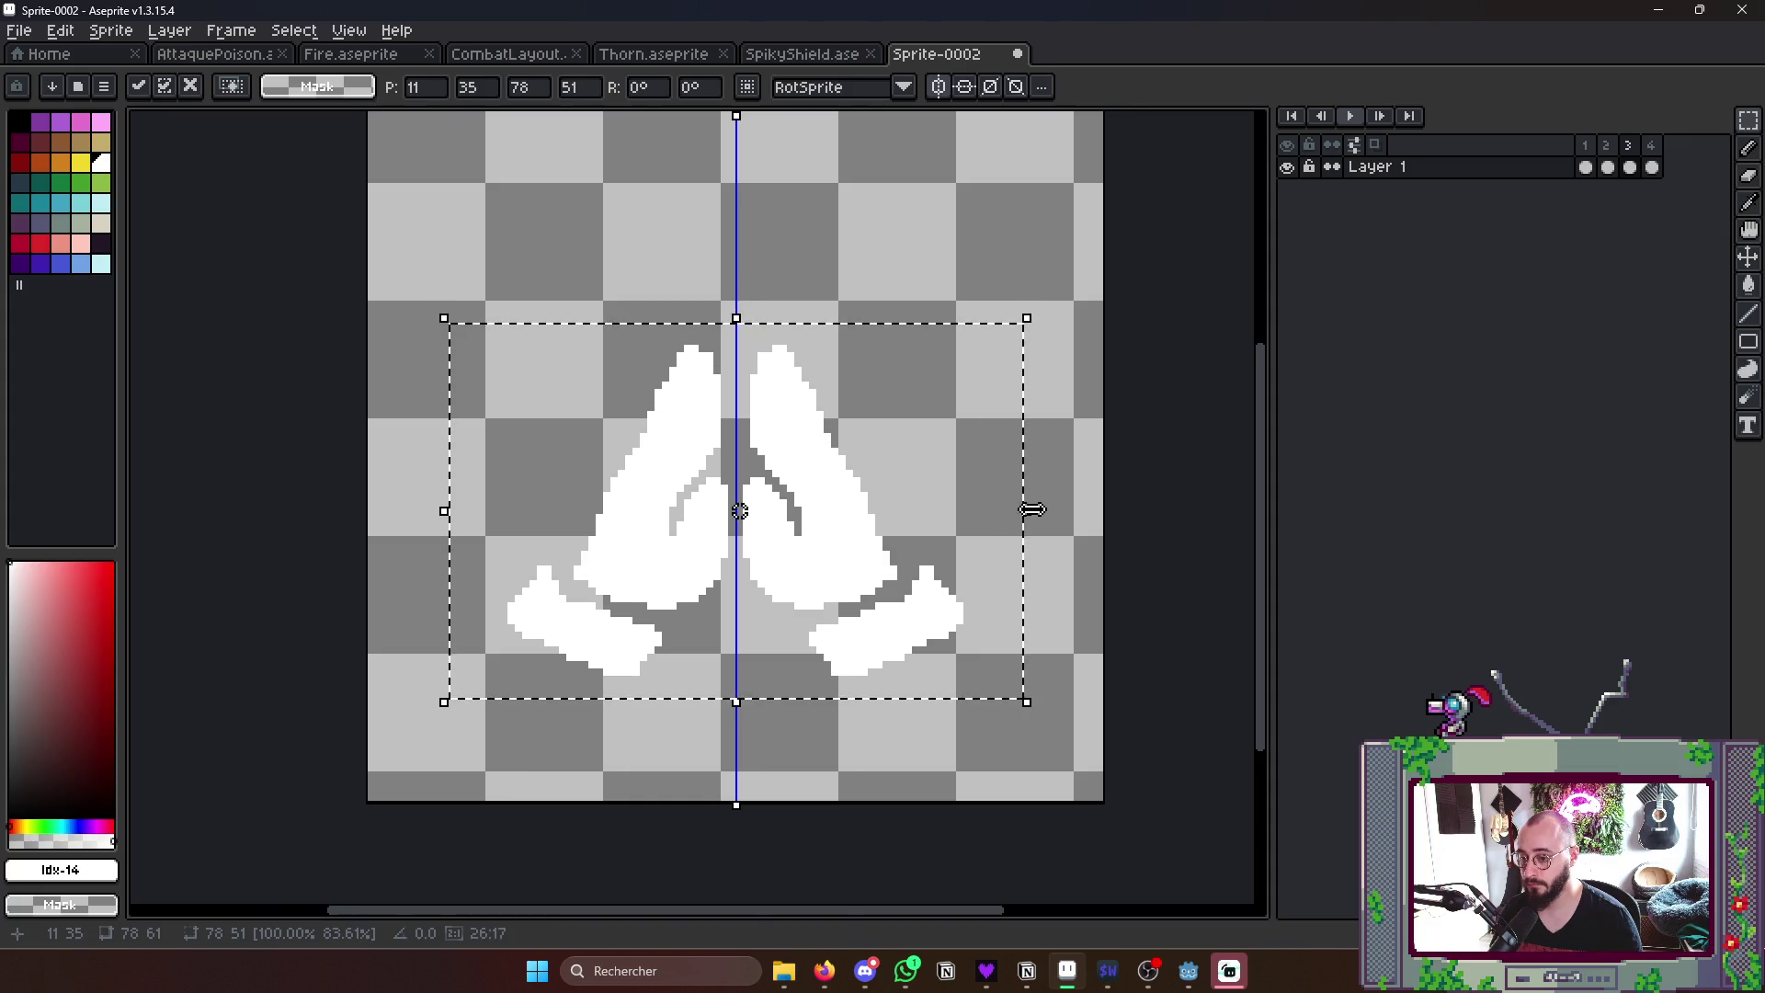
pyautogui.moveTo(1028, 514); pyautogui.dragTo(1082, 513)
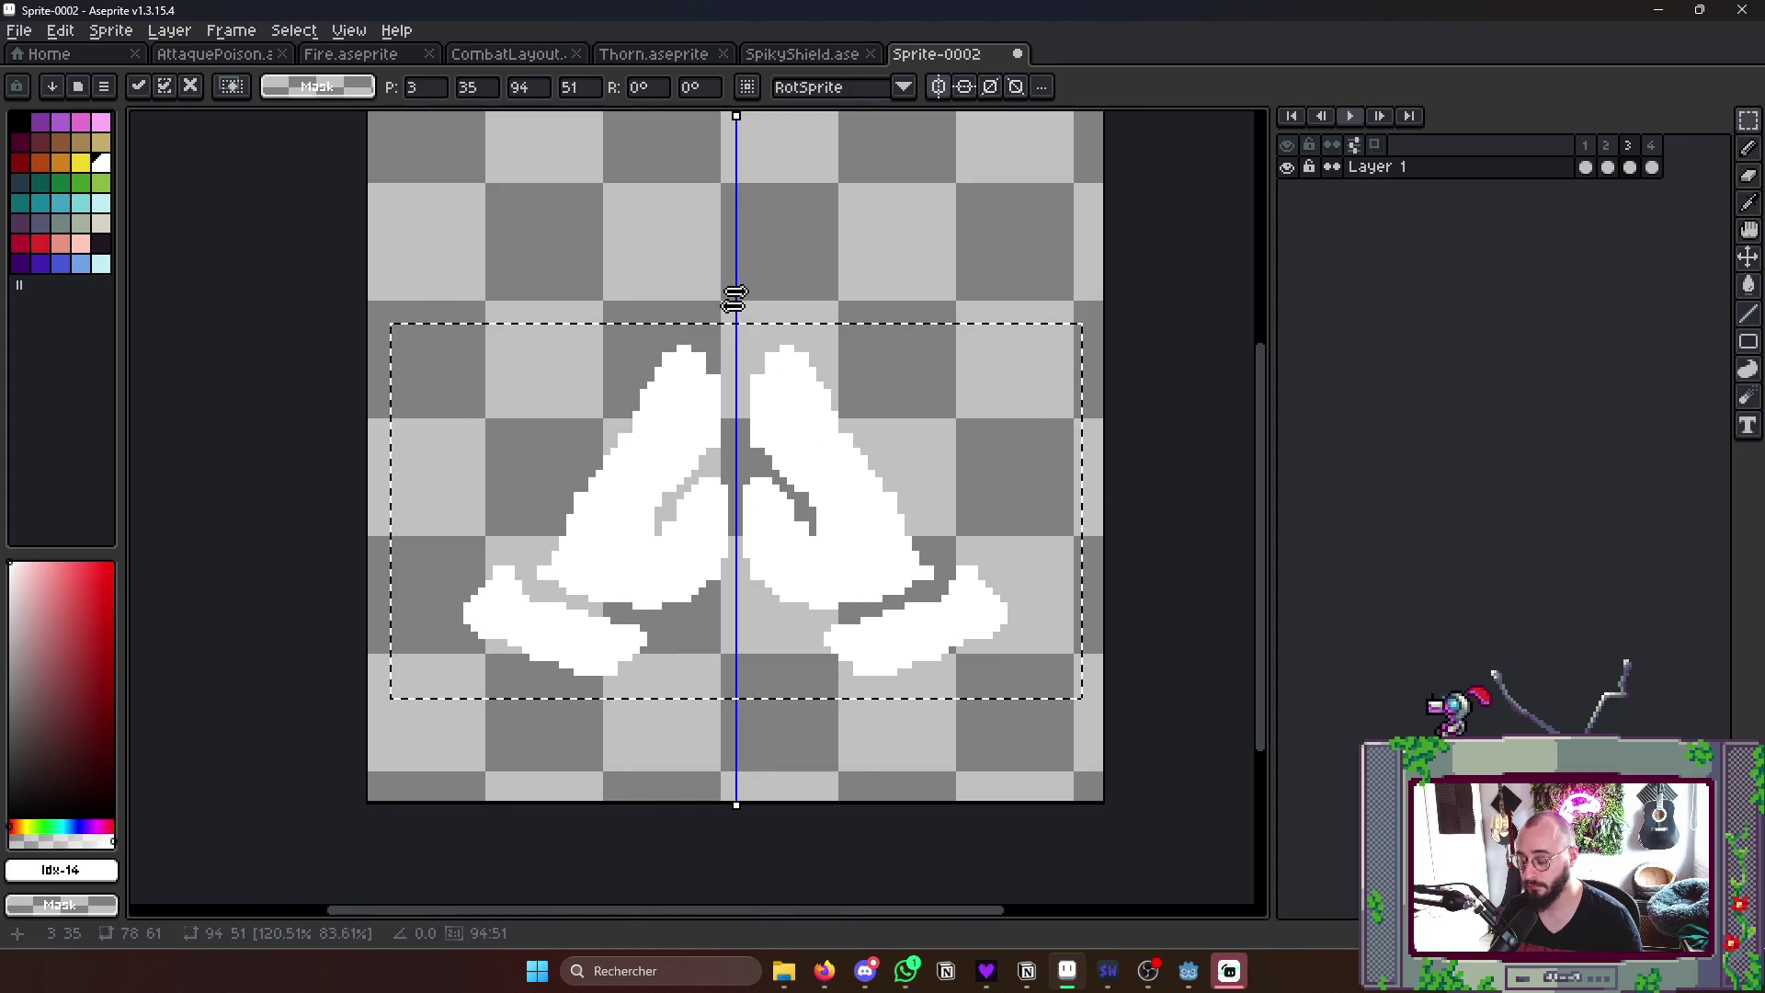
pyautogui.press('Return')
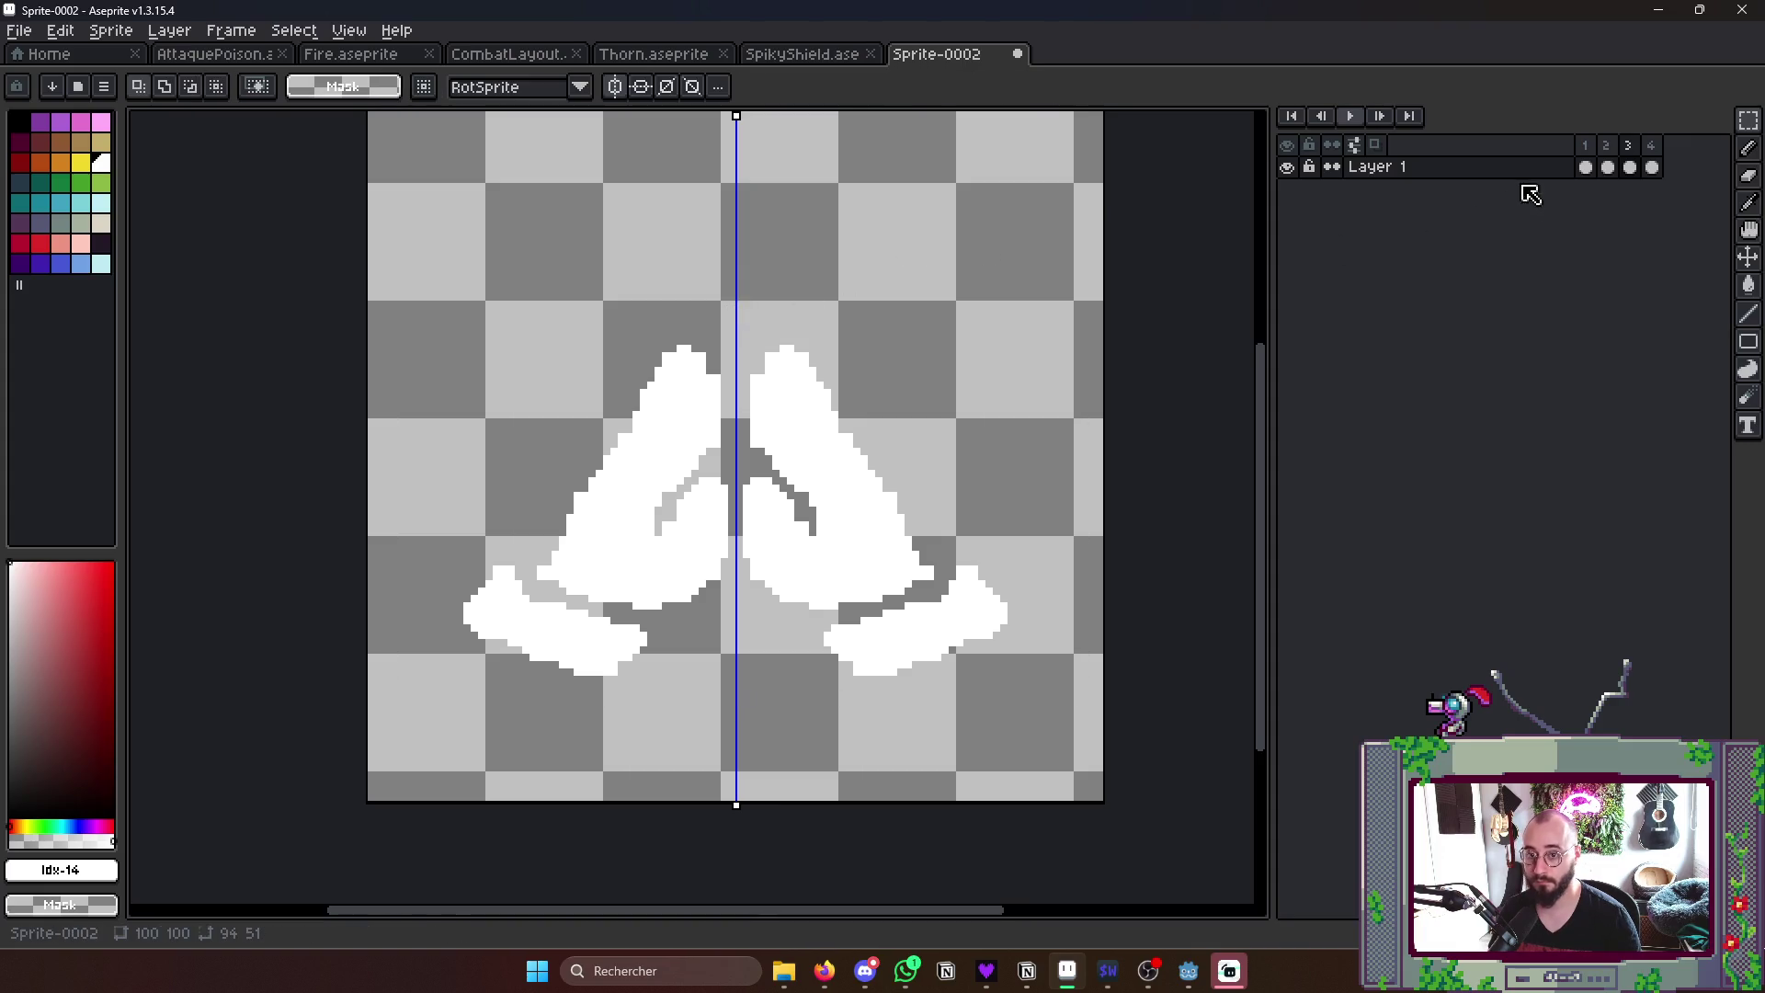
pyautogui.click(1585, 168)
pyautogui.scroll(-1, 1060, 362)
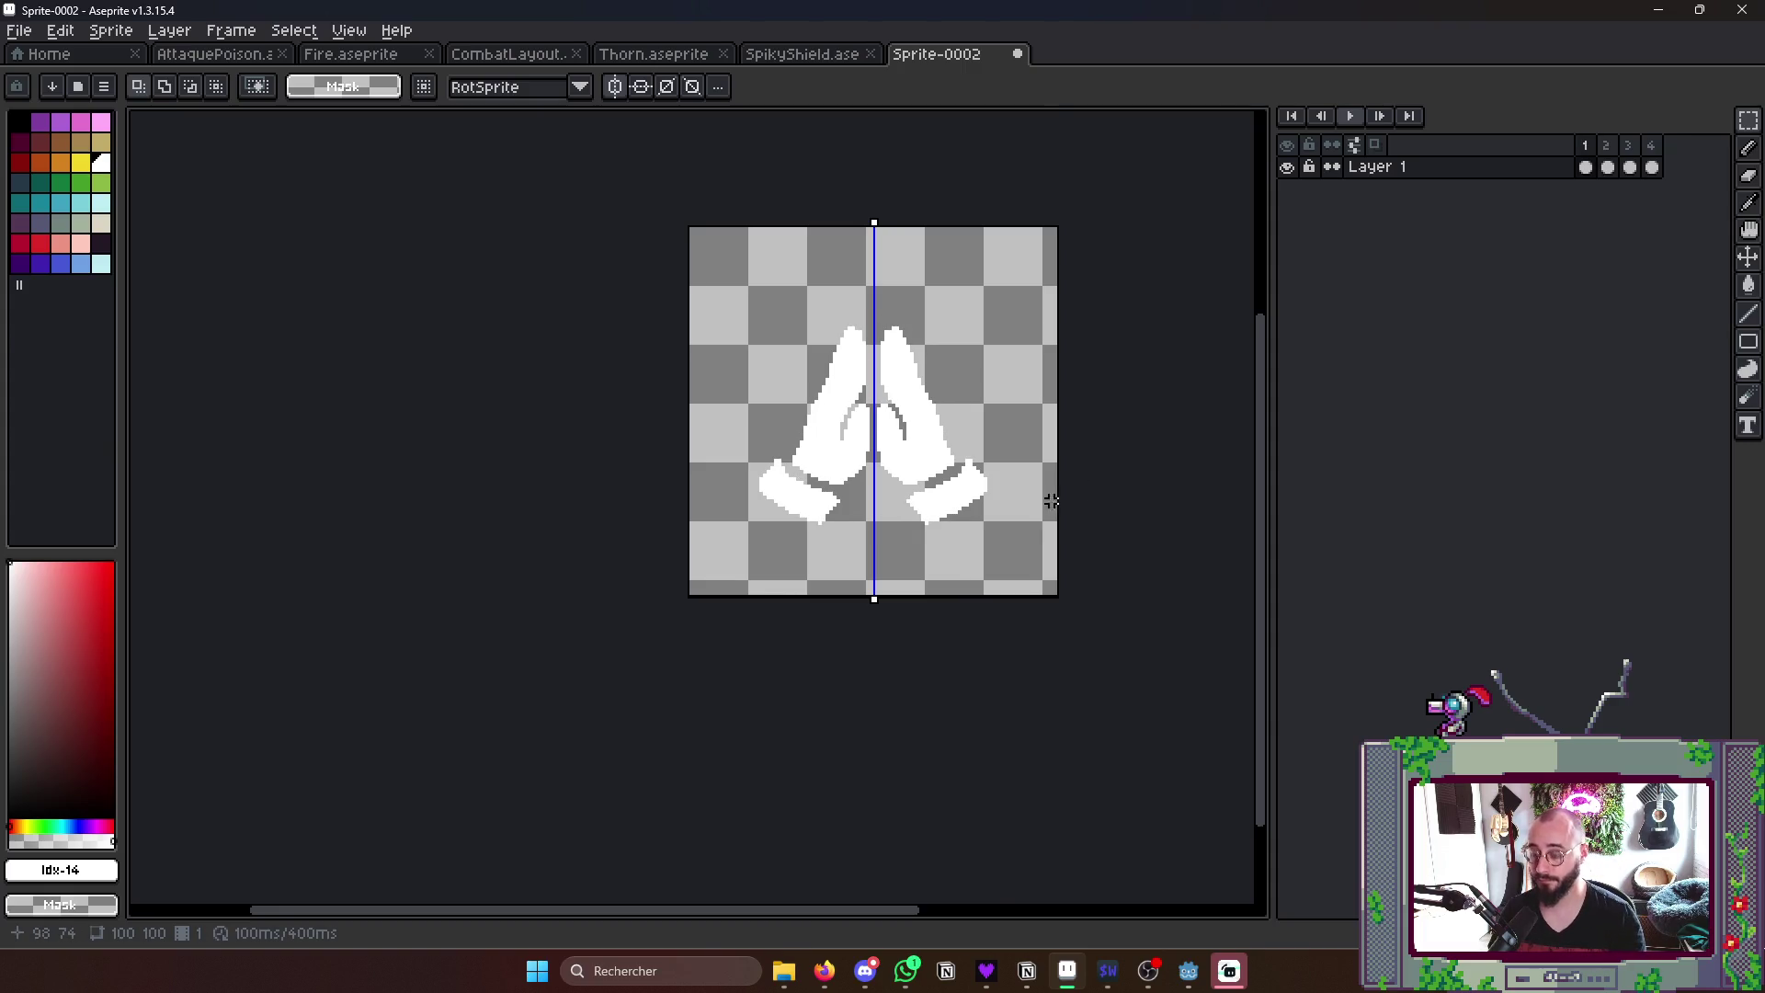
pyautogui.scroll(1, 1084, 491)
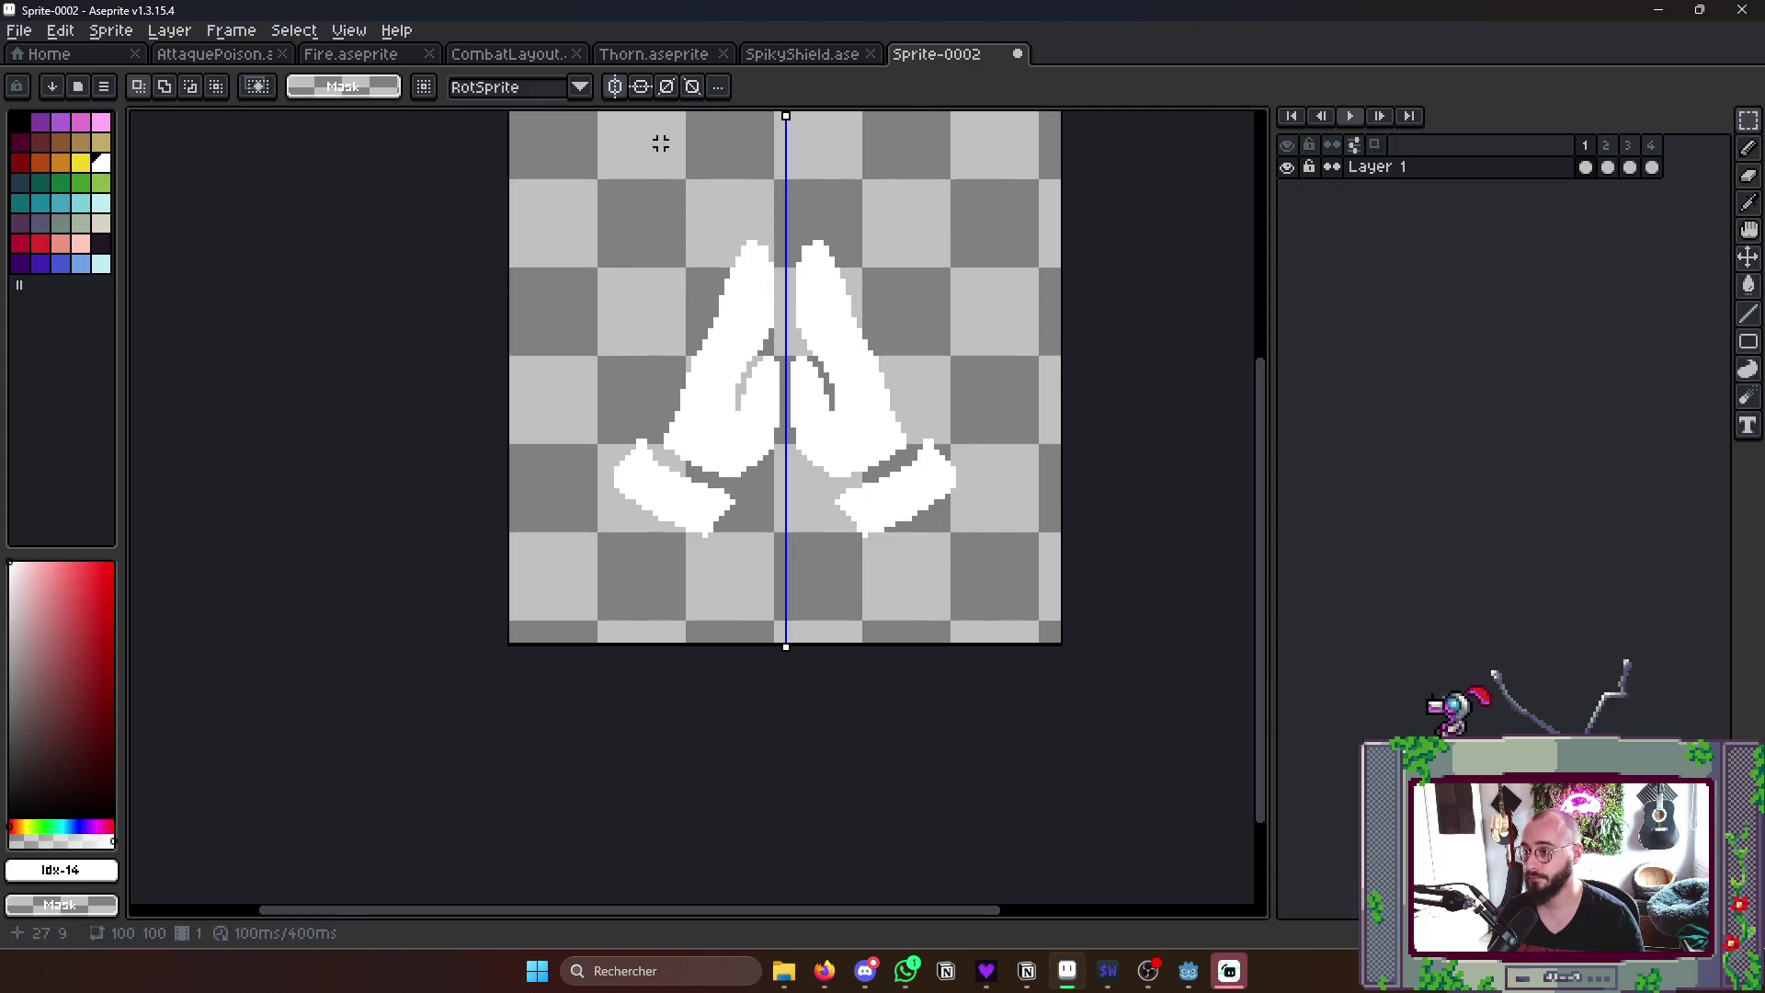
# - With symmetry off, wand-select the right hand and move it down and to the right
pyautogui.press('q')
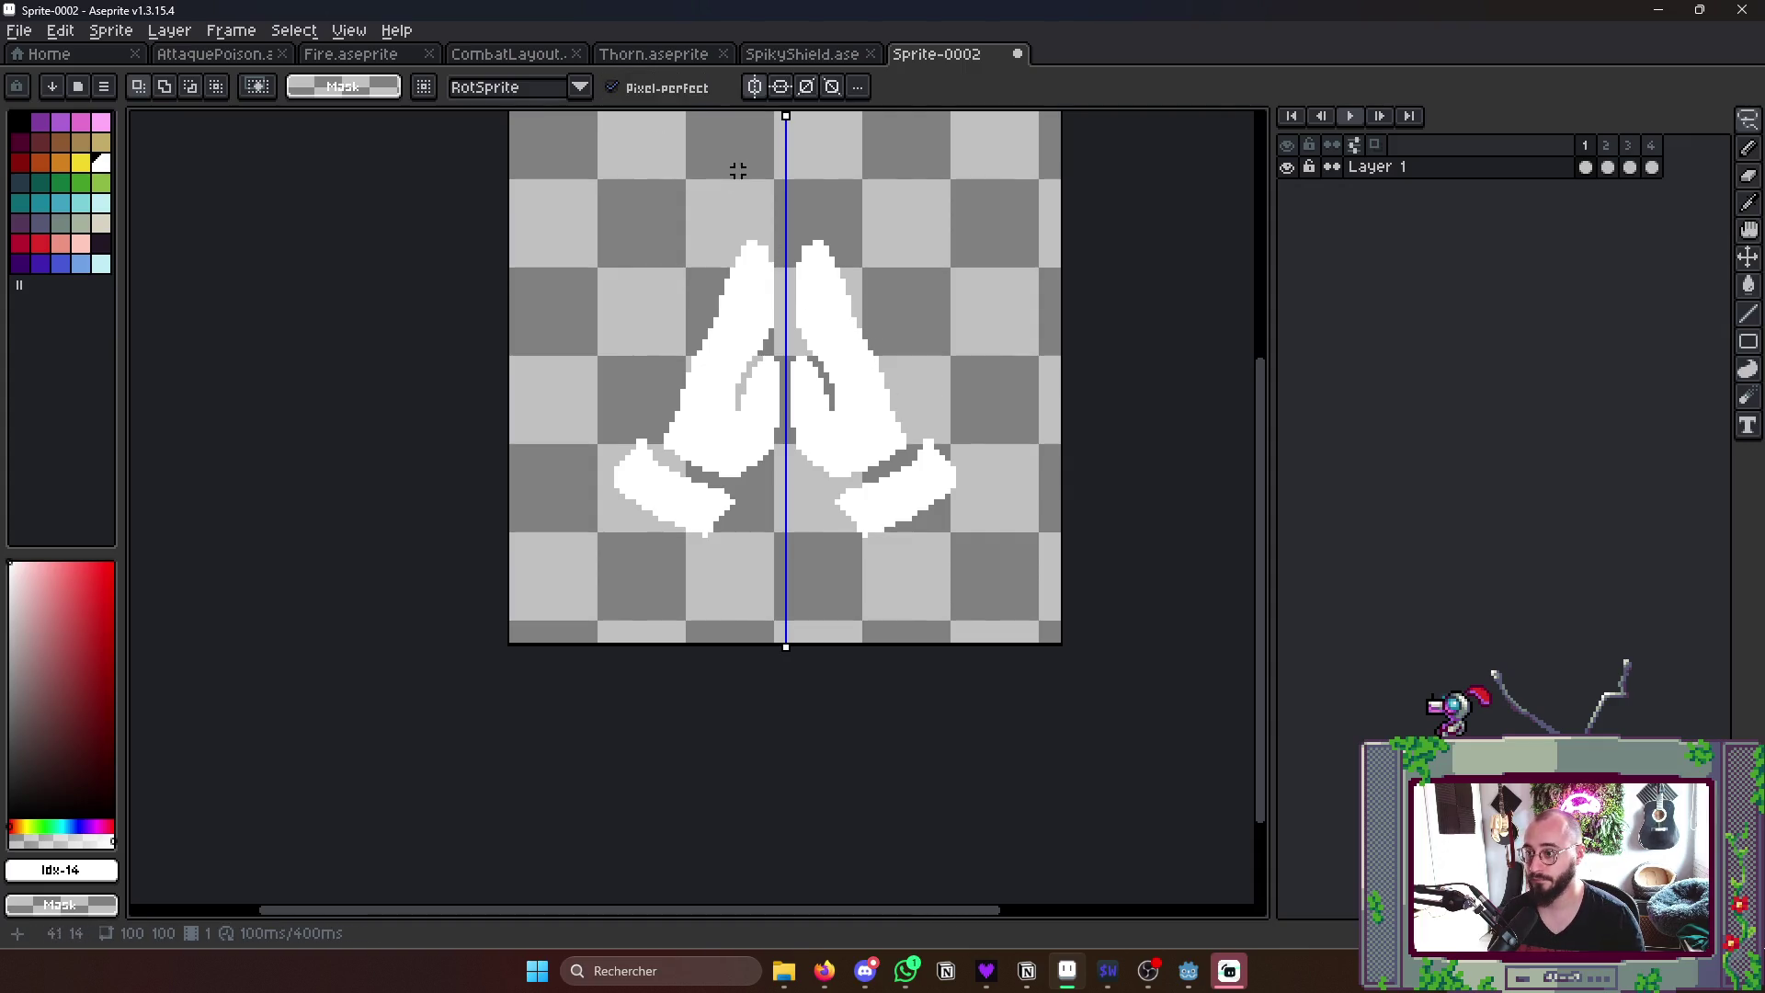
pyautogui.click(753, 85)
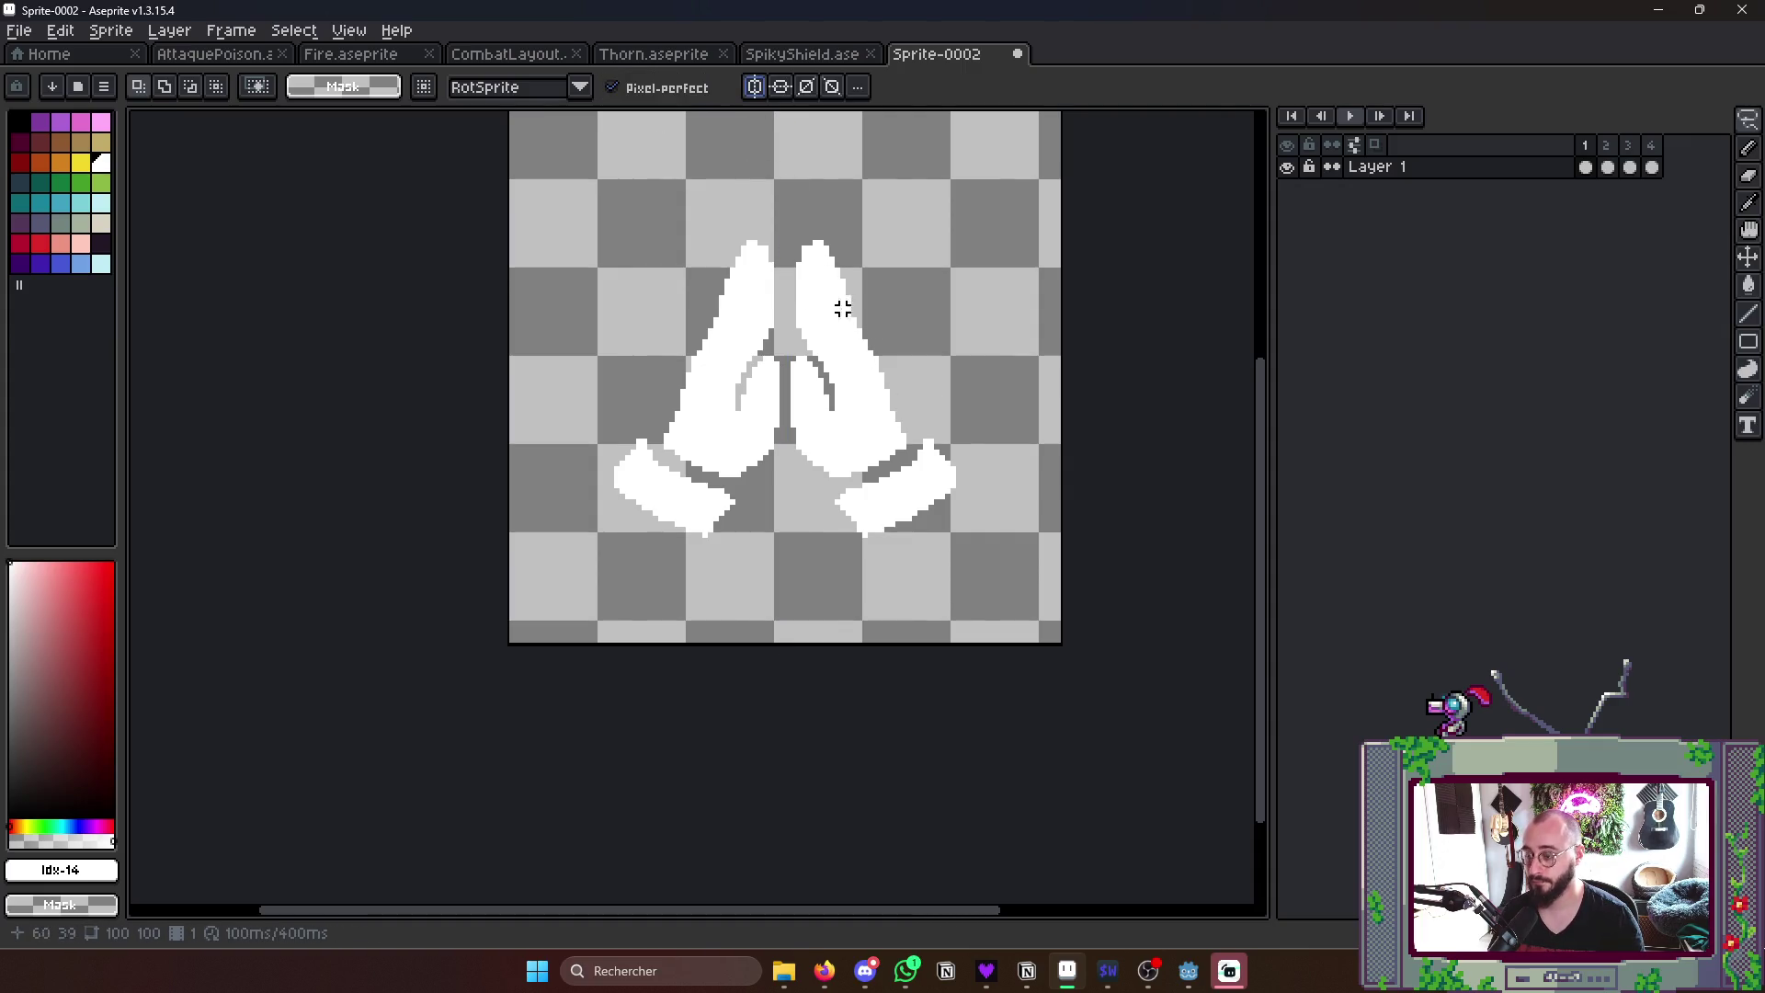
pyautogui.press('w')
pyautogui.click(881, 413)
pyautogui.keyDown('shift'); pyautogui.click(897, 489); pyautogui.keyUp('shift')
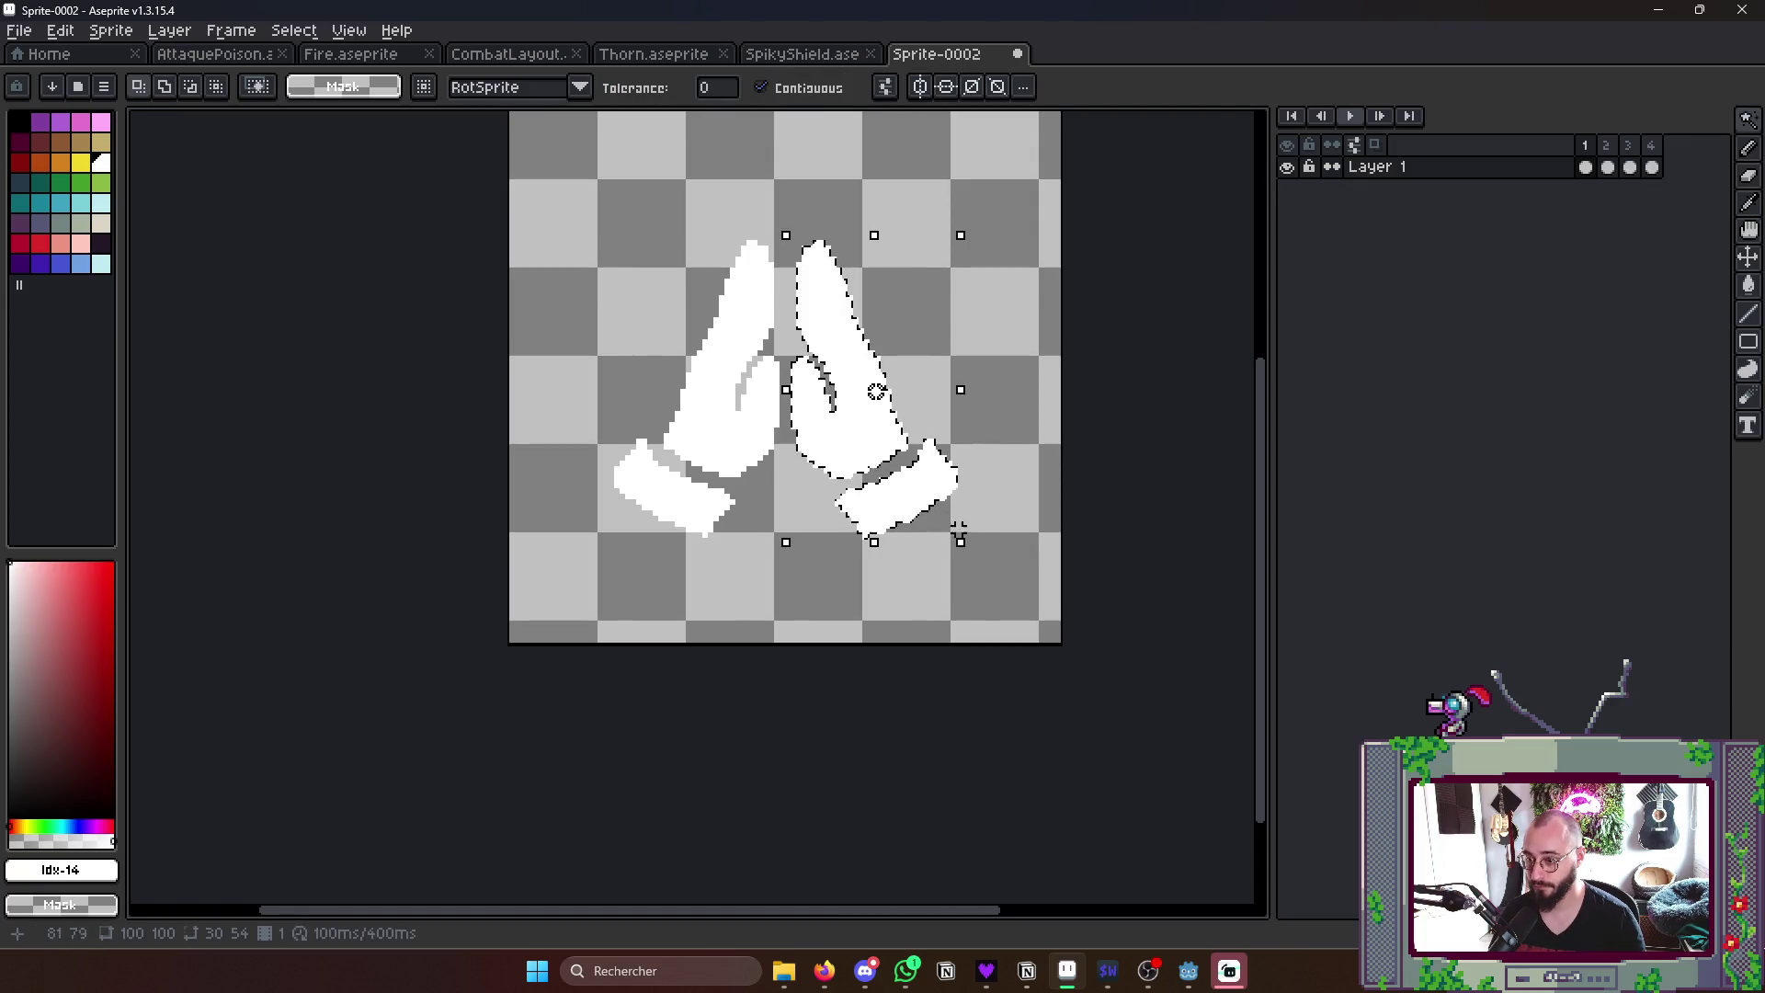
pyautogui.moveTo(932, 517); pyautogui.dragTo(962, 567)
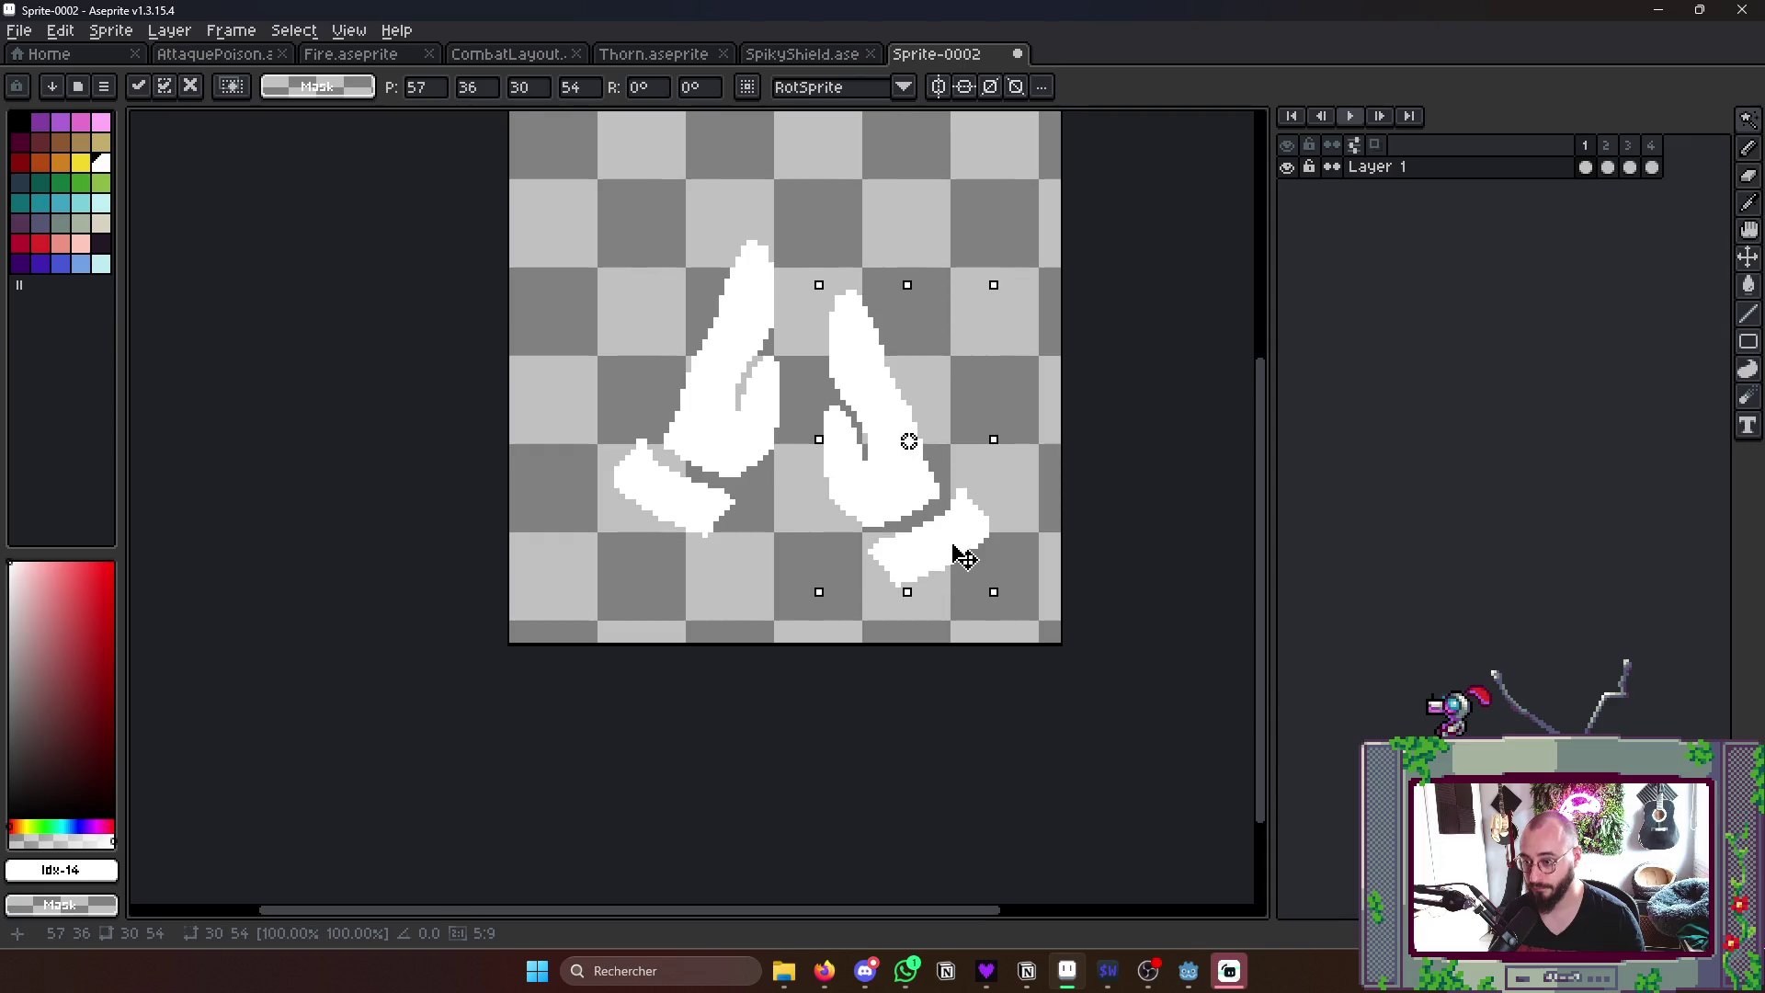
pyautogui.click(731, 386)
# - Move the left hand down and to the left, then flip between frames to compare poses
pyautogui.click(688, 497)
pyautogui.moveTo(731, 400); pyautogui.dragTo(706, 506)
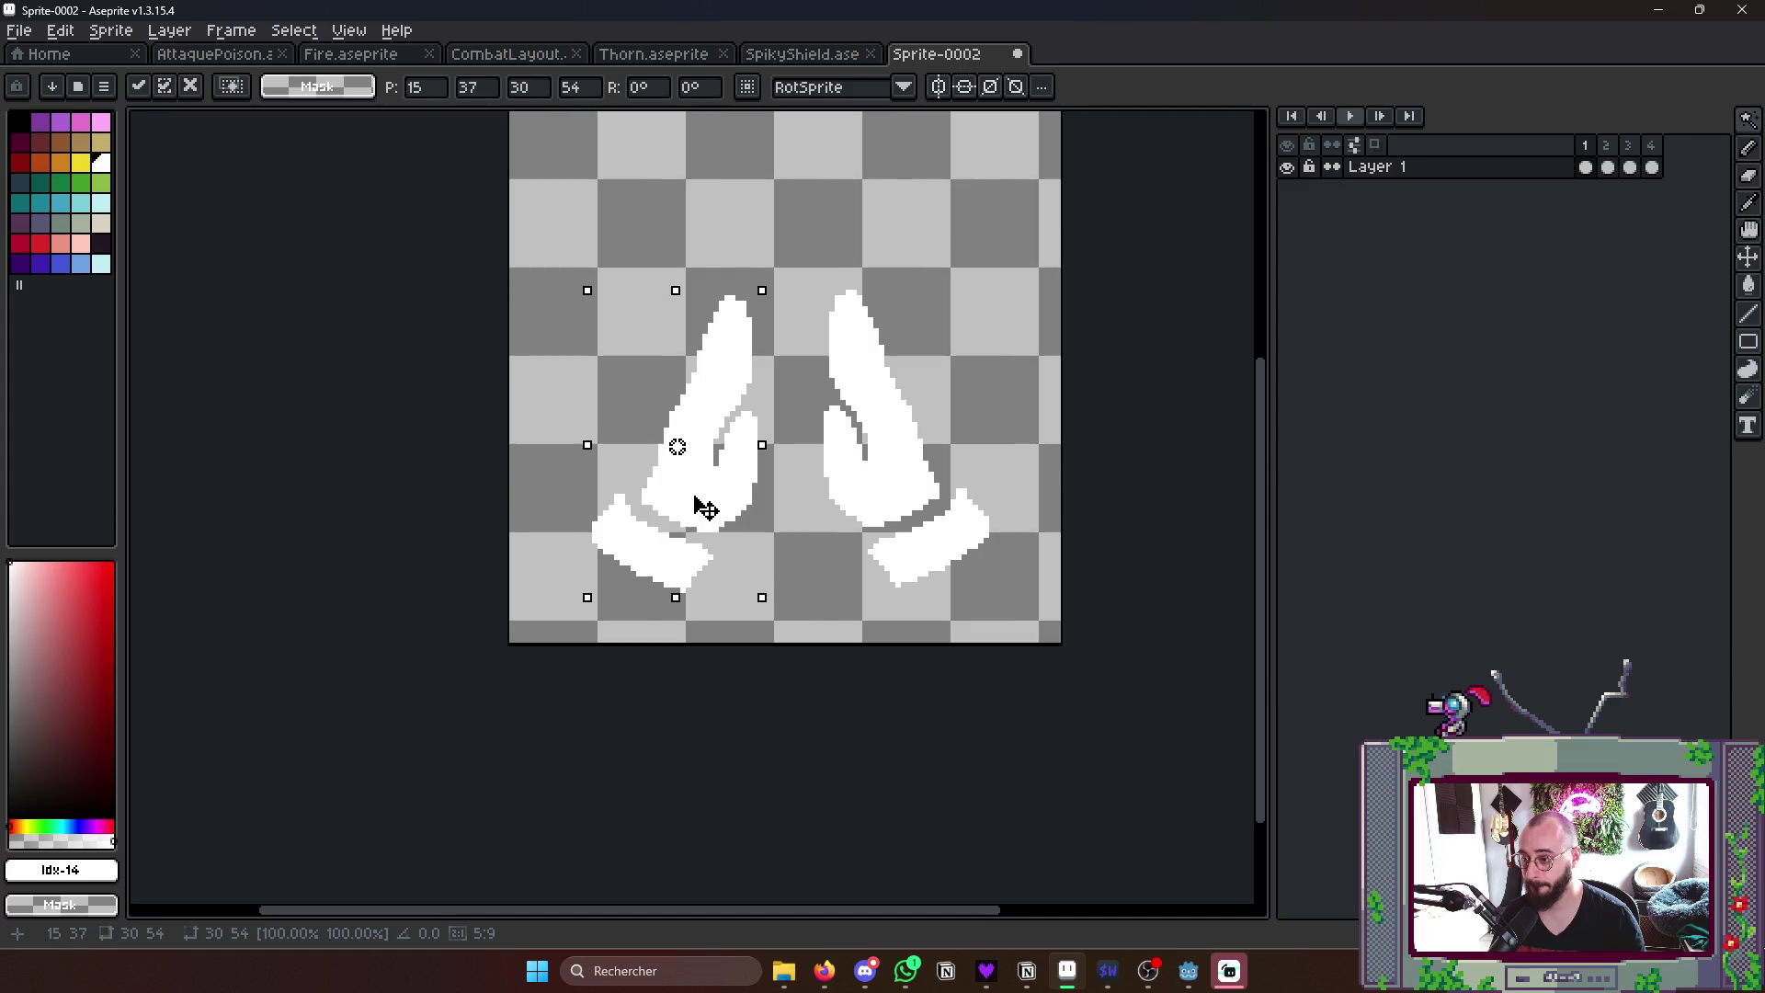
pyautogui.click(980, 424)
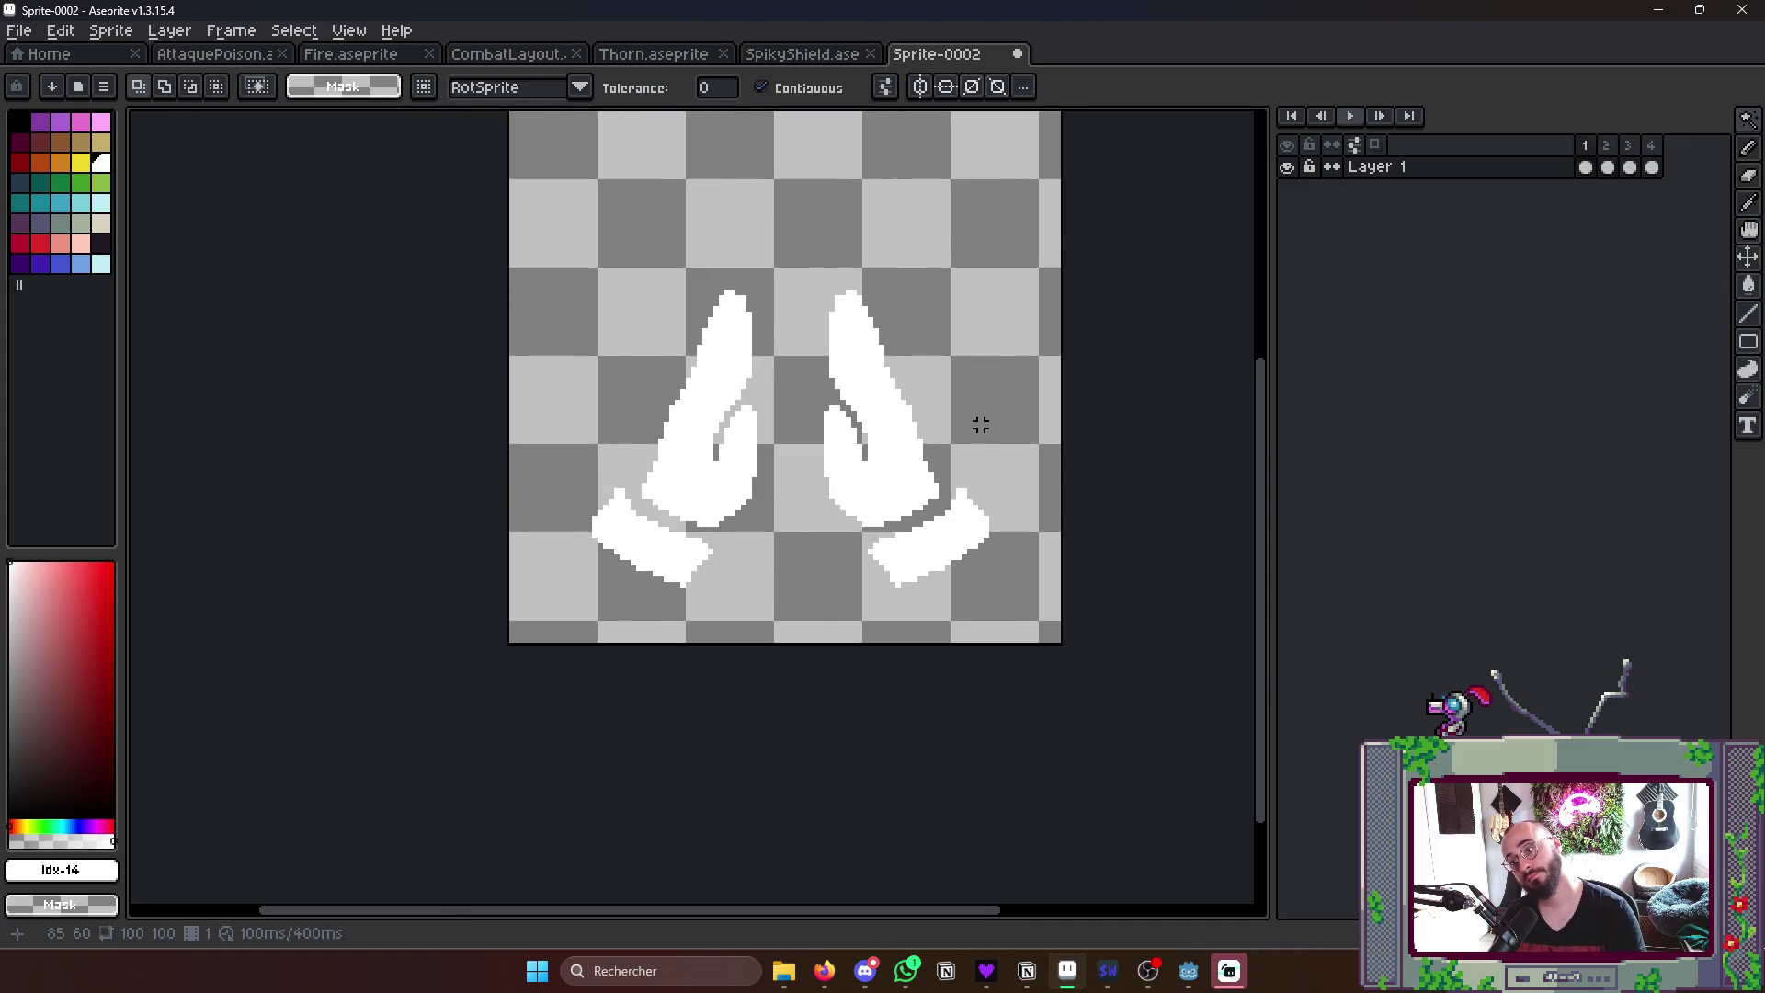
pyautogui.press('Right')
pyautogui.press('Left')
pyautogui.press('Right')
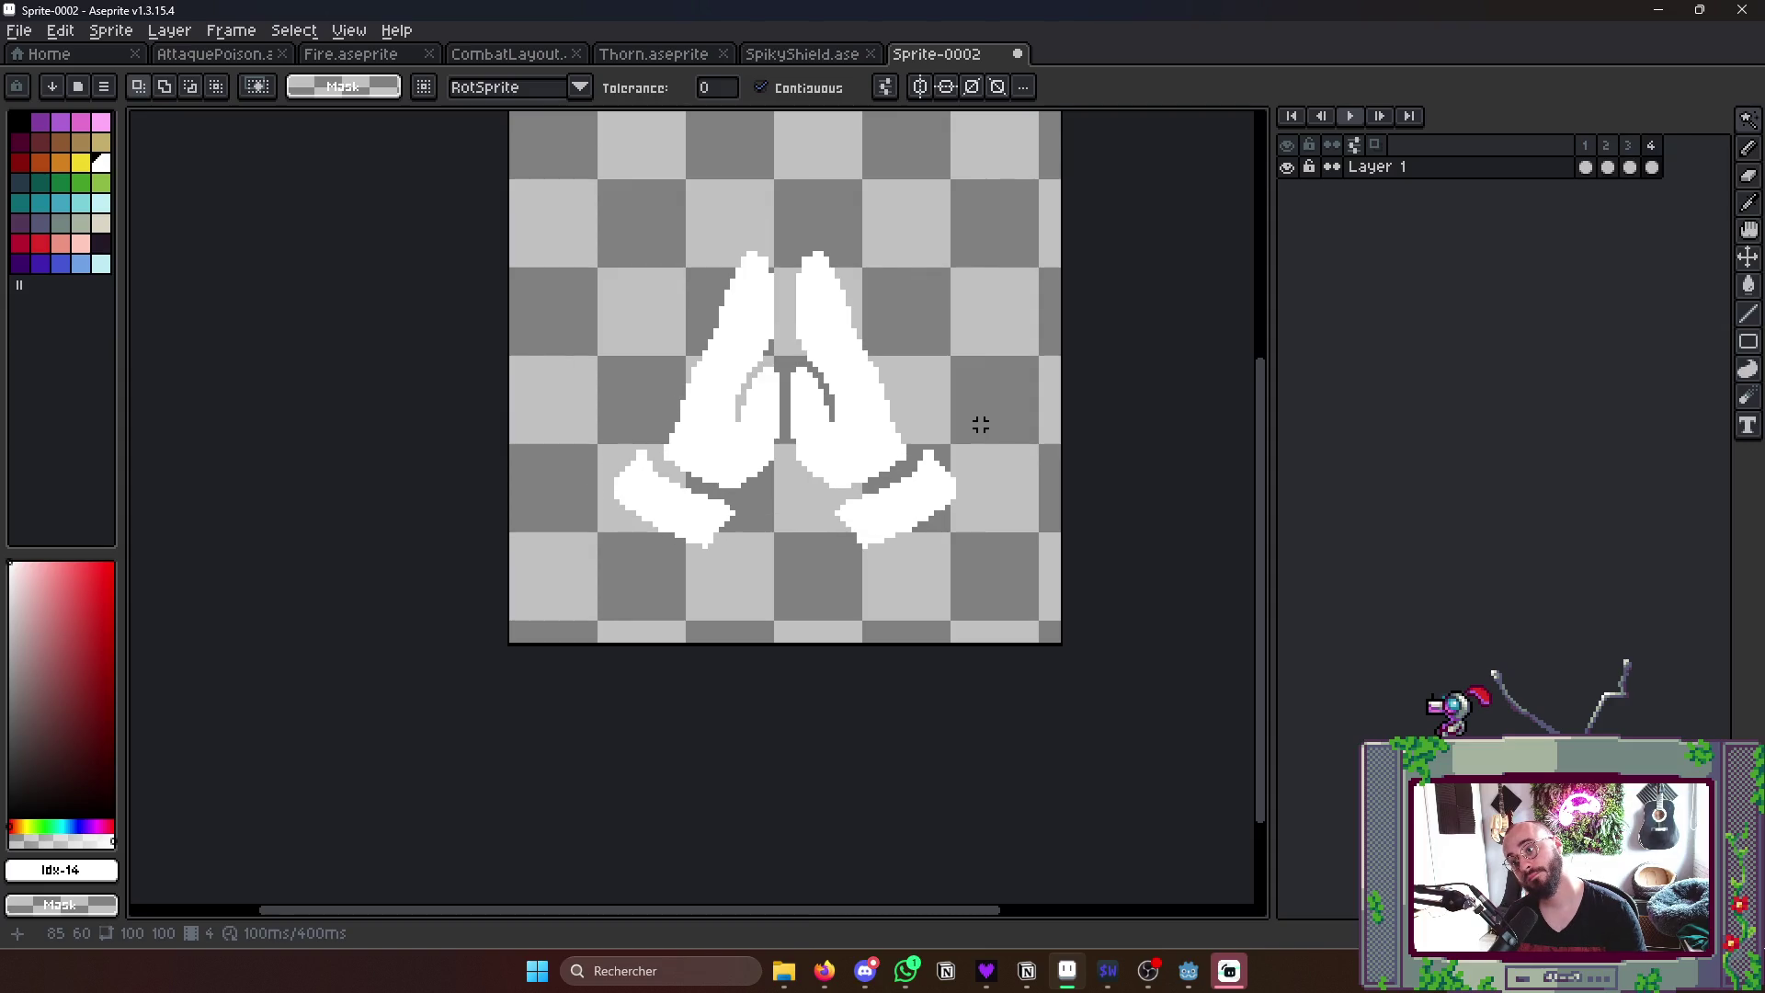
pyautogui.press('Left')
# - Go to the last frame and add a new empty fifth frame
pyautogui.press('Right')
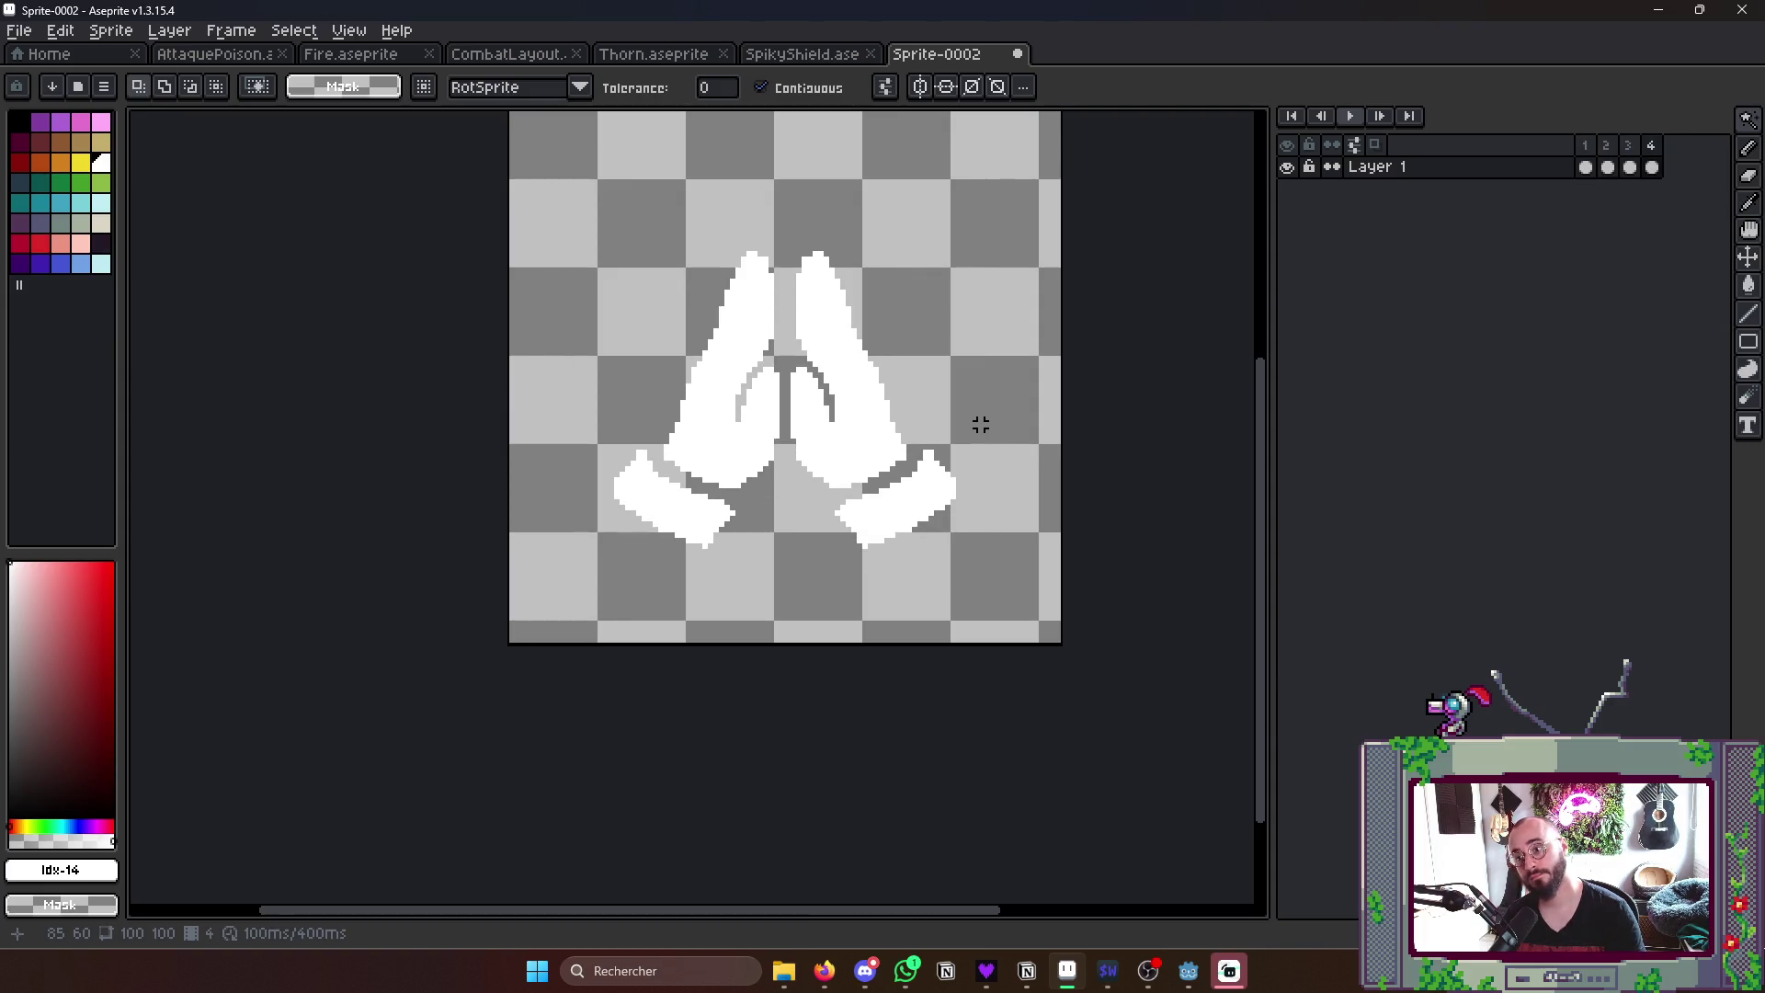
pyautogui.press('alt')
pyautogui.hotkey('alt', 'shift', 'n')
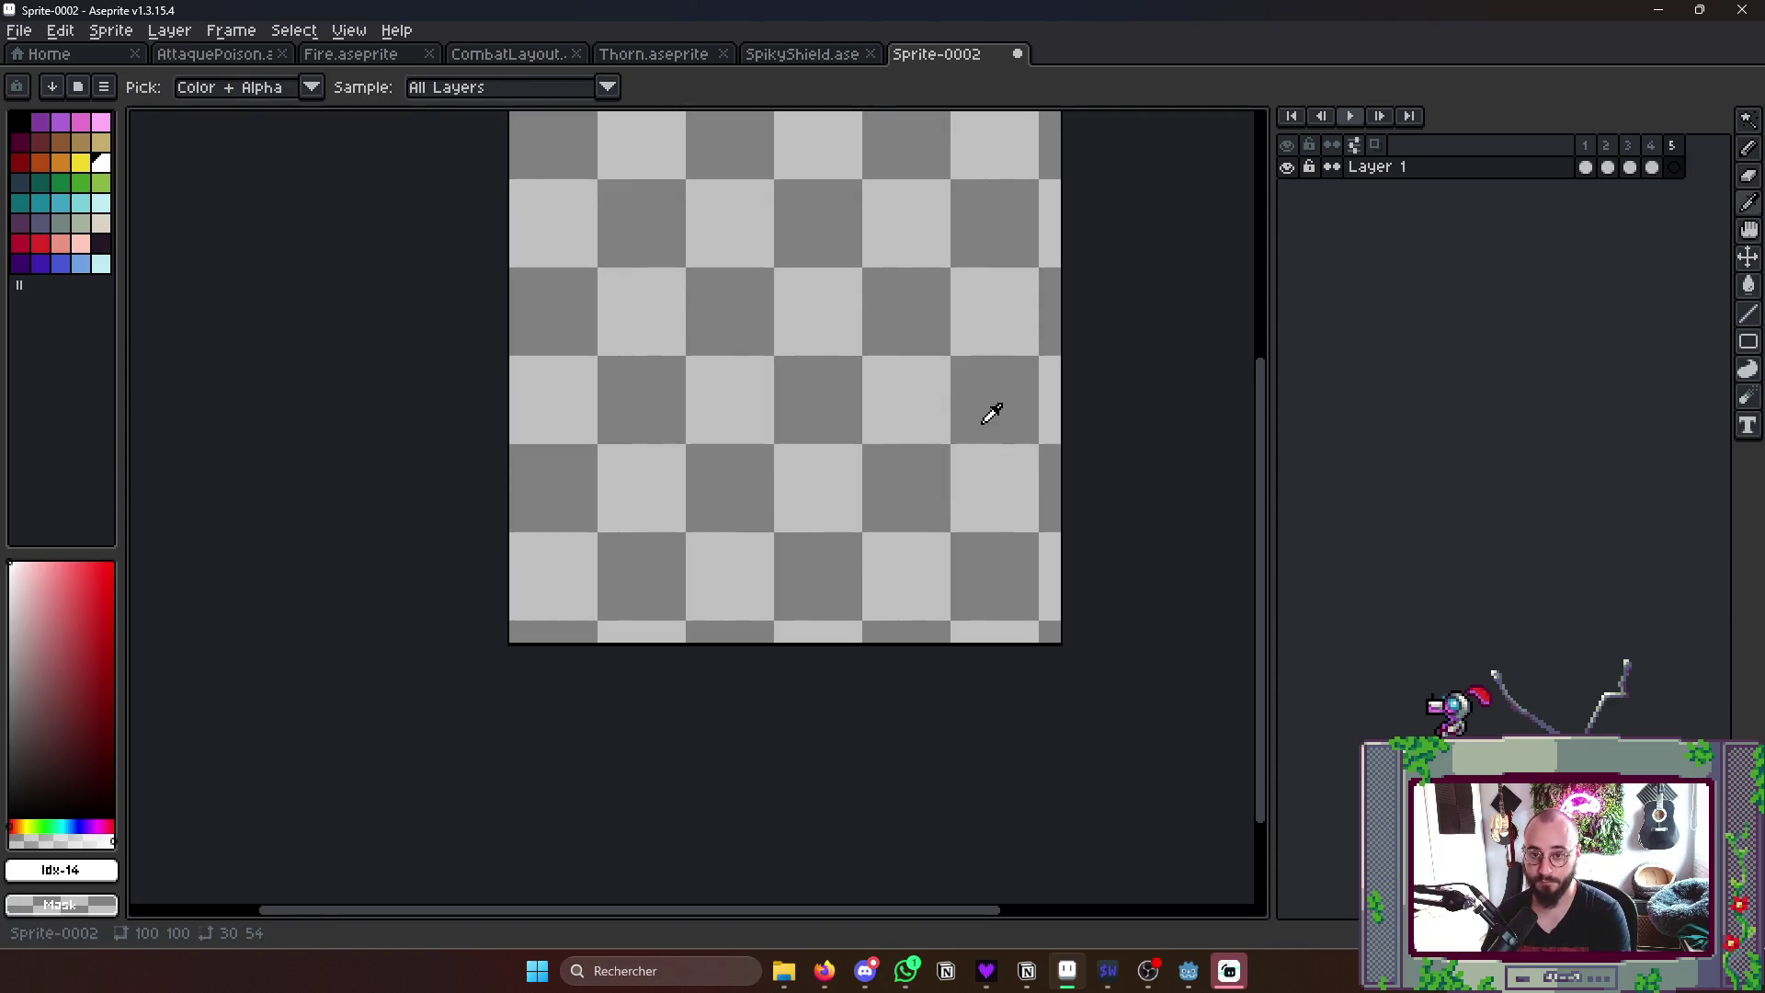
# - Paste the praying hands into frame 5 and unlink its cel from frame 4
pyautogui.hotkey('ctrl', 'v')
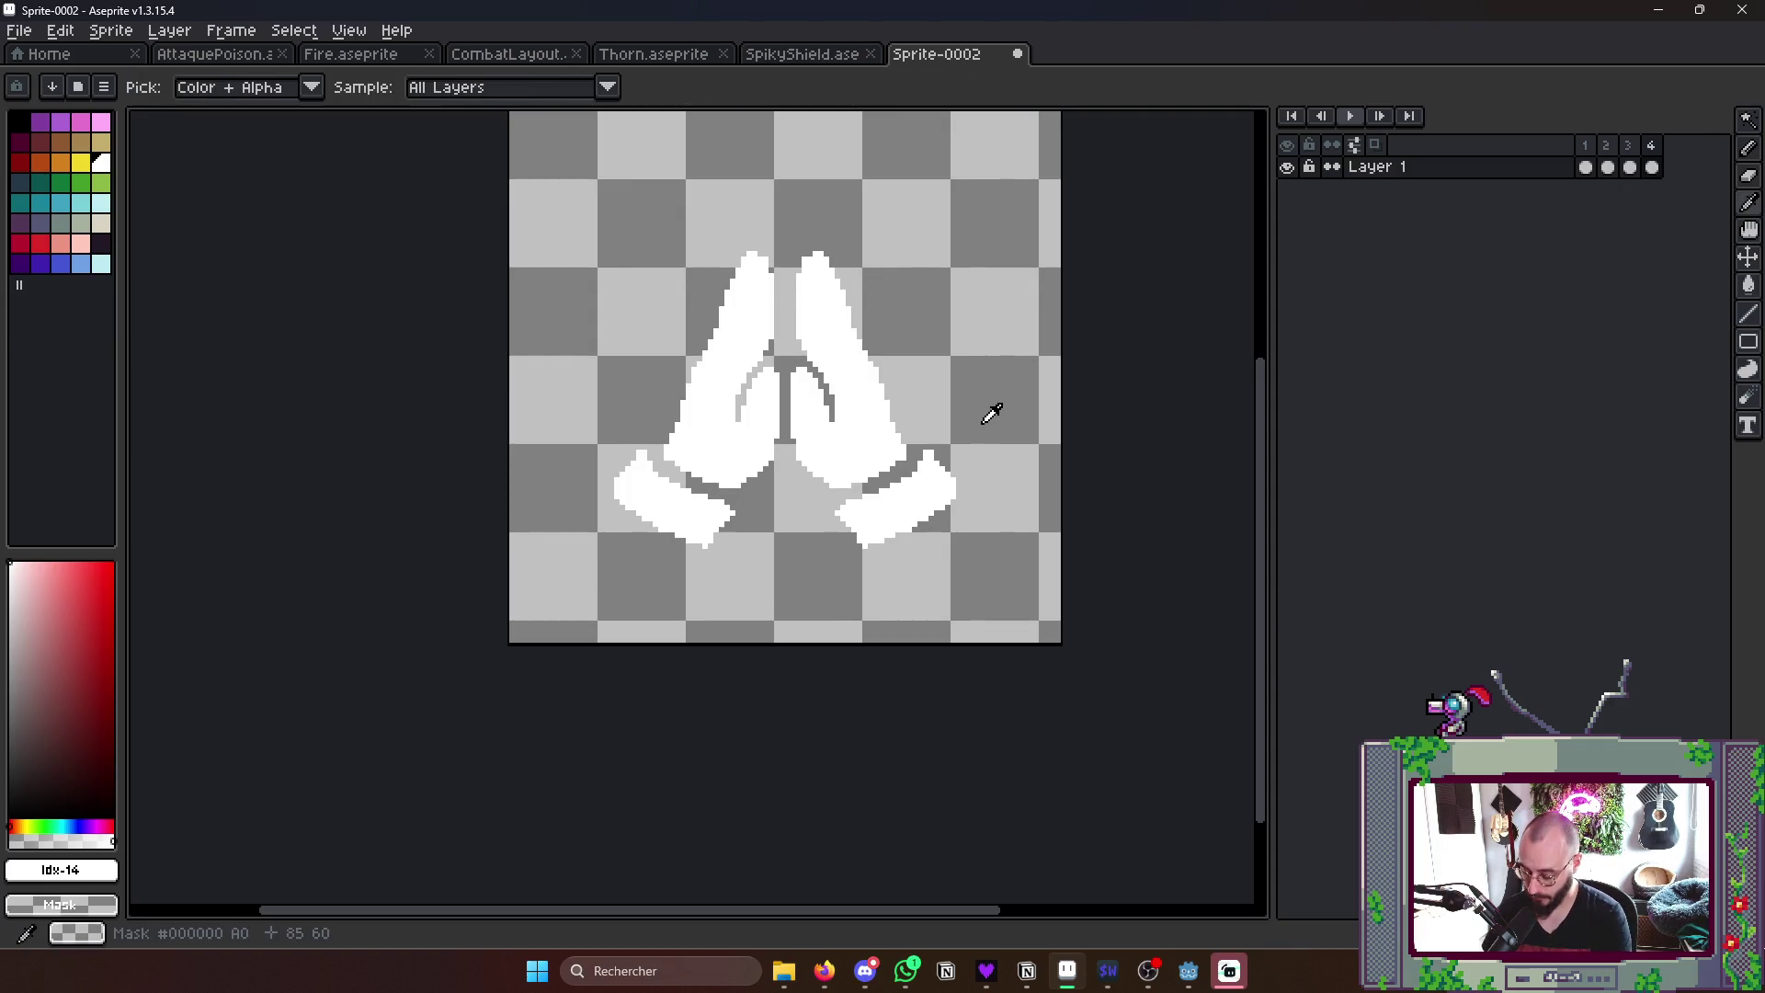
pyautogui.click(1671, 167)
pyautogui.rightClick(1671, 166)
pyautogui.click(1654, 251)
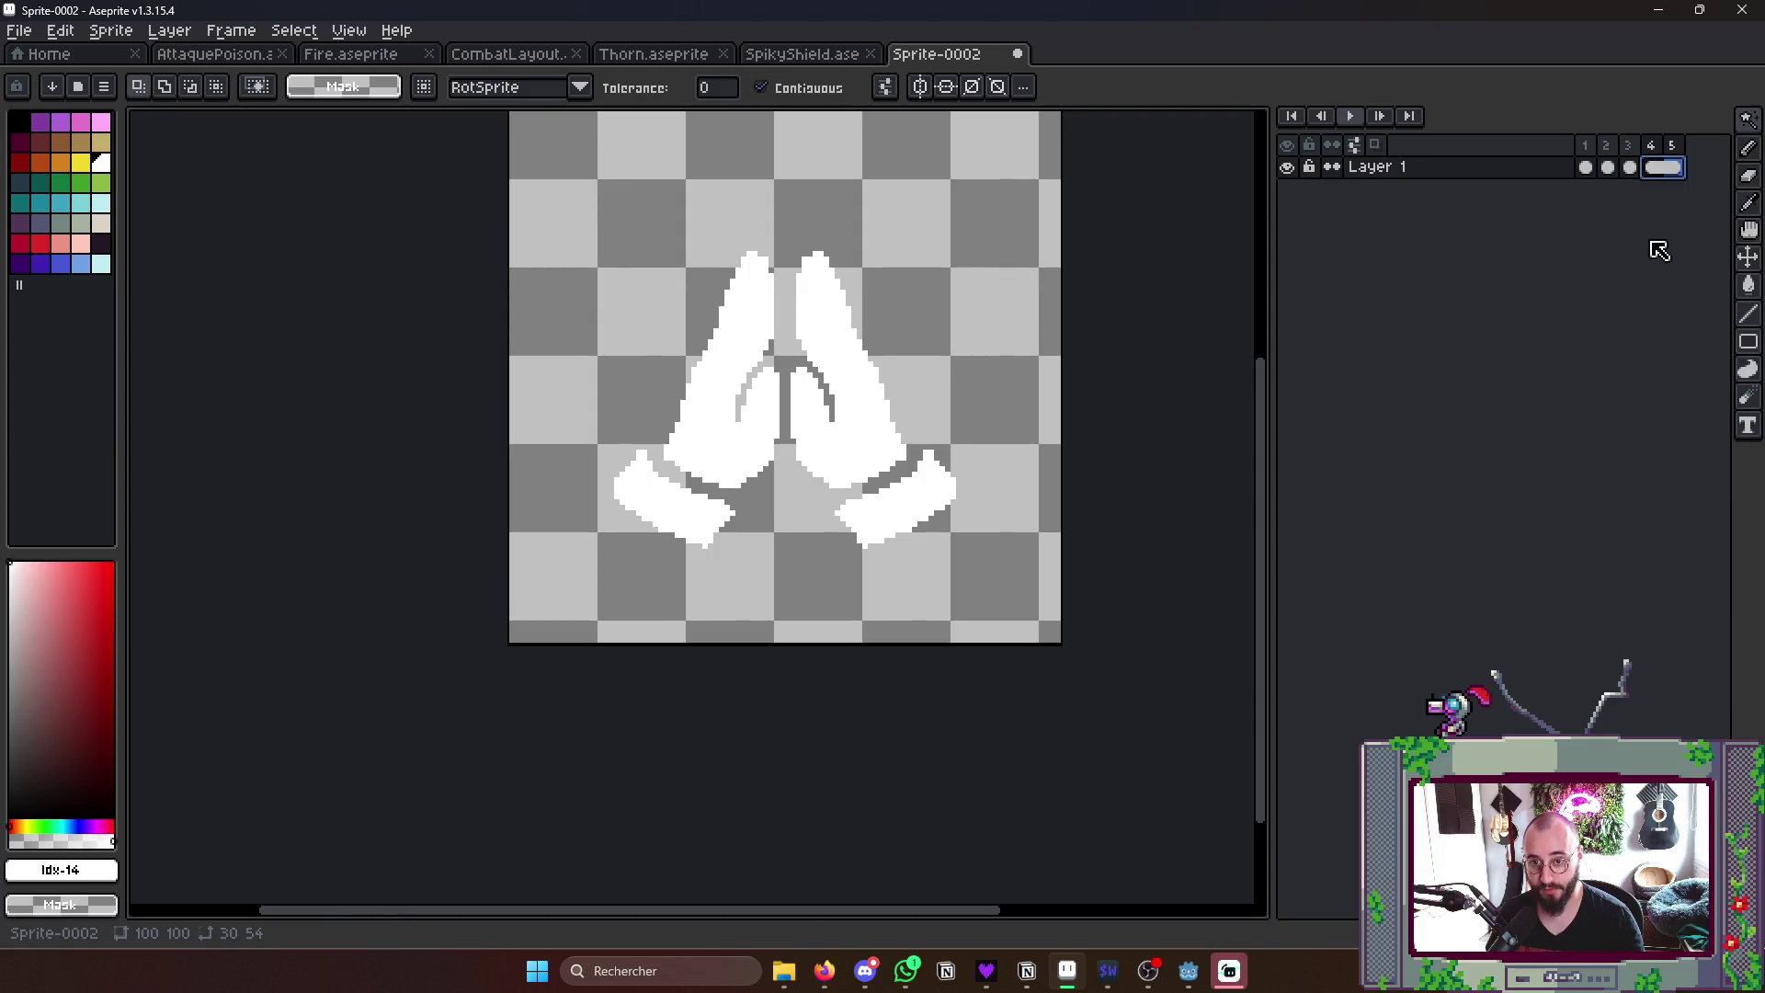
pyautogui.click(1672, 165)
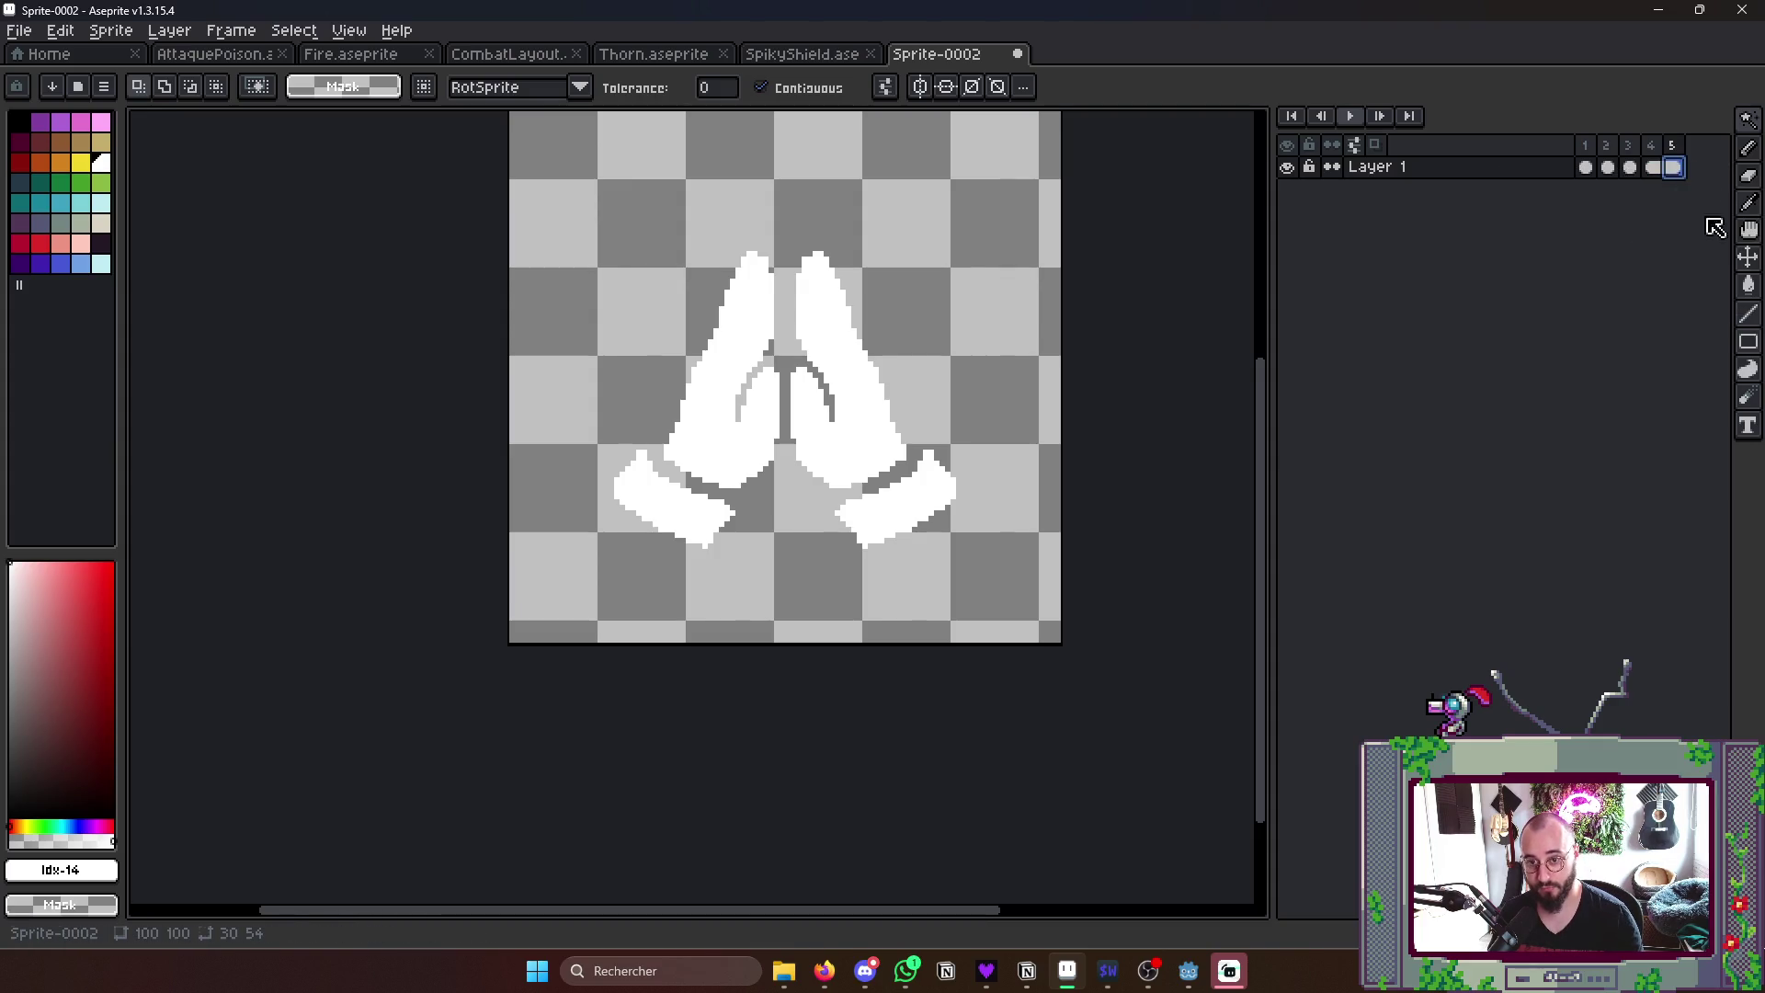
# - Add a sixth frame, link the cels of frames 5 and 6, and play the animation from frame 1
pyautogui.hotkey('alt', 'n')
pyautogui.moveTo(1671, 166); pyautogui.dragTo(1693, 170)
pyautogui.rightClick(1679, 172)
pyautogui.click(1558, 245)
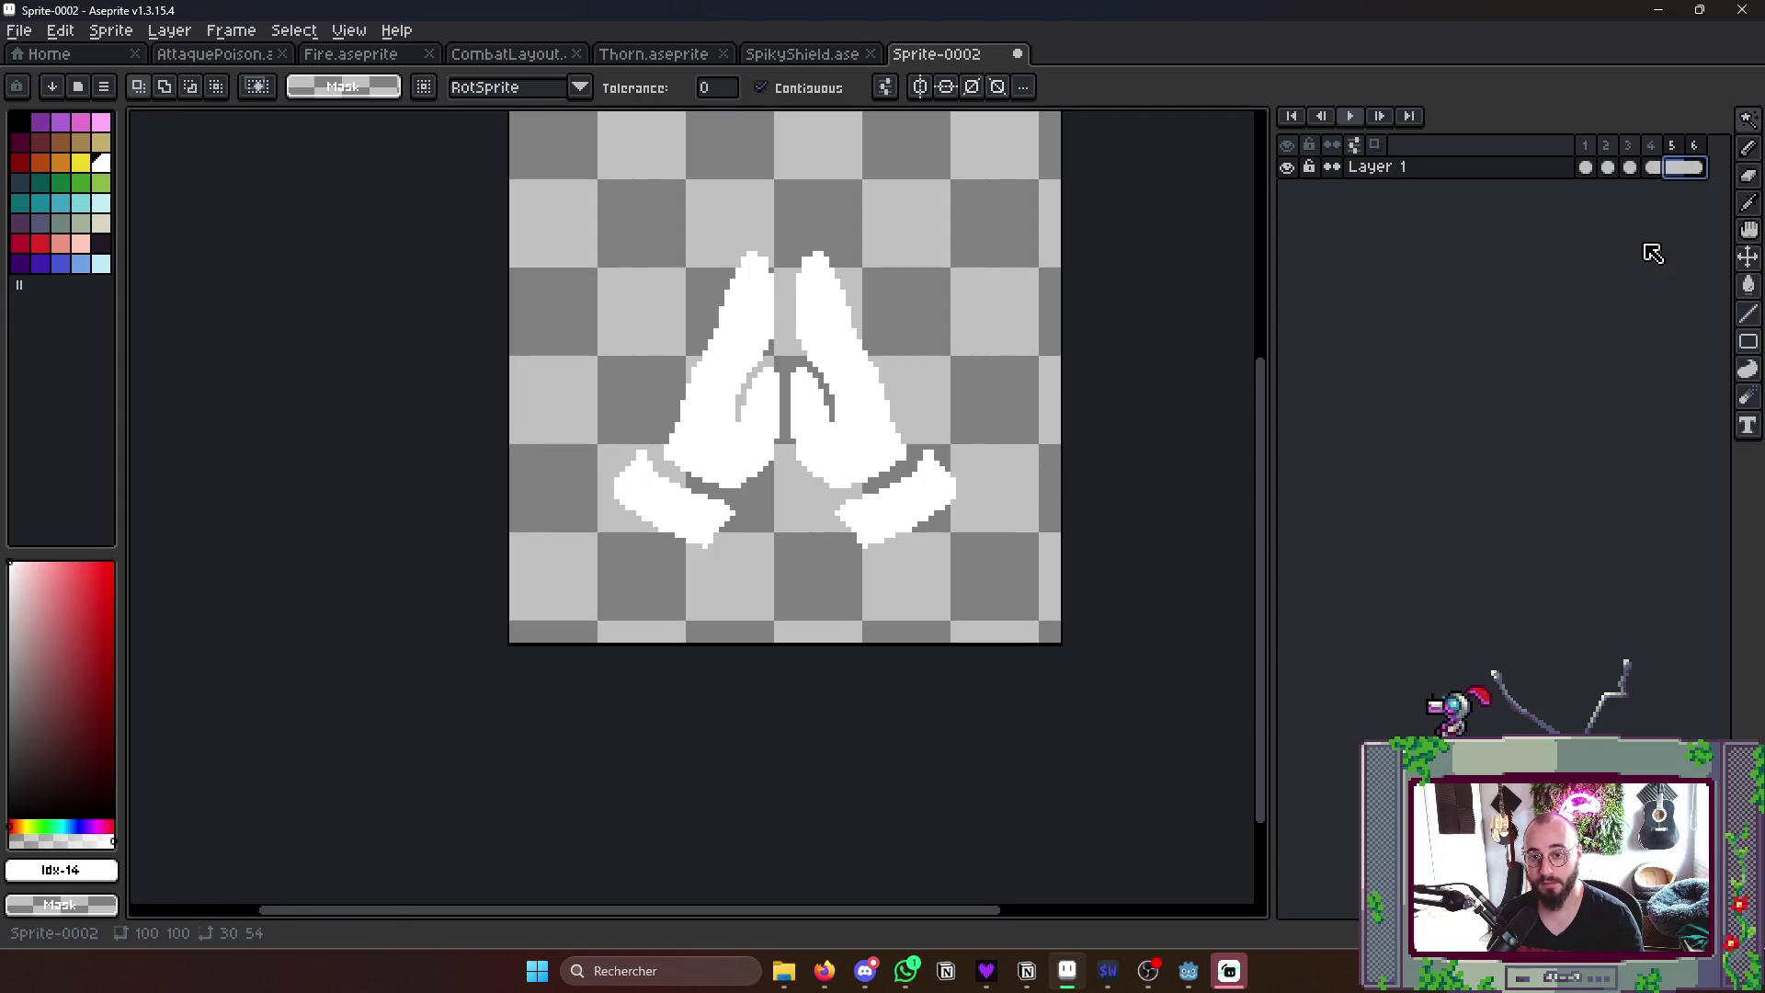
pyautogui.click(1588, 166)
pyautogui.press('Return')
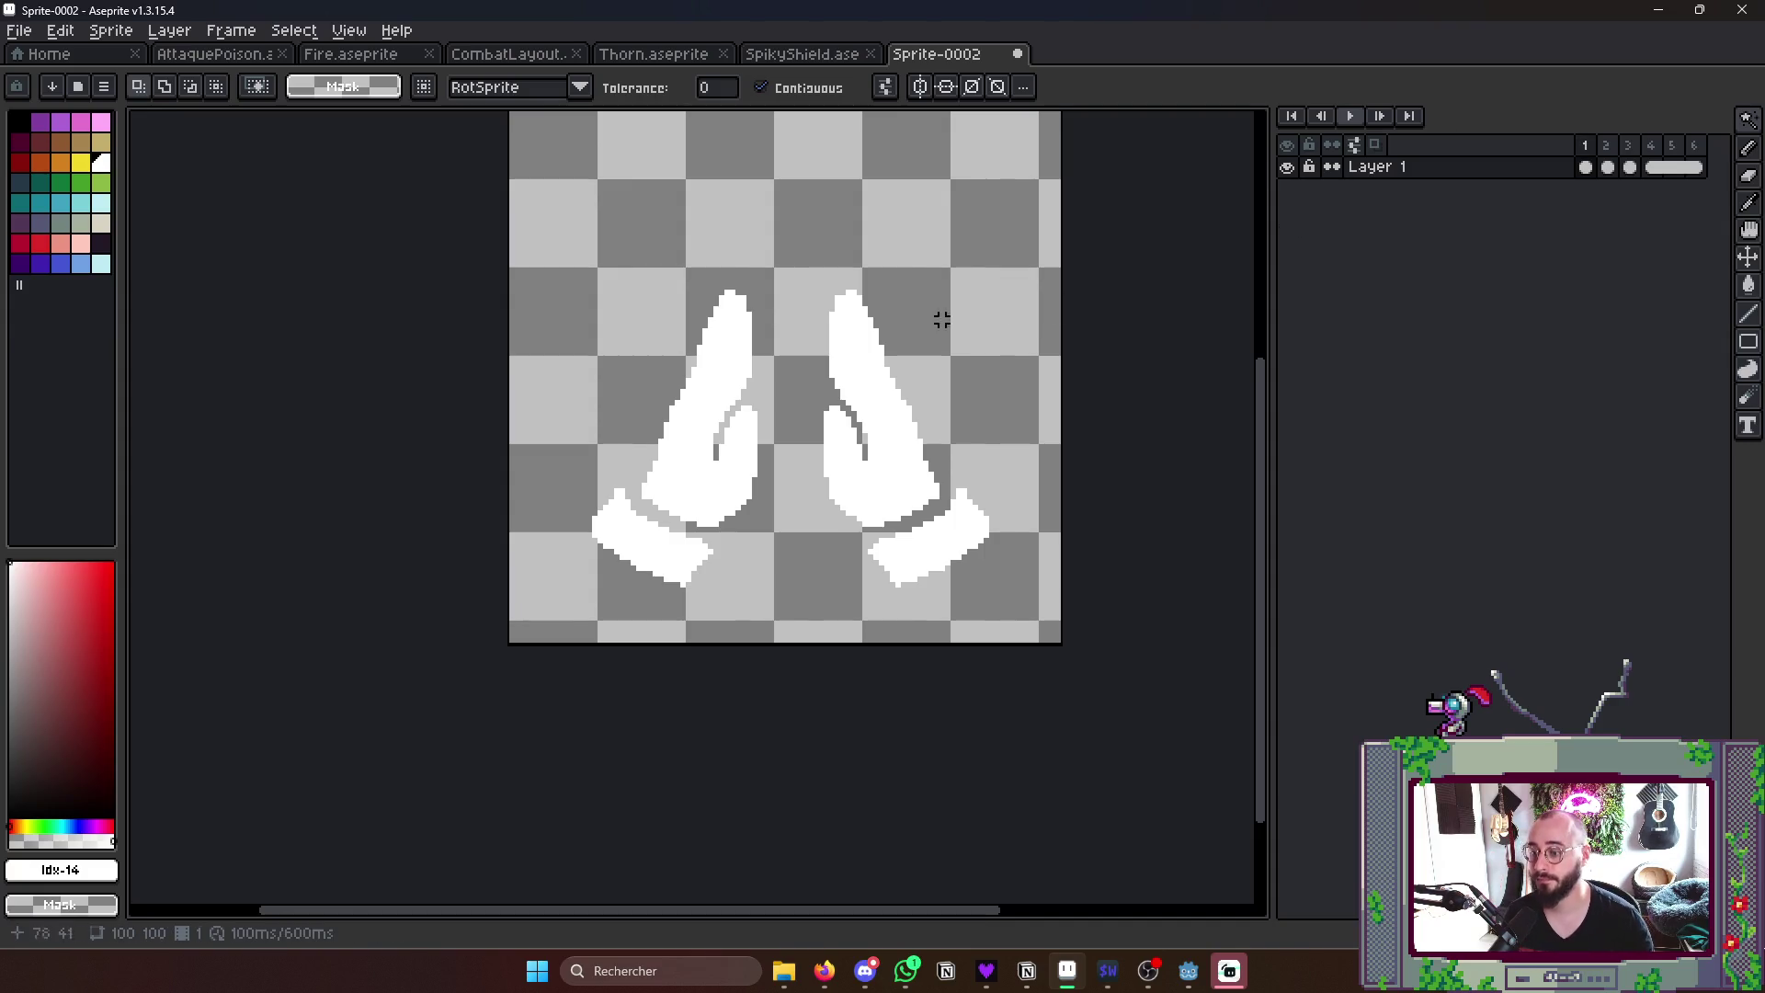
# - Tilt the left hand outward and lower it slightly with the marquee tool
pyautogui.press('m')
pyautogui.moveTo(545, 257)
pyautogui.mouseDown()
pyautogui.moveTo(797, 617)
pyautogui.moveTo(780, 639)
pyautogui.mouseUp()
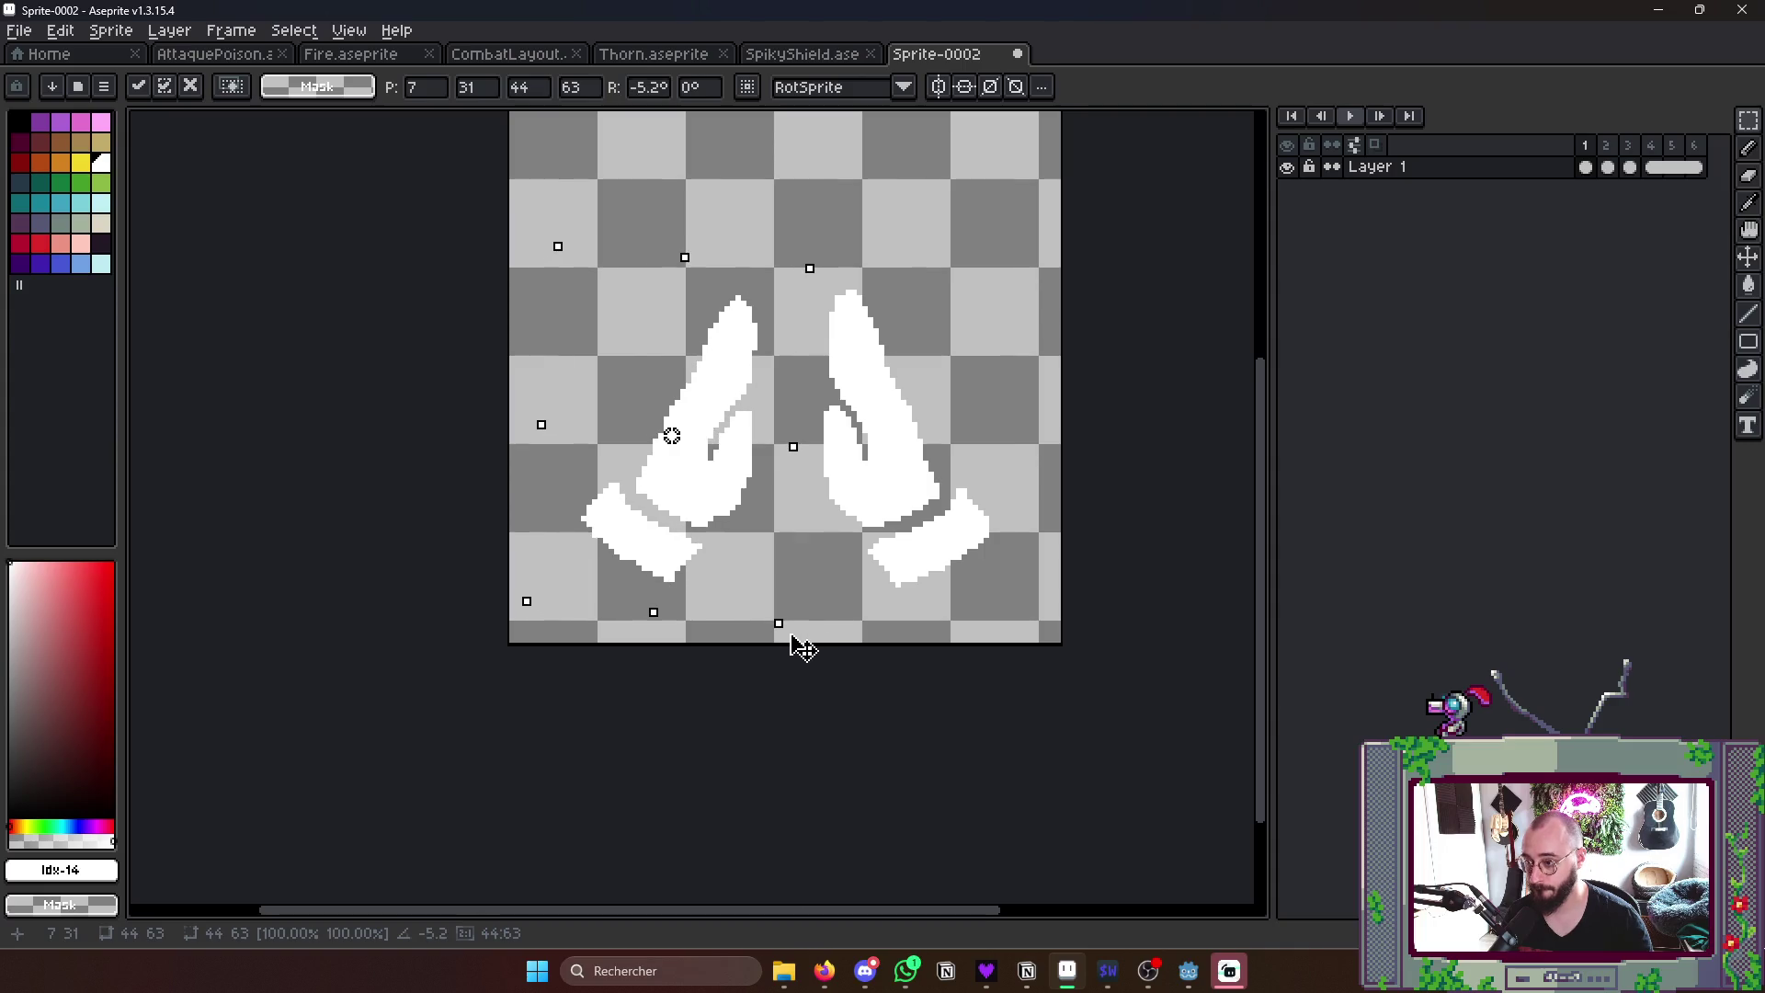
pyautogui.moveTo(712, 493); pyautogui.dragTo(718, 511)
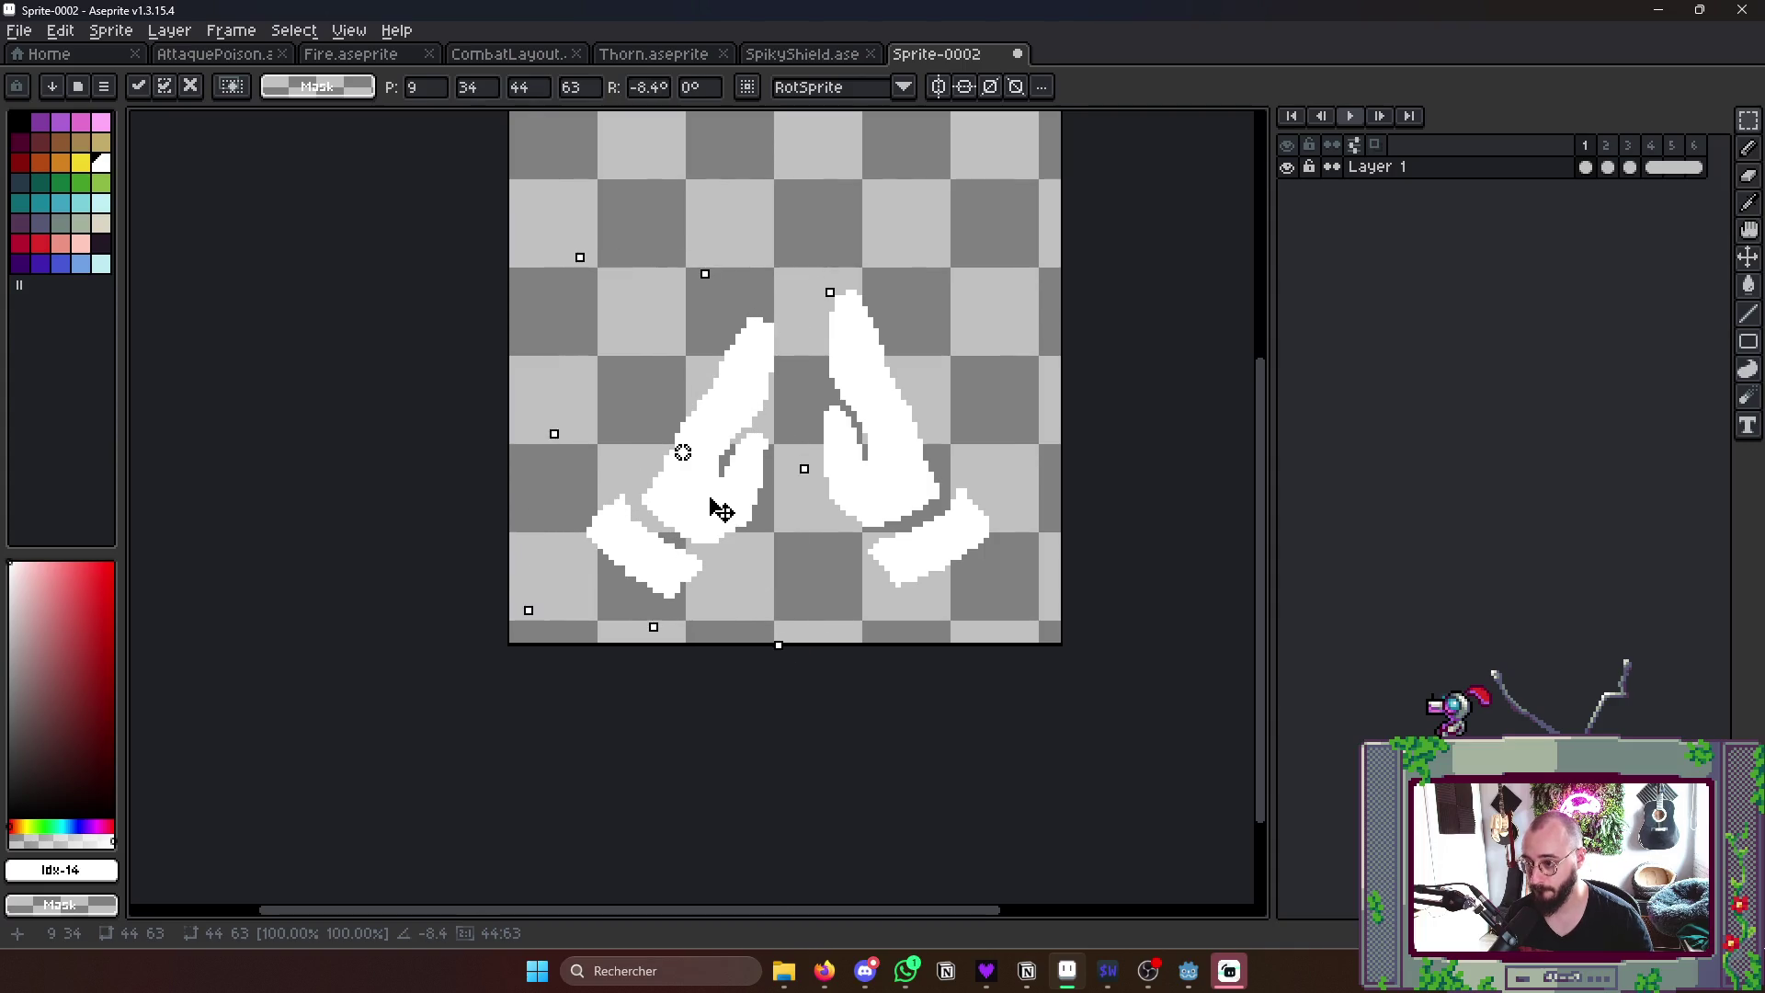
pyautogui.hotkey('ctrl', 'd')
# - Rotate the right hand outward and lower it, then play the animation to review
pyautogui.moveTo(821, 262)
pyautogui.mouseDown()
pyautogui.moveTo(1022, 608)
pyautogui.moveTo(1089, 602)
pyautogui.mouseUp()
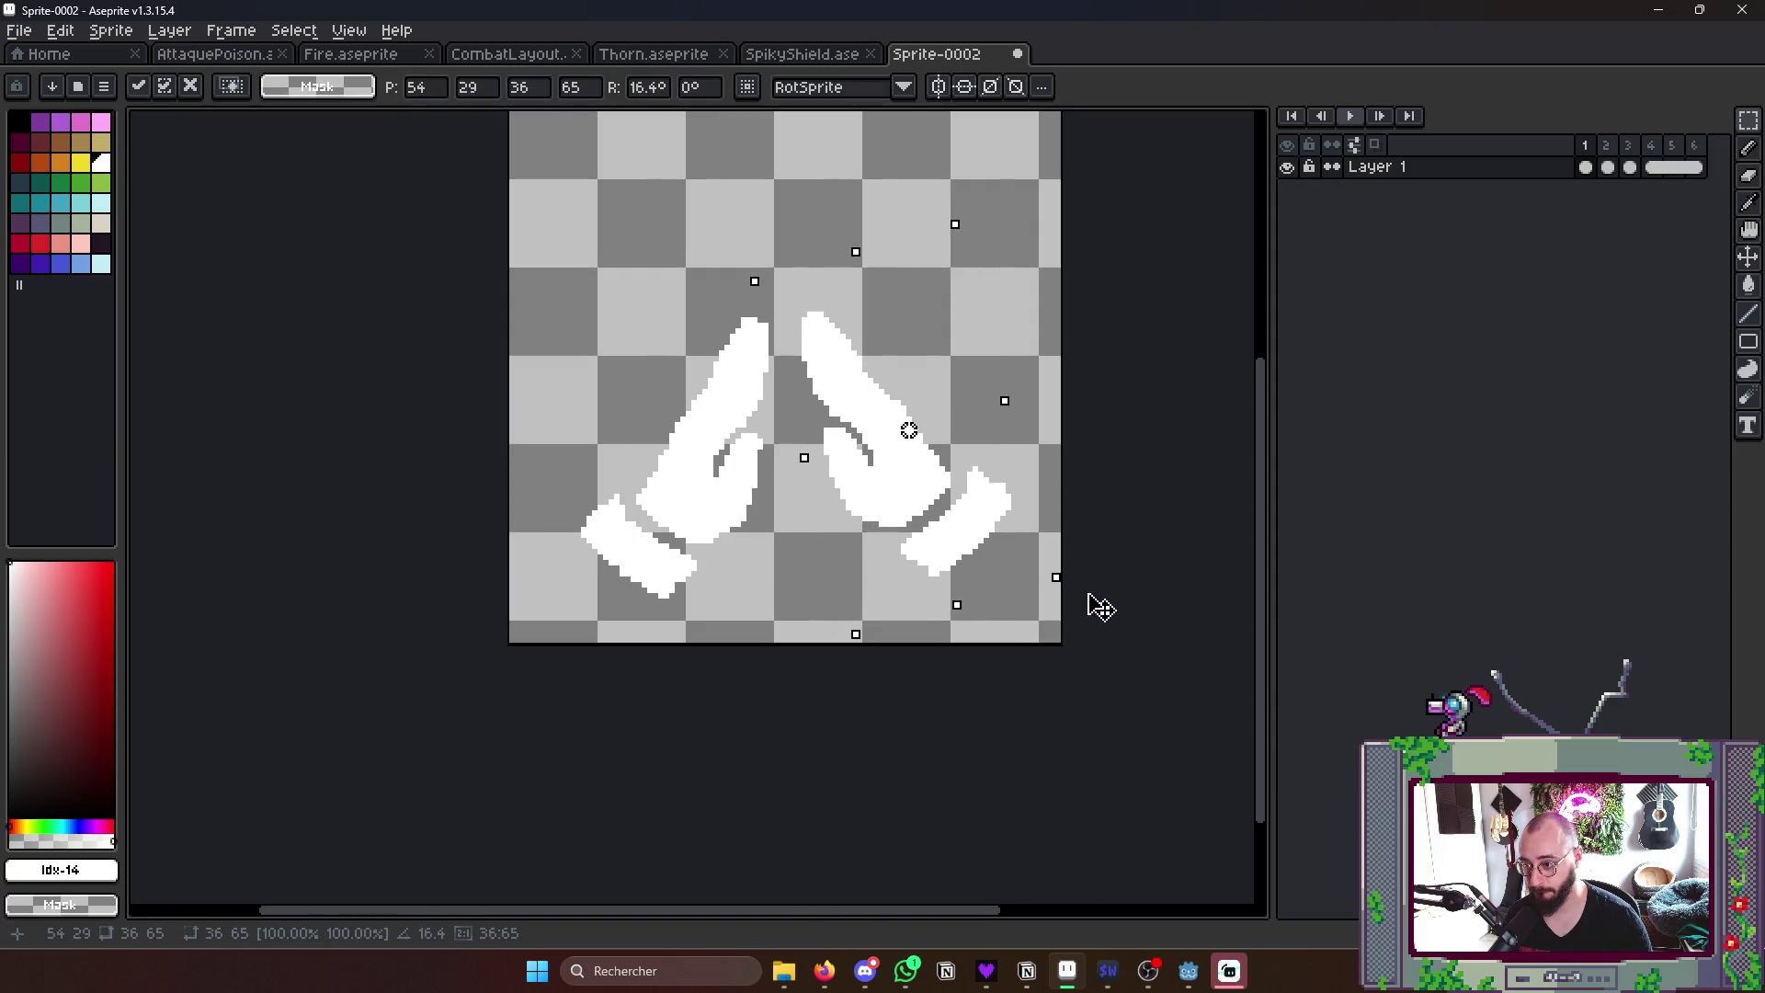
pyautogui.moveTo(970, 496)
pyautogui.mouseDown()
pyautogui.moveTo(969, 517)
pyautogui.moveTo(984, 501)
pyautogui.mouseUp()
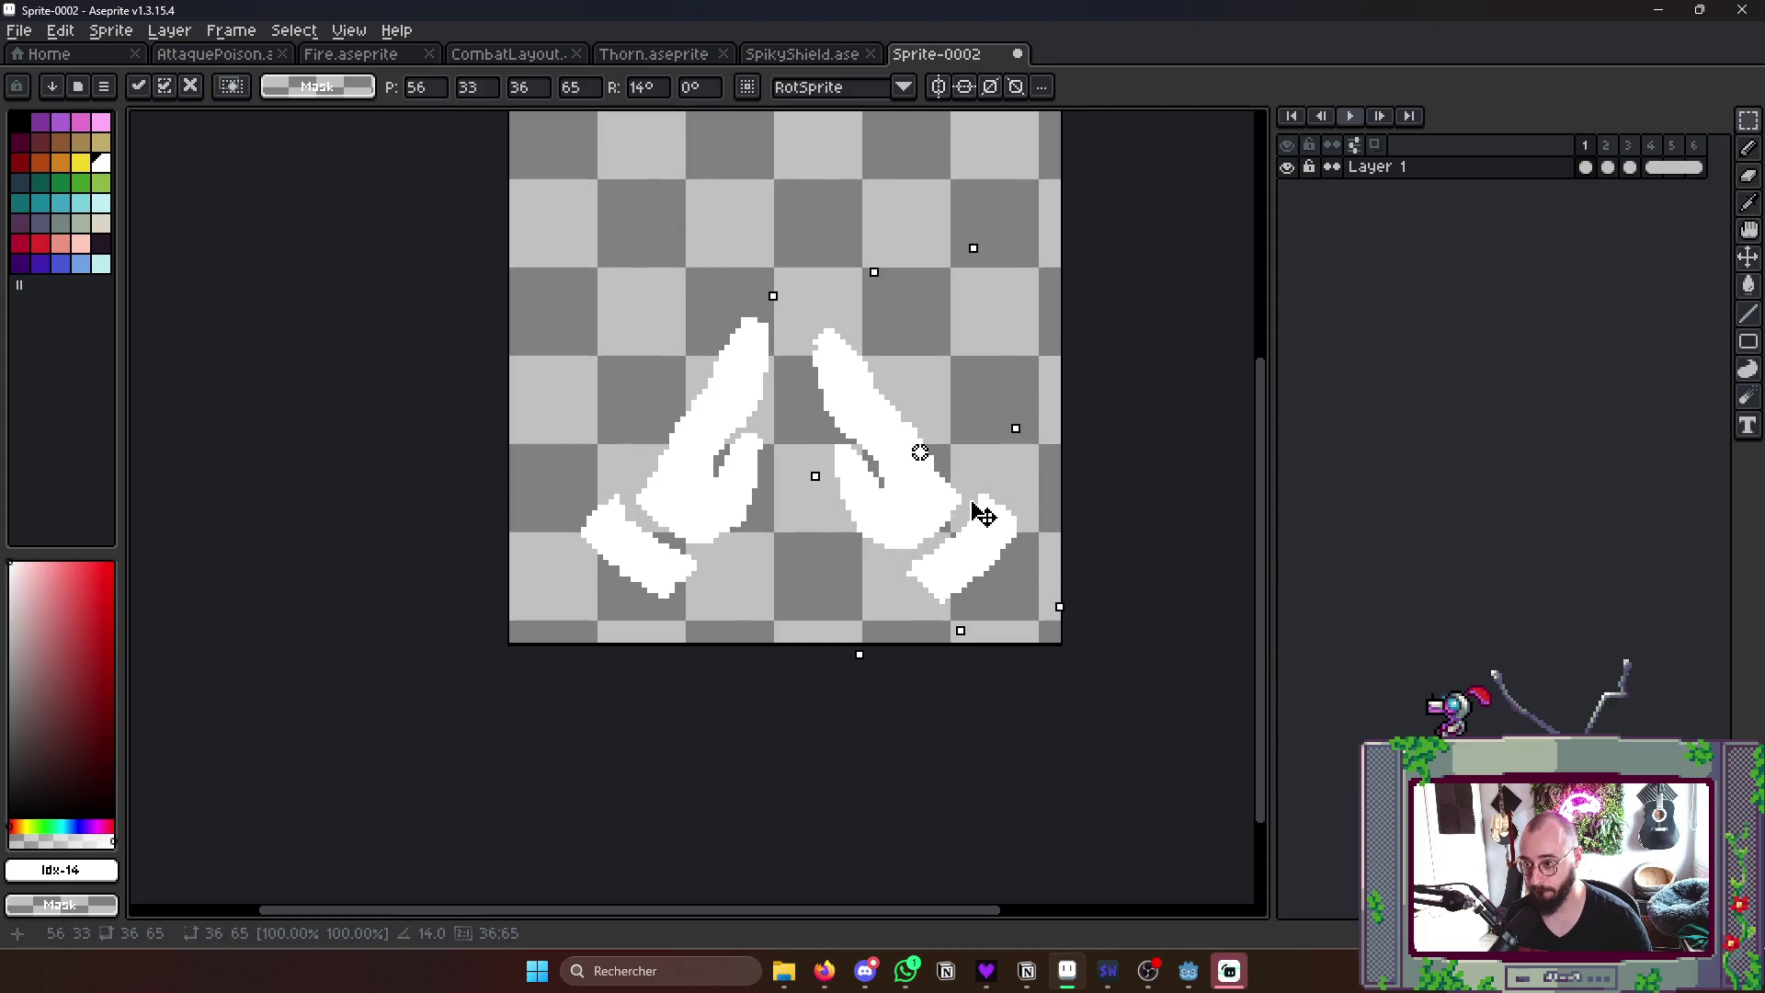
pyautogui.hotkey('ctrl', 'd')
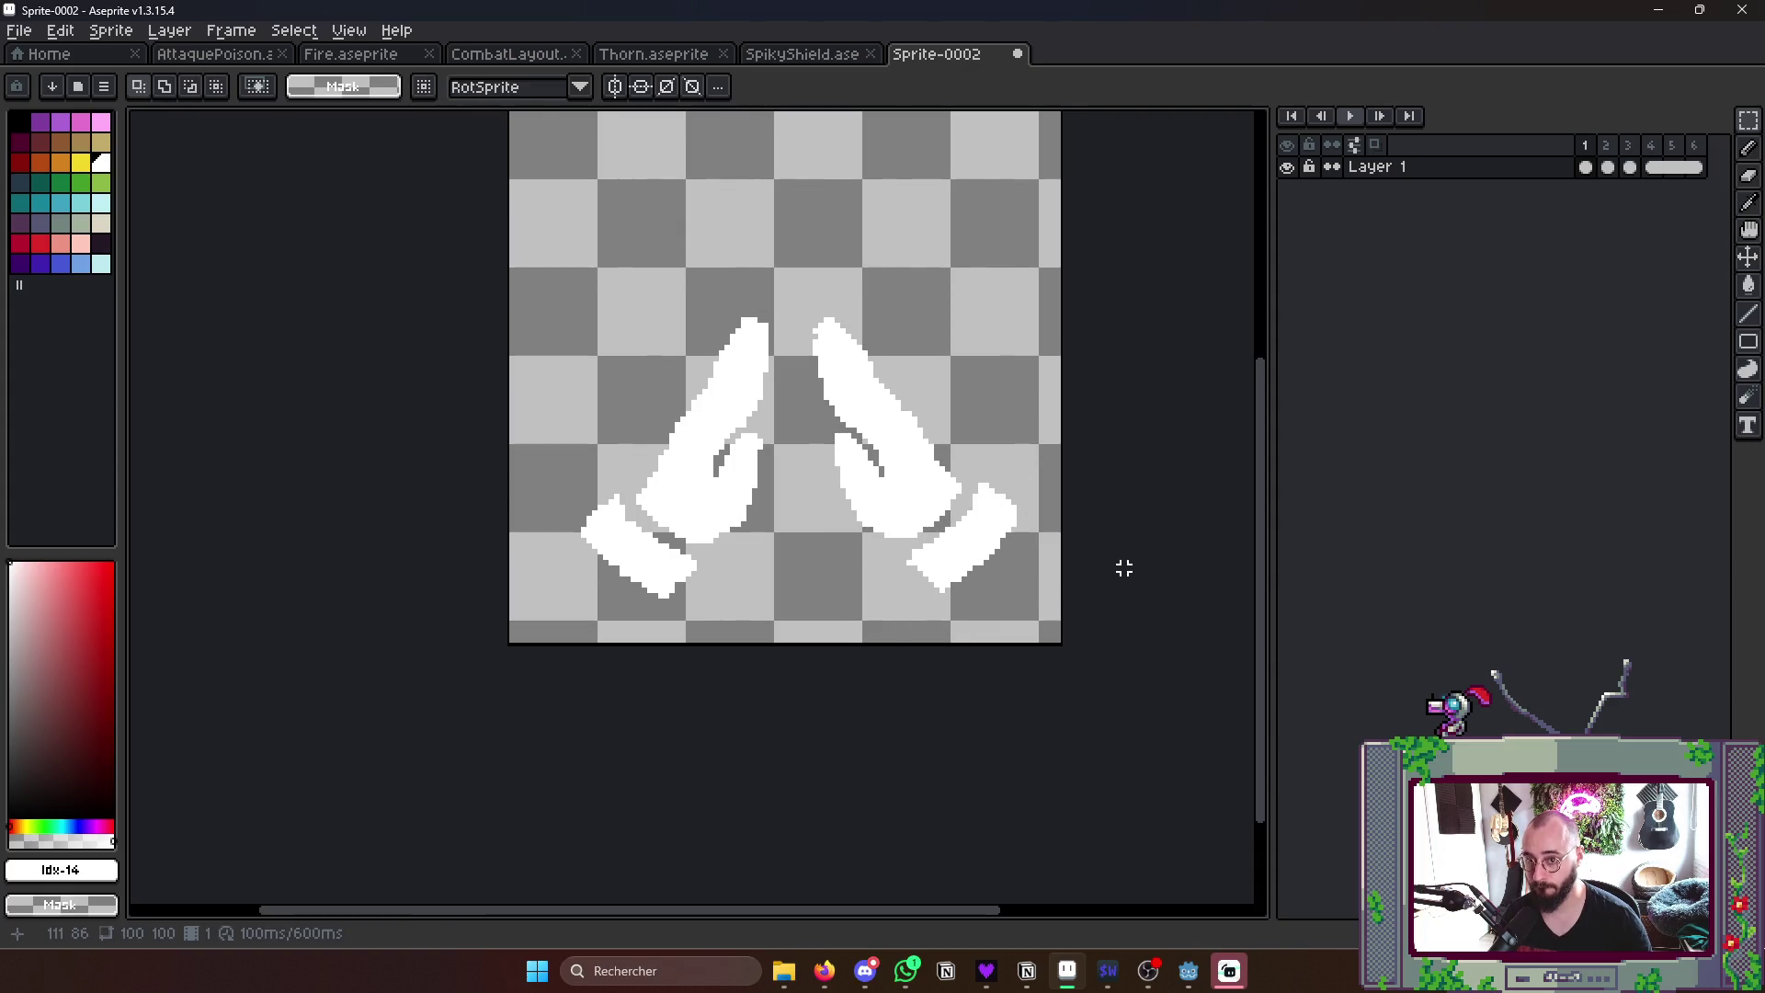
pyautogui.press('Return')
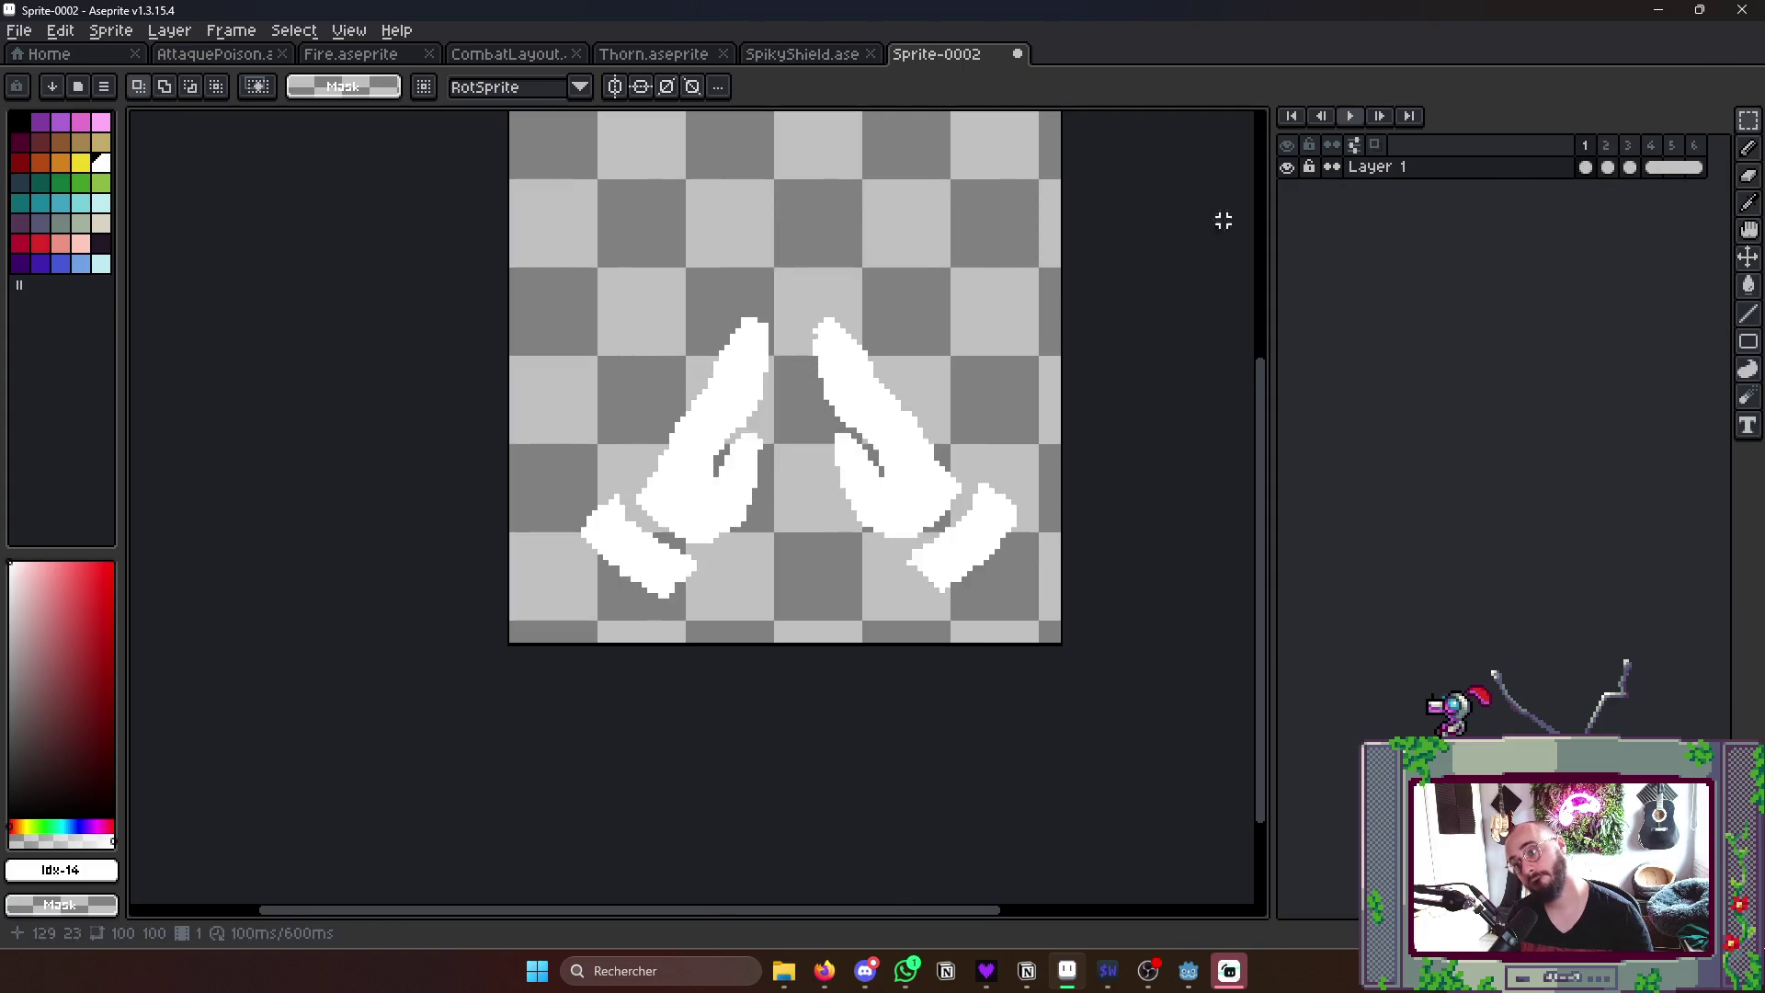
pyautogui.scroll(-4, 1157, 222)
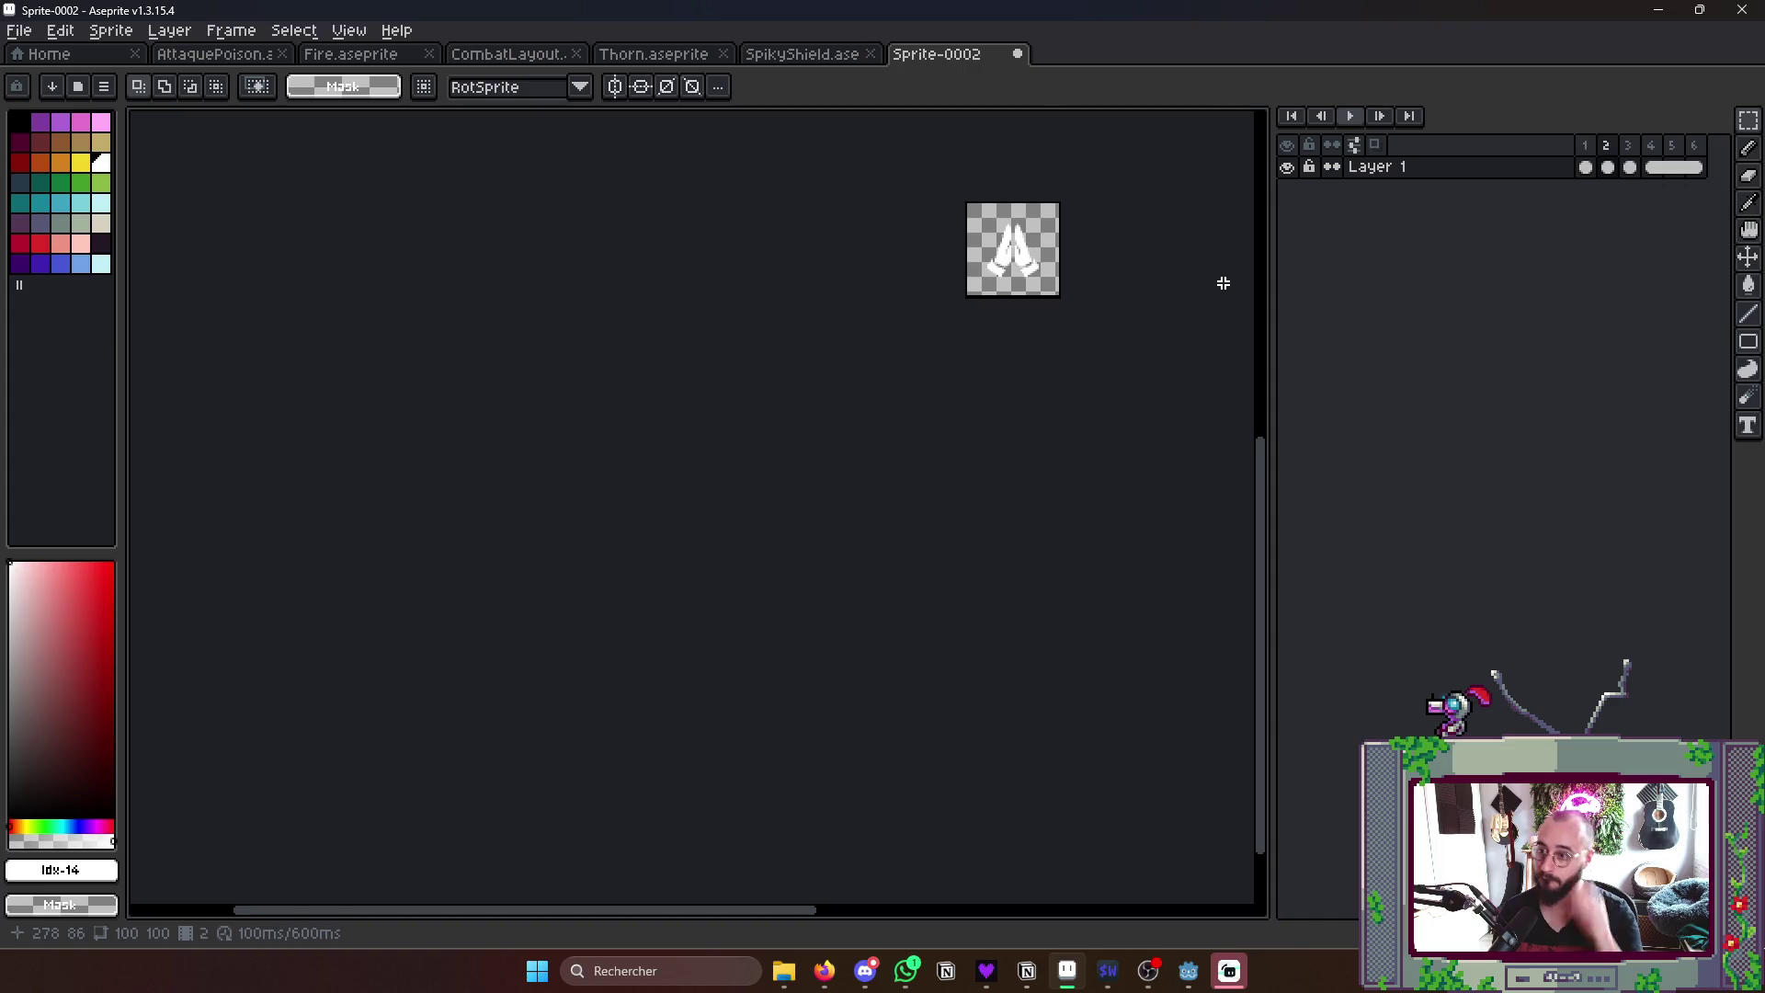
pyautogui.scroll(3, 1174, 319)
pyautogui.scroll(1, 1061, 289)
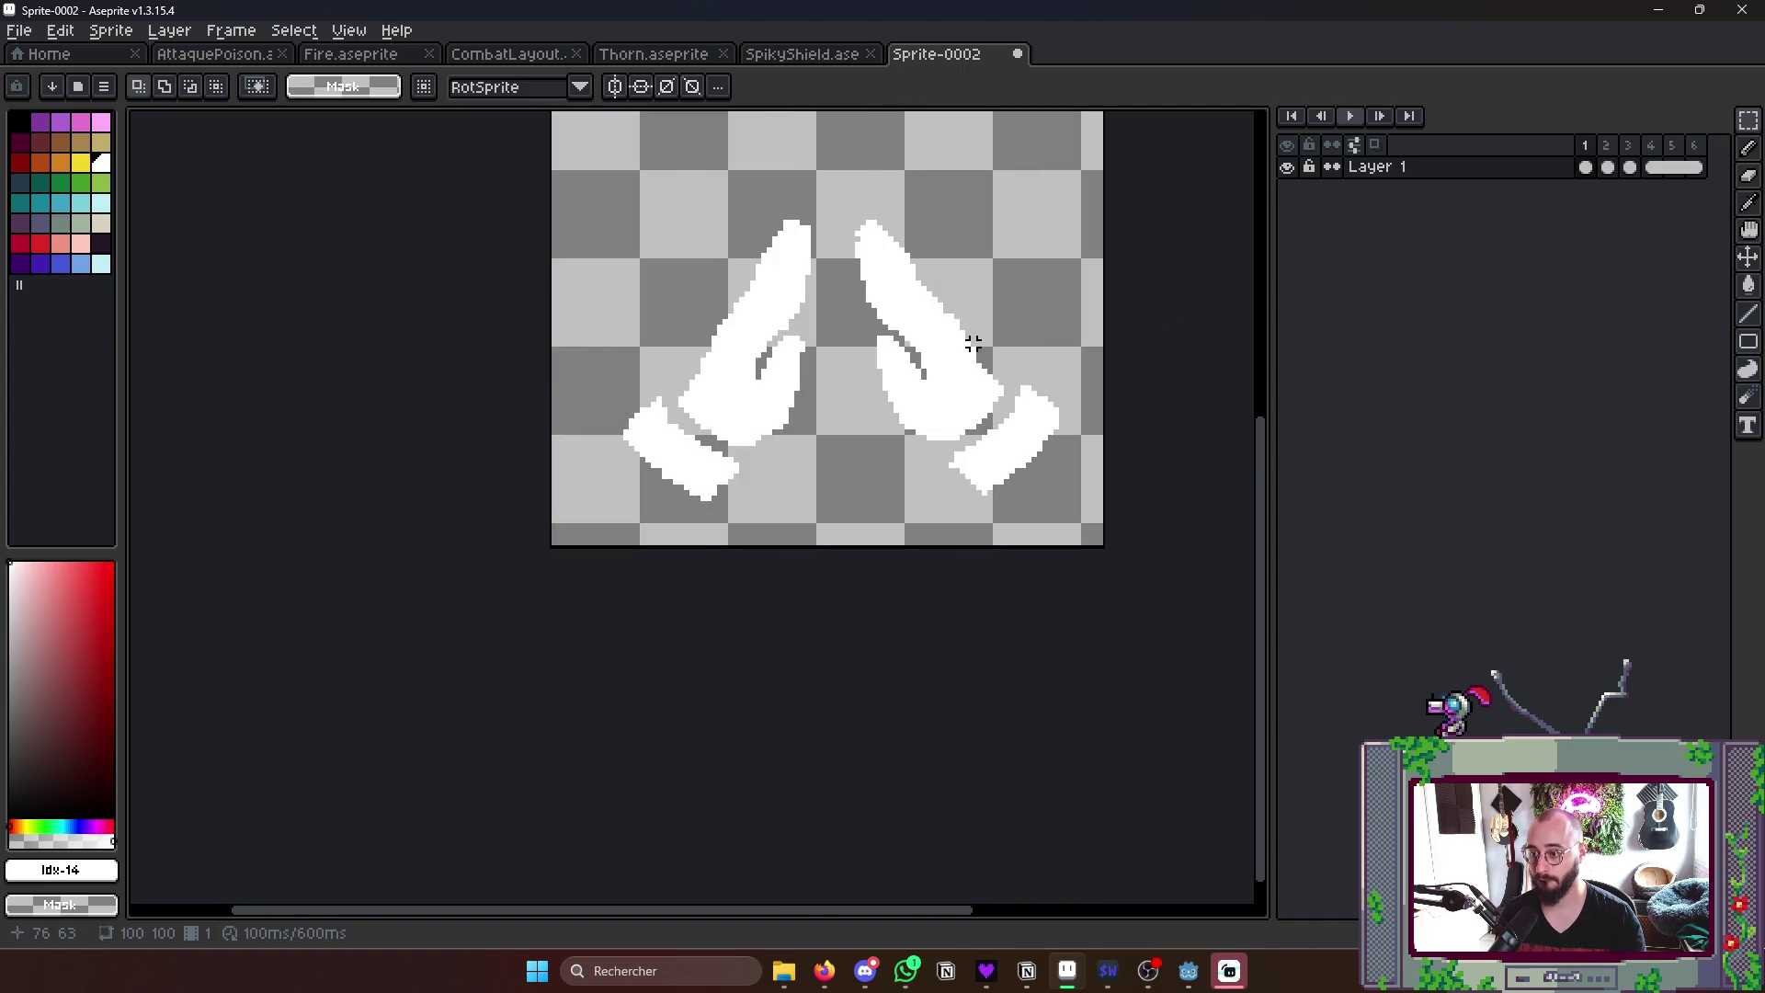
# - Shrink the right hand and move it down and outward, then shrink the left hand to about 83%
pyautogui.moveTo(835, 193)
pyautogui.mouseDown()
pyautogui.moveTo(1070, 521)
pyautogui.moveTo(1065, 504)
pyautogui.mouseUp()
pyautogui.moveTo(965, 372); pyautogui.dragTo(1016, 464)
pyautogui.click(1150, 646)
pyautogui.moveTo(581, 176); pyautogui.dragTo(852, 538)
pyautogui.moveTo(853, 177); pyautogui.dragTo(768, 314)
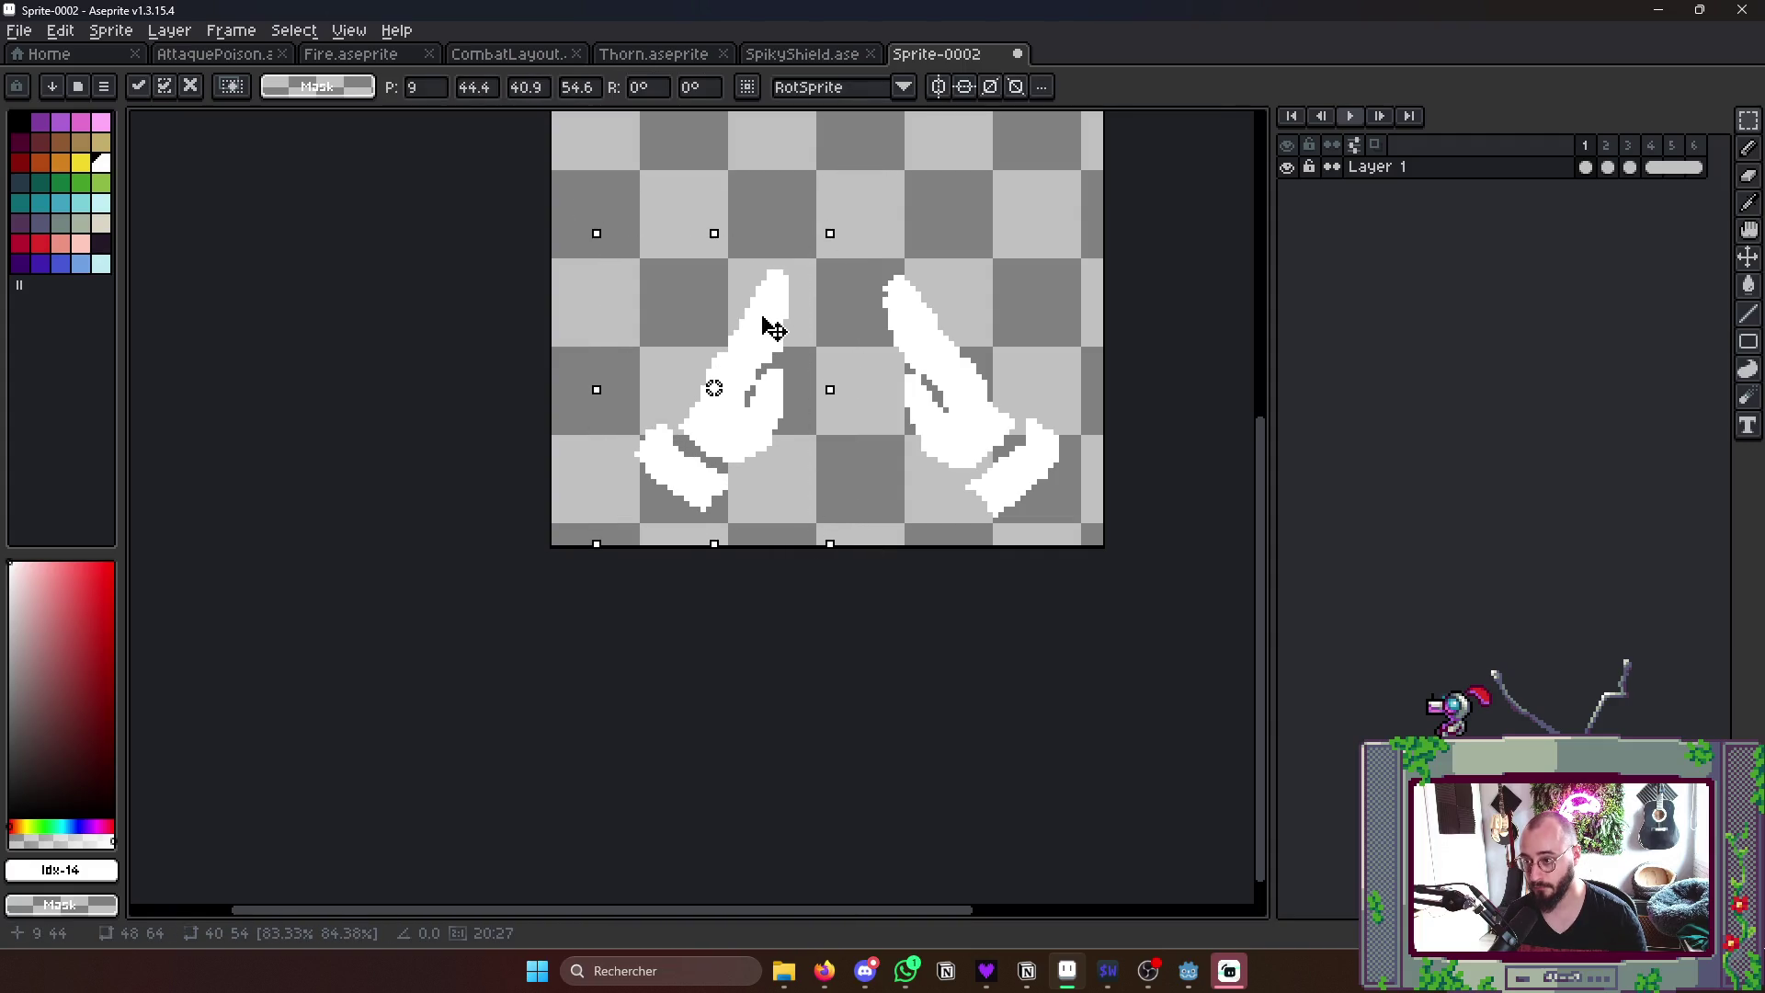
pyautogui.click(951, 563)
# - In the hands-apart frame, nudge each hand one pixel toward the centre
pyautogui.press('Right')
pyautogui.press('Right')
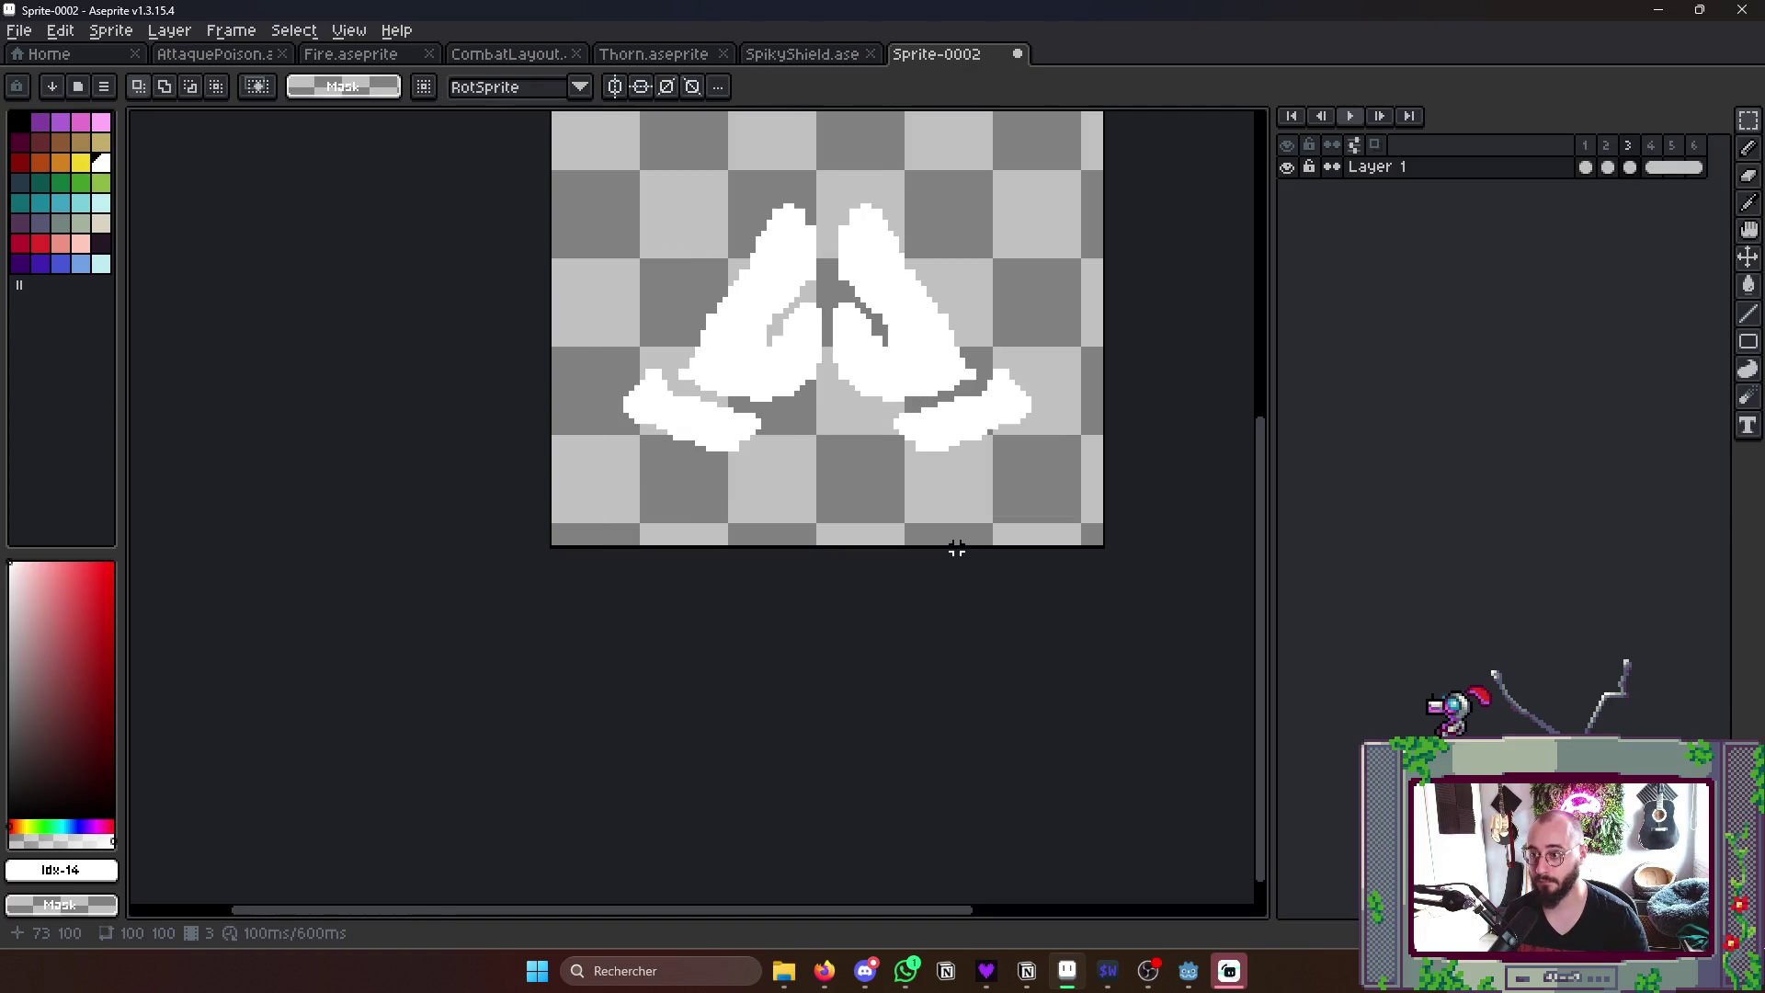
pyautogui.press('Right')
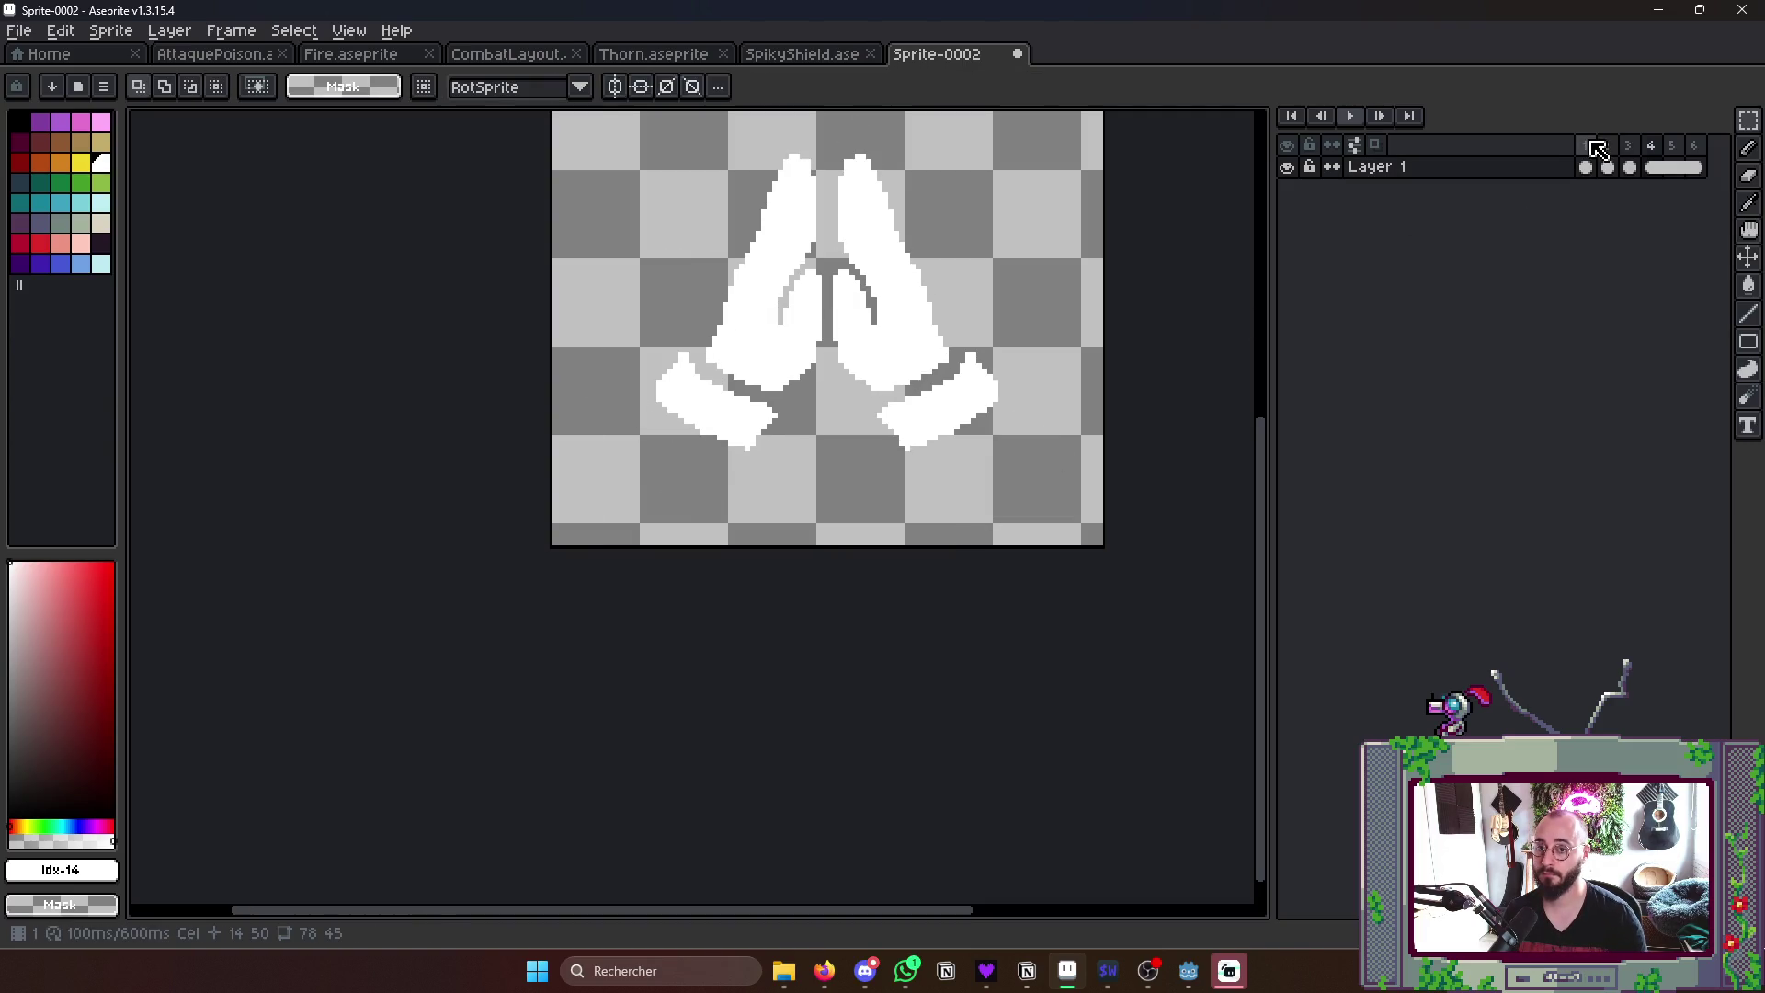
pyautogui.press('Right')
pyautogui.scroll(-2, 1103, 305)
pyautogui.scroll(2, 1114, 306)
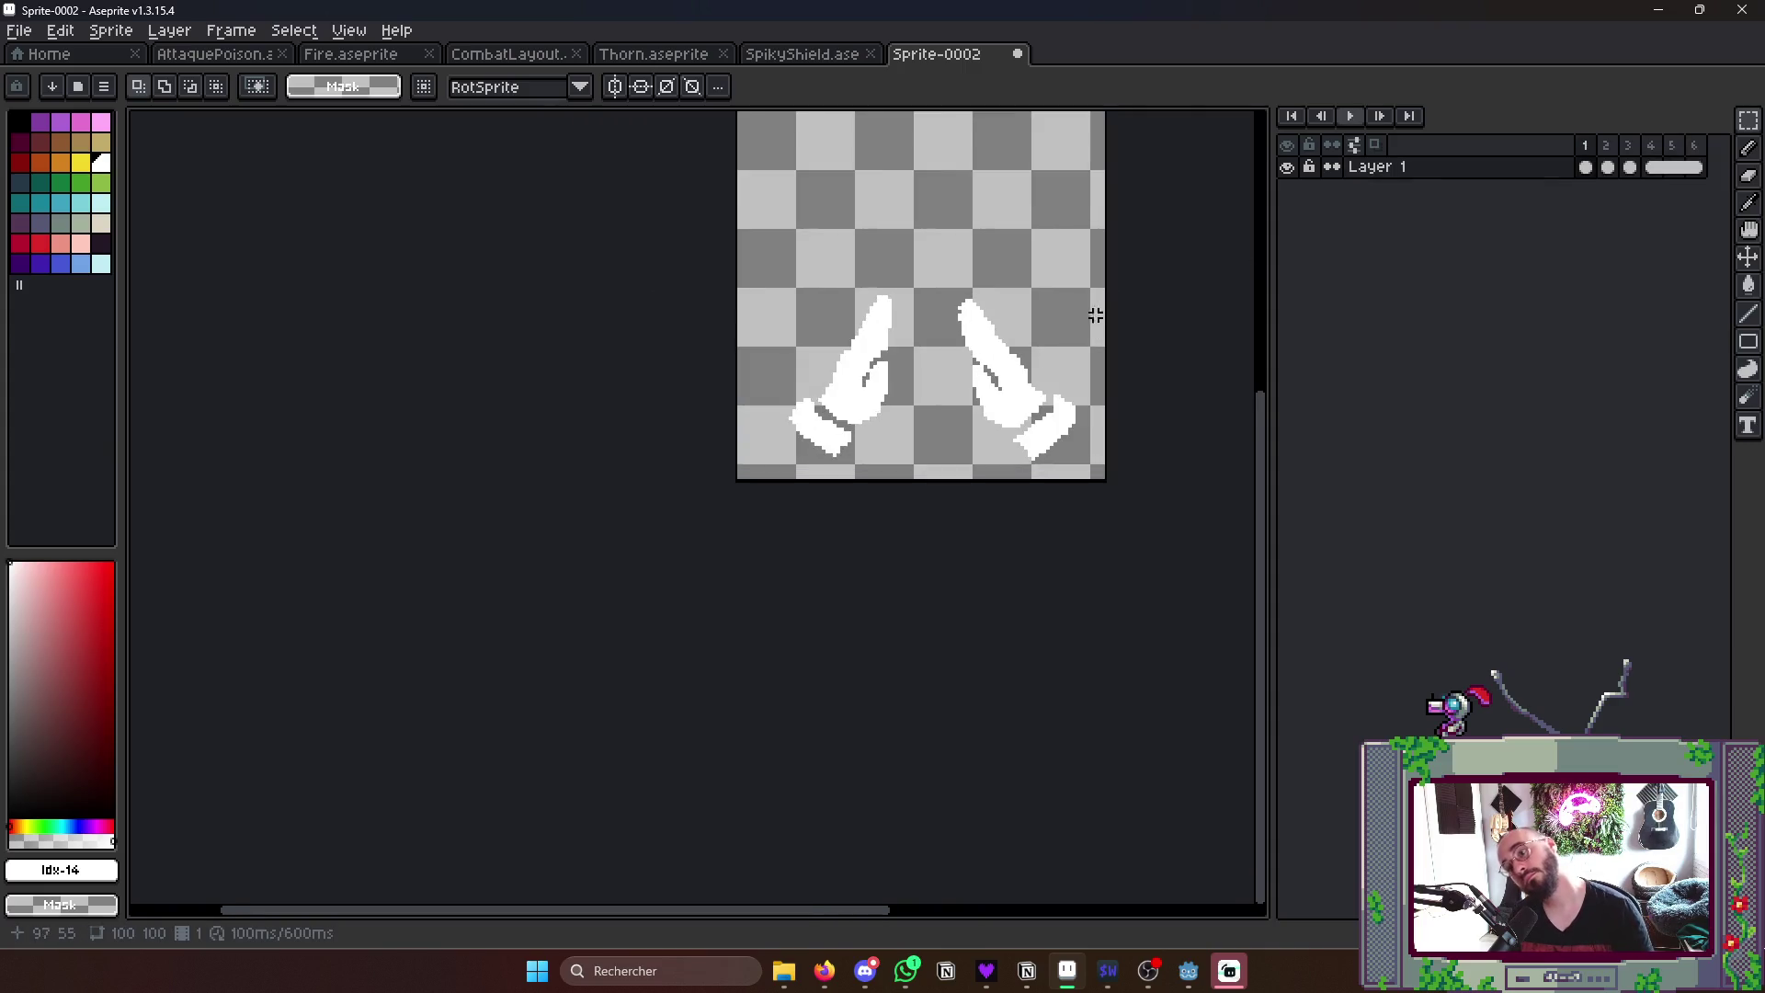
pyautogui.scroll(1, 910, 276)
pyautogui.moveTo(884, 263); pyautogui.dragTo(1148, 553)
pyautogui.press('Left')
pyautogui.hotkey('ctrl', 'd')
pyautogui.moveTo(601, 207); pyautogui.dragTo(899, 567)
pyautogui.press('Right')
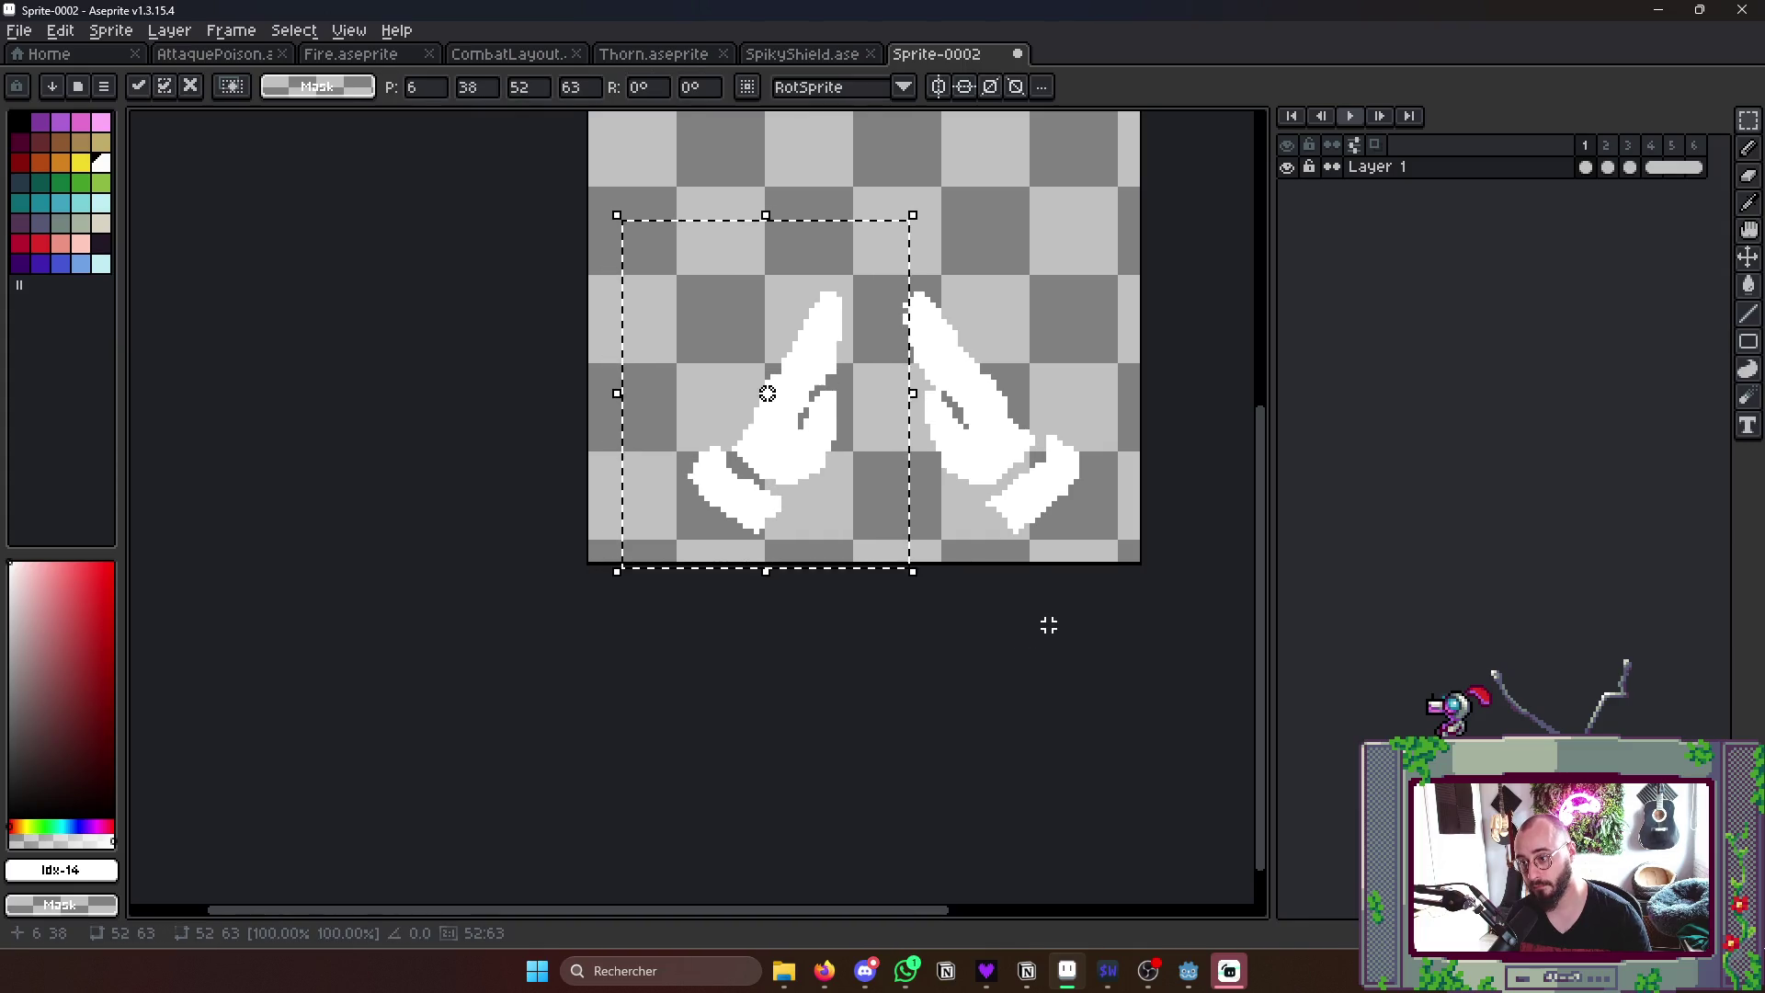
pyautogui.hotkey('ctrl', 'd')
pyautogui.scroll(-3, 1055, 593)
pyautogui.scroll(-2, 1062, 572)
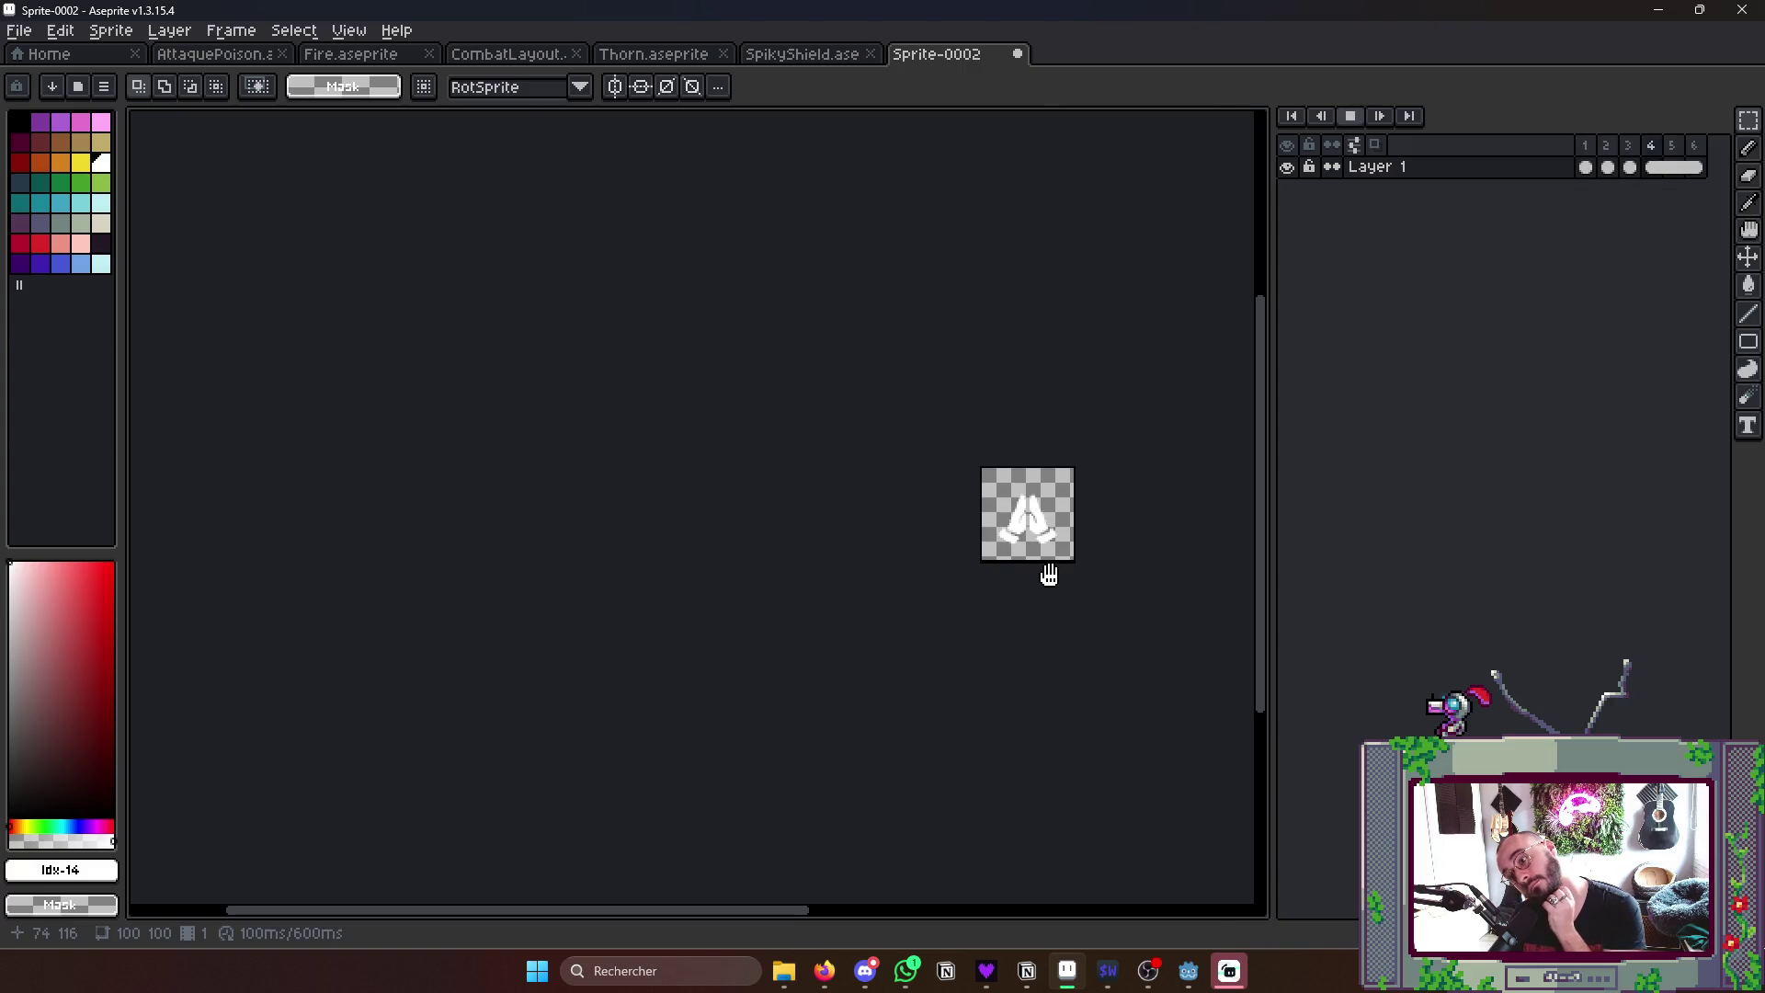
pyautogui.scroll(1, 1077, 553)
pyautogui.scroll(1, 1124, 558)
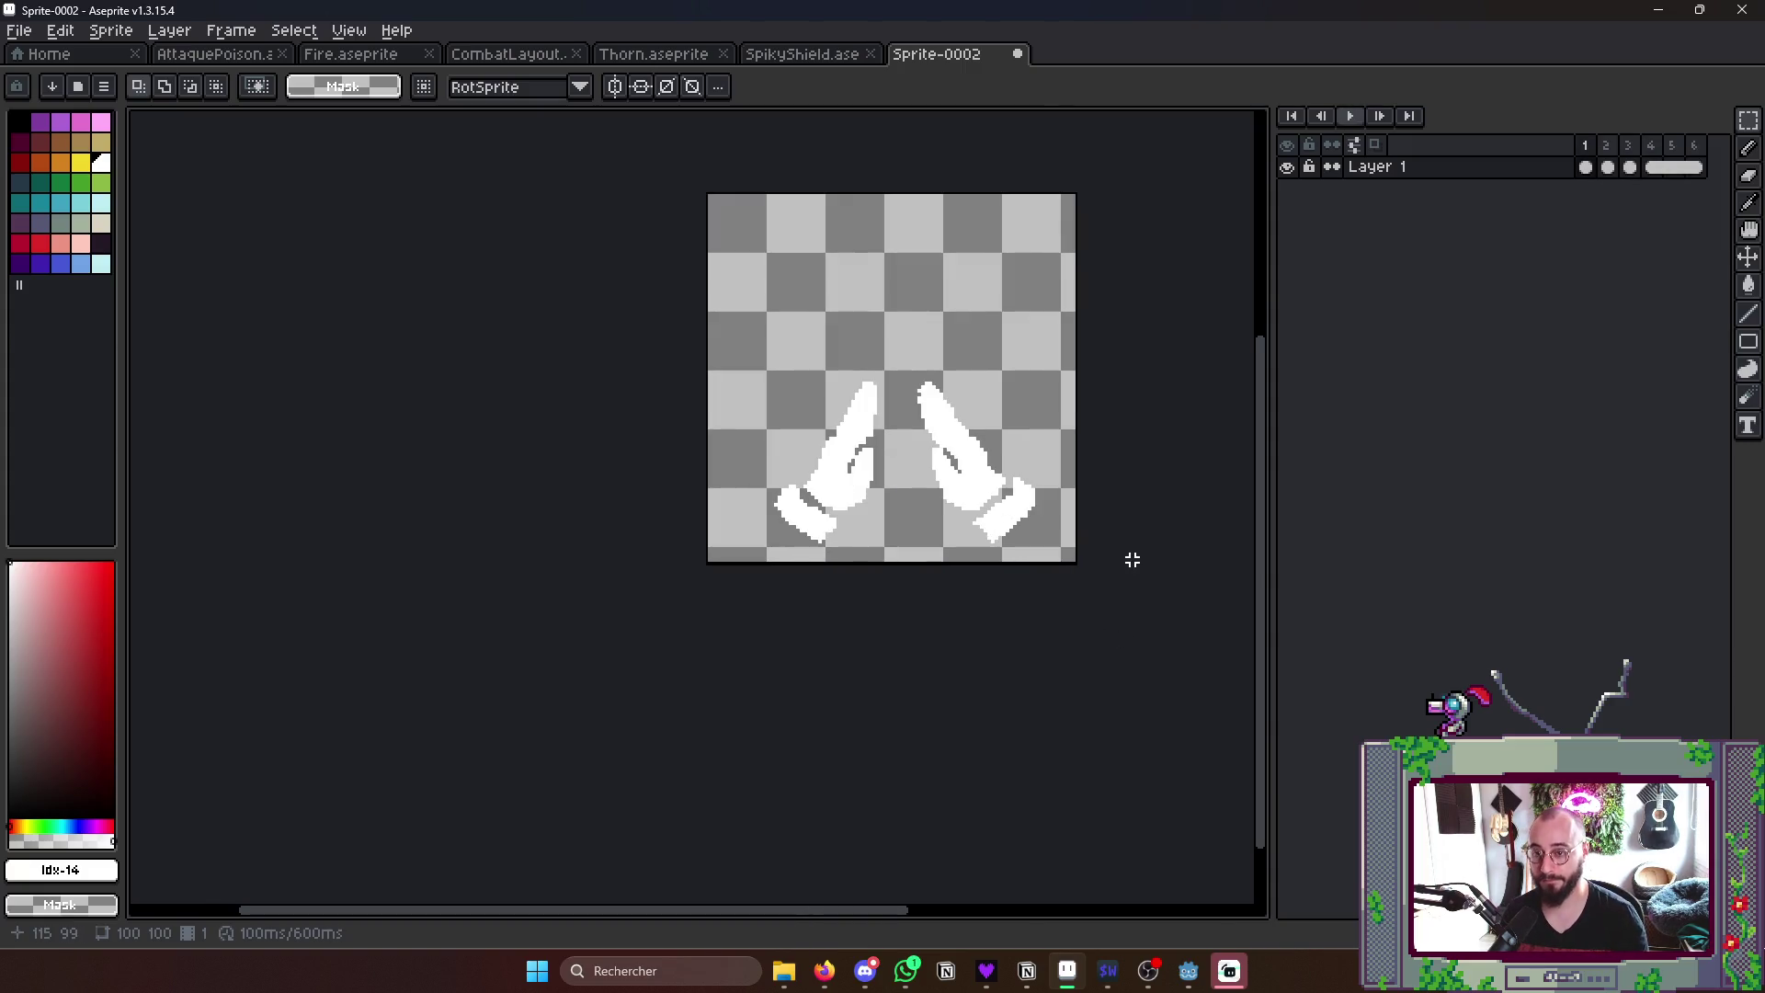
# - Add a seventh frame and rotate its right hand about 27 degrees outward, narrowing it
pyautogui.hotkey('alt', 'n')
pyautogui.click(1586, 168)
pyautogui.scroll(1, 882, 414)
pyautogui.moveTo(735, 228); pyautogui.dragTo(986, 539)
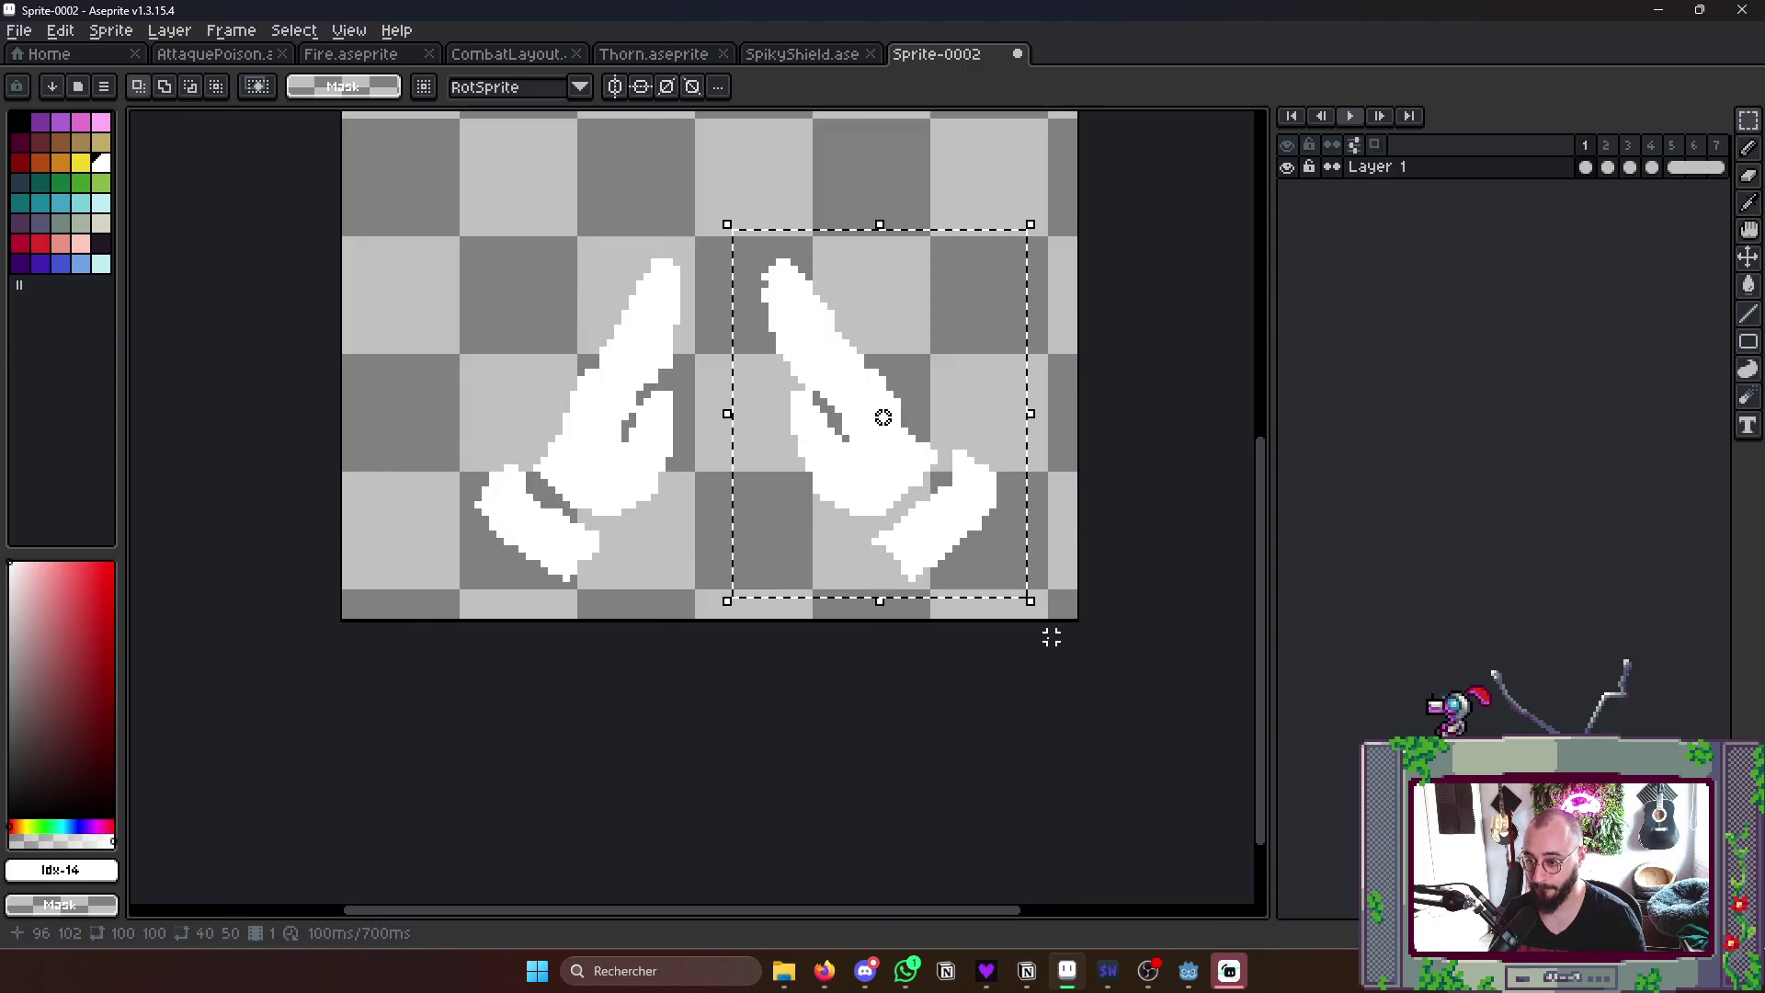
pyautogui.moveTo(1040, 607)
pyautogui.mouseDown()
pyautogui.moveTo(1099, 567)
pyautogui.moveTo(1128, 601)
pyautogui.moveTo(994, 556)
pyautogui.mouseUp()
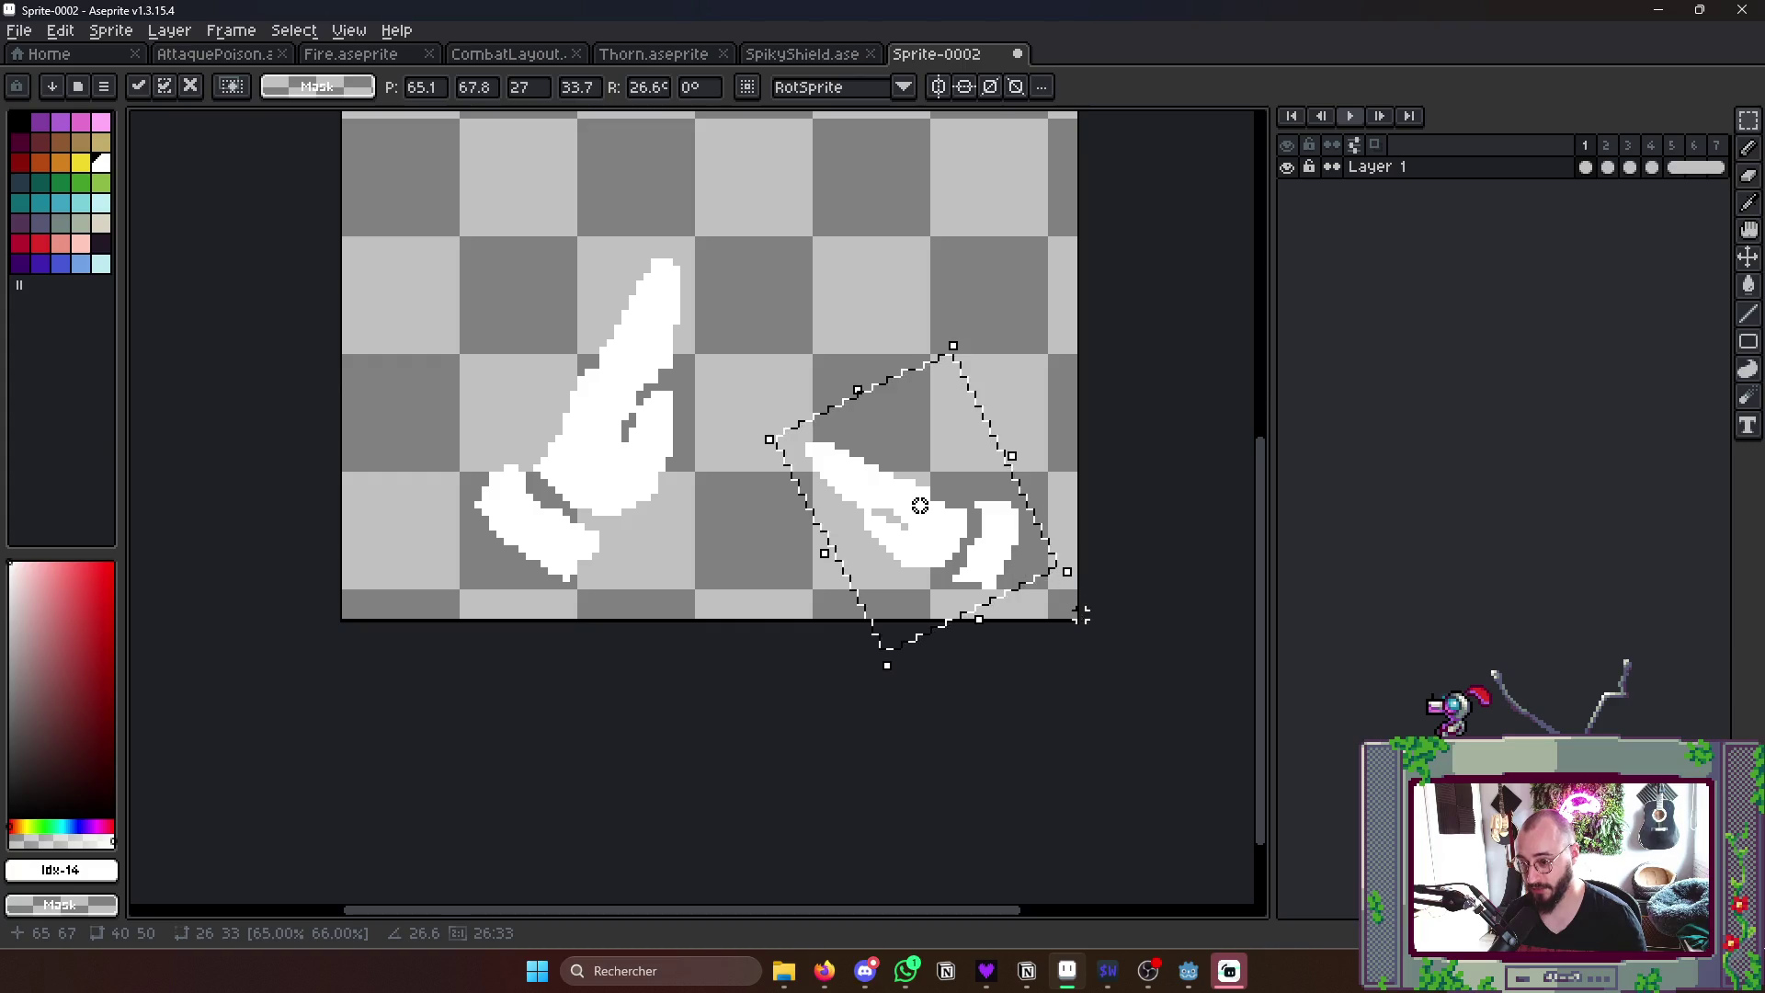
pyautogui.moveTo(857, 390); pyautogui.dragTo(869, 414)
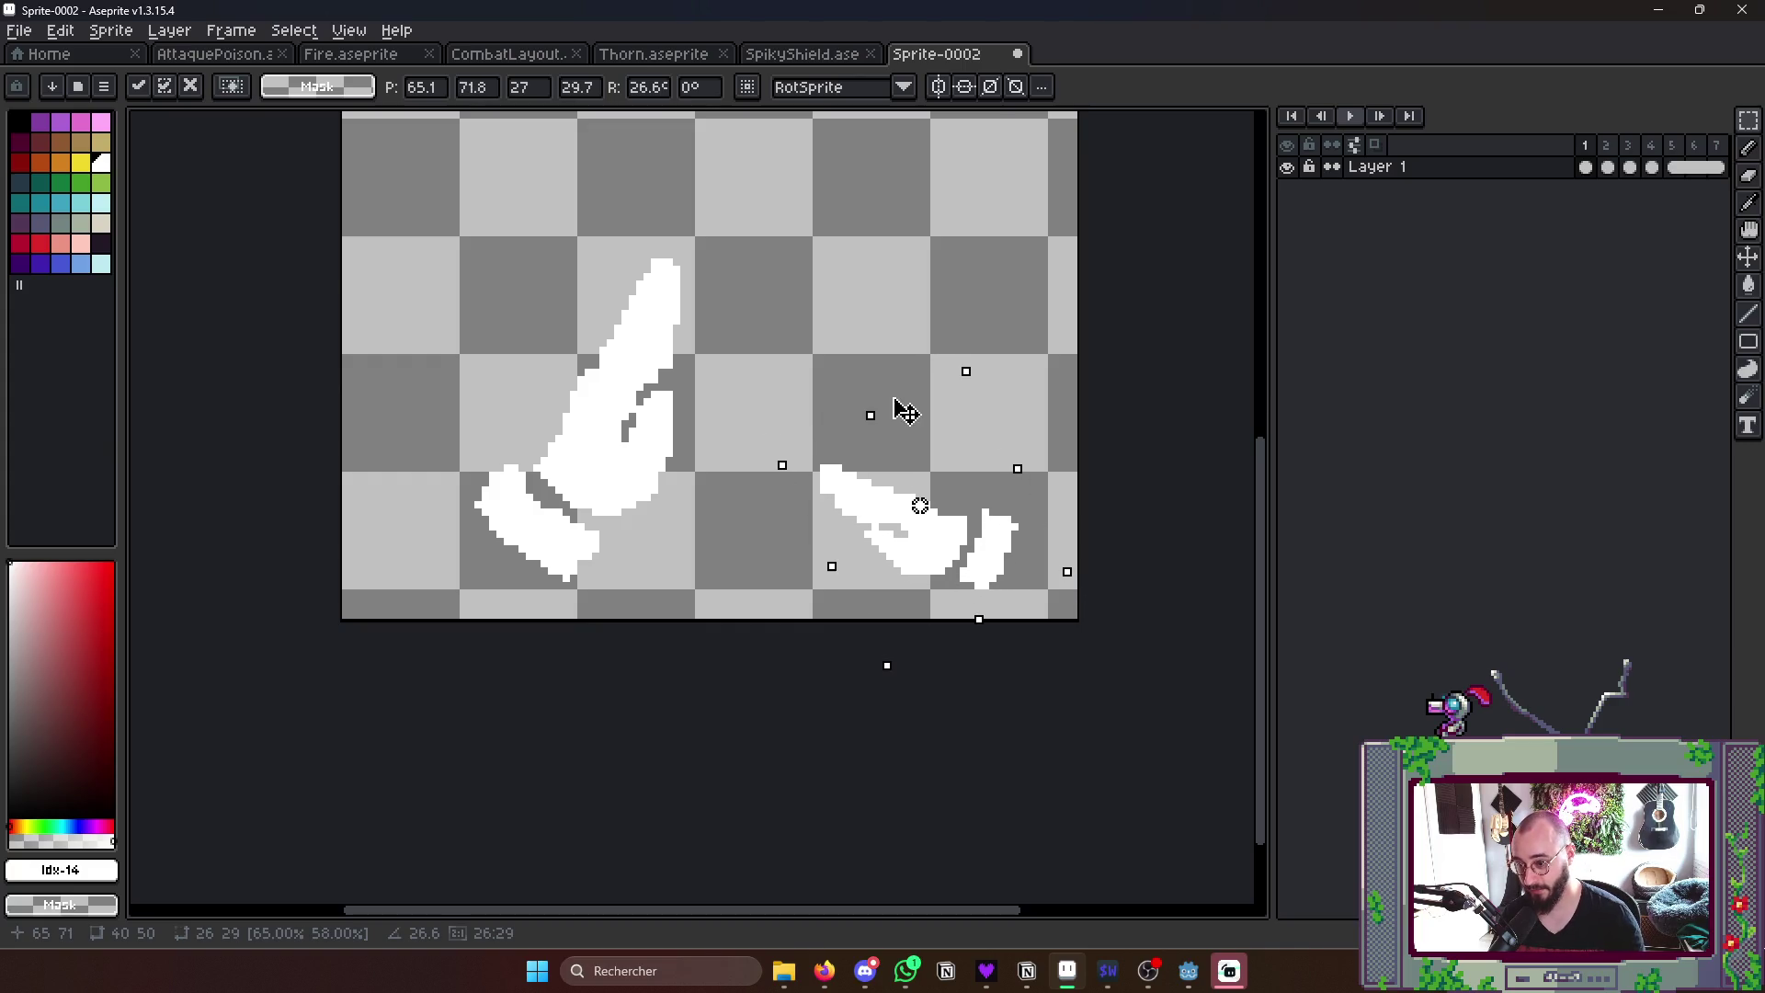
pyautogui.click(884, 752)
# - Rotate and shrink the left hand to match, then play the animation
pyautogui.moveTo(464, 224)
pyautogui.mouseDown()
pyautogui.moveTo(706, 607)
pyautogui.moveTo(578, 638)
pyautogui.mouseUp()
pyautogui.moveTo(794, 320)
pyautogui.mouseDown()
pyautogui.moveTo(563, 467)
pyautogui.moveTo(565, 523)
pyautogui.mouseUp()
pyautogui.click(903, 587)
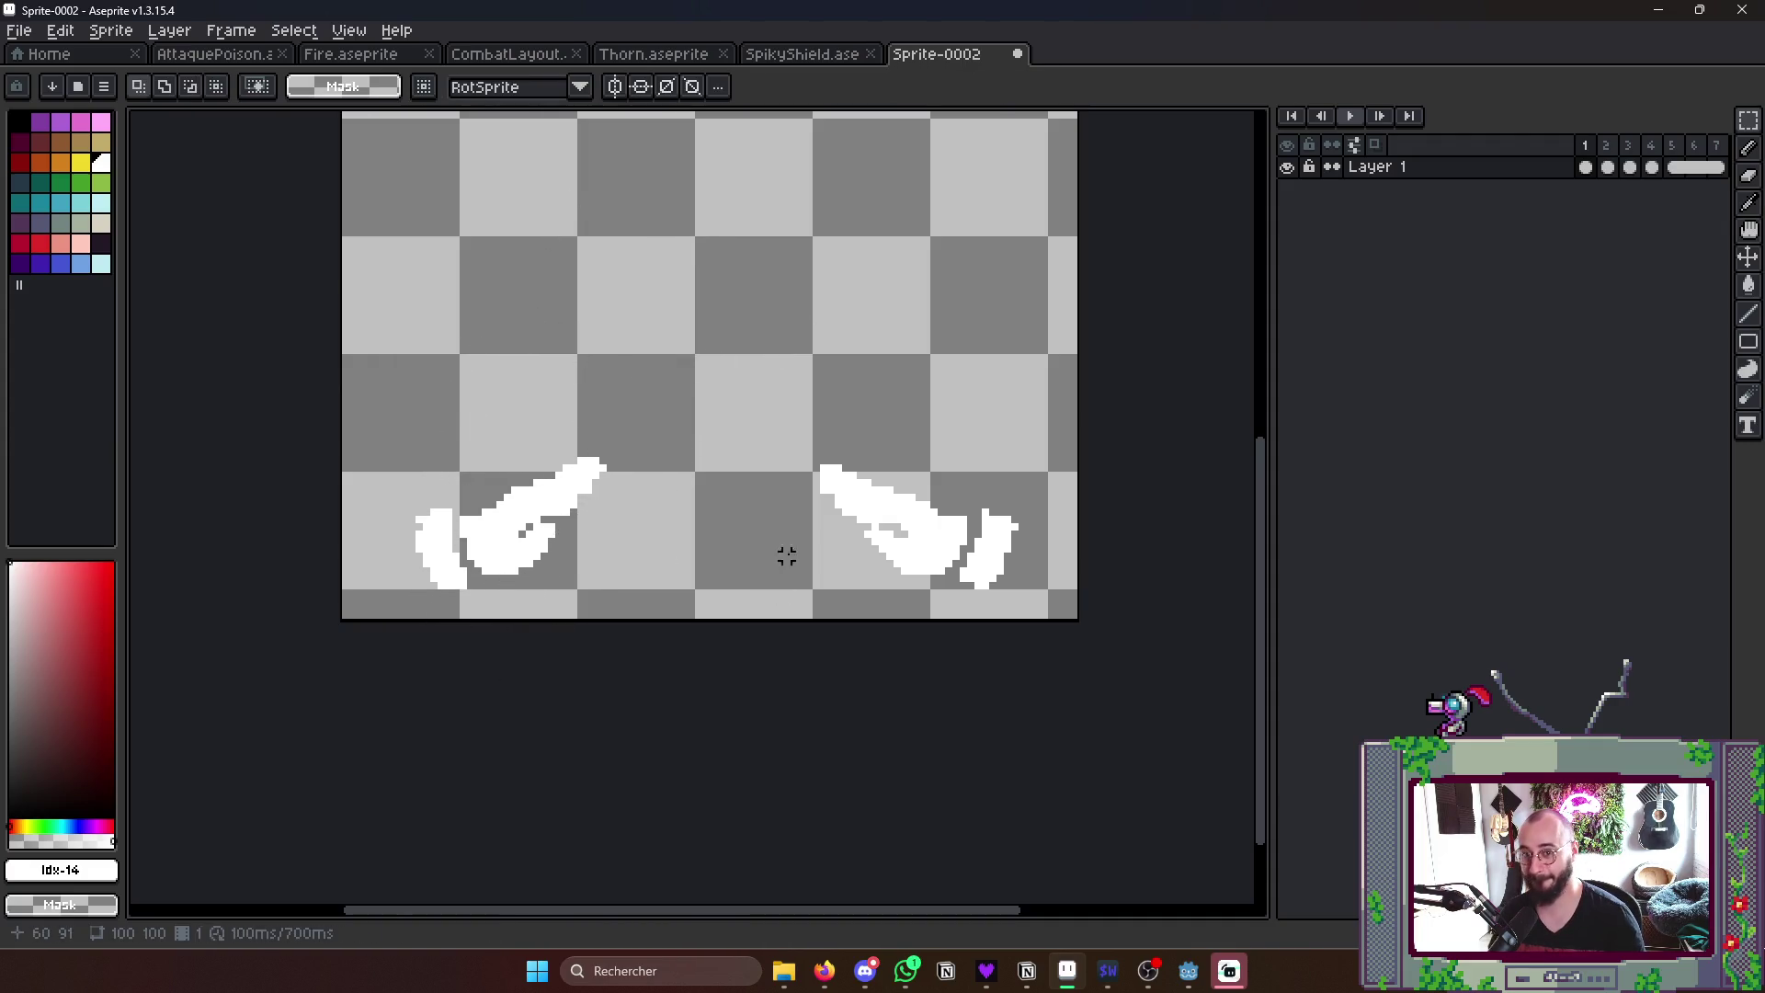
pyautogui.press('Right')
pyautogui.press('Right')
pyautogui.scroll(-5, 1169, 437)
pyautogui.press('Return')
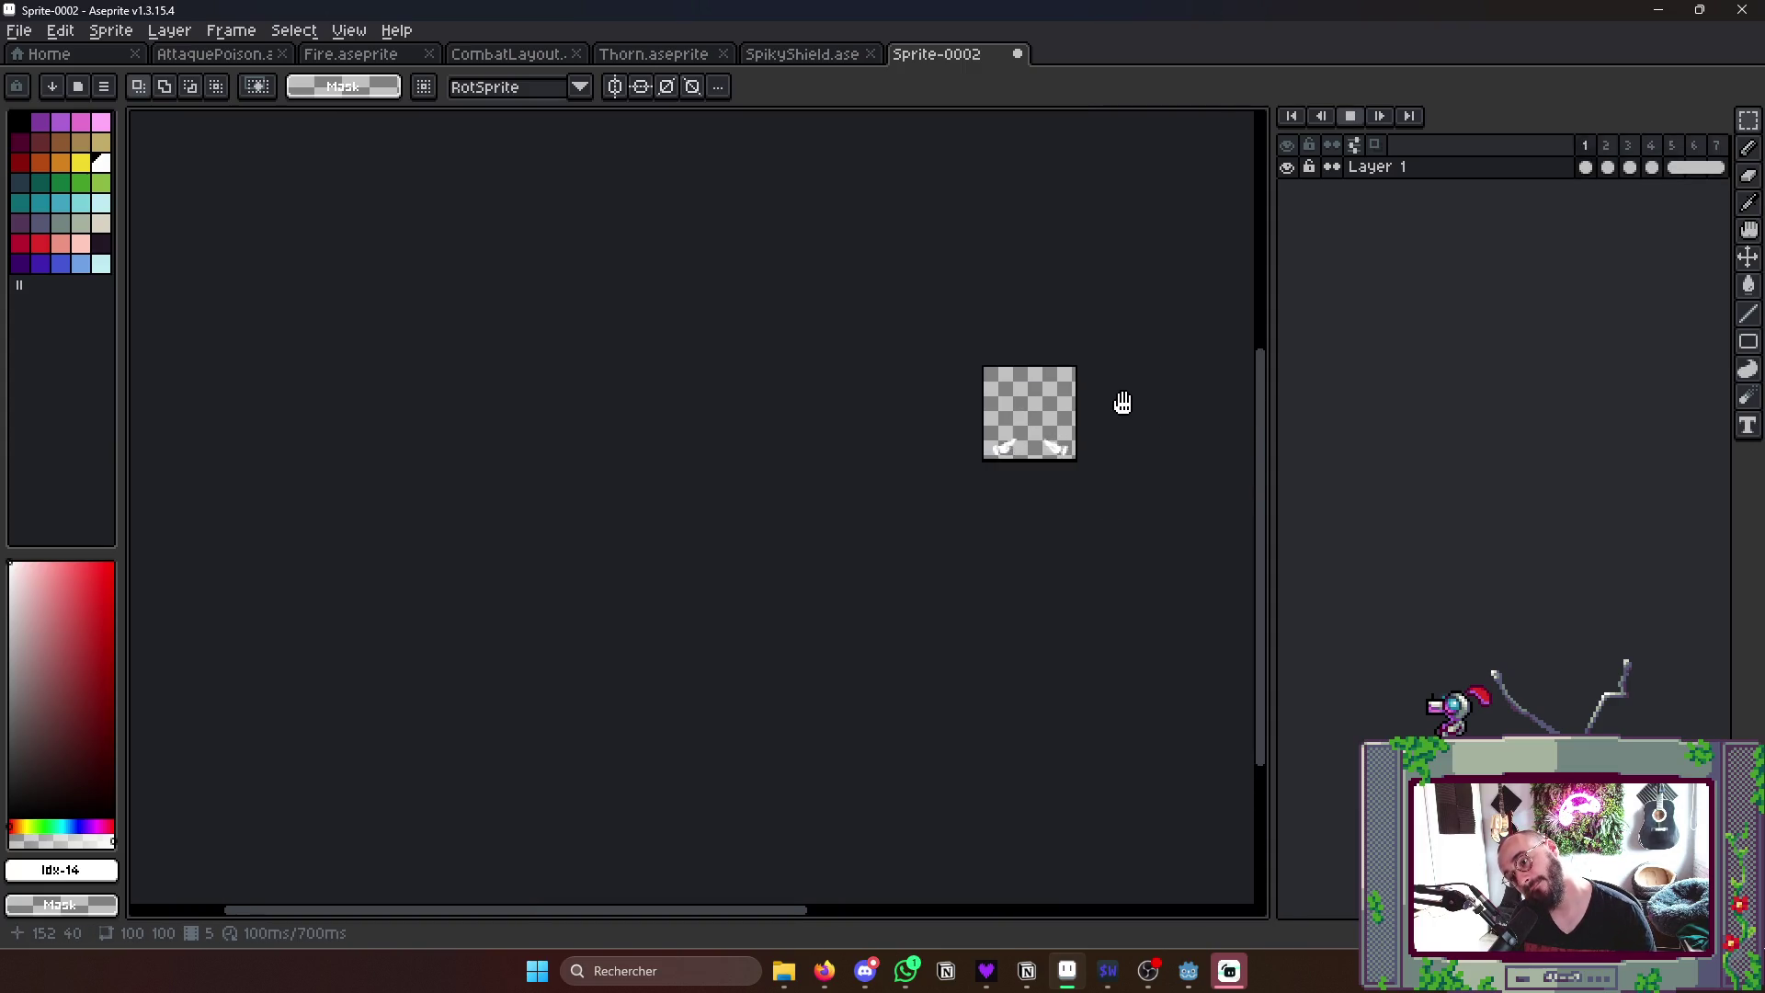
pyautogui.scroll(3, 1122, 404)
pyautogui.scroll(2, 1048, 441)
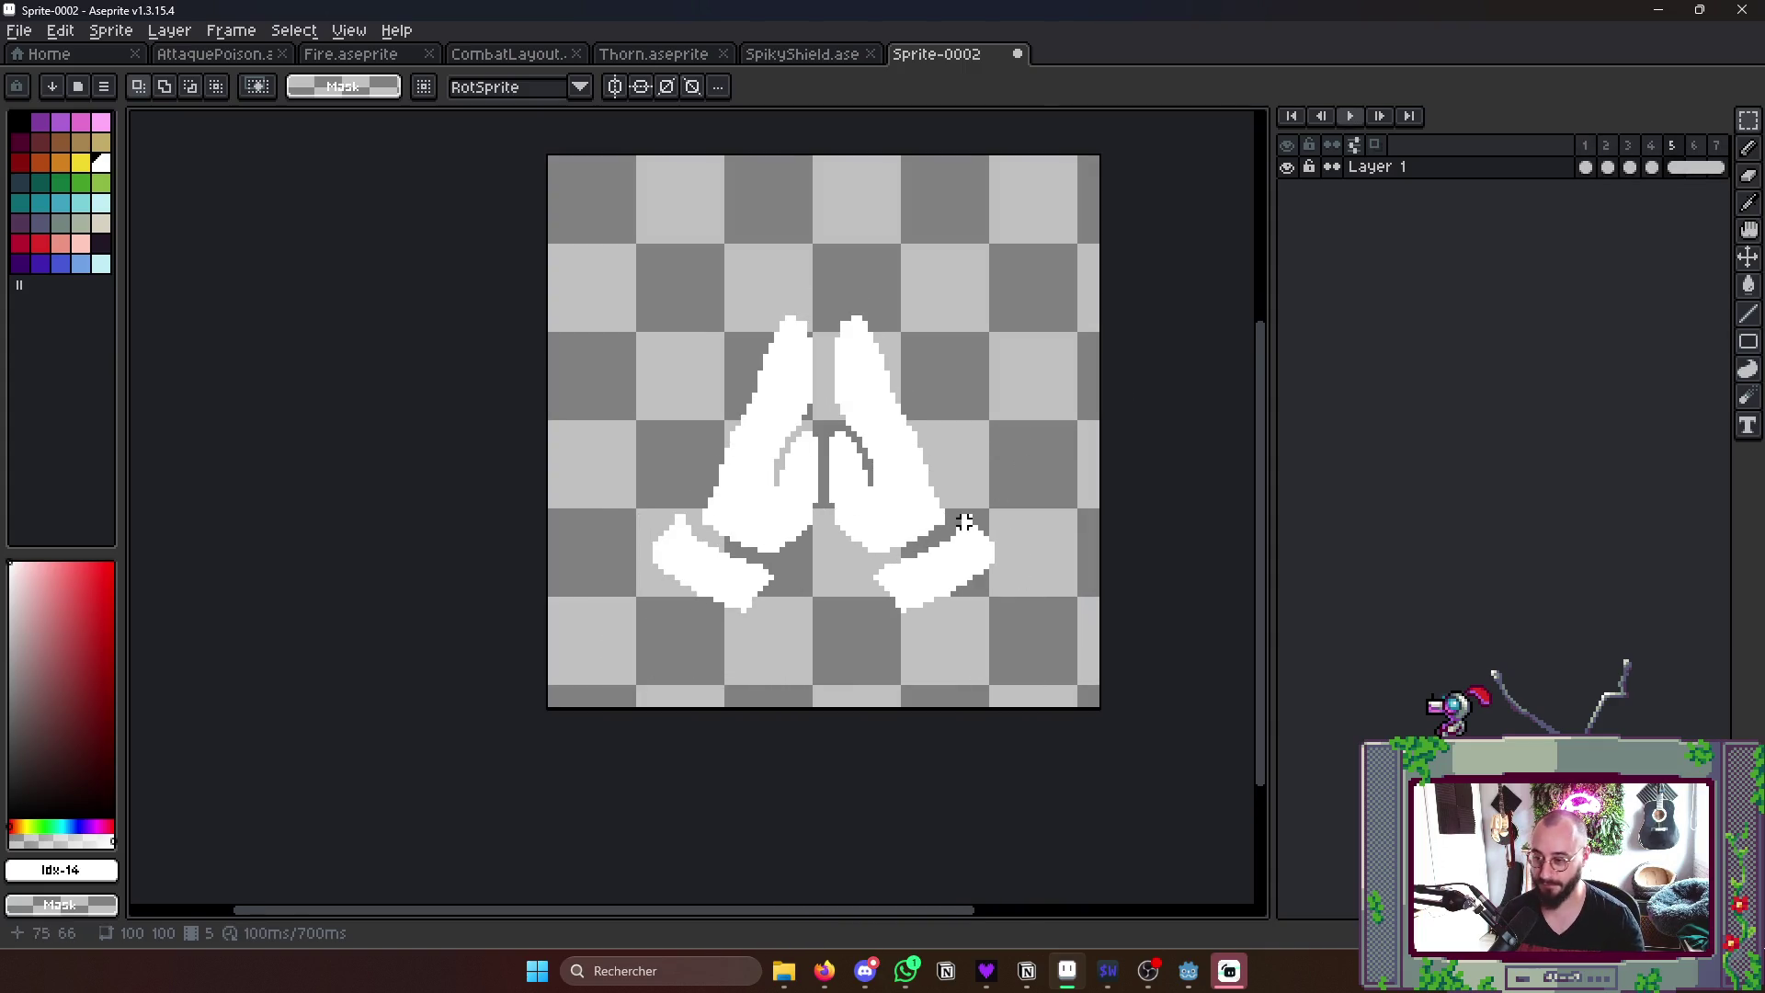
pyautogui.scroll(1, 966, 522)
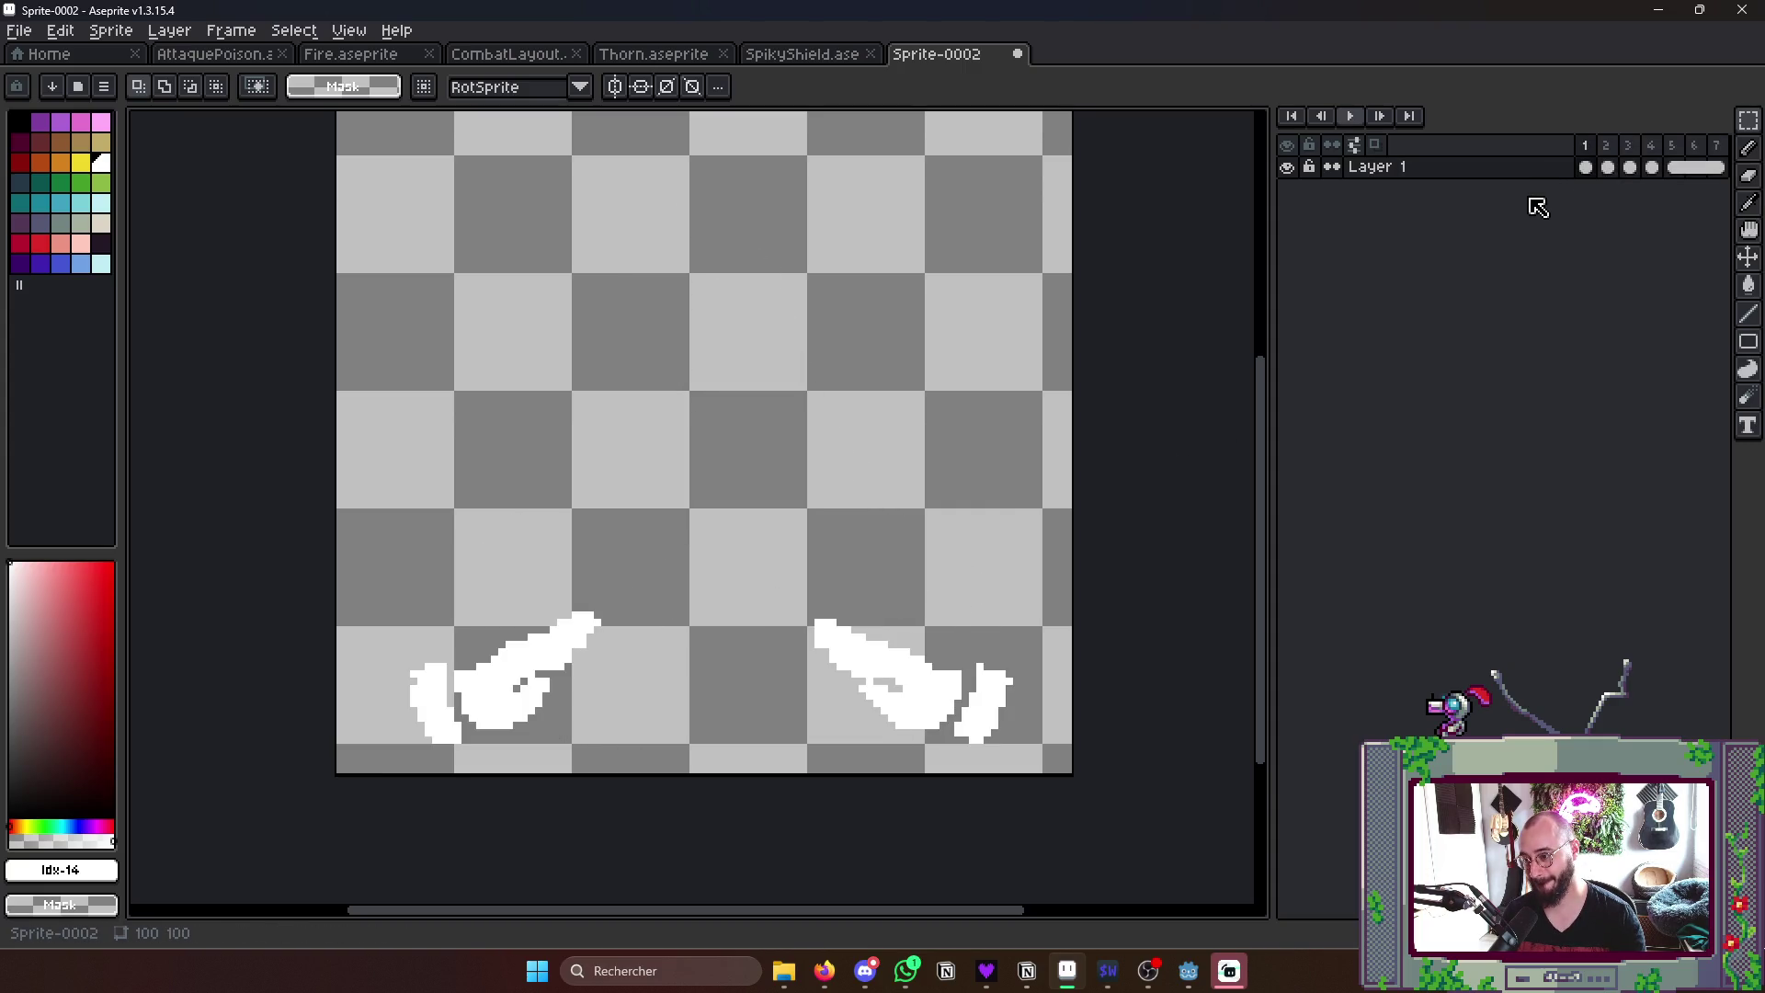
# - Shrink the left flattened hand slightly, then the right hand, in the final frame
pyautogui.moveTo(375, 606); pyautogui.dragTo(610, 758)
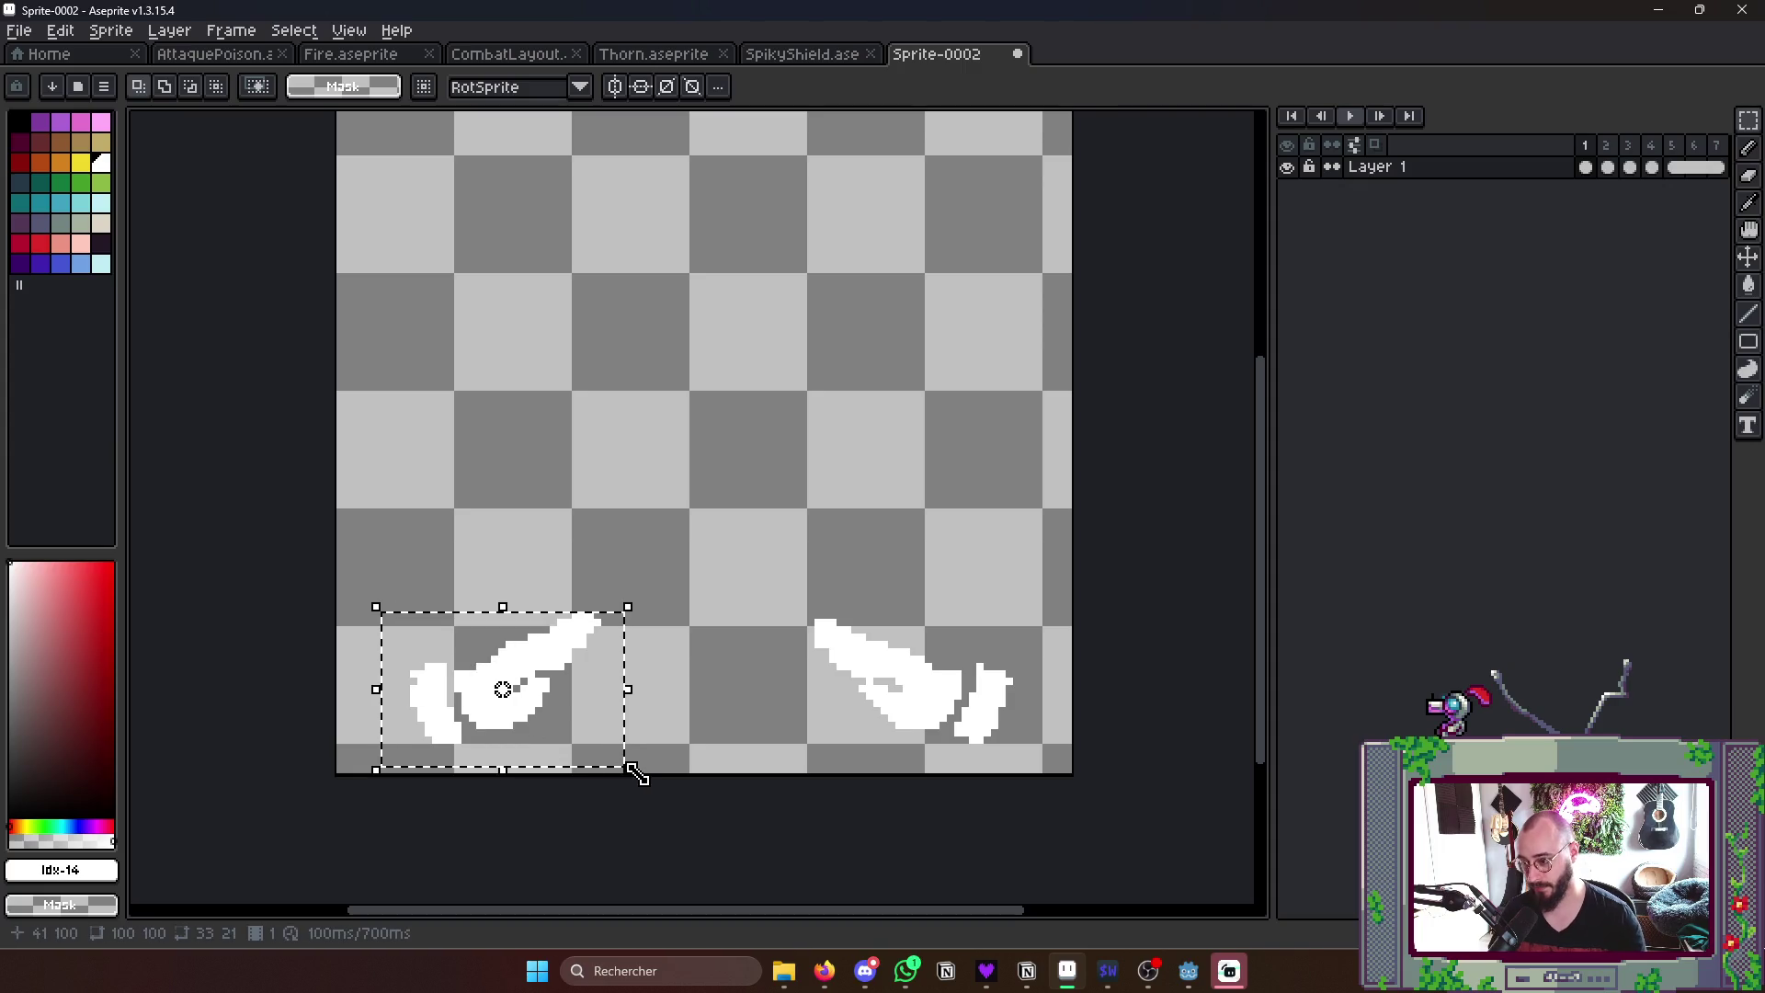
pyautogui.moveTo(524, 690)
pyautogui.mouseDown()
pyautogui.moveTo(504, 687)
pyautogui.moveTo(538, 715)
pyautogui.mouseUp()
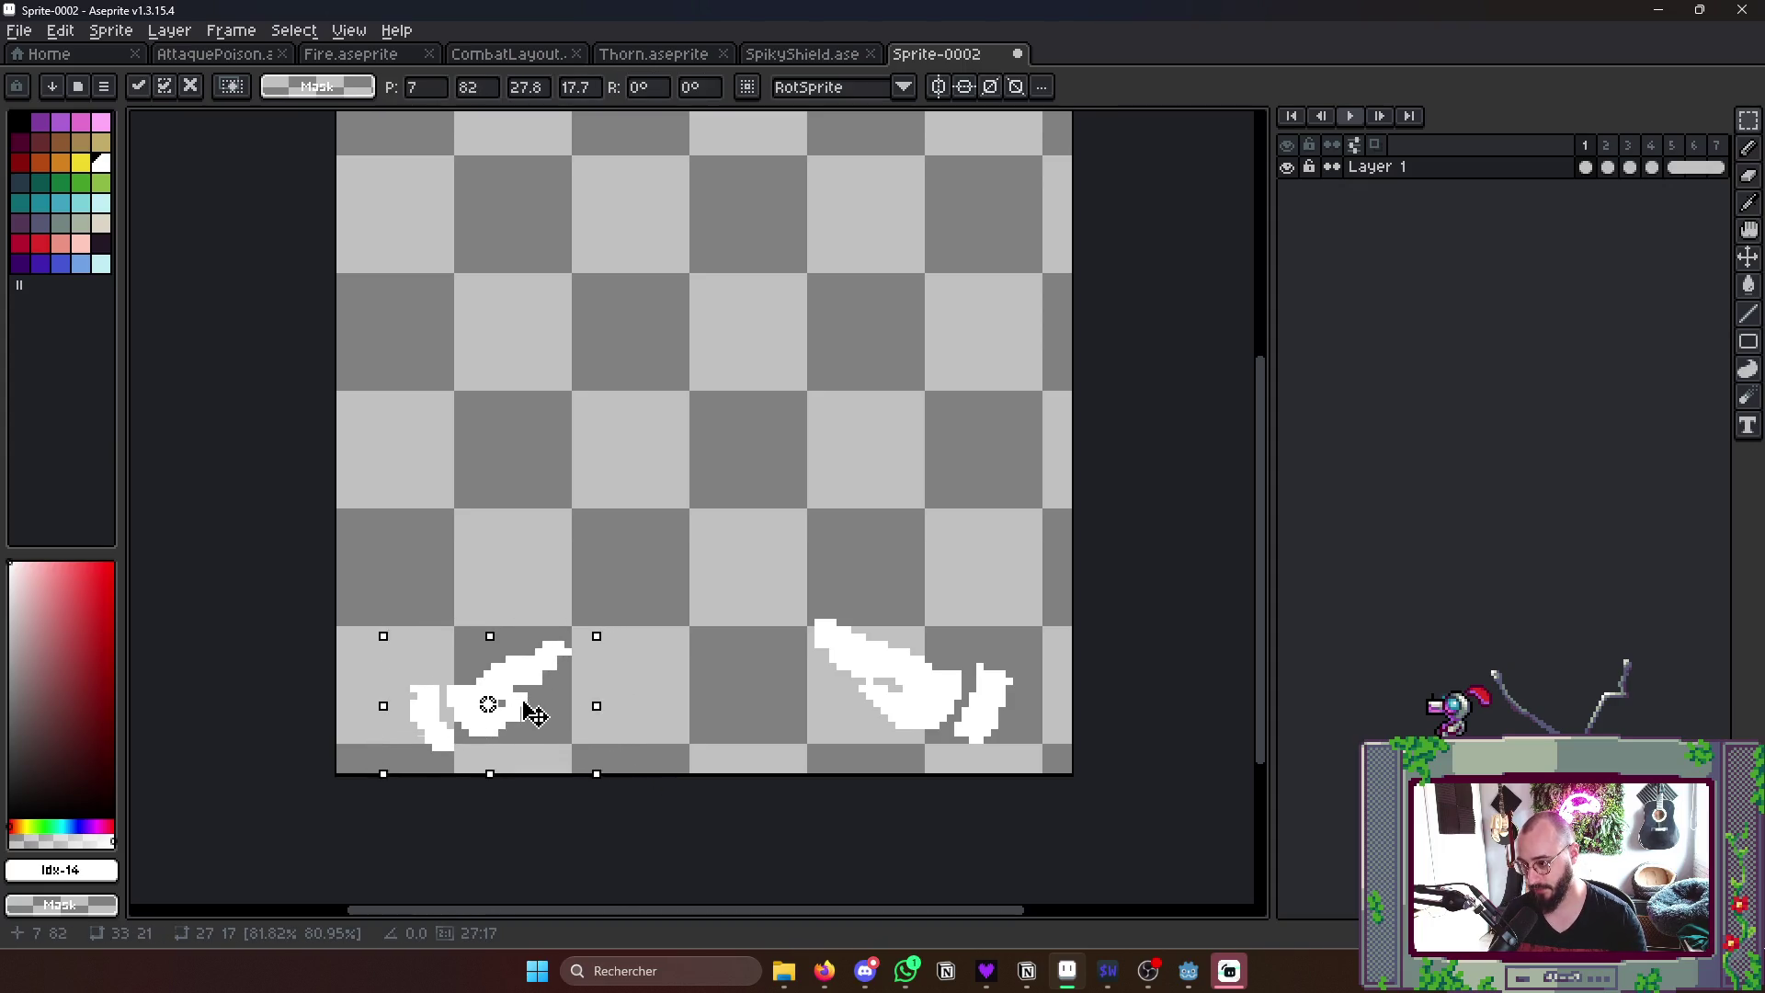
pyautogui.moveTo(596, 783); pyautogui.dragTo(579, 770)
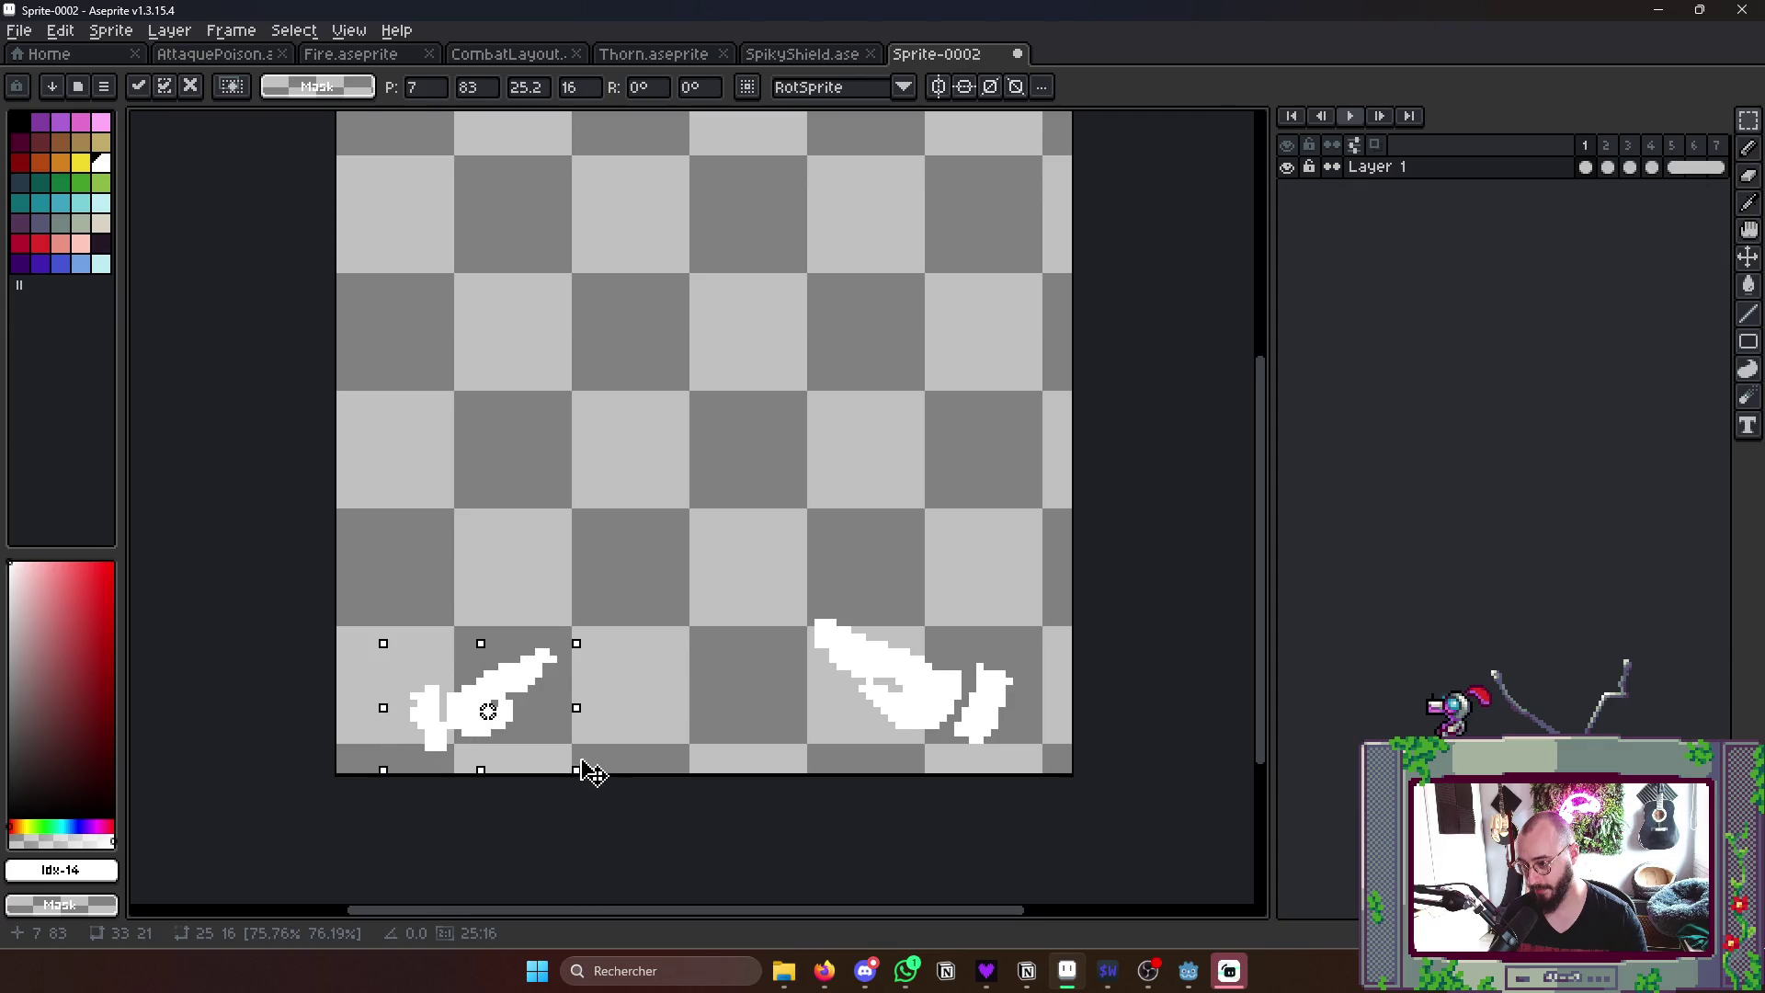
pyautogui.moveTo(794, 571)
pyautogui.mouseDown()
pyautogui.moveTo(1056, 773)
pyautogui.moveTo(993, 732)
pyautogui.mouseUp()
pyautogui.click(1140, 704)
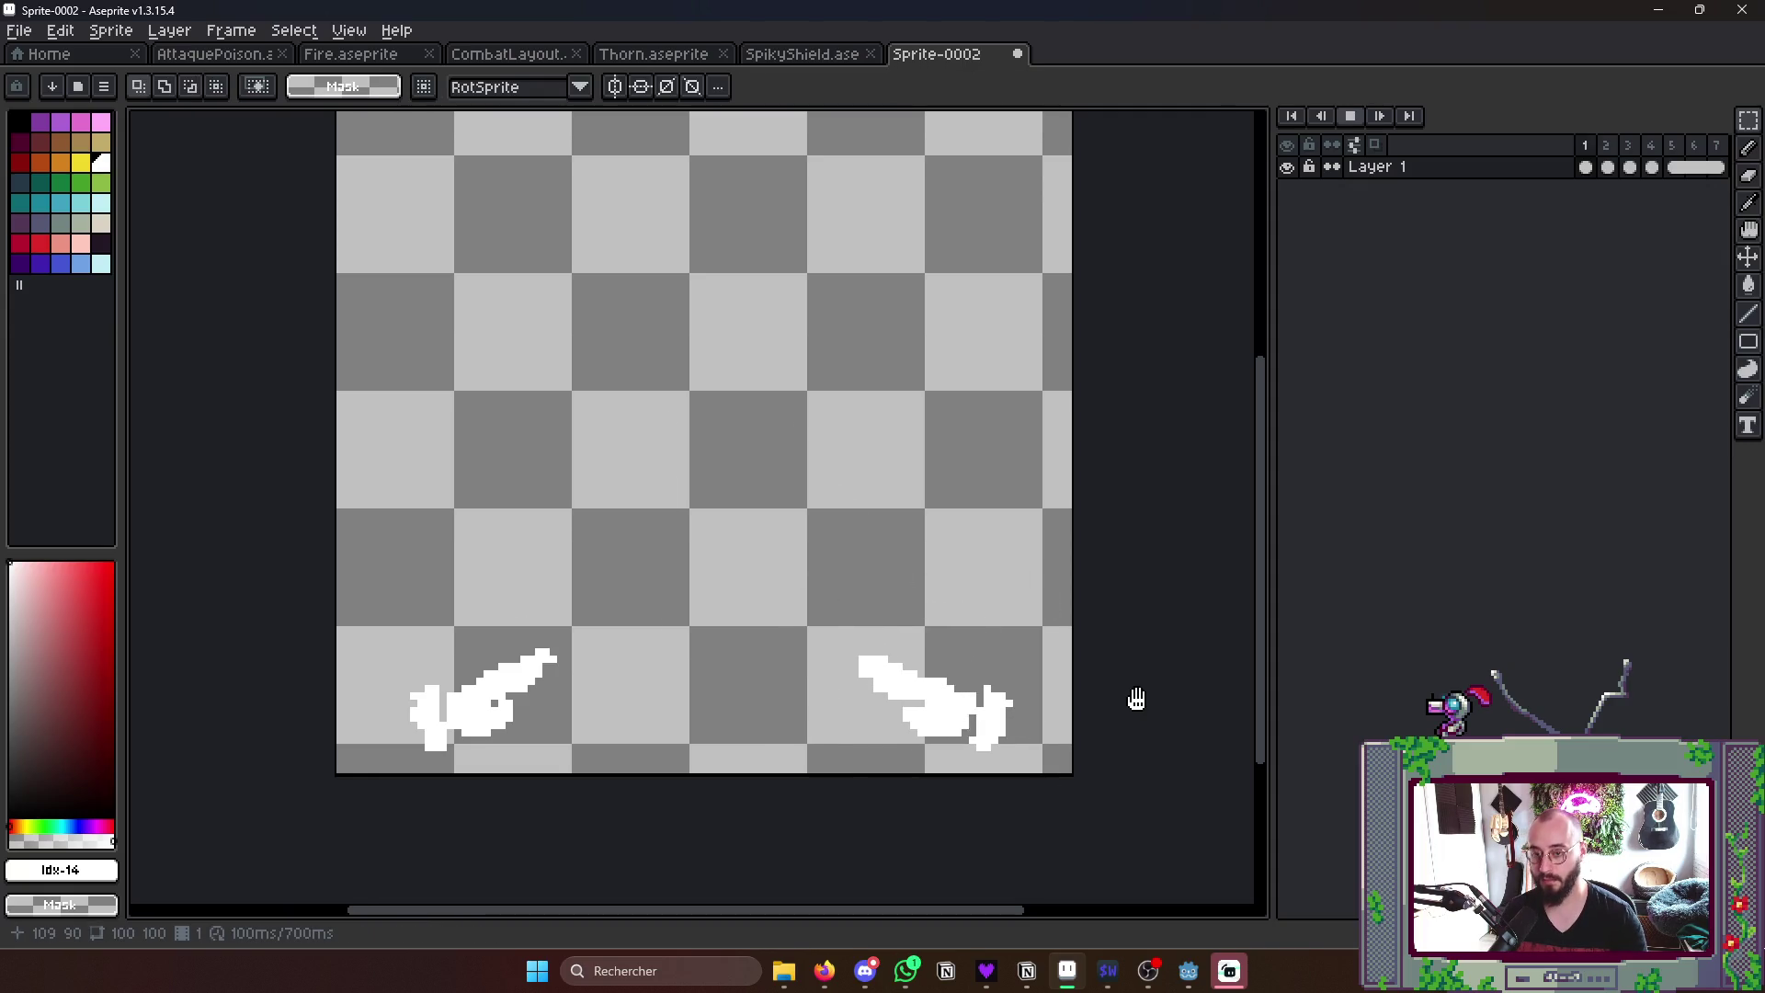
pyautogui.scroll(-5, 1135, 689)
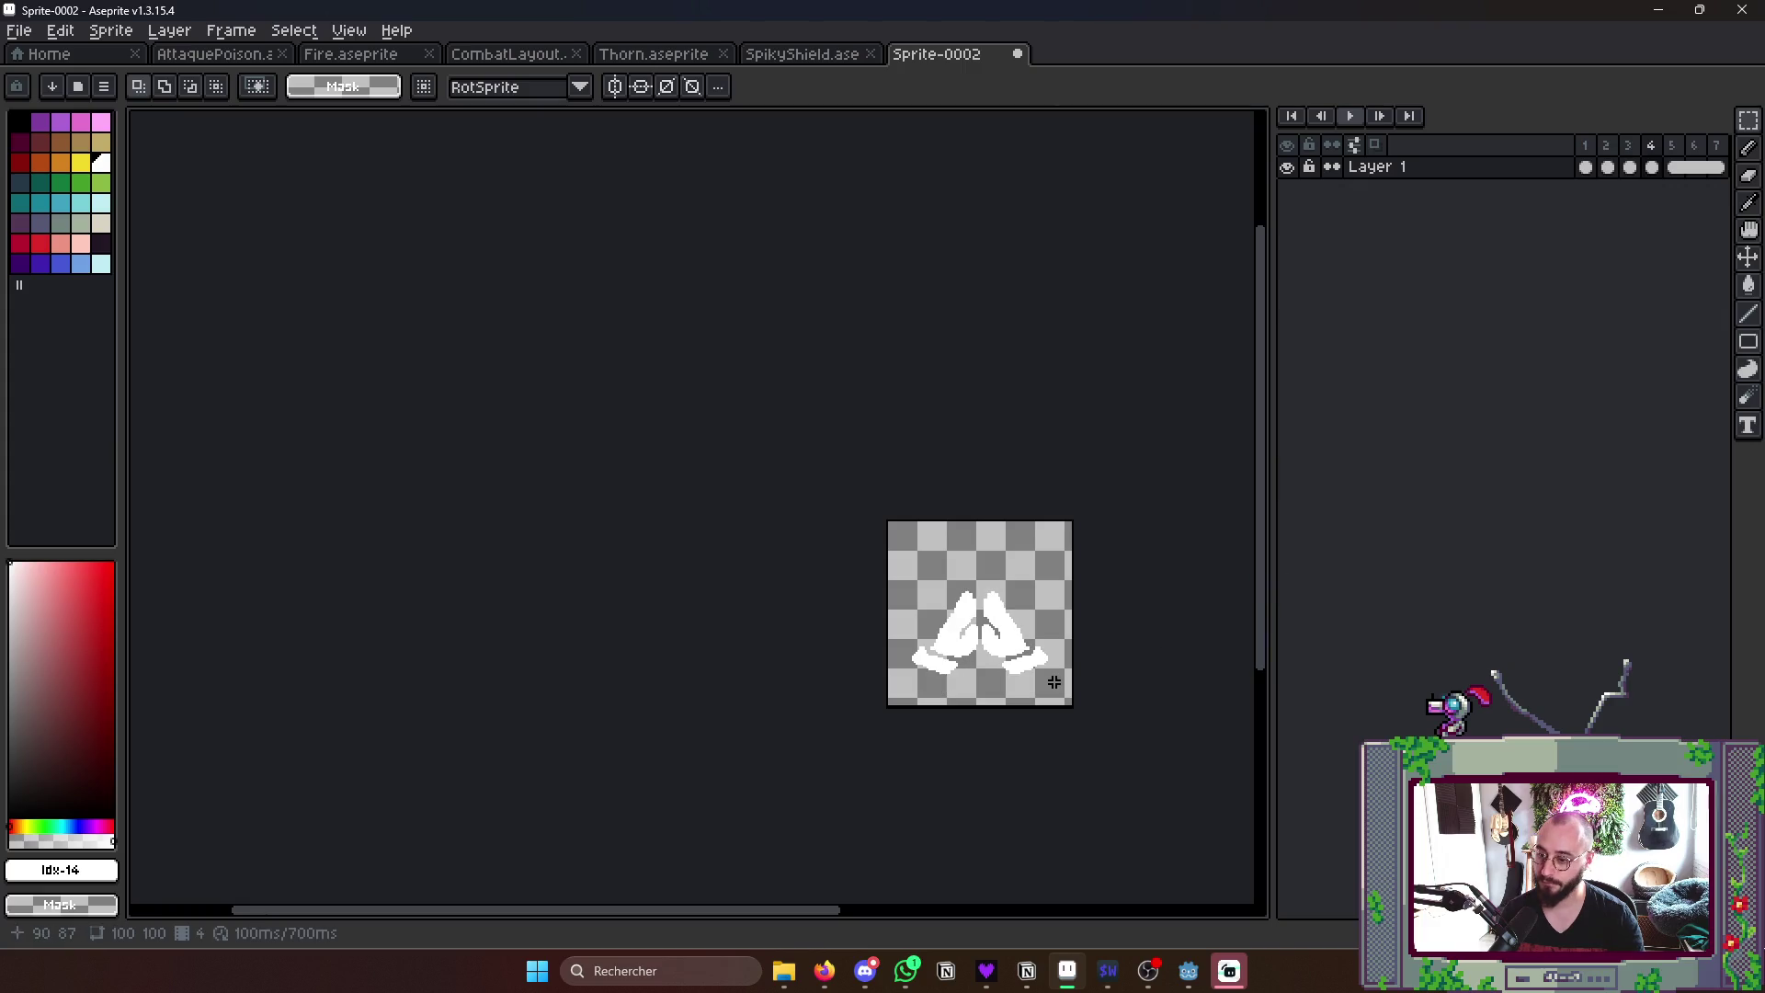
# - Stretch the whole praying-hands artwork taller and nudge it up, then review playback
pyautogui.hotkey('ctrl', 'a')
pyautogui.scroll(3, 1052, 566)
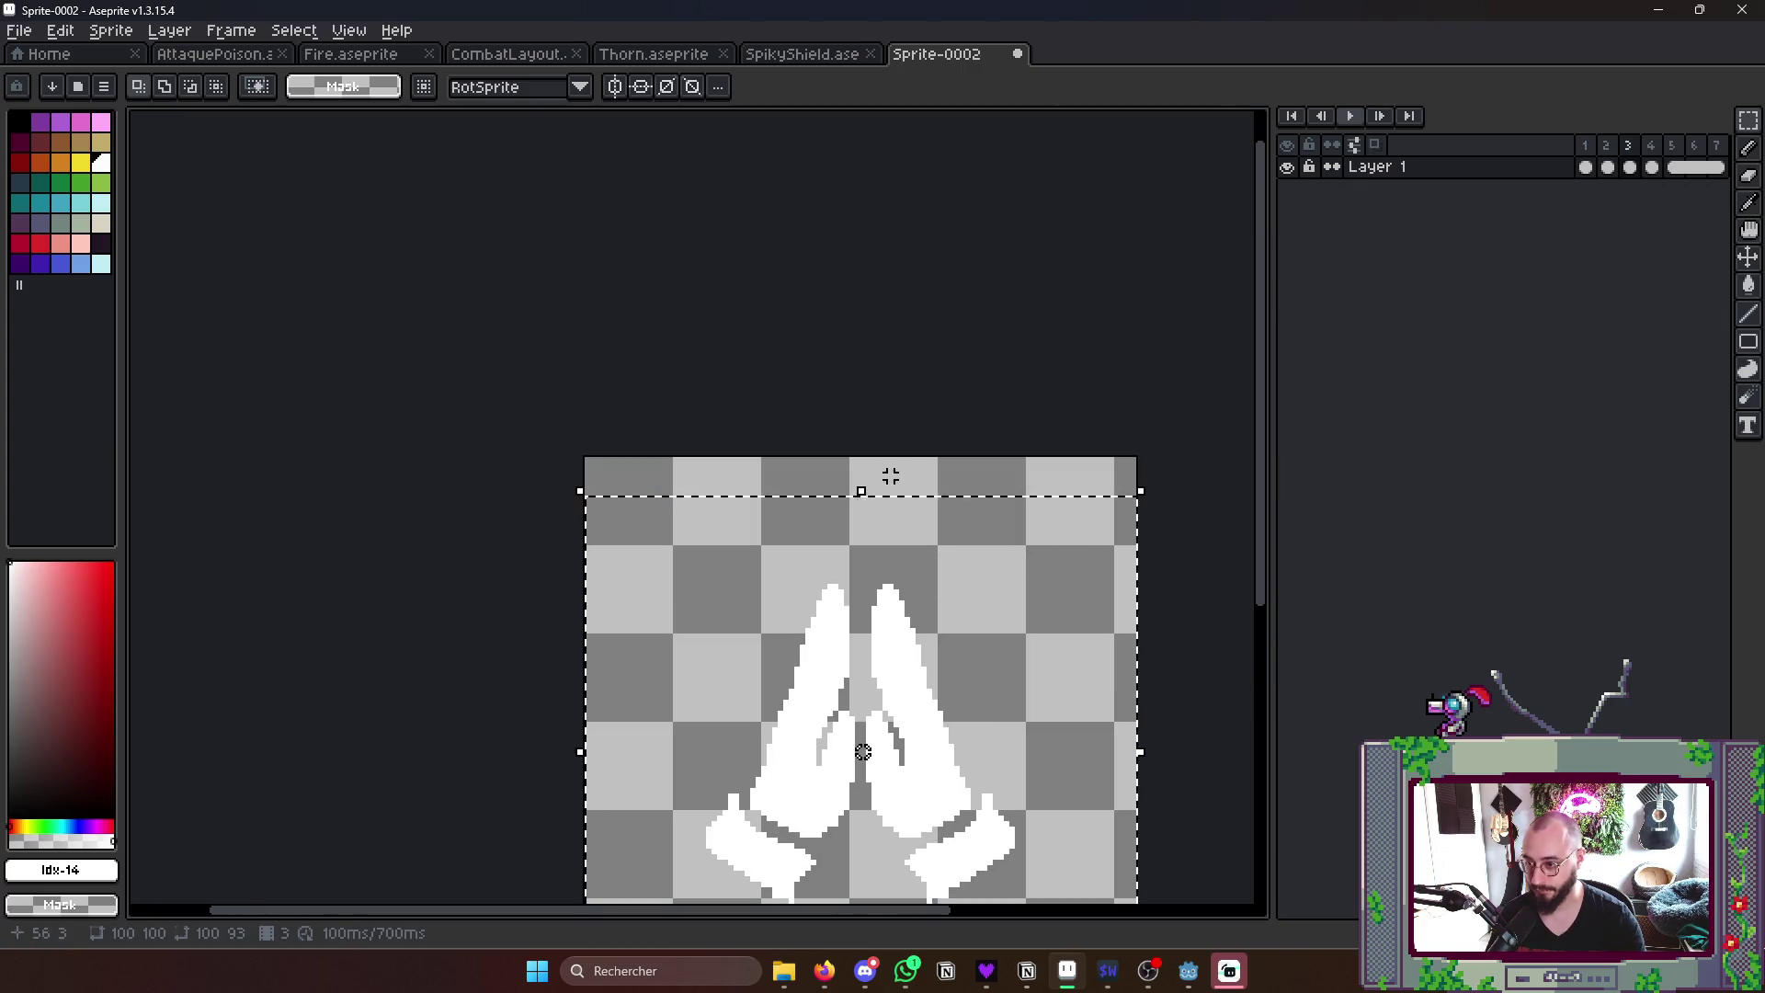
pyautogui.moveTo(863, 489); pyautogui.dragTo(880, 447)
pyautogui.scroll(-3, 1103, 676)
pyautogui.press('Up')
pyautogui.press('Up')
pyautogui.press('Up')
pyautogui.press('Escape')
pyautogui.press('Return')
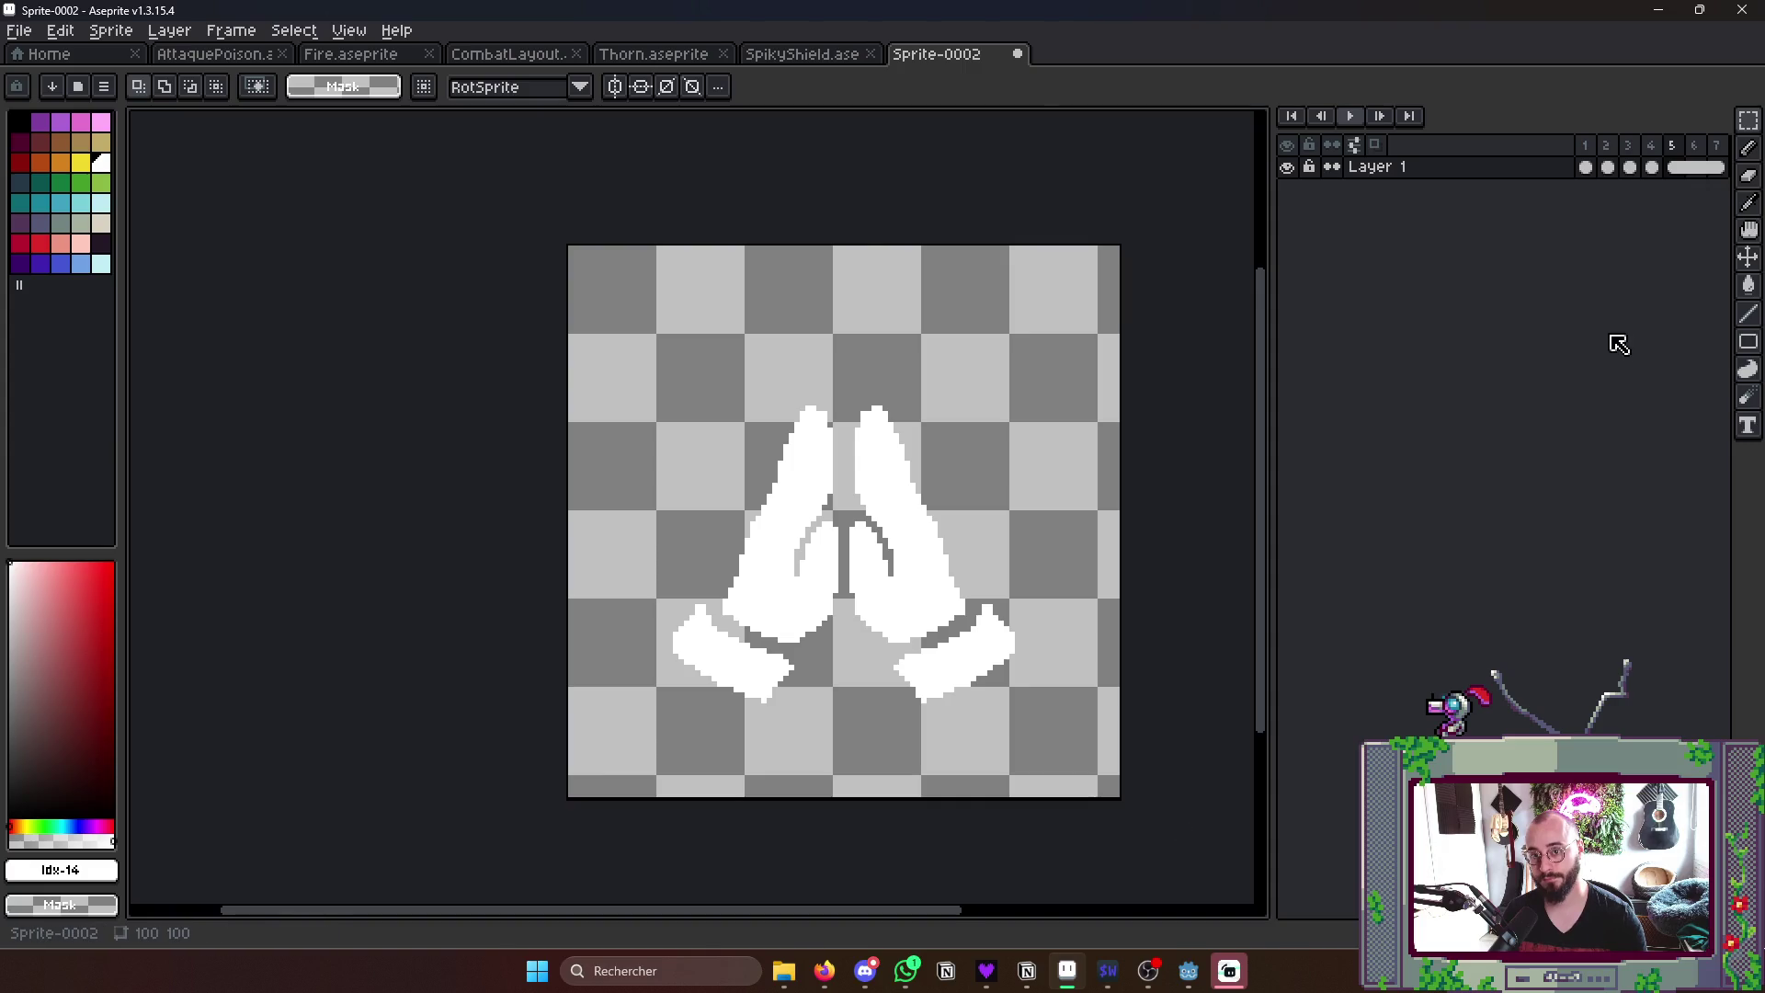
pyautogui.scroll(-4, 1189, 471)
pyautogui.scroll(1, 1190, 490)
pyautogui.scroll(1, 1189, 496)
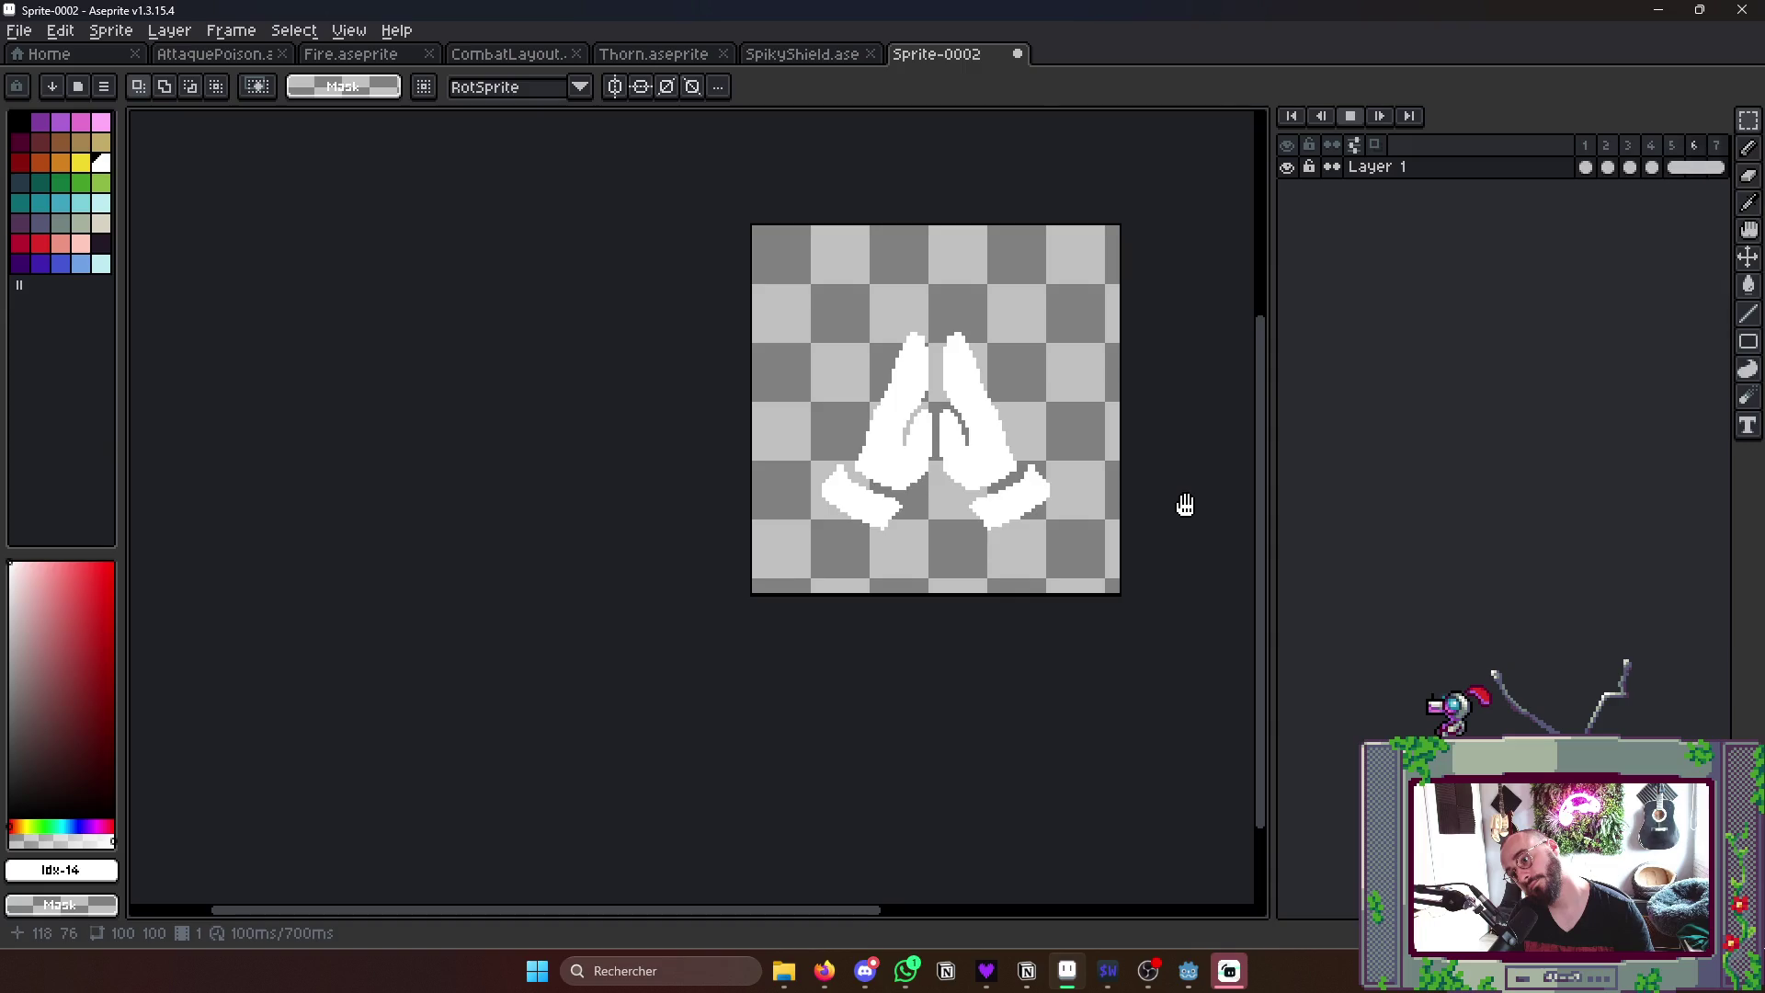
# - Stretch the separating hands to about 115% width and shift them slightly, then review playback
pyautogui.moveTo(773, 335); pyautogui.dragTo(1110, 586)
pyautogui.moveTo(1111, 455); pyautogui.dragTo(1130, 455)
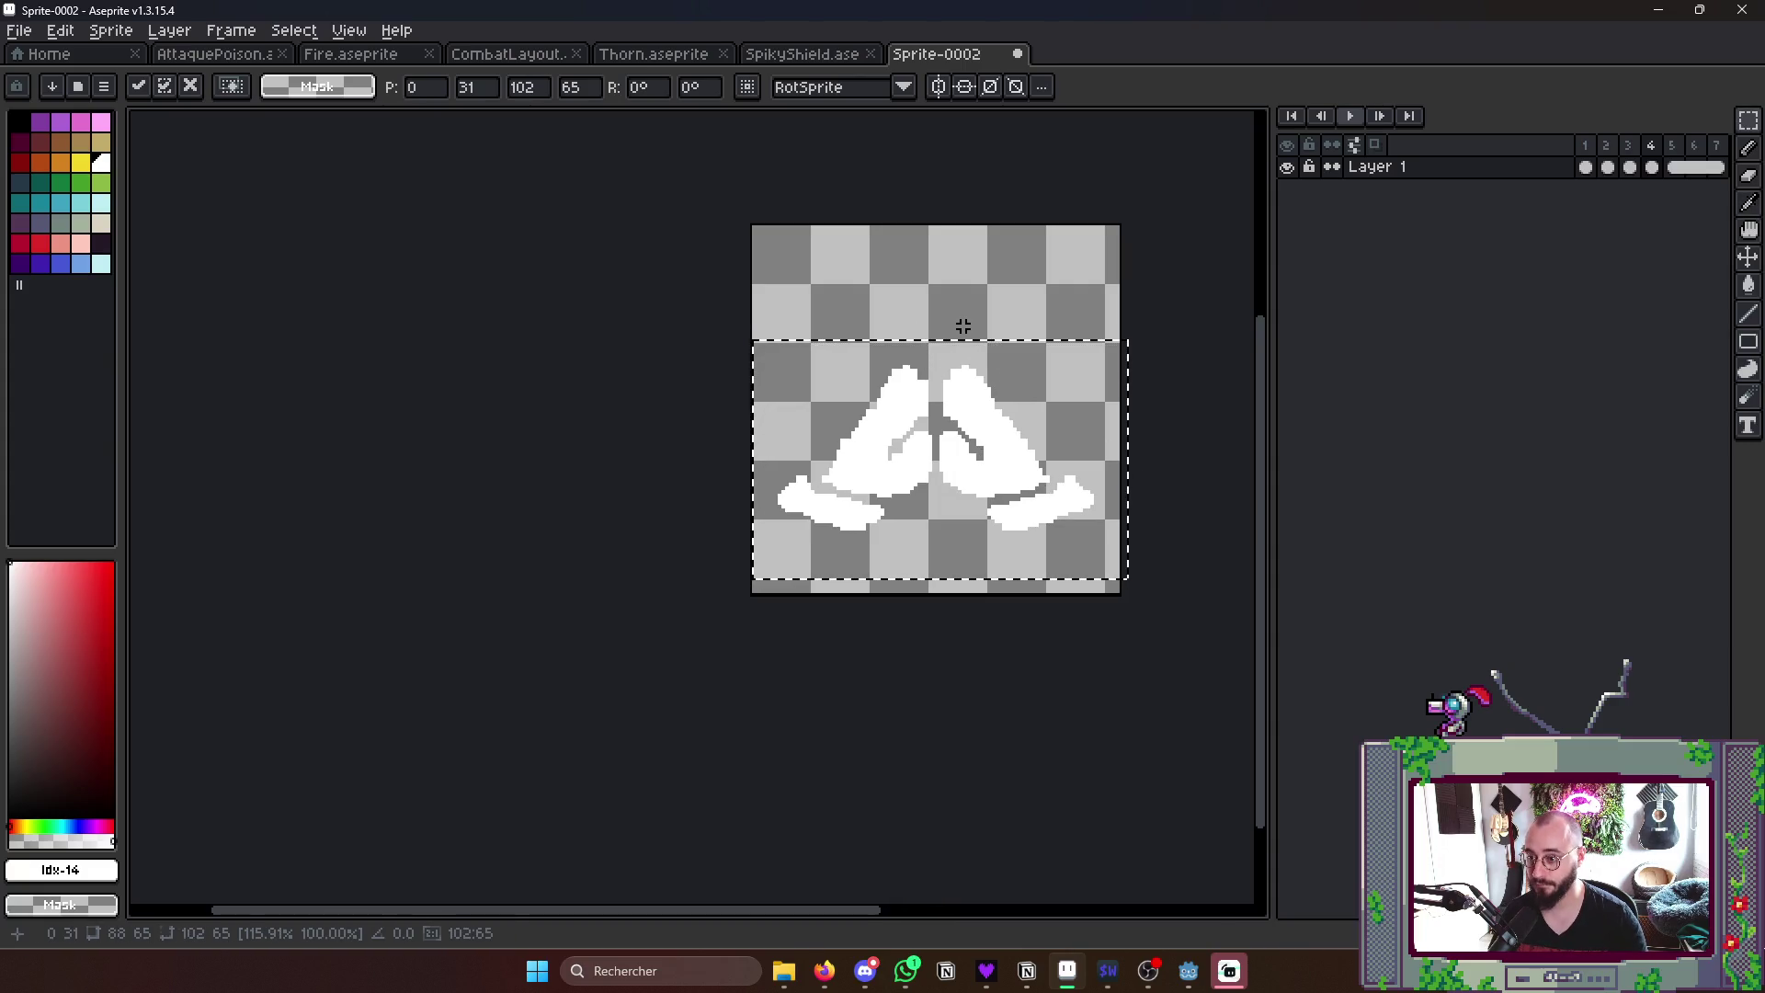
pyautogui.press('Return')
pyautogui.moveTo(767, 335); pyautogui.dragTo(1150, 594)
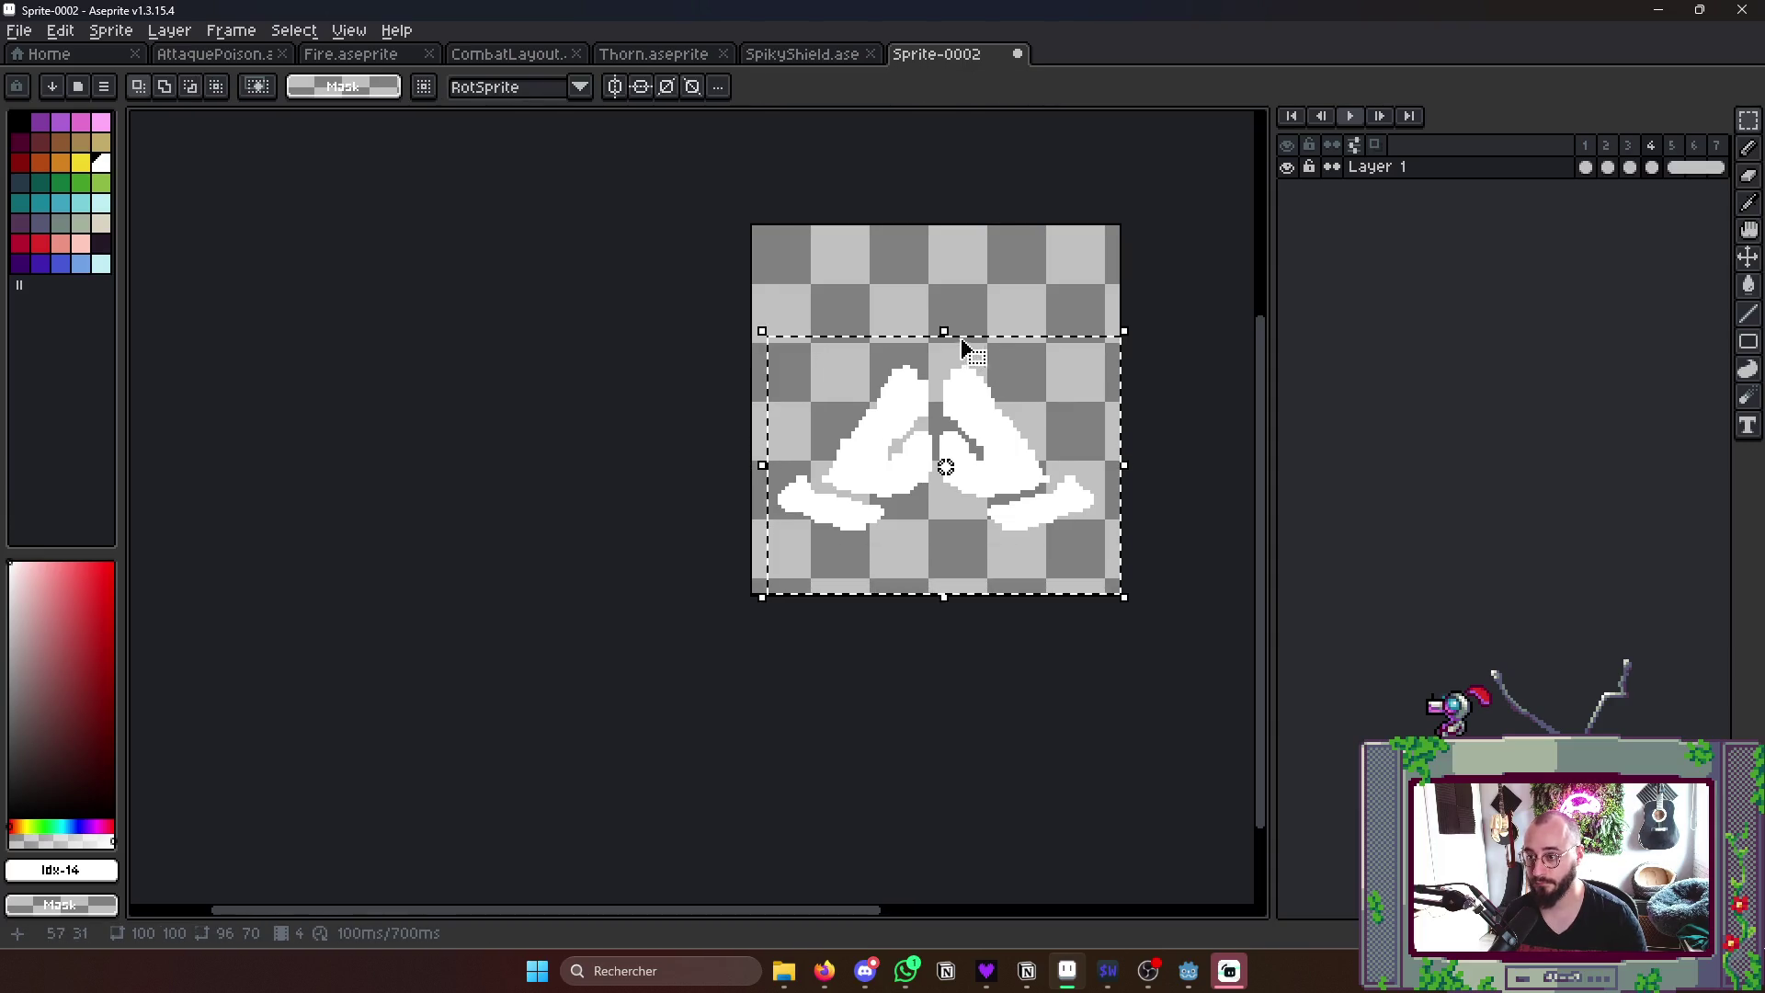
pyautogui.moveTo(939, 331); pyautogui.dragTo(944, 359)
pyautogui.press('Return')
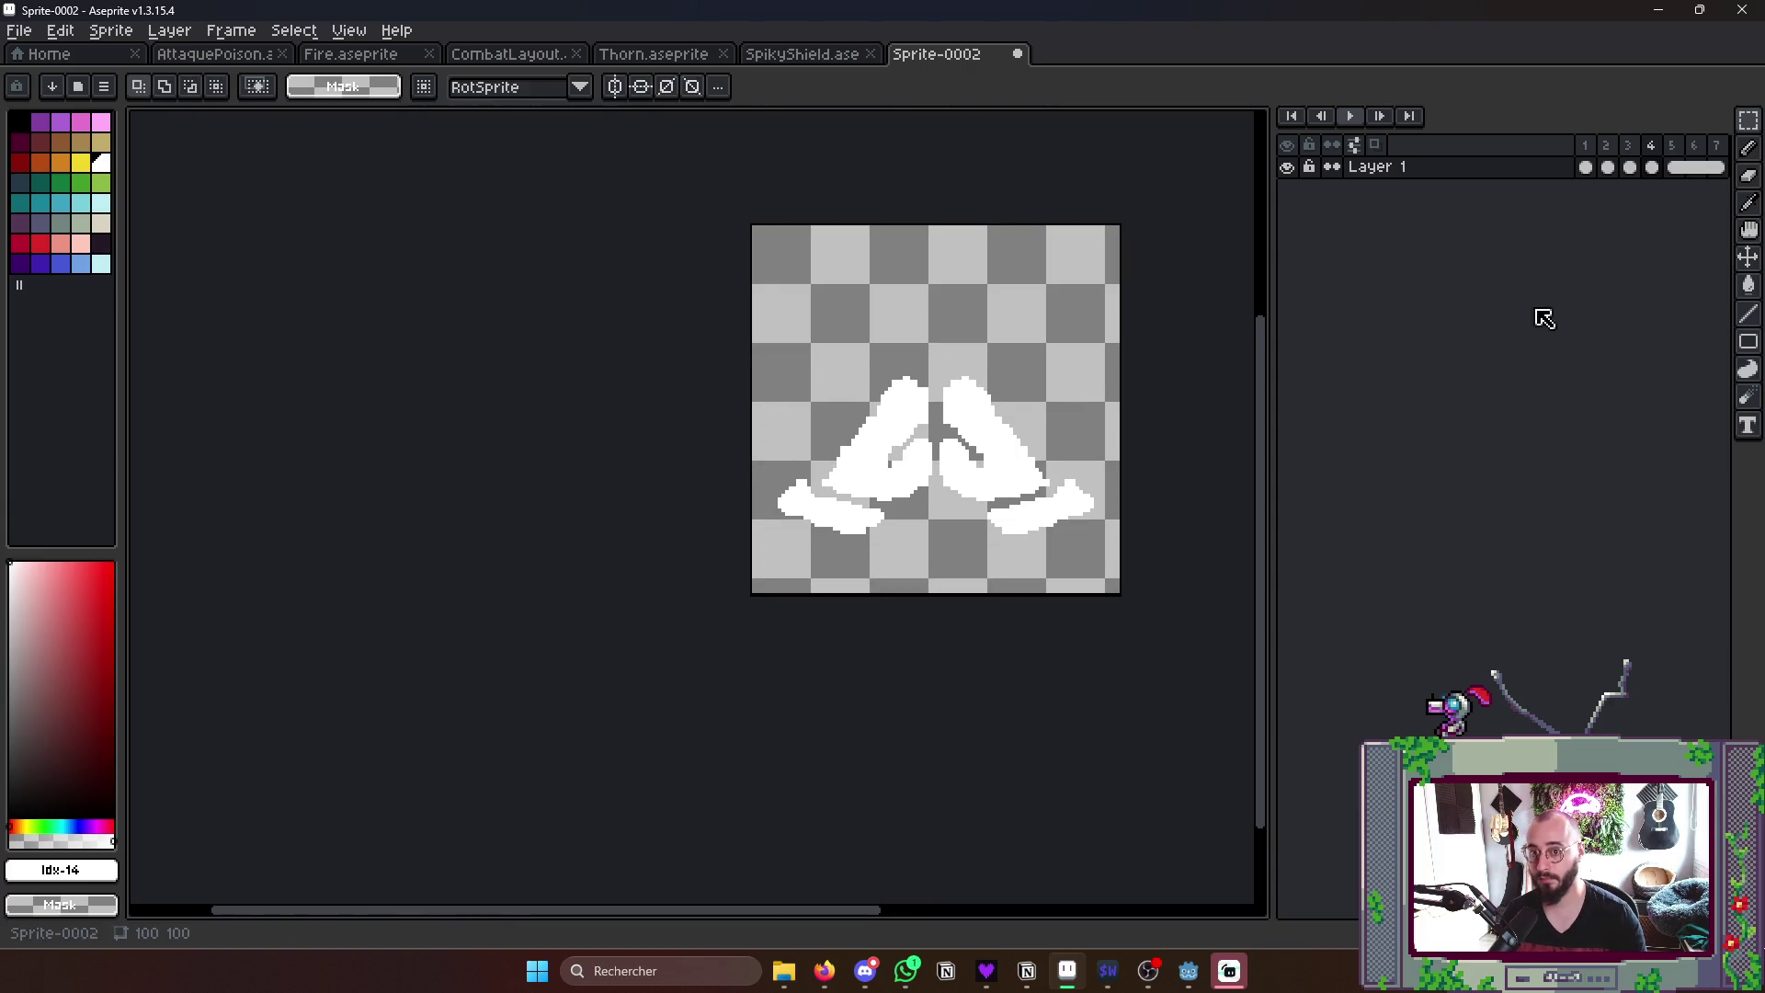
pyautogui.press('Return')
pyautogui.scroll(-1, 1188, 437)
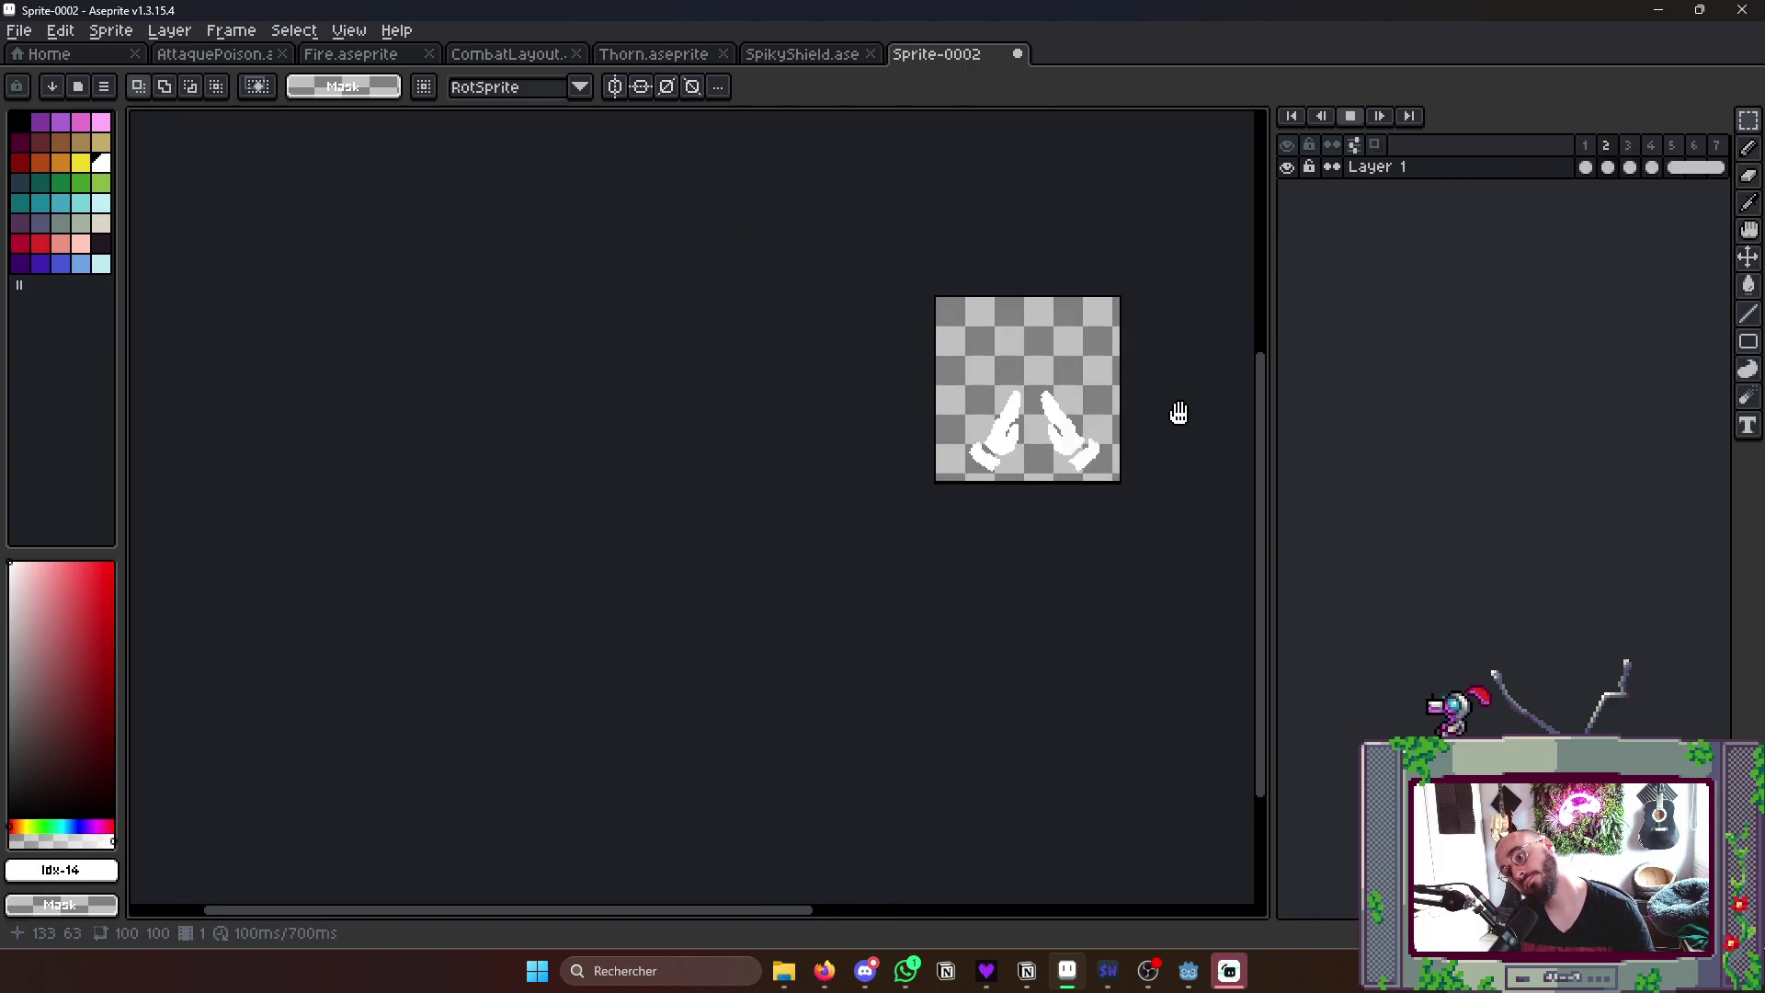
# - Check selections around the far-apart bottom hands and stop playback on frame 1
pyautogui.moveTo(1043, 405); pyautogui.dragTo(1142, 504)
pyautogui.moveTo(918, 405); pyautogui.dragTo(1089, 593)
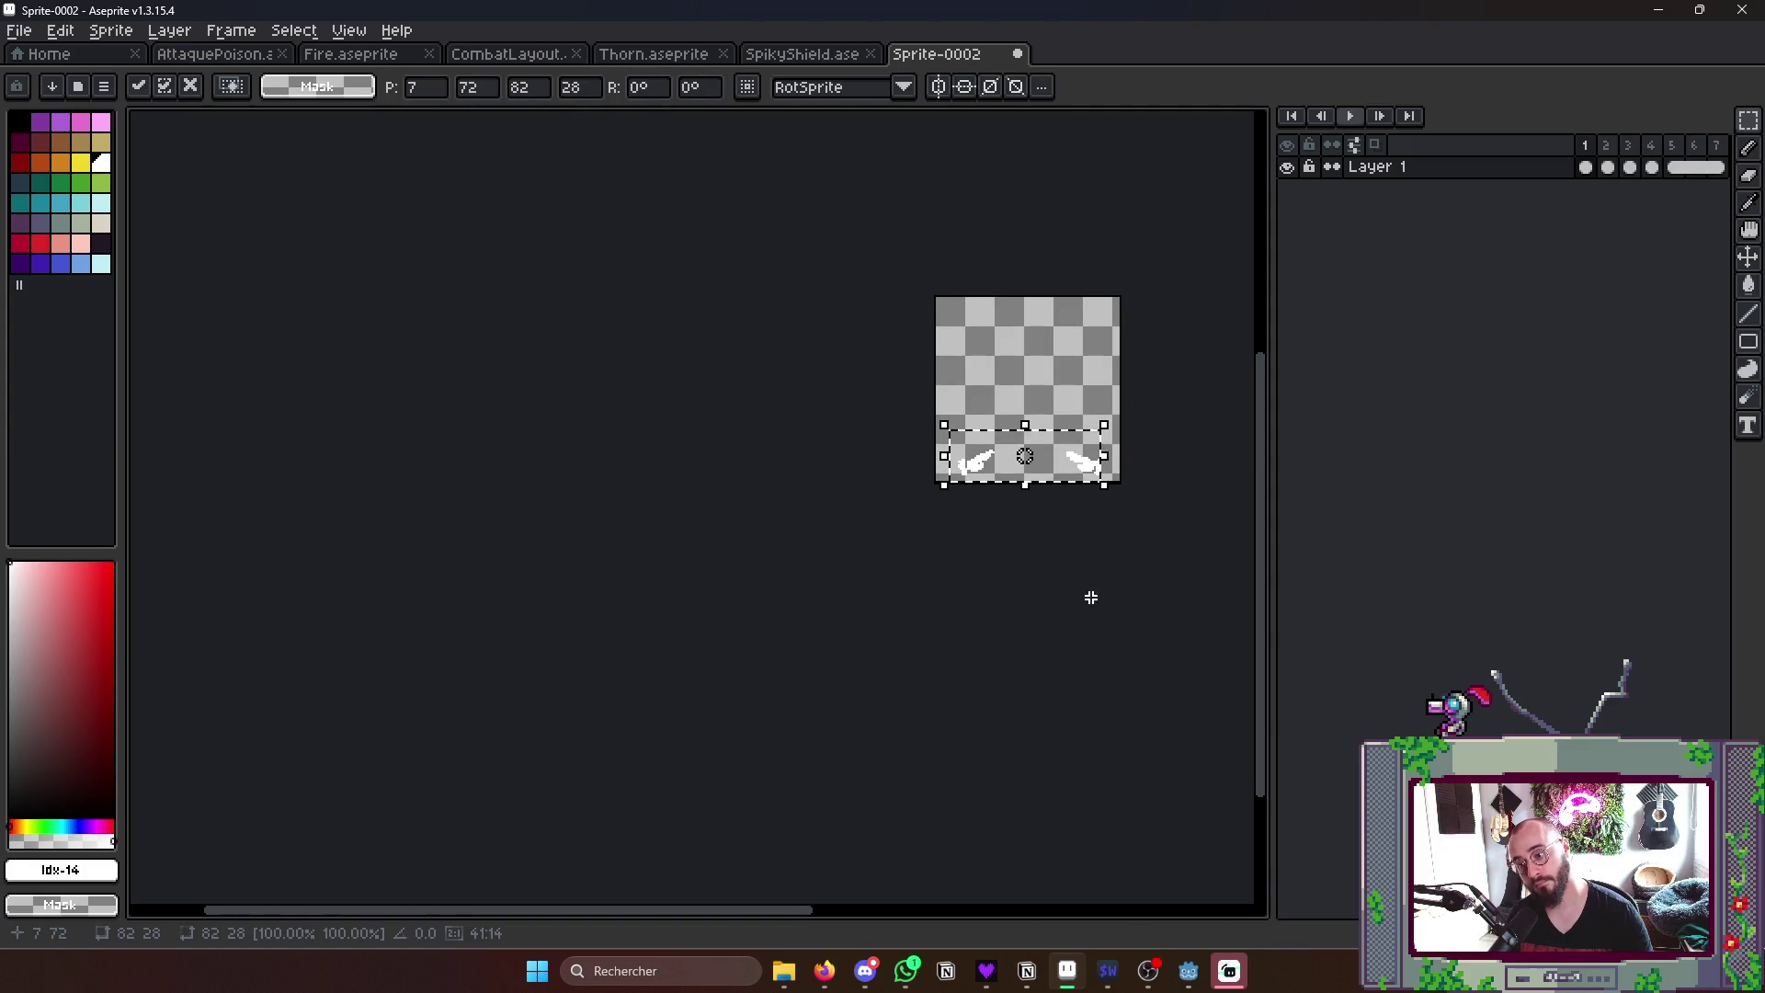
pyautogui.hotkey('ctrl', 'd')
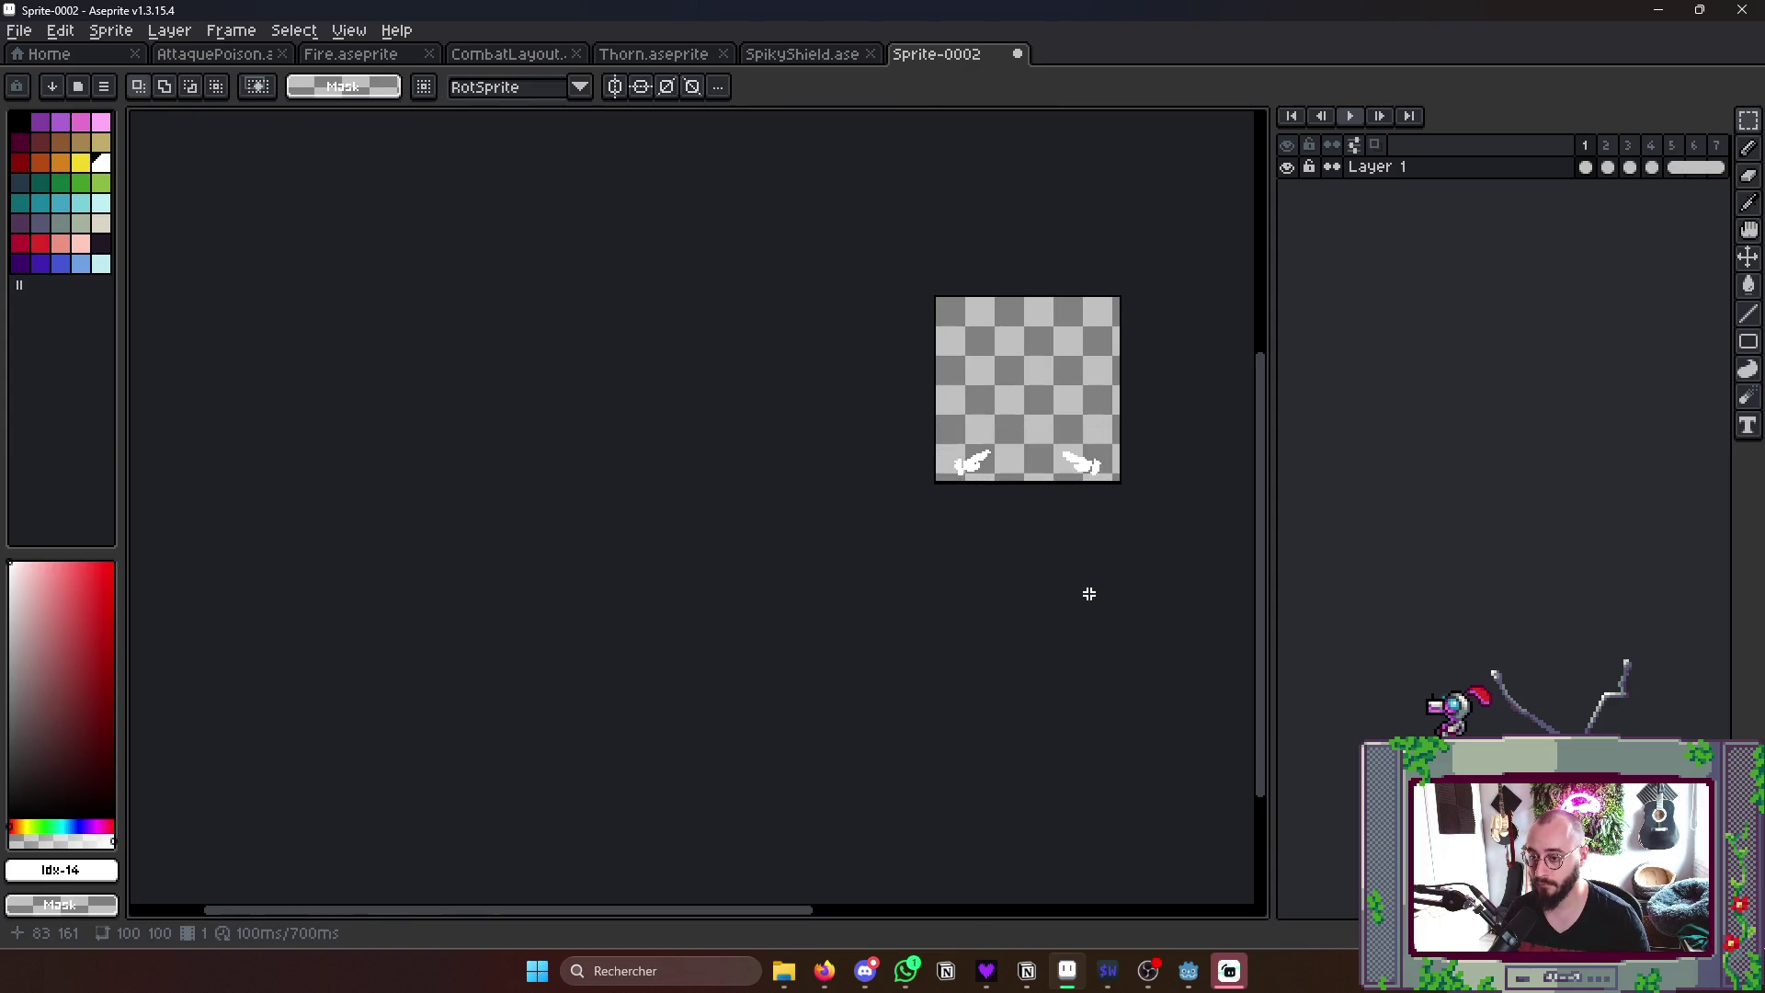
pyautogui.moveTo(934, 392); pyautogui.dragTo(1055, 486)
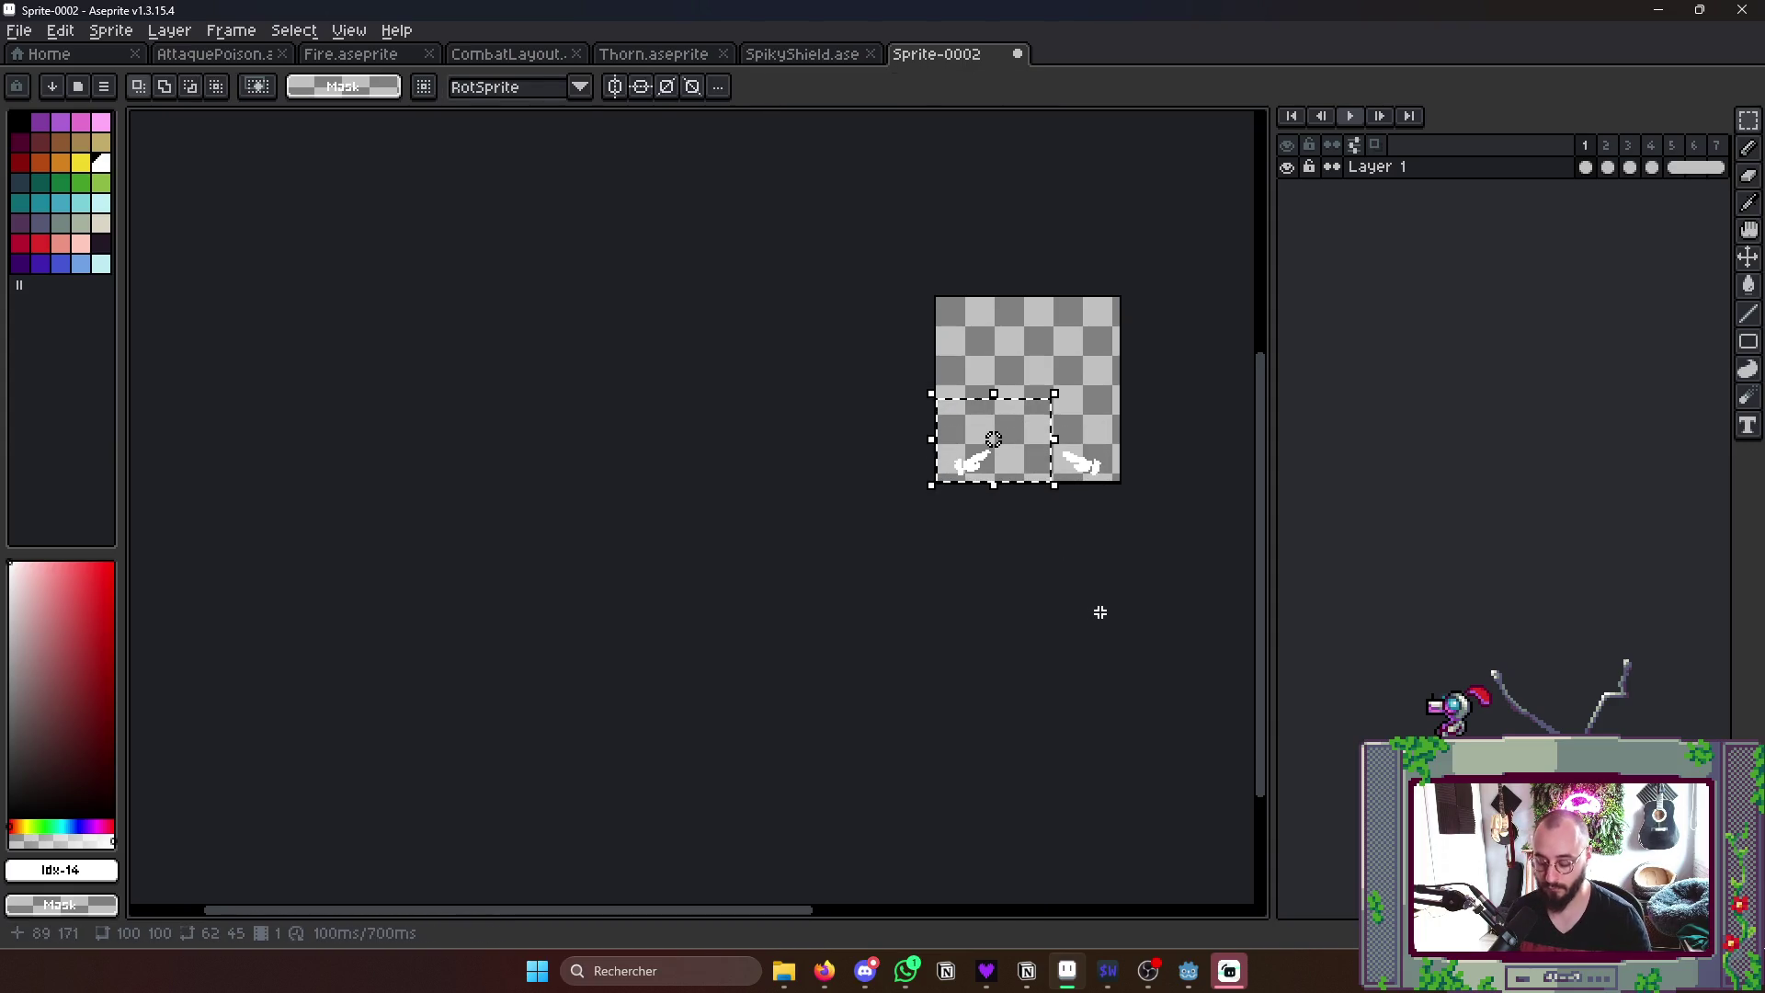
pyautogui.hotkey('ctrl', 'd')
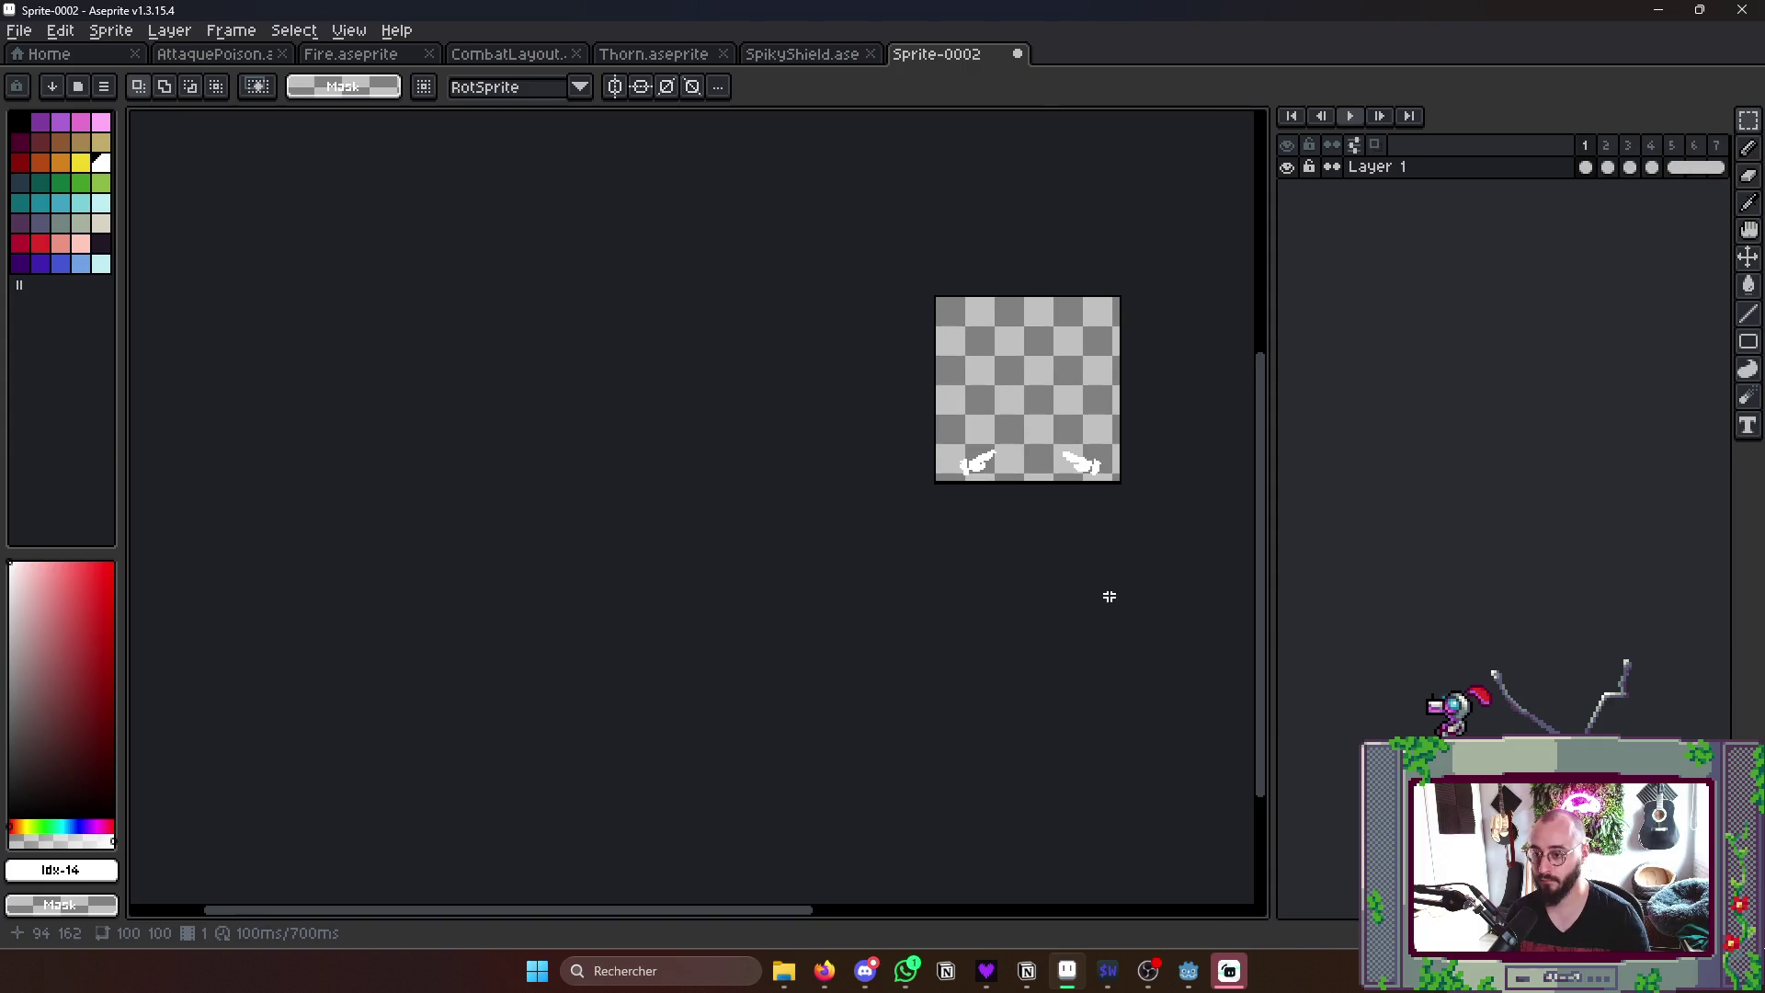
pyautogui.click(1600, 155)
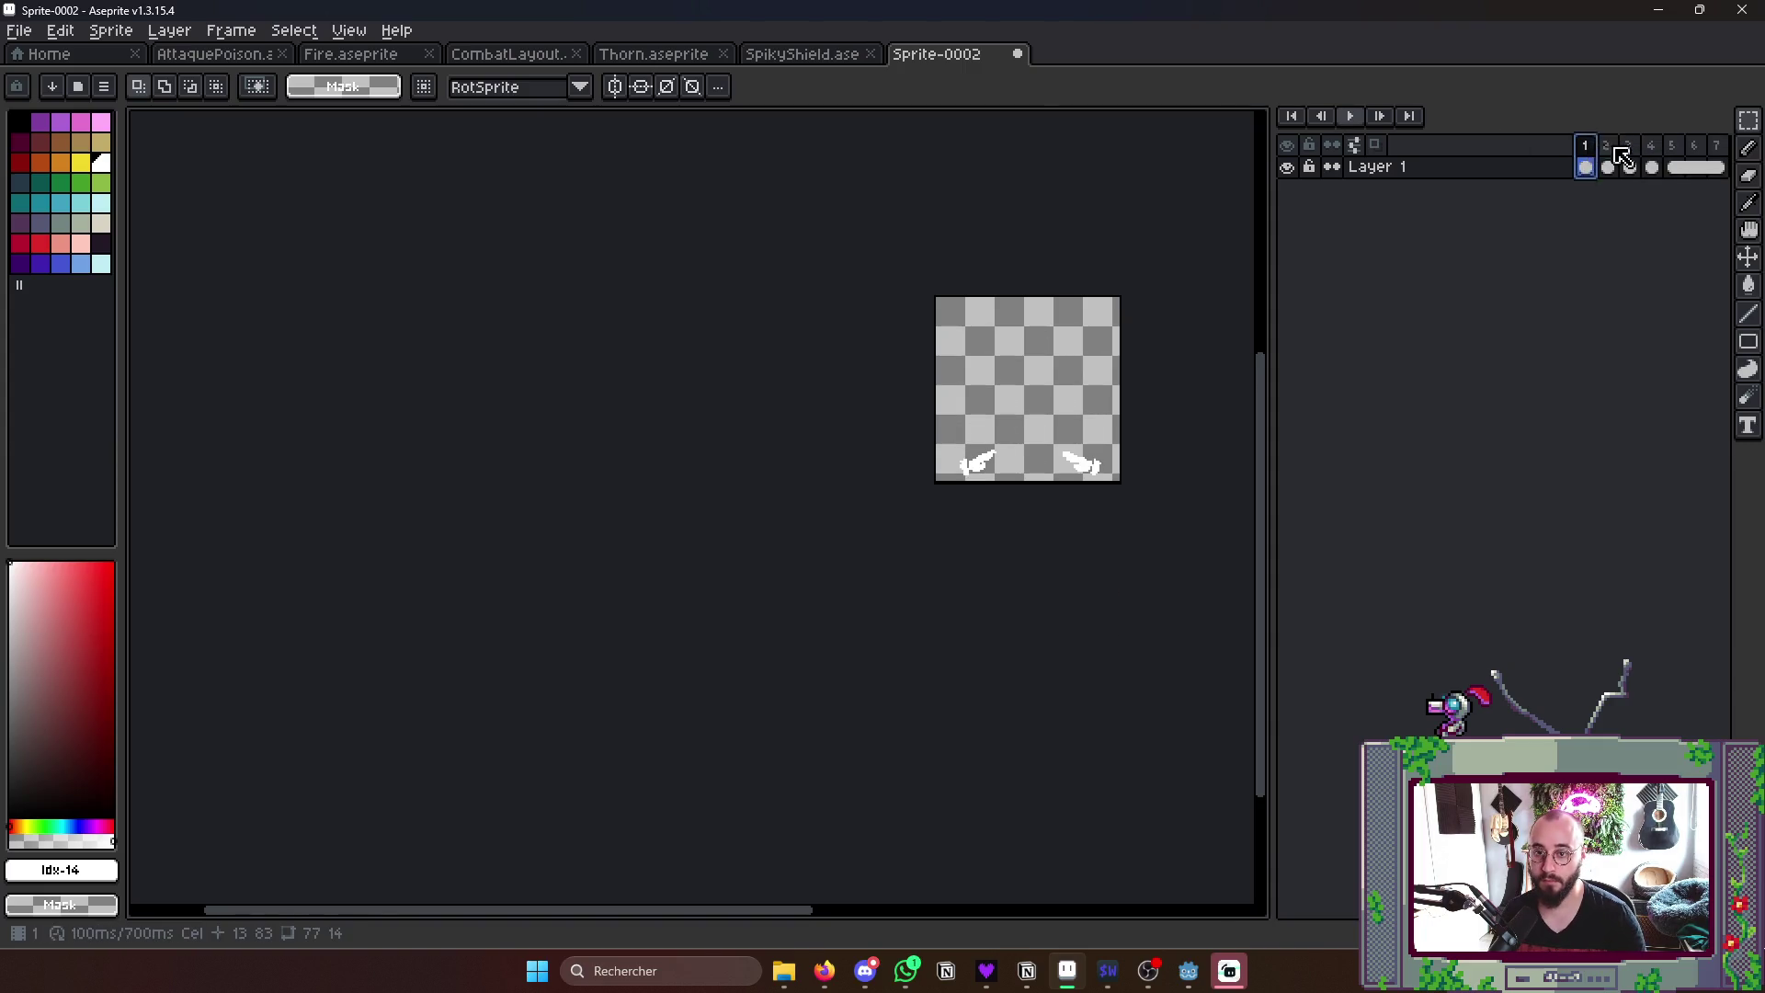
# - Select all seven frames and confirm their Frame Properties duration
pyautogui.moveTo(1600, 146); pyautogui.dragTo(1715, 147)
pyautogui.rightClick(1715, 147)
pyautogui.click(1627, 152)
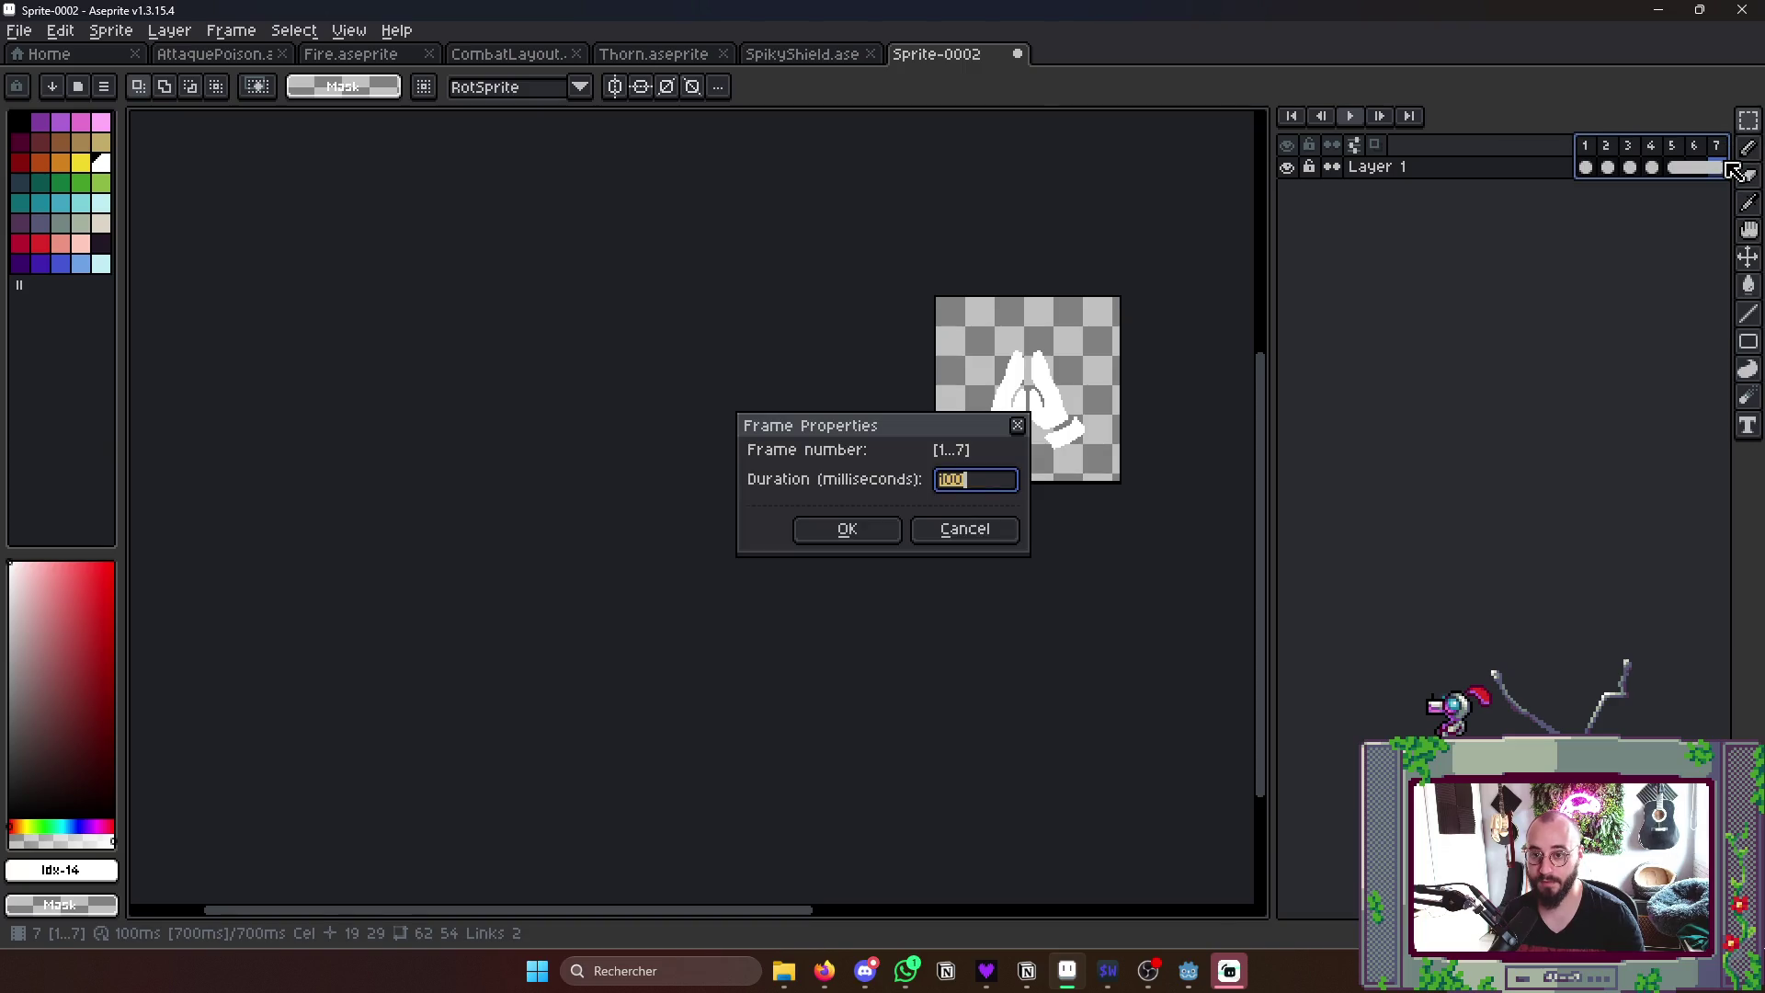
pyautogui.press('Return')
pyautogui.press('Return')
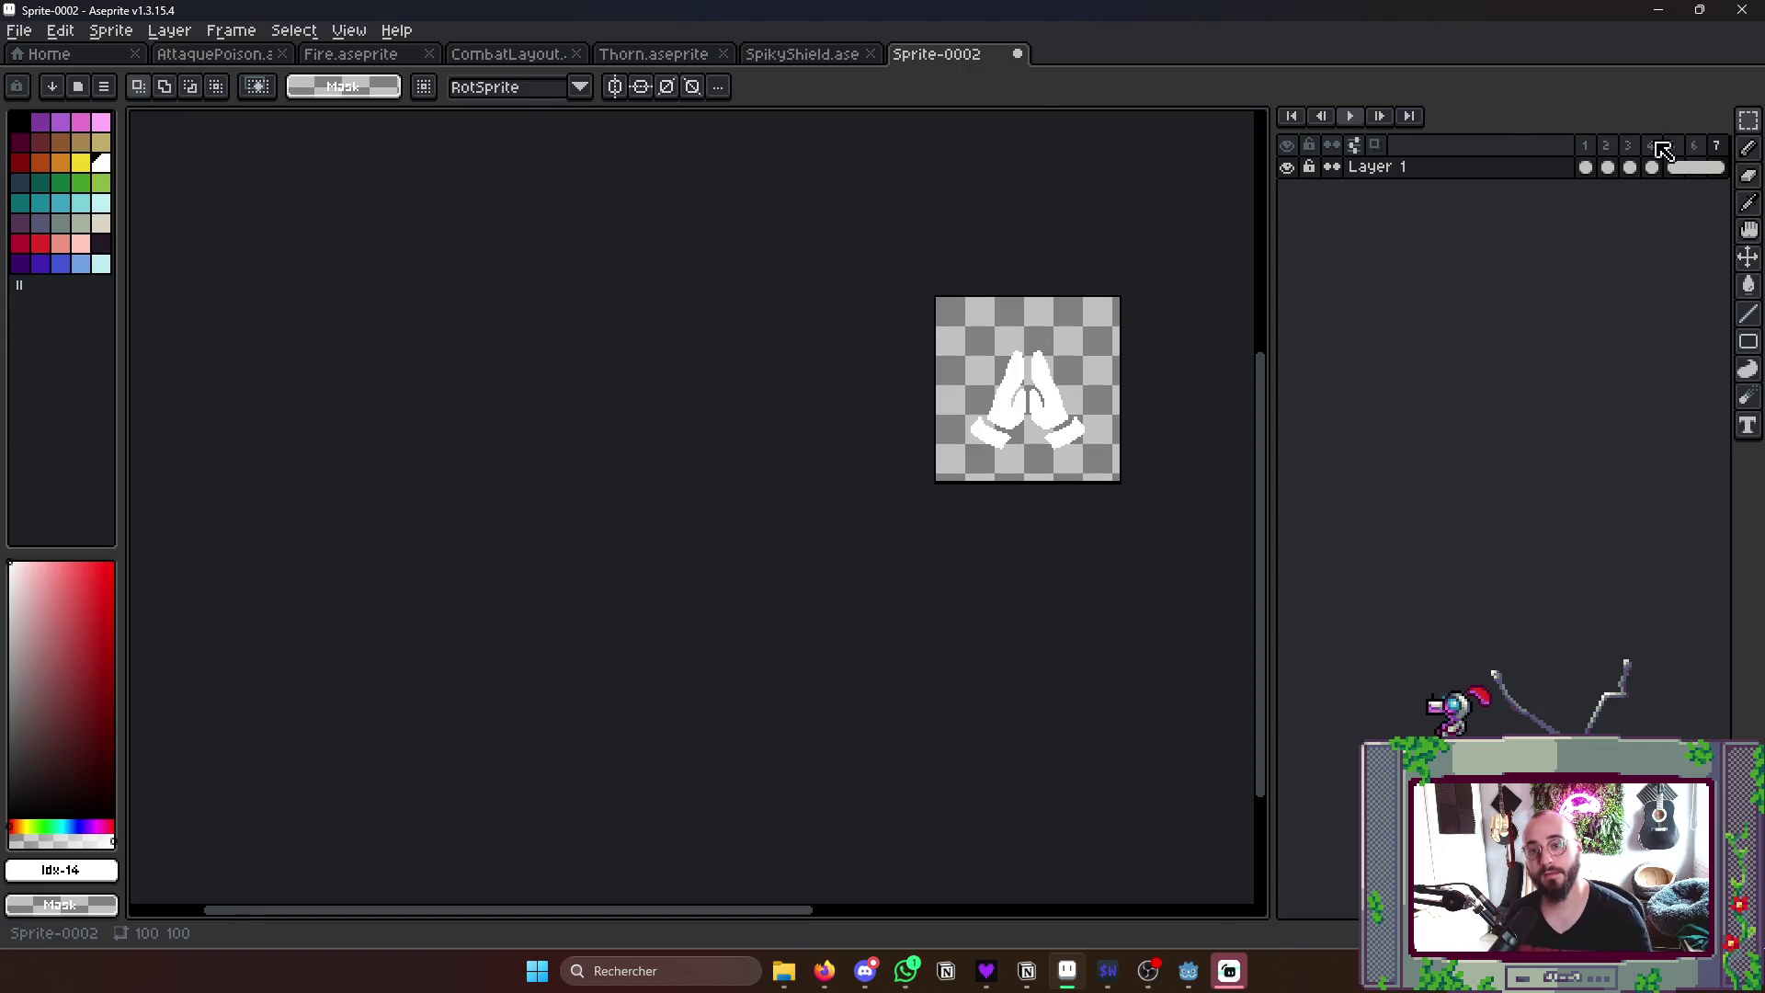
# - Set all seven frames to 85 ms duration and start saving the animation
pyautogui.moveTo(1586, 145); pyautogui.dragTo(1716, 145)
pyautogui.rightClick(1717, 145)
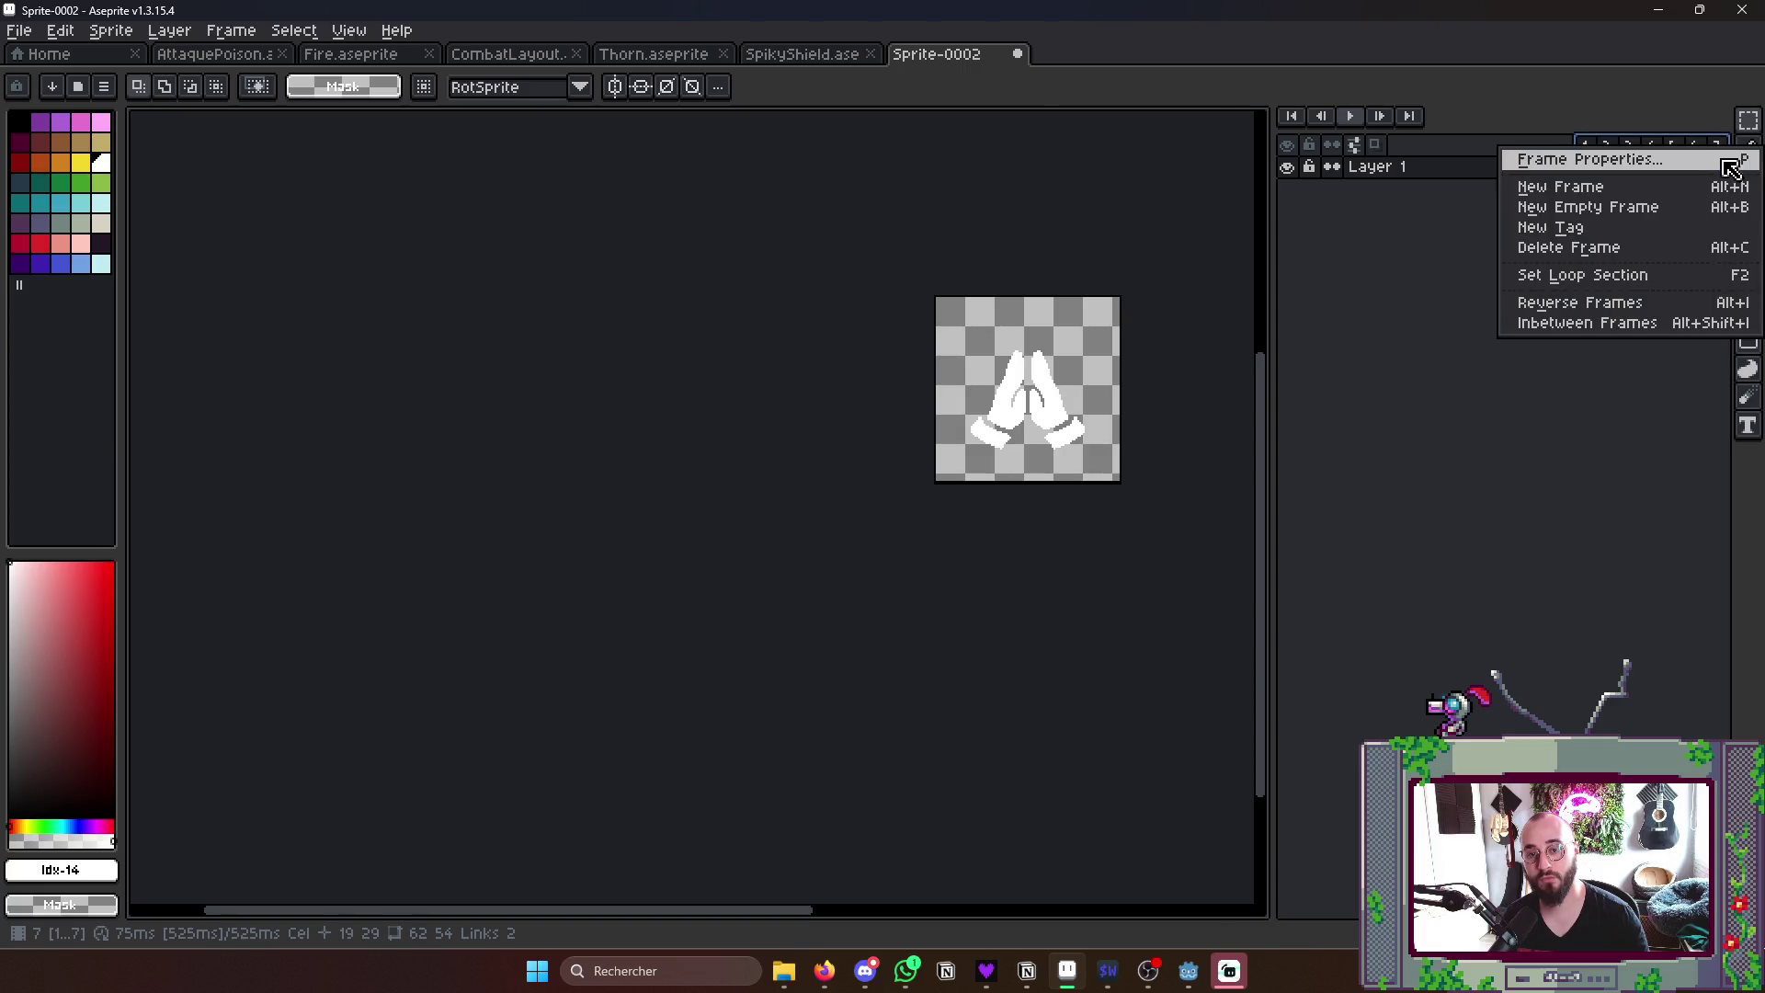
pyautogui.click(1723, 160)
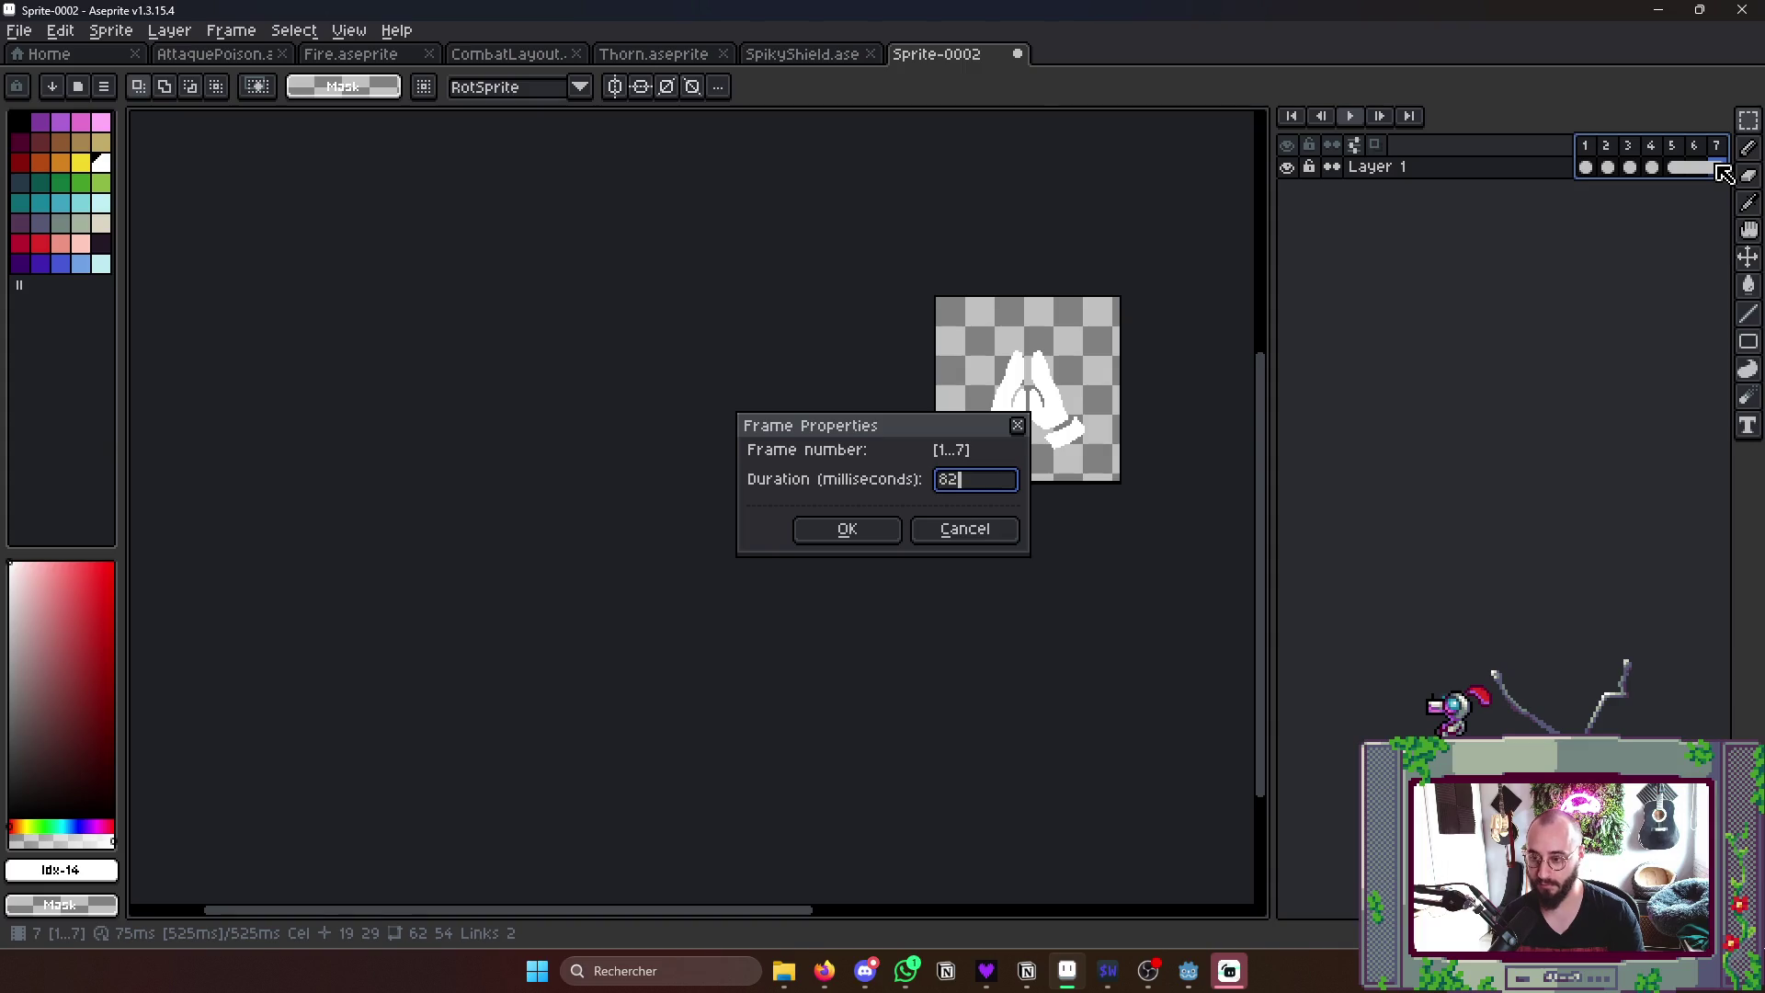
pyautogui.press('Return')
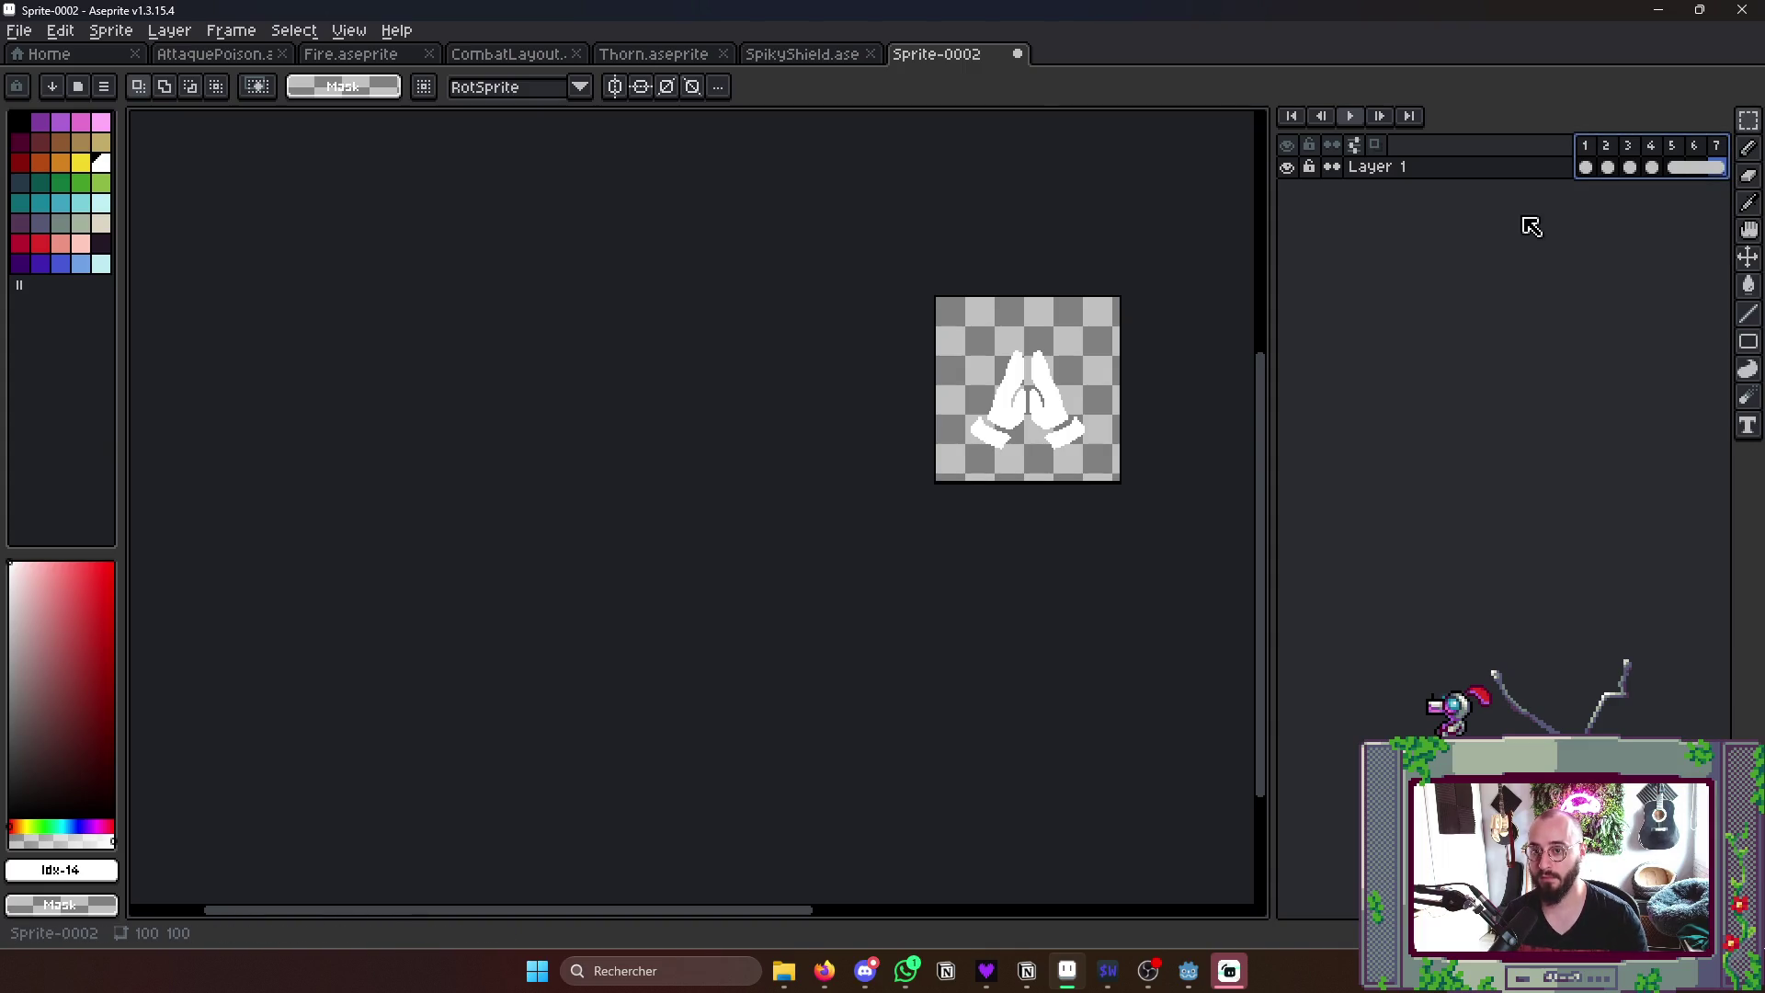
pyautogui.click(1593, 159)
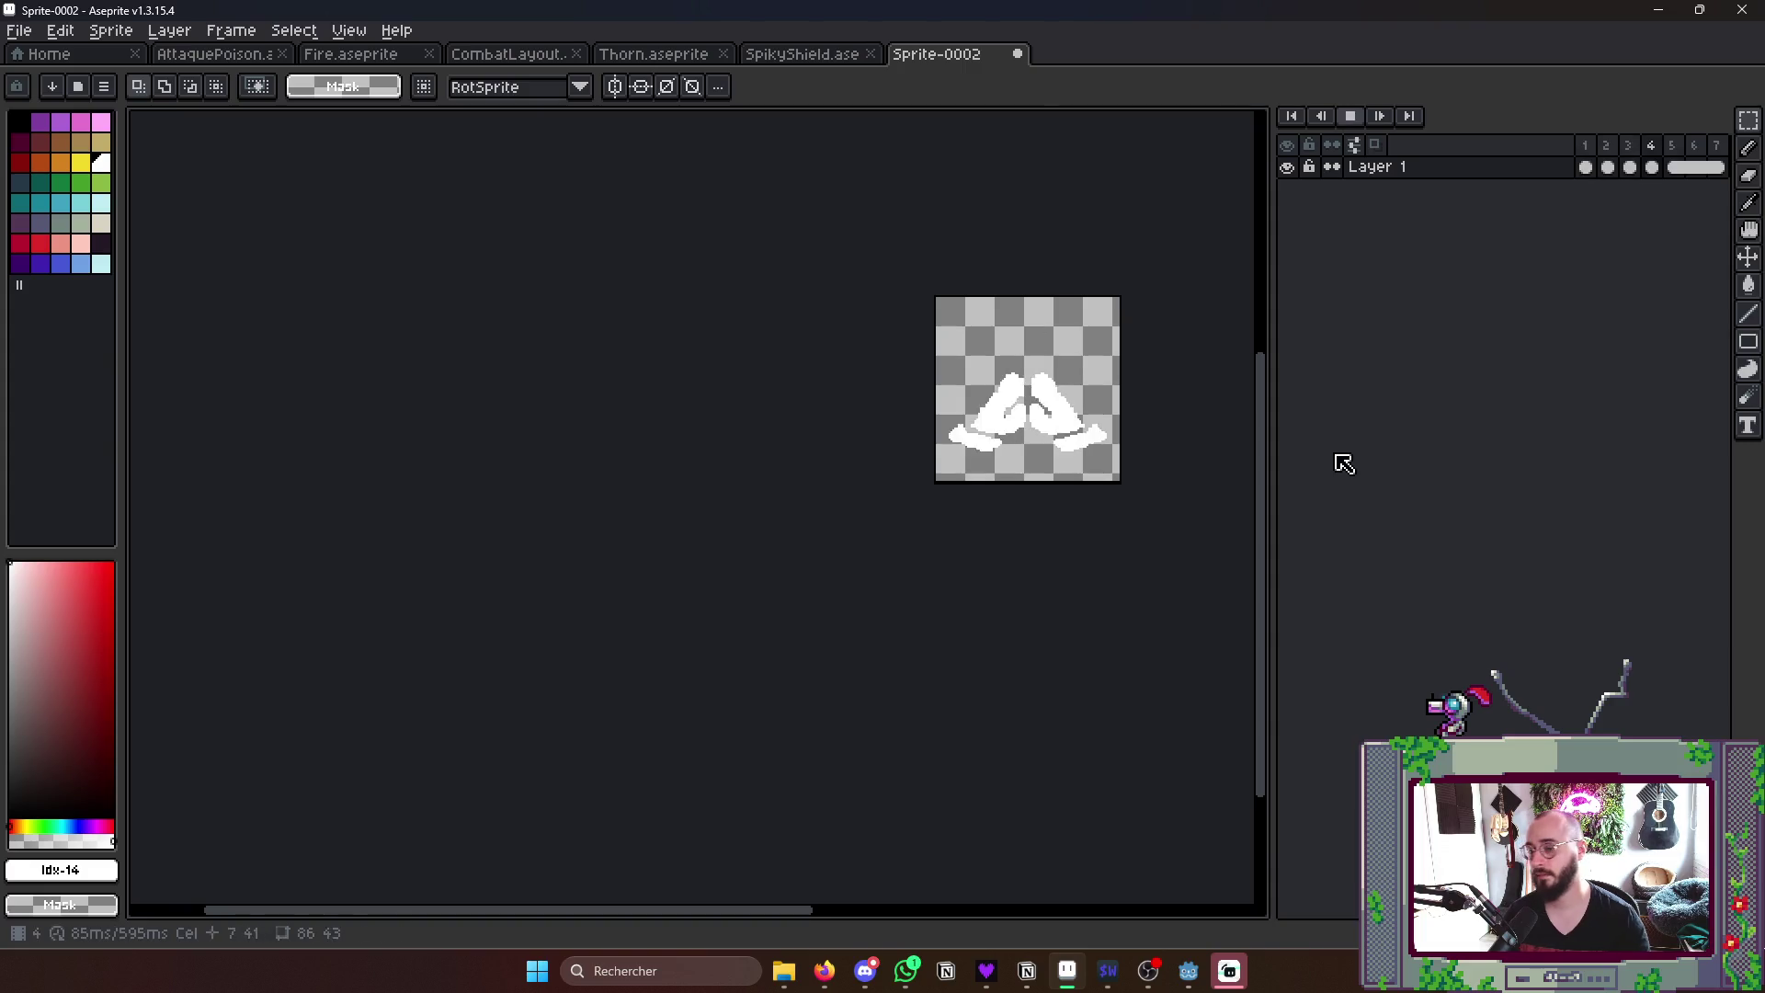
pyautogui.scroll(-2, 1091, 557)
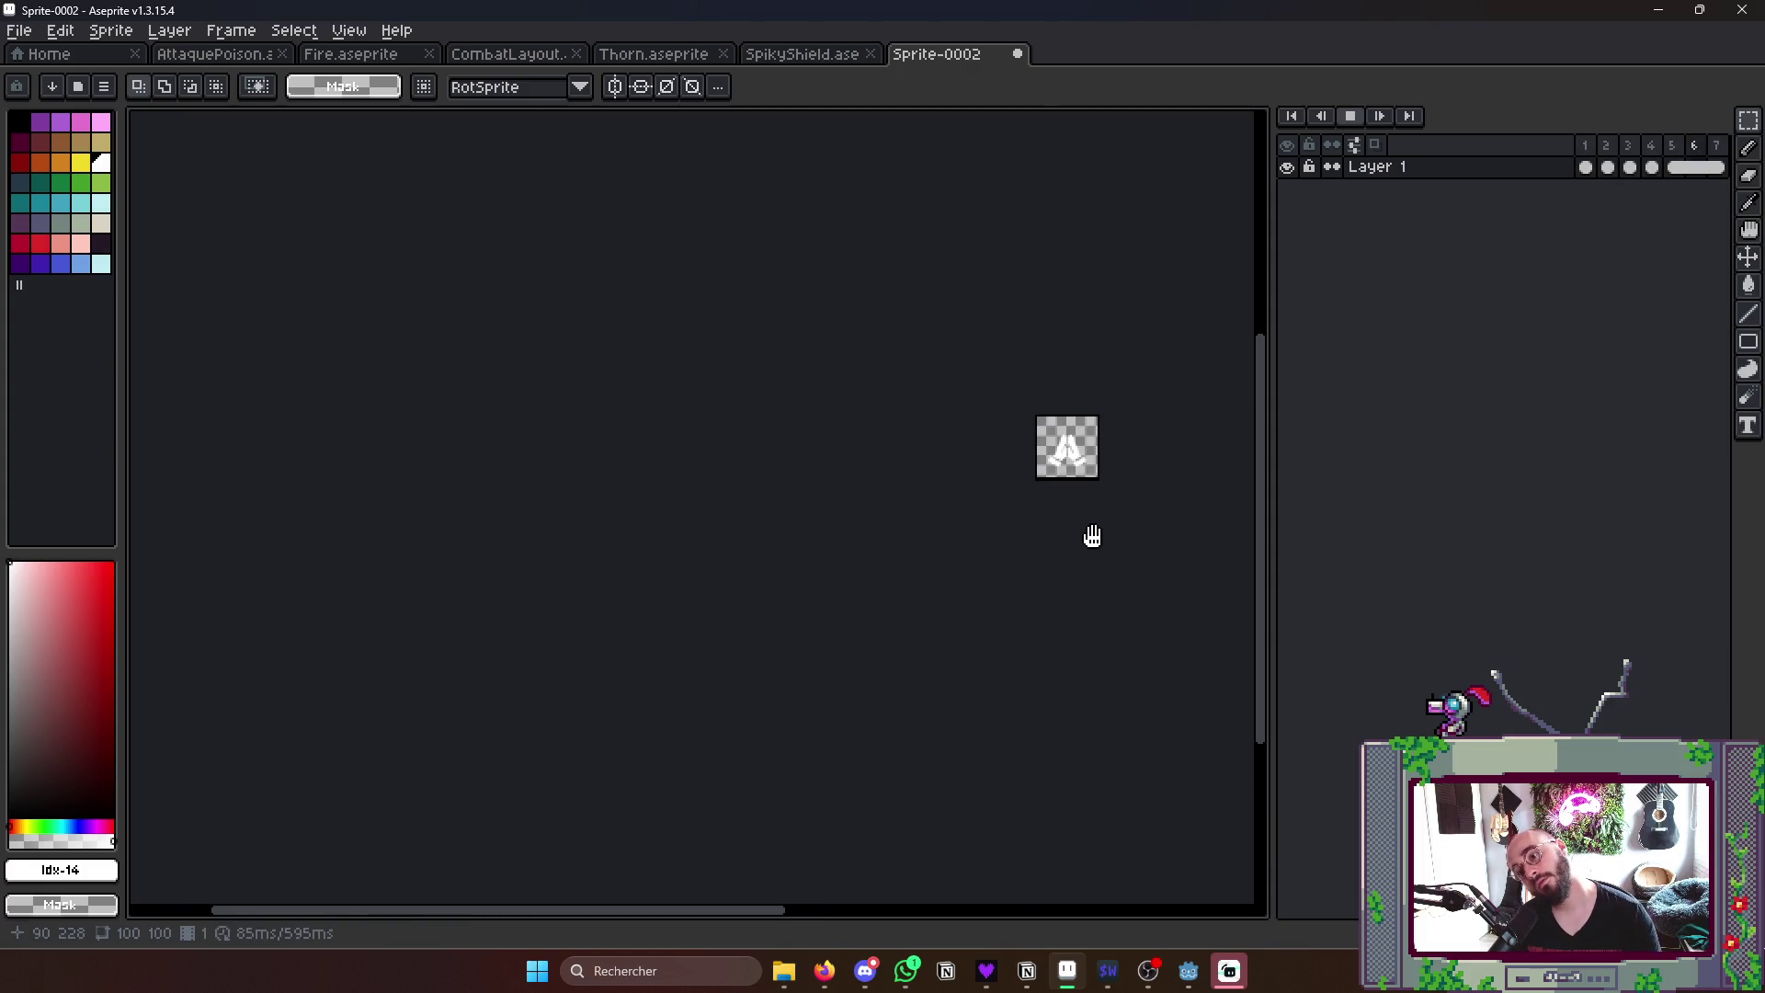
pyautogui.scroll(2, 1096, 538)
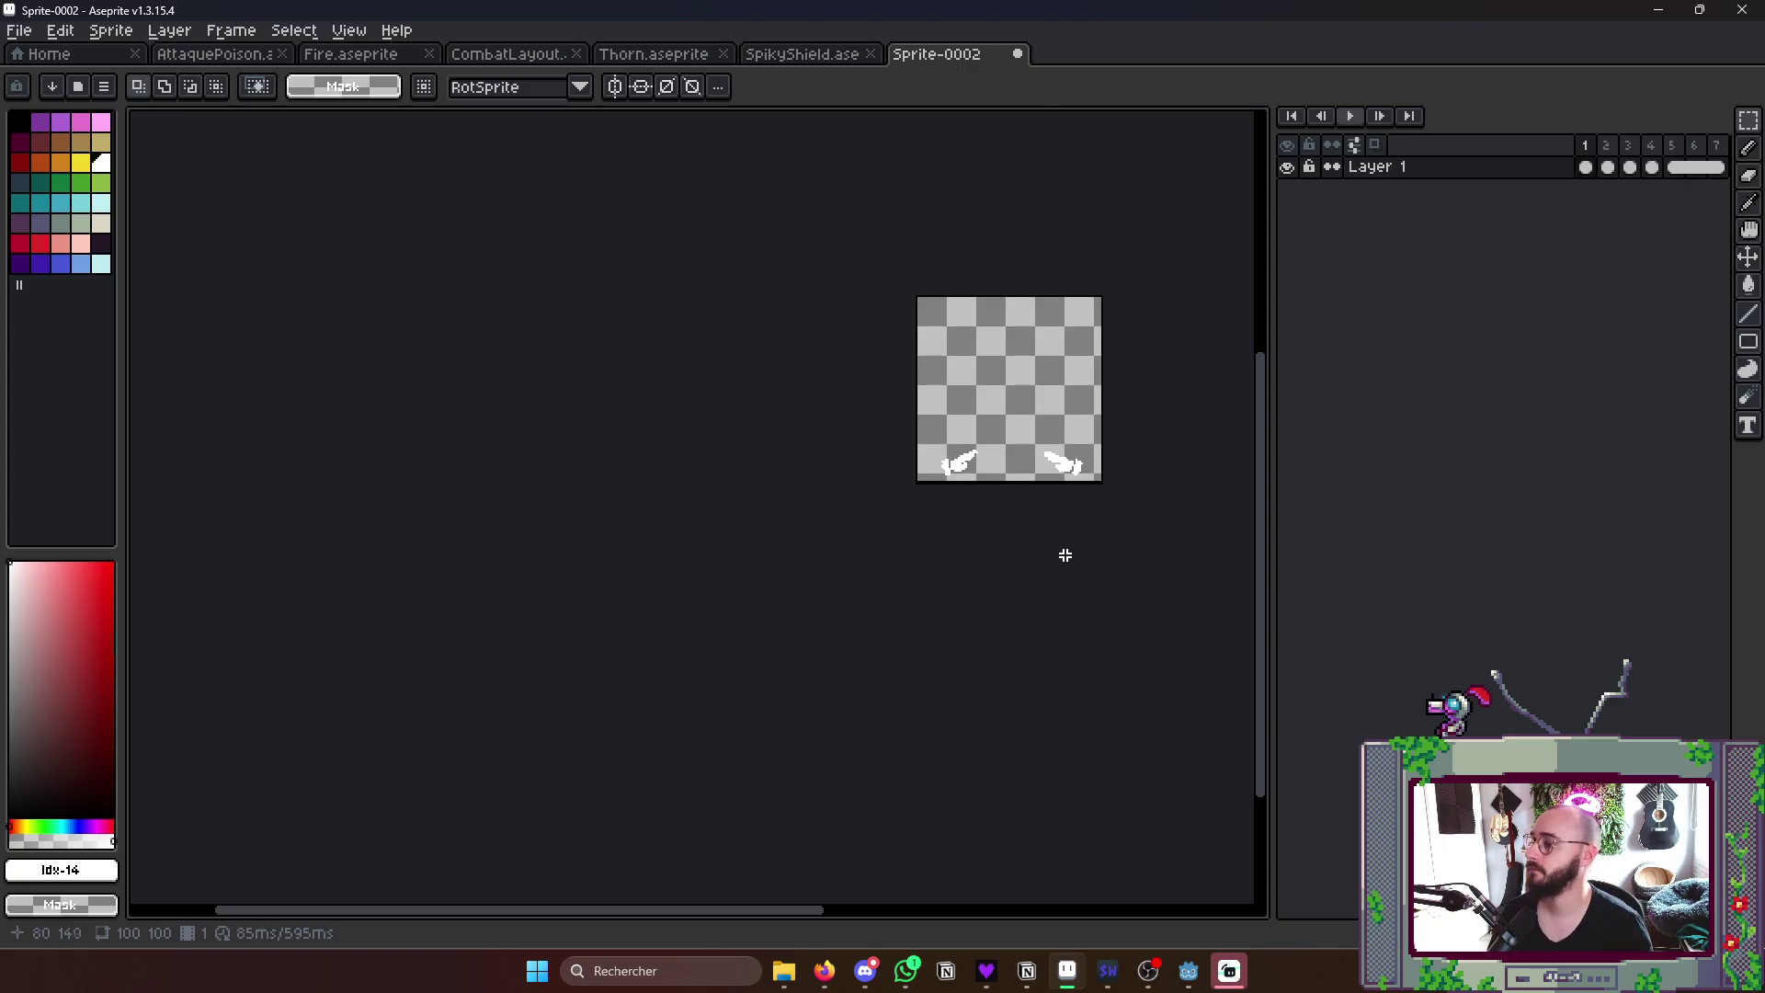
pyautogui.hotkey('ctrl', 's')
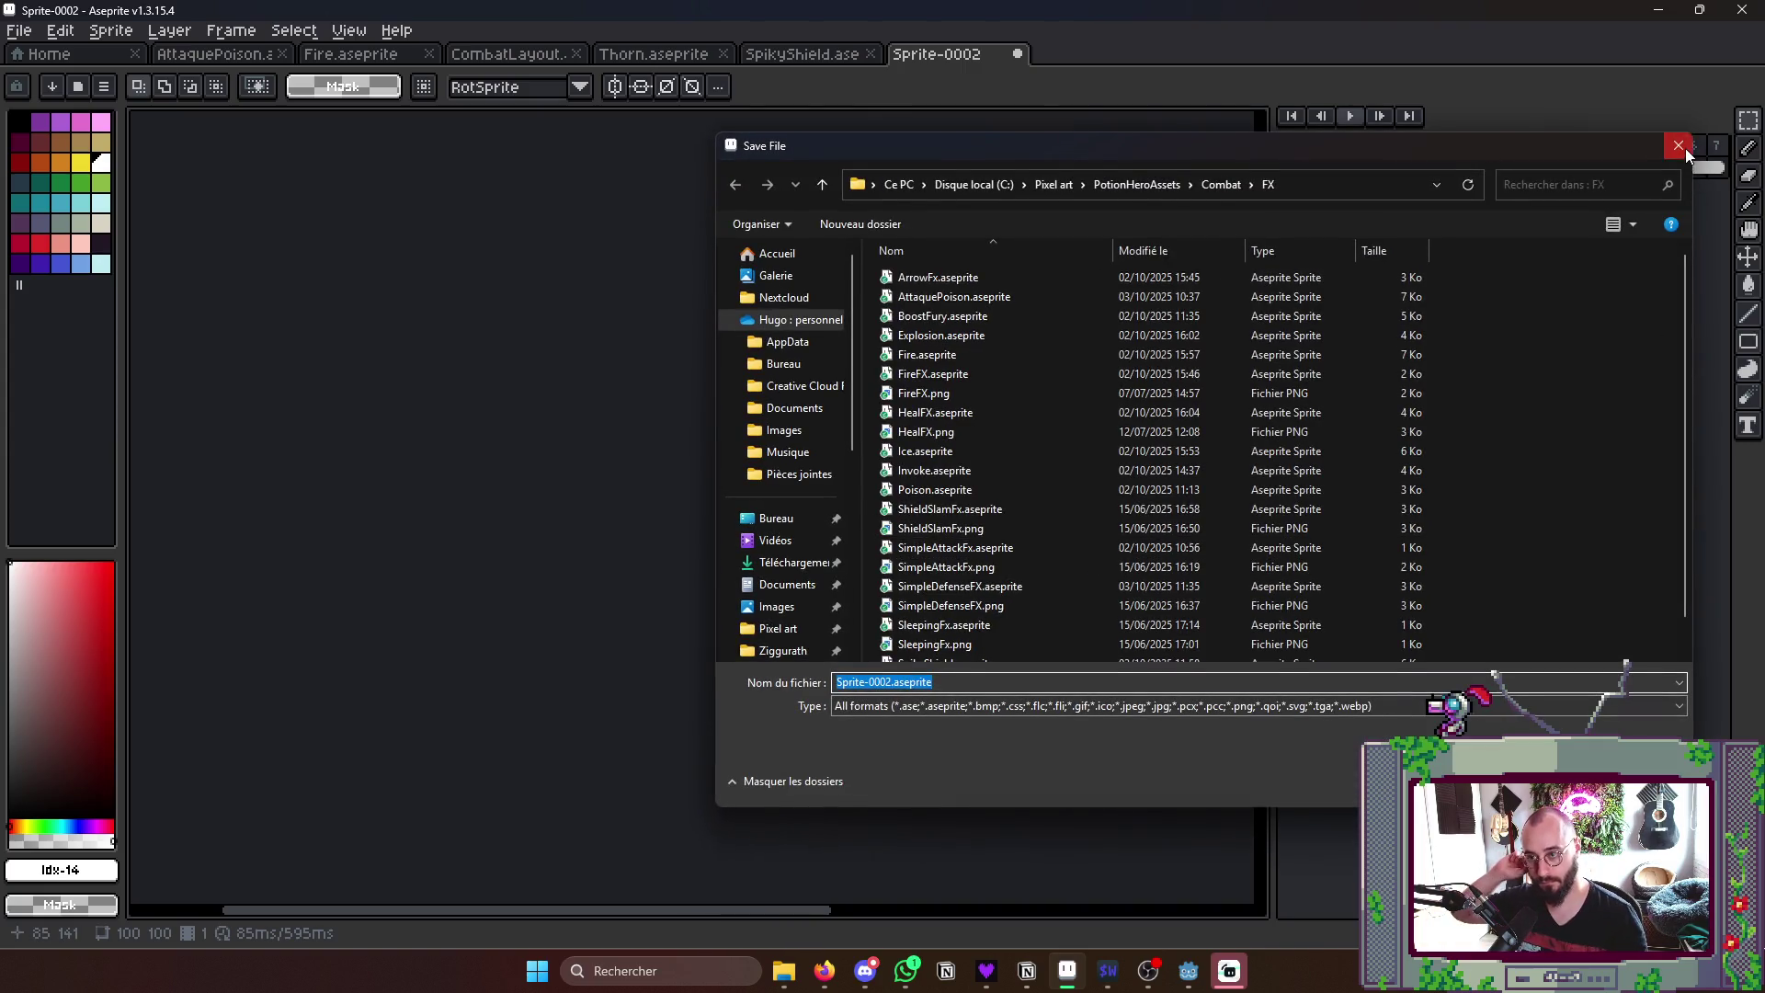
# - Save the animation as Prayer.aseprite in the Combat FX folder
pyautogui.click(1679, 147)
pyautogui.hotkey('ctrl', 's')
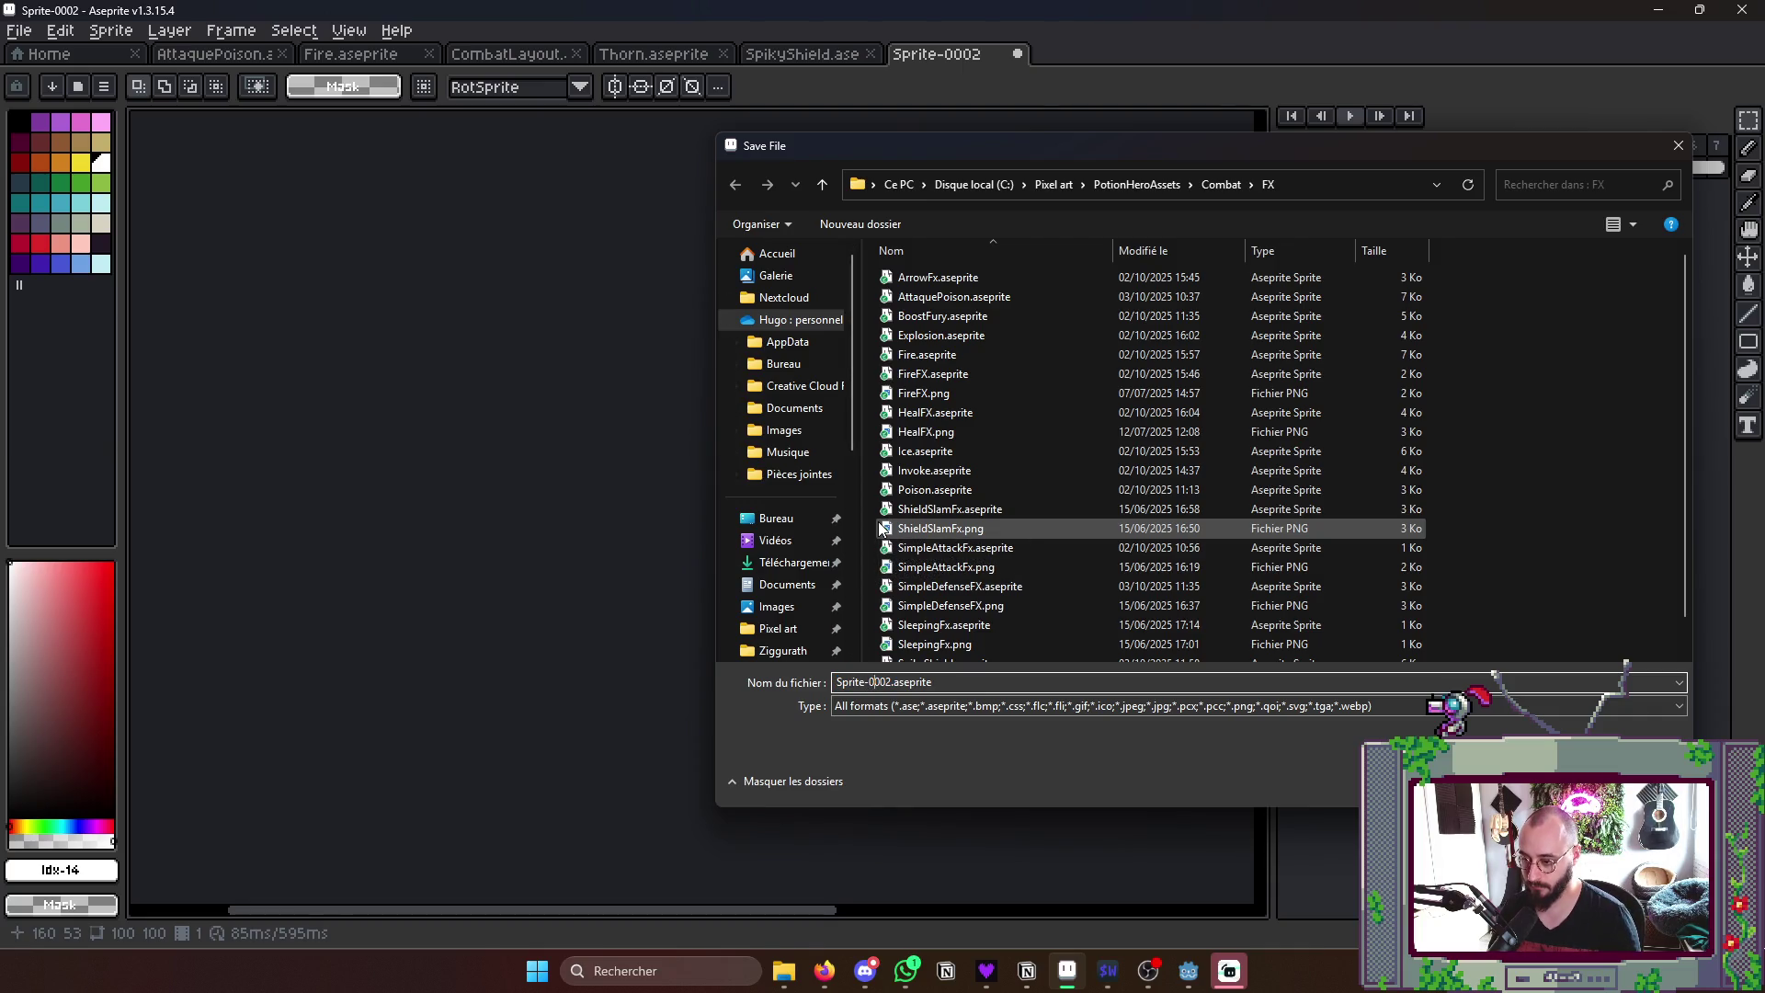
pyautogui.write('Pray')
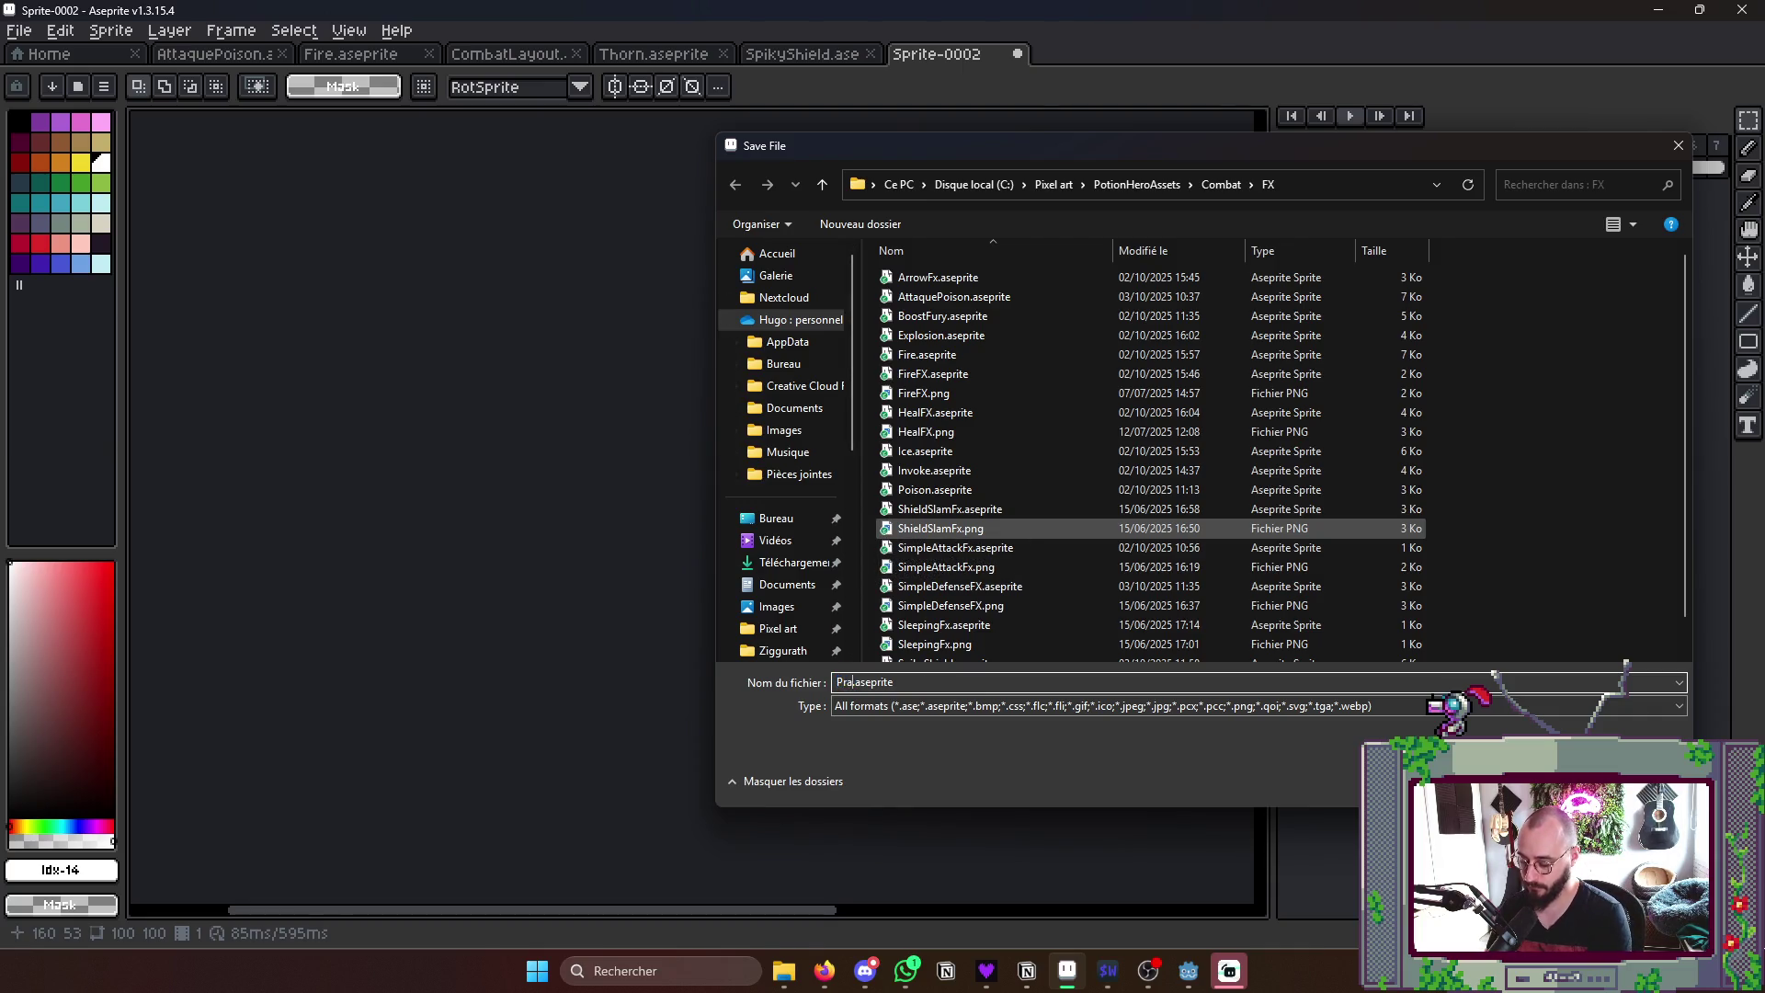
pyautogui.write('er')
pyautogui.press('Return')
pyautogui.click(875, 522)
pyautogui.scroll(3, 985, 407)
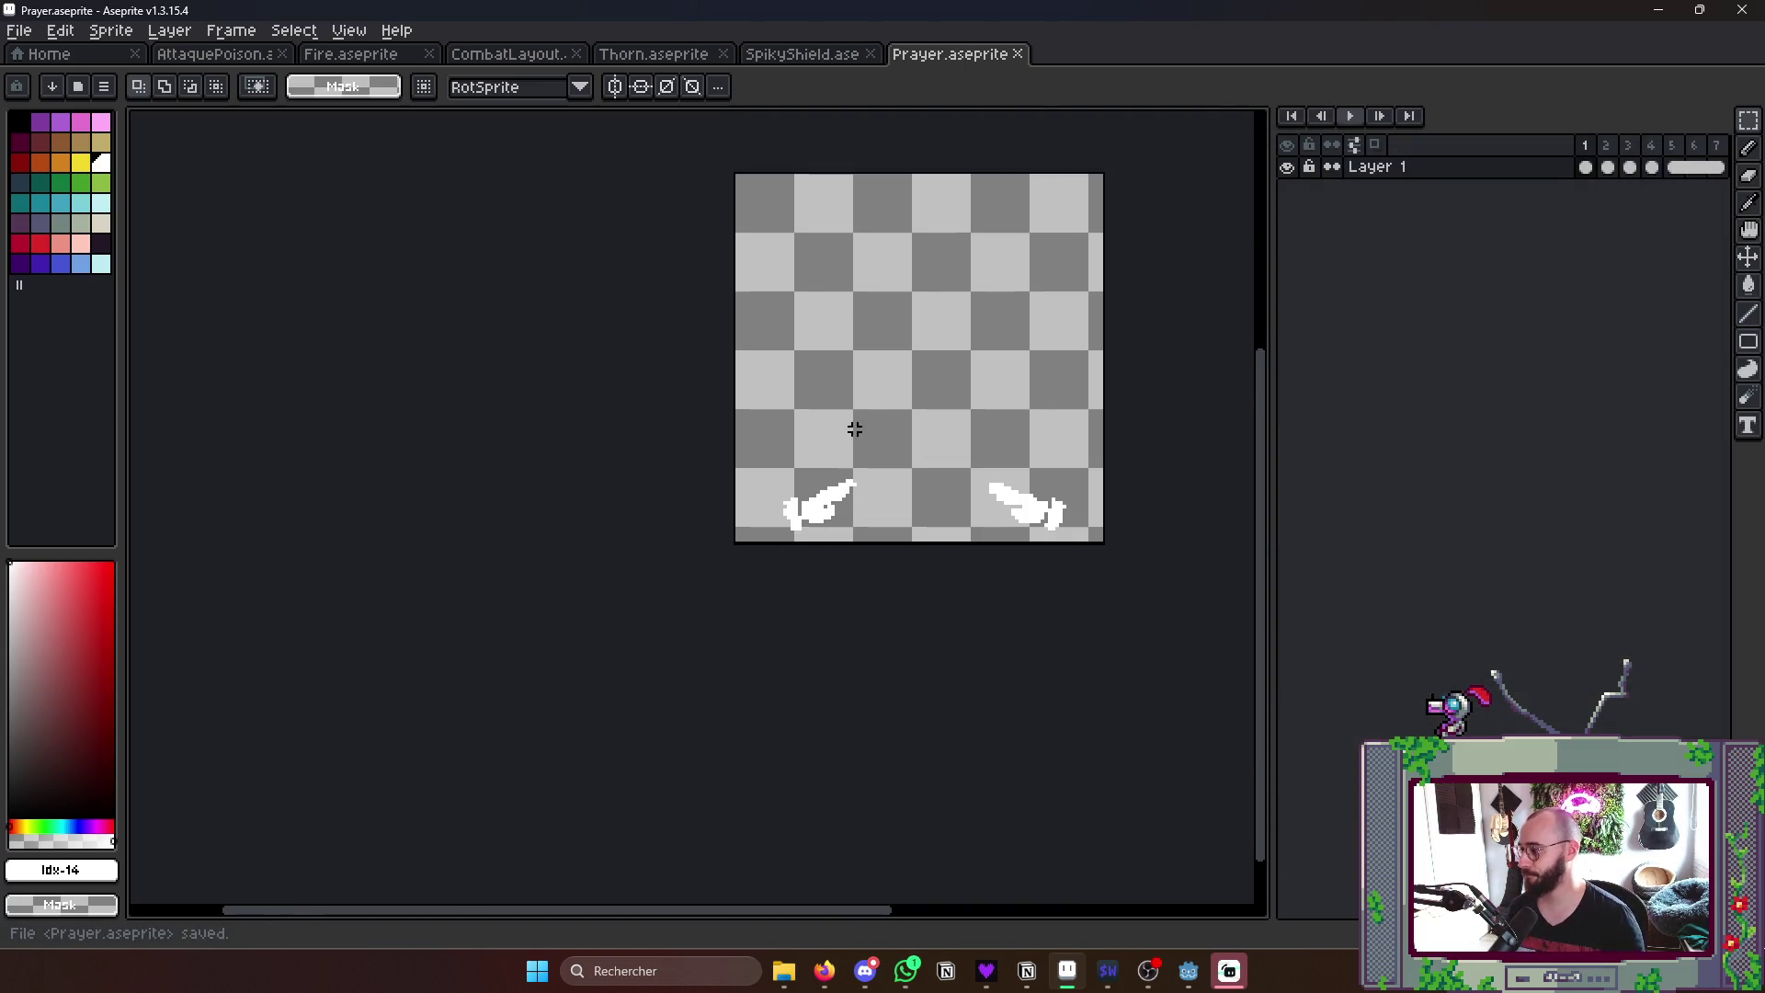
pyautogui.scroll(2, 842, 413)
pyautogui.moveTo(896, 414); pyautogui.dragTo(849, 439)
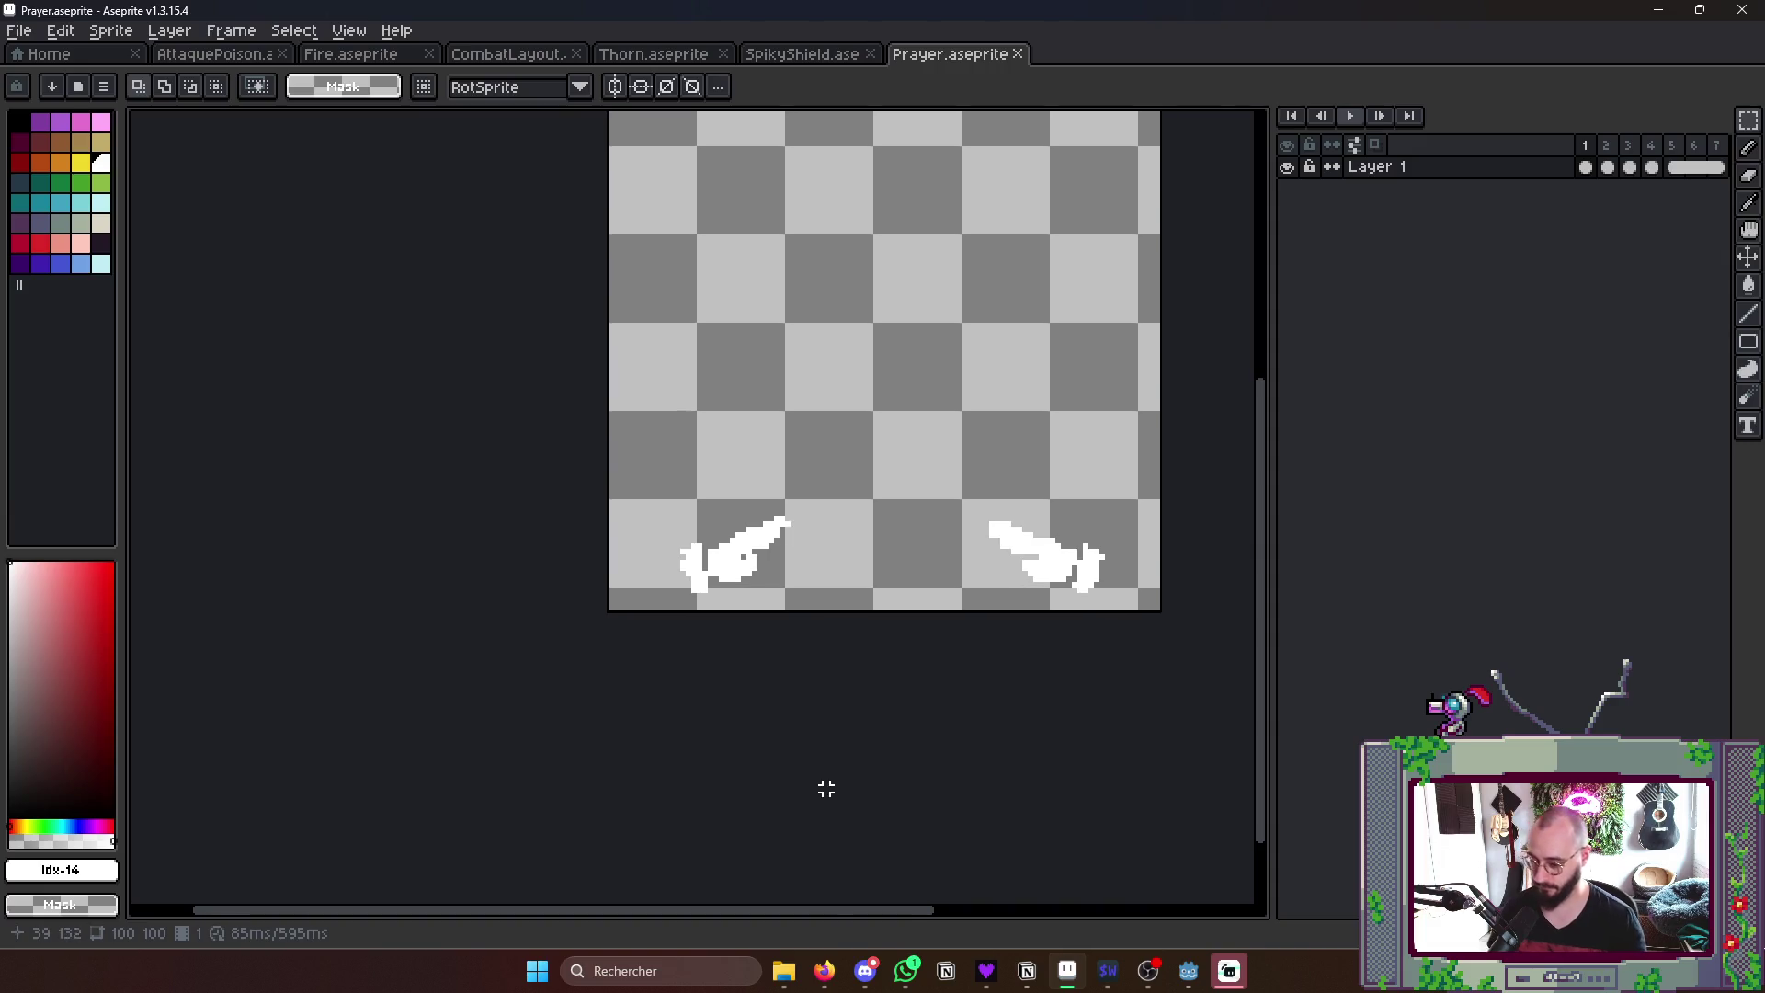
# - Bring the Miro Potion Hero board forward and switch to the pen tool beside the Priere entry
pyautogui.click(827, 972)
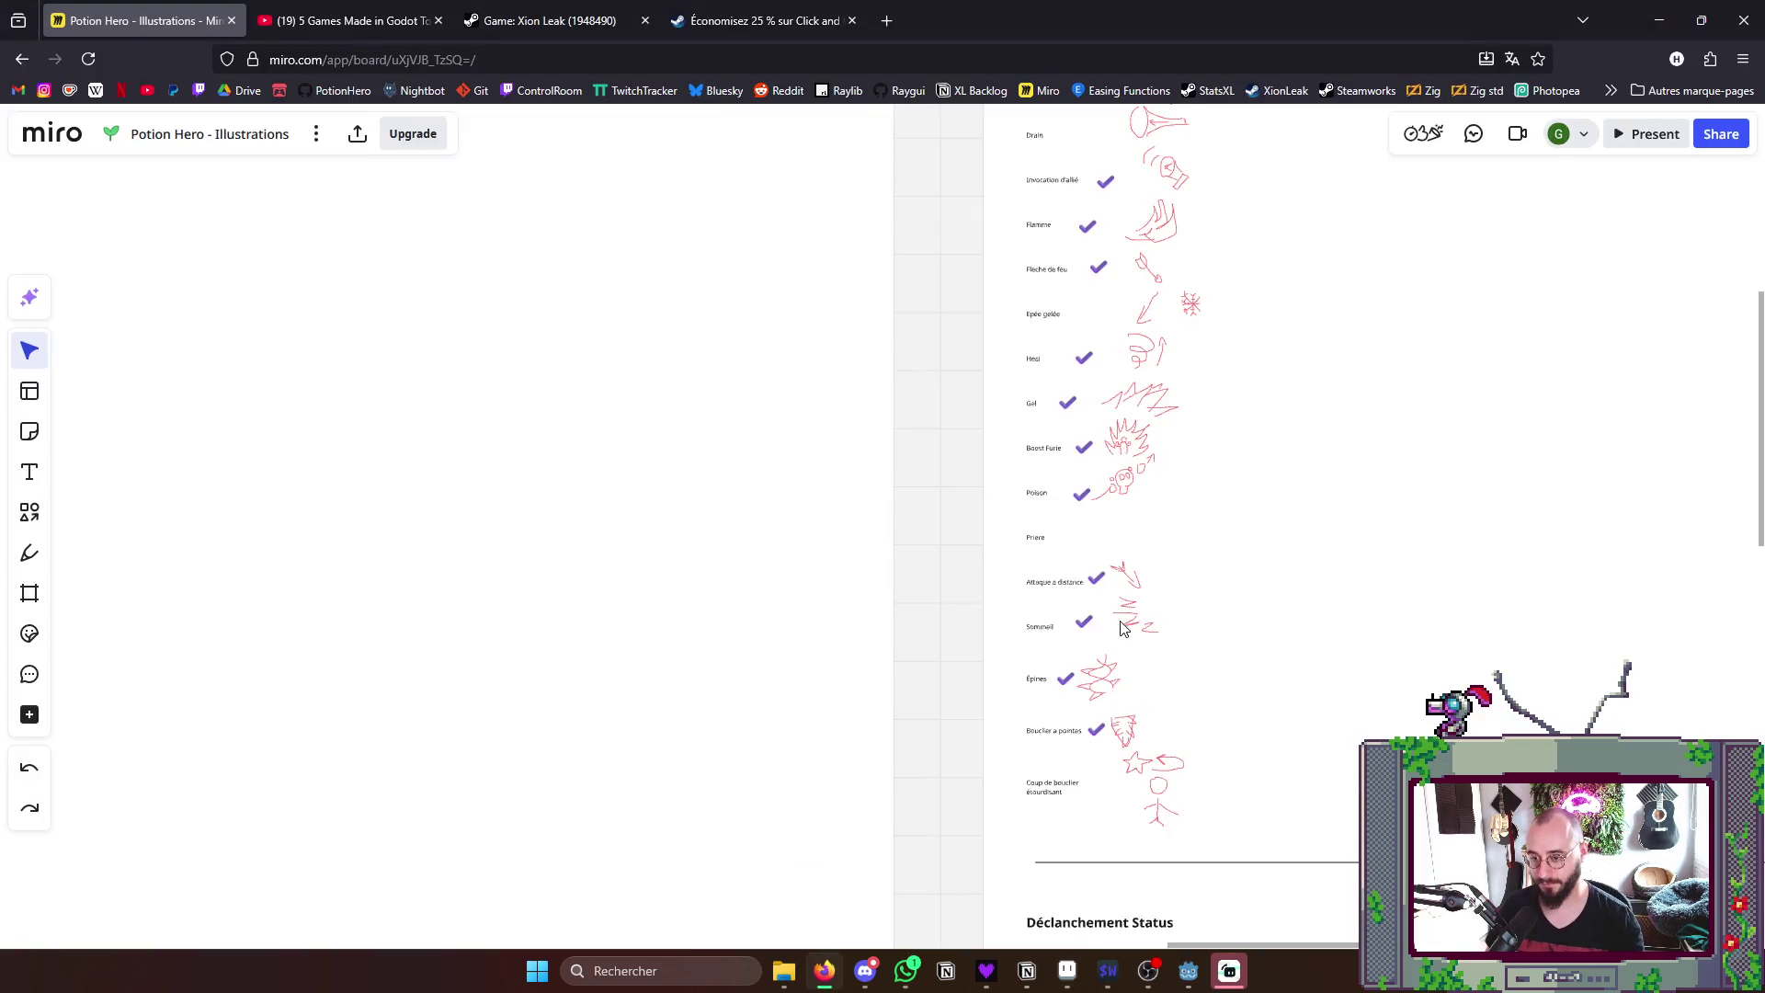
pyautogui.scroll(2, 1113, 554)
pyautogui.scroll(2, 718, 496)
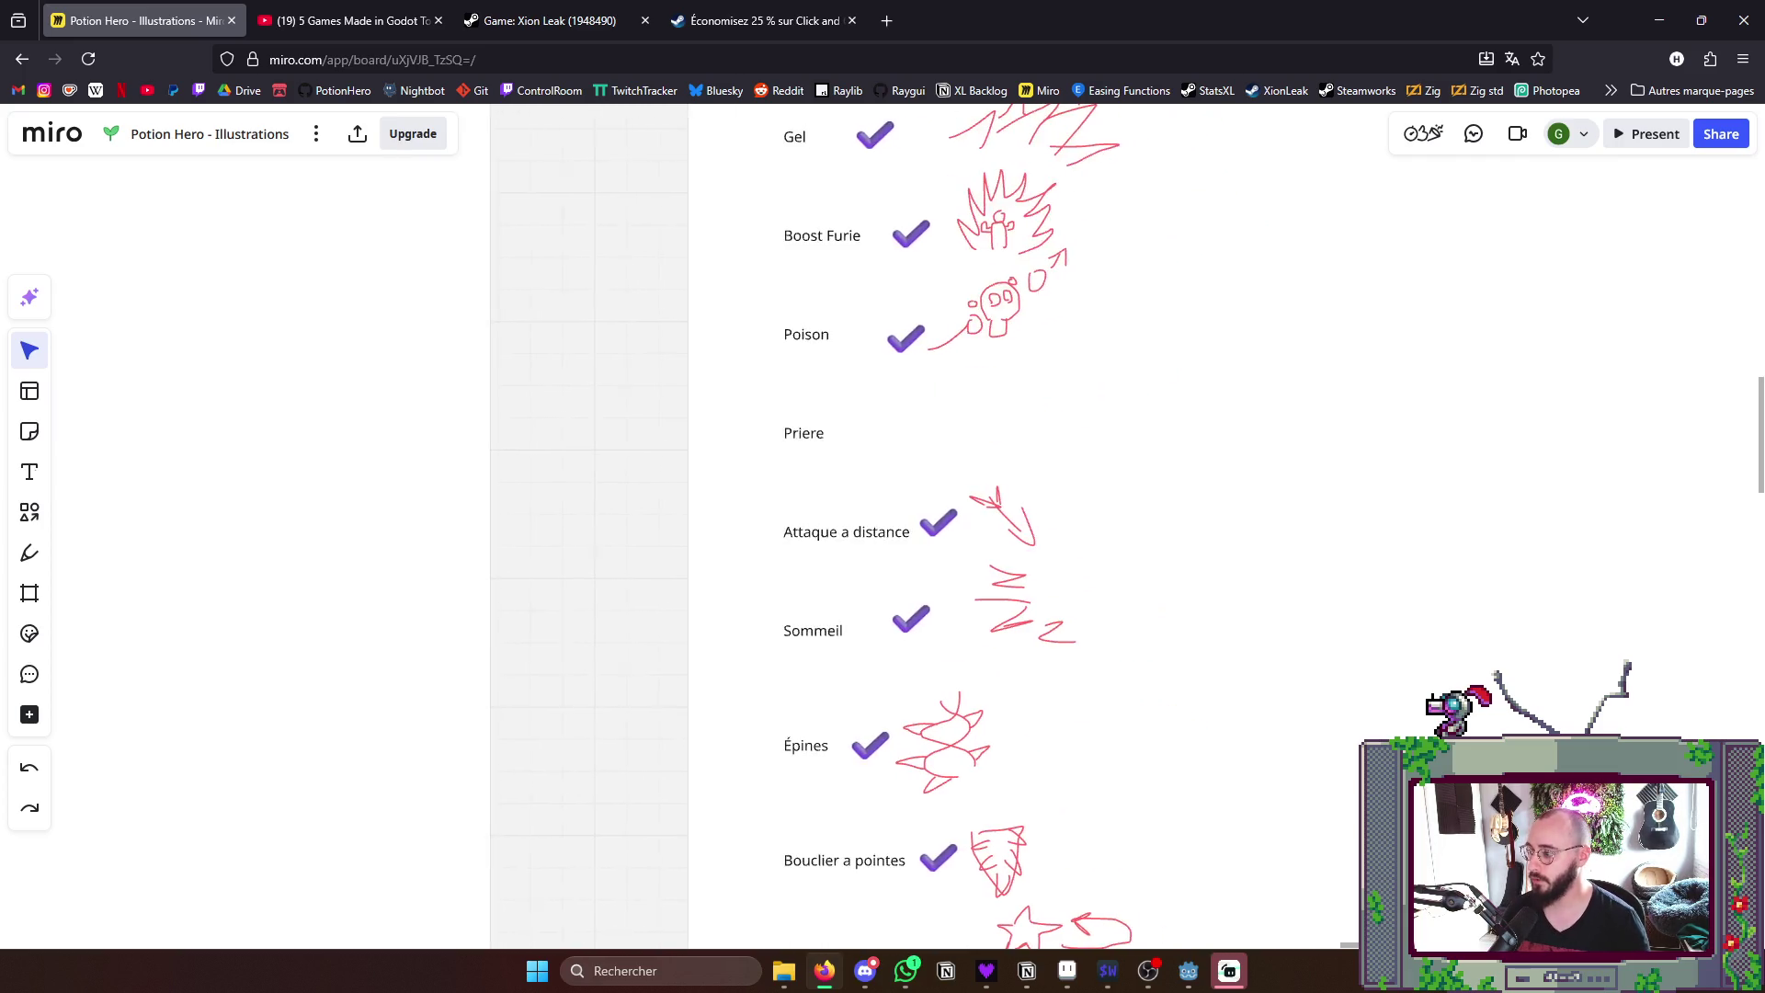
pyautogui.click(29, 553)
pyautogui.scroll(3, 890, 415)
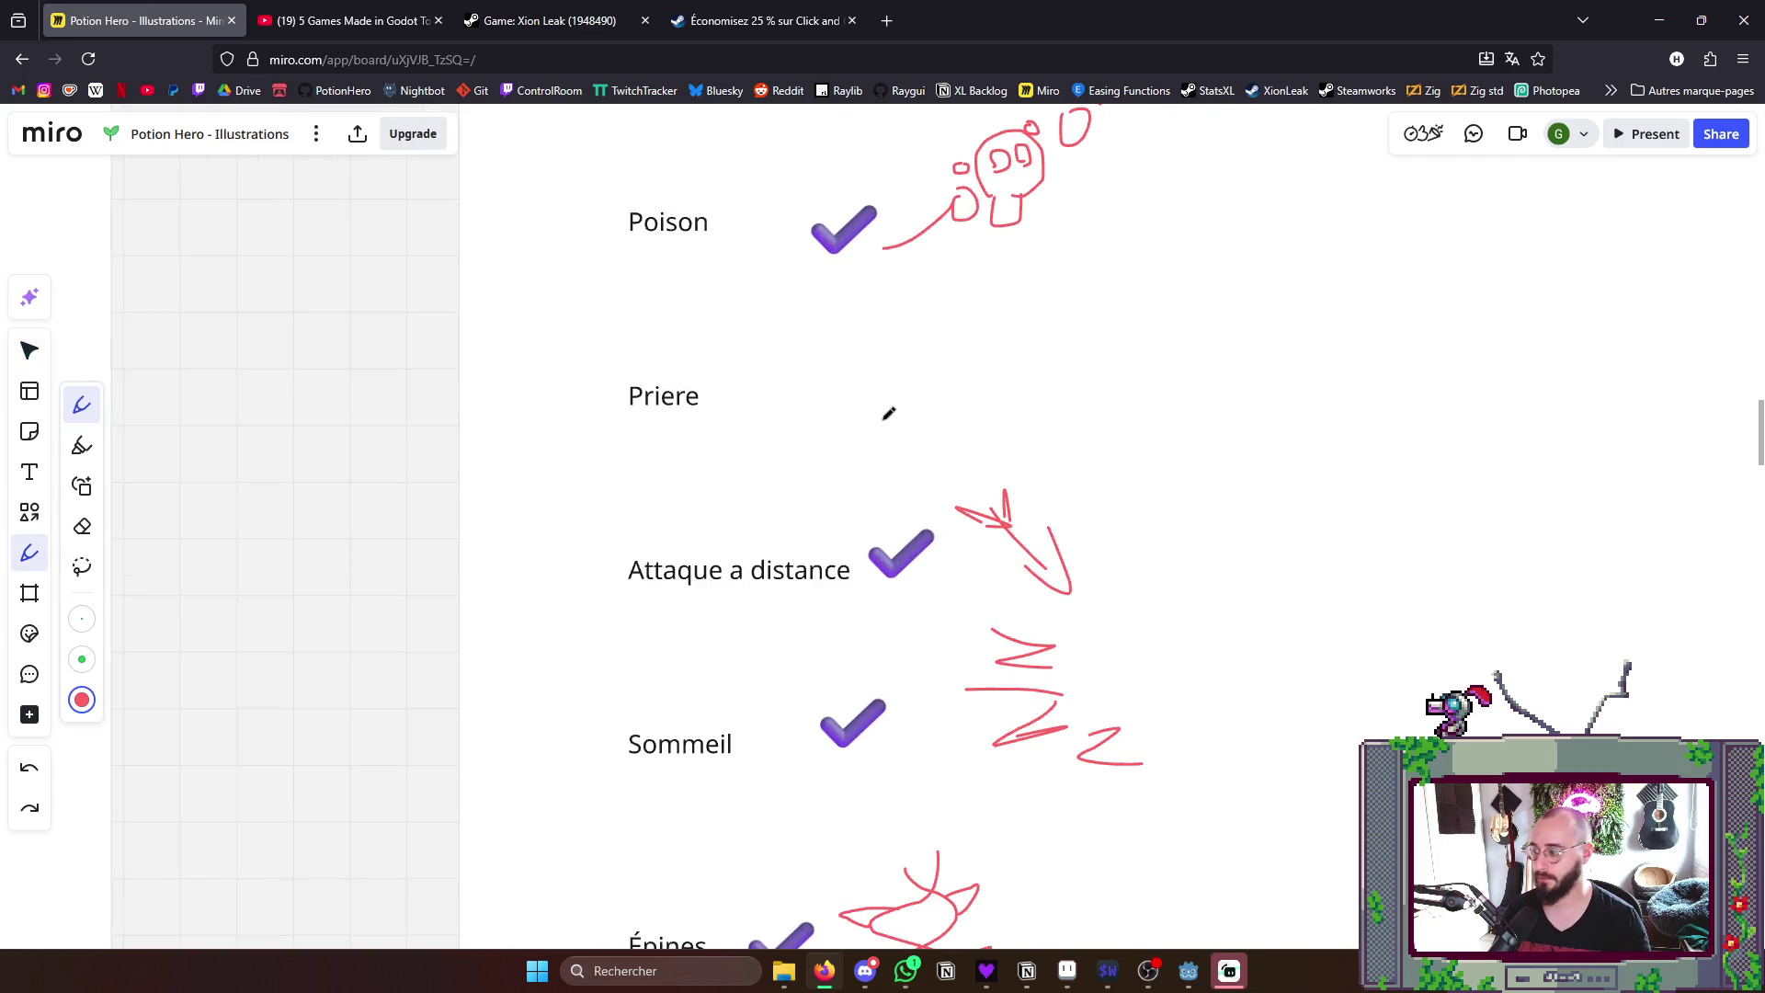
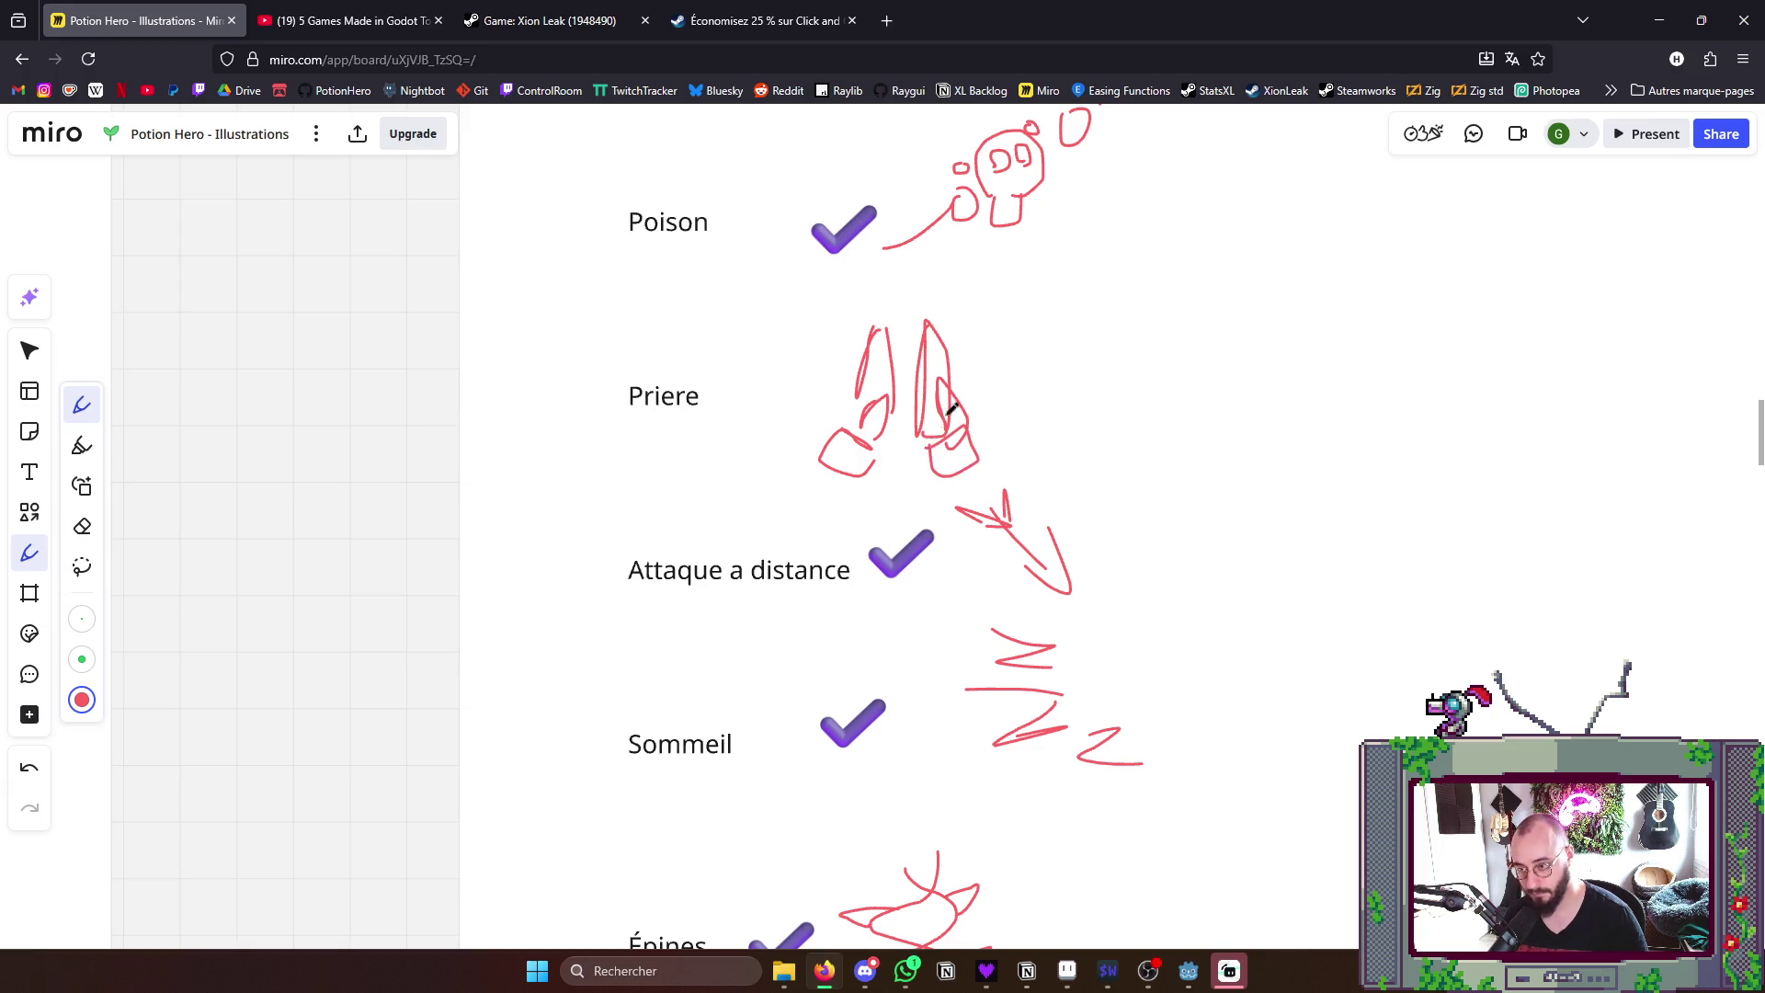
pyautogui.scroll(-3, 941, 426)
pyautogui.scroll(-3, 943, 425)
pyautogui.scroll(3, 965, 470)
pyautogui.scroll(-2, 1017, 508)
# - Duplicate the Attaque a distance check mark and place the copy beside Priere, then return to Aseprite
pyautogui.click(30, 351)
pyautogui.click(939, 448)
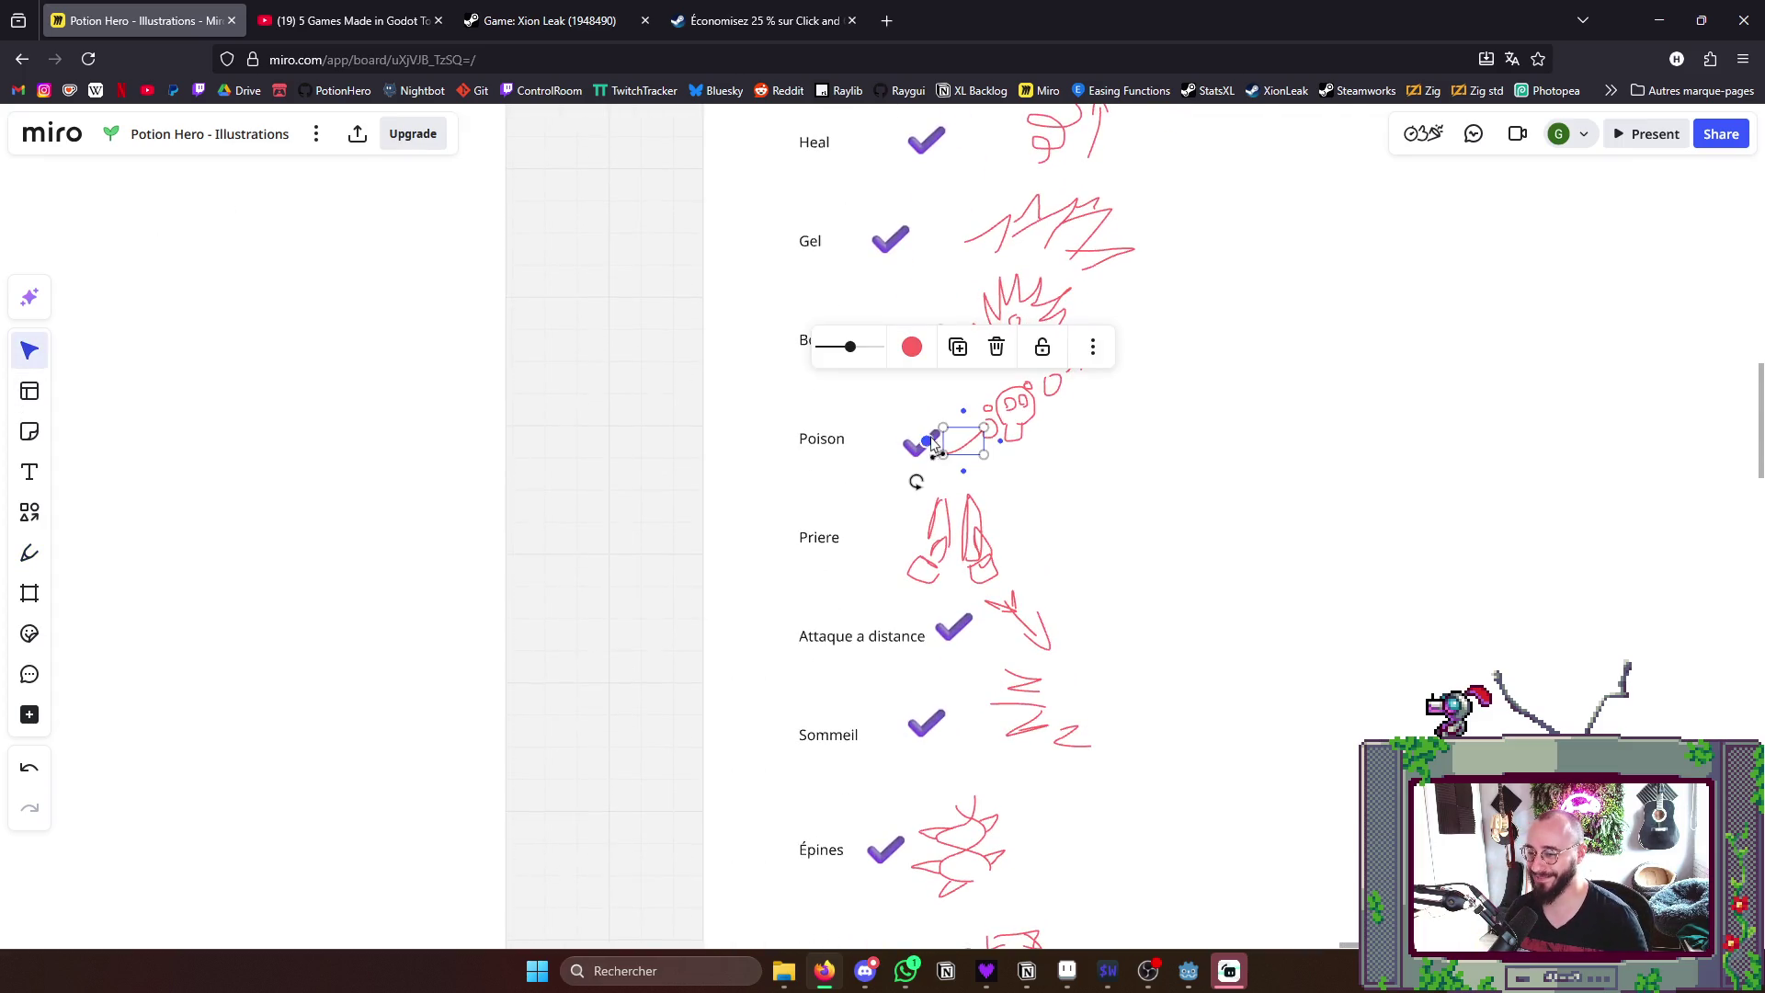
pyautogui.click(896, 517)
pyautogui.click(950, 636)
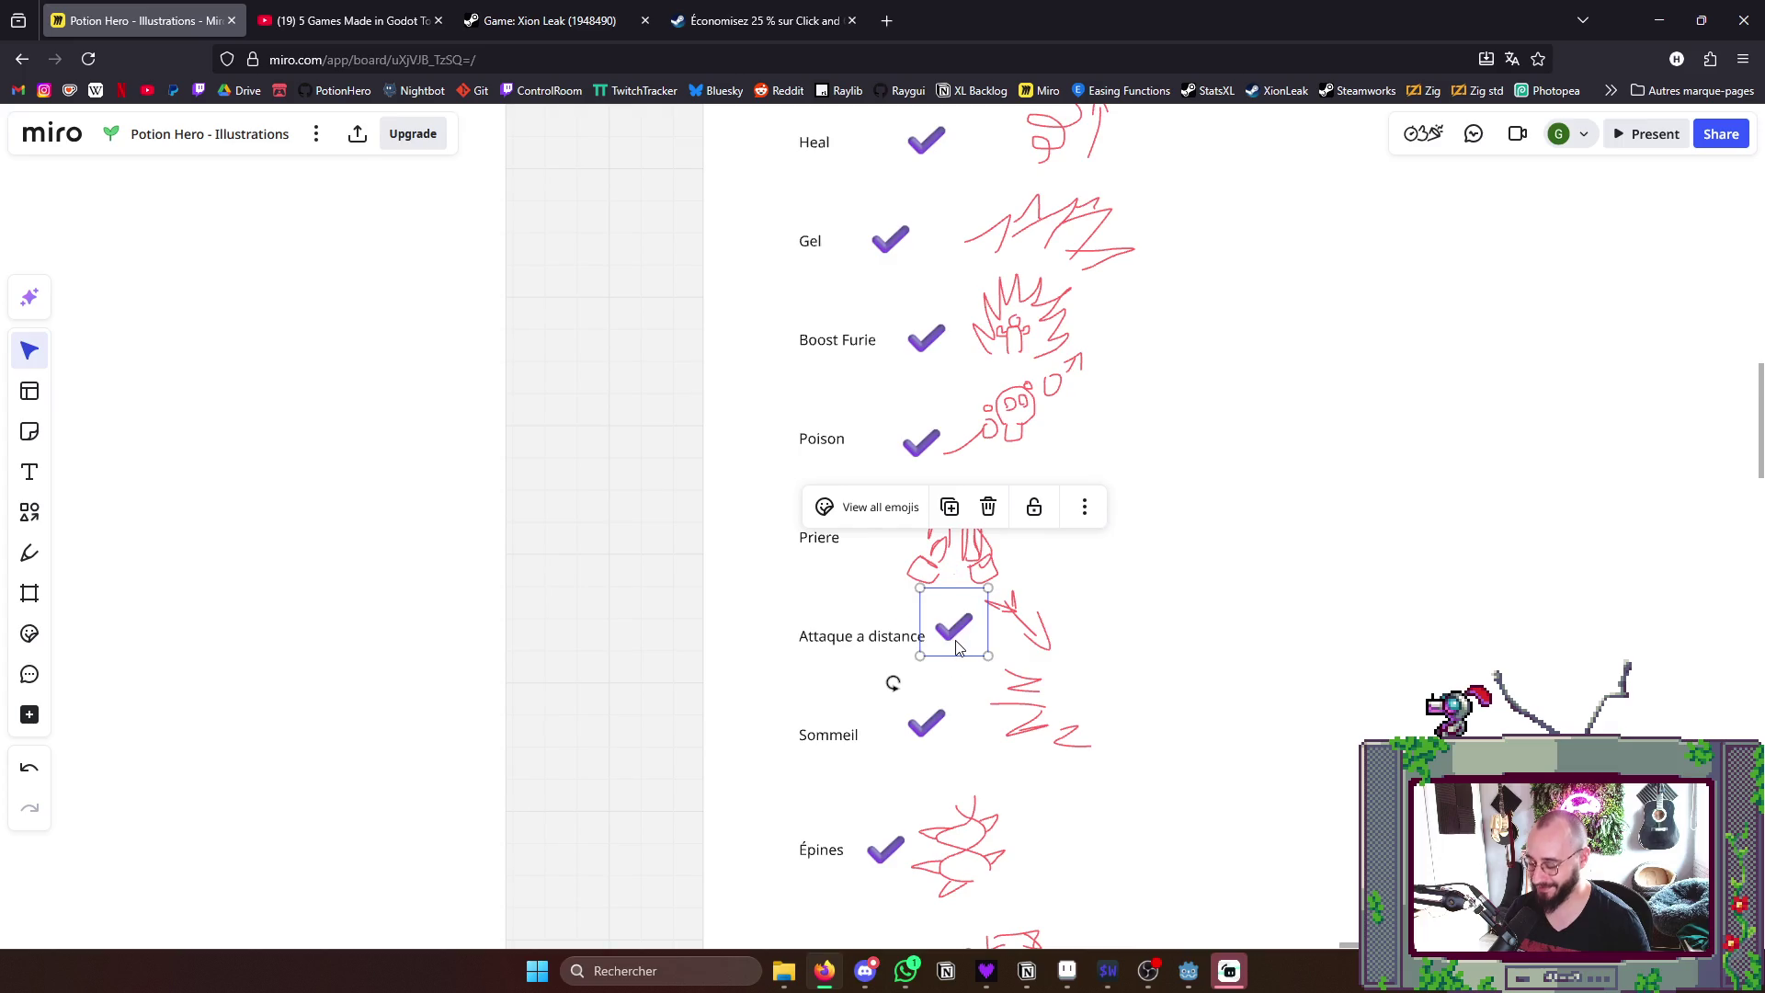
pyautogui.hotkey('ctrl', 'd')
pyautogui.moveTo(998, 663); pyautogui.dragTo(887, 535)
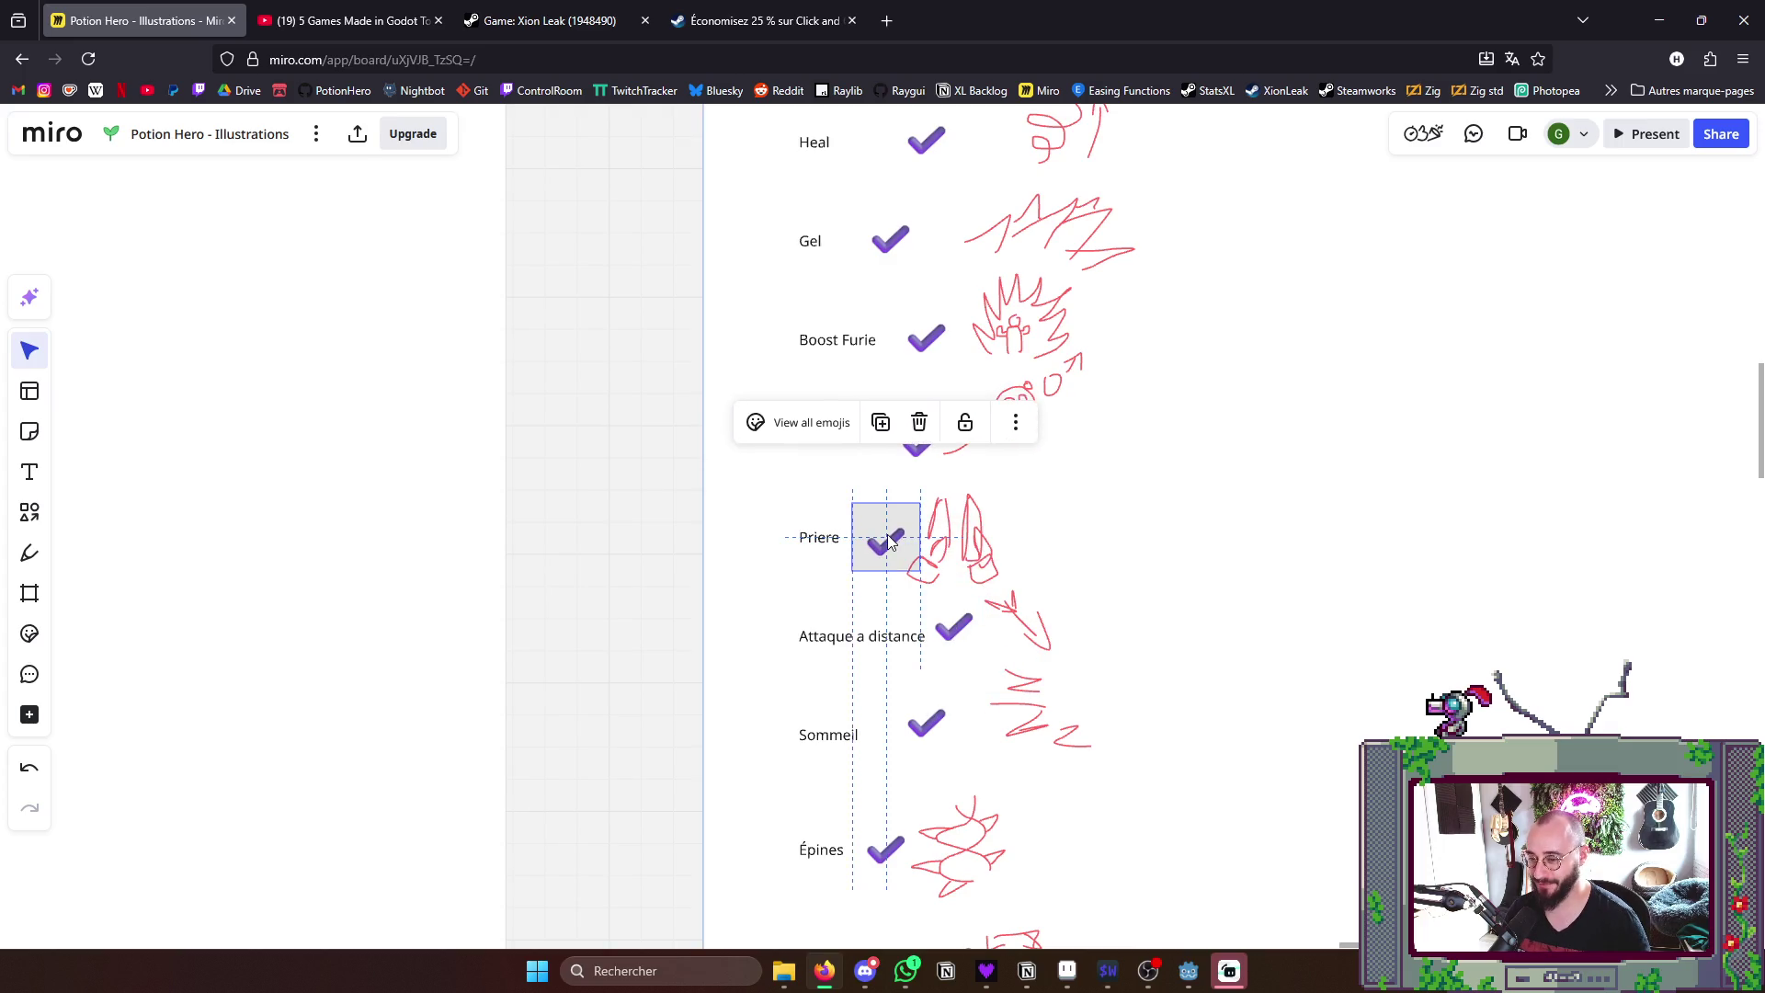
pyautogui.click(1224, 525)
pyautogui.scroll(-4, 1219, 479)
pyautogui.scroll(-2, 1217, 478)
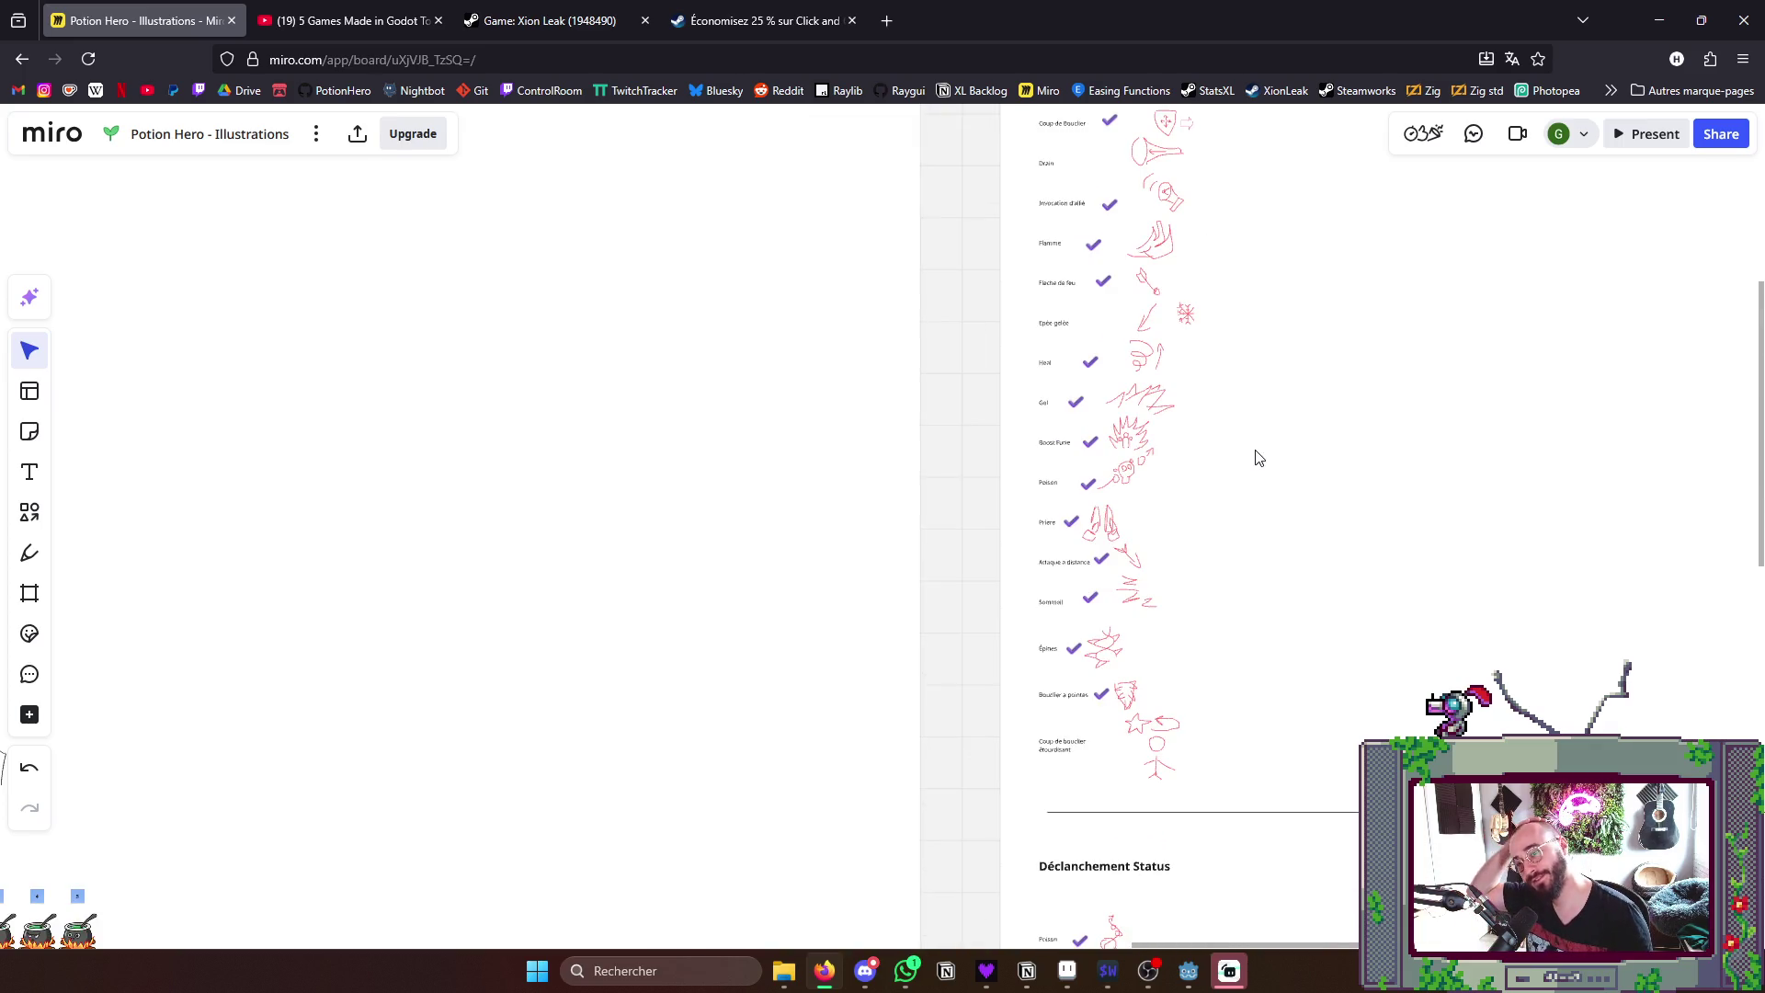
pyautogui.moveTo(1159, 844)
pyautogui.mouseDown()
pyautogui.moveTo(1100, 760)
pyautogui.moveTo(1158, 399)
pyautogui.mouseUp()
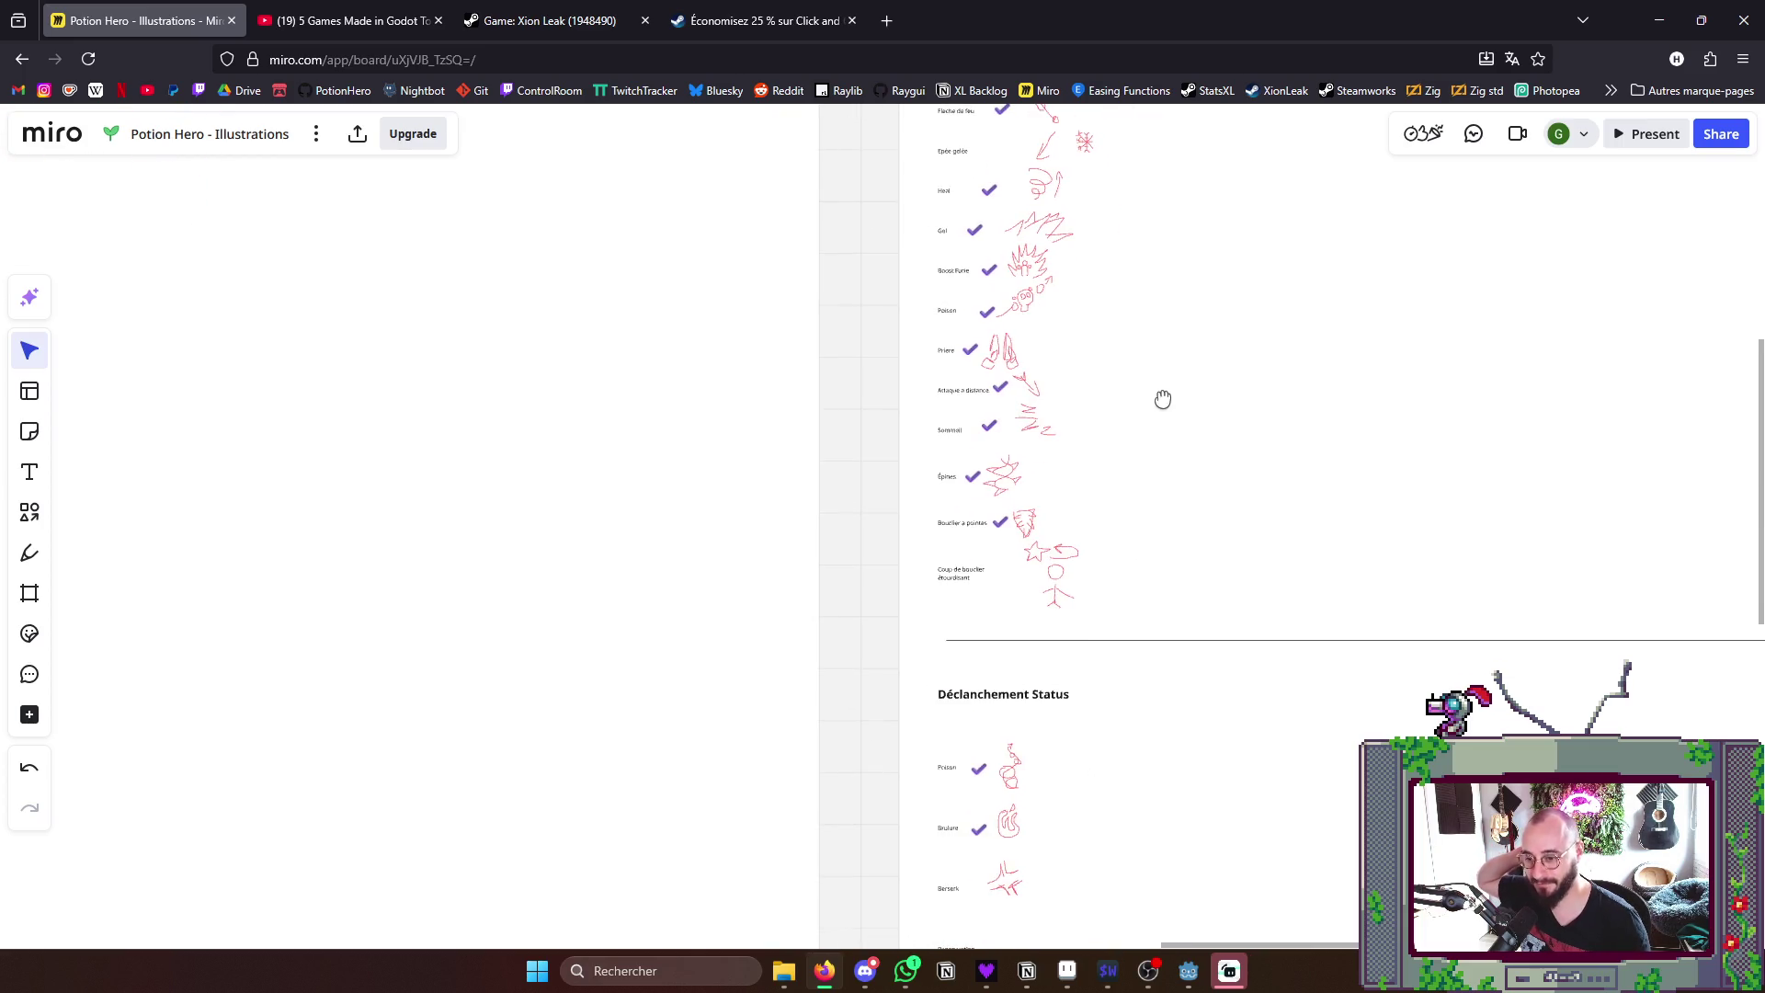
pyautogui.scroll(6, 1048, 553)
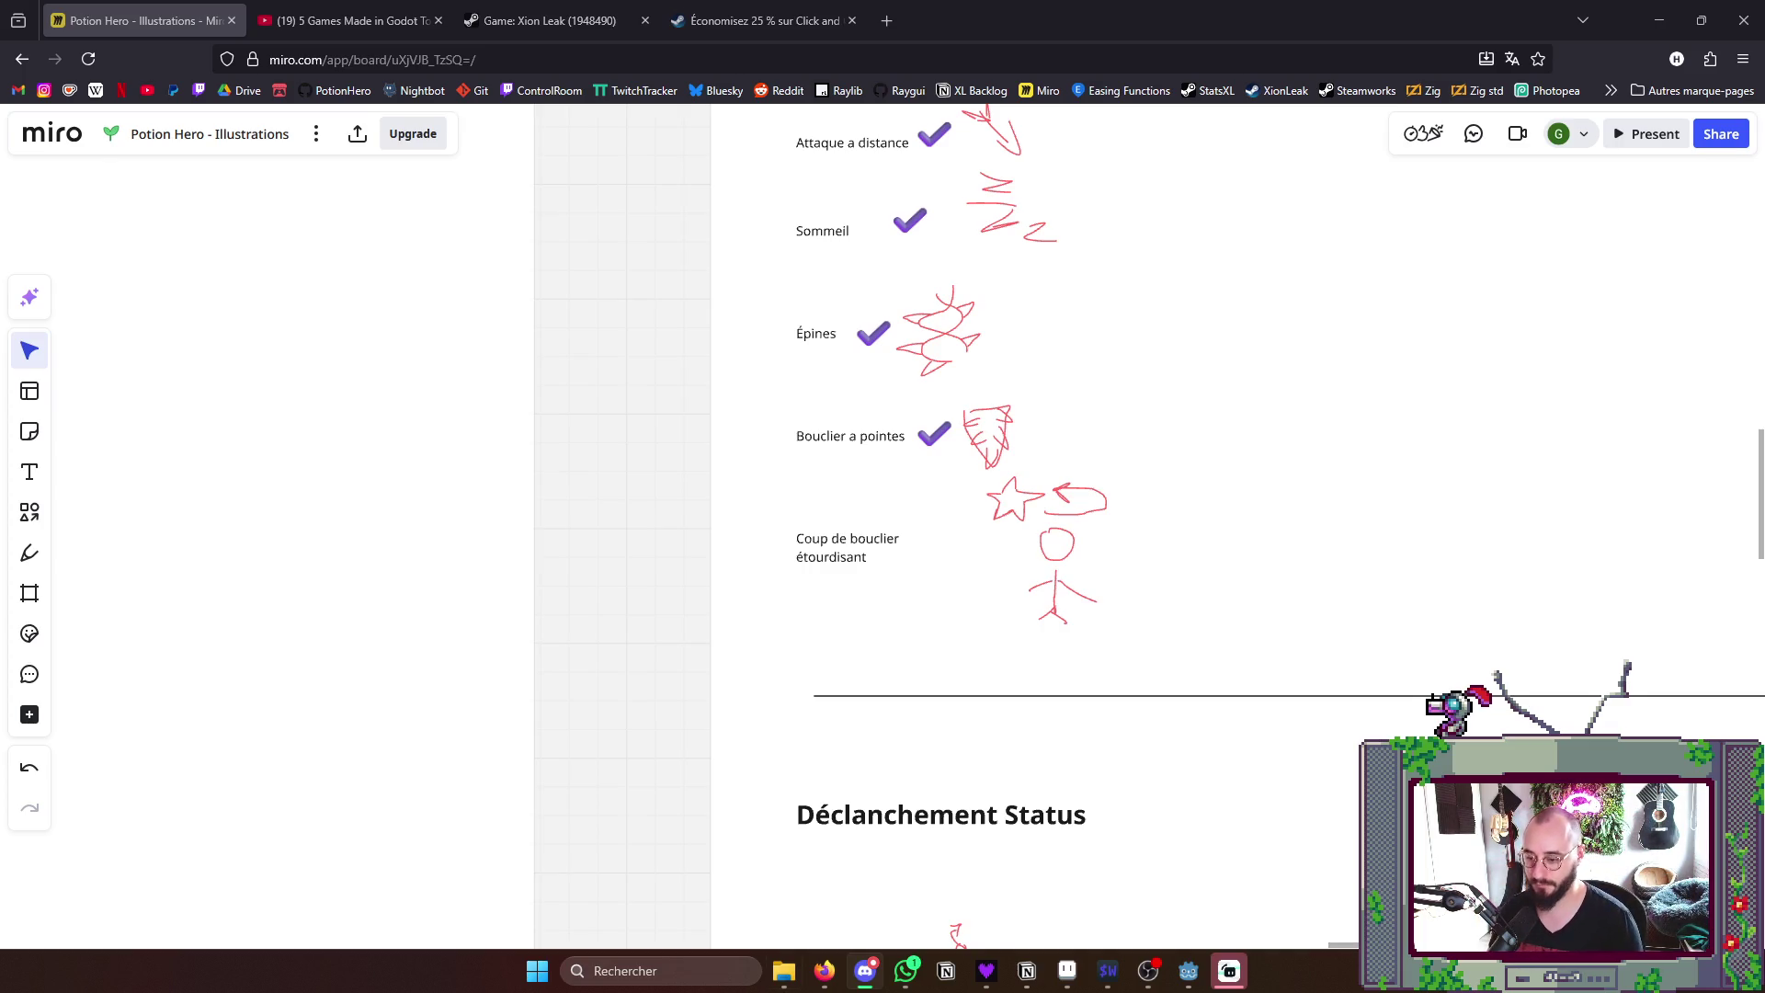
pyautogui.click(1066, 971)
# - Save the Prayer sprite and create a new blank sprite with default settings
pyautogui.hotkey('ctrl', 's')
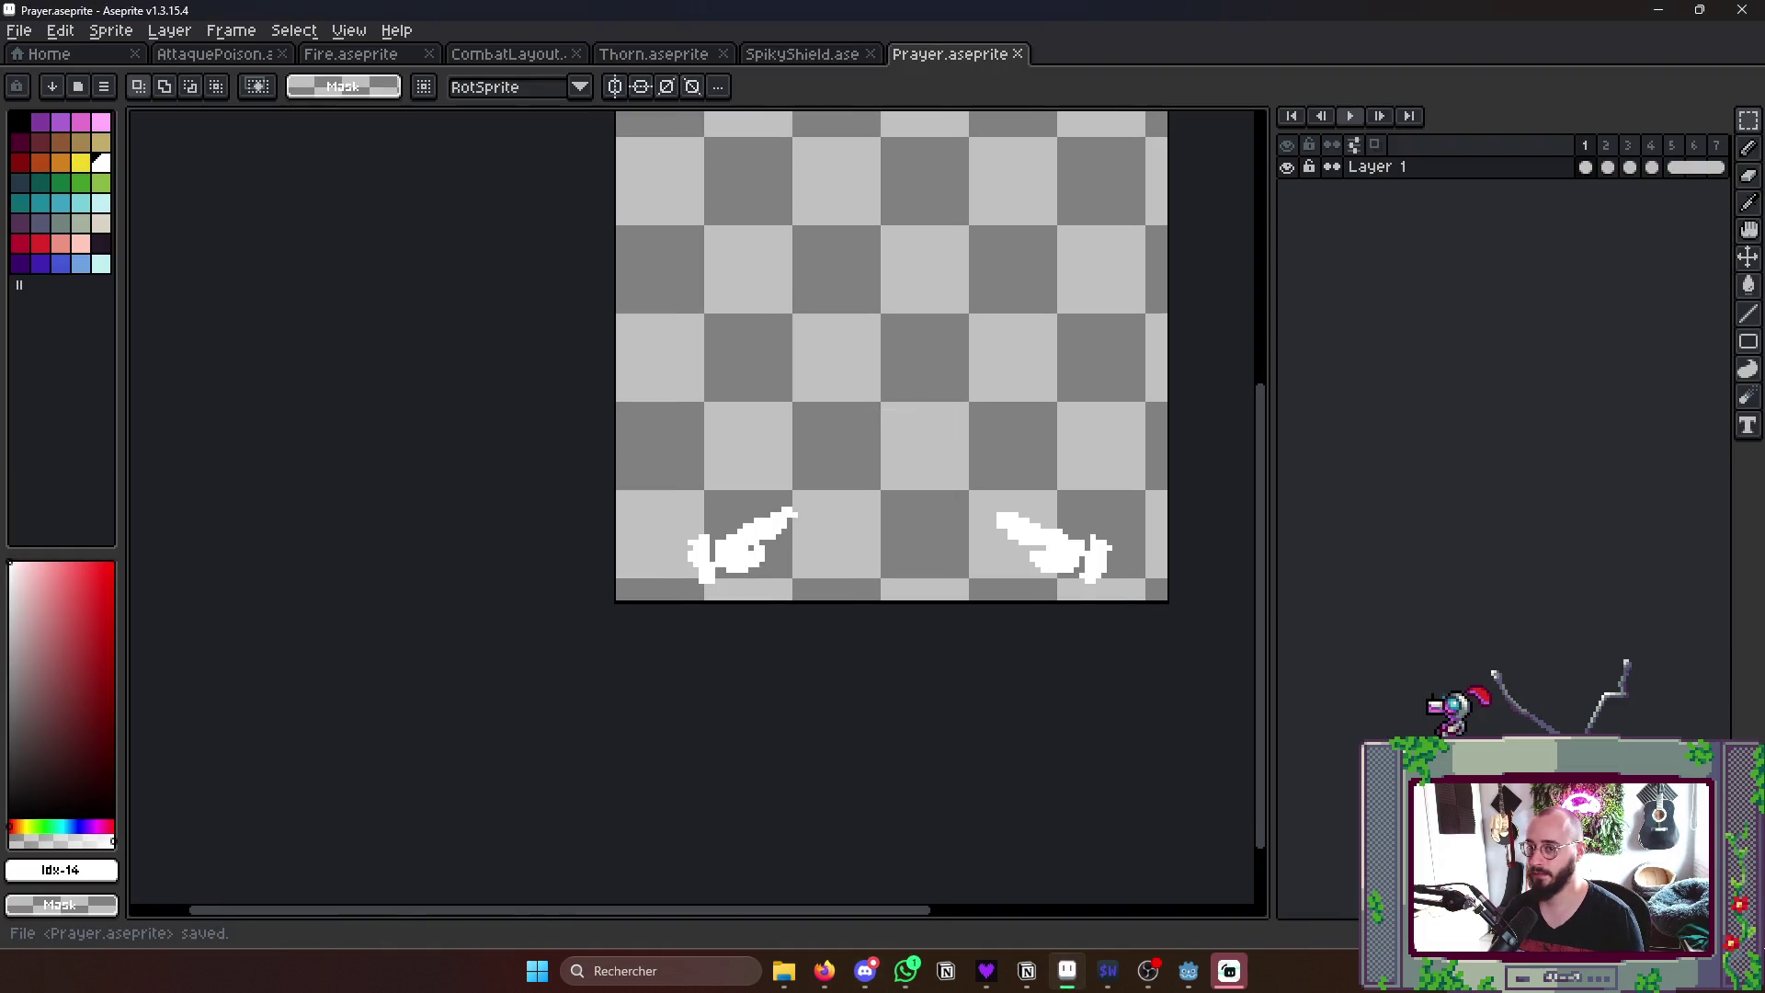
pyautogui.press('Tab')
pyautogui.press('Tab')
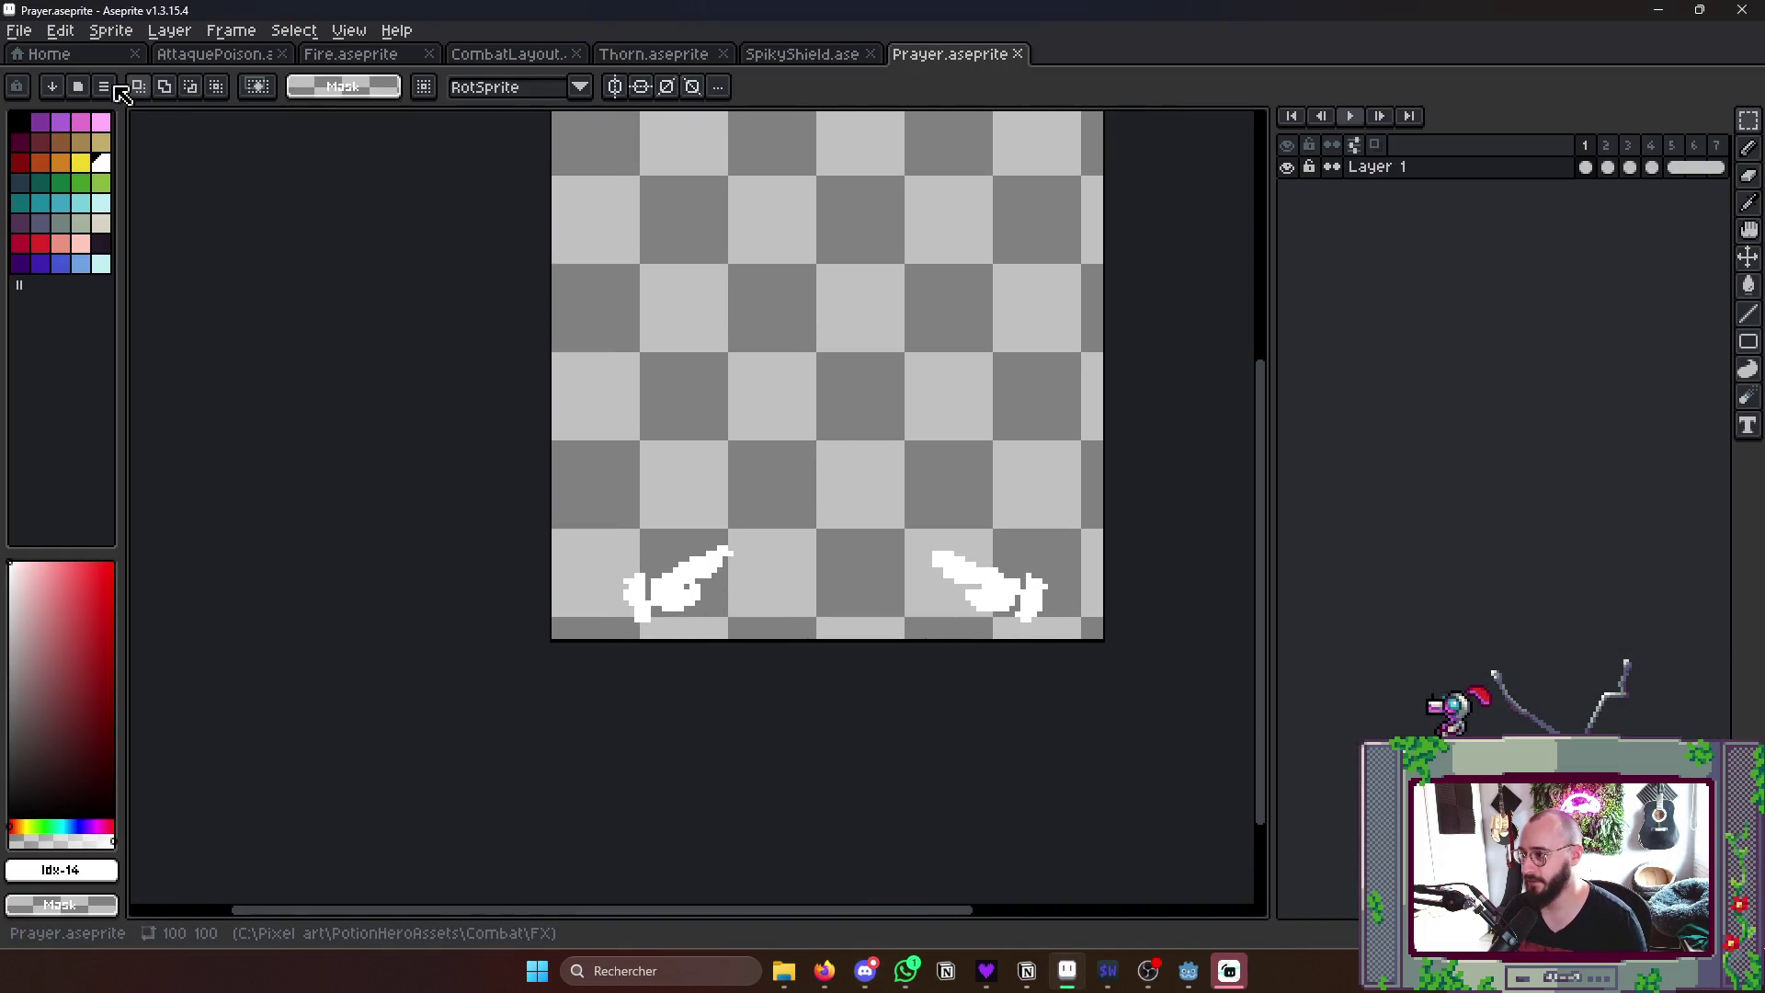
pyautogui.click(84, 54)
pyautogui.click(115, 97)
pyautogui.press('Return')
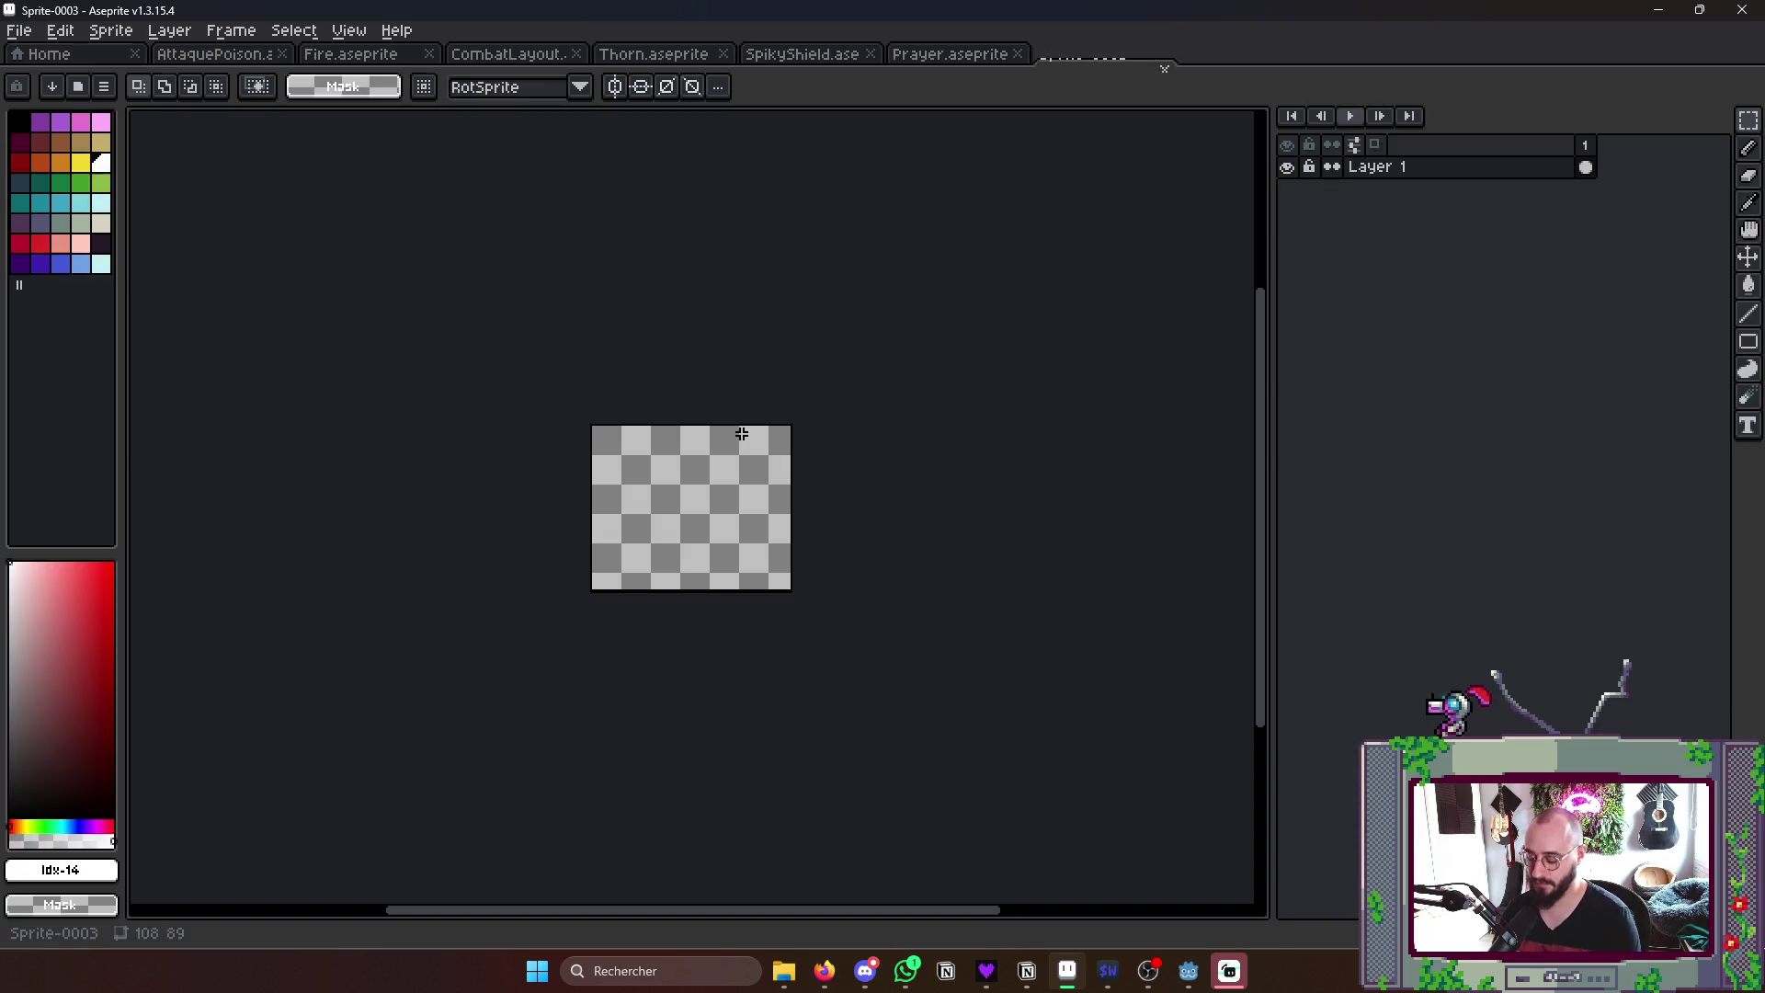
pyautogui.scroll(1, 709, 477)
# - Draw a horizontally mirrored yellow star outline and fill it solid yellow
pyautogui.press('b')
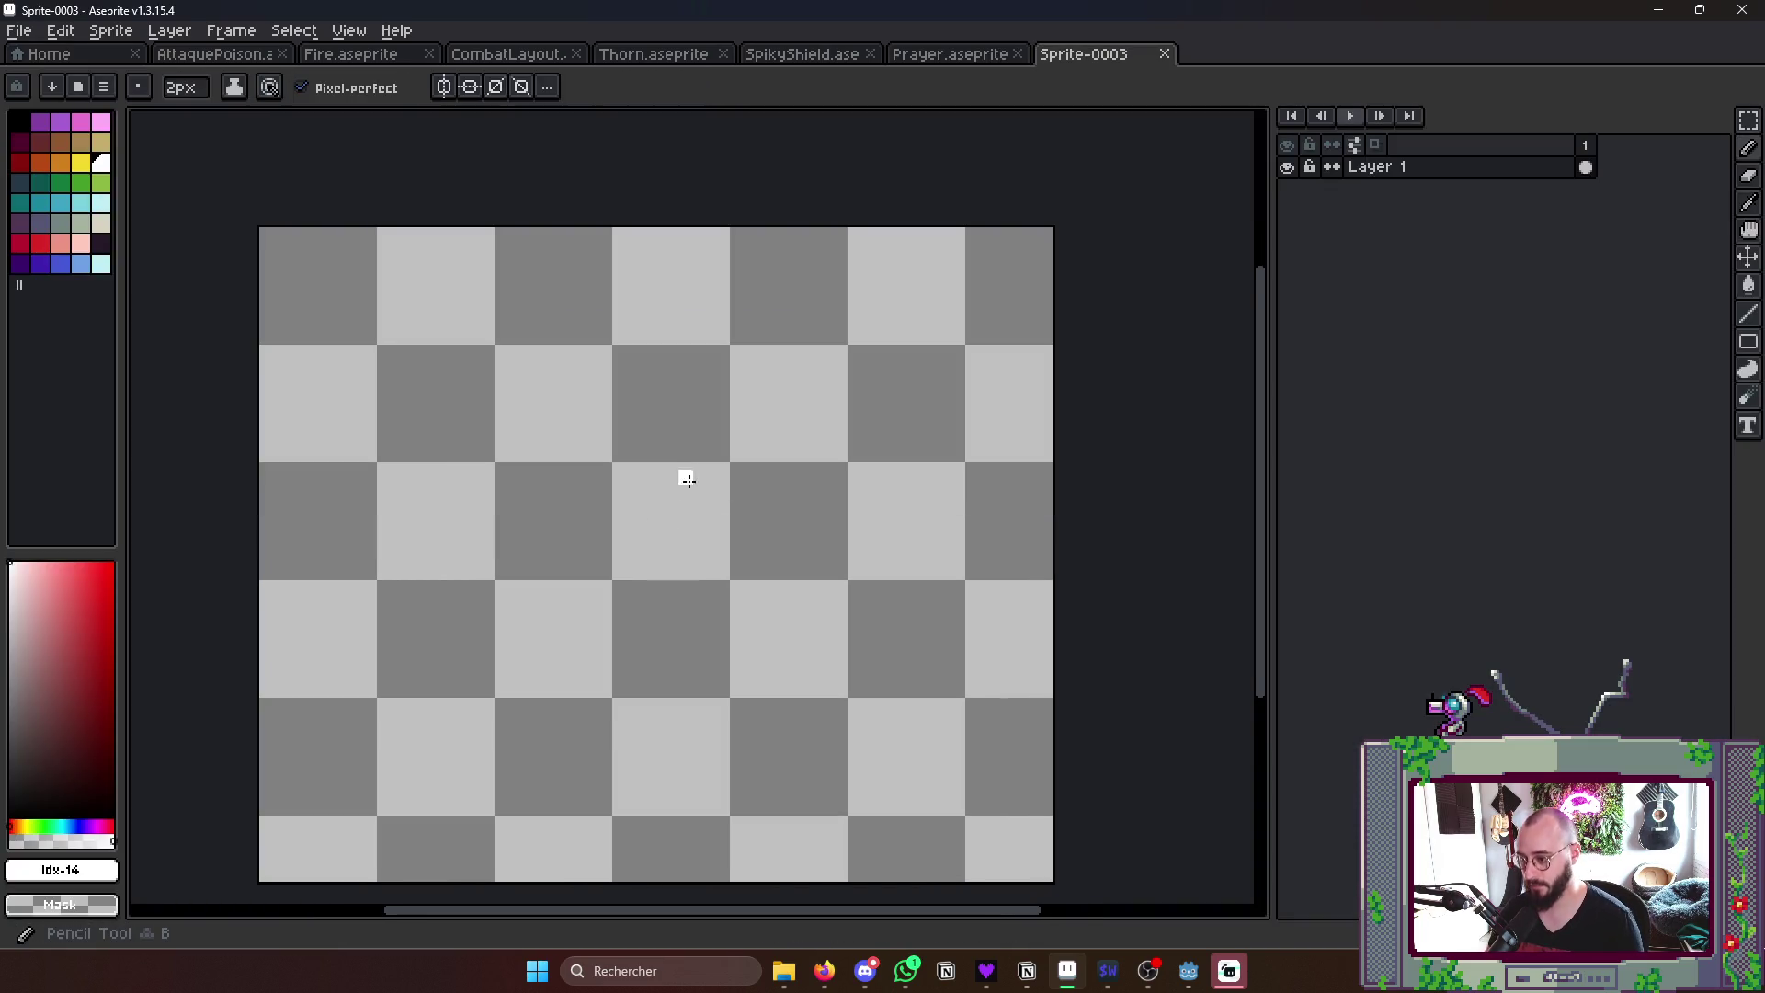
pyautogui.scroll(1, 662, 496)
pyautogui.click(82, 164)
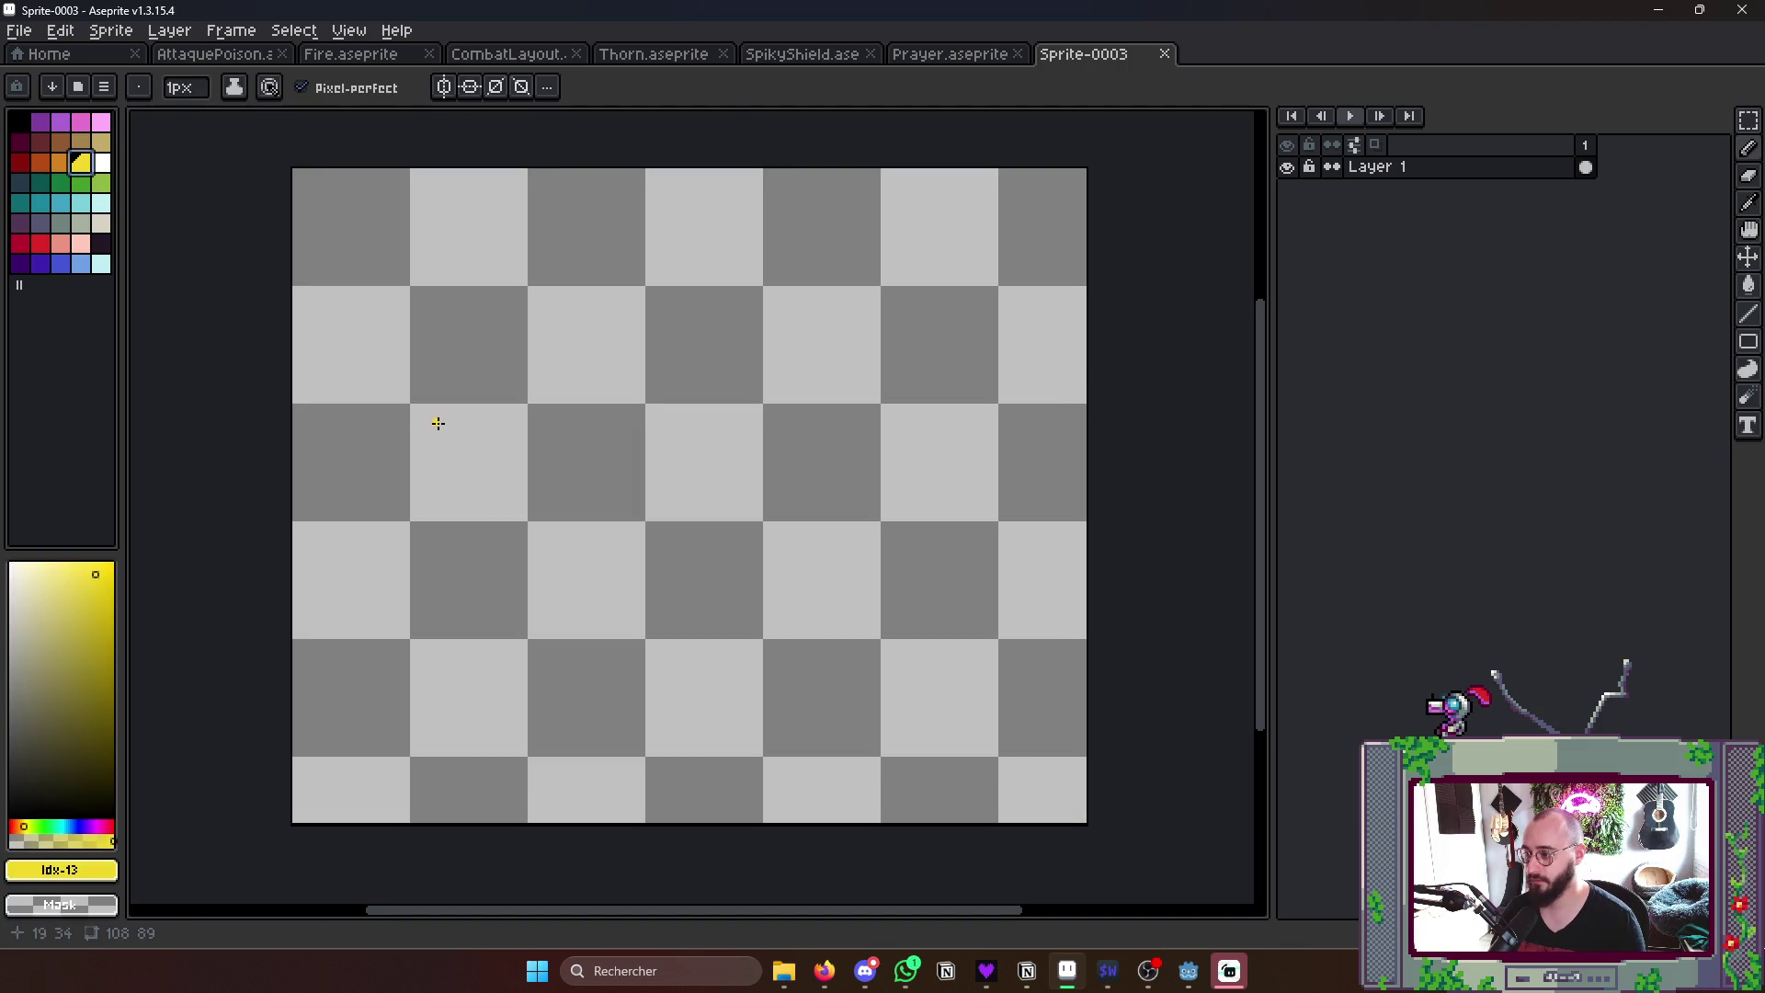
pyautogui.click(523, 423)
pyautogui.click(444, 86)
pyautogui.moveTo(690, 312)
pyautogui.mouseDown()
pyautogui.moveTo(658, 380)
pyautogui.moveTo(624, 377)
pyautogui.moveTo(625, 474)
pyautogui.moveTo(687, 439)
pyautogui.mouseUp()
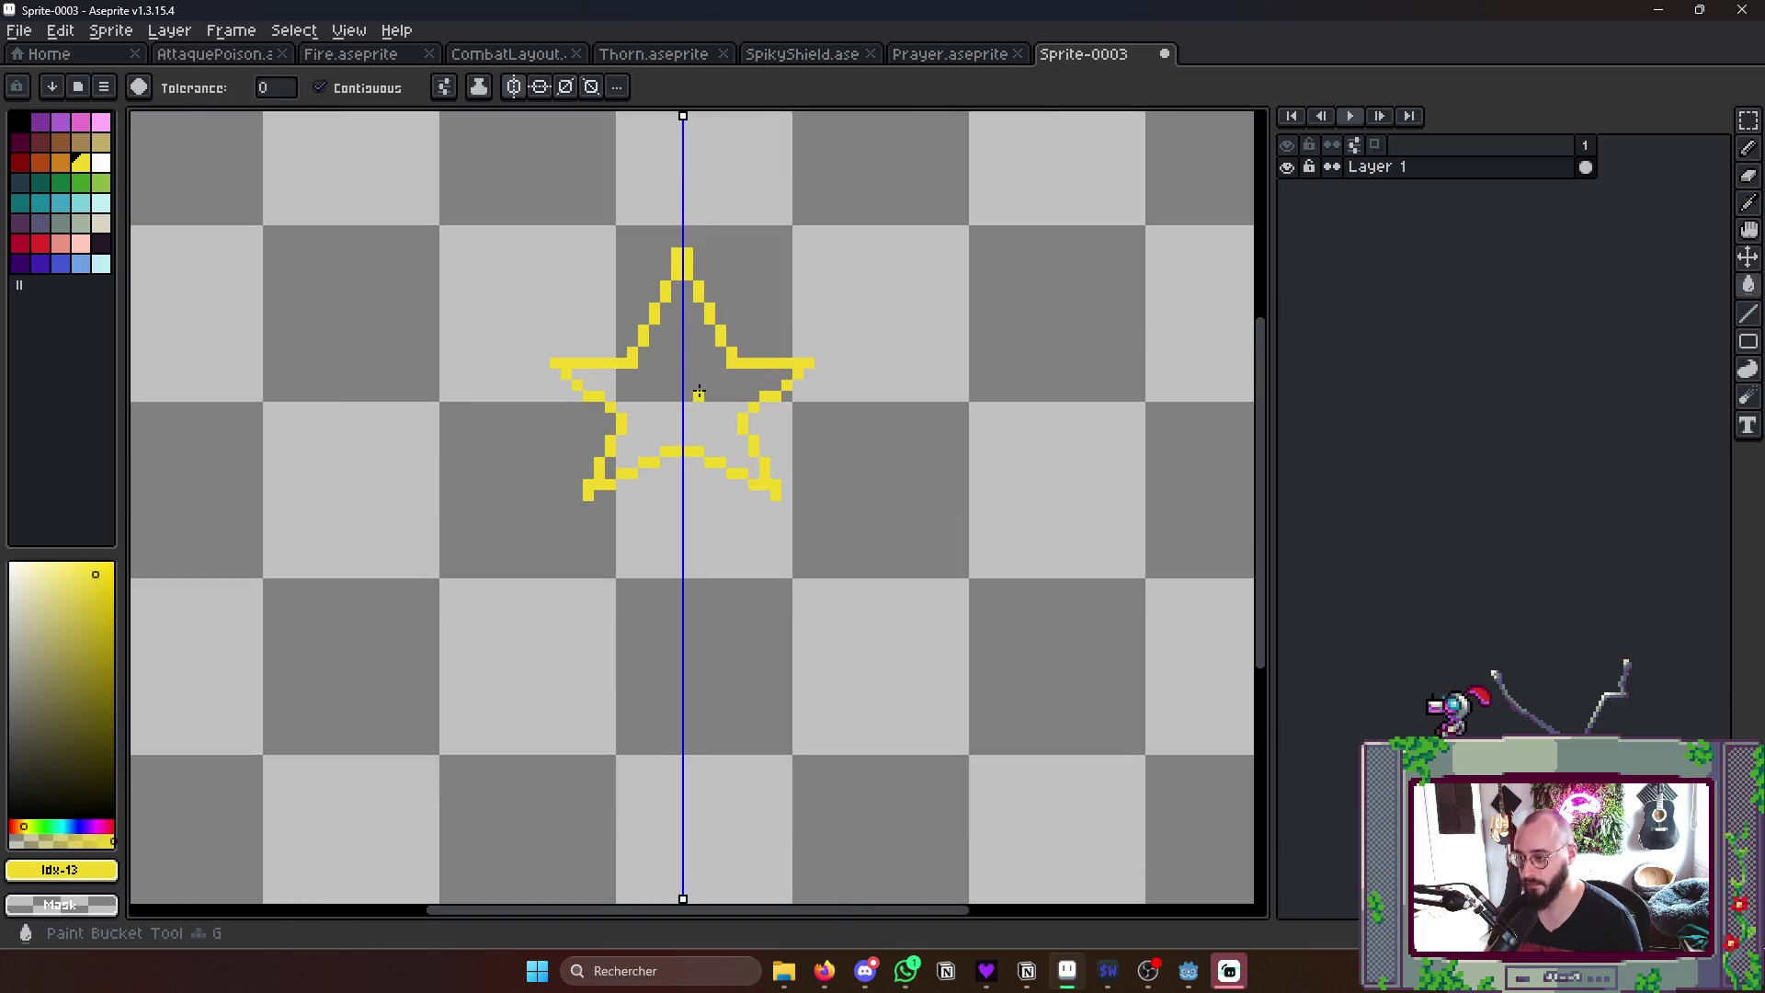
pyautogui.press('g')
pyautogui.click(697, 392)
pyautogui.press('b')
pyautogui.scroll(-1, 658, 335)
pyautogui.scroll(-2, 658, 335)
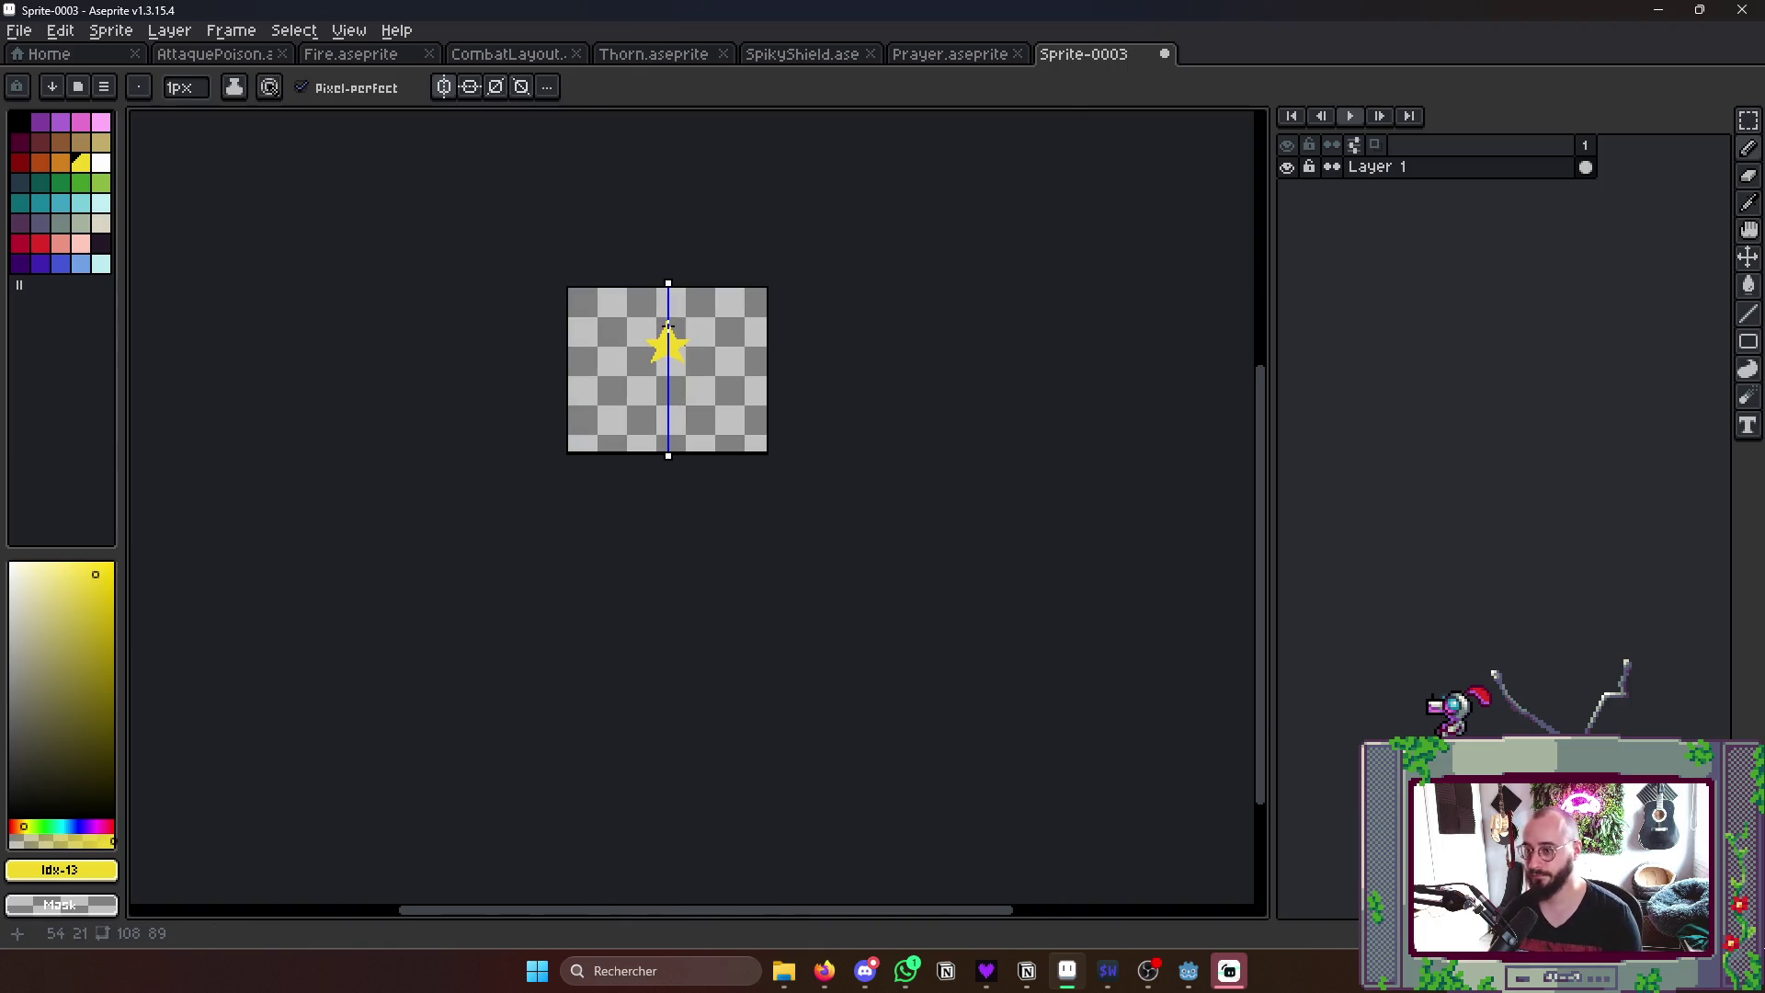
pyautogui.click(445, 86)
pyautogui.scroll(2, 679, 510)
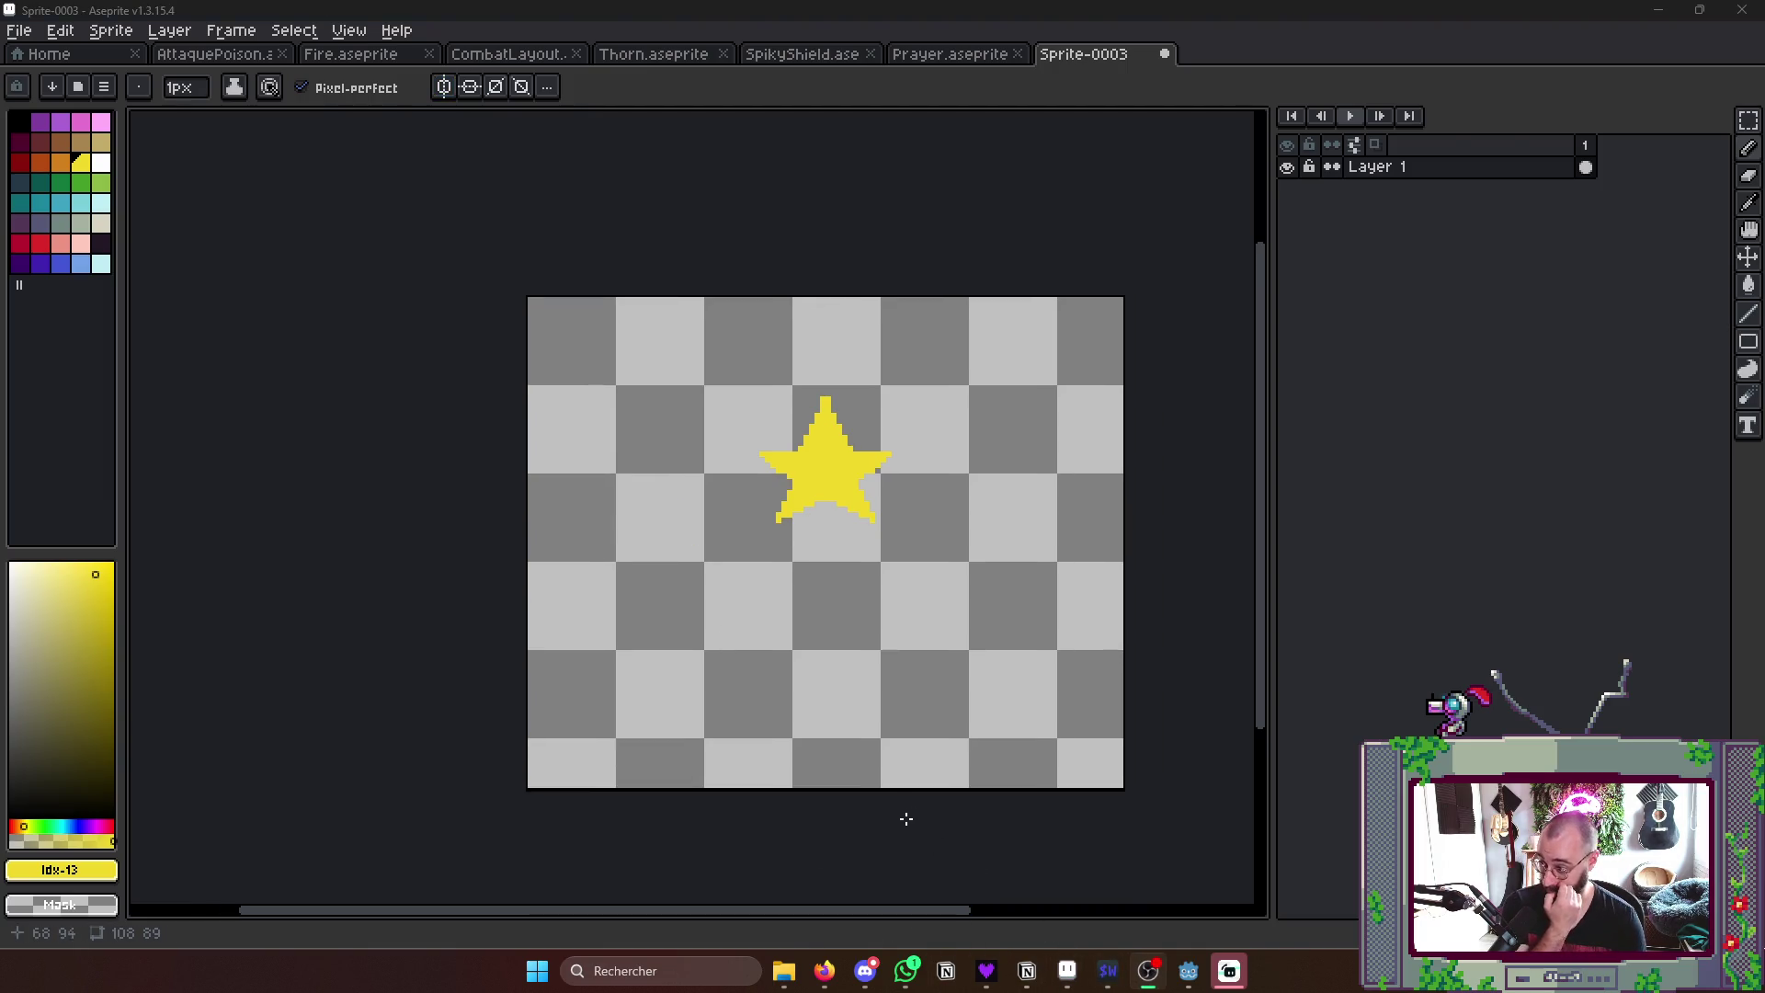
pyautogui.scroll(-1, 950, 595)
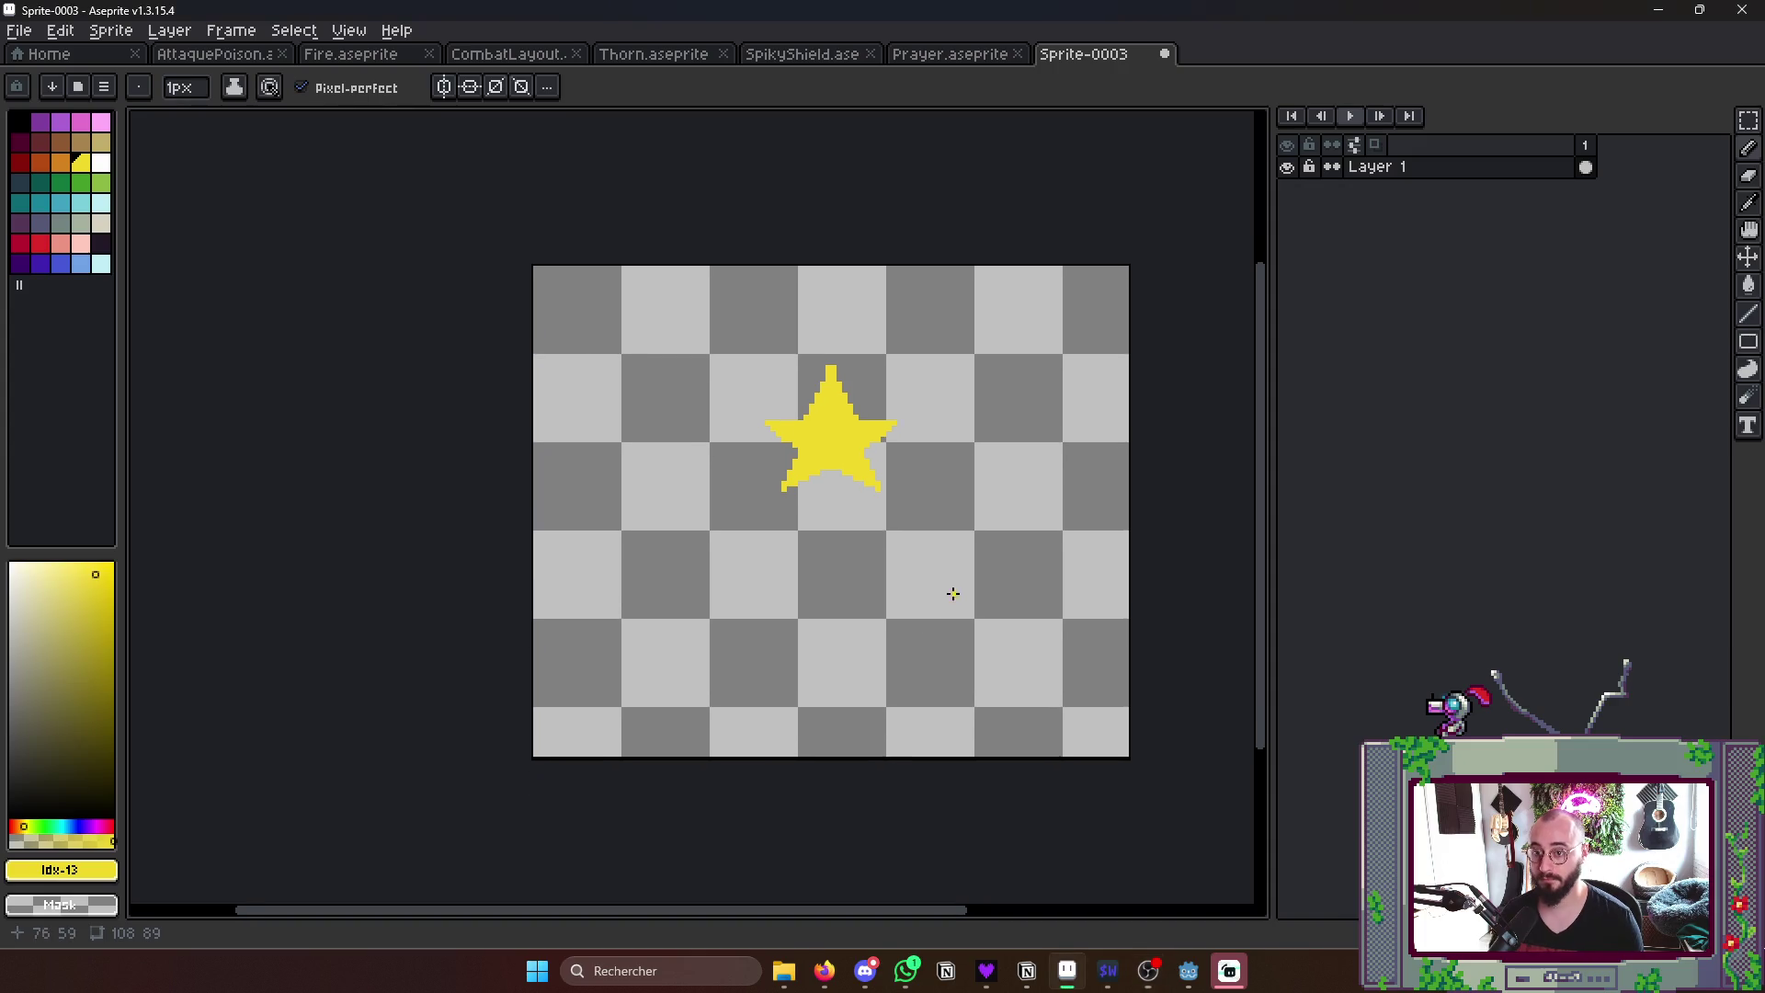
pyautogui.press('m')
# - Place smaller copies of the yellow star to the left and right of the big one
pyautogui.moveTo(734, 325)
pyautogui.mouseDown()
pyautogui.moveTo(923, 517)
pyautogui.moveTo(648, 469)
pyautogui.mouseUp()
pyautogui.moveTo(766, 510)
pyautogui.mouseDown()
pyautogui.moveTo(704, 439)
pyautogui.moveTo(701, 402)
pyautogui.moveTo(966, 414)
pyautogui.moveTo(962, 438)
pyautogui.moveTo(994, 432)
pyautogui.mouseUp()
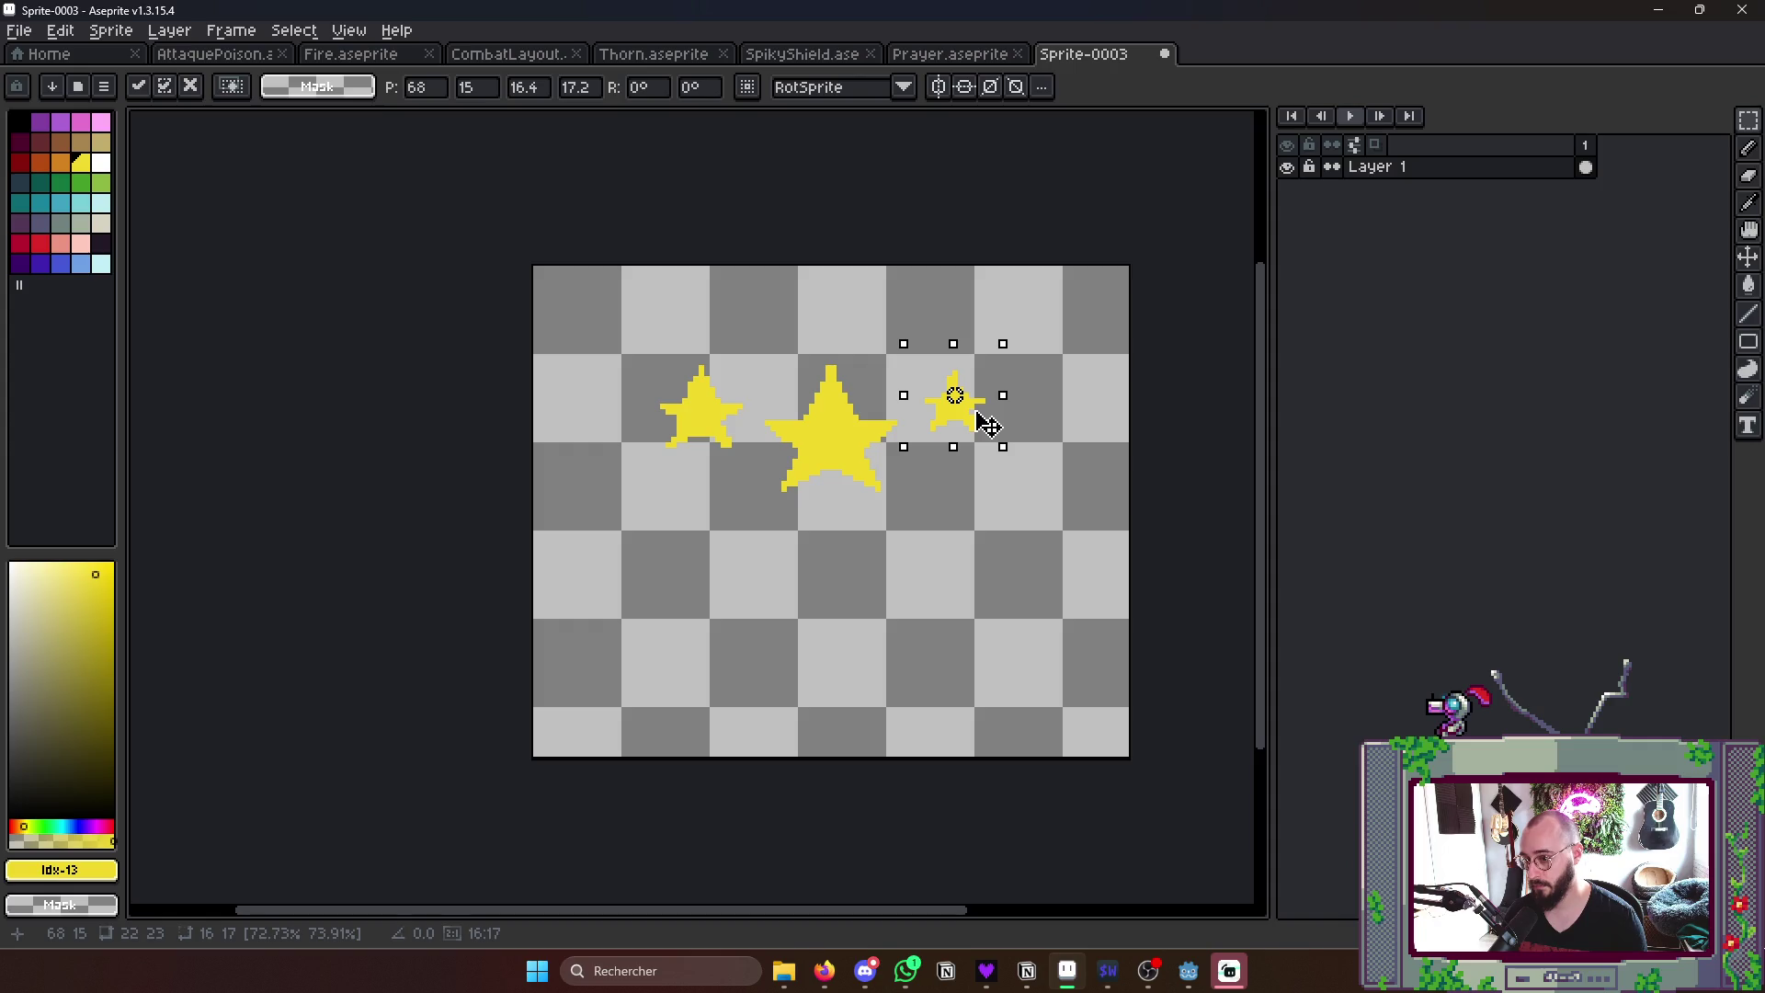
pyautogui.click(1064, 540)
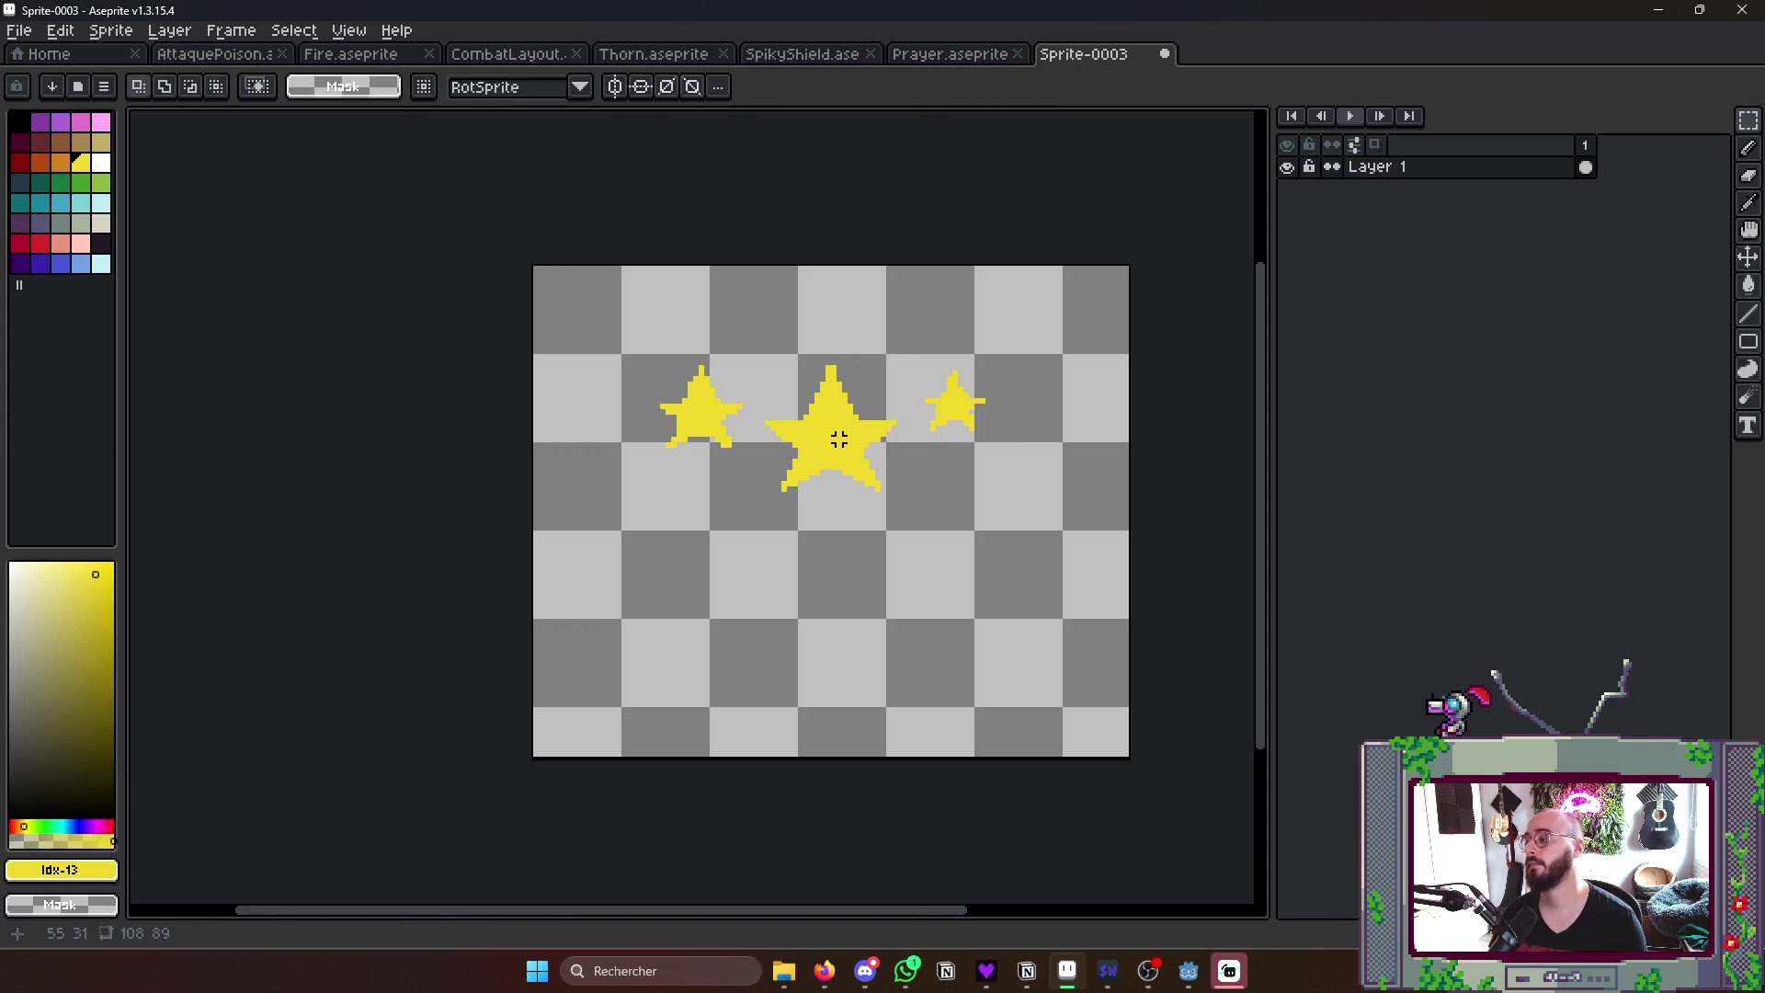
pyautogui.scroll(1, 834, 438)
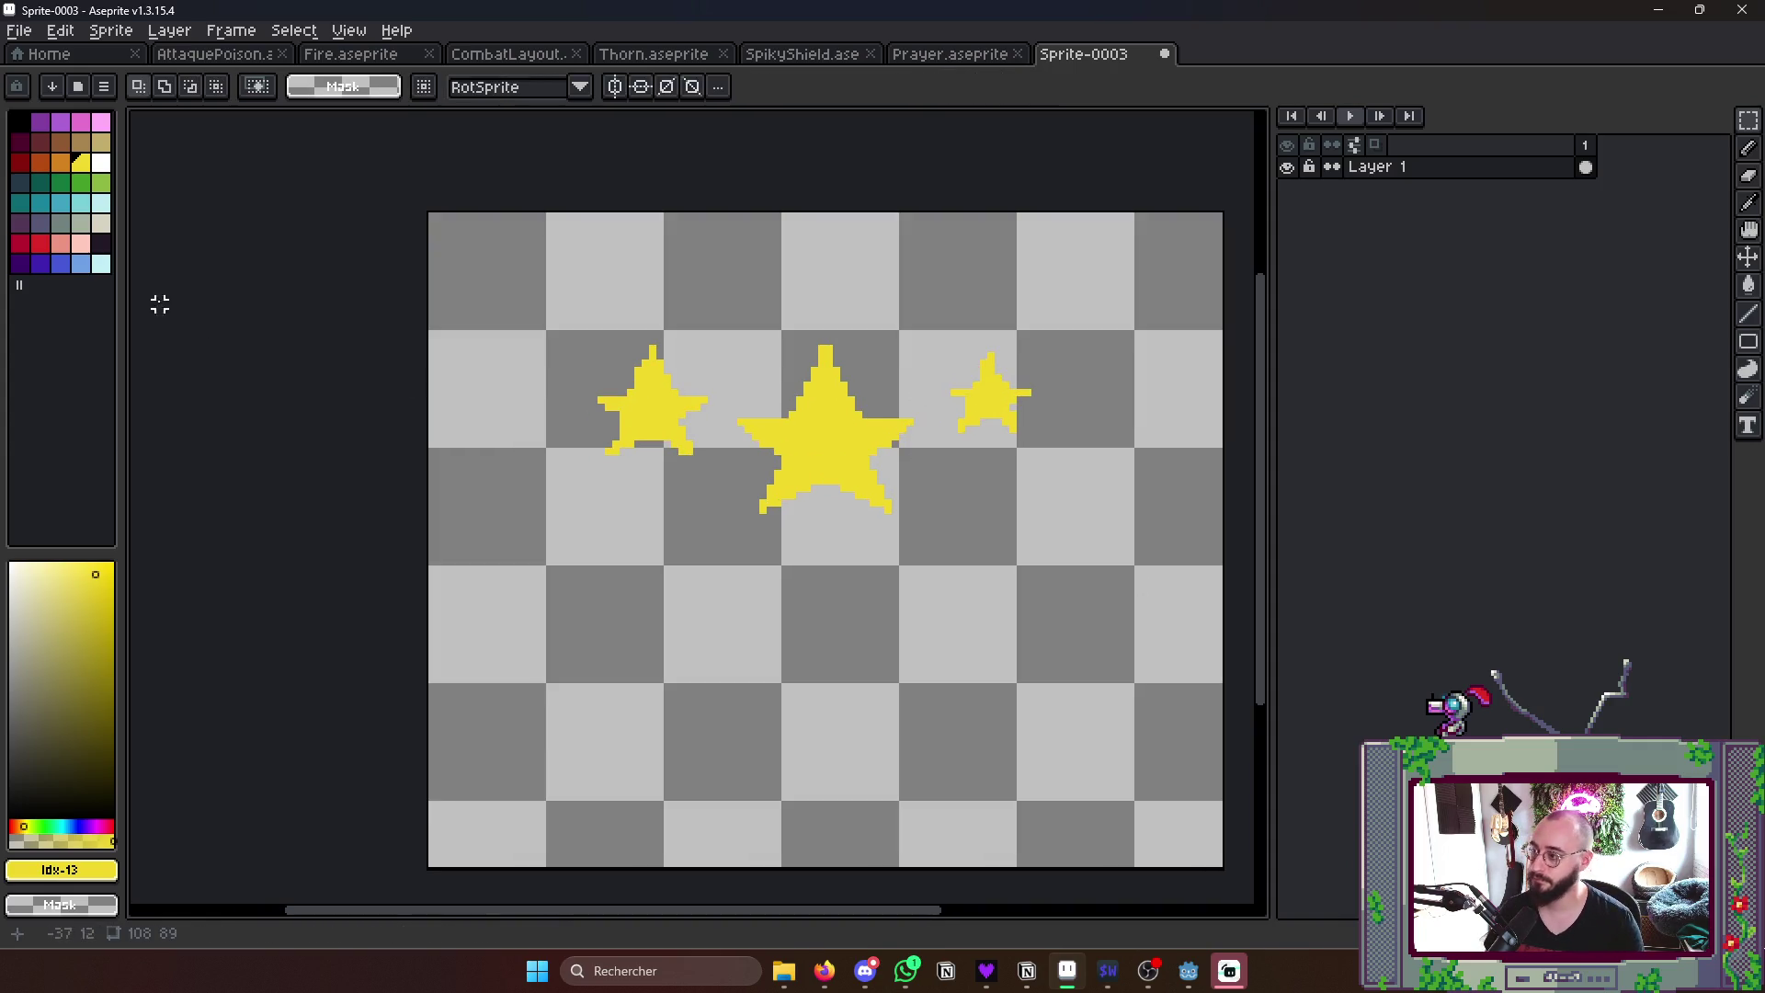
# - Make a tiny star copy above the big star and fill it orange
pyautogui.moveTo(563, 304)
pyautogui.mouseDown()
pyautogui.moveTo(733, 479)
pyautogui.moveTo(883, 699)
pyautogui.moveTo(938, 710)
pyautogui.mouseUp()
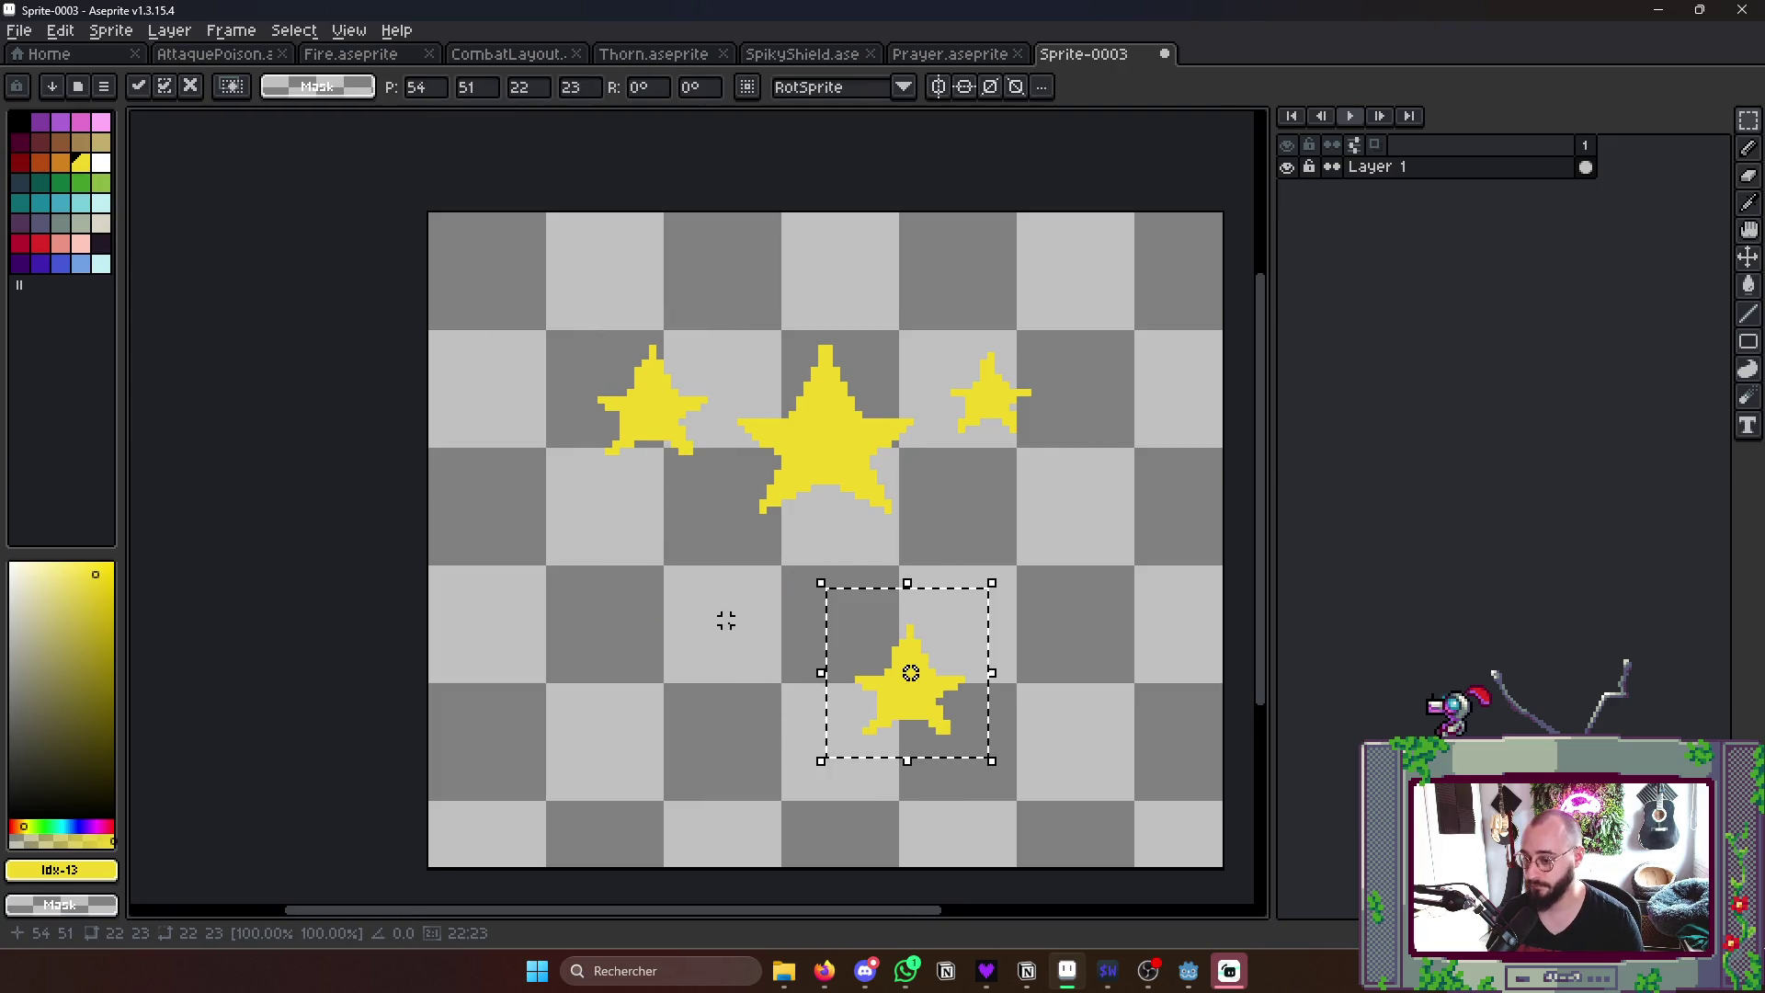
pyautogui.moveTo(996, 761); pyautogui.dragTo(949, 690)
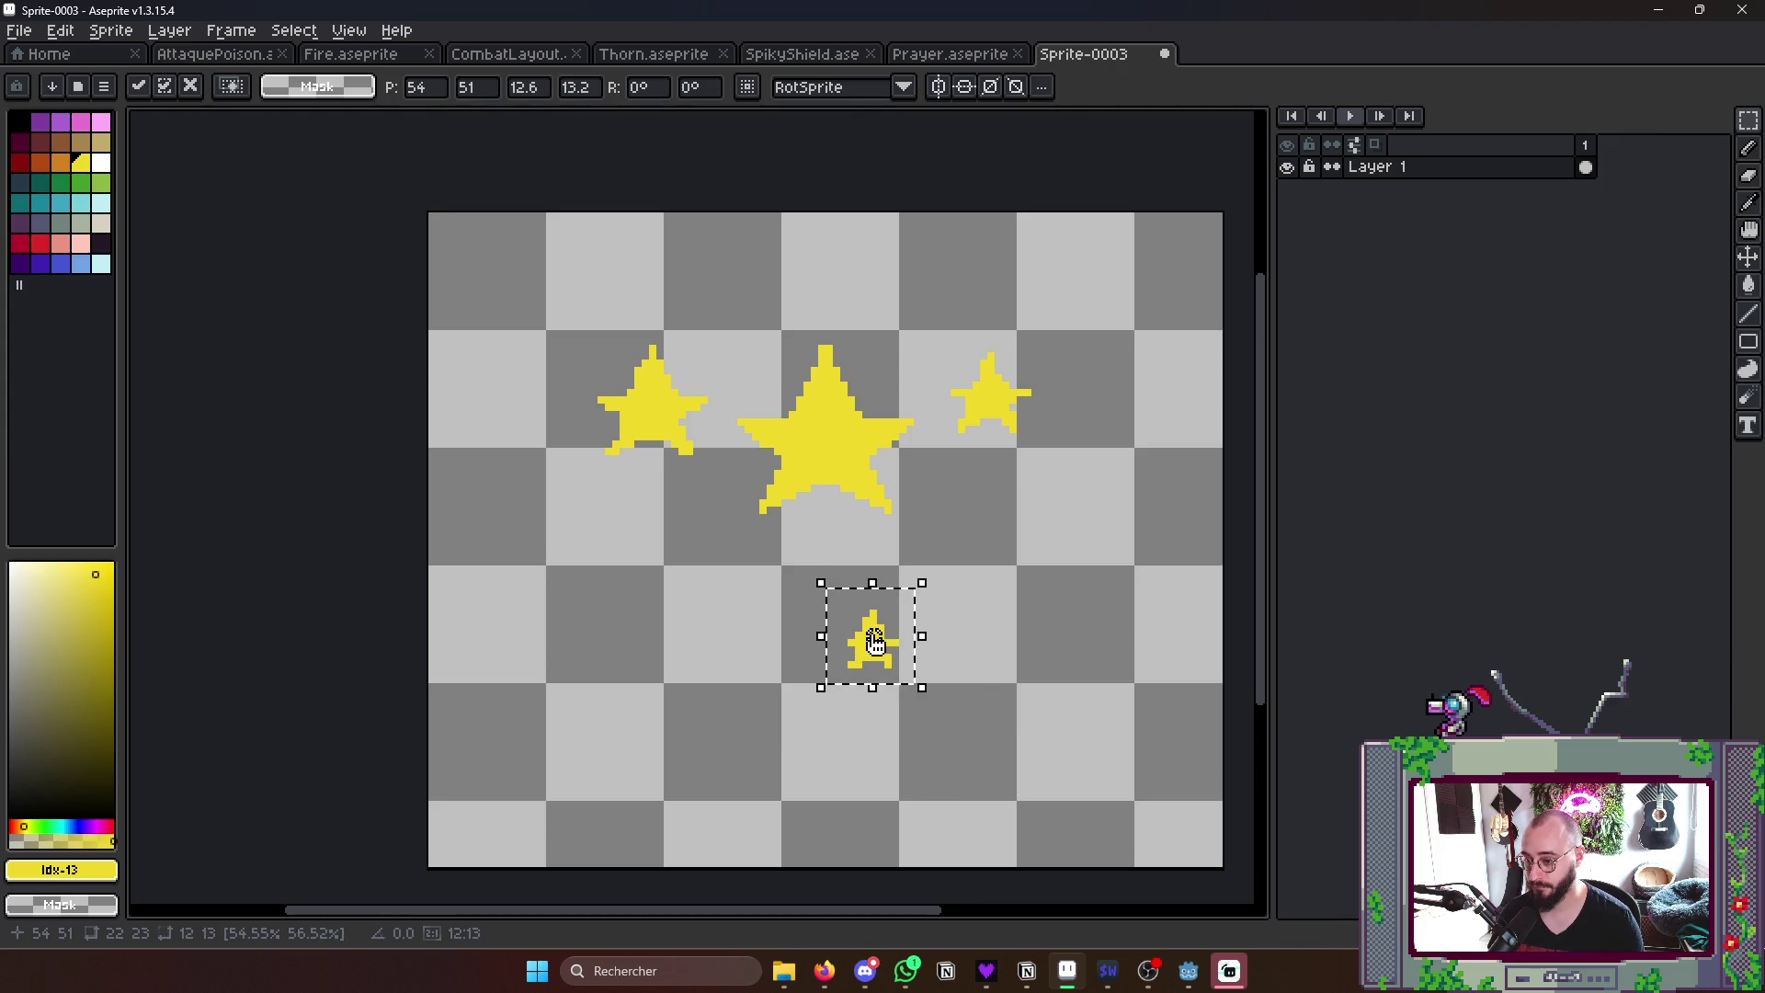
pyautogui.moveTo(871, 642); pyautogui.dragTo(903, 338)
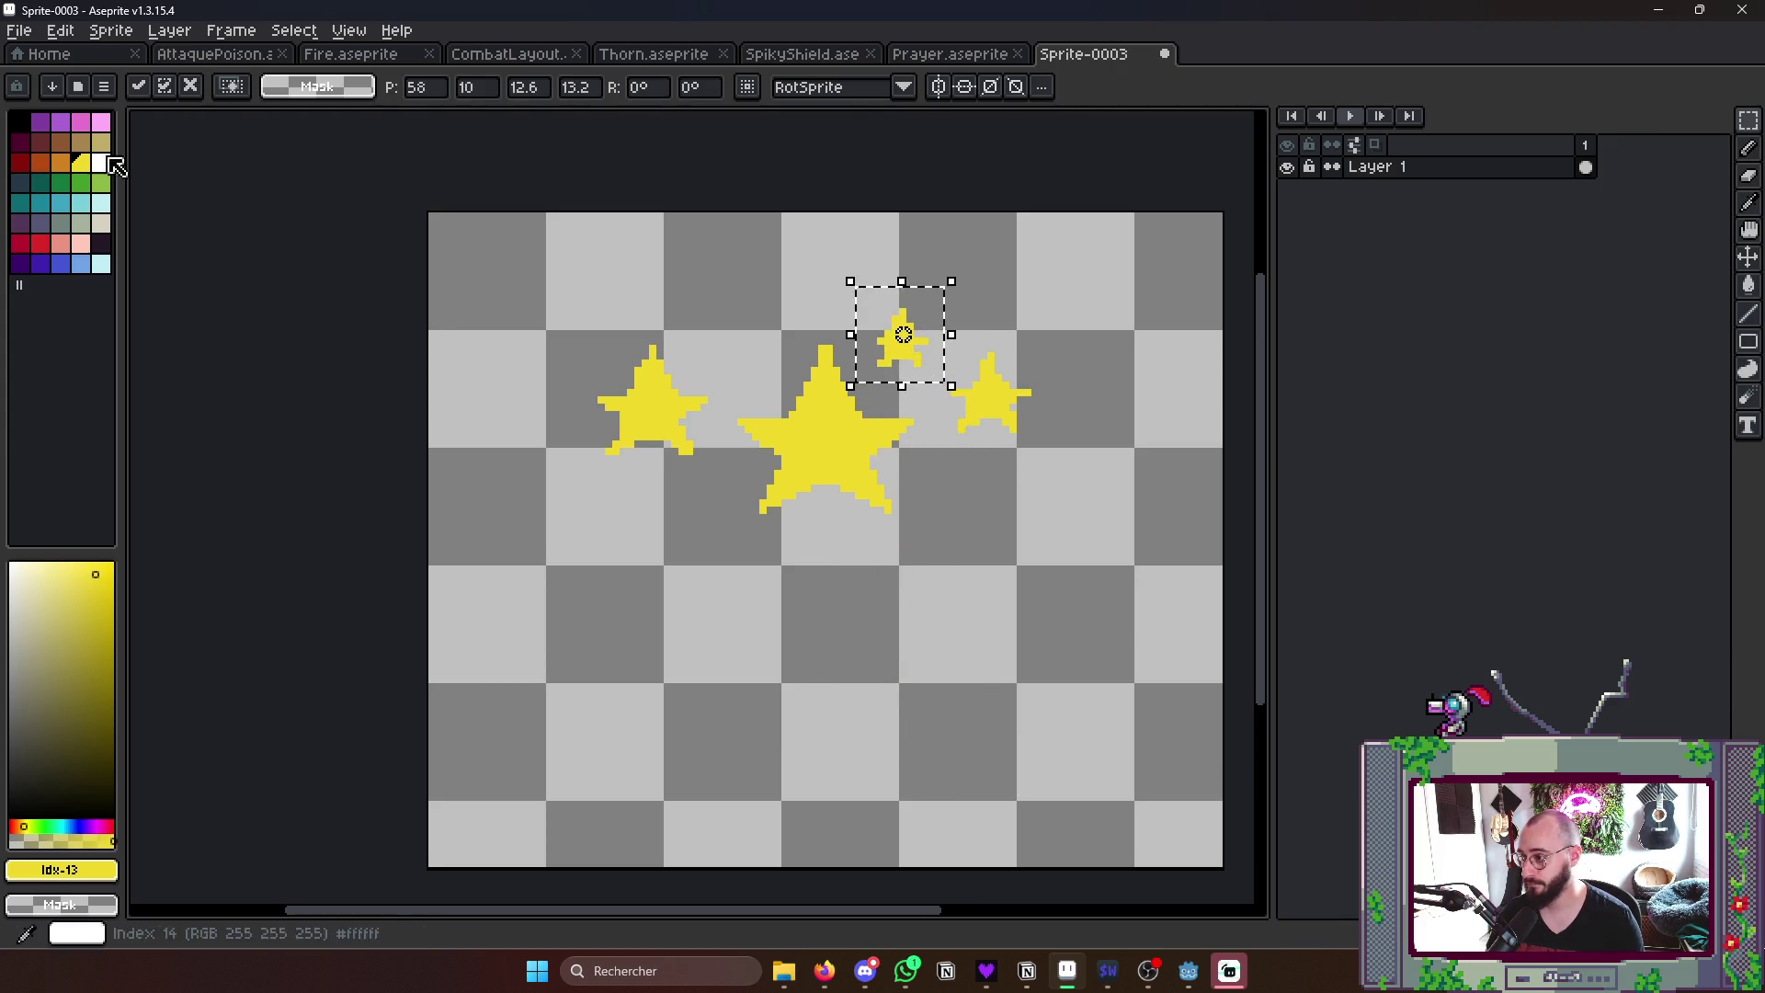
pyautogui.press('g')
pyautogui.click(60, 162)
pyautogui.click(899, 342)
pyautogui.press('m')
# - Add a second tiny orange star to the right, then add a second animation frame
pyautogui.moveTo(562, 304)
pyautogui.mouseDown()
pyautogui.moveTo(736, 484)
pyautogui.moveTo(654, 398)
pyautogui.moveTo(733, 328)
pyautogui.mouseUp()
pyautogui.press('g')
pyautogui.click(723, 330)
pyautogui.scroll(1, 708, 351)
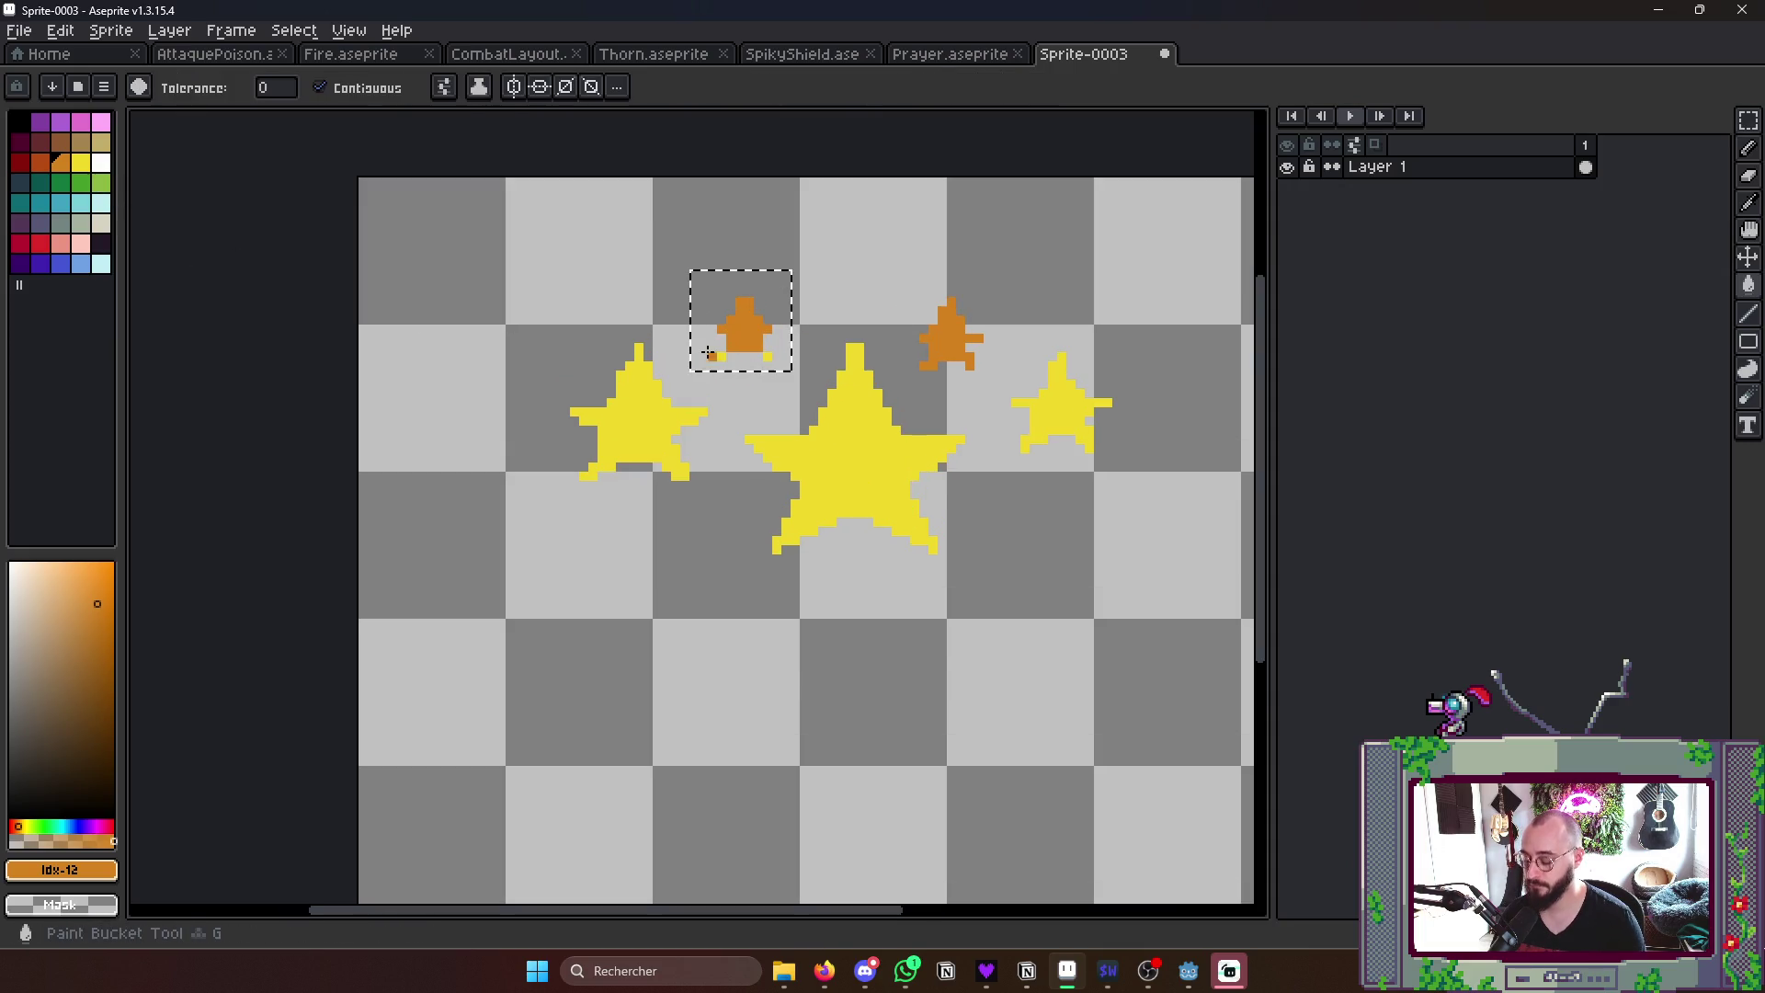
pyautogui.click(709, 353)
pyautogui.hotkey('ctrl', 'z')
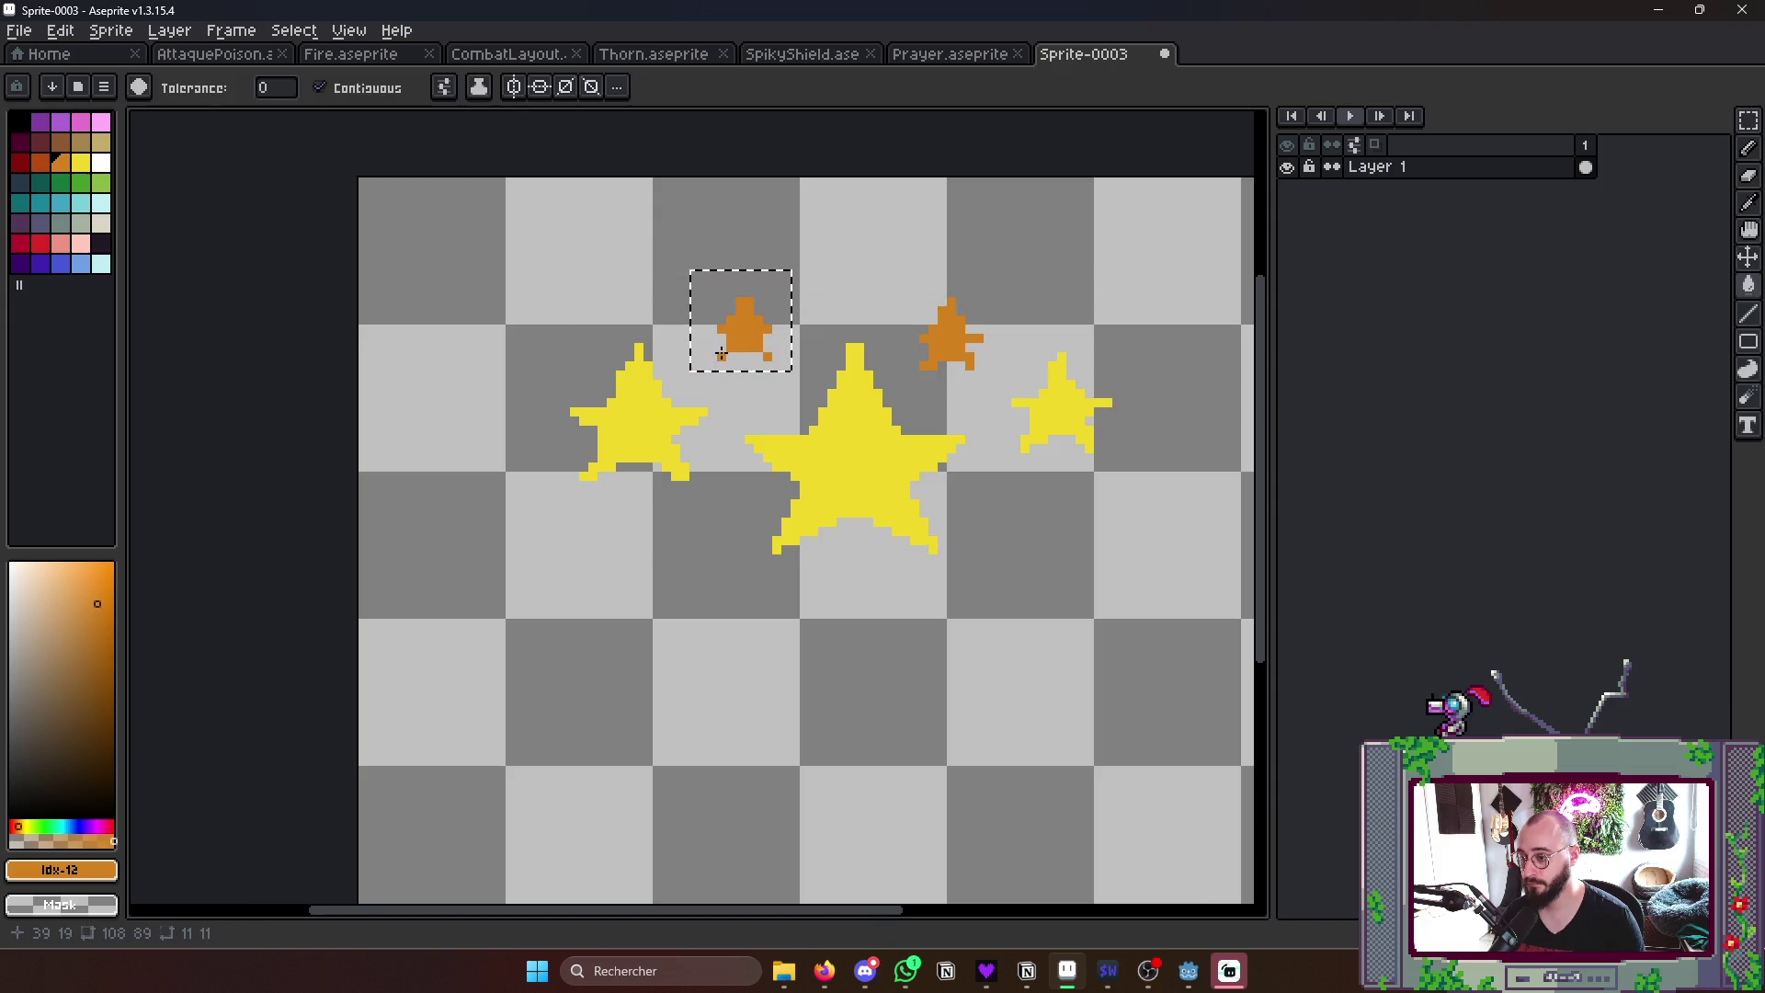
pyautogui.scroll(-1, 720, 351)
pyautogui.hotkey('ctrl', 'd')
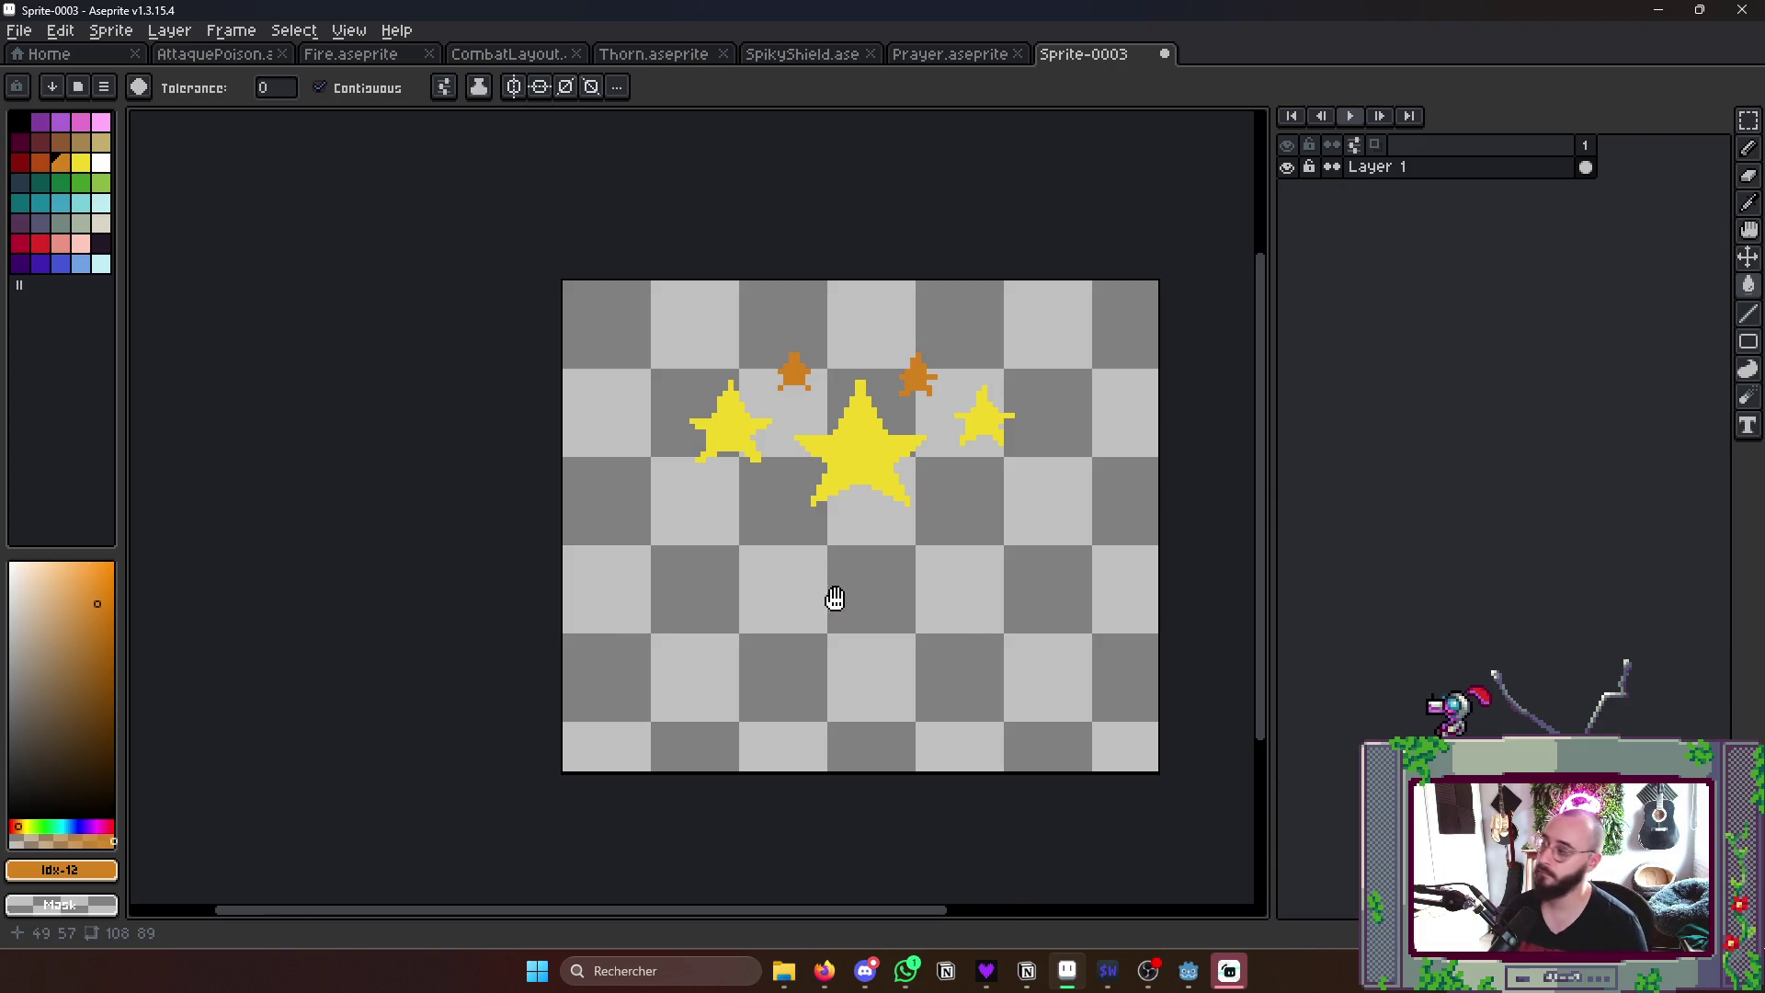
pyautogui.scroll(-2, 834, 598)
pyautogui.hscroll(2, 883, 586)
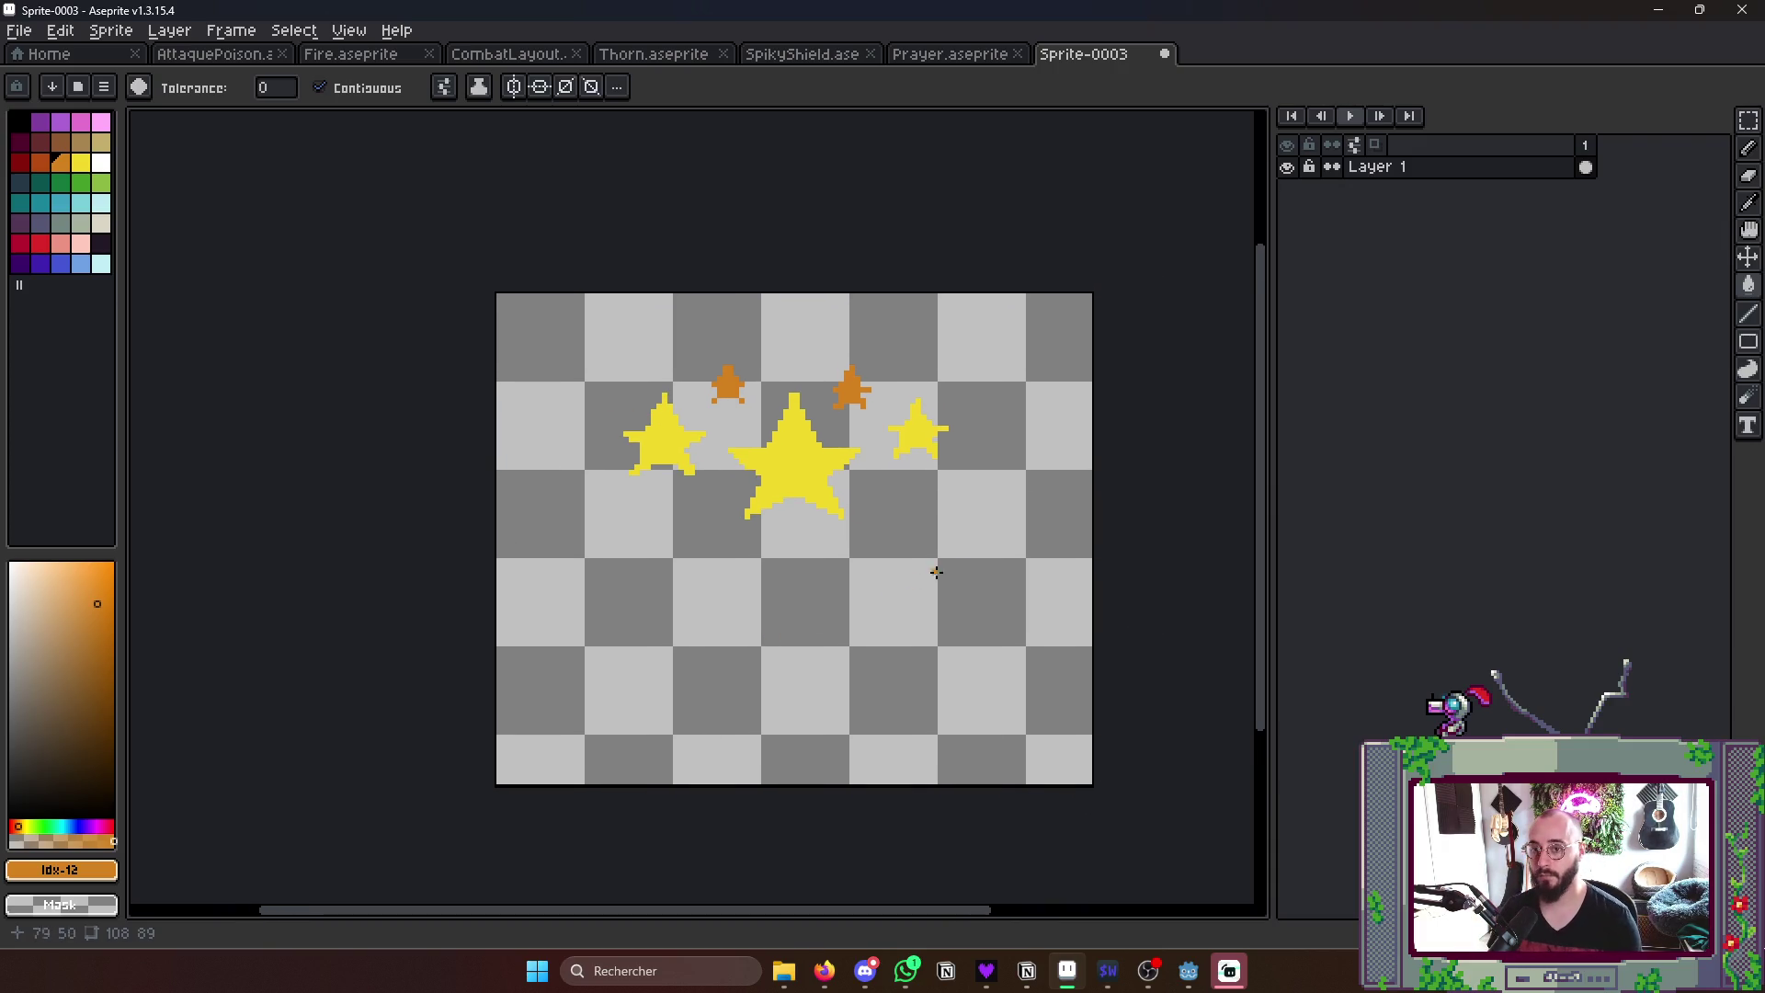
pyautogui.hotkey('alt', 'n')
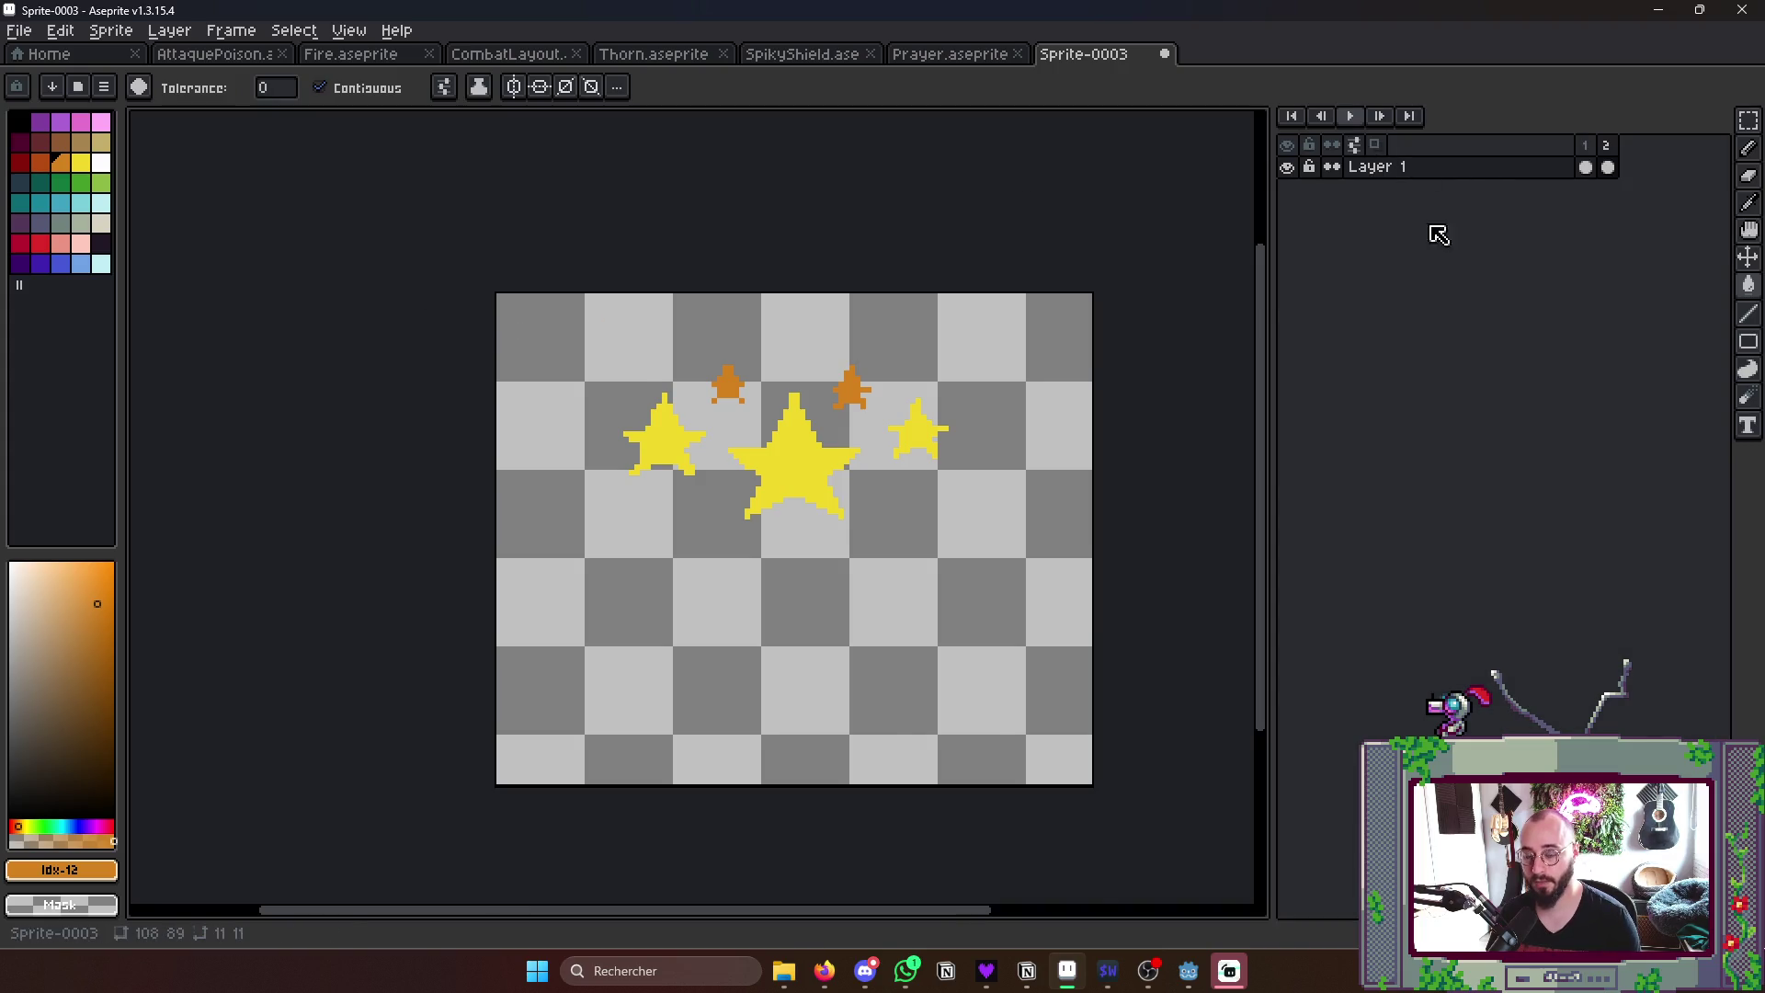
pyautogui.scroll(1, 883, 439)
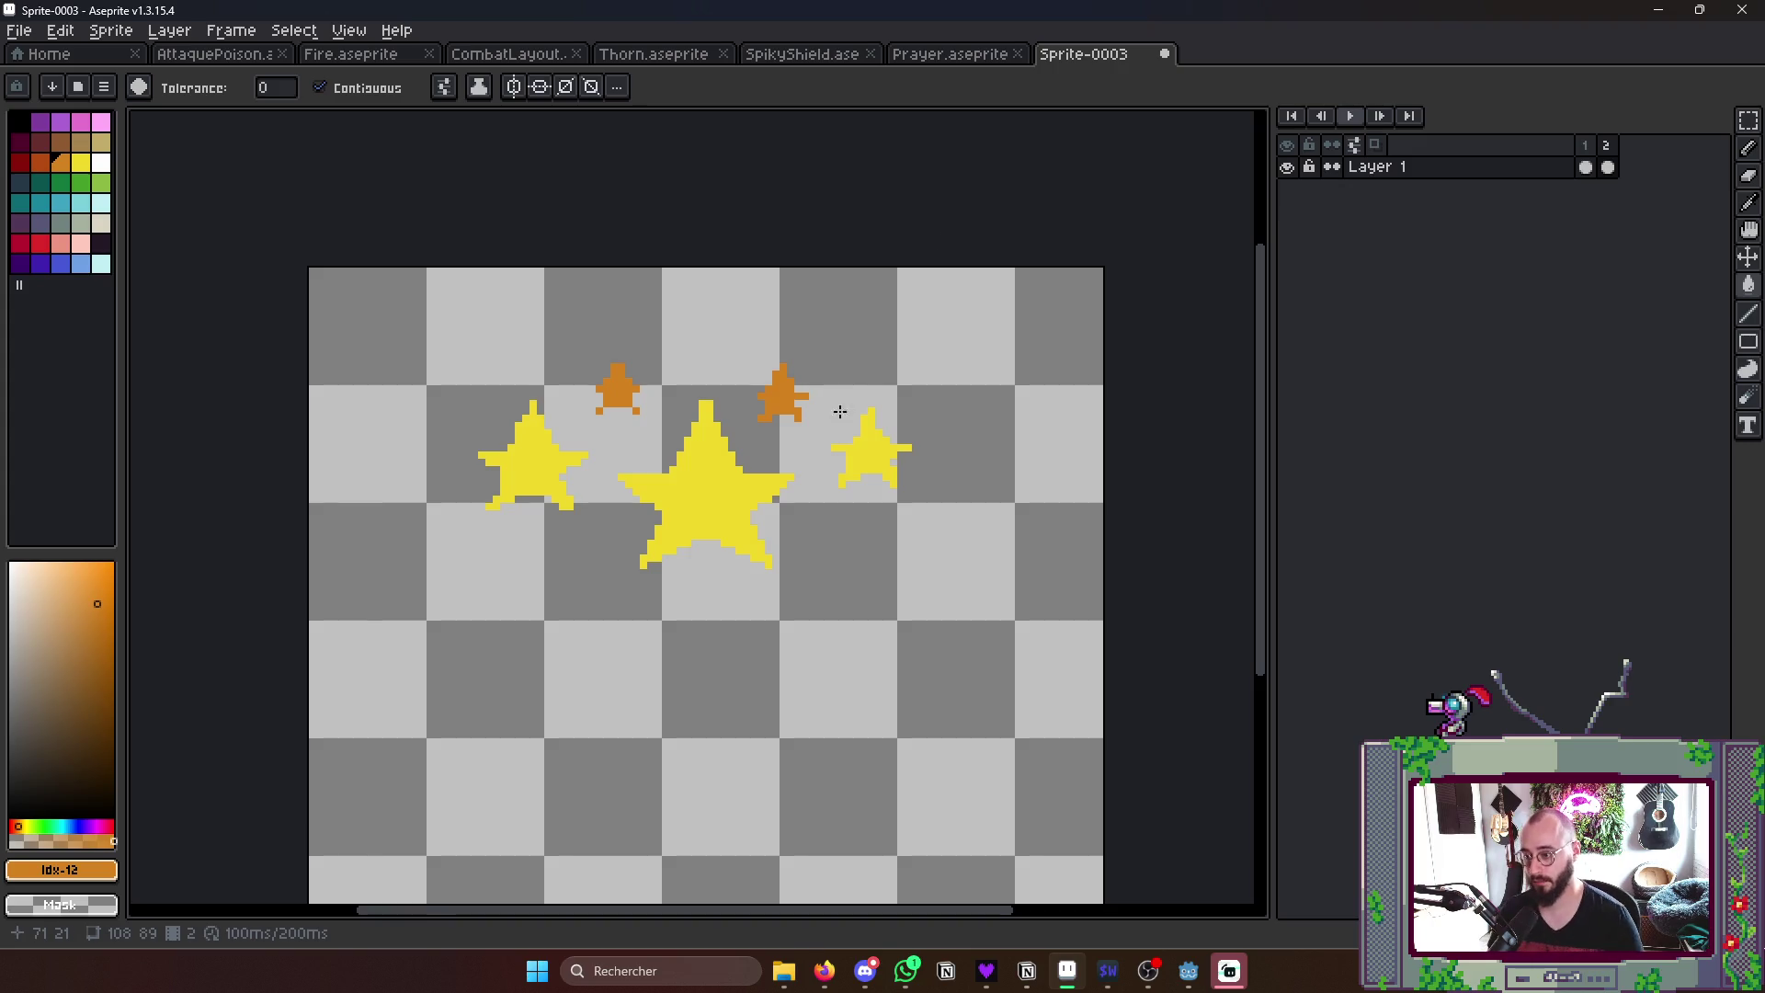
pyautogui.scroll(1, 833, 428)
pyautogui.scroll(1, 832, 429)
# - Move the right orange star up and to the left
pyautogui.press('m')
pyautogui.moveTo(672, 249); pyautogui.dragTo(834, 407)
pyautogui.moveTo(772, 345)
pyautogui.mouseDown()
pyautogui.moveTo(668, 323)
pyautogui.moveTo(653, 337)
pyautogui.mouseUp()
pyautogui.click(435, 529)
pyautogui.moveTo(132, 340); pyautogui.dragTo(388, 630)
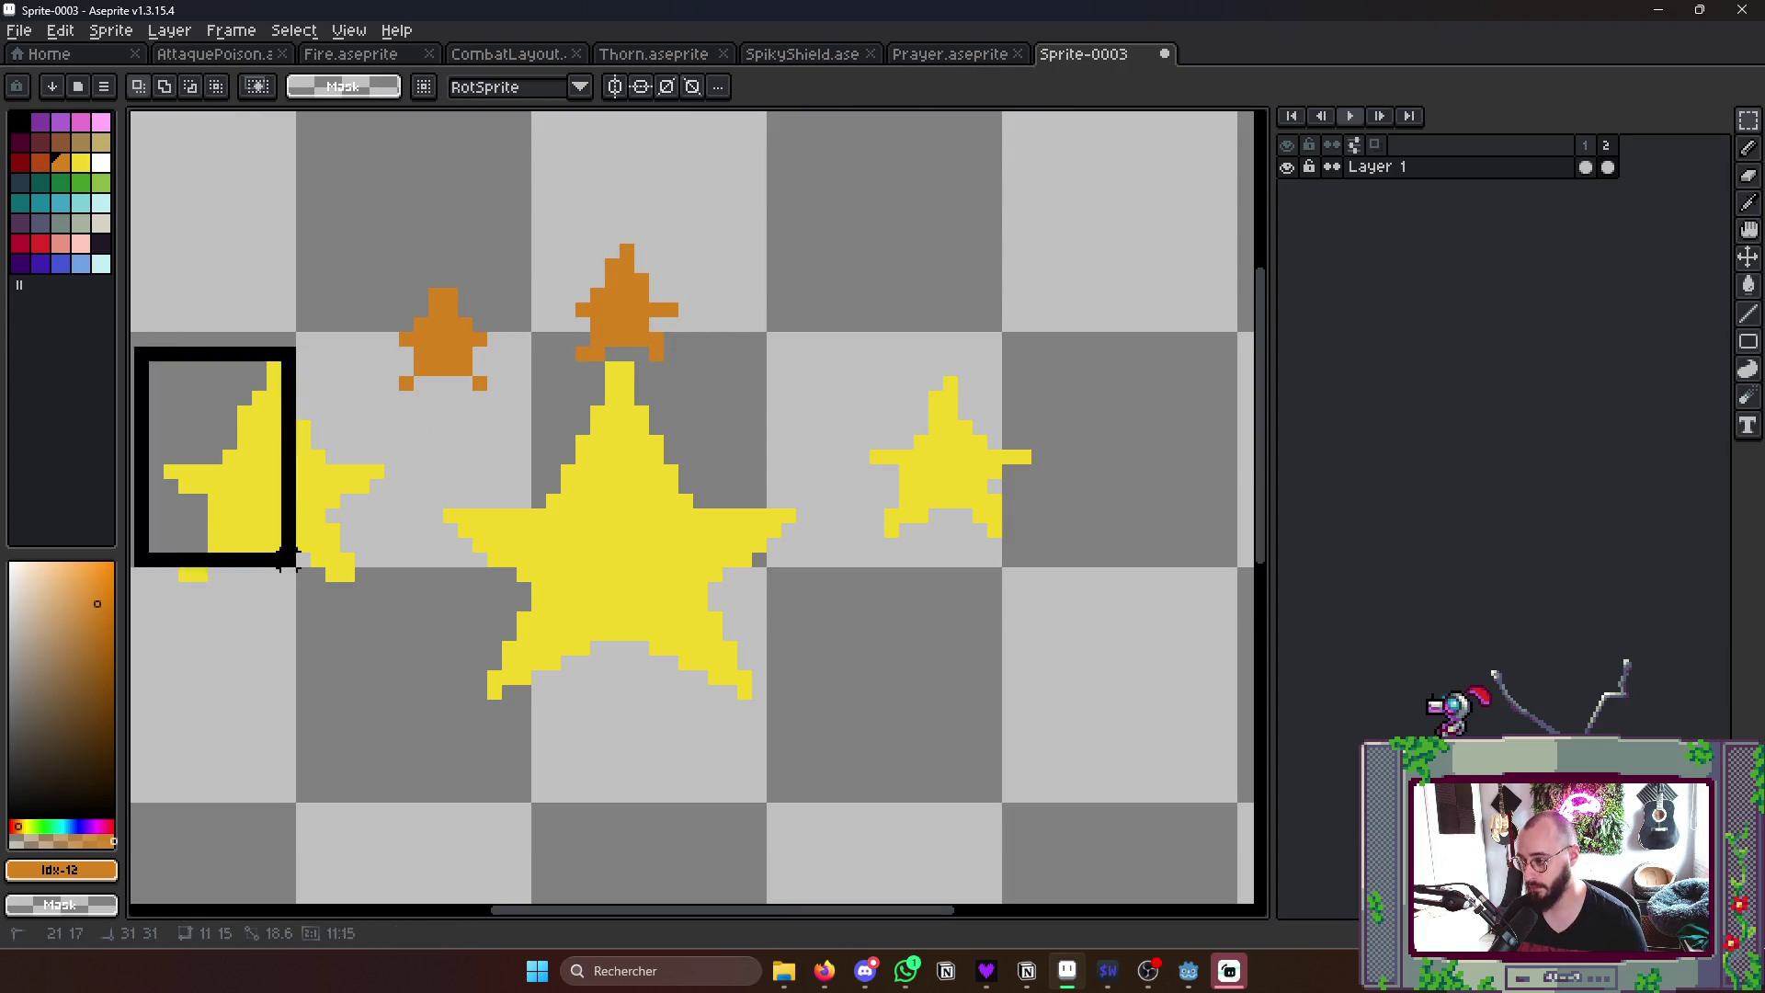
pyautogui.click(522, 531)
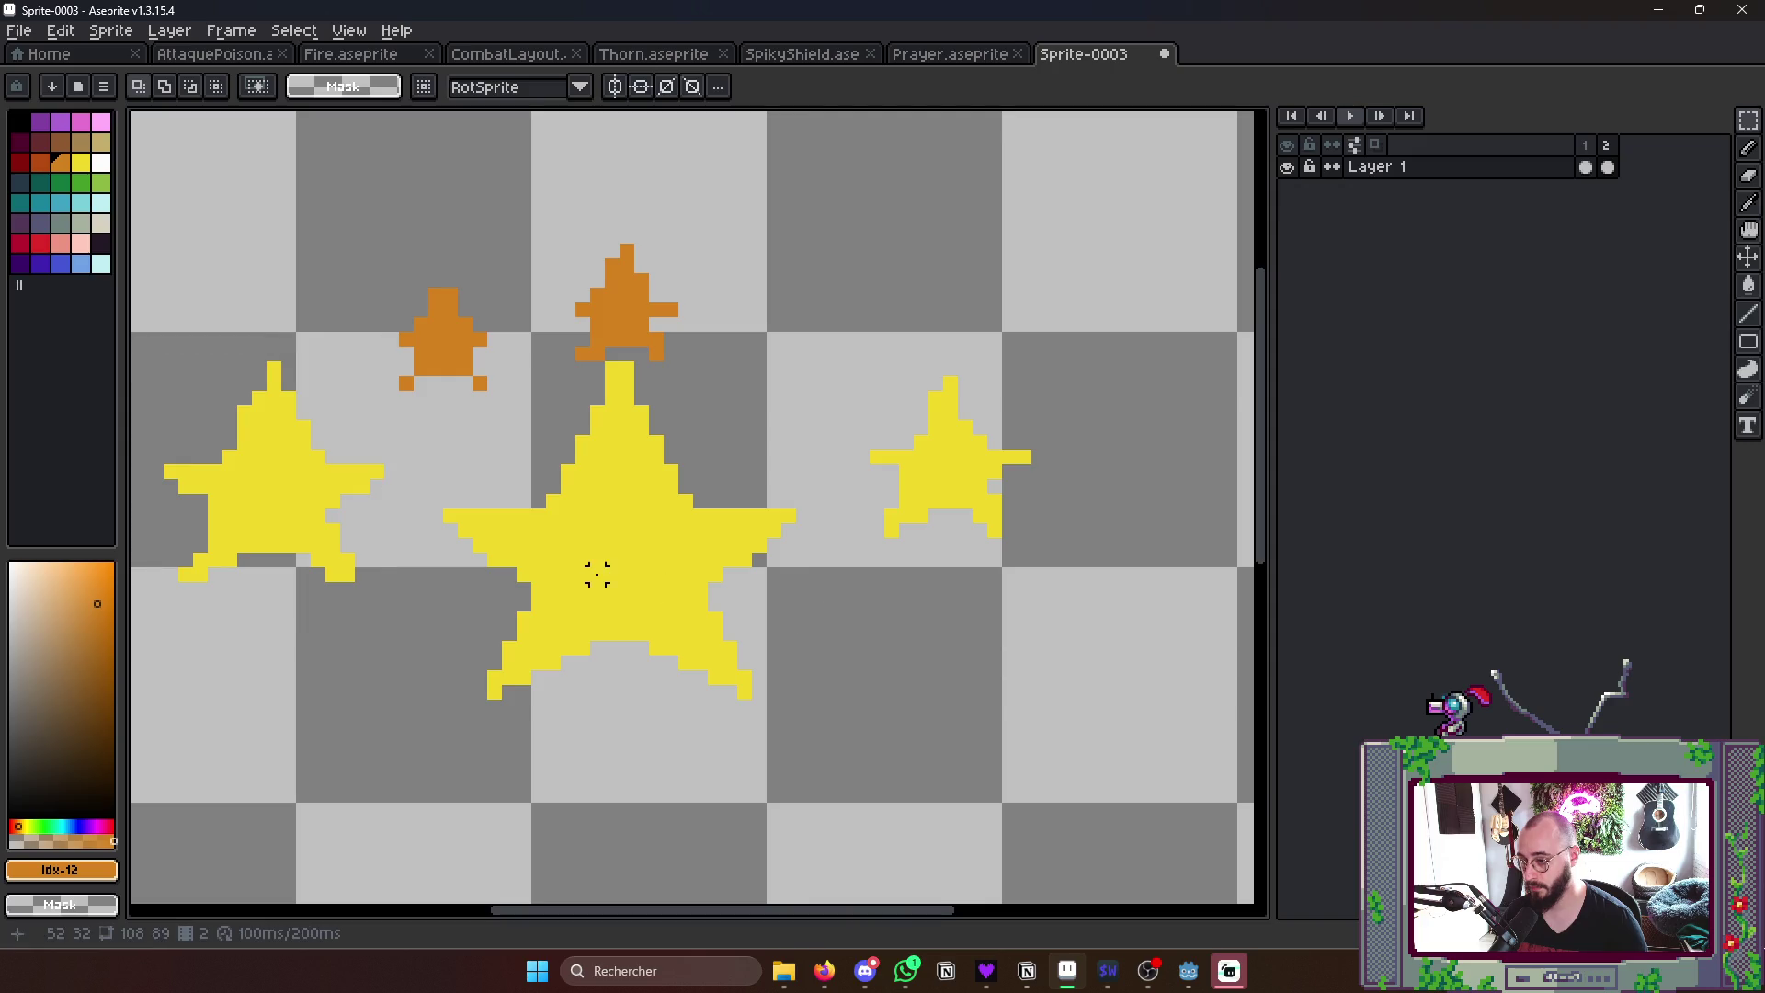
# - Move the right yellow star up-left and make it smaller
pyautogui.moveTo(862, 381); pyautogui.dragTo(1062, 579)
pyautogui.moveTo(958, 427); pyautogui.dragTo(903, 380)
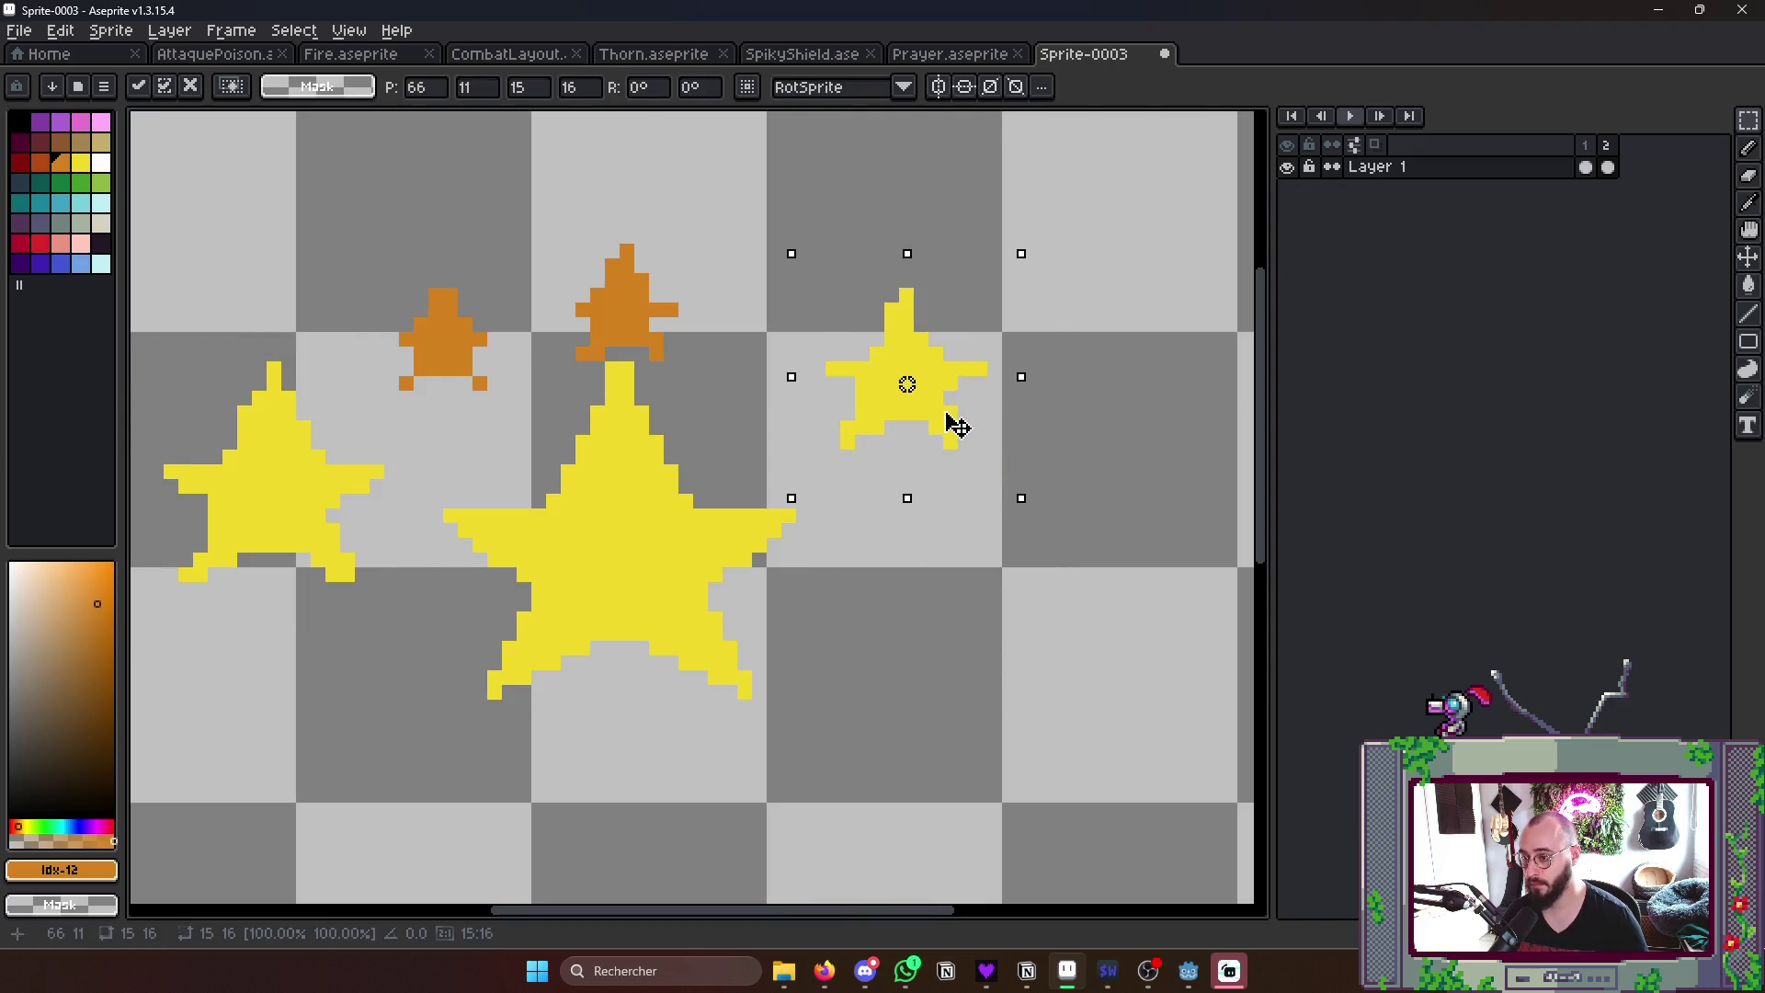
pyautogui.moveTo(1011, 476); pyautogui.dragTo(1004, 496)
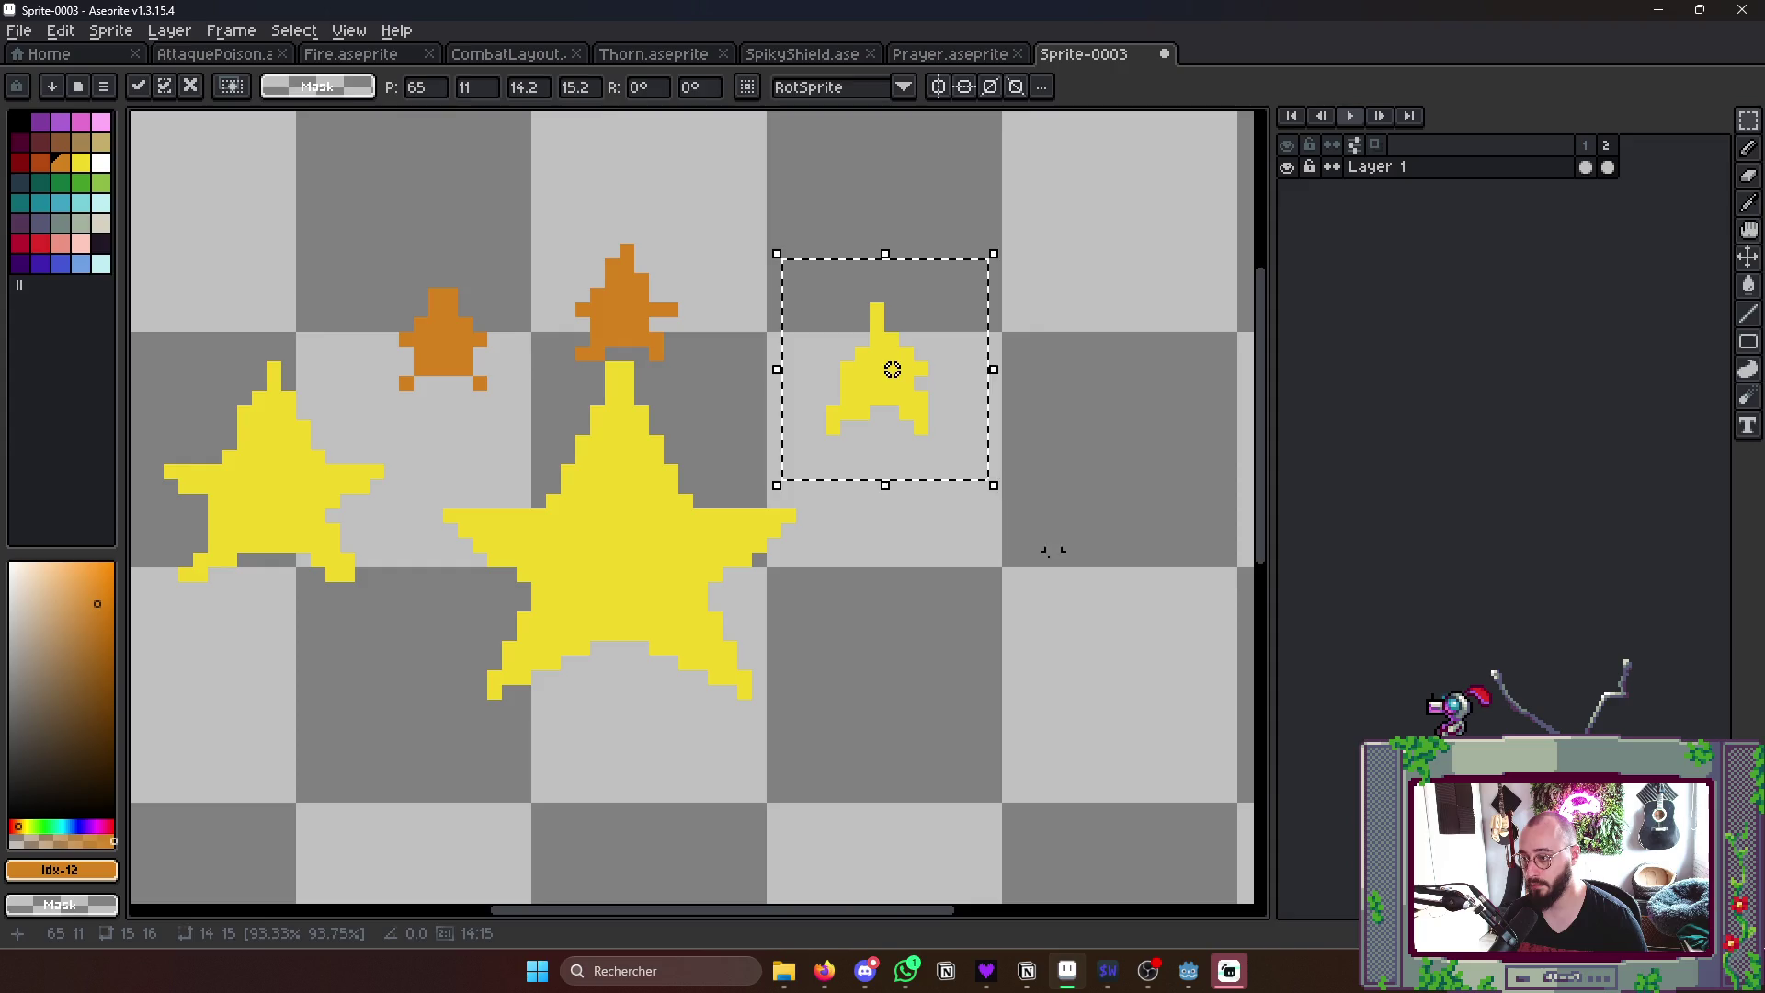
pyautogui.click(420, 280)
# - Stretch the left orange star taller, shift it up-left and add orange pixels to it
pyautogui.moveTo(419, 280); pyautogui.dragTo(530, 439)
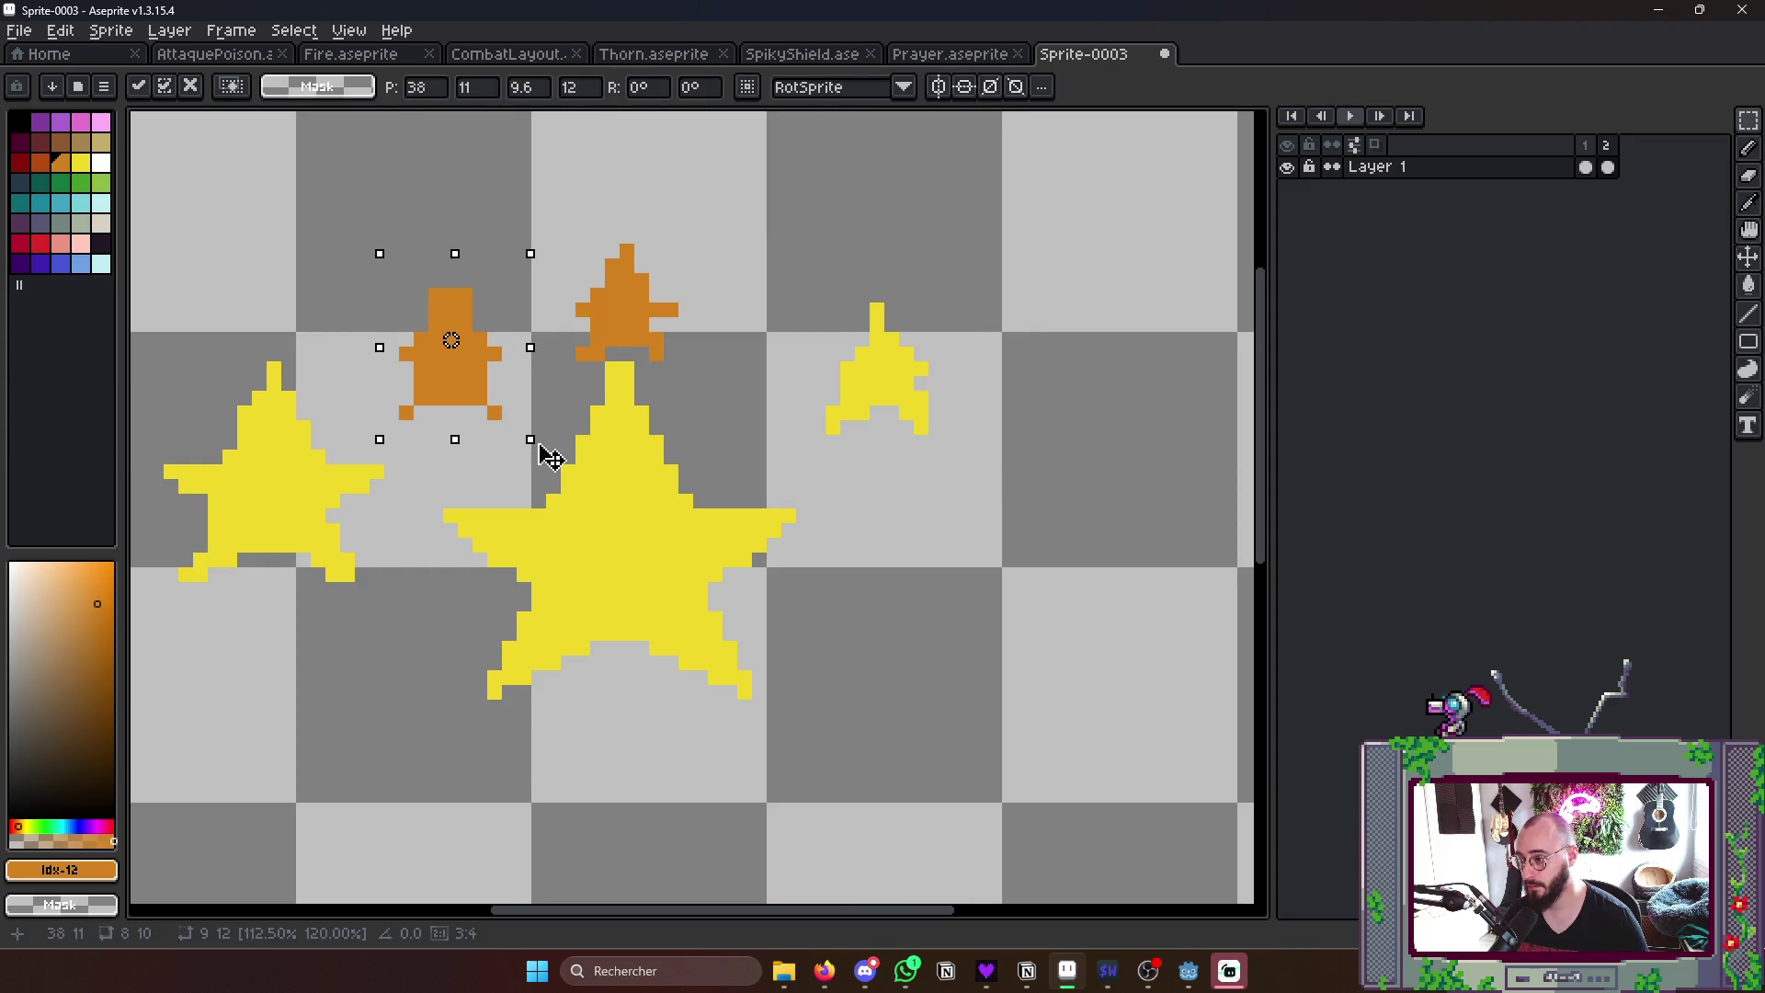
pyautogui.moveTo(452, 354); pyautogui.dragTo(393, 346)
pyautogui.press('Escape')
pyautogui.press('b')
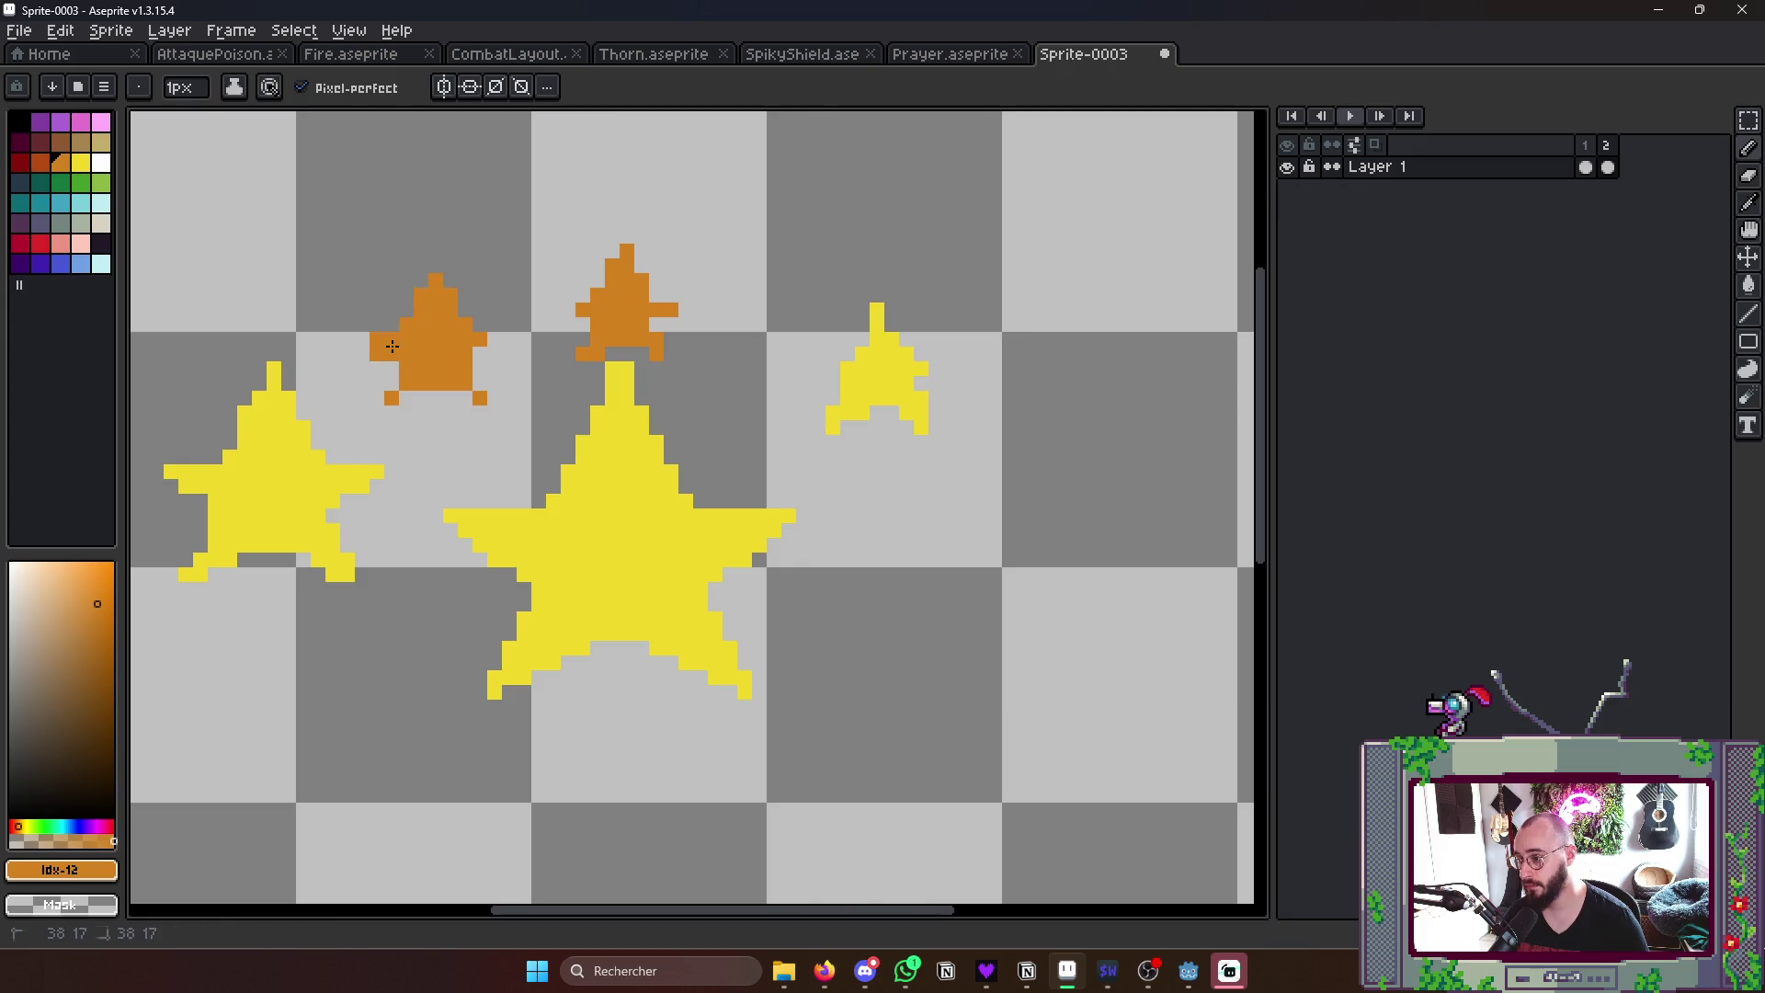
pyautogui.moveTo(498, 354); pyautogui.dragTo(483, 365)
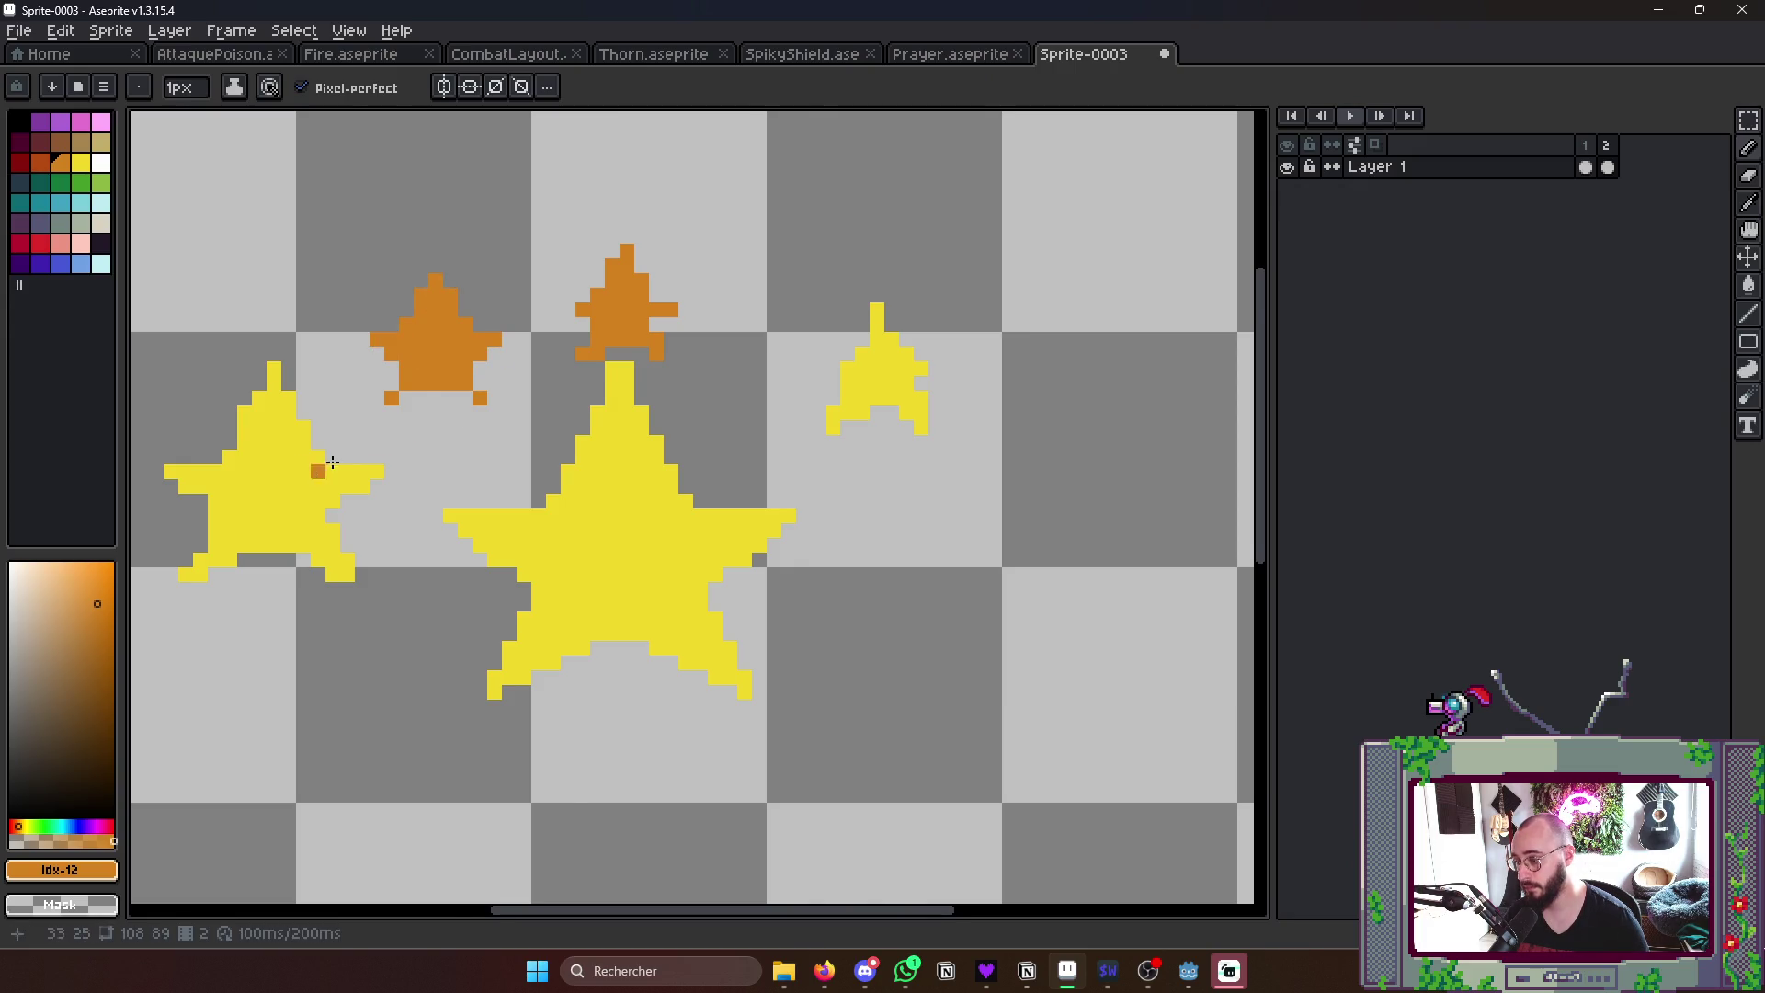
pyautogui.scroll(-1, 469, 415)
# - Recolour the small right star orange with the paint bucket
pyautogui.keyDown('alt'); pyautogui.click(883, 347); pyautogui.keyUp('alt')
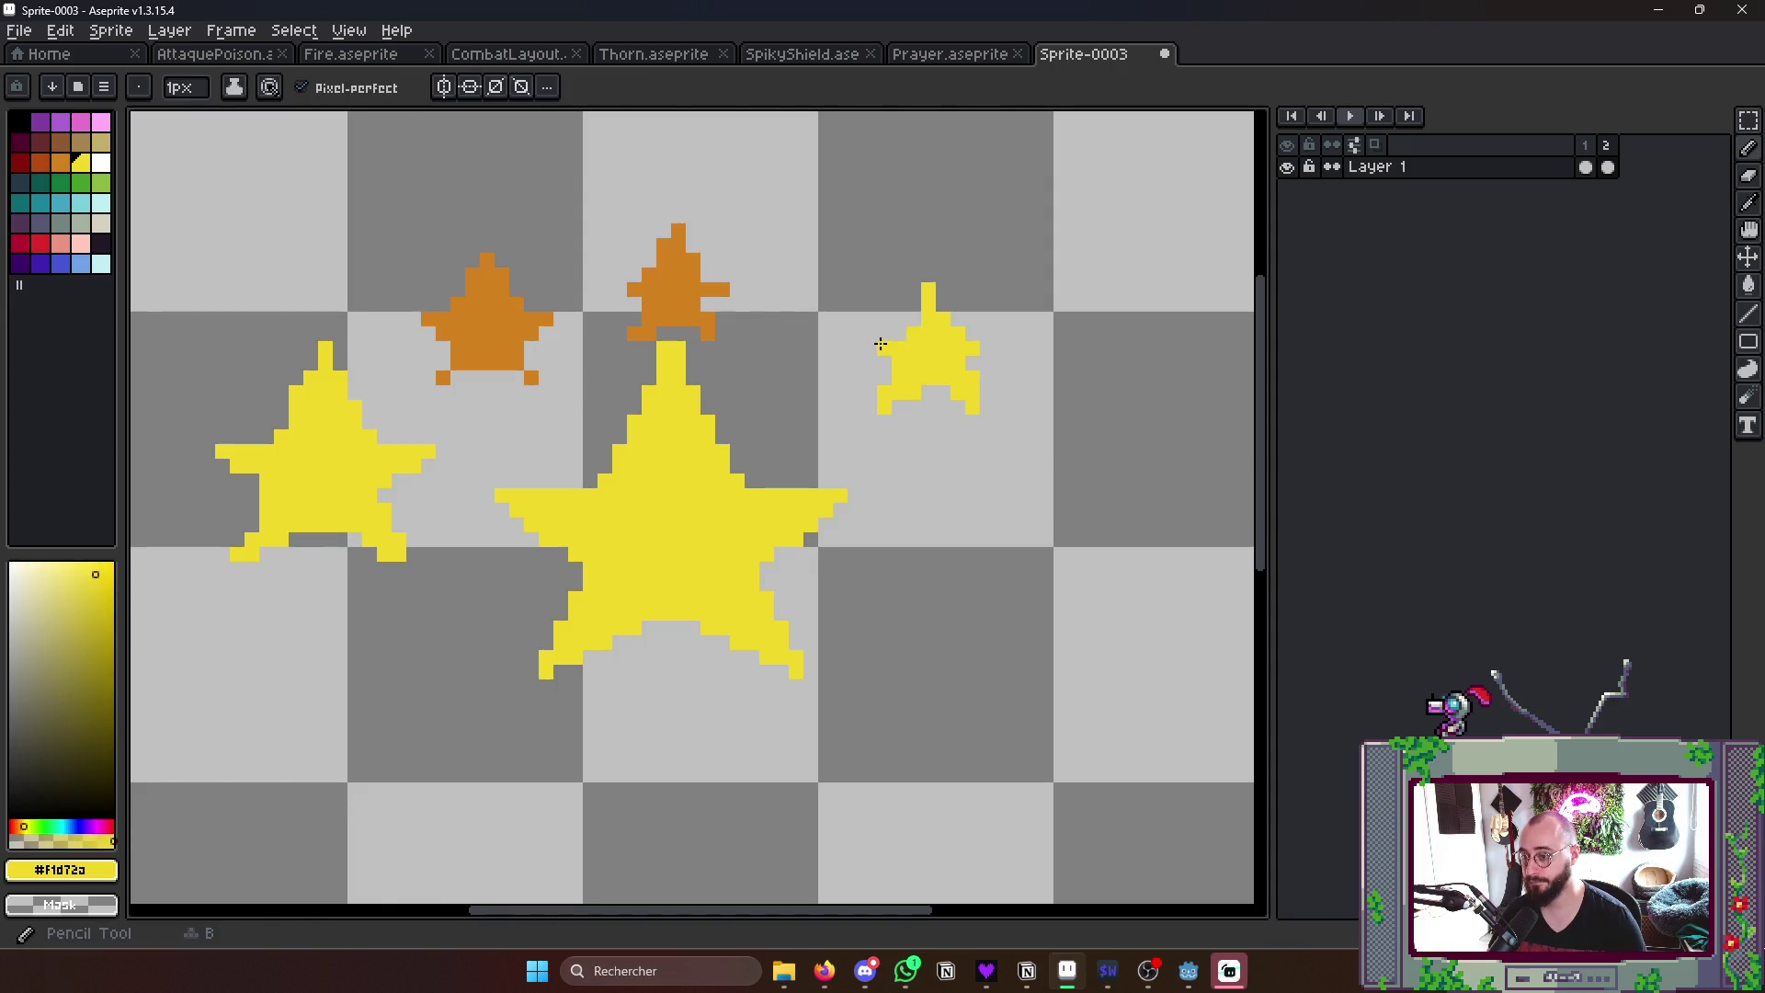
pyautogui.keyDown('alt'); pyautogui.click(696, 253); pyautogui.keyUp('alt')
pyautogui.press('g')
pyautogui.click(927, 348)
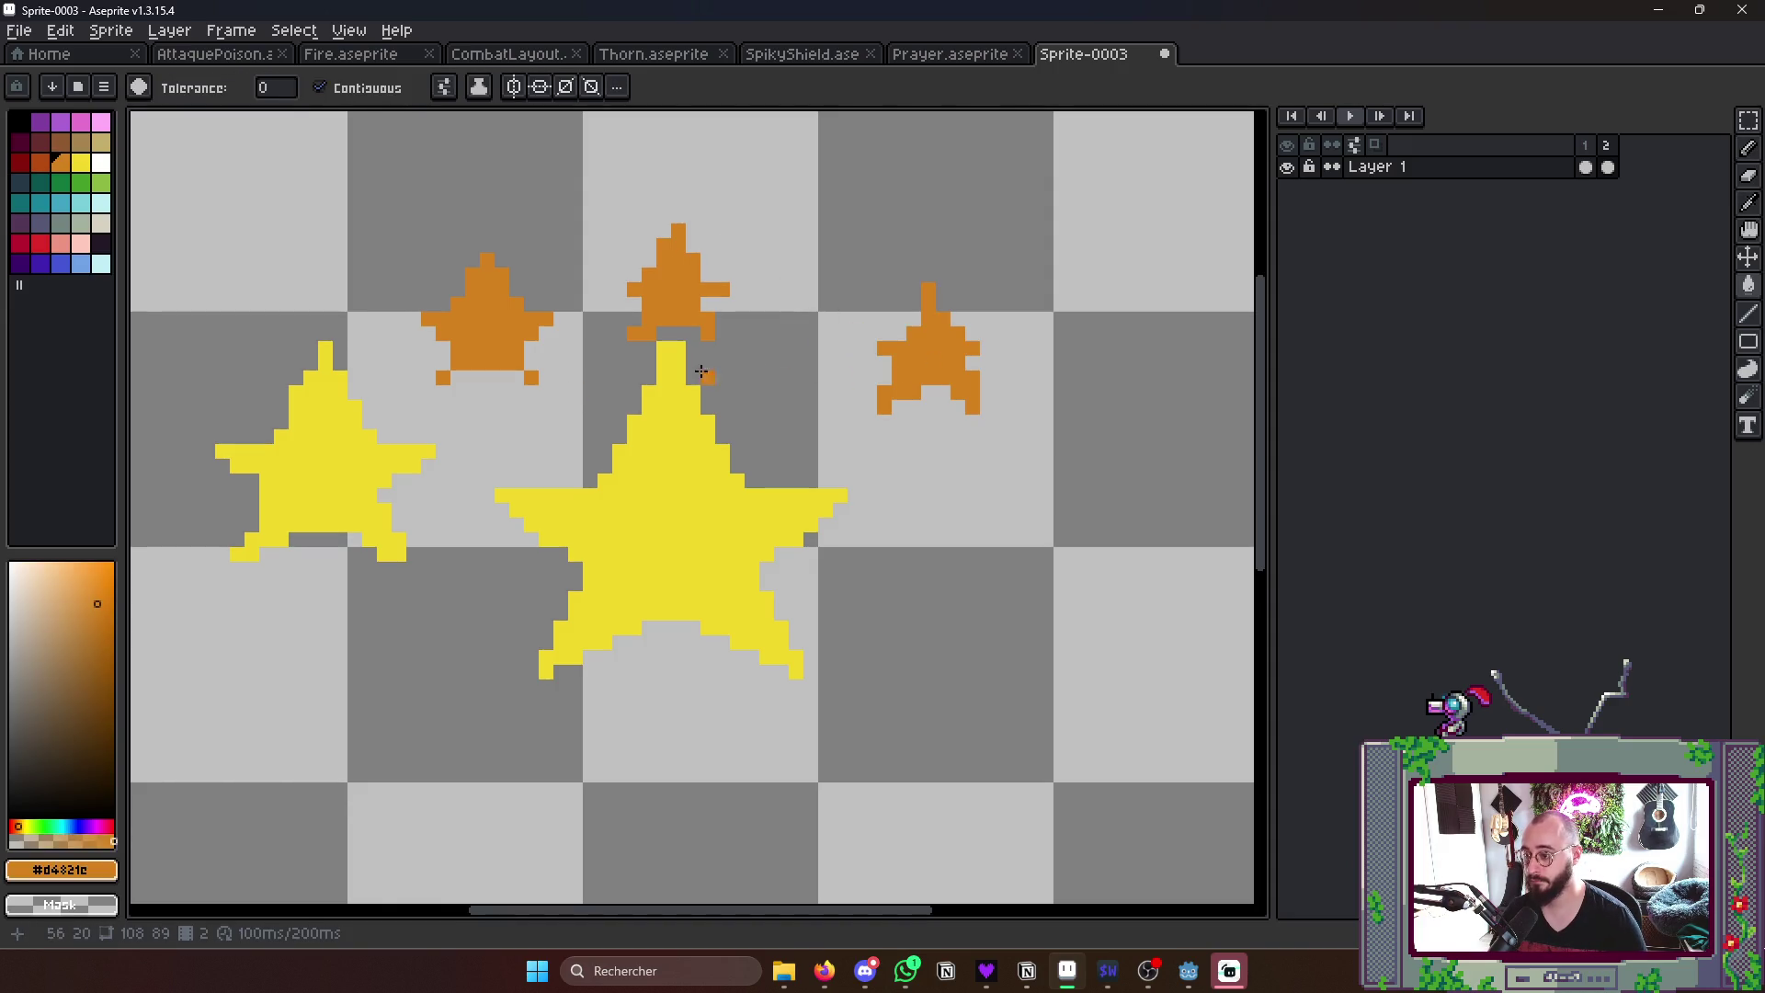
pyautogui.press('b')
pyautogui.click(79, 163)
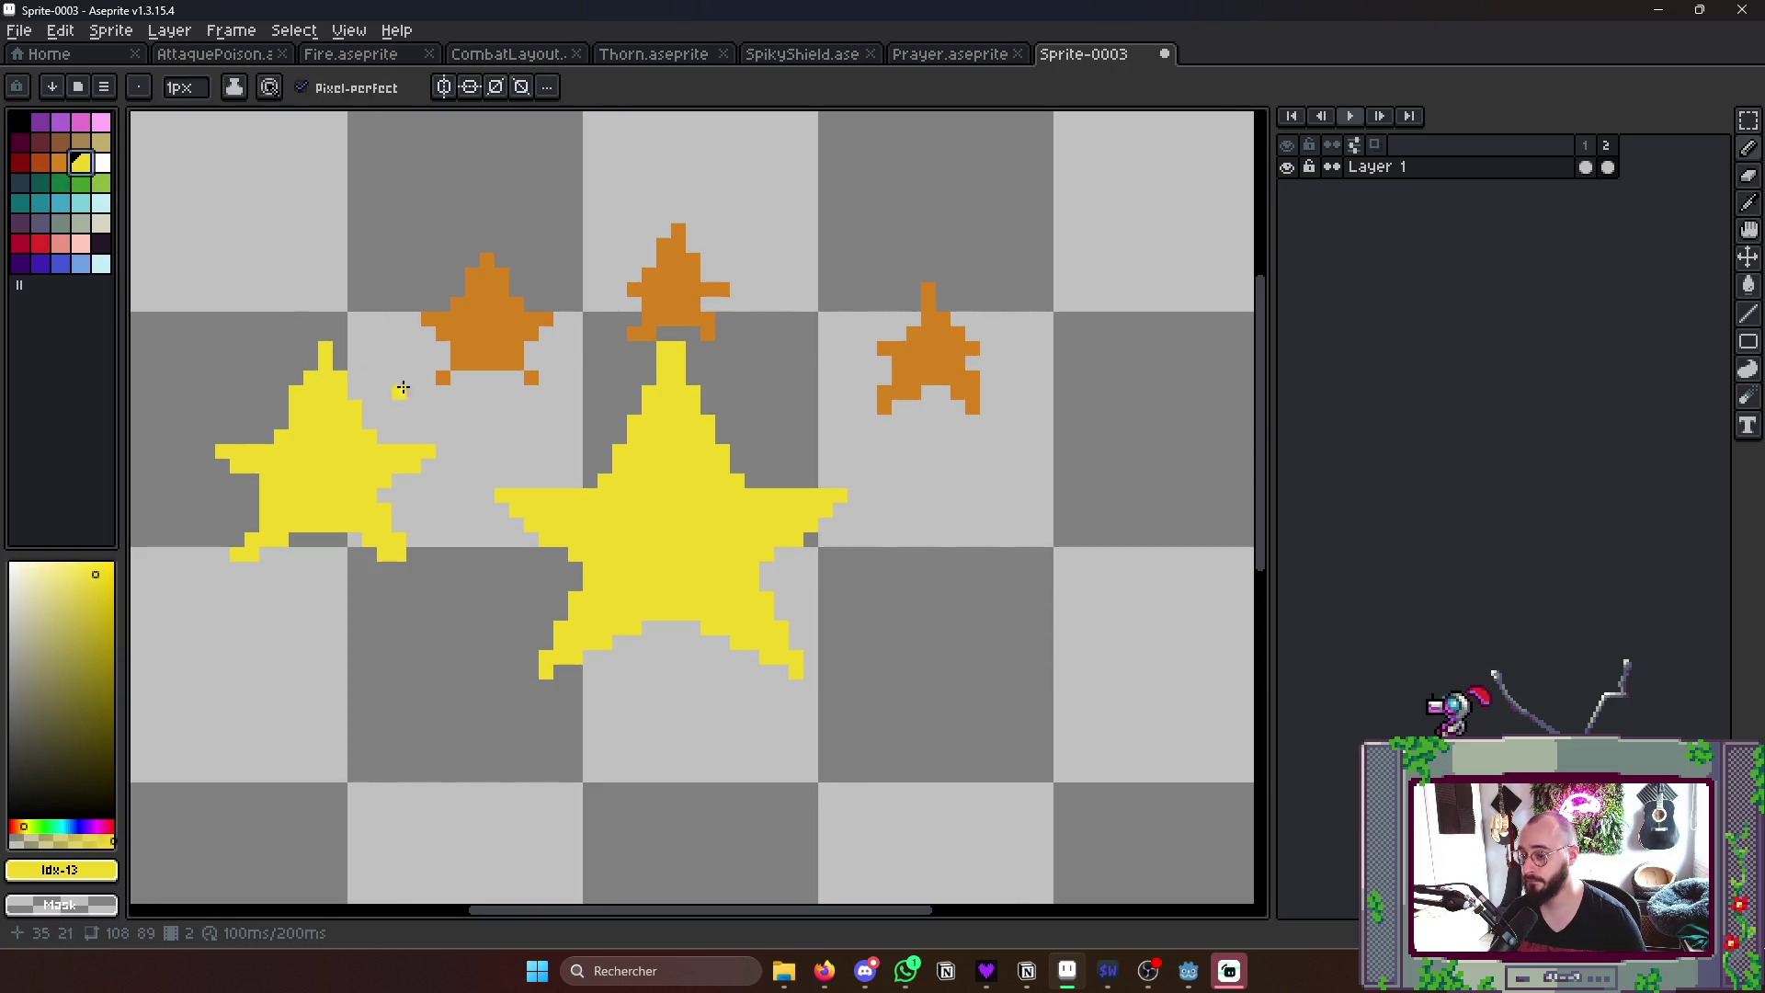
# - Shrink the big yellow star, shift it right and tilt it slightly
pyautogui.press('w')
pyautogui.click(680, 518)
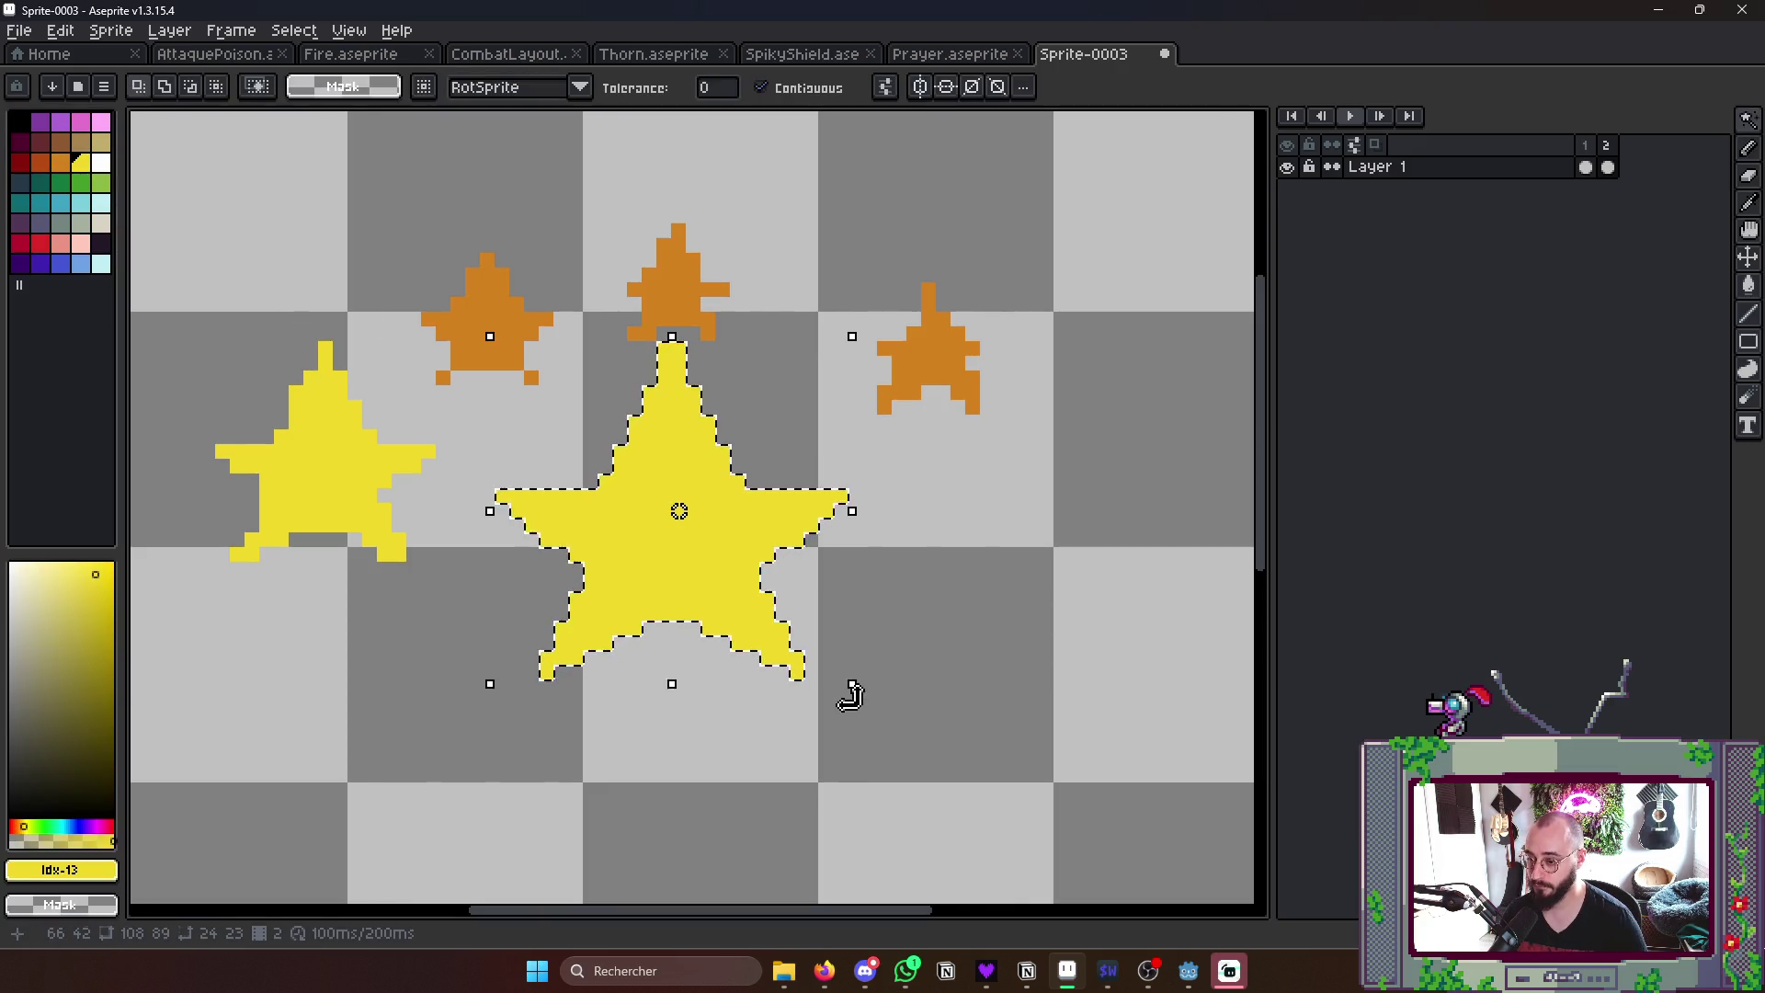
pyautogui.press('v')
pyautogui.moveTo(853, 685); pyautogui.dragTo(797, 632)
pyautogui.moveTo(670, 541); pyautogui.dragTo(827, 566)
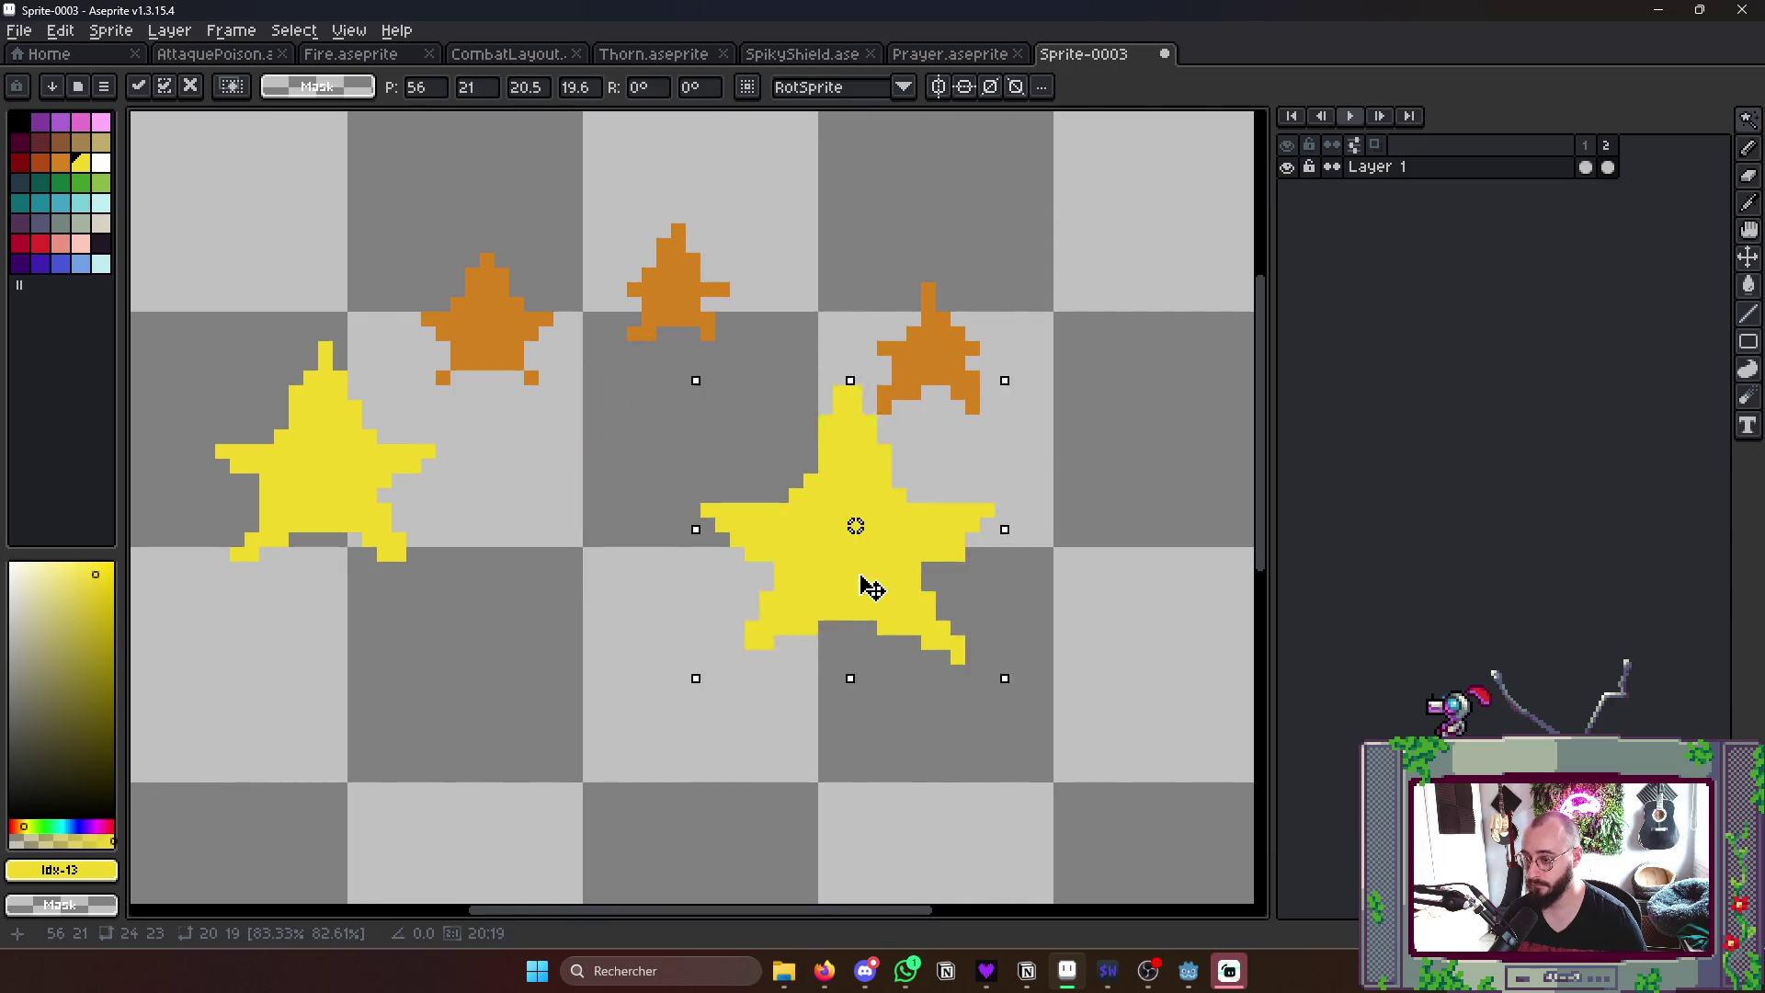
pyautogui.moveTo(974, 677); pyautogui.dragTo(954, 643)
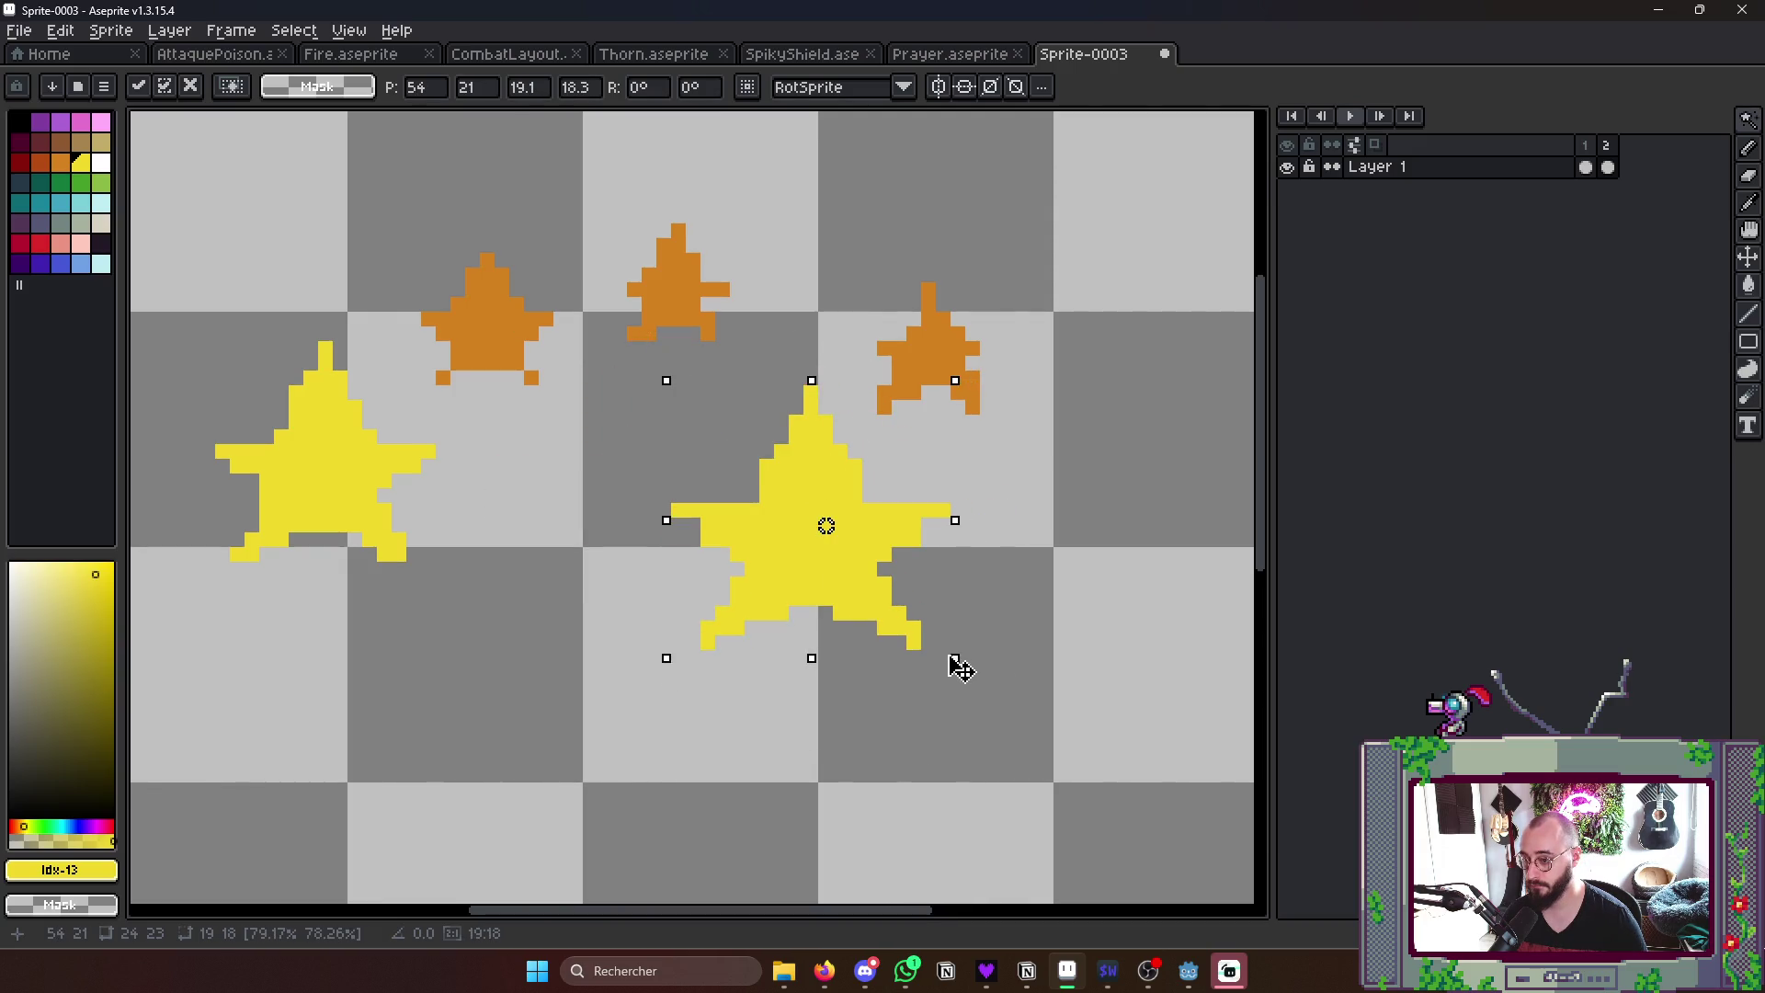
pyautogui.moveTo(871, 545); pyautogui.dragTo(887, 531)
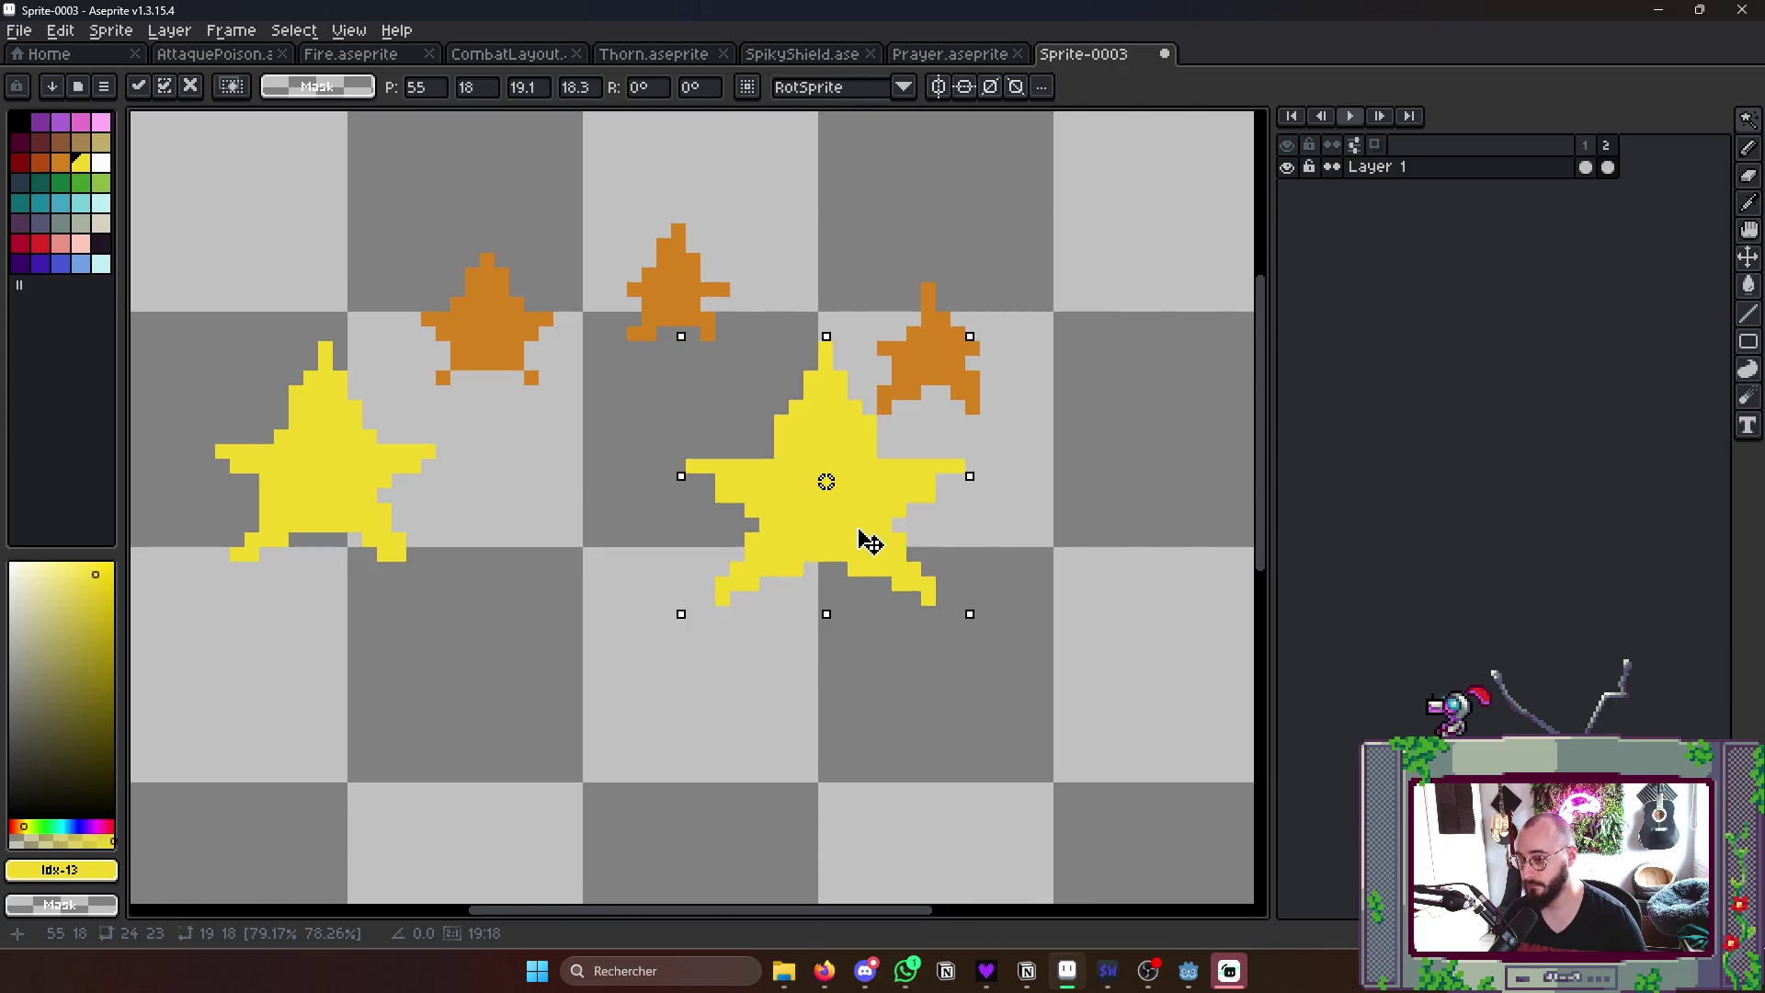
pyautogui.moveTo(1002, 687); pyautogui.dragTo(1007, 648)
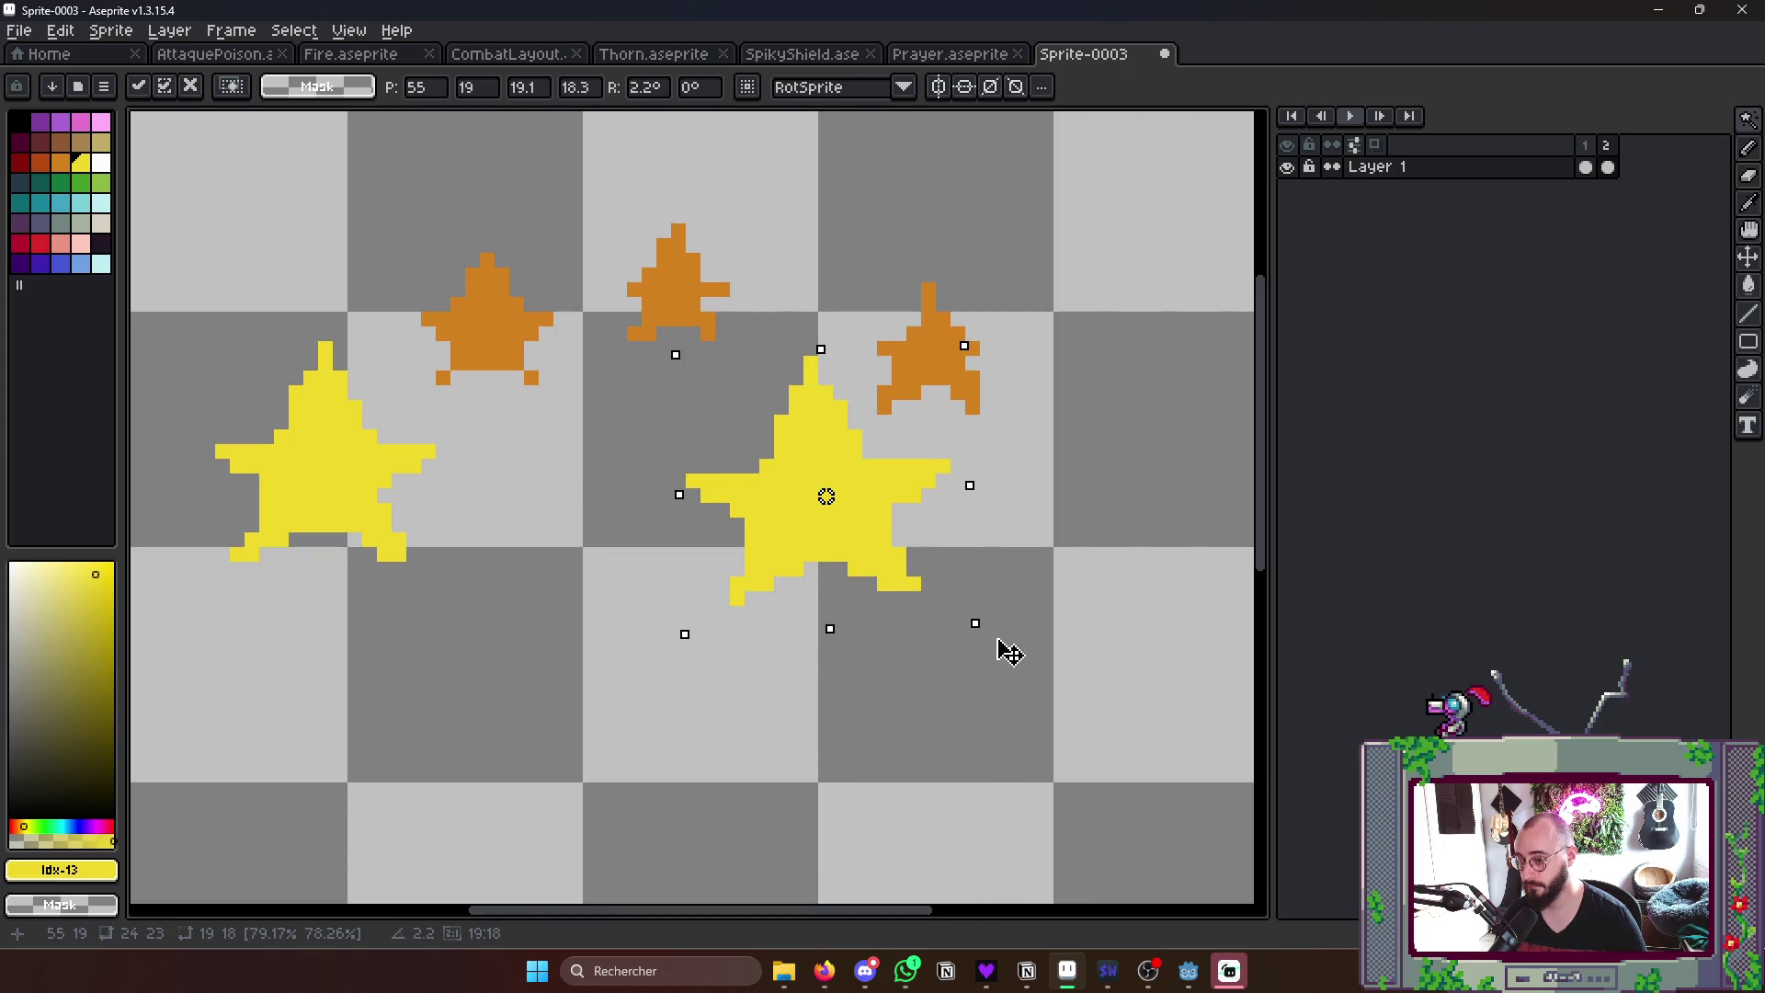
pyautogui.press('w')
pyautogui.click(723, 750)
# - Cancel the Save As window and drag the left yellow star under the orange star
pyautogui.hotkey('ctrl', 's')
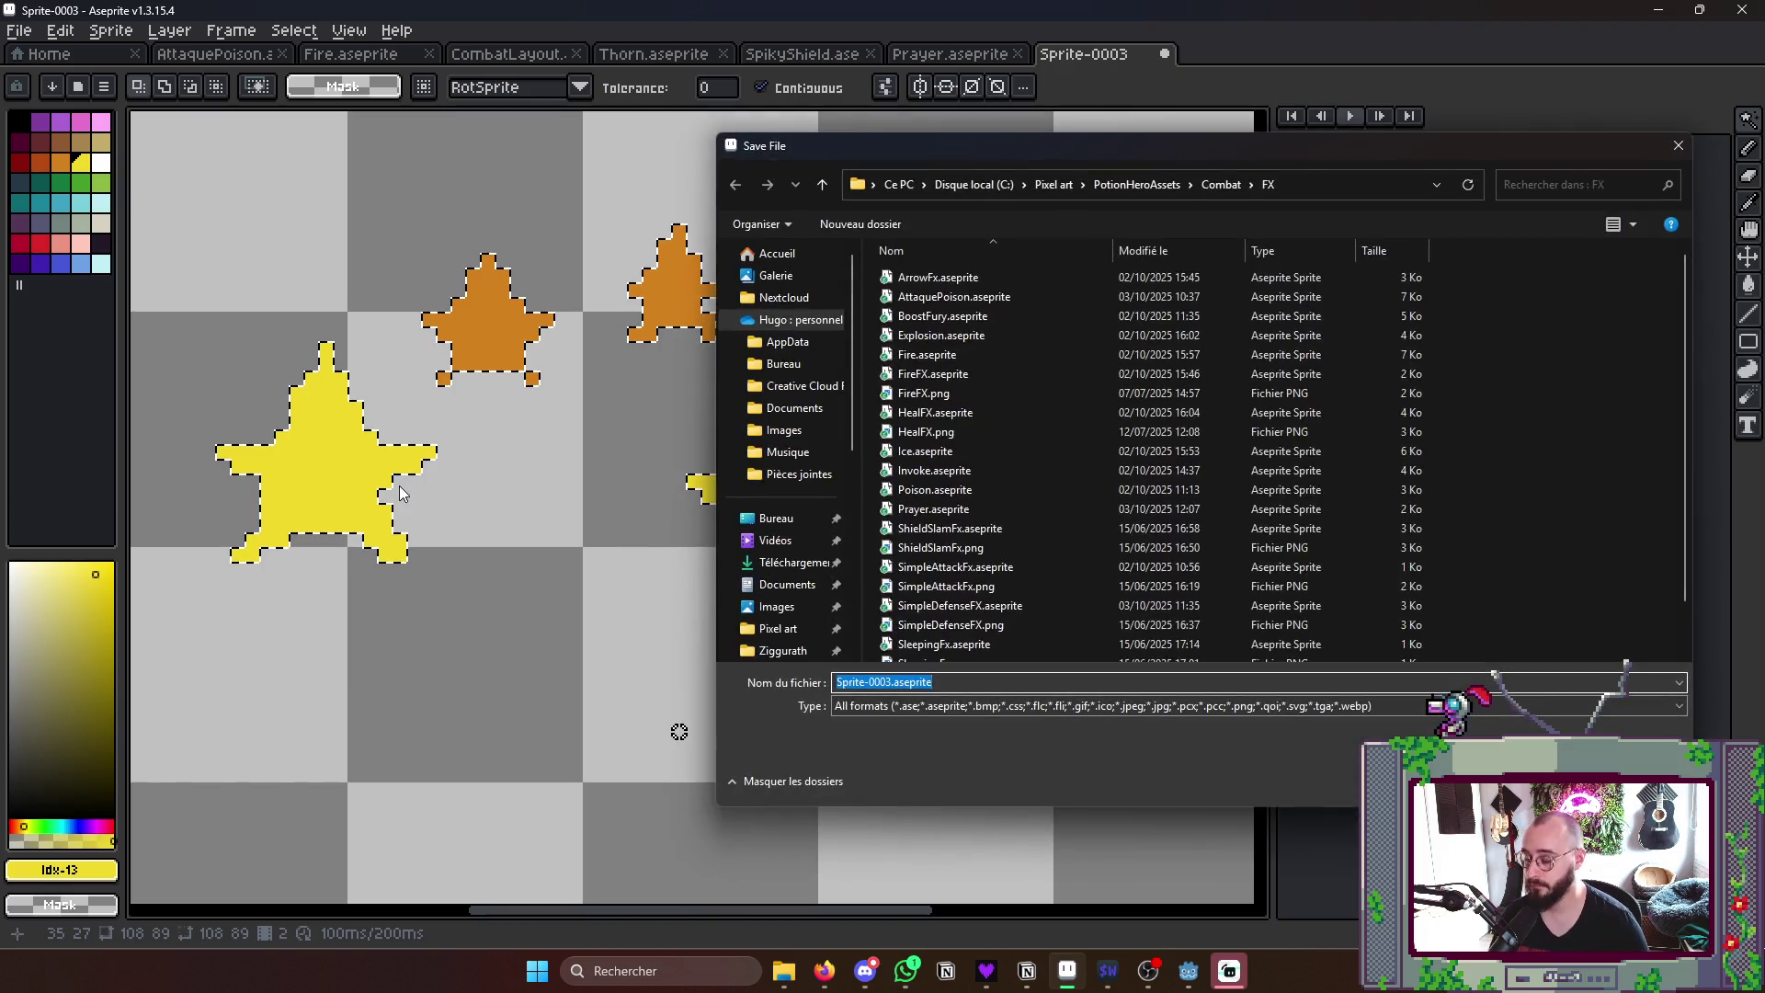
pyautogui.press('Escape')
pyautogui.hotkey('ctrl', 'd')
pyautogui.click(335, 493)
pyautogui.moveTo(334, 492); pyautogui.dragTo(481, 518)
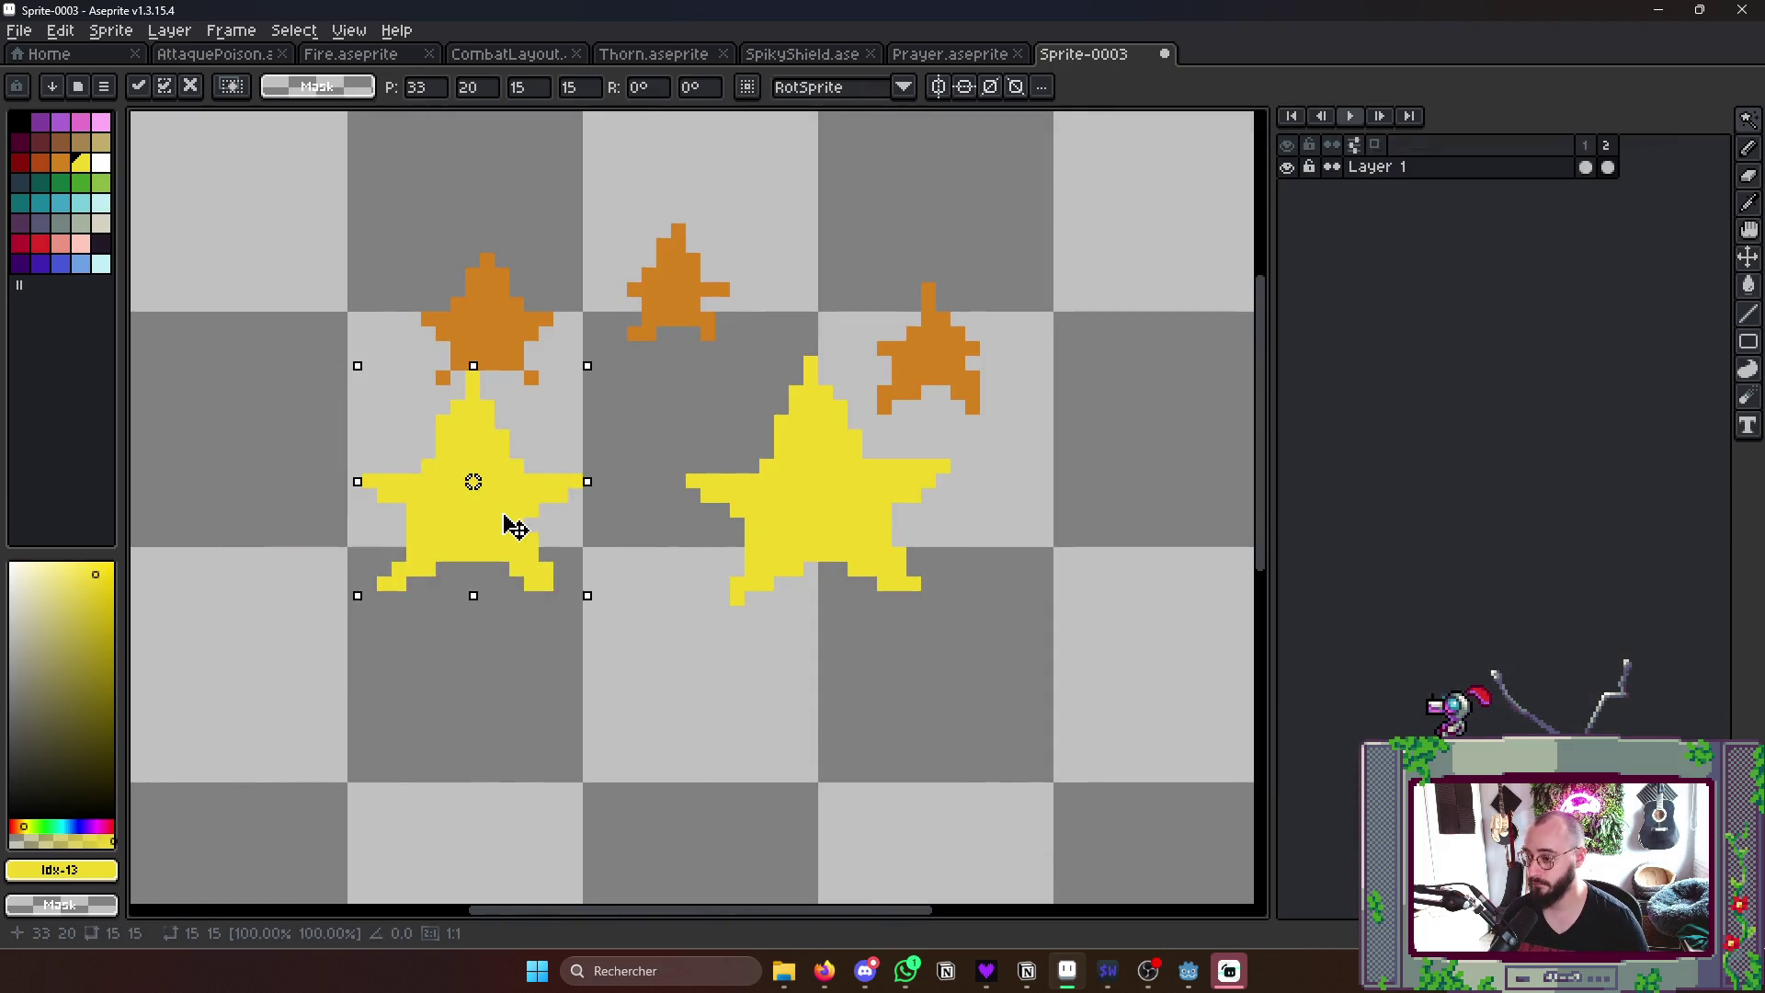
# - Enlarge the left yellow star and move it up and right
pyautogui.moveTo(589, 595); pyautogui.dragTo(634, 634)
pyautogui.moveTo(496, 531); pyautogui.dragTo(541, 508)
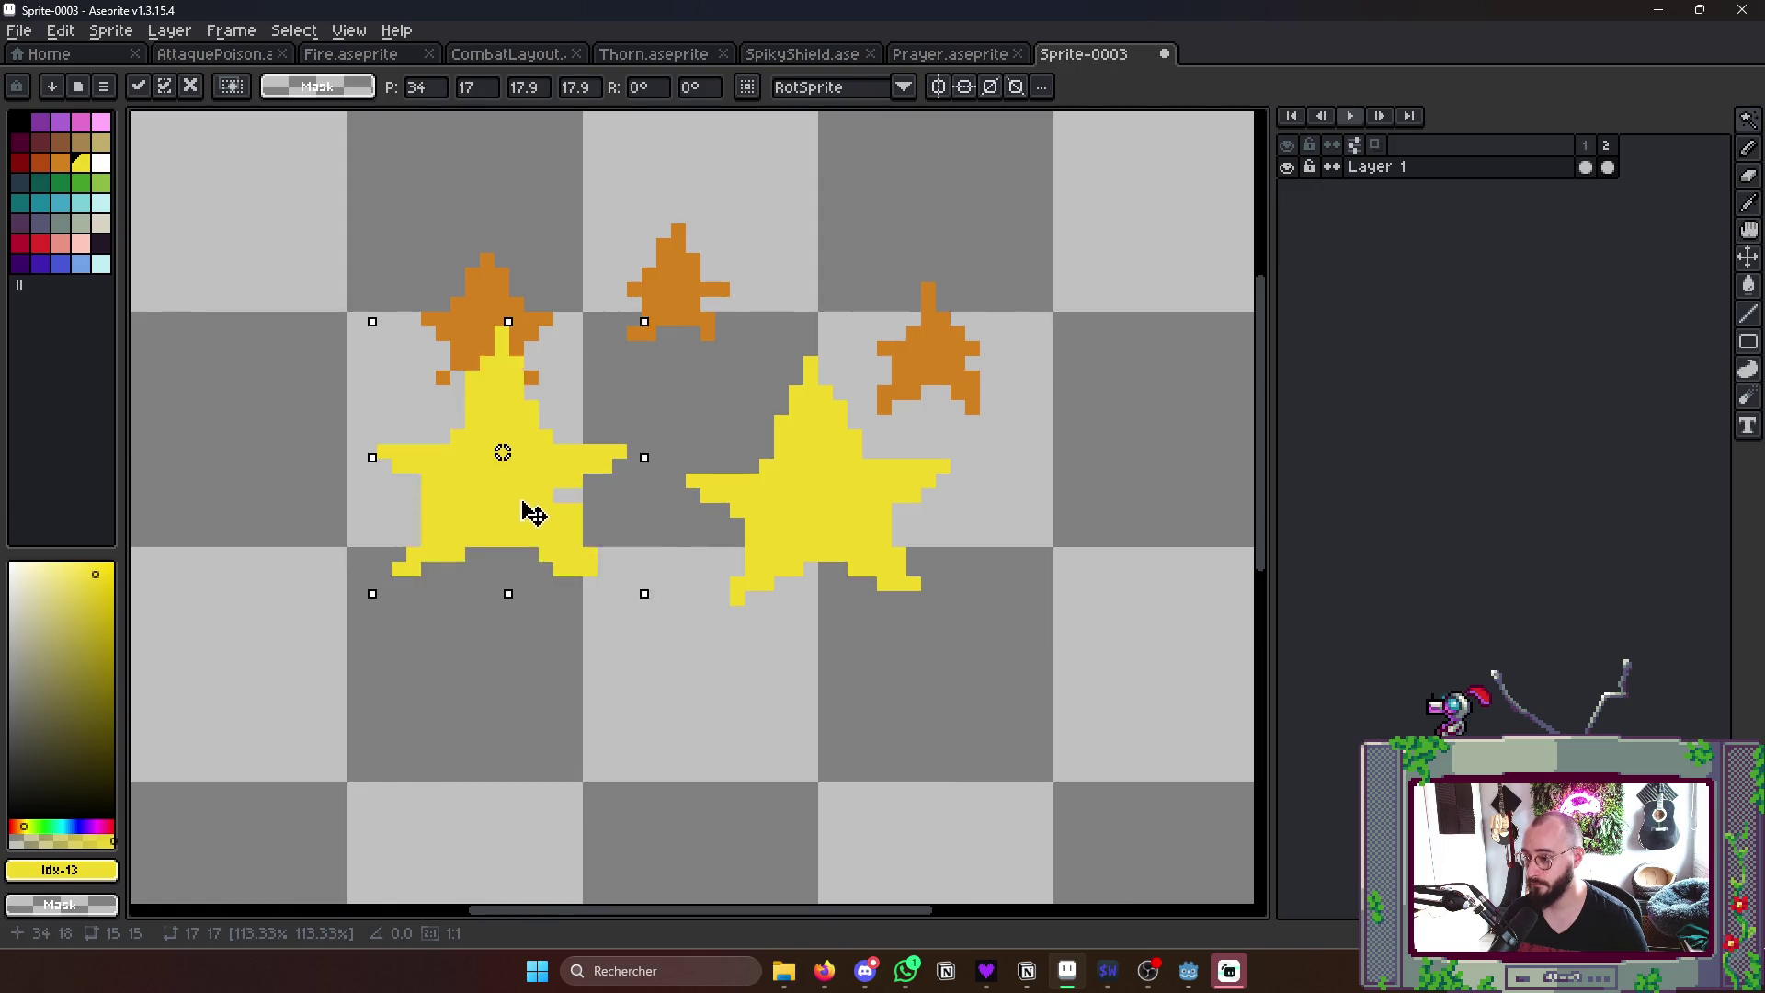
pyautogui.press('Return')
pyautogui.hotkey('ctrl', 'd')
pyautogui.scroll(-1, 597, 486)
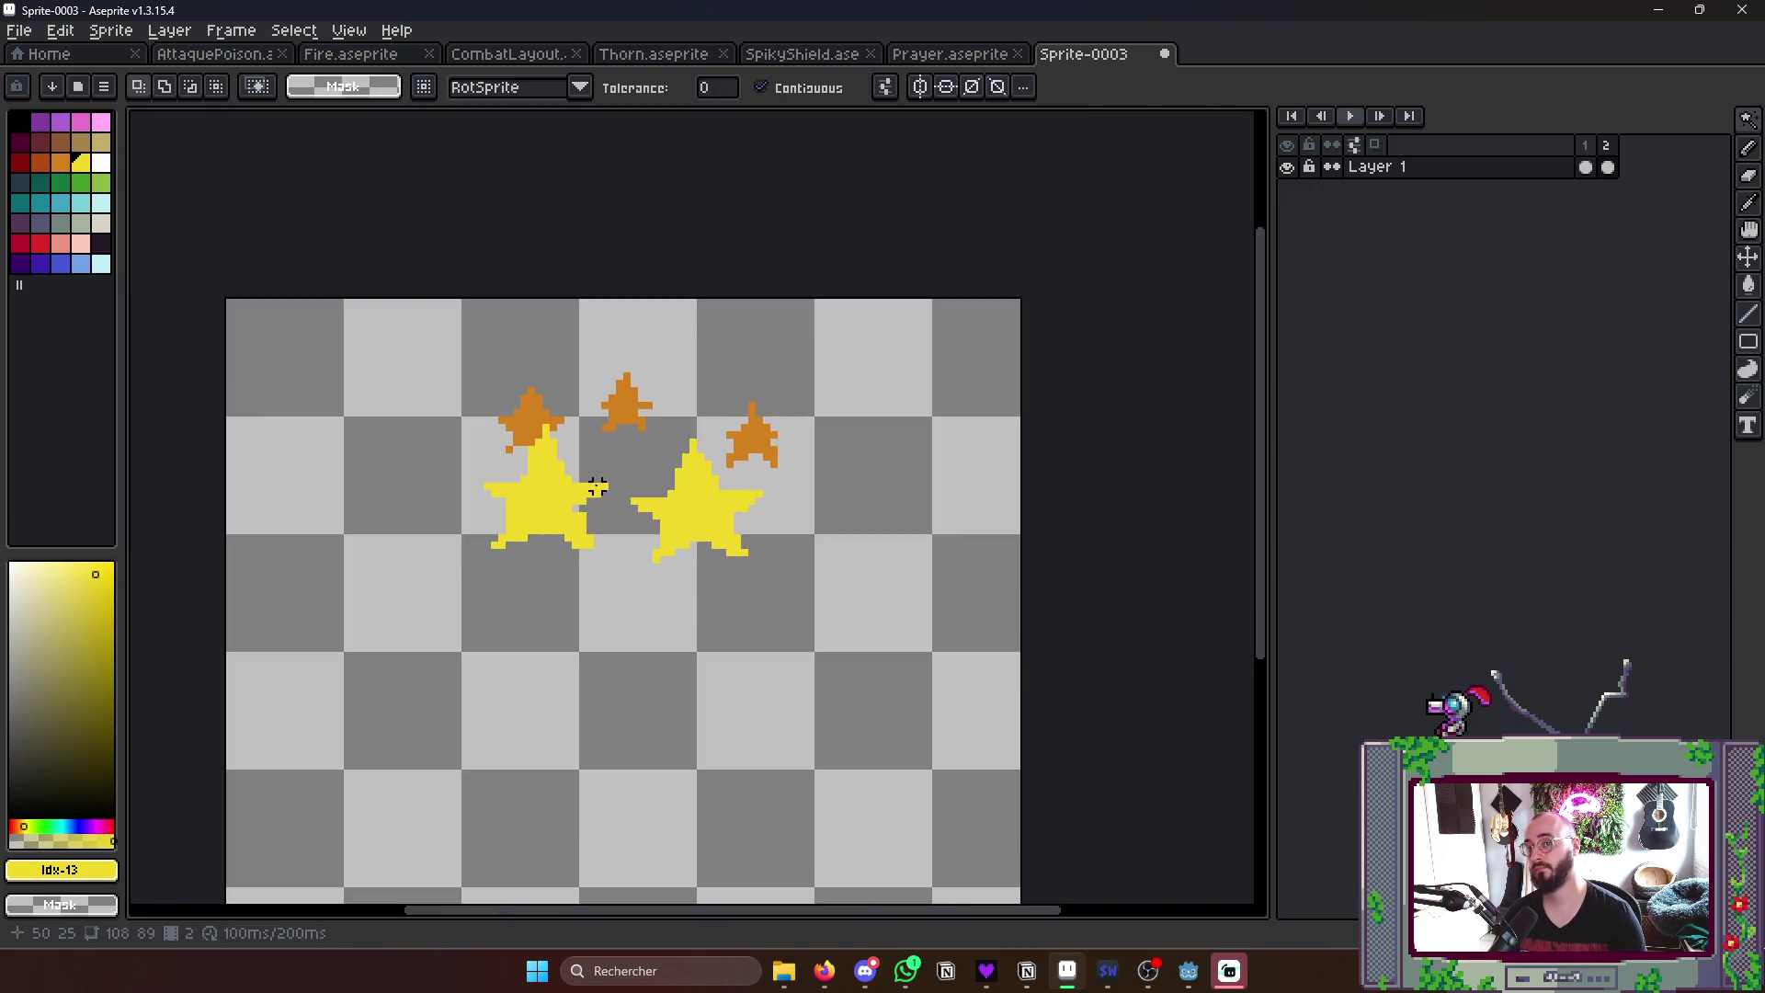
# - Flip between frames and play the animation through all frames
pyautogui.press('Left')
pyautogui.press('Right')
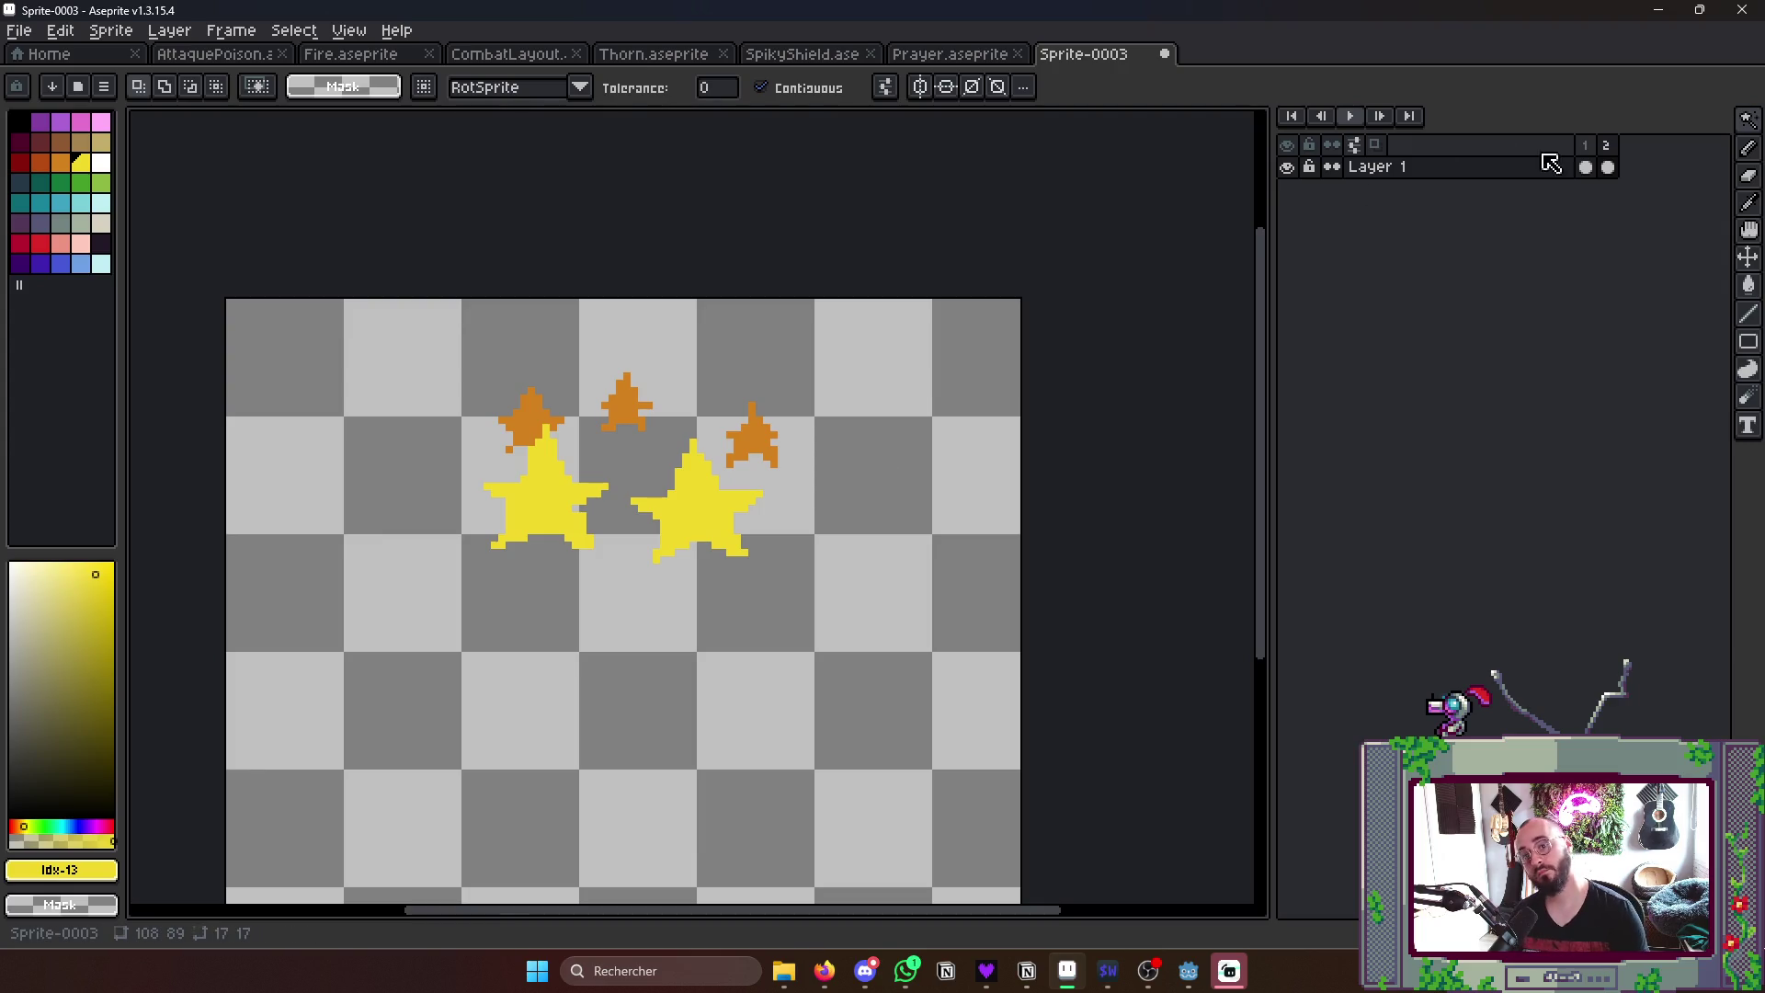
pyautogui.click(1586, 166)
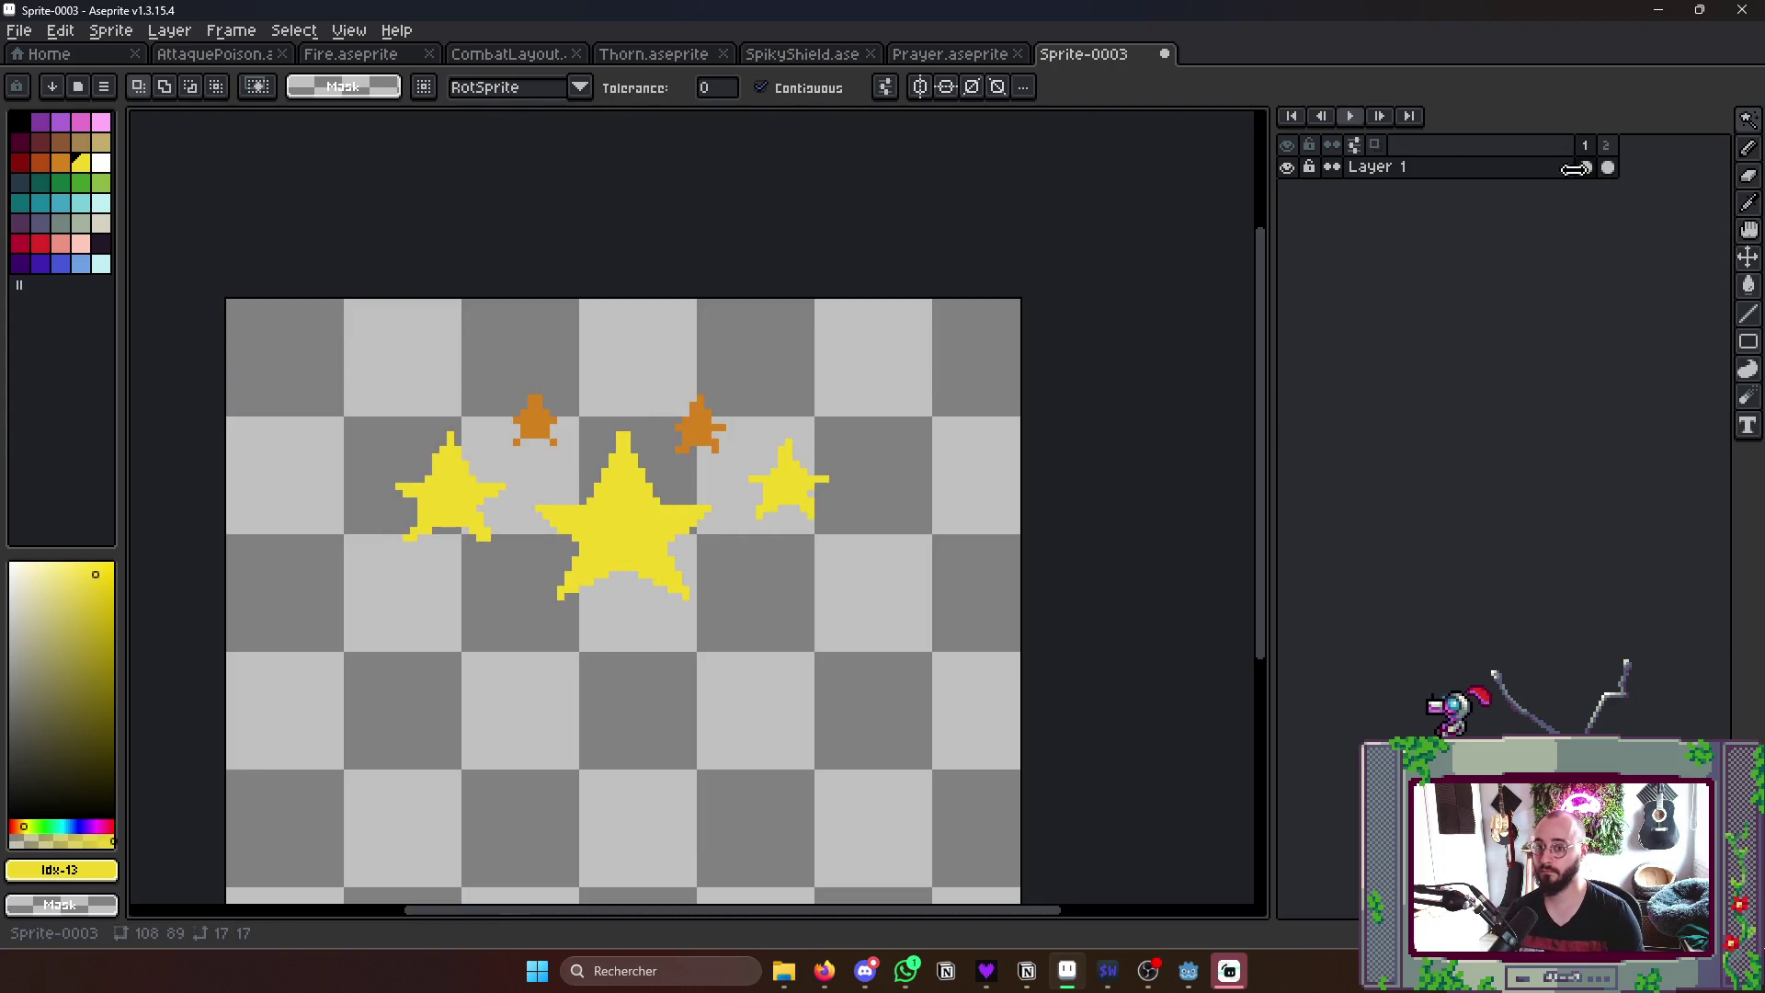
pyautogui.rightClick(1356, 127)
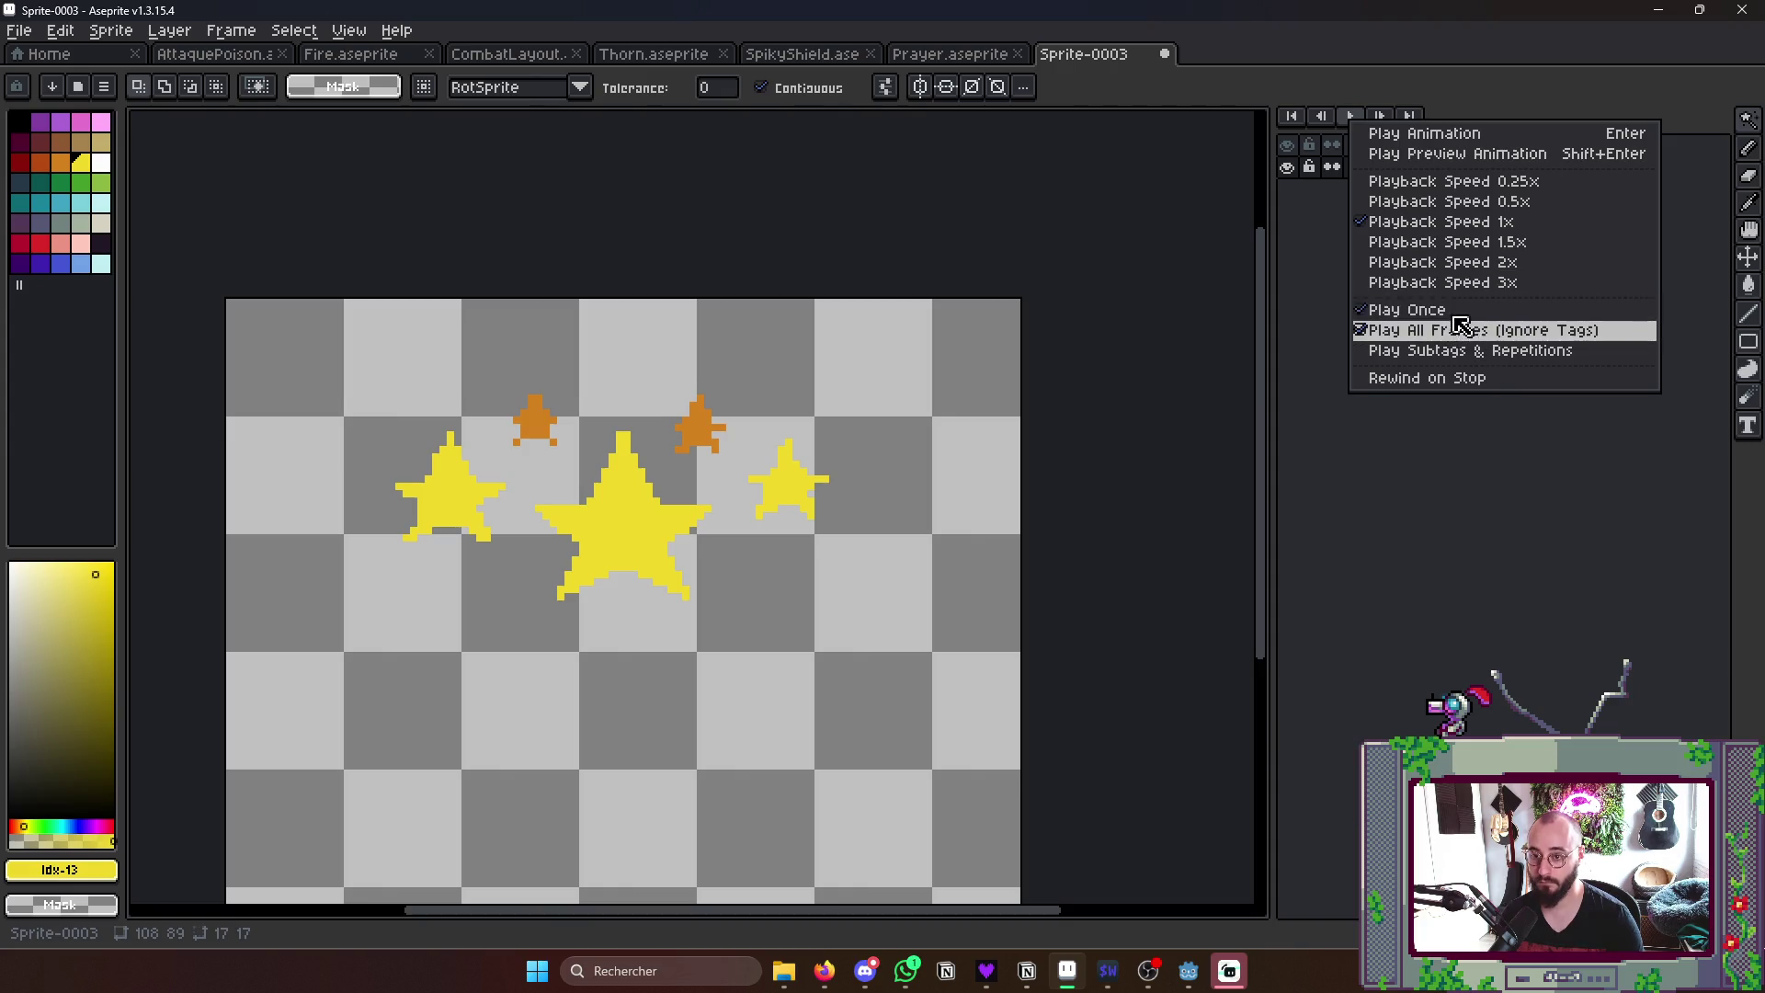
pyautogui.click(1461, 323)
pyautogui.scroll(-4, 1135, 364)
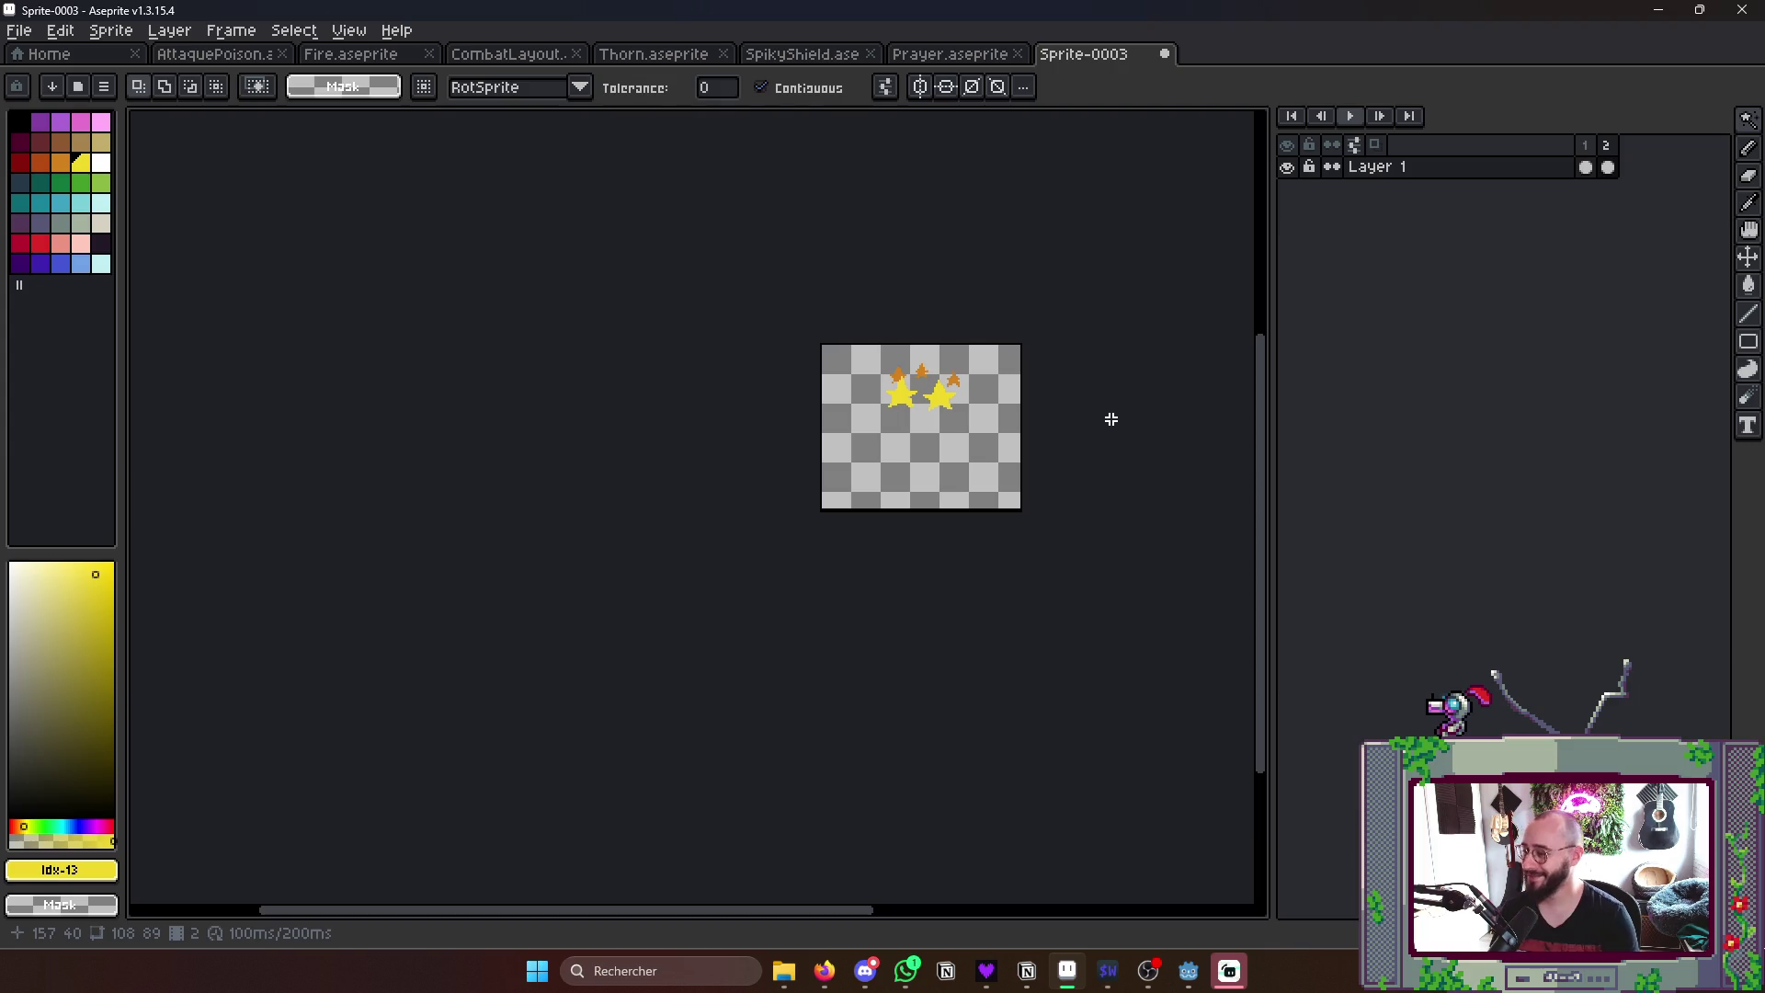
pyautogui.scroll(5, 876, 402)
pyautogui.scroll(-1, 726, 532)
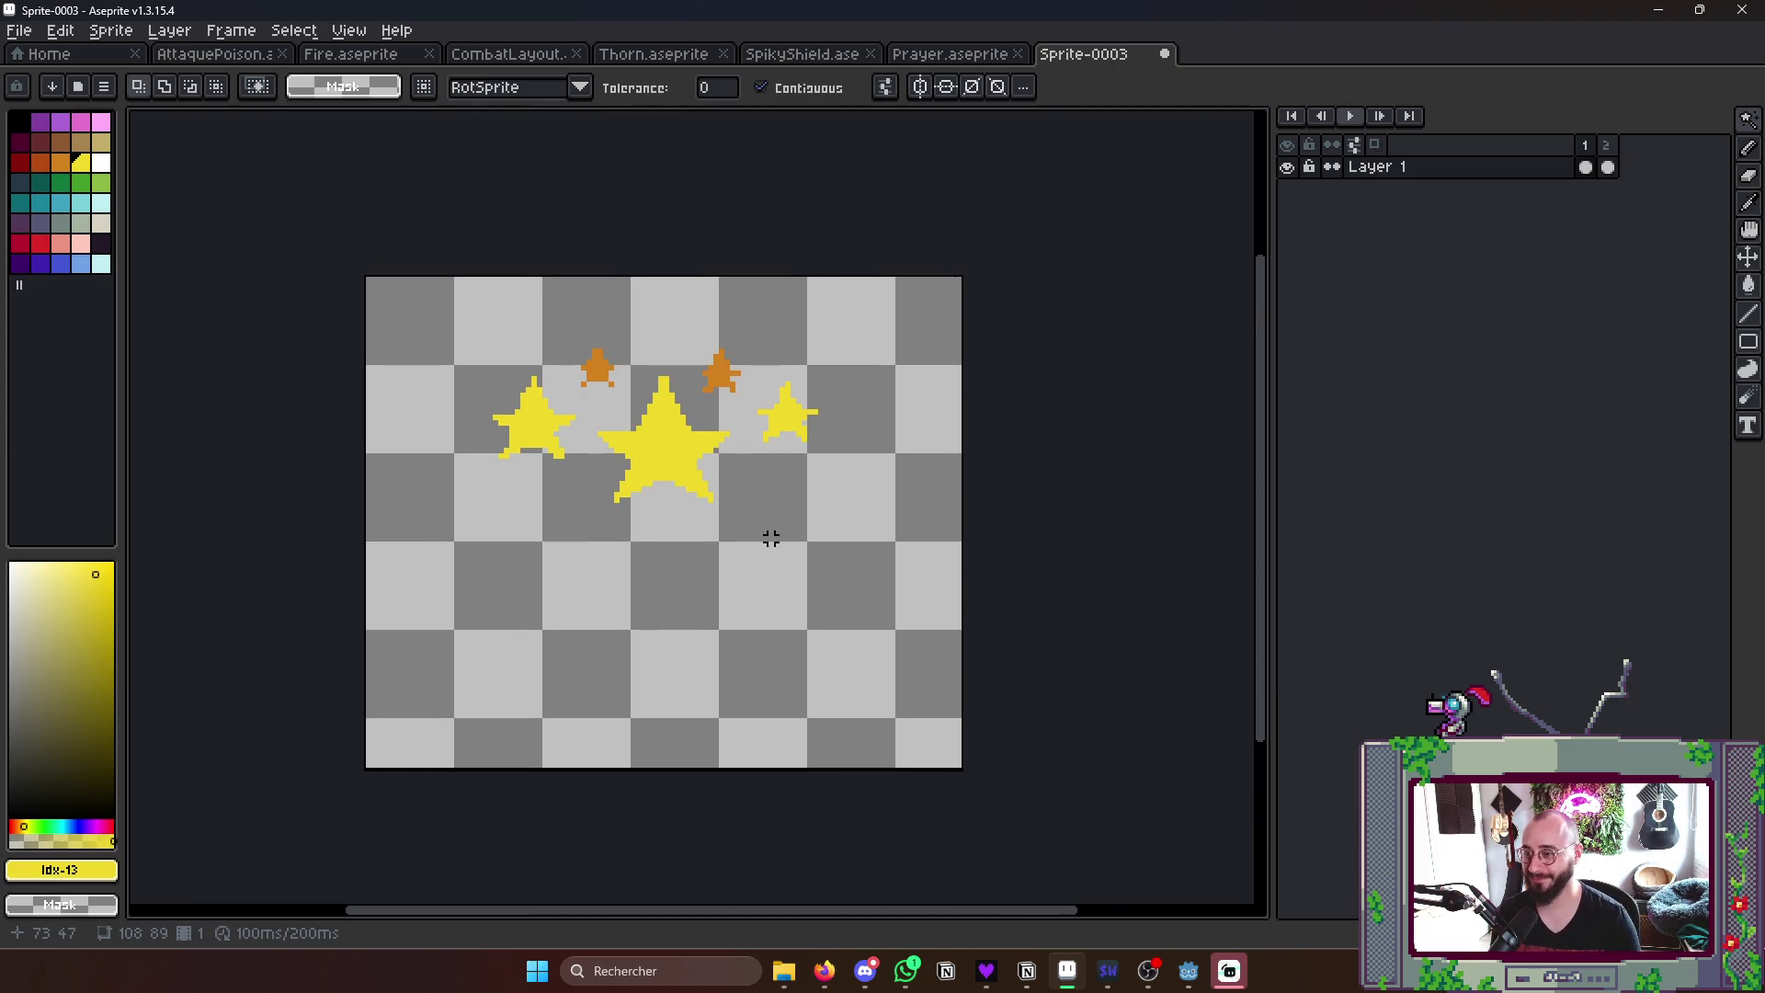
pyautogui.scroll(1, 745, 532)
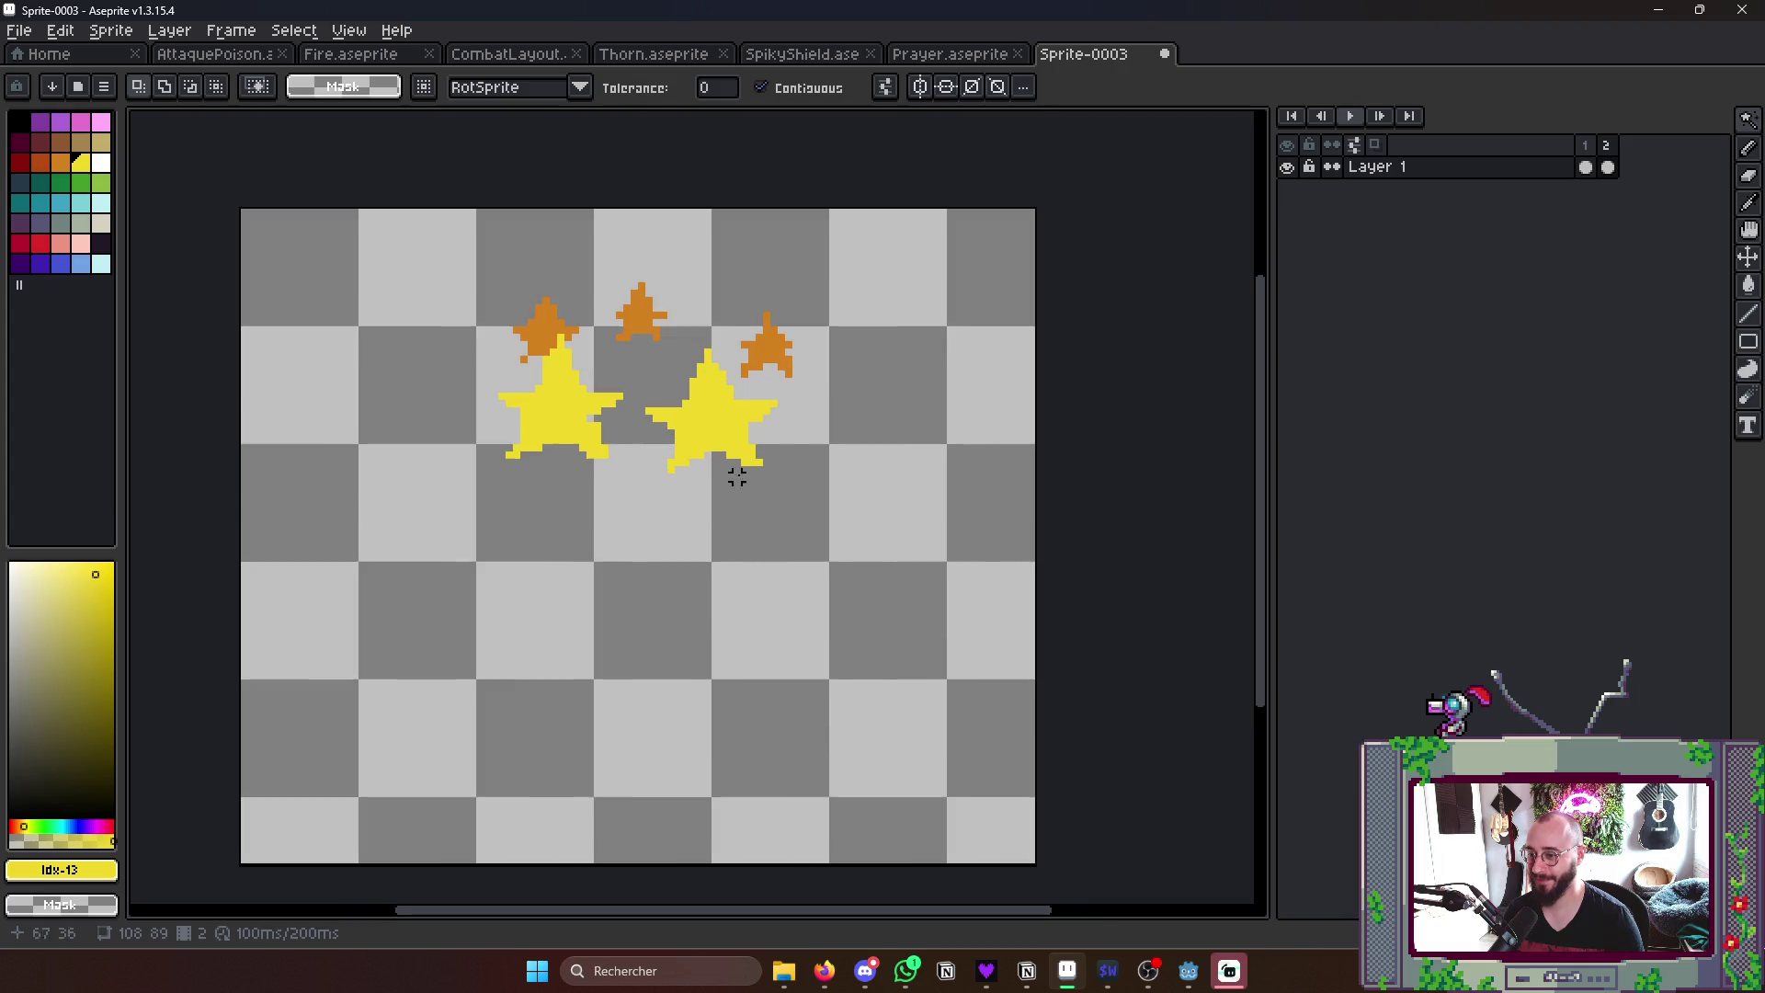
# - Slightly enlarge the left big star, nudge the right one and enlarge the top-left orange star
pyautogui.click(693, 433)
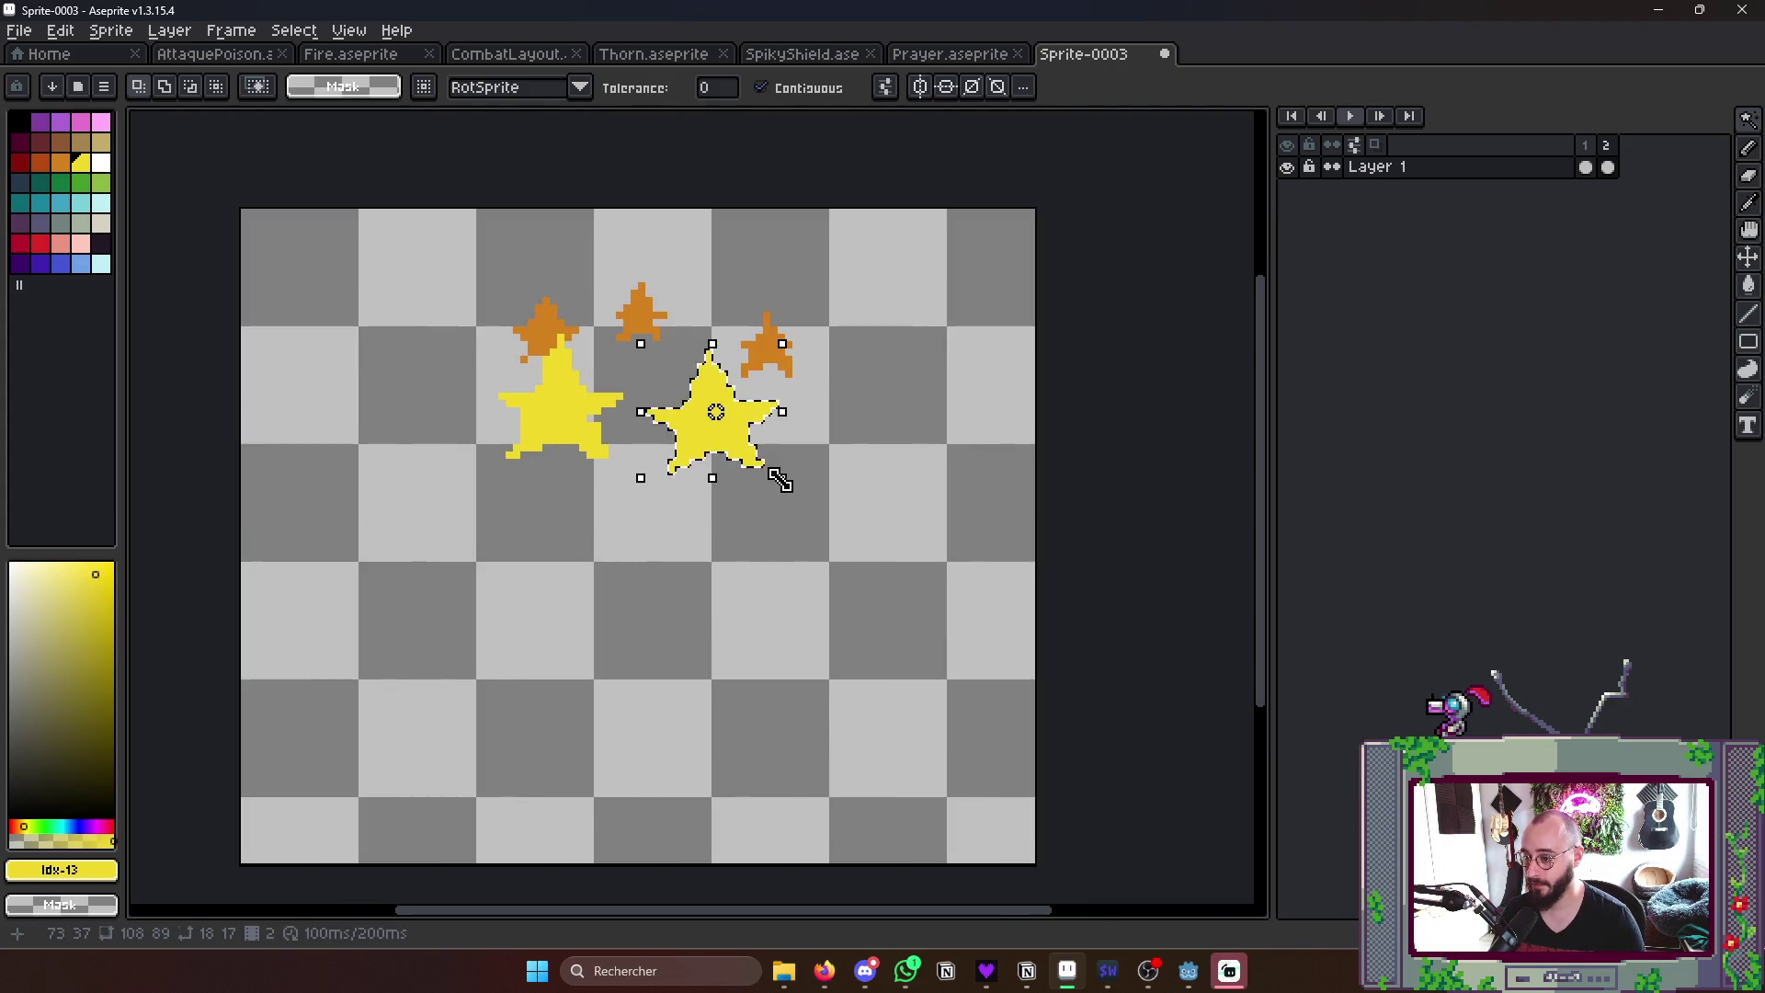
pyautogui.click(562, 433)
pyautogui.moveTo(626, 462)
pyautogui.mouseDown()
pyautogui.moveTo(643, 478)
pyautogui.moveTo(756, 436)
pyautogui.mouseUp()
pyautogui.click(717, 427)
pyautogui.click(634, 524)
pyautogui.click(548, 331)
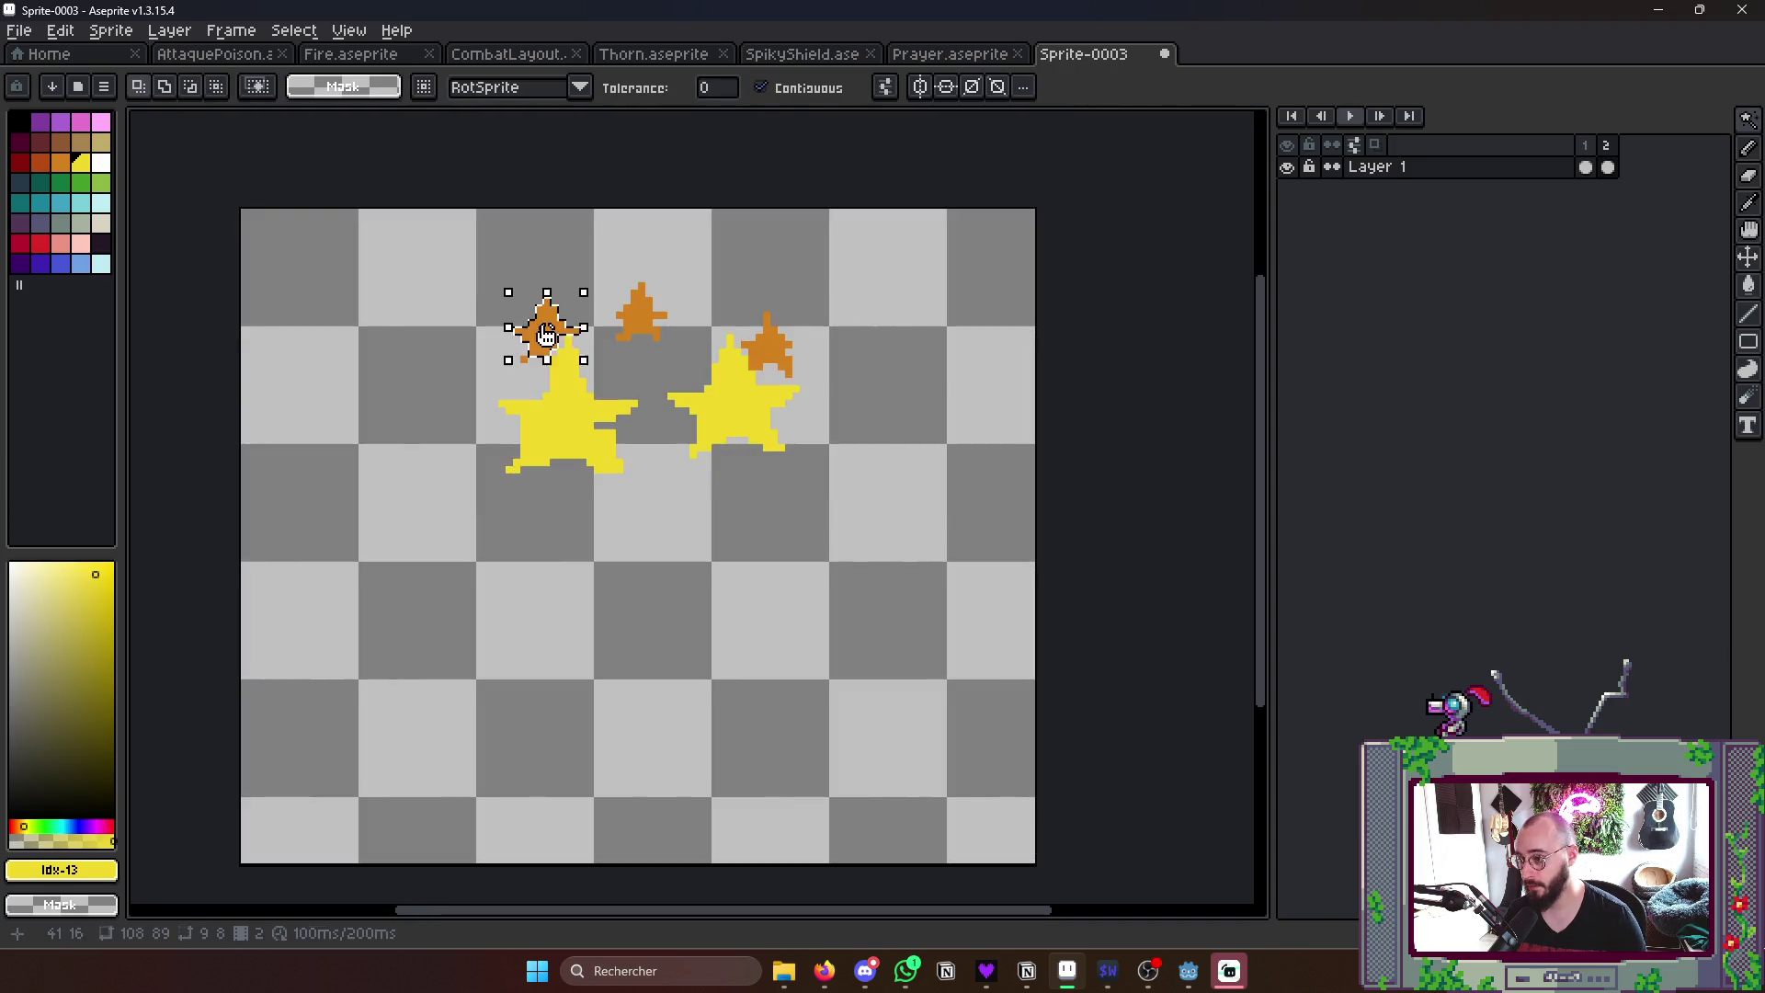
pyautogui.moveTo(584, 359)
pyautogui.mouseDown()
pyautogui.moveTo(595, 370)
pyautogui.moveTo(526, 342)
pyautogui.mouseUp()
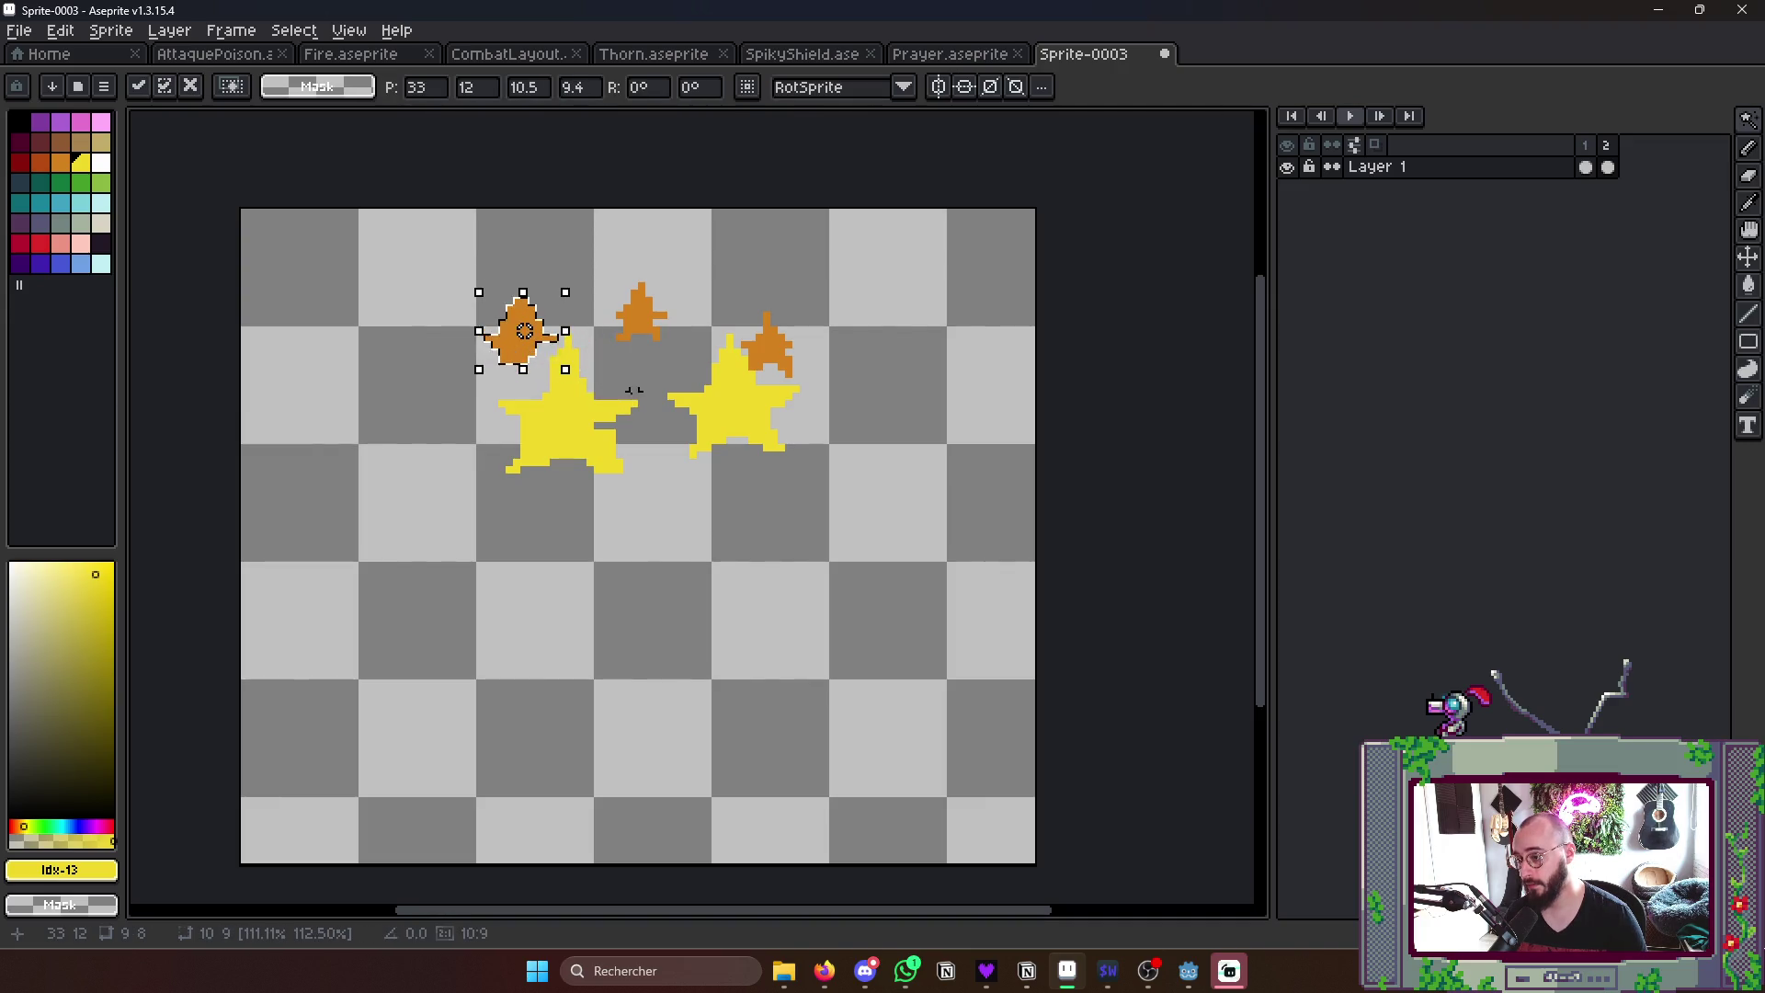
pyautogui.scroll(1, 603, 375)
pyautogui.hotkey('ctrl', 'd')
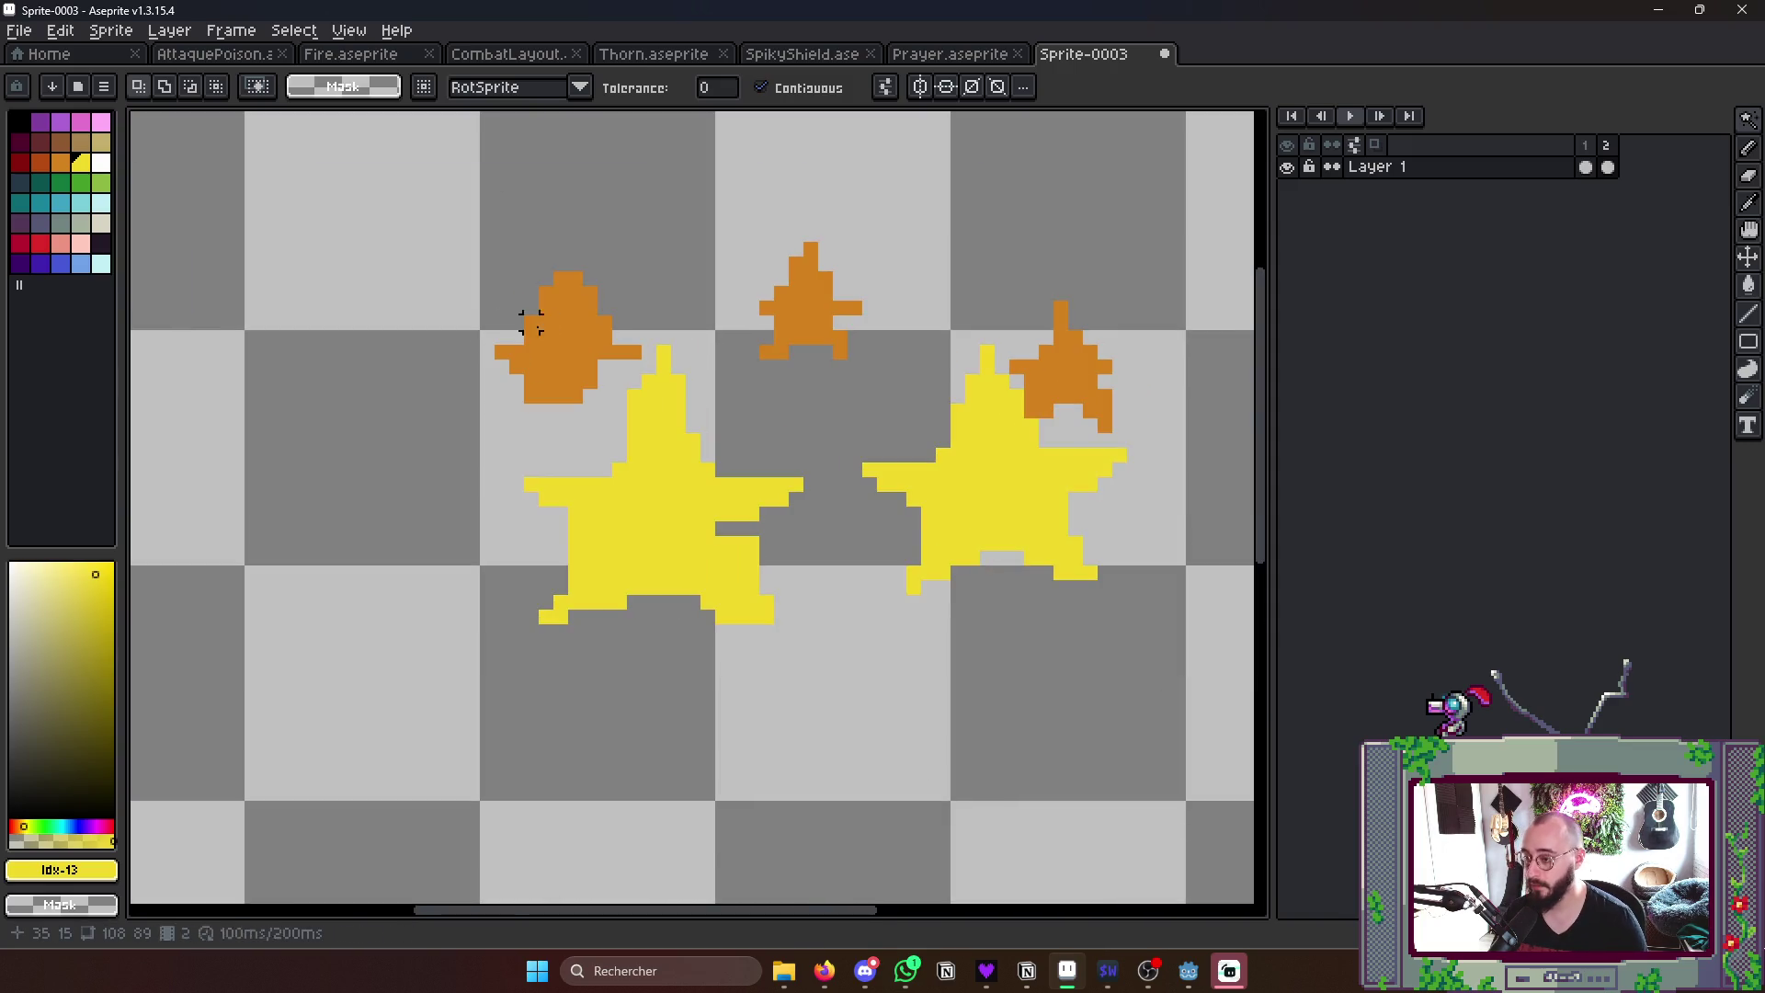
# - Add orange pixels along the left orange star's arms to reshape it
pyautogui.press('b')
pyautogui.keyDown('alt'); pyautogui.click(565, 327); pyautogui.keyUp('alt')
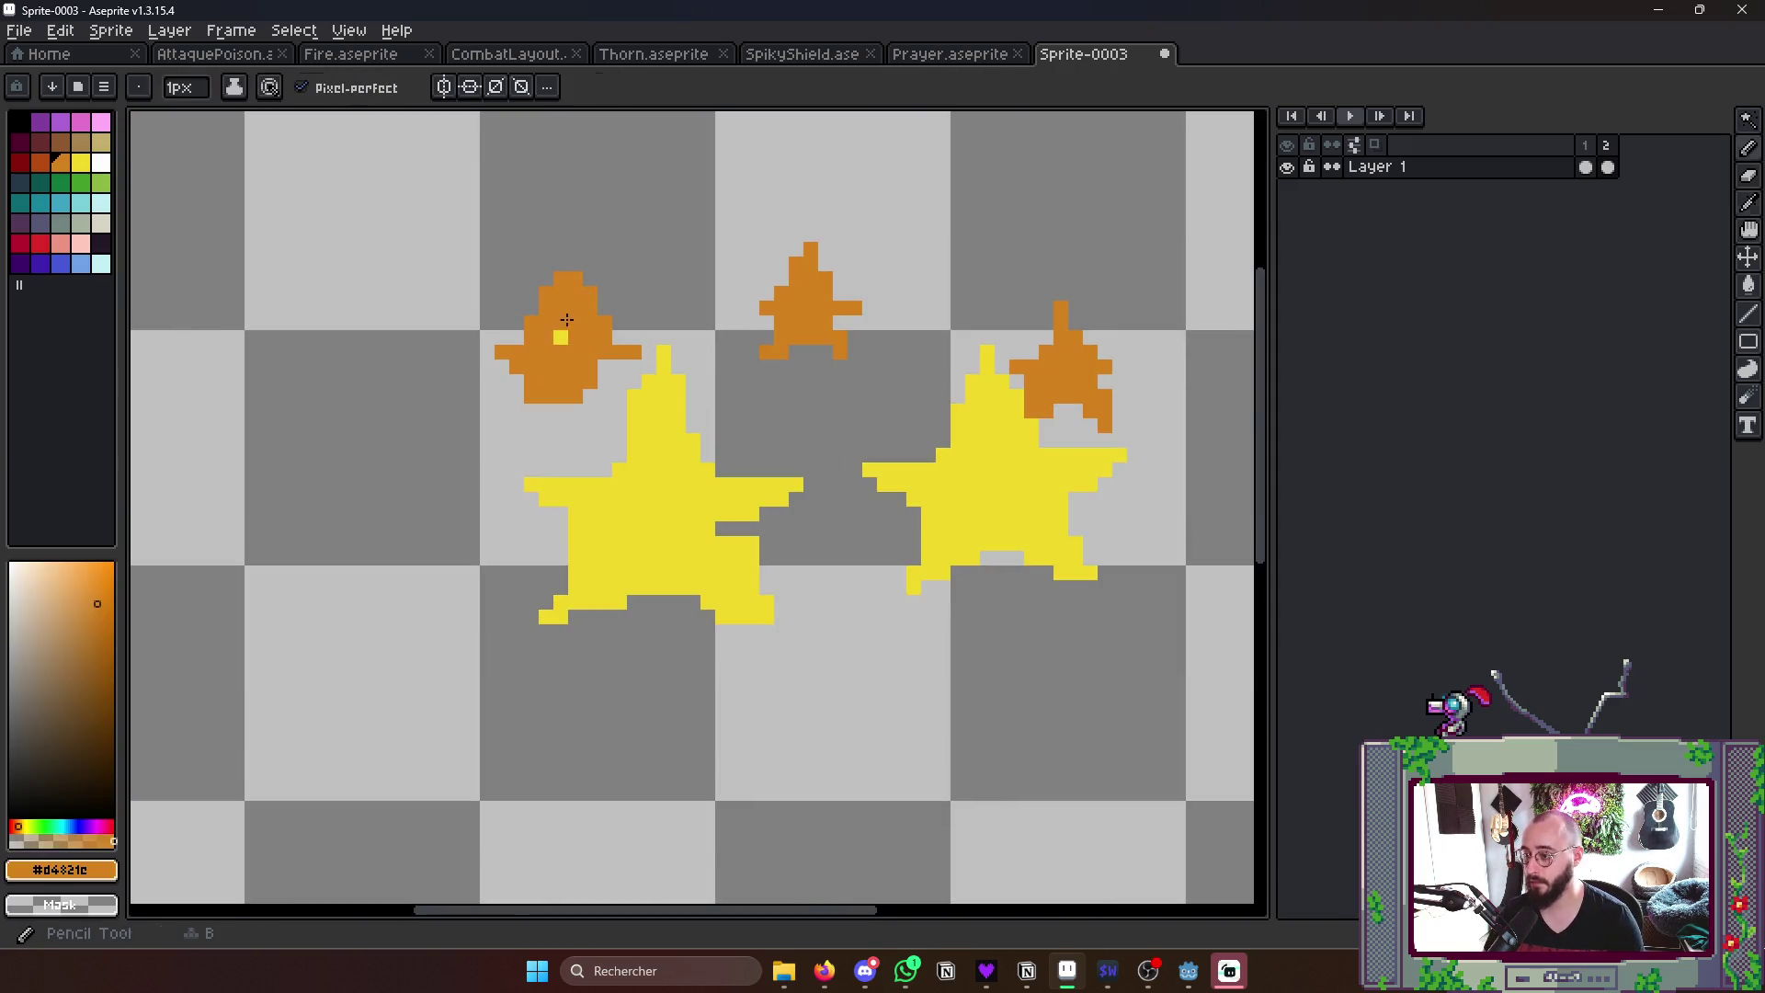
pyautogui.moveTo(559, 319); pyautogui.dragTo(635, 324)
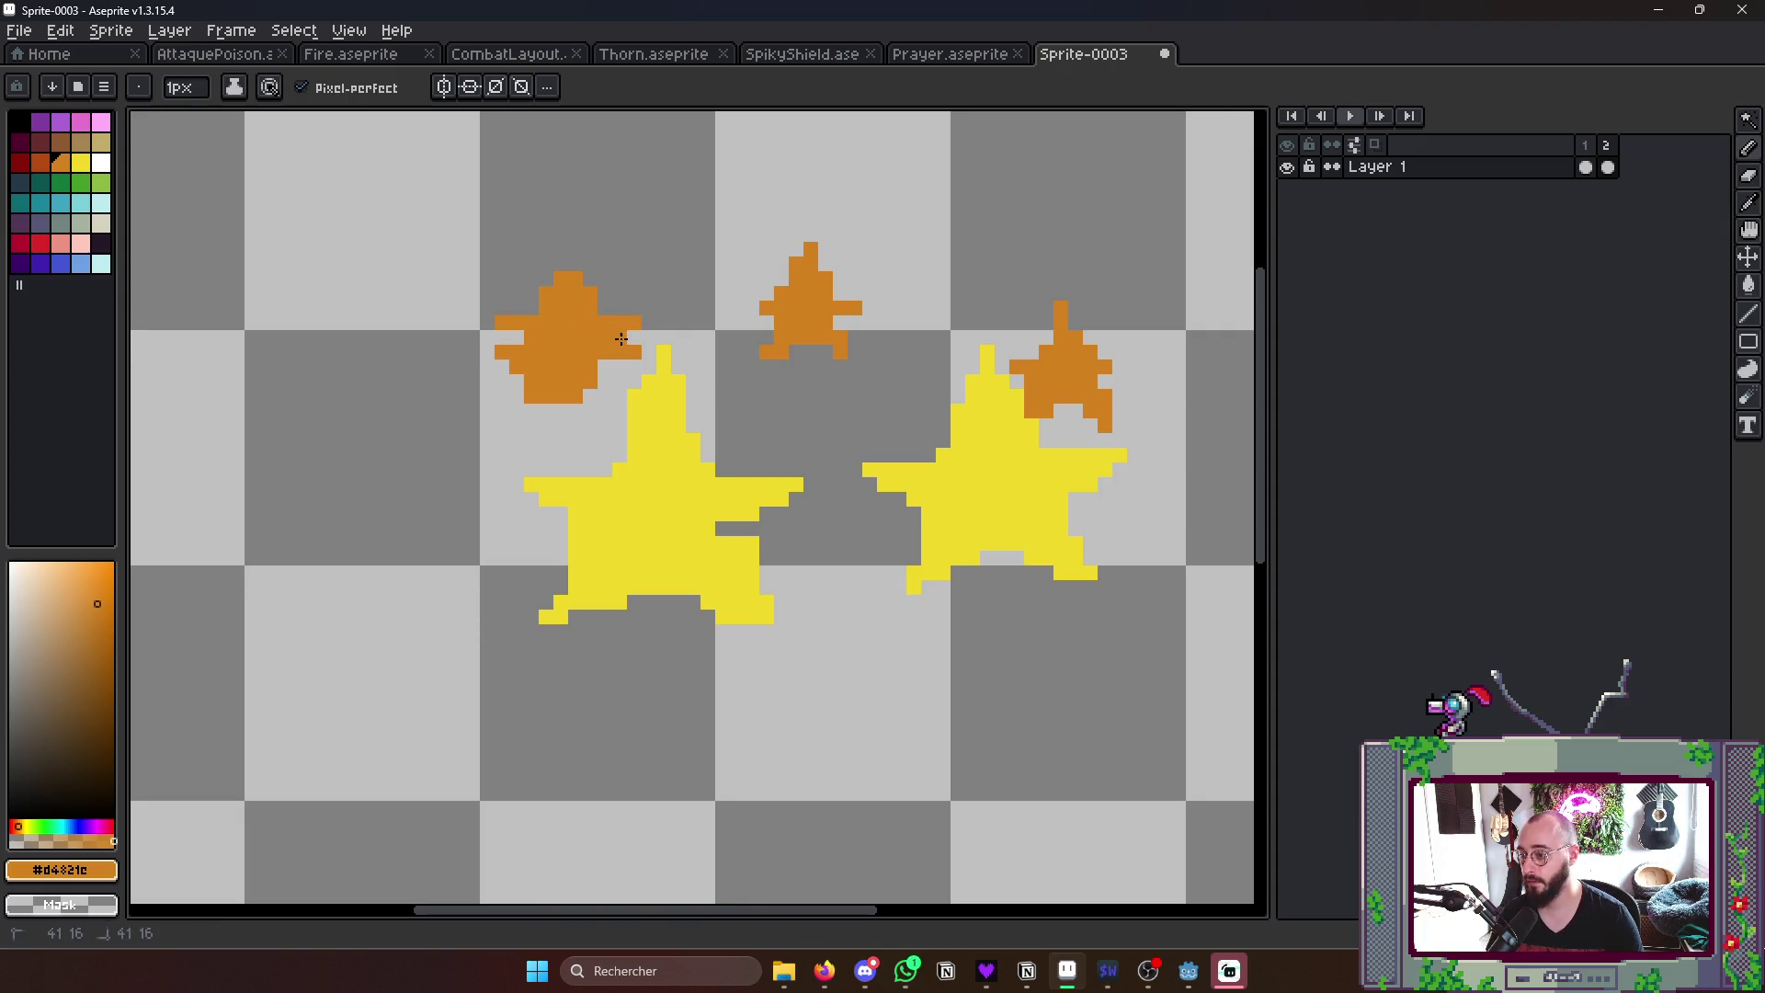
pyautogui.moveTo(516, 340)
pyautogui.mouseDown()
pyautogui.moveTo(514, 364)
pyautogui.moveTo(605, 400)
pyautogui.mouseUp()
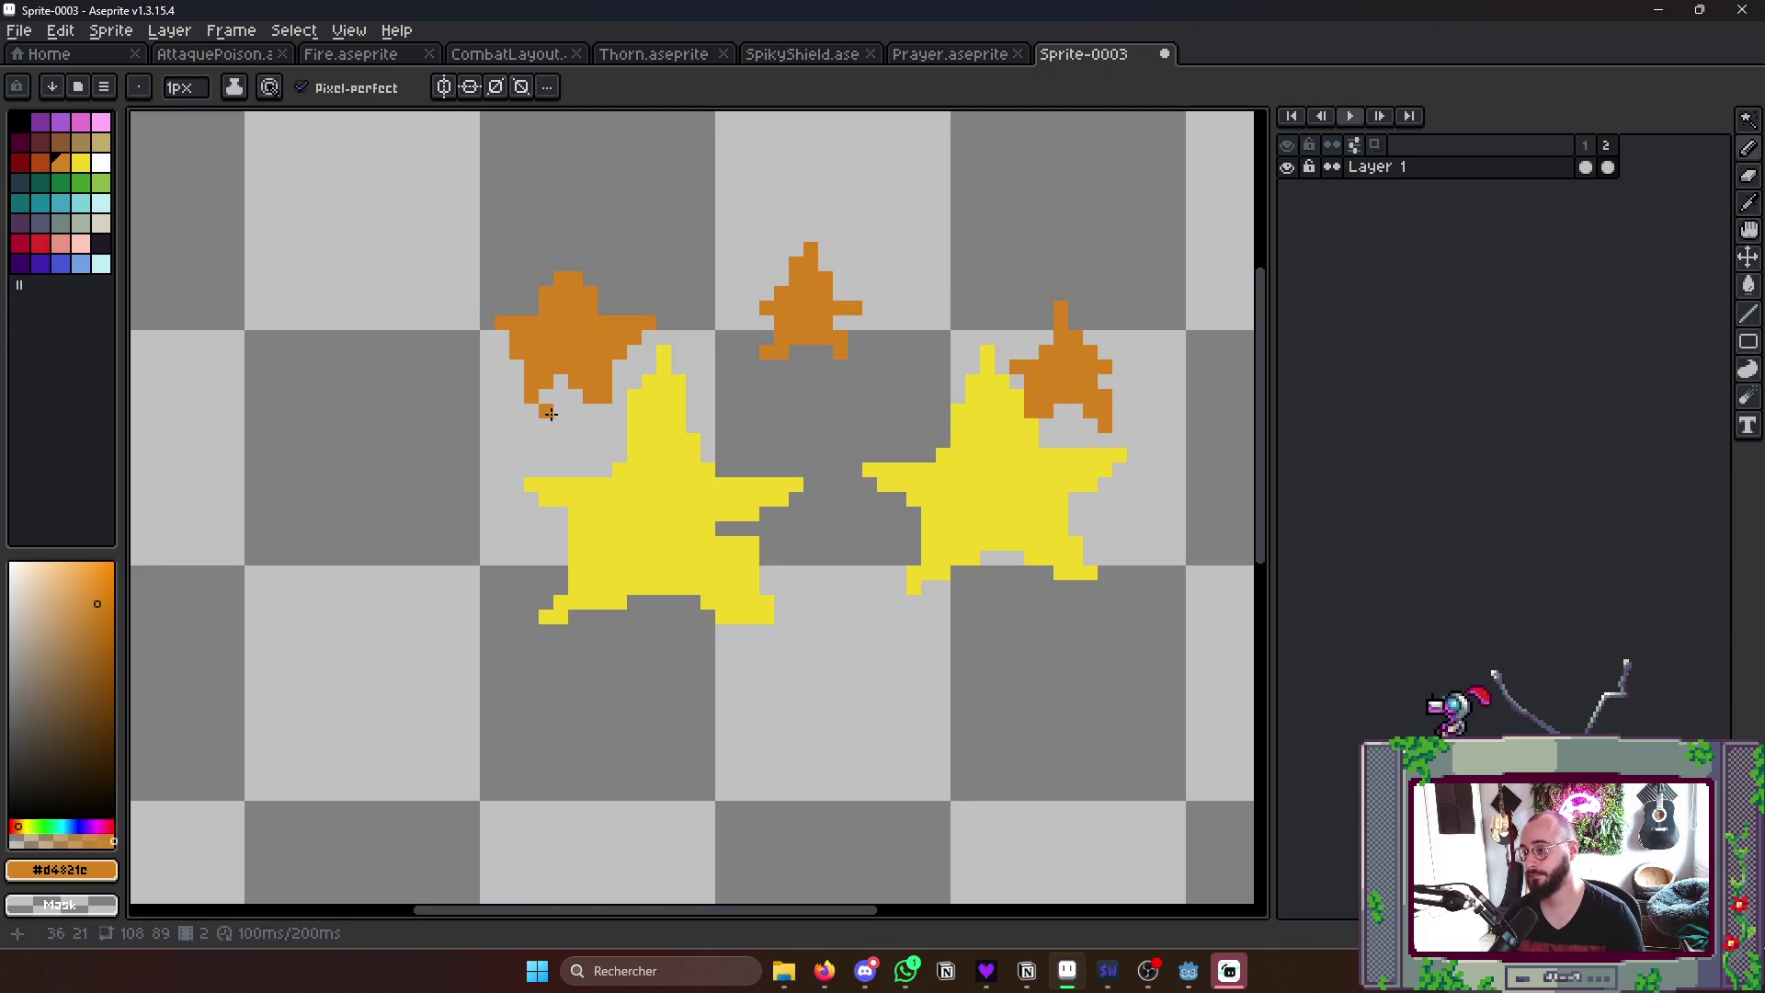
pyautogui.scroll(-2, 548, 413)
pyautogui.scroll(-1, 548, 413)
pyautogui.scroll(-1, 549, 413)
pyautogui.scroll(1, 558, 367)
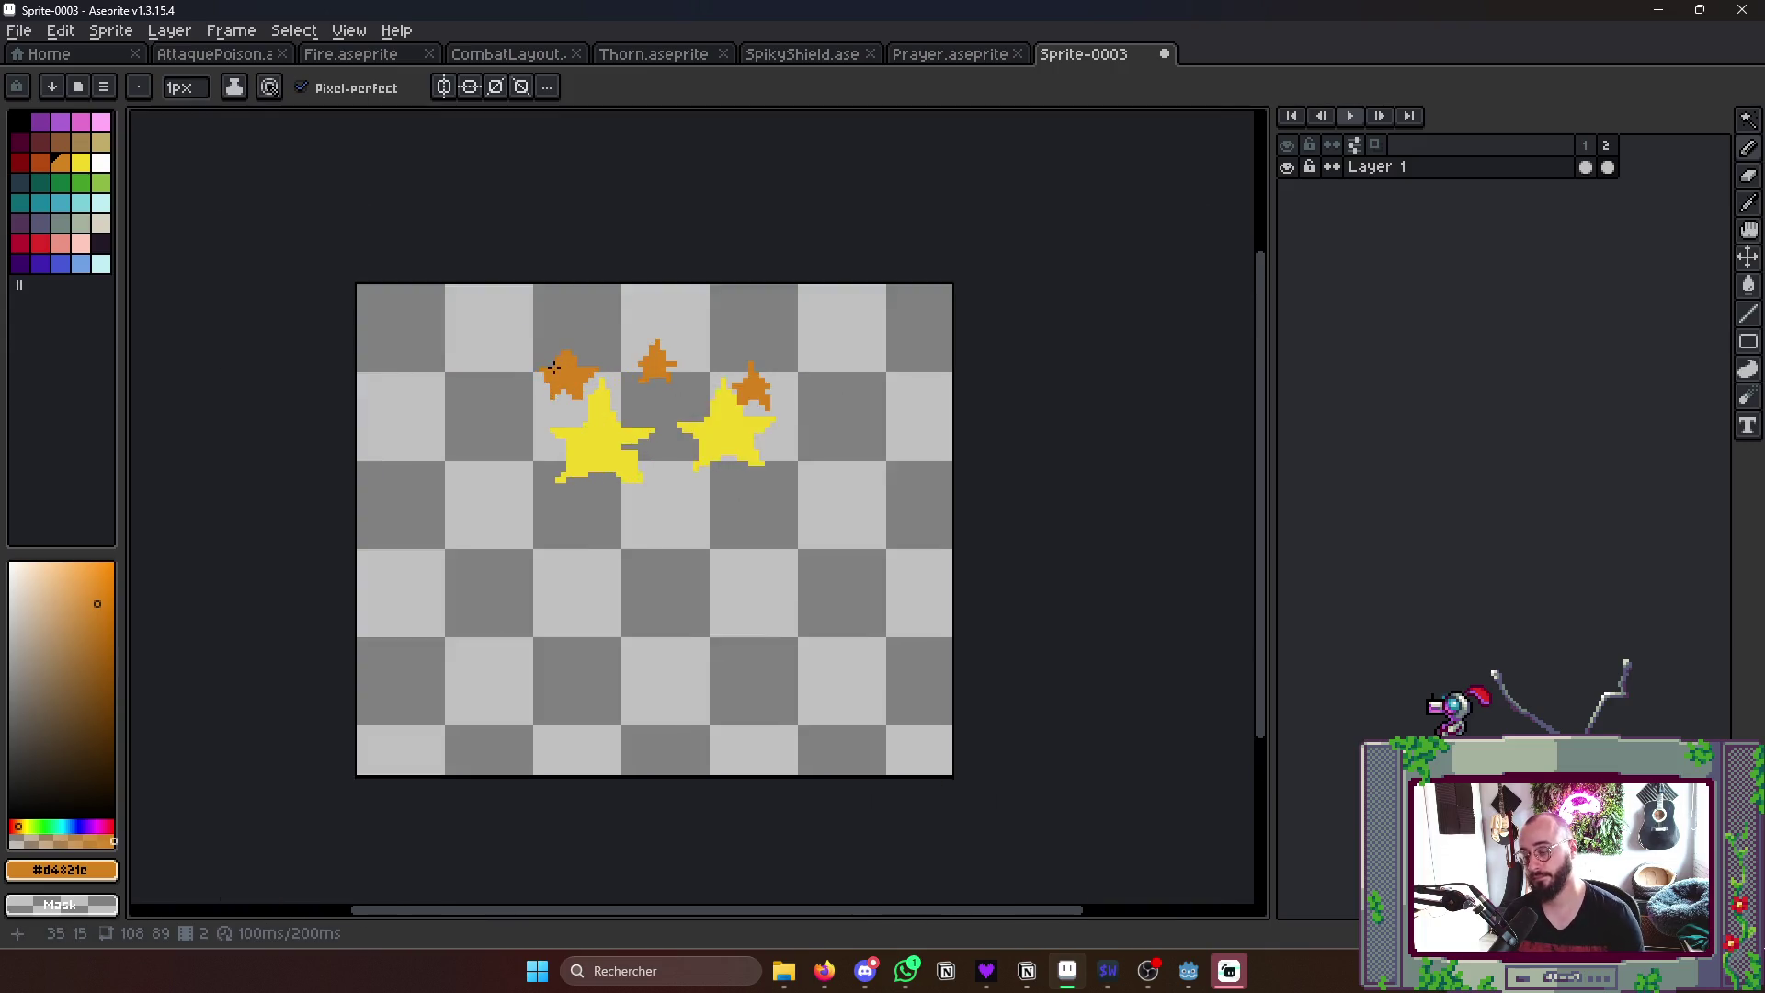
pyautogui.scroll(1, 557, 367)
pyautogui.press('w')
# - Move the left orange star slightly down and left
pyautogui.click(579, 384)
pyautogui.moveTo(565, 397); pyautogui.dragTo(554, 408)
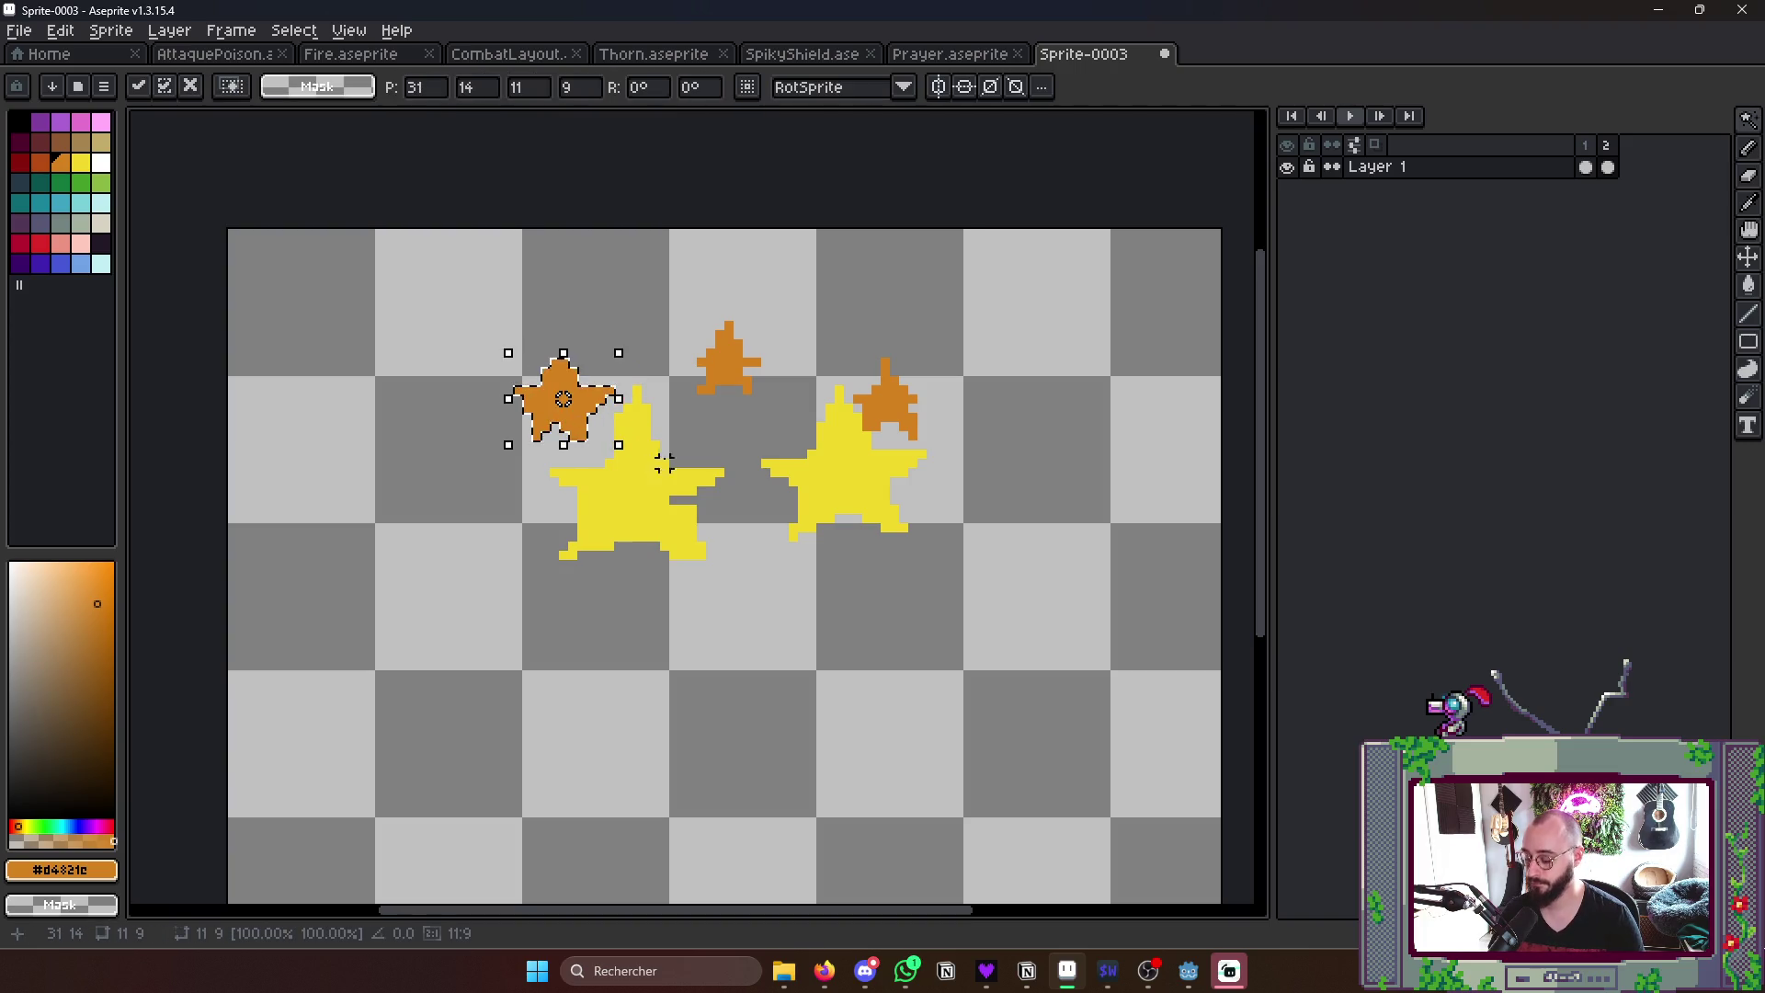
pyautogui.click(718, 463)
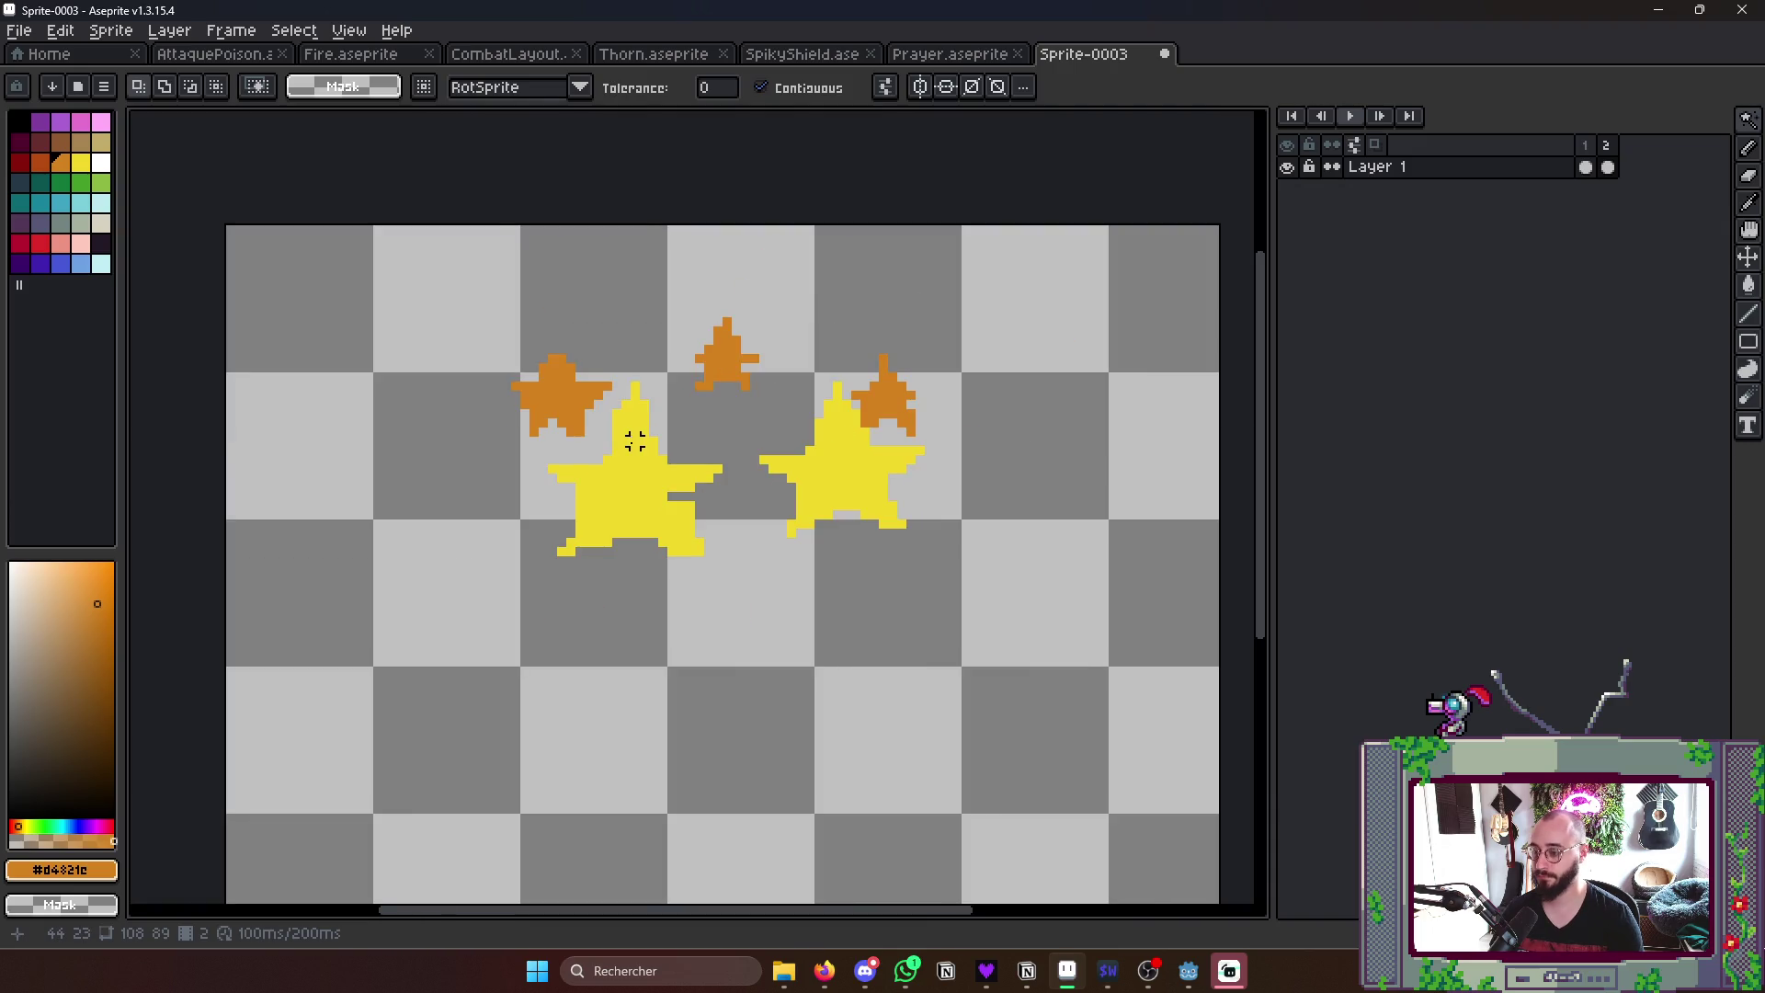
pyautogui.scroll(1, 634, 439)
# - Tidy the yellow star's edge pixels and bottom notch, then preview the animation
pyautogui.press('b')
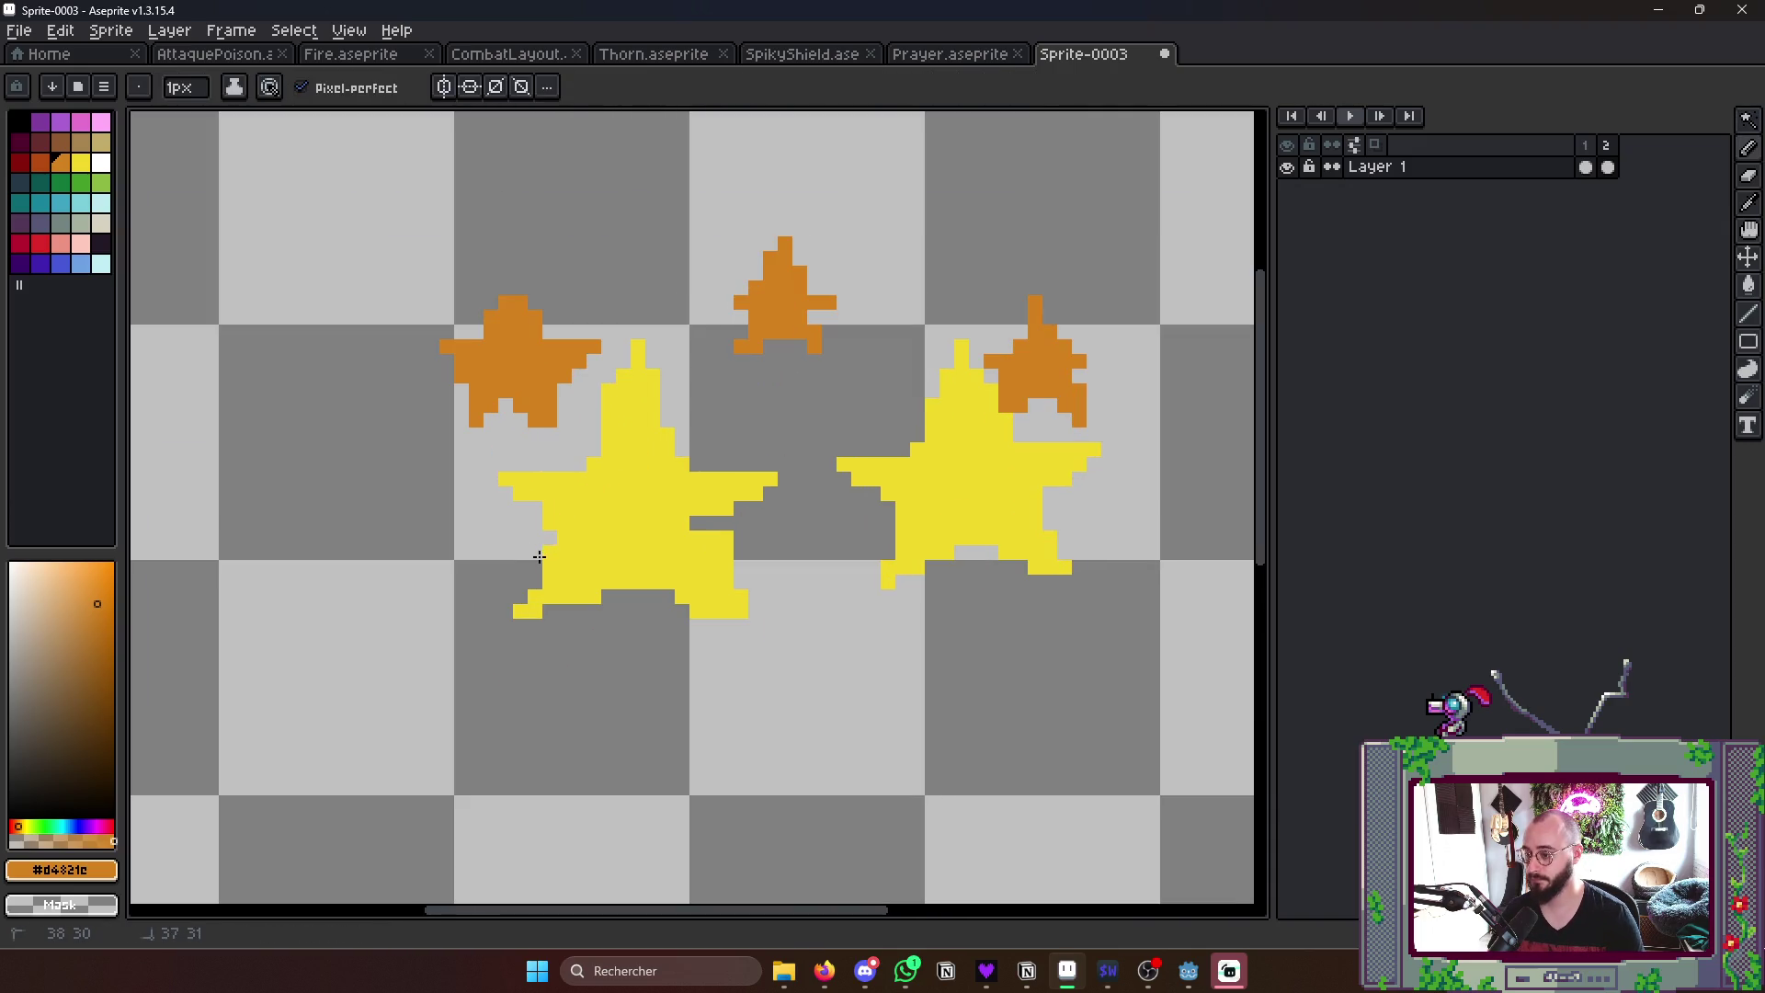
pyautogui.click(538, 555)
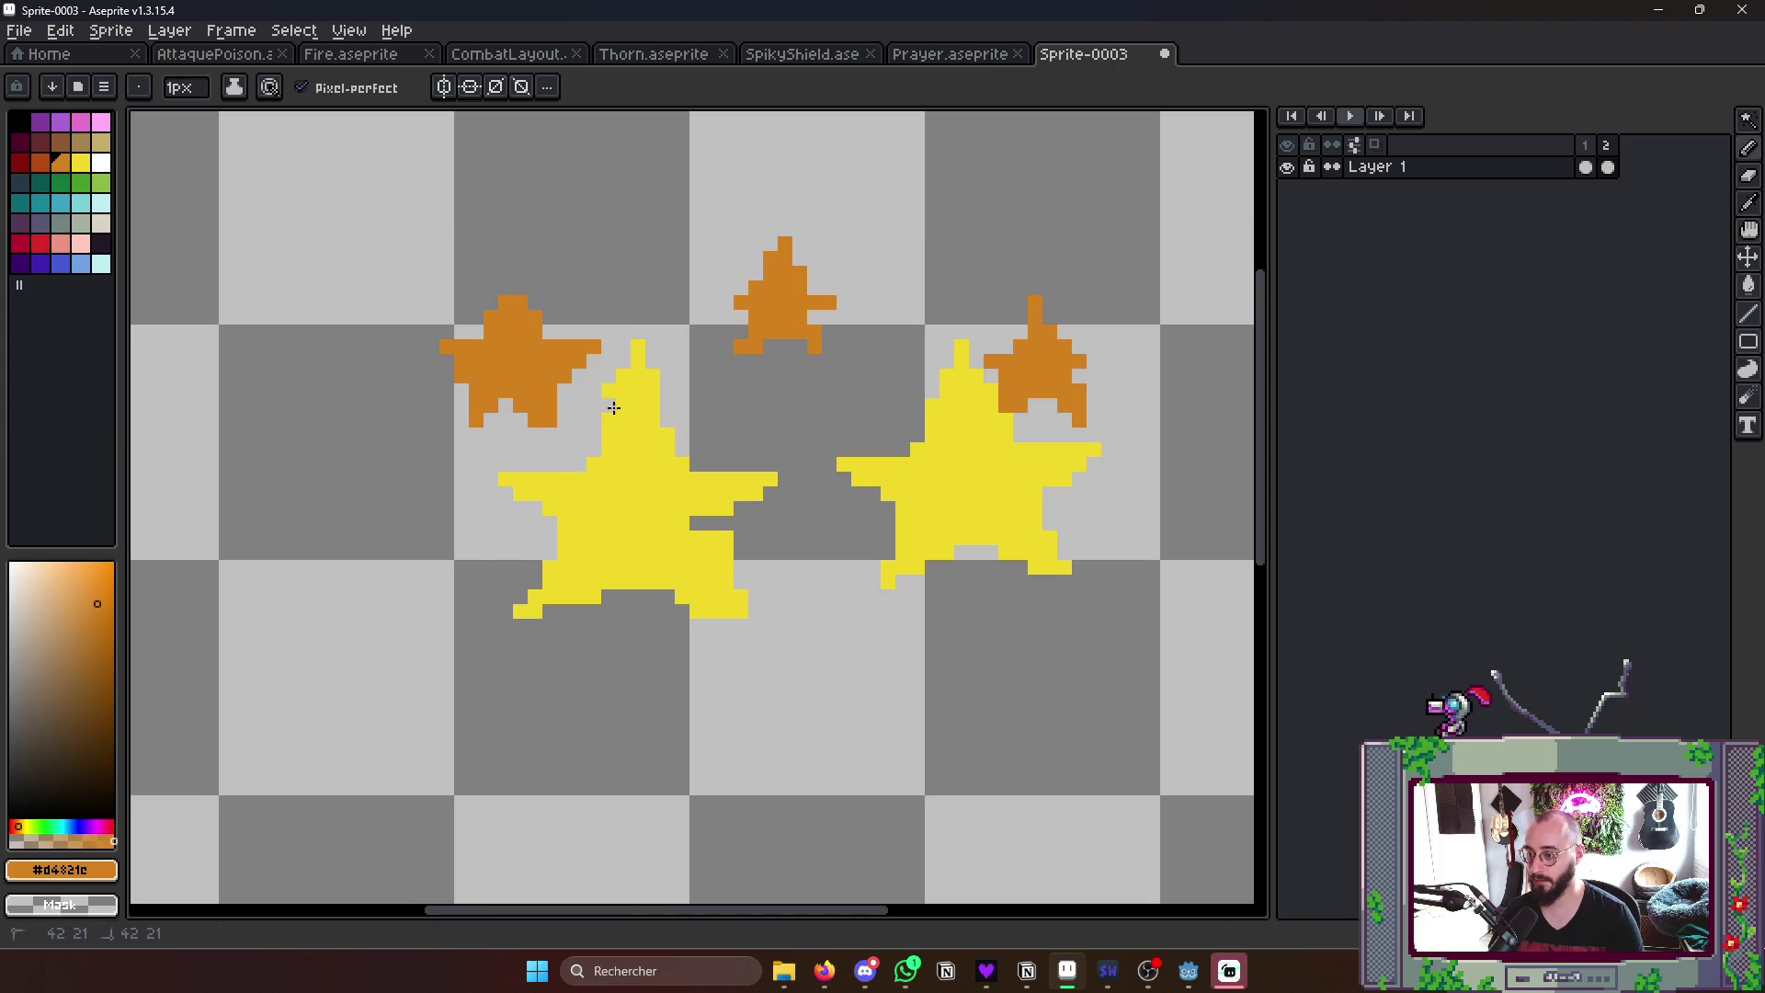
pyautogui.scroll(1, 612, 407)
pyautogui.scroll(1, 622, 407)
pyautogui.keyDown('alt'); pyautogui.click(641, 404); pyautogui.keyUp('alt')
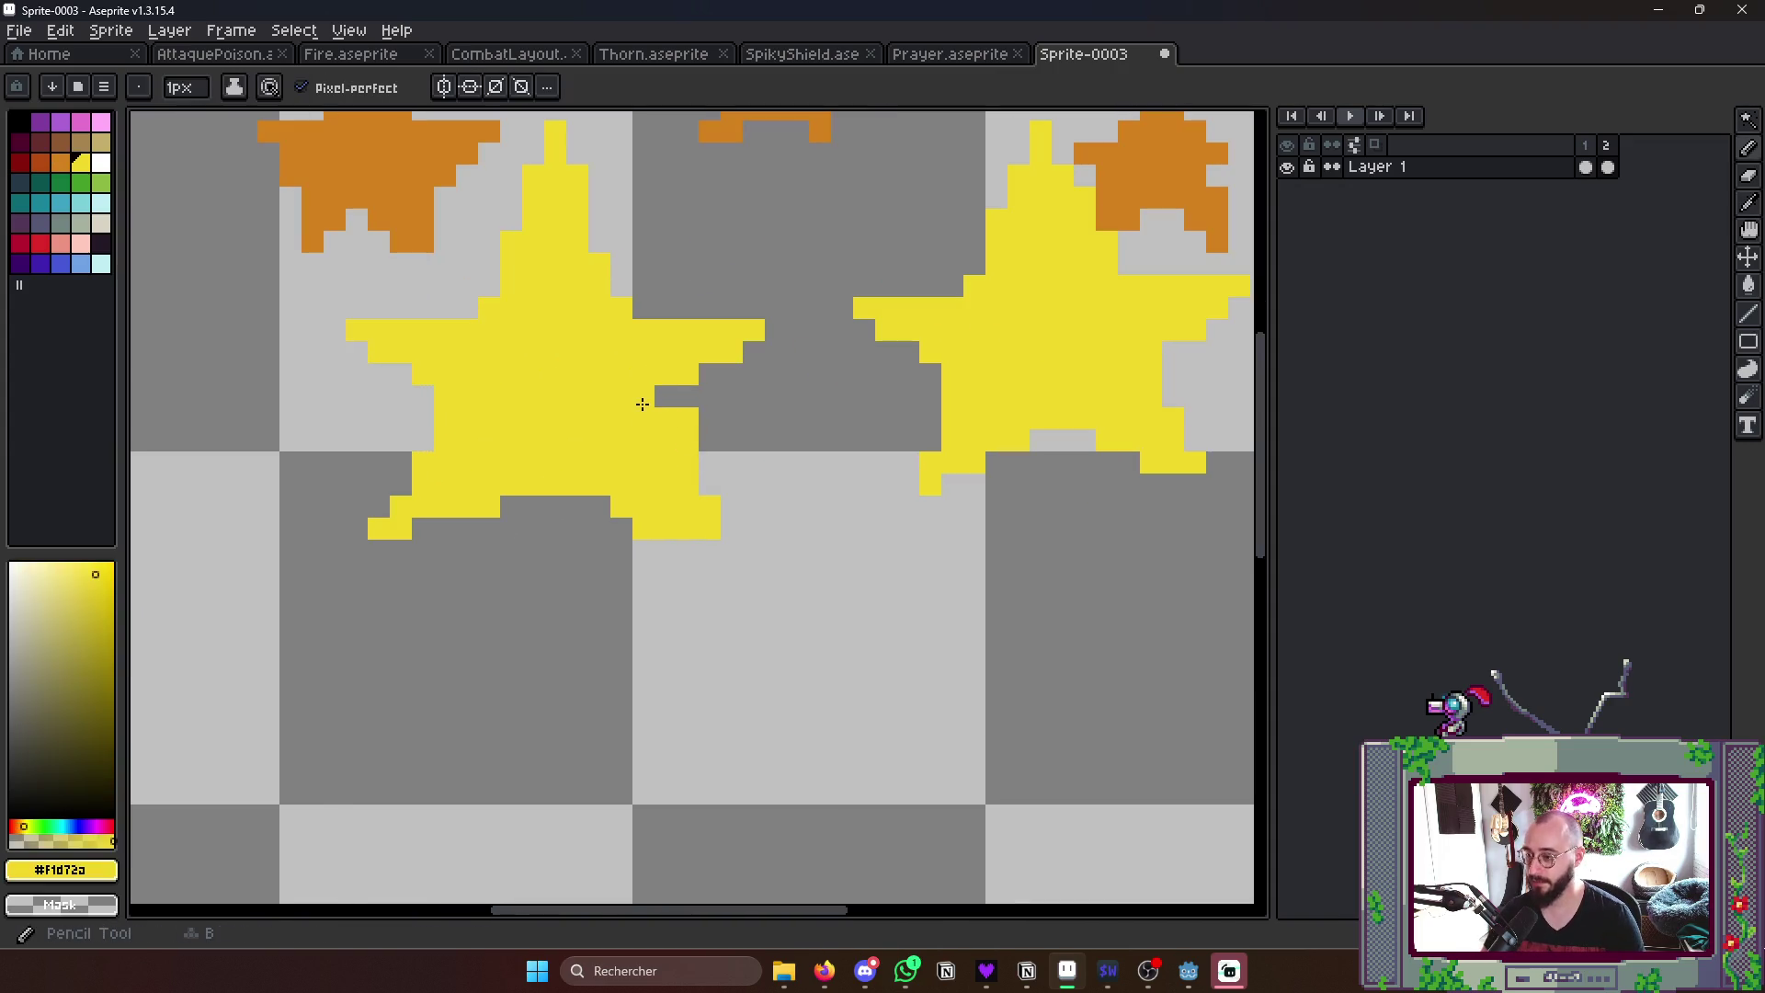
pyautogui.click(665, 398)
pyautogui.scroll(-4, 690, 406)
pyautogui.scroll(2, 689, 408)
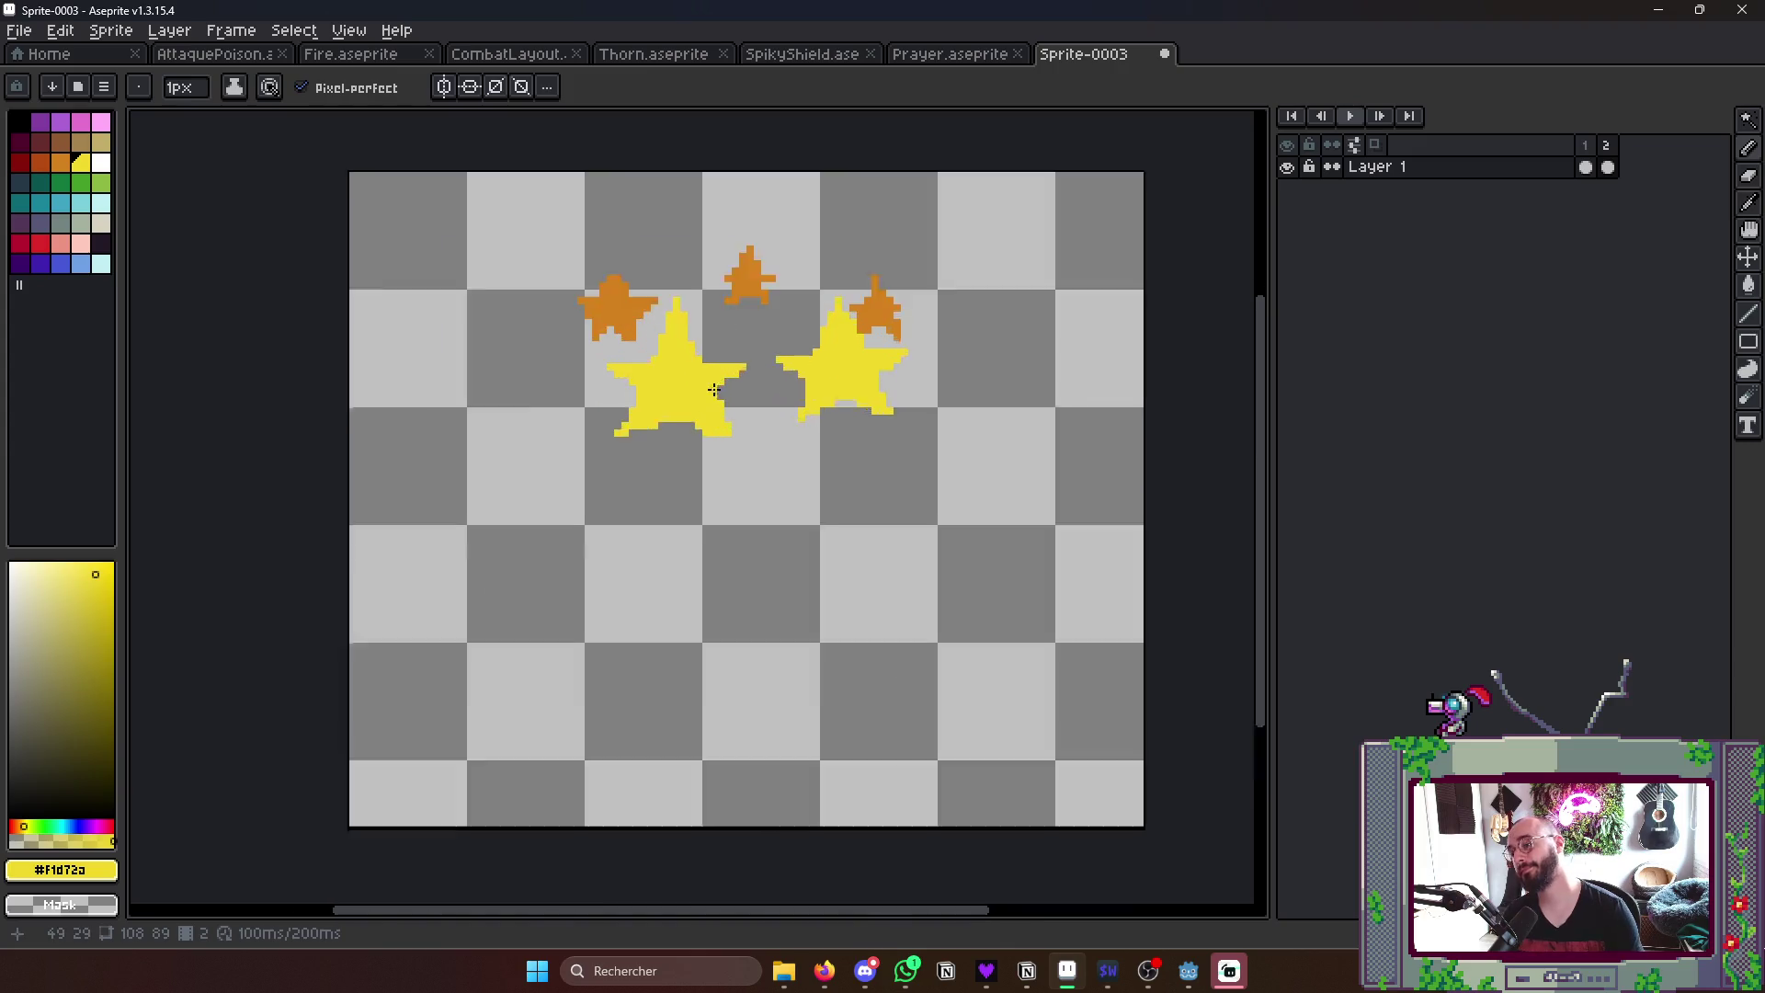
pyautogui.scroll(2, 664, 376)
pyautogui.click(655, 414)
pyautogui.moveTo(609, 442); pyautogui.dragTo(586, 443)
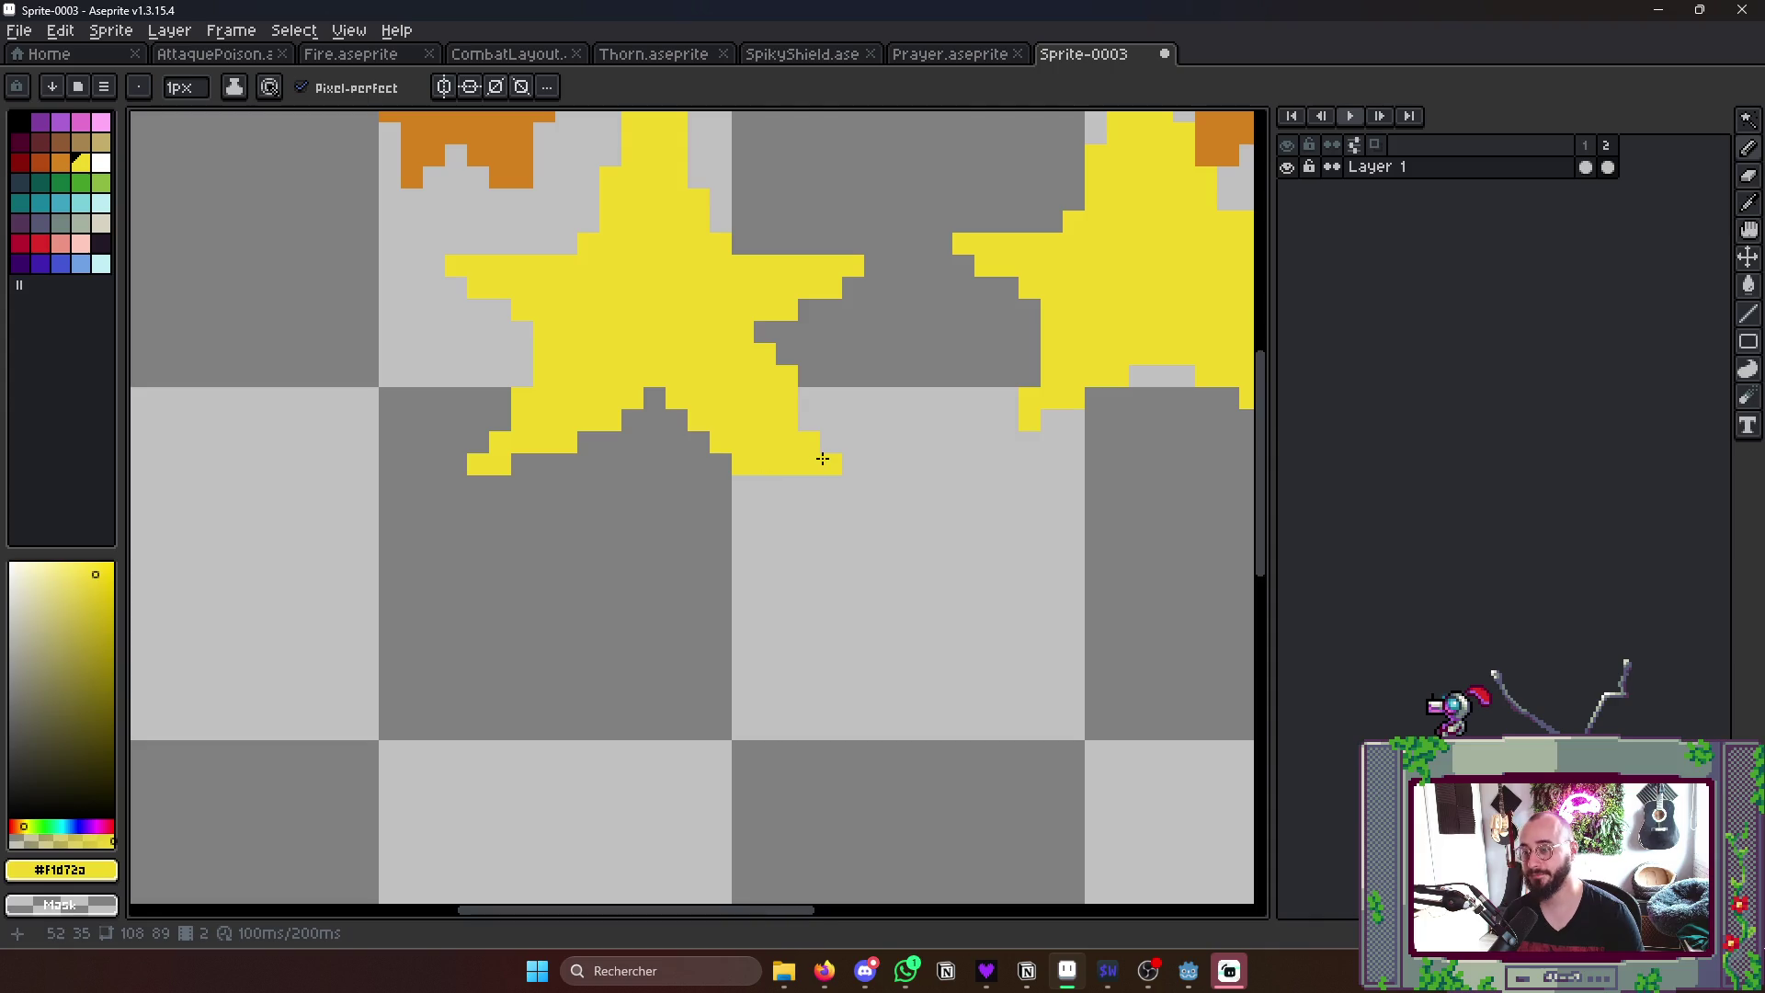
pyautogui.scroll(-3, 821, 436)
pyautogui.press('Return')
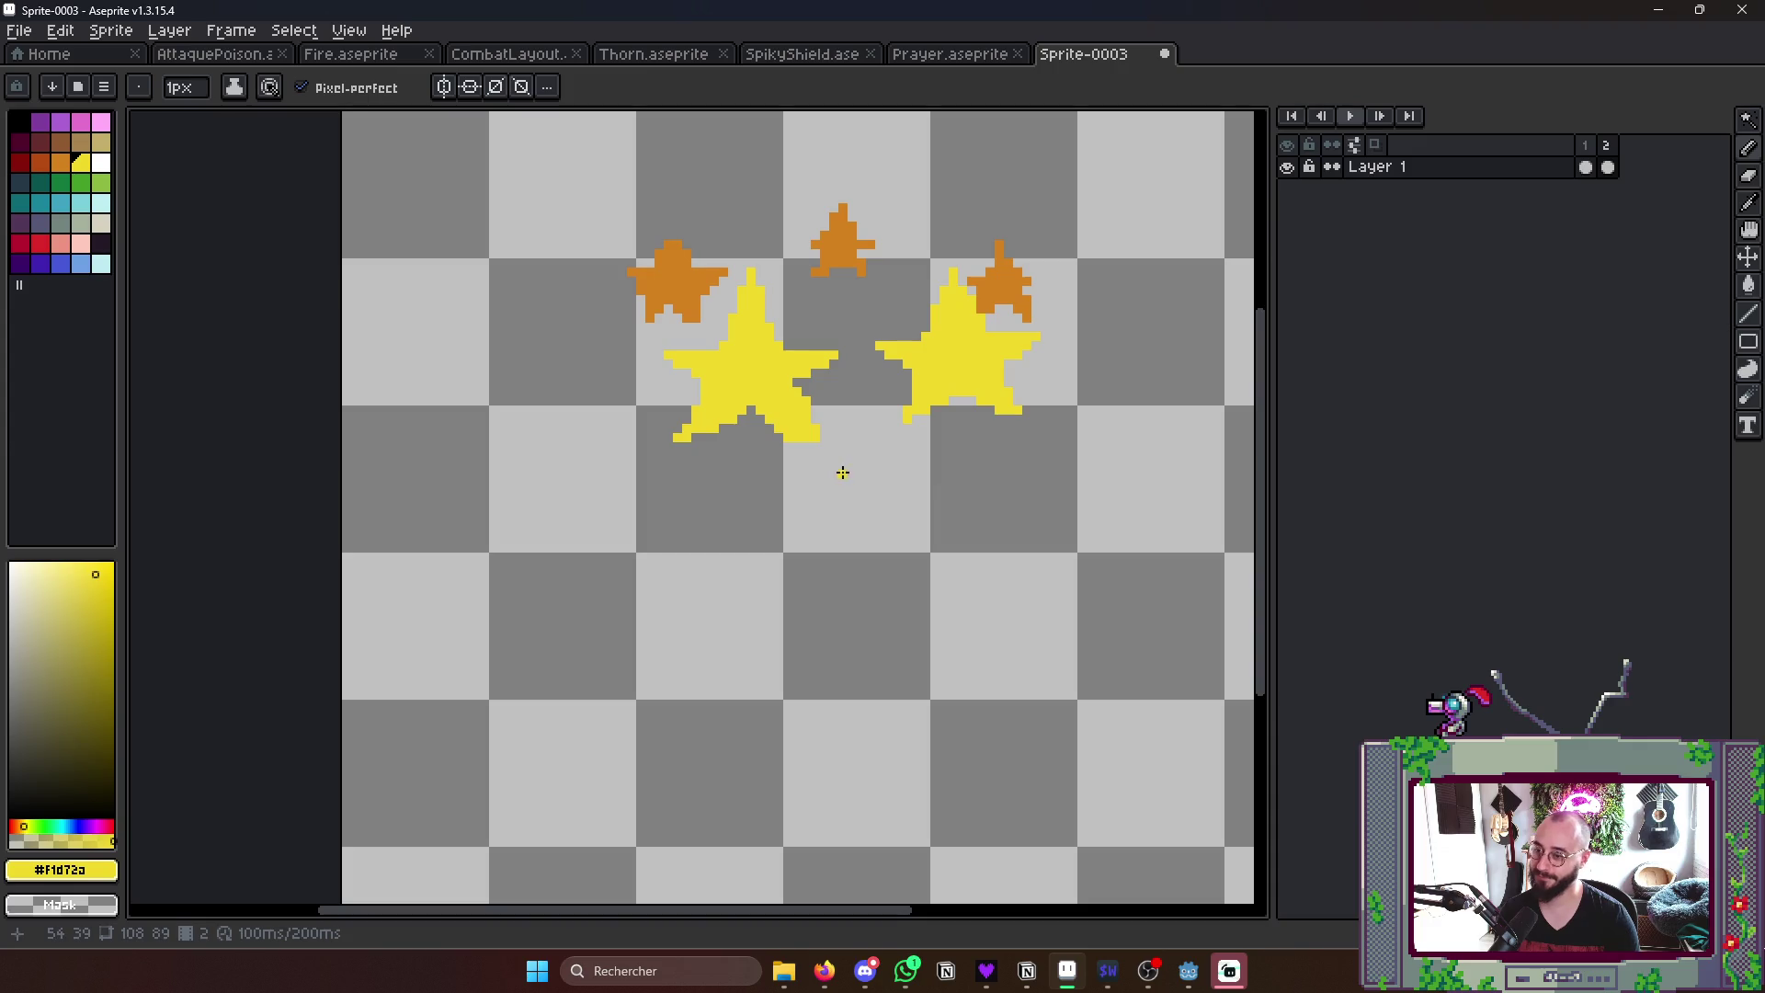
pyautogui.scroll(1, 767, 398)
# - Scale the left yellow star larger, nudge it into place and erase stray edge pixels
pyautogui.press('w')
pyautogui.click(752, 366)
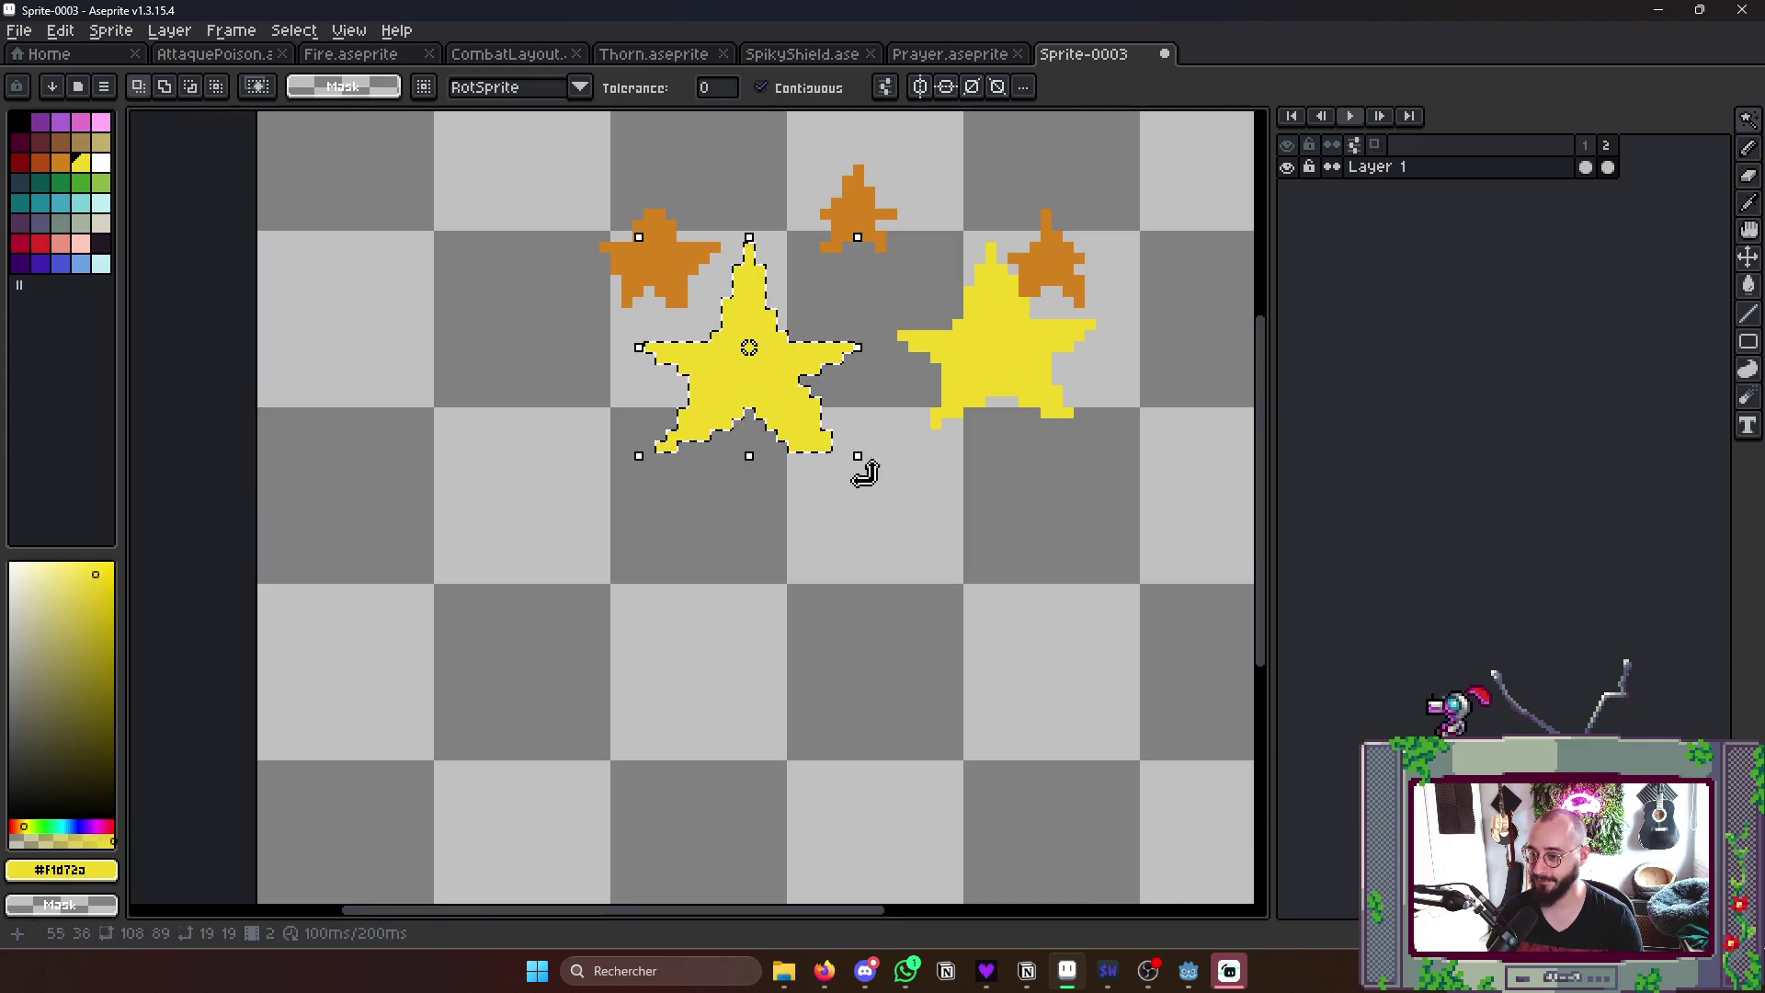
pyautogui.moveTo(863, 458); pyautogui.dragTo(880, 477)
pyautogui.moveTo(786, 407); pyautogui.dragTo(798, 418)
pyautogui.hotkey('ctrl', 'd')
pyautogui.press('b')
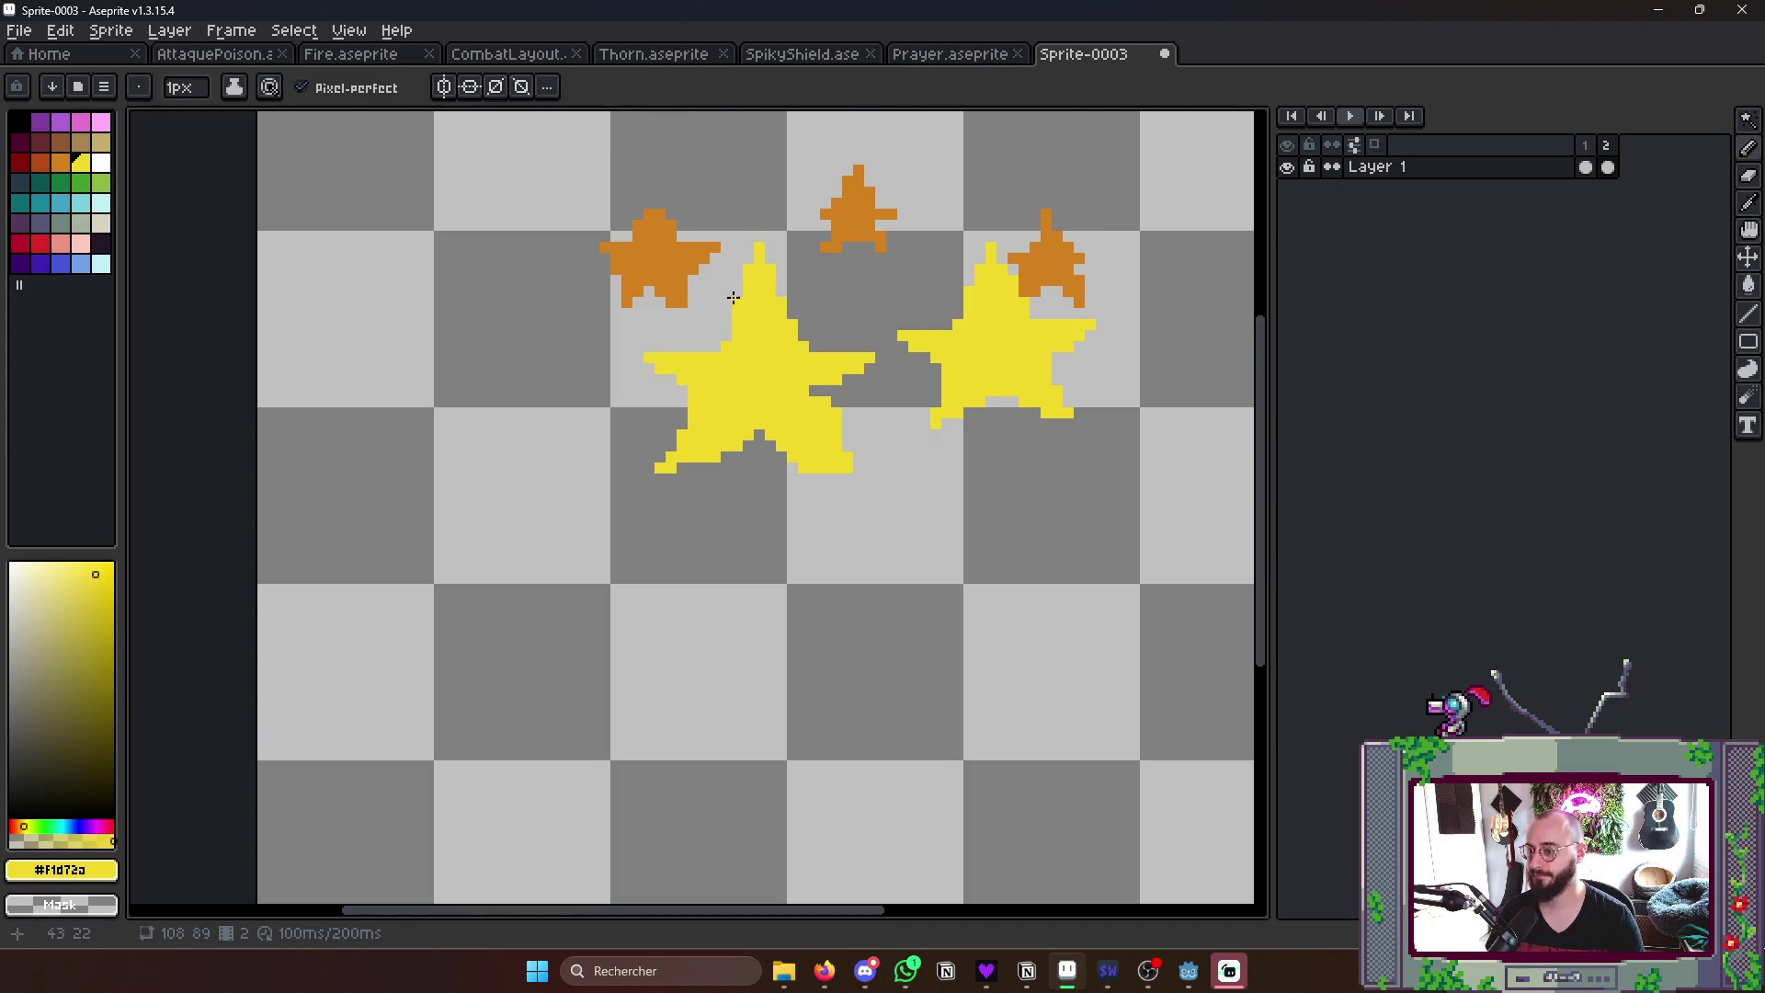
pyautogui.scroll(-3, 797, 350)
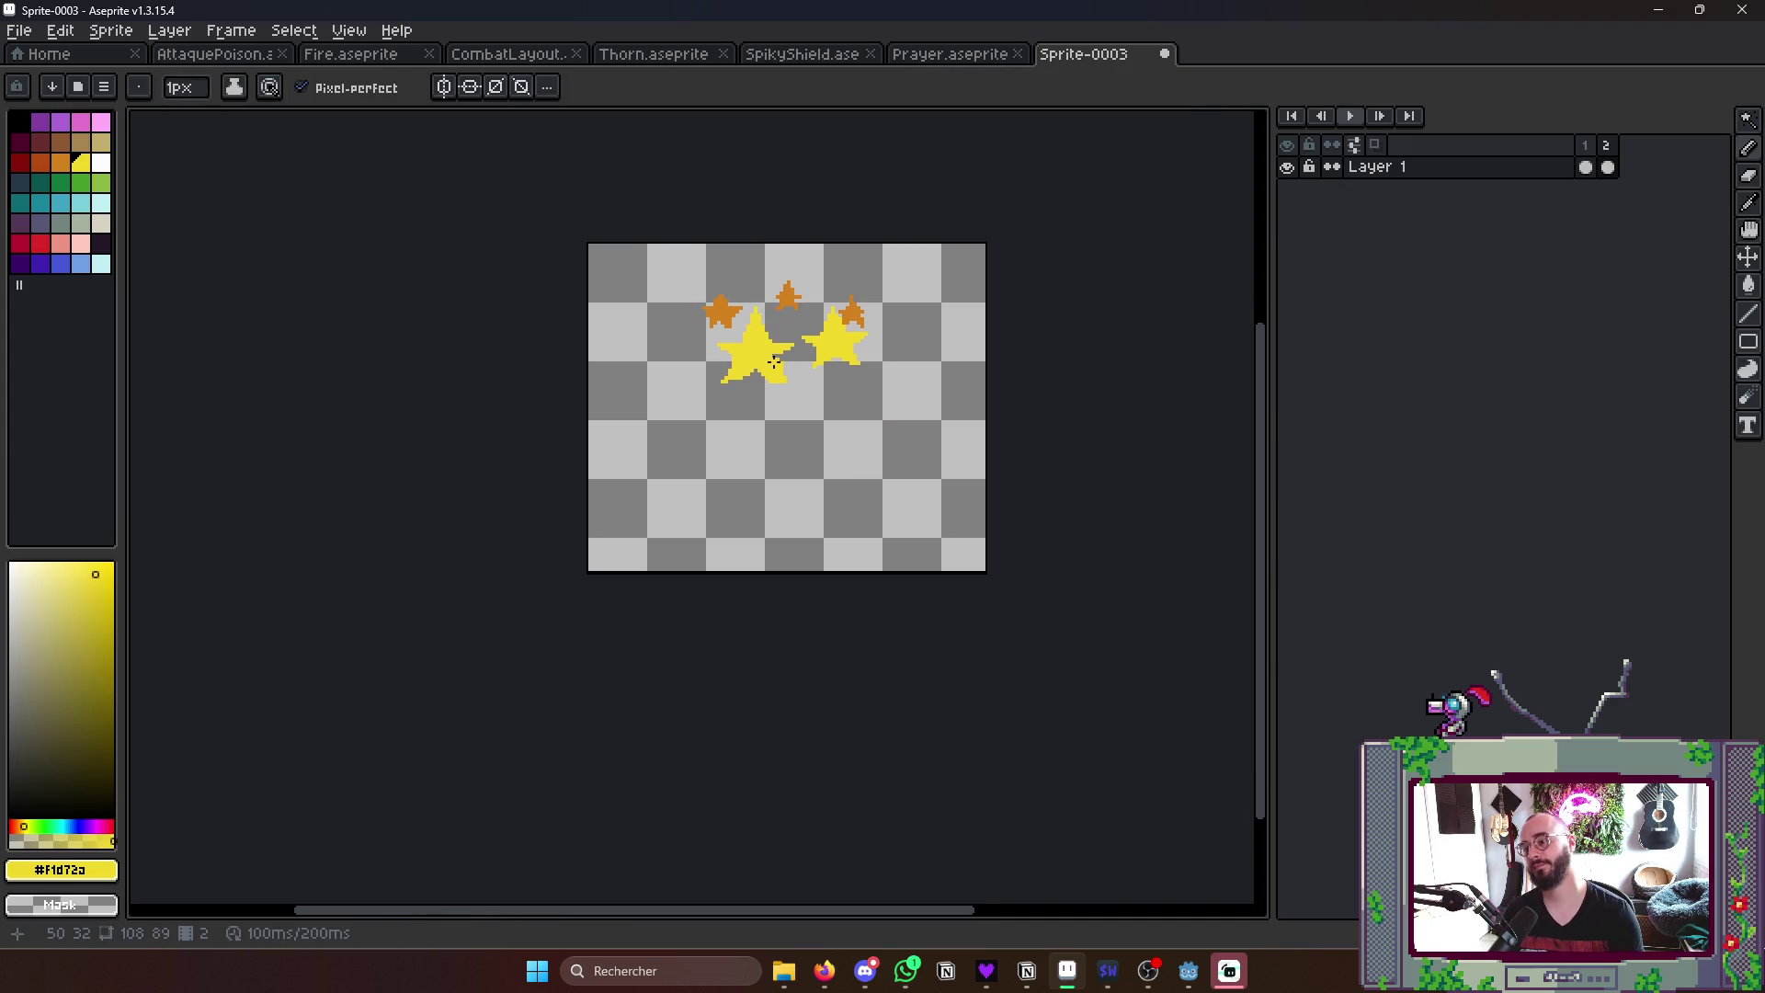
pyautogui.scroll(4, 777, 341)
pyautogui.moveTo(781, 282); pyautogui.dragTo(809, 314)
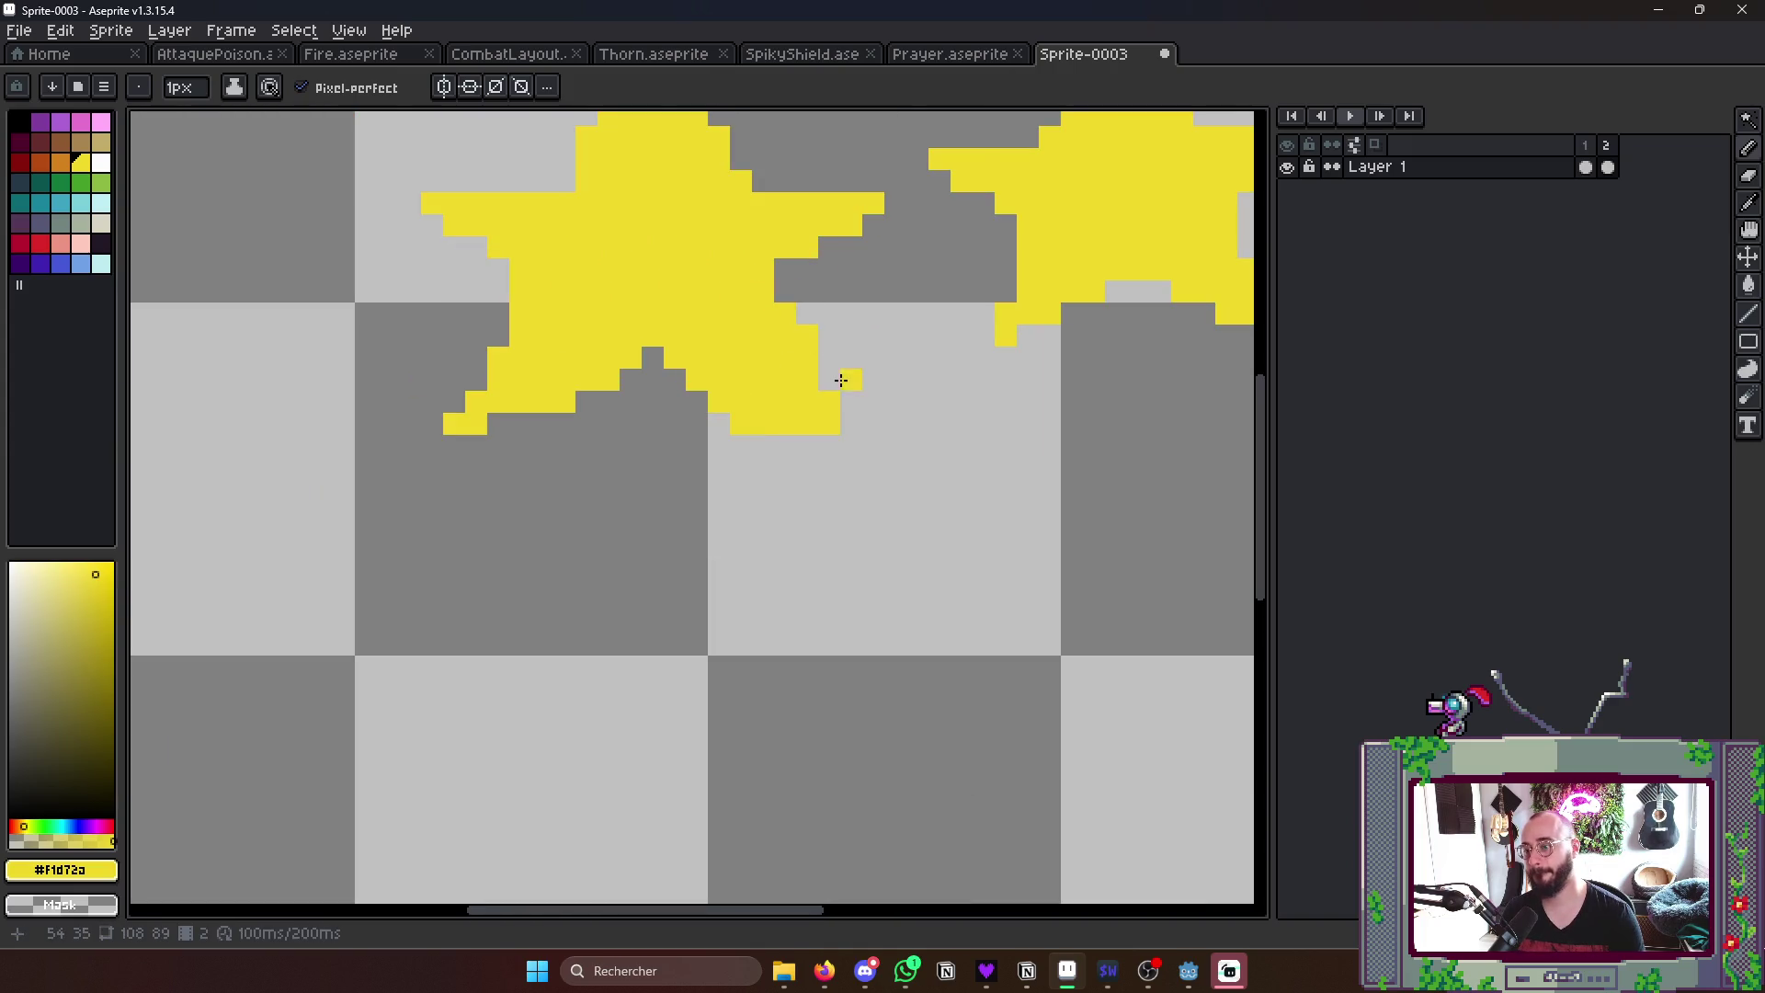
pyautogui.scroll(-5, 814, 331)
pyautogui.press('Return')
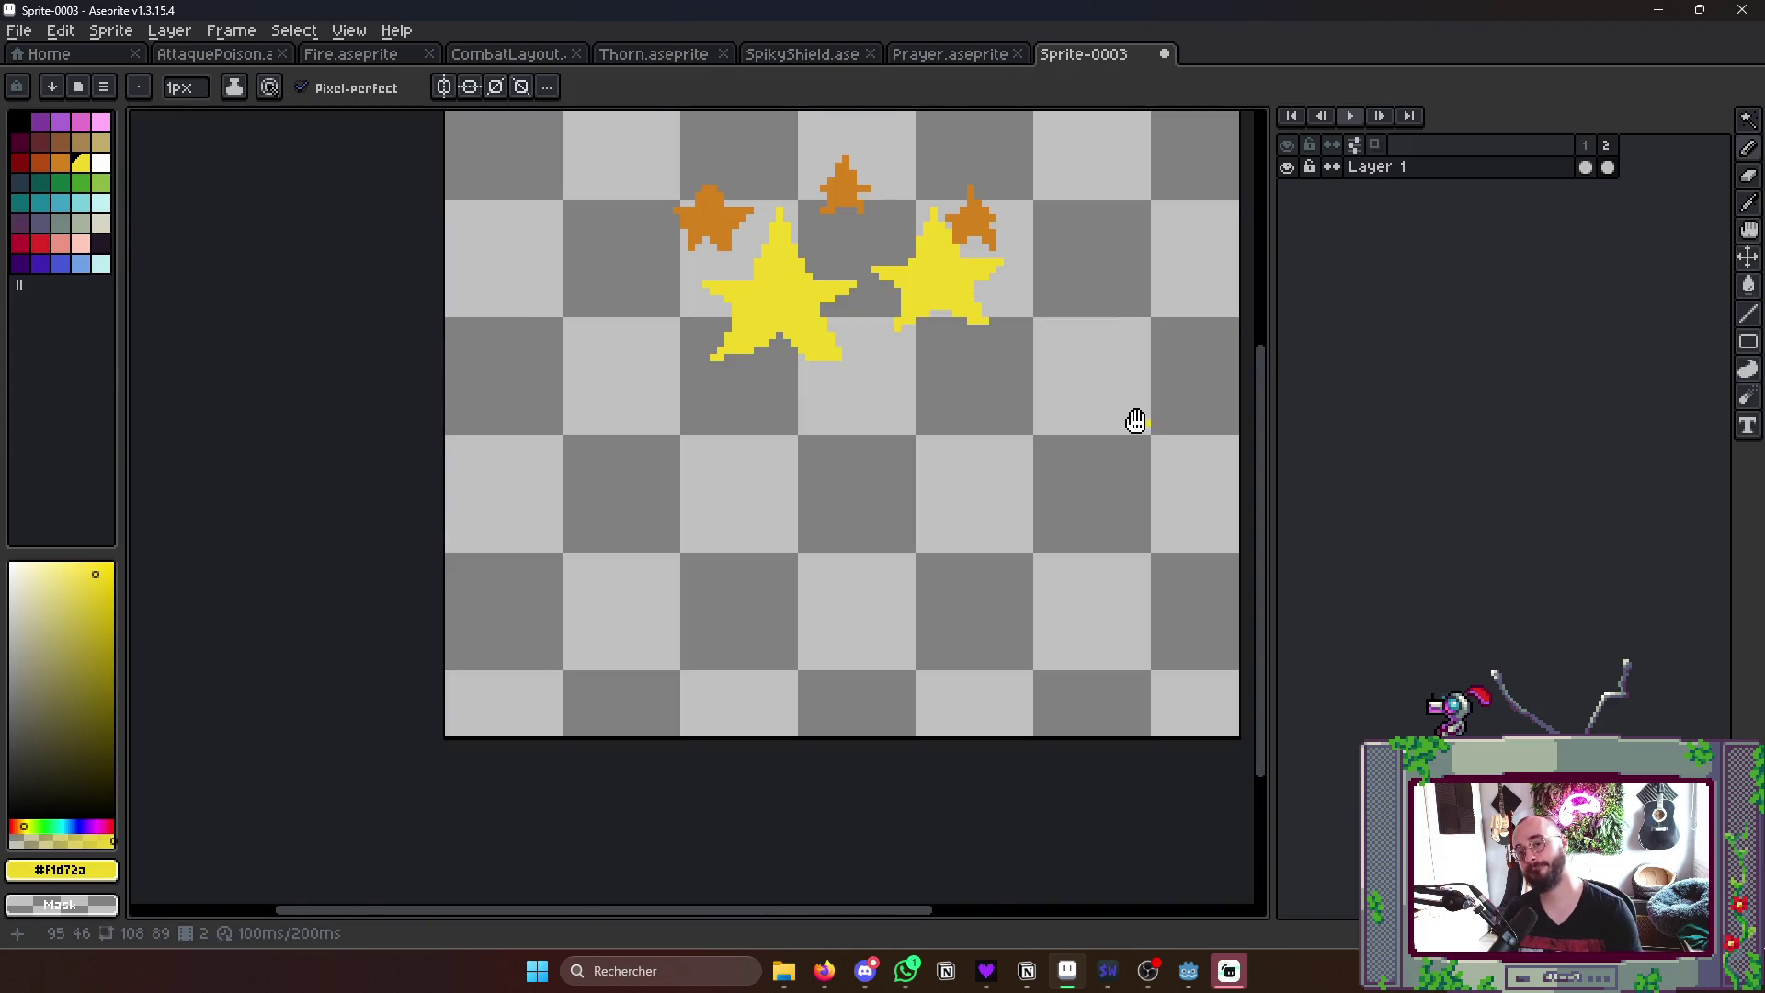
pyautogui.scroll(1, 1090, 594)
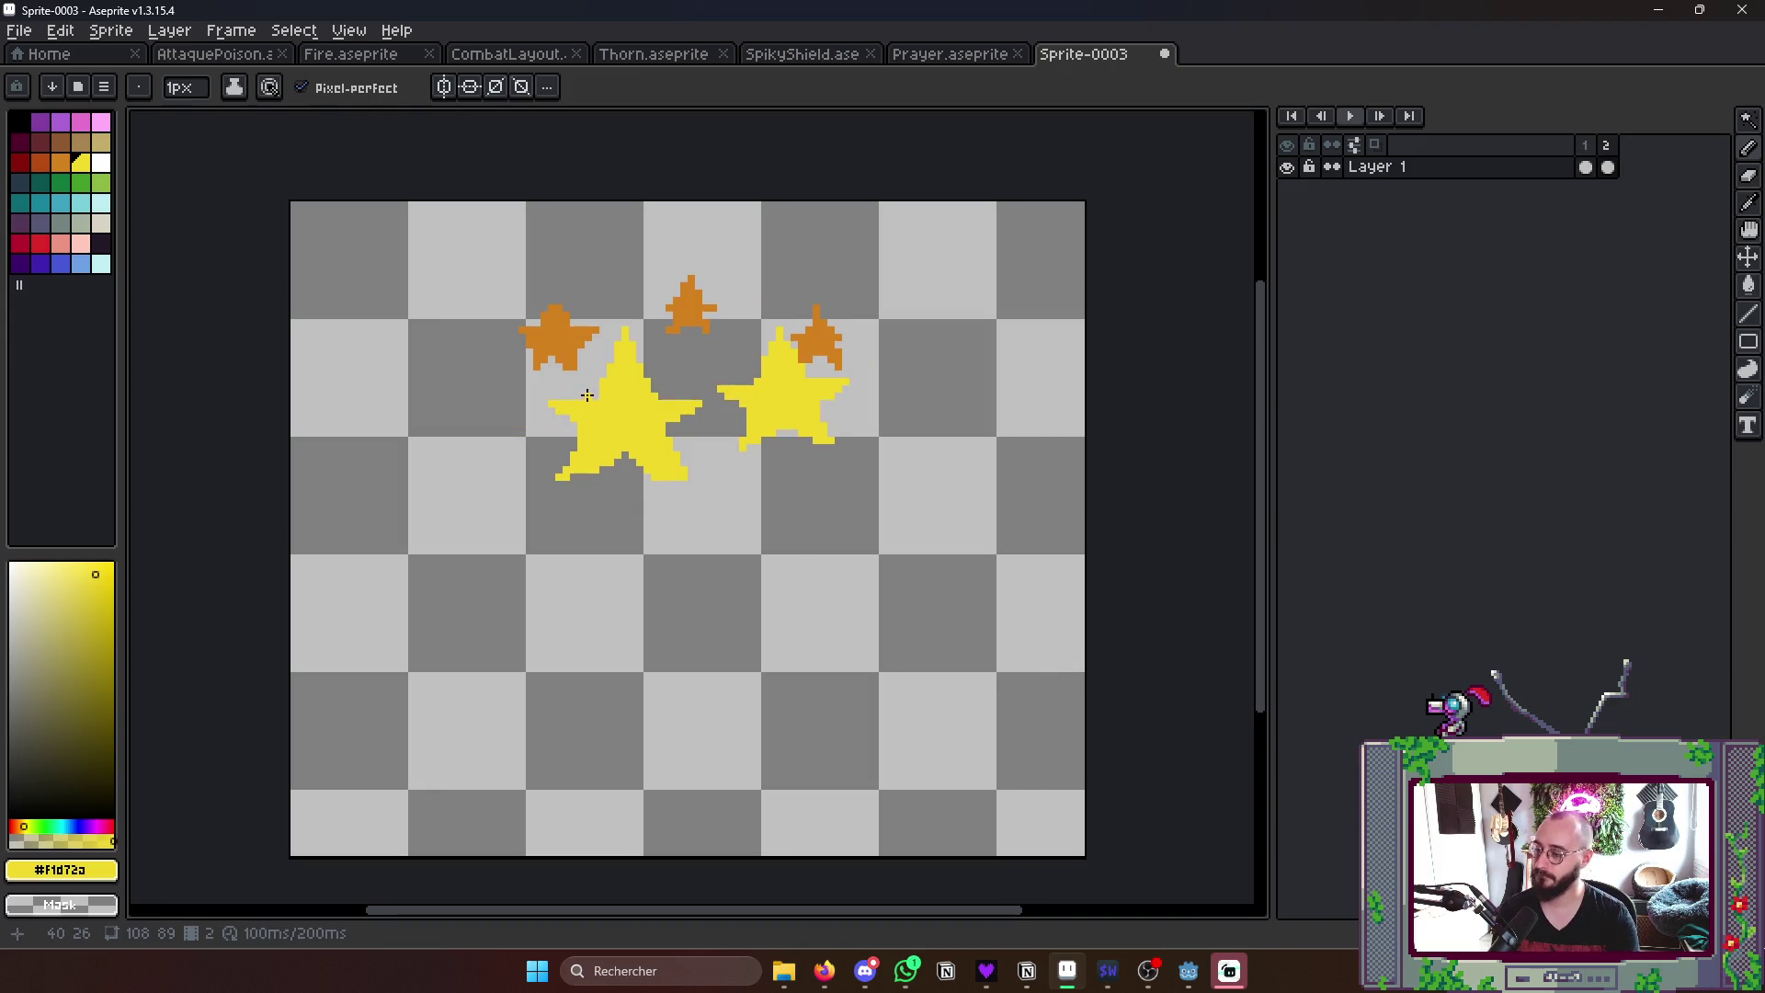
pyautogui.scroll(1, 585, 396)
# - Enlarge the left orange star with the marquee and preview the result
pyautogui.press('m')
pyautogui.moveTo(493, 253); pyautogui.dragTo(655, 419)
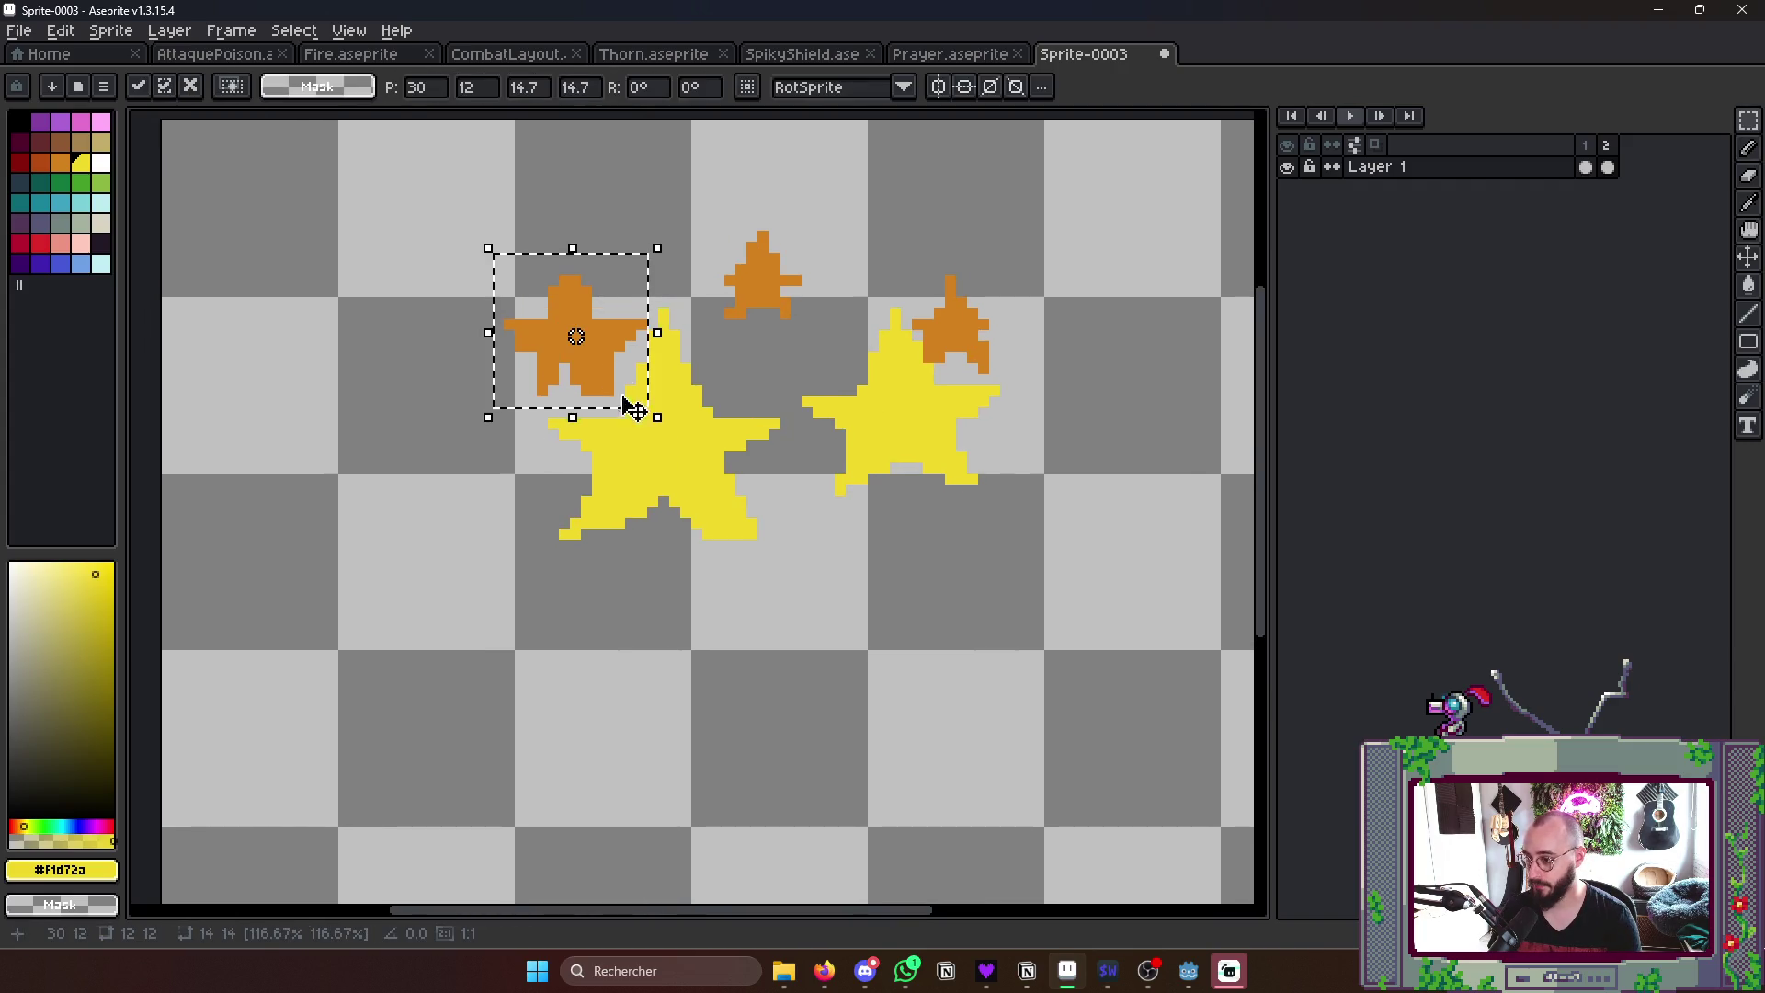
pyautogui.hotkey('ctrl', 'd')
pyautogui.scroll(-2, 952, 537)
pyautogui.press('Return')
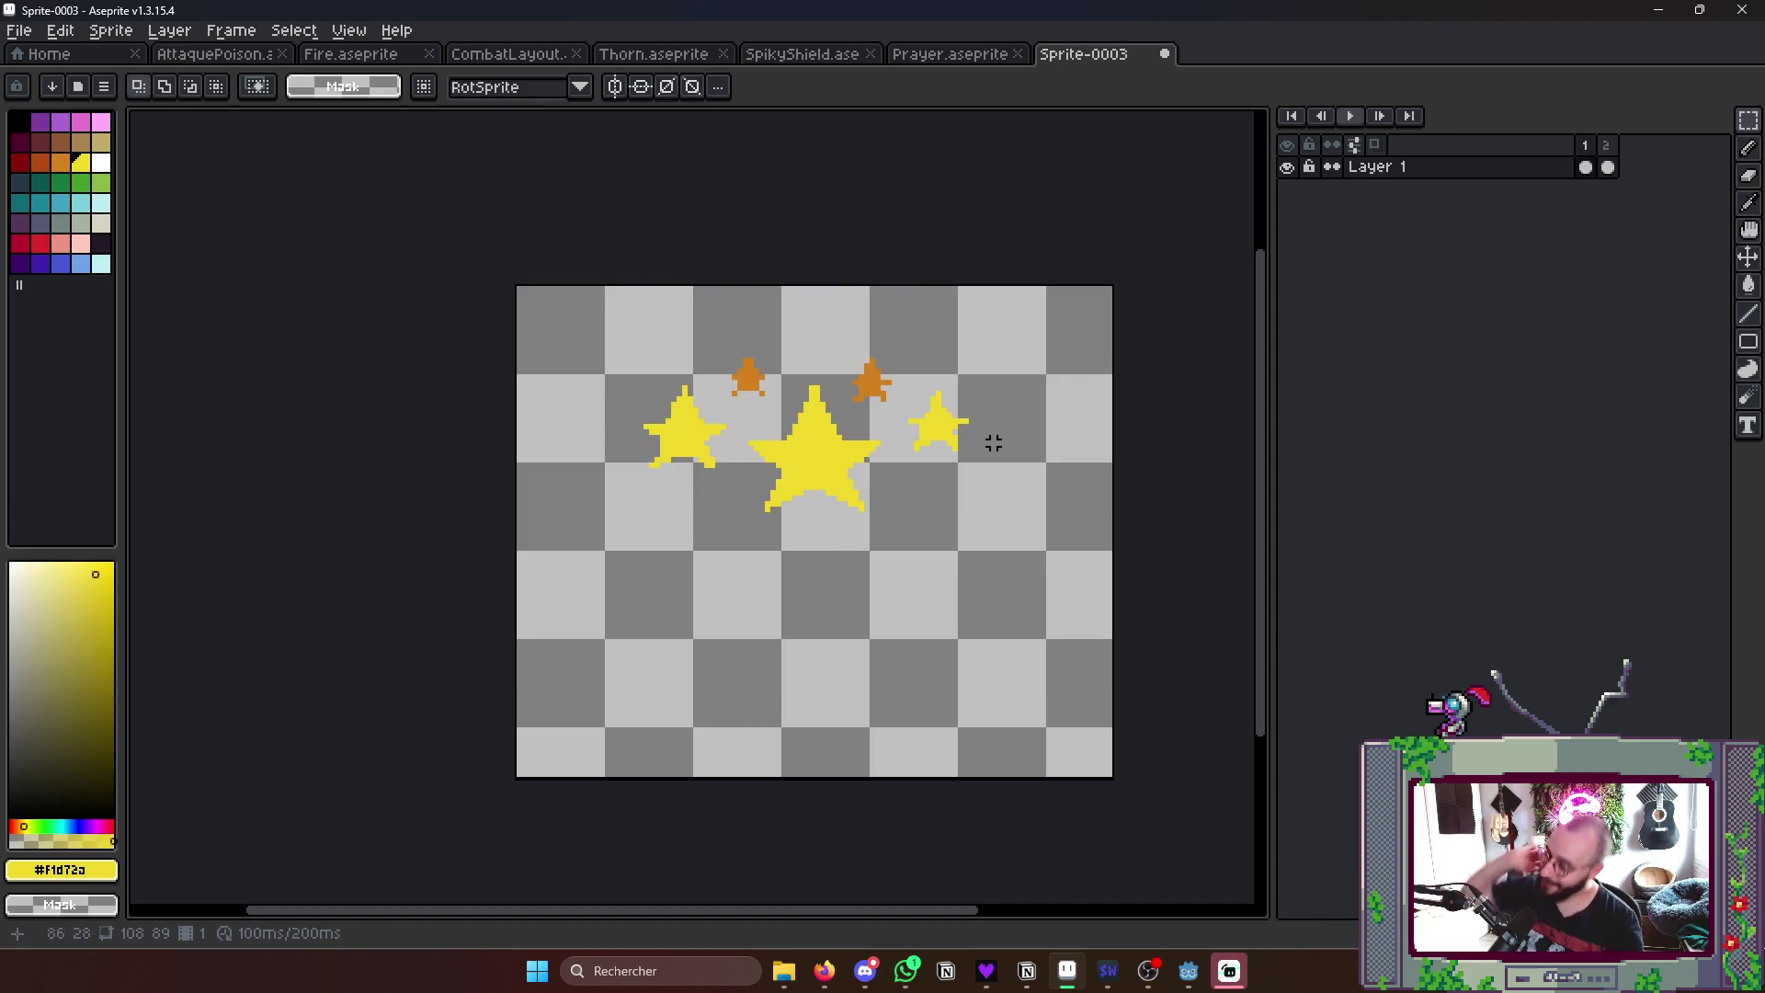
# - Save the sprite as Stun.aseprite in the FX folder
pyautogui.hotkey('ctrl', 's')
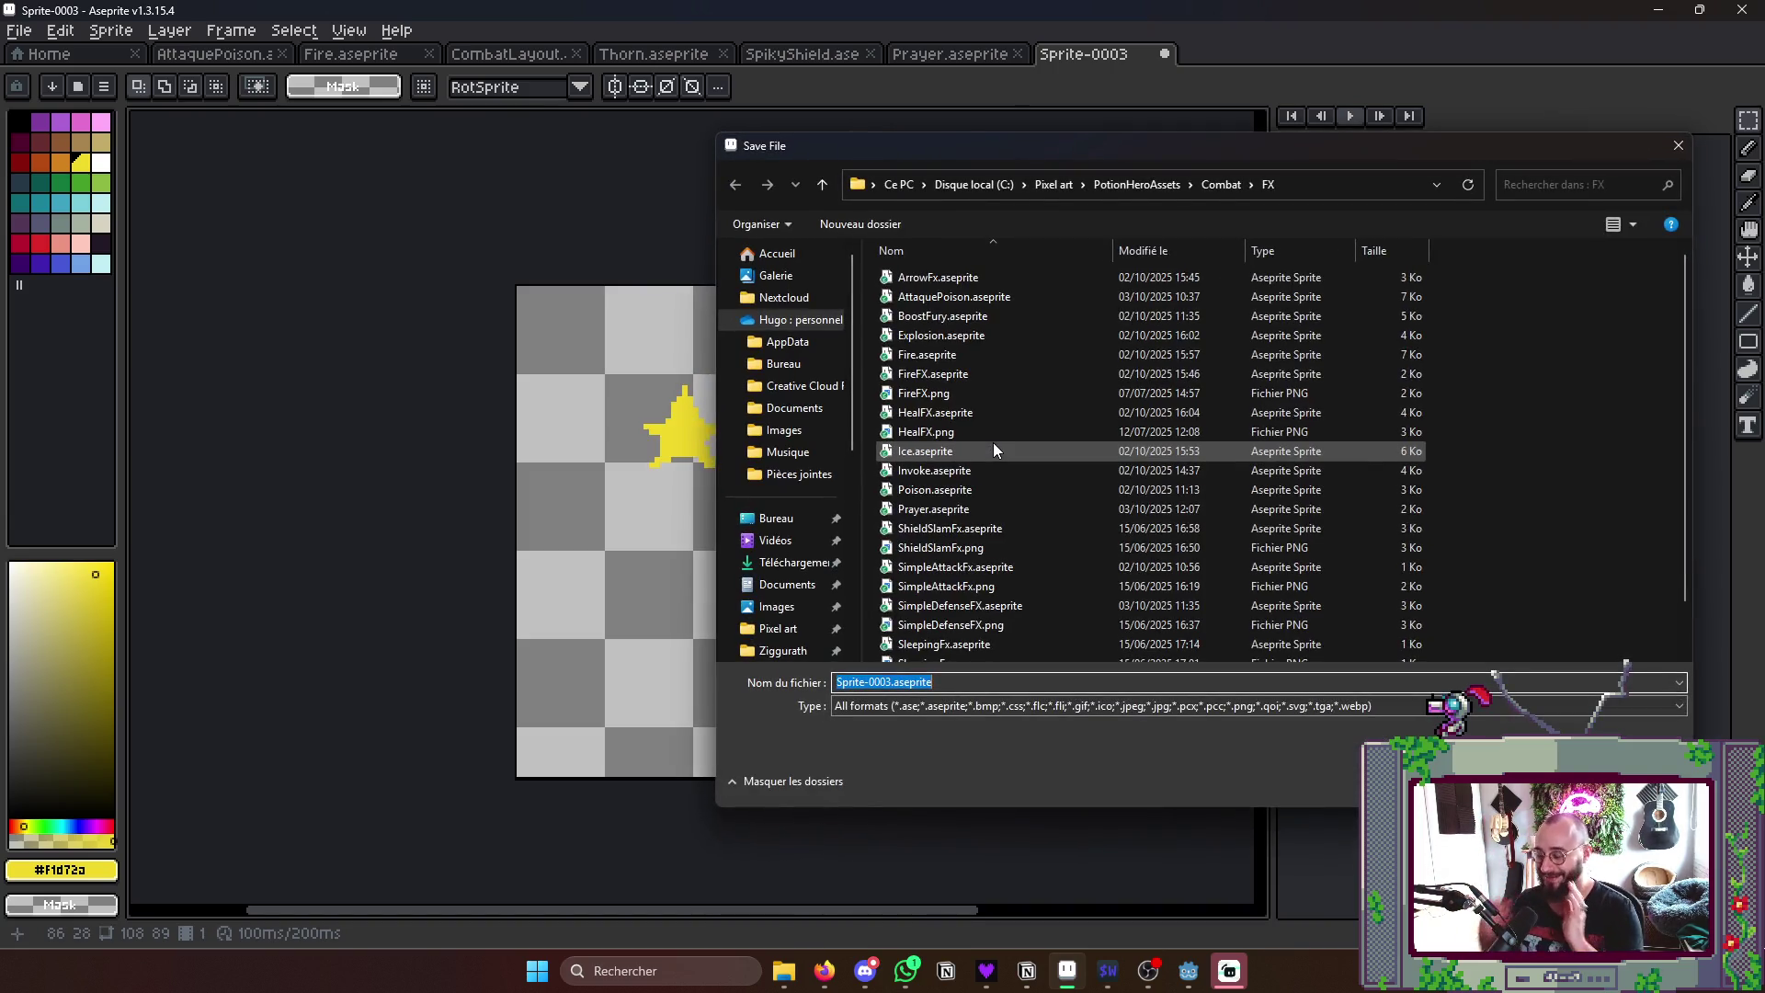
pyautogui.write('.aseprite')
pyautogui.press('Home')
pyautogui.write('Er')
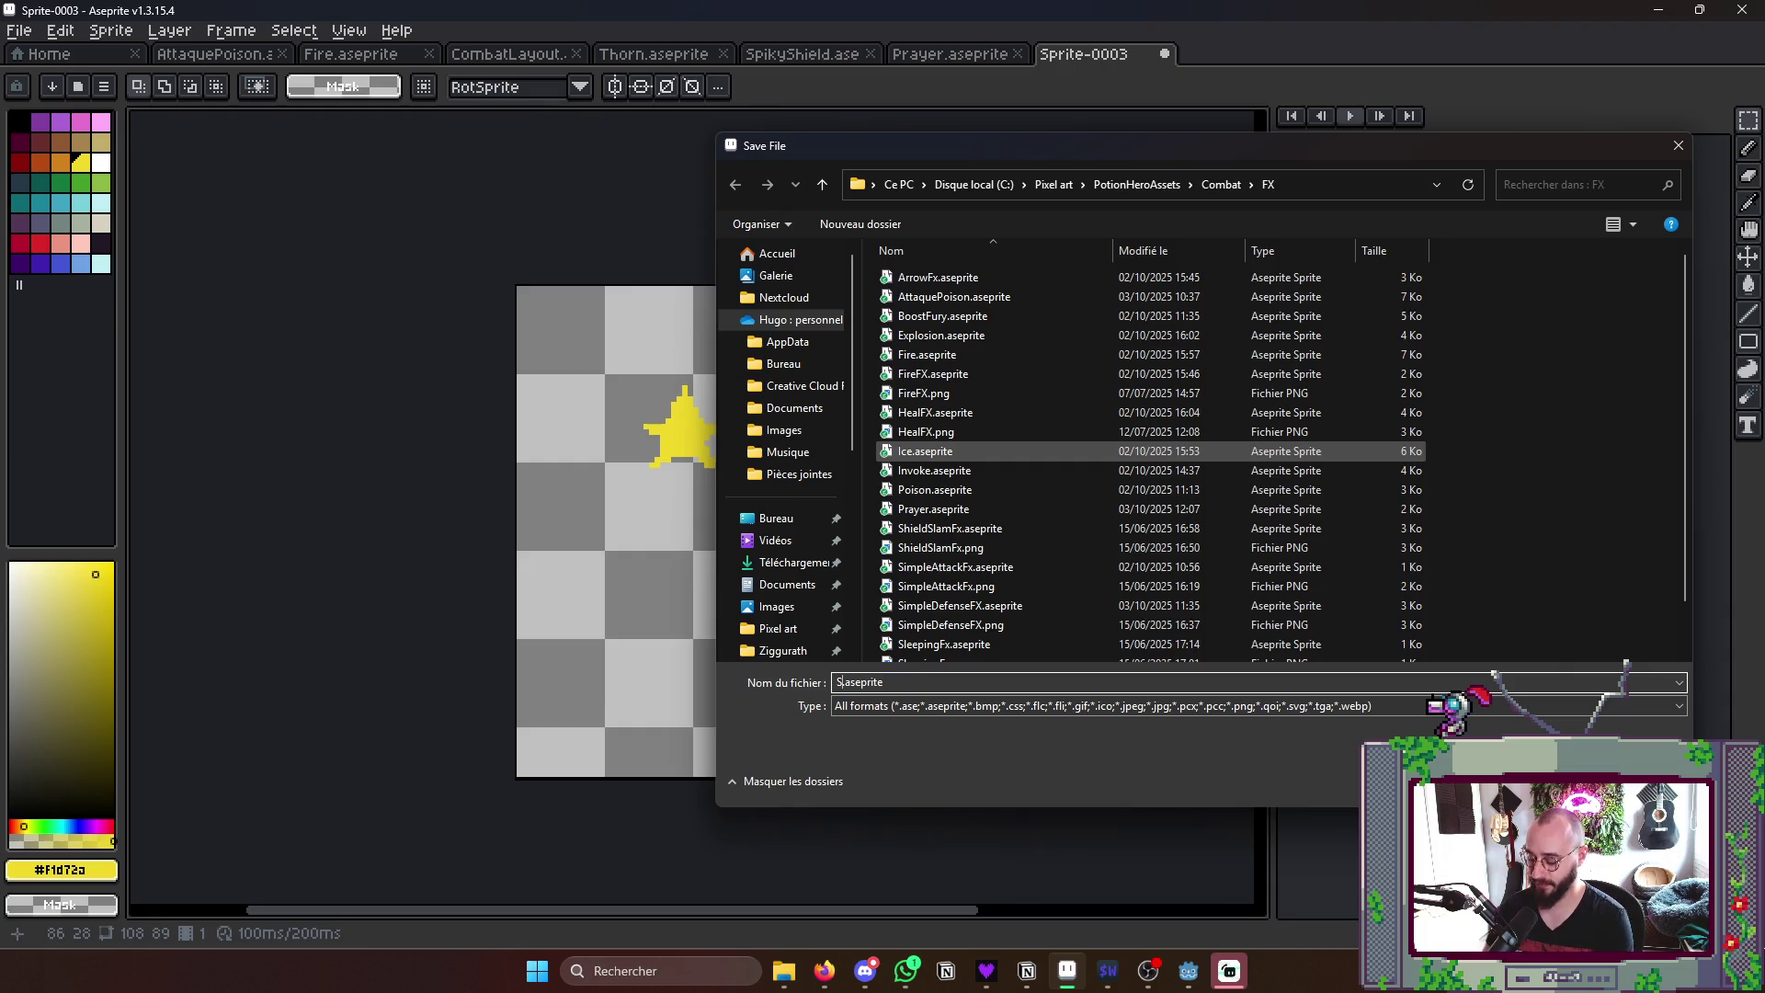
pyautogui.press('Return')
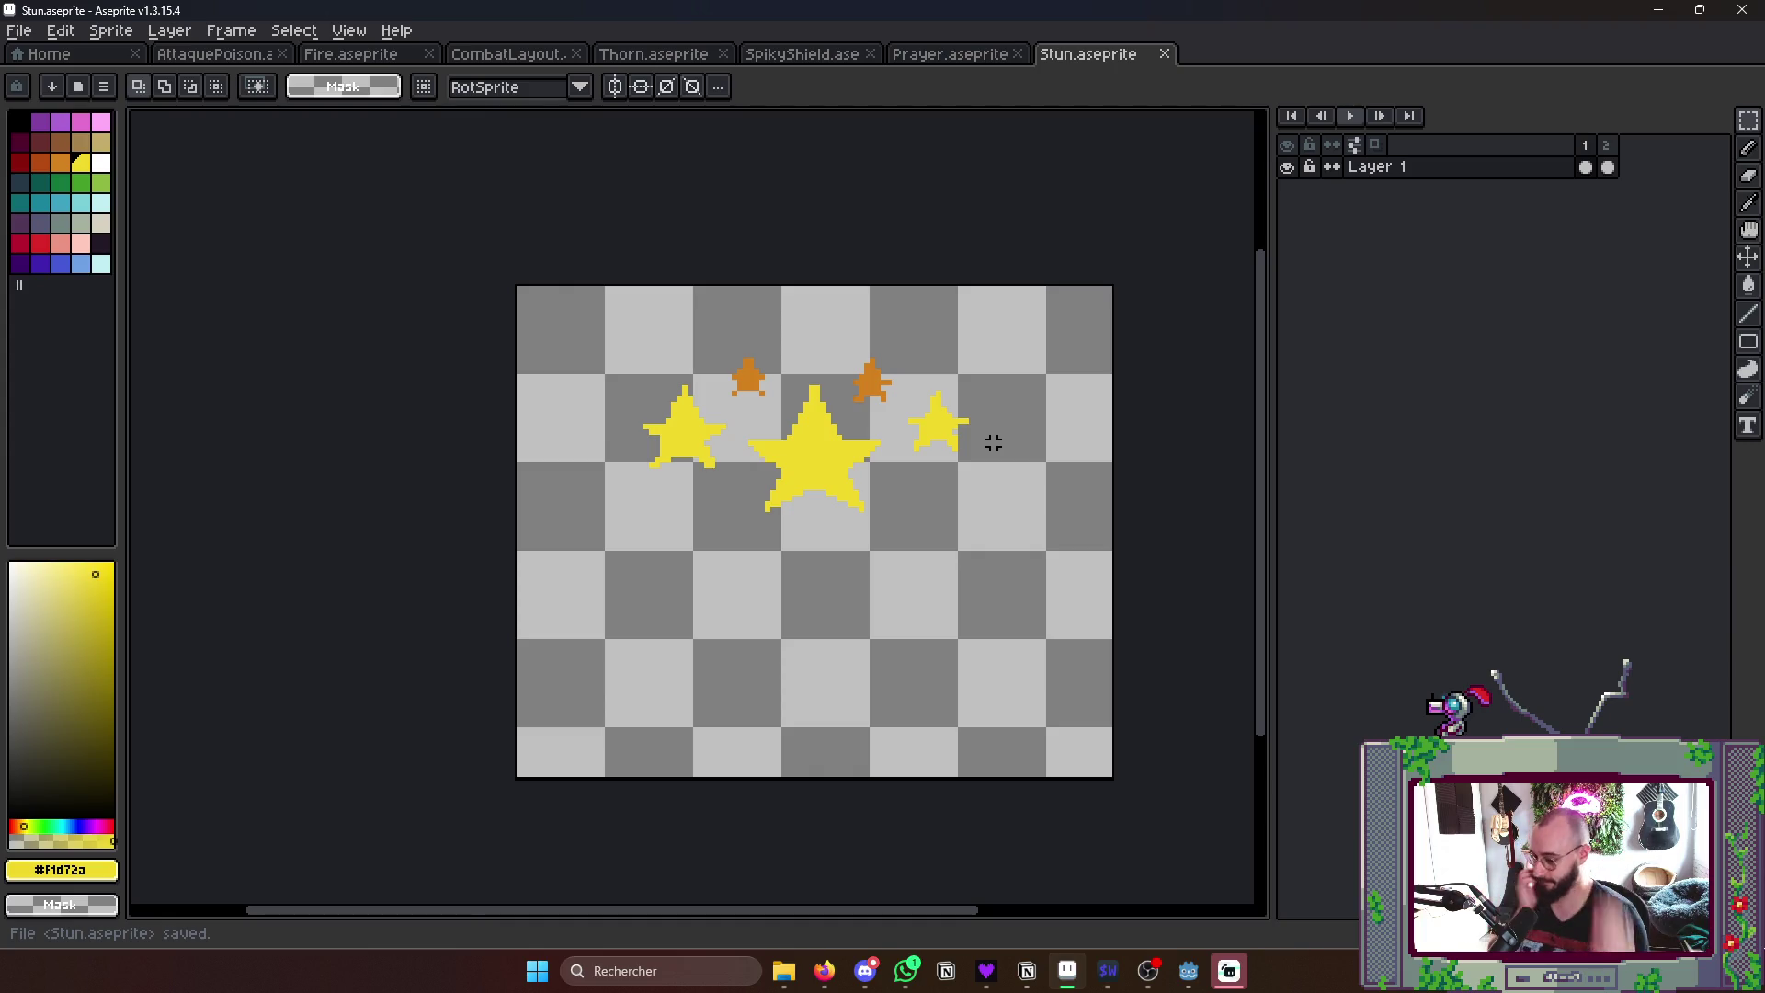
pyautogui.scroll(-1, 1000, 577)
pyautogui.scroll(-1, 1000, 576)
# - Copy the Bouclier a pointes check mark beside Coup de bouclier étourdisant and review the list
pyautogui.hotkey('alt', 'Tab')
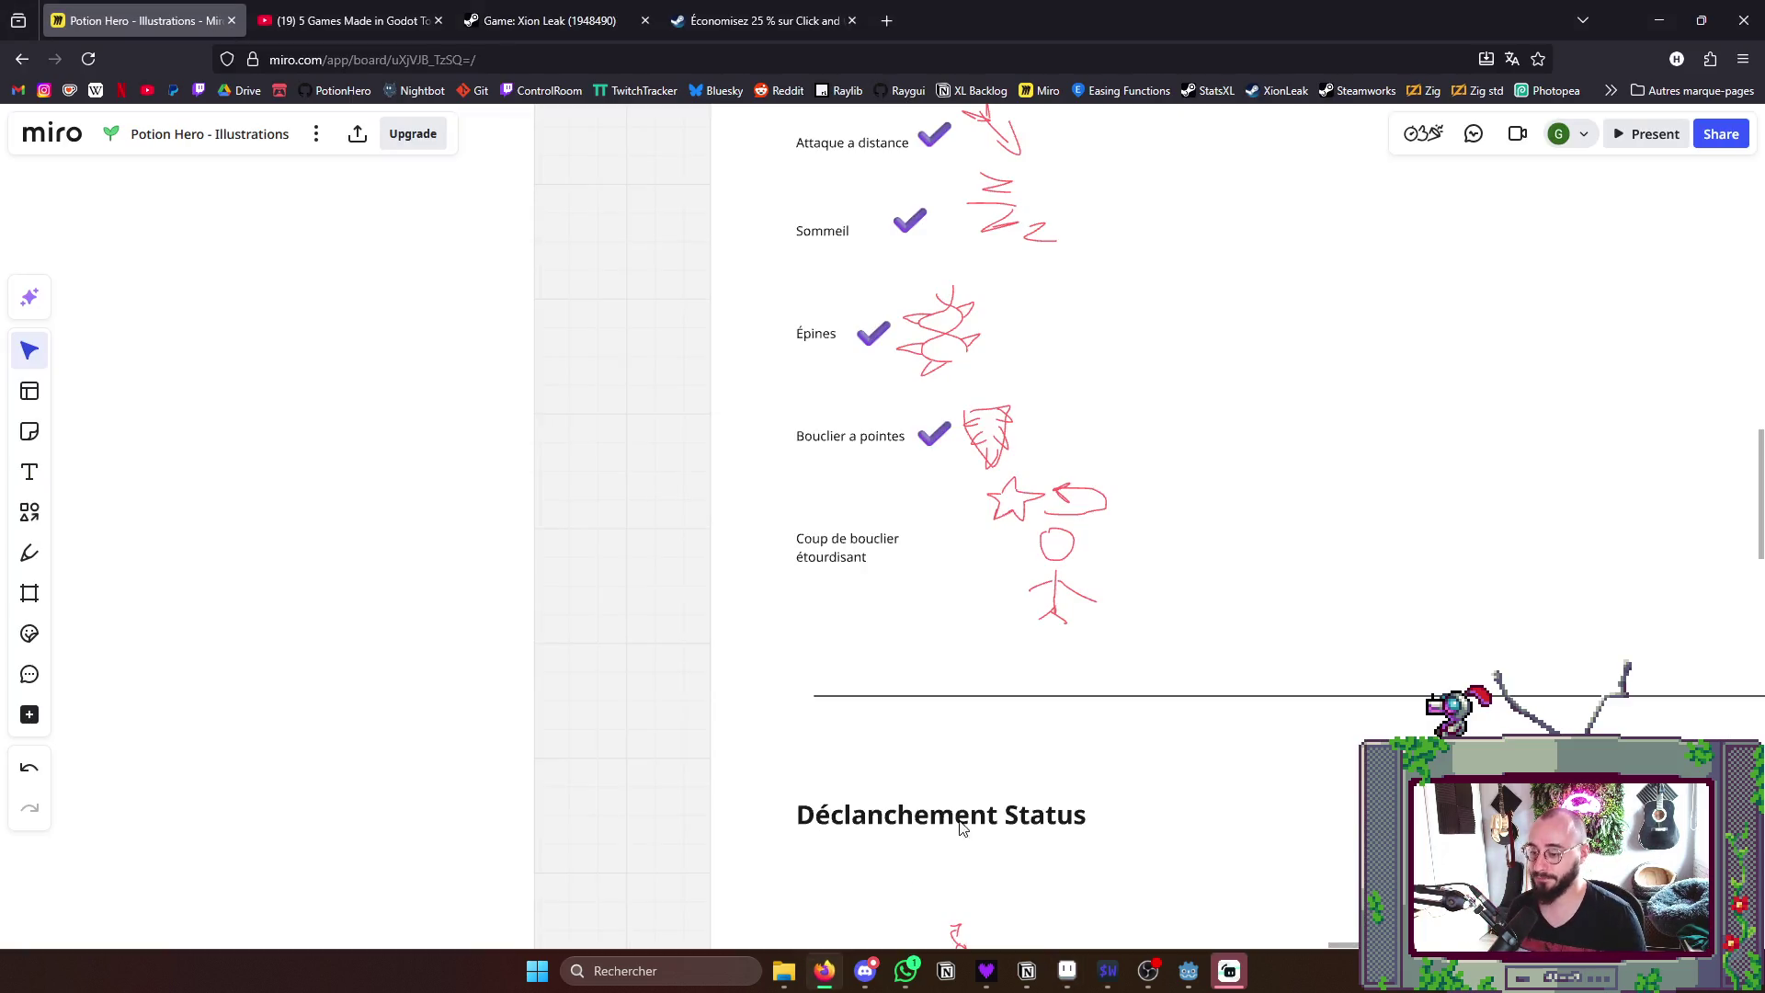
pyautogui.scroll(-1, 983, 669)
pyautogui.scroll(1, 982, 668)
pyautogui.click(931, 462)
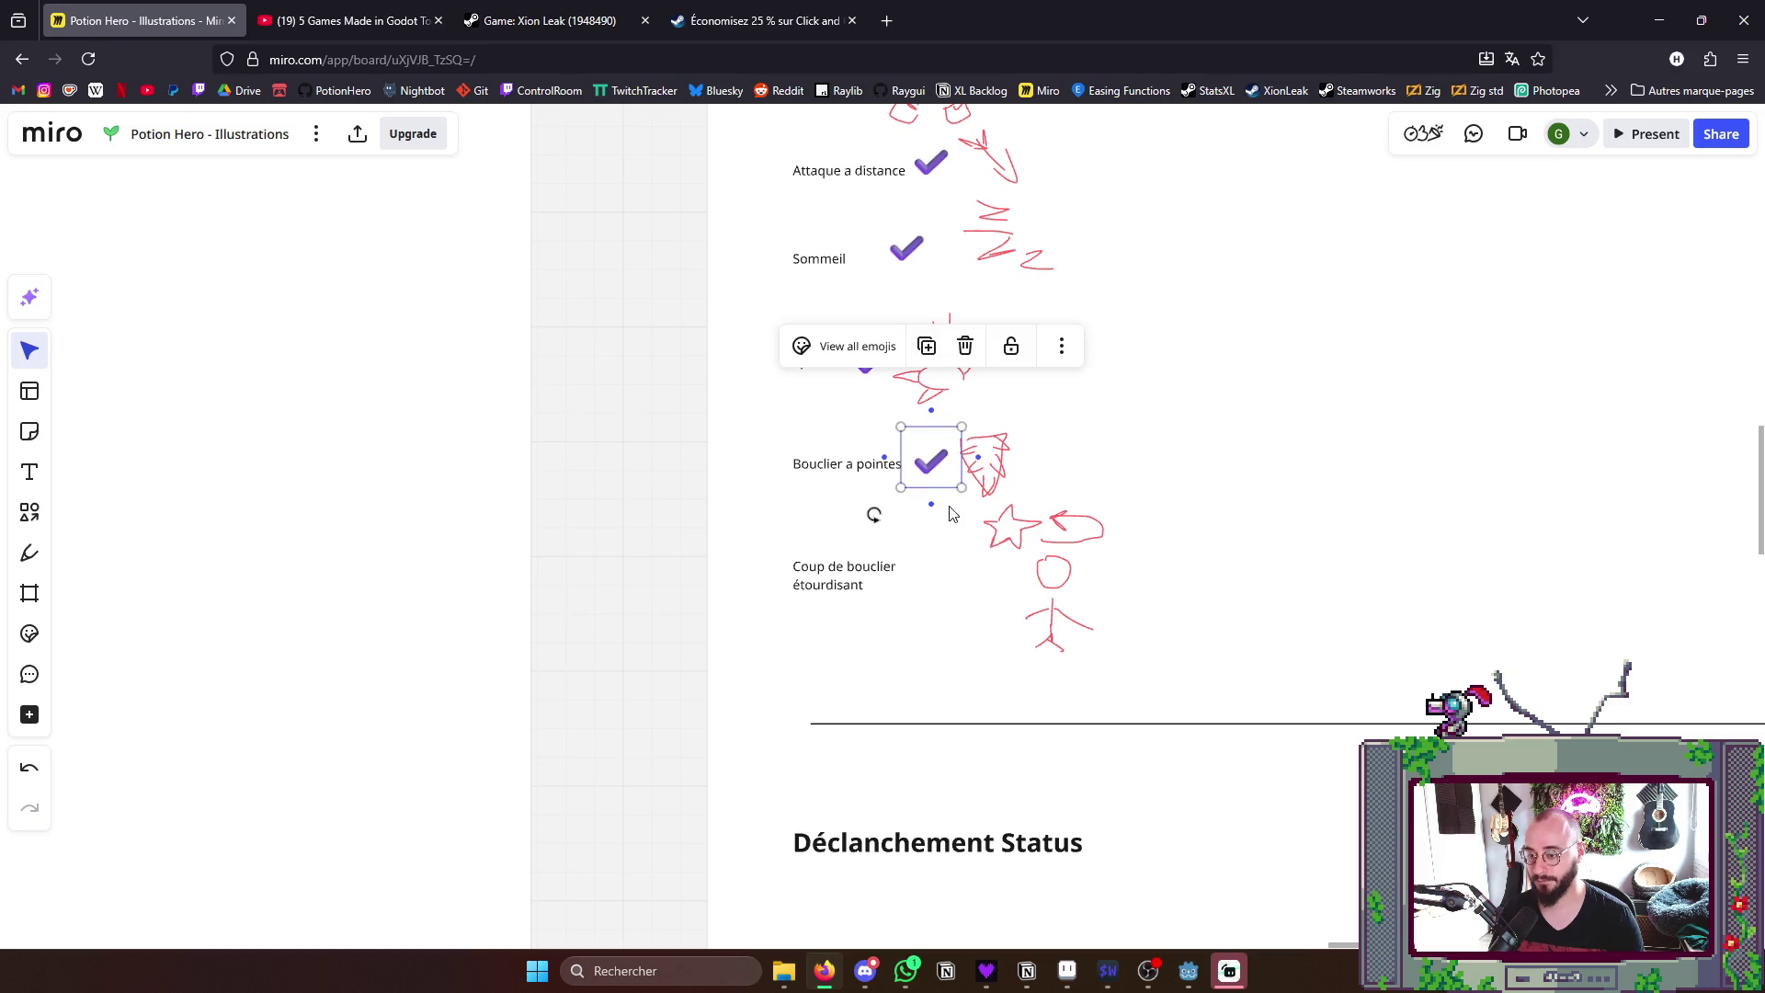
pyautogui.moveTo(931, 461); pyautogui.dragTo(942, 587)
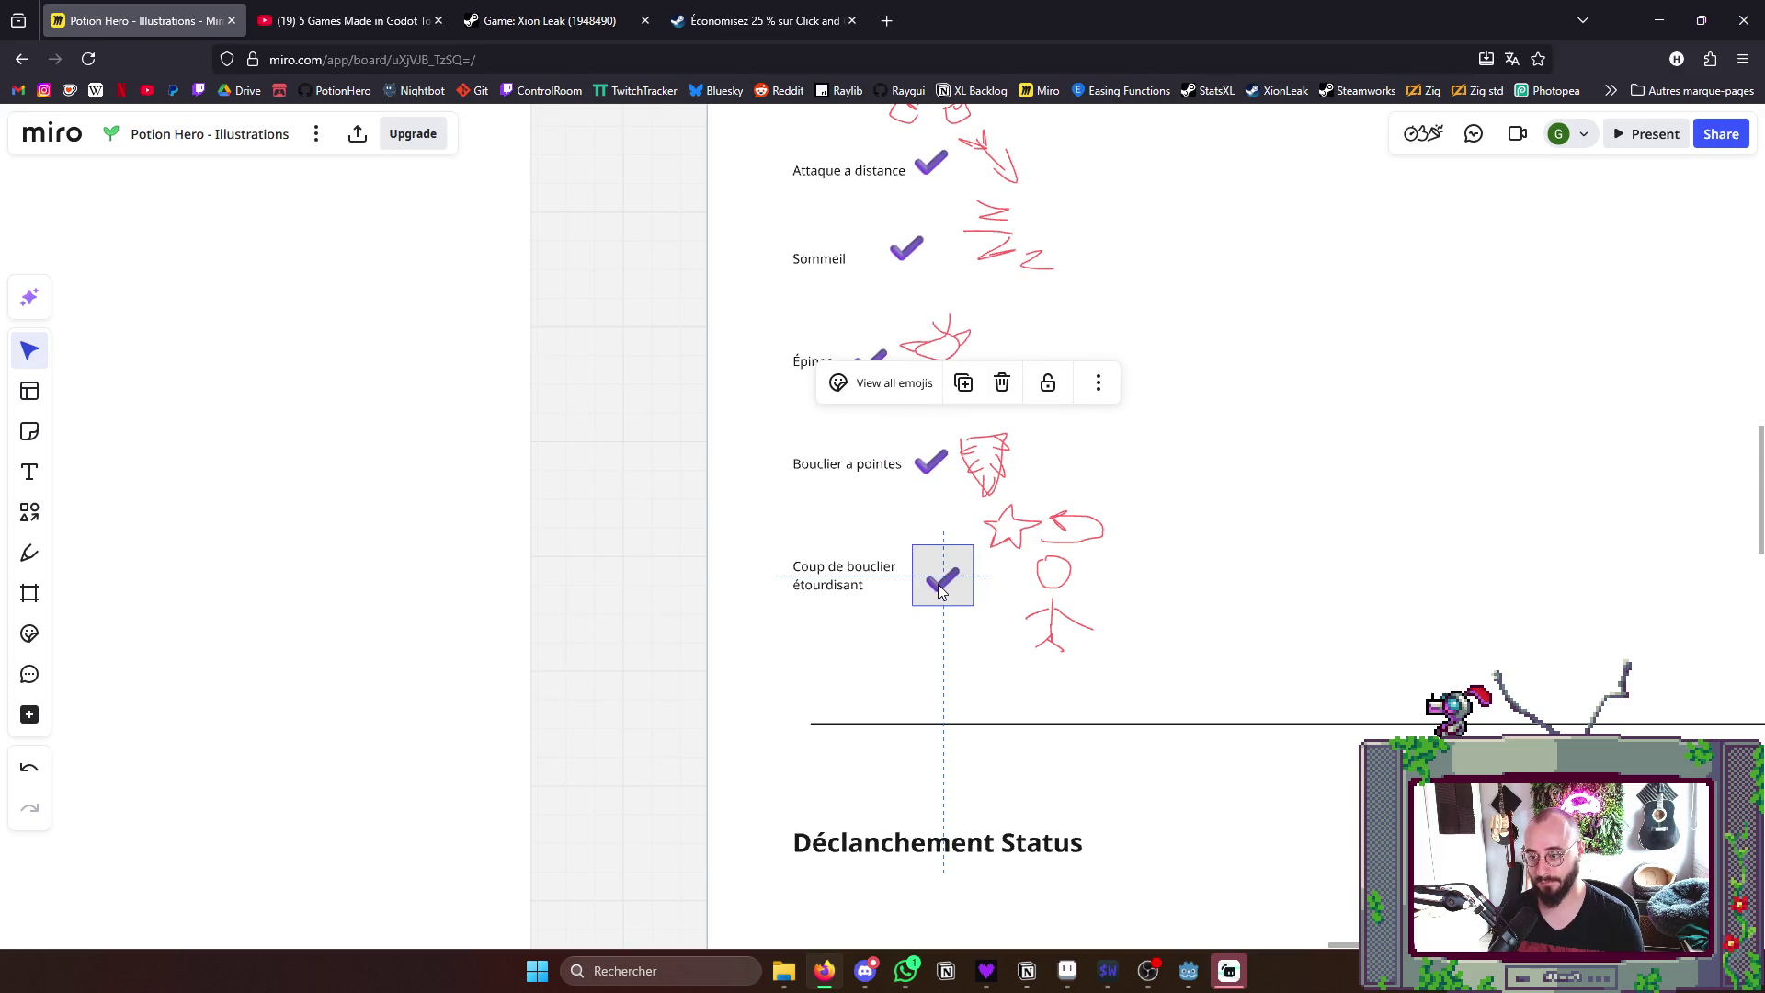
pyautogui.click(1241, 580)
pyautogui.scroll(1, 1241, 579)
pyautogui.scroll(-1, 1349, 583)
pyautogui.scroll(-1, 1331, 634)
pyautogui.moveTo(1240, 648); pyautogui.dragTo(1299, 663)
pyautogui.scroll(-1, 1299, 661)
pyautogui.scroll(-1, 1293, 665)
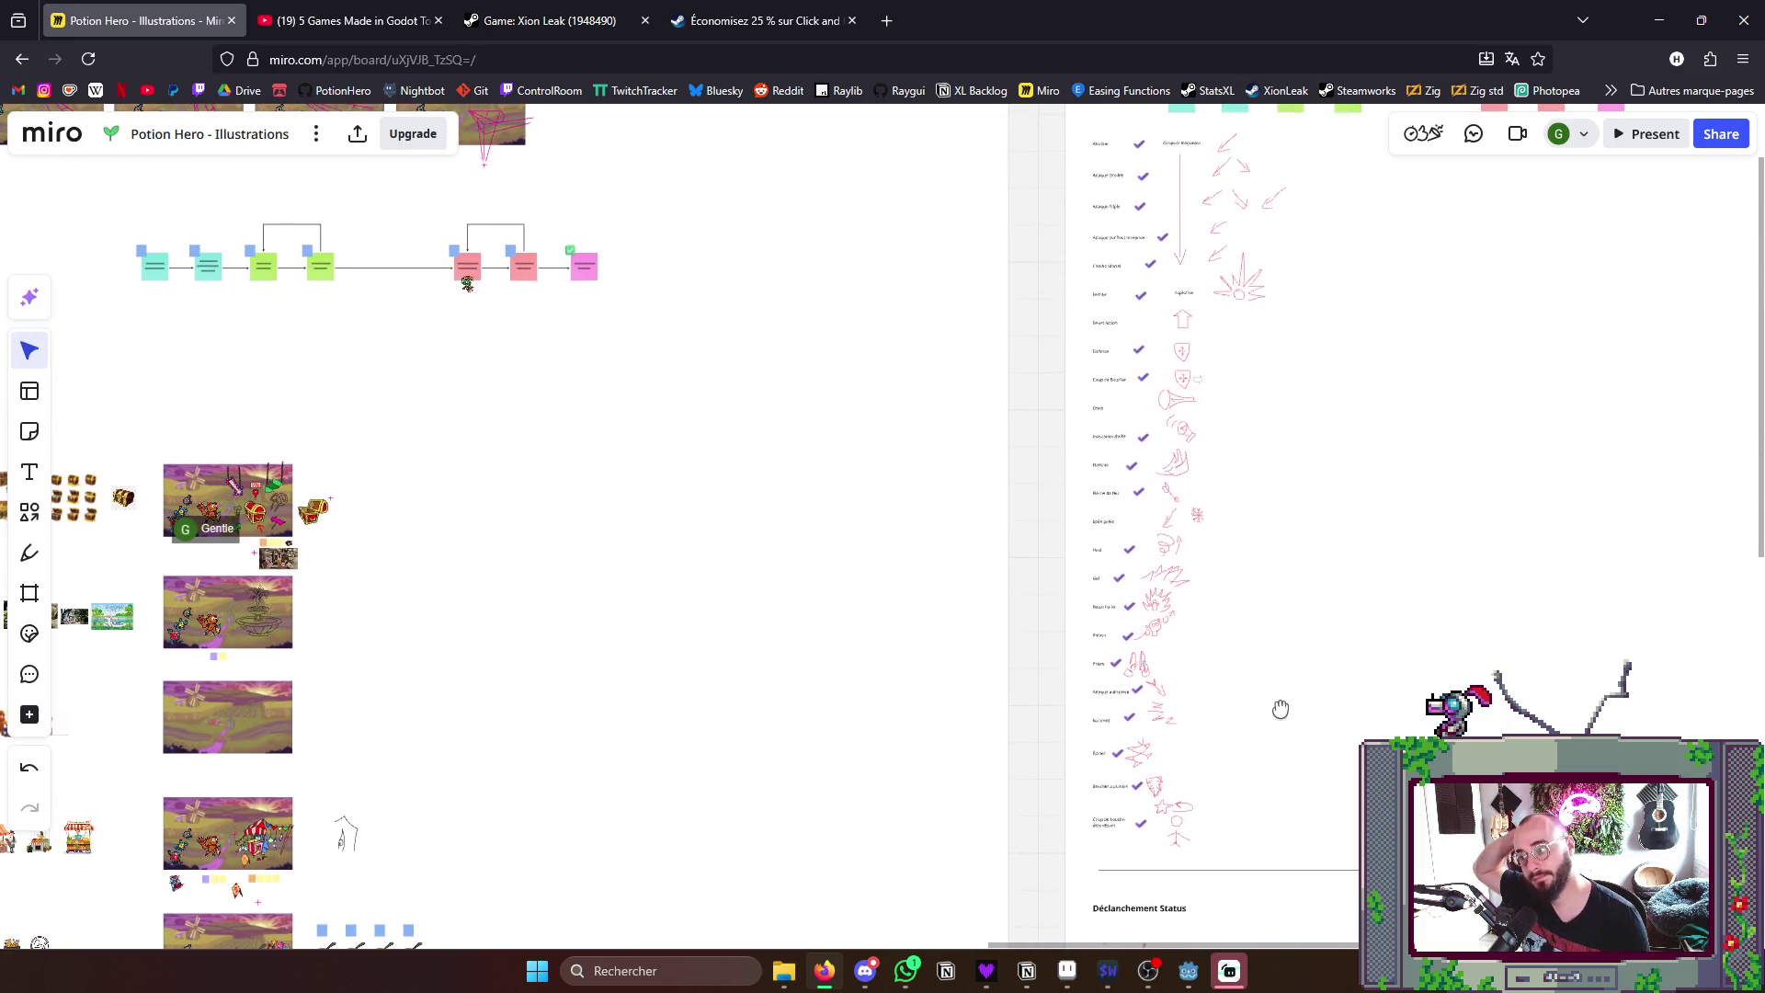
pyautogui.scroll(-1, 1285, 666)
pyautogui.scroll(1, 1285, 665)
pyautogui.scroll(1, 1276, 659)
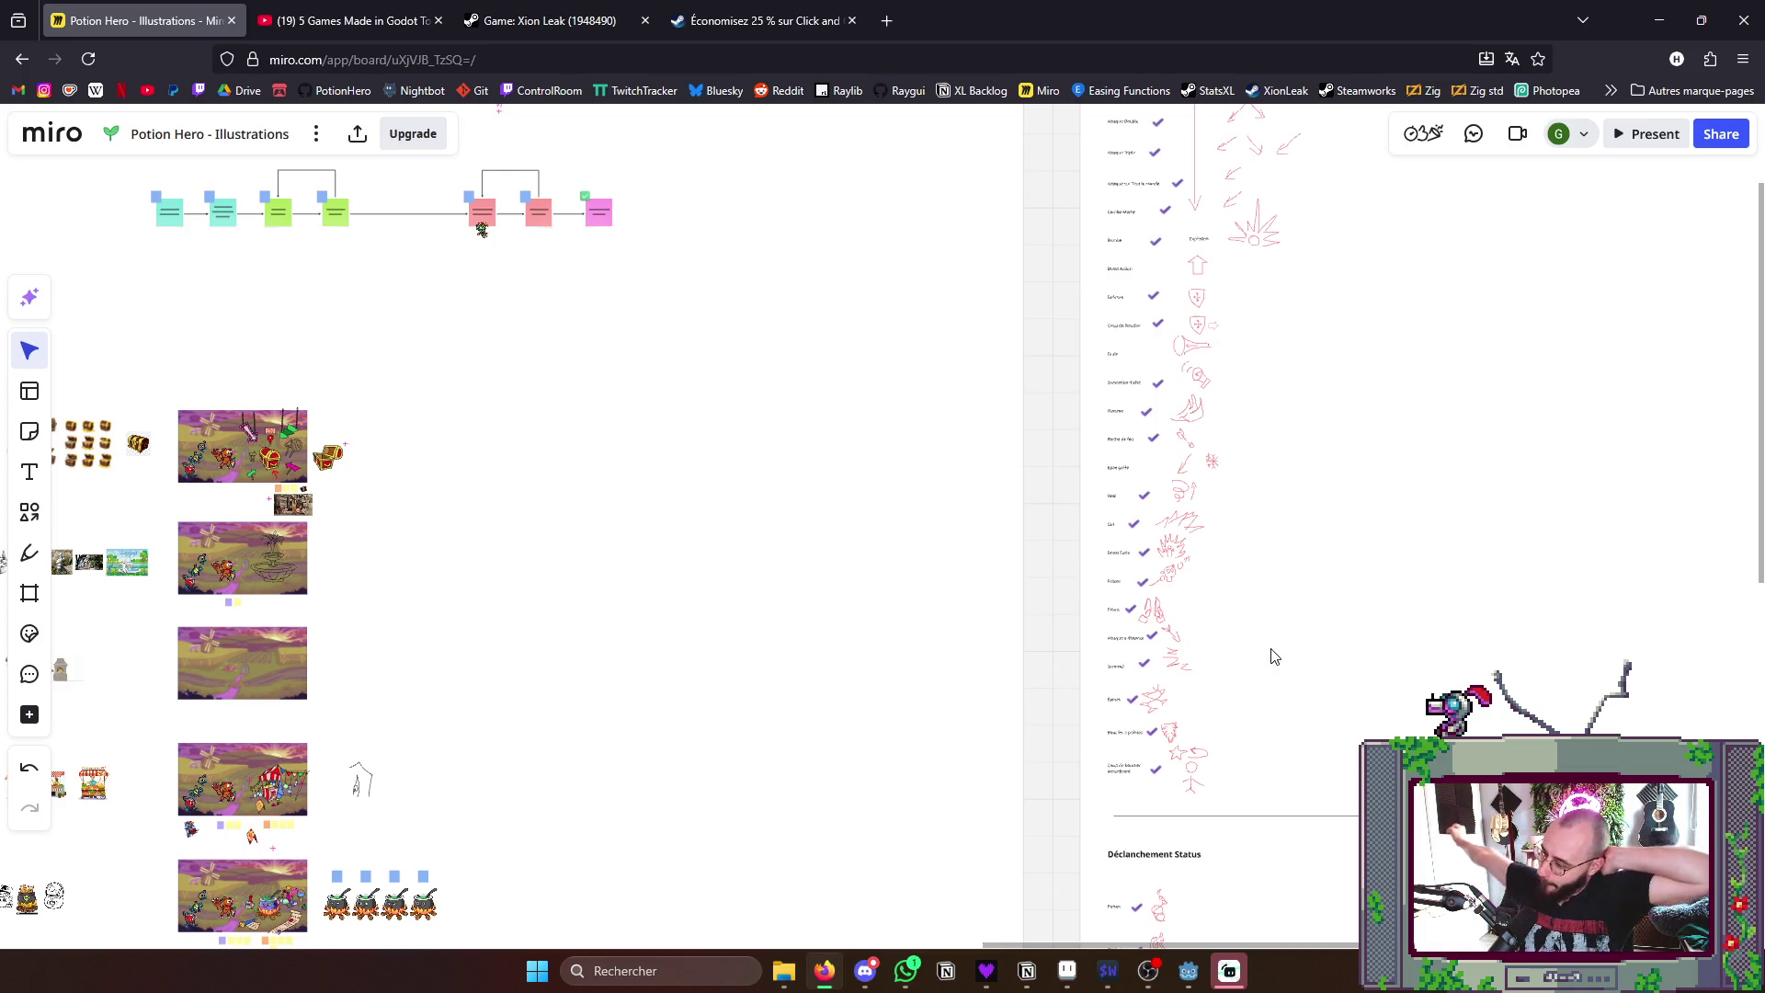
pyautogui.scroll(-3, 1279, 618)
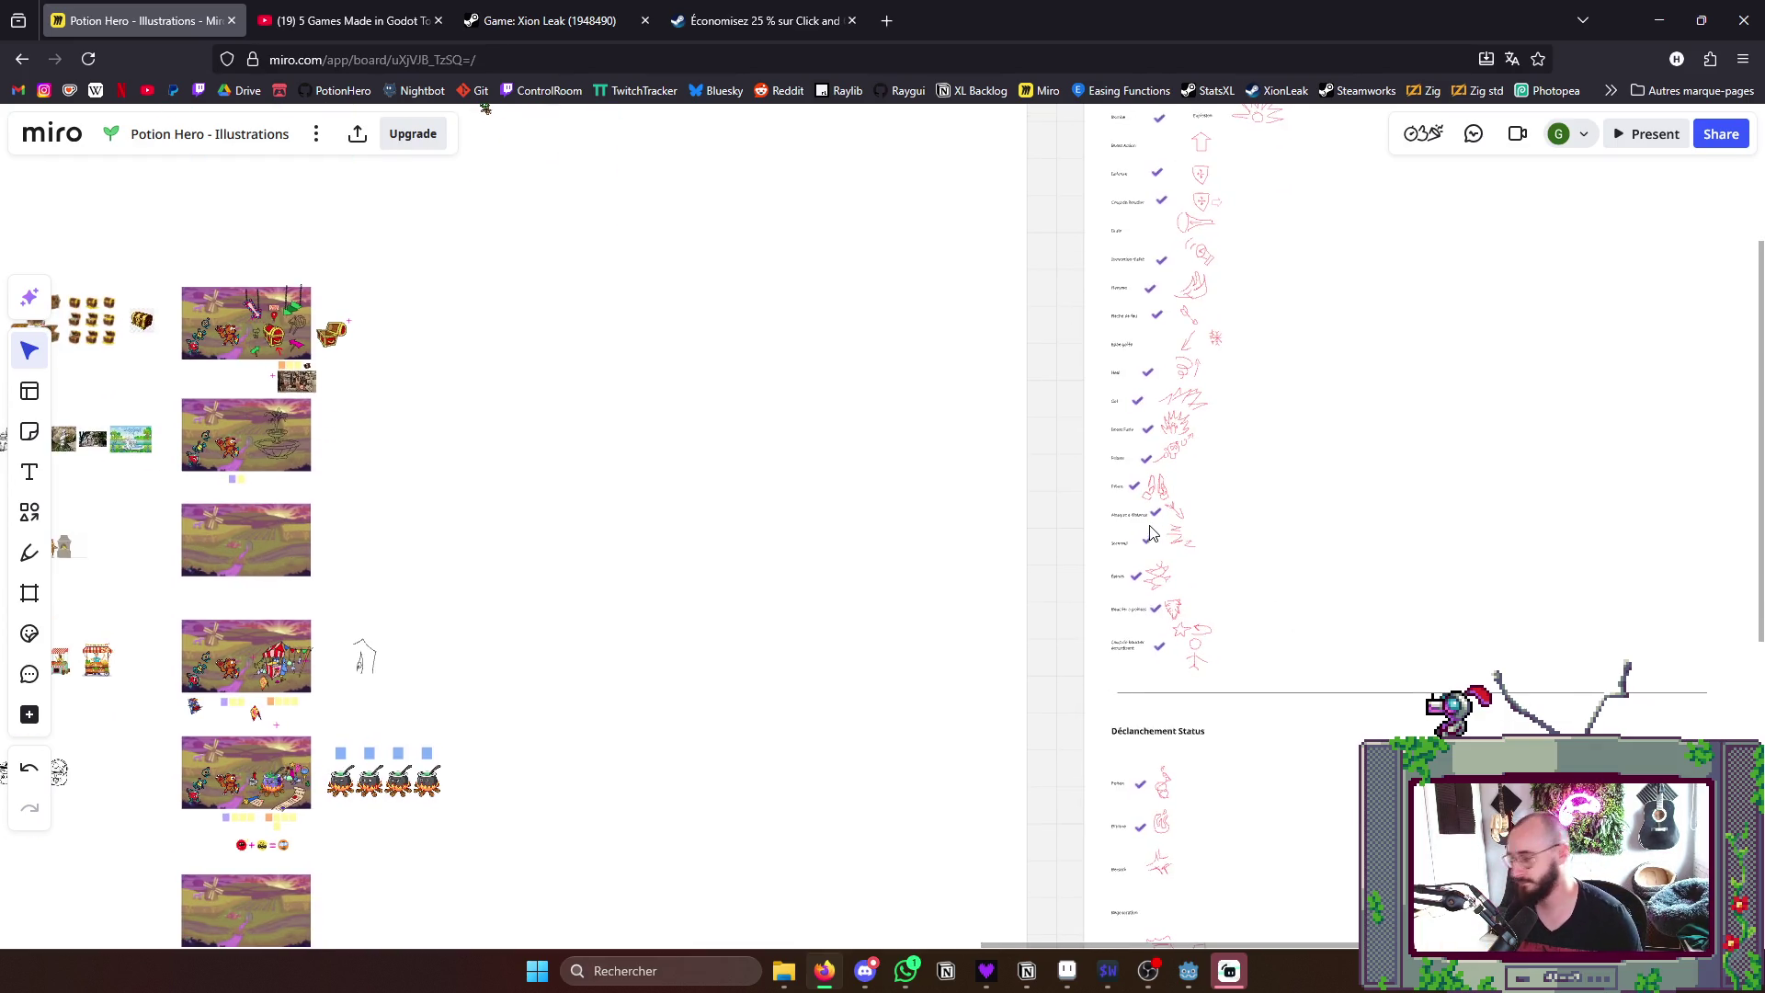
pyautogui.moveTo(1151, 535); pyautogui.dragTo(1130, 500)
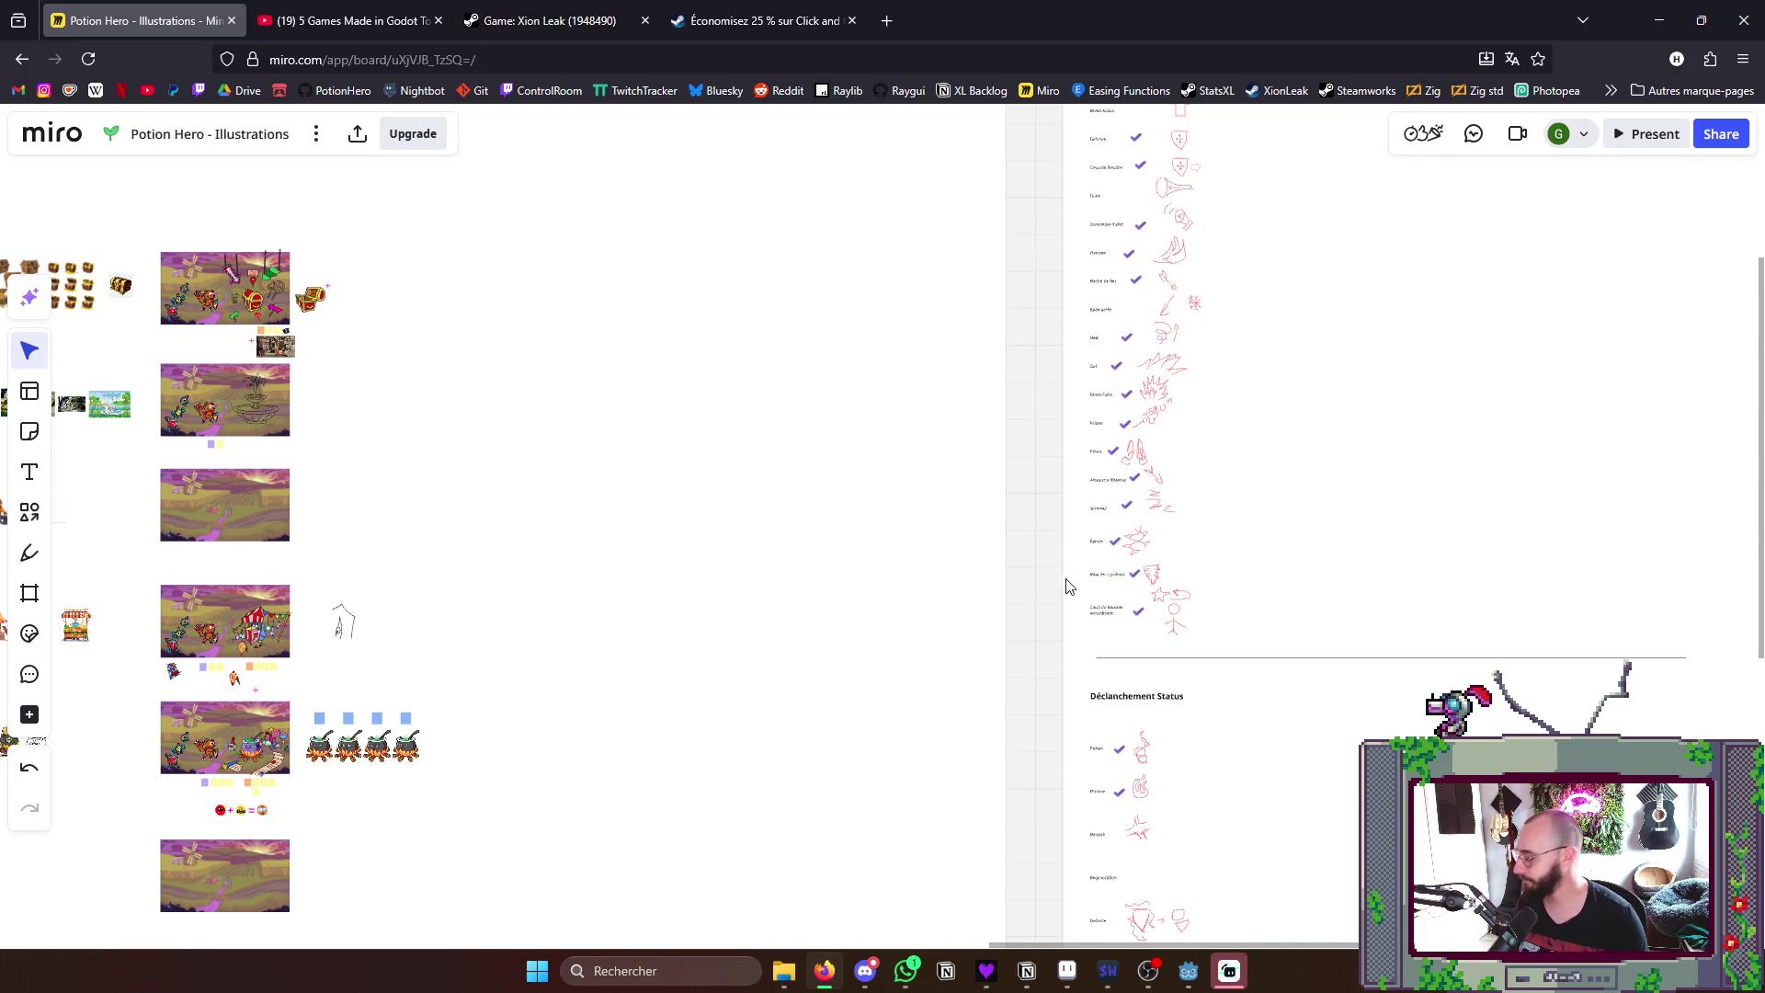